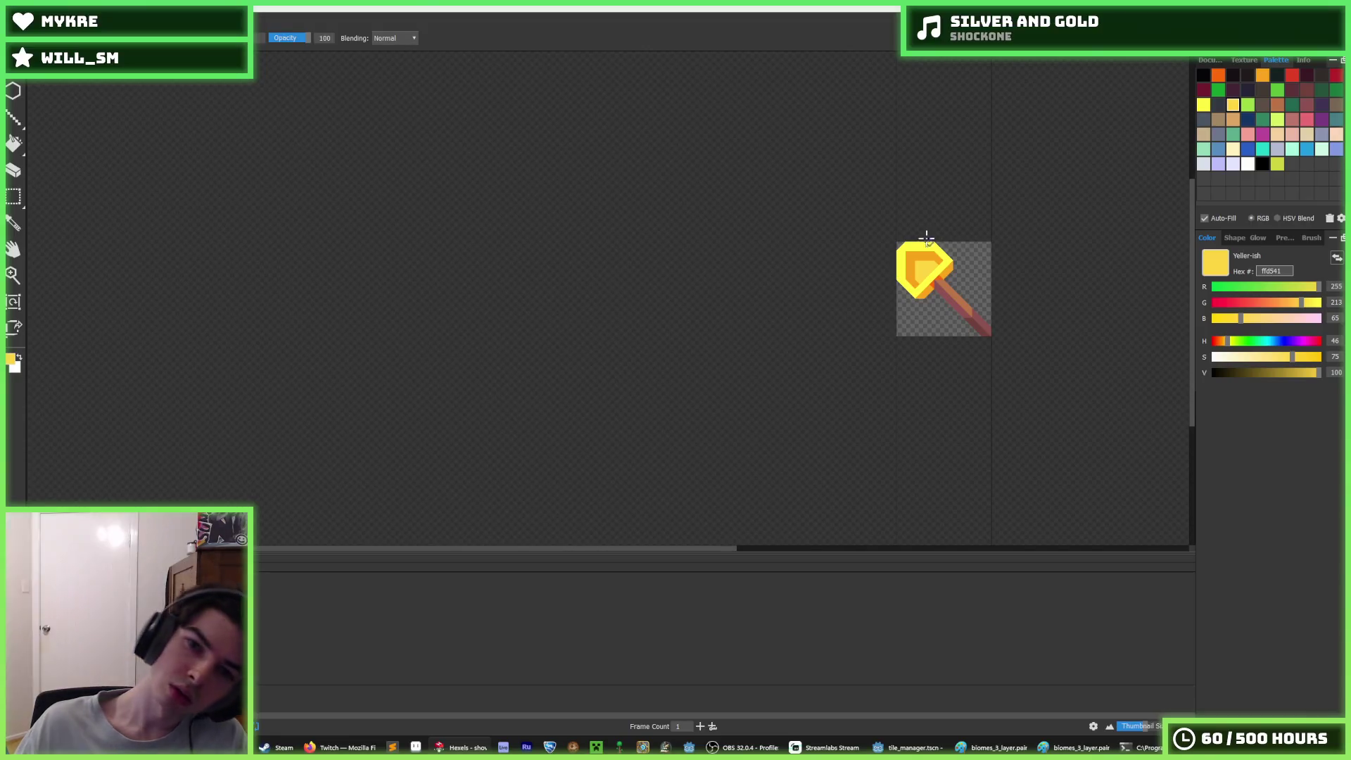
# - Fill both dark-orange triangles on the gem head with the lighter orange
pyautogui.scroll(-4, 915, 221)
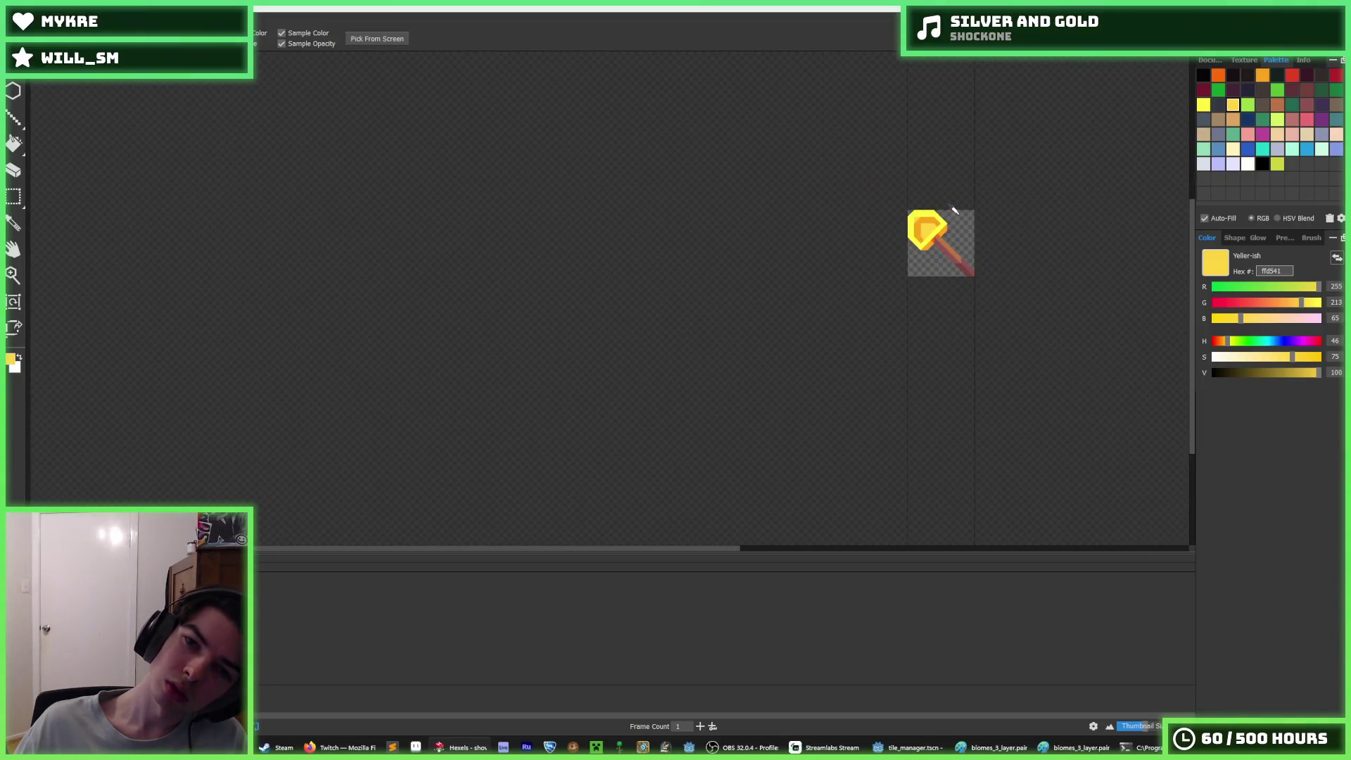
pyautogui.scroll(2, 922, 222)
pyautogui.scroll(2, 921, 223)
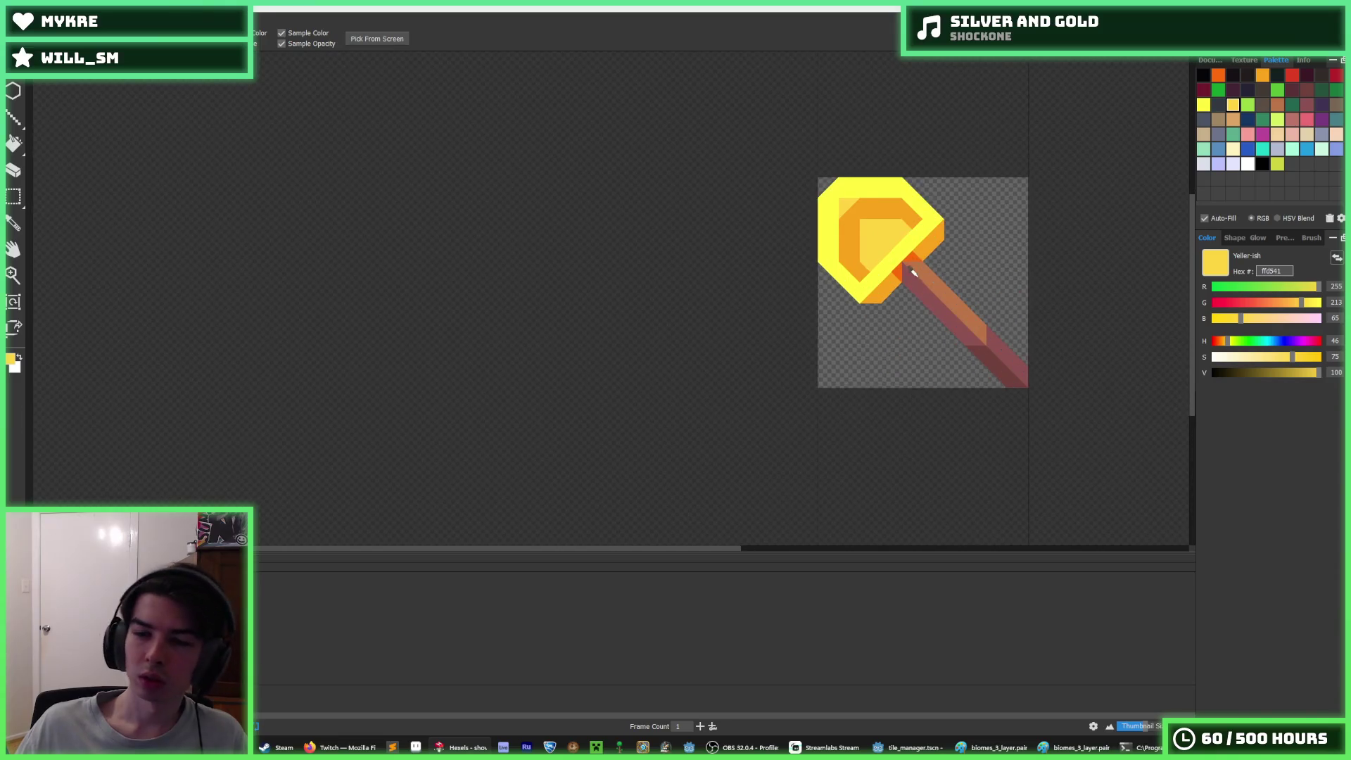
pyautogui.keyDown('alt'); pyautogui.click(888, 274); pyautogui.keyUp('alt')
pyautogui.scroll(-2, 923, 242)
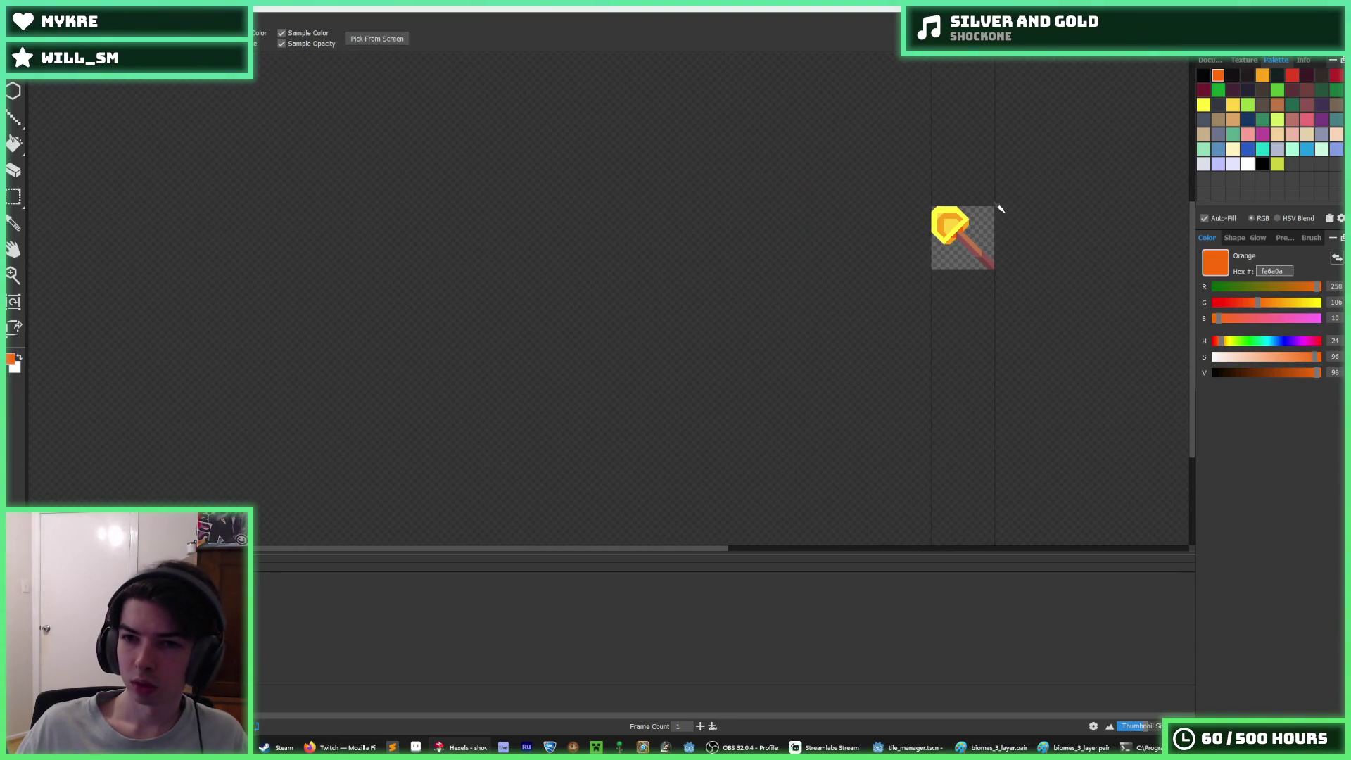
pyautogui.scroll(-1, 1005, 199)
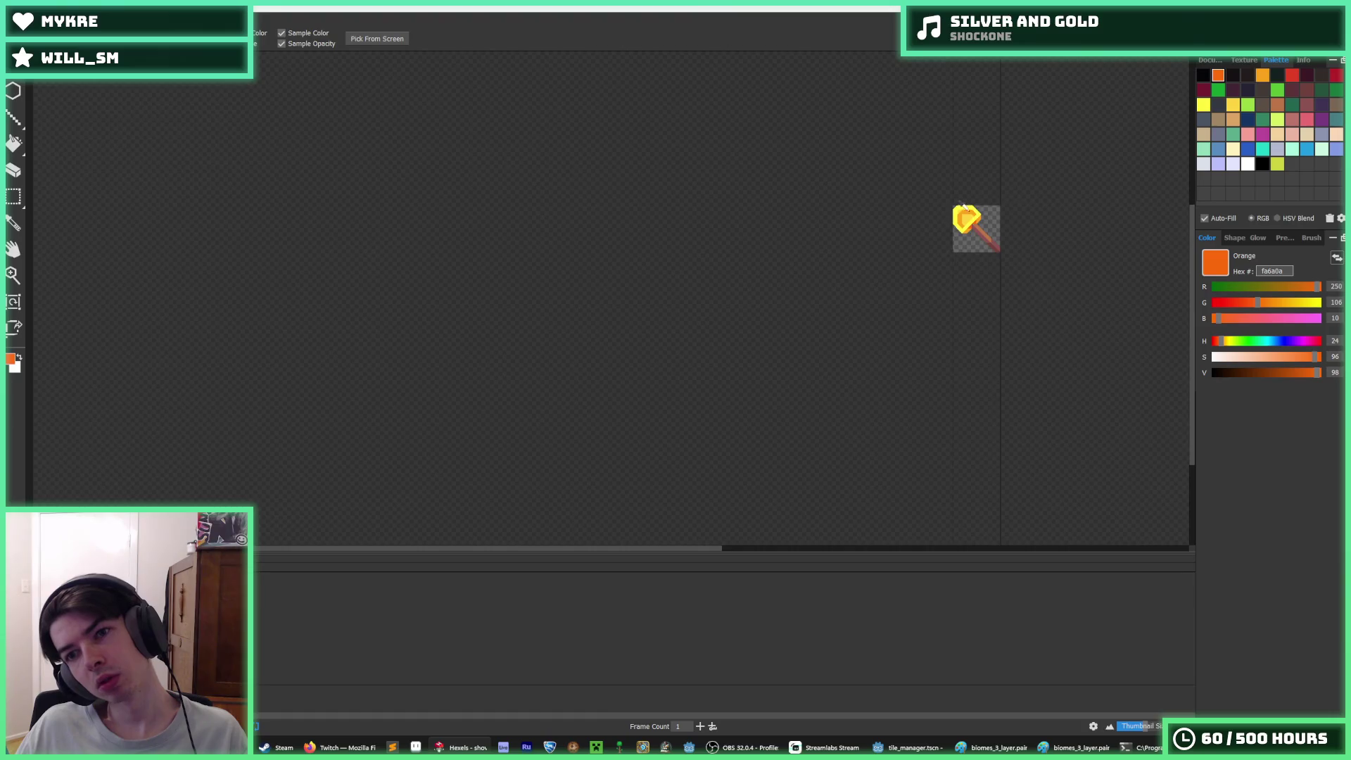
pyautogui.scroll(3, 963, 204)
pyautogui.keyDown('alt'); pyautogui.click(948, 232); pyautogui.keyUp('alt')
pyautogui.click(909, 279)
pyautogui.click(962, 227)
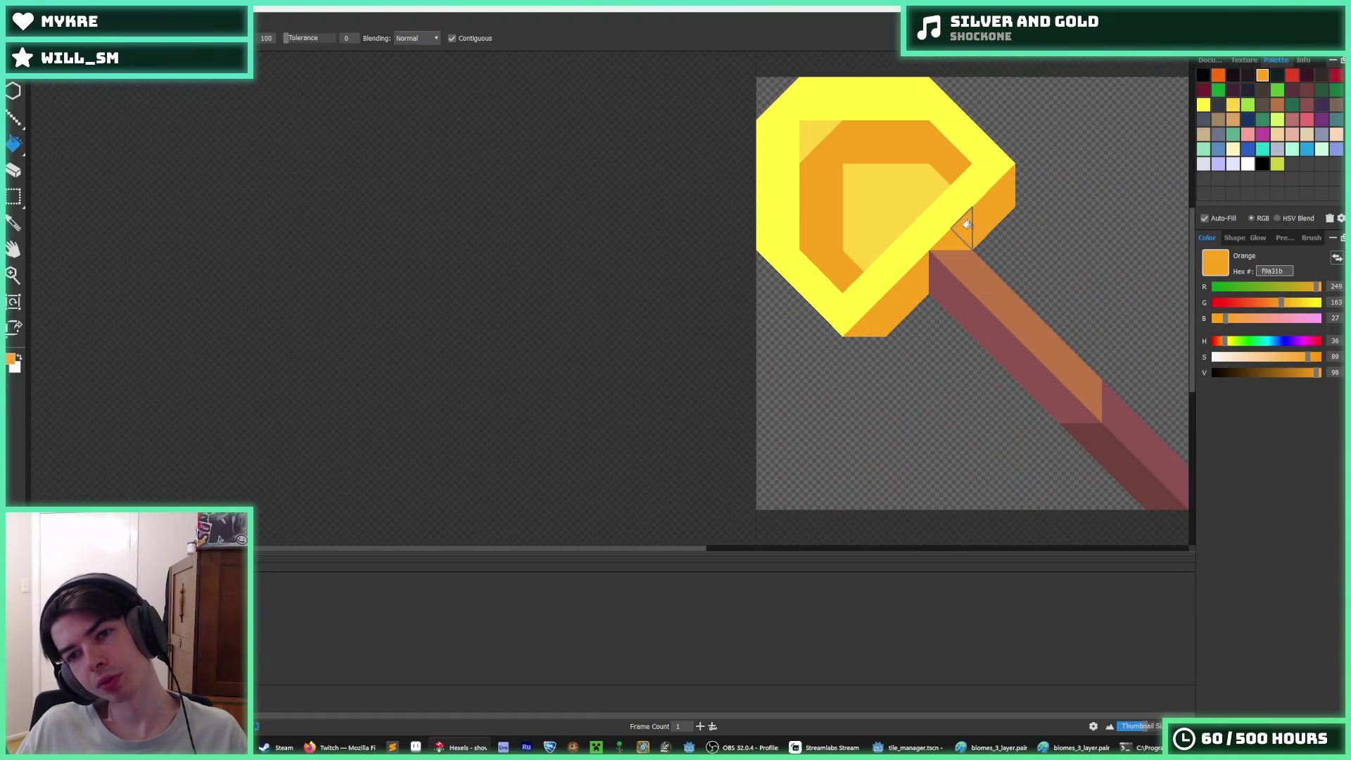
pyautogui.scroll(-4, 1058, 221)
# - Paint a dark-orange triangle where the gem meets the handle
pyautogui.press('alt')
pyautogui.scroll(2, 907, 272)
pyautogui.scroll(-1, 912, 272)
pyautogui.scroll(-1, 929, 270)
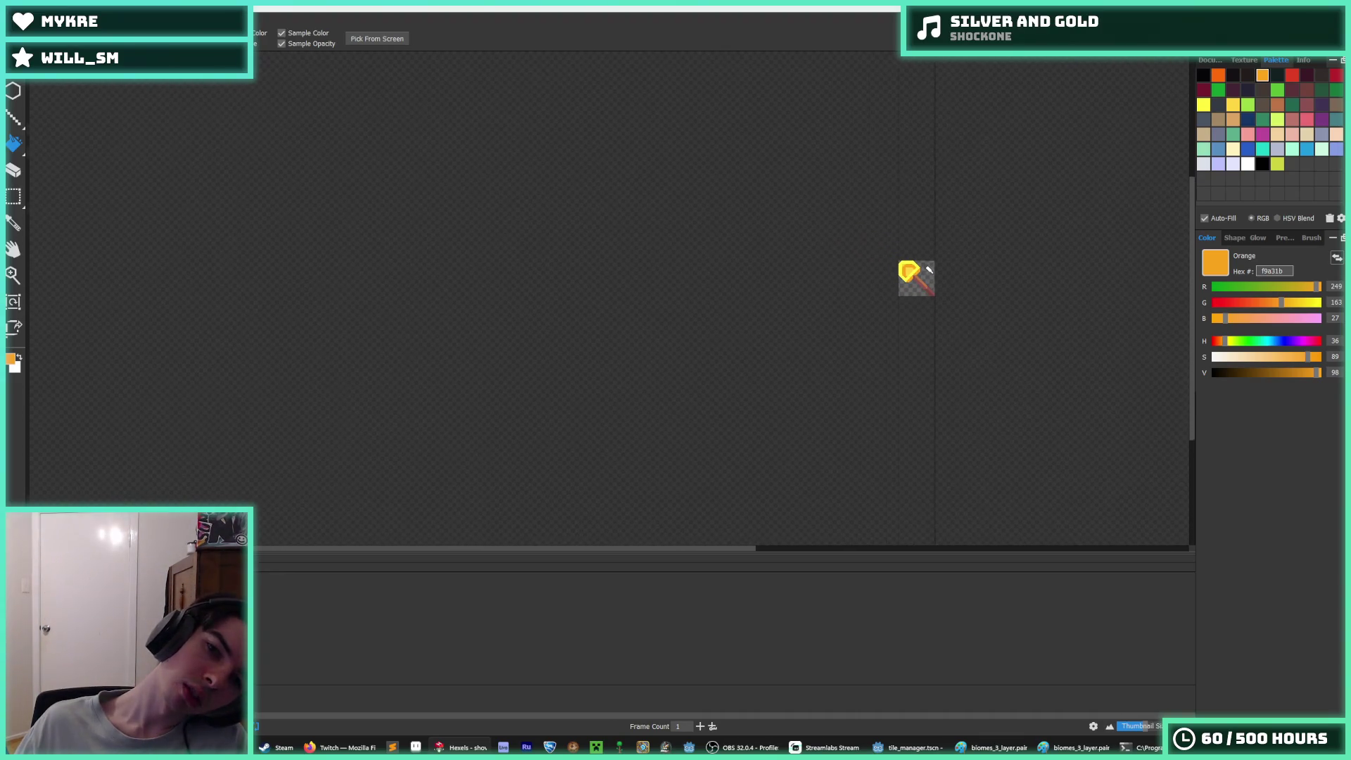
pyautogui.scroll(5, 928, 269)
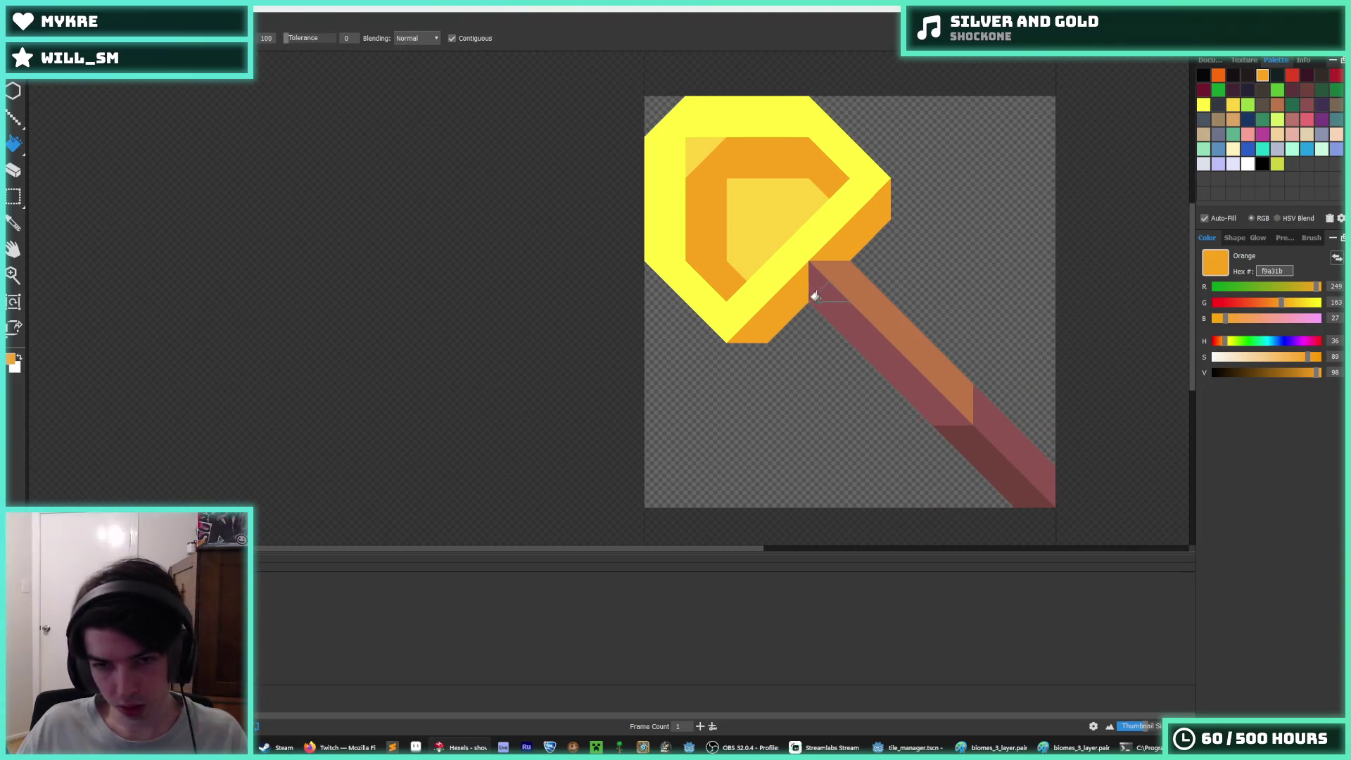
pyautogui.keyDown('alt'); pyautogui.click(756, 223); pyautogui.keyUp('alt')
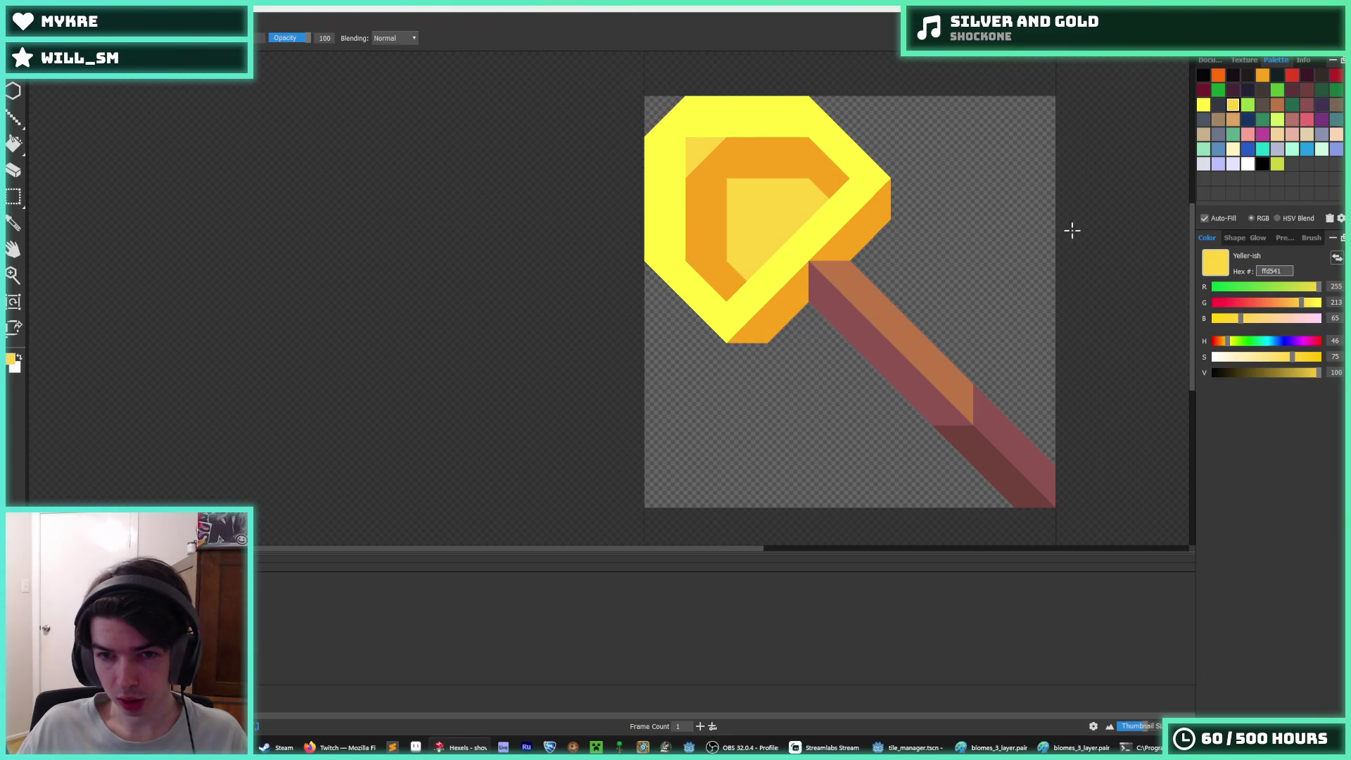
pyautogui.click(1218, 76)
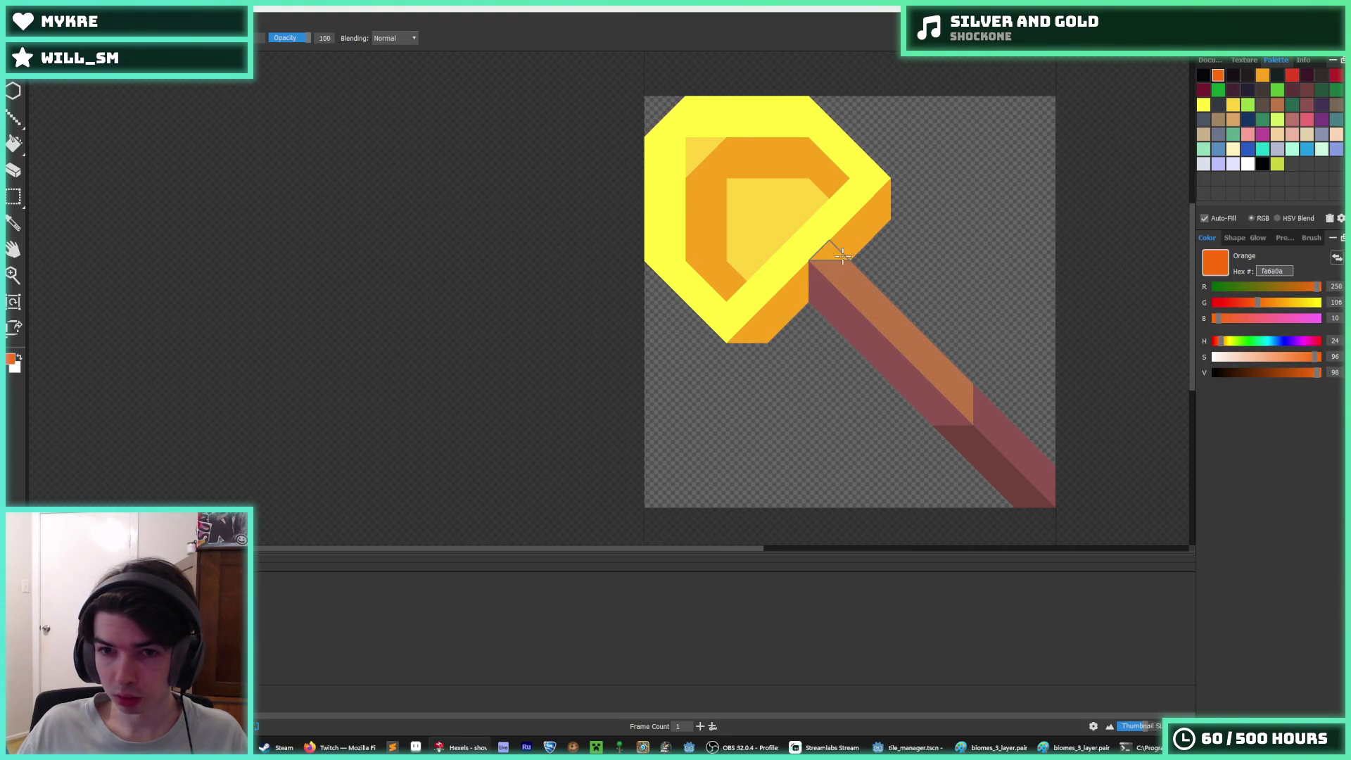
pyautogui.click(807, 284)
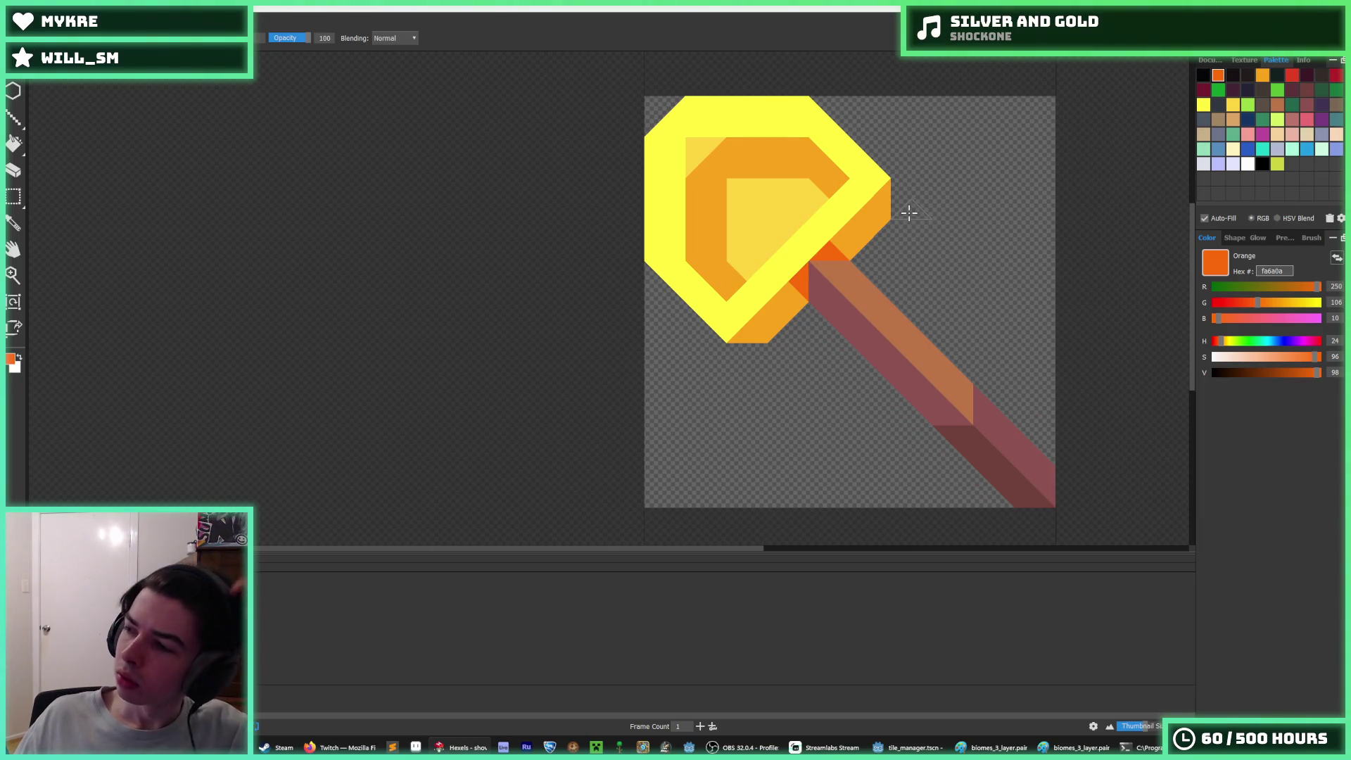
# - Paint an orange trixel into the corner of the inner yellow facet
pyautogui.scroll(-5, 853, 317)
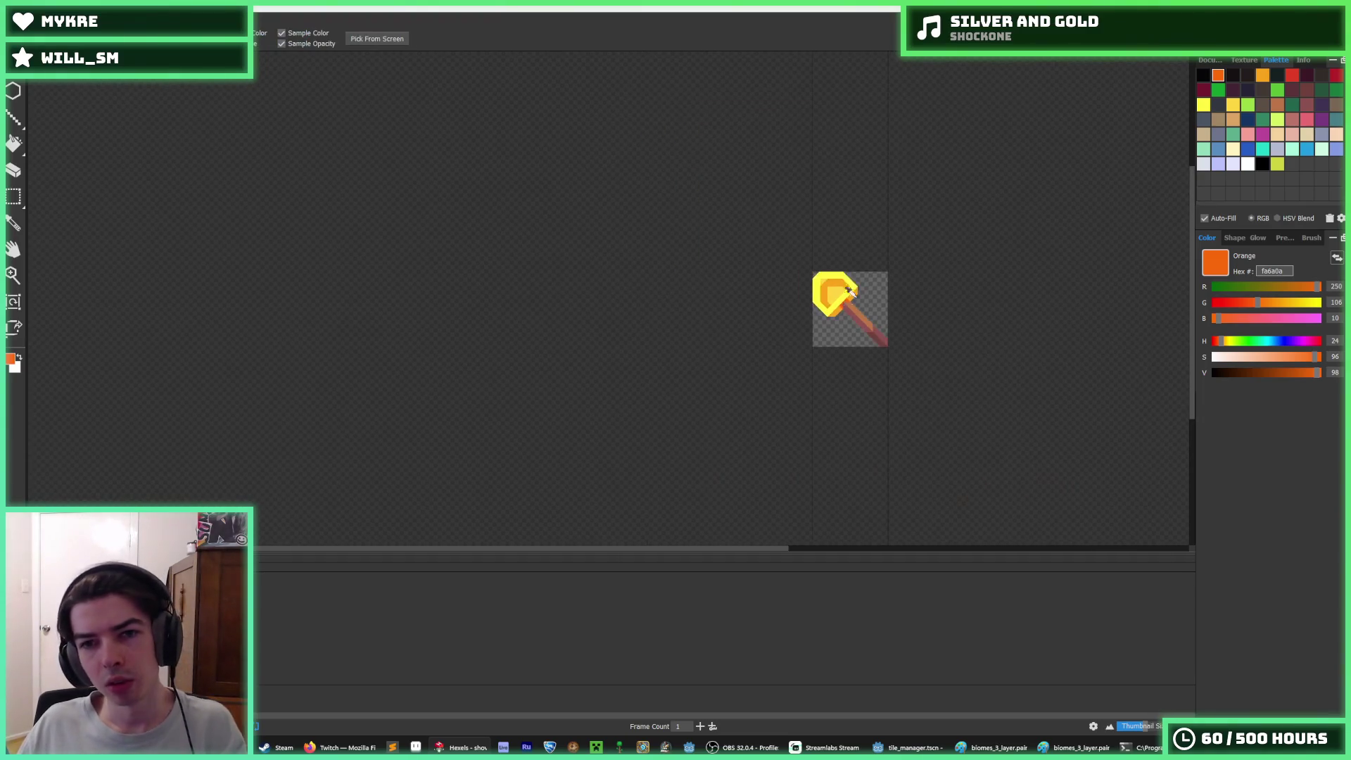
pyautogui.scroll(3, 863, 300)
pyautogui.scroll(-2, 858, 292)
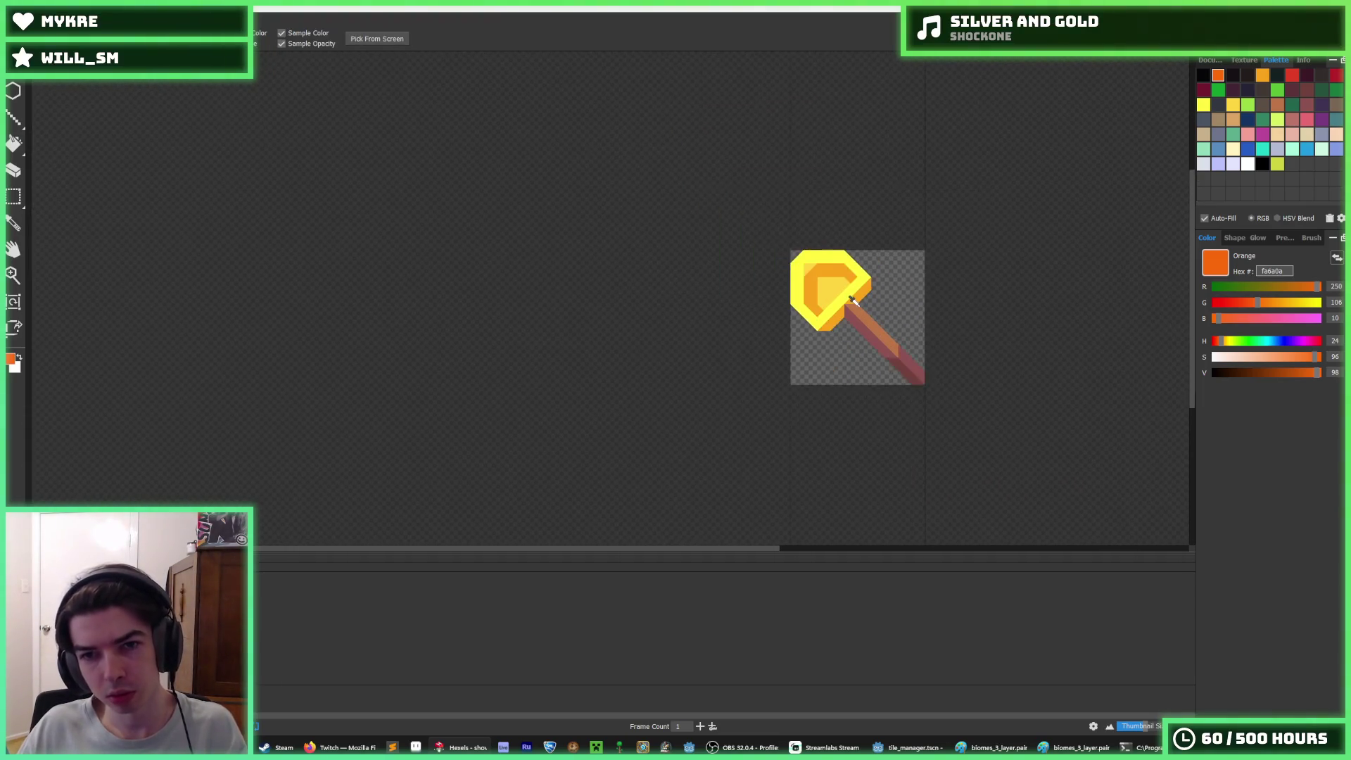
pyautogui.scroll(3, 854, 283)
pyautogui.keyDown('alt'); pyautogui.click(807, 247); pyautogui.keyUp('alt')
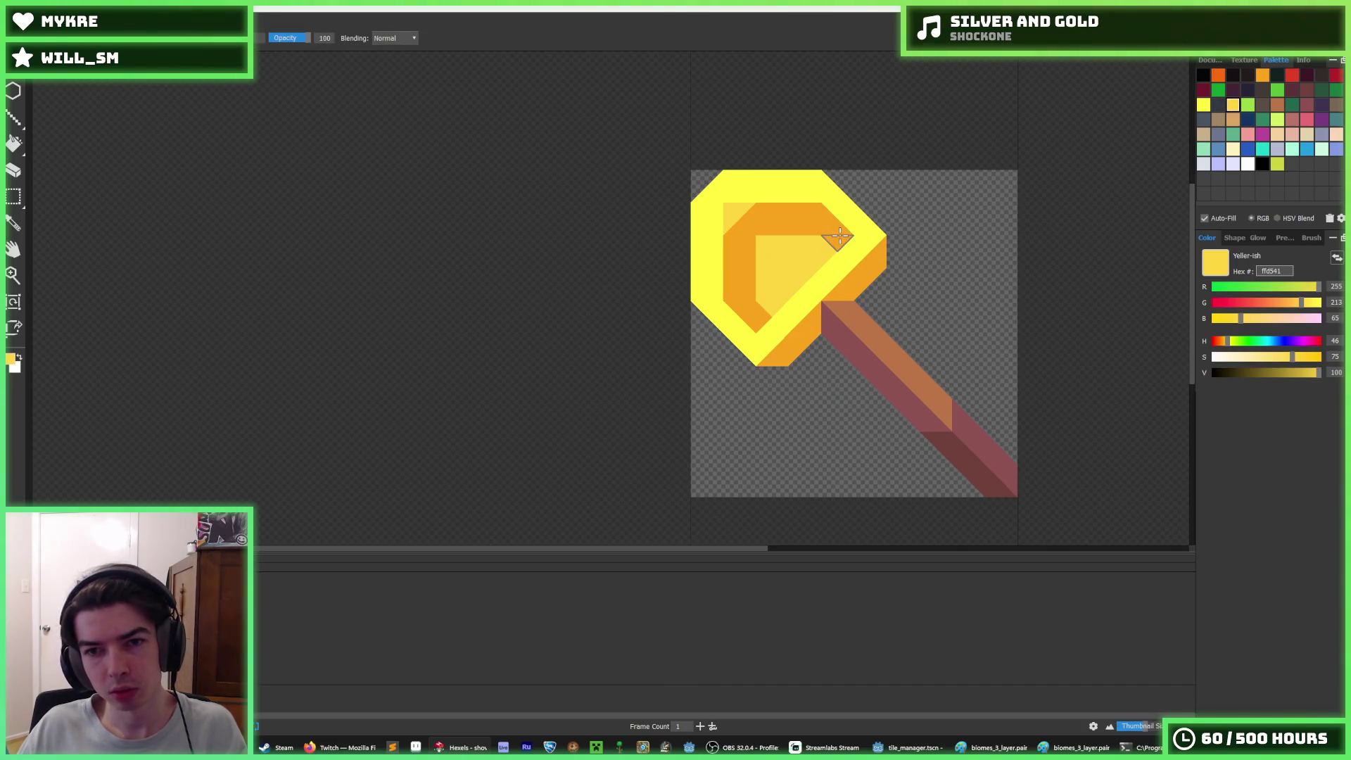
pyautogui.keyDown('alt'); pyautogui.click(839, 236); pyautogui.keyUp('alt')
pyautogui.scroll(-5, 878, 242)
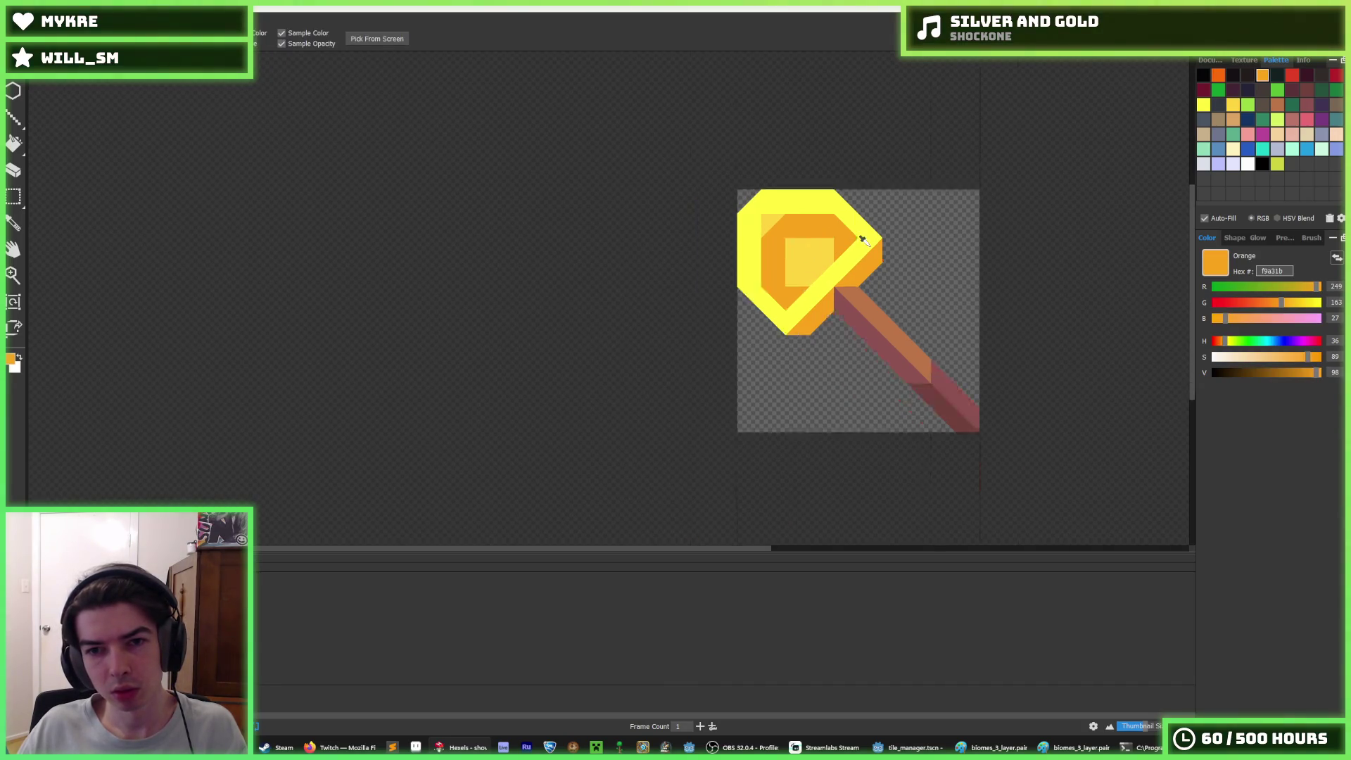
pyautogui.scroll(5, 889, 225)
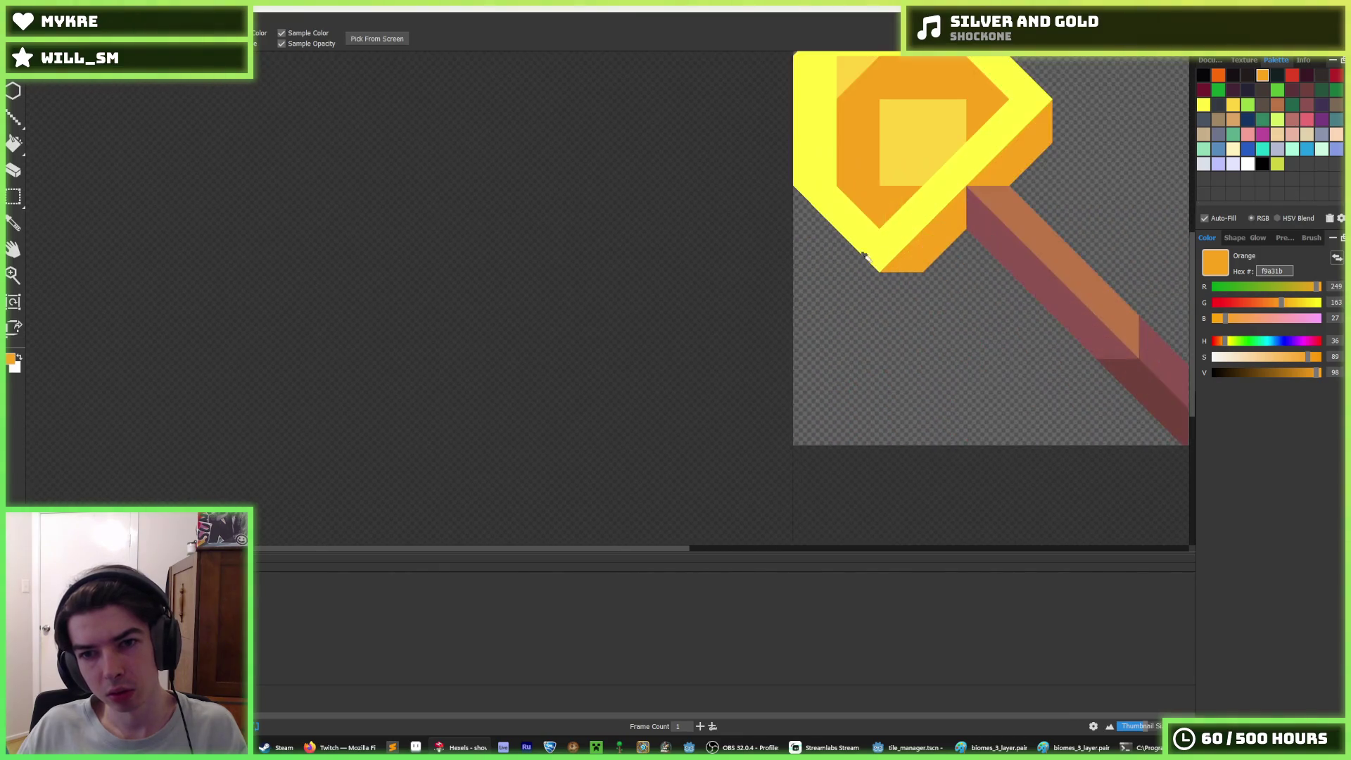
pyautogui.click(889, 237)
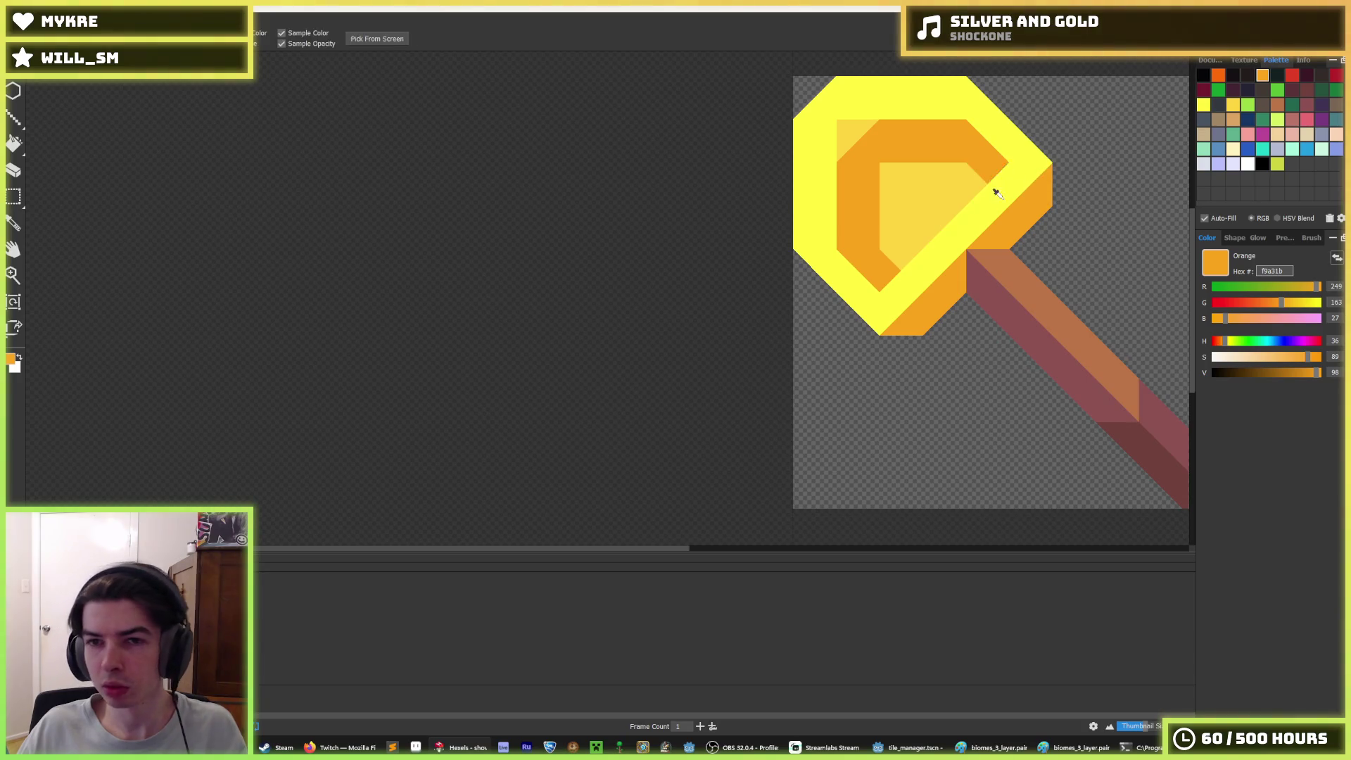
pyautogui.scroll(-5, 988, 219)
pyautogui.moveTo(984, 219); pyautogui.dragTo(806, 302)
pyautogui.scroll(3, 819, 325)
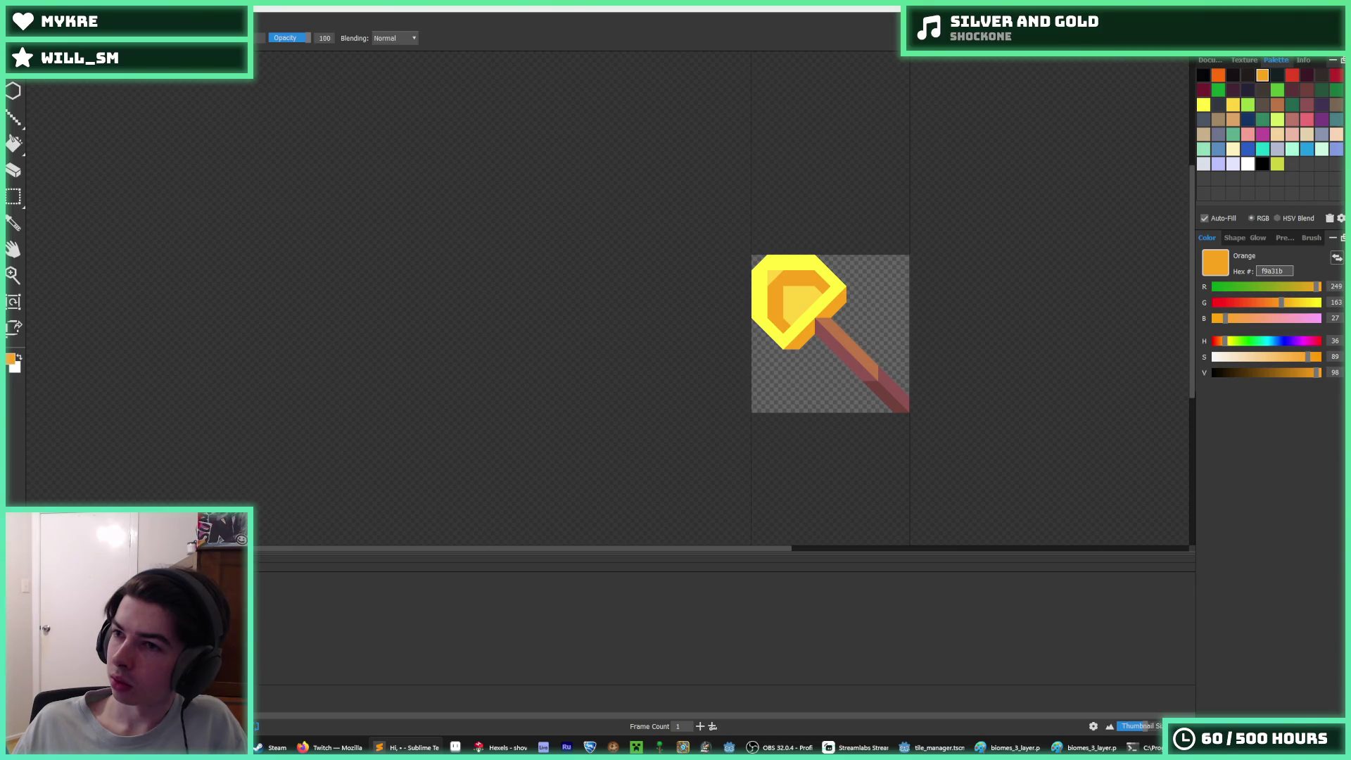
pyautogui.hotkey('alt', 'Tab')
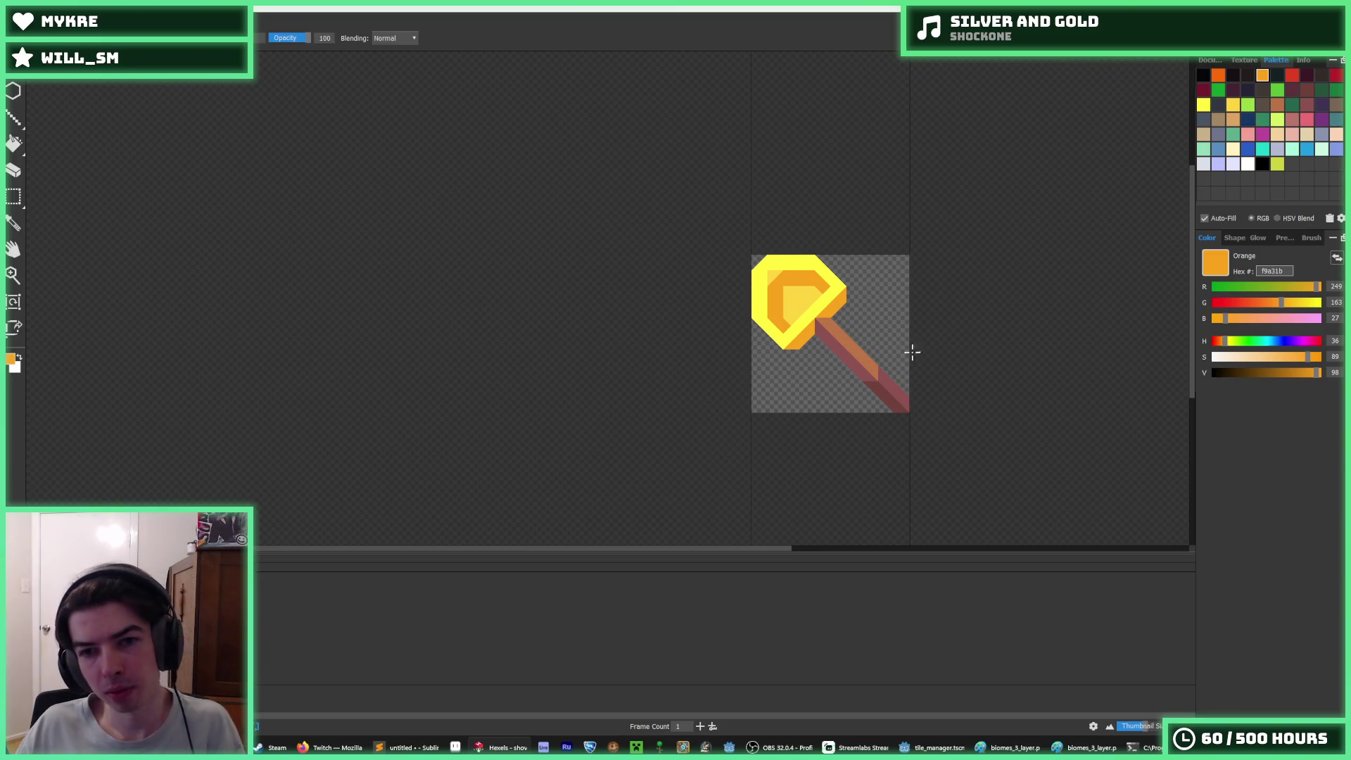
# - Fill the gem's inner band dark orange, with its centre and top-left corner light orange f9a31b
pyautogui.press('i')
pyautogui.scroll(-5, 847, 335)
pyautogui.scroll(4, 840, 332)
pyautogui.scroll(2, 841, 332)
pyautogui.press('g')
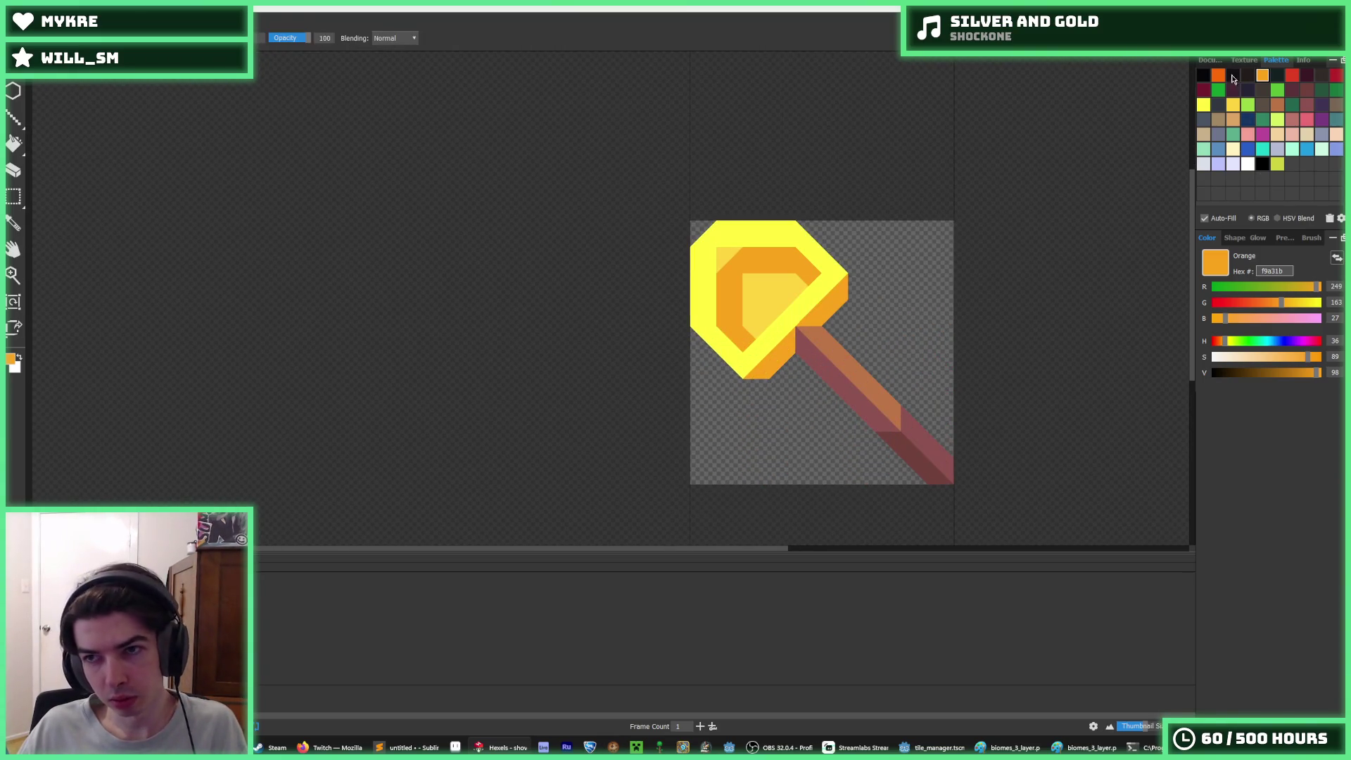
pyautogui.click(1217, 74)
pyautogui.click(757, 262)
pyautogui.click(1262, 75)
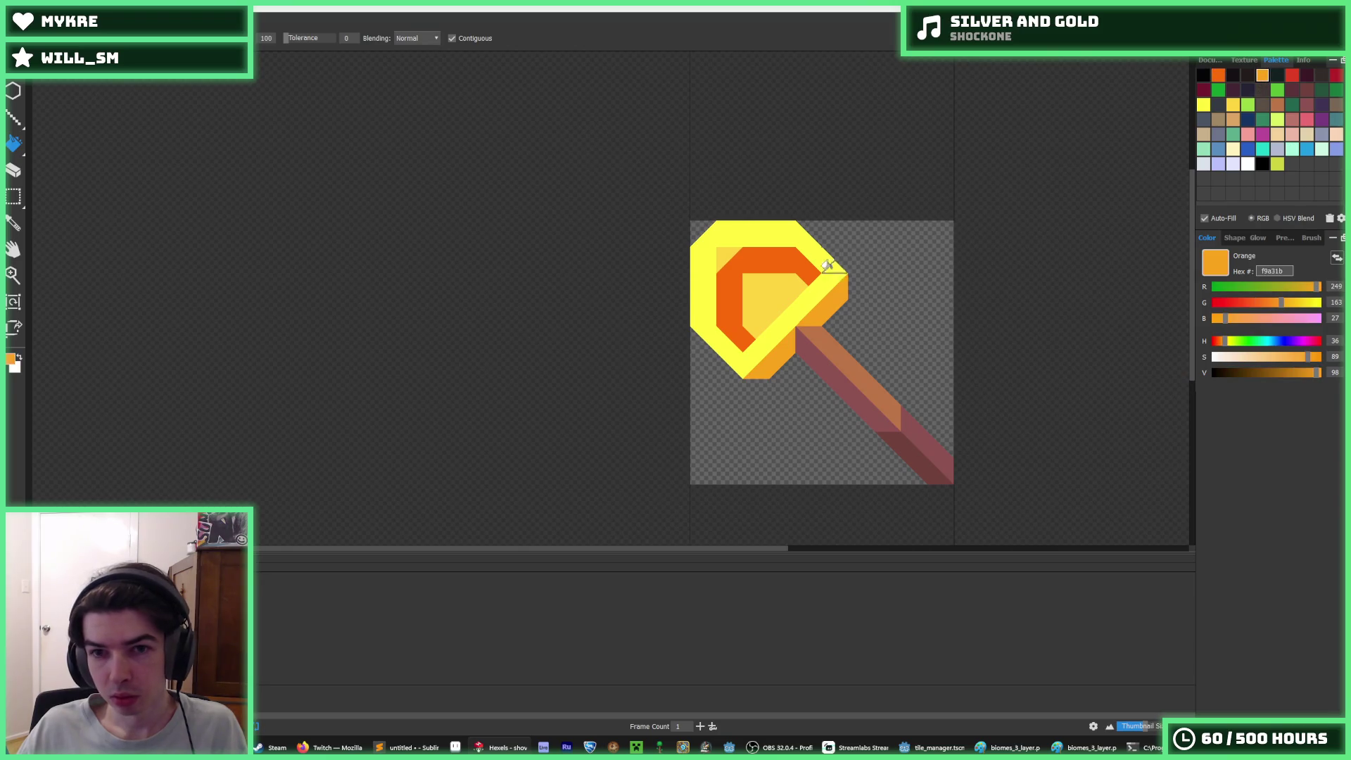
pyautogui.click(763, 301)
pyautogui.click(720, 251)
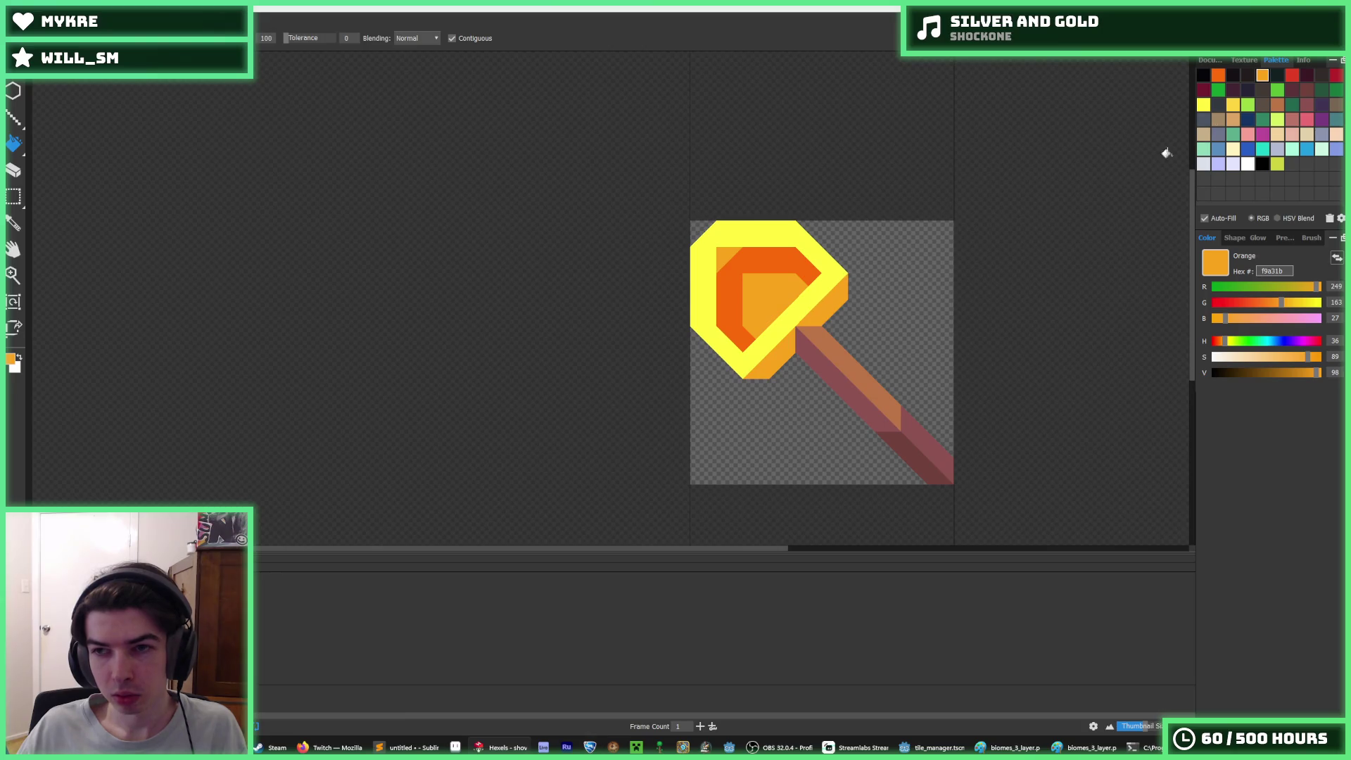
# - Fill the right and lower facets dark orange fa6a0a and refill the outline Yeller-ish gold
pyautogui.click(1218, 75)
pyautogui.click(830, 296)
pyautogui.click(783, 348)
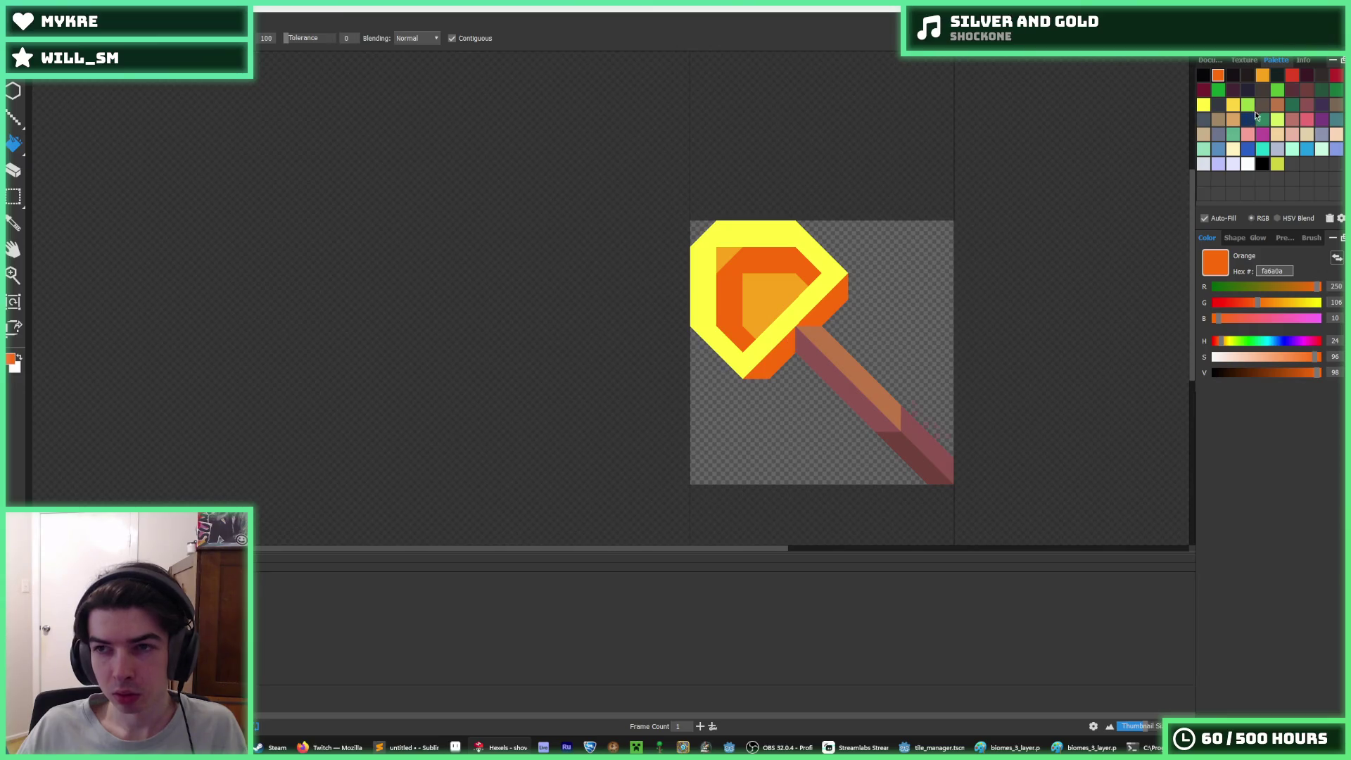
pyautogui.click(1261, 78)
pyautogui.click(813, 285)
pyautogui.hotkey('ctrl', 'z')
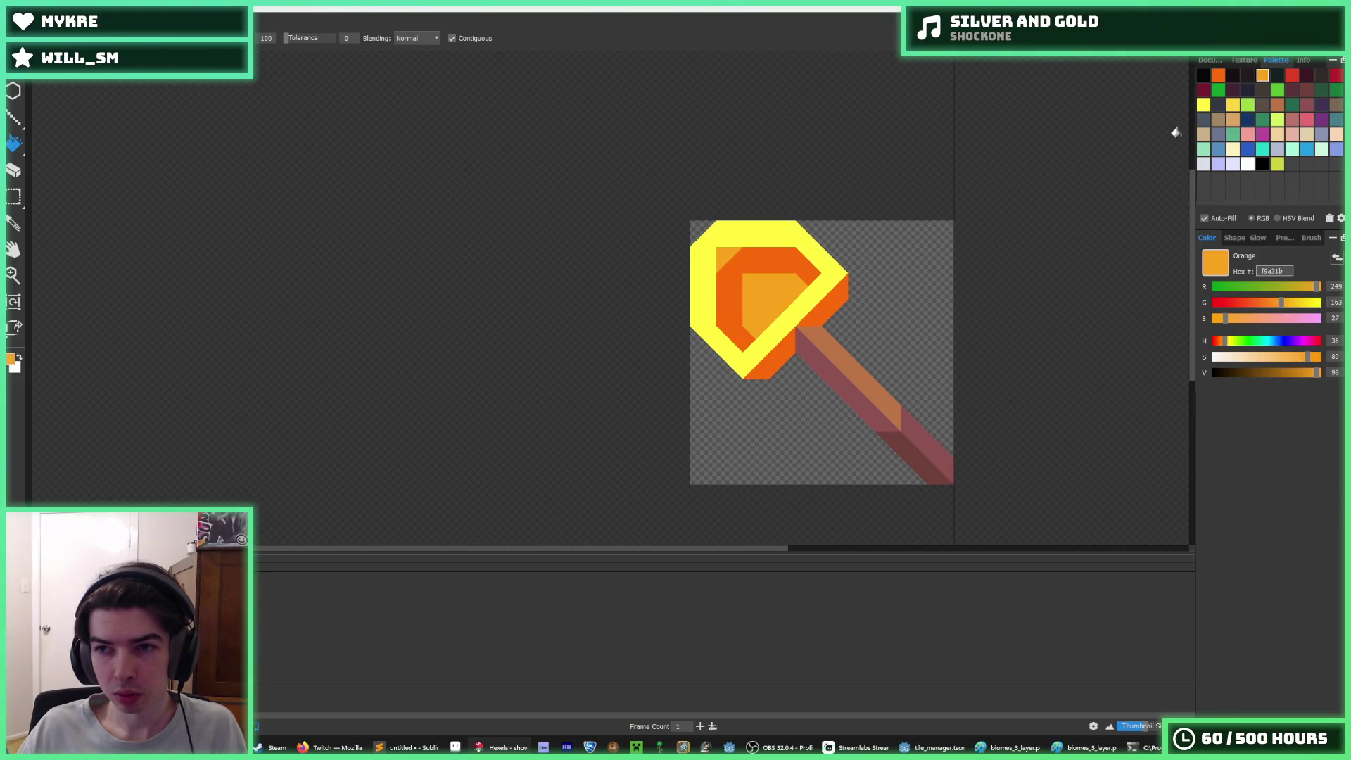
pyautogui.click(1235, 105)
pyautogui.click(813, 286)
pyautogui.scroll(-4, 831, 299)
pyautogui.scroll(3, 843, 290)
pyautogui.scroll(-2, 843, 289)
pyautogui.scroll(4, 843, 295)
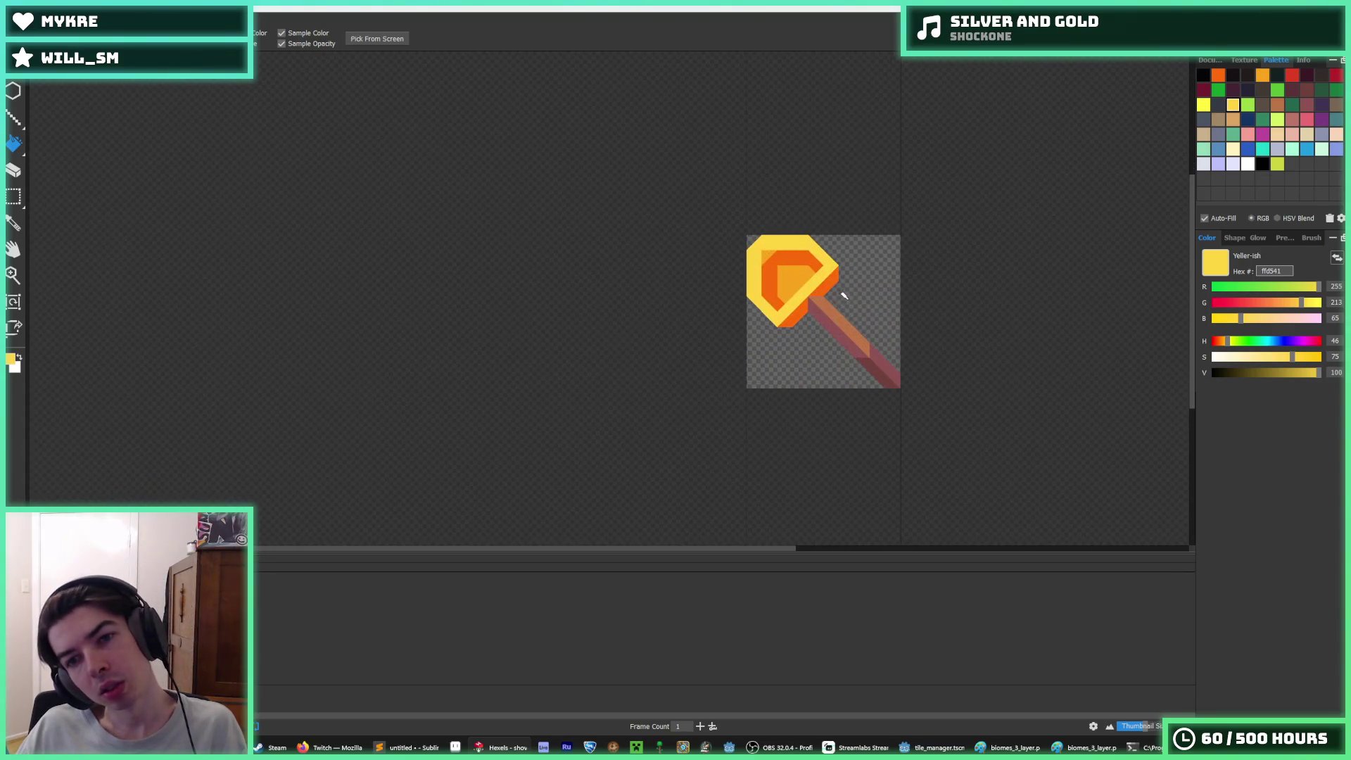
pyautogui.scroll(-3, 761, 329)
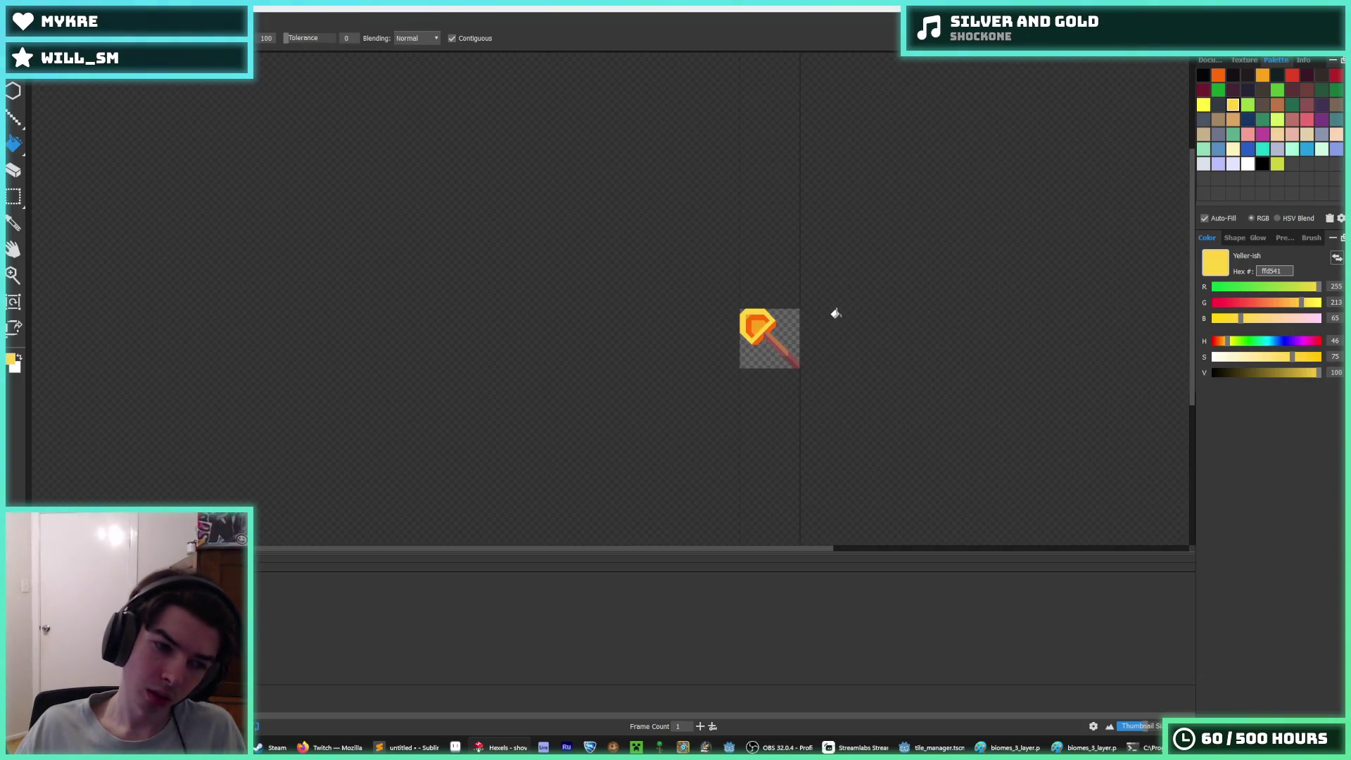
pyautogui.scroll(3, 733, 325)
# - Try orange trixels on the gem's lower-left and top-right edges, then undo them
pyautogui.press('b')
pyautogui.keyDown('alt'); pyautogui.click(690, 176); pyautogui.keyUp('alt')
pyautogui.moveTo(647, 276); pyautogui.dragTo(688, 323)
pyautogui.moveTo(828, 180); pyautogui.dragTo(781, 144)
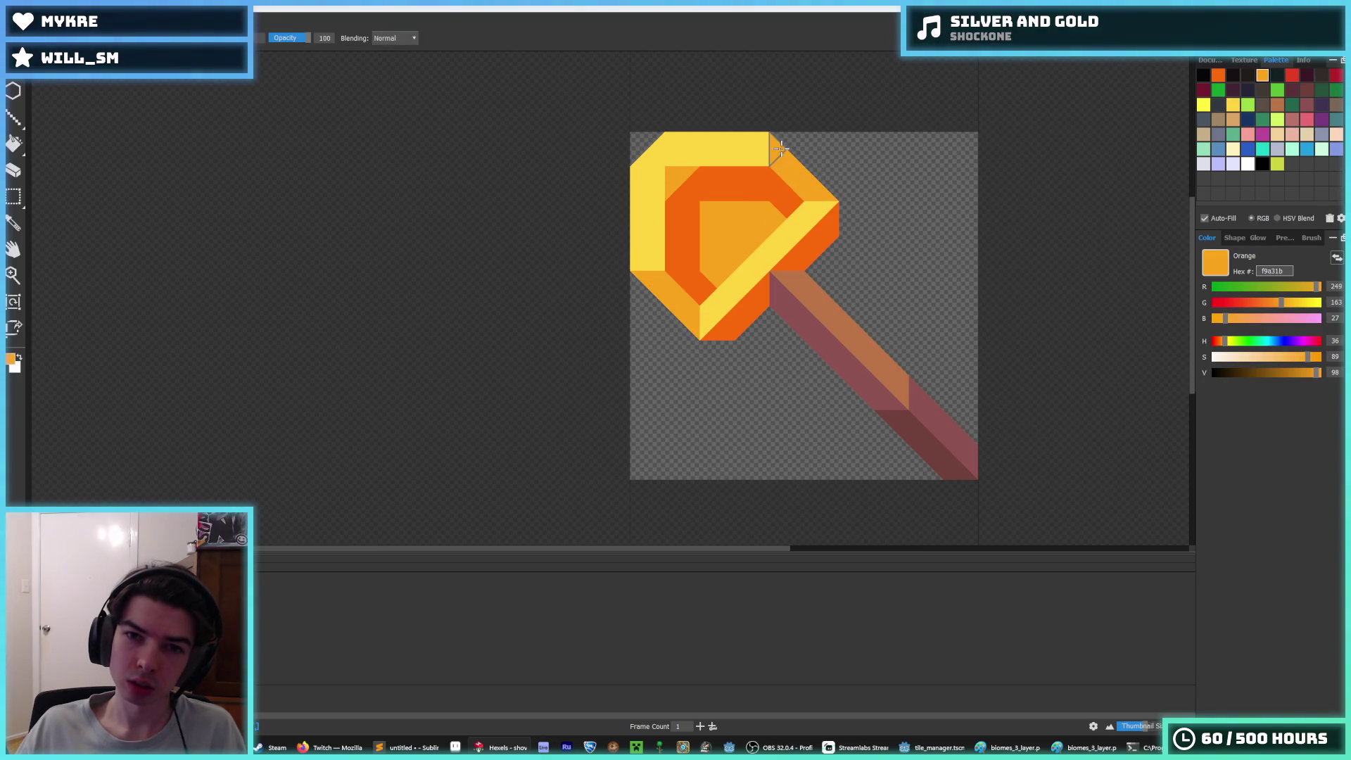
pyautogui.scroll(-4, 862, 200)
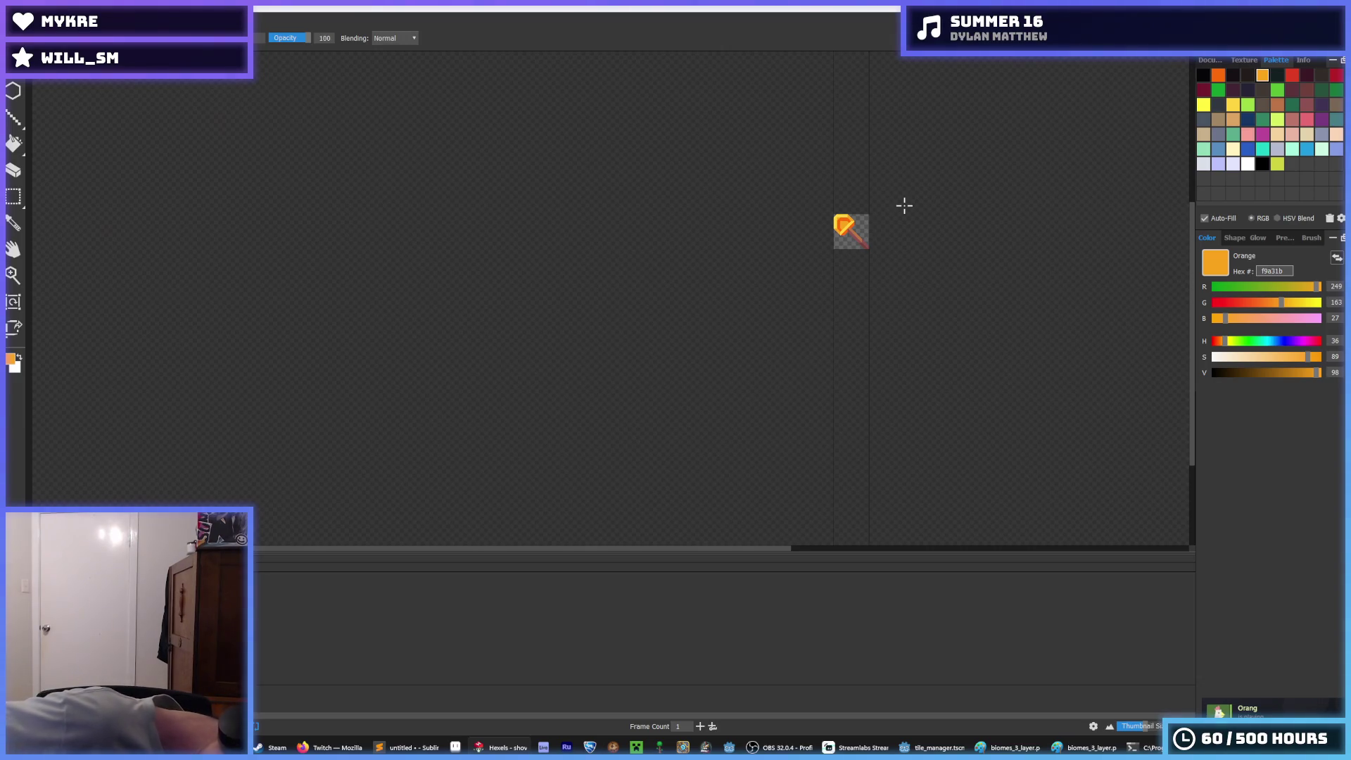
pyautogui.press('i')
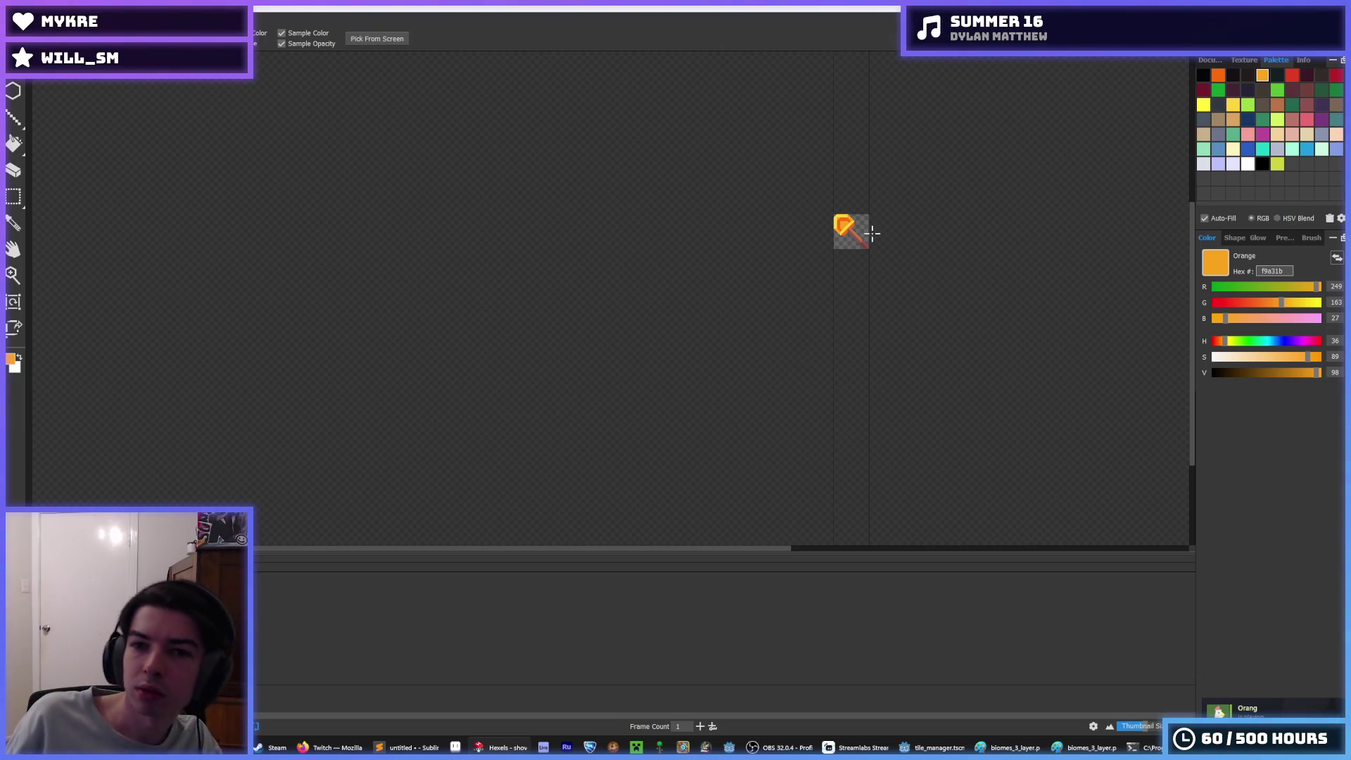
pyautogui.scroll(3, 867, 230)
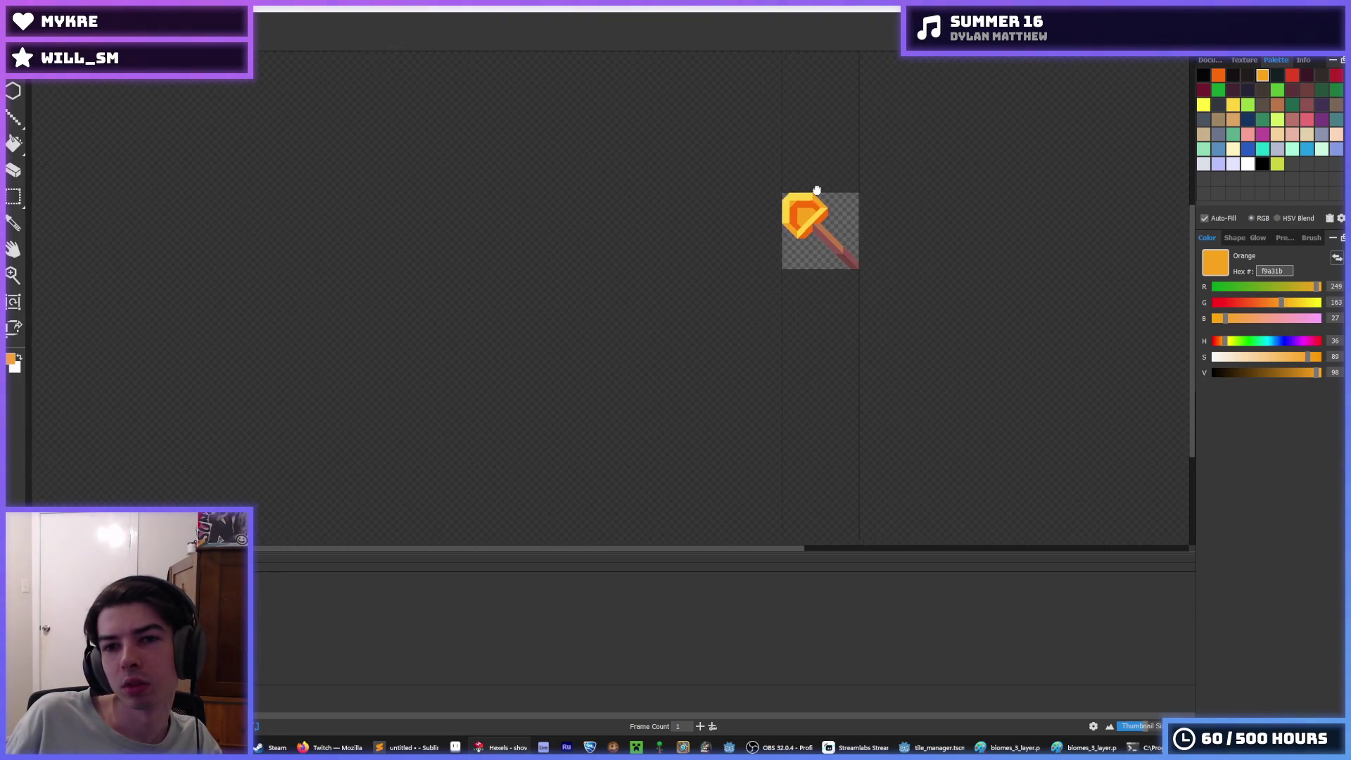
pyautogui.scroll(3, 791, 274)
pyautogui.scroll(2, 791, 279)
pyautogui.press('b')
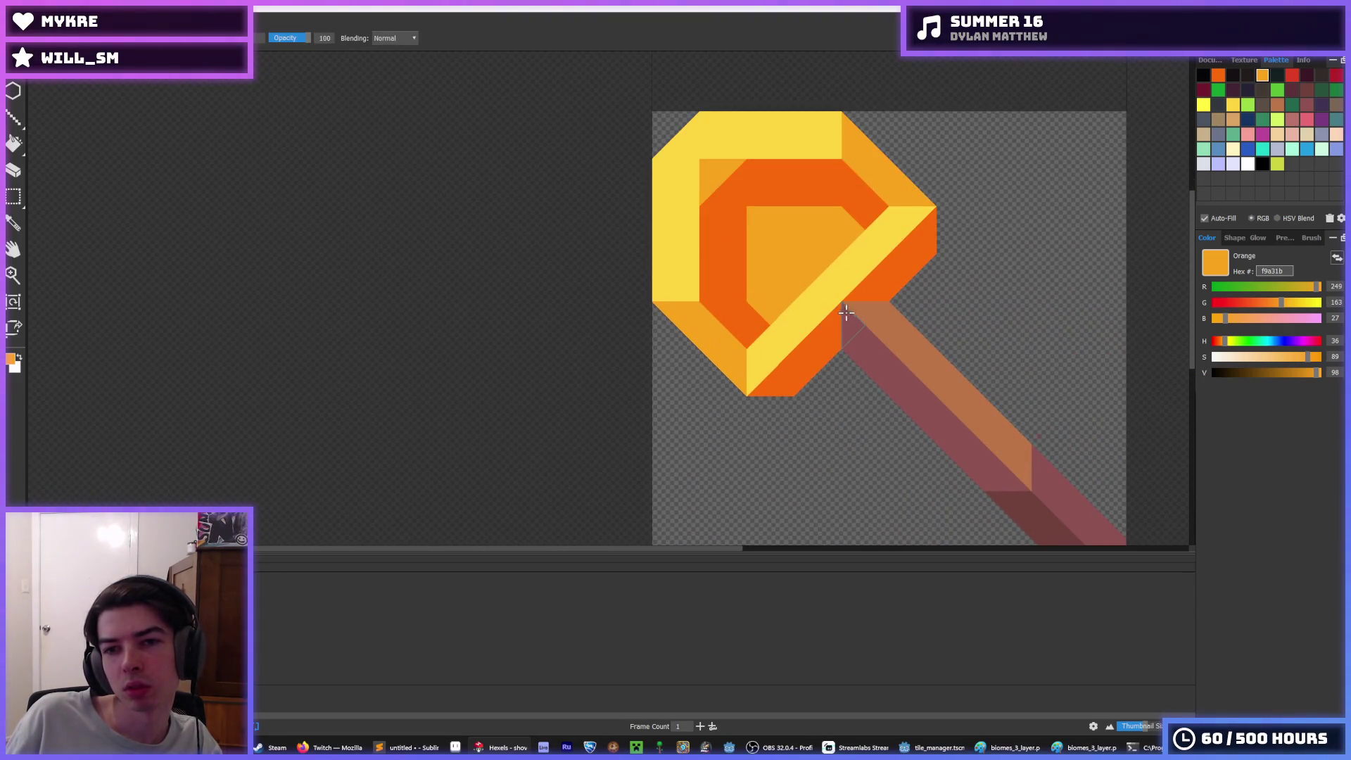
pyautogui.hotkey('ctrl', 'z')
pyautogui.hotkey('ctrl', 'z')
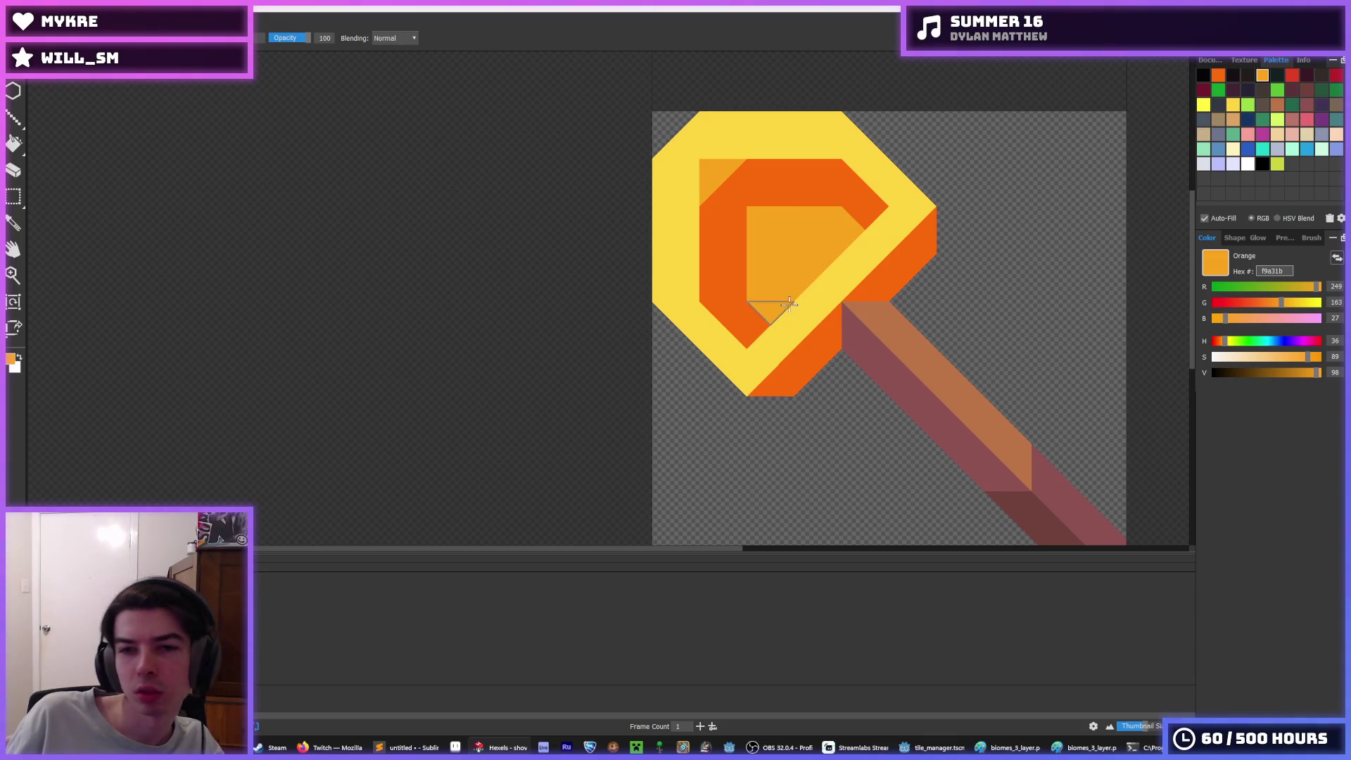
# - Paint red df3e23 triangles inside the head's lower-left and upper-right inner edges
pyautogui.scroll(-6, 828, 247)
pyautogui.press('i')
pyautogui.press('b')
pyautogui.scroll(-1, 887, 226)
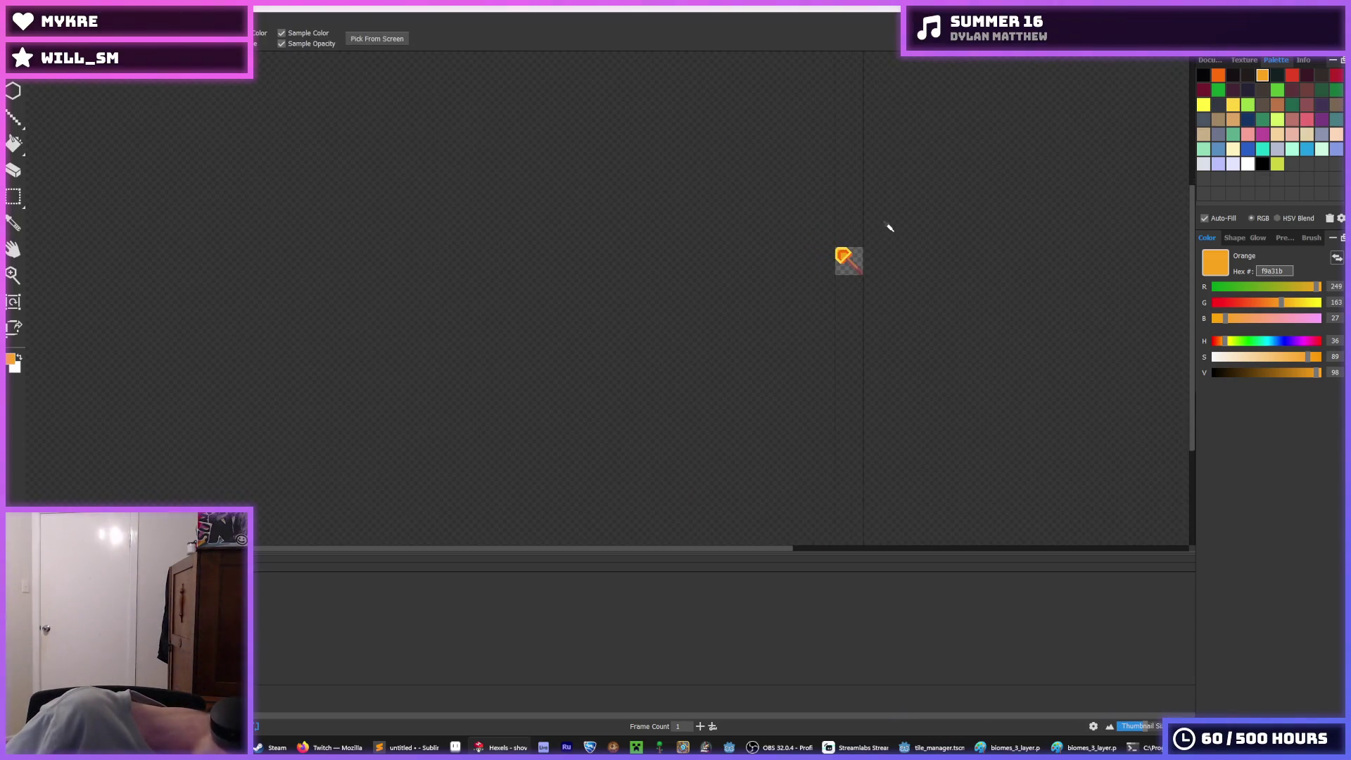
pyautogui.press('i')
pyautogui.scroll(6, 841, 251)
pyautogui.press('b')
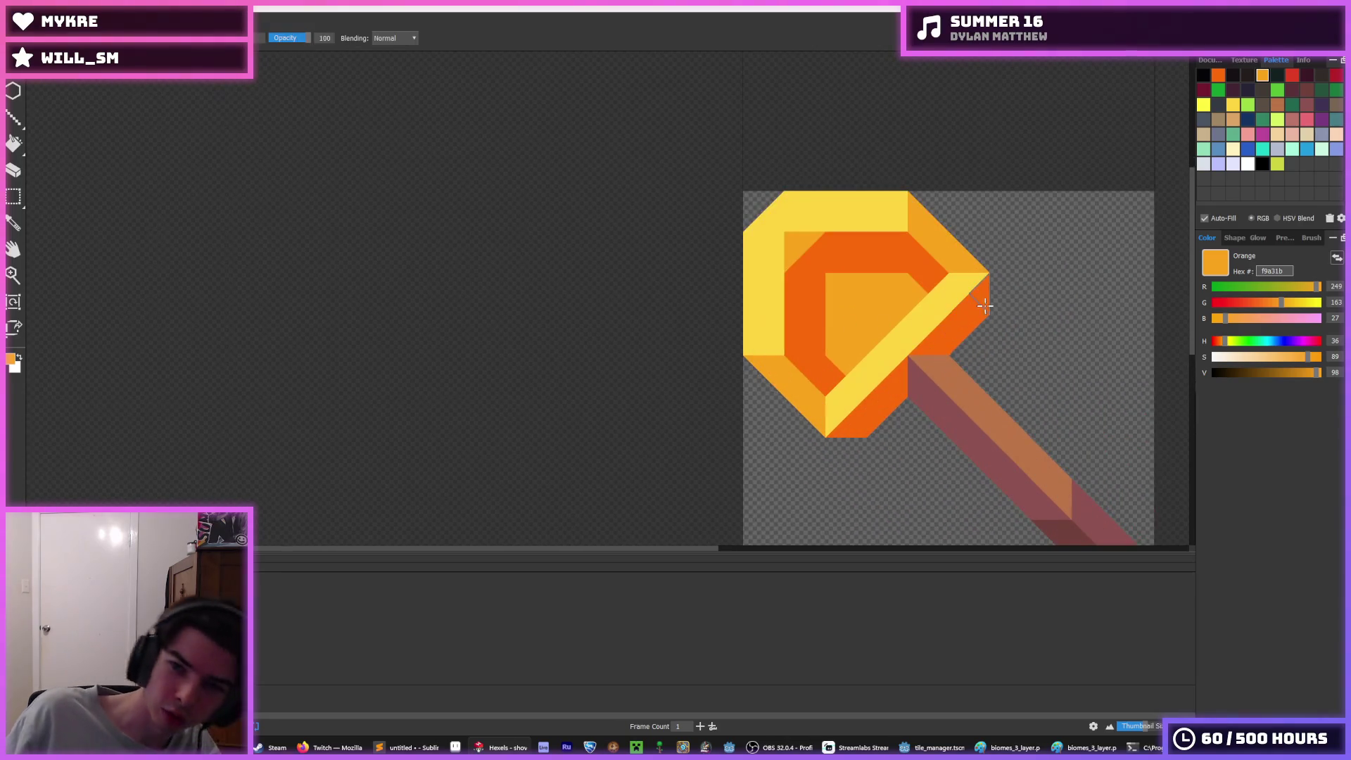
pyautogui.press('i')
pyautogui.press('b')
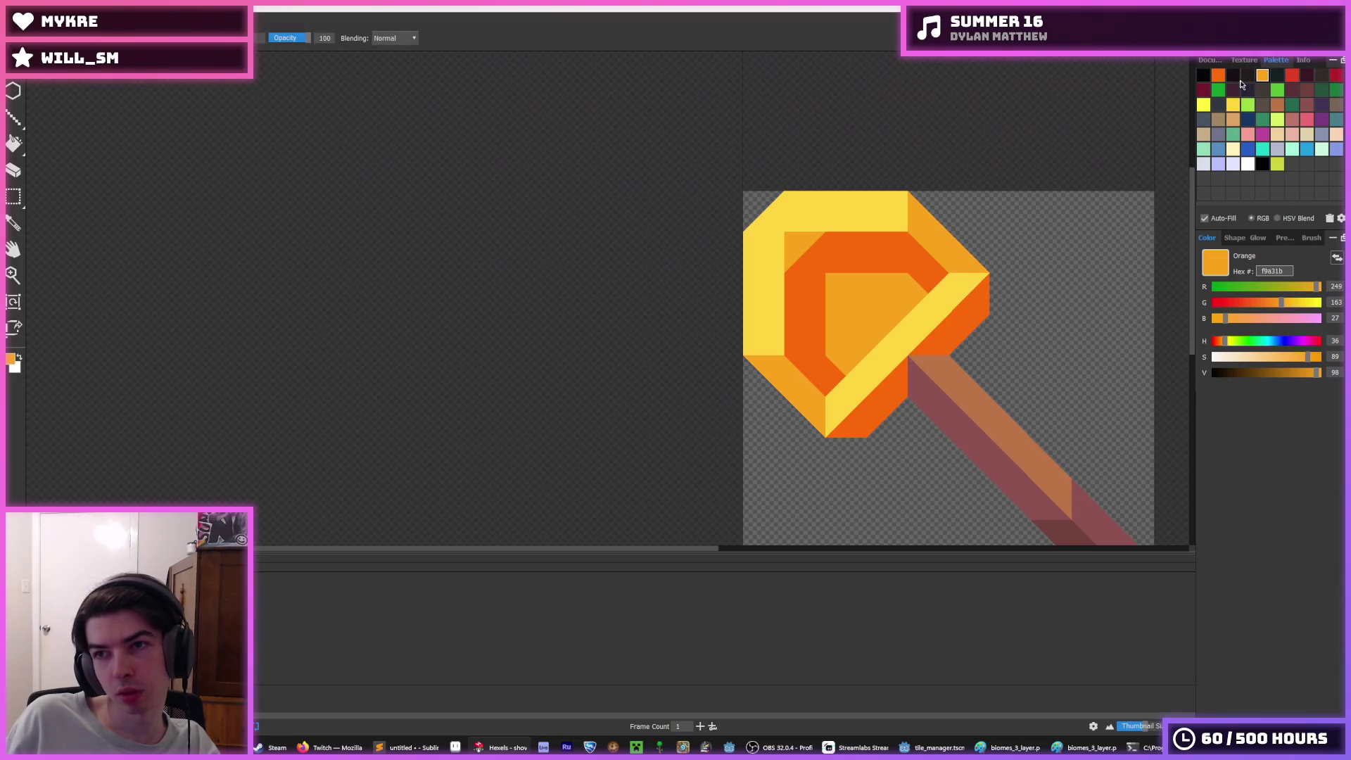
pyautogui.click(1293, 75)
pyautogui.click(815, 372)
pyautogui.click(933, 278)
pyautogui.press('i')
pyautogui.scroll(-5, 933, 278)
pyautogui.scroll(-3, 886, 345)
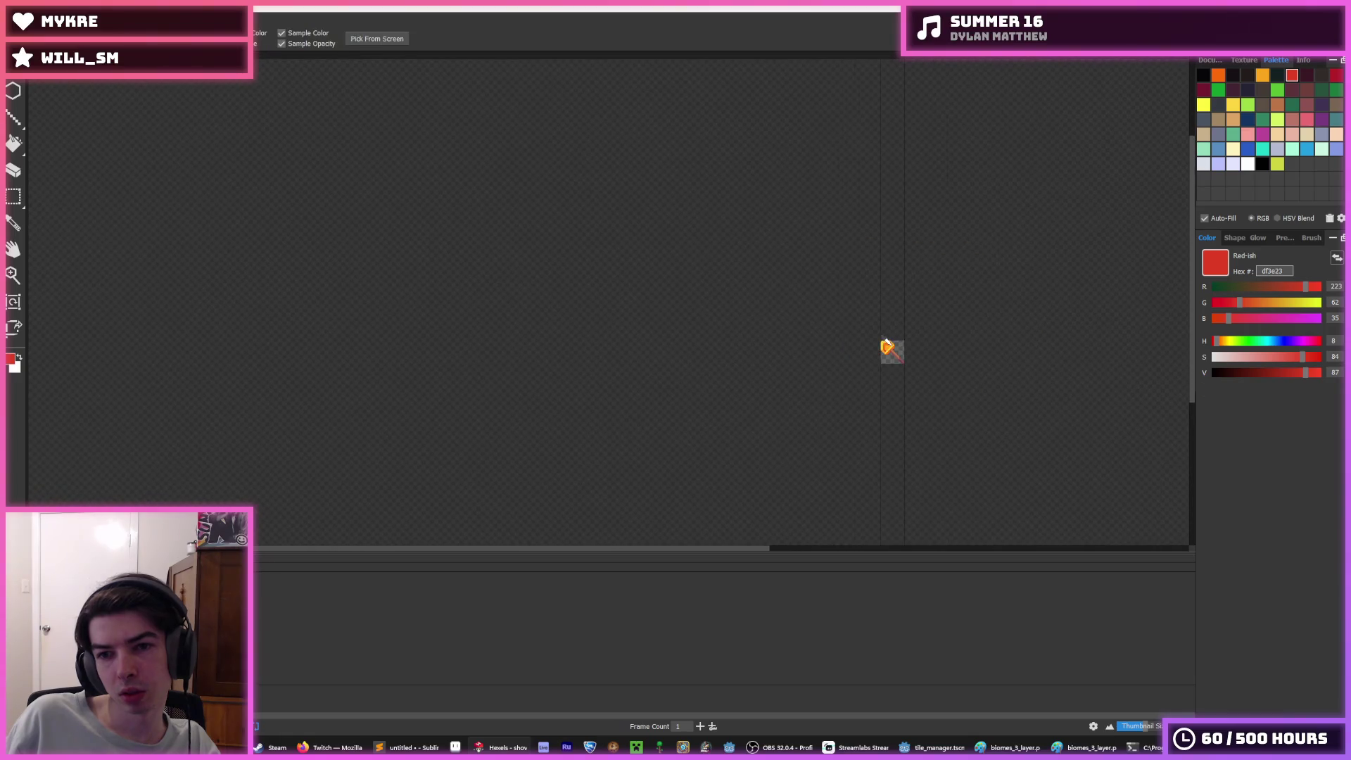
pyautogui.scroll(3, 895, 320)
pyautogui.press('b')
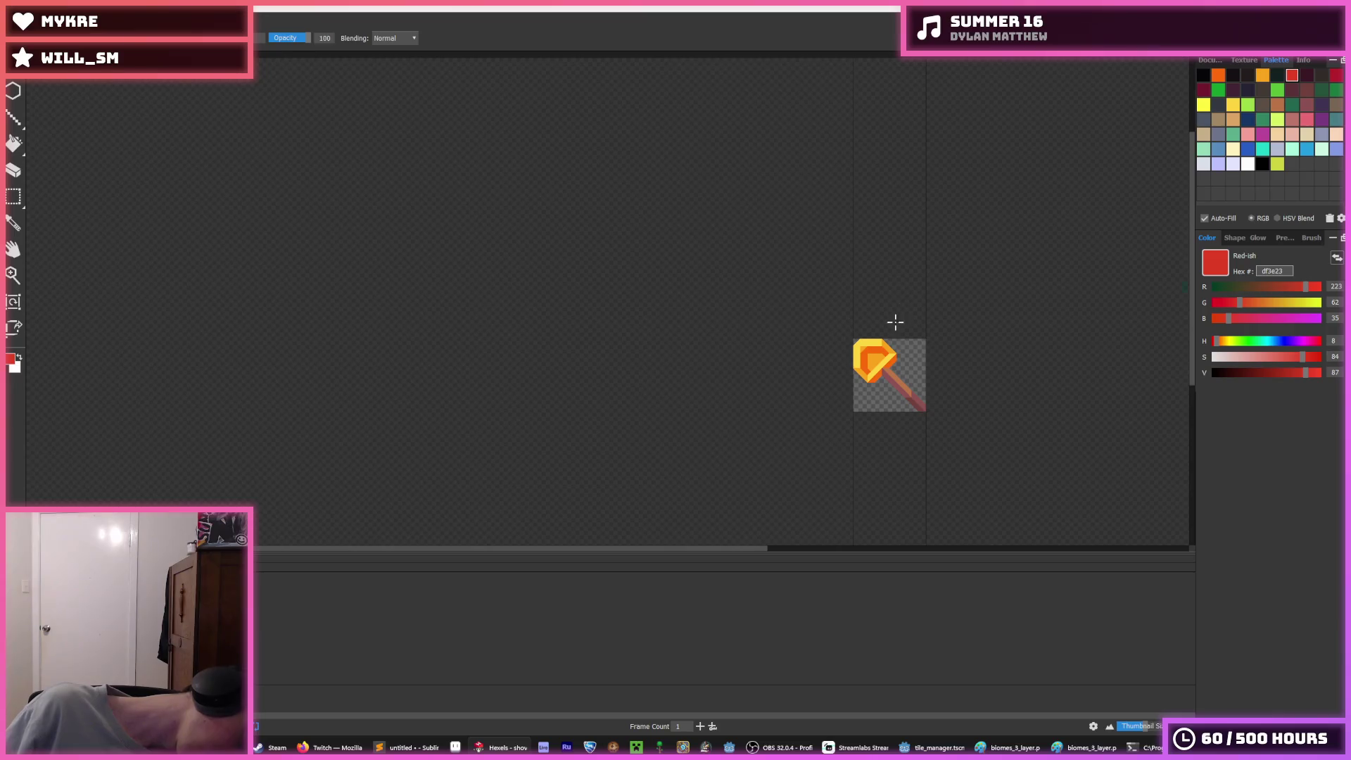
# - Sample orange f9a31b from the shovel head and paint over the red accent
pyautogui.scroll(-2, 895, 321)
pyautogui.scroll(5, 914, 329)
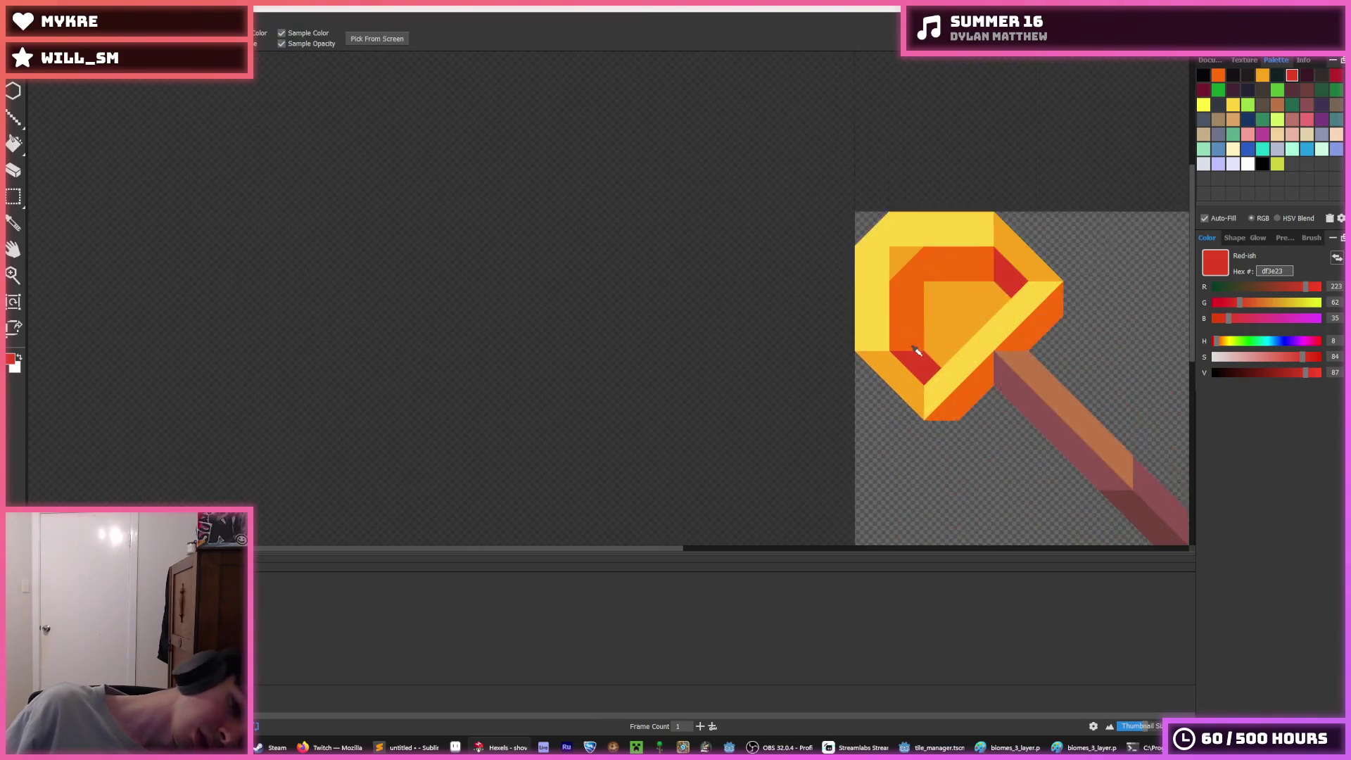
pyautogui.press('i')
pyautogui.scroll(-5, 1048, 297)
pyautogui.press('b')
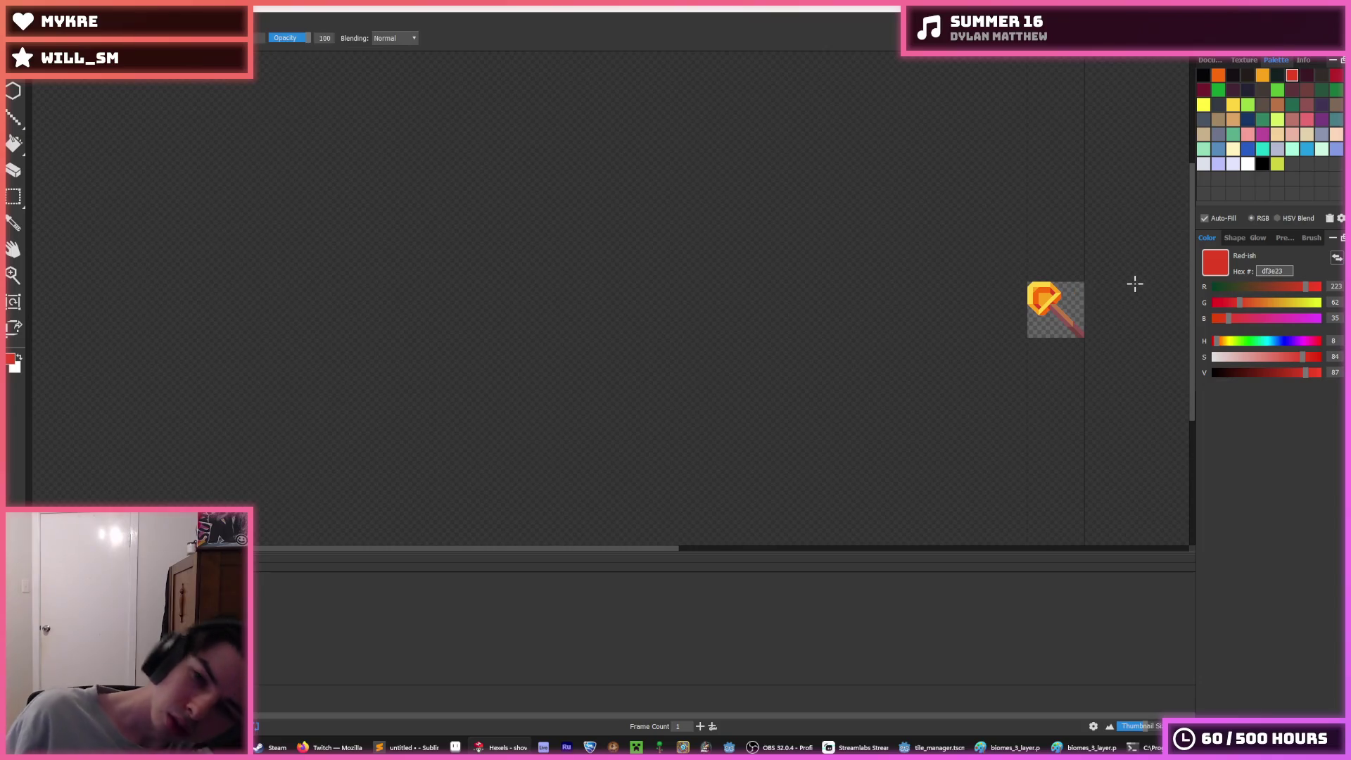
pyautogui.press('i')
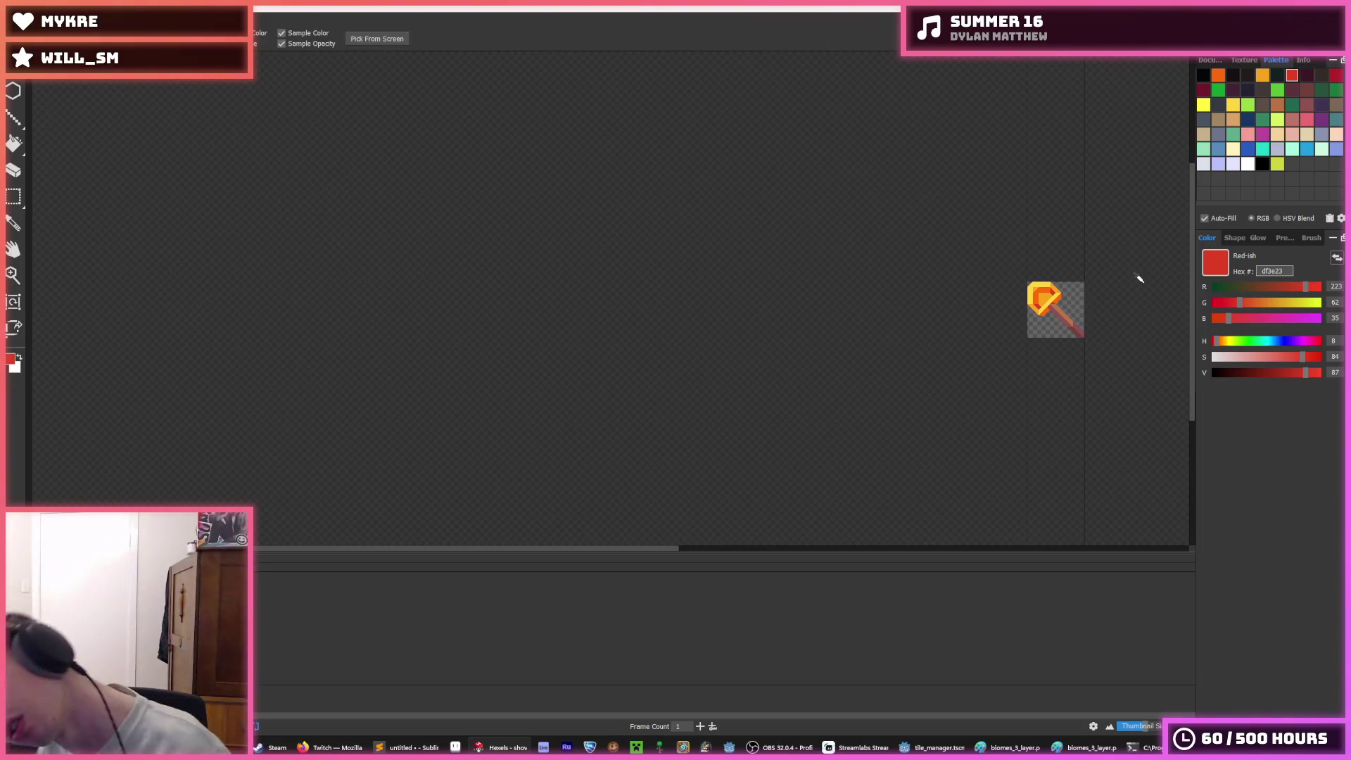
pyautogui.scroll(-1, 1133, 269)
pyautogui.scroll(-2, 1119, 270)
pyautogui.scroll(3, 1119, 270)
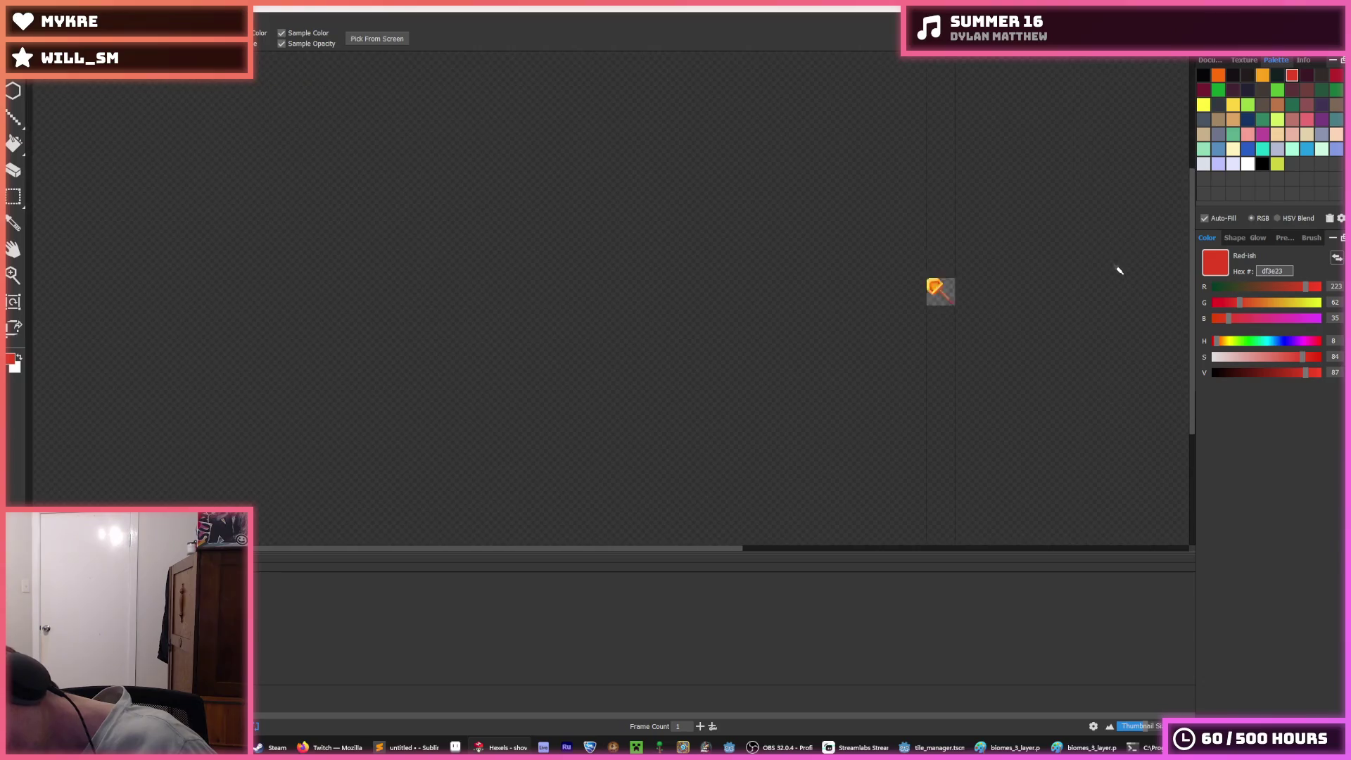
pyautogui.scroll(3, 809, 281)
pyautogui.scroll(1, 813, 281)
pyautogui.press('b')
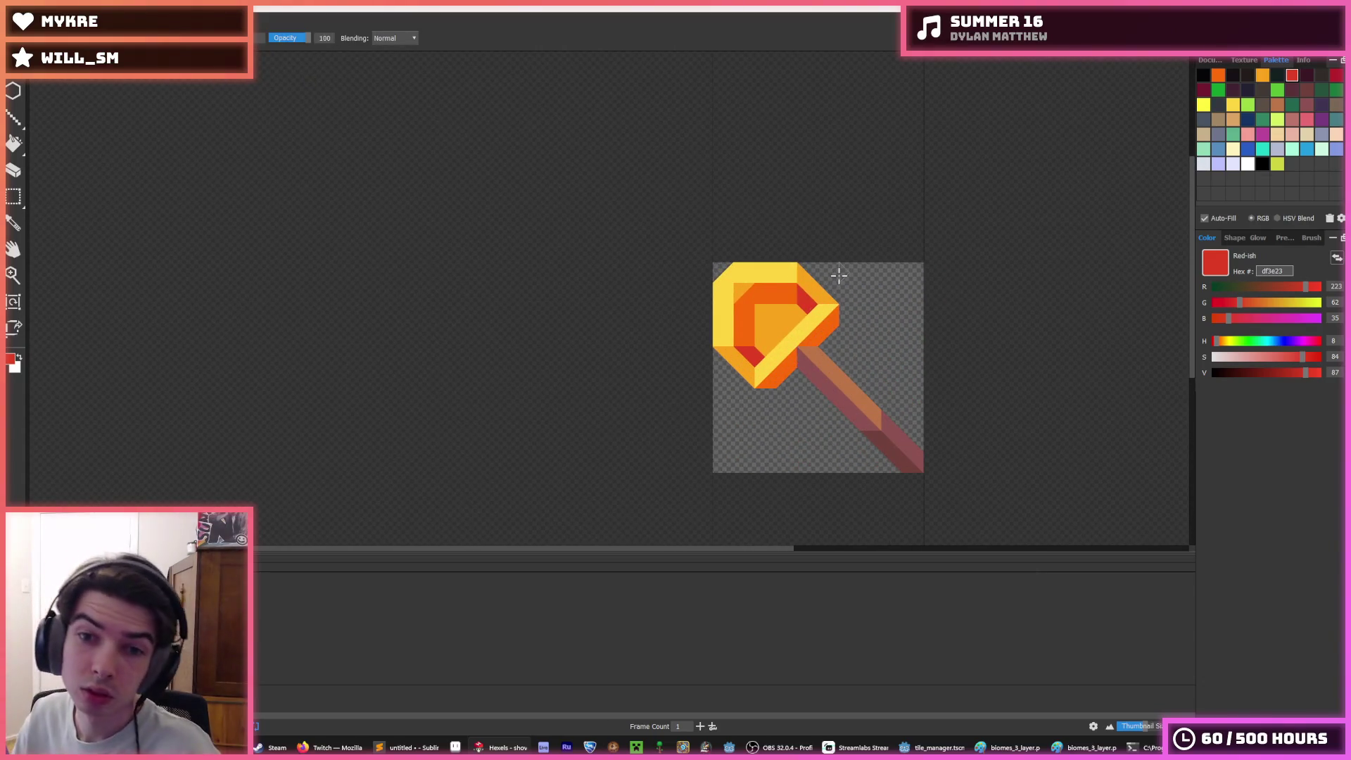
pyautogui.press('i')
pyautogui.scroll(-5, 714, 275)
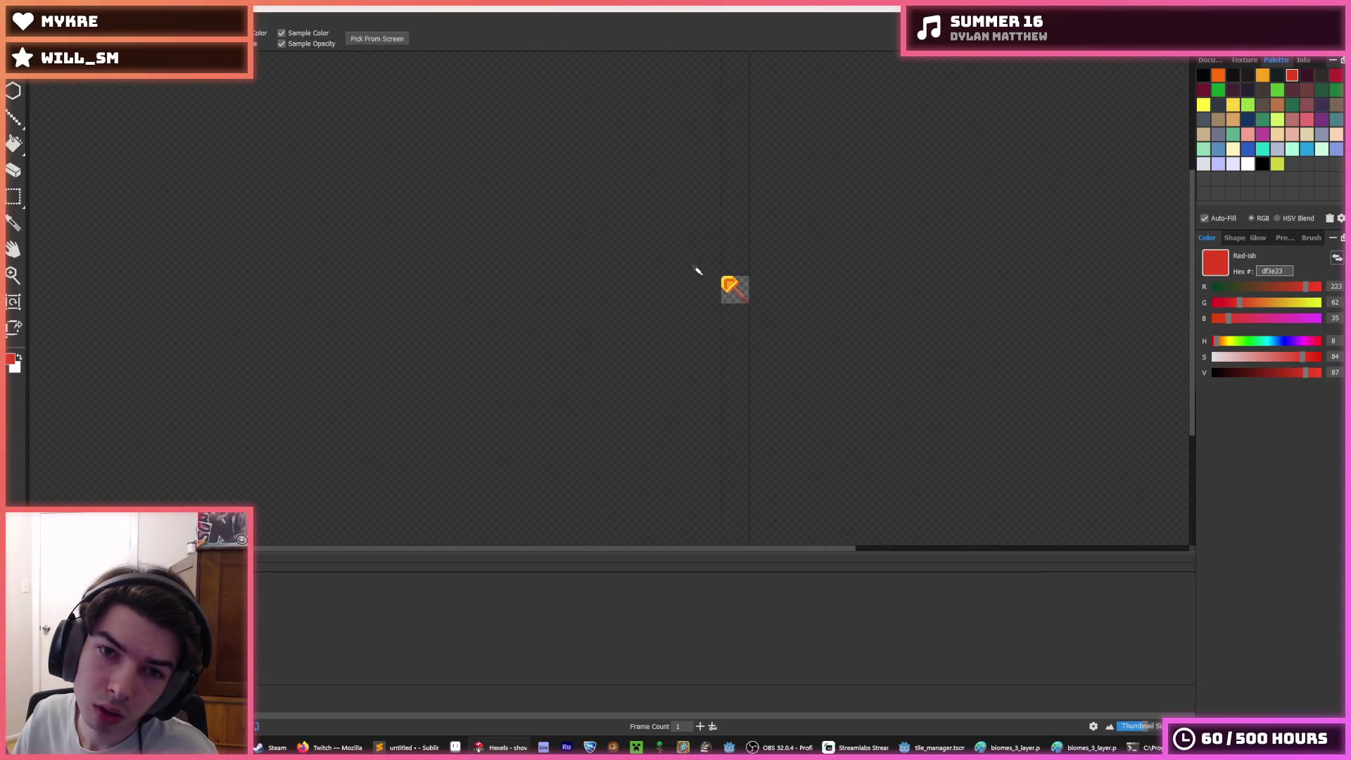
pyautogui.scroll(5, 700, 275)
pyautogui.scroll(2, 759, 301)
pyautogui.click(768, 257)
pyautogui.press('b')
pyautogui.moveTo(690, 212)
pyautogui.mouseDown()
pyautogui.moveTo(715, 187)
pyautogui.moveTo(707, 218)
pyautogui.moveTo(731, 211)
pyautogui.mouseUp()
# - Start exporting the finished shovel sprite as a PNG file
pyautogui.scroll(-4, 823, 183)
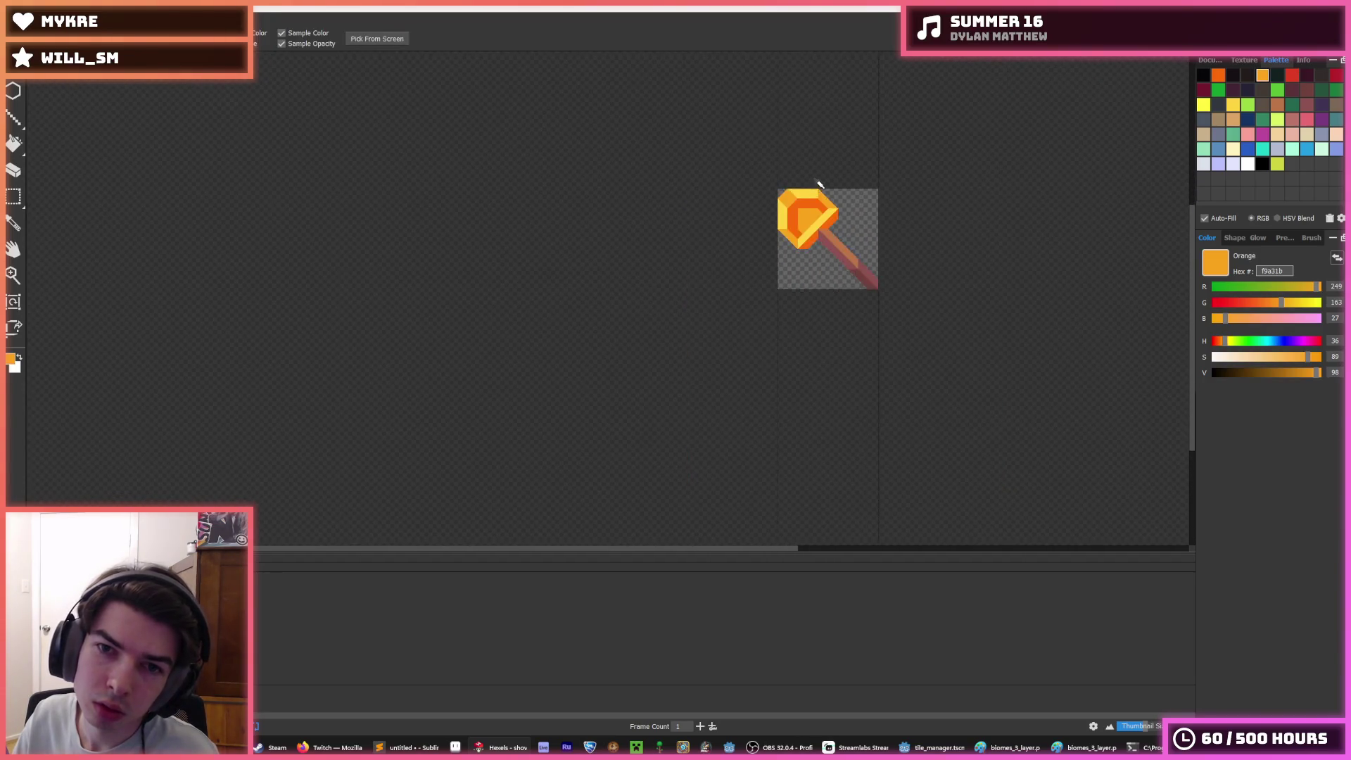
pyautogui.press('i')
pyautogui.scroll(-1, 802, 217)
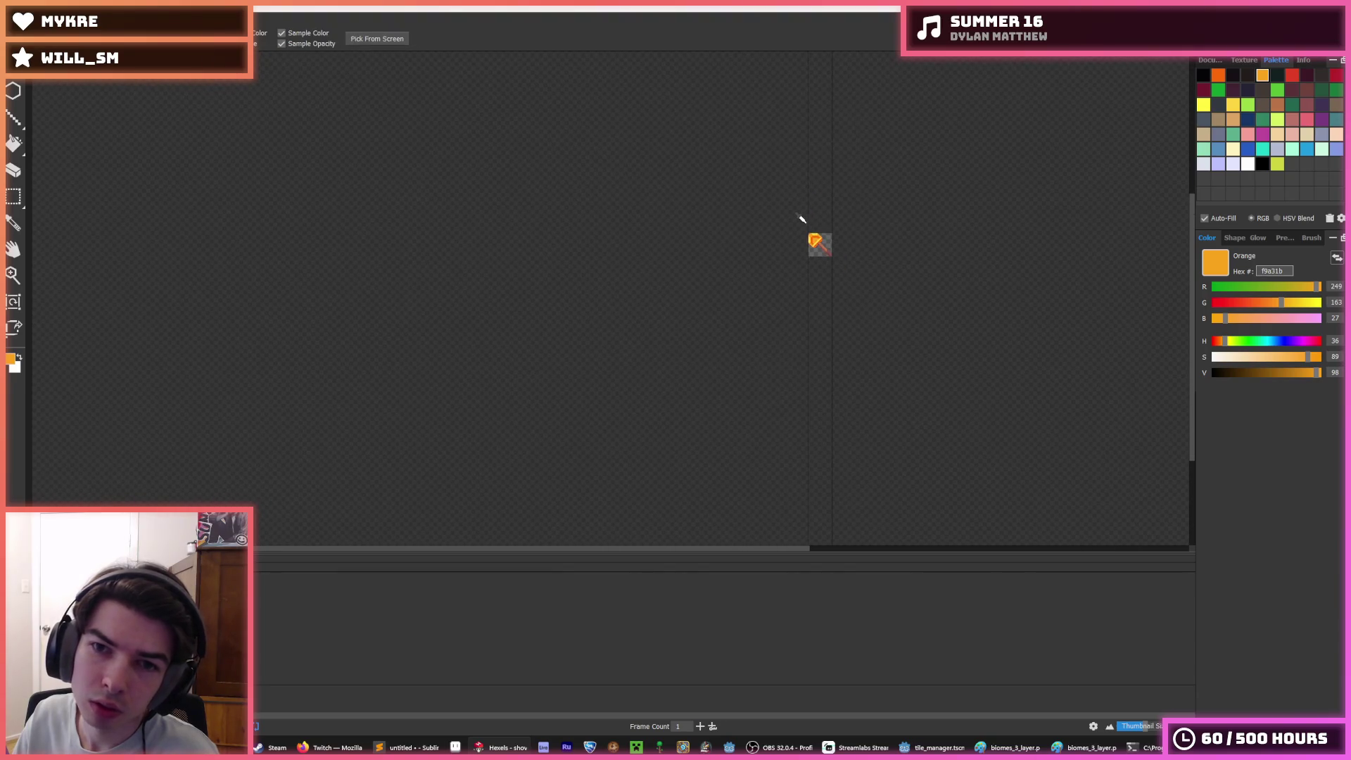
pyautogui.scroll(2, 816, 263)
pyautogui.scroll(2, 853, 289)
pyautogui.press('b')
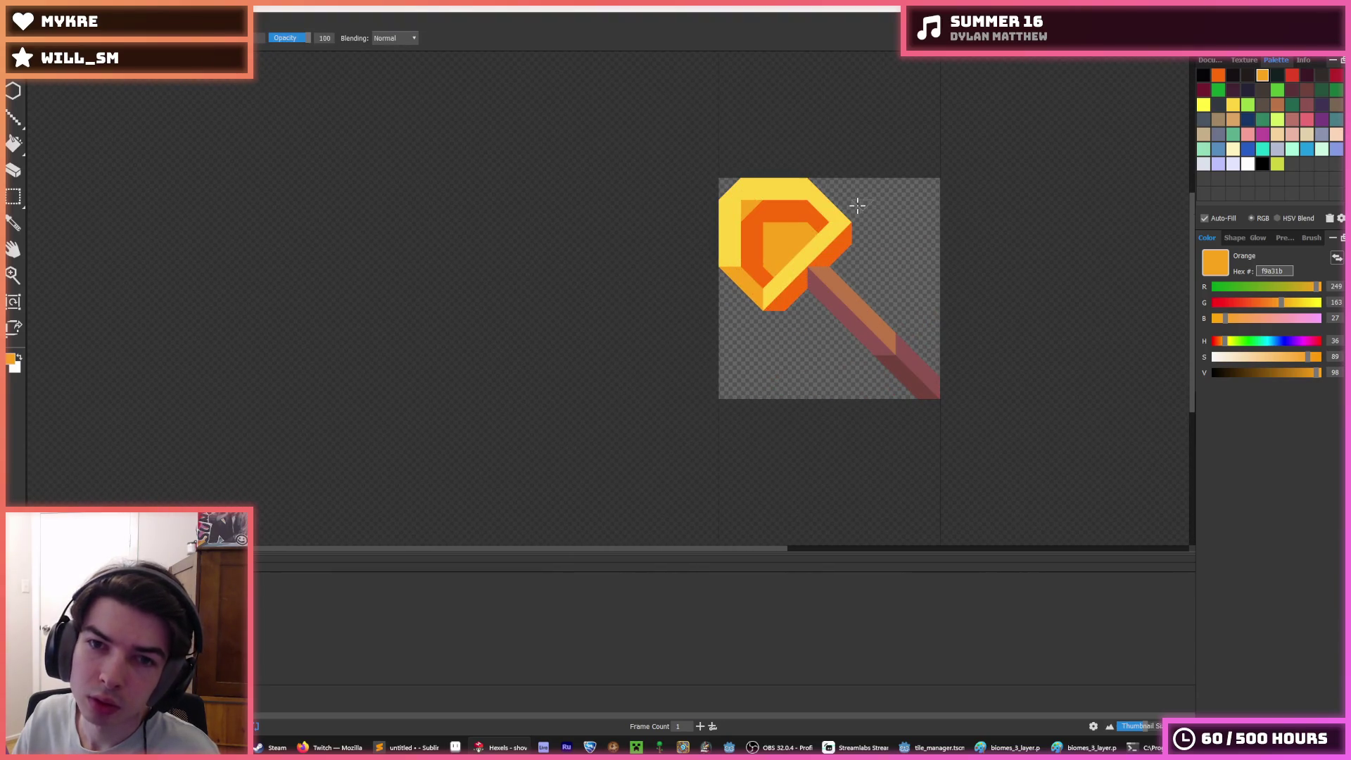
pyautogui.hotkey('ctrl', 'e')
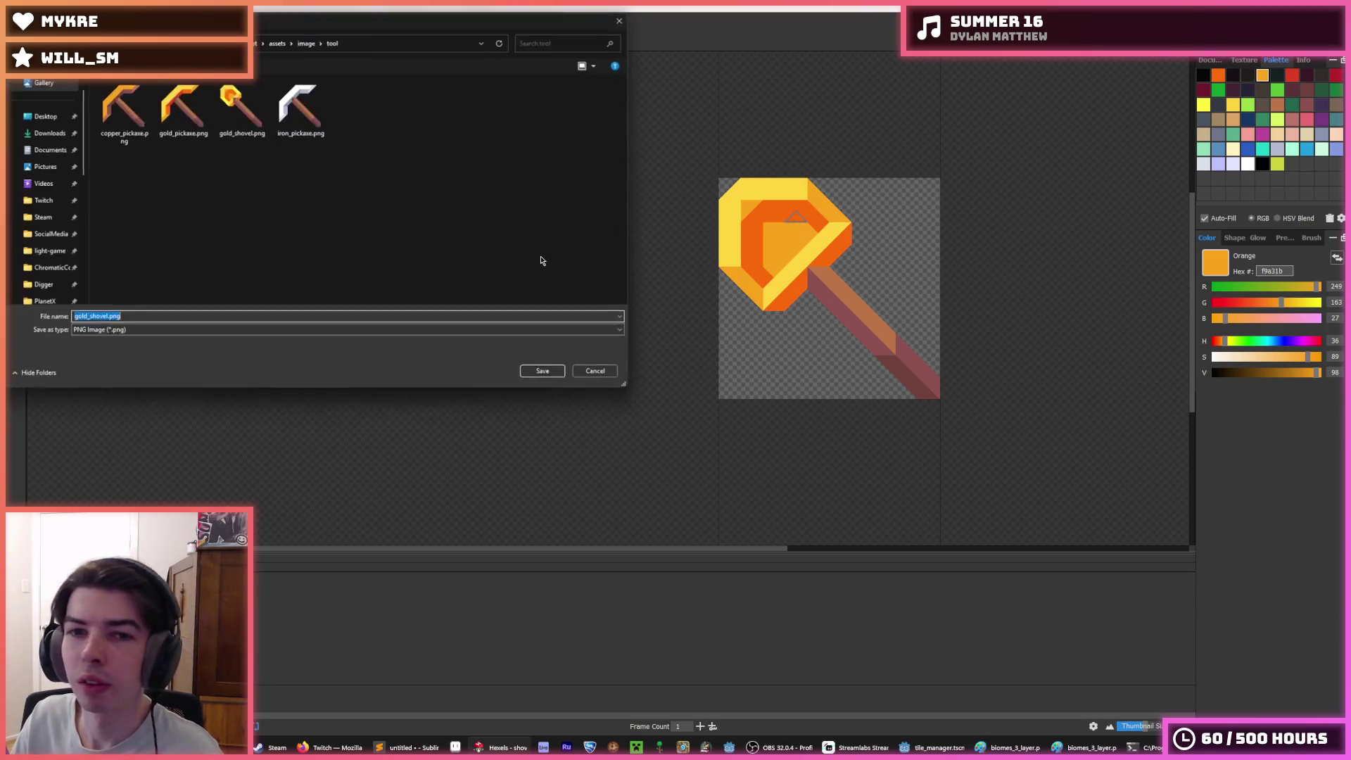
# - Export over gold_shovel.png, confirming the replacement and the export settings
pyautogui.doubleClick(241, 111)
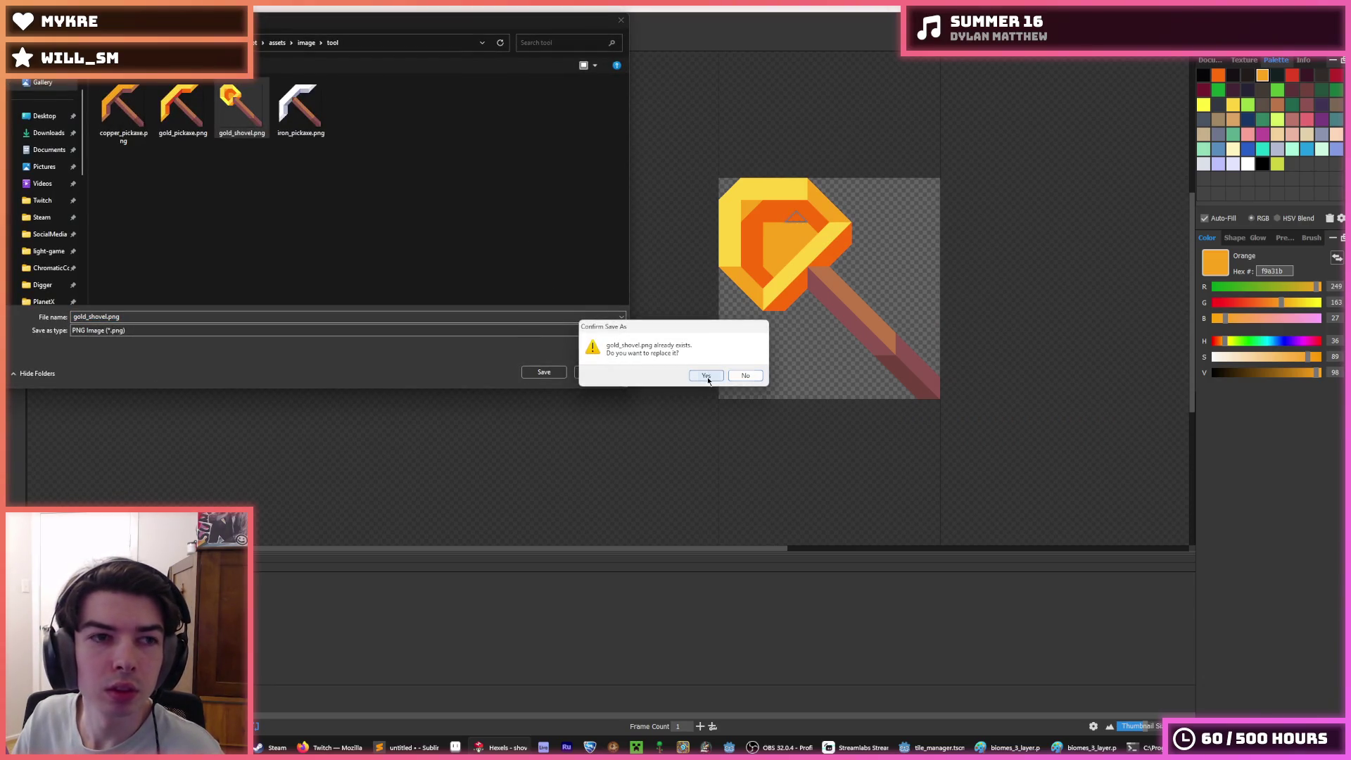
pyautogui.click(706, 376)
pyautogui.click(729, 531)
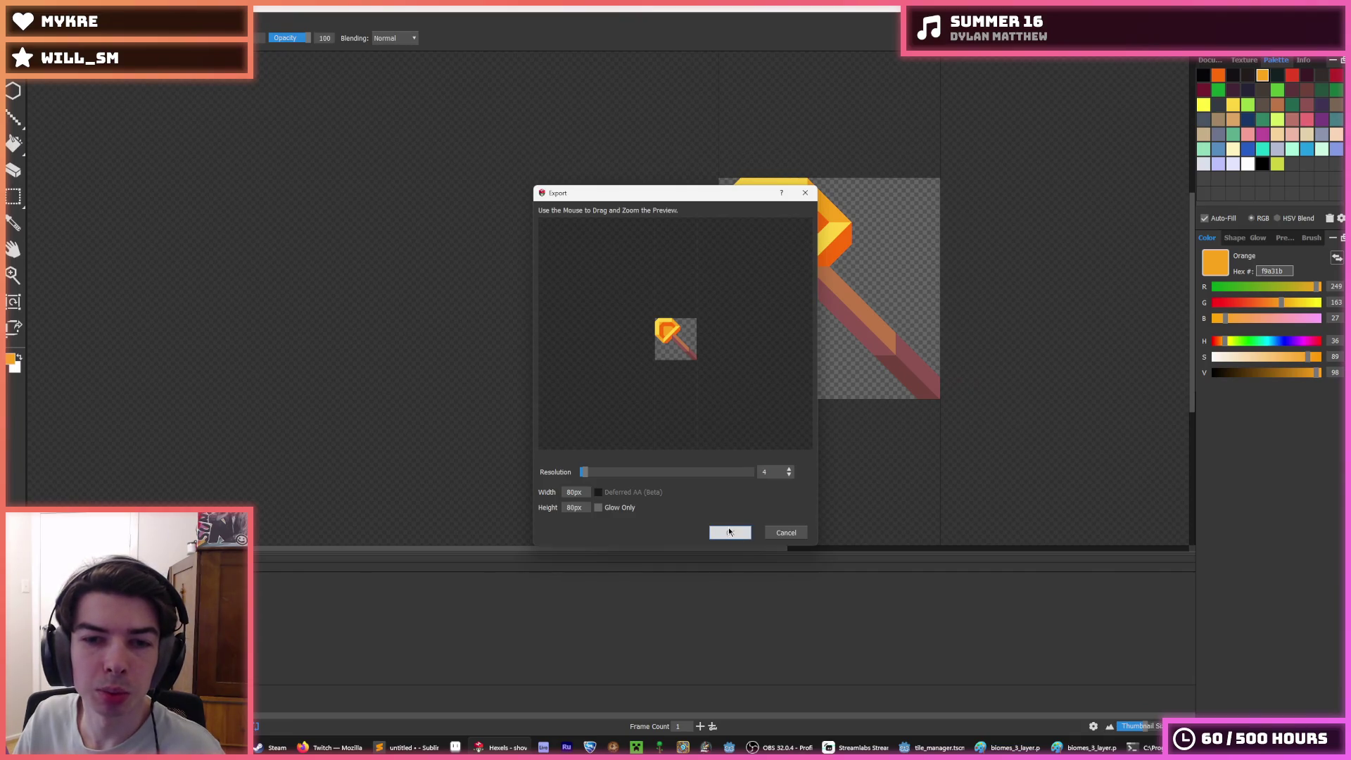
# - Run the Godot project with F5 to test the new shovel in-game
pyautogui.click(932, 747)
pyautogui.click(863, 235)
pyautogui.press('F5')
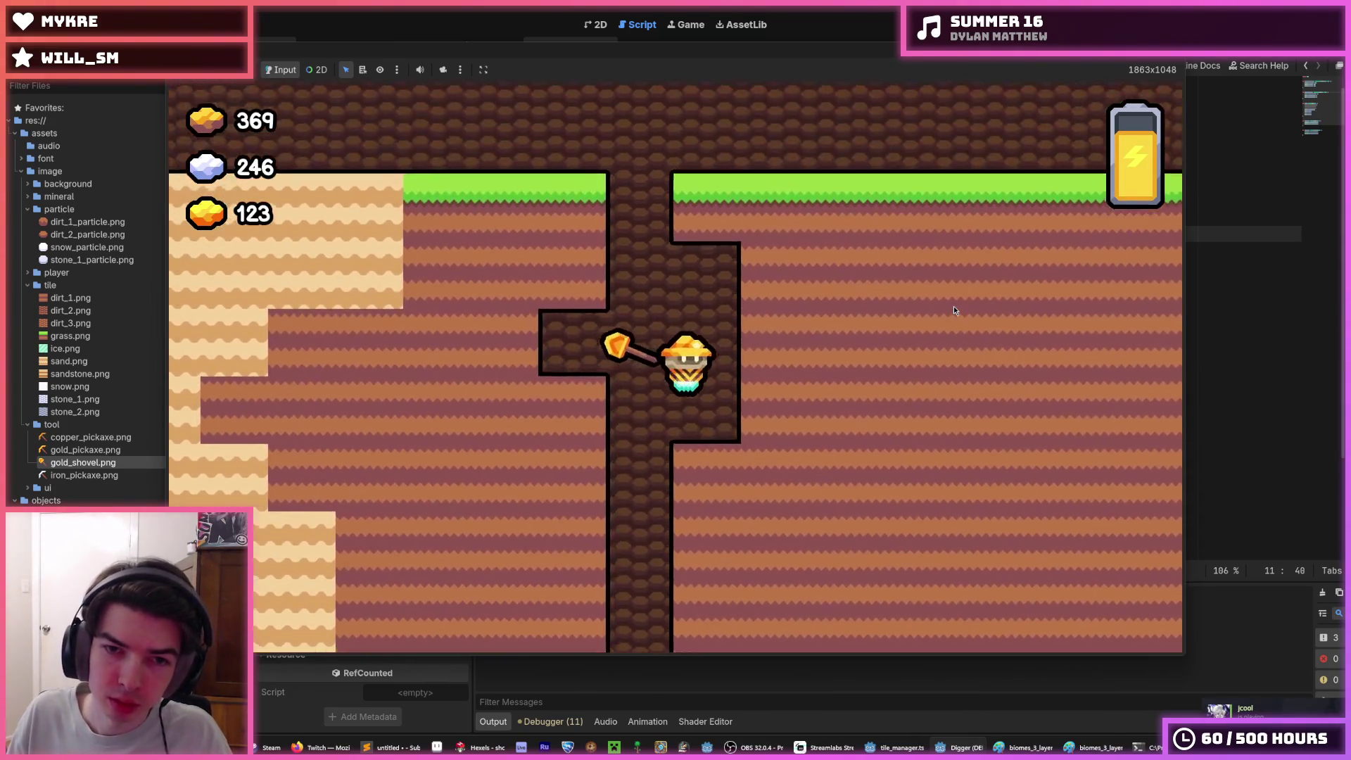
pyautogui.press('w')
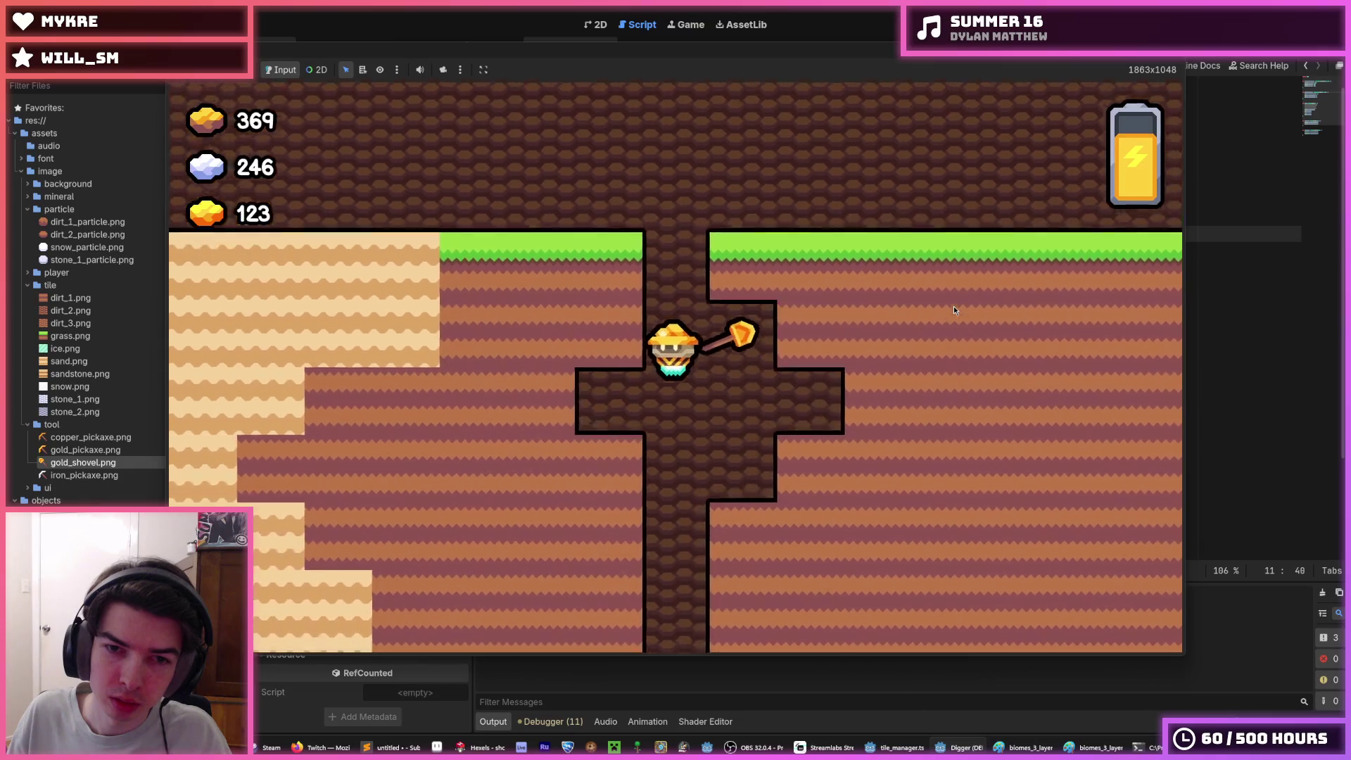
pyautogui.press('a')
pyautogui.press('d')
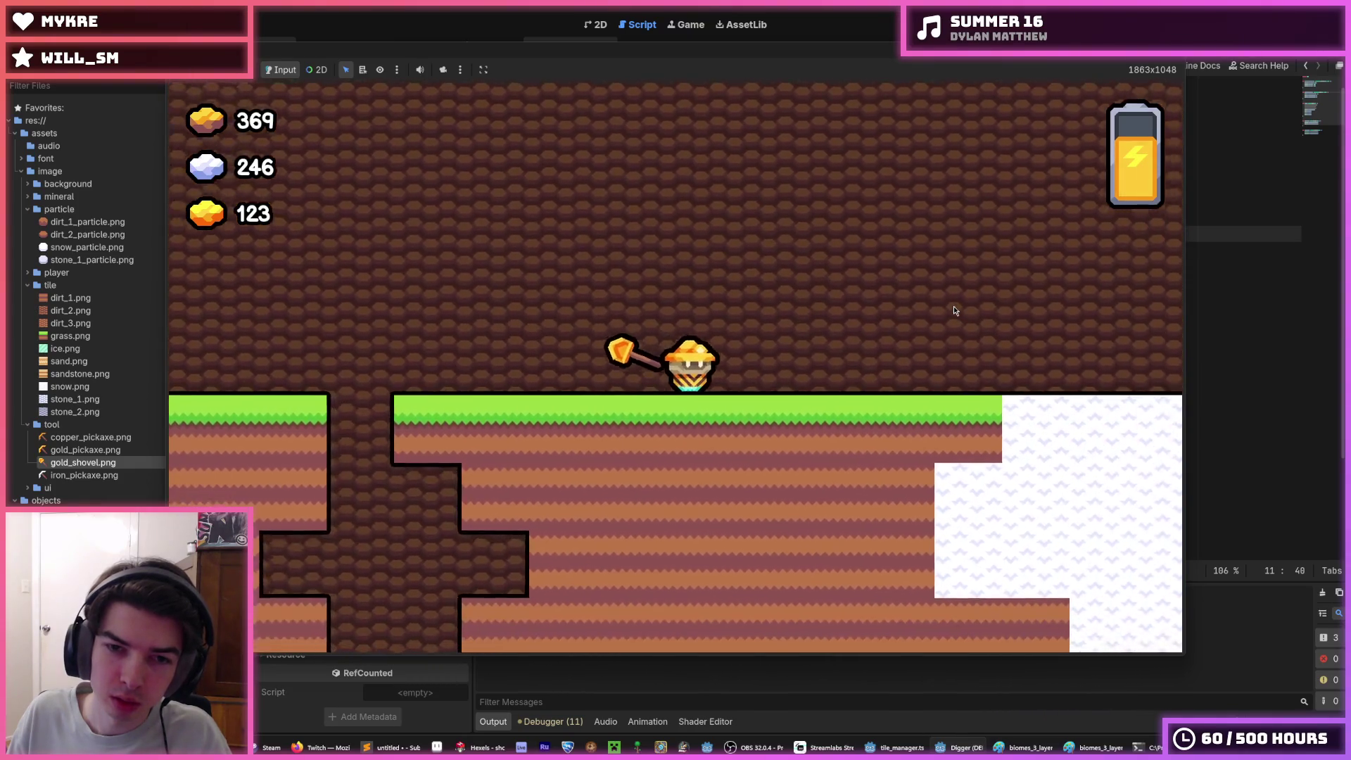
pyautogui.press('a')
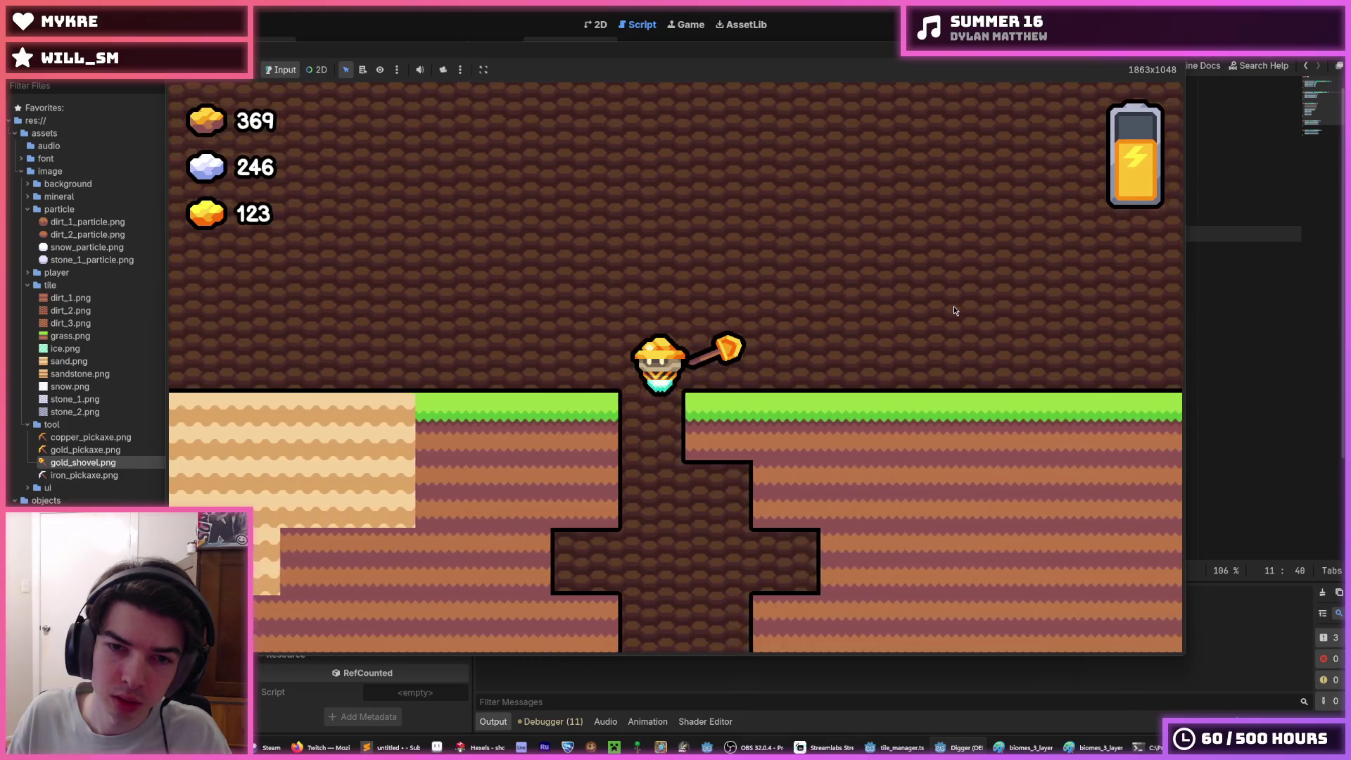
pyautogui.press('s')
pyautogui.press('d')
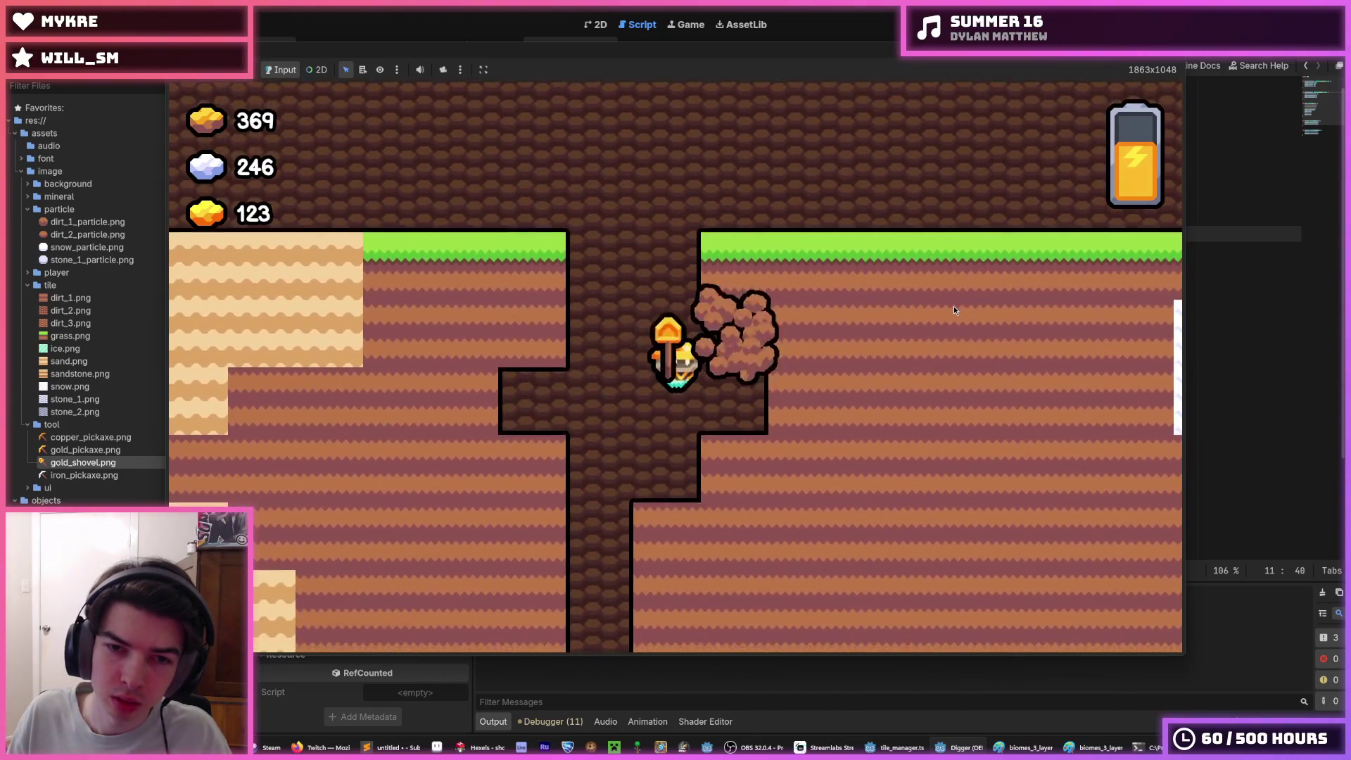
pyautogui.press('d')
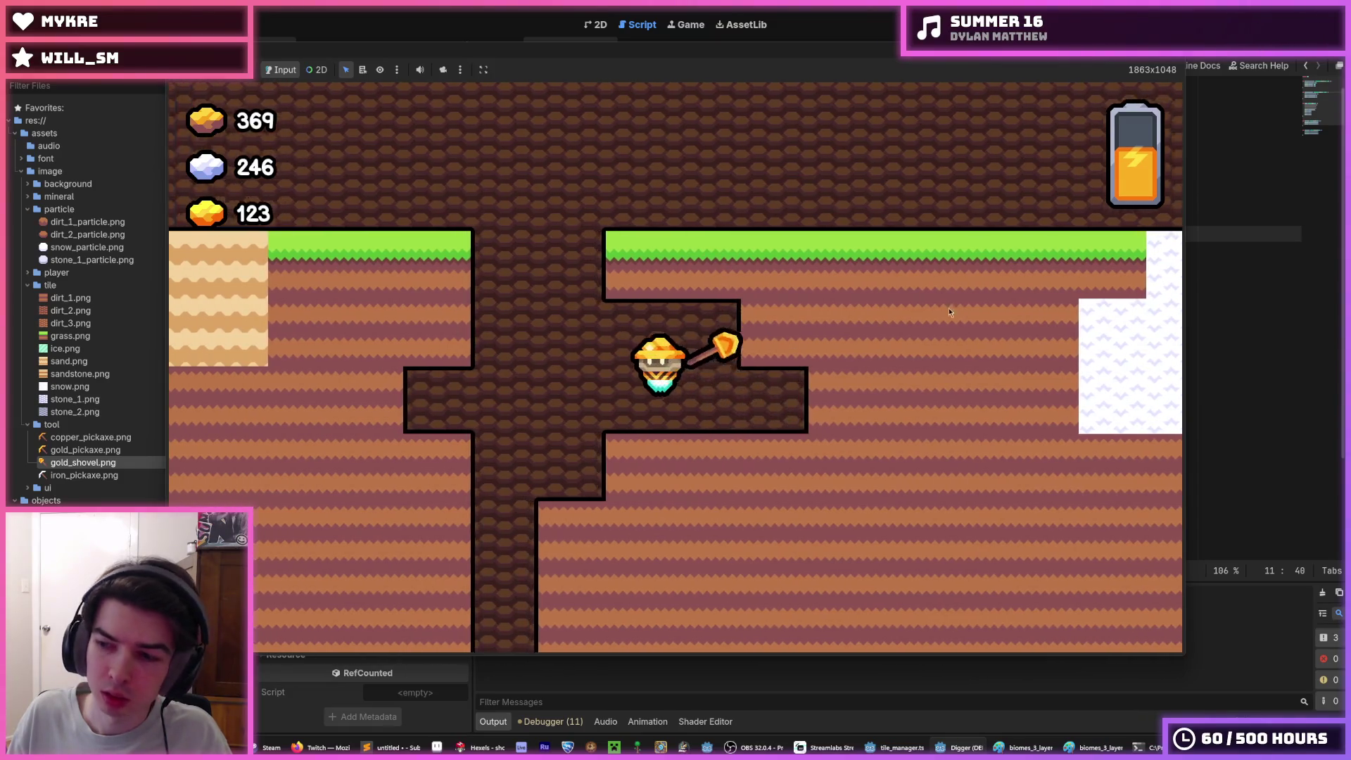
pyautogui.press('s')
pyautogui.press('s')
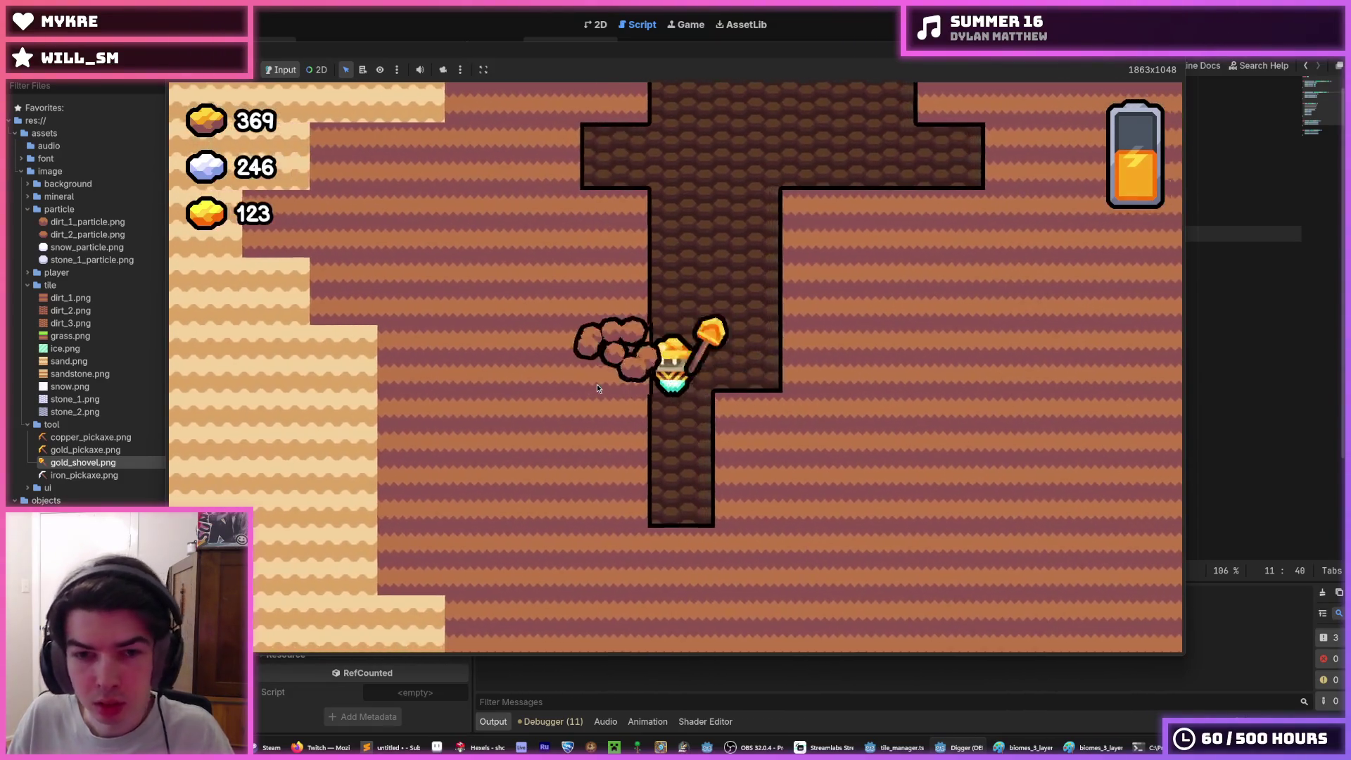
pyautogui.press('a')
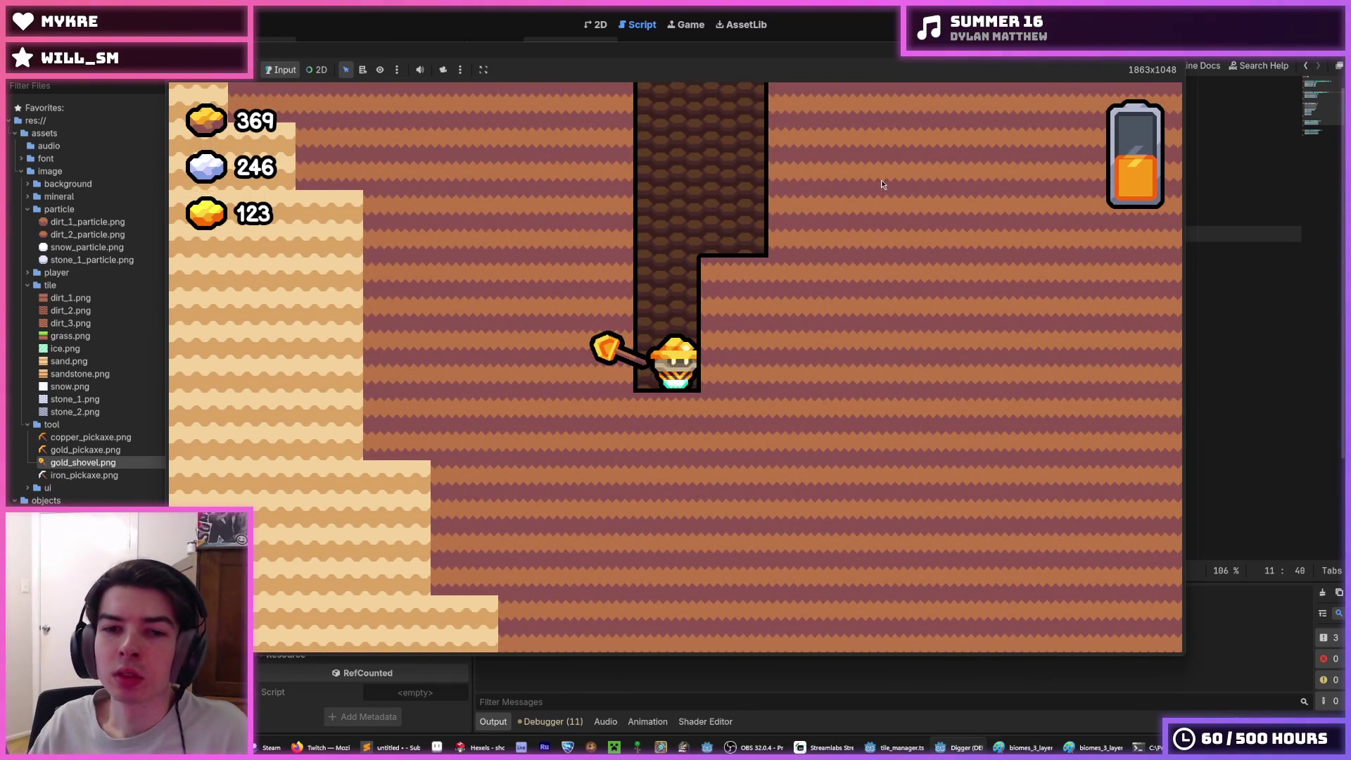
pyautogui.press('w')
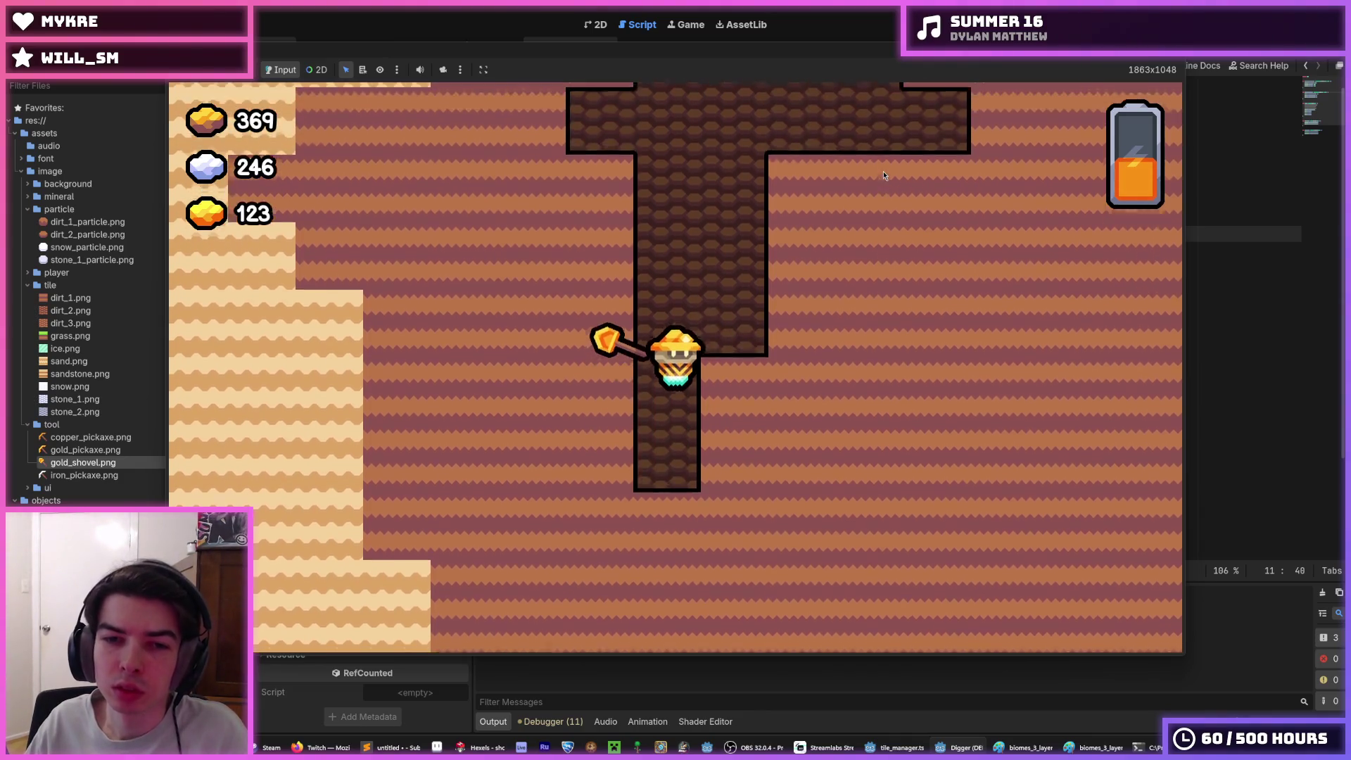
pyautogui.press('d')
pyautogui.press('a')
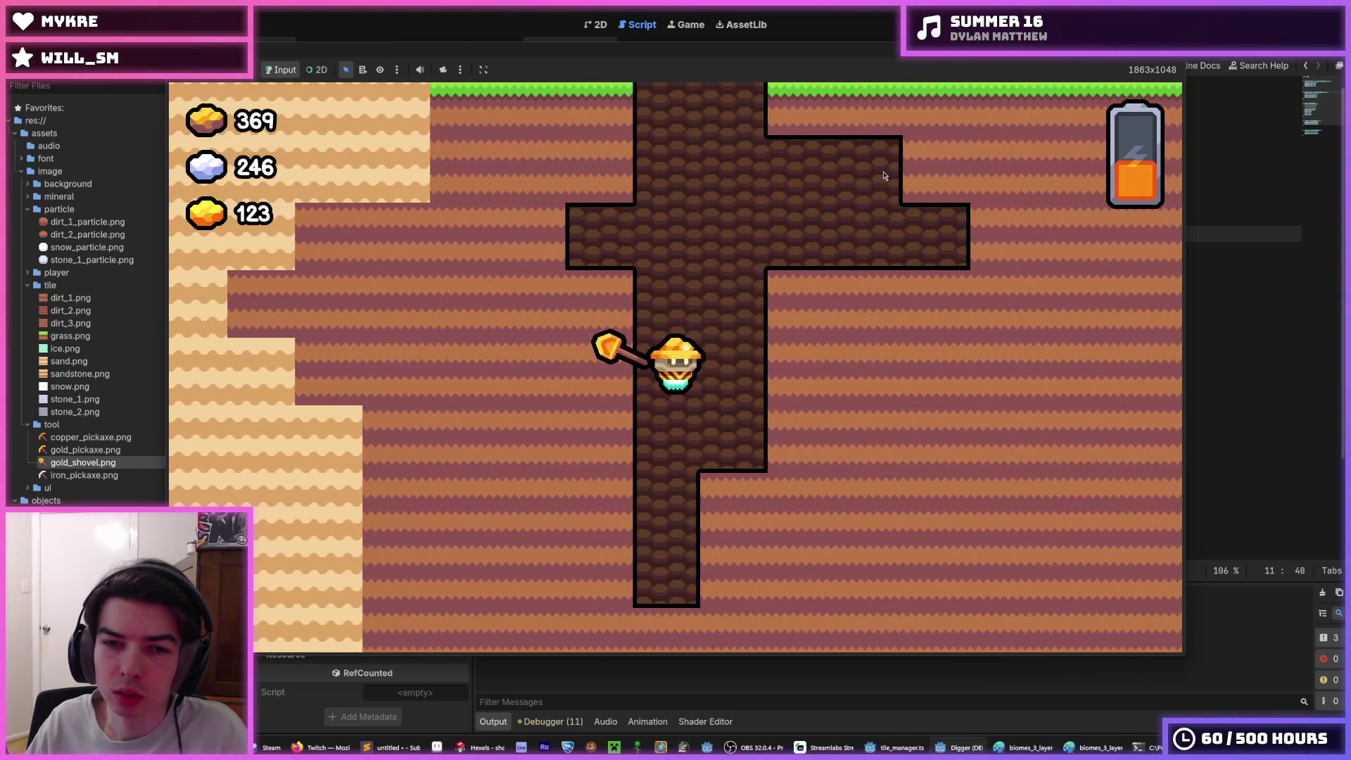
pyautogui.press('w')
pyautogui.press('d')
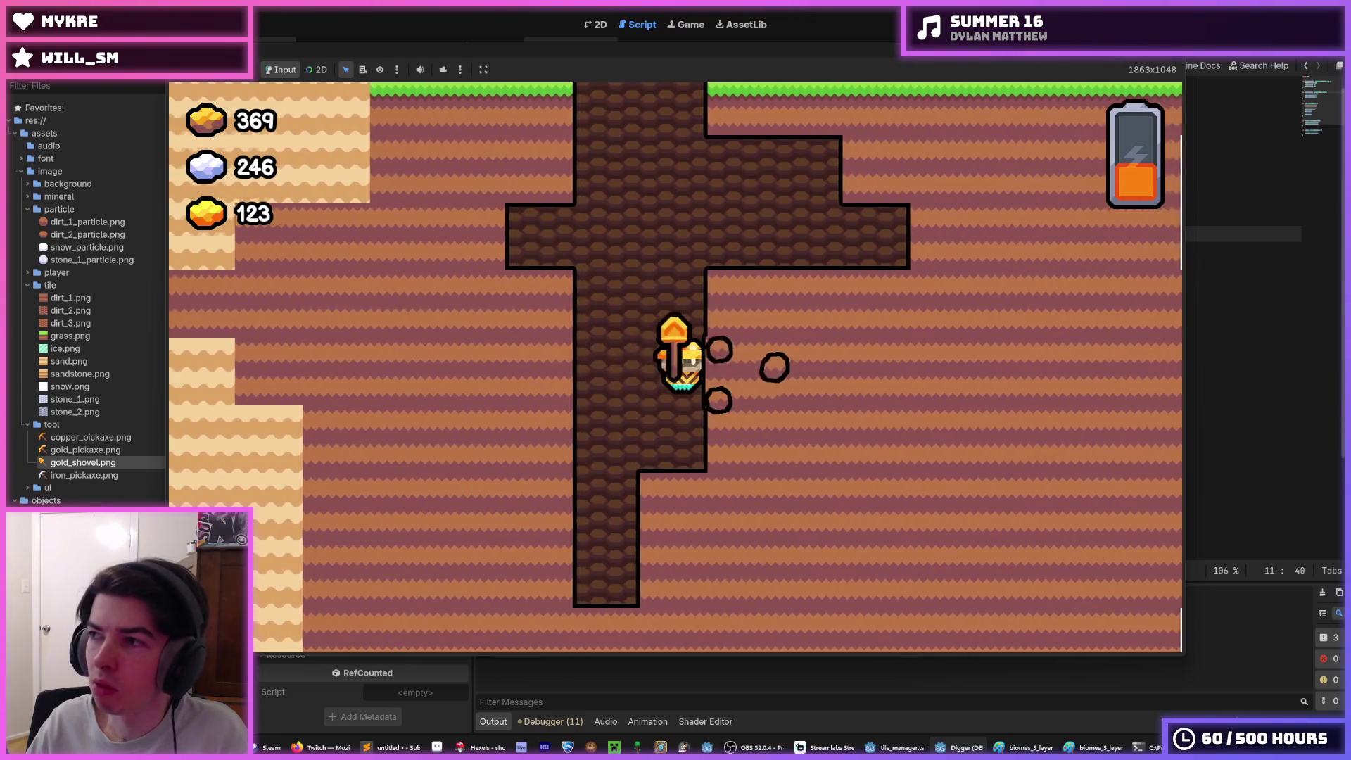
pyautogui.press('a')
pyautogui.press('s')
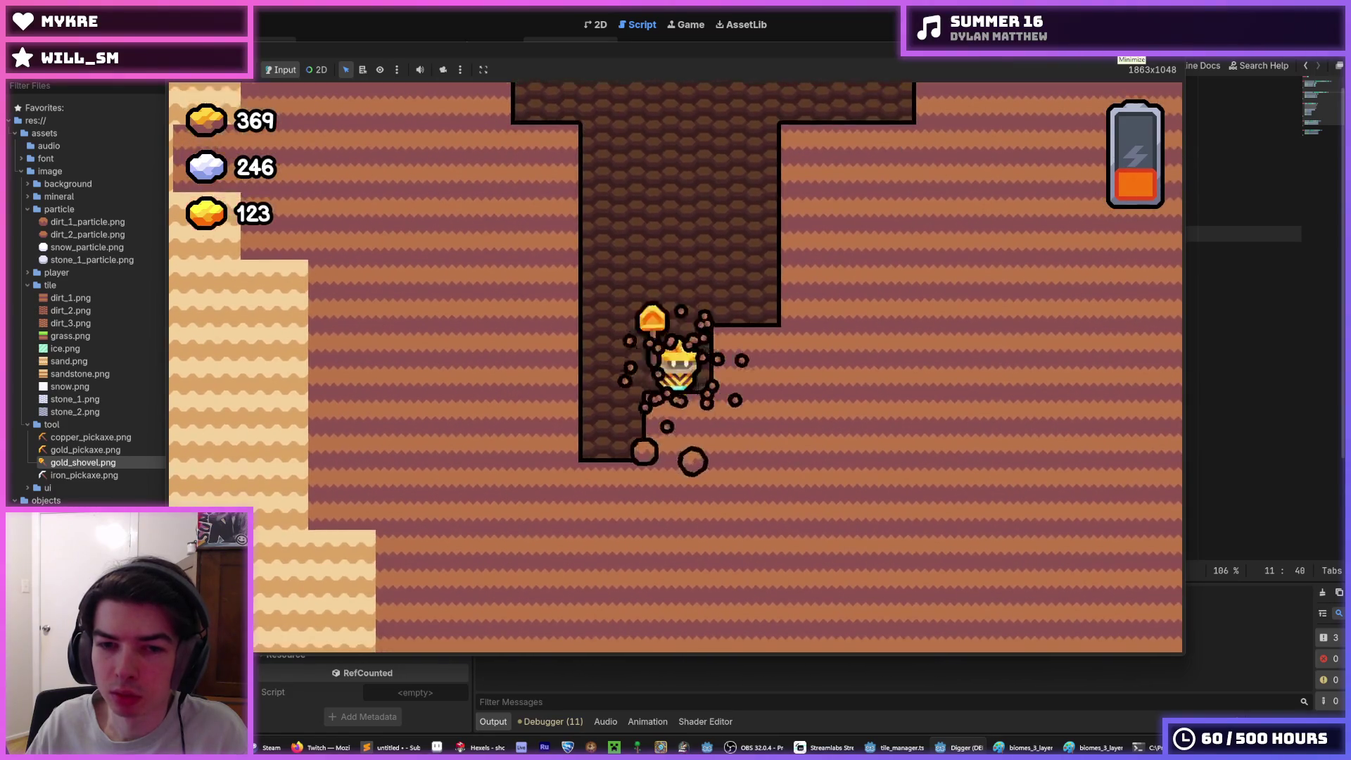
pyautogui.press('F8')
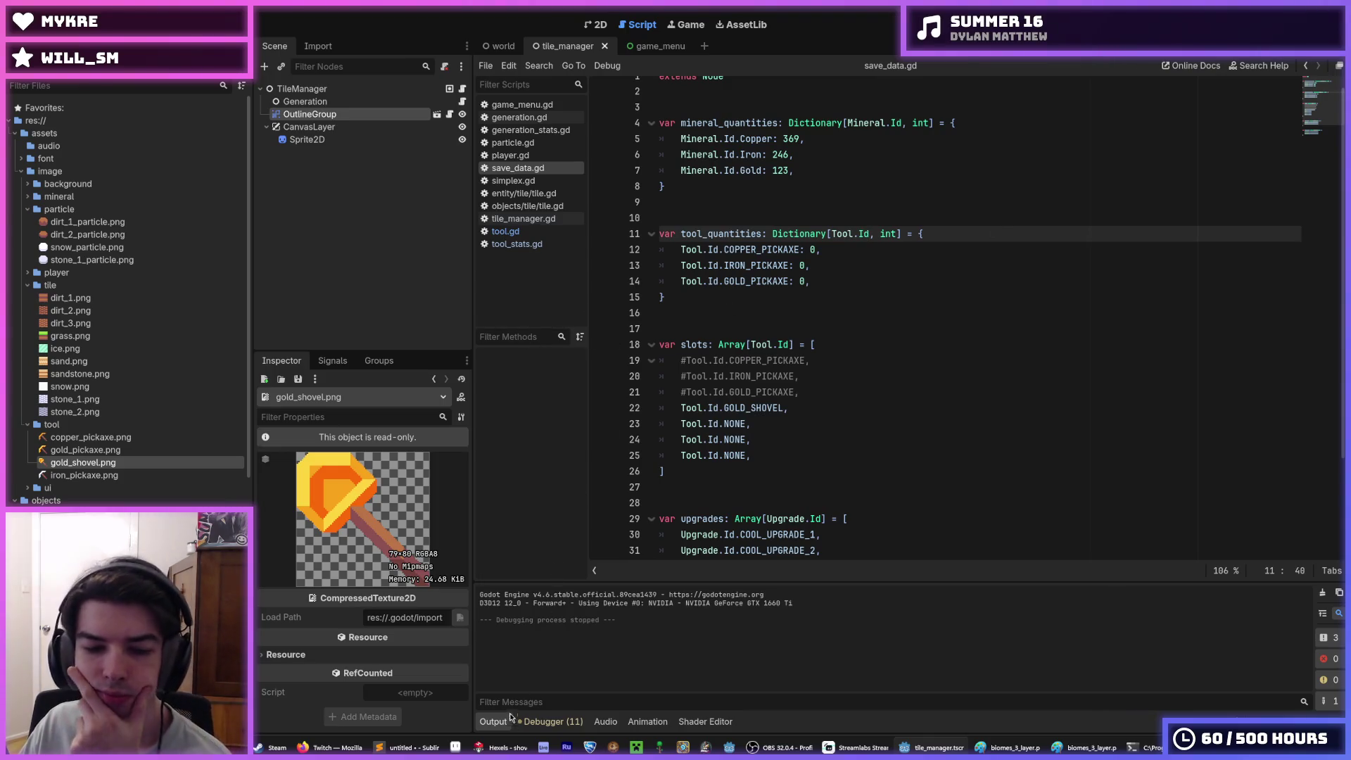
pyautogui.click(499, 747)
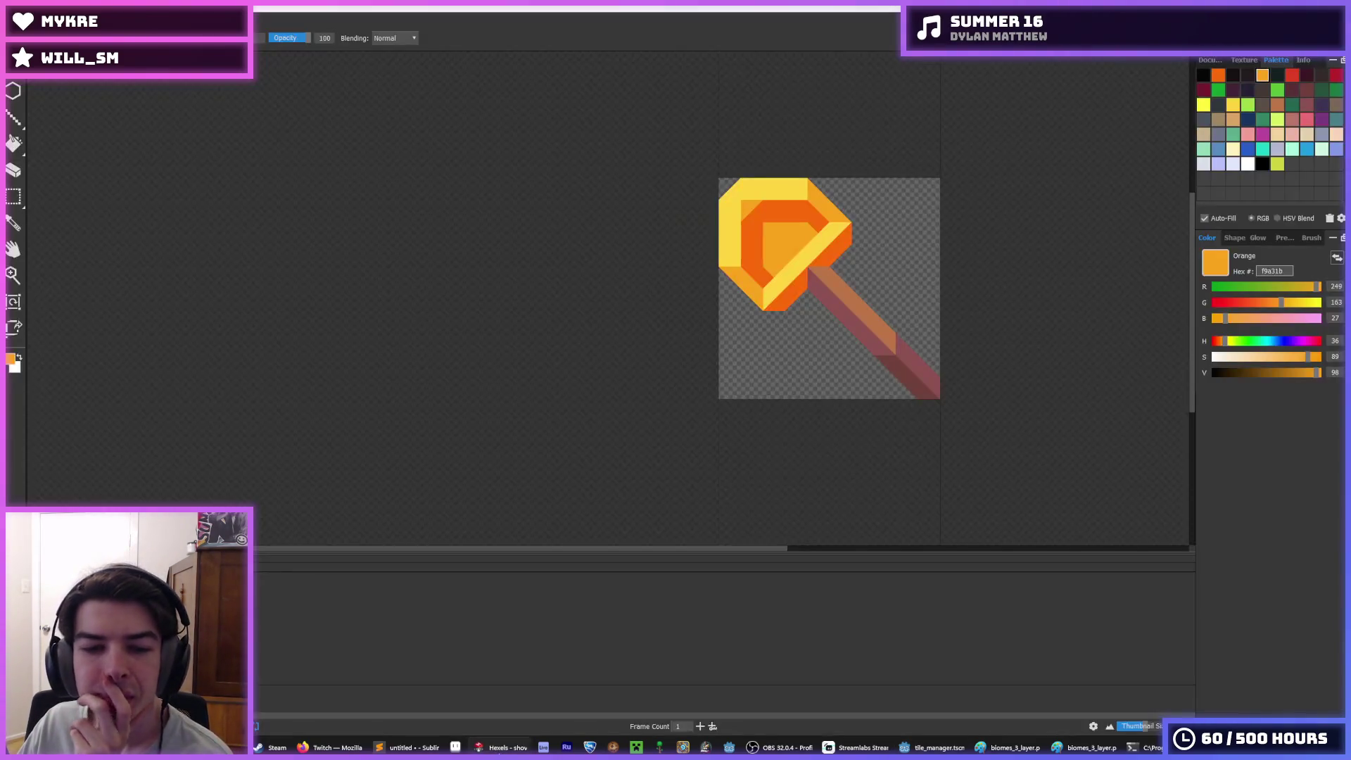
# - Bring up the Open dialog from the File menu, listing pickaxe.hxl, shovel.hxl and shovel_2.hxl
pyautogui.hotkey('alt', 'f')
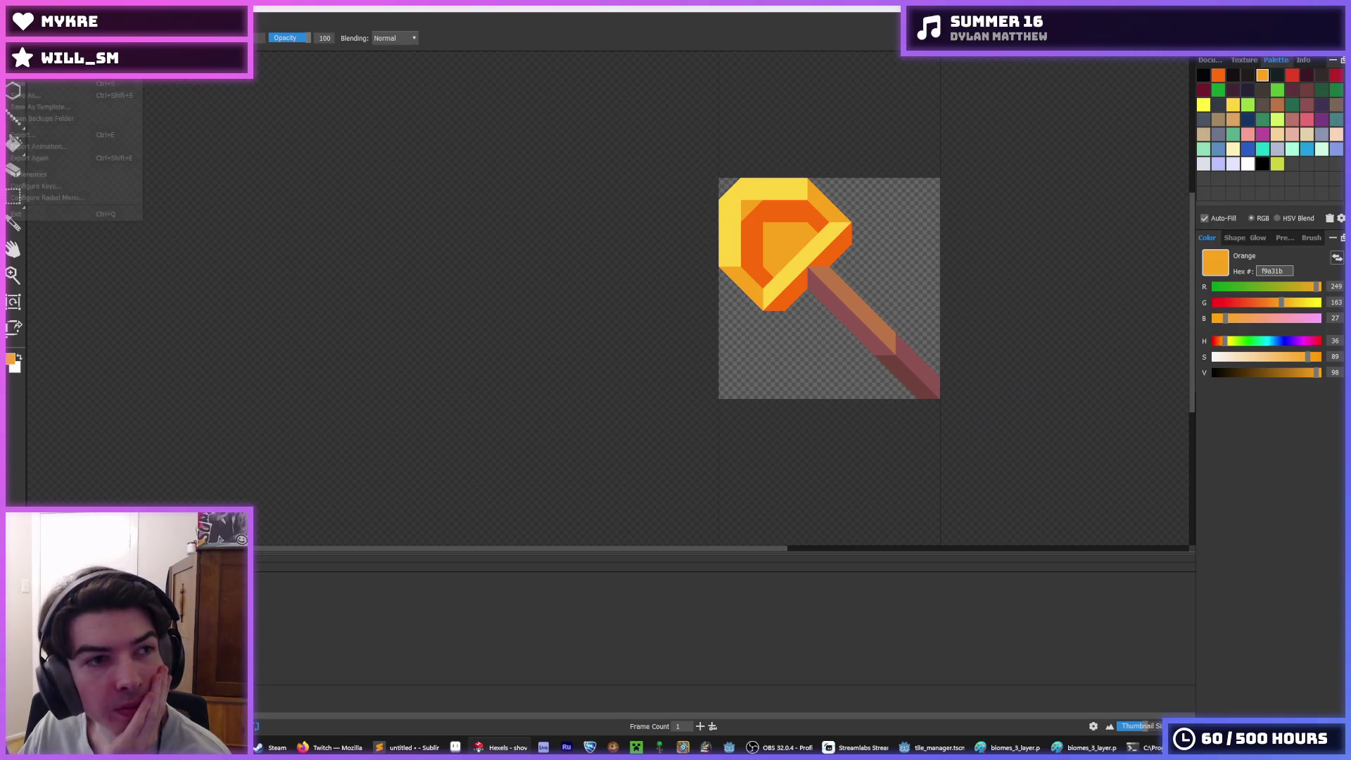
pyautogui.press('Escape')
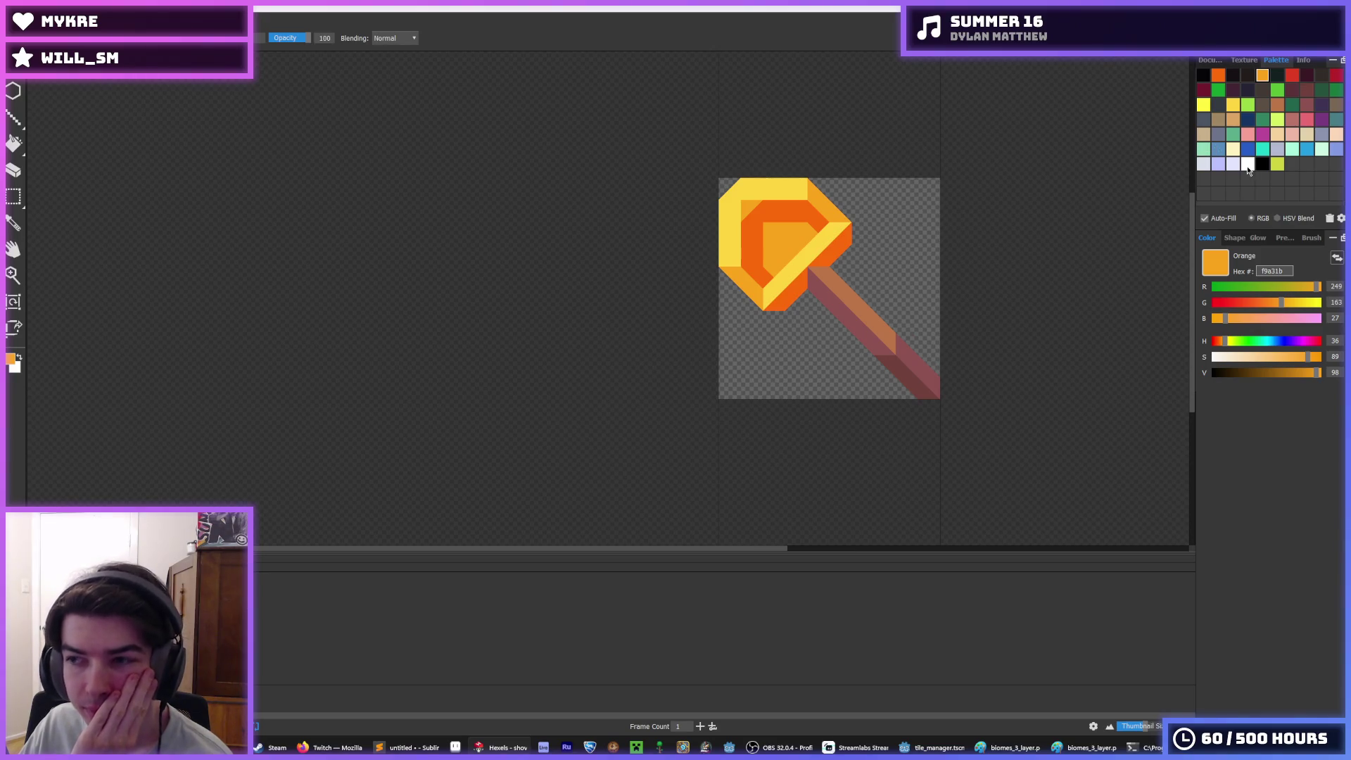
pyautogui.hotkey('alt', 'f')
pyautogui.press('o')
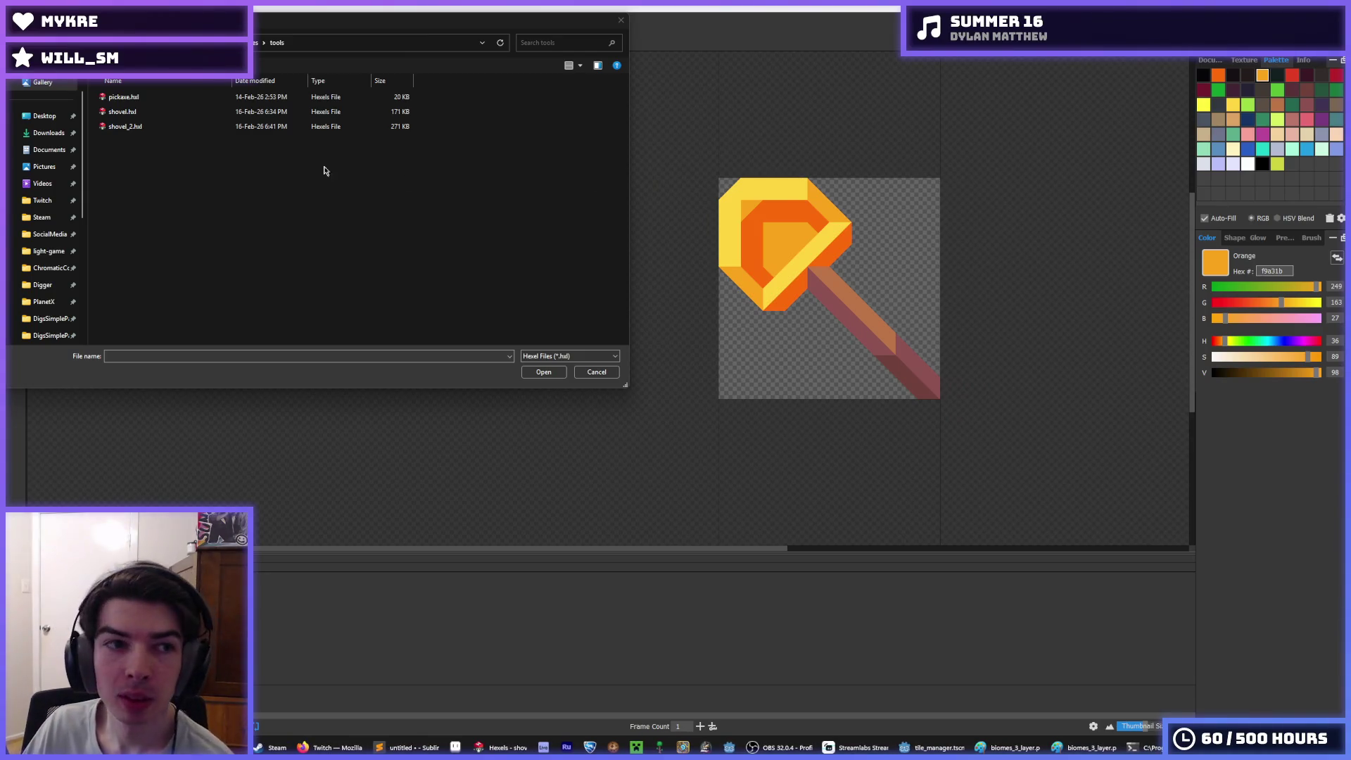
# - Go up to Sprites and open gold_icon.hxl from the ui folder
pyautogui.hotkey('alt', 'Up')
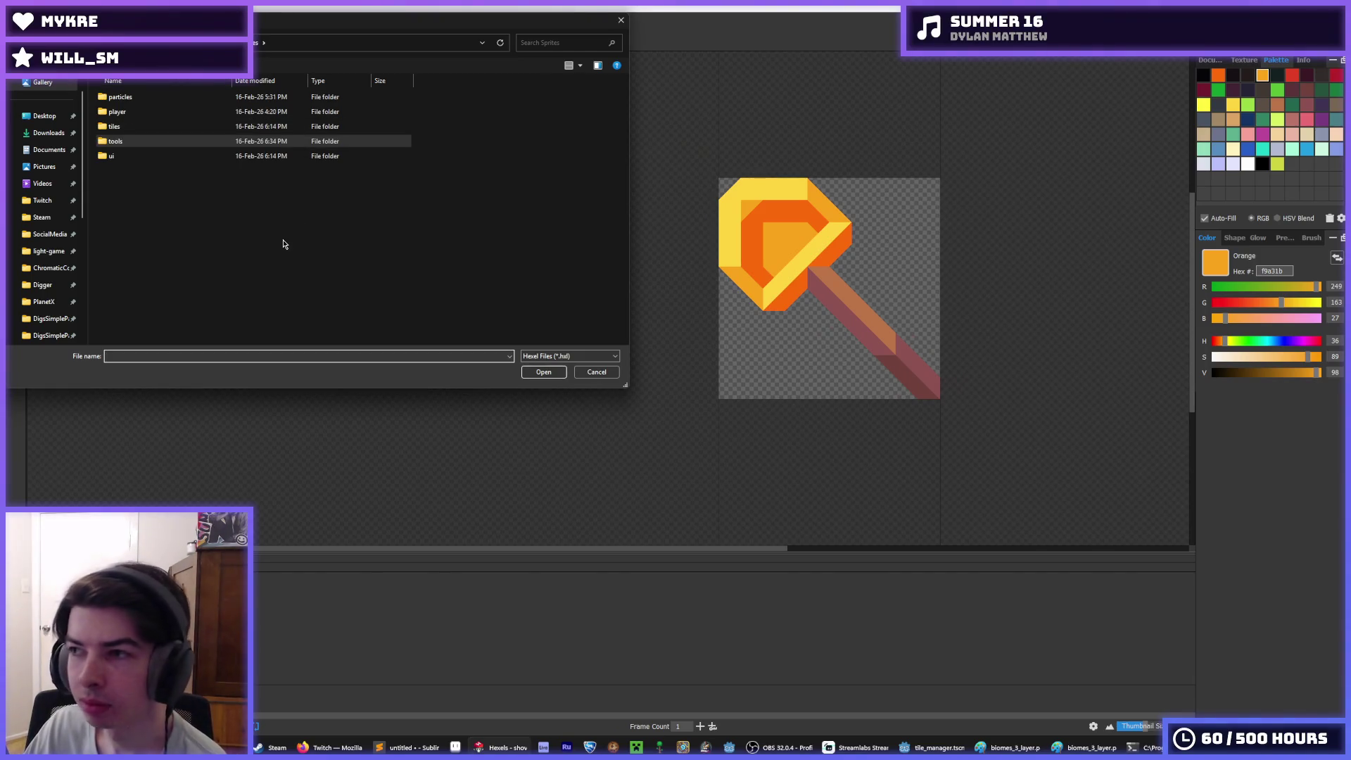
pyautogui.doubleClick(116, 140)
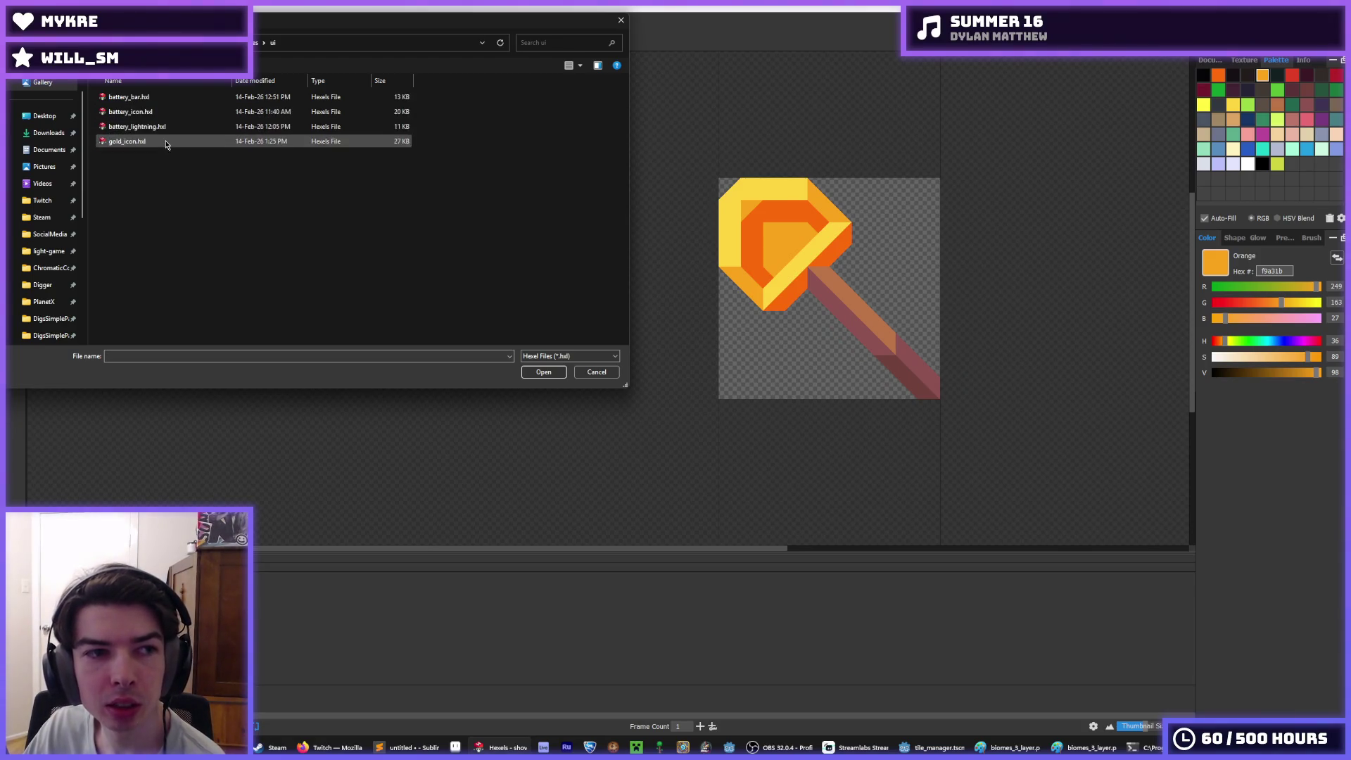
pyautogui.doubleClick(162, 141)
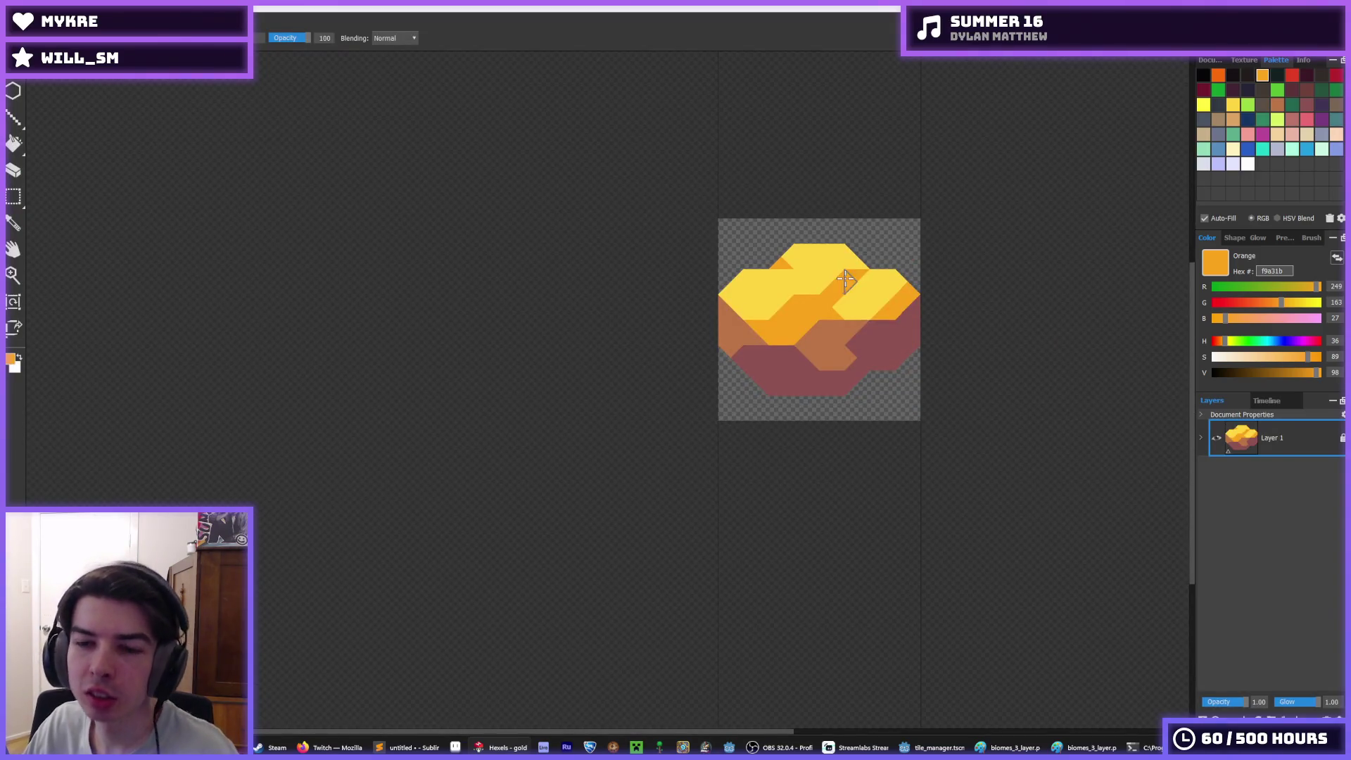
# - Sample the bright yellow from the ore's top face, then switch to the browser's iron image search
pyautogui.scroll(2, 788, 265)
pyautogui.scroll(-1, 790, 265)
pyautogui.click(787, 265)
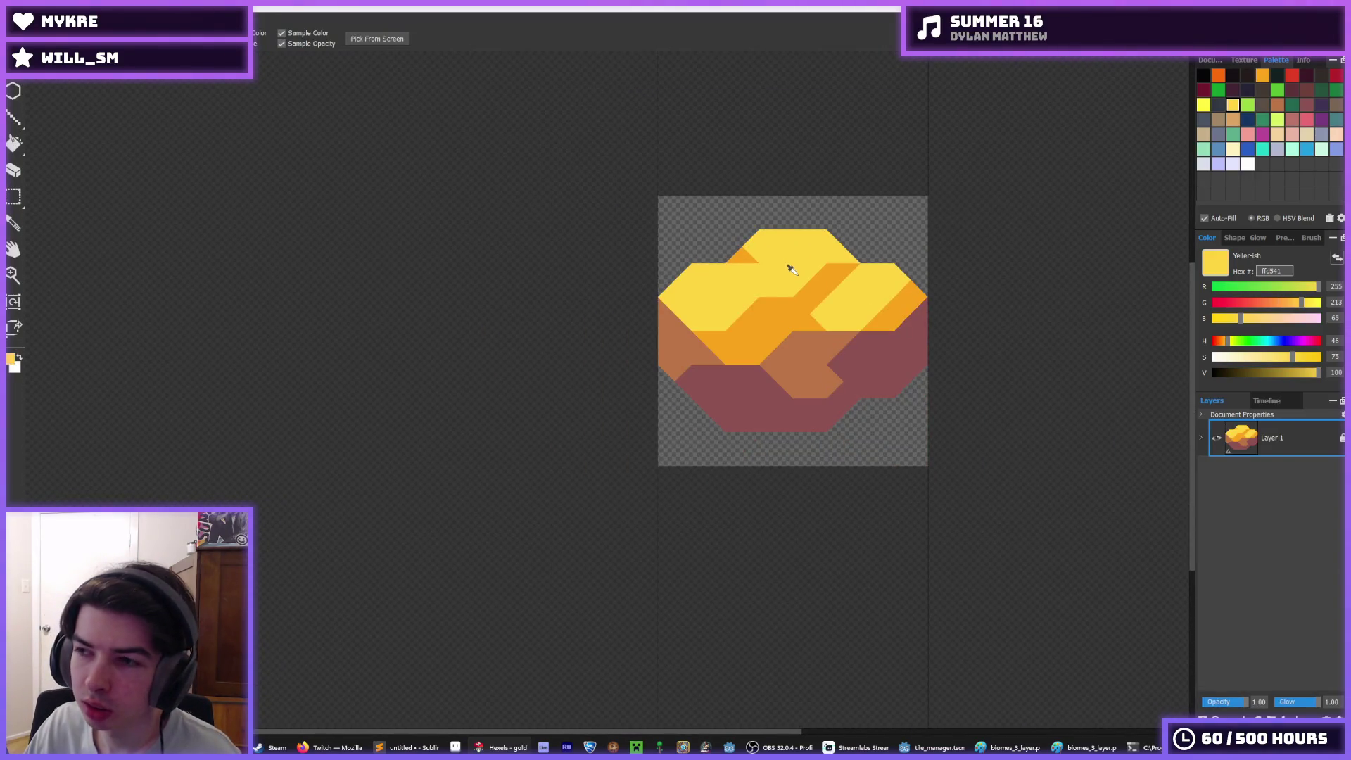
pyautogui.press('b')
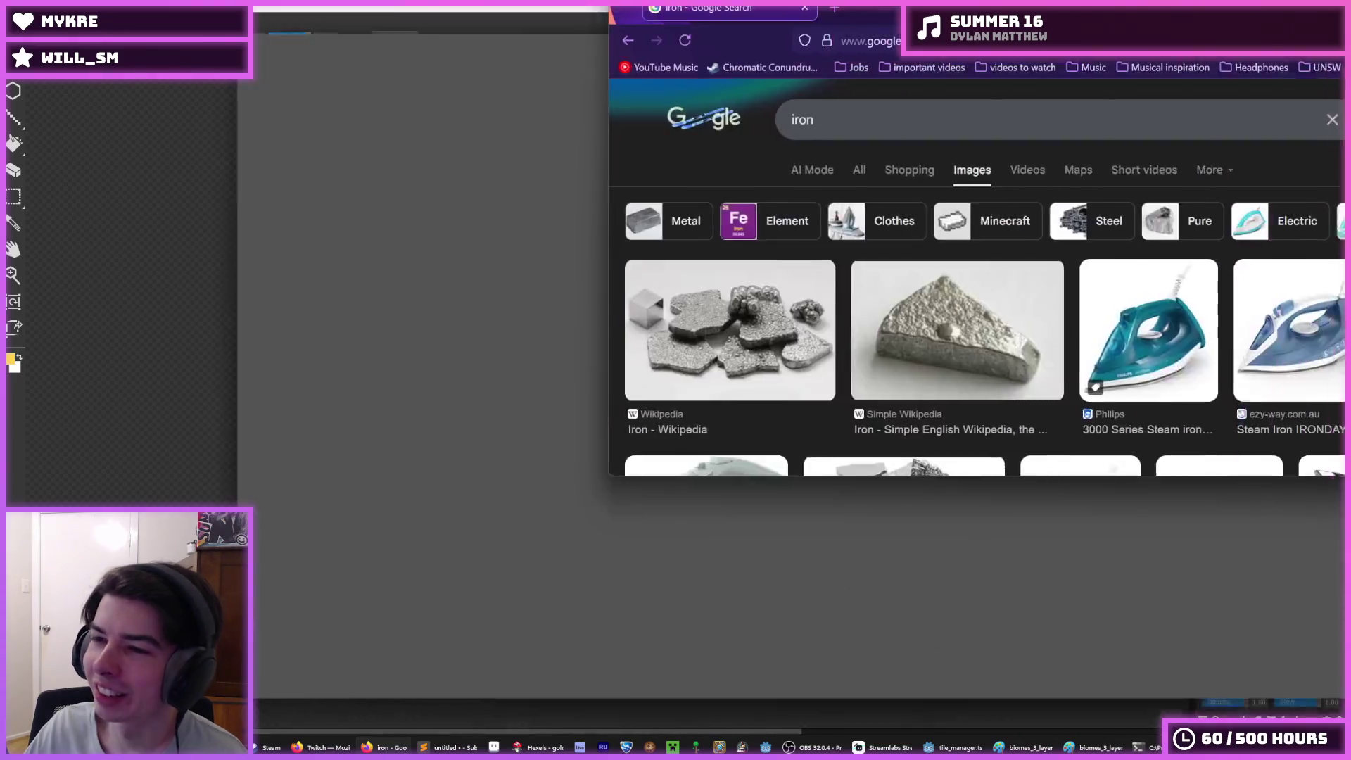
pyautogui.moveTo(1350, 43); pyautogui.dragTo(708, 110)
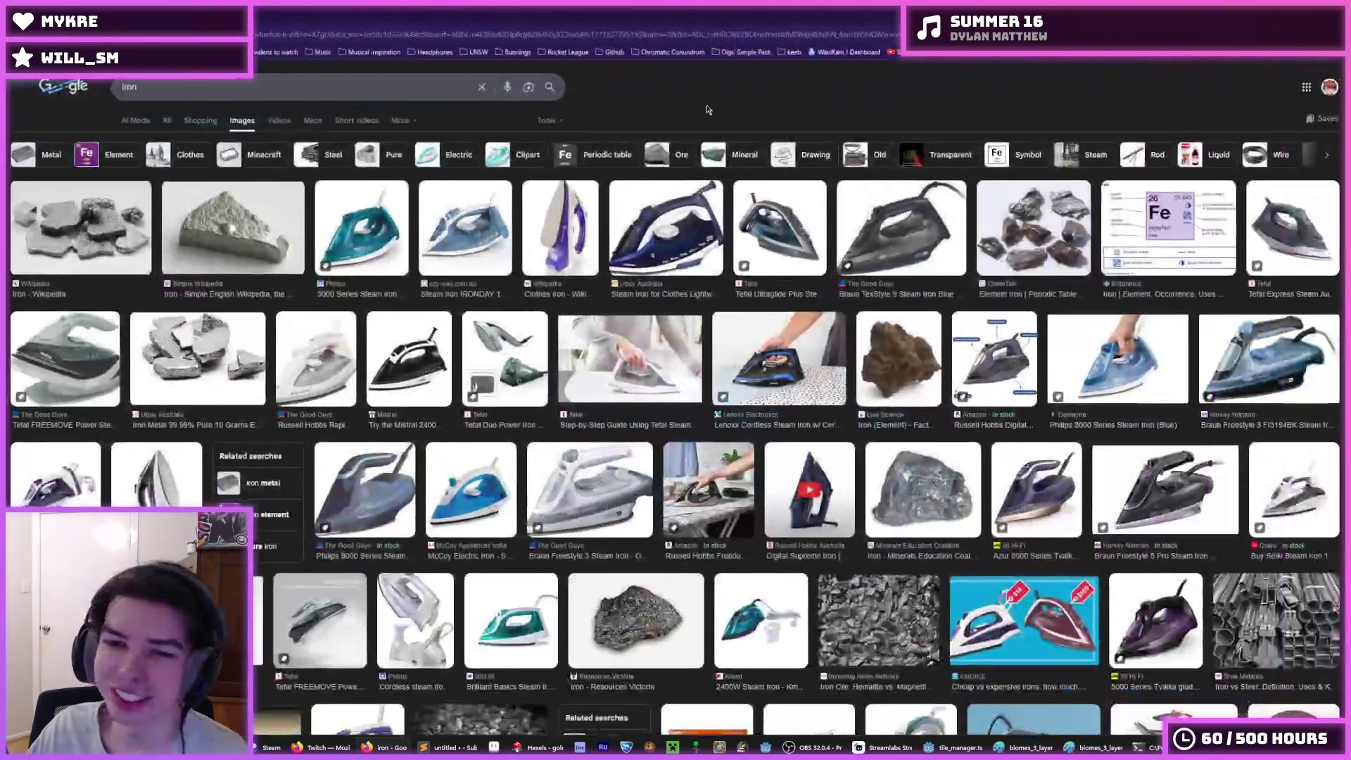
# - Search Google Images for 'iron metal' and scroll through the results
pyautogui.click(372, 84)
pyautogui.write('metal')
pyautogui.press('Return')
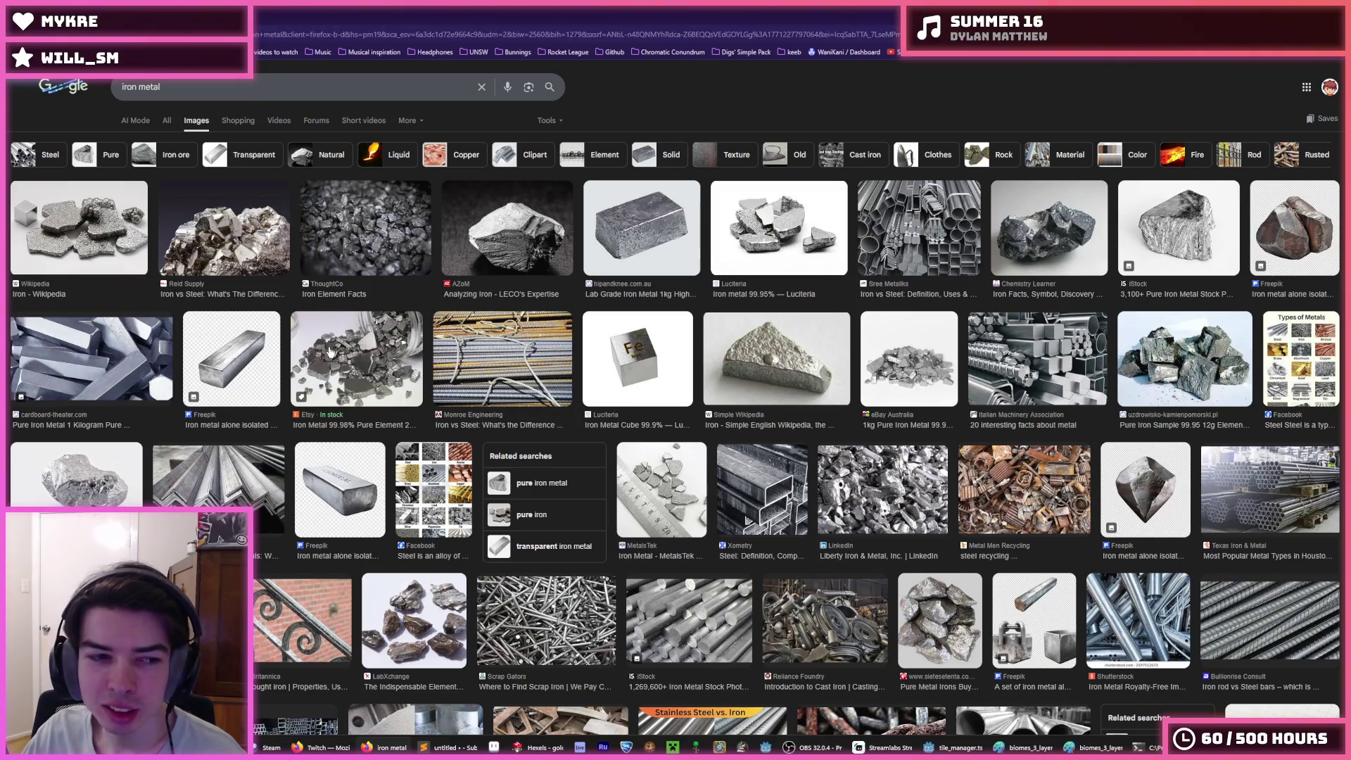
pyautogui.scroll(-4, 333, 347)
pyautogui.scroll(-3, 332, 347)
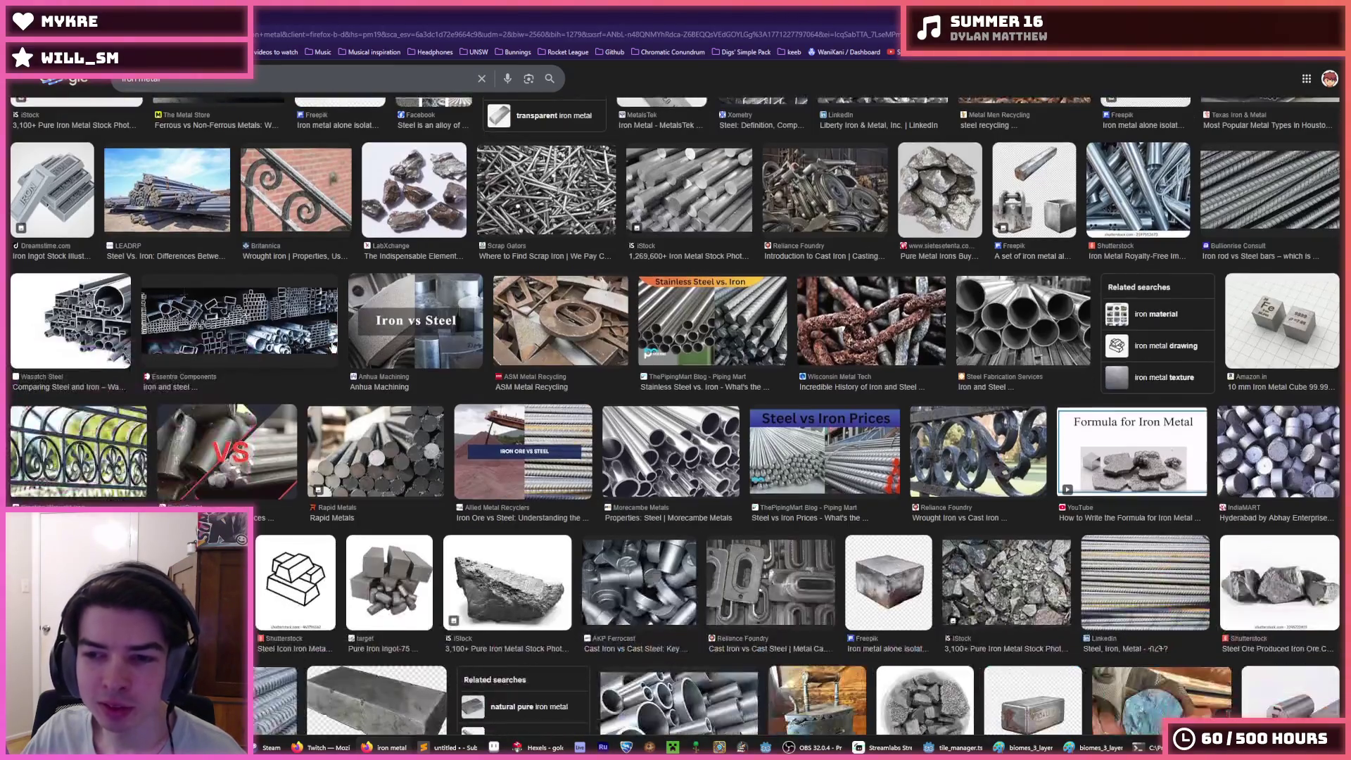
pyautogui.scroll(-4, 363, 336)
pyautogui.scroll(-2, 363, 337)
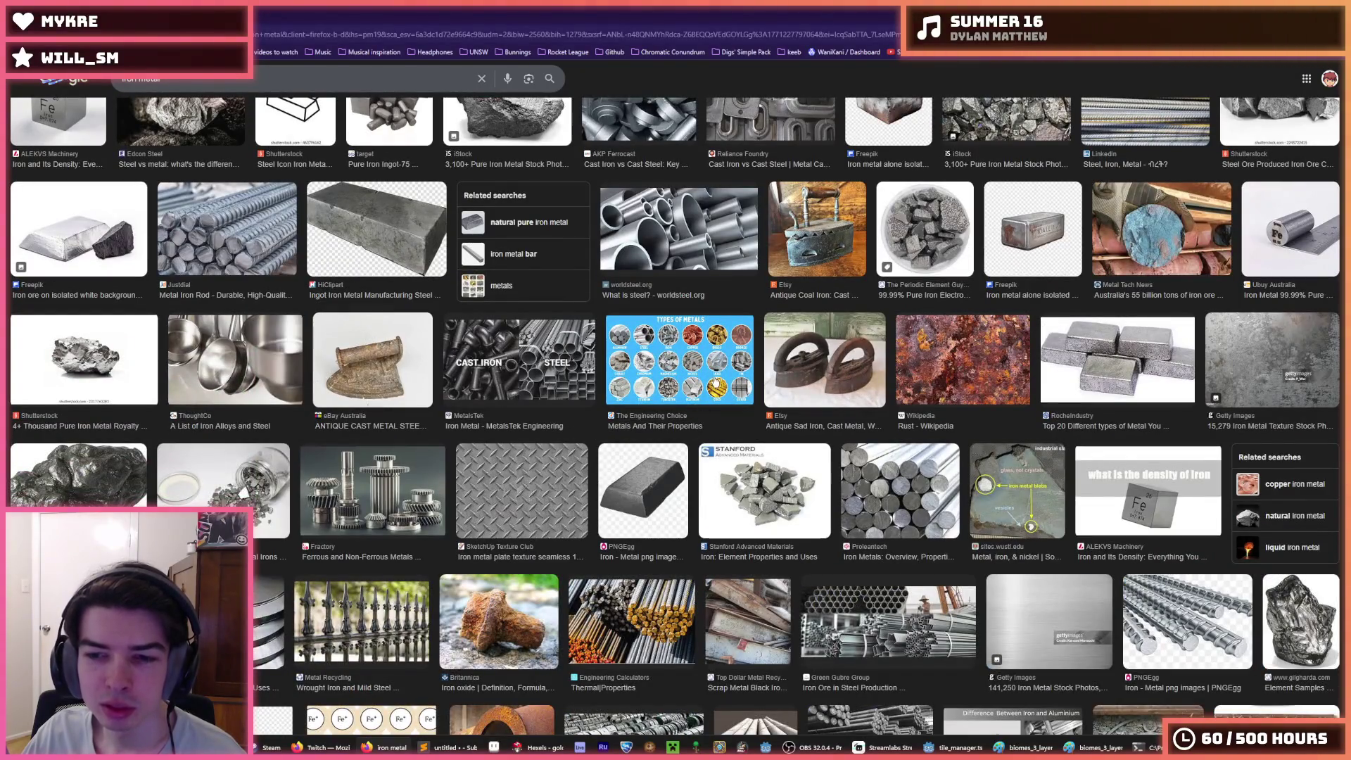
pyautogui.scroll(10, 543, 324)
pyautogui.scroll(3, 543, 324)
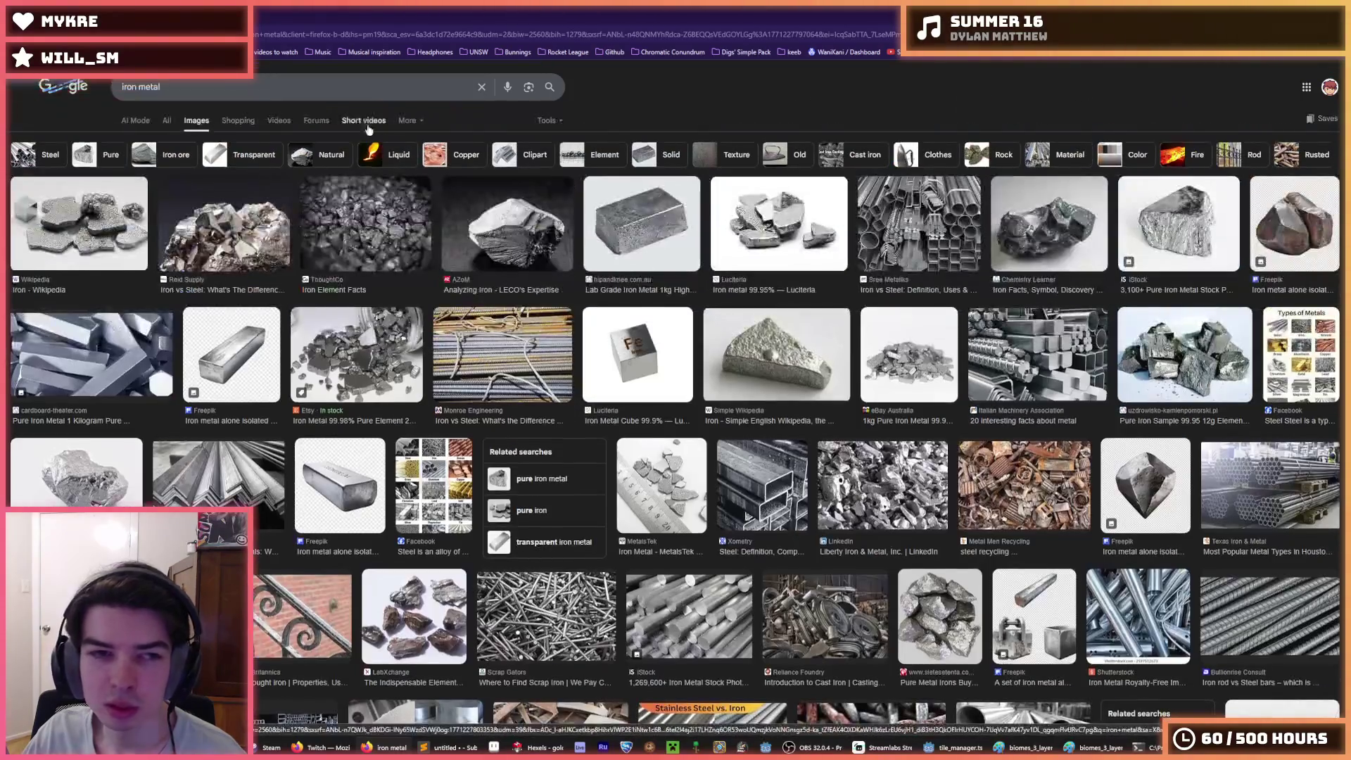
# - Narrow to 'metal iron ore' and preview the dark ore chunk and ore pile photos
pyautogui.click(321, 87)
pyautogui.click(591, 92)
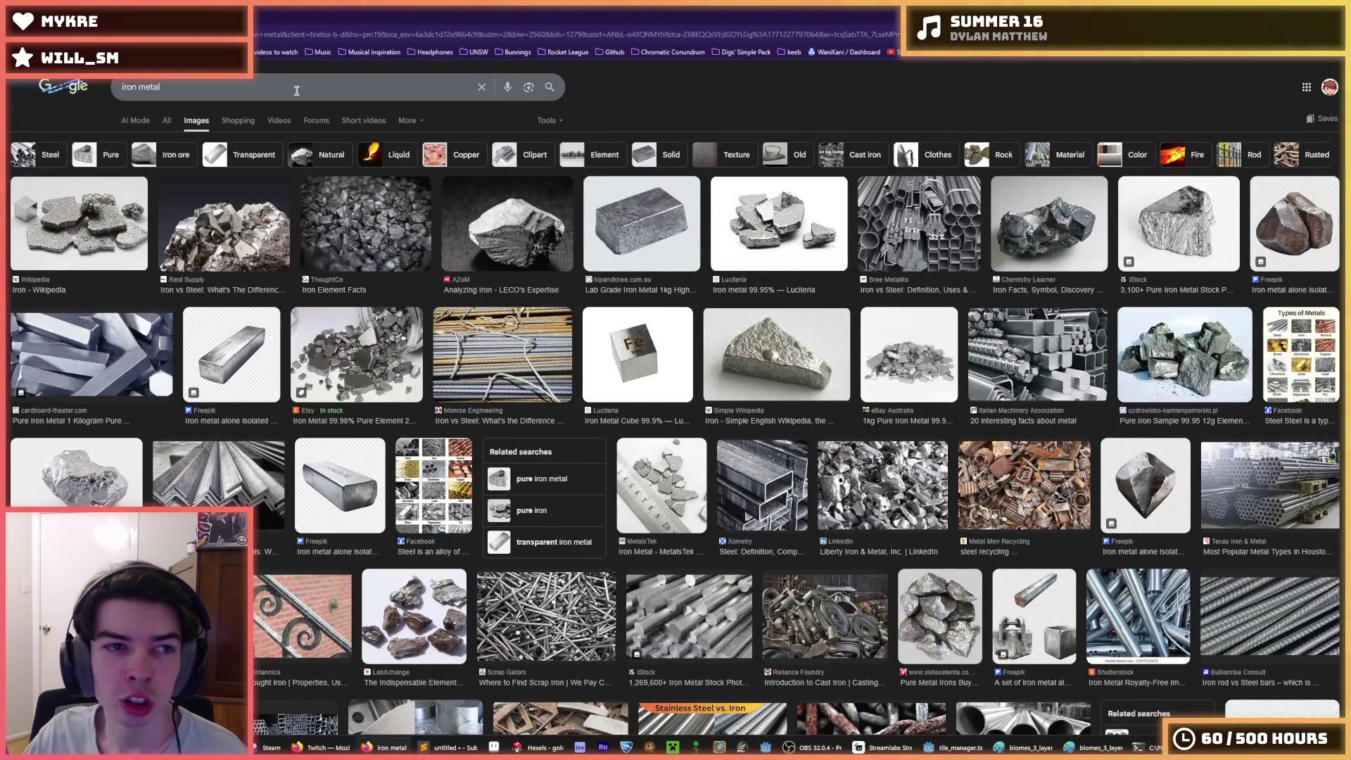
pyautogui.click(169, 158)
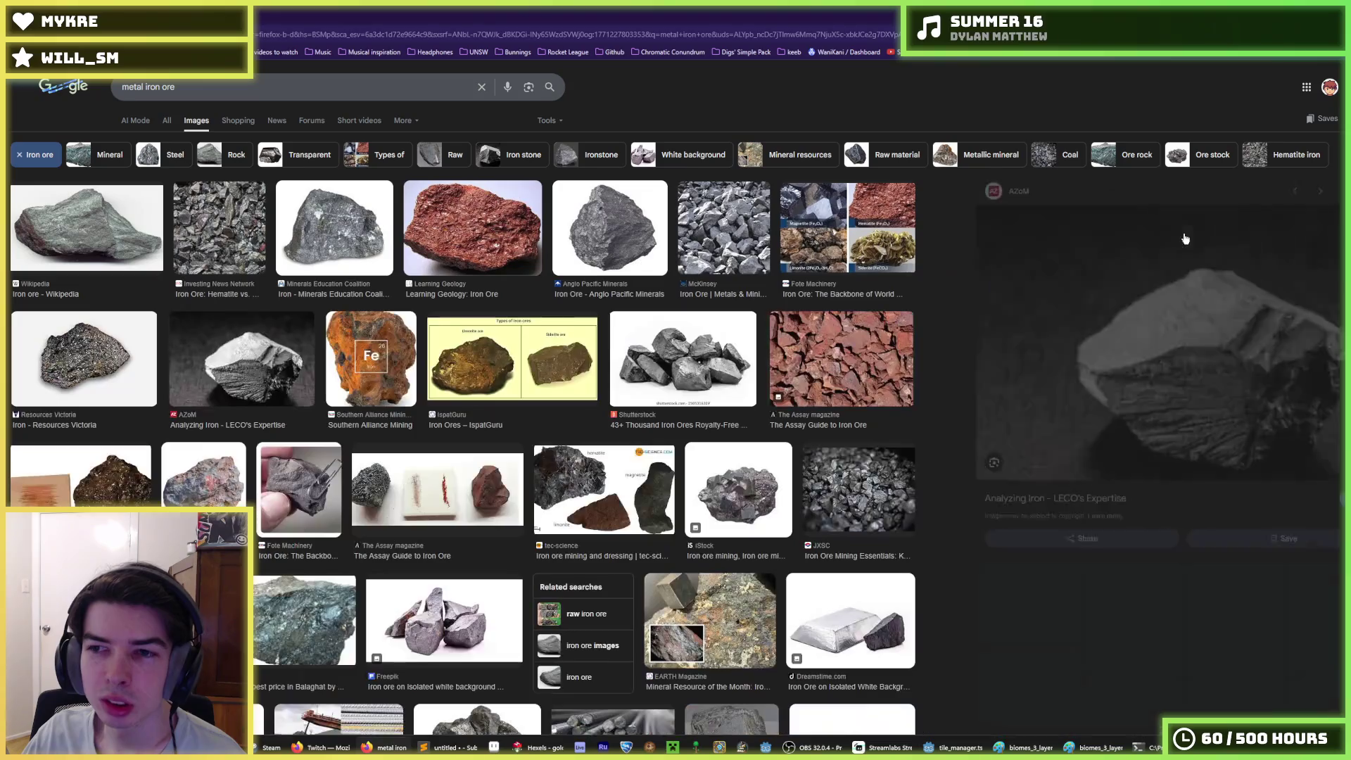
pyautogui.click(1183, 236)
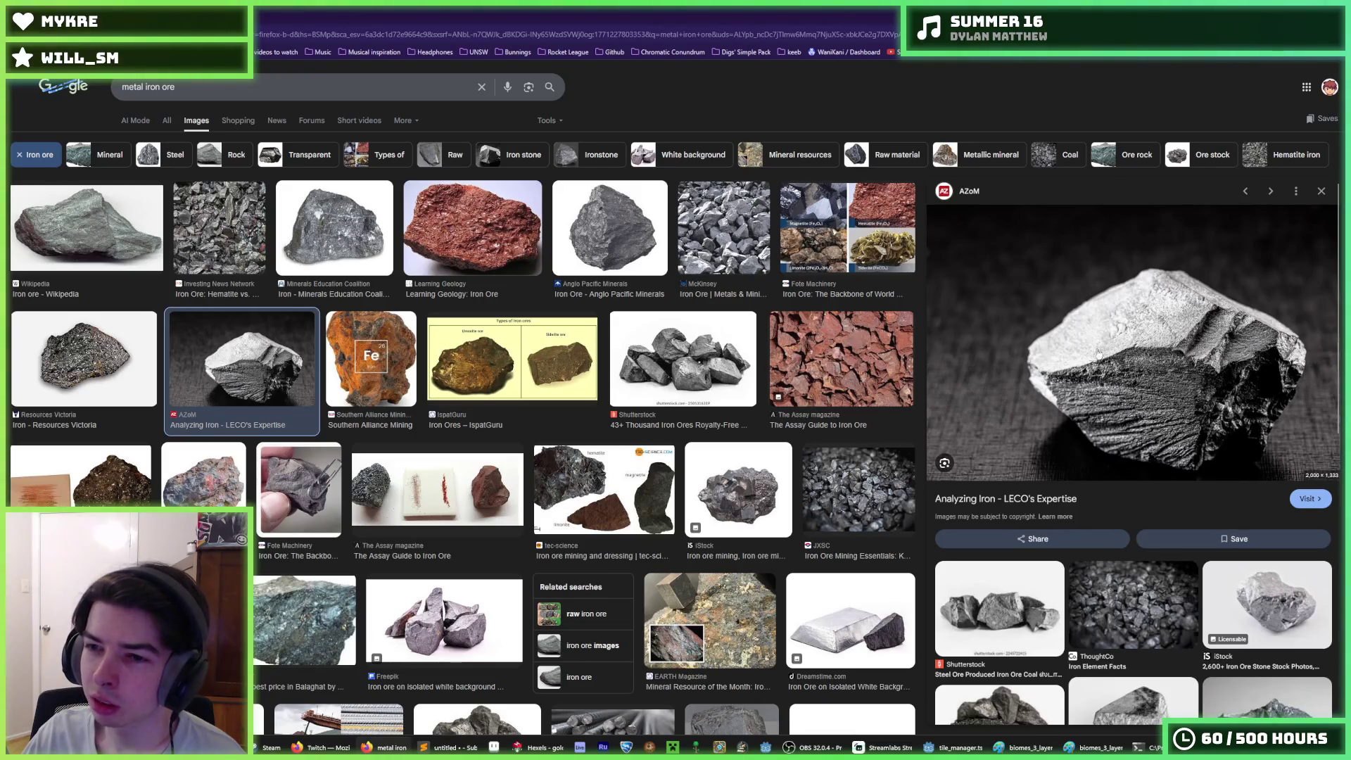
pyautogui.click(669, 360)
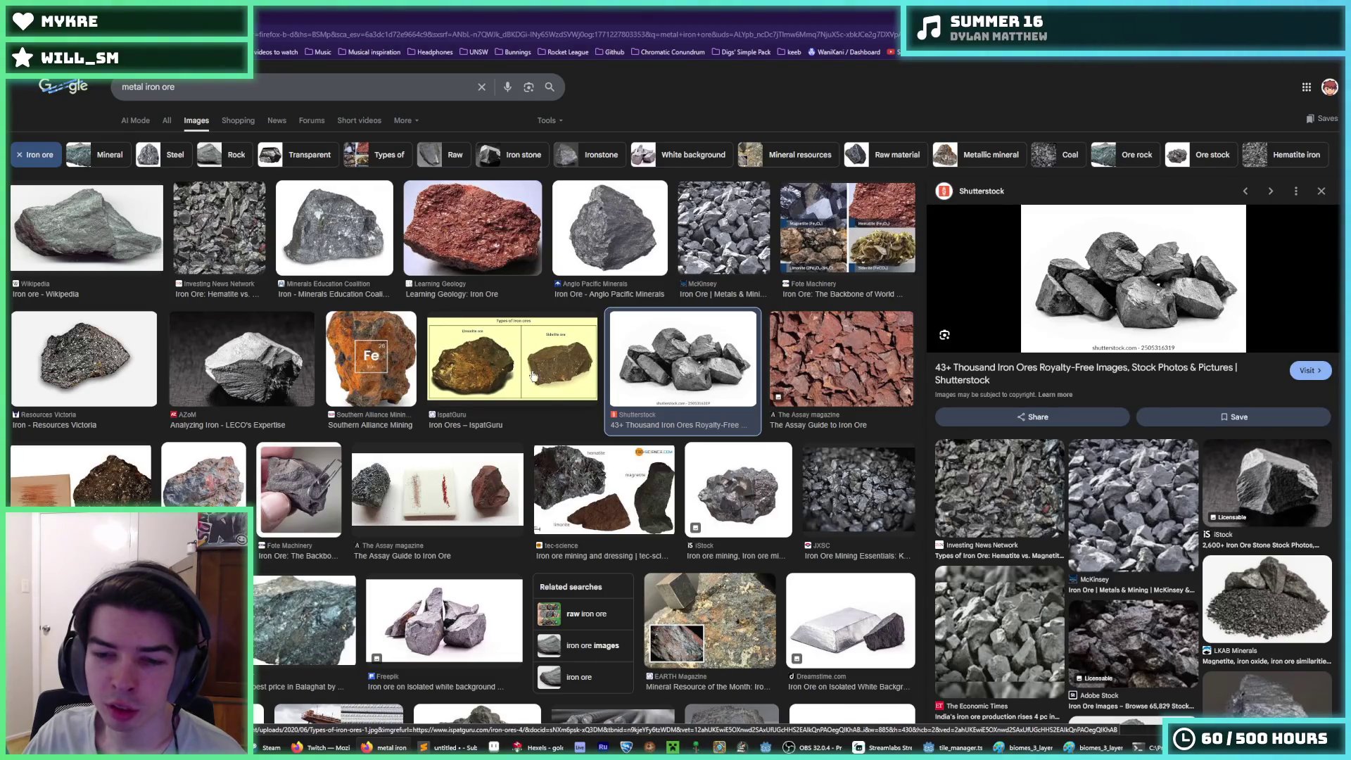
pyautogui.scroll(-3, 320, 427)
pyautogui.scroll(3, 320, 427)
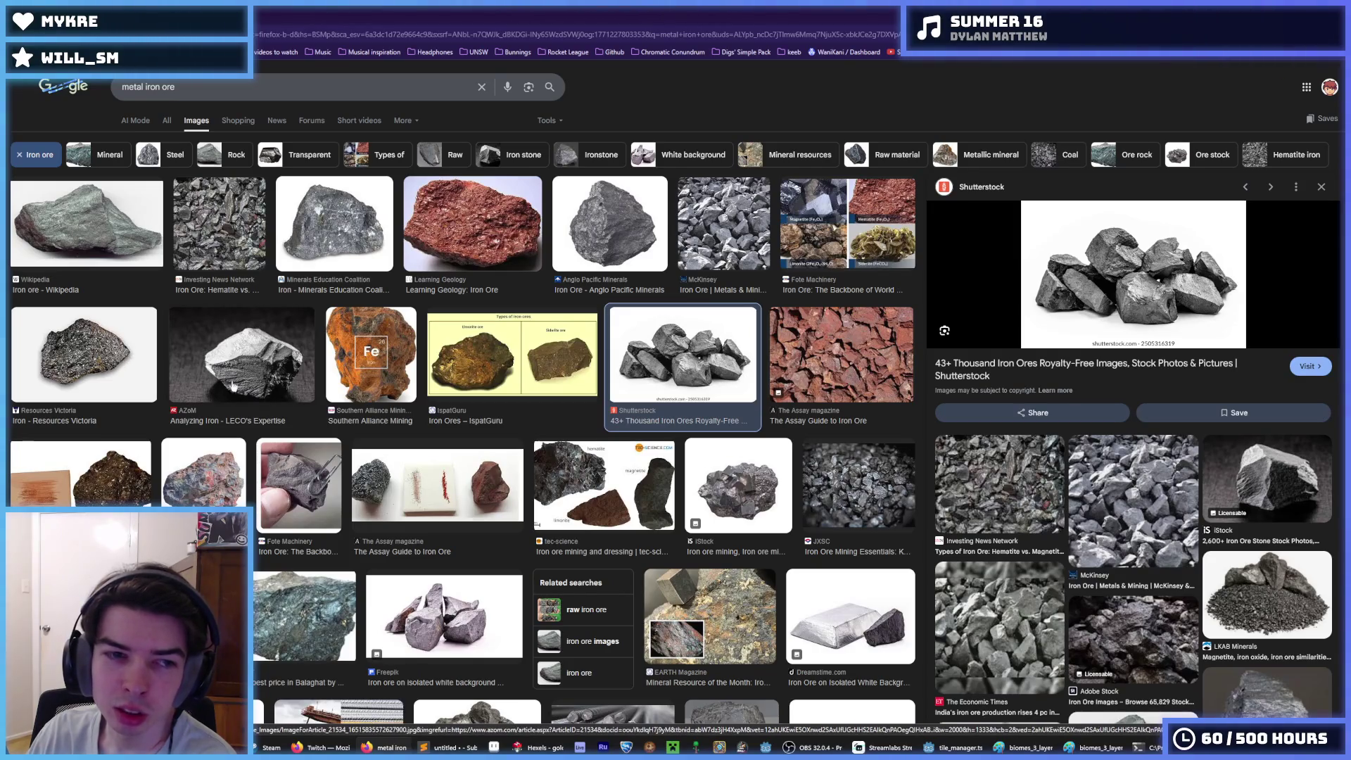
pyautogui.scroll(-5, 326, 352)
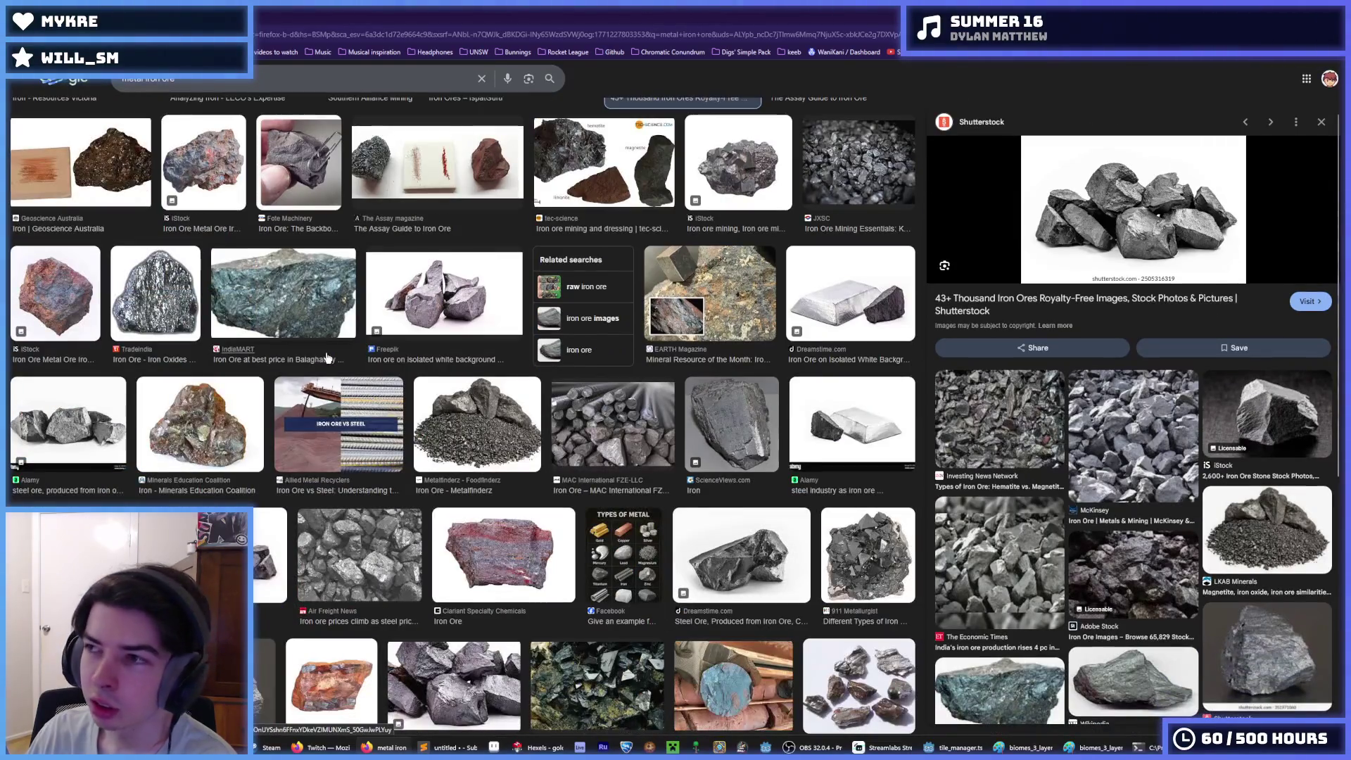
pyautogui.scroll(-5, 328, 358)
pyautogui.scroll(10, 328, 358)
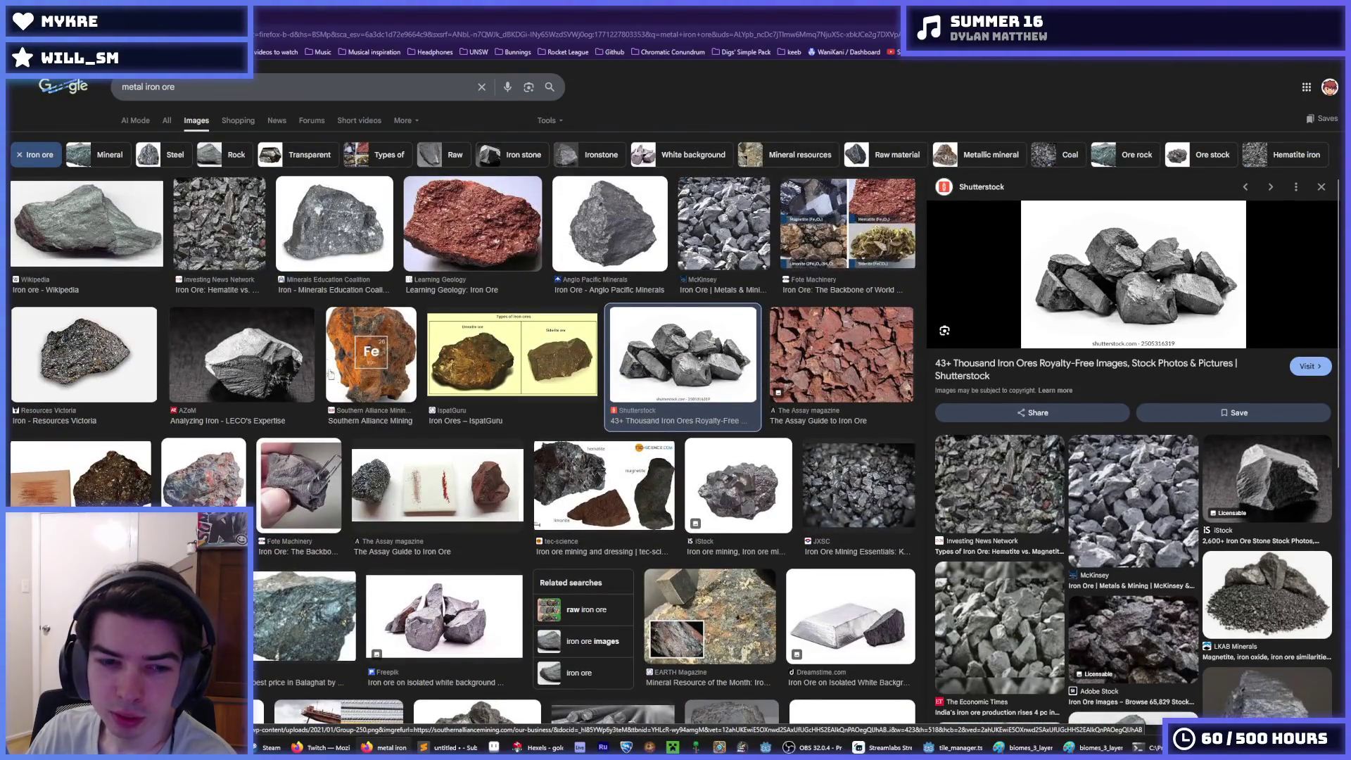
pyautogui.hotkey('alt', 'Tab')
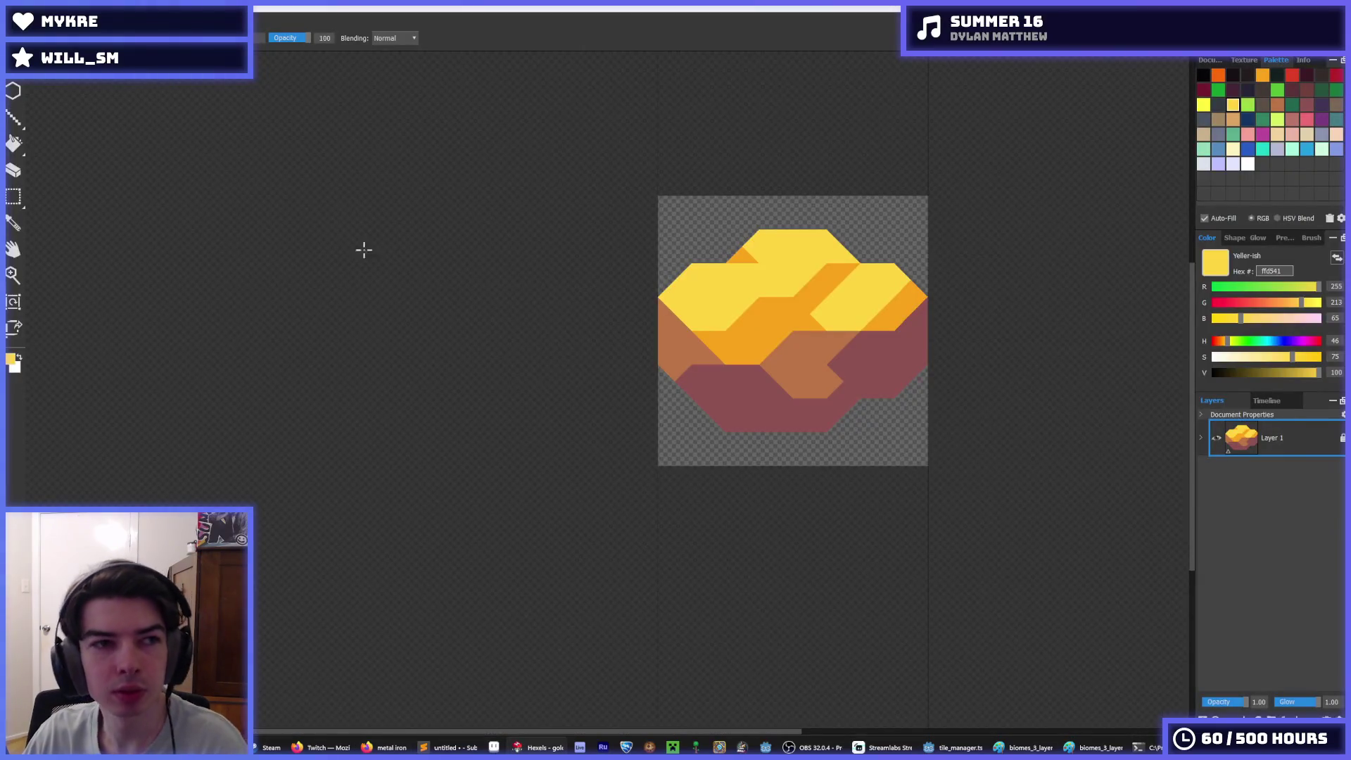
# - Clear the gold ore, test-fill lavender shades b3b9d1, b9bffb, dae0ea, pick e3e6ff, then undo
pyautogui.press('Delete')
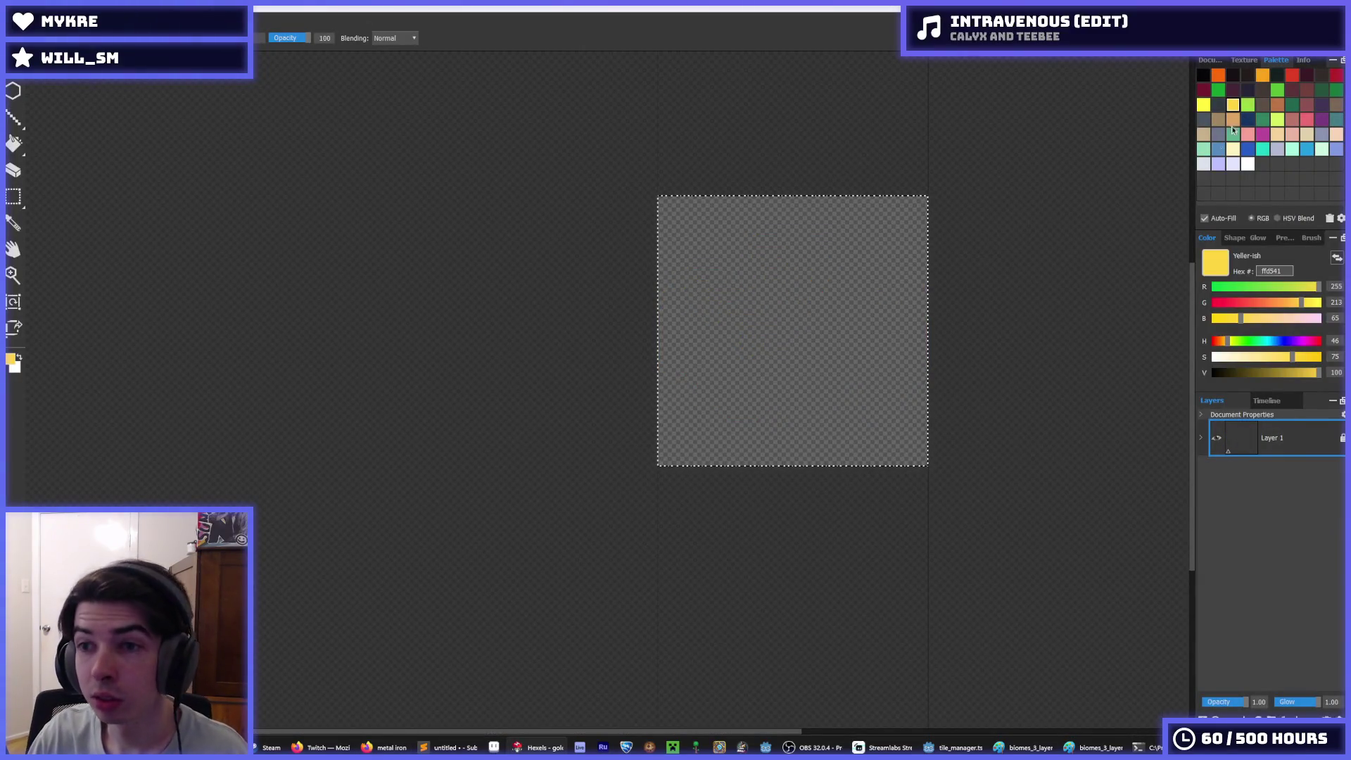
pyautogui.click(1223, 165)
pyautogui.click(1322, 137)
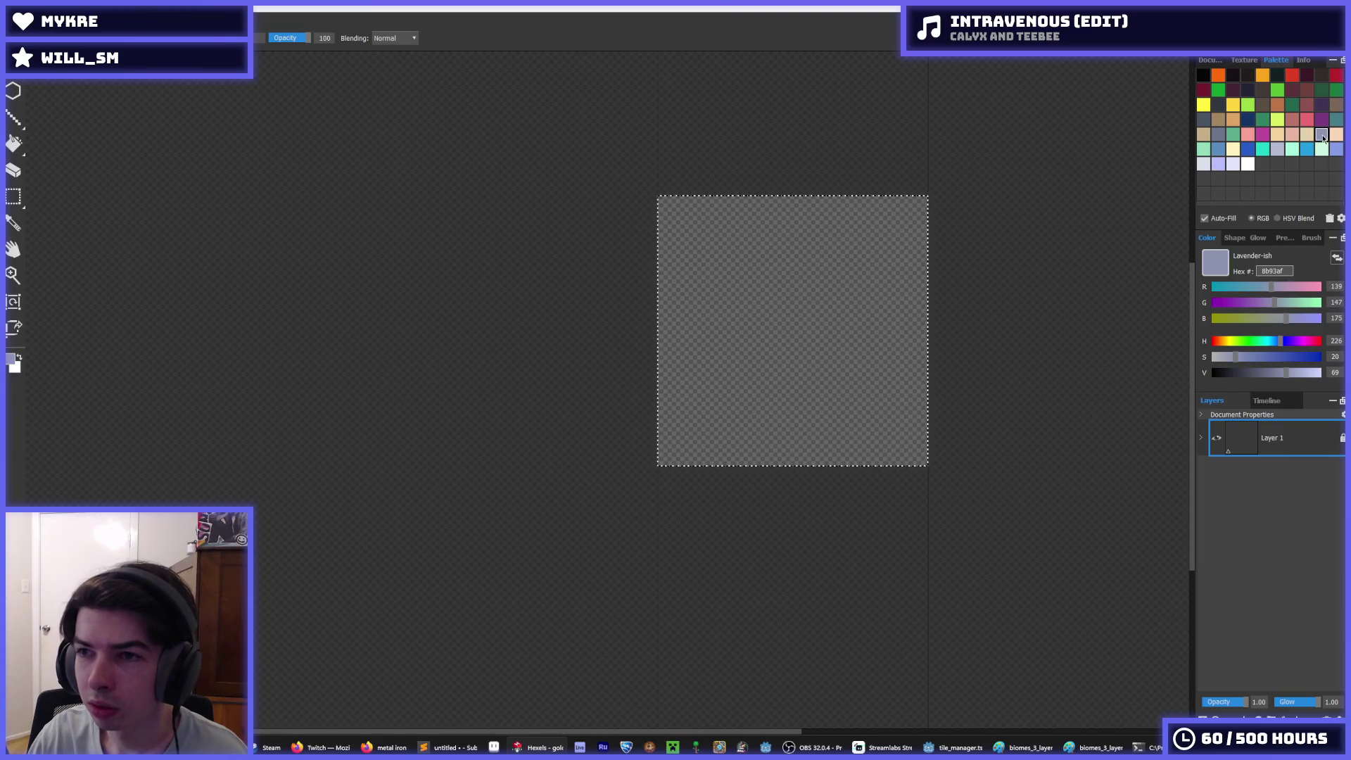
pyautogui.press('f')
pyautogui.click(793, 321)
pyautogui.click(1277, 149)
pyautogui.click(776, 291)
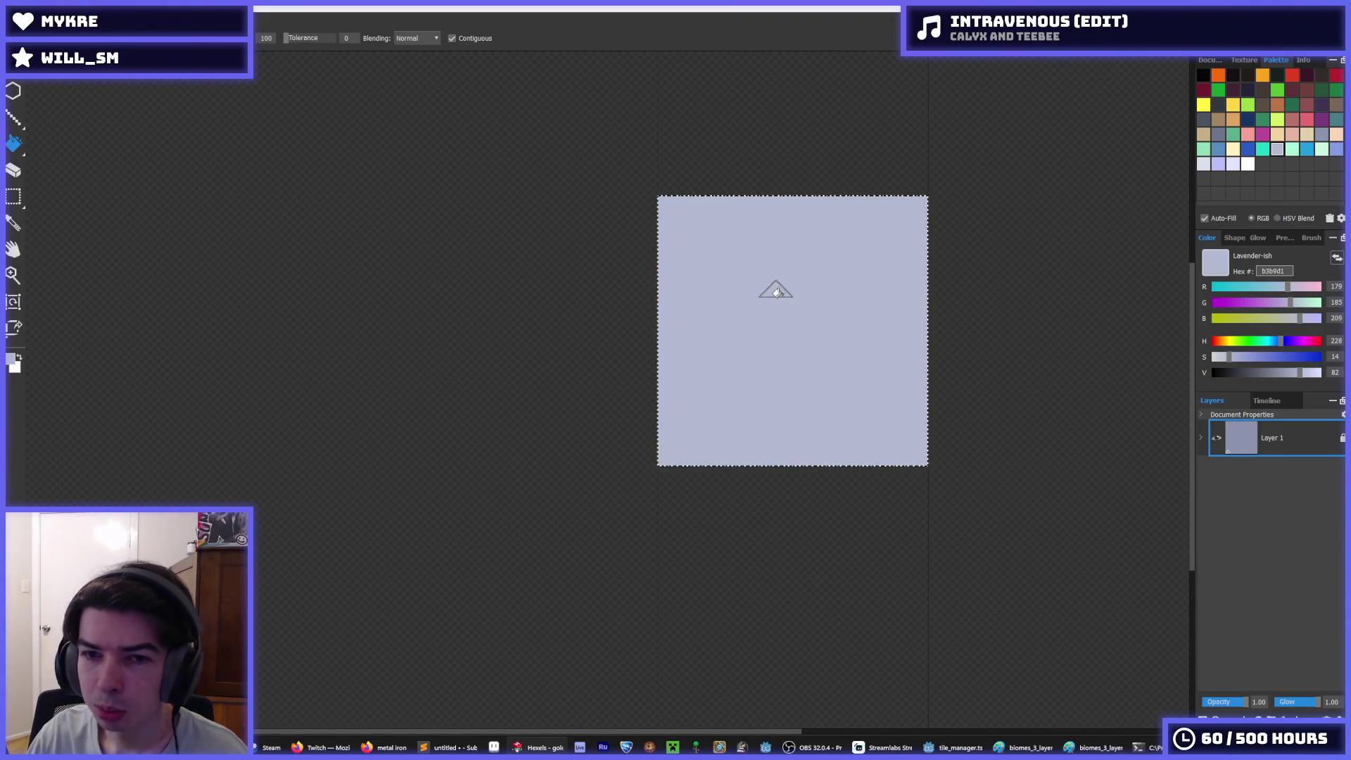
pyautogui.click(1218, 163)
pyautogui.click(777, 312)
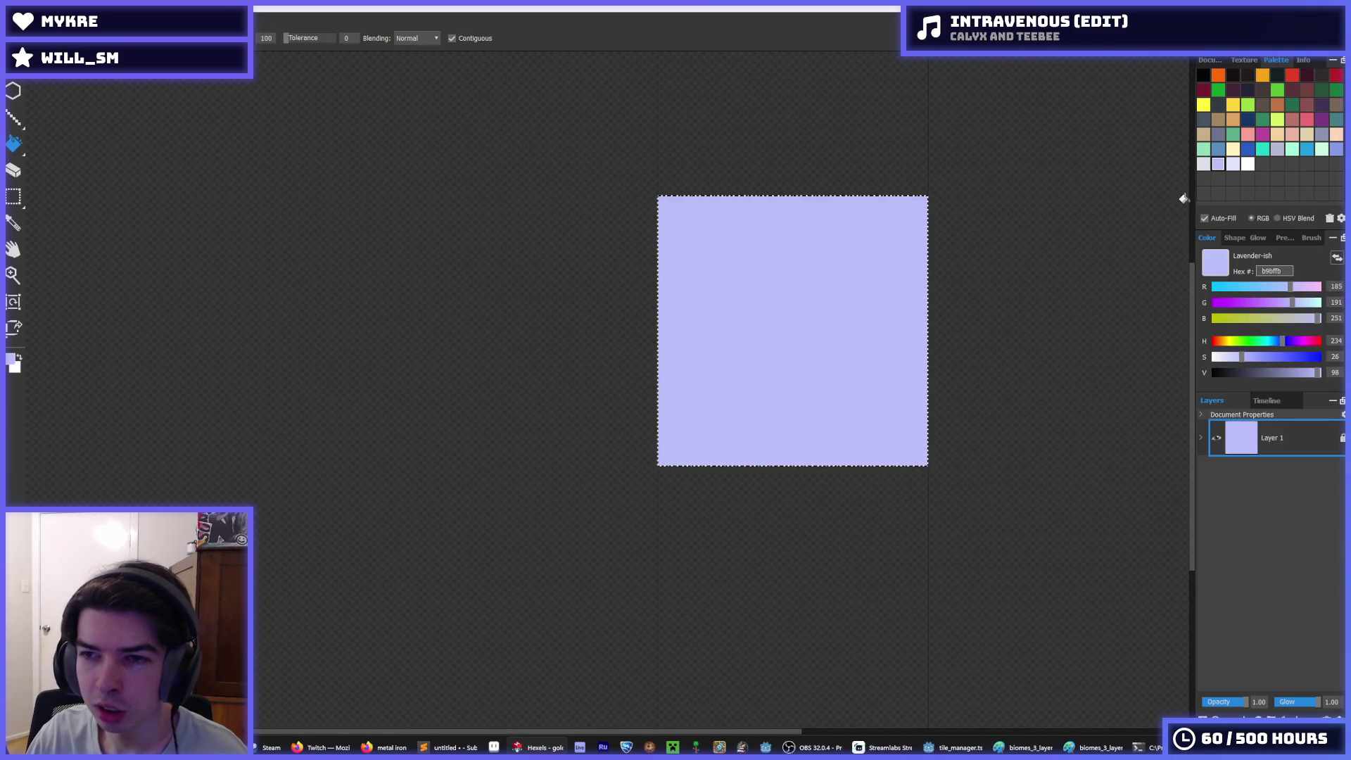
pyautogui.click(1204, 164)
pyautogui.click(704, 316)
pyautogui.click(1232, 164)
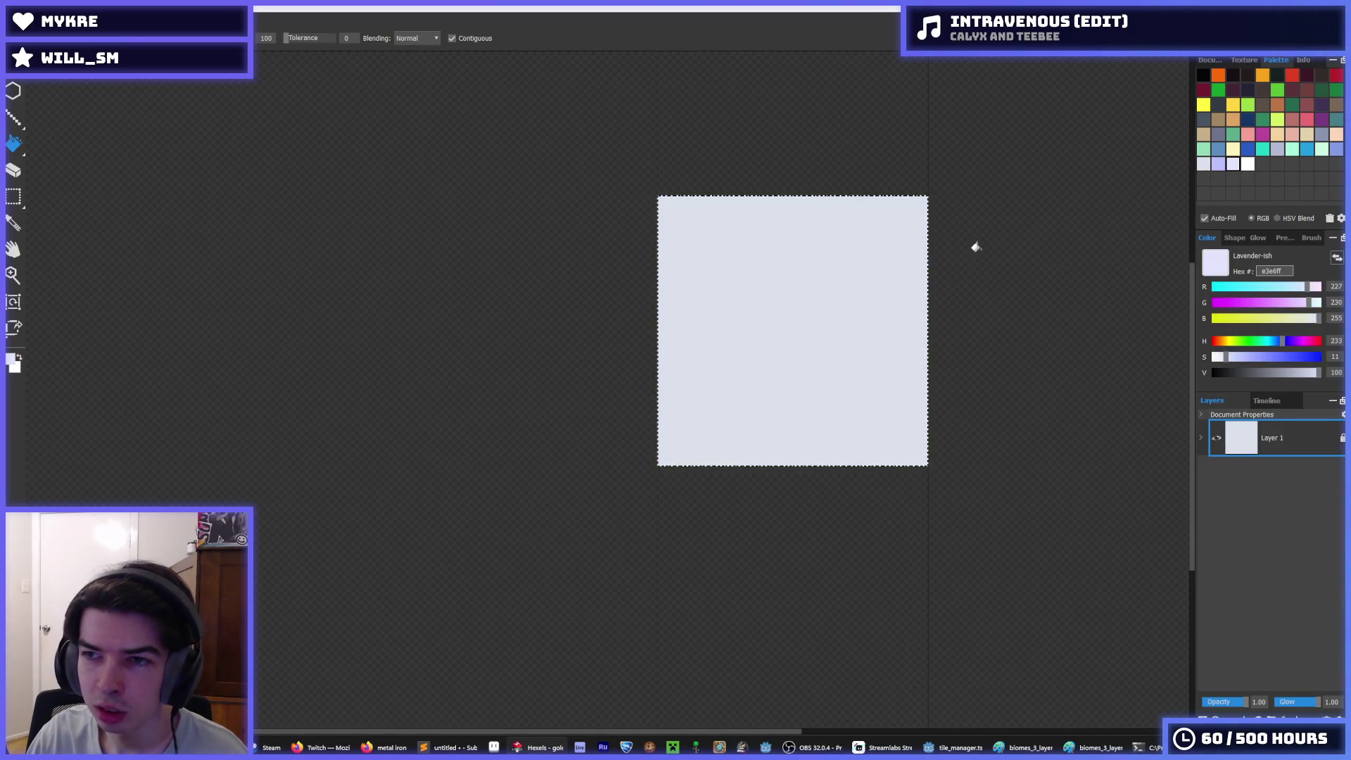
pyautogui.press('b')
pyautogui.hotkey('ctrl', 'z')
pyautogui.hotkey('ctrl', 'z')
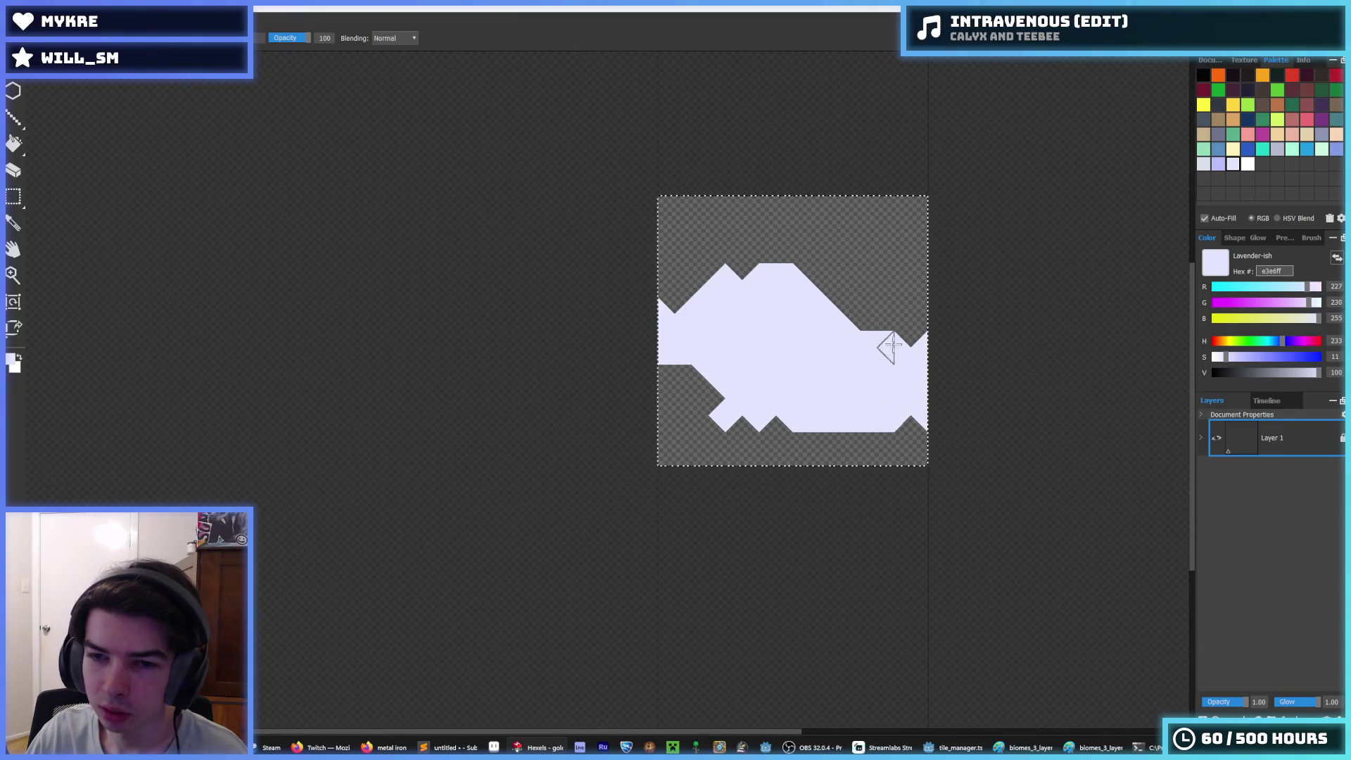
# - Trim the top-right, extend the bottom-right, fill the upper-left notch and cut the bottom-left corner
pyautogui.moveTo(833, 302); pyautogui.dragTo(853, 280)
pyautogui.press('e')
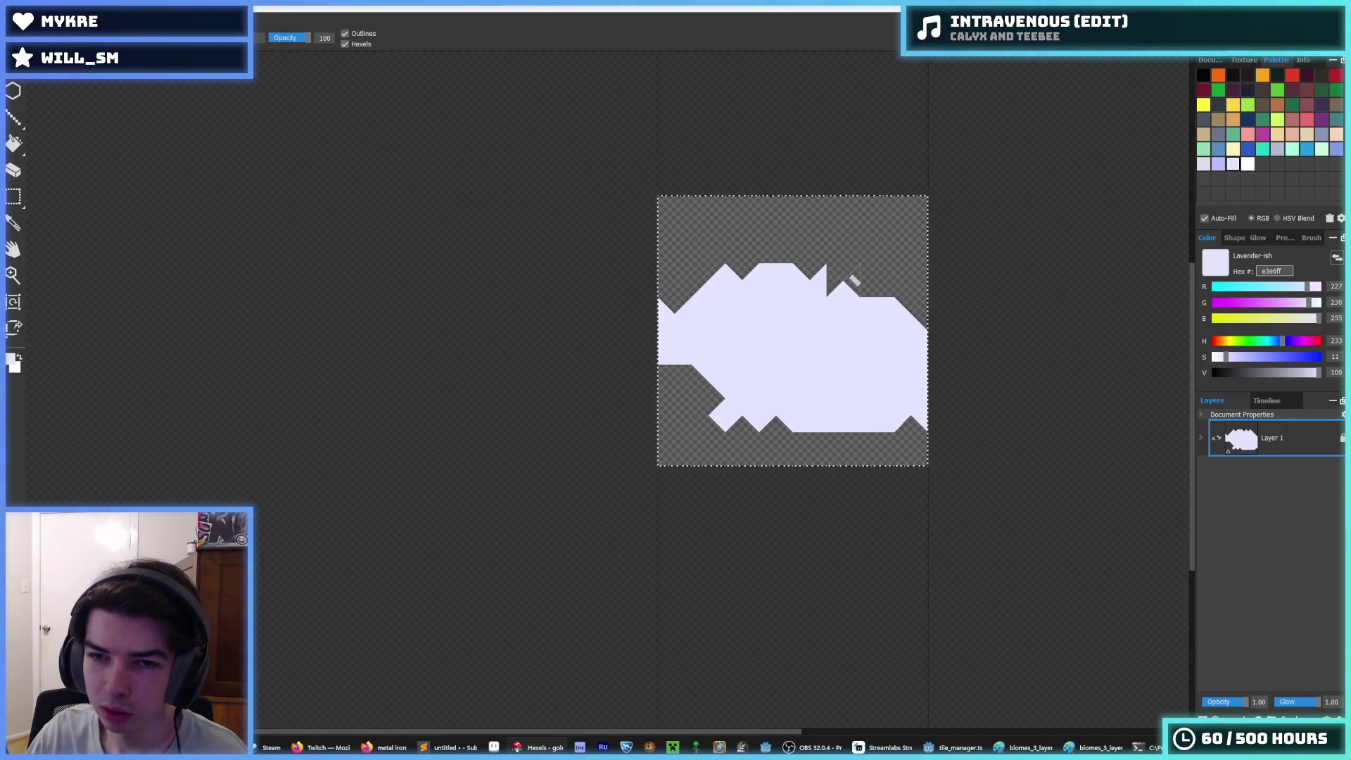
pyautogui.press('b')
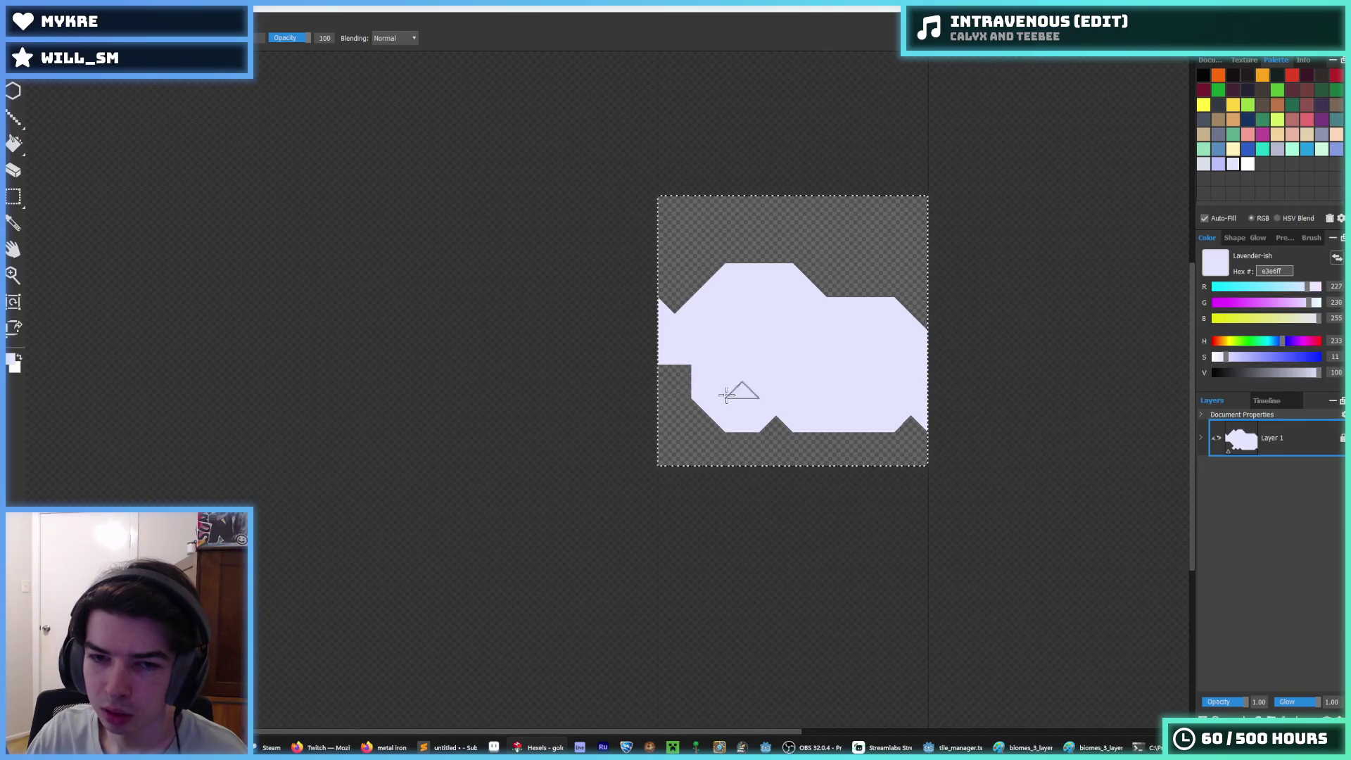
pyautogui.moveTo(913, 418); pyautogui.dragTo(830, 454)
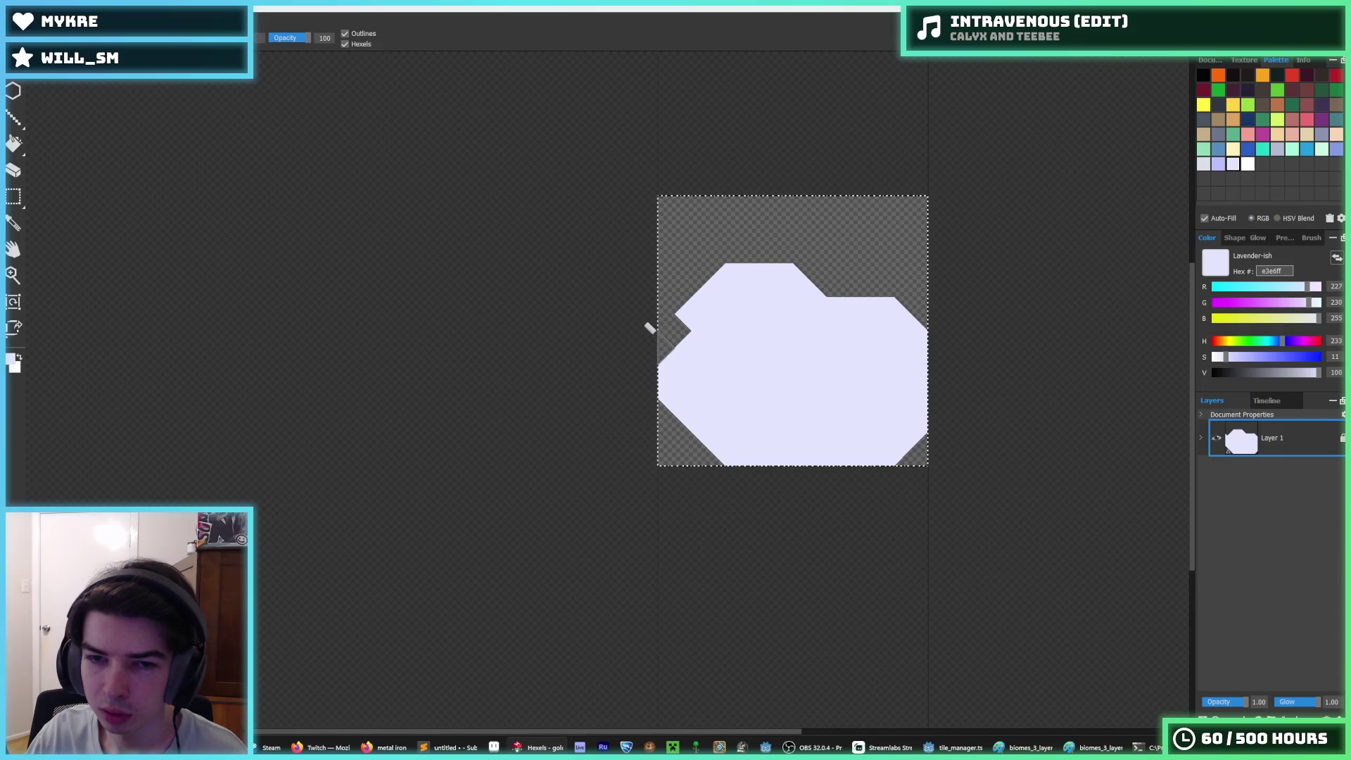
pyautogui.moveTo(691, 305)
pyautogui.mouseDown()
pyautogui.moveTo(669, 326)
pyautogui.moveTo(798, 425)
pyautogui.mouseUp()
pyautogui.moveTo(725, 451)
pyautogui.mouseDown()
pyautogui.moveTo(669, 431)
pyautogui.moveTo(794, 448)
pyautogui.mouseUp()
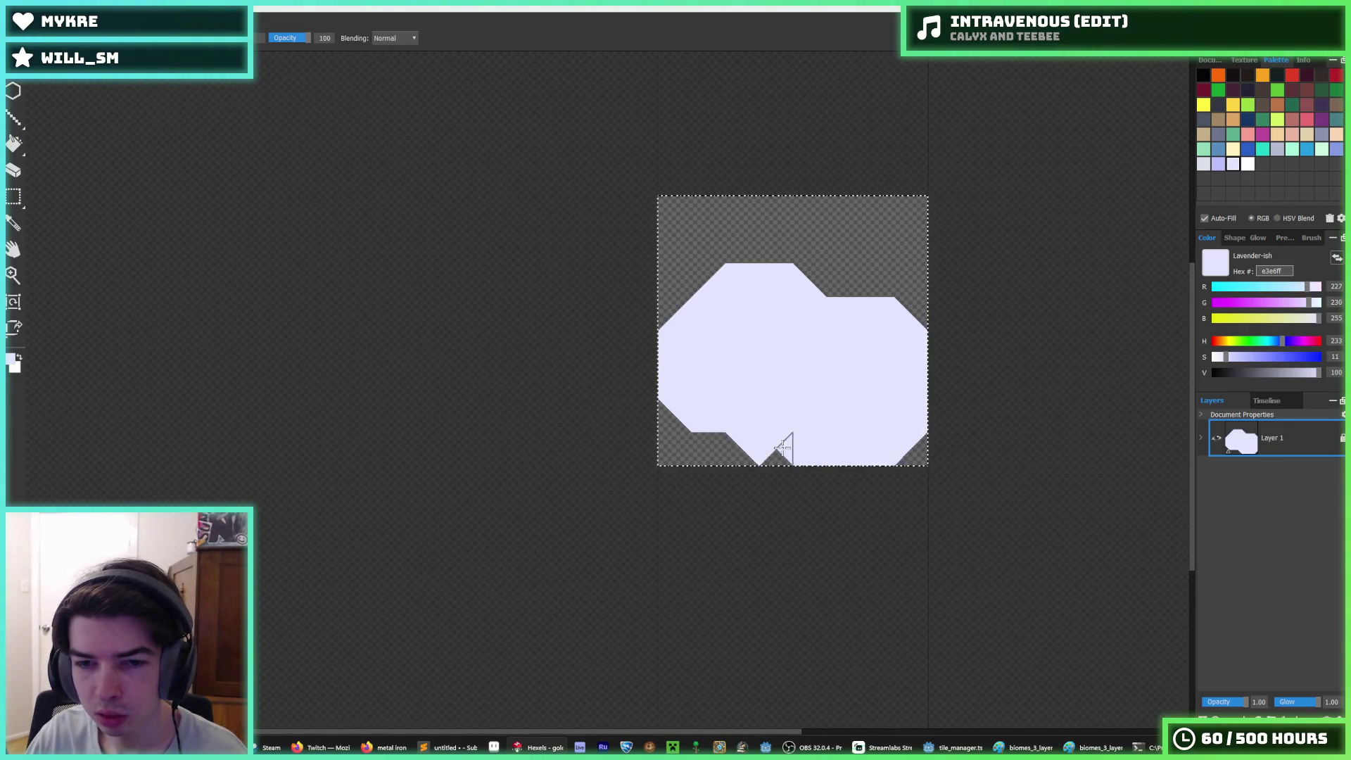
pyautogui.press('e')
pyautogui.moveTo(922, 442)
pyautogui.mouseDown()
pyautogui.moveTo(800, 446)
pyautogui.moveTo(914, 431)
pyautogui.mouseUp()
pyautogui.press('b')
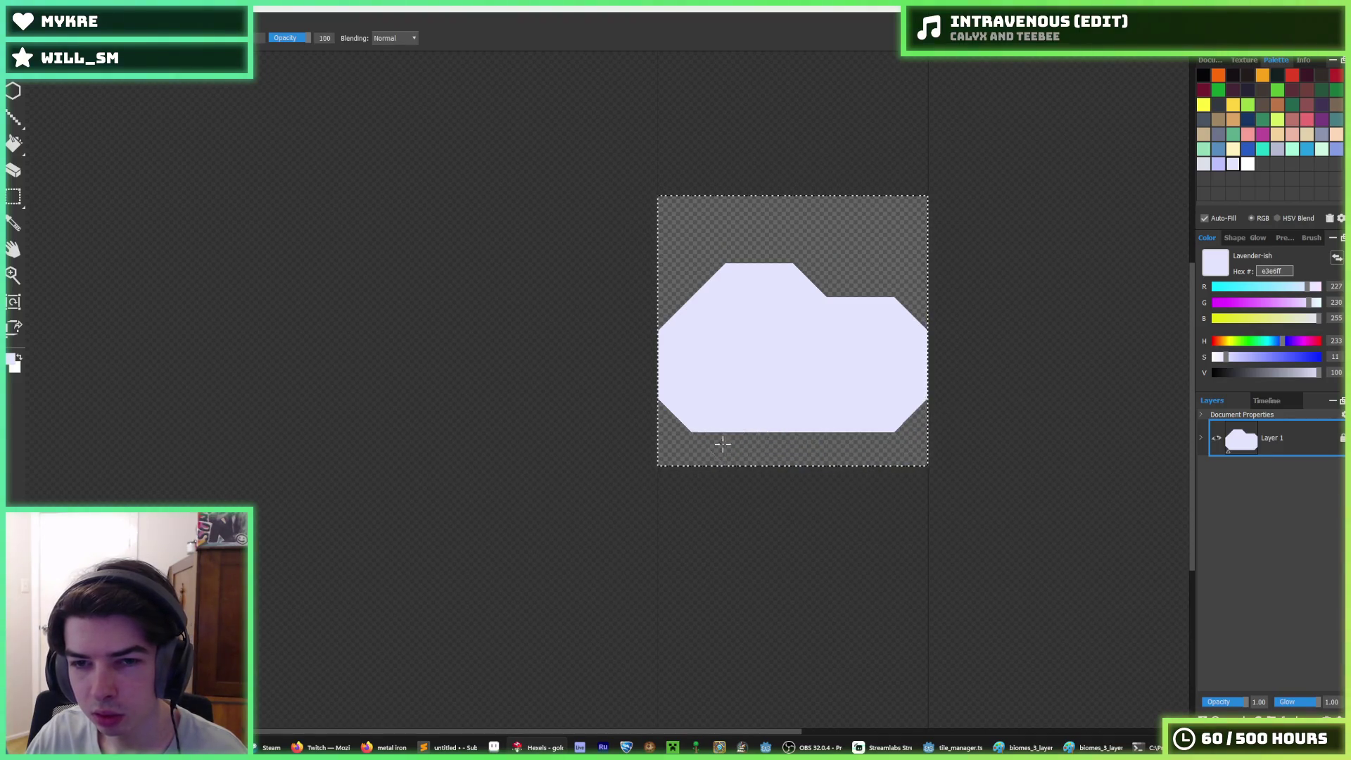
# - Erase notches along the left edge, remove the left protrusion and angle the bottom-right corner
pyautogui.press('e')
pyautogui.moveTo(677, 336); pyautogui.dragTo(673, 373)
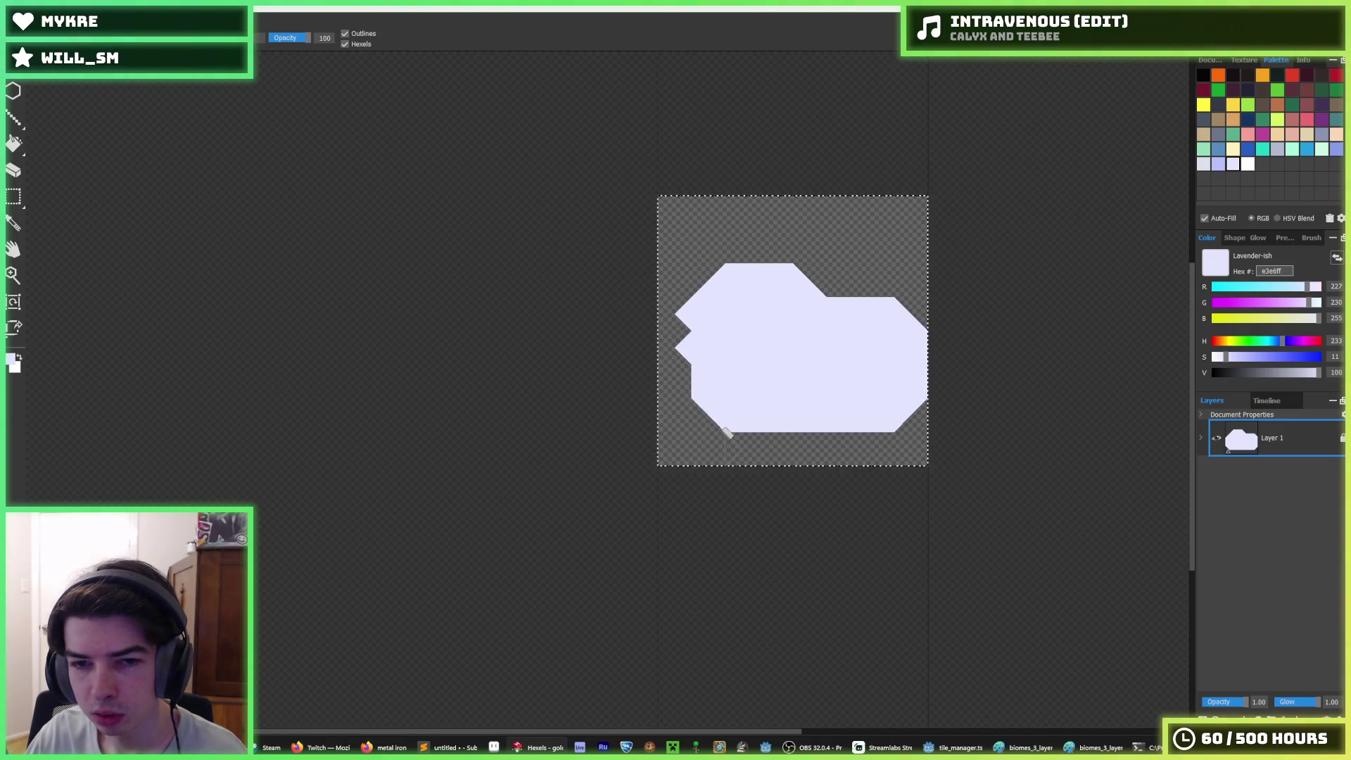
pyautogui.press('b')
pyautogui.press('e')
pyautogui.moveTo(694, 377); pyautogui.dragTo(700, 394)
pyautogui.moveTo(661, 311)
pyautogui.mouseDown()
pyautogui.moveTo(681, 347)
pyautogui.moveTo(675, 371)
pyautogui.moveTo(806, 429)
pyautogui.moveTo(778, 402)
pyautogui.moveTo(777, 419)
pyautogui.moveTo(747, 403)
pyautogui.mouseUp()
pyautogui.press('b')
pyautogui.press('e')
pyautogui.press('b')
pyautogui.press('e')
pyautogui.moveTo(911, 416); pyautogui.dragTo(877, 431)
pyautogui.press('b')
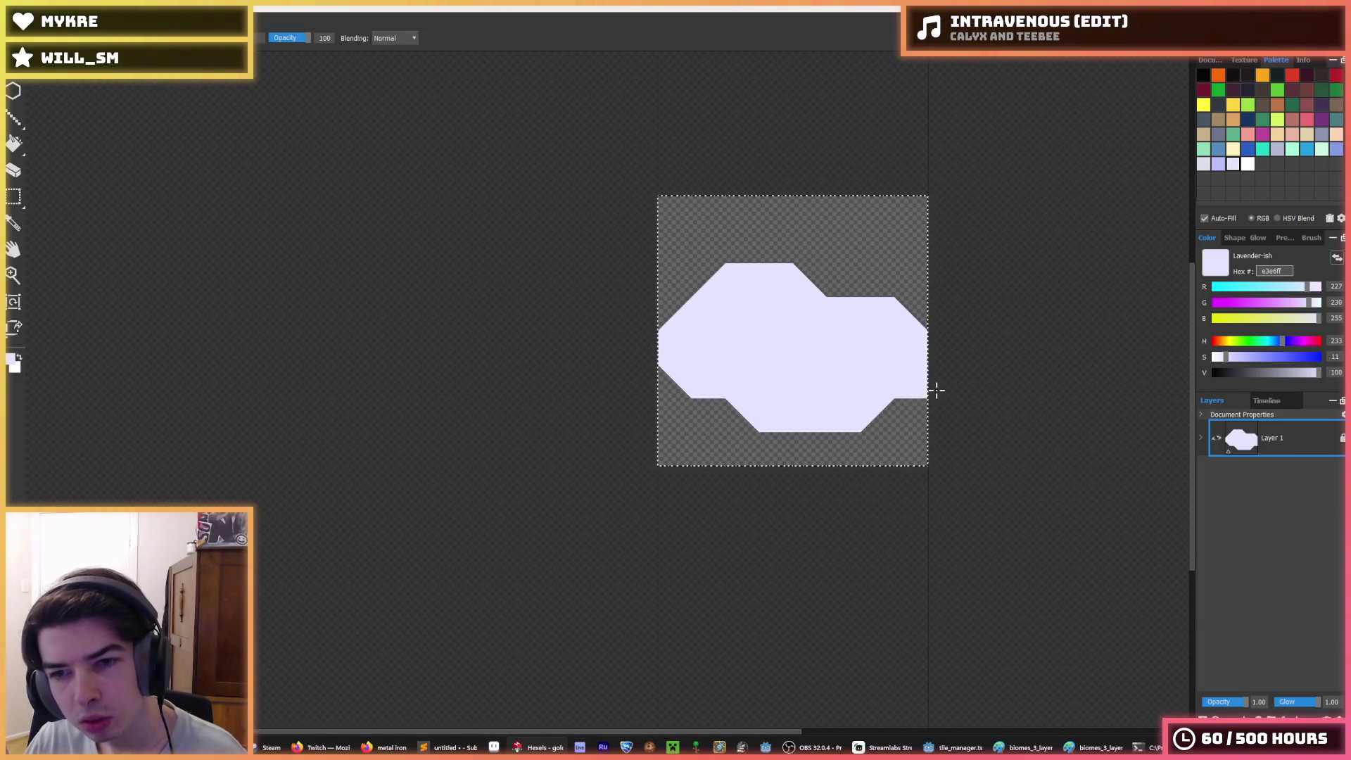
pyautogui.press('e')
pyautogui.moveTo(914, 388); pyautogui.dragTo(941, 373)
pyautogui.press('b')
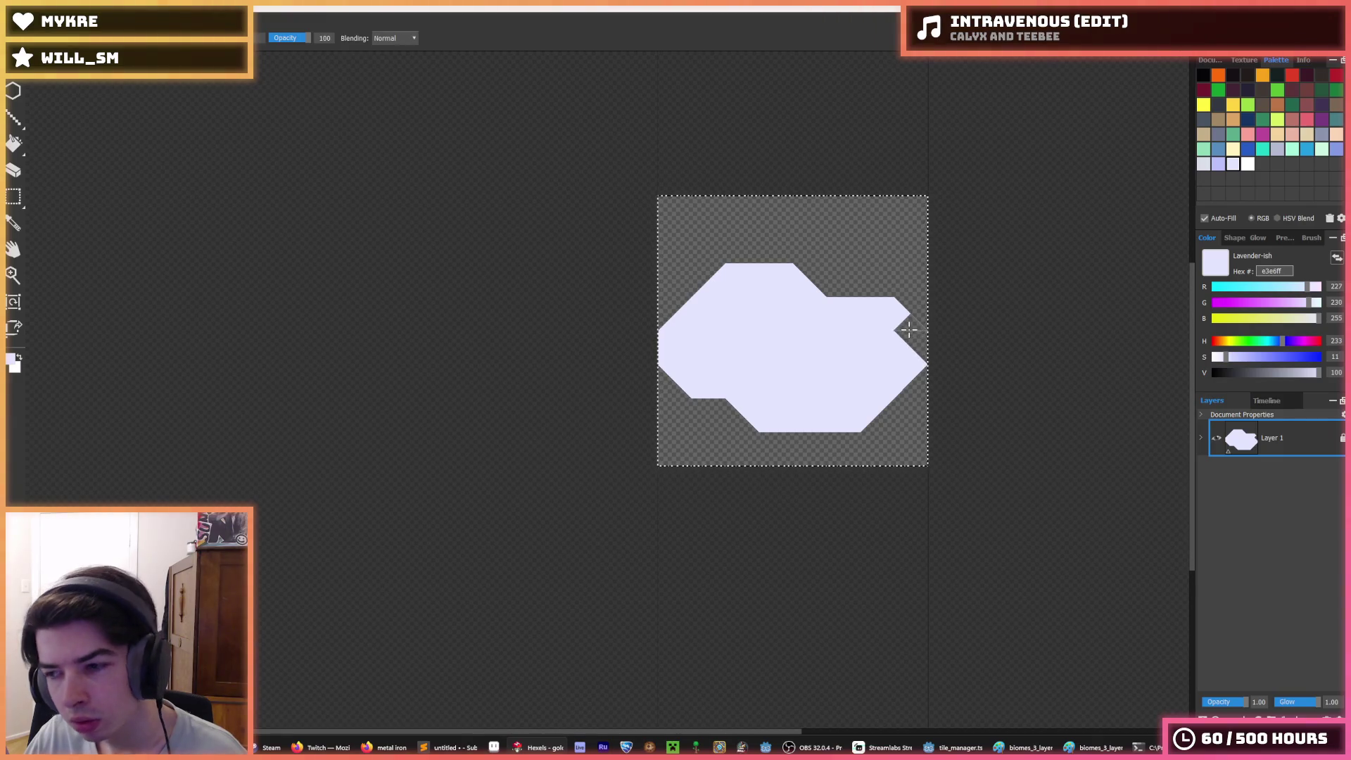
# - Paint peaks along the top, undo the top-left diagonal, then flatten the top and angle its right corner
pyautogui.scroll(2, 844, 310)
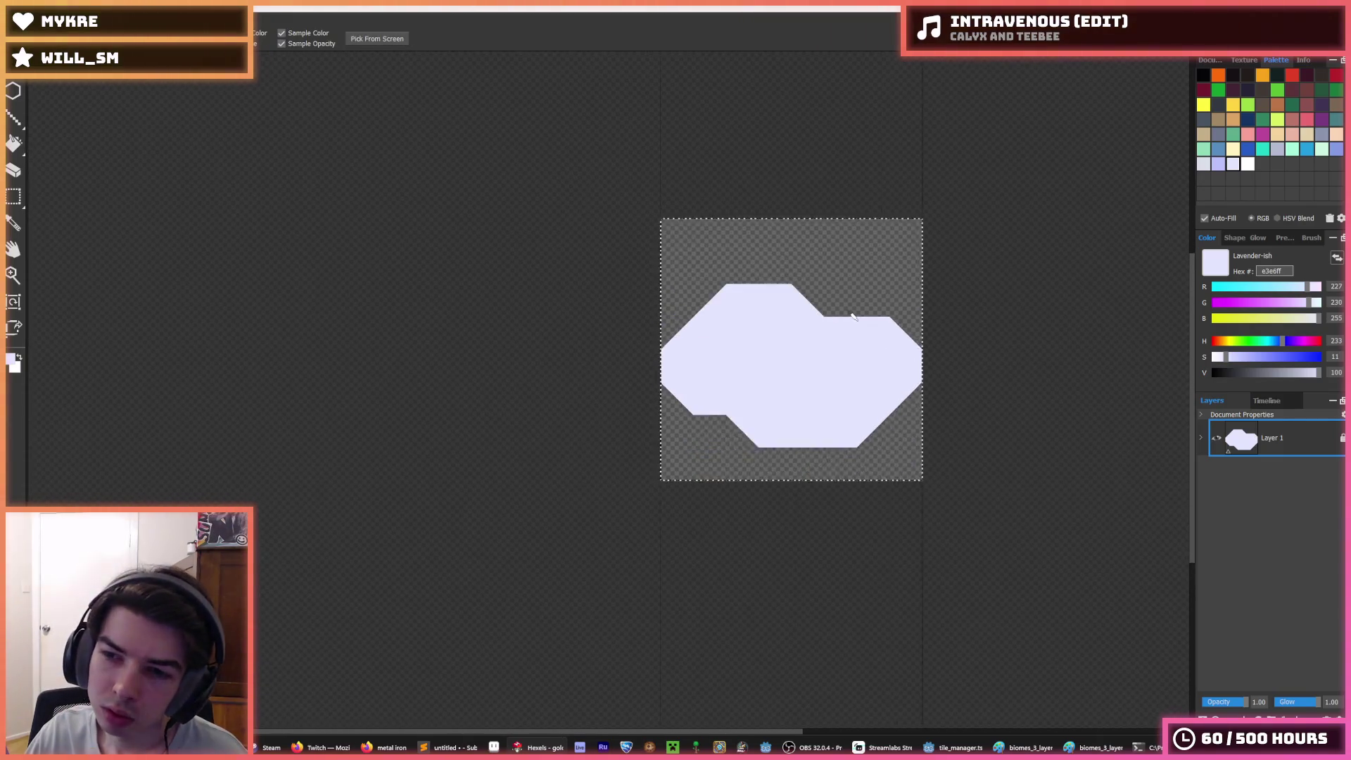
pyautogui.moveTo(771, 264)
pyautogui.mouseDown()
pyautogui.moveTo(711, 265)
pyautogui.moveTo(896, 292)
pyautogui.moveTo(808, 241)
pyautogui.moveTo(746, 266)
pyautogui.moveTo(830, 265)
pyautogui.mouseUp()
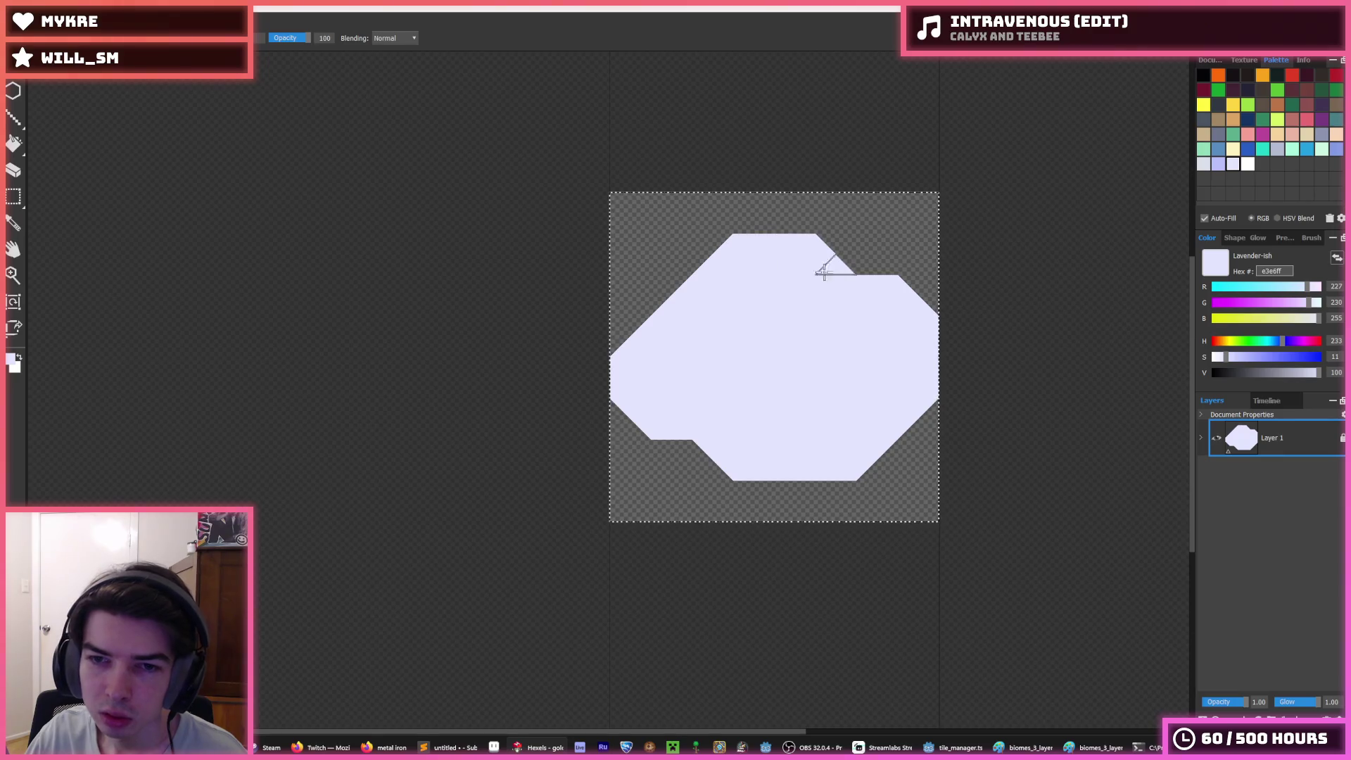
pyautogui.press('i')
pyautogui.scroll(1, 793, 305)
pyautogui.scroll(1, 773, 310)
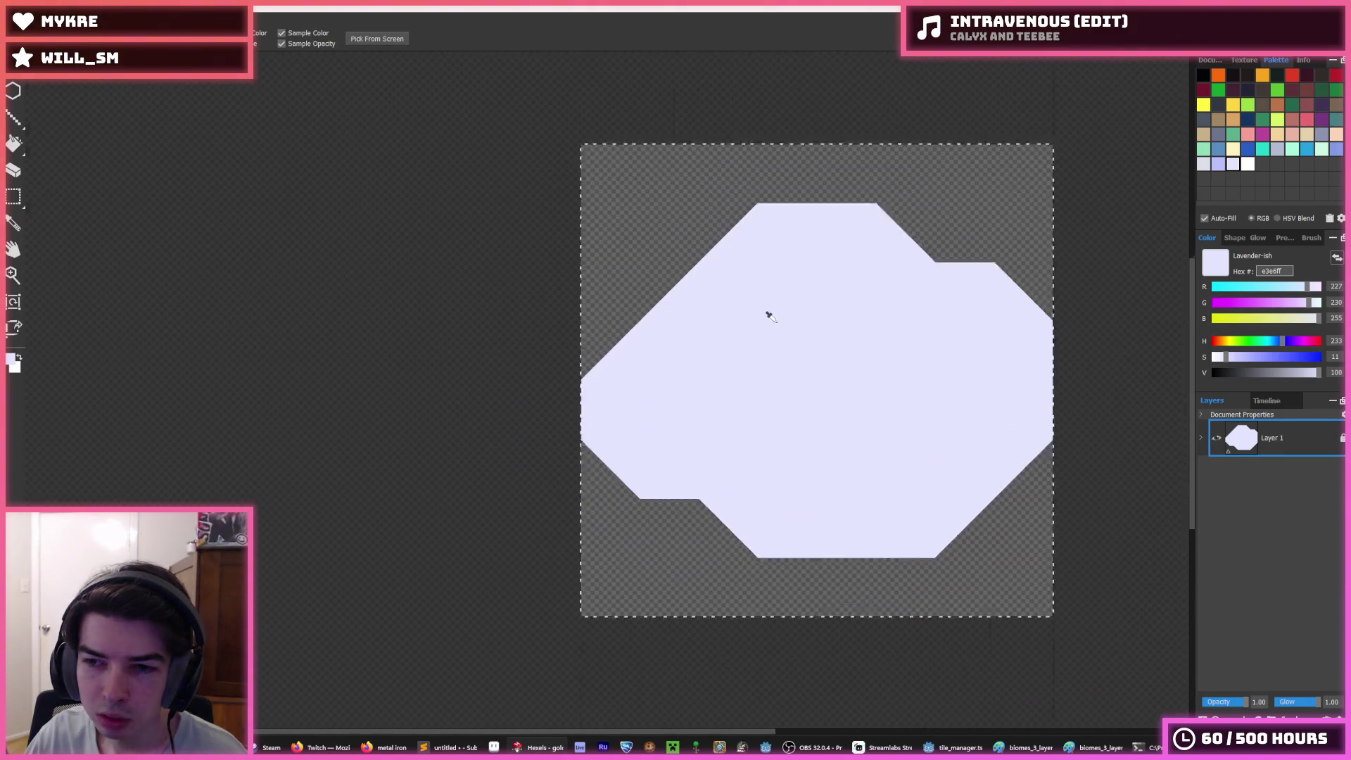
pyautogui.press('b')
pyautogui.moveTo(706, 195); pyautogui.dragTo(549, 356)
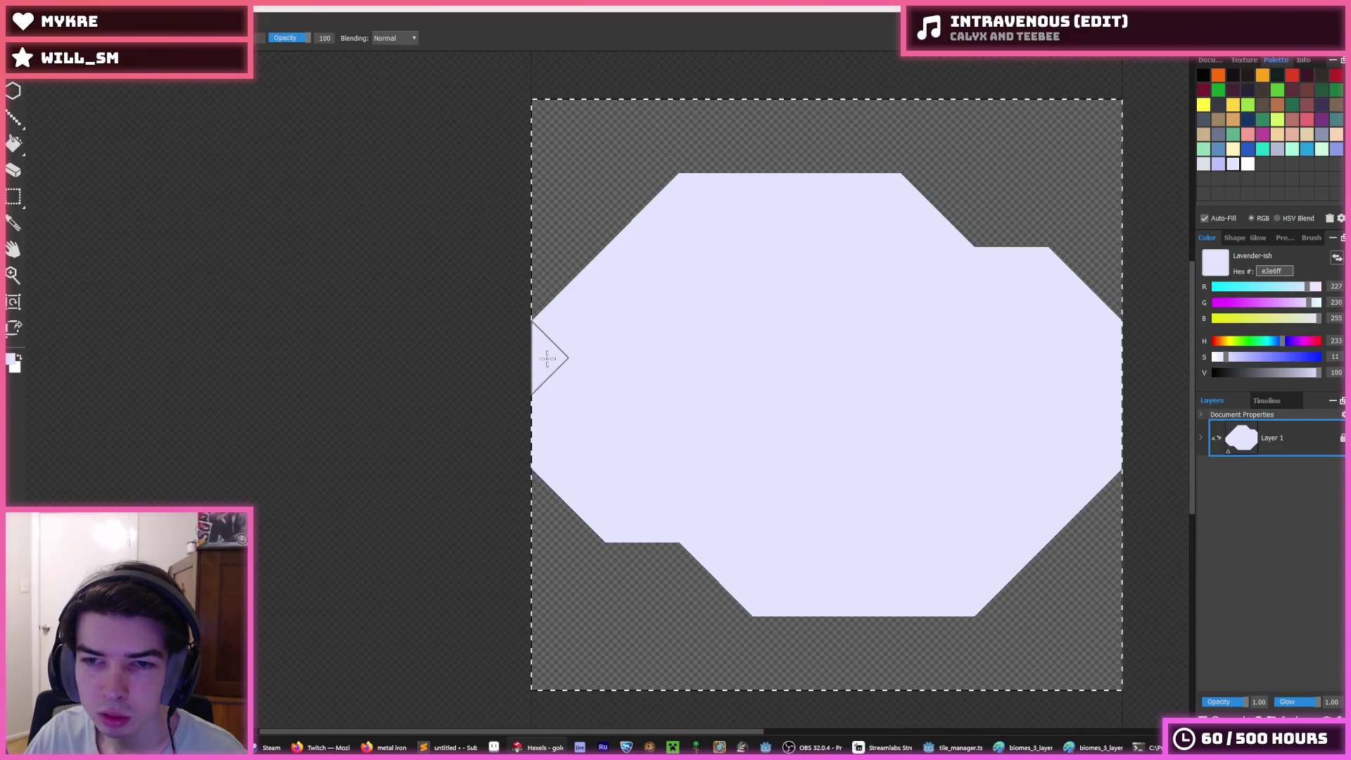
pyautogui.hotkey('ctrl', 'z')
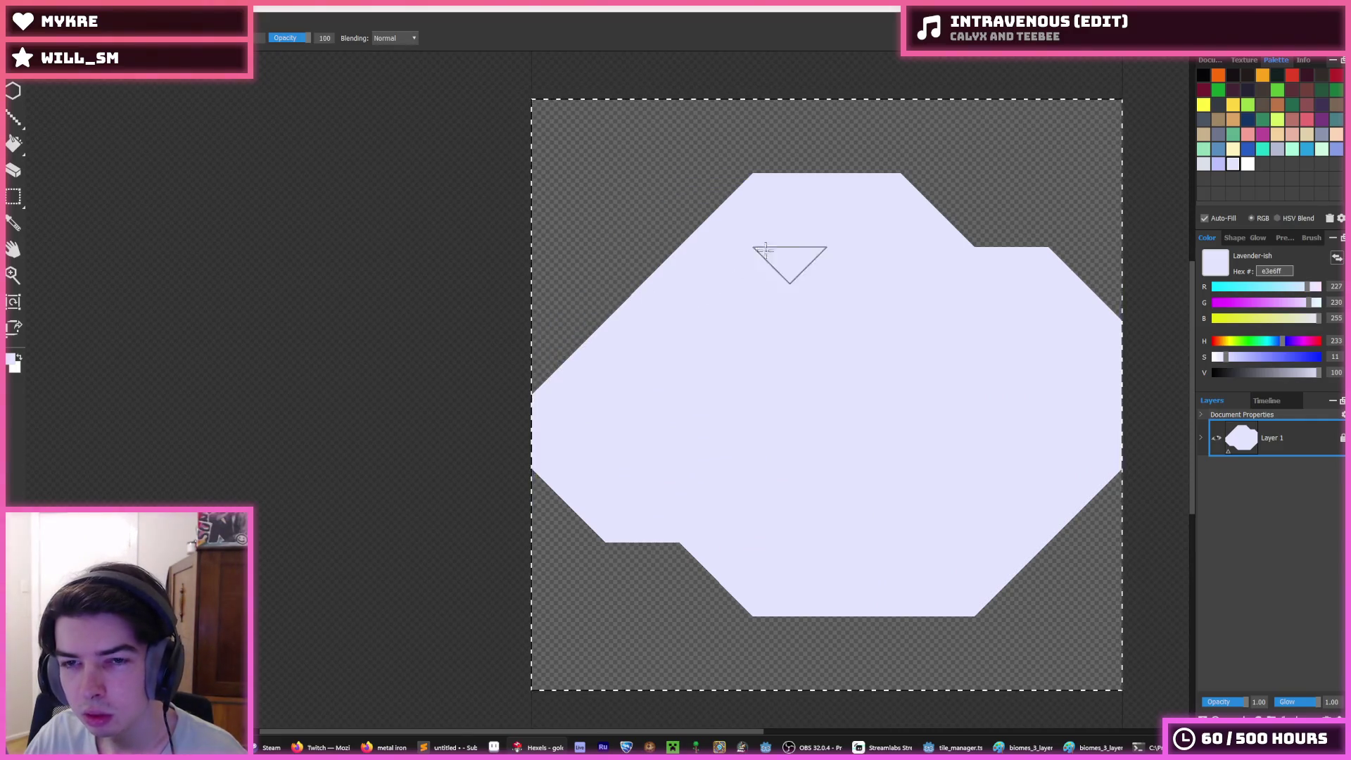
pyautogui.hotkey('ctrl', 'z')
pyautogui.hotkey('ctrl', 'z')
pyautogui.press('e')
pyautogui.hotkey('ctrl', 'z')
pyautogui.moveTo(989, 286); pyautogui.dragTo(1145, 322)
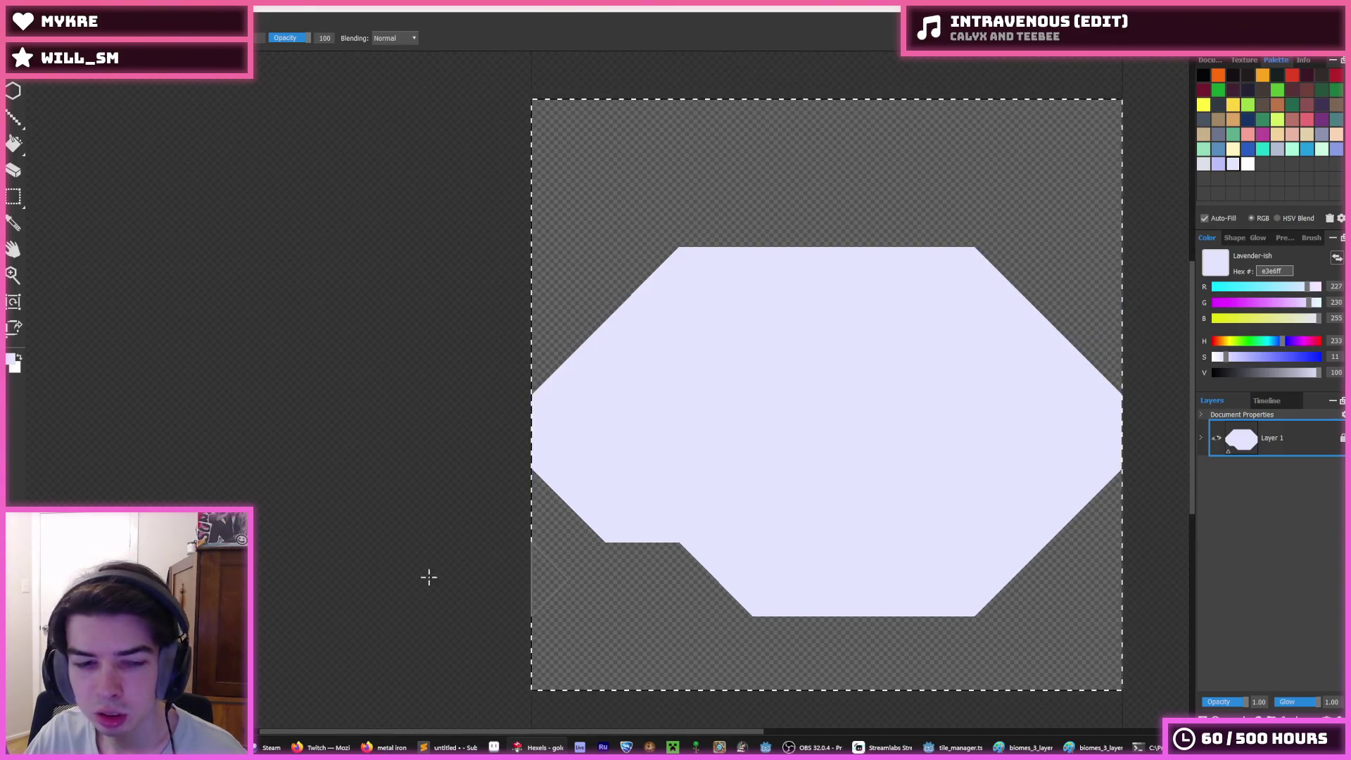
pyautogui.click(383, 747)
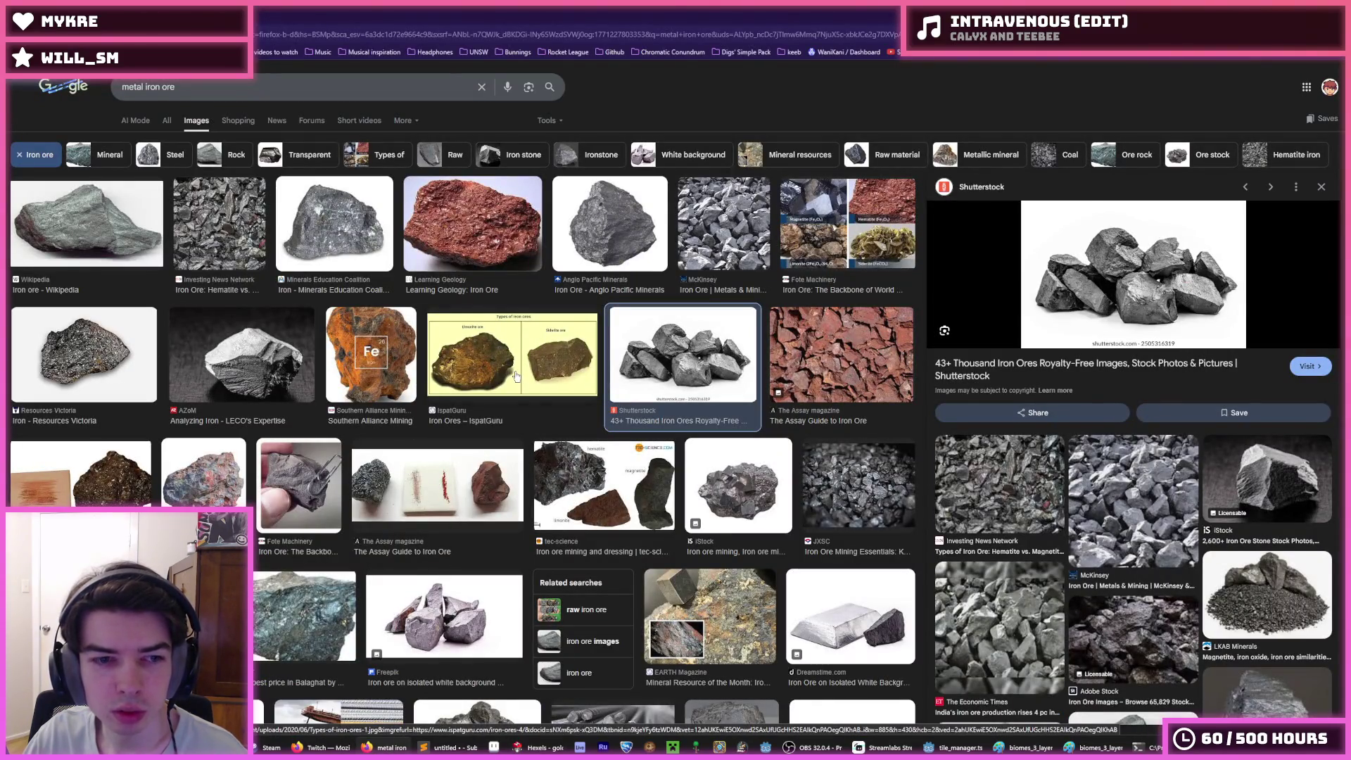
# - Preview the Analyzing Iron reference photo of an iron chunk
pyautogui.scroll(-5, 624, 505)
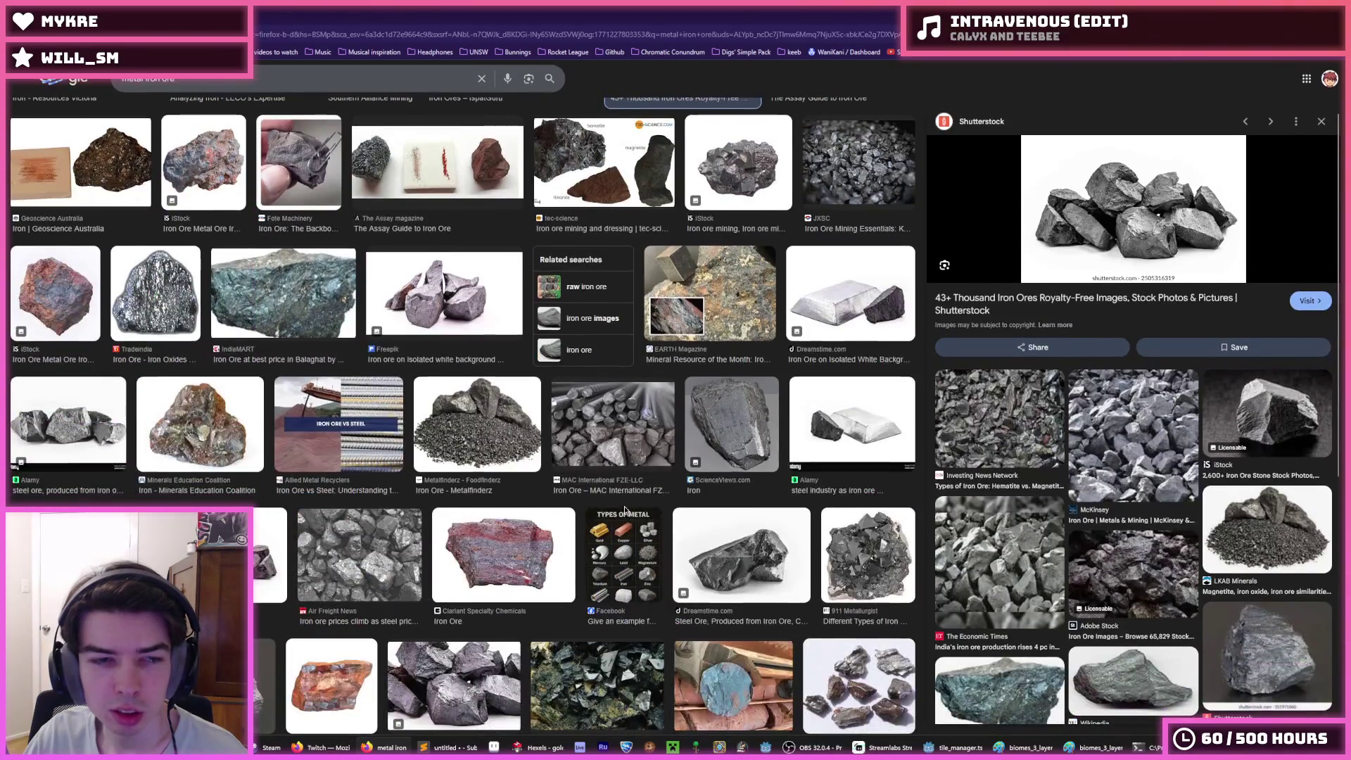
pyautogui.scroll(5, 623, 505)
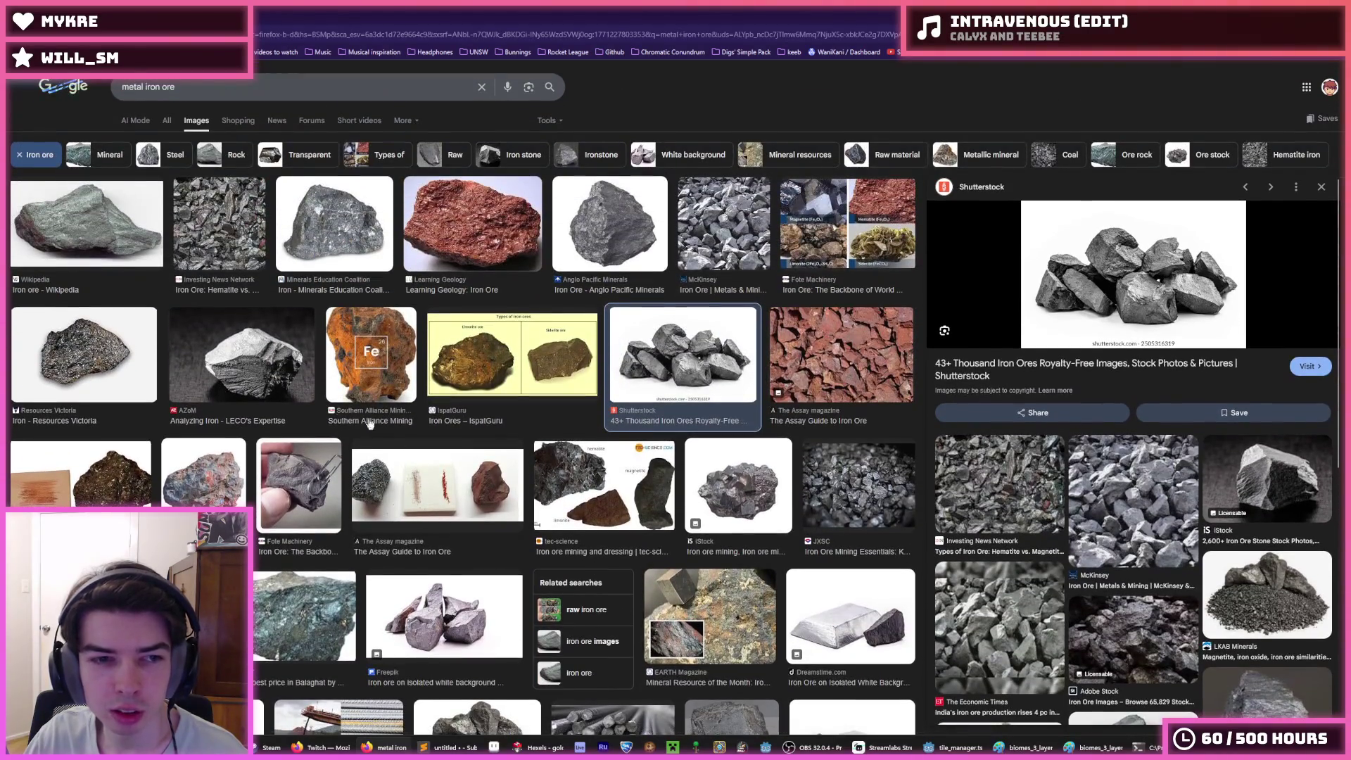
pyautogui.click(242, 354)
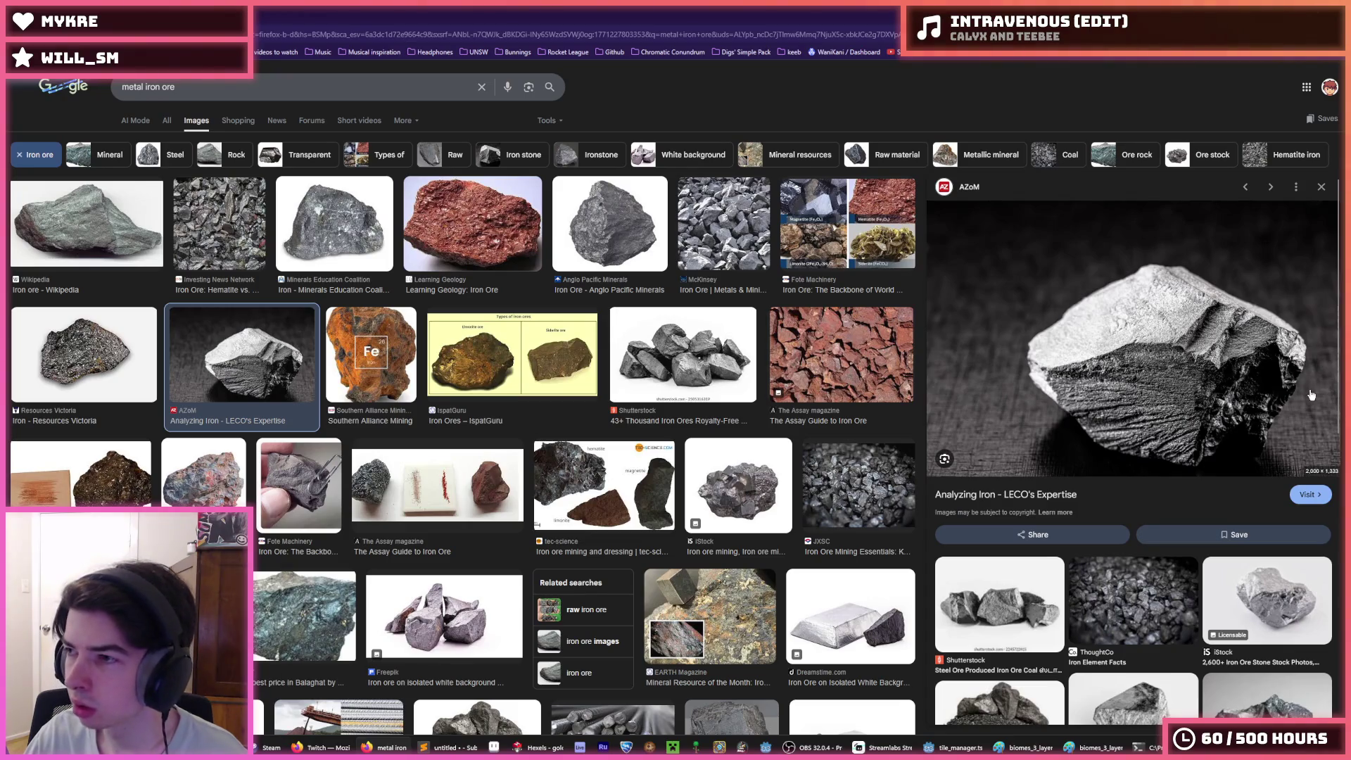
pyautogui.hotkey('alt', 'Tab')
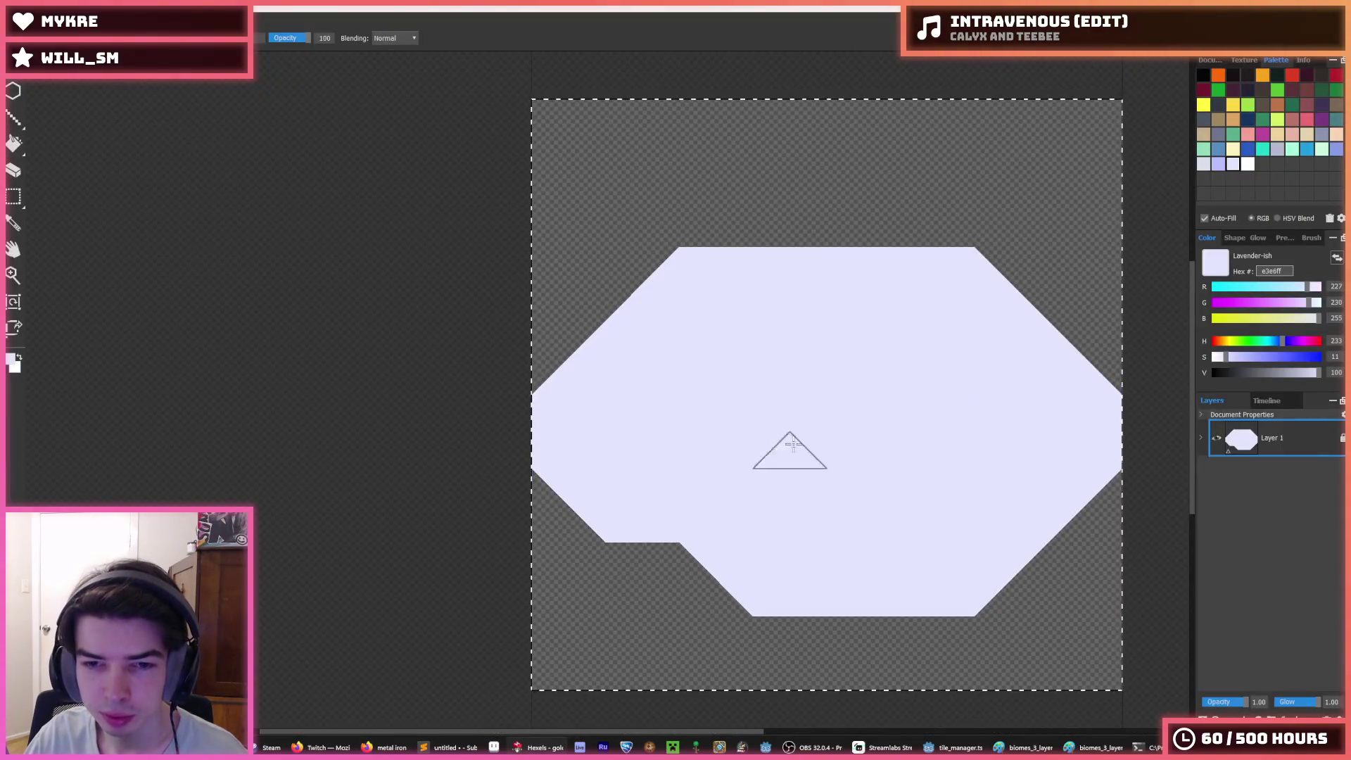
# - Erase one triangle to notch the silhouette's upper-left top edge
pyautogui.press('e')
pyautogui.click(702, 258)
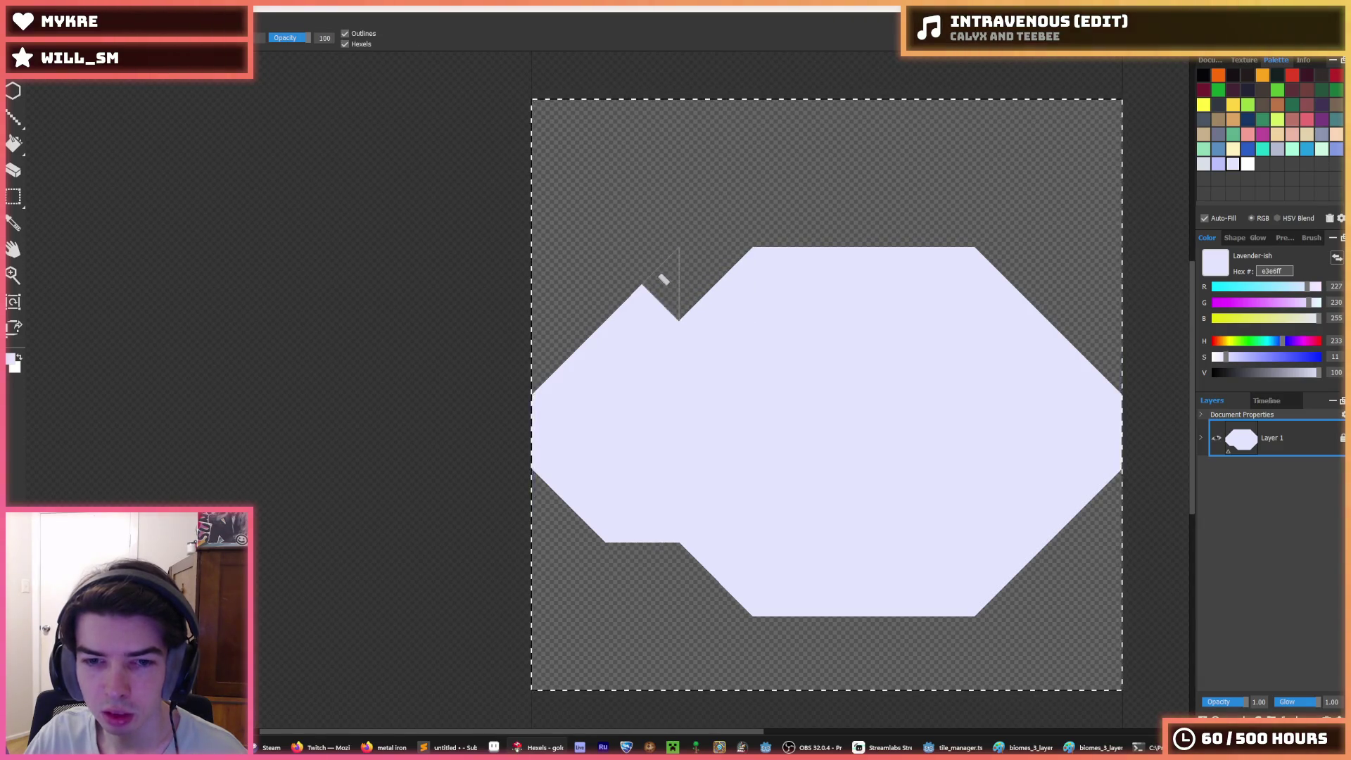
pyautogui.press('b')
pyautogui.click(362, 750)
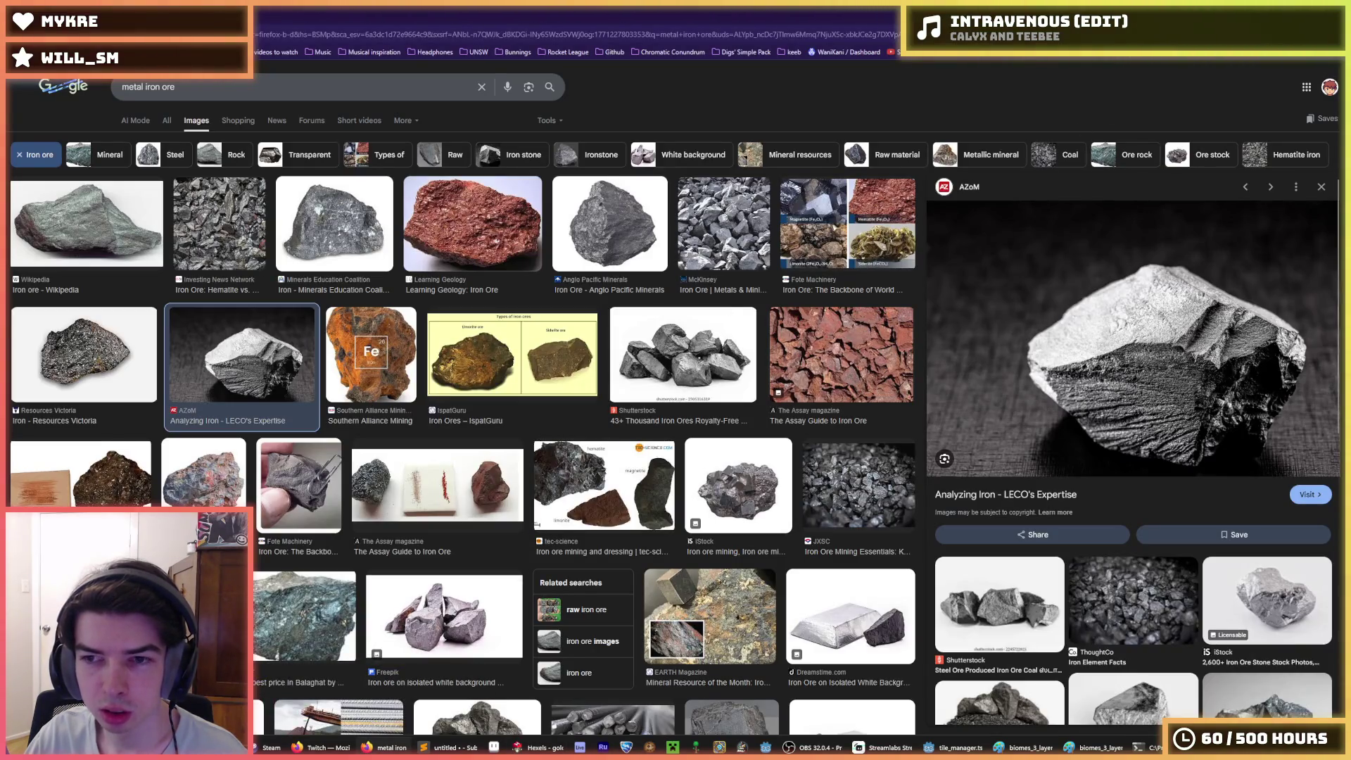
pyautogui.click(362, 750)
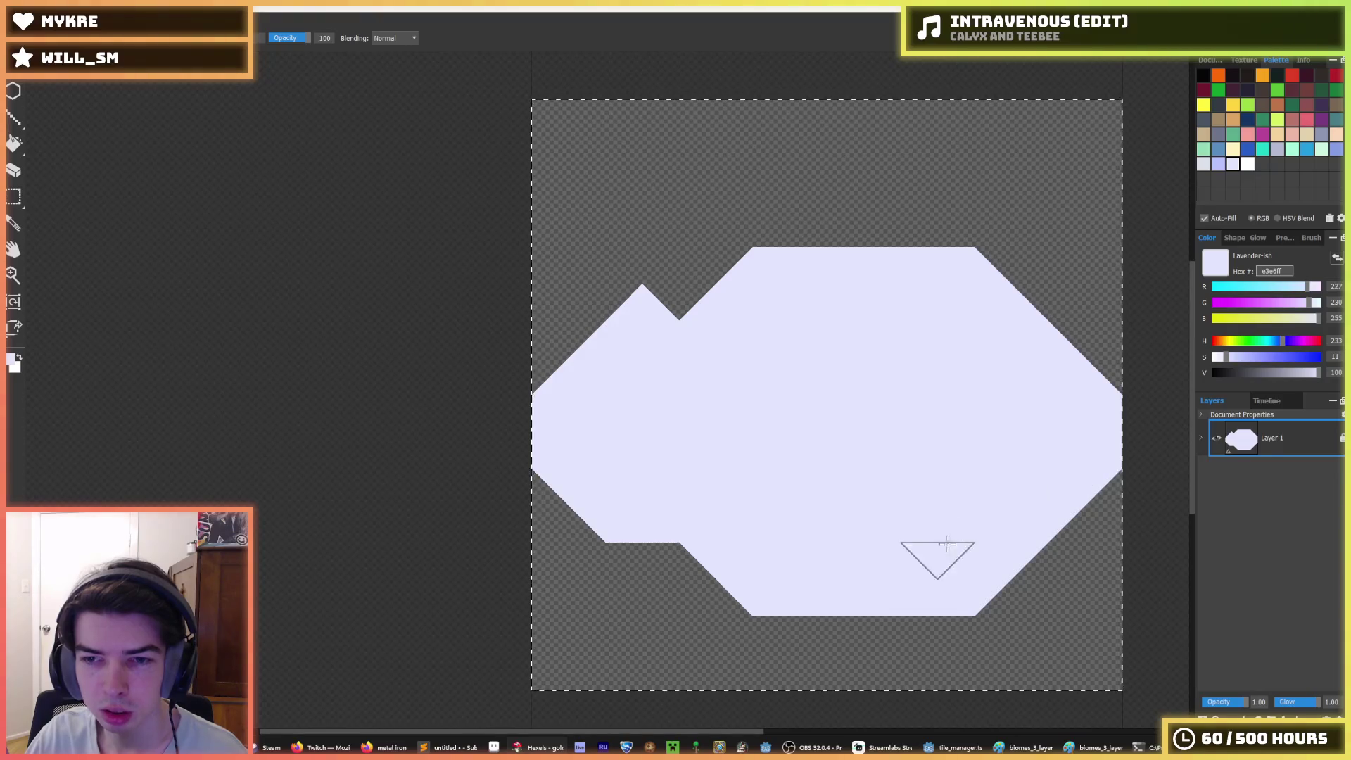
# - Fill the top-left notch with lavender triangles, extending the diagonal edge
pyautogui.moveTo(702, 280); pyautogui.dragTo(722, 273)
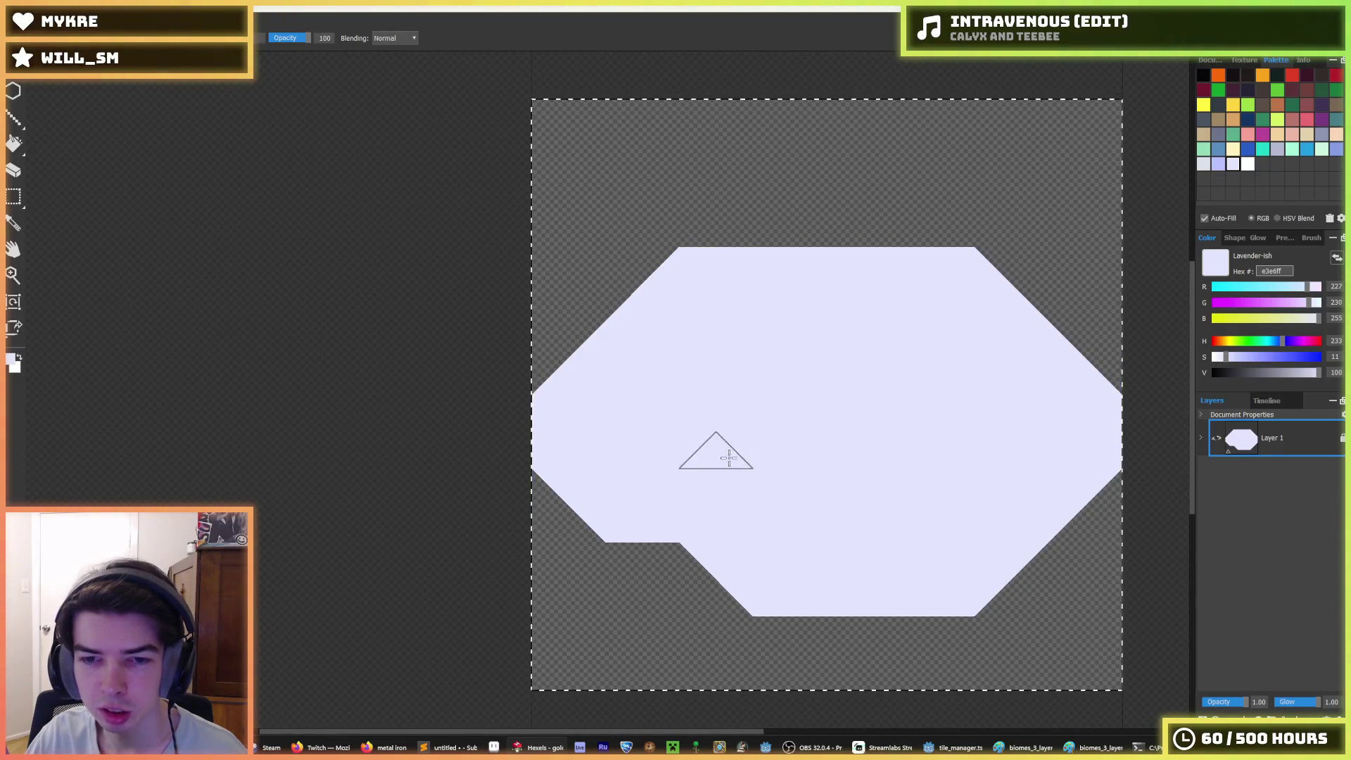
pyautogui.moveTo(690, 252); pyautogui.dragTo(634, 294)
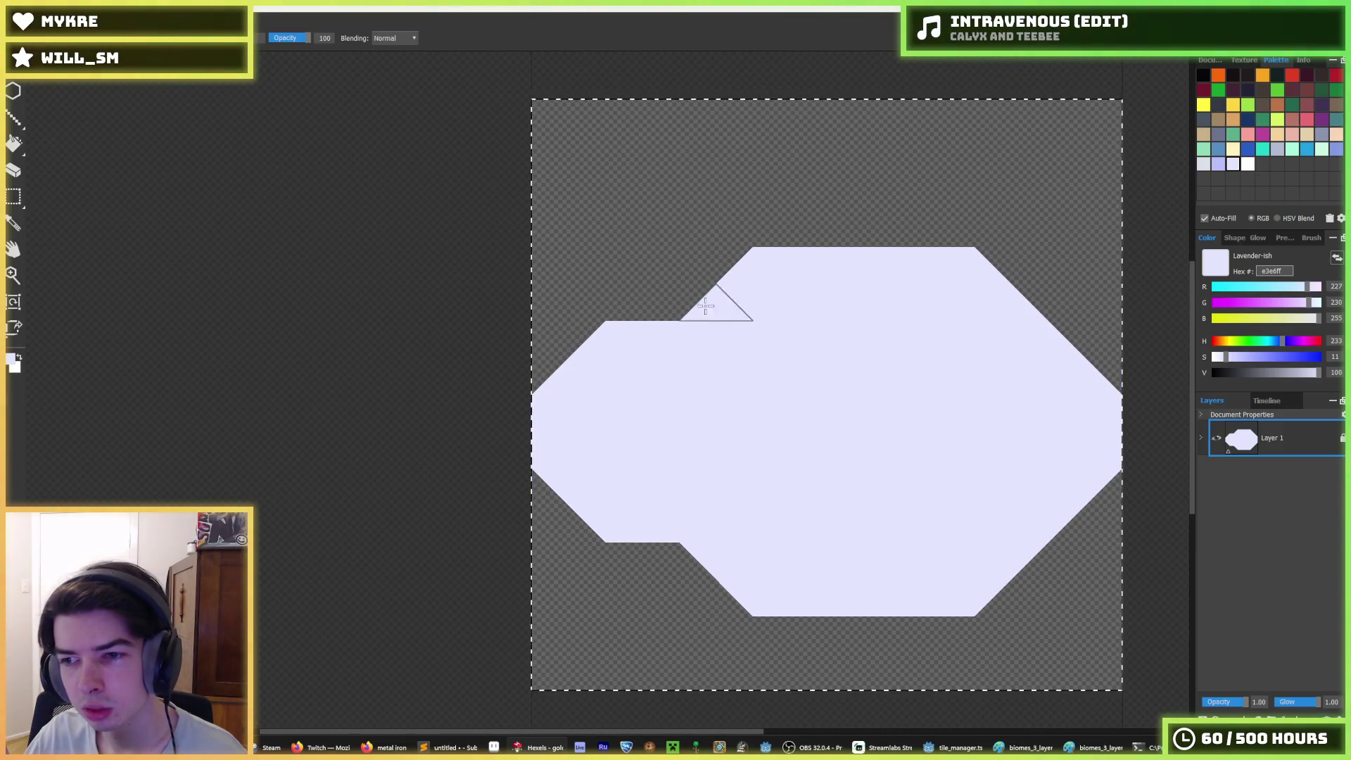
pyautogui.moveTo(672, 343); pyautogui.dragTo(651, 314)
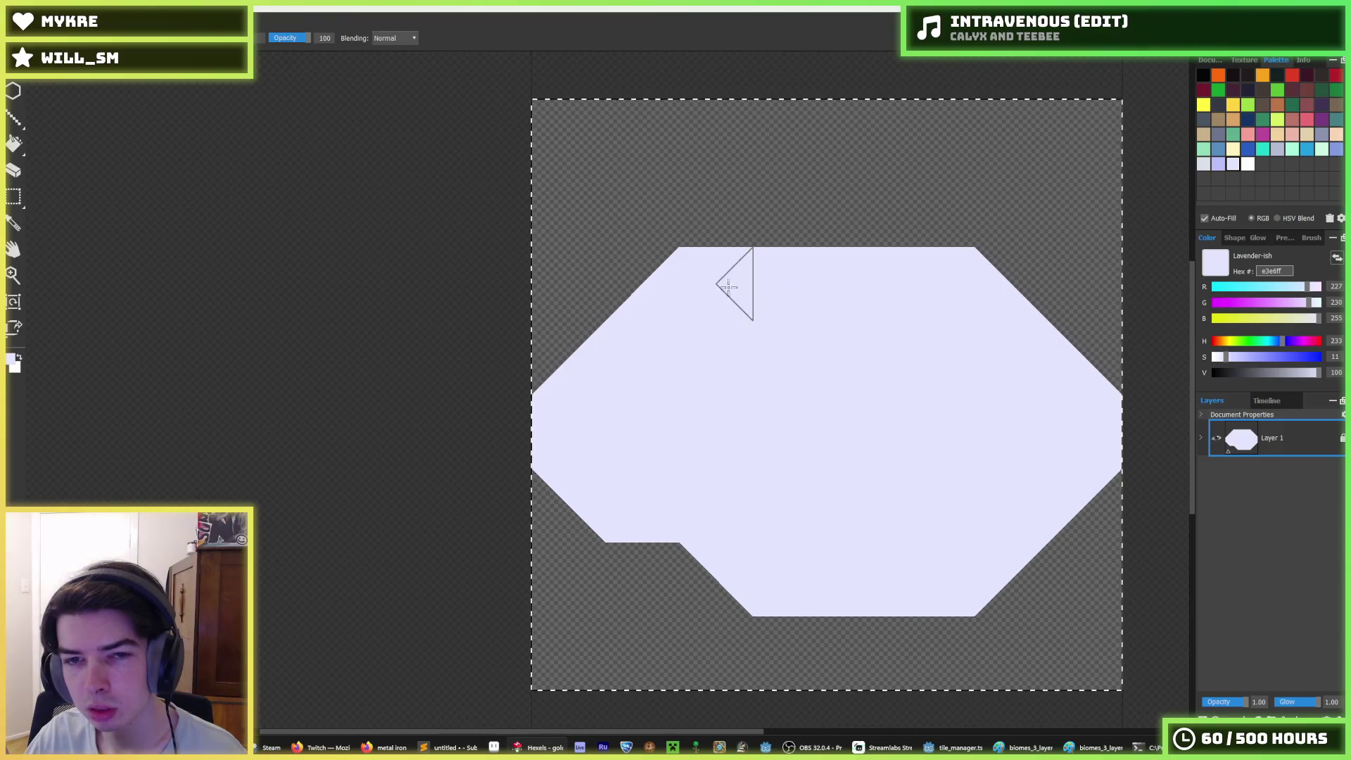
# - Build a top peak, then erase it and the upper-right corner into a lower shoulder
pyautogui.moveTo(824, 251)
pyautogui.mouseDown()
pyautogui.moveTo(921, 257)
pyautogui.moveTo(860, 194)
pyautogui.mouseUp()
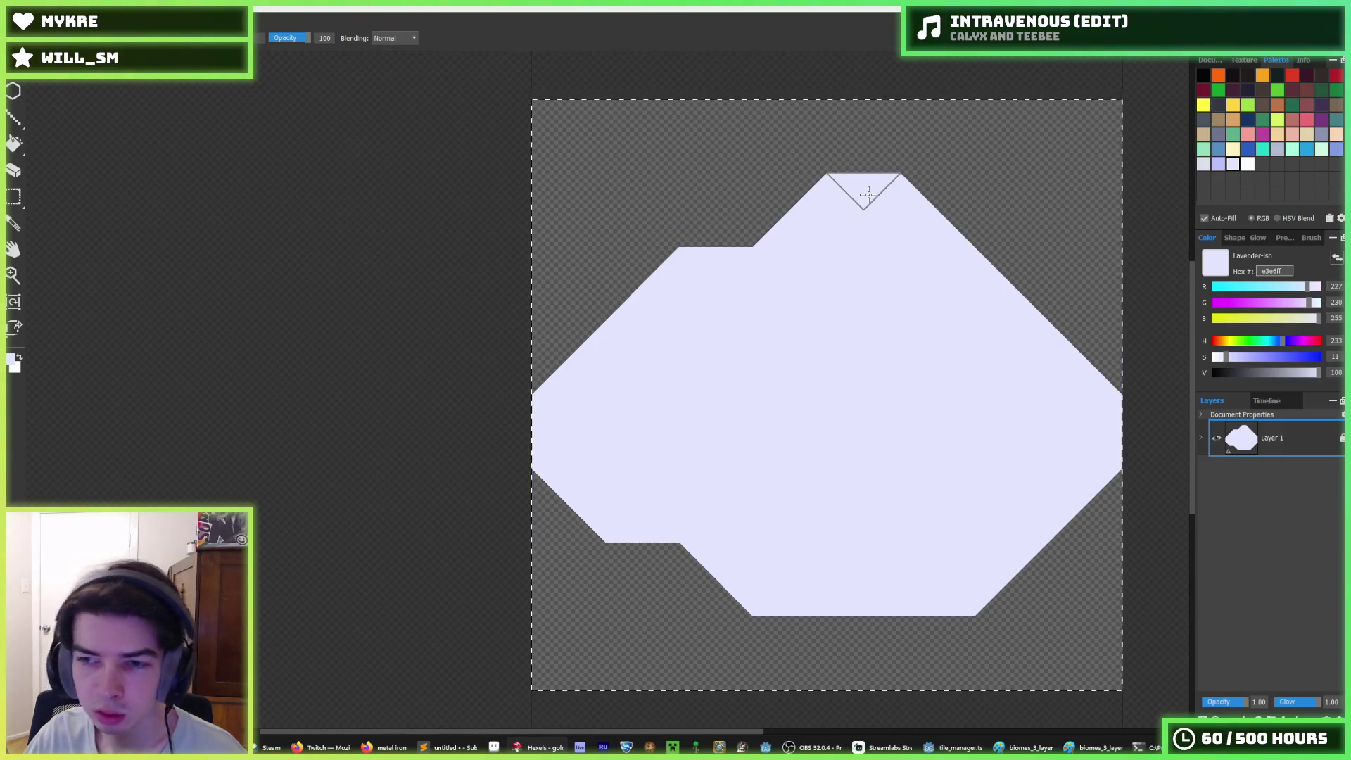
pyautogui.scroll(-5, 880, 254)
pyautogui.scroll(4, 880, 238)
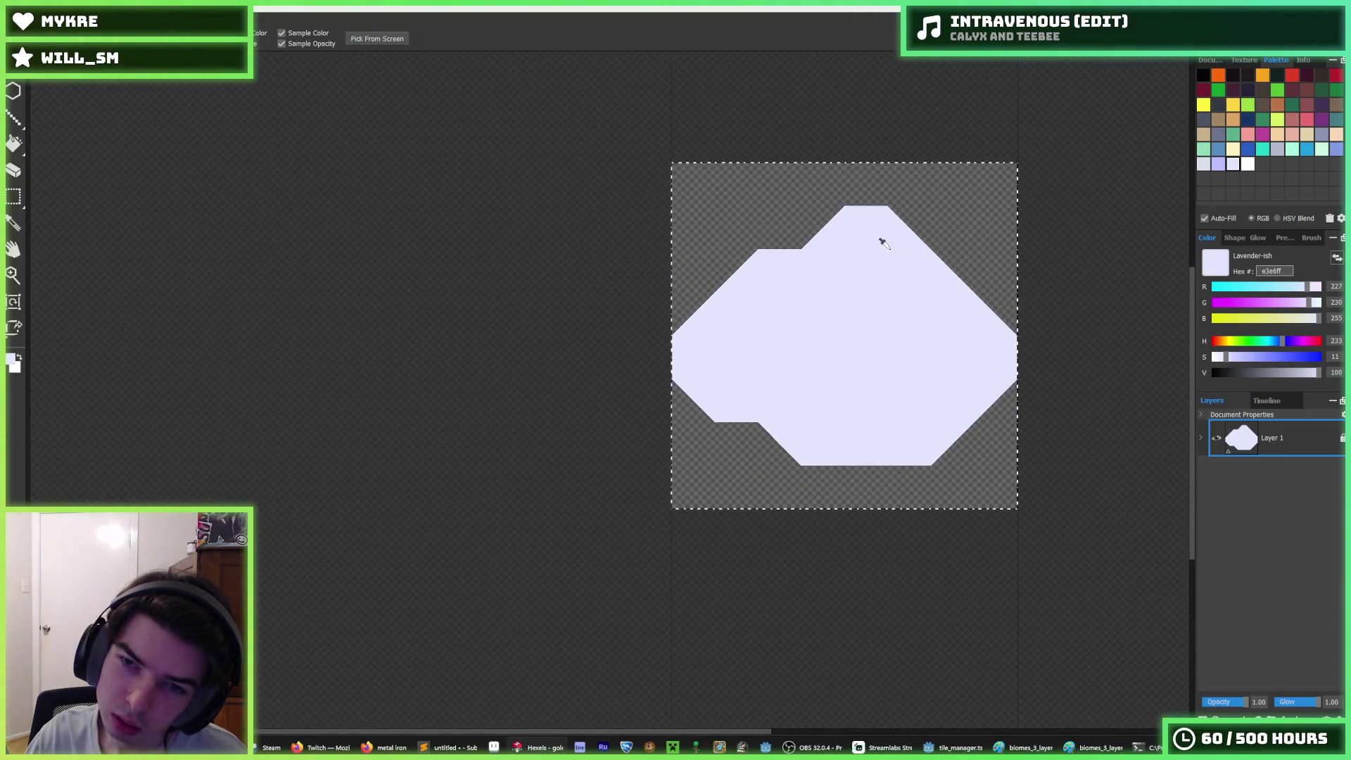
pyautogui.moveTo(819, 222)
pyautogui.mouseDown()
pyautogui.moveTo(905, 218)
pyautogui.moveTo(968, 286)
pyautogui.mouseUp()
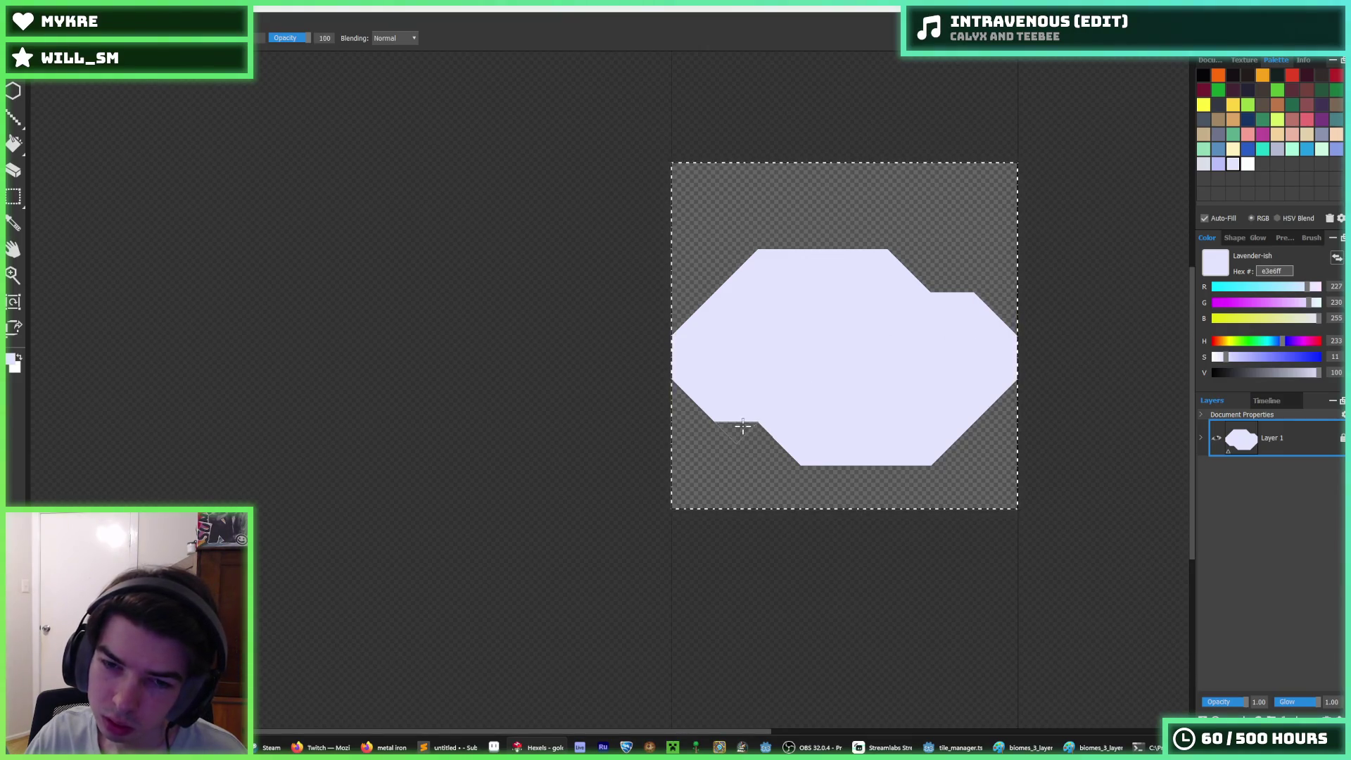
pyautogui.scroll(3, 811, 389)
pyautogui.scroll(-1, 769, 371)
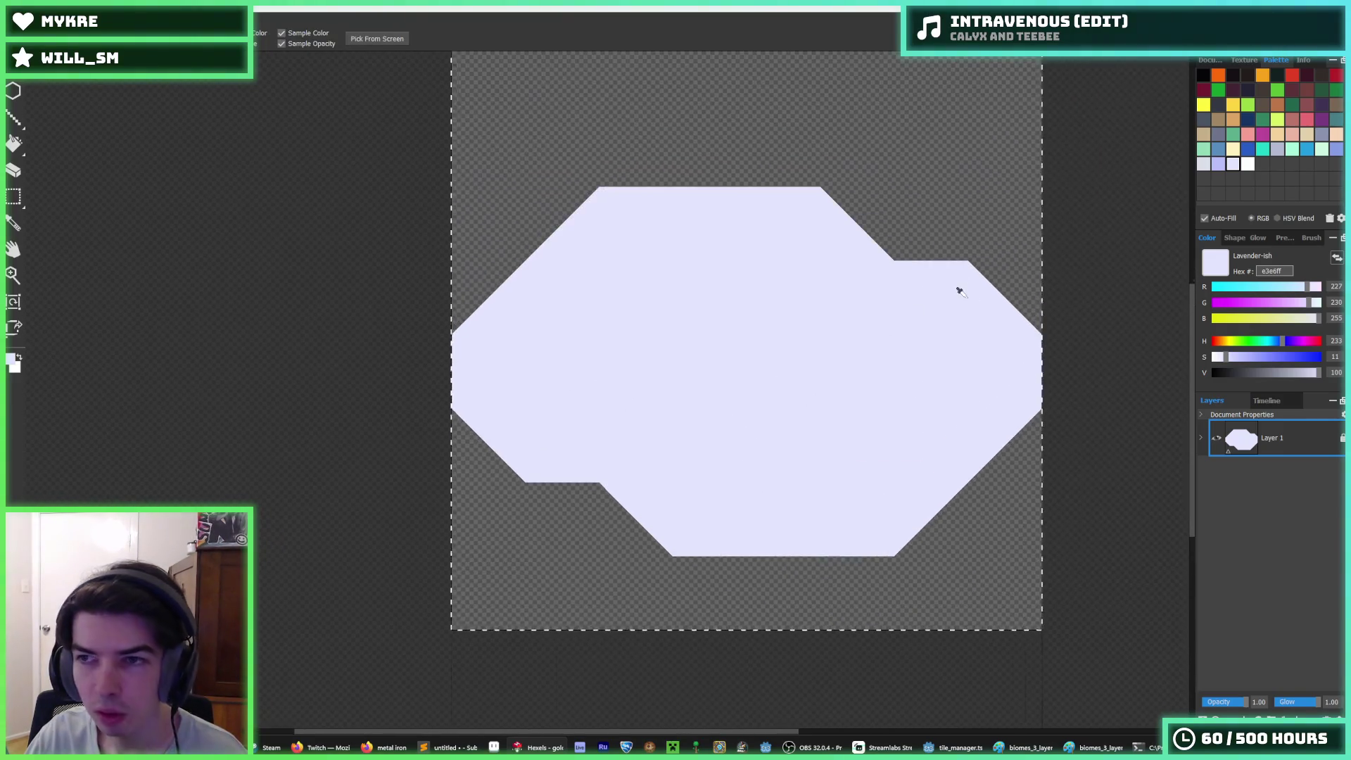
pyautogui.press('i')
pyautogui.scroll(-1, 760, 330)
pyautogui.scroll(2, 767, 320)
# - Paint a darker grey-lavender diagonal crease across the top face up to the top edge
pyautogui.click(1203, 165)
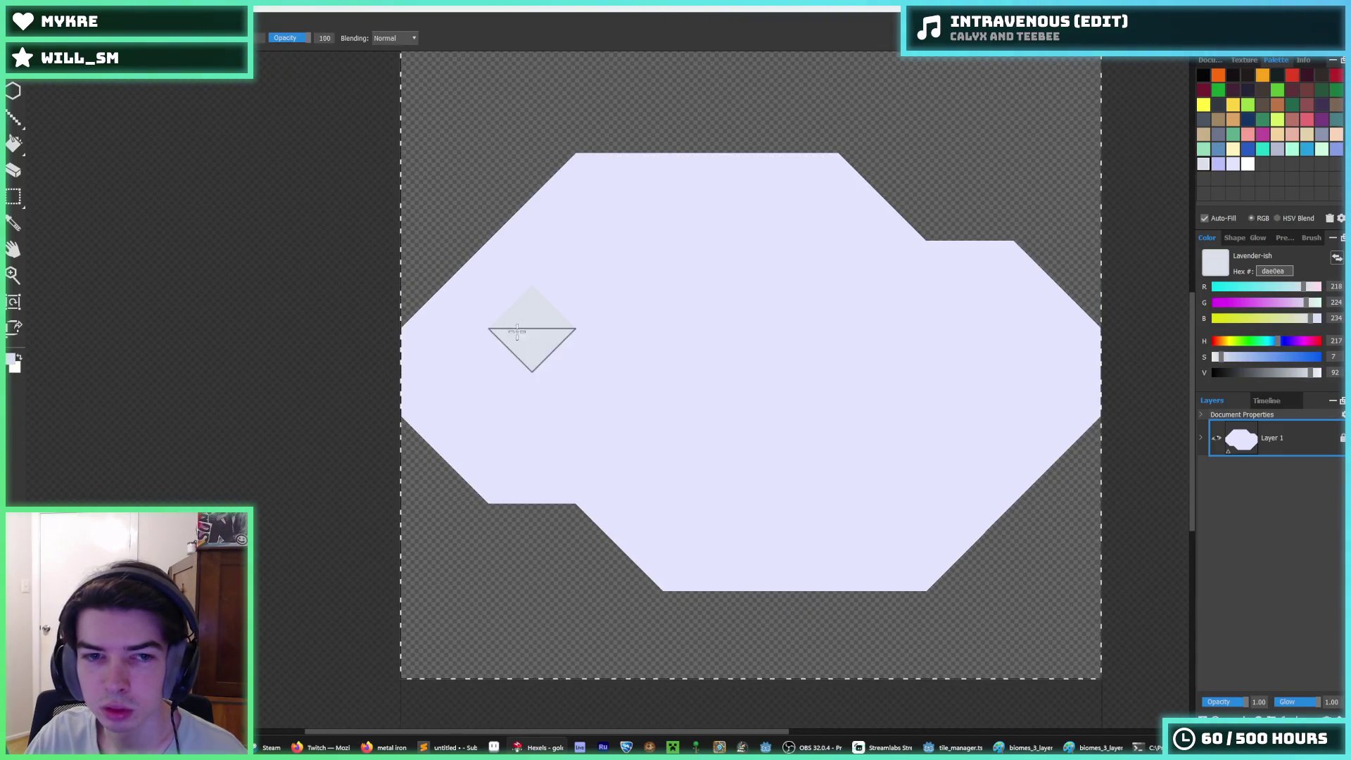
pyautogui.click(1276, 149)
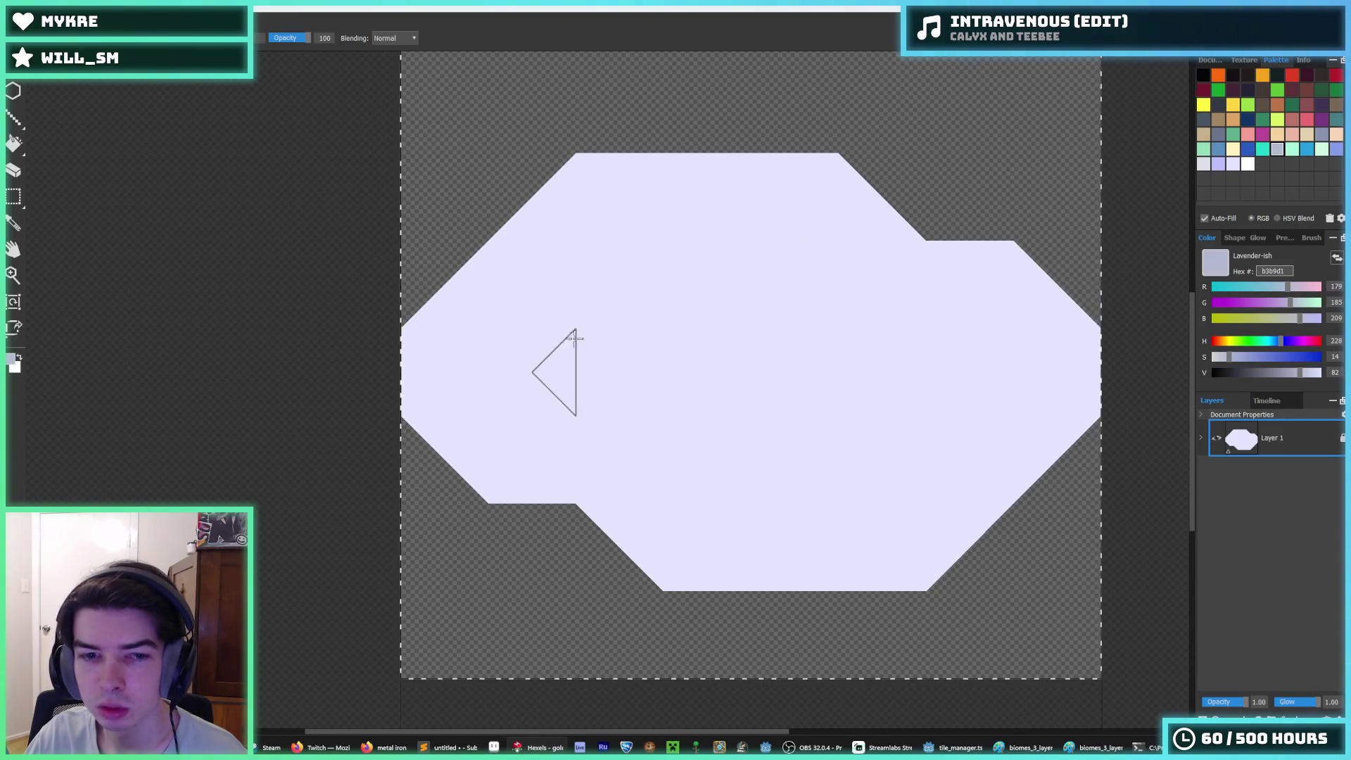
pyautogui.moveTo(711, 260)
pyautogui.mouseDown()
pyautogui.moveTo(580, 312)
pyautogui.moveTo(506, 394)
pyautogui.moveTo(535, 282)
pyautogui.moveTo(458, 338)
pyautogui.moveTo(628, 193)
pyautogui.moveTo(555, 285)
pyautogui.moveTo(693, 341)
pyautogui.moveTo(588, 361)
pyautogui.moveTo(487, 408)
pyautogui.moveTo(573, 454)
pyautogui.moveTo(654, 422)
pyautogui.moveTo(745, 373)
pyautogui.moveTo(749, 327)
pyautogui.moveTo(702, 392)
pyautogui.moveTo(759, 301)
pyautogui.mouseUp()
pyautogui.moveTo(852, 224)
pyautogui.mouseDown()
pyautogui.moveTo(816, 188)
pyautogui.moveTo(774, 176)
pyautogui.mouseUp()
pyautogui.keyDown('alt'); pyautogui.click(747, 179); pyautogui.keyUp('alt')
pyautogui.click(644, 387)
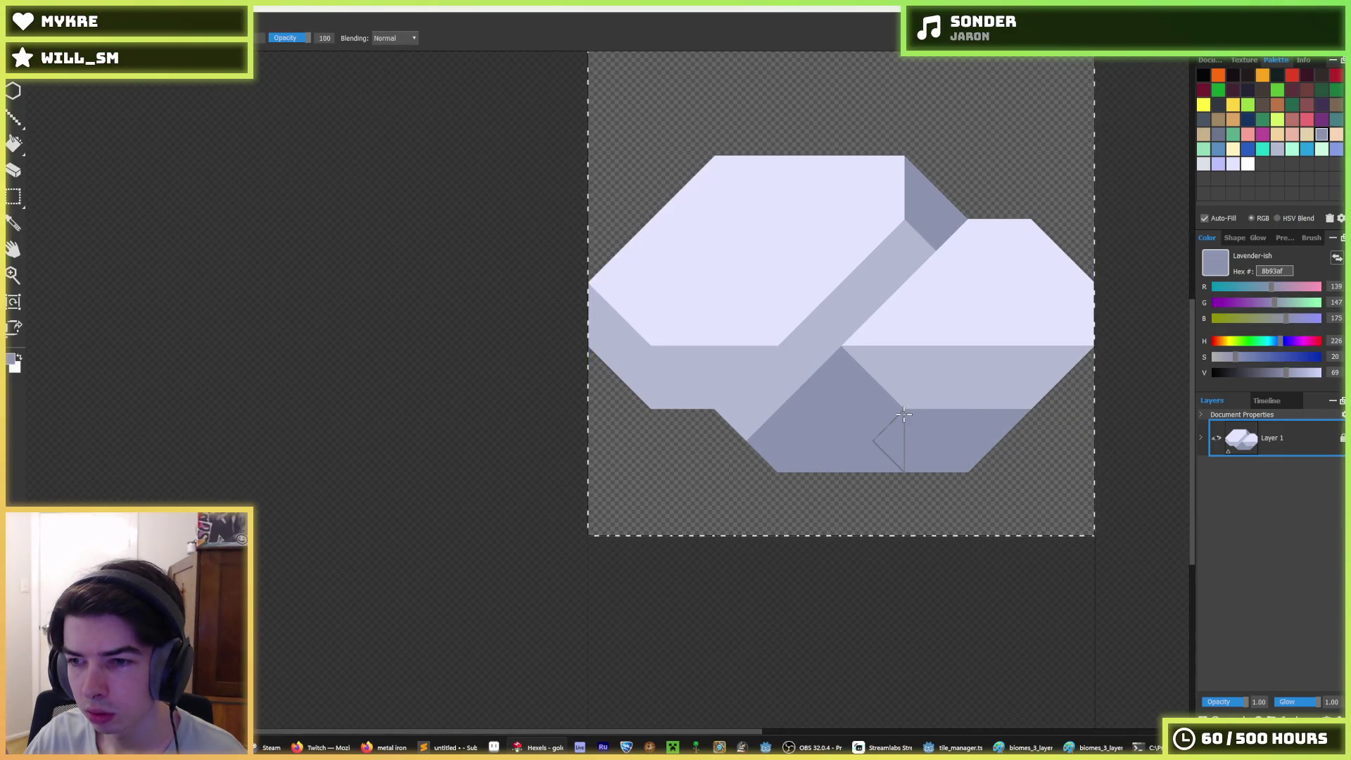
# - Sample mid-tone b3b9d1 and try a band near the top-left corner, then undo it
pyautogui.press('i')
pyautogui.scroll(-10, 868, 371)
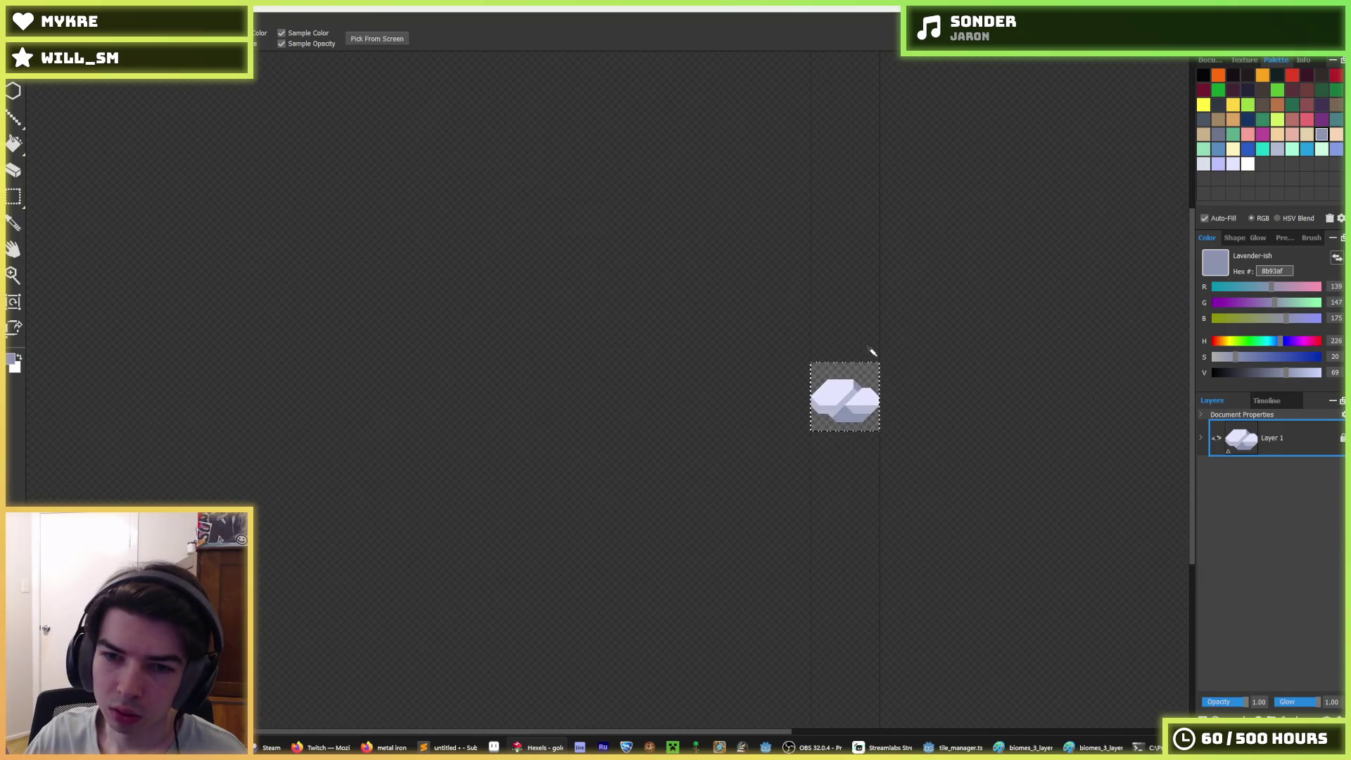
pyautogui.scroll(10, 773, 434)
pyautogui.click(778, 437)
pyautogui.press('b')
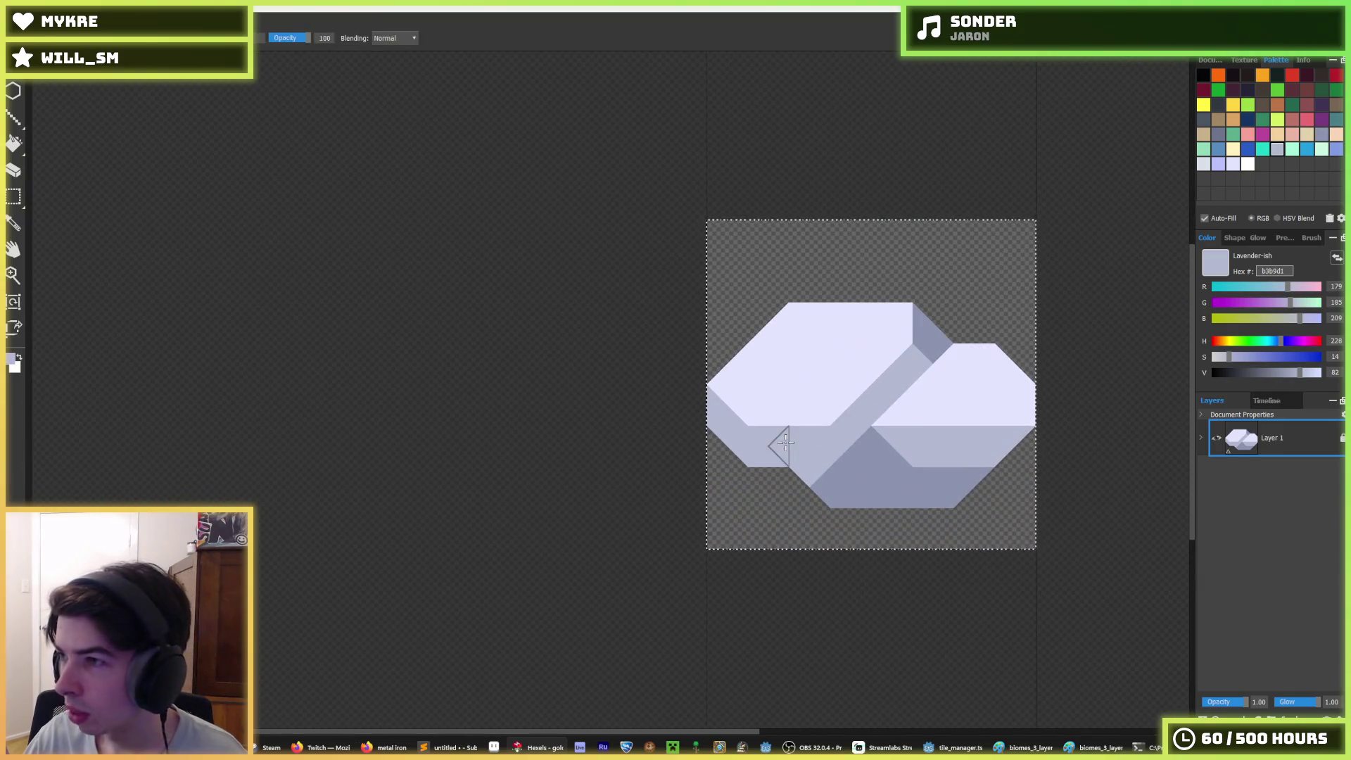
pyautogui.moveTo(775, 332)
pyautogui.mouseDown()
pyautogui.moveTo(770, 348)
pyautogui.moveTo(792, 352)
pyautogui.moveTo(790, 317)
pyautogui.moveTo(859, 316)
pyautogui.mouseUp()
pyautogui.hotkey('ctrl', 'z')
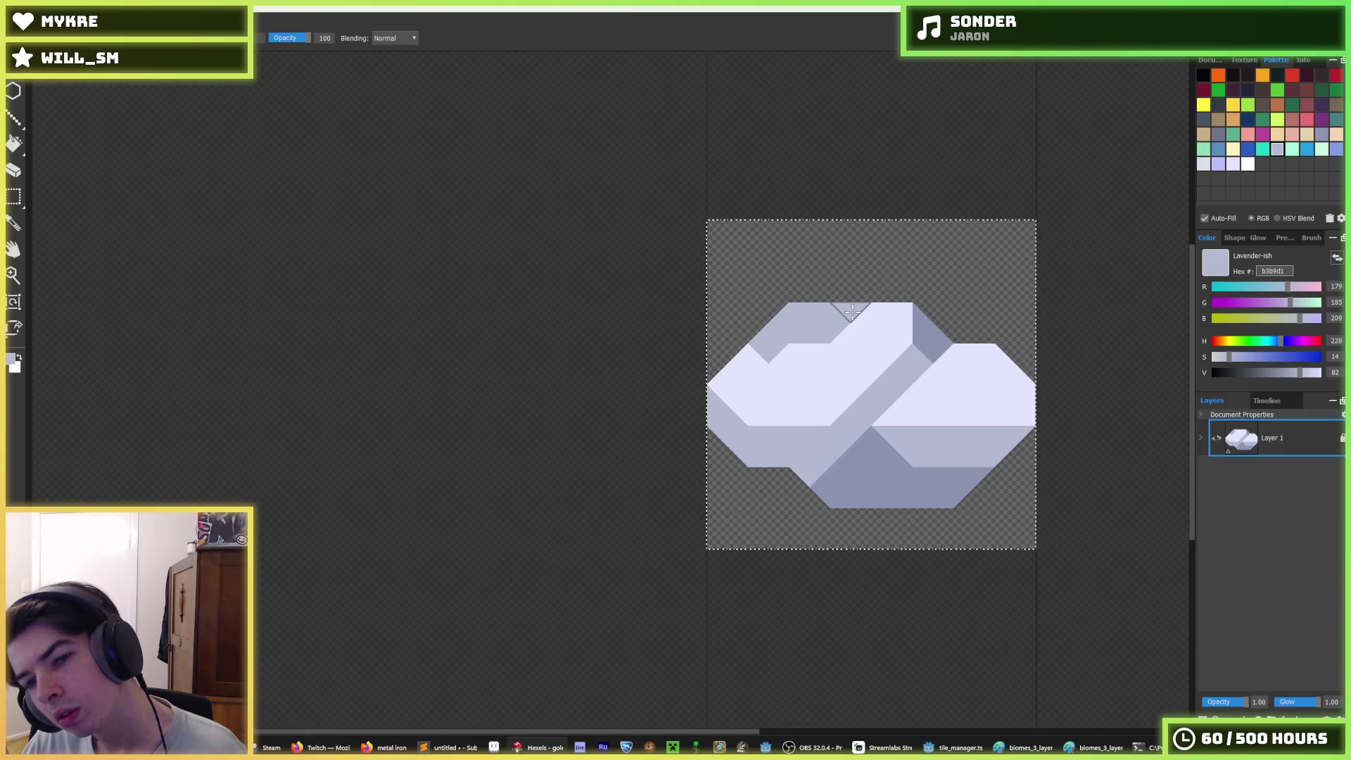
pyautogui.press('i')
pyautogui.scroll(-5, 870, 362)
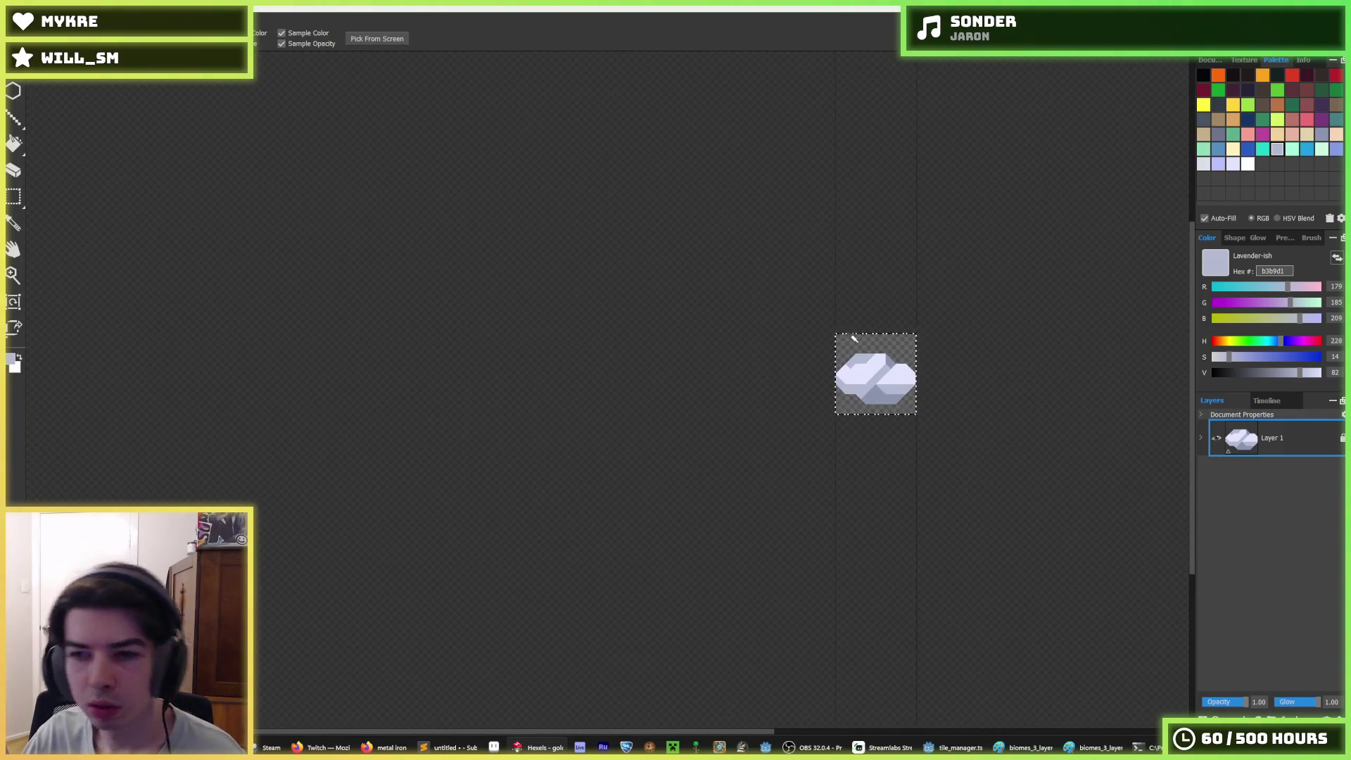
# - Paint the pale lower-left patch of the ore mid lavender
pyautogui.press('b')
pyautogui.press('i')
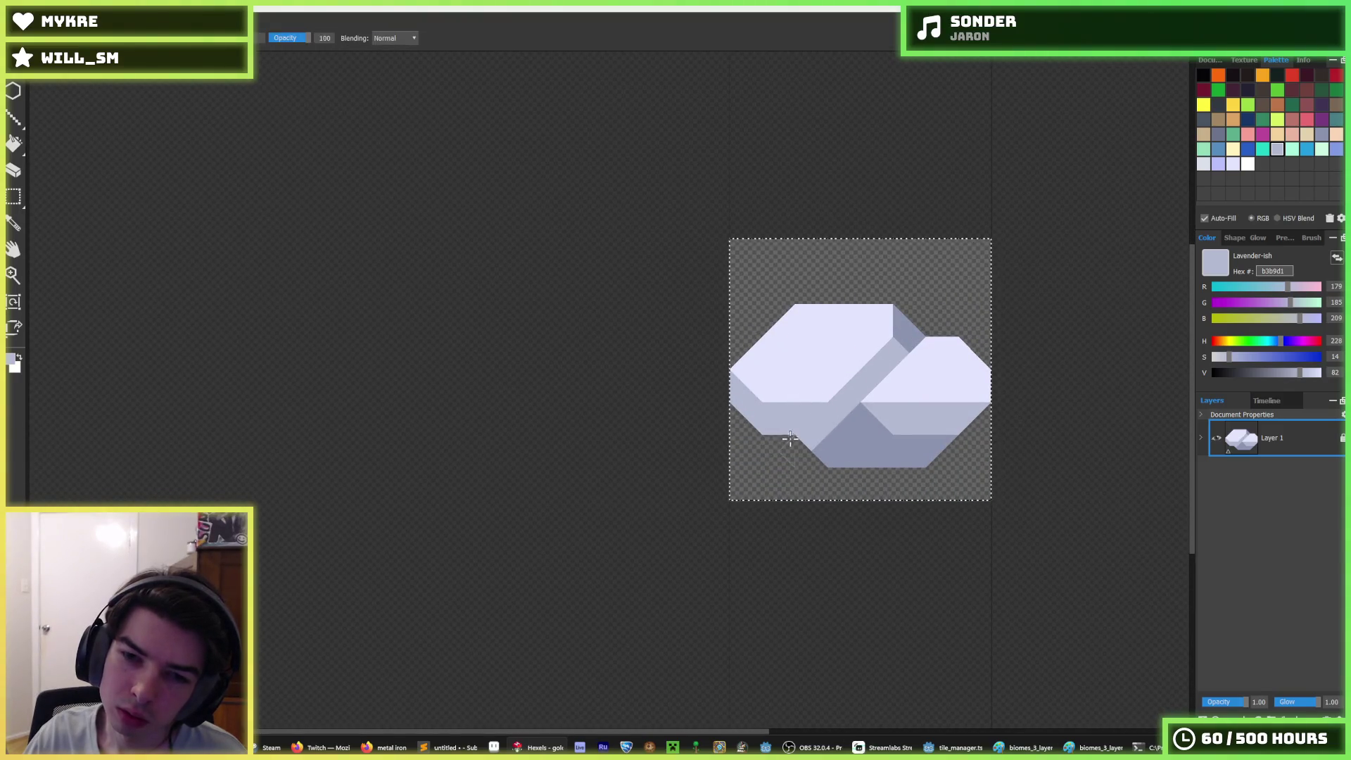
pyautogui.press('x')
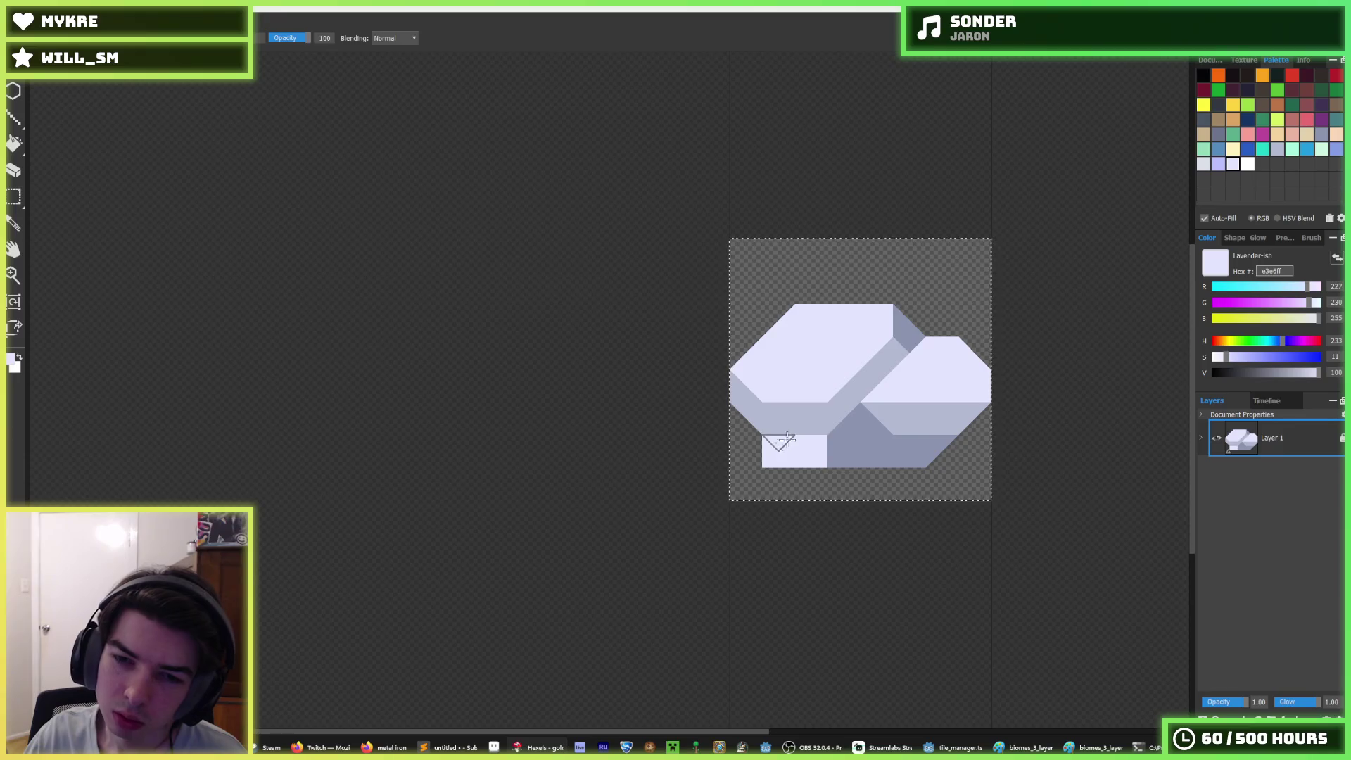
pyautogui.press('x')
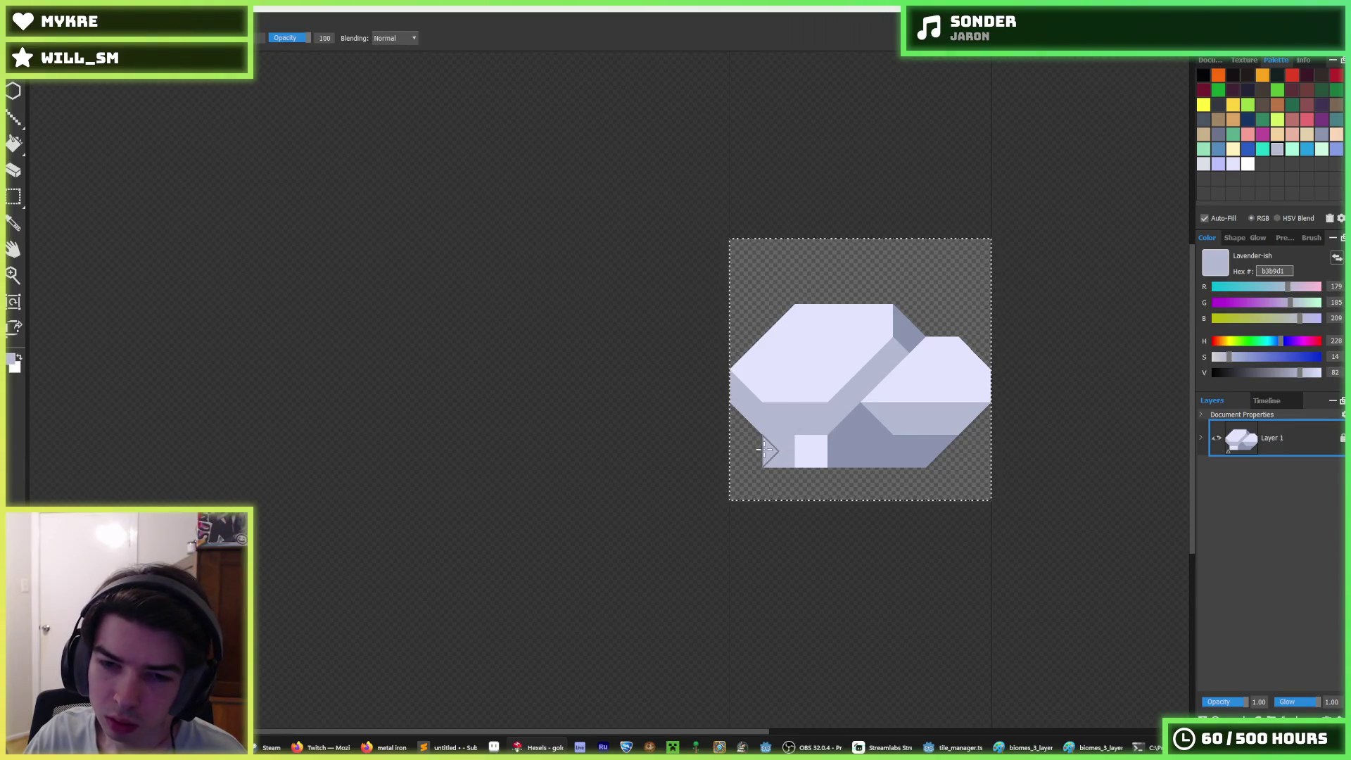
pyautogui.moveTo(795, 448); pyautogui.dragTo(813, 460)
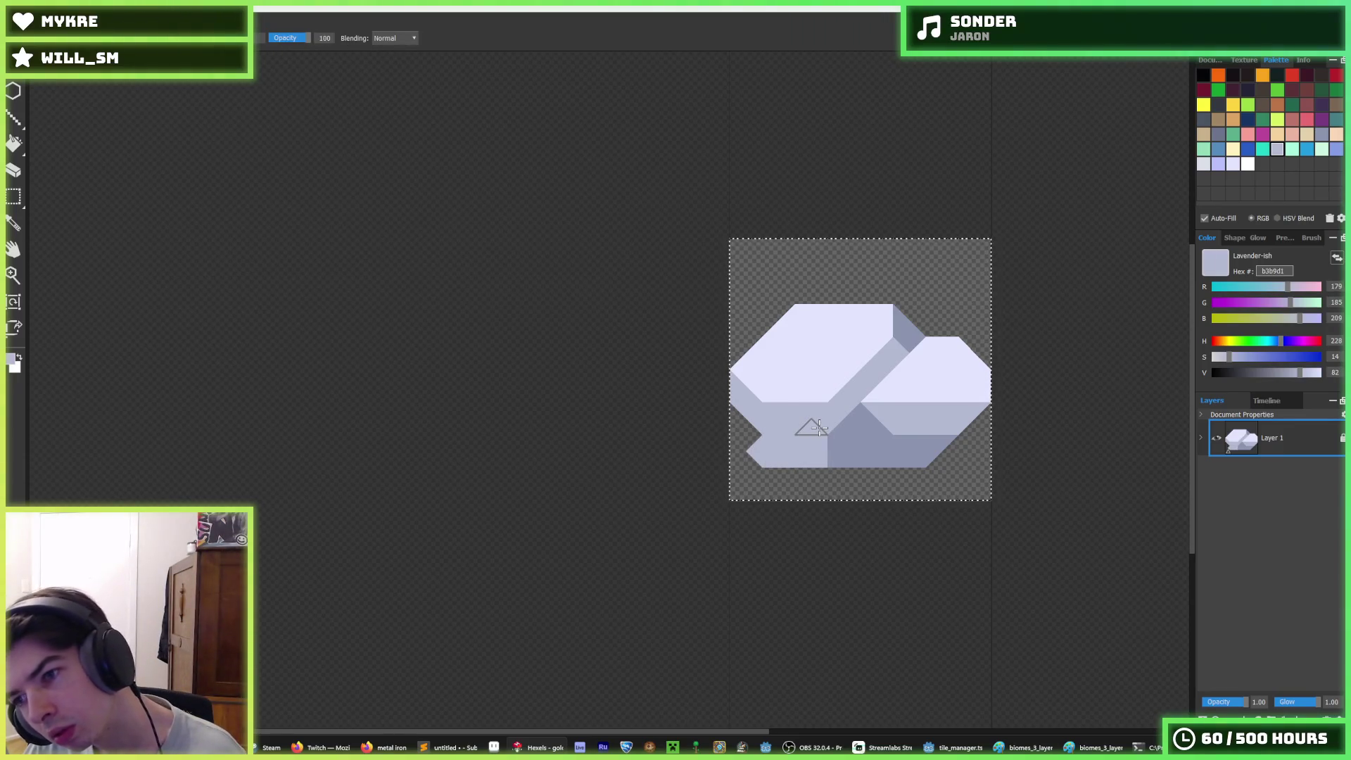
pyautogui.keyDown('alt'); pyautogui.click(789, 366); pyautogui.keyUp('alt')
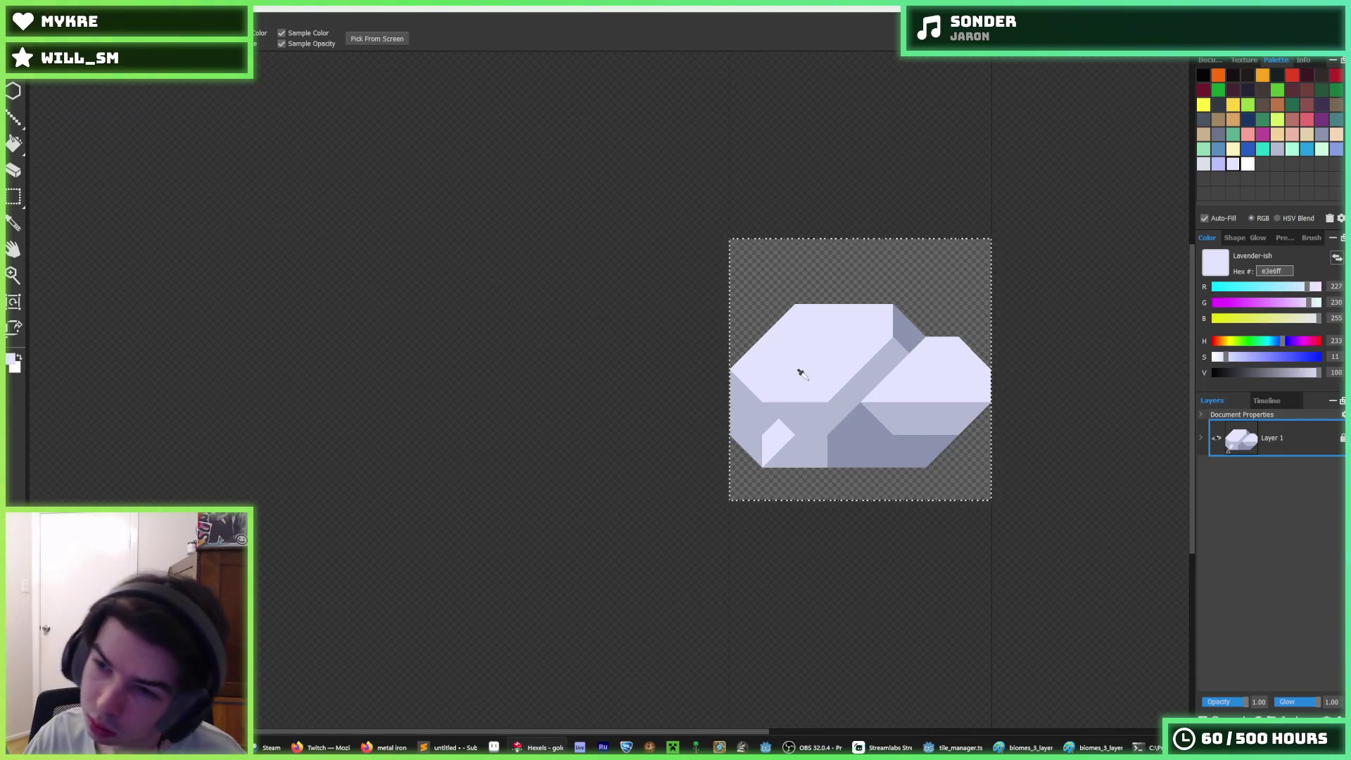
pyautogui.keyDown('alt'); pyautogui.click(833, 411); pyautogui.keyUp('alt')
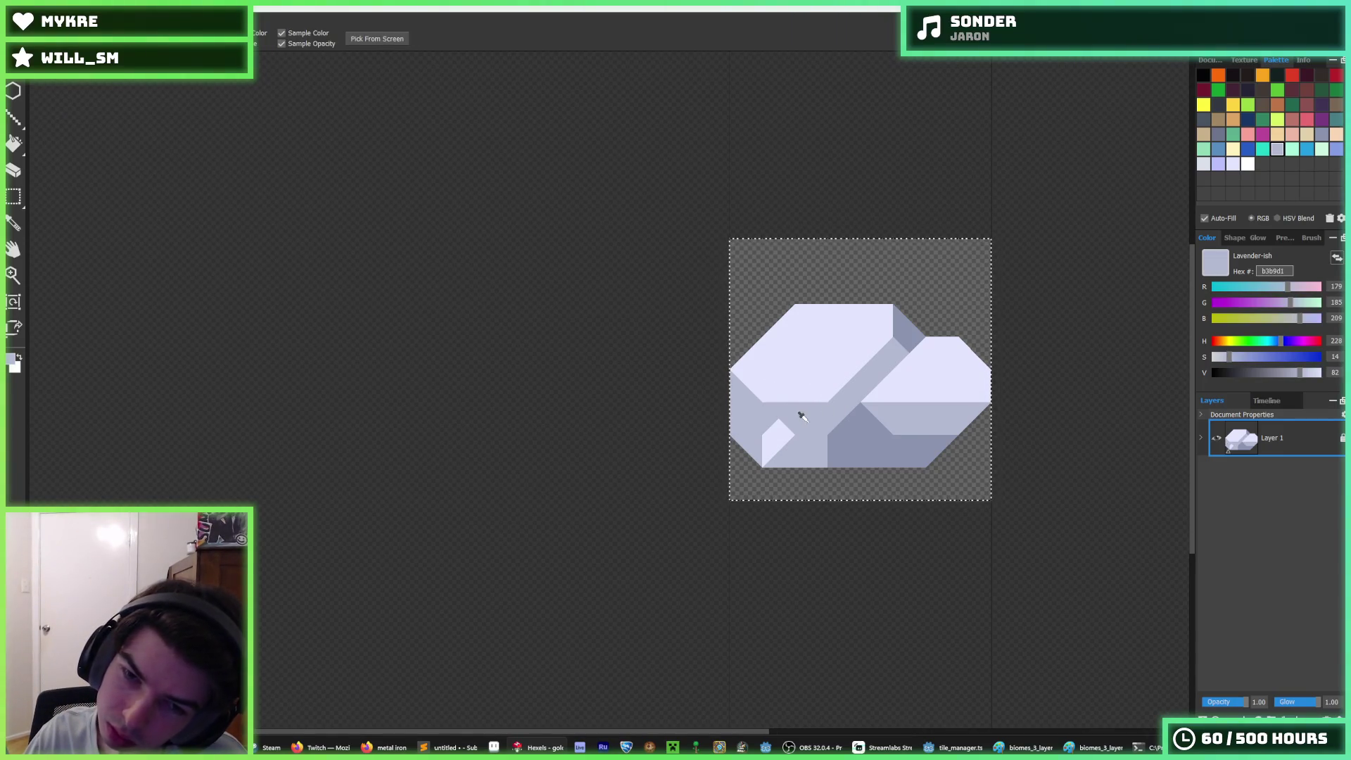
# - Fill the notch beside the crease with mid lavender b3b9d1
pyautogui.scroll(3, 817, 382)
pyautogui.keyDown('alt'); pyautogui.click(741, 380); pyautogui.keyUp('alt')
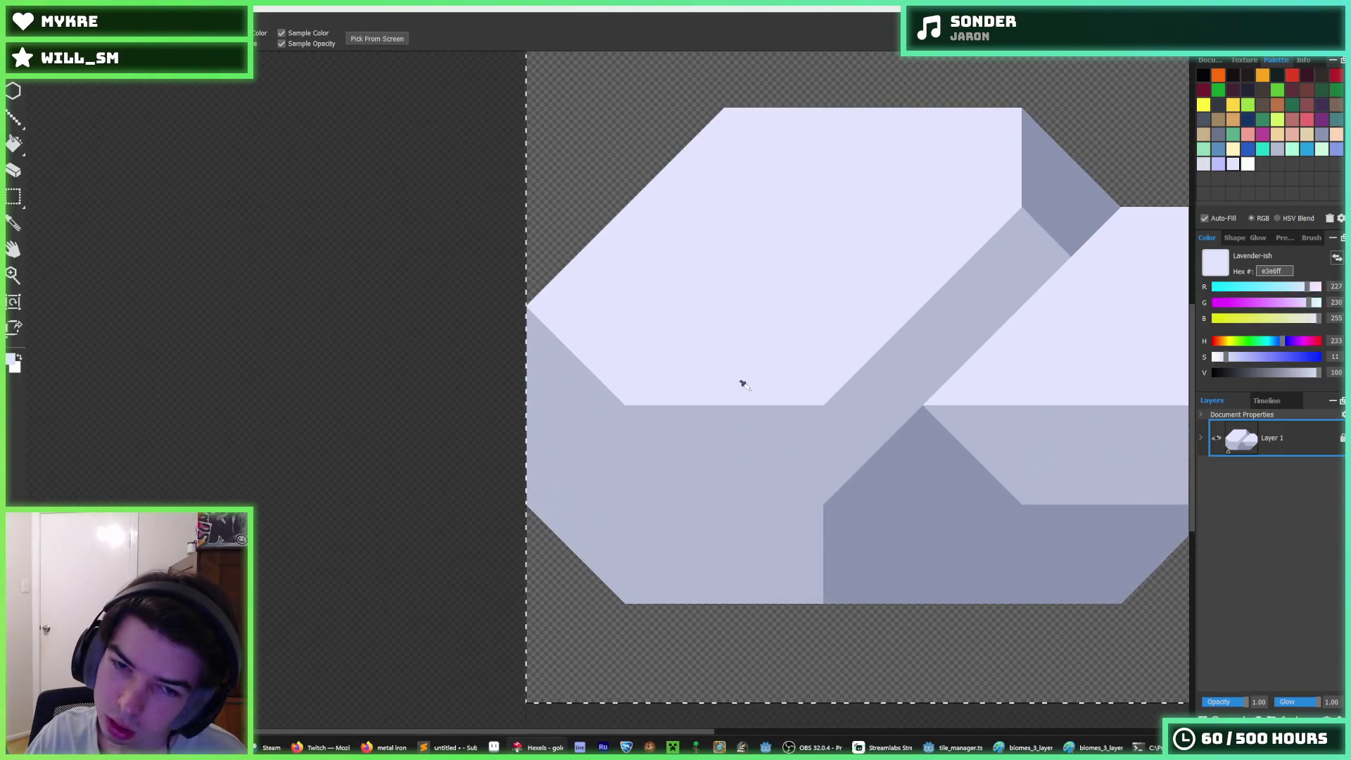
pyautogui.scroll(-4, 642, 507)
pyautogui.scroll(2, 638, 464)
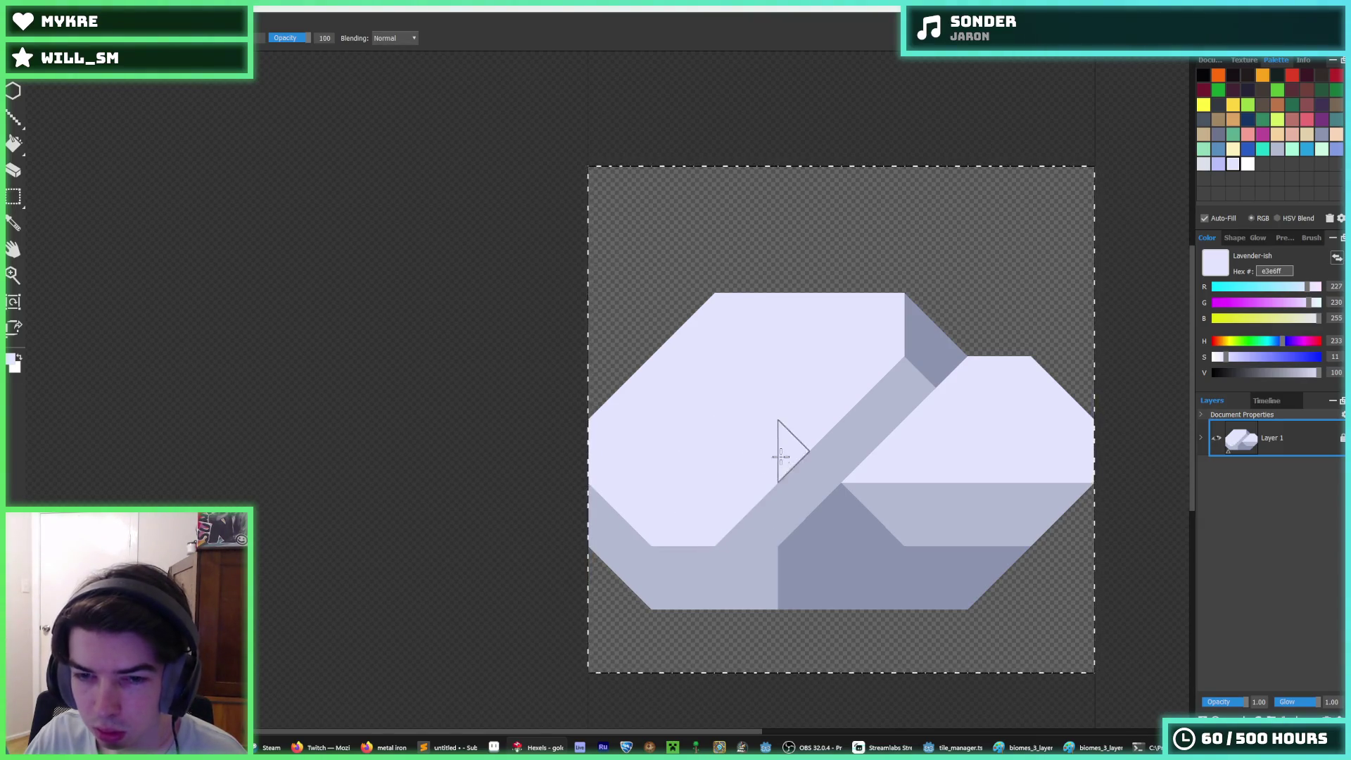
pyautogui.keyDown('alt'); pyautogui.click(744, 520); pyautogui.keyUp('alt')
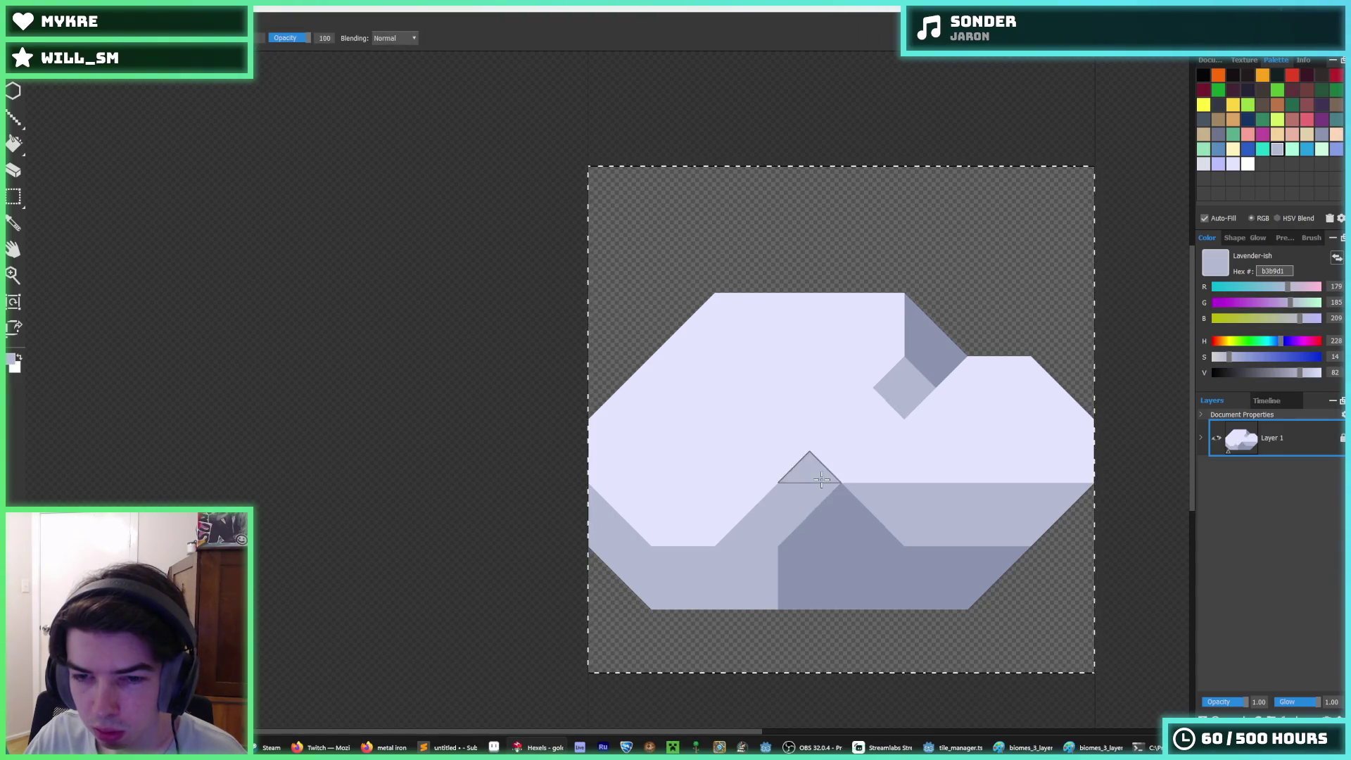
pyautogui.keyDown('alt'); pyautogui.click(837, 420); pyautogui.keyUp('alt')
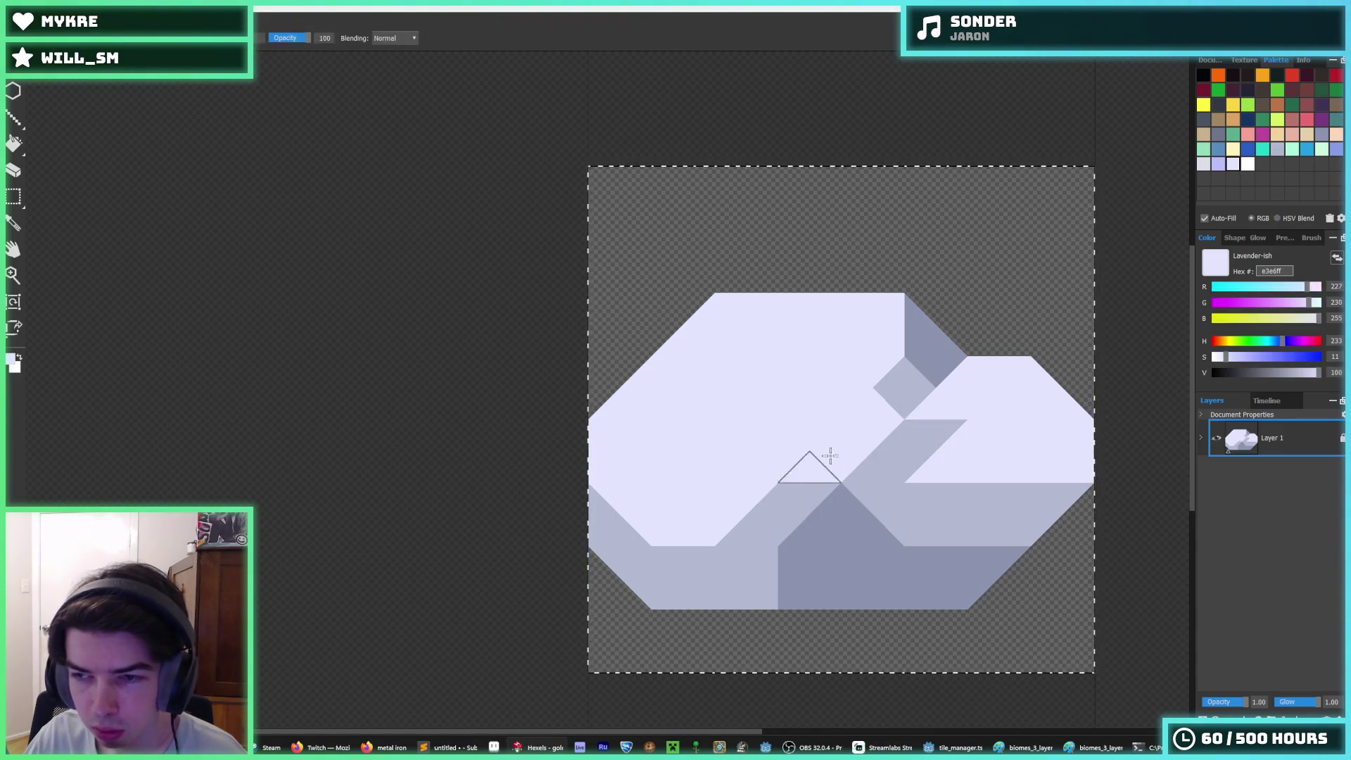
pyautogui.keyDown('alt'); pyautogui.click(908, 439); pyautogui.keyUp('alt')
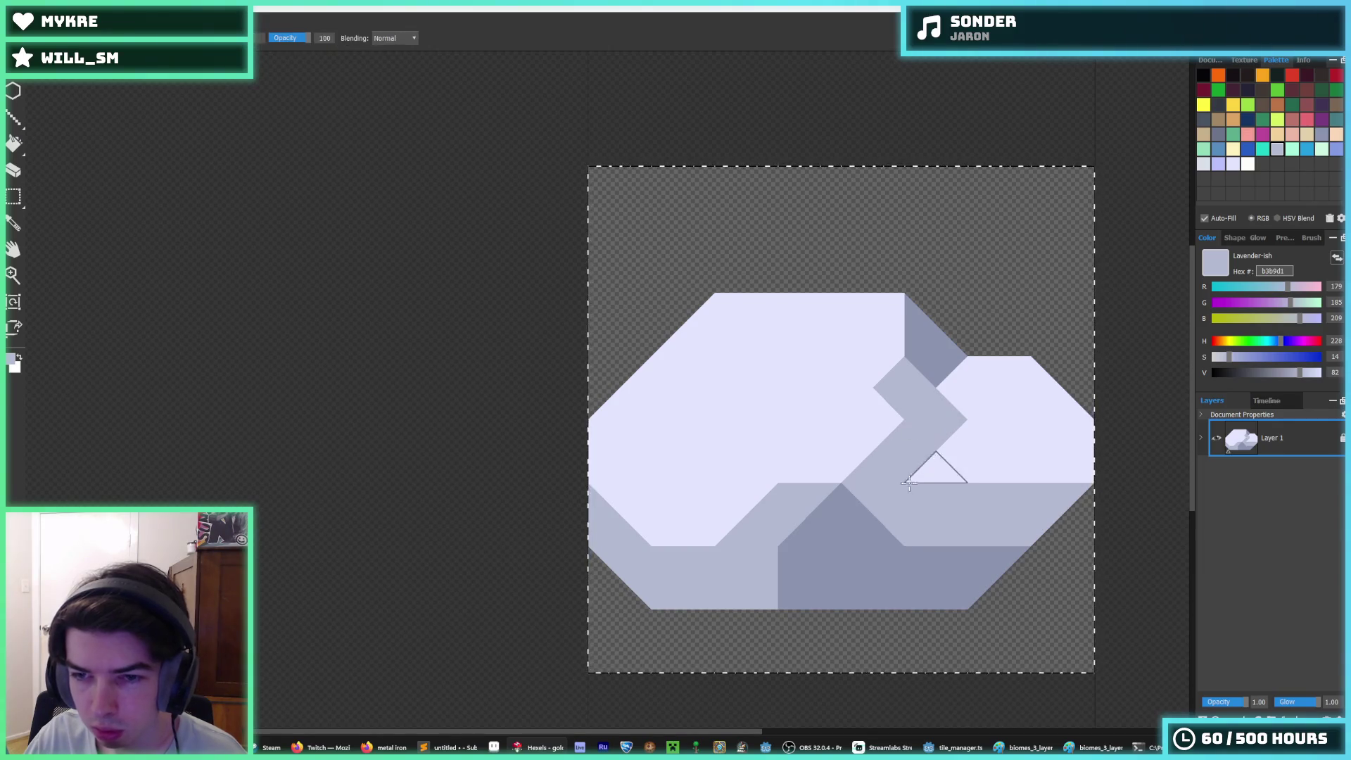
pyautogui.keyDown('alt'); pyautogui.click(843, 415); pyautogui.keyUp('alt')
pyautogui.keyDown('alt'); pyautogui.click(884, 392); pyautogui.keyUp('alt')
pyautogui.click(953, 387)
pyautogui.keyDown('alt'); pyautogui.click(852, 389); pyautogui.keyUp('alt')
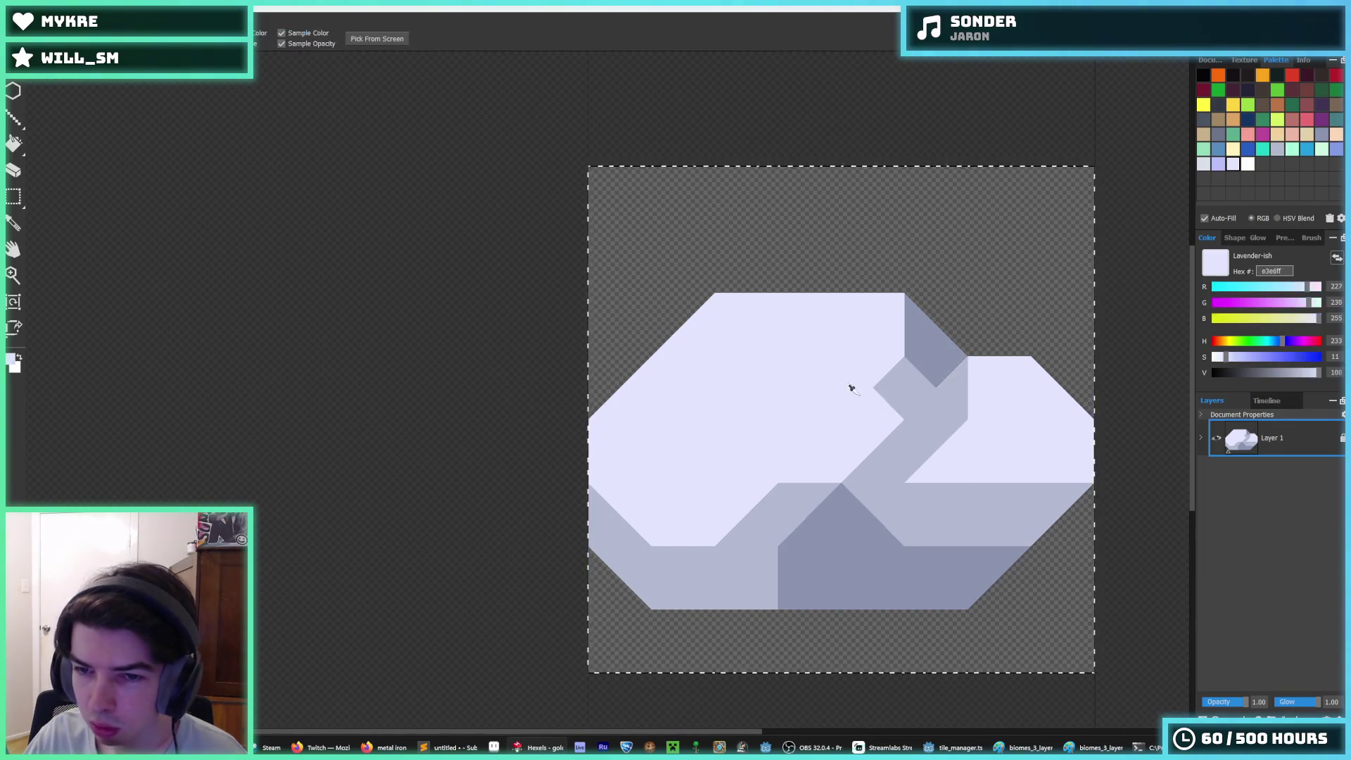
# - Try darkening the triangles above the notch, then return them to mid lavender
pyautogui.keyDown('alt'); pyautogui.click(912, 371); pyautogui.keyUp('alt')
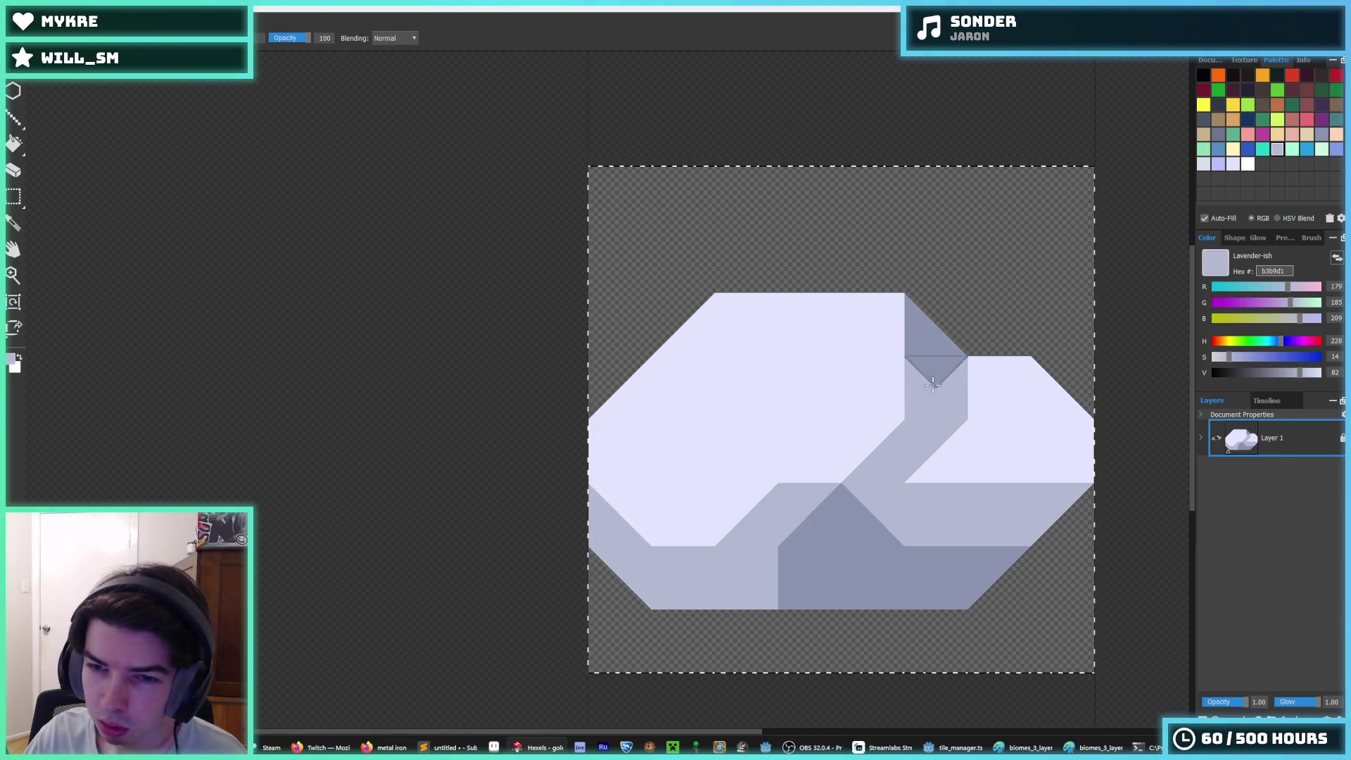
pyautogui.scroll(-2, 914, 352)
pyautogui.scroll(4, 921, 352)
pyautogui.keyDown('alt'); pyautogui.click(925, 352); pyautogui.keyUp('alt')
pyautogui.click(869, 303)
pyautogui.click(837, 288)
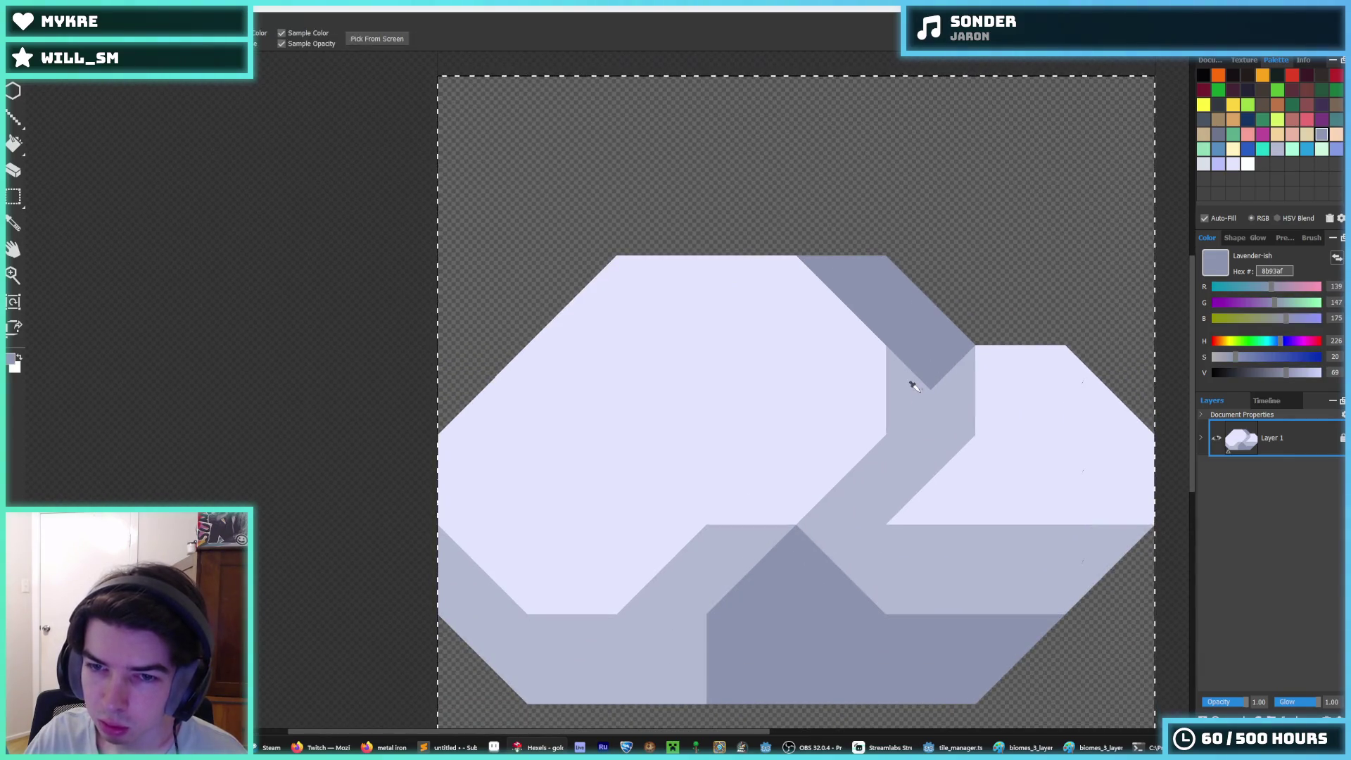
pyautogui.keyDown('alt'); pyautogui.click(912, 385); pyautogui.keyUp('alt')
pyautogui.click(865, 302)
pyautogui.click(837, 278)
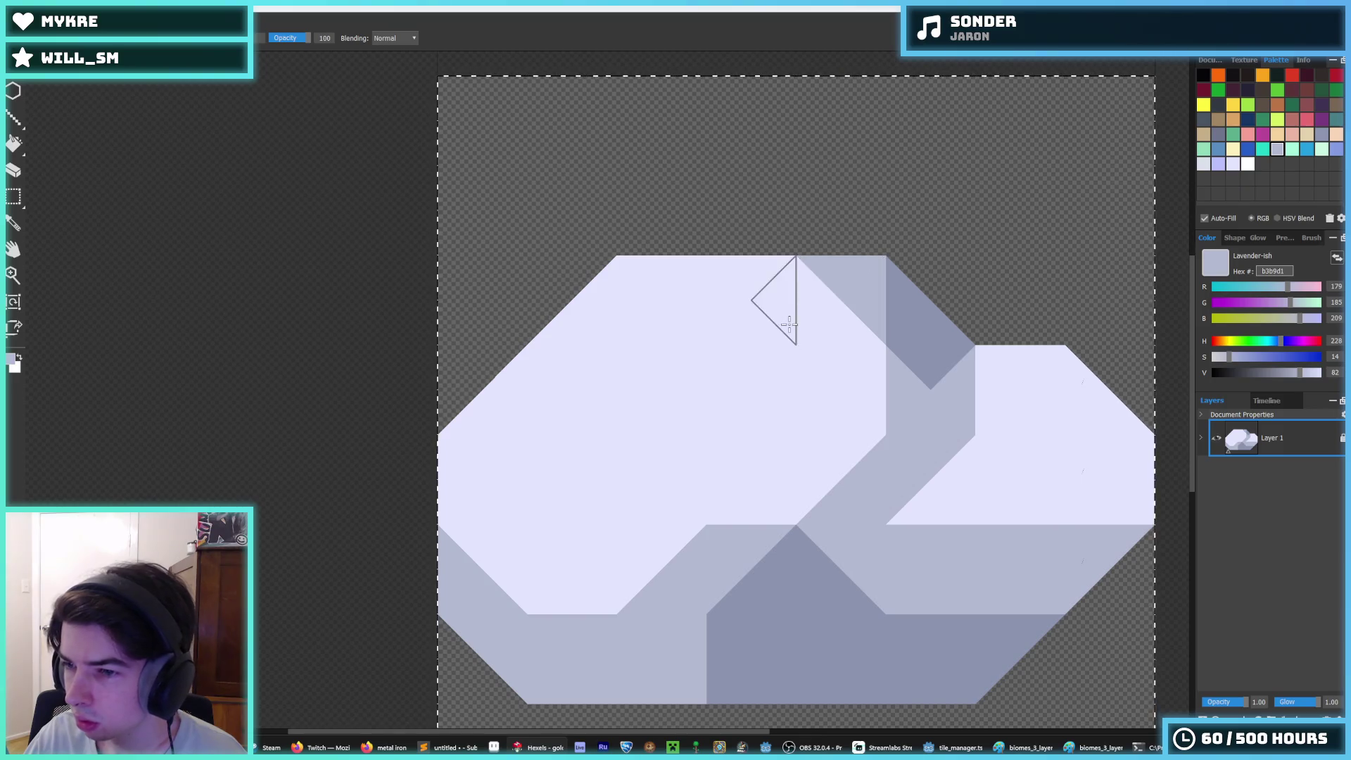
# - Darken the right notch triangles and extend a dark band from the notch to the top edge
pyautogui.scroll(-3, 800, 327)
pyautogui.scroll(2, 795, 338)
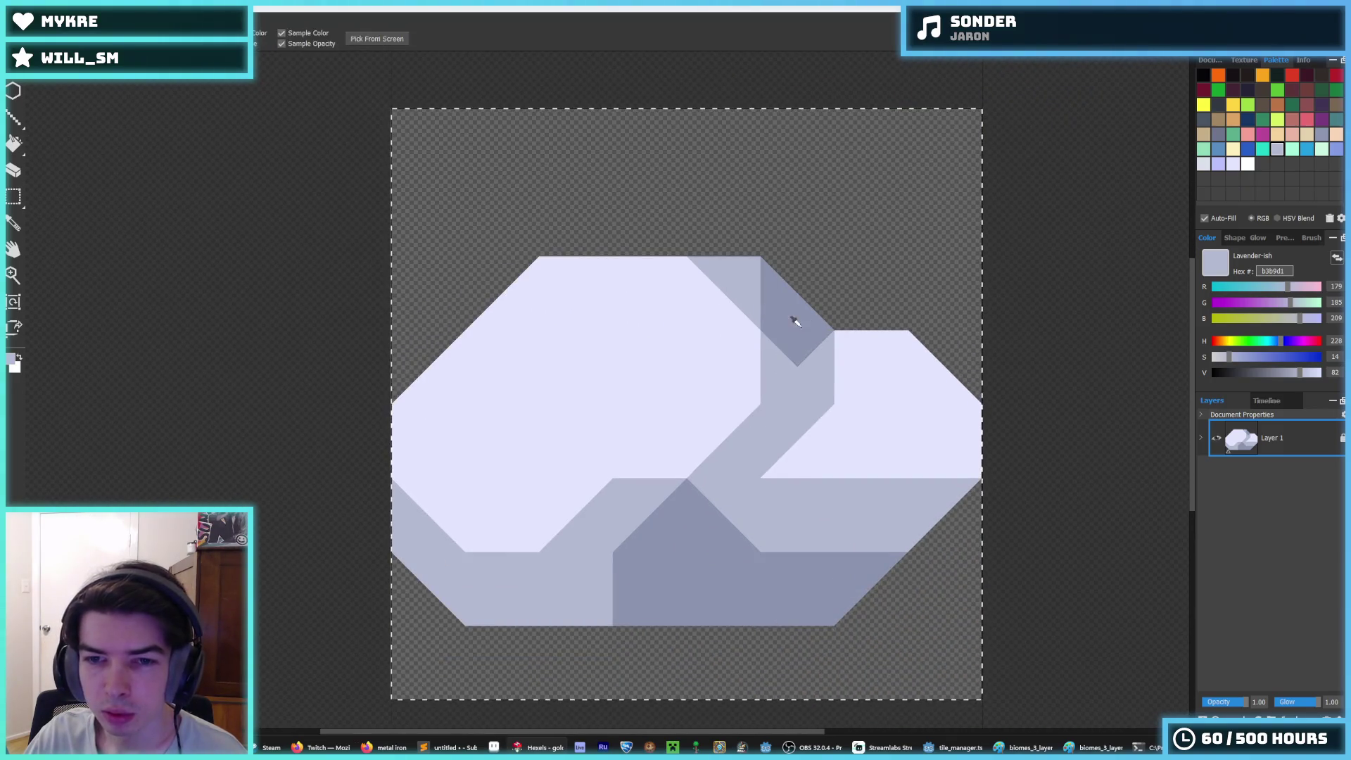
pyautogui.scroll(1, 785, 392)
pyautogui.click(773, 290)
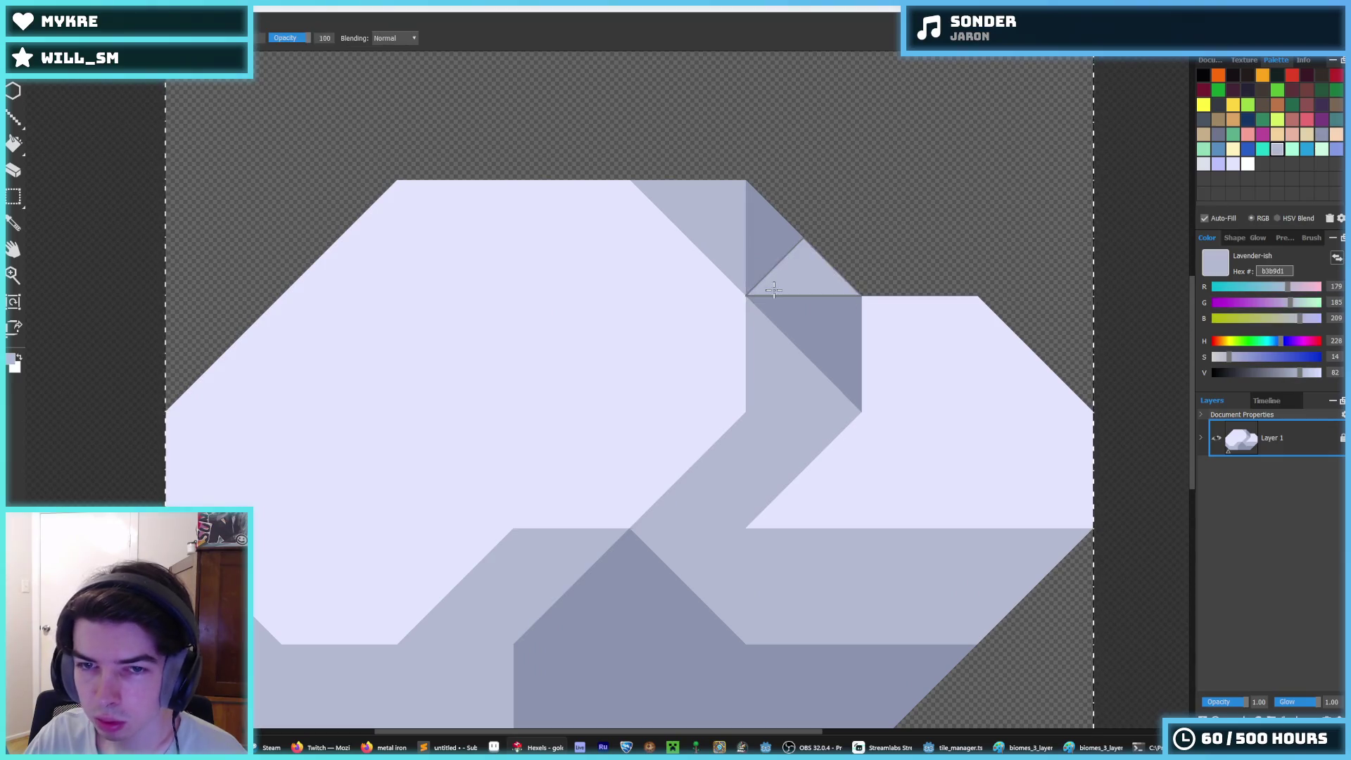
pyautogui.click(774, 289)
pyautogui.click(813, 352)
pyautogui.keyDown('alt'); pyautogui.click(829, 345); pyautogui.keyUp('alt')
pyautogui.click(828, 344)
pyautogui.moveTo(830, 345); pyautogui.dragTo(699, 202)
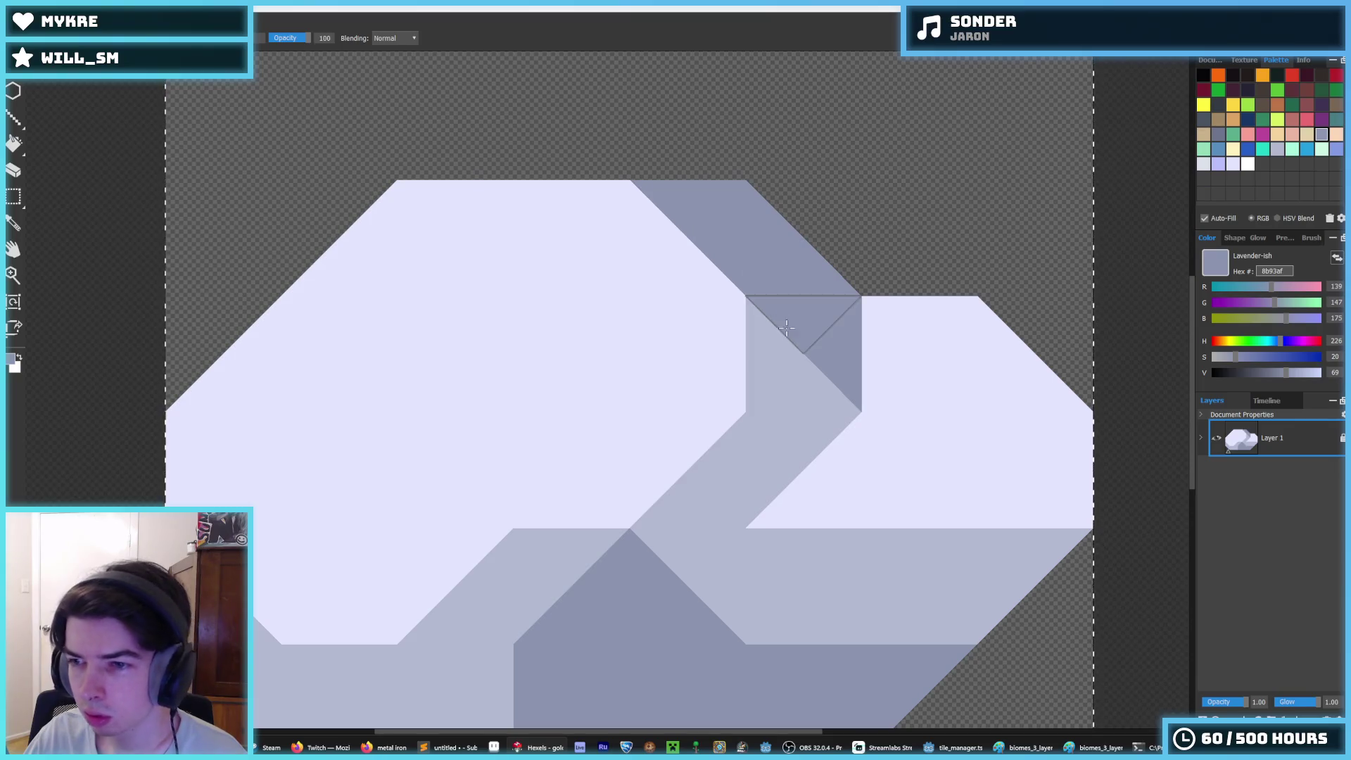
# - Rework the diagonal bands, leaving a dark crease band through the middle
pyautogui.keyDown('alt'); pyautogui.click(799, 350); pyautogui.keyUp('alt')
pyautogui.moveTo(798, 350); pyautogui.dragTo(695, 200)
pyautogui.moveTo(797, 307)
pyautogui.mouseDown()
pyautogui.moveTo(785, 351)
pyautogui.moveTo(777, 280)
pyautogui.moveTo(662, 485)
pyautogui.mouseUp()
pyautogui.keyDown('alt'); pyautogui.click(830, 281); pyautogui.keyUp('alt')
pyautogui.keyDown('alt'); pyautogui.click(753, 292); pyautogui.keyUp('alt')
pyautogui.moveTo(754, 292); pyautogui.dragTo(587, 443)
pyautogui.moveTo(709, 389); pyautogui.dragTo(587, 458)
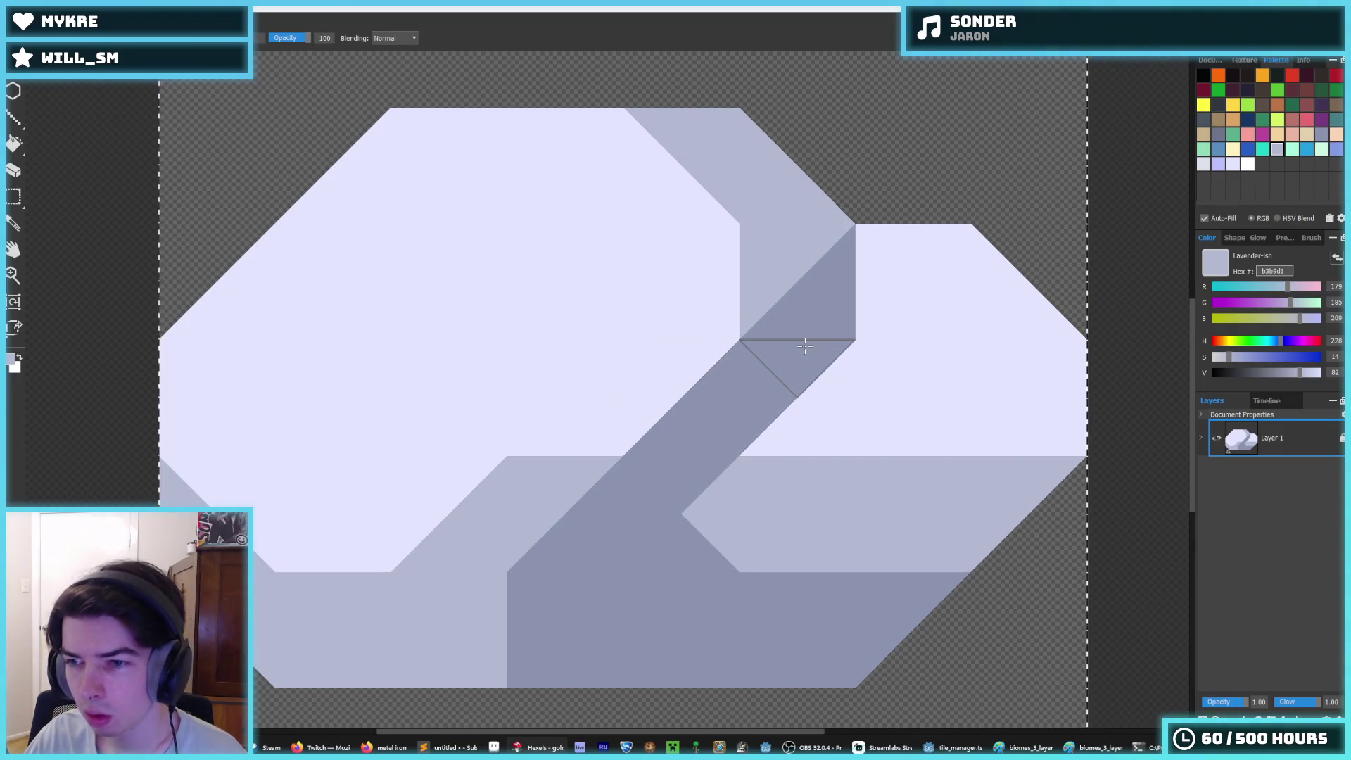
# - Repaint the triangles under the dark band mid lavender and fill the remaining notch
pyautogui.moveTo(781, 429)
pyautogui.mouseDown()
pyautogui.moveTo(868, 422)
pyautogui.moveTo(911, 439)
pyautogui.moveTo(879, 394)
pyautogui.moveTo(828, 399)
pyautogui.moveTo(879, 513)
pyautogui.moveTo(880, 493)
pyautogui.moveTo(844, 482)
pyautogui.moveTo(759, 541)
pyautogui.moveTo(820, 553)
pyautogui.moveTo(709, 536)
pyautogui.moveTo(802, 503)
pyautogui.moveTo(778, 548)
pyautogui.moveTo(739, 562)
pyautogui.moveTo(851, 517)
pyautogui.mouseUp()
pyautogui.keyDown('alt'); pyautogui.click(892, 364); pyautogui.keyUp('alt')
pyautogui.keyDown('alt'); pyautogui.click(928, 479); pyautogui.keyUp('alt')
pyautogui.scroll(-5, 952, 441)
pyautogui.scroll(3, 952, 422)
pyautogui.keyDown('alt'); pyautogui.click(953, 402); pyautogui.keyUp('alt')
pyautogui.scroll(-5, 852, 515)
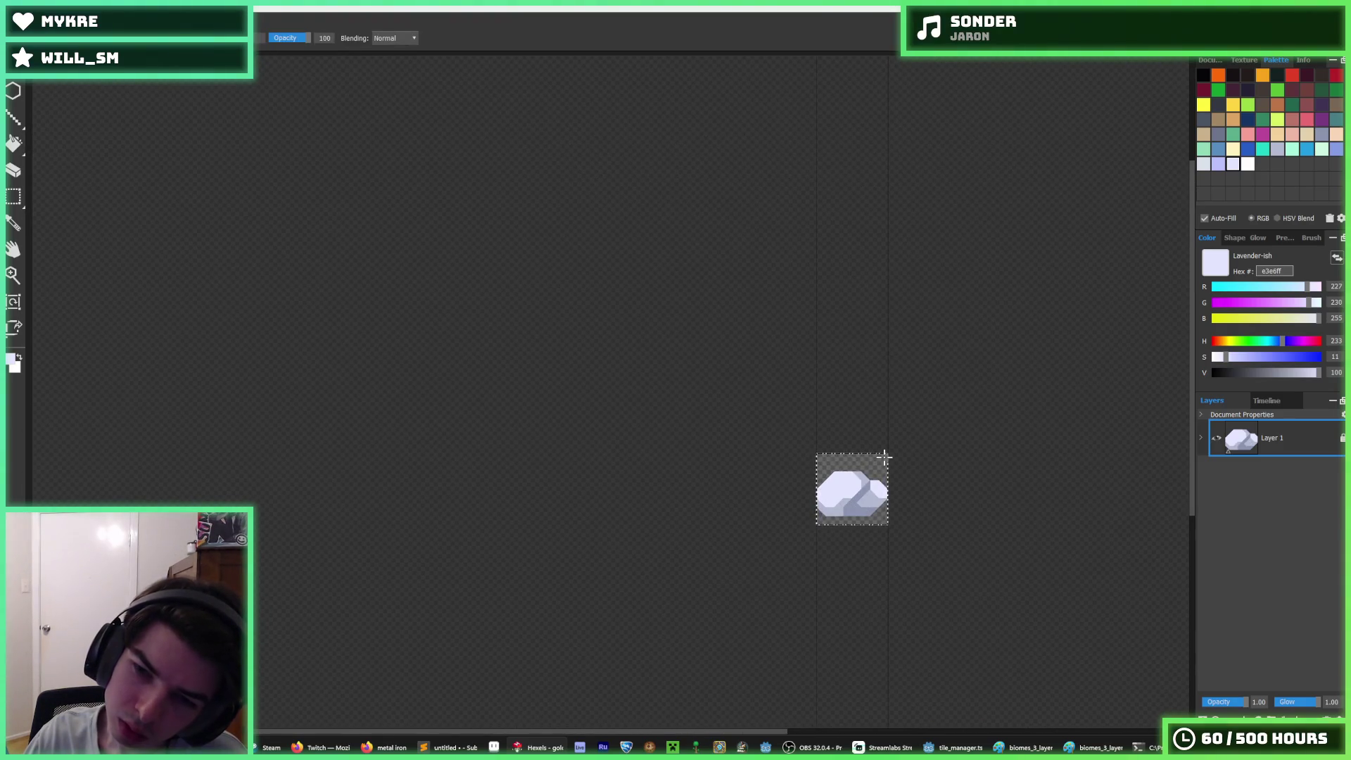
pyautogui.scroll(5, 861, 489)
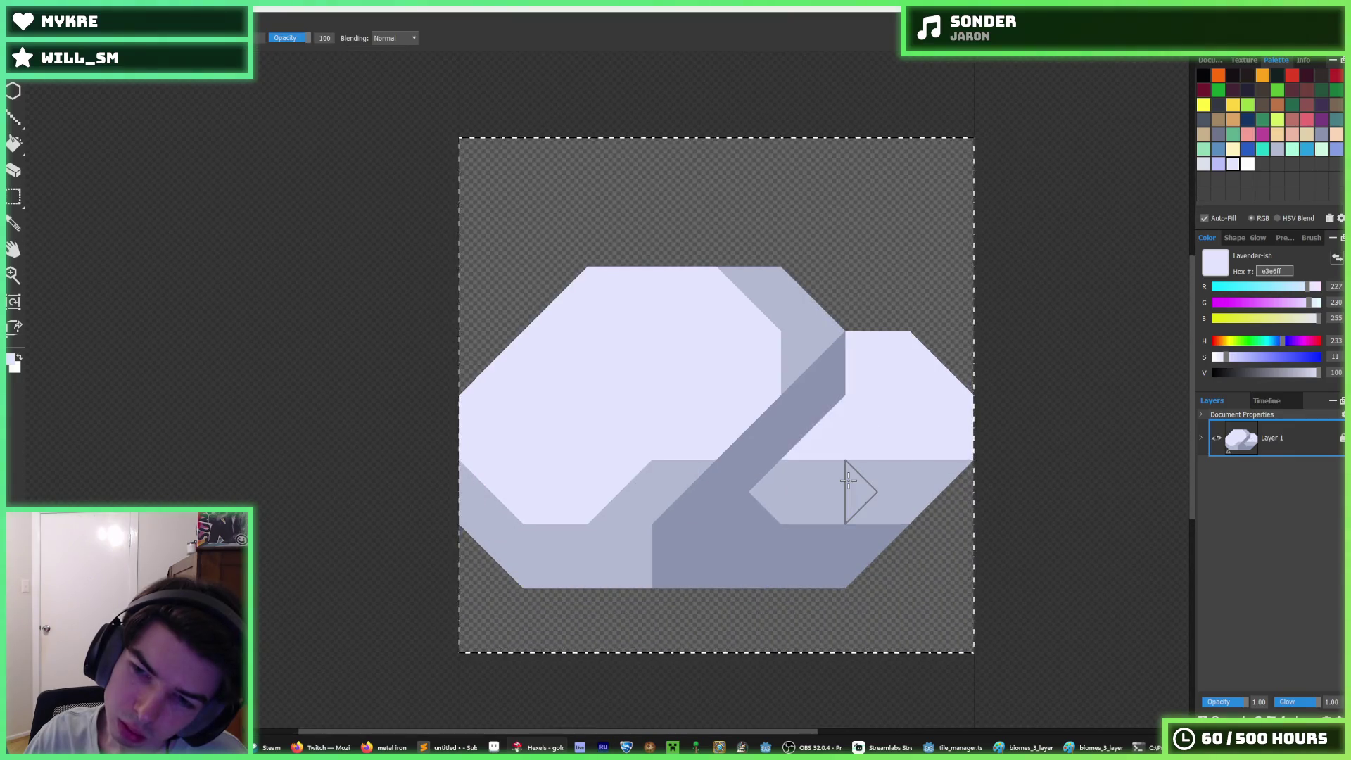
# - Paint a mid-lavender zigzag from the lower left to the crease and fill its notches
pyautogui.press('i')
pyautogui.scroll(2, 799, 474)
pyautogui.scroll(-3, 570, 432)
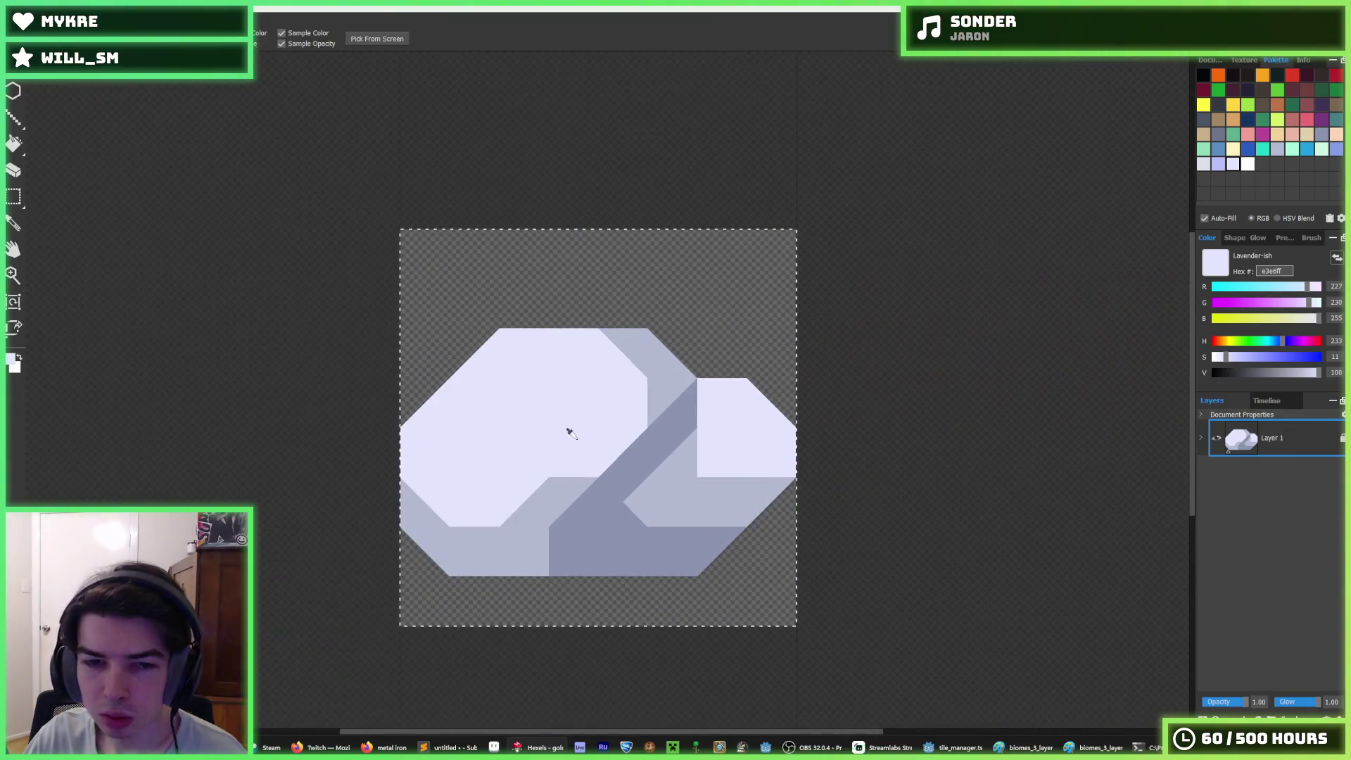
pyautogui.click(659, 423)
pyautogui.scroll(-3, 659, 422)
pyautogui.scroll(5, 594, 439)
pyautogui.press('b')
pyautogui.moveTo(549, 474)
pyautogui.mouseDown()
pyautogui.moveTo(528, 452)
pyautogui.moveTo(648, 482)
pyautogui.moveTo(633, 467)
pyautogui.moveTo(758, 420)
pyautogui.mouseUp()
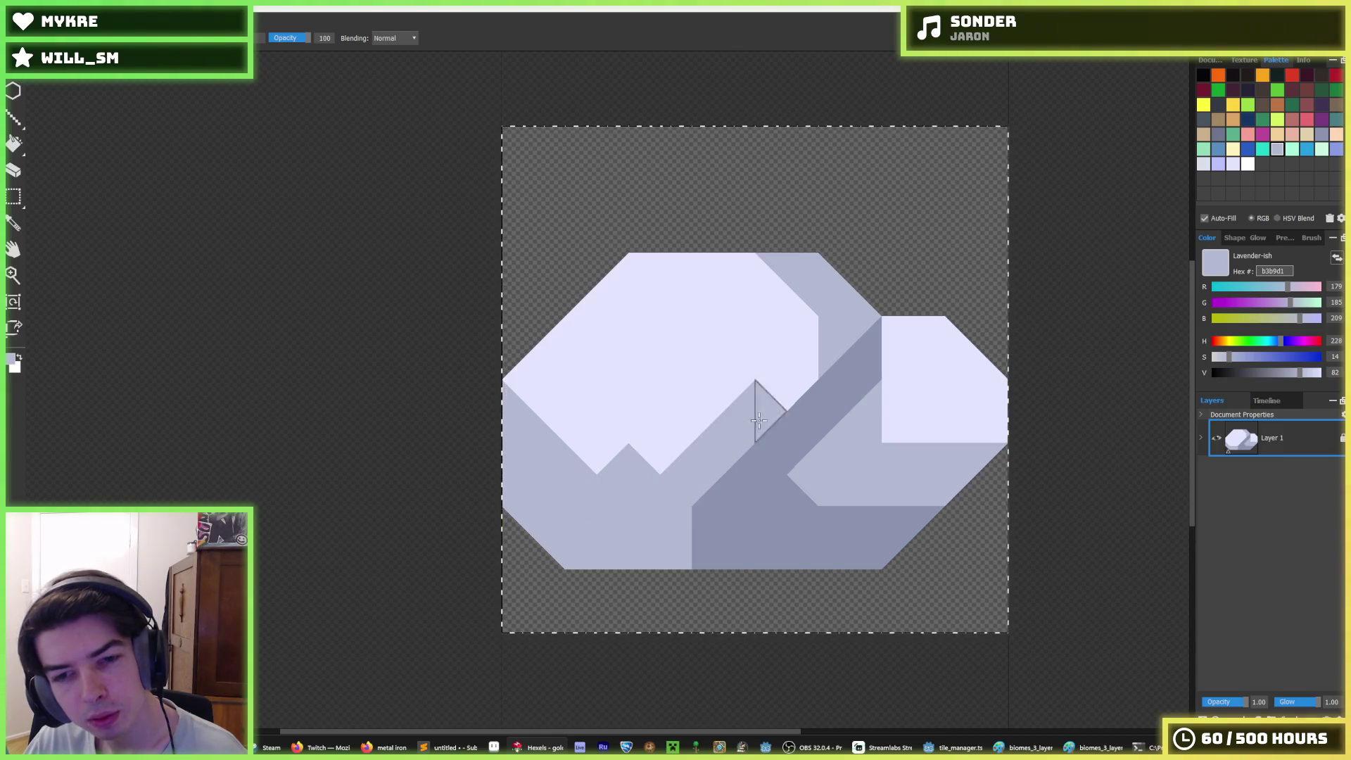
pyautogui.moveTo(676, 457); pyautogui.dragTo(573, 467)
# - Paint a pure white highlight band across the top face
pyautogui.press('i')
pyautogui.scroll(-3, 649, 441)
pyautogui.scroll(-2, 650, 438)
pyautogui.scroll(4, 648, 440)
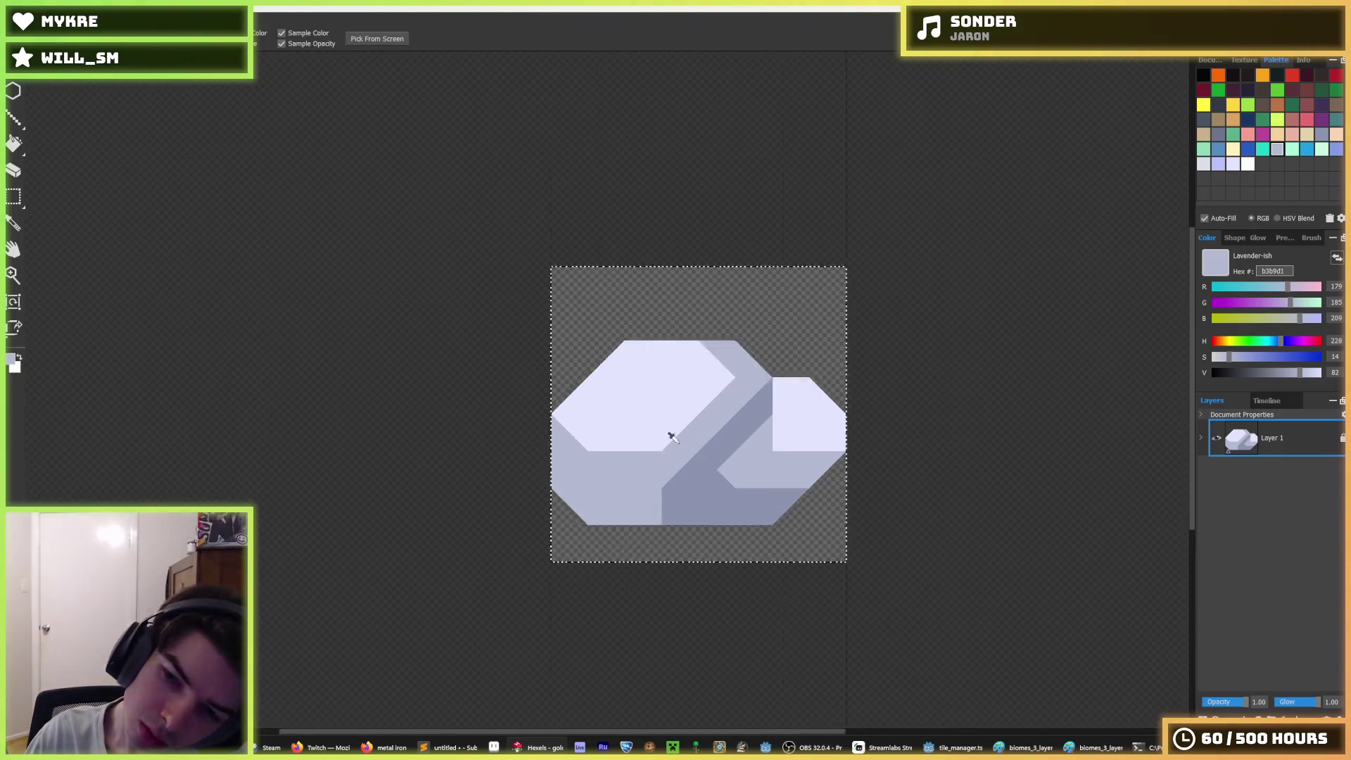
pyautogui.click(670, 437)
pyautogui.scroll(2, 662, 430)
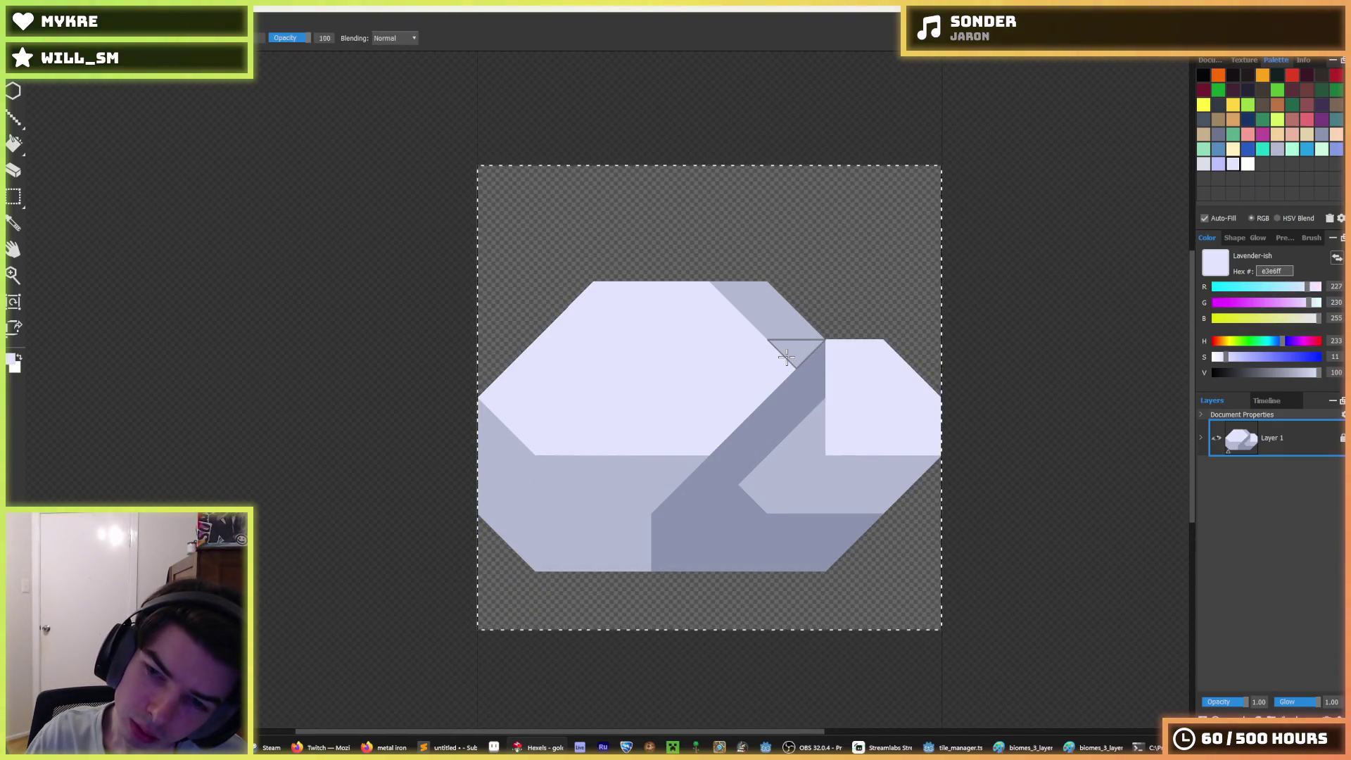
pyautogui.press('i')
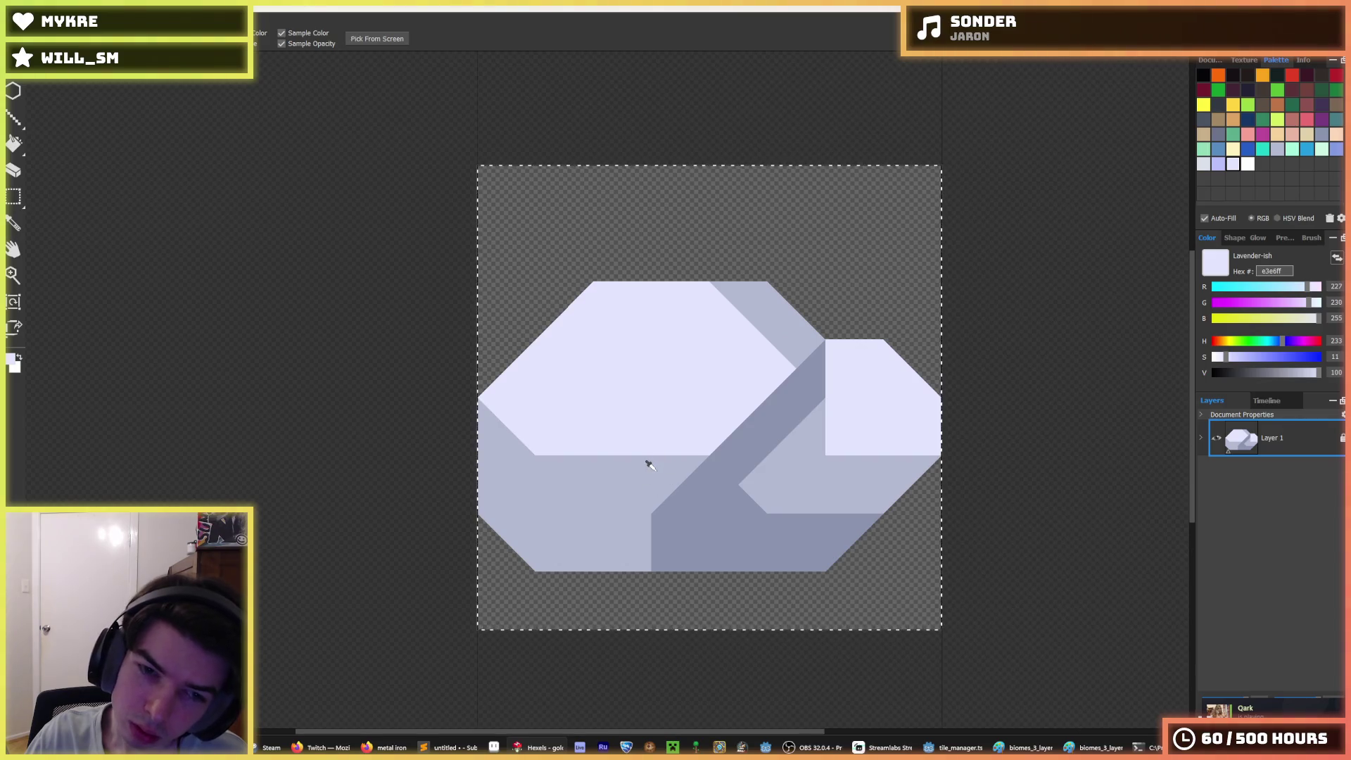
pyautogui.click(649, 464)
pyautogui.click(569, 427)
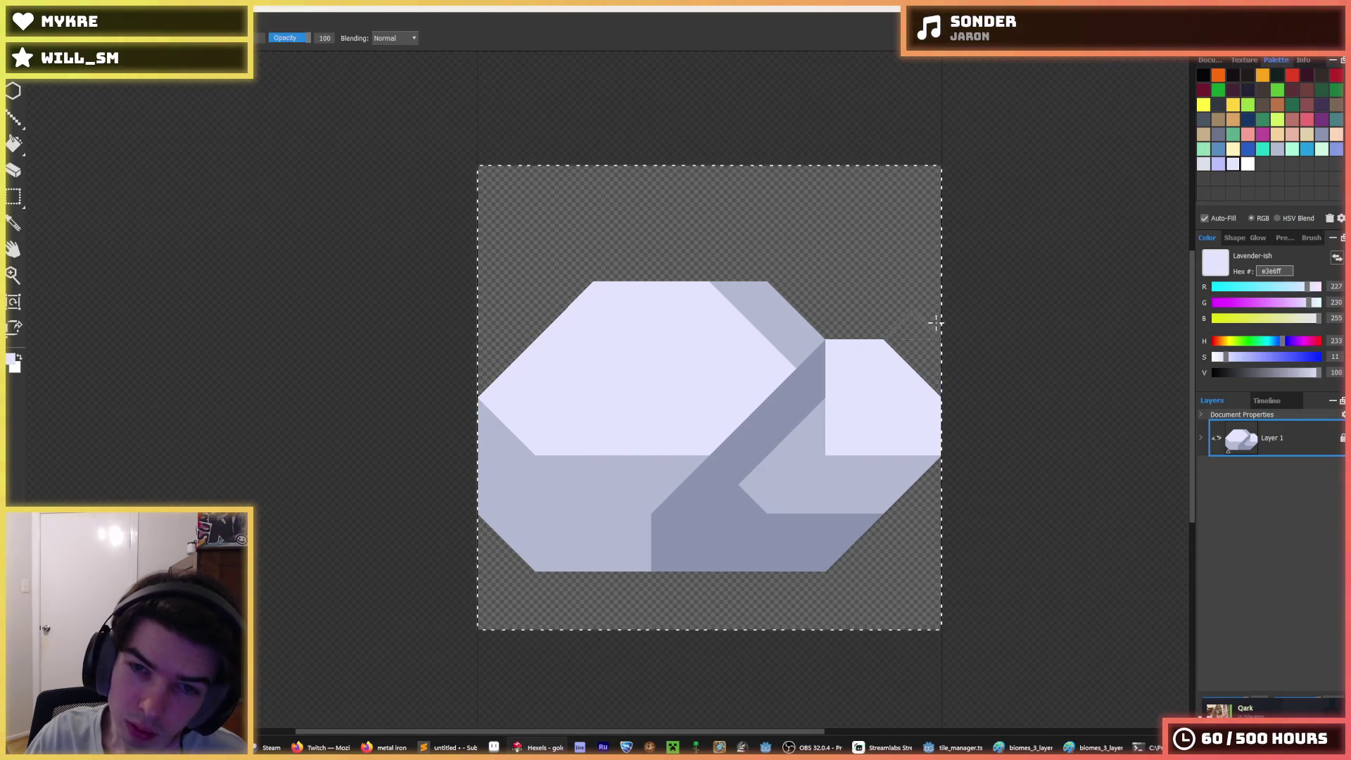
pyautogui.click(1248, 164)
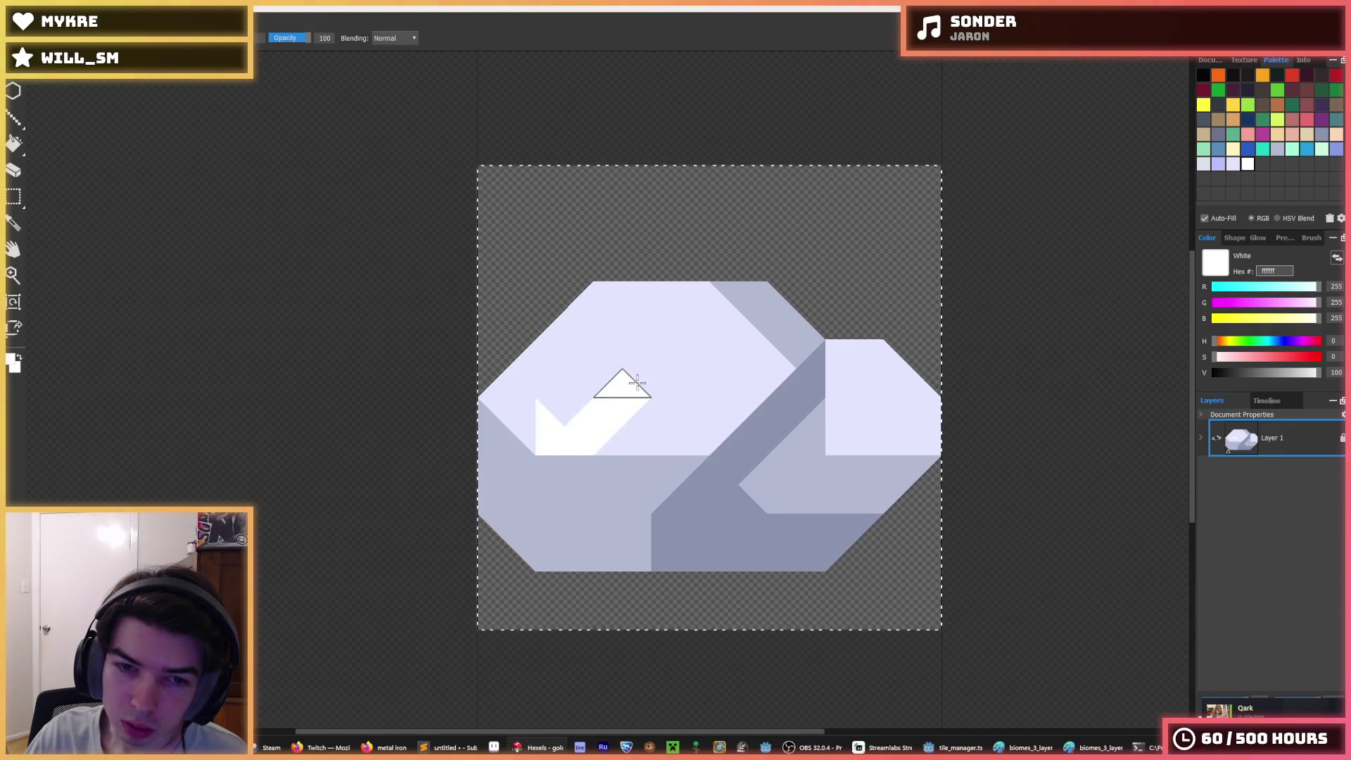
pyautogui.moveTo(637, 382); pyautogui.dragTo(660, 342)
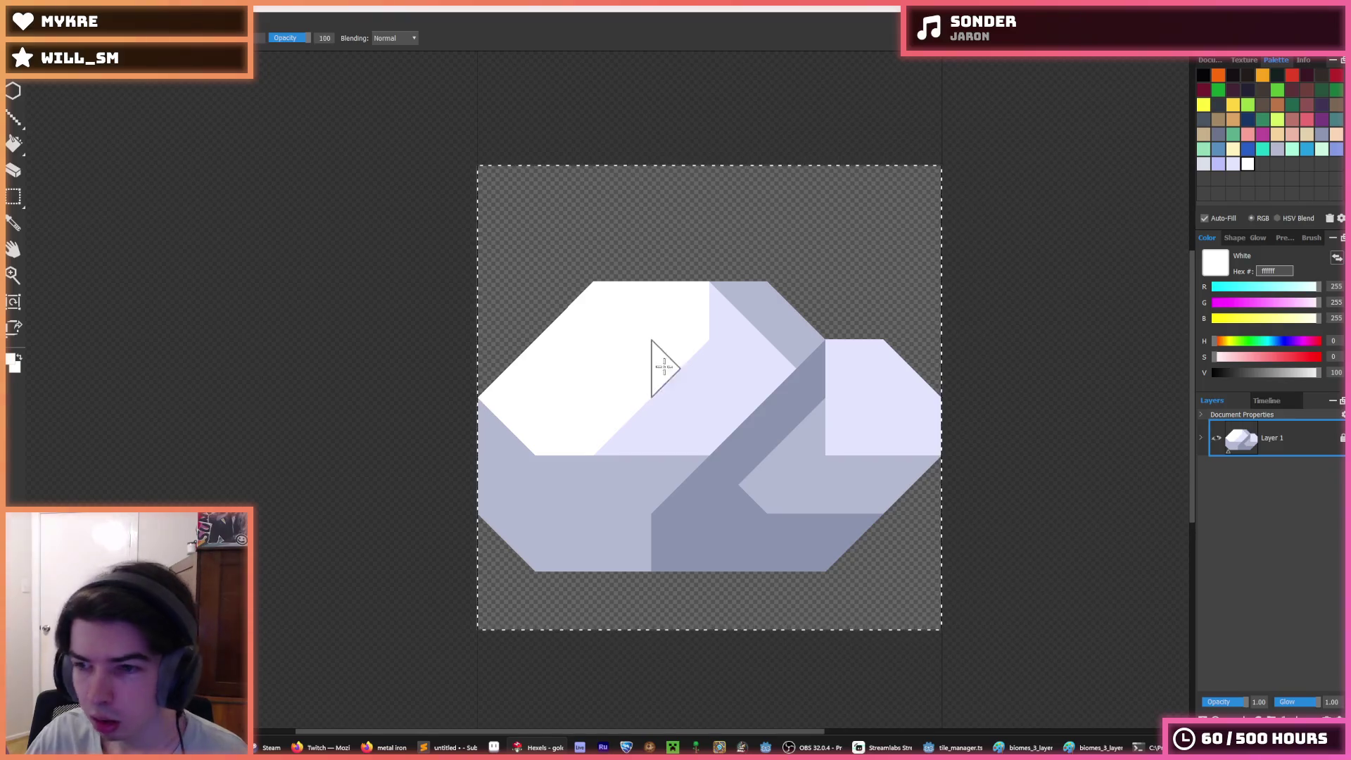
# - Repaint most white top-face triangles light lavender e3e6ff, undoing one stray repaint
pyautogui.press('i')
pyautogui.scroll(-1, 701, 371)
pyautogui.keyDown('alt'); pyautogui.click(669, 389); pyautogui.keyUp('alt')
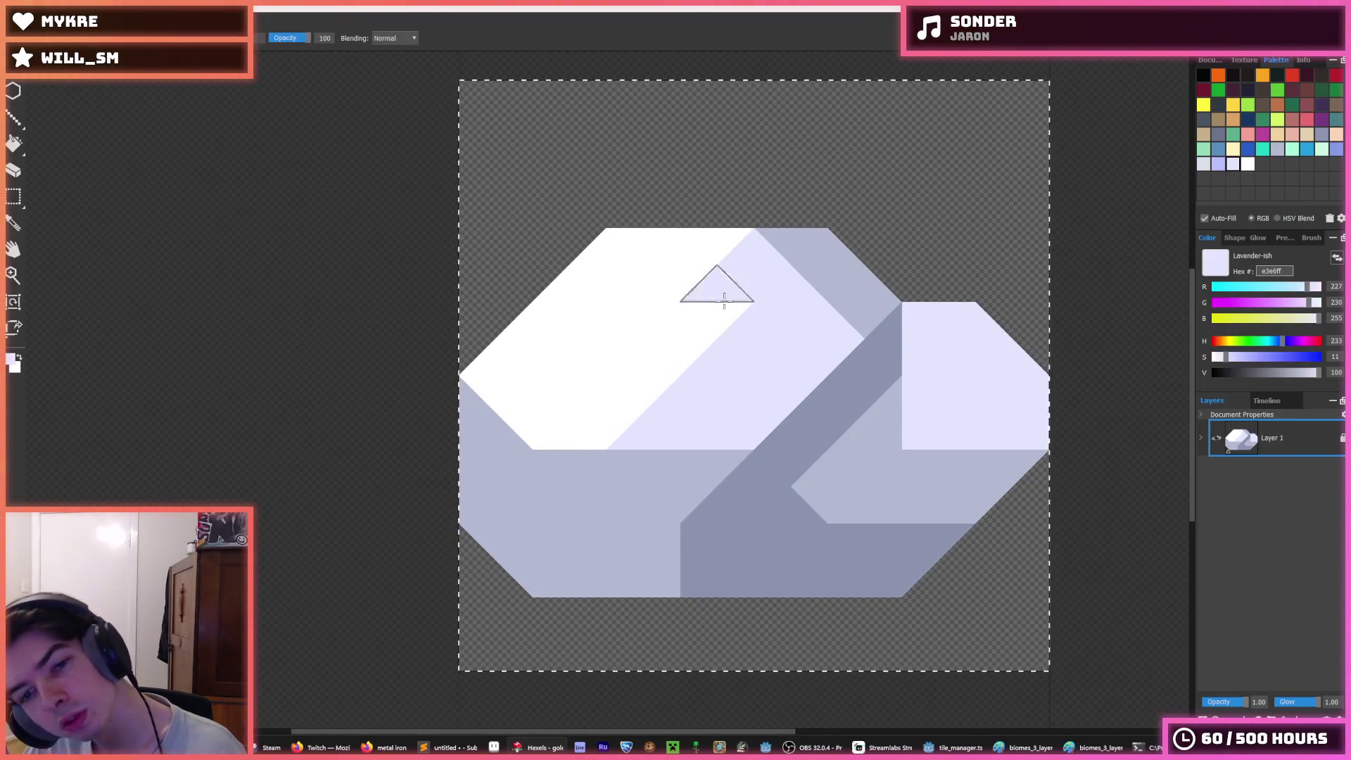
pyautogui.moveTo(715, 280); pyautogui.dragTo(626, 401)
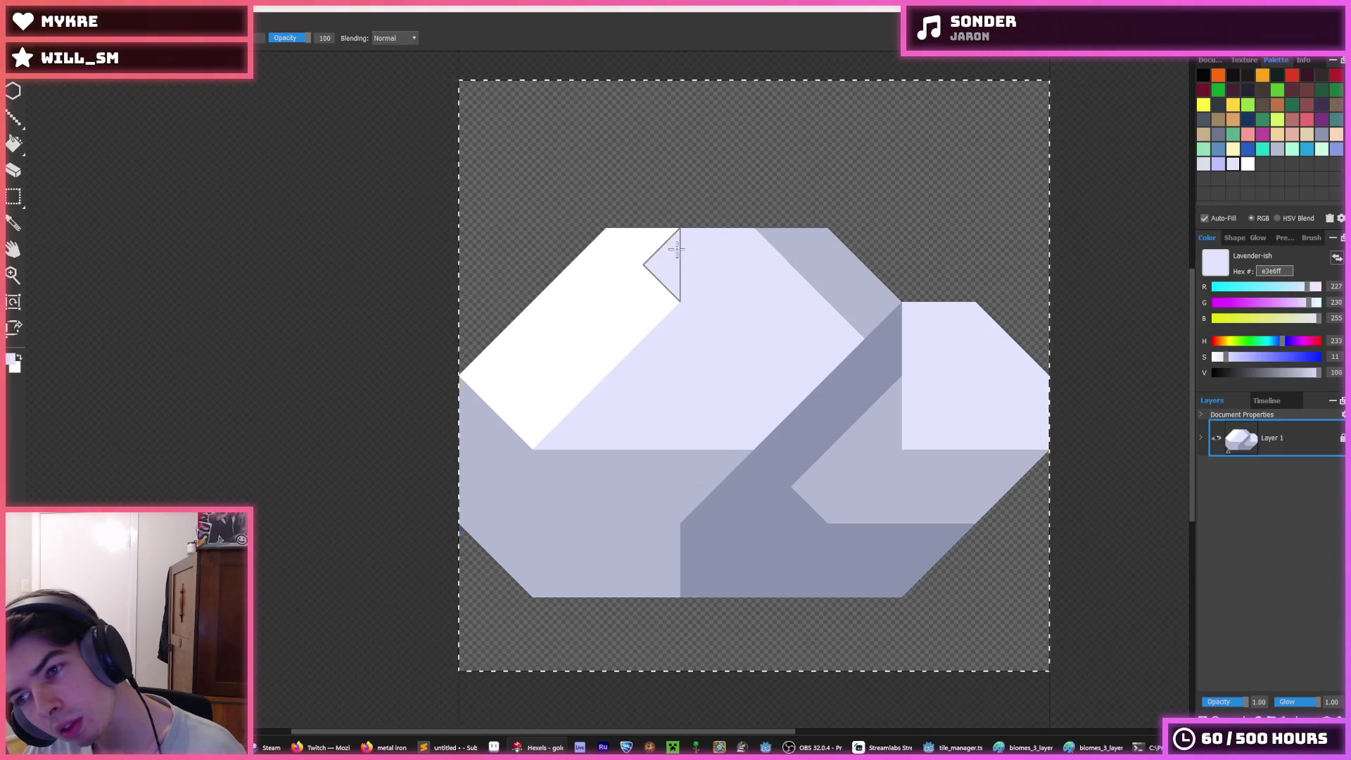
pyautogui.moveTo(686, 331); pyautogui.dragTo(651, 320)
pyautogui.click(620, 259)
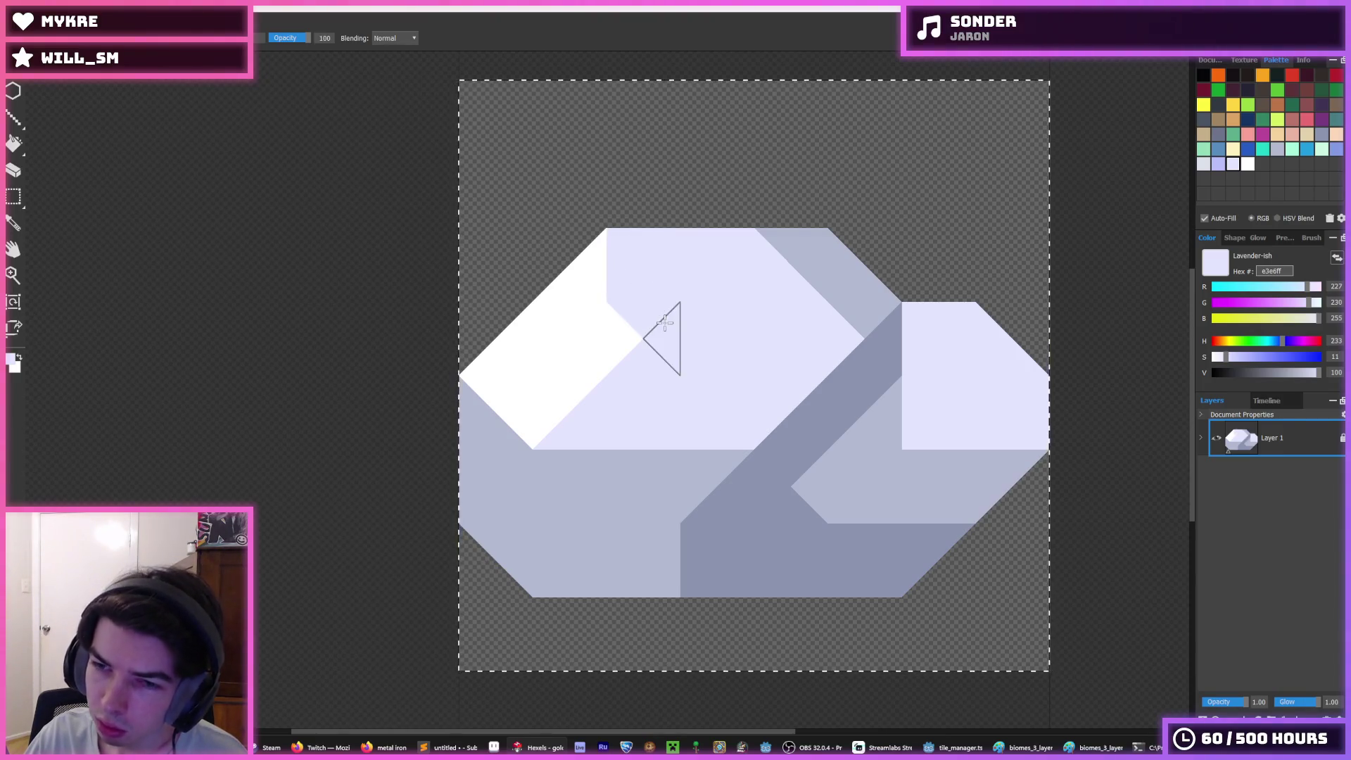
pyautogui.click(633, 334)
pyautogui.scroll(-3, 656, 356)
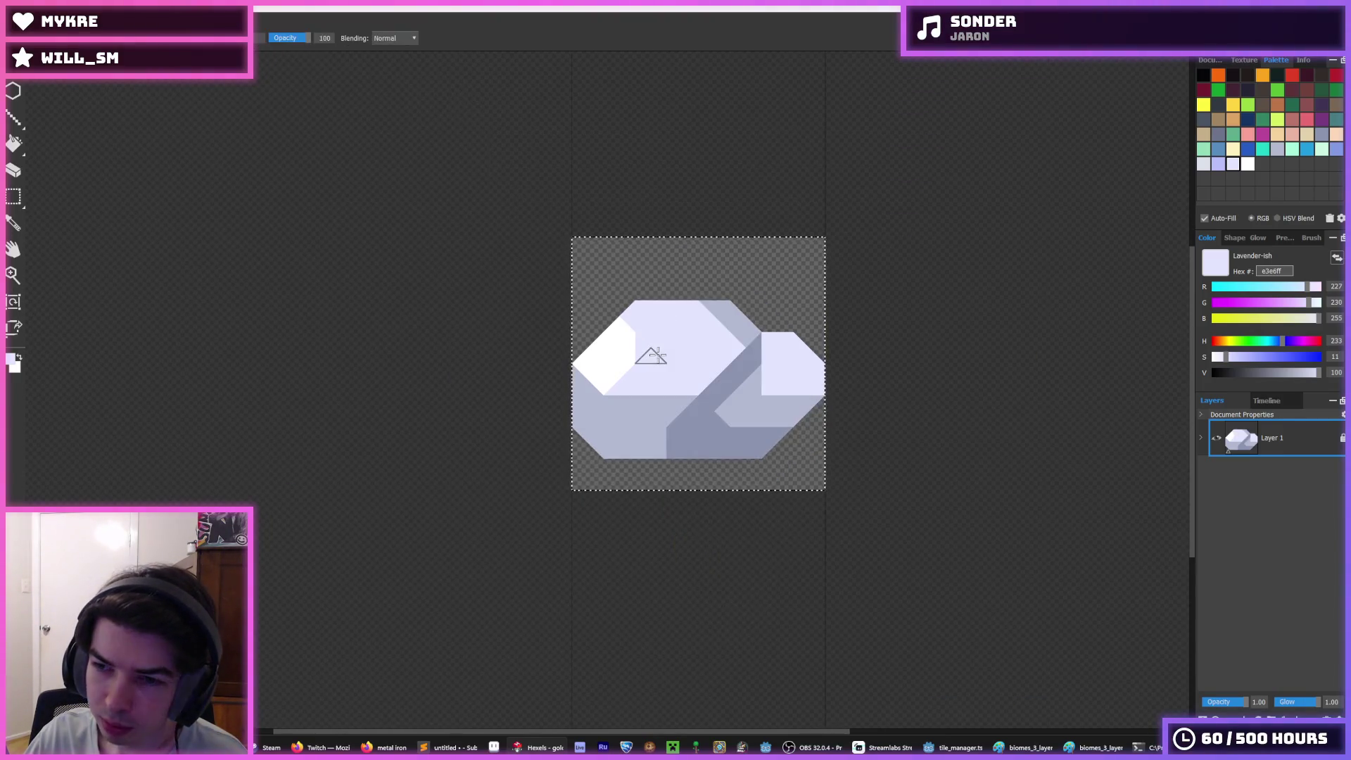
pyautogui.hotkey('ctrl', 'z')
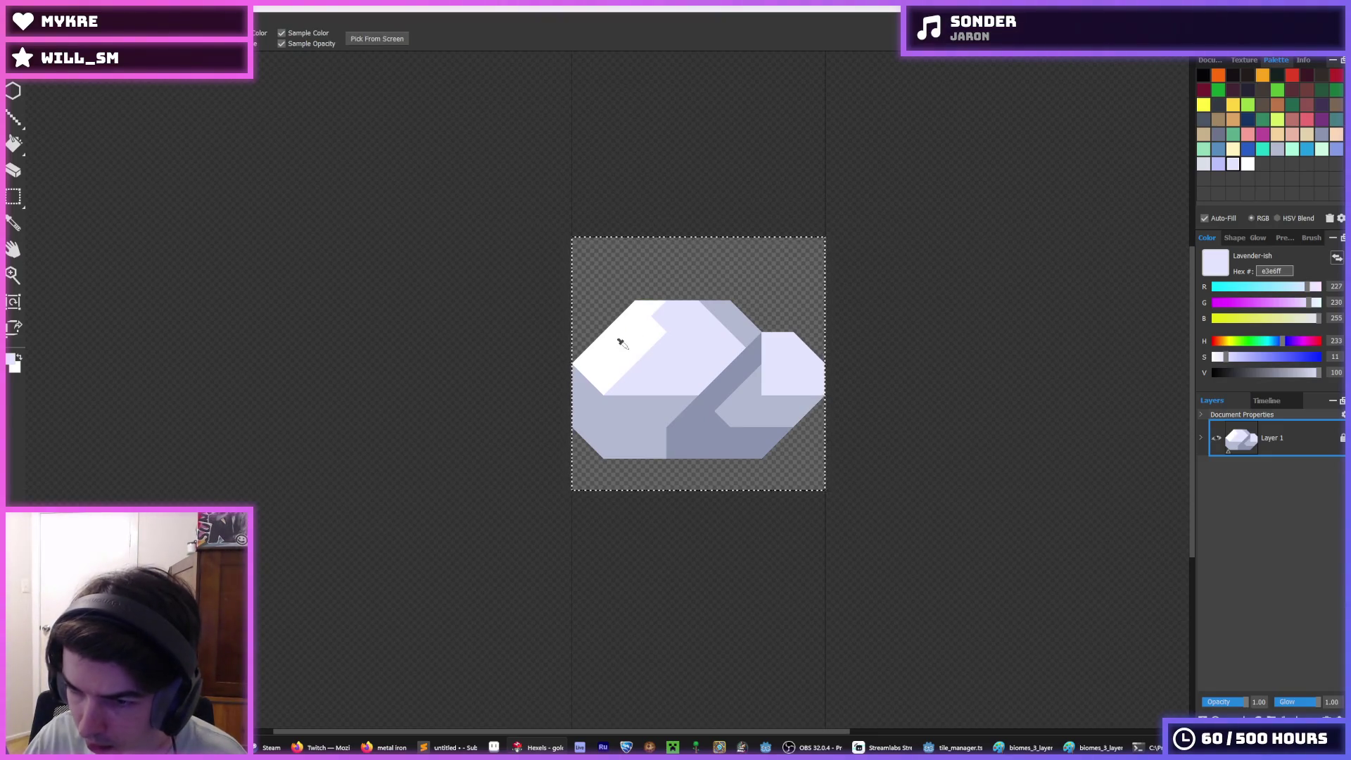
pyautogui.scroll(3, 618, 340)
pyautogui.keyDown('alt'); pyautogui.click(602, 326); pyautogui.keyUp('alt')
# - Cover the top face's white triangles in light lavender, undoing a stray upper-left diamond
pyautogui.moveTo(710, 278)
pyautogui.mouseDown()
pyautogui.moveTo(814, 429)
pyautogui.moveTo(728, 242)
pyautogui.moveTo(868, 428)
pyautogui.moveTo(880, 401)
pyautogui.moveTo(638, 467)
pyautogui.moveTo(693, 468)
pyautogui.mouseUp()
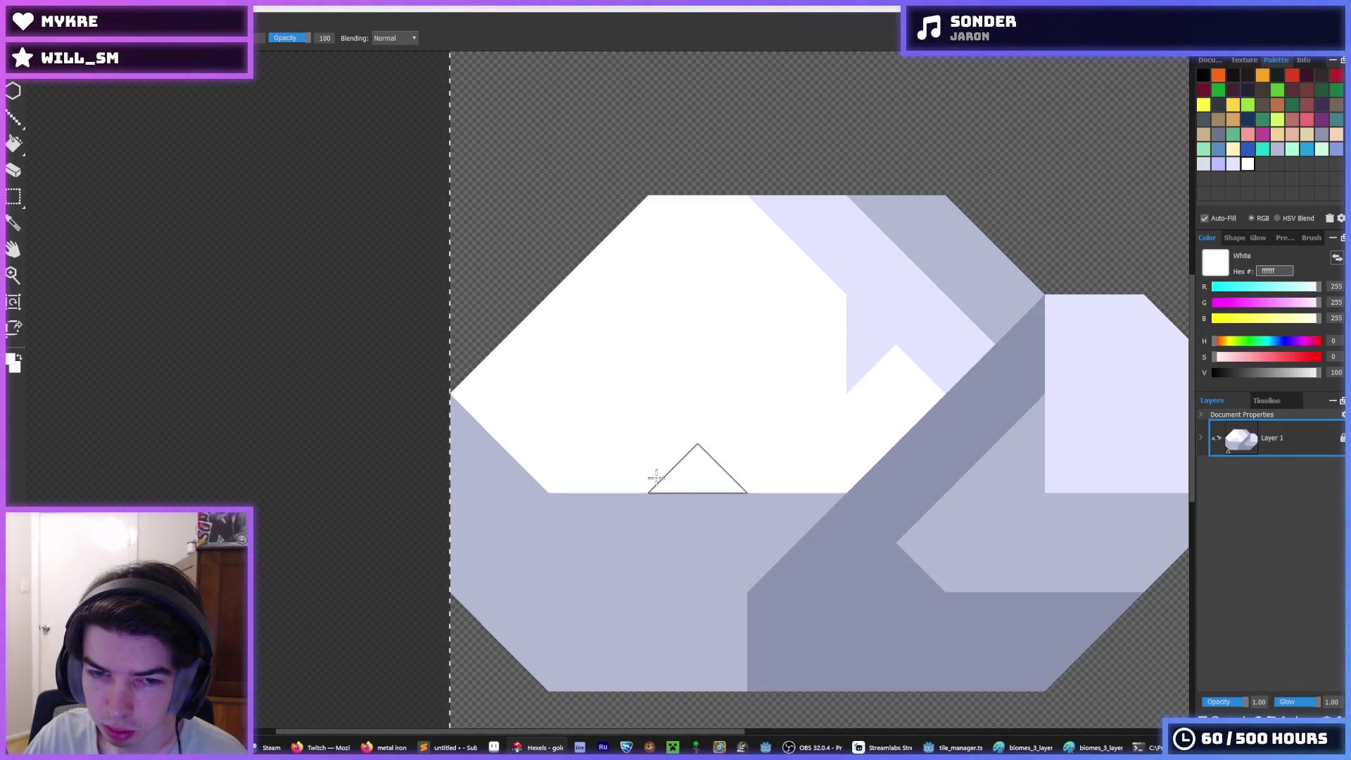
pyautogui.keyDown('alt'); pyautogui.click(875, 326); pyautogui.keyUp('alt')
pyautogui.moveTo(619, 513)
pyautogui.mouseDown()
pyautogui.moveTo(573, 572)
pyautogui.moveTo(591, 655)
pyautogui.moveTo(663, 633)
pyautogui.moveTo(724, 640)
pyautogui.moveTo(735, 665)
pyautogui.mouseUp()
pyautogui.moveTo(890, 386)
pyautogui.mouseDown()
pyautogui.moveTo(778, 412)
pyautogui.moveTo(816, 443)
pyautogui.moveTo(724, 345)
pyautogui.moveTo(714, 254)
pyautogui.moveTo(571, 340)
pyautogui.moveTo(572, 443)
pyautogui.moveTo(597, 416)
pyautogui.moveTo(696, 474)
pyautogui.mouseUp()
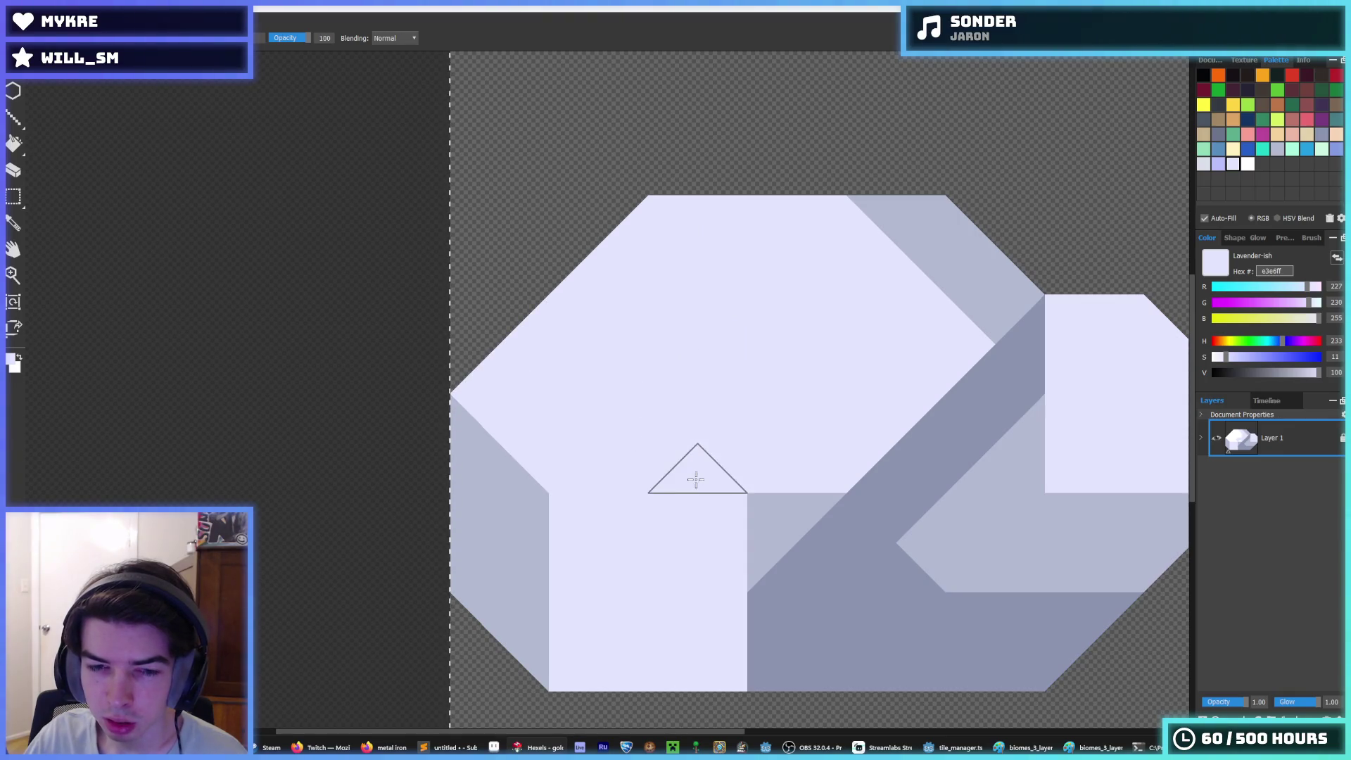
pyautogui.keyDown('alt'); pyautogui.click(766, 517); pyautogui.keyUp('alt')
pyautogui.moveTo(703, 521)
pyautogui.mouseDown()
pyautogui.moveTo(668, 536)
pyautogui.moveTo(594, 507)
pyautogui.moveTo(594, 566)
pyautogui.moveTo(734, 553)
pyautogui.mouseUp()
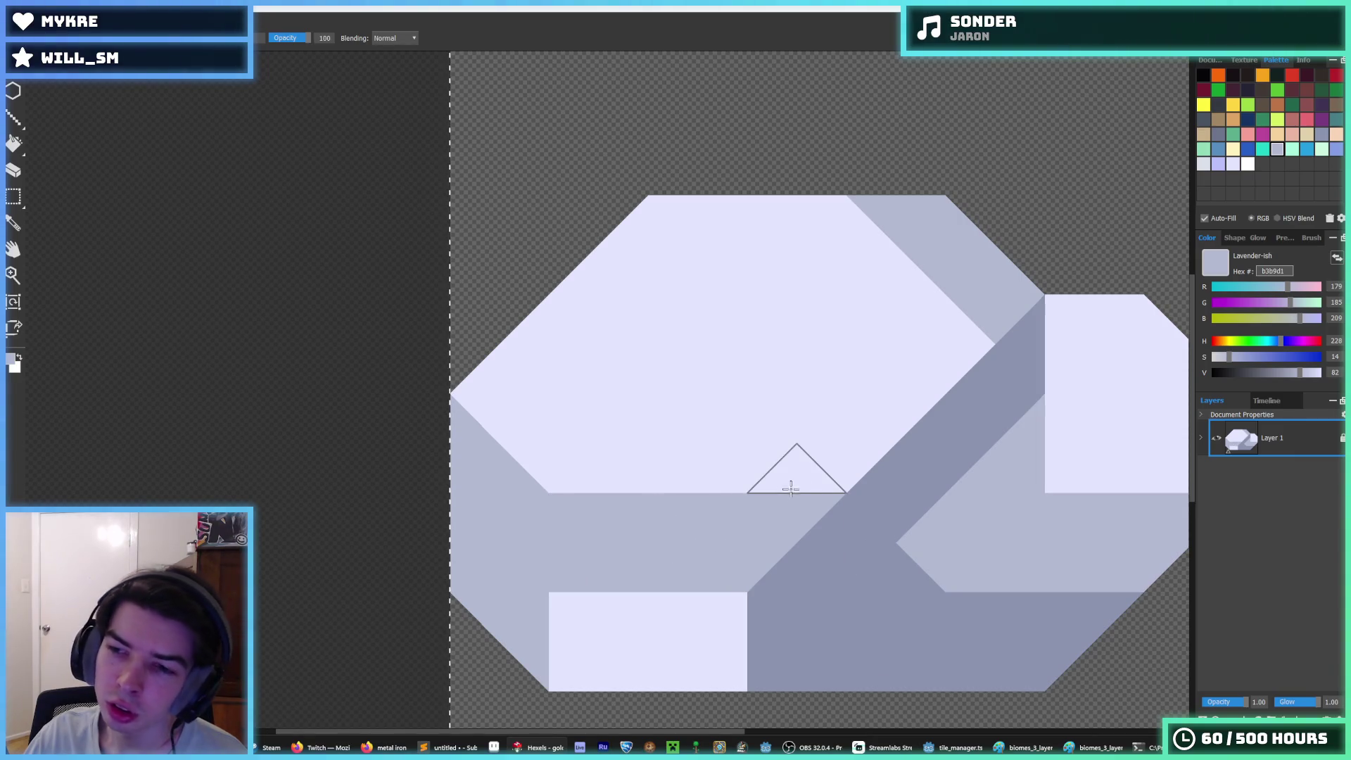
pyautogui.moveTo(541, 254)
pyautogui.mouseDown()
pyautogui.moveTo(612, 190)
pyautogui.moveTo(476, 103)
pyautogui.mouseUp()
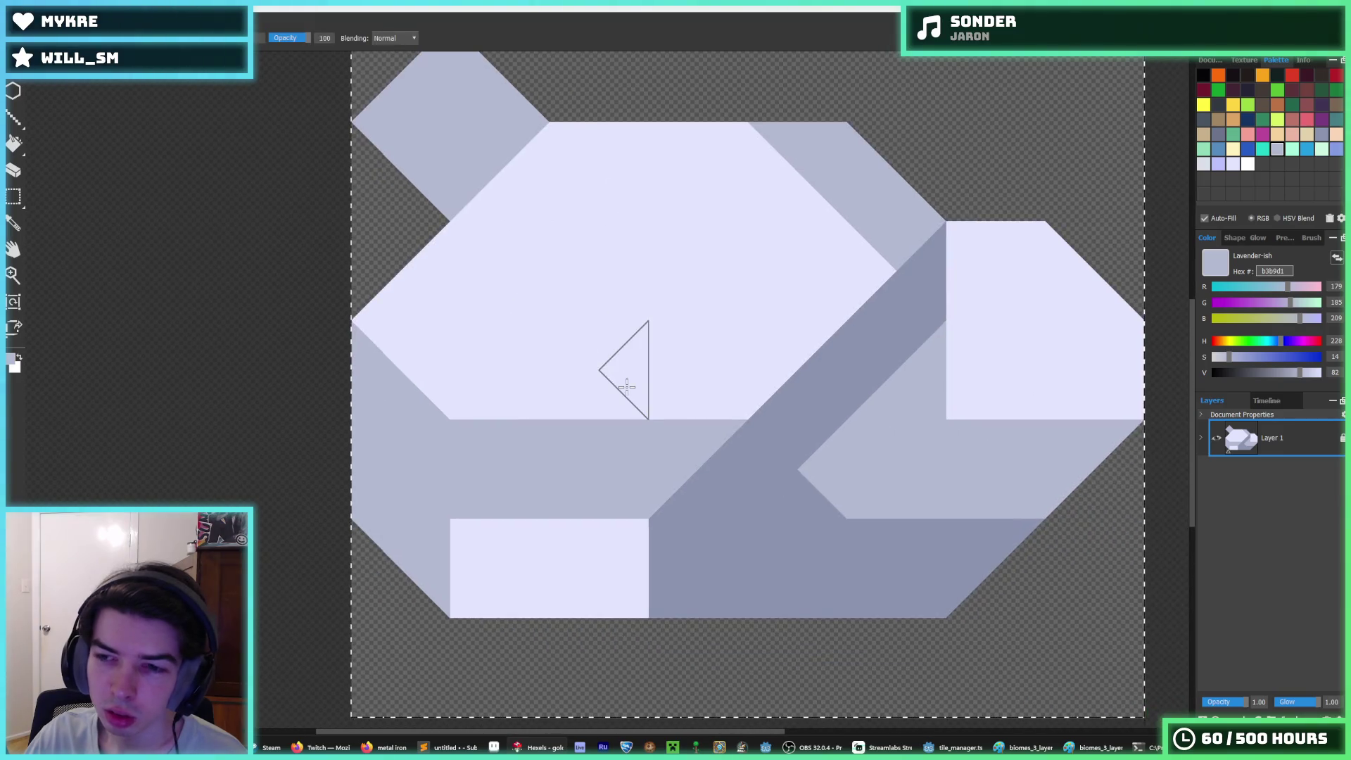
pyautogui.hotkey('ctrl', 'z')
# - Paint the band above the rectangle e3e6ff and the band left of centre b3b9d1
pyautogui.press('i')
pyautogui.click(556, 589)
pyautogui.press('b')
pyautogui.moveTo(486, 485)
pyautogui.mouseDown()
pyautogui.moveTo(464, 451)
pyautogui.moveTo(657, 452)
pyautogui.moveTo(664, 435)
pyautogui.mouseUp()
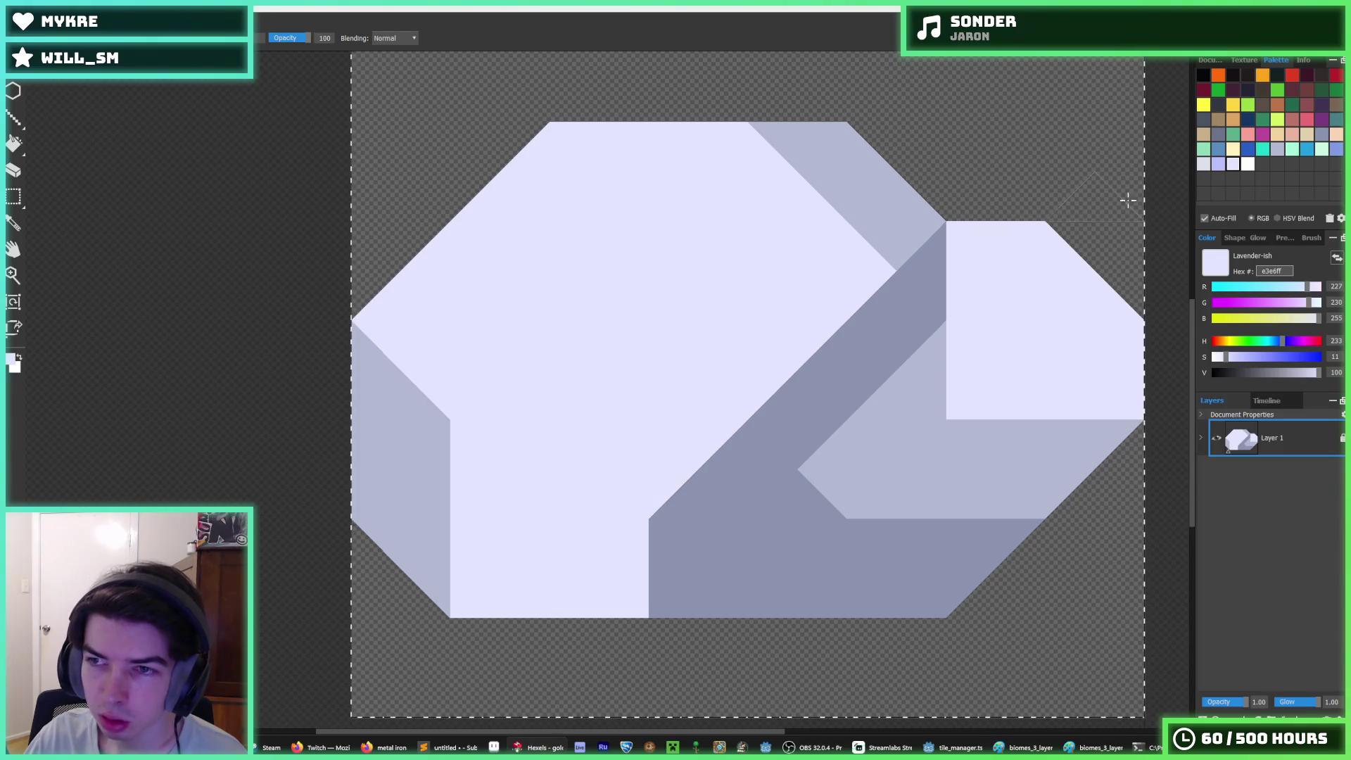
pyautogui.press('i')
pyautogui.click(401, 431)
pyautogui.press('b')
pyautogui.moveTo(493, 450); pyautogui.dragTo(700, 441)
# - Paint the left side column the dark shade 8b93af
pyautogui.press('i')
pyautogui.click(711, 500)
pyautogui.press('b')
pyautogui.moveTo(401, 436)
pyautogui.mouseDown()
pyautogui.moveTo(401, 521)
pyautogui.moveTo(373, 366)
pyautogui.mouseUp()
# - Flood-fill the lower white box with medium lavender b3b9d1
pyautogui.press('i')
pyautogui.click(493, 457)
pyautogui.press('g')
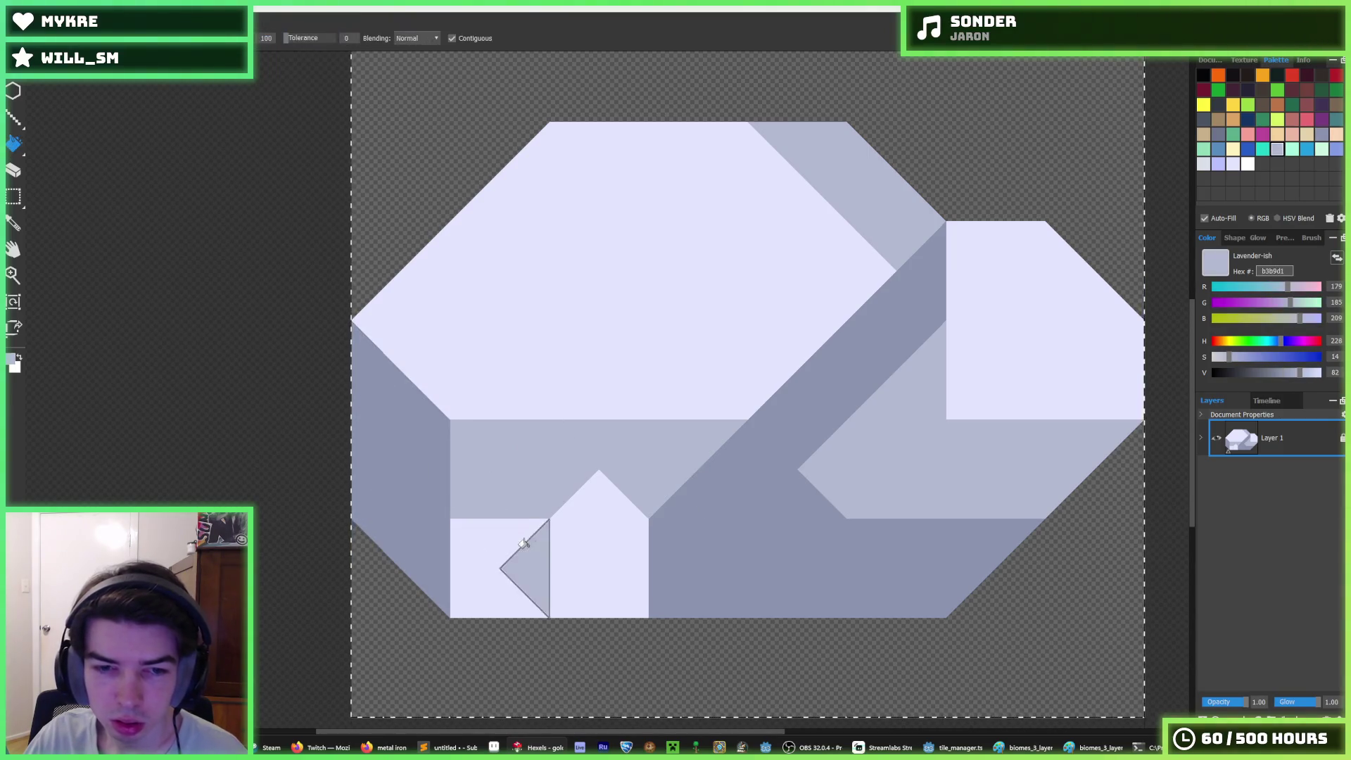
pyautogui.click(603, 556)
pyautogui.click(518, 520)
pyautogui.press('i')
pyautogui.scroll(-5, 517, 513)
pyautogui.scroll(6, 633, 443)
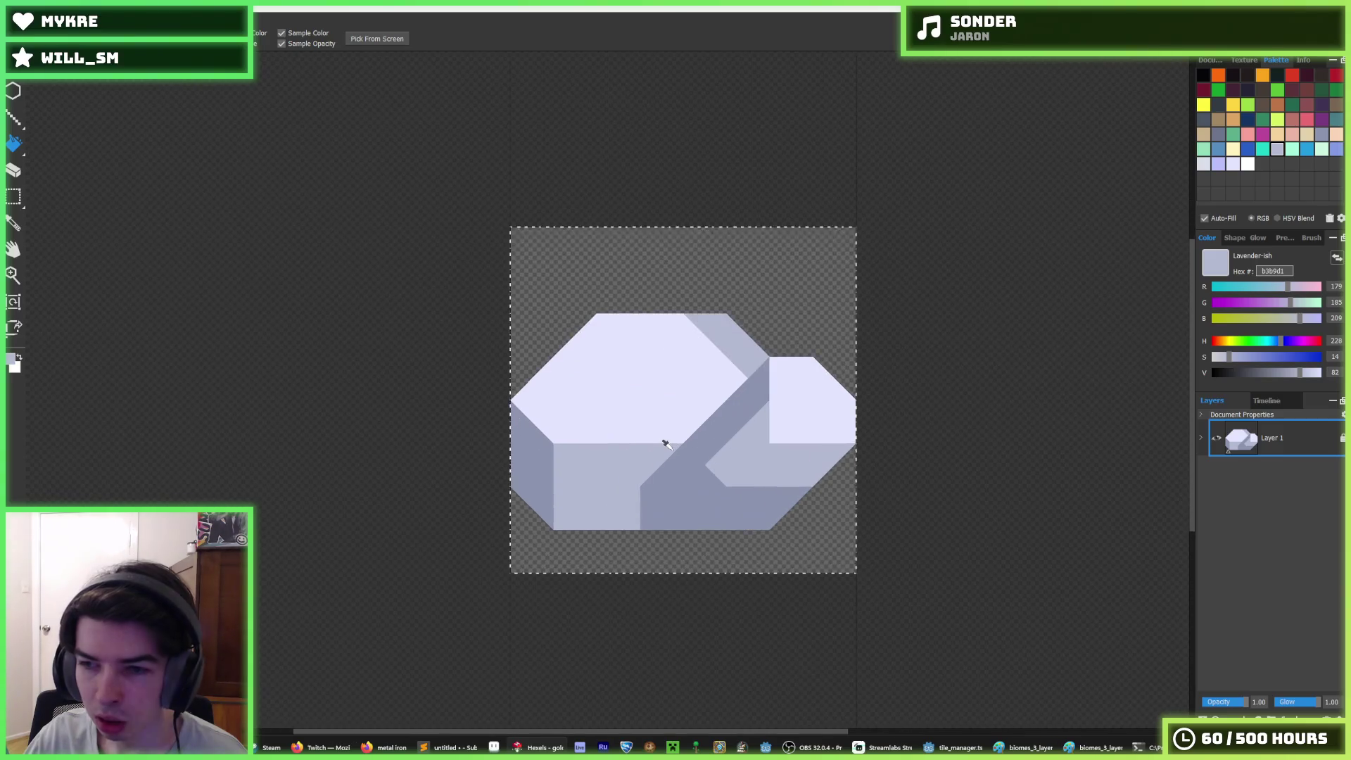
# - Try medium shading on the top face's upper-left corner, undo it, and paint the lower-left strip 8b93af
pyautogui.press('b')
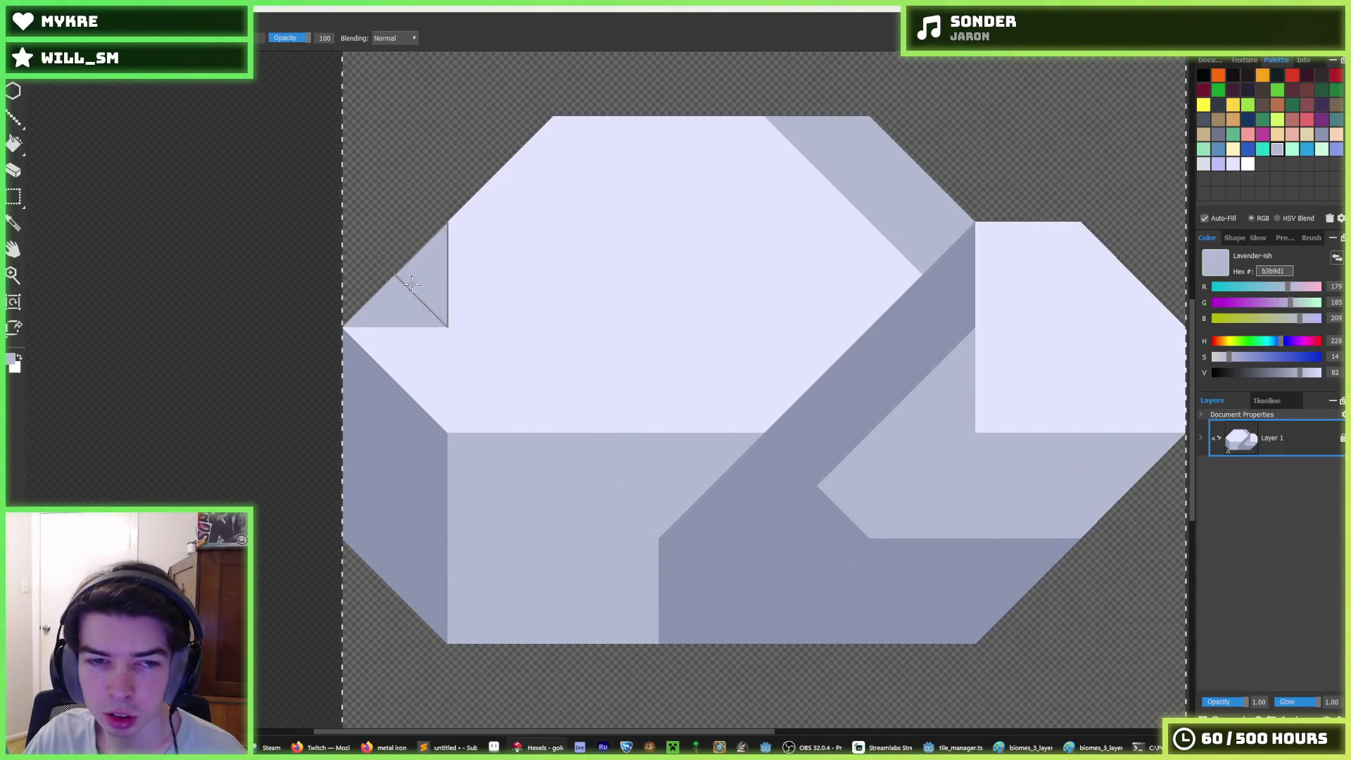
pyautogui.moveTo(394, 348); pyautogui.dragTo(422, 386)
pyautogui.hotkey('ctrl', 'z')
pyautogui.press('i')
pyautogui.click(417, 453)
pyautogui.press('b')
pyautogui.moveTo(461, 492)
pyautogui.mouseDown()
pyautogui.moveTo(501, 462)
pyautogui.moveTo(516, 599)
pyautogui.mouseUp()
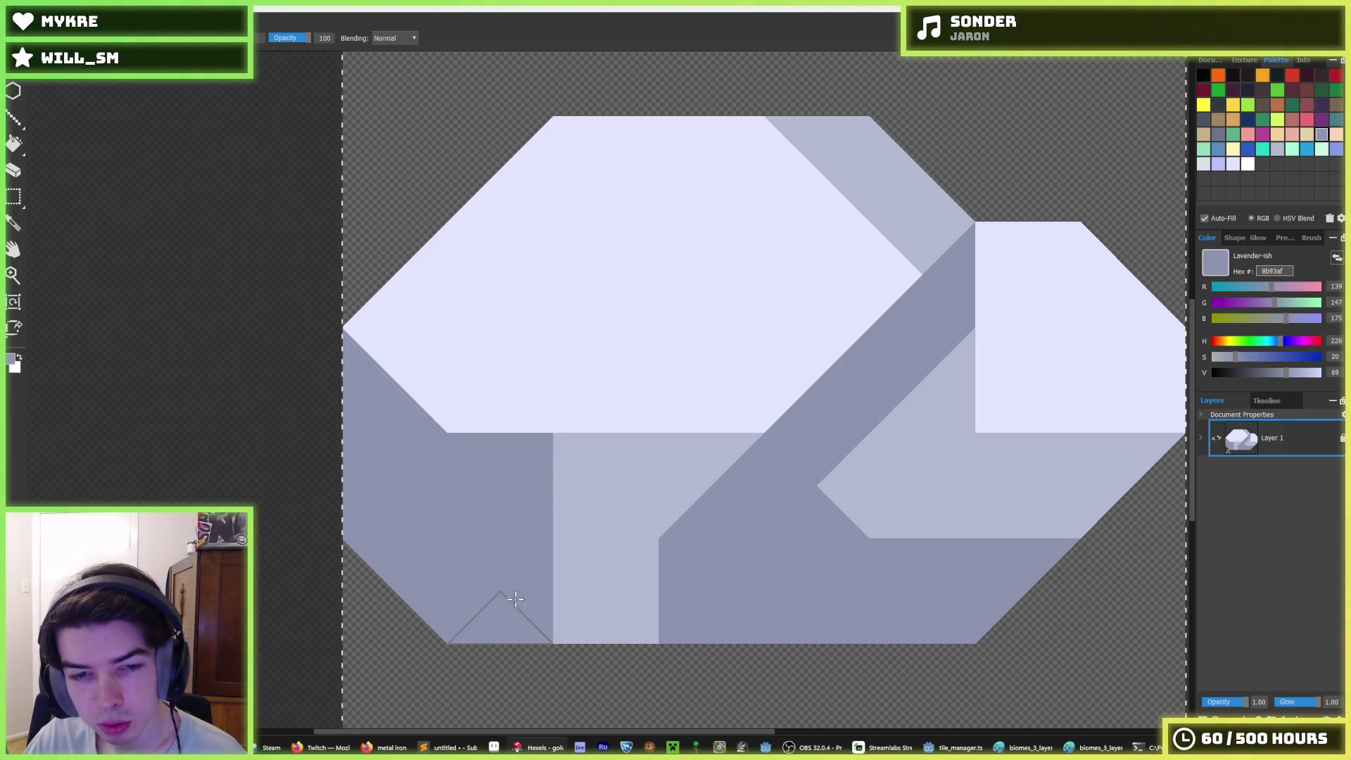
# - Shade the top face's upper-left edge medium lavender, undo it, then paint it dark 8b93af
pyautogui.click(613, 473)
pyautogui.press('b')
pyautogui.moveTo(492, 415)
pyautogui.mouseDown()
pyautogui.moveTo(464, 358)
pyautogui.moveTo(379, 317)
pyautogui.mouseUp()
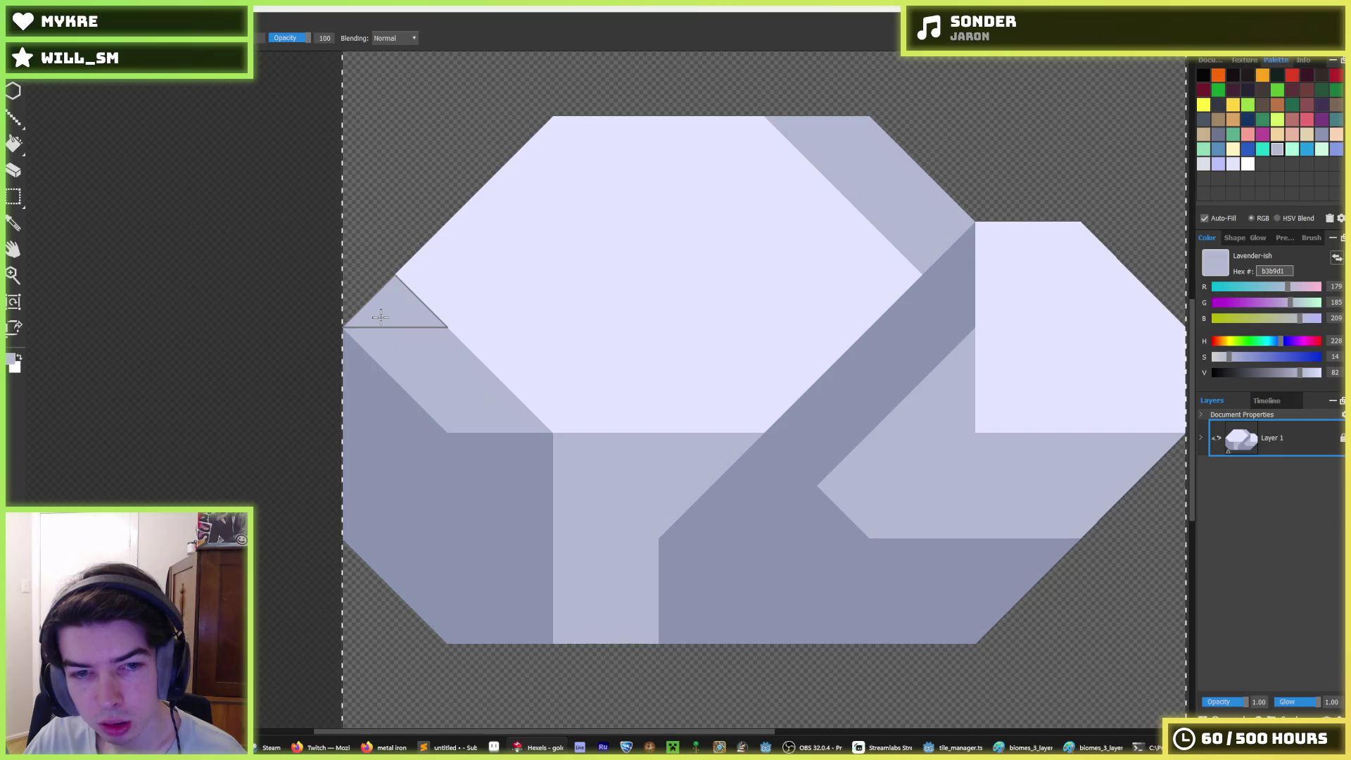
pyautogui.hotkey('ctrl', 'z')
pyautogui.click(550, 459)
pyautogui.press('b')
pyautogui.moveTo(454, 384)
pyautogui.mouseDown()
pyautogui.moveTo(366, 285)
pyautogui.moveTo(457, 329)
pyautogui.mouseUp()
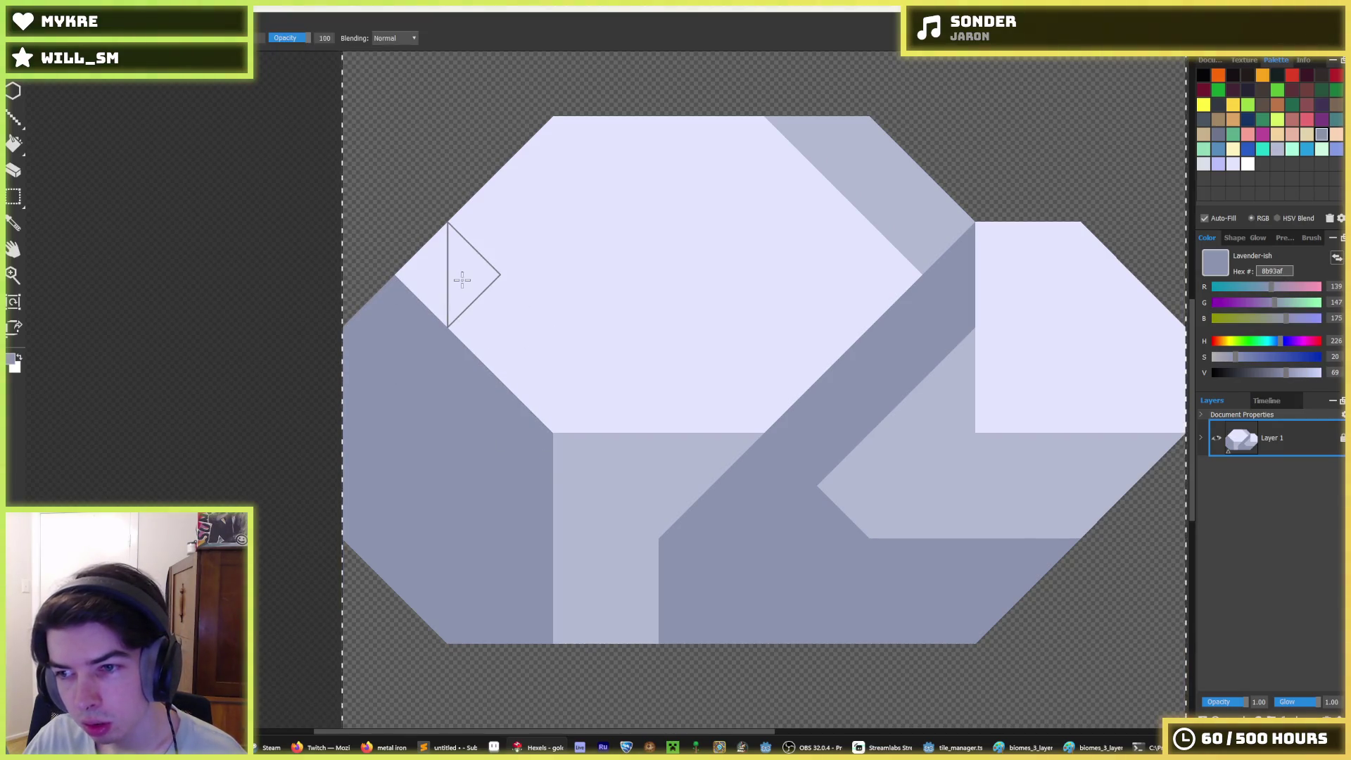
# - Repaint the upper-left edge light lavender e3e6ff, then undo the edge experiments
pyautogui.press('i')
pyautogui.scroll(-2, 654, 298)
pyautogui.scroll(2, 609, 273)
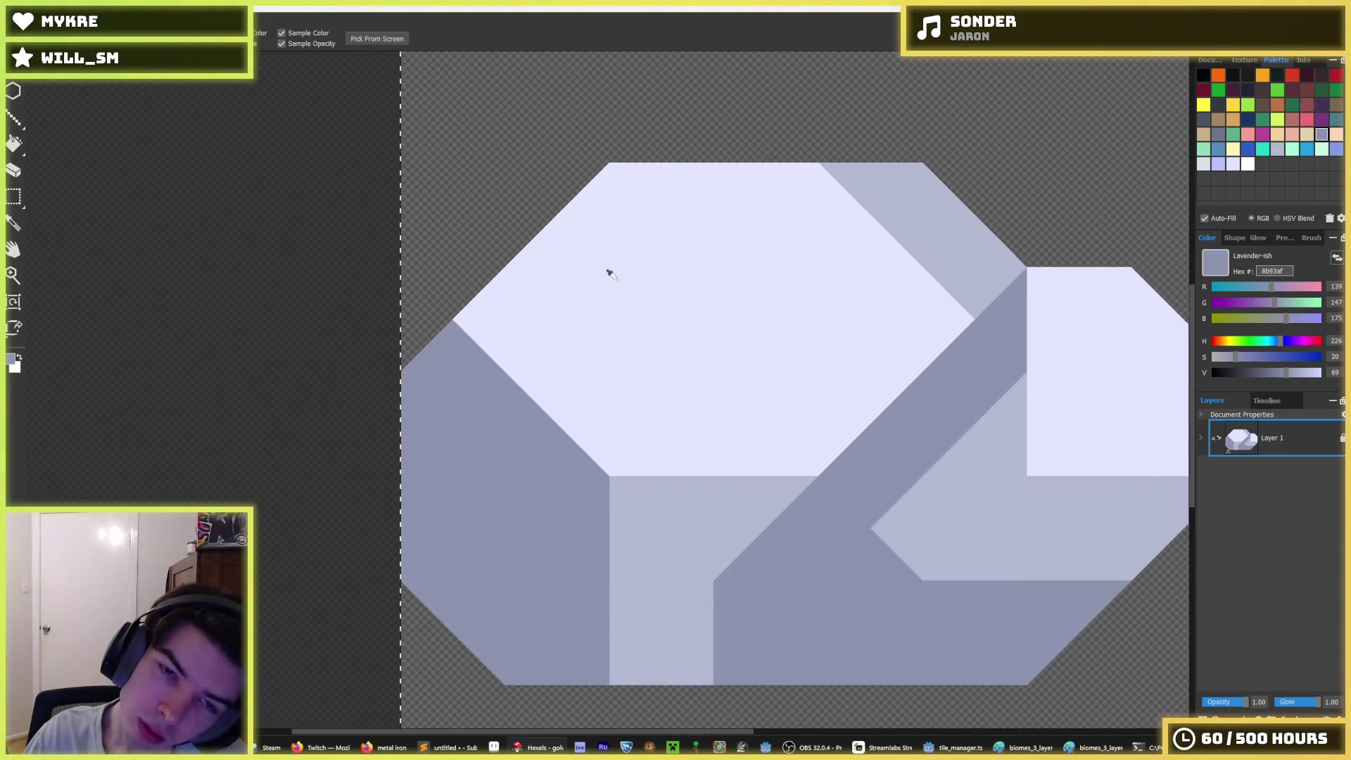
pyautogui.click(609, 273)
pyautogui.press('b')
pyautogui.moveTo(422, 353)
pyautogui.mouseDown()
pyautogui.moveTo(497, 282)
pyautogui.moveTo(494, 250)
pyautogui.moveTo(589, 192)
pyautogui.mouseUp()
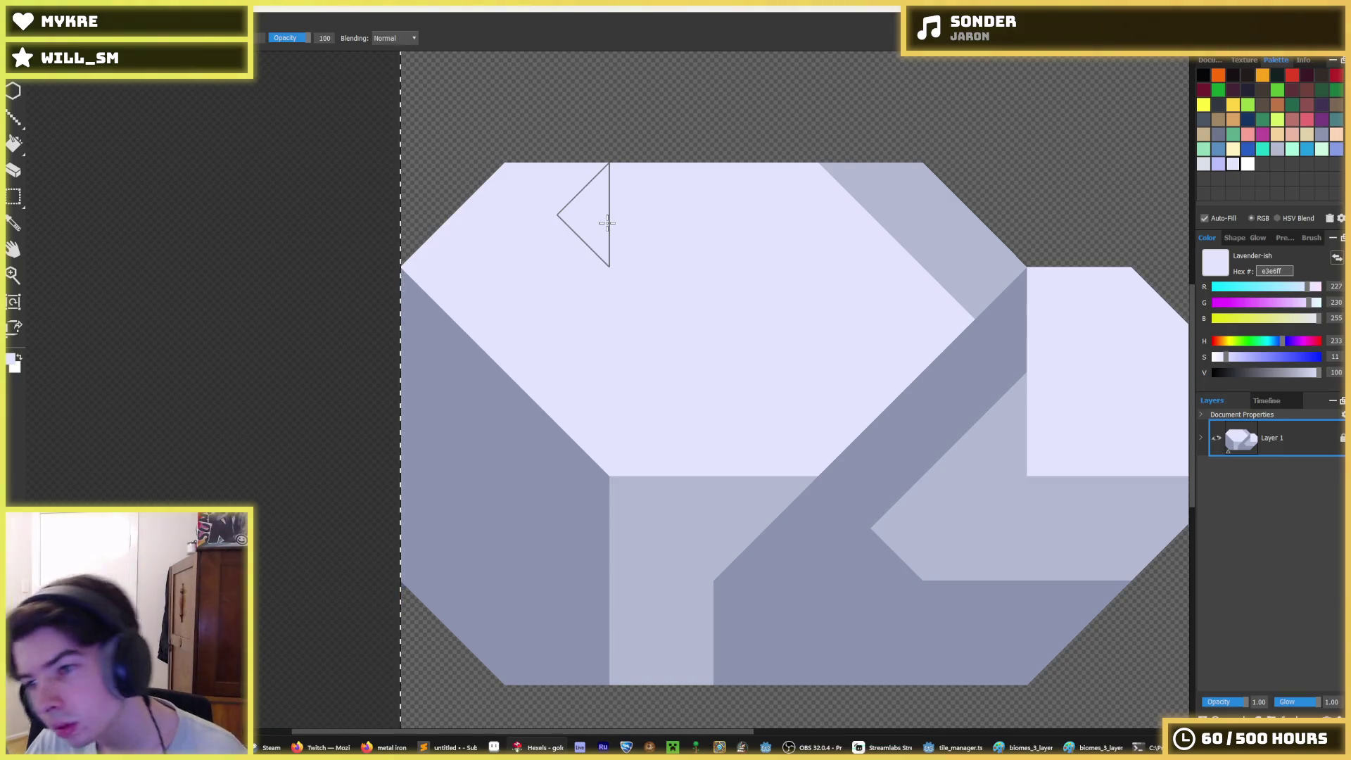
pyautogui.hotkey('ctrl', 'z')
pyautogui.hotkey('ctrl', 'z')
pyautogui.hotkey('ctrl', 'z')
pyautogui.hotkey('ctrl', 'z')
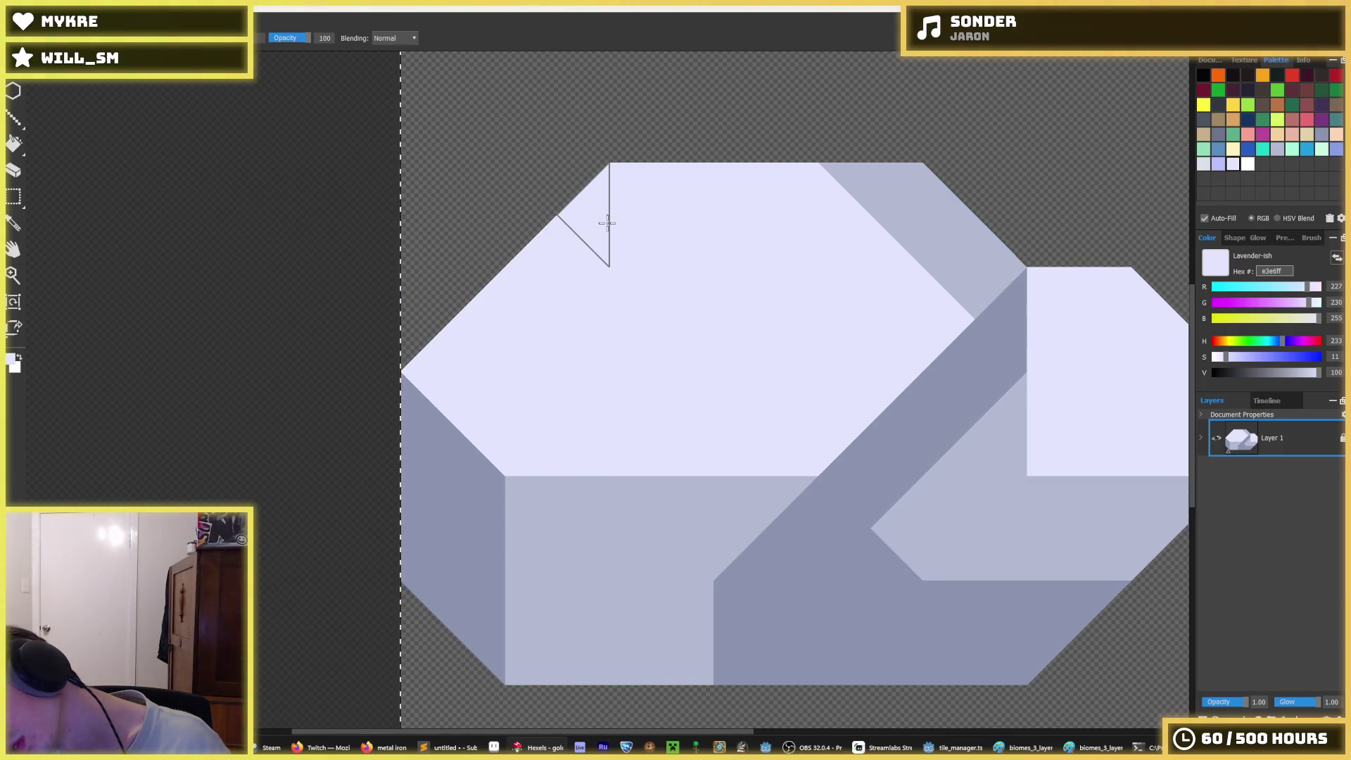
pyautogui.scroll(-2, 757, 486)
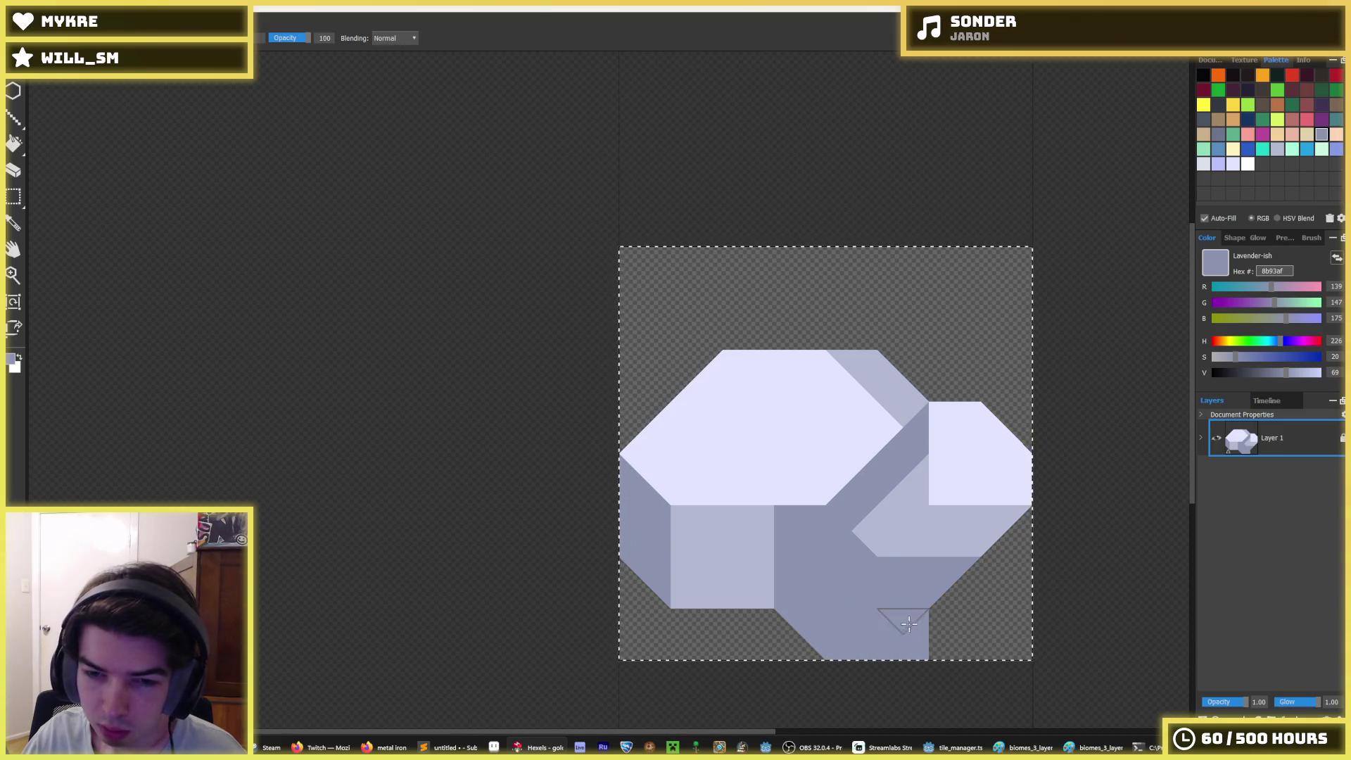
# - Paint the bottom spike's right half in the dark 8b93af shade
pyautogui.keyDown('alt'); pyautogui.click(776, 554); pyautogui.keyUp('alt')
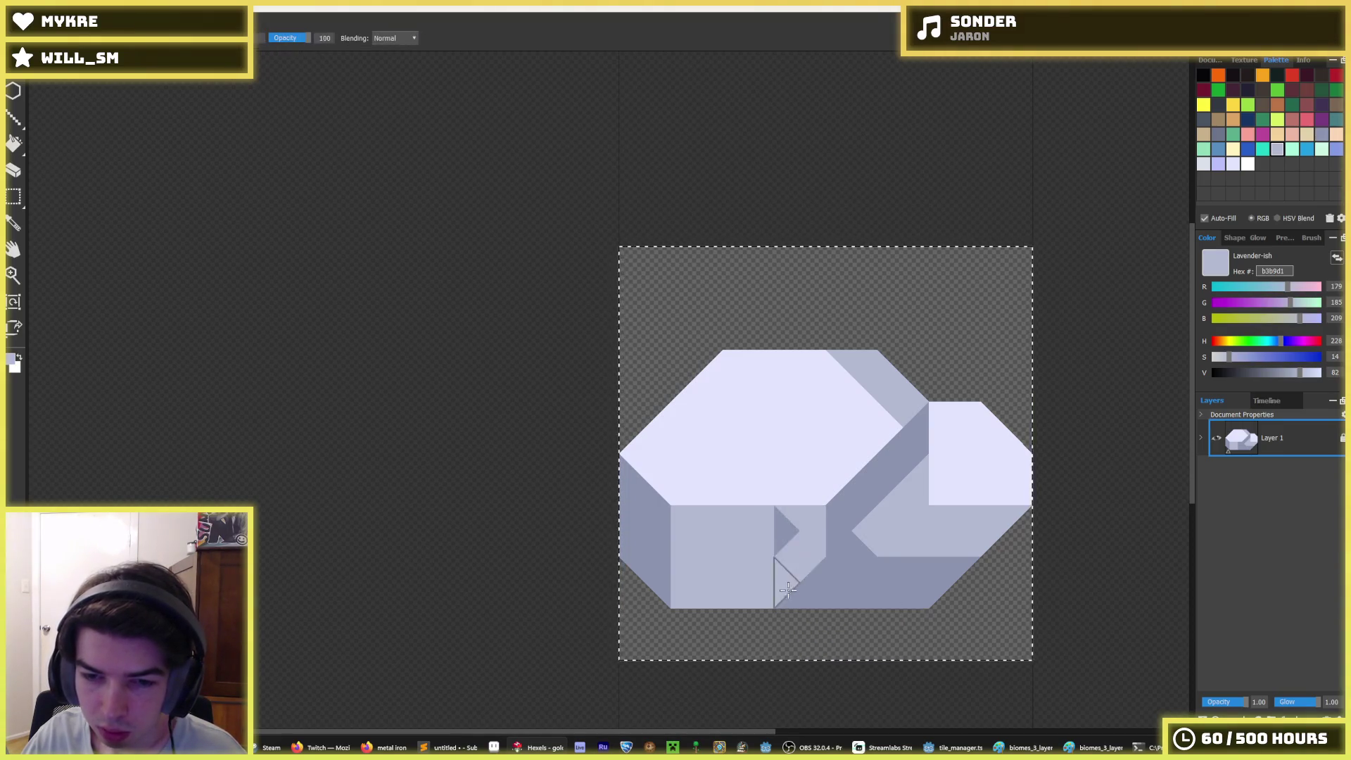
pyautogui.keyDown('alt'); pyautogui.click(827, 601); pyautogui.keyUp('alt')
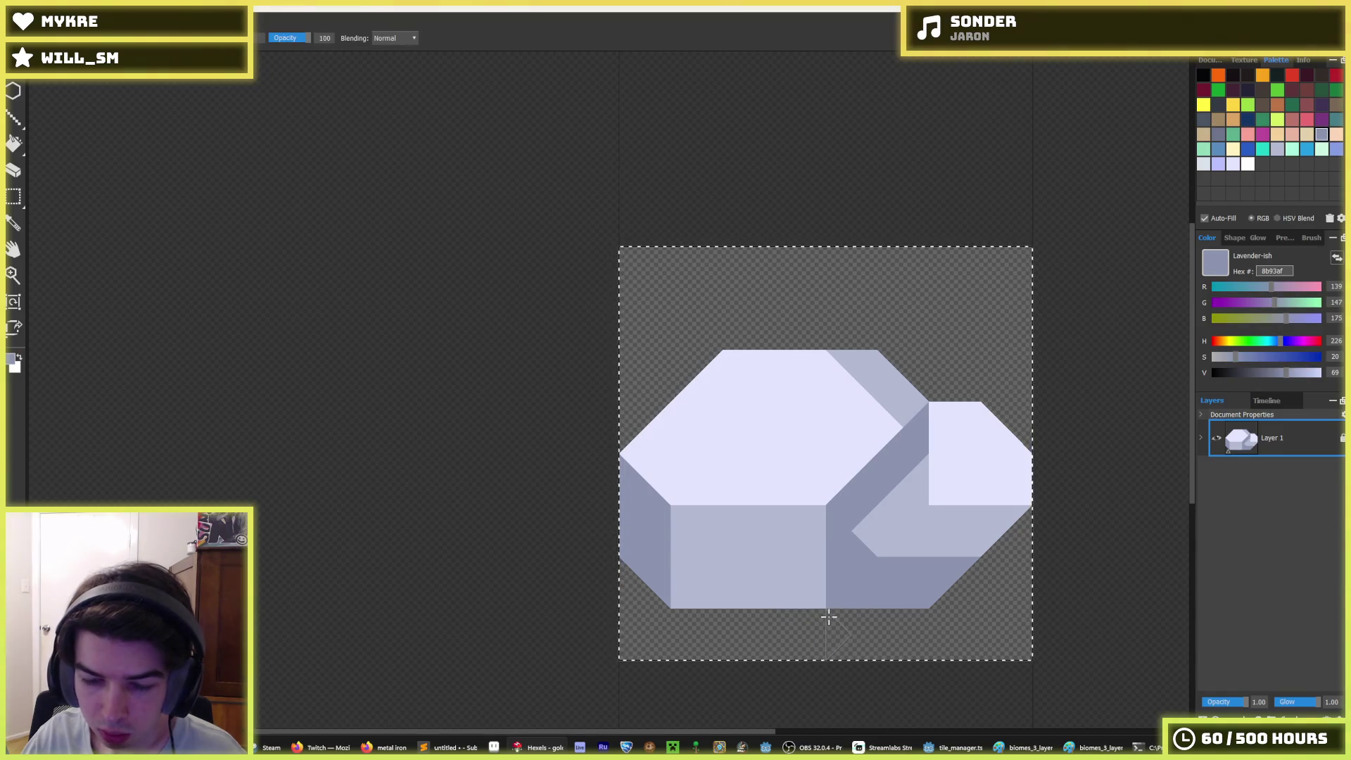
pyautogui.click(837, 624)
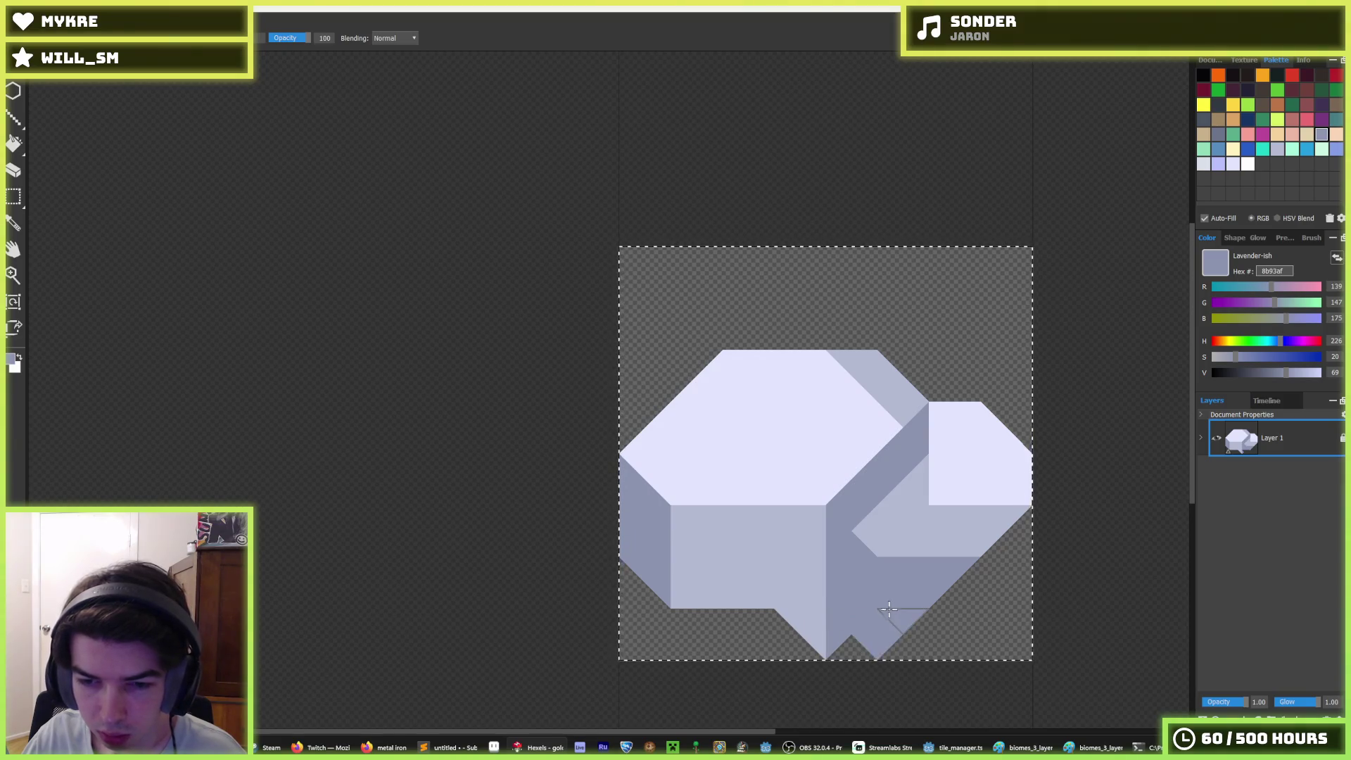
pyautogui.keyDown('alt'); pyautogui.click(783, 610); pyautogui.keyUp('alt')
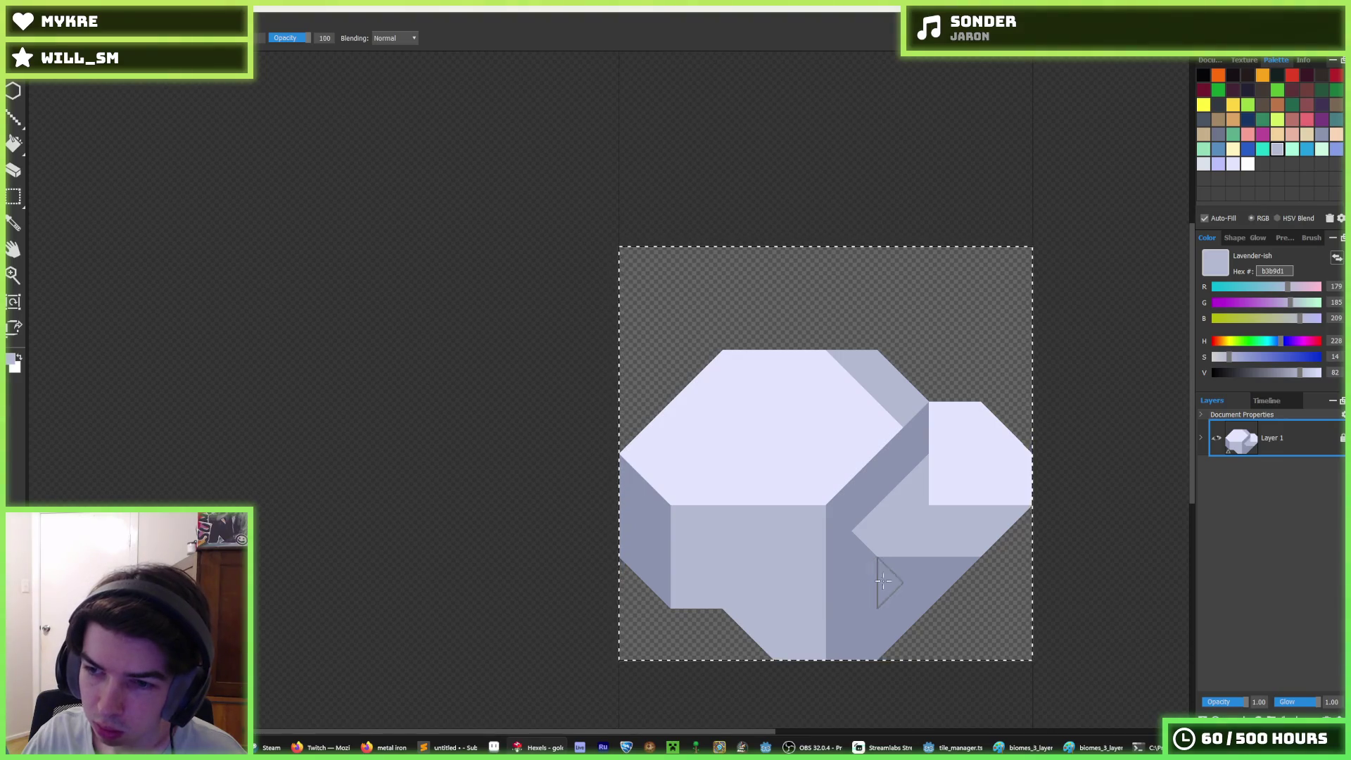
pyautogui.scroll(2, 872, 584)
pyautogui.scroll(-3, 835, 486)
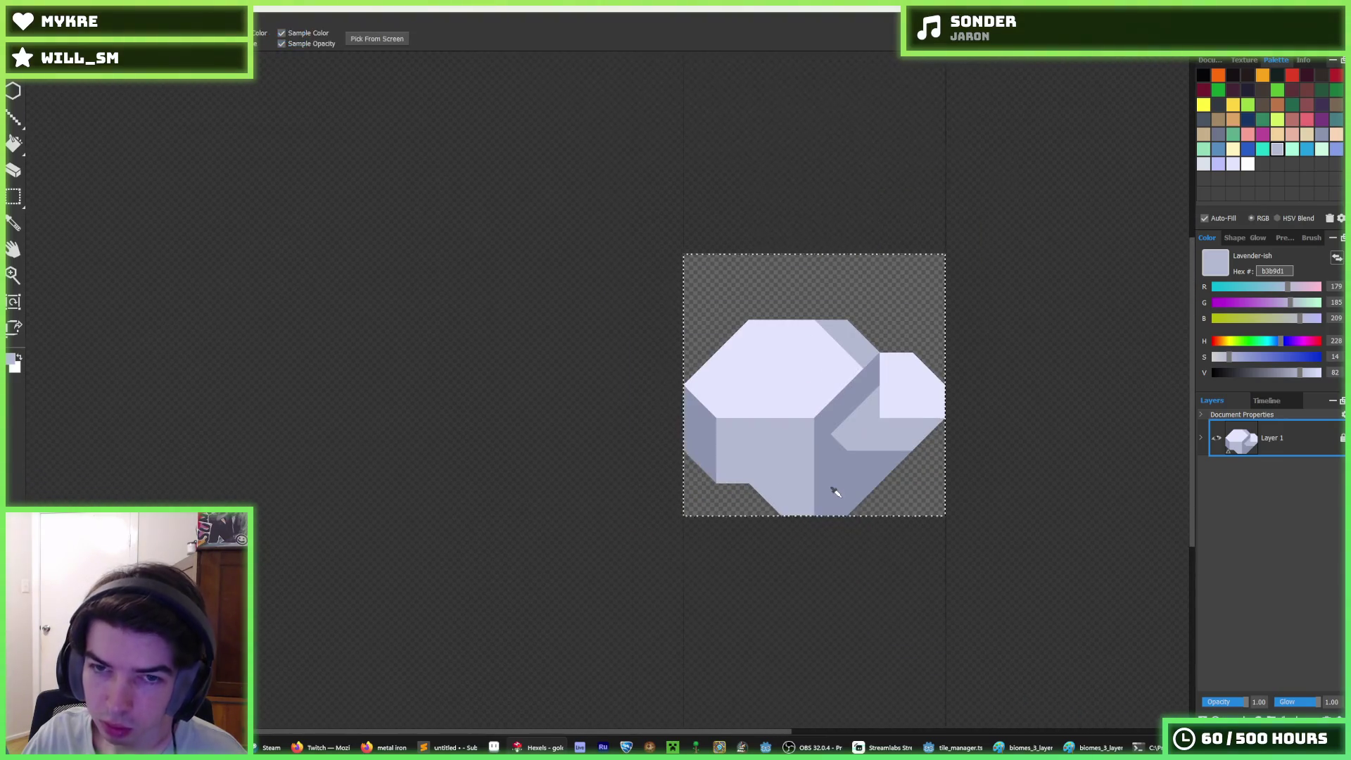
pyautogui.scroll(1, 830, 468)
pyautogui.scroll(1, 844, 464)
# - Erase the lavender spike below the front face
pyautogui.press('e')
pyautogui.moveTo(704, 500)
pyautogui.mouseDown()
pyautogui.moveTo(816, 509)
pyautogui.moveTo(847, 476)
pyautogui.moveTo(833, 474)
pyautogui.moveTo(881, 473)
pyautogui.moveTo(898, 492)
pyautogui.moveTo(925, 476)
pyautogui.mouseUp()
pyautogui.press('i')
pyautogui.click(851, 480)
pyautogui.press('e')
pyautogui.press('i')
pyautogui.scroll(-1, 823, 443)
pyautogui.scroll(1, 830, 434)
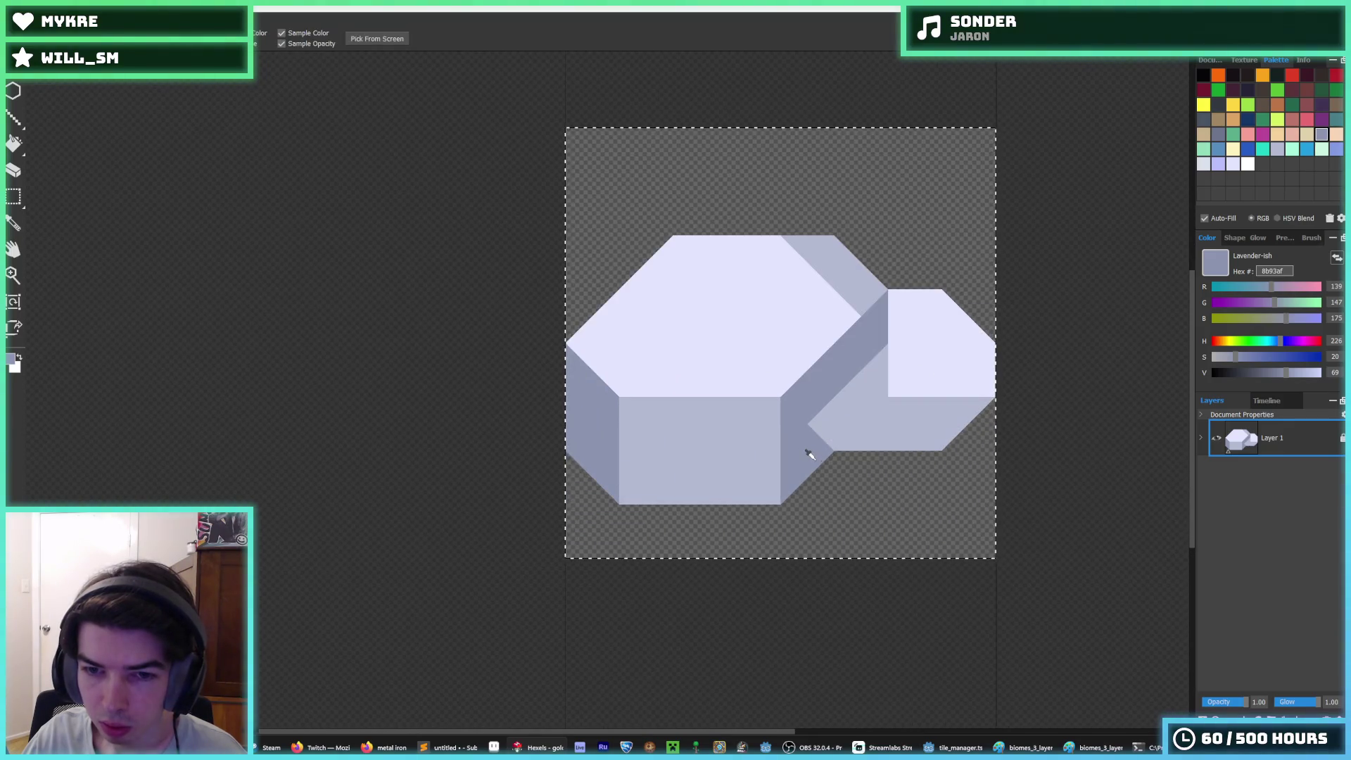
pyautogui.press('b')
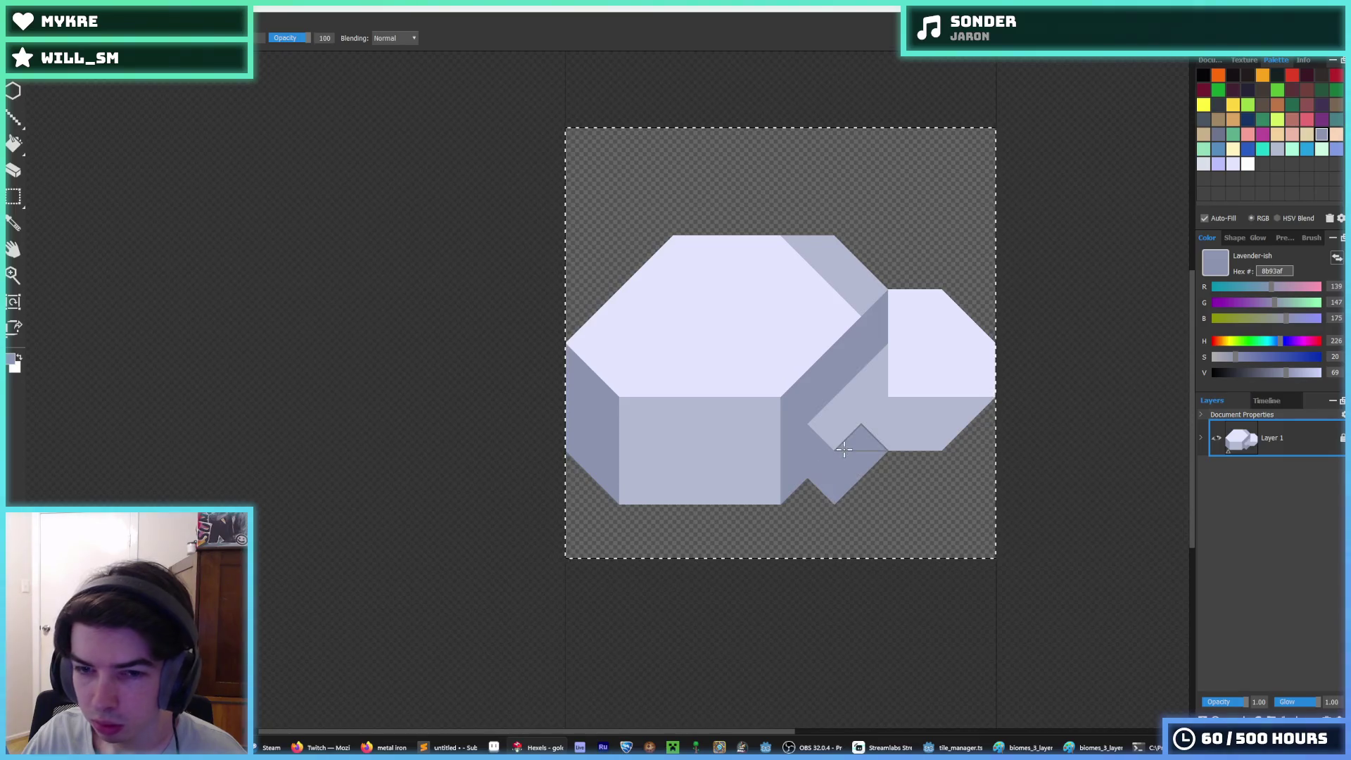
# - Lighten part of the dark diagonal strip with b3b9d1 and add a dark 8b93af triangle on the crease
pyautogui.keyDown('alt'); pyautogui.click(784, 470); pyautogui.keyUp('alt')
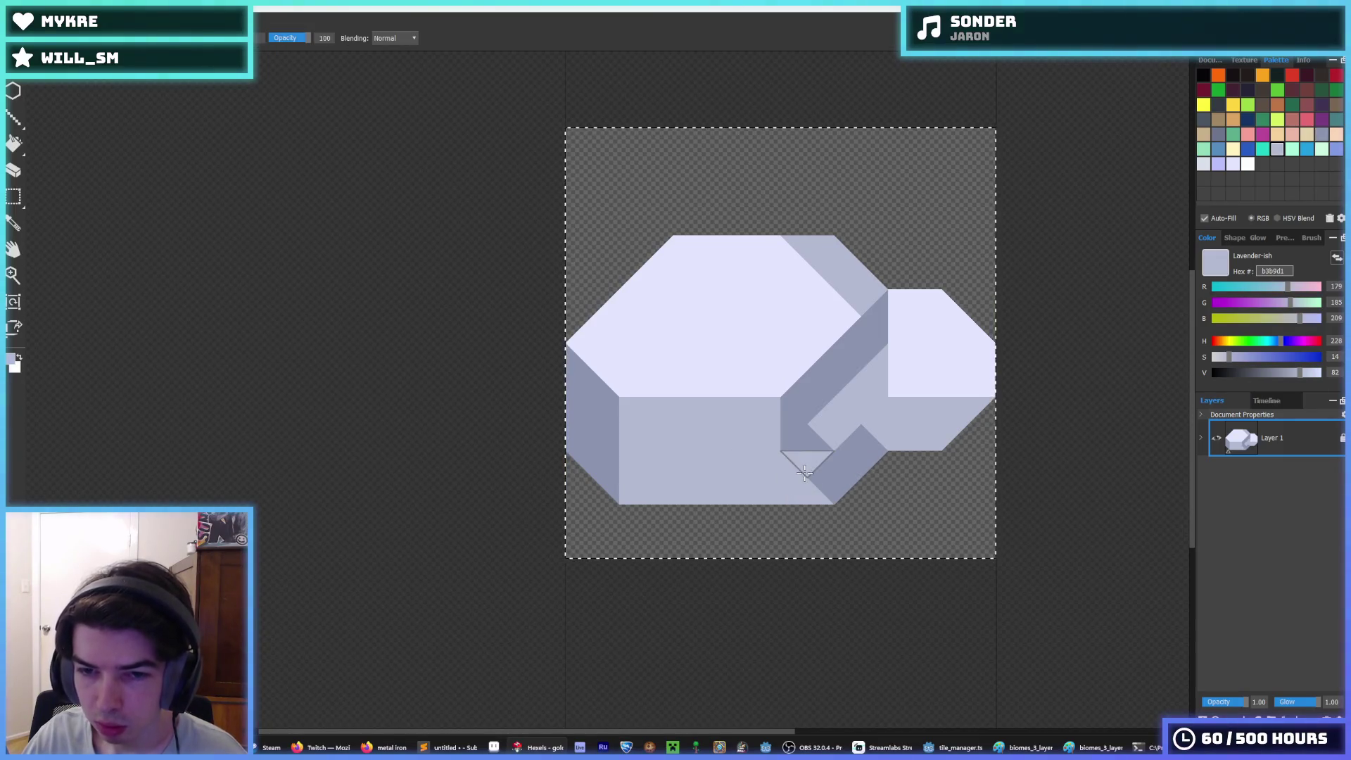
pyautogui.click(804, 473)
pyautogui.keyDown('alt'); pyautogui.click(829, 424); pyautogui.keyUp('alt')
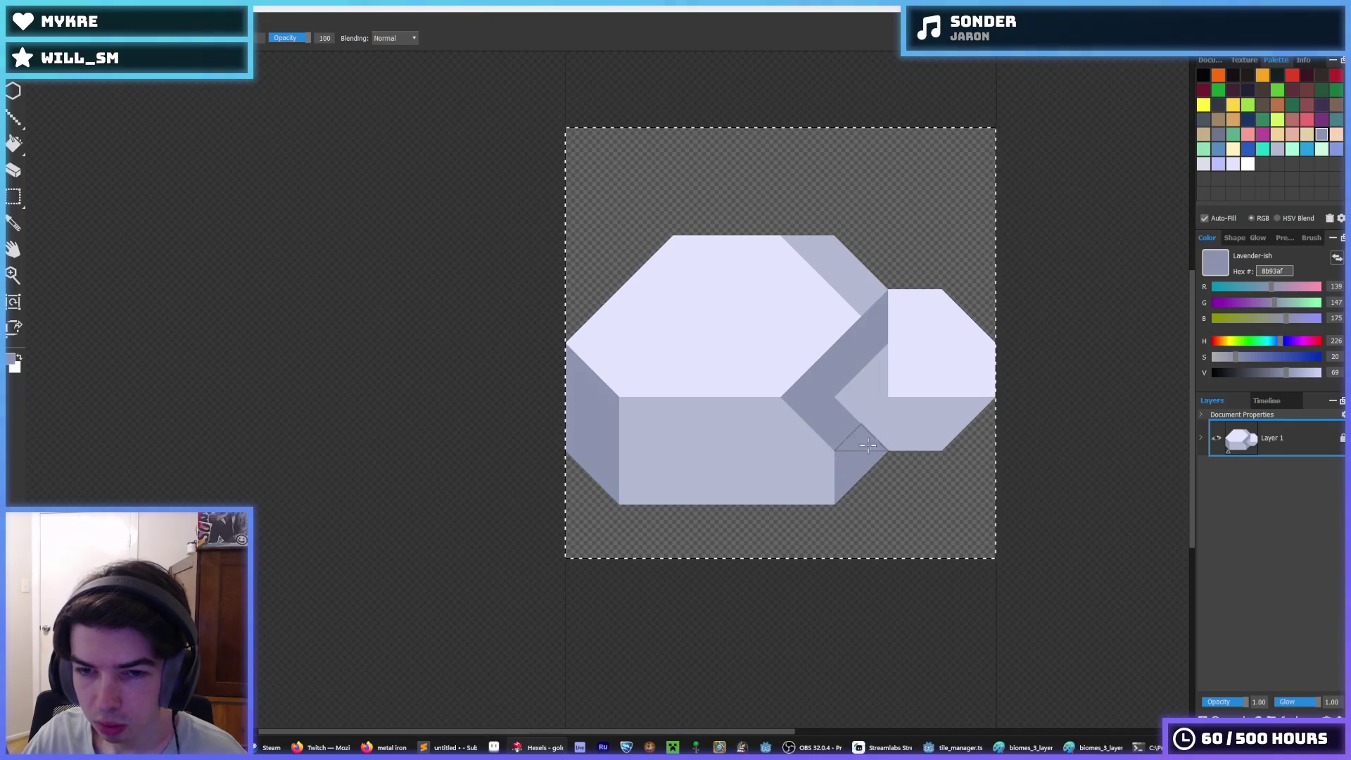
pyautogui.click(860, 396)
pyautogui.keyDown('alt'); pyautogui.click(862, 364); pyautogui.keyUp('alt')
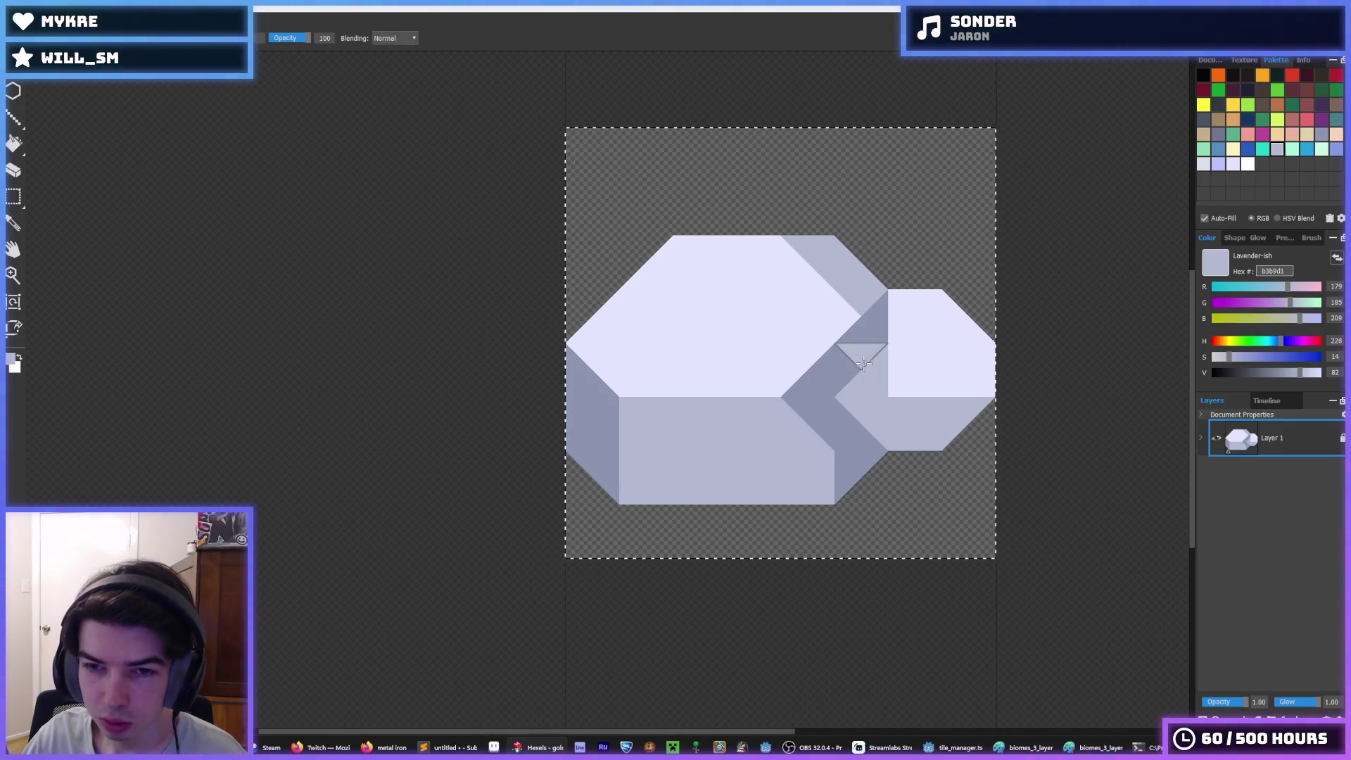
pyautogui.keyDown('alt'); pyautogui.click(809, 422); pyautogui.keyUp('alt')
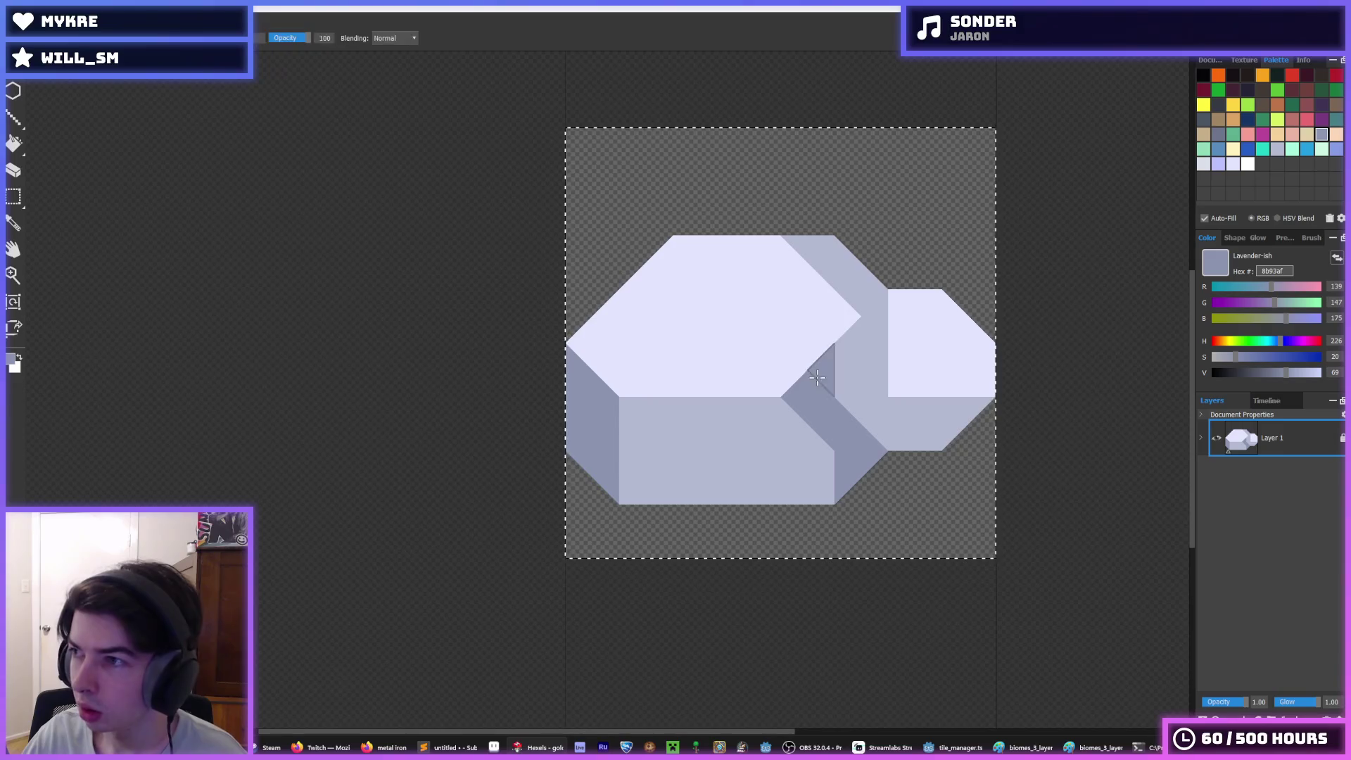
# - Paint a light notch into the top face's edge
pyautogui.moveTo(753, 346); pyautogui.dragTo(711, 401)
pyautogui.scroll(-1, 757, 413)
pyautogui.scroll(2, 787, 401)
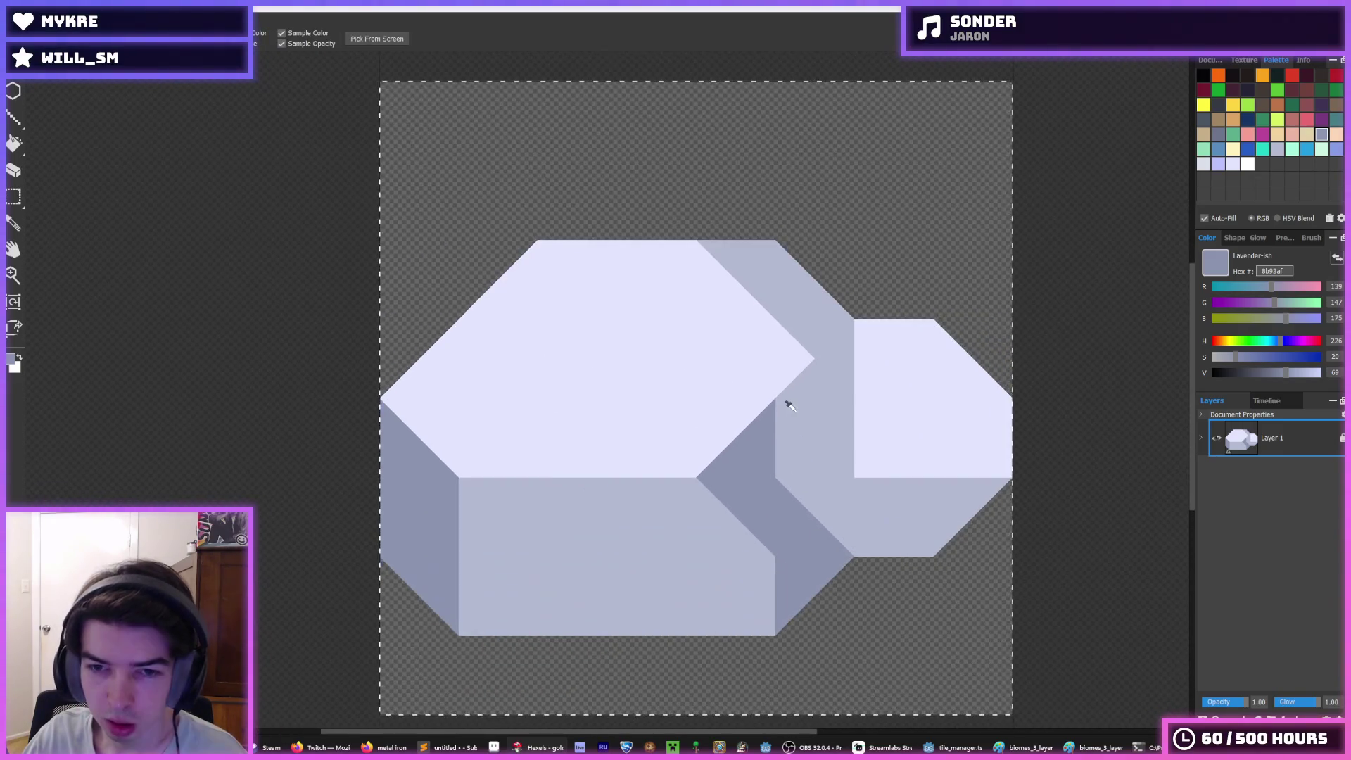
pyautogui.keyDown('alt'); pyautogui.click(787, 401); pyautogui.keyUp('alt')
pyautogui.click(763, 359)
pyautogui.keyDown('alt'); pyautogui.click(841, 527); pyautogui.keyUp('alt')
pyautogui.keyDown('alt'); pyautogui.click(906, 472); pyautogui.keyUp('alt')
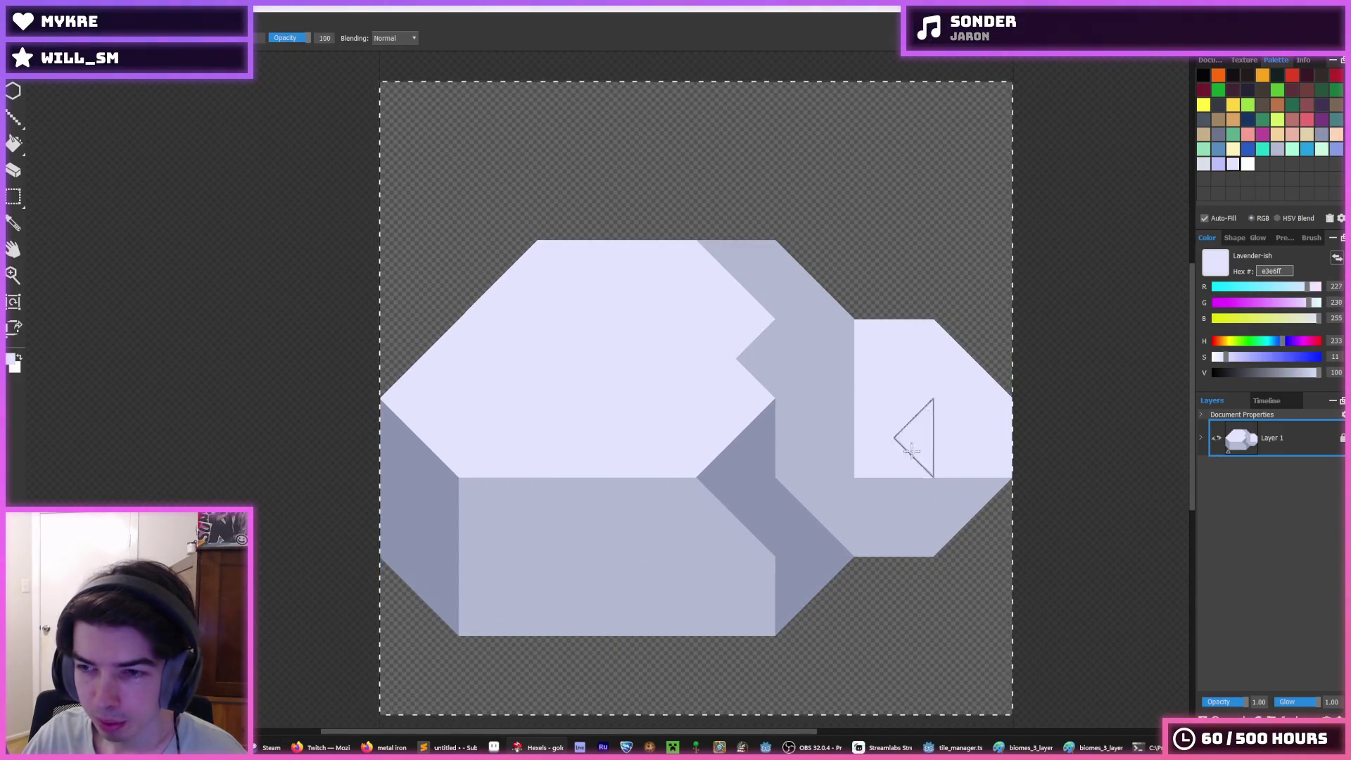
# - Fill the join with lavender and grey triangles and extend the right block's top leftward
pyautogui.moveTo(878, 425)
pyautogui.mouseDown()
pyautogui.moveTo(809, 359)
pyautogui.moveTo(753, 356)
pyautogui.mouseUp()
pyautogui.keyDown('alt'); pyautogui.click(735, 412); pyautogui.keyUp('alt')
pyautogui.moveTo(735, 412); pyautogui.dragTo(753, 308)
pyautogui.keyDown('alt'); pyautogui.click(849, 361); pyautogui.keyUp('alt')
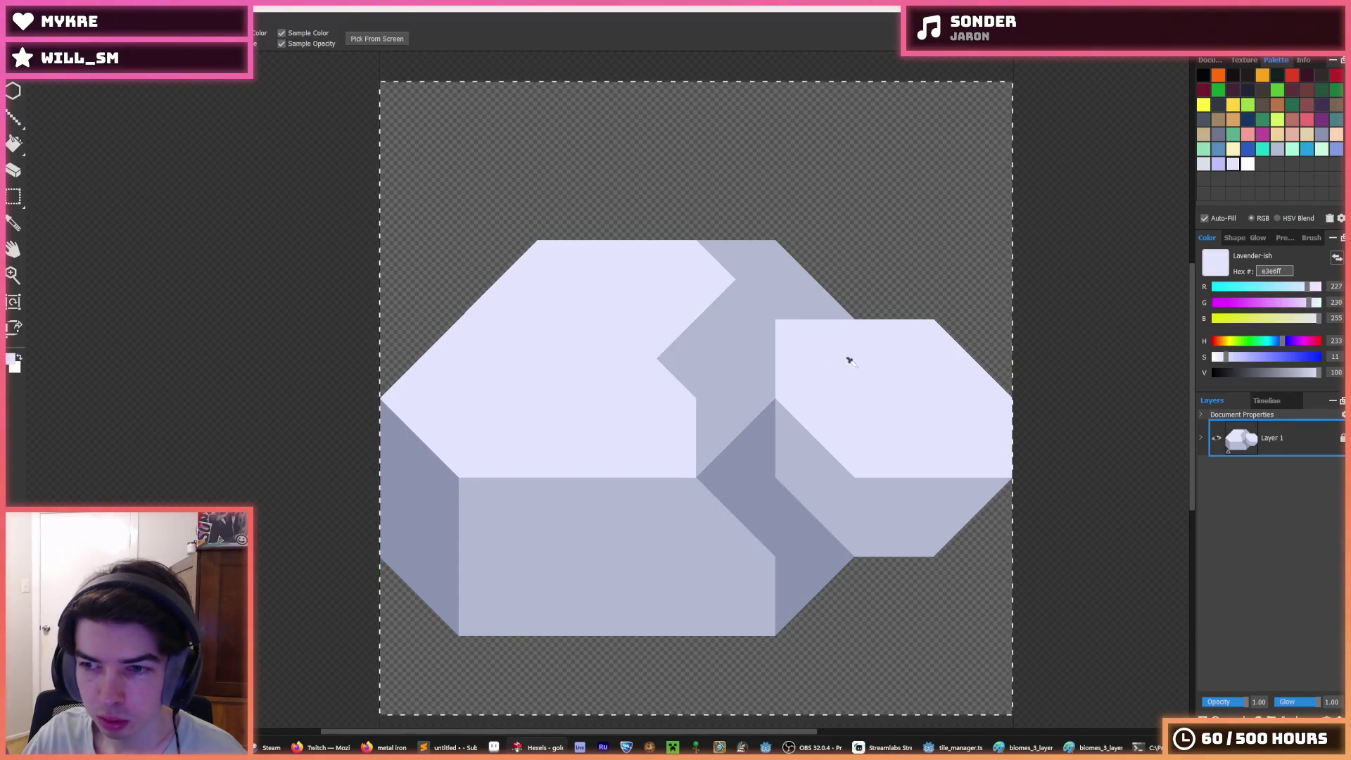
pyautogui.moveTo(745, 362); pyautogui.dragTo(790, 313)
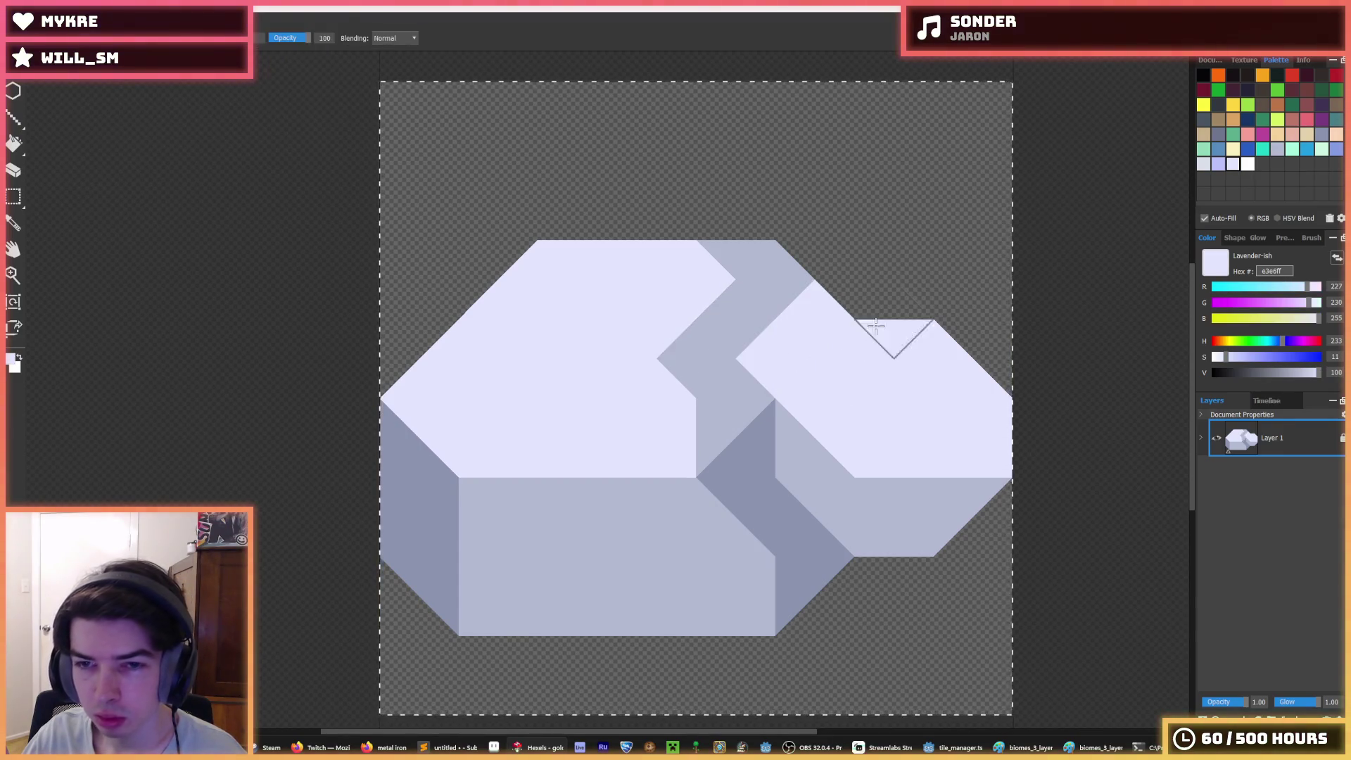
# - Undo the stray lavender peak, erase the top-edge grey slope, and repaint the notch lavender
pyautogui.moveTo(875, 326); pyautogui.dragTo(898, 327)
pyautogui.hotkey('ctrl', 'z')
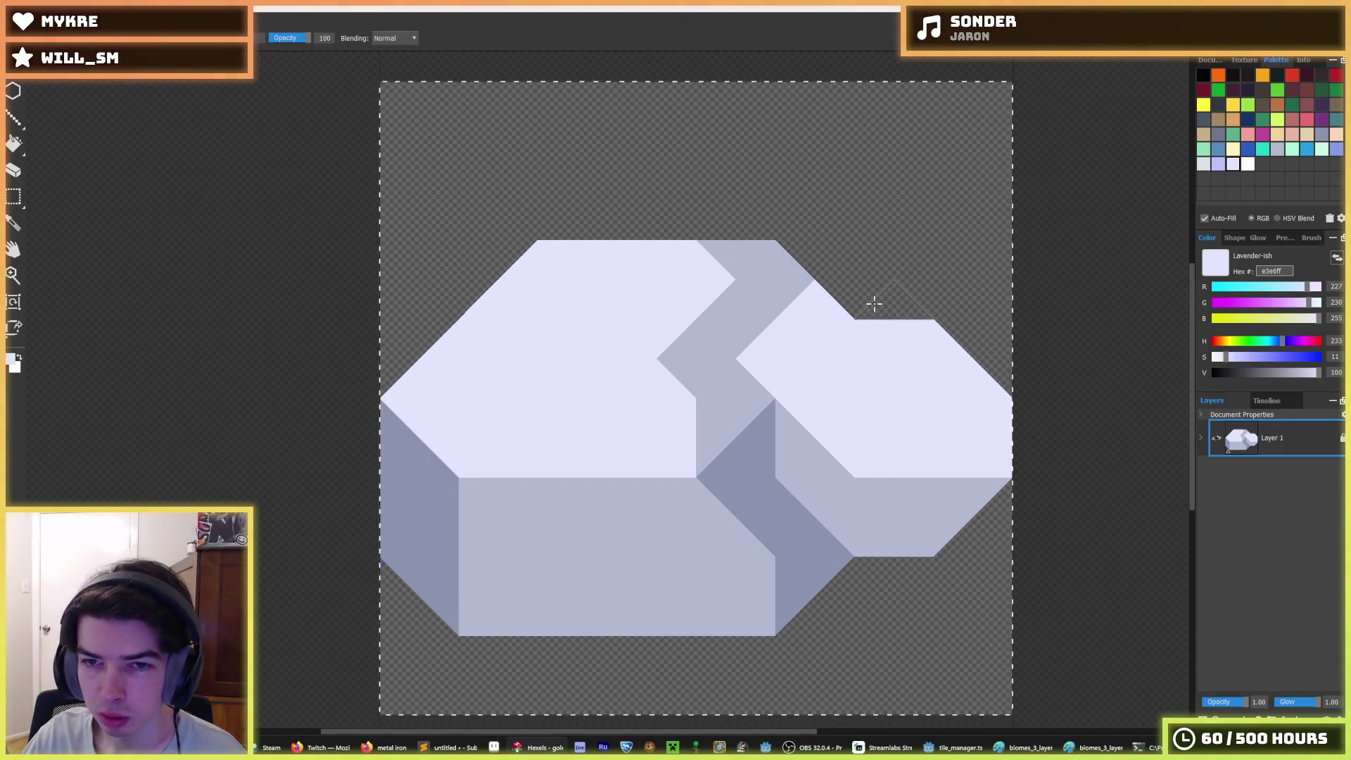
pyautogui.press('e')
pyautogui.moveTo(796, 274); pyautogui.dragTo(789, 267)
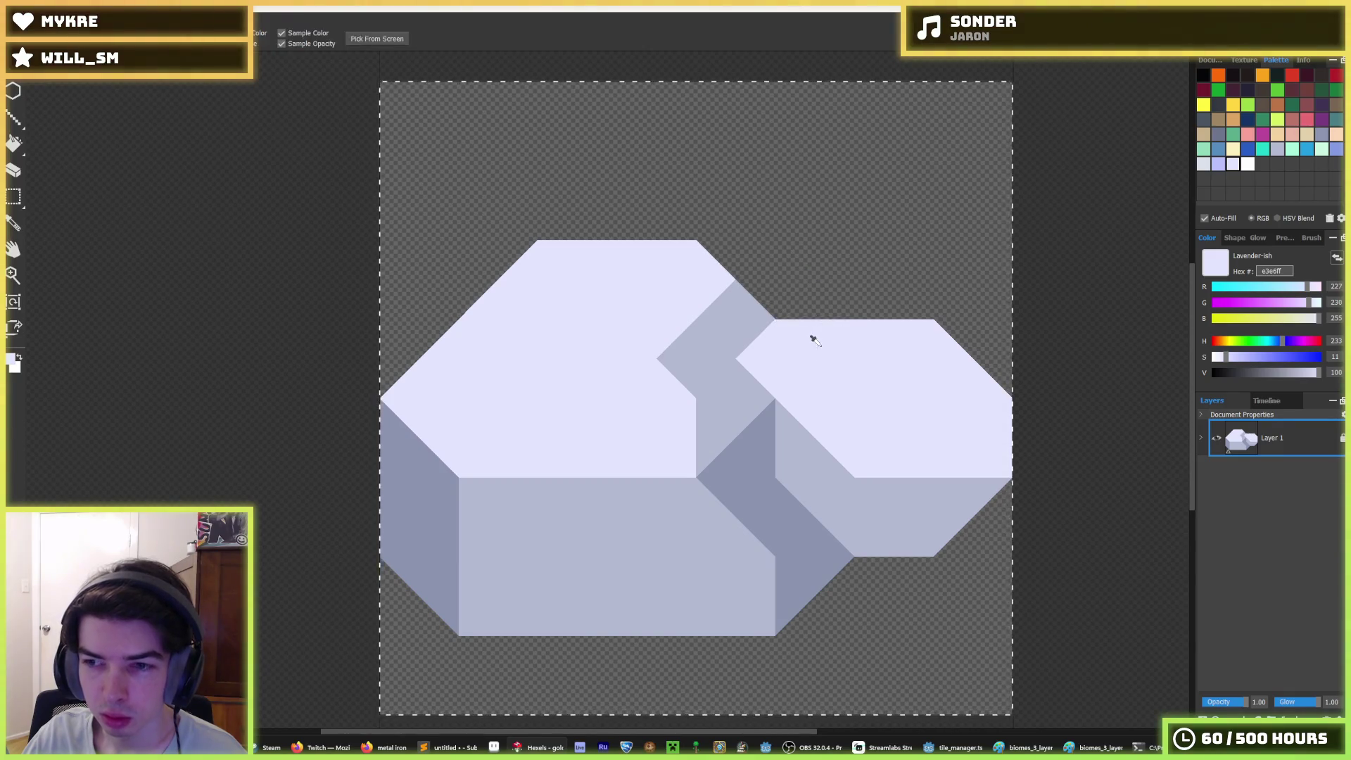
pyautogui.scroll(1, 851, 334)
pyautogui.moveTo(913, 310)
pyautogui.mouseDown()
pyautogui.moveTo(753, 268)
pyautogui.moveTo(859, 310)
pyautogui.mouseUp()
pyautogui.press('i')
pyautogui.scroll(-5, 868, 330)
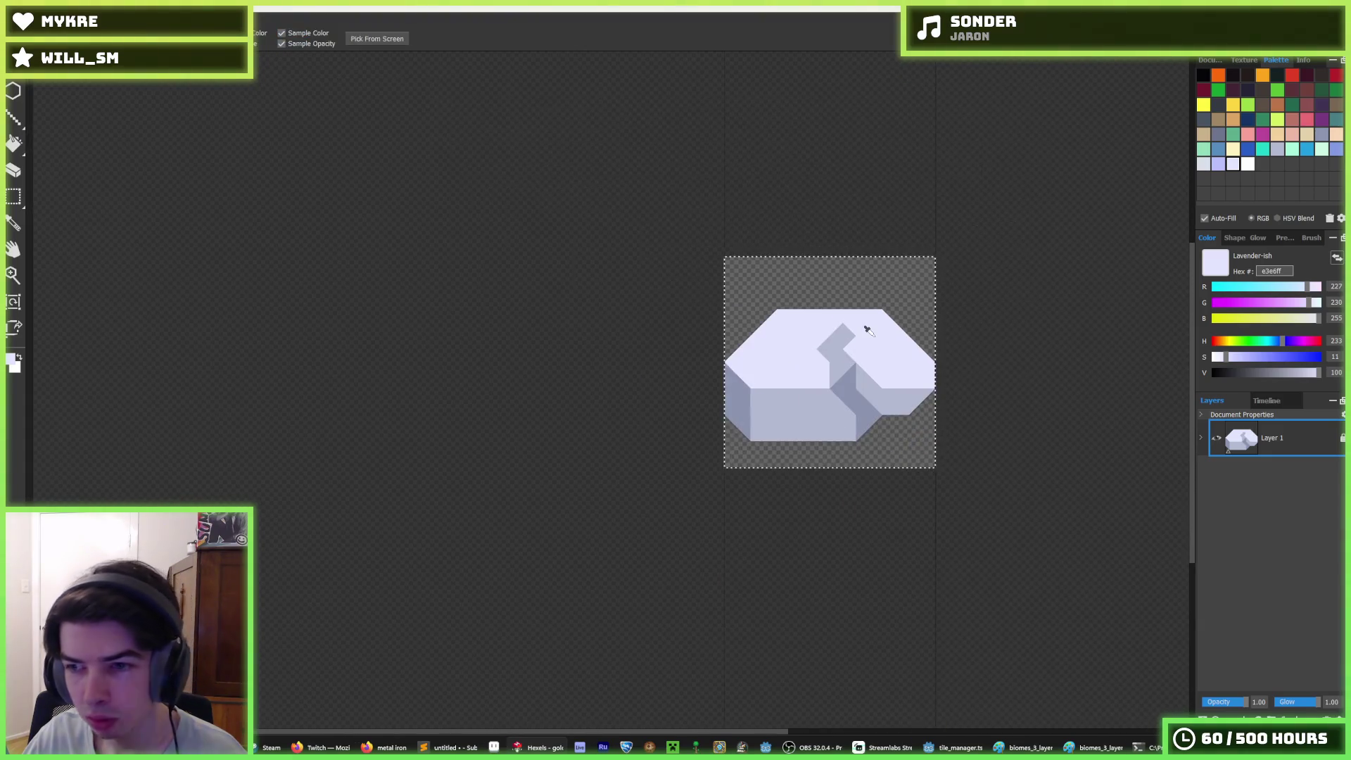
# - Paint grey triangles around the notch and undo the lavender peaks above the top edge
pyautogui.scroll(5, 875, 322)
pyautogui.click(777, 330)
pyautogui.press('b')
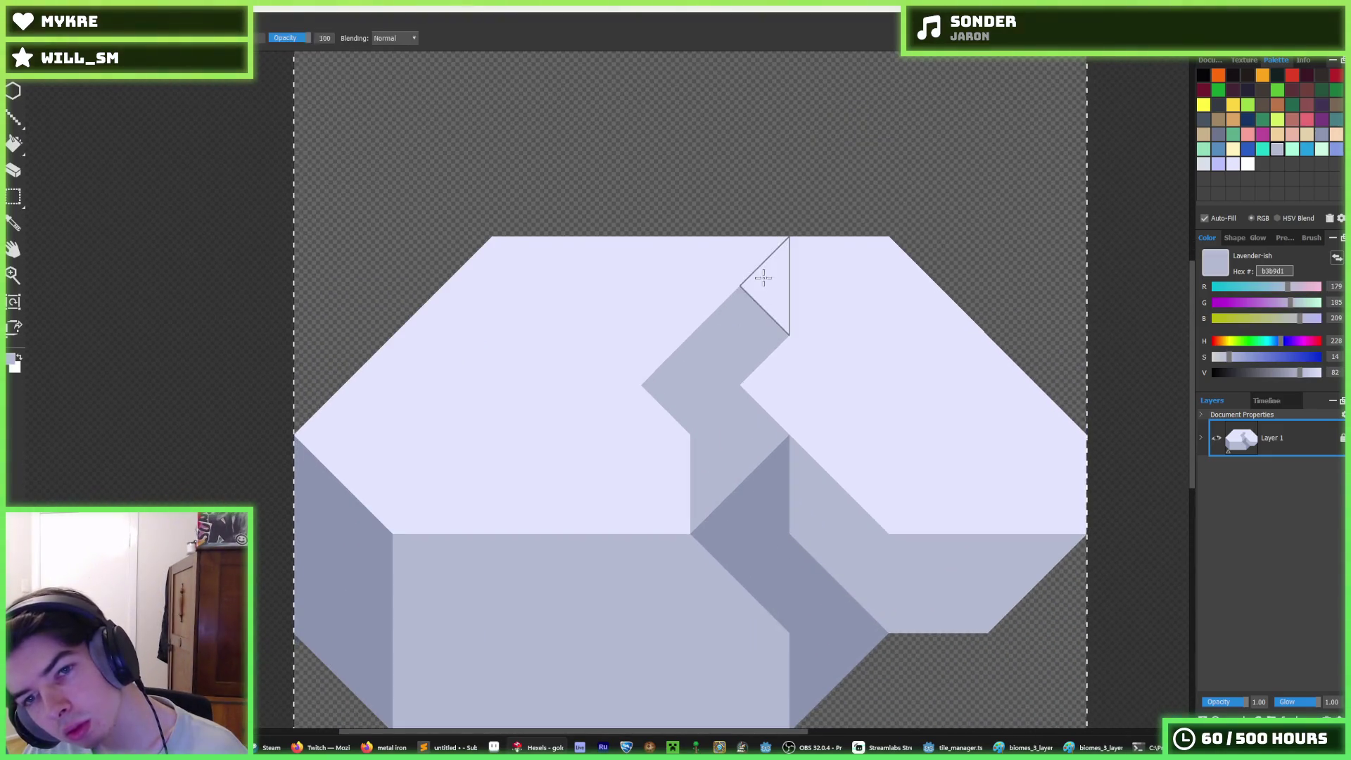
pyautogui.moveTo(756, 304); pyautogui.dragTo(732, 268)
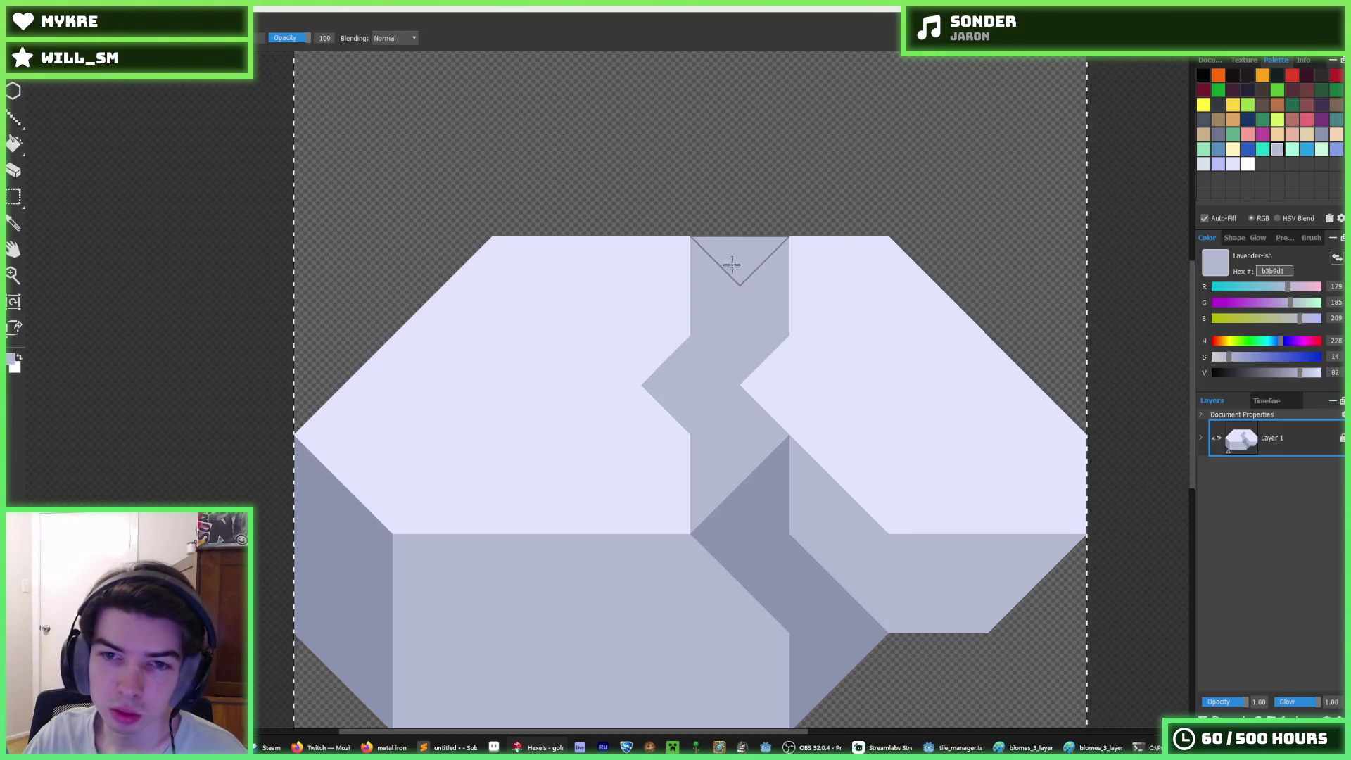
pyautogui.press('i')
pyautogui.click(832, 265)
pyautogui.press('b')
pyautogui.moveTo(832, 265)
pyautogui.mouseDown()
pyautogui.moveTo(745, 211)
pyautogui.moveTo(679, 196)
pyautogui.moveTo(638, 241)
pyautogui.mouseUp()
pyautogui.hotkey('ctrl', 'z')
pyautogui.hotkey('ctrl', 'z')
pyautogui.hotkey('ctrl', 'z')
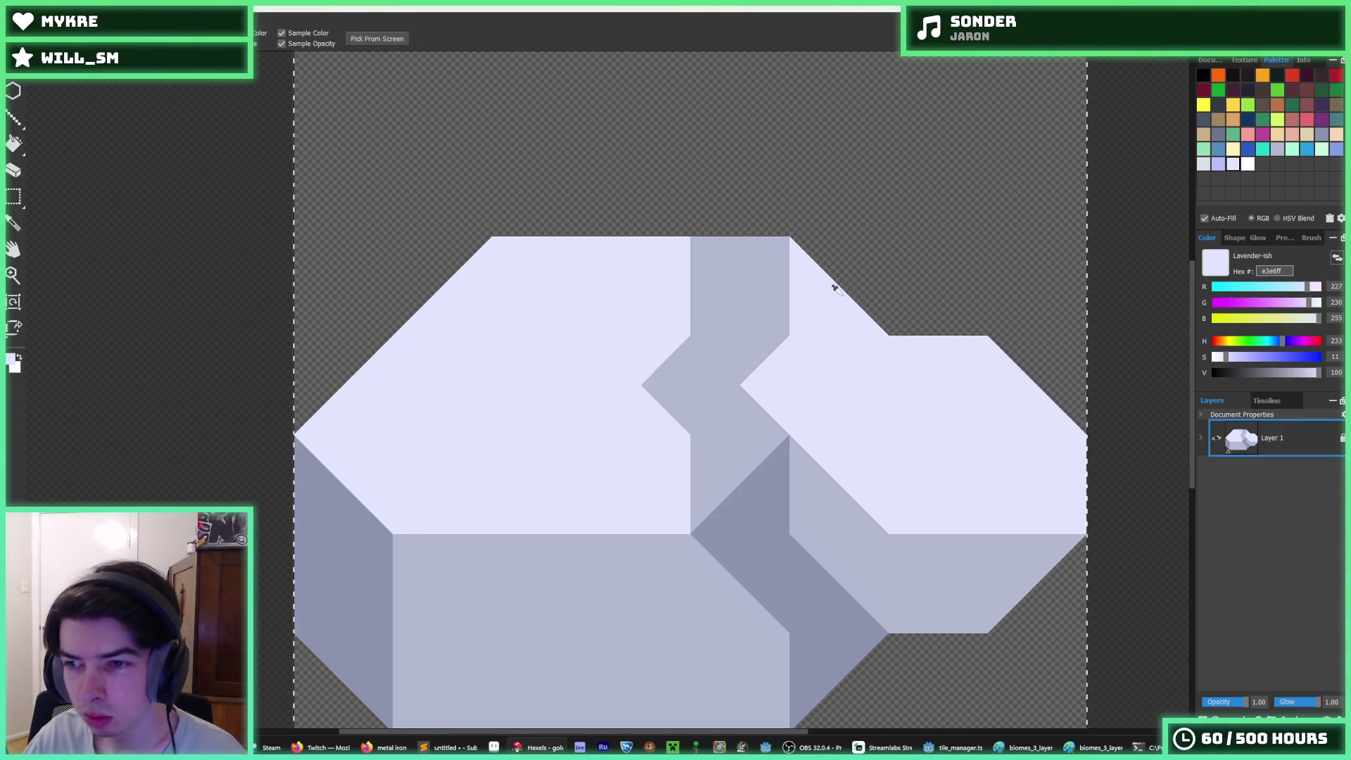
# - Run grey along the right hexagon's upper-left edge and fill the notch and grey column with lavender
pyautogui.click(754, 318)
pyautogui.press('b')
pyautogui.moveTo(809, 338); pyautogui.dragTo(866, 357)
pyautogui.press('x')
pyautogui.moveTo(830, 281)
pyautogui.mouseDown()
pyautogui.moveTo(732, 262)
pyautogui.moveTo(639, 414)
pyautogui.mouseUp()
pyautogui.moveTo(732, 392)
pyautogui.mouseDown()
pyautogui.moveTo(693, 479)
pyautogui.moveTo(689, 457)
pyautogui.moveTo(654, 438)
pyautogui.moveTo(664, 483)
pyautogui.mouseUp()
pyautogui.click(763, 387)
pyautogui.press('b')
pyautogui.press('x')
pyautogui.press('i')
pyautogui.scroll(-4, 703, 401)
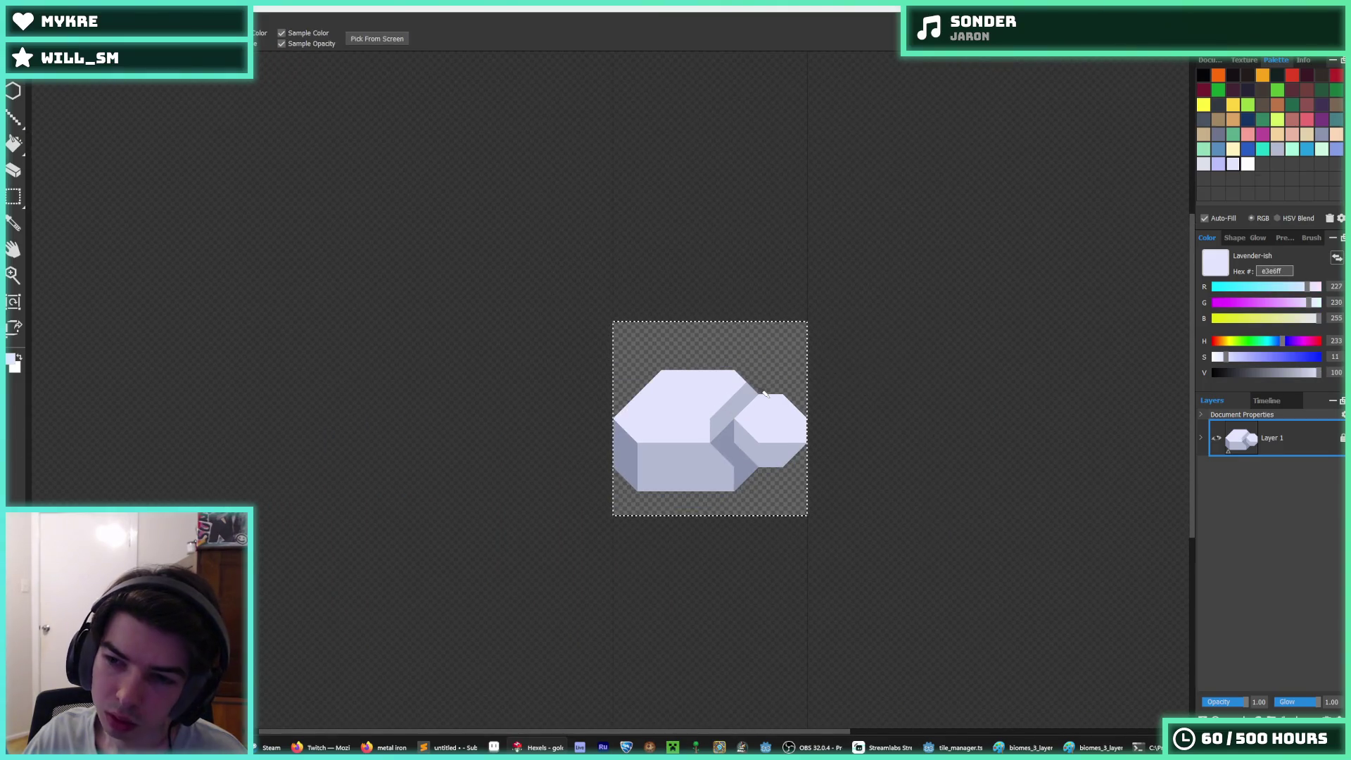
# - Paint the triangle above the right box grey, its left edge lavender, and its lower part grey
pyautogui.scroll(1, 765, 393)
pyautogui.scroll(3, 765, 393)
pyautogui.press('b')
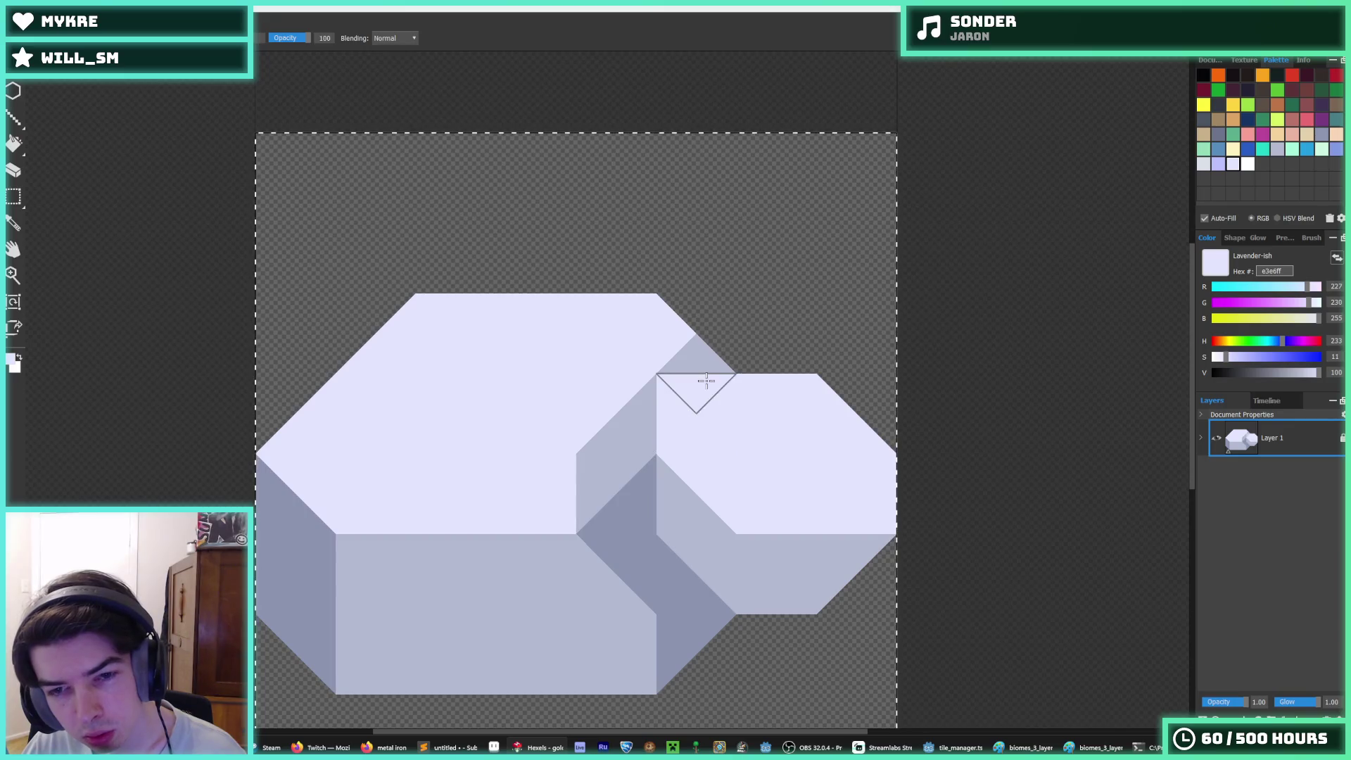
pyautogui.click(703, 364)
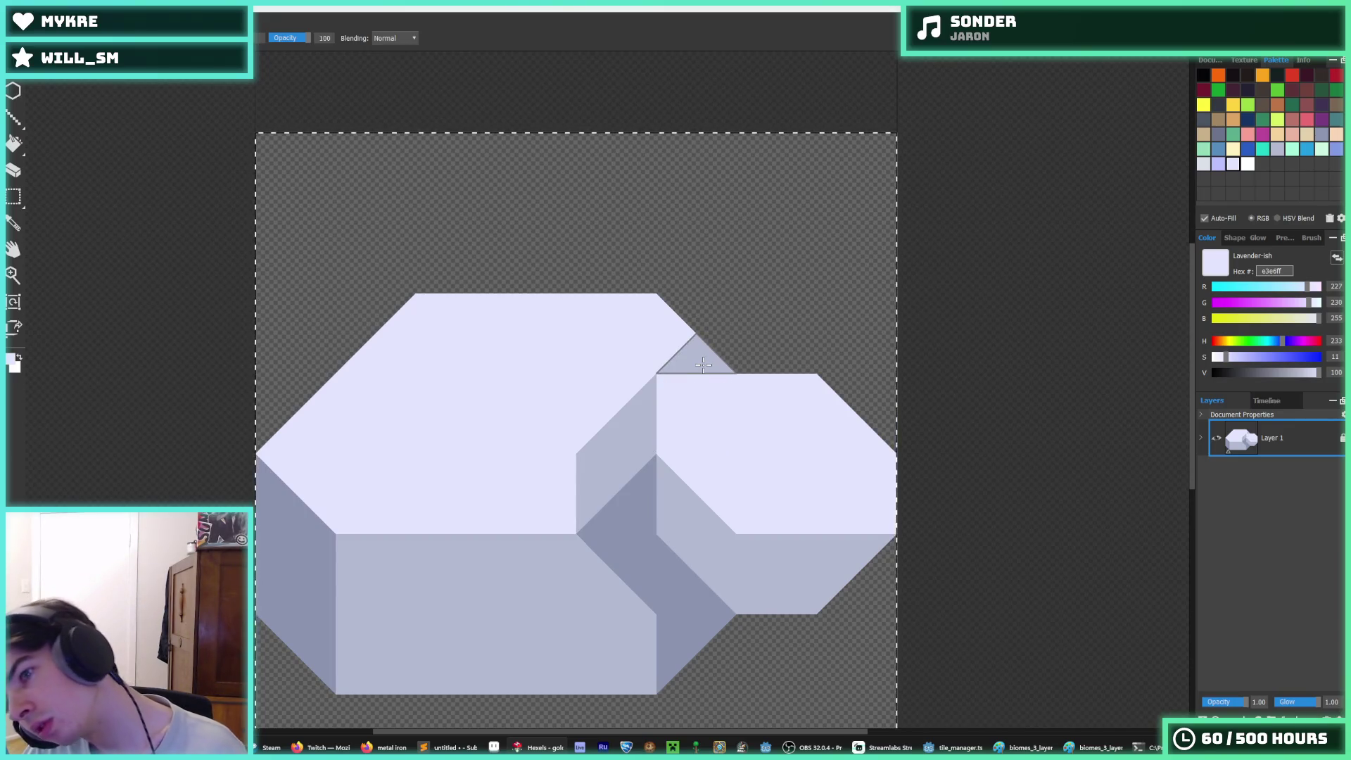
pyautogui.scroll(-4, 702, 364)
pyautogui.scroll(4, 684, 391)
pyautogui.moveTo(687, 411)
pyautogui.mouseDown()
pyautogui.moveTo(692, 433)
pyautogui.moveTo(746, 404)
pyautogui.moveTo(736, 477)
pyautogui.moveTo(702, 474)
pyautogui.moveTo(767, 401)
pyautogui.moveTo(810, 401)
pyautogui.moveTo(739, 451)
pyautogui.moveTo(778, 436)
pyautogui.moveTo(773, 408)
pyautogui.moveTo(866, 383)
pyautogui.mouseUp()
pyautogui.keyDown('alt'); pyautogui.click(808, 429); pyautogui.keyUp('alt')
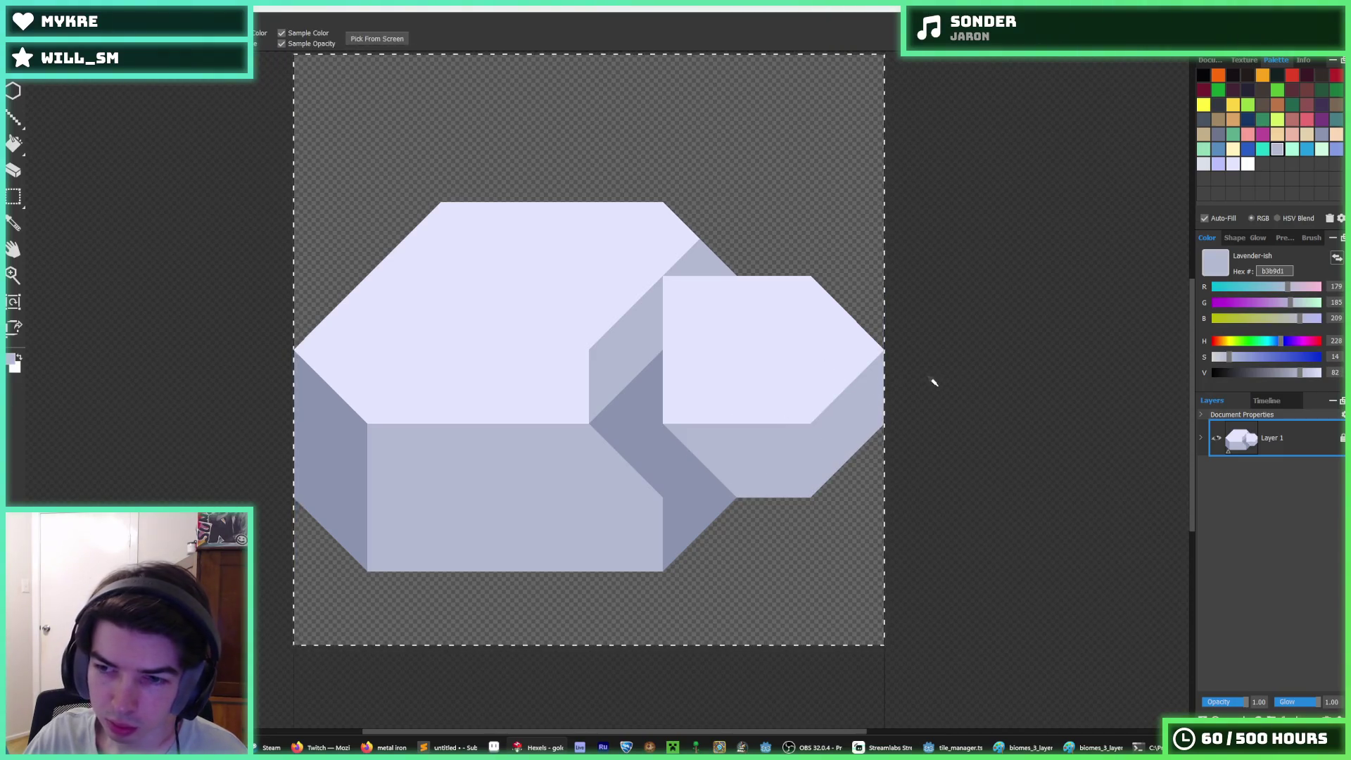
# - Paint the right box's lower-right face in the darkest shade from the dark band
pyautogui.scroll(-5, 865, 371)
pyautogui.scroll(5, 819, 376)
pyautogui.keyDown('alt'); pyautogui.click(745, 469); pyautogui.keyUp('alt')
pyautogui.moveTo(936, 391)
pyautogui.mouseDown()
pyautogui.moveTo(950, 408)
pyautogui.moveTo(935, 437)
pyautogui.moveTo(887, 443)
pyautogui.mouseUp()
pyautogui.scroll(-3, 816, 414)
pyautogui.scroll(6, 792, 401)
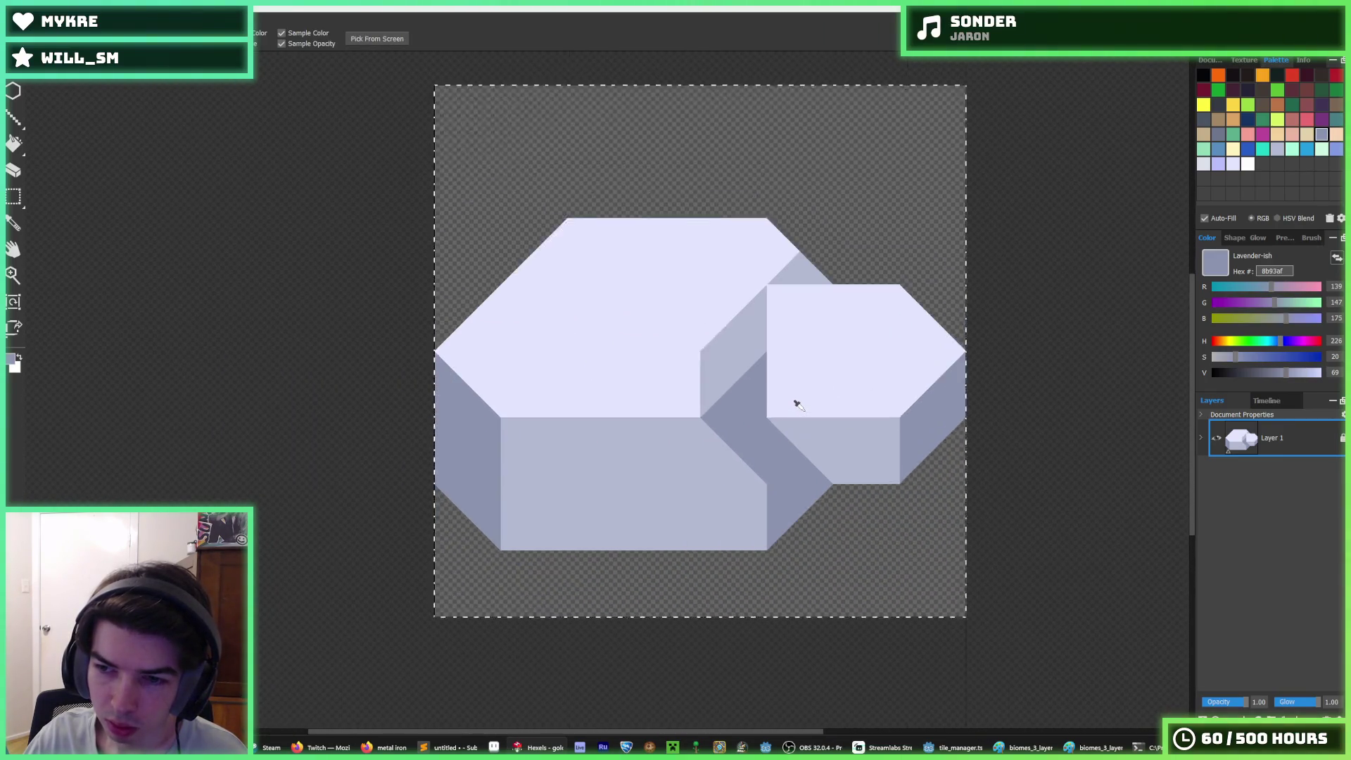
pyautogui.scroll(-5, 772, 446)
pyautogui.scroll(3, 763, 476)
pyautogui.scroll(-4, 804, 479)
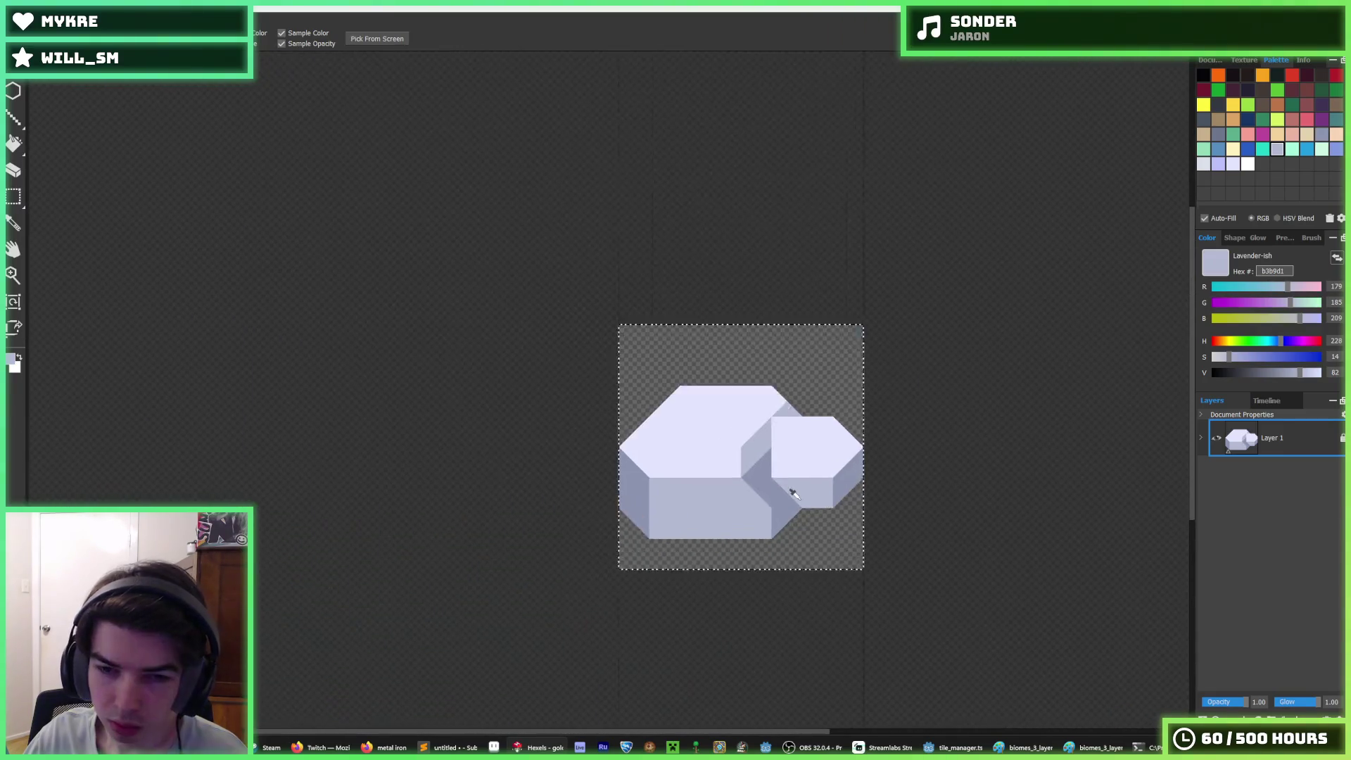
pyautogui.scroll(3, 787, 452)
# - Move the selected lower join region so the right block sits lower and forward
pyautogui.keyDown('alt'); pyautogui.click(805, 471); pyautogui.keyUp('alt')
pyautogui.scroll(2, 761, 536)
pyautogui.scroll(-2, 679, 522)
pyautogui.moveTo(790, 578)
pyautogui.mouseDown()
pyautogui.moveTo(732, 514)
pyautogui.moveTo(809, 485)
pyautogui.moveTo(665, 469)
pyautogui.moveTo(778, 467)
pyautogui.moveTo(837, 496)
pyautogui.mouseUp()
# - Paint a diagonal grey notch into the top face, with light lavender over its upper part
pyautogui.press('b')
pyautogui.keyDown('alt'); pyautogui.click(766, 401); pyautogui.keyUp('alt')
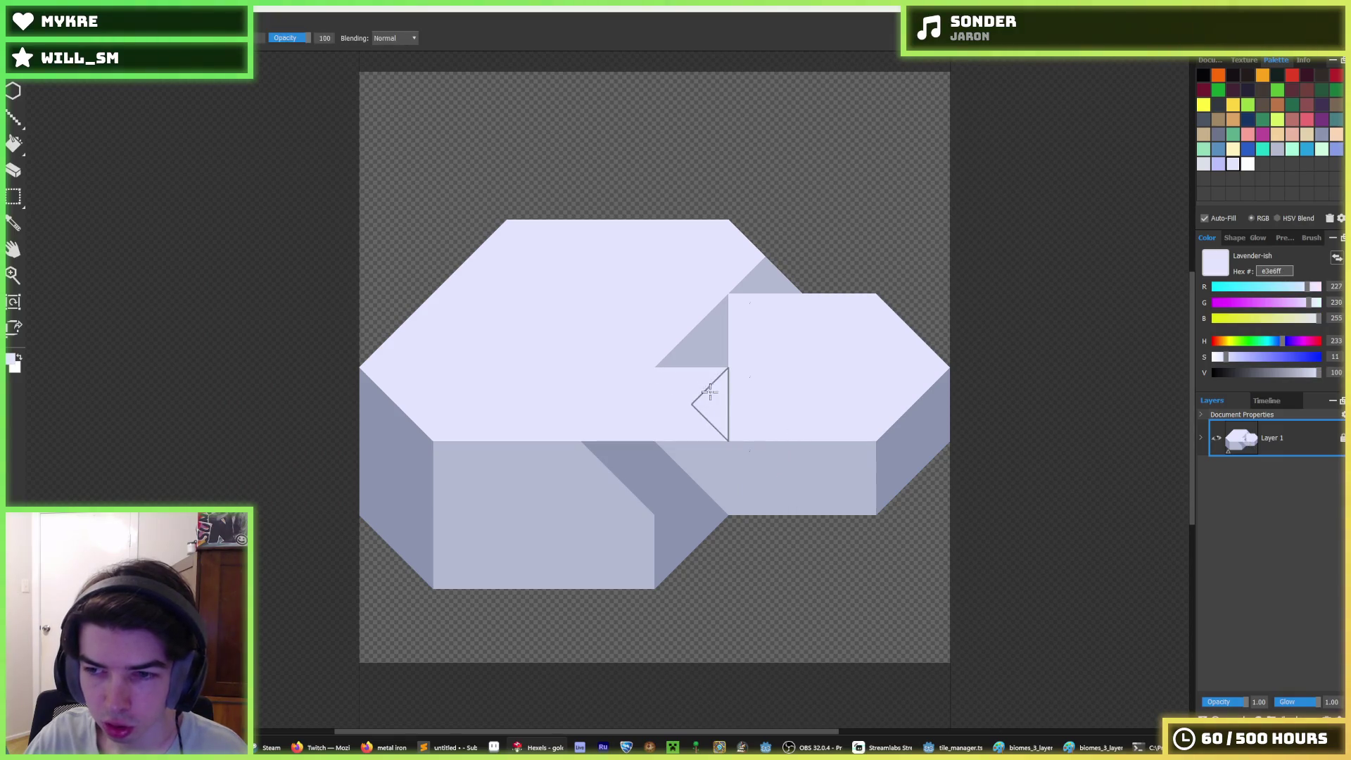
pyautogui.keyDown('alt'); pyautogui.click(633, 461); pyautogui.keyUp('alt')
pyautogui.moveTo(605, 429)
pyautogui.mouseDown()
pyautogui.moveTo(687, 347)
pyautogui.moveTo(635, 366)
pyautogui.moveTo(636, 394)
pyautogui.moveTo(695, 342)
pyautogui.mouseUp()
pyautogui.keyDown('alt'); pyautogui.click(746, 337); pyautogui.keyUp('alt')
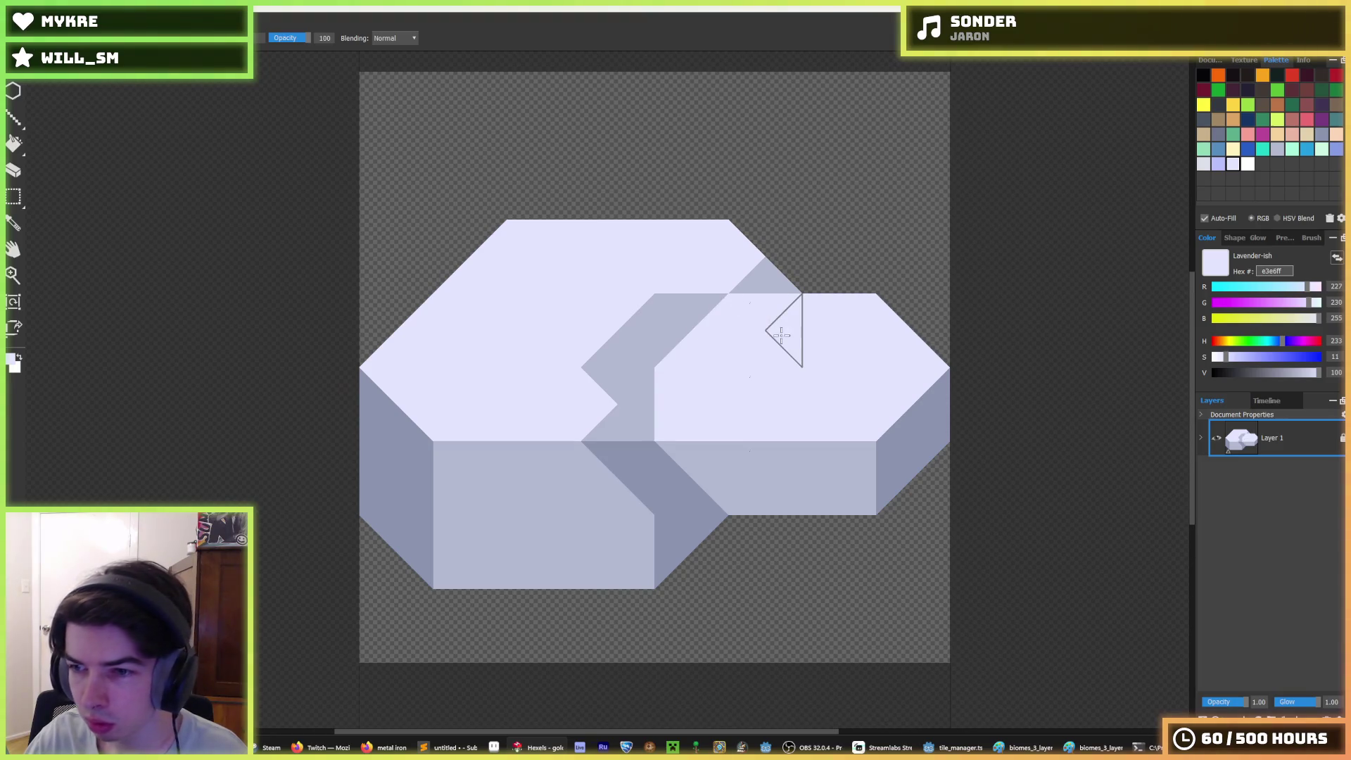
pyautogui.moveTo(700, 361)
pyautogui.mouseDown()
pyautogui.moveTo(594, 397)
pyautogui.moveTo(634, 329)
pyautogui.moveTo(677, 292)
pyautogui.mouseUp()
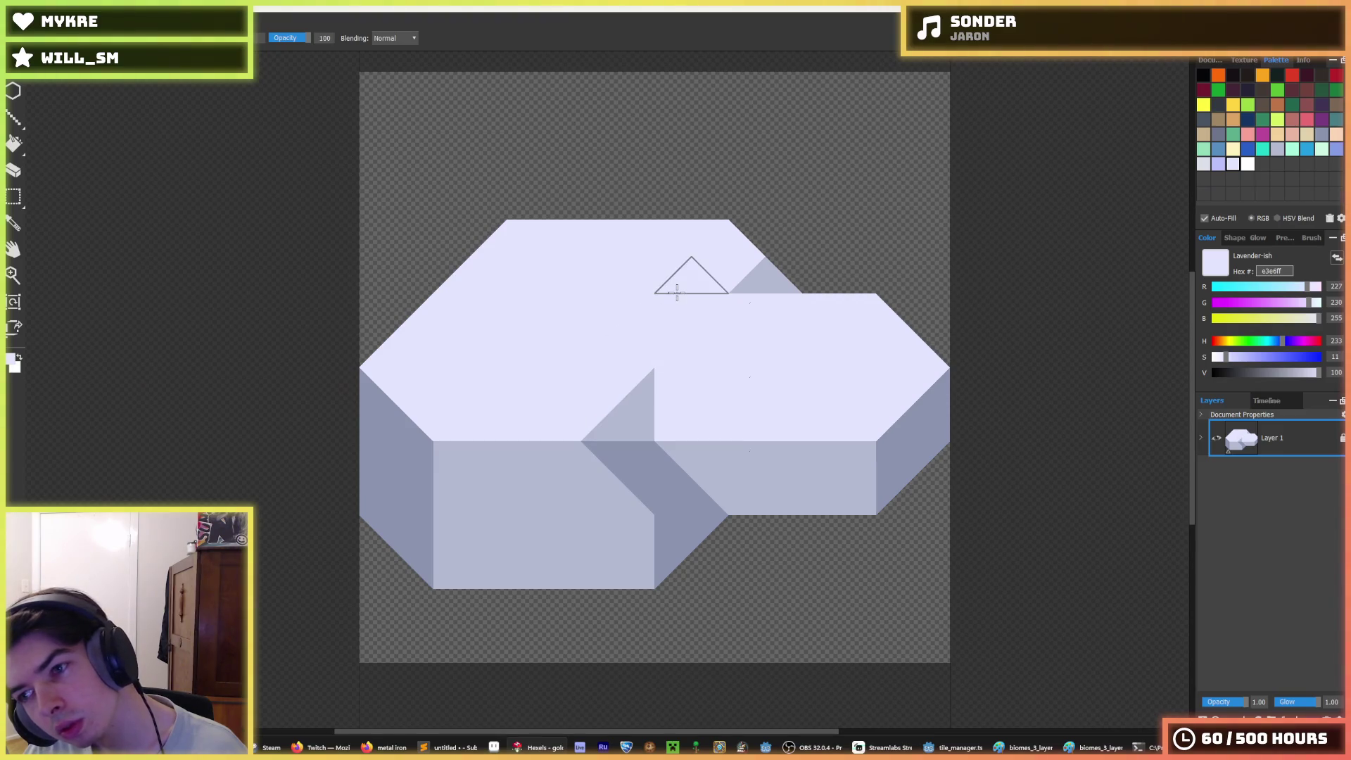
# - Paint grey into the notch, then fill it back with light lavender
pyautogui.scroll(-3, 742, 325)
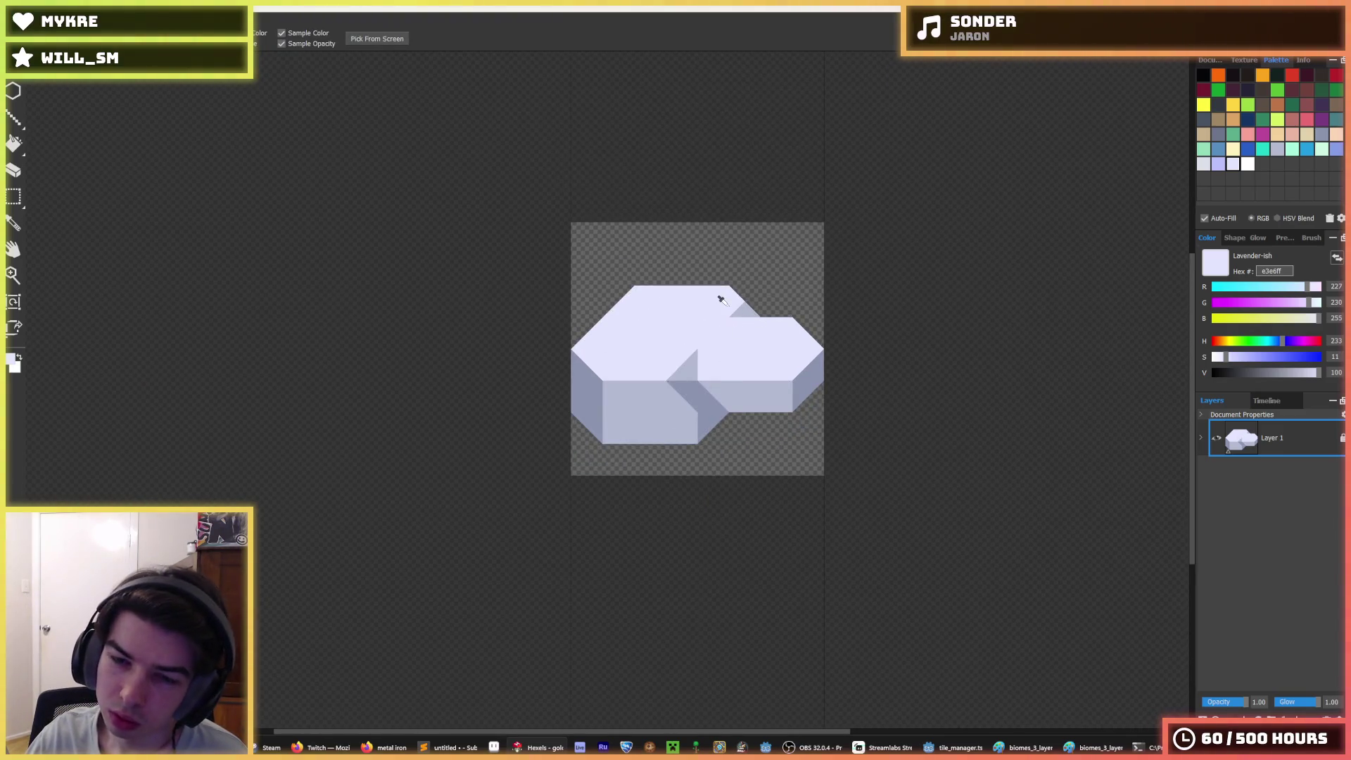
pyautogui.scroll(3, 721, 300)
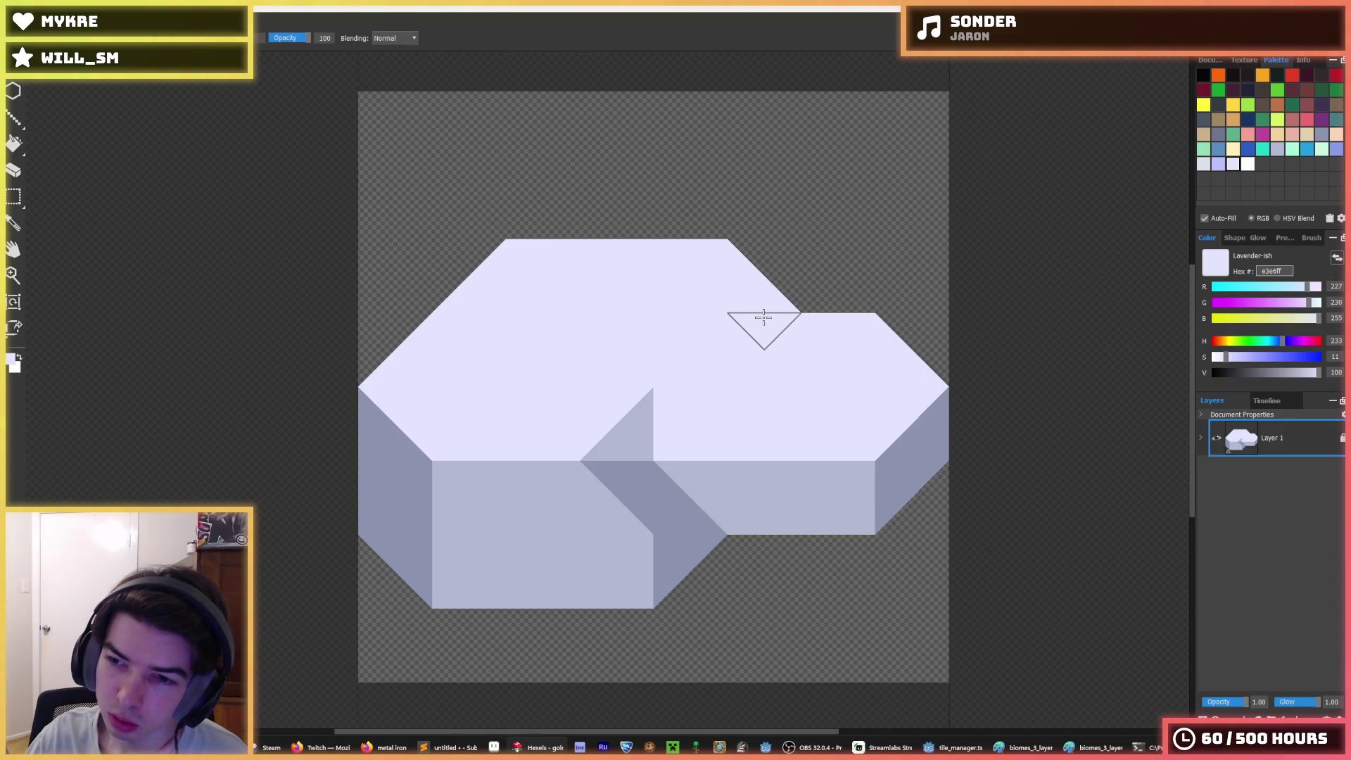
pyautogui.keyDown('alt'); pyautogui.click(747, 304); pyautogui.keyUp('alt')
pyautogui.moveTo(736, 288)
pyautogui.mouseDown()
pyautogui.moveTo(693, 289)
pyautogui.moveTo(770, 311)
pyautogui.mouseUp()
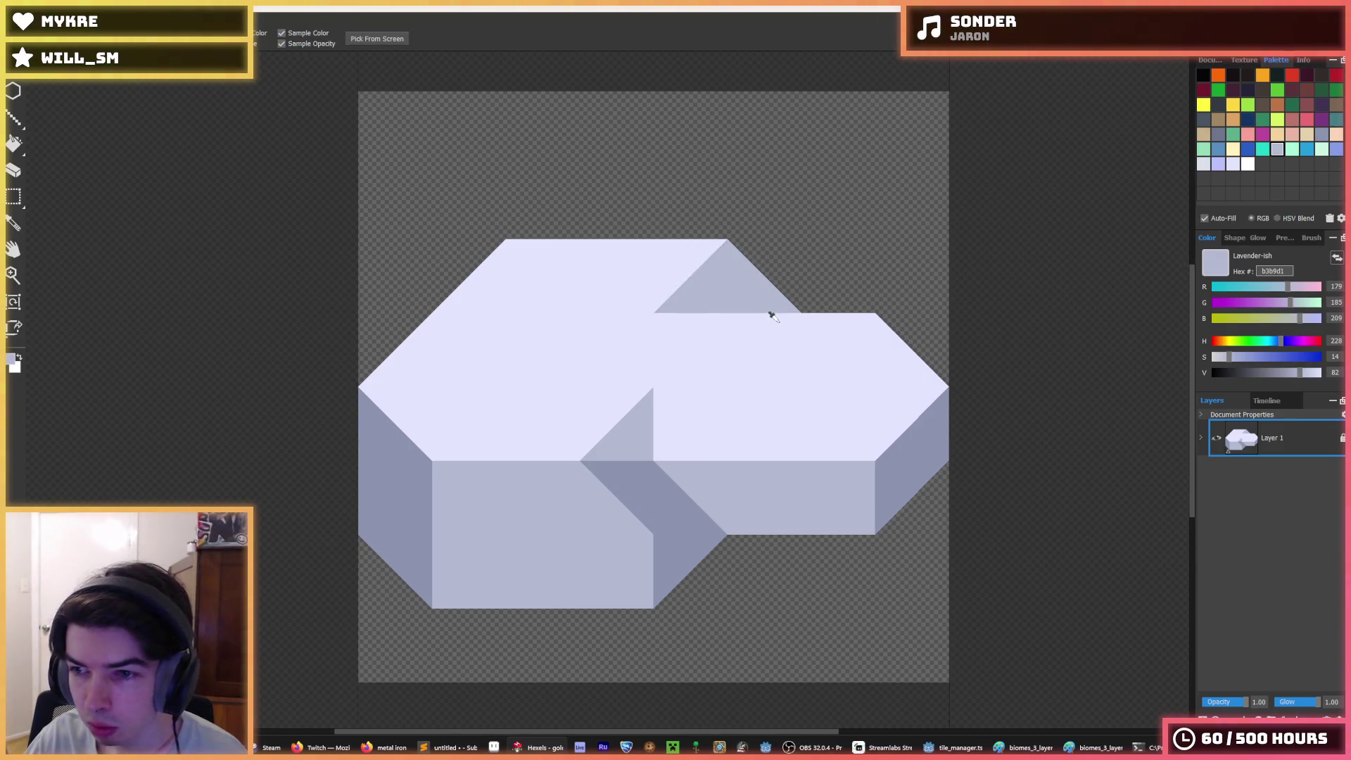
pyautogui.scroll(-3, 766, 325)
pyautogui.scroll(3, 766, 325)
pyautogui.keyDown('alt'); pyautogui.click(770, 315); pyautogui.keyUp('alt')
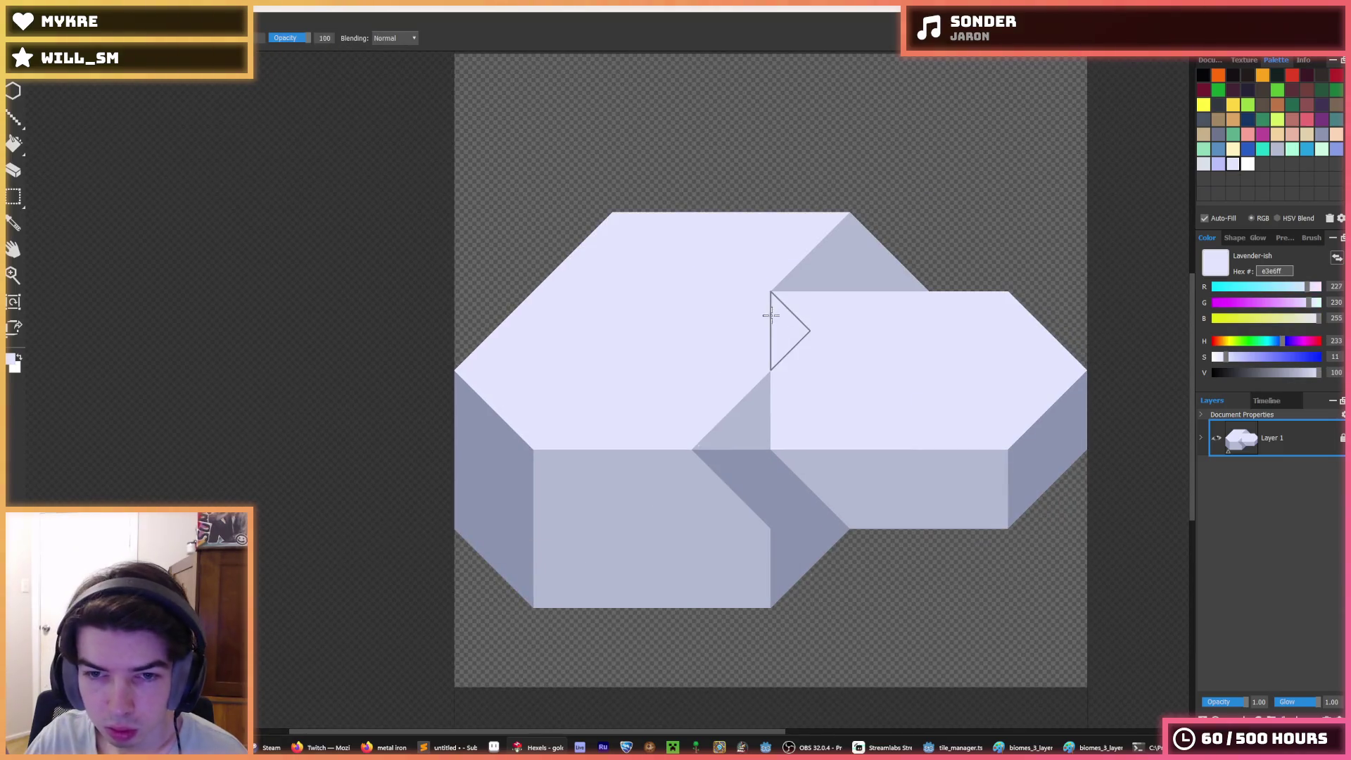
pyautogui.click(770, 325)
# - Repaint the notch's upper-left triangles, alternating dark and light
pyautogui.keyDown('alt'); pyautogui.click(801, 283); pyautogui.keyUp('alt')
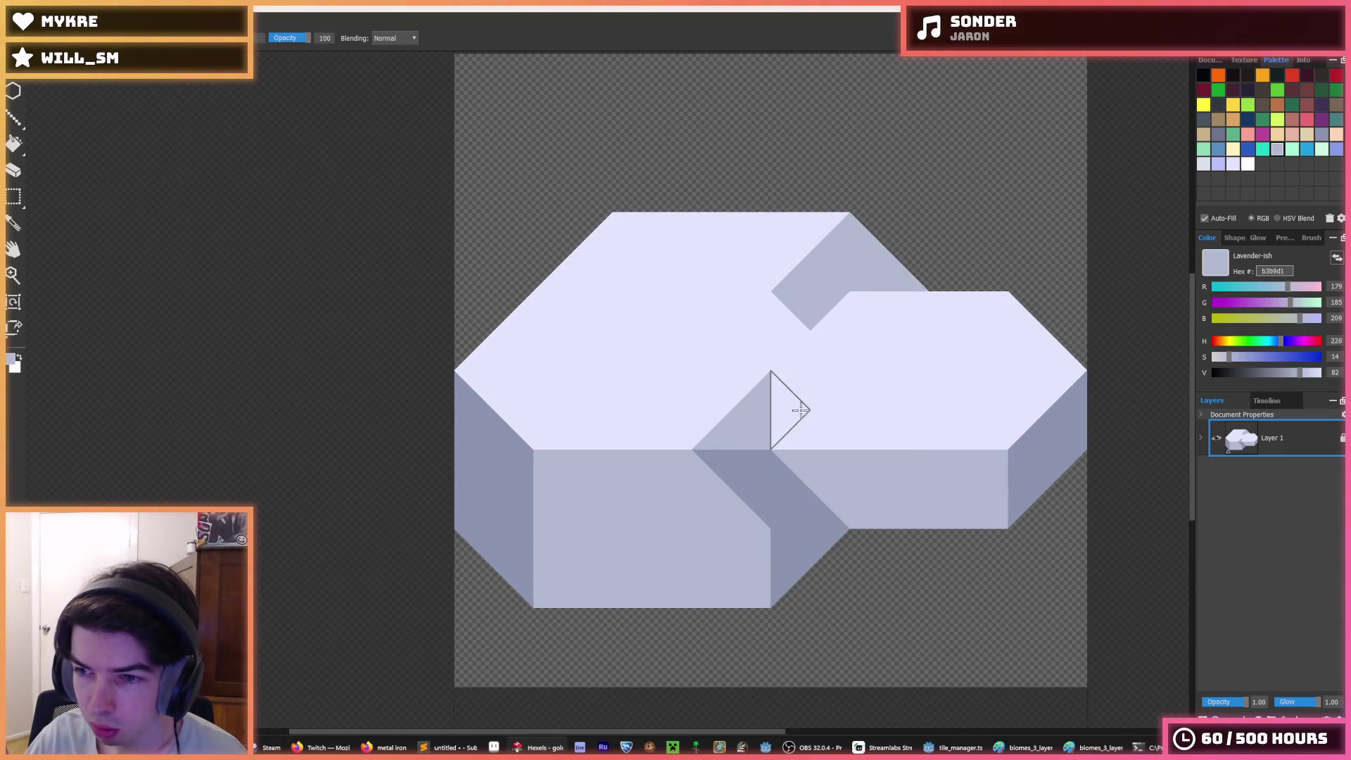
pyautogui.keyDown('alt'); pyautogui.click(836, 394); pyautogui.keyUp('alt')
pyautogui.keyDown('alt'); pyautogui.click(753, 422); pyautogui.keyUp('alt')
pyautogui.click(731, 387)
pyautogui.keyDown('alt'); pyautogui.click(814, 391); pyautogui.keyUp('alt')
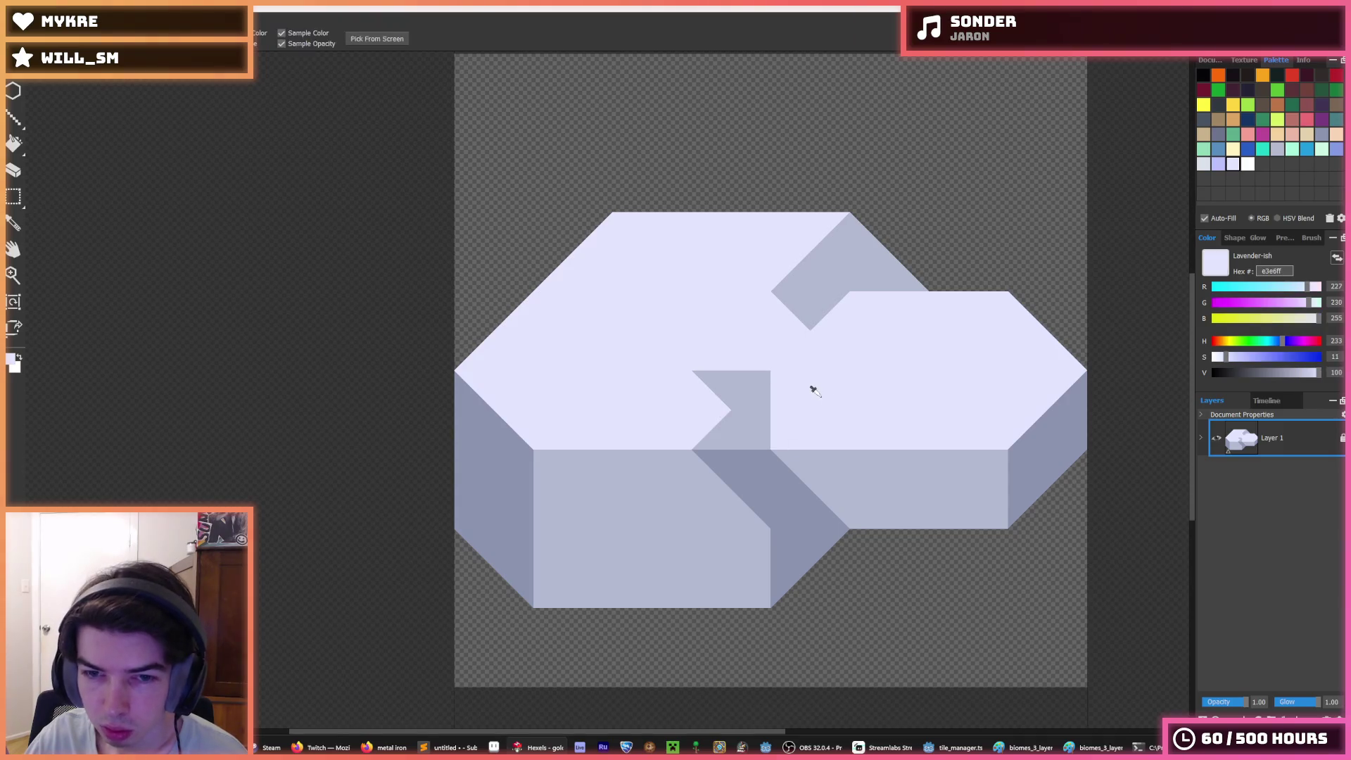
pyautogui.click(753, 410)
pyautogui.keyDown('alt'); pyautogui.click(731, 422); pyautogui.keyUp('alt')
pyautogui.click(711, 410)
# - Darken the notch's right triangle and lighten its left triangle
pyautogui.keyDown('alt'); pyautogui.click(808, 394); pyautogui.keyUp('alt')
pyautogui.click(788, 410)
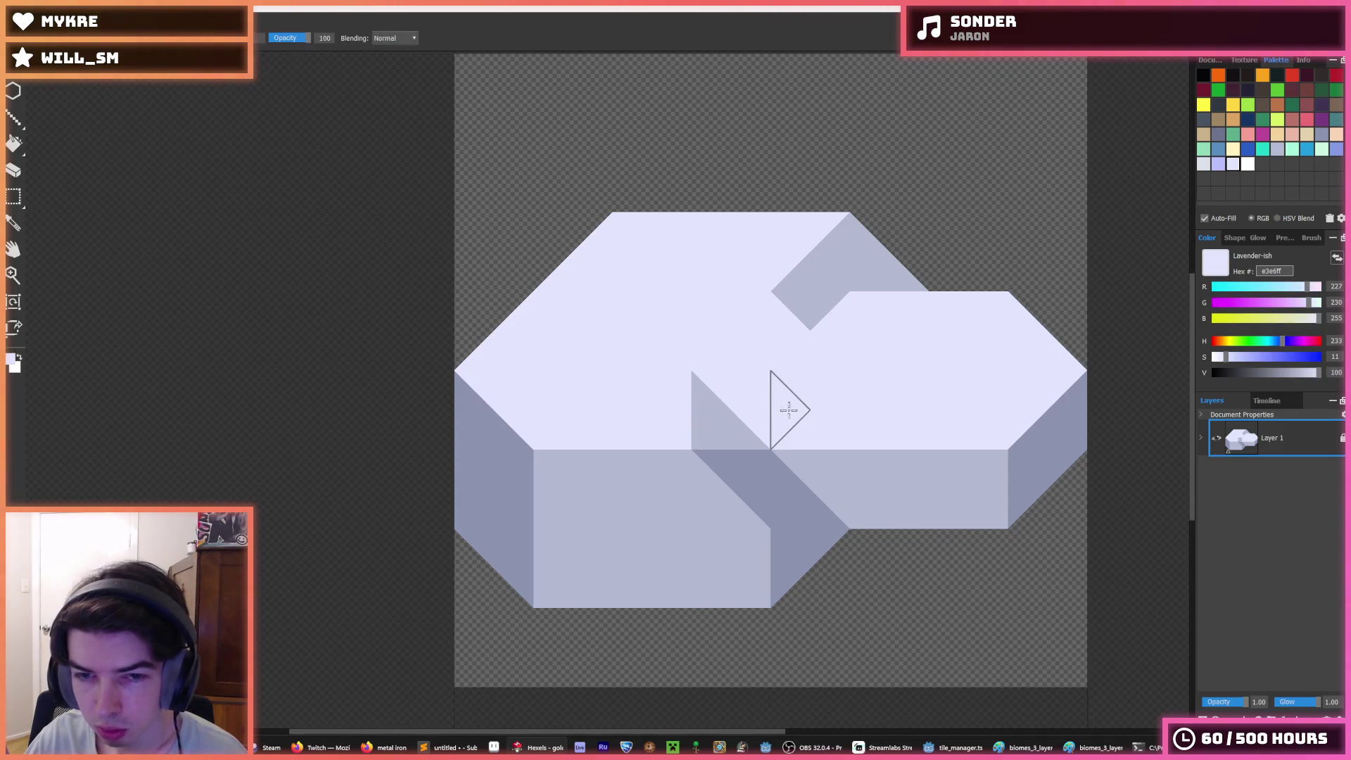
pyautogui.keyDown('alt'); pyautogui.click(753, 478); pyautogui.keyUp('alt')
pyautogui.click(751, 394)
pyautogui.keyDown('alt'); pyautogui.click(809, 331); pyautogui.keyUp('alt')
pyautogui.click(706, 410)
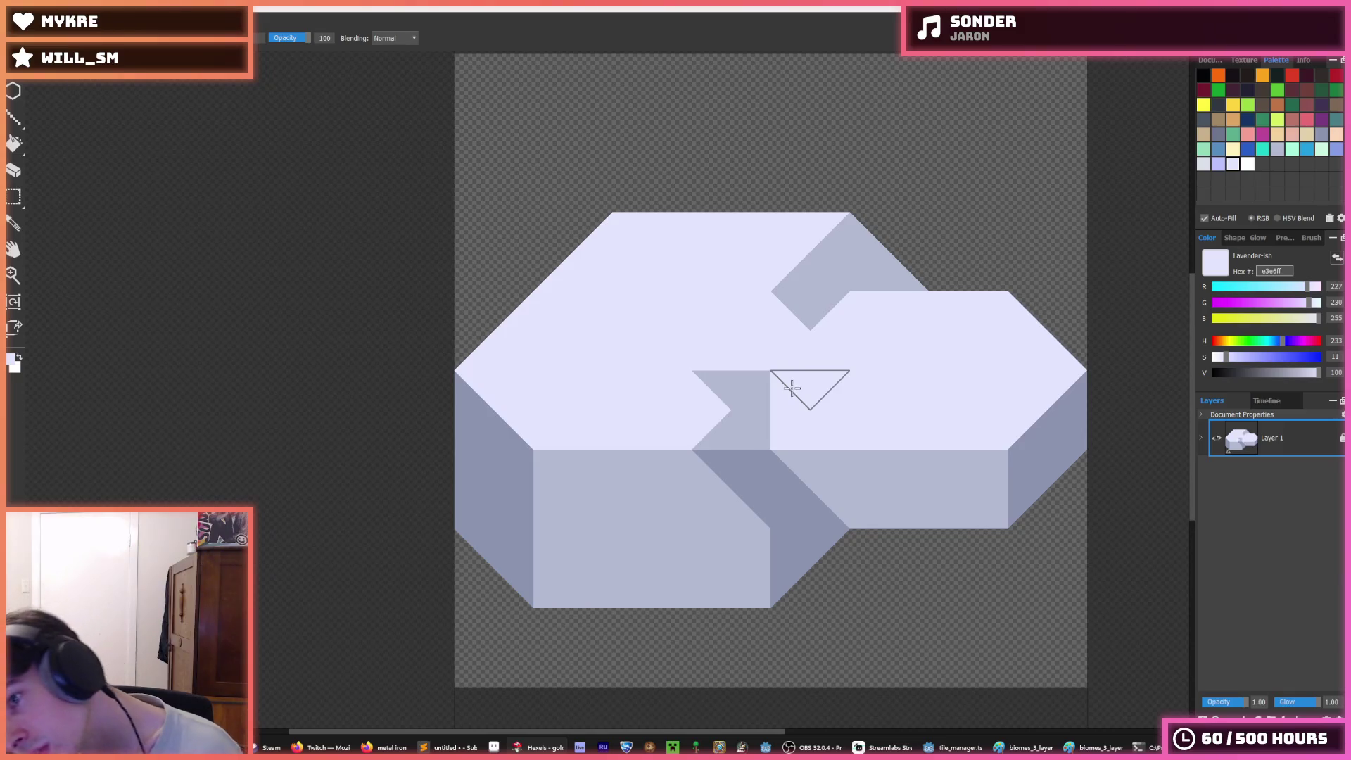
pyautogui.scroll(-3, 732, 356)
pyautogui.scroll(4, 724, 359)
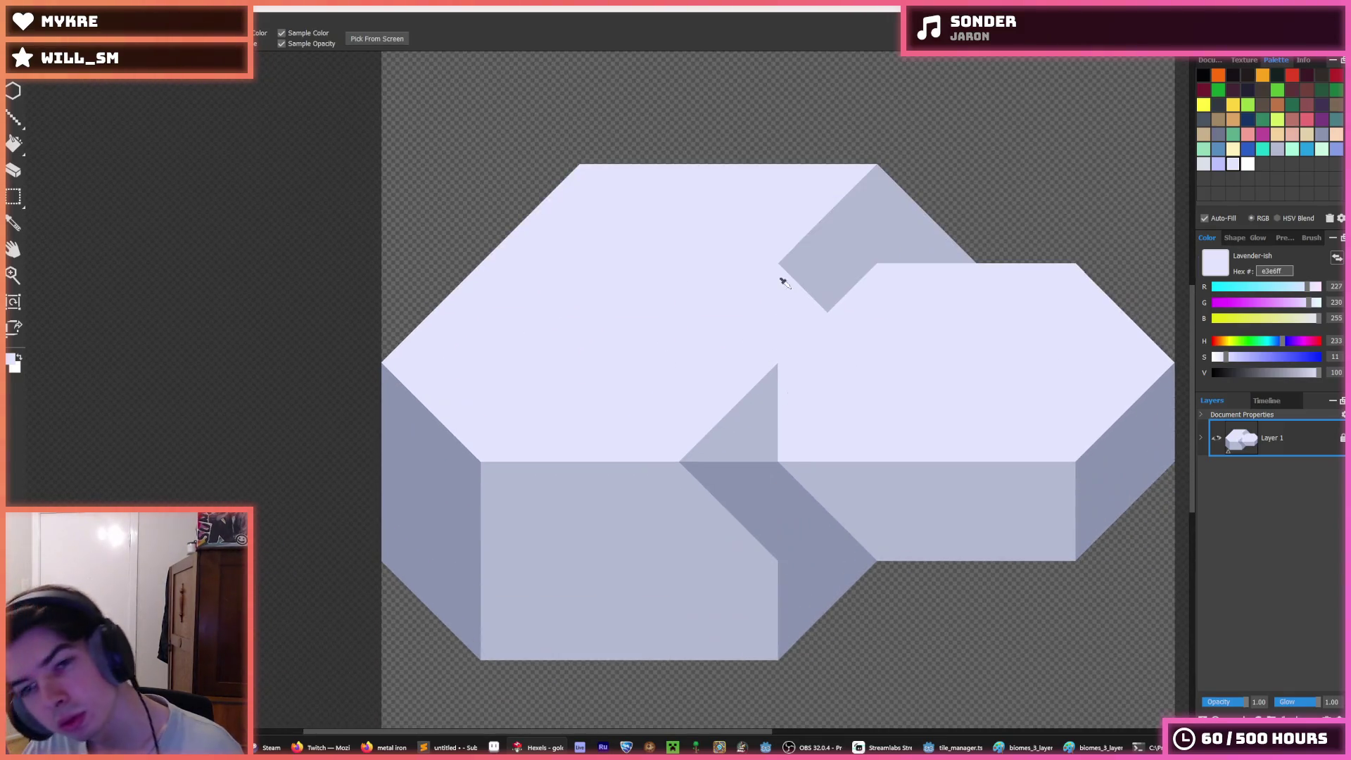
# - Extend the grey crease down-left across the top face to the front edge
pyautogui.keyDown('alt'); pyautogui.click(778, 327); pyautogui.keyUp('alt')
pyautogui.moveTo(777, 327); pyautogui.dragTo(709, 410)
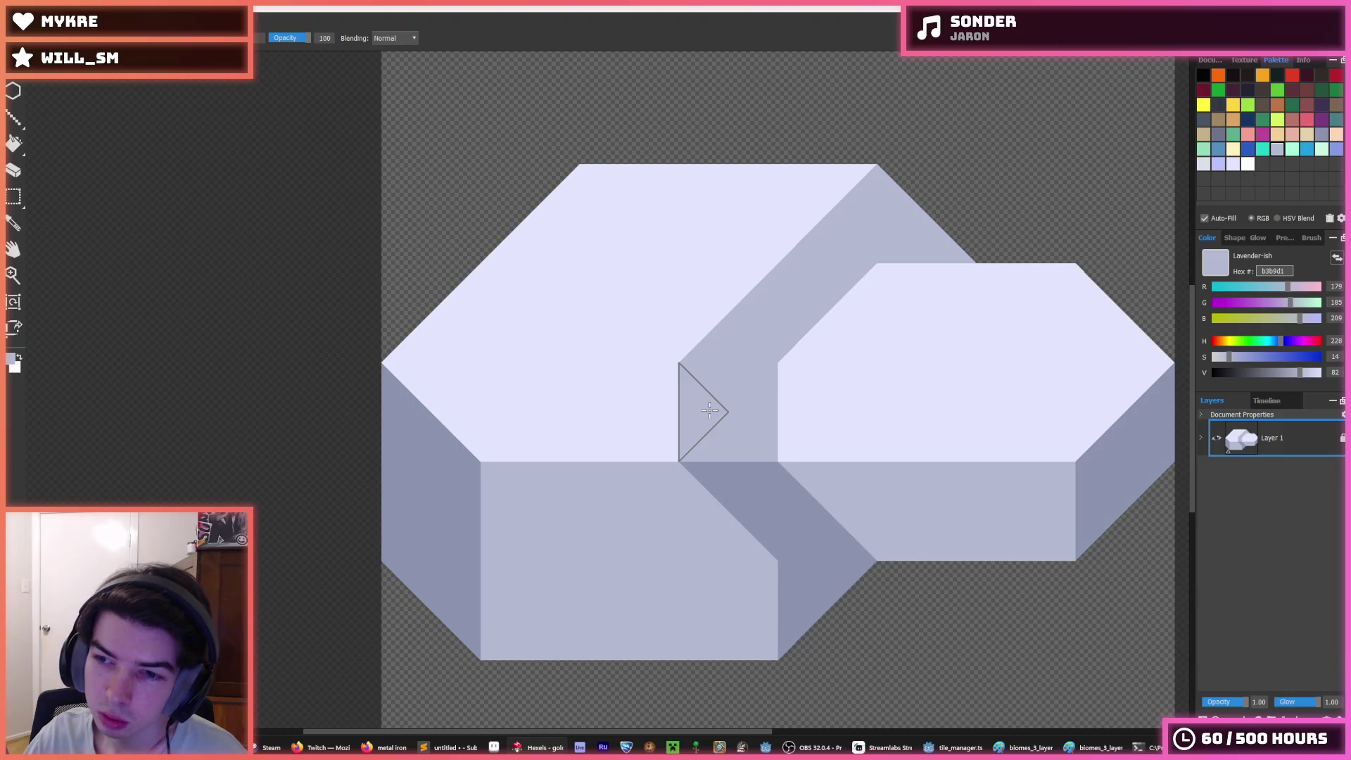
pyautogui.scroll(-5, 862, 410)
pyautogui.scroll(-4, 839, 369)
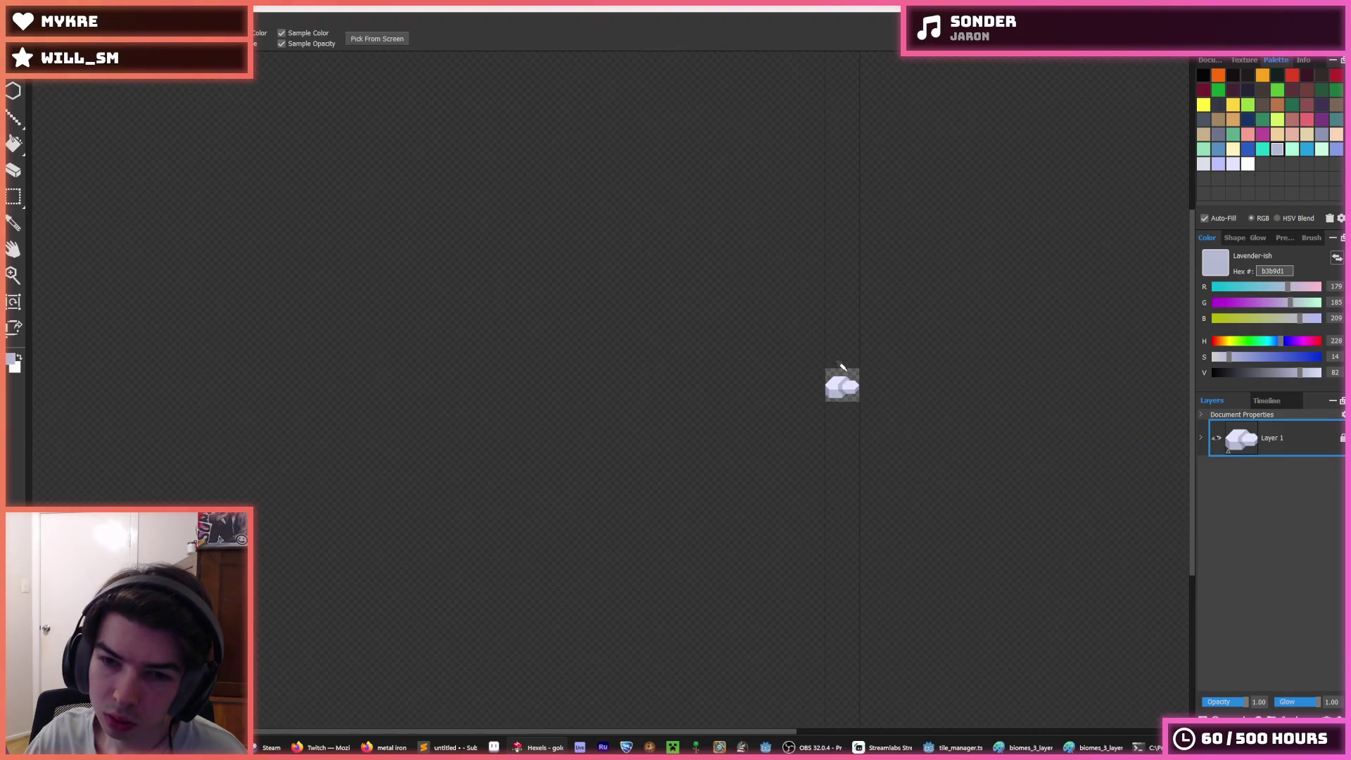
# - Darken the triangles along the block join, undoing one stray front-face triangle
pyautogui.press('b')
pyautogui.scroll(6, 837, 366)
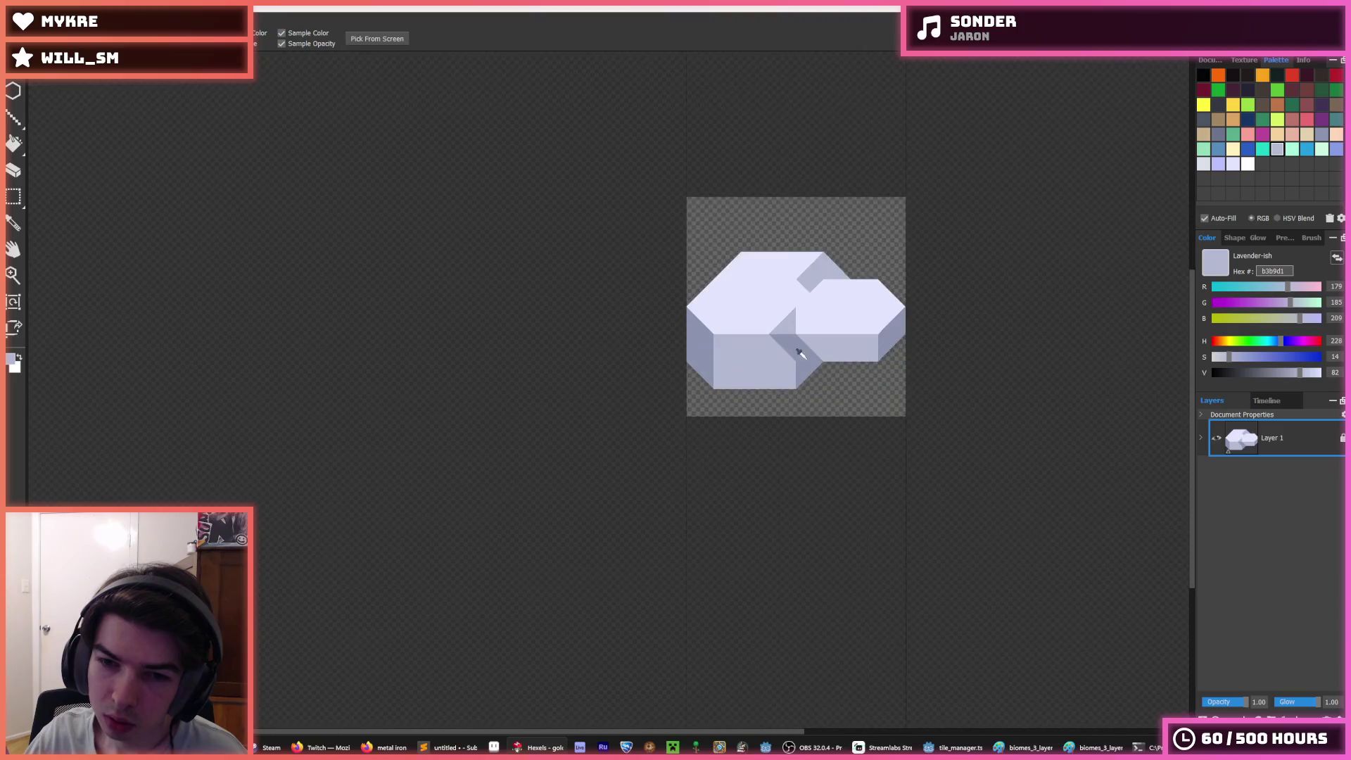
pyautogui.click(785, 348)
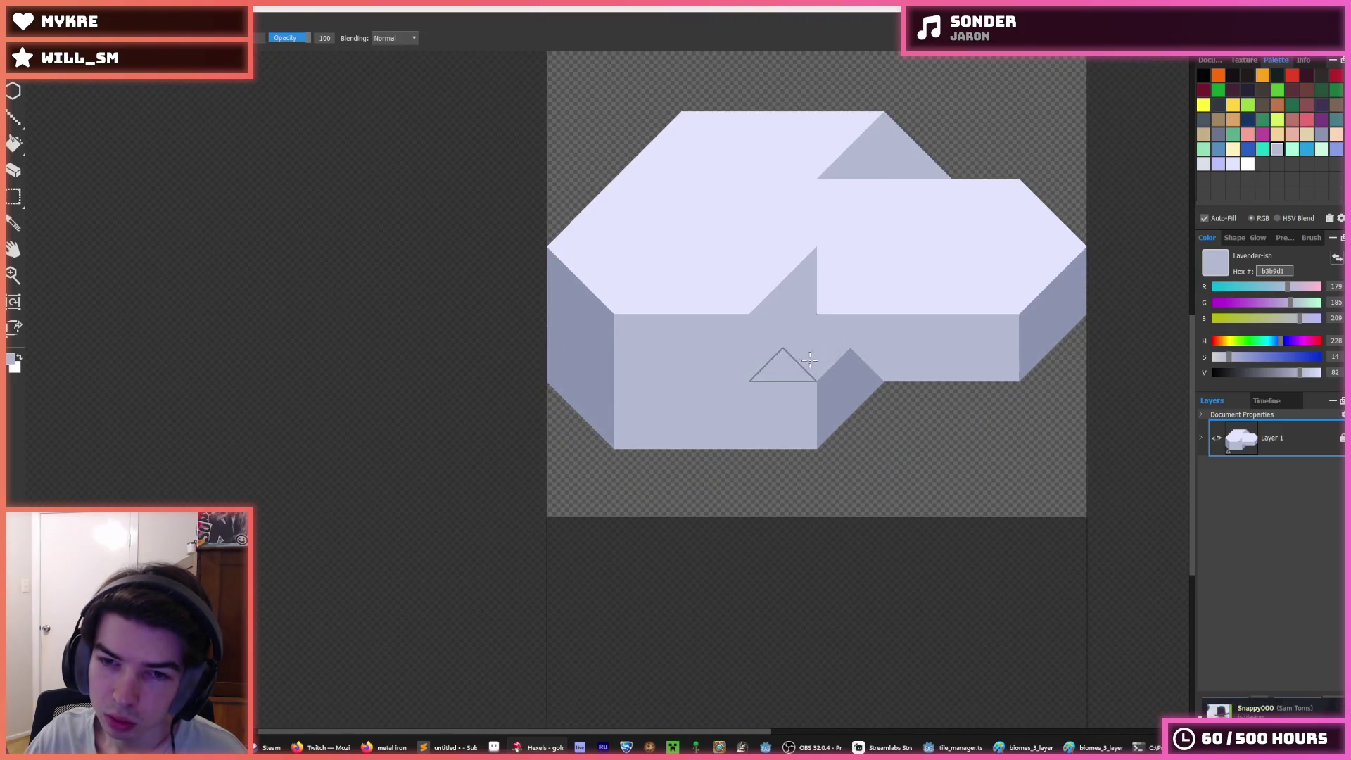
pyautogui.keyDown('alt'); pyautogui.click(833, 366); pyautogui.keyUp('alt')
pyautogui.click(862, 335)
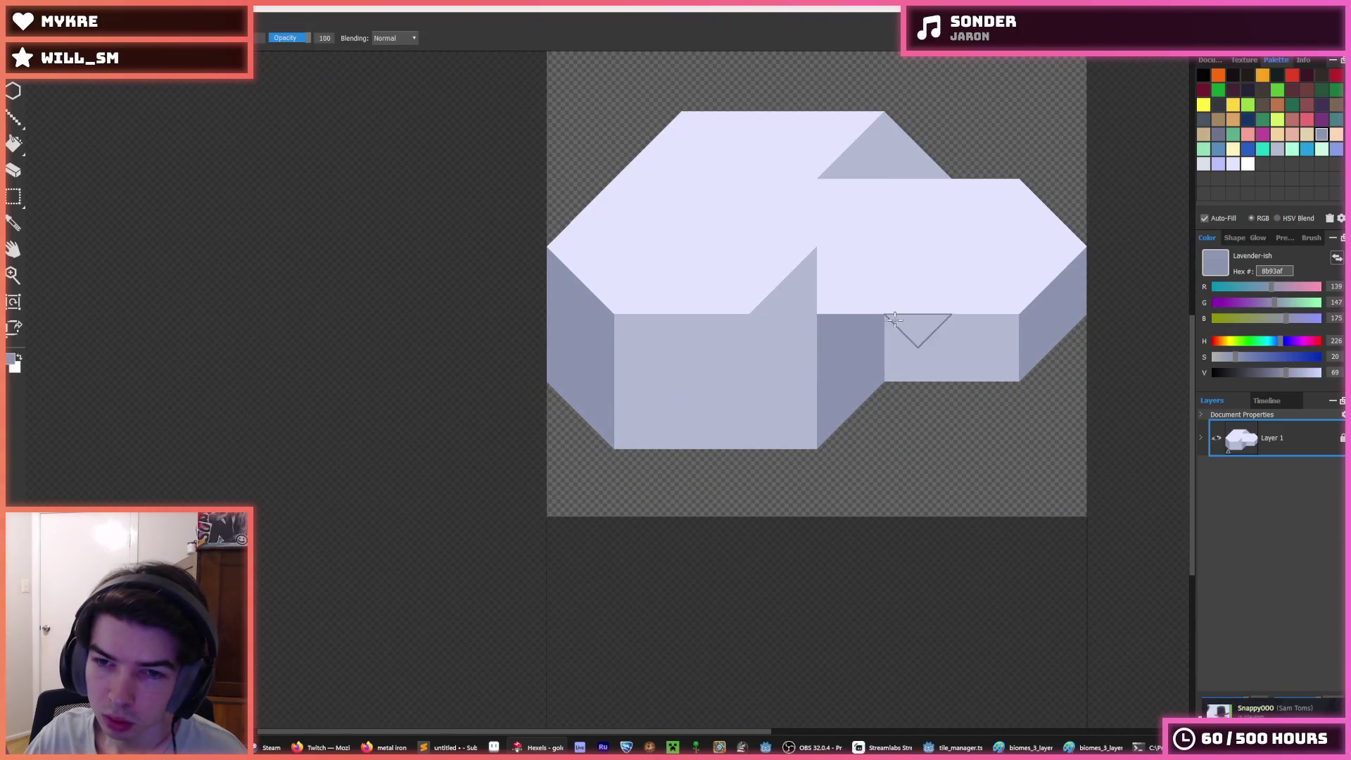
pyautogui.click(907, 334)
pyautogui.hotkey('ctrl', 'z')
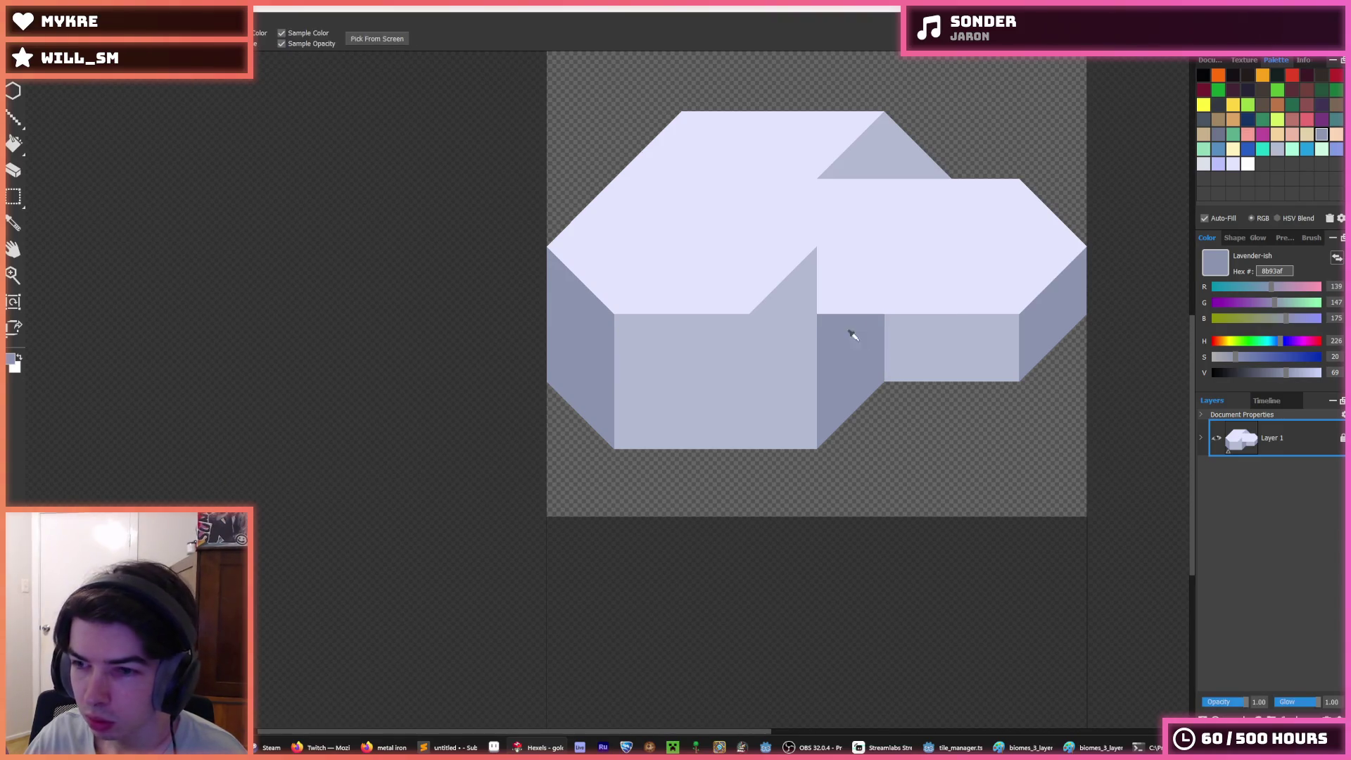
pyautogui.click(809, 331)
# - Repaint the dark triangle's upper half in the light top colour and its neighbour mid lavender
pyautogui.press('alt')
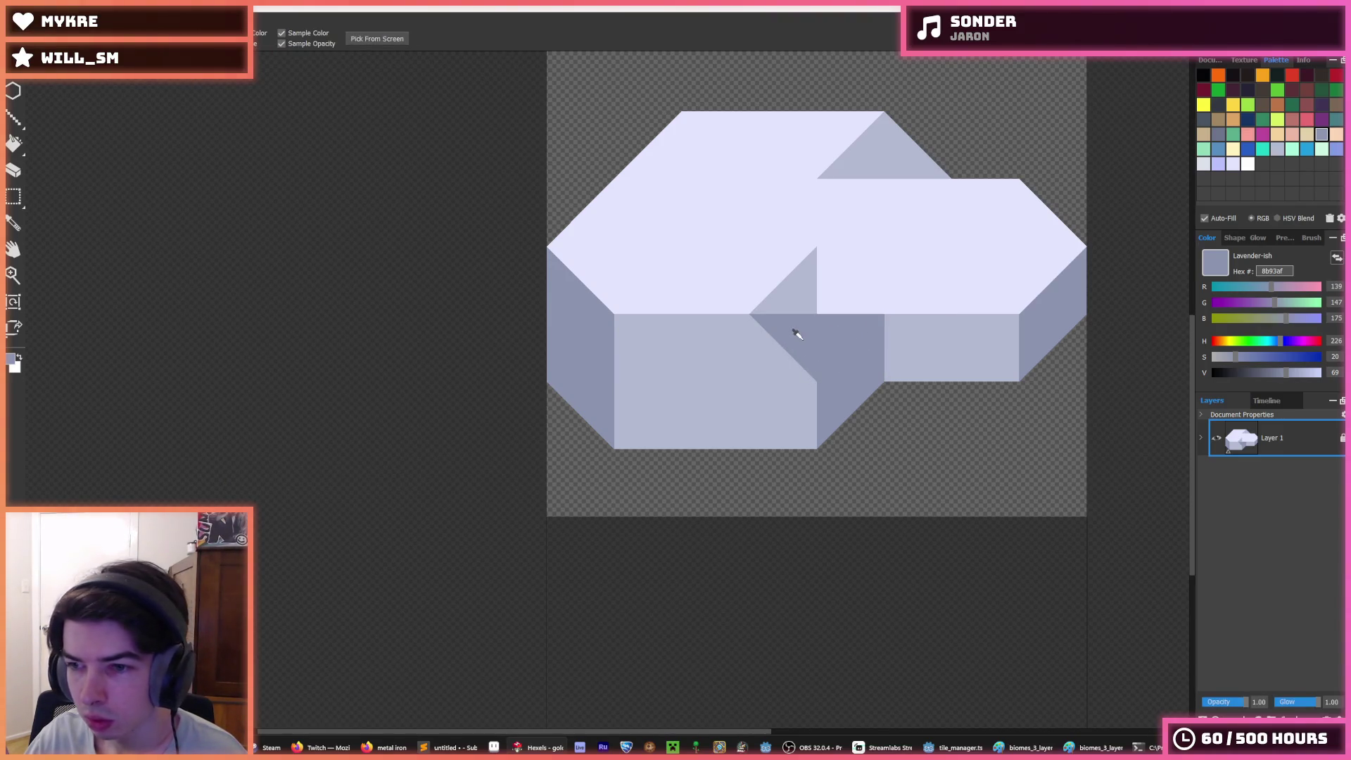
pyautogui.click(865, 283)
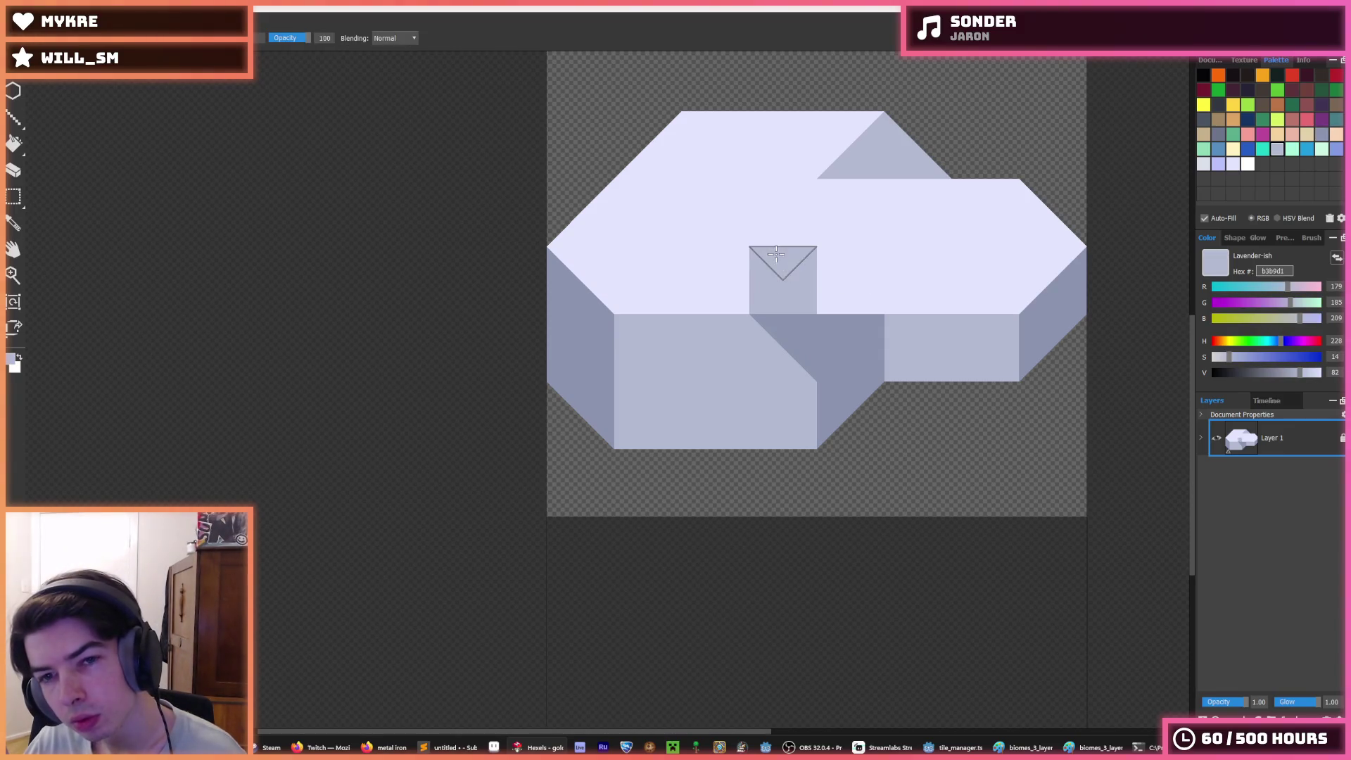
pyautogui.click(797, 281)
pyautogui.keyDown('alt'); pyautogui.click(802, 299); pyautogui.keyUp('alt')
pyautogui.click(847, 292)
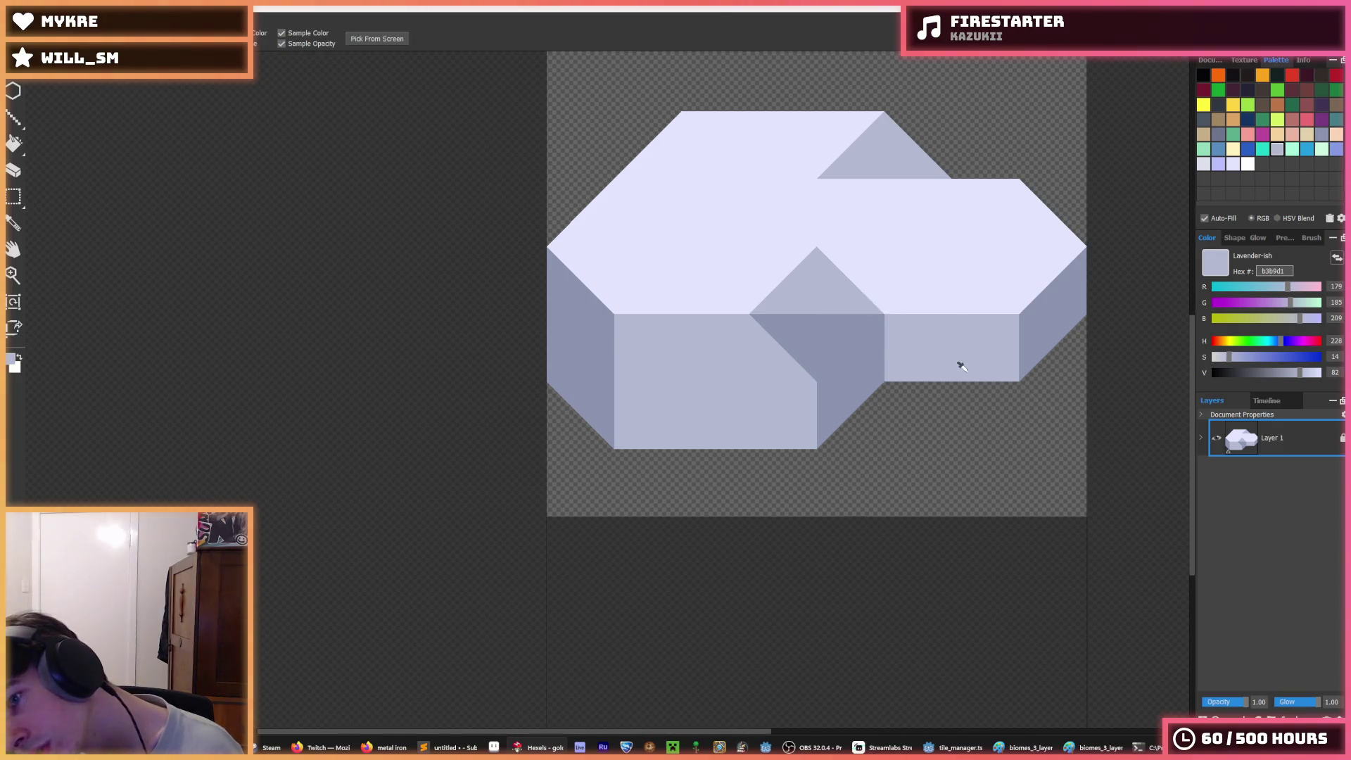
pyautogui.scroll(-3, 954, 348)
pyautogui.scroll(3, 949, 338)
# - Shift the grey triangle right and paint the upper-face triangles mid lavender
pyautogui.keyDown('alt'); pyautogui.click(872, 368); pyautogui.keyUp('alt')
pyautogui.click(873, 368)
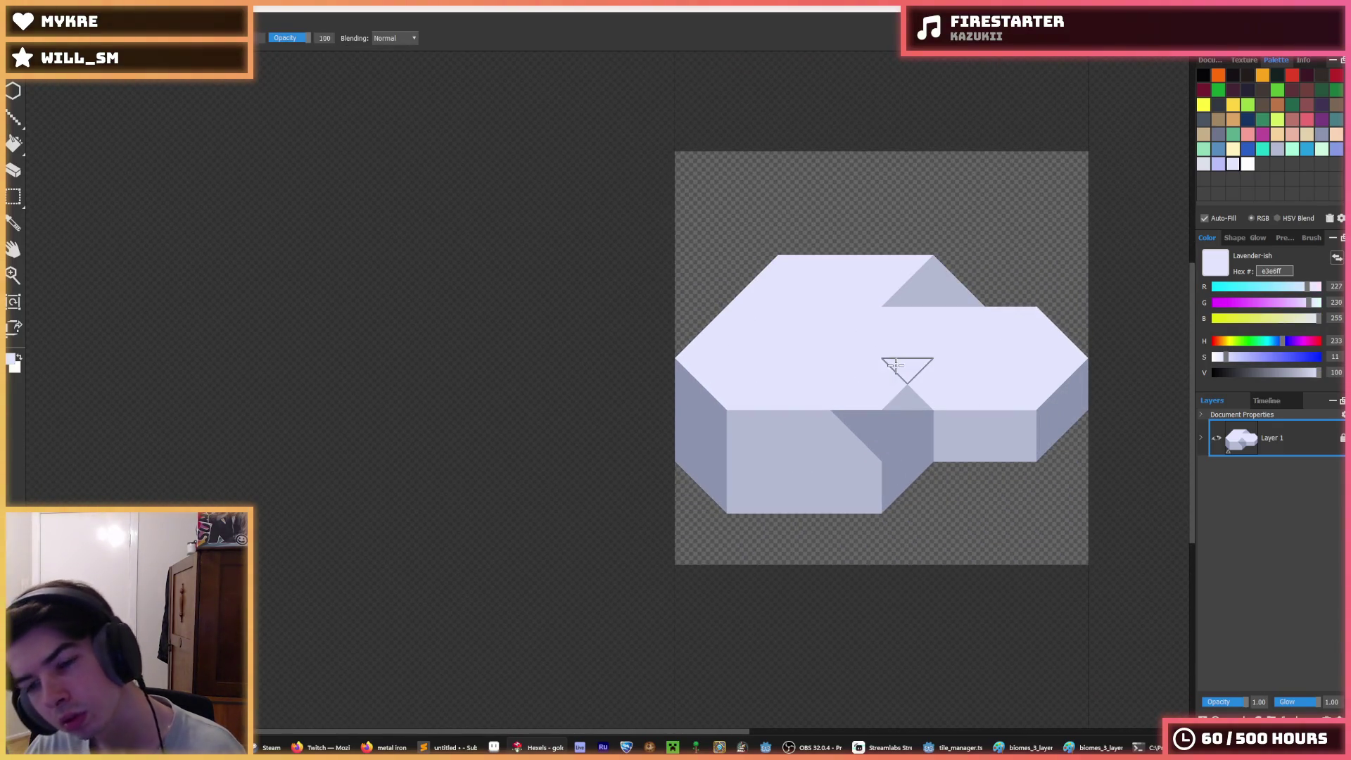
pyautogui.keyDown('alt'); pyautogui.click(901, 386); pyautogui.keyUp('alt')
pyautogui.click(920, 381)
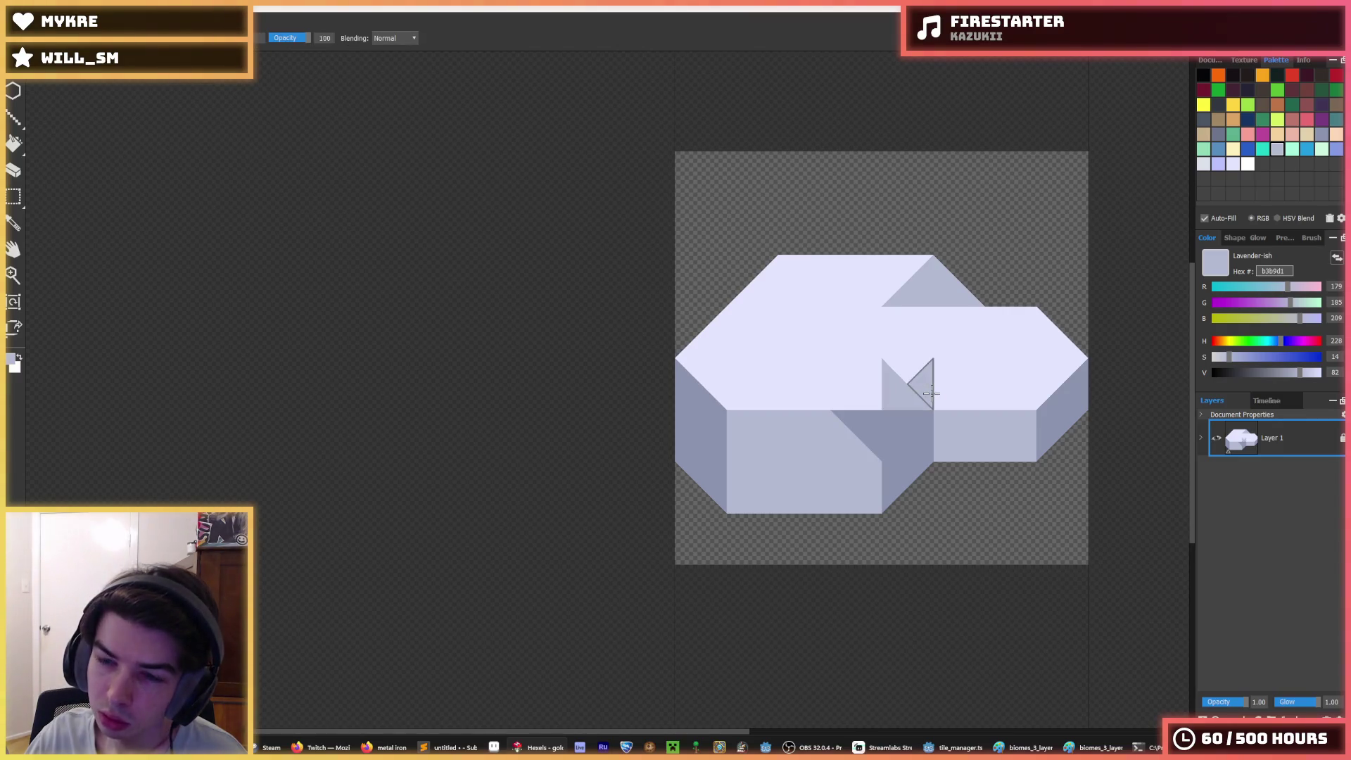
pyautogui.moveTo(937, 390); pyautogui.dragTo(1027, 373)
# - Darken the right face's triangles, including its top-right corner, with the dark shade
pyautogui.keyDown('alt'); pyautogui.click(1061, 376); pyautogui.keyUp('alt')
pyautogui.click(1056, 374)
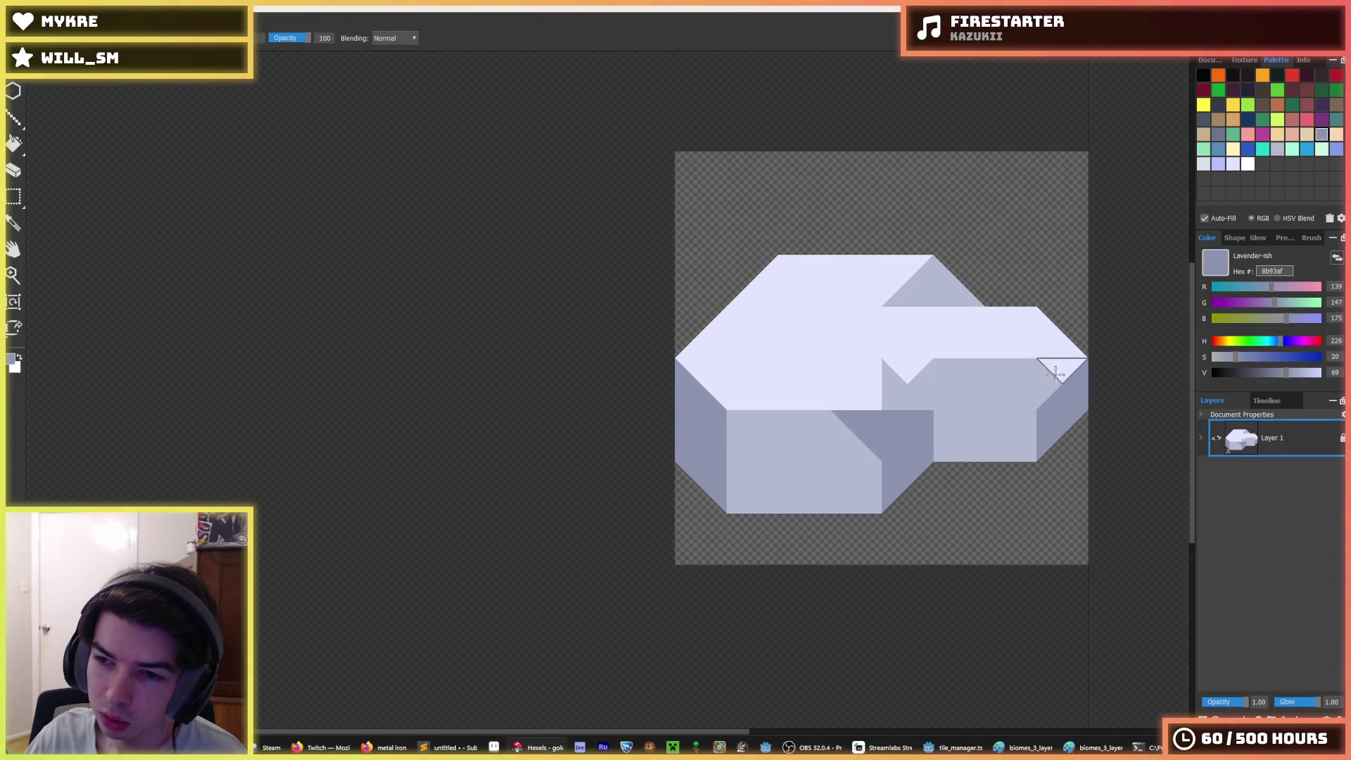
pyautogui.click(1059, 370)
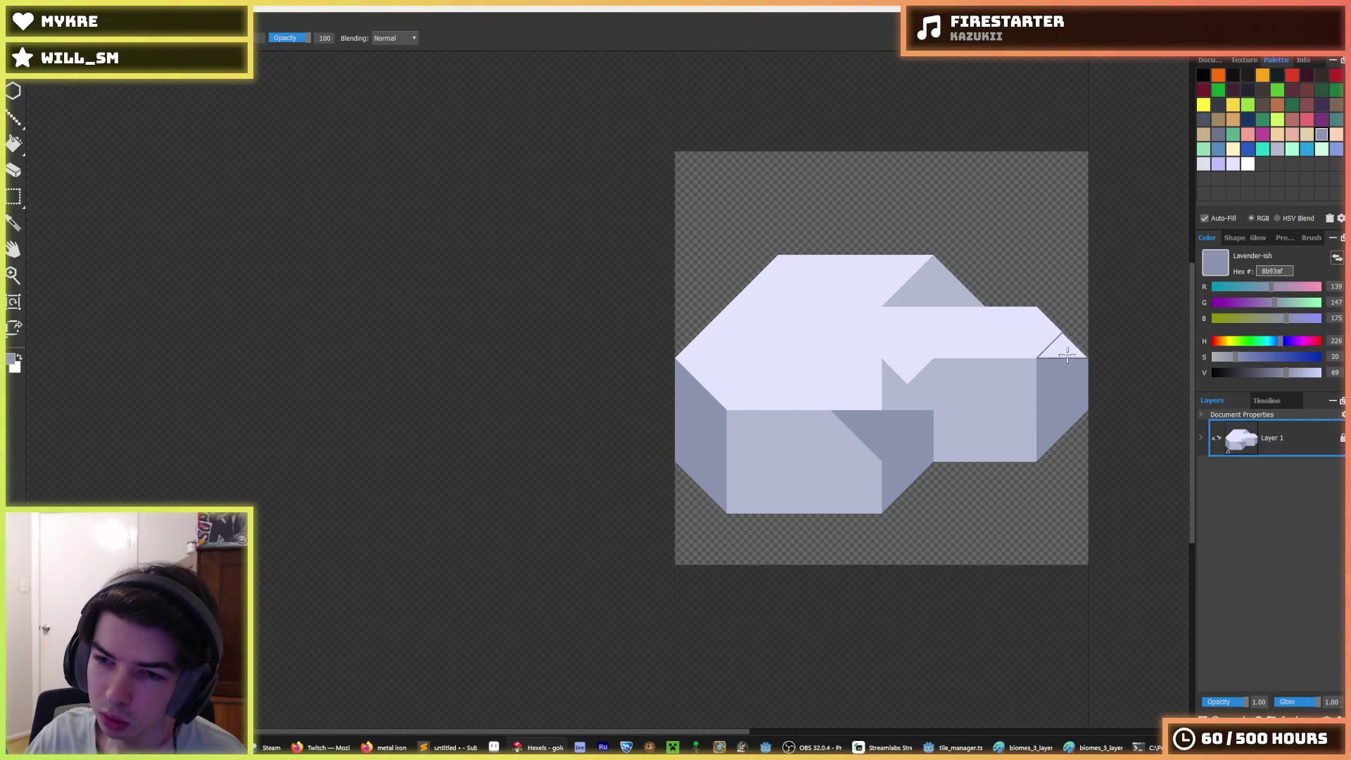
pyautogui.click(1066, 352)
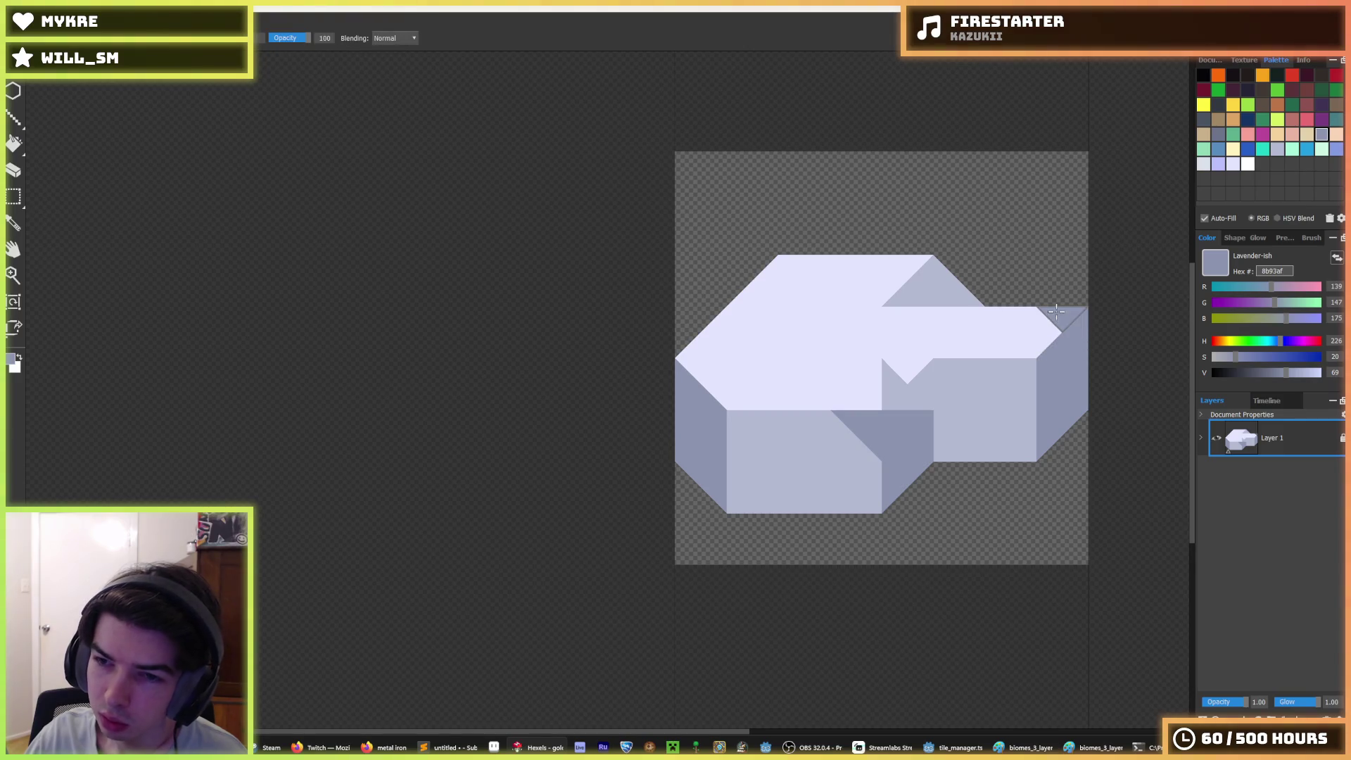
# - Extend the lavender top face over the right block and fill its notch
pyautogui.keyDown('alt'); pyautogui.click(1055, 311); pyautogui.keyUp('alt')
pyautogui.moveTo(1037, 306)
pyautogui.mouseDown()
pyautogui.moveTo(987, 300)
pyautogui.moveTo(920, 322)
pyautogui.moveTo(916, 277)
pyautogui.mouseUp()
pyautogui.keyDown('alt'); pyautogui.click(943, 368); pyautogui.keyUp('alt')
pyautogui.click(921, 367)
# - Erase the top face's top-right notch and upper right face, reshaping the dark right column
pyautogui.keyDown('alt'); pyautogui.click(1075, 333); pyautogui.keyUp('alt')
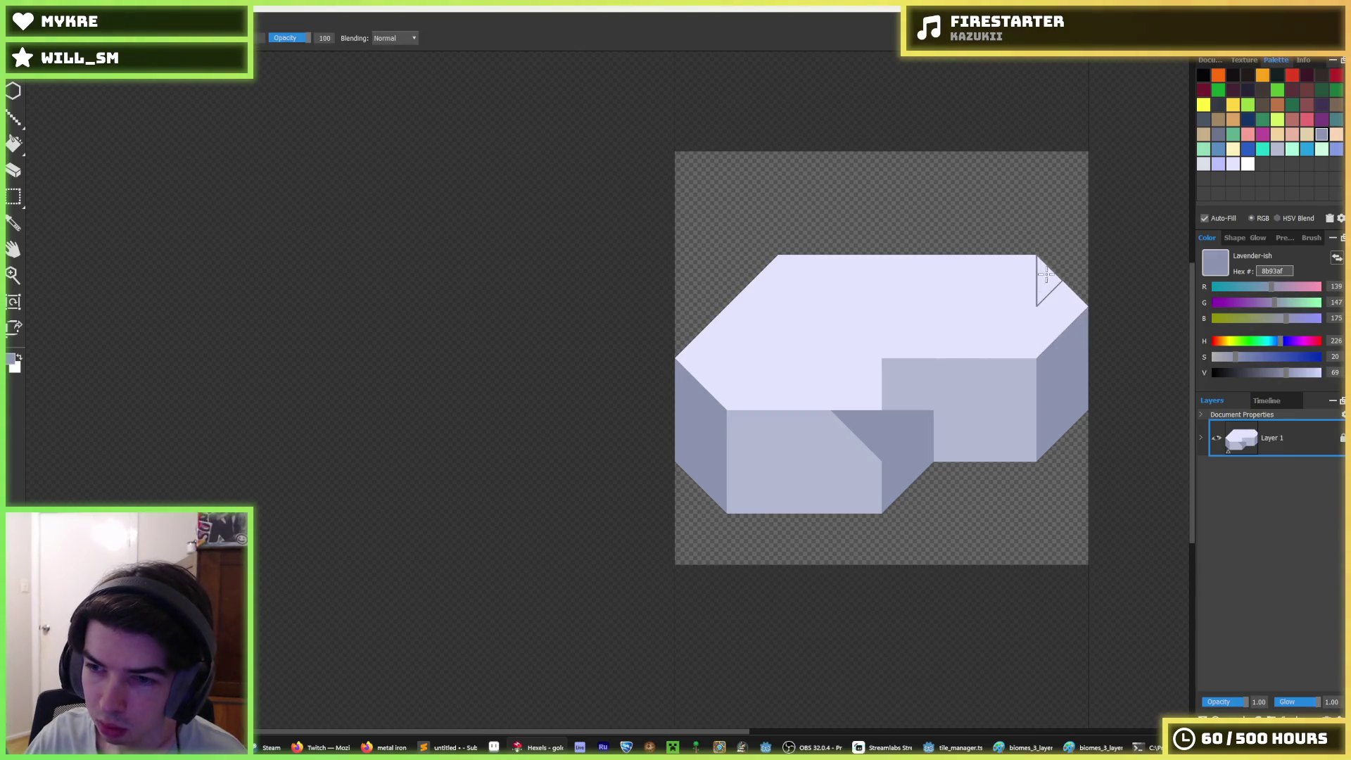
pyautogui.press('e')
pyautogui.click(1029, 261)
pyautogui.click(1082, 371)
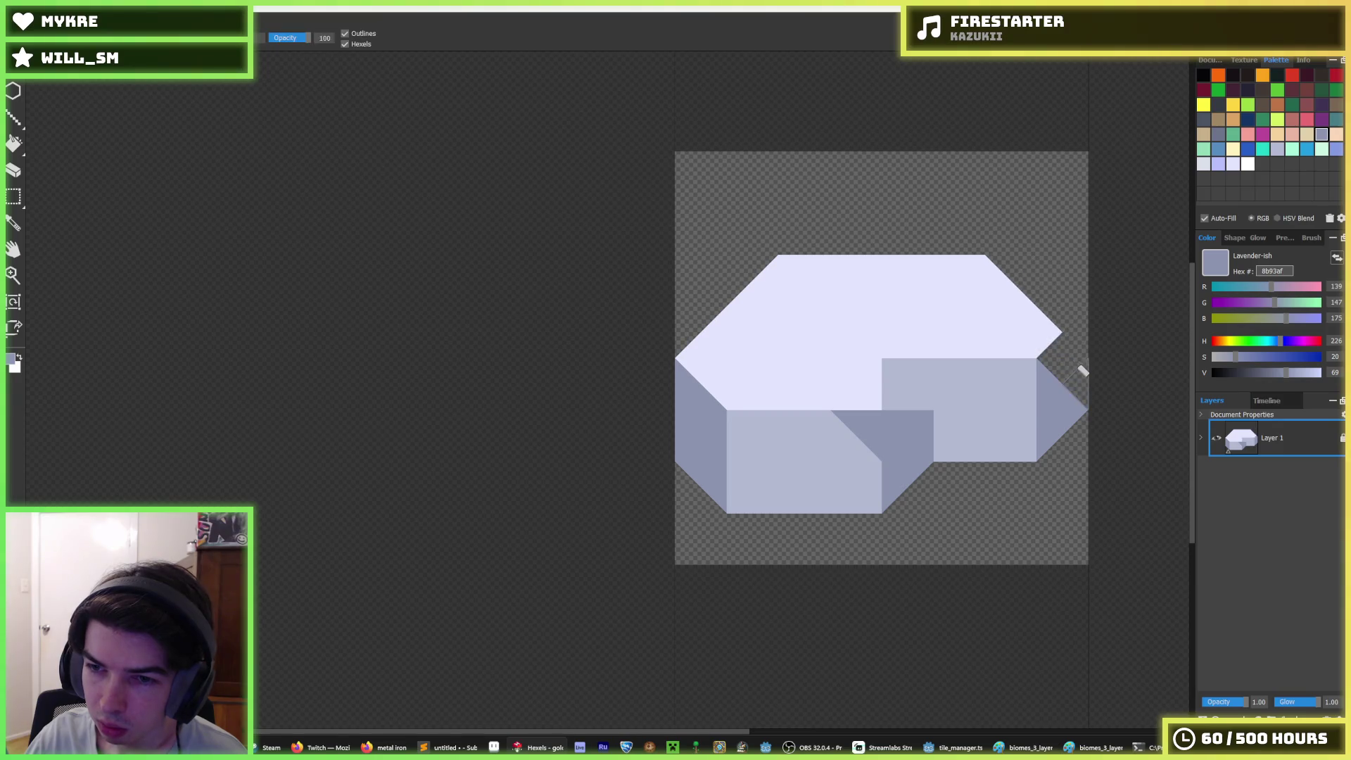
pyautogui.moveTo(1056, 442)
pyautogui.mouseDown()
pyautogui.moveTo(1019, 431)
pyautogui.moveTo(1011, 380)
pyautogui.moveTo(1016, 416)
pyautogui.mouseUp()
pyautogui.press('b')
pyautogui.rightClick(1016, 415)
# - Erase and redraw the top face's right corner, filling the triangle below dark
pyautogui.keyDown('alt'); pyautogui.click(994, 368); pyautogui.keyUp('alt')
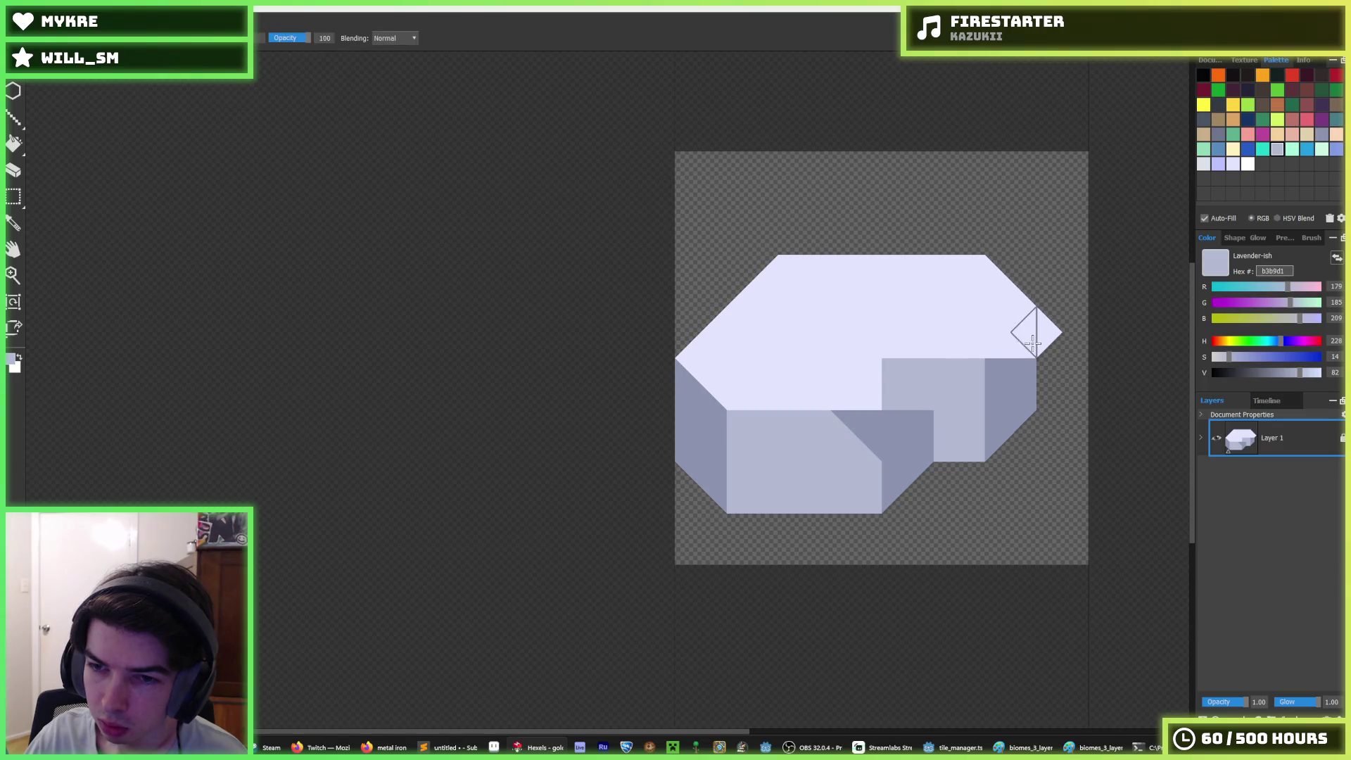
pyautogui.rightClick(1013, 309)
pyautogui.keyDown('alt'); pyautogui.click(980, 302); pyautogui.keyUp('alt')
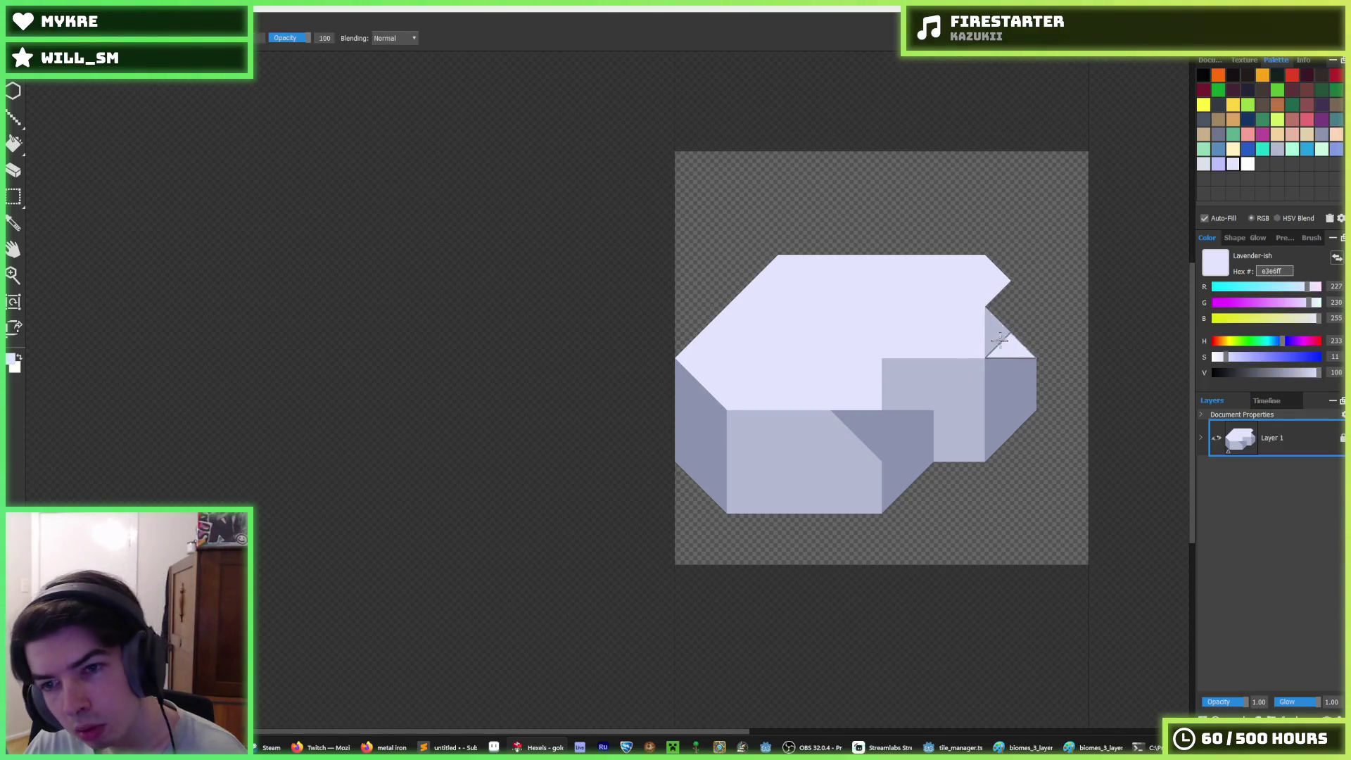
pyautogui.rightClick(967, 267)
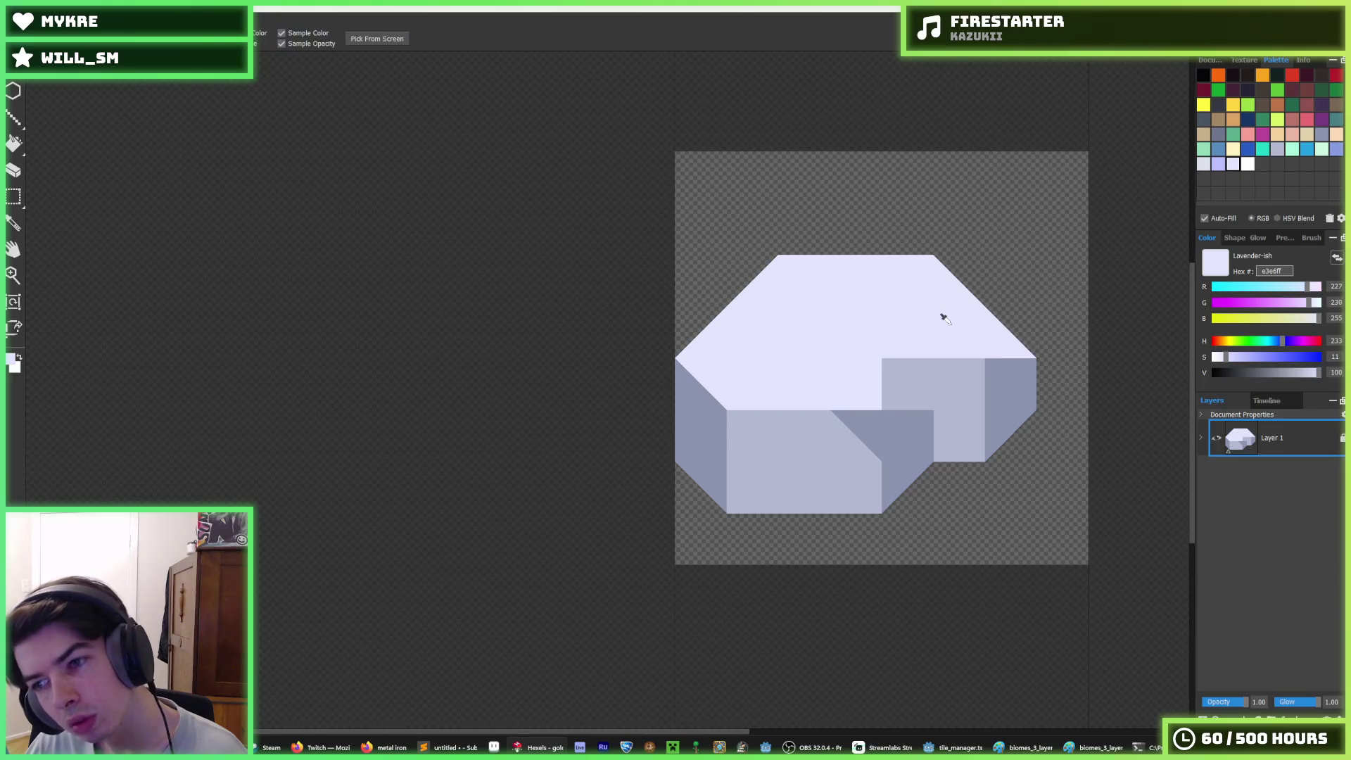
pyautogui.keyDown('alt'); pyautogui.click(1006, 394); pyautogui.keyUp('alt')
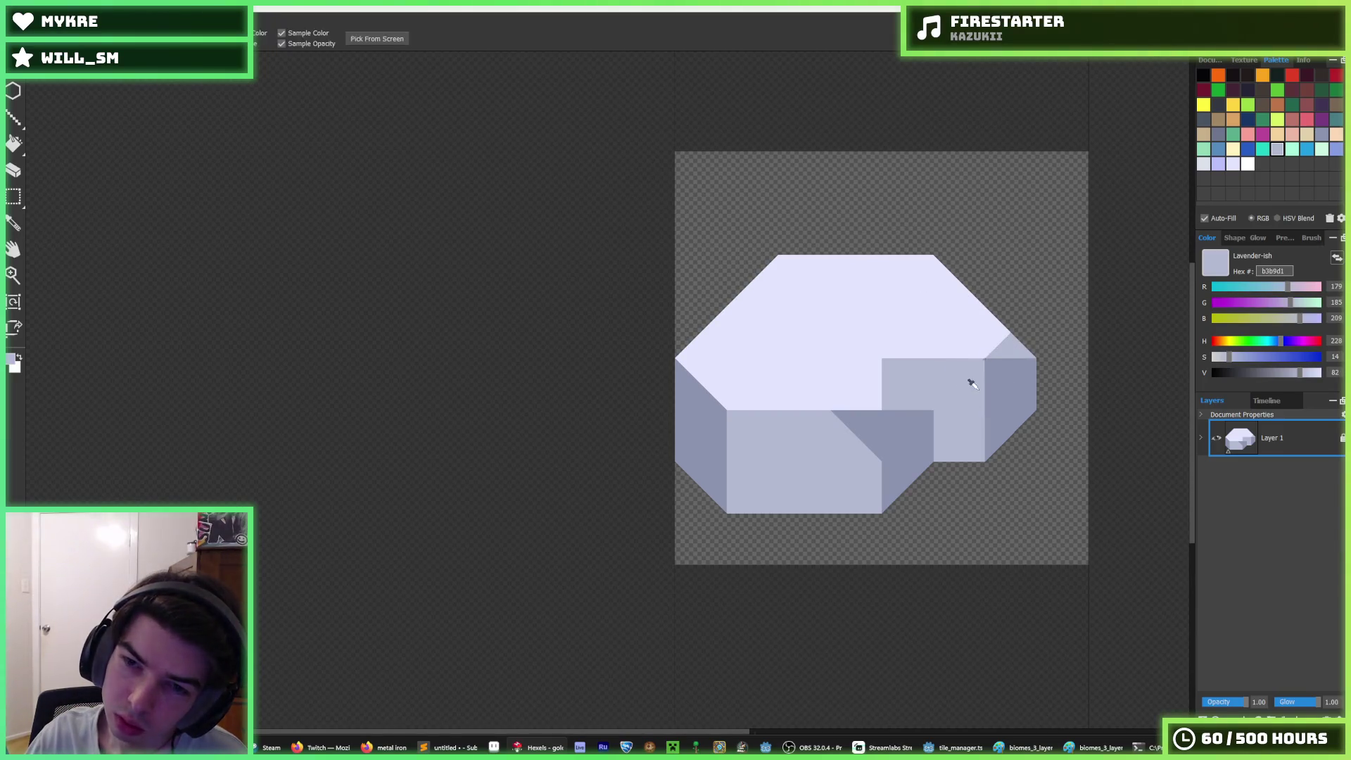
pyautogui.click(1004, 357)
# - Sample the face shades and paint the side face's lower-left corner dark
pyautogui.keyDown('alt'); pyautogui.click(954, 353); pyautogui.keyUp('alt')
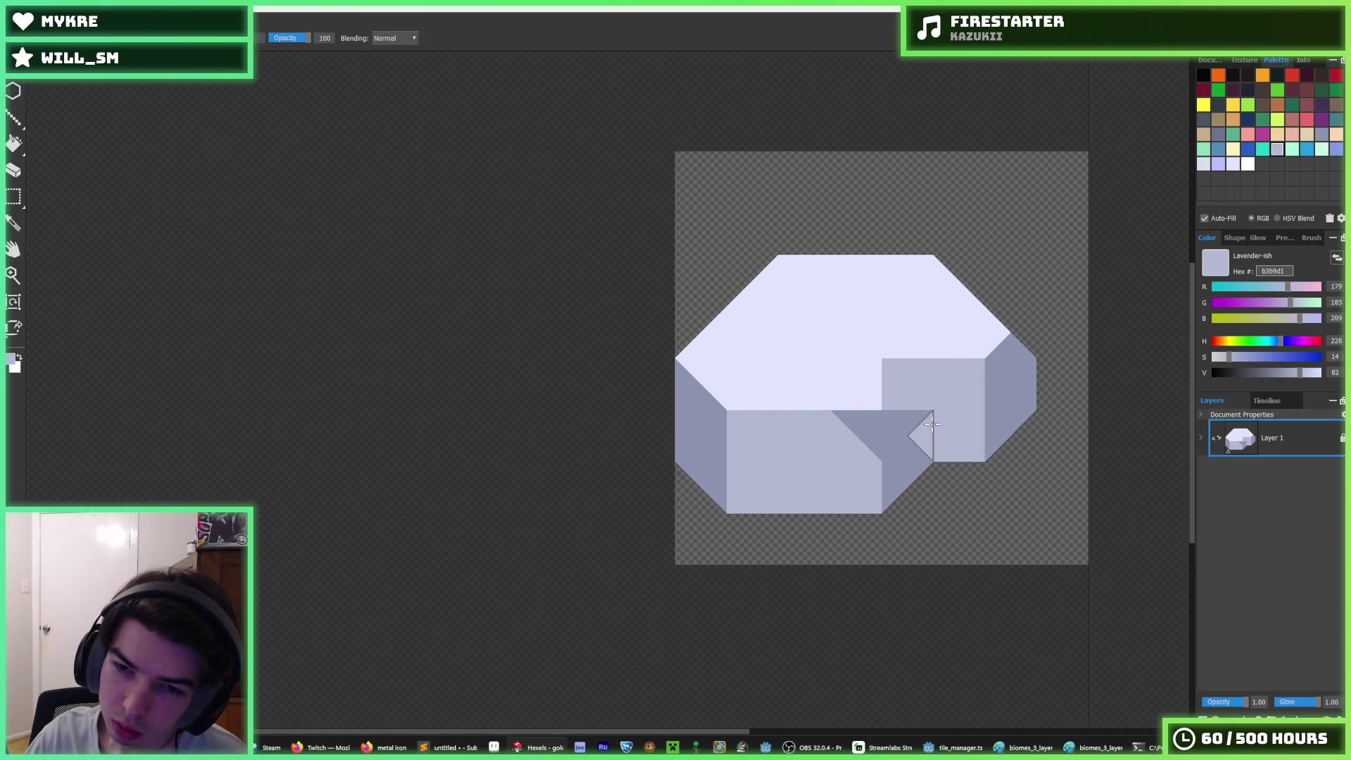
pyautogui.keyDown('alt'); pyautogui.click(907, 429); pyautogui.keyUp('alt')
pyautogui.keyDown('alt'); pyautogui.click(922, 380); pyautogui.keyUp('alt')
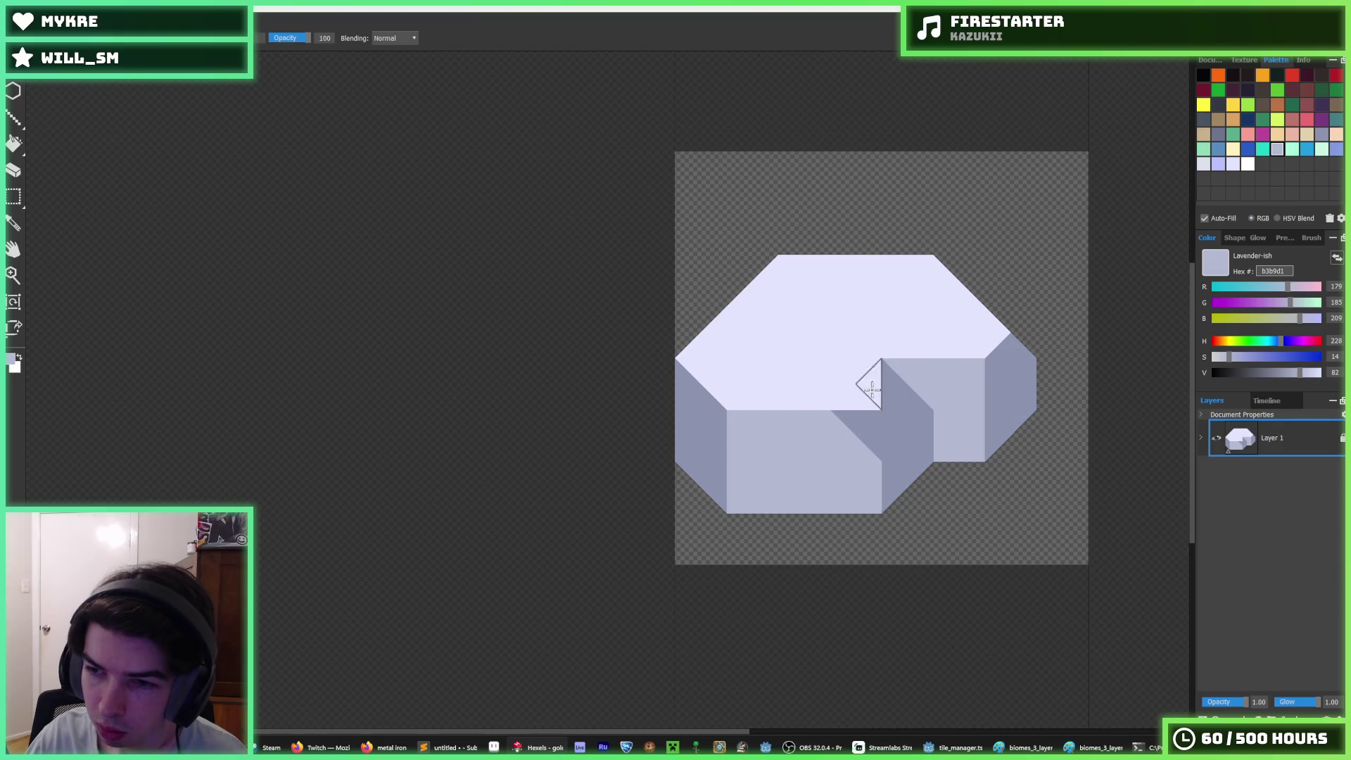
pyautogui.scroll(-3, 929, 289)
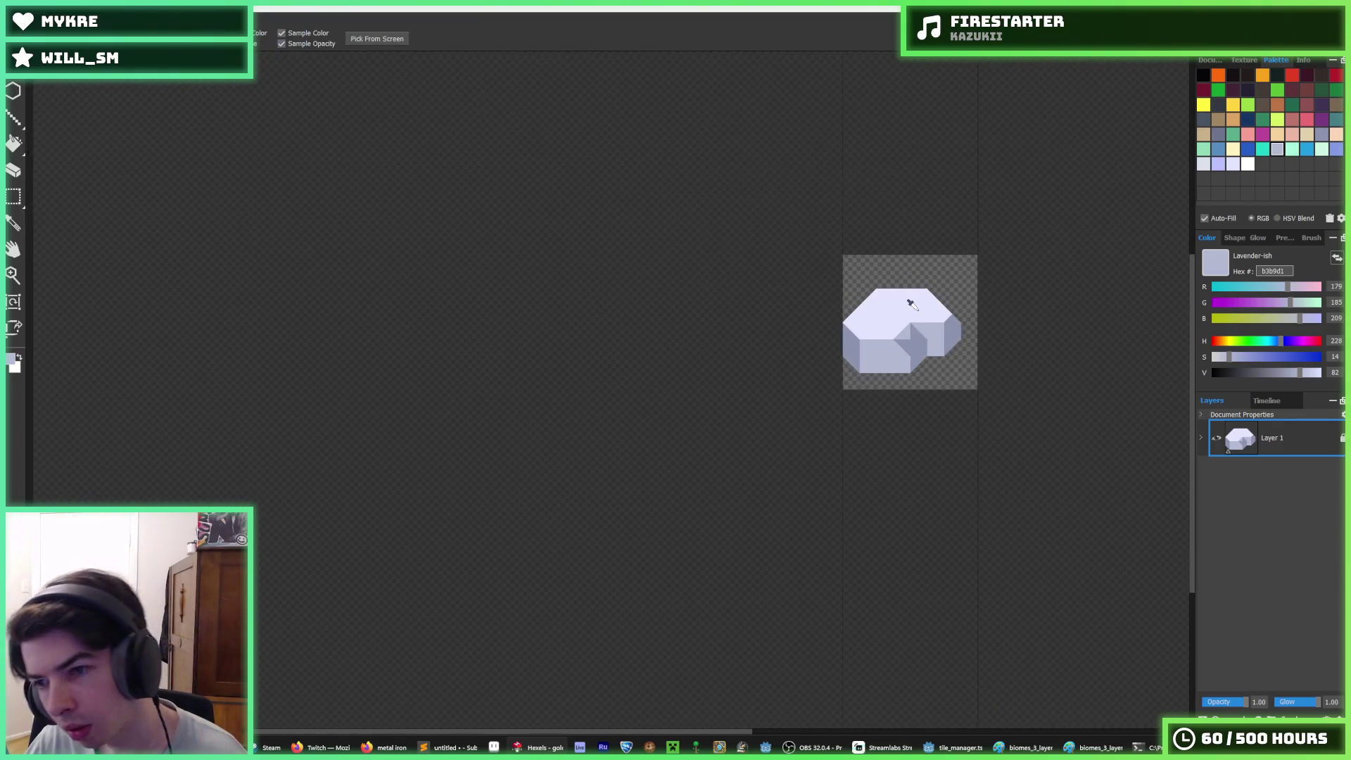
pyautogui.scroll(5, 889, 347)
pyautogui.keyDown('alt'); pyautogui.click(865, 350); pyautogui.keyUp('alt')
pyautogui.scroll(-1, 866, 350)
pyautogui.keyDown('alt'); pyautogui.click(887, 397); pyautogui.keyUp('alt')
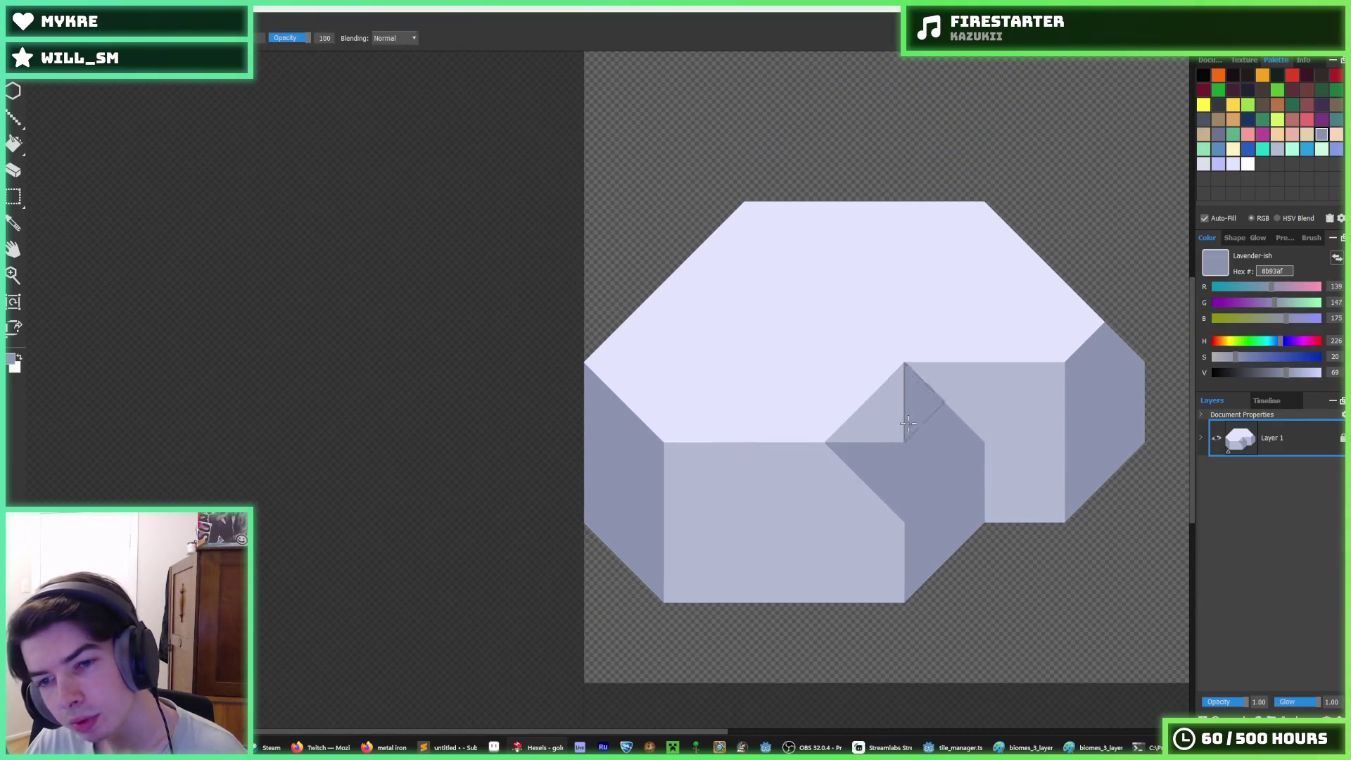
pyautogui.scroll(-3, 901, 395)
pyautogui.scroll(2, 901, 396)
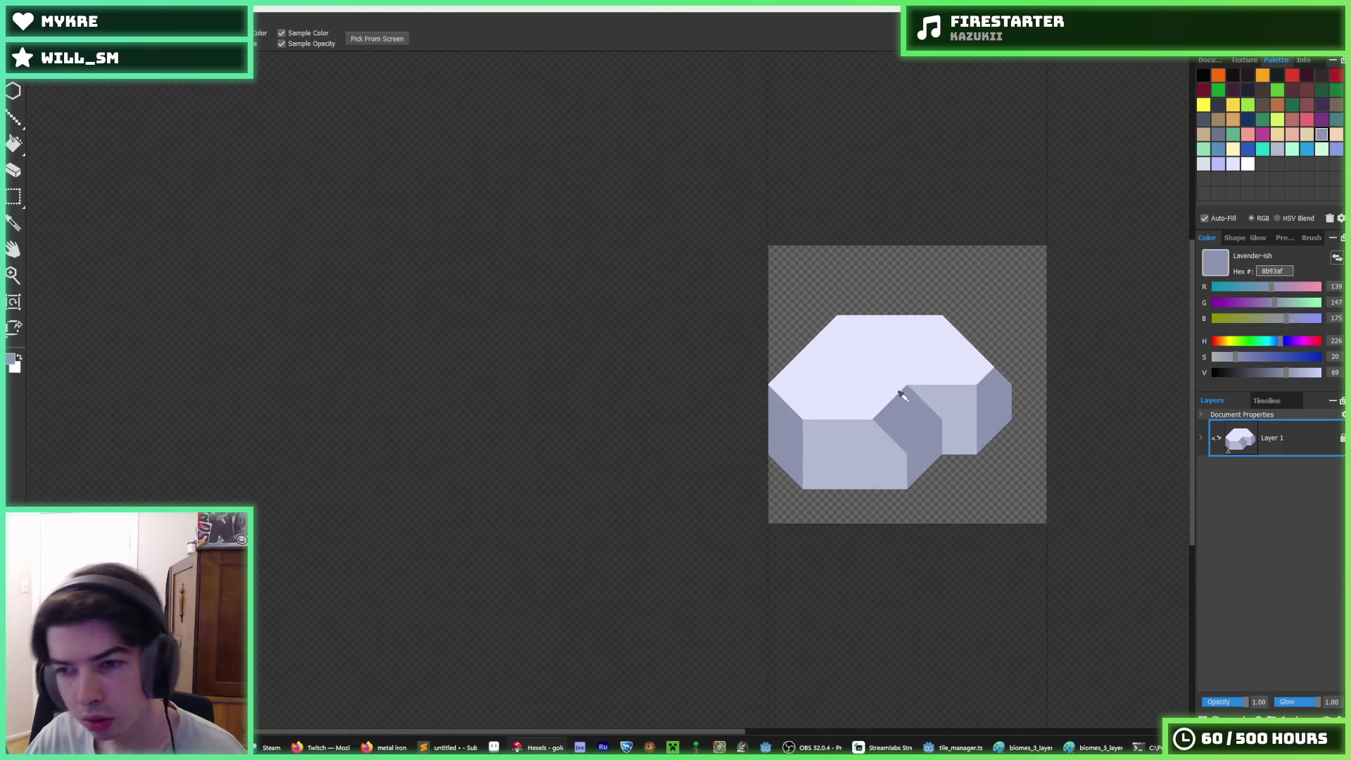
pyautogui.scroll(1, 901, 395)
pyautogui.scroll(1, 901, 395)
pyautogui.scroll(-2, 901, 395)
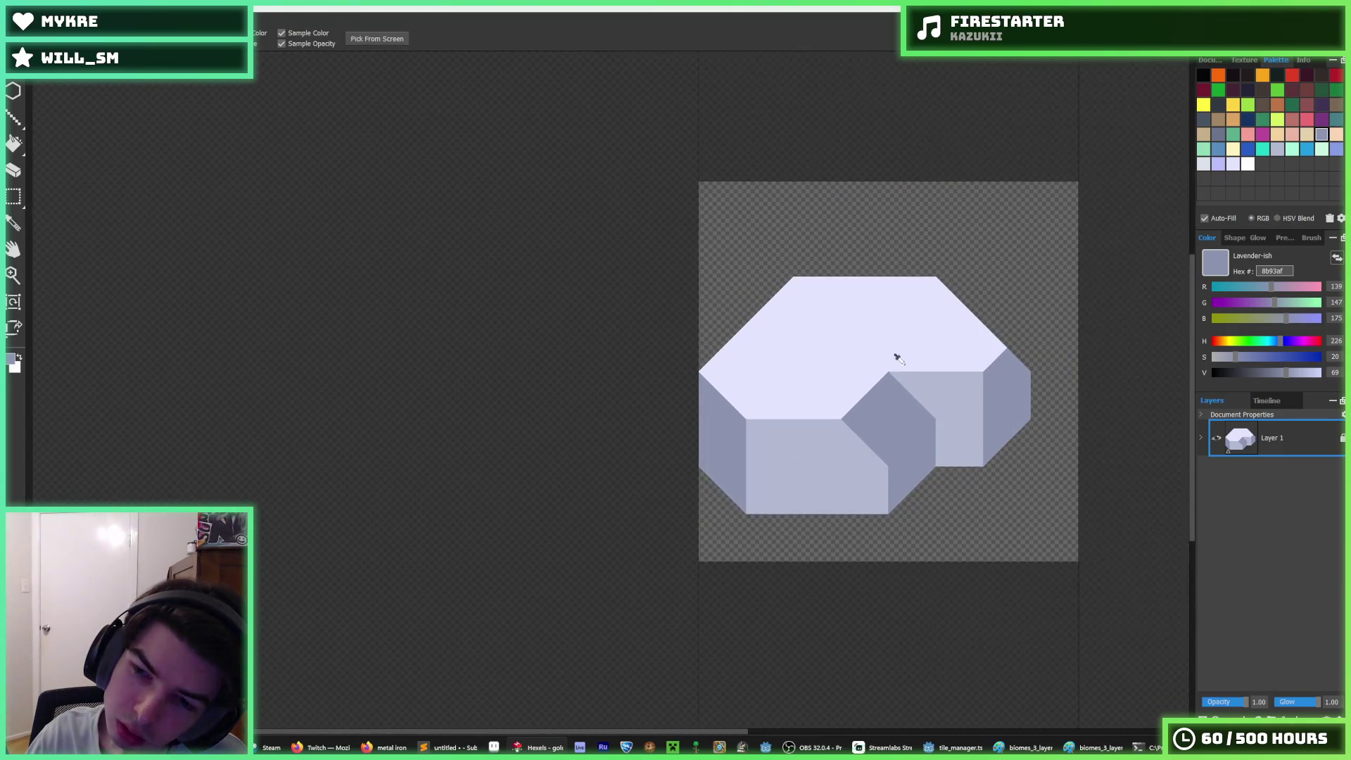
pyautogui.scroll(1, 970, 364)
pyautogui.moveTo(986, 476); pyautogui.dragTo(972, 512)
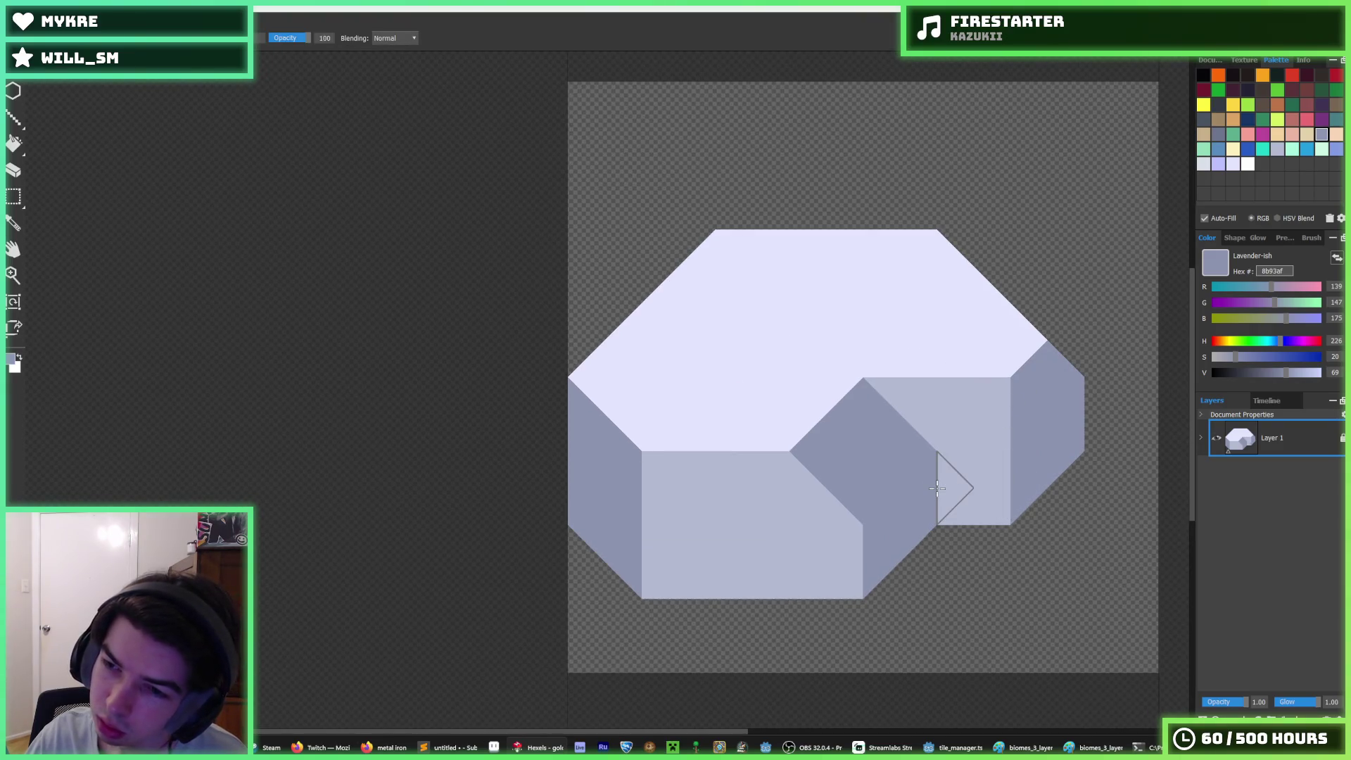
# - Fill the big block's left side face with the pale top-face lavender
pyautogui.moveTo(766, 519)
pyautogui.mouseDown()
pyautogui.moveTo(880, 446)
pyautogui.moveTo(647, 483)
pyautogui.mouseUp()
pyautogui.keyDown('alt'); pyautogui.click(880, 446); pyautogui.keyUp('alt')
pyautogui.scroll(-2, 784, 446)
pyautogui.scroll(1, 781, 467)
pyautogui.scroll(-1, 631, 559)
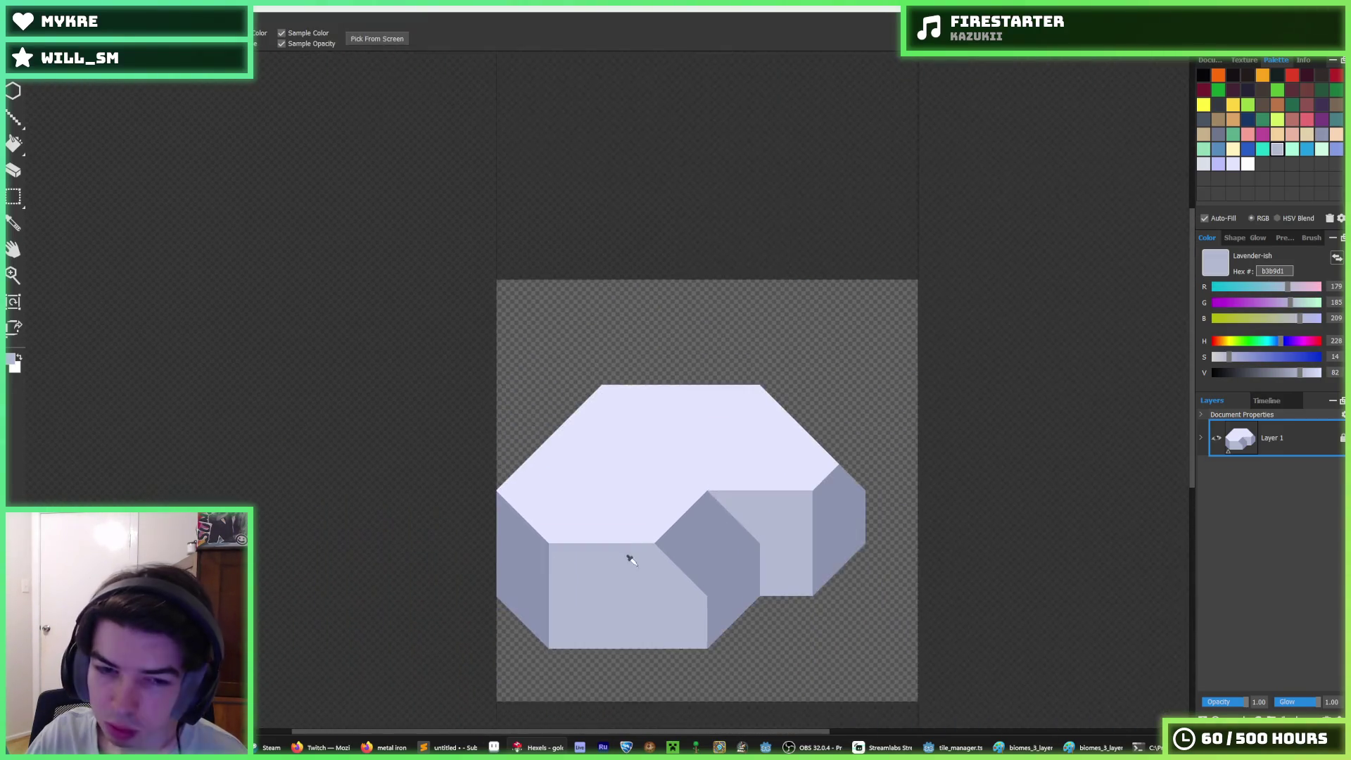
pyautogui.keyDown('alt'); pyautogui.click(645, 505); pyautogui.keyUp('alt')
pyautogui.click(528, 565)
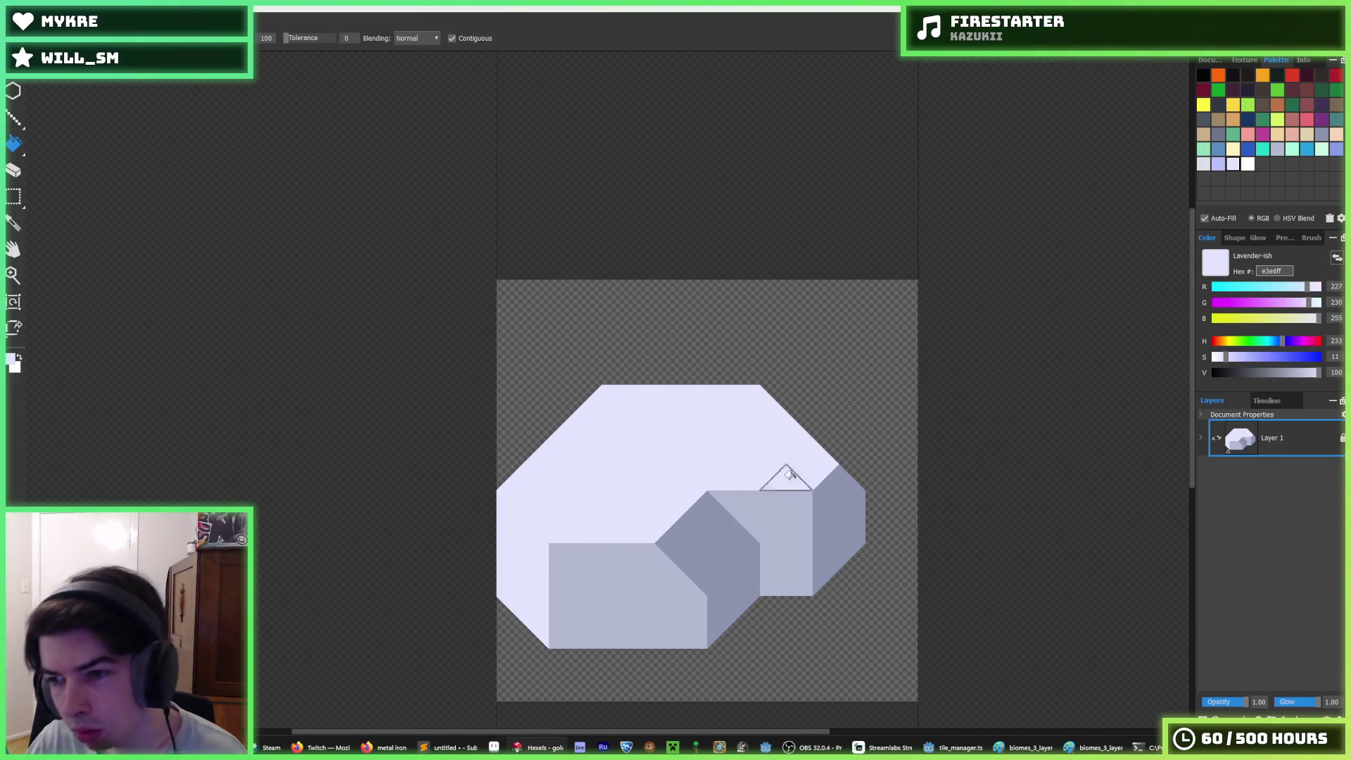
# - Undo the left face fill, then try pale grey-lavender dae0ea and white on it
pyautogui.hotkey('ctrl', 'z')
pyautogui.click(1277, 150)
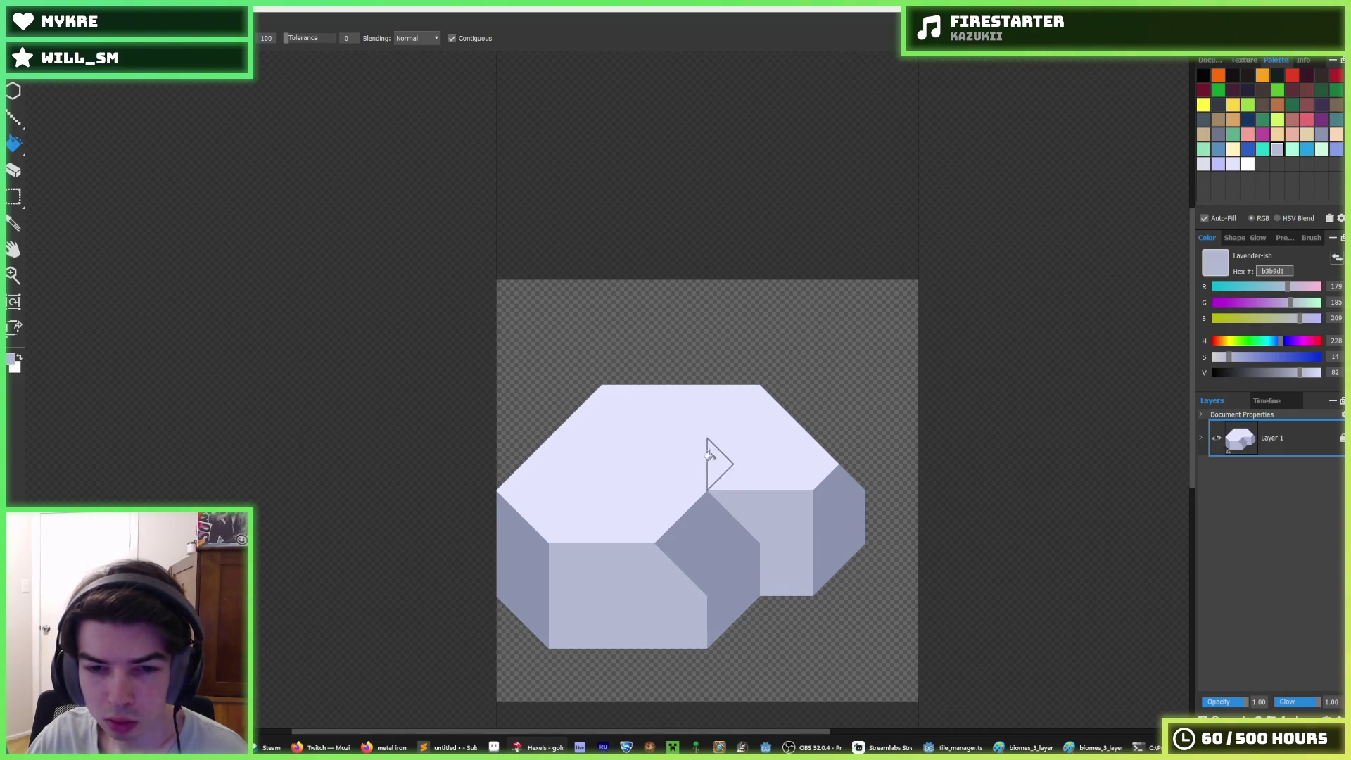
pyautogui.click(1198, 165)
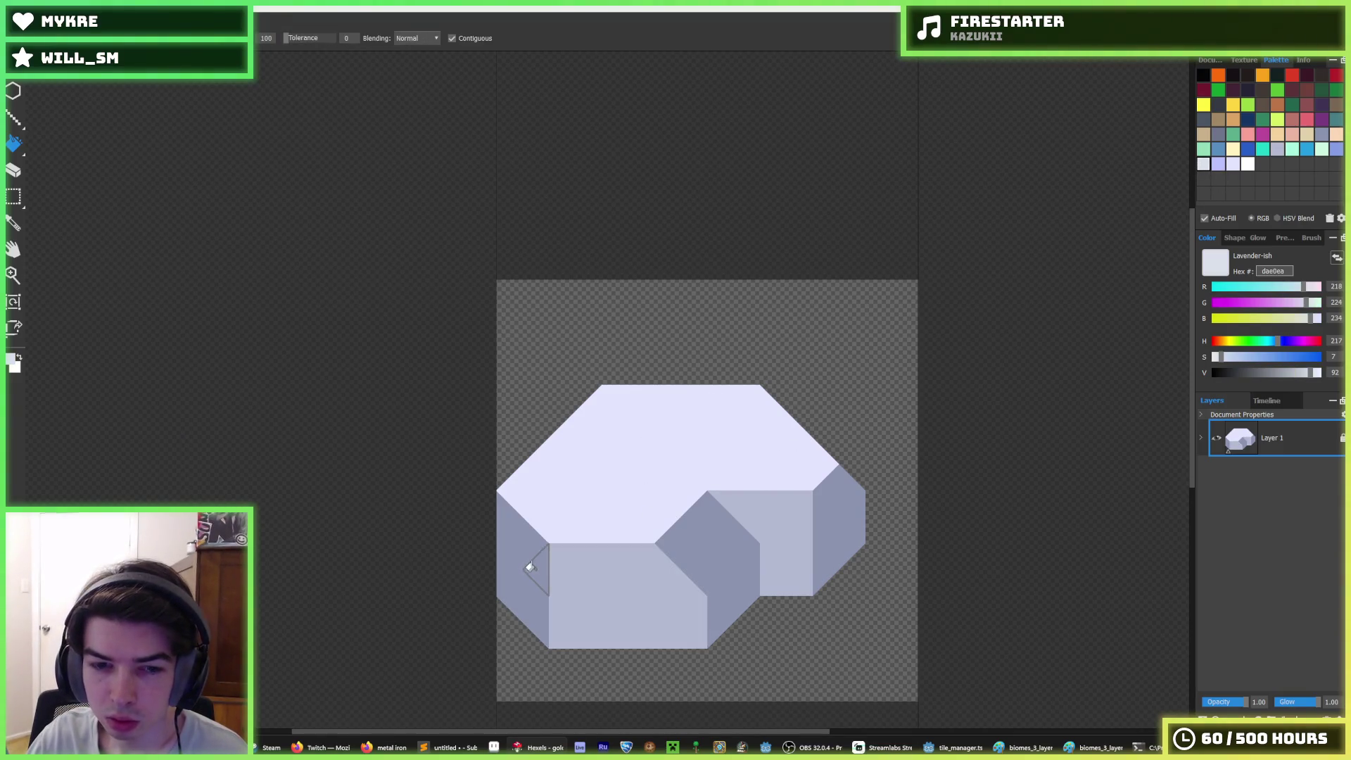
pyautogui.click(531, 563)
pyautogui.click(1247, 164)
pyautogui.click(563, 535)
# - Fill the top face white, then try and undo a lavender e3e6ff refill
pyautogui.scroll(-2, 820, 441)
pyautogui.scroll(1, 677, 490)
pyautogui.scroll(1, 677, 491)
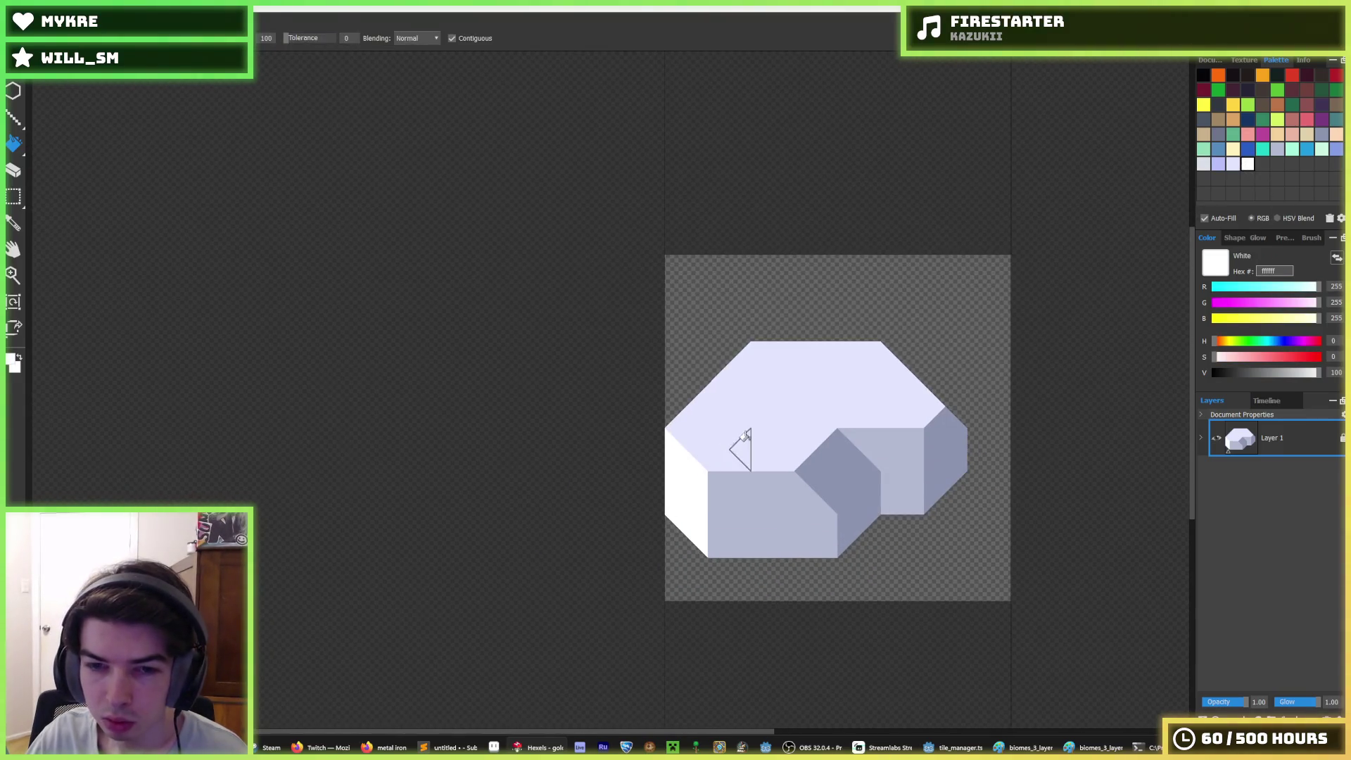
pyautogui.click(741, 440)
pyautogui.click(1229, 164)
pyautogui.click(686, 476)
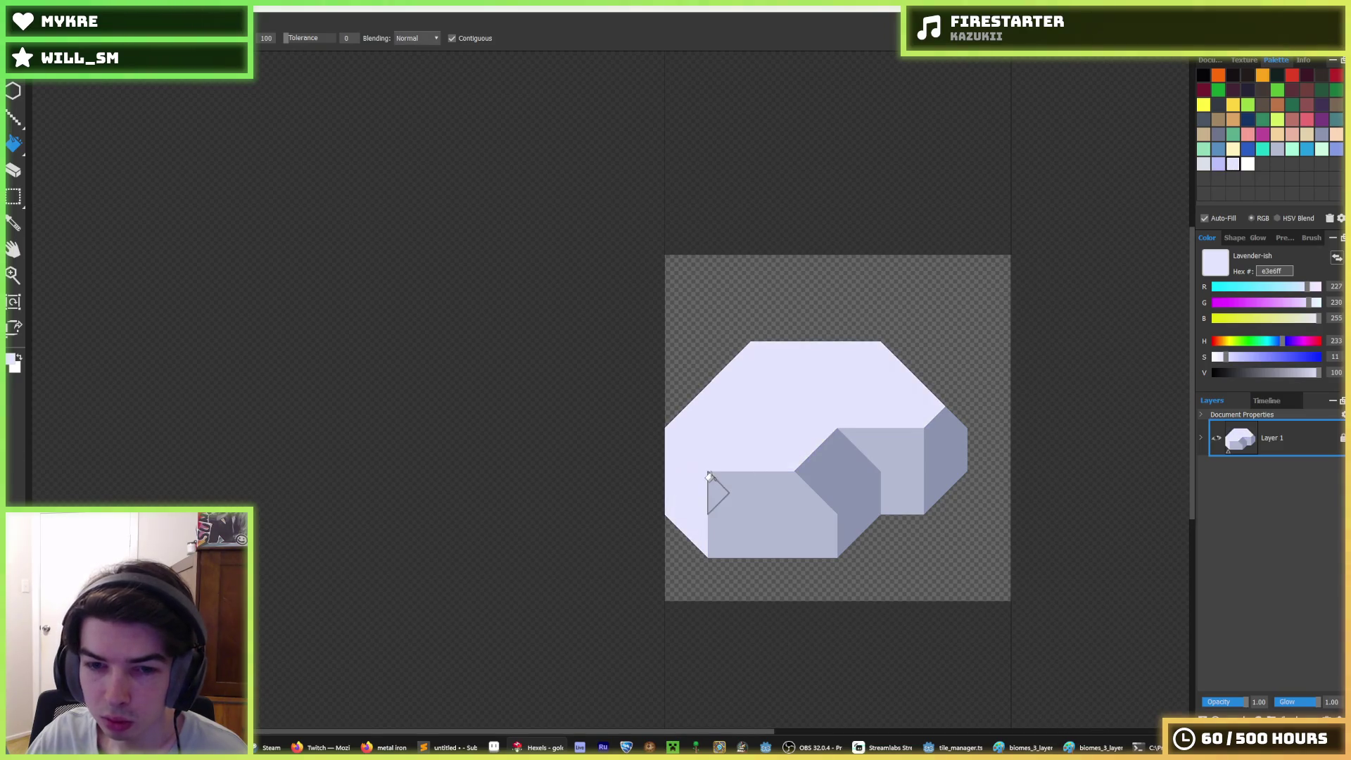
pyautogui.hotkey('ctrl', 'z')
# - Undo the face colour changes, try mid-lavender fills on the left faces, then undo them
pyautogui.press('b')
pyautogui.press('f')
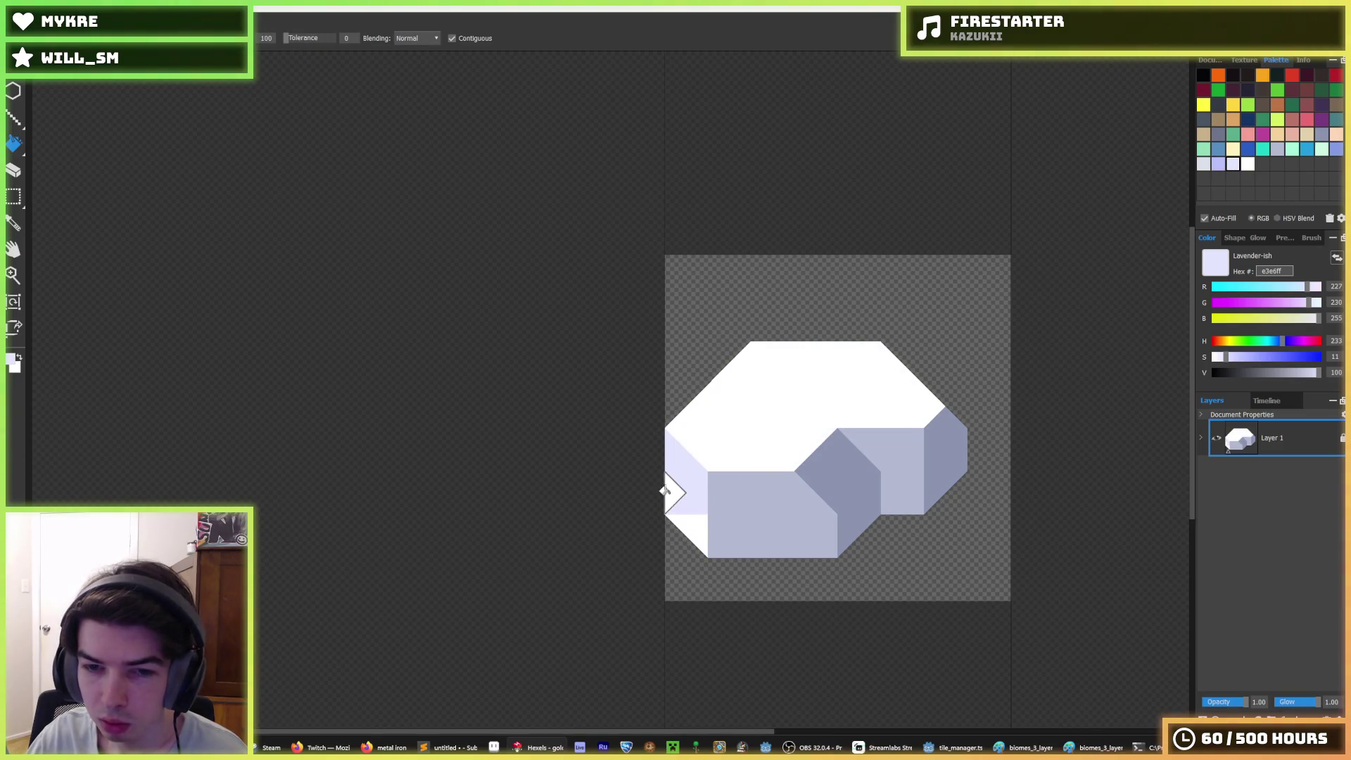
pyautogui.press('b')
pyautogui.scroll(-5, 974, 383)
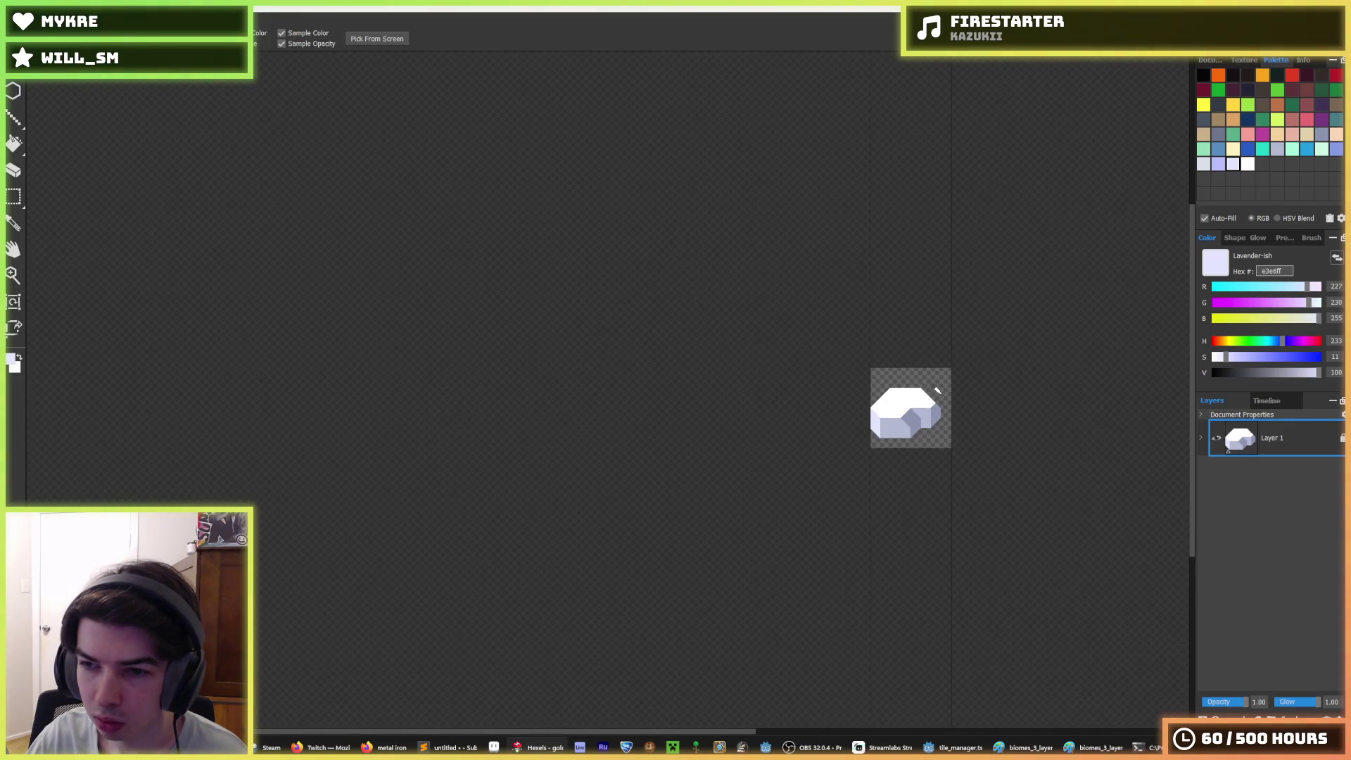
pyautogui.scroll(5, 992, 379)
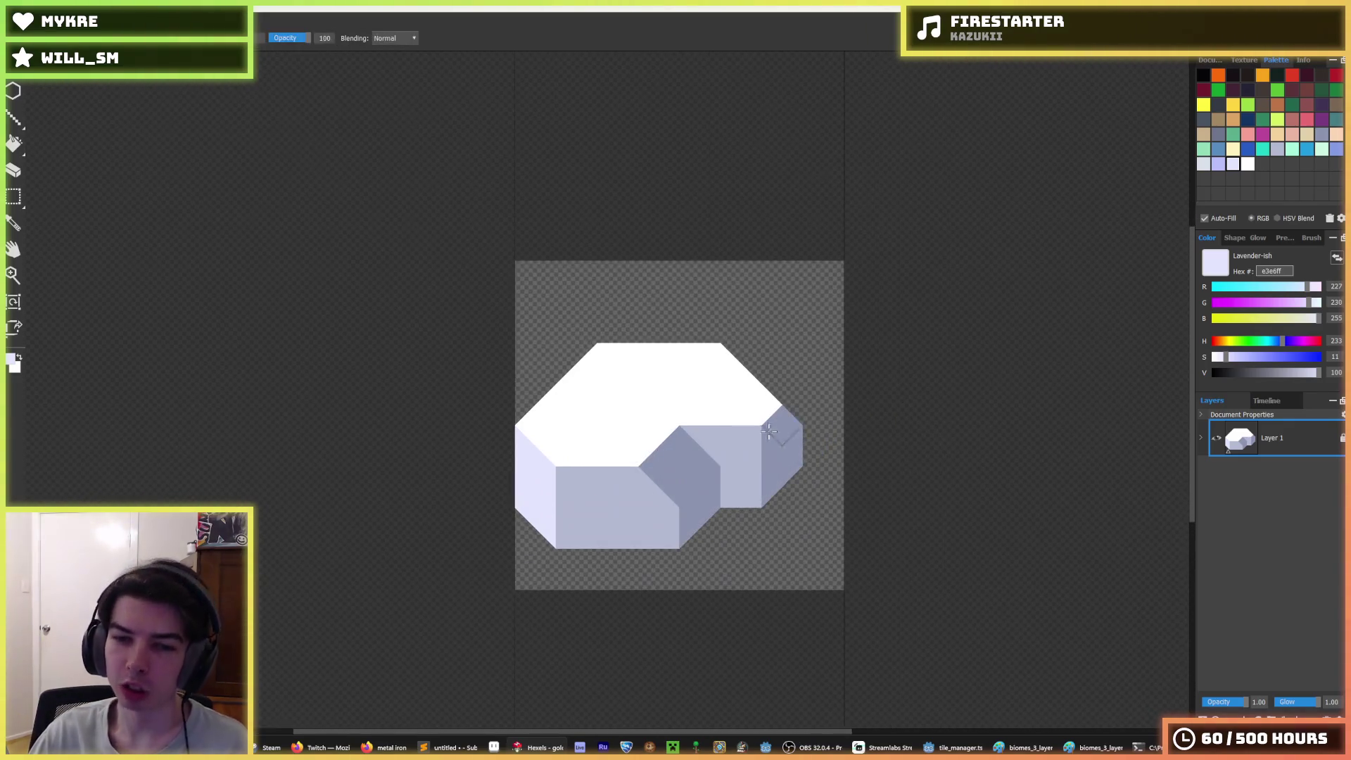
pyautogui.hotkey('ctrl', 'z')
pyautogui.hotkey('ctrl', 'z')
pyautogui.hotkey('ctrl', 'z')
pyautogui.hotkey('ctrl', 'z')
pyautogui.press('g')
pyautogui.scroll(2, 611, 485)
pyautogui.keyDown('alt'); pyautogui.click(597, 500); pyautogui.keyUp('alt')
pyautogui.click(482, 492)
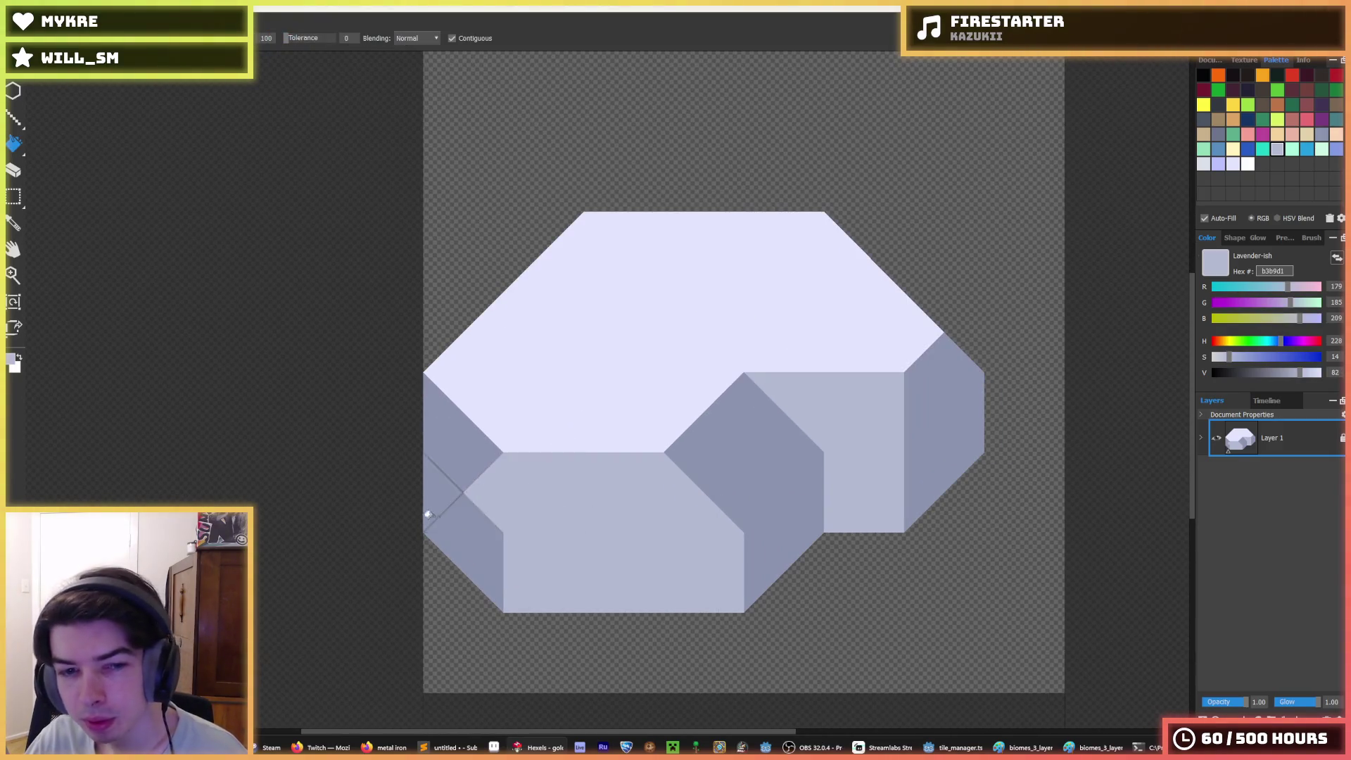
pyautogui.click(428, 487)
pyautogui.scroll(-2, 594, 433)
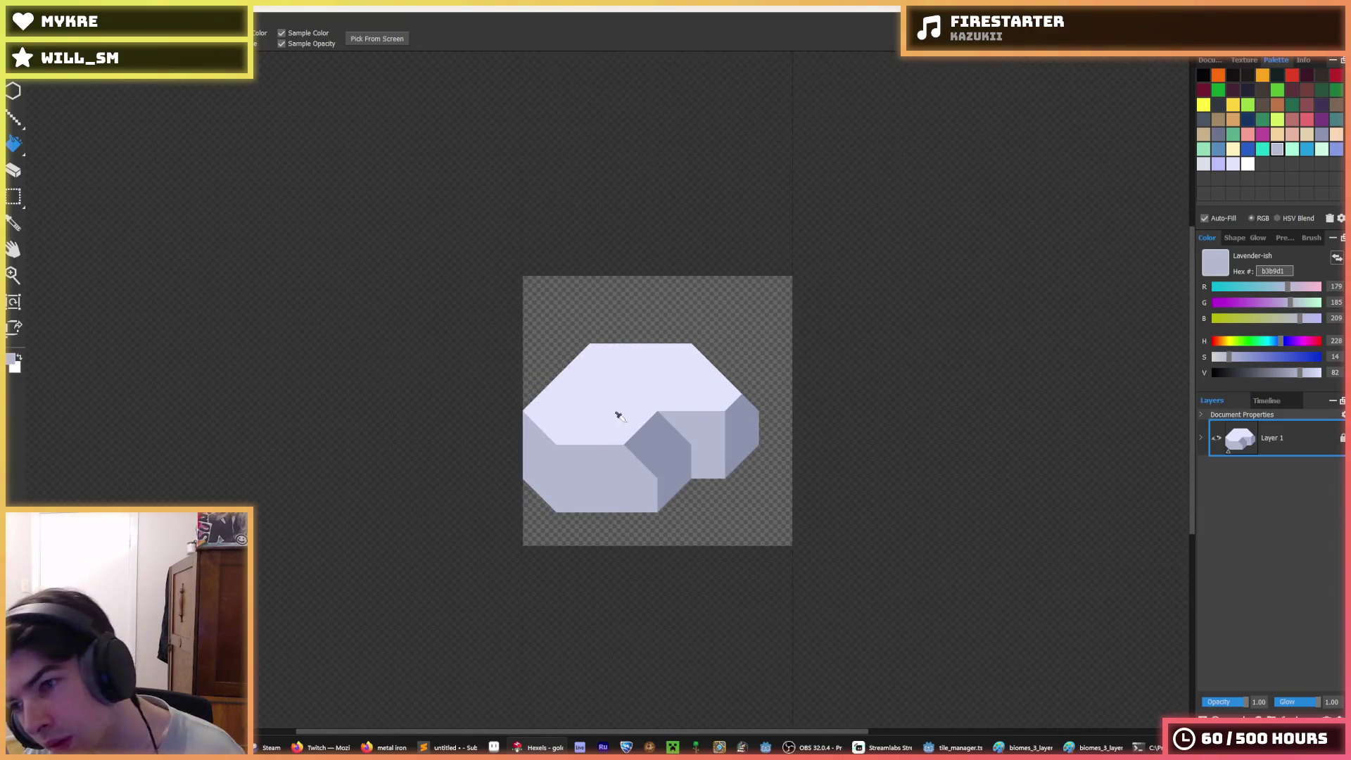
pyautogui.scroll(2, 679, 395)
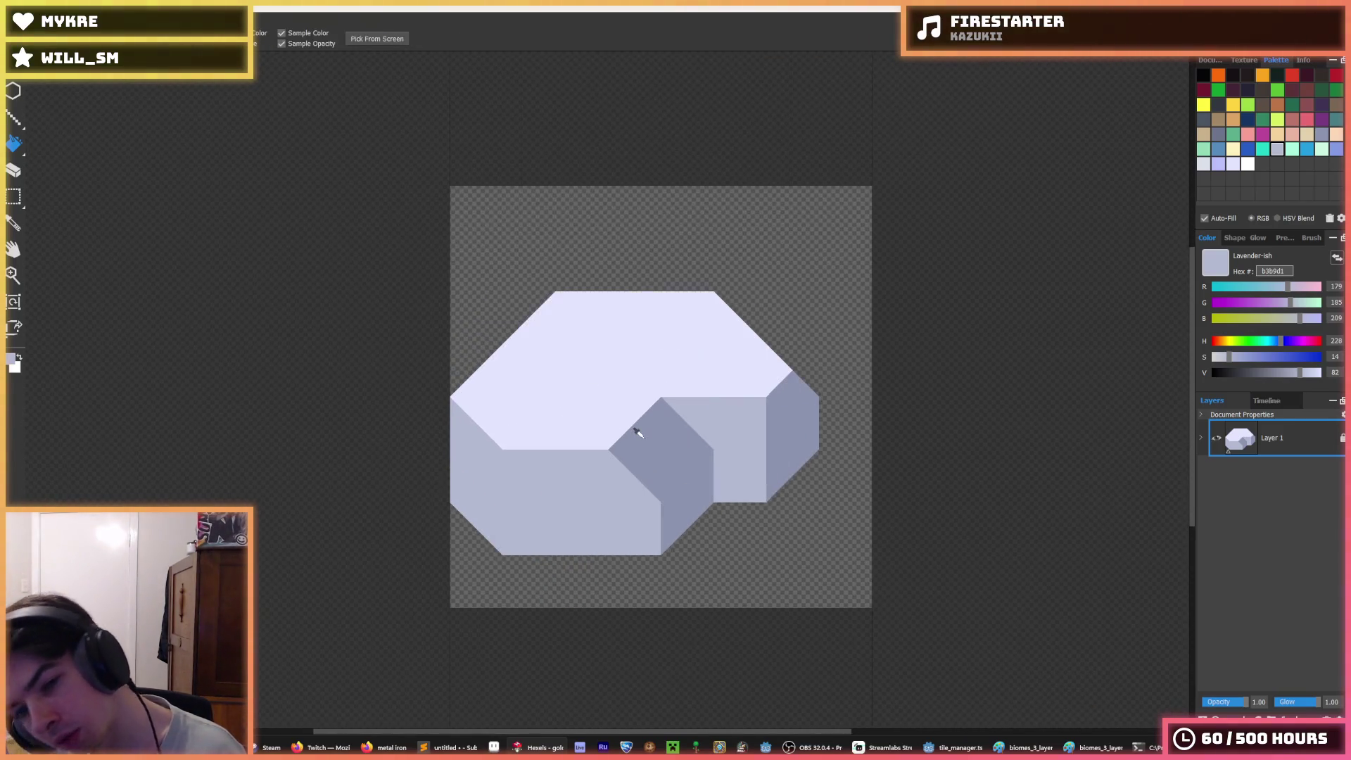
pyautogui.hotkey('ctrl', 'z')
pyautogui.hotkey('ctrl', 'z')
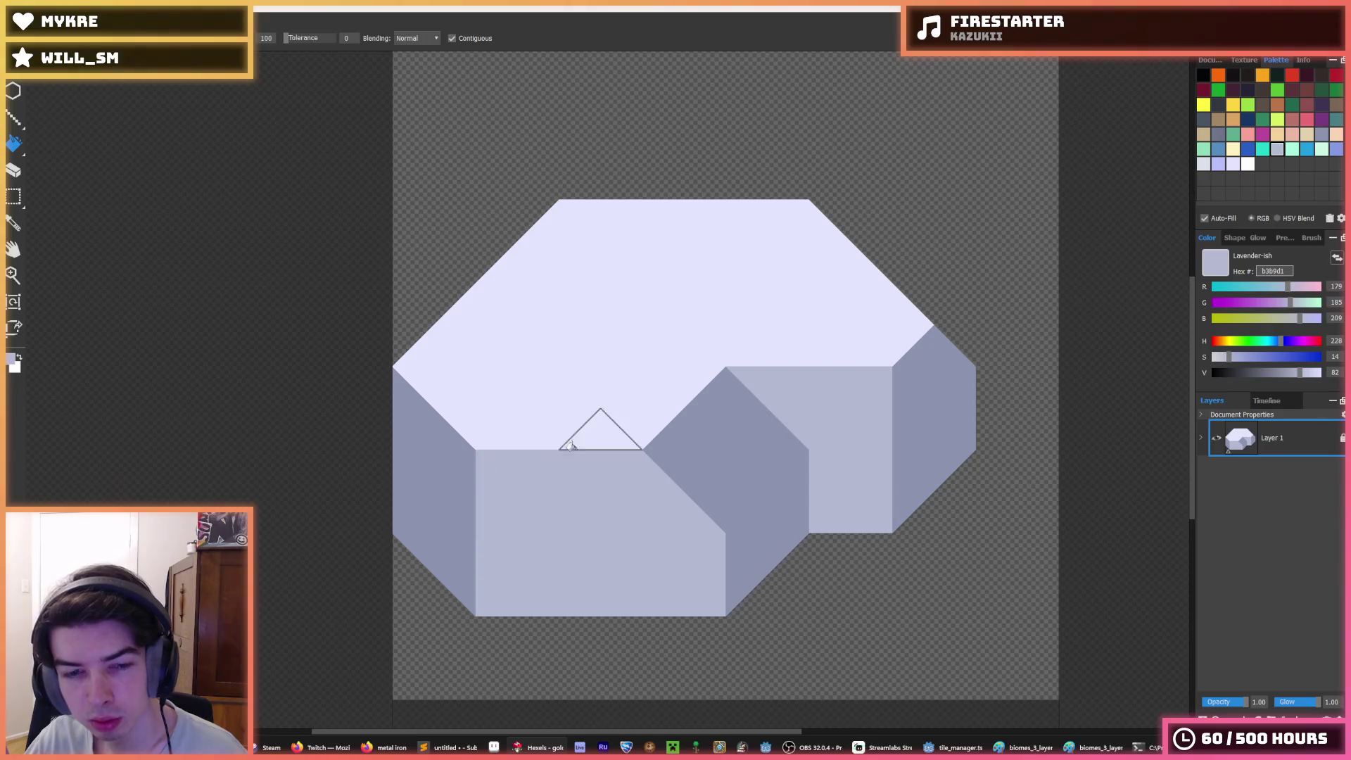
# - Try three dark strokes across the top face, undoing each to keep it plain
pyautogui.press('i')
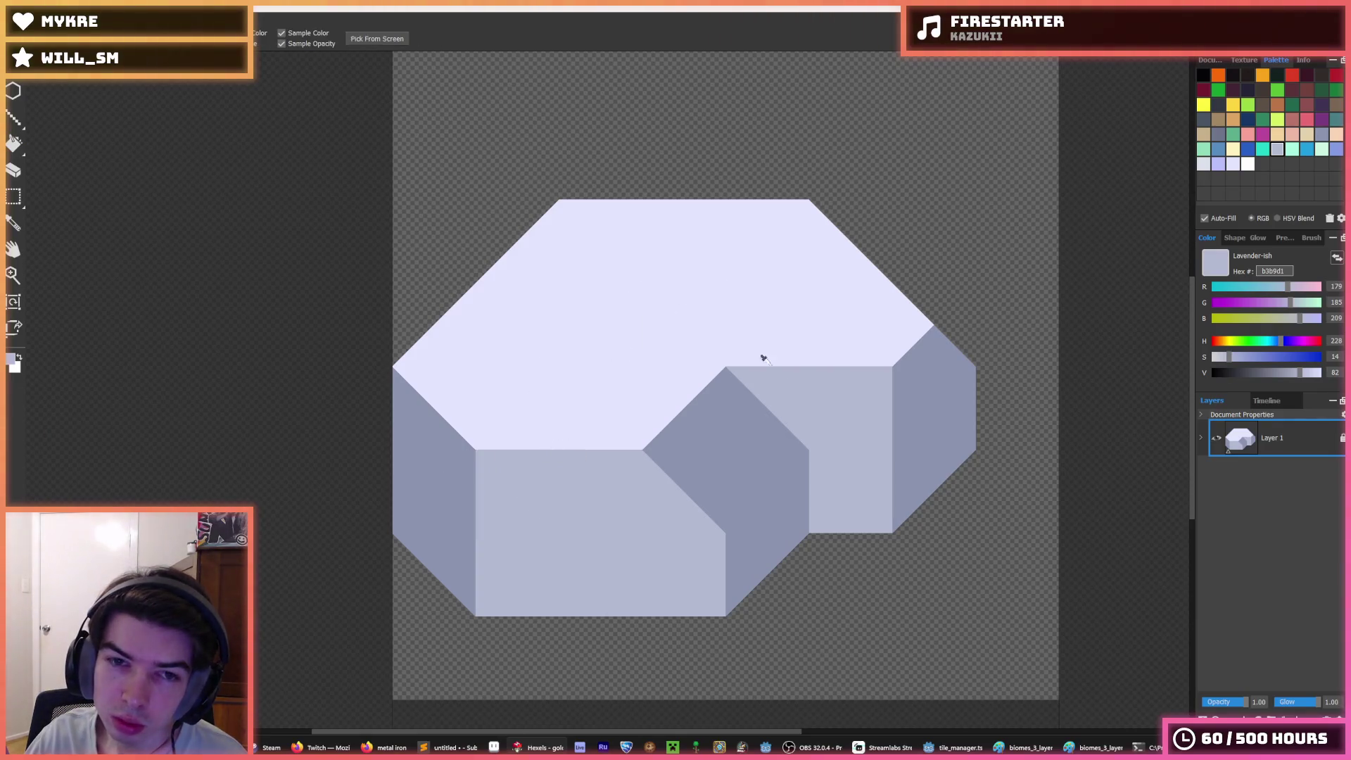
pyautogui.press('b')
pyautogui.moveTo(682, 235)
pyautogui.mouseDown()
pyautogui.moveTo(682, 248)
pyautogui.moveTo(542, 243)
pyautogui.moveTo(619, 338)
pyautogui.moveTo(642, 295)
pyautogui.mouseUp()
pyautogui.hotkey('ctrl', 'z')
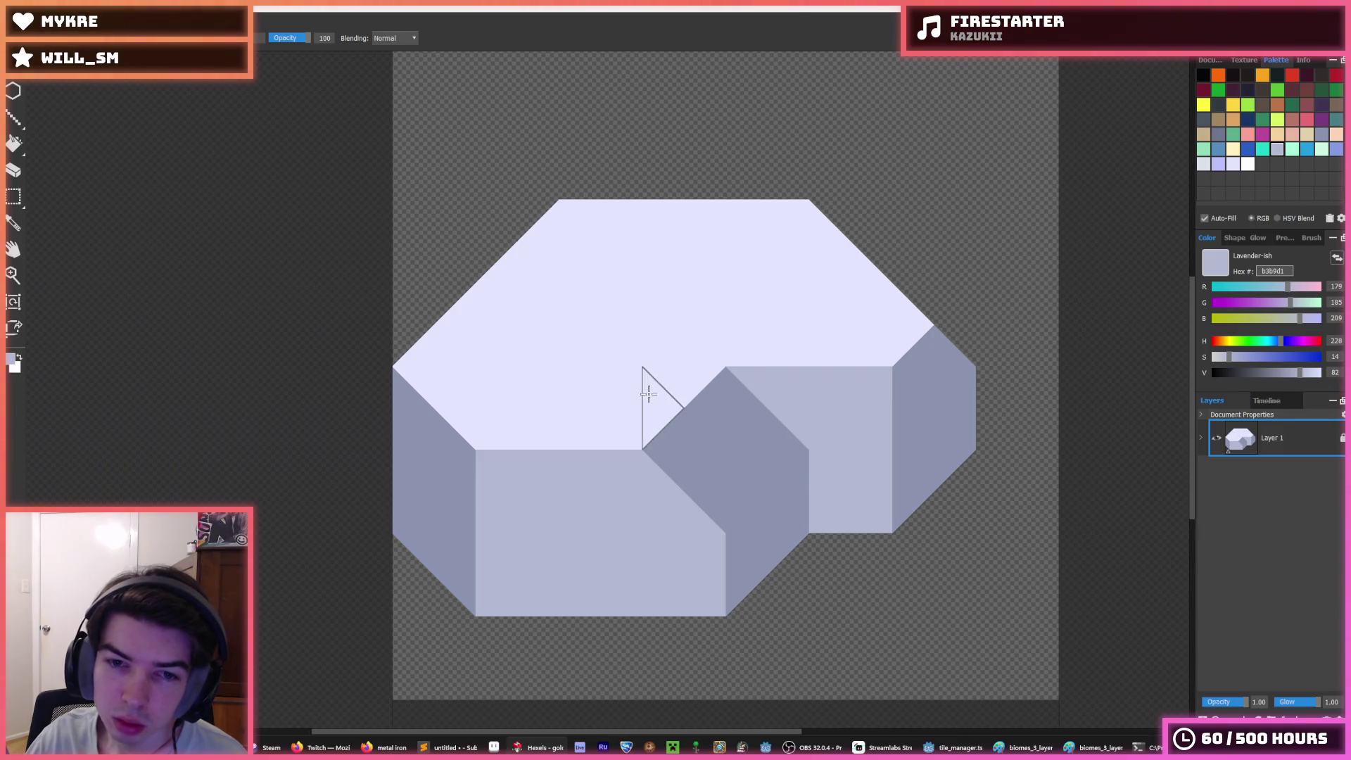
pyautogui.moveTo(648, 394); pyautogui.dragTo(653, 294)
pyautogui.hotkey('ctrl', 'z')
pyautogui.moveTo(600, 218)
pyautogui.mouseDown()
pyautogui.moveTo(604, 330)
pyautogui.moveTo(658, 371)
pyautogui.mouseUp()
pyautogui.hotkey('ctrl', 'z')
# - Paint a white stroke down the top face and partly cover it with e3e6ff lavender
pyautogui.press('x')
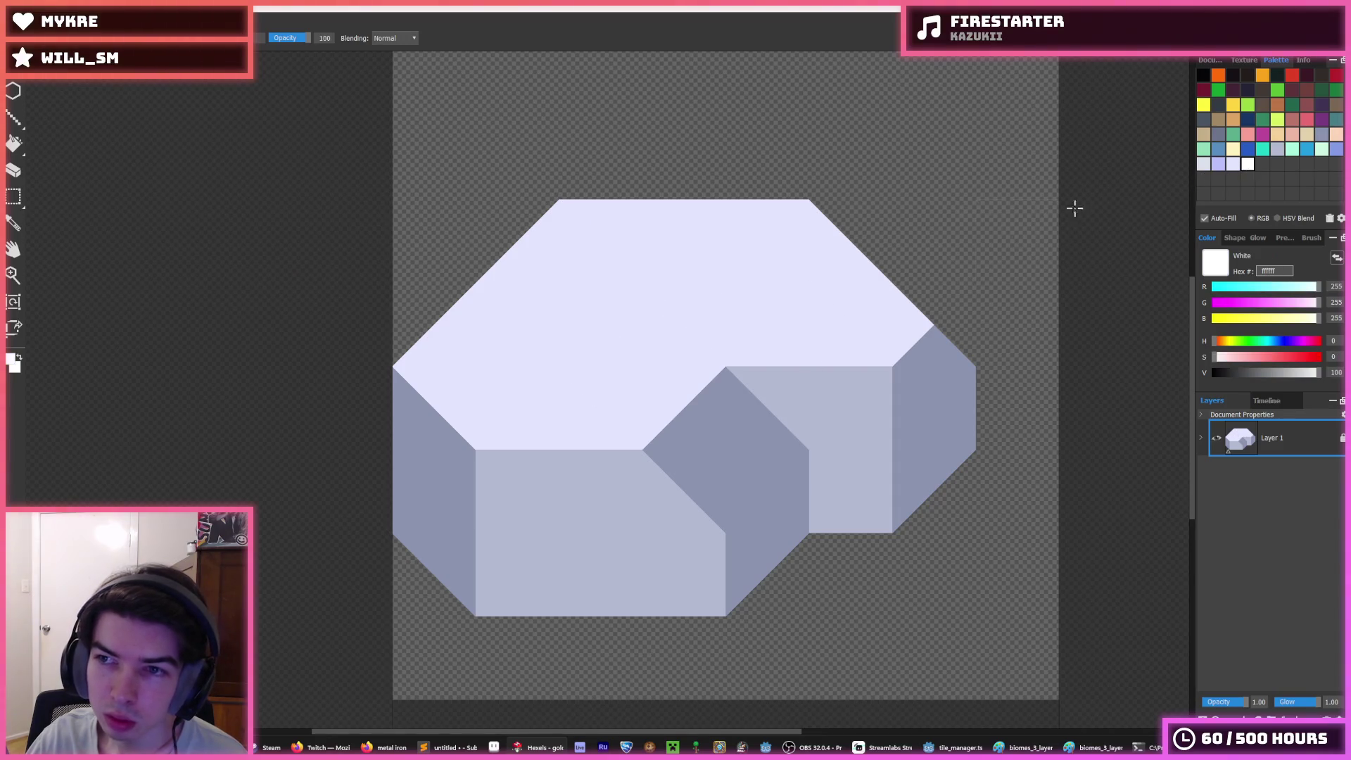
pyautogui.moveTo(607, 253)
pyautogui.mouseDown()
pyautogui.moveTo(609, 301)
pyautogui.moveTo(609, 272)
pyautogui.moveTo(683, 375)
pyautogui.mouseUp()
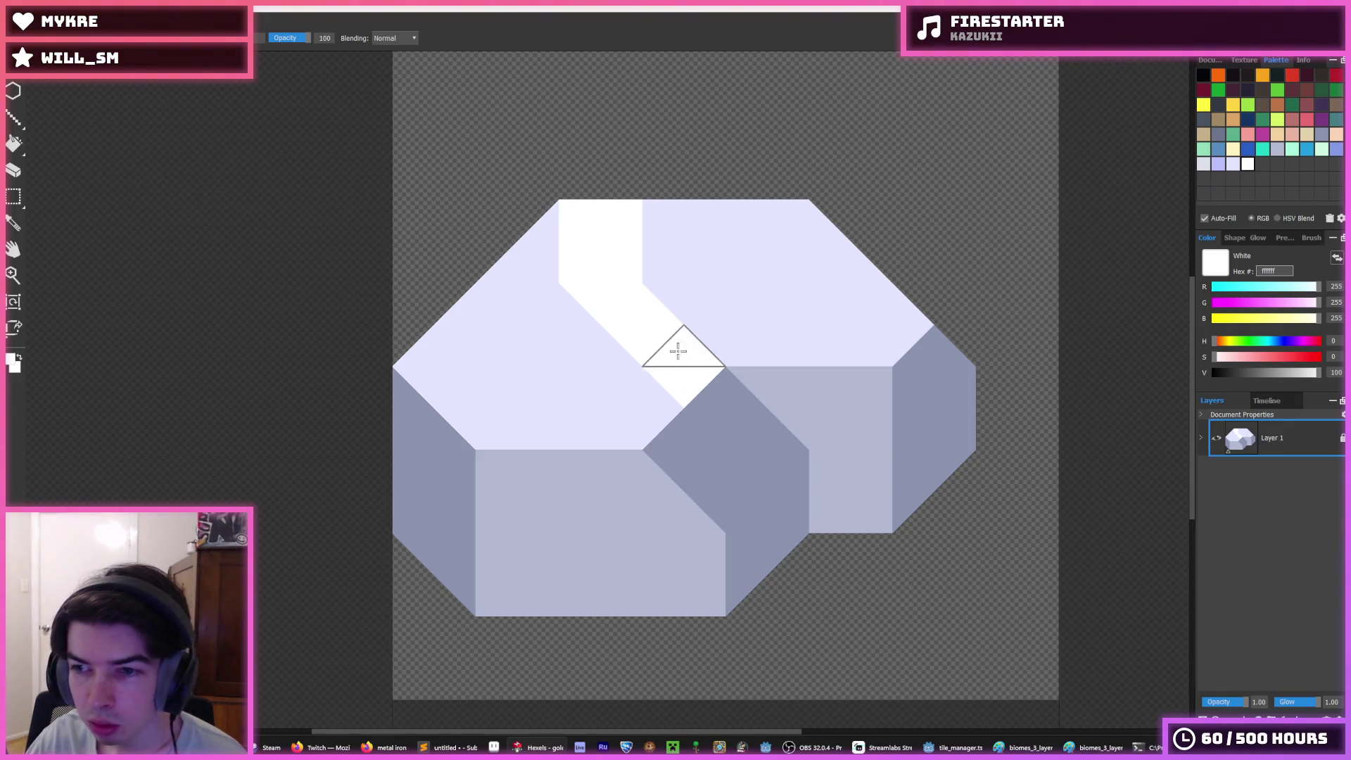
pyautogui.press('i')
pyautogui.click(605, 362)
pyautogui.moveTo(697, 393)
pyautogui.mouseDown()
pyautogui.moveTo(624, 281)
pyautogui.moveTo(692, 352)
pyautogui.moveTo(736, 325)
pyautogui.moveTo(768, 352)
pyautogui.moveTo(731, 260)
pyautogui.moveTo(681, 211)
pyautogui.mouseUp()
pyautogui.click(624, 280)
pyautogui.press('i')
pyautogui.click(563, 295)
pyautogui.moveTo(597, 266)
pyautogui.mouseDown()
pyautogui.moveTo(618, 235)
pyautogui.moveTo(588, 318)
pyautogui.moveTo(782, 339)
pyautogui.mouseUp()
pyautogui.keyDown('alt'); pyautogui.click(795, 324); pyautogui.keyUp('alt')
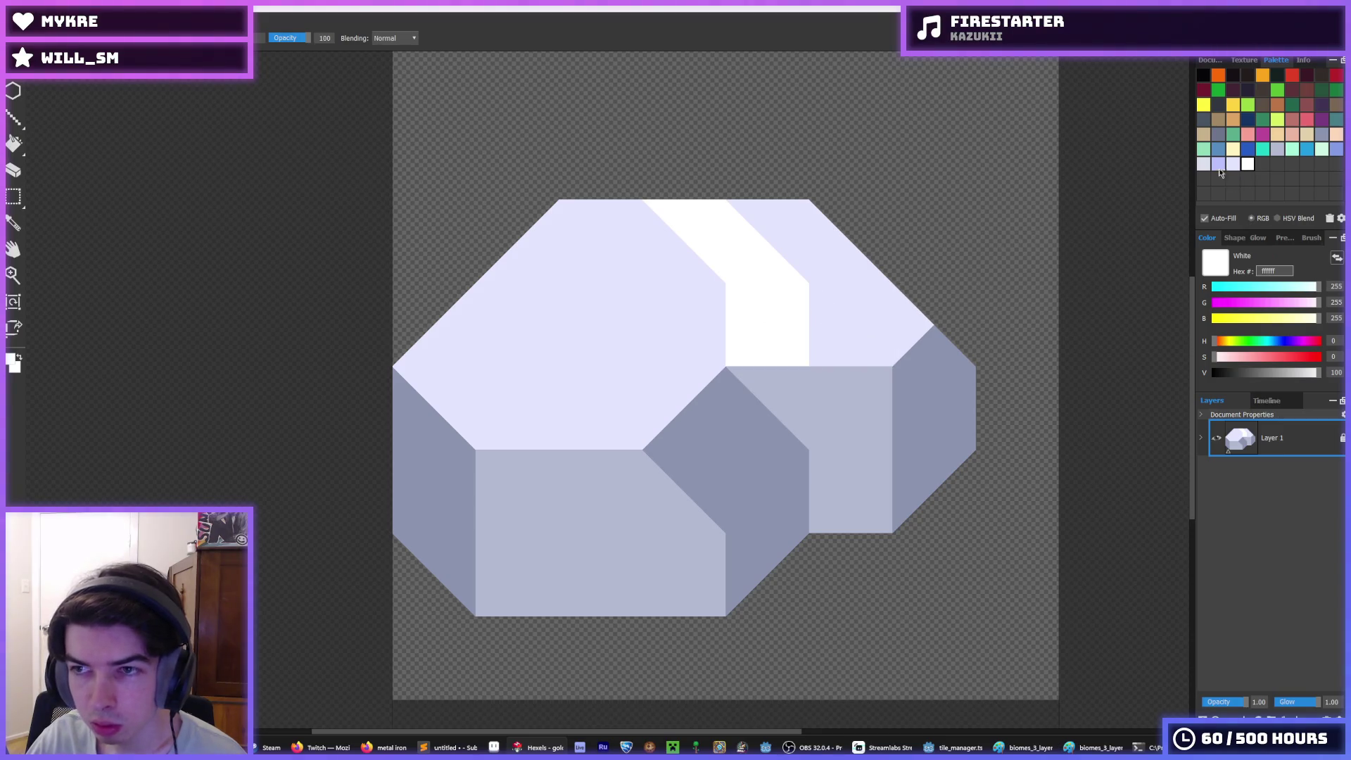
# - Paint a b3b9d1 band over the white and trim it with e3e6ff into a vertical crease
pyautogui.click(1277, 148)
pyautogui.moveTo(788, 422)
pyautogui.mouseDown()
pyautogui.moveTo(798, 376)
pyautogui.moveTo(769, 293)
pyautogui.moveTo(685, 220)
pyautogui.moveTo(912, 364)
pyautogui.mouseUp()
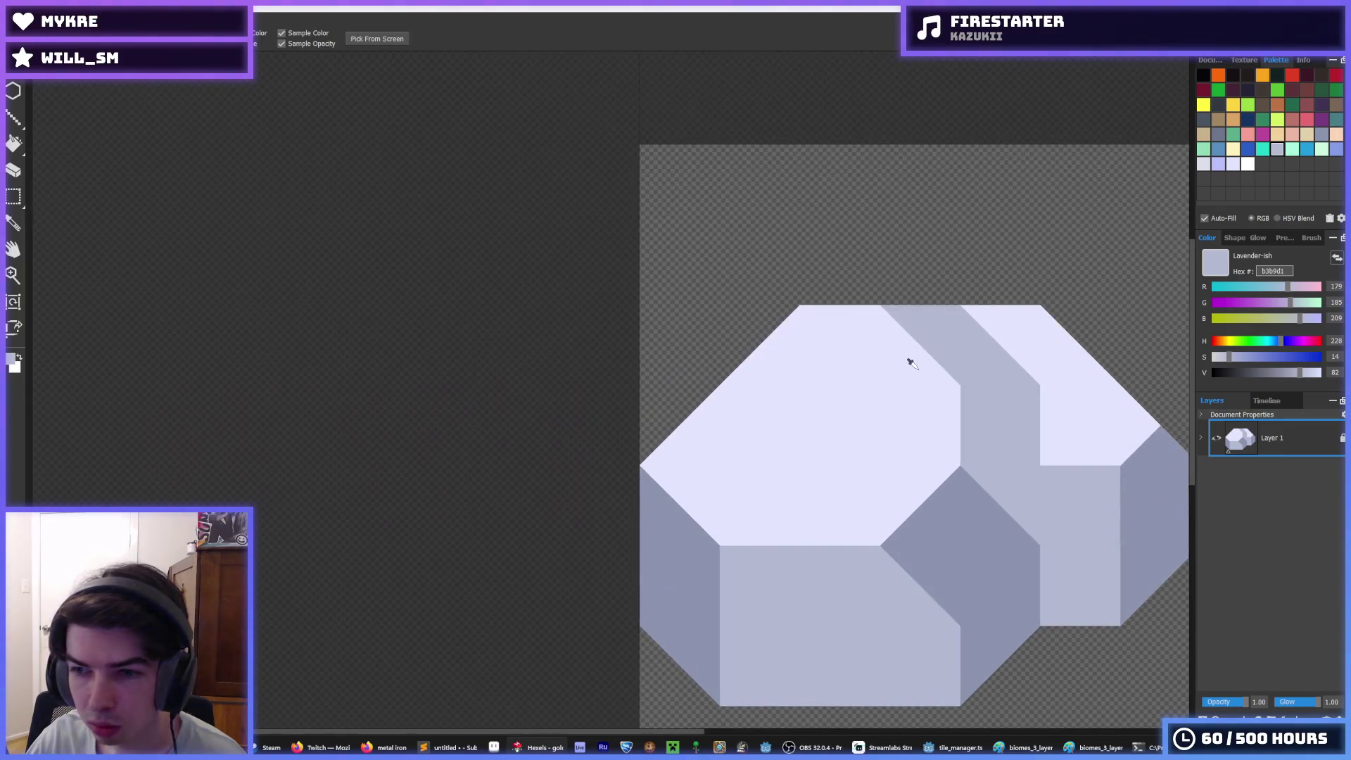
pyautogui.keyDown('alt'); pyautogui.click(1056, 401); pyautogui.keyUp('alt')
pyautogui.moveTo(1020, 429); pyautogui.dragTo(1019, 368)
pyautogui.click(1015, 432)
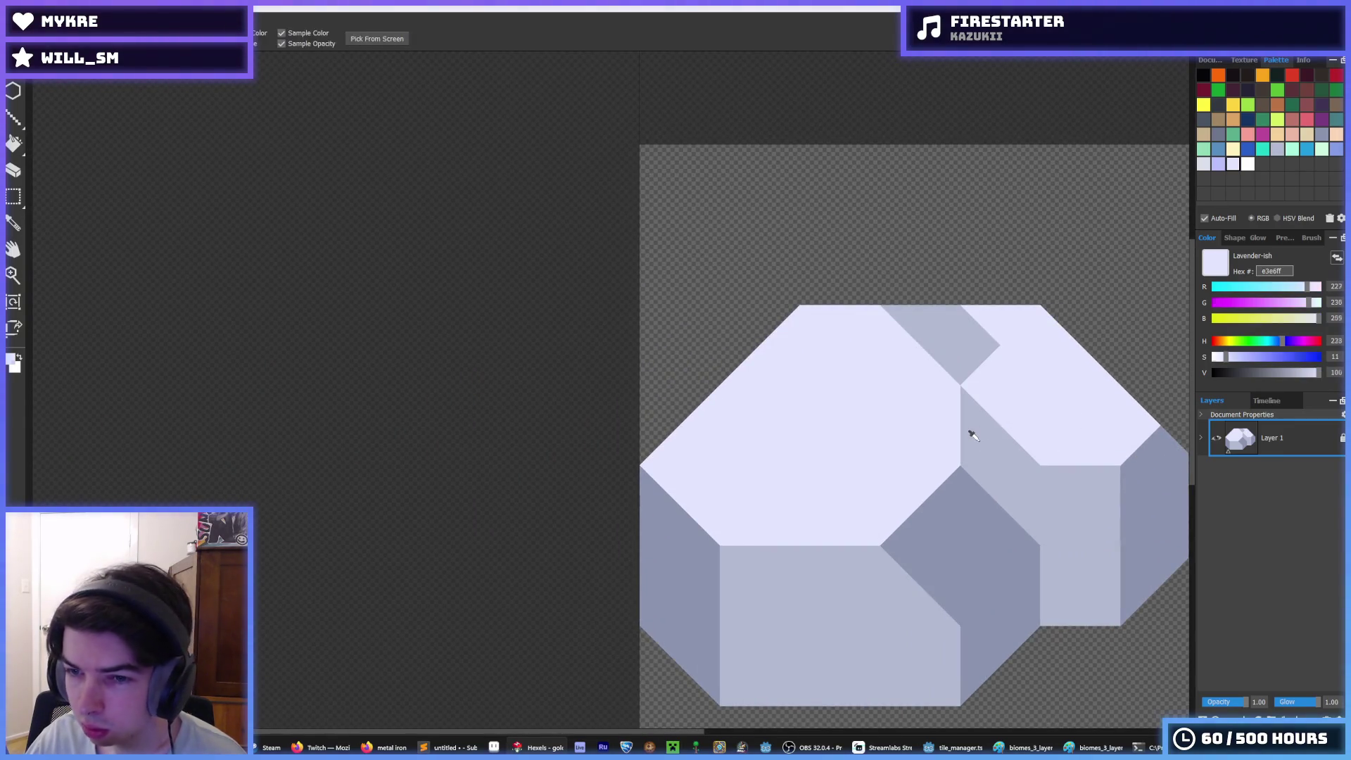
pyautogui.keyDown('alt'); pyautogui.click(970, 428); pyautogui.keyUp('alt')
pyautogui.moveTo(943, 422); pyautogui.dragTo(892, 341)
pyautogui.keyDown('alt'); pyautogui.click(1003, 352); pyautogui.keyUp('alt')
pyautogui.moveTo(984, 351)
pyautogui.mouseDown()
pyautogui.moveTo(1031, 381)
pyautogui.moveTo(746, 436)
pyautogui.mouseUp()
pyautogui.keyDown('alt'); pyautogui.click(724, 427); pyautogui.keyUp('alt')
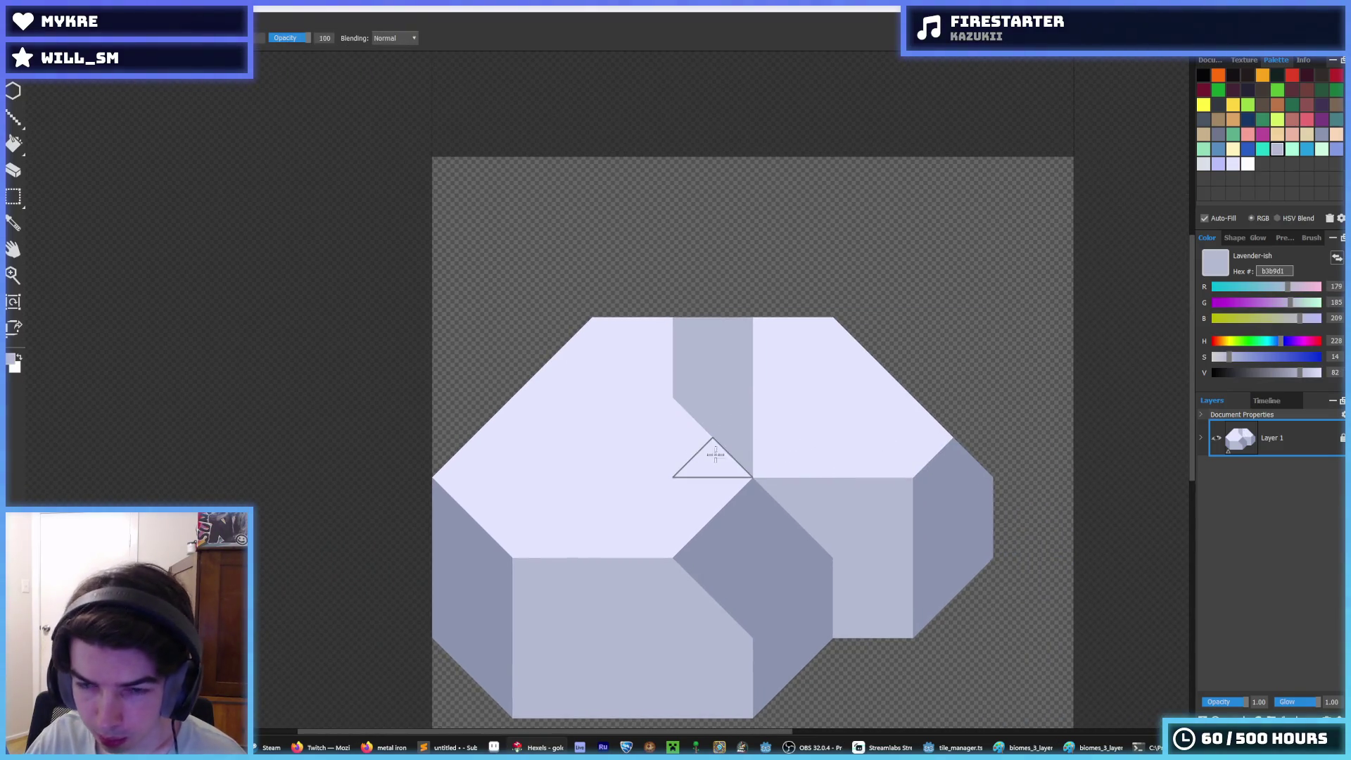
pyautogui.keyDown('alt'); pyautogui.click(725, 466); pyautogui.keyUp('alt')
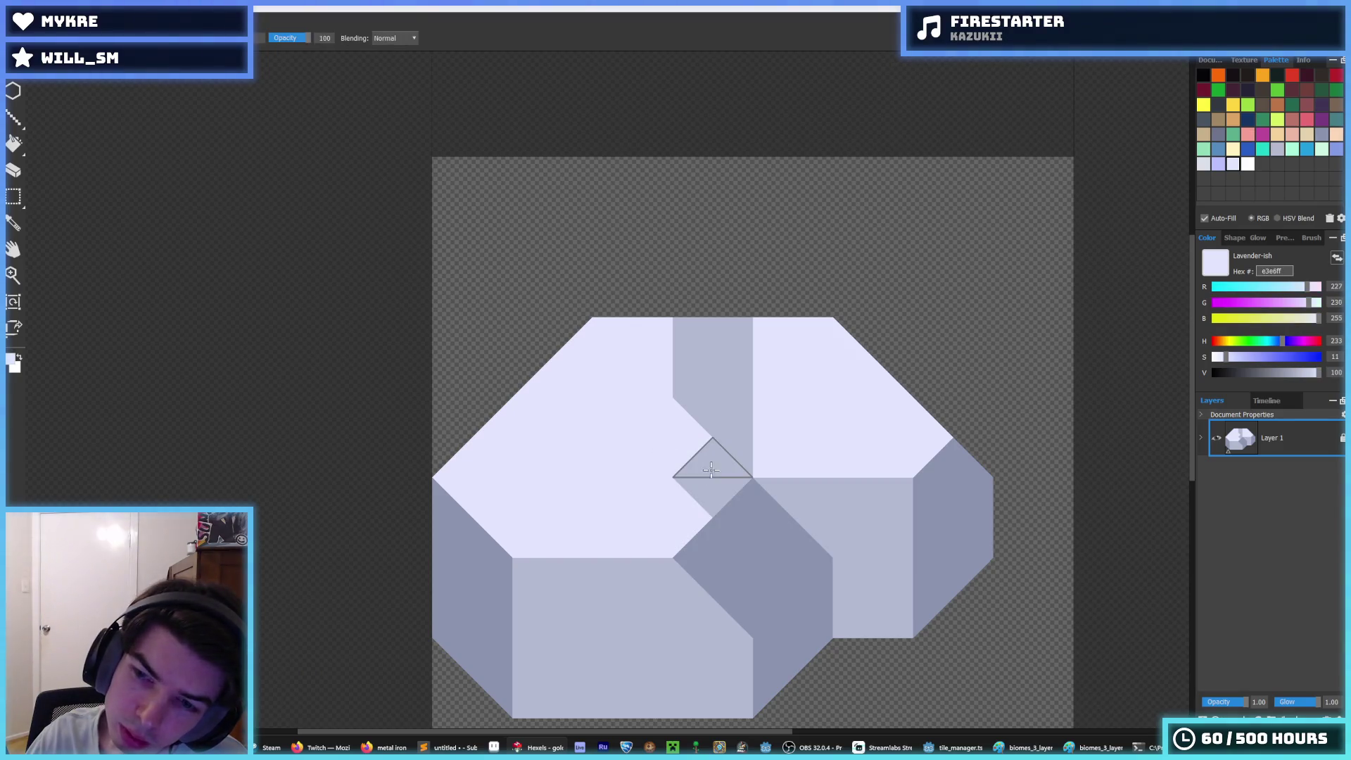
# - Reshape the mid-lavender band: repaint band triangles light lavender and flip the bottom notch upward
pyautogui.scroll(-4, 802, 446)
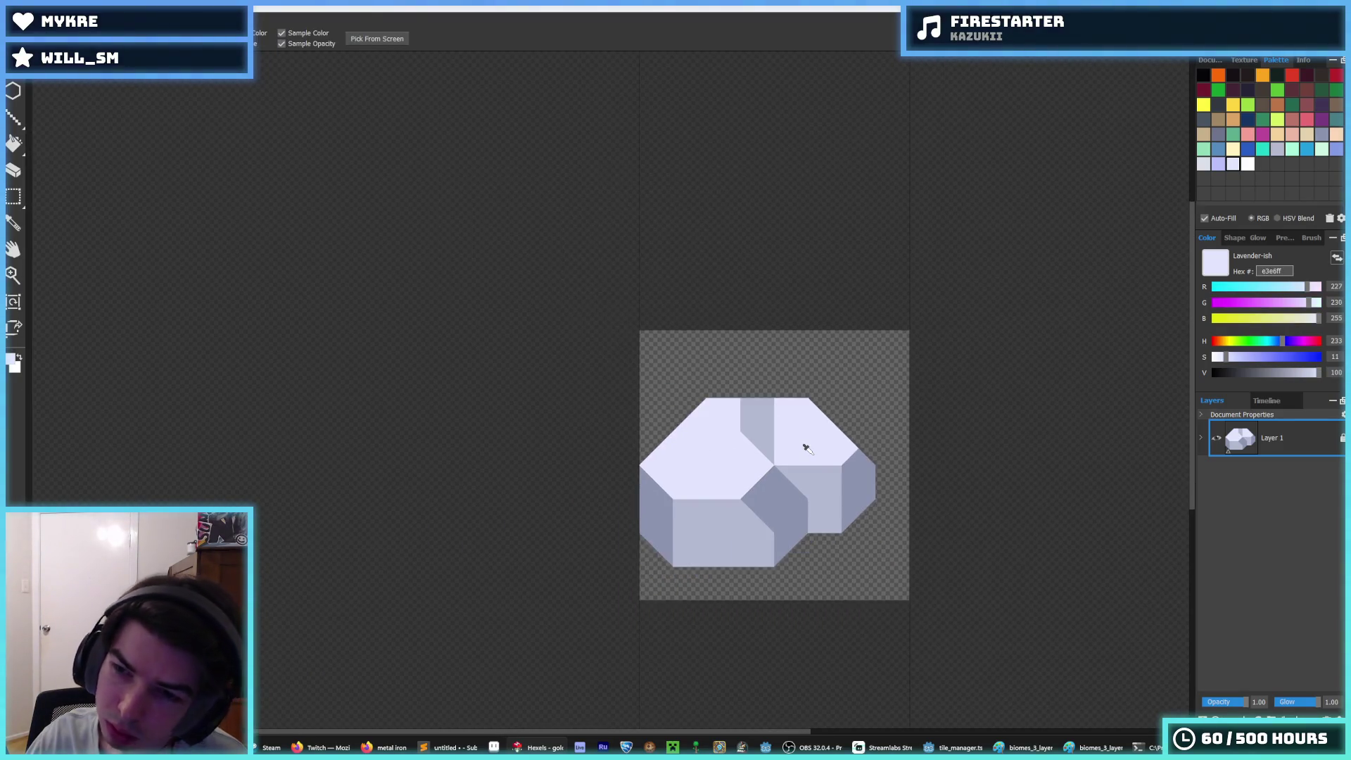
pyautogui.scroll(3, 797, 443)
pyautogui.click(723, 442)
pyautogui.keyDown('alt'); pyautogui.click(706, 398); pyautogui.keyUp('alt')
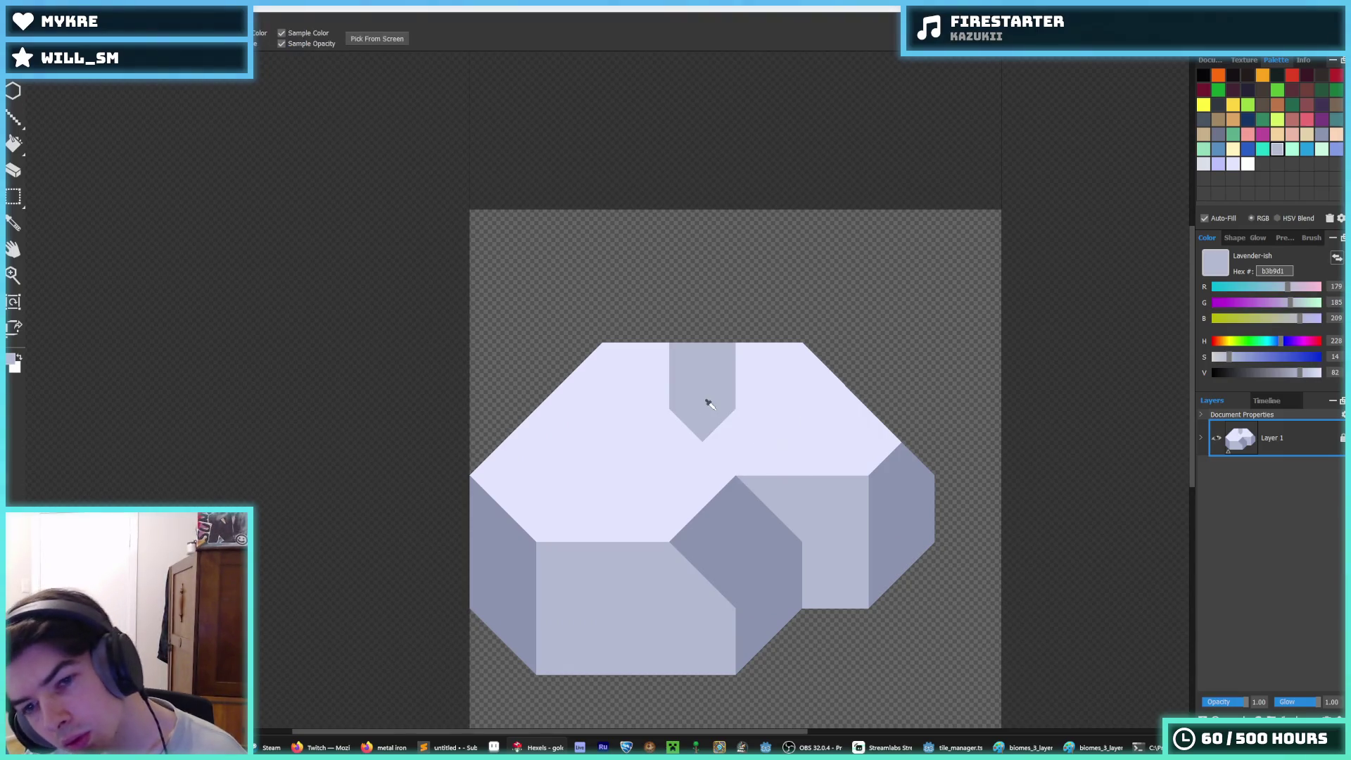
pyautogui.scroll(-3, 754, 405)
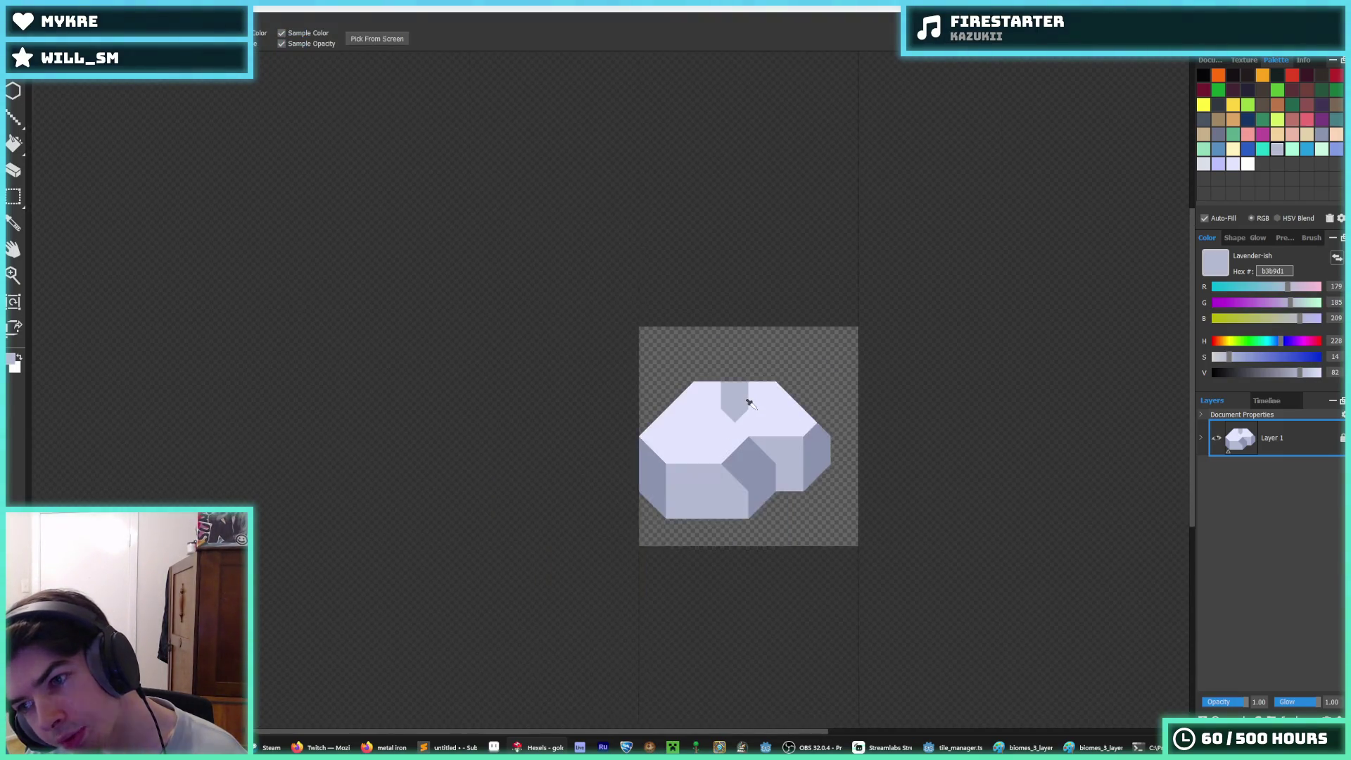
pyautogui.scroll(5, 747, 398)
pyautogui.keyDown('alt'); pyautogui.click(700, 408); pyautogui.keyUp('alt')
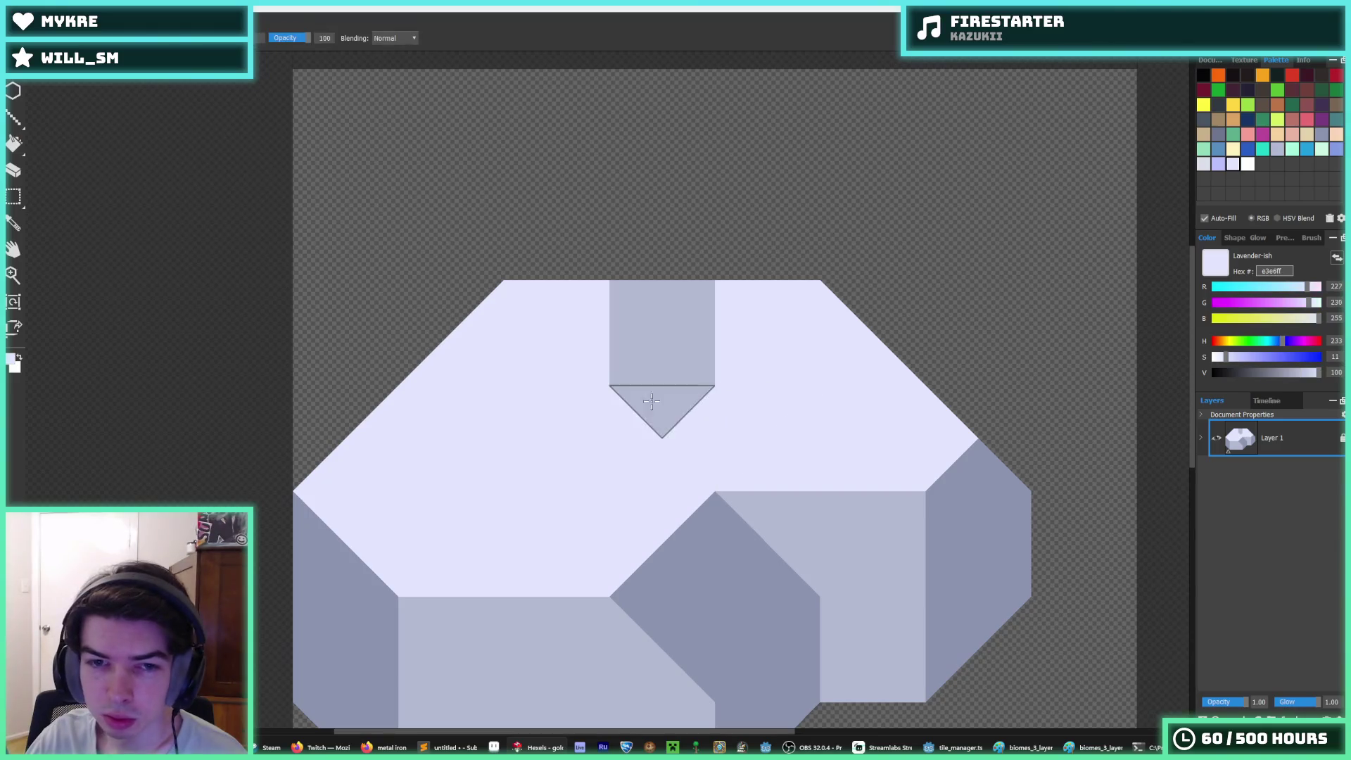
pyautogui.click(662, 366)
pyautogui.click(662, 405)
pyautogui.keyDown('alt'); pyautogui.click(650, 304); pyautogui.keyUp('alt')
# - Try a diagonal mid-tone band across the top face, undo it, and cover the top grey notch with lavender
pyautogui.moveTo(362, 479)
pyautogui.mouseDown()
pyautogui.moveTo(356, 506)
pyautogui.moveTo(422, 542)
pyautogui.moveTo(504, 560)
pyautogui.mouseUp()
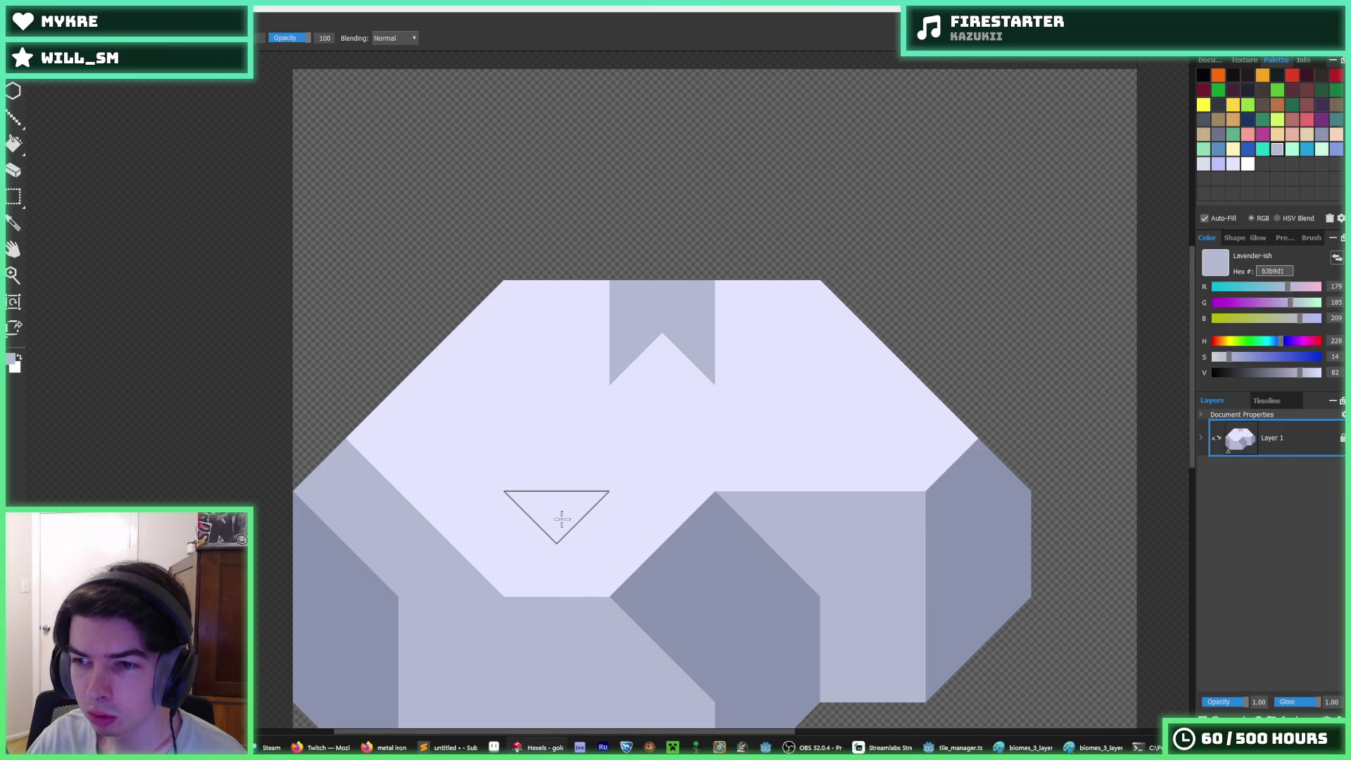
pyautogui.hotkey('ctrl', 'z')
pyautogui.hotkey('ctrl', 'z')
pyautogui.press('alt')
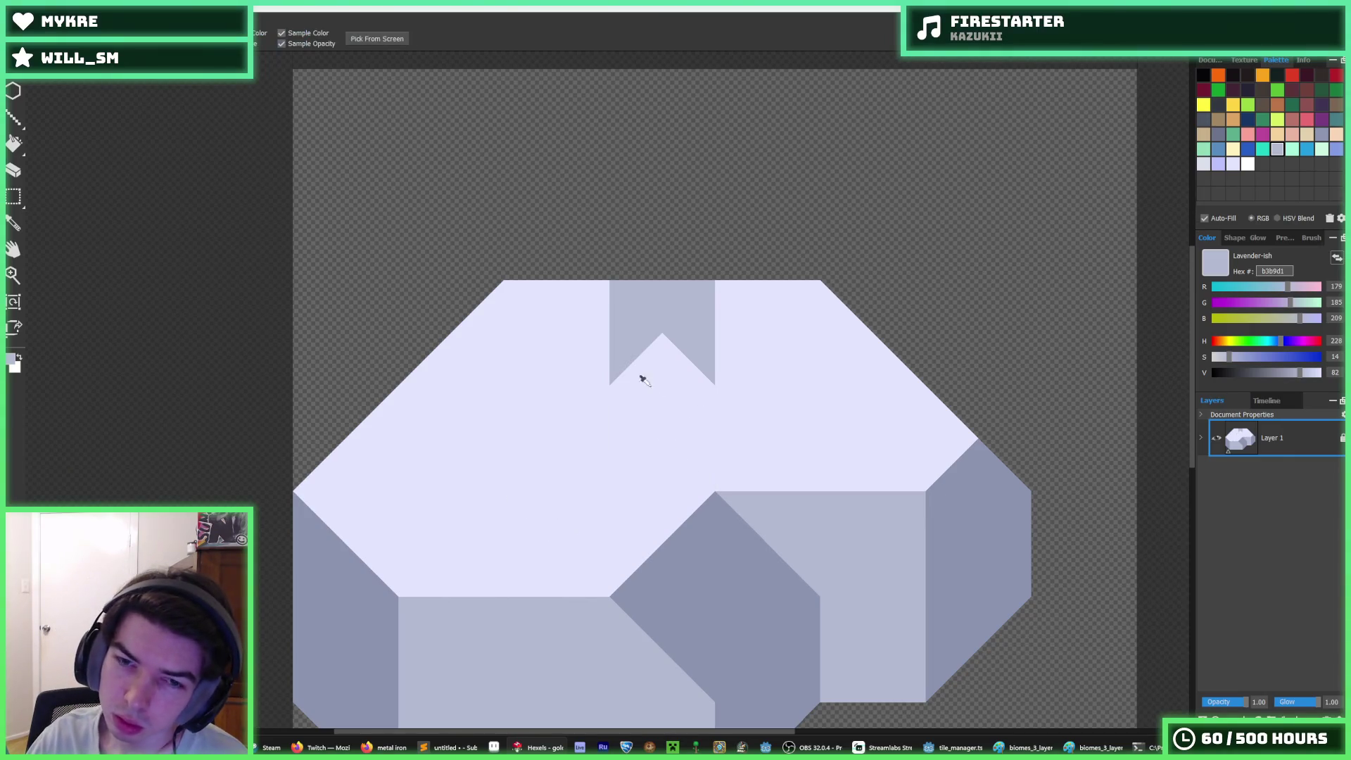
pyautogui.keyDown('alt'); pyautogui.click(719, 362); pyautogui.keyUp('alt')
pyautogui.moveTo(739, 337); pyautogui.dragTo(603, 301)
# - Paint a new mid-lavender grey band toward the left, then undo it so the top face is plain
pyautogui.keyDown('alt'); pyautogui.click(793, 497); pyautogui.keyUp('alt')
pyautogui.moveTo(793, 497)
pyautogui.mouseDown()
pyautogui.moveTo(731, 453)
pyautogui.moveTo(567, 437)
pyautogui.moveTo(688, 438)
pyautogui.mouseUp()
pyautogui.click(629, 428)
pyautogui.click(637, 423)
pyautogui.scroll(-2, 699, 429)
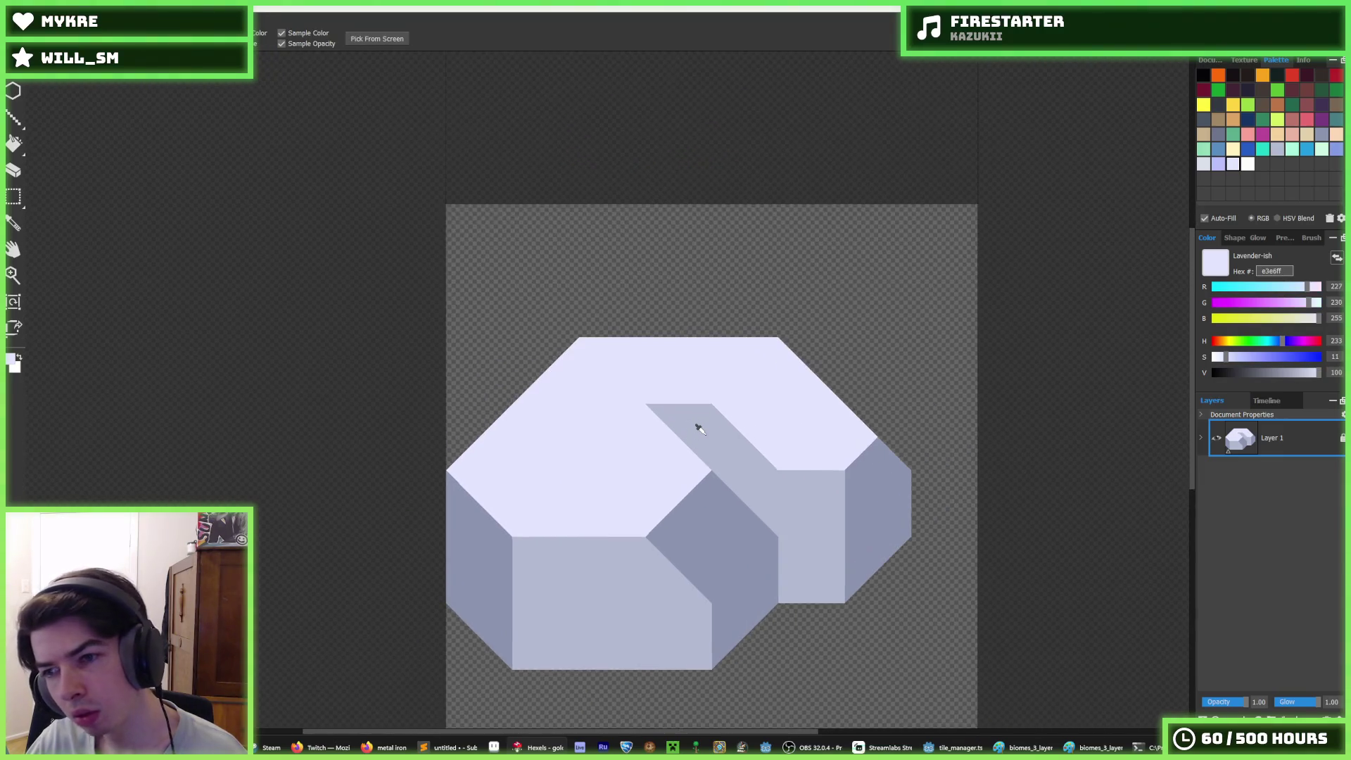
pyautogui.press('b')
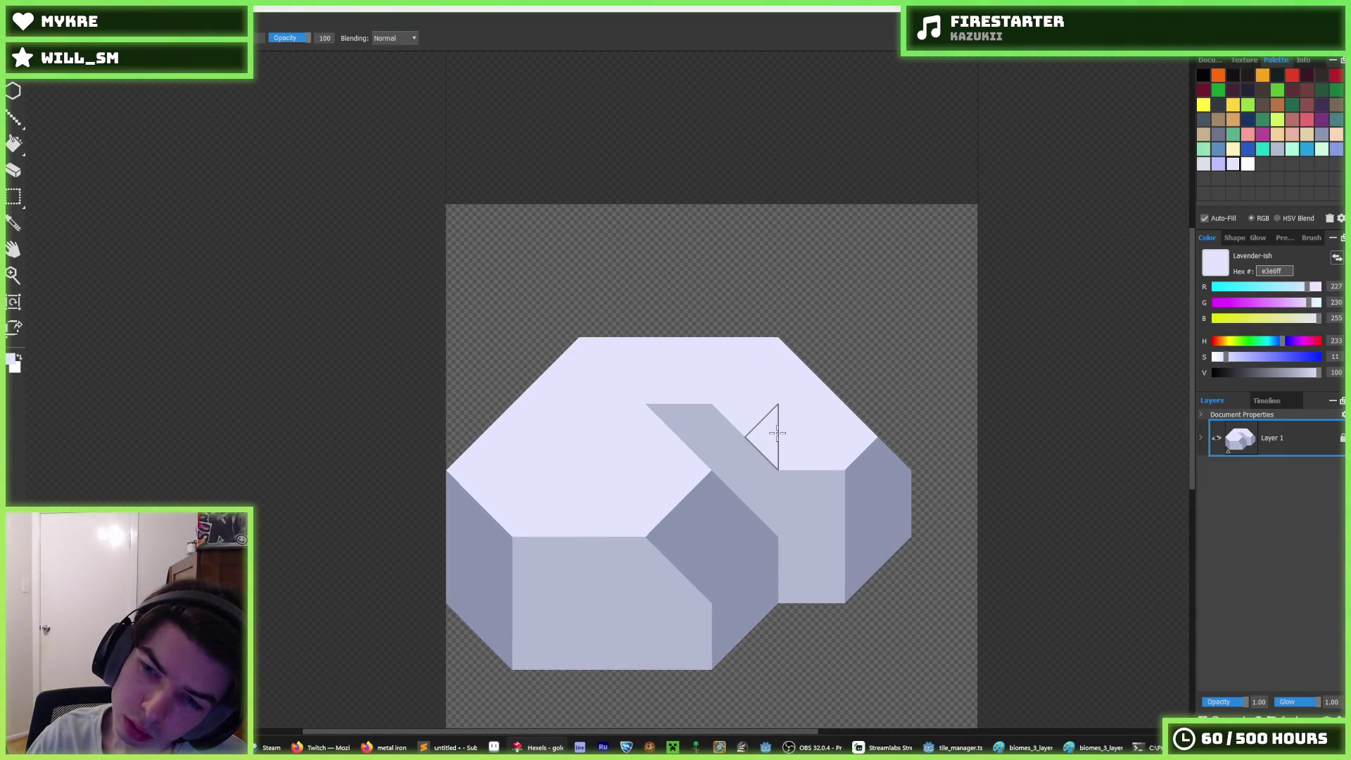
pyautogui.hotkey('ctrl', 'z')
pyautogui.hotkey('ctrl', 'z')
pyautogui.hotkey('ctrl', 'z')
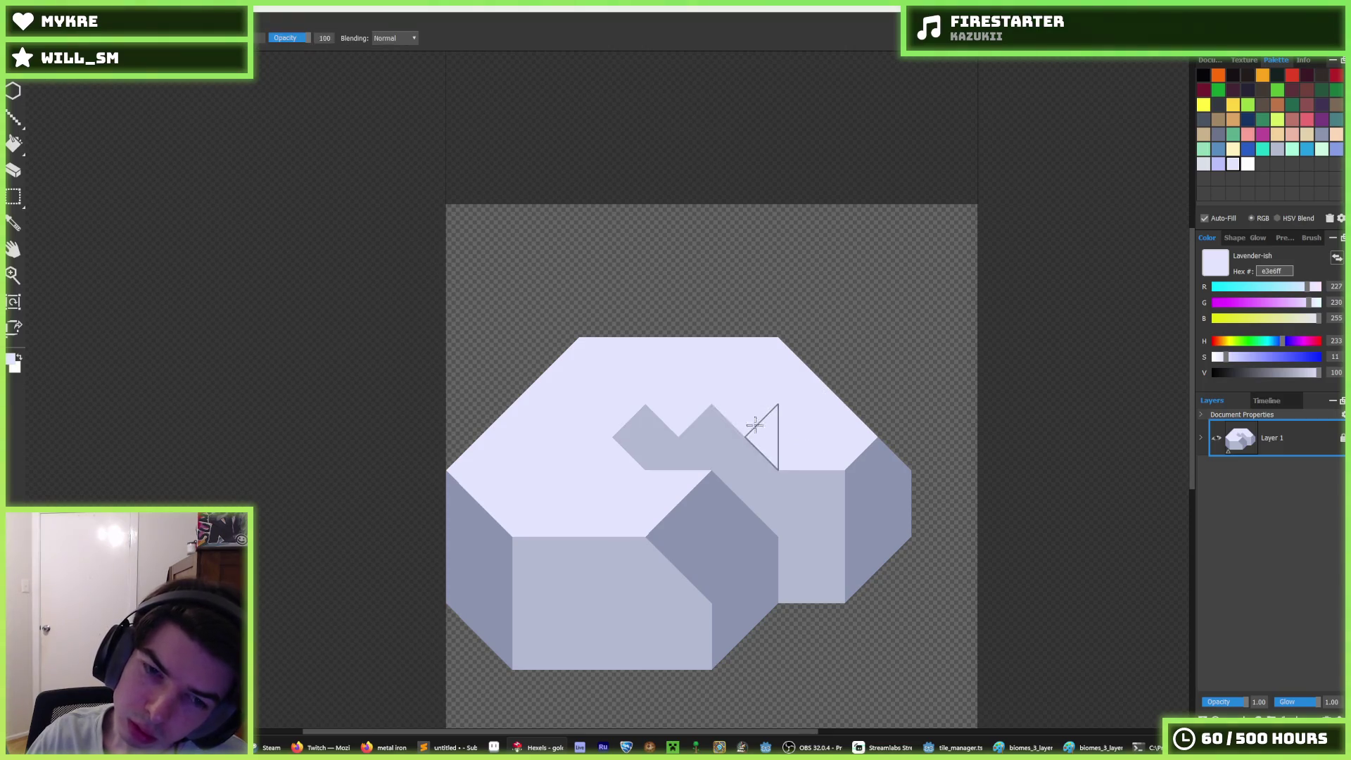
pyautogui.keyDown('alt'); pyautogui.click(768, 482); pyautogui.keyUp('alt')
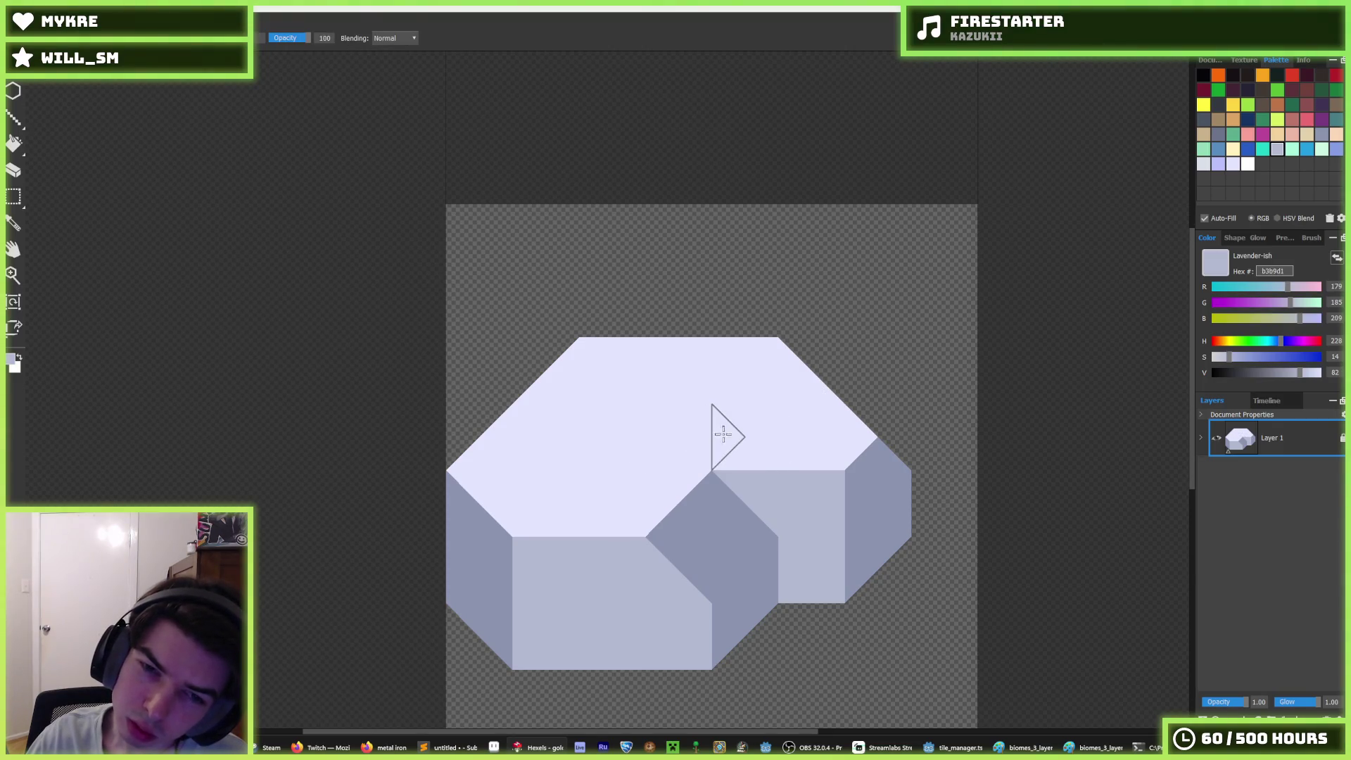
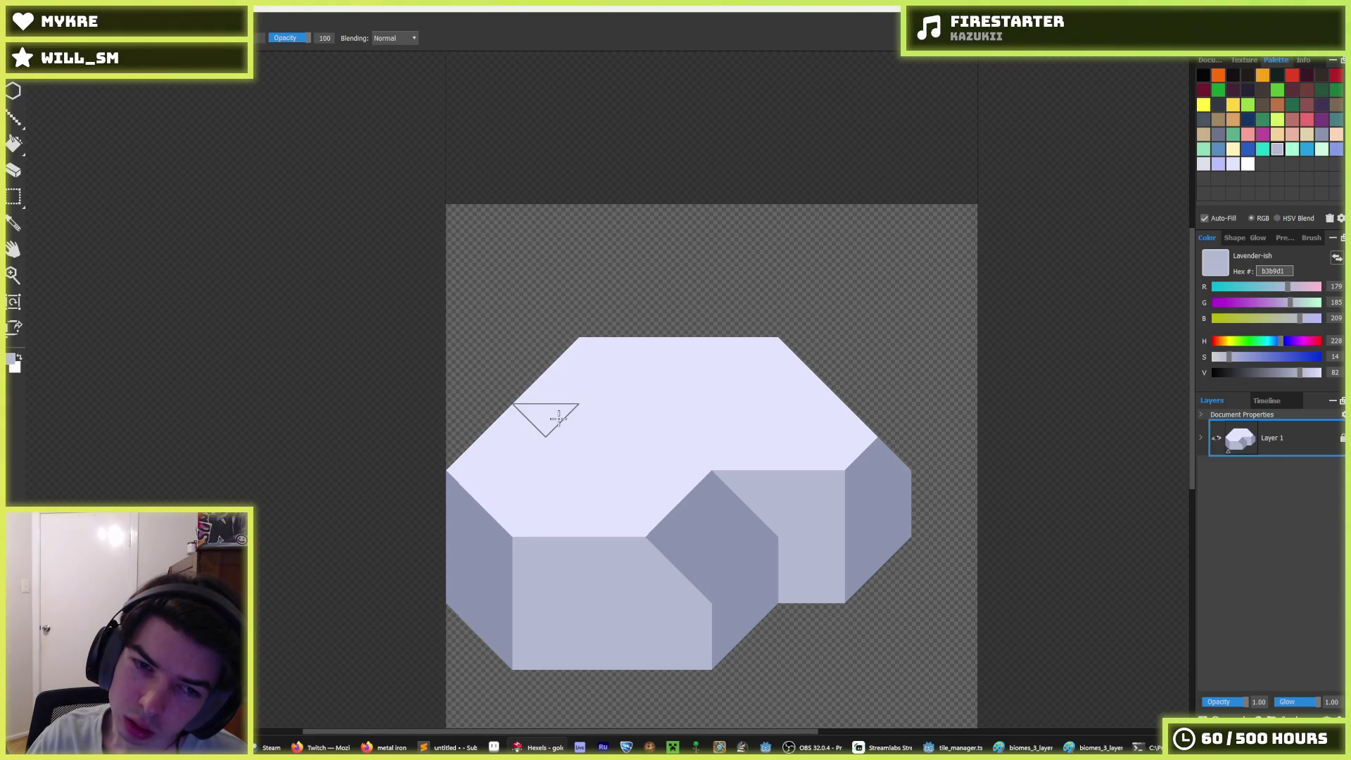
# - Paint the new prism's shaded side band and light hexagonal cap above the left block
pyautogui.moveTo(544, 415); pyautogui.dragTo(649, 414)
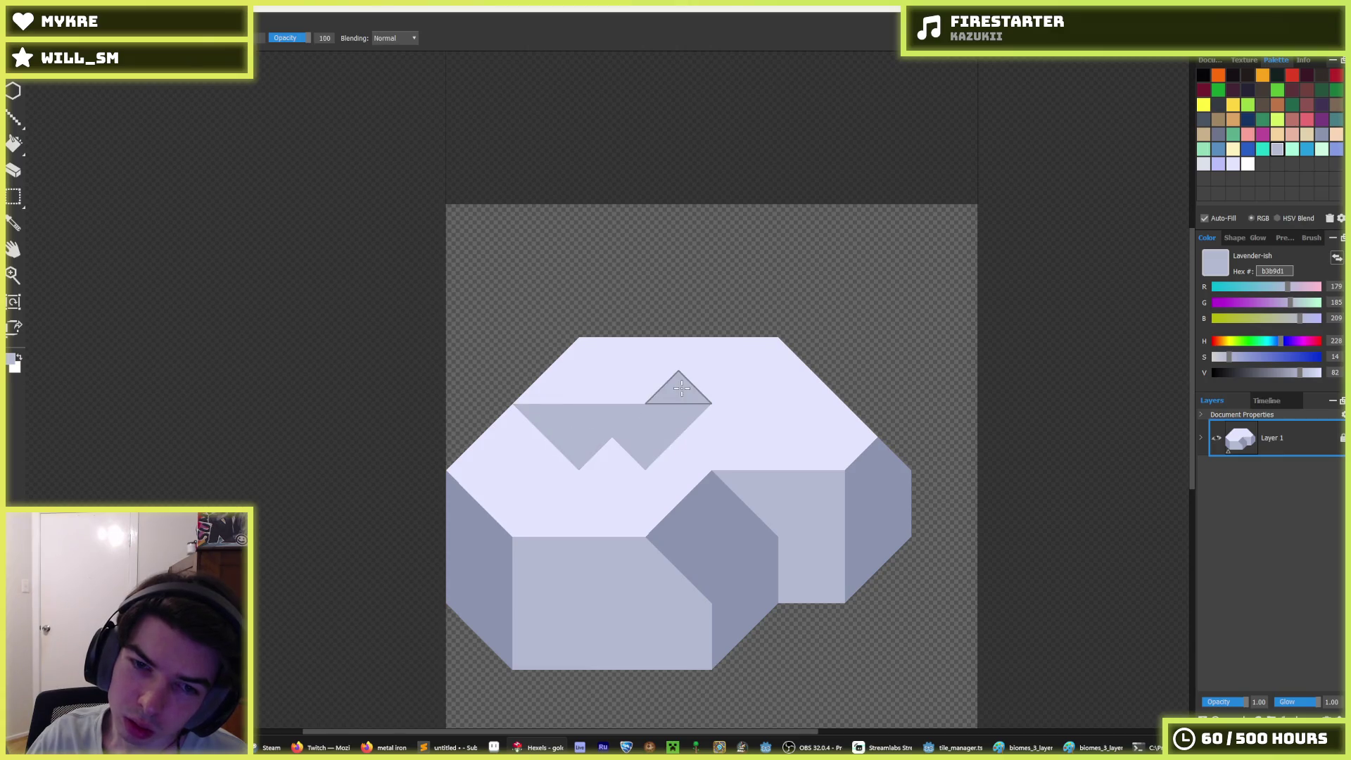
pyautogui.keyDown('alt'); pyautogui.click(570, 364); pyautogui.keyUp('alt')
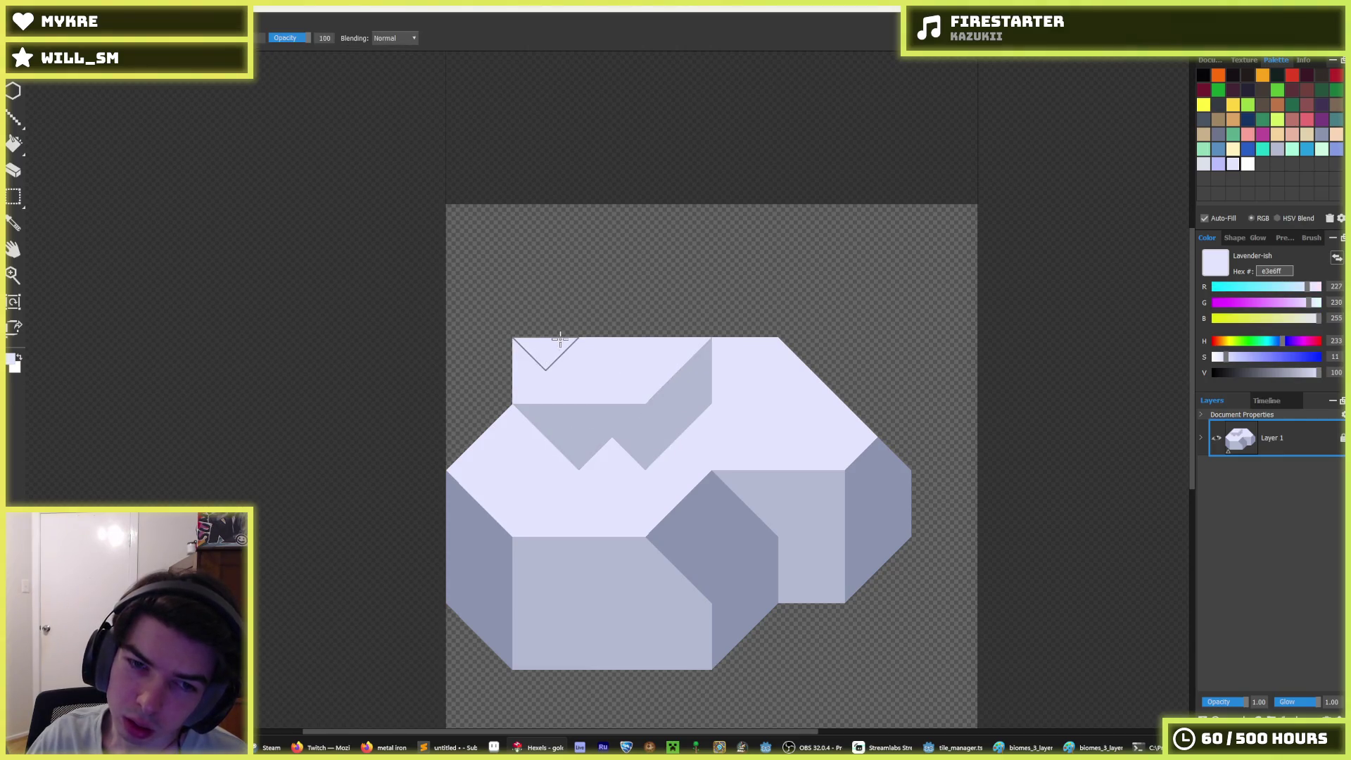
pyautogui.moveTo(598, 331)
pyautogui.mouseDown()
pyautogui.moveTo(669, 323)
pyautogui.moveTo(627, 301)
pyautogui.mouseUp()
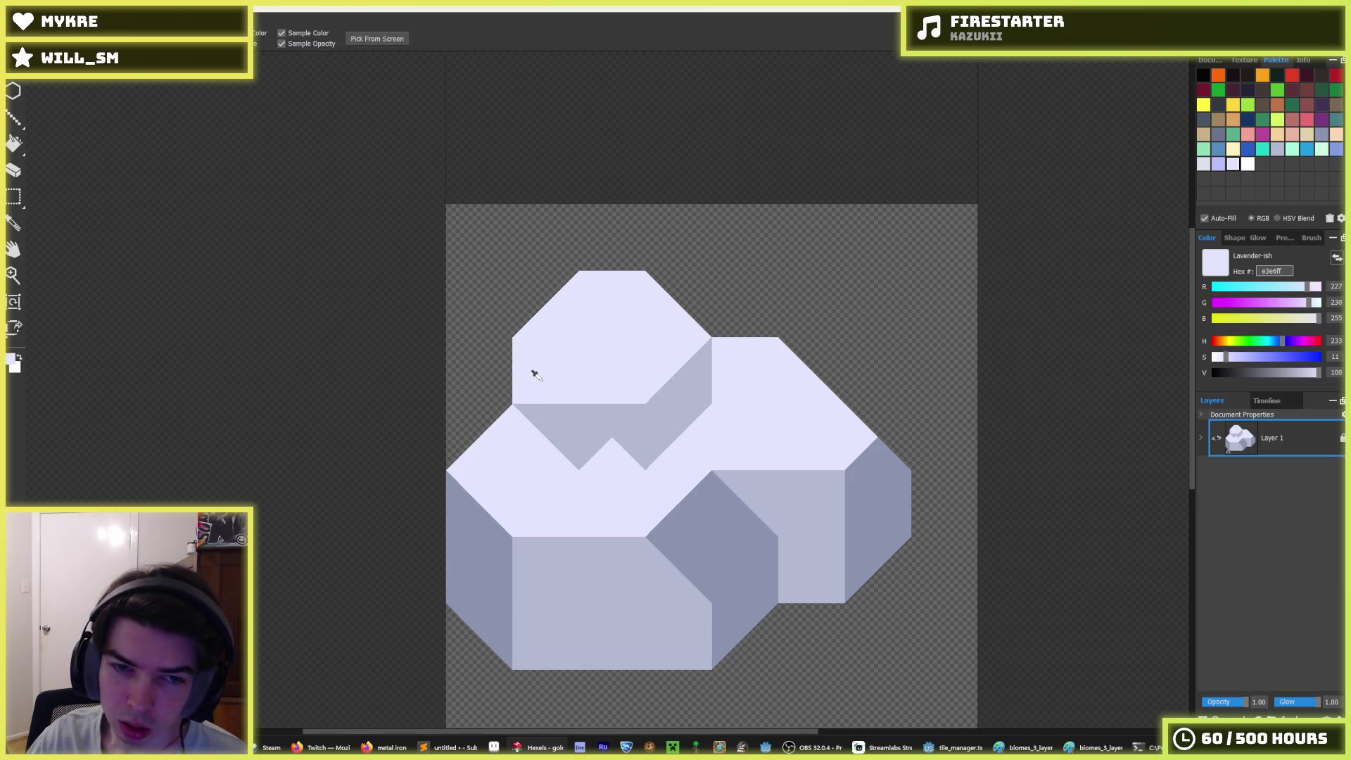
pyautogui.keyDown('alt'); pyautogui.click(543, 415); pyautogui.keyUp('alt')
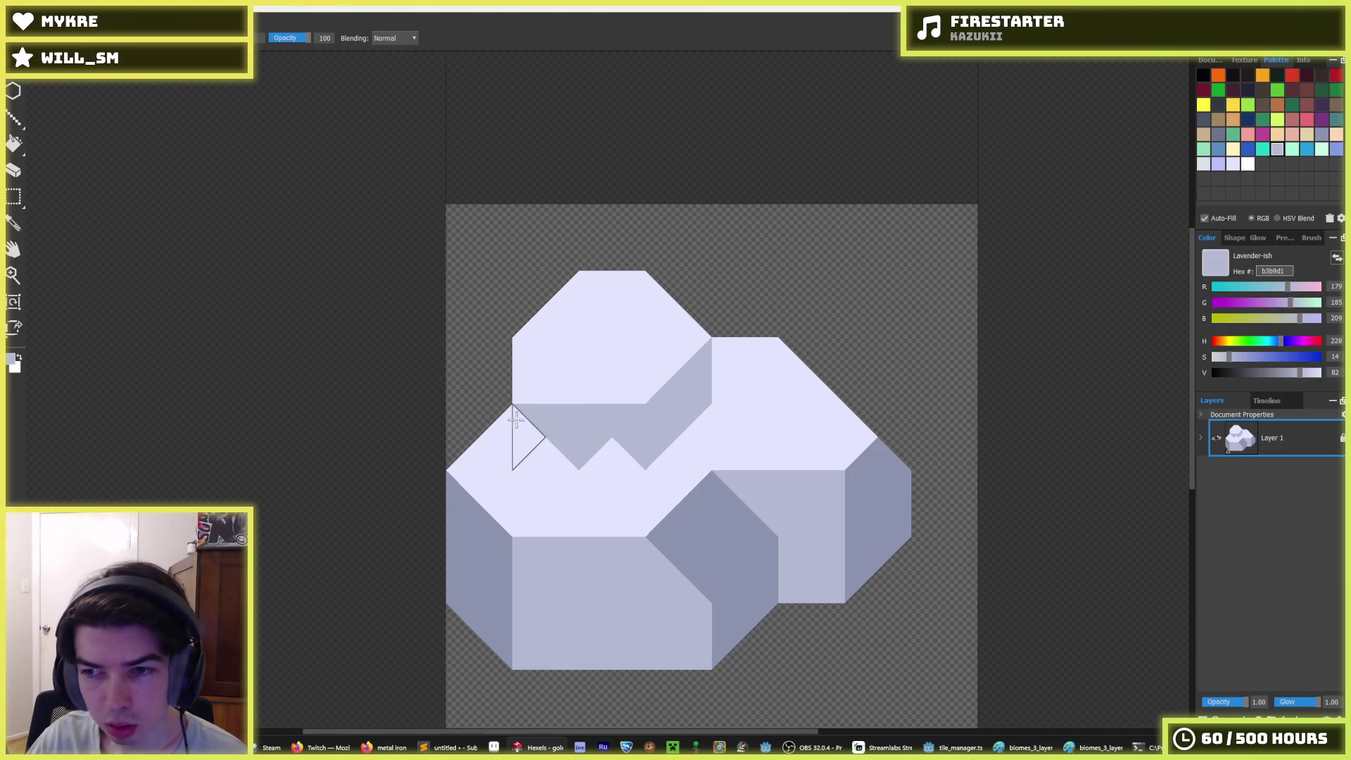
pyautogui.moveTo(534, 434); pyautogui.dragTo(619, 451)
pyautogui.moveTo(508, 411); pyautogui.dragTo(464, 422)
pyautogui.keyDown('alt'); pyautogui.click(521, 362); pyautogui.keyUp('alt')
pyautogui.moveTo(521, 362)
pyautogui.mouseDown()
pyautogui.moveTo(485, 386)
pyautogui.moveTo(497, 413)
pyautogui.moveTo(492, 309)
pyautogui.moveTo(532, 281)
pyautogui.mouseUp()
# - Fill the cap's left side and edge notch light, and shade its lower-left triangle
pyautogui.keyDown('alt'); pyautogui.click(497, 413); pyautogui.keyUp('alt')
pyautogui.keyDown('alt'); pyautogui.click(514, 382); pyautogui.keyUp('alt')
pyautogui.click(464, 370)
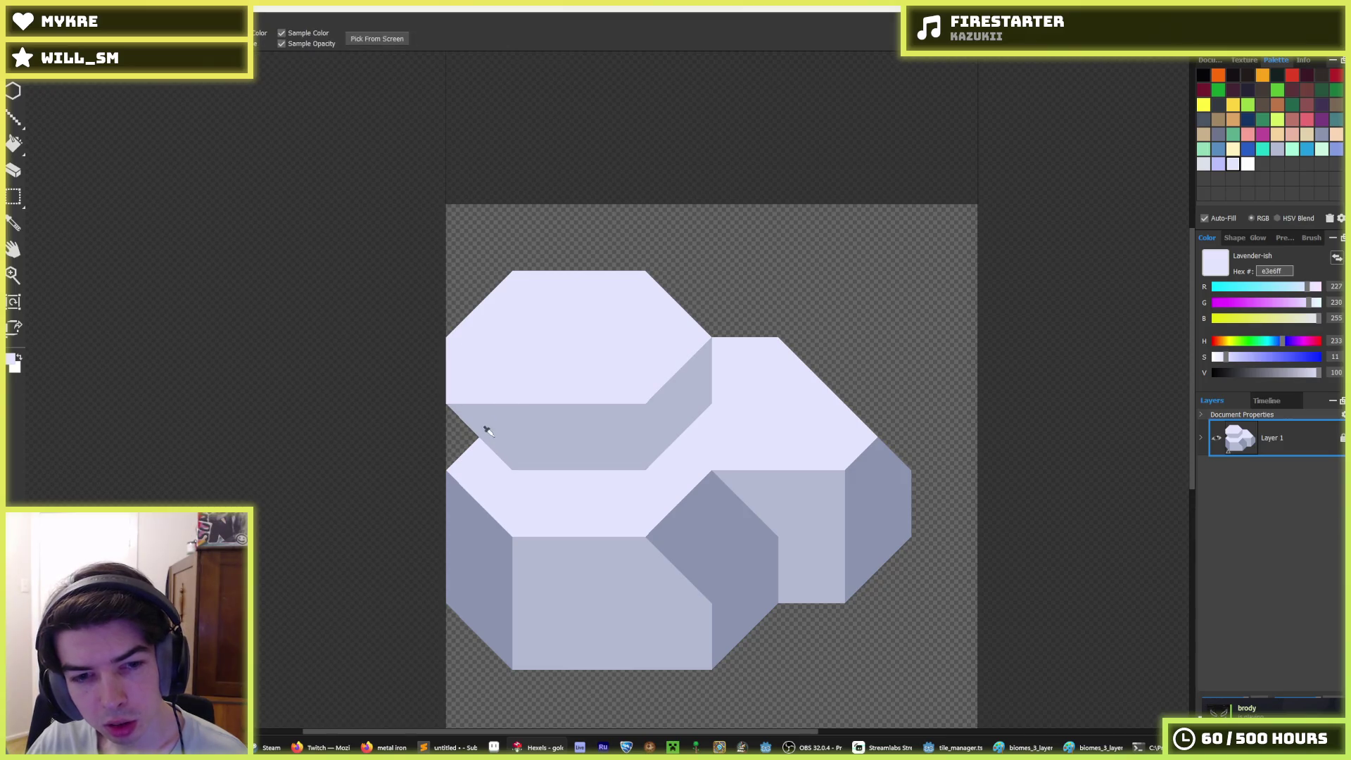
pyautogui.keyDown('alt'); pyautogui.click(483, 428); pyautogui.keyUp('alt')
pyautogui.click(470, 440)
pyautogui.keyDown('alt'); pyautogui.click(510, 465); pyautogui.keyUp('alt')
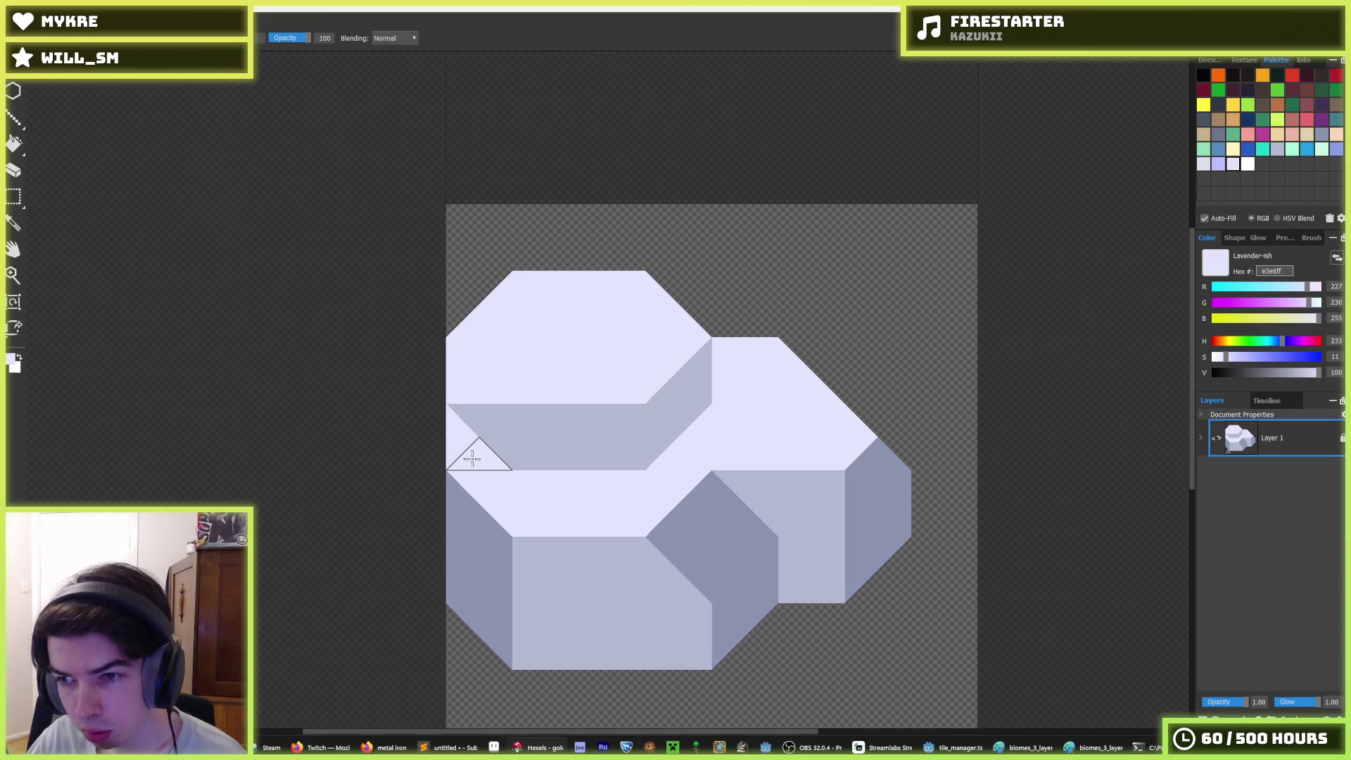
# - Erase stray cells and the cap's upper-left triangles, then repaint its left edge lavender
pyautogui.rightClick(472, 458)
pyautogui.click(482, 461)
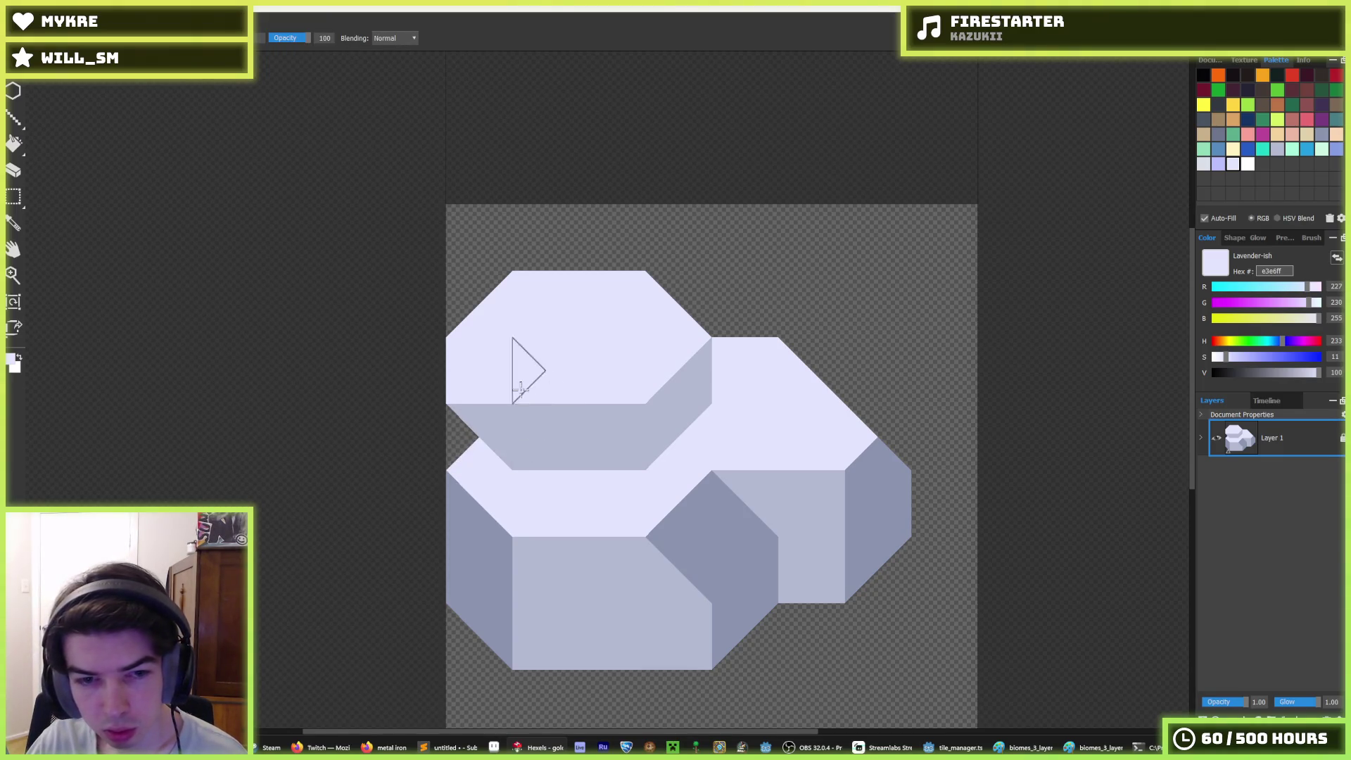
pyautogui.rightClick(459, 337)
pyautogui.rightClick(507, 302)
pyautogui.press('alt')
pyautogui.moveTo(498, 456); pyautogui.dragTo(559, 453)
pyautogui.keyDown('alt'); pyautogui.click(563, 402); pyautogui.keyUp('alt')
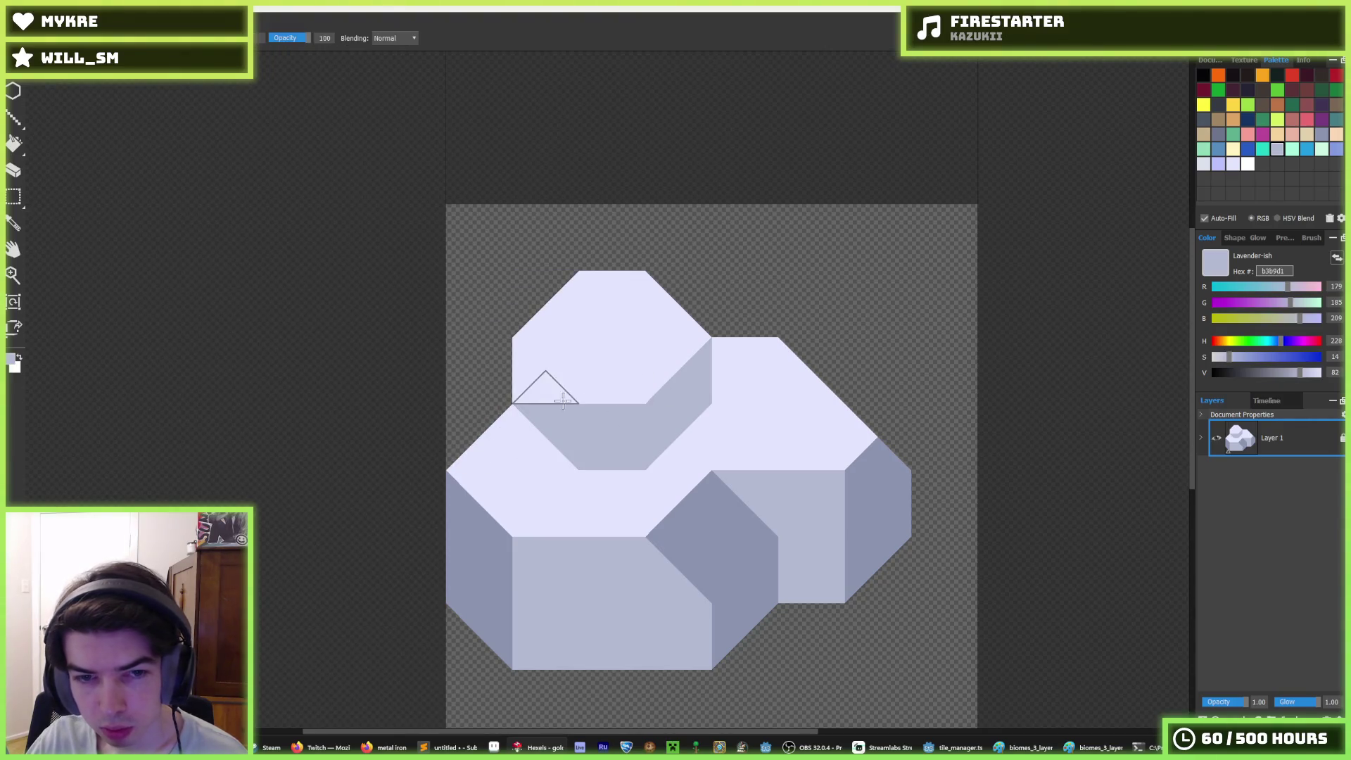
pyautogui.scroll(-2, 693, 382)
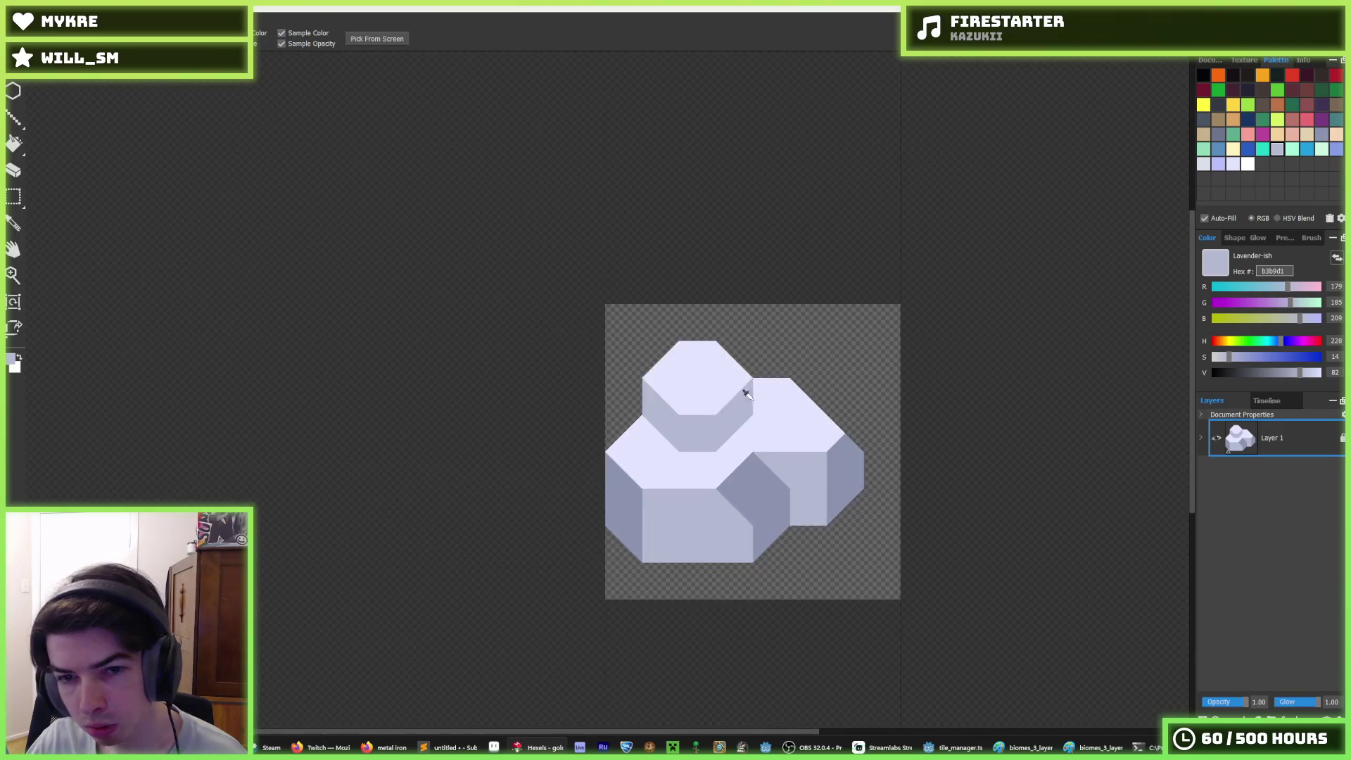
# - Paint light lavender cells around the upper prism and over its corner
pyautogui.scroll(2, 748, 391)
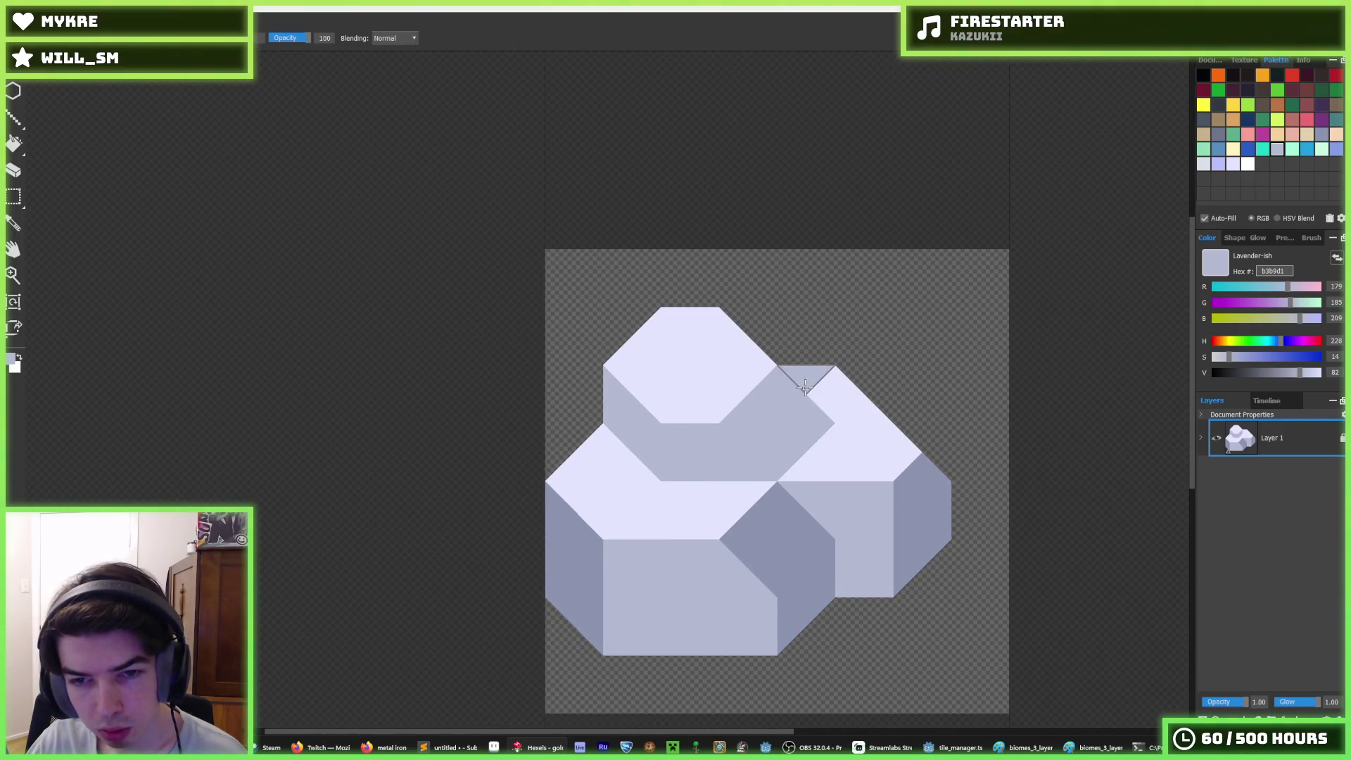
pyautogui.keyDown('alt'); pyautogui.click(715, 356); pyautogui.keyUp('alt')
pyautogui.moveTo(738, 394)
pyautogui.mouseDown()
pyautogui.moveTo(778, 377)
pyautogui.moveTo(772, 342)
pyautogui.mouseUp()
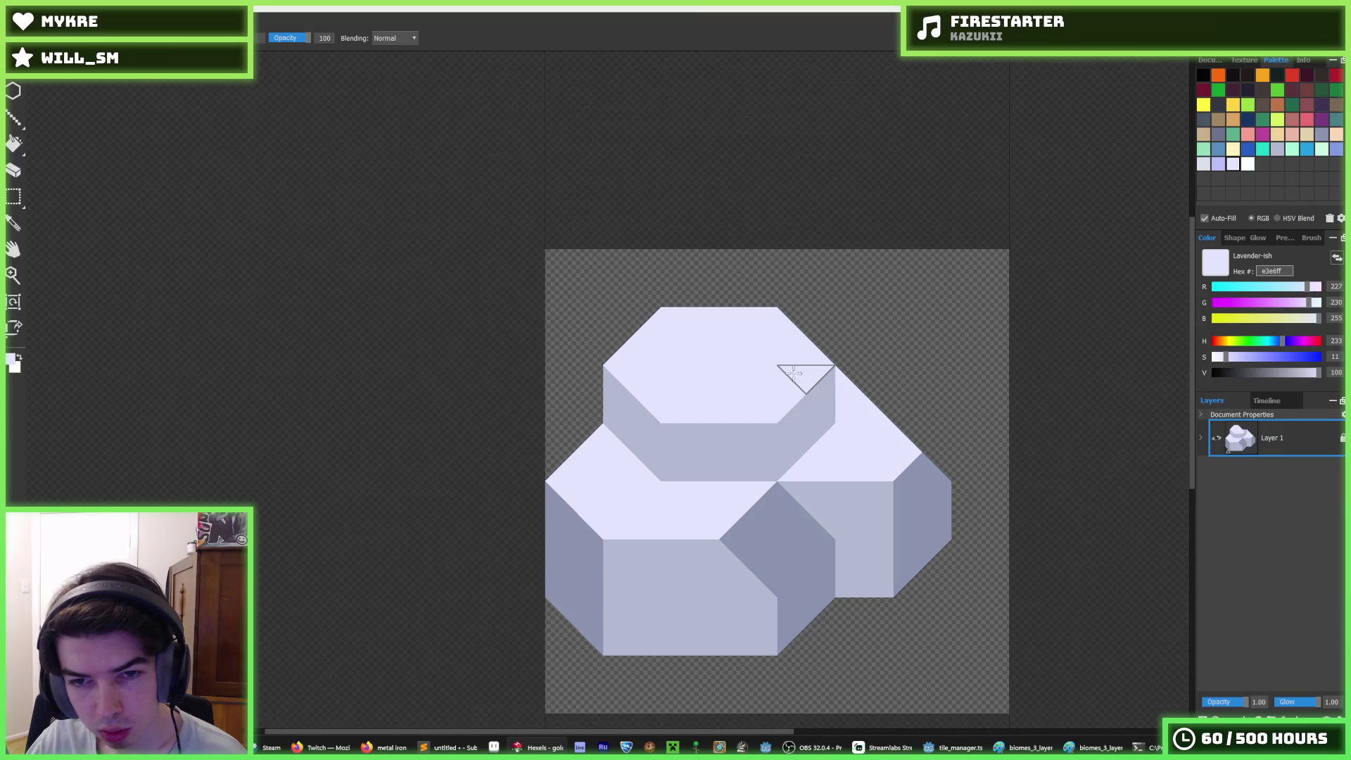
pyautogui.scroll(-3, 874, 425)
pyautogui.scroll(5, 849, 422)
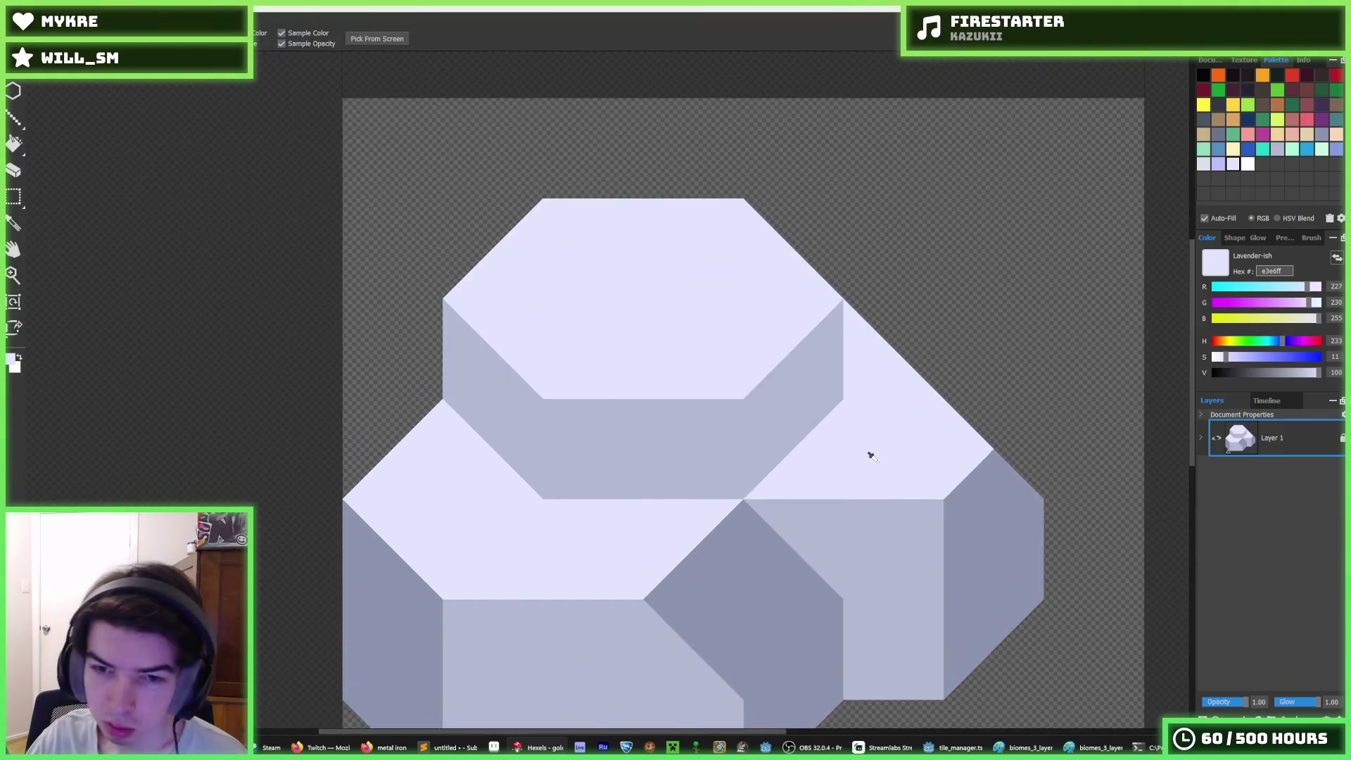
pyautogui.moveTo(736, 473)
pyautogui.mouseDown()
pyautogui.moveTo(697, 475)
pyautogui.moveTo(793, 431)
pyautogui.moveTo(835, 380)
pyautogui.mouseUp()
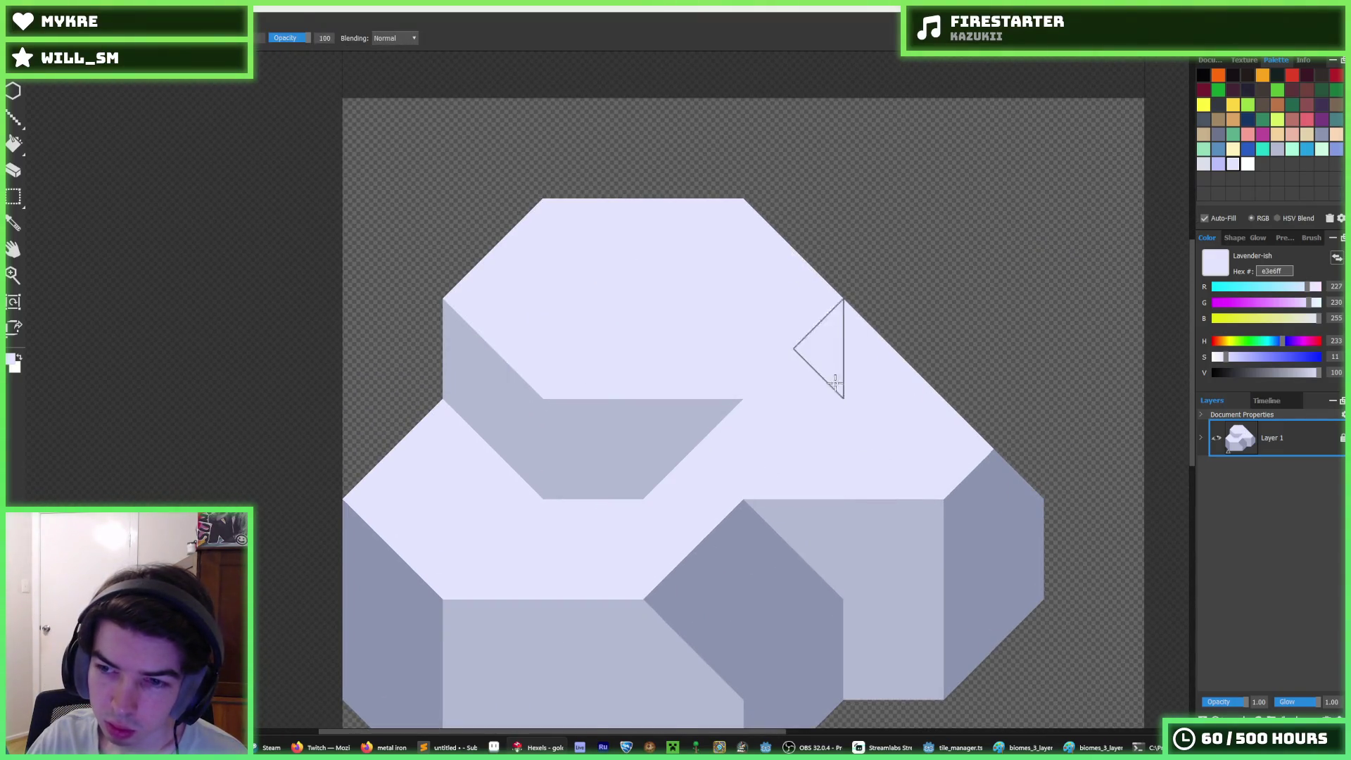
pyautogui.scroll(-3, 814, 390)
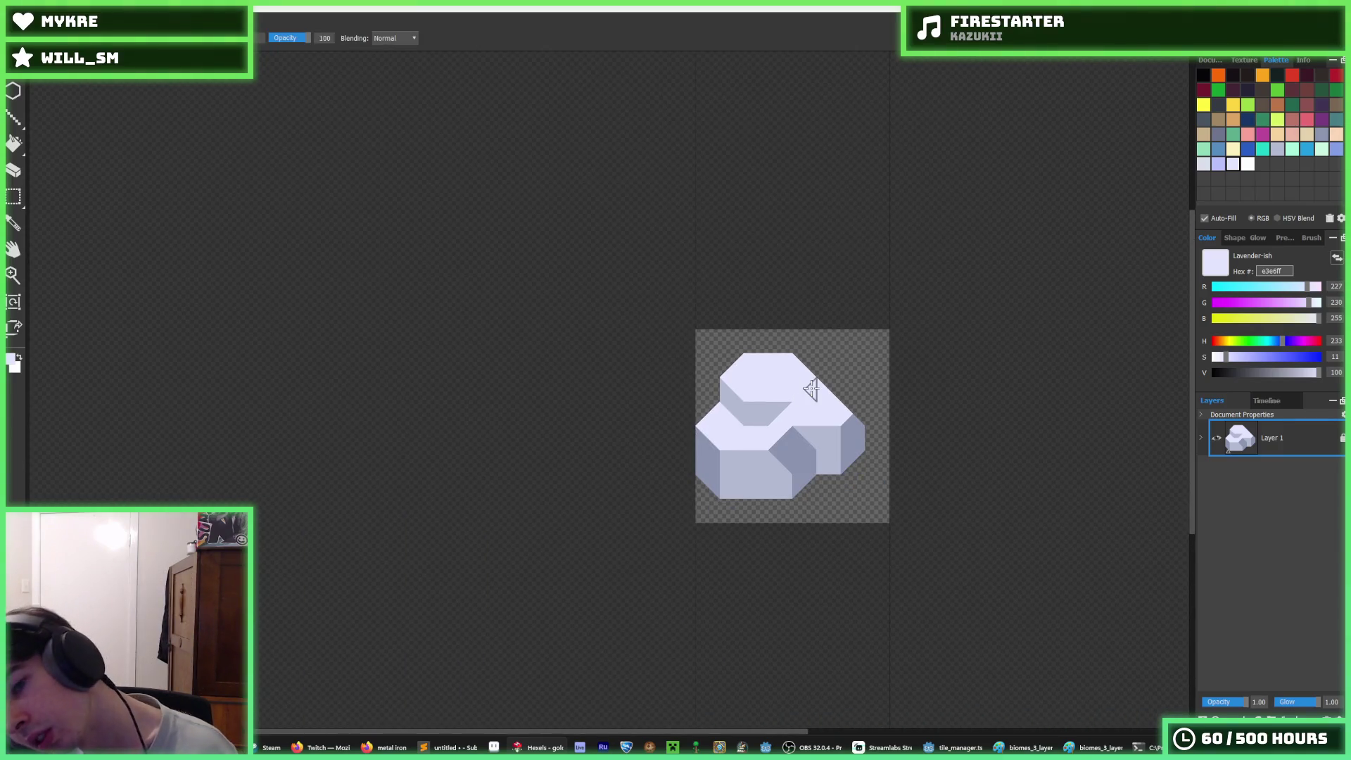
# - Try a mid-shade region fill on the right prism, undo it, and paint a diamond tile instead
pyautogui.press('i')
pyautogui.scroll(-4, 833, 367)
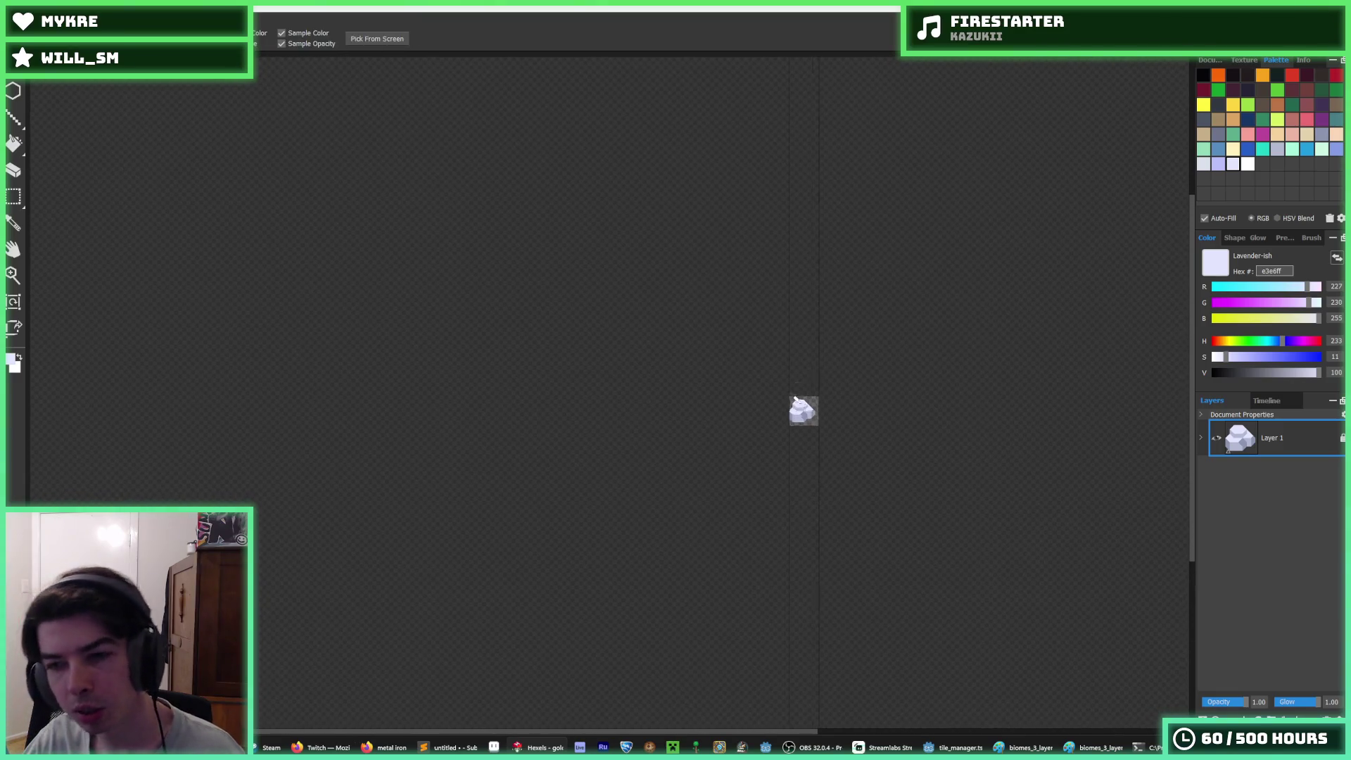
pyautogui.scroll(5, 809, 383)
pyautogui.press('f')
pyautogui.keyDown('alt'); pyautogui.click(823, 485); pyautogui.keyUp('alt')
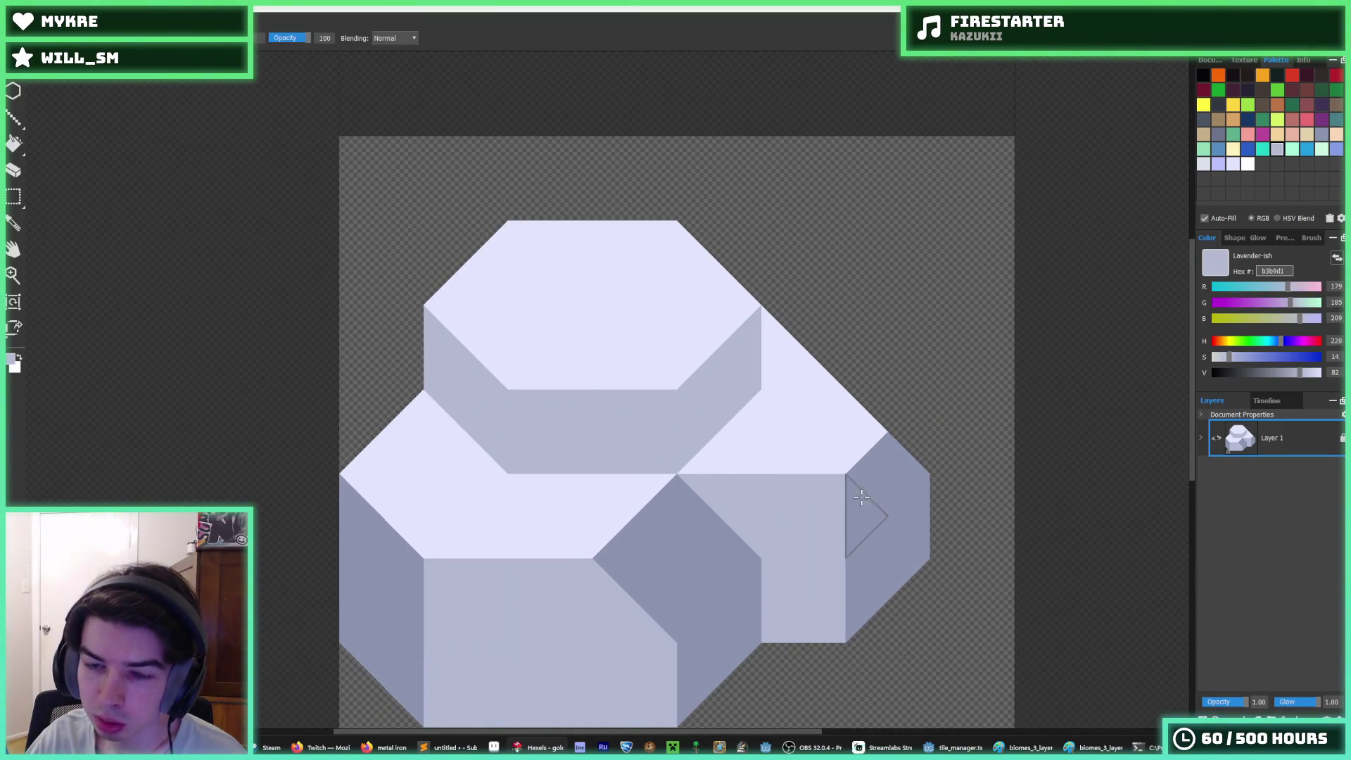
pyautogui.click(899, 479)
pyautogui.hotkey('ctrl', 'z')
pyautogui.press('b')
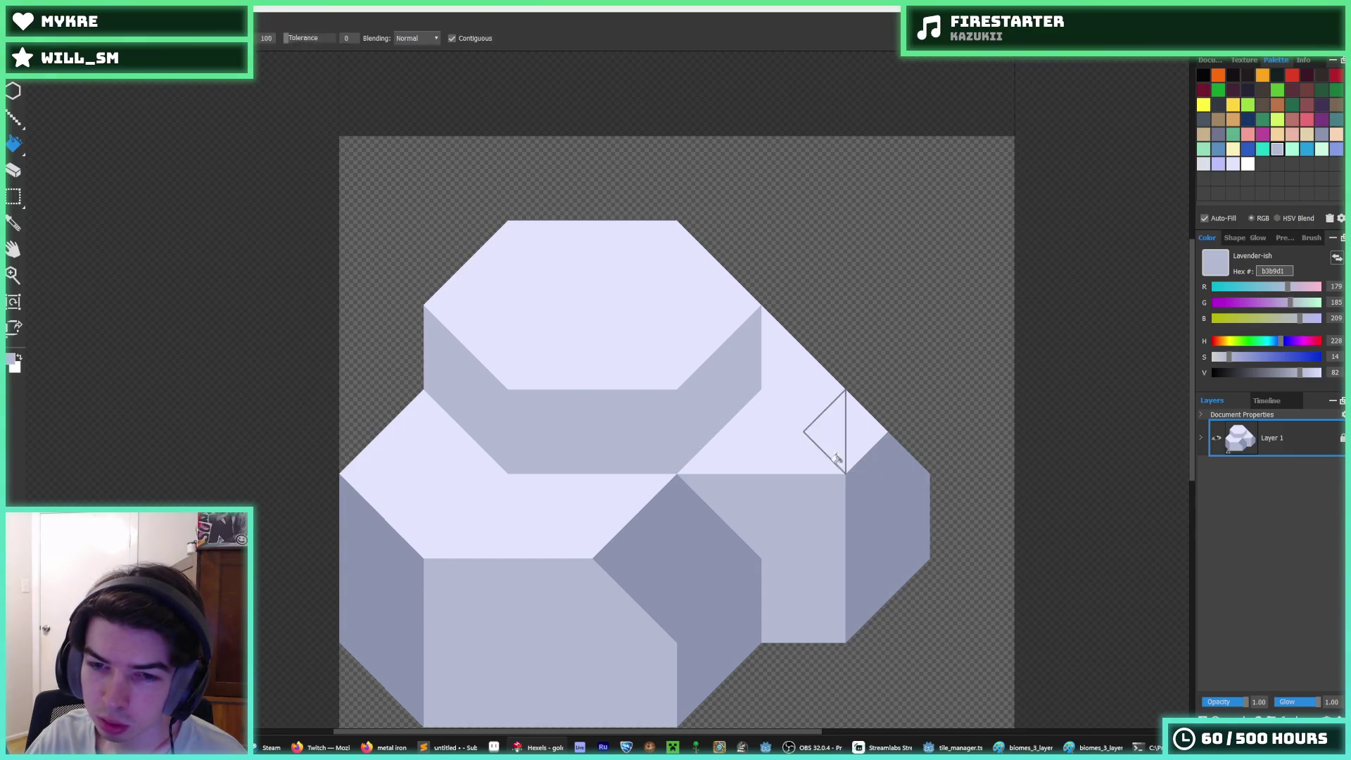
pyautogui.click(844, 431)
# - Darken the right face down to its base and lighten the dark diamond's right half to mid shade
pyautogui.keyDown('alt'); pyautogui.click(842, 468); pyautogui.keyUp('alt')
pyautogui.click(842, 468)
pyautogui.click(830, 492)
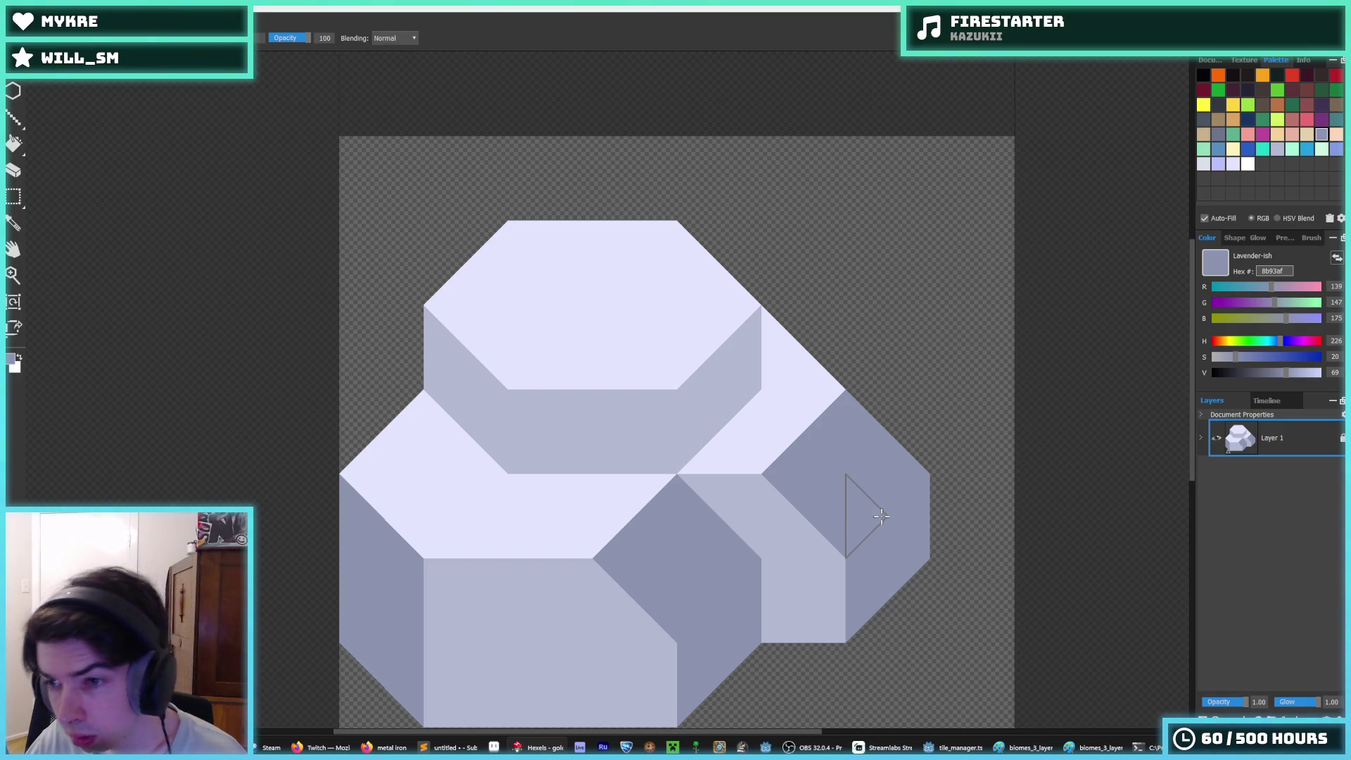
pyautogui.keyDown('alt'); pyautogui.click(761, 508); pyautogui.keyUp('alt')
pyautogui.click(732, 538)
pyautogui.click(733, 587)
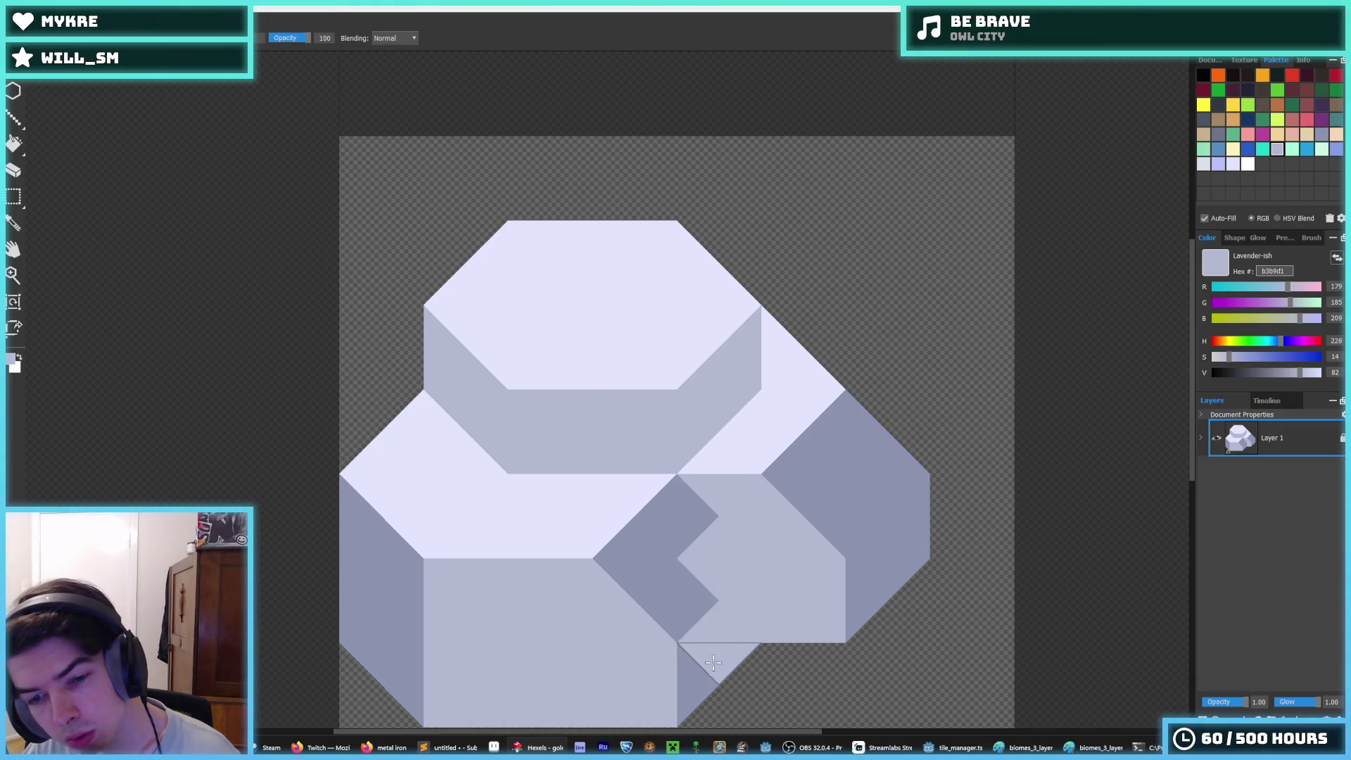
# - Darken the faces beside and below the chevron and the left prism's right side
pyautogui.keyDown('alt'); pyautogui.click(696, 672); pyautogui.keyUp('alt')
pyautogui.click(633, 633)
pyautogui.click(655, 682)
pyautogui.click(704, 619)
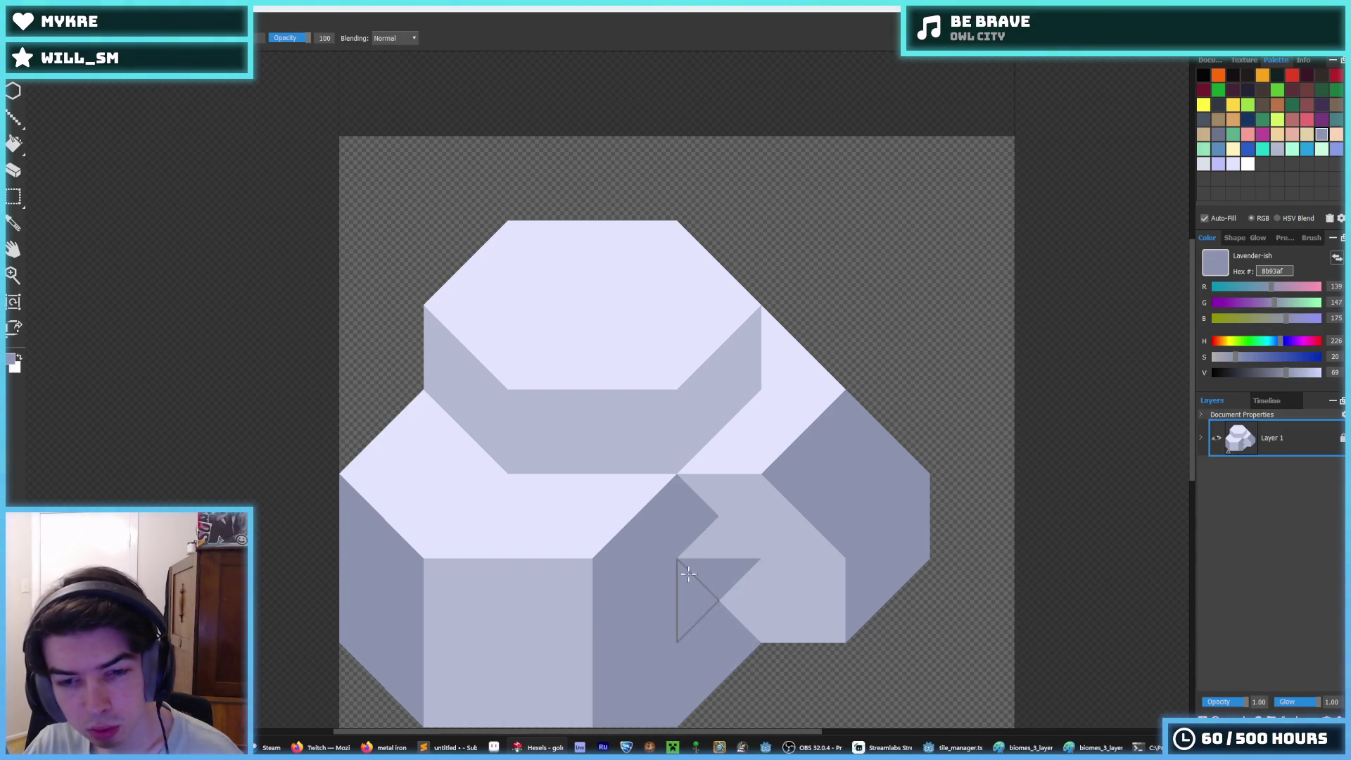
pyautogui.click(693, 573)
pyautogui.click(739, 605)
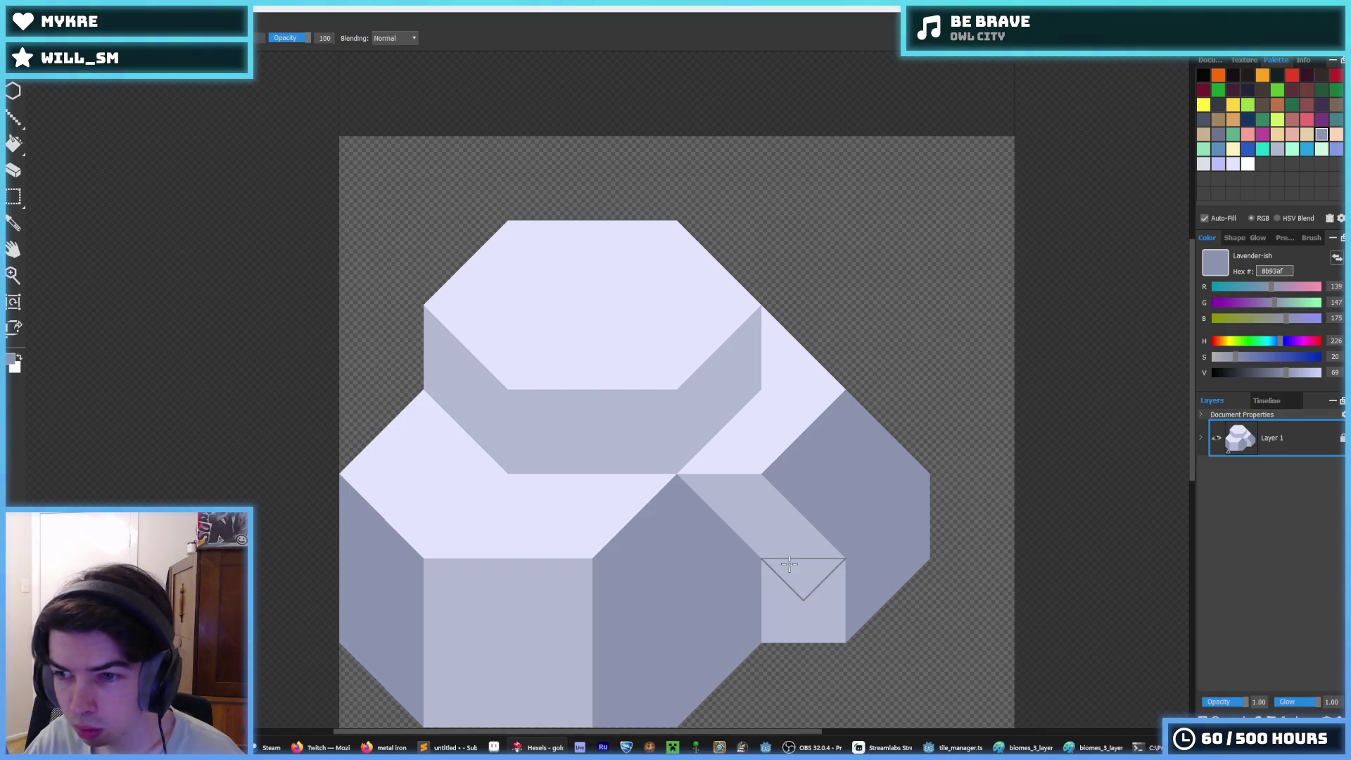
# - Paint the right prism's front face in the mid lavender shade
pyautogui.keyDown('alt'); pyautogui.click(789, 563); pyautogui.keyUp('alt')
pyautogui.click(718, 520)
pyautogui.click(718, 619)
pyautogui.click(718, 675)
pyautogui.click(713, 601)
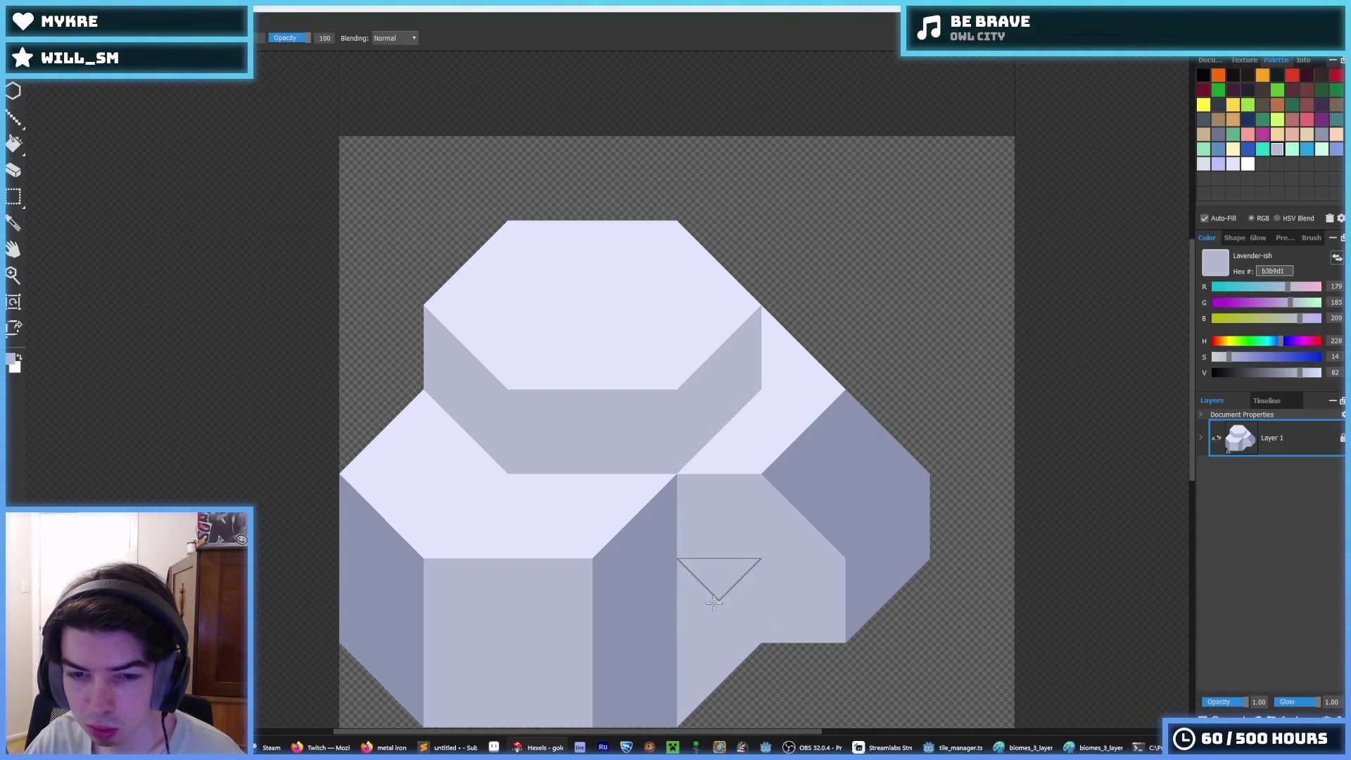
# - Erase the stray cells below the right prism
pyautogui.rightClick(736, 663)
pyautogui.rightClick(712, 675)
pyautogui.rightClick(667, 708)
pyautogui.rightClick(647, 714)
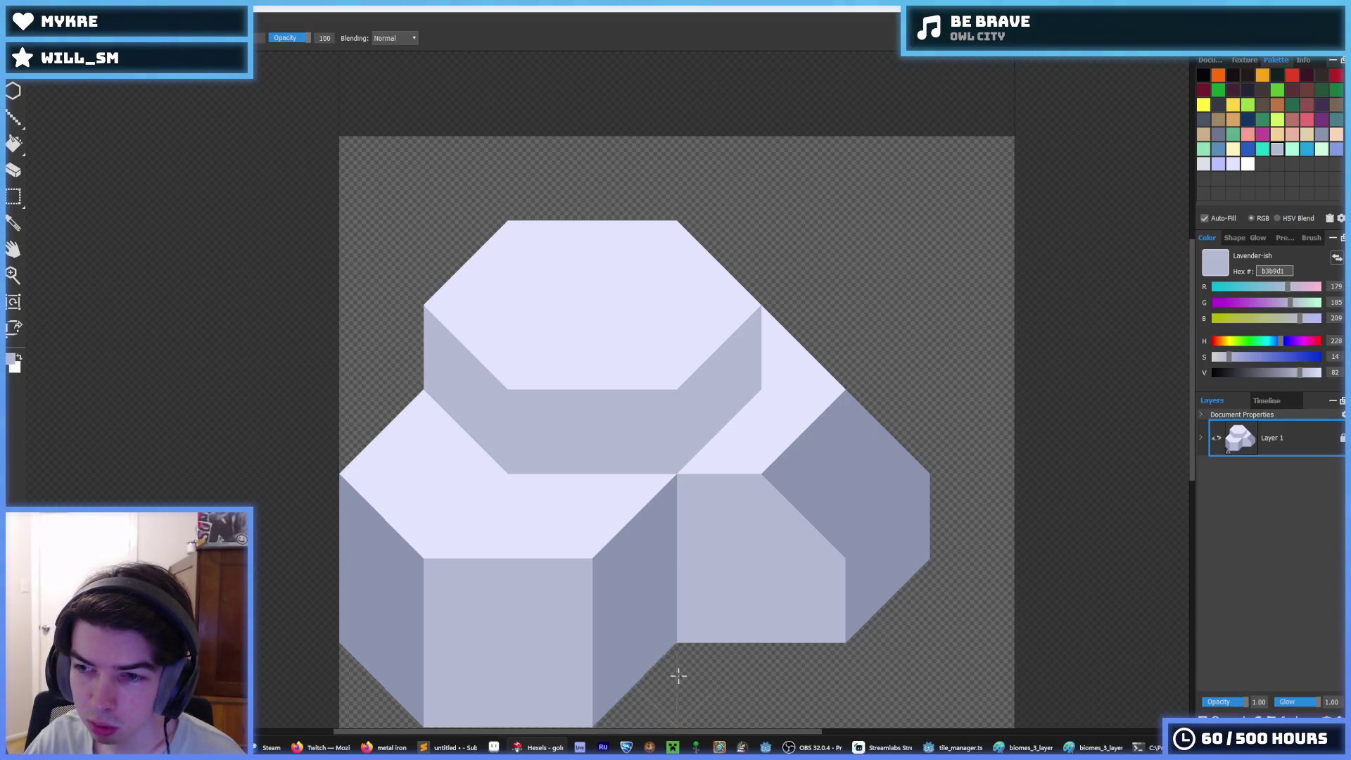
pyautogui.scroll(-10, 718, 492)
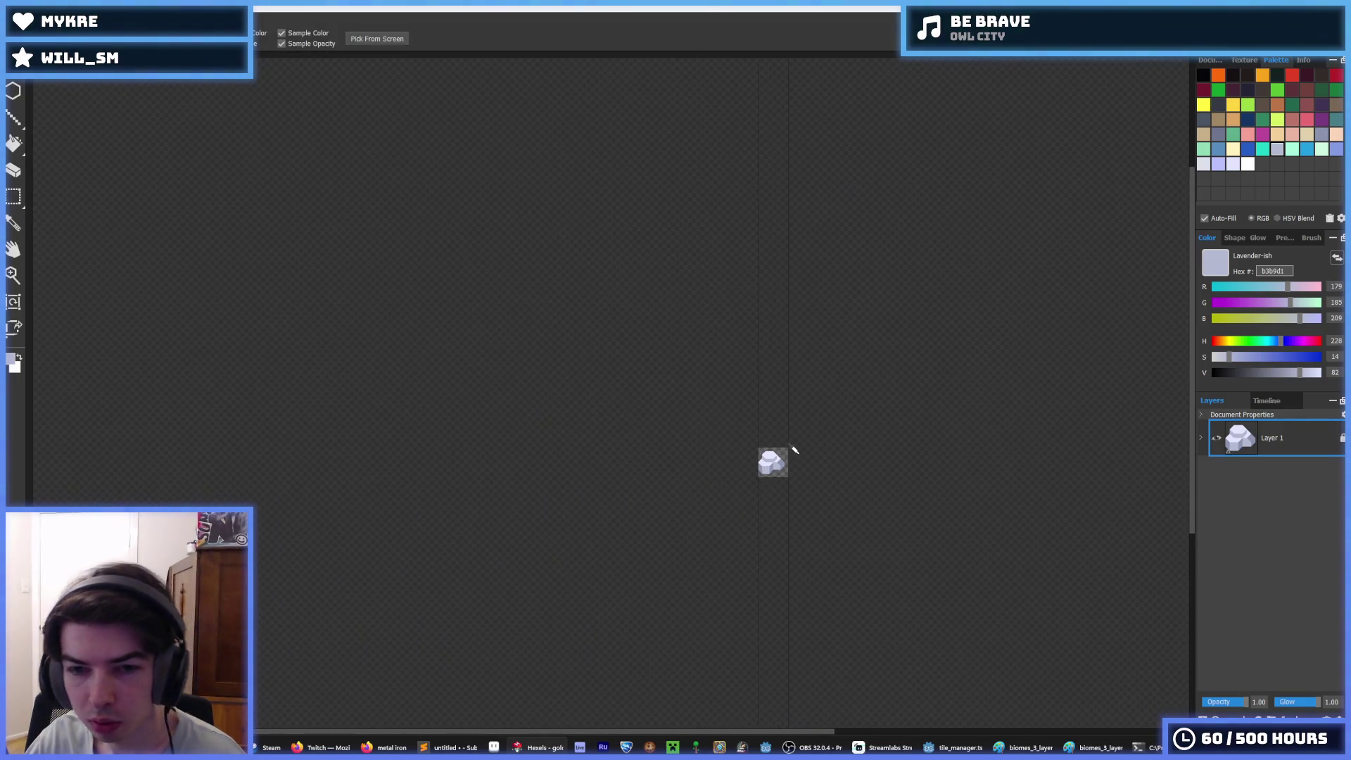
# - Undo the stray cells between the lower prisms, checking the sprite zoomed out and back in
pyautogui.scroll(3, 791, 450)
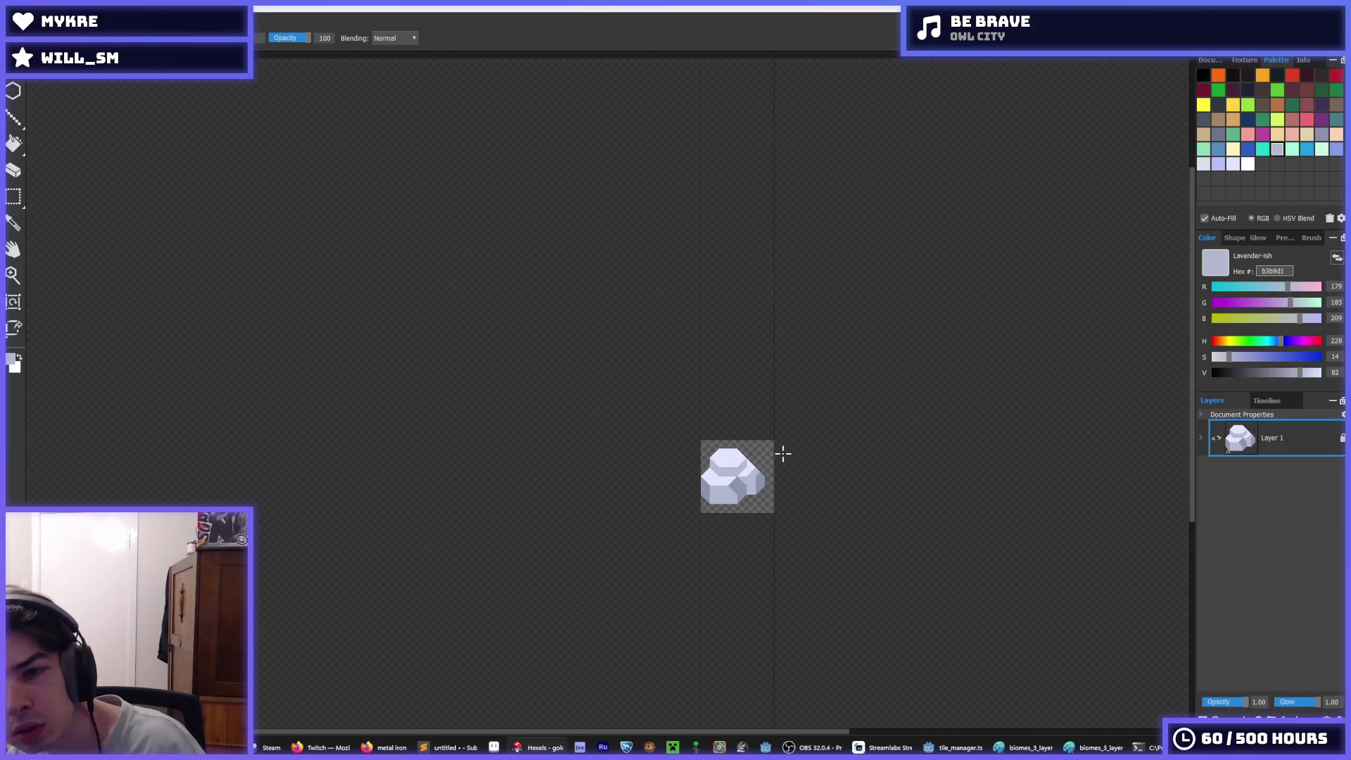
pyautogui.hotkey('ctrl', 'z')
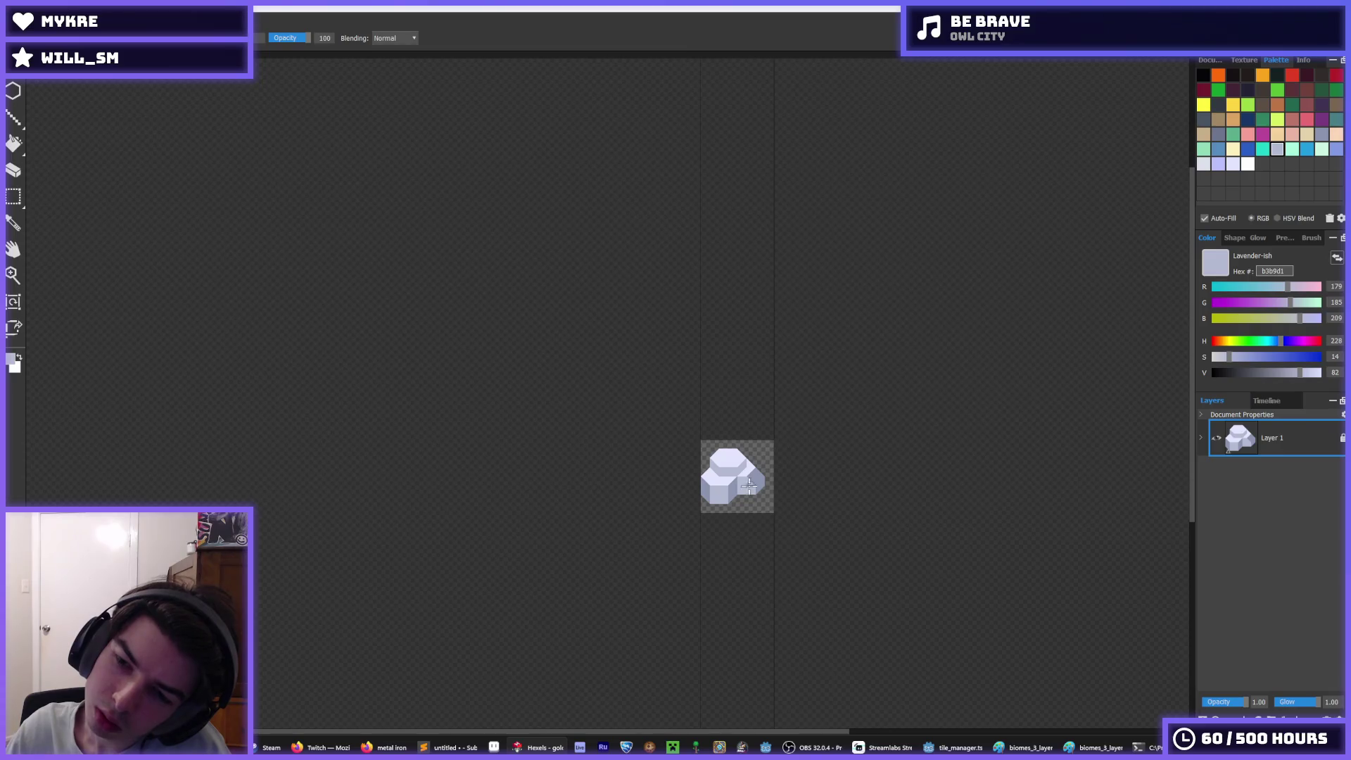
pyautogui.scroll(6, 749, 485)
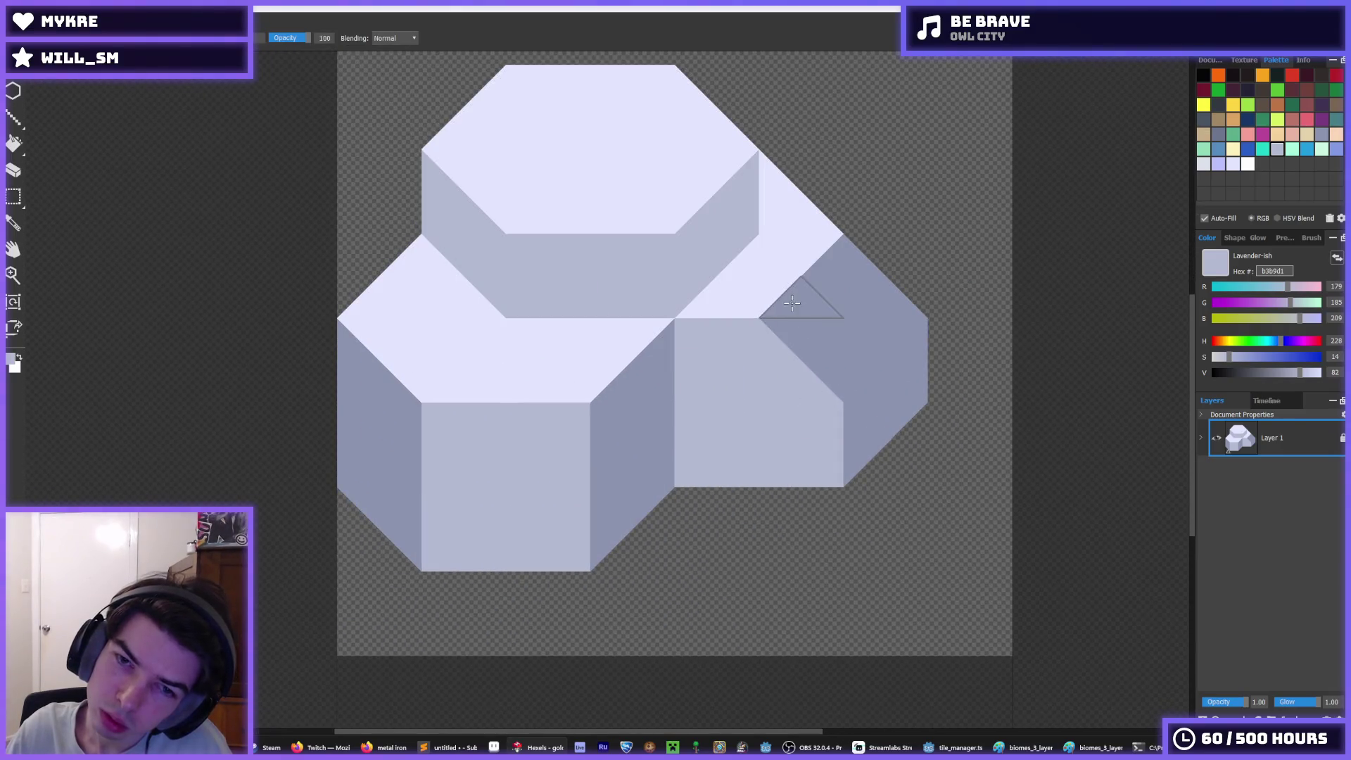
# - Paint the right prism's side dark up to the top, undoing light strokes along its upper-right edge
pyautogui.moveTo(792, 302); pyautogui.dragTo(854, 440)
pyautogui.keyDown('alt'); pyautogui.click(889, 341); pyautogui.keyUp('alt')
pyautogui.moveTo(893, 335); pyautogui.dragTo(867, 443)
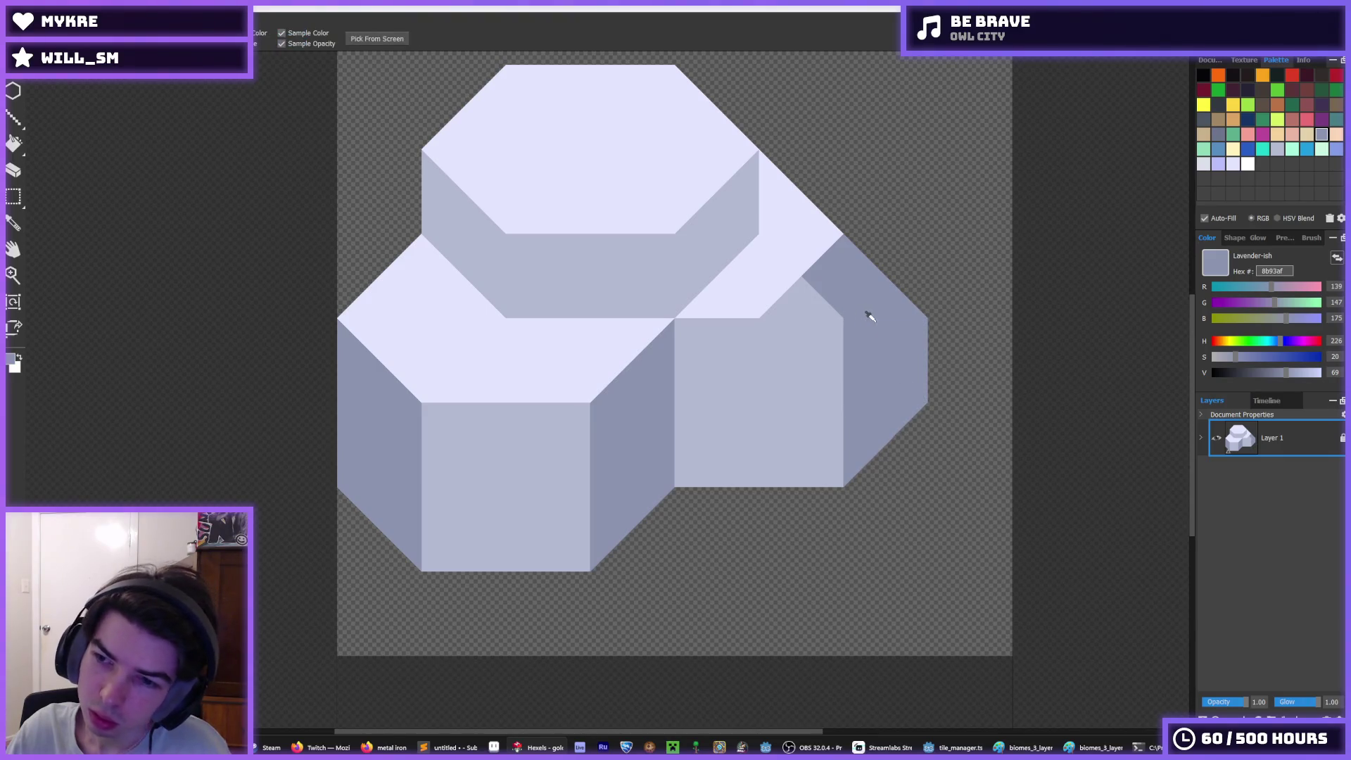
pyautogui.keyDown('alt'); pyautogui.click(793, 281); pyautogui.keyUp('alt')
pyautogui.click(795, 301)
pyautogui.moveTo(795, 301)
pyautogui.mouseDown()
pyautogui.moveTo(820, 266)
pyautogui.moveTo(901, 296)
pyautogui.mouseUp()
pyautogui.hotkey('ctrl', 'z')
# - Darken the right prism's left portion and repaint its right column mid lavender
pyautogui.keyDown('alt'); pyautogui.click(768, 437); pyautogui.keyUp('alt')
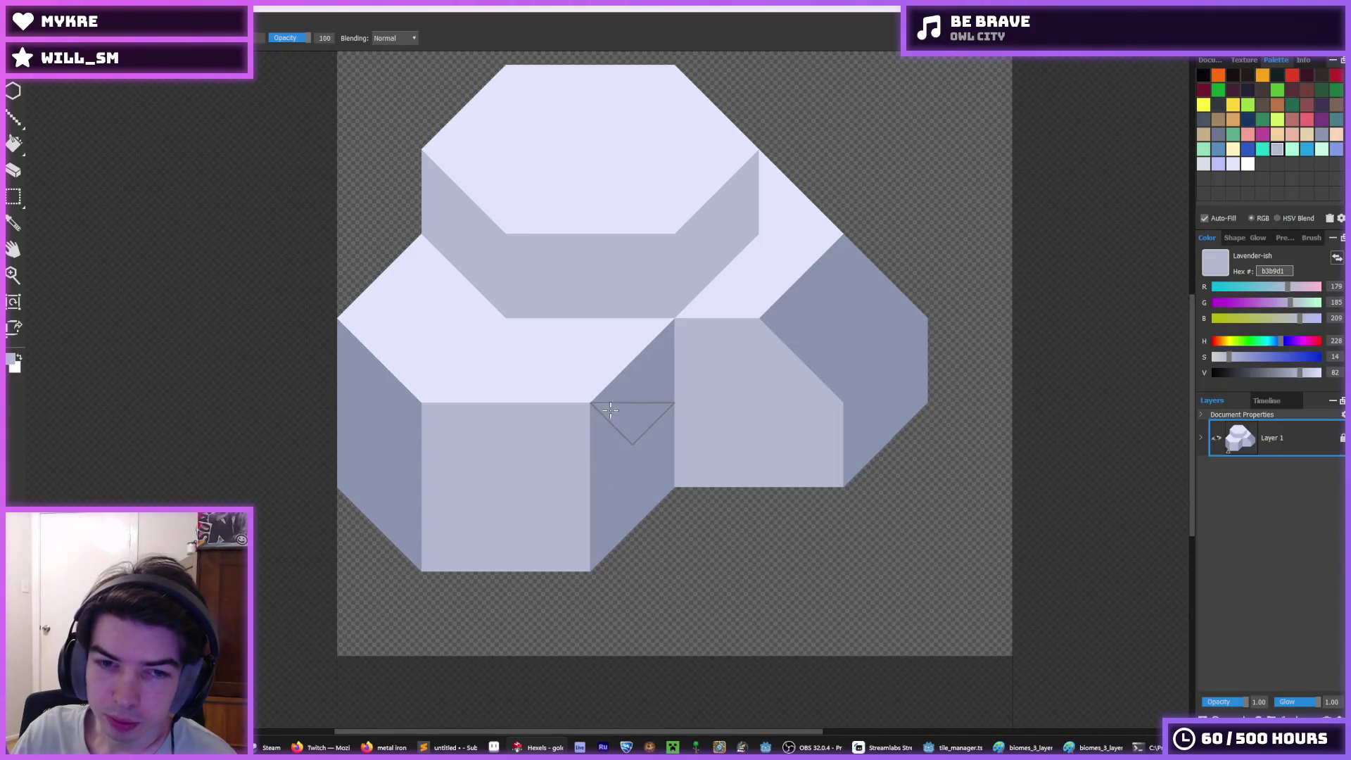
pyautogui.keyDown('alt'); pyautogui.click(666, 467); pyautogui.keyUp('alt')
pyautogui.moveTo(710, 344)
pyautogui.mouseDown()
pyautogui.moveTo(690, 451)
pyautogui.moveTo(733, 365)
pyautogui.moveTo(627, 492)
pyautogui.mouseUp()
pyautogui.keyDown('alt'); pyautogui.click(585, 517); pyautogui.keyUp('alt')
pyautogui.moveTo(611, 537)
pyautogui.mouseDown()
pyautogui.moveTo(619, 445)
pyautogui.moveTo(624, 498)
pyautogui.moveTo(612, 446)
pyautogui.mouseUp()
# - Paint the right prism's top face light and its right column and top triangle mid lavender
pyautogui.keyDown('alt'); pyautogui.click(556, 366); pyautogui.keyUp('alt')
pyautogui.moveTo(619, 373); pyautogui.dragTo(722, 310)
pyautogui.keyDown('alt'); pyautogui.click(790, 365); pyautogui.keyUp('alt')
pyautogui.moveTo(792, 366); pyautogui.dragTo(795, 301)
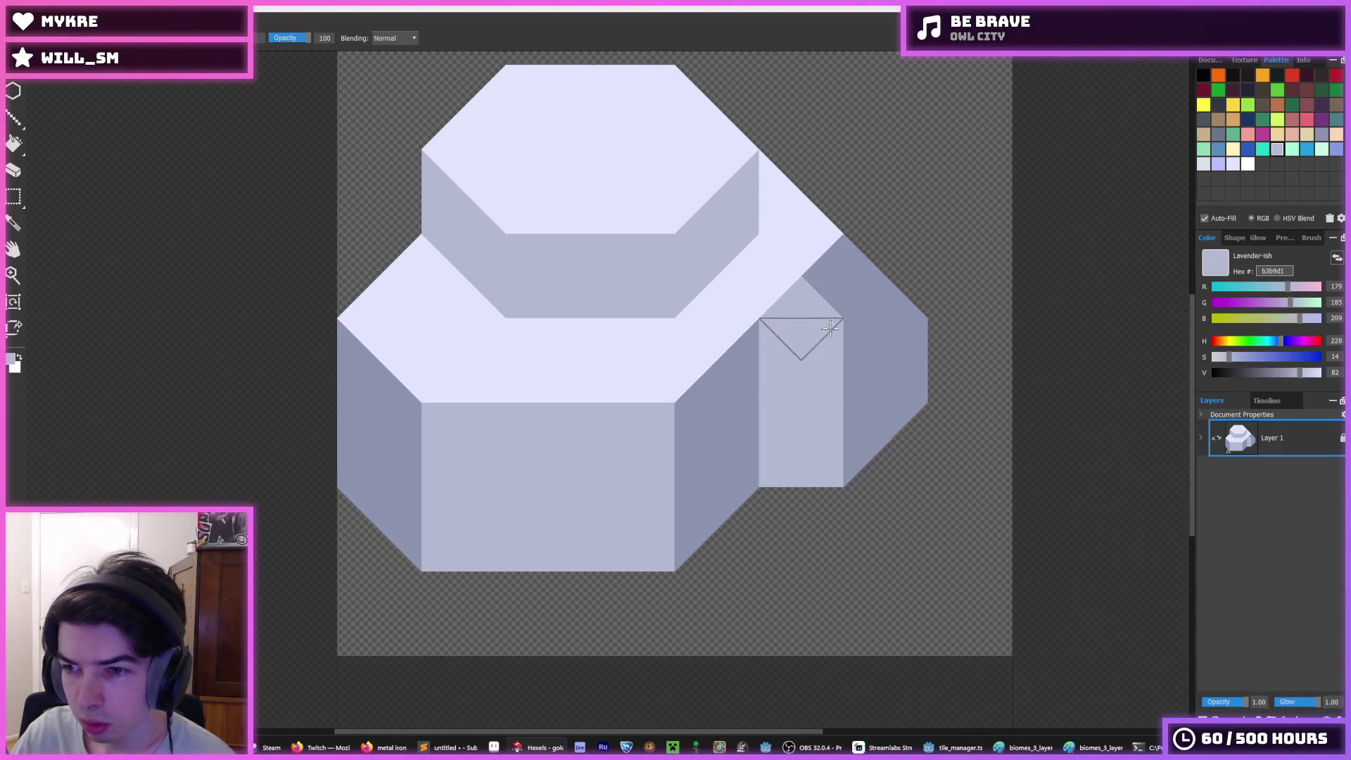
# - Fill the area right of the diagonal dark, the gap above it light, and the dark area mid lavender
pyautogui.press('alt')
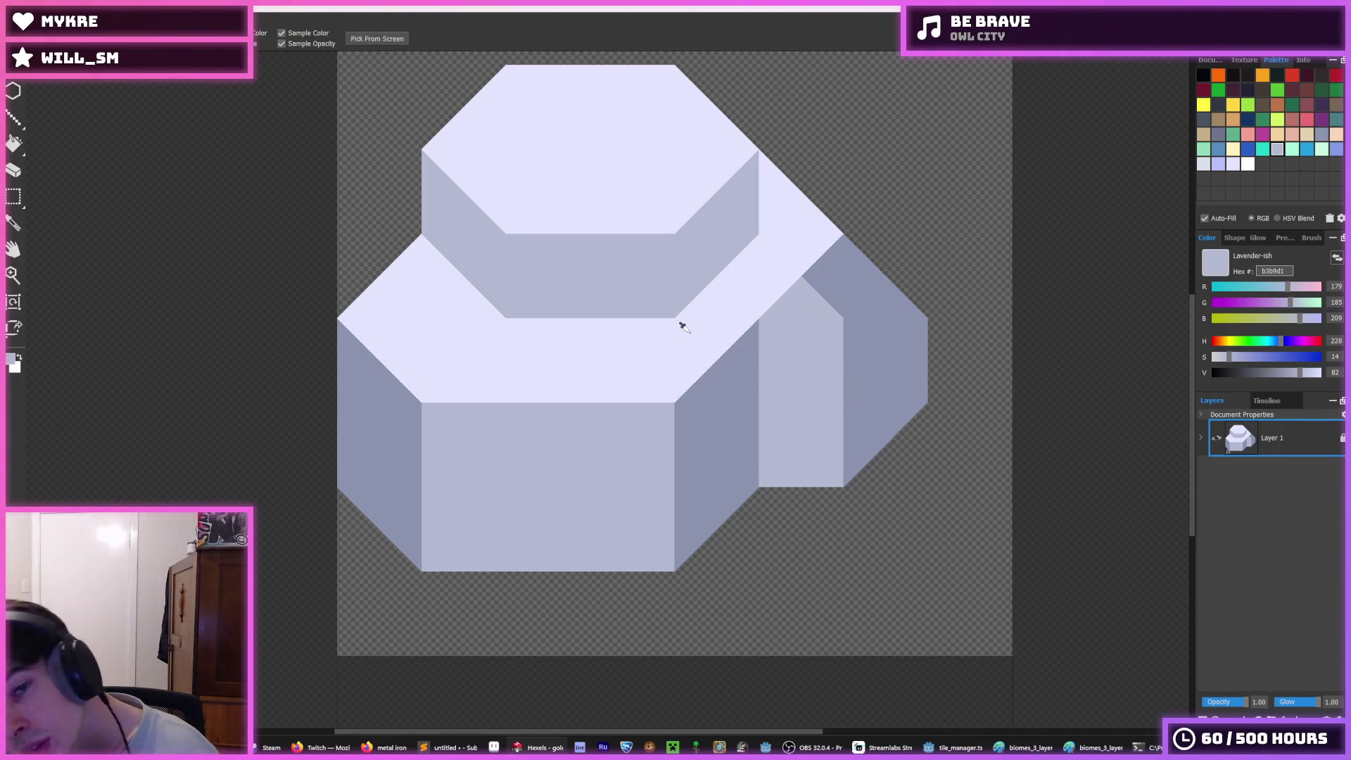
pyautogui.keyDown('alt'); pyautogui.click(809, 281); pyautogui.keyUp('alt')
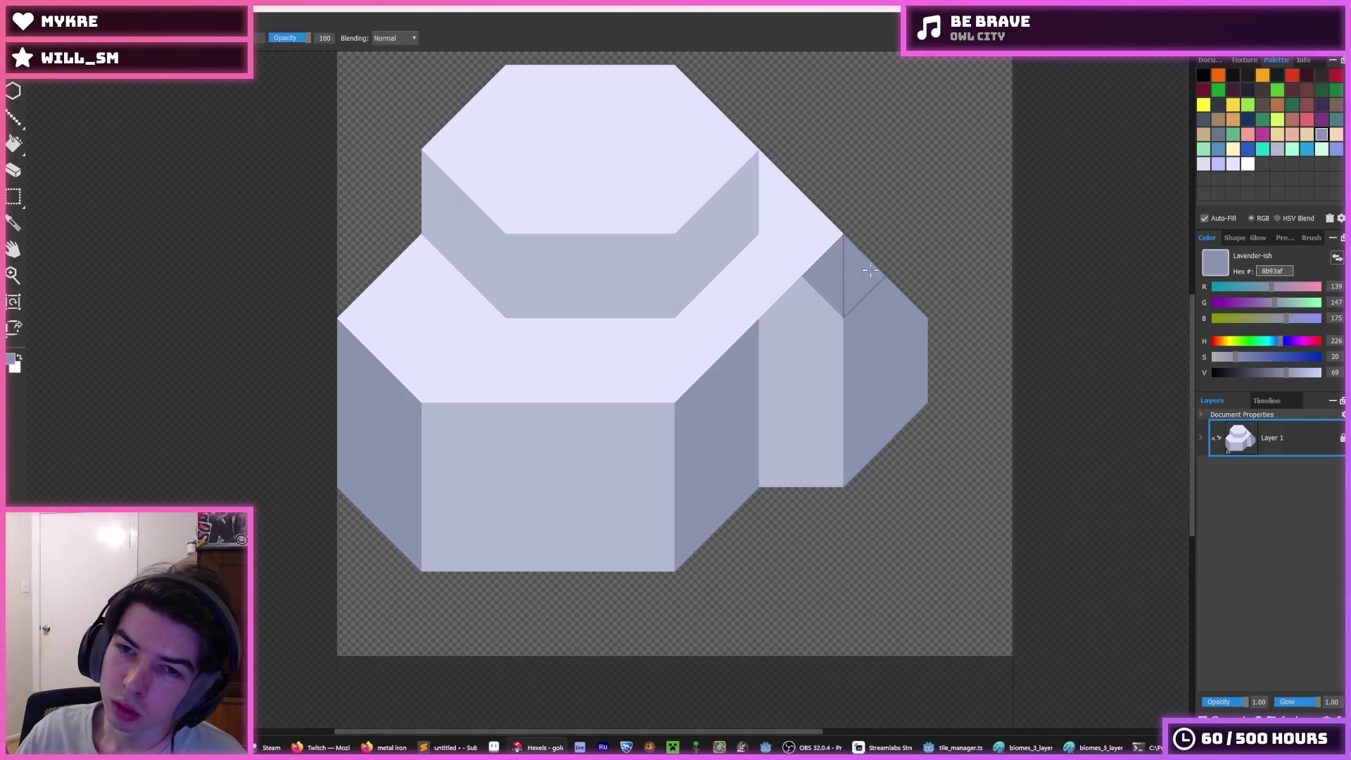
pyautogui.moveTo(855, 264); pyautogui.dragTo(897, 272)
pyautogui.press('alt')
pyautogui.keyDown('alt'); pyautogui.click(829, 229); pyautogui.keyUp('alt')
pyautogui.moveTo(853, 220); pyautogui.dragTo(795, 166)
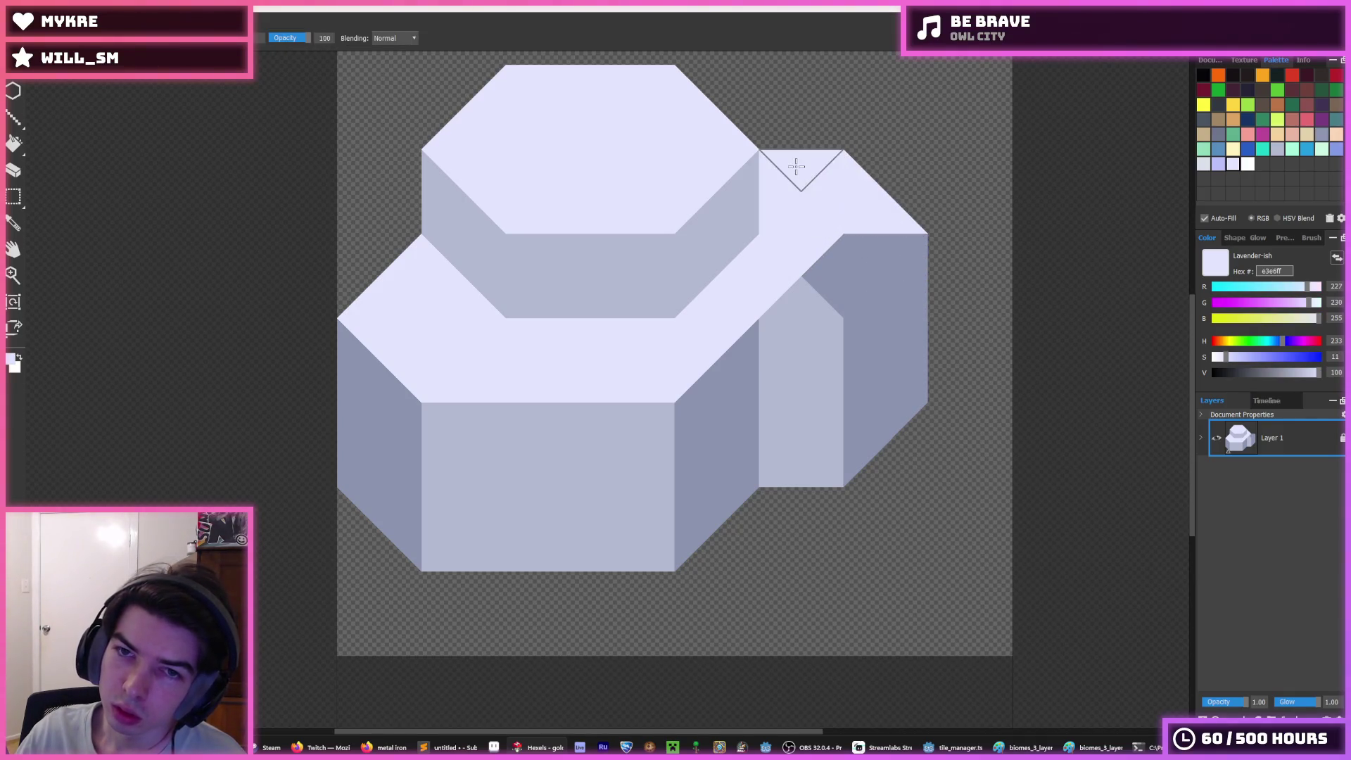
pyautogui.keyDown('alt'); pyautogui.click(795, 366); pyautogui.keyUp('alt')
pyautogui.moveTo(794, 278)
pyautogui.mouseDown()
pyautogui.moveTo(841, 276)
pyautogui.moveTo(879, 250)
pyautogui.moveTo(844, 256)
pyautogui.moveTo(890, 222)
pyautogui.moveTo(821, 162)
pyautogui.mouseUp()
# - Reshade the wedge, diamond and upper right face, and paint the remaining junction triangle light
pyautogui.press('alt')
pyautogui.keyDown('alt'); pyautogui.click(872, 313); pyautogui.keyUp('alt')
pyautogui.keyDown('alt'); pyautogui.click(816, 244); pyautogui.keyUp('alt')
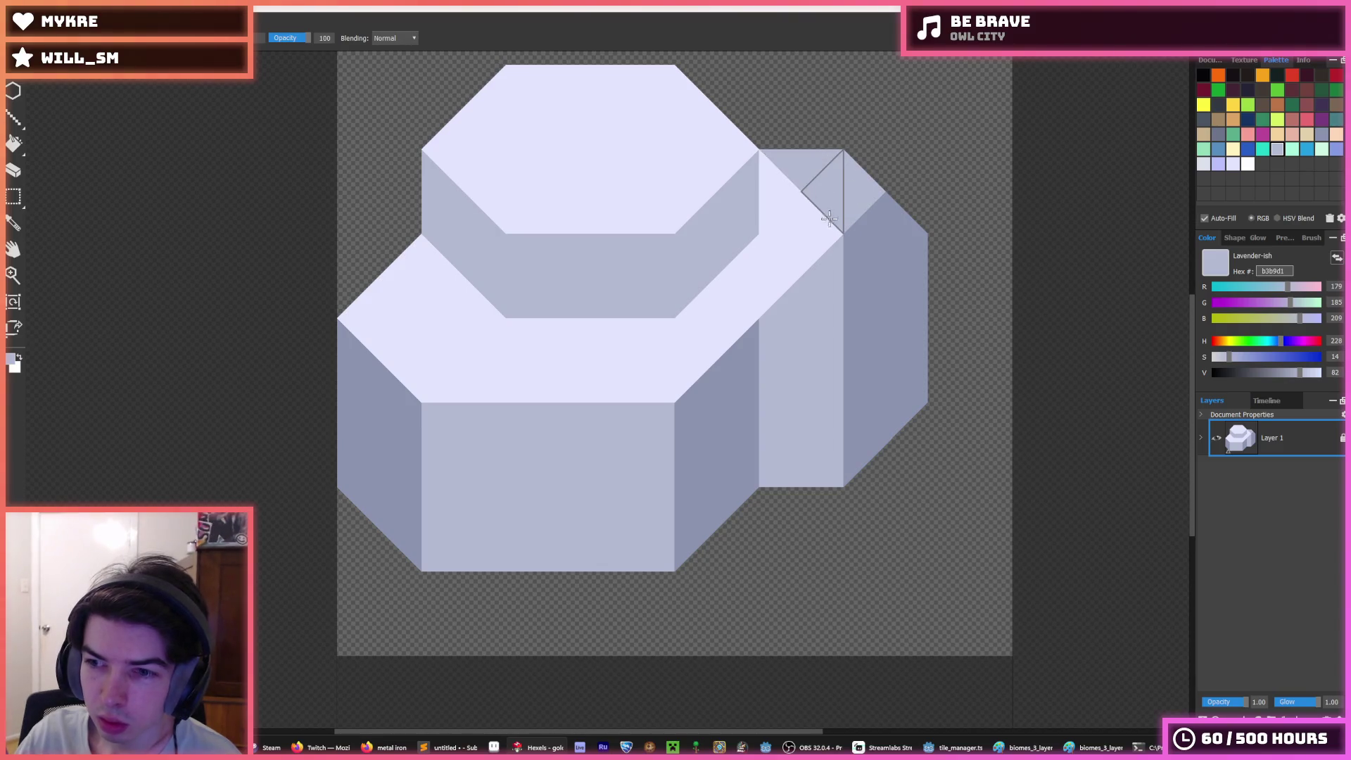
pyautogui.keyDown('alt'); pyautogui.click(784, 235); pyautogui.keyUp('alt')
pyautogui.moveTo(816, 211)
pyautogui.mouseDown()
pyautogui.moveTo(799, 171)
pyautogui.moveTo(842, 226)
pyautogui.mouseUp()
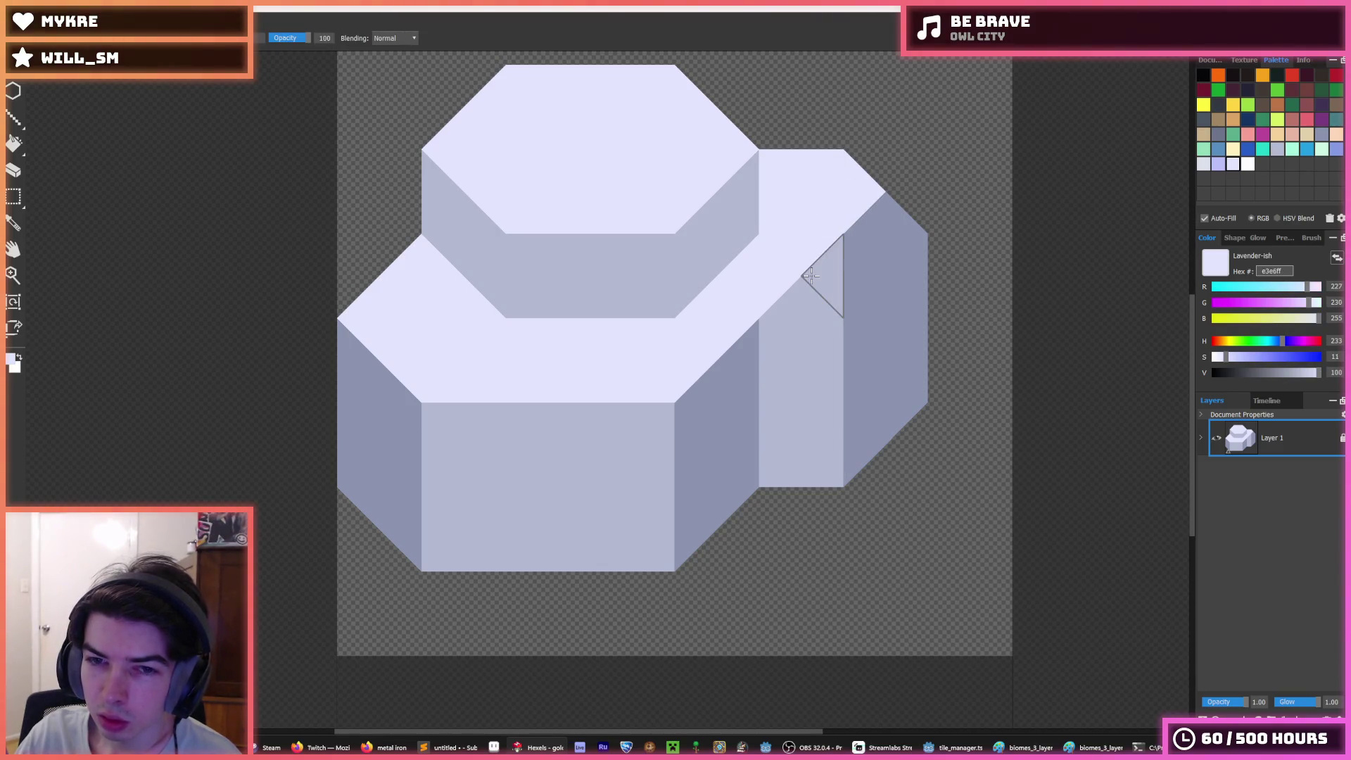
pyautogui.keyDown('alt'); pyautogui.click(814, 350); pyautogui.keyUp('alt')
pyautogui.moveTo(880, 296); pyautogui.dragTo(876, 211)
pyautogui.keyDown('alt'); pyautogui.click(803, 231); pyautogui.keyUp('alt')
pyautogui.scroll(-6, 886, 299)
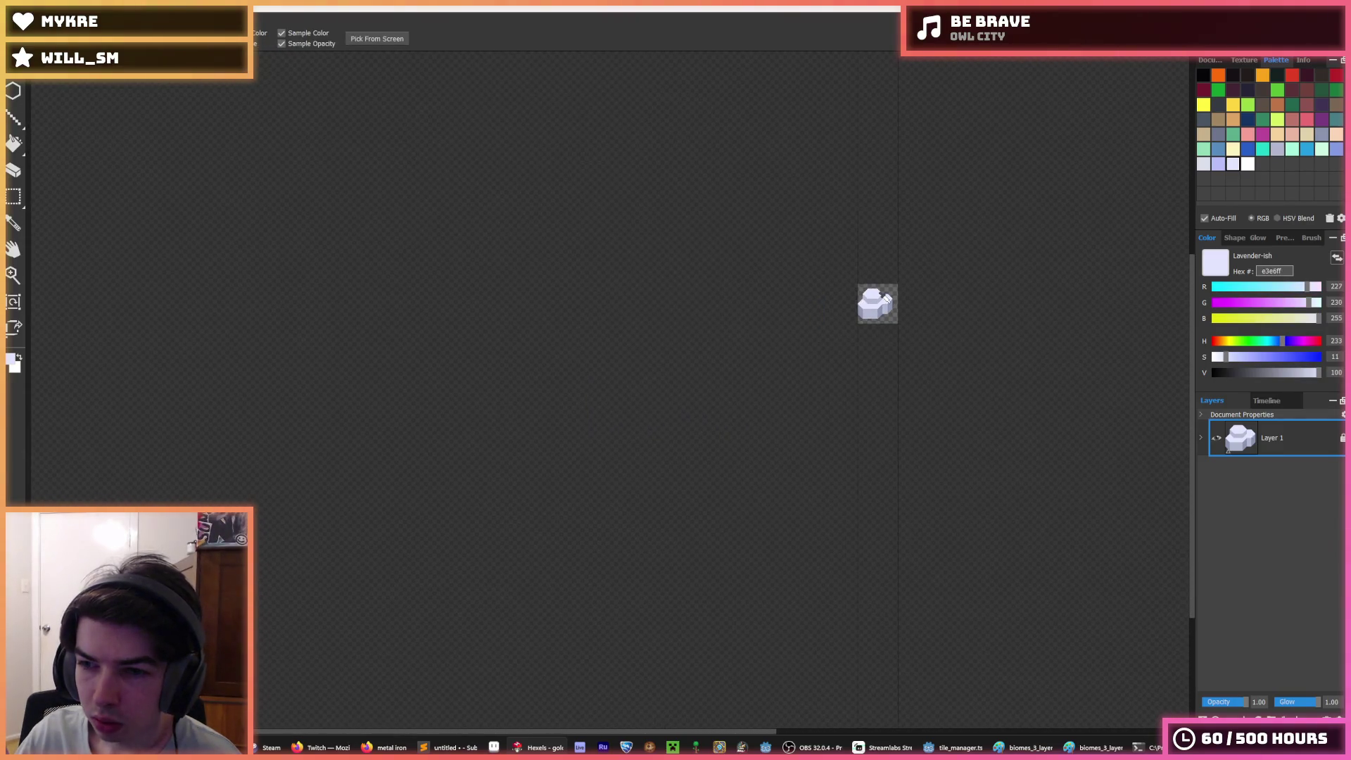
# - Cover the upper prism's left wall in the top colour, then undo it
pyautogui.scroll(4, 894, 285)
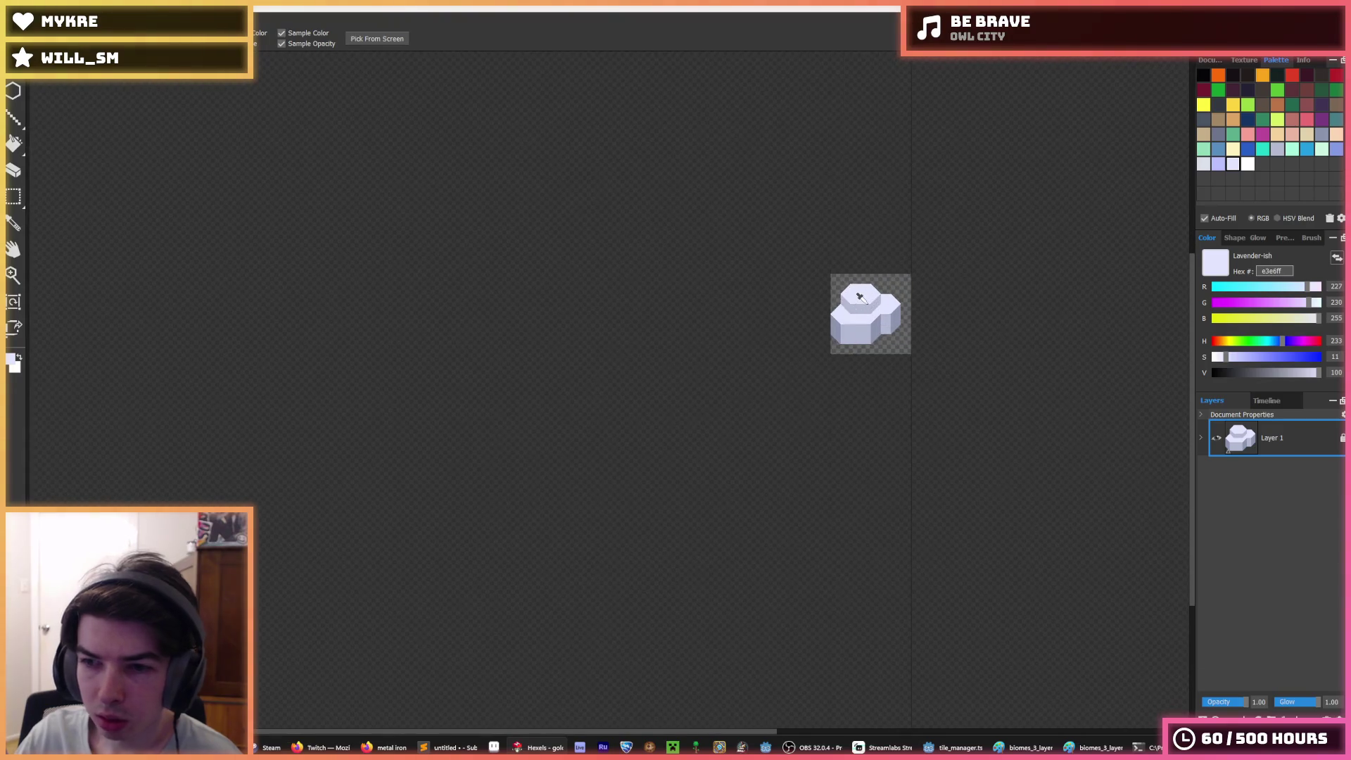
pyautogui.scroll(5, 897, 290)
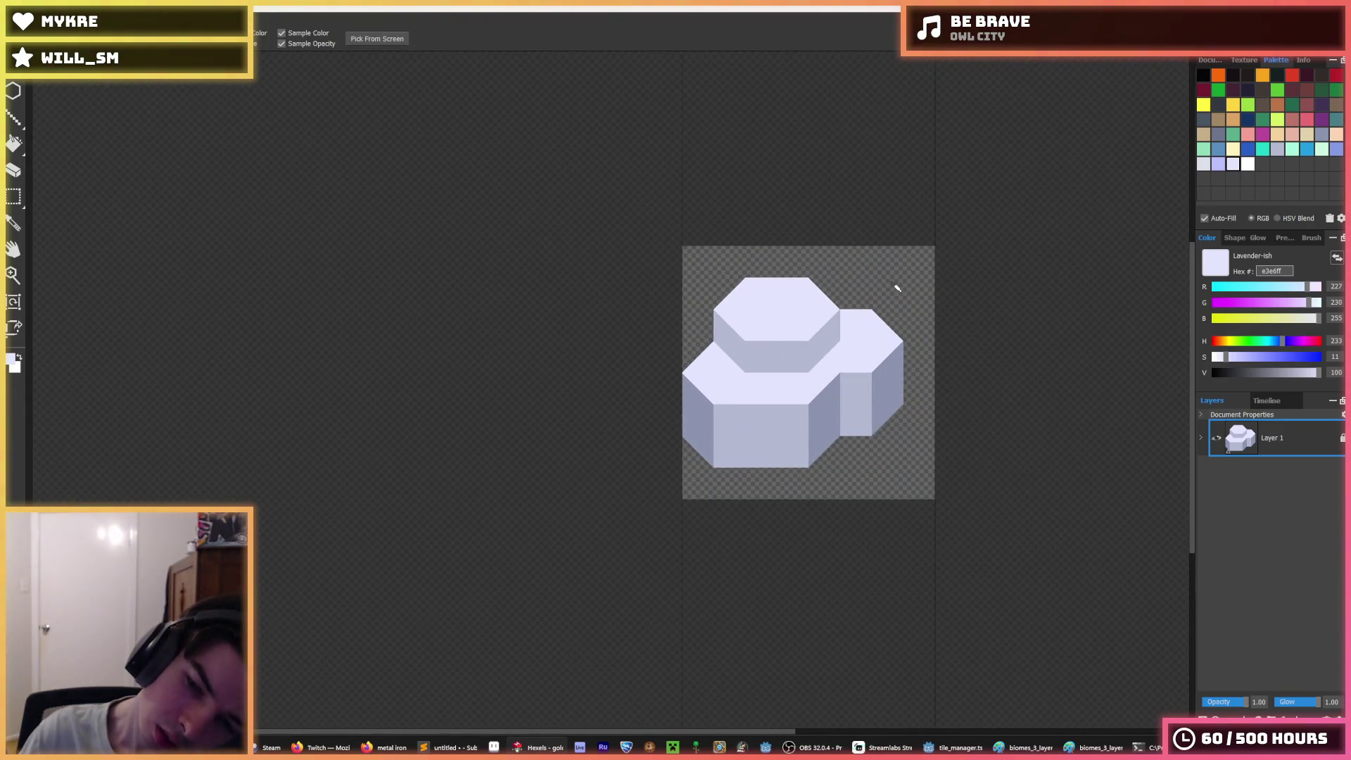
pyautogui.scroll(-1, 907, 301)
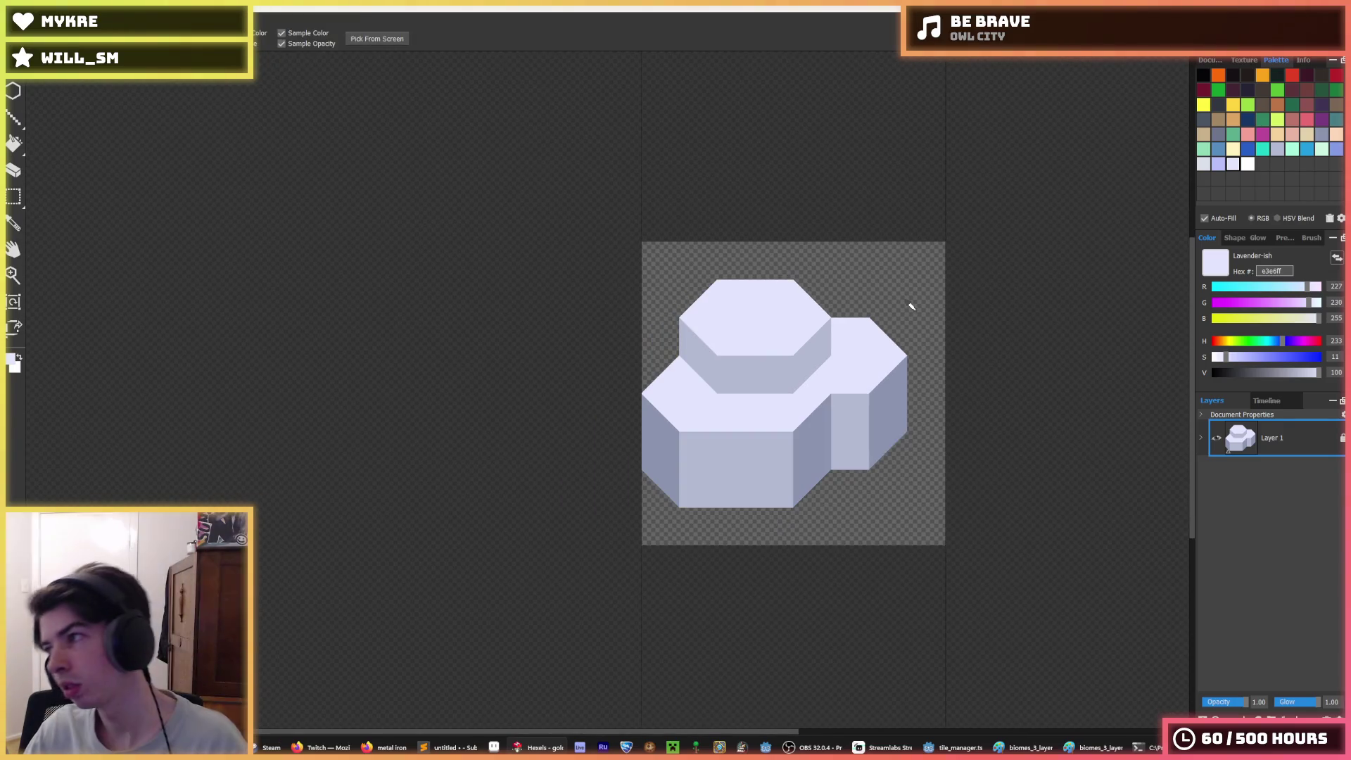
pyautogui.press('alt')
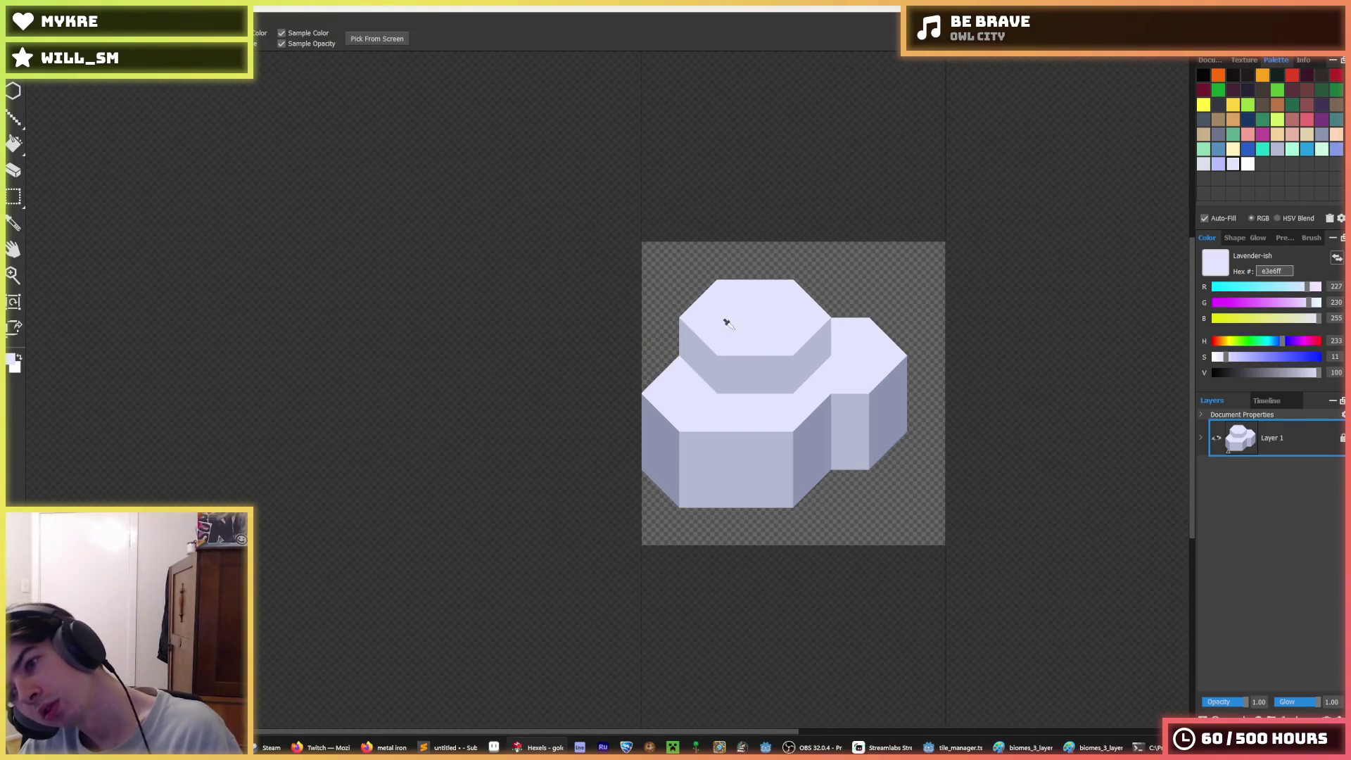
pyautogui.scroll(-3, 728, 323)
pyautogui.scroll(6, 721, 326)
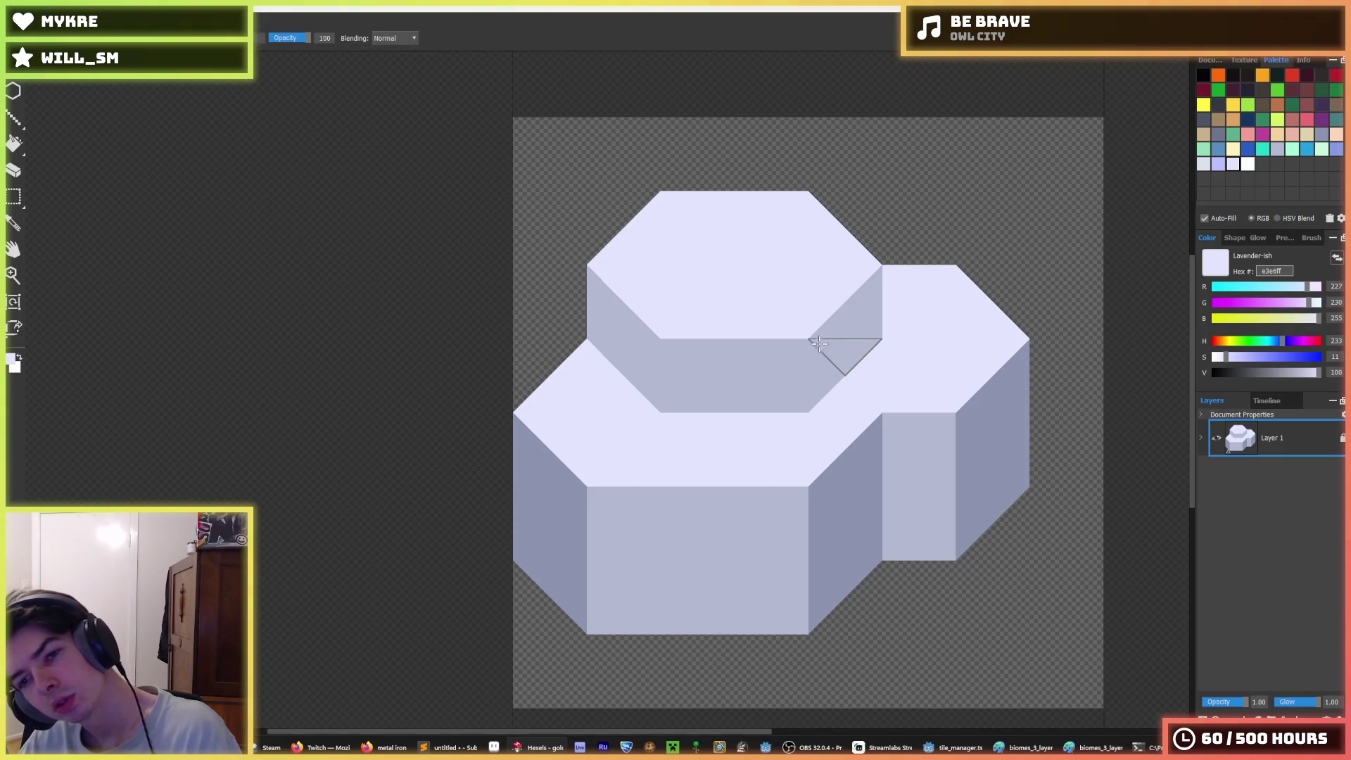
pyautogui.moveTo(770, 334); pyautogui.dragTo(661, 329)
pyautogui.hotkey('ctrl', 'z')
# - Darken the upper prism's right wall and extend its left side face downward in lighter lavender
pyautogui.keyDown('alt'); pyautogui.click(814, 506); pyautogui.keyUp('alt')
pyautogui.moveTo(845, 352)
pyautogui.mouseDown()
pyautogui.moveTo(844, 324)
pyautogui.moveTo(802, 372)
pyautogui.moveTo(768, 355)
pyautogui.moveTo(711, 360)
pyautogui.moveTo(769, 392)
pyautogui.moveTo(777, 355)
pyautogui.mouseUp()
pyautogui.press('alt')
pyautogui.keyDown('alt'); pyautogui.click(689, 340); pyautogui.keyUp('alt')
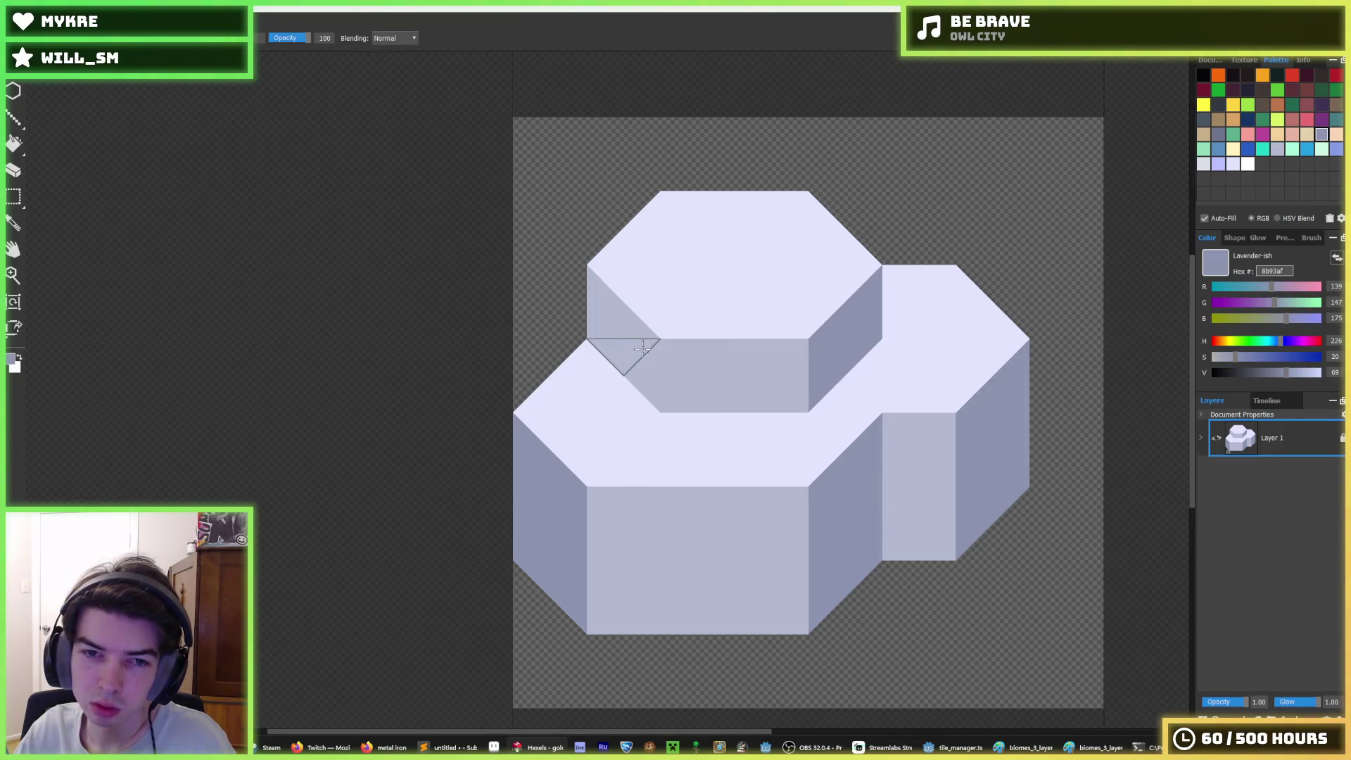
pyautogui.moveTo(642, 349); pyautogui.dragTo(626, 384)
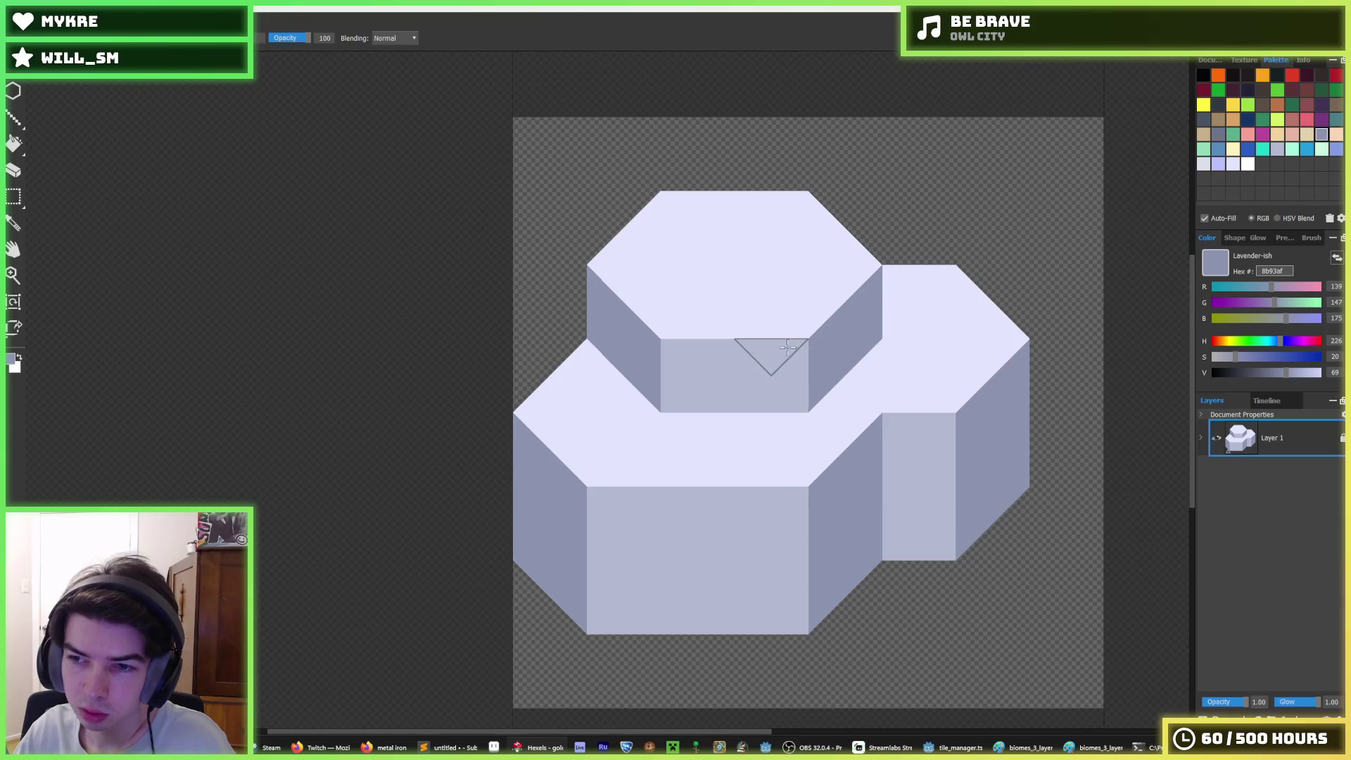
# - Paint a dark shadow triangle at the front/right prism junction, redoing a misplaced one
pyautogui.scroll(2, 889, 368)
pyautogui.keyDown('alt'); pyautogui.click(916, 407); pyautogui.keyUp('alt')
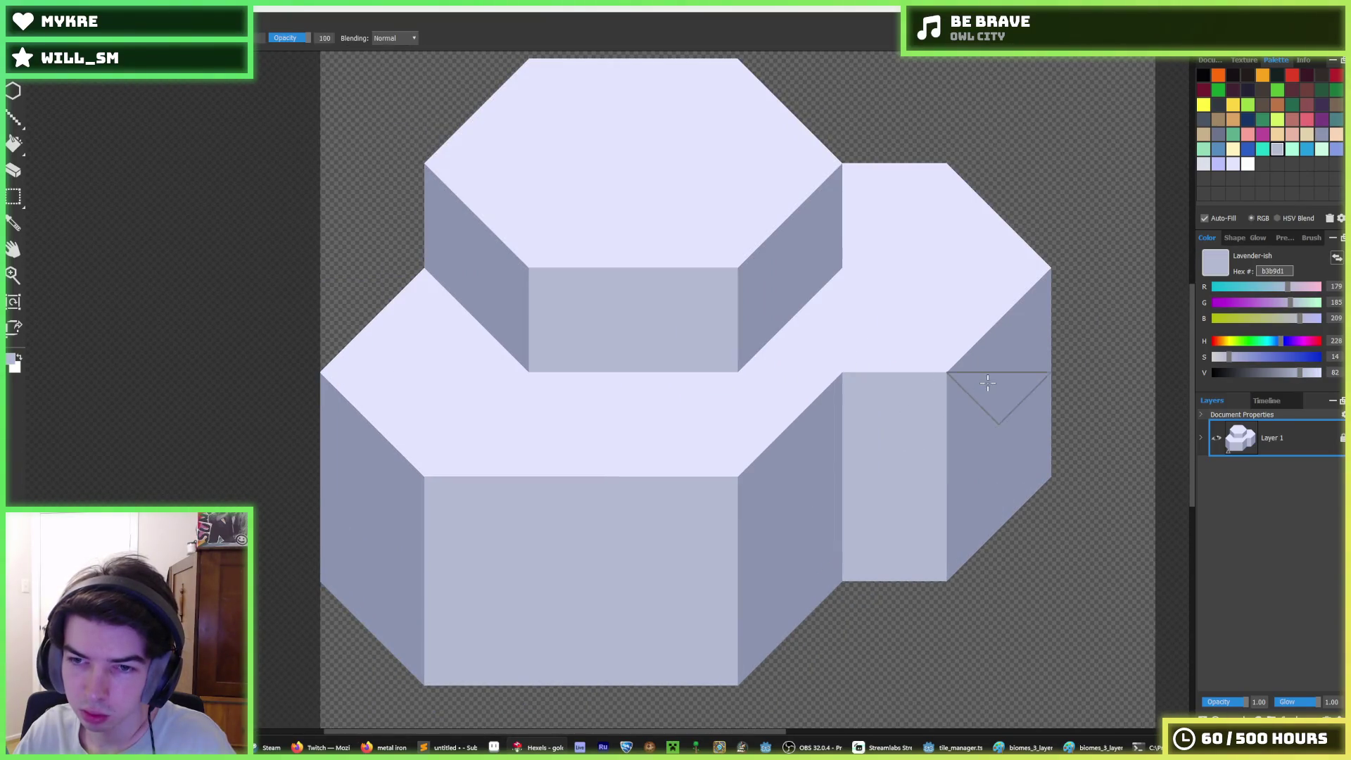
pyautogui.keyDown('alt'); pyautogui.click(988, 382); pyautogui.keyUp('alt')
pyautogui.moveTo(907, 387)
pyautogui.mouseDown()
pyautogui.moveTo(884, 382)
pyautogui.moveTo(948, 406)
pyautogui.mouseUp()
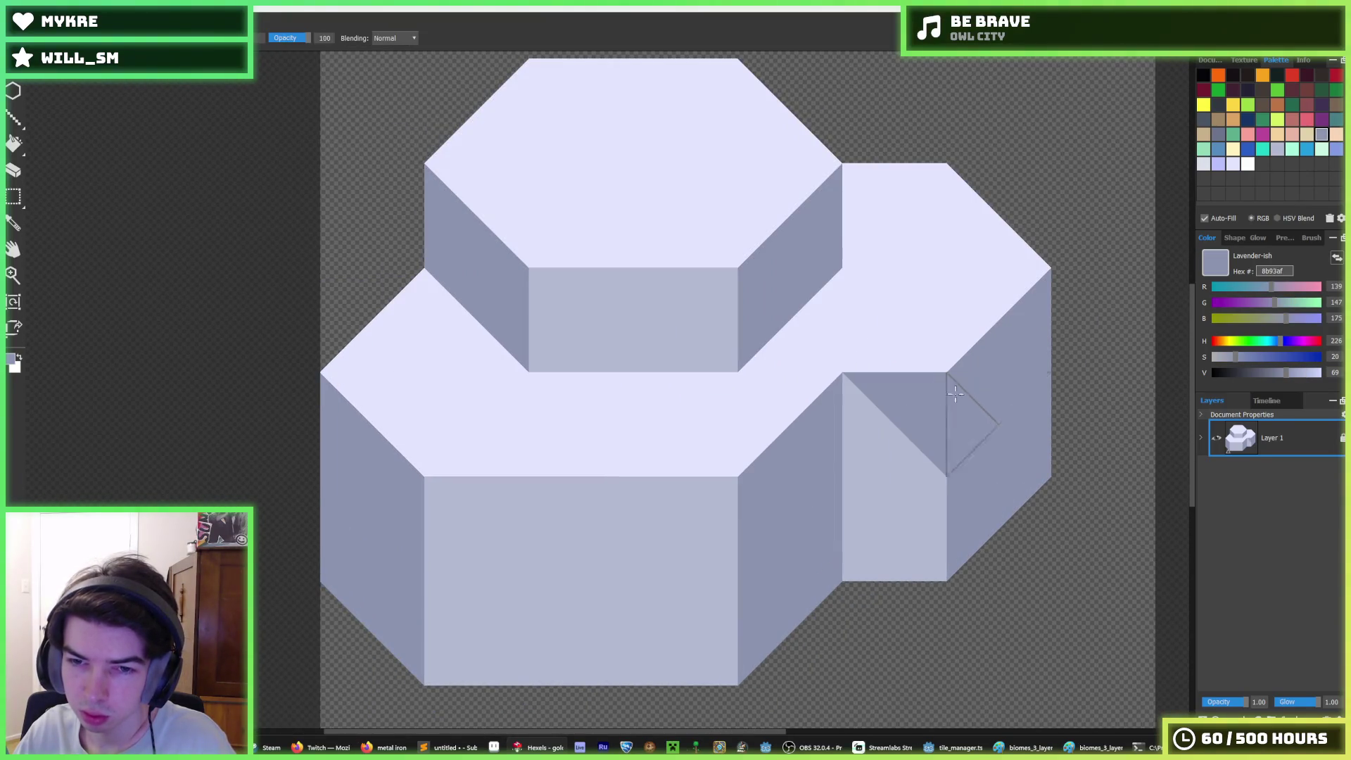
pyautogui.hotkey('ctrl', 'z')
pyautogui.click(707, 503)
pyautogui.keyDown('alt'); pyautogui.click(847, 425); pyautogui.keyUp('alt')
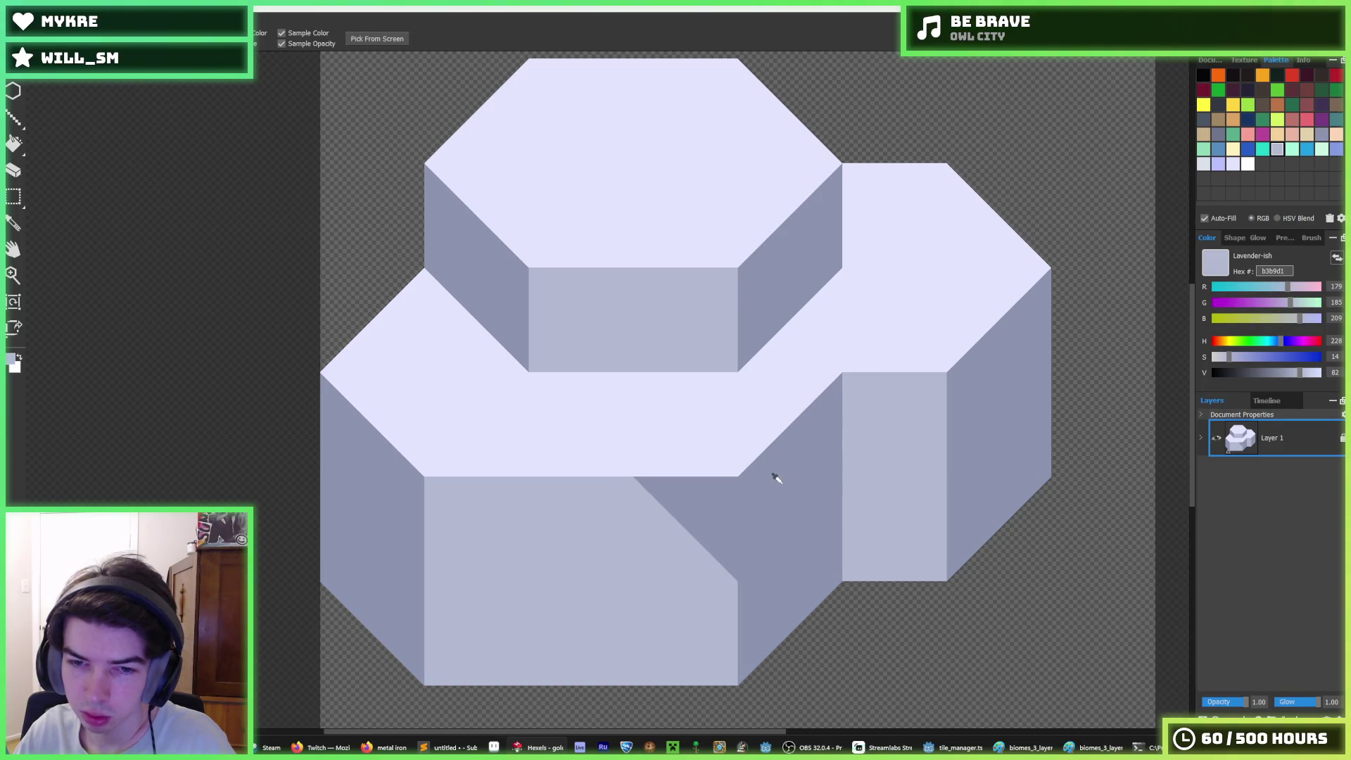
# - Darken where the front and right prisms meet and repaint the notch triangle mid lavender
pyautogui.keyDown('alt'); pyautogui.click(754, 485); pyautogui.keyUp('alt')
pyautogui.moveTo(700, 454)
pyautogui.mouseDown()
pyautogui.moveTo(809, 394)
pyautogui.moveTo(827, 413)
pyautogui.mouseUp()
pyautogui.keyDown('alt'); pyautogui.click(844, 413); pyautogui.keyUp('alt')
pyautogui.keyDown('alt'); pyautogui.click(808, 422); pyautogui.keyUp('alt')
pyautogui.keyDown('alt'); pyautogui.click(858, 416); pyautogui.keyUp('alt')
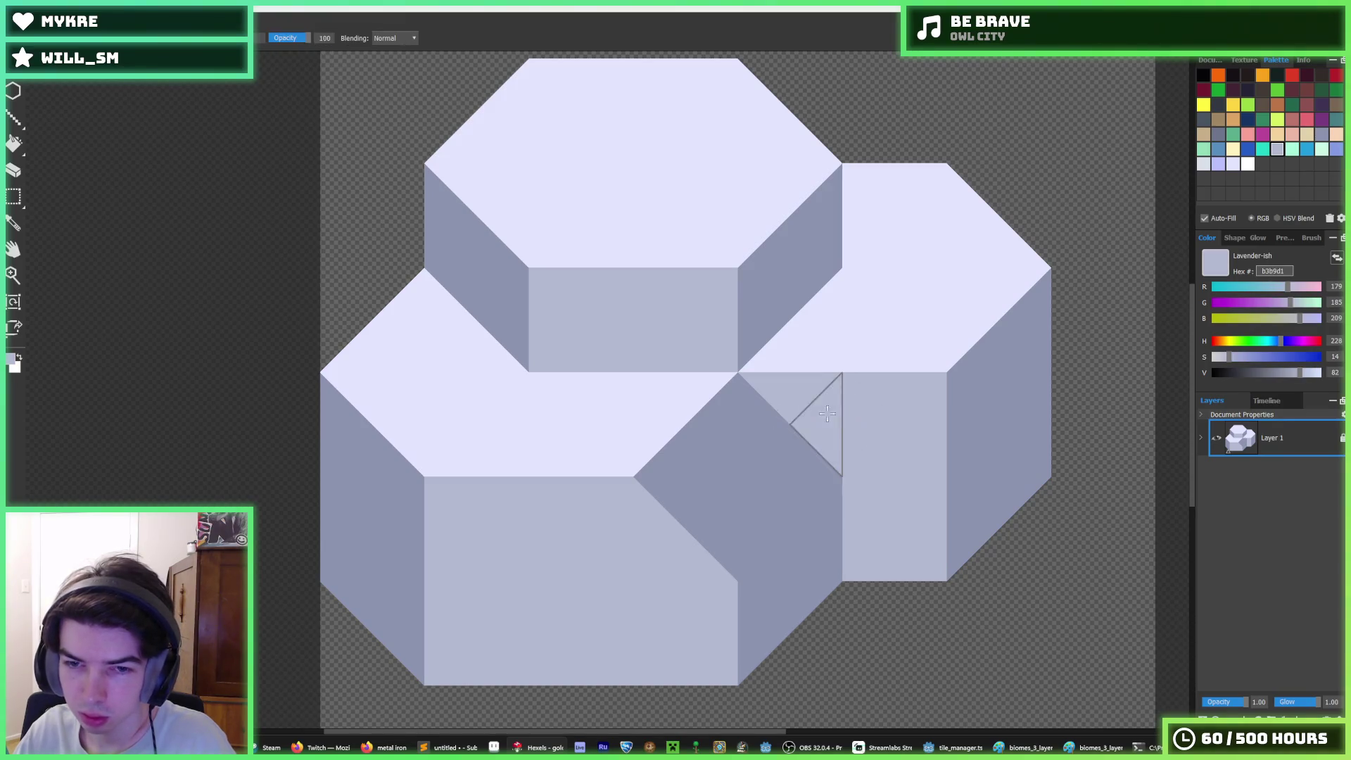
pyautogui.scroll(-8, 880, 422)
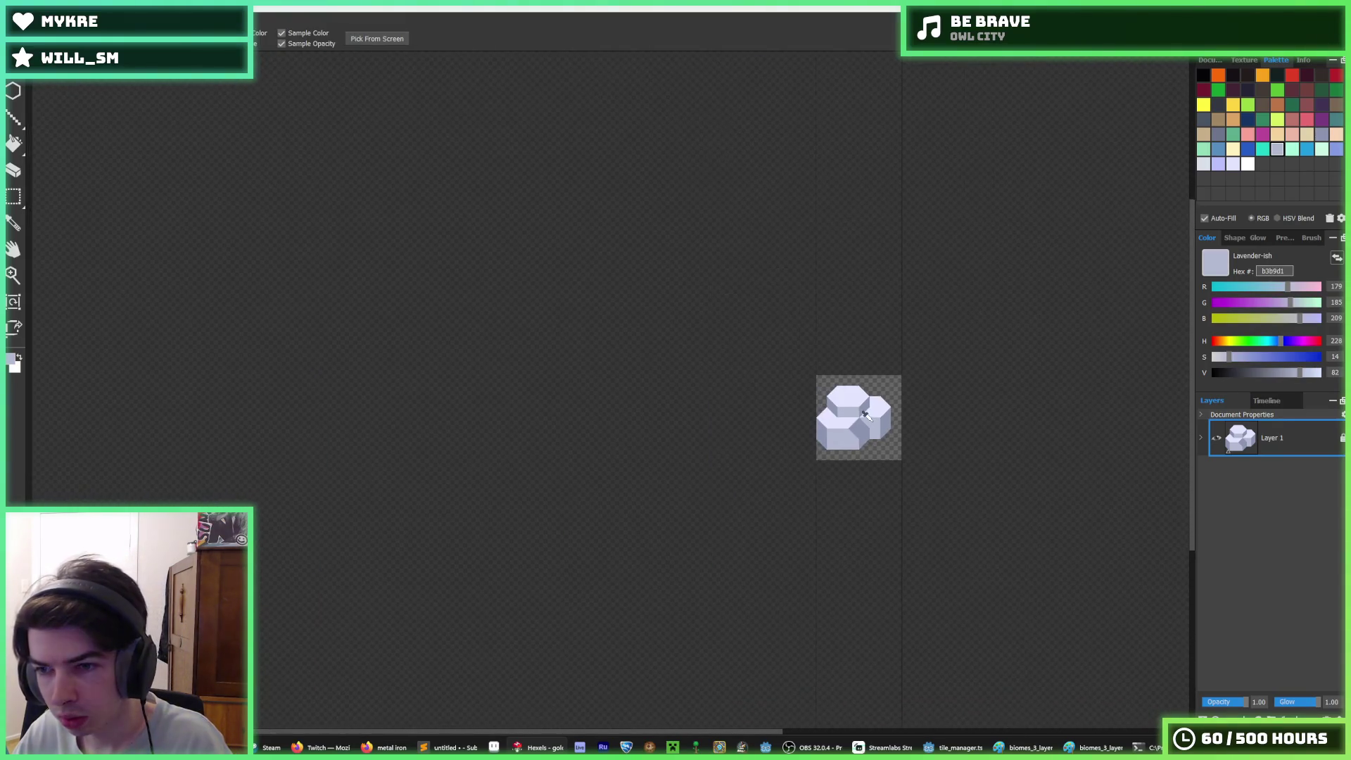
pyautogui.scroll(8, 859, 405)
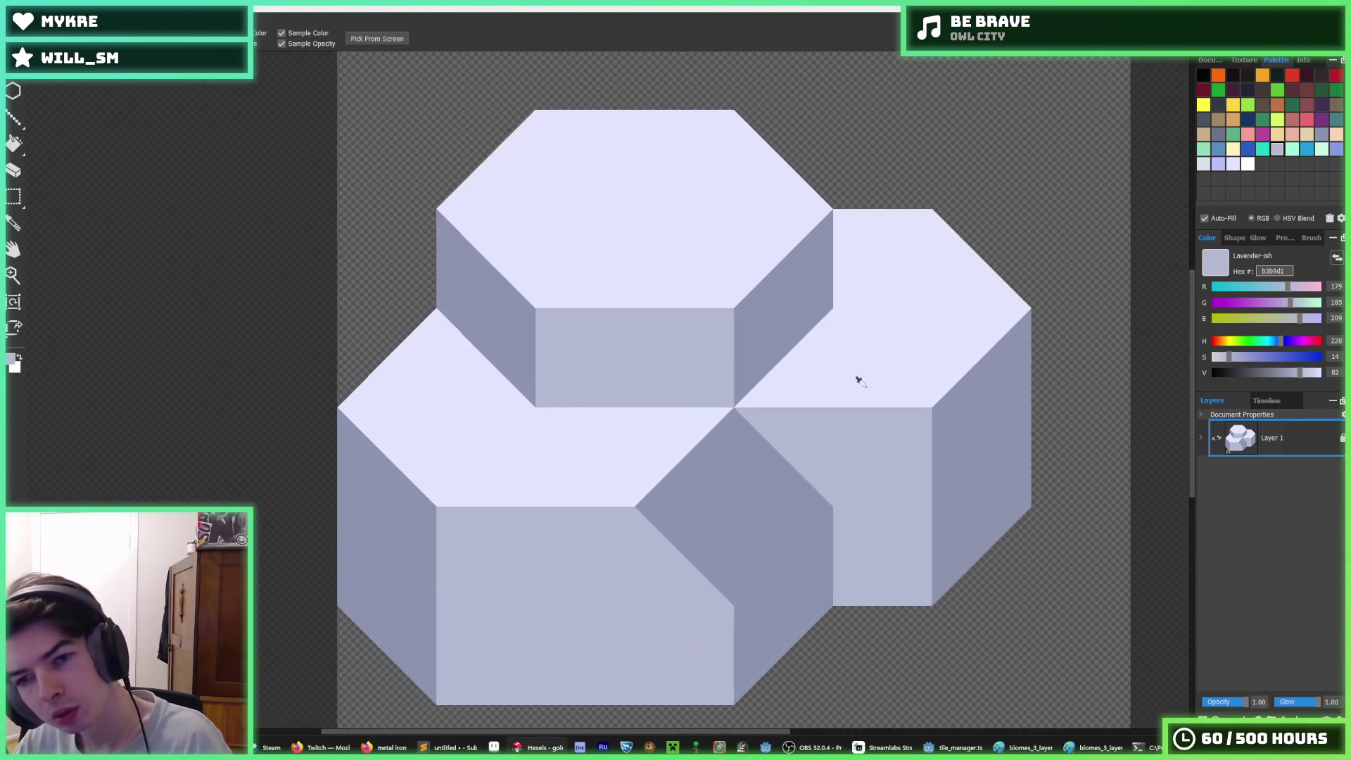
# - Fill the gap and triangles between the hexes with the light top-face colour
pyautogui.keyDown('alt'); pyautogui.click(859, 377); pyautogui.keyUp('alt')
pyautogui.moveTo(756, 356); pyautogui.dragTo(704, 387)
pyautogui.click(704, 387)
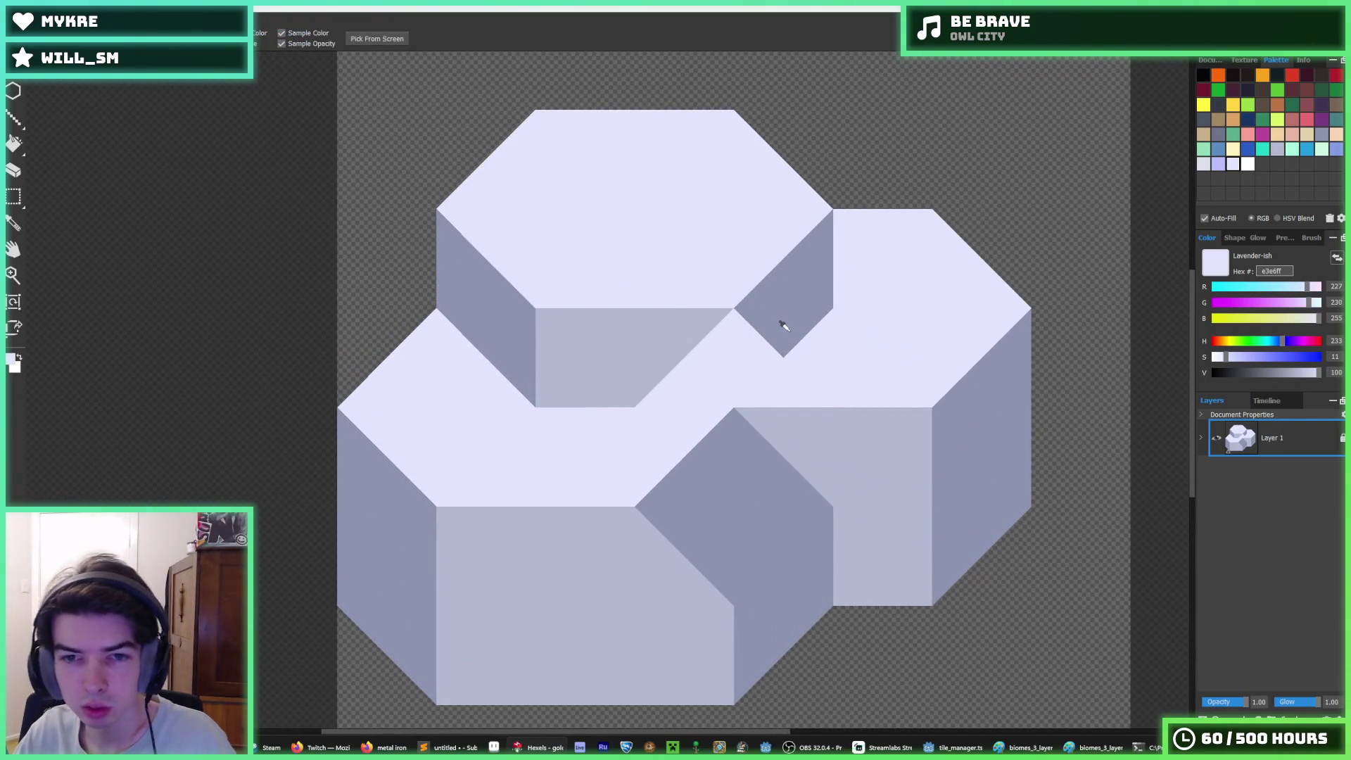
pyautogui.click(801, 327)
# - Paint the top/right hex junction triangles mid lavender and fill leftover junction triangles light
pyautogui.keyDown('alt'); pyautogui.click(685, 324); pyautogui.keyUp('alt')
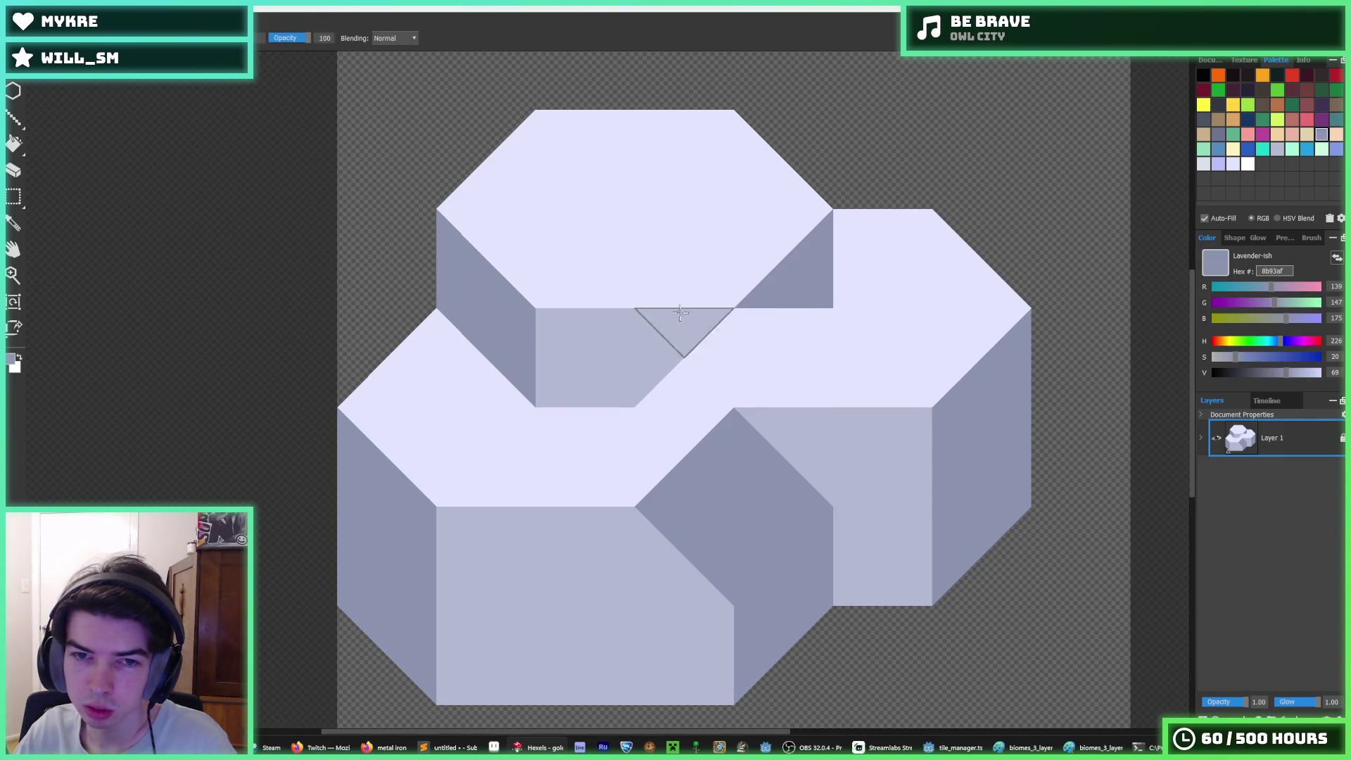
pyautogui.moveTo(686, 292); pyautogui.dragTo(783, 255)
pyautogui.keyDown('alt'); pyautogui.click(895, 317); pyautogui.keyUp('alt')
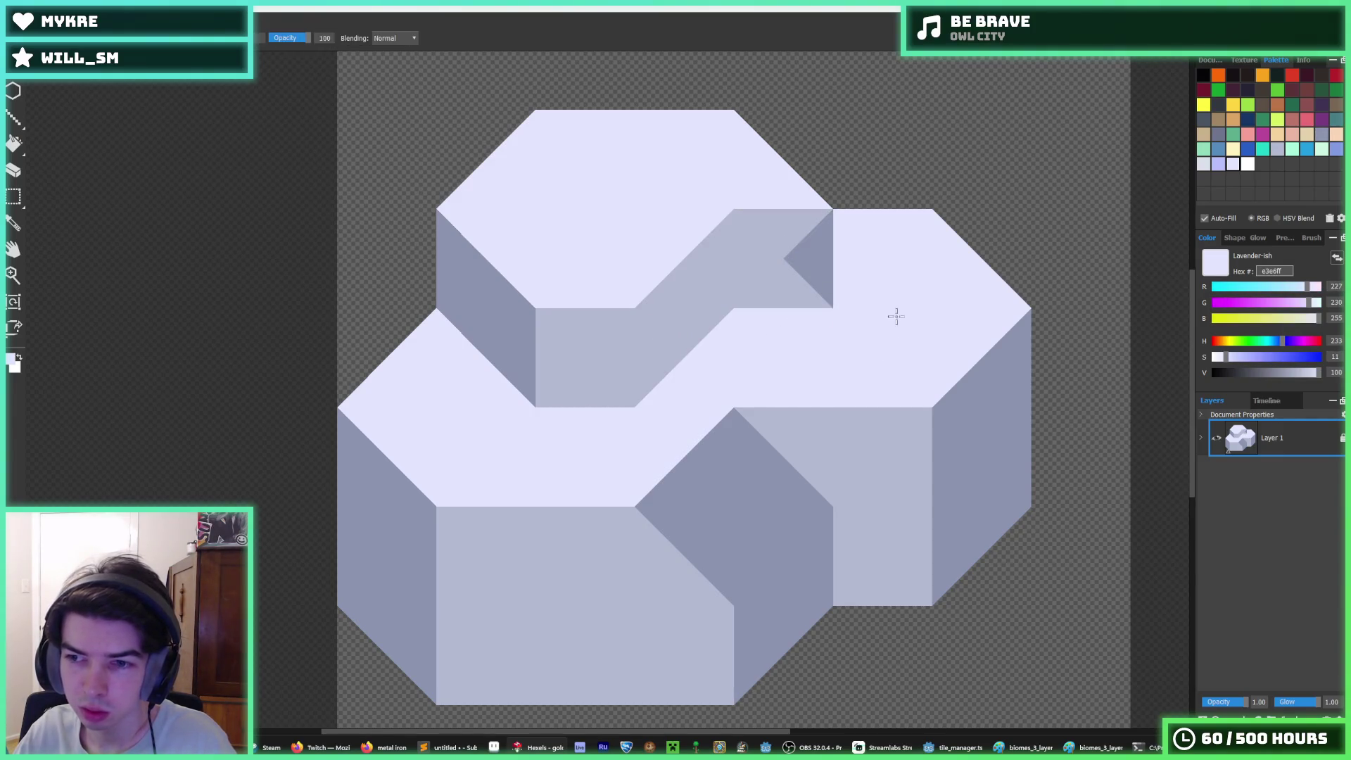
pyautogui.click(817, 296)
pyautogui.click(819, 267)
pyautogui.click(787, 232)
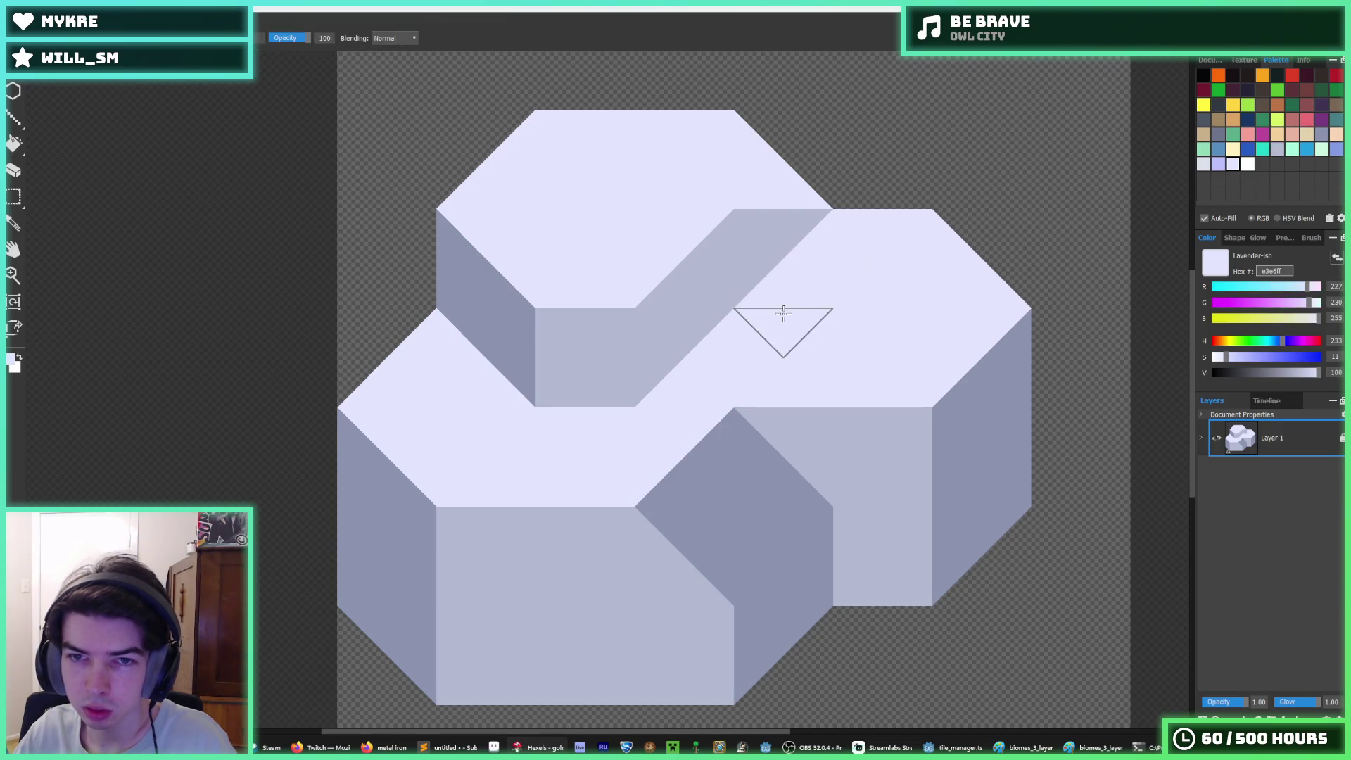
# - Fill the notch above the right hex light with one mid lavender triangle
pyautogui.moveTo(759, 182)
pyautogui.mouseDown()
pyautogui.moveTo(880, 155)
pyautogui.moveTo(809, 134)
pyautogui.moveTo(738, 211)
pyautogui.moveTo(837, 246)
pyautogui.moveTo(809, 257)
pyautogui.moveTo(891, 198)
pyautogui.mouseUp()
pyautogui.keyDown('alt'); pyautogui.click(739, 218); pyautogui.keyUp('alt')
pyautogui.click(772, 238)
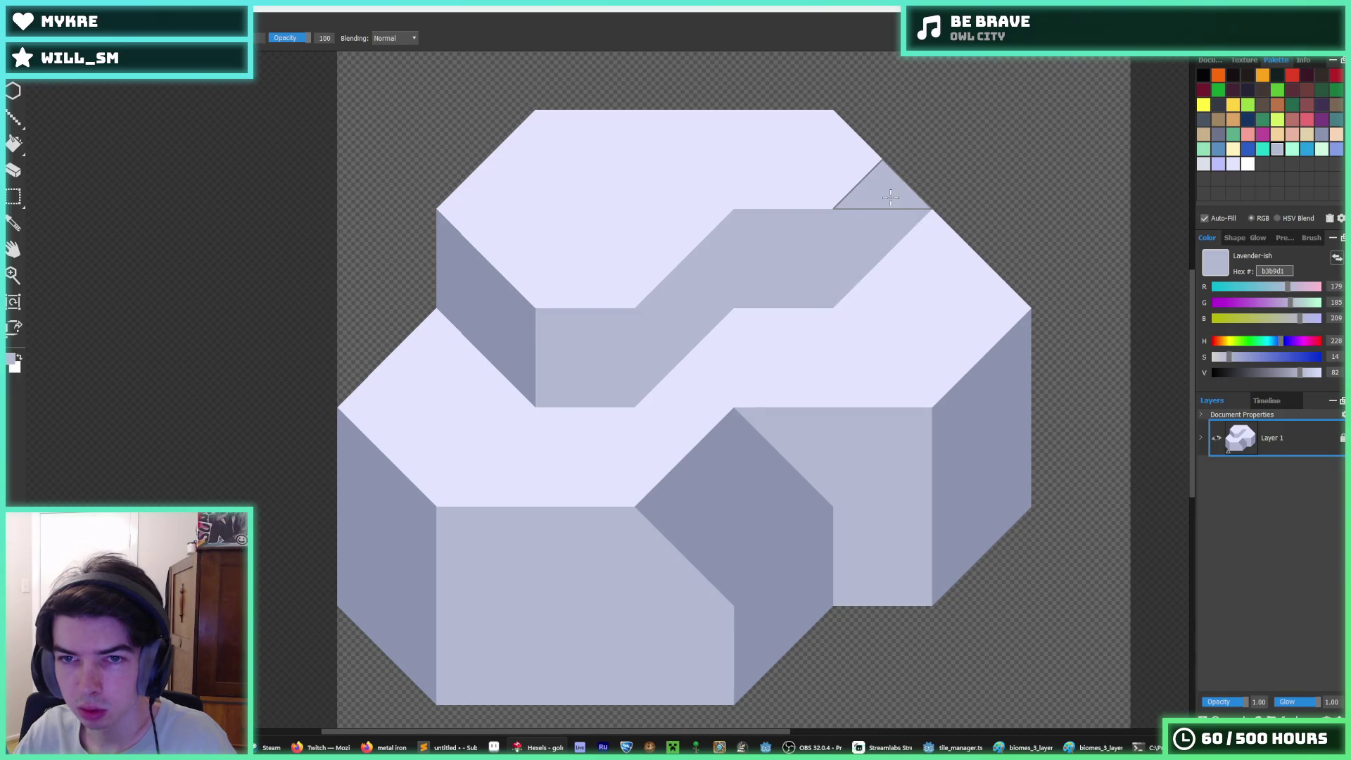
pyautogui.scroll(-3, 985, 304)
pyautogui.scroll(5, 974, 286)
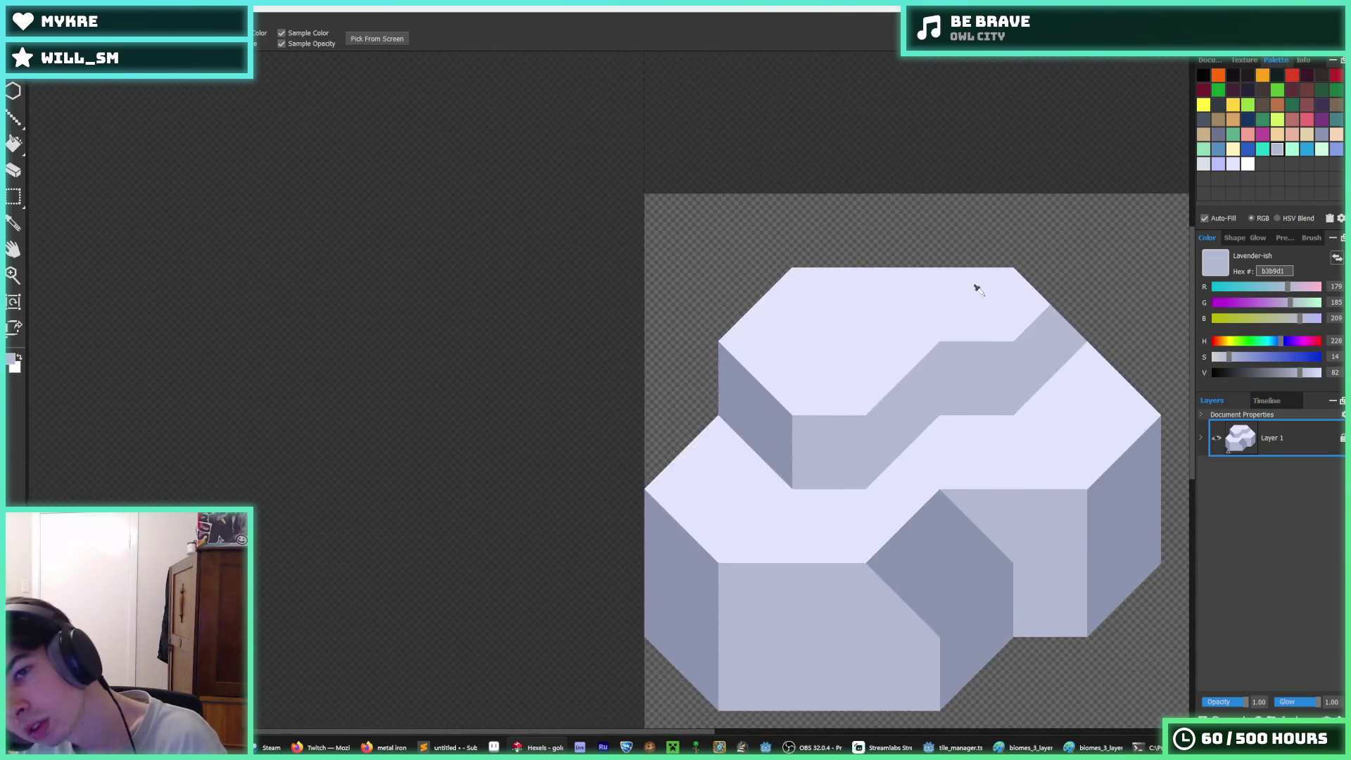
# - Rework the lower hex's right notch as a light diamond with mid-tone shadow
pyautogui.moveTo(1097, 307); pyautogui.dragTo(847, 290)
pyautogui.moveTo(908, 394)
pyautogui.mouseDown()
pyautogui.moveTo(883, 383)
pyautogui.moveTo(998, 495)
pyautogui.mouseUp()
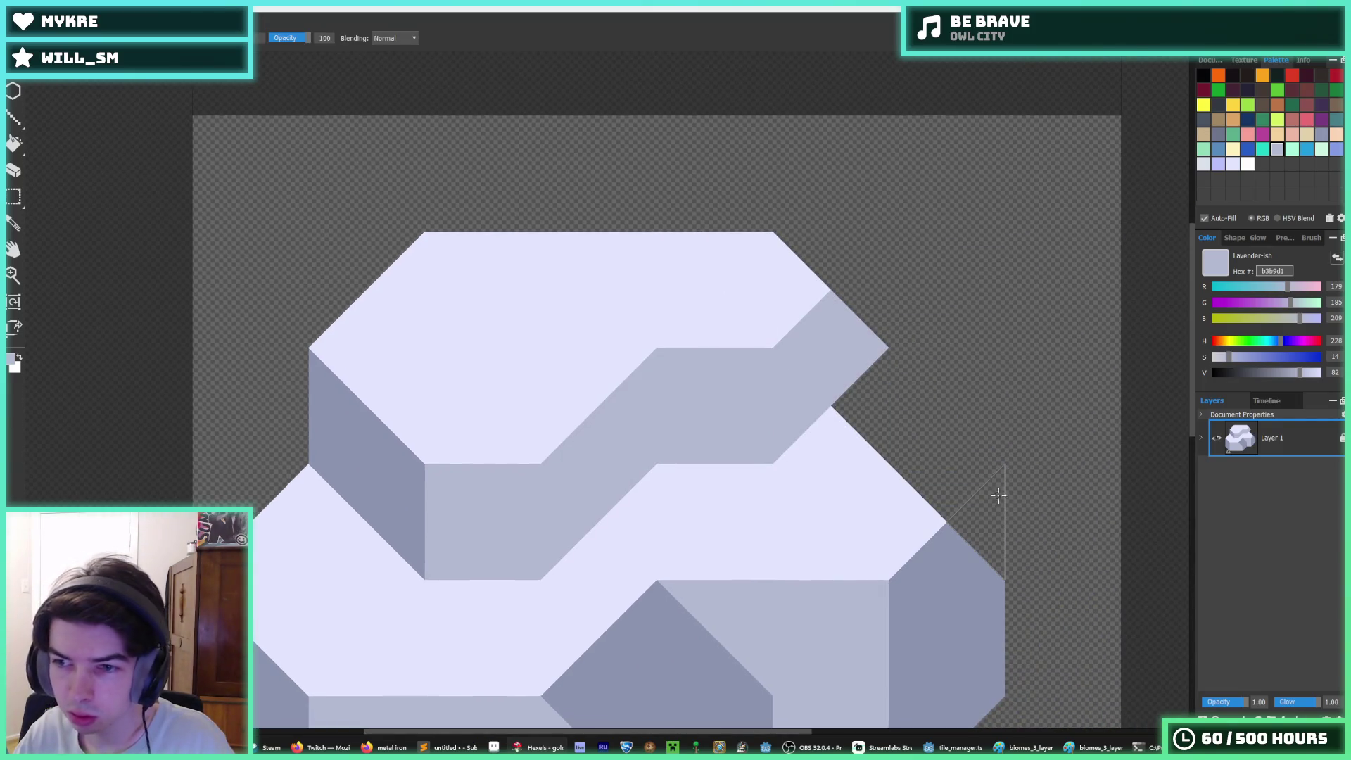
pyautogui.moveTo(875, 356)
pyautogui.mouseDown()
pyautogui.moveTo(829, 262)
pyautogui.moveTo(801, 358)
pyautogui.moveTo(793, 290)
pyautogui.moveTo(852, 424)
pyautogui.moveTo(870, 413)
pyautogui.moveTo(830, 365)
pyautogui.moveTo(844, 310)
pyautogui.mouseUp()
pyautogui.keyDown('alt'); pyautogui.click(767, 337); pyautogui.keyUp('alt')
pyautogui.keyDown('alt'); pyautogui.click(778, 401); pyautogui.keyUp('alt')
# - Paint the top hex's right face dark, then zoom out to view the rock at actual size
pyautogui.keyDown('alt'); pyautogui.click(683, 425); pyautogui.keyUp('alt')
pyautogui.moveTo(683, 426)
pyautogui.mouseDown()
pyautogui.moveTo(745, 404)
pyautogui.moveTo(814, 437)
pyautogui.mouseUp()
pyautogui.keyDown('alt'); pyautogui.click(728, 391); pyautogui.keyUp('alt')
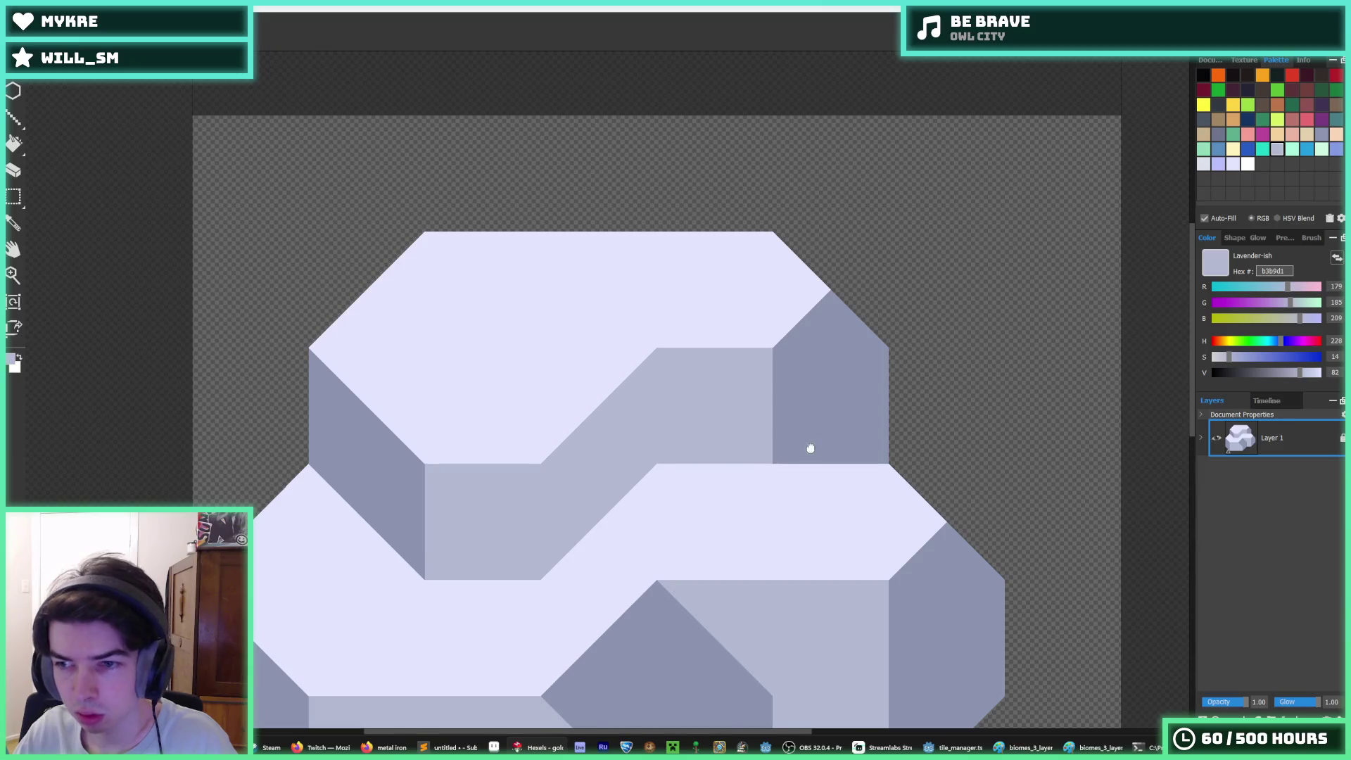
pyautogui.scroll(-2, 811, 448)
pyautogui.keyDown('alt'); pyautogui.click(724, 331); pyautogui.keyUp('alt')
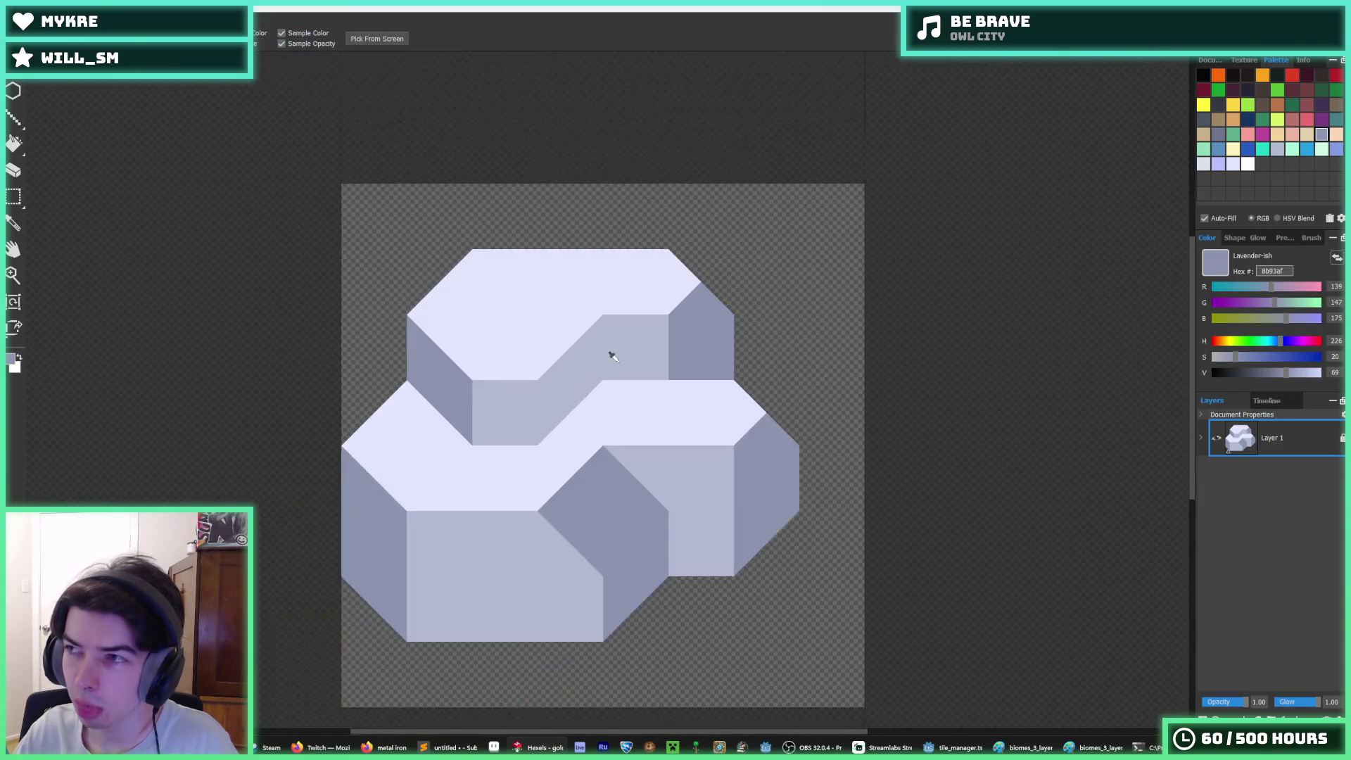
pyautogui.moveTo(584, 359); pyautogui.dragTo(697, 340)
pyautogui.scroll(-5, 714, 346)
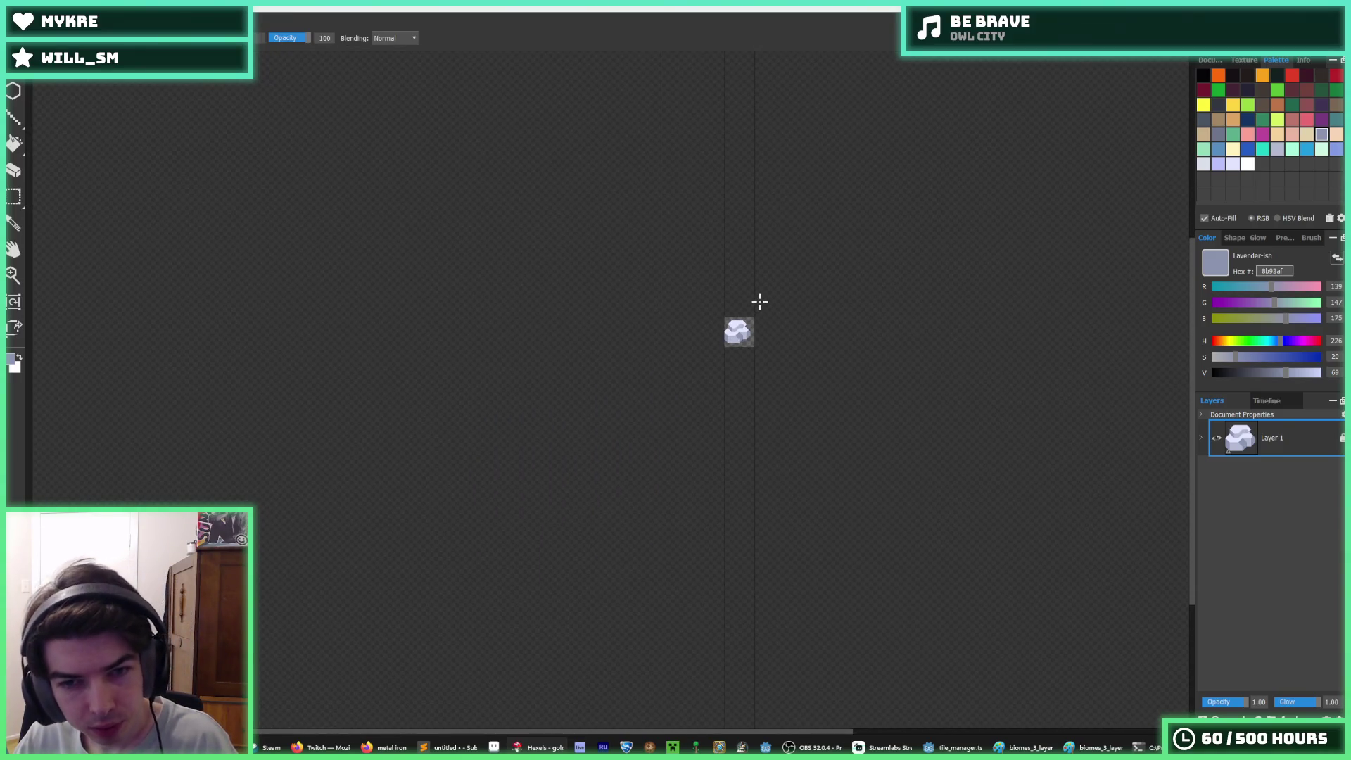
# - Sample and compare the mid lavender side and light top colours, undoing the last stroke
pyautogui.scroll(4, 742, 329)
pyautogui.keyDown('alt'); pyautogui.click(742, 333); pyautogui.keyUp('alt')
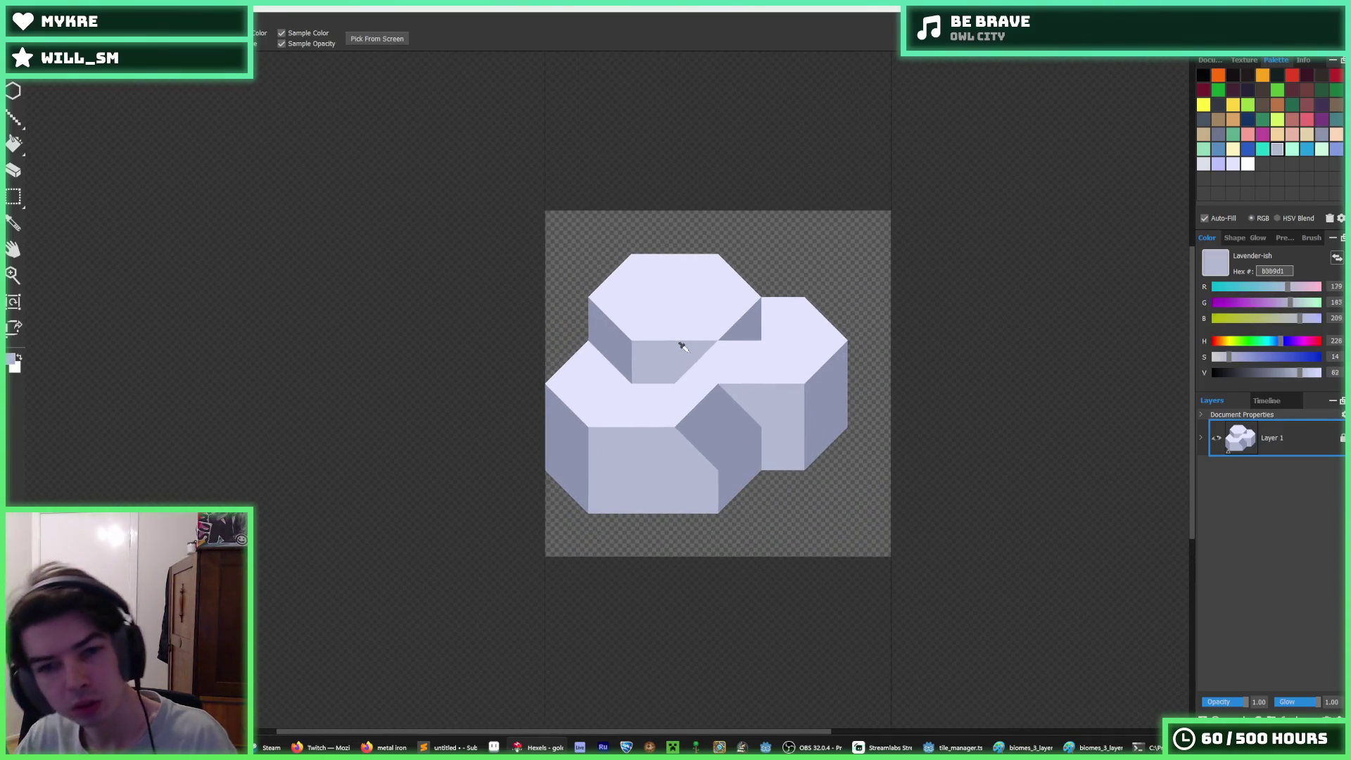
pyautogui.keyDown('alt'); pyautogui.click(731, 341); pyautogui.keyUp('alt')
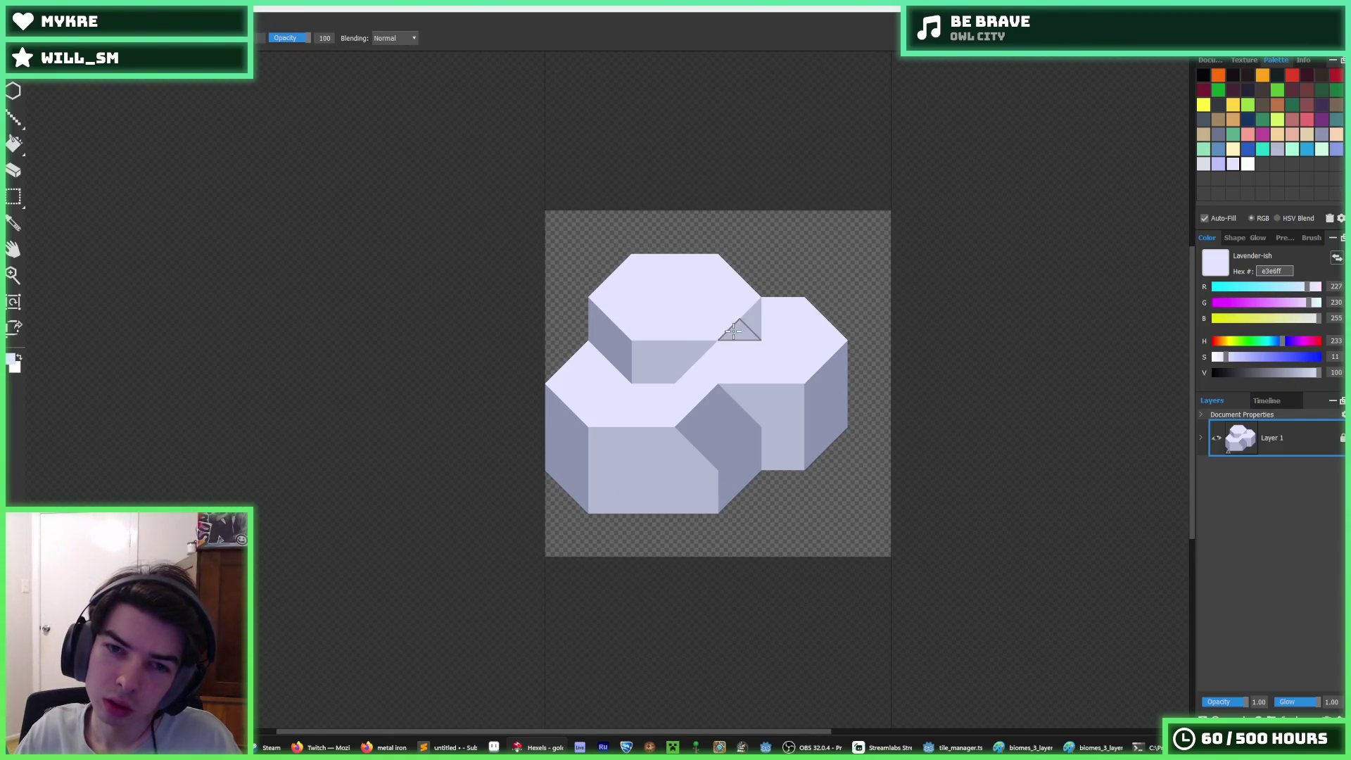
pyautogui.keyDown('alt'); pyautogui.click(720, 324); pyautogui.keyUp('alt')
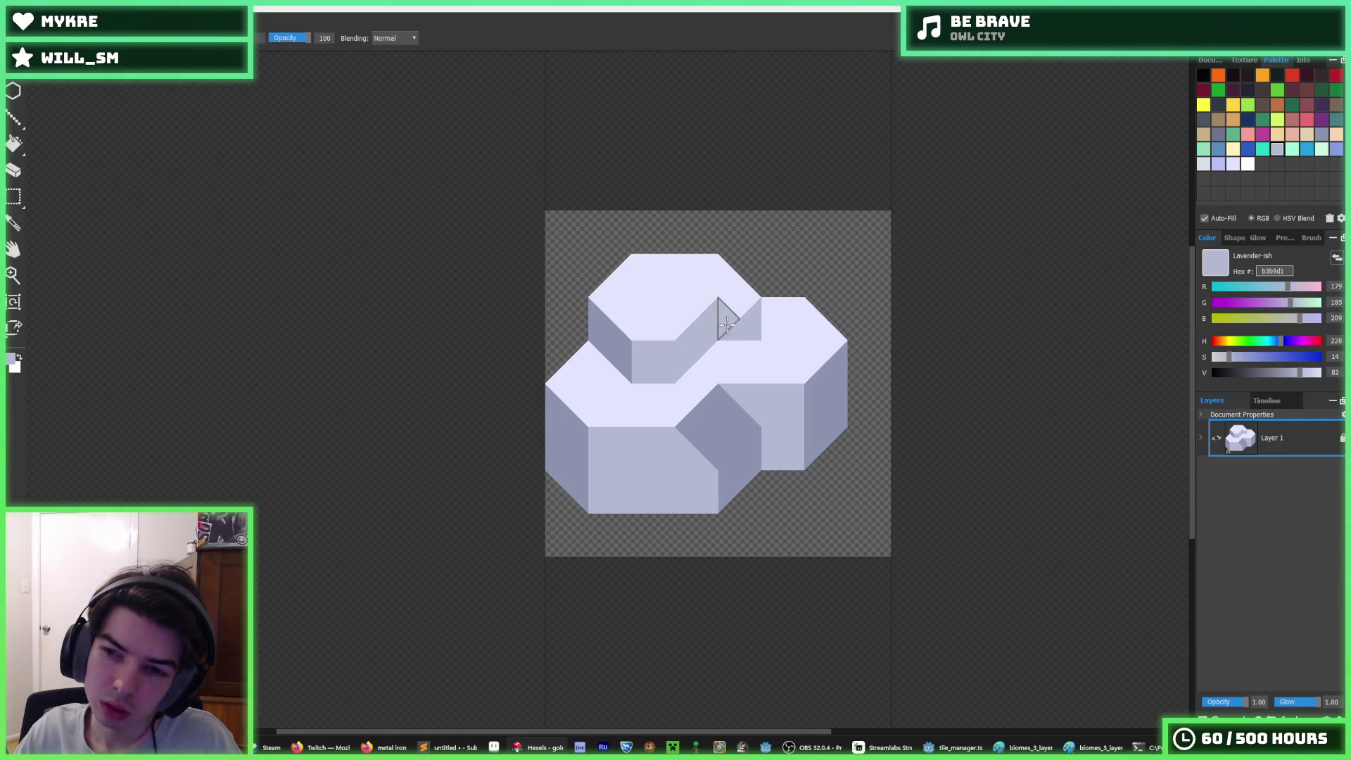
pyautogui.keyDown('alt'); pyautogui.click(760, 336); pyautogui.keyUp('alt')
pyautogui.keyDown('alt'); pyautogui.click(723, 310); pyautogui.keyUp('alt')
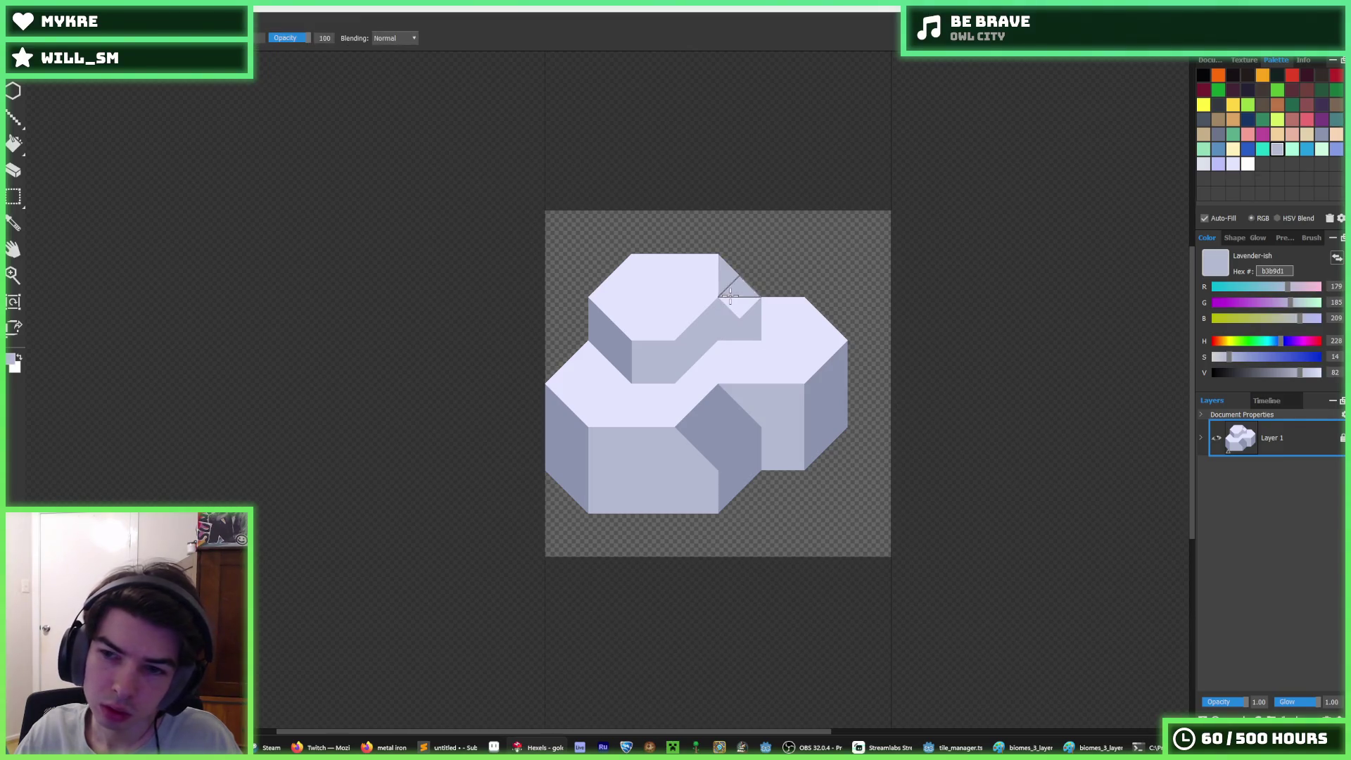
pyautogui.keyDown('alt'); pyautogui.click(770, 315); pyautogui.keyUp('alt')
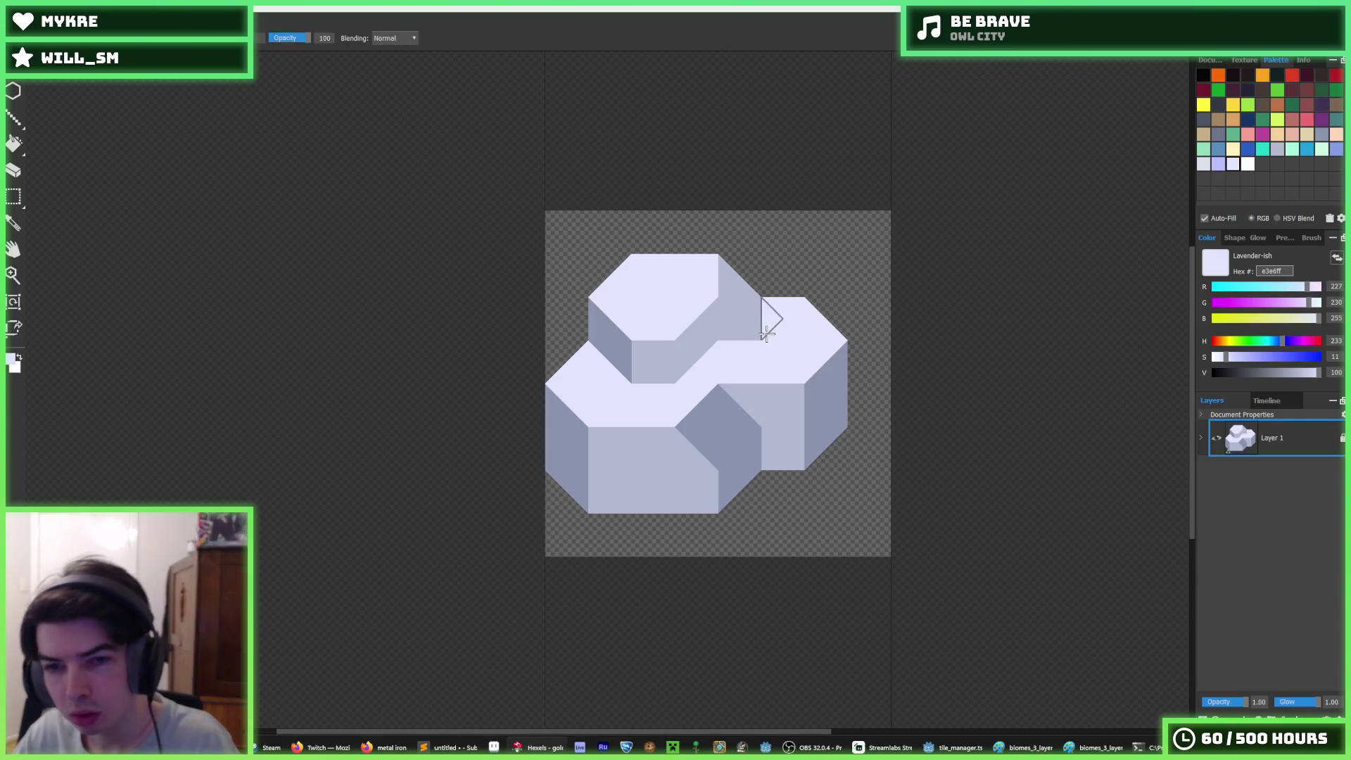
pyautogui.scroll(2, 766, 313)
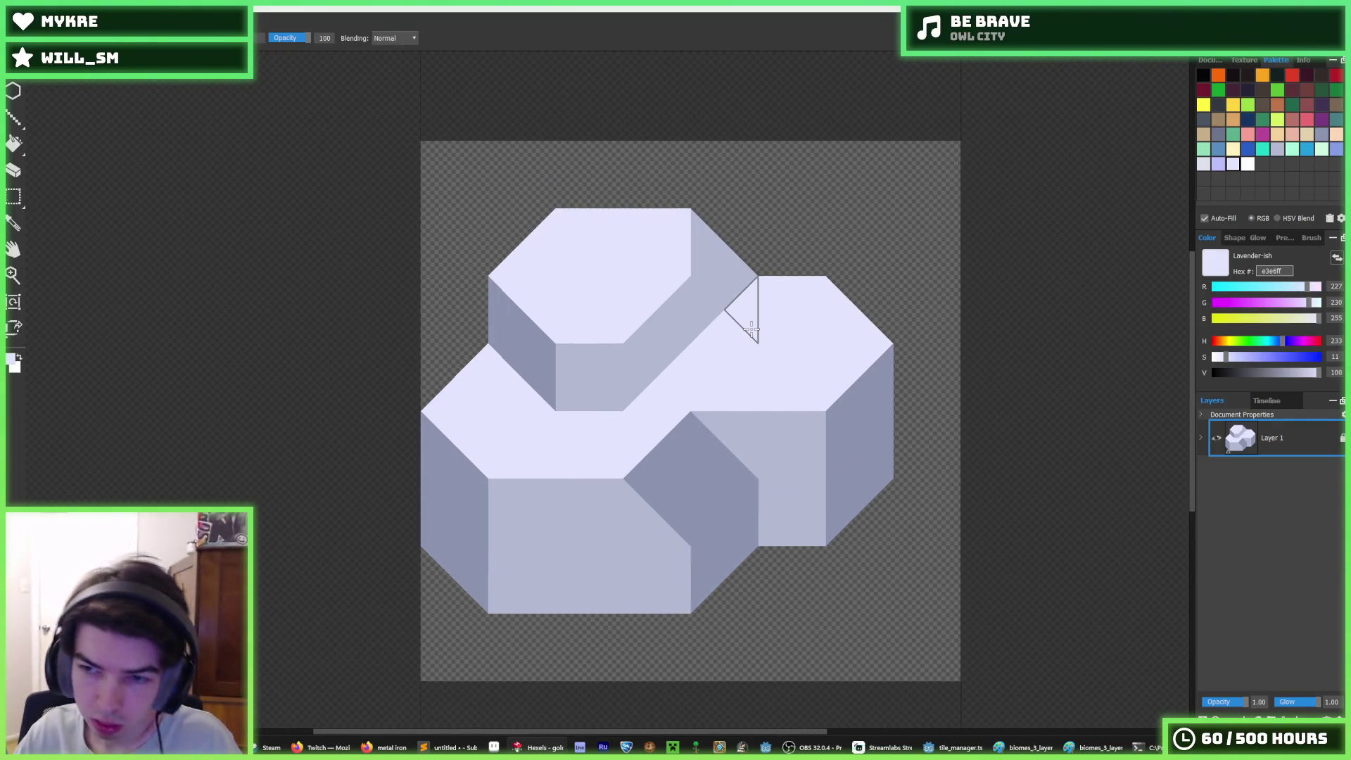
pyautogui.hotkey('ctrl', 'z')
pyautogui.hotkey('ctrl', 'z')
pyautogui.hotkey('ctrl', 'z')
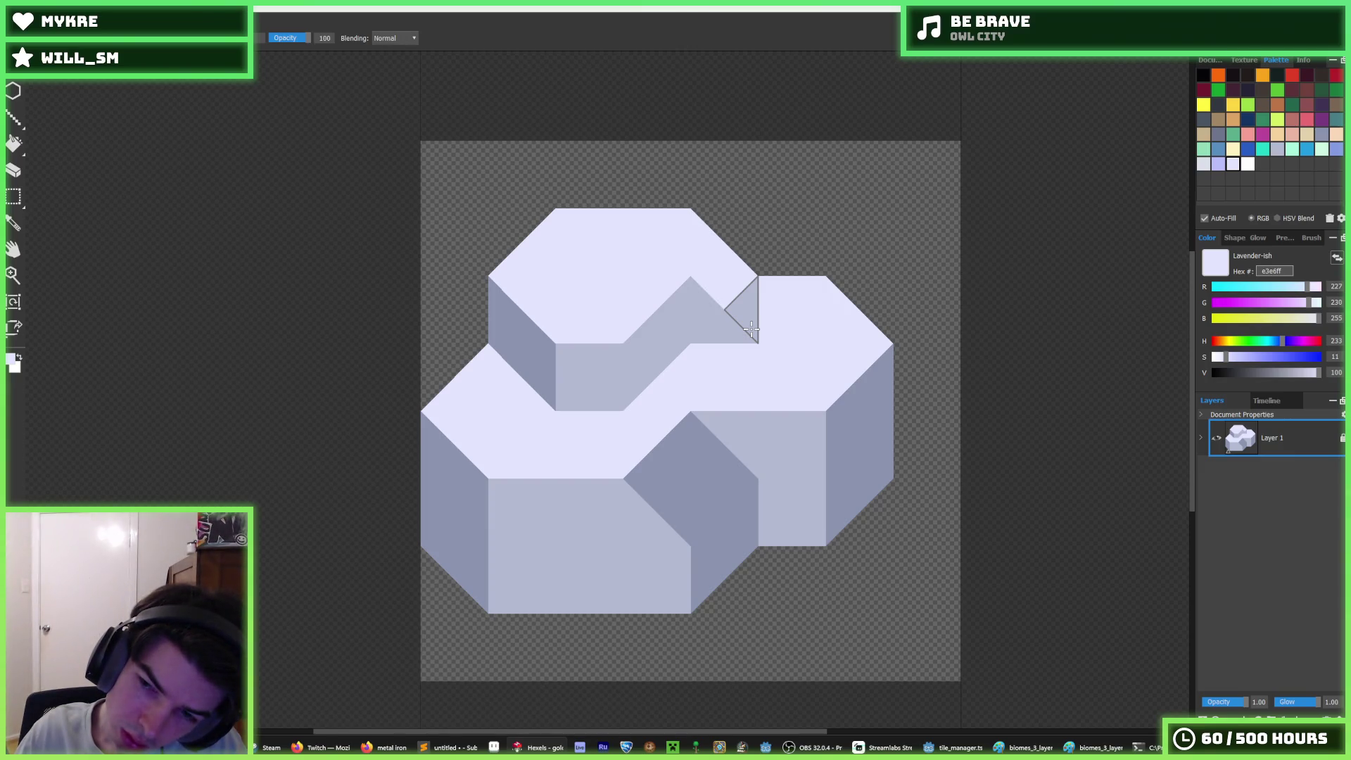
# - Paint the notch between the top prisms light and extend the top hex's light face diagonally right
pyautogui.keyDown('alt'); pyautogui.click(685, 304); pyautogui.keyUp('alt')
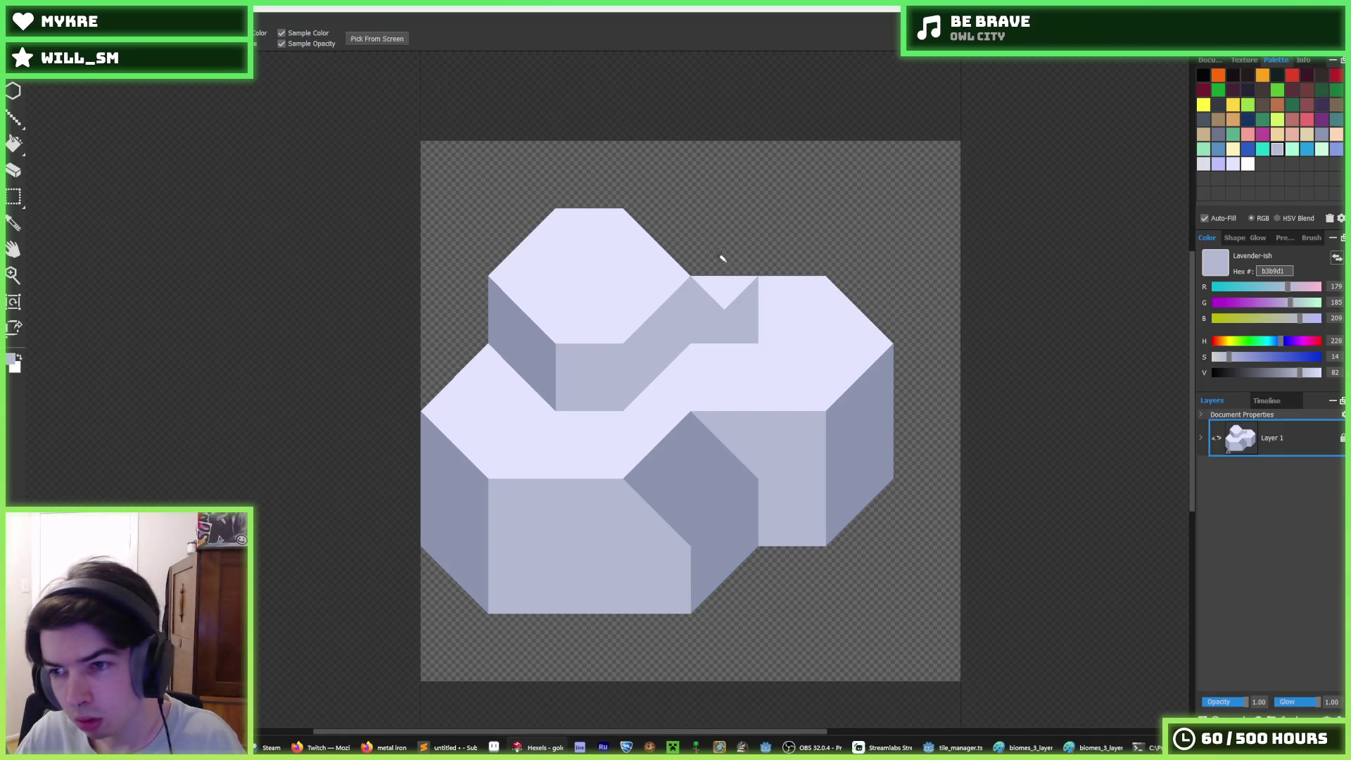
pyautogui.click(723, 279)
pyautogui.keyDown('alt'); pyautogui.click(774, 310); pyautogui.keyUp('alt')
pyautogui.moveTo(745, 296); pyautogui.dragTo(726, 345)
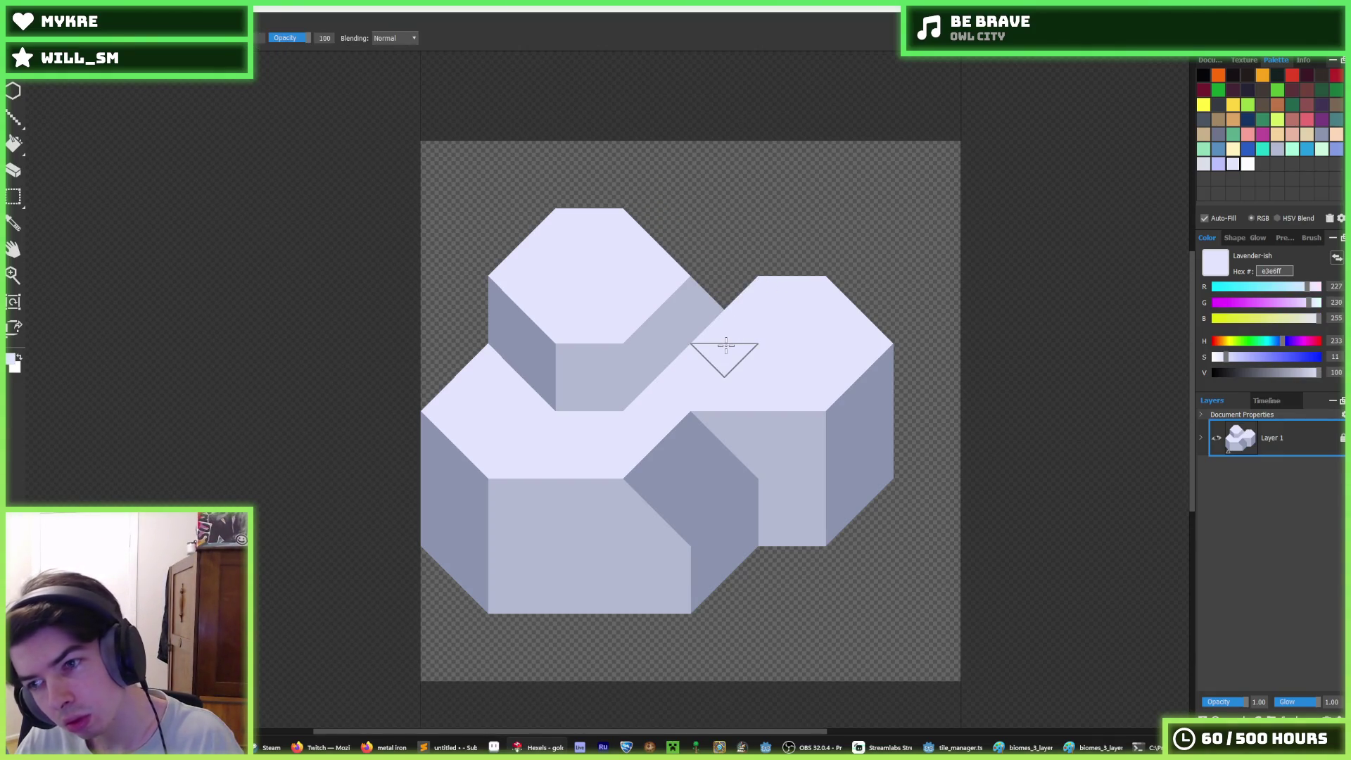
pyautogui.click(735, 290)
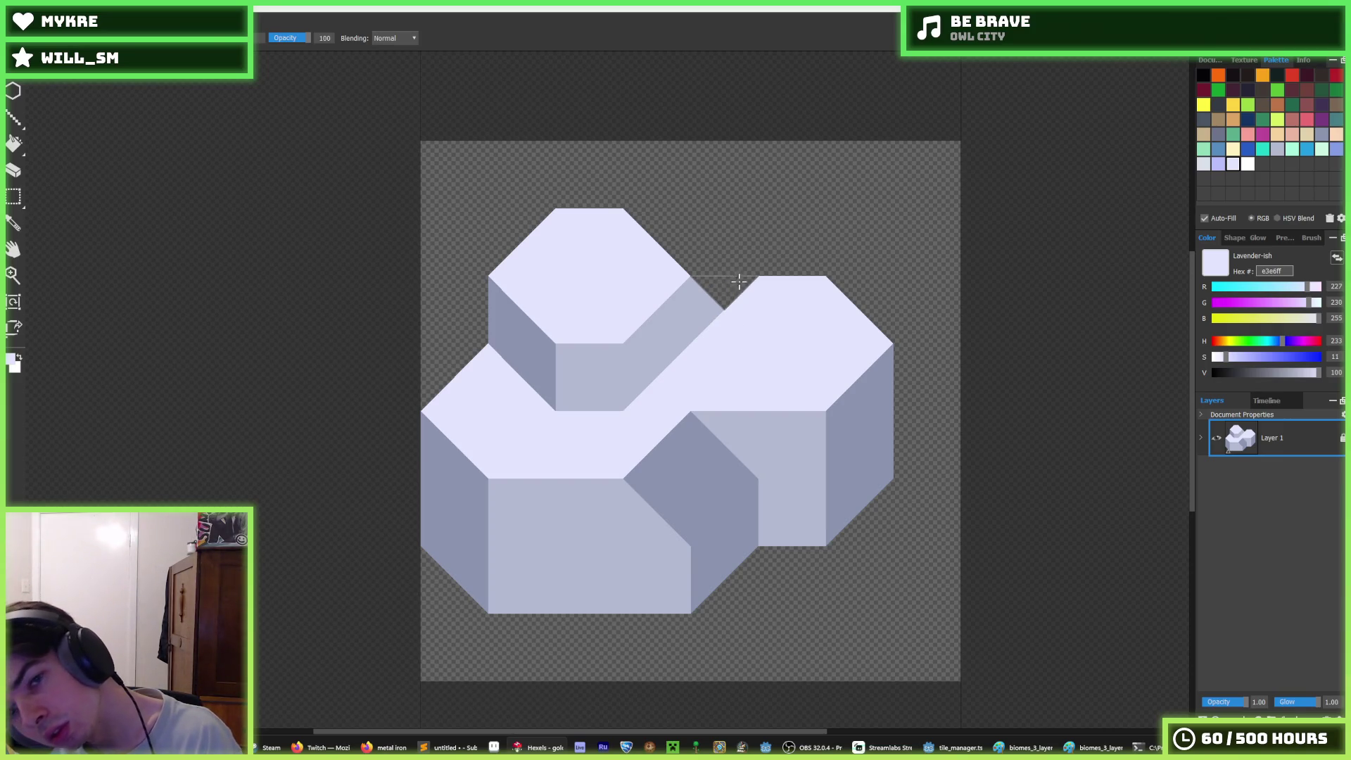
pyautogui.keyDown('alt'); pyautogui.click(690, 292); pyautogui.keyUp('alt')
pyautogui.click(723, 290)
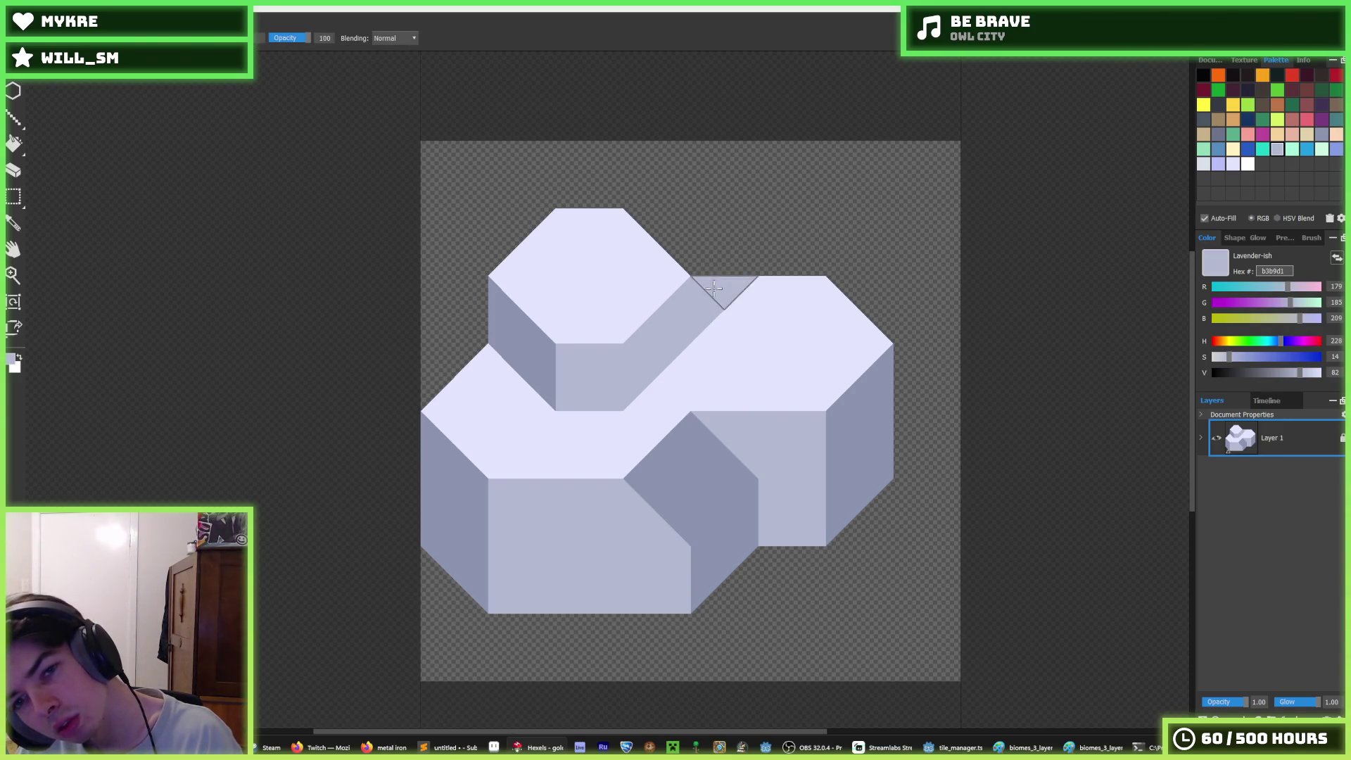
pyautogui.keyDown('alt'); pyautogui.click(630, 281); pyautogui.keyUp('alt')
pyautogui.moveTo(671, 239); pyautogui.dragTo(725, 261)
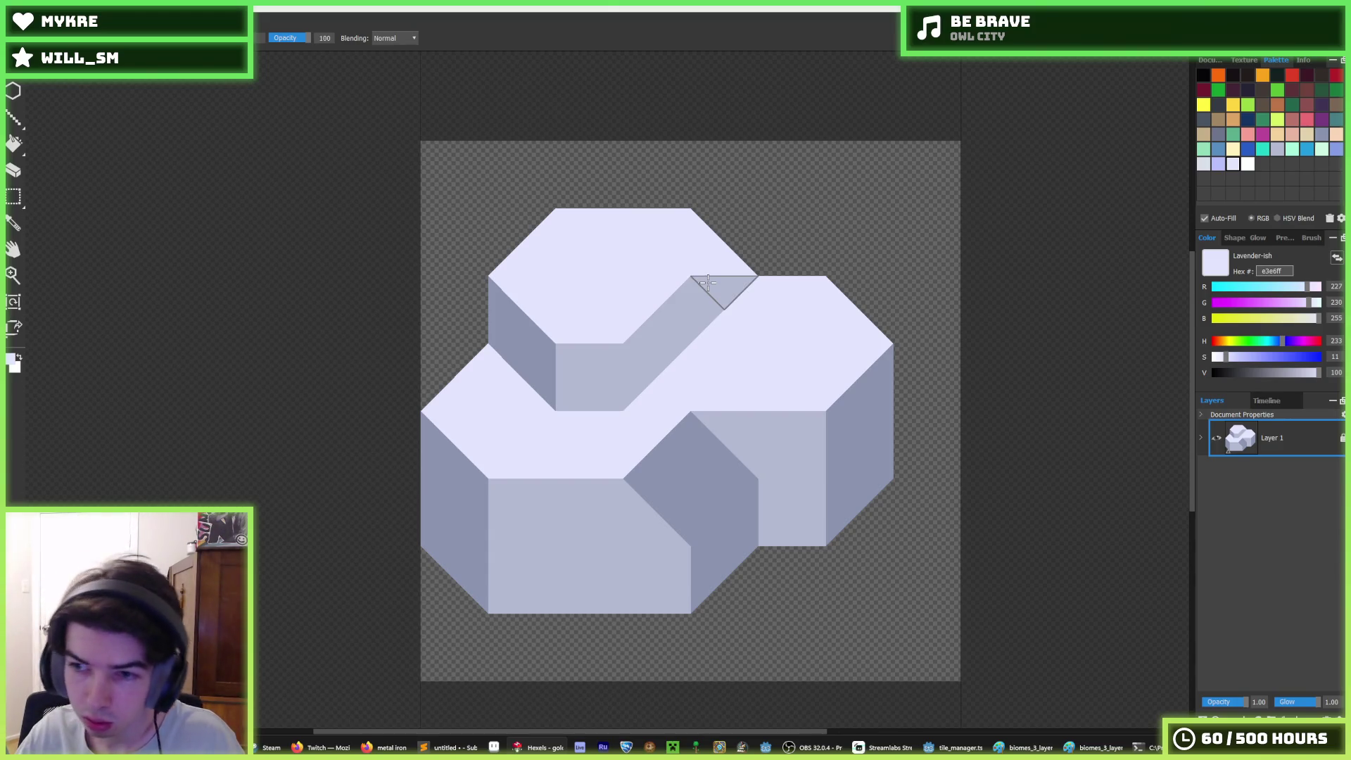
# - Shade the strip triangles beside the right prism mid lavender, forming a continuous side strip
pyautogui.keyDown('alt'); pyautogui.click(663, 296); pyautogui.keyUp('alt')
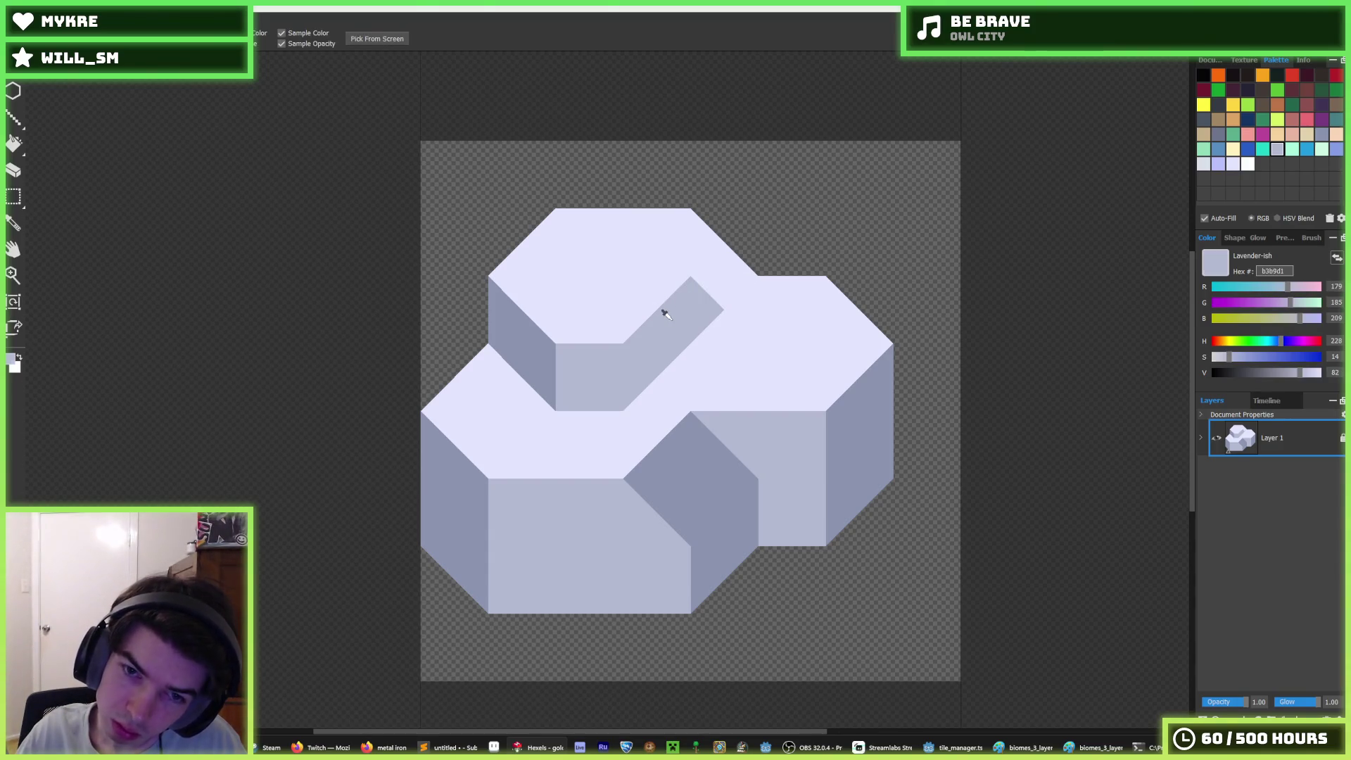
pyautogui.moveTo(714, 380); pyautogui.dragTo(717, 358)
pyautogui.keyDown('alt'); pyautogui.click(709, 358); pyautogui.keyUp('alt')
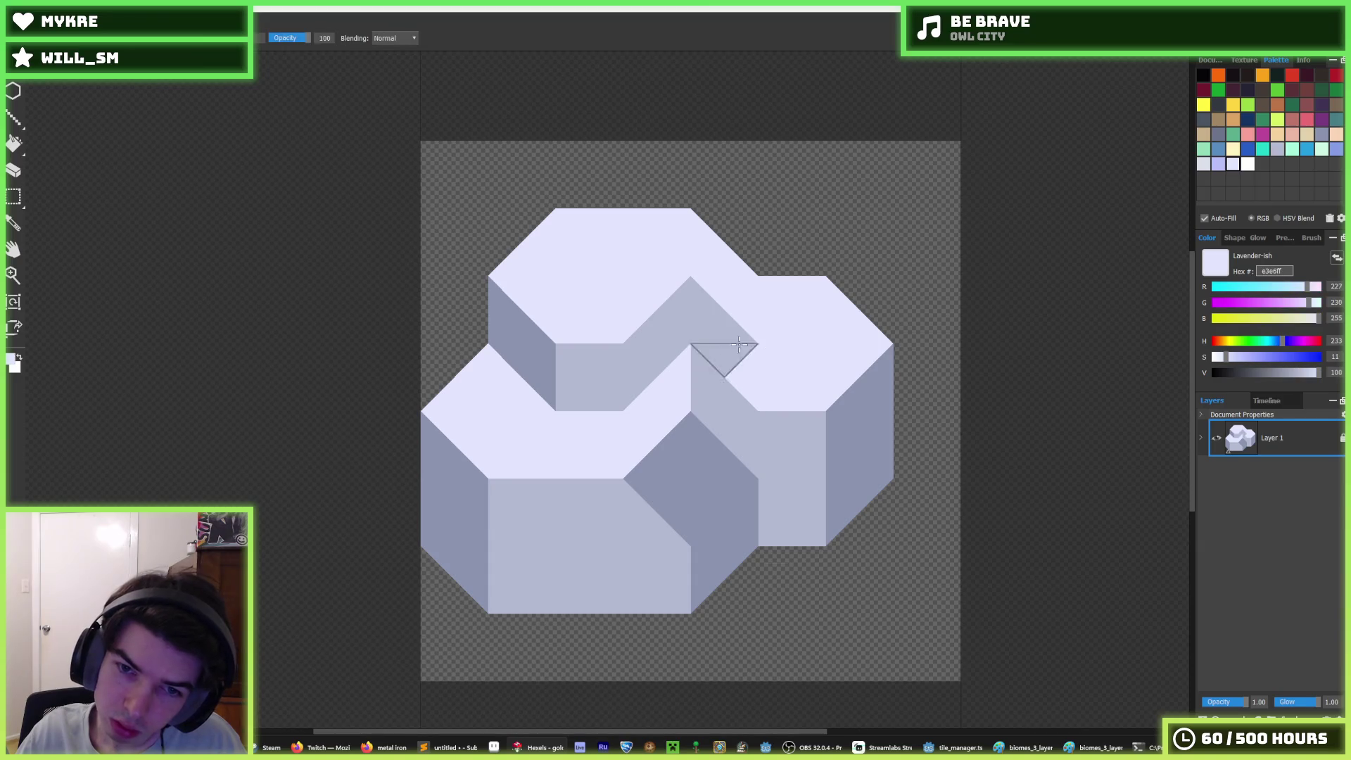
pyautogui.click(721, 349)
pyautogui.keyDown('alt'); pyautogui.click(679, 368); pyautogui.keyUp('alt')
pyautogui.click(657, 386)
pyautogui.click(658, 386)
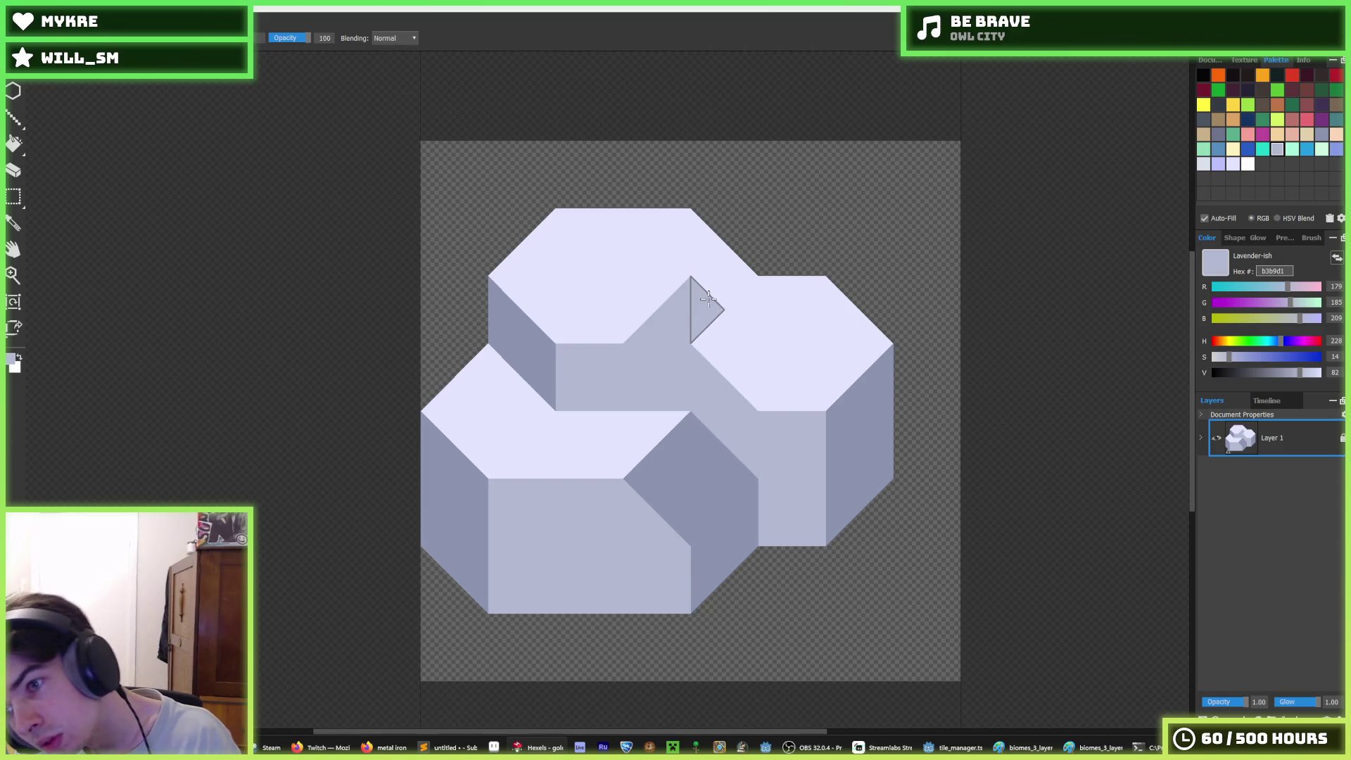
pyautogui.moveTo(715, 294); pyautogui.dragTo(727, 265)
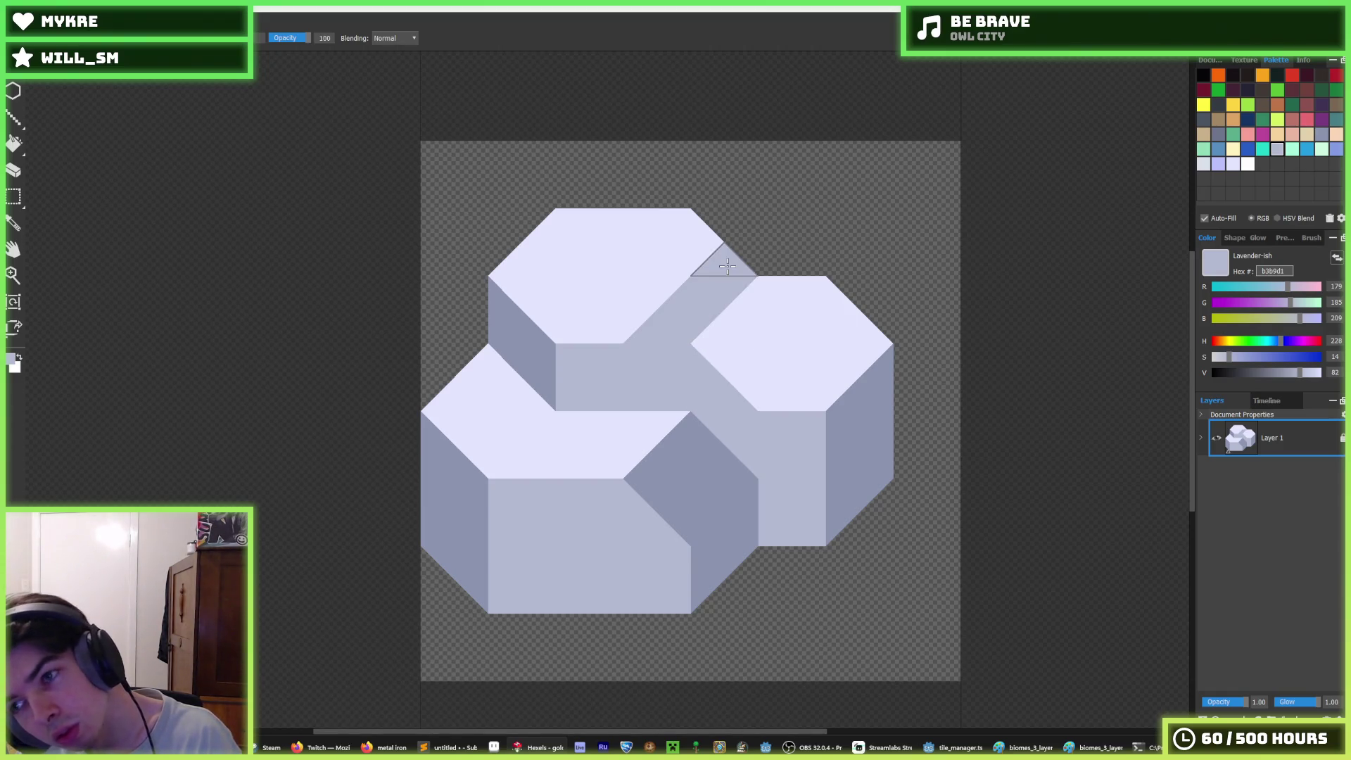
pyautogui.press('i')
pyautogui.scroll(-10, 727, 356)
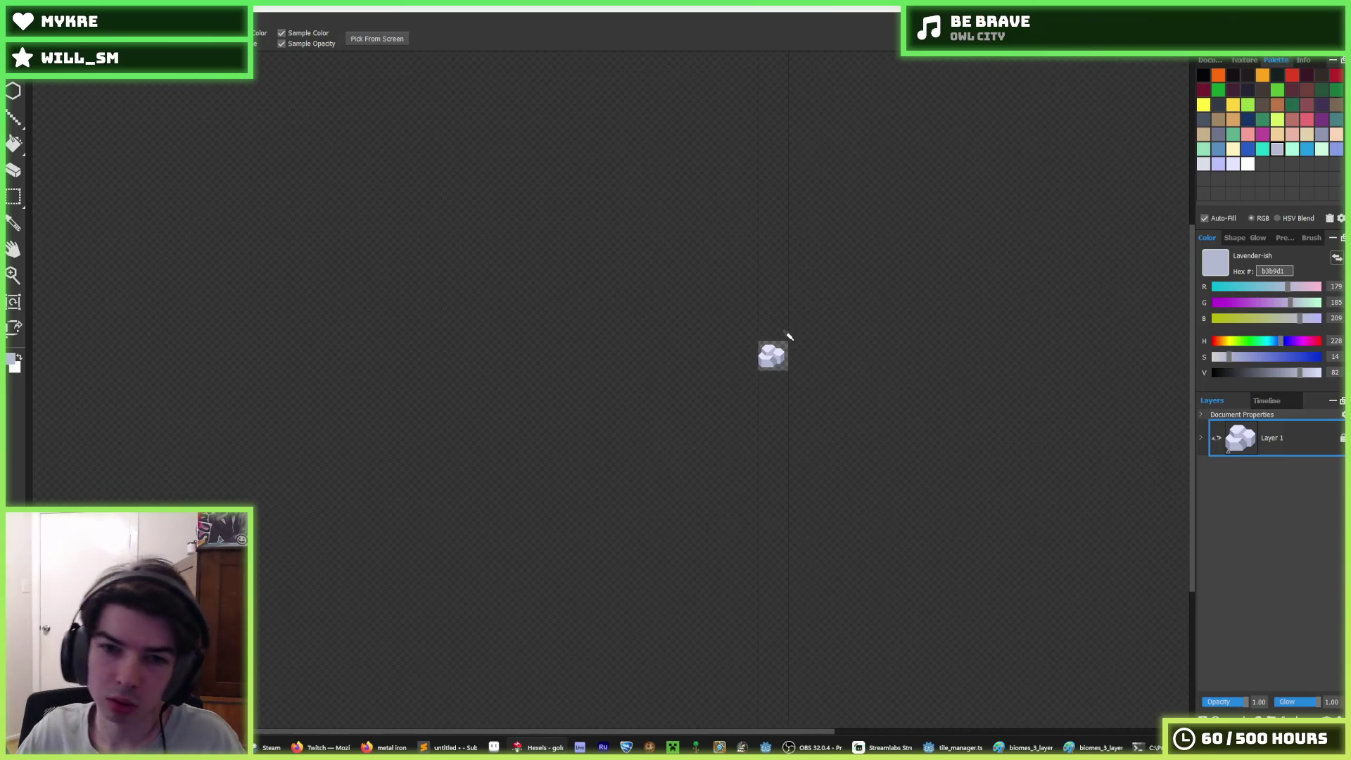
# - Darken the shadow square and triangles between the upper prisms with 8b93af
pyautogui.scroll(10, 746, 371)
pyautogui.scroll(2, 762, 379)
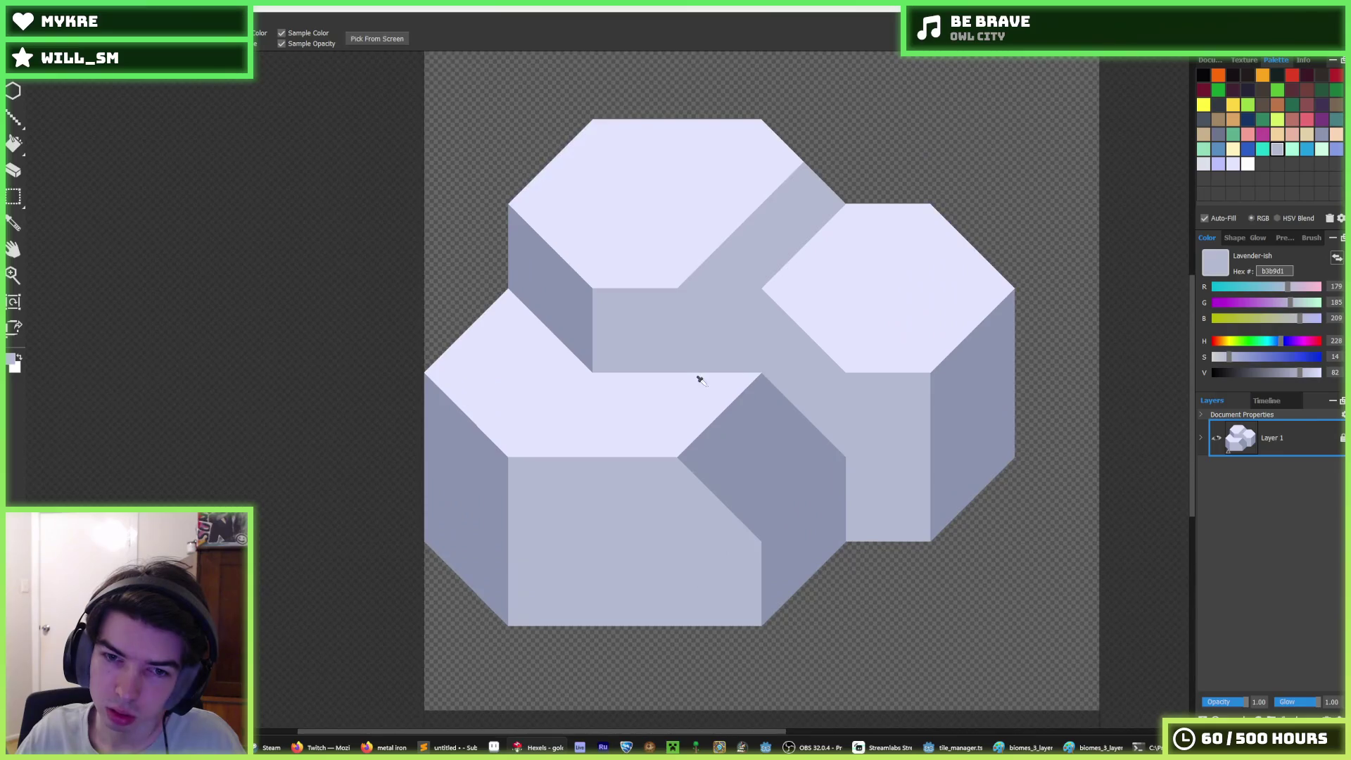
pyautogui.click(745, 327)
pyautogui.click(733, 344)
pyautogui.click(725, 320)
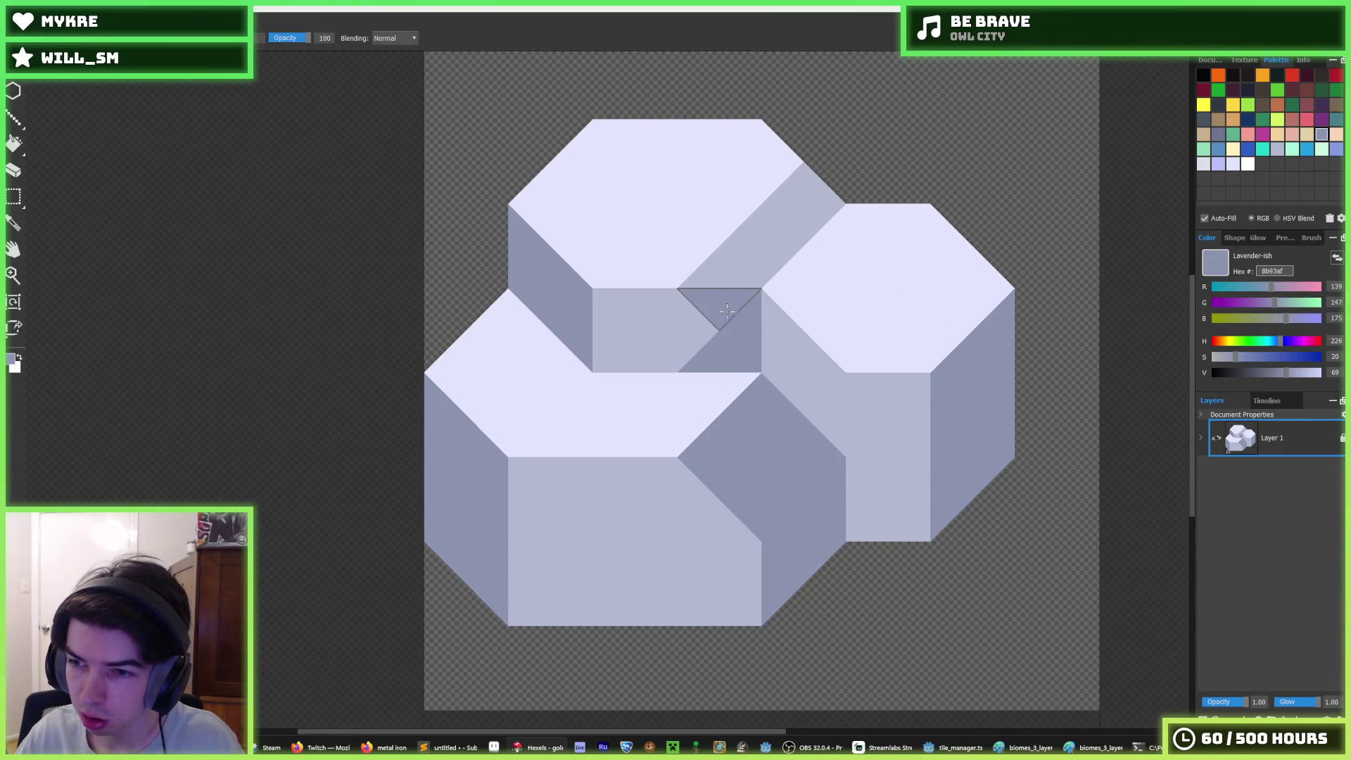
pyautogui.click(703, 325)
pyautogui.click(728, 274)
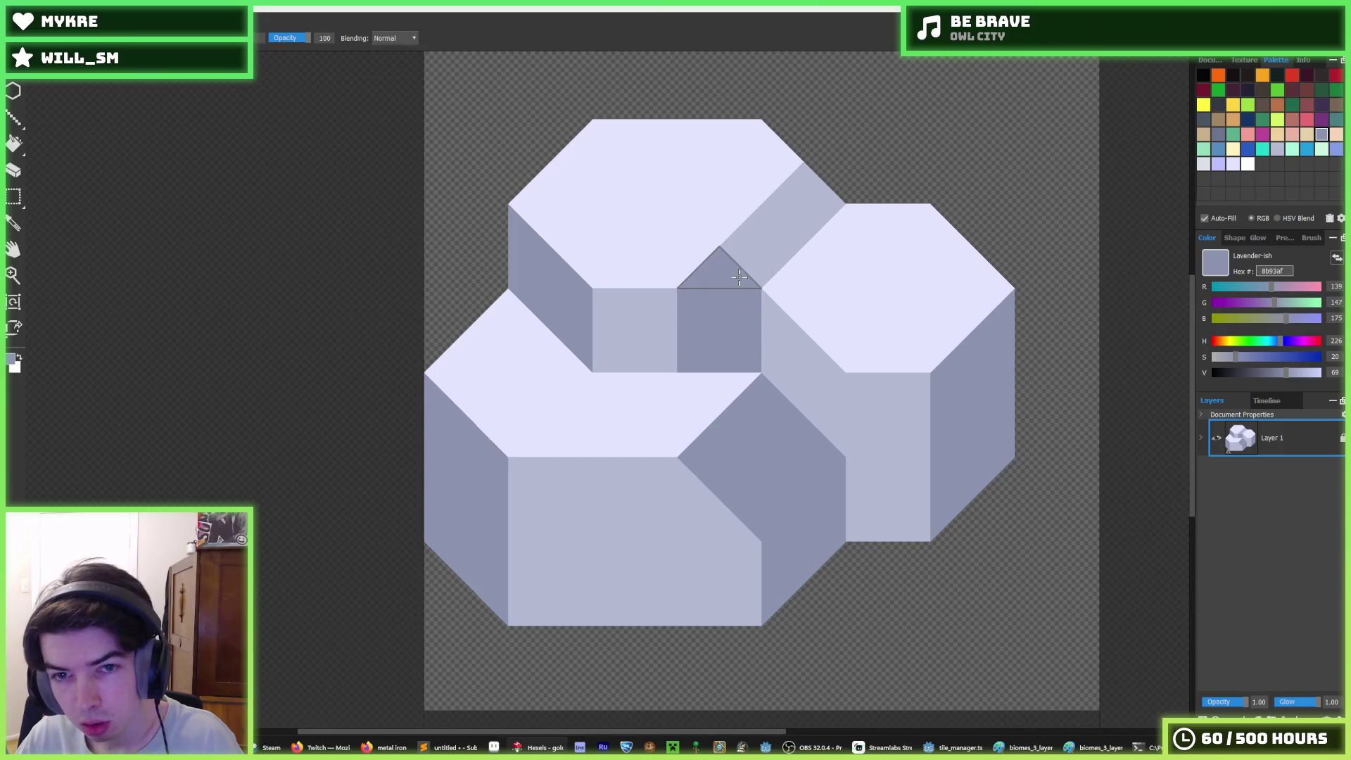
pyautogui.click(757, 261)
pyautogui.click(786, 244)
pyautogui.click(804, 220)
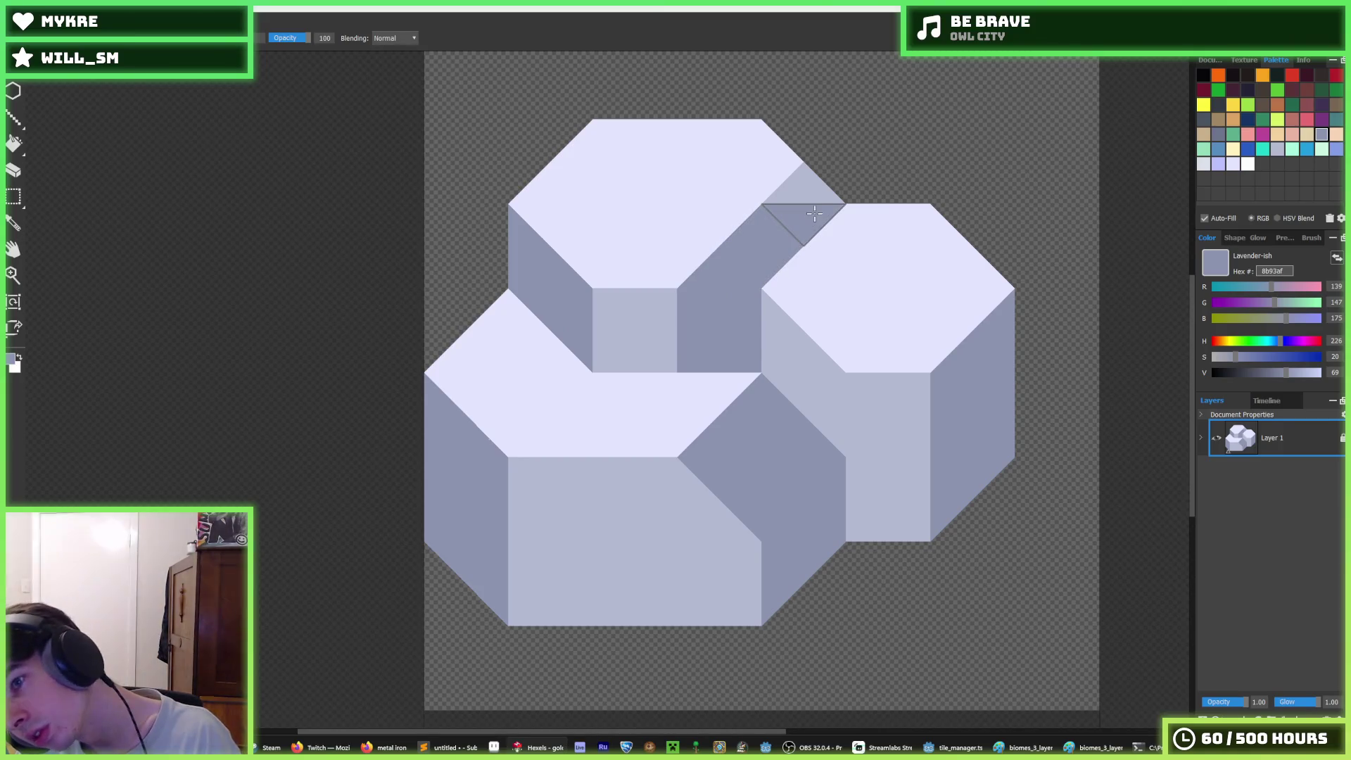
pyautogui.click(819, 204)
# - Fill the upper-left triangle and left faces with the mid lavender side colour
pyautogui.press('i')
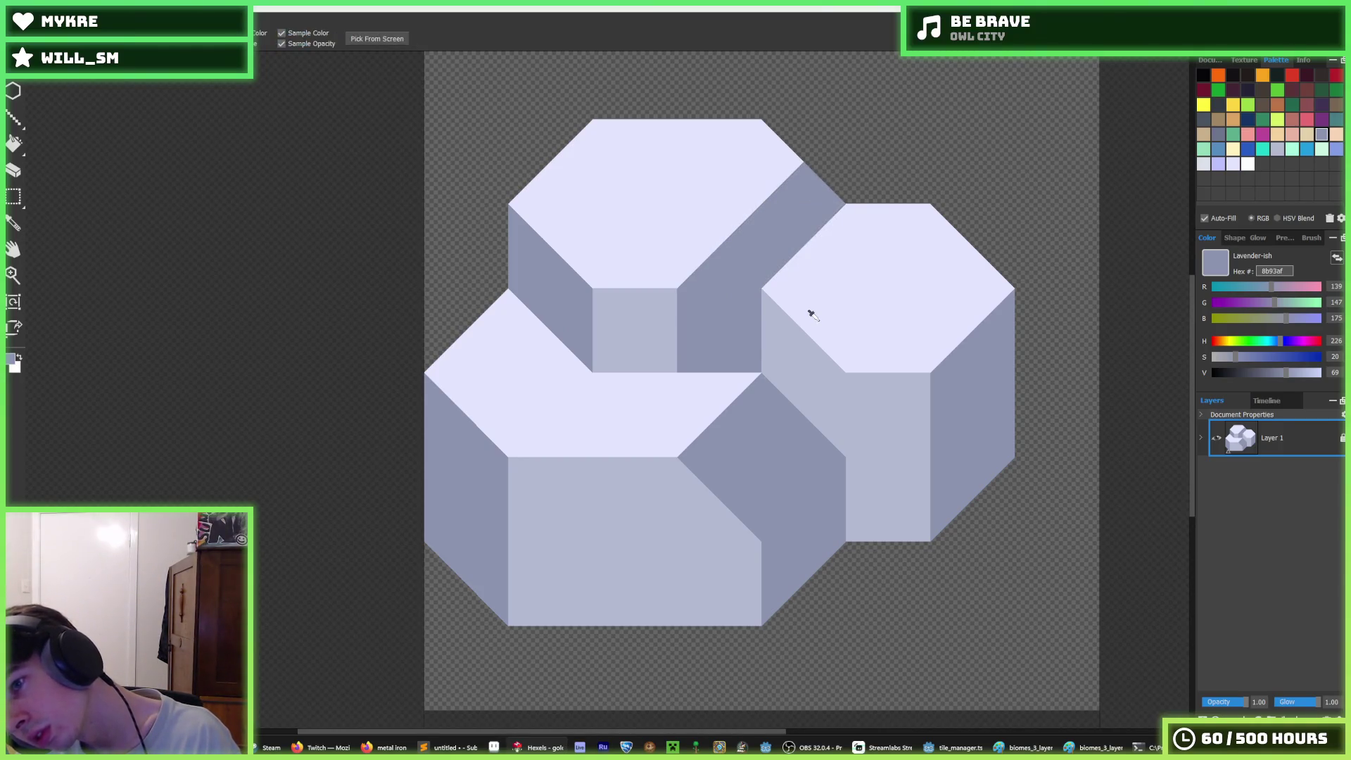
pyautogui.scroll(2, 813, 315)
pyautogui.scroll(-3, 760, 359)
pyautogui.scroll(3, 765, 364)
pyautogui.click(572, 317)
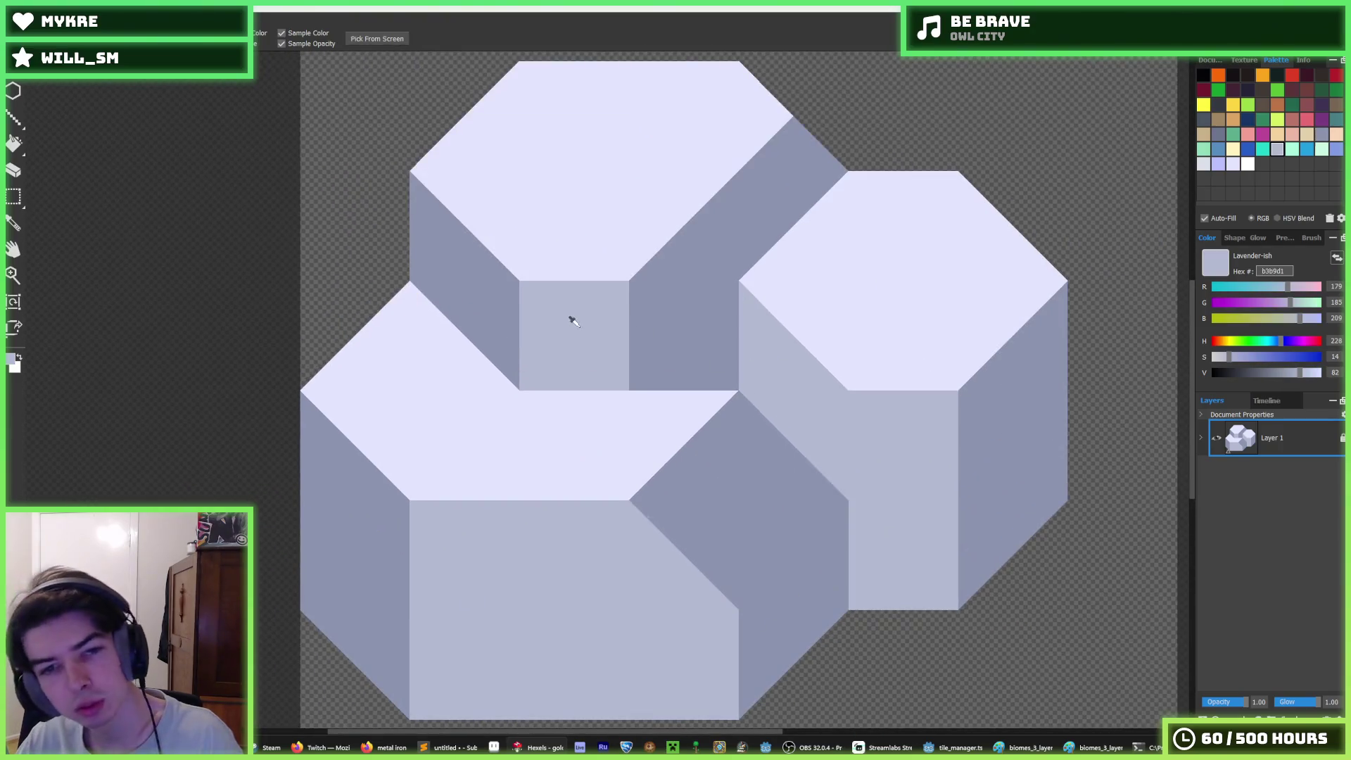
pyautogui.press('g')
pyautogui.click(461, 299)
pyautogui.click(506, 338)
pyautogui.click(386, 552)
# - Undo the lighter lower-left face and a brushed retry, keeping the original shading
pyautogui.press('i')
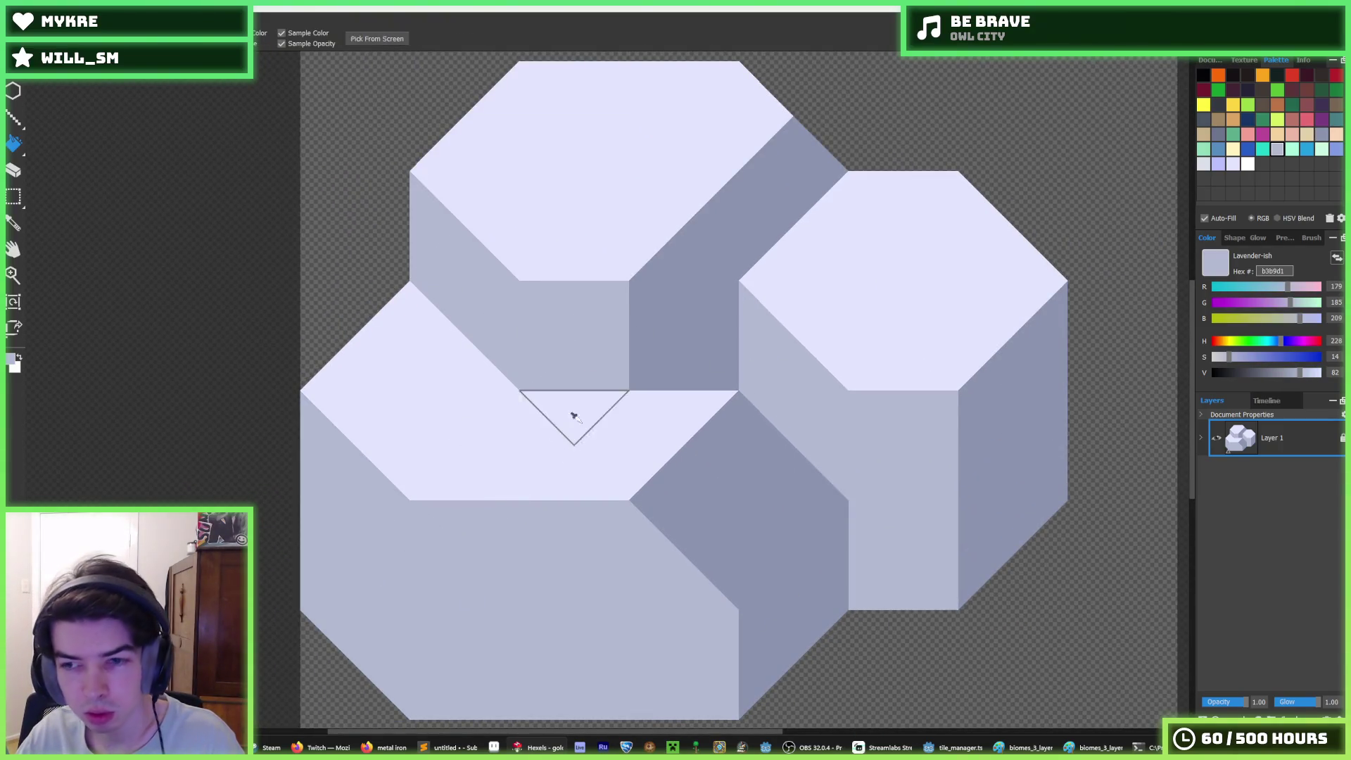
pyautogui.scroll(-3, 700, 413)
pyautogui.scroll(3, 700, 413)
pyautogui.press('g')
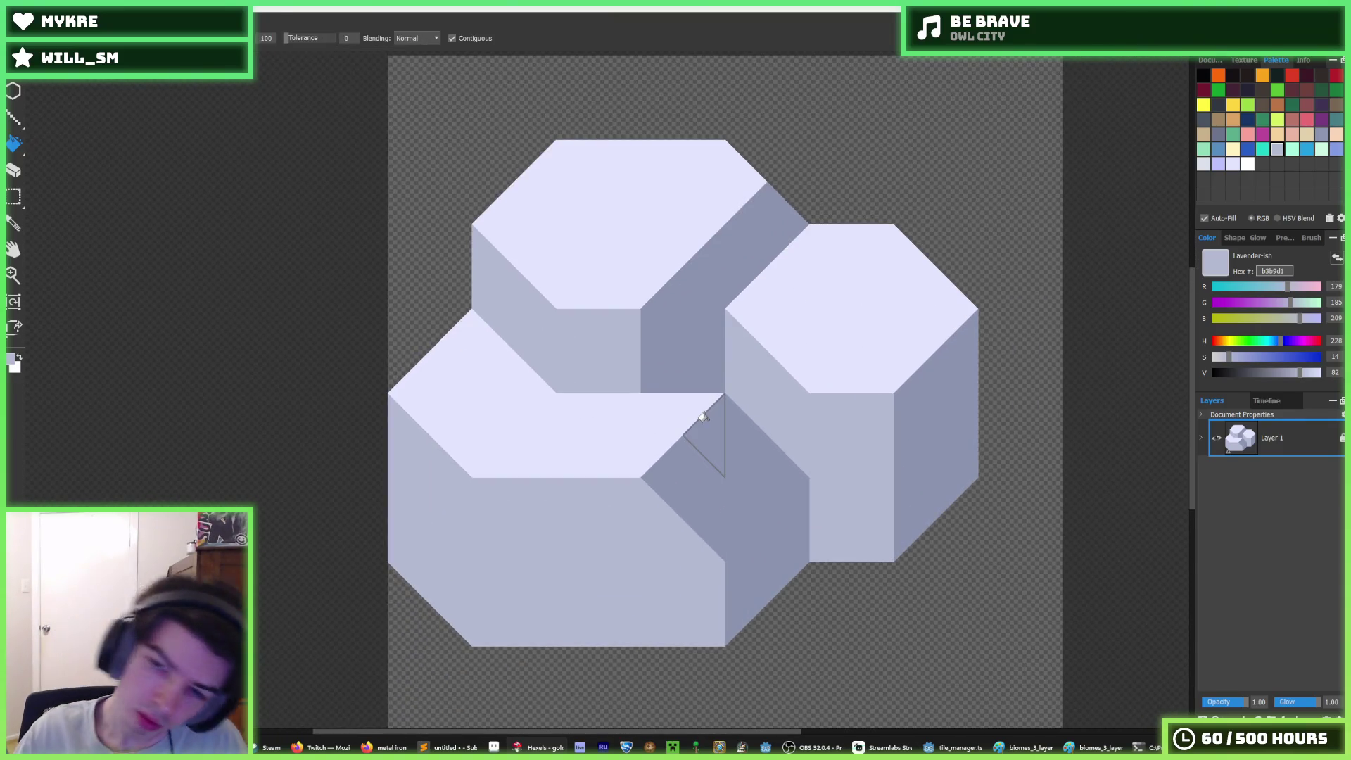
pyautogui.hotkey('ctrl', 'z')
pyautogui.press('i')
pyautogui.press('b')
pyautogui.click(422, 457)
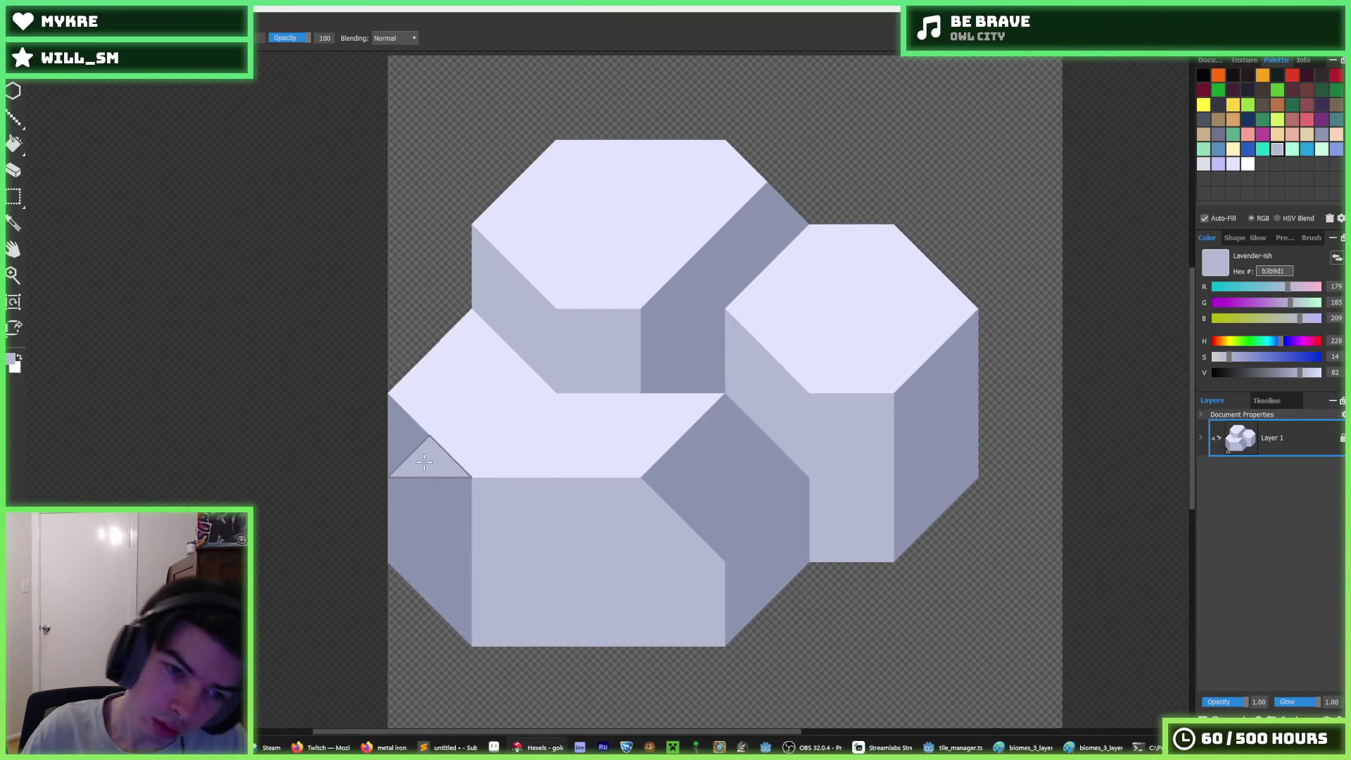
pyautogui.click(422, 422)
pyautogui.hotkey('ctrl', 'z')
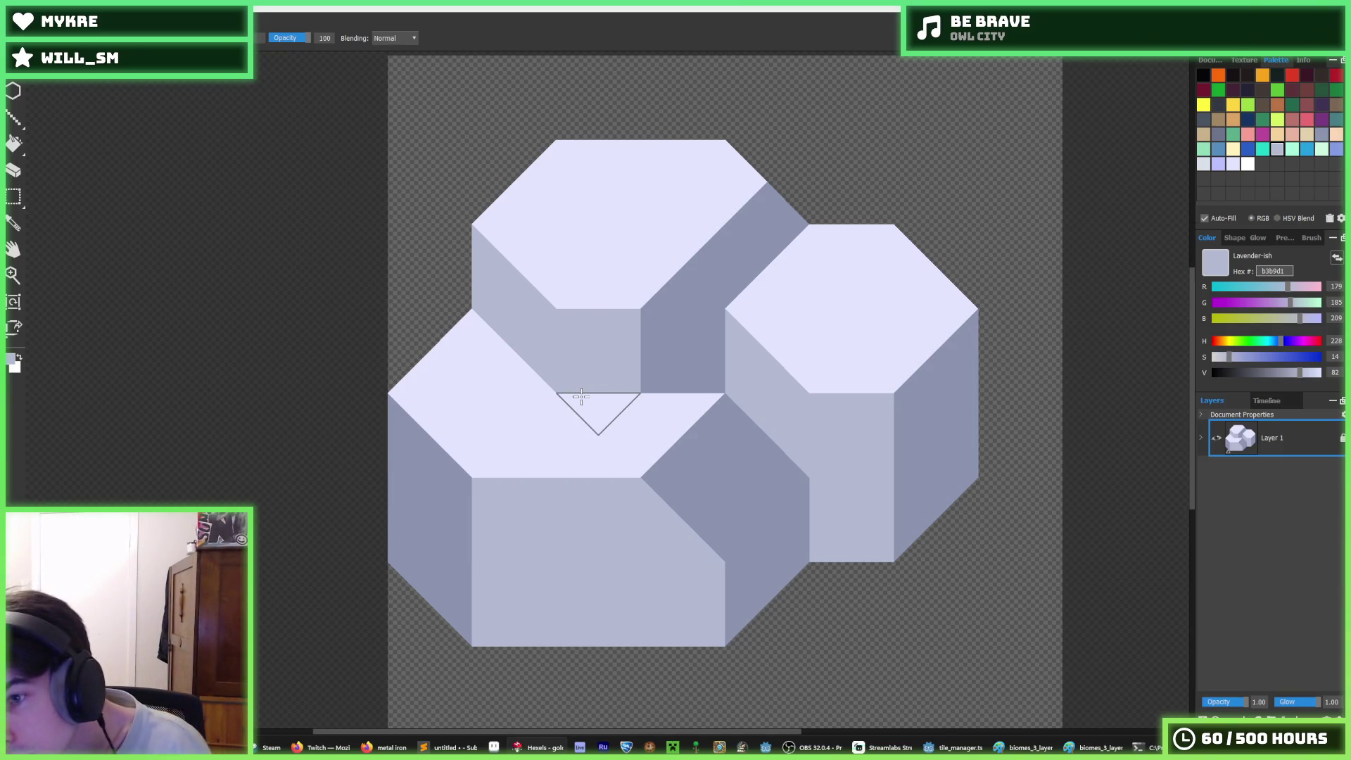
# - Try dark 8b93af shading between the hexagons and on the right prism's lower face, undoing each
pyautogui.keyDown('alt'); pyautogui.click(650, 428); pyautogui.keyUp('alt')
pyautogui.moveTo(739, 351); pyautogui.dragTo(774, 440)
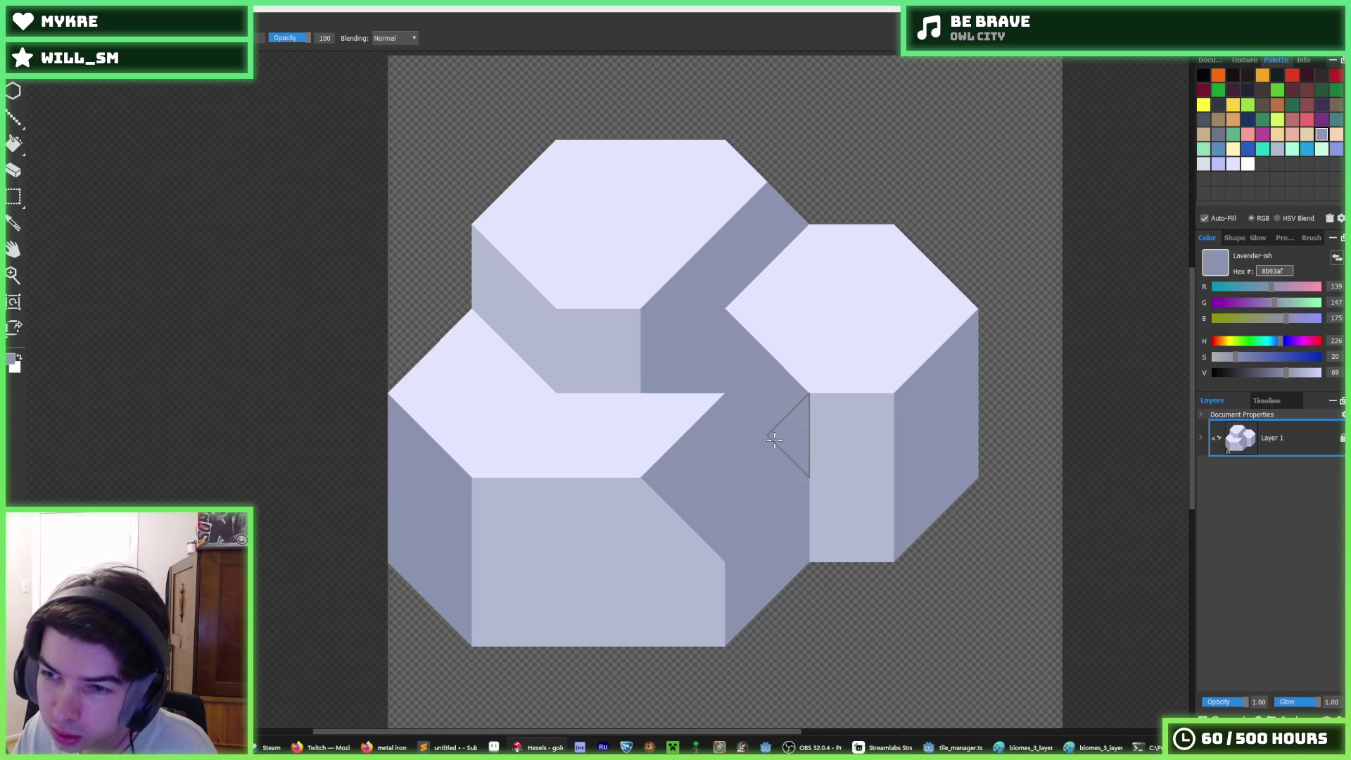
pyautogui.hotkey('ctrl', 'z')
pyautogui.hotkey('ctrl', 'z')
pyautogui.press('alt')
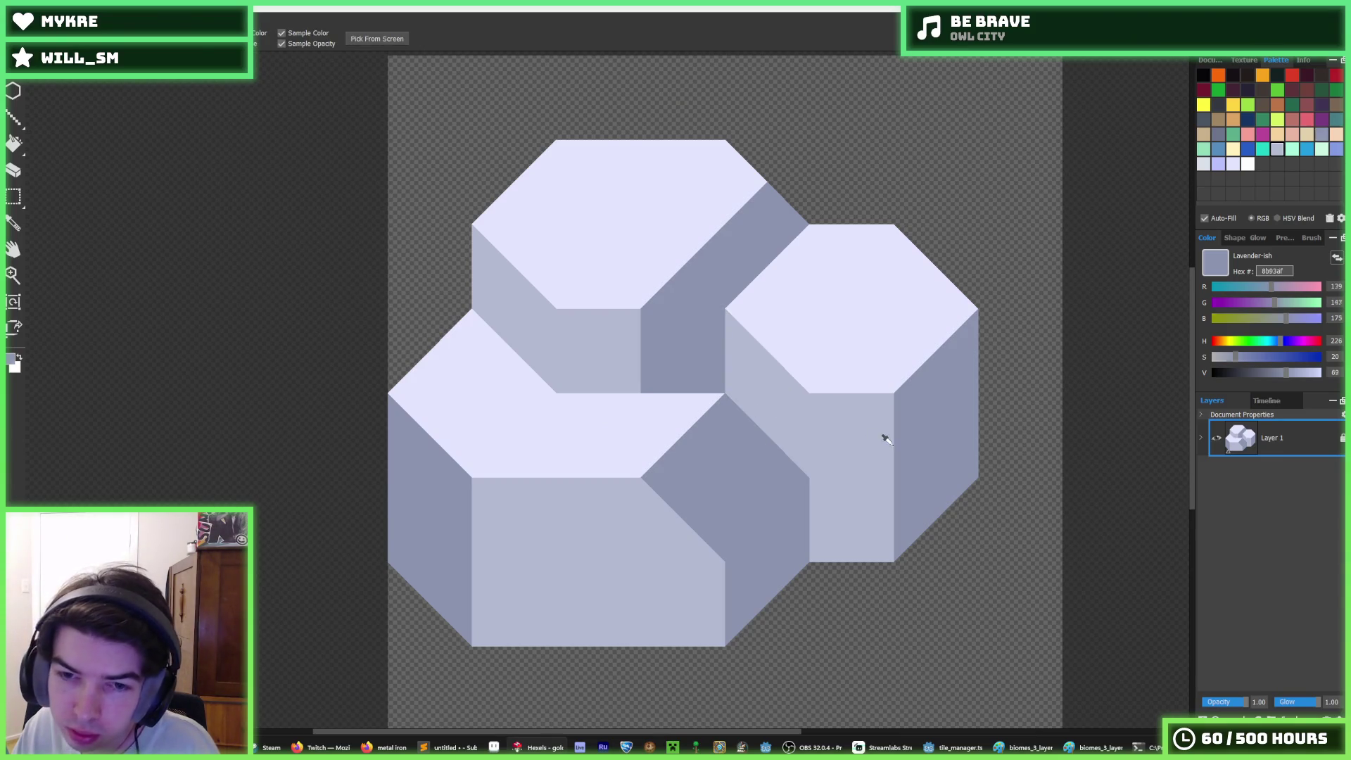
pyautogui.moveTo(781, 517); pyautogui.dragTo(862, 528)
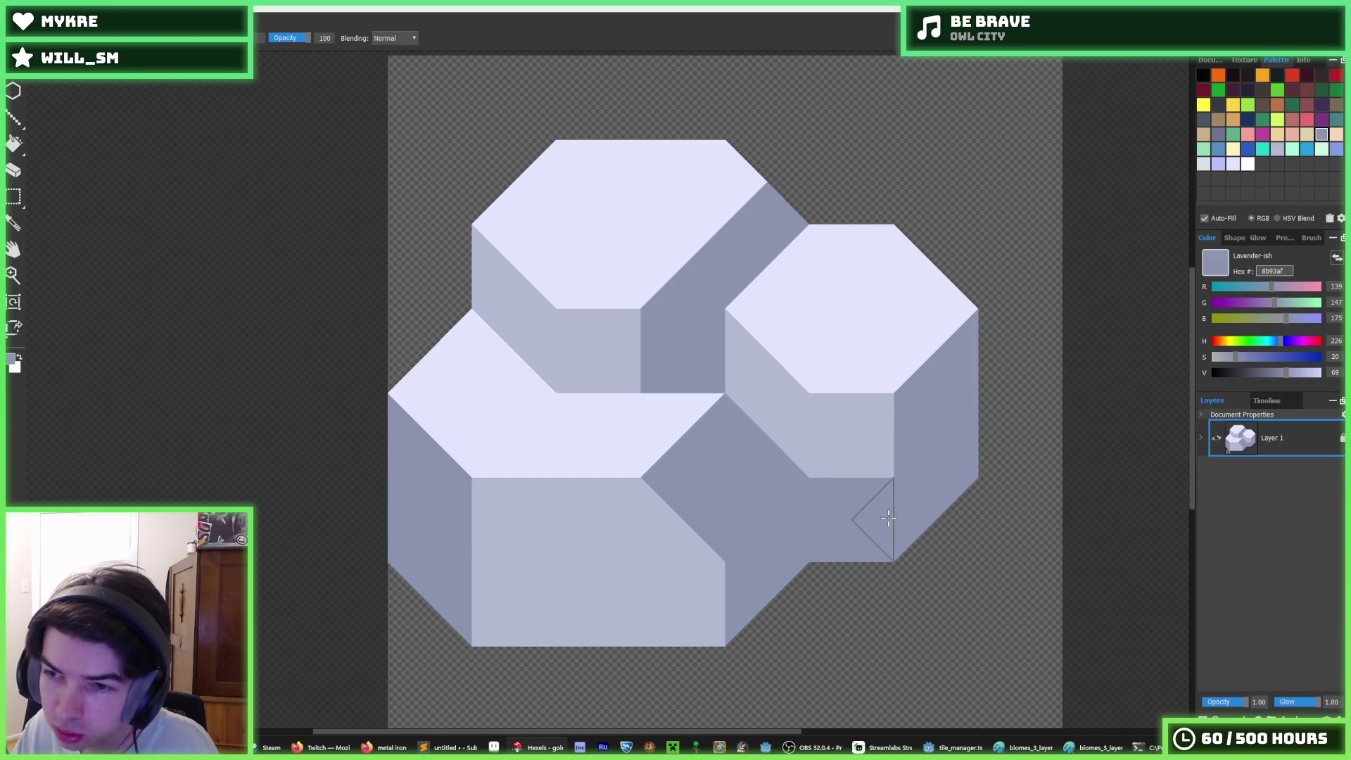
pyautogui.hotkey('ctrl', 'z')
pyautogui.keyDown('alt'); pyautogui.click(808, 436); pyautogui.keyUp('alt')
pyautogui.keyDown('alt'); pyautogui.click(658, 342); pyautogui.keyUp('alt')
pyautogui.moveTo(657, 344)
pyautogui.mouseDown()
pyautogui.moveTo(613, 382)
pyautogui.moveTo(709, 276)
pyautogui.mouseUp()
pyautogui.hotkey('ctrl', 'z')
# - Paint the gap between prisms as a dark square and undo a darker stroke on the top prism
pyautogui.keyDown('alt'); pyautogui.click(616, 352); pyautogui.keyUp('alt')
pyautogui.hotkey('ctrl', 'z')
pyautogui.moveTo(760, 227); pyautogui.dragTo(644, 336)
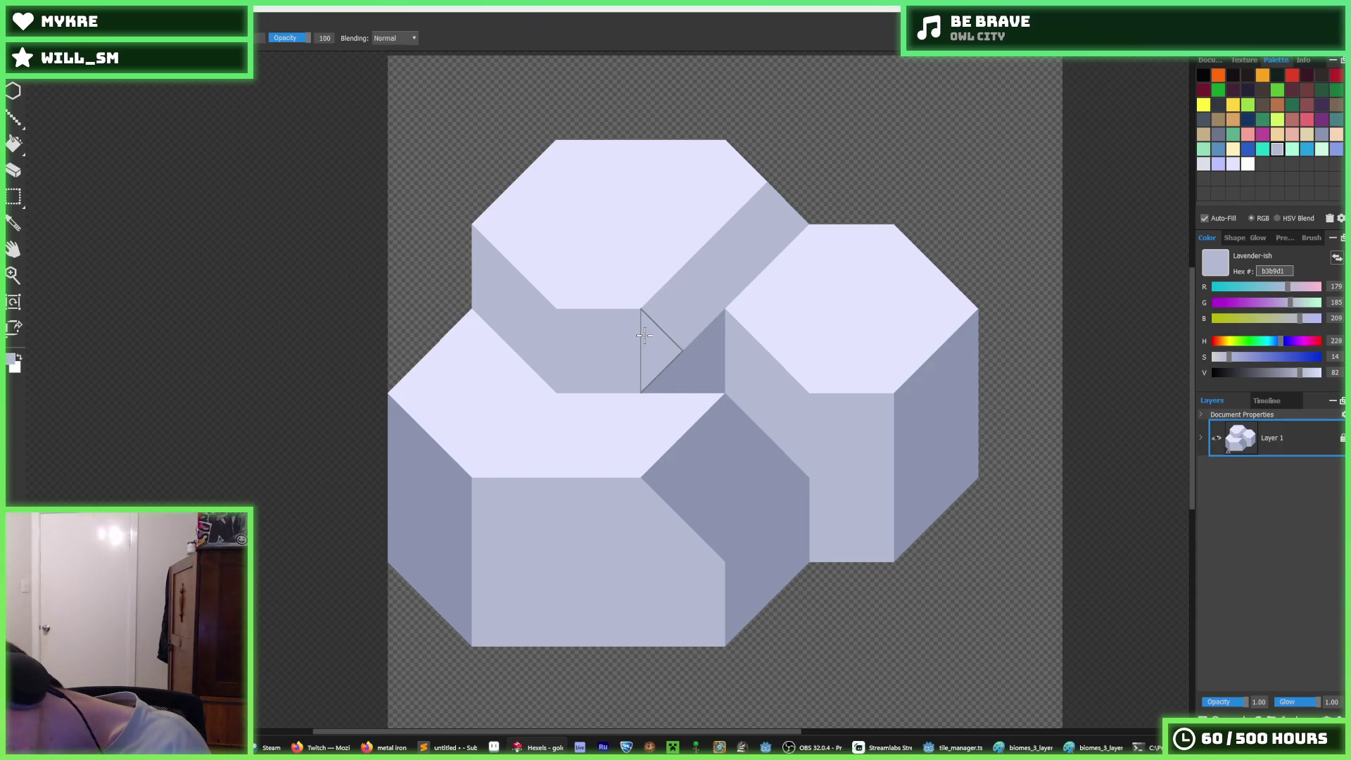
pyautogui.scroll(-10, 644, 336)
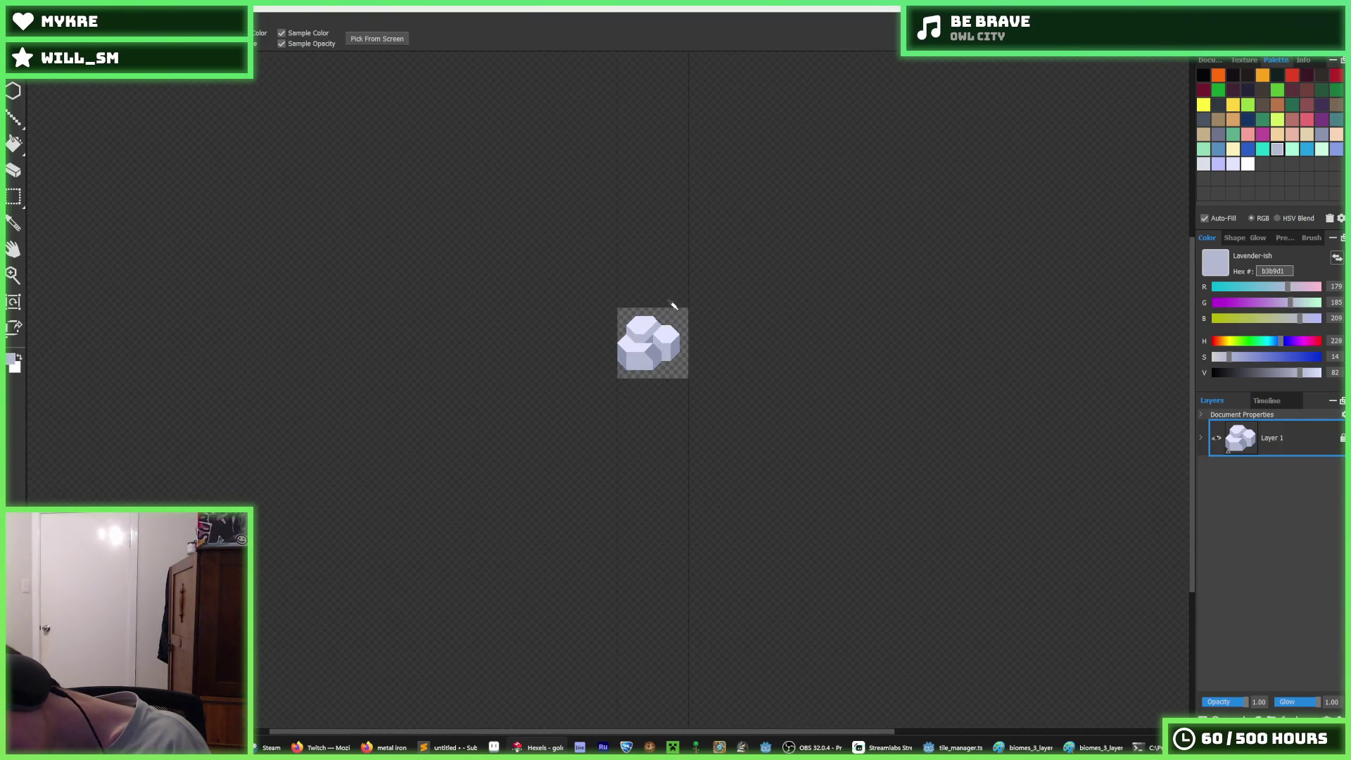
pyautogui.press('alt')
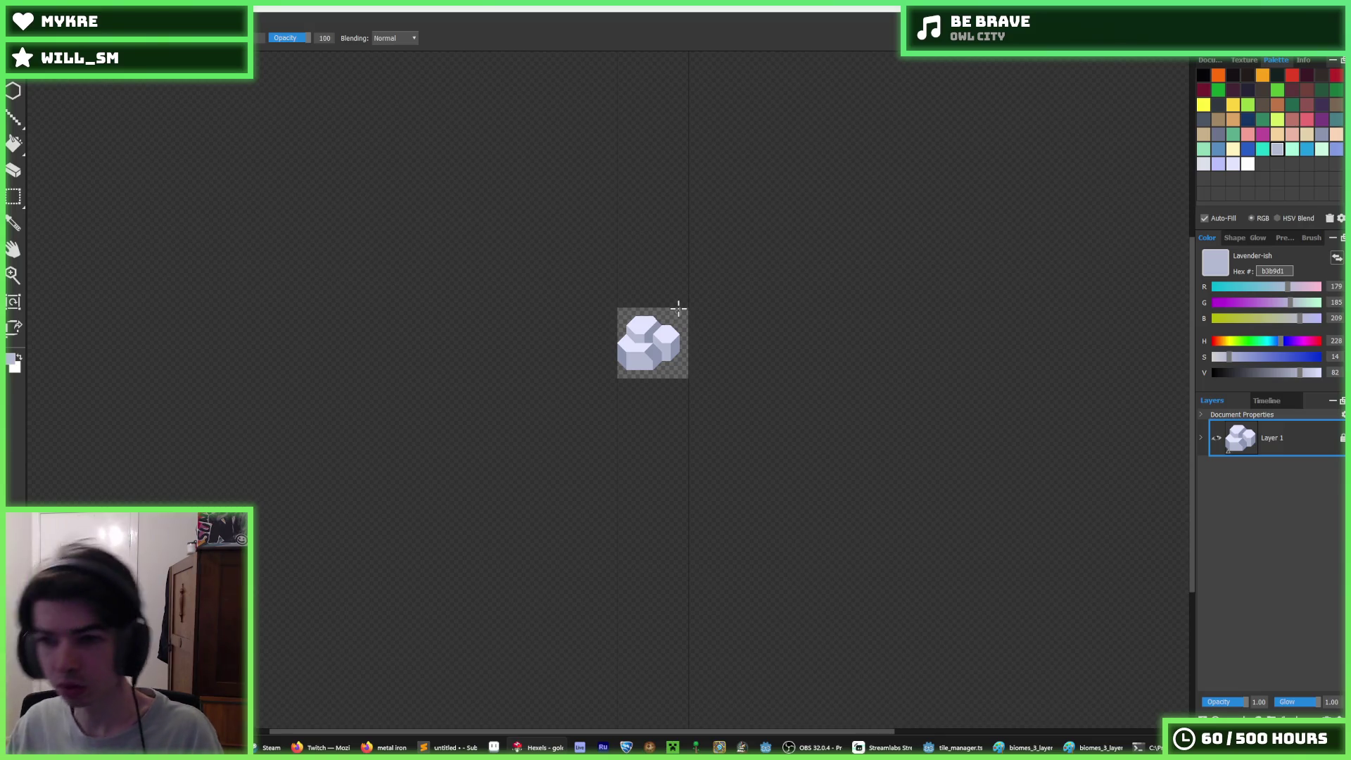
pyautogui.press('alt')
pyautogui.scroll(10, 647, 317)
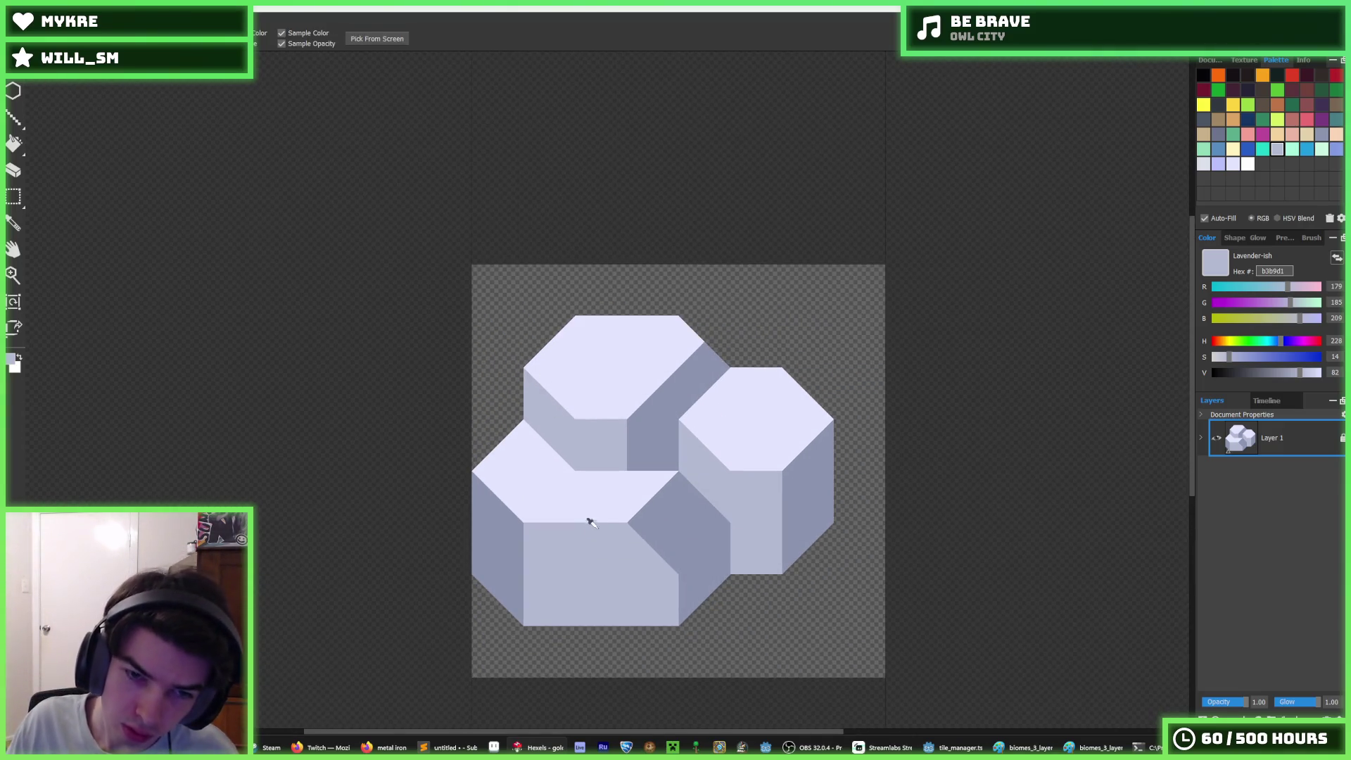
pyautogui.press('alt')
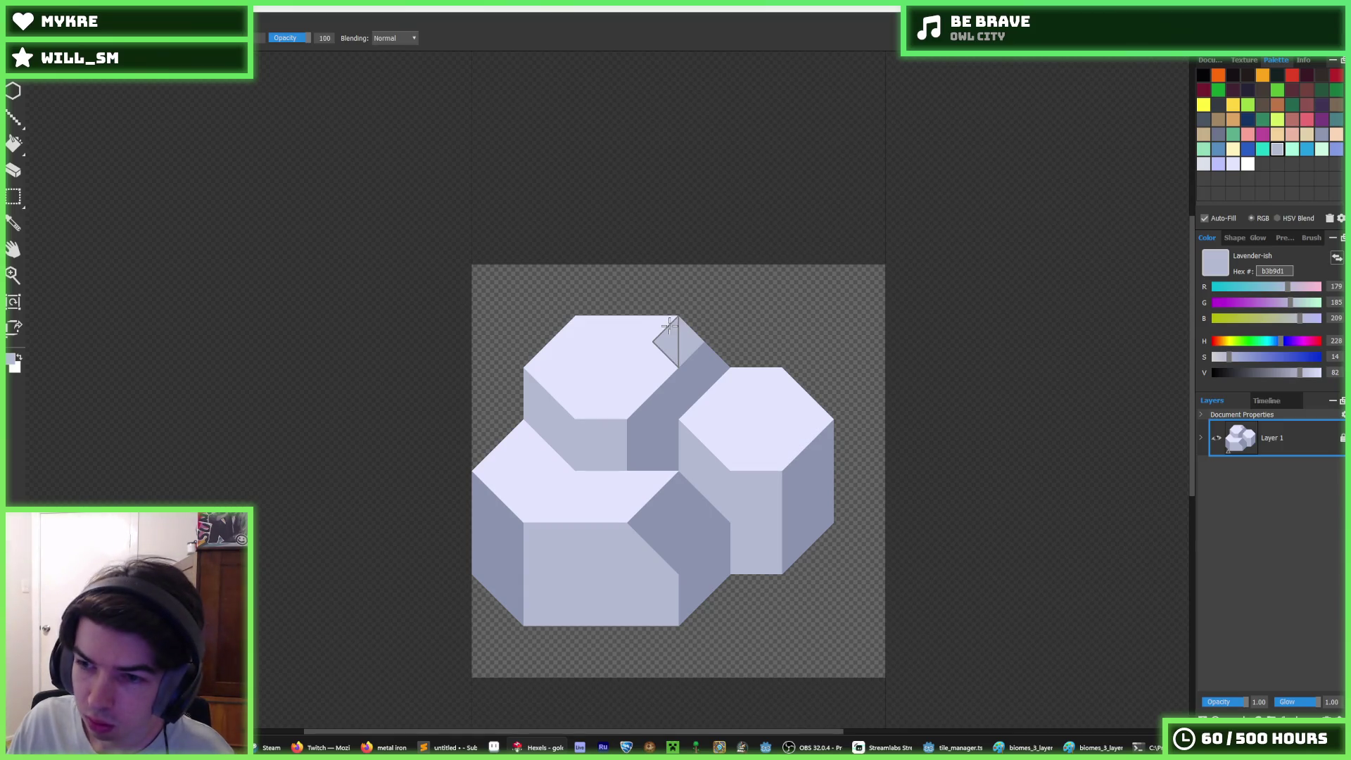
pyautogui.moveTo(618, 371)
pyautogui.mouseDown()
pyautogui.moveTo(627, 331)
pyautogui.moveTo(639, 366)
pyautogui.mouseUp()
pyautogui.hotkey('ctrl', 'z')
pyautogui.hotkey('ctrl', 'z')
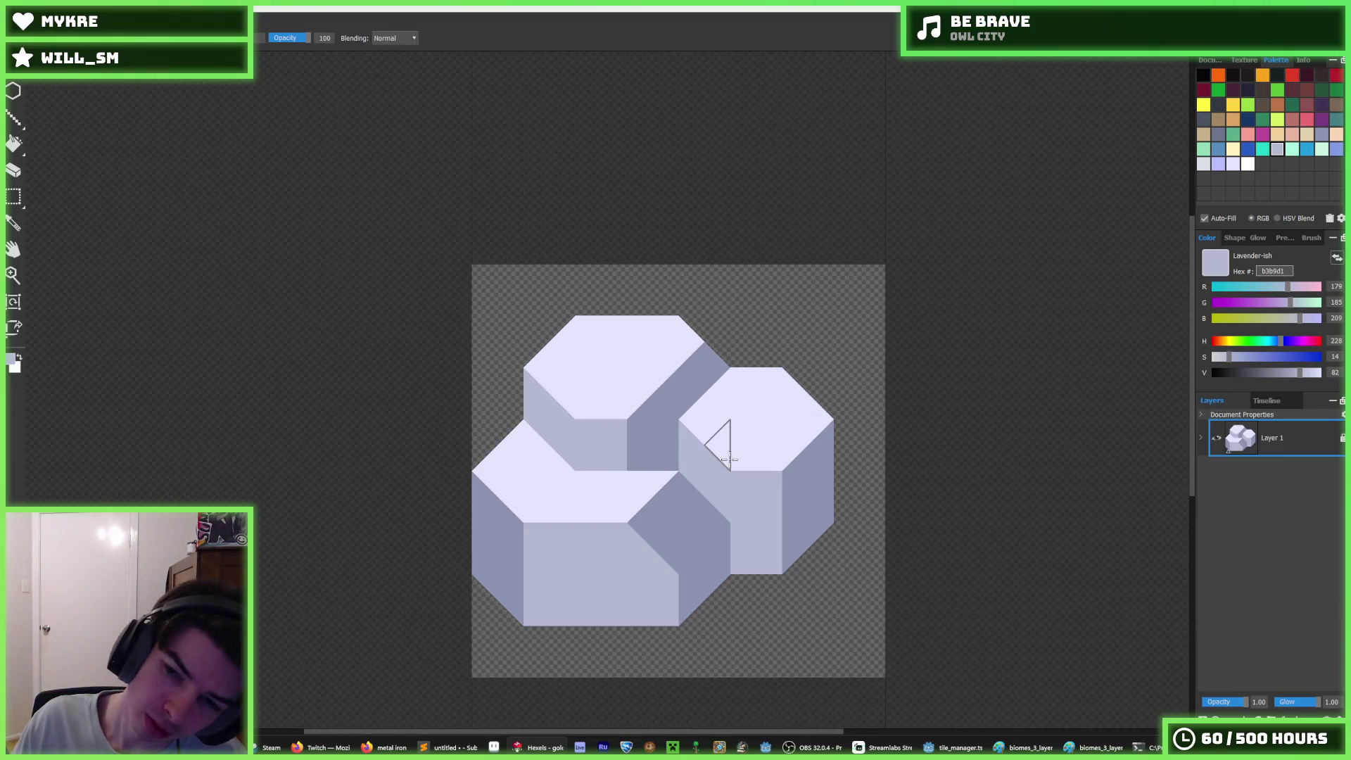
# - Paint dark triangles at the front face's lower left, undoing the top face edge strokes
pyautogui.press('alt')
pyautogui.scroll(-5, 729, 458)
pyautogui.scroll(8, 687, 446)
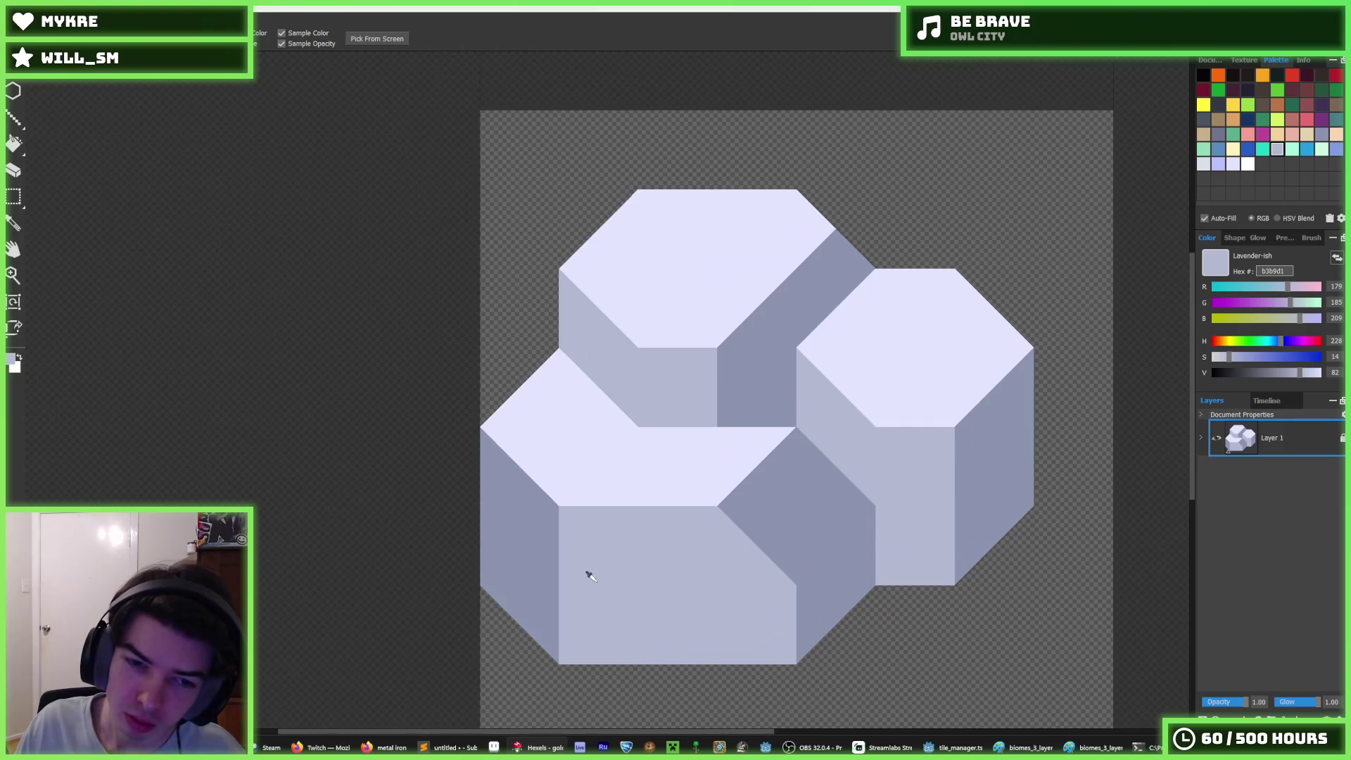
pyautogui.keyDown('alt'); pyautogui.click(542, 584); pyautogui.keyUp('alt')
pyautogui.moveTo(563, 618); pyautogui.dragTo(654, 598)
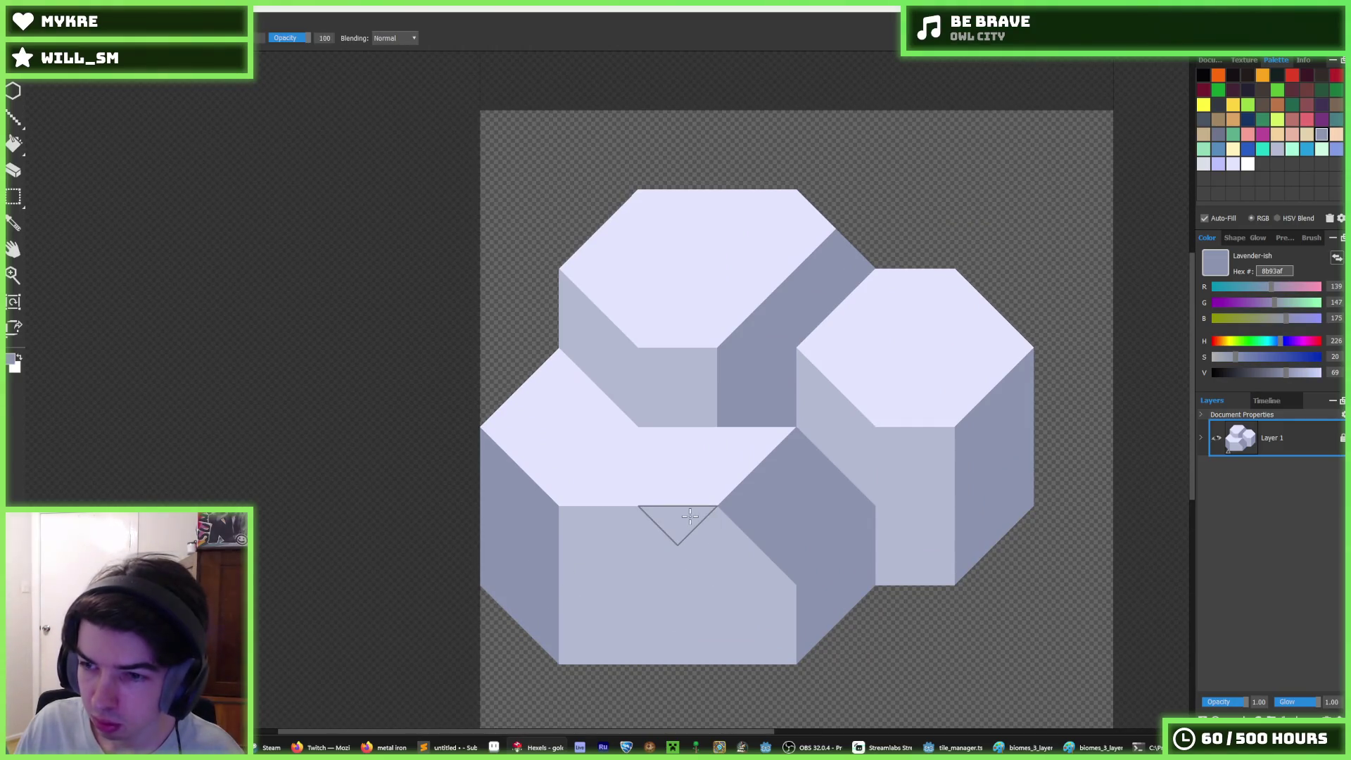
pyautogui.keyDown('alt'); pyautogui.click(603, 588); pyautogui.keyUp('alt')
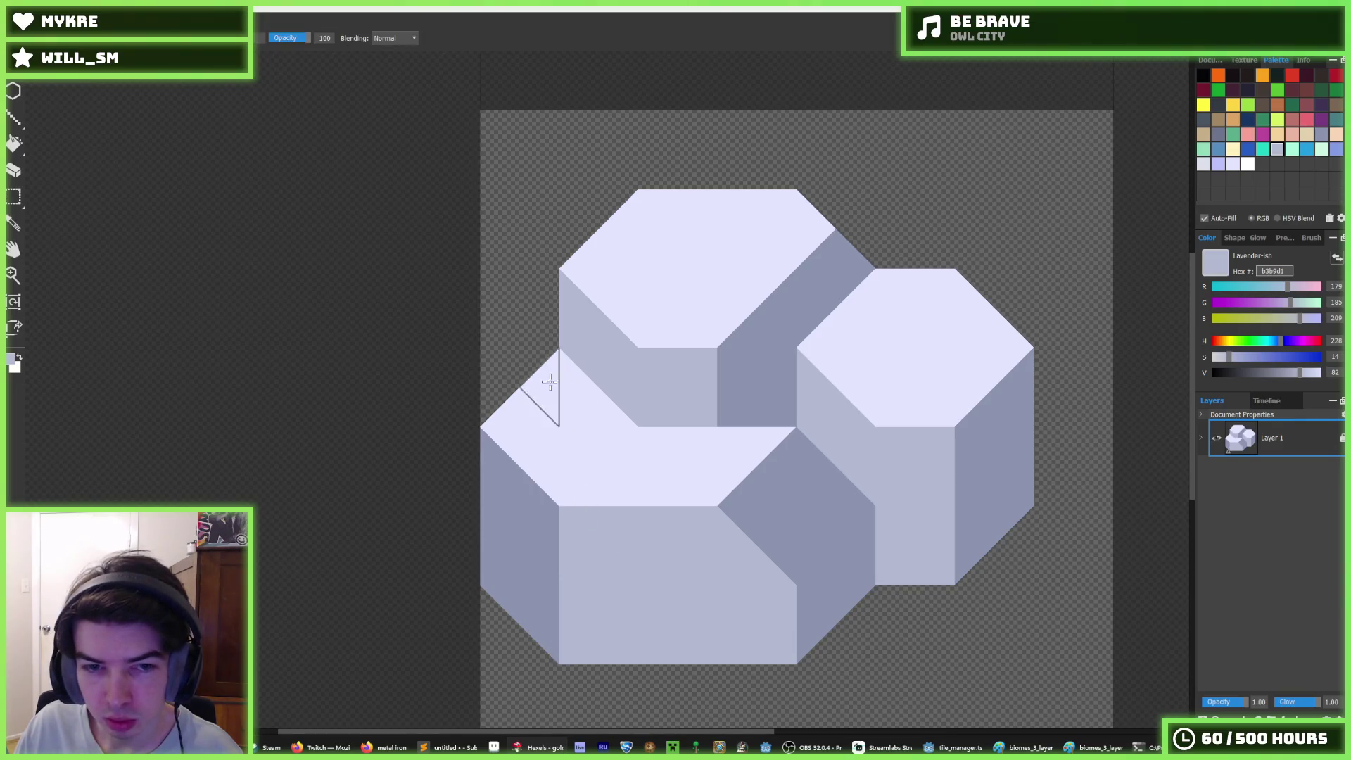
pyautogui.moveTo(550, 382); pyautogui.dragTo(510, 425)
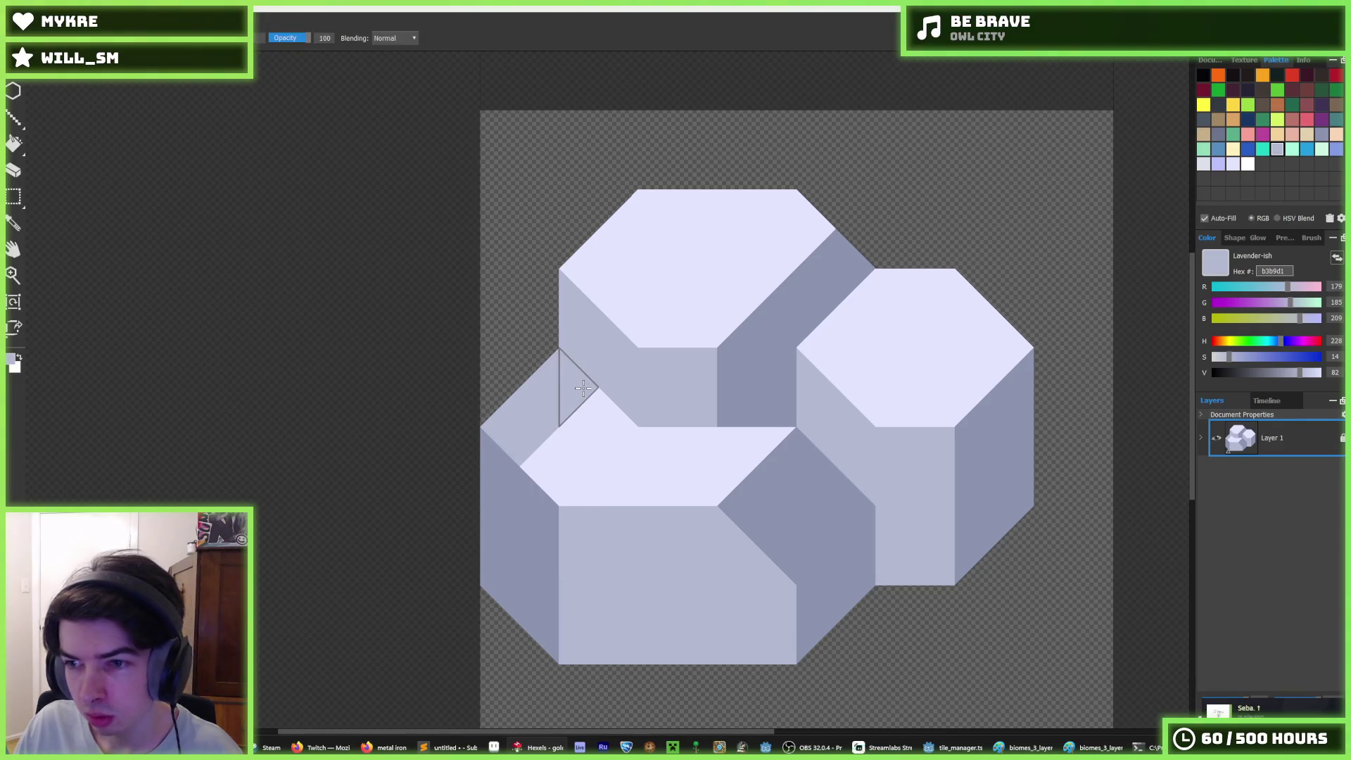
pyautogui.hotkey('ctrl', 'z')
# - Try lightening the centre square's lower-left half mid lavender, then undo it
pyautogui.scroll(-1, 844, 453)
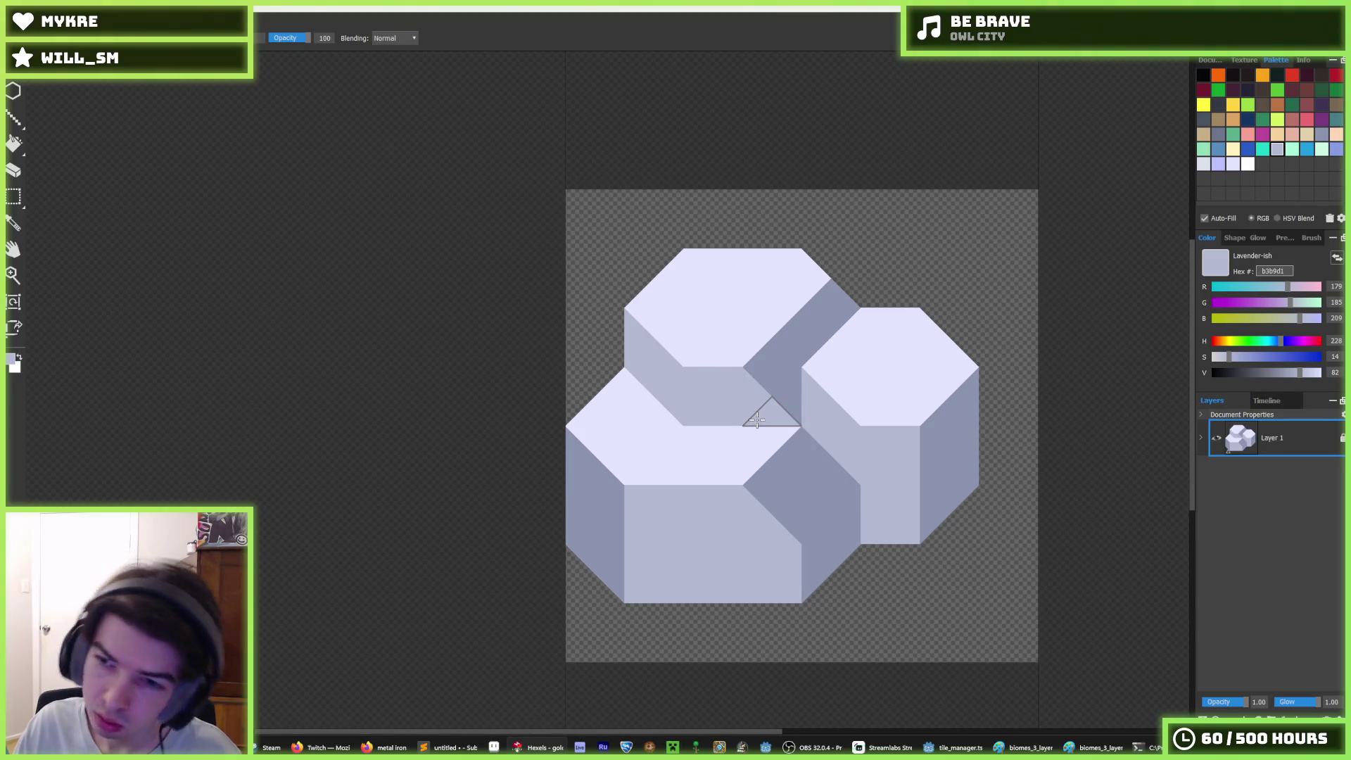
pyautogui.press('alt')
pyautogui.scroll(3, 780, 391)
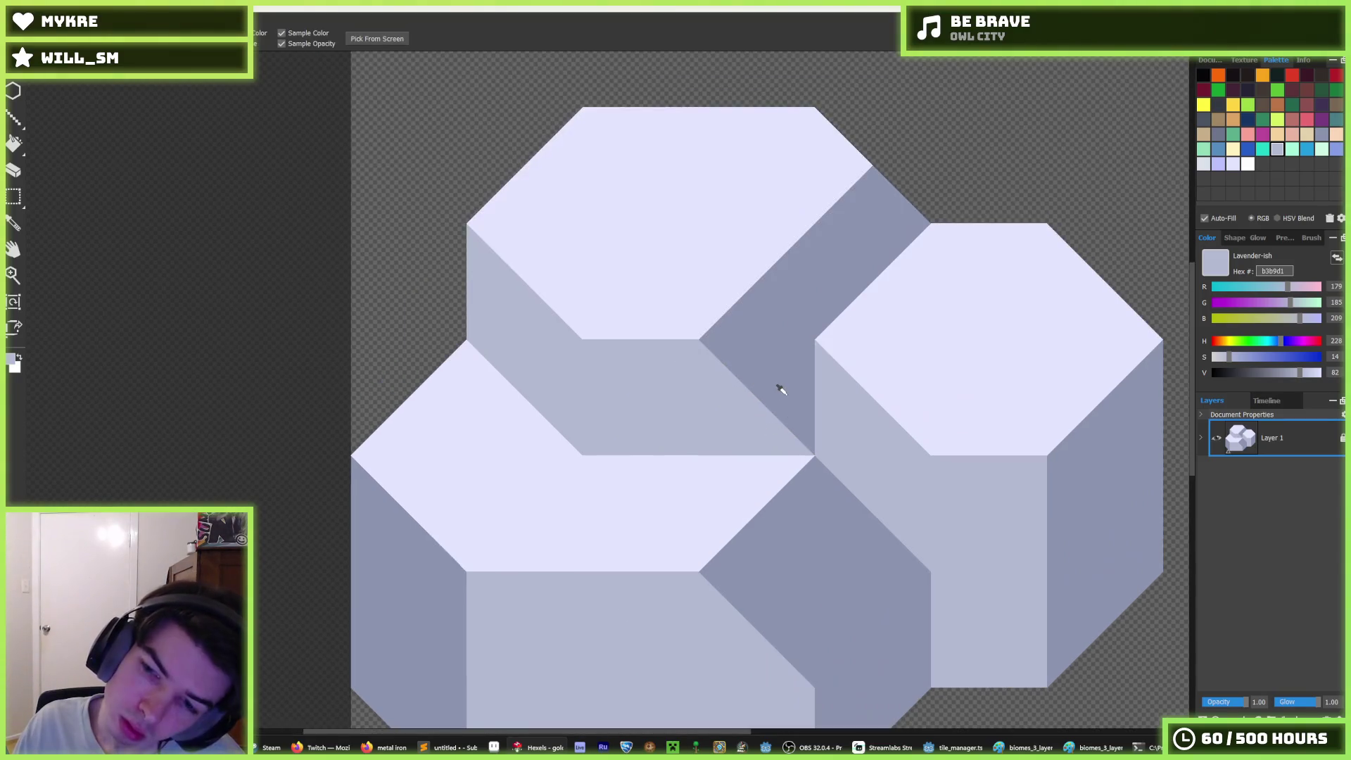
pyautogui.keyDown('alt'); pyautogui.click(756, 384); pyautogui.keyUp('alt')
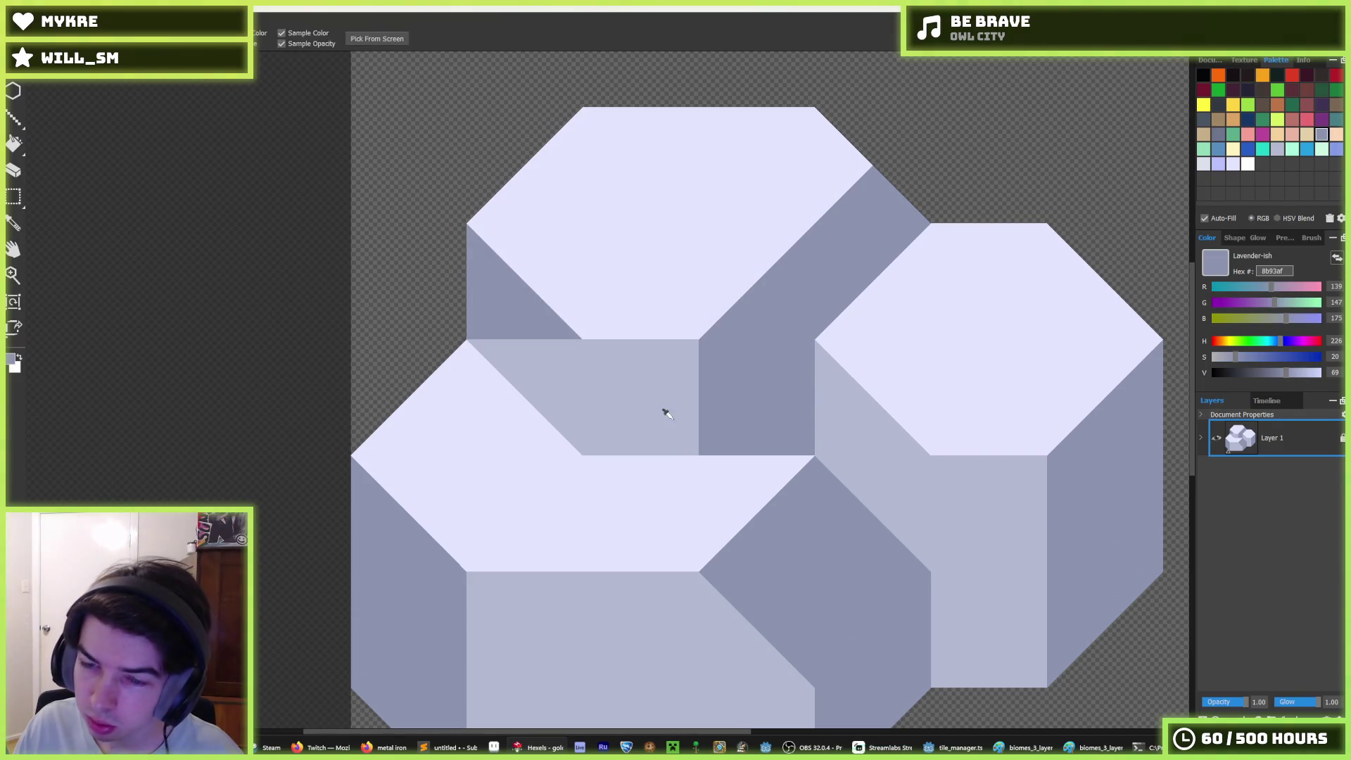
pyautogui.keyDown('alt'); pyautogui.click(672, 414); pyautogui.keyUp('alt')
pyautogui.moveTo(671, 414); pyautogui.dragTo(780, 440)
pyautogui.scroll(-5, 780, 440)
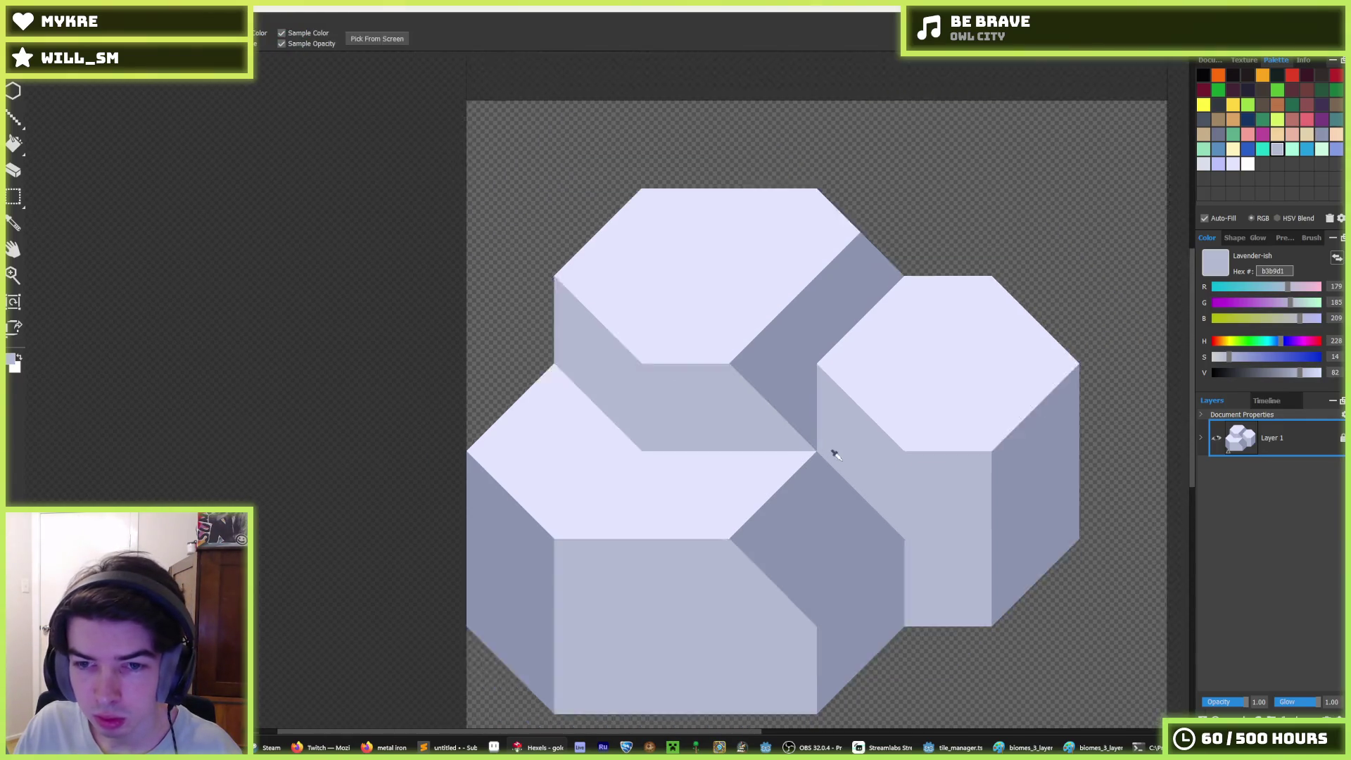
pyautogui.scroll(2, 876, 471)
pyautogui.hotkey('ctrl', 'z')
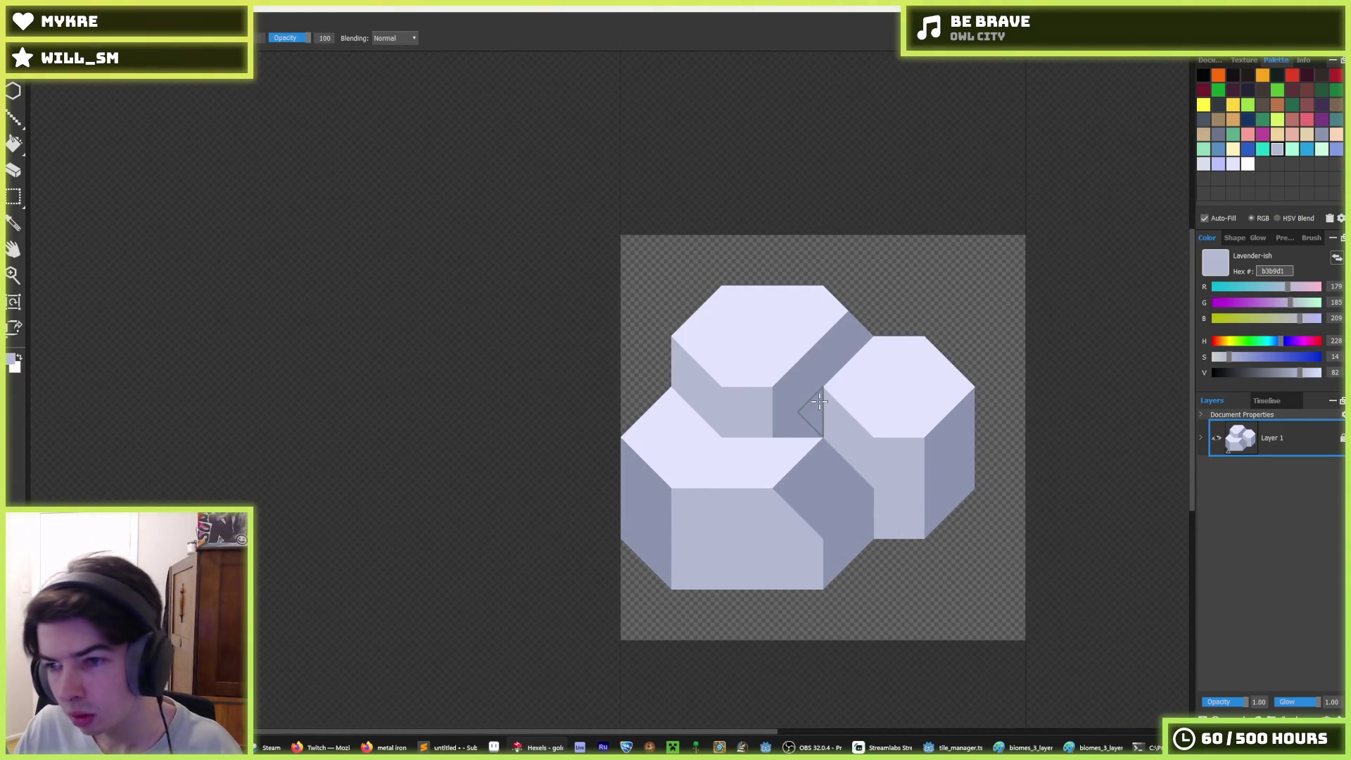
# - Zoom in and paint the central junction cells medium lavender #b3b9d1, then sample the dark shade
pyautogui.scroll(-2, 820, 401)
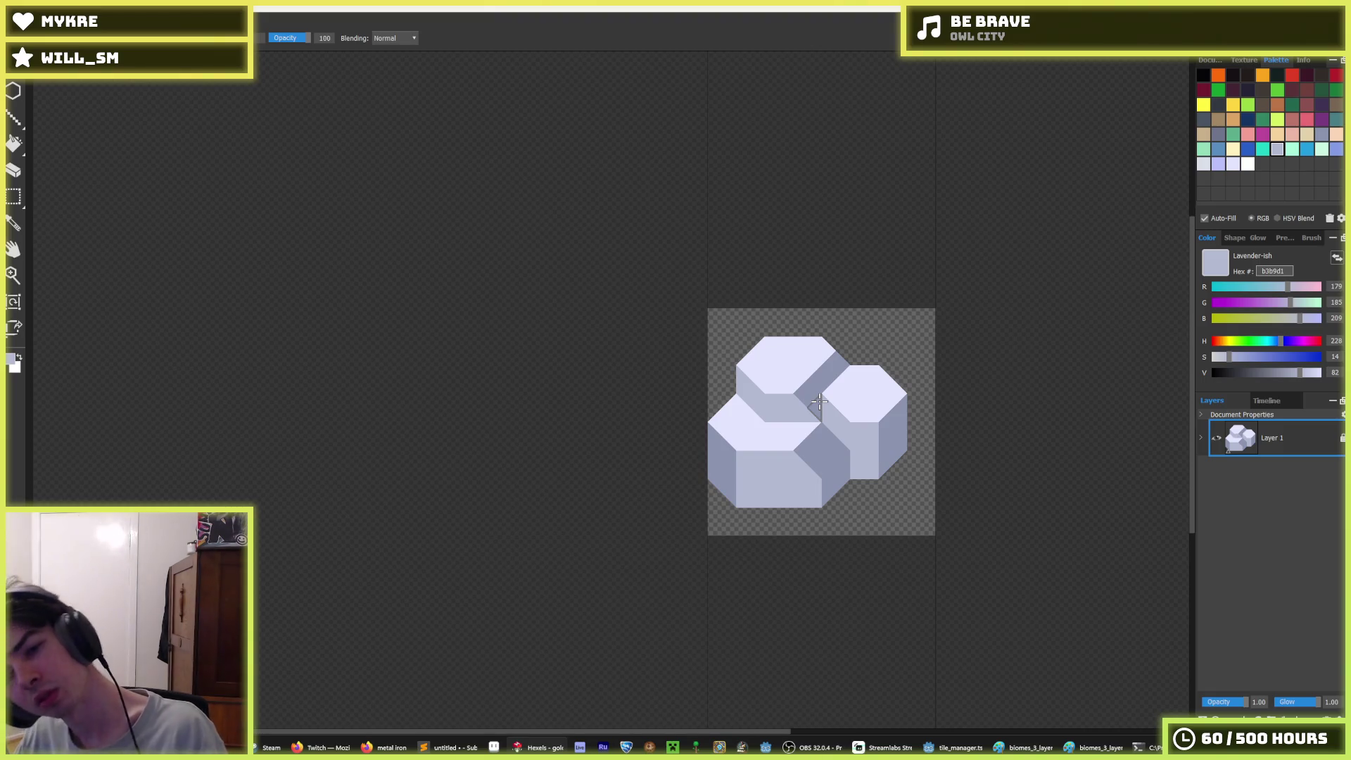
pyautogui.scroll(3, 820, 401)
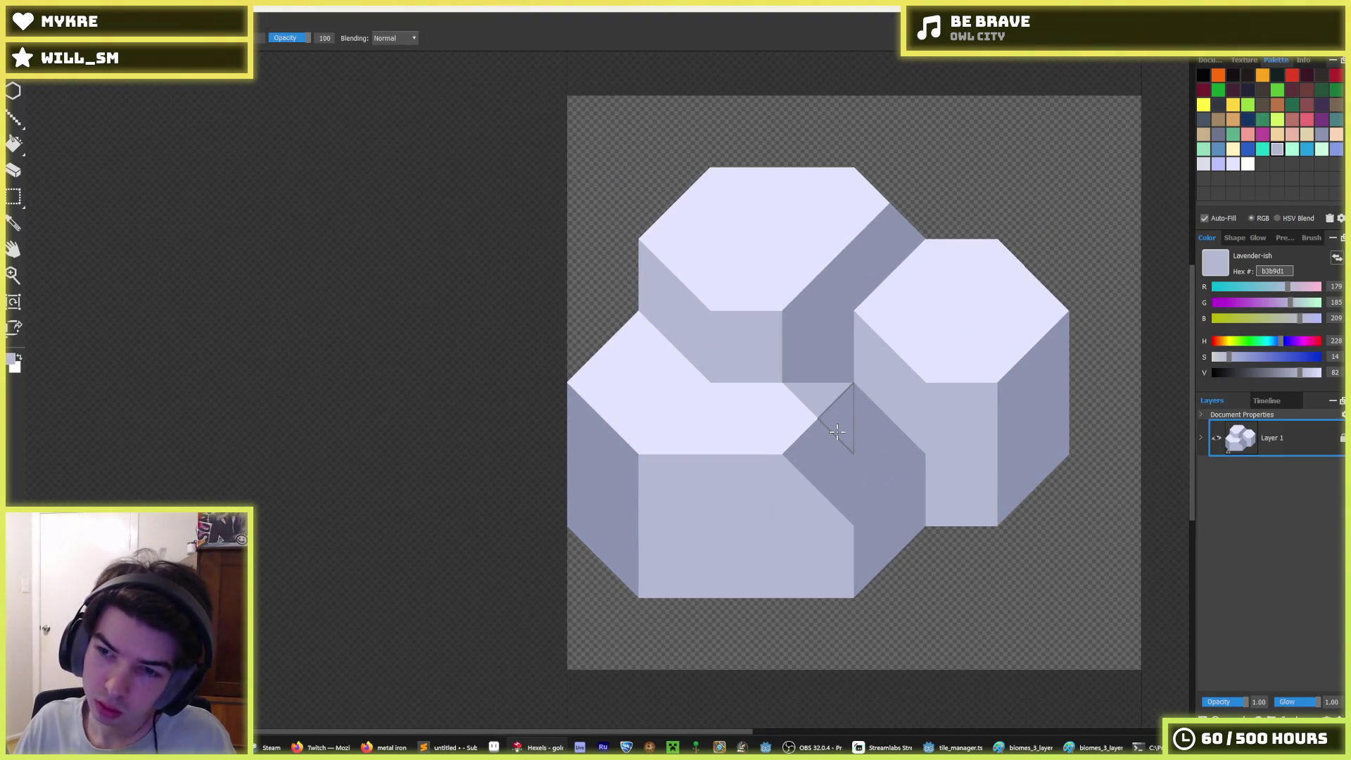
pyautogui.scroll(-2, 837, 430)
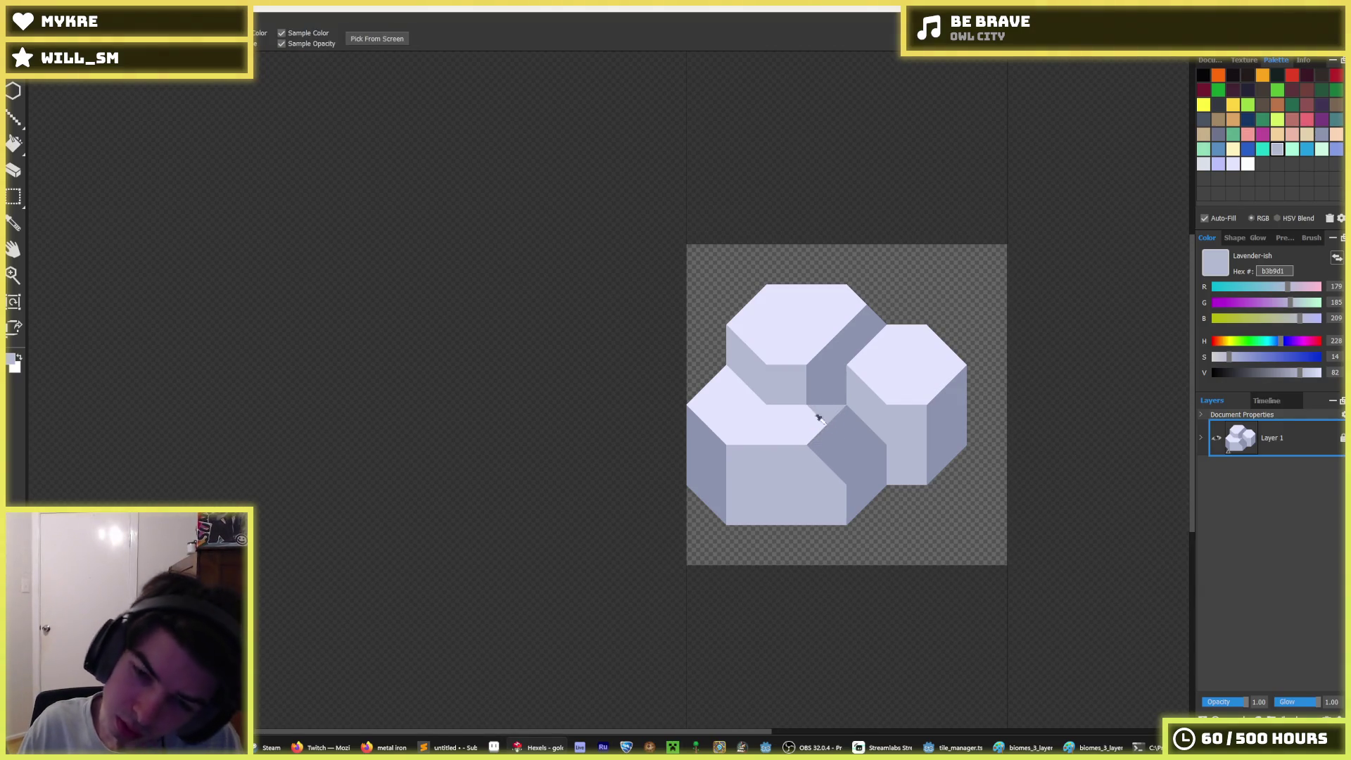
pyautogui.scroll(3, 816, 415)
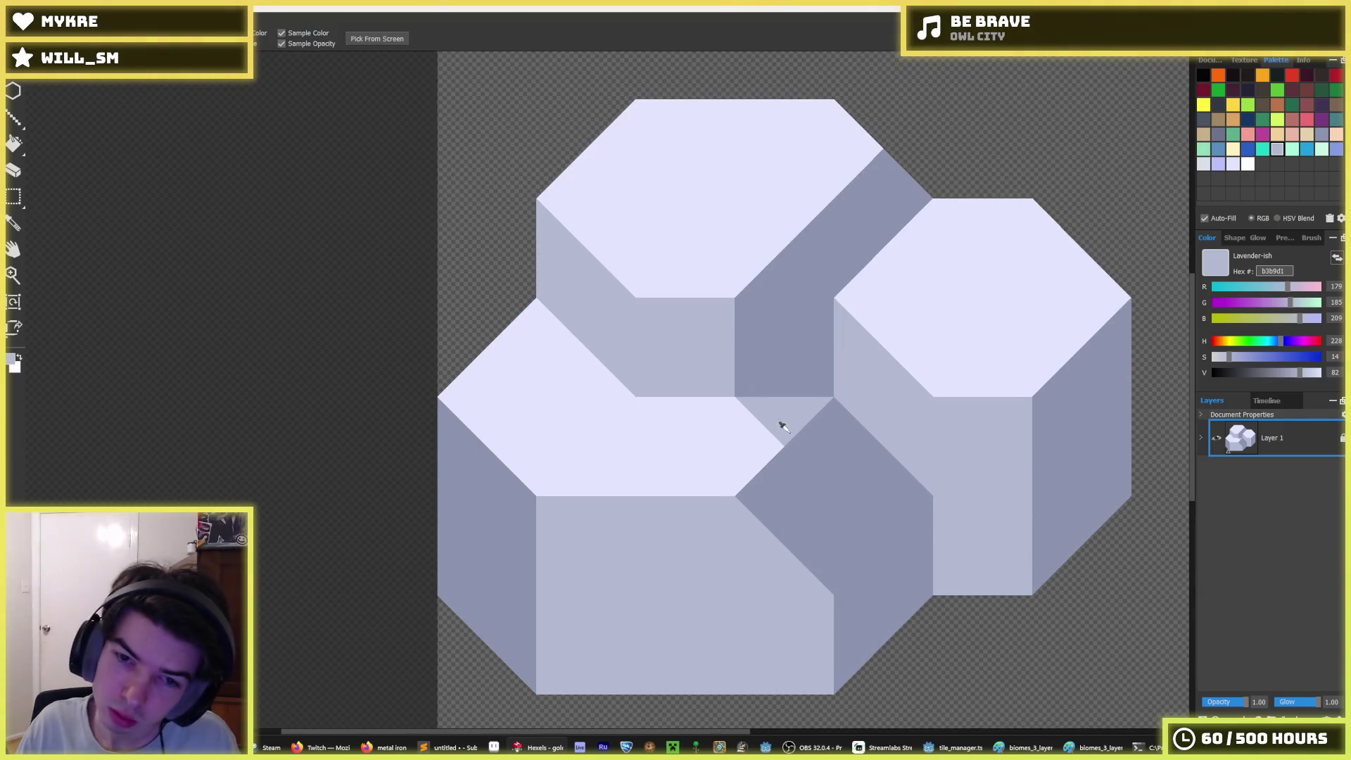
pyautogui.click(714, 432)
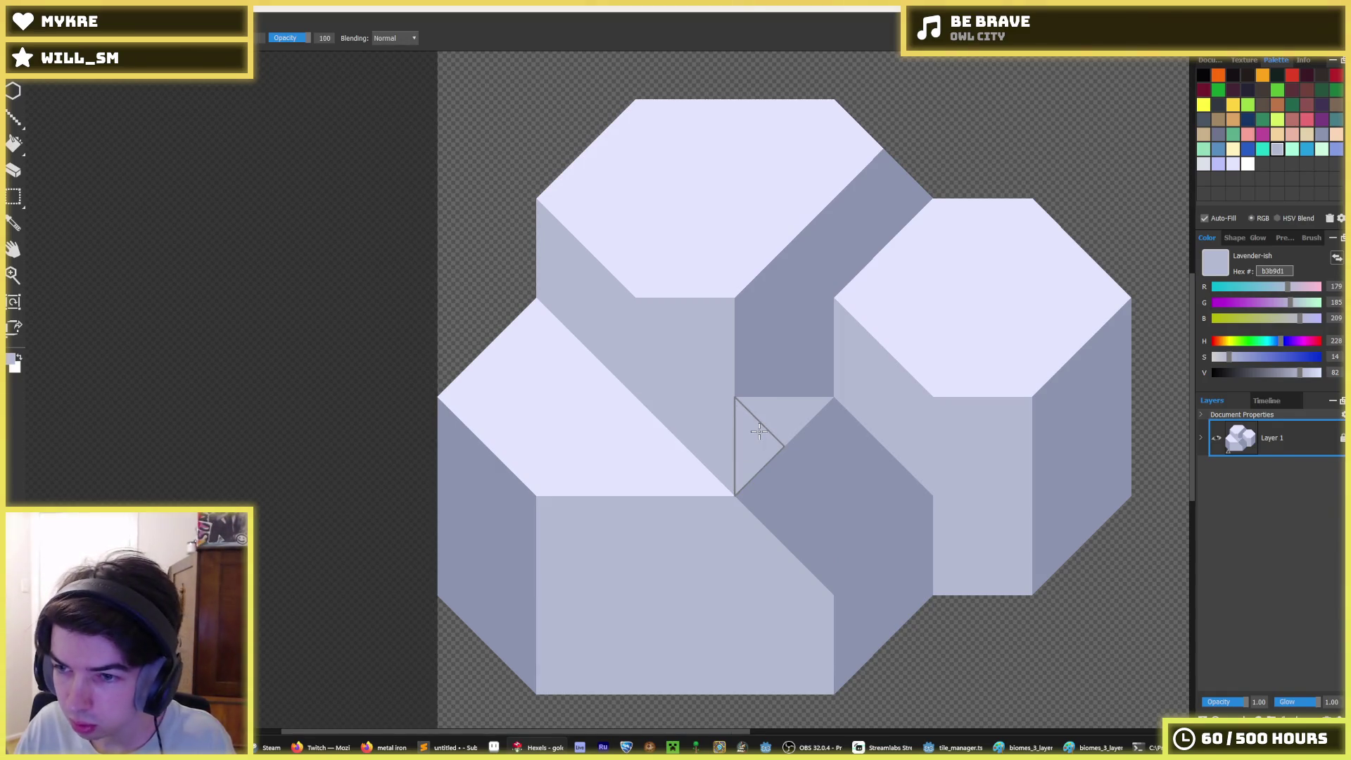
pyautogui.press('i')
pyautogui.scroll(-5, 740, 433)
pyautogui.scroll(3, 733, 449)
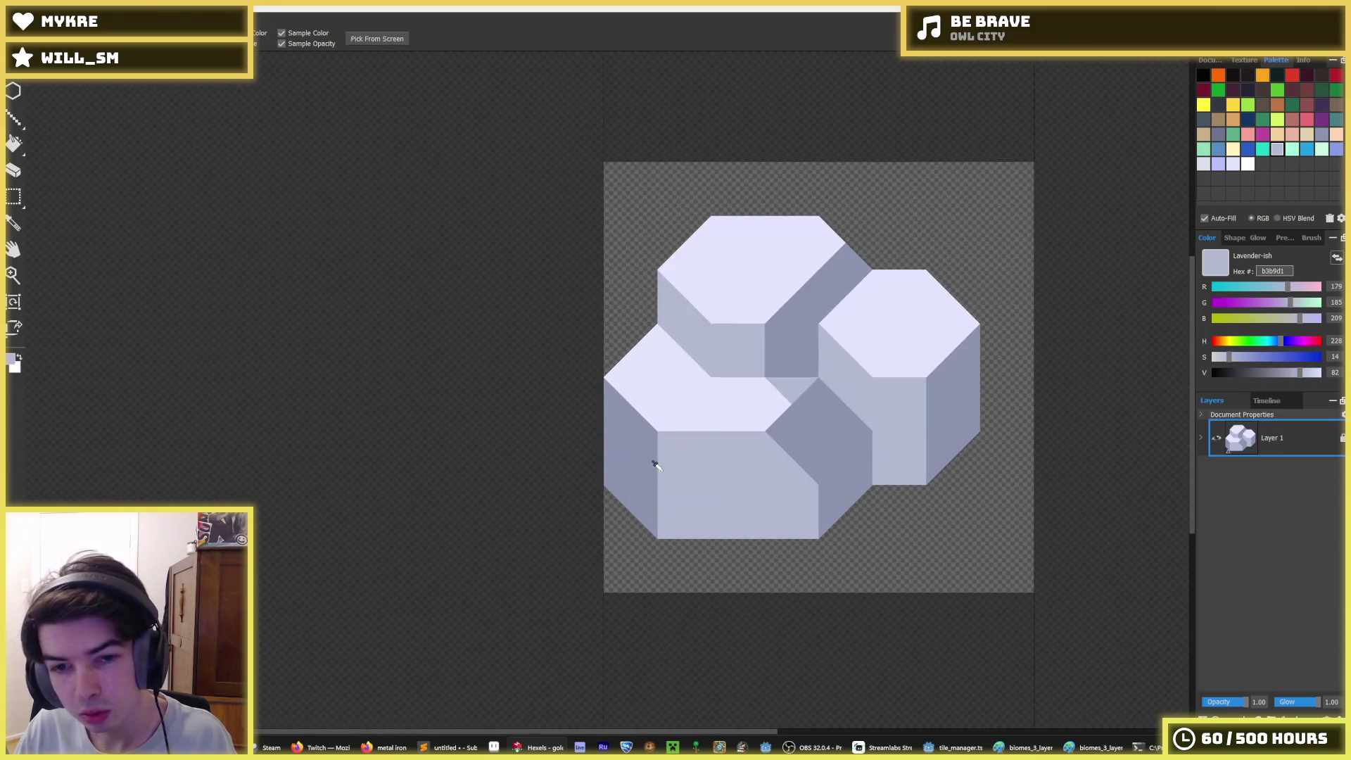
pyautogui.click(633, 476)
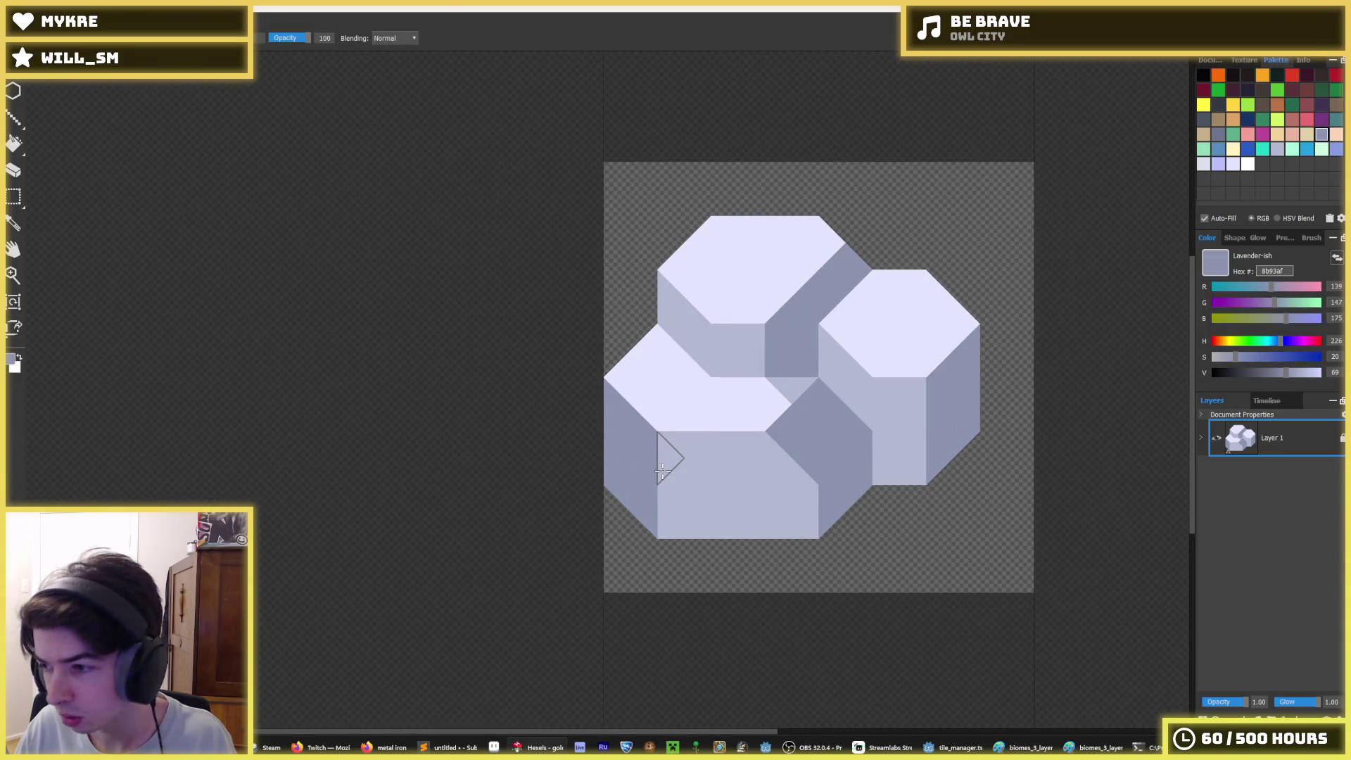
# - Paint dark and medium lavender triangles along the front prism's bottom and right edges
pyautogui.moveTo(662, 470); pyautogui.dragTo(660, 492)
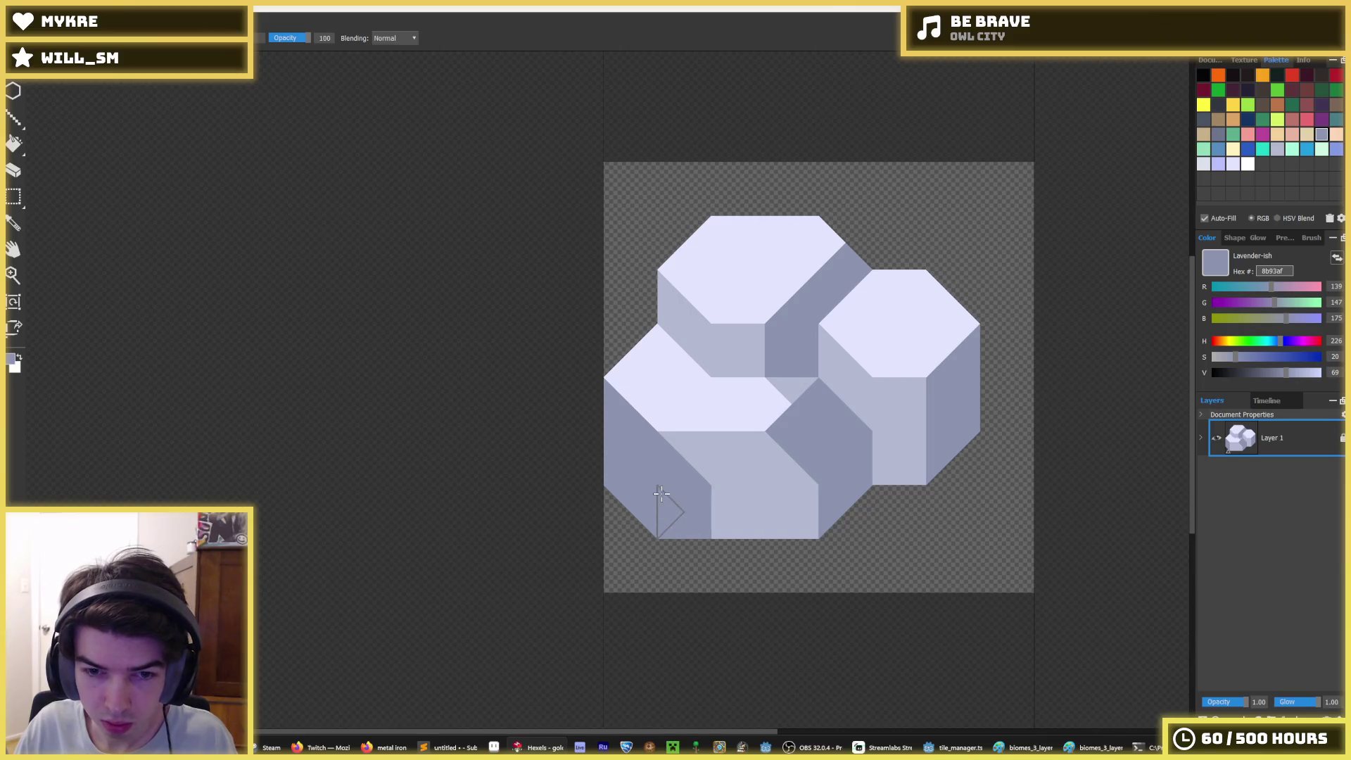
pyautogui.press('i')
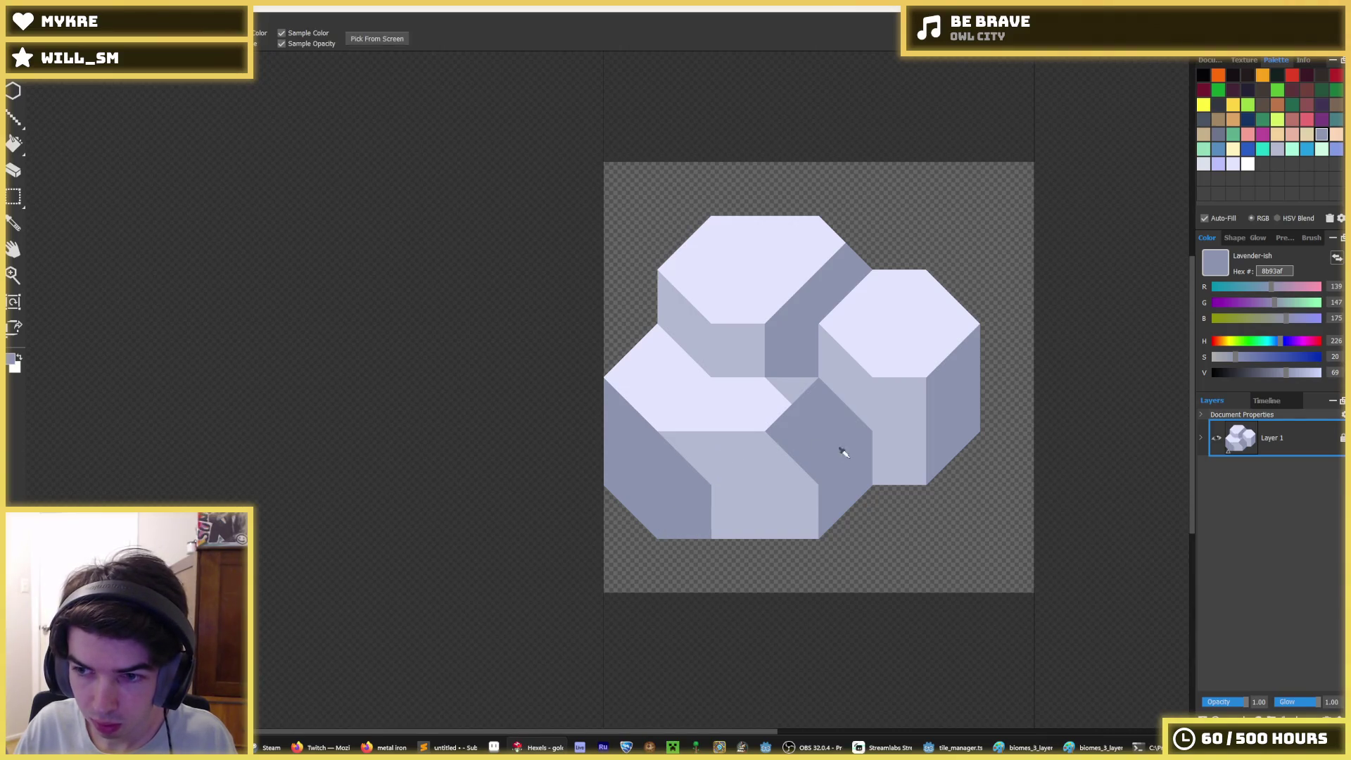
pyautogui.scroll(-4, 842, 451)
pyautogui.scroll(6, 790, 456)
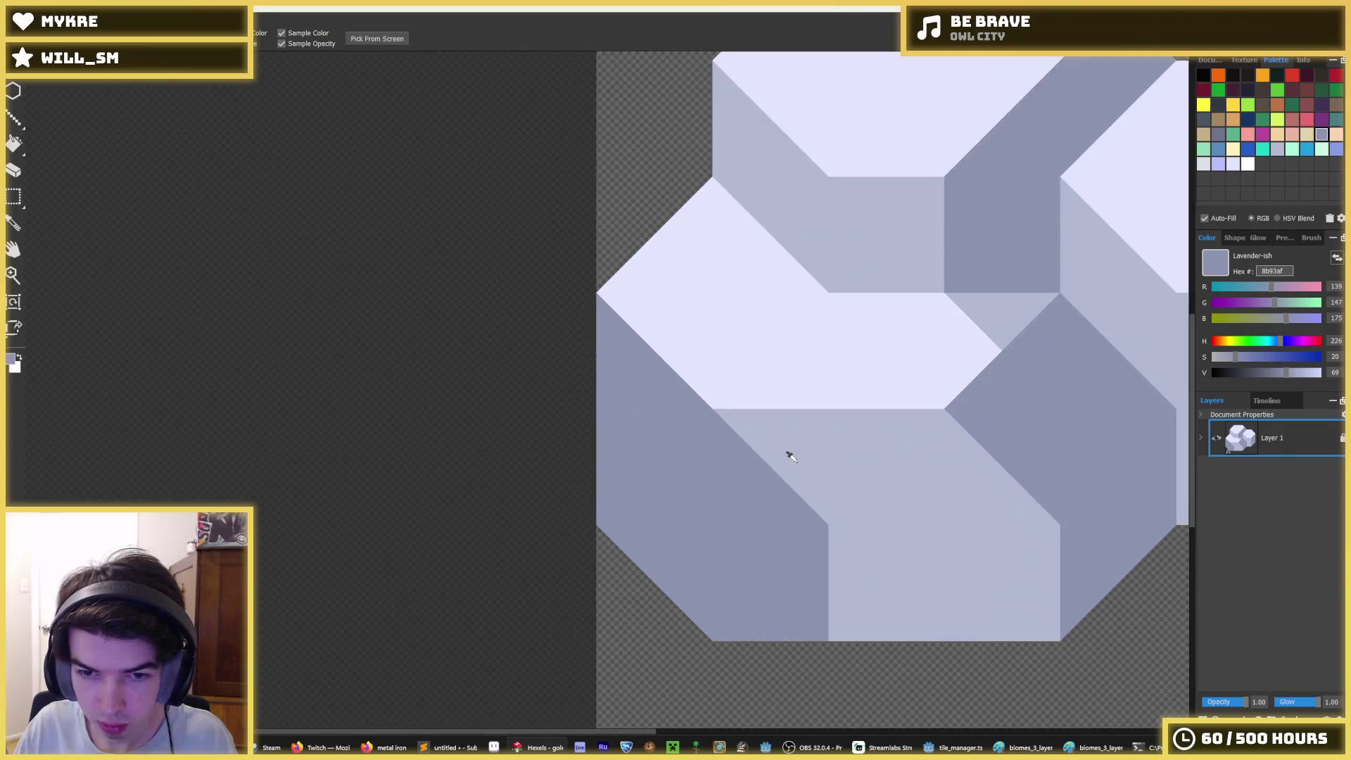
pyautogui.click(771, 653)
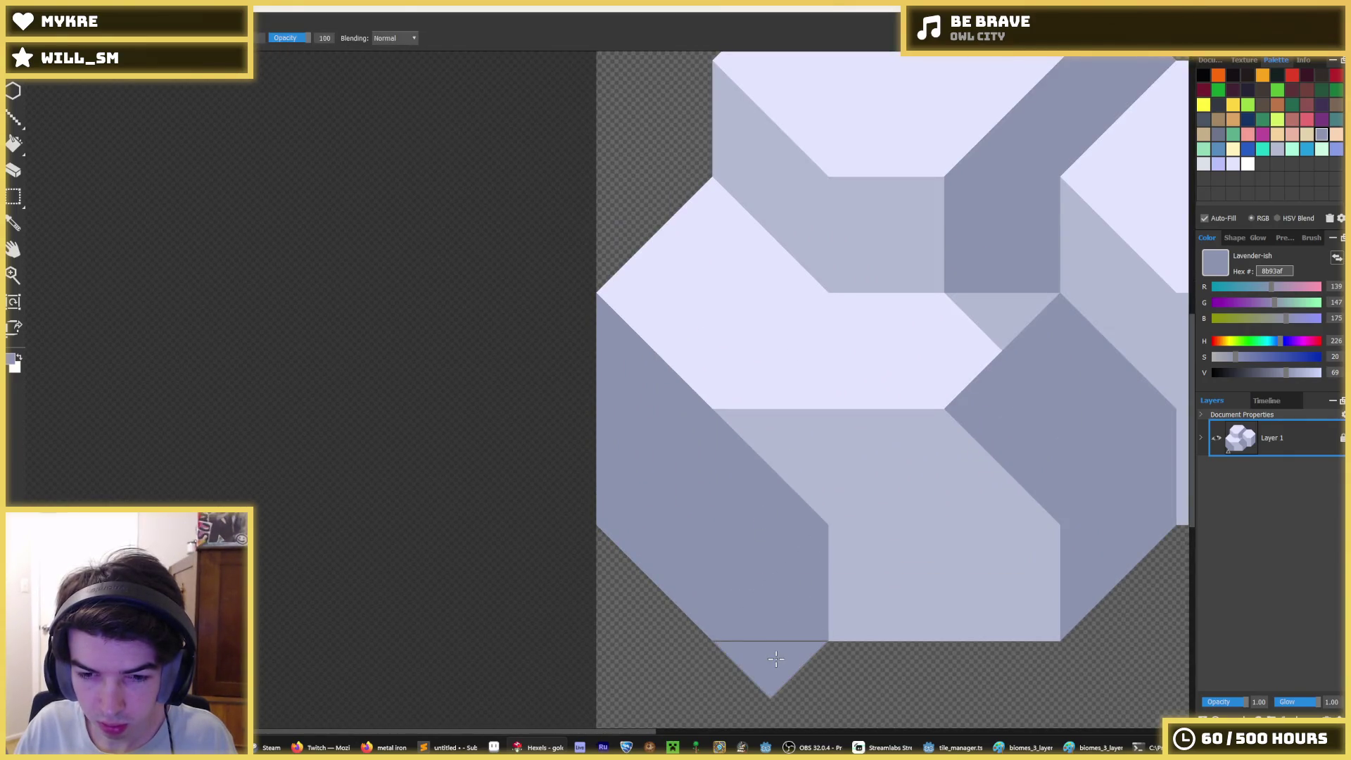
pyautogui.click(851, 612)
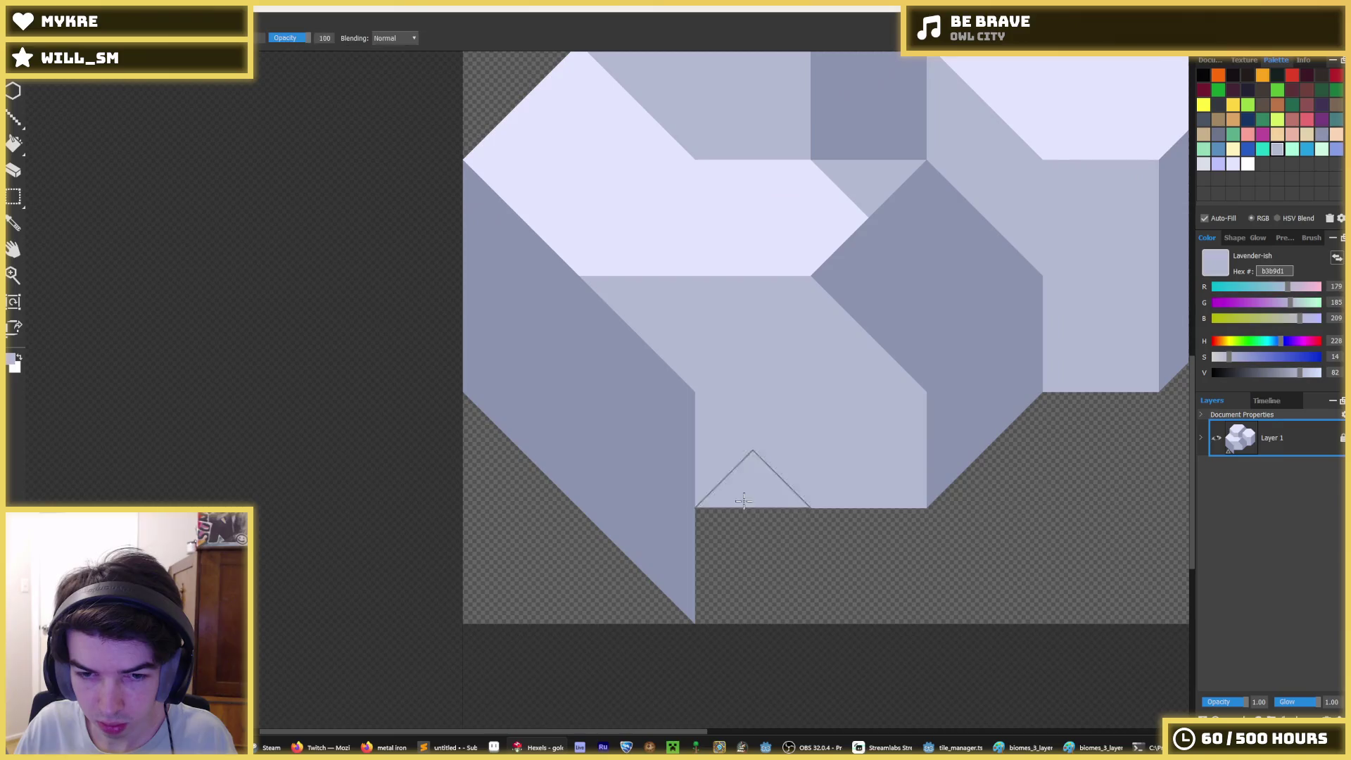
pyautogui.click(876, 587)
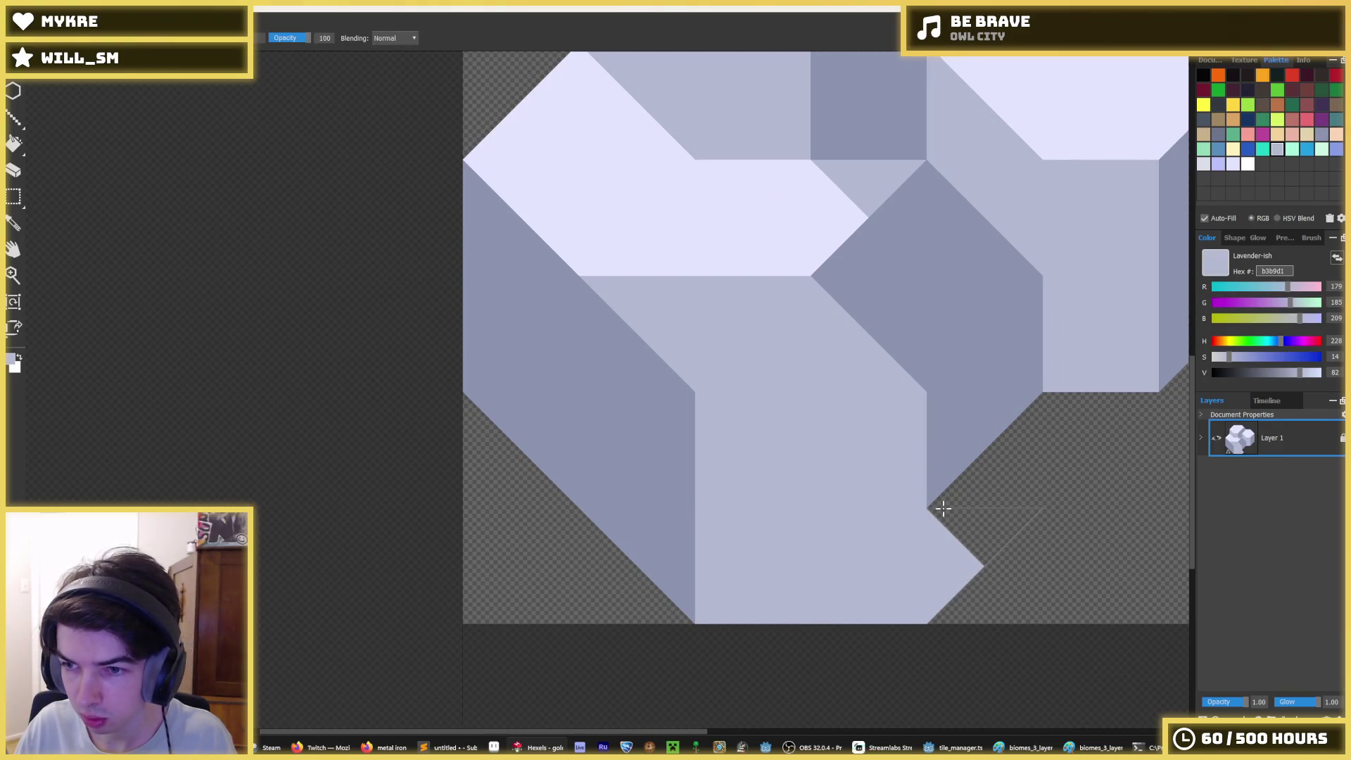
pyautogui.keyDown('alt'); pyautogui.click(941, 501); pyautogui.keyUp('alt')
pyautogui.moveTo(985, 556); pyautogui.dragTo(1012, 423)
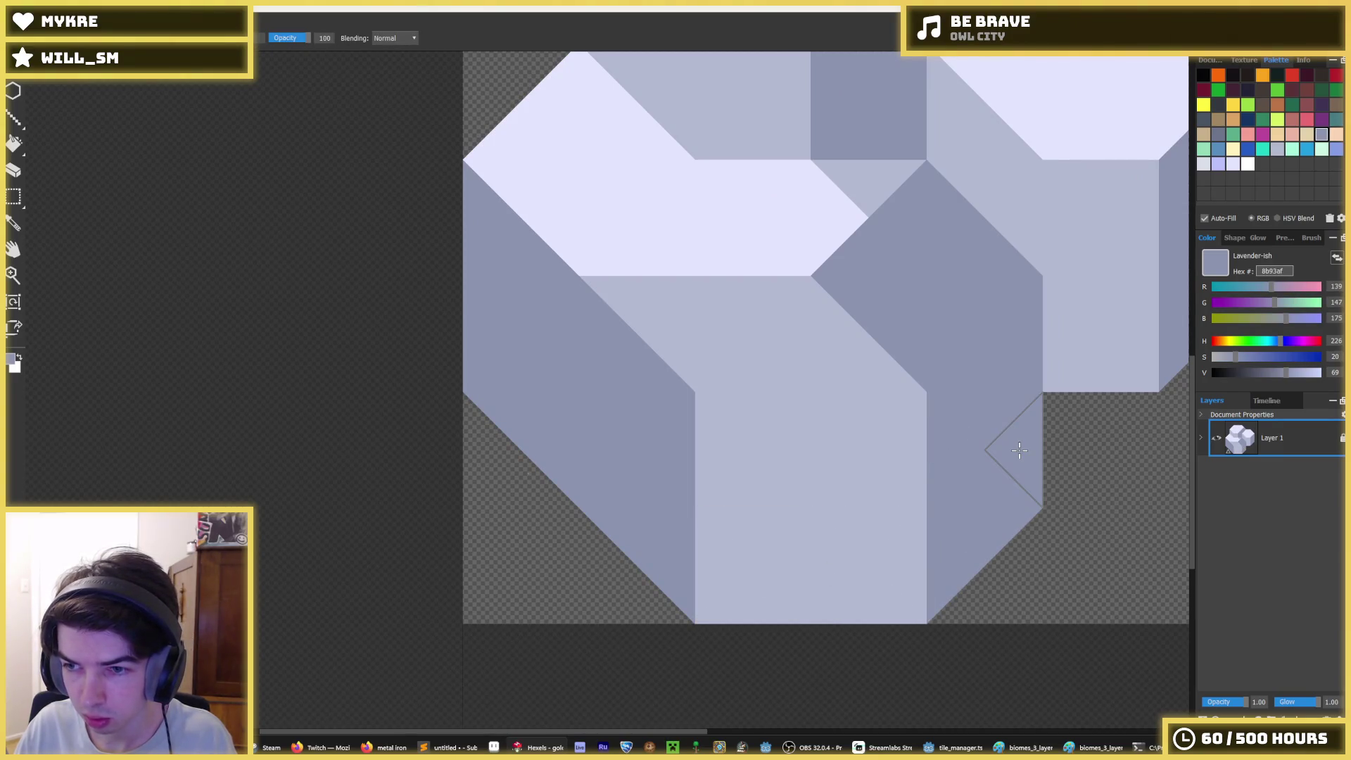
# - Undo the stray lavender edge strokes and zoom out to check the base
pyautogui.hotkey('ctrl', 'z')
pyautogui.hotkey('ctrl', 'z')
pyautogui.hotkey('ctrl', 'z')
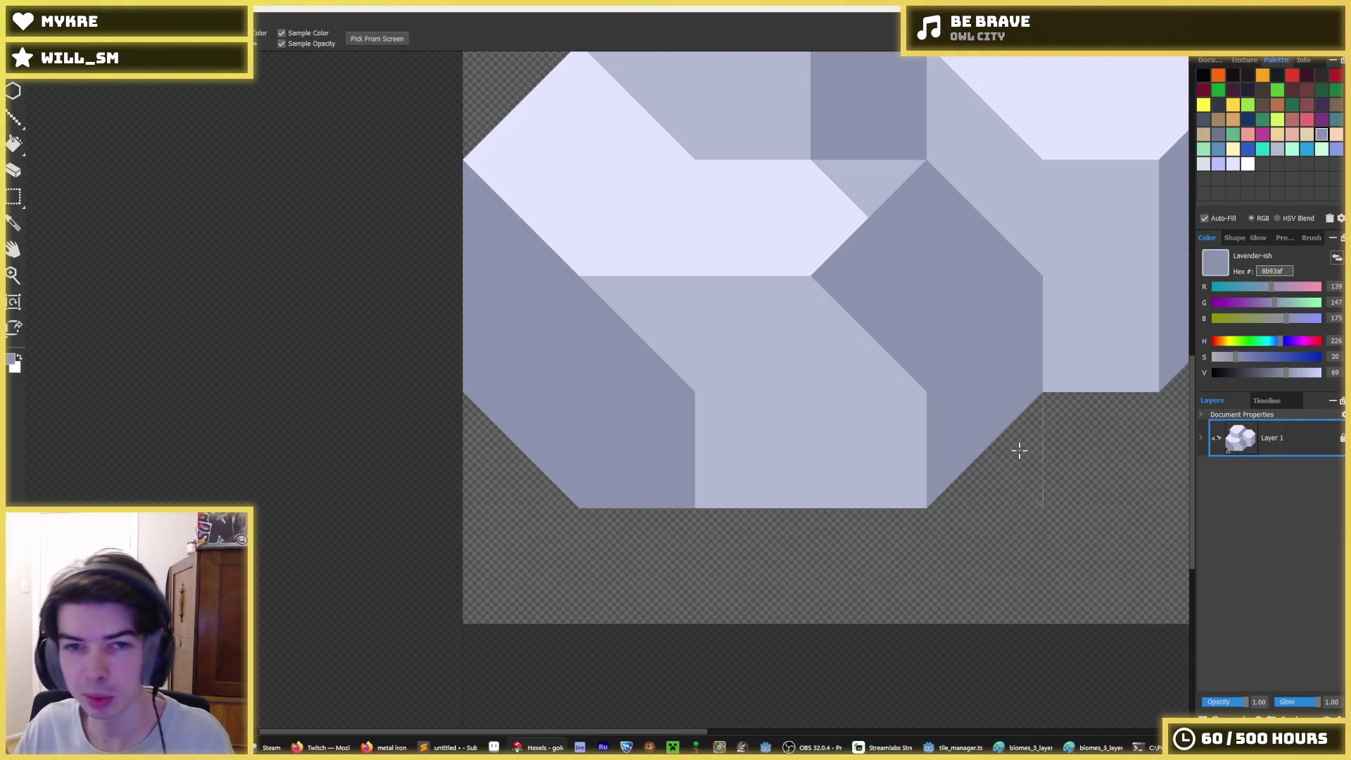
pyautogui.scroll(-3, 1015, 449)
pyautogui.scroll(-3, 856, 473)
pyautogui.scroll(4, 783, 386)
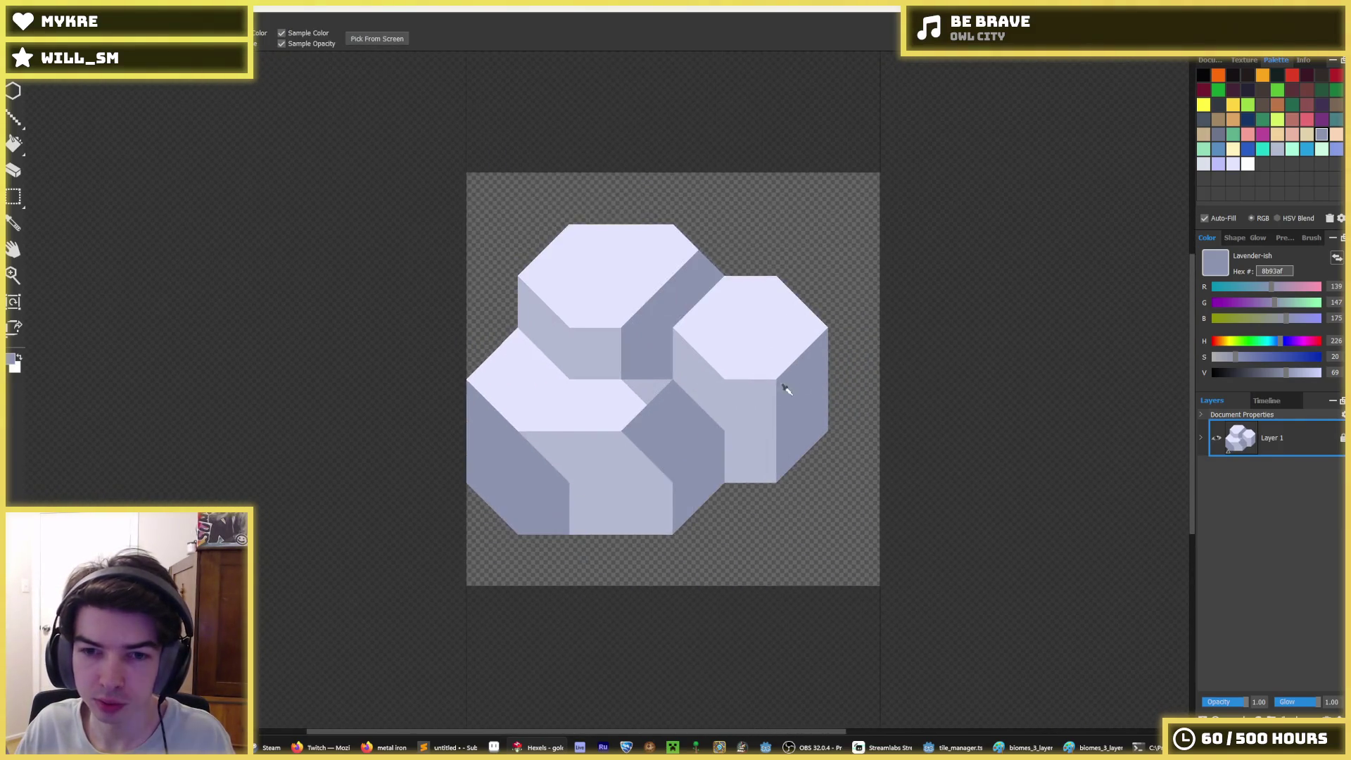
pyautogui.scroll(-3, 738, 392)
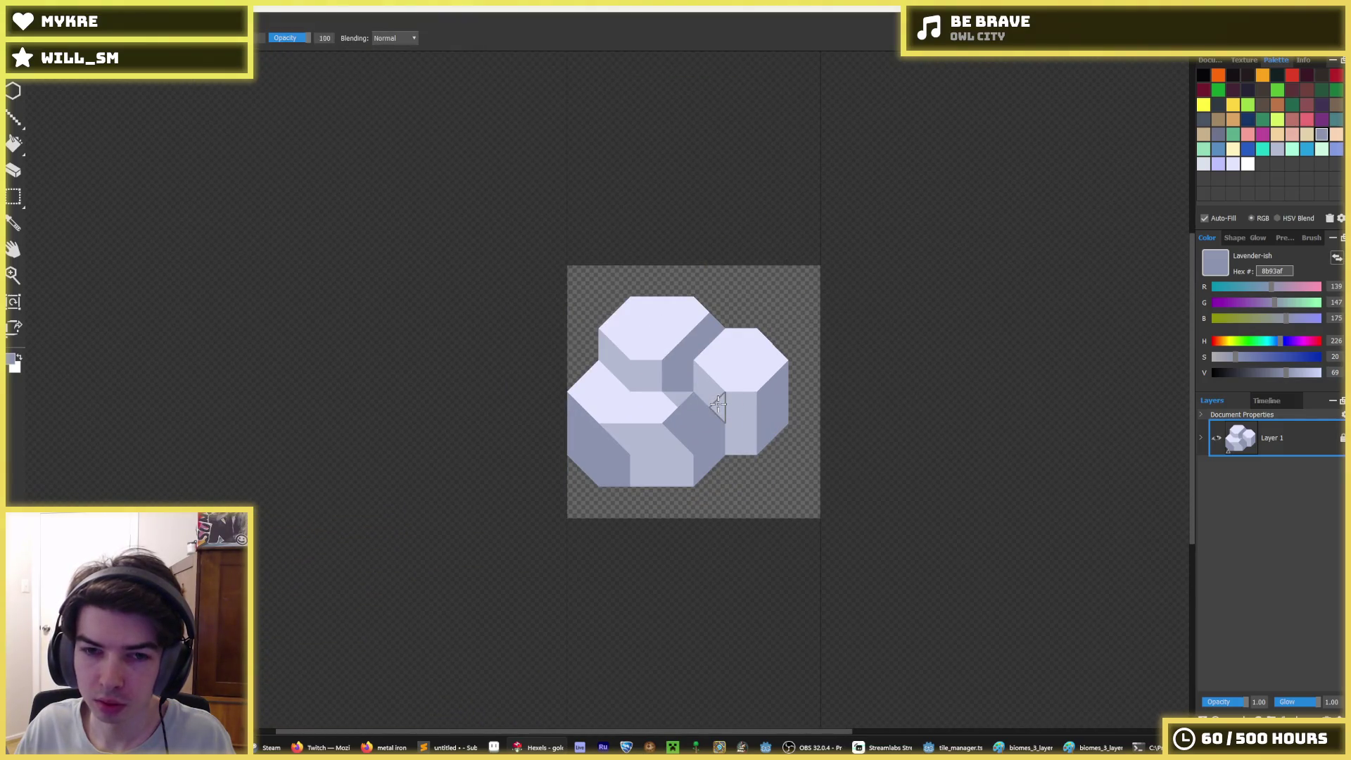
# - Marquee-select the right part of the cluster and nudge it right, then back left
pyautogui.press('m')
pyautogui.moveTo(839, 258)
pyautogui.mouseDown()
pyautogui.moveTo(663, 483)
pyautogui.moveTo(643, 535)
pyautogui.mouseUp()
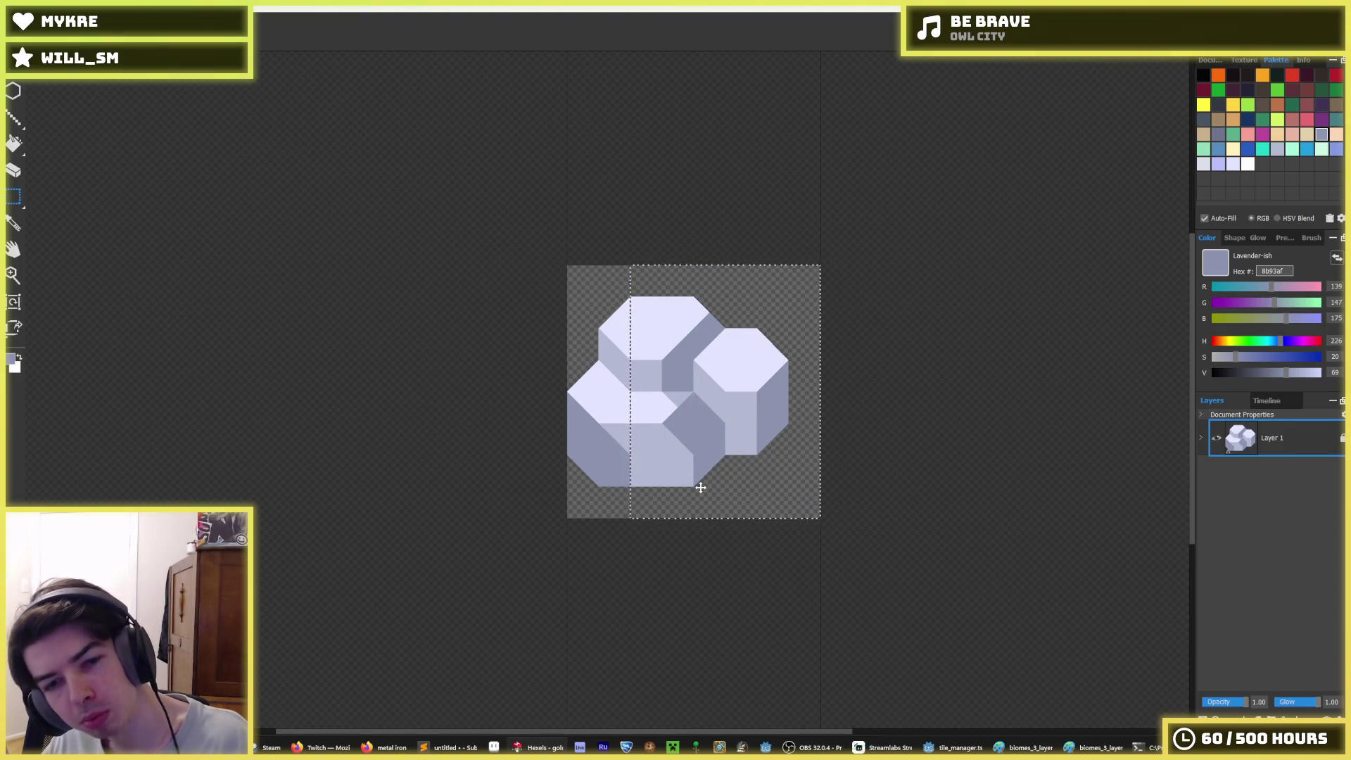
pyautogui.press('Right')
pyautogui.press('Right')
pyautogui.press('Right')
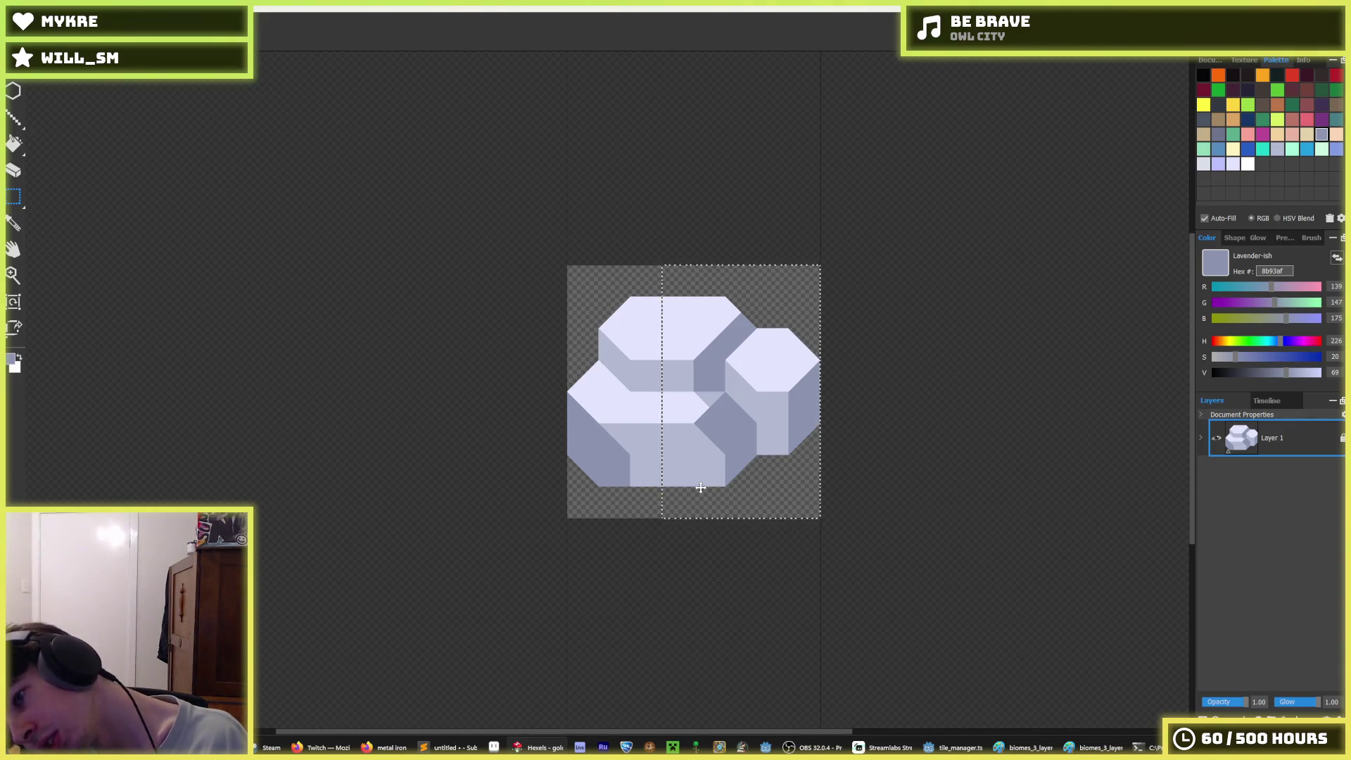
pyautogui.press('Left')
pyautogui.press('Left')
pyautogui.press('Left')
# - Select the right prism's right side and push it right against the canvas edge
pyautogui.moveTo(853, 296); pyautogui.dragTo(728, 491)
pyautogui.press('Right')
pyautogui.press('Right')
pyautogui.press('Right')
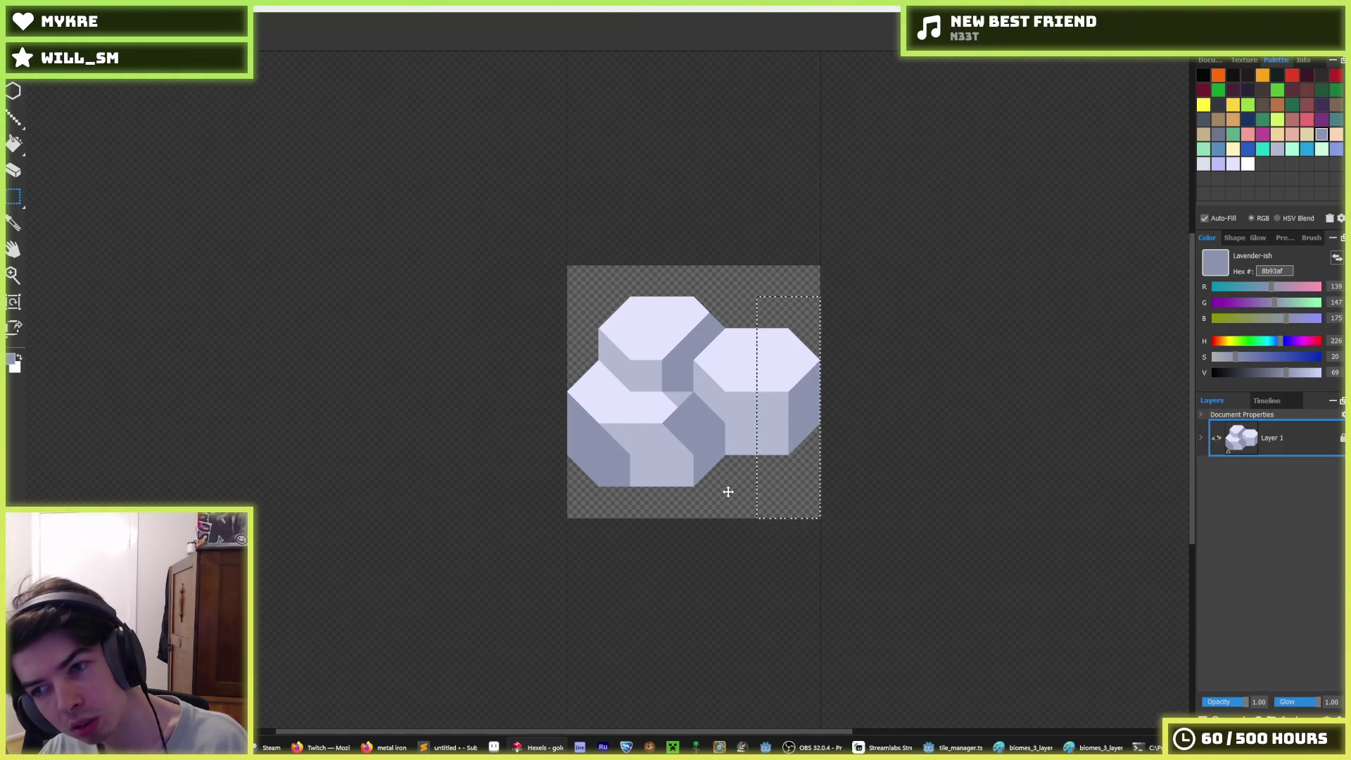
pyautogui.scroll(-3, 752, 409)
pyautogui.scroll(3, 751, 387)
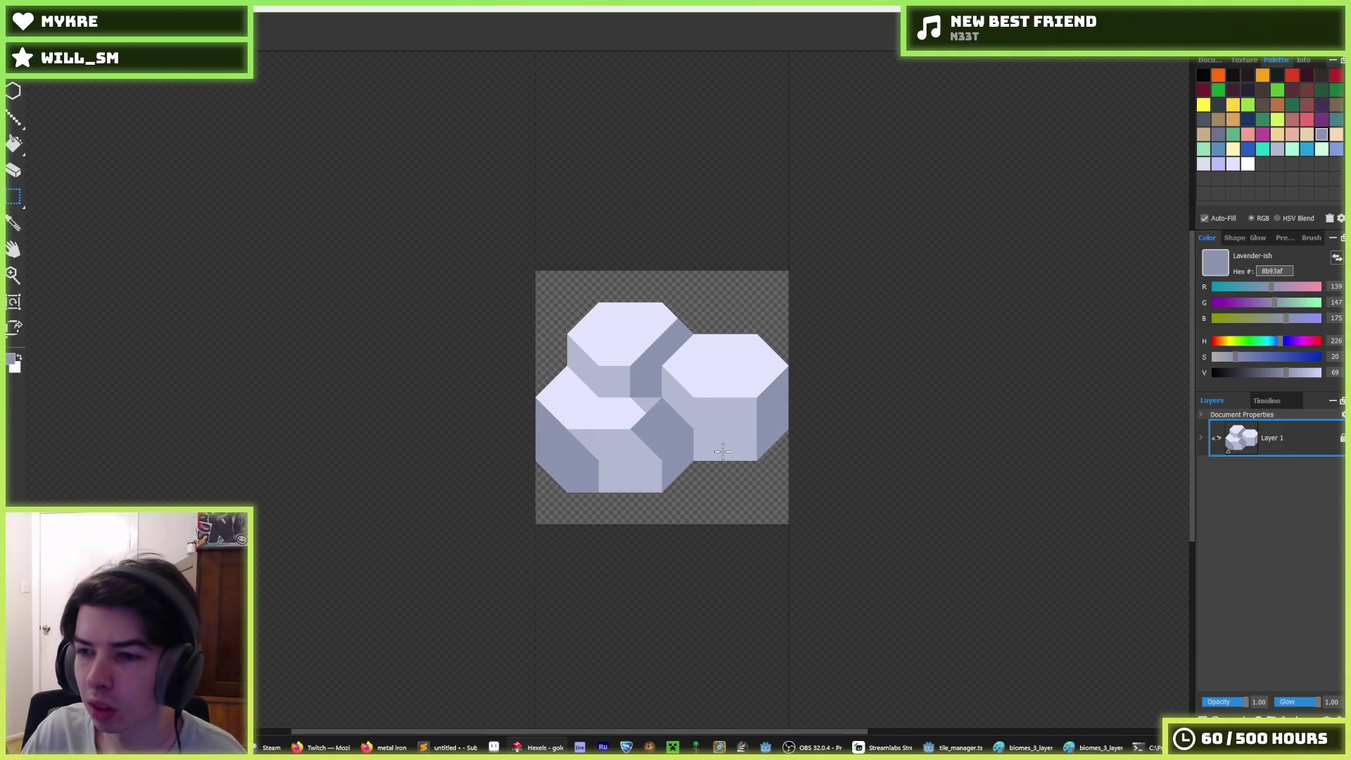
pyautogui.scroll(2, 701, 435)
pyautogui.moveTo(700, 148)
pyautogui.mouseDown()
pyautogui.moveTo(576, 366)
pyautogui.moveTo(608, 370)
pyautogui.mouseUp()
# - Try shifting the middle column right, undo it and drop the selection
pyautogui.click(632, 304)
pyautogui.moveTo(711, 165)
pyautogui.mouseDown()
pyautogui.moveTo(498, 353)
pyautogui.moveTo(545, 354)
pyautogui.mouseUp()
pyautogui.hotkey('ctrl', 'z')
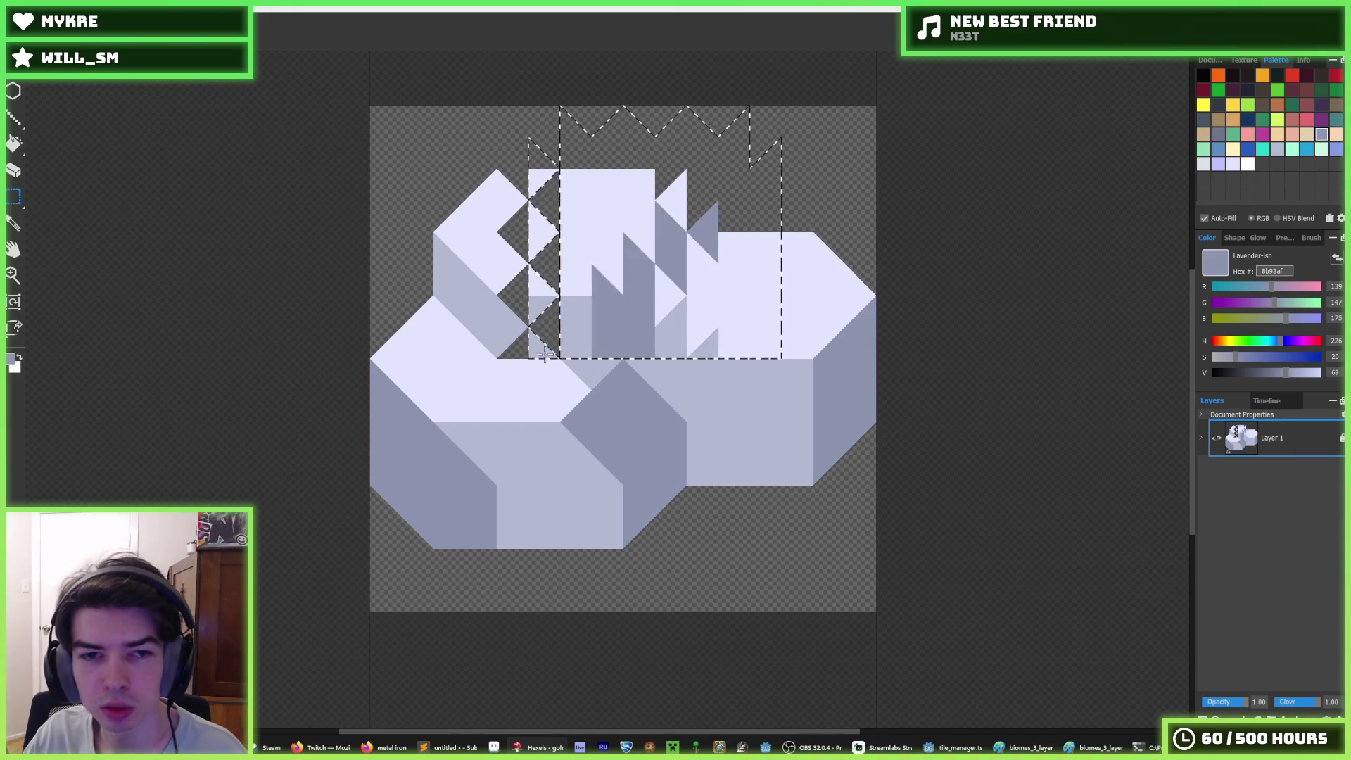
pyautogui.hotkey('ctrl', 'd')
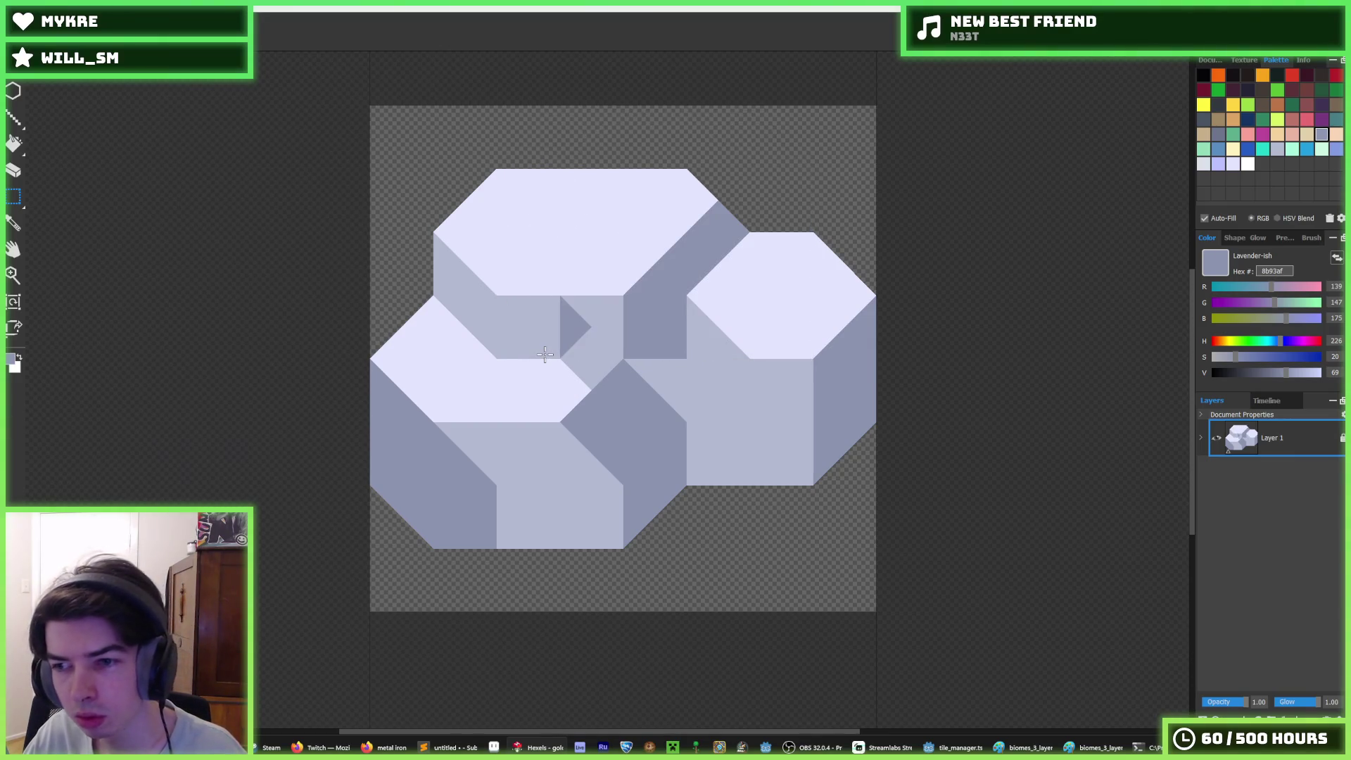
# - Paint the junctions and gap between the prisms with the darker lavender side shade
pyautogui.press('b')
pyautogui.press('i')
pyautogui.click(590, 321)
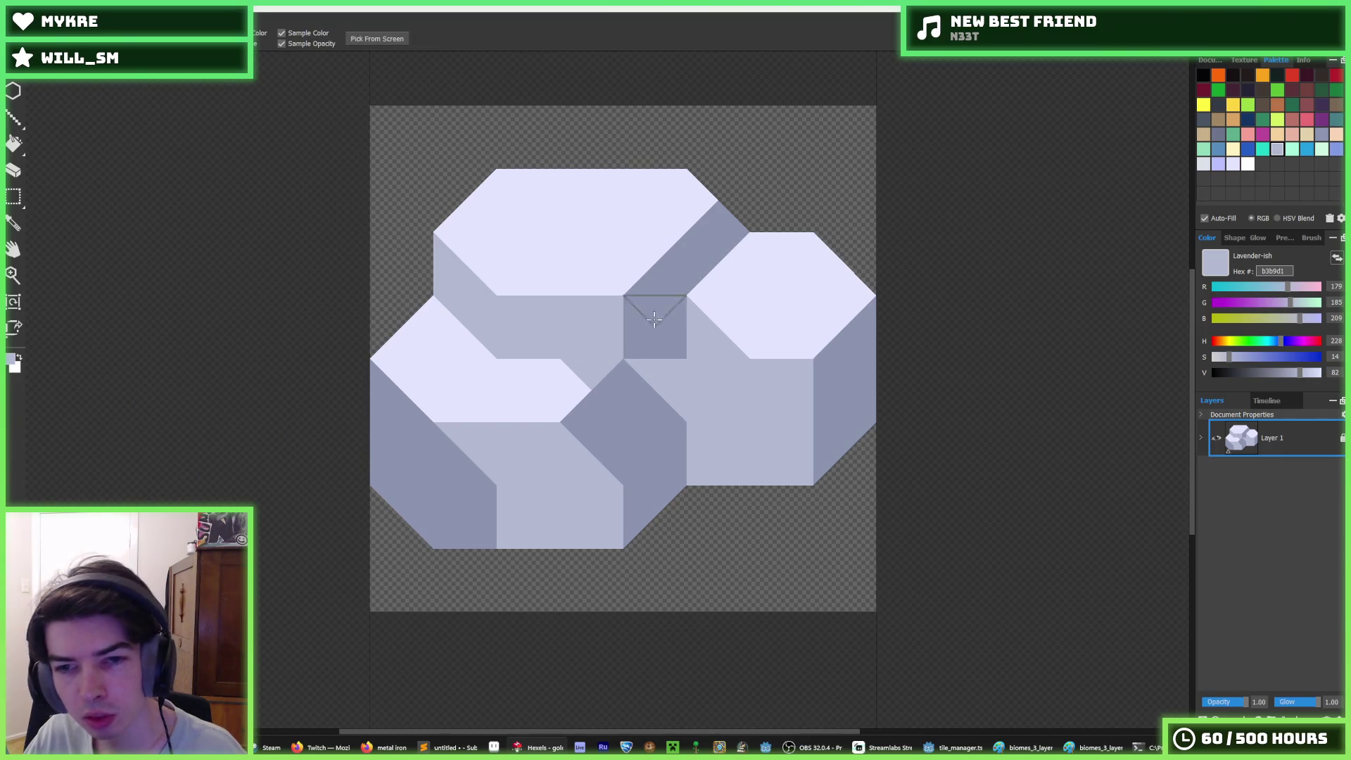
pyautogui.scroll(-5, 590, 321)
pyautogui.scroll(5, 648, 315)
pyautogui.press('b')
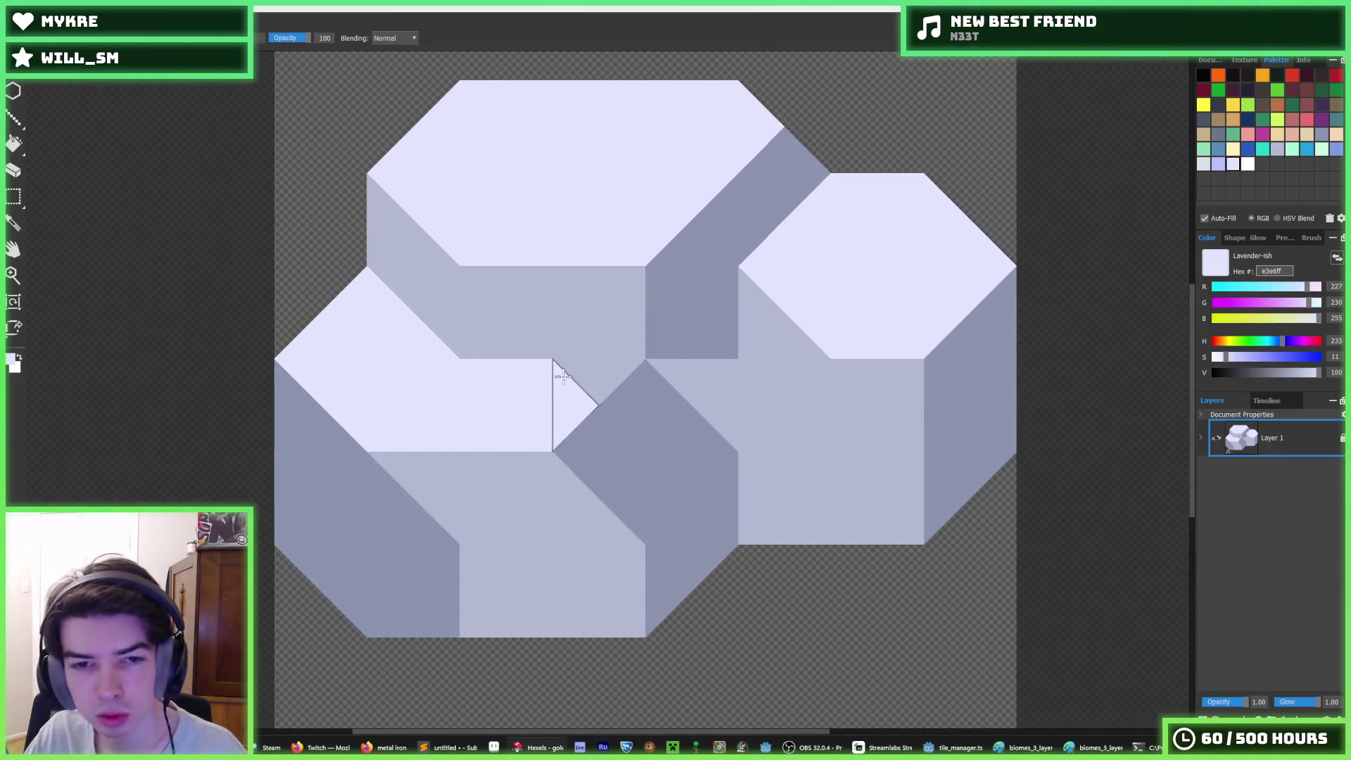
pyautogui.keyDown('alt'); pyautogui.click(691, 347); pyautogui.keyUp('alt')
pyautogui.moveTo(691, 347); pyautogui.dragTo(703, 356)
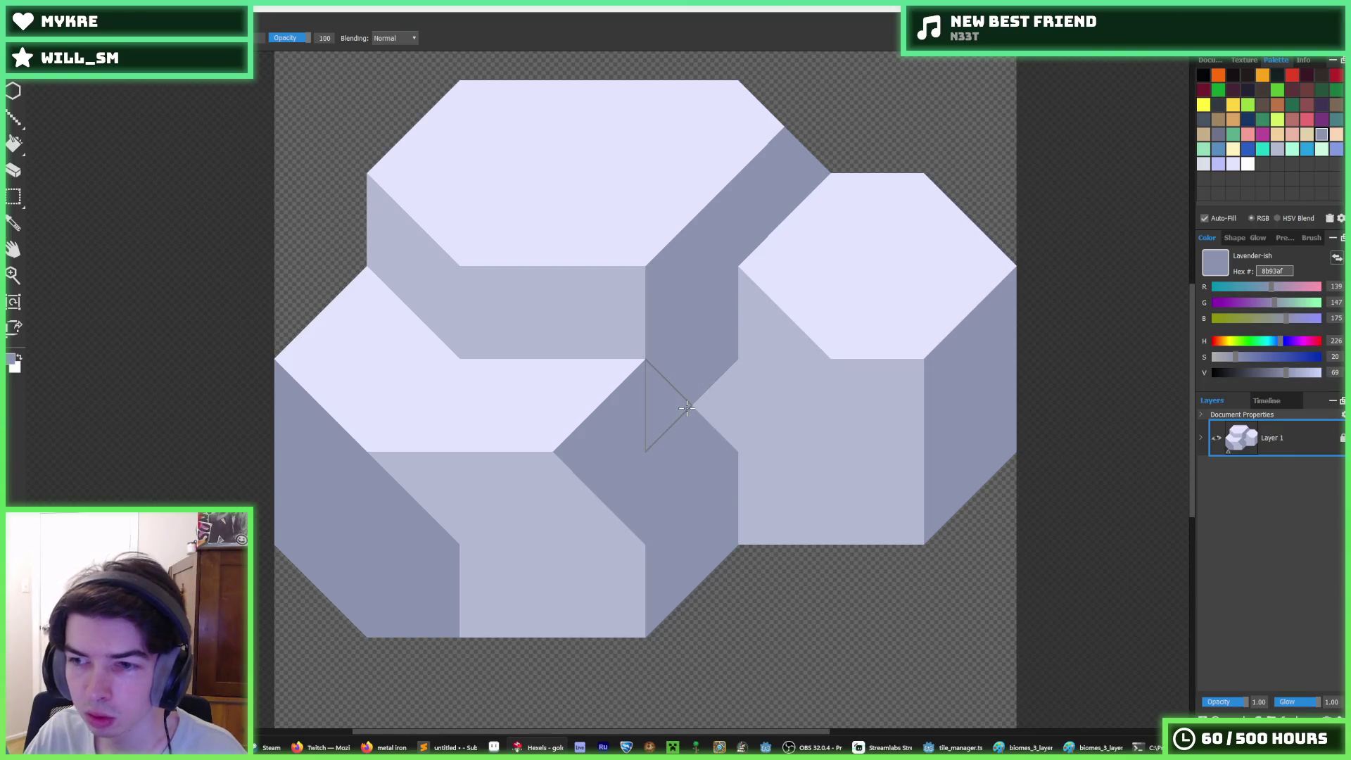
pyautogui.moveTo(686, 408)
pyautogui.mouseDown()
pyautogui.moveTo(699, 399)
pyautogui.moveTo(737, 420)
pyautogui.mouseUp()
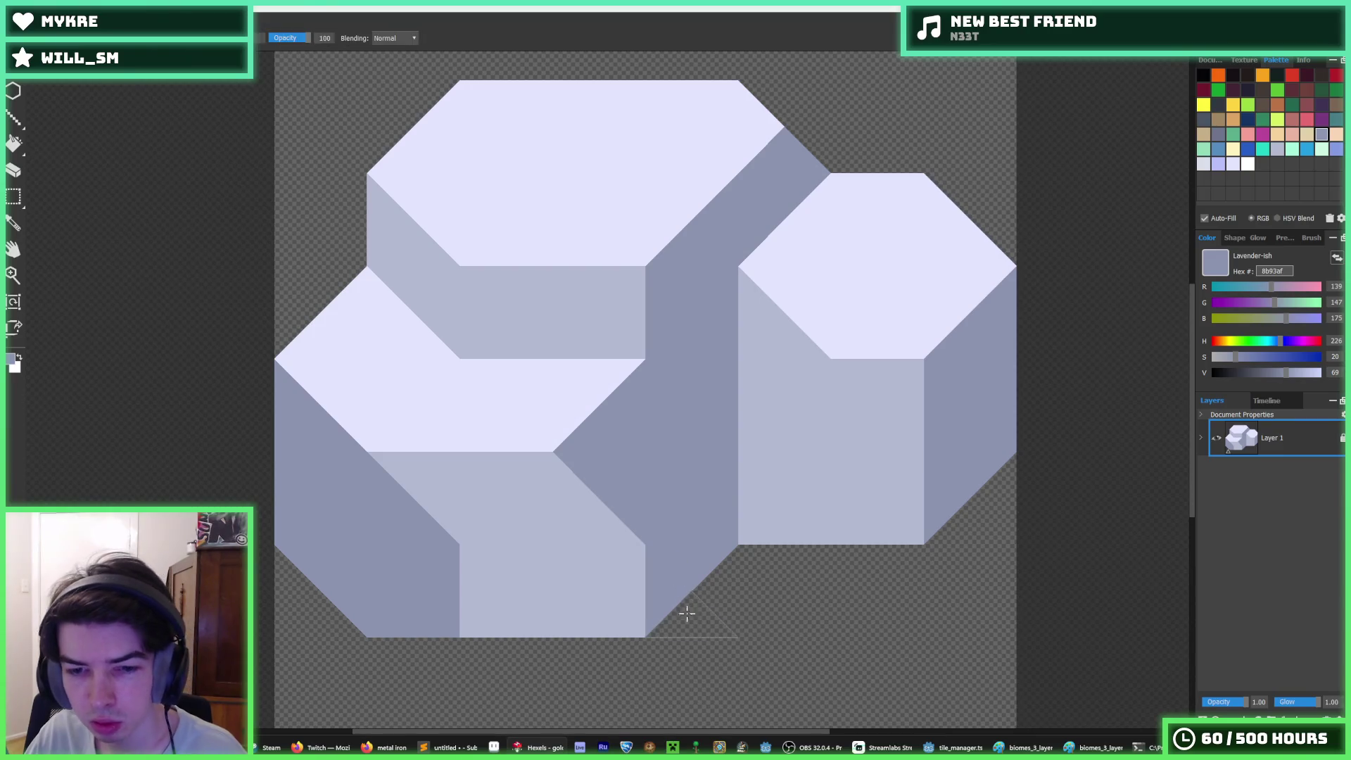
pyautogui.moveTo(684, 615); pyautogui.dragTo(765, 549)
# - Undo the dark junction strokes back to the earlier block layout
pyautogui.hotkey('ctrl', 'z')
pyautogui.hotkey('ctrl', 'z')
pyautogui.hotkey('ctrl', 'z')
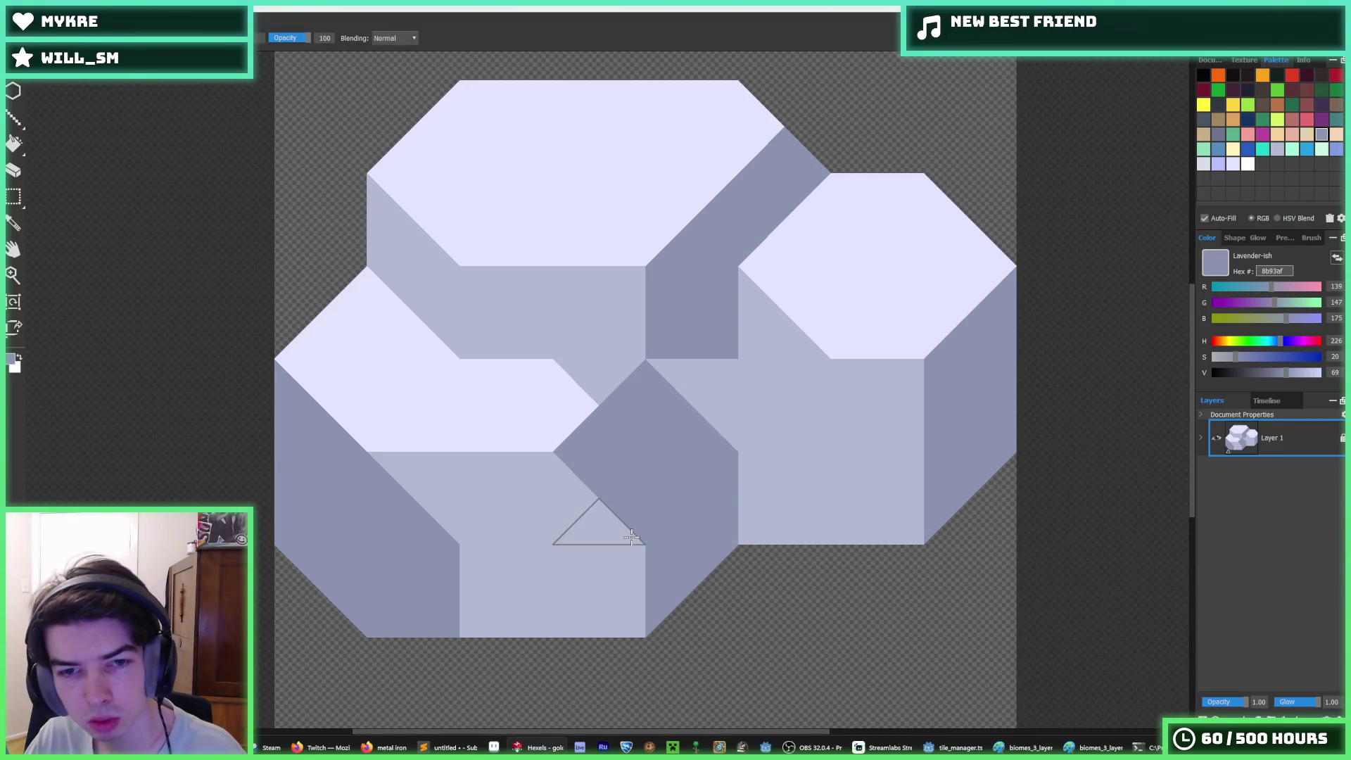
pyautogui.hotkey('ctrl', 'z')
pyautogui.hotkey('ctrl', 'z')
pyautogui.hotkey('ctrl', 'z')
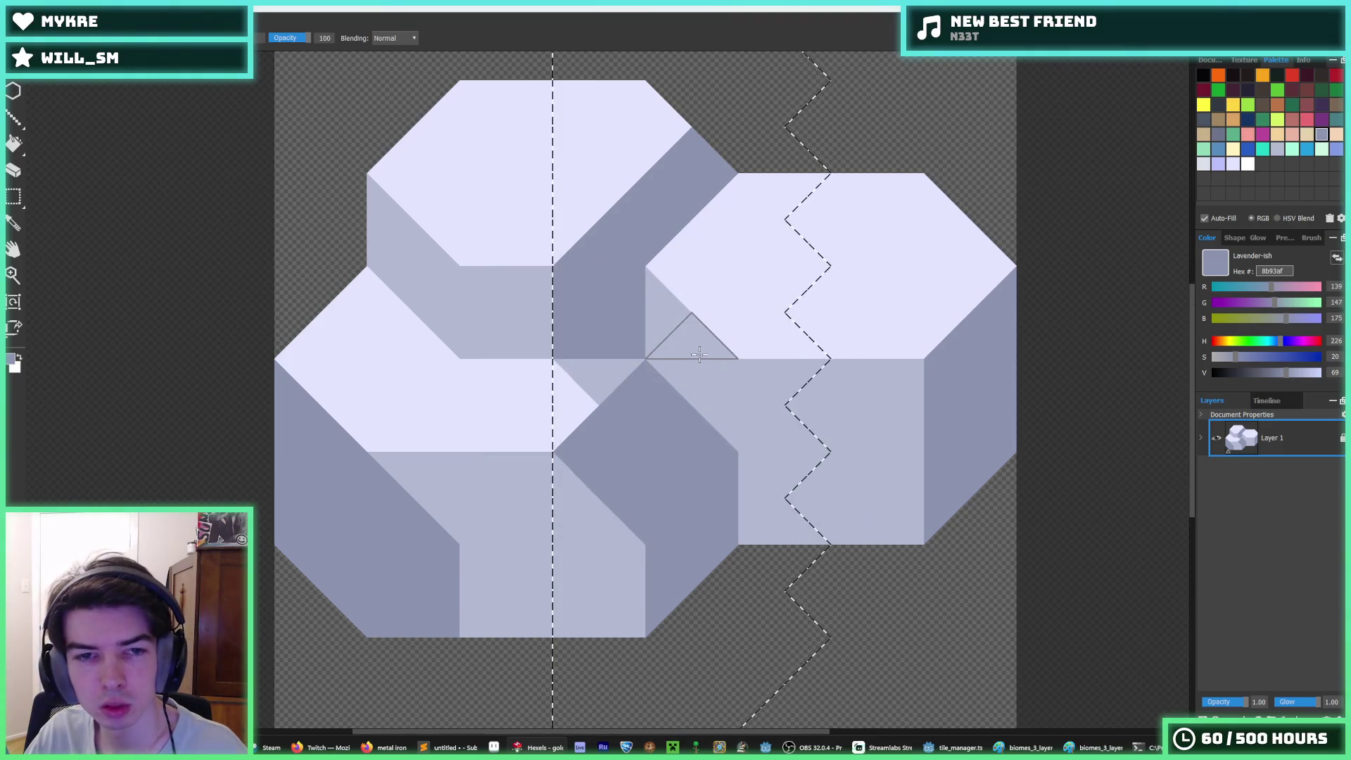
pyautogui.hotkey('ctrl', 'z')
pyautogui.press('m')
pyautogui.hotkey('ctrl', 'z')
pyautogui.hotkey('ctrl', 'z')
pyautogui.hotkey('ctrl', 'z')
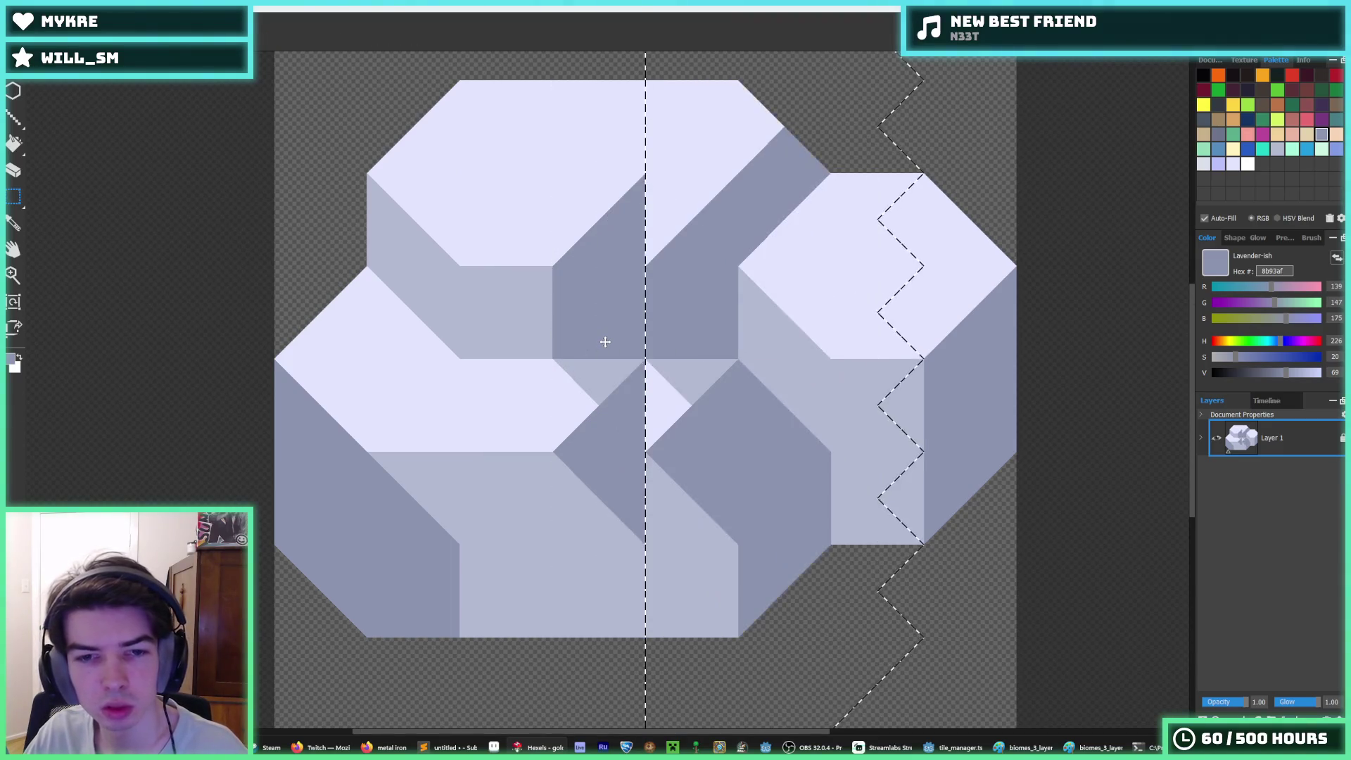
# - Repaint the junction triangles with the light top colour and mid lavender
pyautogui.press('i')
pyautogui.click(673, 155)
pyautogui.press('b')
pyautogui.moveTo(633, 211)
pyautogui.mouseDown()
pyautogui.moveTo(573, 218)
pyautogui.moveTo(576, 233)
pyautogui.mouseUp()
pyautogui.keyDown('alt'); pyautogui.click(506, 310); pyautogui.keyUp('alt')
pyautogui.moveTo(605, 295); pyautogui.dragTo(597, 425)
pyautogui.keyDown('alt'); pyautogui.click(504, 401); pyautogui.keyUp('alt')
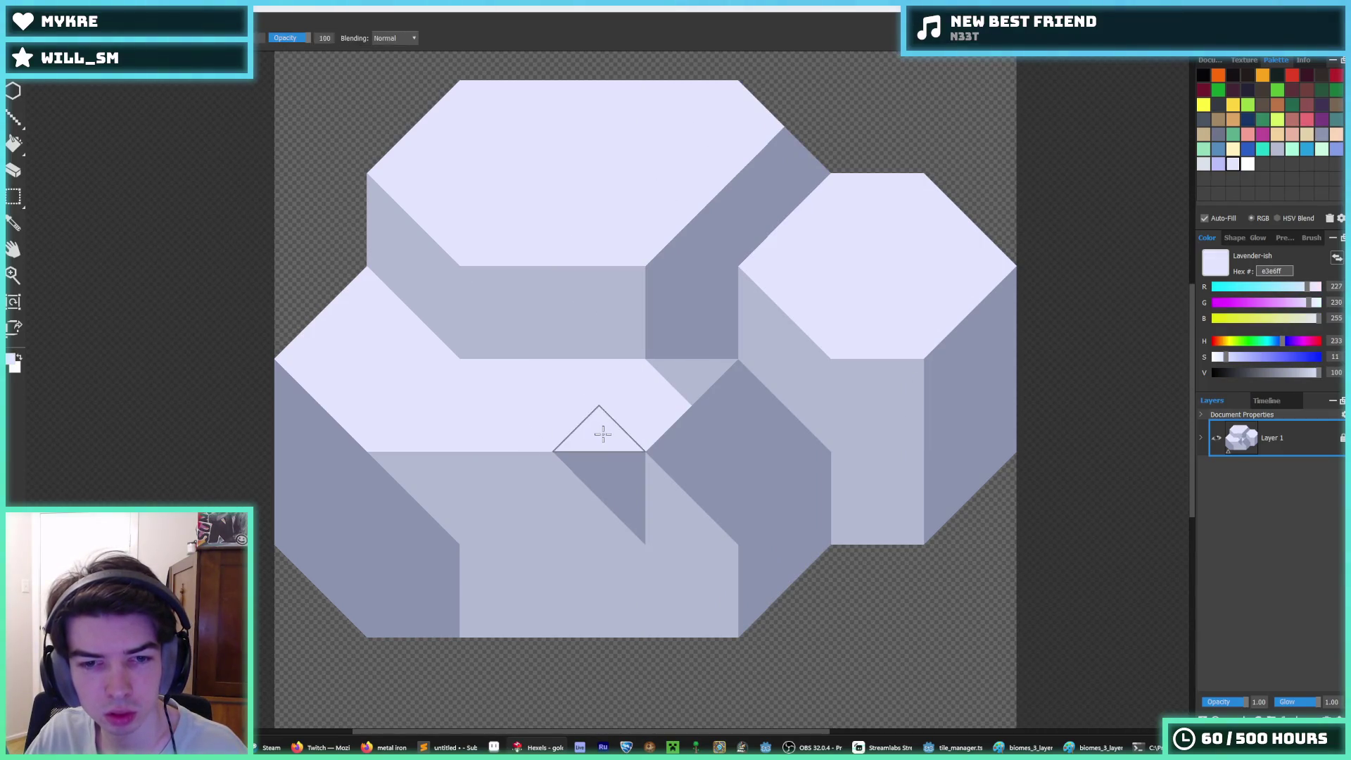
pyautogui.keyDown('alt'); pyautogui.click(584, 493); pyautogui.keyUp('alt')
pyautogui.click(641, 519)
# - Erase the stray light e3e6ff strip and triangle beside the upper prism
pyautogui.press('i')
pyautogui.scroll(-5, 612, 488)
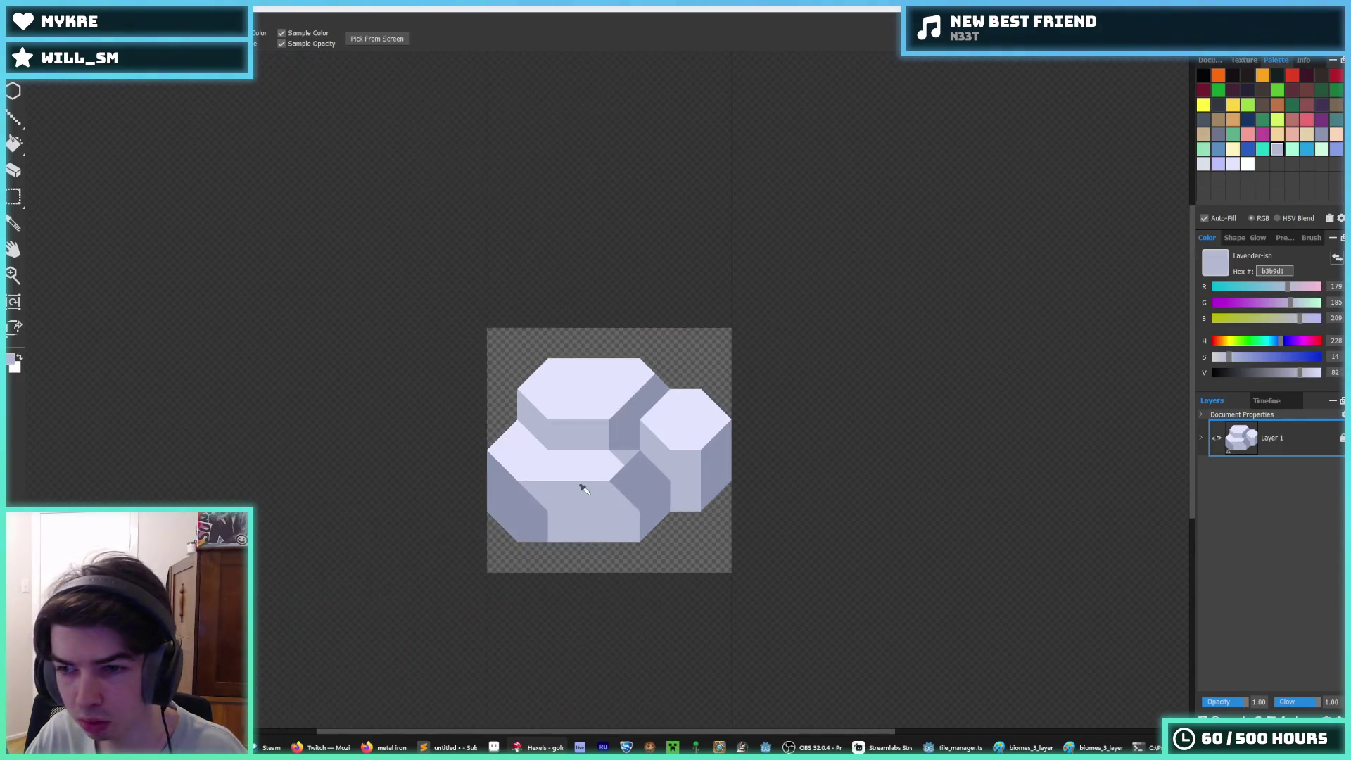
pyautogui.scroll(3, 582, 483)
pyautogui.scroll(1, 522, 344)
pyautogui.click(488, 271)
pyautogui.press('e')
pyautogui.moveTo(563, 197)
pyautogui.mouseDown()
pyautogui.moveTo(438, 279)
pyautogui.moveTo(452, 362)
pyautogui.moveTo(498, 383)
pyautogui.moveTo(519, 427)
pyautogui.mouseUp()
pyautogui.press('i')
pyautogui.press('b')
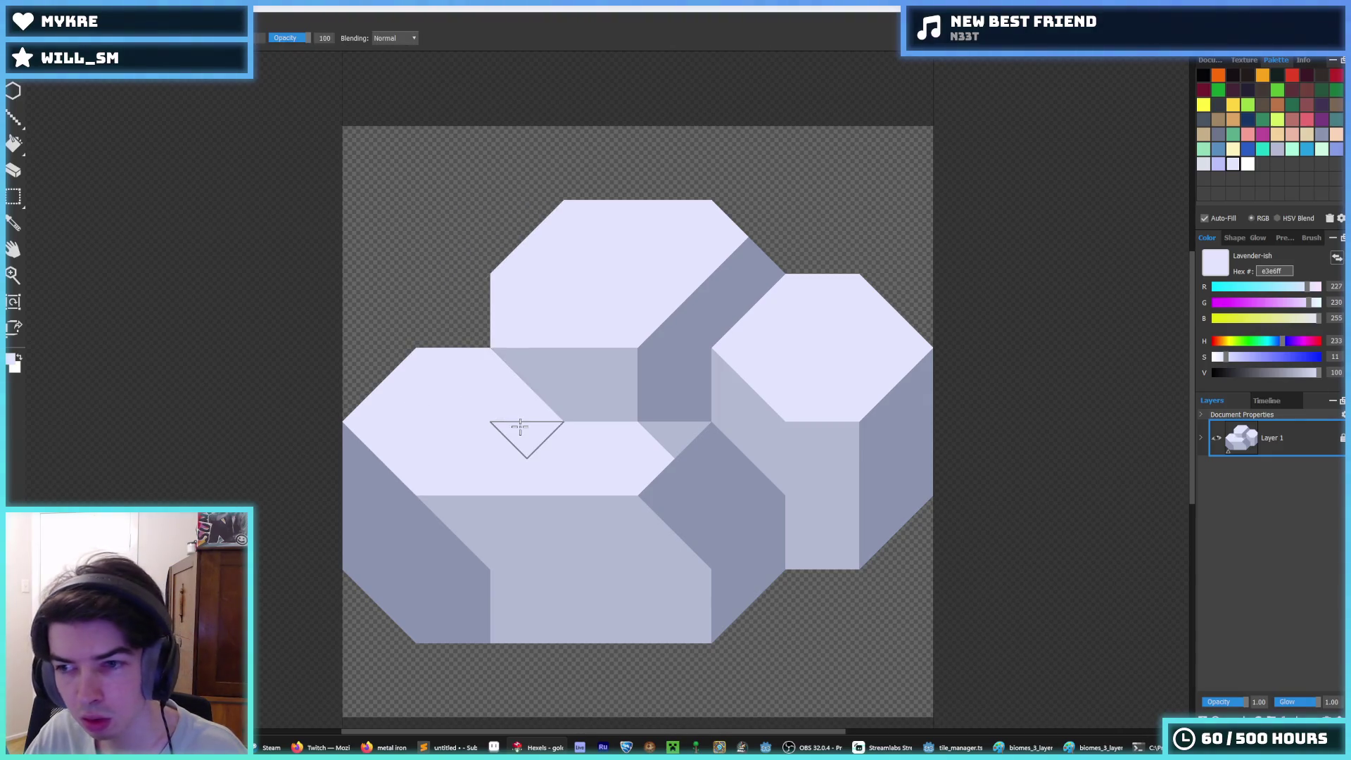
# - Shade the lower block's left face with the mid lavender b3b9d1
pyautogui.keyDown('alt'); pyautogui.click(586, 400); pyautogui.keyUp('alt')
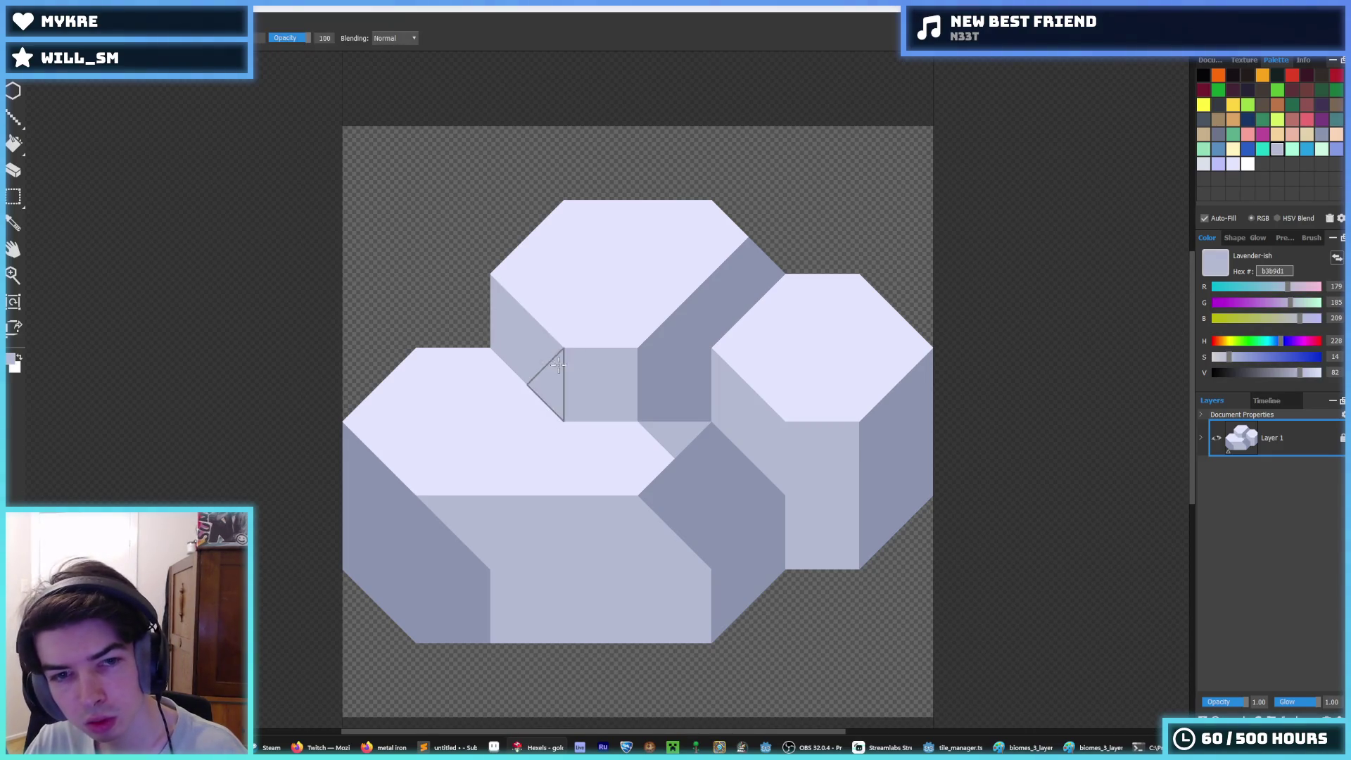
pyautogui.scroll(-3, 581, 388)
pyautogui.scroll(-5, 581, 388)
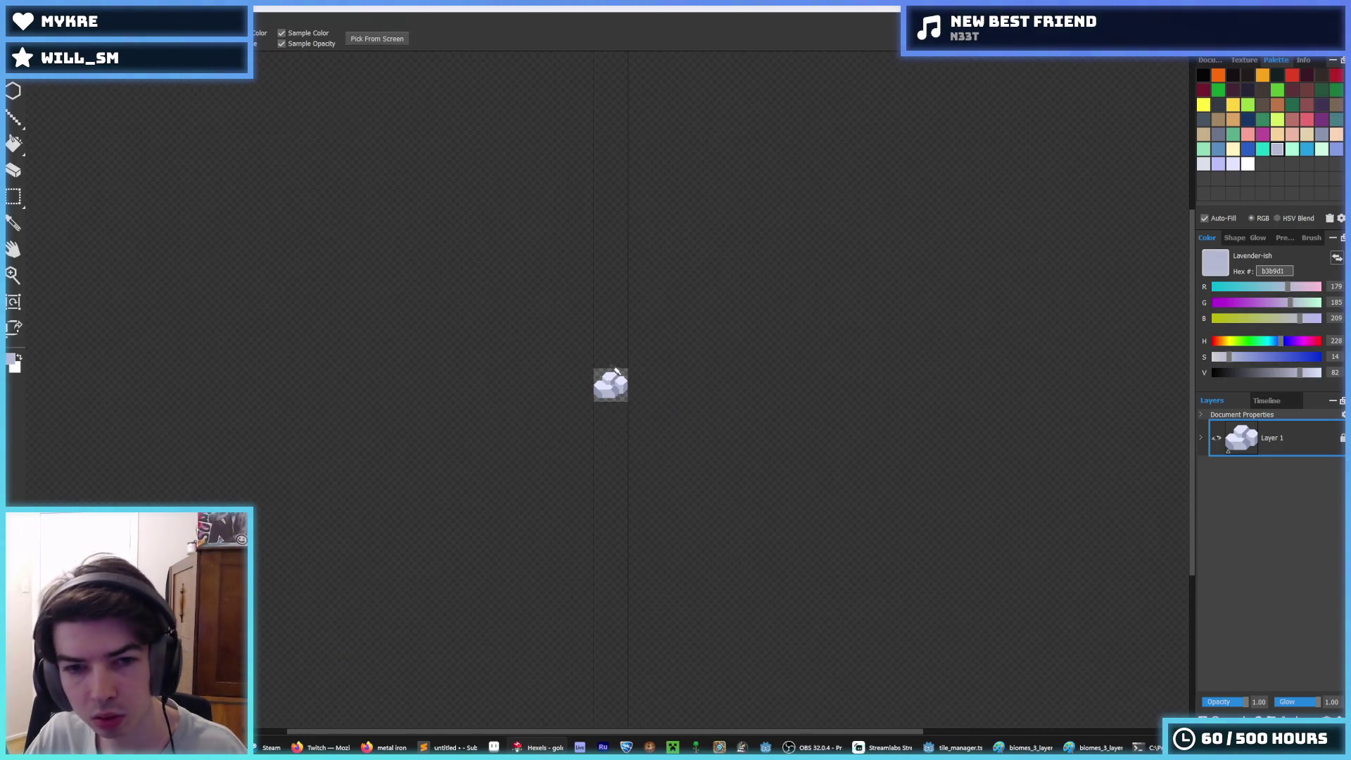
pyautogui.scroll(4, 632, 352)
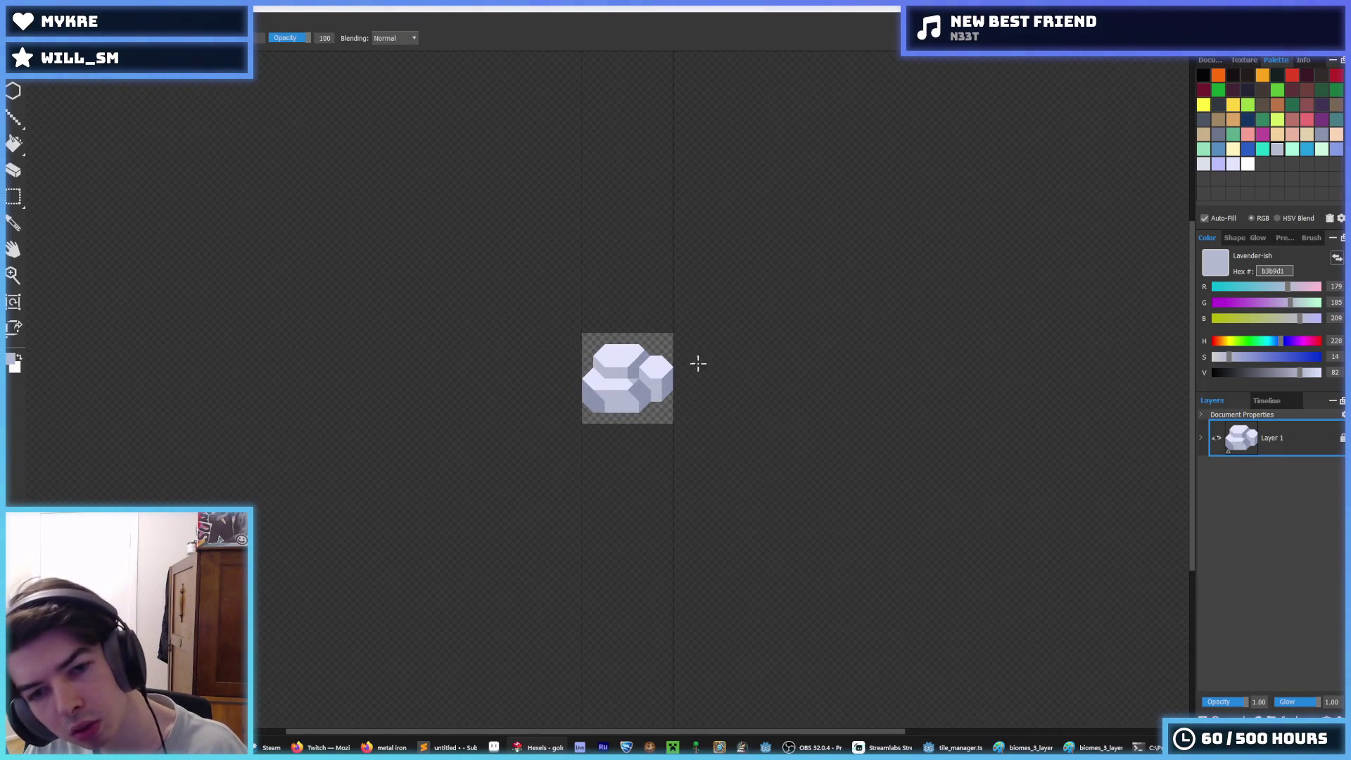
pyautogui.scroll(5, 647, 388)
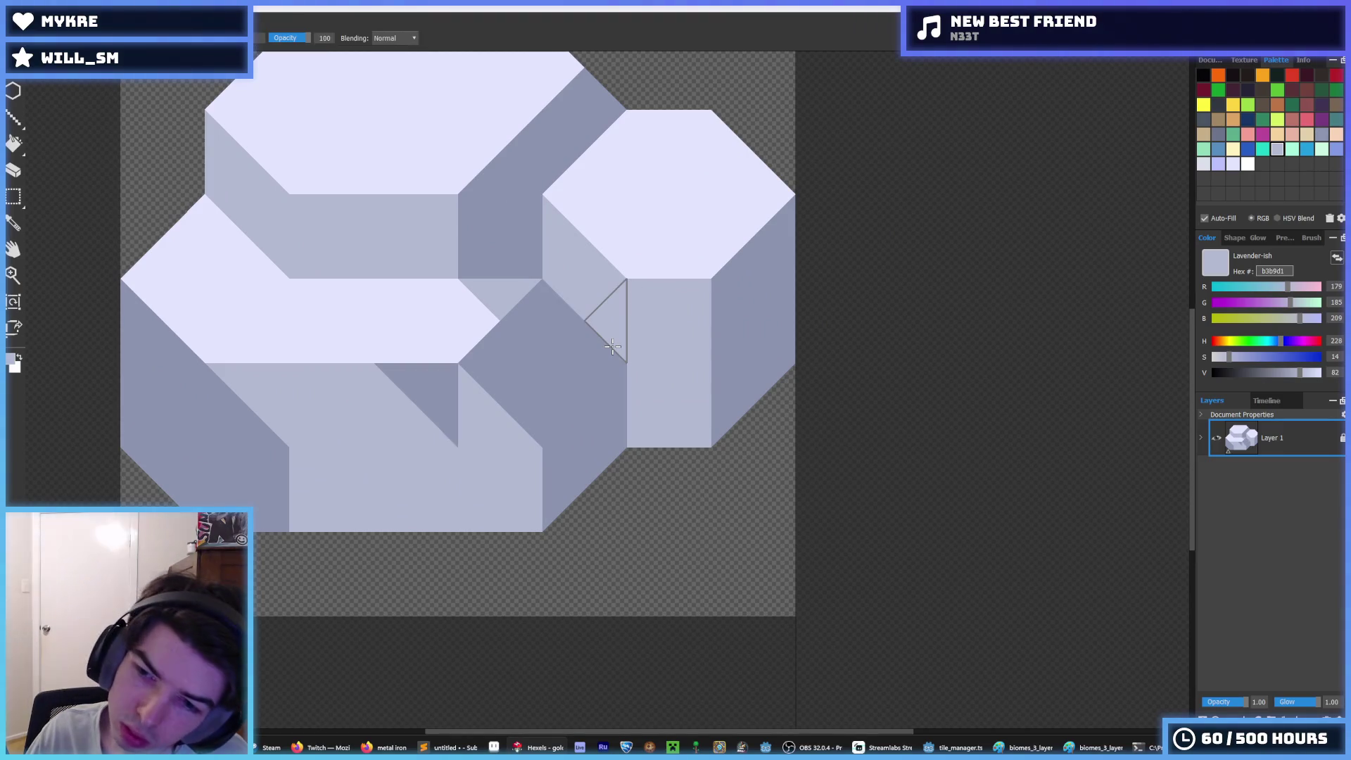
pyautogui.scroll(-3, 601, 348)
pyautogui.scroll(-4, 598, 348)
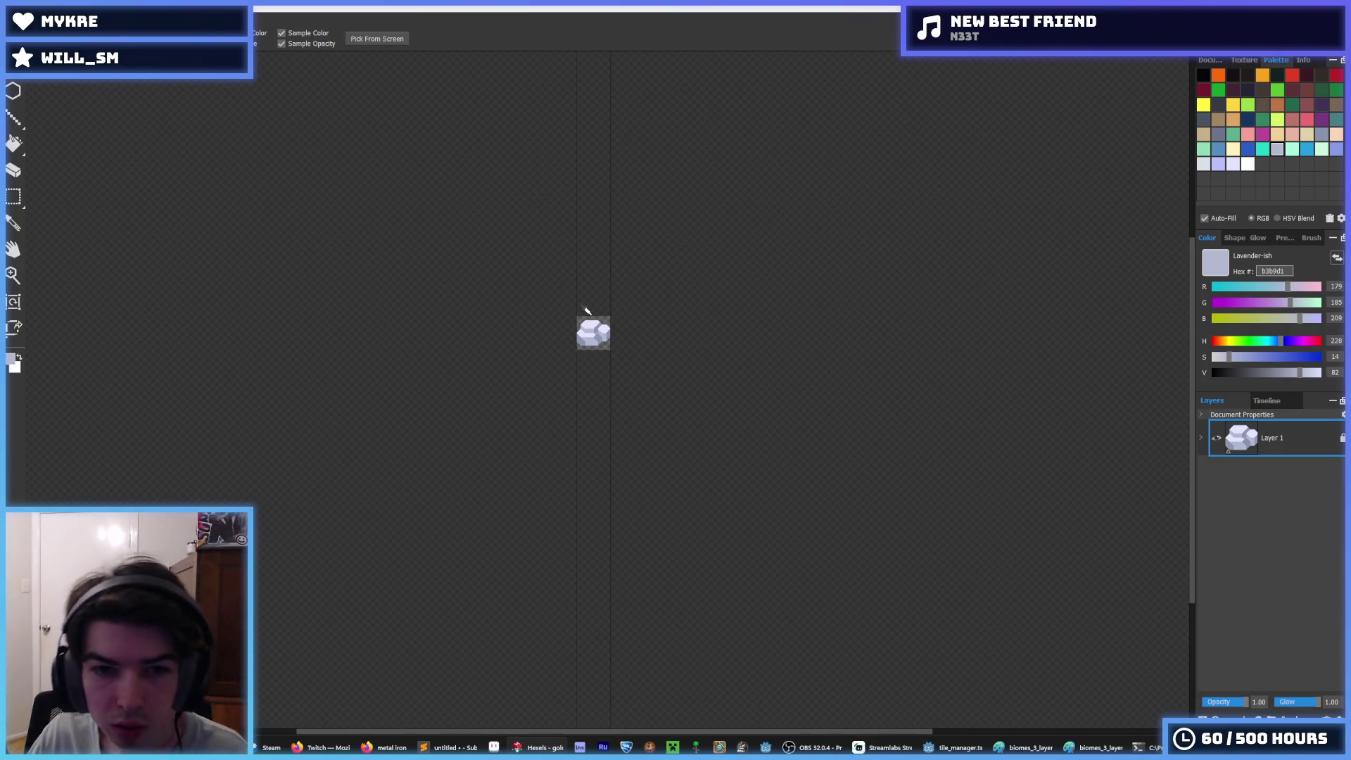
pyautogui.scroll(6, 535, 397)
pyautogui.scroll(2, 534, 398)
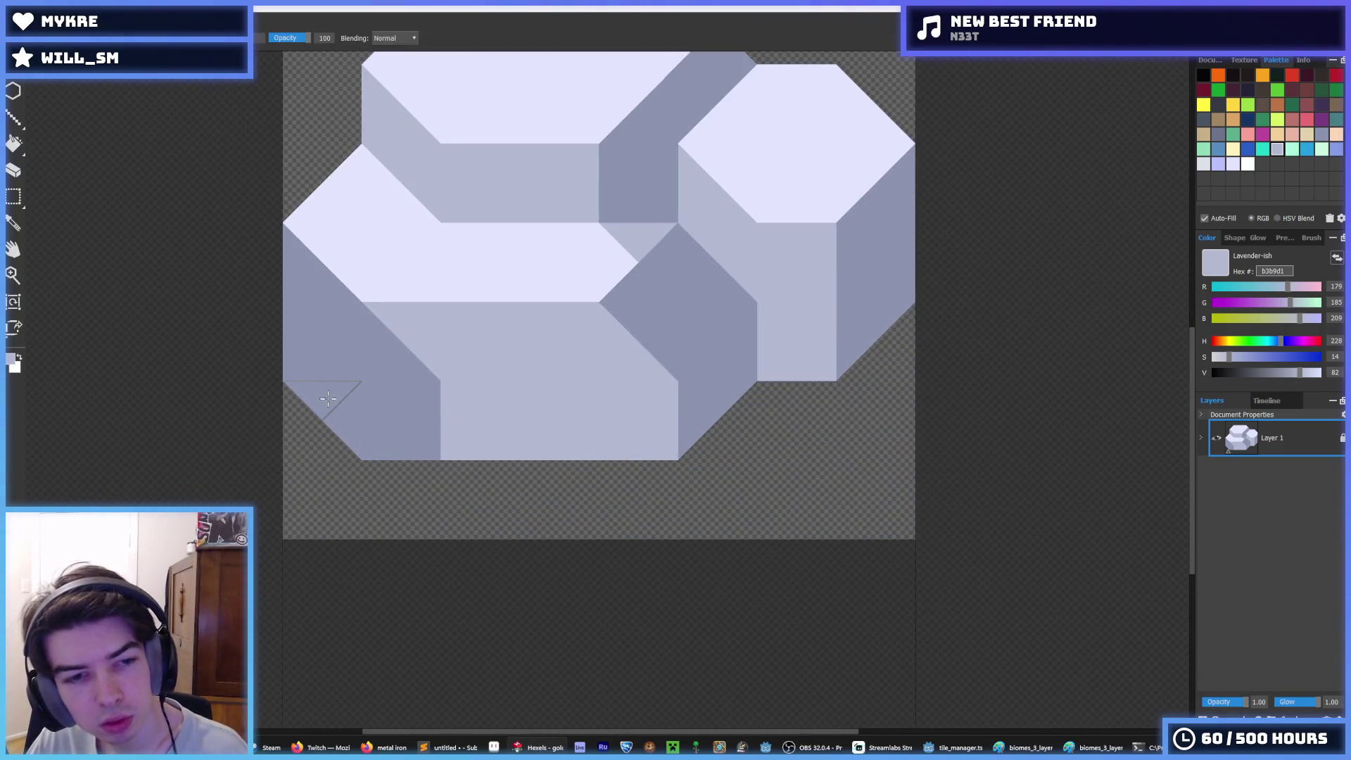
pyautogui.keyDown('alt'); pyautogui.click(398, 445); pyautogui.keyUp('alt')
pyautogui.scroll(-2, 456, 422)
pyautogui.scroll(1, 452, 404)
pyautogui.scroll(-1, 446, 386)
pyautogui.click(464, 365)
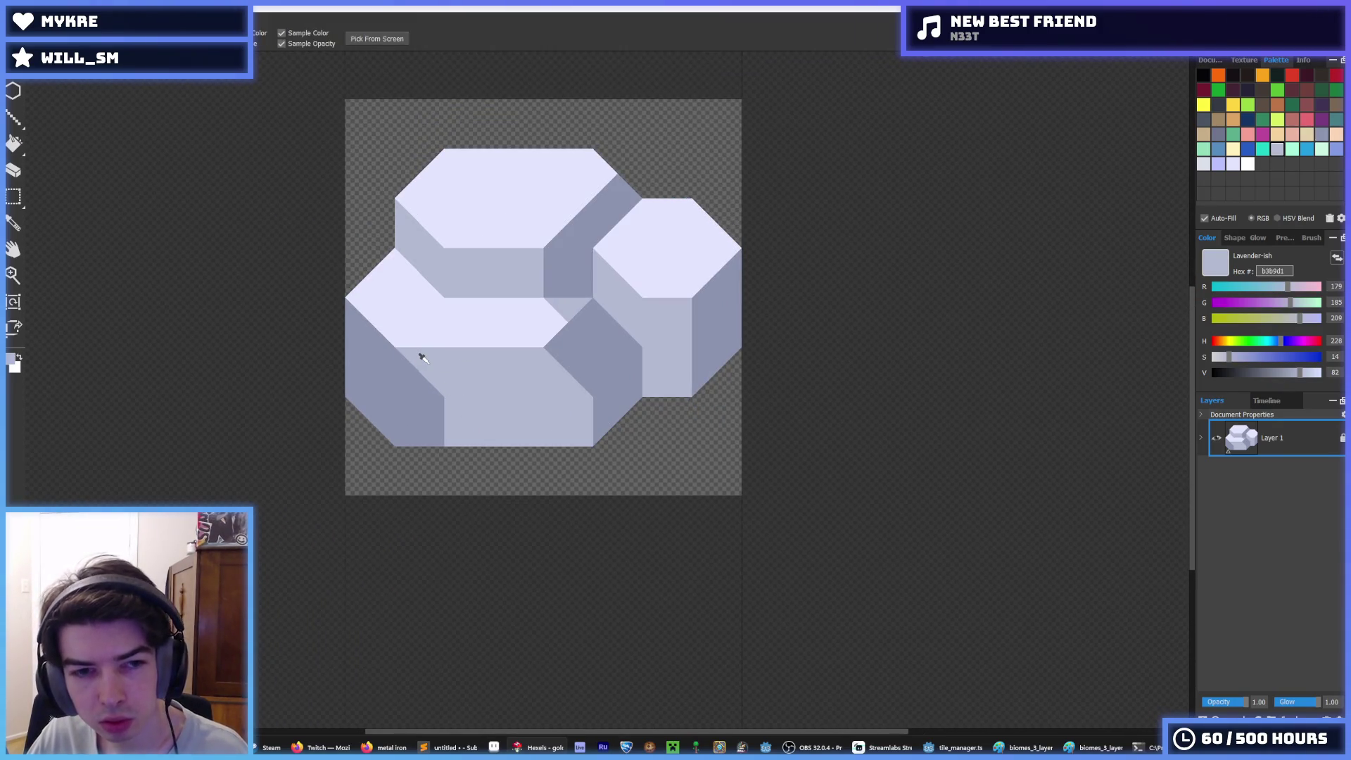
pyautogui.press('alt')
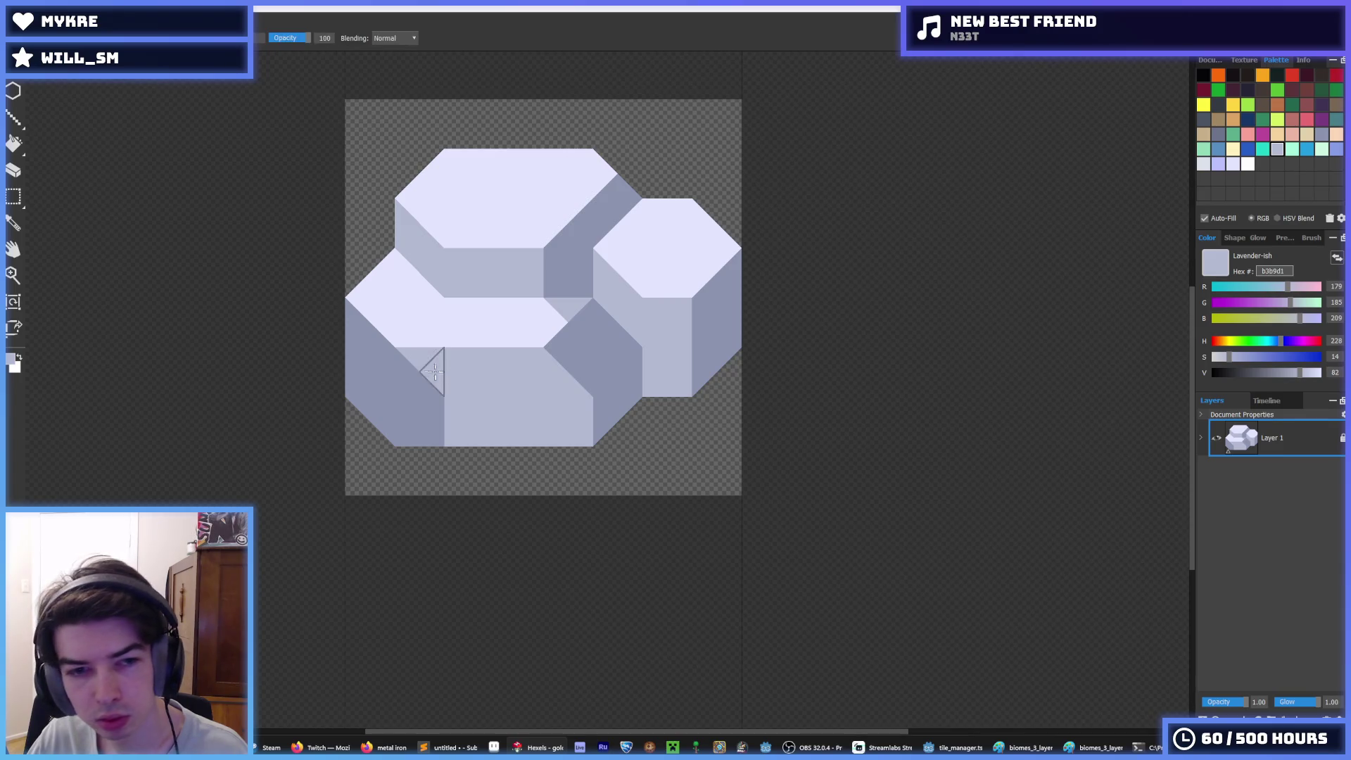
pyautogui.moveTo(434, 370); pyautogui.dragTo(410, 387)
# - Eyedrop the darker 8b93af side shade, then the medium lavender side colour
pyautogui.scroll(-2, 484, 400)
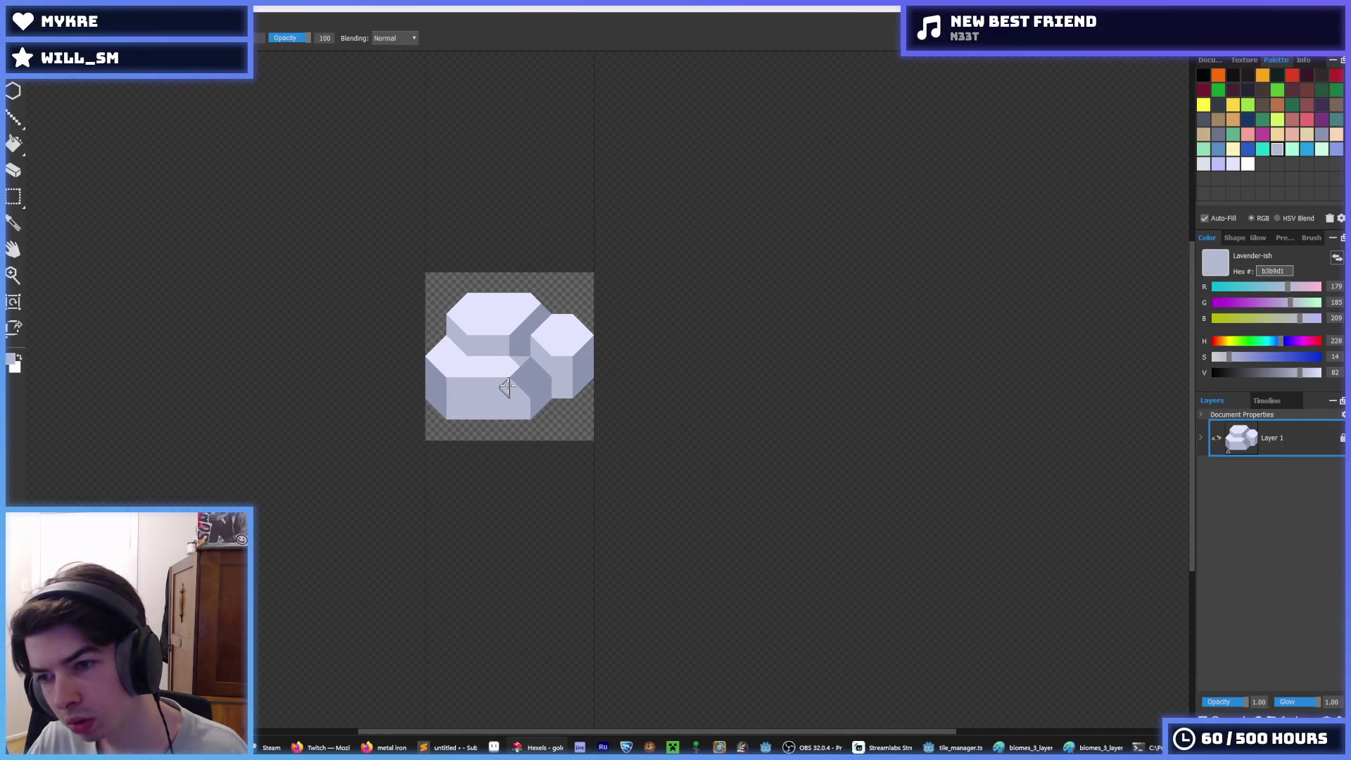
pyautogui.scroll(2, 507, 386)
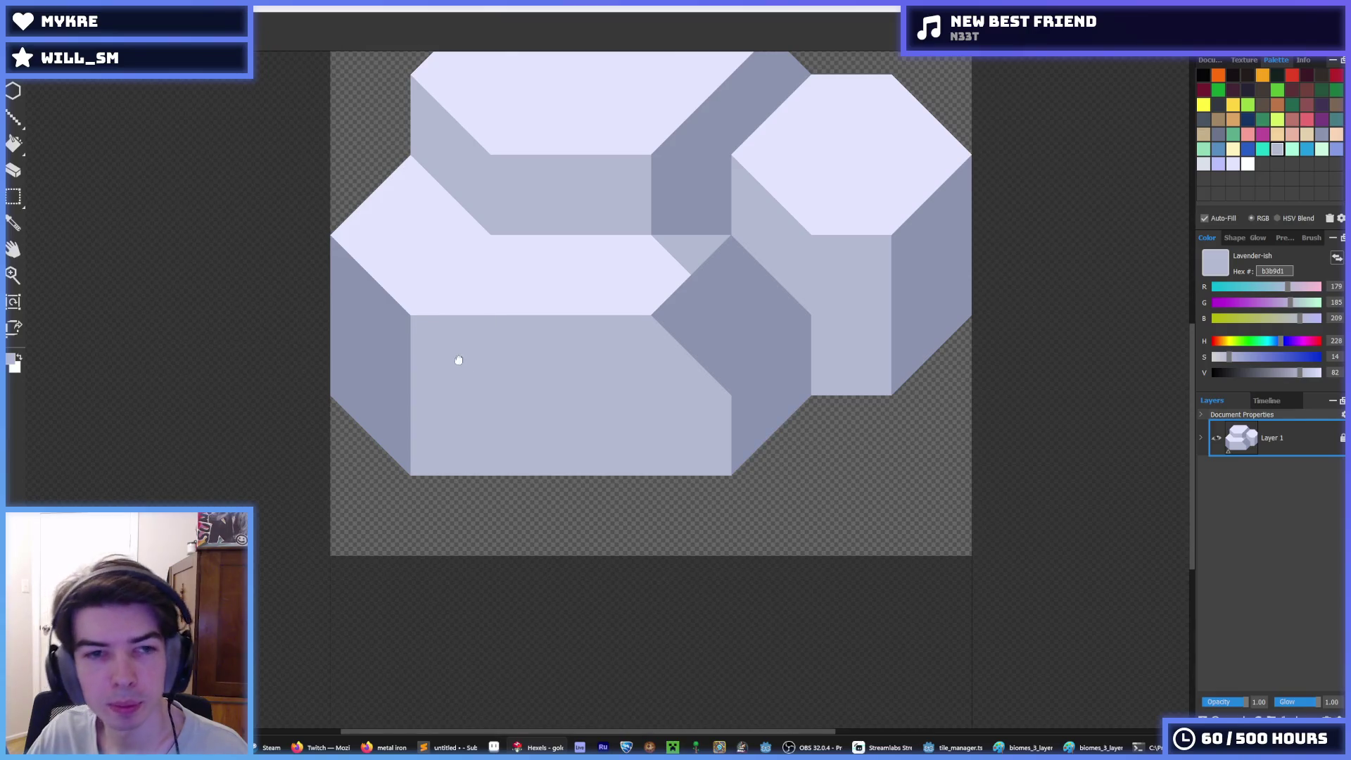
pyautogui.click(682, 230)
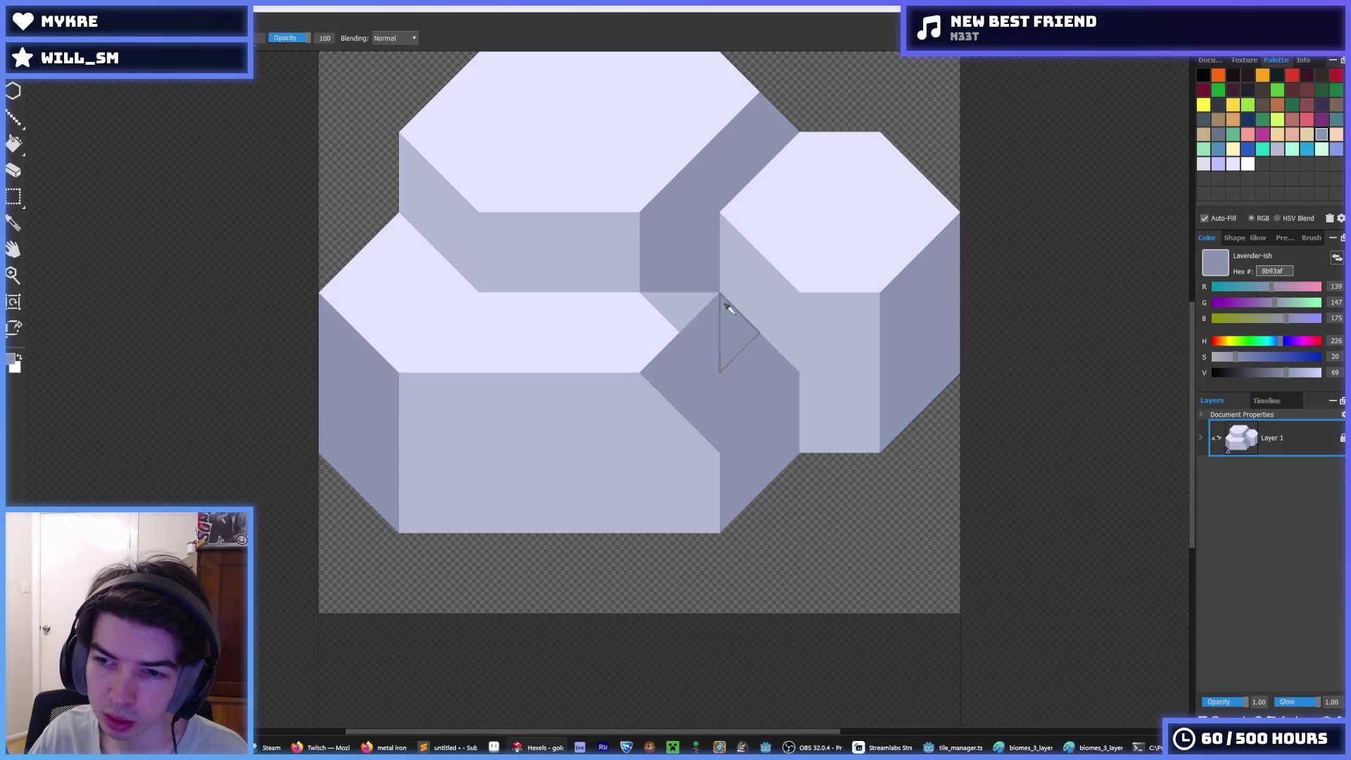
pyautogui.scroll(-5, 731, 296)
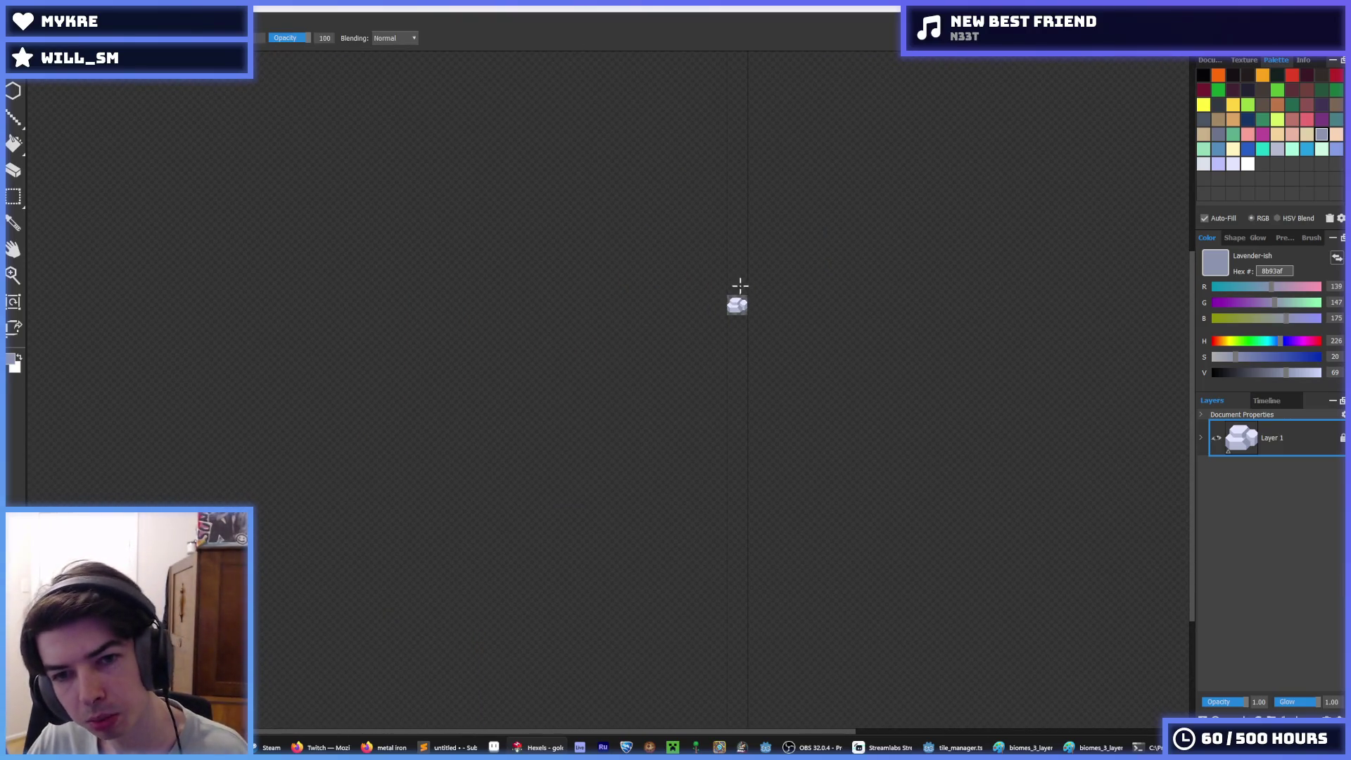
pyautogui.scroll(5, 740, 285)
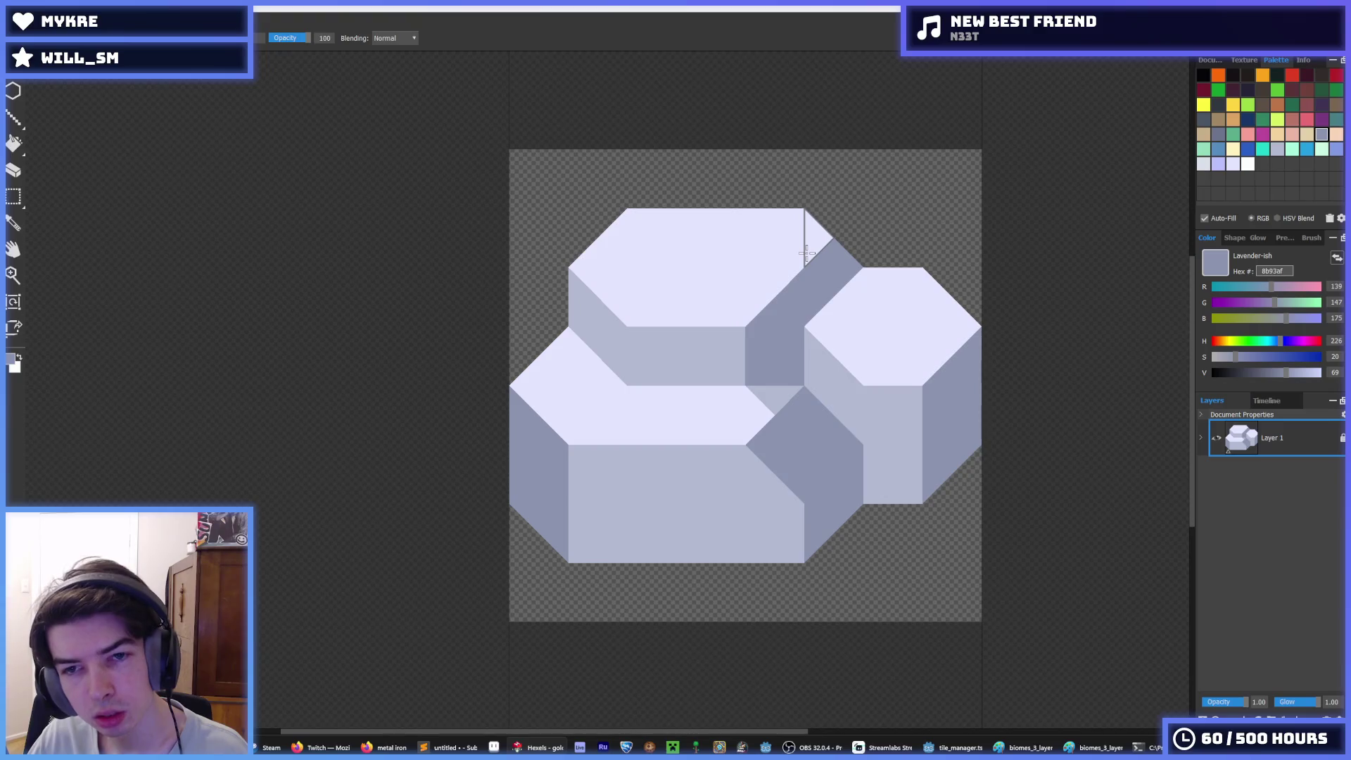
pyautogui.keyDown('alt'); pyautogui.click(566, 292); pyautogui.keyUp('alt')
# - Erase the back prism's upper-left corner and fill the notch with medium and light lavender
pyautogui.press('e')
pyautogui.moveTo(598, 281)
pyautogui.mouseDown()
pyautogui.moveTo(654, 235)
pyautogui.moveTo(642, 213)
pyautogui.mouseUp()
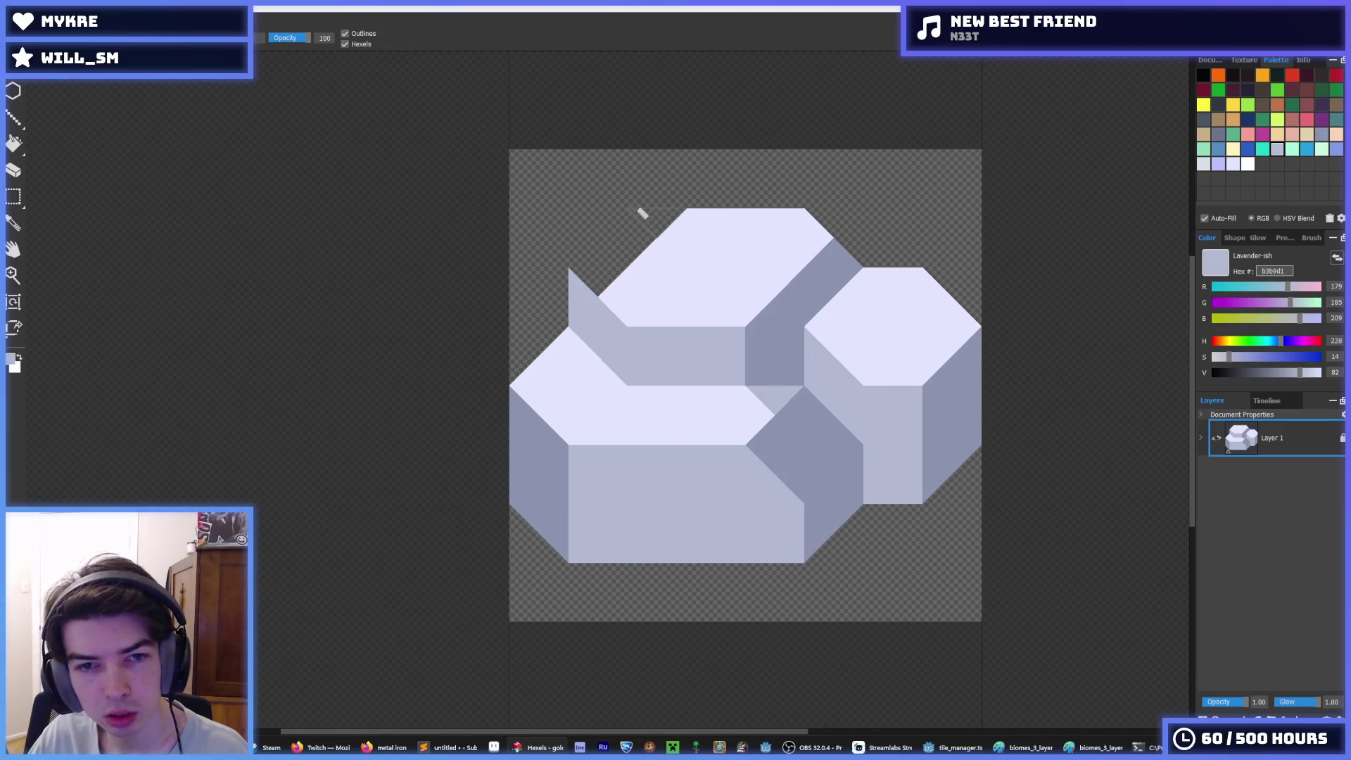
pyautogui.moveTo(577, 303)
pyautogui.mouseDown()
pyautogui.moveTo(612, 365)
pyautogui.moveTo(648, 308)
pyautogui.moveTo(648, 331)
pyautogui.mouseUp()
pyautogui.keyDown('alt'); pyautogui.click(643, 309); pyautogui.keyUp('alt')
pyautogui.keyDown('alt'); pyautogui.click(644, 337); pyautogui.keyUp('alt')
pyautogui.keyDown('alt'); pyautogui.click(661, 398); pyautogui.keyUp('alt')
pyautogui.click(662, 377)
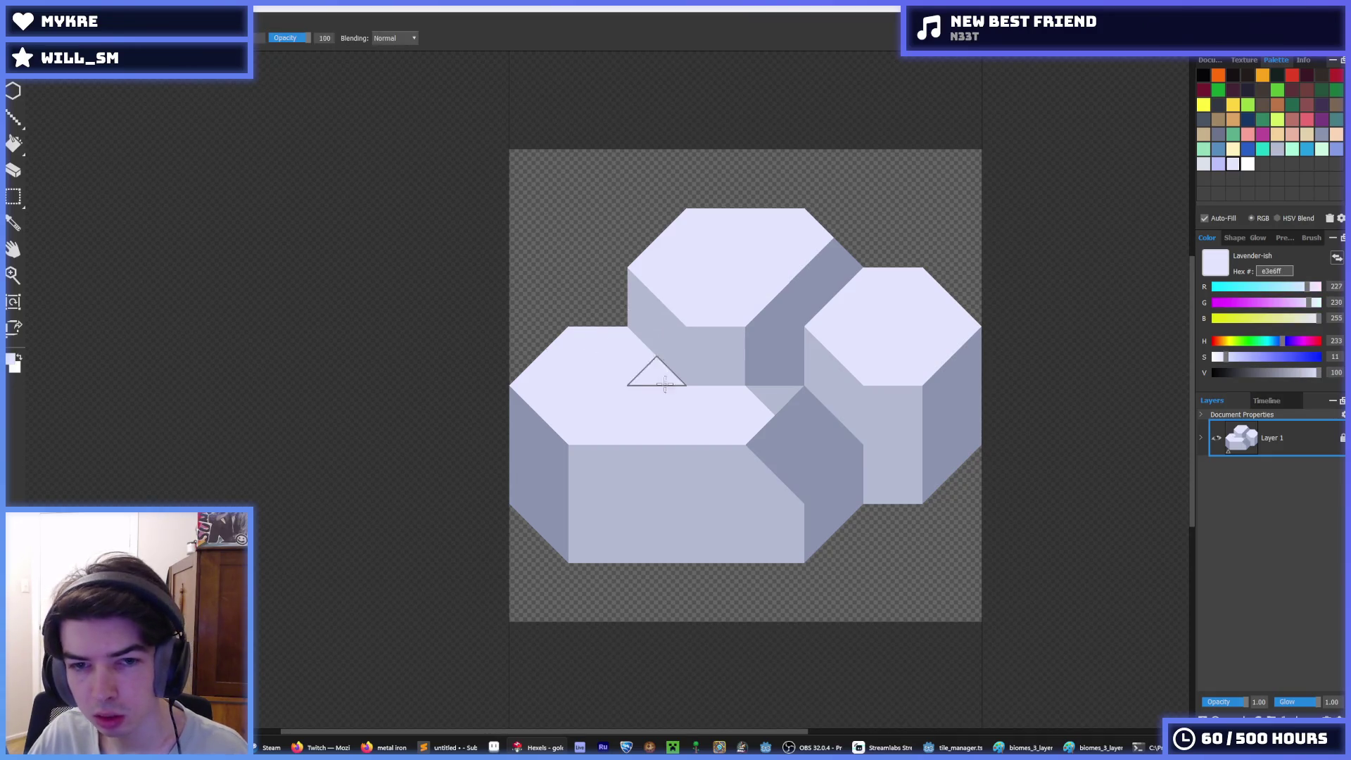
# - Try painting the junction between the upper prisms medium lavender, then undo it
pyautogui.press('alt')
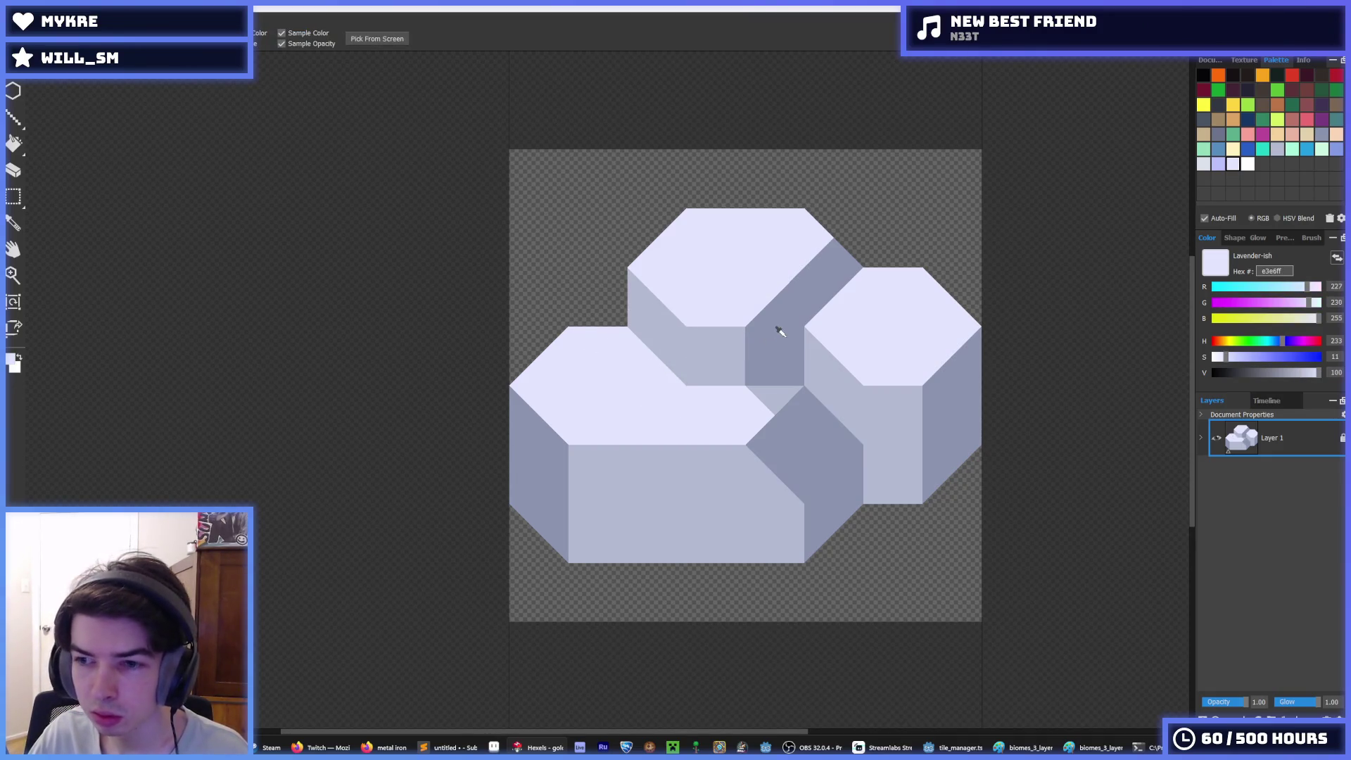
pyautogui.scroll(-5, 742, 309)
pyautogui.scroll(4, 757, 306)
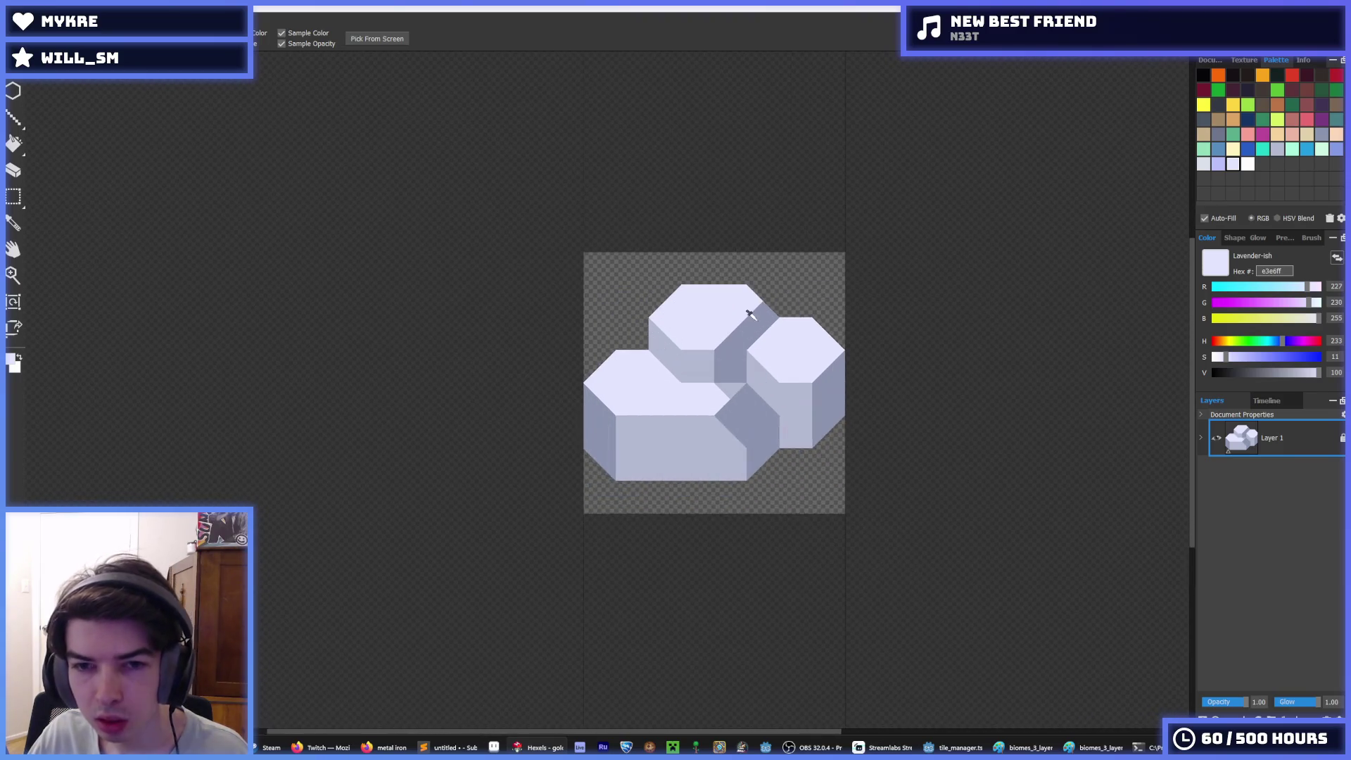
pyautogui.scroll(2, 745, 329)
pyautogui.keyDown('alt'); pyautogui.click(756, 327); pyautogui.keyUp('alt')
pyautogui.click(704, 352)
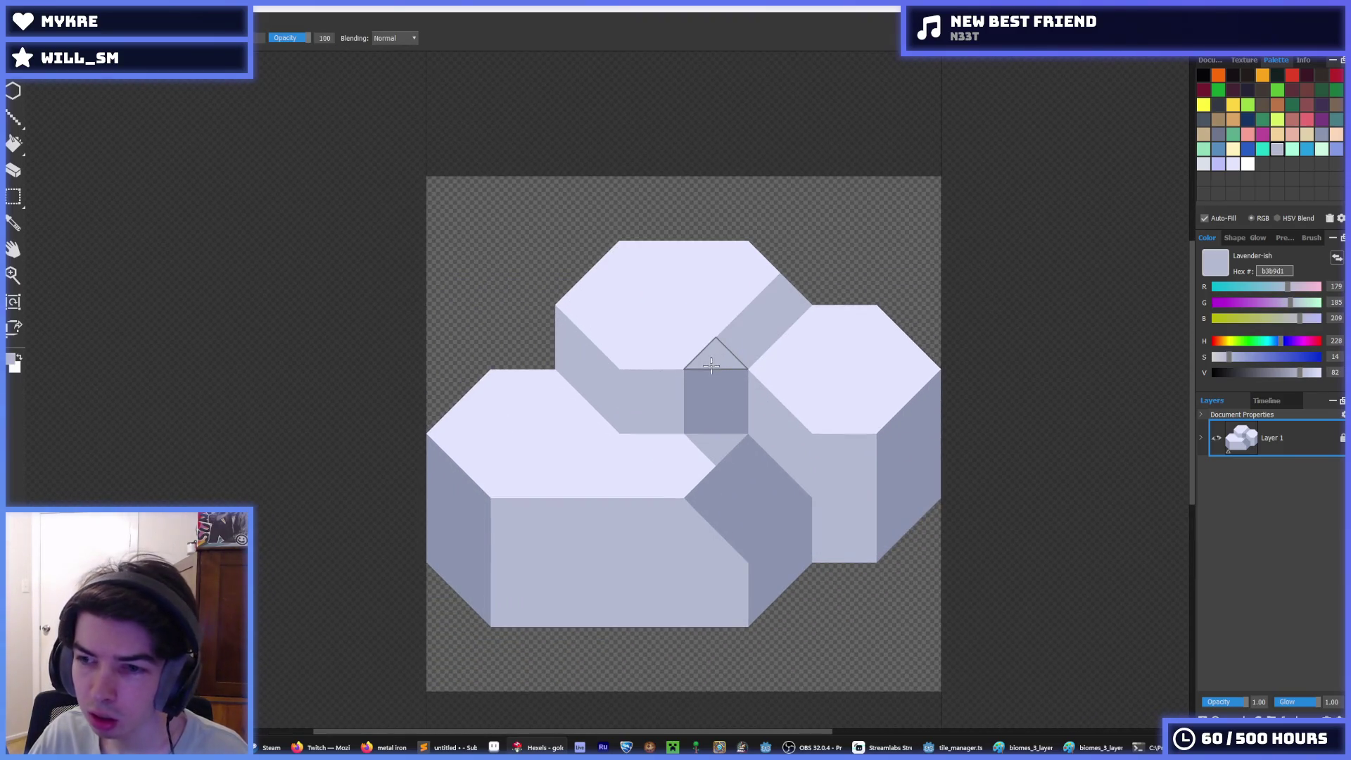
pyautogui.moveTo(710, 364); pyautogui.dragTo(689, 394)
pyautogui.hotkey('ctrl', 'z')
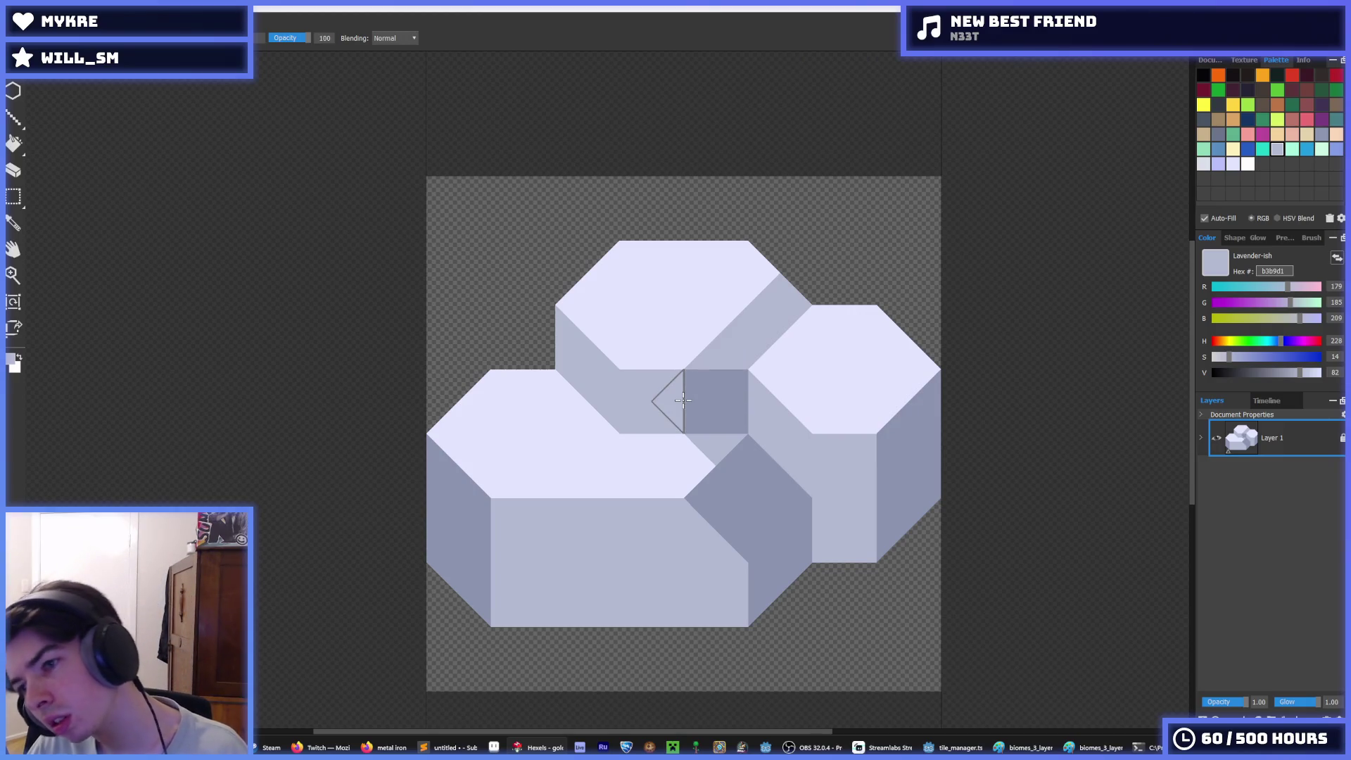
pyautogui.hotkey('ctrl', 'z')
# - Reshade the back prism's upper-right edge, leaving a mid-lavender corner triangle
pyautogui.moveTo(760, 281)
pyautogui.mouseDown()
pyautogui.moveTo(732, 266)
pyautogui.moveTo(793, 307)
pyautogui.mouseUp()
pyautogui.hotkey('ctrl', 'z')
pyautogui.keyDown('alt'); pyautogui.click(757, 264); pyautogui.keyUp('alt')
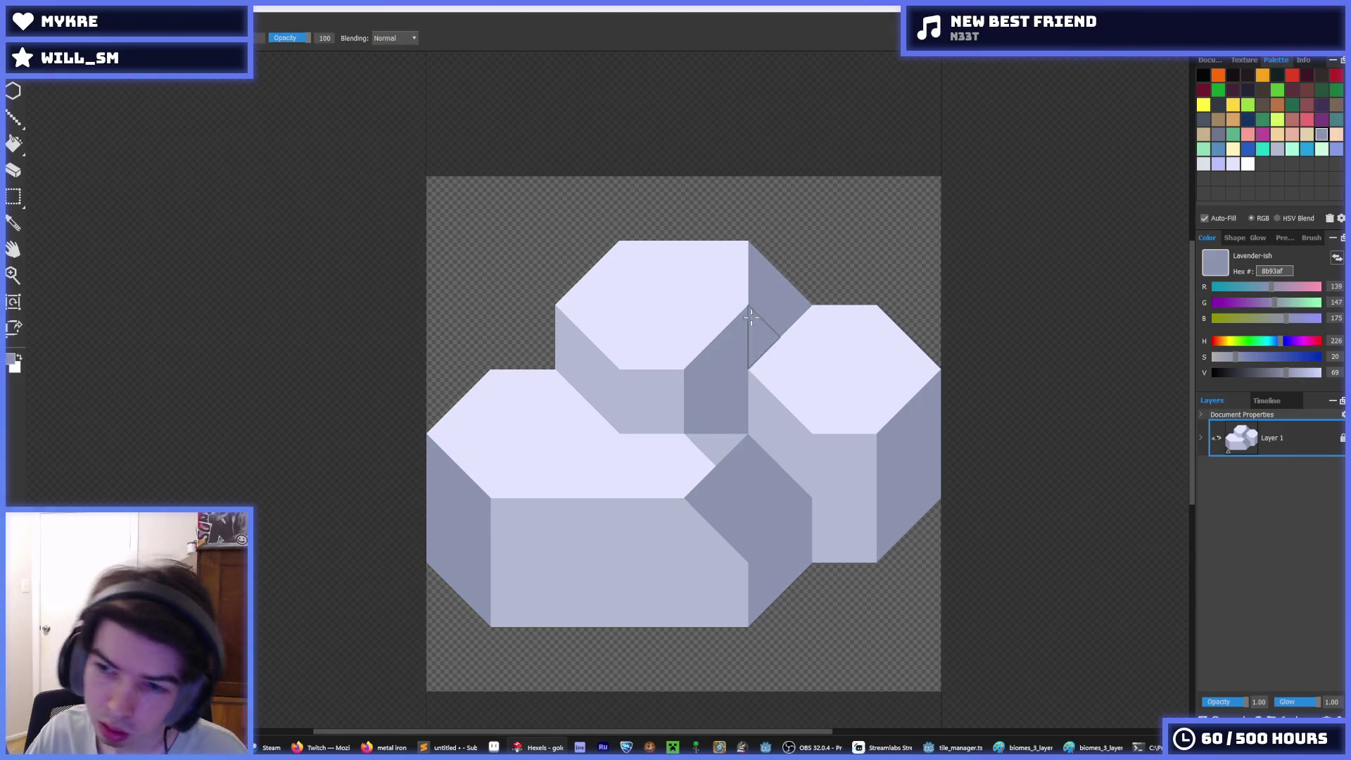
pyautogui.keyDown('alt'); pyautogui.click(675, 404); pyautogui.keyUp('alt')
pyautogui.click(760, 273)
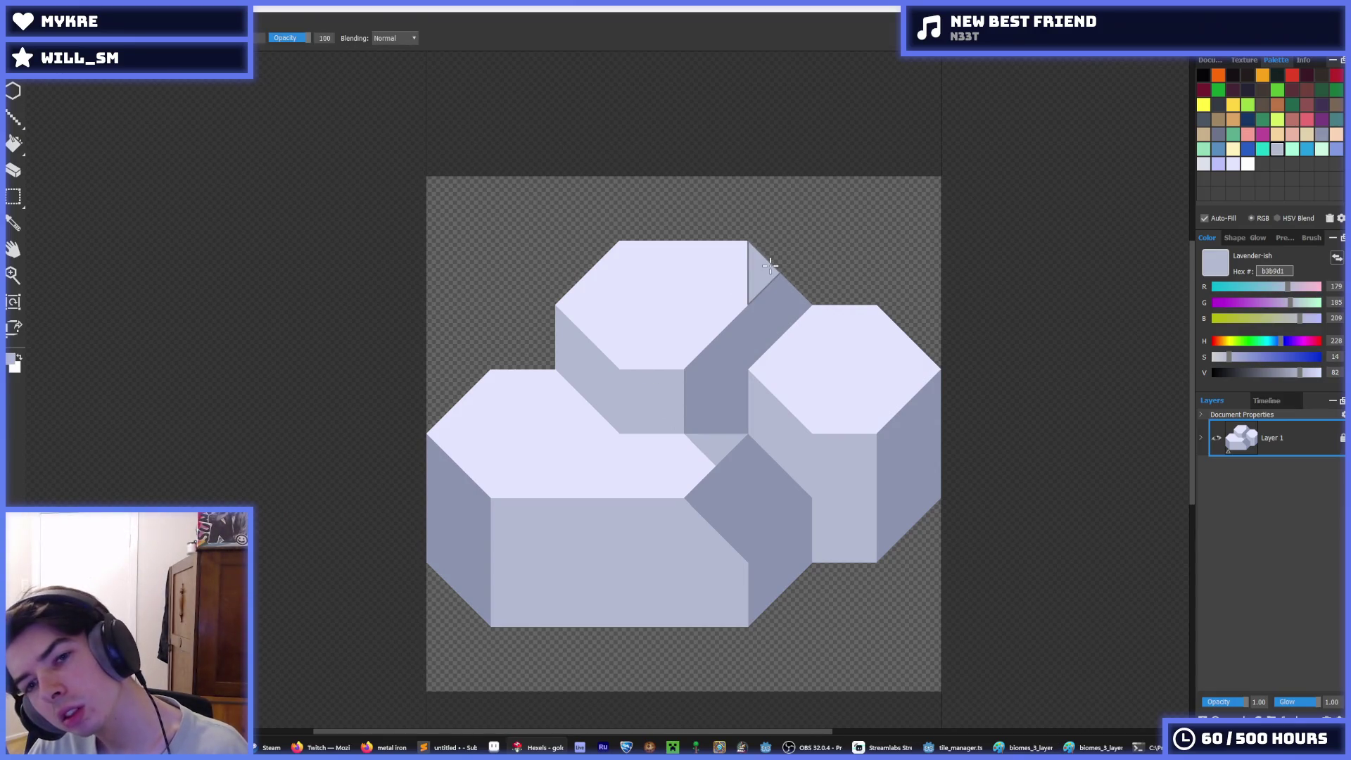
pyautogui.press('alt')
pyautogui.keyDown('alt'); pyautogui.click(726, 292); pyautogui.keyUp('alt')
pyautogui.click(762, 273)
pyautogui.keyDown('alt'); pyautogui.click(800, 429); pyautogui.keyUp('alt')
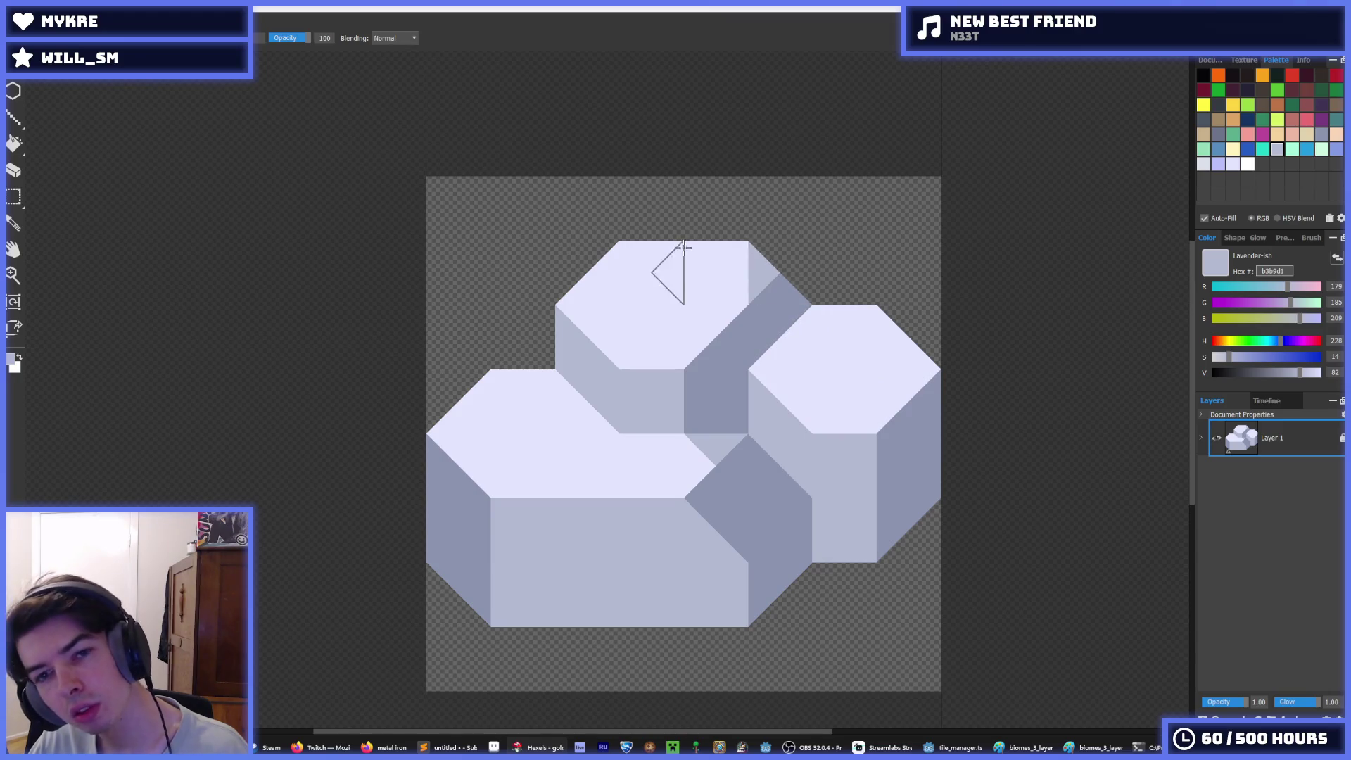
# - Undo a stray light triangle painted above the back prism
pyautogui.moveTo(695, 234); pyautogui.dragTo(653, 230)
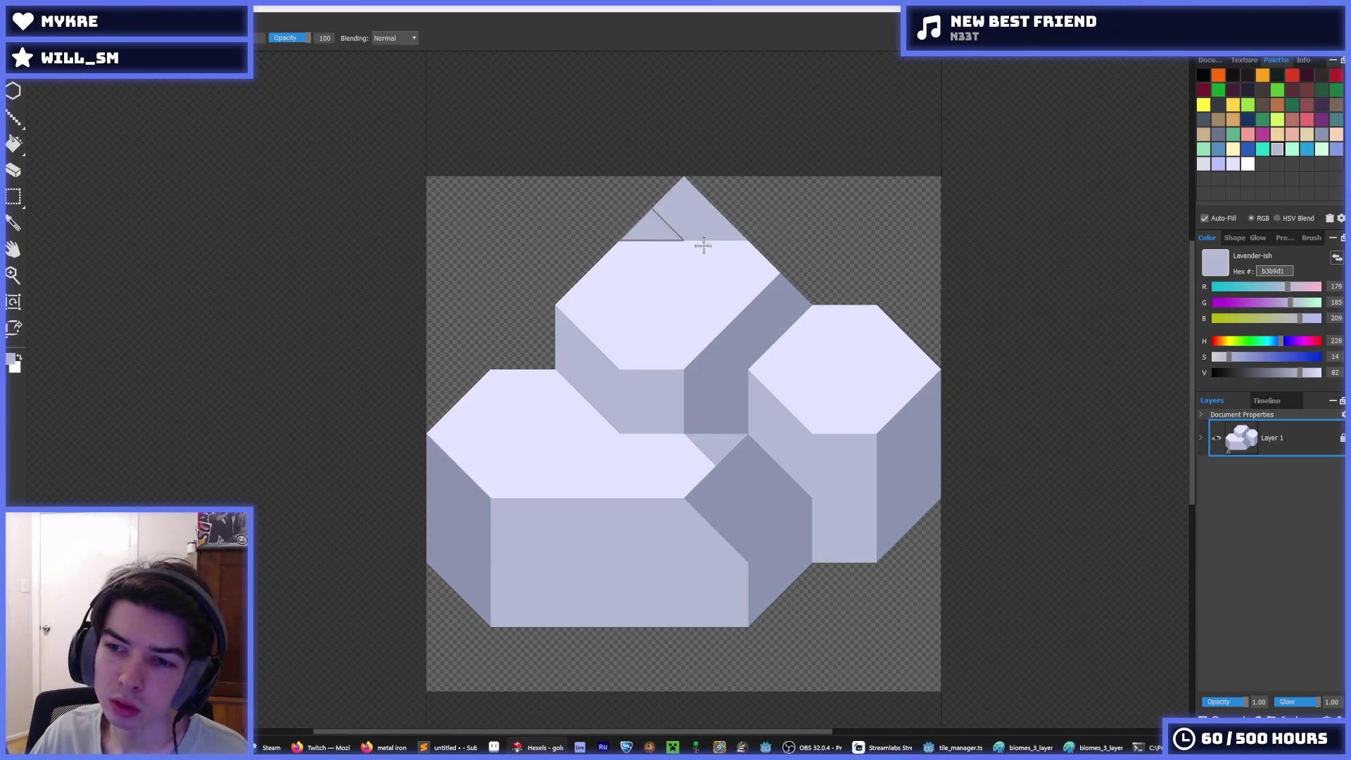
pyautogui.hotkey('ctrl', 'z')
pyautogui.hotkey('ctrl', 'z')
pyautogui.hotkey('ctrl', 'z')
pyautogui.press('alt')
pyautogui.scroll(-5, 667, 368)
pyautogui.scroll(1, 667, 461)
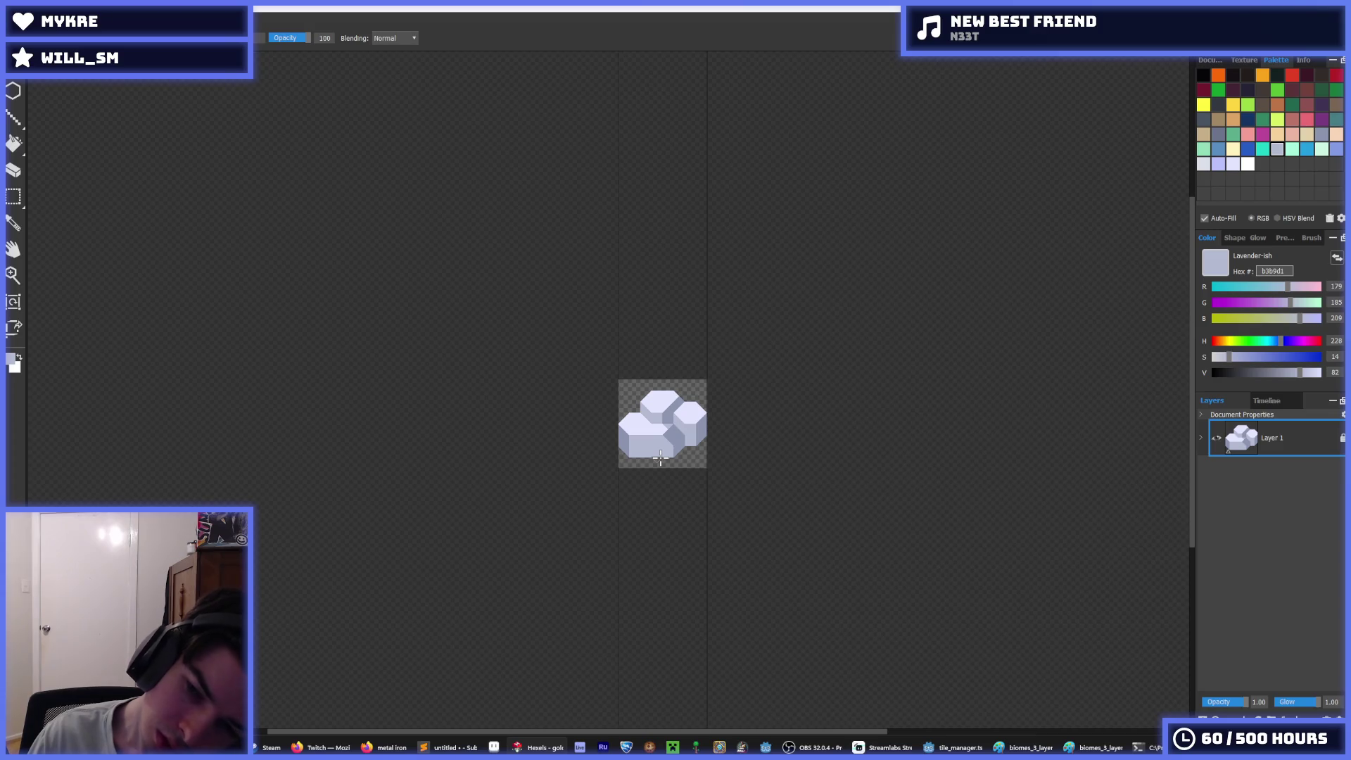
pyautogui.scroll(8, 706, 403)
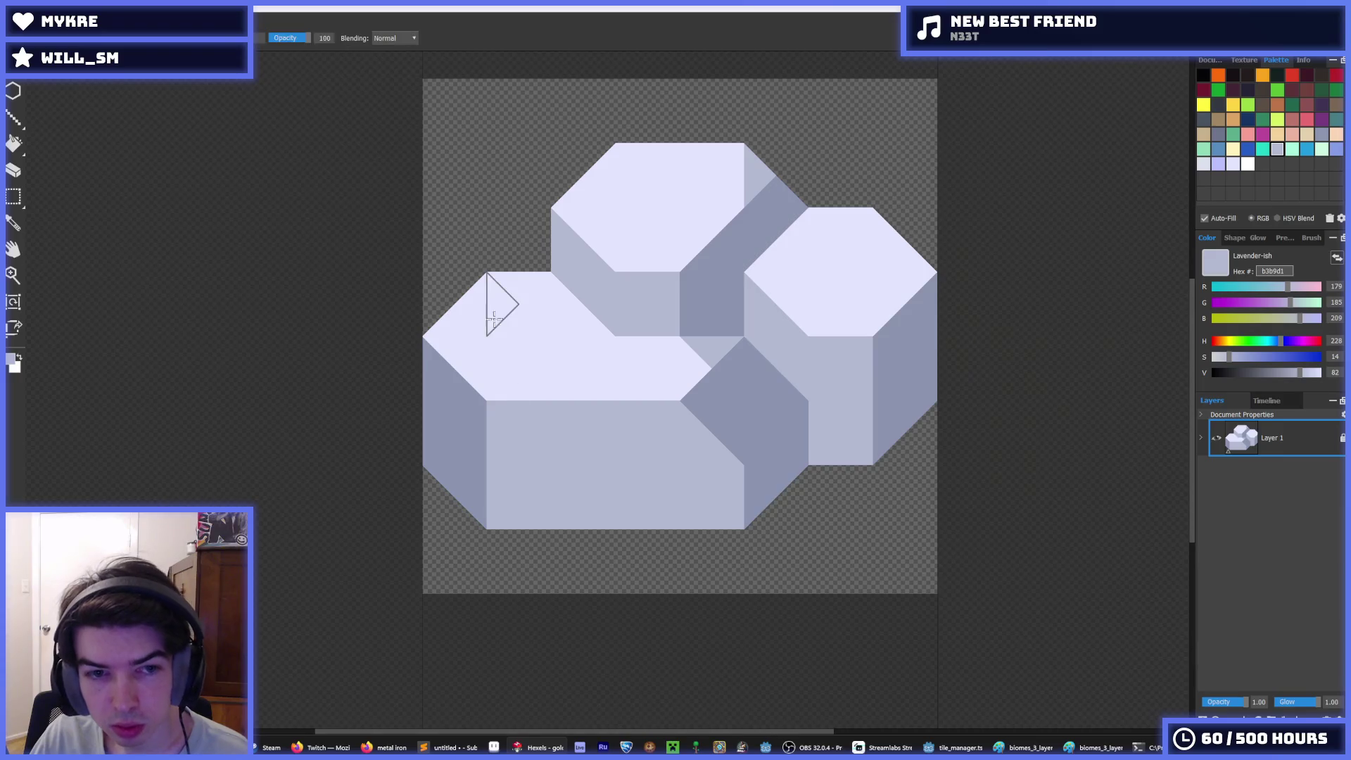
# - Extend the front-left prism's e3e6ff top face upward with light lavender triangles
pyautogui.moveTo(515, 351); pyautogui.dragTo(521, 281)
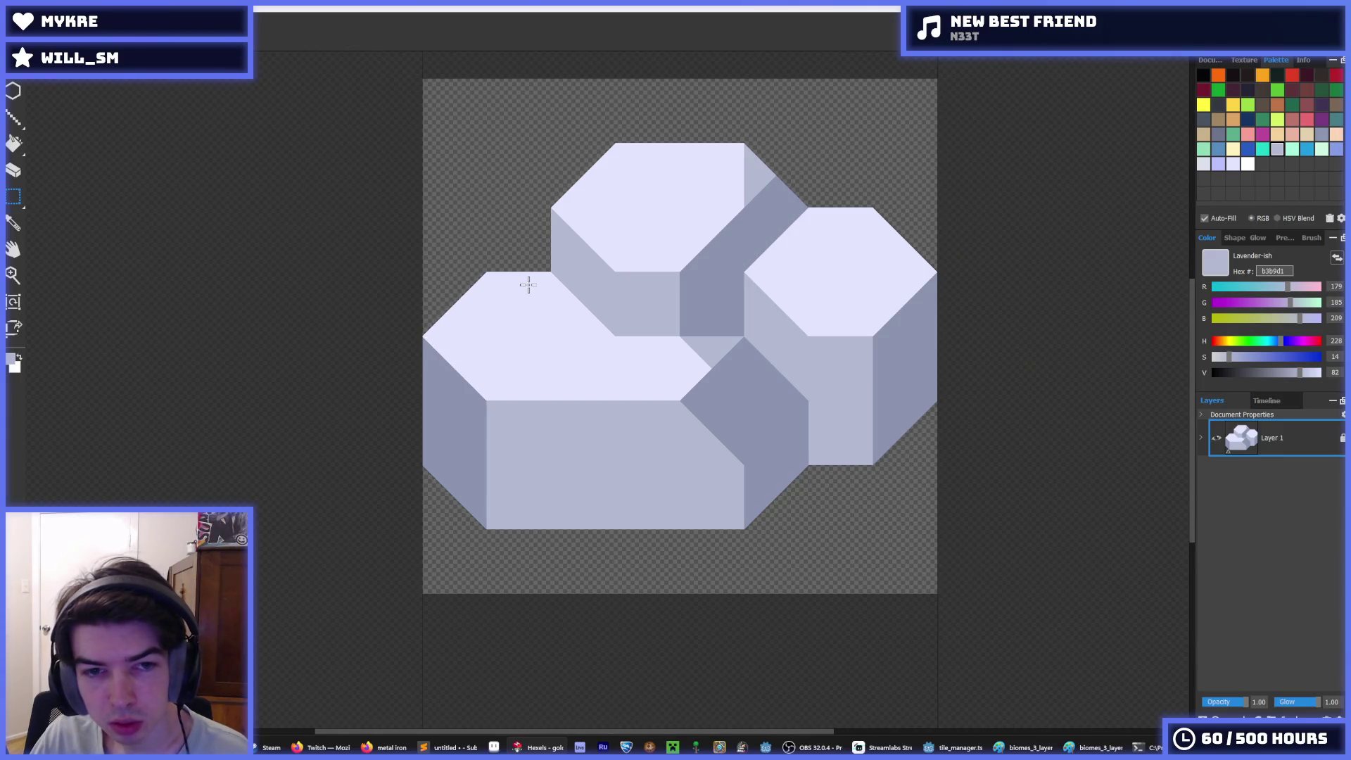
pyautogui.keyDown('alt'); pyautogui.click(504, 293); pyautogui.keyUp('alt')
pyautogui.moveTo(517, 261); pyautogui.dragTo(547, 246)
pyautogui.scroll(-2, 546, 247)
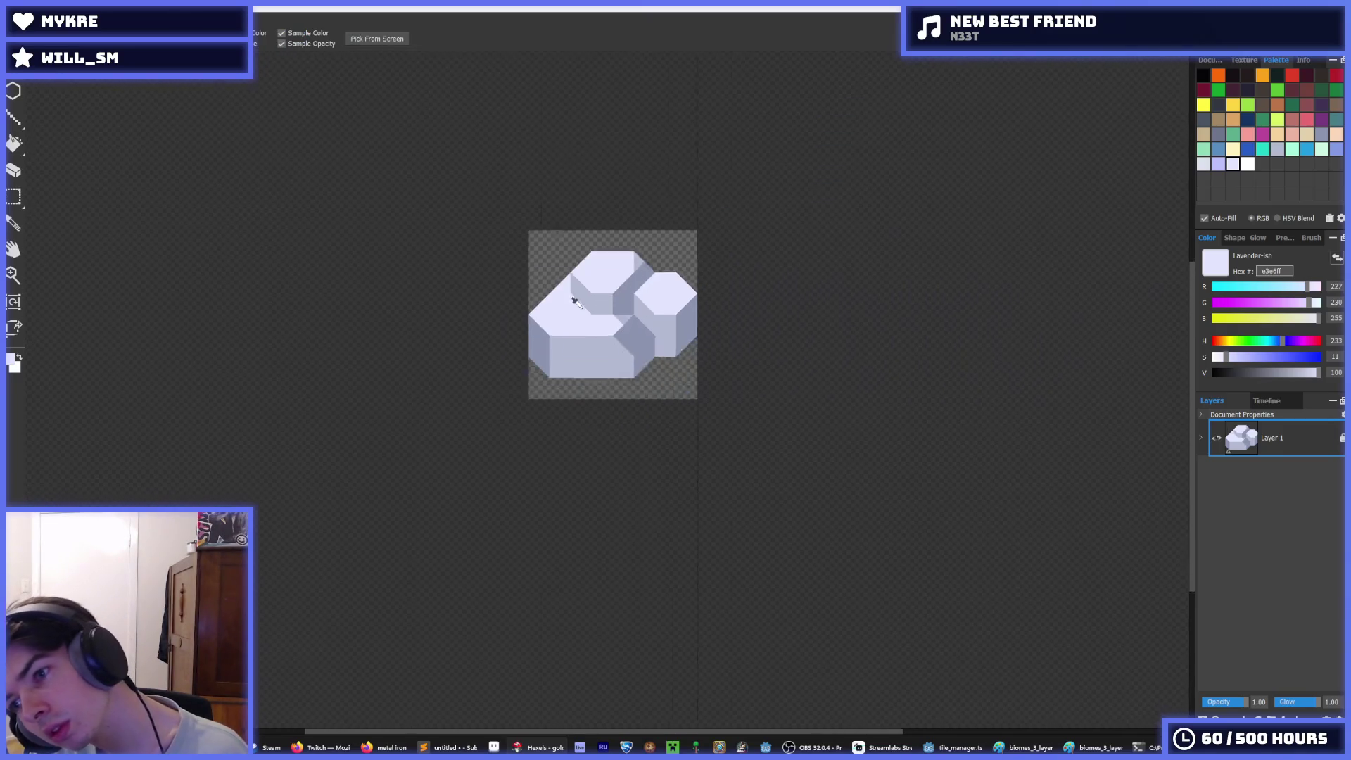
pyautogui.scroll(3, 584, 255)
pyautogui.moveTo(584, 254)
pyautogui.mouseDown()
pyautogui.moveTo(486, 431)
pyautogui.moveTo(458, 395)
pyautogui.moveTo(554, 314)
pyautogui.mouseUp()
pyautogui.click(553, 314)
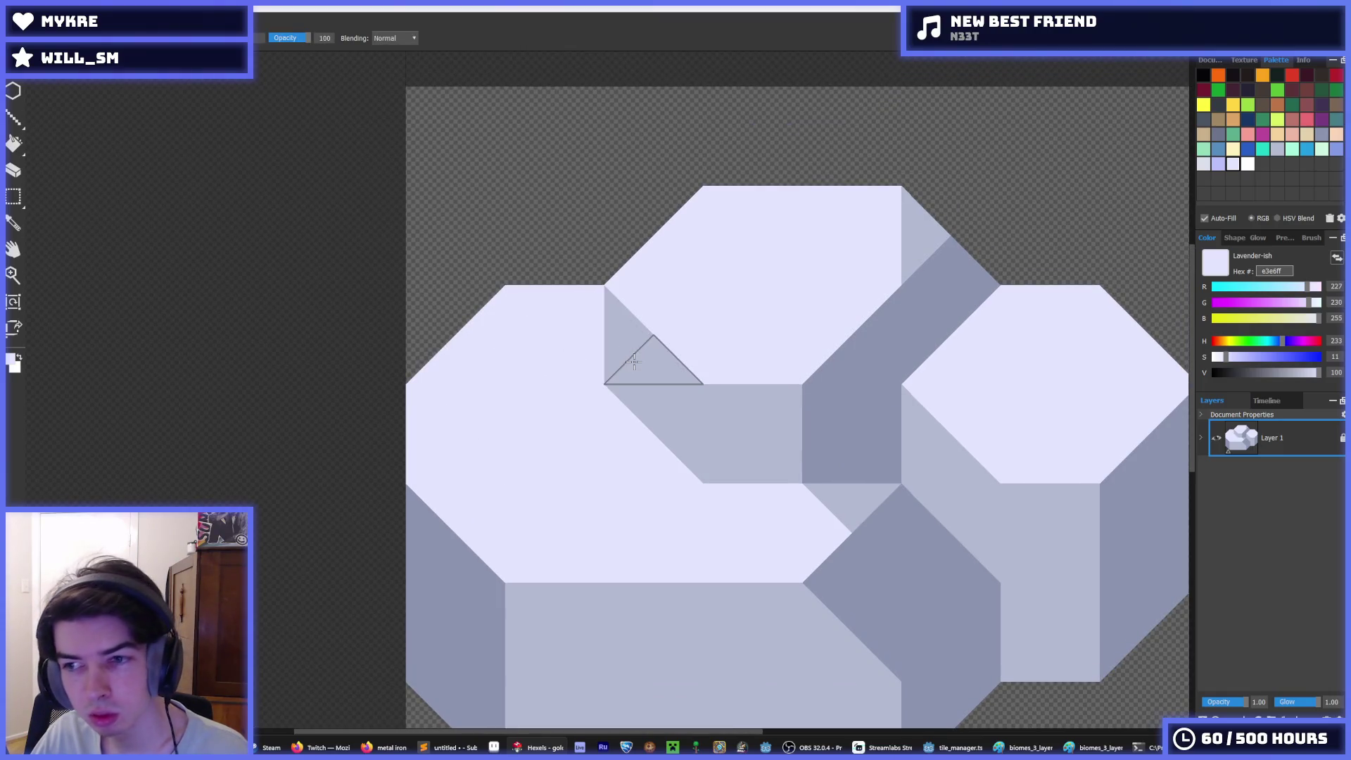
pyautogui.scroll(-5, 642, 367)
pyautogui.scroll(4, 699, 359)
pyautogui.scroll(2, 627, 398)
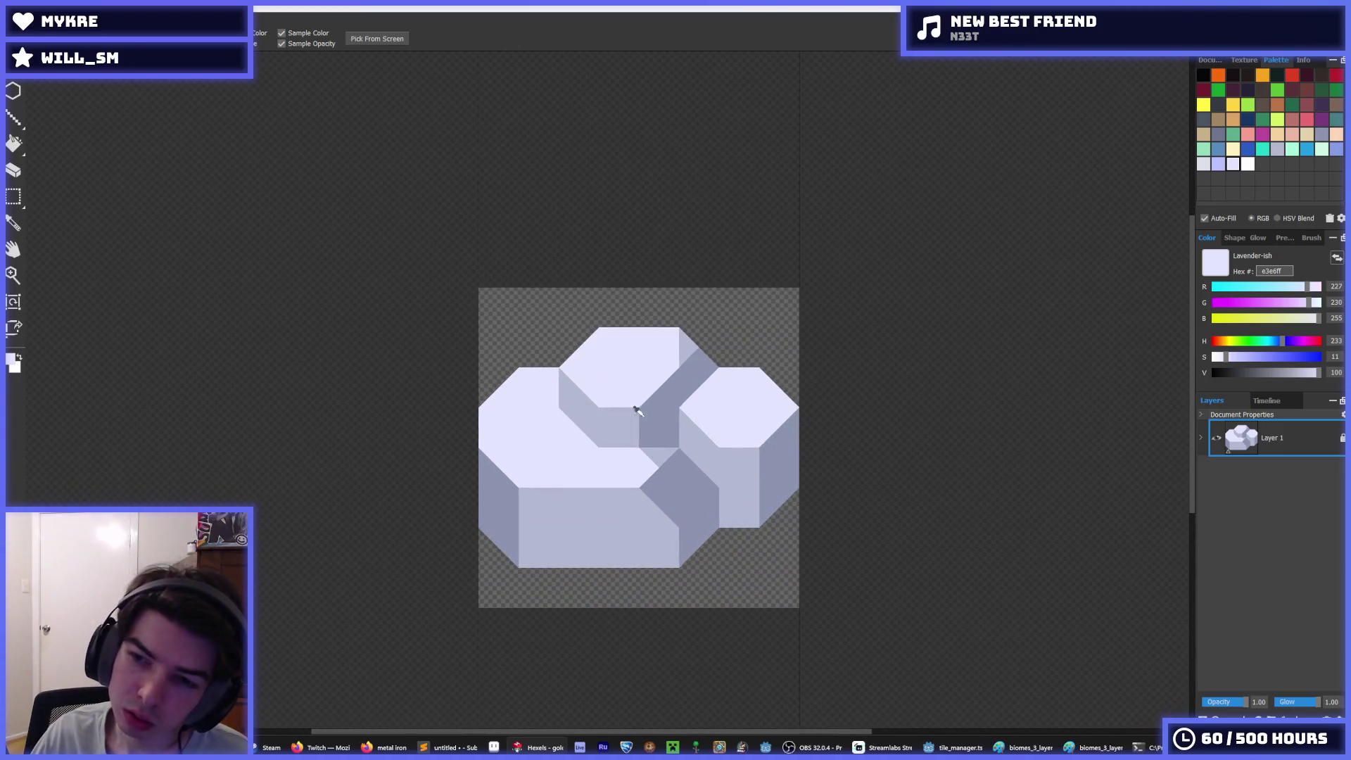
pyautogui.press('b')
pyautogui.moveTo(731, 453); pyautogui.dragTo(739, 392)
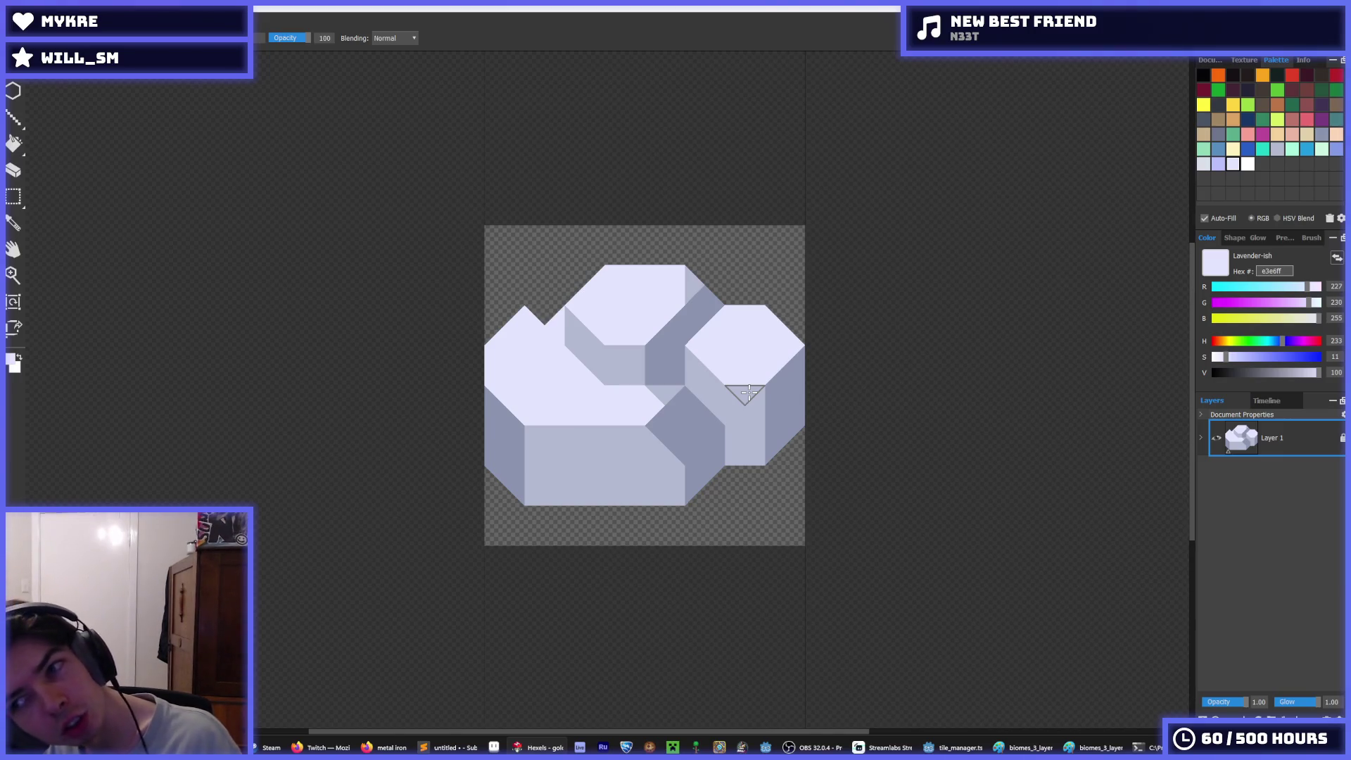
# - Undo the last three painted edits and zoom in on the cluster
pyautogui.hotkey('ctrl', 'z')
pyautogui.hotkey('ctrl', 'z')
pyautogui.hotkey('ctrl', 'z')
pyautogui.hotkey('ctrl', 'z')
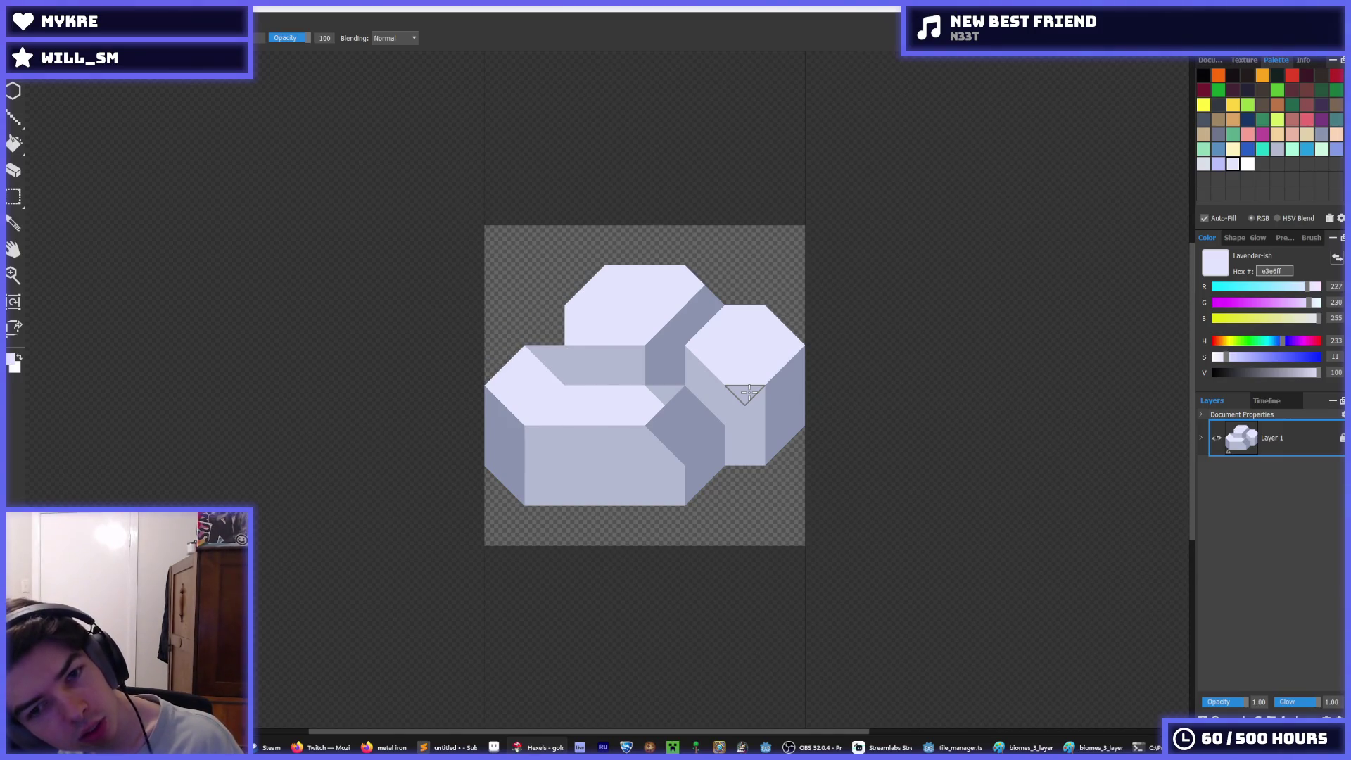
pyautogui.hotkey('ctrl', 'z')
pyautogui.hotkey('ctrl', 'z')
pyautogui.hotkey('ctrl', 'z')
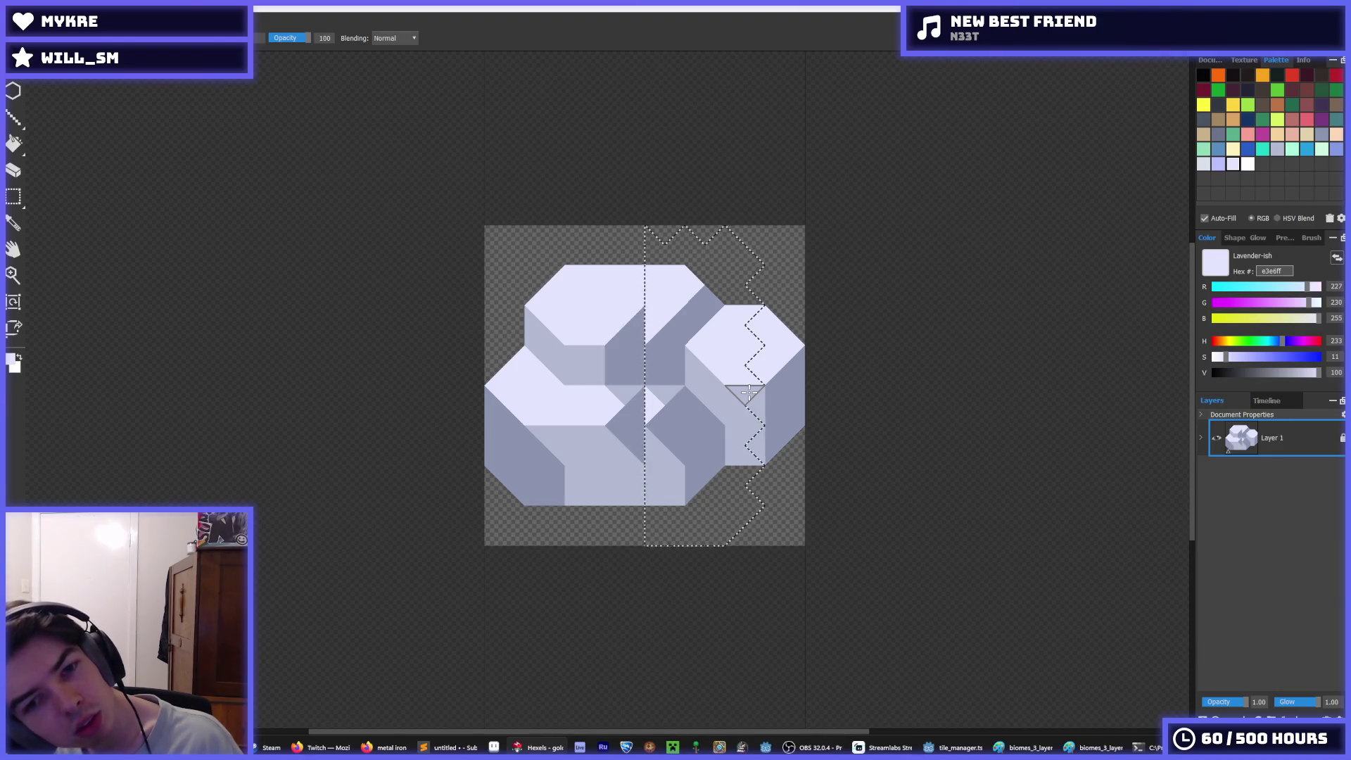
pyautogui.hotkey('ctrl', 'z')
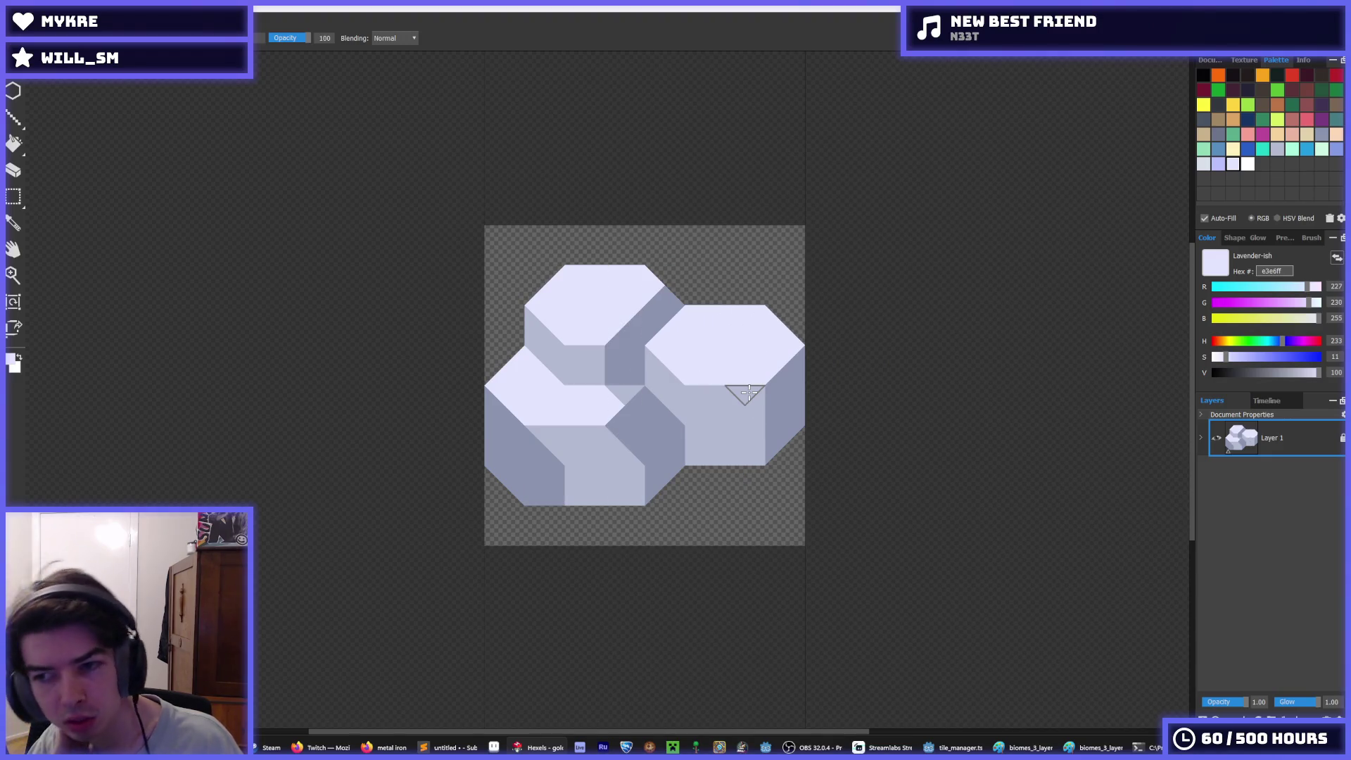
pyautogui.press('i')
pyautogui.scroll(-6, 739, 387)
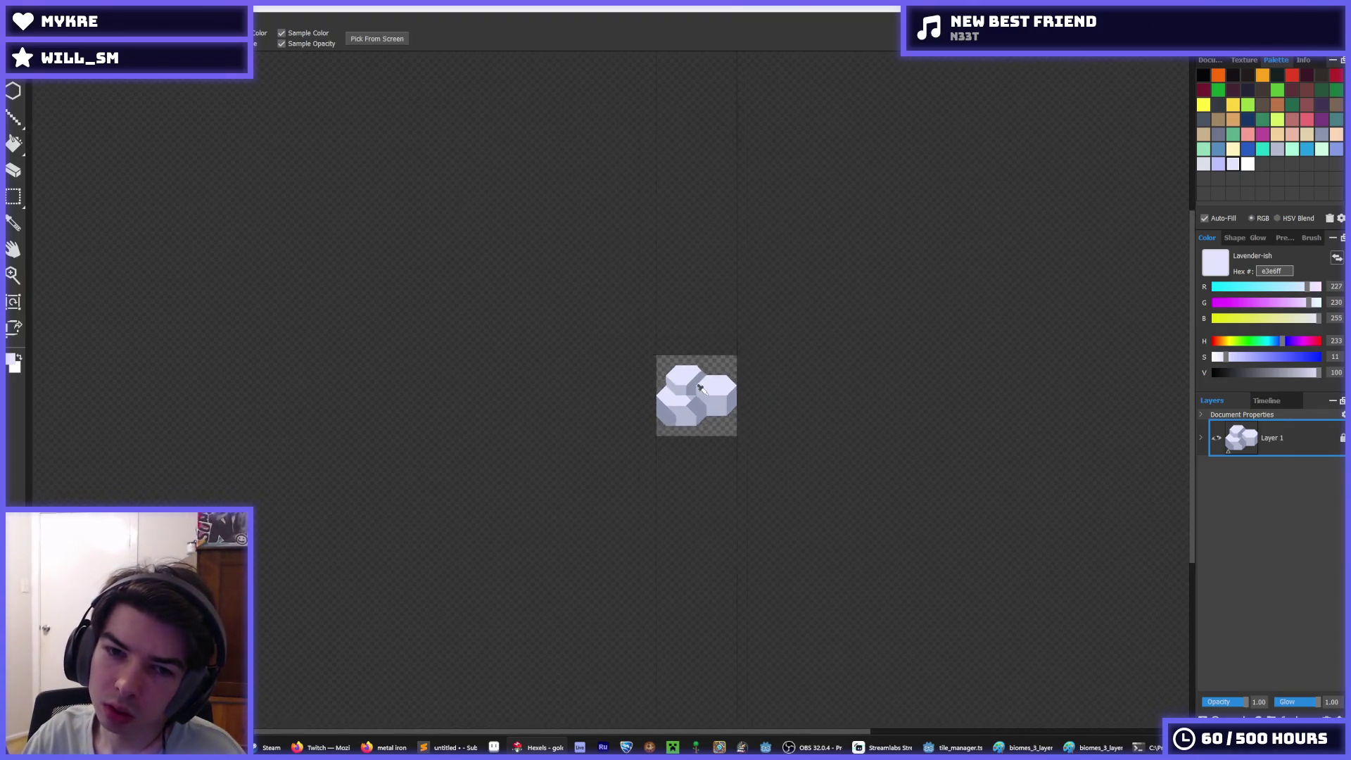
pyautogui.scroll(-2, 701, 387)
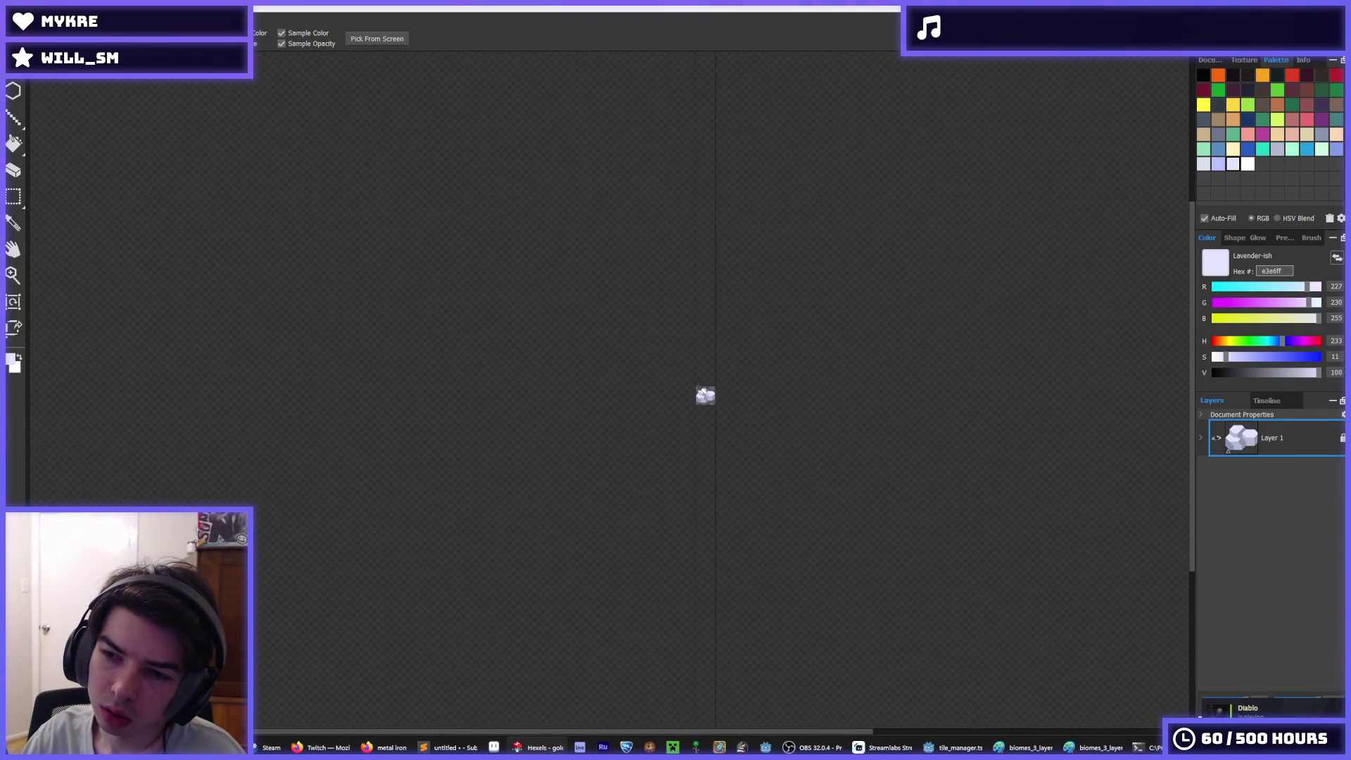
pyautogui.scroll(5, 700, 387)
# - Marquee-select the right hexagon, then undo the change to it
pyautogui.press('m')
pyautogui.moveTo(699, 347); pyautogui.dragTo(753, 472)
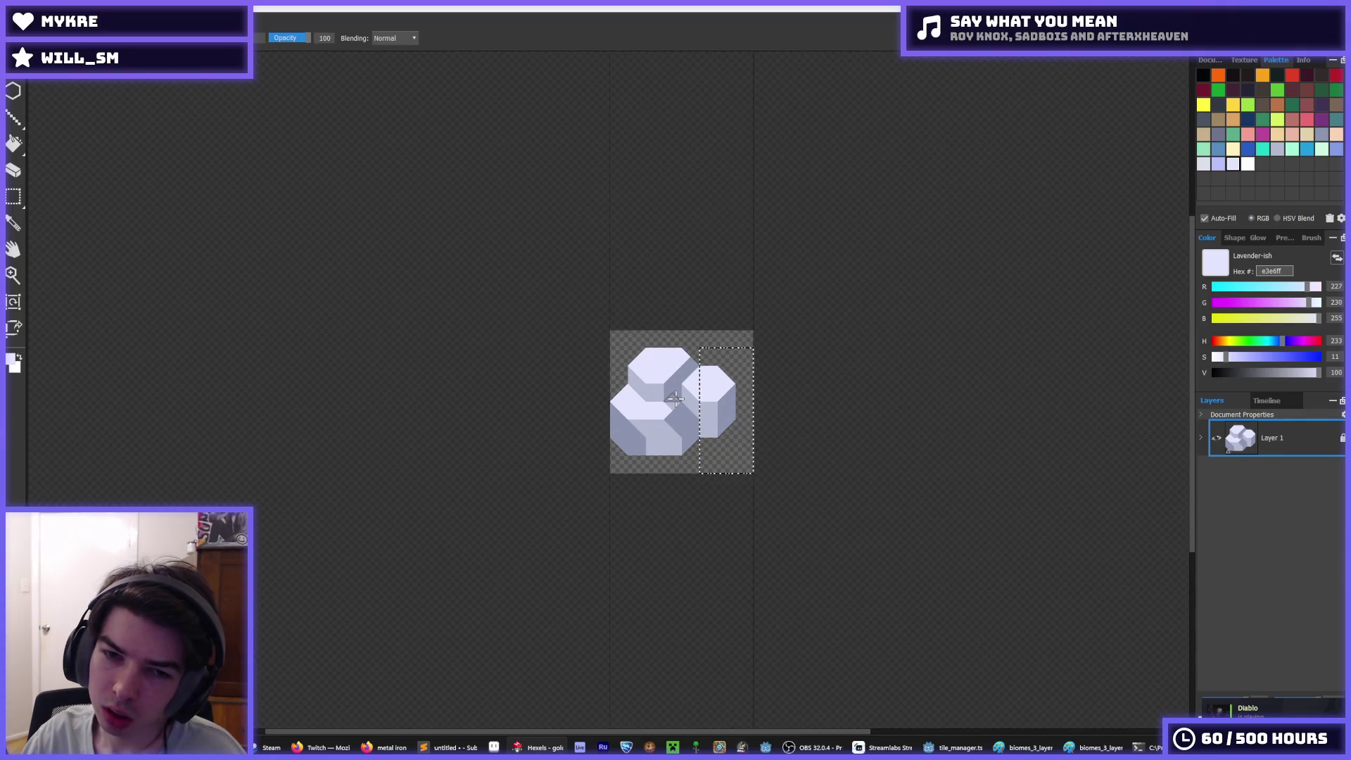
pyautogui.hotkey('ctrl', 'z')
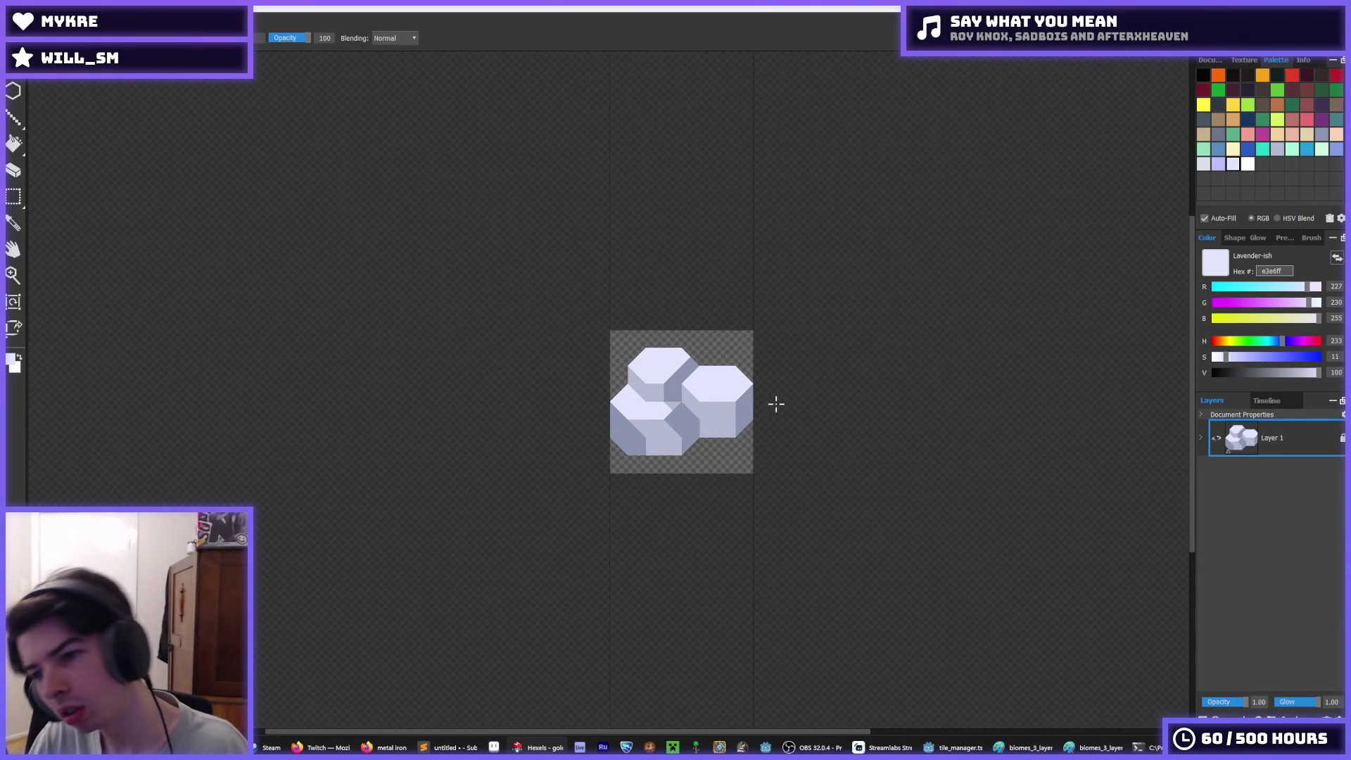
pyautogui.scroll(5, 732, 413)
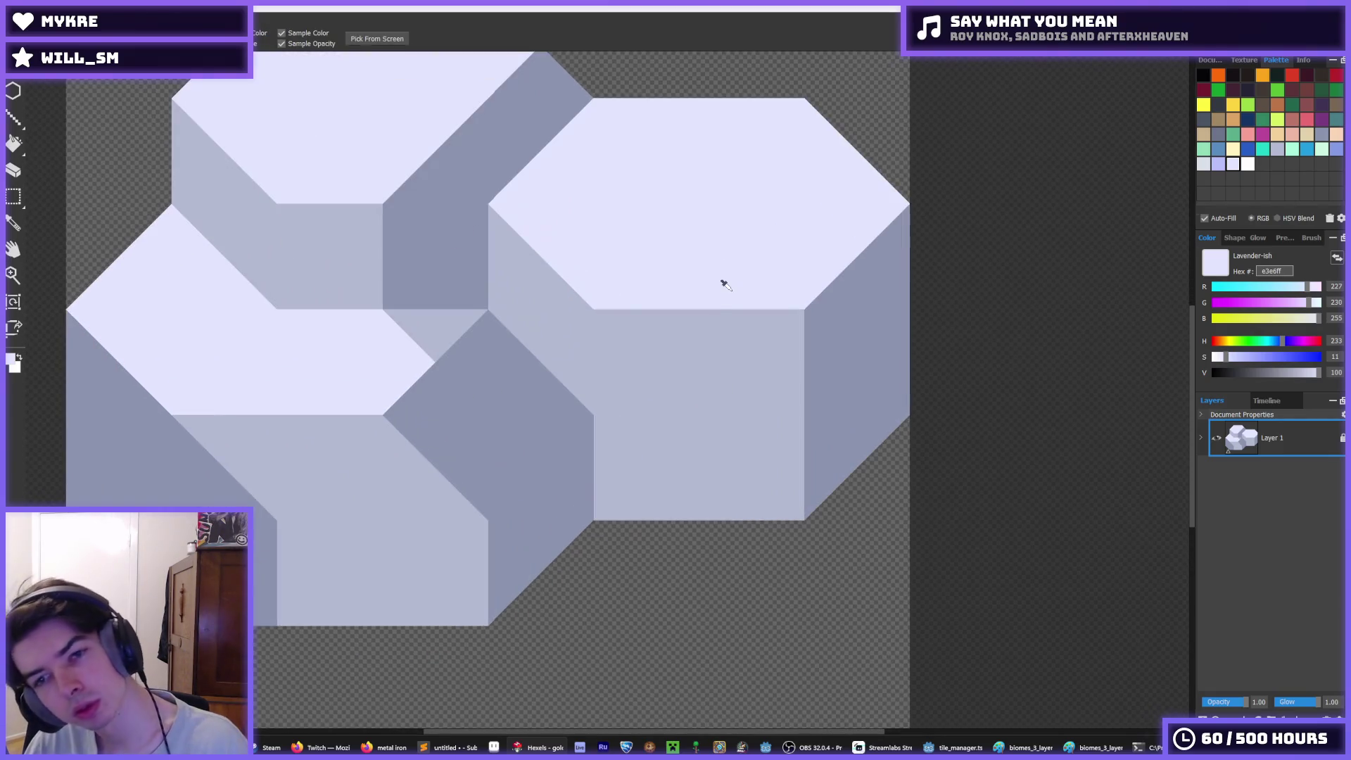
# - Repaint the right prism's side face mid lavender and add light triangles beside the top face
pyautogui.keyDown('alt'); pyautogui.click(788, 331); pyautogui.keyUp('alt')
pyautogui.click(837, 324)
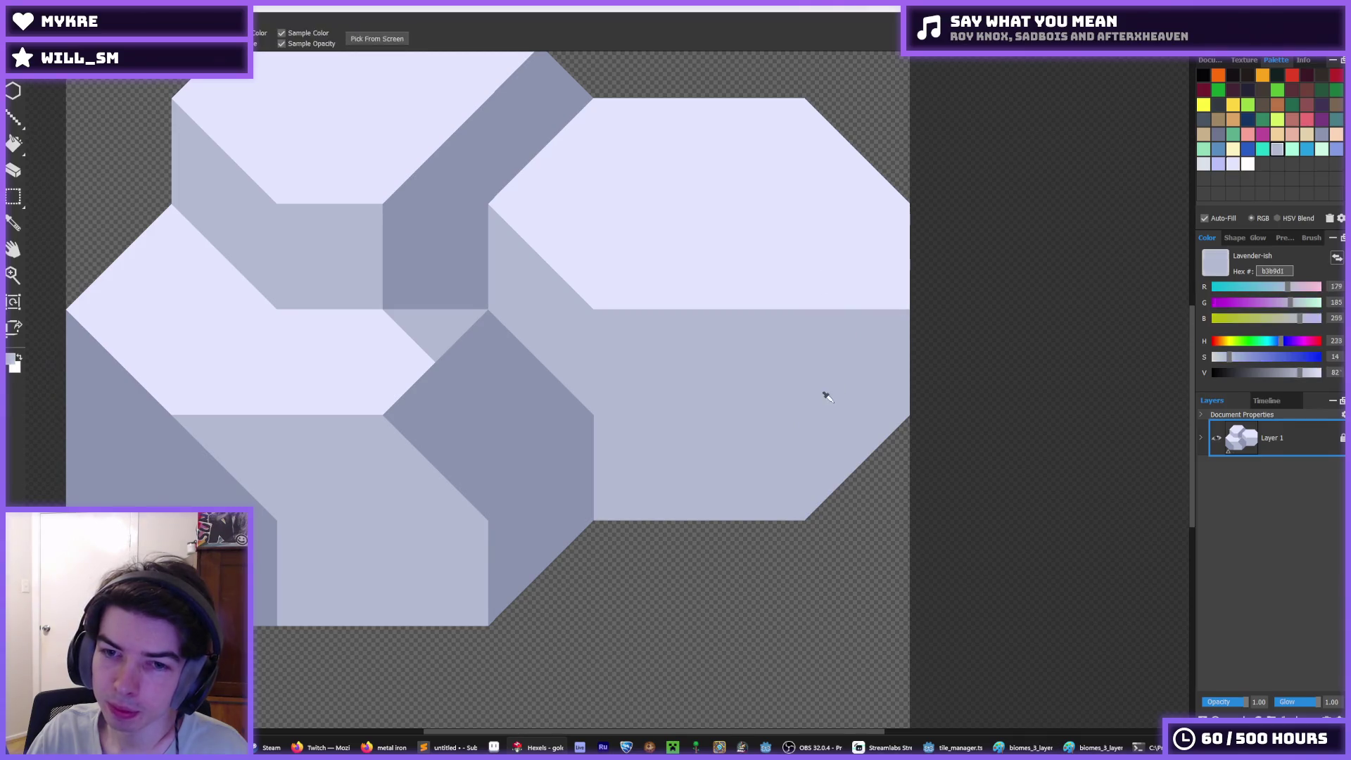
pyautogui.moveTo(889, 422)
pyautogui.mouseDown()
pyautogui.moveTo(862, 471)
pyautogui.moveTo(862, 254)
pyautogui.mouseUp()
pyautogui.keyDown('alt'); pyautogui.click(626, 295); pyautogui.keyUp('alt')
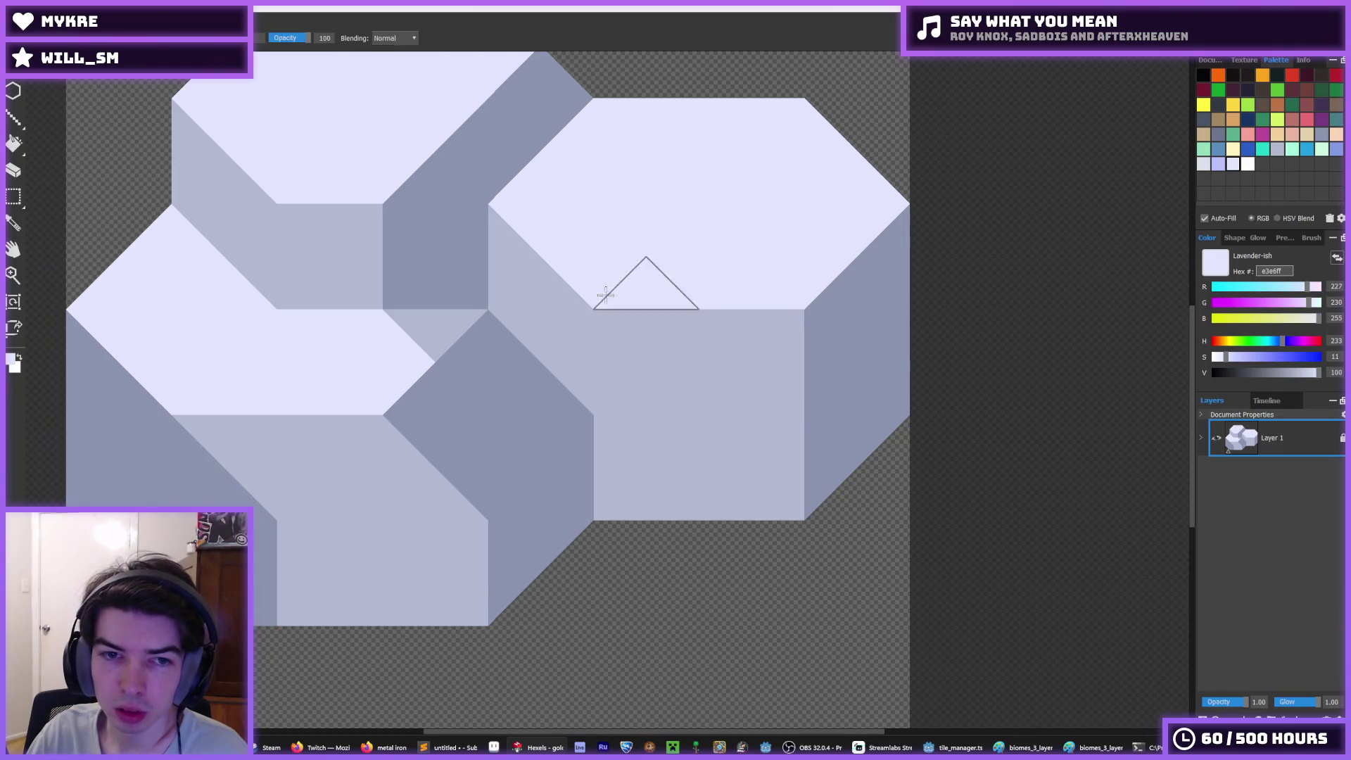
pyautogui.moveTo(603, 301); pyautogui.dragTo(558, 257)
# - Fill the junction triangles next to the top face with the mid-lavender shade
pyautogui.keyDown('alt'); pyautogui.click(618, 349); pyautogui.keyUp('alt')
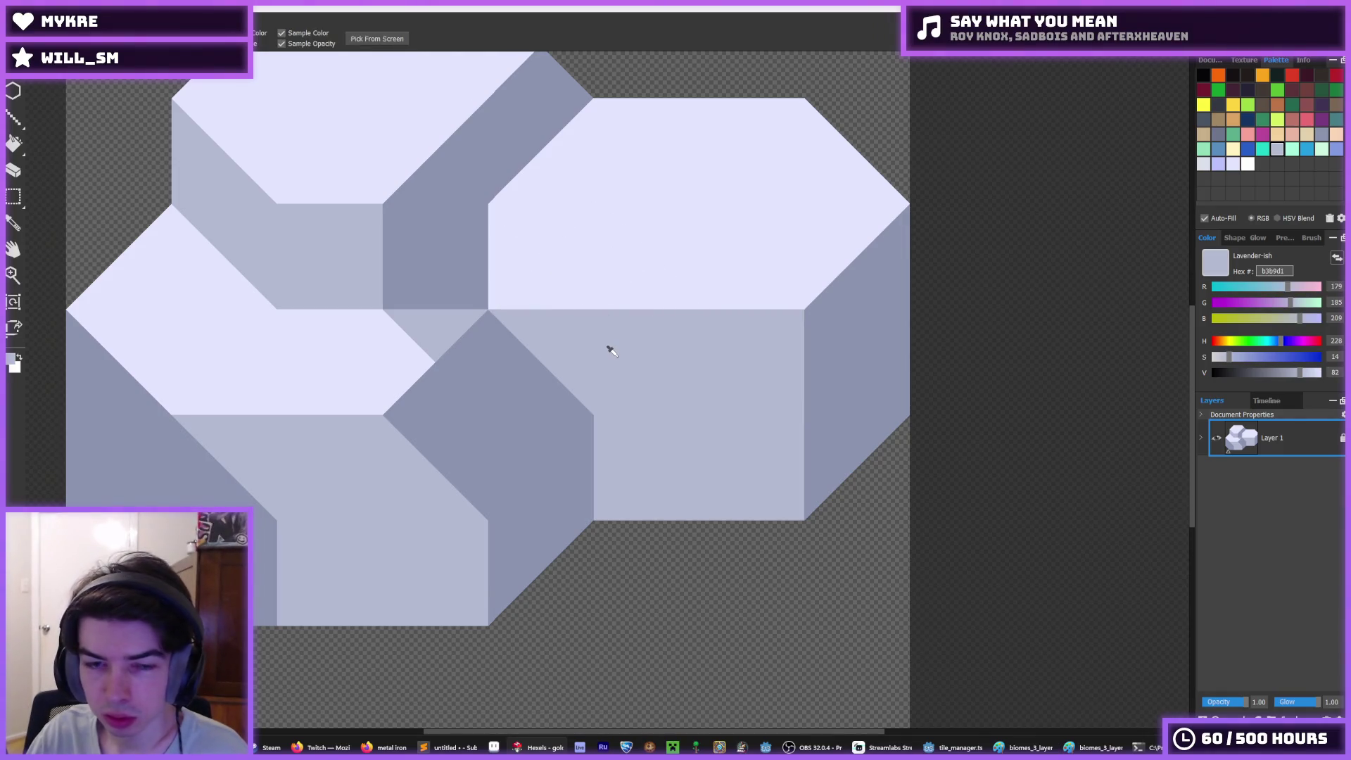
pyautogui.keyDown('alt'); pyautogui.click(519, 276); pyautogui.keyUp('alt')
pyautogui.press('x')
pyautogui.moveTo(492, 281); pyautogui.dragTo(523, 290)
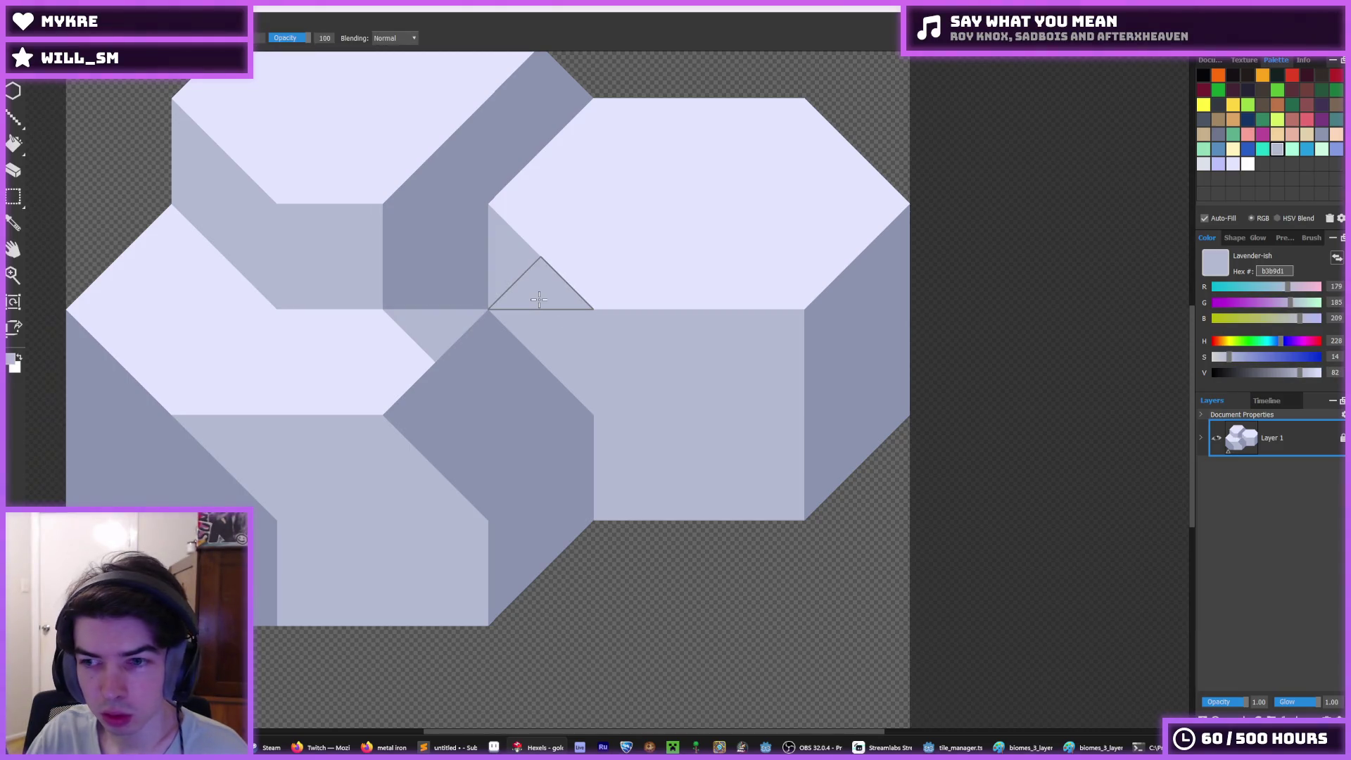
pyautogui.scroll(-8, 555, 287)
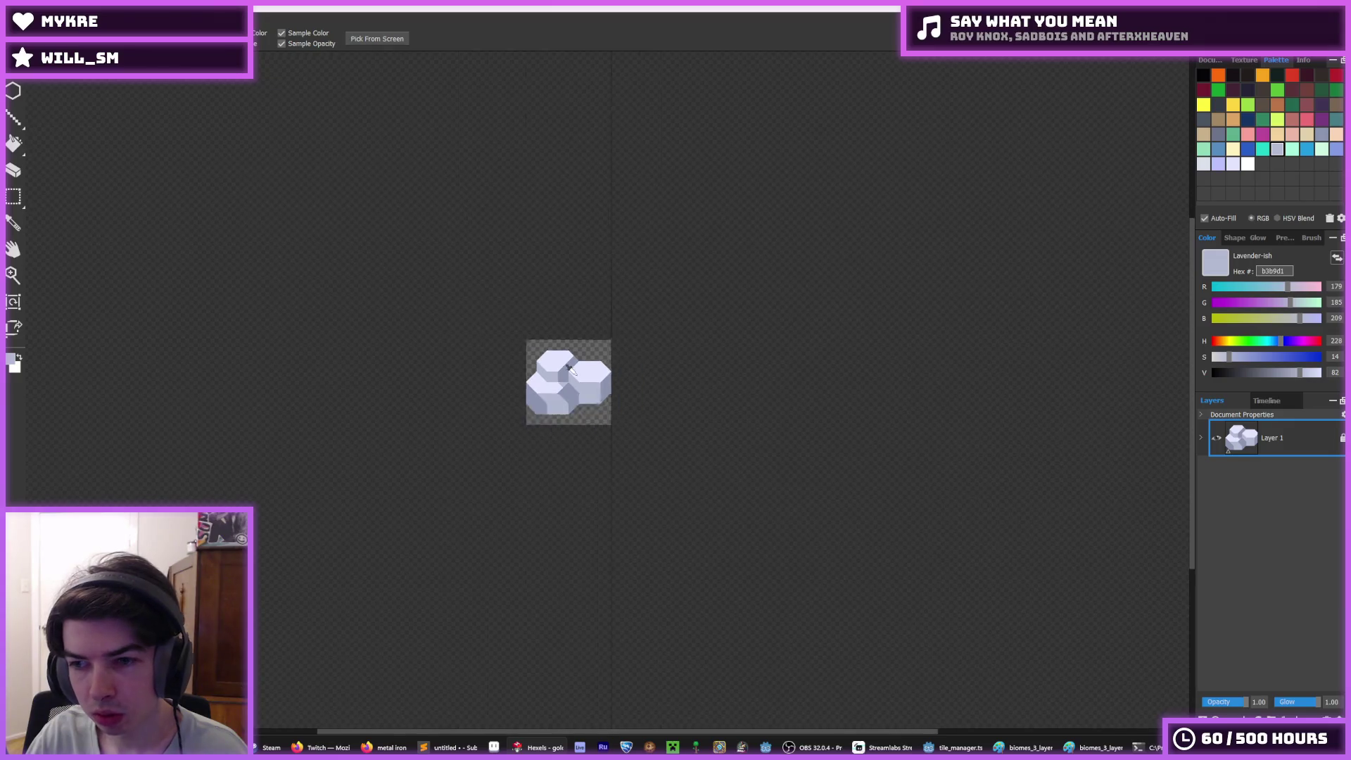
pyautogui.scroll(4, 569, 368)
pyautogui.keyDown('alt'); pyautogui.click(538, 377); pyautogui.keyUp('alt')
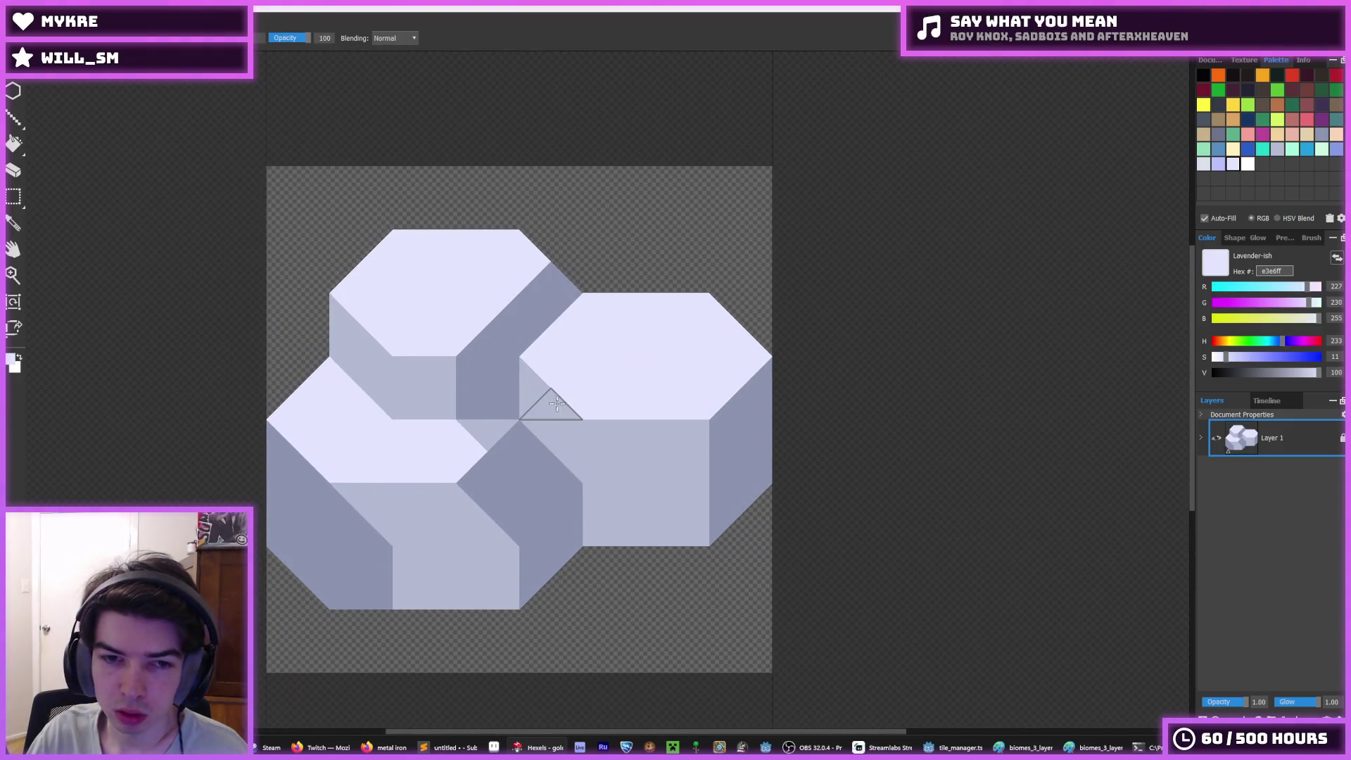
pyautogui.press('x')
pyautogui.moveTo(534, 325)
pyautogui.mouseDown()
pyautogui.moveTo(555, 295)
pyautogui.moveTo(517, 313)
pyautogui.mouseUp()
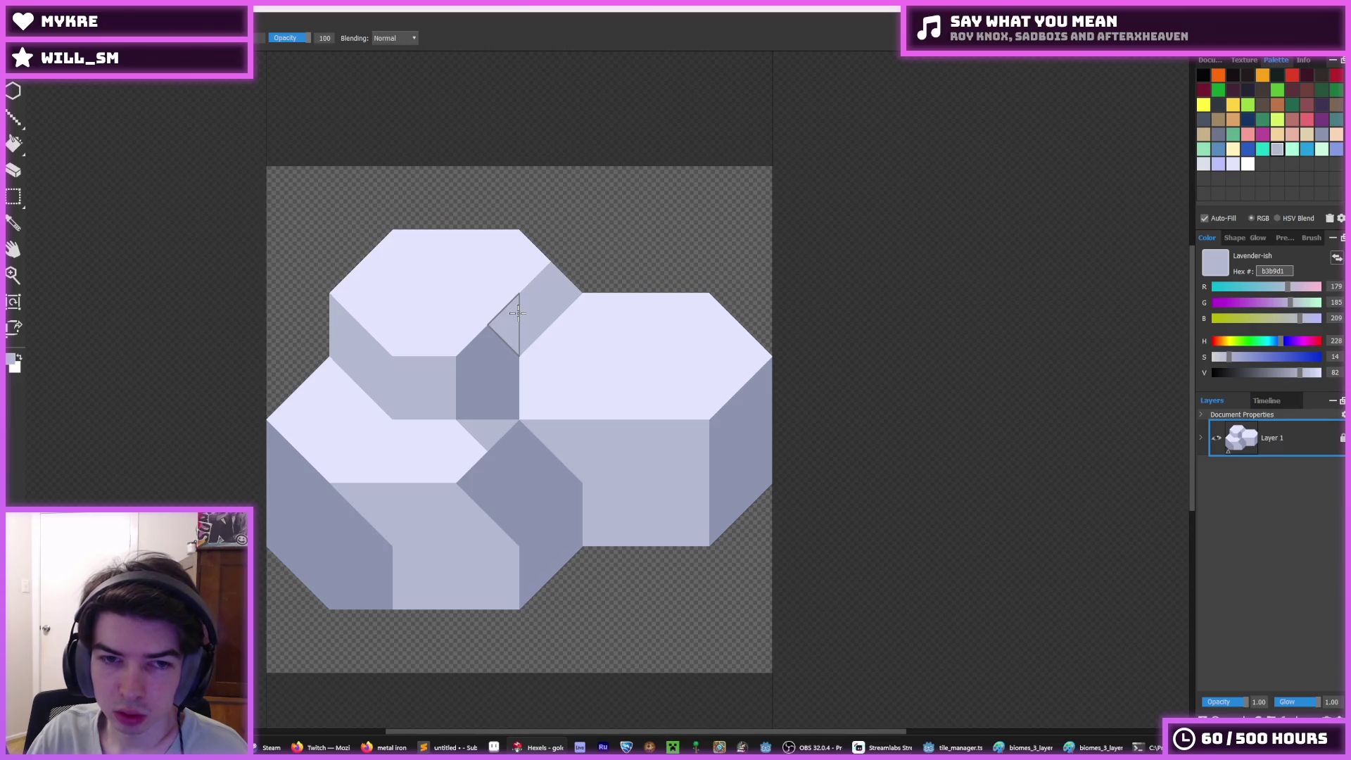
pyautogui.scroll(-3, 528, 299)
pyautogui.scroll(6, 528, 294)
# - Undo the lavender strokes on the dark square and fill the diamond above it darkest
pyautogui.moveTo(489, 362); pyautogui.dragTo(568, 346)
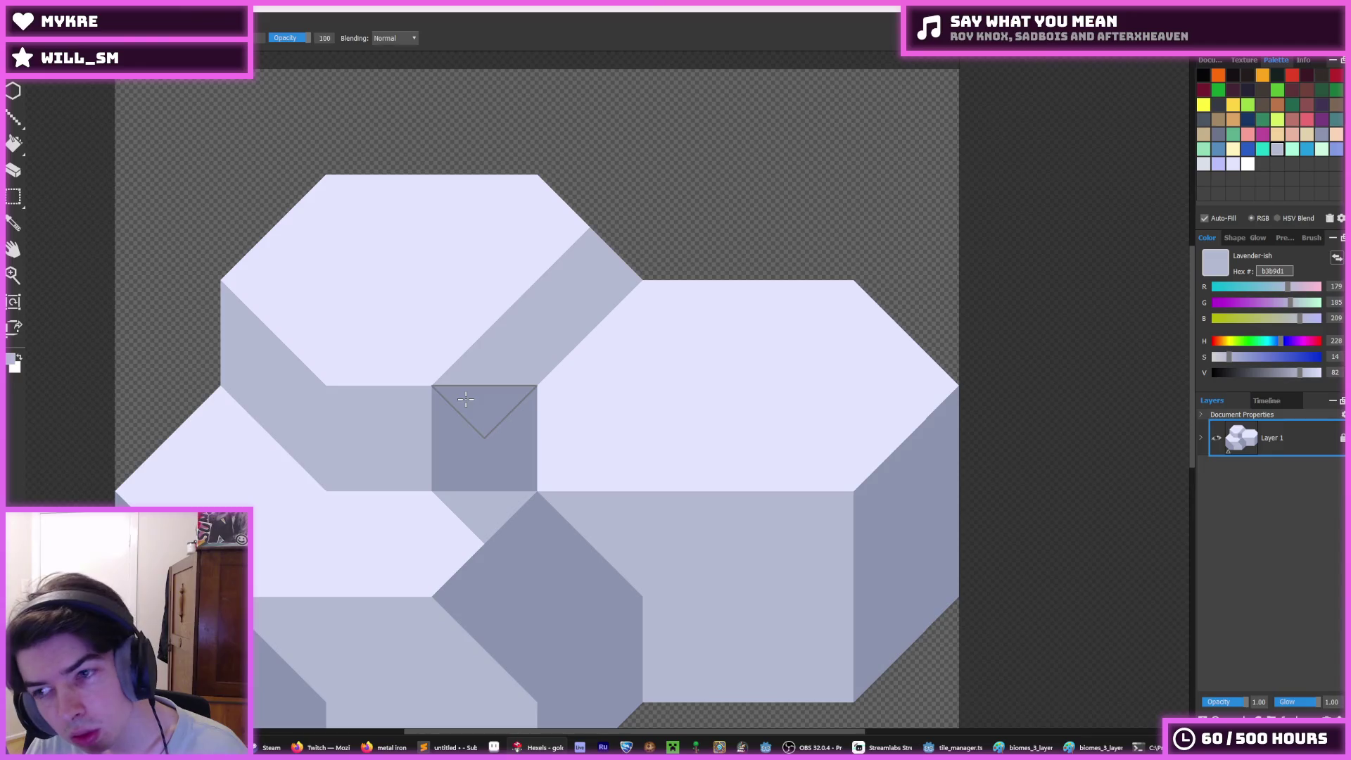
pyautogui.moveTo(465, 400); pyautogui.dragTo(442, 430)
pyautogui.hotkey('ctrl', 'z')
pyautogui.keyDown('alt'); pyautogui.click(485, 407); pyautogui.keyUp('alt')
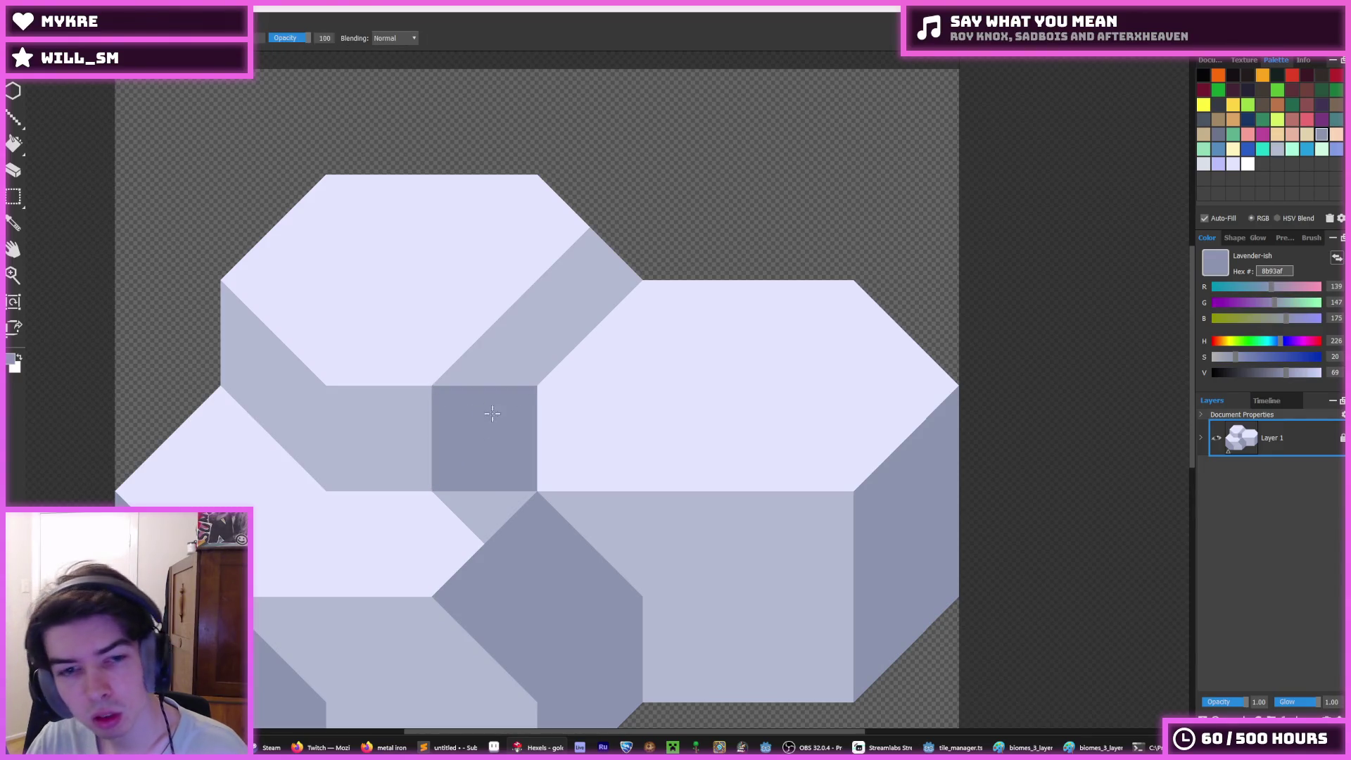
pyautogui.click(484, 363)
pyautogui.keyDown('alt'); pyautogui.click(536, 339); pyautogui.keyUp('alt')
pyautogui.keyDown('alt'); pyautogui.click(492, 408); pyautogui.keyUp('alt')
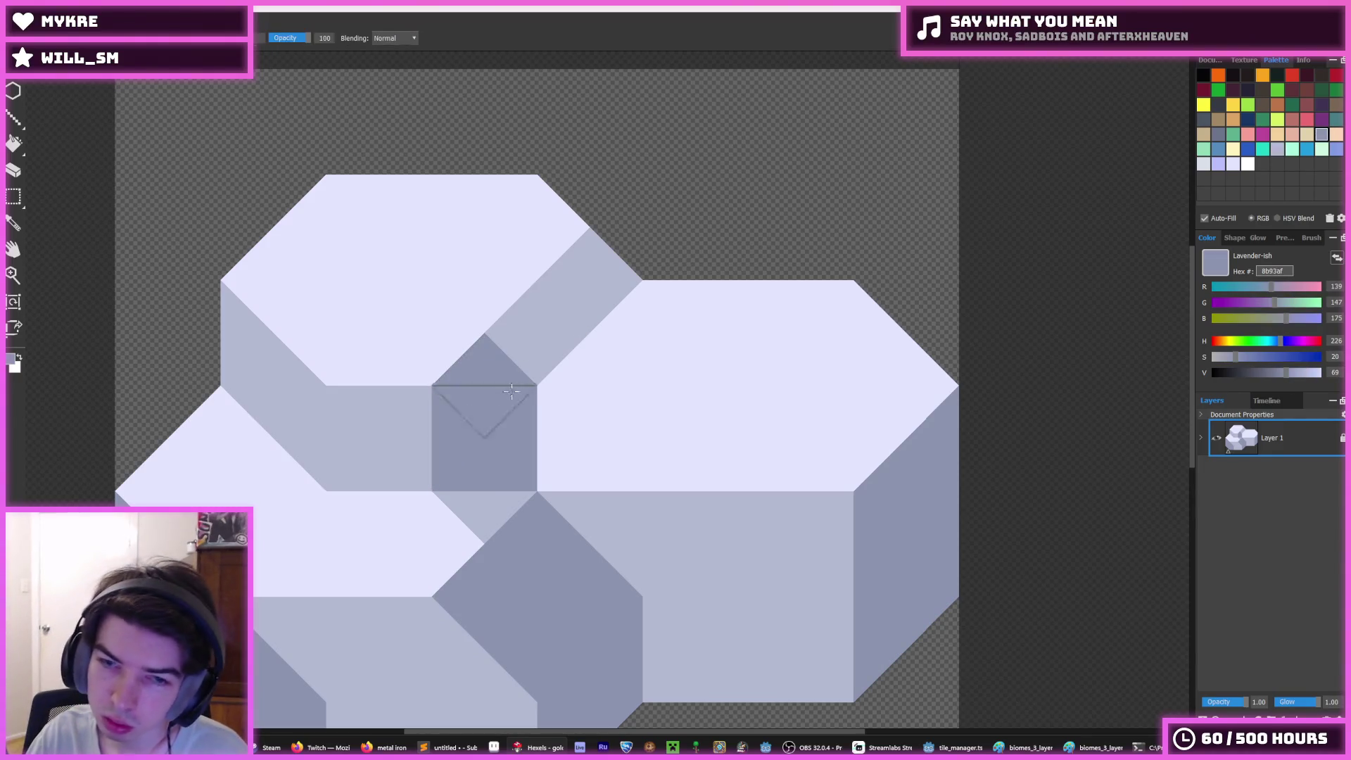
pyautogui.click(563, 310)
pyautogui.click(508, 335)
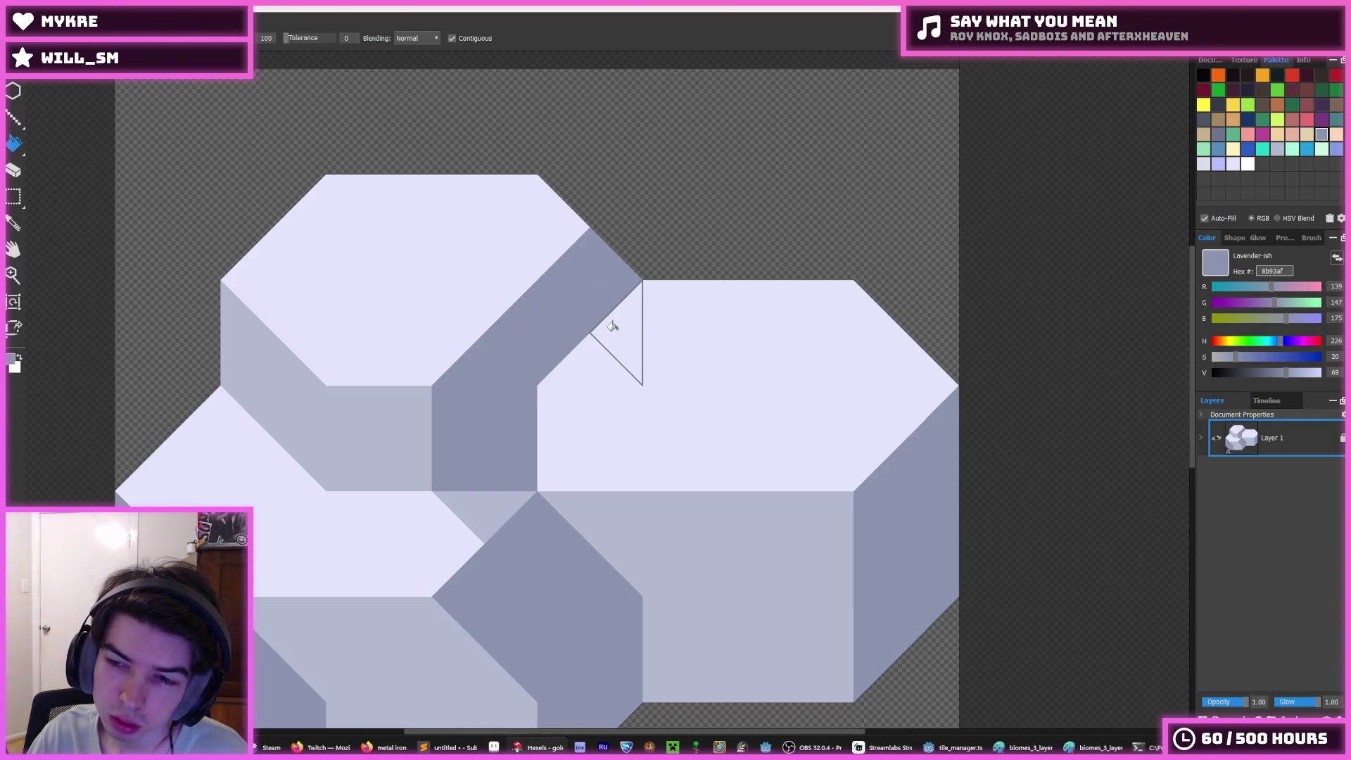
# - Fill the diagonal band between the hexagons and its top triangle with mid lavender
pyautogui.scroll(3, 607, 369)
pyautogui.scroll(-4, 619, 443)
pyautogui.keyDown('alt'); pyautogui.click(597, 524); pyautogui.keyUp('alt')
pyautogui.click(526, 408)
pyautogui.click(607, 336)
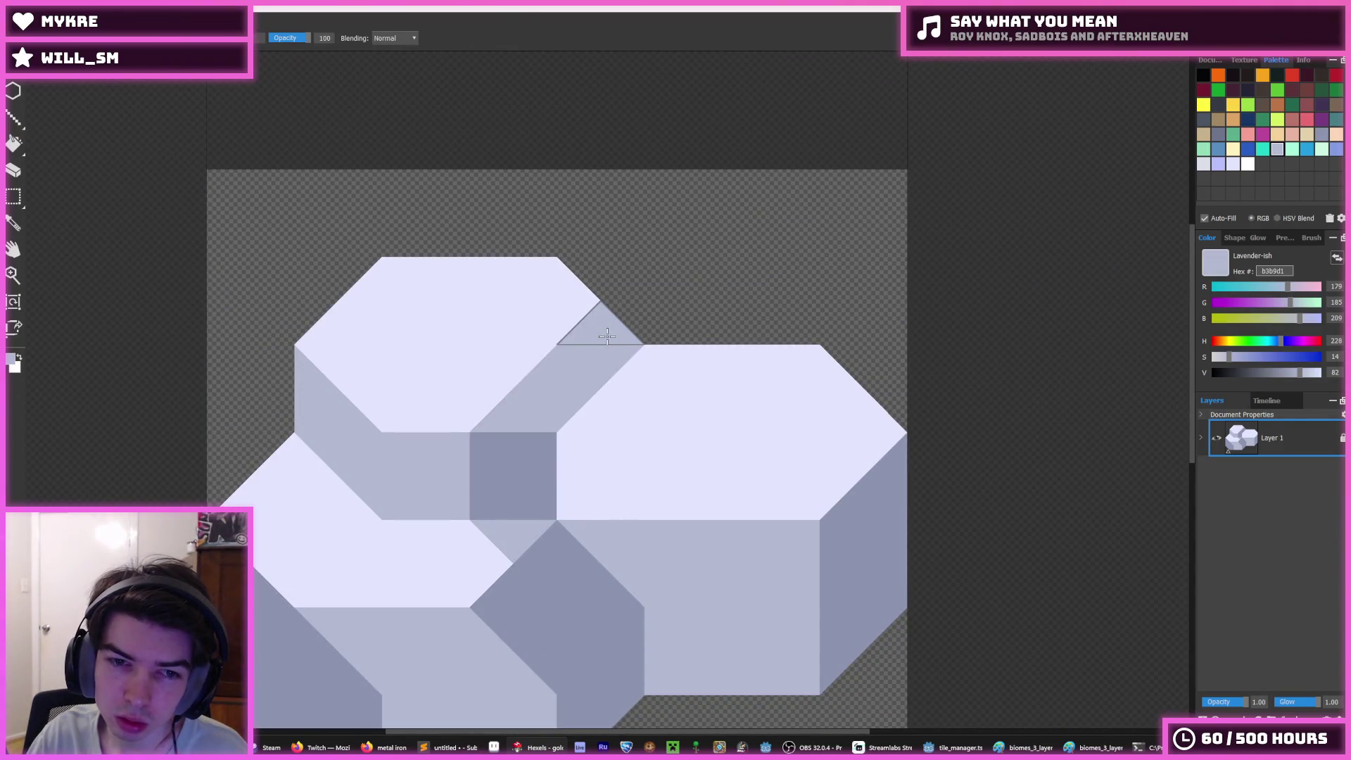
pyautogui.scroll(-4, 553, 398)
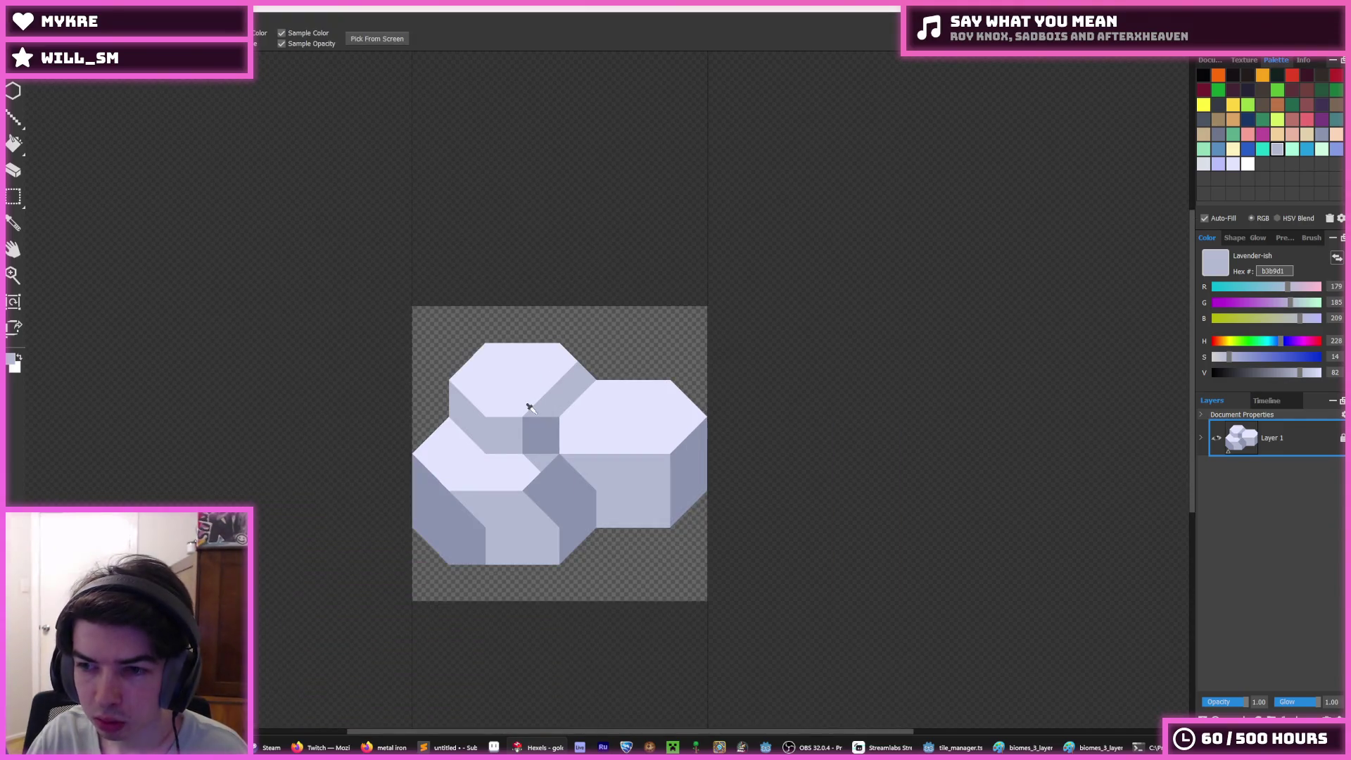
pyautogui.scroll(2, 527, 406)
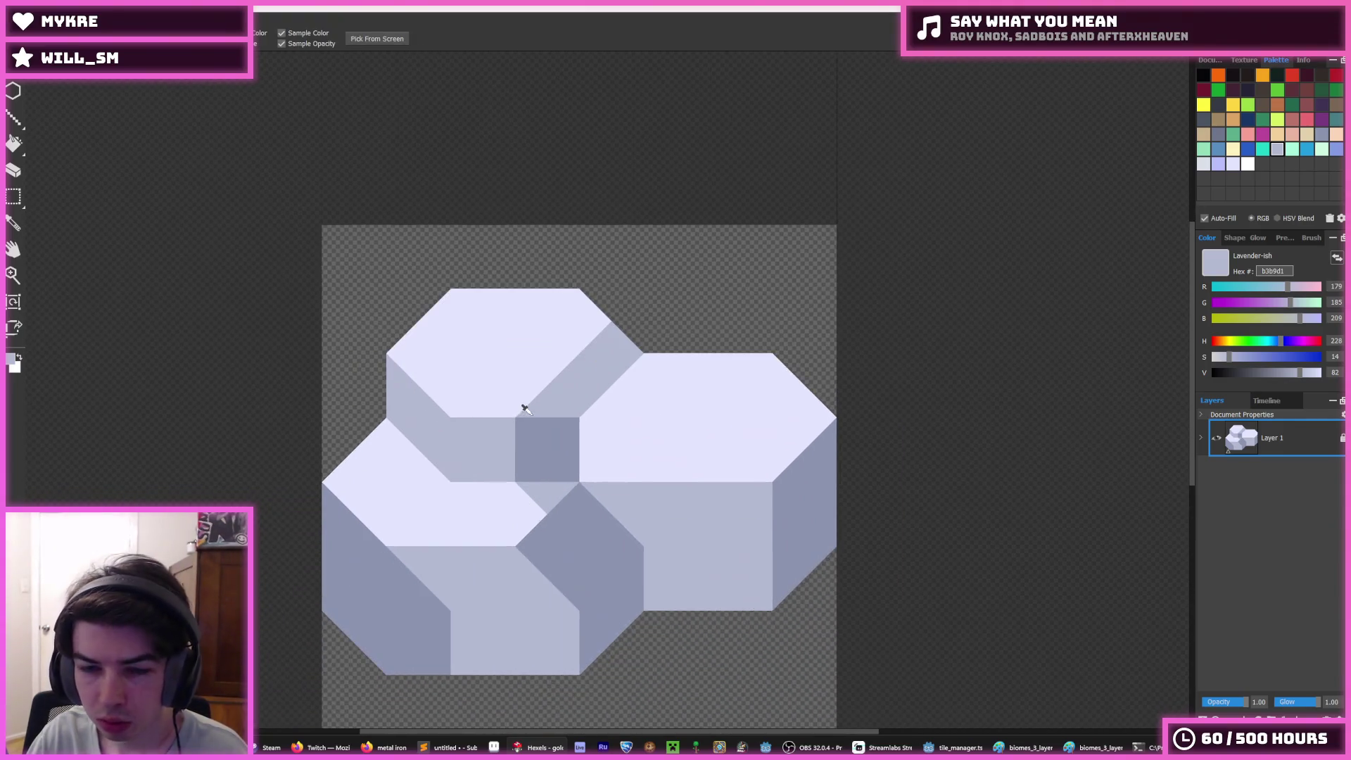
# - Fill the central triangle with dark 8b93af and lighten the central gap triangles
pyautogui.keyDown('alt'); pyautogui.click(554, 475); pyautogui.keyUp('alt')
pyautogui.click(553, 484)
pyautogui.keyDown('alt'); pyautogui.click(510, 464); pyautogui.keyUp('alt')
pyautogui.moveTo(534, 499)
pyautogui.mouseDown()
pyautogui.moveTo(548, 513)
pyautogui.moveTo(566, 451)
pyautogui.moveTo(546, 468)
pyautogui.mouseUp()
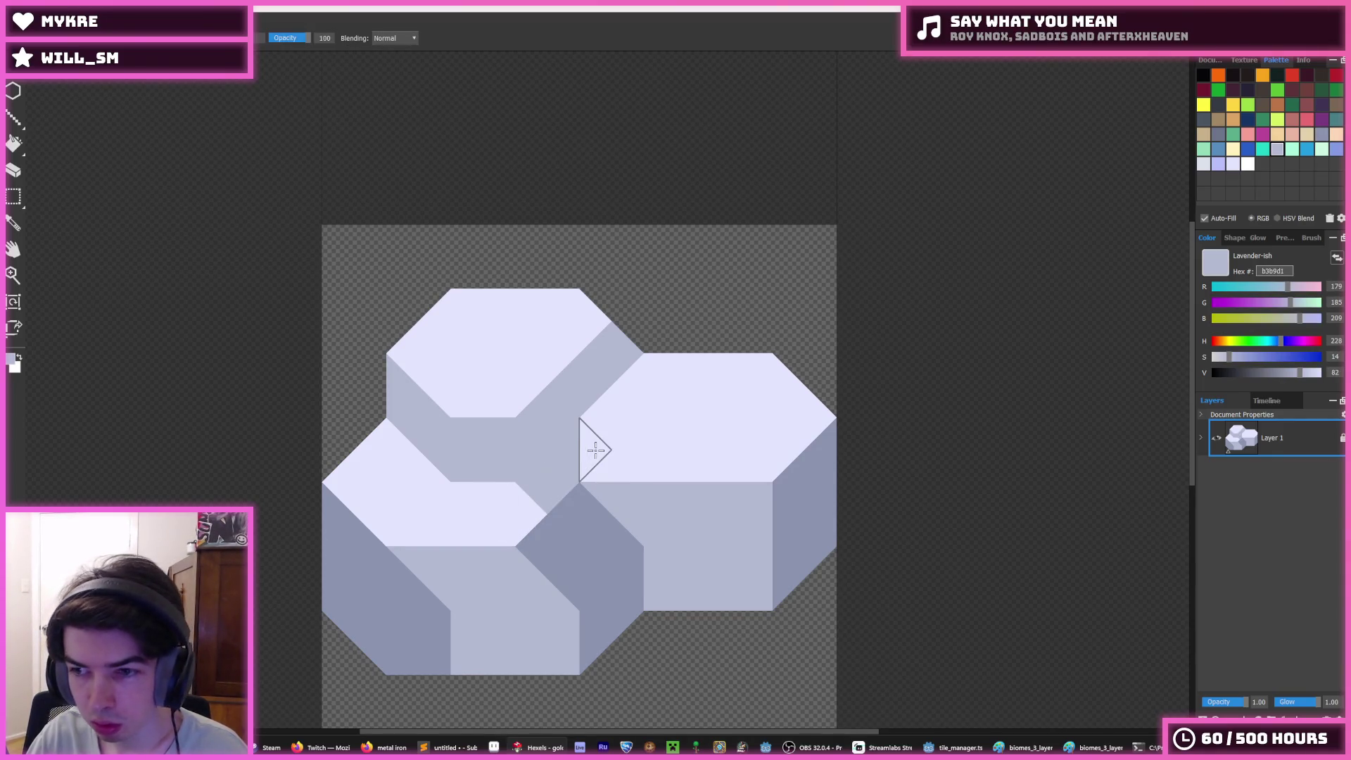
pyautogui.scroll(2, 609, 446)
pyautogui.keyDown('alt'); pyautogui.click(548, 543); pyautogui.keyUp('alt')
pyautogui.moveTo(520, 422)
pyautogui.mouseDown()
pyautogui.moveTo(464, 465)
pyautogui.moveTo(436, 422)
pyautogui.moveTo(521, 417)
pyautogui.mouseUp()
pyautogui.hotkey('ctrl', 'z')
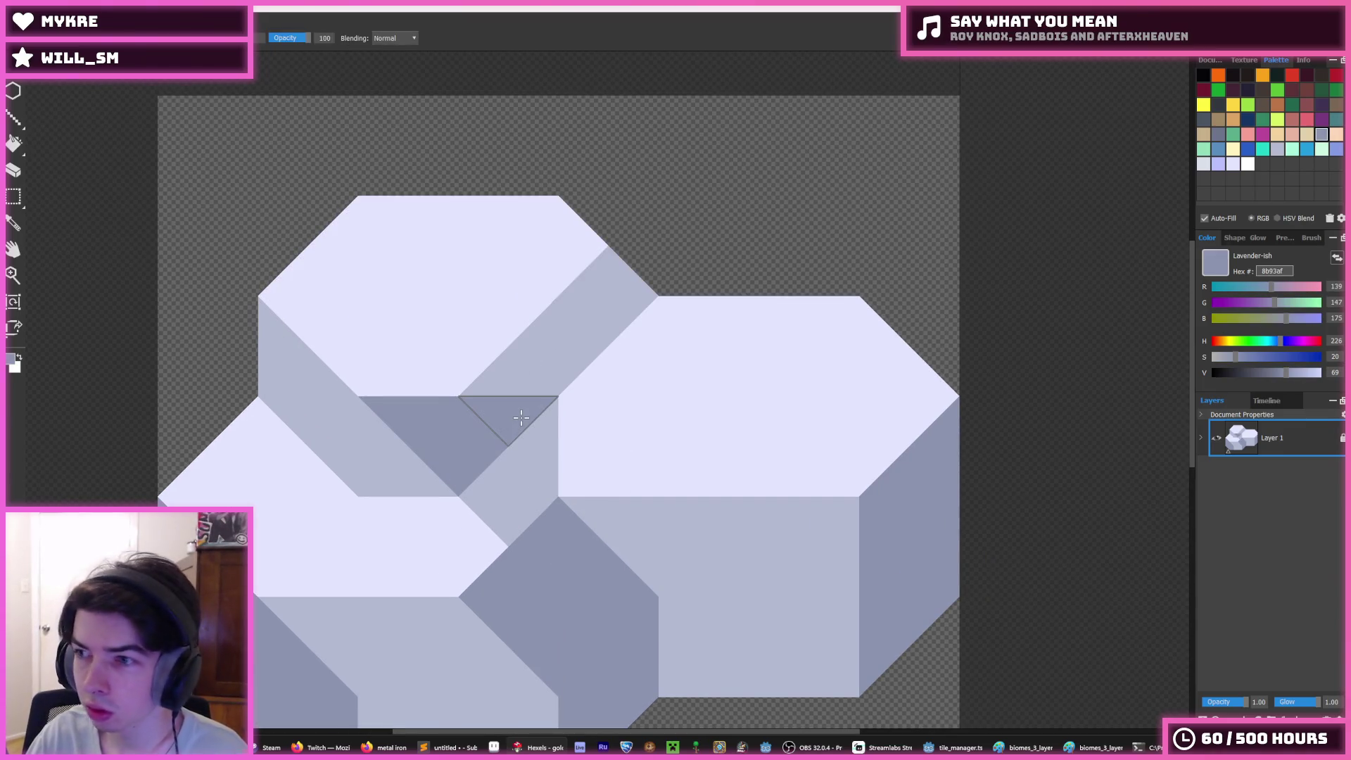
# - Lighten the area left of the central diamond and darken the lighter junction triangle
pyautogui.press('alt')
pyautogui.scroll(-2, 517, 415)
pyautogui.scroll(3, 514, 412)
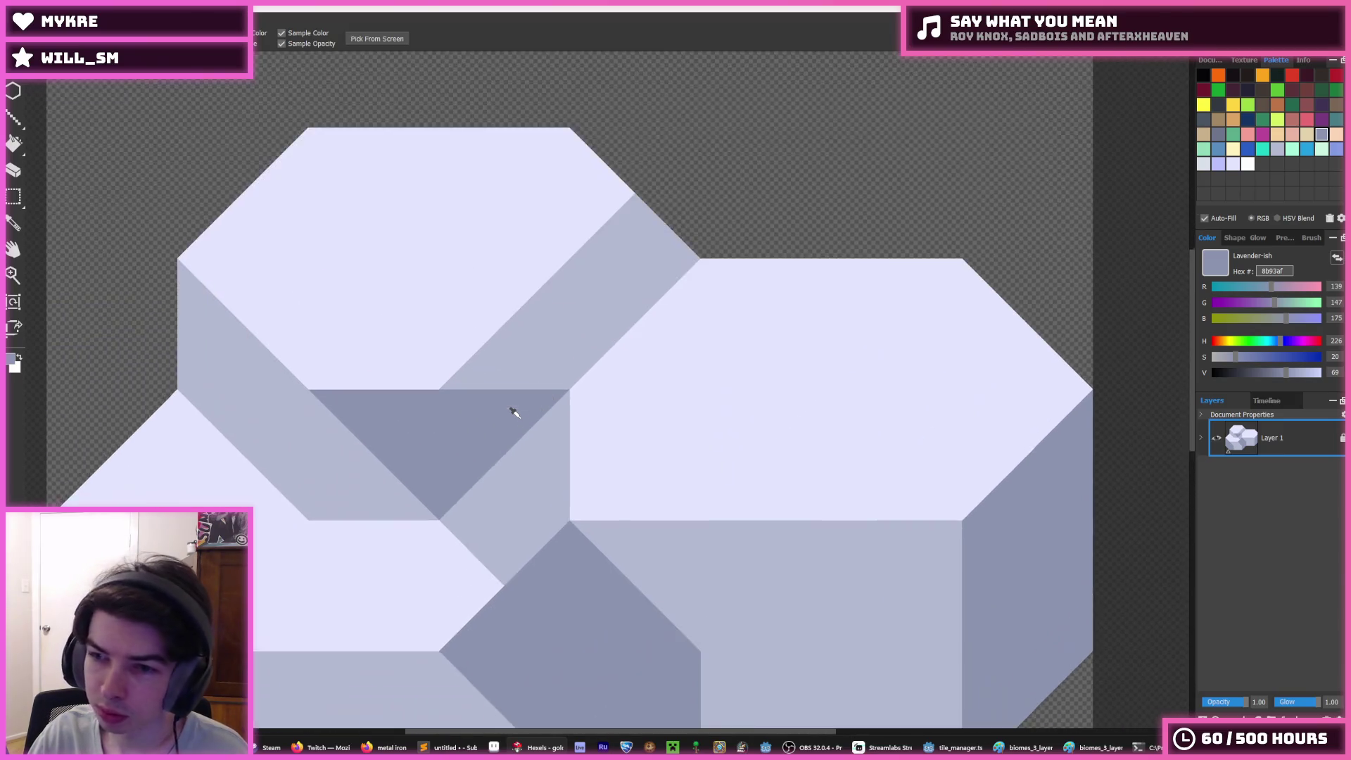
pyautogui.keyDown('alt'); pyautogui.click(379, 422); pyautogui.keyUp('alt')
pyautogui.moveTo(334, 394)
pyautogui.mouseDown()
pyautogui.moveTo(450, 461)
pyautogui.moveTo(365, 482)
pyautogui.mouseUp()
pyautogui.keyDown('alt'); pyautogui.click(389, 461); pyautogui.keyUp('alt')
pyautogui.moveTo(359, 418); pyautogui.dragTo(562, 423)
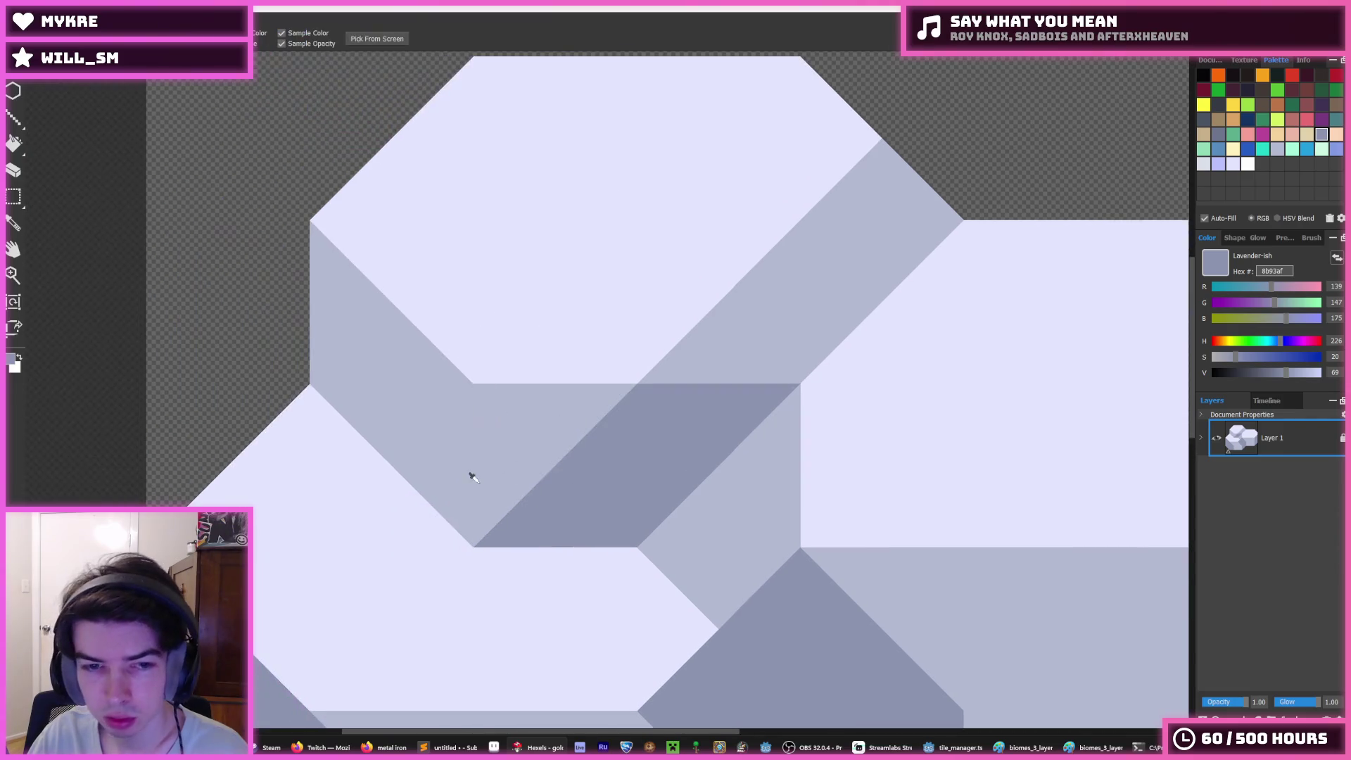
pyautogui.click(754, 449)
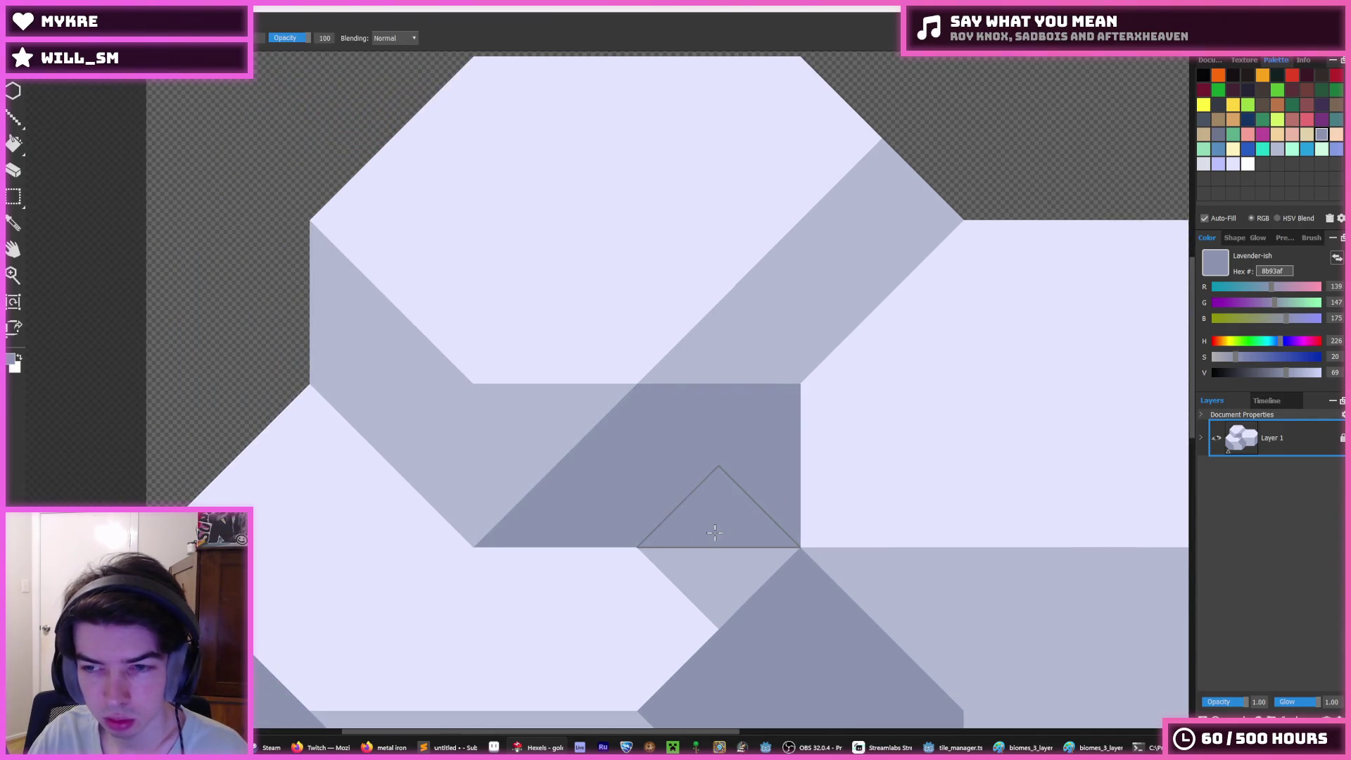
pyautogui.scroll(-5, 725, 529)
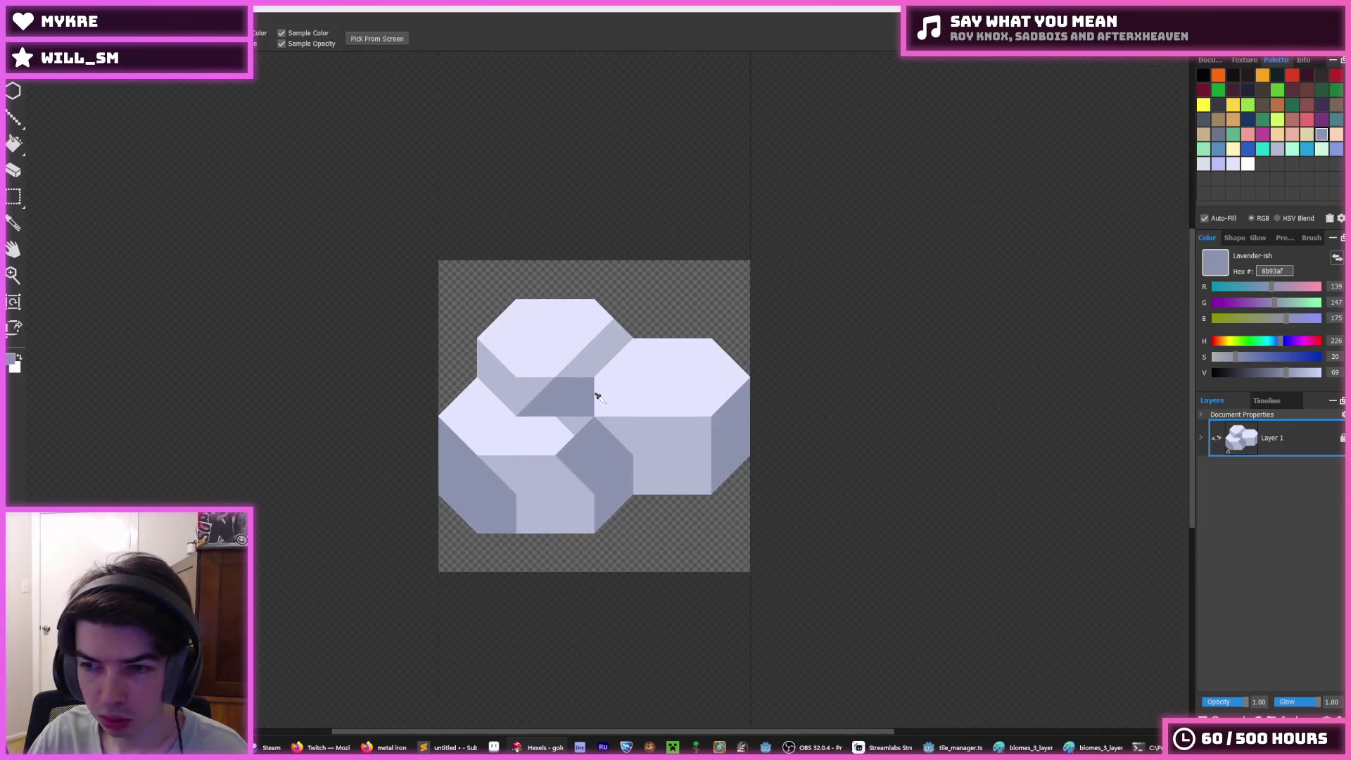
pyautogui.scroll(3, 595, 396)
pyautogui.keyDown('alt'); pyautogui.click(692, 463); pyautogui.keyUp('alt')
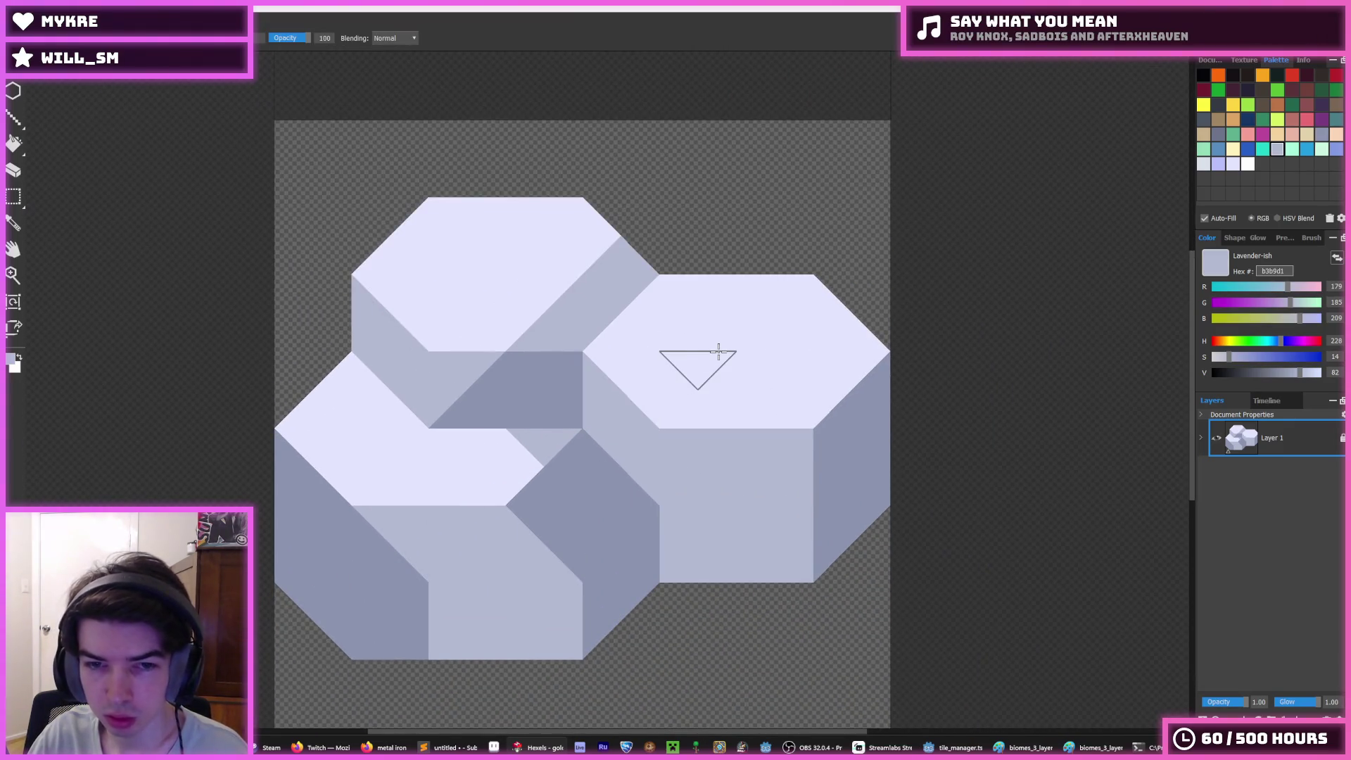
# - Darken a lower junction triangle in 8b93af and extend the shading, then undo those fills
pyautogui.scroll(-5, 603, 344)
pyautogui.scroll(3, 627, 338)
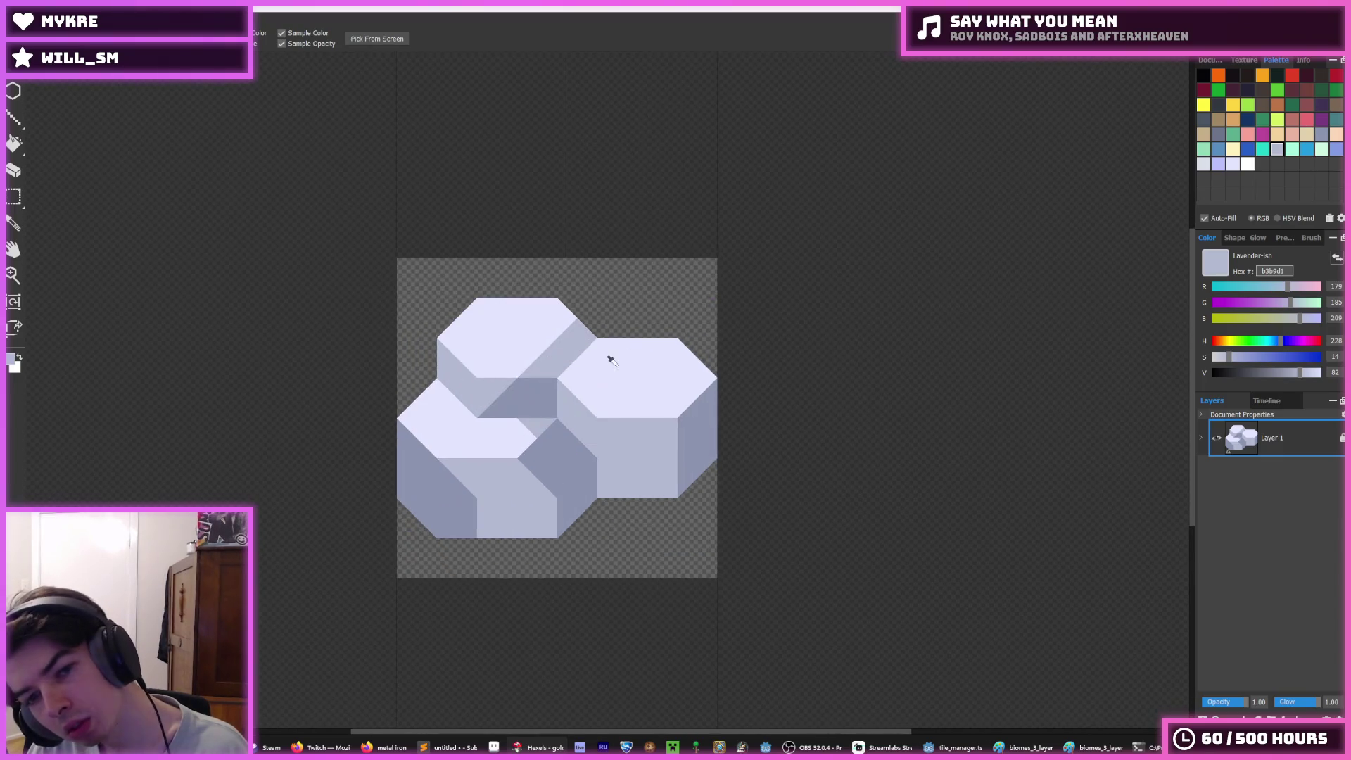
pyautogui.scroll(3, 608, 356)
pyautogui.keyDown('alt'); pyautogui.click(532, 417); pyautogui.keyUp('alt')
pyautogui.scroll(-5, 588, 462)
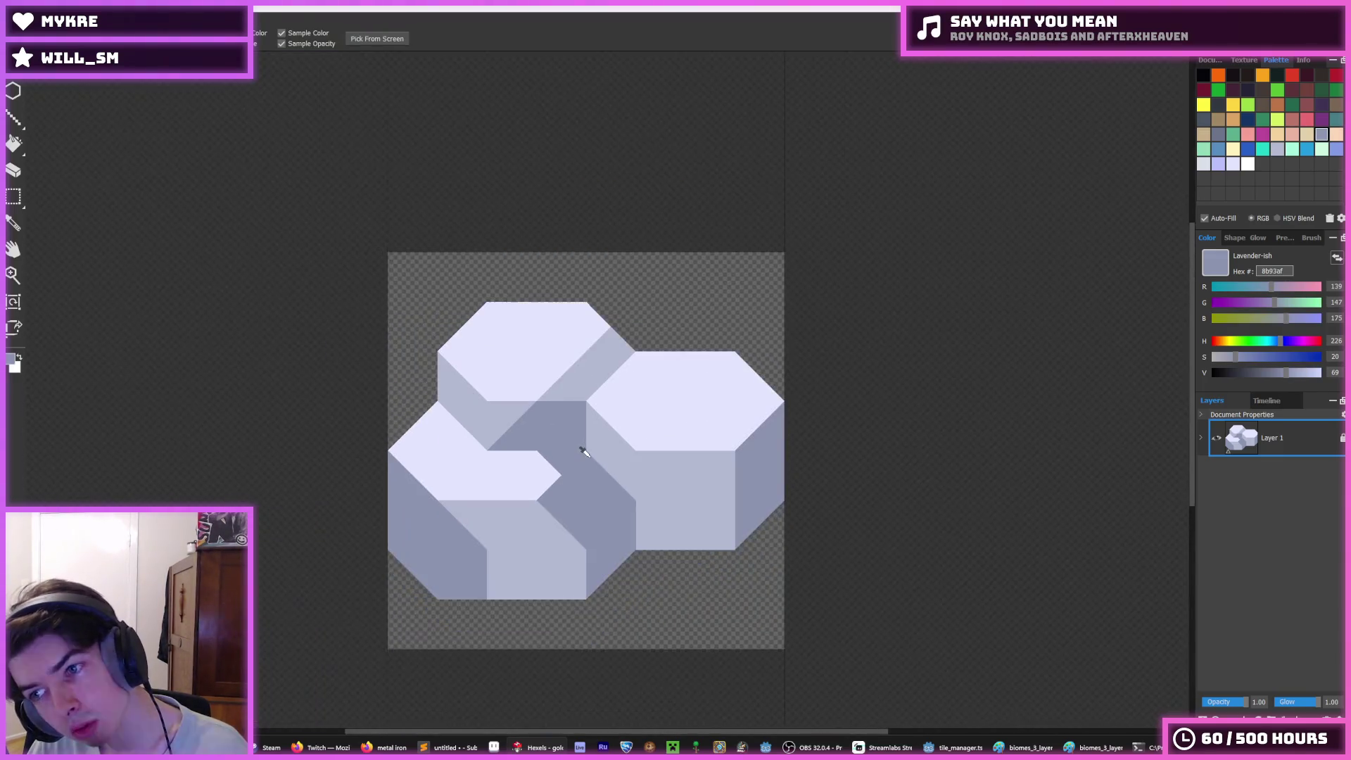
pyautogui.scroll(5, 582, 452)
pyautogui.click(651, 450)
pyautogui.moveTo(662, 367)
pyautogui.mouseDown()
pyautogui.moveTo(685, 463)
pyautogui.moveTo(732, 526)
pyautogui.mouseUp()
pyautogui.hotkey('ctrl', 'z')
pyautogui.hotkey('ctrl', 'z')
pyautogui.hotkey('ctrl', 'z')
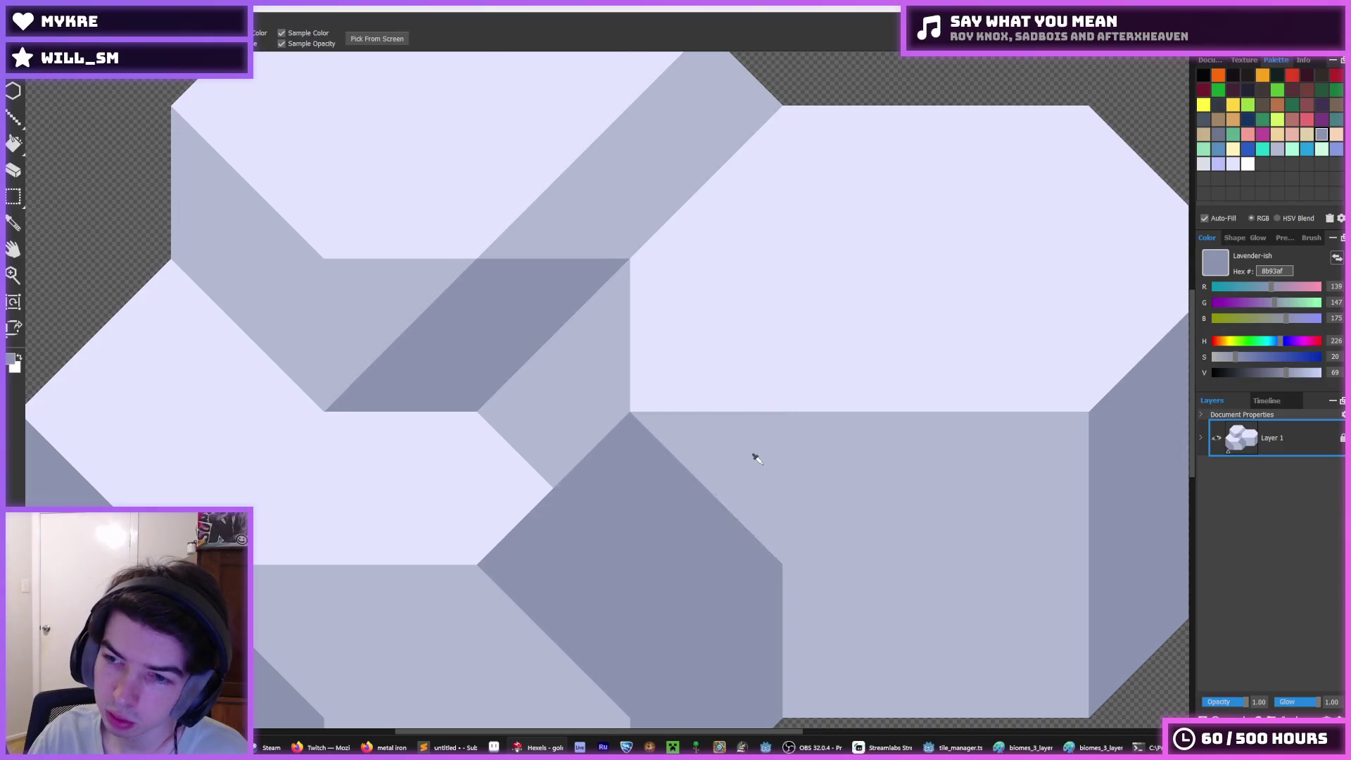
# - Extend the dark 8b93af diagonal band to the right and up to the top
pyautogui.scroll(-5, 745, 457)
pyautogui.scroll(2, 679, 446)
pyautogui.keyDown('alt'); pyautogui.click(584, 421); pyautogui.keyUp('alt')
pyautogui.scroll(-5, 670, 380)
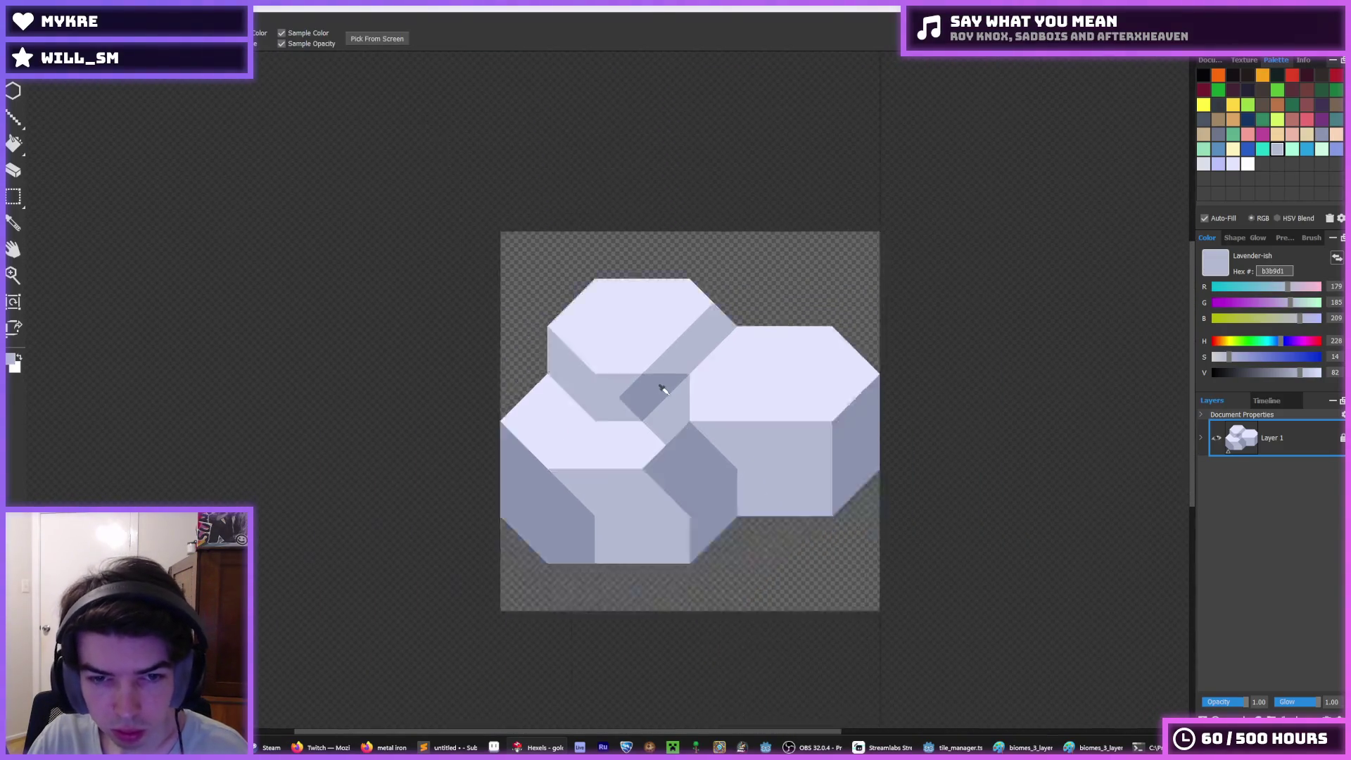
pyautogui.keyDown('alt'); pyautogui.click(670, 380); pyautogui.keyUp('alt')
pyautogui.scroll(4, 693, 374)
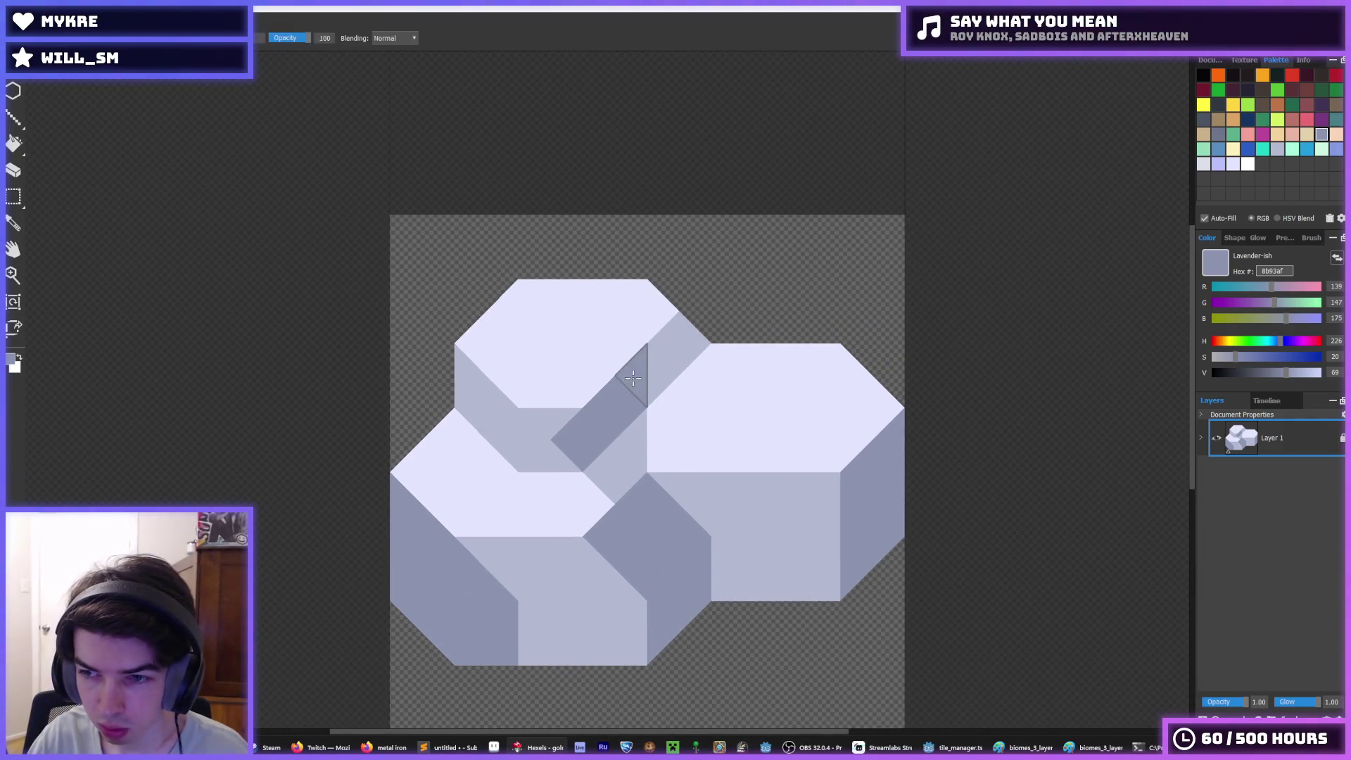
pyautogui.click(668, 351)
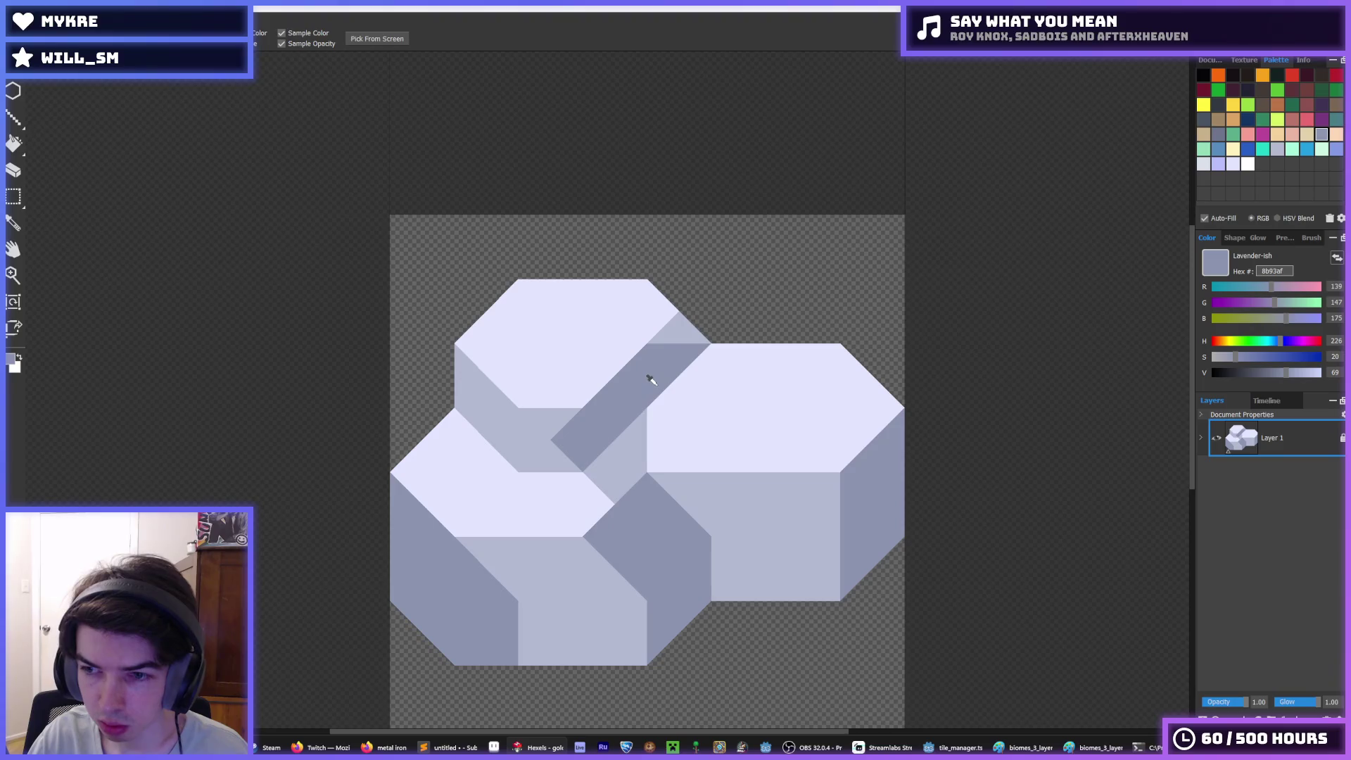
pyautogui.click(665, 337)
# - Lighten the band's top-right and near-centre triangles, then darken the central junction triangles
pyautogui.keyDown('alt'); pyautogui.click(640, 451); pyautogui.keyUp('alt')
pyautogui.click(657, 301)
pyautogui.click(593, 437)
pyautogui.click(617, 422)
pyautogui.keyDown('alt'); pyautogui.click(624, 383); pyautogui.keyUp('alt')
pyautogui.click(618, 420)
pyautogui.click(634, 428)
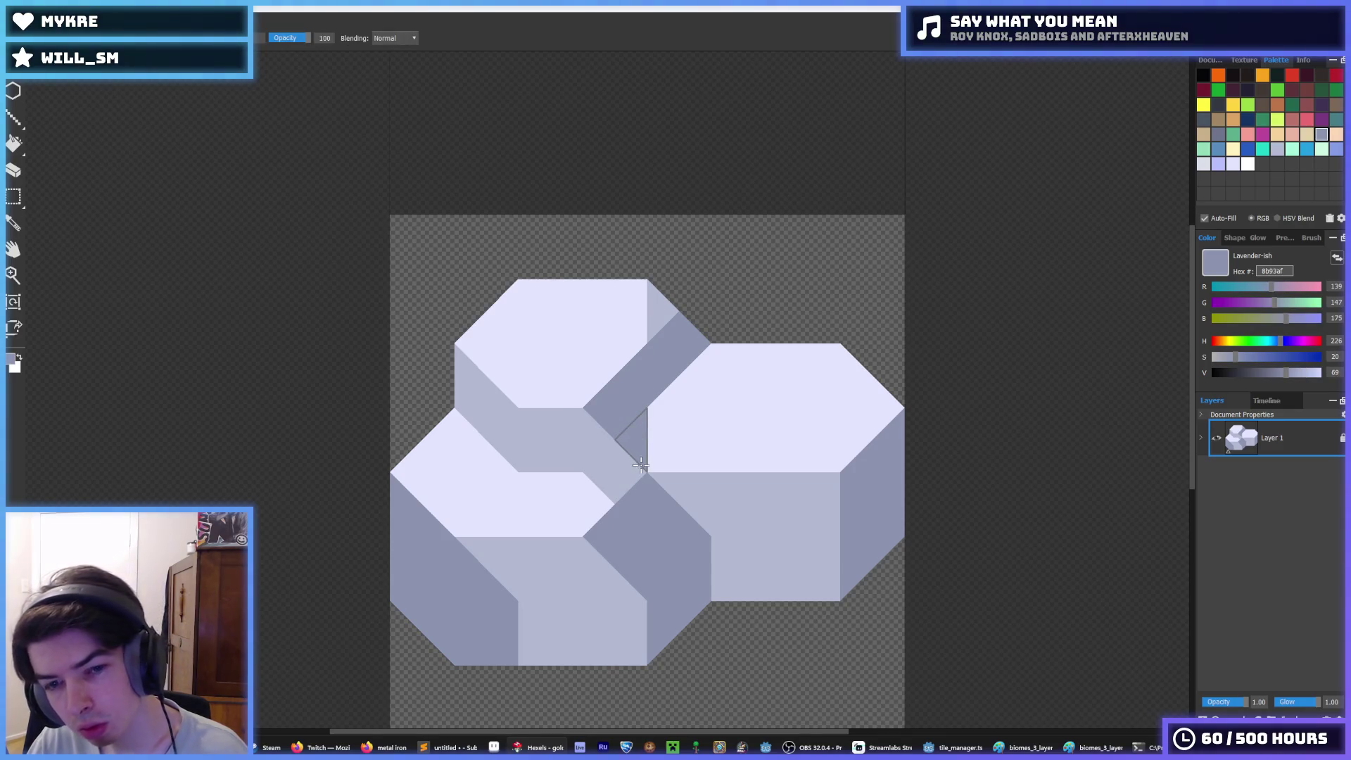
# - Darken a triangle at the seam between the hexagons
pyautogui.press('alt')
pyautogui.scroll(-5, 629, 468)
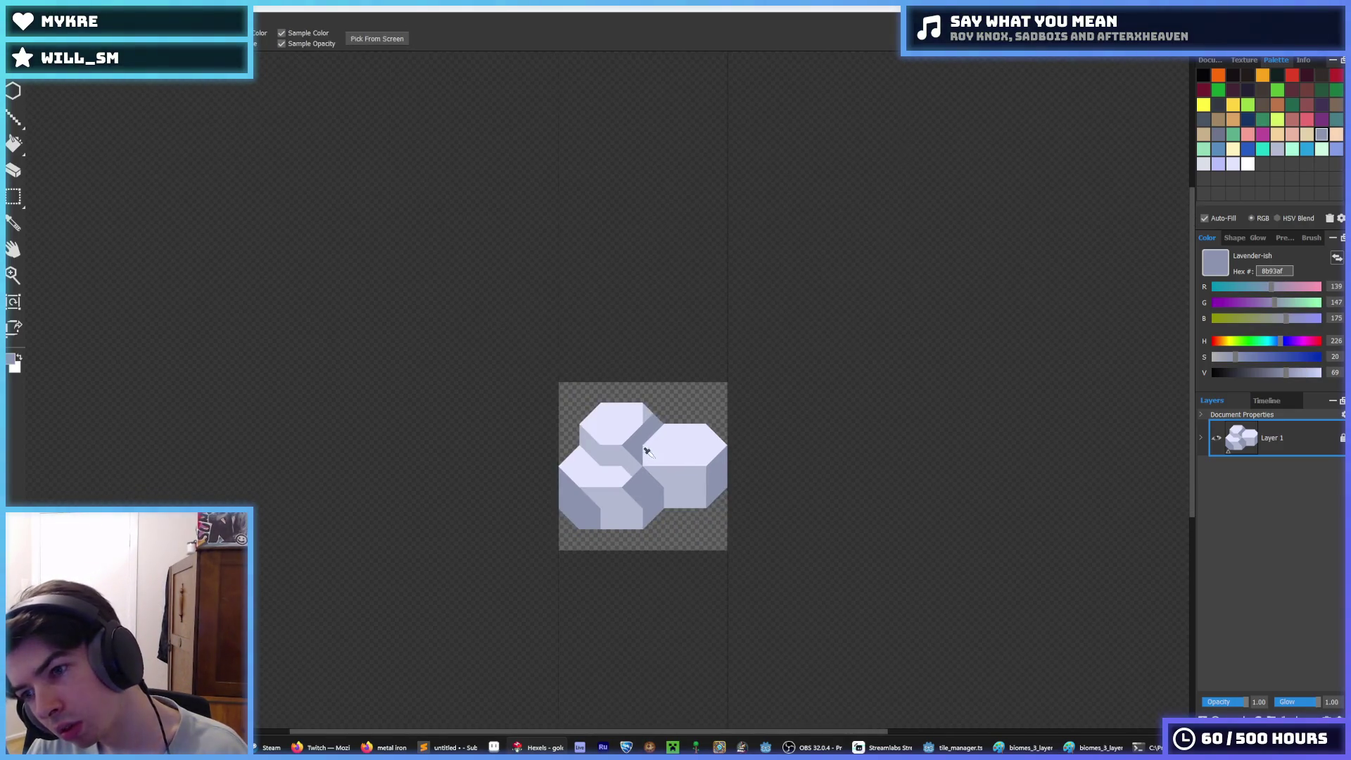
pyautogui.scroll(3, 641, 458)
pyautogui.scroll(1, 641, 458)
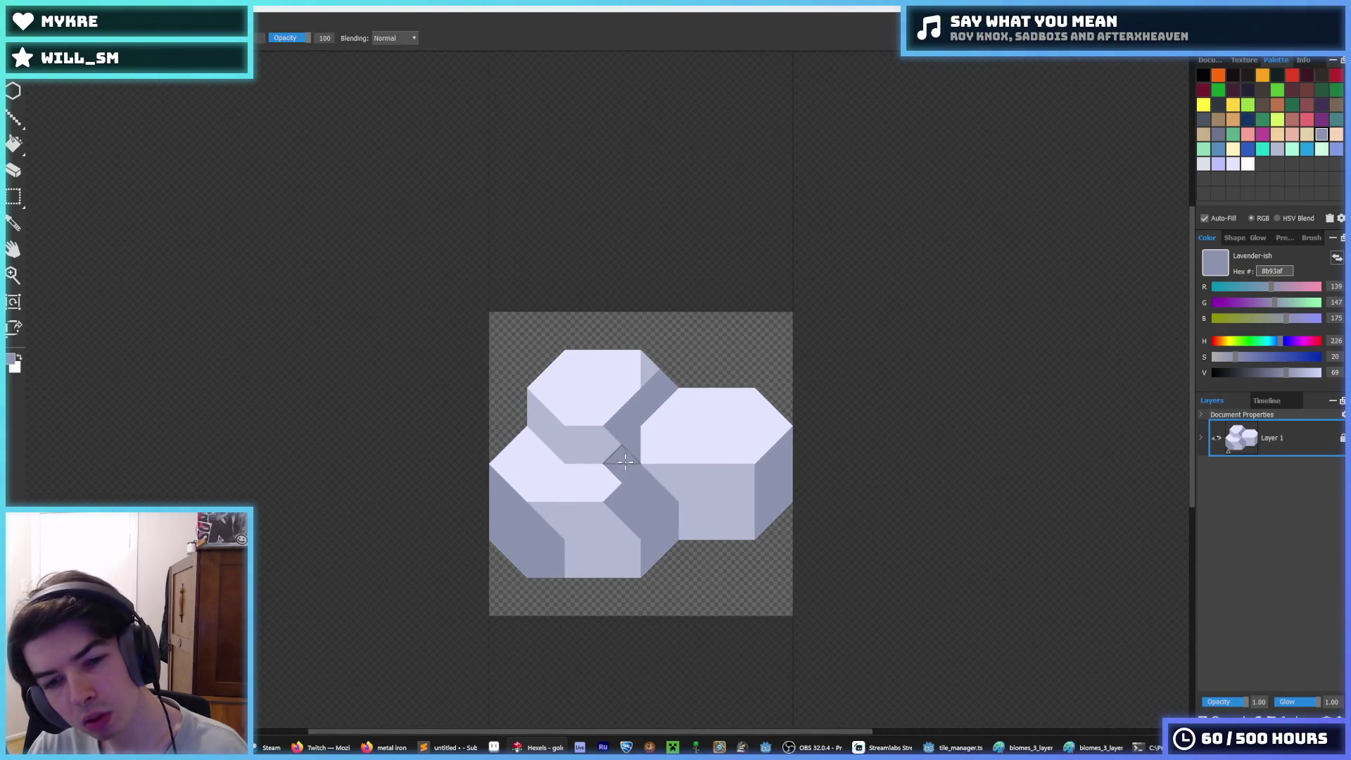
pyautogui.click(622, 456)
pyautogui.scroll(-3, 622, 457)
pyautogui.scroll(3, 614, 443)
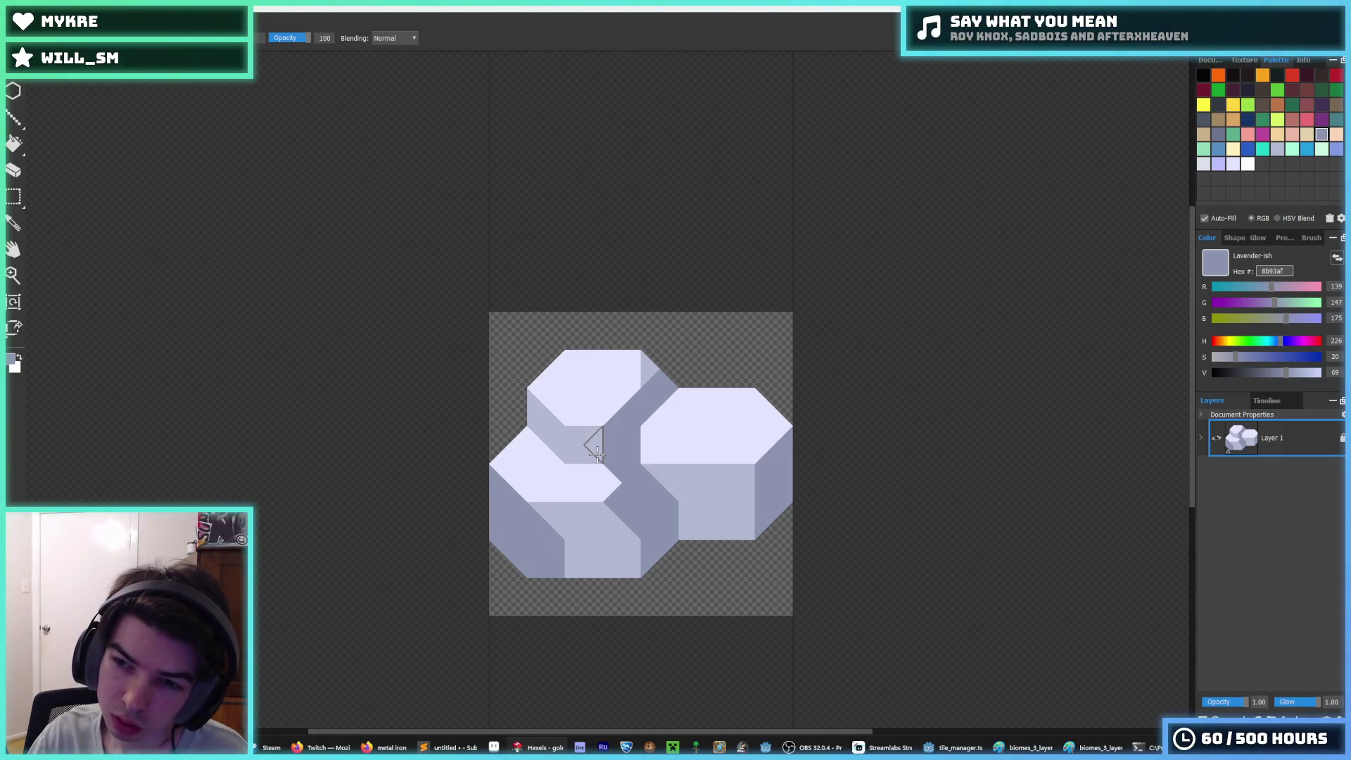
# - Pick up the lighter lavender side shade with the triangle brush and zoom to check
pyautogui.press('alt')
pyautogui.scroll(-5, 674, 404)
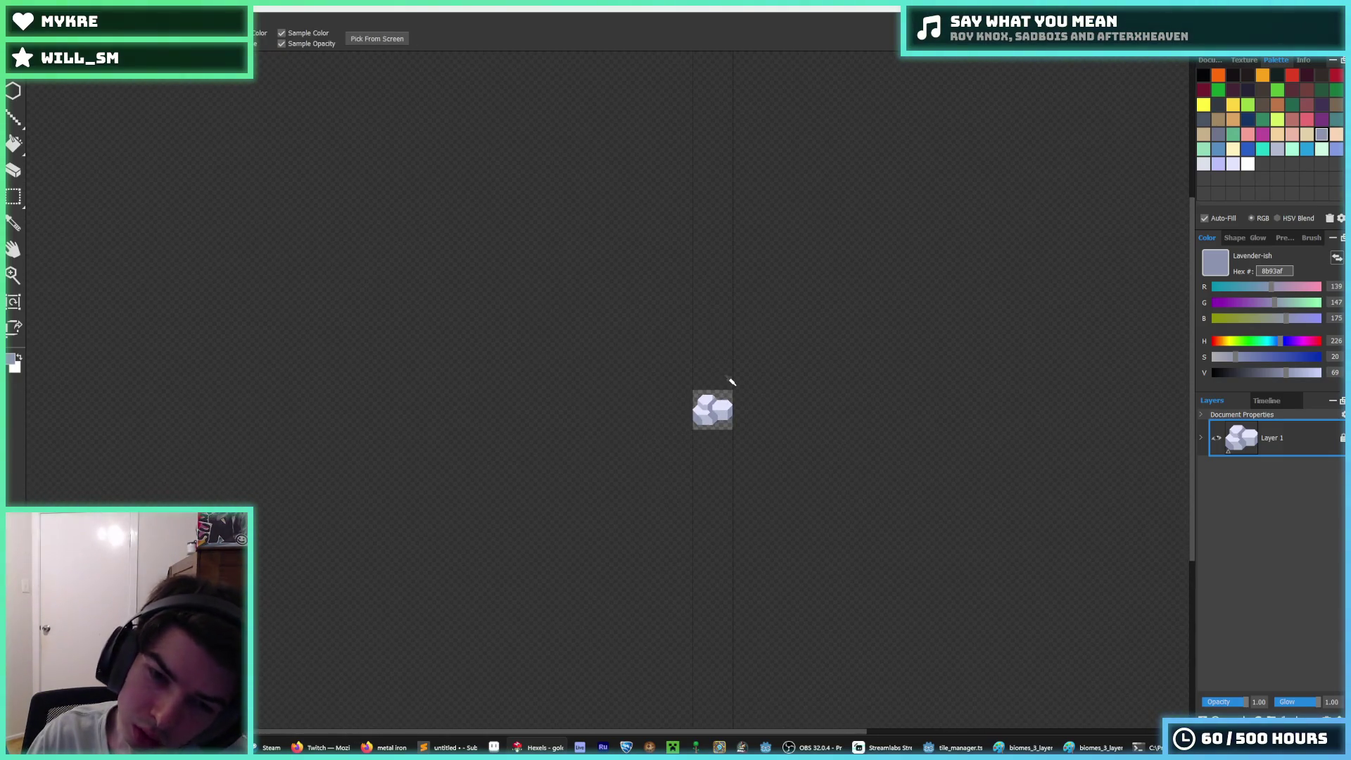
pyautogui.scroll(5, 703, 421)
pyautogui.keyDown('alt'); pyautogui.click(779, 313); pyautogui.keyUp('alt')
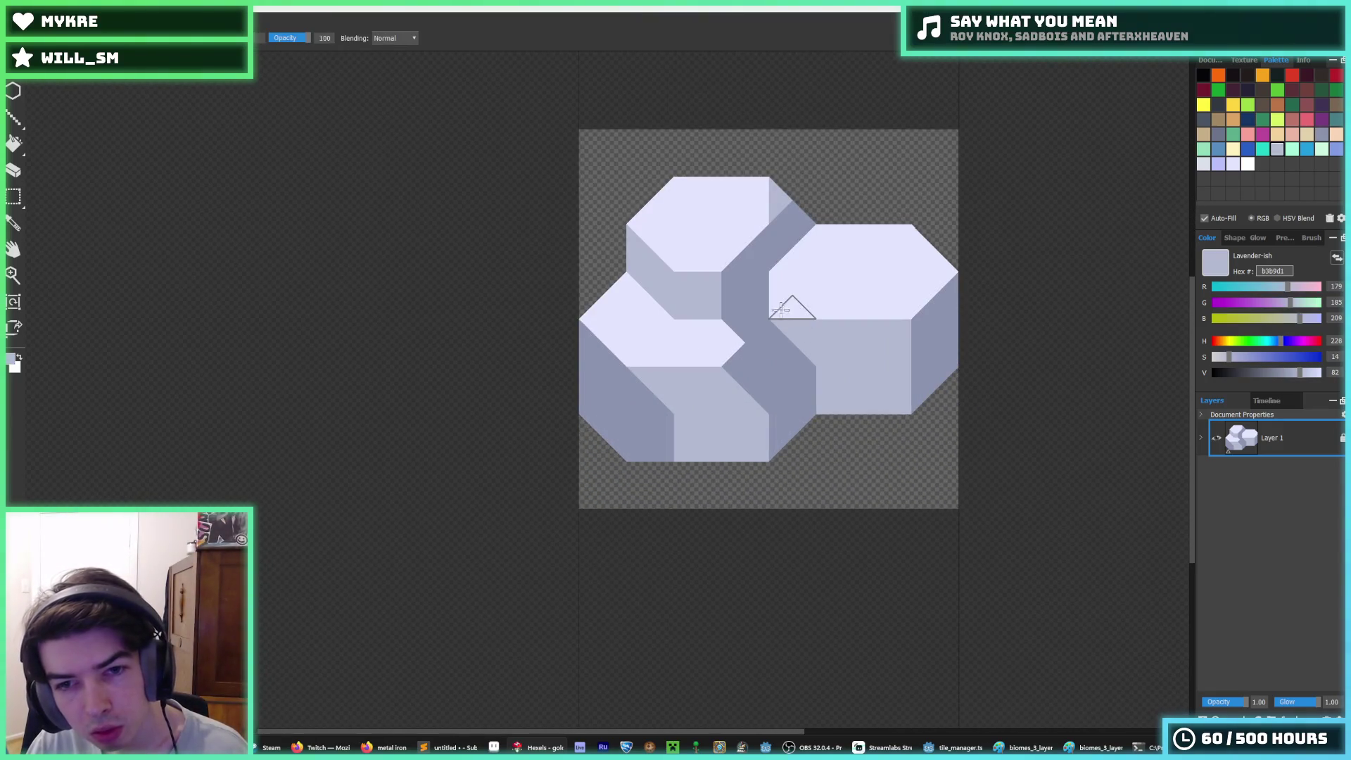
pyautogui.scroll(-4, 867, 324)
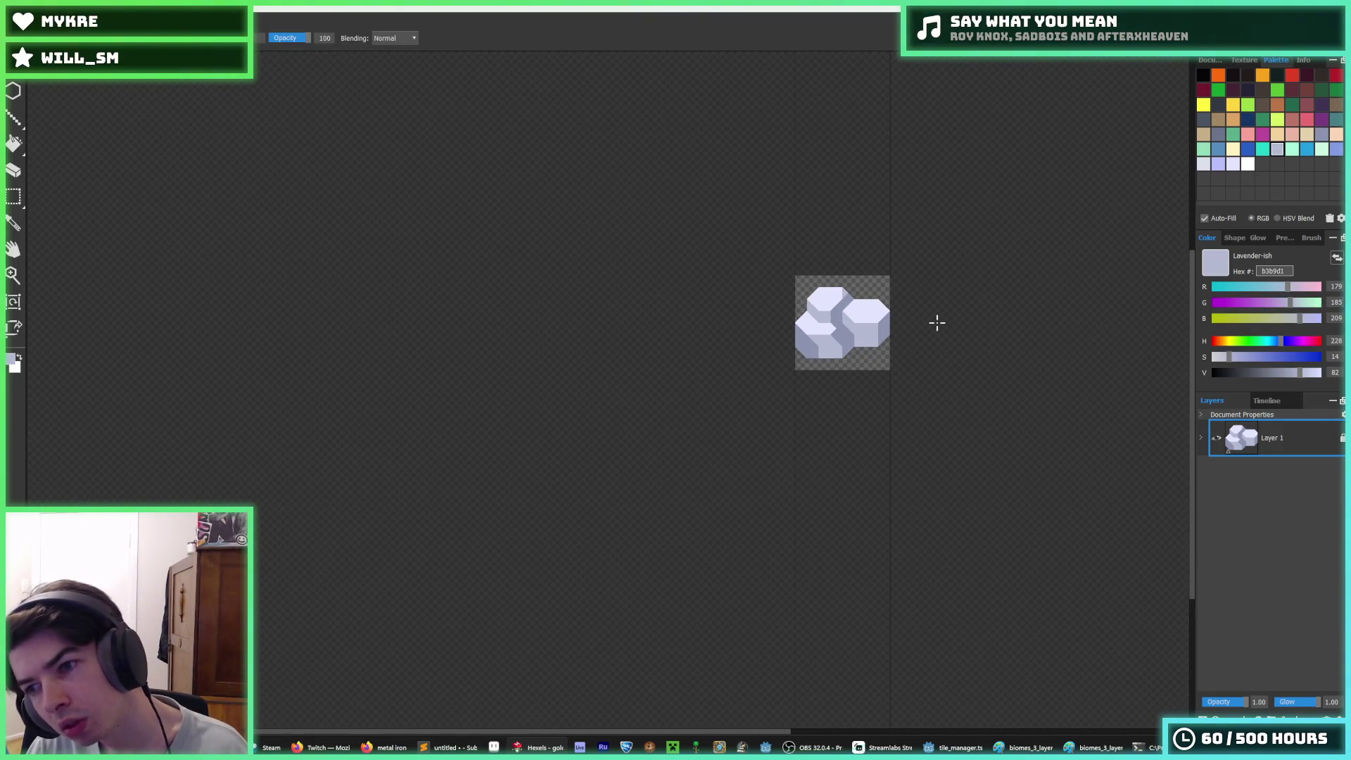
pyautogui.scroll(-3, 937, 322)
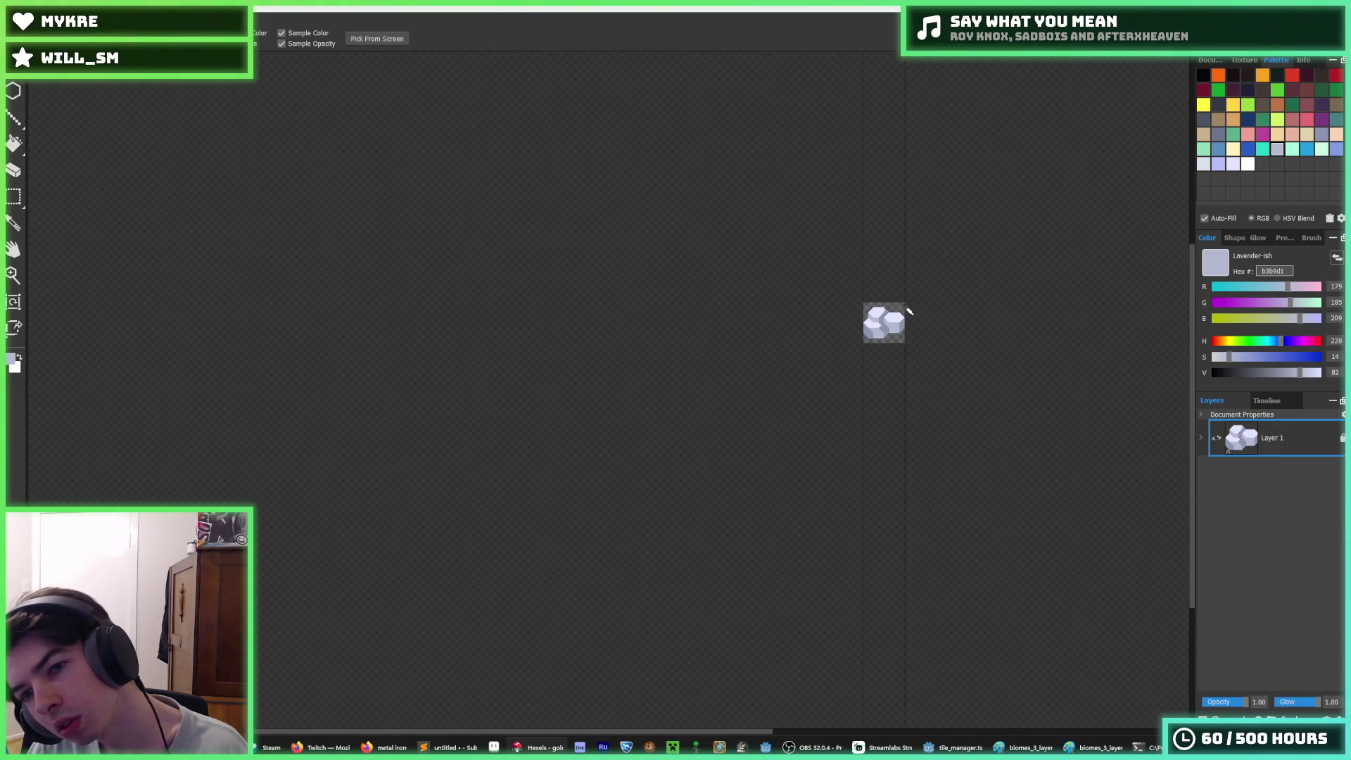
pyautogui.scroll(6, 872, 310)
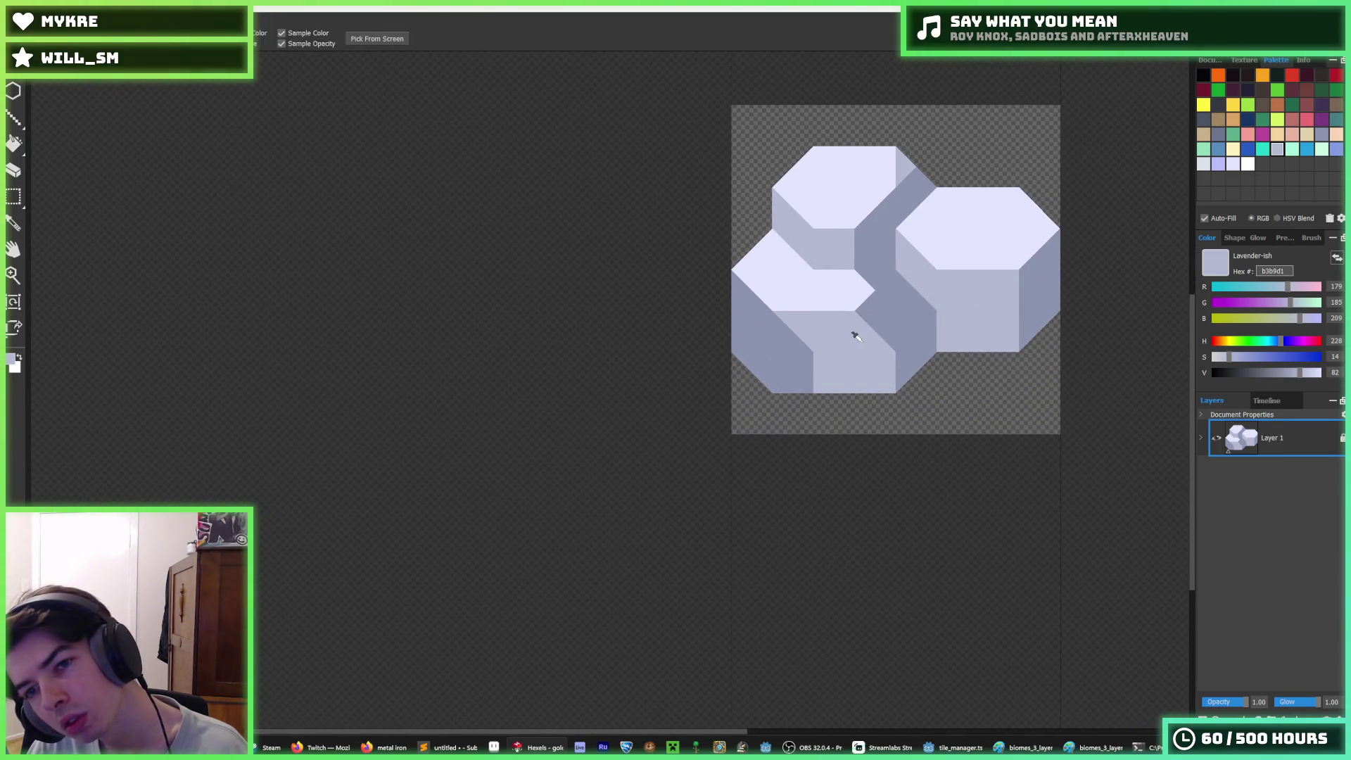
pyautogui.press('b')
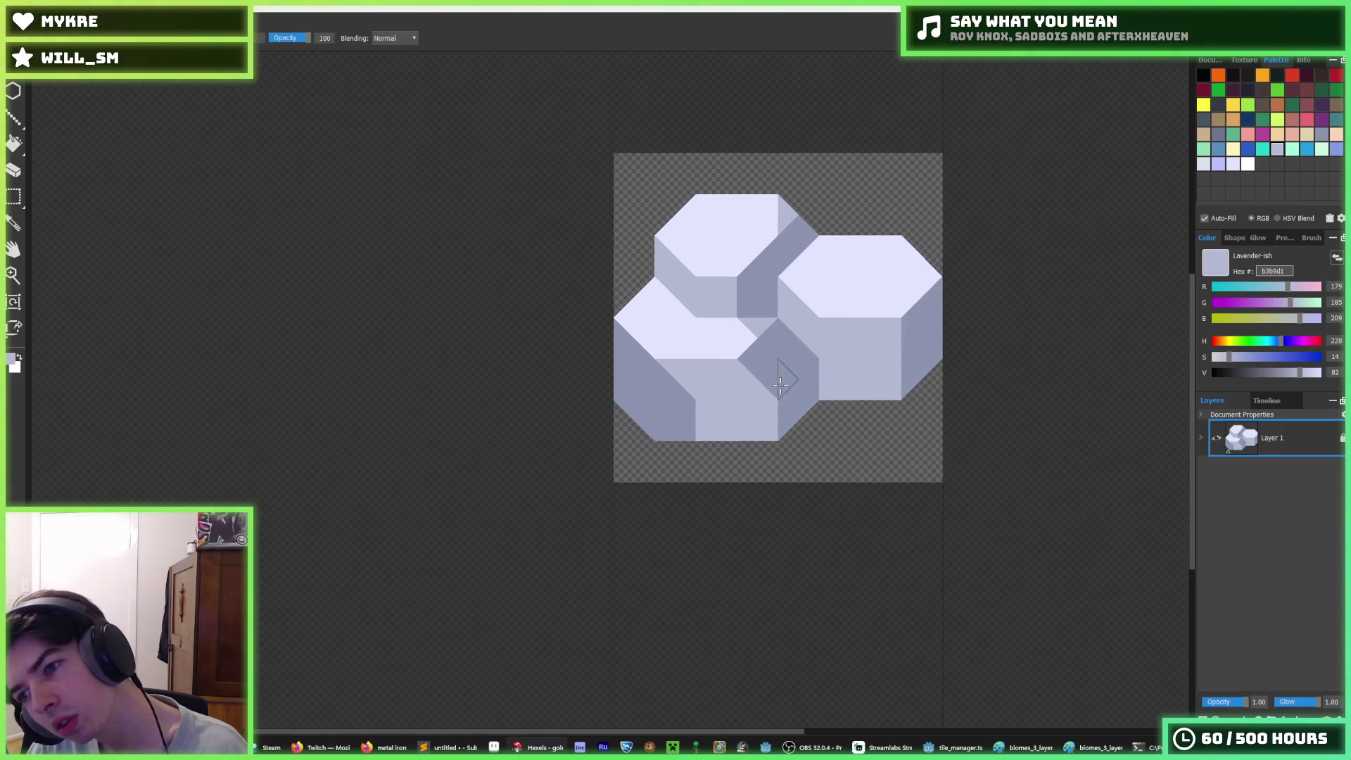
pyautogui.scroll(-5, 809, 344)
pyautogui.scroll(-1, 809, 345)
pyautogui.press('b')
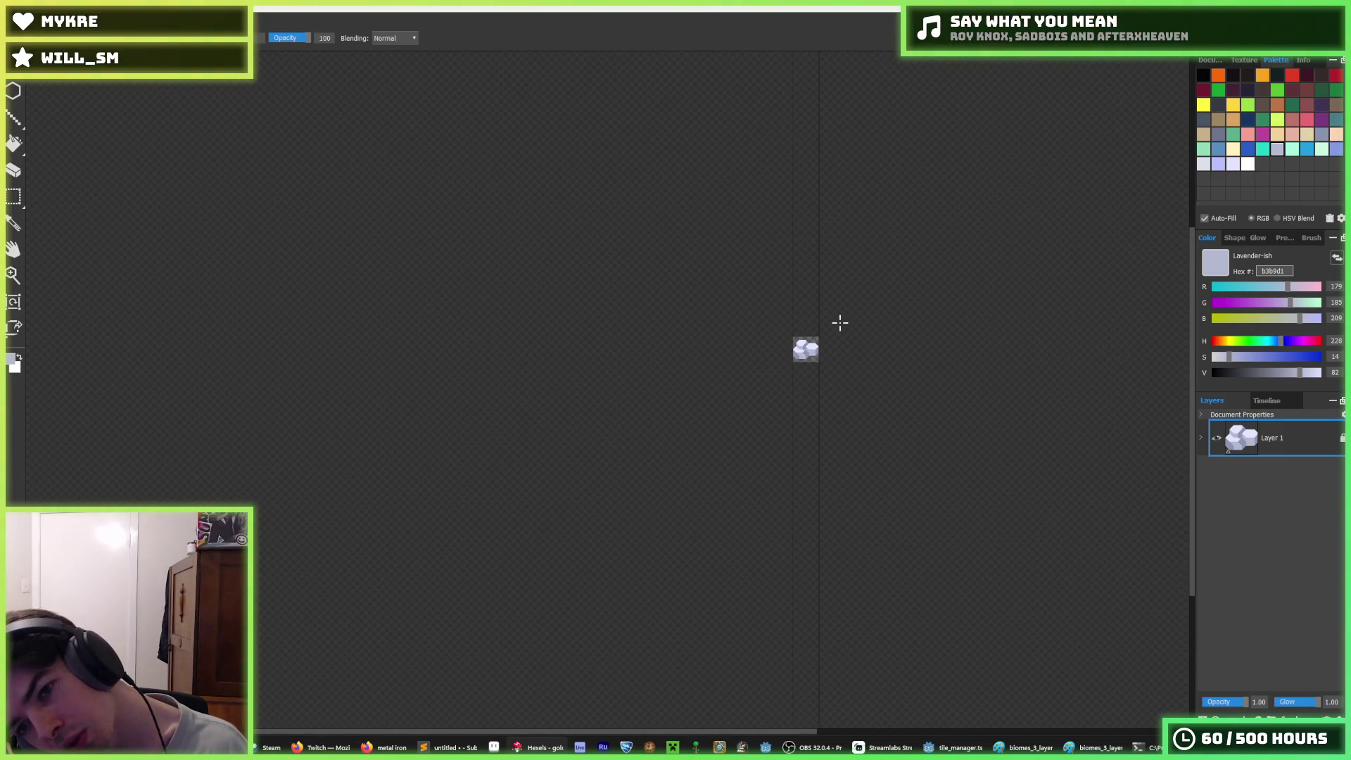
pyautogui.scroll(6, 802, 345)
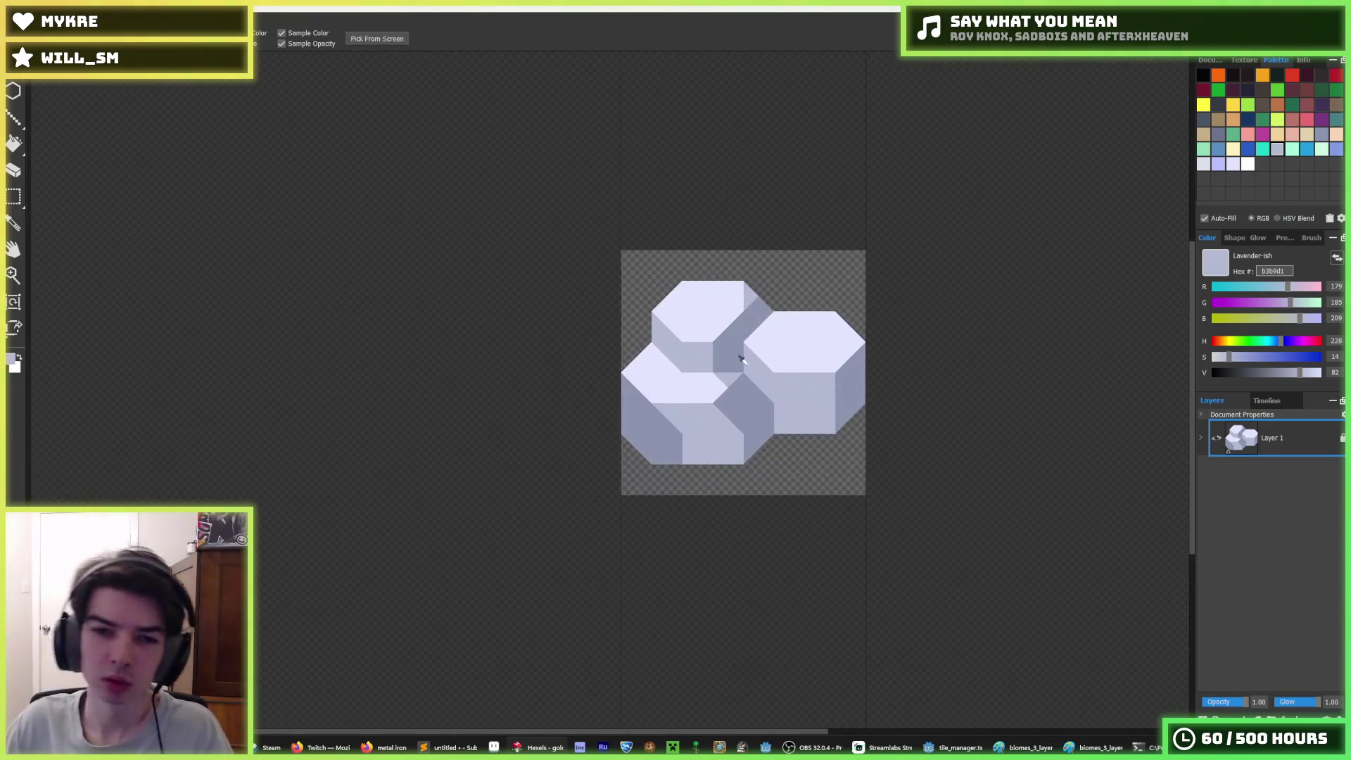
# - Repaint the diagonal strip between the top and right hexagons in the darker side shade
pyautogui.moveTo(791, 244); pyautogui.dragTo(711, 288)
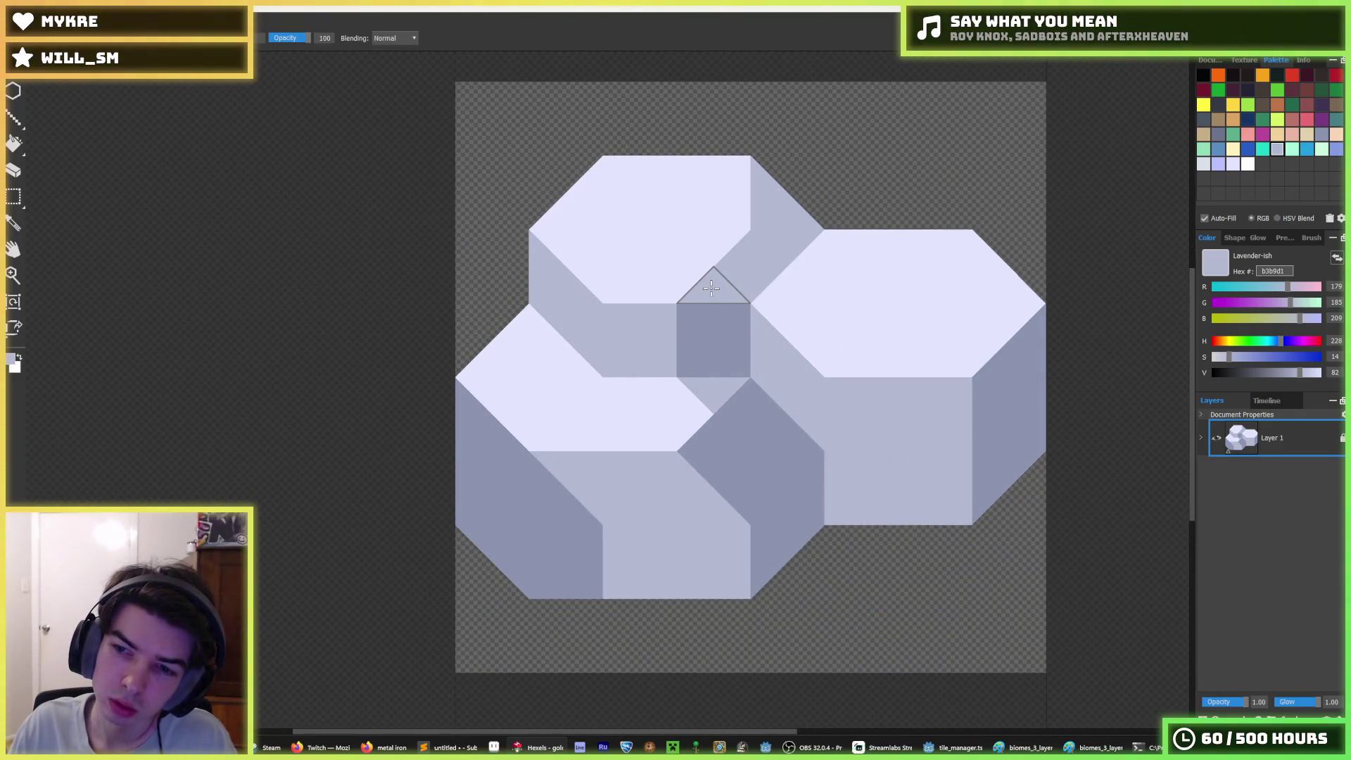
pyautogui.click(711, 287)
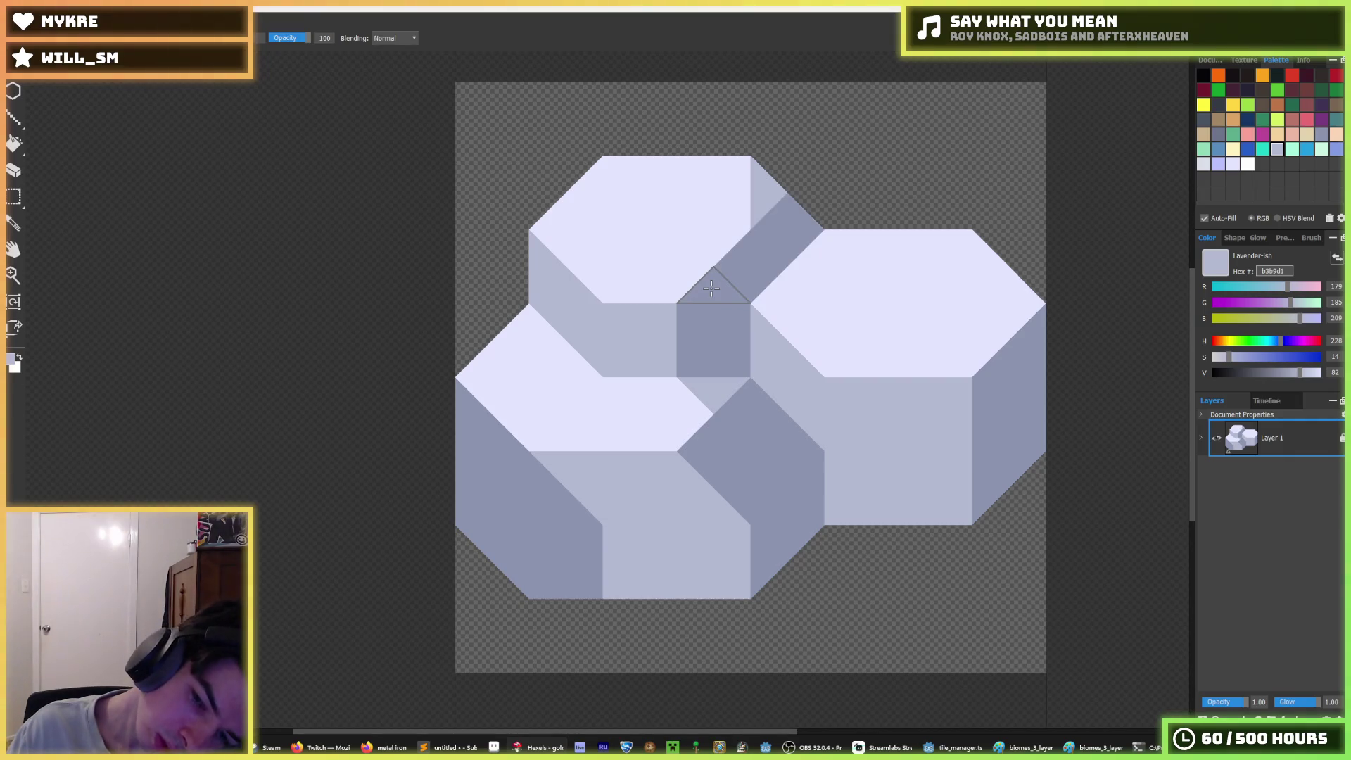
pyautogui.moveTo(707, 267); pyautogui.dragTo(798, 225)
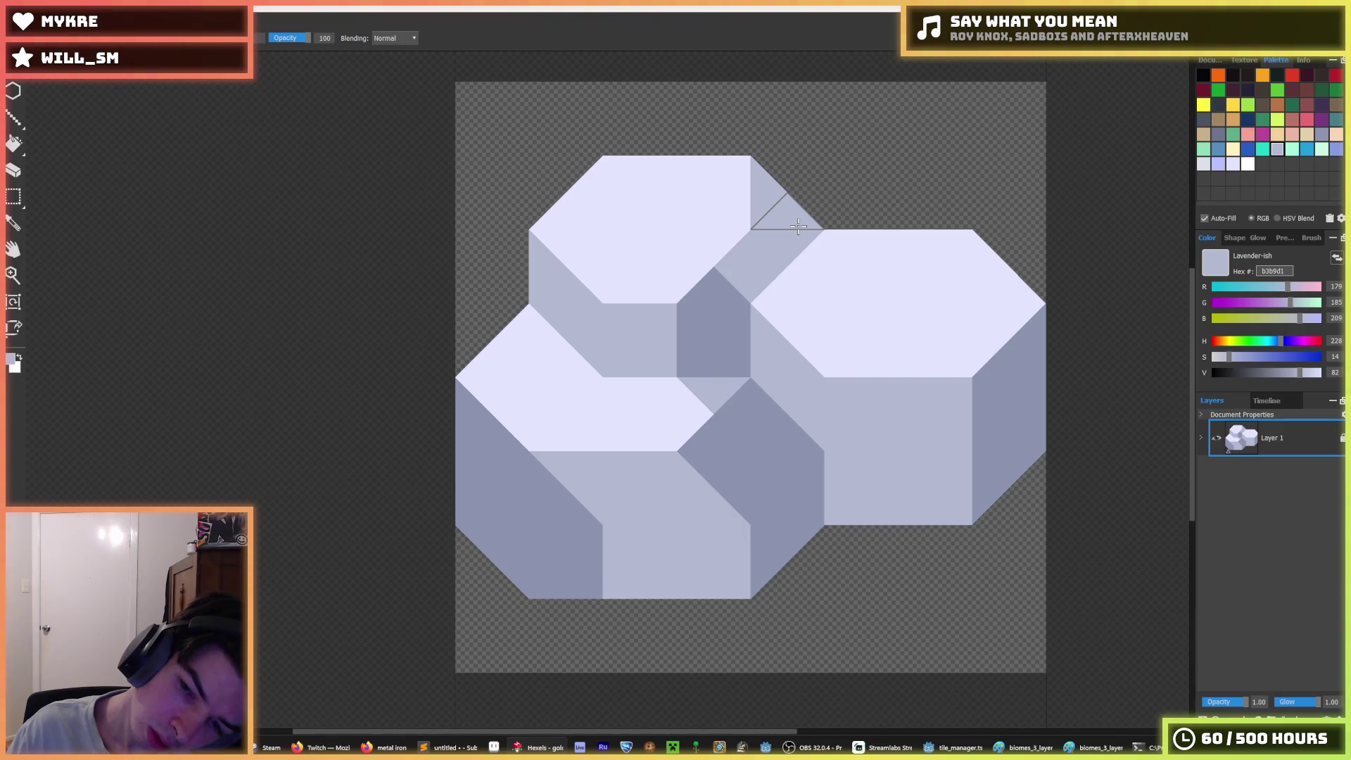
pyautogui.keyDown('alt'); pyautogui.click(722, 290); pyautogui.keyUp('alt')
pyautogui.moveTo(714, 285); pyautogui.dragTo(796, 261)
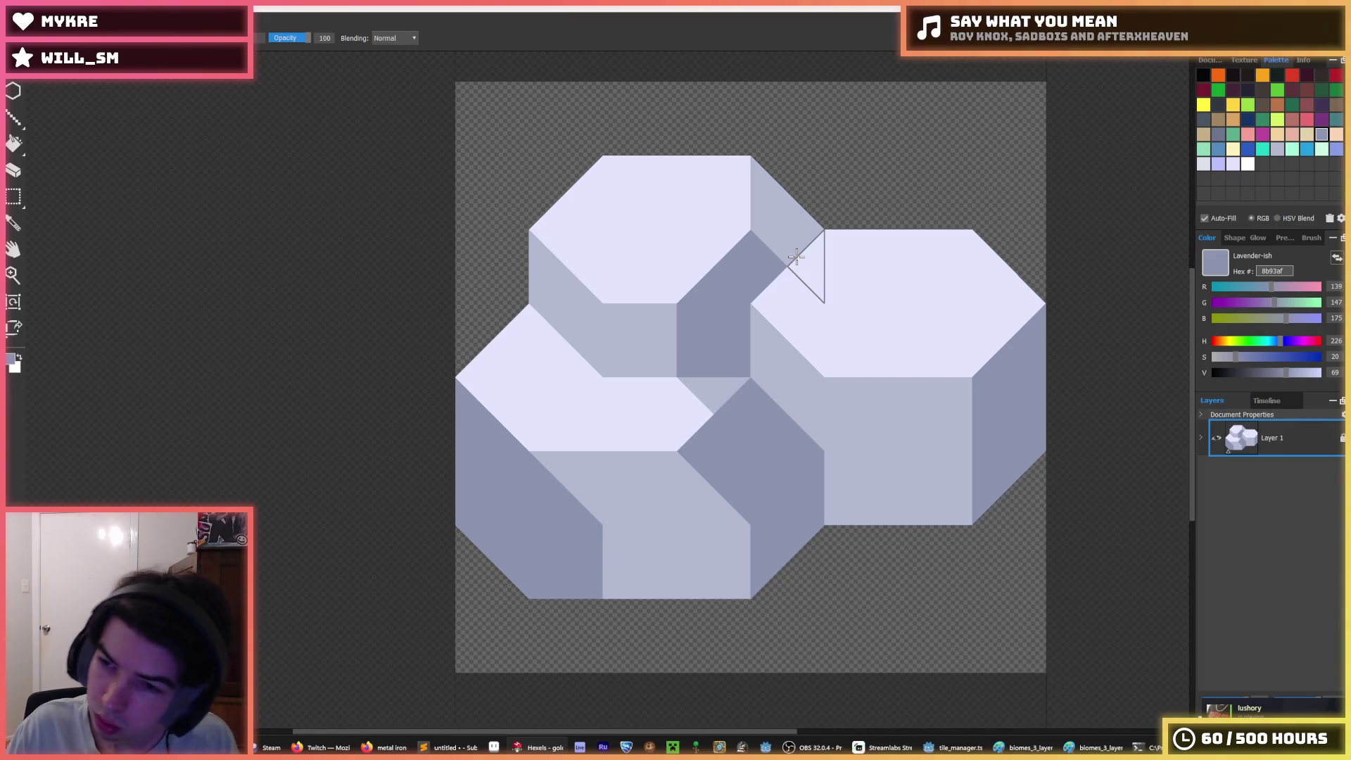
pyautogui.click(796, 257)
# - Undo the stray light fill between the upper hexagons
pyautogui.scroll(-4, 751, 225)
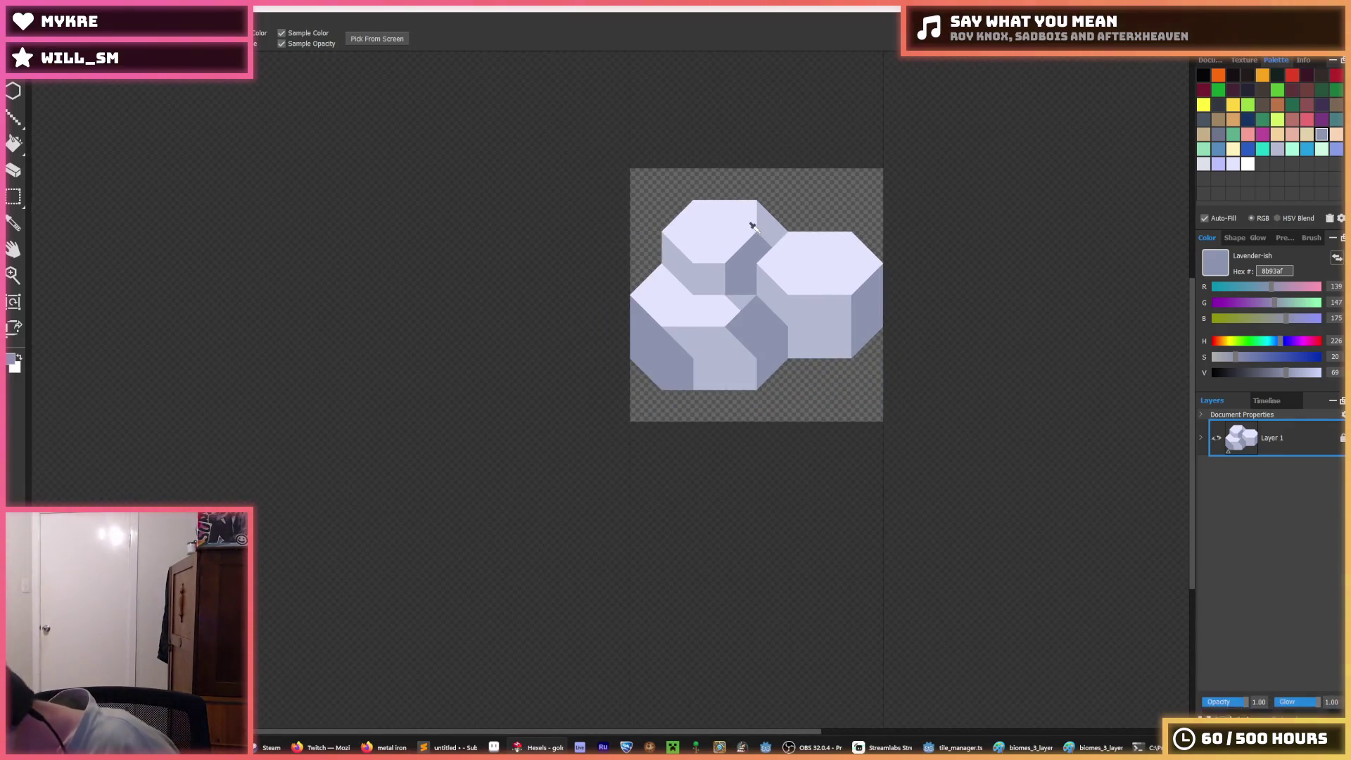
pyautogui.press('alt')
pyautogui.scroll(-6, 761, 232)
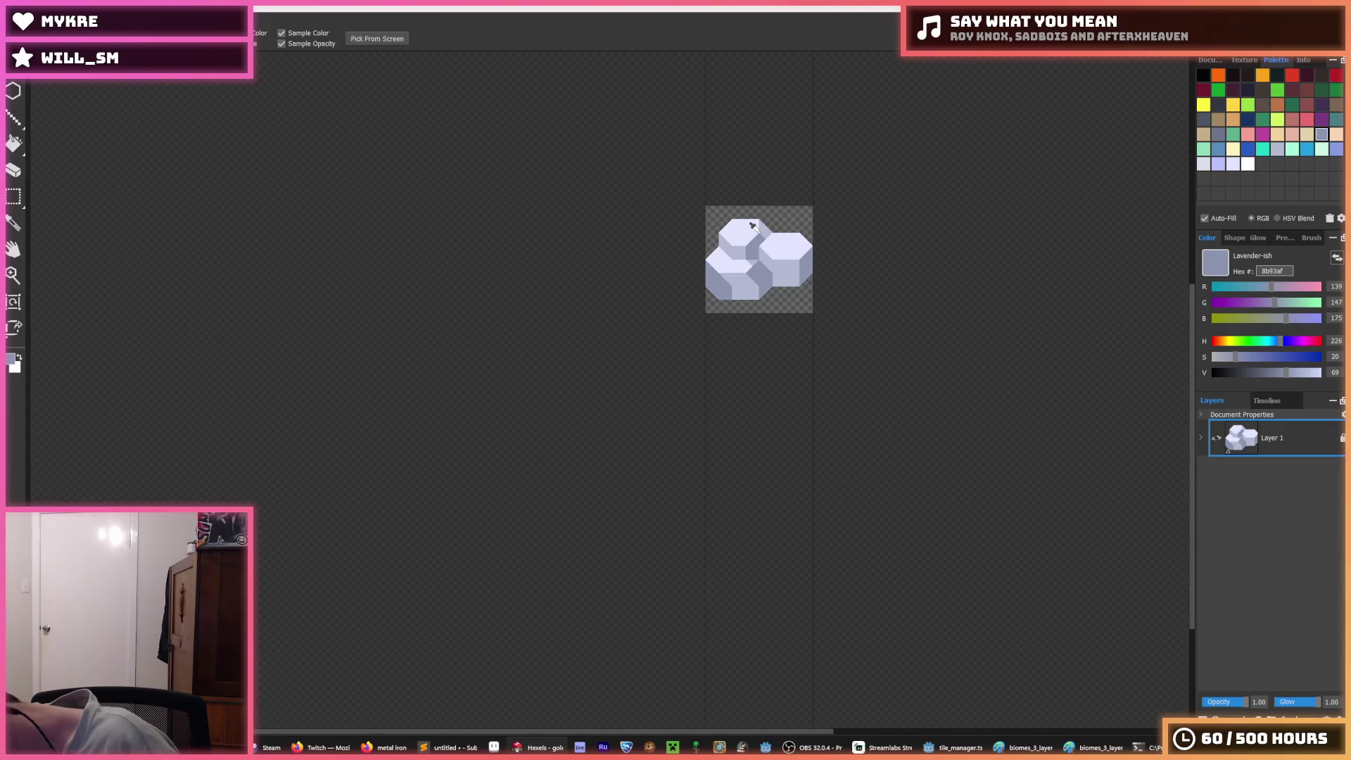
pyautogui.scroll(2, 765, 208)
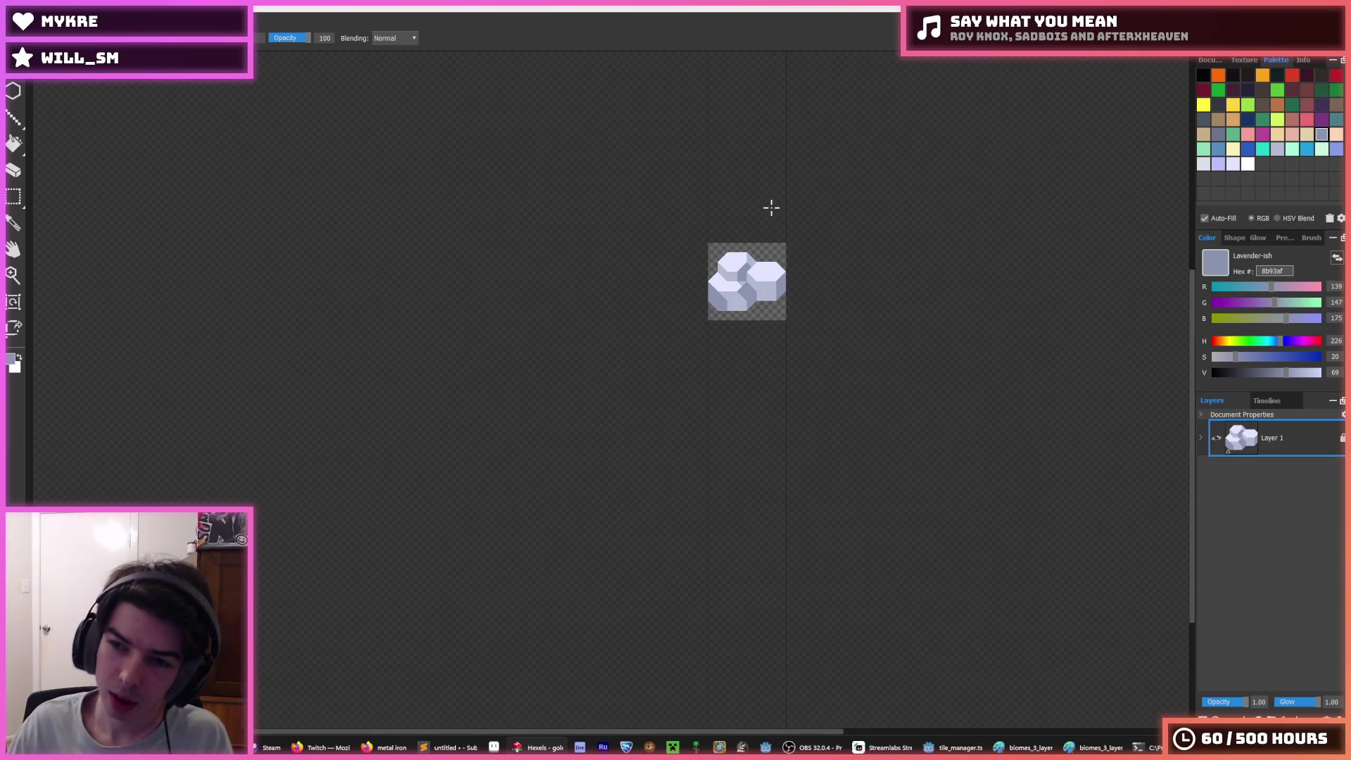
pyautogui.scroll(1, 771, 207)
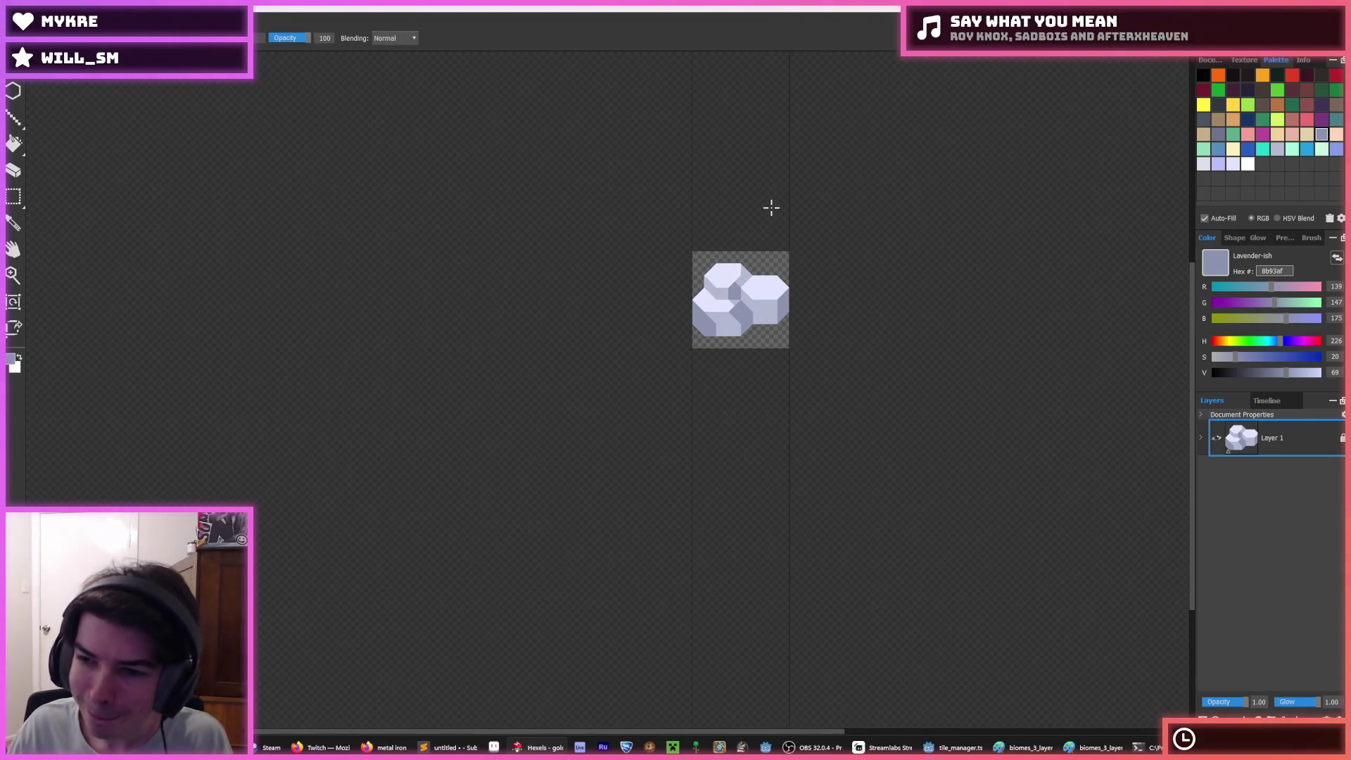
pyautogui.scroll(6, 732, 221)
pyautogui.hotkey('ctrl', 'z')
# - Try lighter lavender on the dark square's left half, undo it, and zoom out to review
pyautogui.keyDown('alt'); pyautogui.click(768, 388); pyautogui.keyUp('alt')
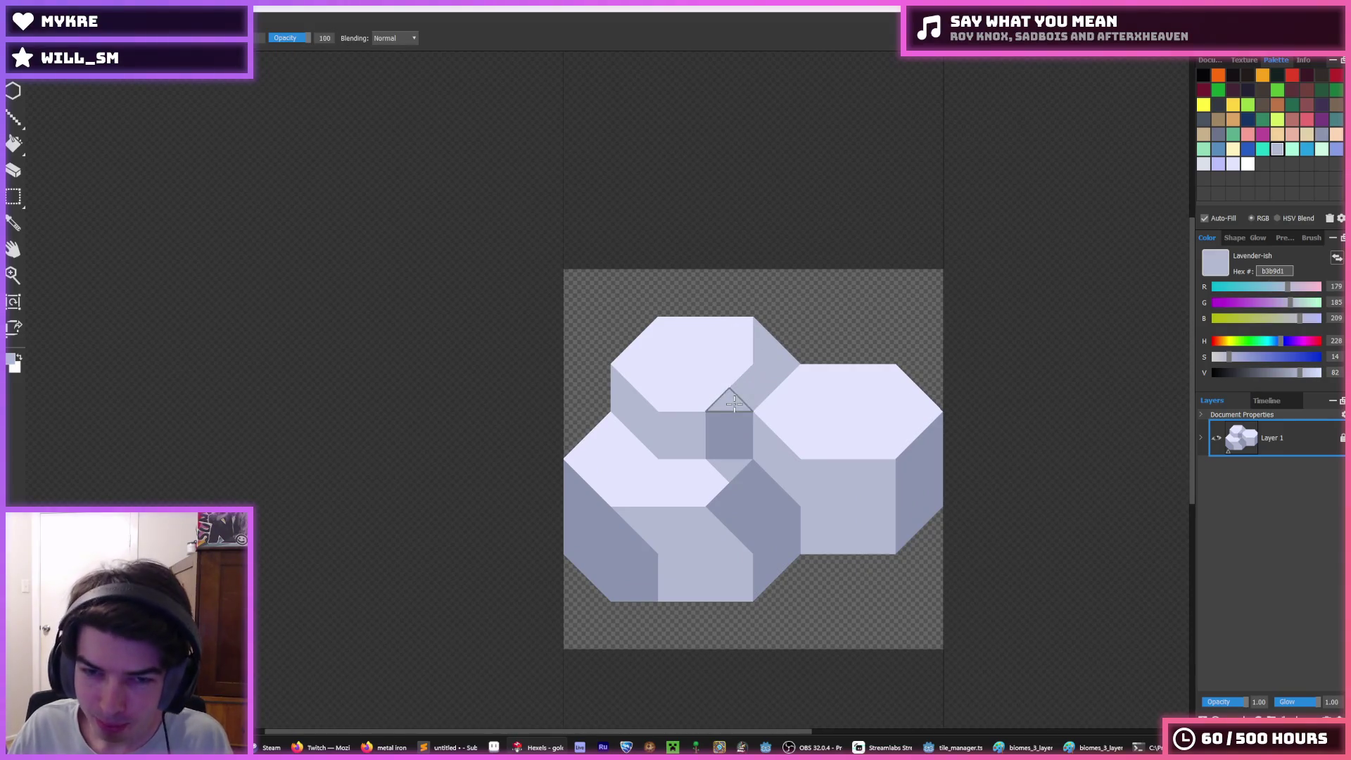
pyautogui.click(712, 431)
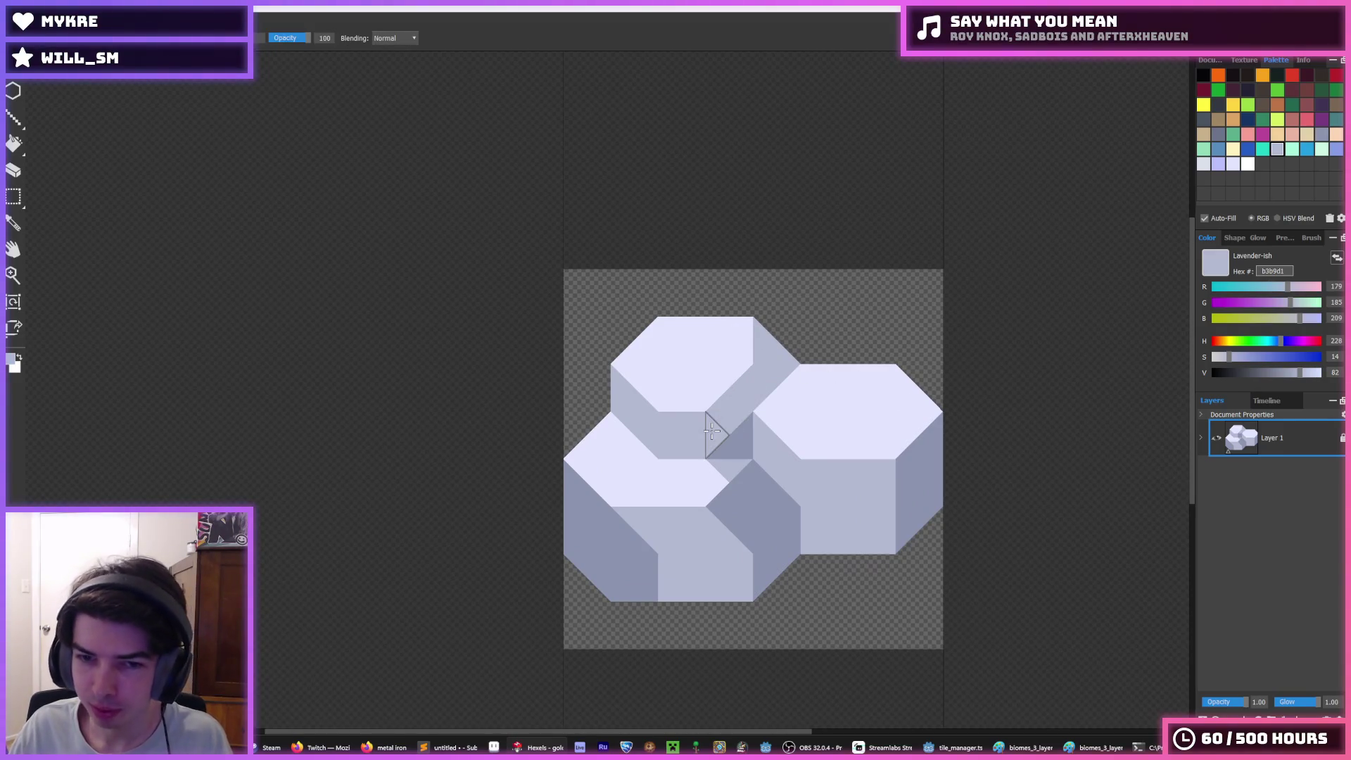
pyautogui.hotkey('ctrl', 'z')
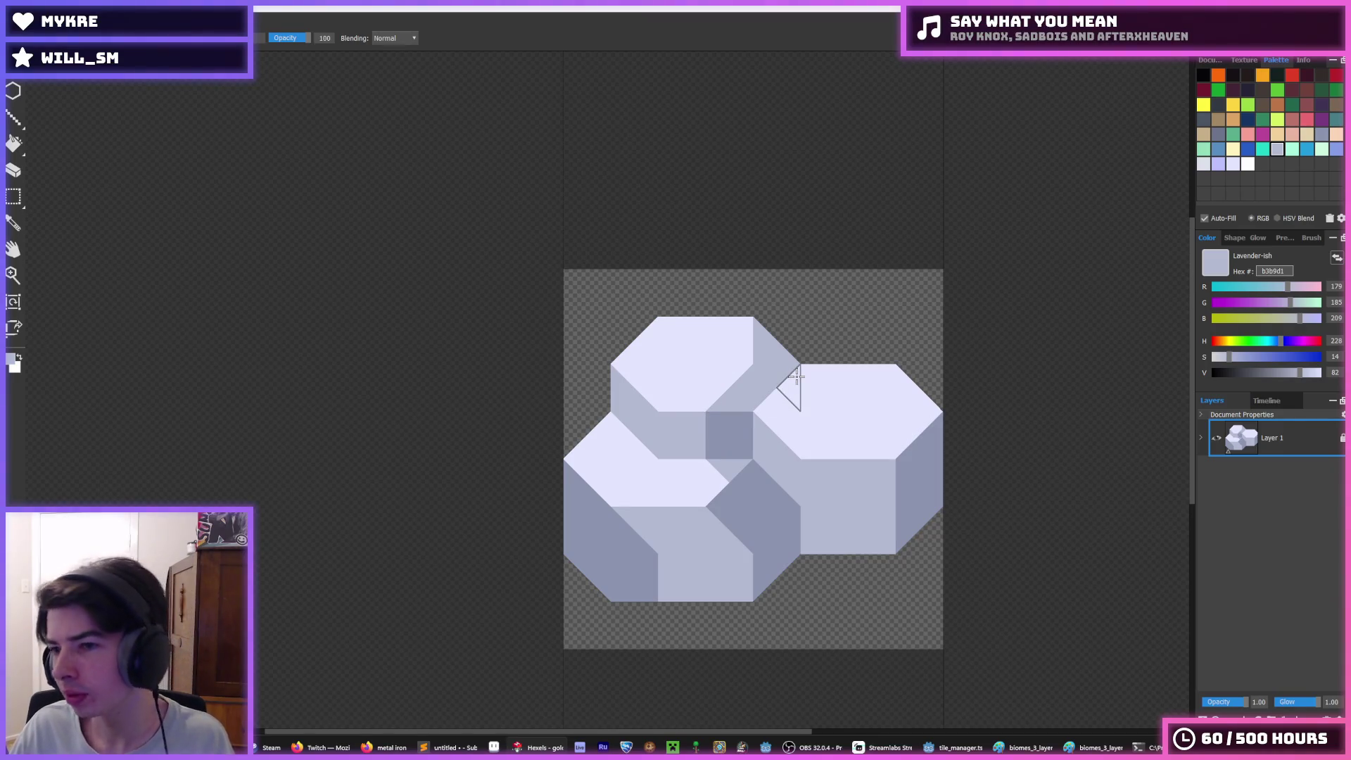
pyautogui.scroll(-2, 797, 377)
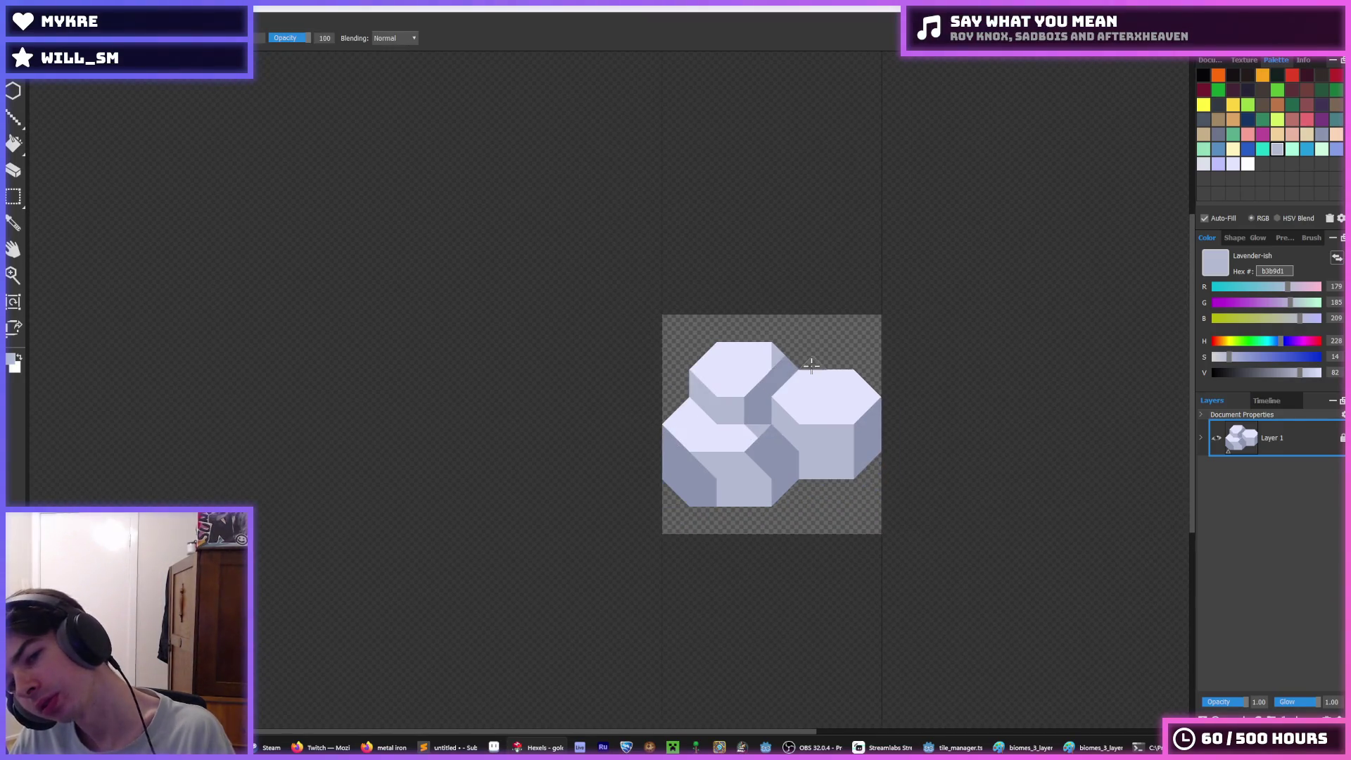
pyautogui.scroll(-2, 774, 357)
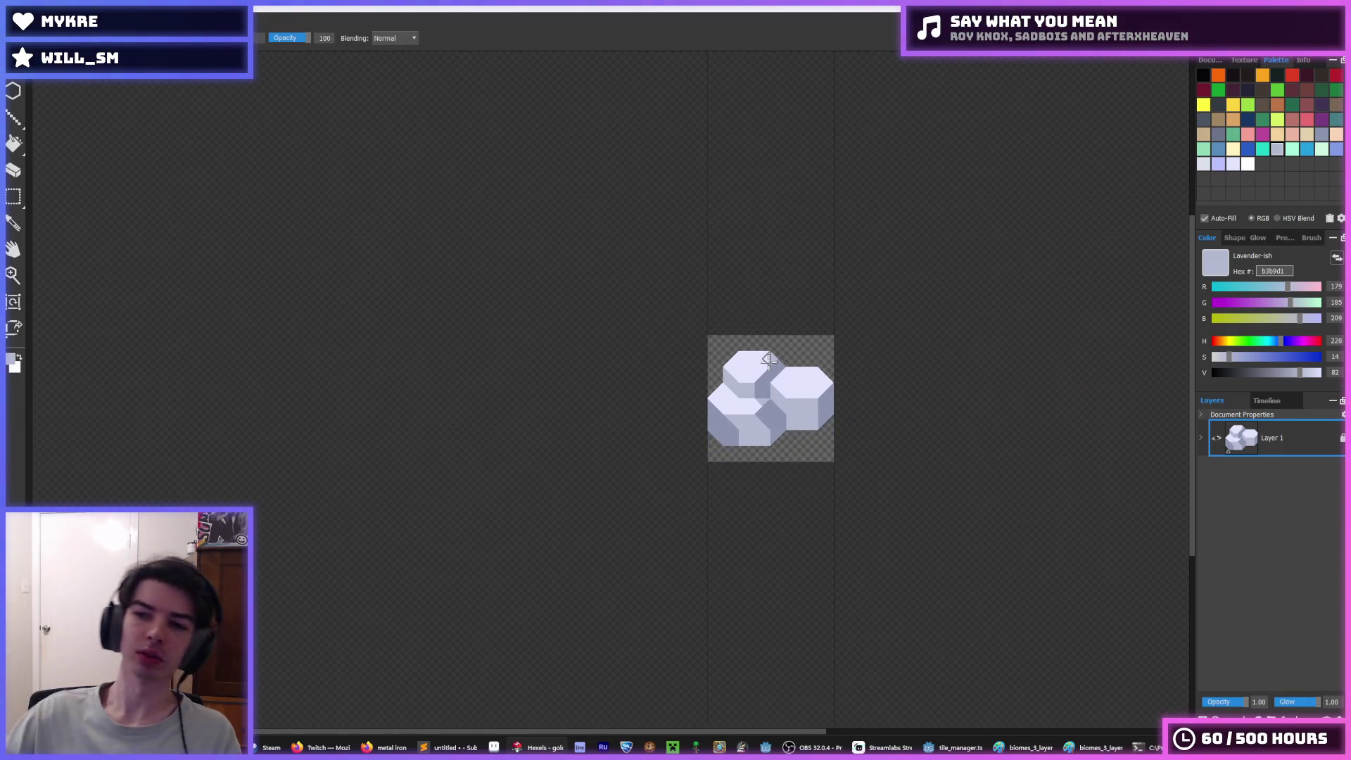
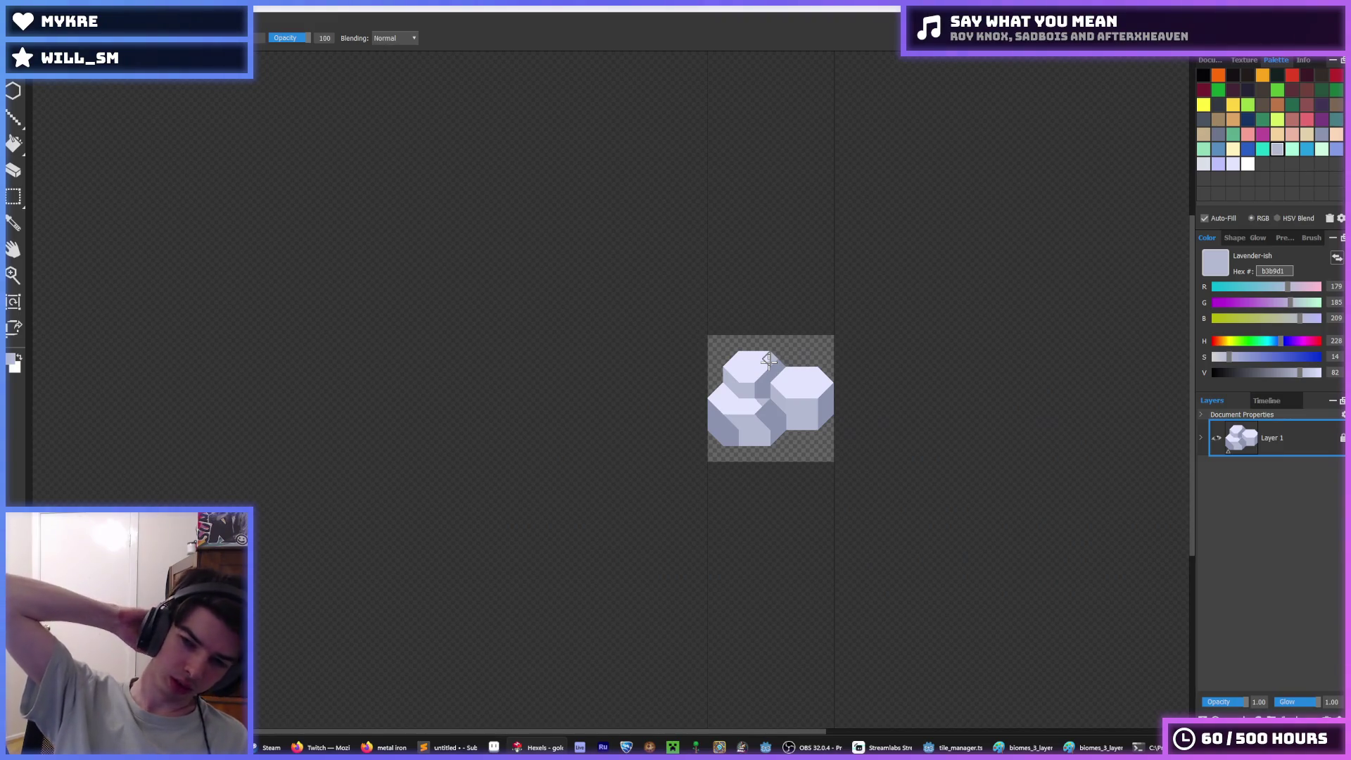
# - Brush the lower hexagon's left face darker lavender and repaint its lower-left triangle light
pyautogui.press('f')
pyautogui.scroll(4, 768, 361)
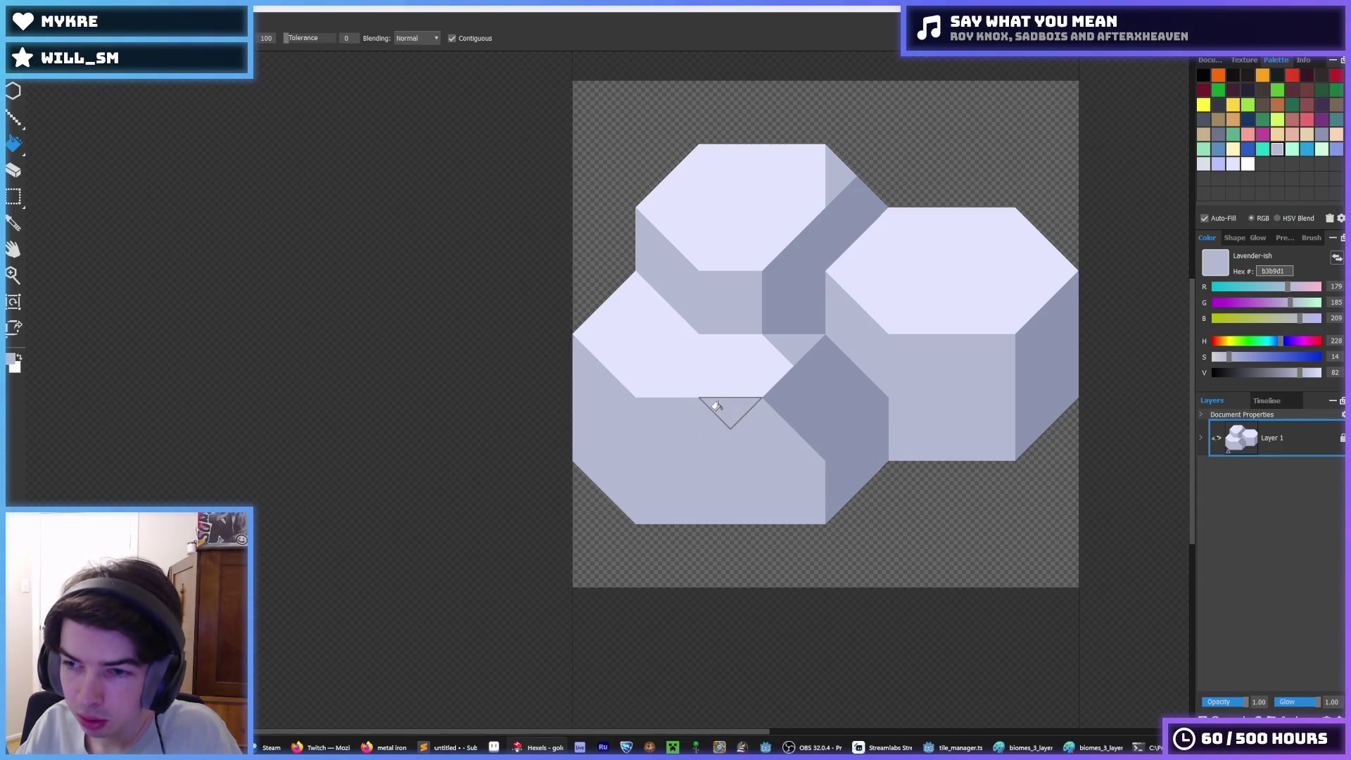
pyautogui.hotkey('ctrl', 'z')
pyautogui.press('b')
pyautogui.moveTo(643, 446)
pyautogui.mouseDown()
pyautogui.moveTo(653, 432)
pyautogui.moveTo(644, 498)
pyautogui.mouseUp()
pyautogui.keyDown('alt'); pyautogui.click(615, 473); pyautogui.keyUp('alt')
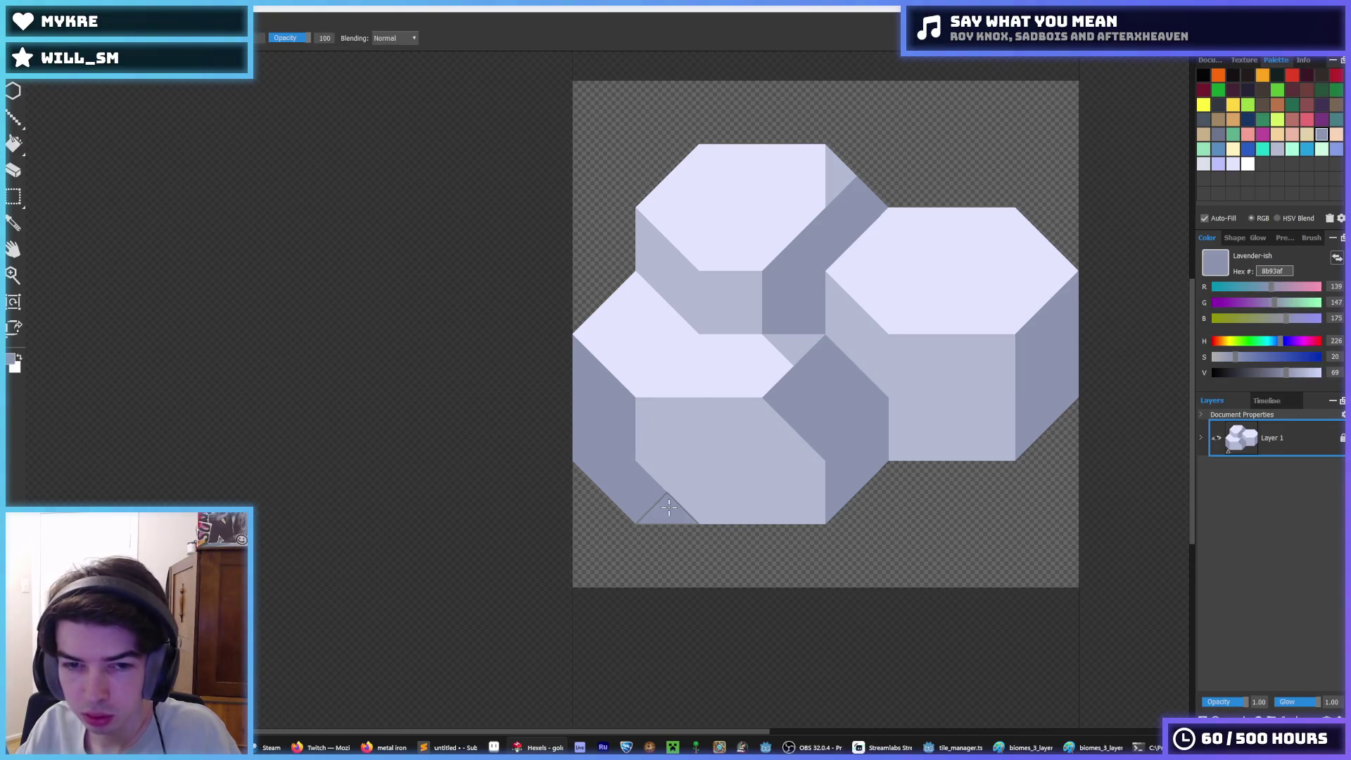
pyautogui.keyDown('alt'); pyautogui.click(739, 470); pyautogui.keyUp('alt')
pyautogui.click(658, 496)
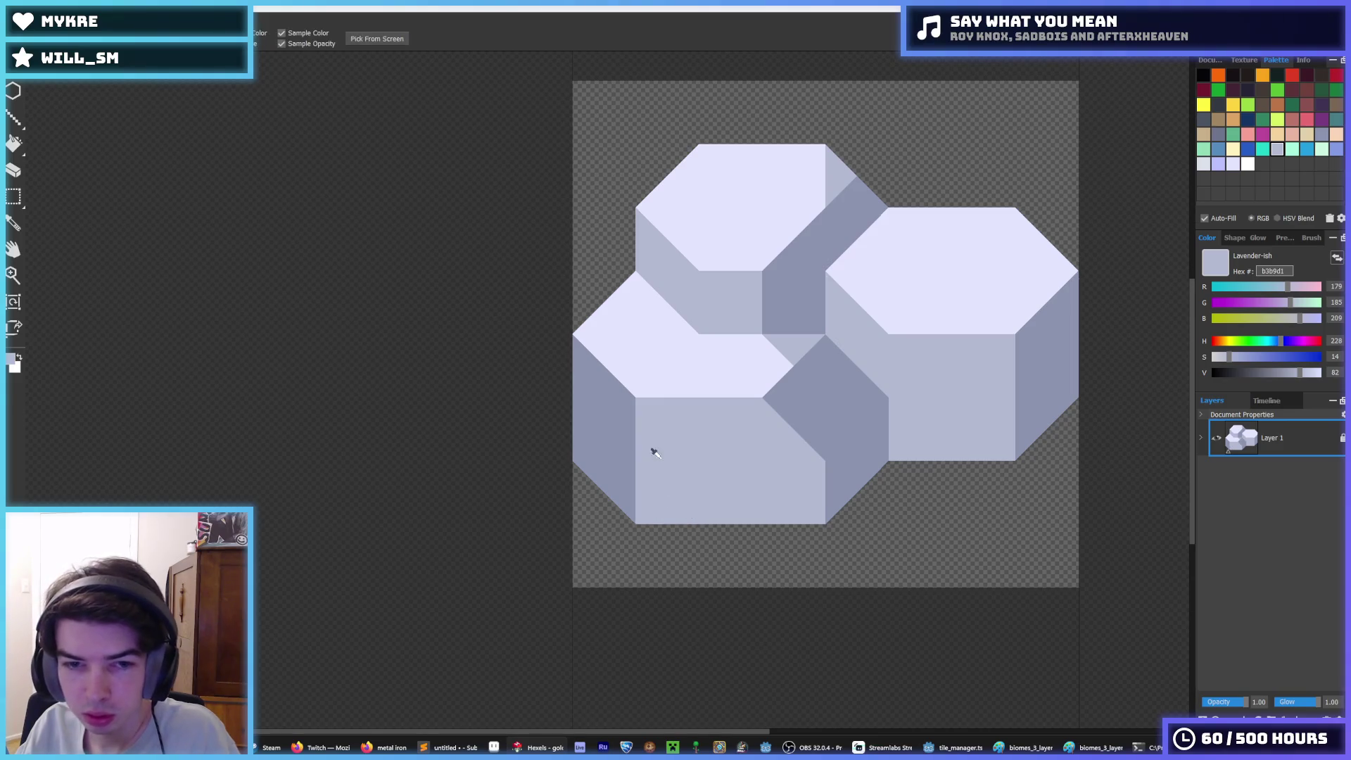
# - Fill the left-edge and dark left-face triangles light lavender, undoing the last fill
pyautogui.press('f')
pyautogui.click(592, 439)
pyautogui.click(599, 404)
pyautogui.click(603, 475)
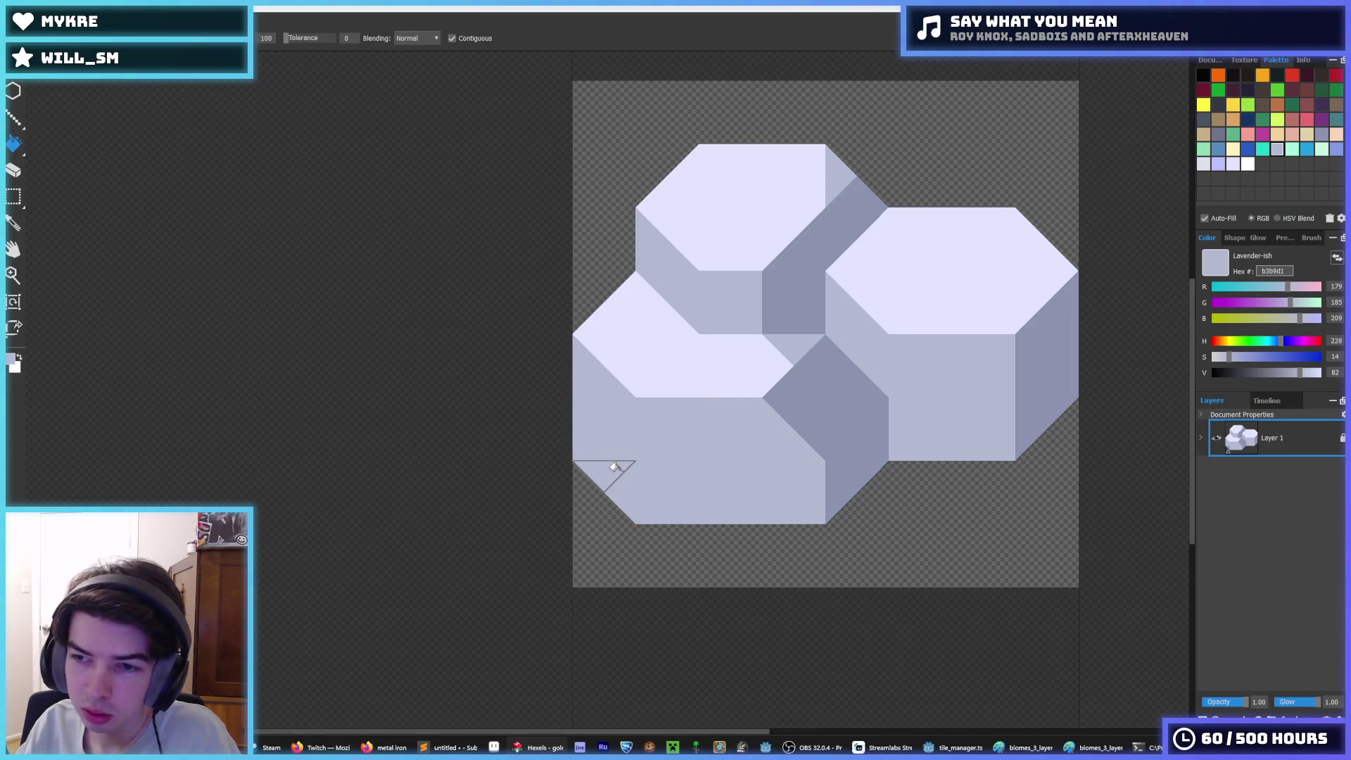
pyautogui.hotkey('ctrl', 'z')
# - Brush the lower-left hexagon faces in darker lavender, then try and undo a light triangle
pyautogui.press('b')
pyautogui.keyDown('alt'); pyautogui.click(790, 422); pyautogui.keyUp('alt')
pyautogui.moveTo(584, 439)
pyautogui.mouseDown()
pyautogui.moveTo(648, 487)
pyautogui.moveTo(663, 443)
pyautogui.moveTo(642, 483)
pyautogui.moveTo(612, 471)
pyautogui.moveTo(710, 512)
pyautogui.moveTo(746, 492)
pyautogui.mouseUp()
pyautogui.keyDown('alt'); pyautogui.click(702, 467); pyautogui.keyUp('alt')
pyautogui.keyDown('alt'); pyautogui.click(612, 464); pyautogui.keyUp('alt')
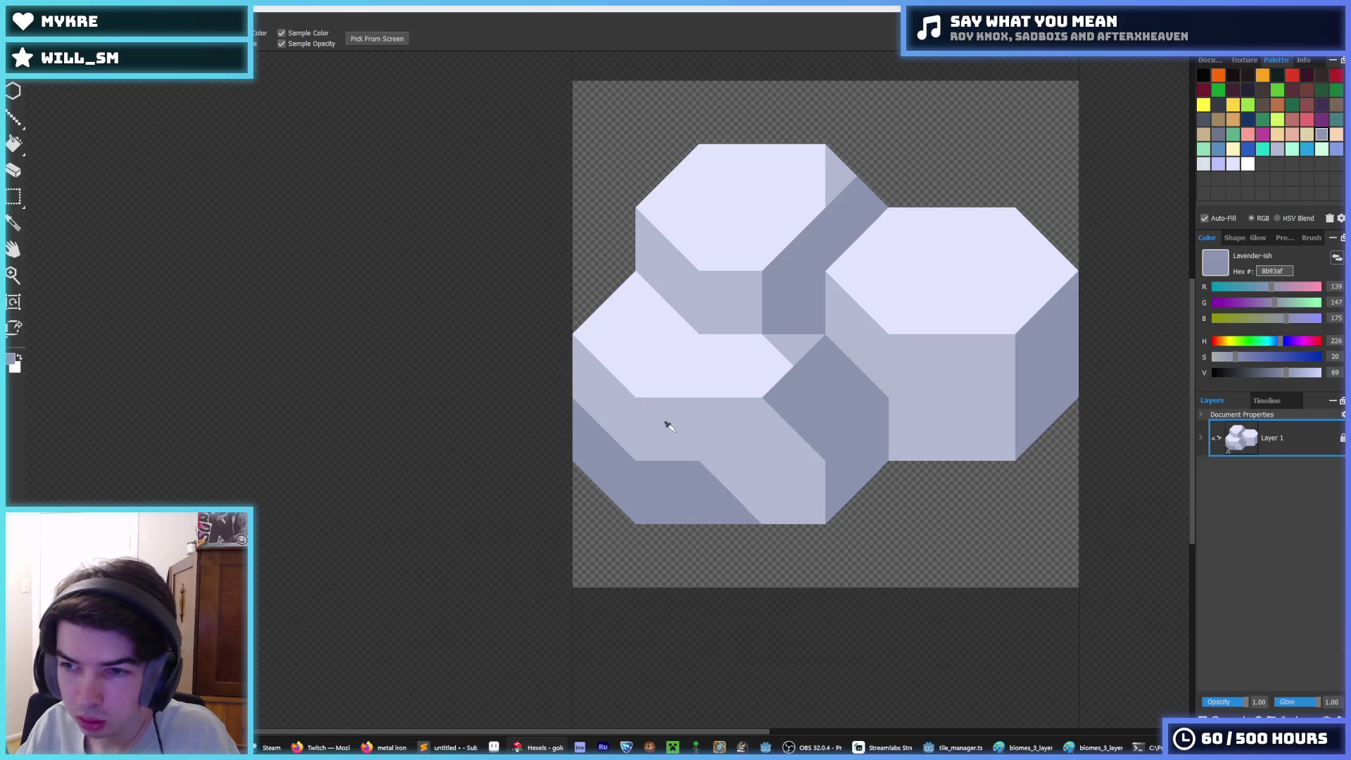
pyautogui.keyDown('alt'); pyautogui.click(651, 431); pyautogui.keyUp('alt')
pyautogui.moveTo(651, 431)
pyautogui.mouseDown()
pyautogui.moveTo(605, 443)
pyautogui.moveTo(605, 463)
pyautogui.mouseUp()
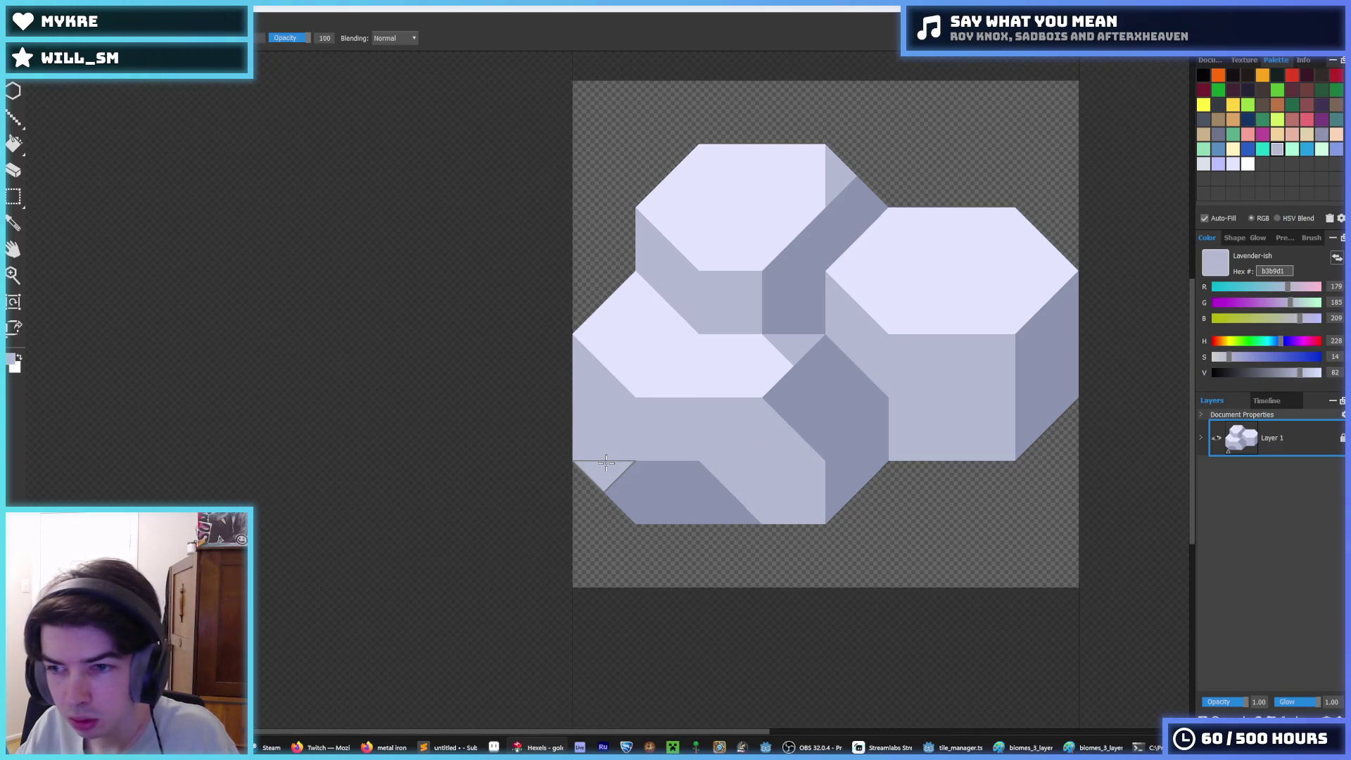
pyautogui.hotkey('ctrl', 'z')
# - Fill the hexagon's dark bottom band with lighter lavender and sample the darker shade
pyautogui.press('f')
pyautogui.click(677, 476)
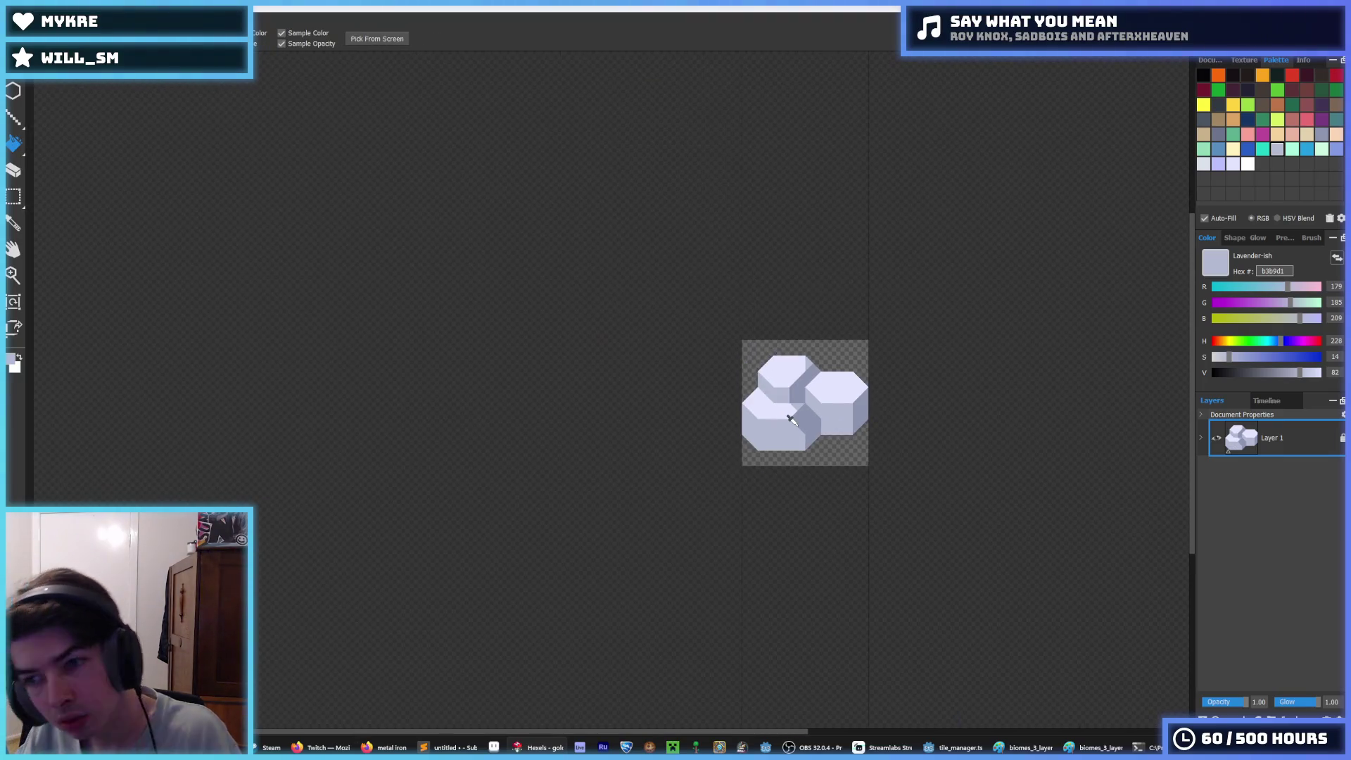
pyautogui.scroll(-10, 788, 419)
pyautogui.scroll(10, 786, 420)
pyautogui.click(874, 399)
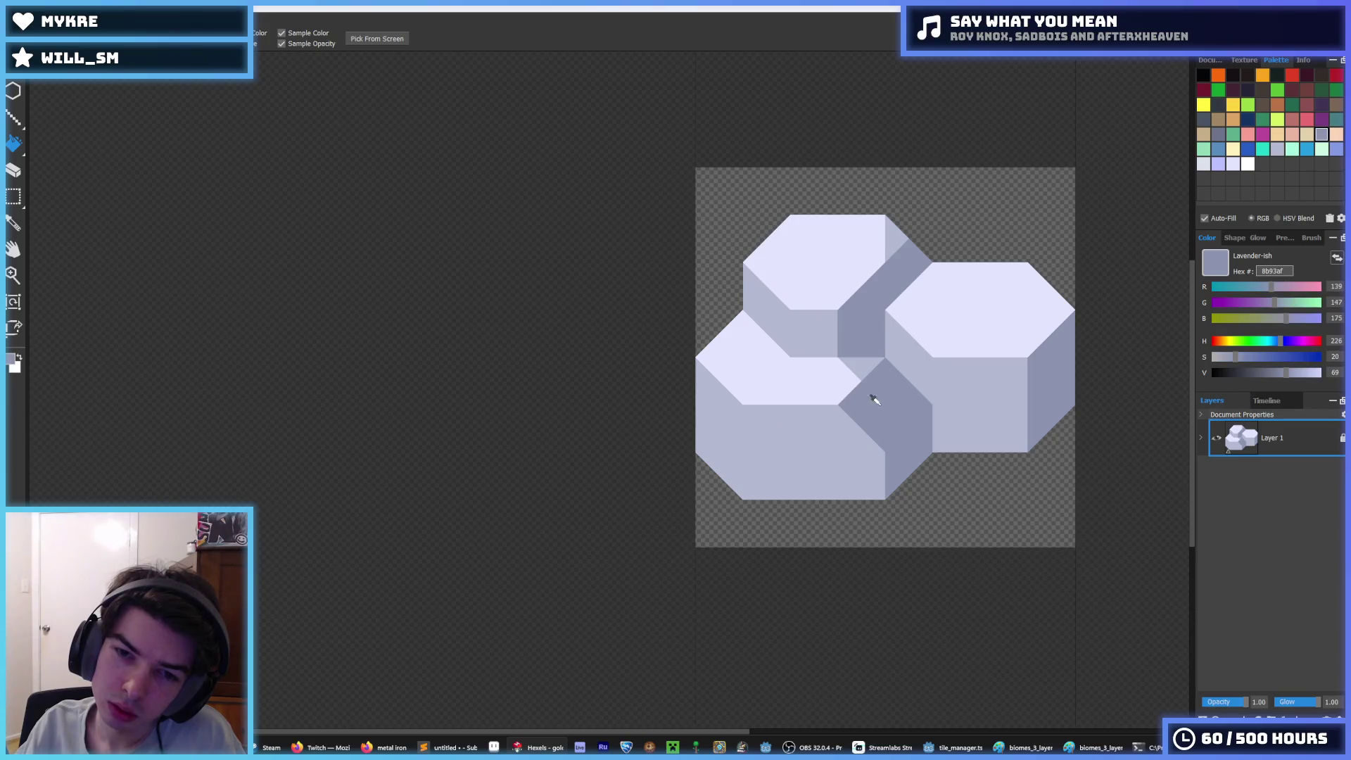
pyautogui.press('b')
pyautogui.moveTo(718, 413); pyautogui.dragTo(702, 485)
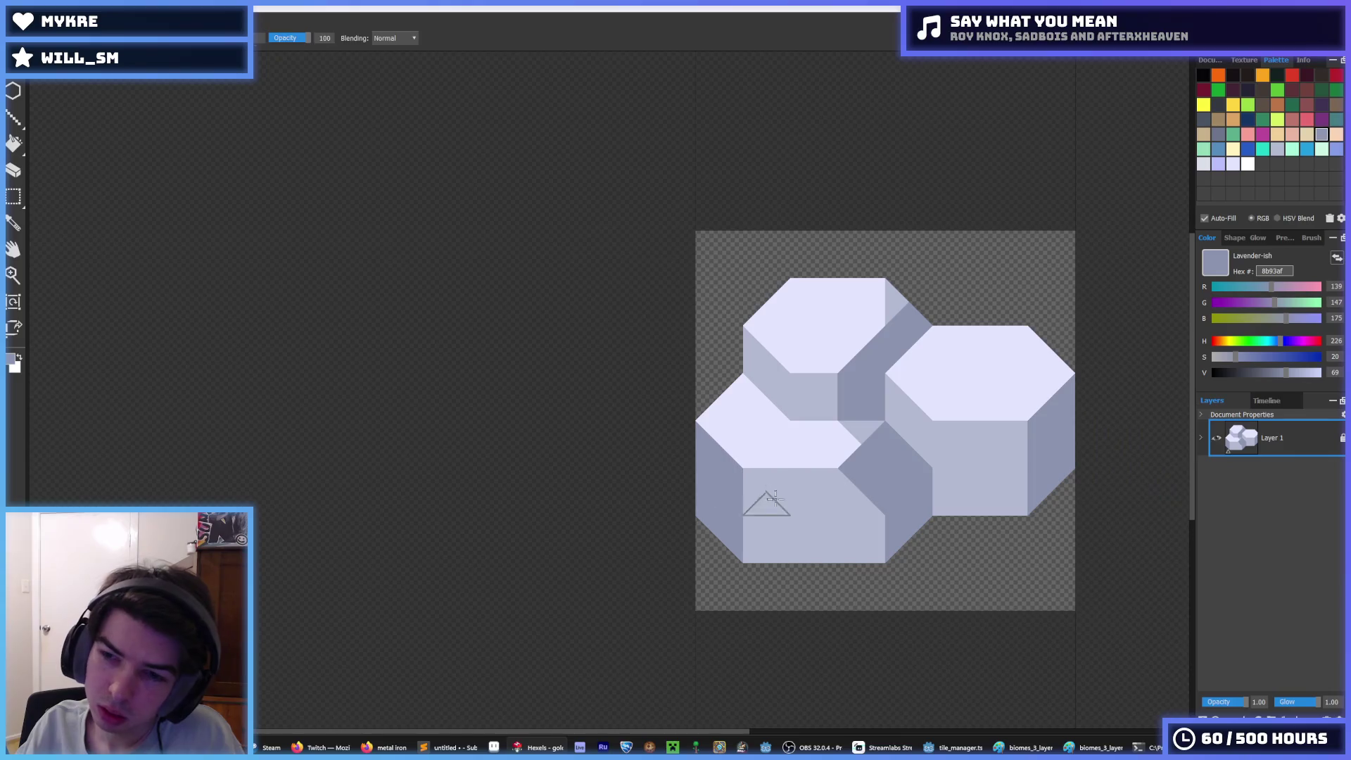
# - Lighten the triangle at the hexagon's left edge and darken one on the top face's left
pyautogui.press('i')
pyautogui.click(782, 496)
pyautogui.press('b')
pyautogui.click(704, 446)
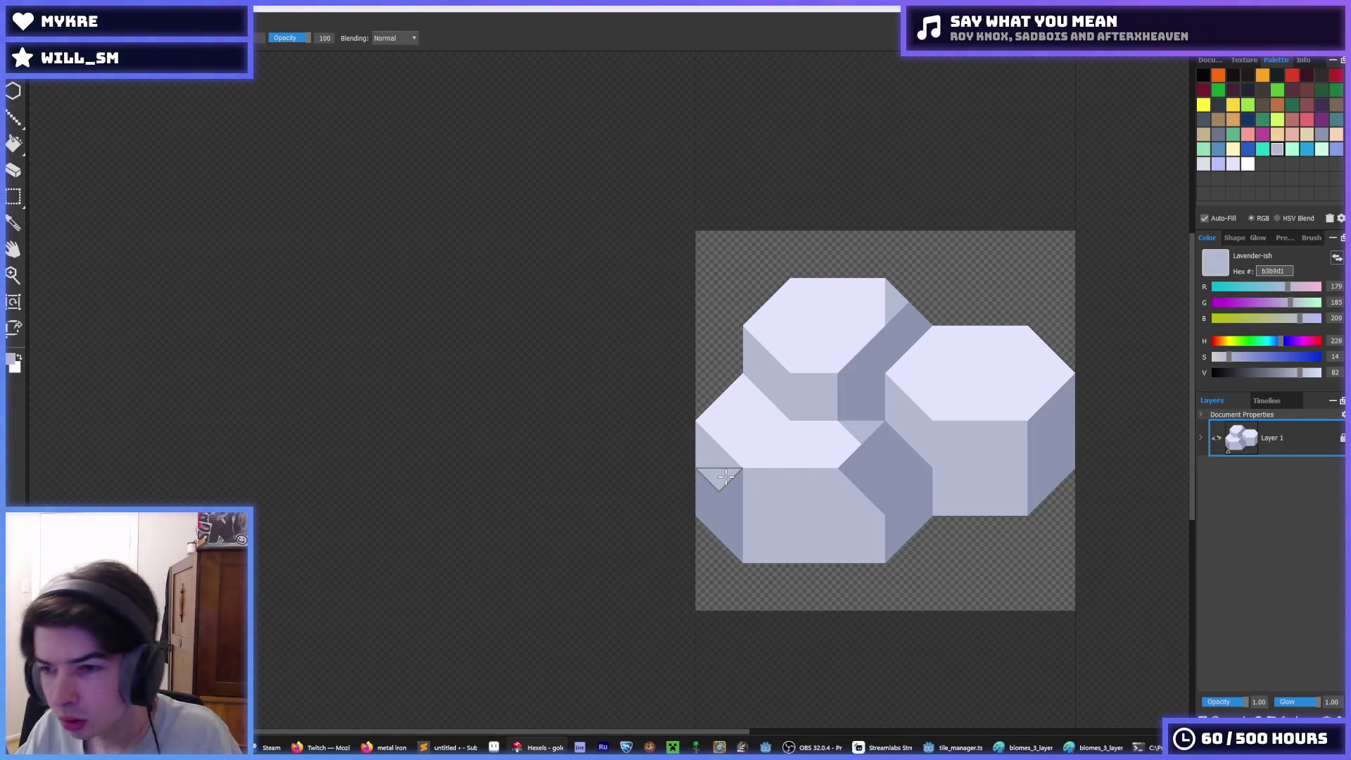
pyautogui.press('i')
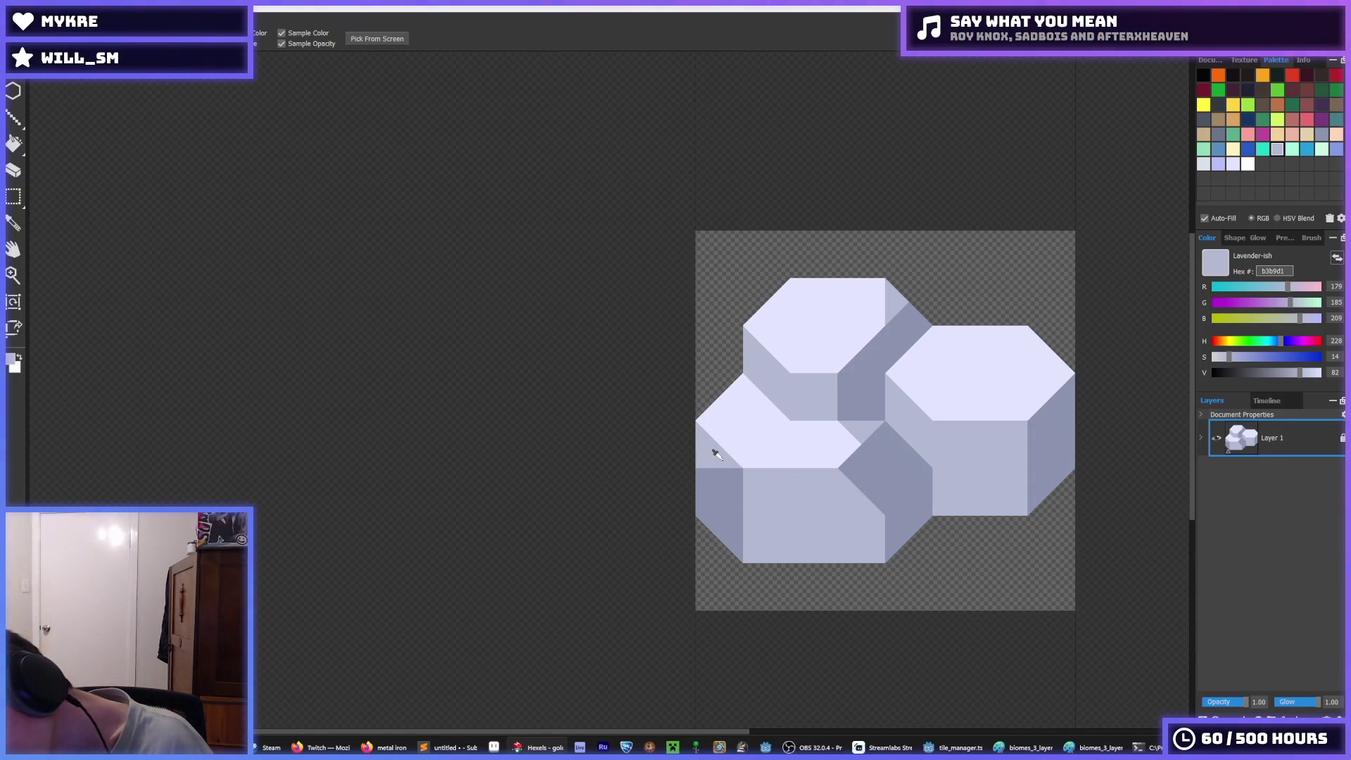
pyautogui.press('b')
pyautogui.click(712, 456)
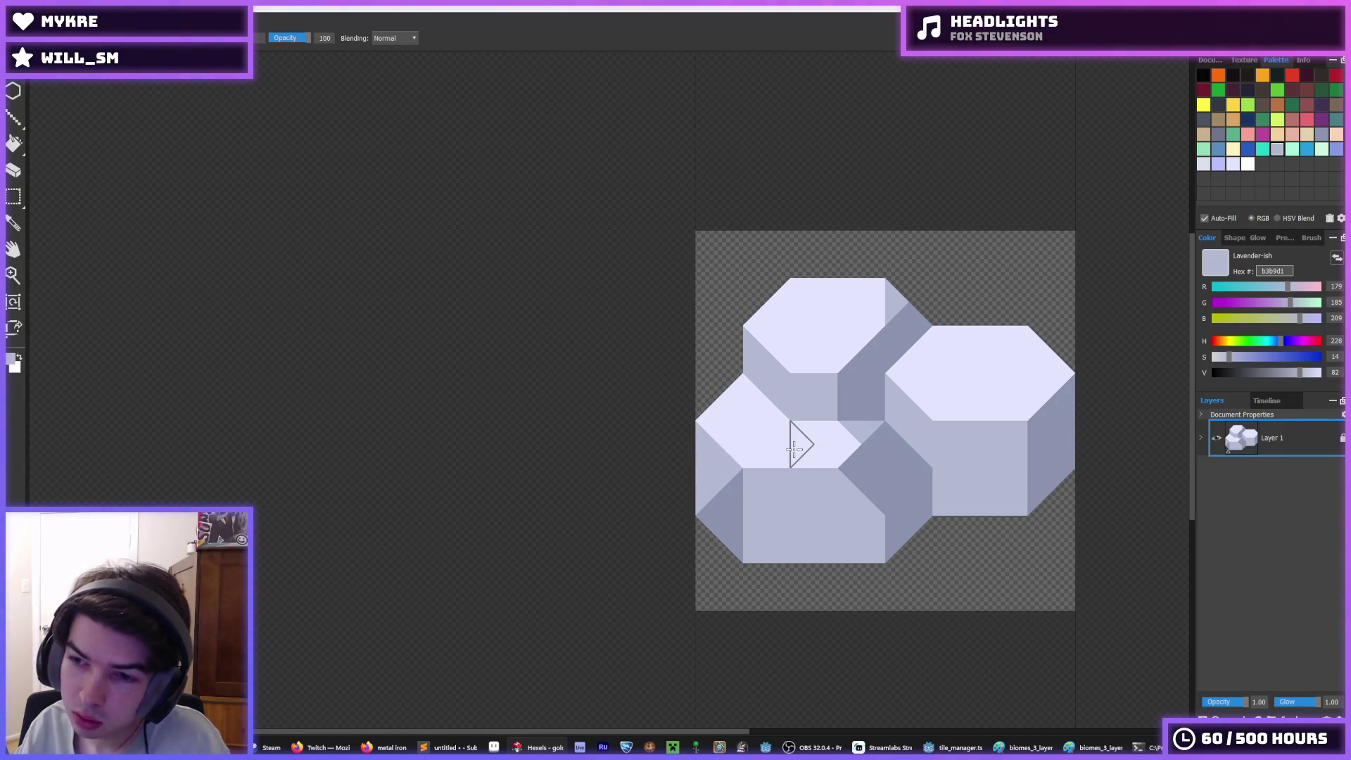
# - Paint several lower front-face triangles in the darker lavender 8b93af
pyautogui.press('i')
pyautogui.click(725, 501)
pyautogui.press('b')
pyautogui.click(763, 496)
pyautogui.click(779, 538)
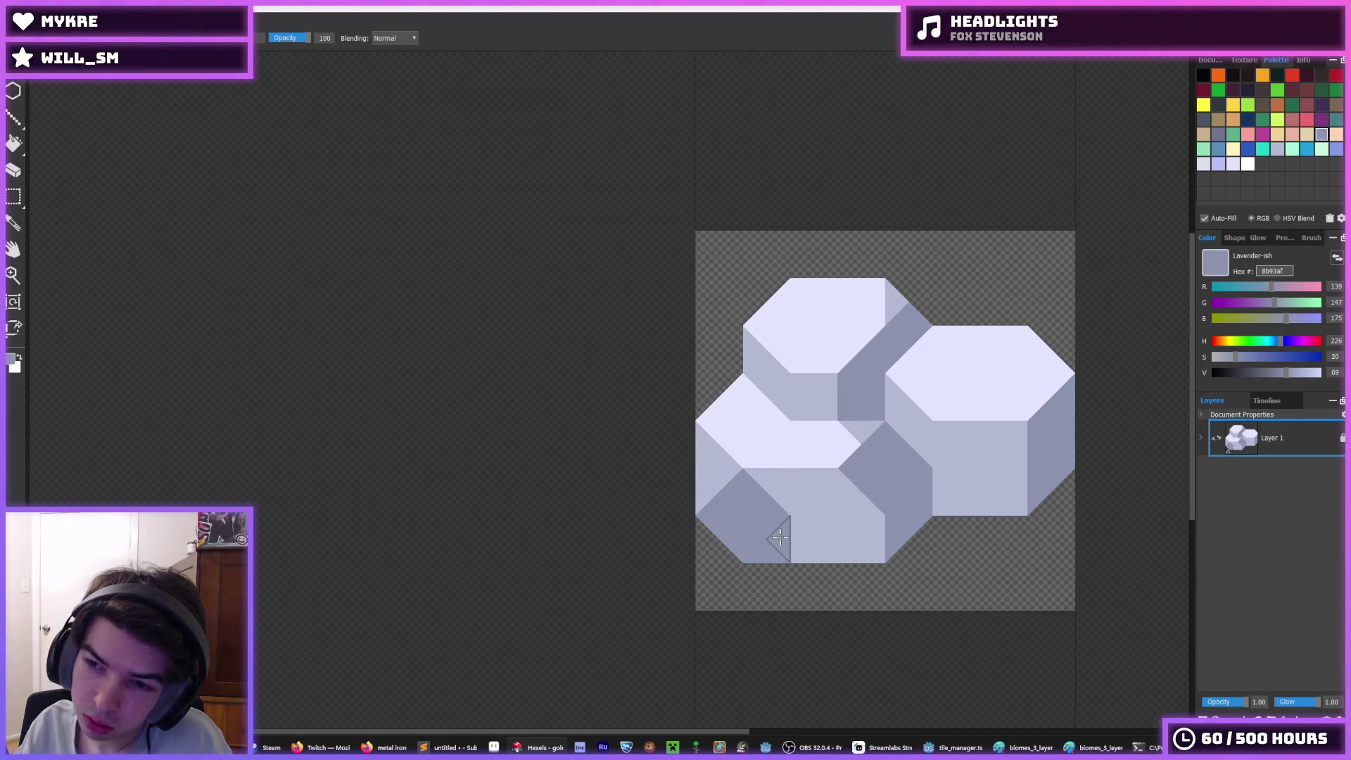
pyautogui.press('i')
pyautogui.press('b')
pyautogui.scroll(3, 823, 512)
pyautogui.click(872, 598)
# - Darken the front face's upper-left part, then paint triangles leftward in lighter lavender b3b9d1
pyautogui.moveTo(816, 517); pyautogui.dragTo(809, 440)
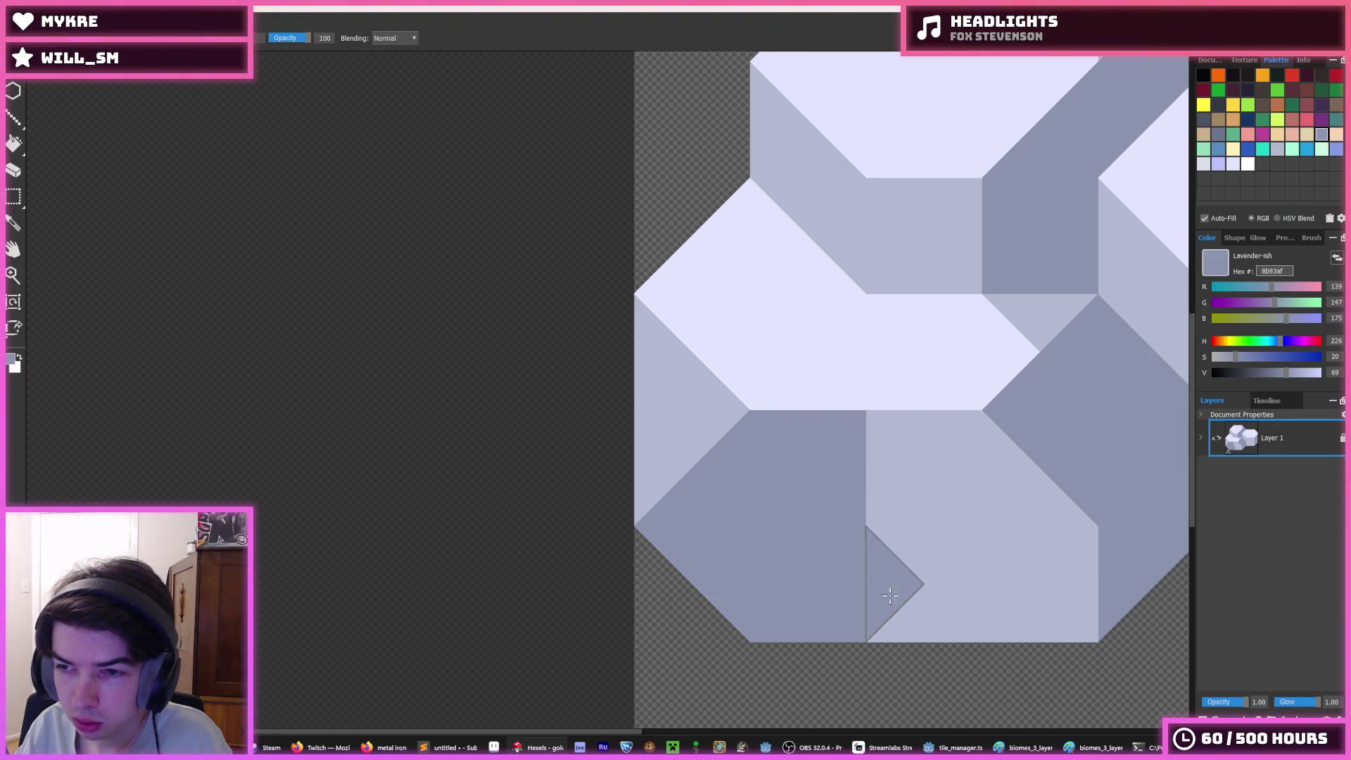
pyautogui.press('i')
pyautogui.click(835, 389)
pyautogui.click(785, 443)
pyautogui.press('b')
pyautogui.moveTo(786, 395); pyautogui.dragTo(688, 342)
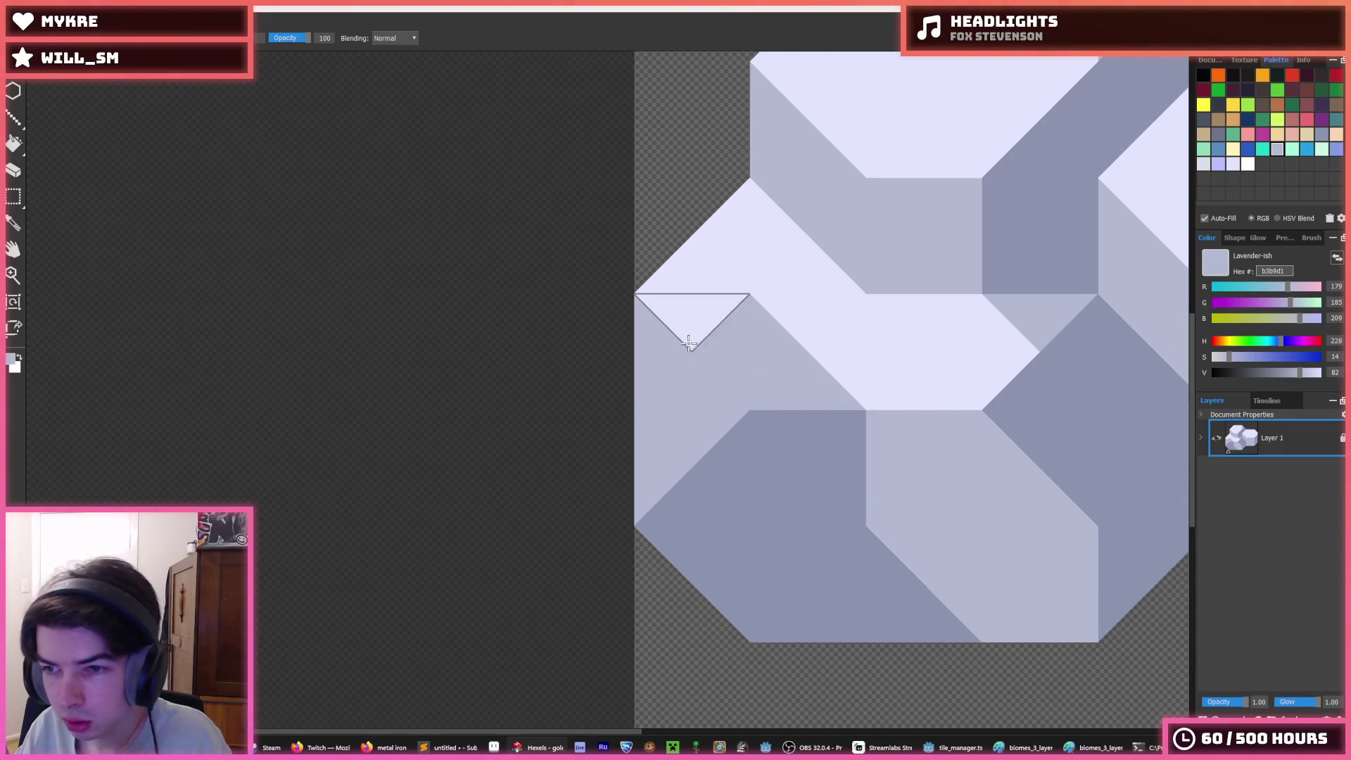
# - Paint lavender triangles on the lower hexagon and fill a lower-left area lighter
pyautogui.press('i')
pyautogui.scroll(-5, 849, 325)
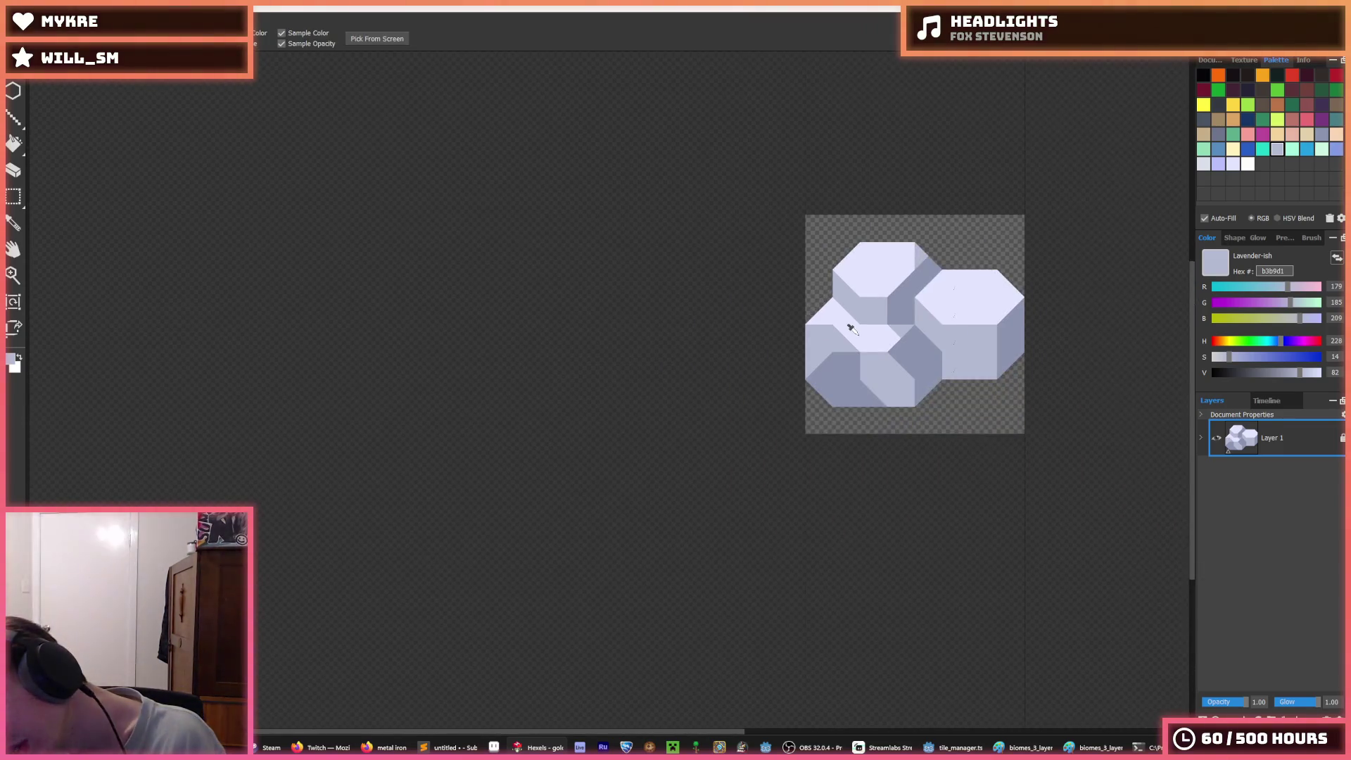
pyautogui.scroll(5, 852, 329)
pyautogui.press('b')
pyautogui.moveTo(841, 422); pyautogui.dragTo(859, 457)
pyautogui.press('i')
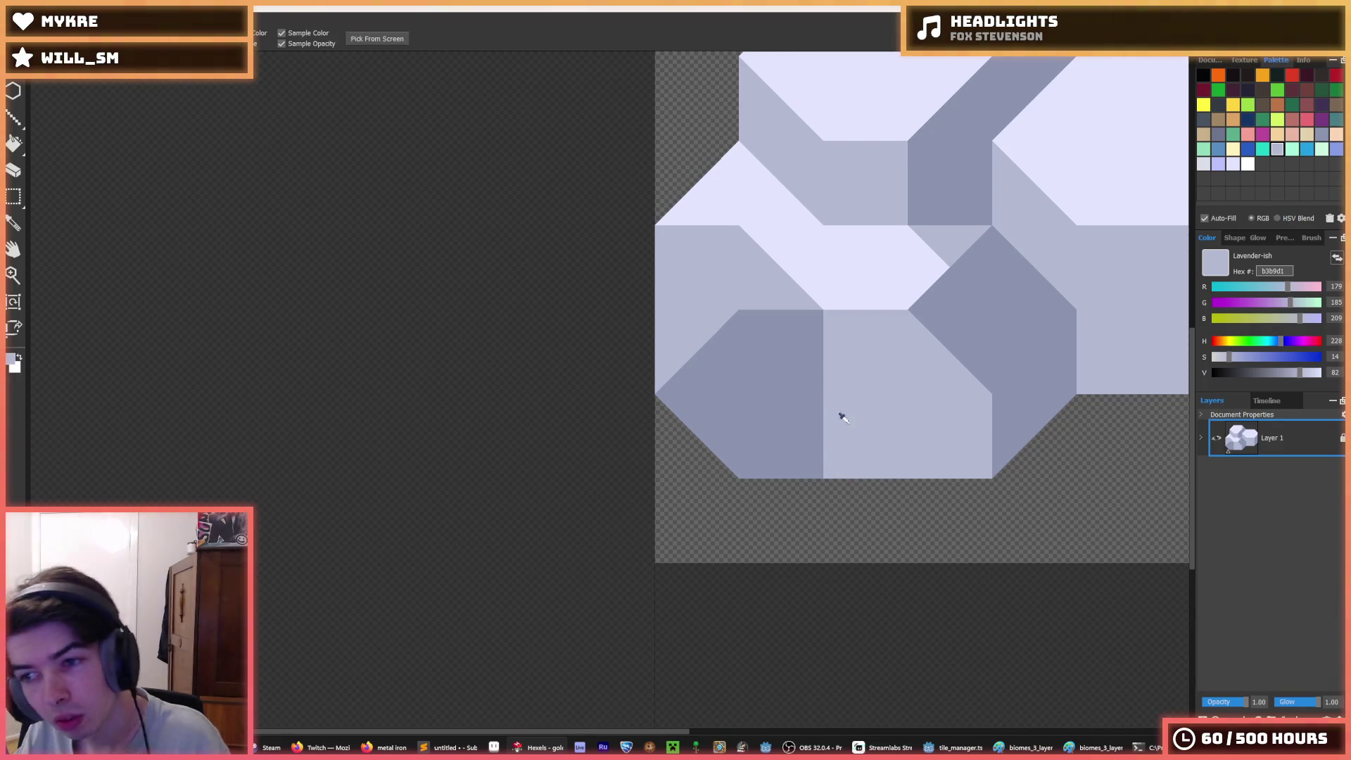
pyautogui.scroll(-5, 842, 417)
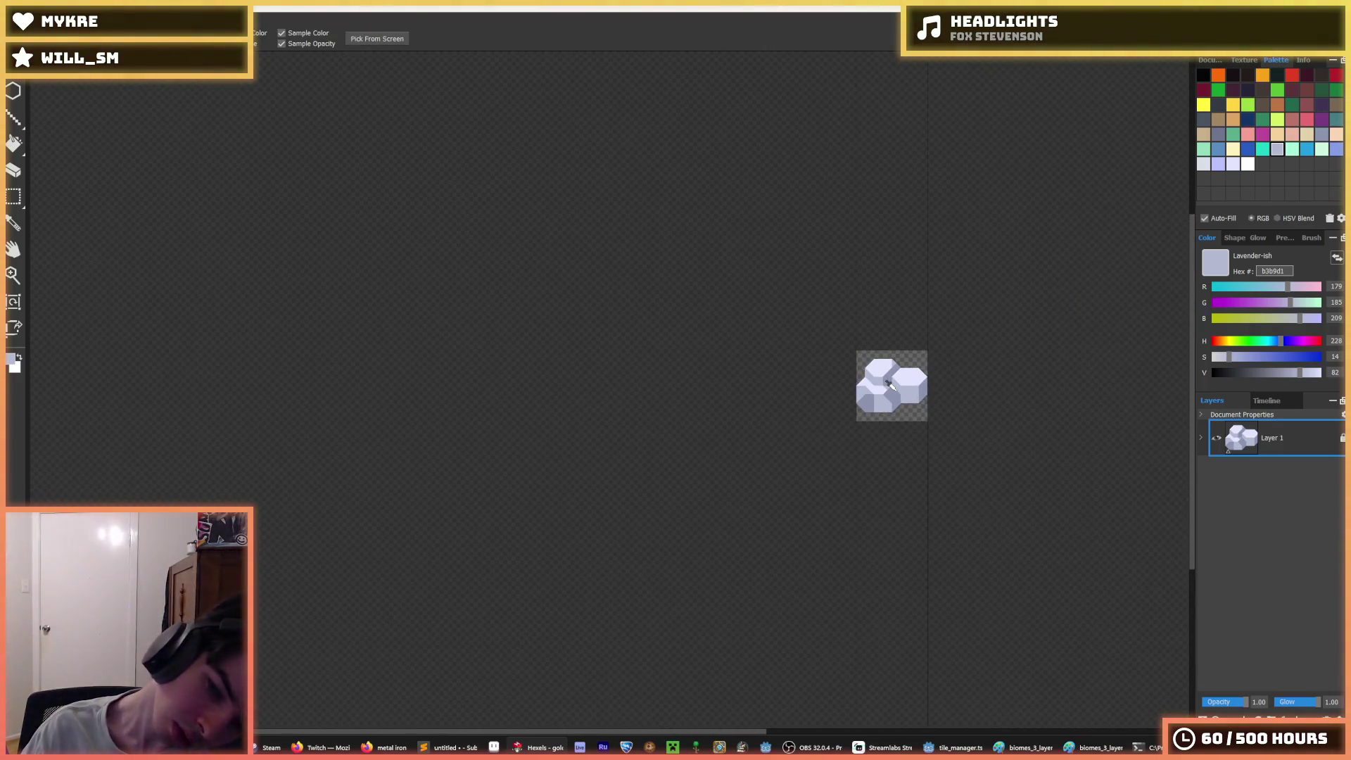
pyautogui.scroll(5, 890, 386)
pyautogui.press('f')
pyautogui.click(787, 429)
# - Paint the outer and inner left face columns in the darker lavender
pyautogui.press('i')
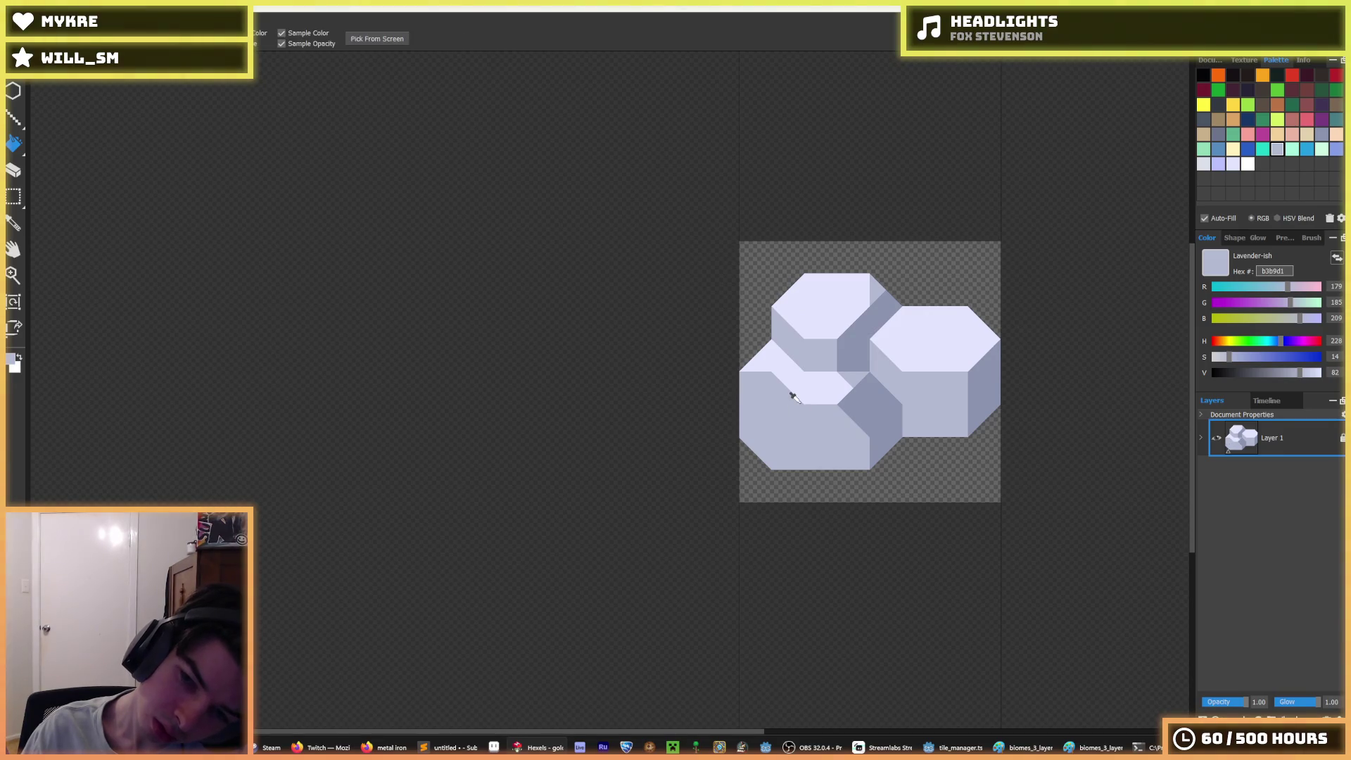
pyautogui.scroll(3, 828, 409)
pyautogui.scroll(-6, 816, 401)
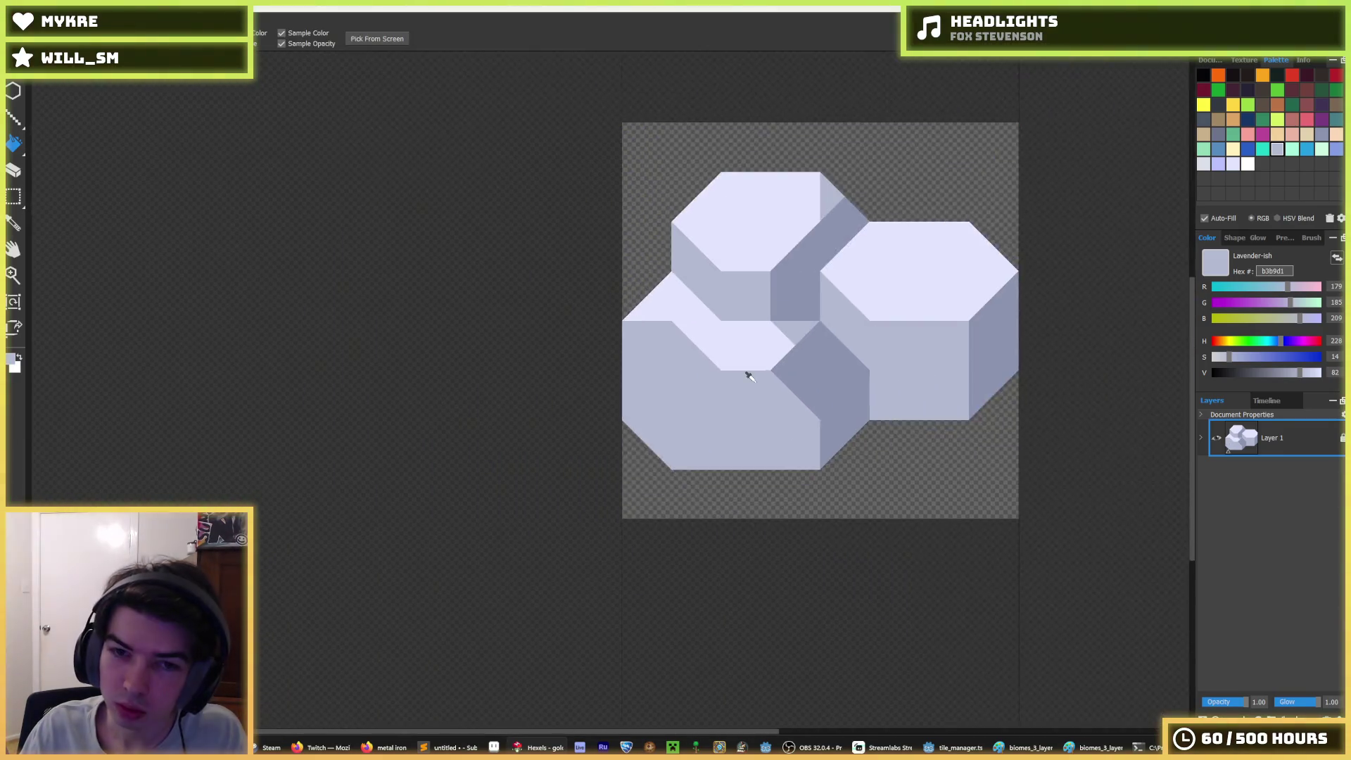
pyautogui.scroll(5, 745, 359)
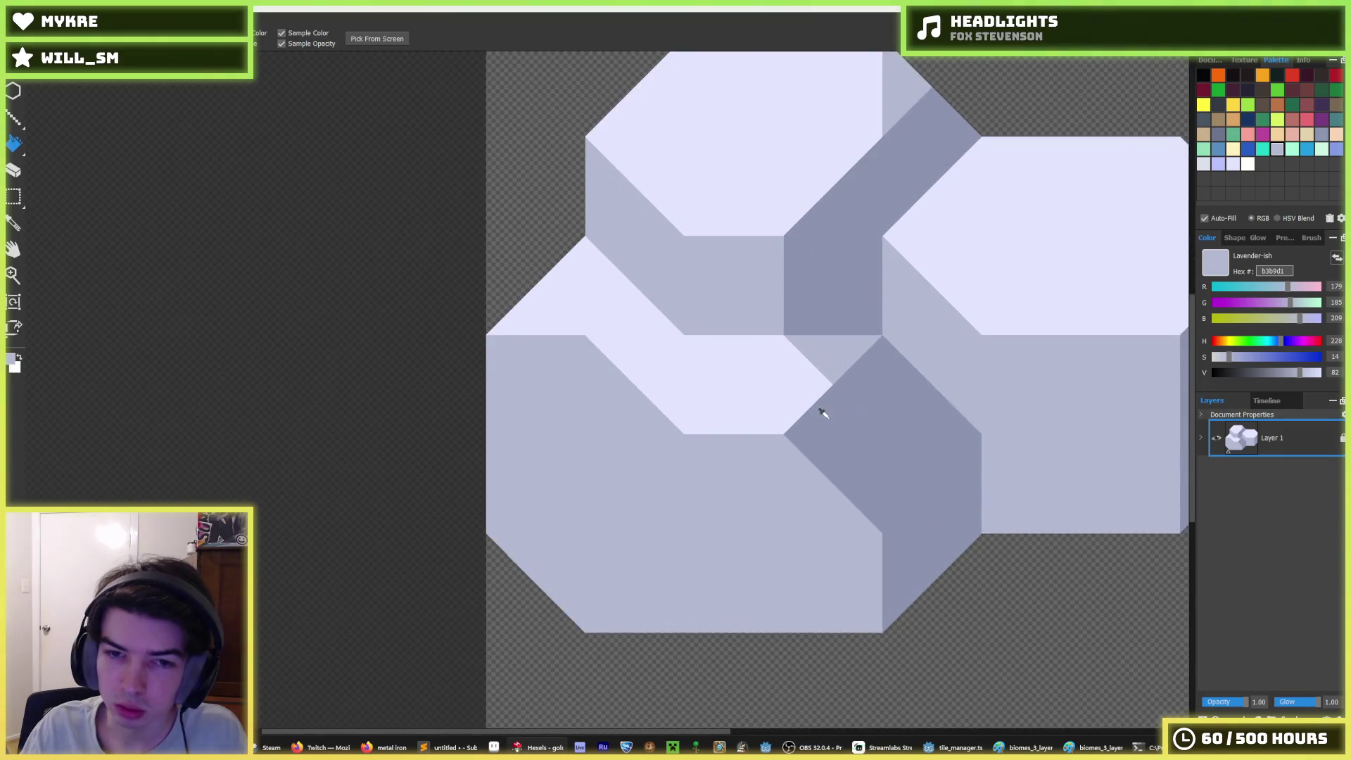
pyautogui.click(820, 410)
pyautogui.moveTo(526, 410)
pyautogui.mouseDown()
pyautogui.moveTo(558, 383)
pyautogui.moveTo(549, 563)
pyautogui.mouseUp()
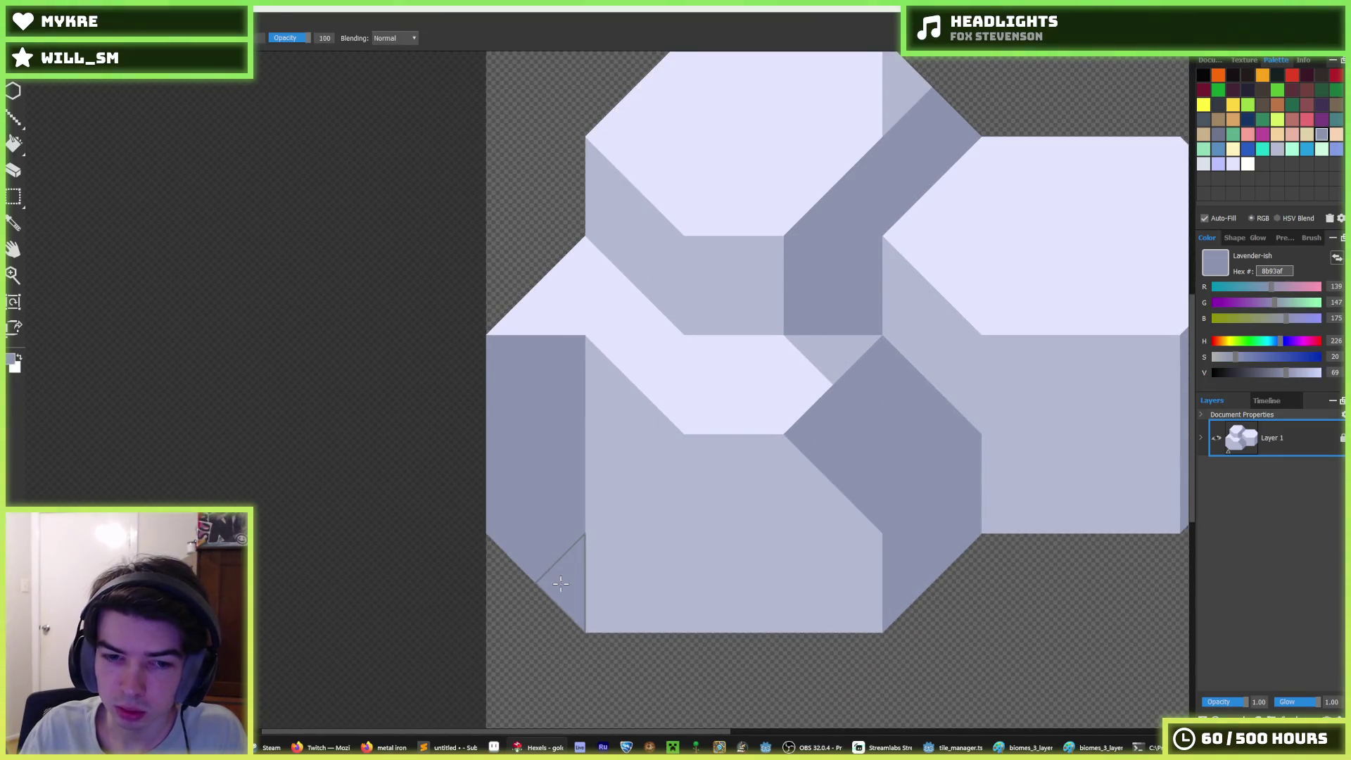
pyautogui.moveTo(686, 496)
pyautogui.mouseDown()
pyautogui.moveTo(598, 562)
pyautogui.moveTo(612, 479)
pyautogui.moveTo(633, 612)
pyautogui.mouseUp()
# - Paint faces toward the left edge in the light top-face lavender e3e6ff
pyautogui.press('alt')
pyautogui.scroll(-5, 719, 533)
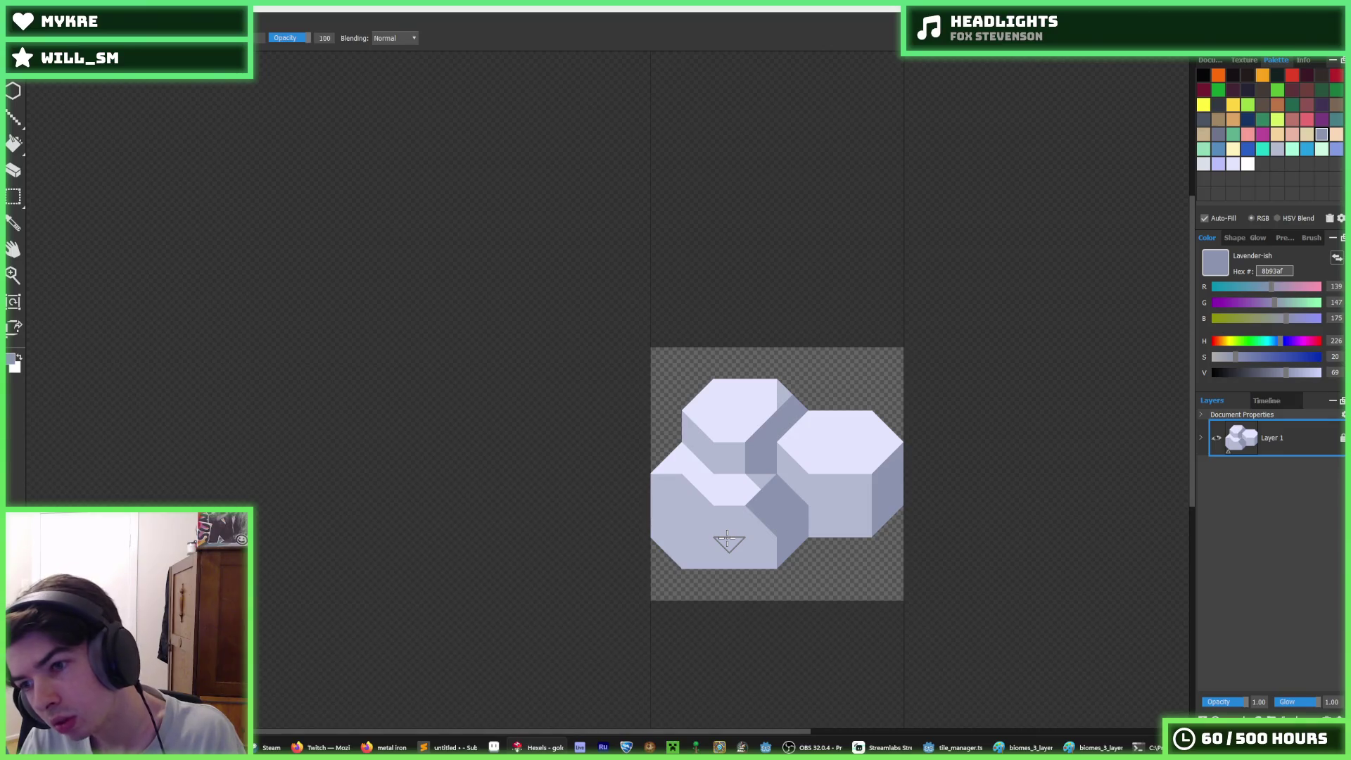
pyautogui.scroll(5, 629, 531)
pyautogui.keyDown('alt'); pyautogui.click(899, 411); pyautogui.keyUp('alt')
pyautogui.moveTo(953, 469)
pyautogui.mouseDown()
pyautogui.moveTo(896, 512)
pyautogui.moveTo(790, 382)
pyautogui.moveTo(697, 400)
pyautogui.moveTo(904, 457)
pyautogui.moveTo(699, 473)
pyautogui.moveTo(748, 452)
pyautogui.moveTo(769, 413)
pyautogui.mouseUp()
pyautogui.scroll(-3, 904, 458)
pyautogui.scroll(3, 699, 474)
# - Repaint the dark triangle at the hexagon junction in mid lavender b3b9d1
pyautogui.keyDown('alt'); pyautogui.click(783, 519); pyautogui.keyUp('alt')
pyautogui.scroll(-3, 819, 469)
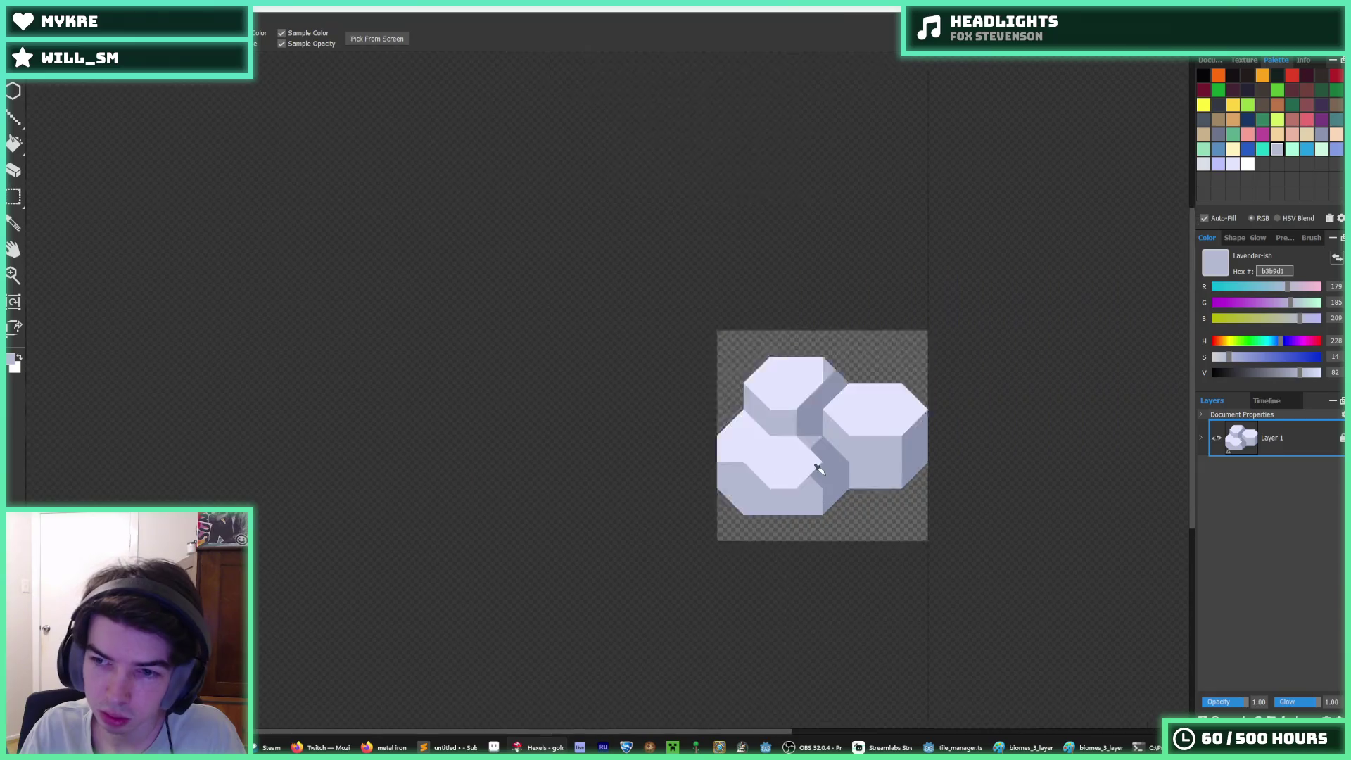
pyautogui.scroll(5, 818, 469)
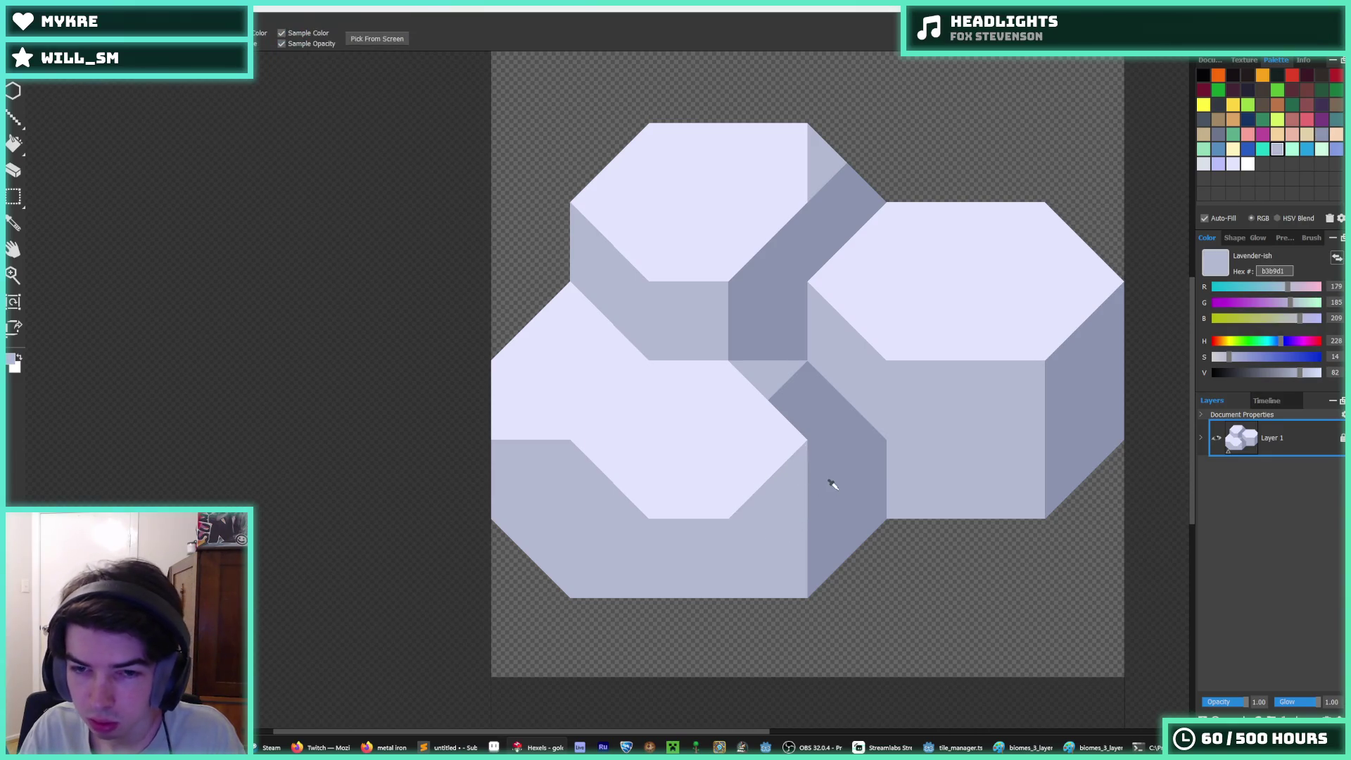
pyautogui.click(789, 401)
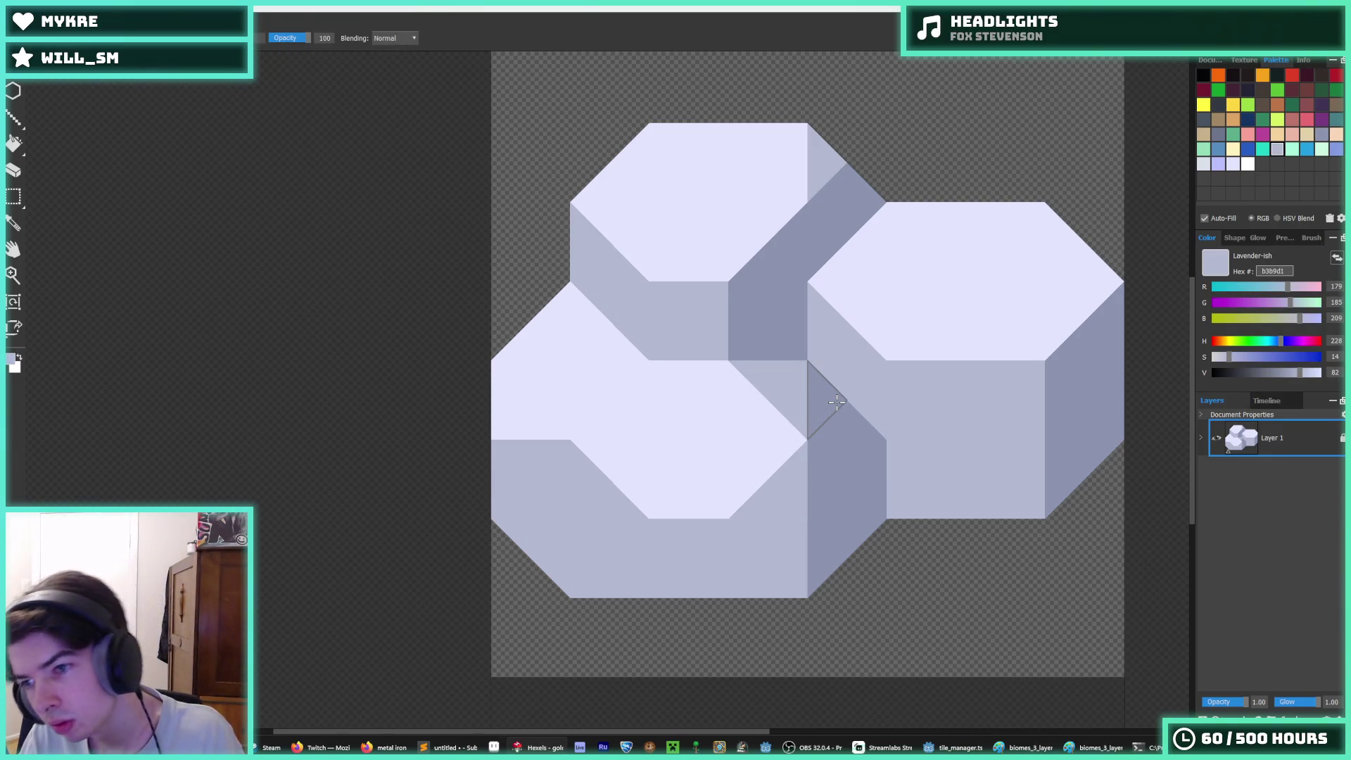
pyautogui.scroll(-2, 826, 394)
pyautogui.scroll(2, 754, 425)
# - Paint the two left front columns 8b93af and the middle column b3b9d1
pyautogui.keyDown('alt'); pyautogui.click(985, 450); pyautogui.keyUp('alt')
pyautogui.moveTo(756, 429)
pyautogui.mouseDown()
pyautogui.moveTo(735, 486)
pyautogui.moveTo(739, 408)
pyautogui.mouseUp()
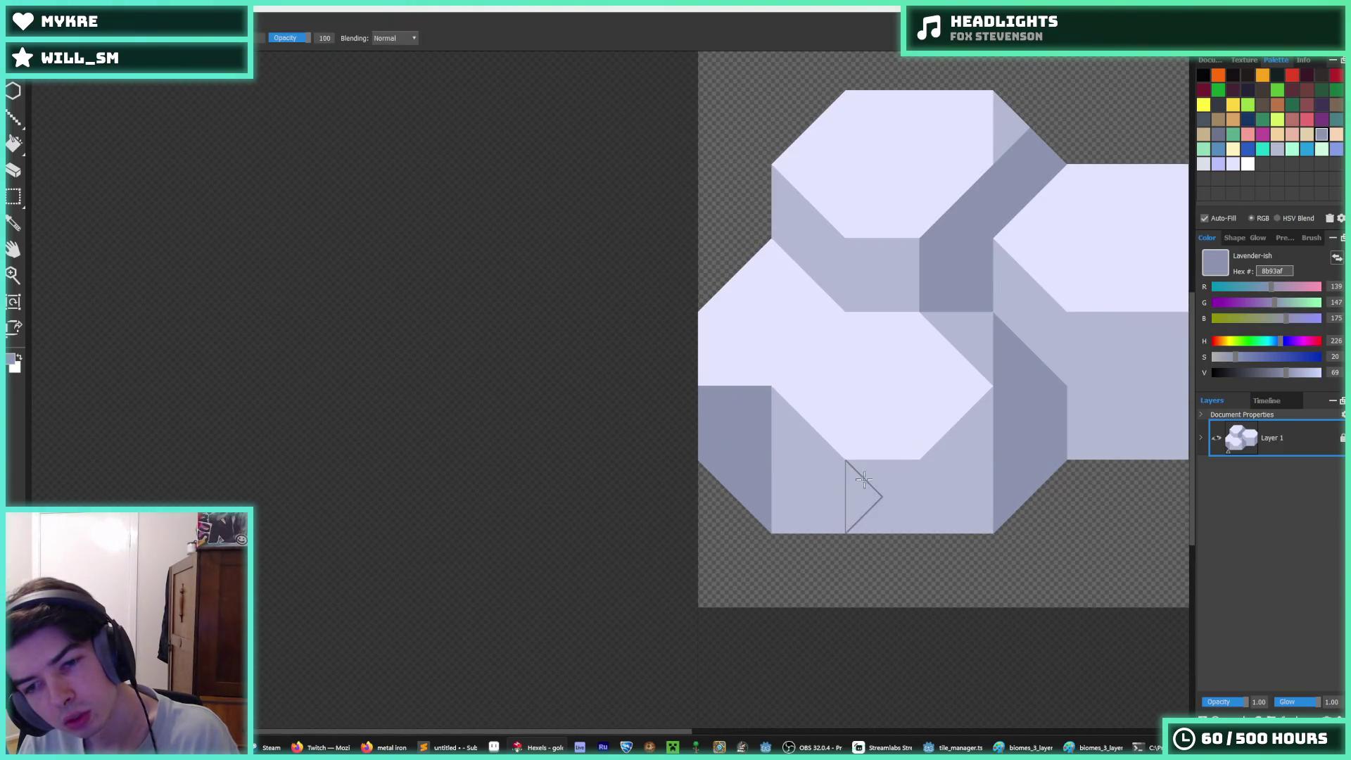
pyautogui.moveTo(809, 475); pyautogui.dragTo(768, 442)
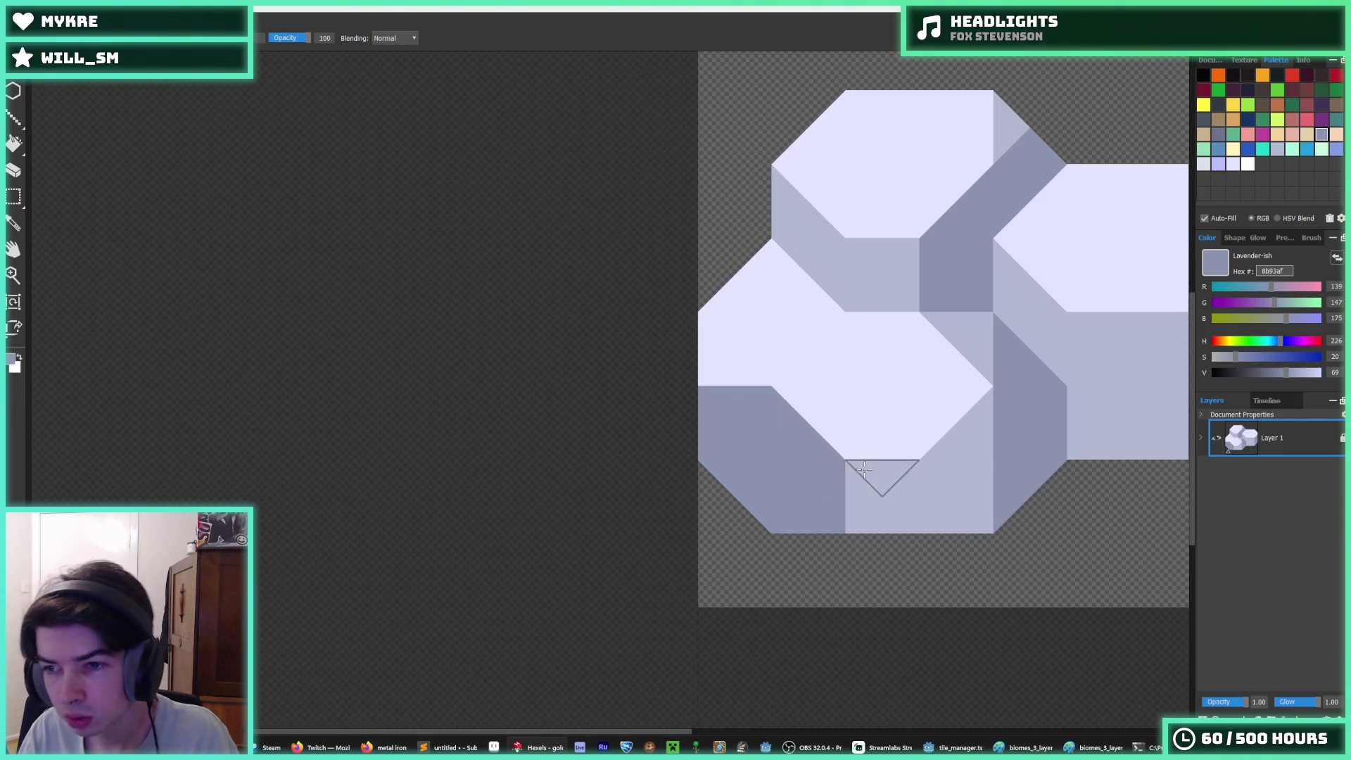
pyautogui.keyDown('alt'); pyautogui.click(875, 474); pyautogui.keyUp('alt')
pyautogui.moveTo(809, 500); pyautogui.dragTo(790, 422)
pyautogui.click(809, 496)
# - Paint the right front column in darker lavender 8b93af, discarding a darkened small square
pyautogui.keyDown('alt'); pyautogui.click(737, 466); pyautogui.keyUp('alt')
pyautogui.click(864, 495)
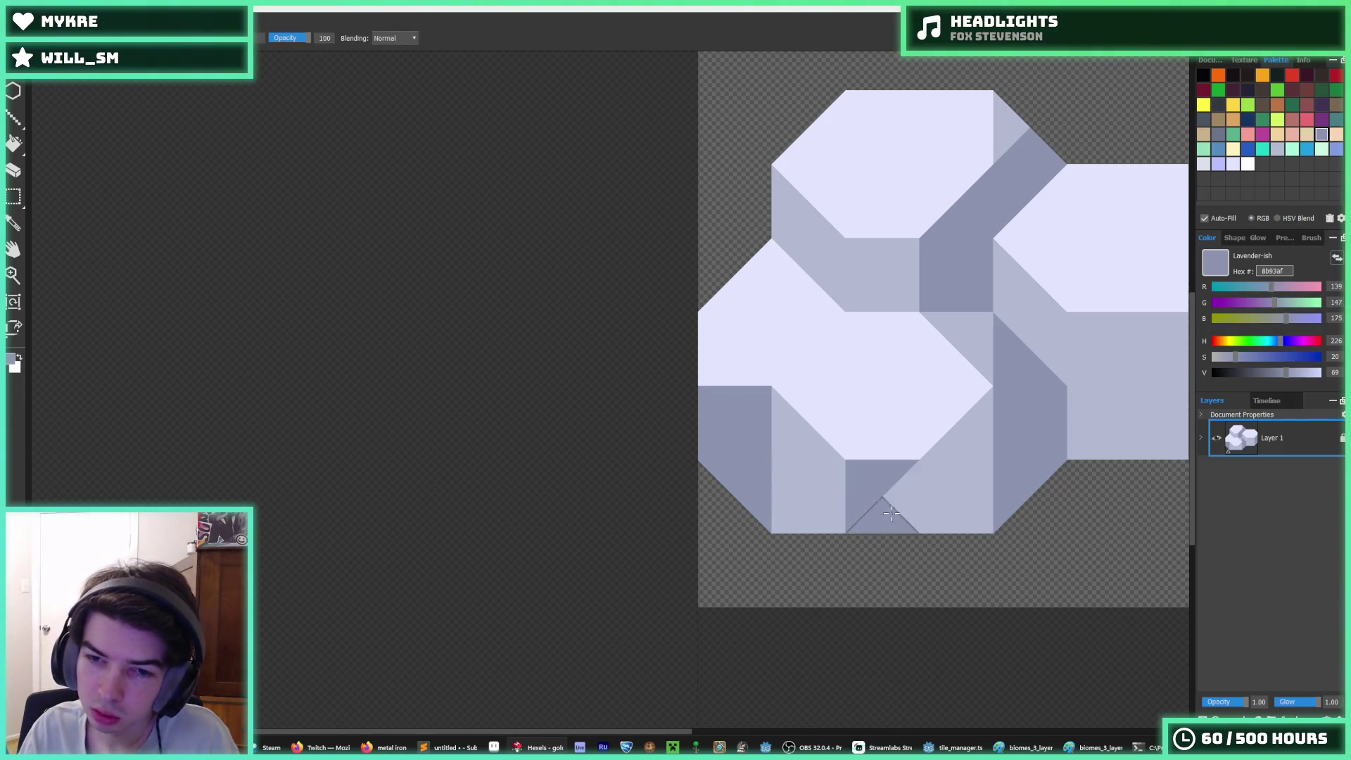
pyautogui.click(893, 491)
pyautogui.hotkey('ctrl', 'z')
pyautogui.moveTo(959, 437); pyautogui.dragTo(973, 431)
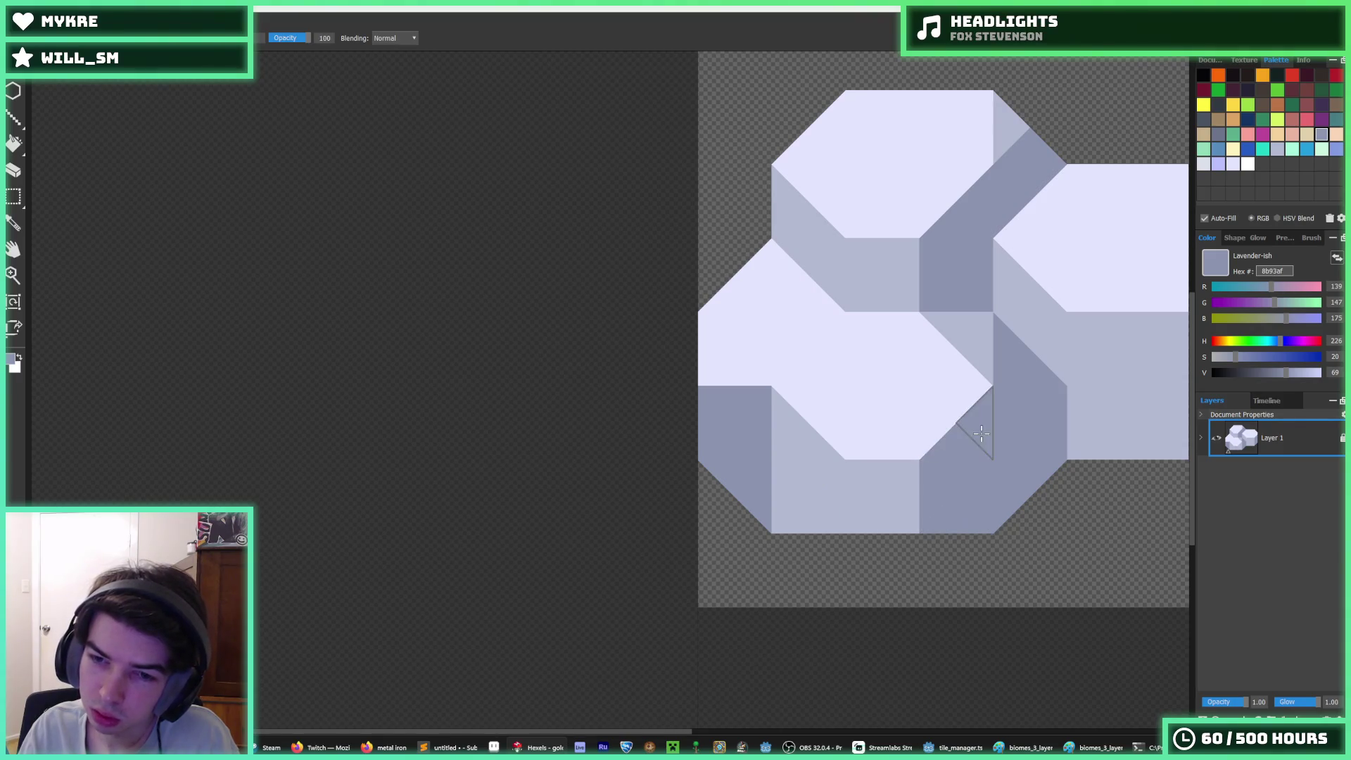
pyautogui.scroll(-3, 998, 498)
pyautogui.scroll(-2, 1011, 462)
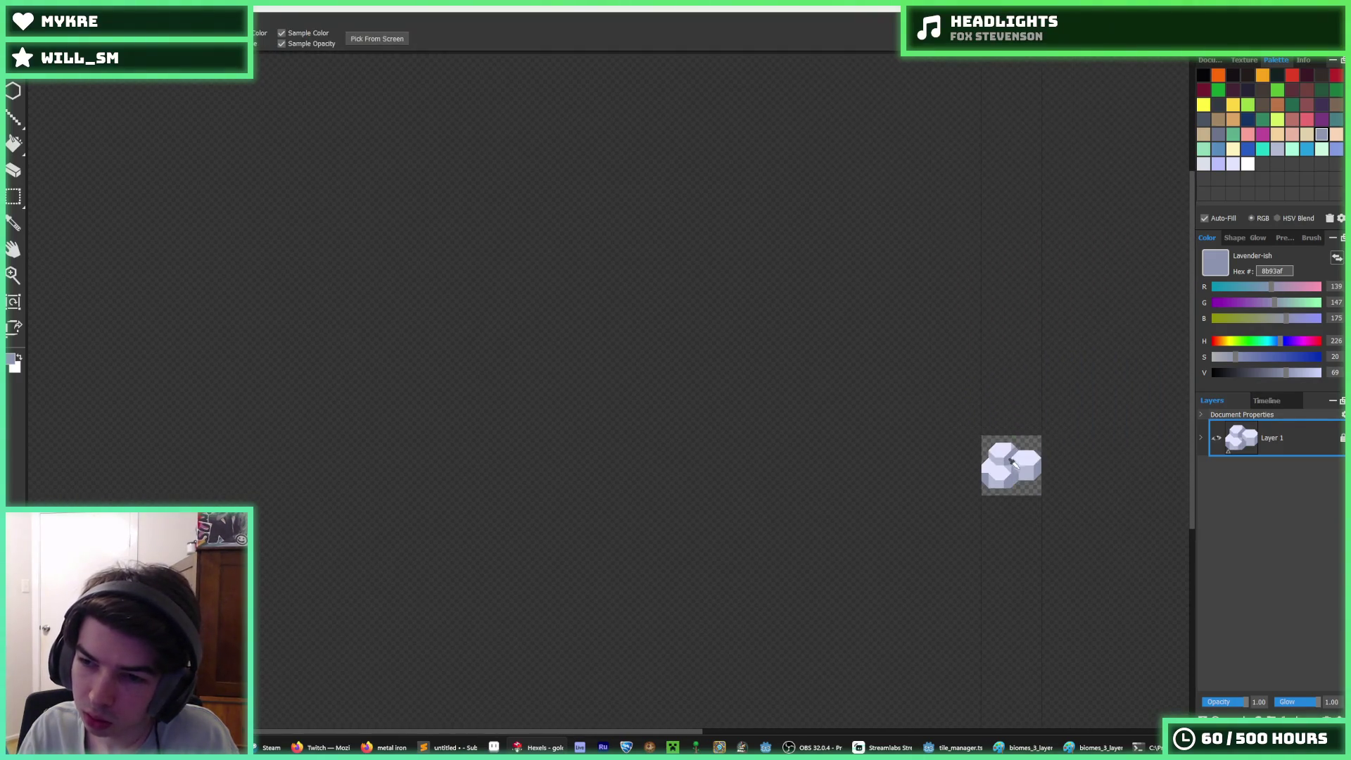
# - Fill one lower-left face with the lighter lavender and other faces darker
pyautogui.scroll(2, 1026, 458)
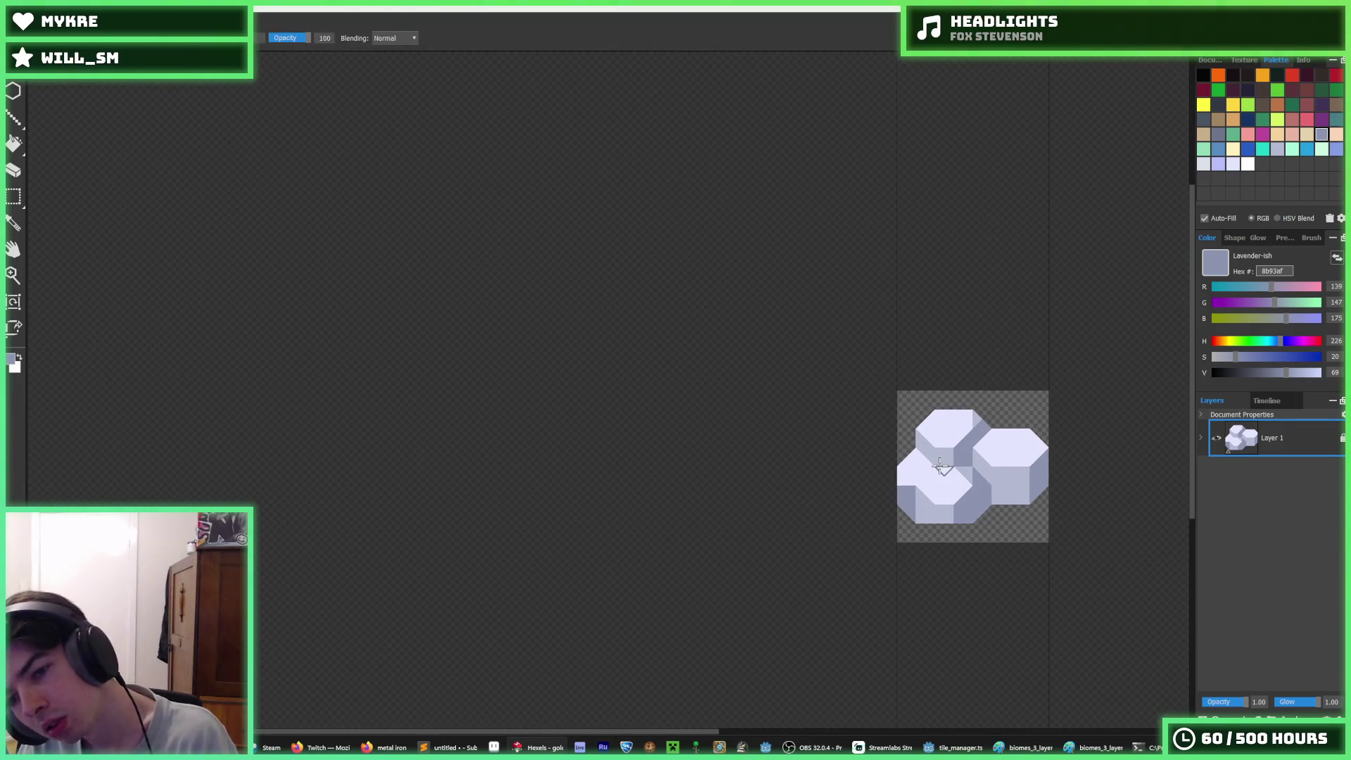
pyautogui.scroll(3, 895, 497)
pyautogui.keyDown('alt'); pyautogui.click(953, 501); pyautogui.keyUp('alt')
pyautogui.click(914, 477)
pyautogui.hscroll(3, 914, 477)
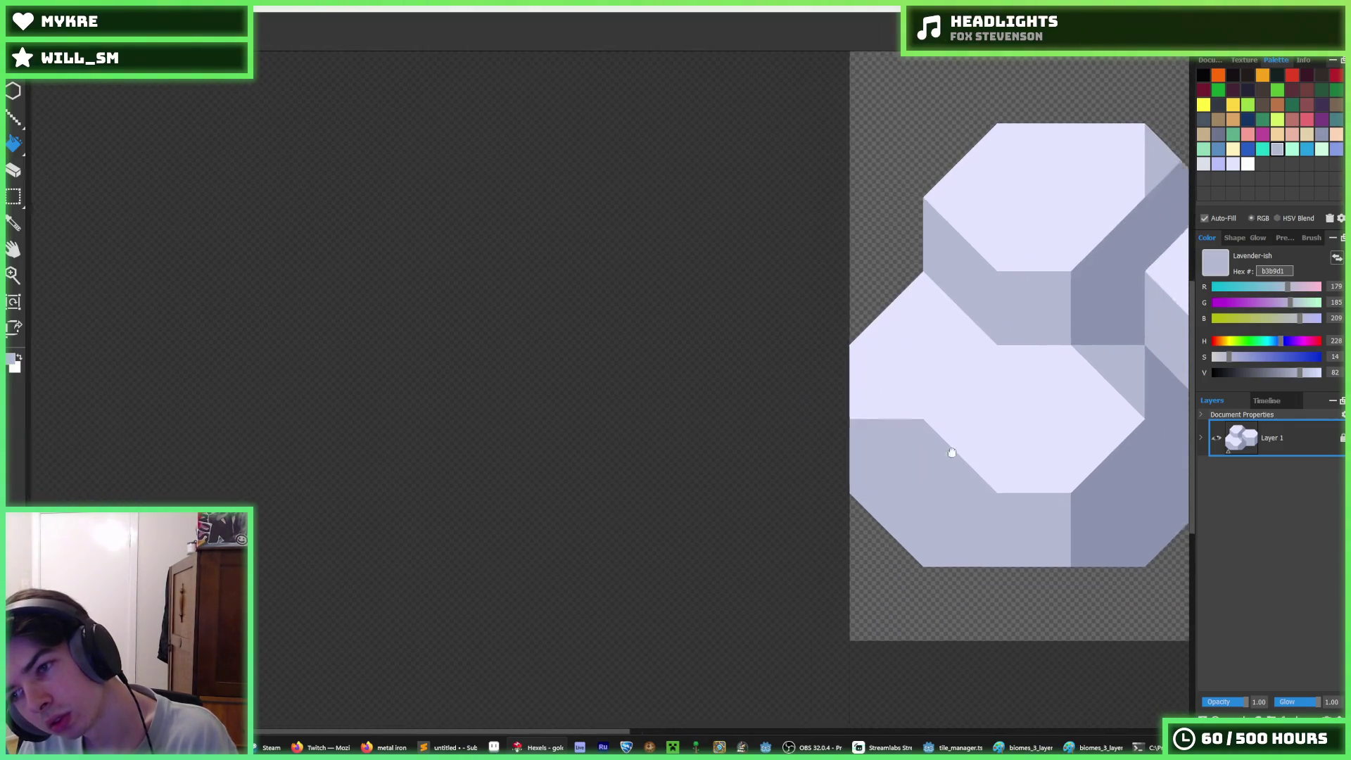
pyautogui.scroll(-6, 823, 425)
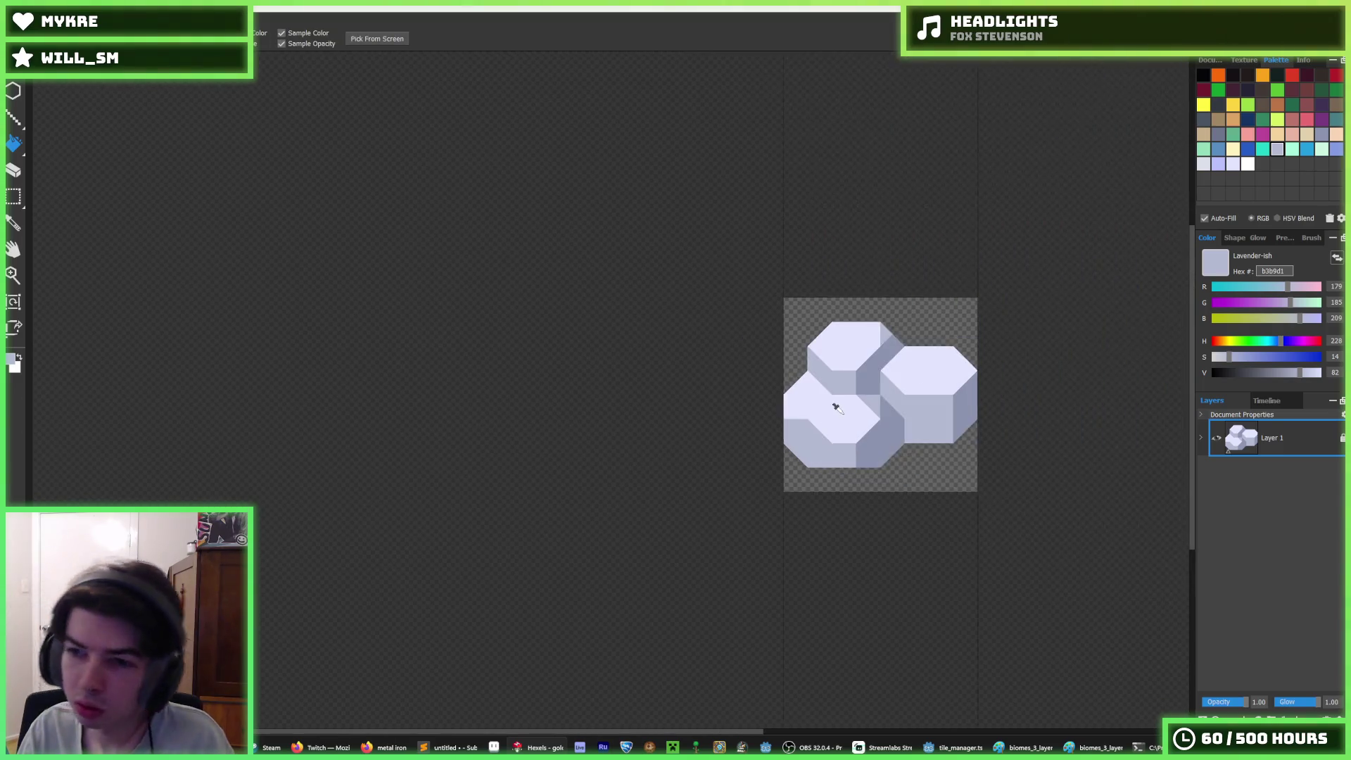
pyautogui.press('alt')
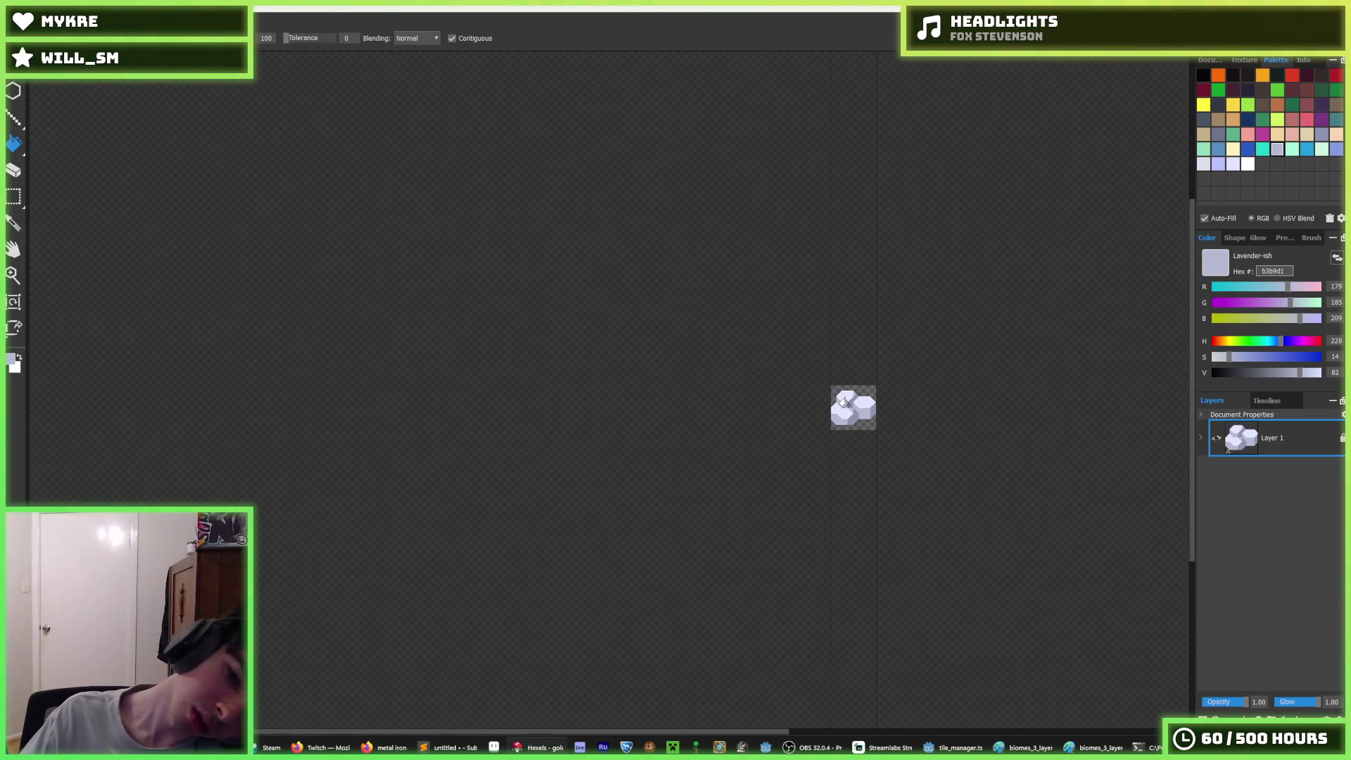
pyautogui.scroll(4, 844, 402)
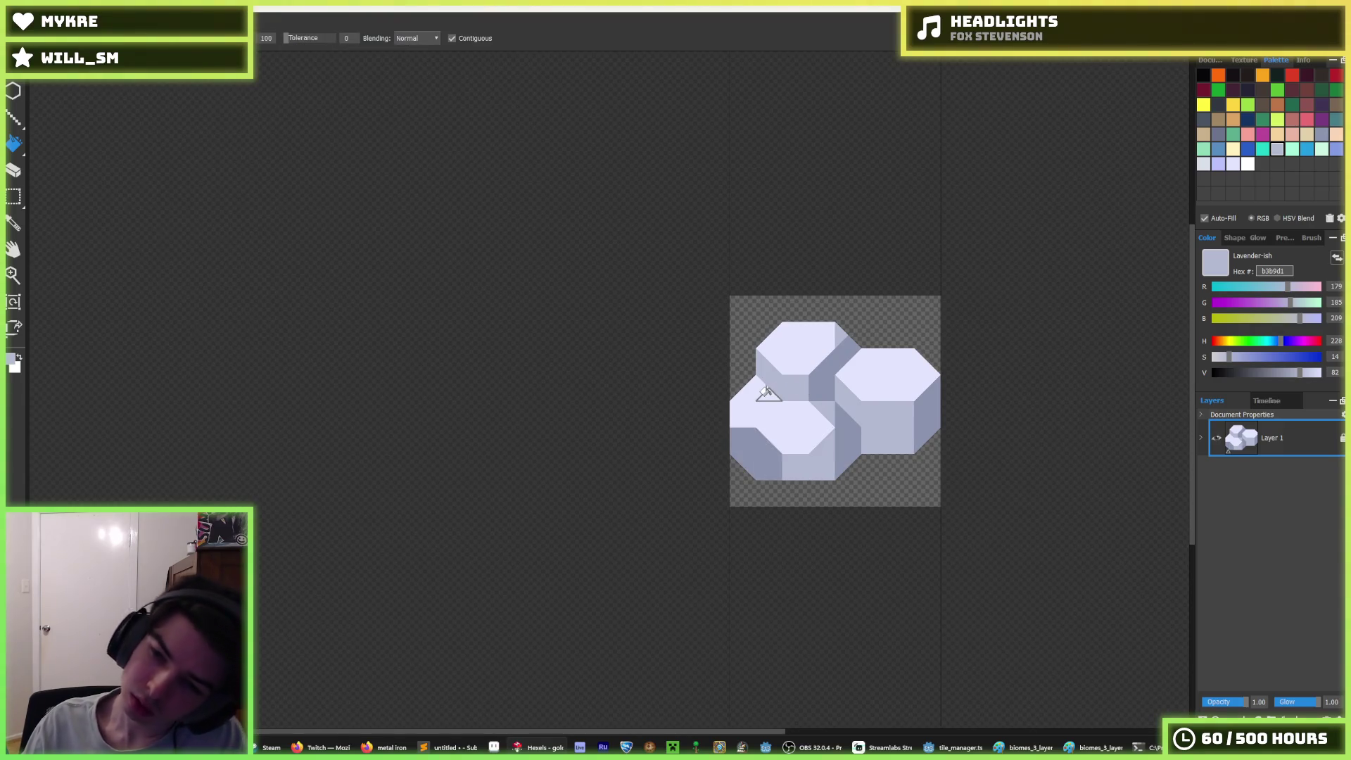
pyautogui.moveTo(744, 407); pyautogui.dragTo(742, 421)
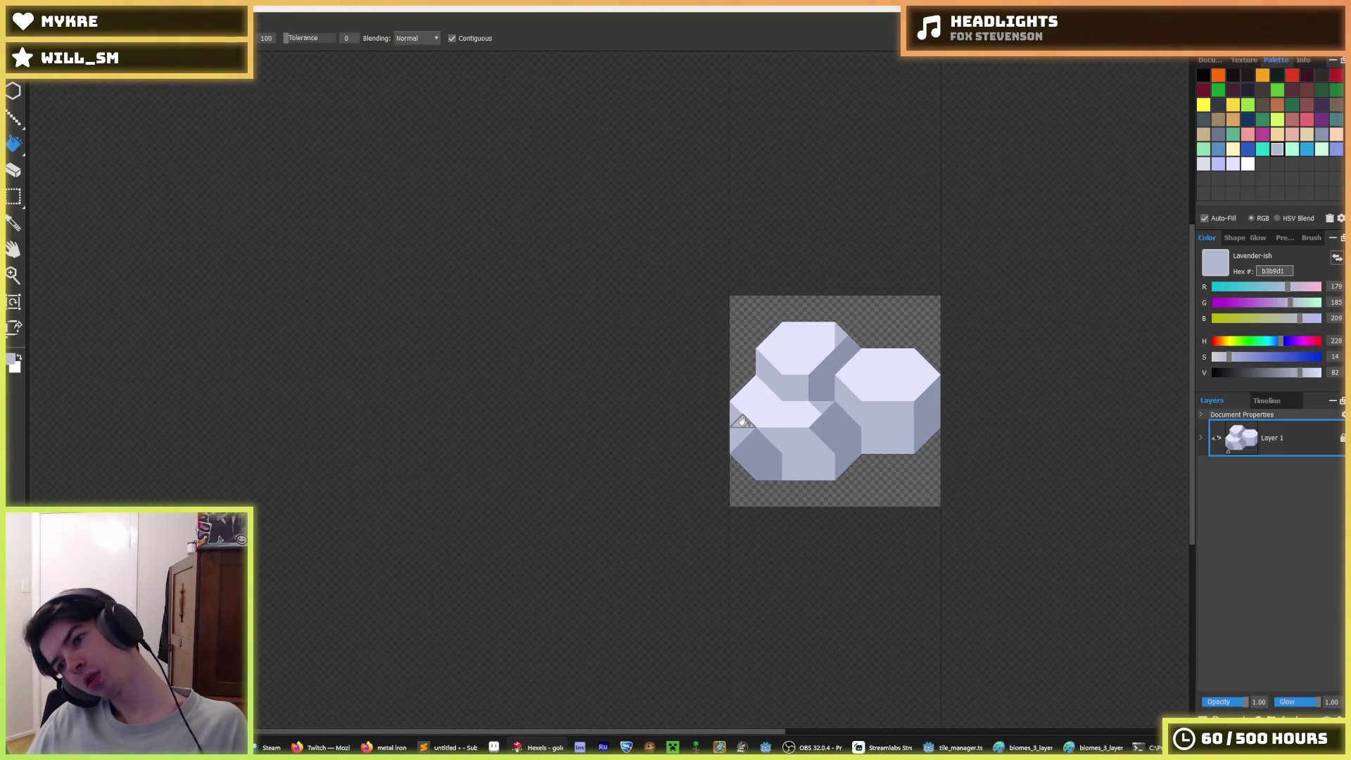
# - Undo and redo fills to step back through the lower-left hexagon's shading history
pyautogui.hotkey('ctrl', 'z')
pyautogui.hotkey('ctrl', 'z')
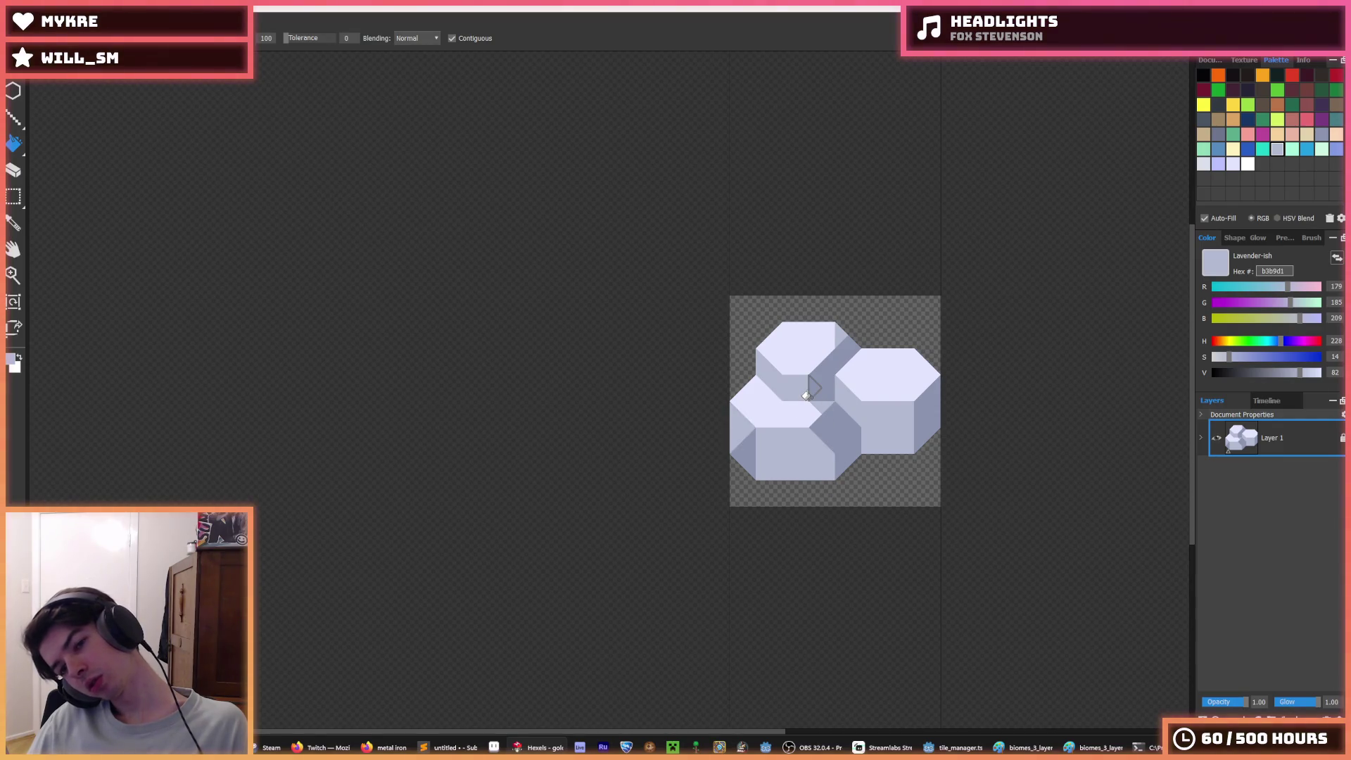
pyautogui.hotkey('ctrl', 'y')
pyautogui.hotkey('ctrl', 'z')
pyautogui.hotkey('ctrl', 'z')
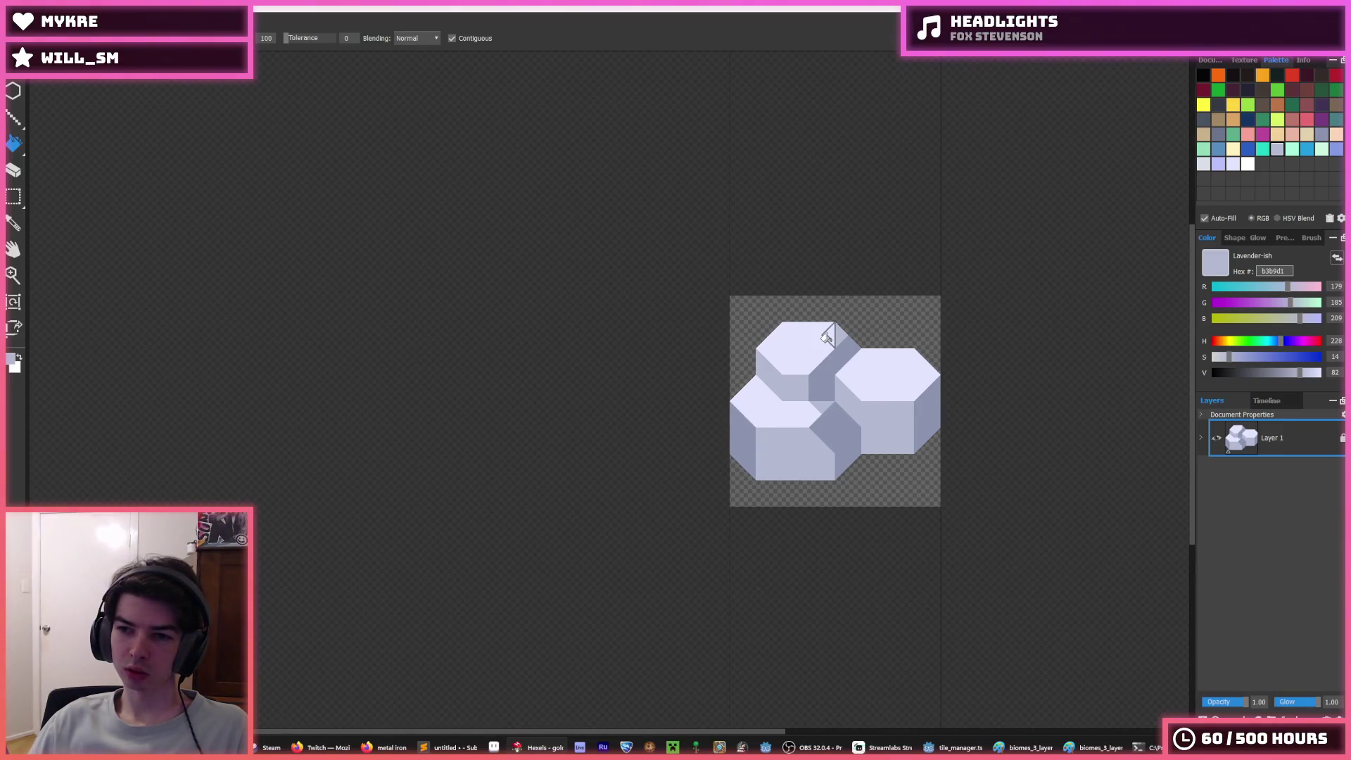
pyautogui.hotkey('ctrl', 'z')
pyautogui.hotkey('ctrl', 'z')
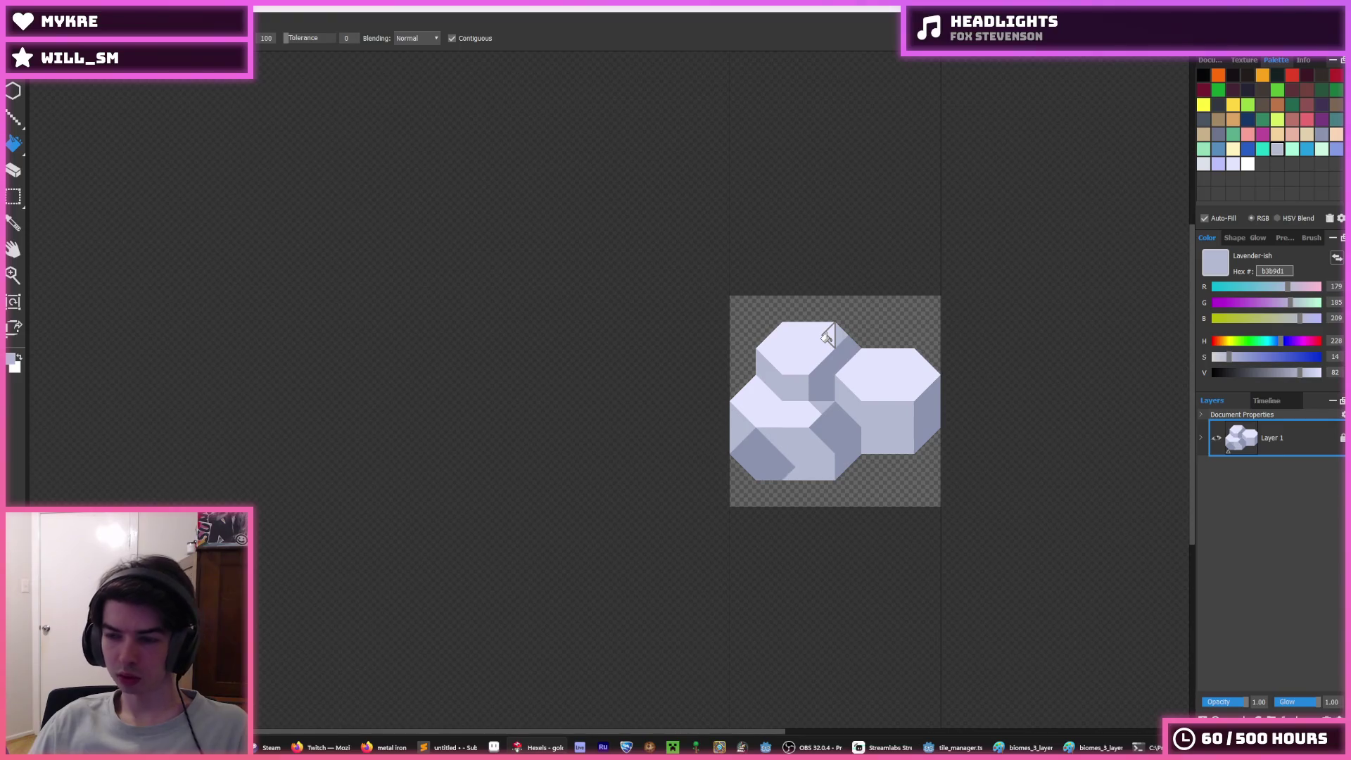
pyautogui.hotkey('ctrl', 'z')
pyautogui.hotkey('ctrl', 'z')
pyautogui.hotkey('ctrl', 'z')
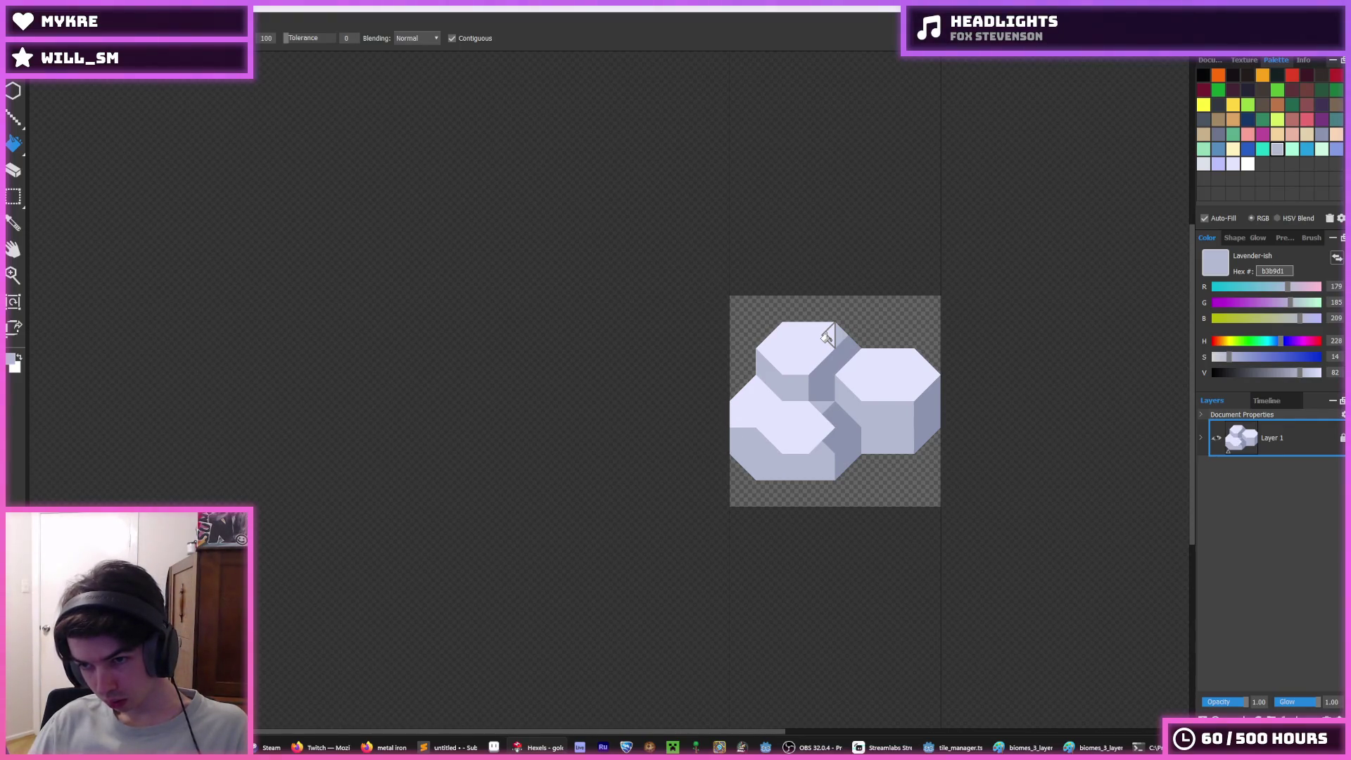
pyautogui.hotkey('ctrl', 'z')
pyautogui.hotkey('ctrl', 'z')
pyautogui.hotkey('ctrl', 'z')
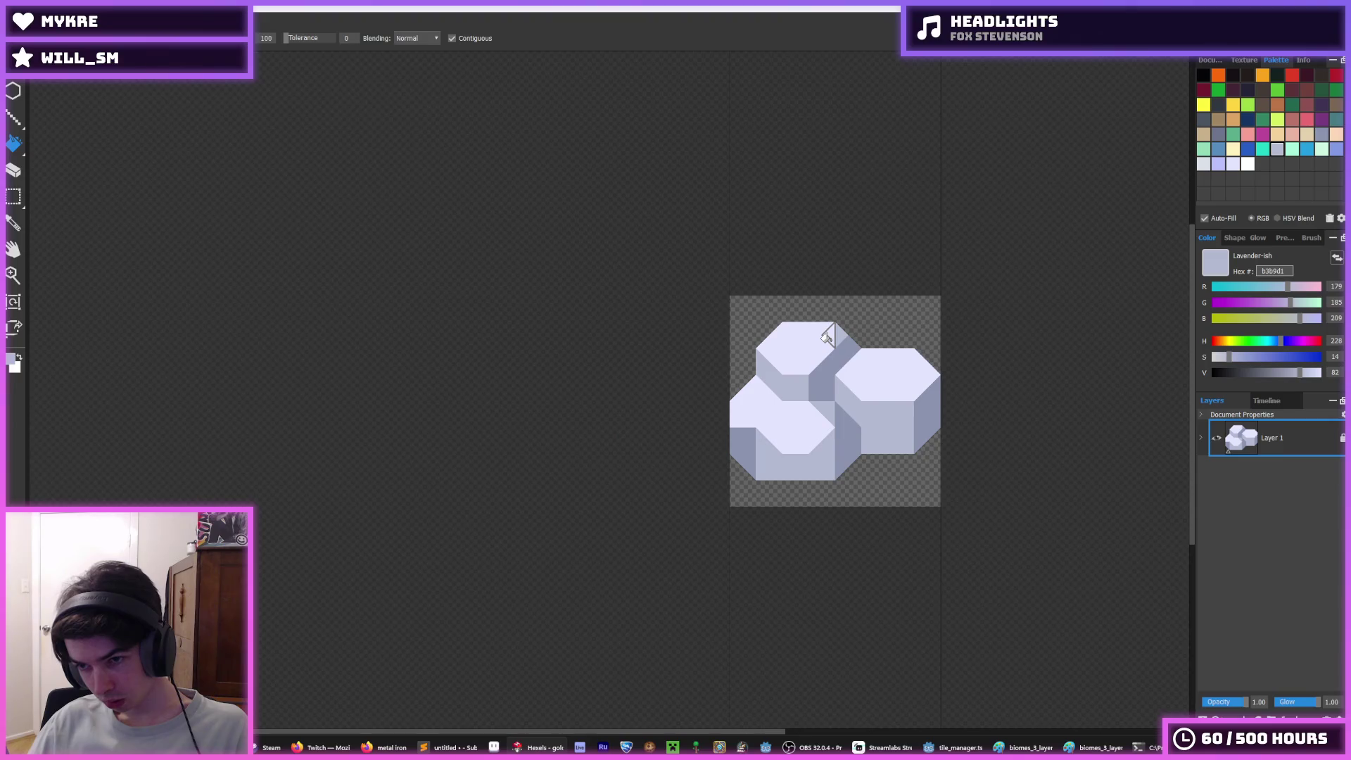
pyautogui.hotkey('ctrl', 'z')
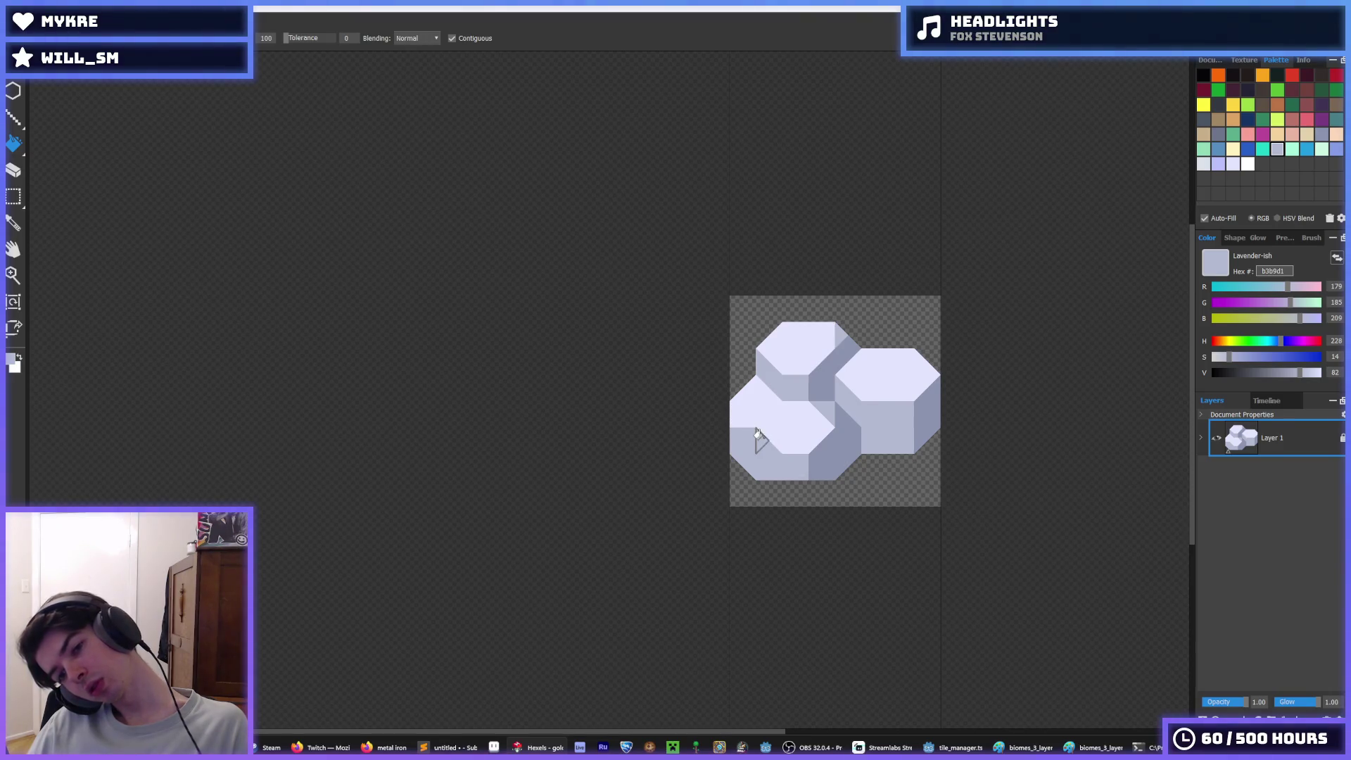
# - Brush medium lavender below the top face and compare variants, keeping the darker lower faces
pyautogui.scroll(3, 758, 436)
pyautogui.press('b')
pyautogui.moveTo(833, 415)
pyautogui.mouseDown()
pyautogui.moveTo(865, 398)
pyautogui.moveTo(809, 392)
pyautogui.mouseUp()
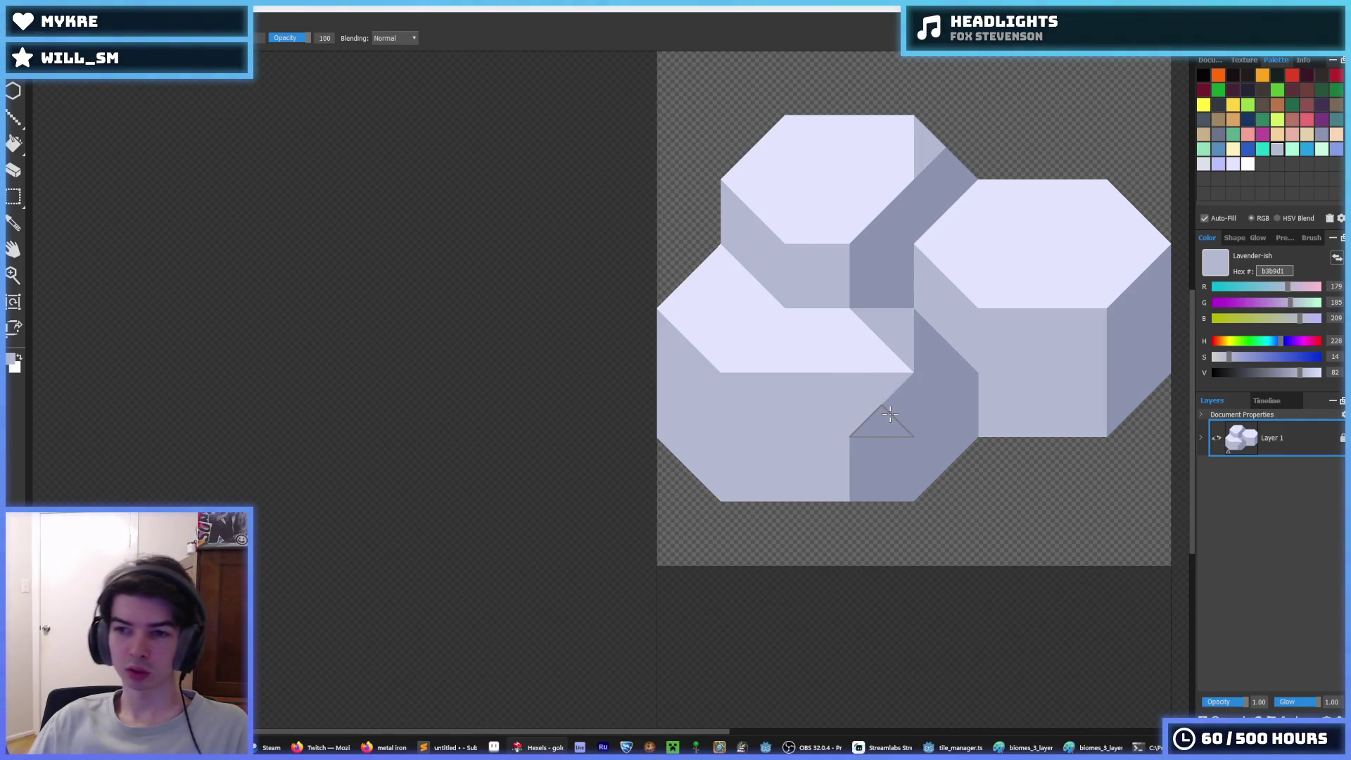
pyautogui.hotkey('ctrl', 'z')
pyautogui.hotkey('ctrl', 'z')
pyautogui.hotkey('ctrl', 'y')
pyautogui.hotkey('ctrl', 'z')
pyautogui.hotkey('ctrl', 'y')
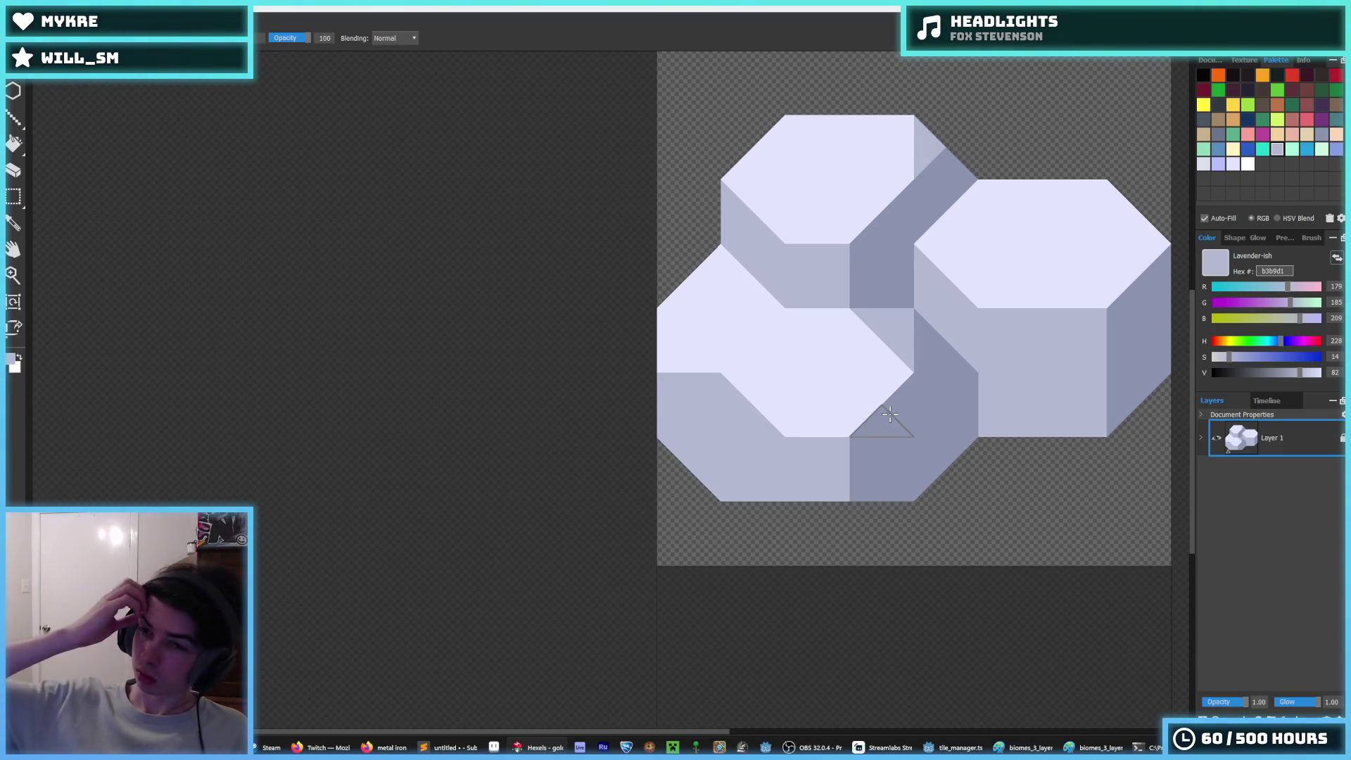
pyautogui.hotkey('ctrl', 'y')
pyautogui.hotkey('ctrl', 'y')
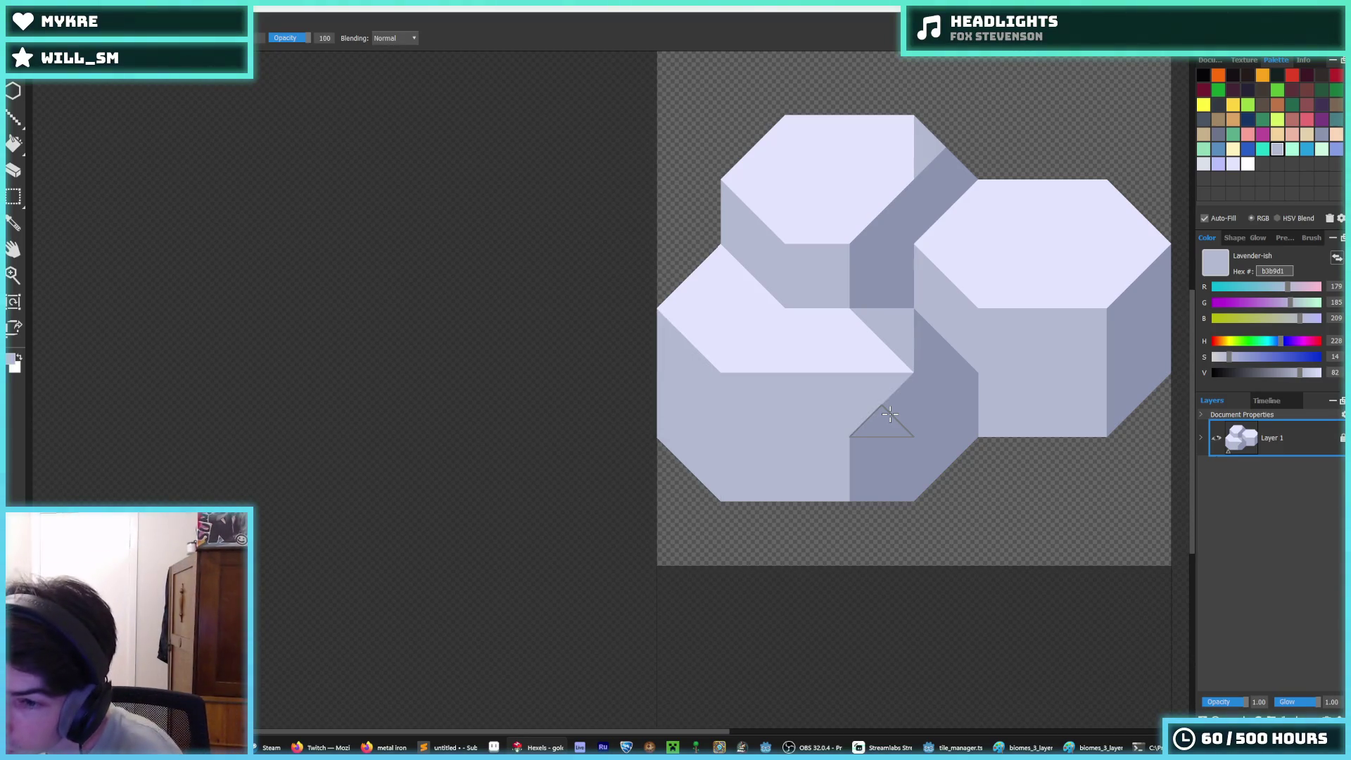
pyautogui.hotkey('ctrl', 'z')
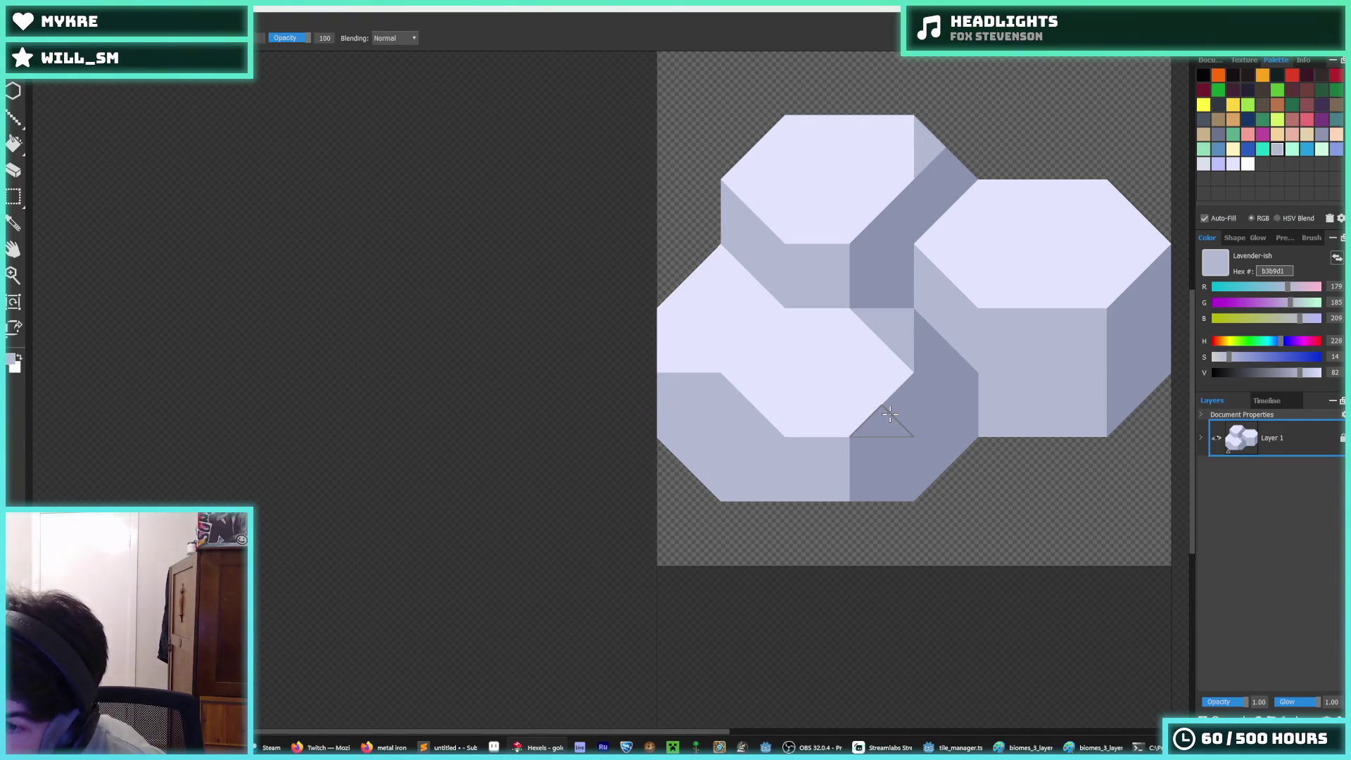
pyautogui.hotkey('ctrl', 'y')
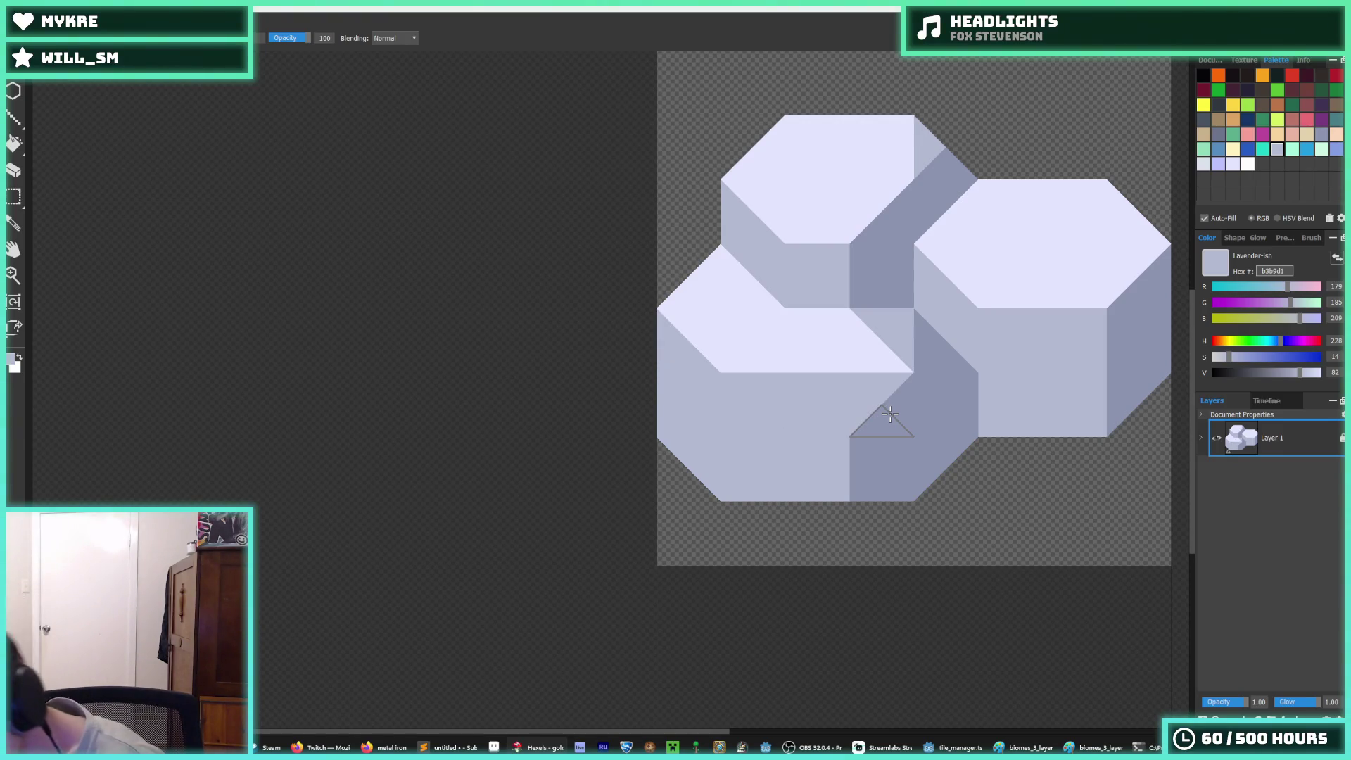
# - Try painting the top hexagon's grey face light, keeping only one light triangle
pyautogui.hotkey('ctrl', 'z')
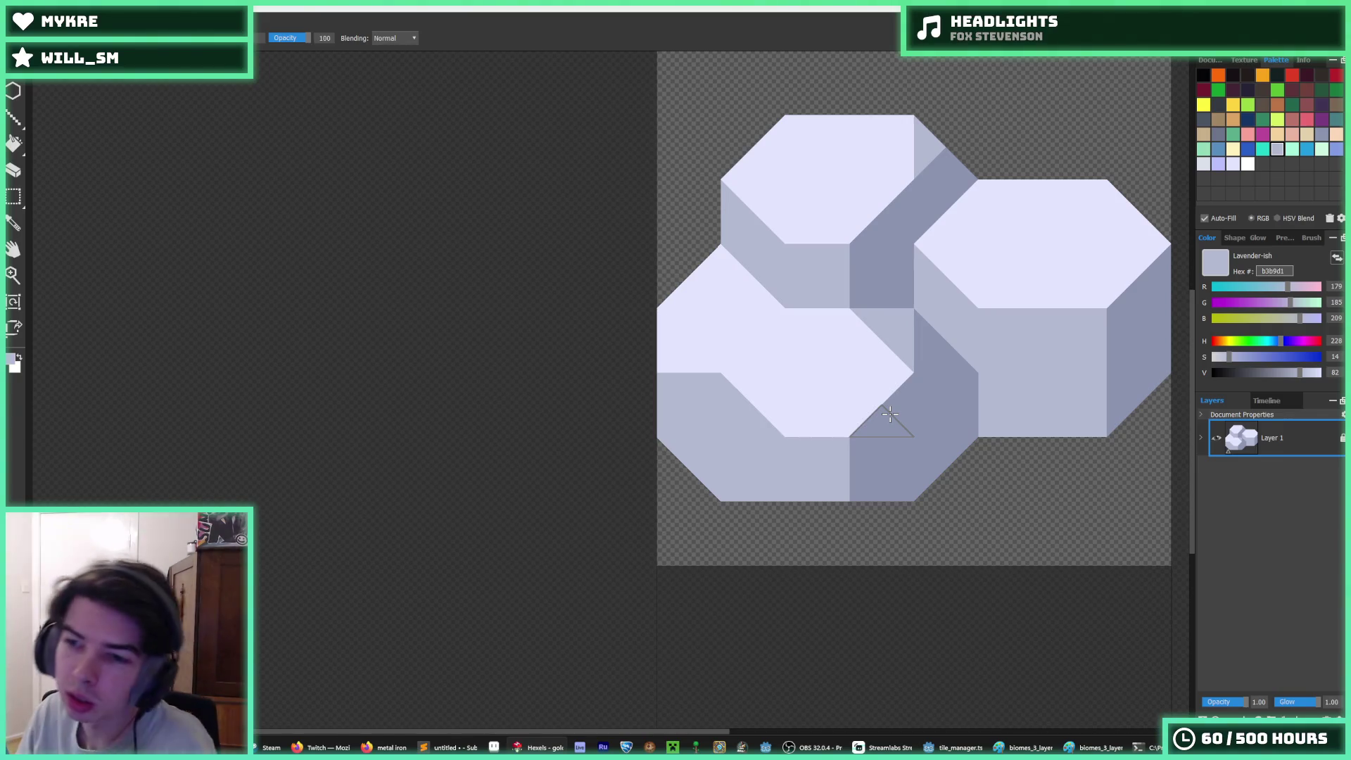
pyautogui.scroll(1, 832, 341)
pyautogui.keyDown('alt'); pyautogui.click(832, 341); pyautogui.keyUp('alt')
pyautogui.moveTo(763, 224)
pyautogui.mouseDown()
pyautogui.moveTo(714, 166)
pyautogui.moveTo(714, 185)
pyautogui.moveTo(742, 206)
pyautogui.moveTo(675, 257)
pyautogui.mouseUp()
pyautogui.hotkey('ctrl', 'z')
pyautogui.hotkey('ctrl', 'z')
pyautogui.hotkey('ctrl', 'z')
pyautogui.click(757, 197)
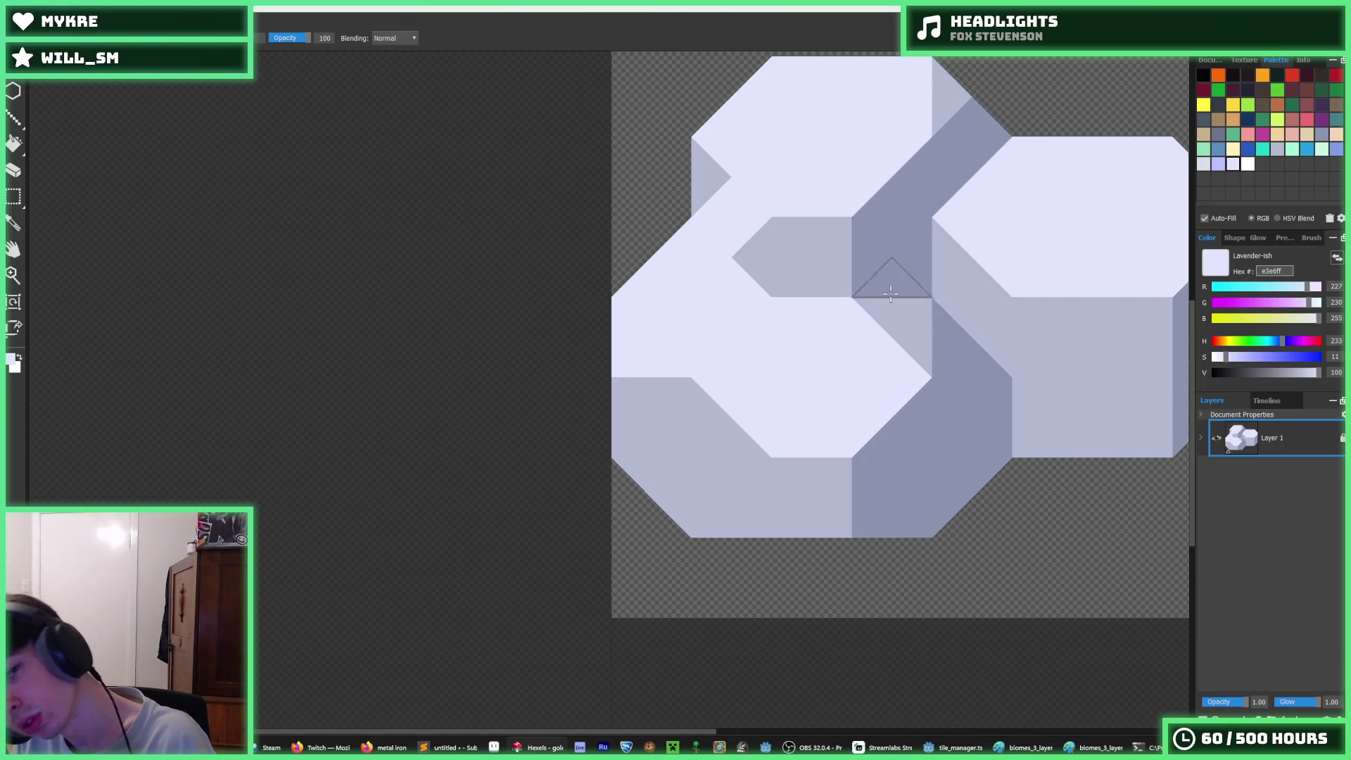
# - Repaint the dark triangles between the top and right hexagons in mid lavender b3b9d1
pyautogui.keyDown('alt'); pyautogui.click(757, 241); pyautogui.keyUp('alt')
pyautogui.moveTo(753, 239); pyautogui.dragTo(724, 217)
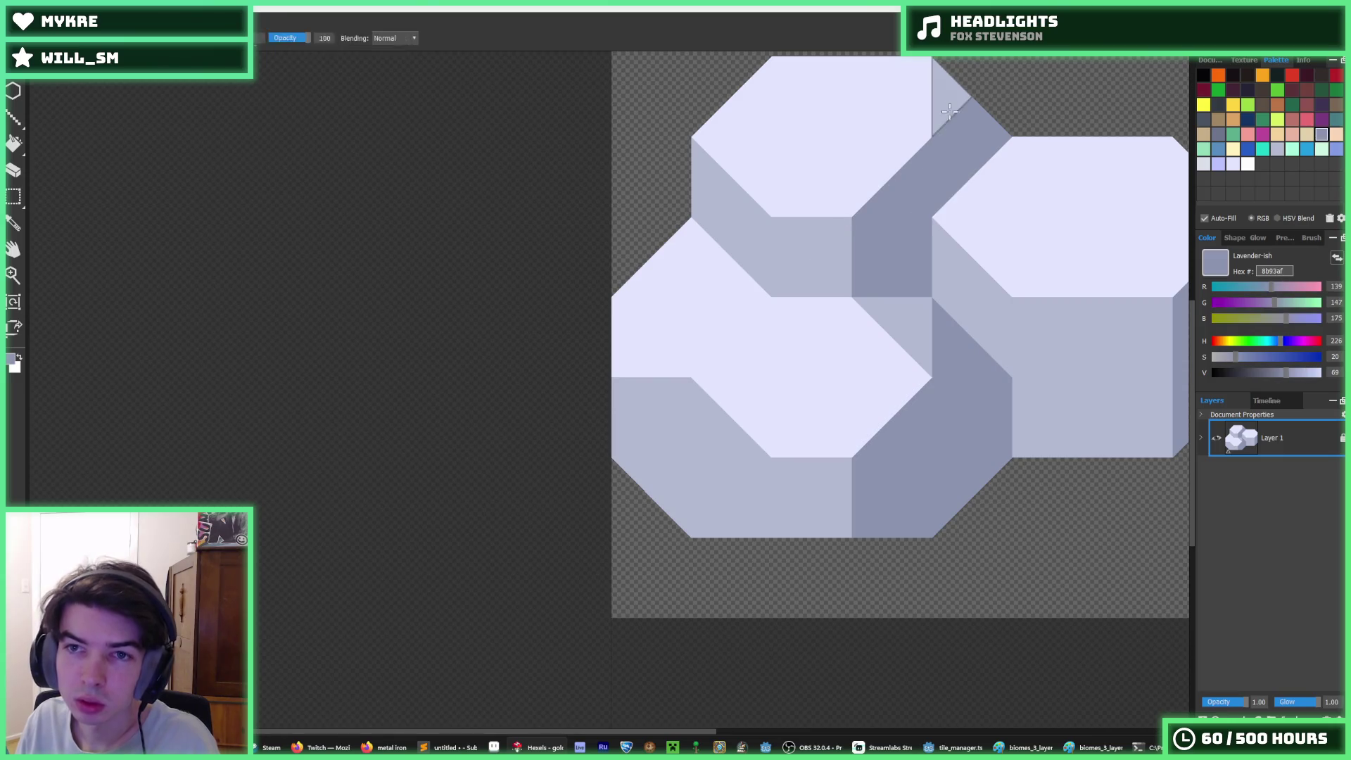
pyautogui.moveTo(951, 160); pyautogui.dragTo(929, 189)
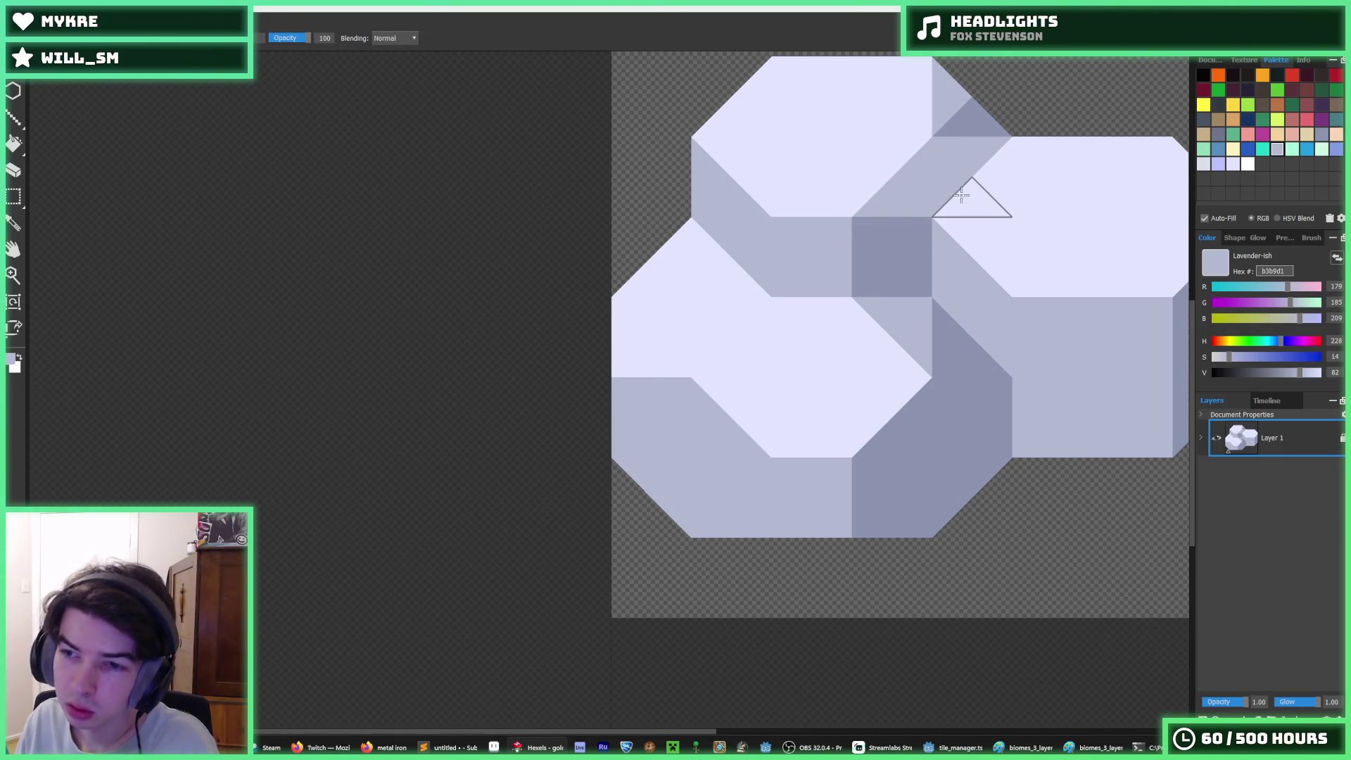
pyautogui.click(966, 125)
pyautogui.hotkey('ctrl', 'z')
pyautogui.hotkey('ctrl', 'z')
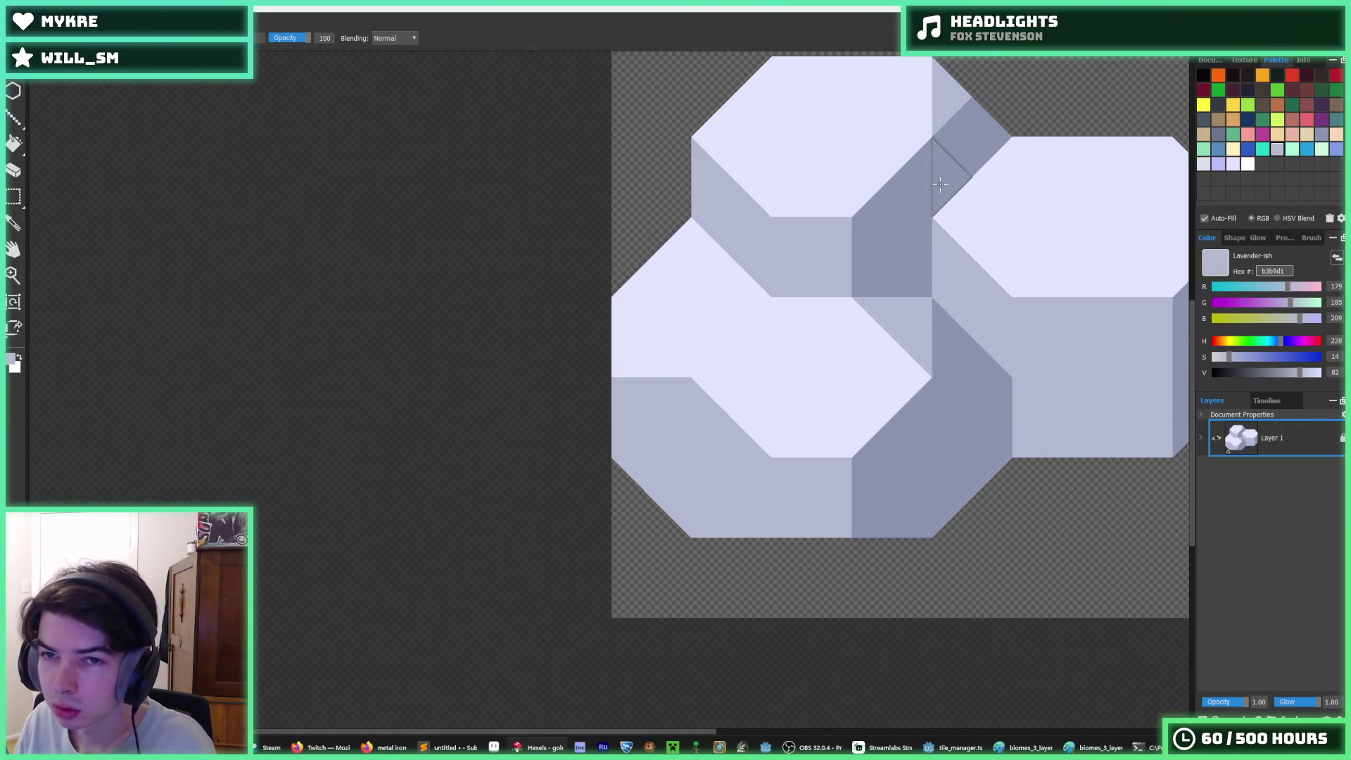
pyautogui.click(940, 183)
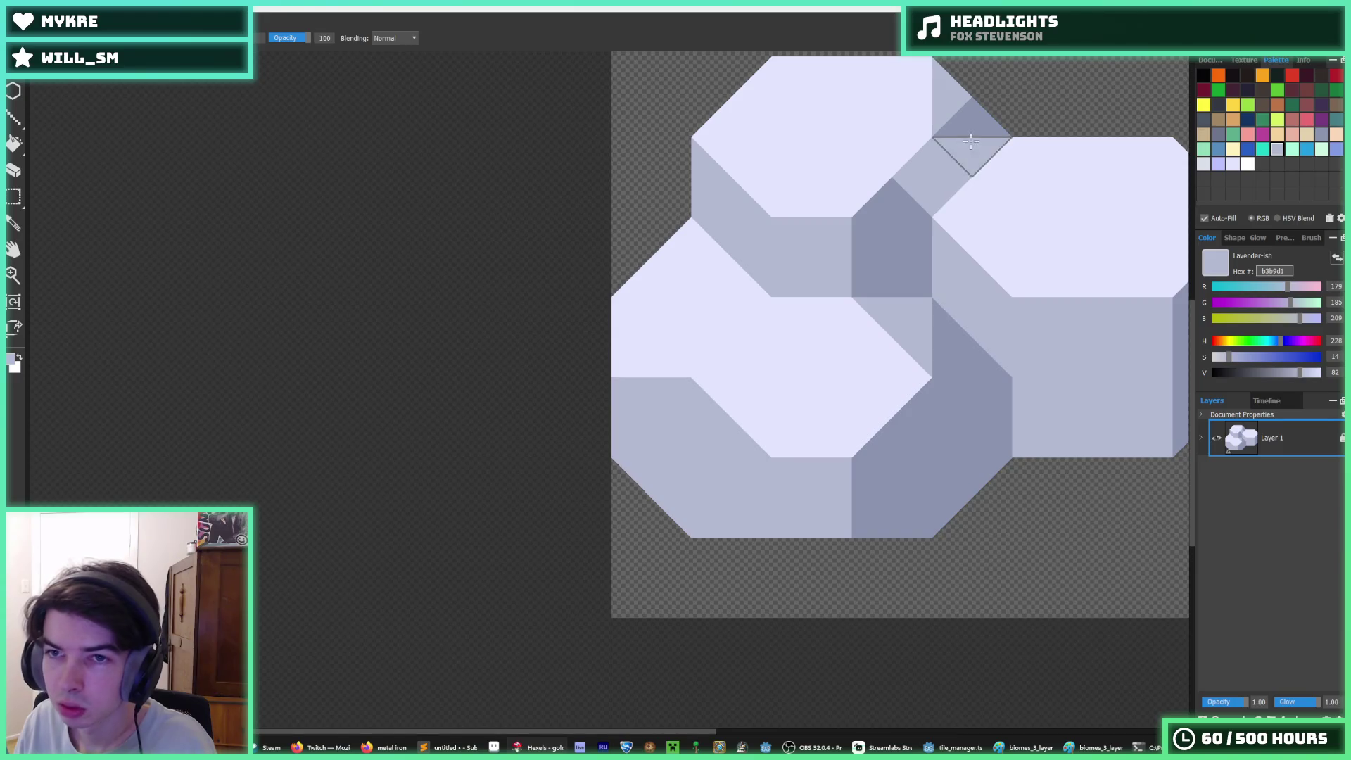
pyautogui.click(970, 142)
# - Sample the dark 8b93af shadow, paint trial triangles between the hexagons, then undo them
pyautogui.press('i')
pyautogui.scroll(-5, 1023, 225)
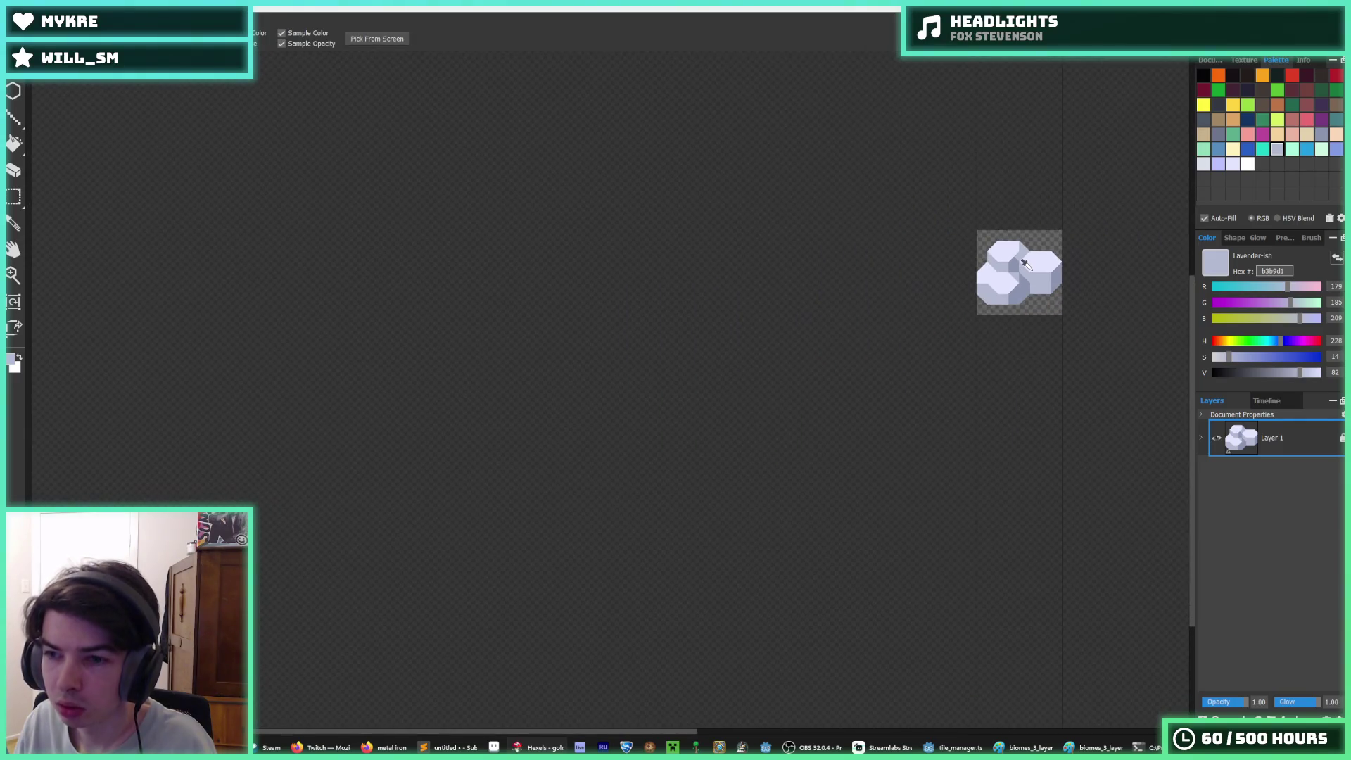
pyautogui.scroll(5, 1023, 264)
pyautogui.press('b')
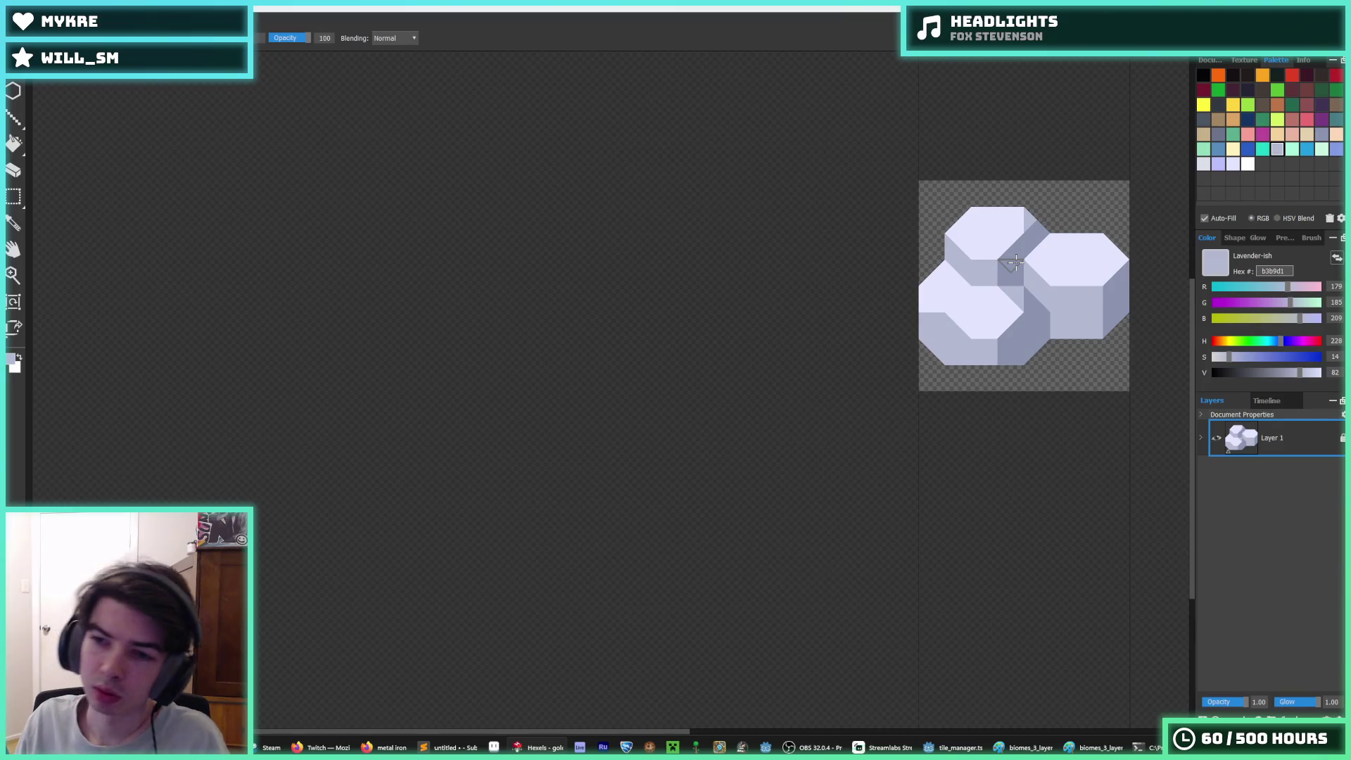
pyautogui.press('i')
pyautogui.press('b')
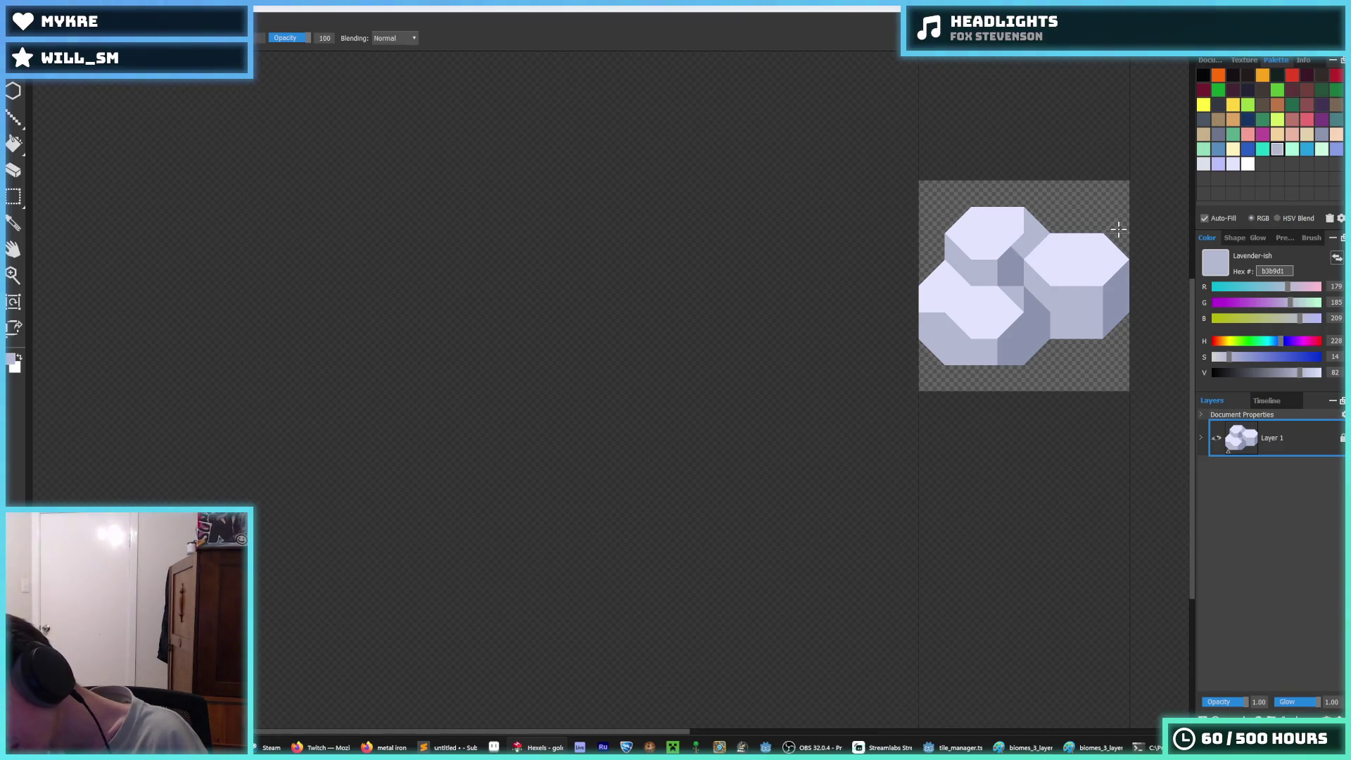
pyautogui.press('i')
pyautogui.scroll(5, 1117, 231)
pyautogui.scroll(-3, 809, 329)
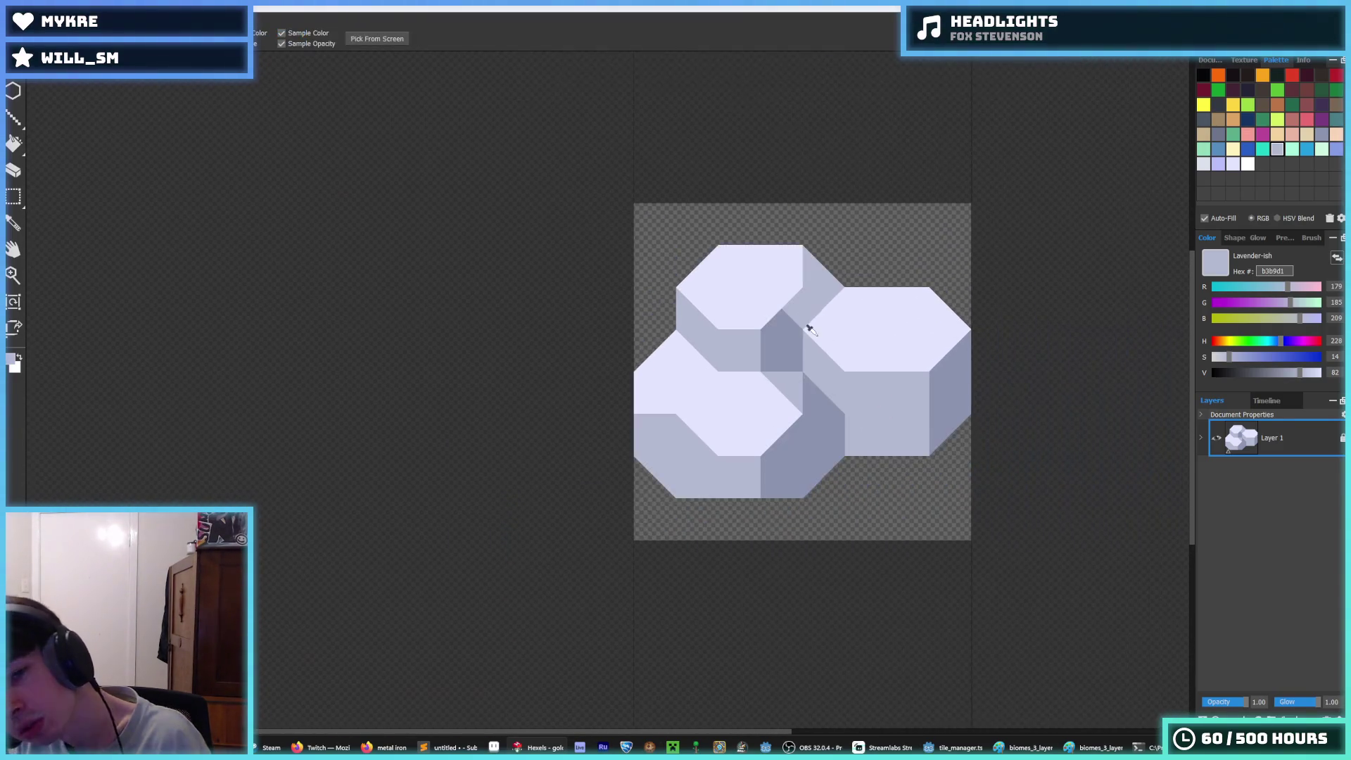
pyautogui.click(789, 354)
pyautogui.press('b')
pyautogui.moveTo(785, 387)
pyautogui.mouseDown()
pyautogui.moveTo(809, 390)
pyautogui.moveTo(844, 364)
pyautogui.moveTo(809, 356)
pyautogui.mouseUp()
pyautogui.hotkey('ctrl', 'z')
pyautogui.hotkey('ctrl', 'z')
# - Lighten the junction triangles with mid lavender b3b9d1 and paint two neighbouring triangles dark 8b93af
pyautogui.press('i')
pyautogui.click(754, 342)
pyautogui.press('b')
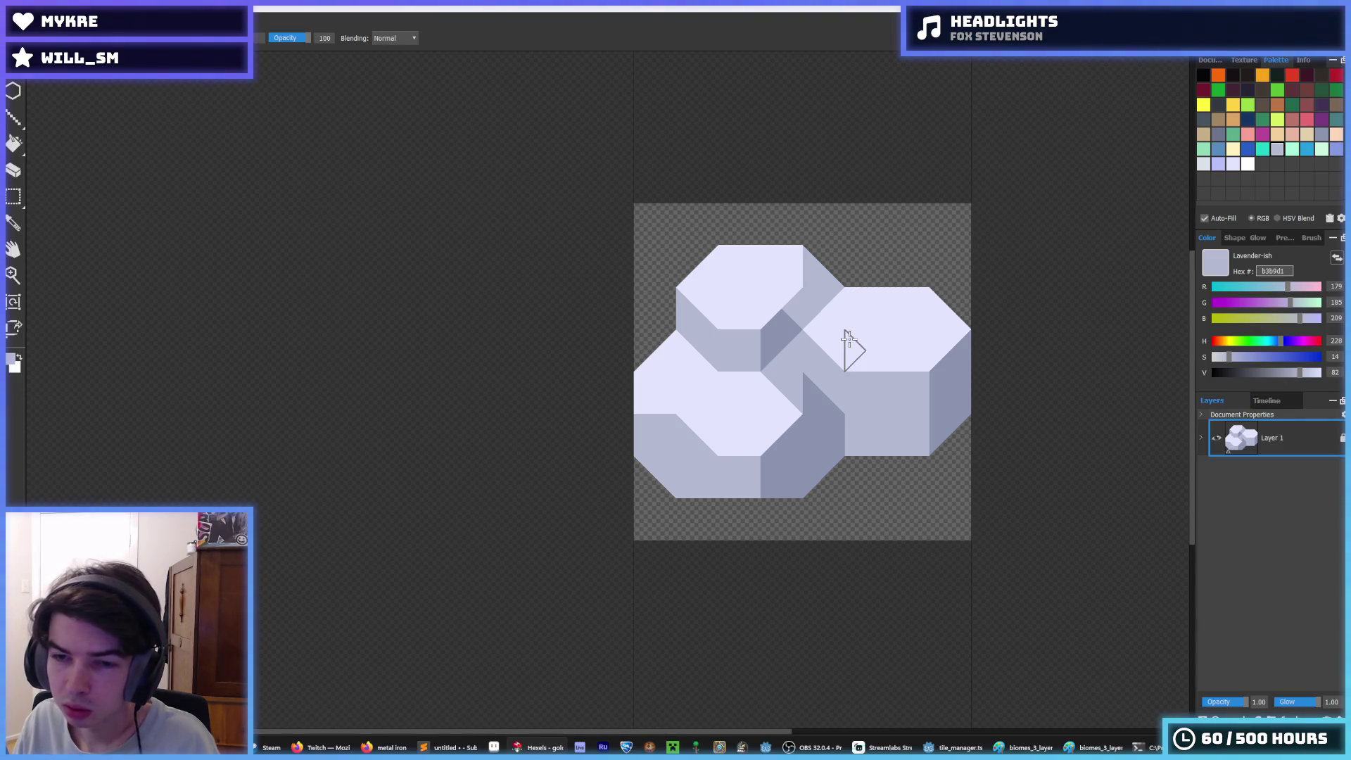
pyautogui.moveTo(805, 350)
pyautogui.mouseDown()
pyautogui.moveTo(793, 347)
pyautogui.moveTo(816, 383)
pyautogui.mouseUp()
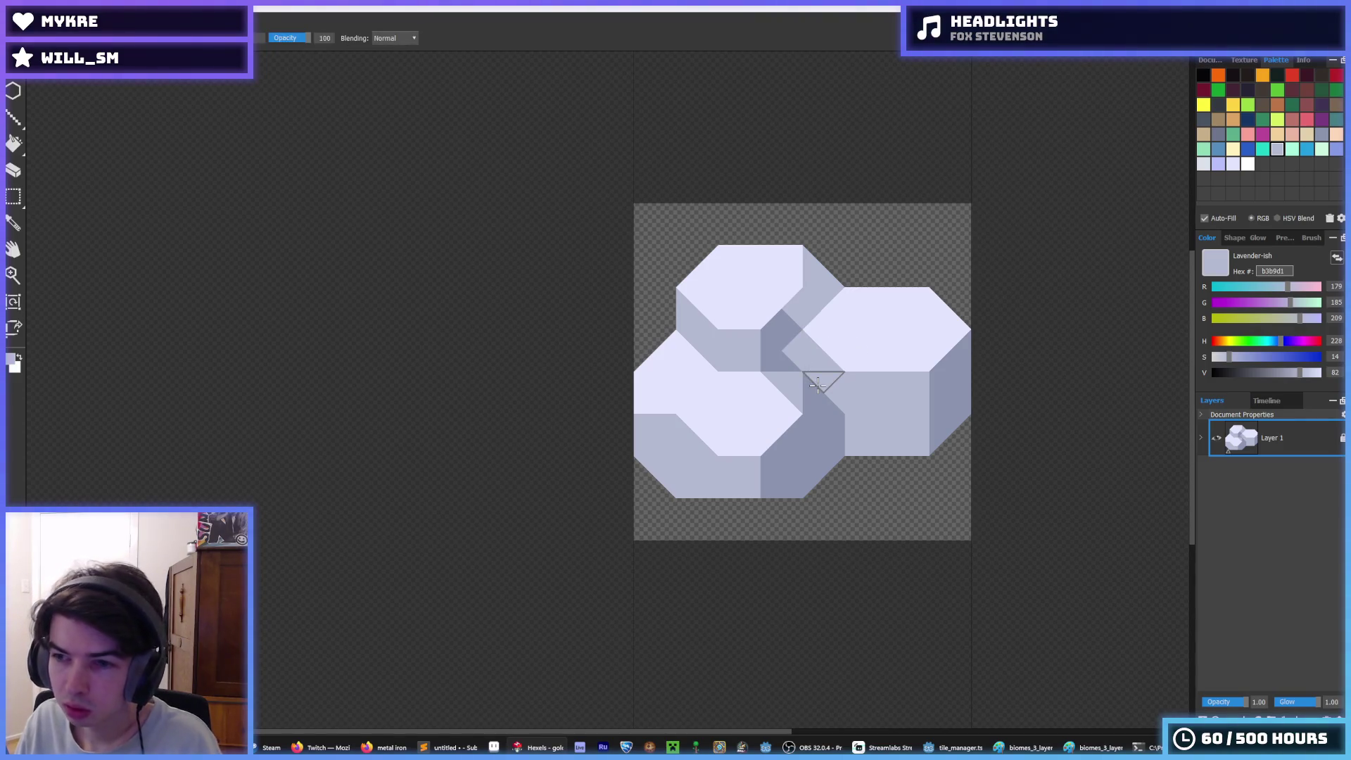
pyautogui.click(781, 355)
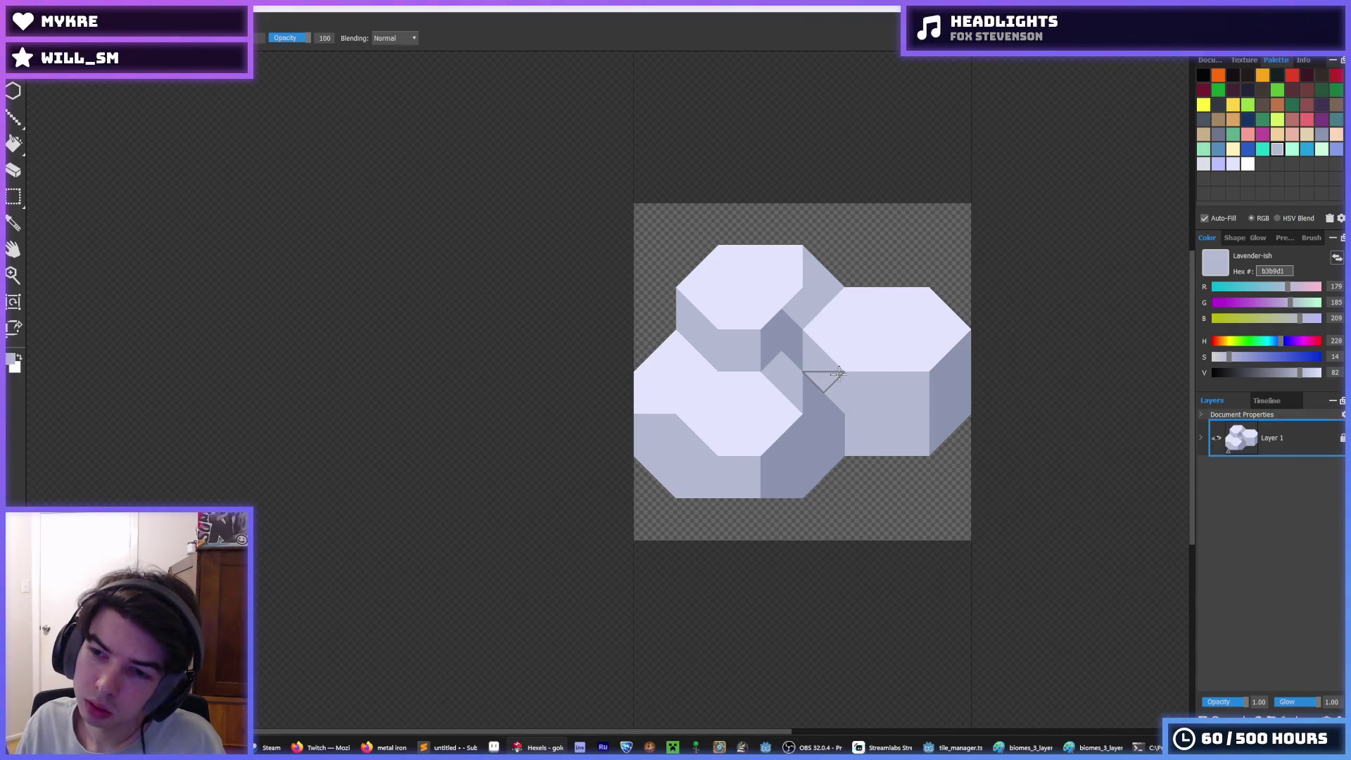
pyautogui.click(835, 377)
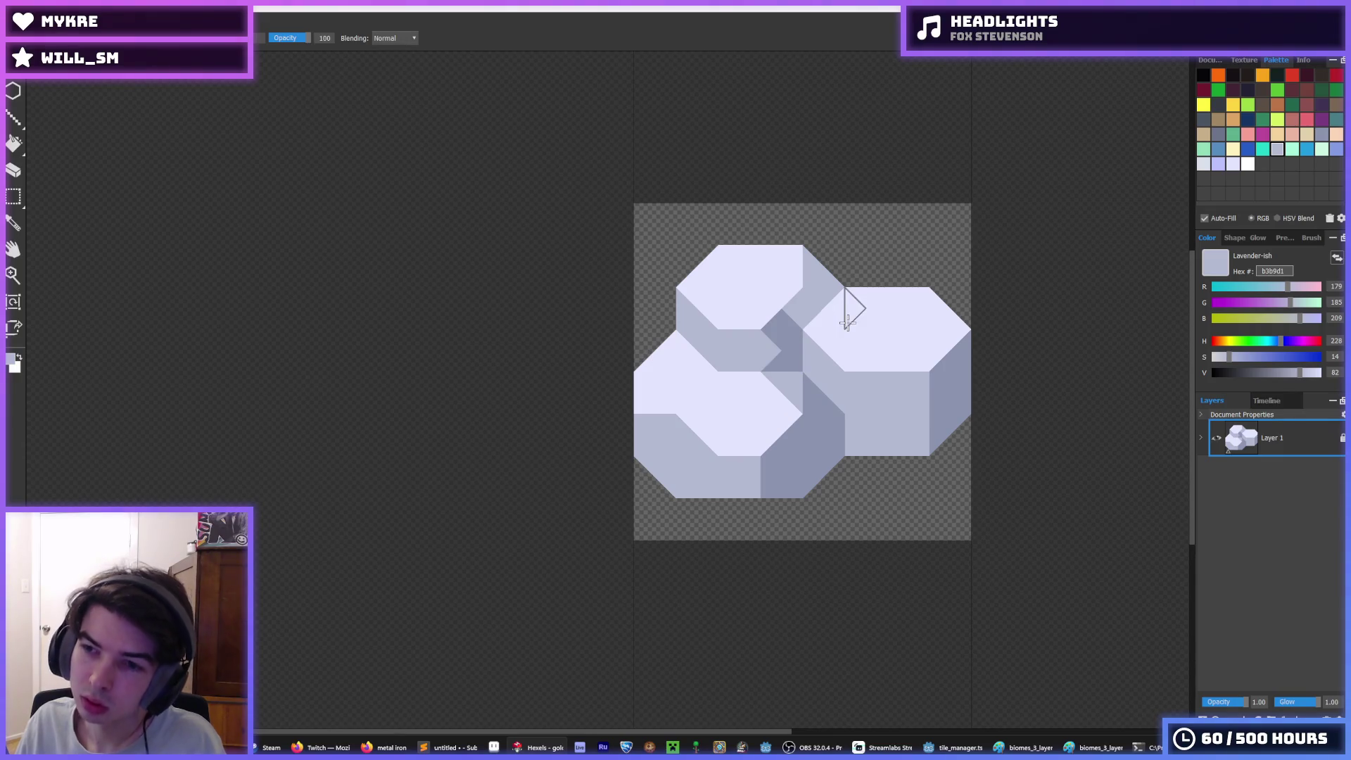
pyautogui.keyDown('alt'); pyautogui.click(783, 324); pyautogui.keyUp('alt')
pyautogui.click(799, 307)
pyautogui.click(826, 306)
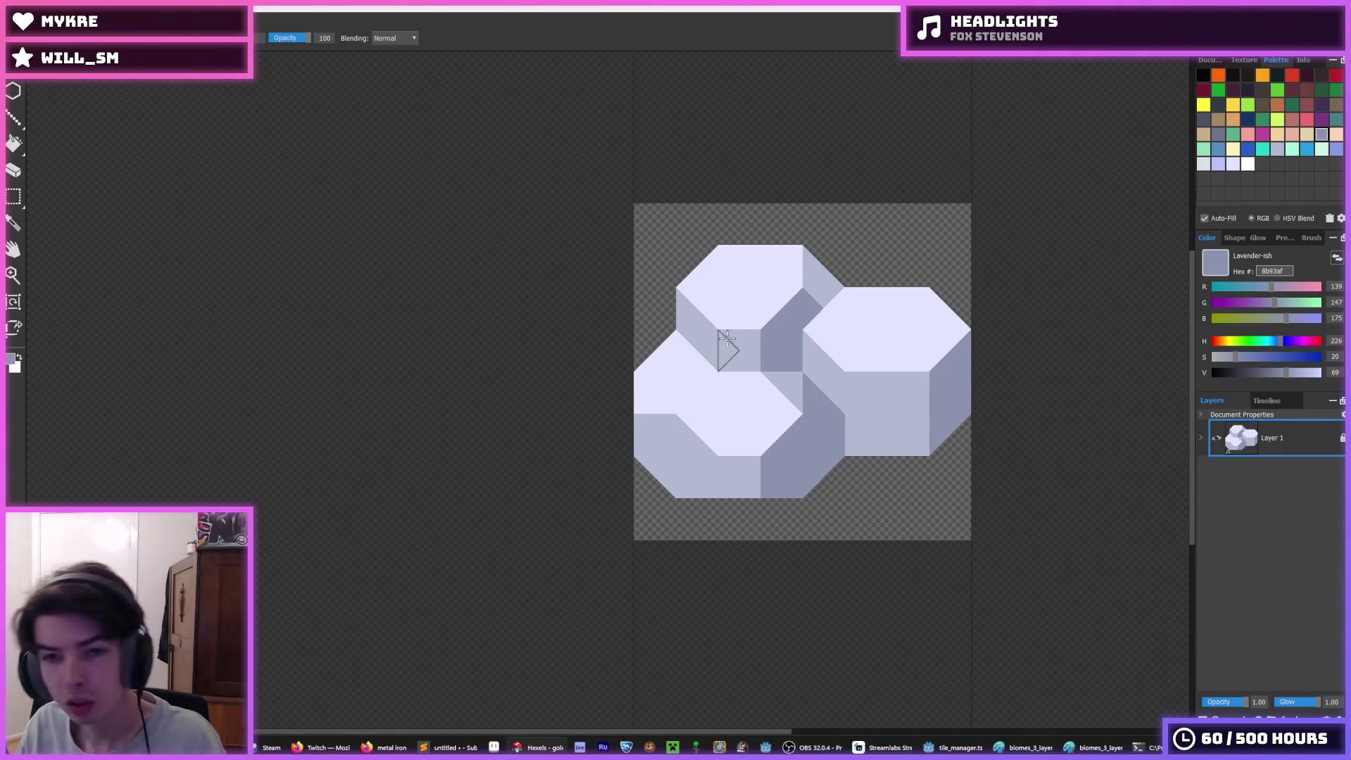
# - Repaint the lower-left hexagon's triangles, trying lighter lavender and then dark lavender
pyautogui.press('i')
pyautogui.scroll(3, 732, 371)
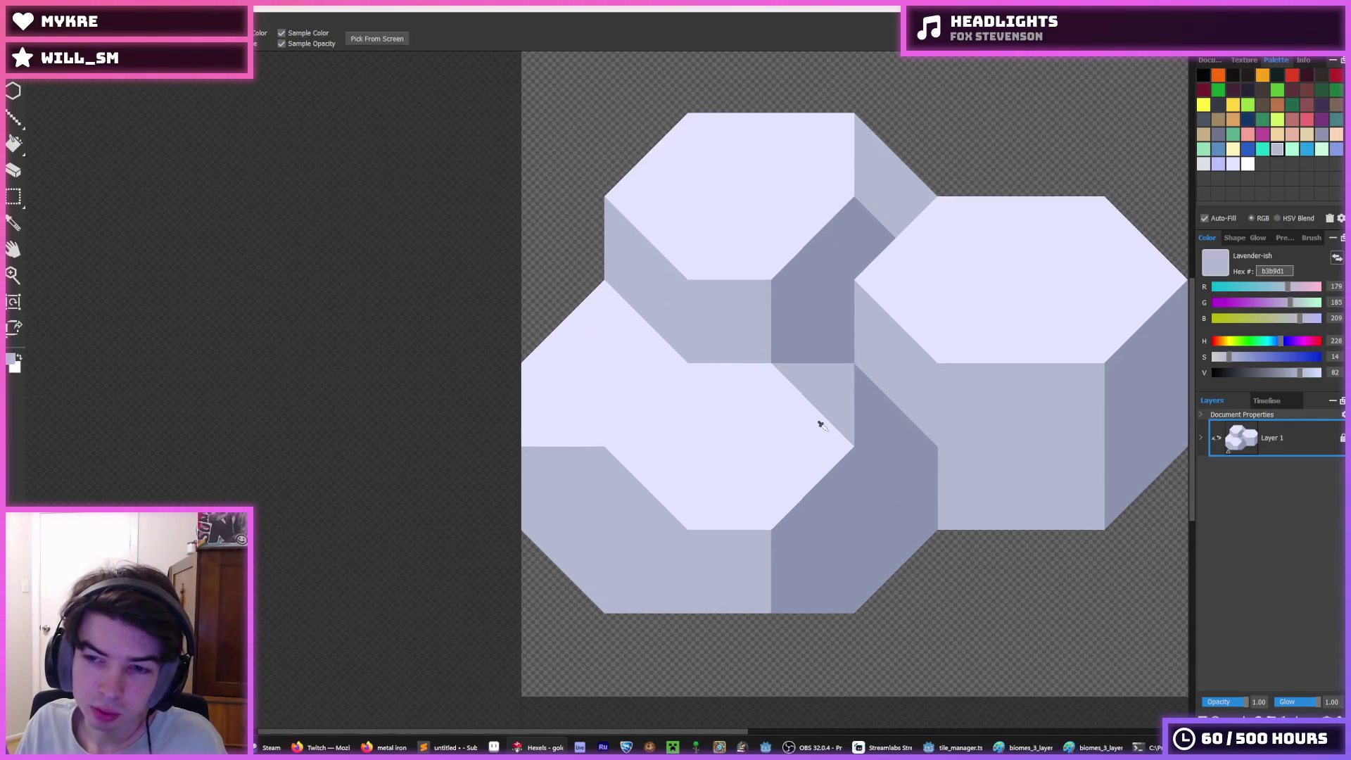
pyautogui.press('b')
pyautogui.moveTo(598, 492); pyautogui.dragTo(583, 553)
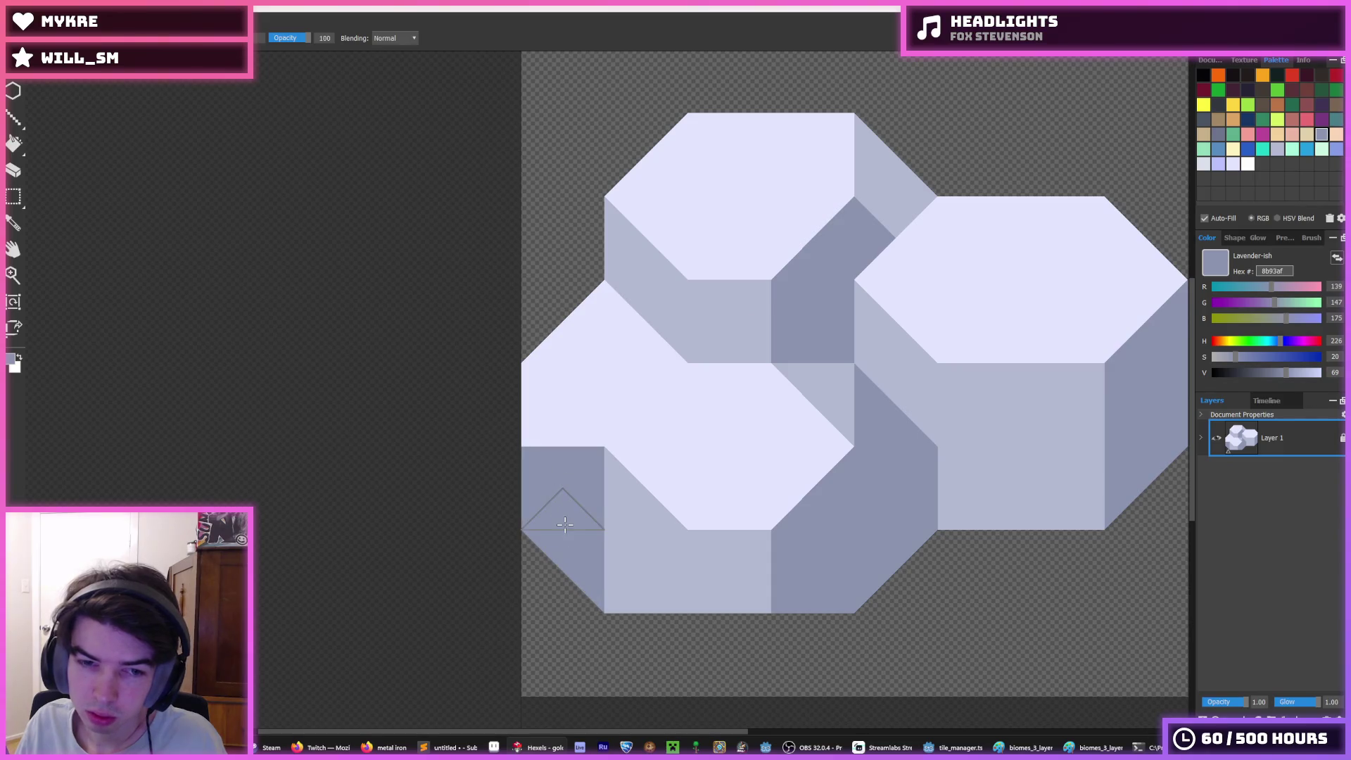
pyautogui.keyDown('alt'); pyautogui.click(545, 468); pyautogui.keyUp('alt')
pyautogui.click(528, 490)
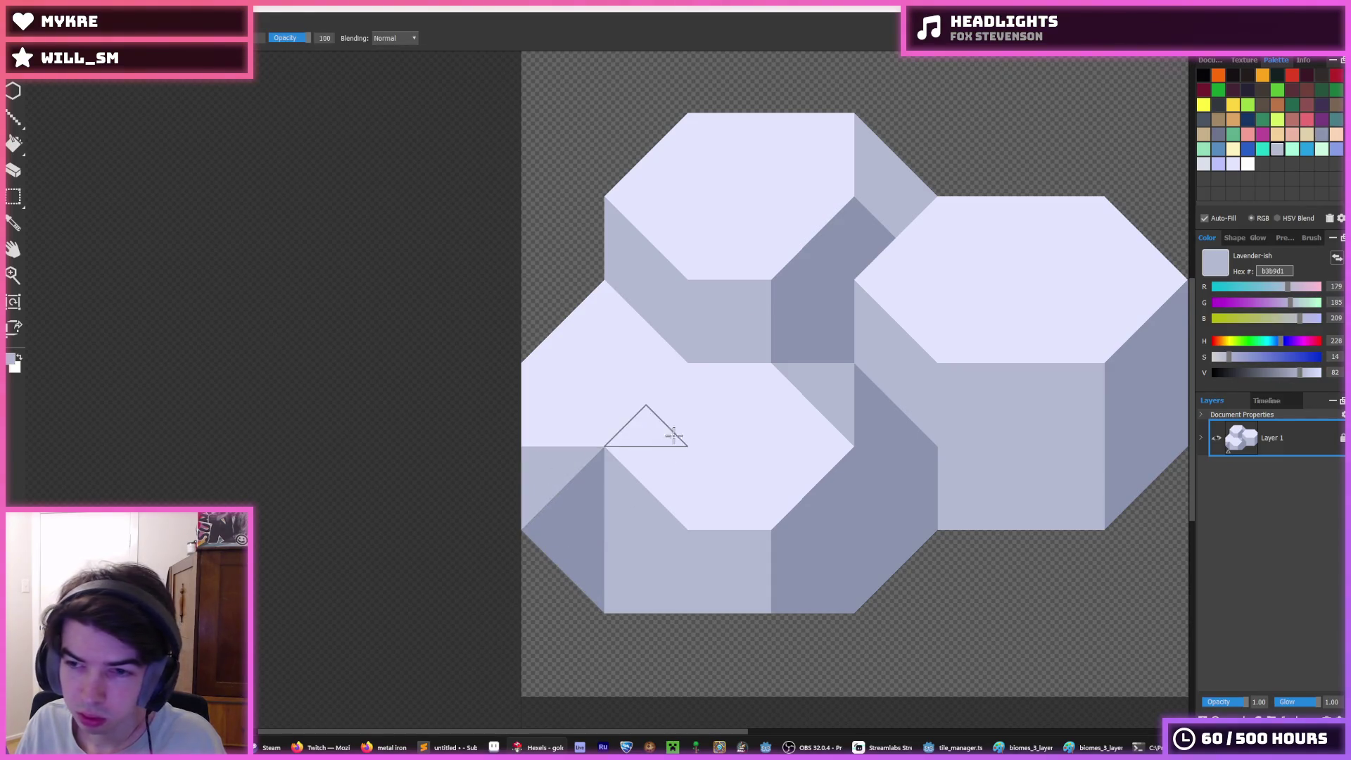
pyautogui.press('i')
pyautogui.scroll(-5, 686, 424)
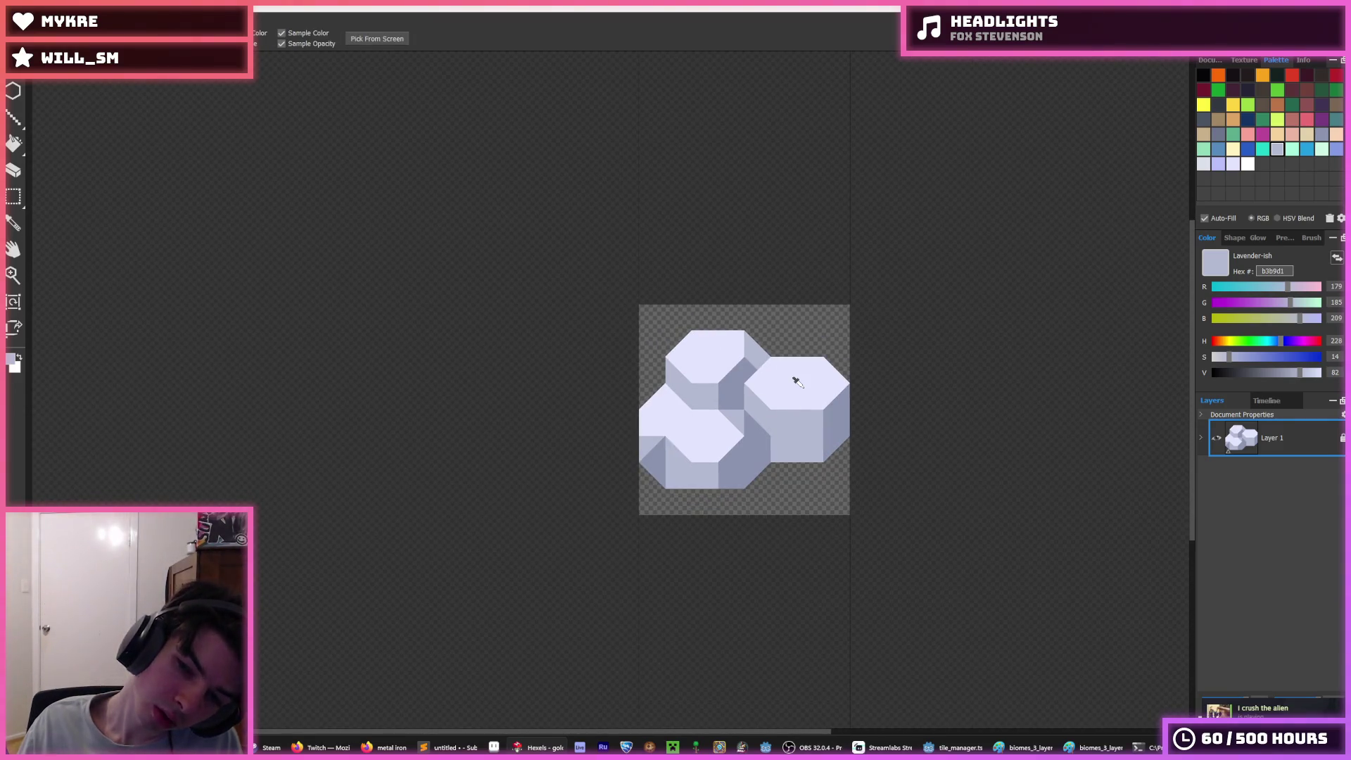
pyautogui.scroll(4, 796, 380)
pyautogui.click(467, 534)
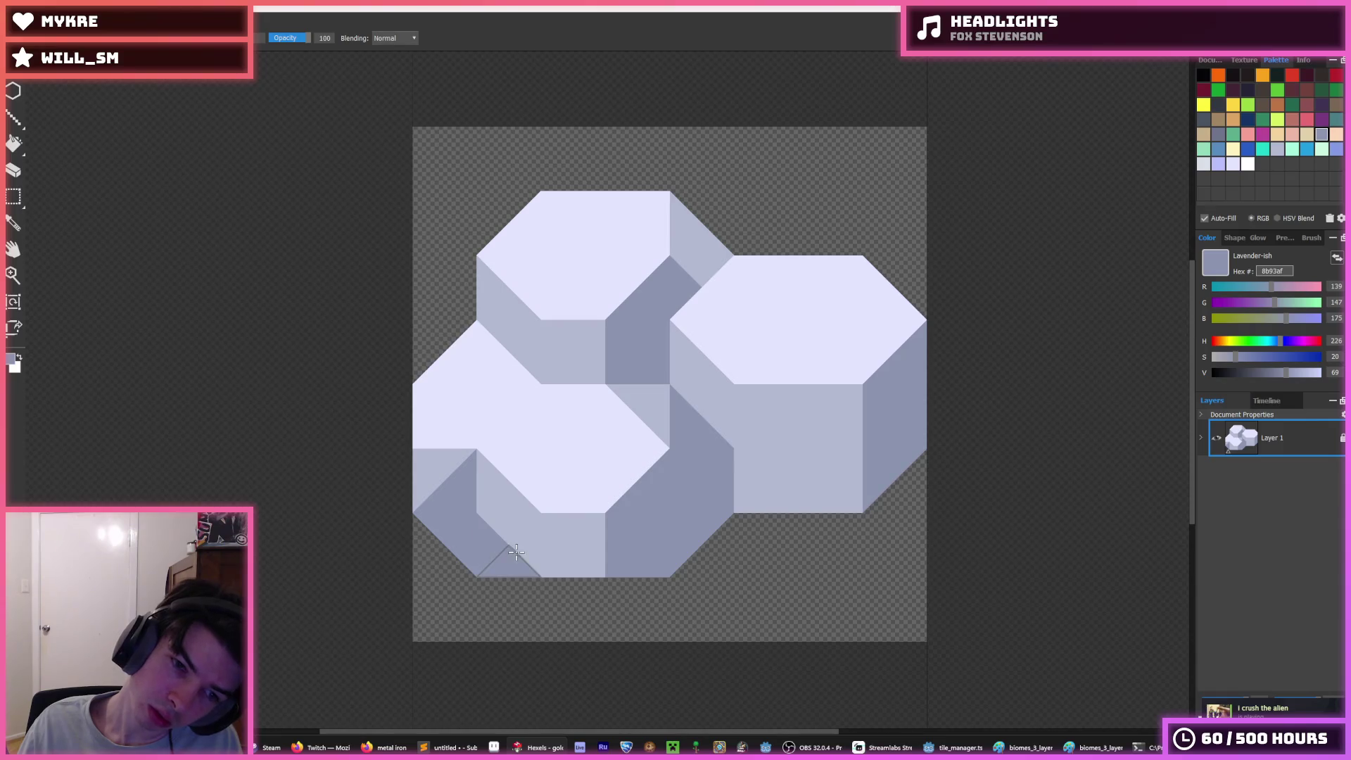
pyautogui.click(485, 545)
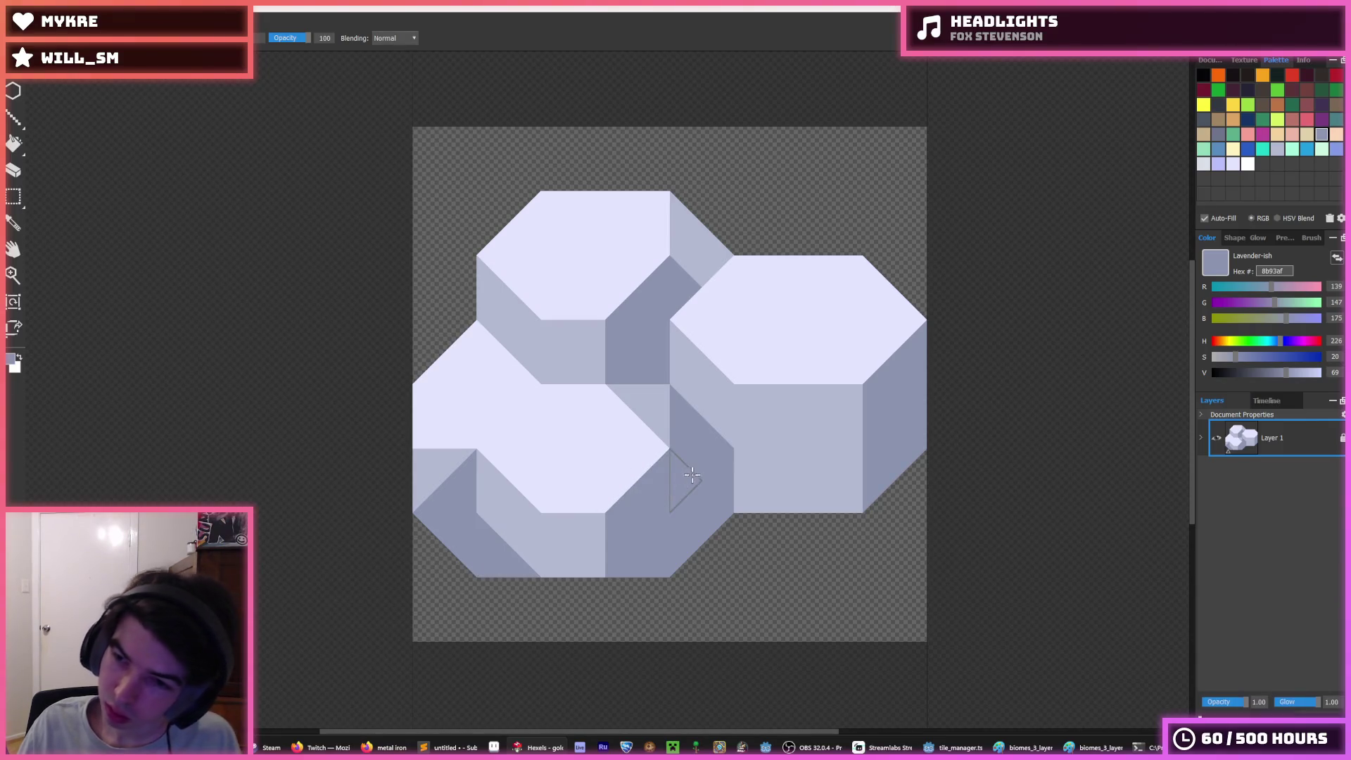
pyautogui.click(496, 499)
# - Fill the dark diamond with lighter lavender, then paint the bottom strip and left edge dark
pyautogui.press('alt')
pyautogui.click(574, 533)
pyautogui.click(500, 552)
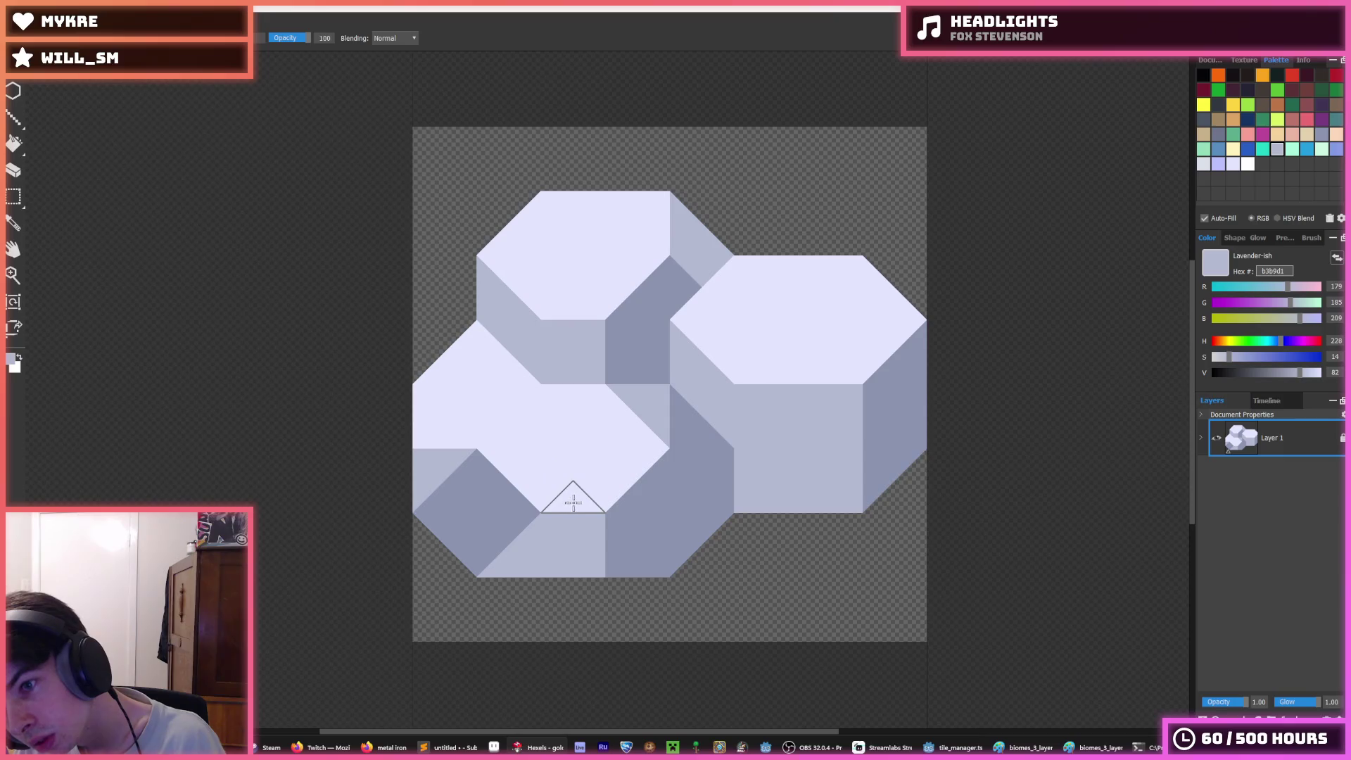
pyautogui.press('alt')
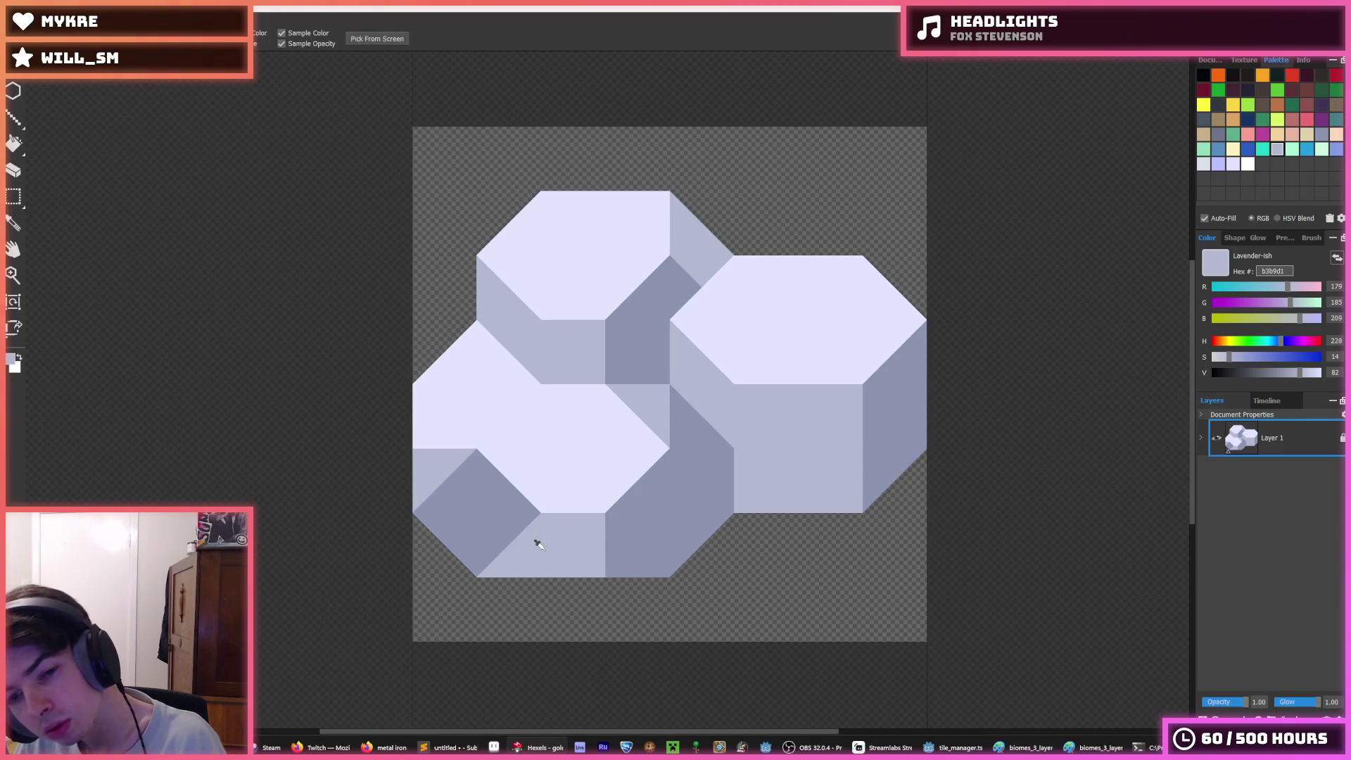
pyautogui.click(481, 529)
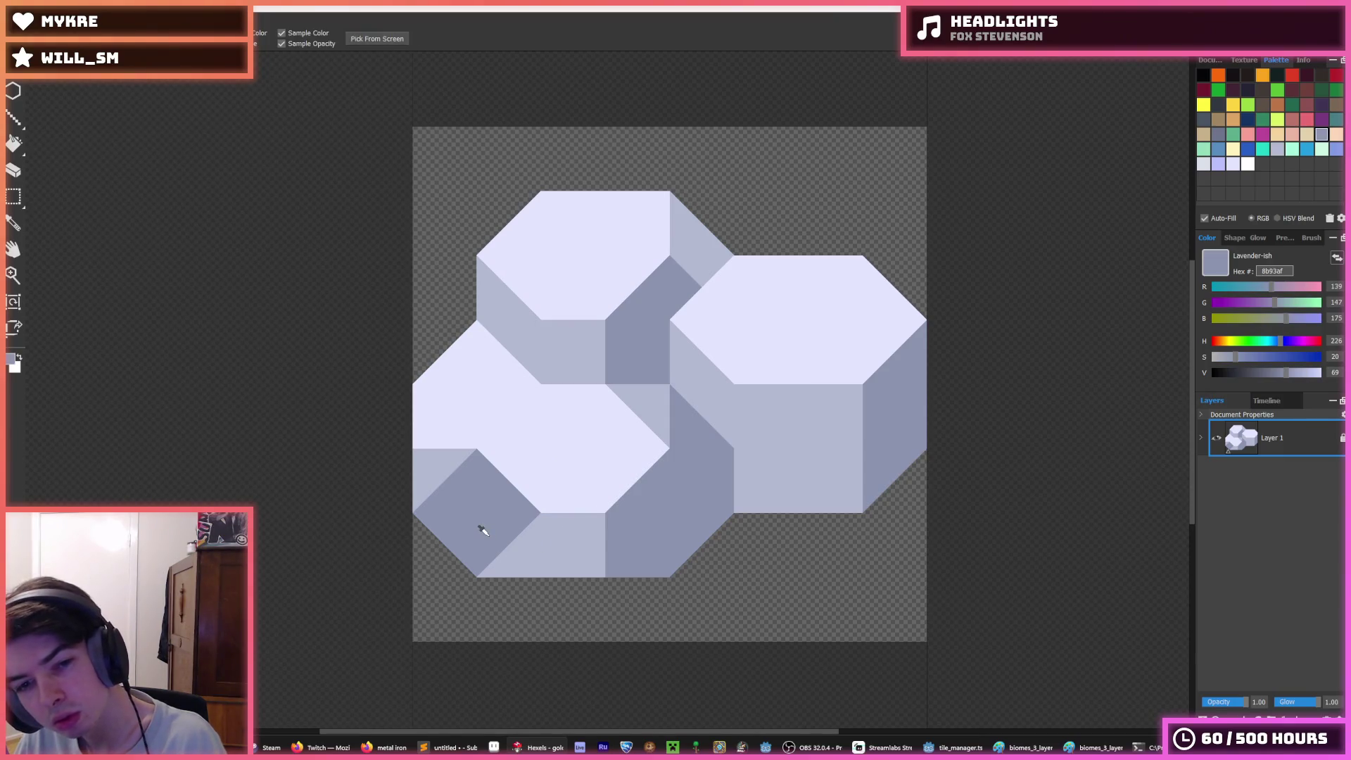
pyautogui.click(540, 542)
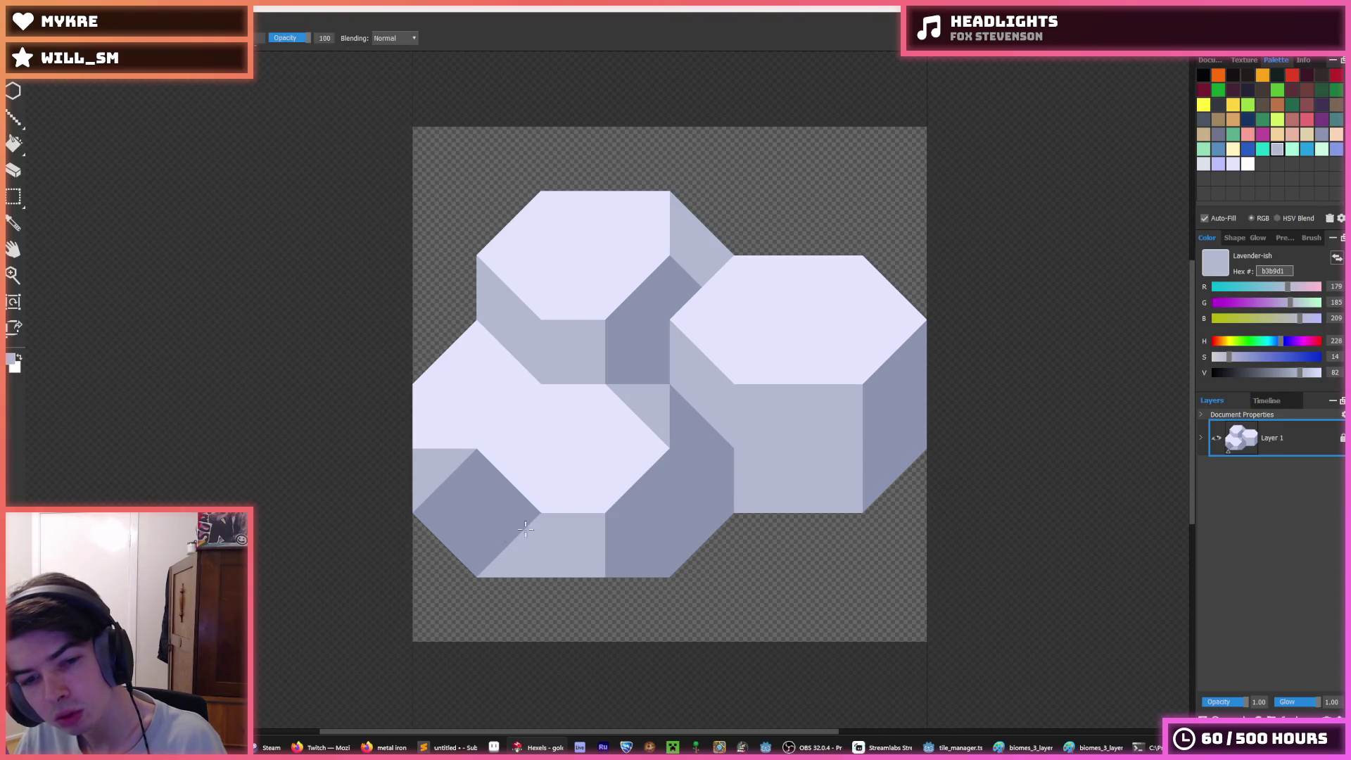
pyautogui.click(497, 518)
pyautogui.press('alt')
pyautogui.click(617, 536)
pyautogui.moveTo(542, 542)
pyautogui.mouseDown()
pyautogui.moveTo(531, 541)
pyautogui.moveTo(574, 557)
pyautogui.moveTo(485, 541)
pyautogui.mouseUp()
pyautogui.moveTo(441, 484); pyautogui.dragTo(432, 480)
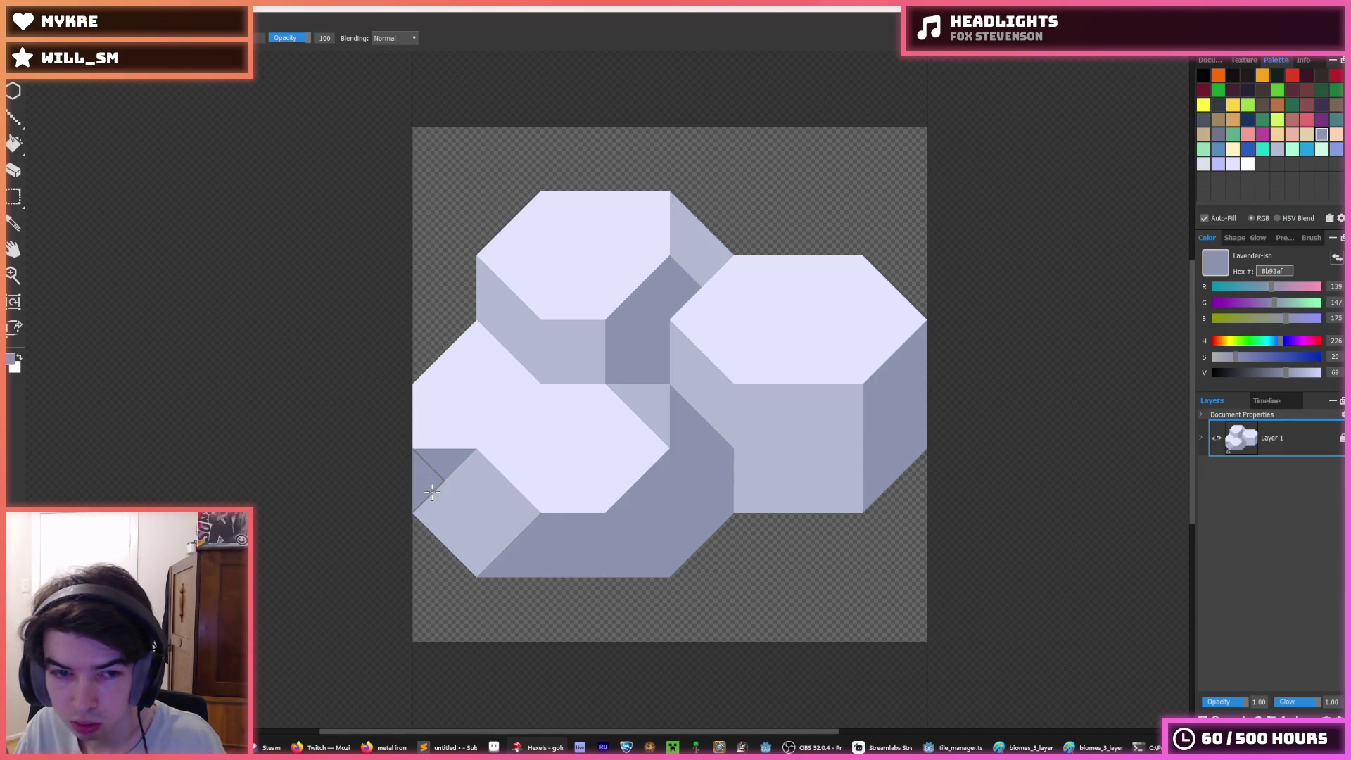
# - Repaint the left-edge and bottom triangles of the lower-left hexagon in lighter lavender
pyautogui.keyDown('alt'); pyautogui.click(458, 485); pyautogui.keyUp('alt')
pyautogui.click(452, 479)
pyautogui.moveTo(524, 547); pyautogui.dragTo(603, 538)
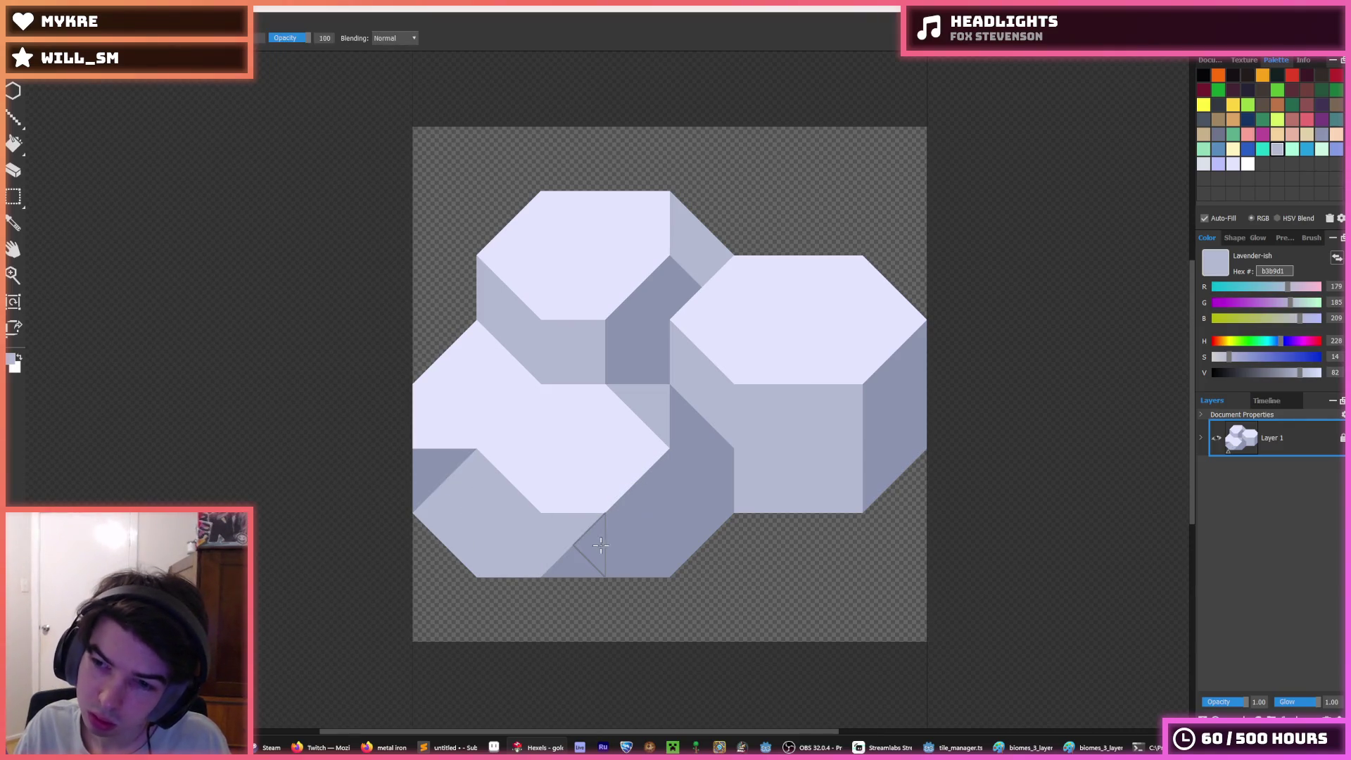
pyautogui.click(563, 563)
pyautogui.click(595, 543)
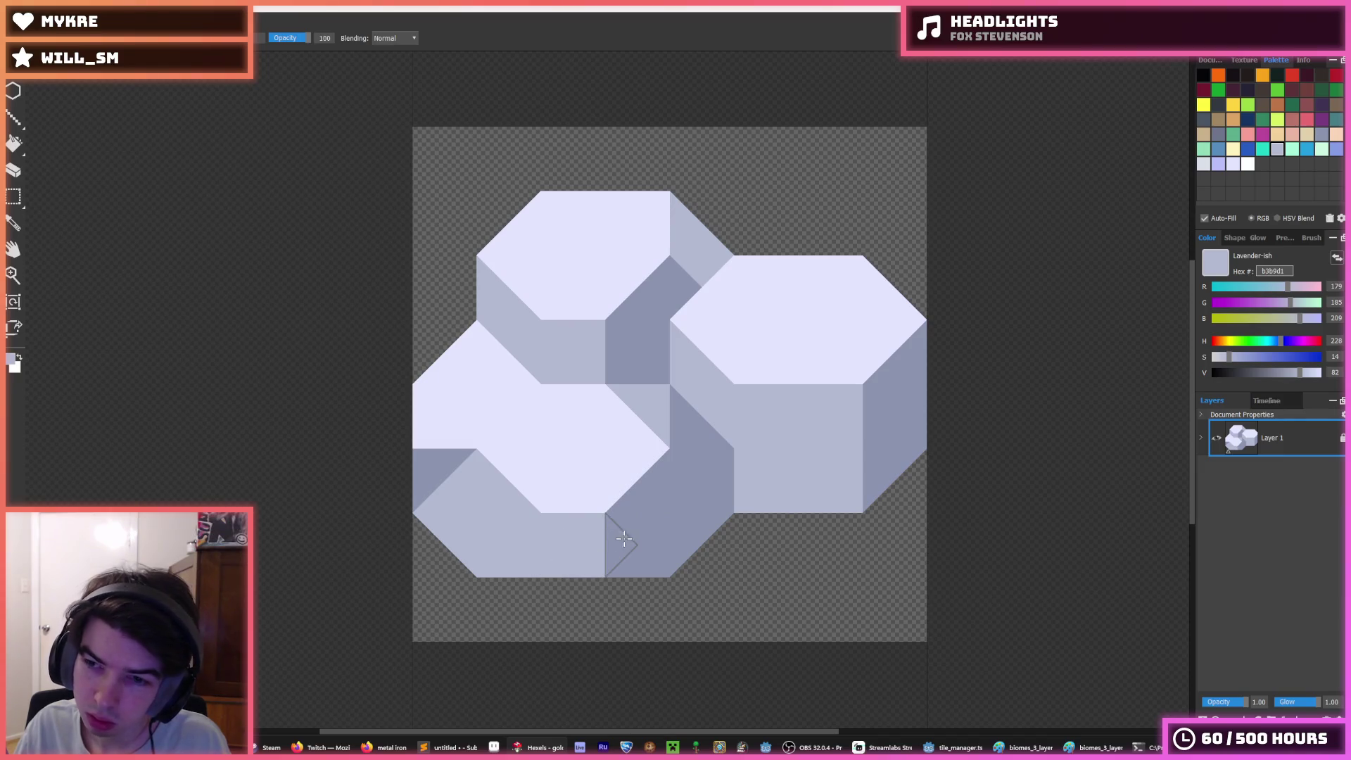
pyautogui.click(443, 479)
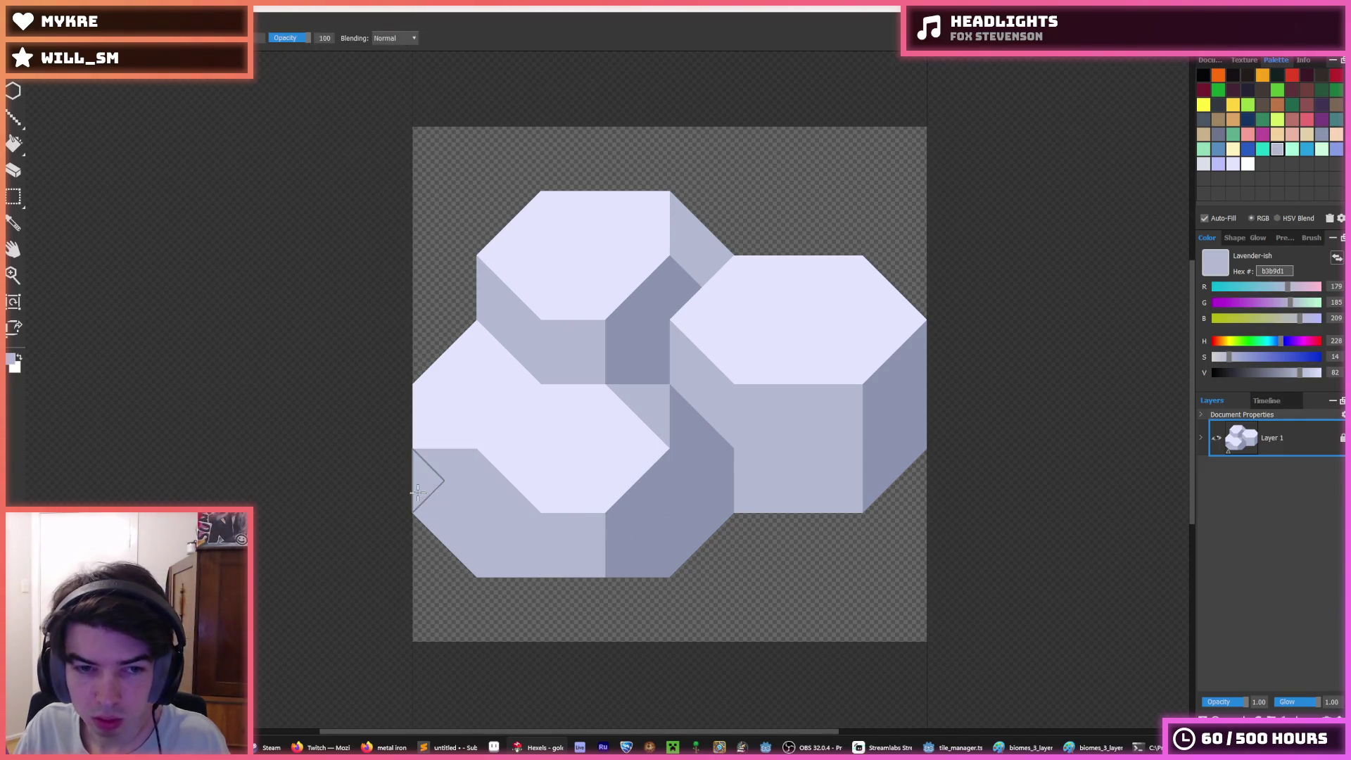
# - Try two side triangles in the pale top shade, undo, redo the lighter repaint, and resample lighter lavender
pyautogui.keyDown('alt'); pyautogui.click(525, 419); pyautogui.keyUp('alt')
pyautogui.moveTo(446, 431); pyautogui.dragTo(507, 497)
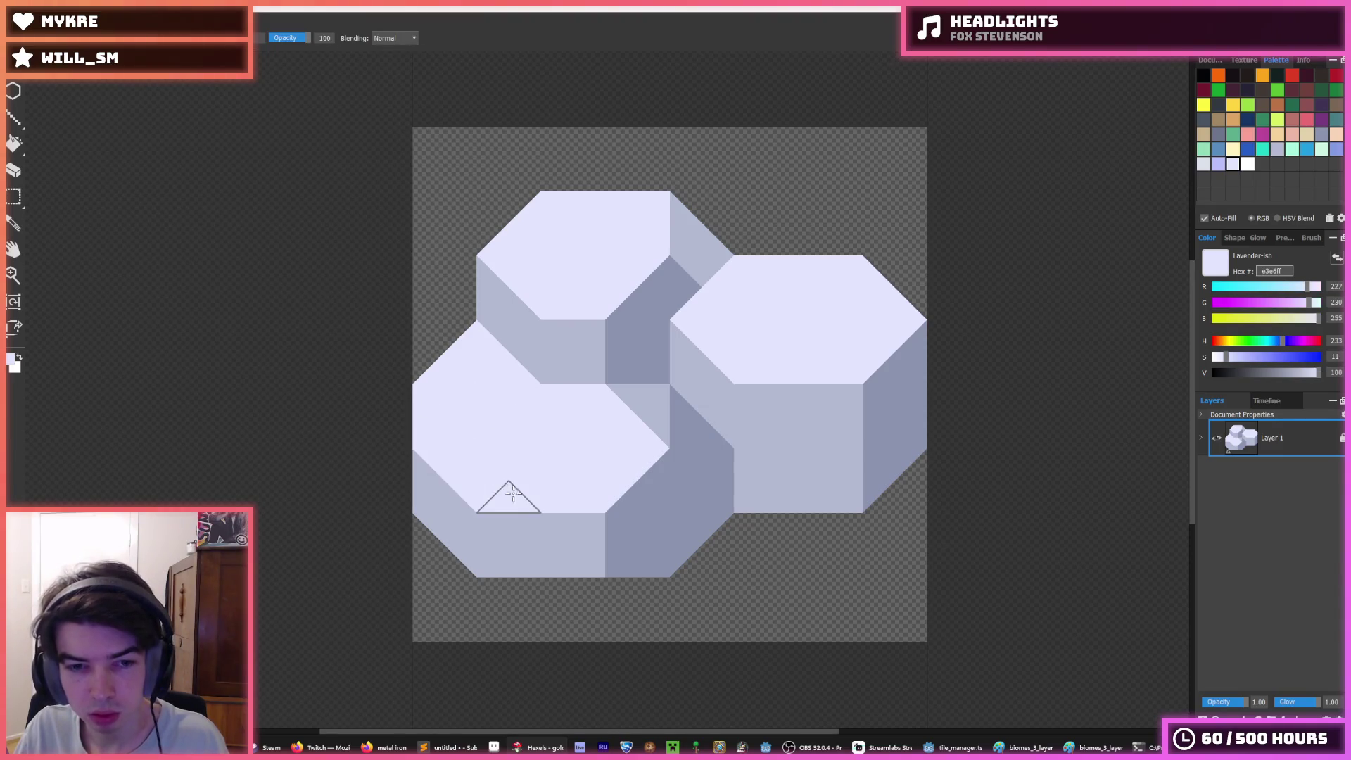
pyautogui.keyDown('alt'); pyautogui.click(655, 530); pyautogui.keyUp('alt')
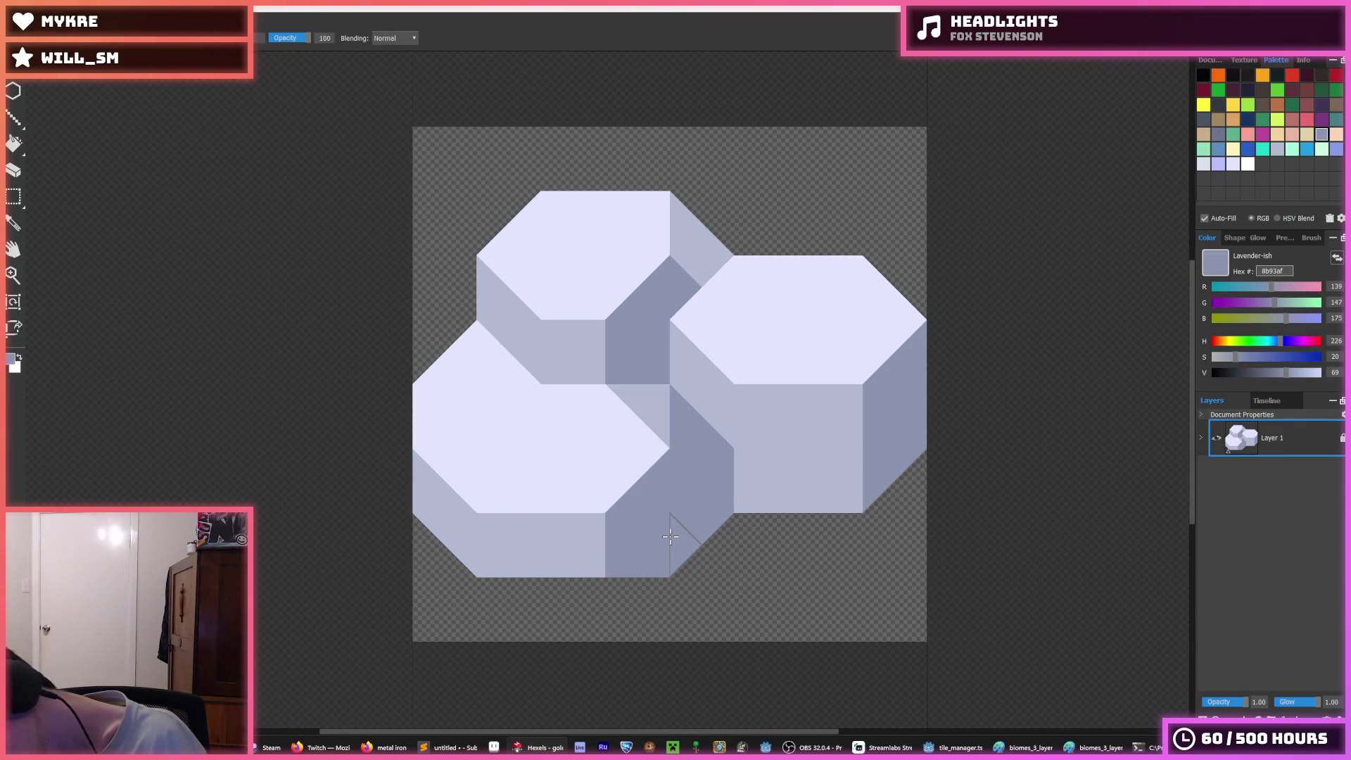
pyautogui.hotkey('ctrl', 'z')
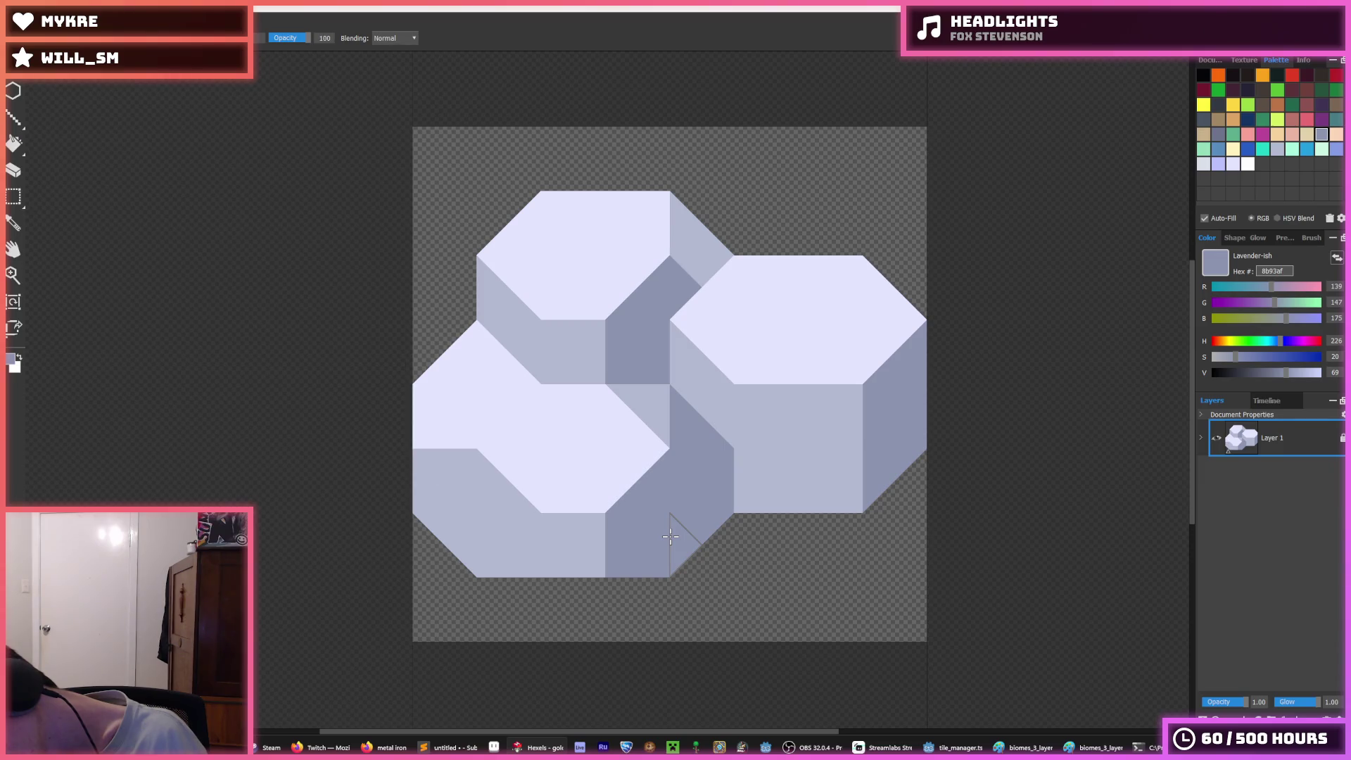
pyautogui.hotkey('ctrl', 'z')
pyautogui.hotkey('ctrl', 'z')
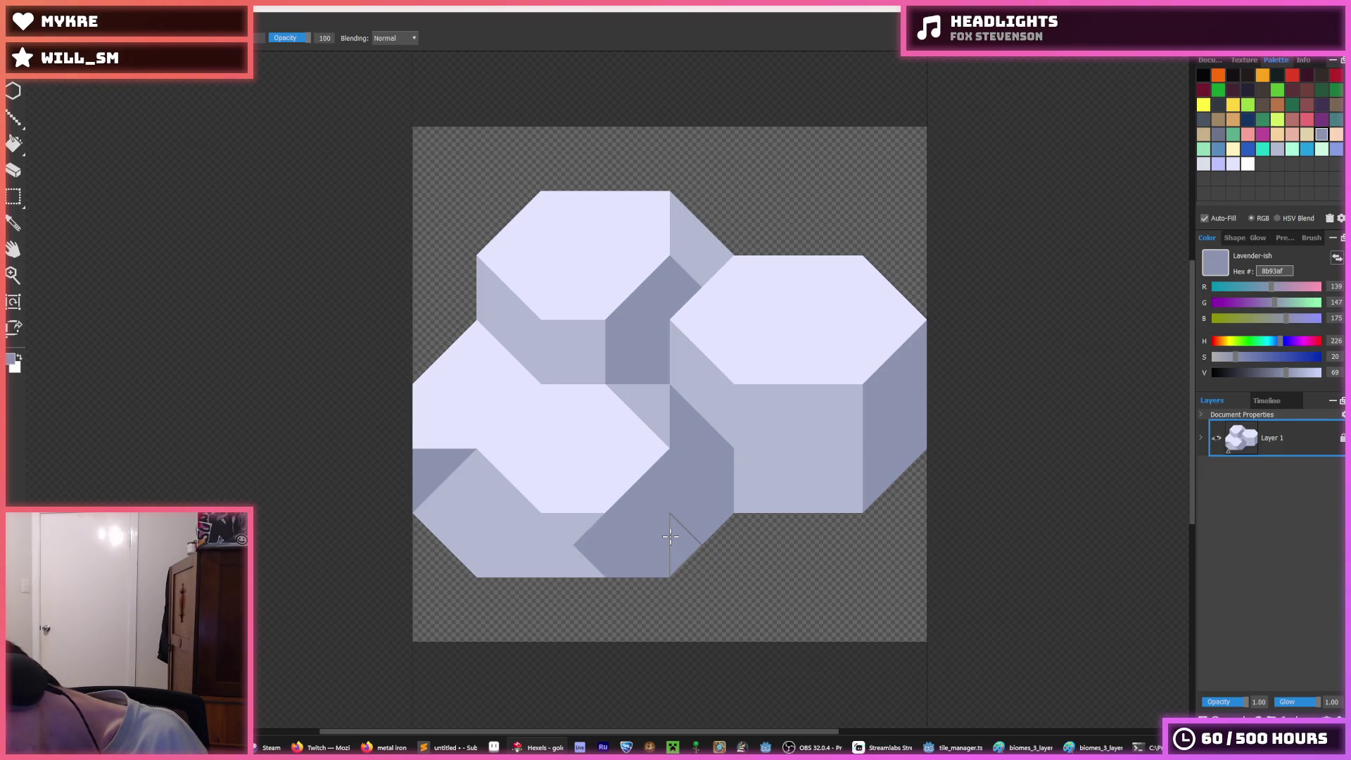
pyautogui.hotkey('ctrl', 'y')
pyautogui.hotkey('ctrl', 'y')
pyautogui.press('i')
pyautogui.click(456, 484)
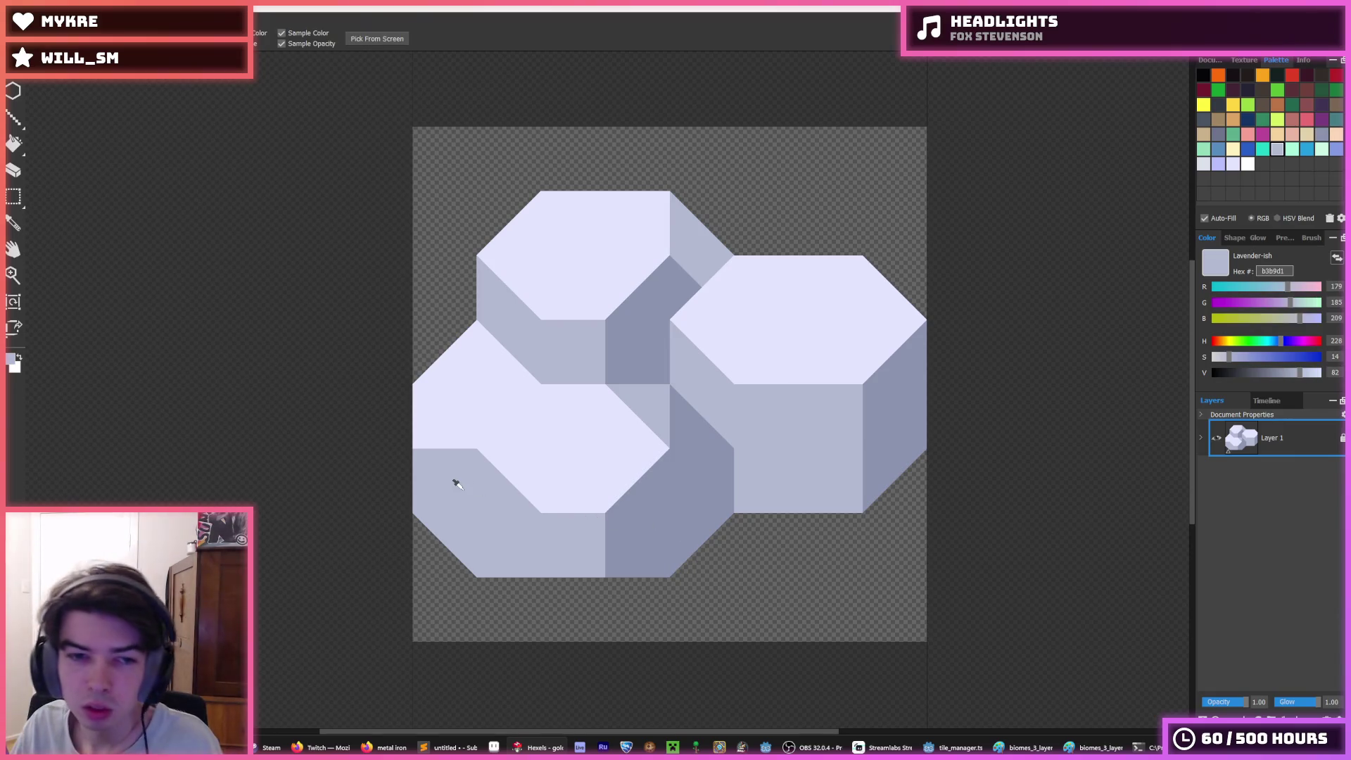
pyautogui.scroll(-10, 539, 480)
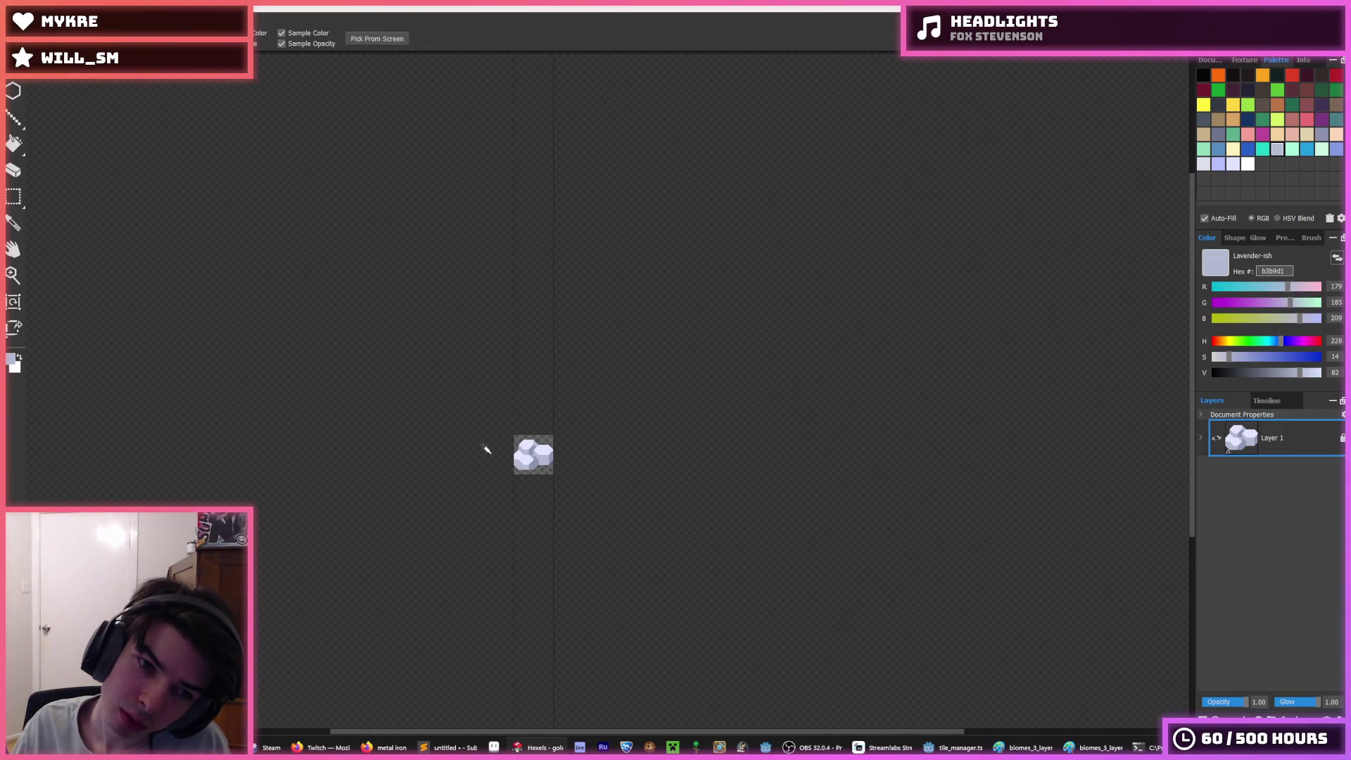
# - Start a PNG export and browse to the assets/image/ui/mineral folder
pyautogui.press('b')
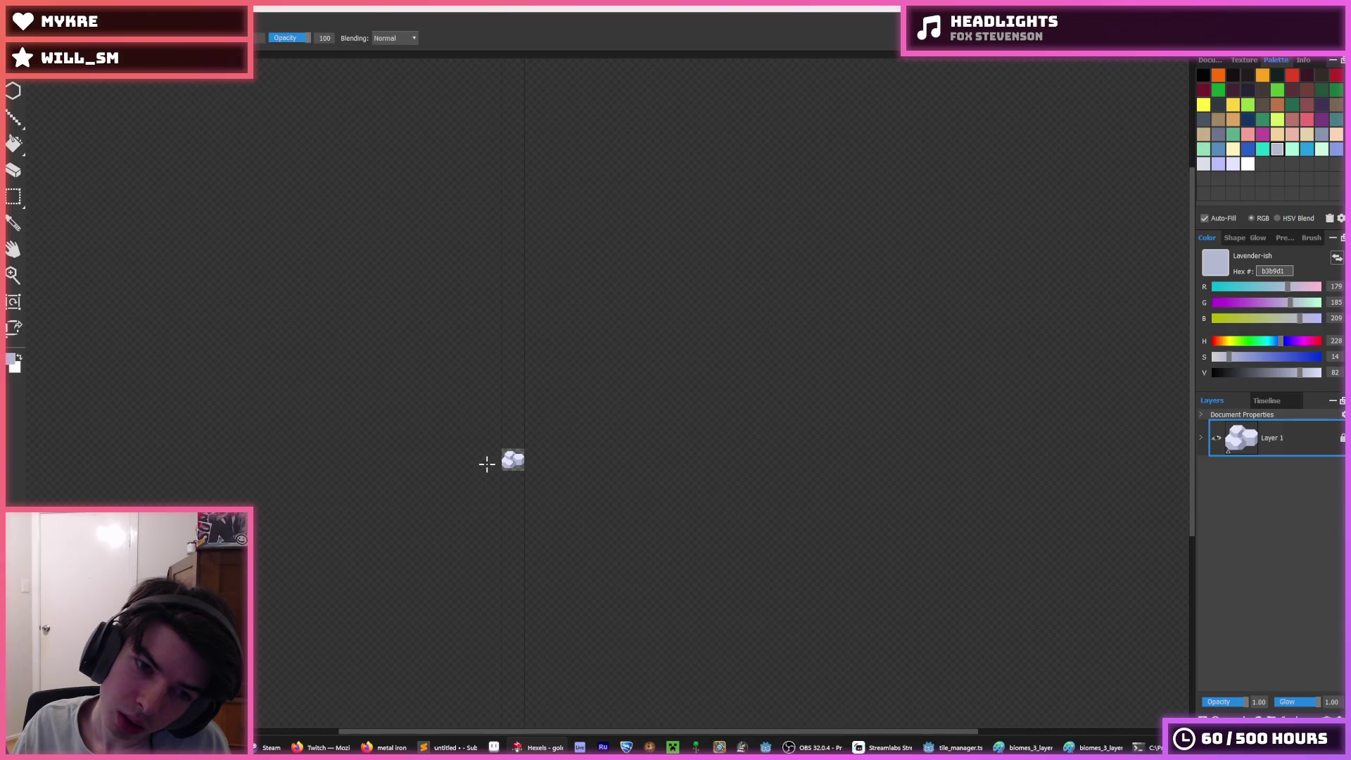
pyautogui.hotkey('ctrl', 'e')
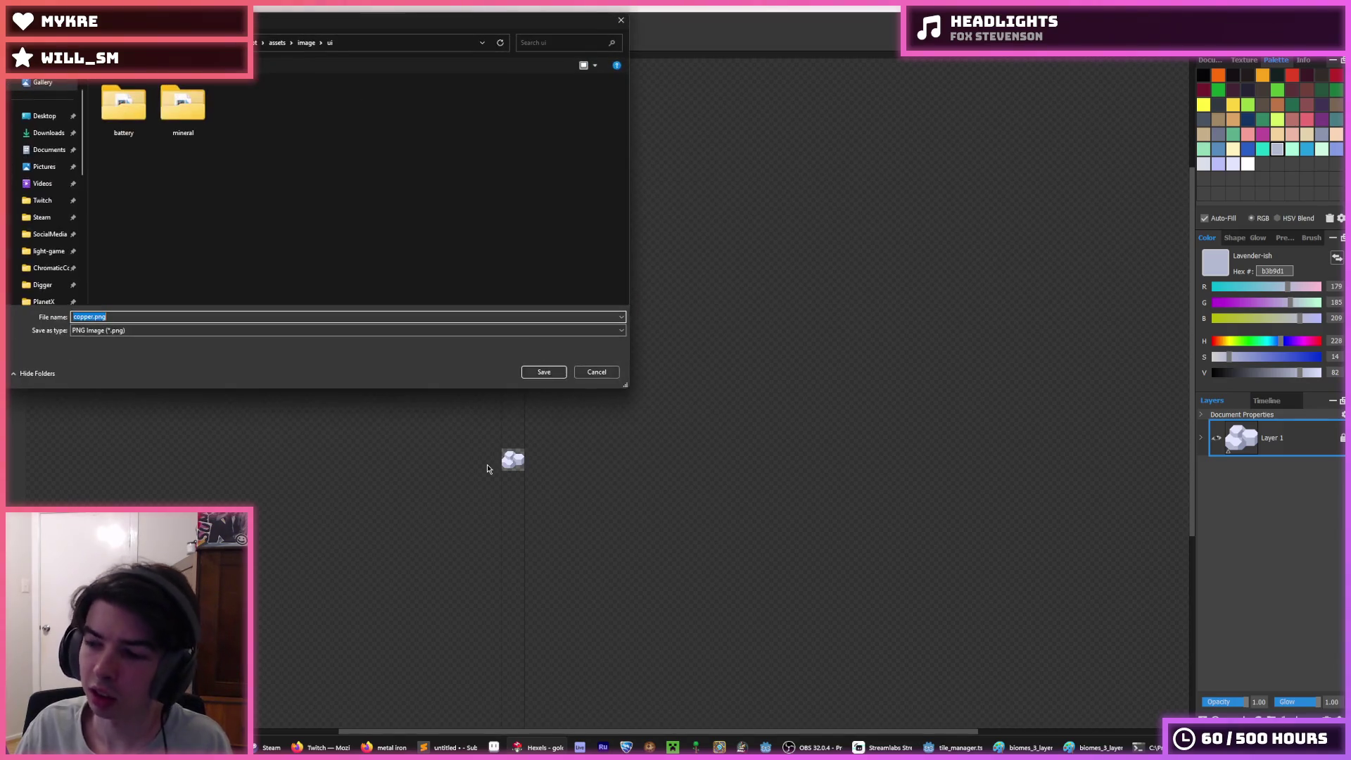
pyautogui.click(309, 43)
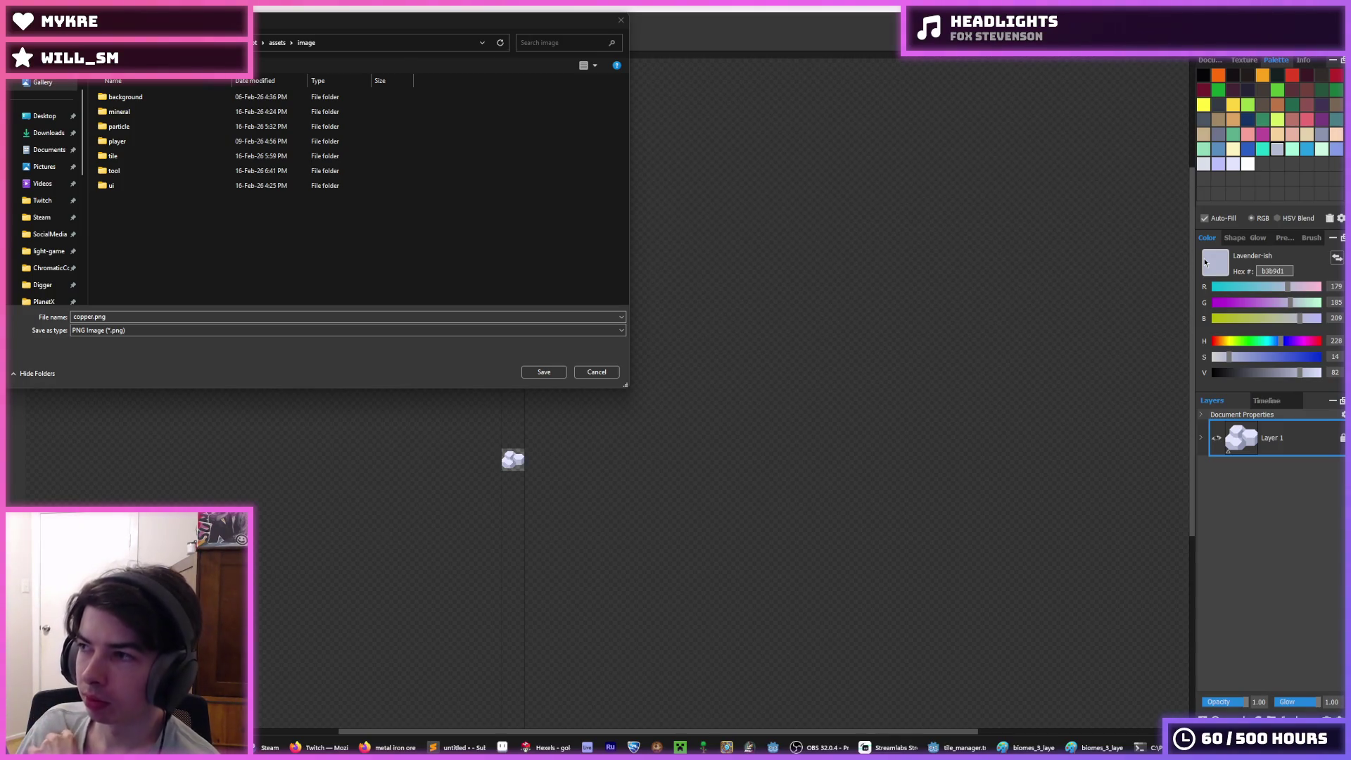
pyautogui.click(163, 189)
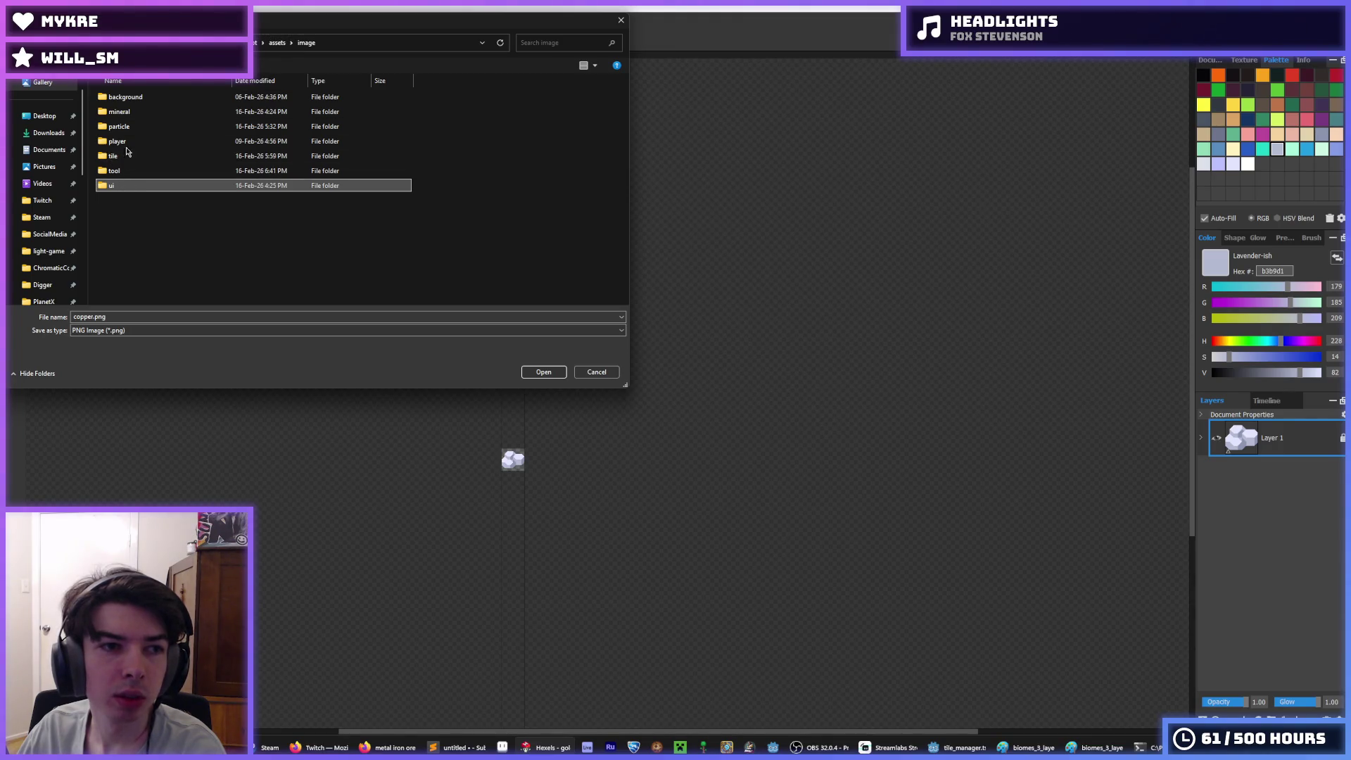
pyautogui.doubleClick(126, 188)
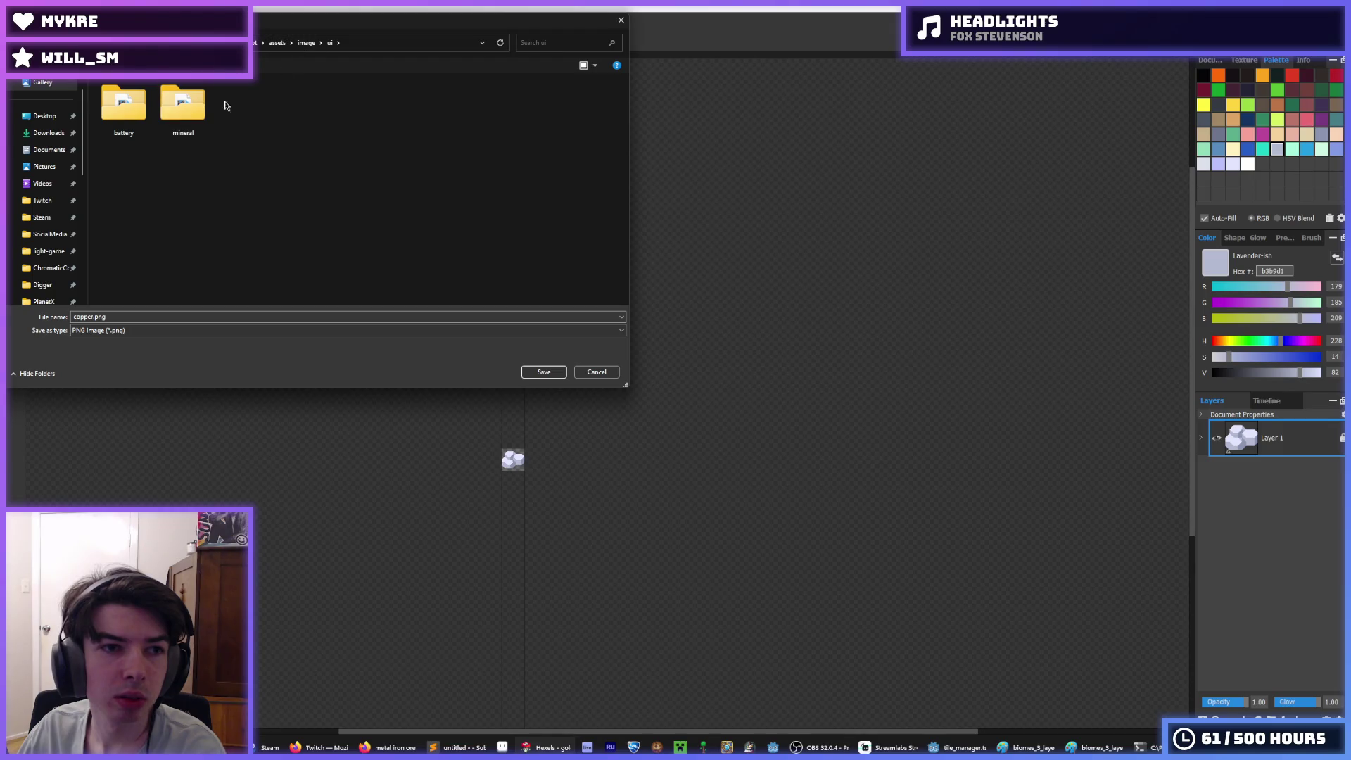
pyautogui.doubleClick(190, 116)
# - Export as iron.png at 64×64, confirming replacement of the existing file
pyautogui.click(156, 316)
pyautogui.click(115, 316)
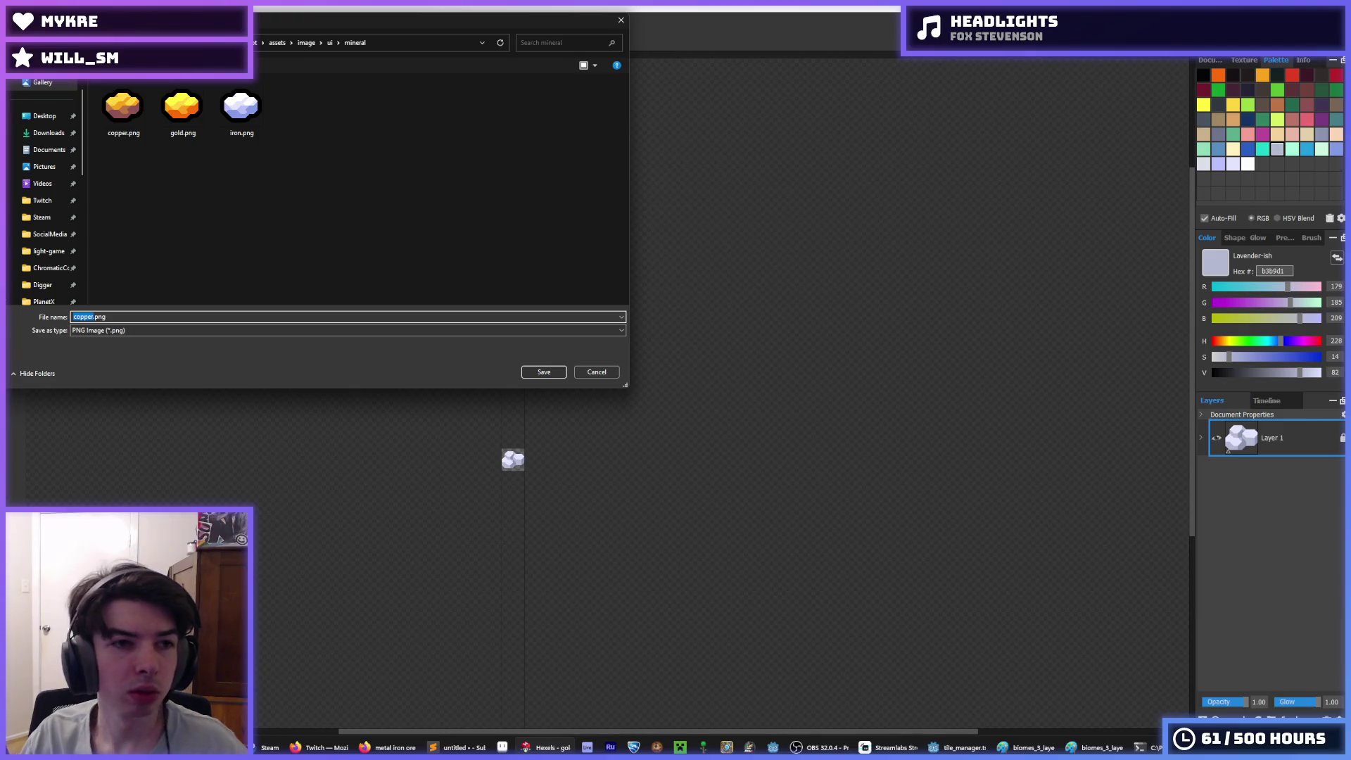
pyautogui.write('iron')
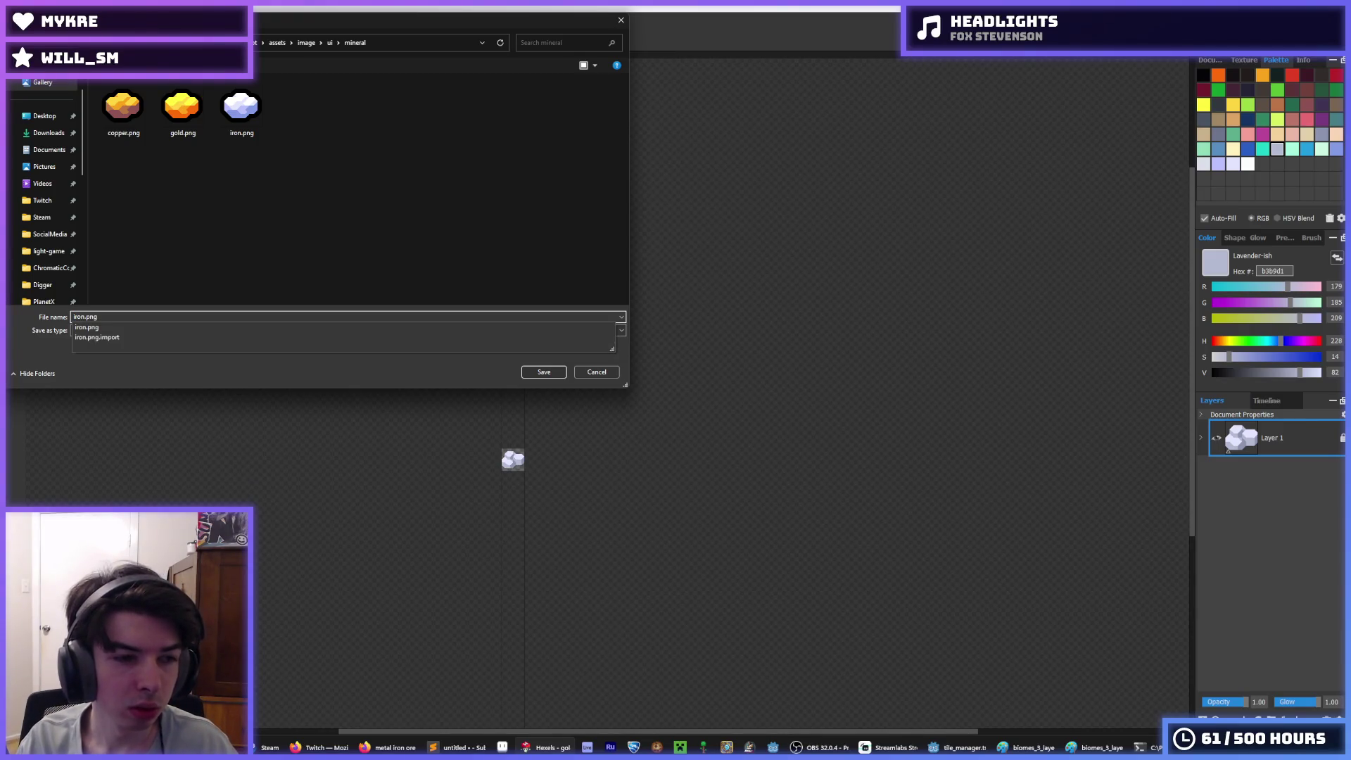
pyautogui.write('_')
pyautogui.press('BackSpace')
pyautogui.press('BackSpace')
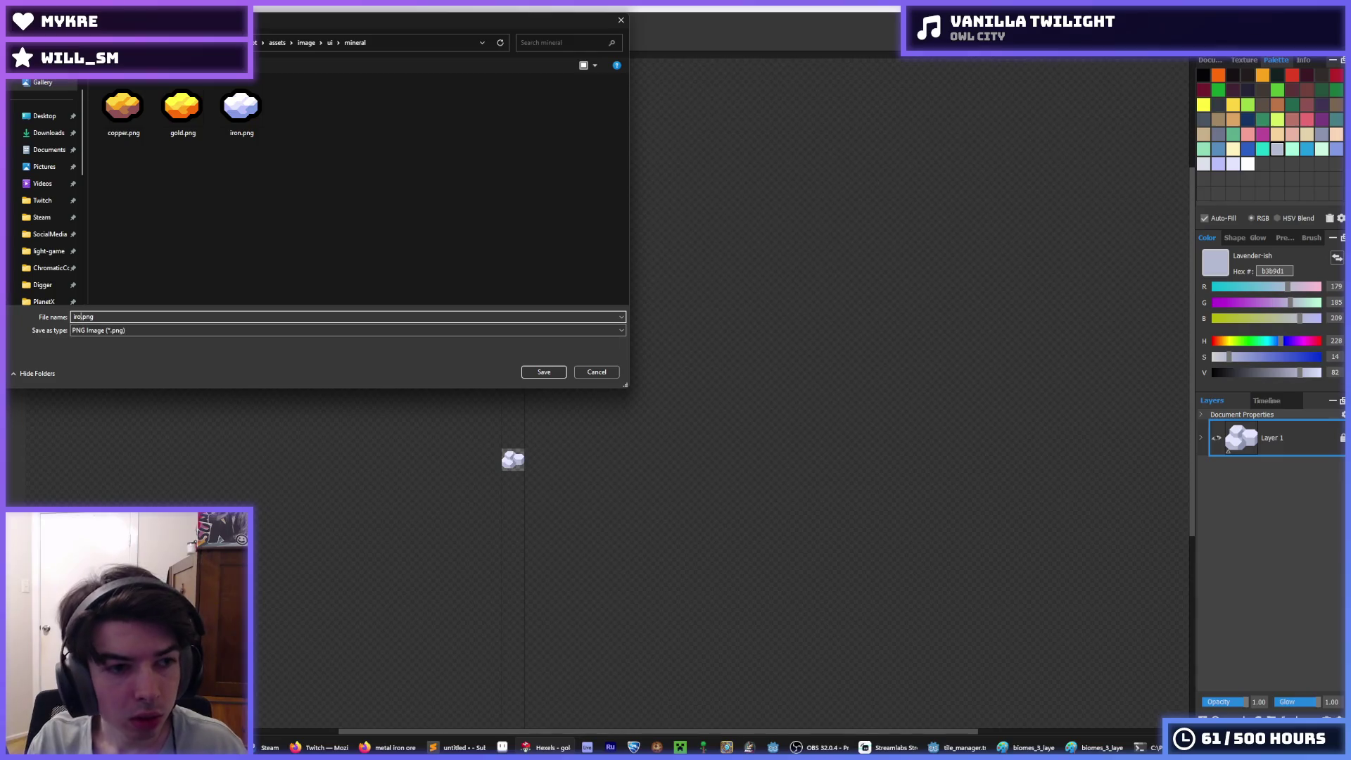
pyautogui.doubleClick(241, 109)
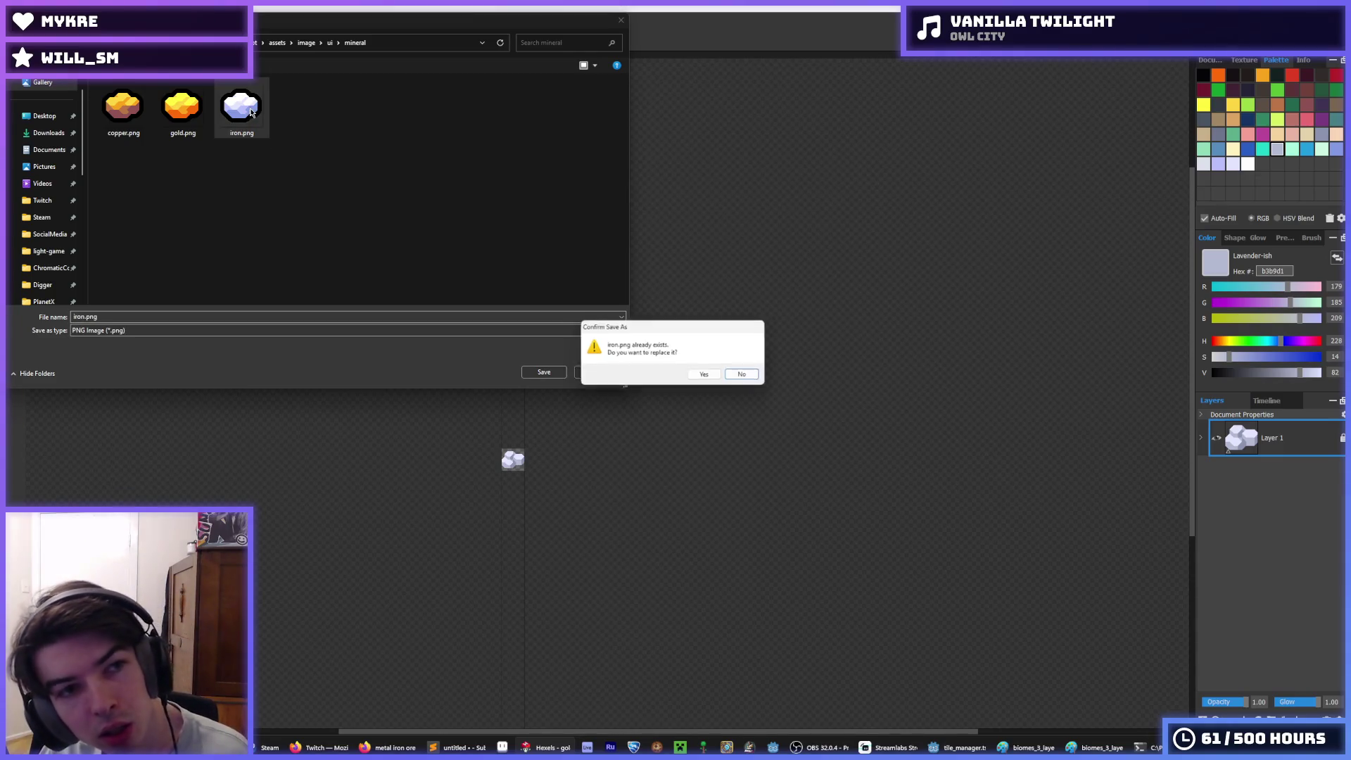
pyautogui.click(706, 376)
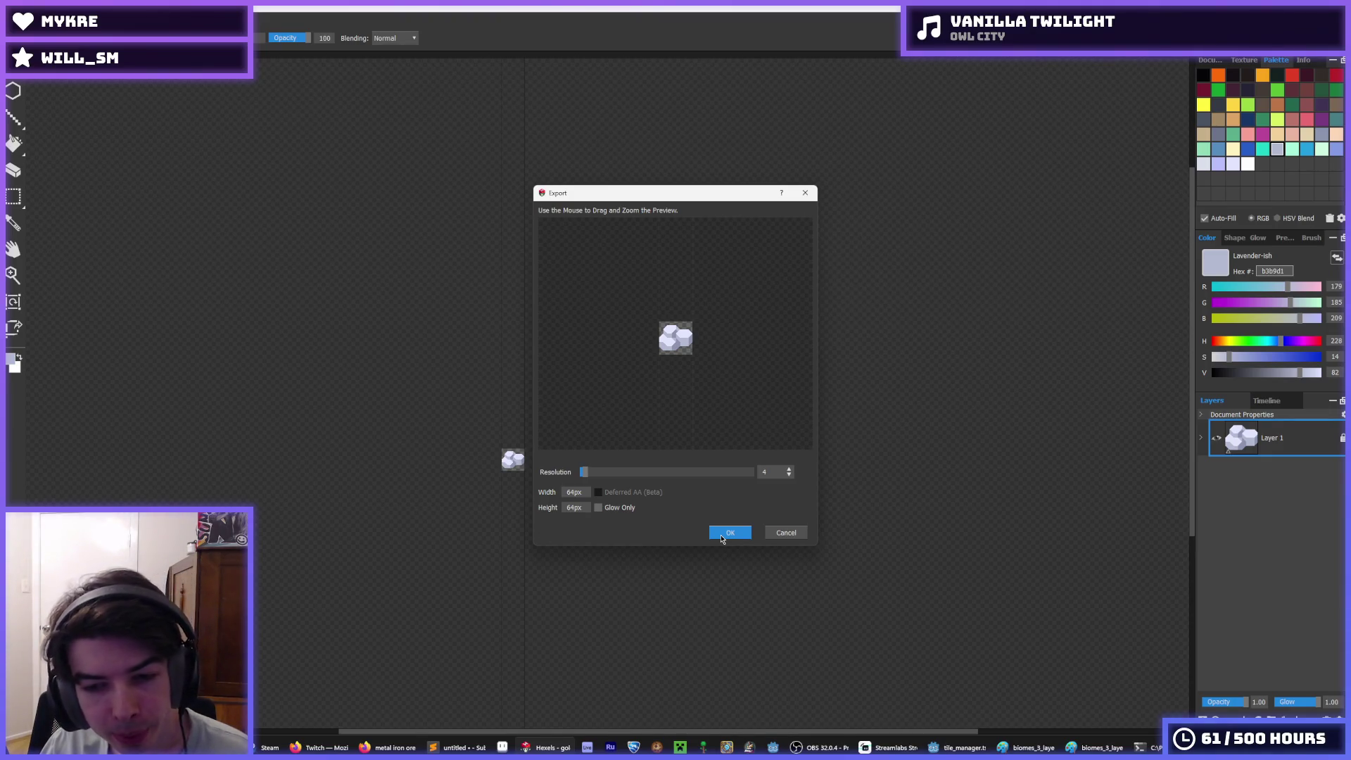
pyautogui.click(722, 536)
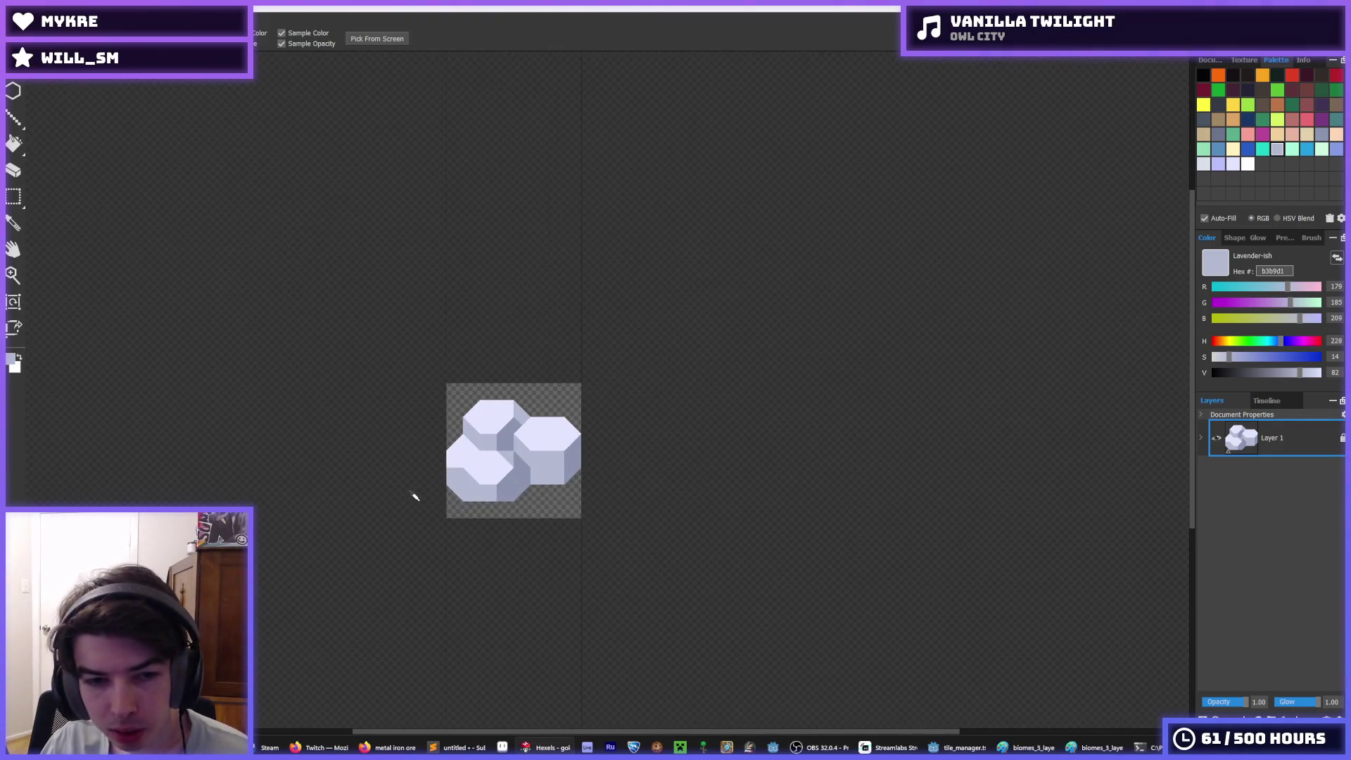
# - Pick the lighter lavender b9bffb swatch from the palette
pyautogui.scroll(1, 415, 497)
pyautogui.scroll(1, 518, 427)
pyautogui.click(1218, 164)
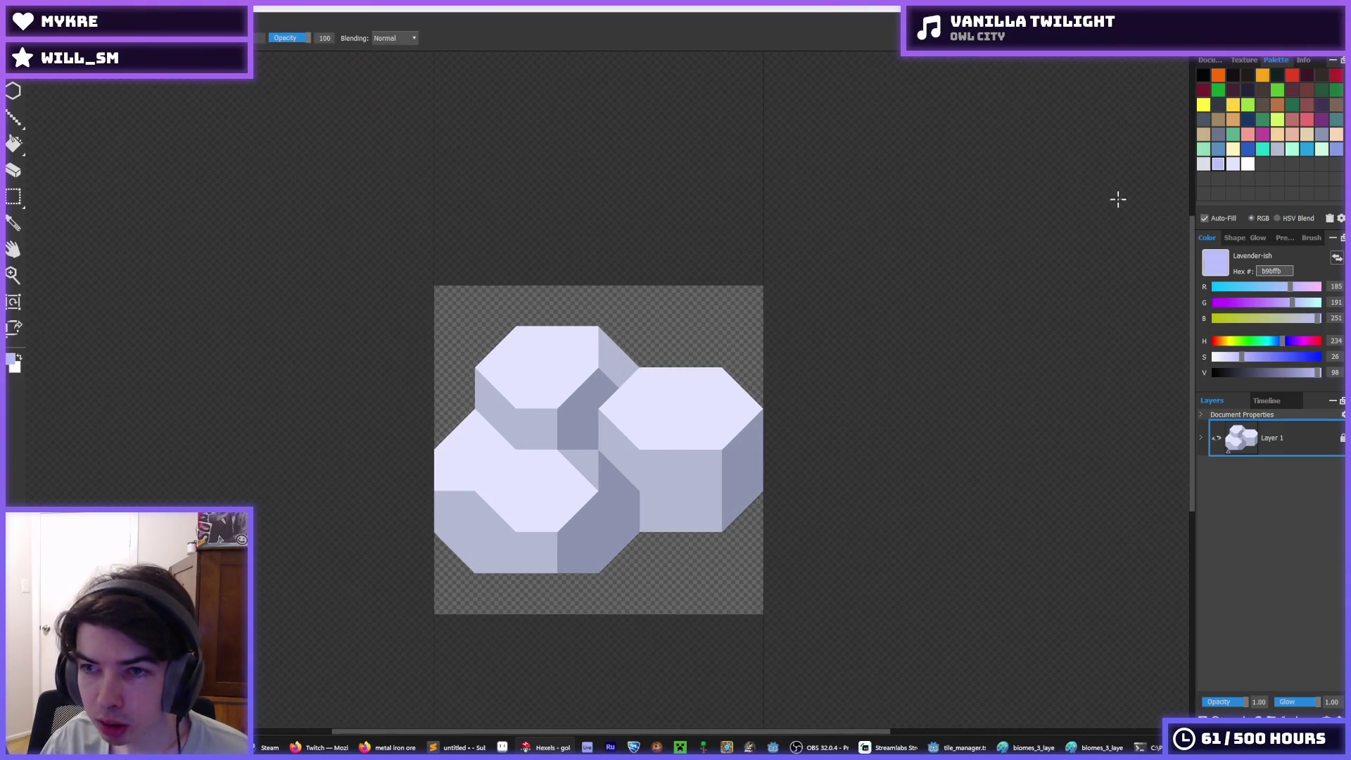
# - Flood-fill the hexagon faces with lavender b9bffb and deeper blue 849be4
pyautogui.press('f')
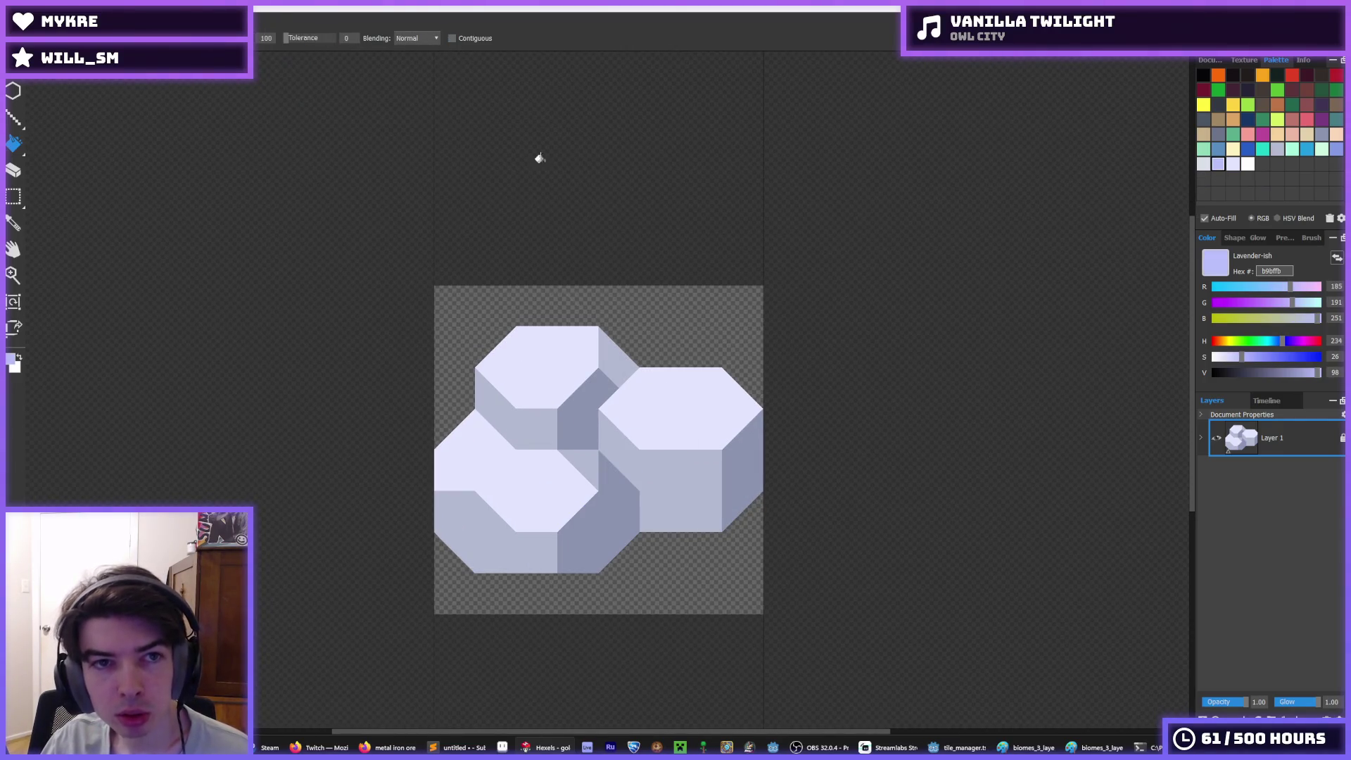
pyautogui.click(562, 424)
pyautogui.keyDown('alt'); pyautogui.click(552, 420); pyautogui.keyUp('alt')
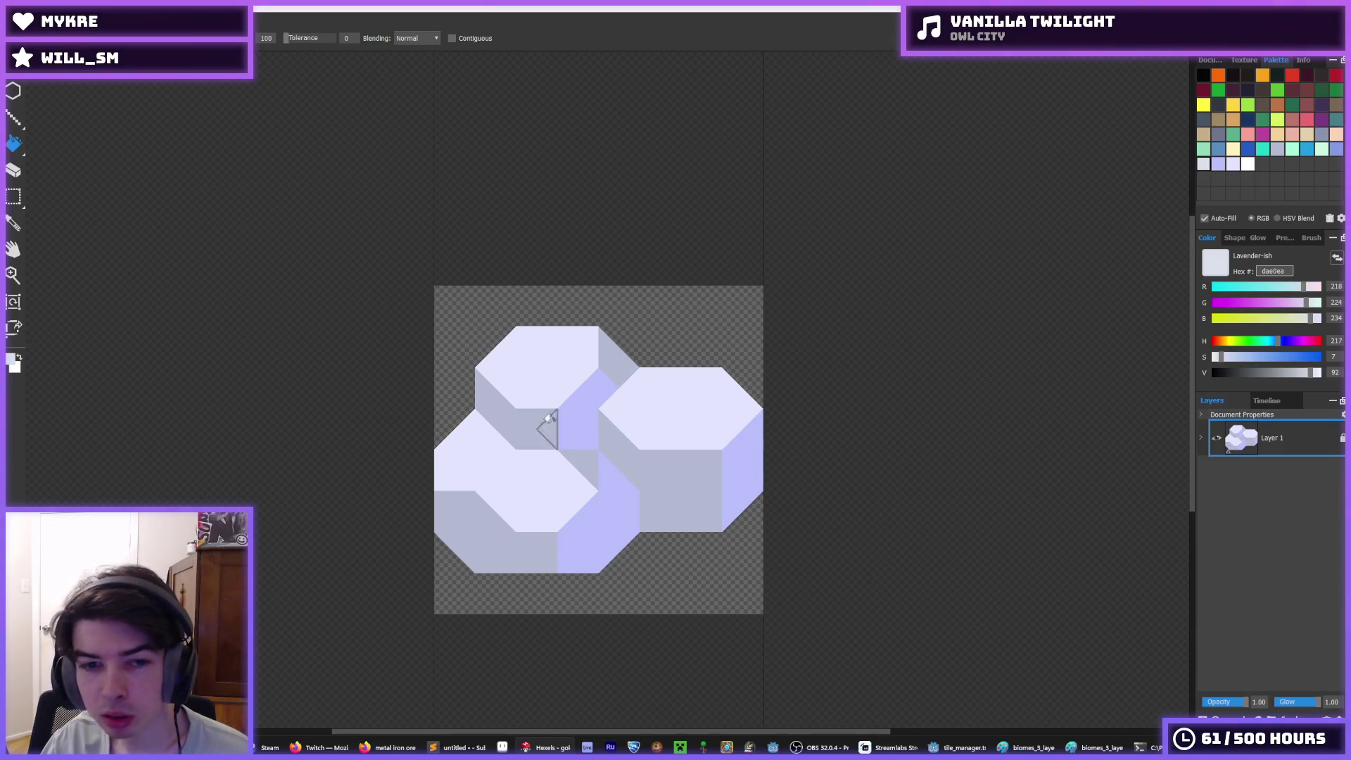
pyautogui.click(1217, 163)
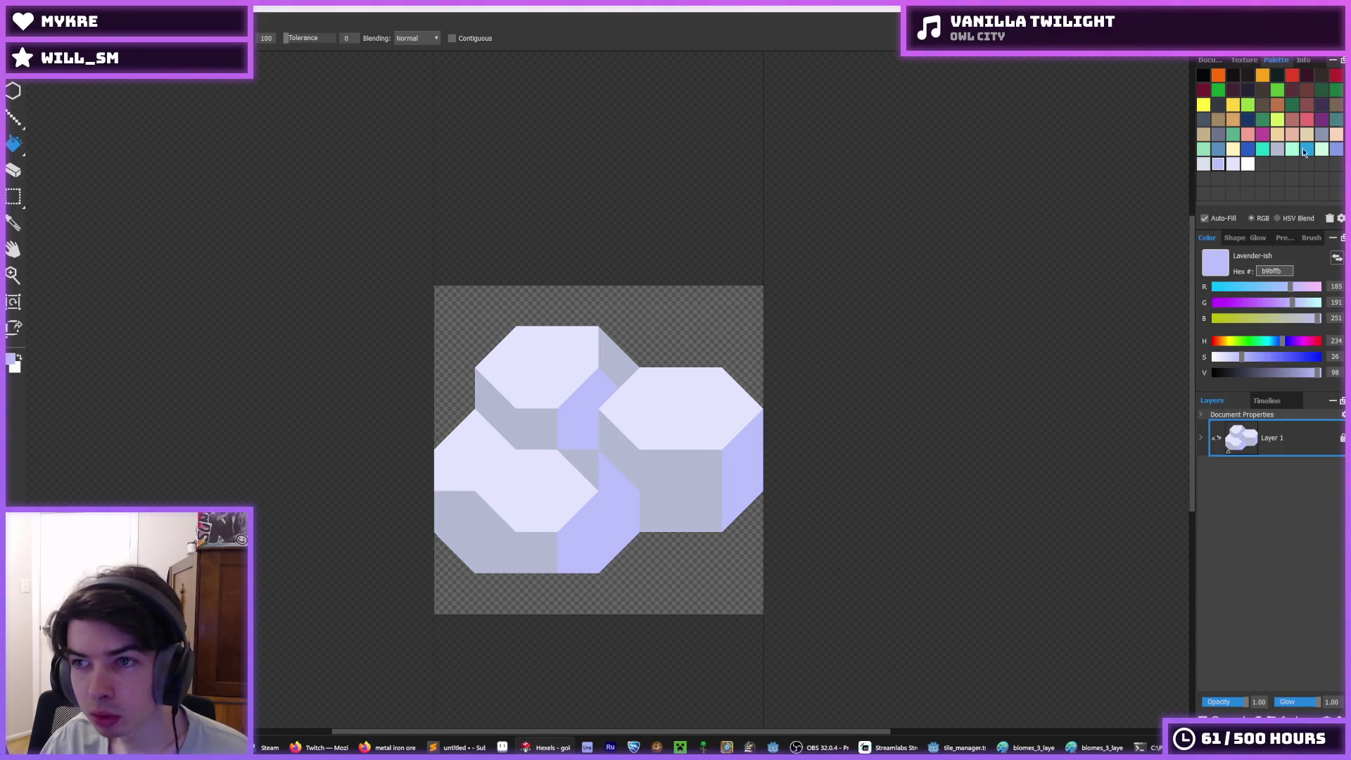
pyautogui.click(1336, 150)
pyautogui.click(567, 401)
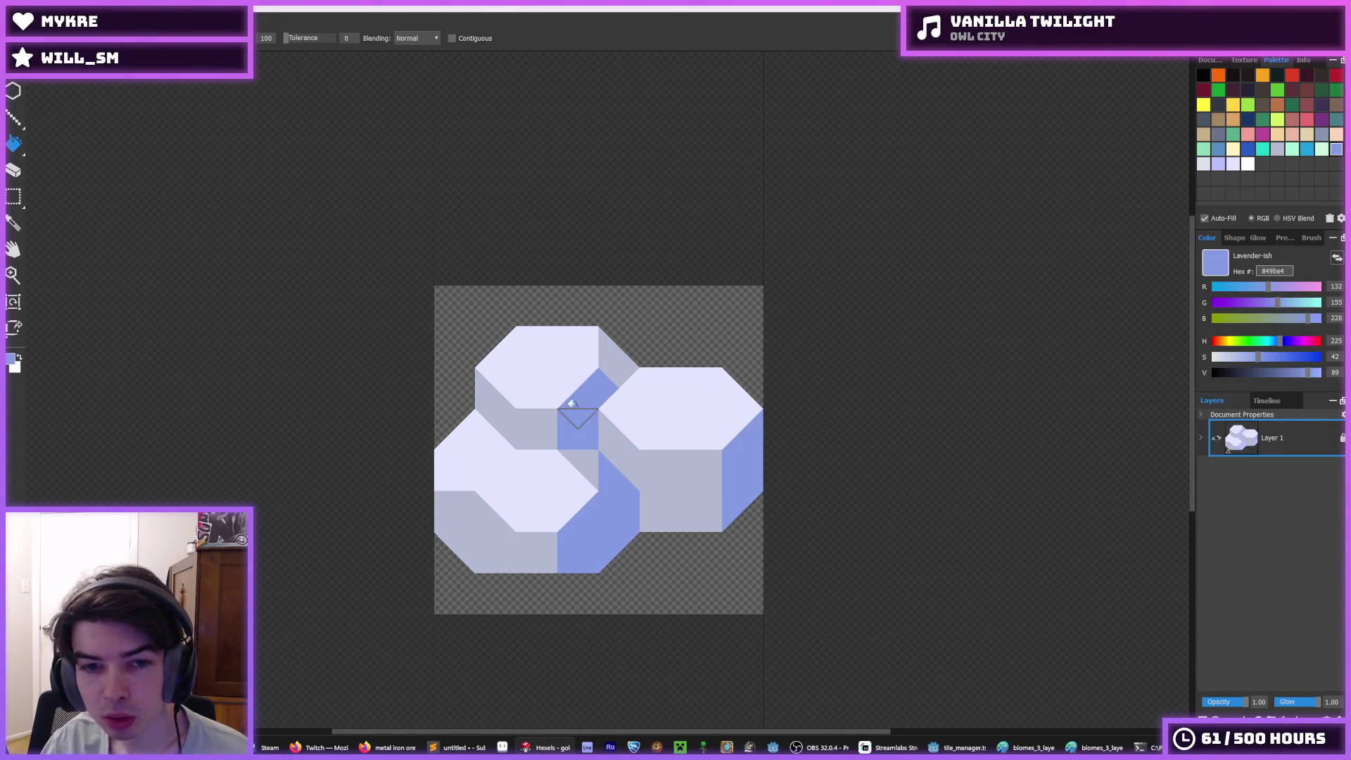
pyautogui.click(1218, 163)
pyautogui.click(700, 480)
# - Fill the top faces white and side faces pale e3e6ff, then the blue faces with lavender b9bffb
pyautogui.scroll(-5, 667, 443)
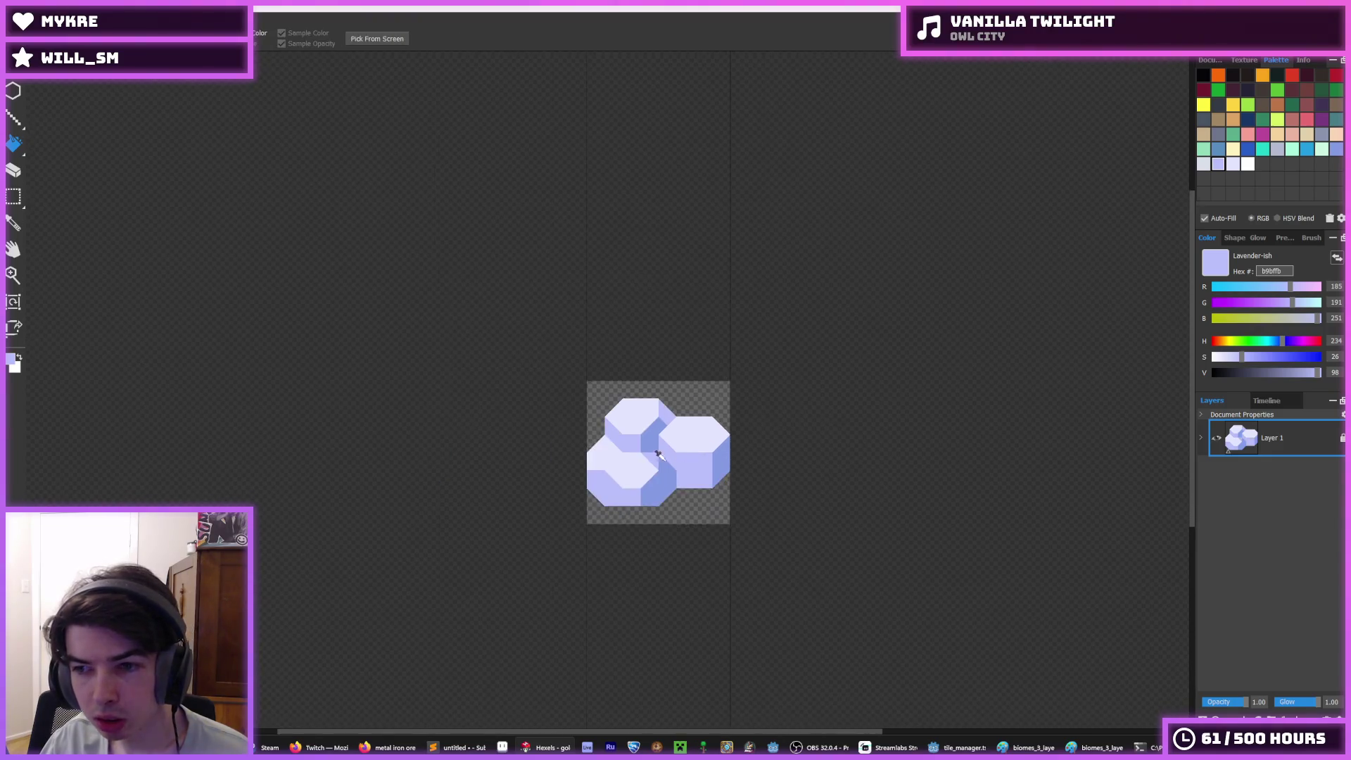
pyautogui.scroll(5, 654, 446)
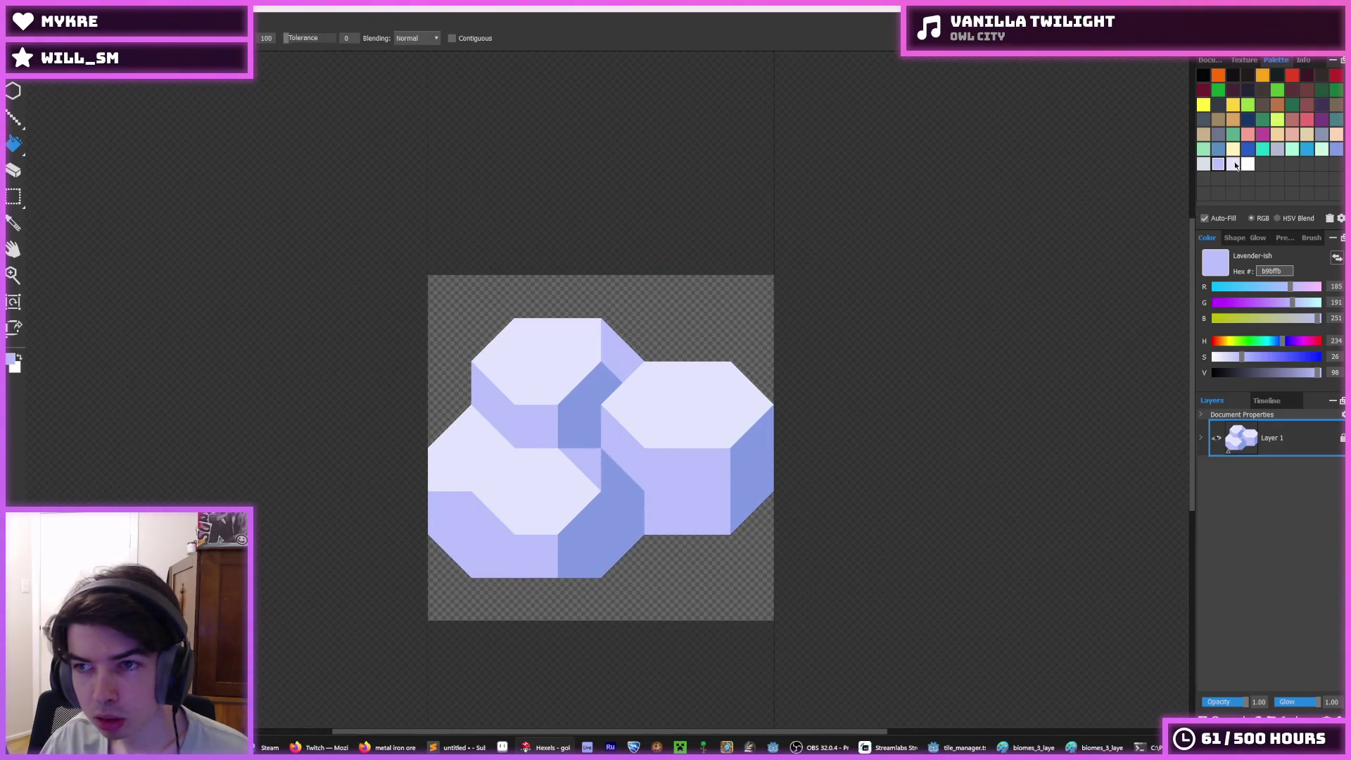
pyautogui.click(1247, 163)
pyautogui.click(635, 424)
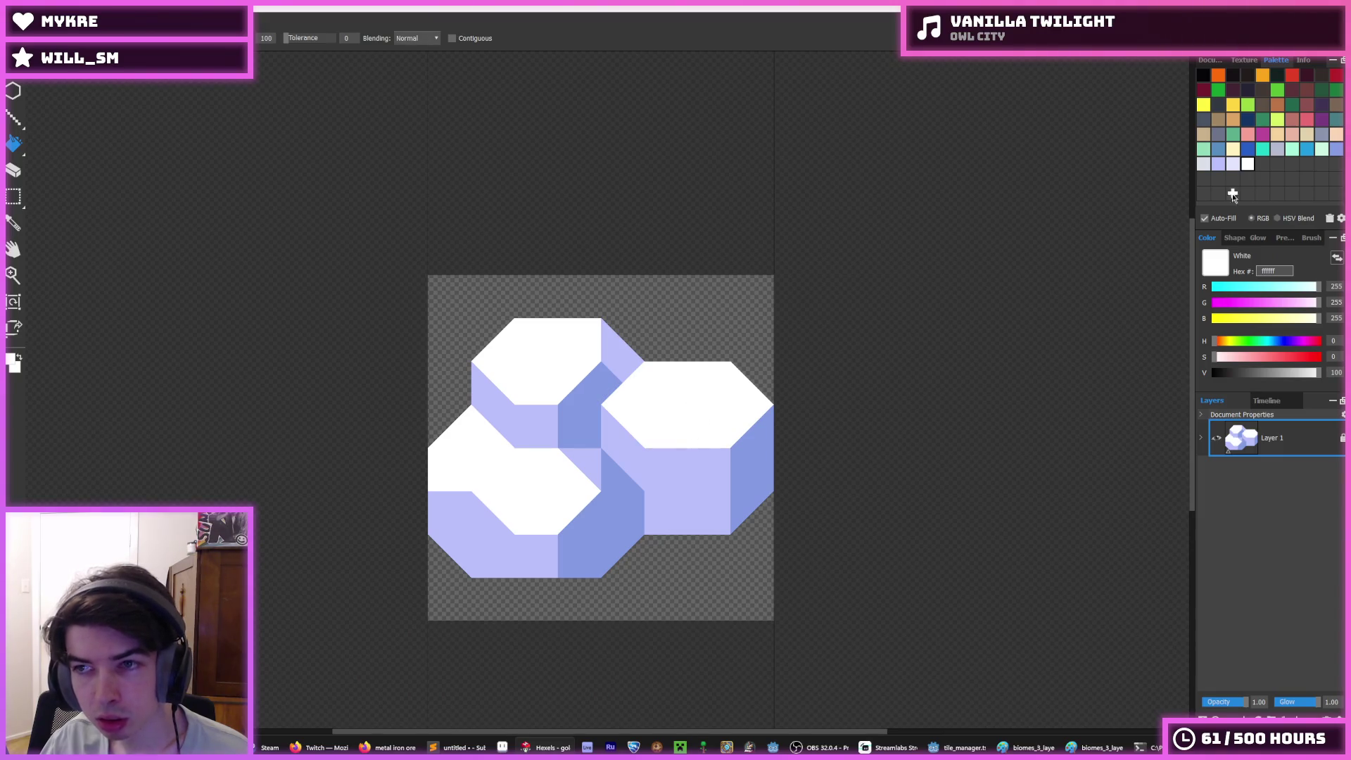
pyautogui.click(1233, 164)
pyautogui.click(663, 473)
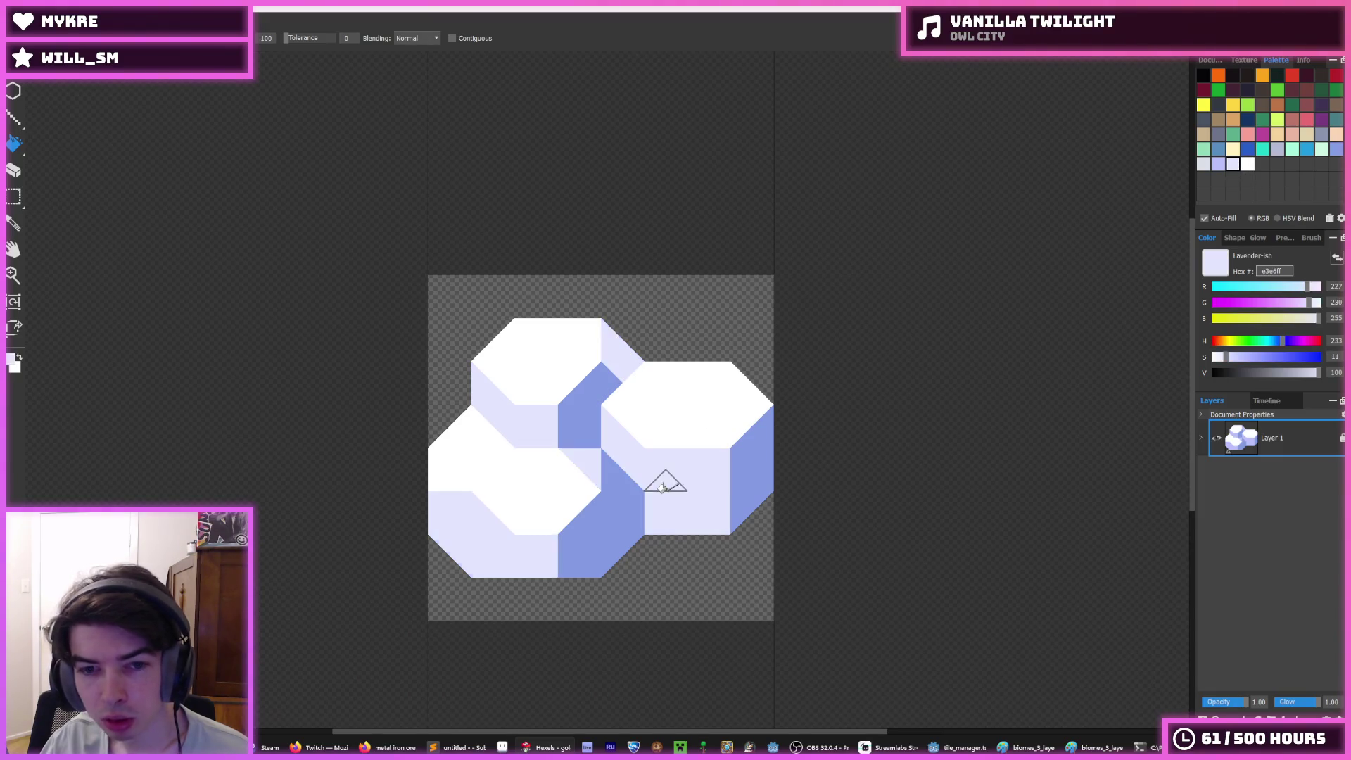
pyautogui.click(1203, 164)
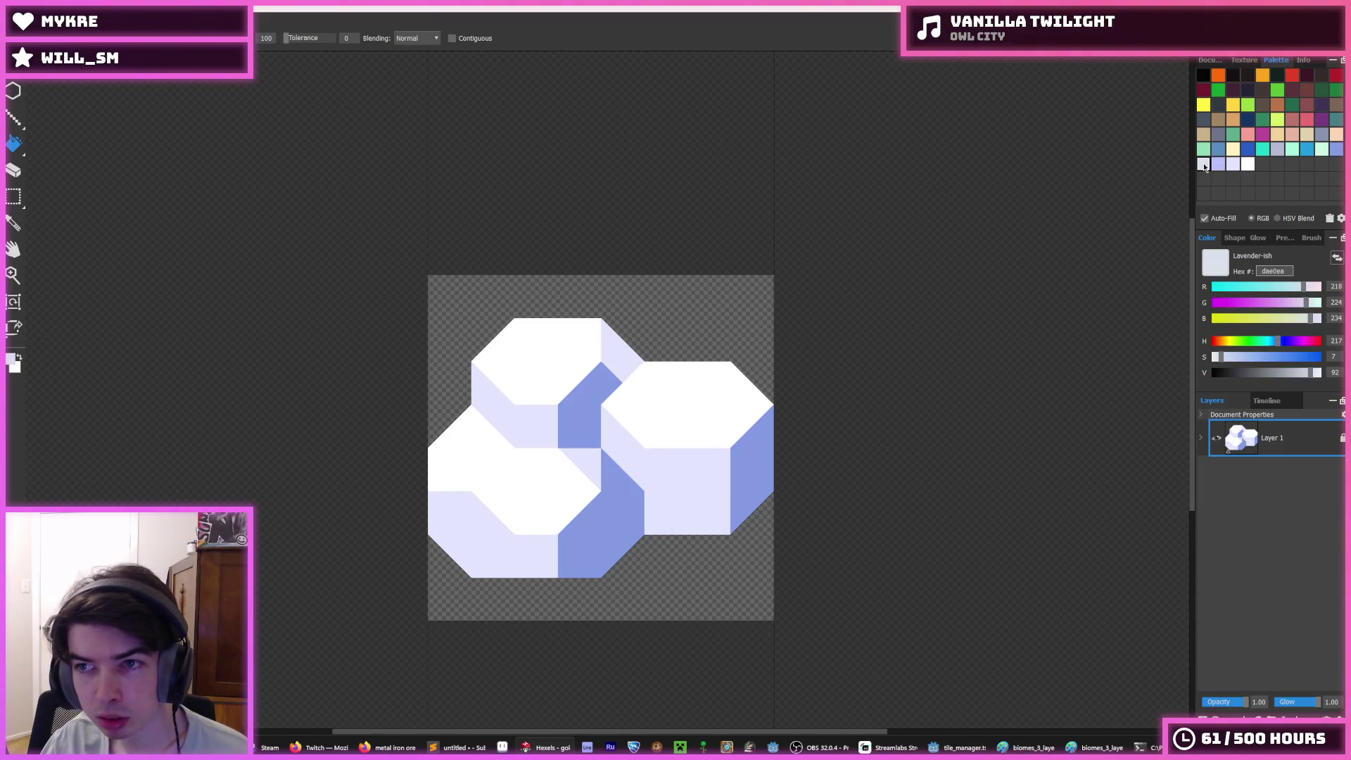
pyautogui.click(617, 506)
pyautogui.hotkey('ctrl', 'z')
pyautogui.click(1217, 164)
pyautogui.click(617, 519)
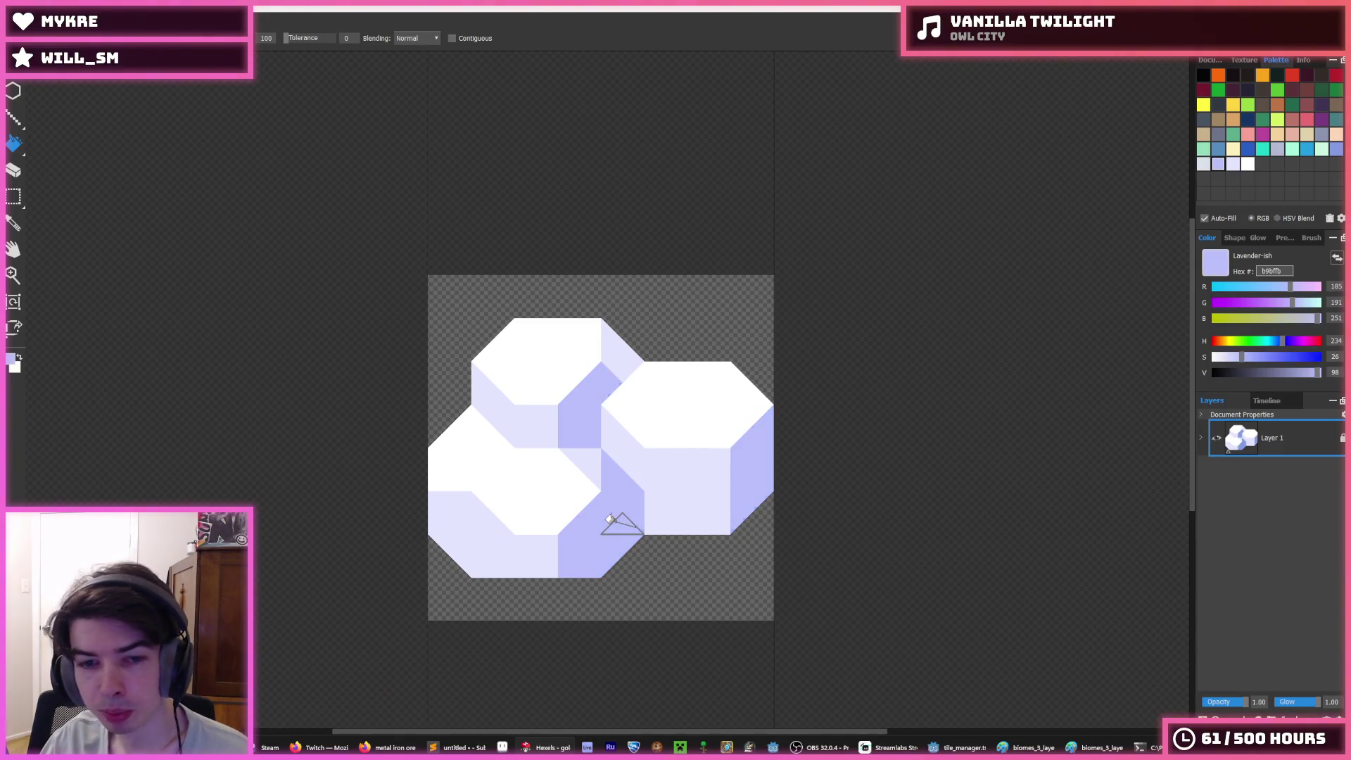
# - Try filling the medium-shade faces with pale e3e6ff, then undo it
pyautogui.press('alt')
pyautogui.scroll(-5, 602, 510)
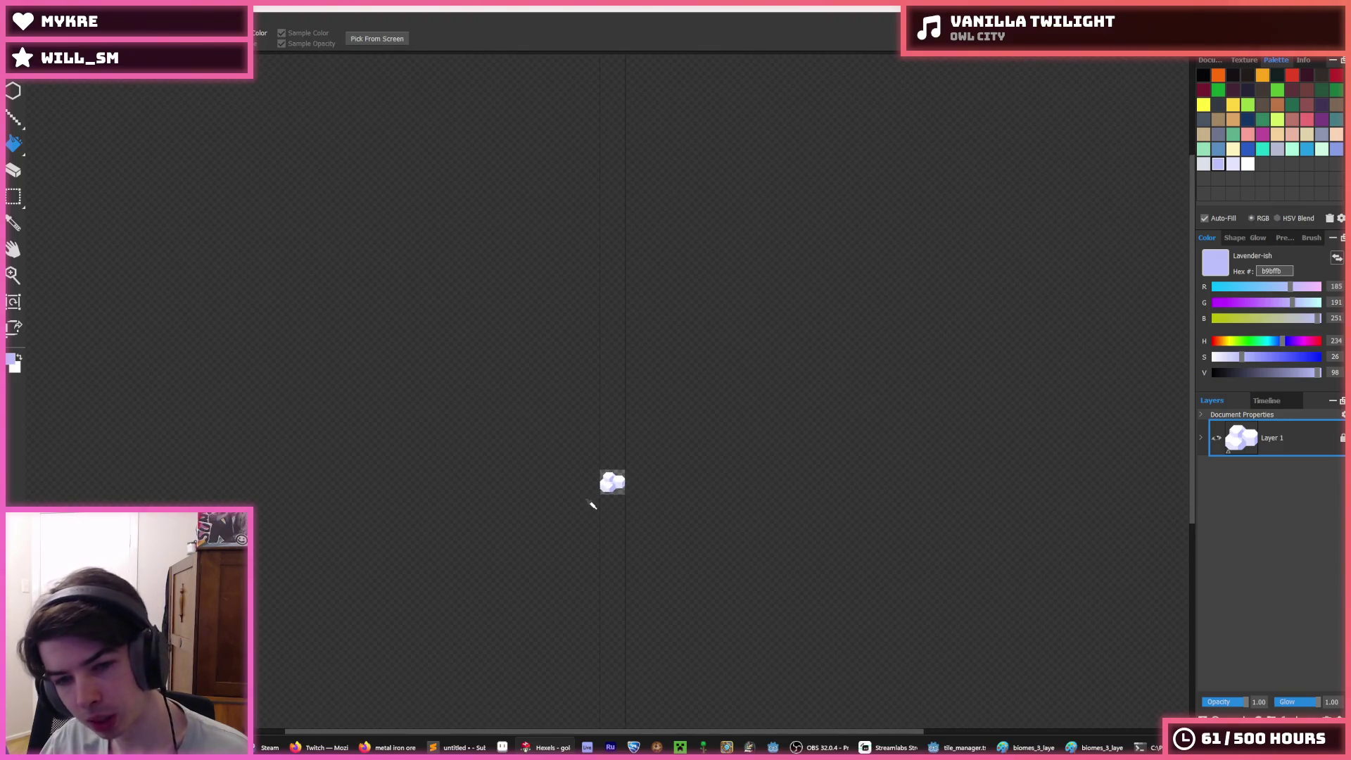
pyautogui.press('alt')
pyautogui.press('alt')
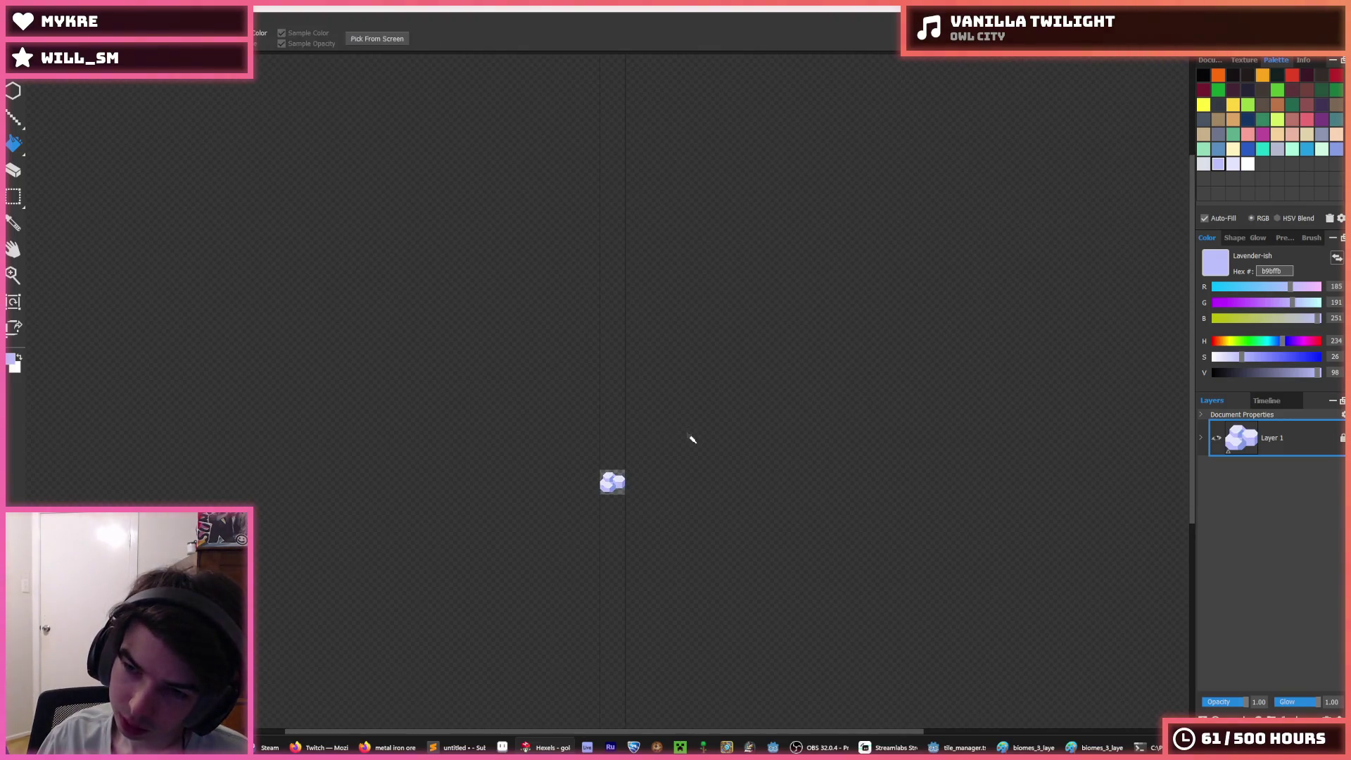
pyautogui.scroll(2, 687, 440)
pyautogui.scroll(1, 388, 575)
pyautogui.scroll(1, 392, 577)
pyautogui.scroll(1, 421, 553)
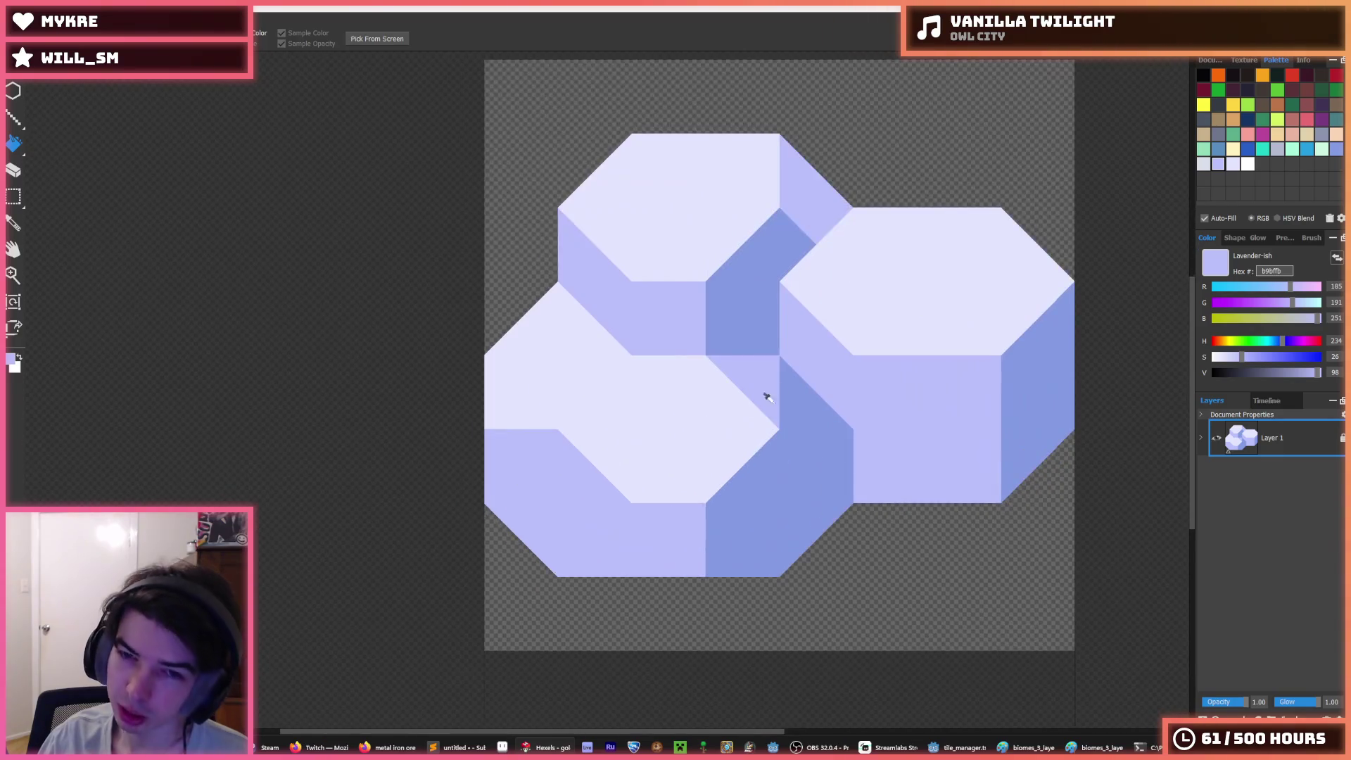
pyautogui.scroll(-2, 800, 387)
pyautogui.press('alt')
pyautogui.scroll(-4, 896, 335)
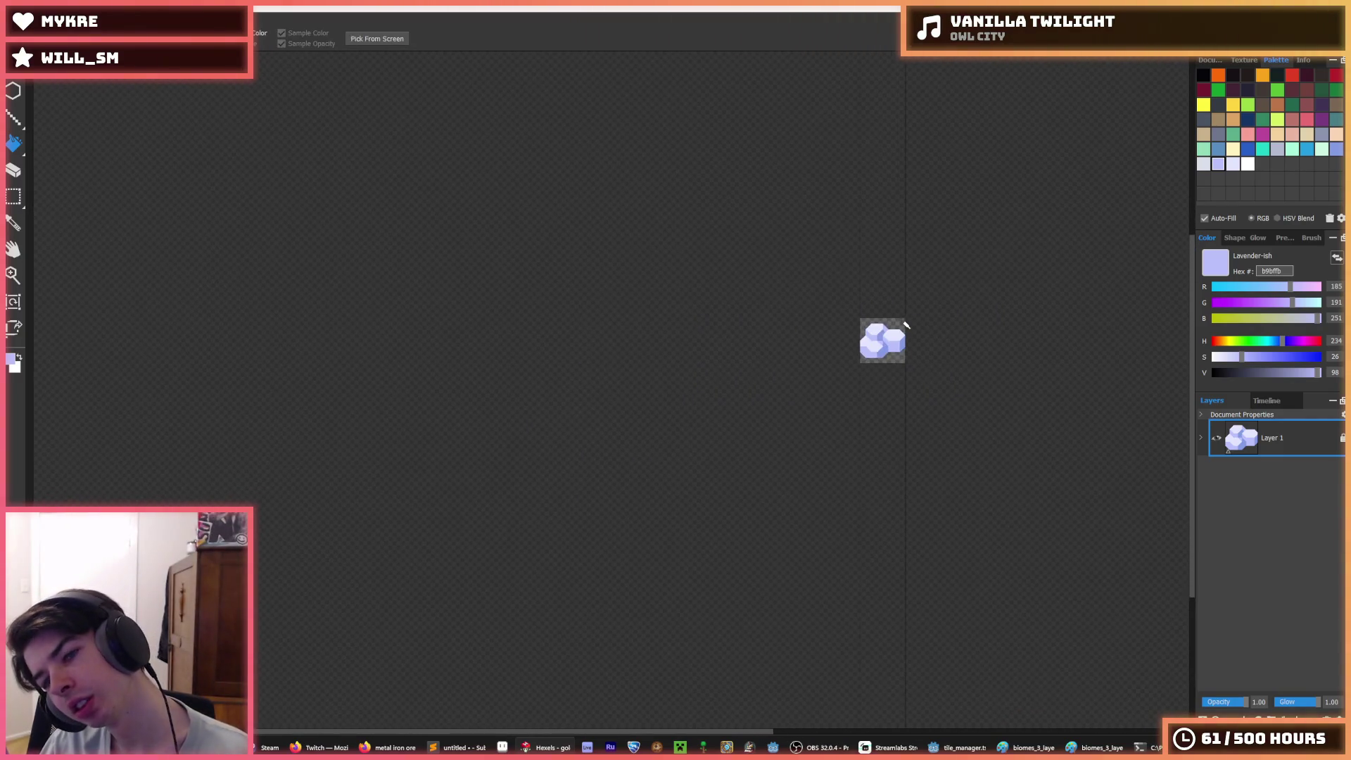
pyautogui.scroll(5, 915, 310)
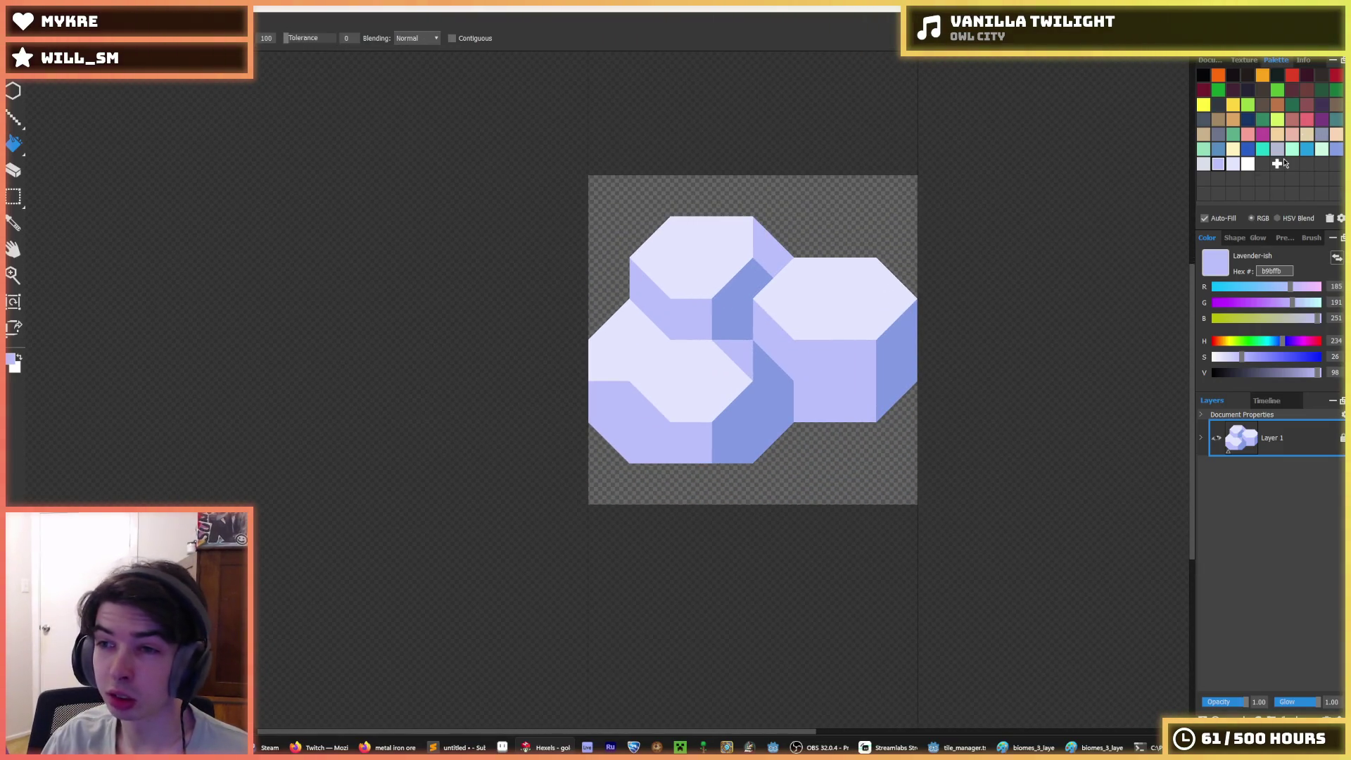
pyautogui.click(1333, 150)
pyautogui.click(1203, 166)
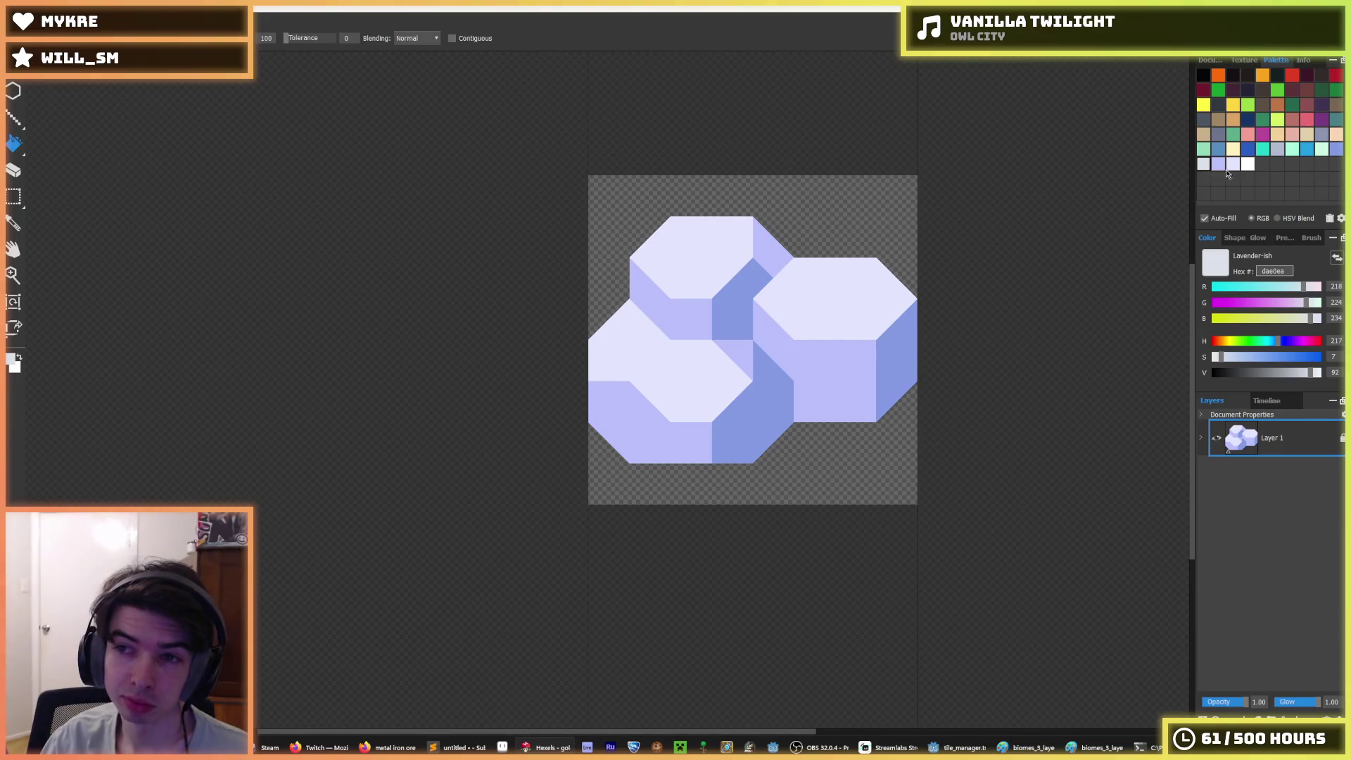
pyautogui.click(1231, 165)
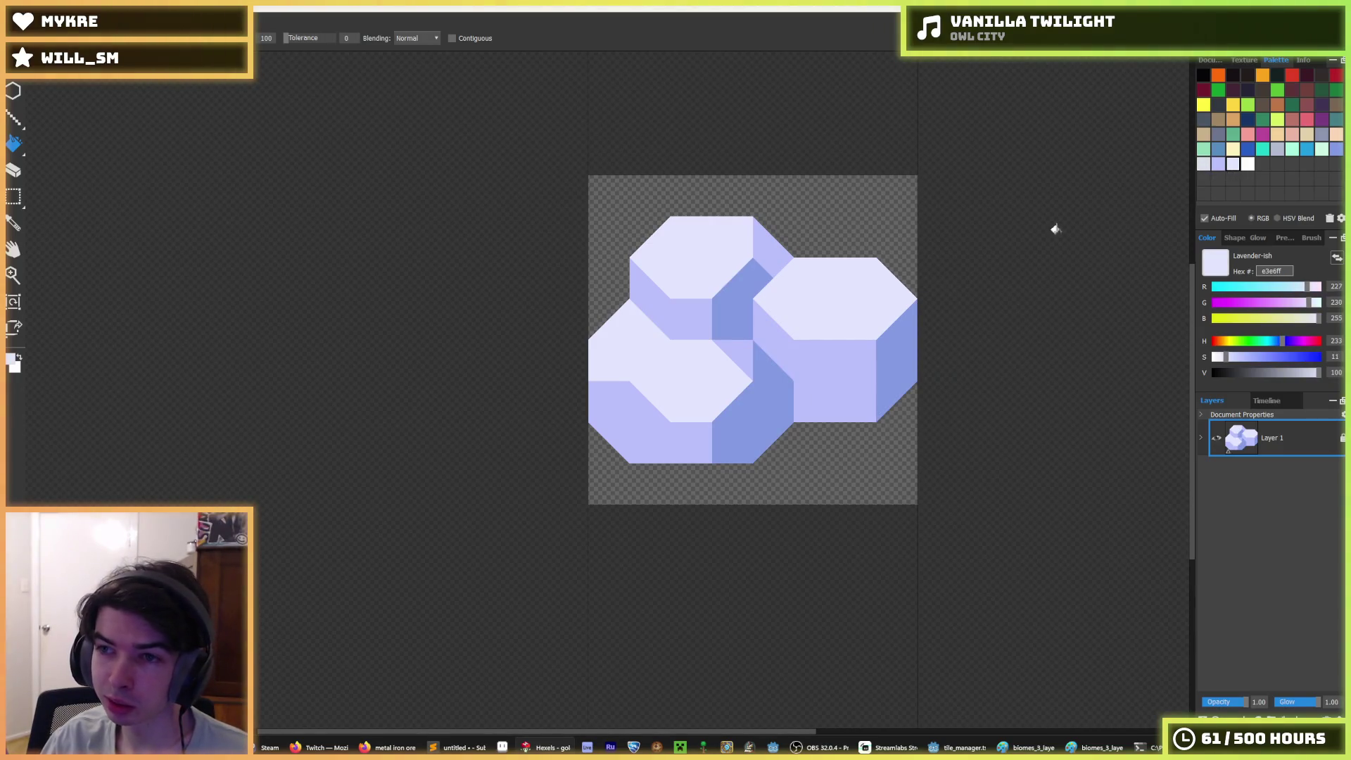
pyautogui.click(656, 437)
pyautogui.hotkey('ctrl', 'z')
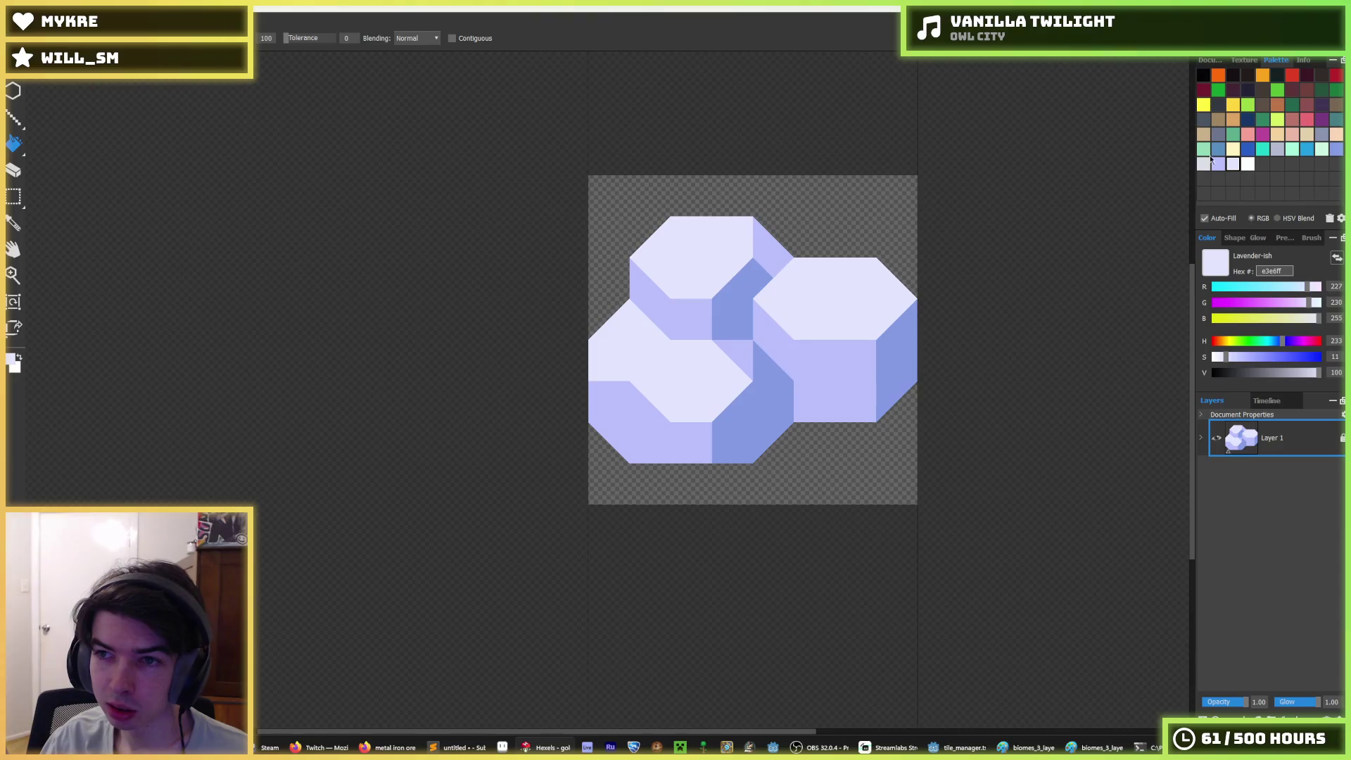
# - Fill the lavender side faces with grey-lavender b3b9d1, then restore the other side faces to lavender
pyautogui.click(1205, 163)
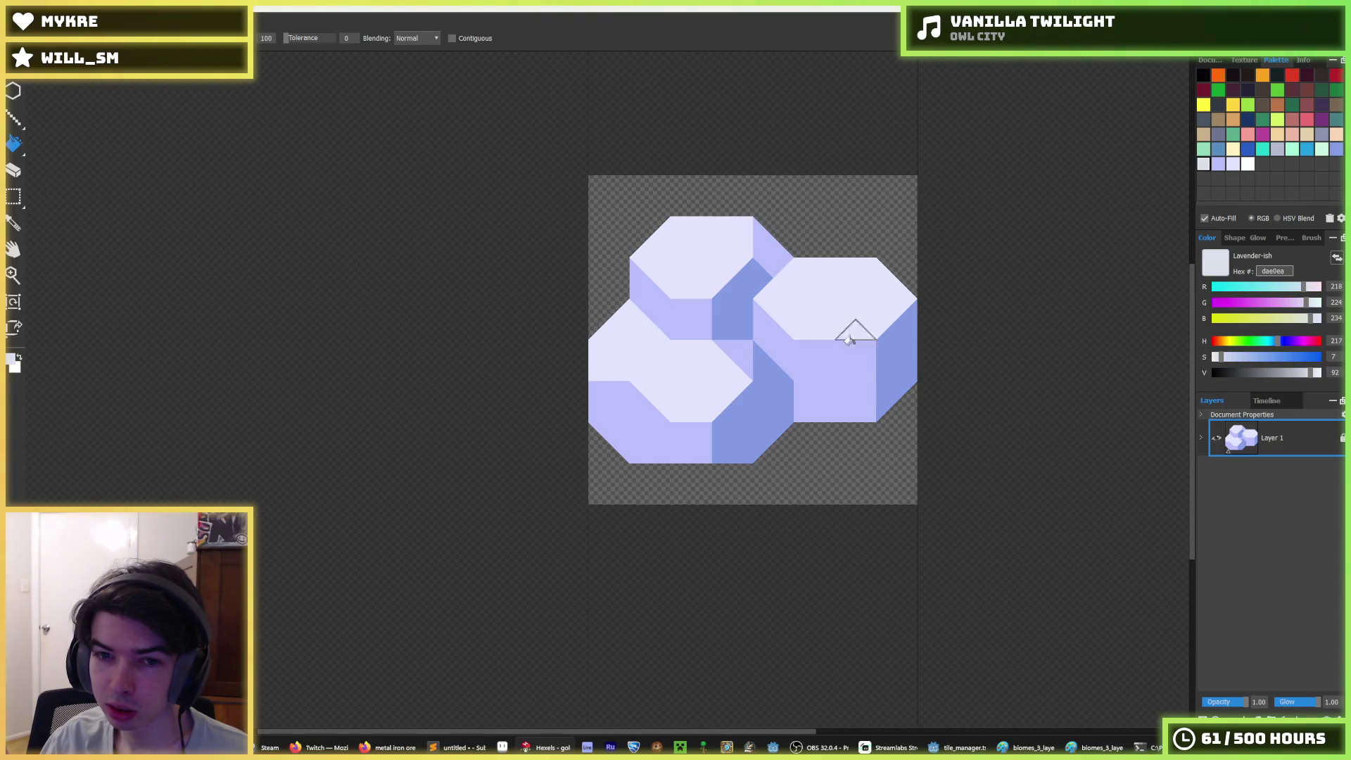
pyautogui.click(1279, 151)
pyautogui.click(687, 428)
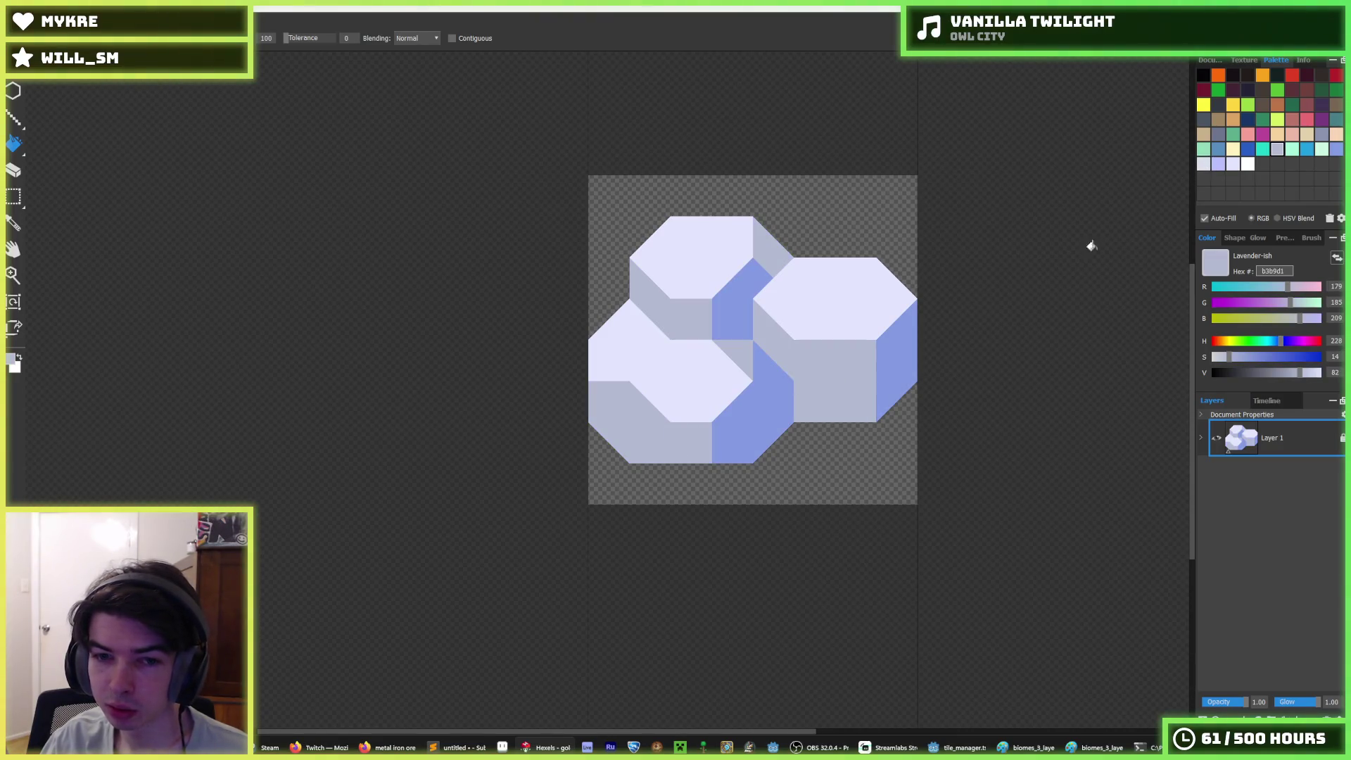
pyautogui.click(1321, 134)
pyautogui.scroll(-5, 873, 369)
pyautogui.scroll(-2, 903, 355)
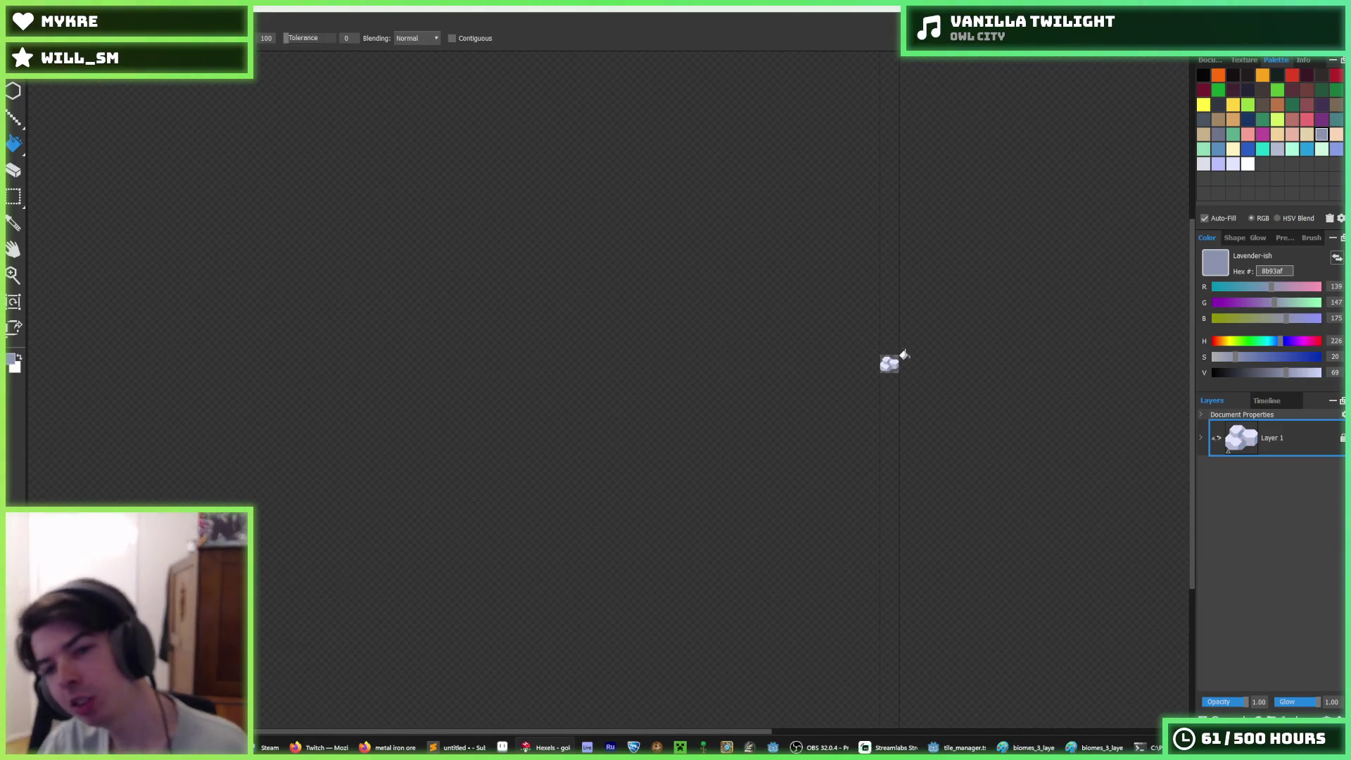
pyautogui.scroll(5, 900, 355)
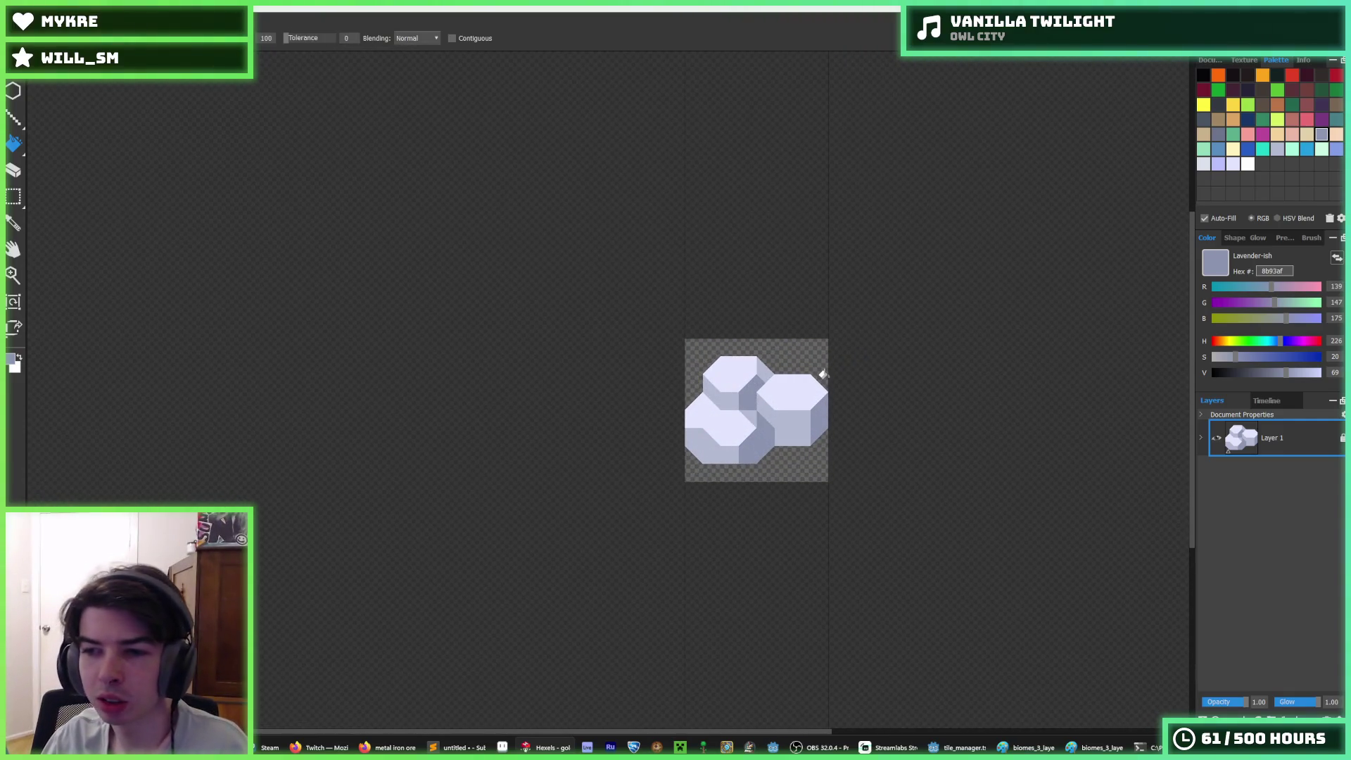
pyautogui.click(823, 375)
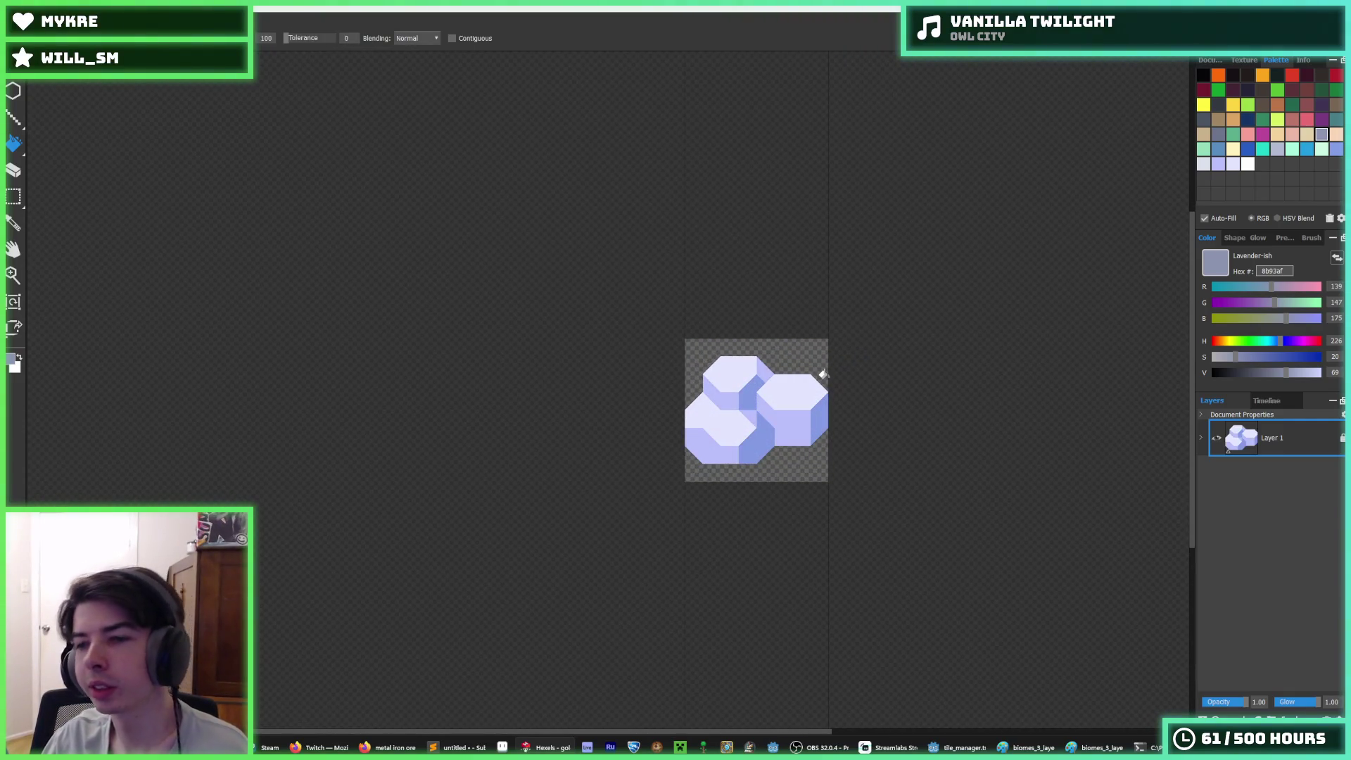
# - Bring up the PNG export with iron.png named in the mineral folder
pyautogui.scroll(-3, 770, 394)
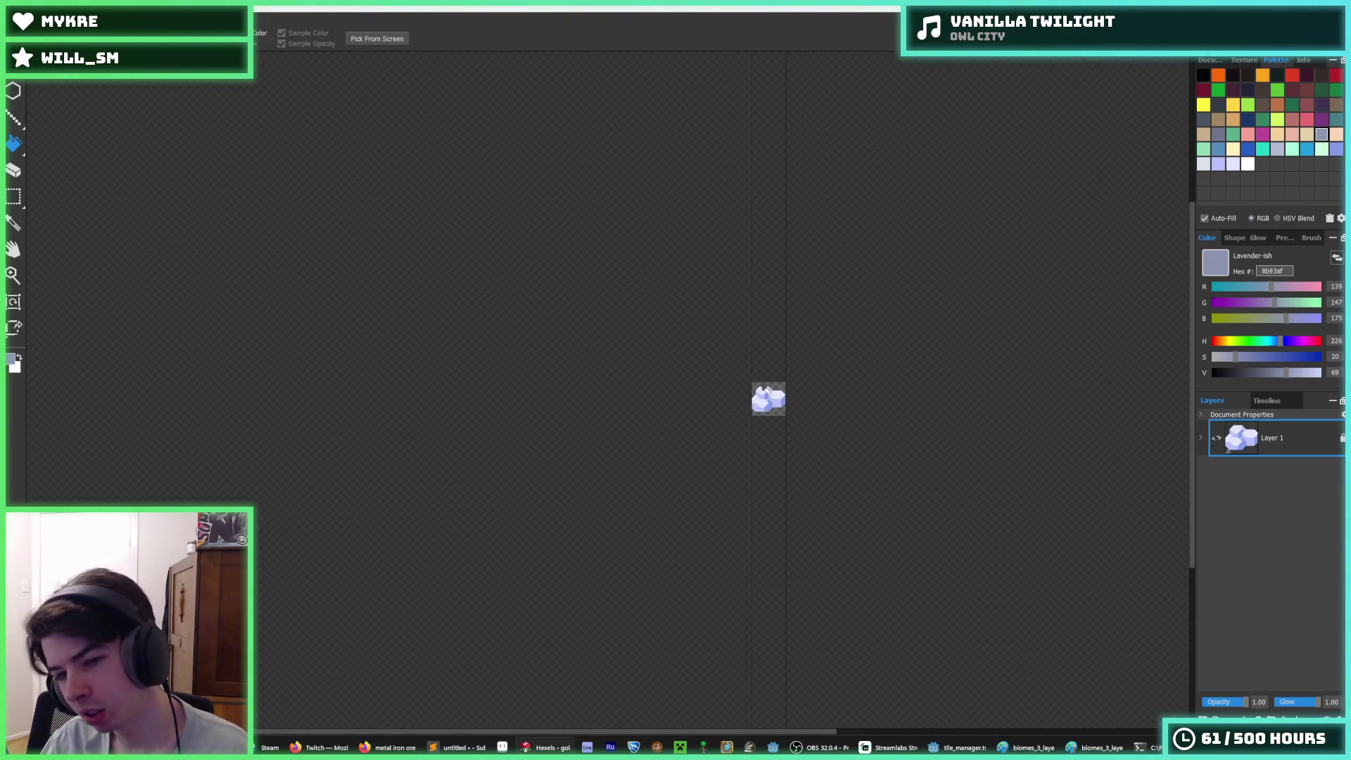
pyautogui.scroll(4, 771, 387)
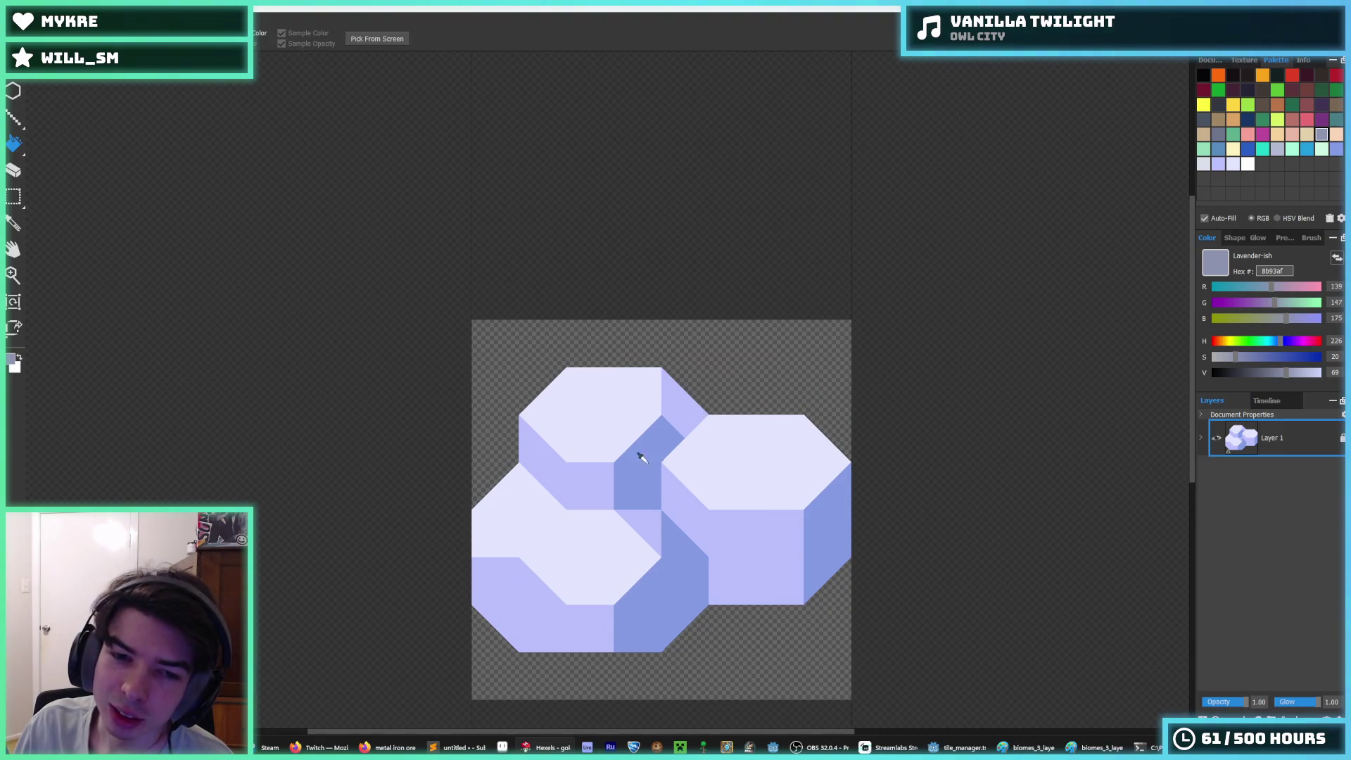
pyautogui.hotkey('ctrl', 'e')
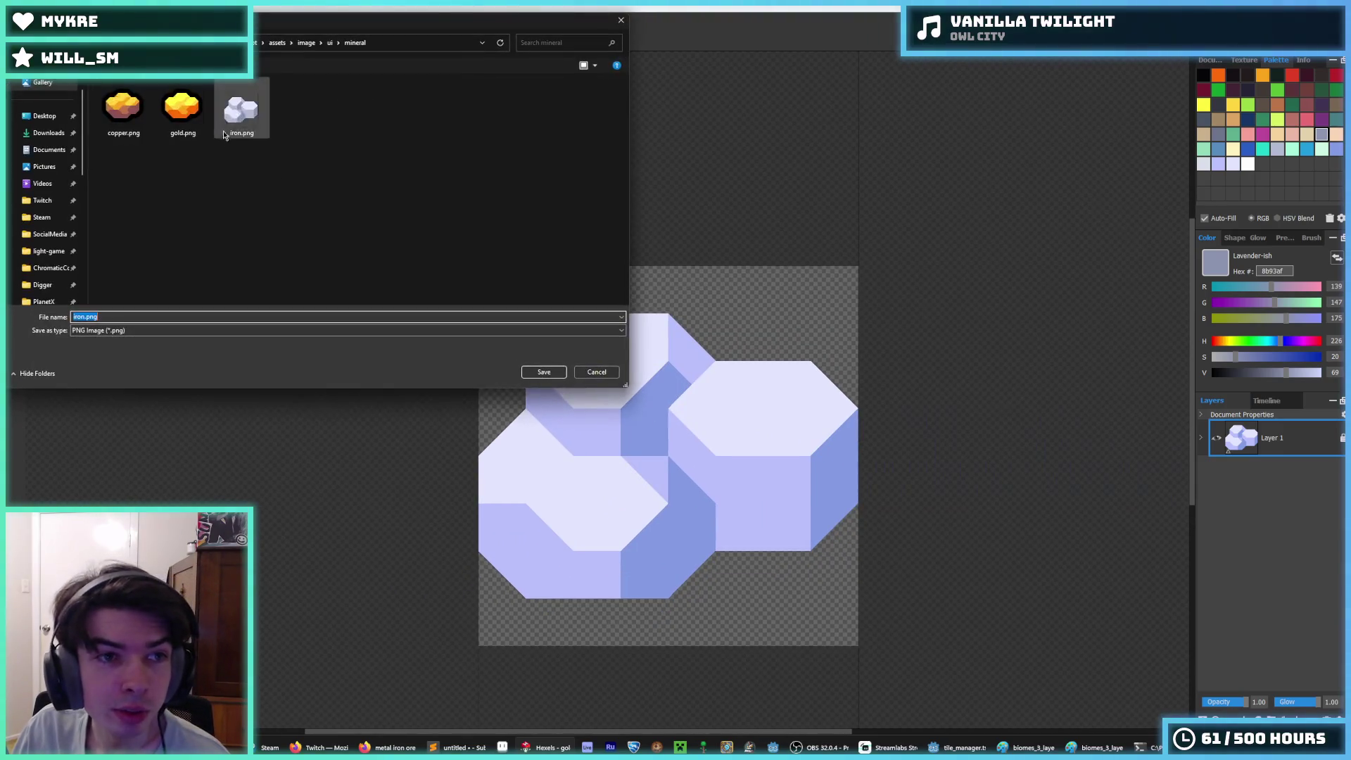
# - Save over iron.png, approve replacing the existing file, and accept the export settings
pyautogui.press('Return')
pyautogui.click(698, 378)
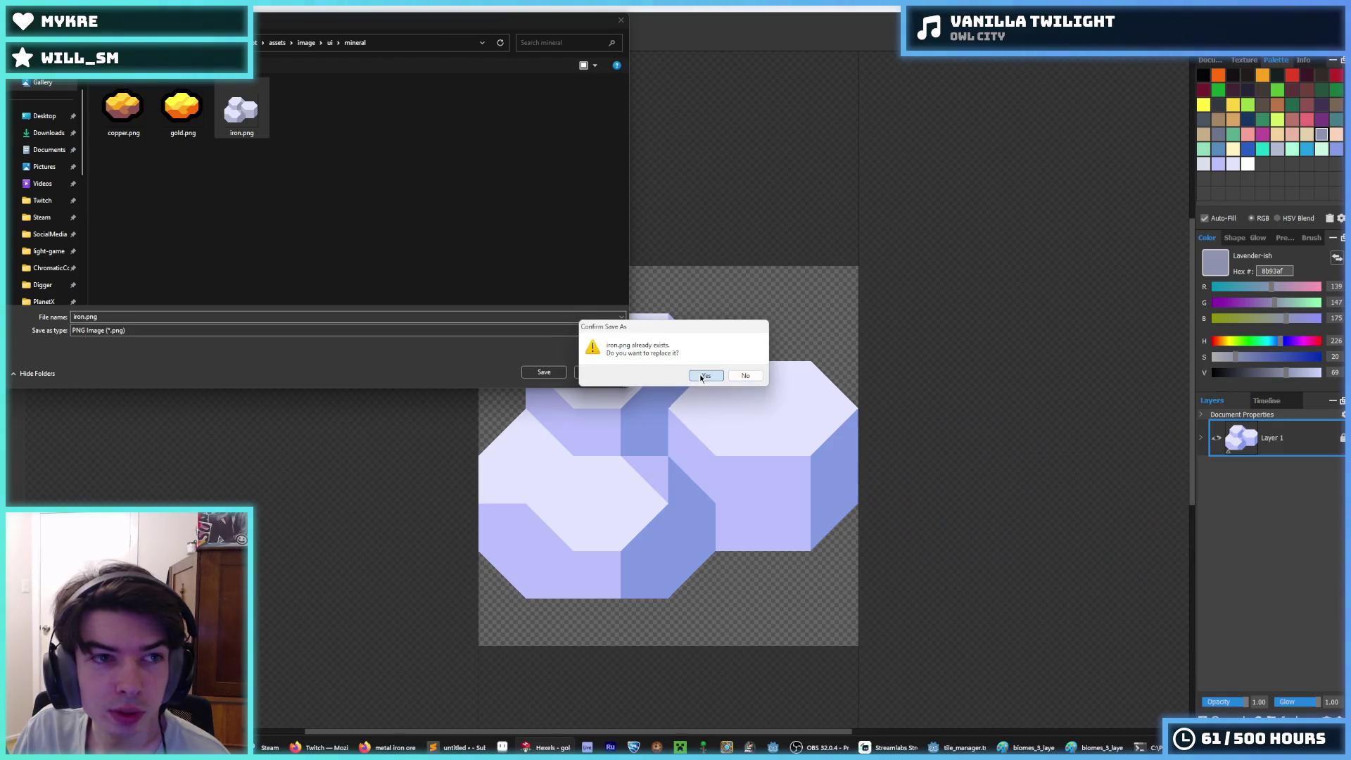
pyautogui.click(732, 533)
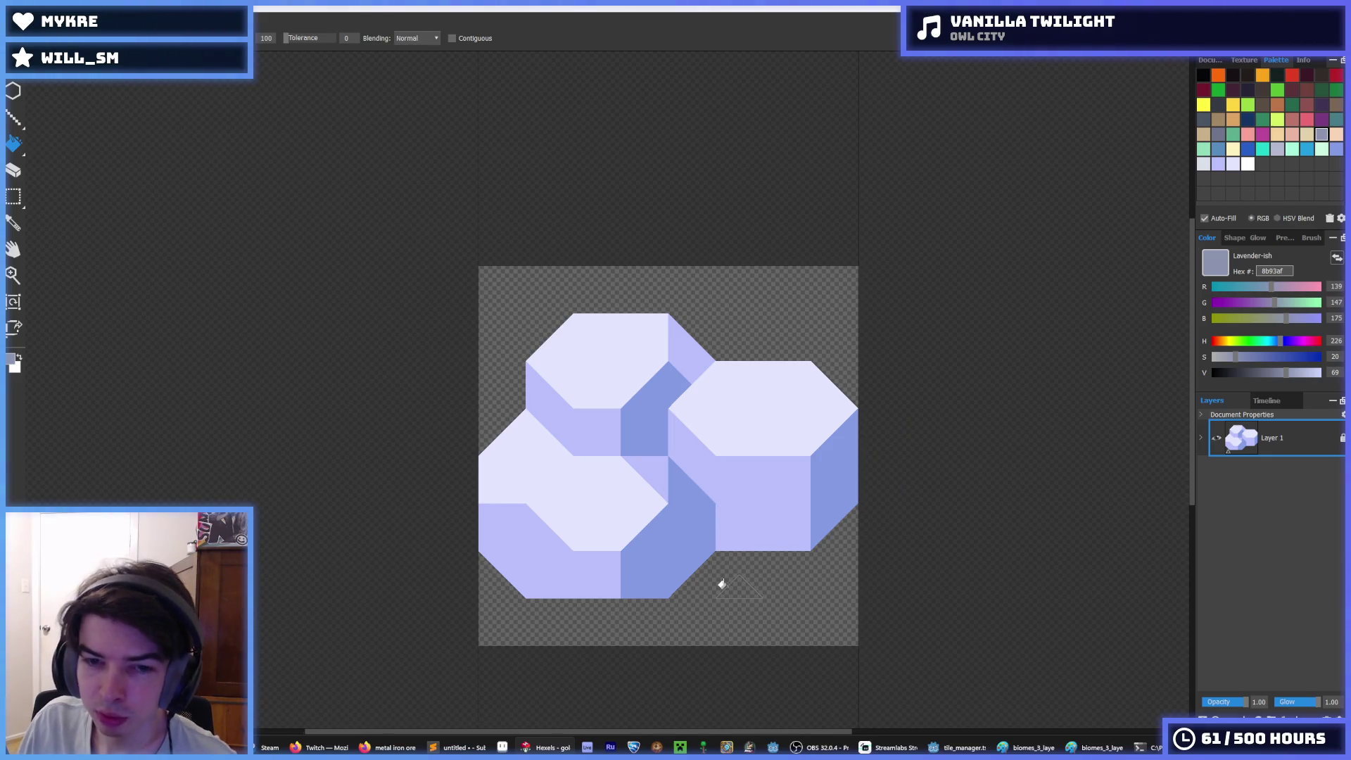
# - Try sampling the pale e3e6ff and lavender shades from the sprite, undoing and redoing a face recolour
pyautogui.press('b')
pyautogui.keyDown('alt'); pyautogui.click(618, 477); pyautogui.keyUp('alt')
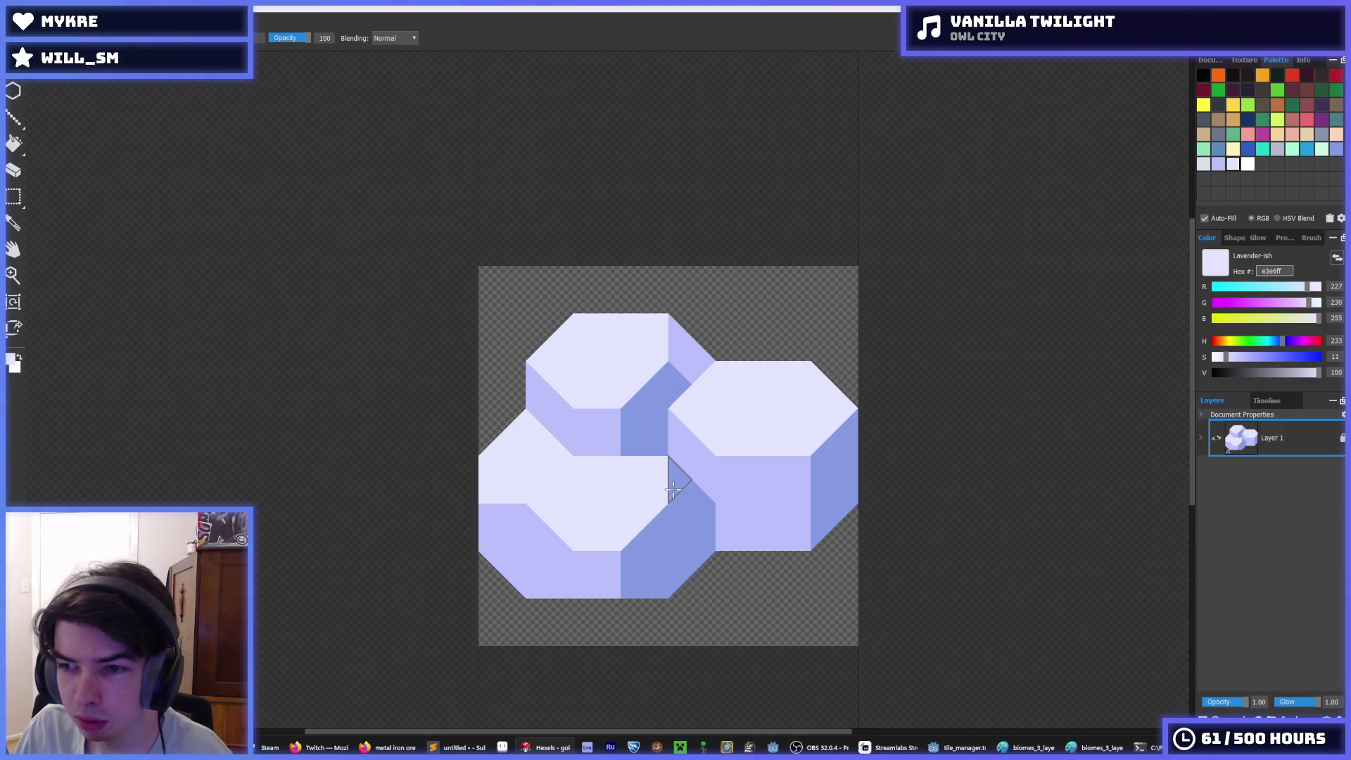
pyautogui.scroll(-1, 675, 473)
pyautogui.keyDown('alt'); pyautogui.click(600, 552); pyautogui.keyUp('alt')
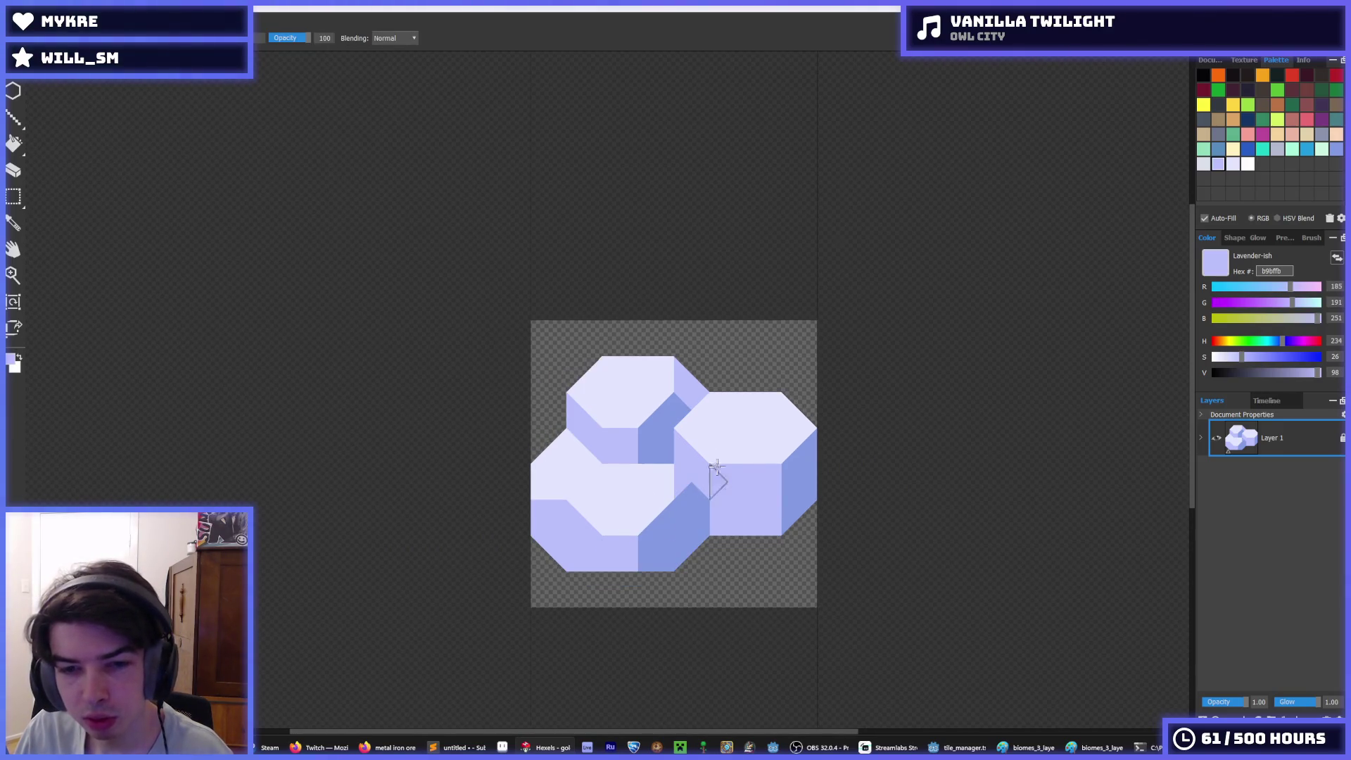
pyautogui.press('alt')
pyautogui.scroll(-2, 759, 423)
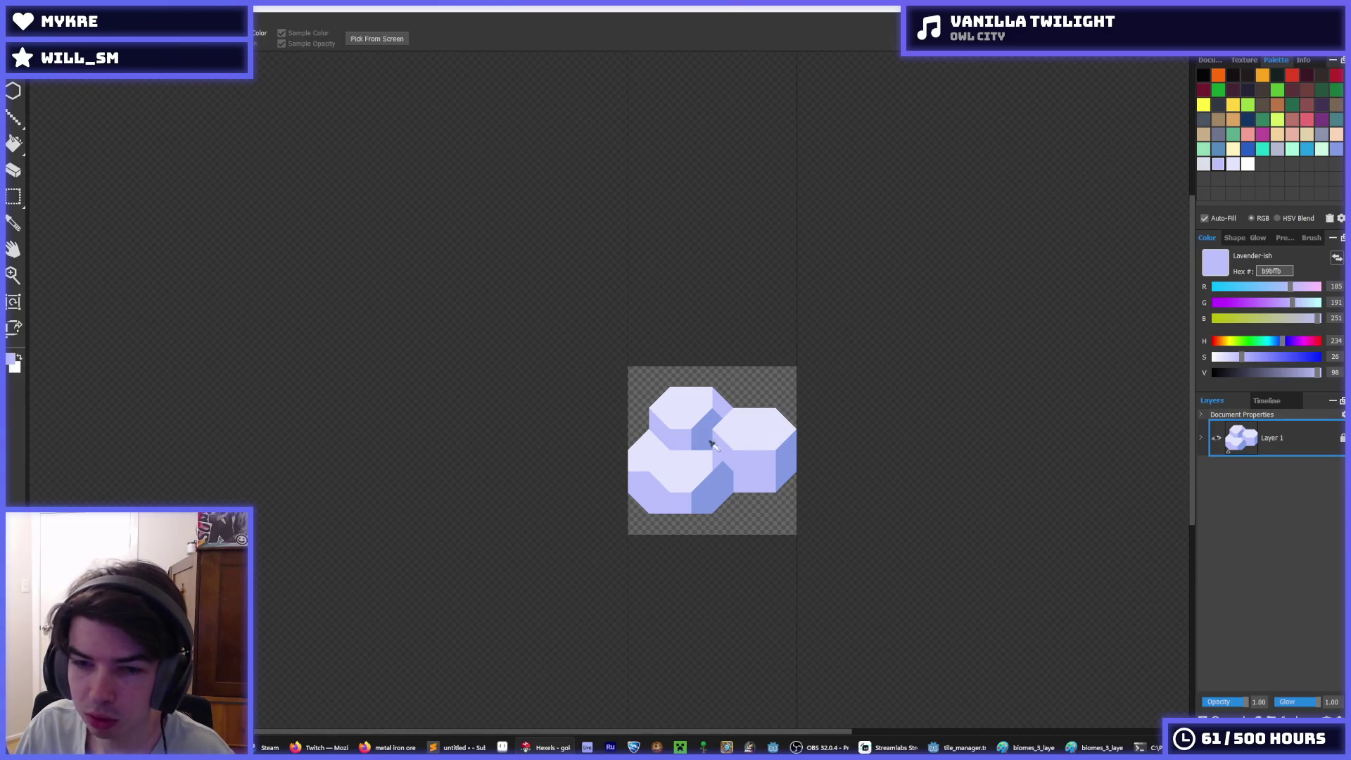
pyautogui.keyDown('alt'); pyautogui.click(708, 459); pyautogui.keyUp('alt')
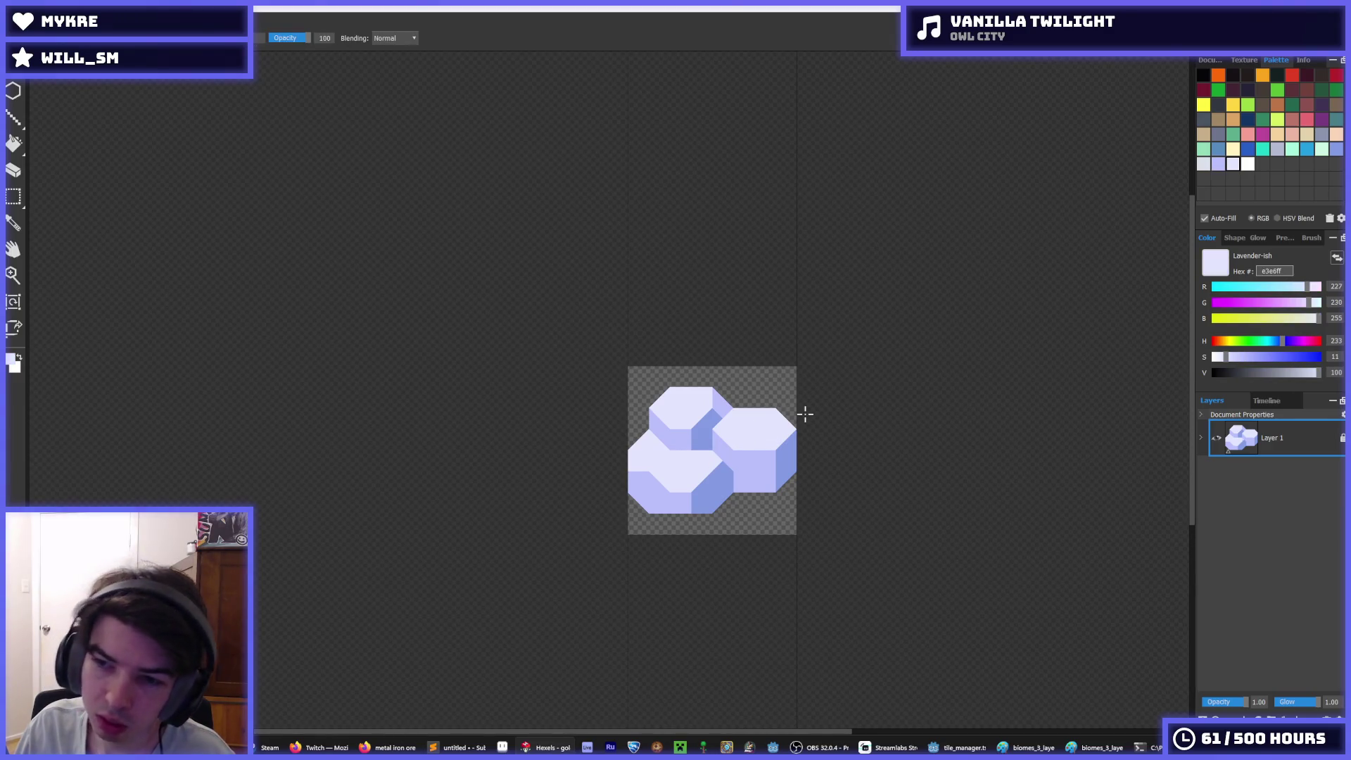
pyautogui.hotkey('ctrl', 'z')
pyautogui.hotkey('ctrl', 'y')
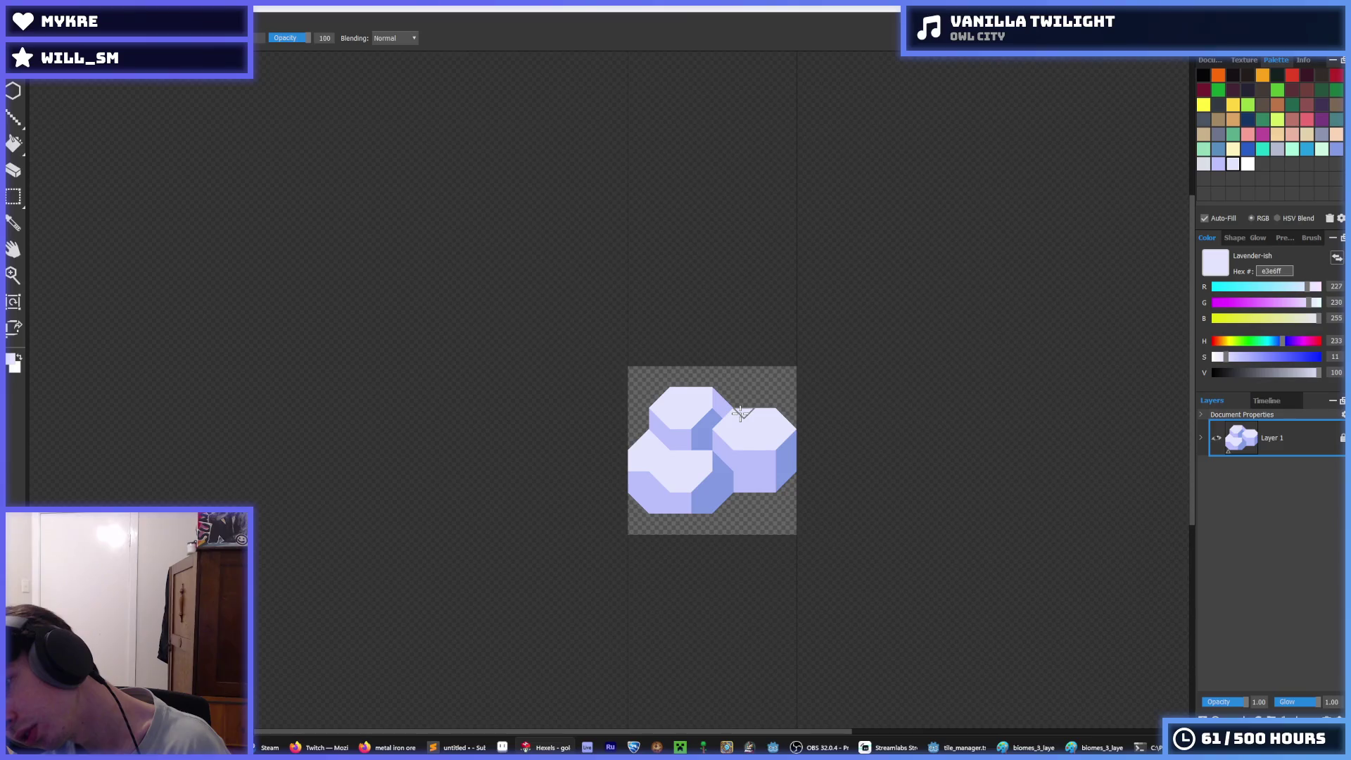
pyautogui.scroll(2, 740, 411)
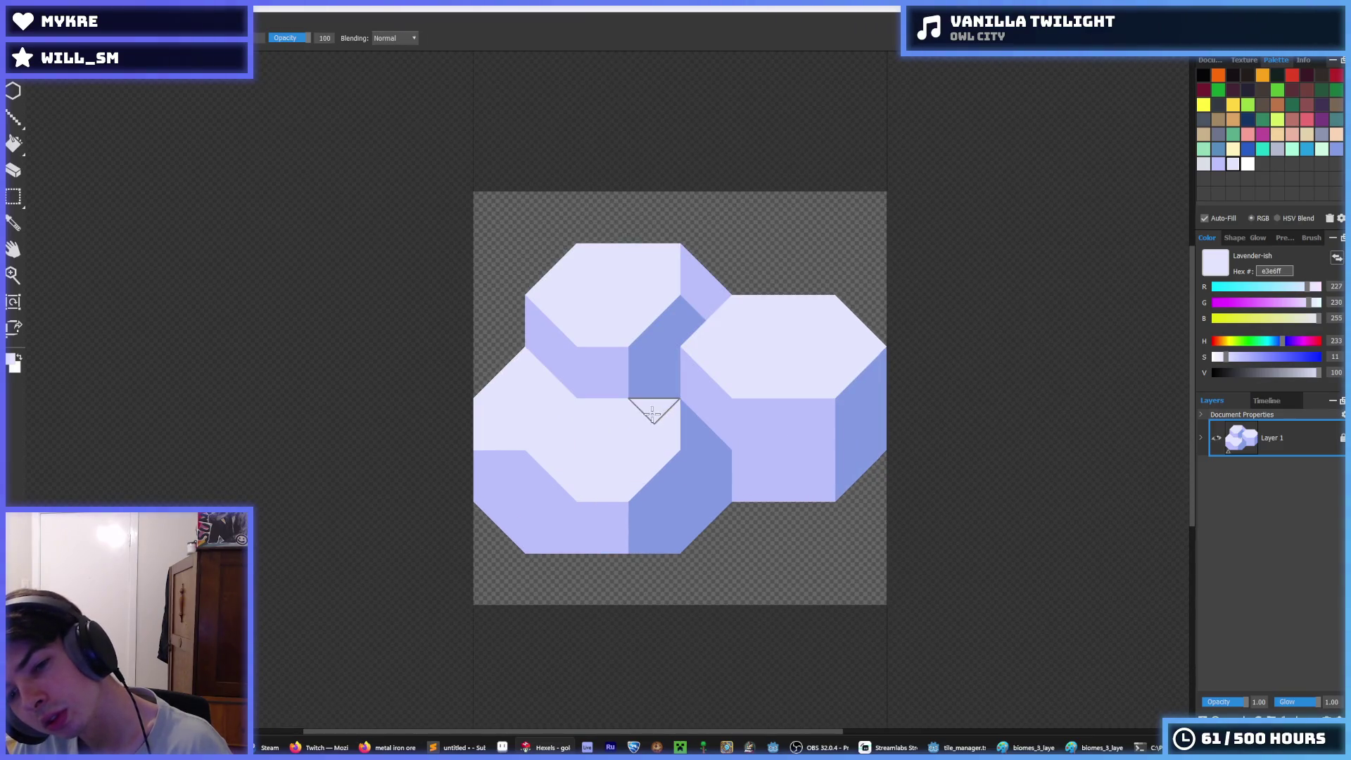
pyautogui.scroll(-3, 709, 375)
pyautogui.scroll(-3, 709, 375)
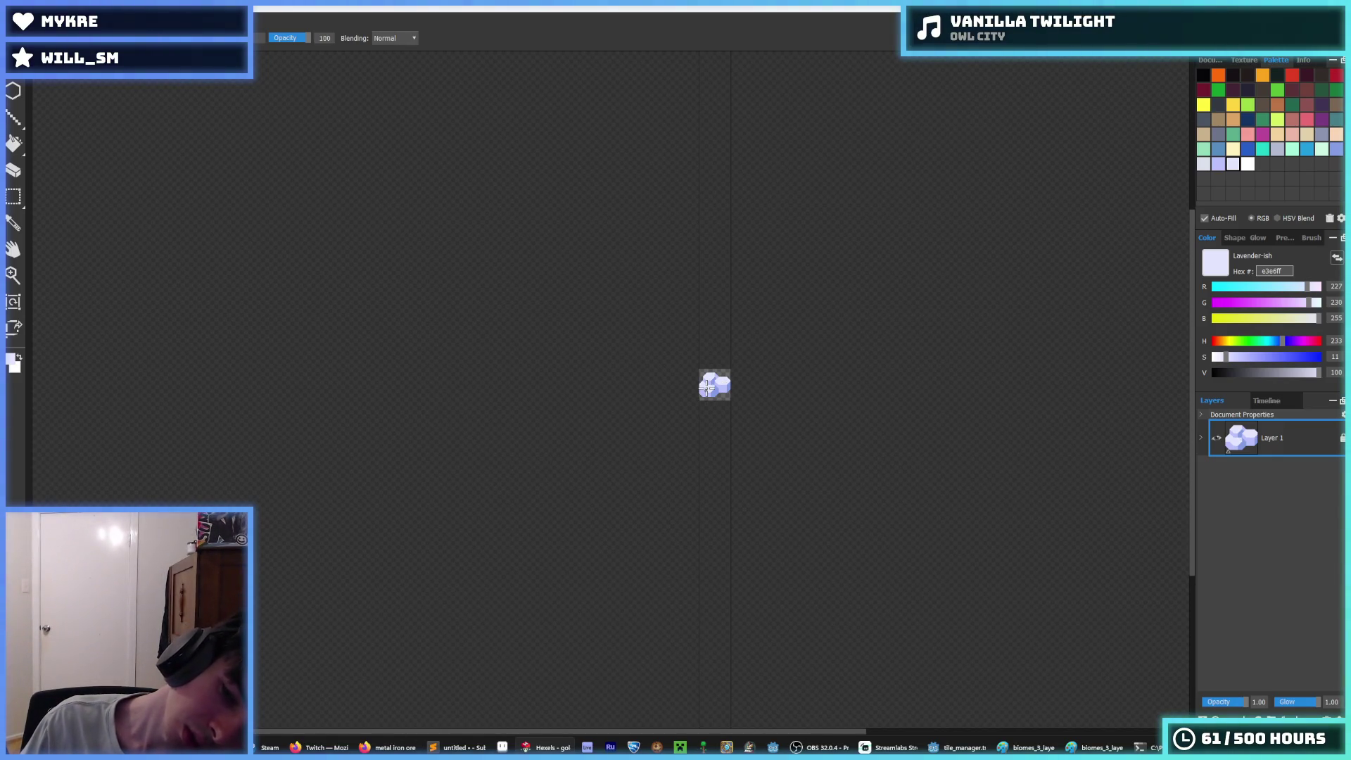
pyautogui.scroll(5, 657, 398)
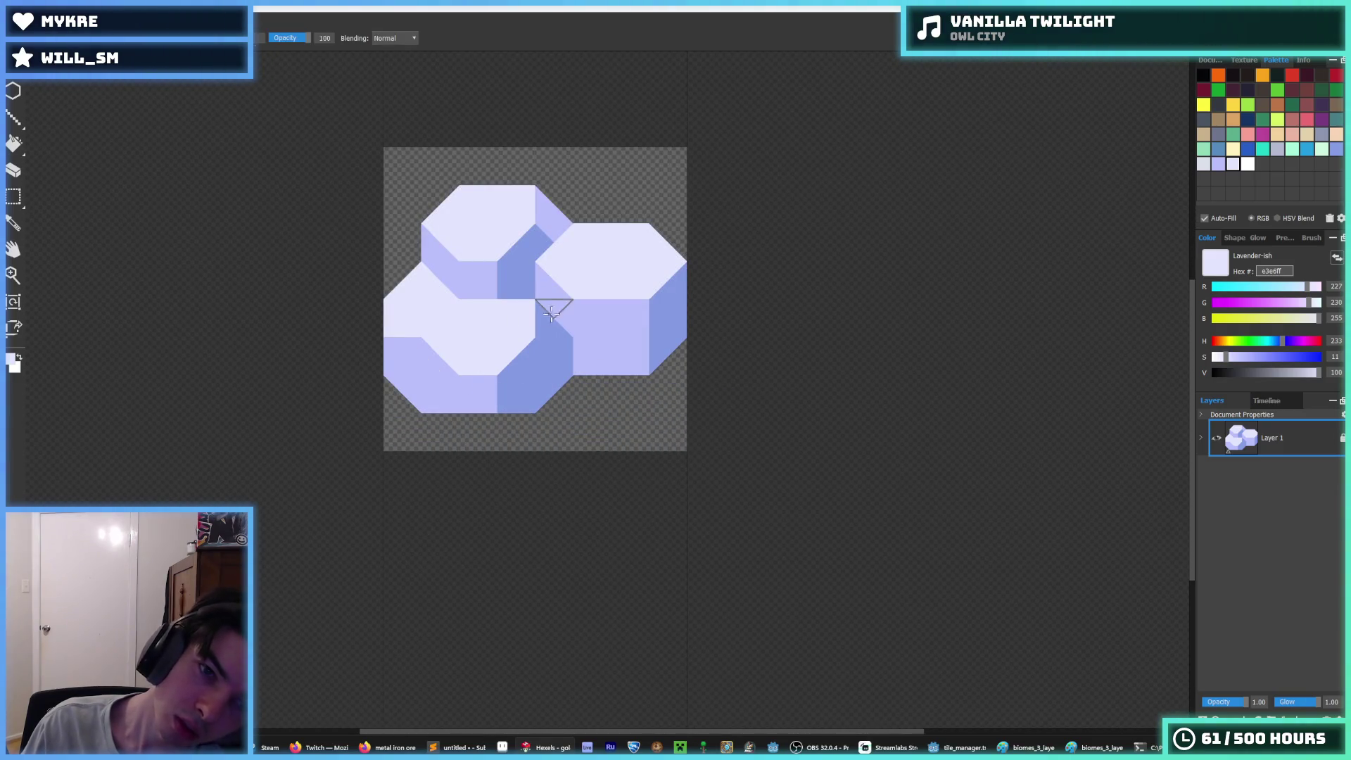
pyautogui.scroll(-4, 529, 331)
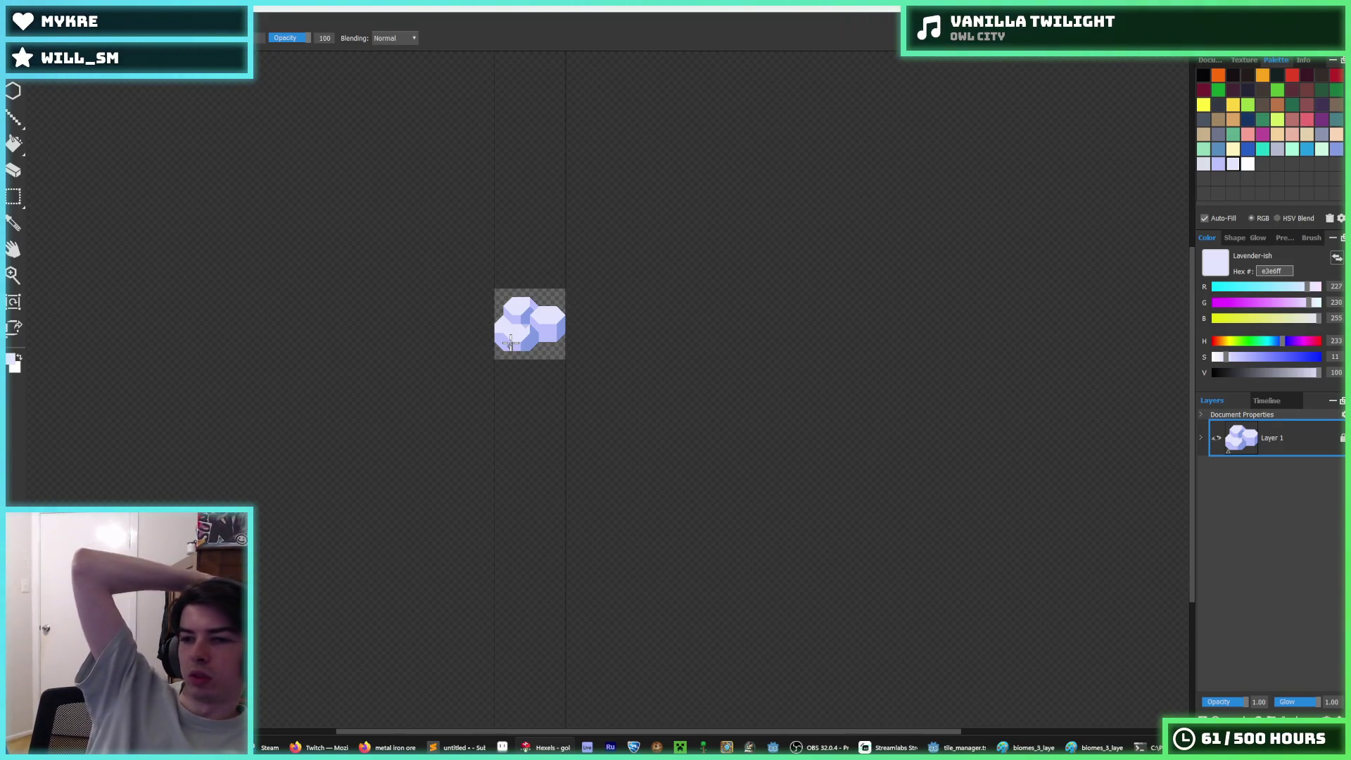
# - Sample the darker blue 849be4 from a shaded facet, return to the brush, and start exporting to iron.png
pyautogui.press('i')
pyautogui.scroll(4, 536, 336)
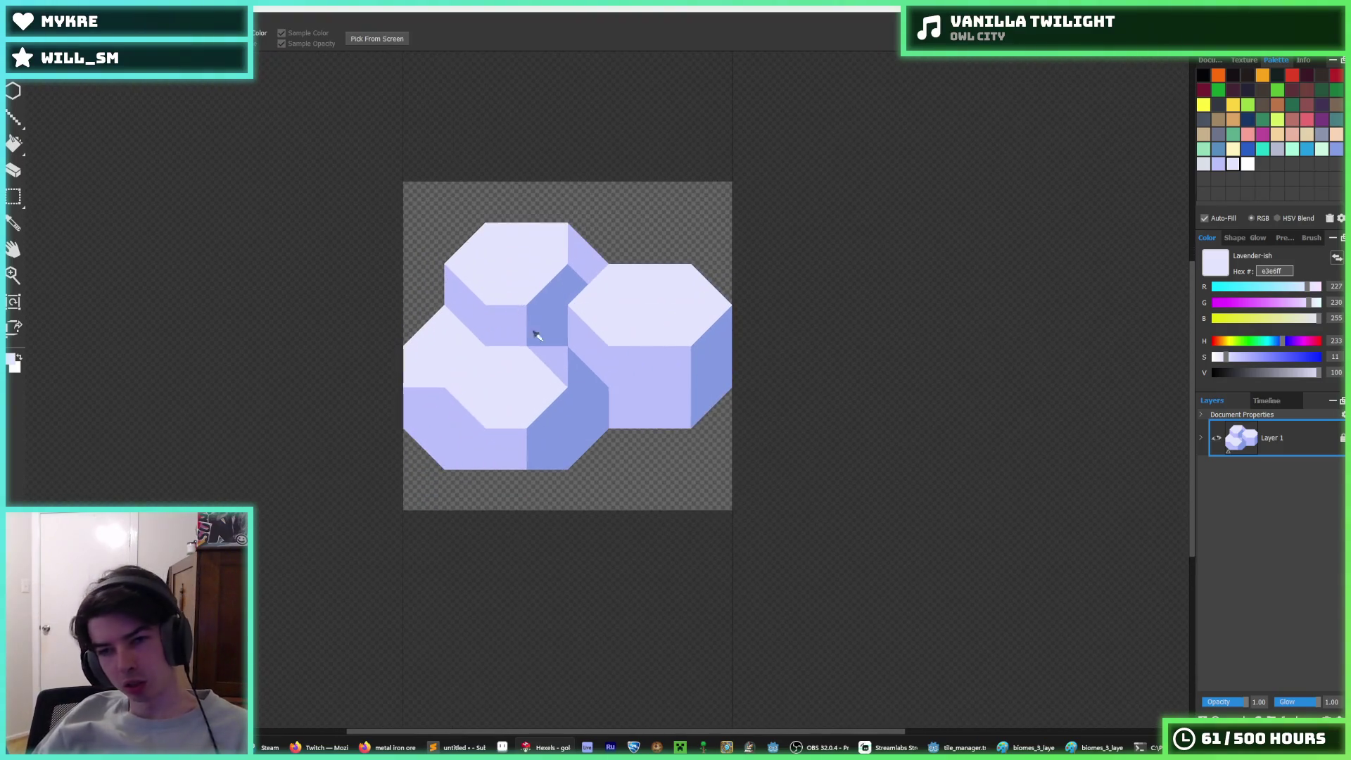
pyautogui.click(536, 336)
pyautogui.scroll(-3, 550, 343)
pyautogui.press('b')
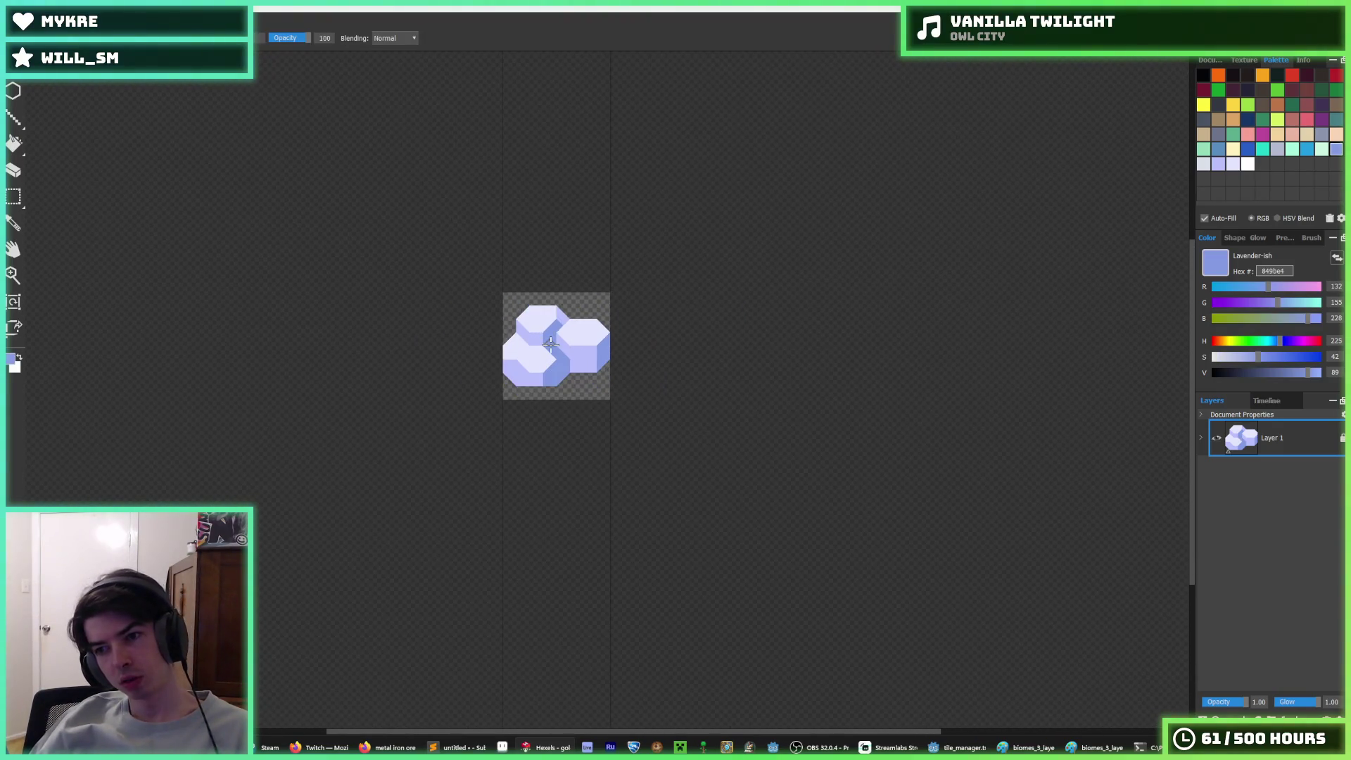
pyautogui.hotkey('ctrl', 'e')
pyautogui.click(239, 112)
# - Confirm the 64 px export replacing iron.png, then switch to the Godot script editor
pyautogui.press('Return')
pyautogui.click(701, 375)
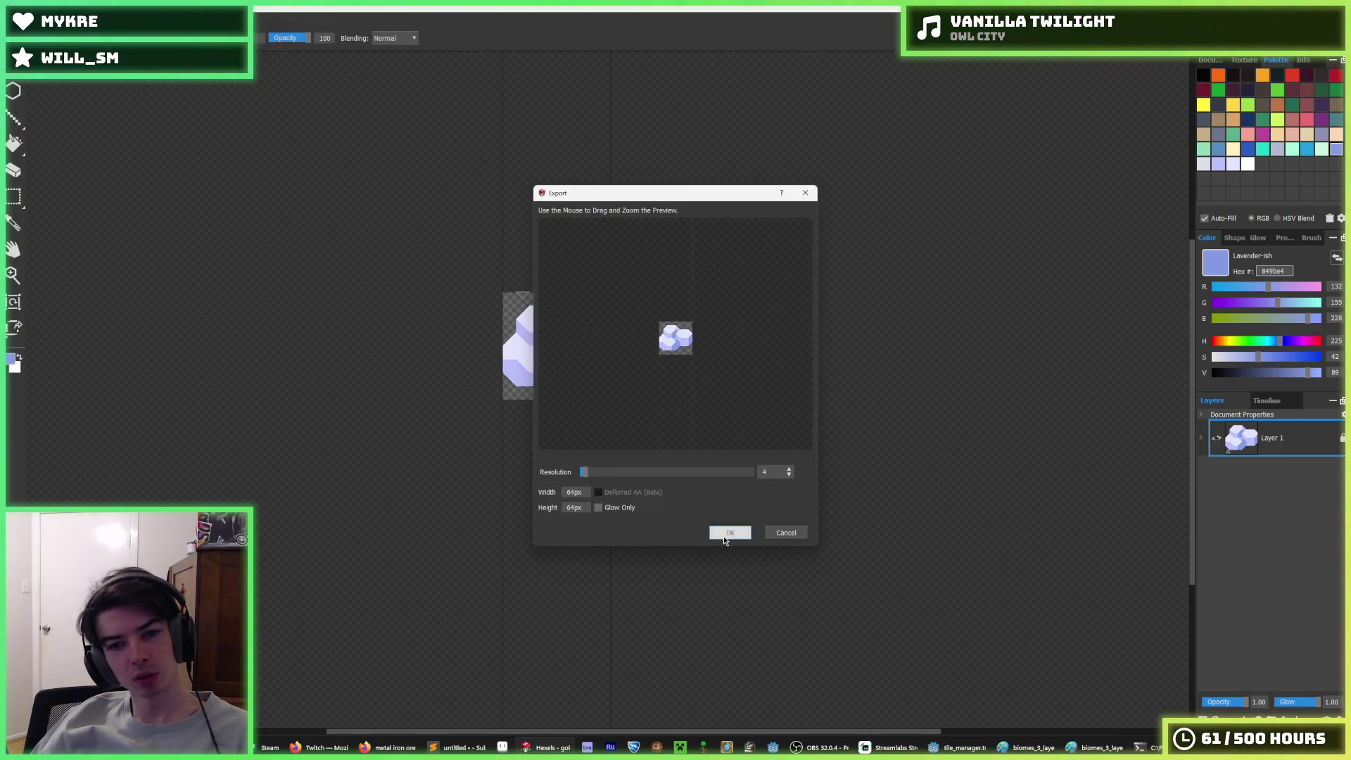
pyautogui.click(726, 534)
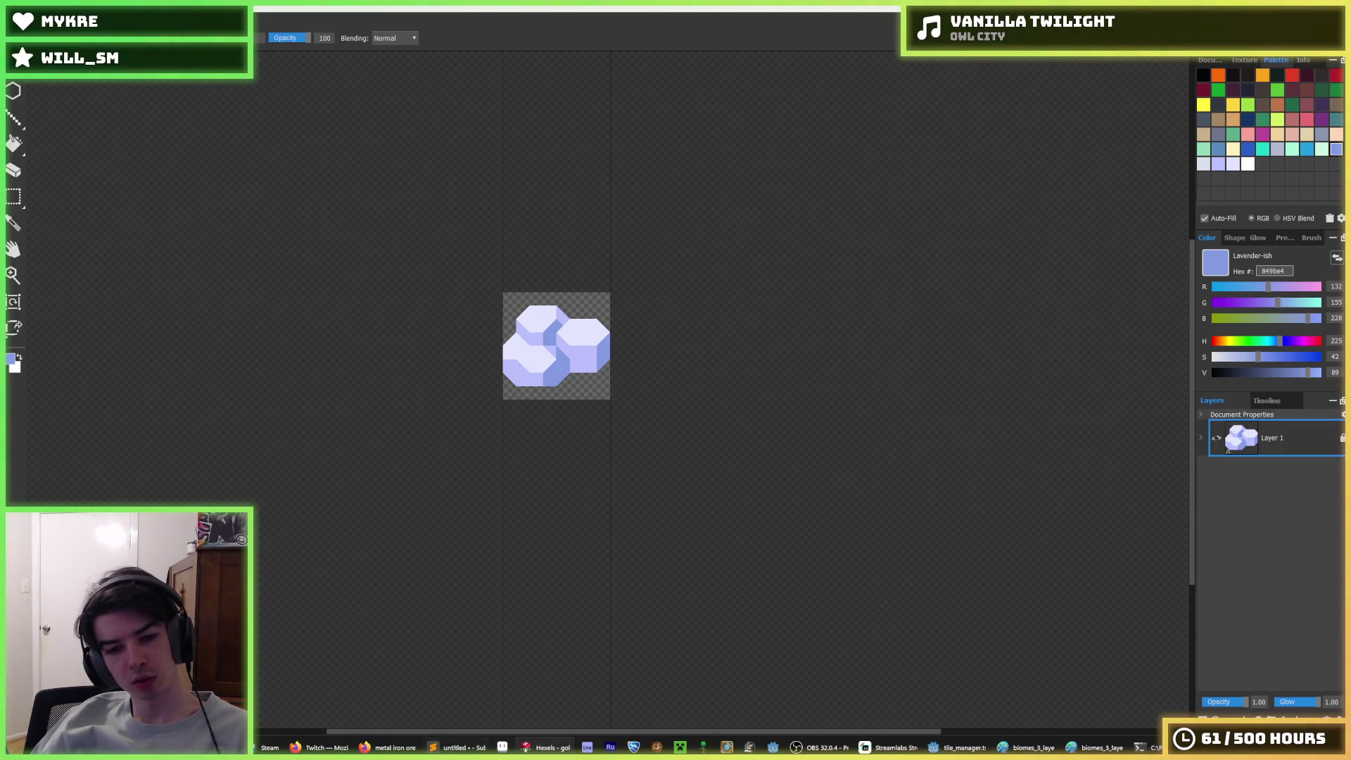
pyautogui.click(957, 747)
pyautogui.click(861, 422)
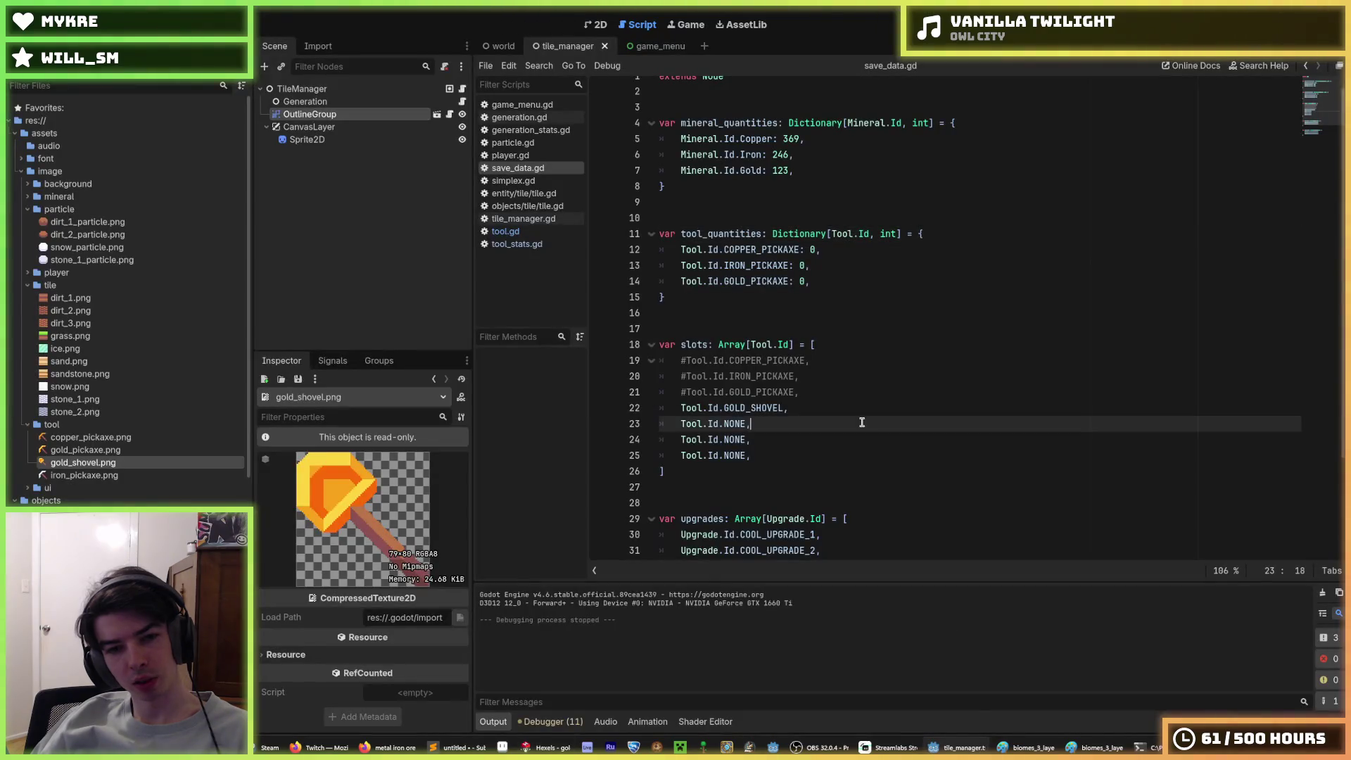
# - Save the tile_manager scene with Ctrl+S, then bring the file browser window forward
pyautogui.hotkey('ctrl', 's')
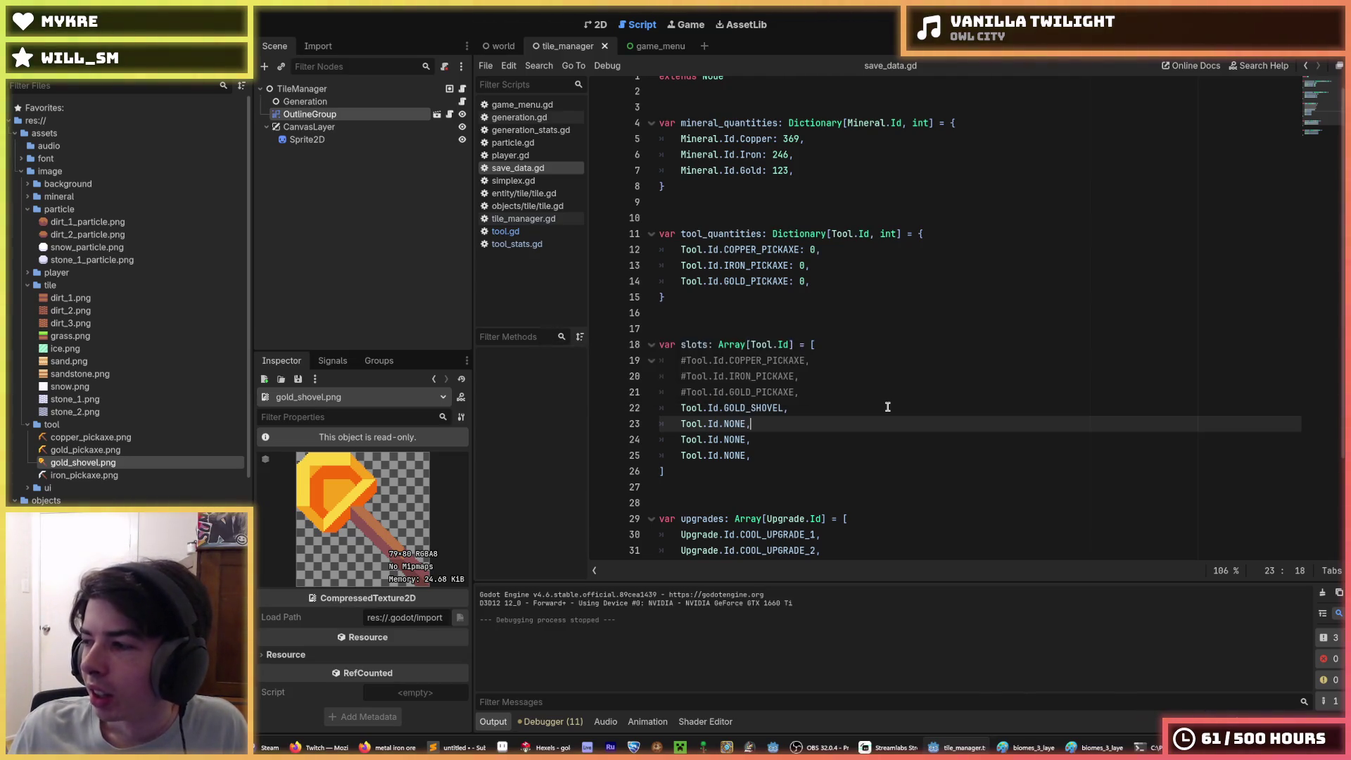
pyautogui.hotkey('ctrl', 's')
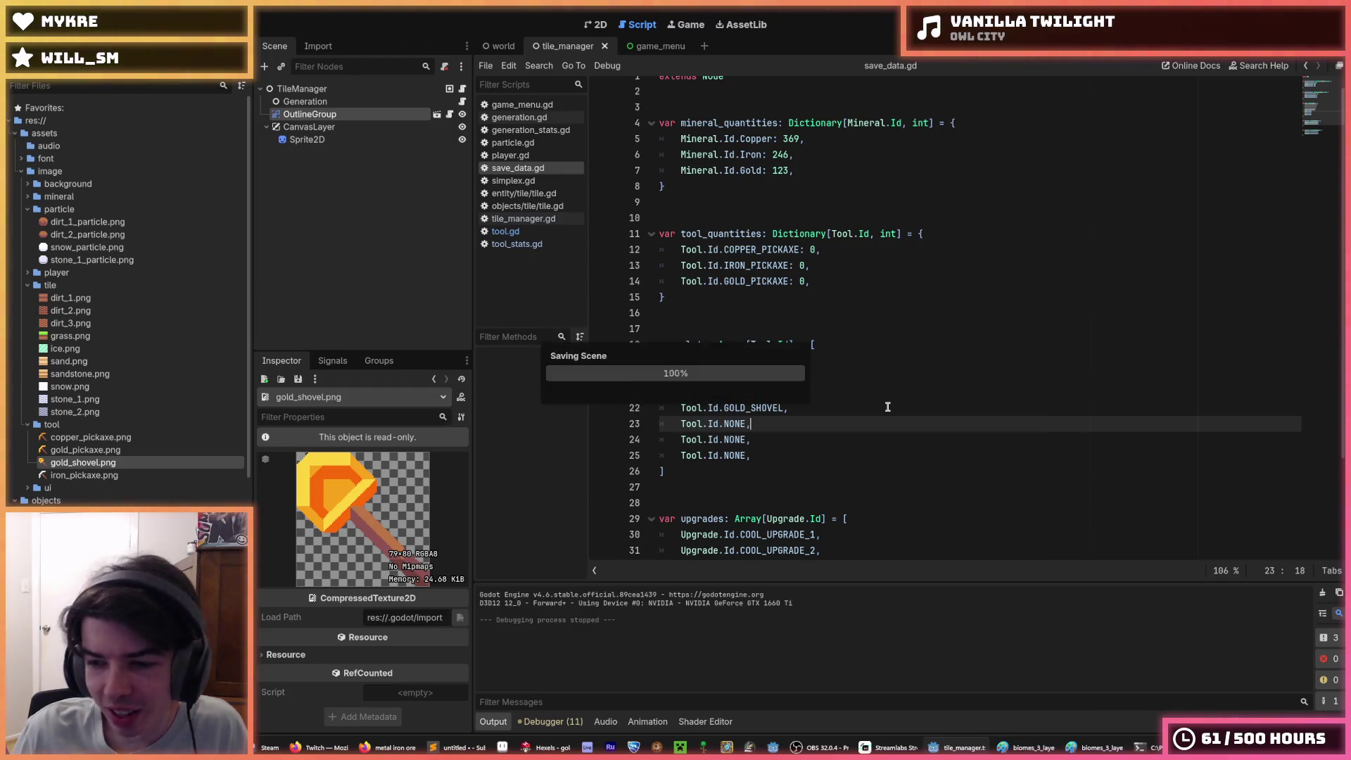
pyautogui.click(887, 407)
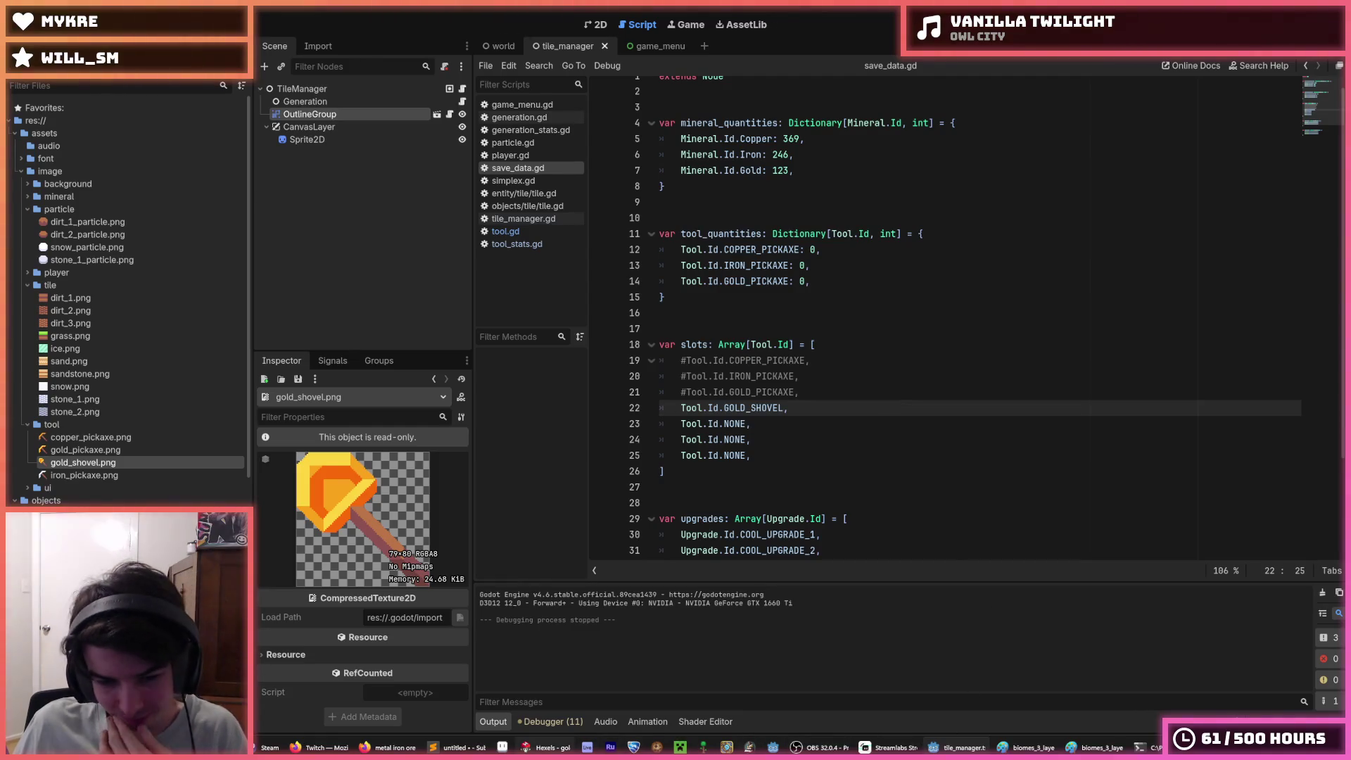
pyautogui.moveTo(546, 747)
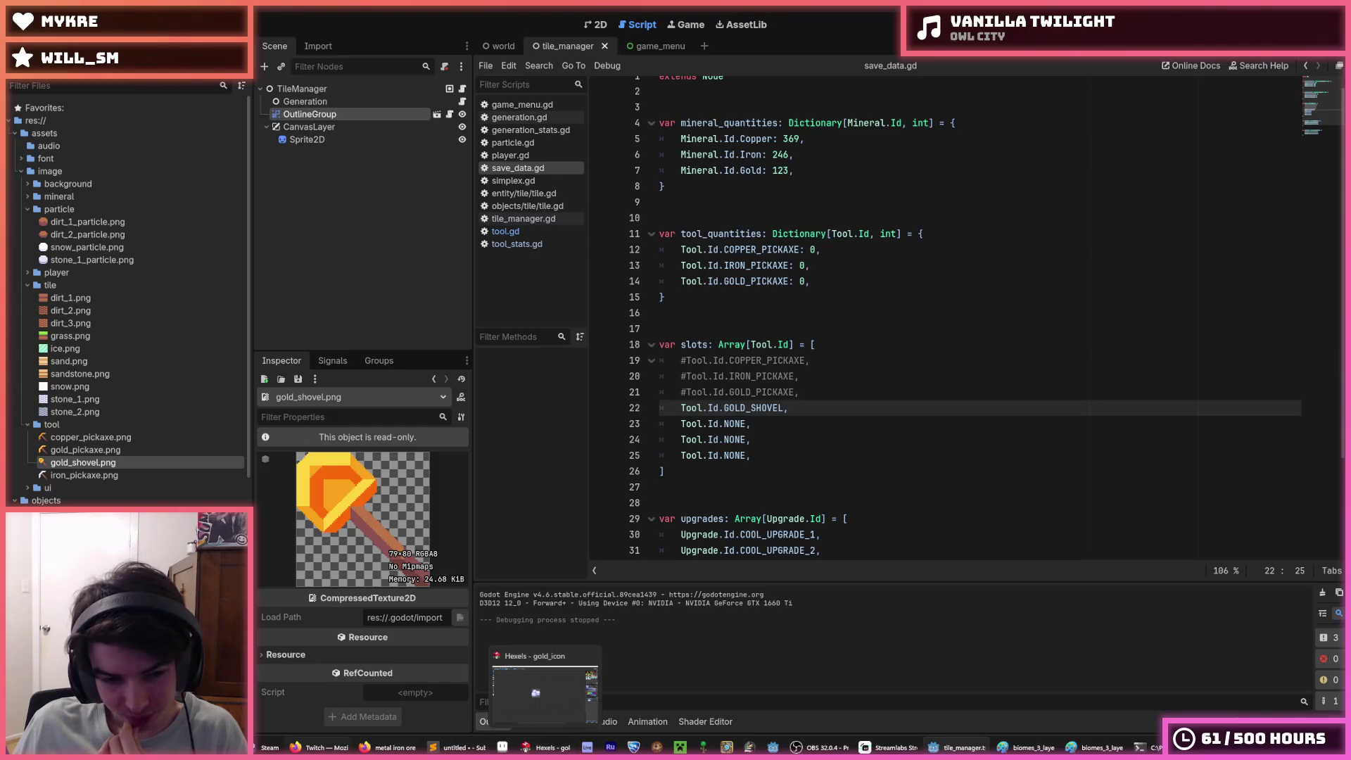
pyautogui.click(538, 693)
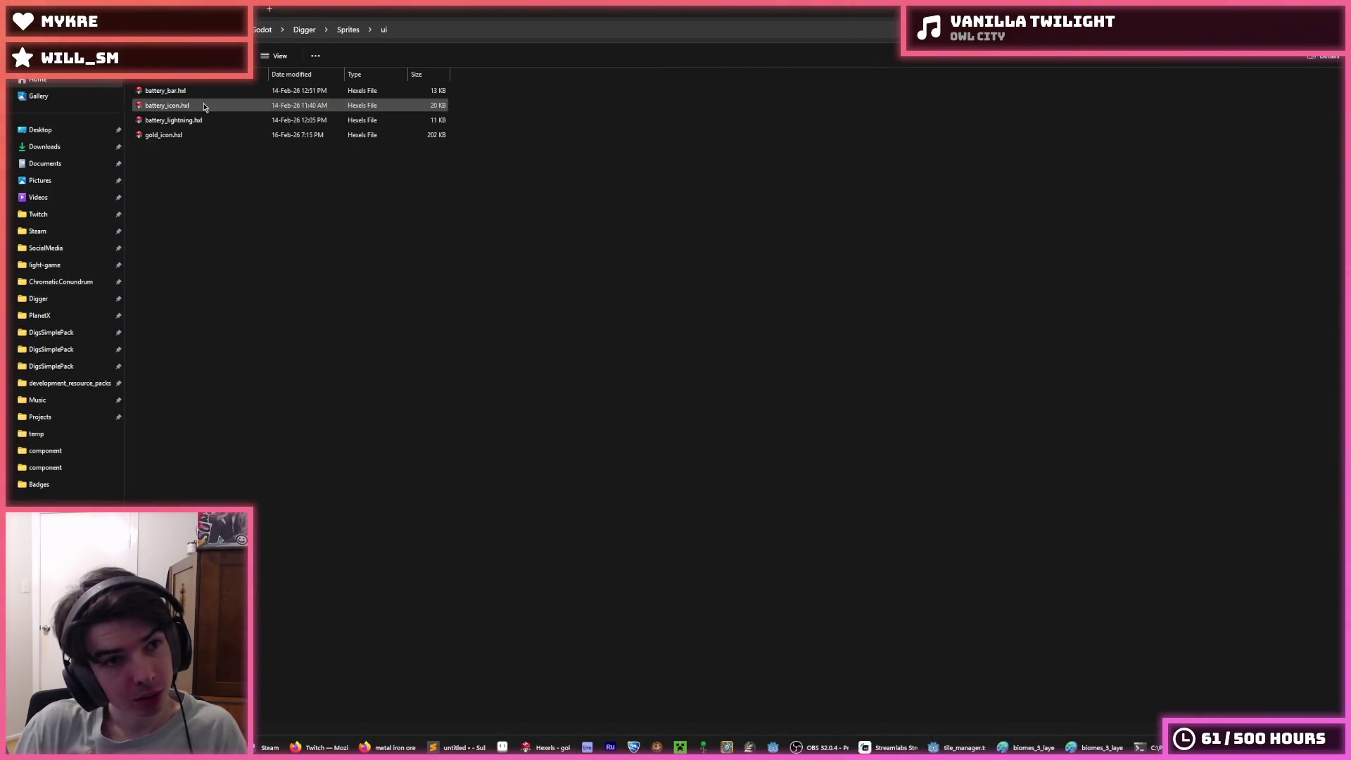
# - Navigate up to Digger, then into Godot > assets > image > ui > mineral
pyautogui.click(348, 30)
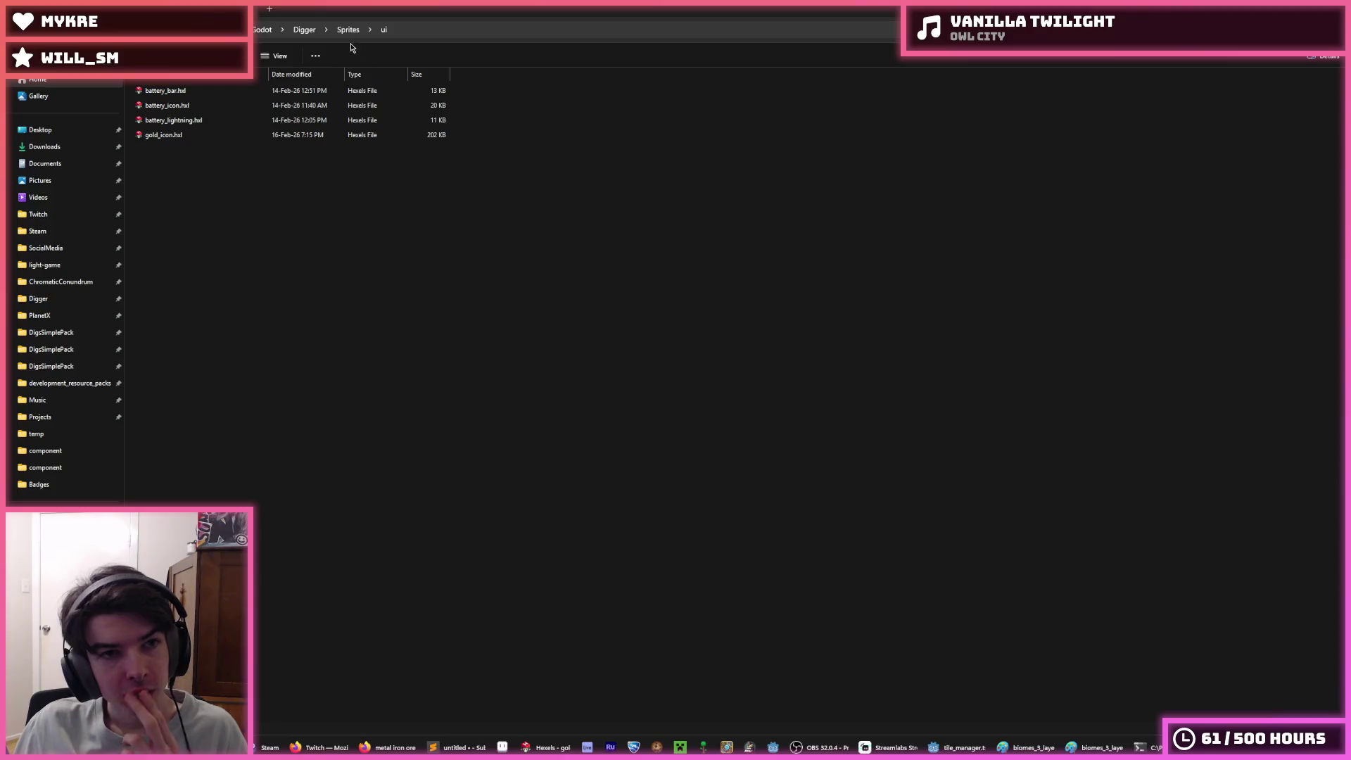
pyautogui.click(304, 30)
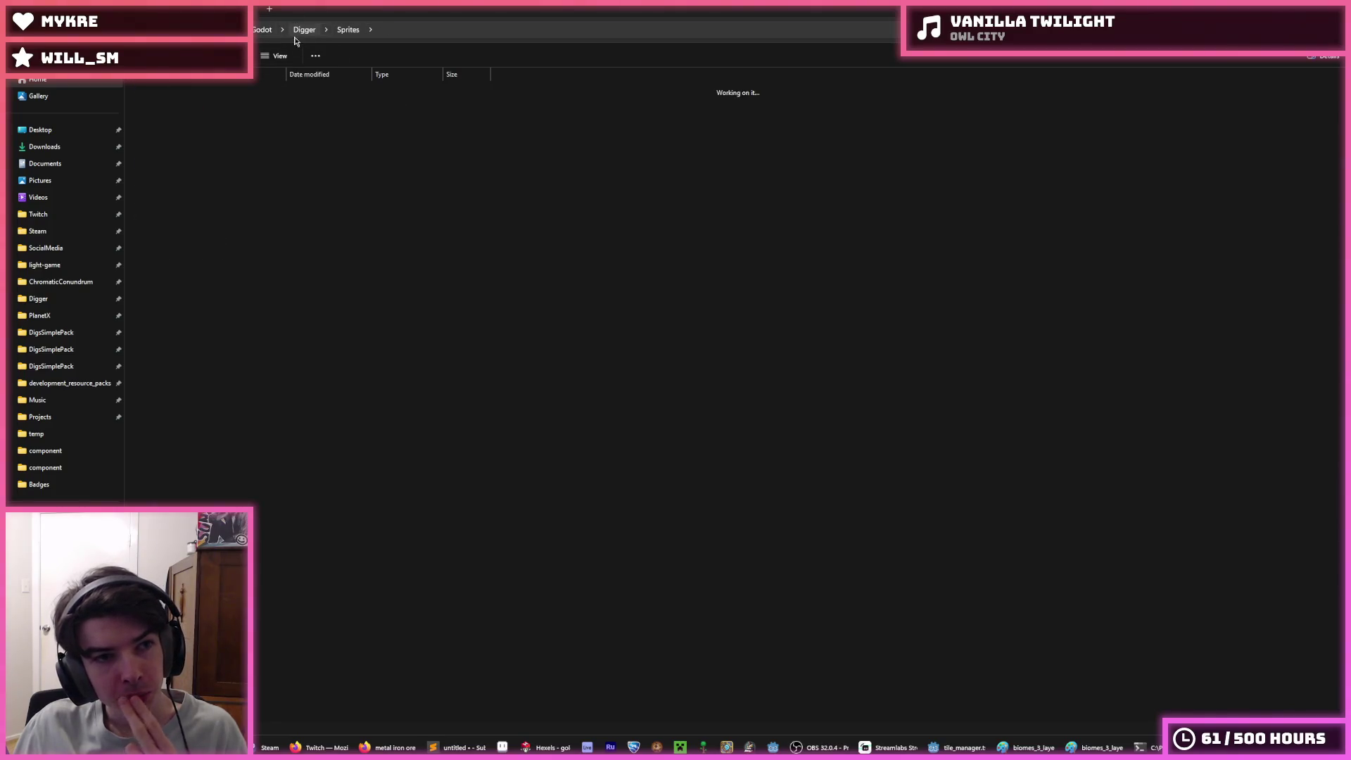
pyautogui.doubleClick(184, 105)
pyautogui.doubleClick(204, 104)
pyautogui.doubleClick(184, 120)
pyautogui.doubleClick(166, 178)
pyautogui.doubleClick(212, 110)
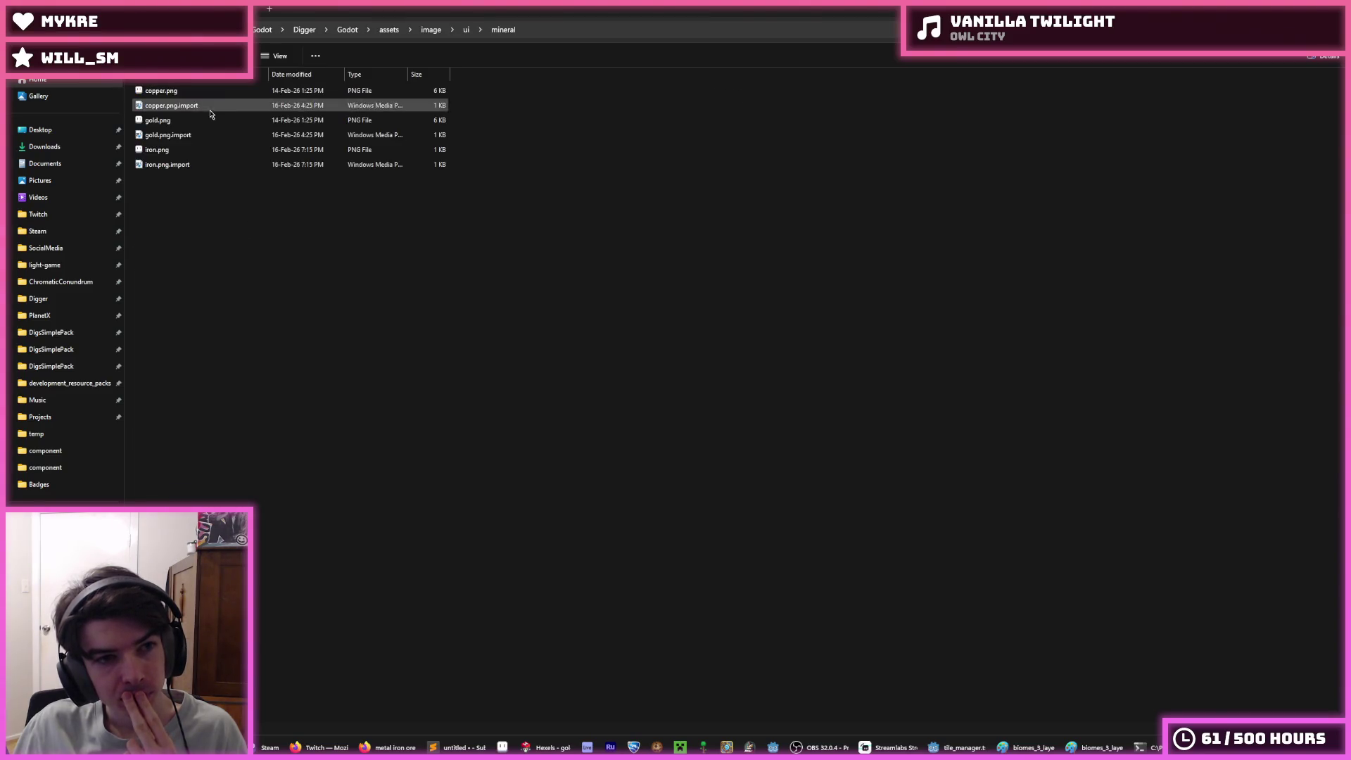
# - Open iron.png in GIMP through its right-click Open with menu
pyautogui.click(225, 151)
pyautogui.rightClick(224, 152)
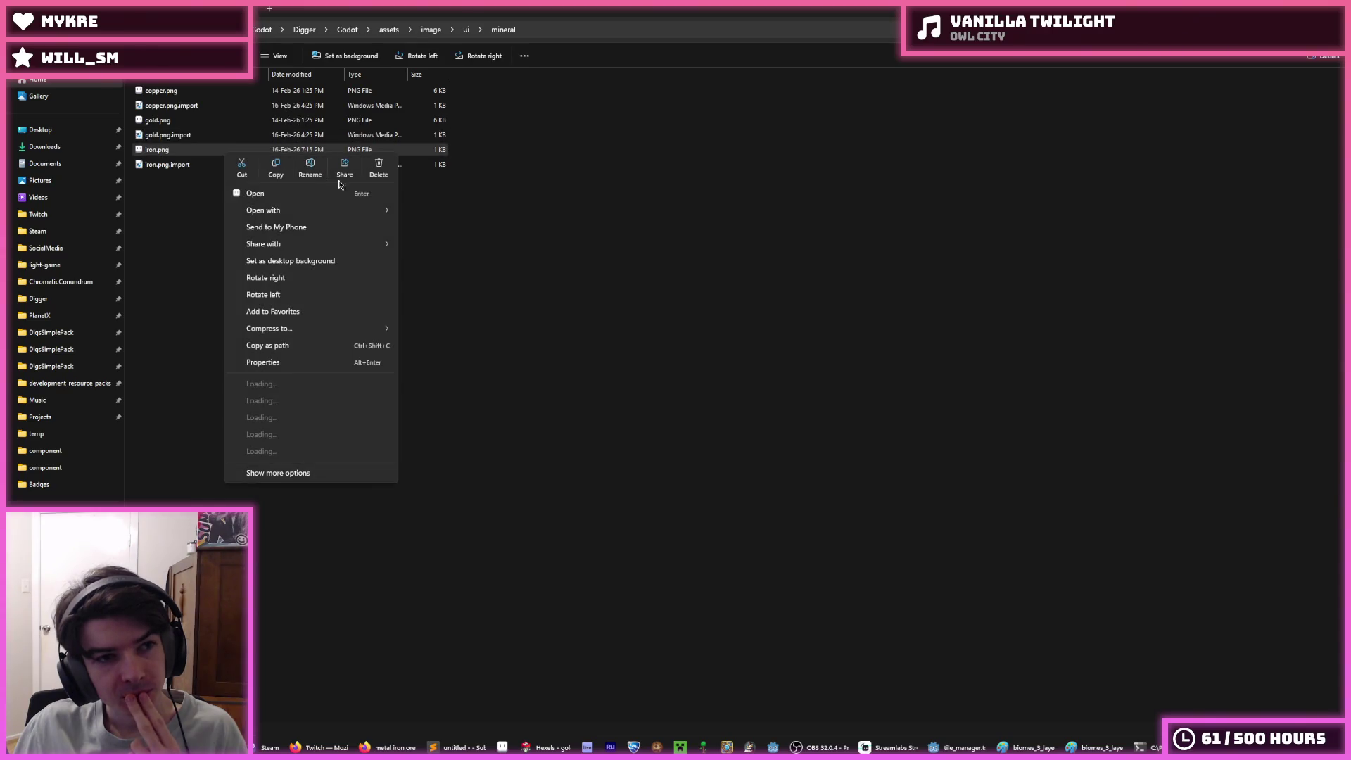
pyautogui.moveTo(365, 211)
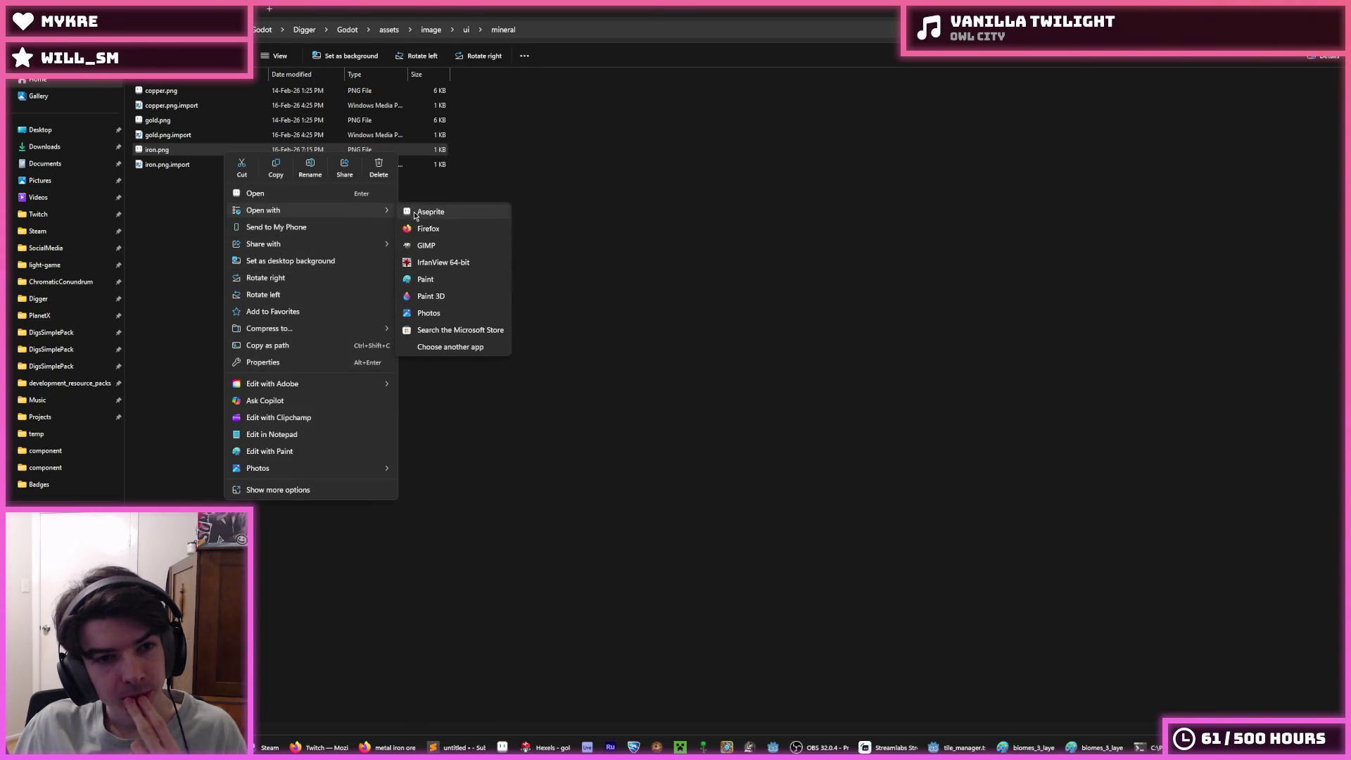
pyautogui.click(435, 250)
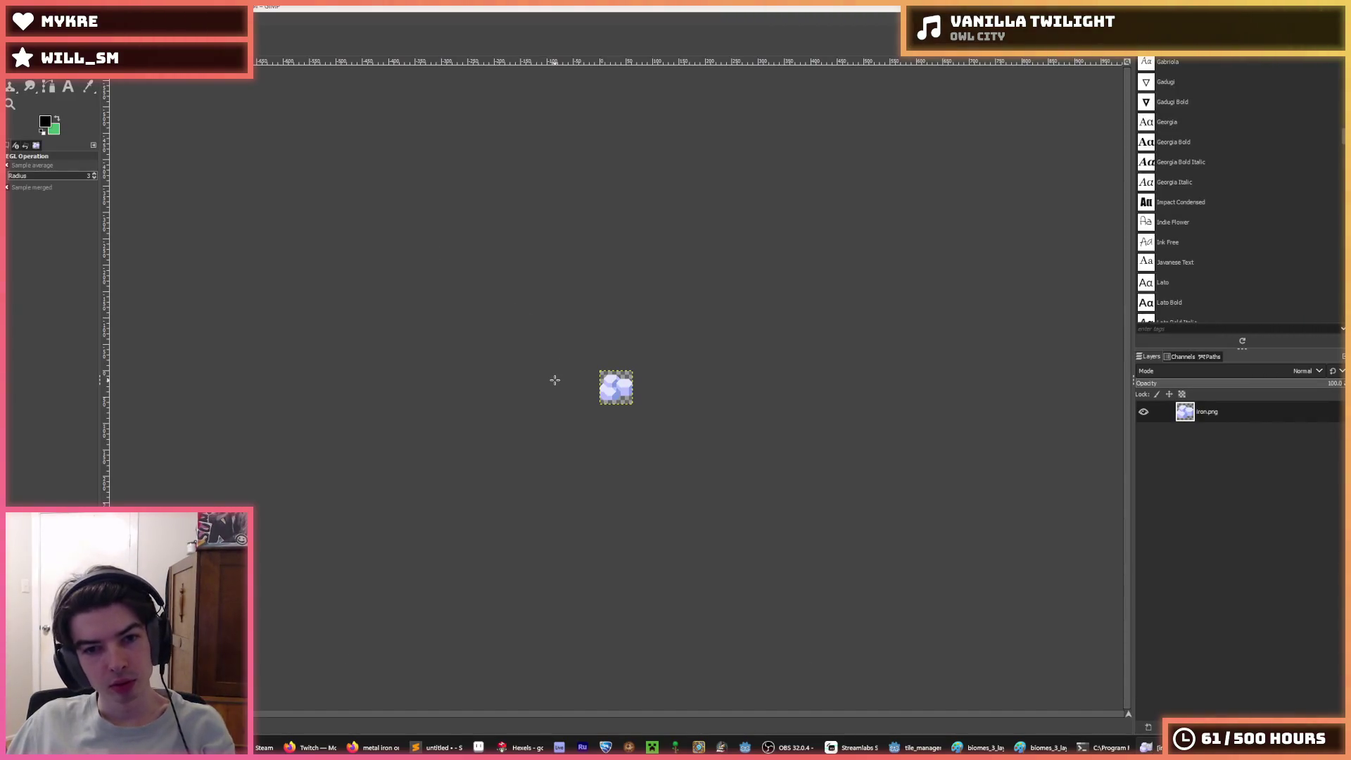
# - Open gold.png from the mineral folder as a reference image
pyautogui.scroll(3, 555, 380)
pyautogui.scroll(1, 808, 436)
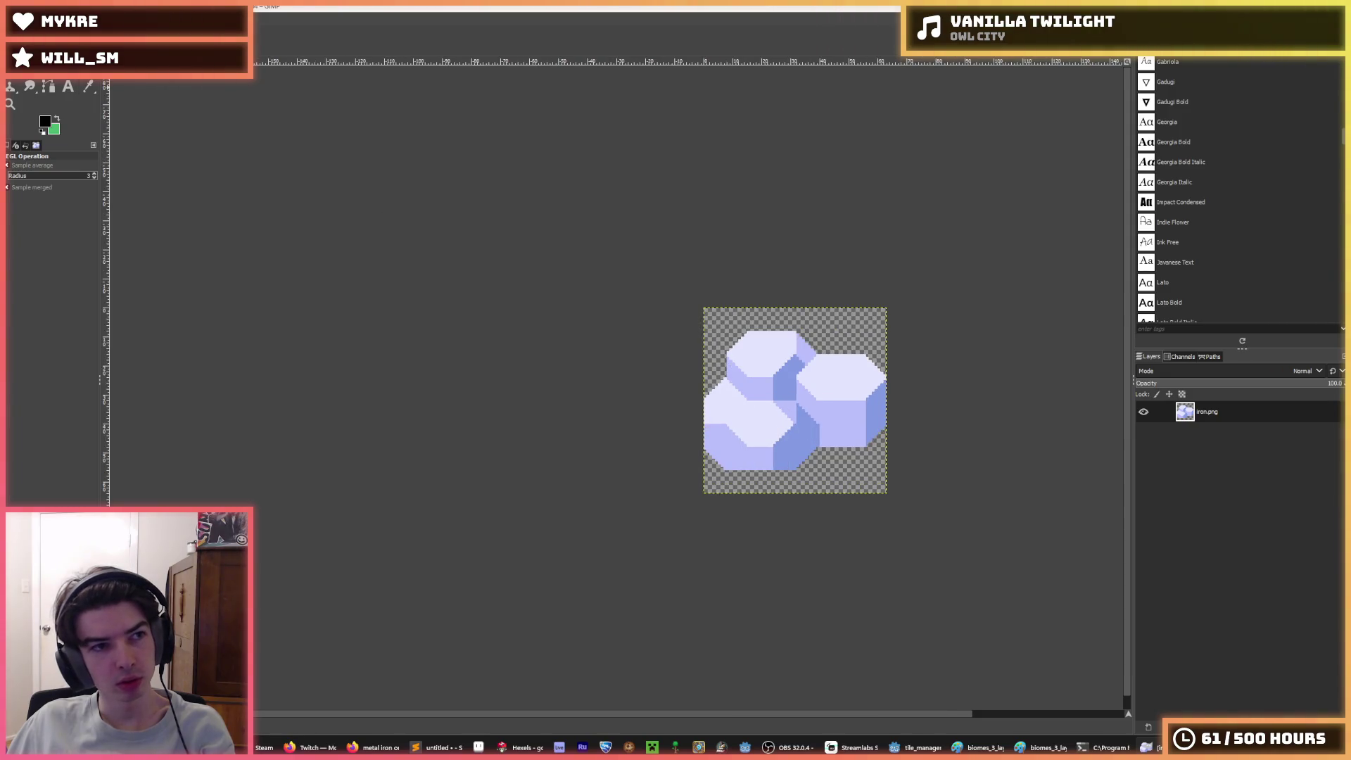
pyautogui.hotkey('alt', 'f')
pyautogui.press('o')
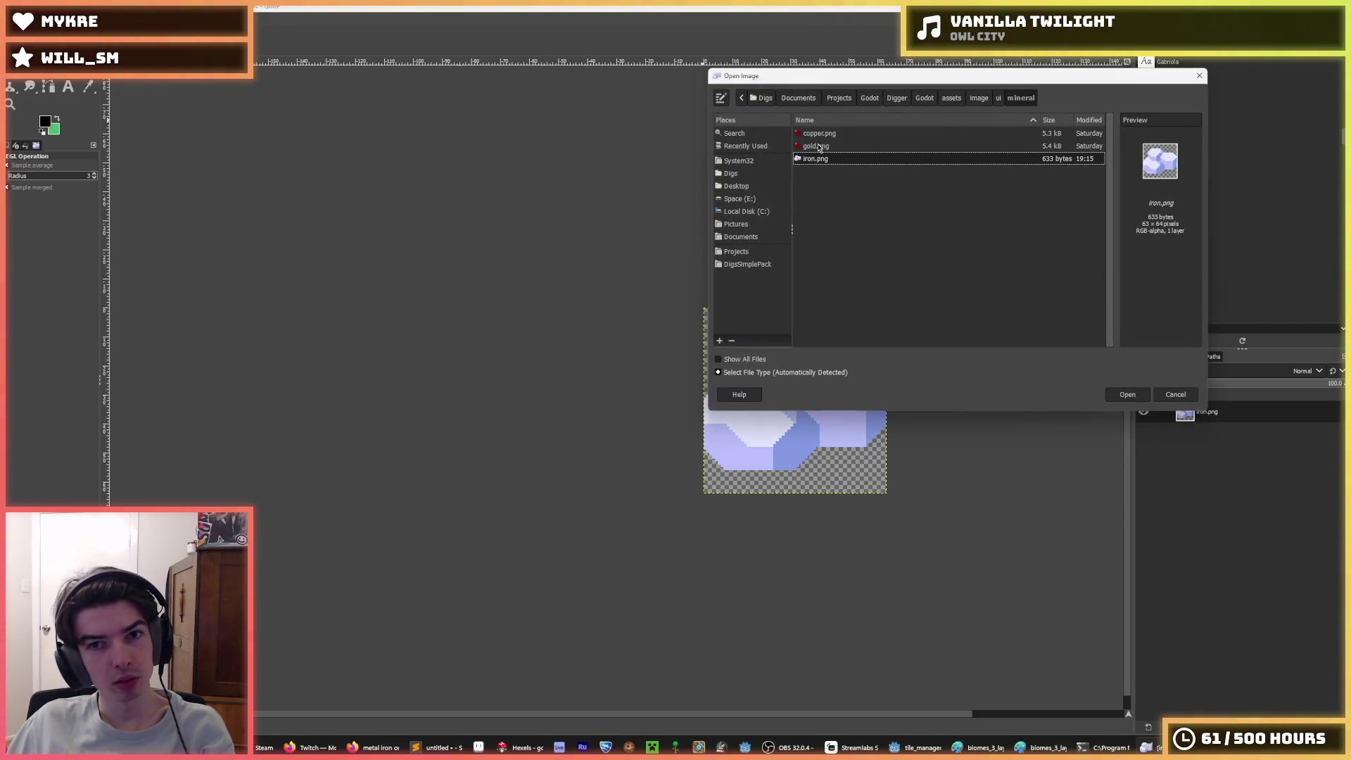
pyautogui.click(820, 147)
pyautogui.doubleClick(820, 147)
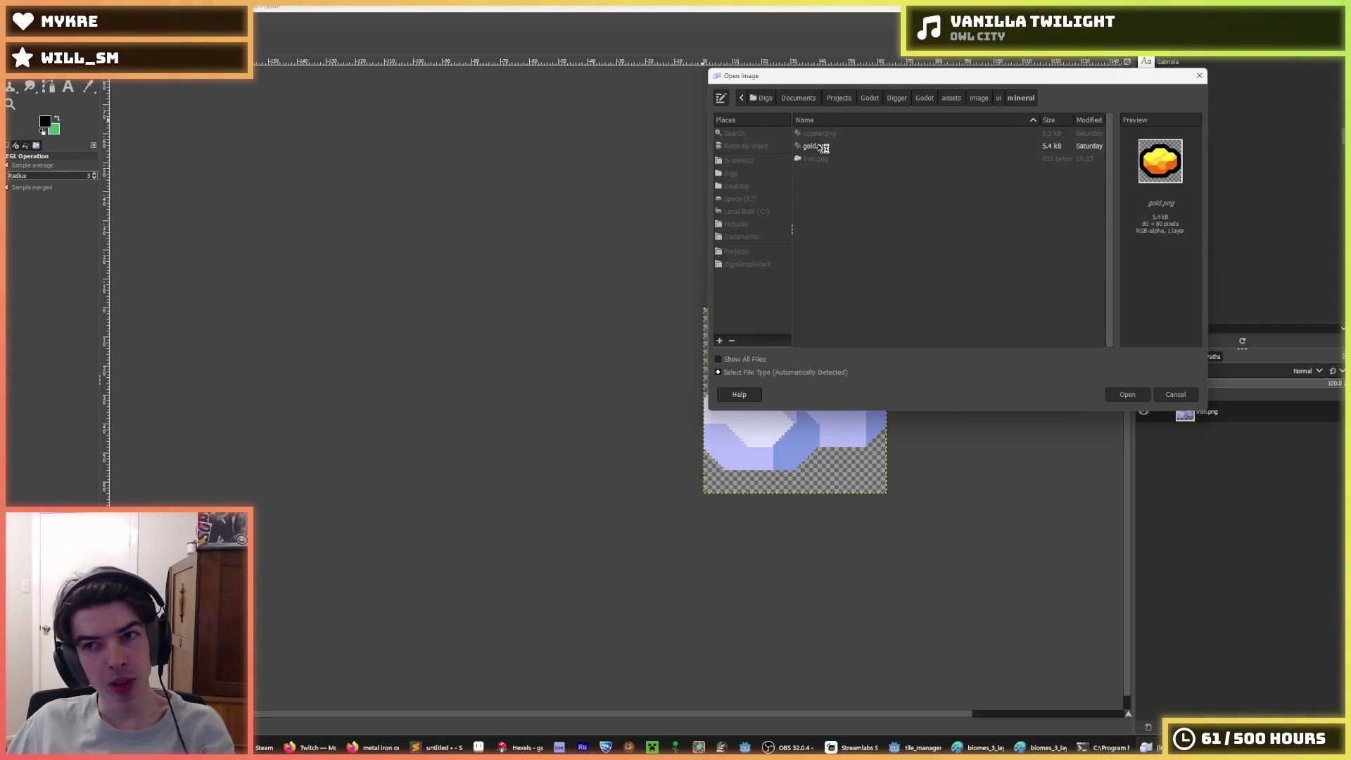
# - Select all of the gold image, then switch back to the iron.png window
pyautogui.scroll(7, 656, 355)
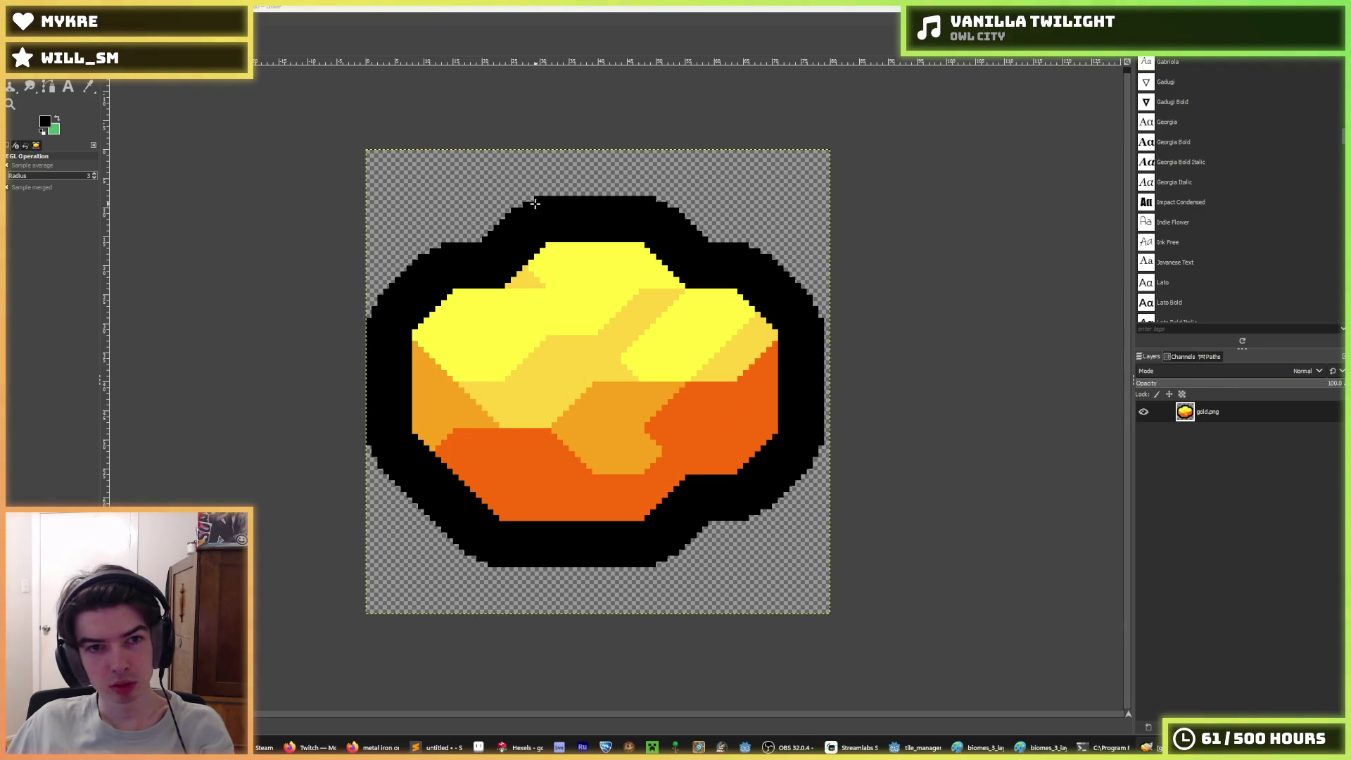
pyautogui.press('r')
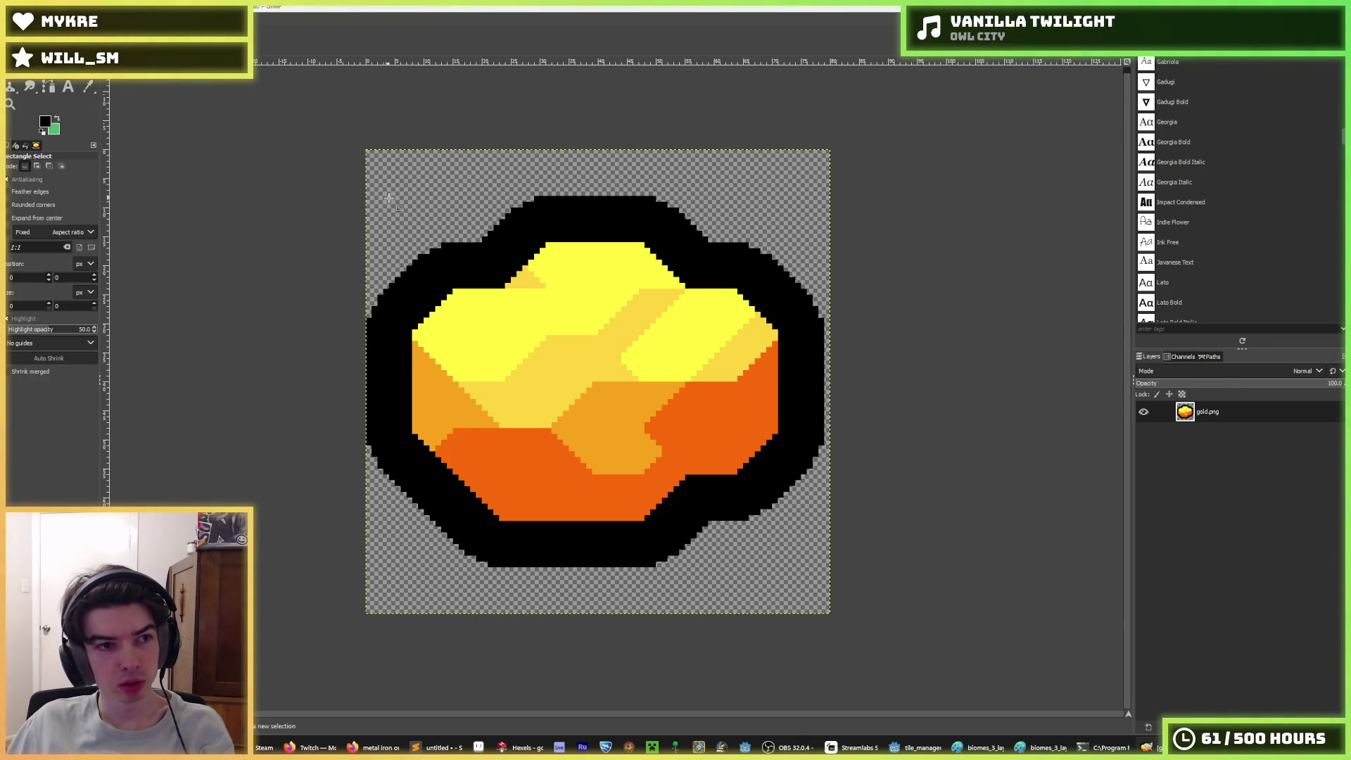
pyautogui.hotkey('ctrl', 'a')
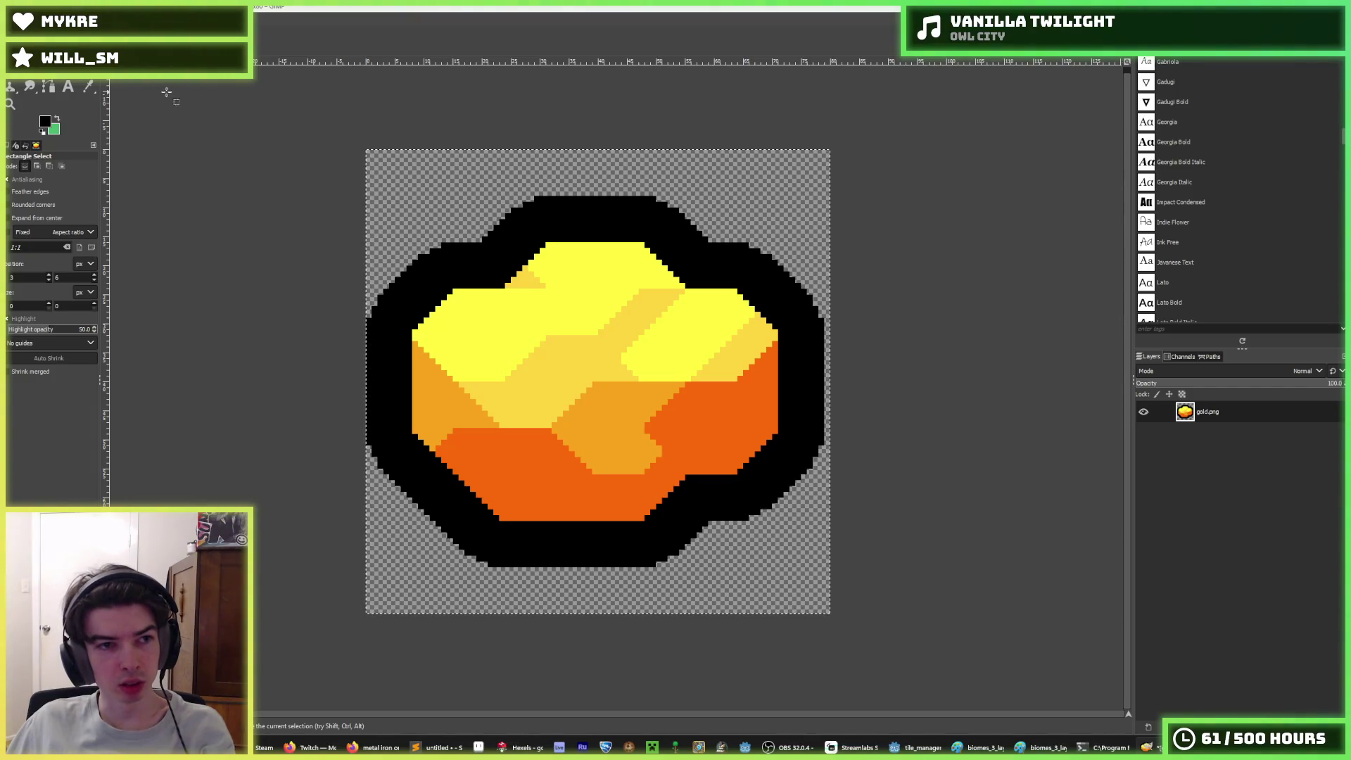
pyautogui.click(85, 20)
pyautogui.click(86, 20)
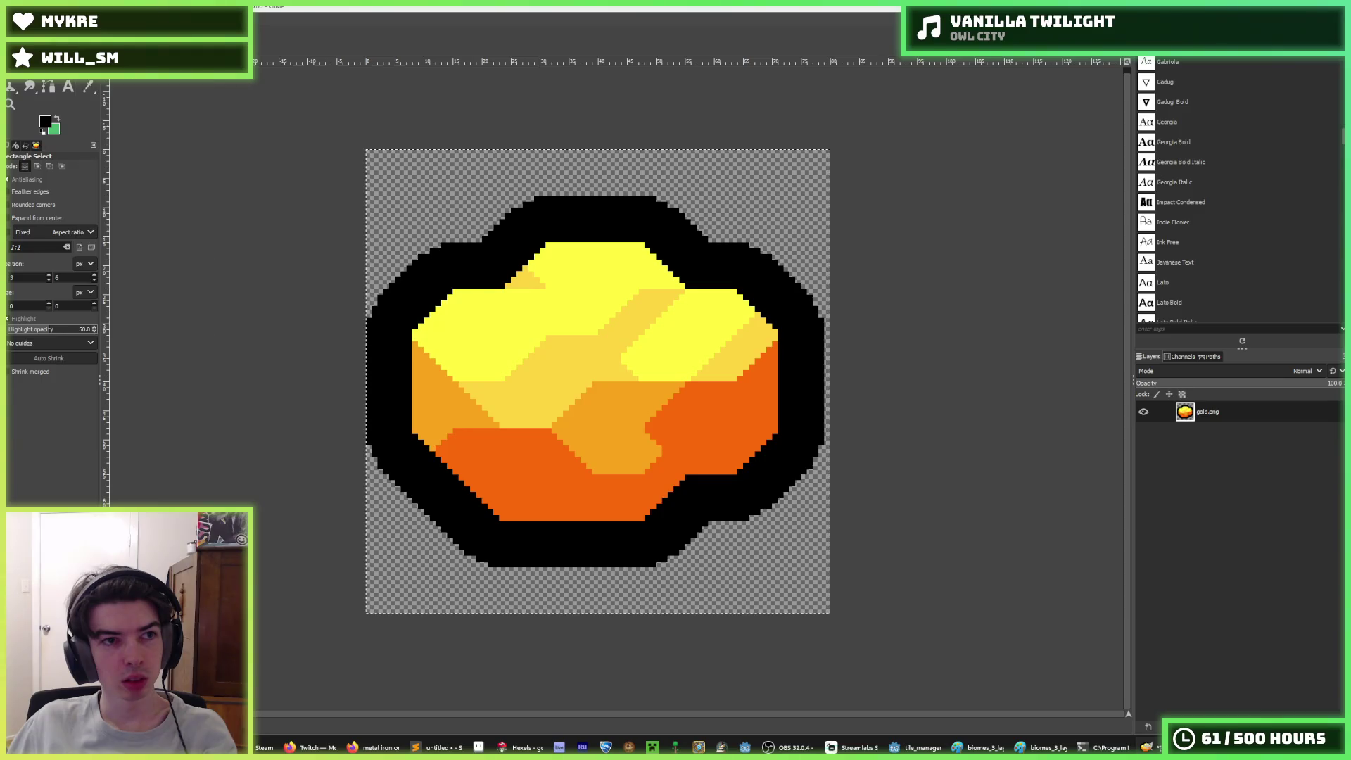
pyautogui.click(113, 19)
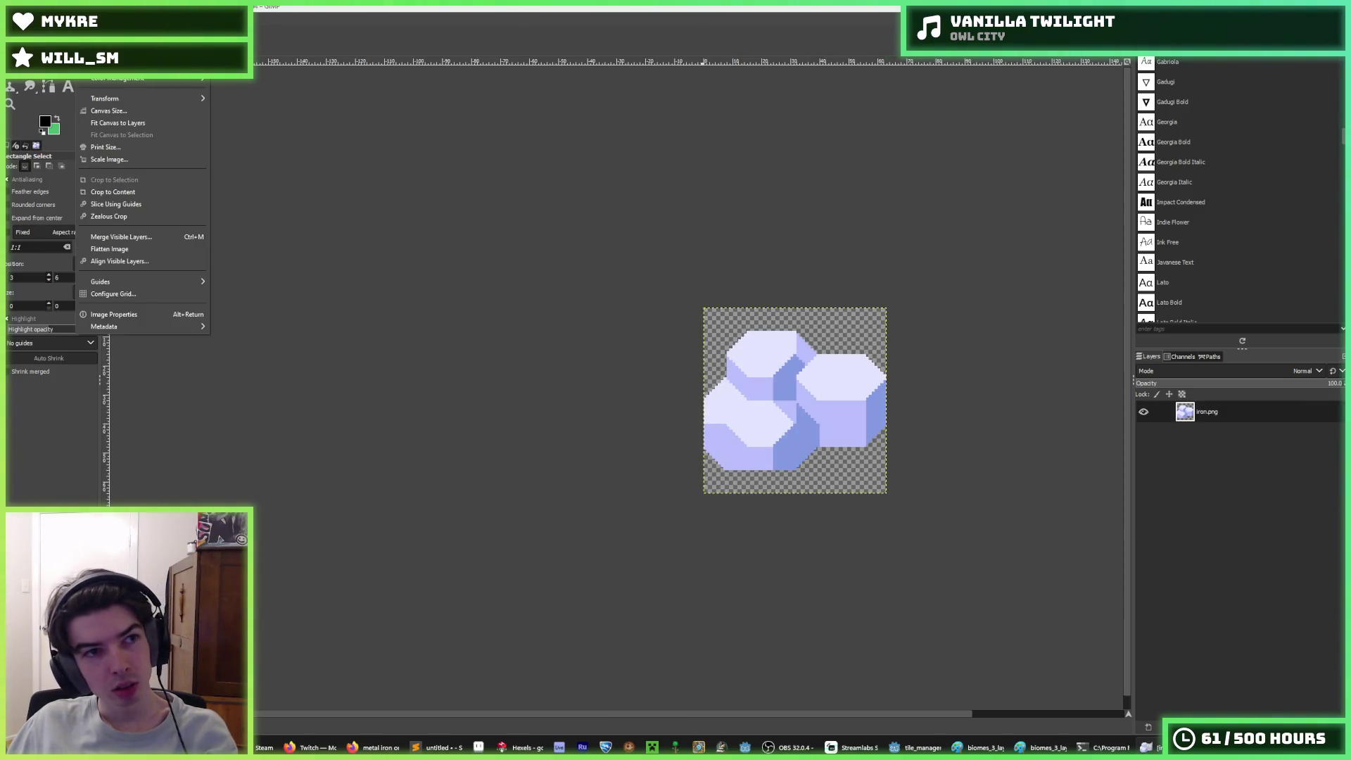
# - Enlarge the iron.png canvas to 80×80 with the sprite centred
pyautogui.click(132, 106)
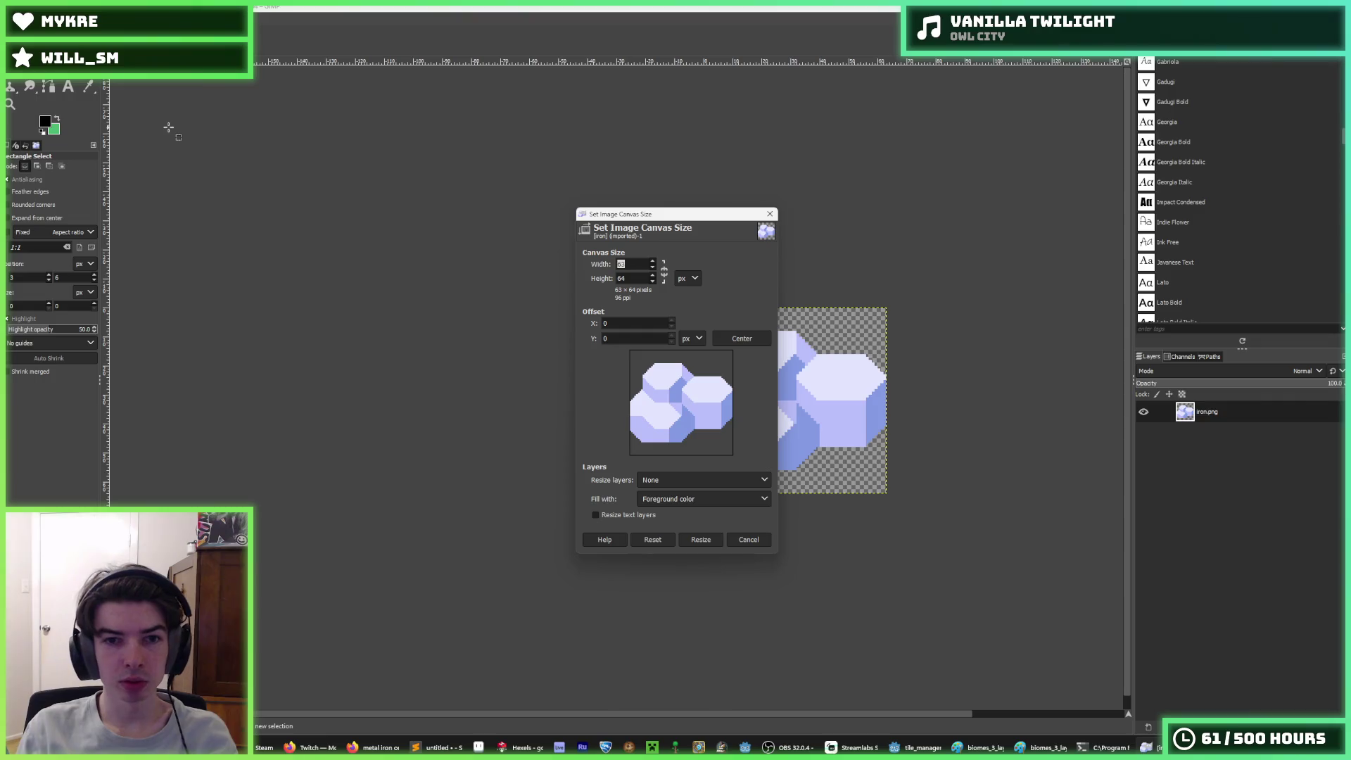
pyautogui.write('0')
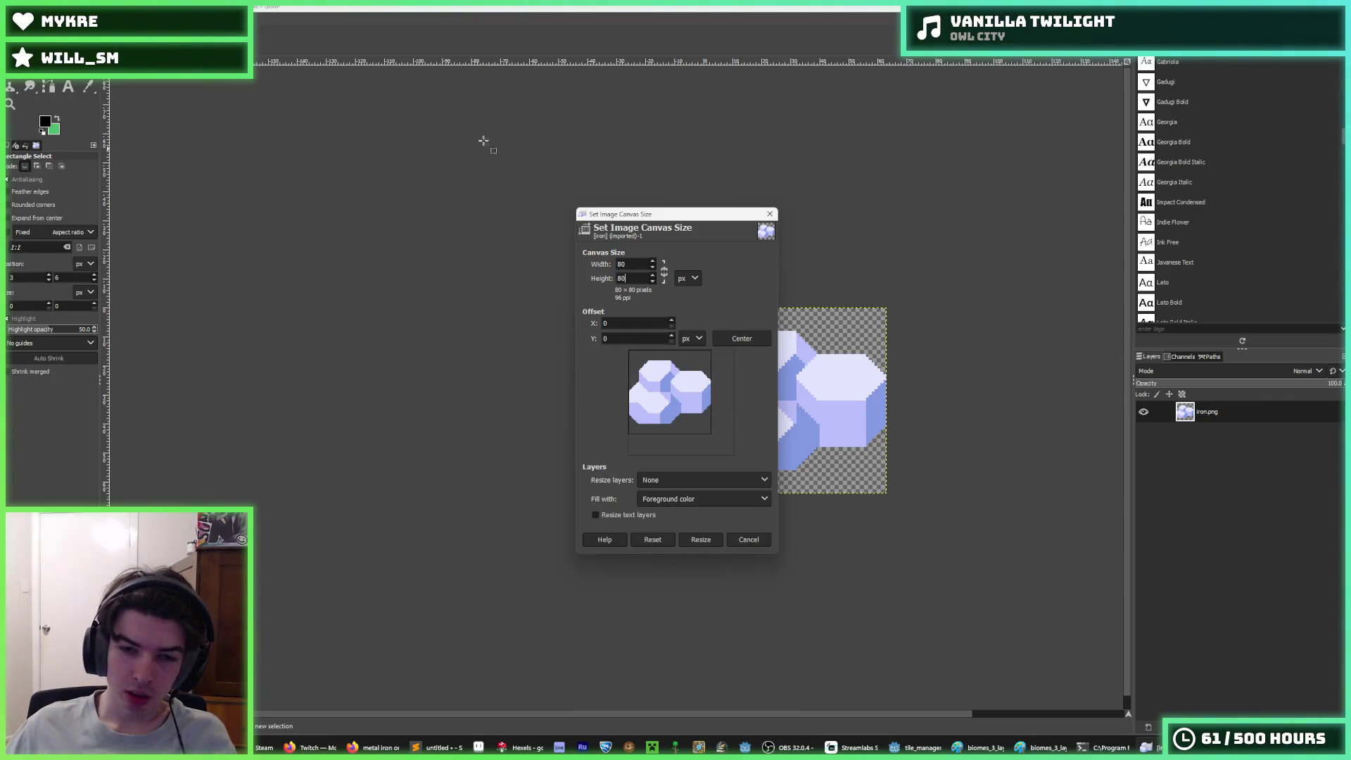
pyautogui.click(741, 338)
pyautogui.click(700, 542)
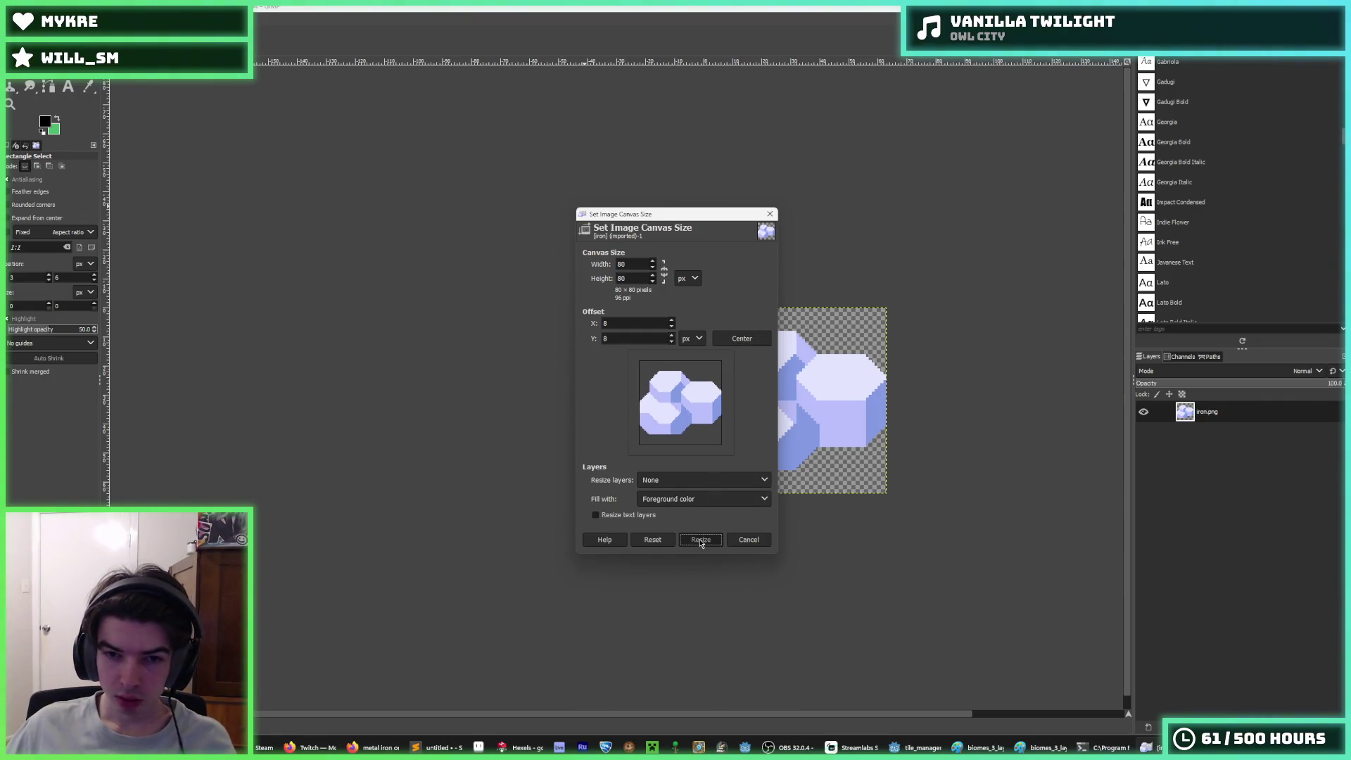
# - Apply a Drop Shadow from a recent preset with Grow radius 8 as a black outline
pyautogui.click(176, 20)
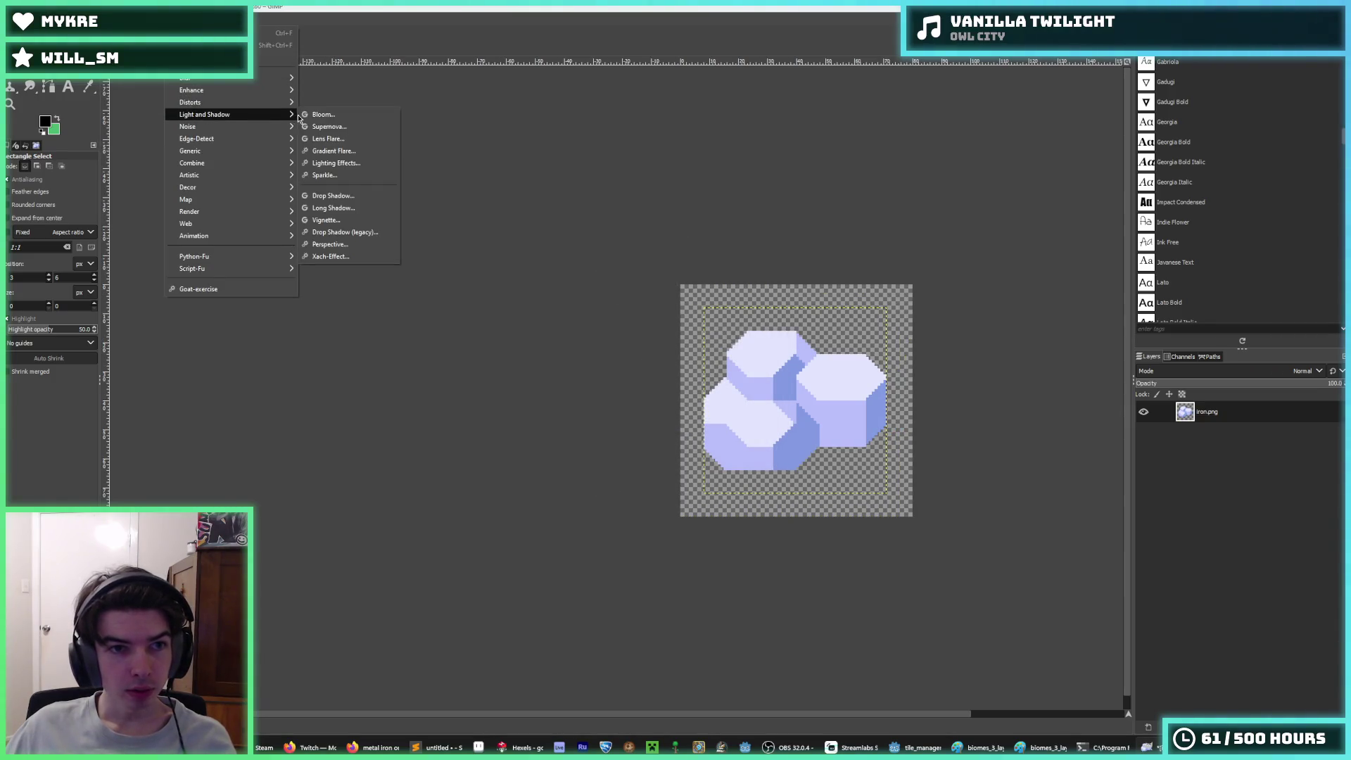
pyautogui.click(330, 116)
pyautogui.click(943, 431)
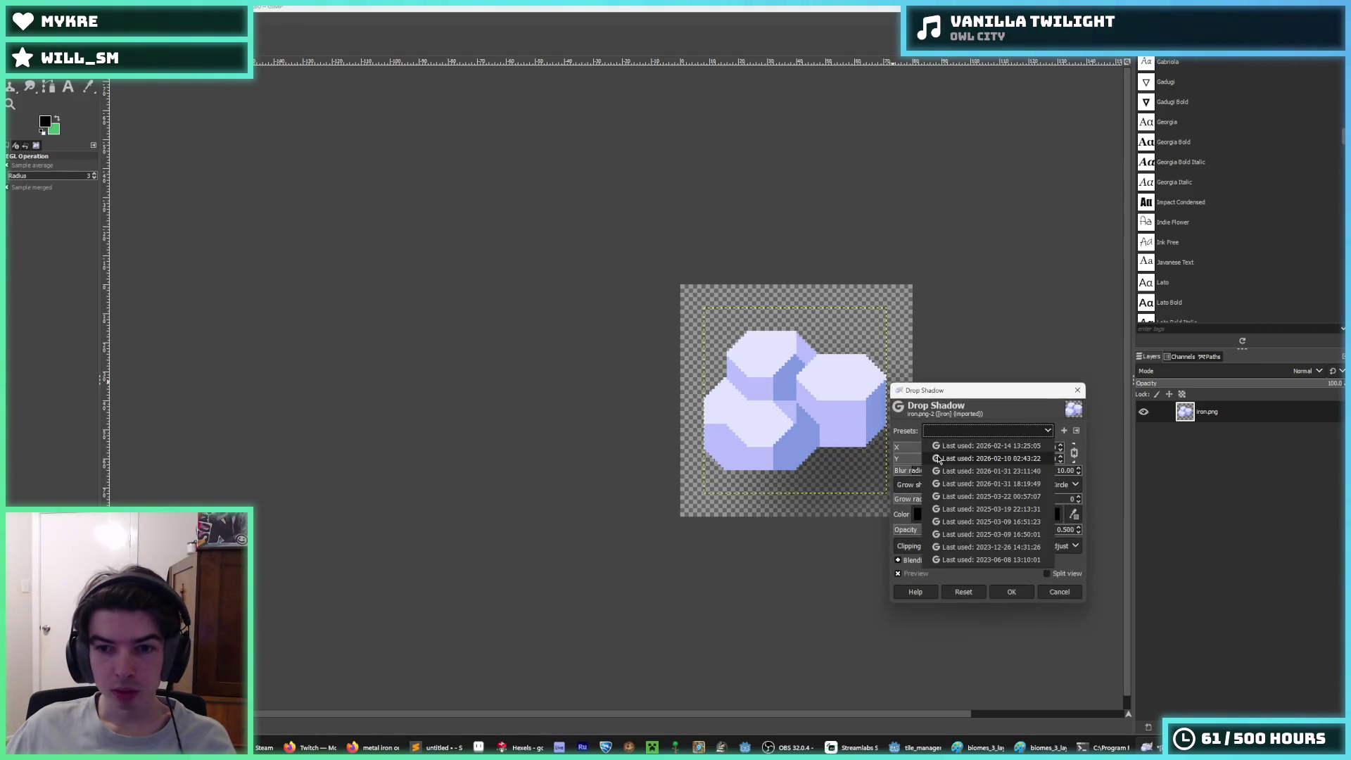
pyautogui.click(1049, 558)
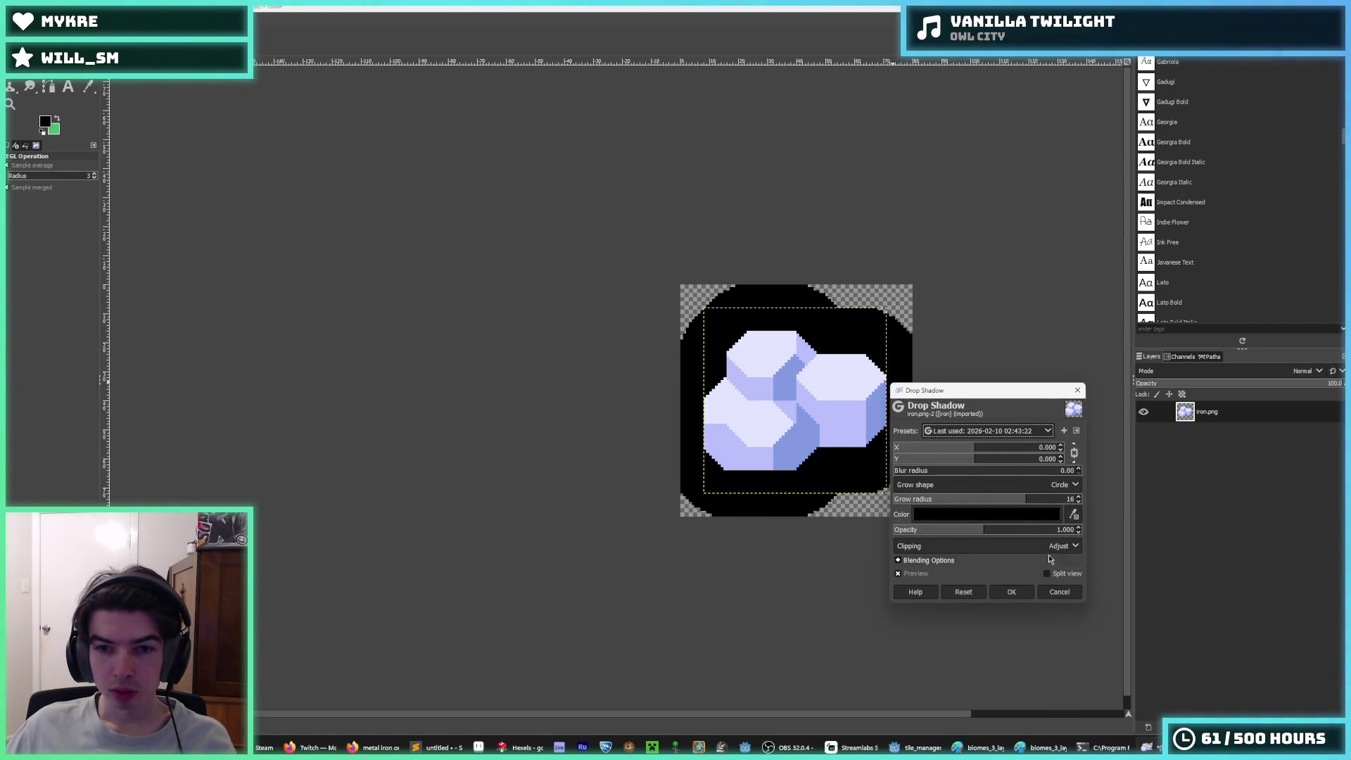
pyautogui.click(1065, 501)
pyautogui.write('8')
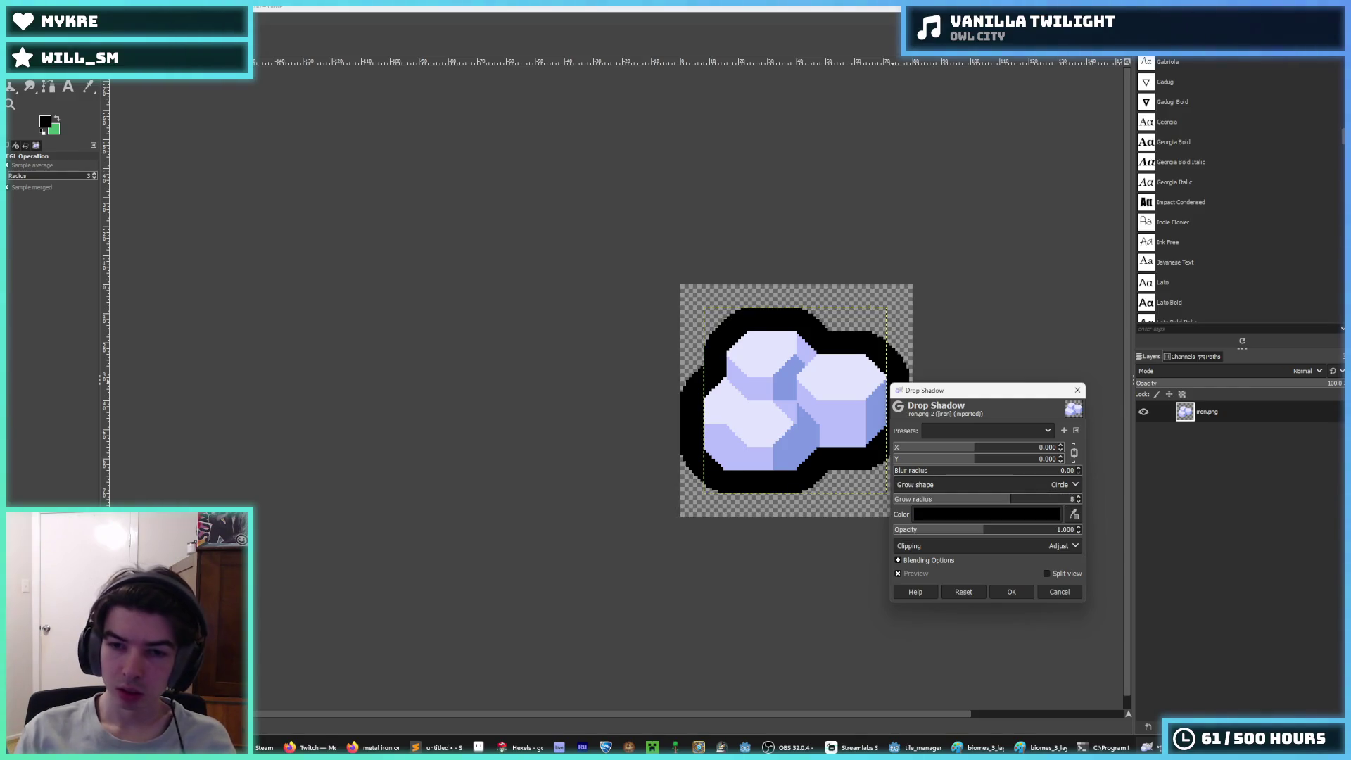
pyautogui.click(1020, 591)
# - Glance at the Godot script, then bring the Hexels artwork to the front
pyautogui.scroll(-5, 963, 526)
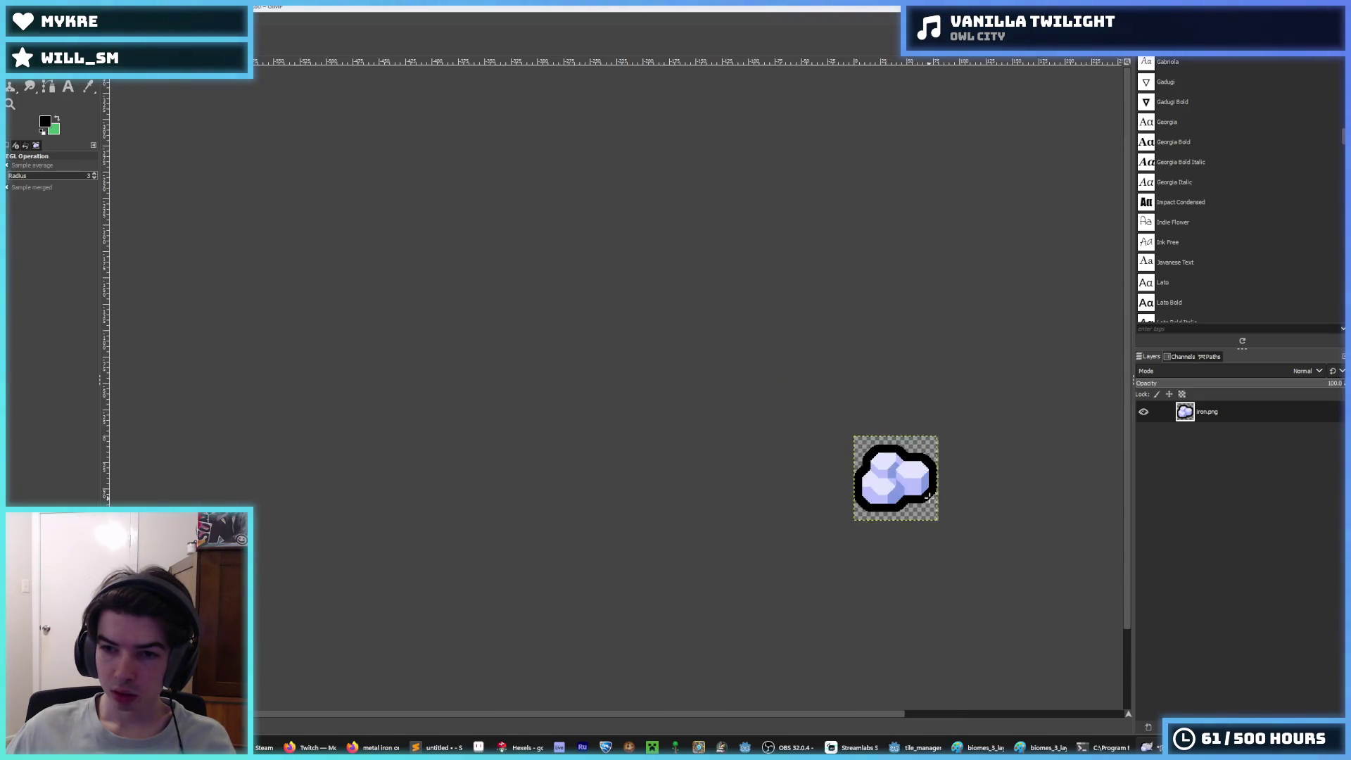
pyautogui.scroll(5, 959, 486)
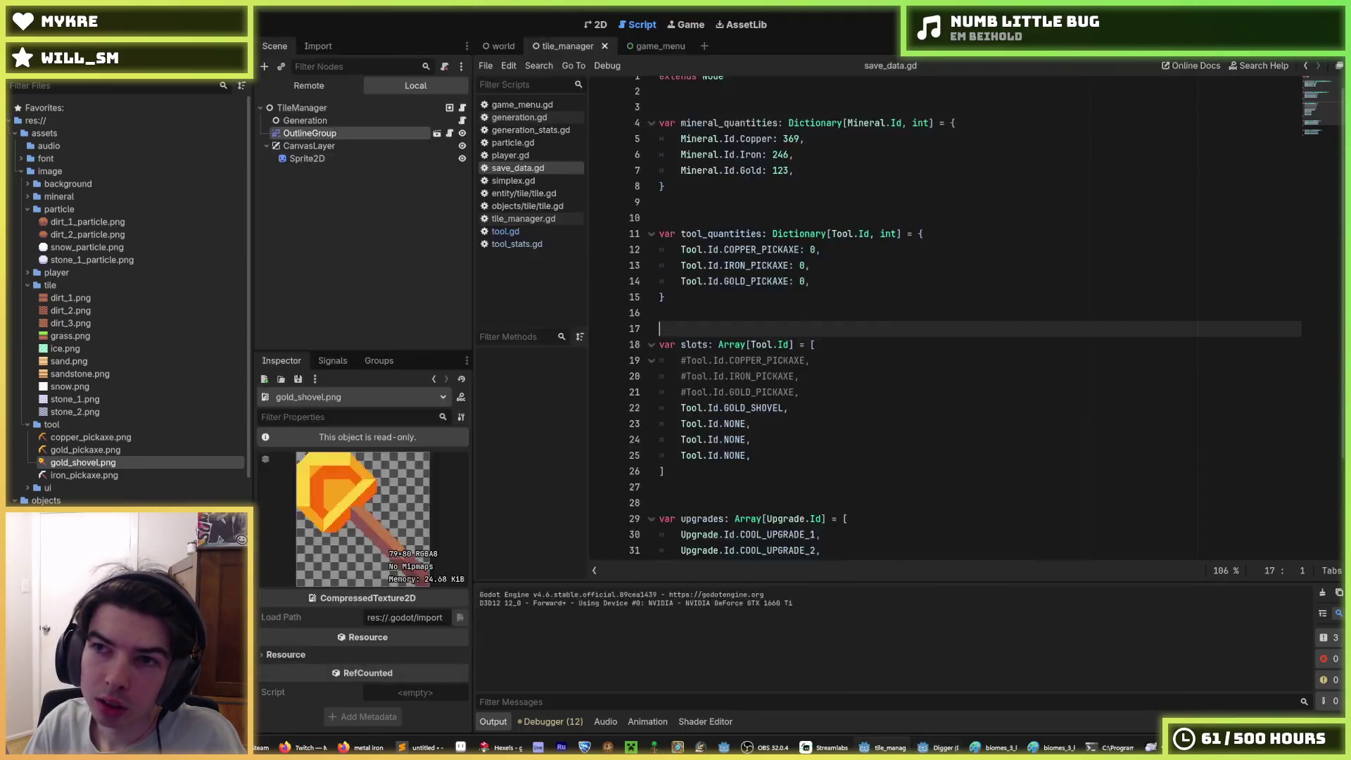
pyautogui.click(985, 249)
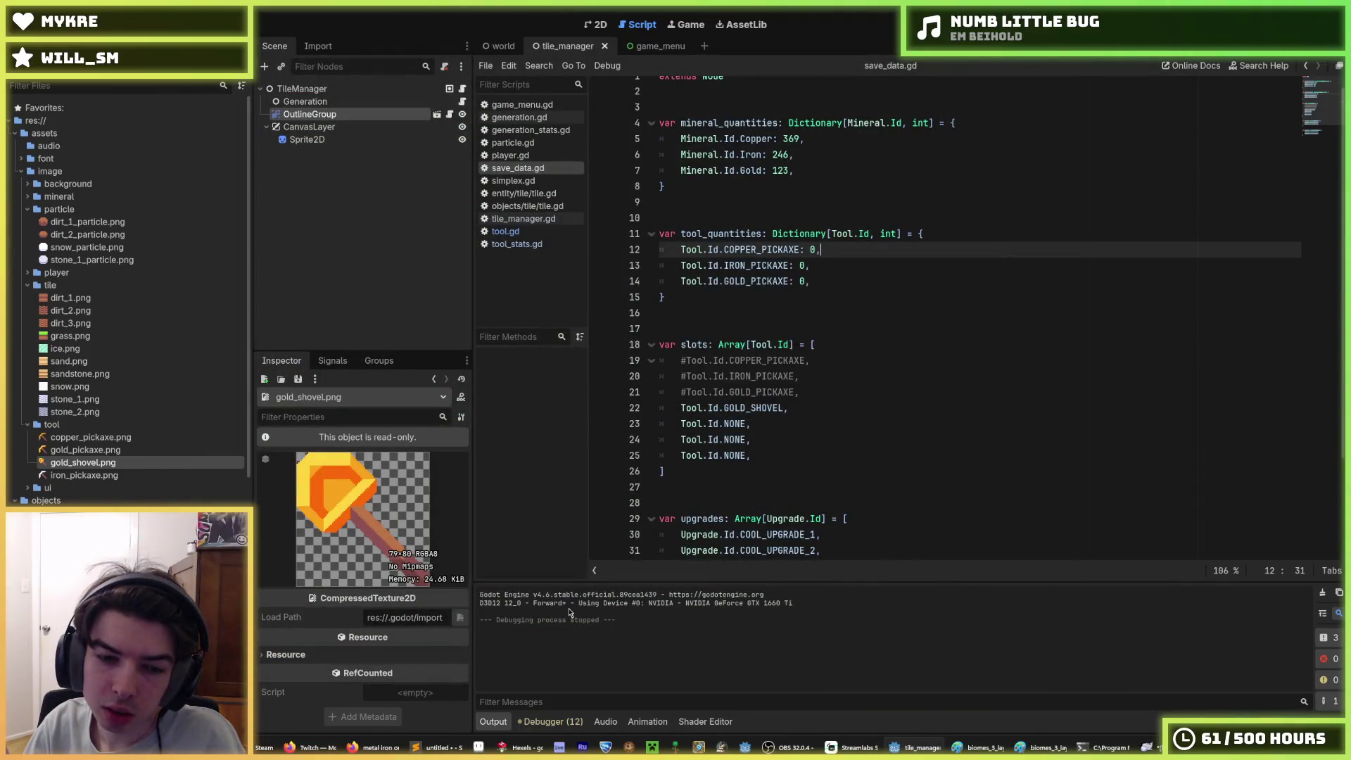
pyautogui.click(522, 747)
pyautogui.scroll(4, 458, 347)
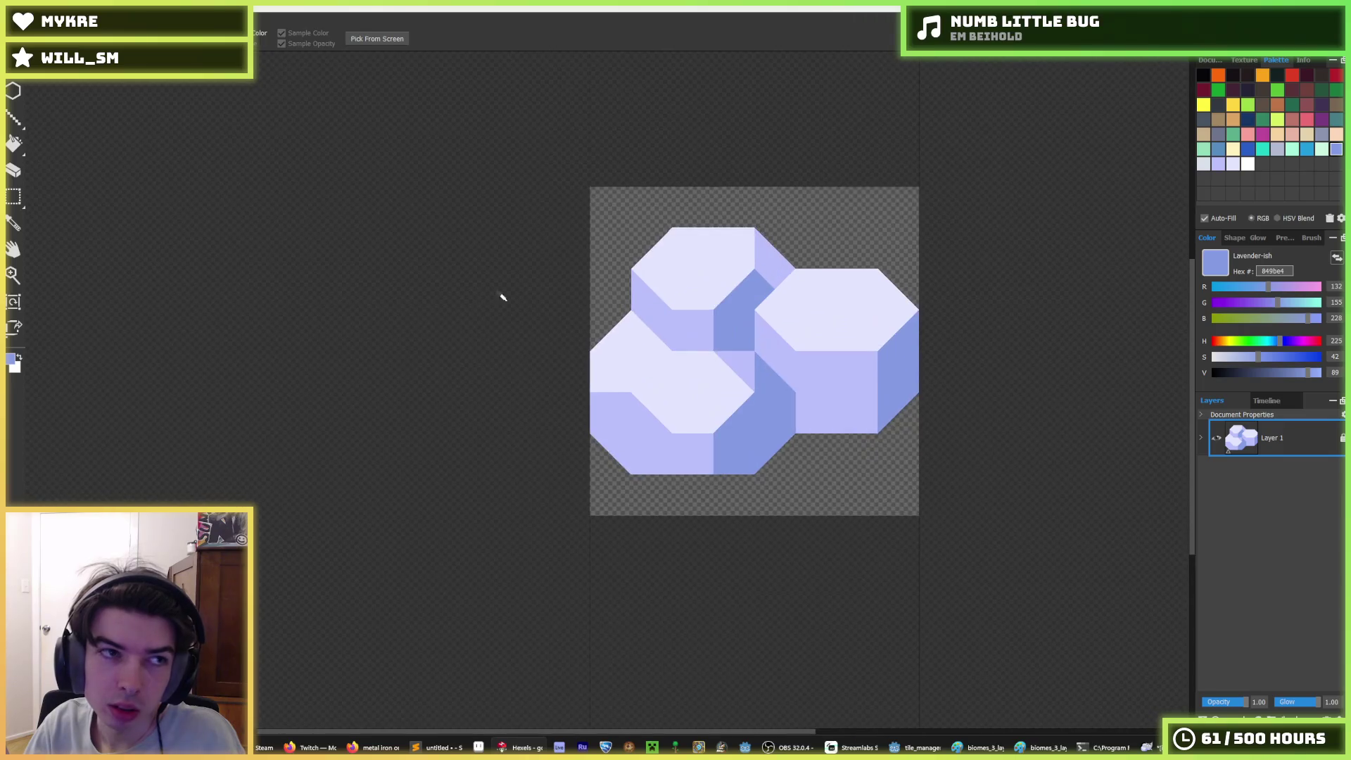
# - Look through the New file options, then dismiss them
pyautogui.scroll(2, 823, 298)
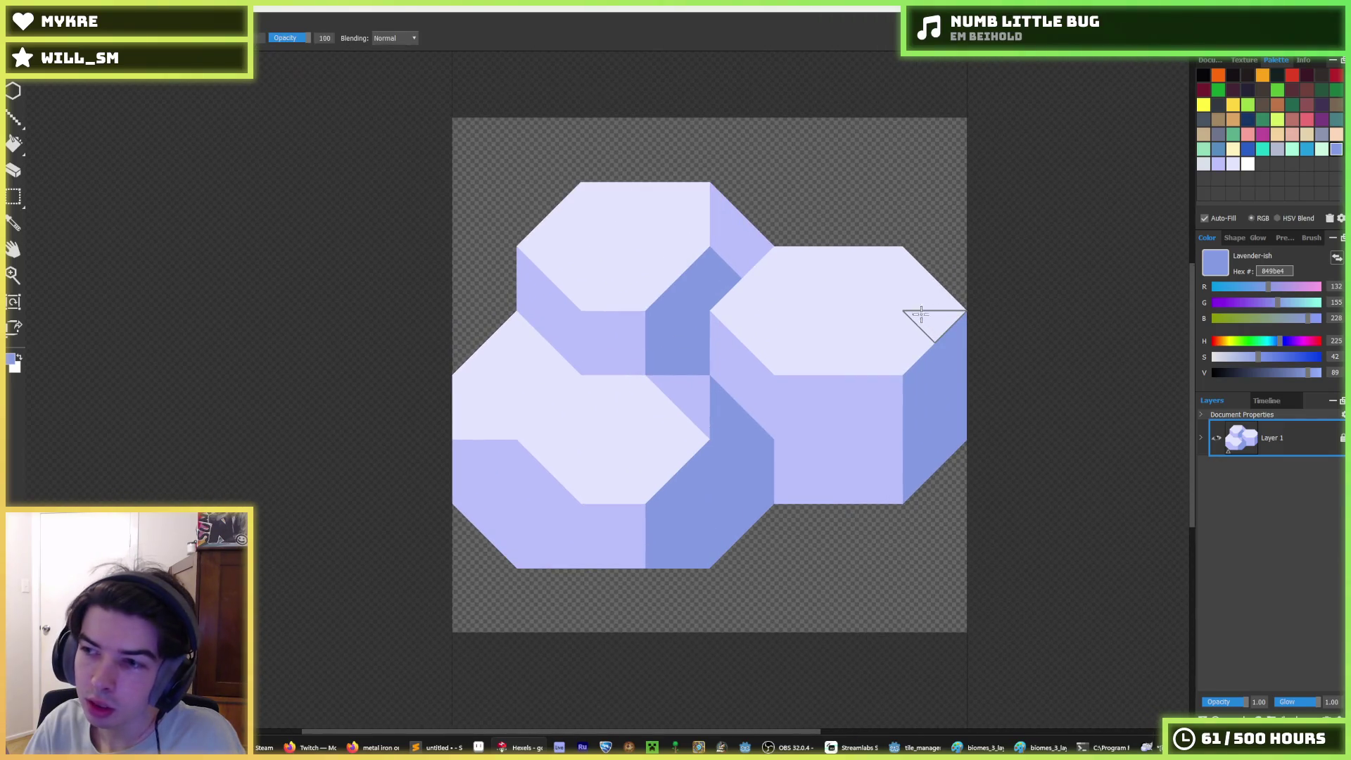
pyautogui.click(14, 22)
pyautogui.click(35, 40)
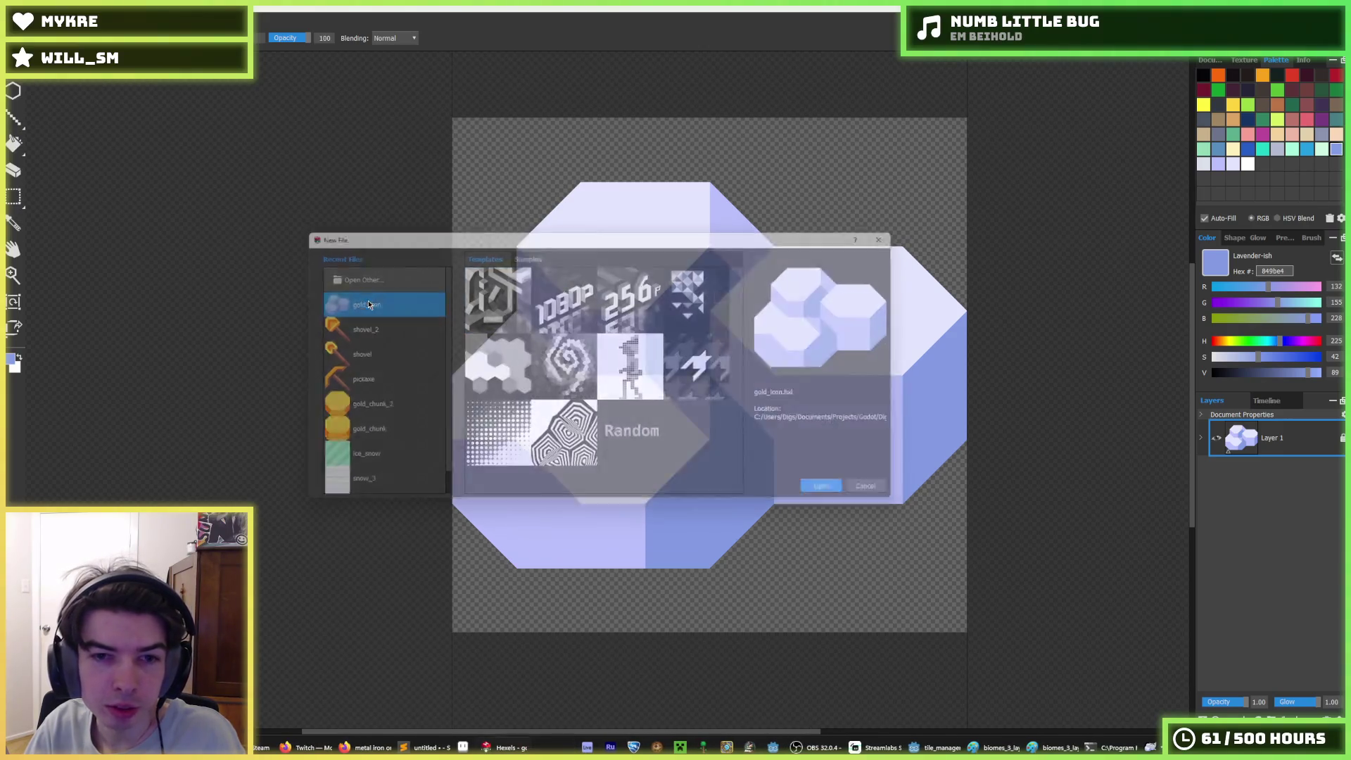
pyautogui.scroll(-3, 830, 281)
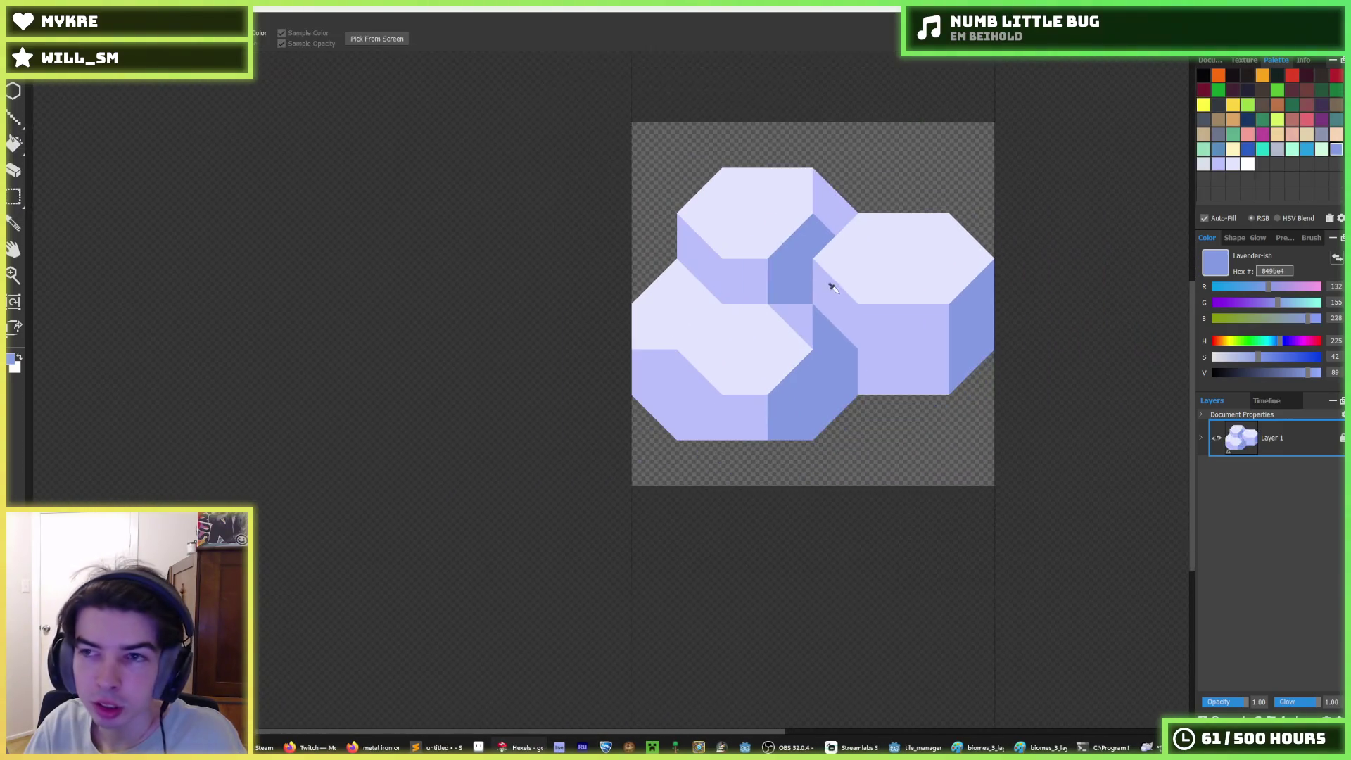
# - Erase every lavender hexagon and choose pale mint a6fcdb as the brush colour
pyautogui.press('e')
pyautogui.moveTo(928, 201)
pyautogui.mouseDown()
pyautogui.moveTo(940, 181)
pyautogui.moveTo(920, 174)
pyautogui.mouseUp()
pyautogui.moveTo(785, 171)
pyautogui.mouseDown()
pyautogui.moveTo(739, 316)
pyautogui.moveTo(660, 305)
pyautogui.moveTo(582, 386)
pyautogui.moveTo(631, 444)
pyautogui.moveTo(594, 380)
pyautogui.moveTo(844, 327)
pyautogui.mouseUp()
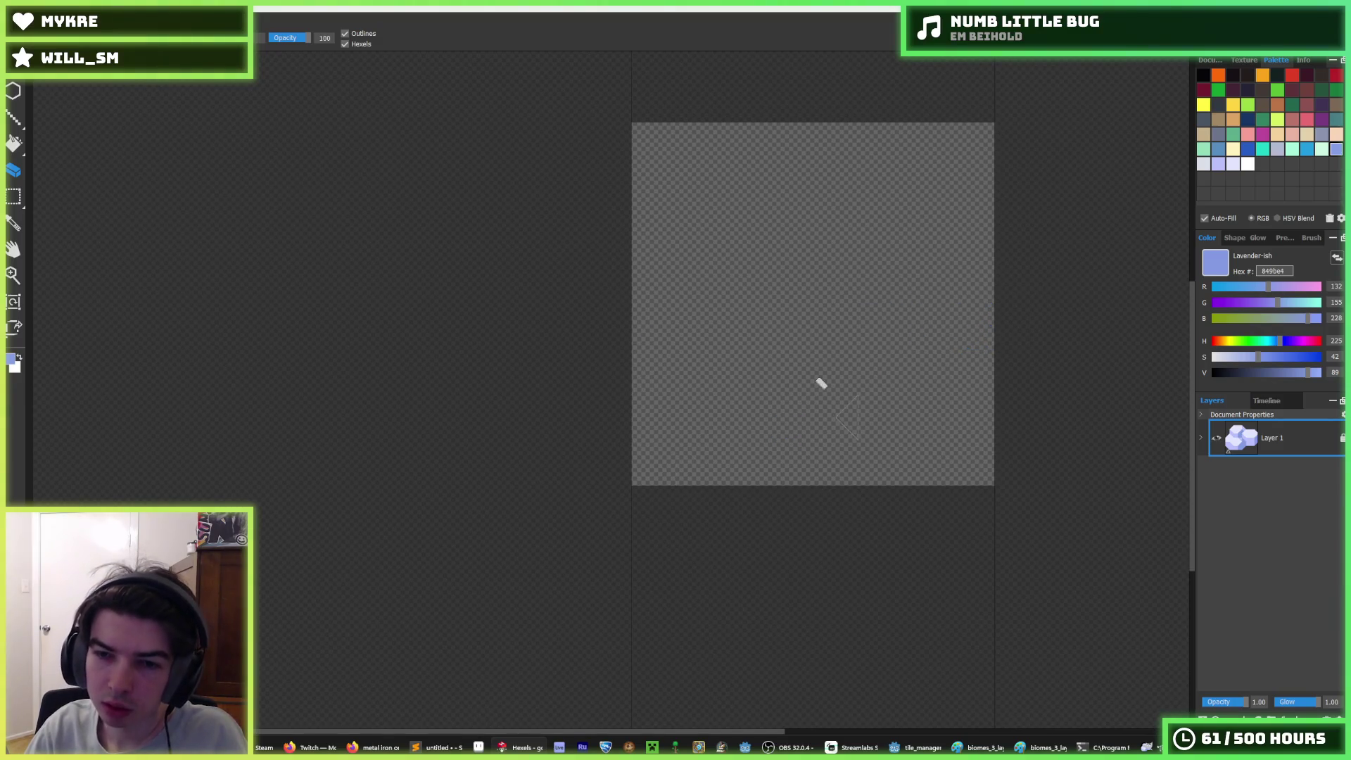
pyautogui.click(1263, 149)
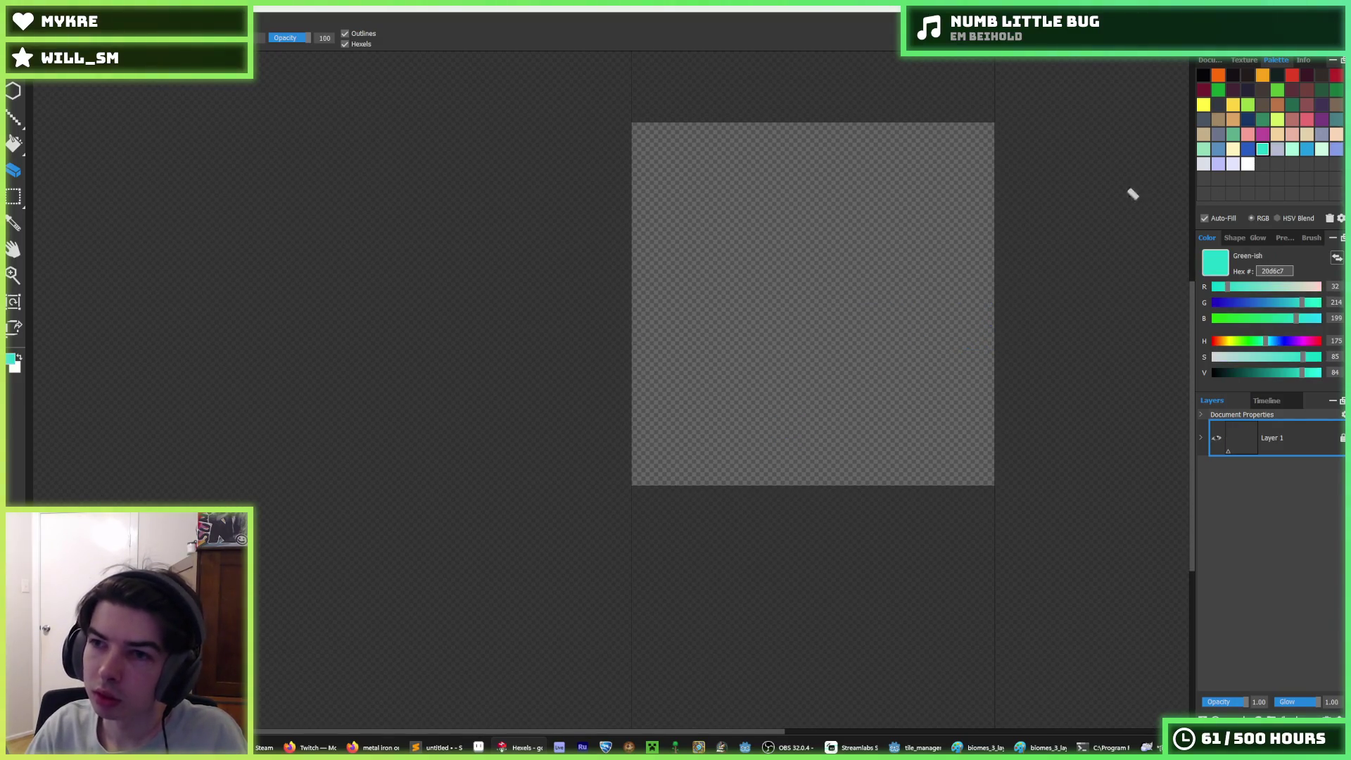
pyautogui.press('b')
pyautogui.click(1292, 149)
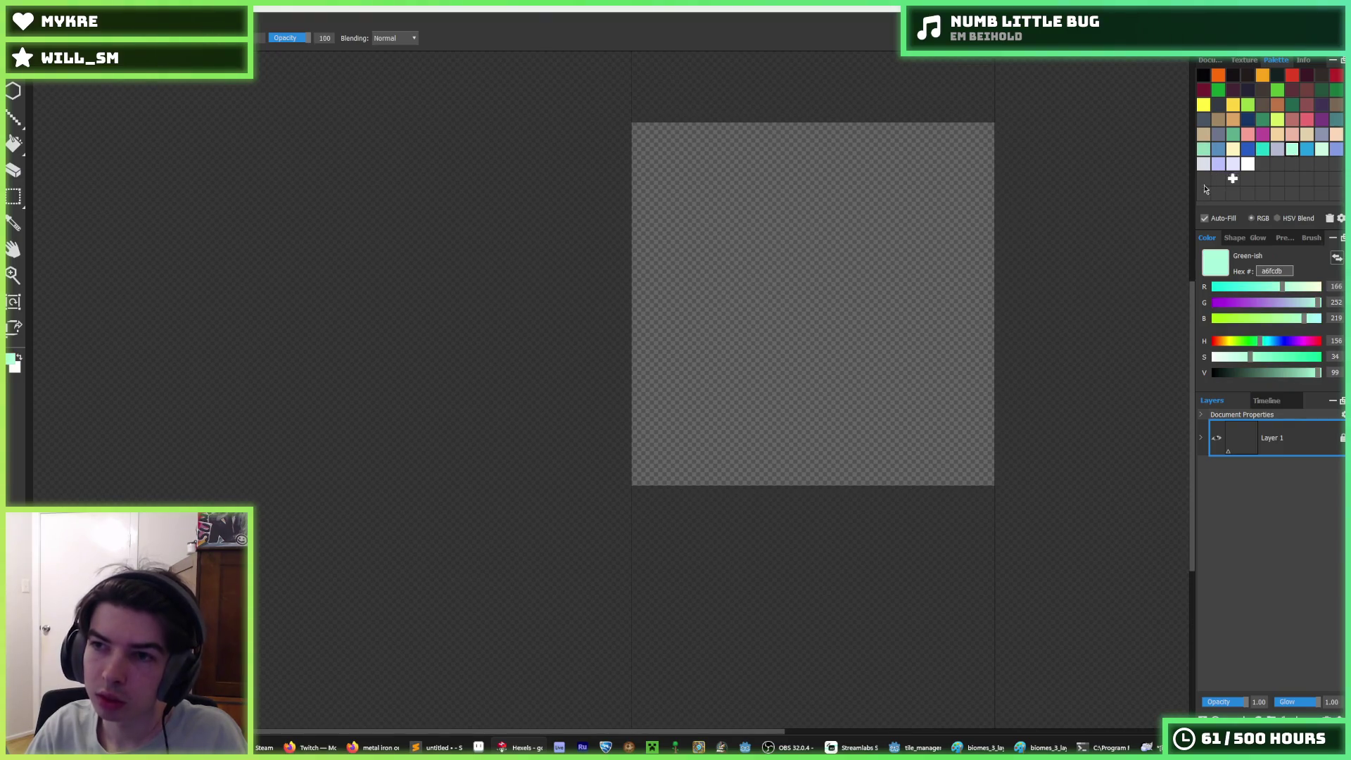
# - Paint a large mint gem silhouette with diagonal top corners and a V-shaped bottom point
pyautogui.moveTo(714, 300)
pyautogui.mouseDown()
pyautogui.moveTo(657, 217)
pyautogui.moveTo(702, 158)
pyautogui.moveTo(828, 211)
pyautogui.moveTo(773, 203)
pyautogui.moveTo(678, 140)
pyautogui.moveTo(754, 136)
pyautogui.moveTo(856, 187)
pyautogui.moveTo(883, 162)
pyautogui.moveTo(934, 229)
pyautogui.moveTo(905, 187)
pyautogui.moveTo(959, 229)
pyautogui.moveTo(697, 351)
pyautogui.moveTo(712, 277)
pyautogui.moveTo(859, 340)
pyautogui.moveTo(802, 407)
pyautogui.moveTo(851, 415)
pyautogui.moveTo(876, 361)
pyautogui.mouseUp()
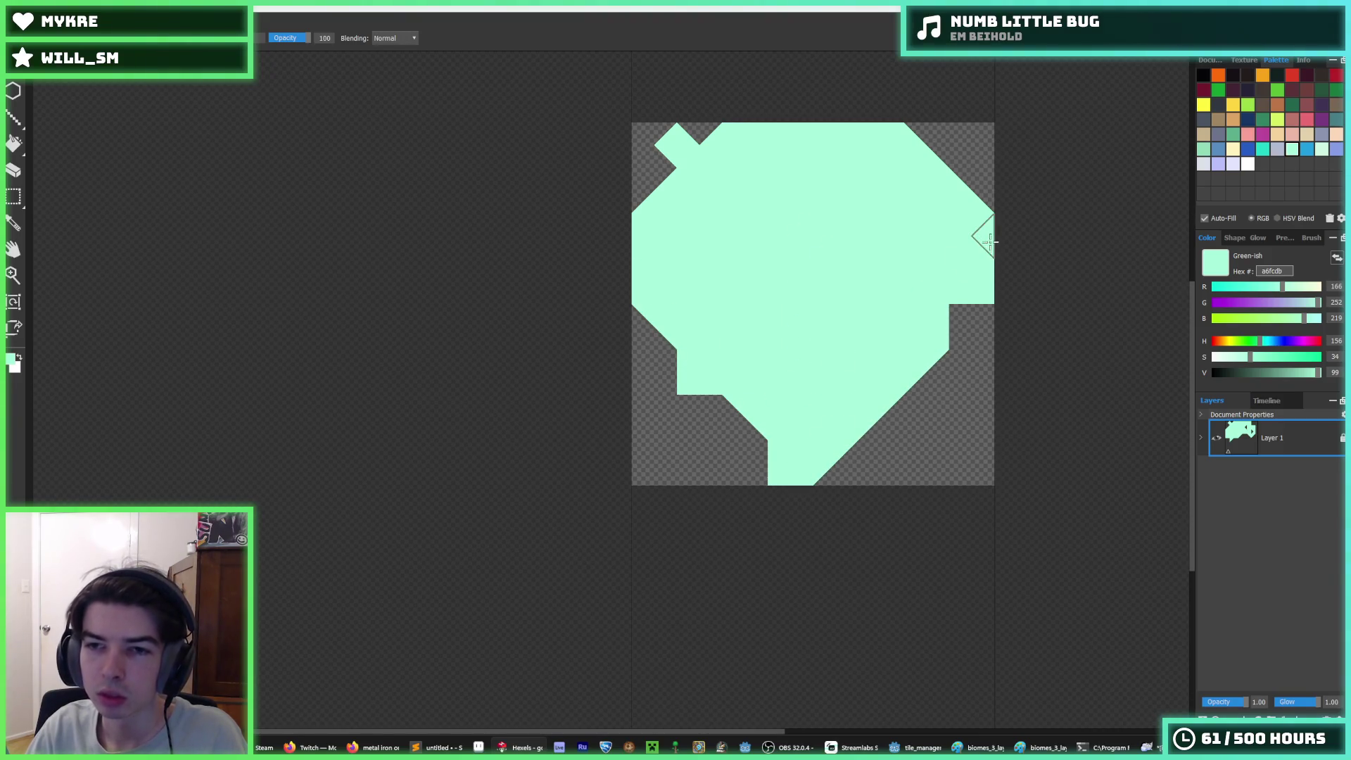
pyautogui.moveTo(988, 240); pyautogui.dragTo(803, 419)
pyautogui.moveTo(662, 304)
pyautogui.mouseDown()
pyautogui.moveTo(688, 386)
pyautogui.moveTo(799, 458)
pyautogui.moveTo(783, 473)
pyautogui.moveTo(812, 470)
pyautogui.mouseUp()
pyautogui.moveTo(699, 171)
pyautogui.mouseDown()
pyautogui.moveTo(678, 133)
pyautogui.moveTo(711, 126)
pyautogui.mouseUp()
pyautogui.click(938, 148)
pyautogui.moveTo(939, 146); pyautogui.dragTo(1043, 280)
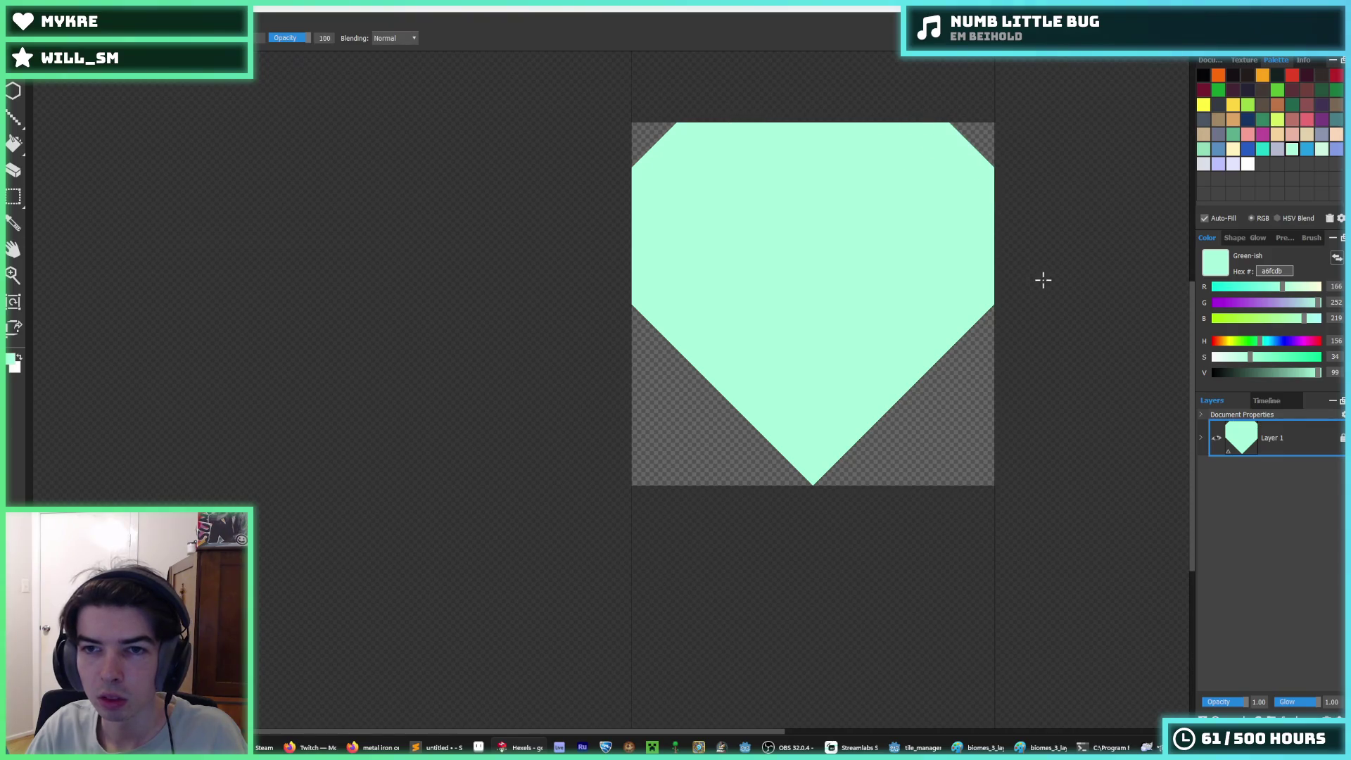
pyautogui.moveTo(946, 348)
pyautogui.mouseDown()
pyautogui.moveTo(899, 419)
pyautogui.moveTo(767, 443)
pyautogui.moveTo(663, 305)
pyautogui.moveTo(627, 292)
pyautogui.moveTo(763, 298)
pyautogui.mouseUp()
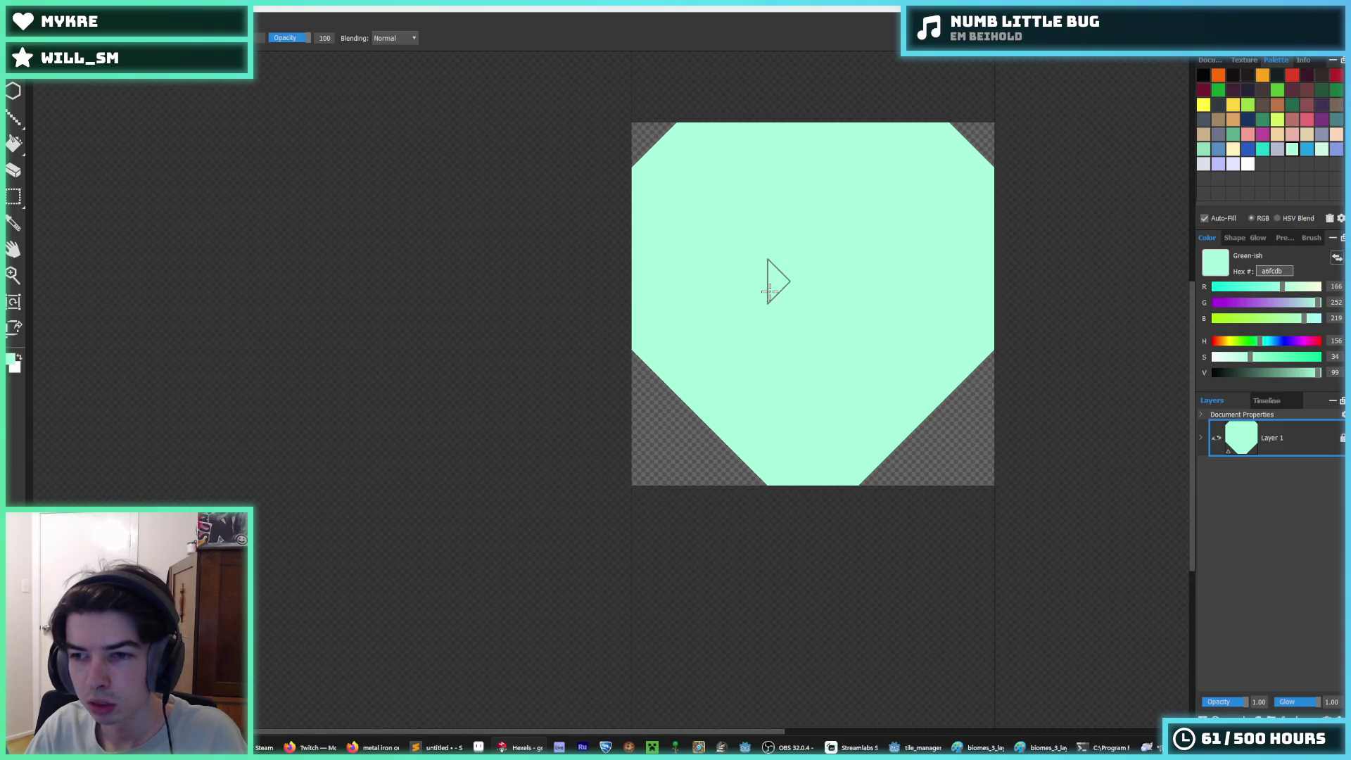
pyautogui.moveTo(627, 323)
pyautogui.mouseDown()
pyautogui.moveTo(790, 476)
pyautogui.moveTo(998, 302)
pyautogui.mouseUp()
pyautogui.moveTo(981, 194)
pyautogui.mouseDown()
pyautogui.moveTo(928, 115)
pyautogui.moveTo(703, 112)
pyautogui.moveTo(668, 165)
pyautogui.mouseUp()
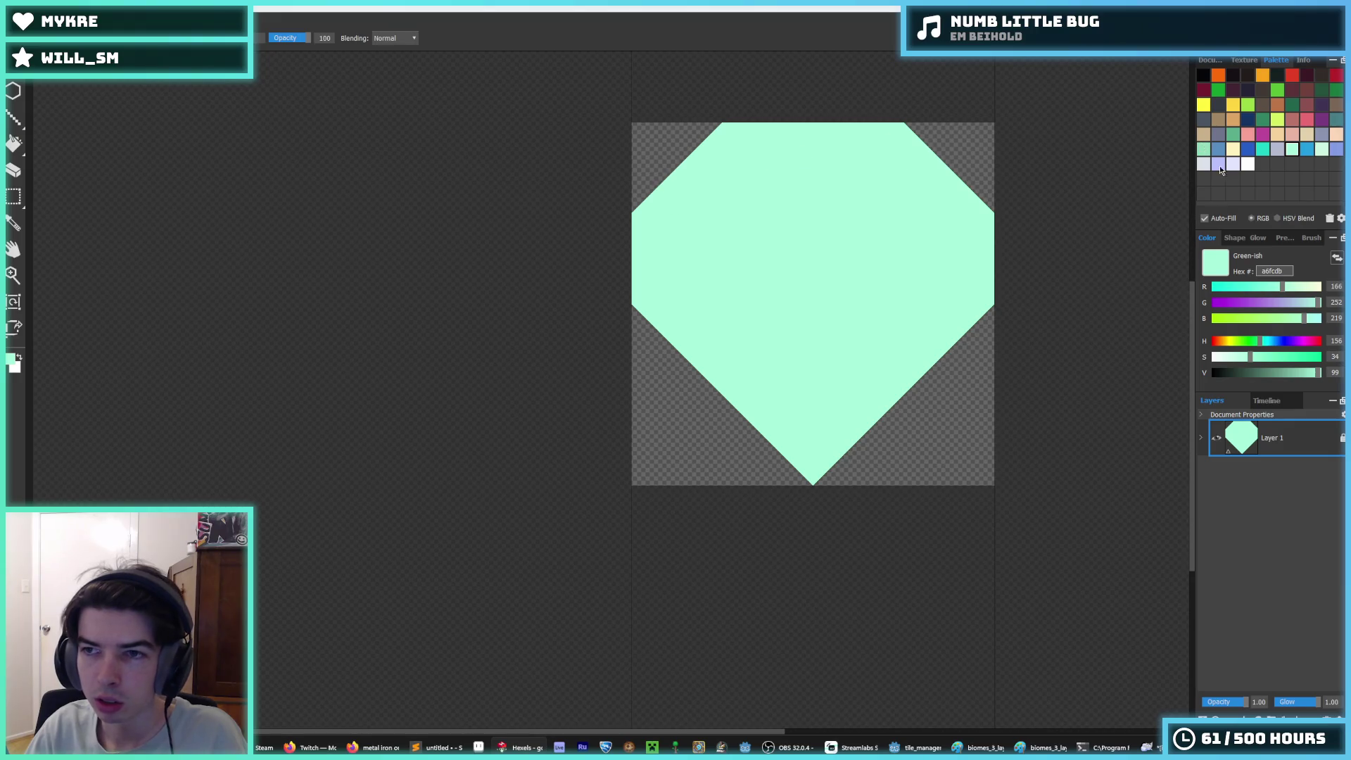
# - Switch to teal 2dd9c7 and start painting the gem's interior
pyautogui.click(1262, 149)
pyautogui.moveTo(675, 239)
pyautogui.mouseDown()
pyautogui.moveTo(659, 264)
pyautogui.moveTo(624, 268)
pyautogui.moveTo(739, 338)
pyautogui.moveTo(742, 398)
pyautogui.moveTo(814, 452)
pyautogui.moveTo(1002, 266)
pyautogui.moveTo(943, 277)
pyautogui.moveTo(799, 413)
pyautogui.moveTo(724, 368)
pyautogui.moveTo(701, 260)
pyautogui.moveTo(671, 233)
pyautogui.moveTo(774, 218)
pyautogui.moveTo(758, 202)
pyautogui.moveTo(788, 185)
pyautogui.moveTo(874, 286)
pyautogui.moveTo(847, 190)
pyautogui.moveTo(959, 232)
pyautogui.mouseUp()
pyautogui.keyDown('alt'); pyautogui.click(967, 242); pyautogui.keyUp('alt')
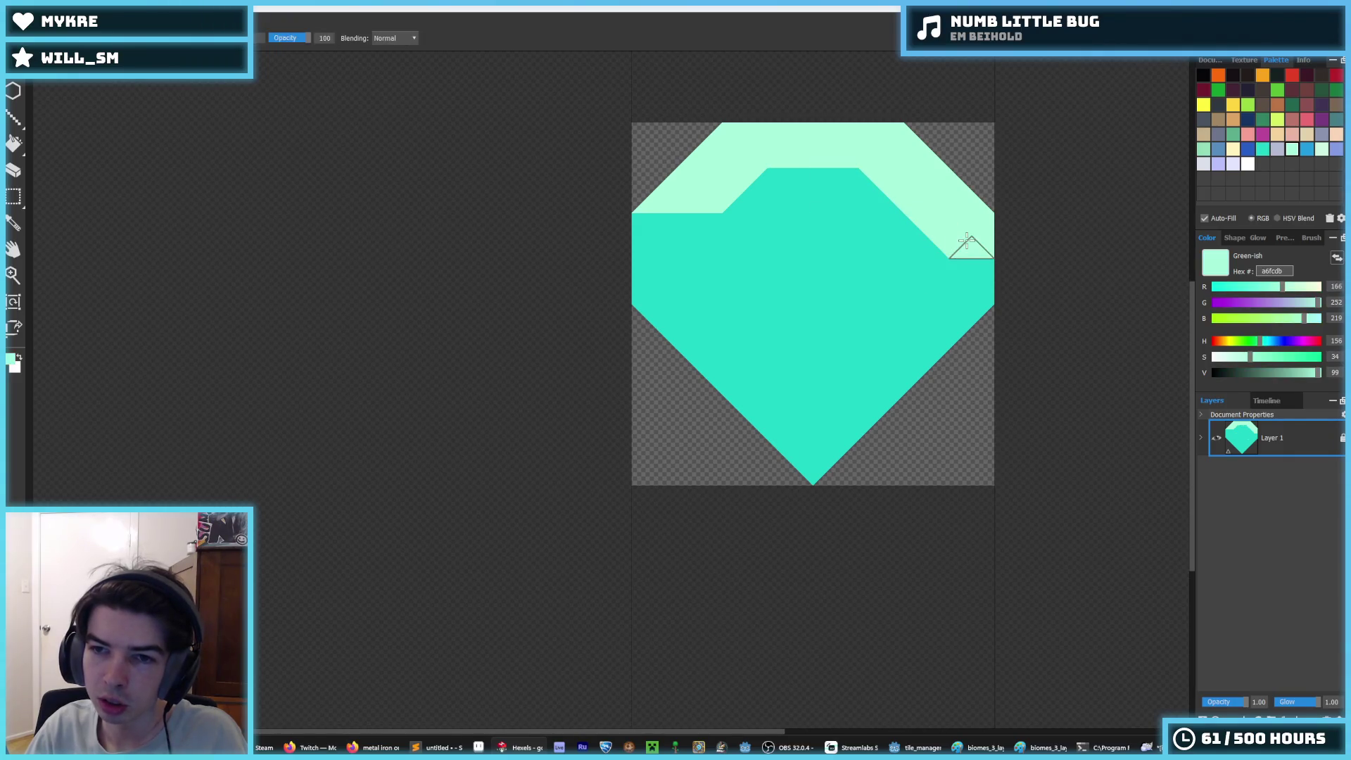
# - Widen the teal area and paint a mint border down the gem's left side
pyautogui.keyDown('alt'); pyautogui.click(942, 299); pyautogui.keyUp('alt')
pyautogui.moveTo(954, 243)
pyautogui.mouseDown()
pyautogui.moveTo(889, 190)
pyautogui.moveTo(968, 217)
pyautogui.moveTo(919, 308)
pyautogui.moveTo(850, 362)
pyautogui.moveTo(868, 368)
pyautogui.moveTo(880, 352)
pyautogui.mouseUp()
pyautogui.keyDown('alt'); pyautogui.click(968, 217); pyautogui.keyUp('alt')
pyautogui.press('alt')
pyautogui.moveTo(649, 233)
pyautogui.mouseDown()
pyautogui.moveTo(647, 293)
pyautogui.moveTo(645, 251)
pyautogui.moveTo(699, 367)
pyautogui.moveTo(802, 438)
pyautogui.moveTo(897, 400)
pyautogui.mouseUp()
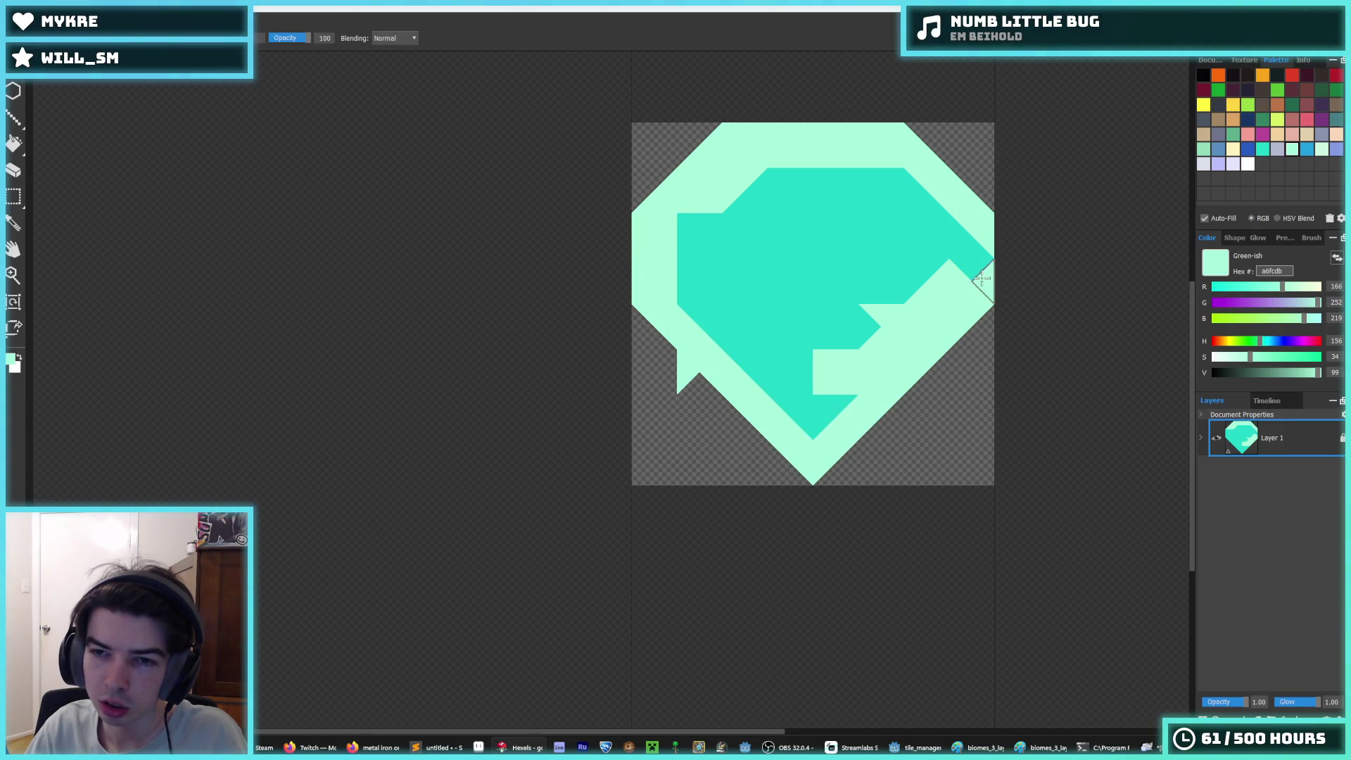
pyautogui.press('e')
pyautogui.press('b')
pyautogui.keyDown('alt'); pyautogui.click(787, 352); pyautogui.keyUp('alt')
pyautogui.moveTo(790, 386)
pyautogui.mouseDown()
pyautogui.moveTo(865, 323)
pyautogui.moveTo(971, 271)
pyautogui.mouseUp()
# - Shape the mint top band and straighten the teal zigzag edge, then begin saving as diamond_icon
pyautogui.keyDown('alt'); pyautogui.click(975, 282); pyautogui.keyUp('alt')
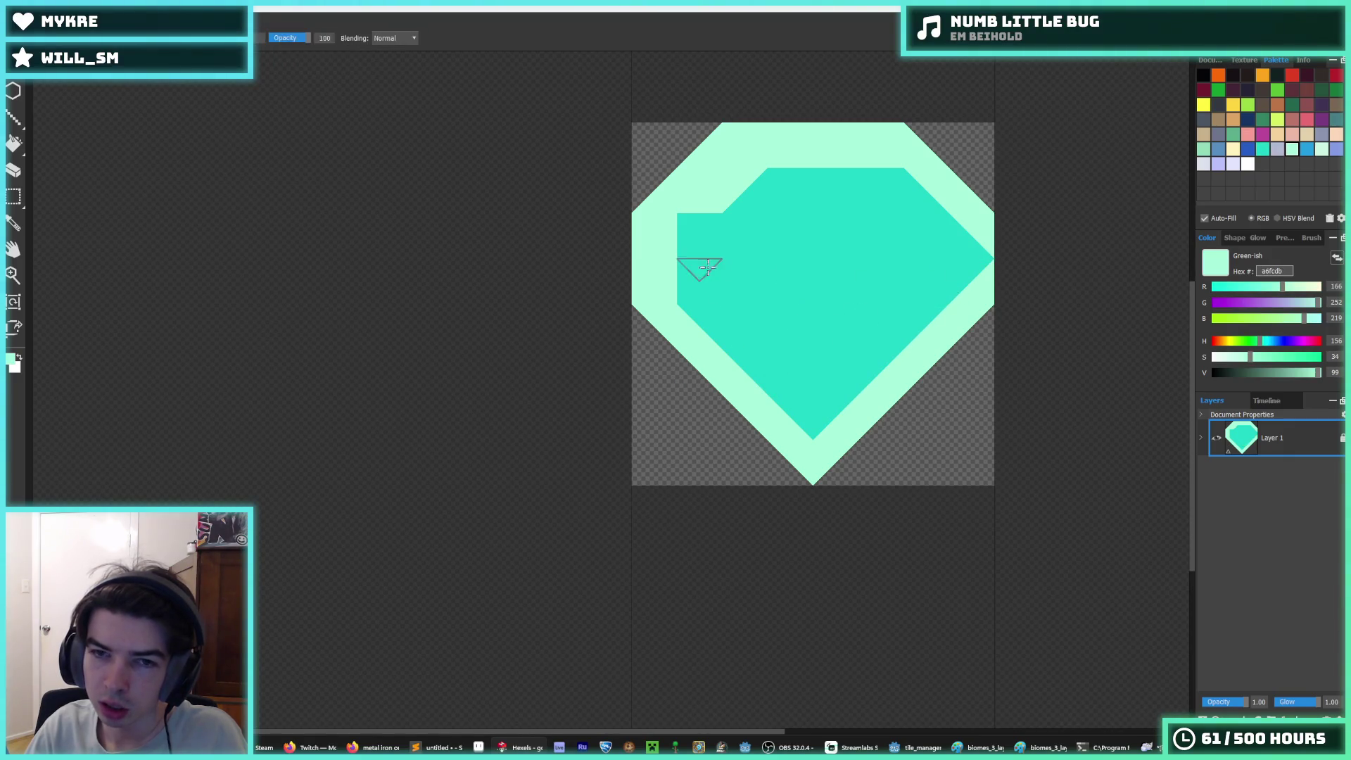
pyautogui.click(683, 236)
pyautogui.moveTo(683, 235)
pyautogui.mouseDown()
pyautogui.moveTo(799, 188)
pyautogui.moveTo(699, 250)
pyautogui.moveTo(820, 241)
pyautogui.moveTo(950, 258)
pyautogui.moveTo(853, 181)
pyautogui.moveTo(821, 238)
pyautogui.mouseUp()
pyautogui.keyDown('alt'); pyautogui.click(751, 314); pyautogui.keyUp('alt')
pyautogui.moveTo(725, 281)
pyautogui.mouseDown()
pyautogui.moveTo(711, 277)
pyautogui.moveTo(928, 274)
pyautogui.mouseUp()
pyautogui.moveTo(743, 285); pyautogui.dragTo(661, 270)
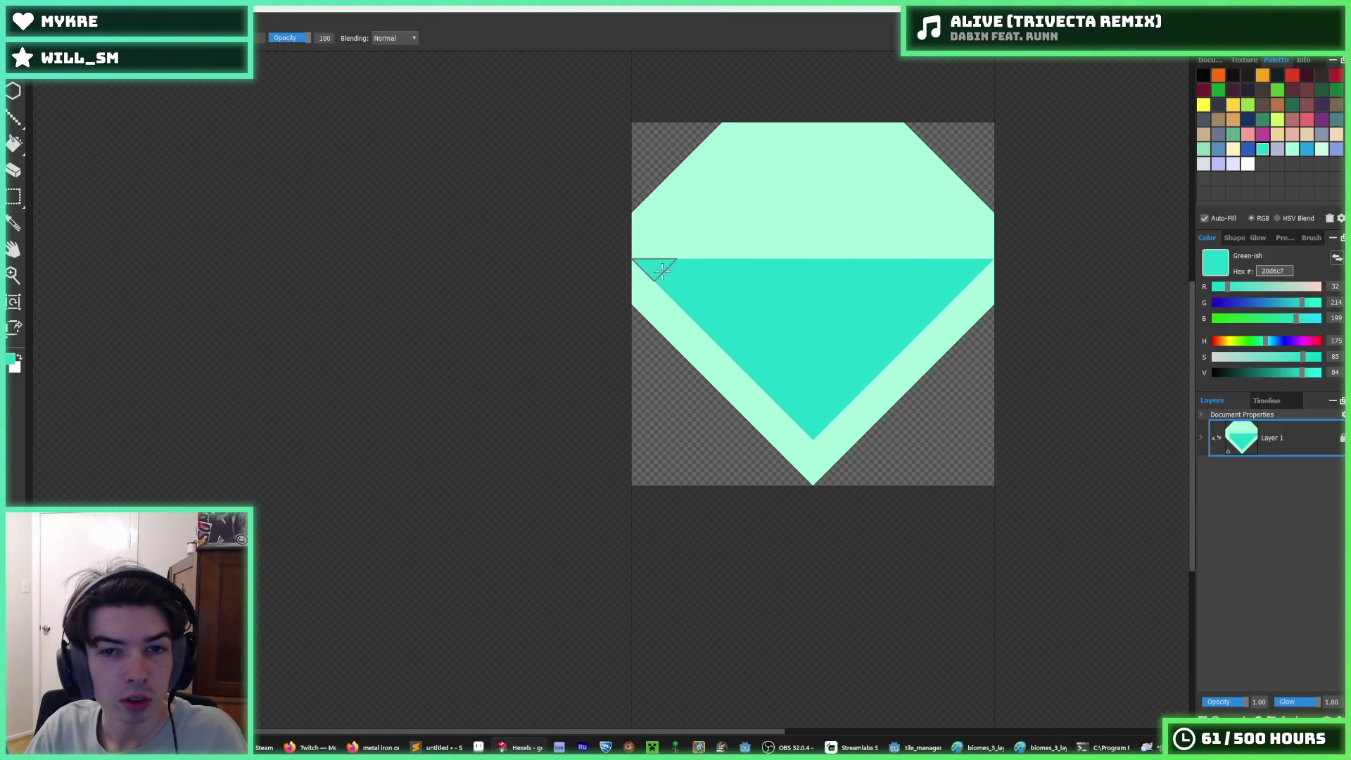
pyautogui.hotkey('ctrl', 's')
pyautogui.write('diamond_icon')
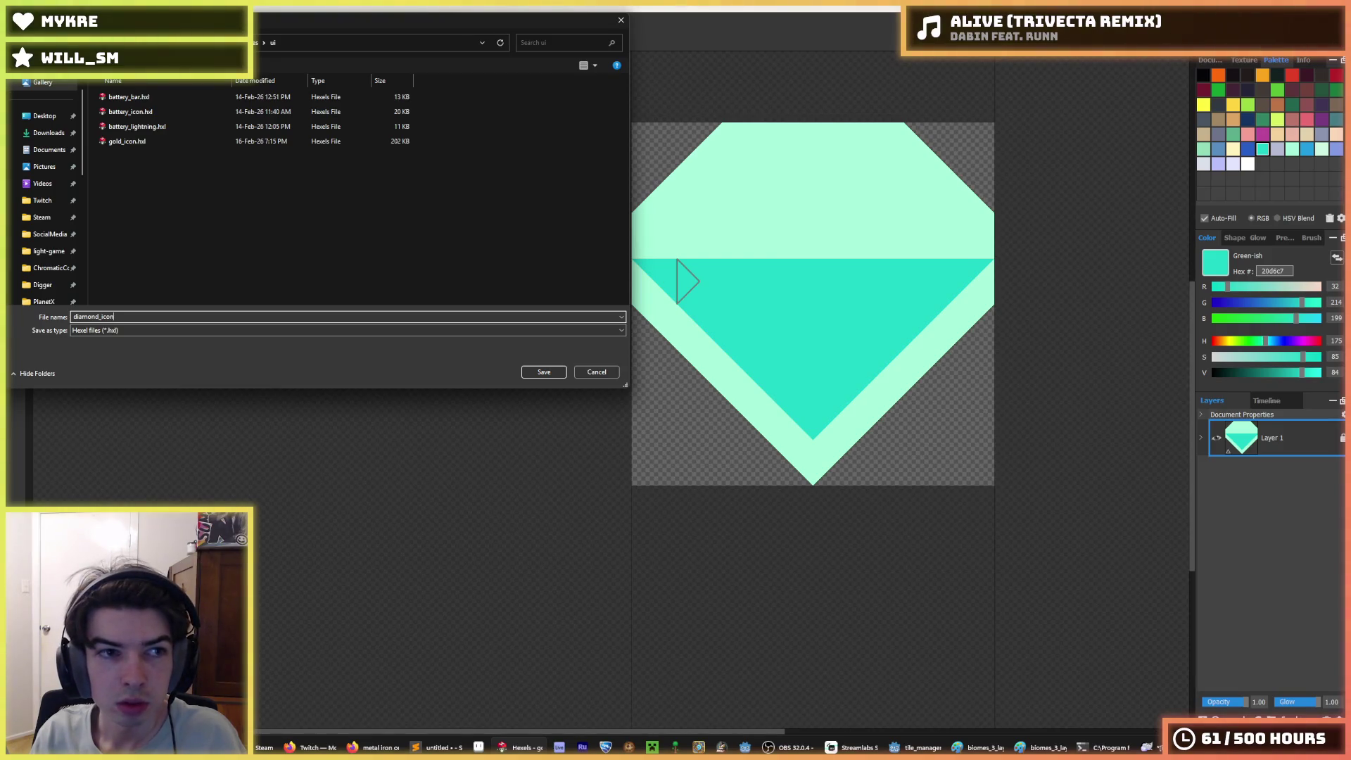
# - Save the gem as diamond_icon and sample the light mint from the canvas
pyautogui.press('Return')
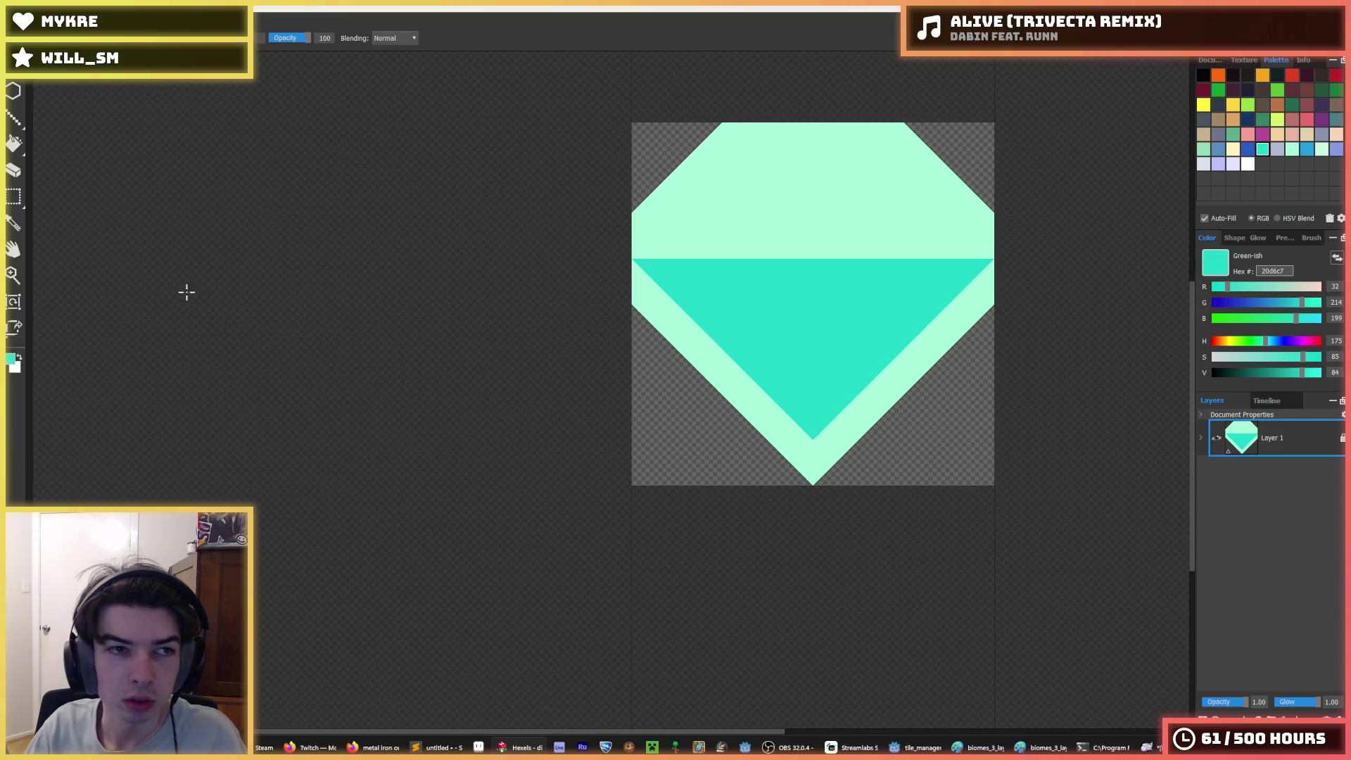
pyautogui.keyDown('alt'); pyautogui.click(645, 253); pyautogui.keyUp('alt')
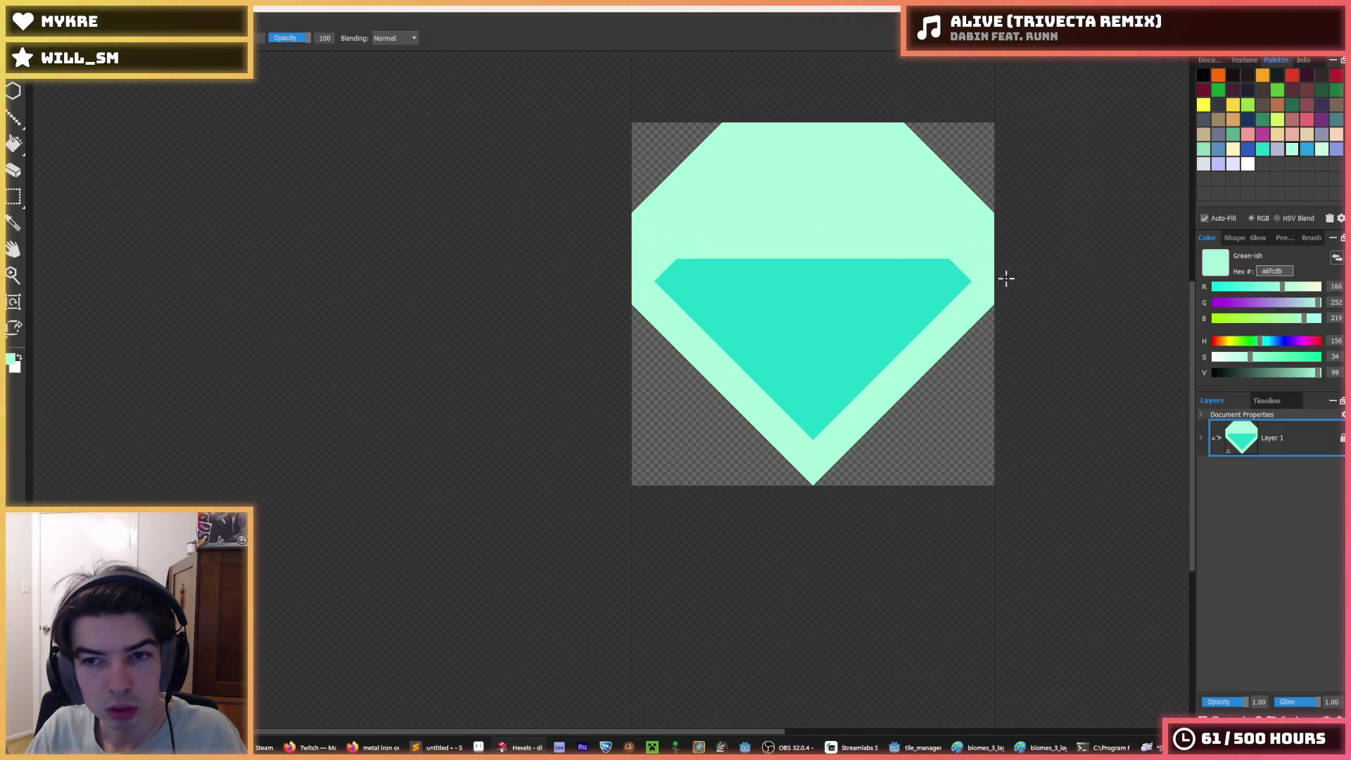
pyautogui.press('i')
pyautogui.scroll(-5, 1005, 278)
pyautogui.scroll(3, 987, 278)
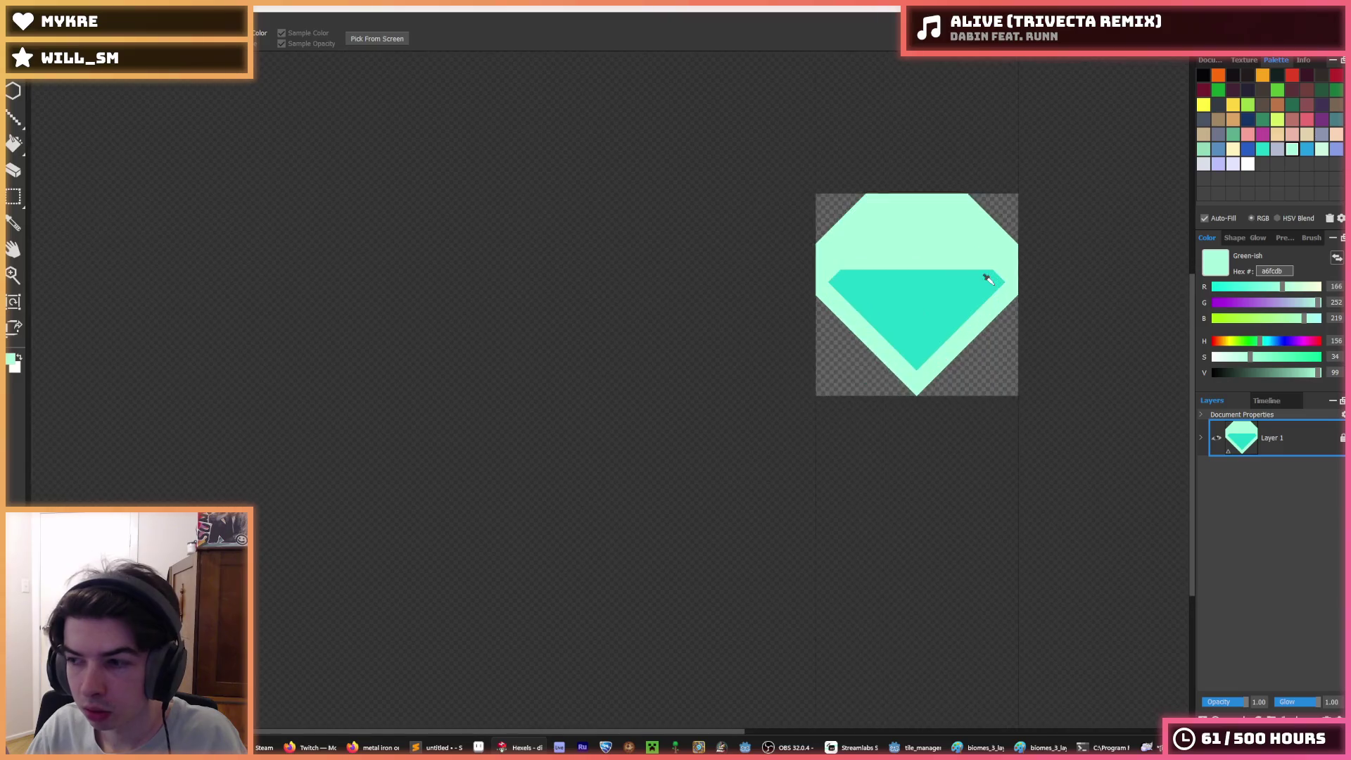
pyautogui.scroll(4, 987, 279)
pyautogui.scroll(-1, 774, 317)
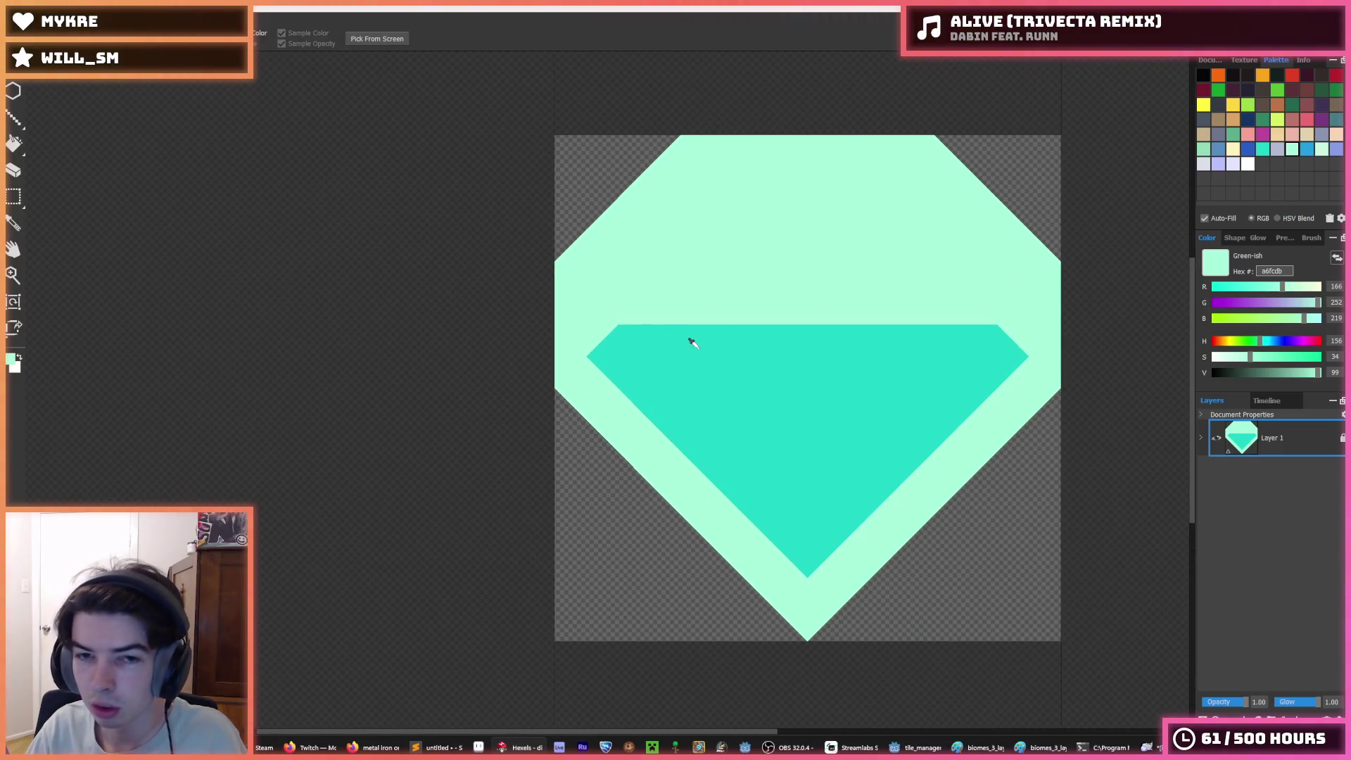
# - Sample teal, fill the left corner triangle and undo it, then pick white
pyautogui.click(693, 342)
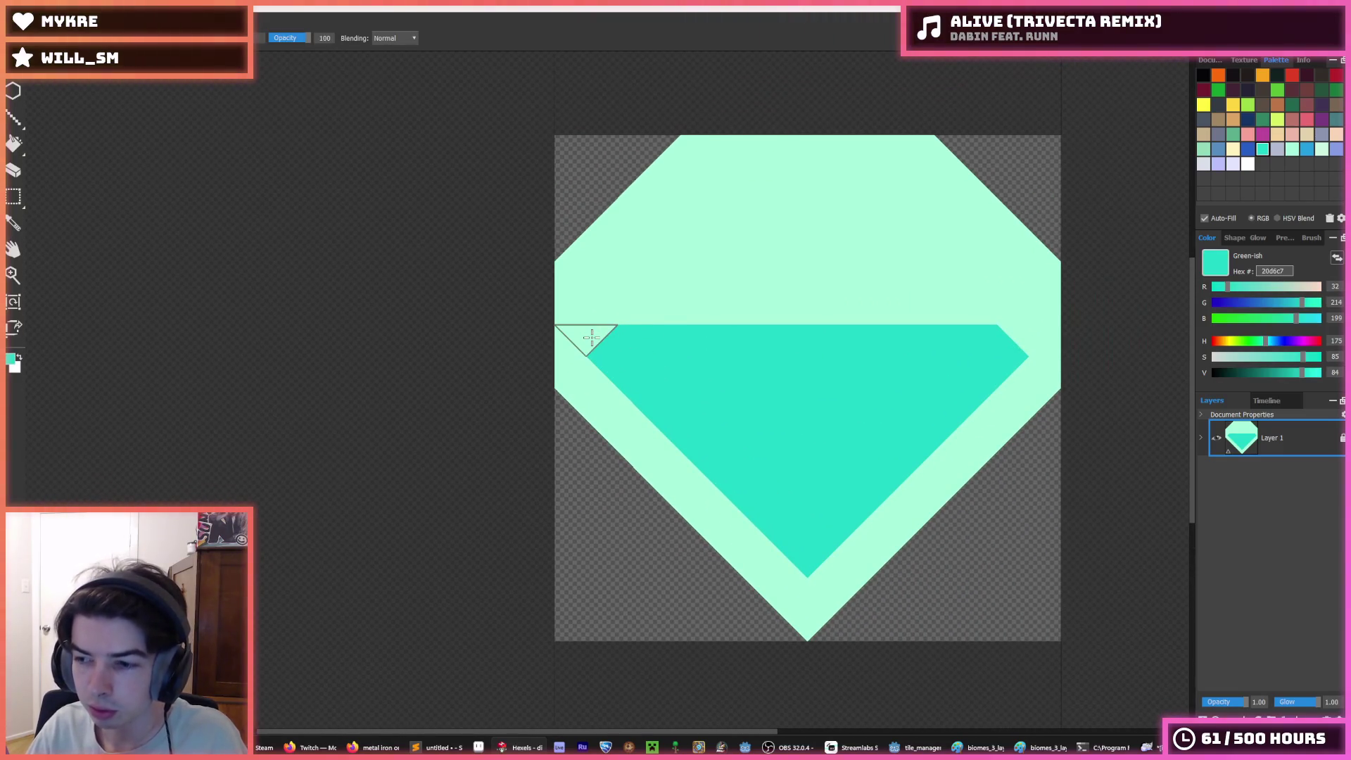
pyautogui.click(591, 337)
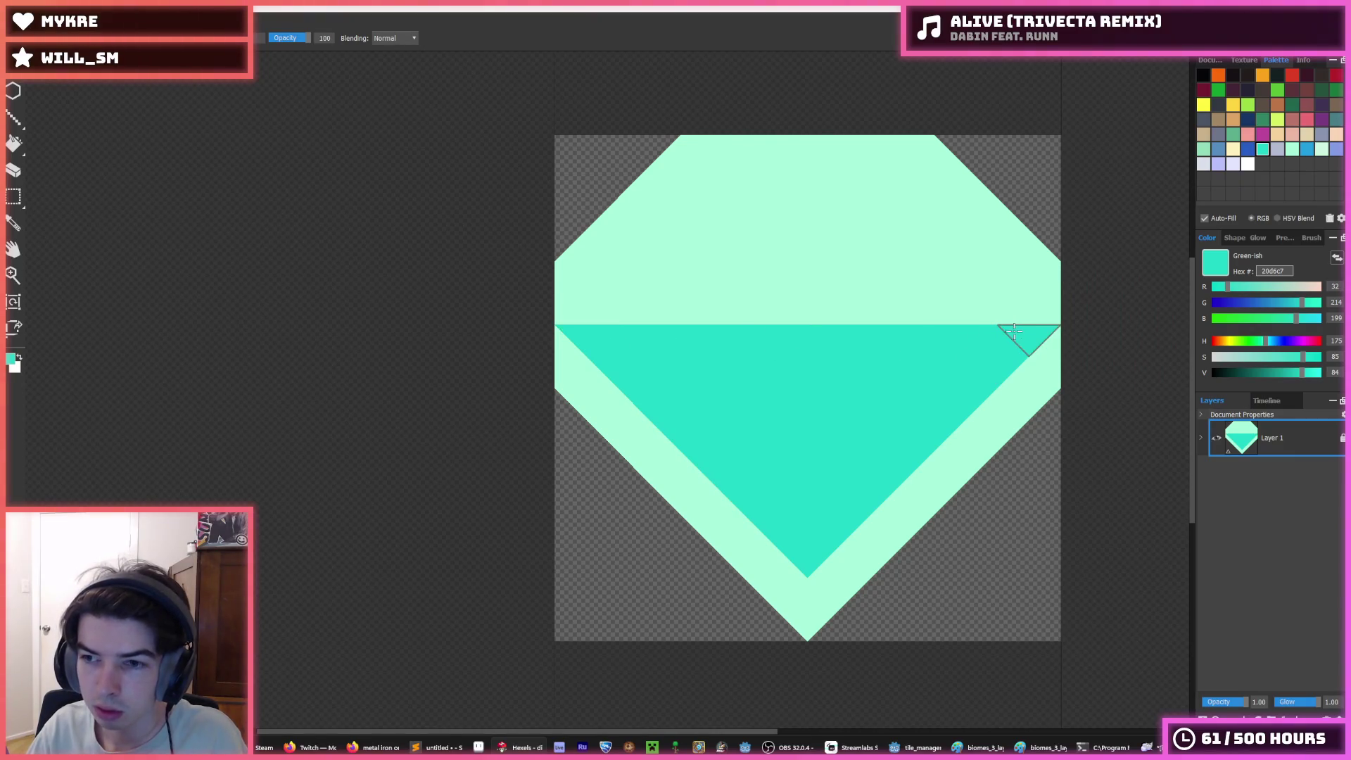
pyautogui.hotkey('ctrl', 'z')
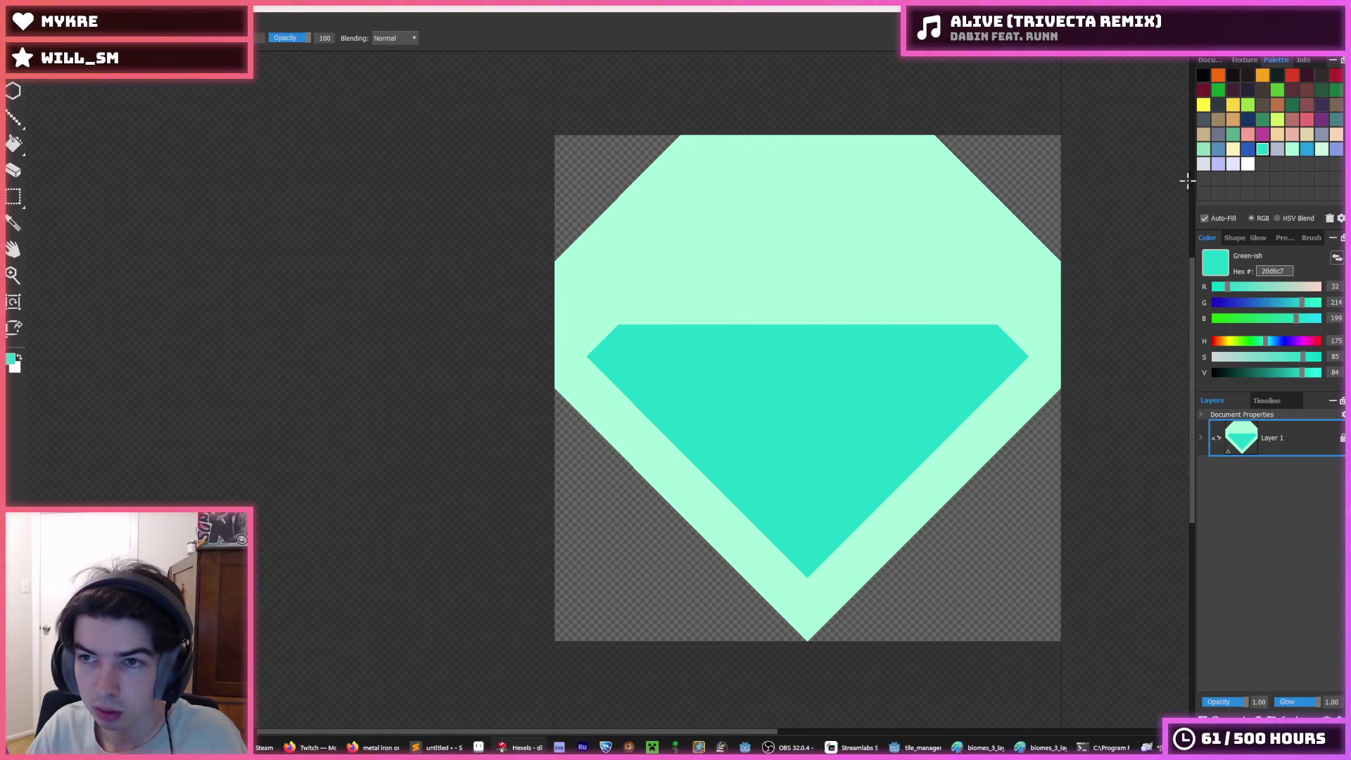
pyautogui.click(1247, 165)
# - Paint a white band across the gem's middle, then sample the light mint colour
pyautogui.moveTo(603, 289)
pyautogui.mouseDown()
pyautogui.moveTo(669, 301)
pyautogui.moveTo(642, 282)
pyautogui.moveTo(1040, 293)
pyautogui.moveTo(1013, 281)
pyautogui.mouseUp()
pyautogui.press('i')
pyautogui.click(996, 248)
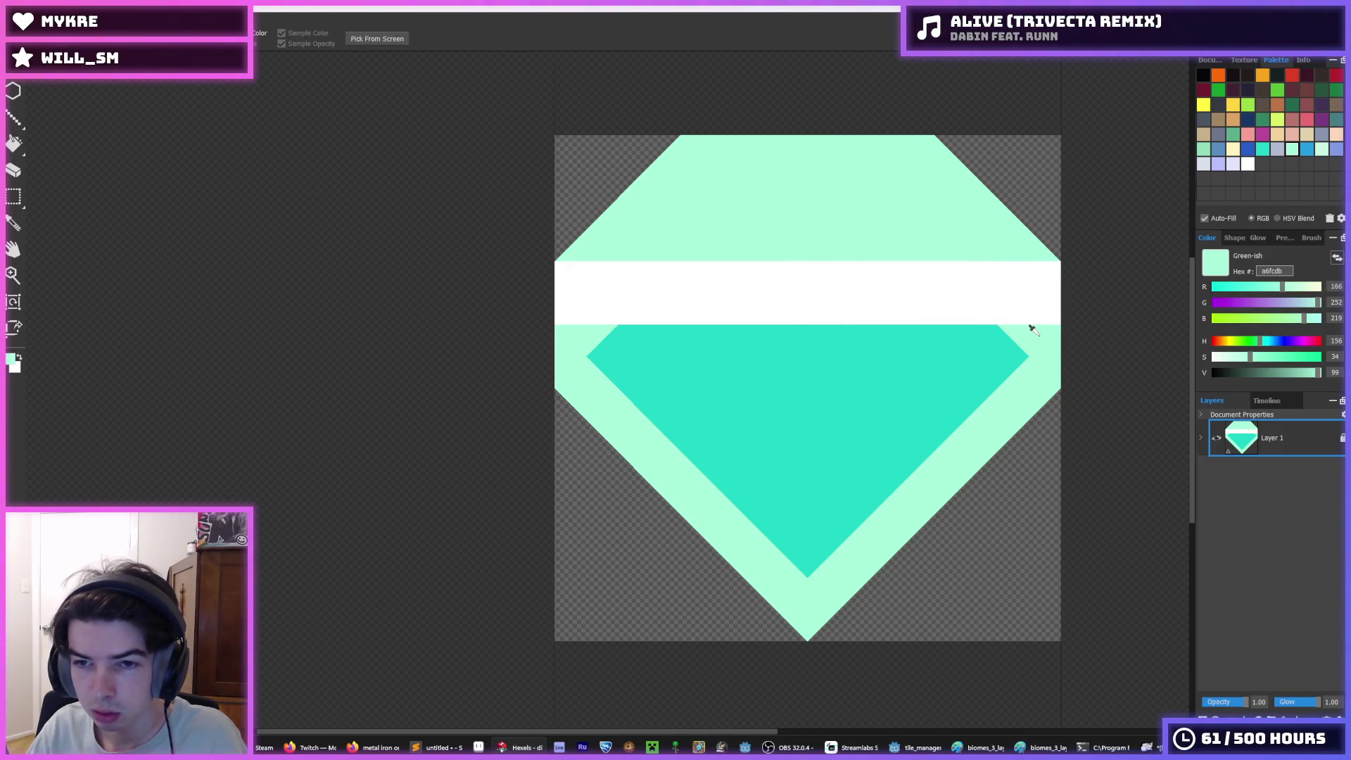
# - Paint a blue diamond patch inside the lower teal facet, settling on a brighter blue
pyautogui.click(1219, 150)
pyautogui.moveTo(781, 527)
pyautogui.mouseDown()
pyautogui.moveTo(773, 467)
pyautogui.moveTo(704, 503)
pyautogui.moveTo(787, 471)
pyautogui.moveTo(840, 517)
pyautogui.moveTo(855, 471)
pyautogui.moveTo(807, 410)
pyautogui.moveTo(908, 422)
pyautogui.moveTo(696, 465)
pyautogui.mouseUp()
pyautogui.click(1233, 134)
pyautogui.click(1306, 148)
pyautogui.press('i')
pyautogui.click(652, 454)
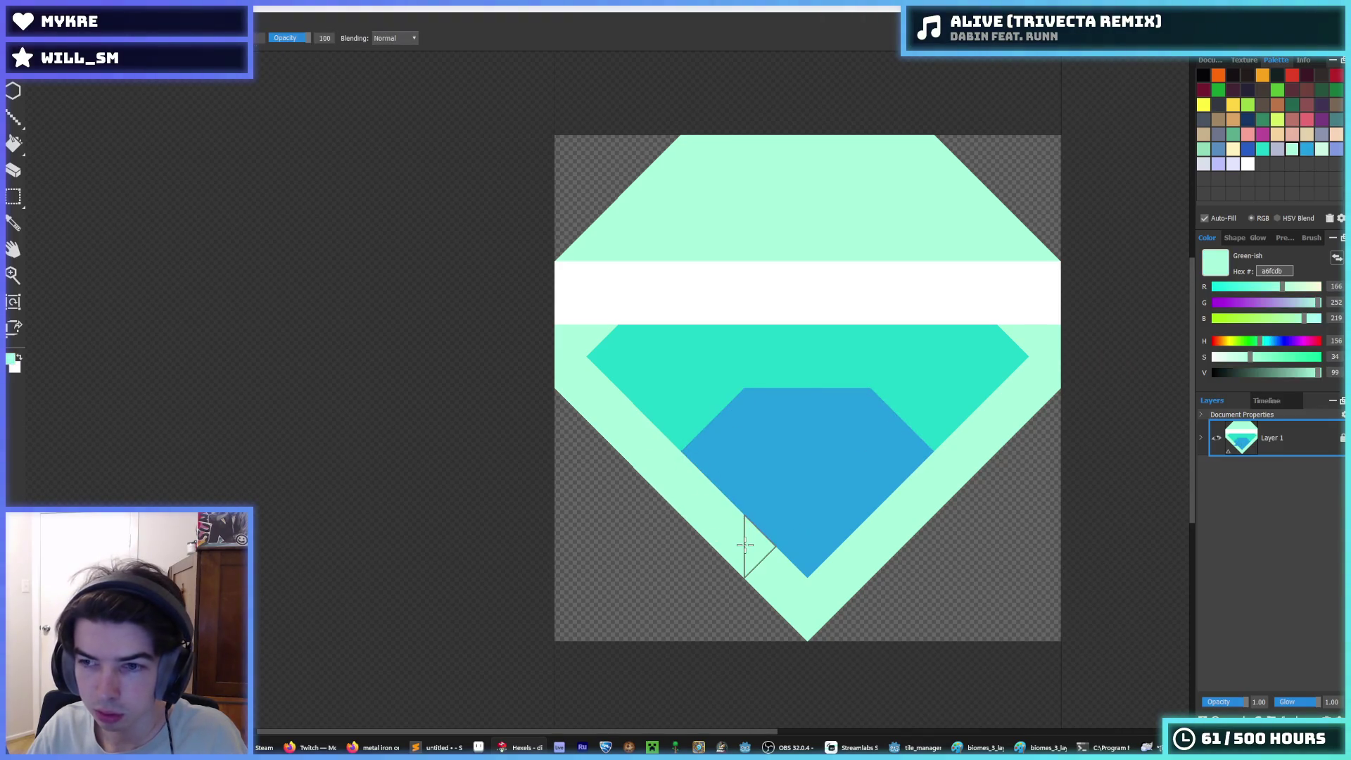
pyautogui.scroll(-4, 814, 521)
pyautogui.scroll(1, 852, 457)
pyautogui.scroll(5, 844, 475)
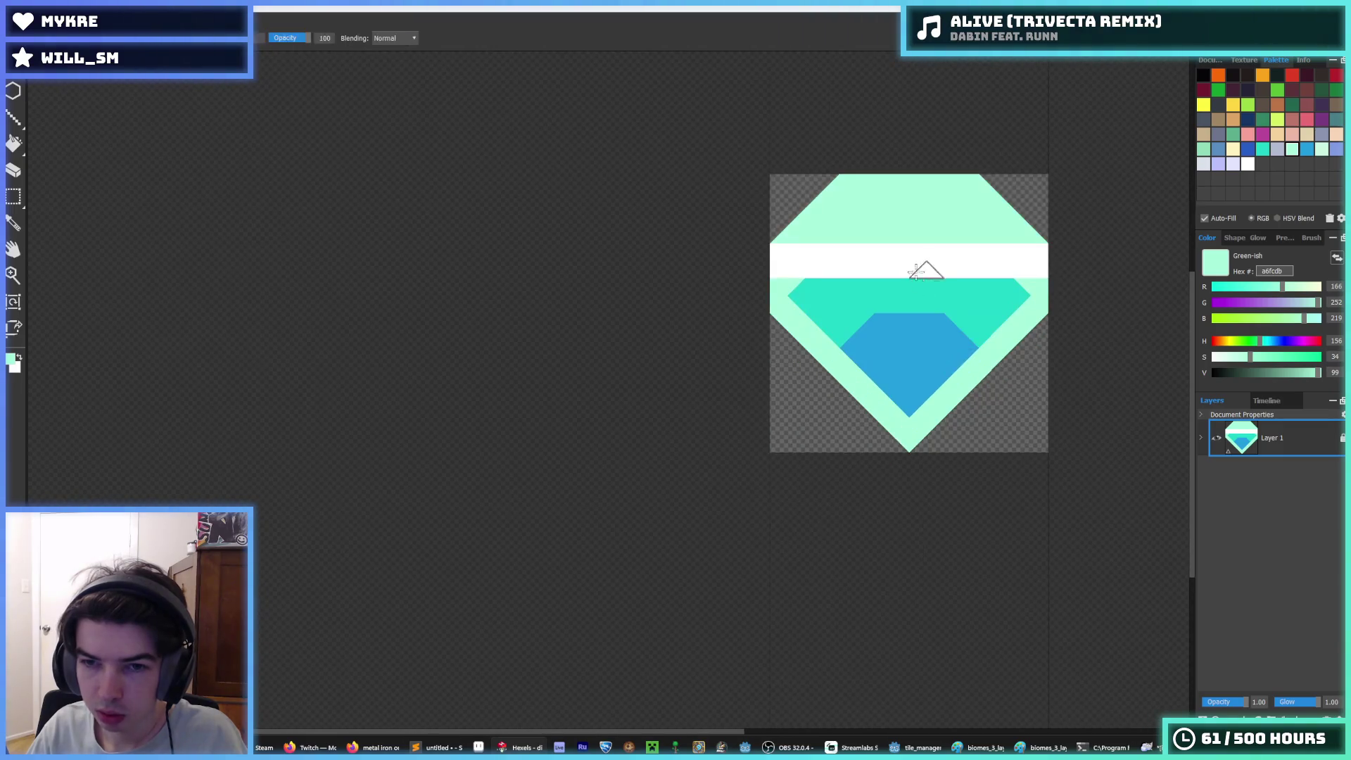
# - Paint white along the full length of the teal band with the triangle brush
pyautogui.click(657, 367)
pyautogui.press('b')
pyautogui.click(696, 457)
pyautogui.moveTo(701, 464); pyautogui.dragTo(935, 453)
pyautogui.hscroll(5, 935, 452)
pyautogui.moveTo(513, 437)
pyautogui.mouseDown()
pyautogui.moveTo(848, 450)
pyautogui.moveTo(837, 444)
pyautogui.mouseUp()
# - Sample mint from the gem and repaint most of the white band mint
pyautogui.press('i')
pyautogui.click(832, 320)
pyautogui.press('b')
pyautogui.moveTo(907, 356)
pyautogui.mouseDown()
pyautogui.moveTo(778, 356)
pyautogui.moveTo(820, 331)
pyautogui.moveTo(506, 356)
pyautogui.moveTo(592, 359)
pyautogui.moveTo(317, 323)
pyautogui.mouseUp()
pyautogui.press('space')
pyautogui.scroll(-5, 668, 354)
pyautogui.scroll(3, 621, 374)
# - Paint the upper mint area of the gem white
pyautogui.keyDown('alt'); pyautogui.click(582, 394); pyautogui.keyUp('alt')
pyautogui.moveTo(514, 234)
pyautogui.mouseDown()
pyautogui.moveTo(492, 348)
pyautogui.moveTo(588, 346)
pyautogui.moveTo(602, 364)
pyautogui.moveTo(713, 346)
pyautogui.mouseUp()
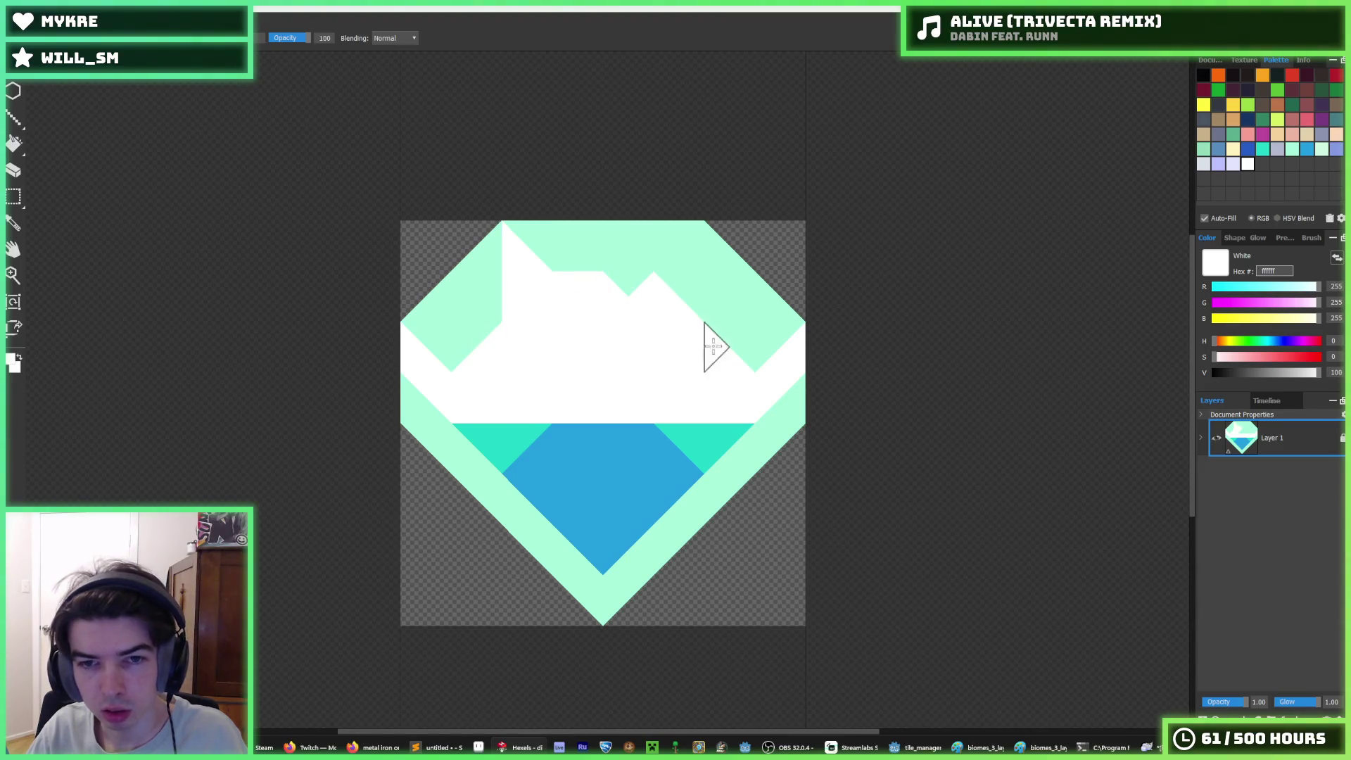
pyautogui.moveTo(564, 323)
pyautogui.mouseDown()
pyautogui.moveTo(605, 293)
pyautogui.moveTo(585, 242)
pyautogui.moveTo(628, 264)
pyautogui.moveTo(577, 262)
pyautogui.moveTo(626, 232)
pyautogui.moveTo(676, 236)
pyautogui.moveTo(689, 324)
pyautogui.mouseUp()
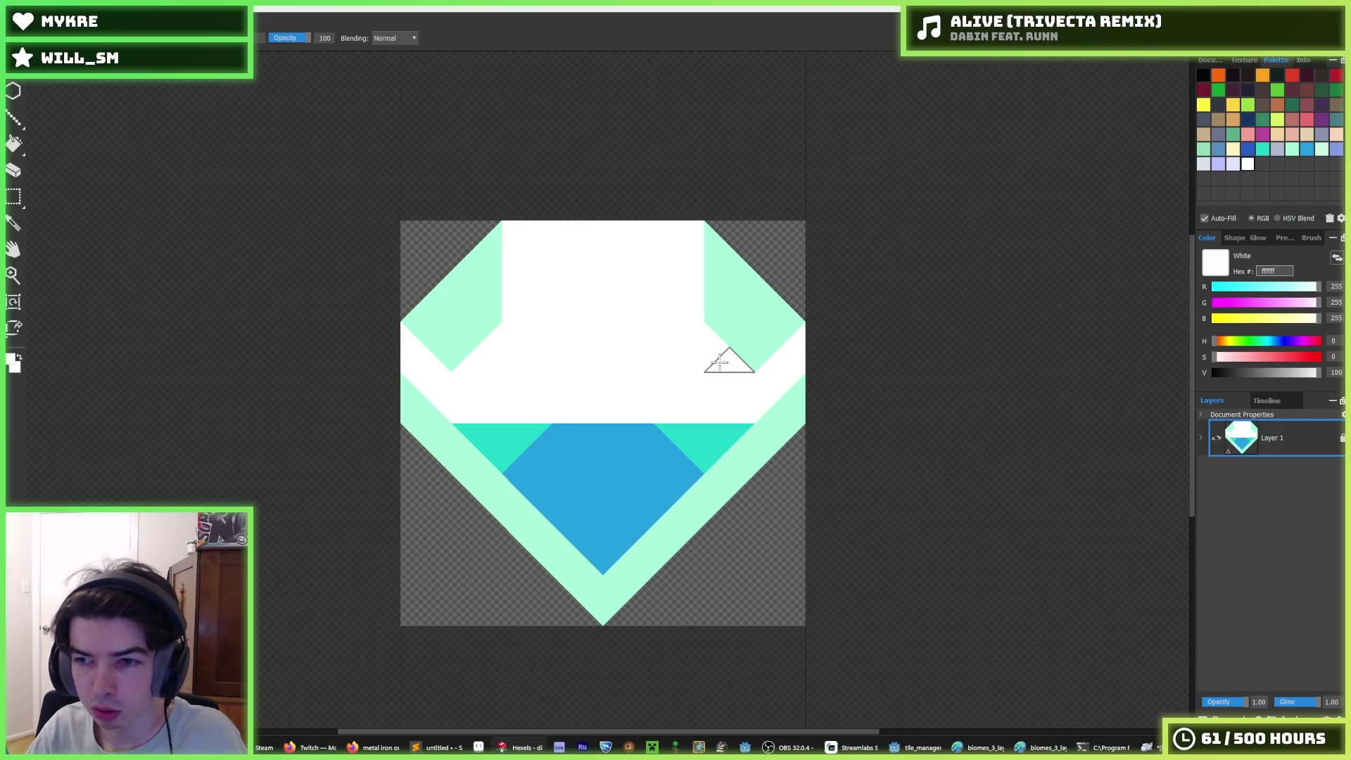
pyautogui.scroll(-5, 719, 362)
pyautogui.scroll(4, 633, 338)
# - Choose teal and paint teal strips into the mint corner facets
pyautogui.press('i')
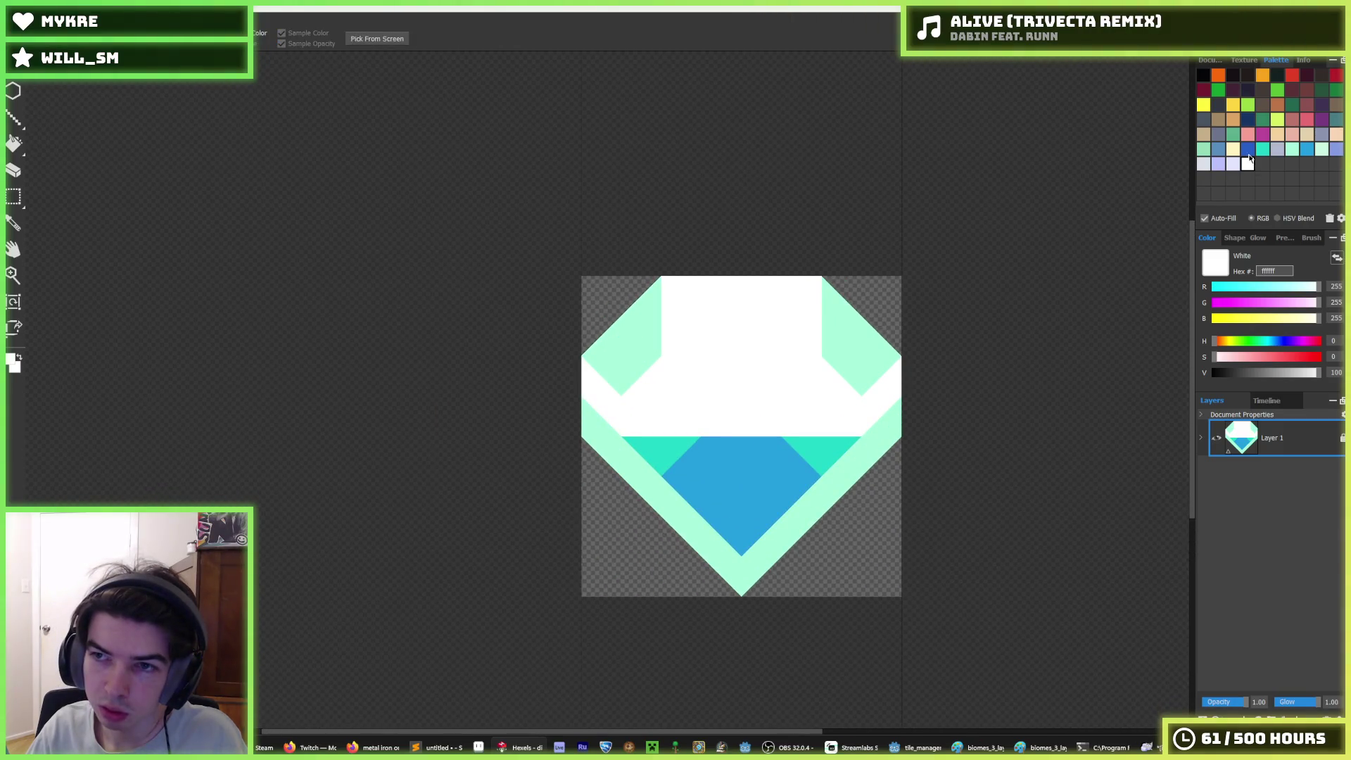
pyautogui.click(1262, 149)
pyautogui.press('g')
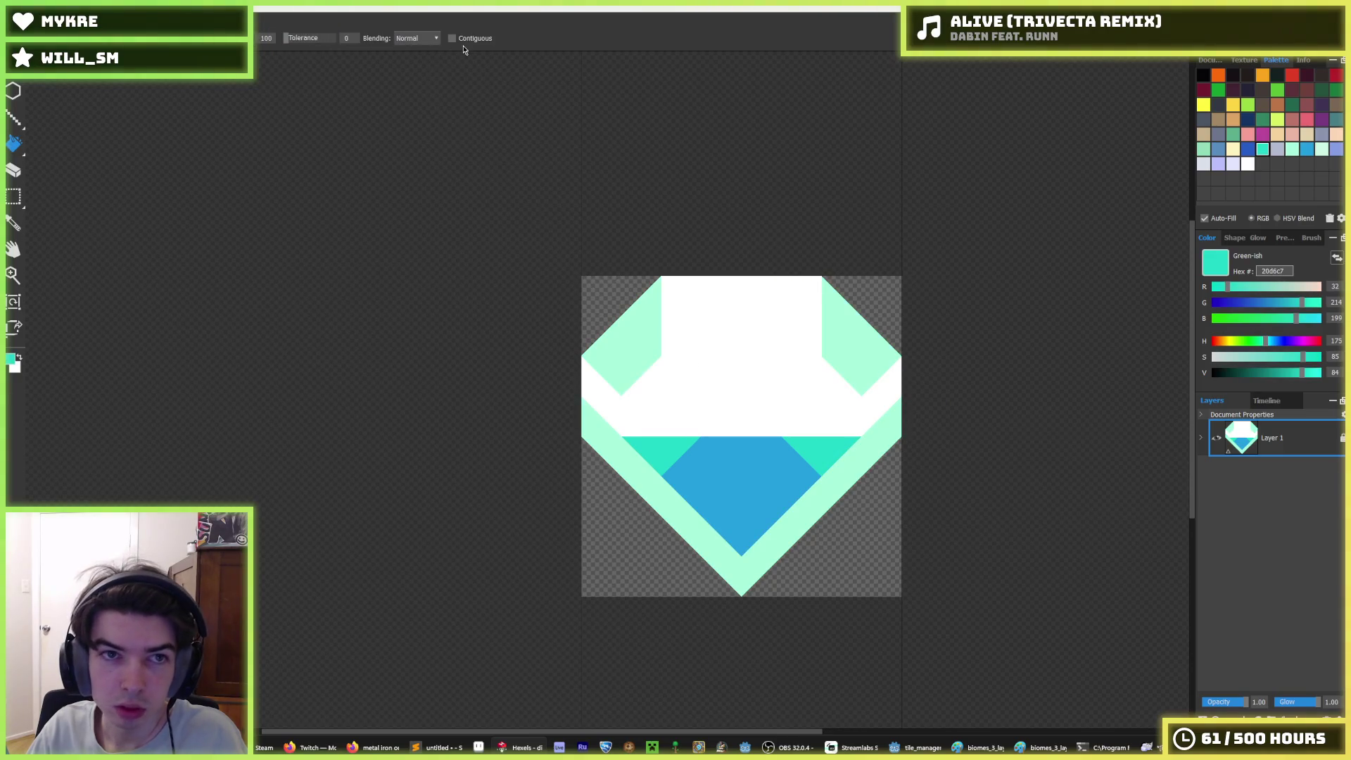
pyautogui.press('b')
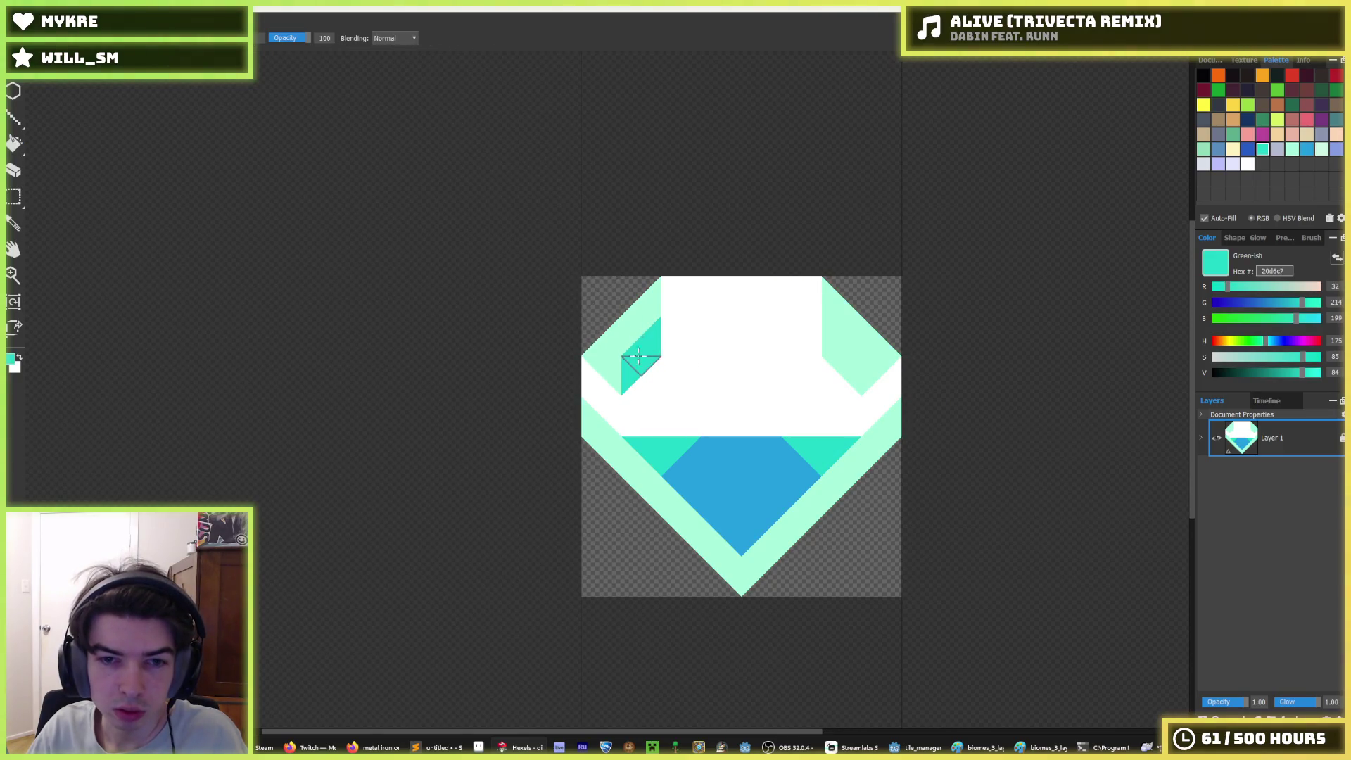
pyautogui.moveTo(827, 335); pyautogui.dragTo(866, 375)
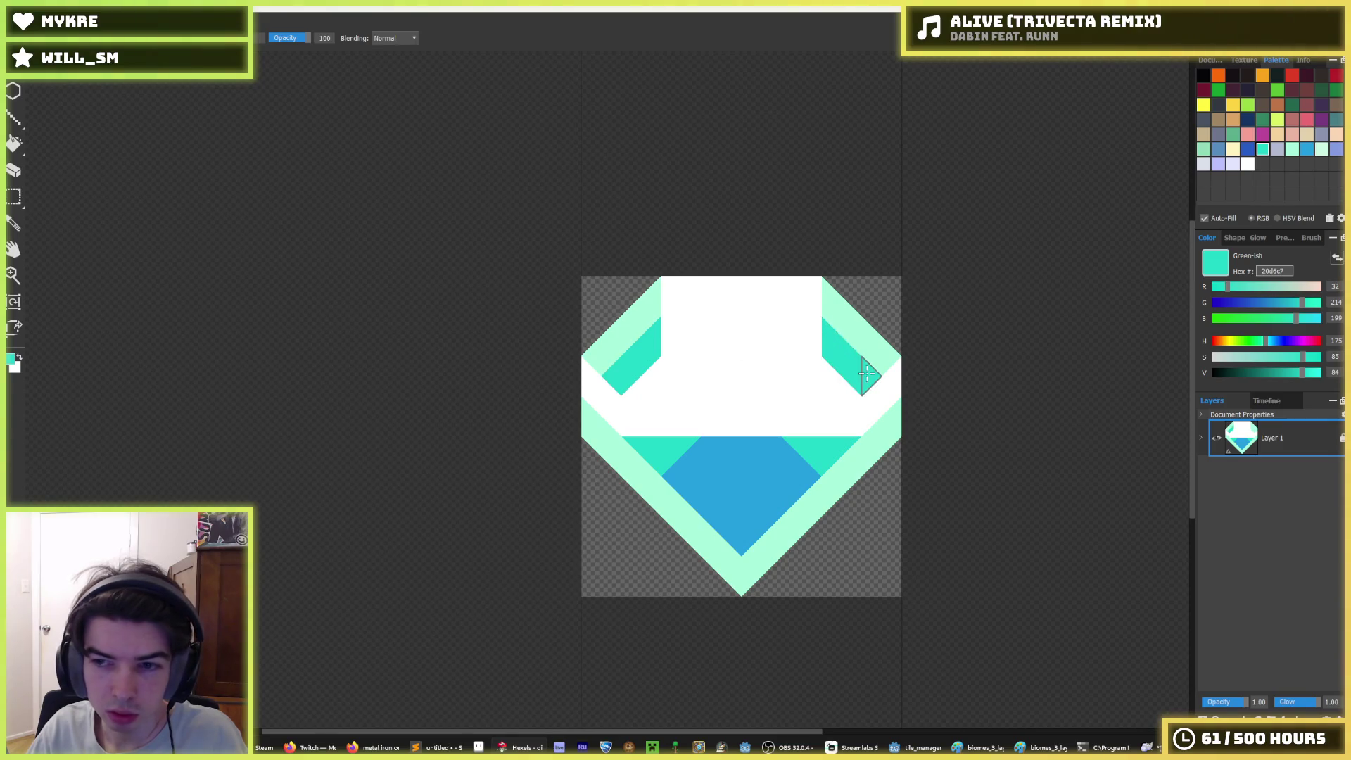
pyautogui.scroll(2, 830, 317)
# - Paint a mint border along the gem's top and fill the white upper area mint
pyautogui.keyDown('alt'); pyautogui.click(820, 293); pyautogui.keyUp('alt')
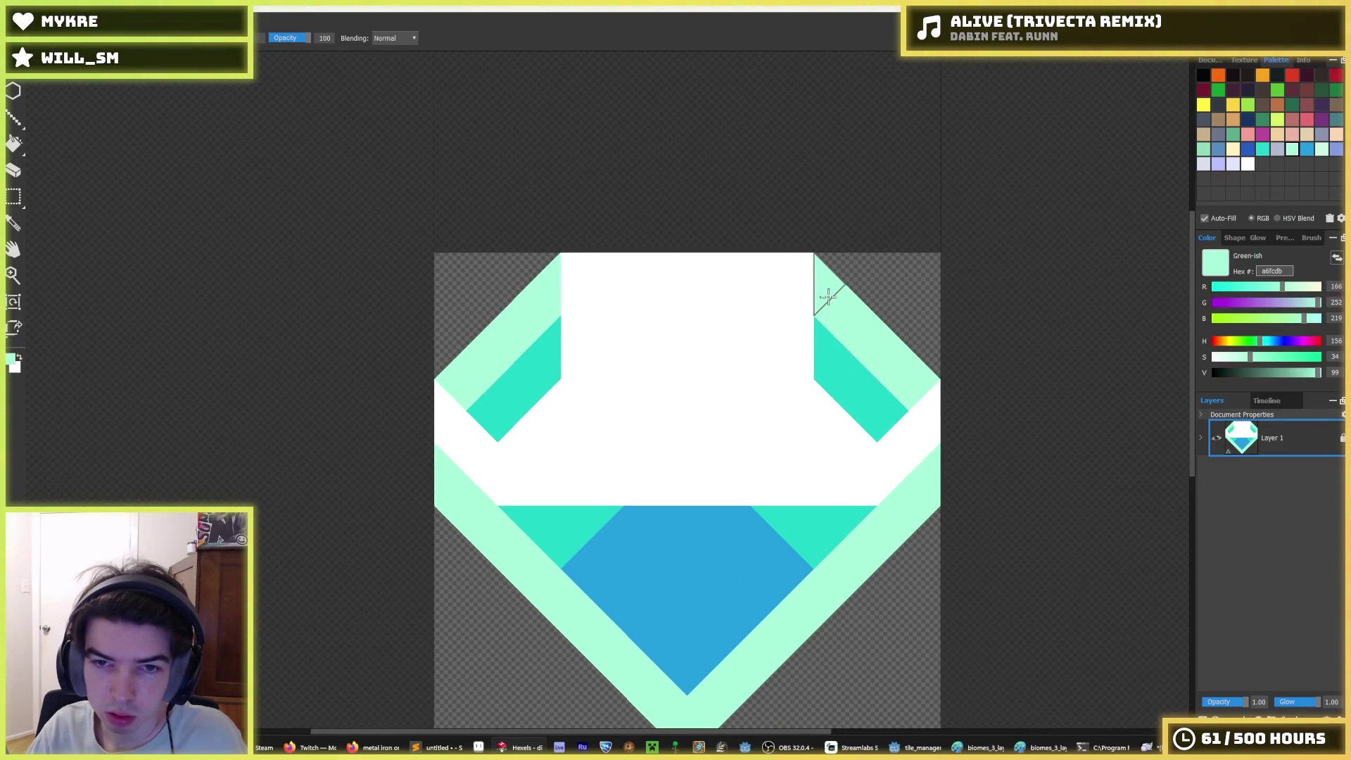
pyautogui.moveTo(800, 279)
pyautogui.mouseDown()
pyautogui.moveTo(612, 278)
pyautogui.moveTo(718, 302)
pyautogui.moveTo(904, 386)
pyautogui.mouseUp()
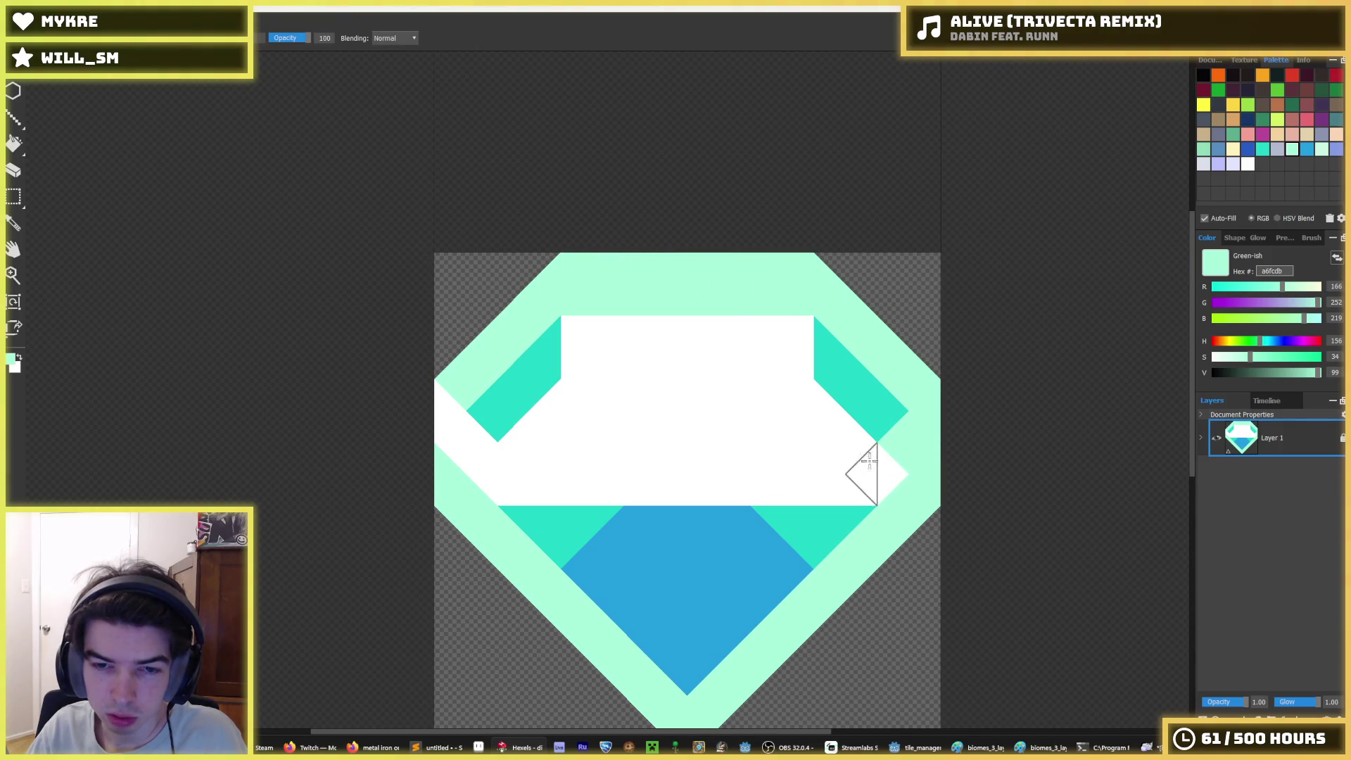
pyautogui.scroll(1, 767, 426)
pyautogui.moveTo(847, 301)
pyautogui.mouseDown()
pyautogui.moveTo(814, 286)
pyautogui.moveTo(622, 369)
pyautogui.moveTo(542, 281)
pyautogui.moveTo(454, 394)
pyautogui.moveTo(359, 450)
pyautogui.mouseUp()
pyautogui.moveTo(454, 452)
pyautogui.mouseDown()
pyautogui.moveTo(533, 443)
pyautogui.moveTo(470, 427)
pyautogui.moveTo(650, 439)
pyautogui.moveTo(723, 392)
pyautogui.moveTo(859, 392)
pyautogui.mouseUp()
# - Restore white along the right edge and lower-left triangles, patching one leftover triangle mint
pyautogui.keyDown('alt'); pyautogui.click(883, 458); pyautogui.keyUp('alt')
pyautogui.moveTo(884, 458); pyautogui.dragTo(1024, 388)
pyautogui.moveTo(489, 519)
pyautogui.mouseDown()
pyautogui.moveTo(446, 497)
pyautogui.moveTo(588, 467)
pyautogui.mouseUp()
pyautogui.keyDown('alt'); pyautogui.click(803, 414); pyautogui.keyUp('alt')
pyautogui.click(872, 438)
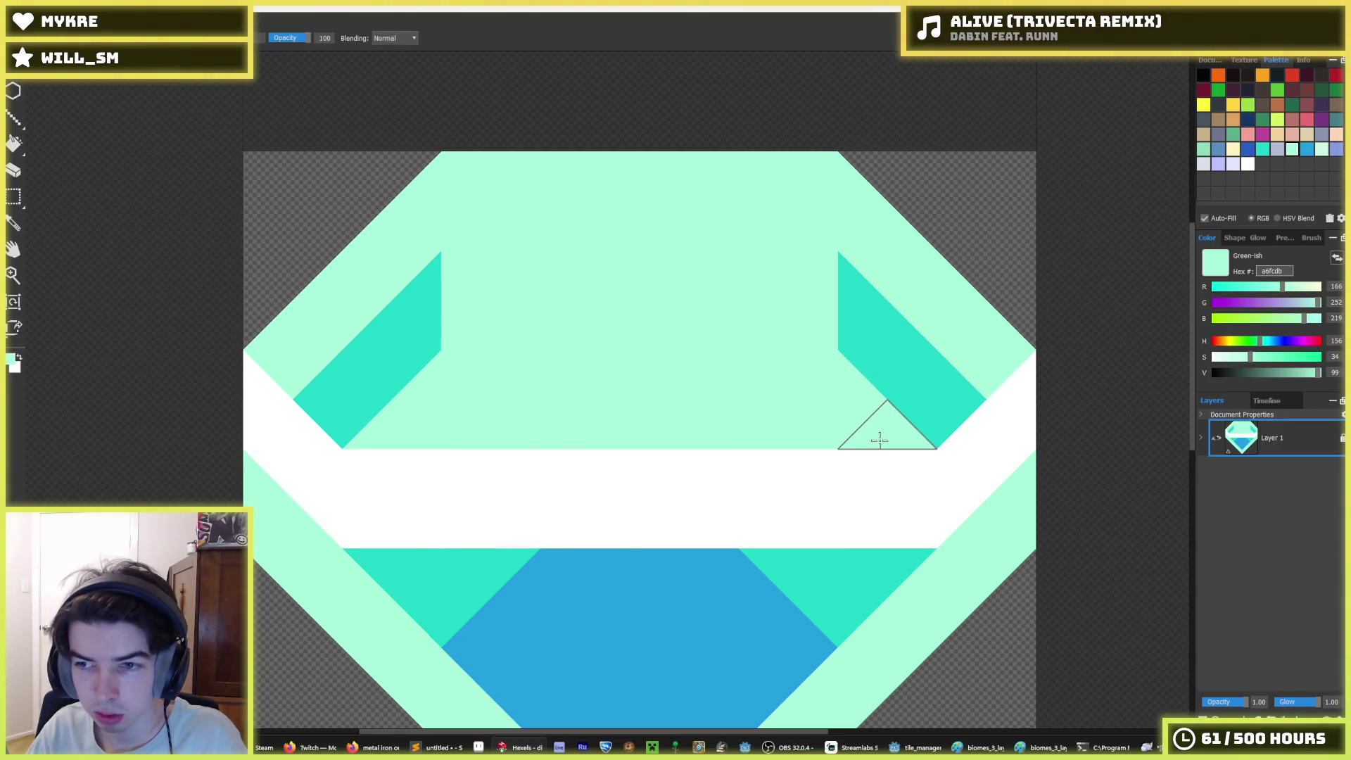
# - Paint teal facets at both sides and turn the mint strip into a teal band
pyautogui.keyDown('alt'); pyautogui.click(903, 419); pyautogui.keyUp('alt')
pyautogui.click(883, 433)
pyautogui.moveTo(482, 422); pyautogui.dragTo(522, 431)
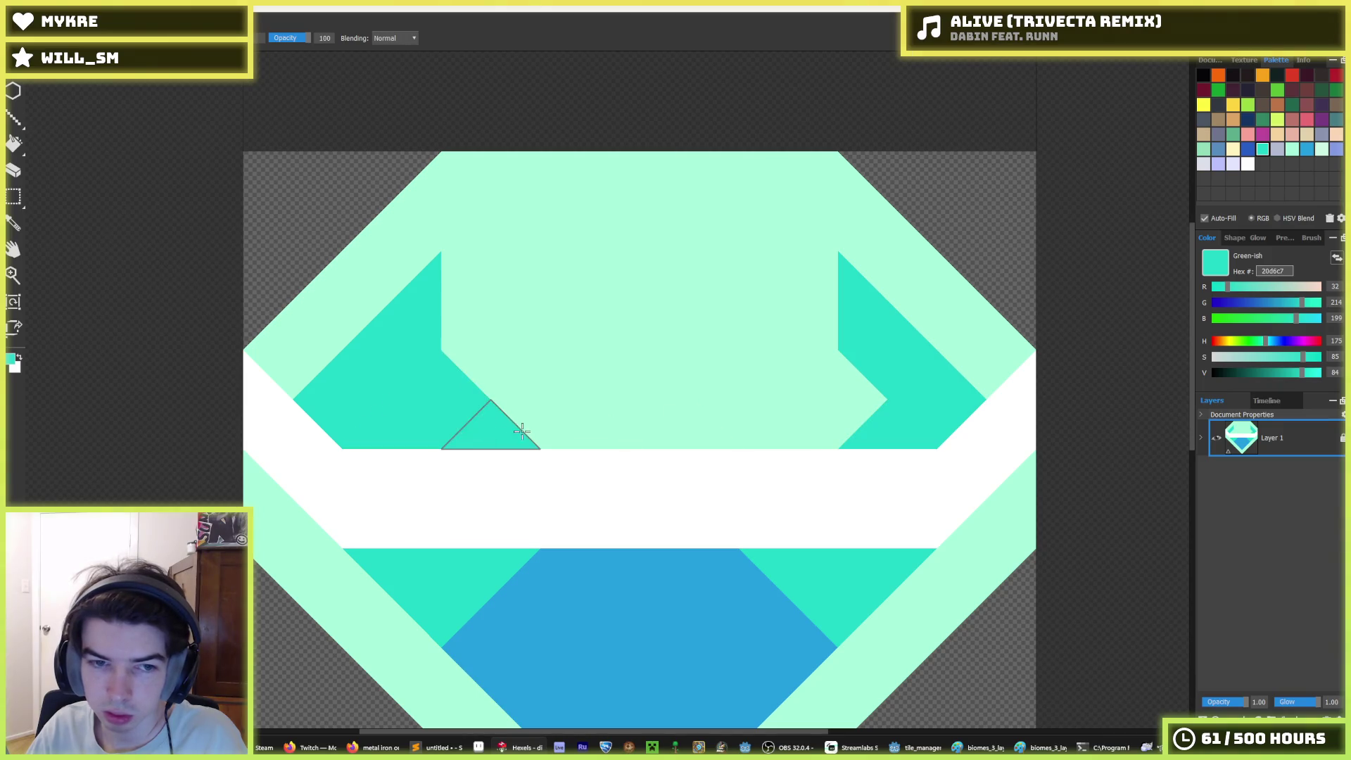
pyautogui.moveTo(837, 410)
pyautogui.mouseDown()
pyautogui.moveTo(687, 421)
pyautogui.moveTo(391, 366)
pyautogui.mouseUp()
pyautogui.press('alt')
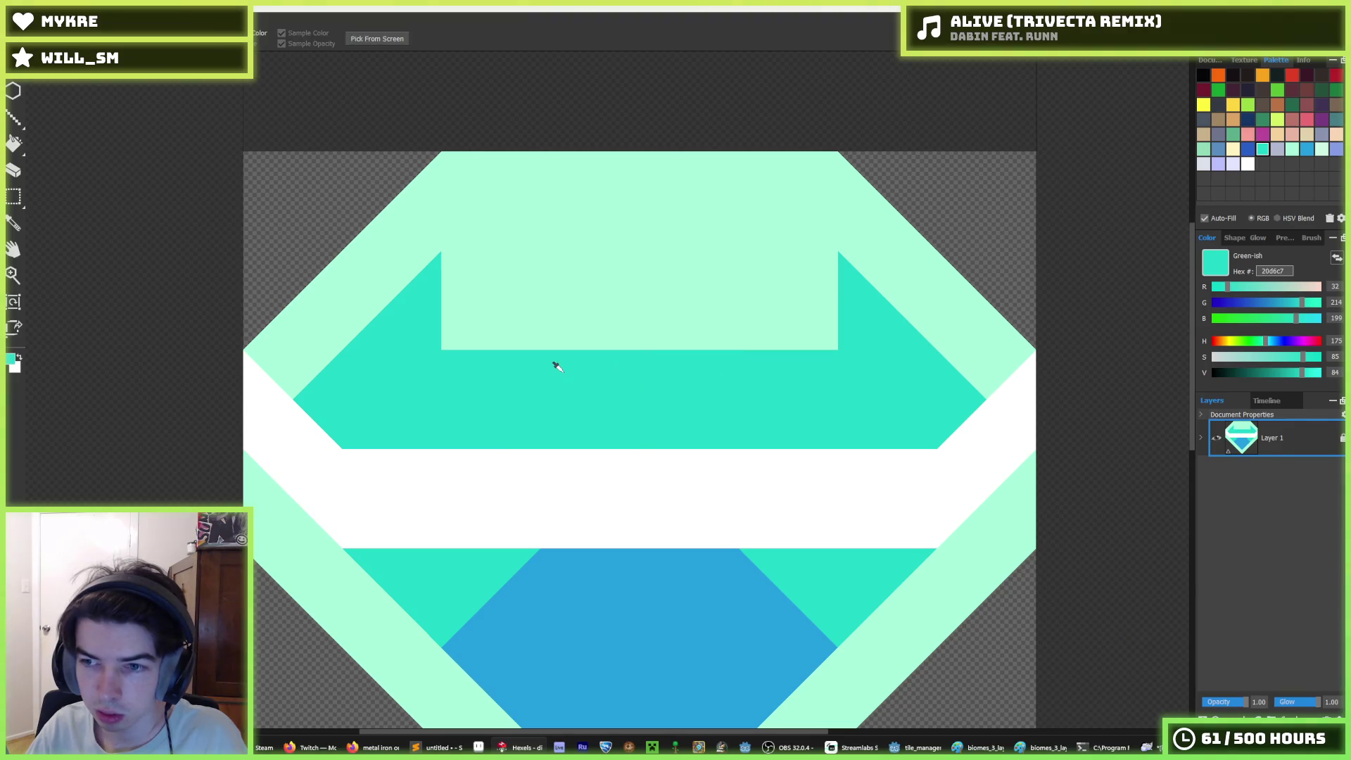
pyautogui.scroll(-10, 788, 372)
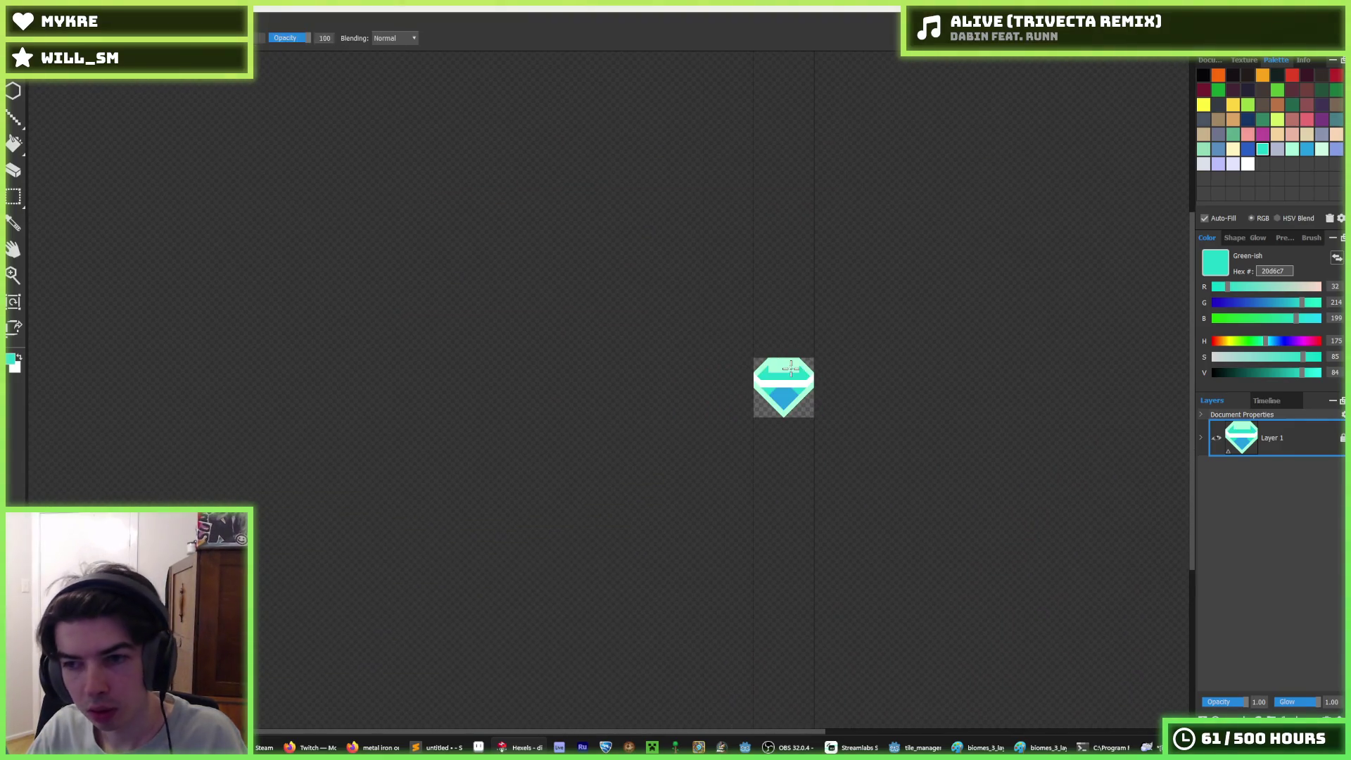
# - Sample white from the stripe and brush it over the upper teal band
pyautogui.scroll(10, 788, 365)
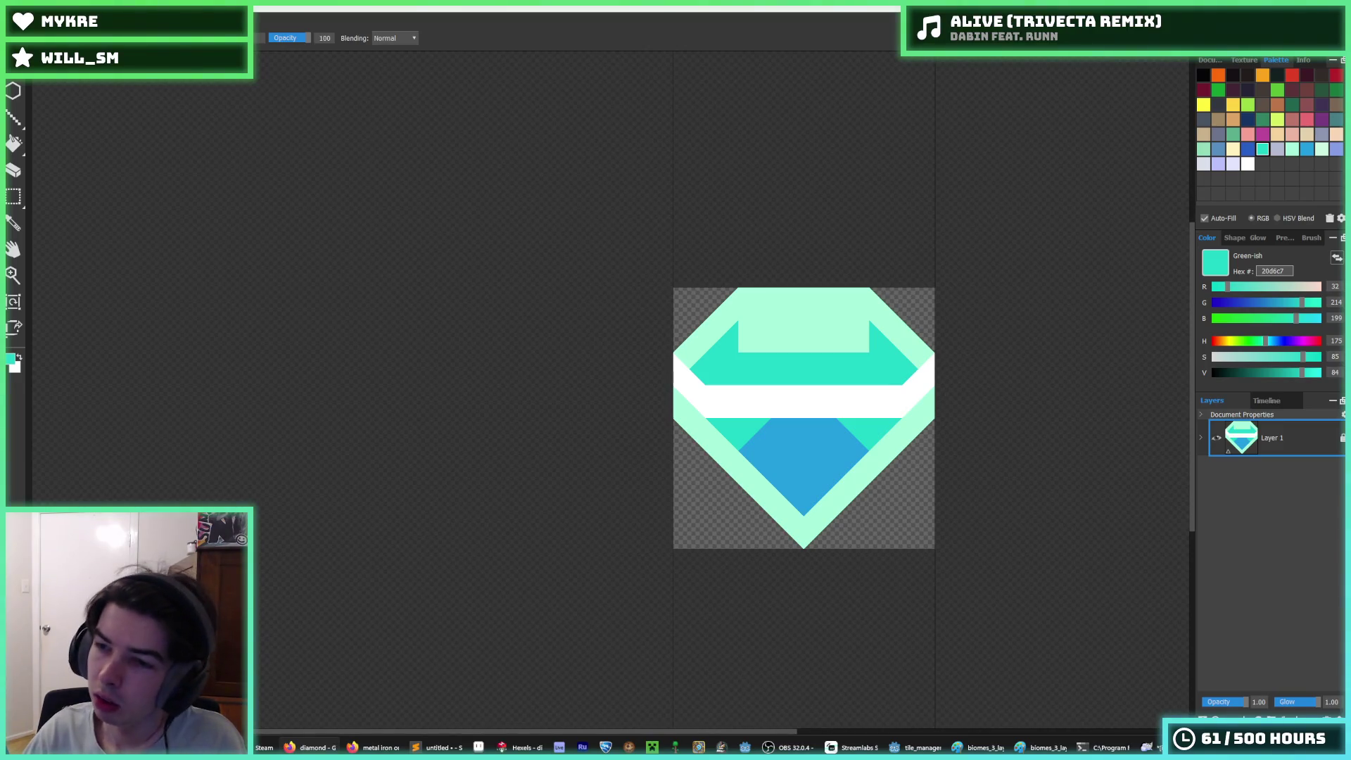
pyautogui.keyDown('alt'); pyautogui.click(728, 332); pyautogui.keyUp('alt')
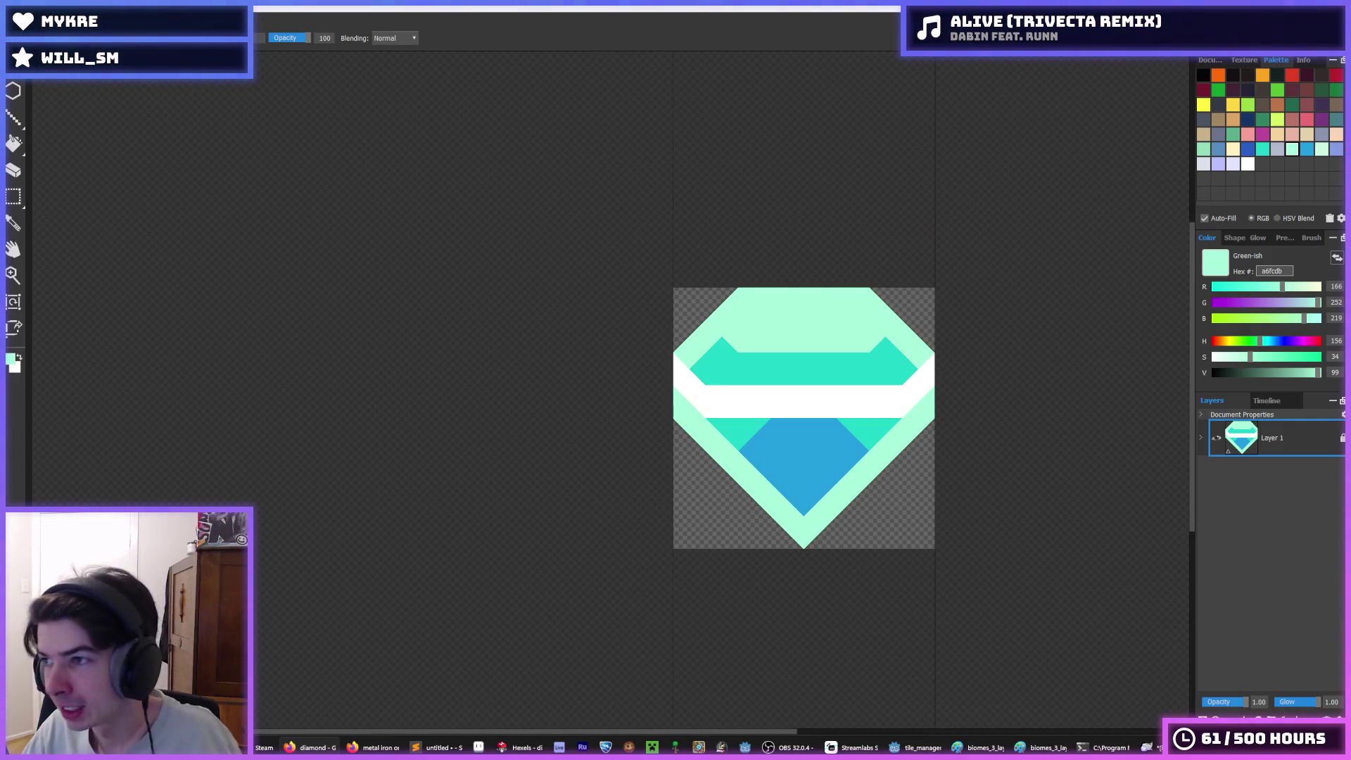
pyautogui.scroll(1, 816, 363)
pyautogui.scroll(1, 729, 382)
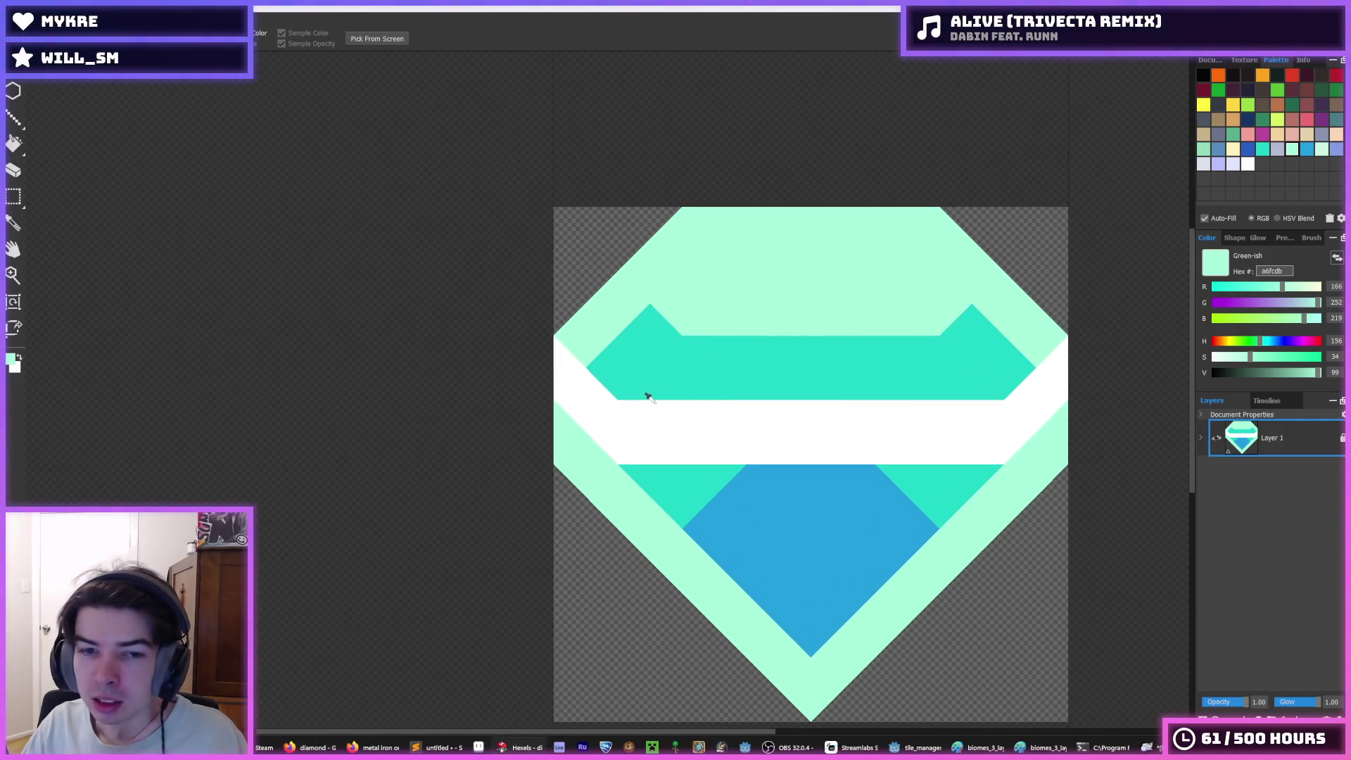
pyautogui.click(585, 416)
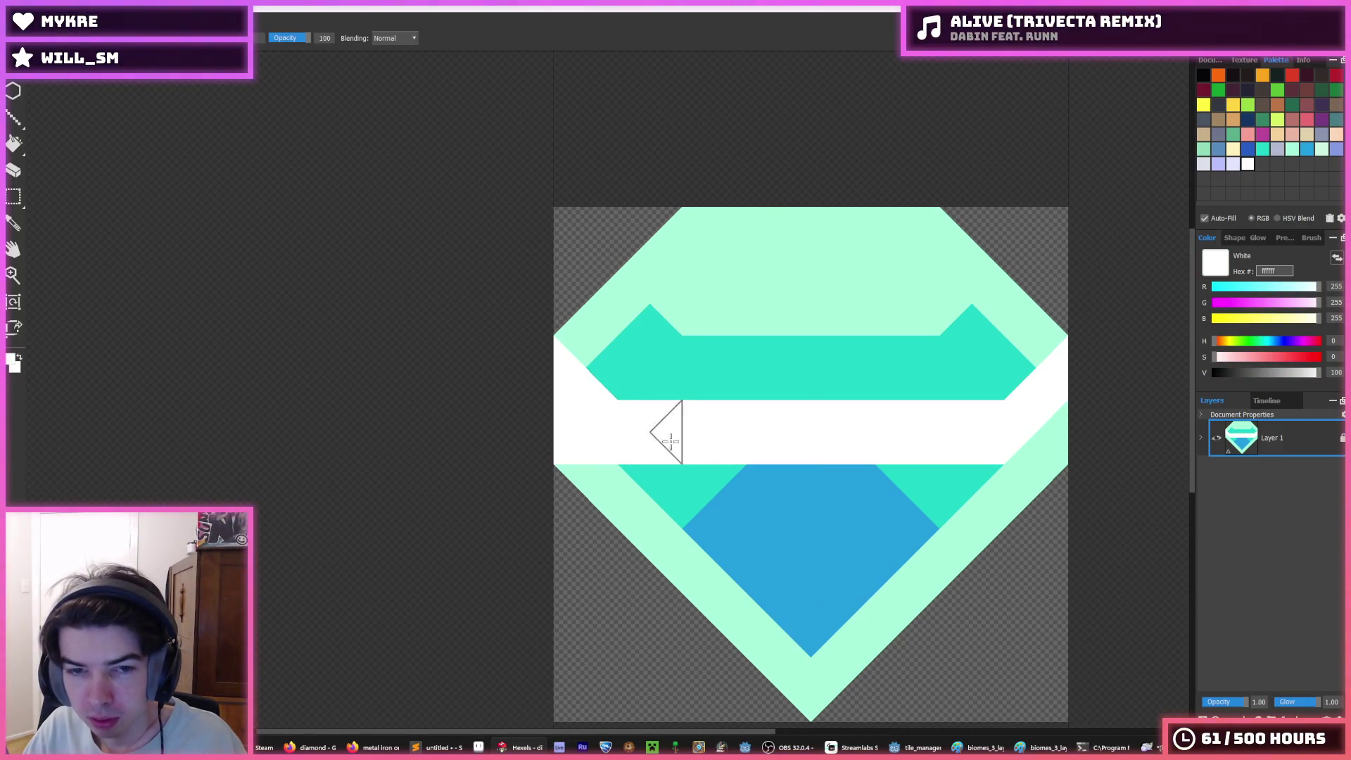
pyautogui.moveTo(1022, 416)
pyautogui.mouseDown()
pyautogui.moveTo(1046, 431)
pyautogui.moveTo(968, 382)
pyautogui.moveTo(757, 361)
pyautogui.moveTo(642, 388)
pyautogui.moveTo(603, 366)
pyautogui.moveTo(732, 380)
pyautogui.mouseUp()
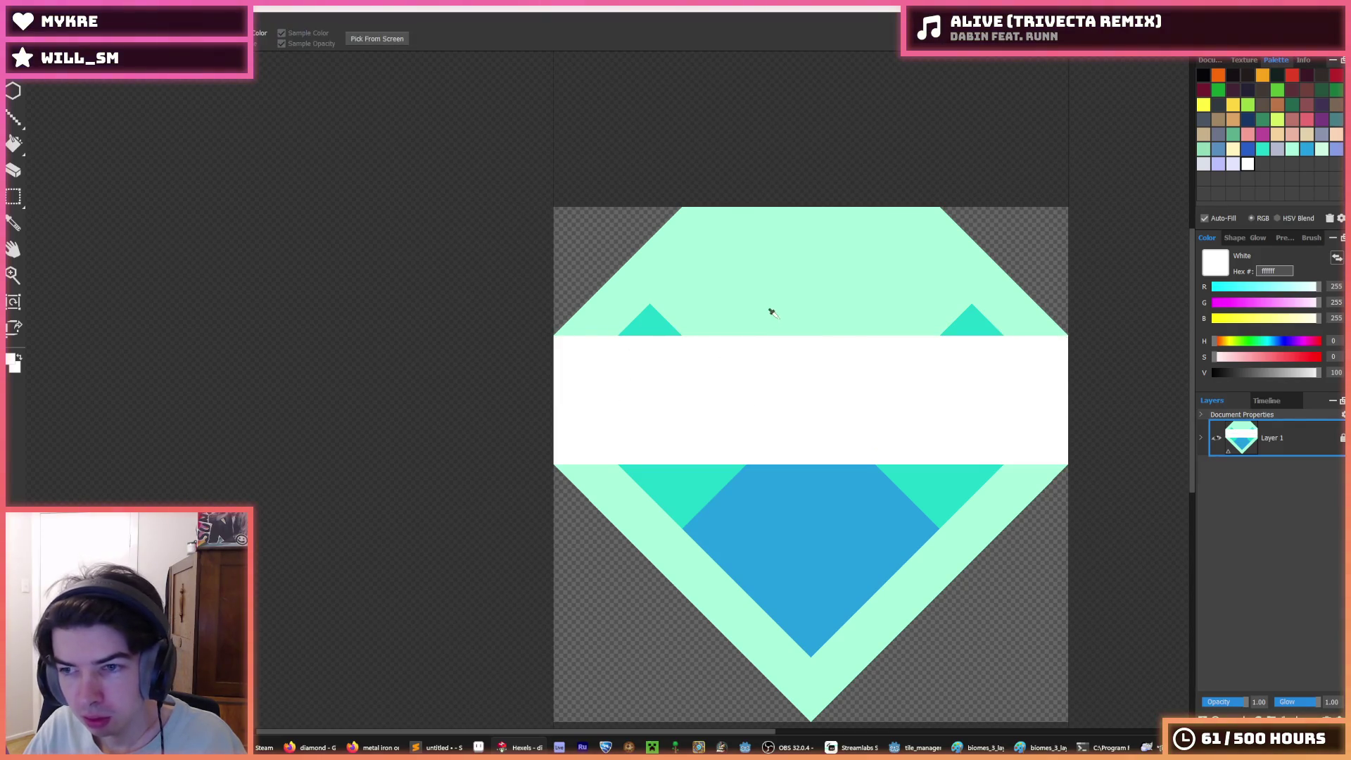
# - Cover the two small teal triangles with mint sampled from the upper band
pyautogui.keyDown('alt'); pyautogui.click(772, 291); pyautogui.keyUp('alt')
pyautogui.click(667, 331)
pyautogui.click(988, 331)
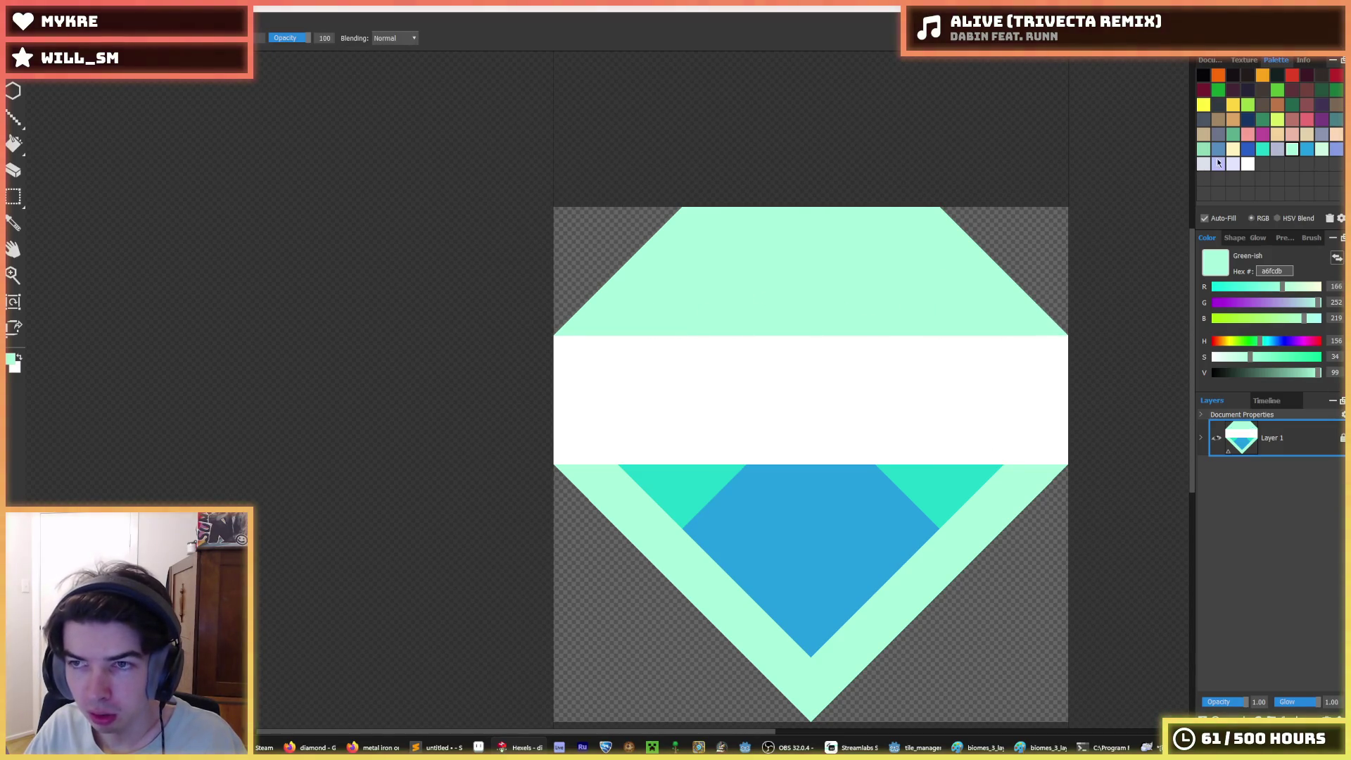
# - Bucket-fill the white stripe with pale green cdf7e2, then refill it with mint
pyautogui.click(1246, 164)
pyautogui.click(1292, 150)
pyautogui.click(1320, 149)
pyautogui.press('g')
pyautogui.click(915, 375)
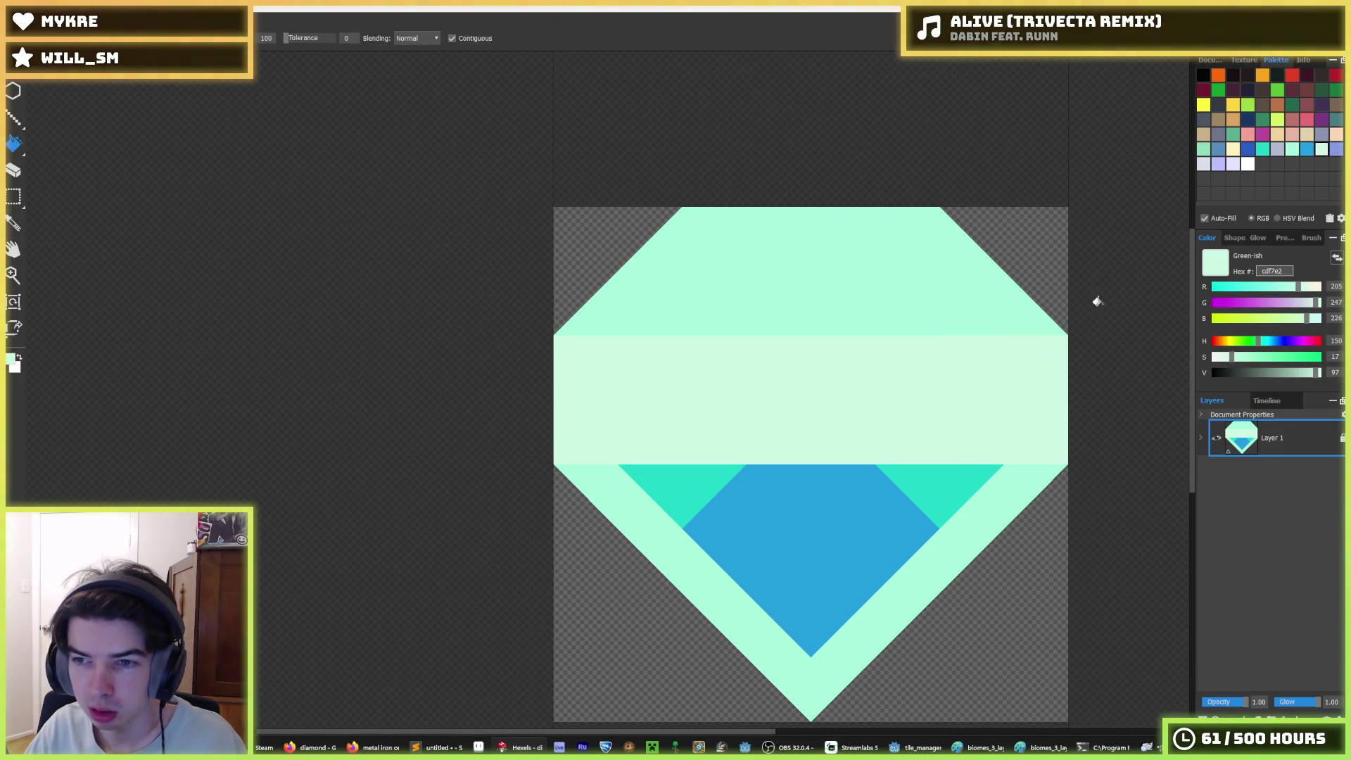
pyautogui.click(1292, 150)
pyautogui.click(890, 366)
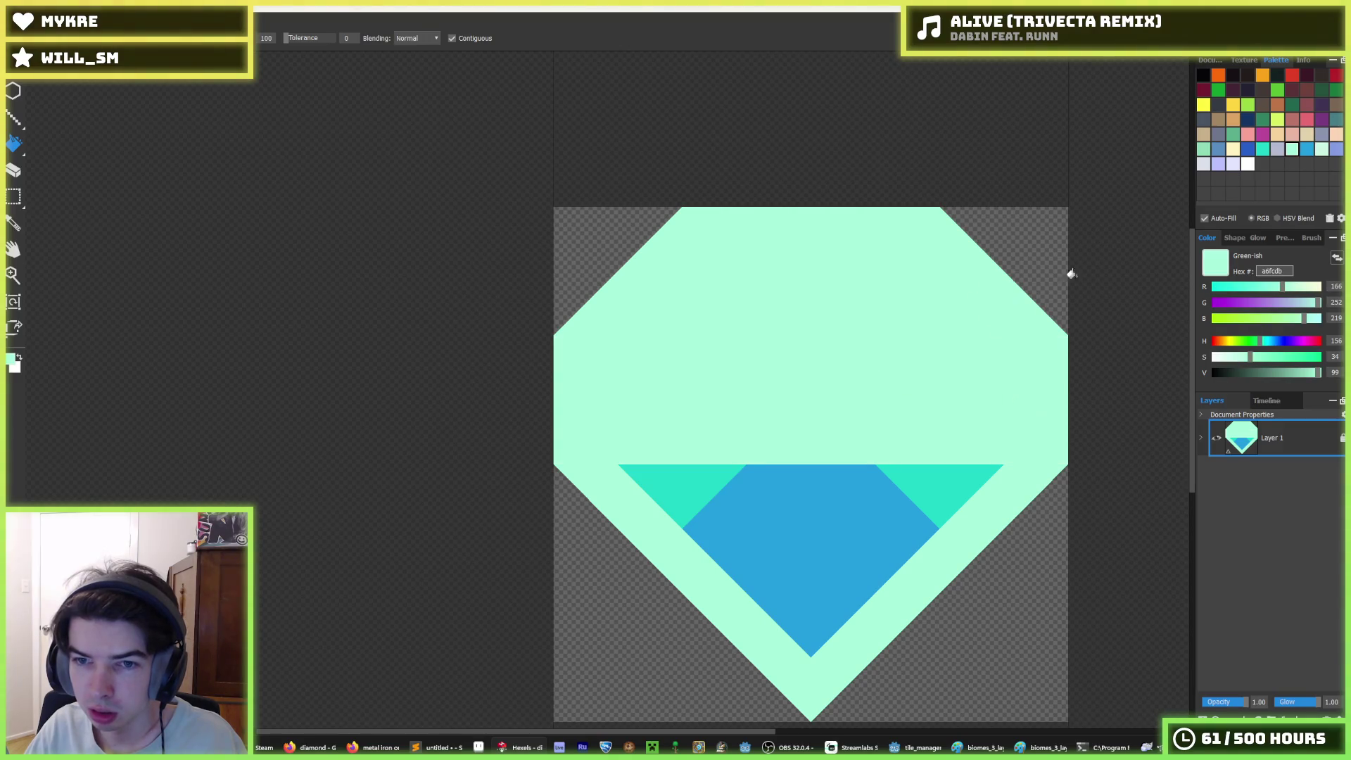
# - Paint teal peaks across the upper mint area and trim them back with mint
pyautogui.keyDown('alt'); pyautogui.click(947, 465); pyautogui.keyUp('alt')
pyautogui.moveTo(1051, 334)
pyautogui.mouseDown()
pyautogui.moveTo(648, 314)
pyautogui.moveTo(778, 254)
pyautogui.moveTo(1025, 302)
pyautogui.moveTo(883, 230)
pyautogui.moveTo(715, 259)
pyautogui.mouseUp()
pyautogui.keyDown('alt'); pyautogui.click(931, 229); pyautogui.keyUp('alt')
# - Try teal and green 92dcba at the band's left end, then undo the change
pyautogui.press('alt')
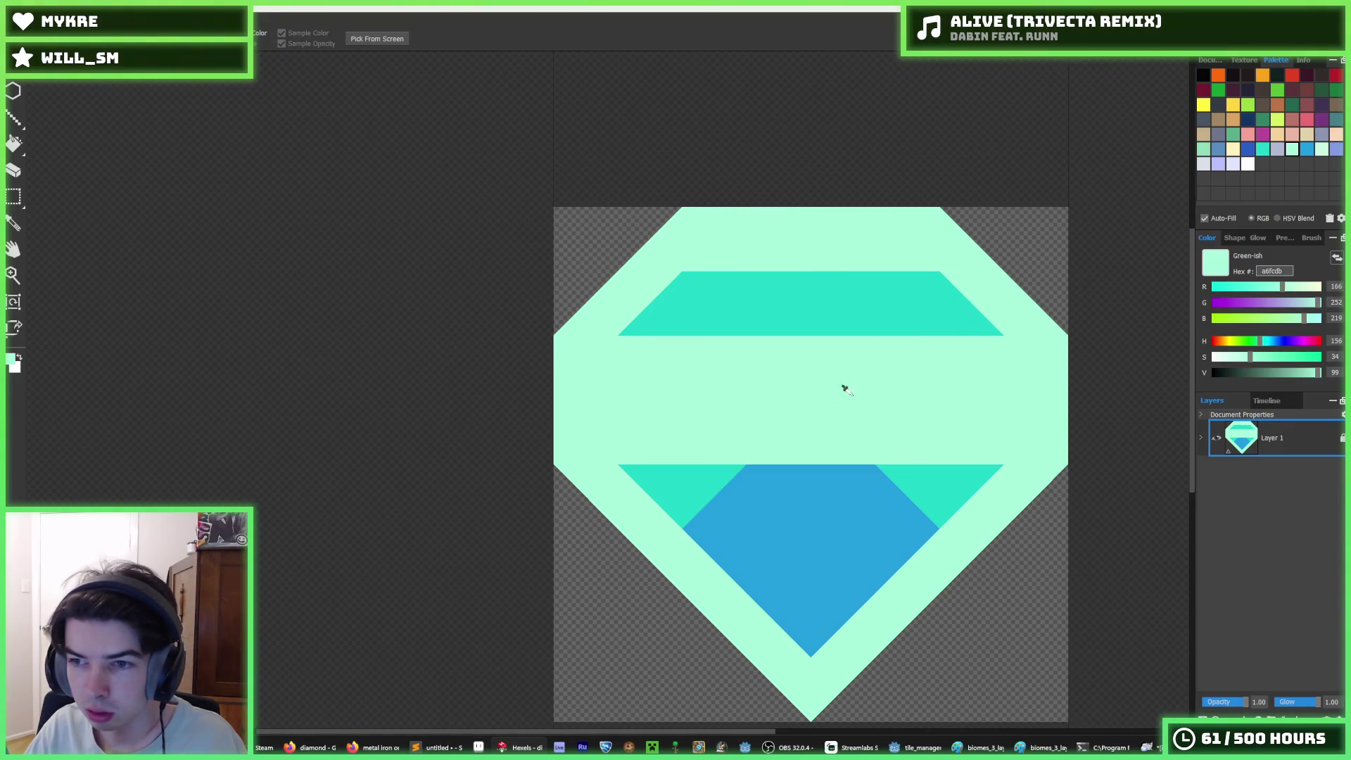
pyautogui.keyDown('alt'); pyautogui.click(657, 468); pyautogui.keyUp('alt')
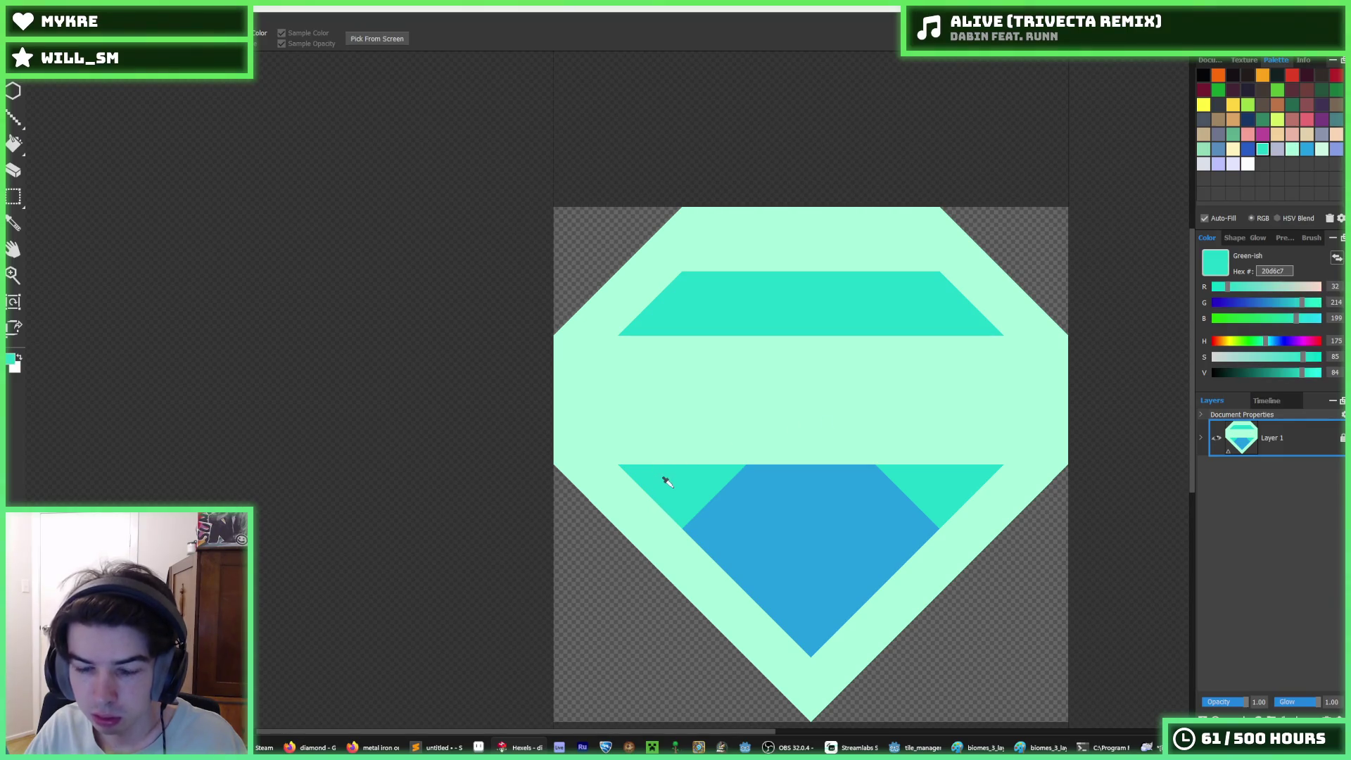
pyautogui.click(1205, 153)
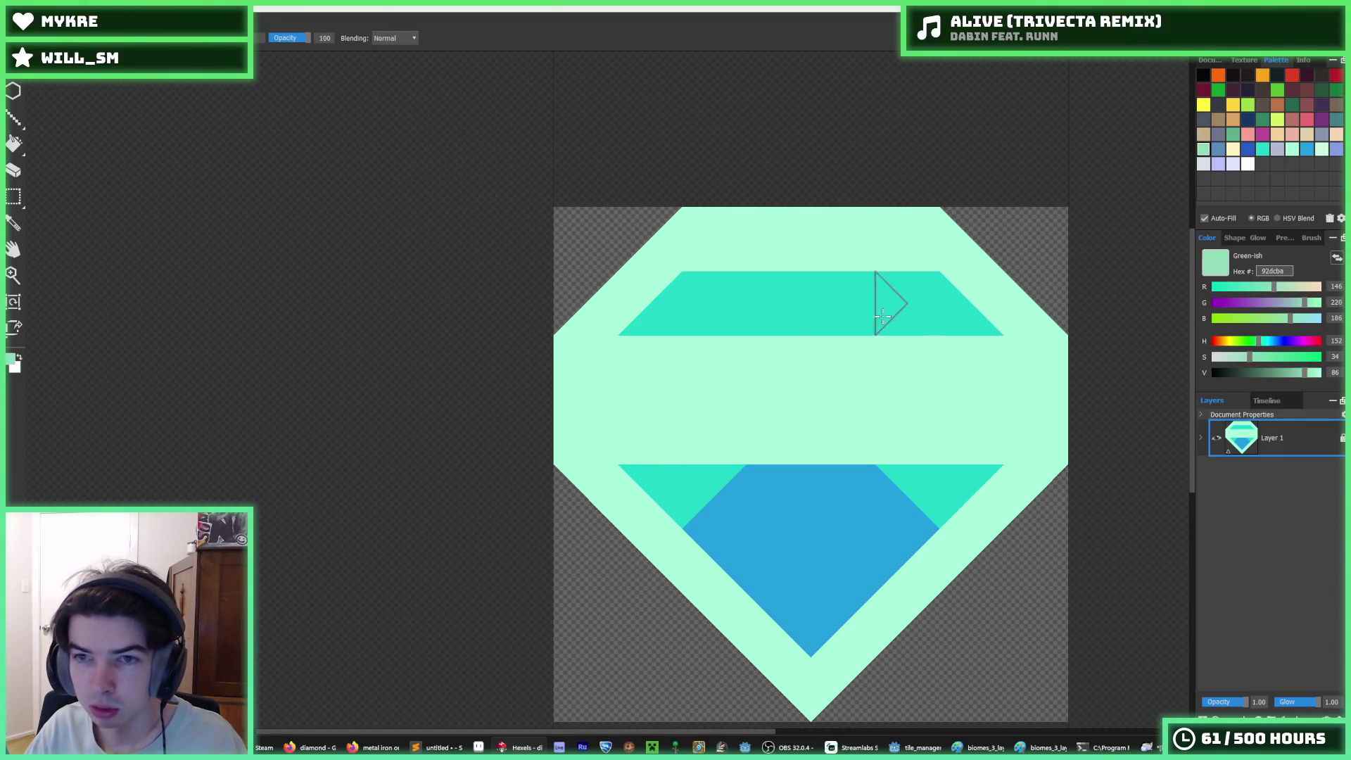
pyautogui.click(1263, 150)
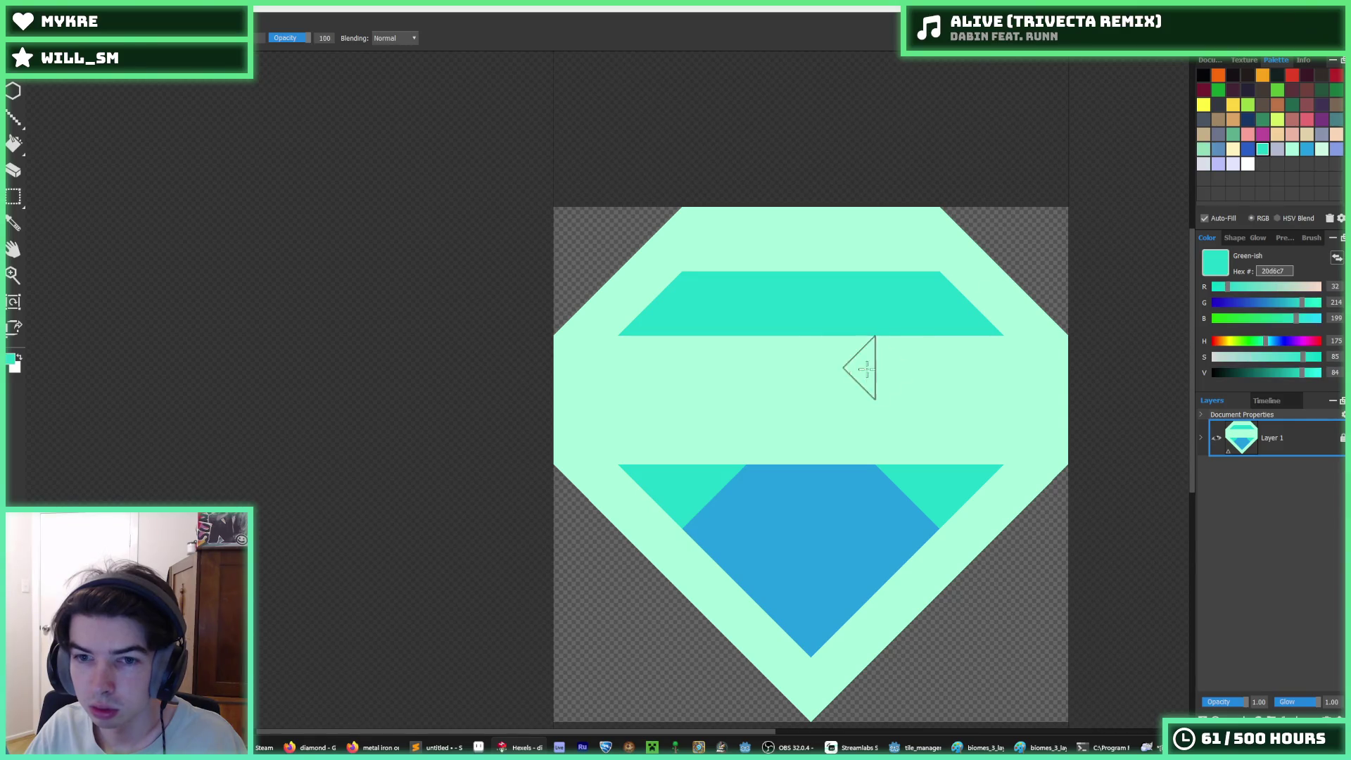
pyautogui.moveTo(622, 303); pyautogui.dragTo(657, 285)
pyautogui.hotkey('ctrl', 'z')
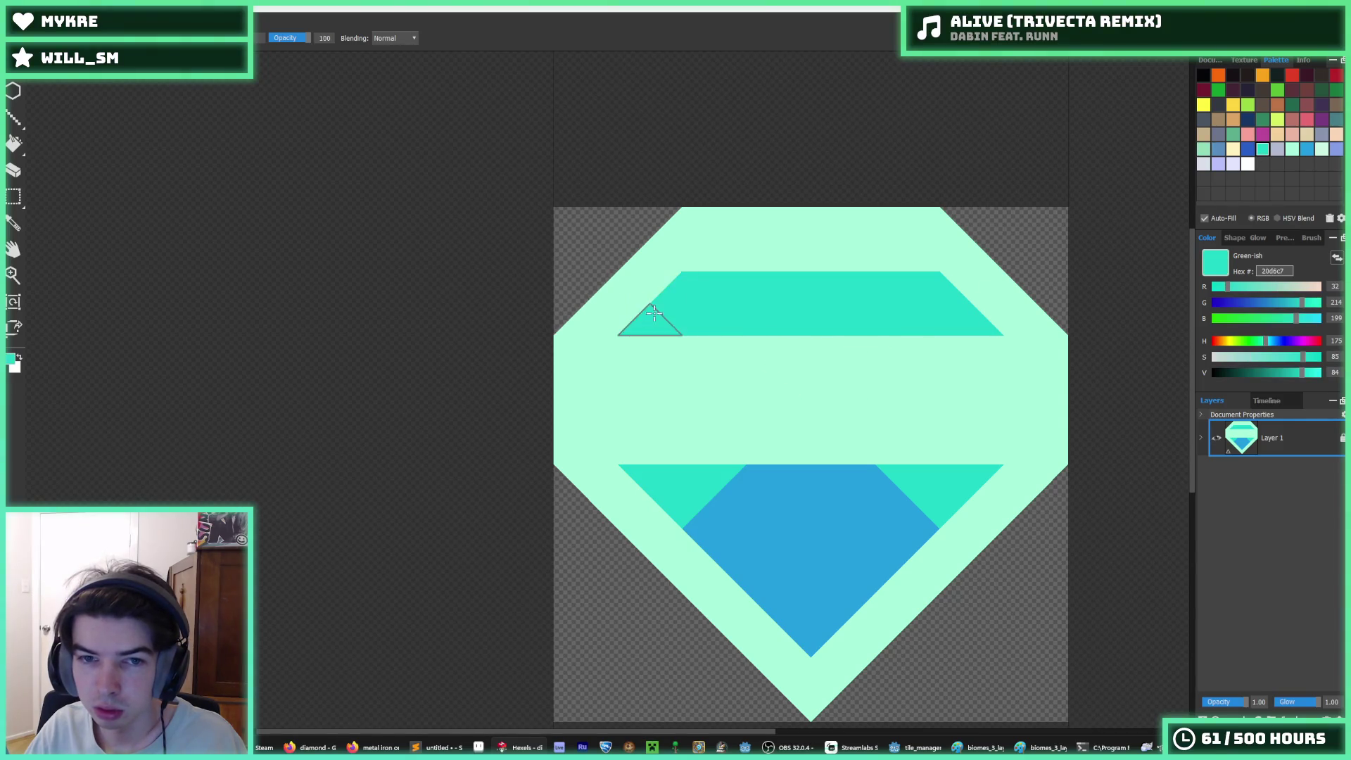
pyautogui.scroll(-5, 915, 355)
pyautogui.scroll(3, 914, 373)
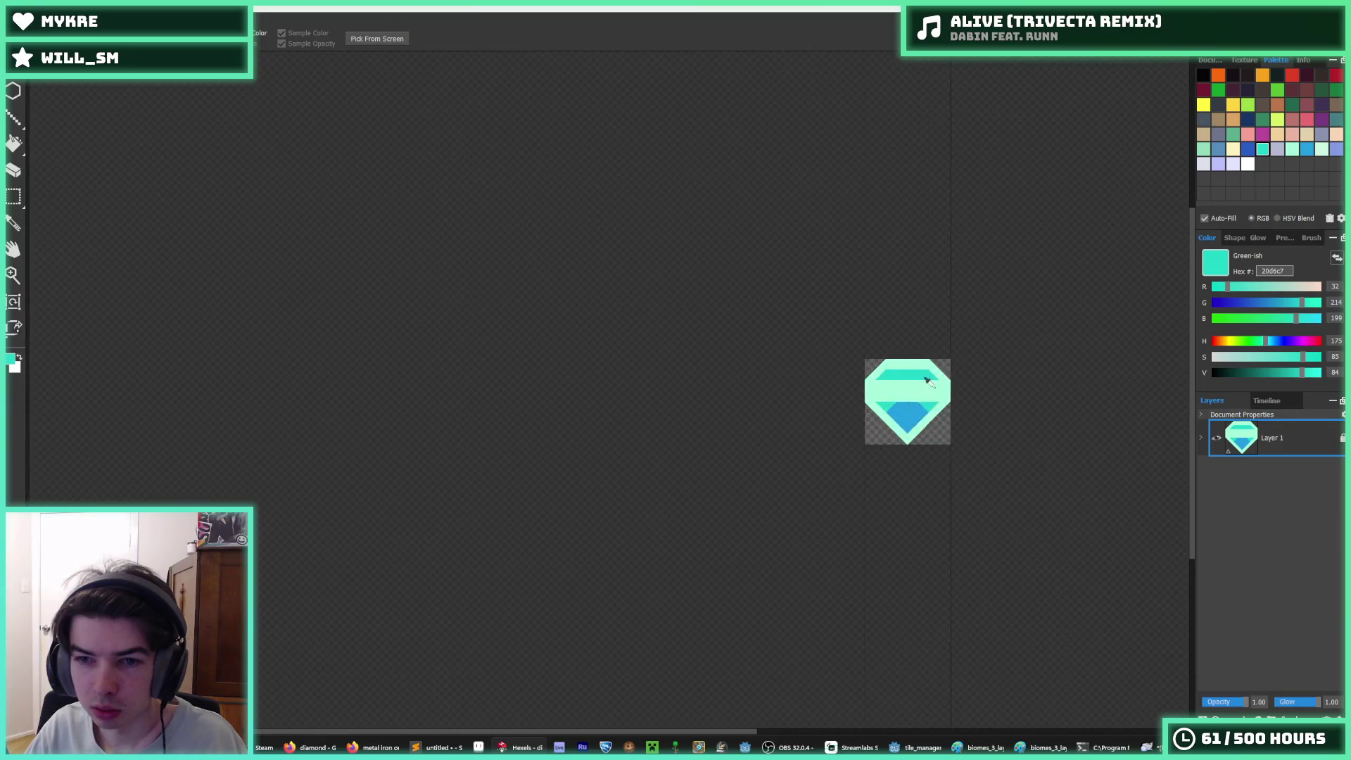
# - Paint a white stripe across the gem one row higher and widen it
pyautogui.click(1321, 150)
pyautogui.scroll(2, 1020, 373)
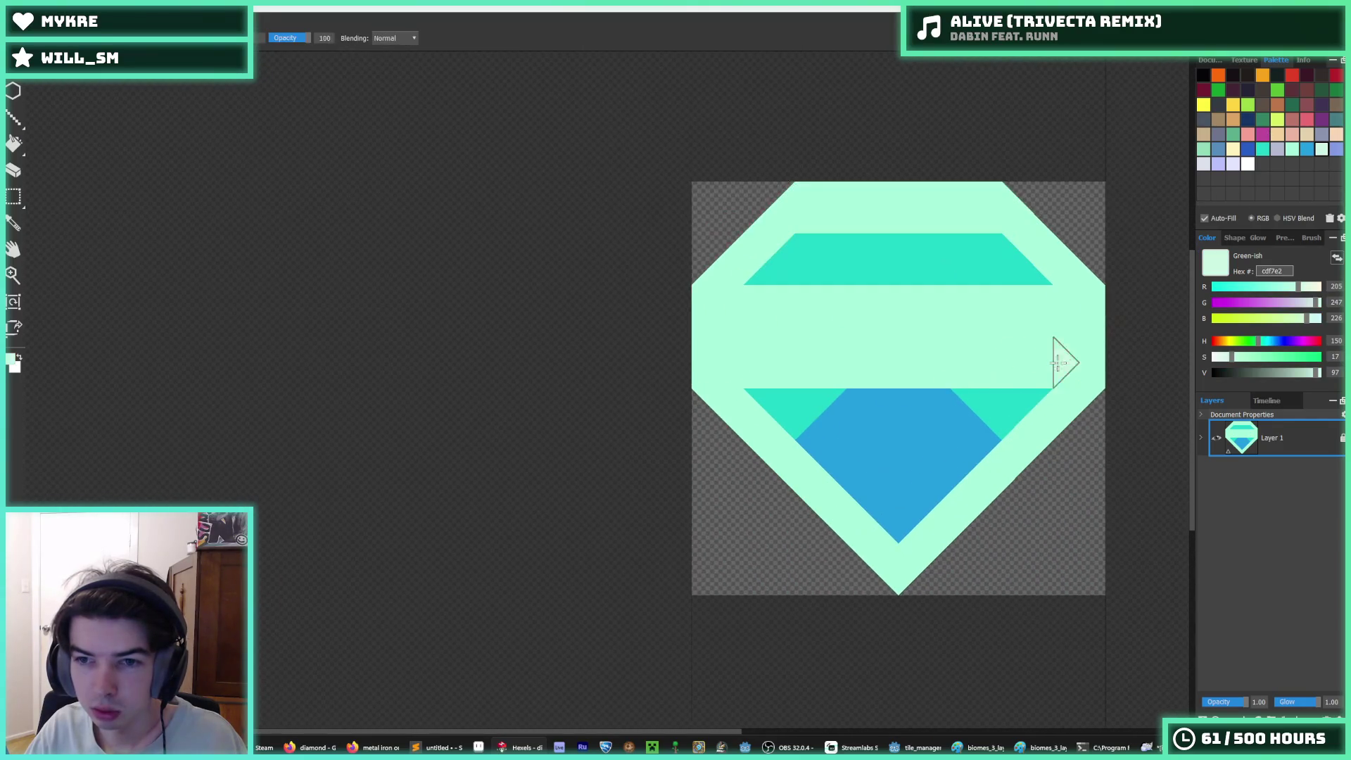
pyautogui.click(1247, 164)
pyautogui.moveTo(1041, 362)
pyautogui.mouseDown()
pyautogui.moveTo(686, 365)
pyautogui.moveTo(899, 360)
pyautogui.moveTo(821, 348)
pyautogui.moveTo(1087, 359)
pyautogui.moveTo(1077, 371)
pyautogui.mouseUp()
pyautogui.hotkey('ctrl', 'z')
pyautogui.moveTo(1097, 310)
pyautogui.mouseDown()
pyautogui.moveTo(820, 322)
pyautogui.moveTo(715, 292)
pyautogui.moveTo(956, 307)
pyautogui.moveTo(988, 307)
pyautogui.moveTo(985, 297)
pyautogui.mouseUp()
pyautogui.moveTo(962, 361)
pyautogui.mouseDown()
pyautogui.moveTo(747, 356)
pyautogui.moveTo(1087, 355)
pyautogui.moveTo(1063, 357)
pyautogui.mouseUp()
# - Sample the mint and teal colours from the drawing
pyautogui.keyDown('alt'); pyautogui.click(1073, 373); pyautogui.keyUp('alt')
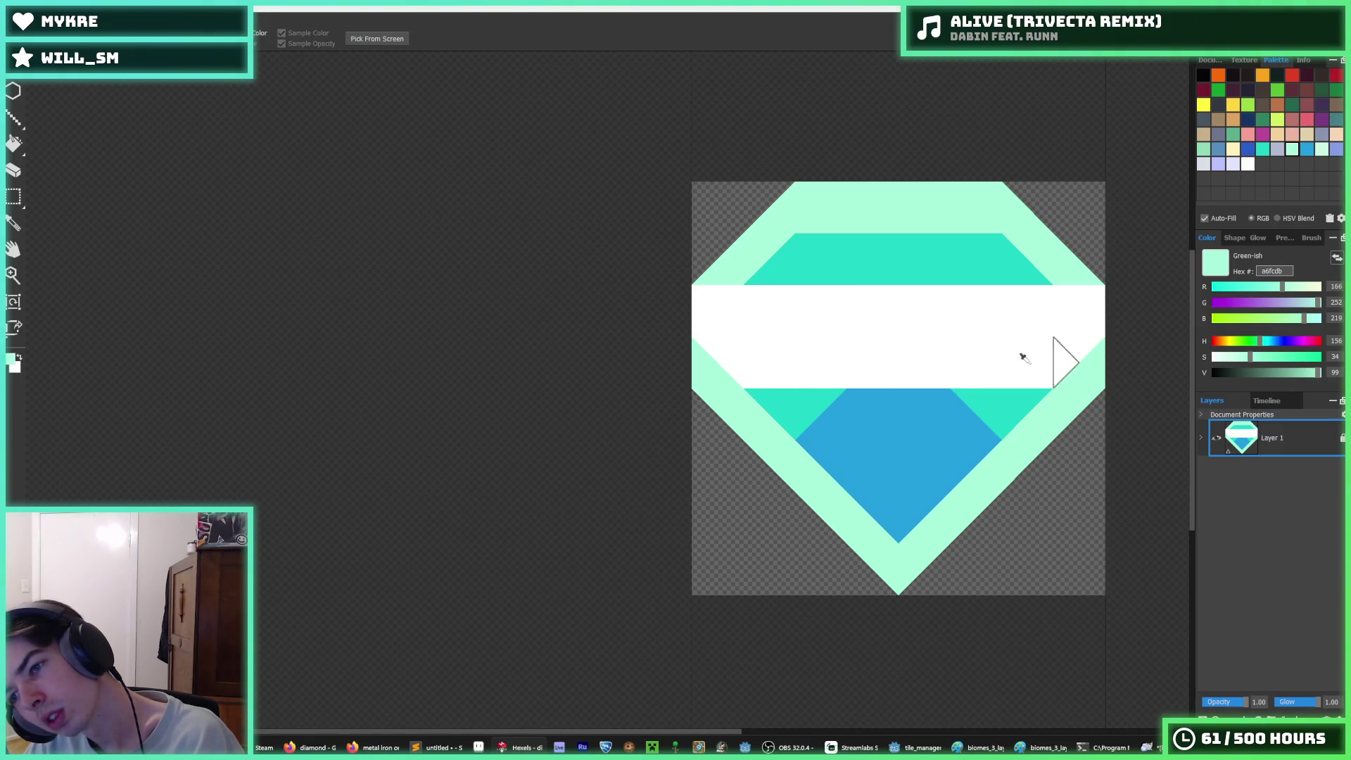
pyautogui.scroll(-6, 939, 355)
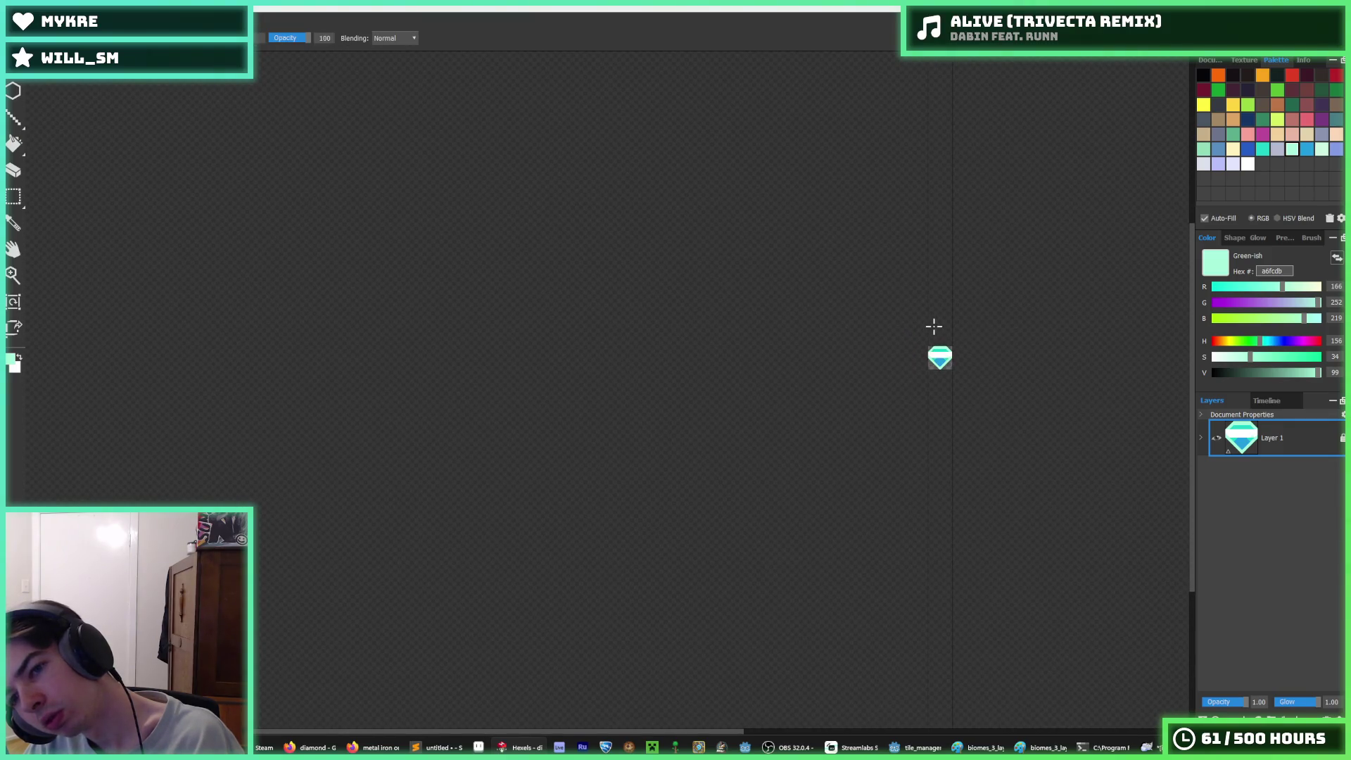
pyautogui.scroll(6, 939, 355)
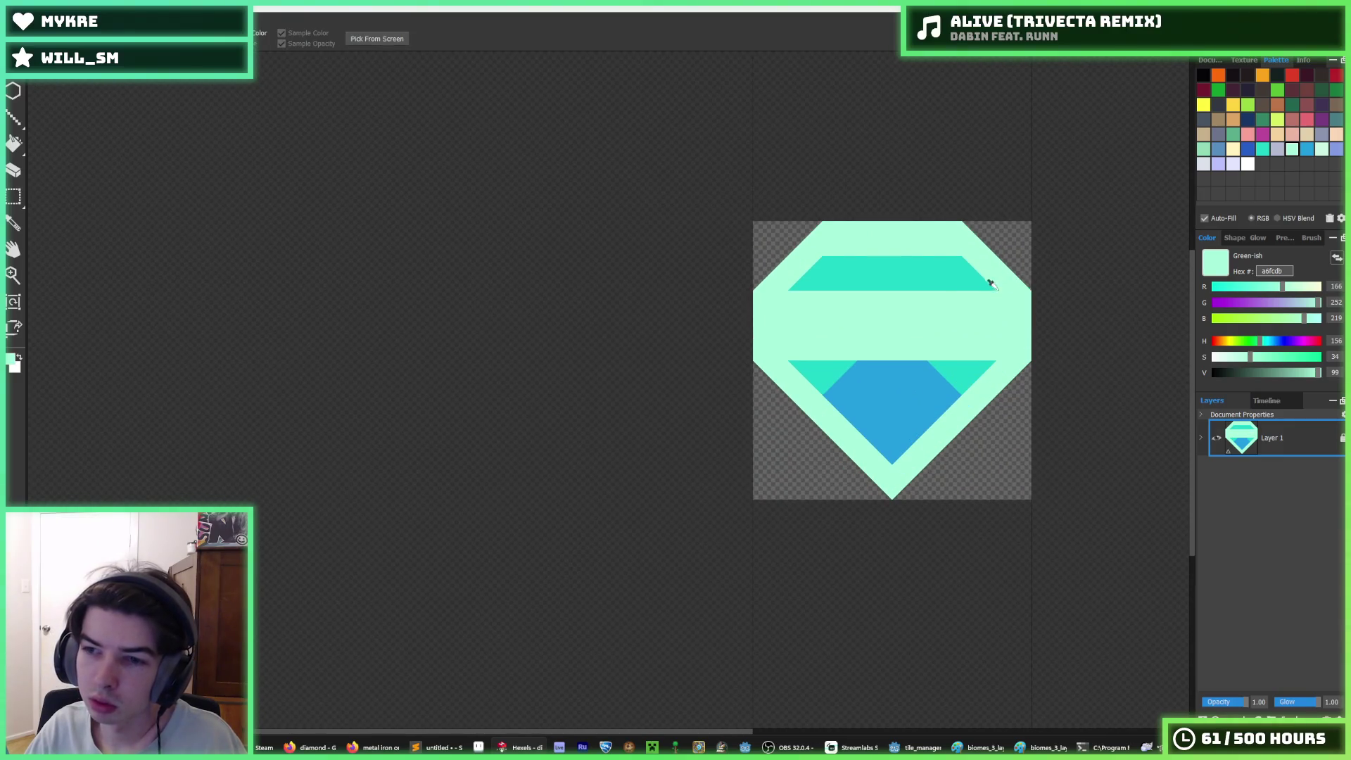
pyautogui.scroll(3, 1013, 298)
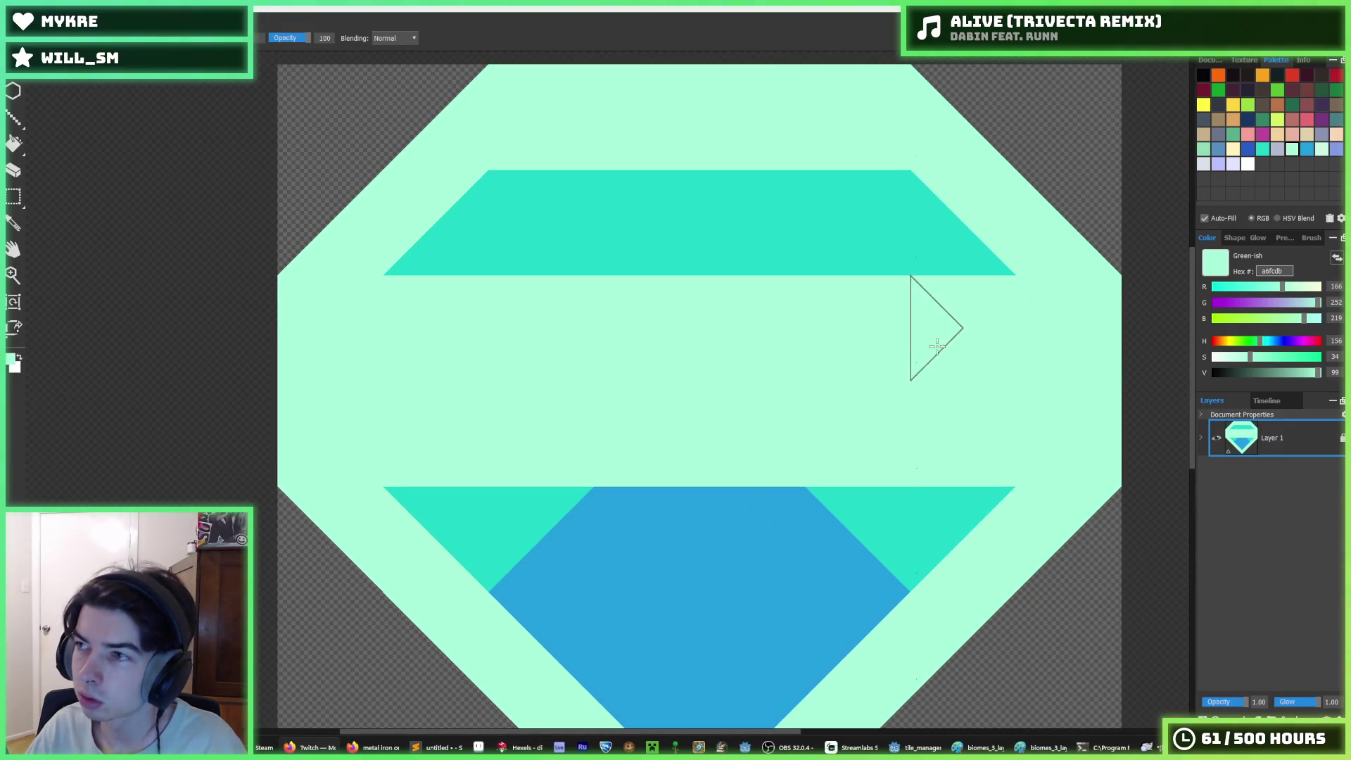
pyautogui.scroll(-3, 675, 295)
pyautogui.scroll(2, 676, 292)
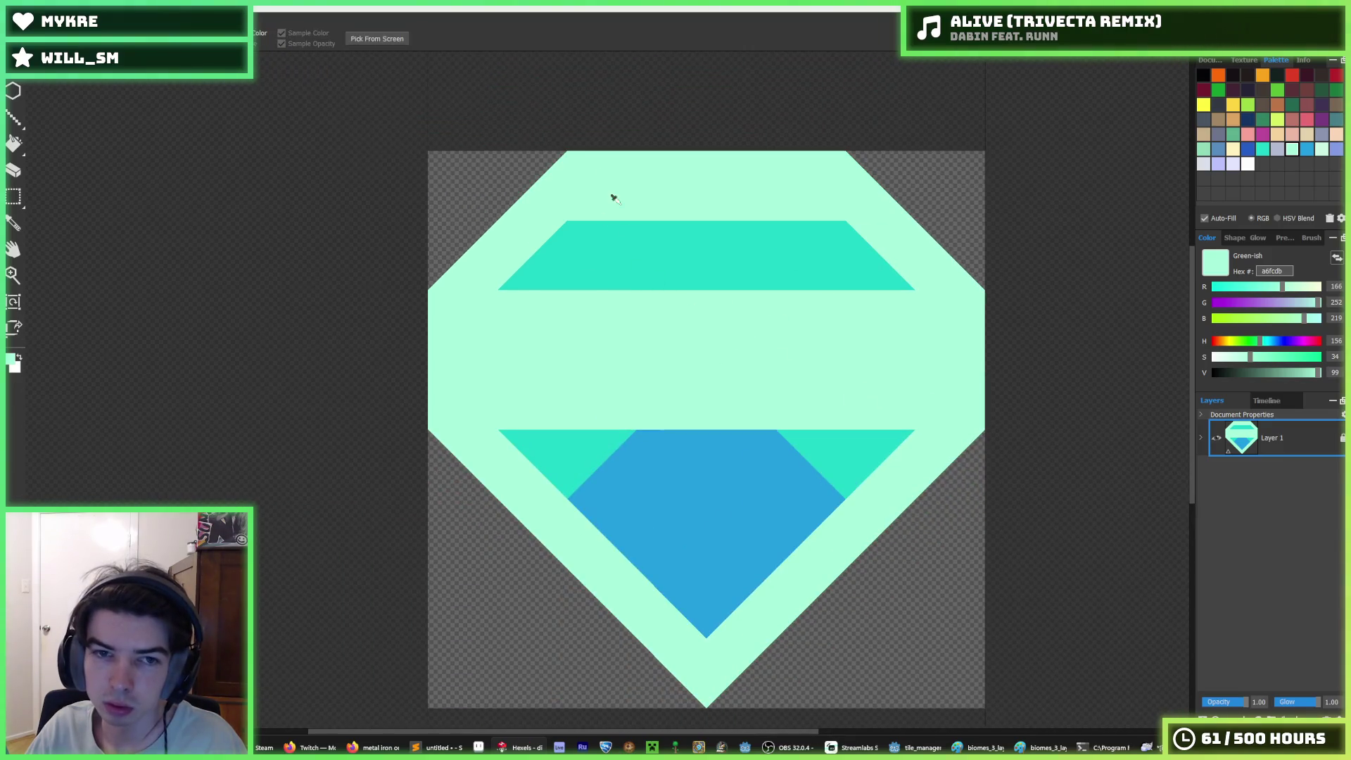
pyautogui.click(590, 440)
# - Paint blue triangles into the middle of the upper teal band, dropping the side ones
pyautogui.click(1306, 149)
pyautogui.moveTo(619, 239); pyautogui.dragTo(526, 274)
pyautogui.moveTo(830, 275)
pyautogui.mouseDown()
pyautogui.moveTo(872, 267)
pyautogui.moveTo(820, 234)
pyautogui.mouseUp()
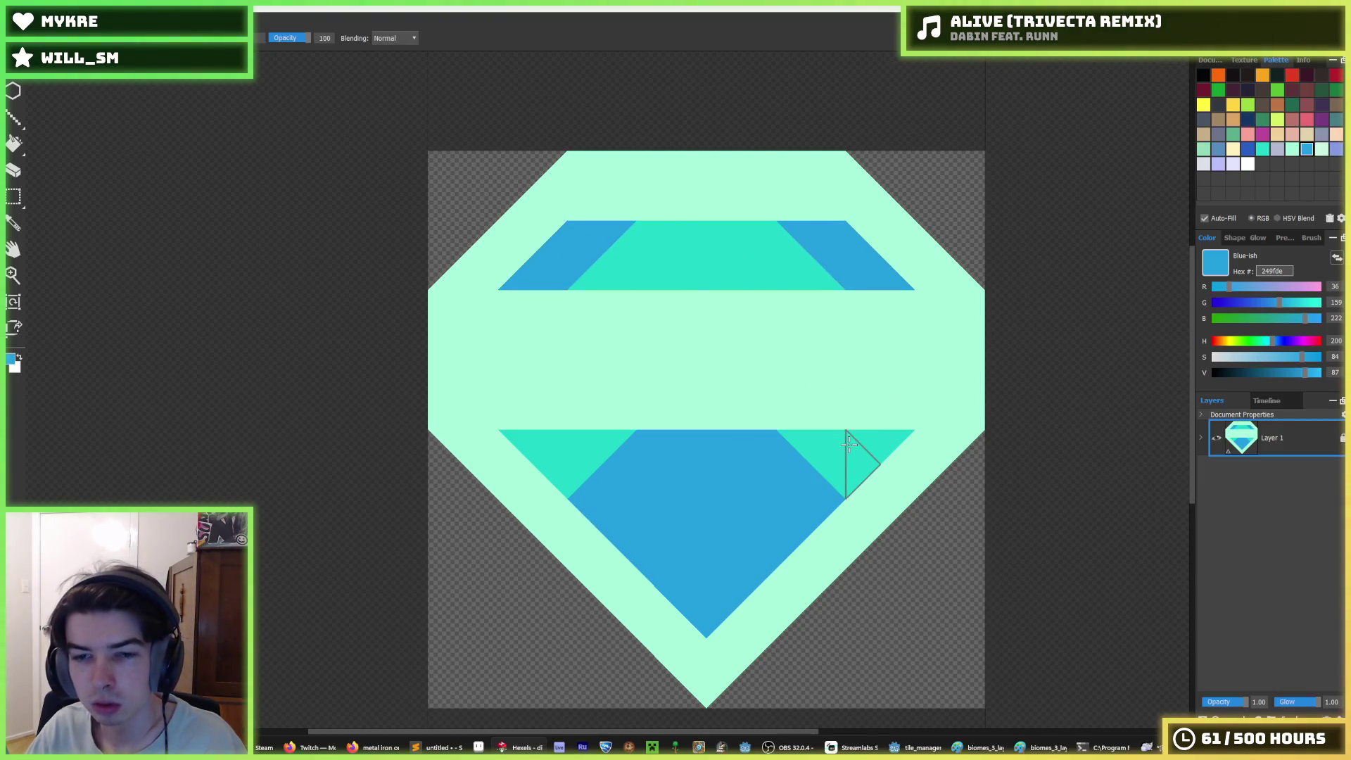
pyautogui.hotkey('ctrl', 'z')
pyautogui.hotkey('ctrl', 'z')
pyautogui.moveTo(788, 271)
pyautogui.mouseDown()
pyautogui.moveTo(773, 250)
pyautogui.moveTo(668, 232)
pyautogui.moveTo(741, 271)
pyautogui.mouseUp()
pyautogui.press('i')
pyautogui.scroll(-5, 837, 280)
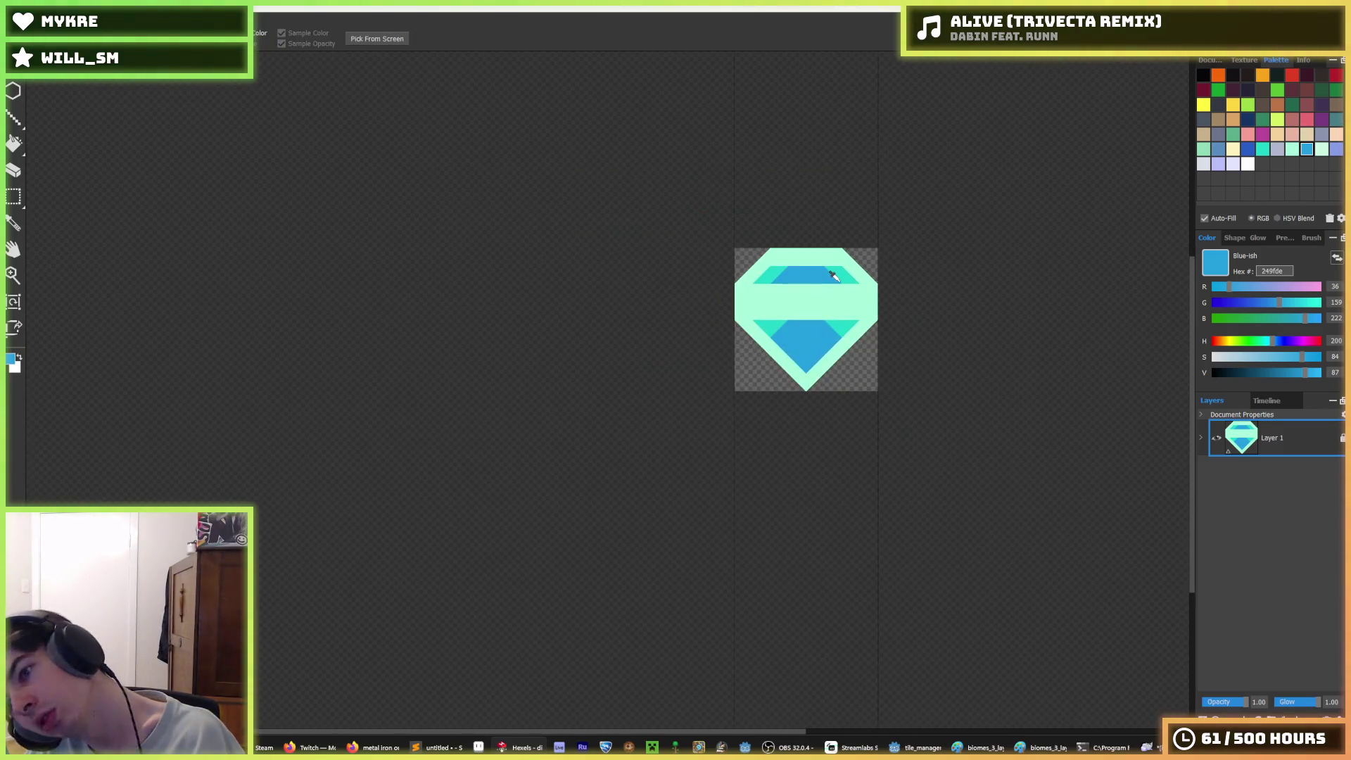
pyautogui.scroll(4, 800, 268)
pyautogui.scroll(-4, 779, 266)
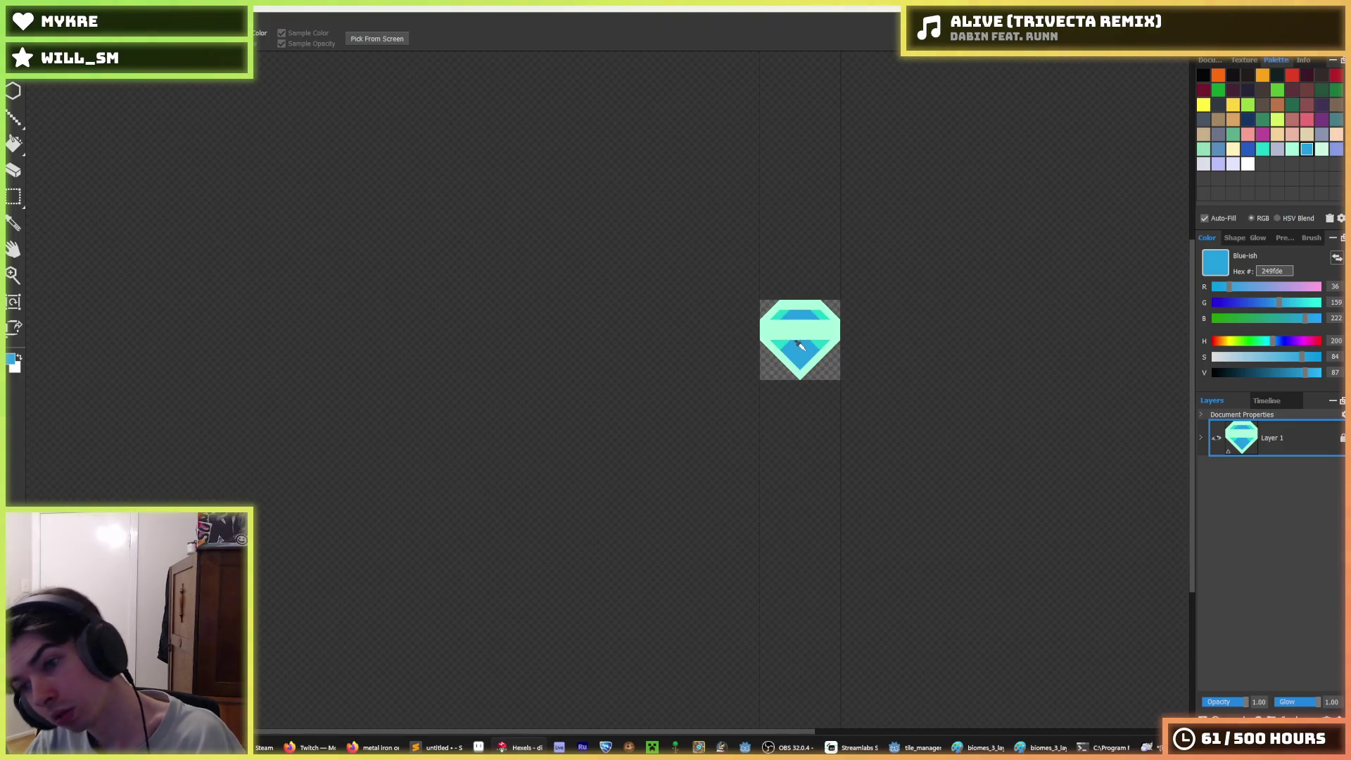
# - Paint blue triangles into the right teal notch
pyautogui.scroll(5, 800, 345)
pyautogui.press('b')
pyautogui.click(964, 184)
pyautogui.click(1005, 196)
pyautogui.scroll(3, 889, 341)
# - Sample teal and paint it along the blue's lower diagonals
pyautogui.press('i')
pyautogui.scroll(-4, 915, 358)
pyautogui.scroll(4, 928, 338)
pyautogui.click(944, 301)
pyautogui.moveTo(945, 303)
pyautogui.mouseDown()
pyautogui.moveTo(790, 437)
pyautogui.moveTo(640, 338)
pyautogui.moveTo(668, 296)
pyautogui.mouseUp()
# - Repaint the upper band's blue with teal
pyautogui.scroll(3, 695, 409)
pyautogui.press('i')
pyautogui.scroll(-2, 809, 366)
pyautogui.click(892, 232)
pyautogui.moveTo(837, 243)
pyautogui.mouseDown()
pyautogui.moveTo(718, 247)
pyautogui.moveTo(879, 243)
pyautogui.mouseUp()
# - Sample blue and paint it along the lower V band from the lower-left triangle
pyautogui.press('i')
pyautogui.click(799, 369)
pyautogui.click(682, 374)
pyautogui.moveTo(682, 374)
pyautogui.mouseDown()
pyautogui.moveTo(799, 492)
pyautogui.moveTo(883, 376)
pyautogui.moveTo(809, 422)
pyautogui.moveTo(764, 383)
pyautogui.moveTo(918, 373)
pyautogui.mouseUp()
# - Paint blue over the right end of the upper band
pyautogui.press('i')
pyautogui.click(883, 376)
pyautogui.press('i')
pyautogui.click(853, 404)
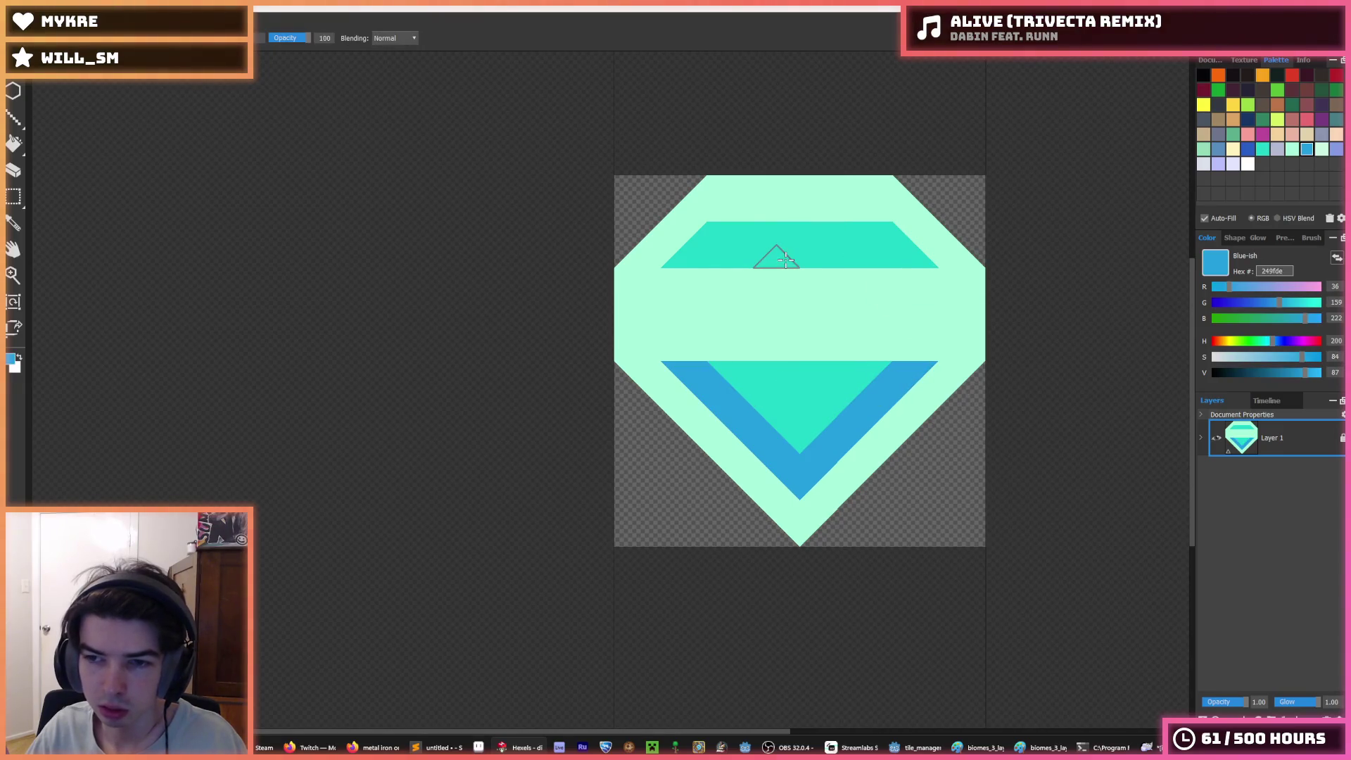
pyautogui.moveTo(871, 252); pyautogui.dragTo(910, 260)
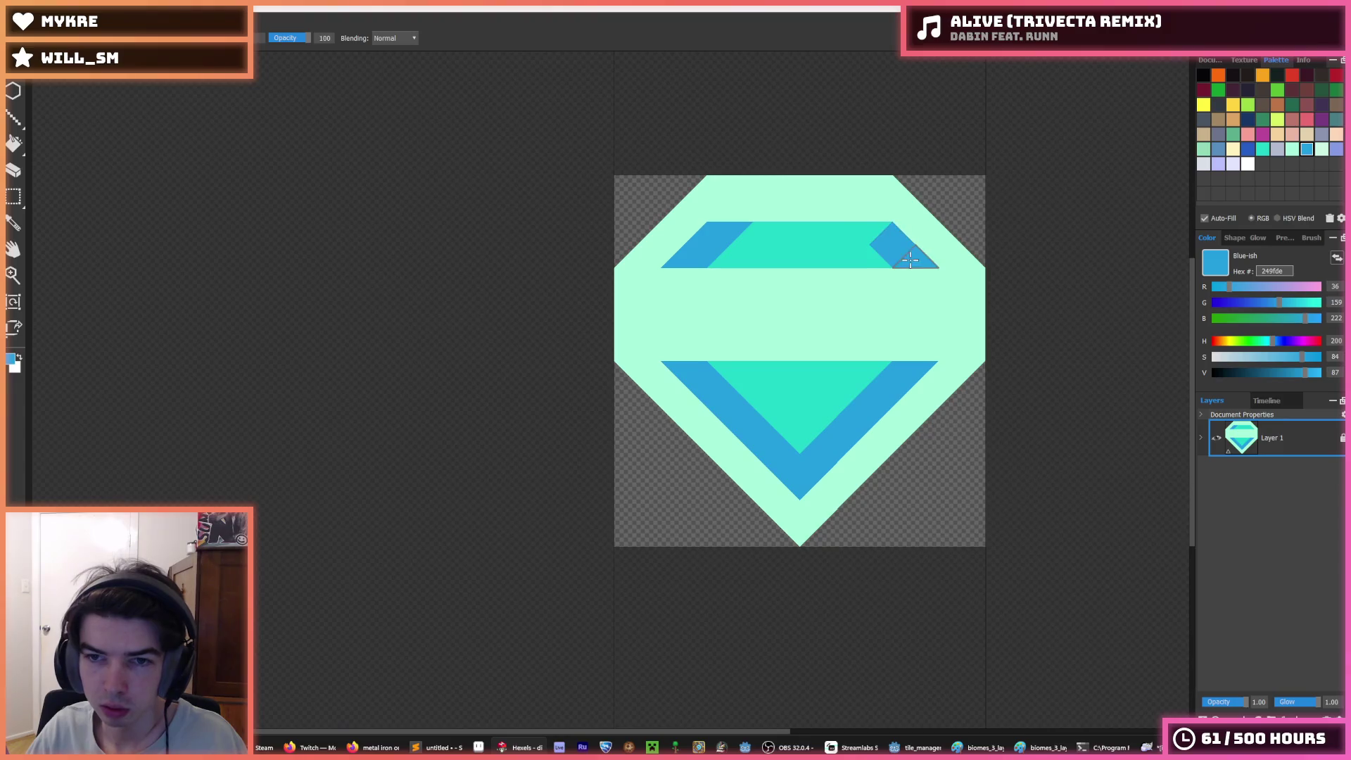
# - Paint teal triangles across the upper band
pyautogui.press('i')
pyautogui.scroll(-6, 886, 310)
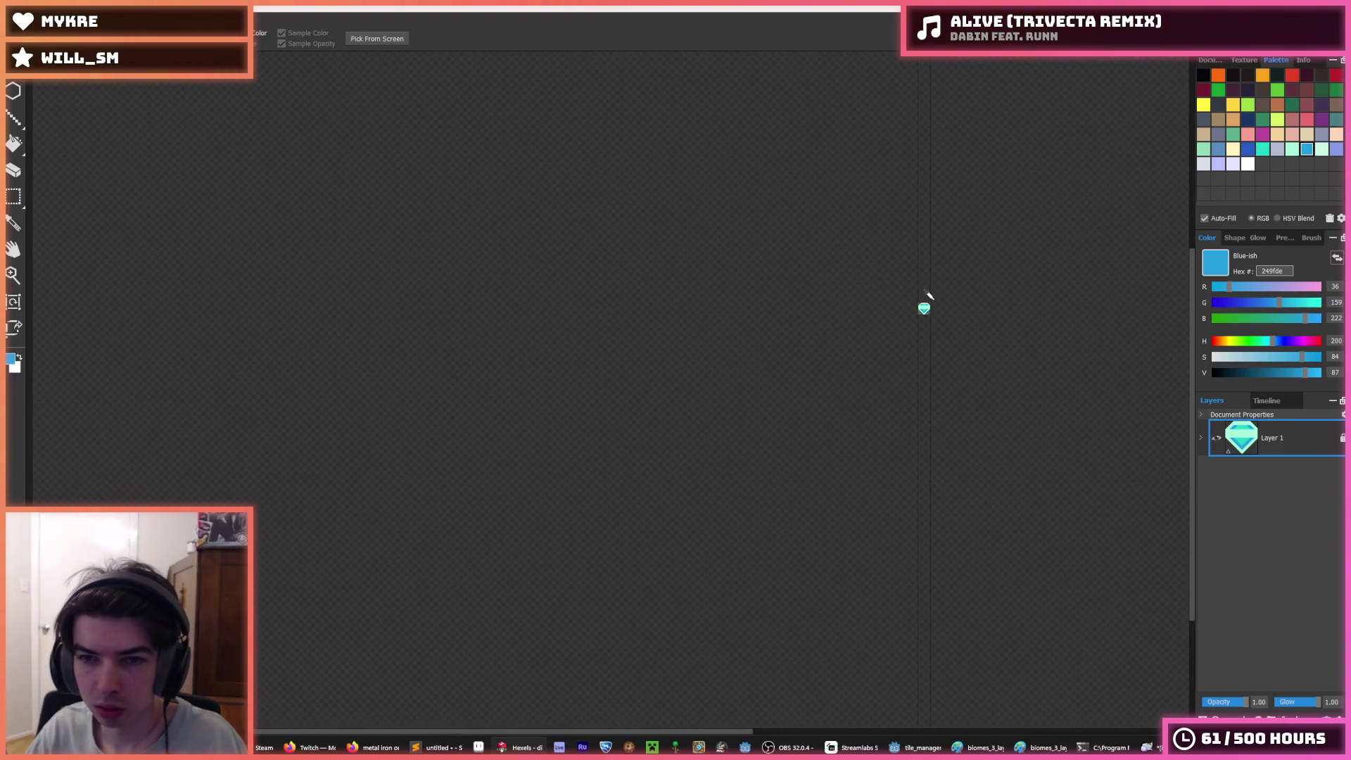
pyautogui.scroll(6, 916, 296)
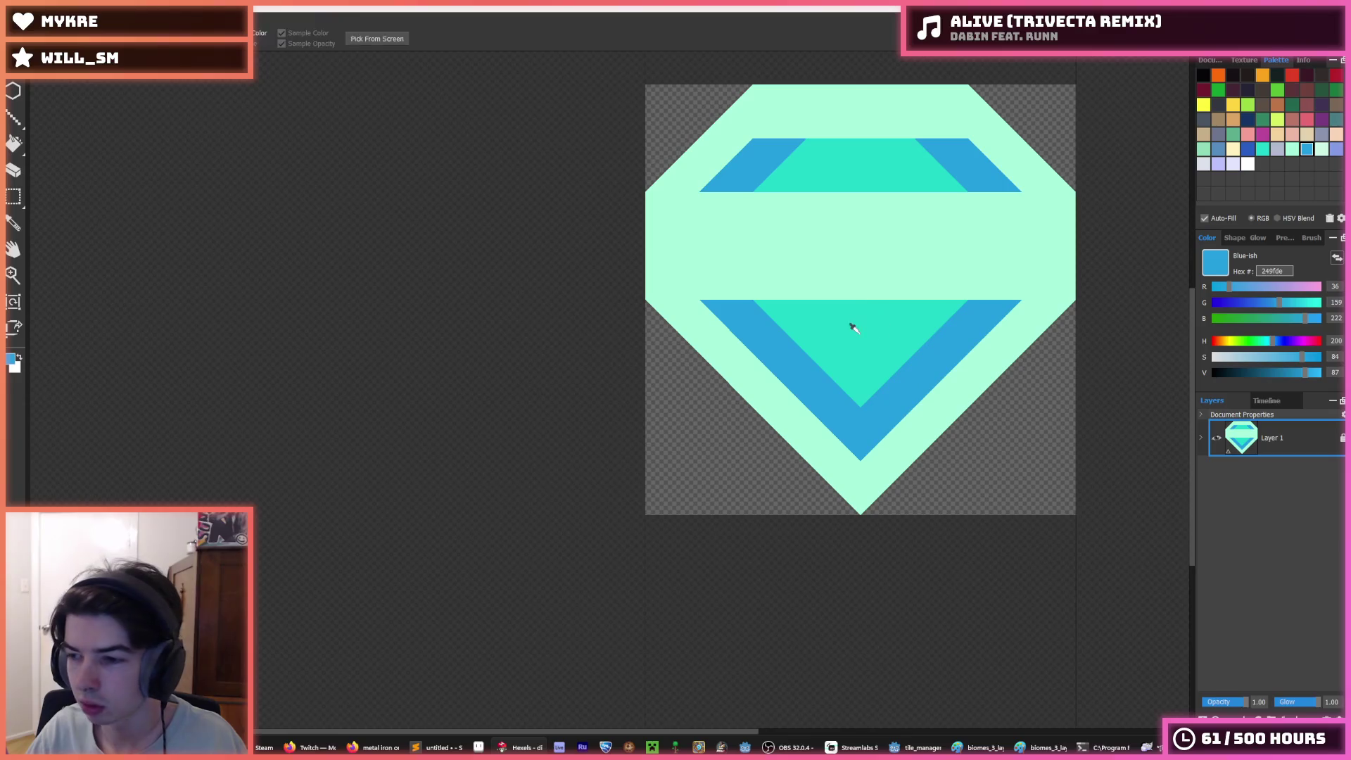
pyautogui.click(816, 179)
pyautogui.press('b')
pyautogui.moveTo(736, 218)
pyautogui.mouseDown()
pyautogui.moveTo(959, 206)
pyautogui.moveTo(1015, 219)
pyautogui.mouseUp()
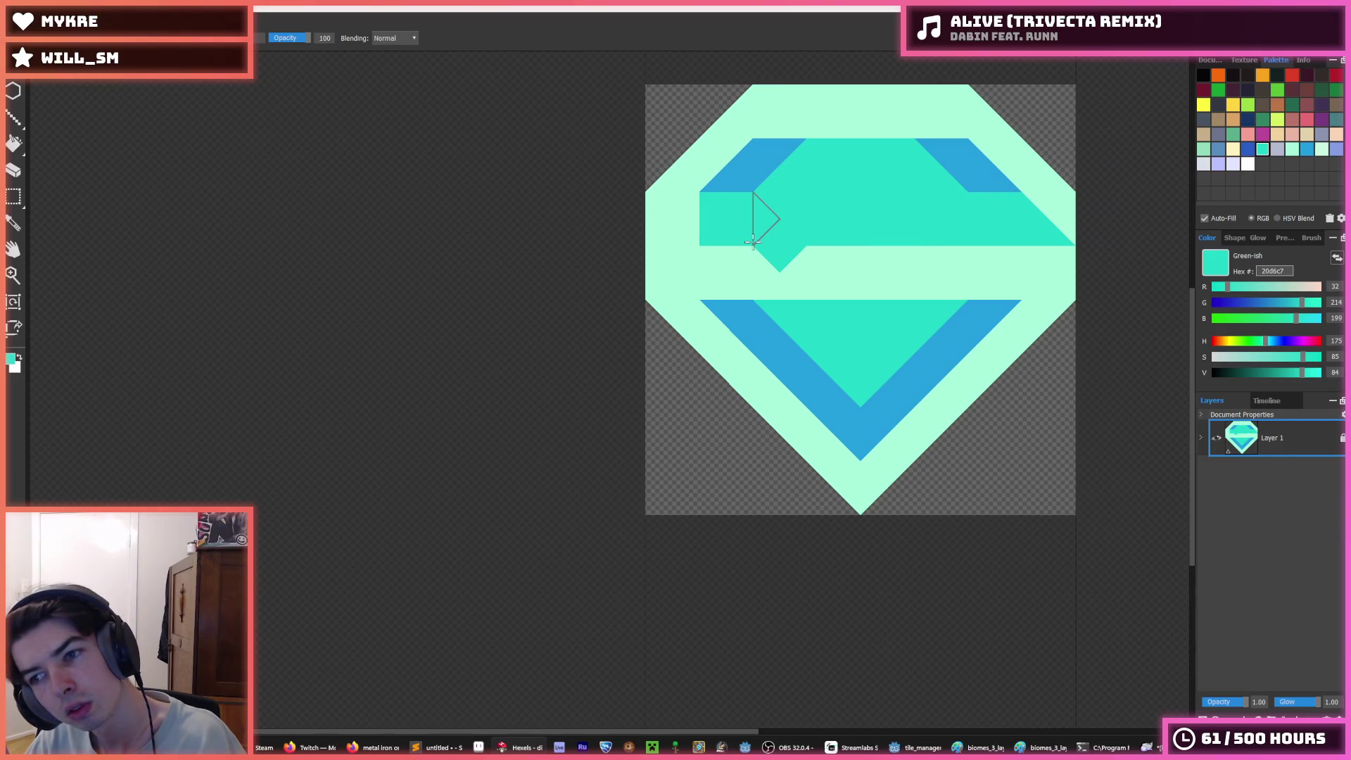
# - Restore mint at the upper band's ends and add teal triangles at the middle band's ends
pyautogui.keyDown('alt'); pyautogui.click(696, 220); pyautogui.keyUp('alt')
pyautogui.moveTo(704, 232); pyautogui.dragTo(736, 250)
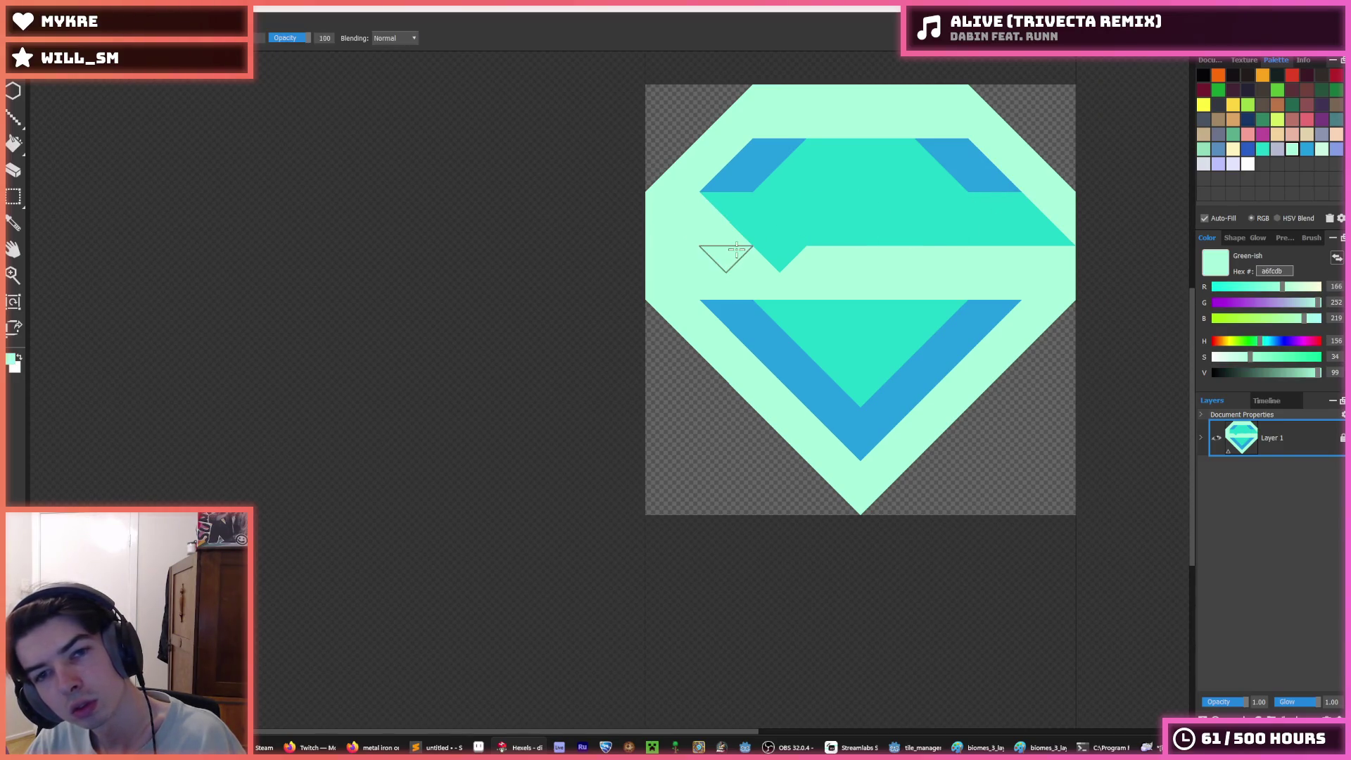
pyautogui.moveTo(1003, 223); pyautogui.dragTo(1046, 225)
pyautogui.keyDown('alt'); pyautogui.click(941, 232); pyautogui.keyUp('alt')
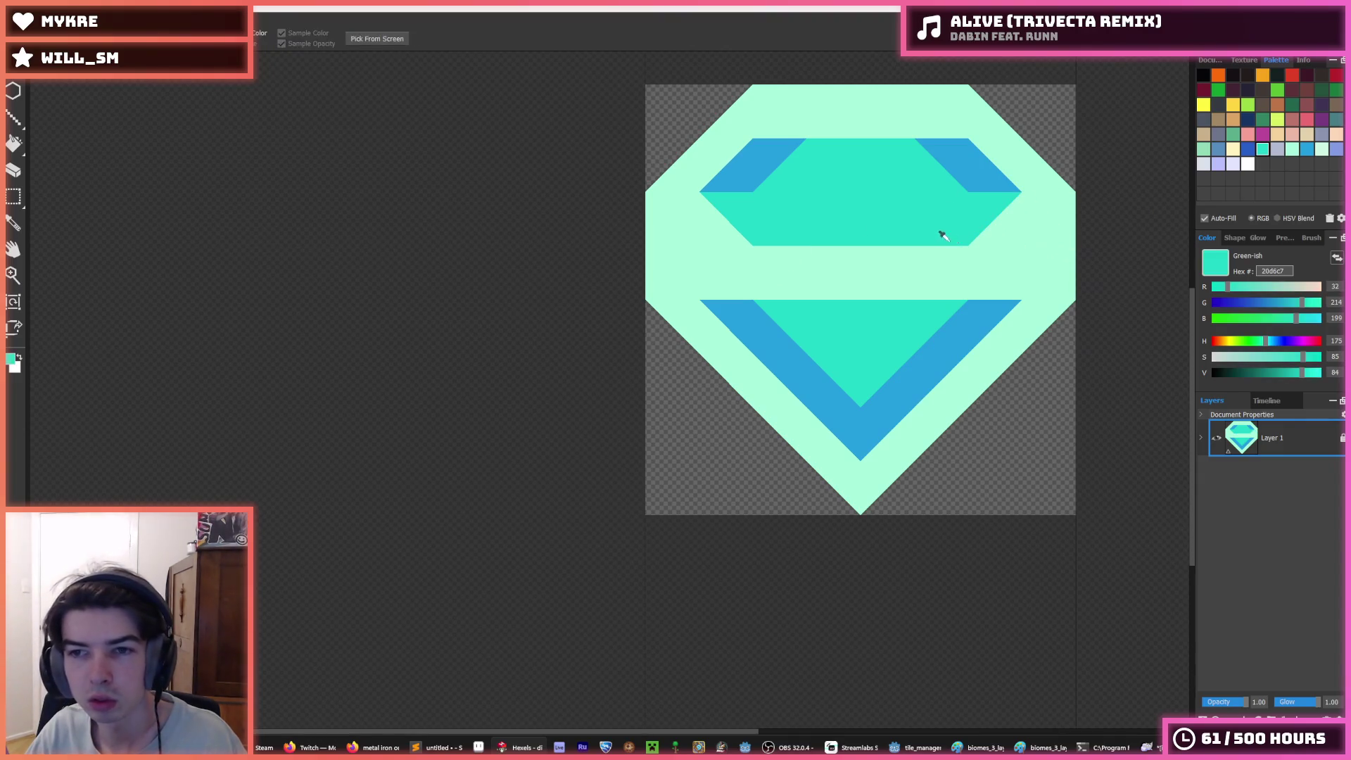
pyautogui.click(1055, 273)
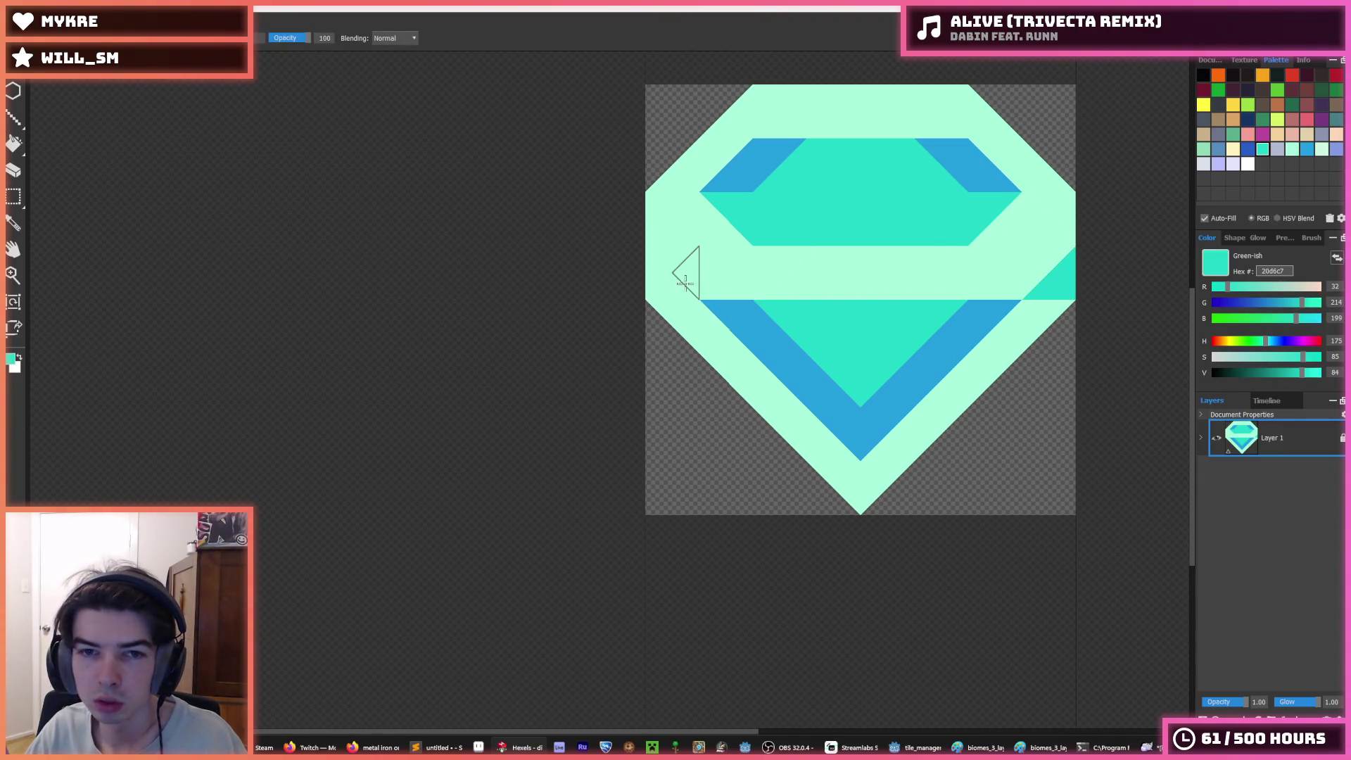
pyautogui.click(648, 272)
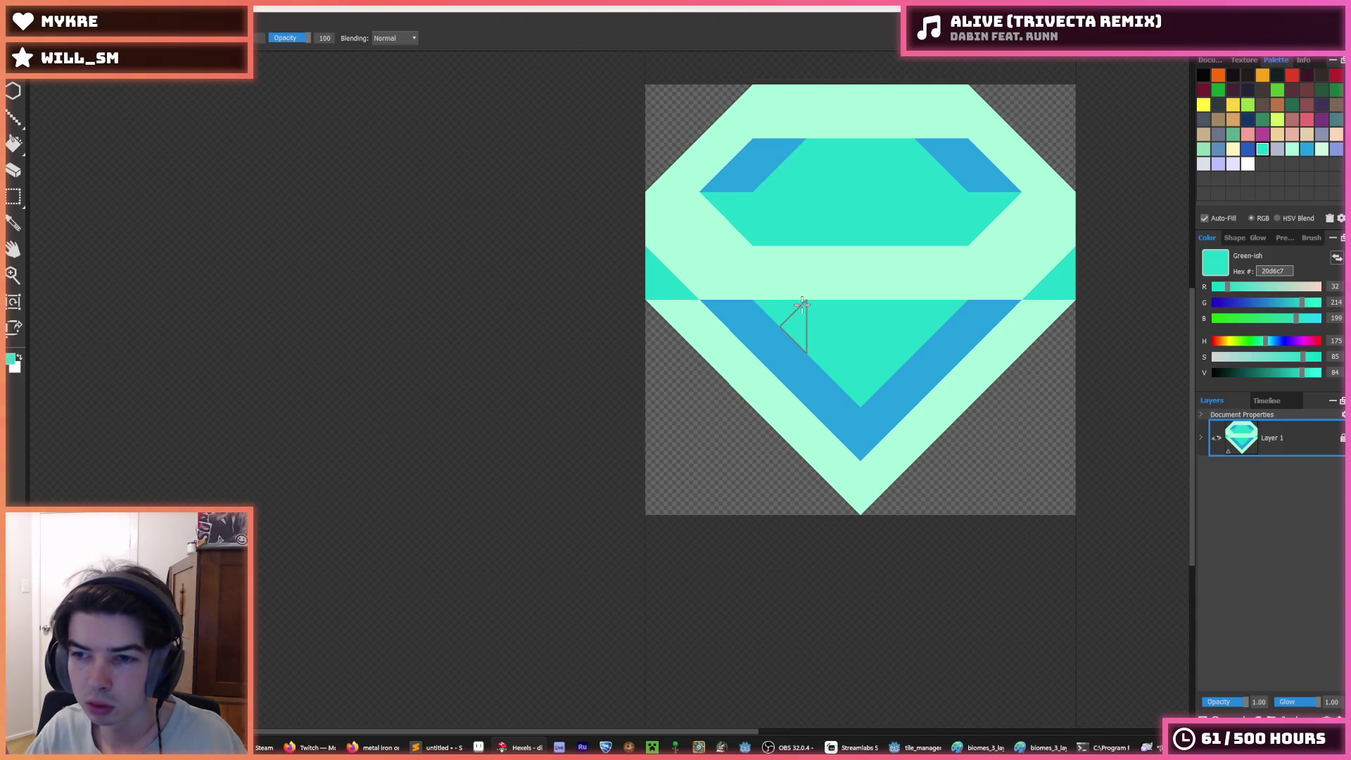
# - Try erasing, then teal-painting, the lower-left mint triangle, undoing both
pyautogui.scroll(-2, 802, 310)
pyautogui.scroll(4, 850, 319)
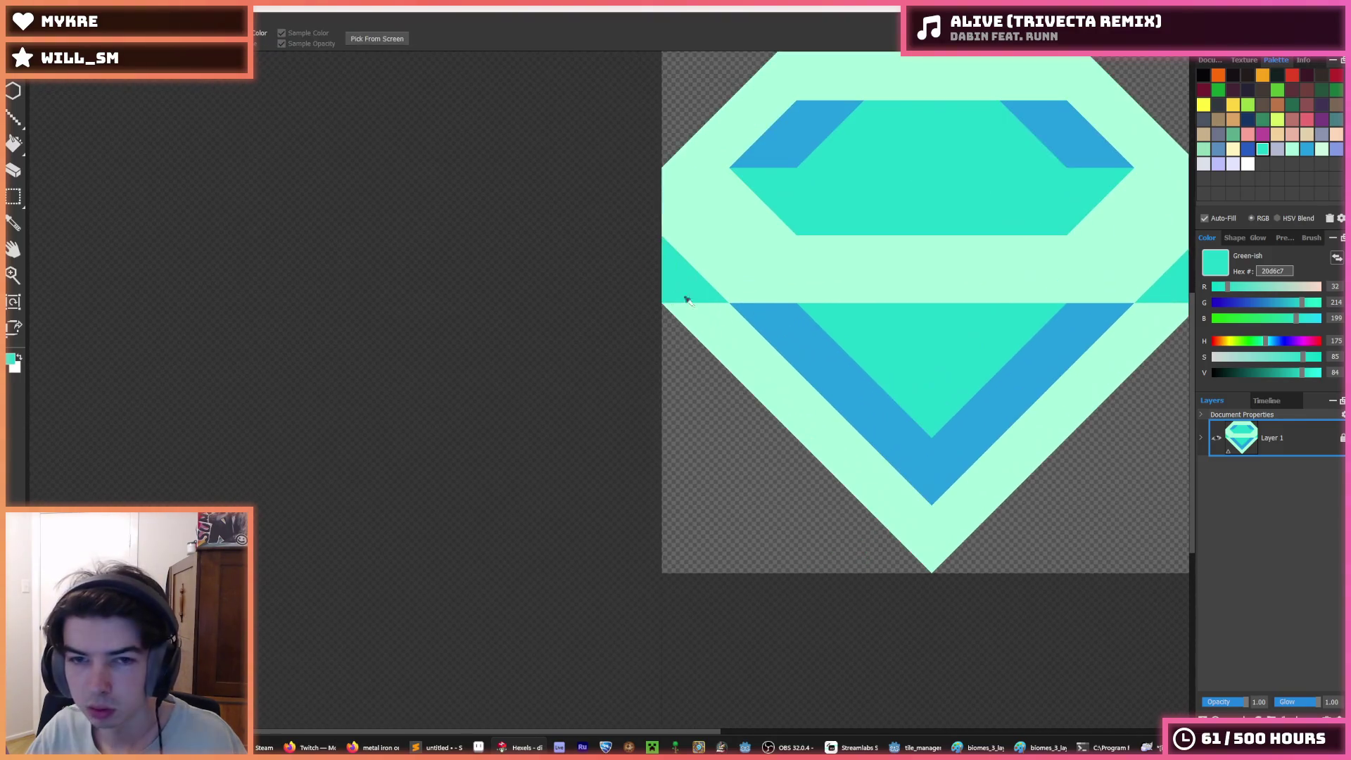
pyautogui.press('e')
pyautogui.moveTo(714, 302); pyautogui.dragTo(730, 389)
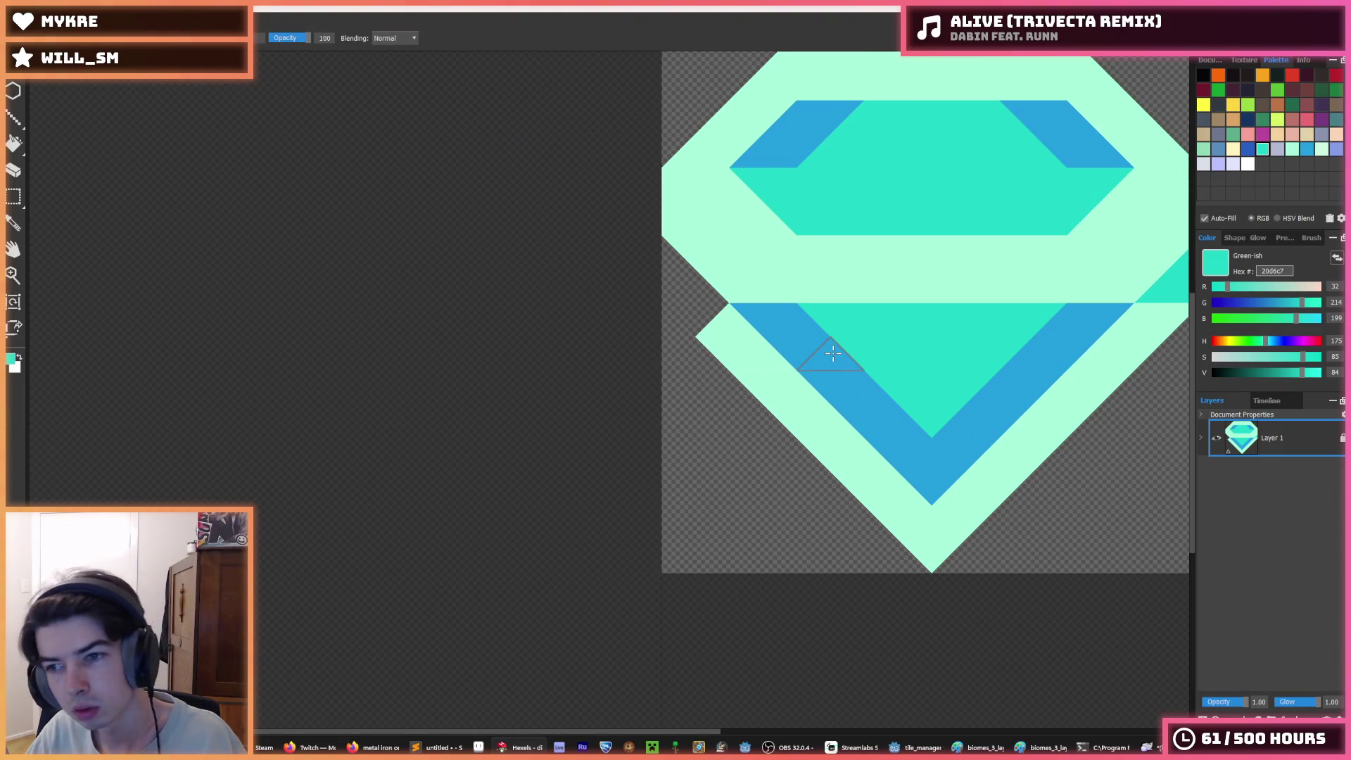
pyautogui.hotkey('ctrl', 'z')
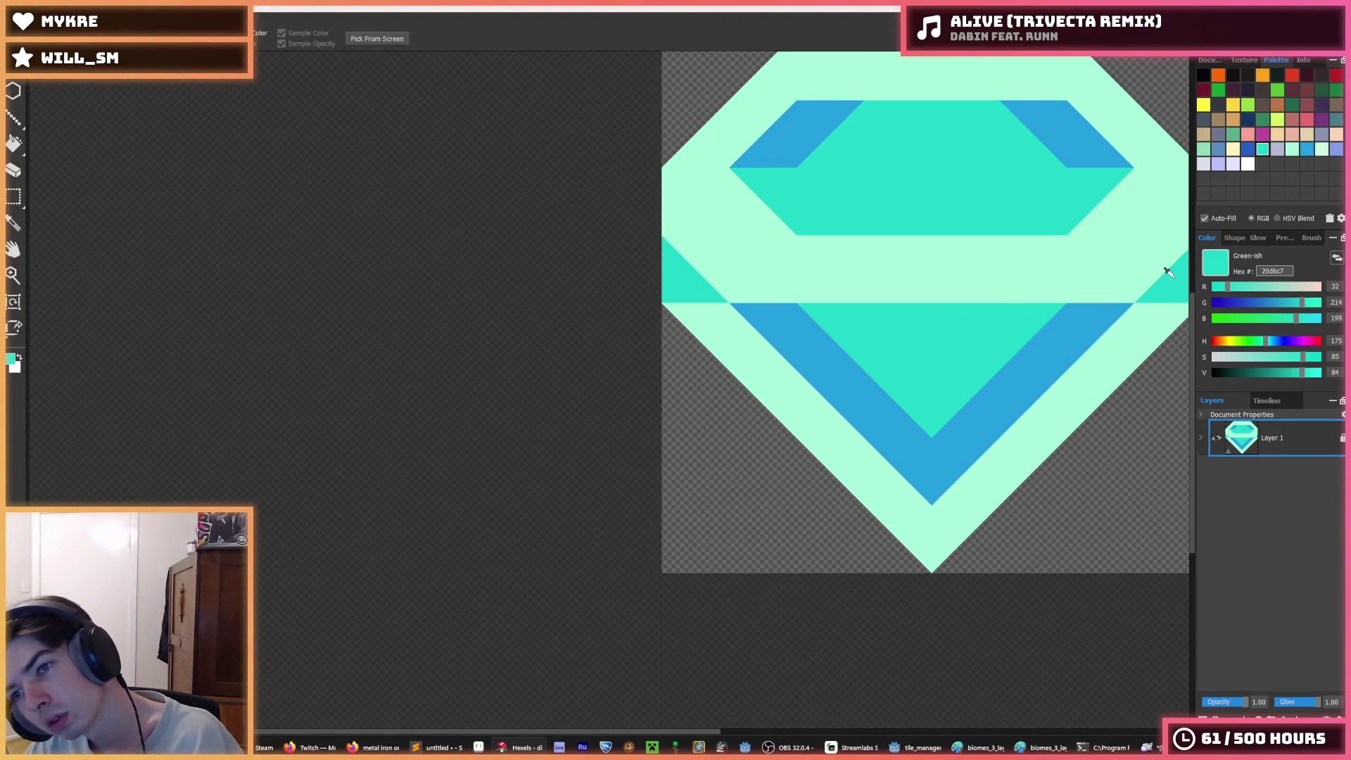
pyautogui.moveTo(957, 291); pyautogui.dragTo(712, 322)
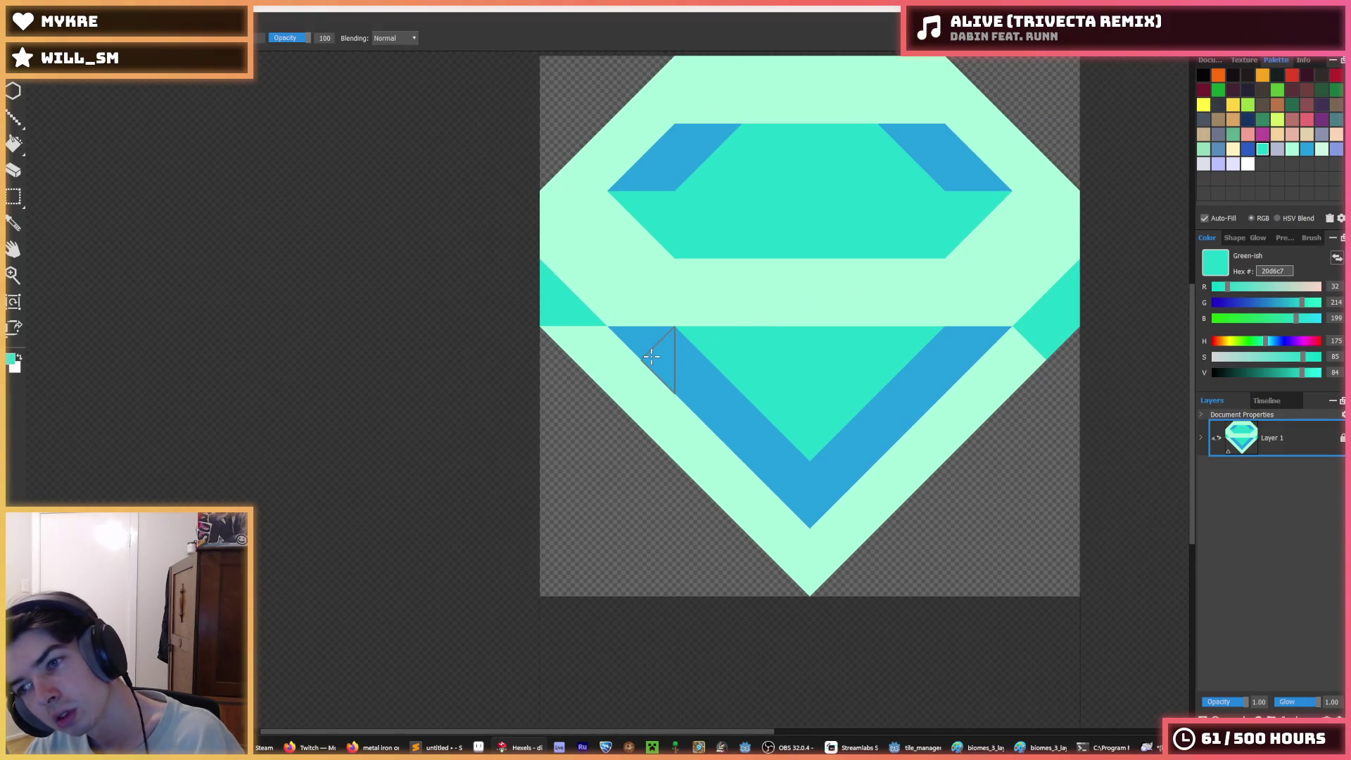
pyautogui.moveTo(615, 370)
pyautogui.mouseDown()
pyautogui.moveTo(591, 288)
pyautogui.moveTo(633, 236)
pyautogui.moveTo(699, 241)
pyautogui.mouseUp()
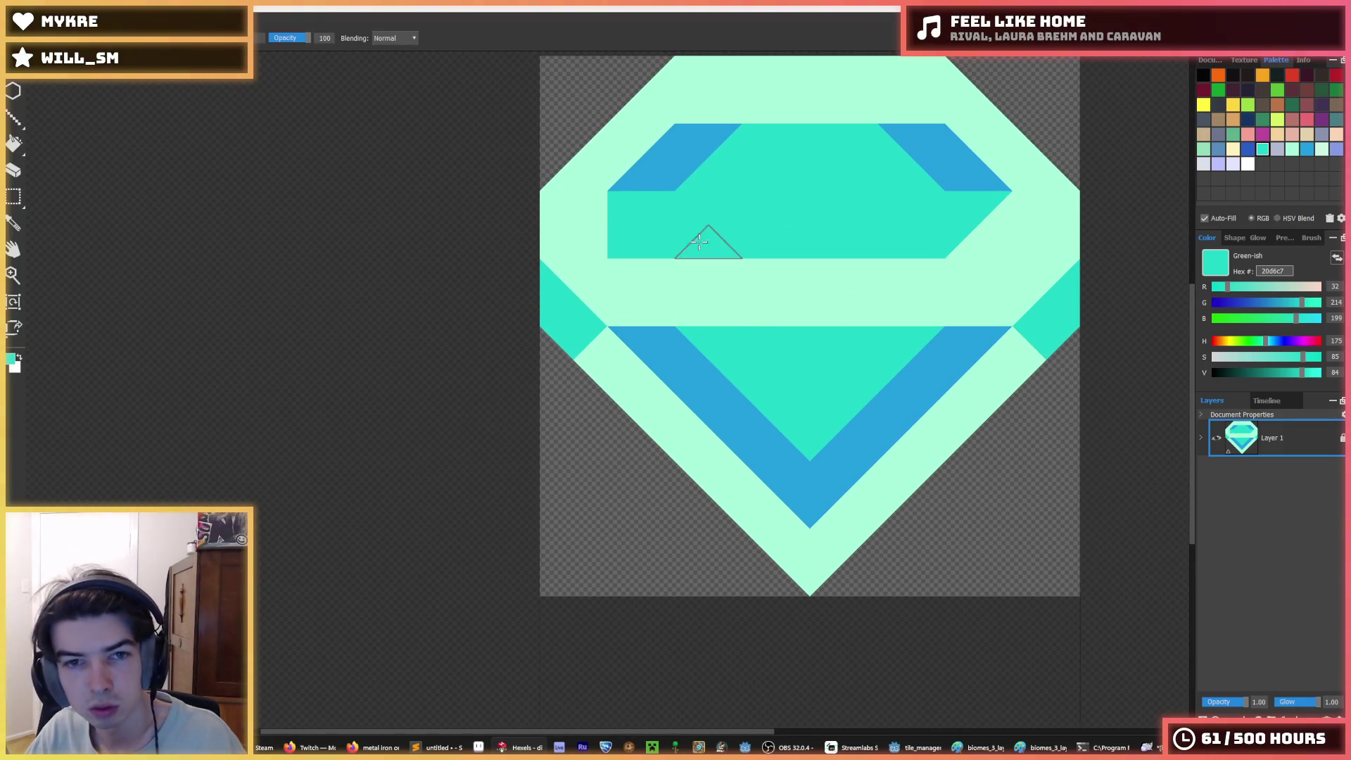
pyautogui.hotkey('ctrl', 'z')
# - Paint the gem's bottom tip teal
pyautogui.press('i')
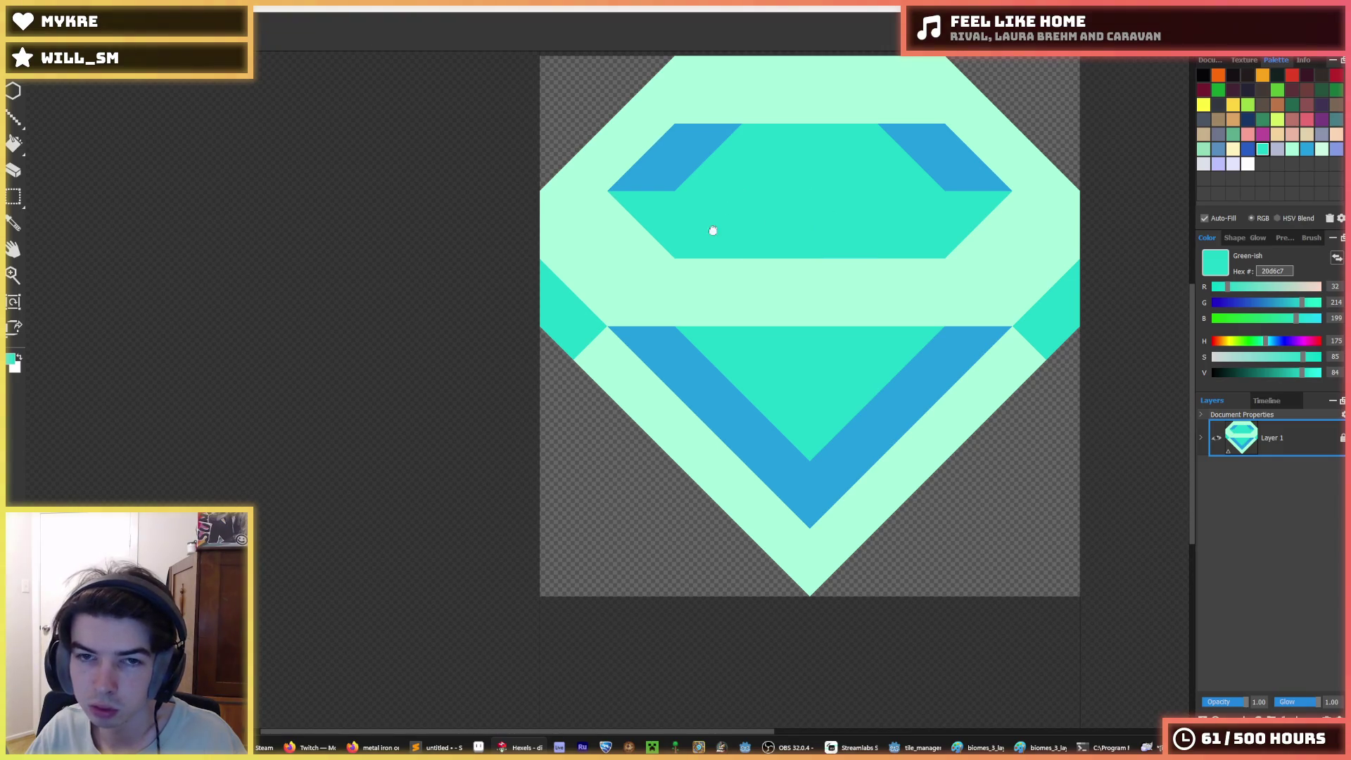
pyautogui.scroll(1, 732, 352)
pyautogui.press('b')
pyautogui.moveTo(805, 593); pyautogui.dragTo(857, 537)
# - Sample mint and paint it at the tip of the V
pyautogui.press('i')
pyautogui.scroll(2, 823, 423)
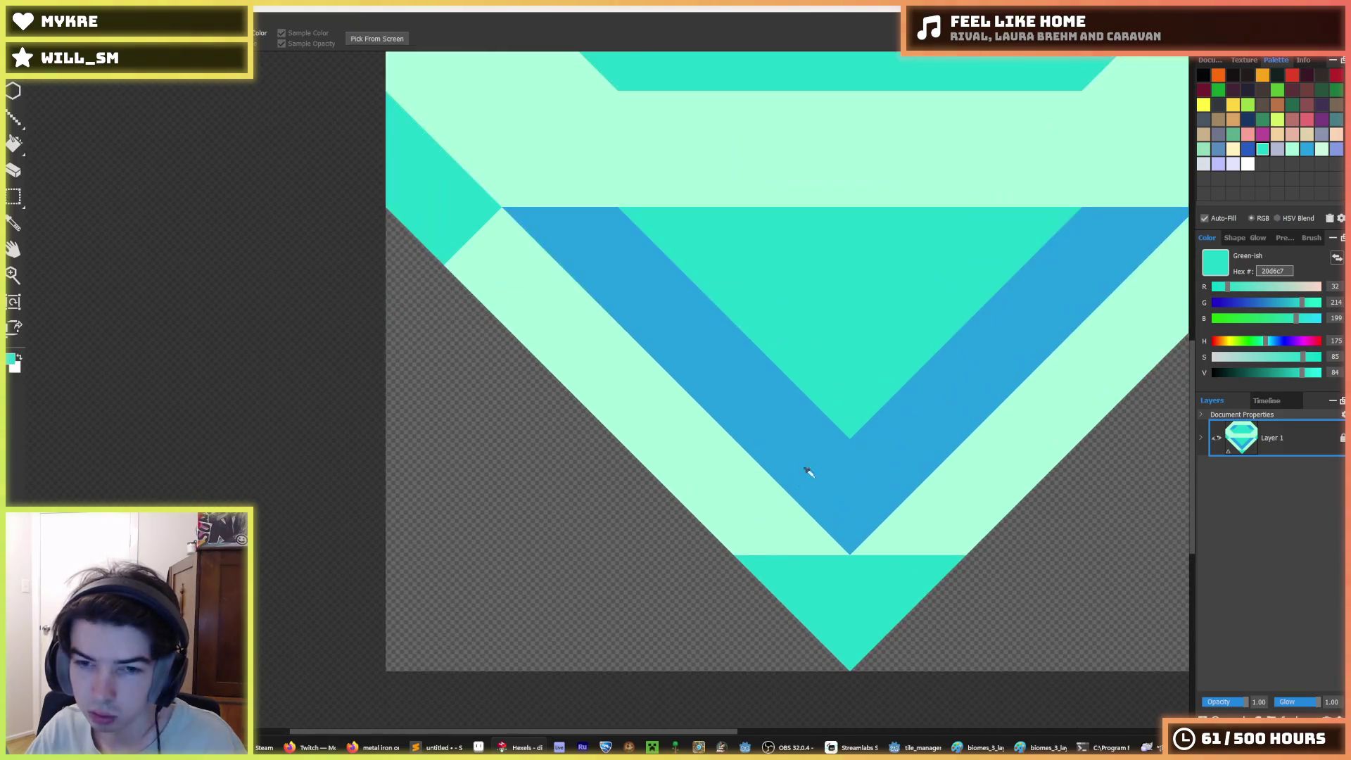
pyautogui.click(808, 474)
pyautogui.press('b')
pyautogui.click(878, 518)
# - Repaint the diamond at the V tip and the V's top blue triangle teal
pyautogui.press('i')
pyautogui.click(823, 368)
pyautogui.press('b')
pyautogui.moveTo(826, 496); pyautogui.dragTo(875, 496)
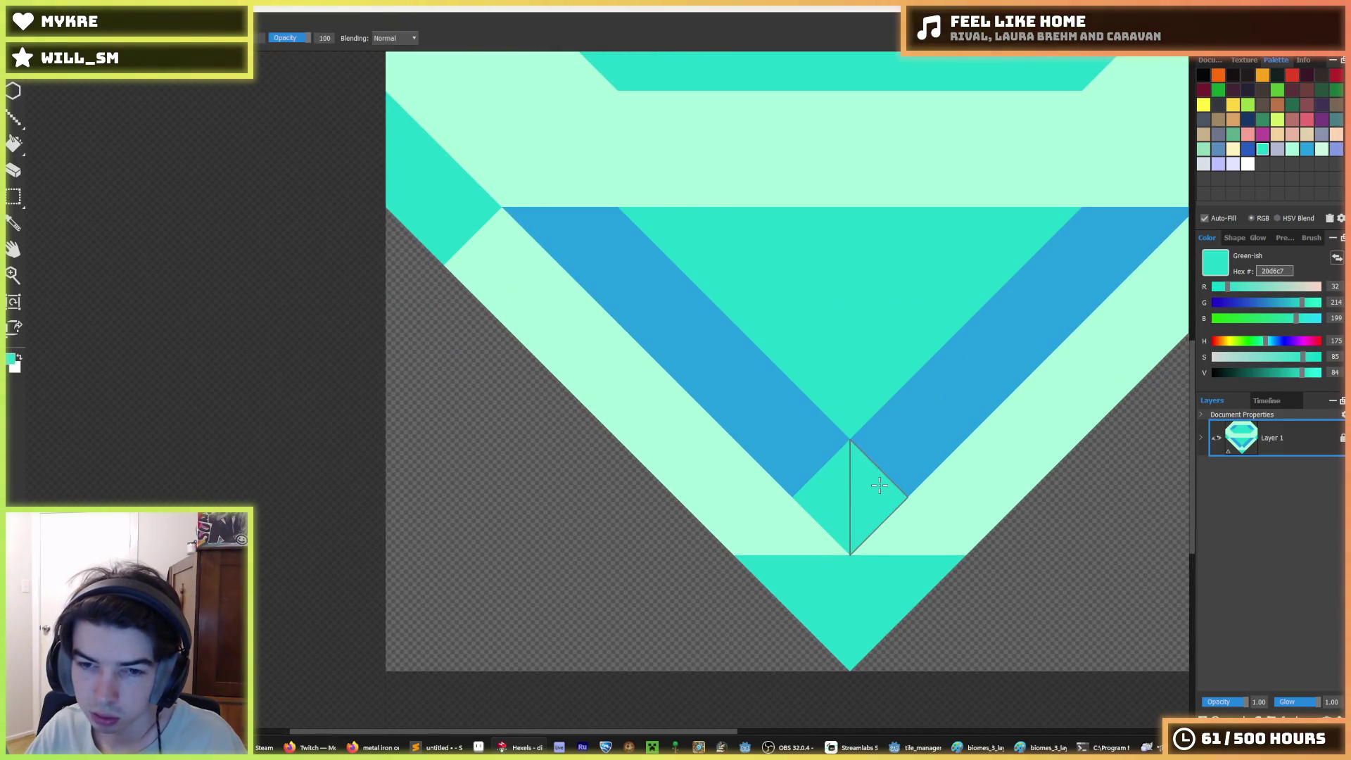
pyautogui.press('i')
pyautogui.scroll(-4, 907, 374)
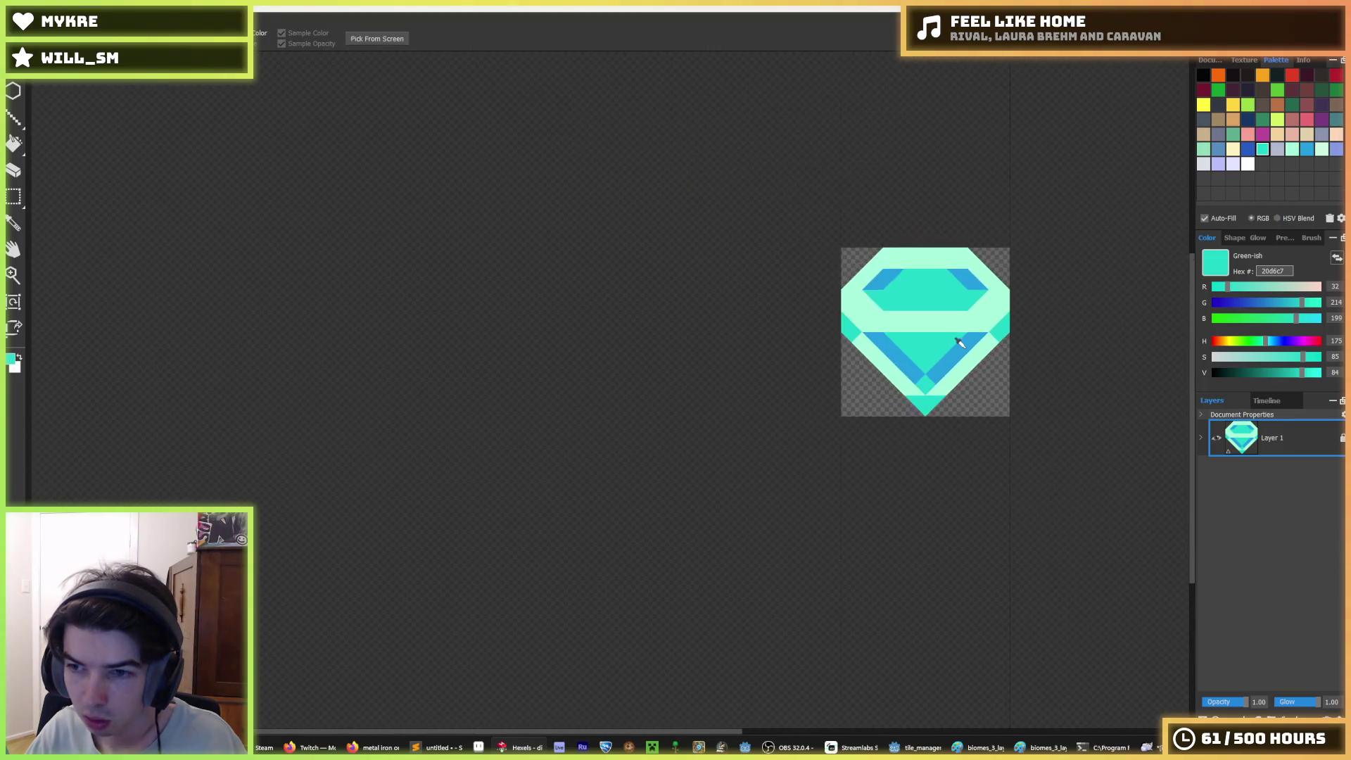
pyautogui.scroll(4, 959, 341)
pyautogui.press('b')
pyautogui.click(729, 279)
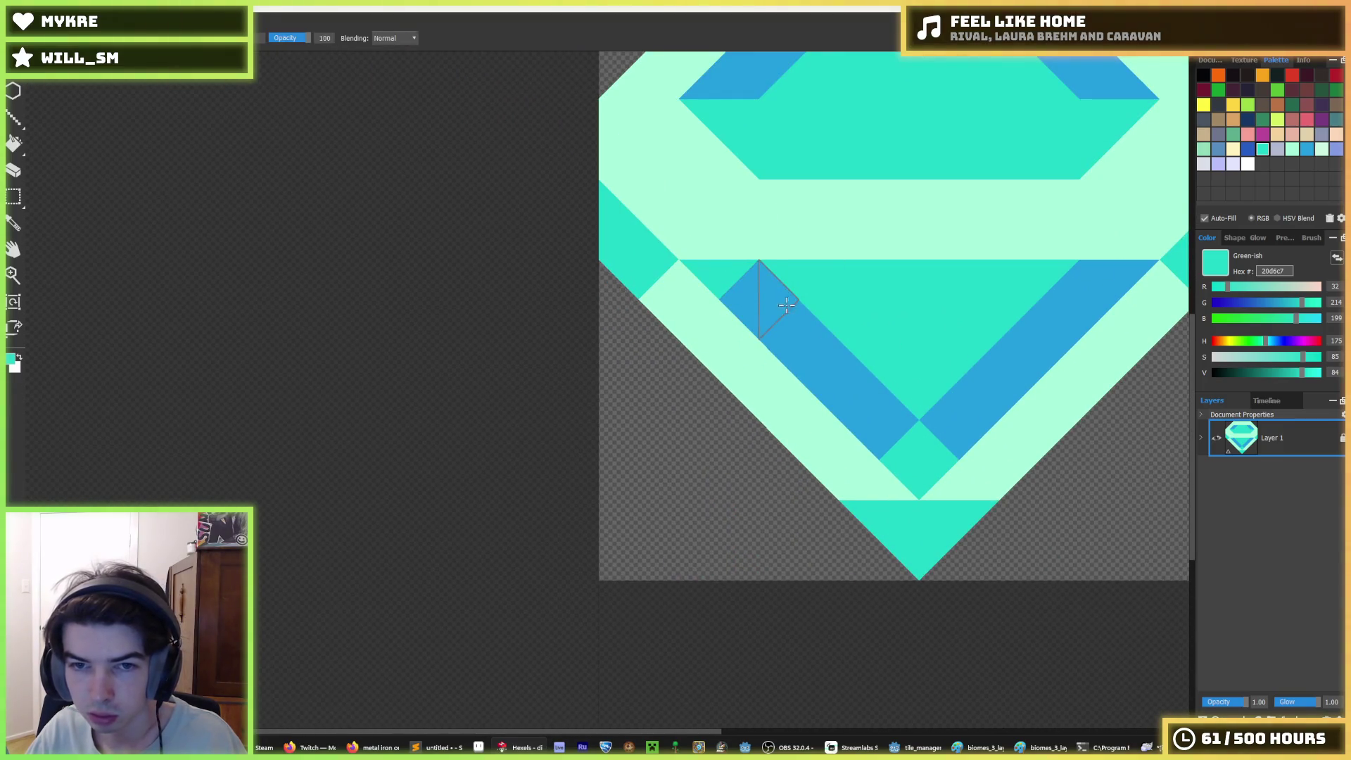
# - Extend the left blue band and add a triangle beside the right blue band
pyautogui.press('i')
pyautogui.click(833, 338)
pyautogui.press('b')
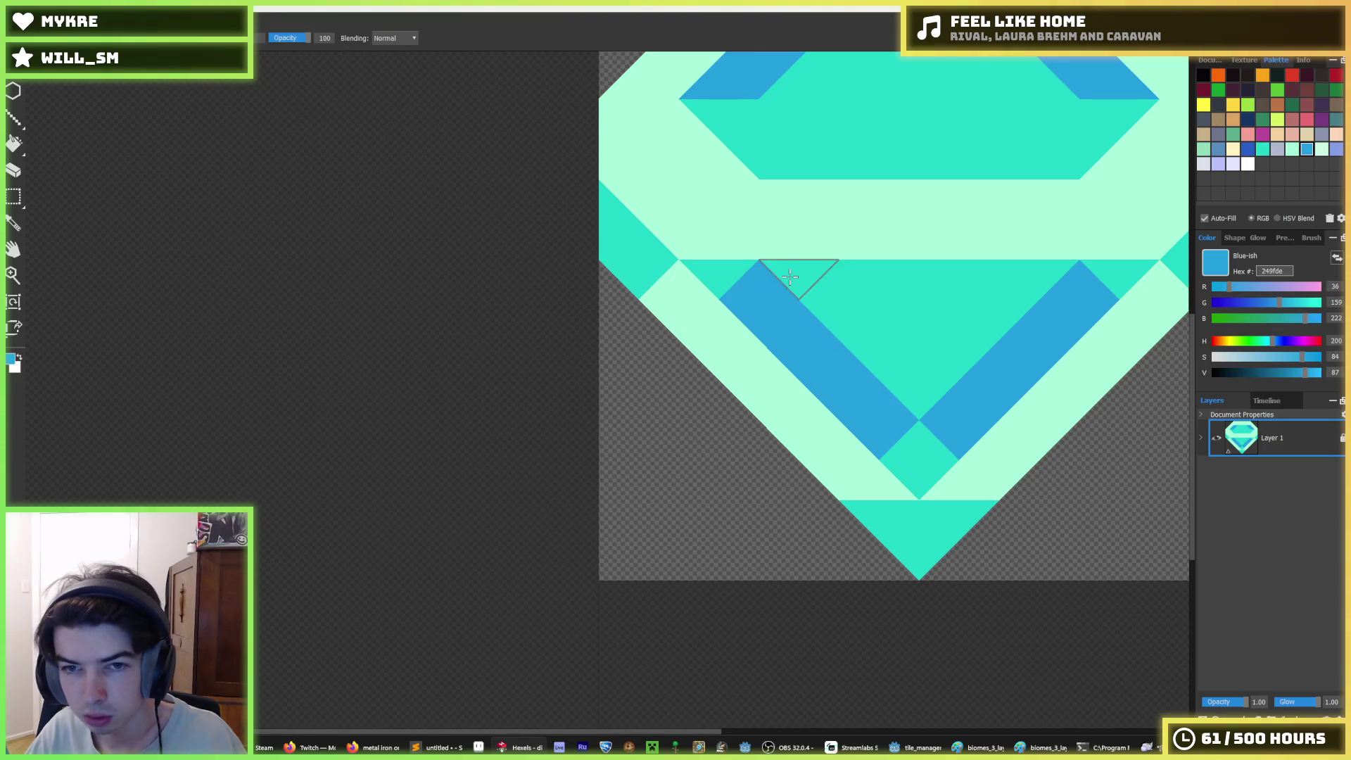
pyautogui.moveTo(774, 296); pyautogui.dragTo(837, 300)
pyautogui.press('i')
pyautogui.press('b')
pyautogui.click(1040, 280)
# - Widen the blue rim on both the left and right of the top band
pyautogui.press('i')
pyautogui.scroll(-5, 974, 313)
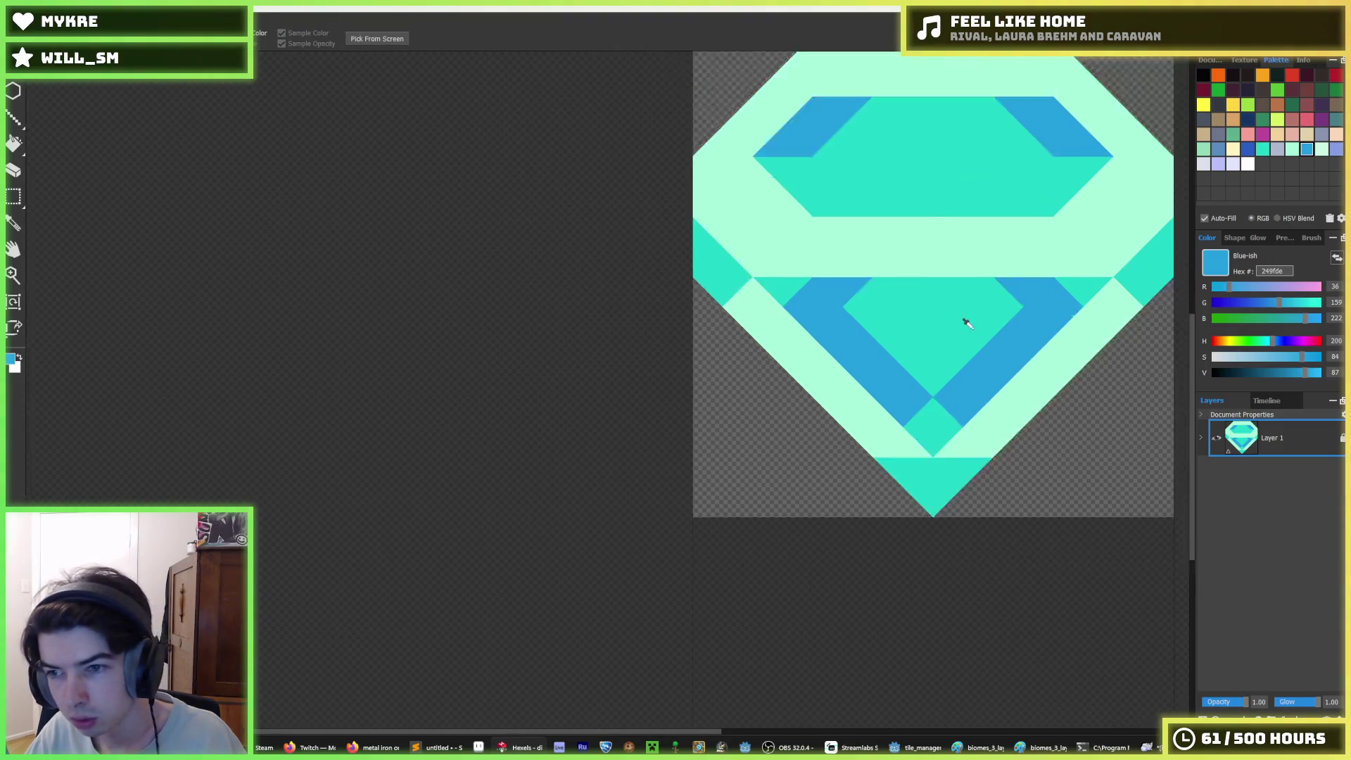
pyautogui.scroll(5, 983, 305)
pyautogui.press('b')
pyautogui.moveTo(774, 218); pyautogui.dragTo(850, 255)
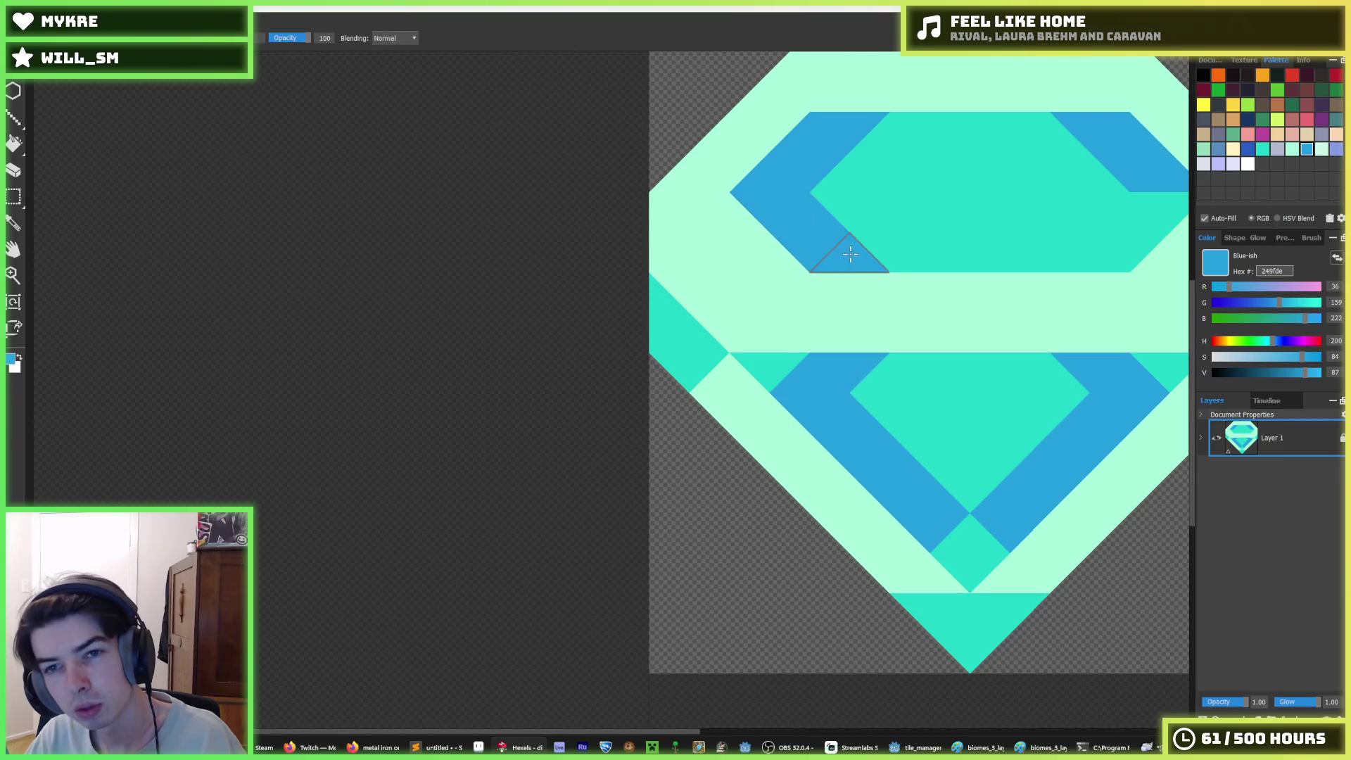
pyautogui.moveTo(1085, 215)
pyautogui.mouseDown()
pyautogui.moveTo(1133, 232)
pyautogui.moveTo(1168, 225)
pyautogui.mouseUp()
# - Paint the top of the lower teal triangle blue
pyautogui.press('i')
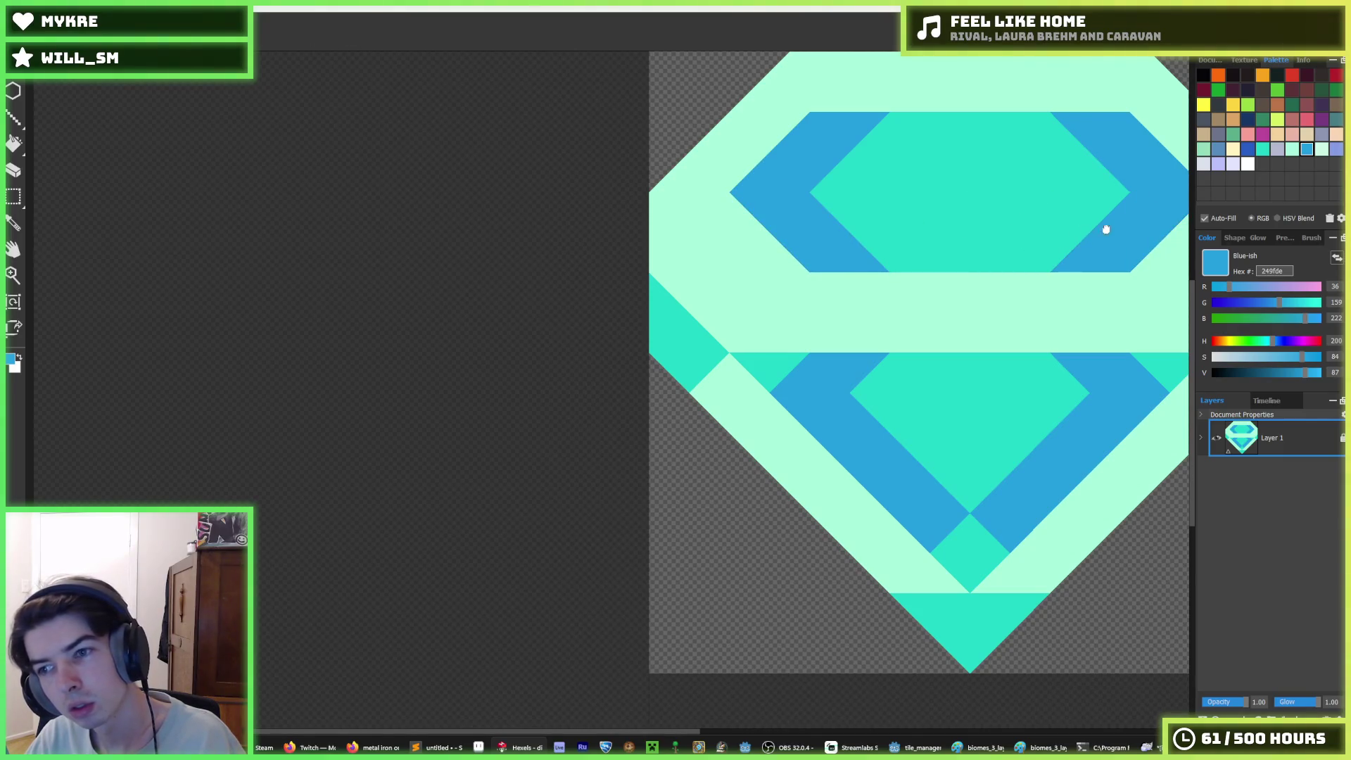
pyautogui.scroll(-5, 851, 268)
pyautogui.scroll(-2, 845, 273)
pyautogui.scroll(5, 841, 286)
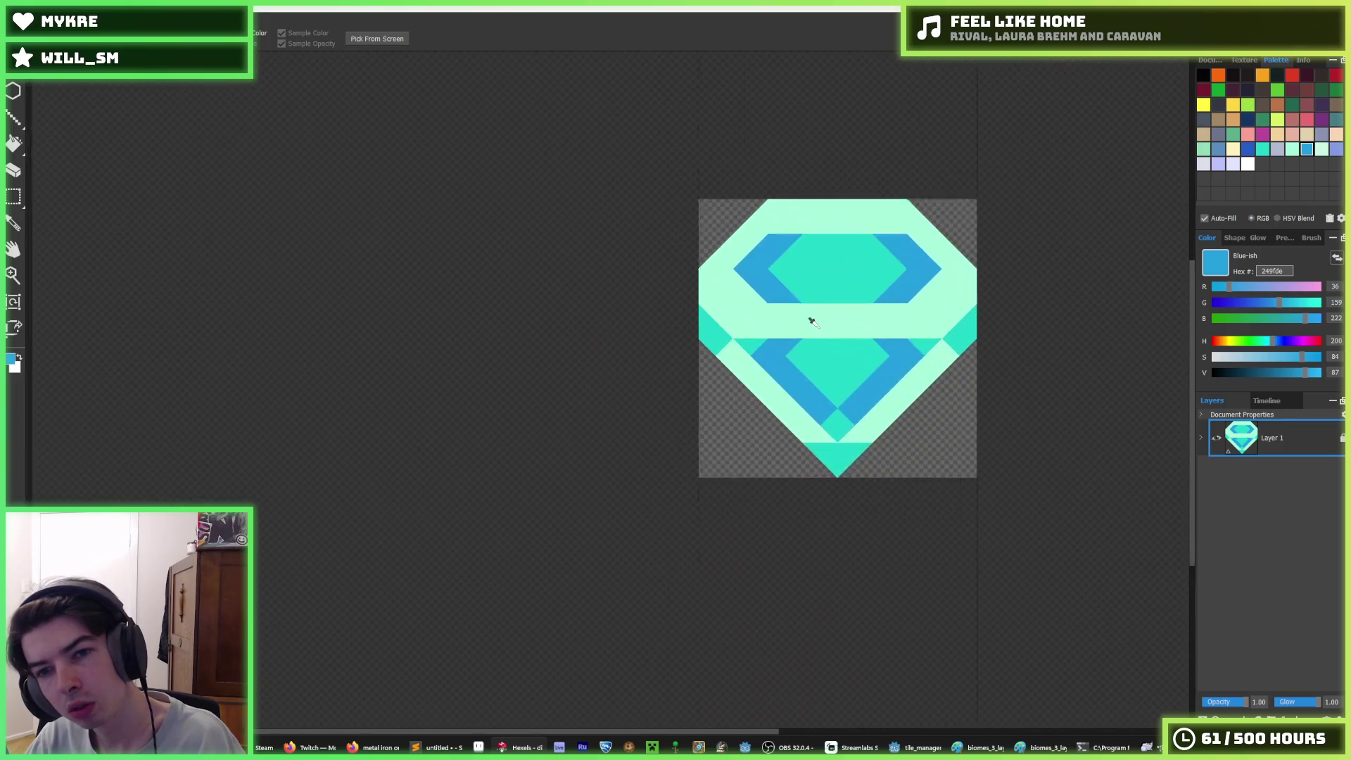
pyautogui.press('b')
pyautogui.moveTo(781, 355); pyautogui.dragTo(861, 352)
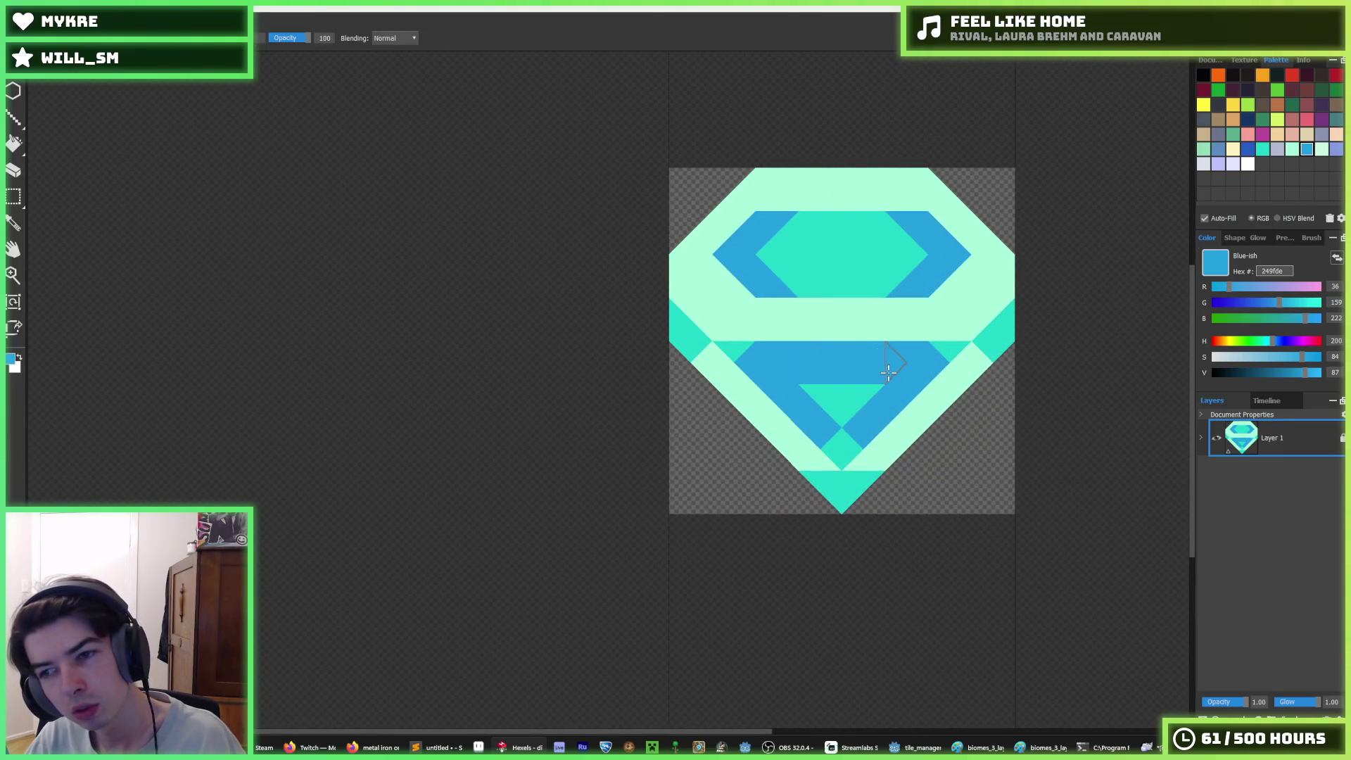
pyautogui.press('i')
pyautogui.scroll(-3, 886, 358)
pyautogui.scroll(-3, 884, 327)
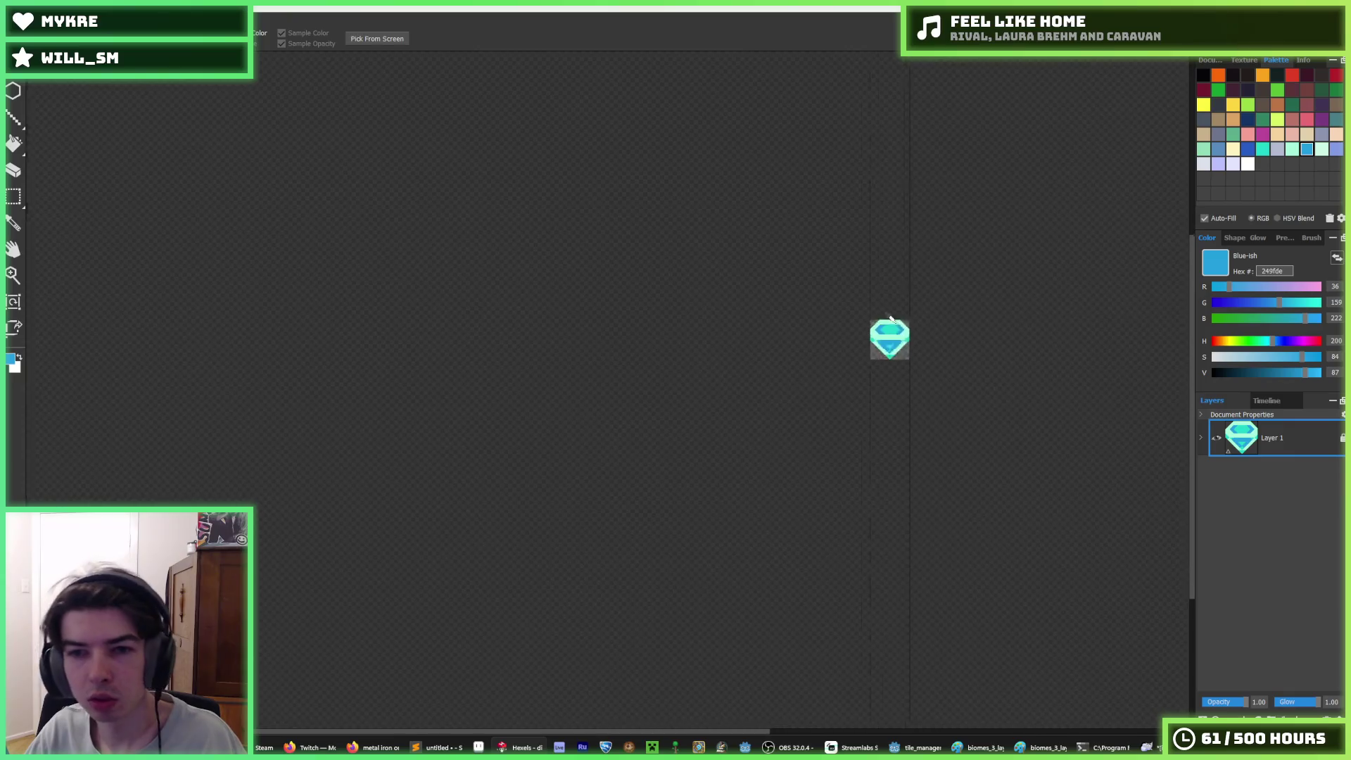
pyautogui.scroll(6, 826, 345)
# - Flood-fill the teal hexagon blue, then repaint the top band teal around a blue inner hexagon
pyautogui.press('f')
pyautogui.click(848, 371)
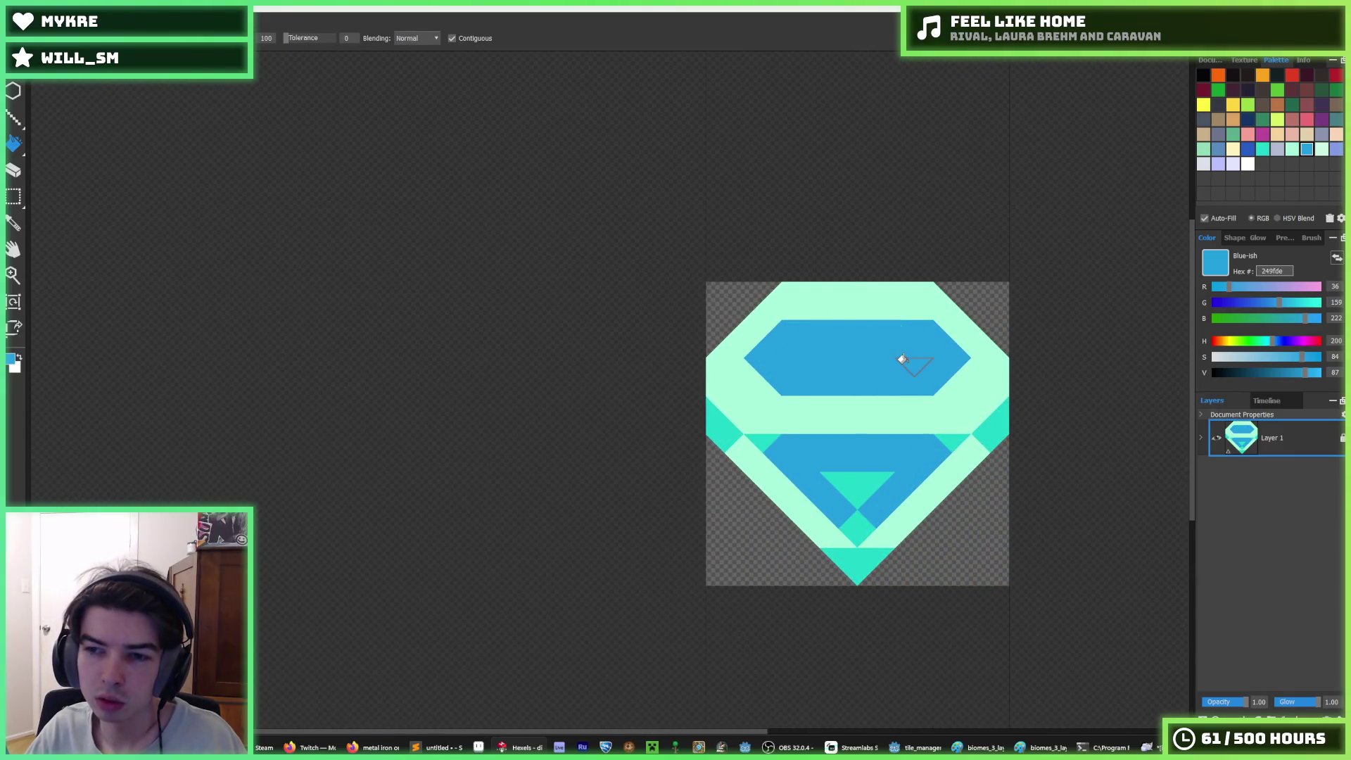
pyautogui.scroll(-3, 902, 359)
pyautogui.scroll(5, 885, 361)
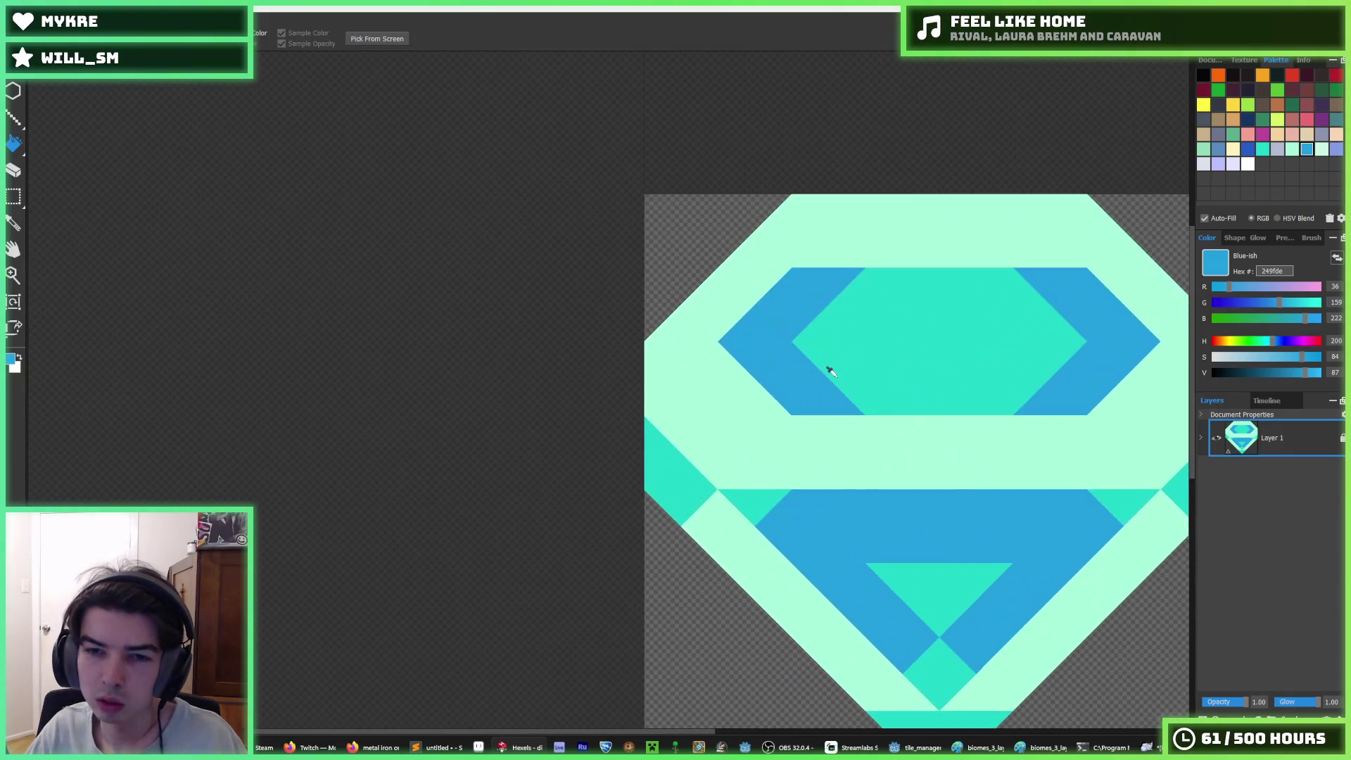
pyautogui.press('b')
pyautogui.keyDown('alt'); pyautogui.click(844, 372); pyautogui.keyUp('alt')
pyautogui.moveTo(823, 387)
pyautogui.mouseDown()
pyautogui.moveTo(799, 371)
pyautogui.moveTo(854, 292)
pyautogui.moveTo(971, 323)
pyautogui.moveTo(1101, 318)
pyautogui.moveTo(1055, 377)
pyautogui.moveTo(985, 376)
pyautogui.moveTo(769, 302)
pyautogui.moveTo(757, 355)
pyautogui.moveTo(879, 348)
pyautogui.moveTo(908, 387)
pyautogui.moveTo(1037, 373)
pyautogui.mouseUp()
pyautogui.keyDown('alt'); pyautogui.click(860, 519); pyautogui.keyUp('alt')
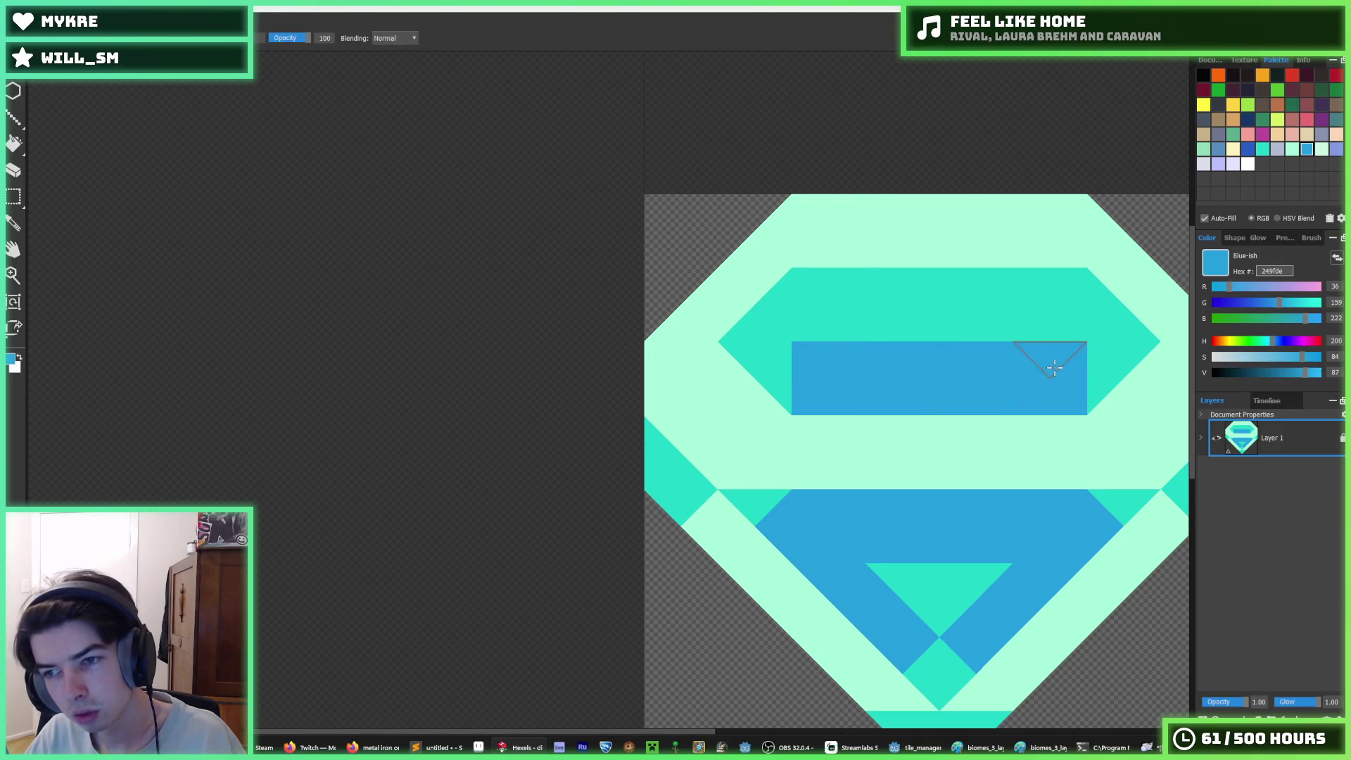
# - Slant the left and right ends of the top blue stripe
pyautogui.moveTo(796, 356)
pyautogui.mouseDown()
pyautogui.moveTo(832, 314)
pyautogui.moveTo(970, 326)
pyautogui.moveTo(1036, 293)
pyautogui.moveTo(981, 316)
pyautogui.mouseUp()
pyautogui.keyDown('alt'); pyautogui.click(1037, 293); pyautogui.keyUp('alt')
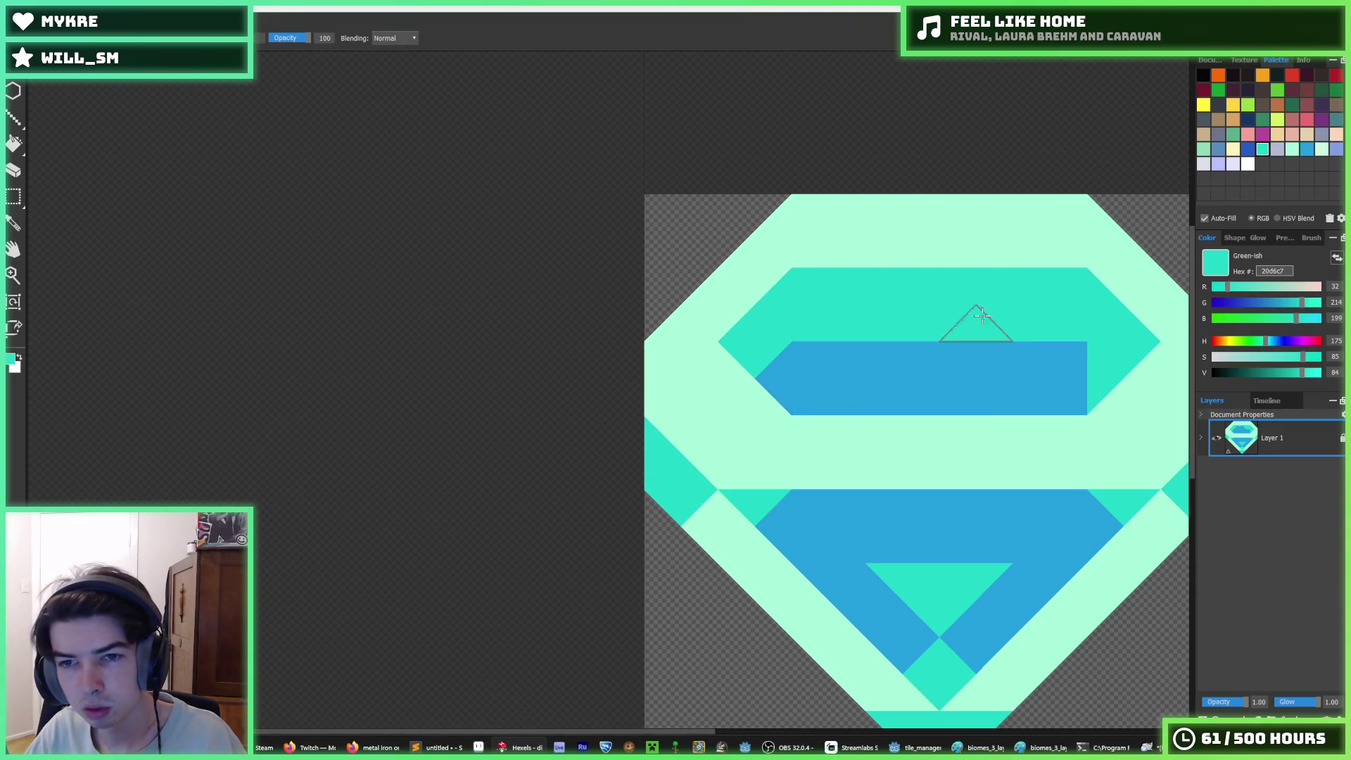
pyautogui.keyDown('alt'); pyautogui.click(1021, 359); pyautogui.keyUp('alt')
pyautogui.moveTo(1046, 362); pyautogui.dragTo(1098, 376)
# - Fill the lower facet's teal triangle blue and paint a lower-left triangle teal
pyautogui.click(960, 581)
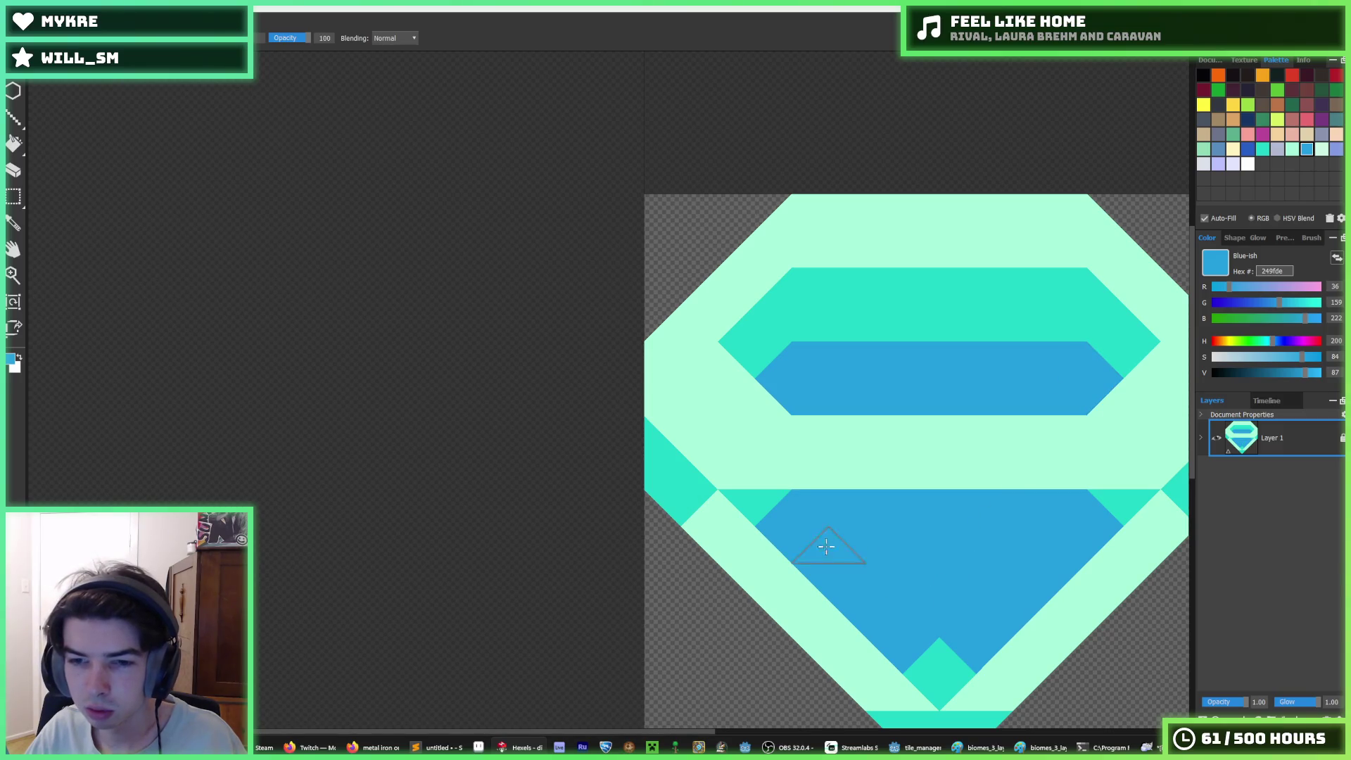
pyautogui.keyDown('alt'); pyautogui.click(764, 505); pyautogui.keyUp('alt')
pyautogui.click(773, 515)
pyautogui.scroll(-3, 935, 419)
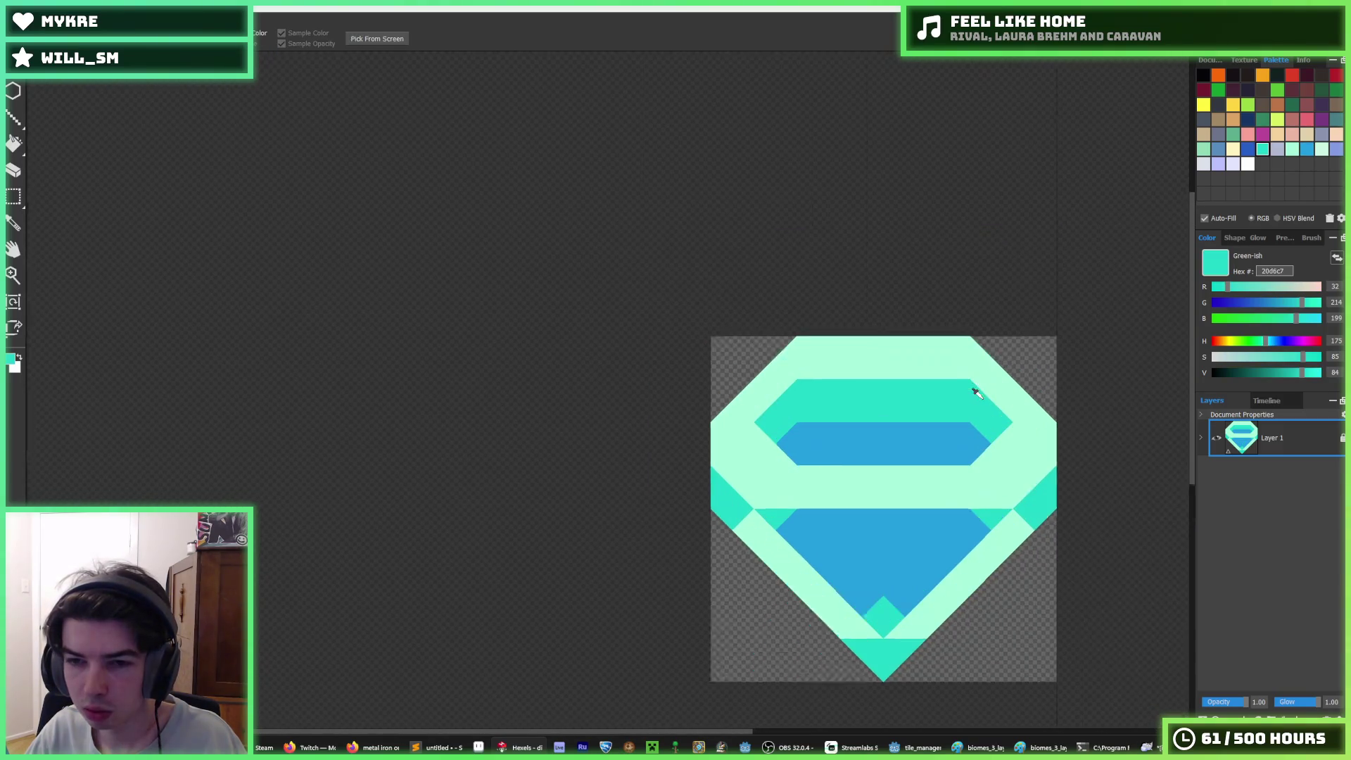
pyautogui.keyDown('alt'); pyautogui.click(738, 432); pyautogui.keyUp('alt')
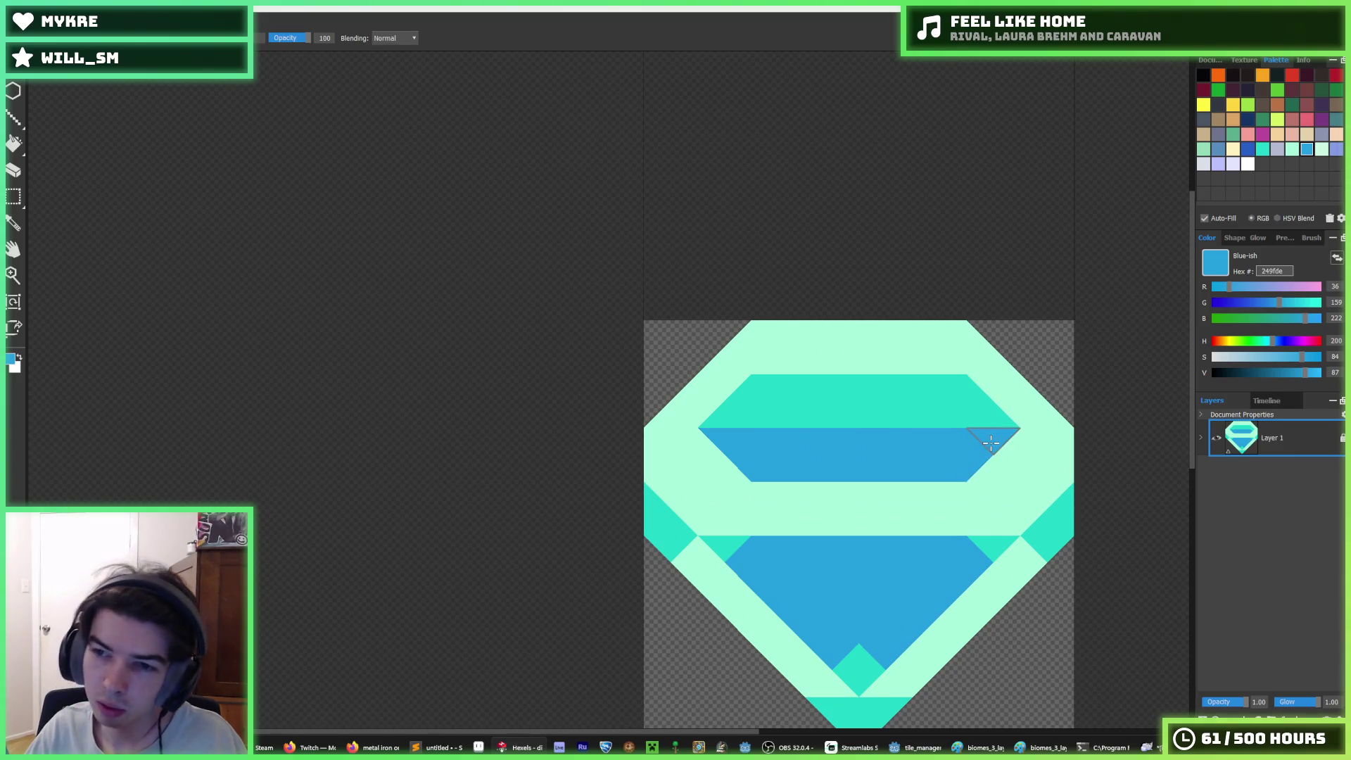
pyautogui.press('i')
pyautogui.scroll(2, 711, 411)
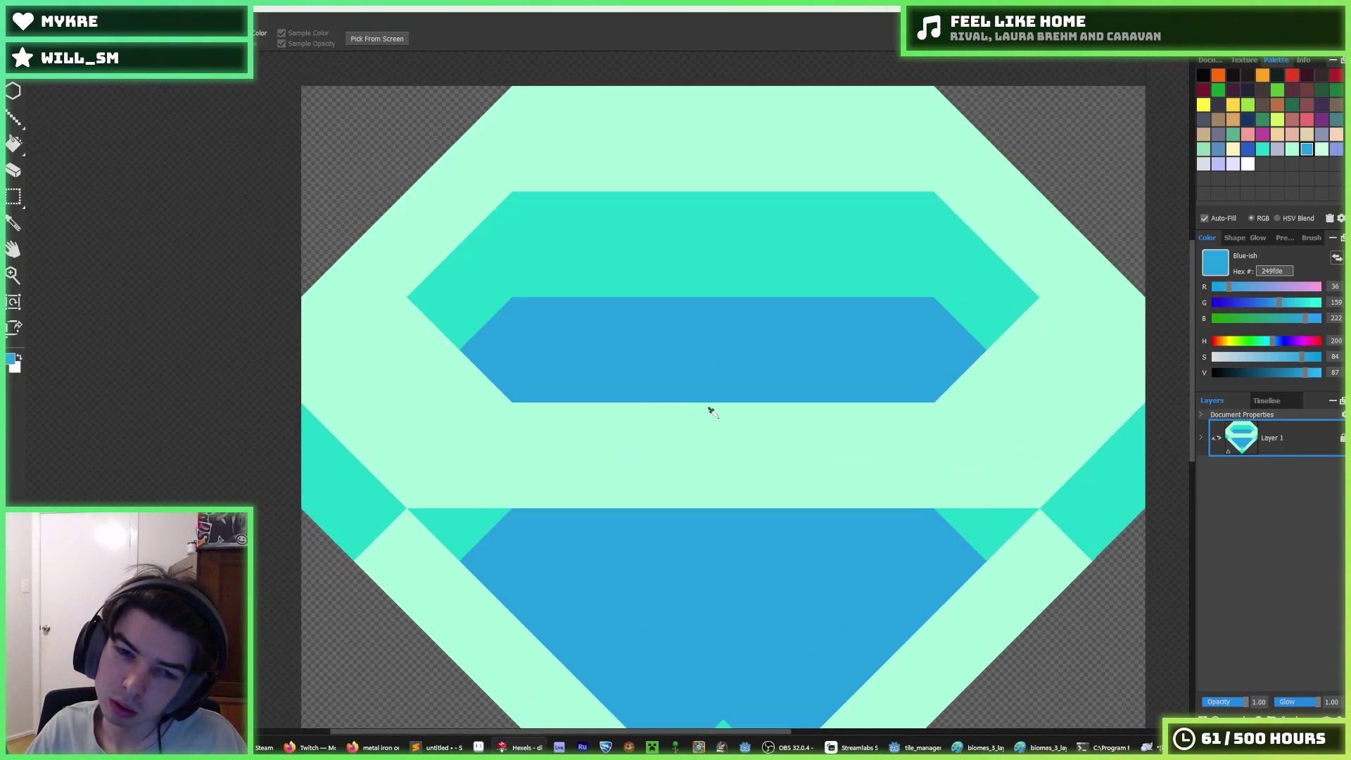
pyautogui.click(503, 285)
# - Try a teal row across the middle band, then fill the band back with mint
pyautogui.press('b')
pyautogui.moveTo(451, 415)
pyautogui.mouseDown()
pyautogui.moveTo(516, 451)
pyautogui.moveTo(640, 422)
pyautogui.moveTo(789, 464)
pyautogui.moveTo(774, 422)
pyautogui.moveTo(988, 443)
pyautogui.mouseUp()
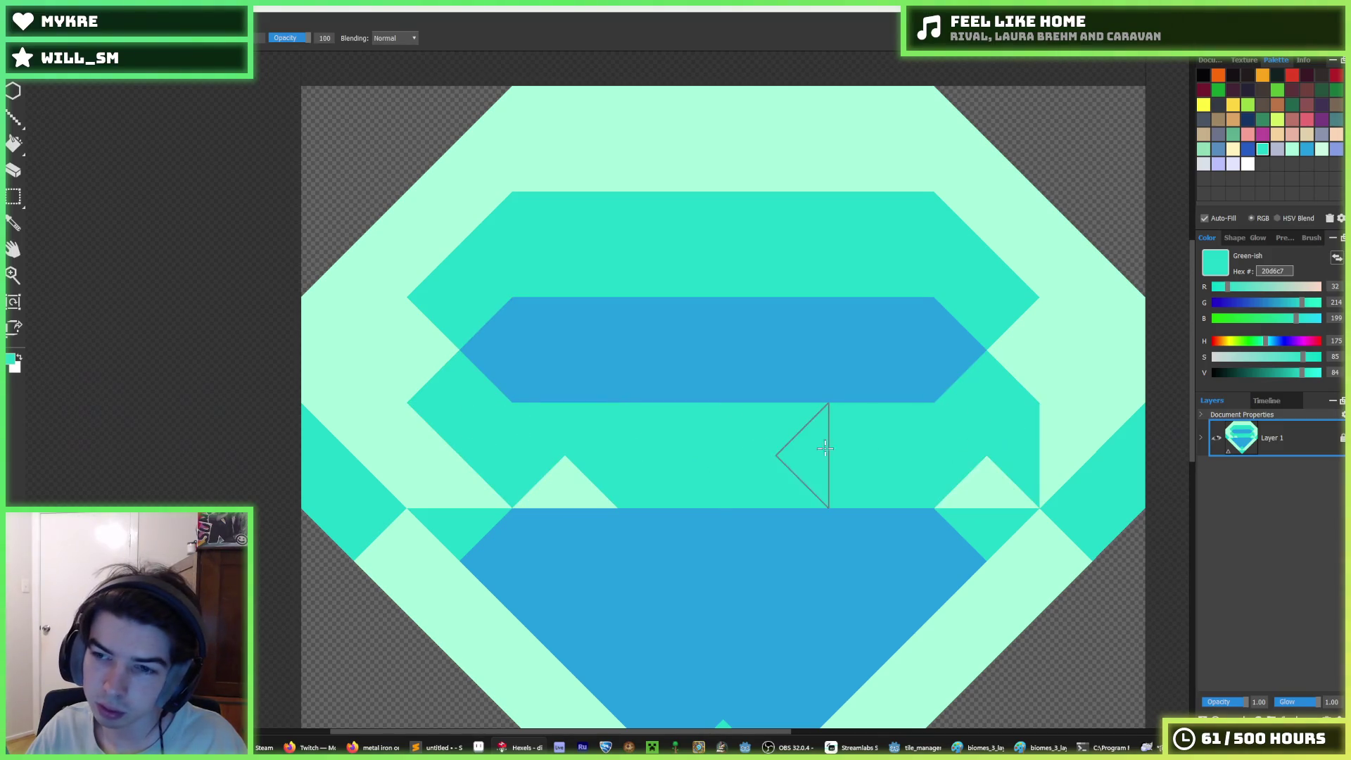
pyautogui.moveTo(665, 461)
pyautogui.mouseDown()
pyautogui.moveTo(492, 454)
pyautogui.moveTo(915, 454)
pyautogui.moveTo(979, 483)
pyautogui.moveTo(874, 483)
pyautogui.mouseUp()
pyautogui.keyDown('alt'); pyautogui.click(1059, 420); pyautogui.keyUp('alt')
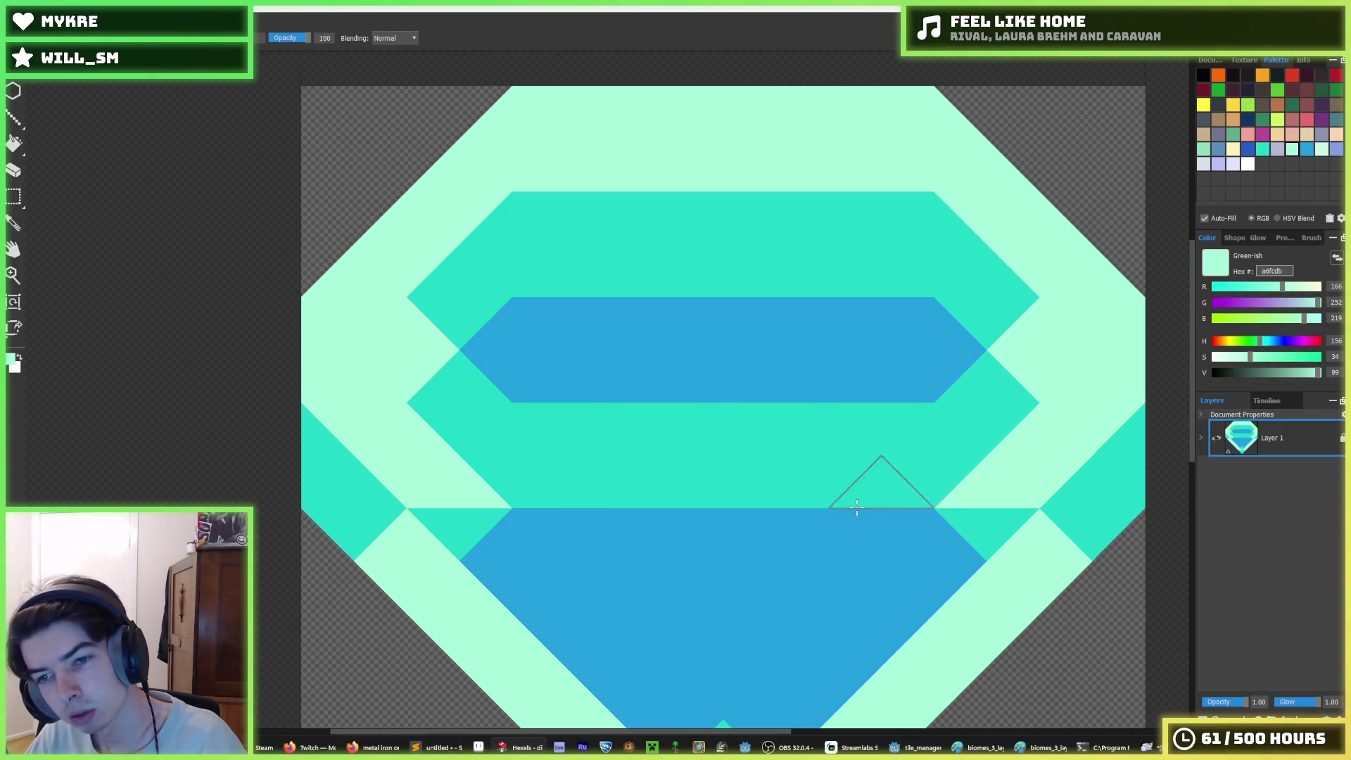
pyautogui.scroll(-5, 789, 458)
pyautogui.scroll(-5, 774, 465)
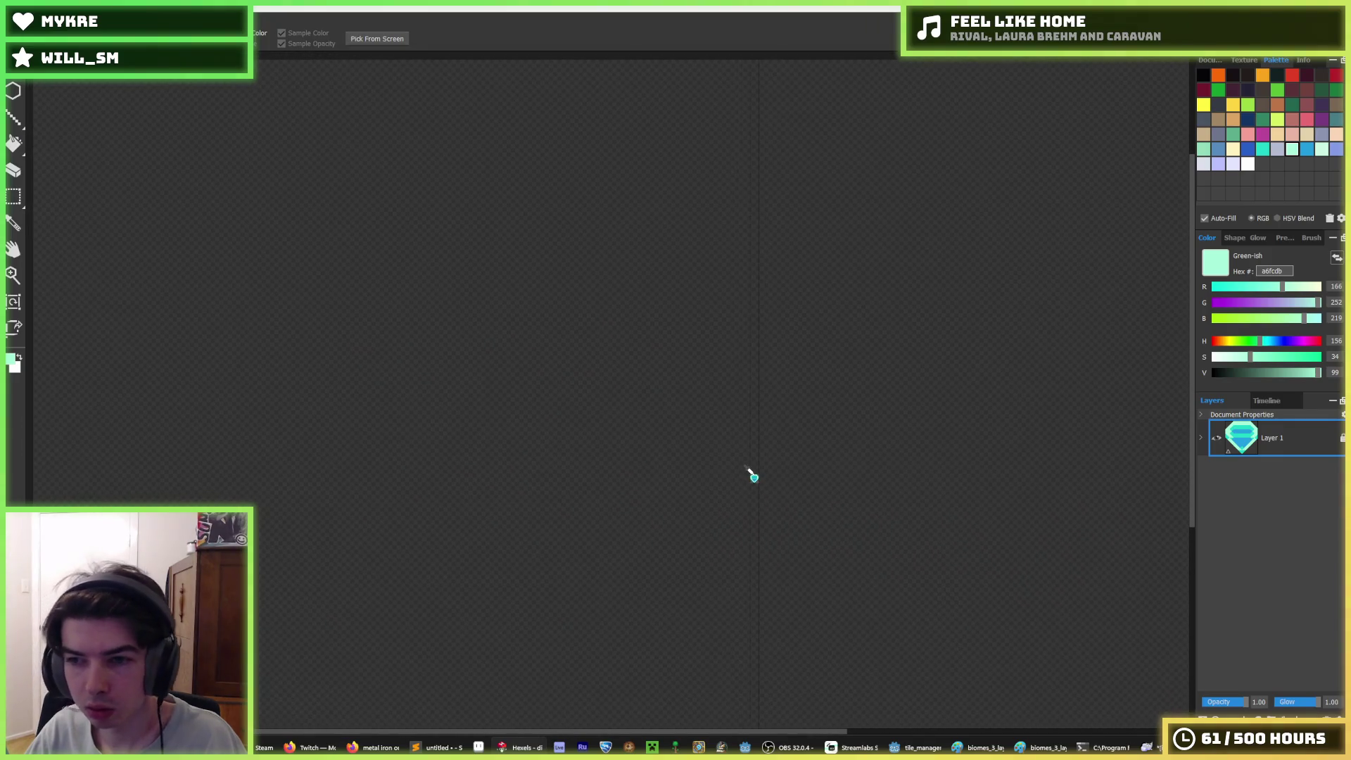
pyautogui.scroll(10, 752, 475)
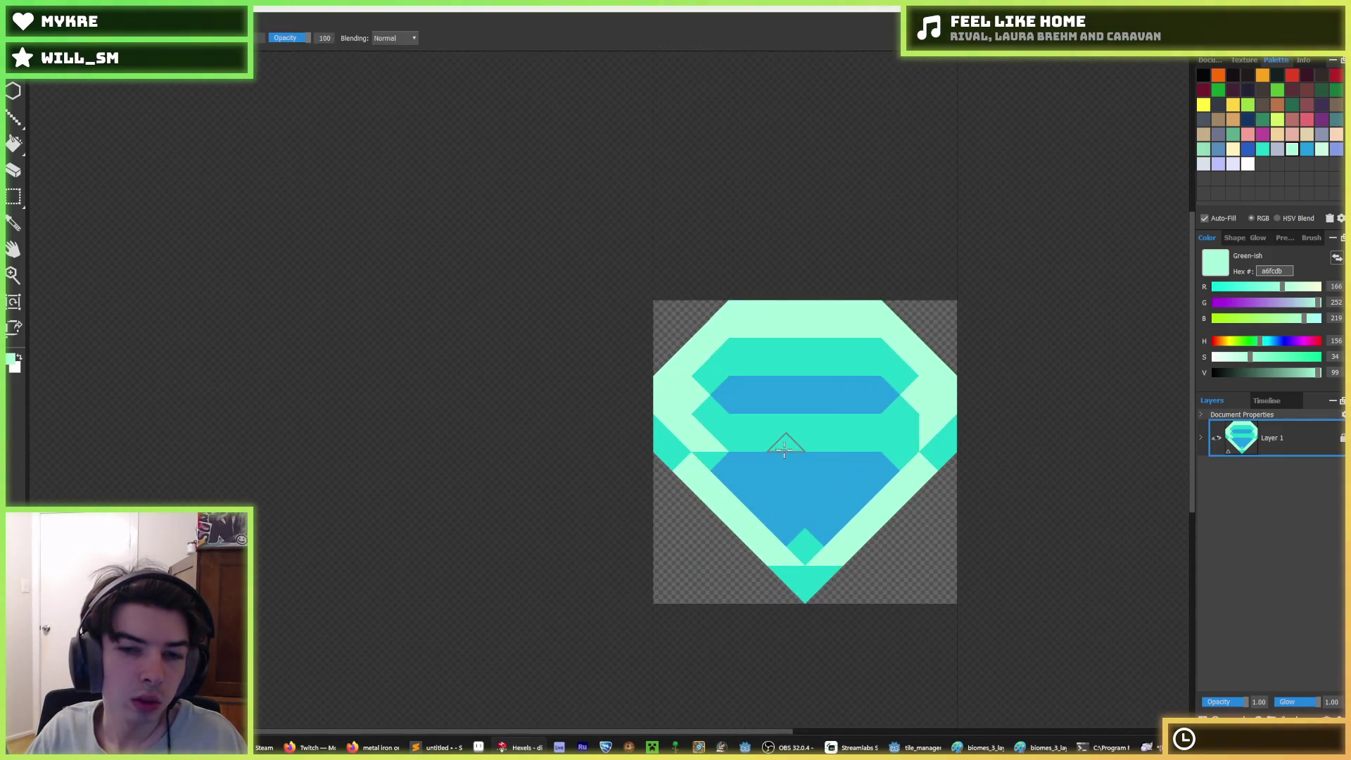
pyautogui.click(793, 444)
# - Try painting the gem's top band white, then undo it
pyautogui.press('i')
pyautogui.scroll(3, 784, 450)
pyautogui.press('b')
pyautogui.click(1247, 164)
pyautogui.moveTo(545, 218)
pyautogui.mouseDown()
pyautogui.moveTo(781, 99)
pyautogui.moveTo(1079, 197)
pyautogui.moveTo(1159, 271)
pyautogui.mouseUp()
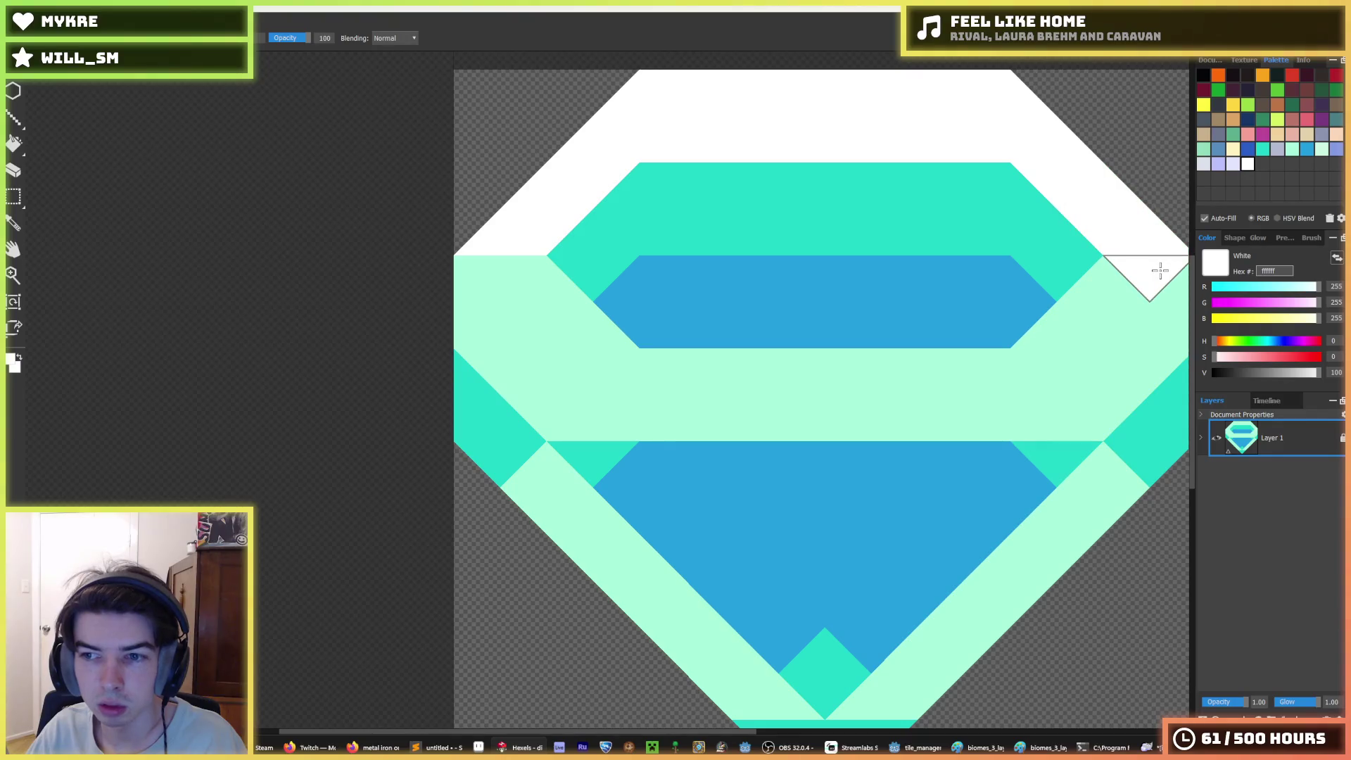
pyautogui.hotkey('ctrl', 'z')
# - Brush a darker blue (285cc4) inverted triangle inside the lower facet
pyautogui.press('i')
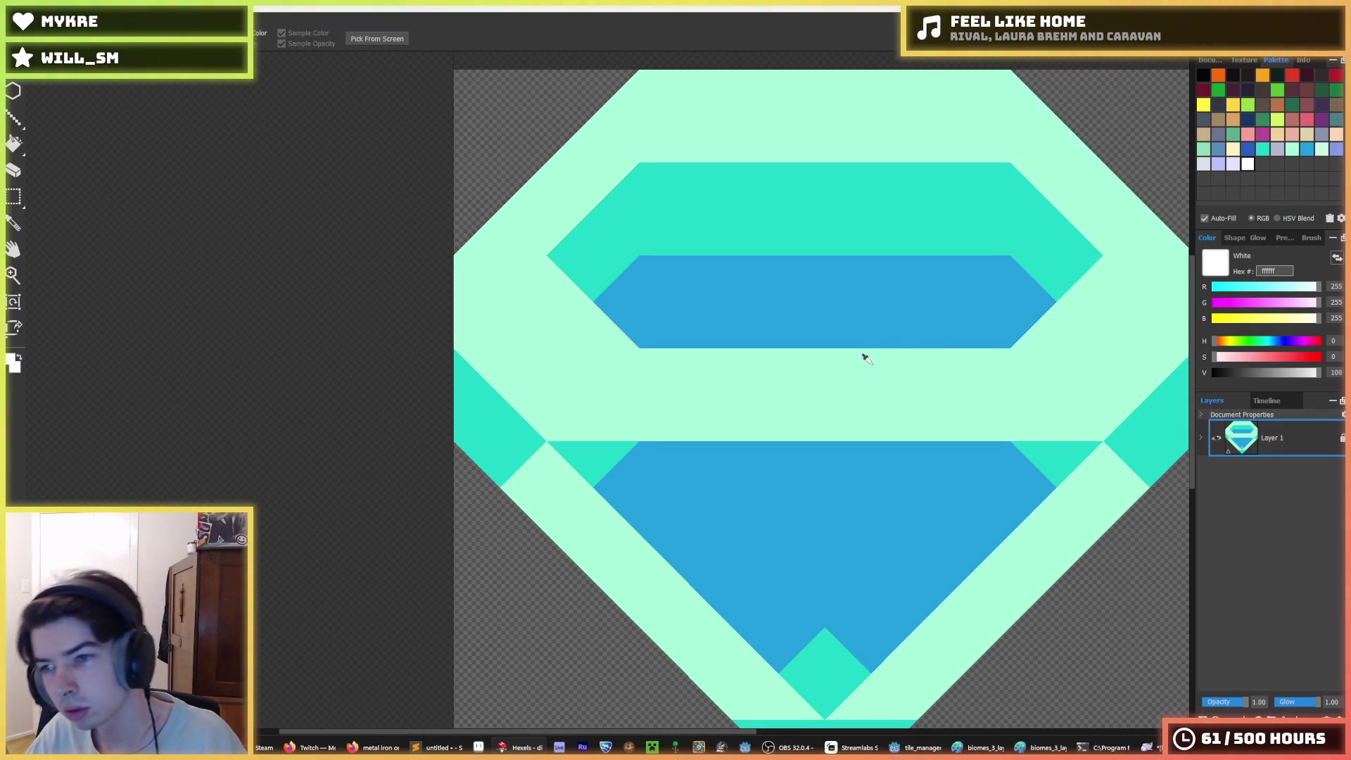
pyautogui.scroll(-2, 865, 356)
pyautogui.scroll(3, 865, 356)
pyautogui.press('b')
pyautogui.click(1217, 148)
pyautogui.click(1232, 148)
pyautogui.click(1247, 149)
pyautogui.moveTo(830, 463)
pyautogui.mouseDown()
pyautogui.moveTo(898, 521)
pyautogui.moveTo(835, 561)
pyautogui.moveTo(738, 452)
pyautogui.mouseUp()
pyautogui.press('i')
pyautogui.scroll(-5, 869, 467)
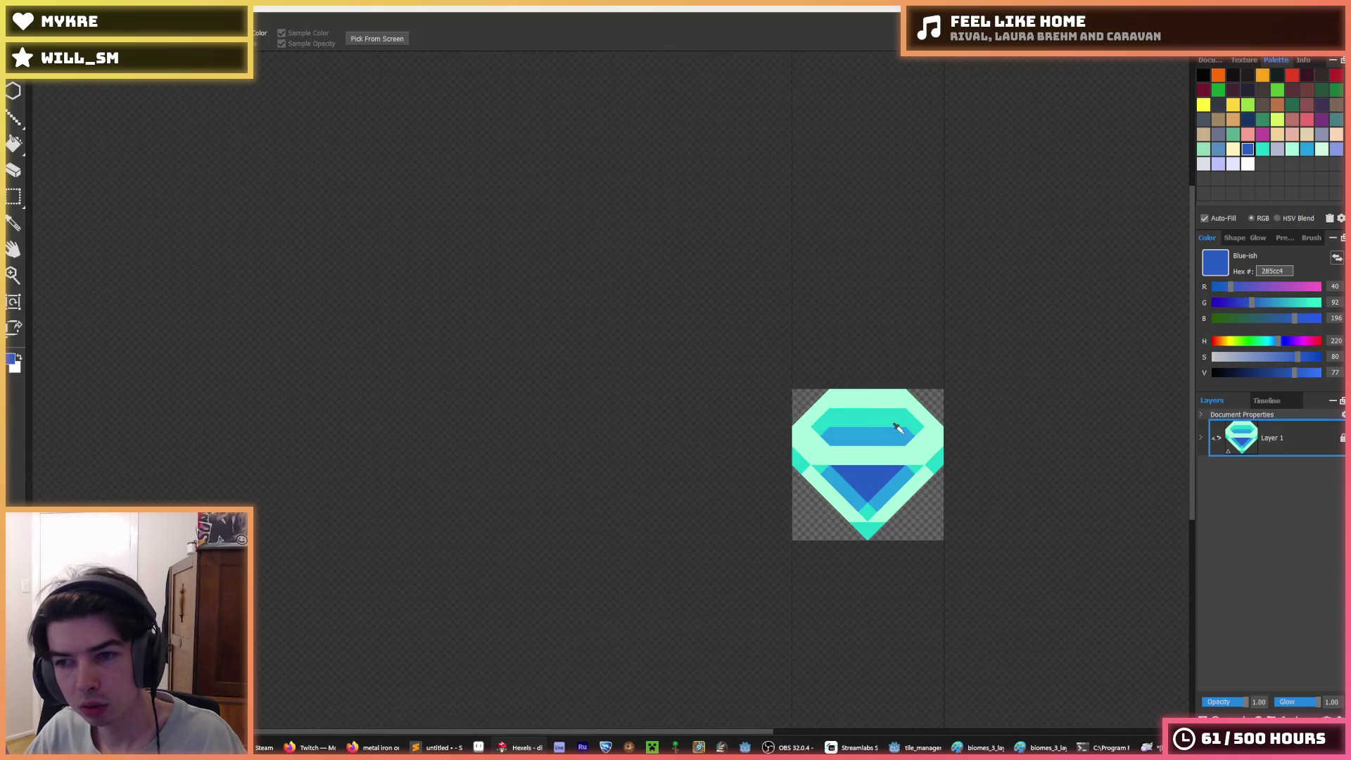
# - Sample teal from the gem and paint teal bands down the lower facet's left and right sides
pyautogui.scroll(-4, 896, 427)
pyautogui.scroll(-2, 904, 424)
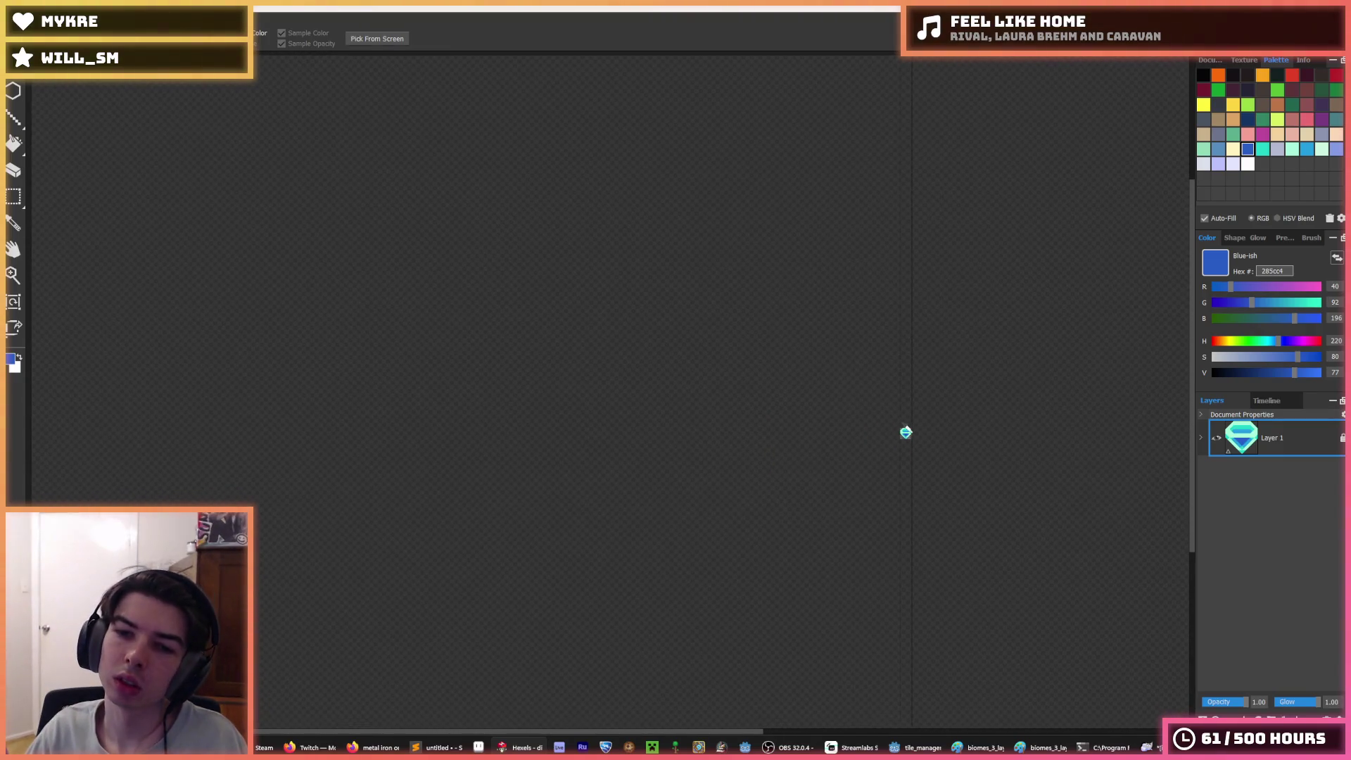
pyautogui.scroll(2, 900, 428)
pyautogui.press('b')
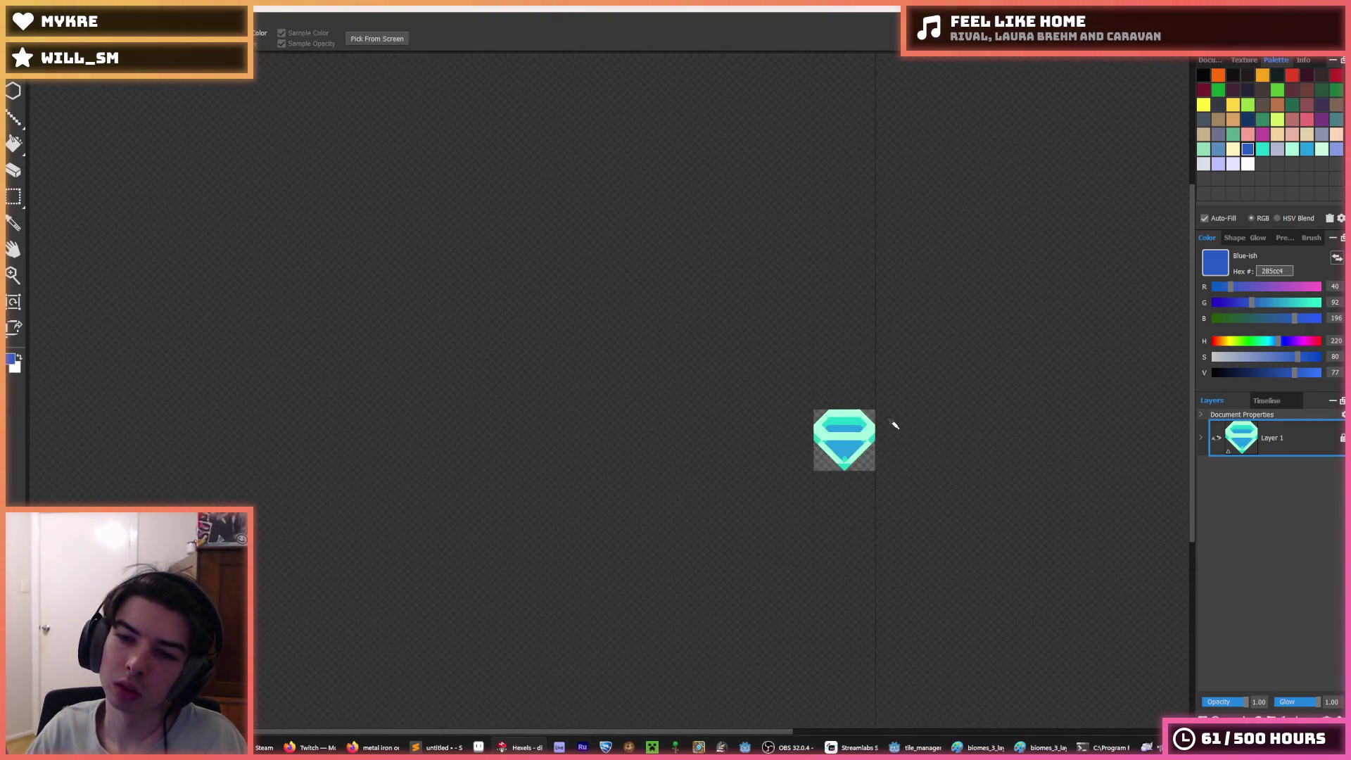
pyautogui.scroll(5, 892, 425)
pyautogui.press('b')
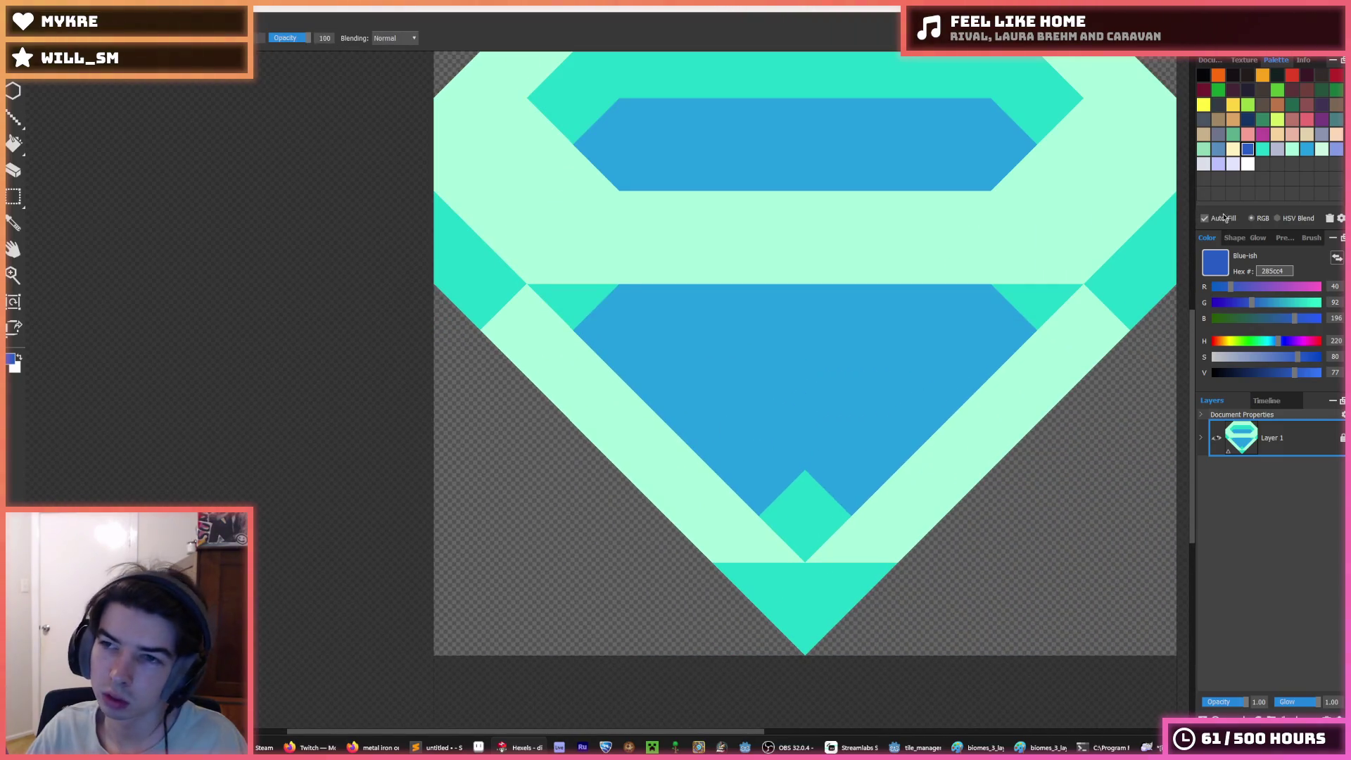
pyautogui.click(1249, 169)
pyautogui.keyDown('alt'); pyautogui.click(804, 496); pyautogui.keyUp('alt')
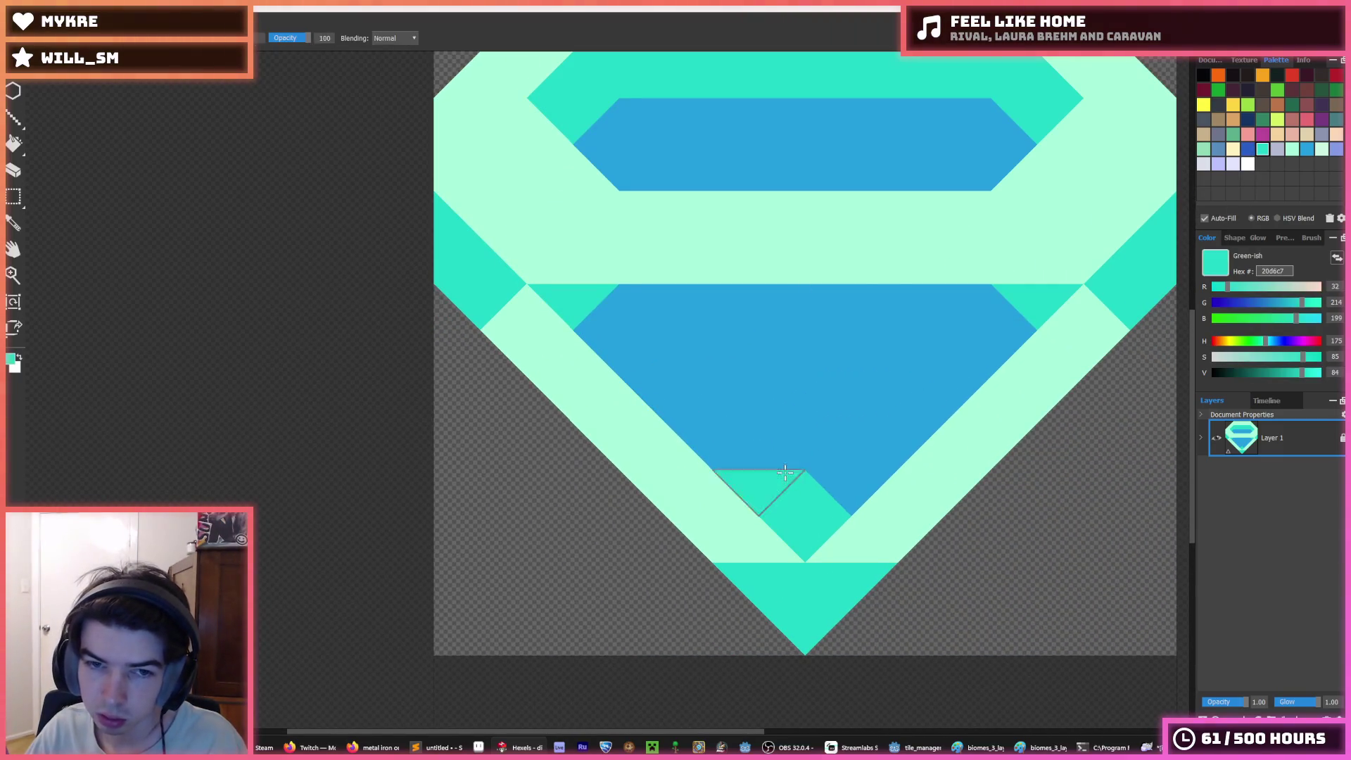
pyautogui.moveTo(780, 492); pyautogui.dragTo(598, 309)
pyautogui.moveTo(999, 302)
pyautogui.mouseDown()
pyautogui.moveTo(893, 422)
pyautogui.moveTo(848, 517)
pyautogui.mouseUp()
# - Paint the area below the lower blue triangle and the lower-right band blue, using blue sampled from the triangle
pyautogui.press('i')
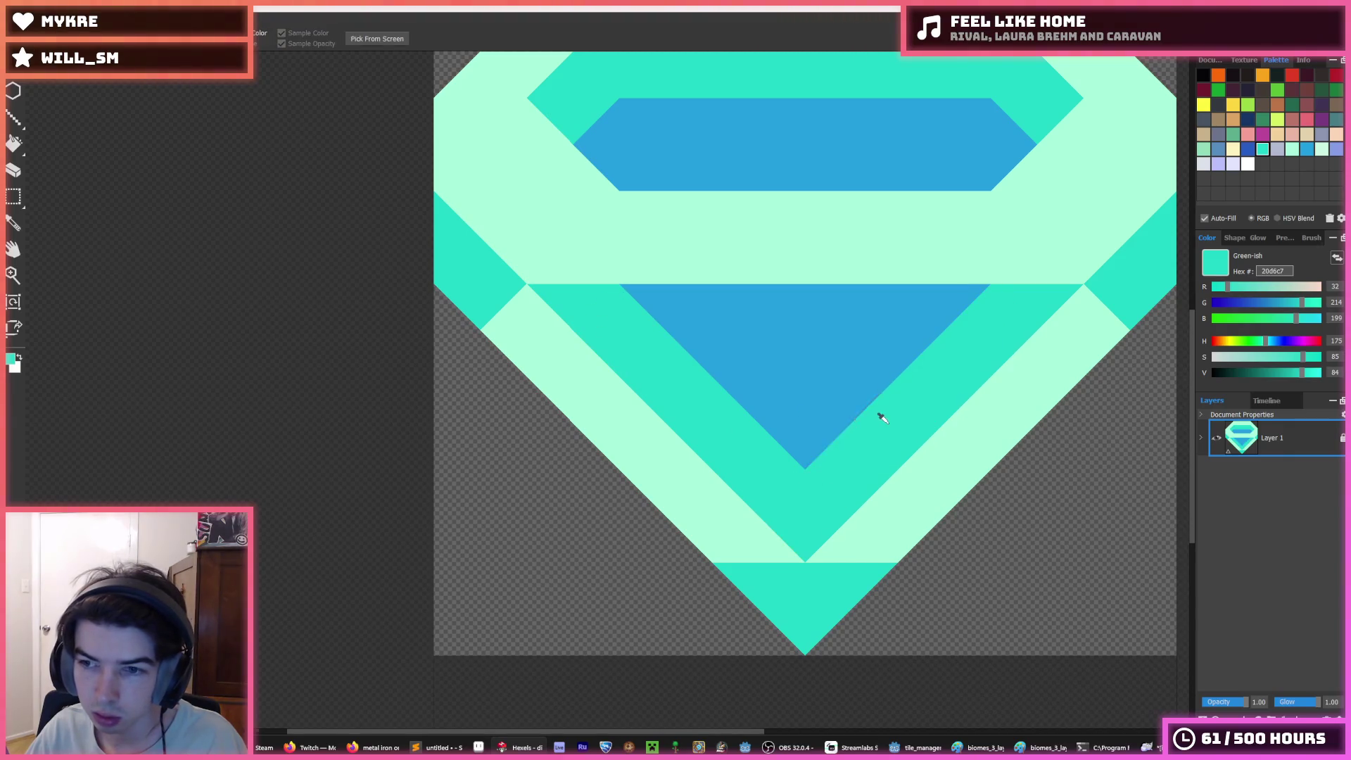
pyautogui.scroll(-5, 880, 413)
pyautogui.scroll(-2, 915, 379)
pyautogui.scroll(8, 929, 380)
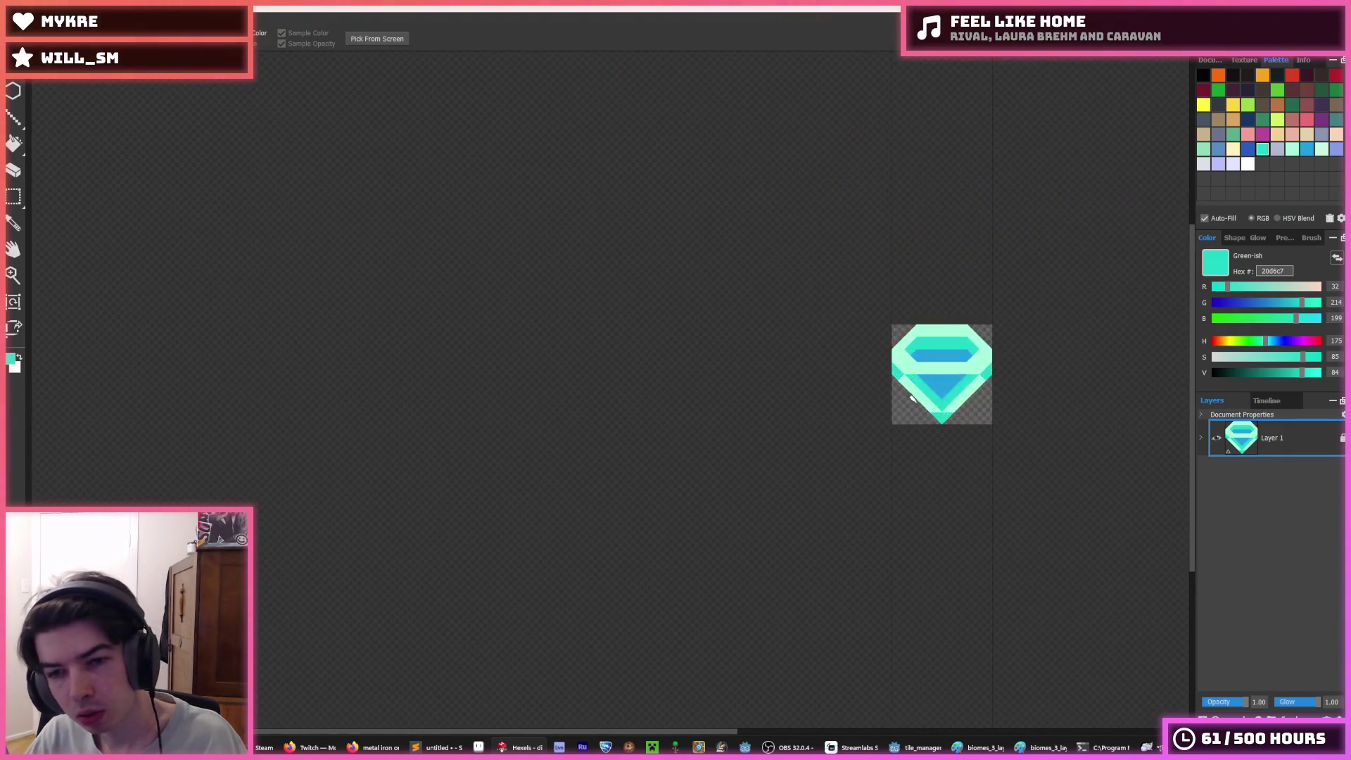
pyautogui.press('b')
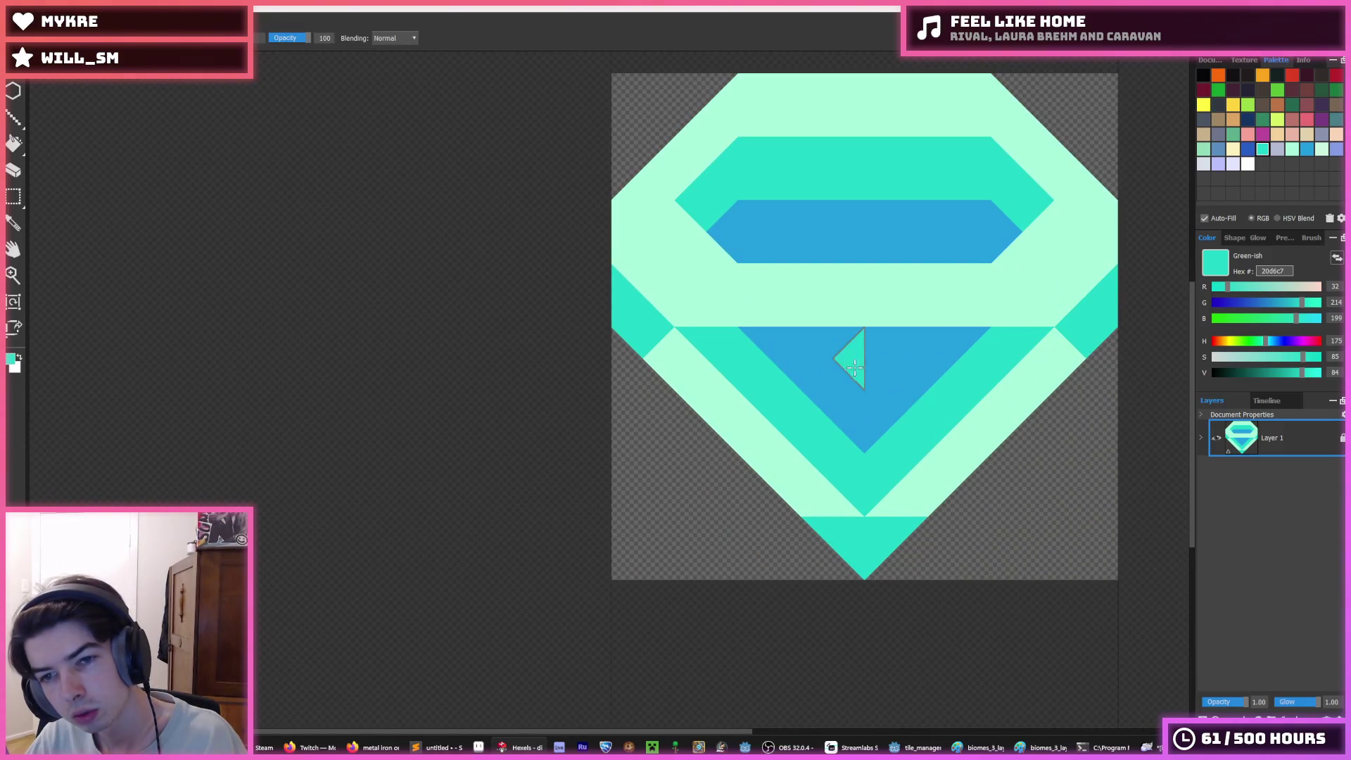
pyautogui.moveTo(853, 366); pyautogui.dragTo(895, 344)
pyautogui.scroll(-4, 999, 349)
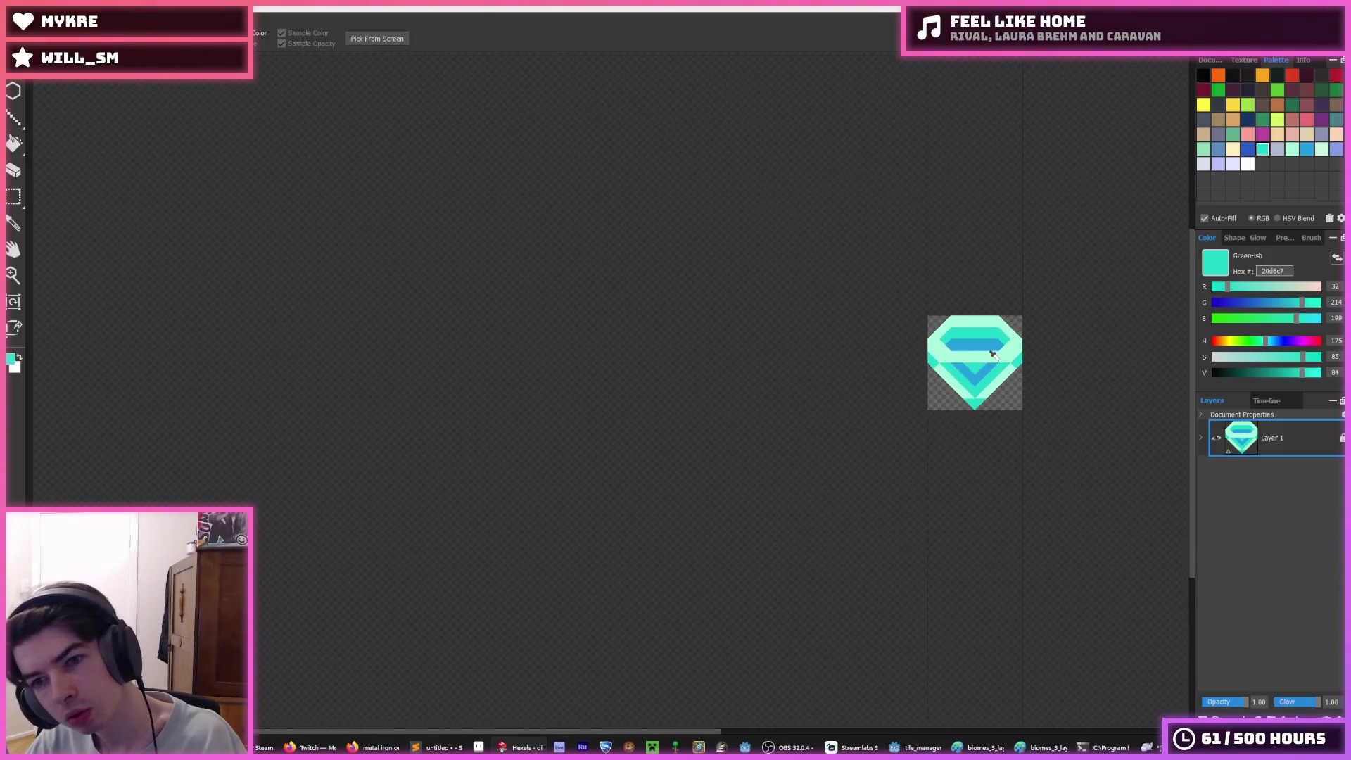
pyautogui.scroll(5, 985, 362)
pyautogui.hotkey('ctrl', 'z')
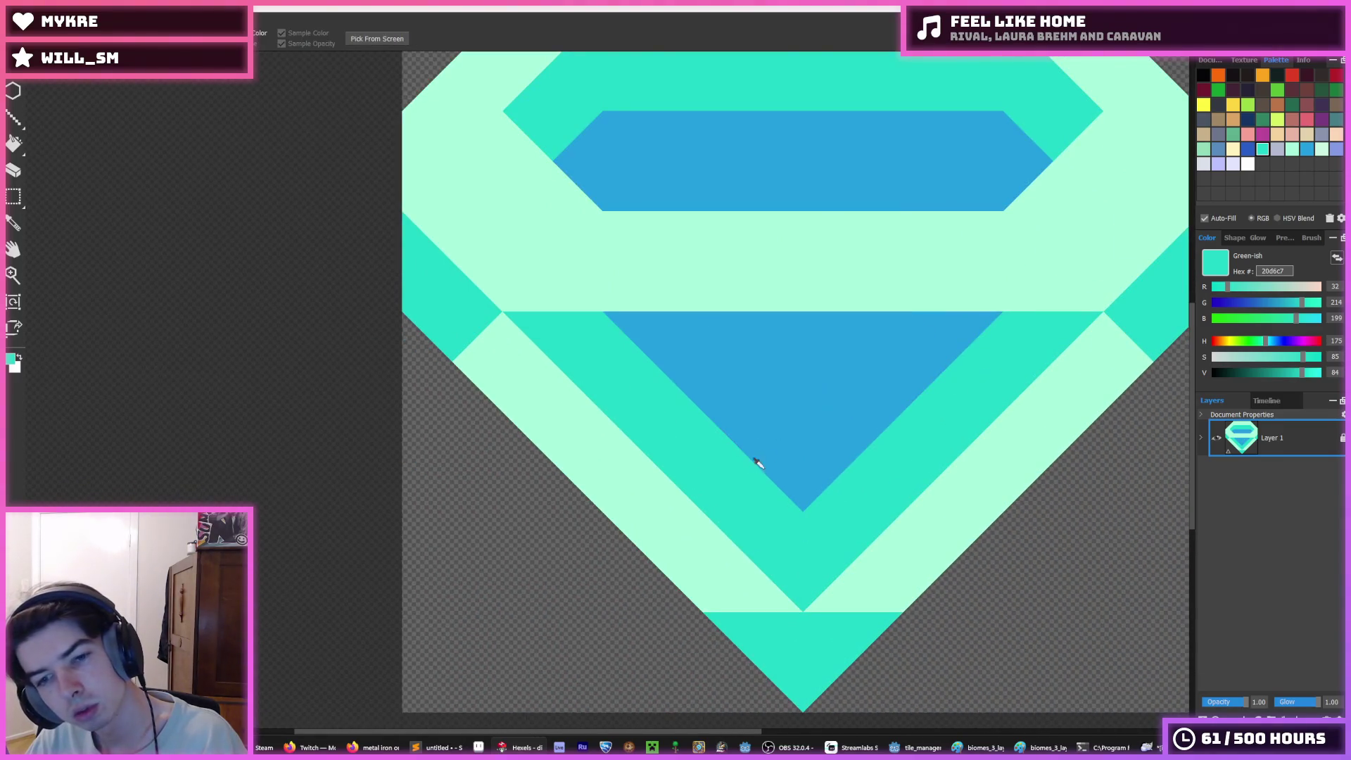
pyautogui.keyDown('alt'); pyautogui.click(756, 461); pyautogui.keyUp('alt')
pyautogui.moveTo(779, 443)
pyautogui.mouseDown()
pyautogui.moveTo(786, 475)
pyautogui.moveTo(678, 454)
pyautogui.mouseUp()
pyautogui.moveTo(842, 464); pyautogui.dragTo(926, 425)
# - Reshape the lower facet's triangles into two blue diamonds on a teal ground
pyautogui.keyDown('alt'); pyautogui.click(971, 380); pyautogui.keyUp('alt')
pyautogui.moveTo(936, 373)
pyautogui.mouseDown()
pyautogui.moveTo(914, 351)
pyautogui.moveTo(752, 383)
pyautogui.moveTo(837, 357)
pyautogui.moveTo(853, 333)
pyautogui.mouseUp()
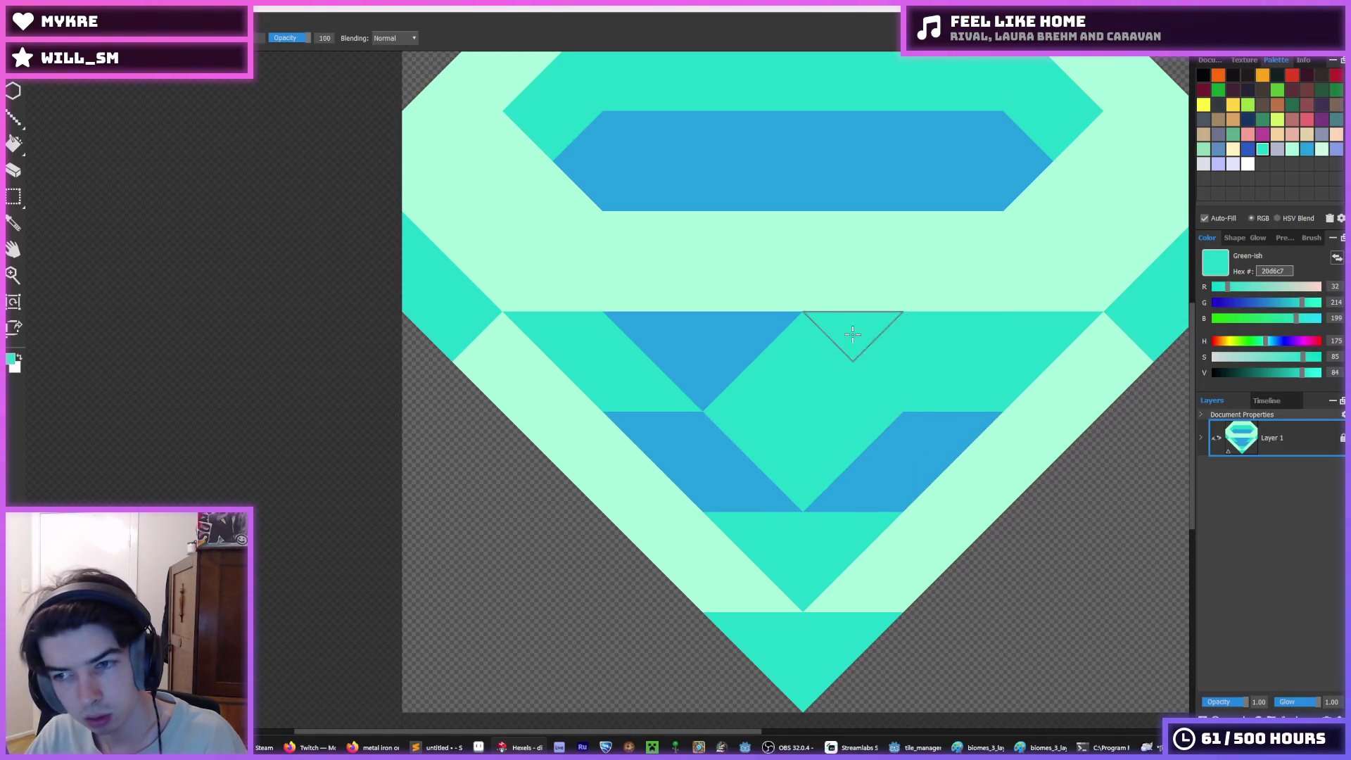
pyautogui.moveTo(772, 346)
pyautogui.mouseDown()
pyautogui.moveTo(720, 362)
pyautogui.moveTo(668, 331)
pyautogui.moveTo(670, 434)
pyautogui.moveTo(689, 356)
pyautogui.moveTo(744, 387)
pyautogui.moveTo(877, 365)
pyautogui.moveTo(948, 389)
pyautogui.moveTo(854, 485)
pyautogui.moveTo(665, 426)
pyautogui.mouseUp()
pyautogui.keyDown('alt'); pyautogui.click(670, 434); pyautogui.keyUp('alt')
pyautogui.keyDown('alt'); pyautogui.click(971, 359); pyautogui.keyUp('alt')
pyautogui.keyDown('alt'); pyautogui.click(760, 380); pyautogui.keyUp('alt')
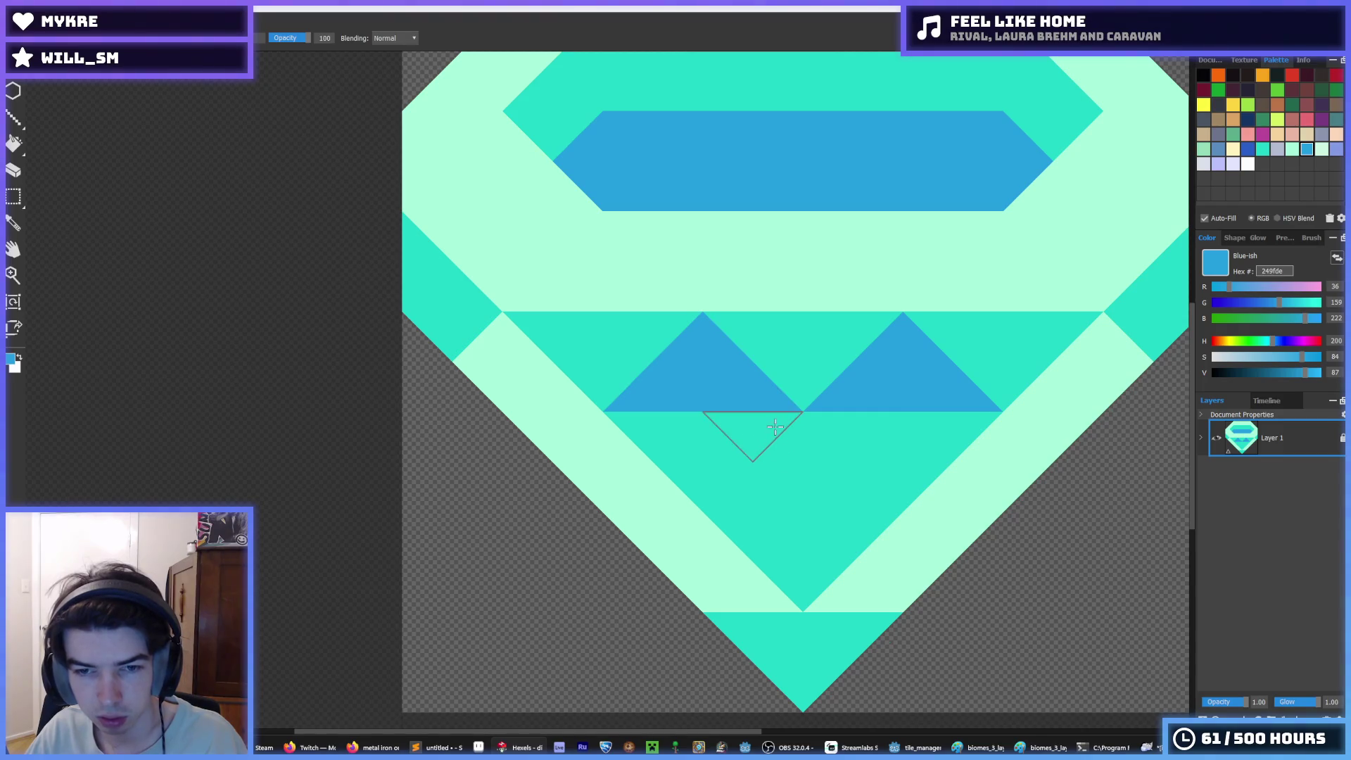
pyautogui.moveTo(775, 425); pyautogui.dragTo(839, 415)
pyautogui.hotkey('ctrl', 'z')
pyautogui.hotkey('ctrl', 'z')
pyautogui.moveTo(729, 436)
pyautogui.mouseDown()
pyautogui.moveTo(859, 422)
pyautogui.moveTo(905, 452)
pyautogui.moveTo(949, 422)
pyautogui.mouseUp()
# - Repaint the top band's blue stripe with teal sampled from the gem
pyautogui.scroll(-4, 951, 415)
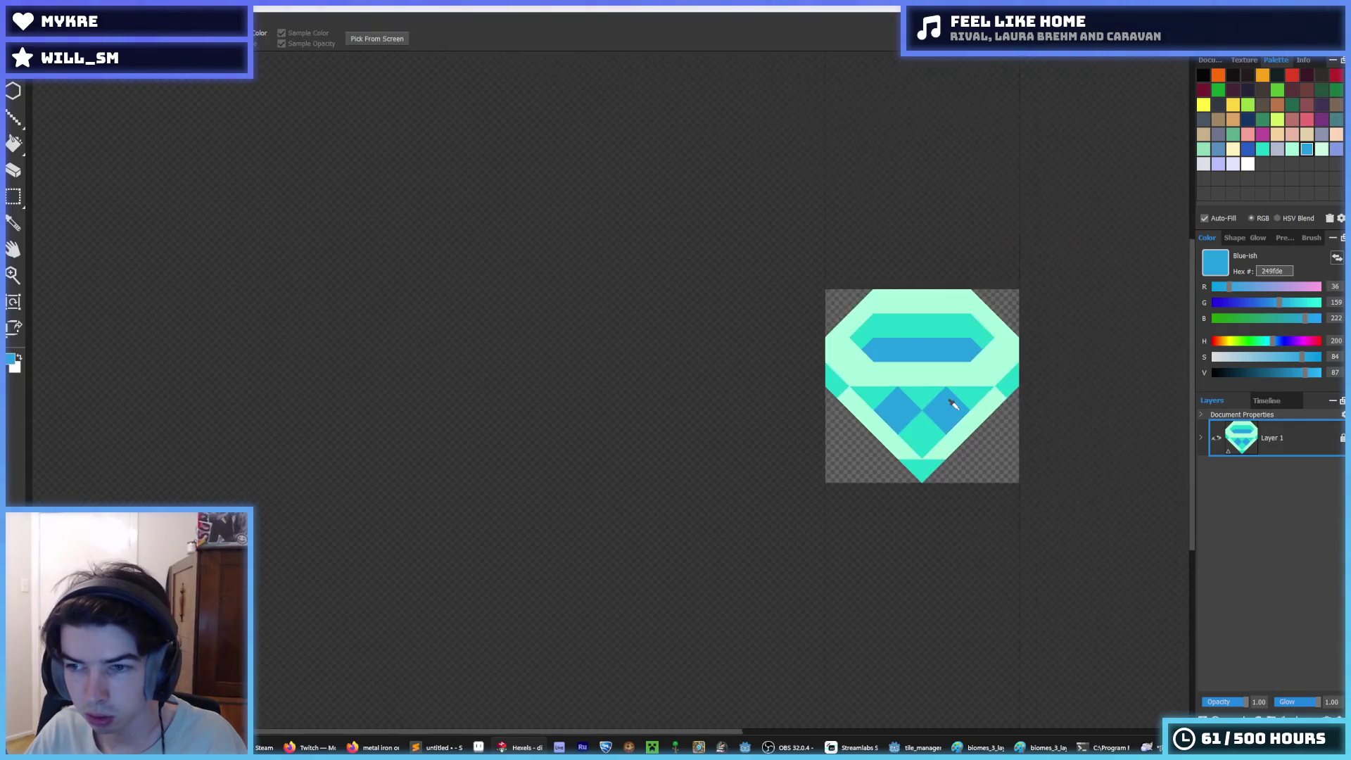
pyautogui.scroll(-3, 951, 402)
pyautogui.scroll(6, 952, 356)
pyautogui.click(947, 353)
pyautogui.moveTo(884, 382); pyautogui.dragTo(1104, 387)
pyautogui.press('alt')
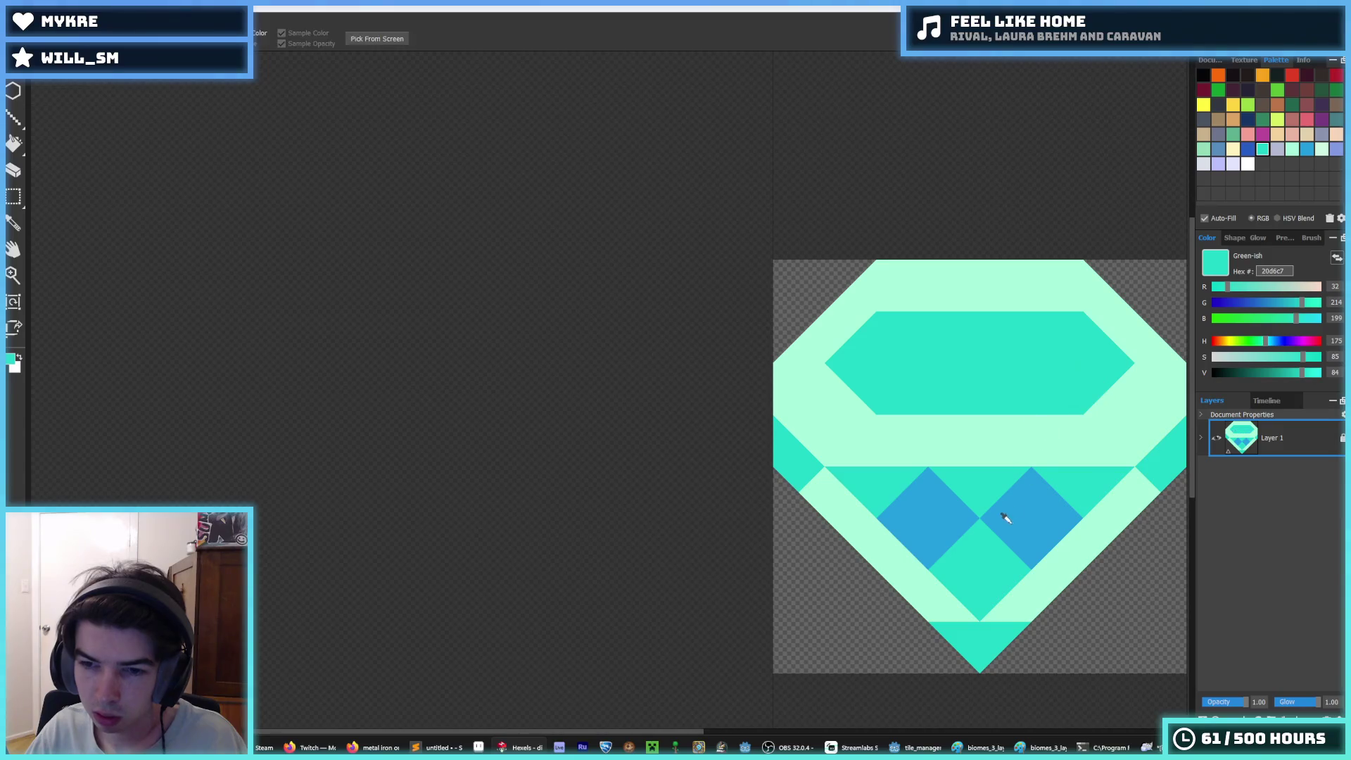
pyautogui.keyDown('alt'); pyautogui.click(1004, 518); pyautogui.keyUp('alt')
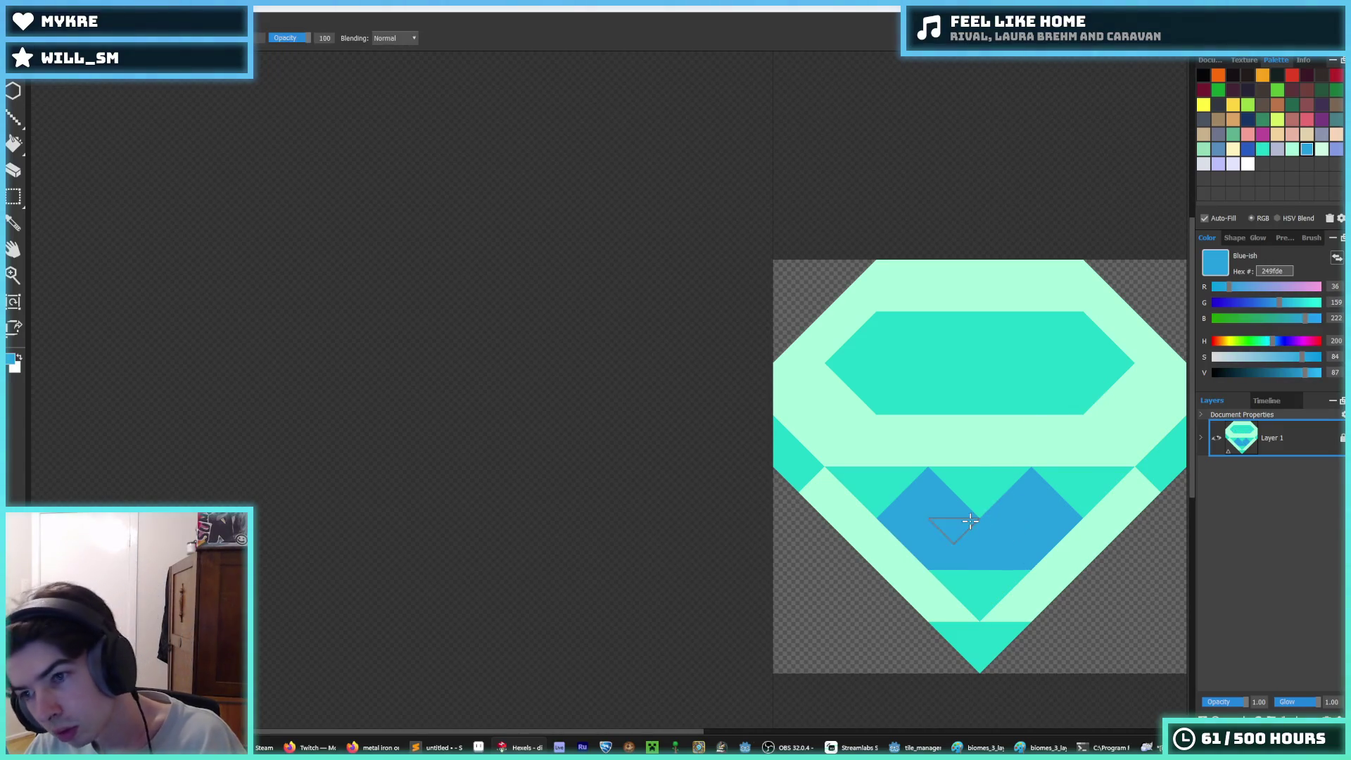
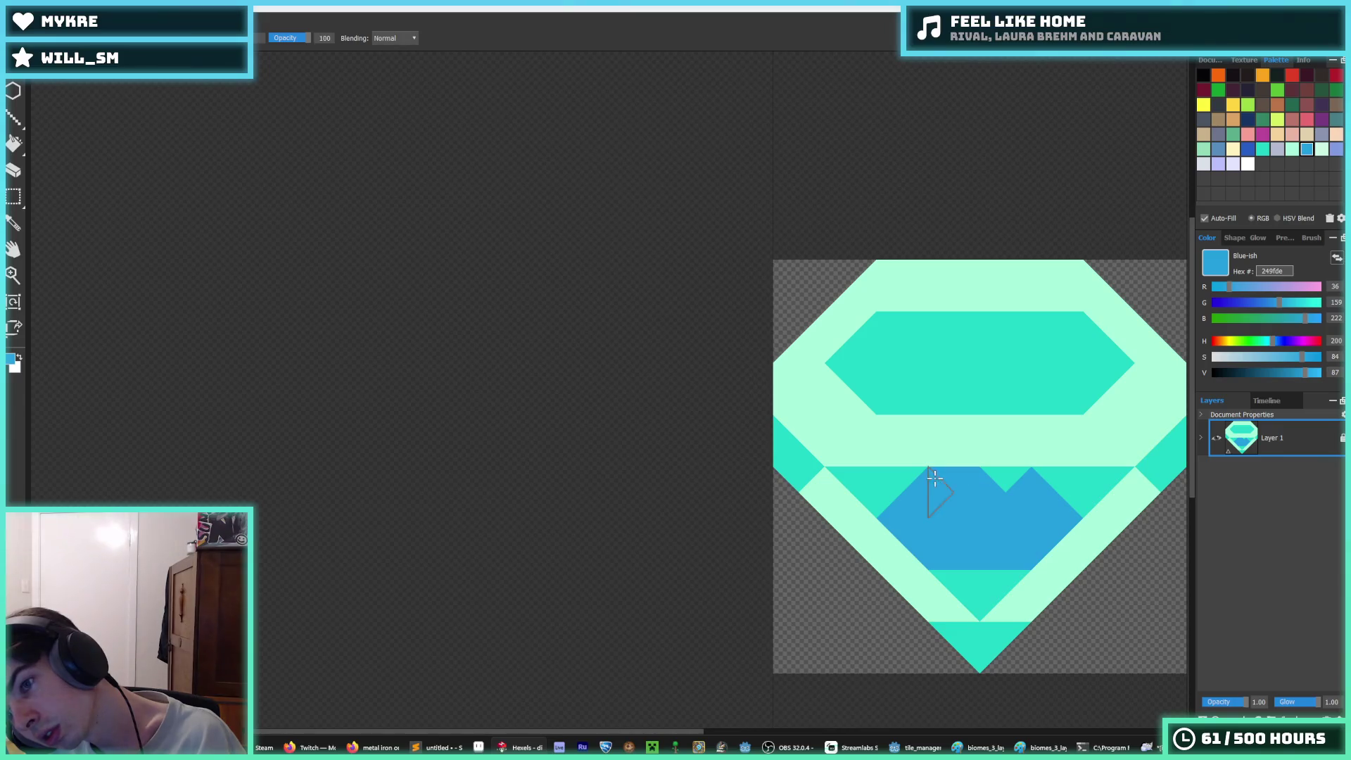
# - Paint blue 249fde triangles and a house-shaped block into the left of the crown's teal band
pyautogui.scroll(-2, 1018, 480)
pyautogui.scroll(2, 1019, 483)
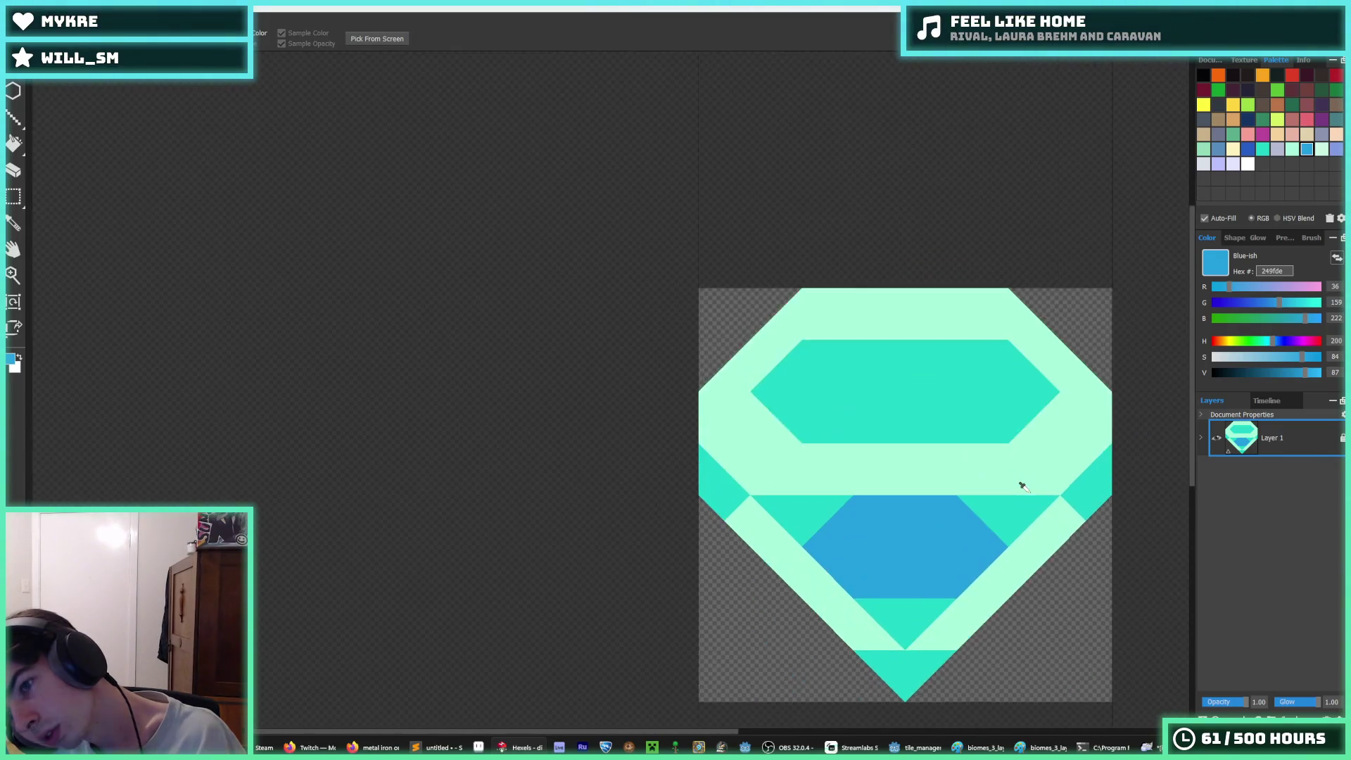
pyautogui.scroll(1, 802, 329)
pyautogui.moveTo(638, 263)
pyautogui.mouseDown()
pyautogui.moveTo(614, 344)
pyautogui.moveTo(568, 317)
pyautogui.moveTo(623, 326)
pyautogui.mouseUp()
pyautogui.keyDown('alt'); pyautogui.click(565, 257); pyautogui.keyUp('alt')
pyautogui.keyDown('alt'); pyautogui.click(633, 267); pyautogui.keyUp('alt')
pyautogui.moveTo(703, 338); pyautogui.dragTo(729, 286)
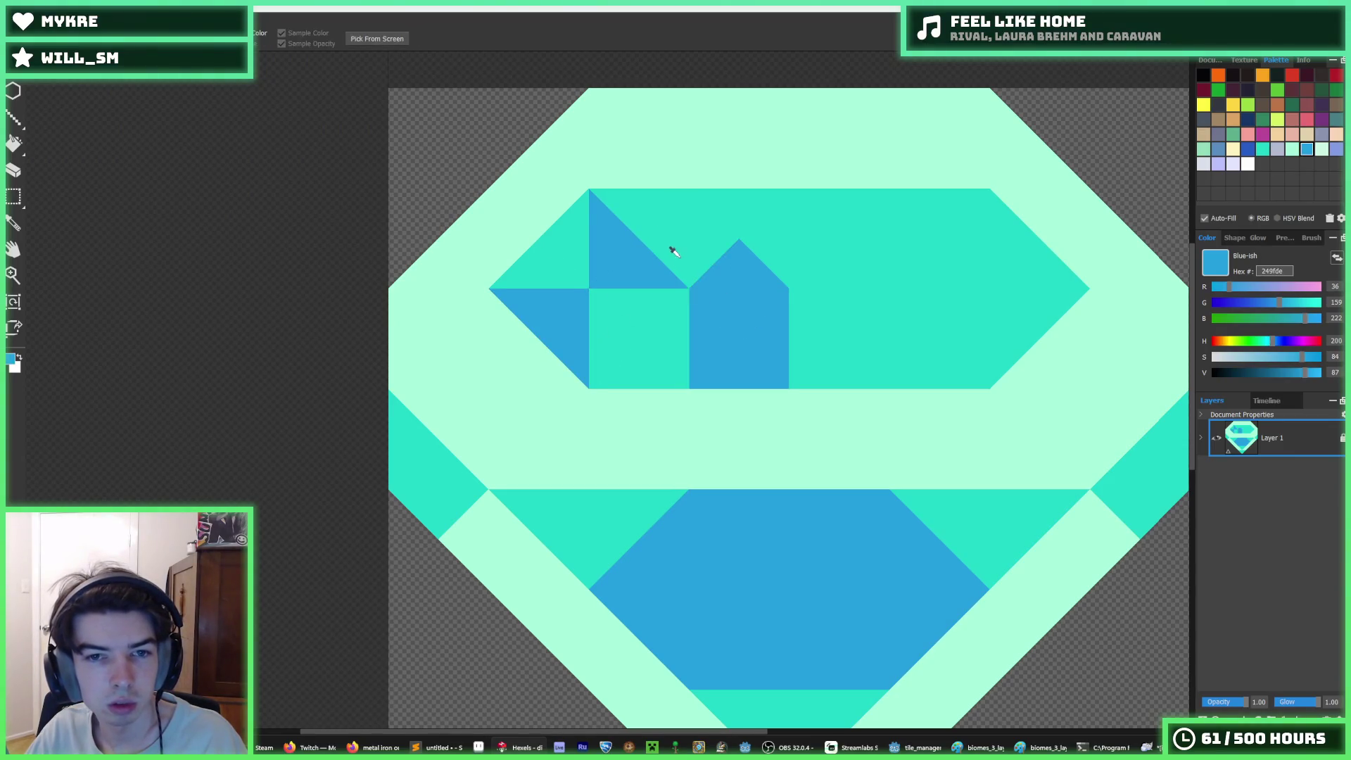
pyautogui.click(658, 338)
pyautogui.moveTo(717, 272)
pyautogui.mouseDown()
pyautogui.moveTo(708, 236)
pyautogui.moveTo(756, 256)
pyautogui.mouseUp()
# - Extend the blue facets rightward into a diamond, covering the roof and right-side triangles
pyautogui.keyDown('alt'); pyautogui.click(799, 232); pyautogui.keyUp('alt')
pyautogui.keyDown('alt'); pyautogui.click(739, 324); pyautogui.keyUp('alt')
pyautogui.click(744, 267)
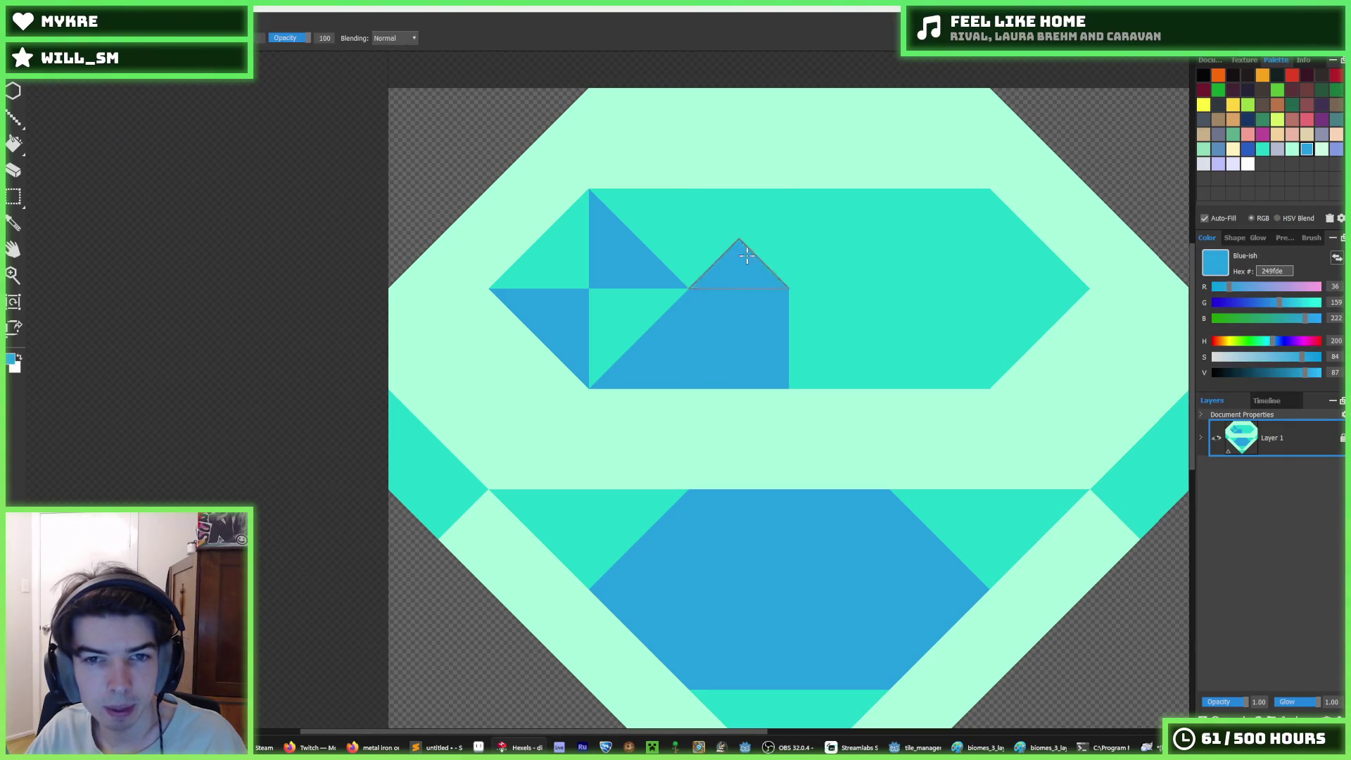
pyautogui.click(772, 232)
pyautogui.moveTo(800, 319)
pyautogui.mouseDown()
pyautogui.moveTo(793, 235)
pyautogui.moveTo(799, 311)
pyautogui.moveTo(922, 331)
pyautogui.mouseUp()
pyautogui.moveTo(1016, 299); pyautogui.dragTo(1002, 307)
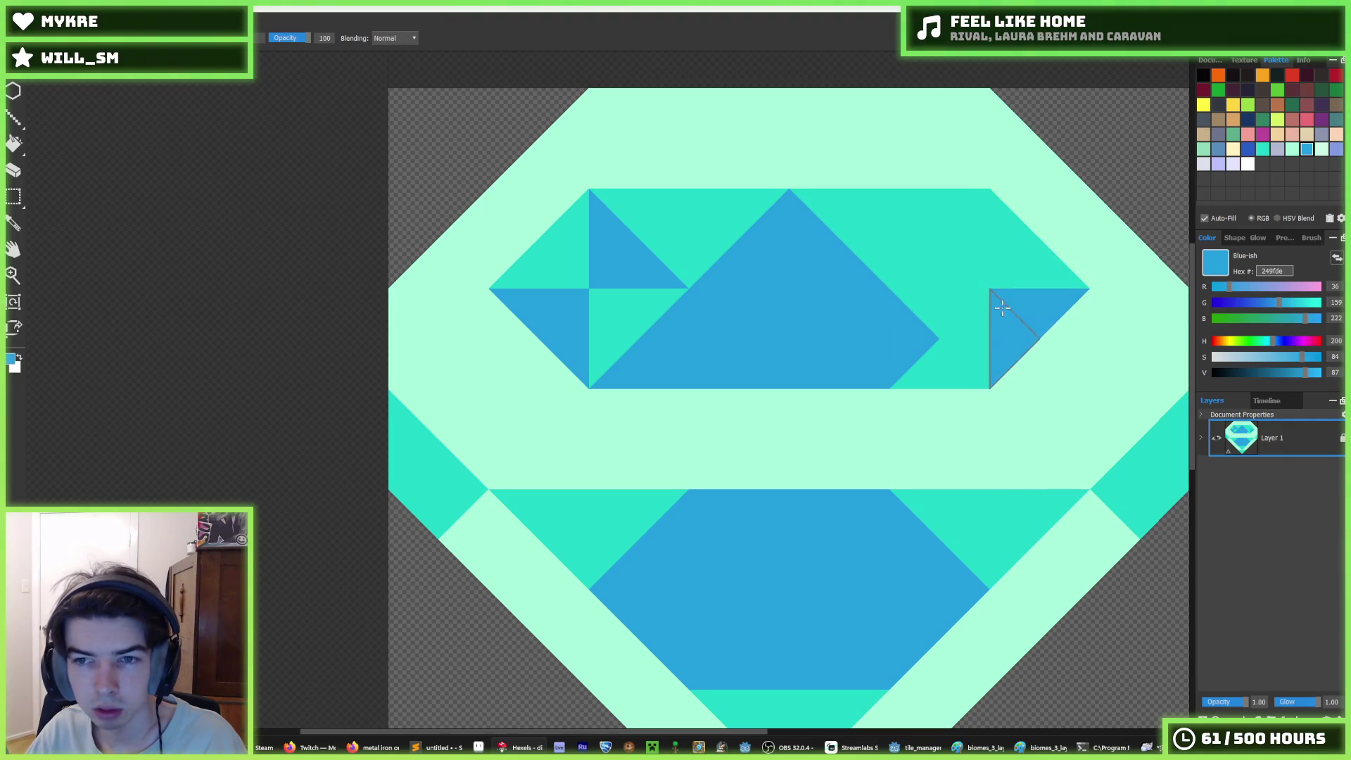
pyautogui.click(961, 238)
# - Alternate the right-side triangles between teal 20d6c7 and blue 249fde
pyautogui.keyDown('alt'); pyautogui.click(952, 310); pyautogui.keyUp('alt')
pyautogui.click(936, 366)
pyautogui.keyDown('alt'); pyautogui.click(874, 316); pyautogui.keyUp('alt')
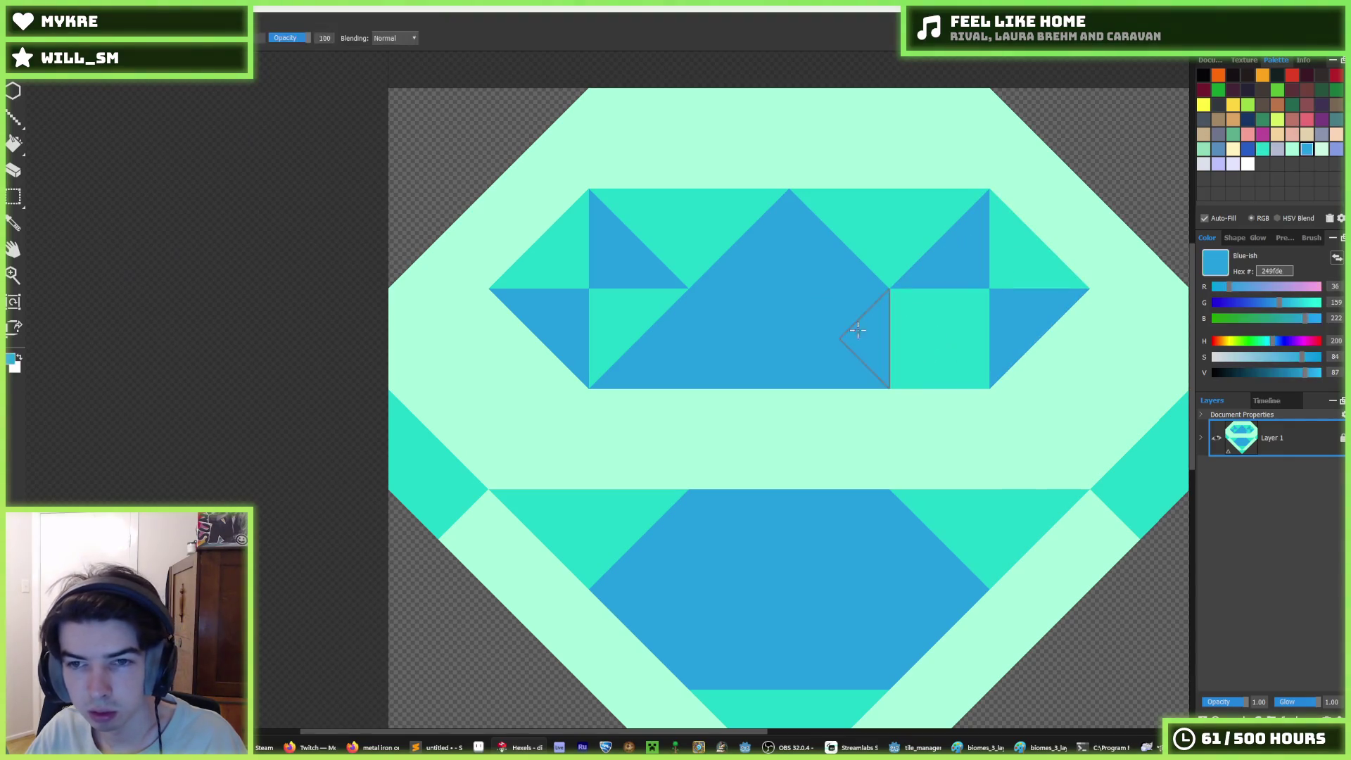
pyautogui.click(948, 366)
pyautogui.click(872, 218)
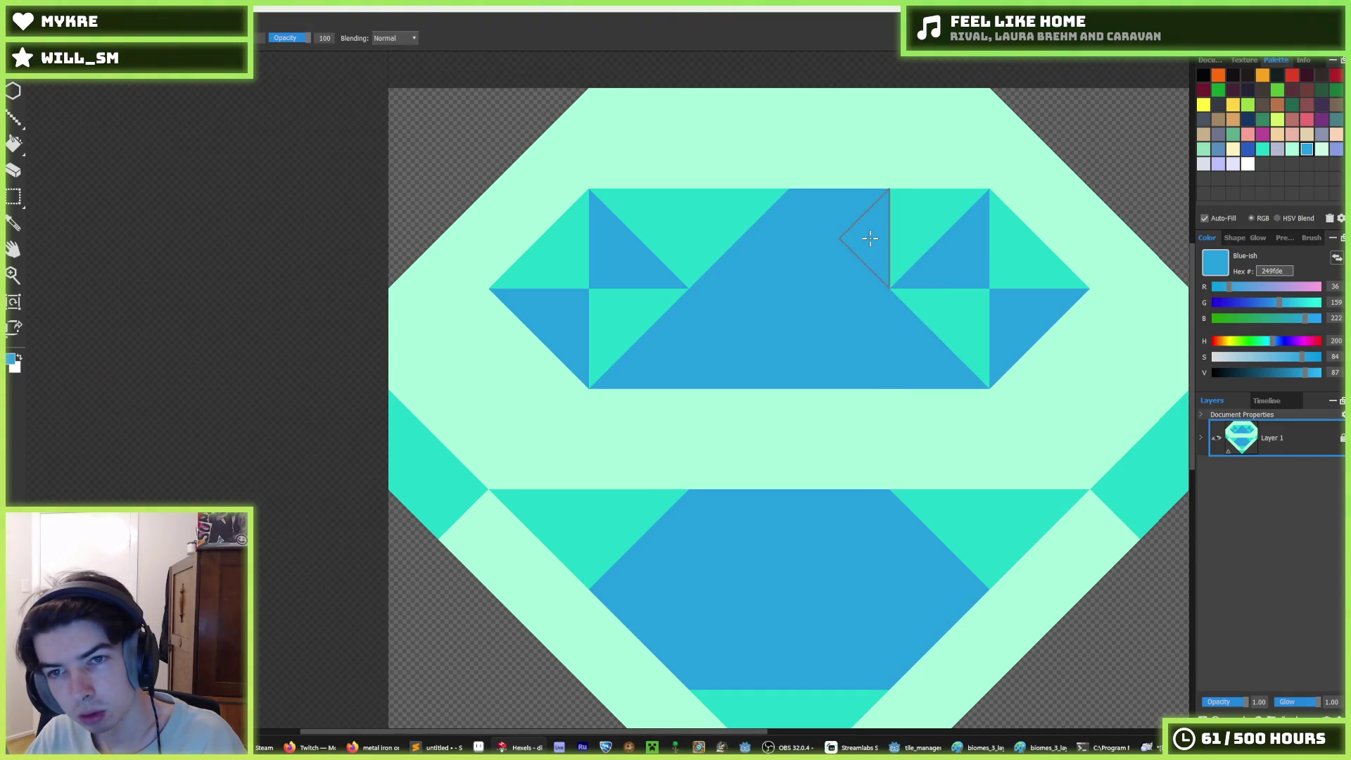
pyautogui.keyDown('alt'); pyautogui.click(908, 244); pyautogui.keyUp('alt')
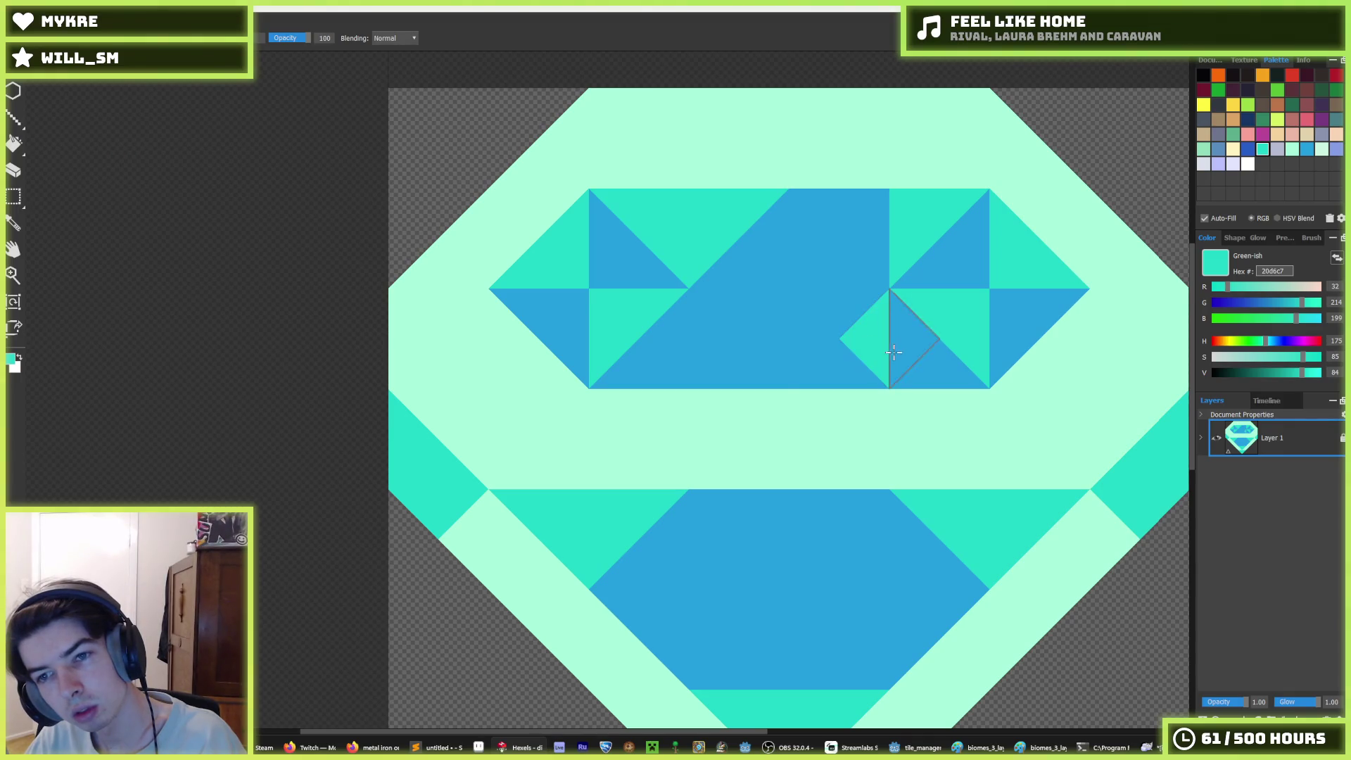
pyautogui.click(854, 353)
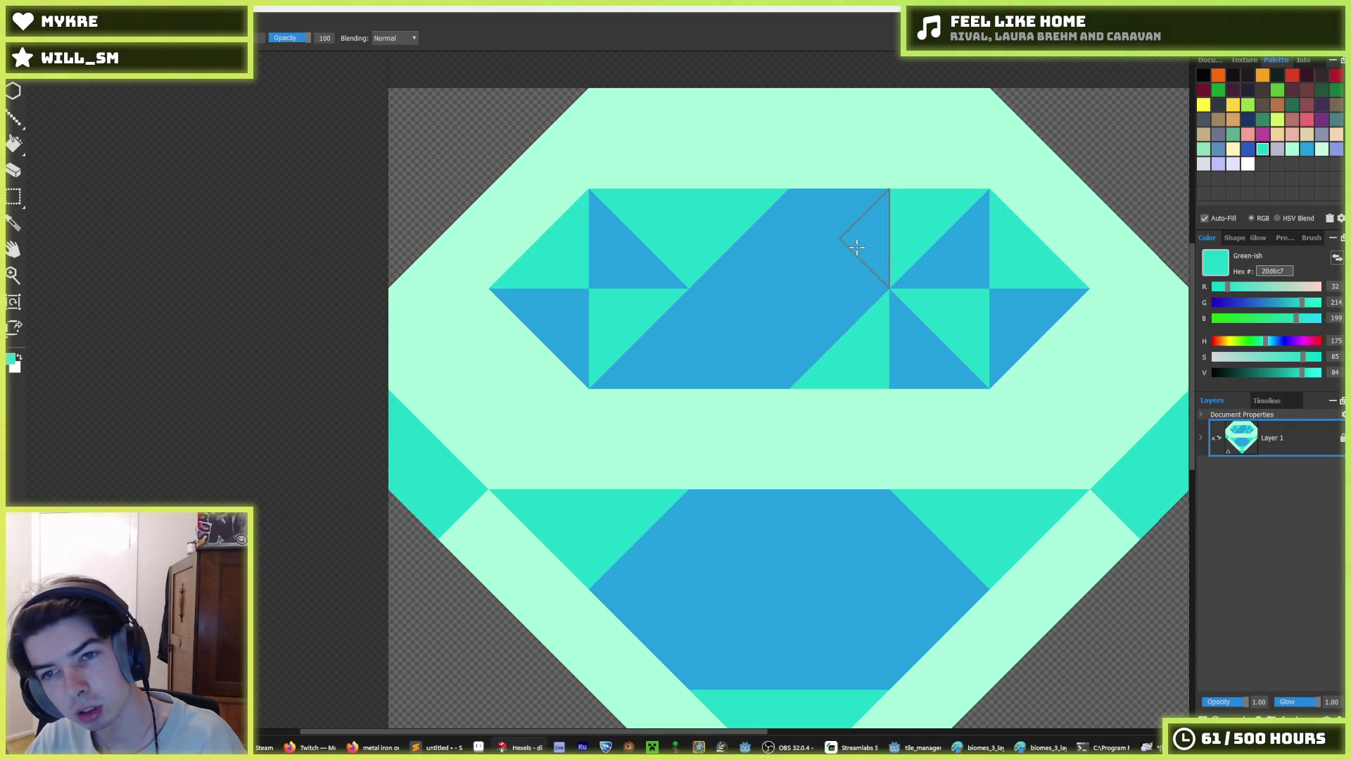
# - Recolour the centre squares' triangles teal, undoing the last one
pyautogui.click(809, 239)
pyautogui.click(839, 275)
pyautogui.click(739, 310)
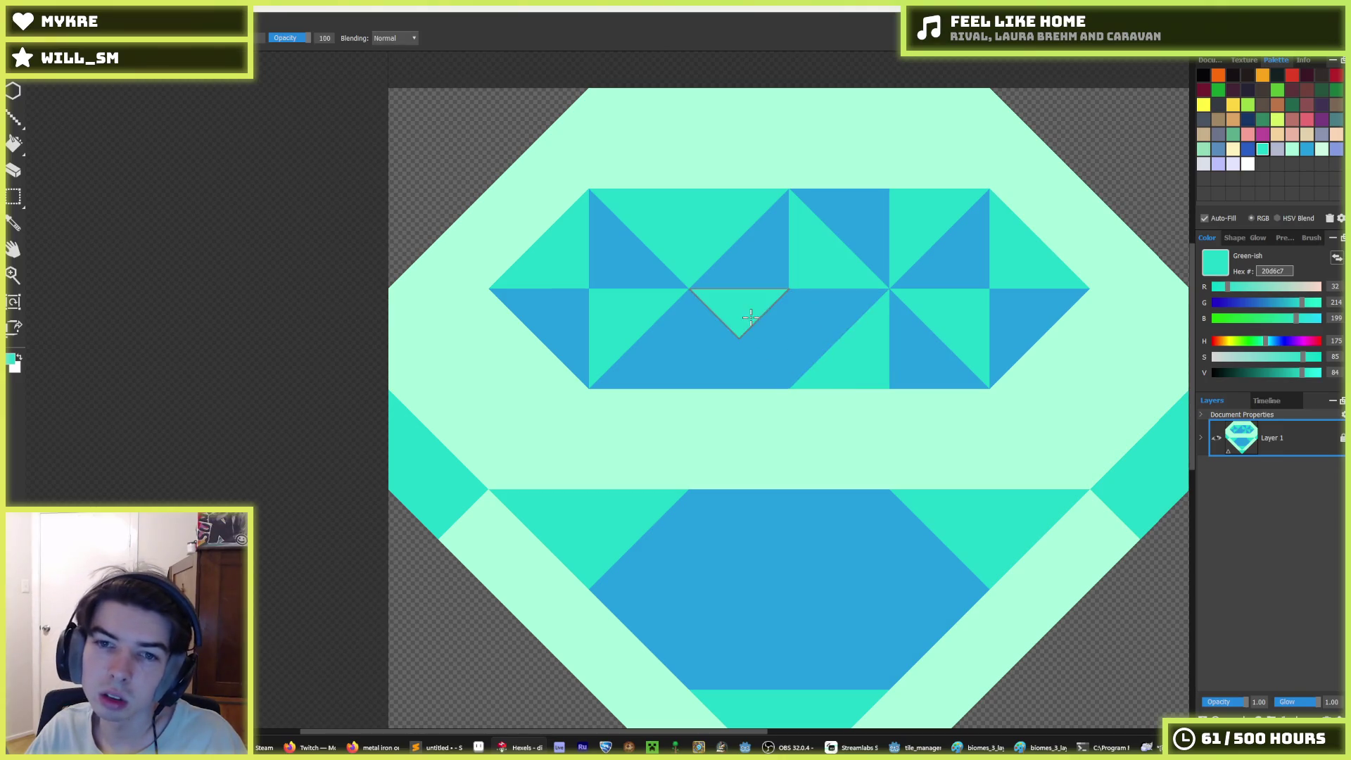
pyautogui.click(740, 337)
pyautogui.click(740, 353)
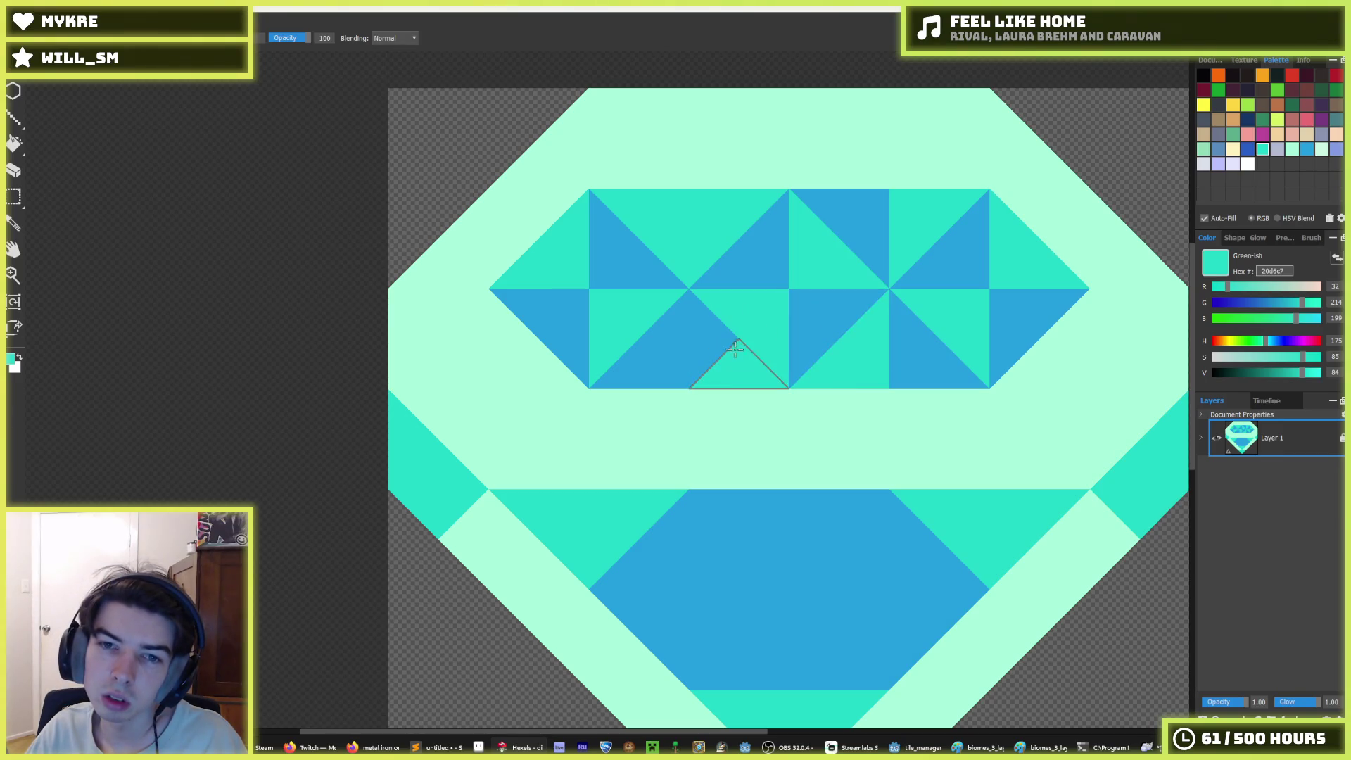
pyautogui.hotkey('ctrl', 'z')
# - Alternate the left squares' triangles between blue and teal, making the square above fully teal
pyautogui.click(666, 335)
pyautogui.click(639, 369)
pyautogui.keyDown('alt'); pyautogui.click(630, 260); pyautogui.keyUp('alt')
pyautogui.click(639, 310)
pyautogui.click(605, 337)
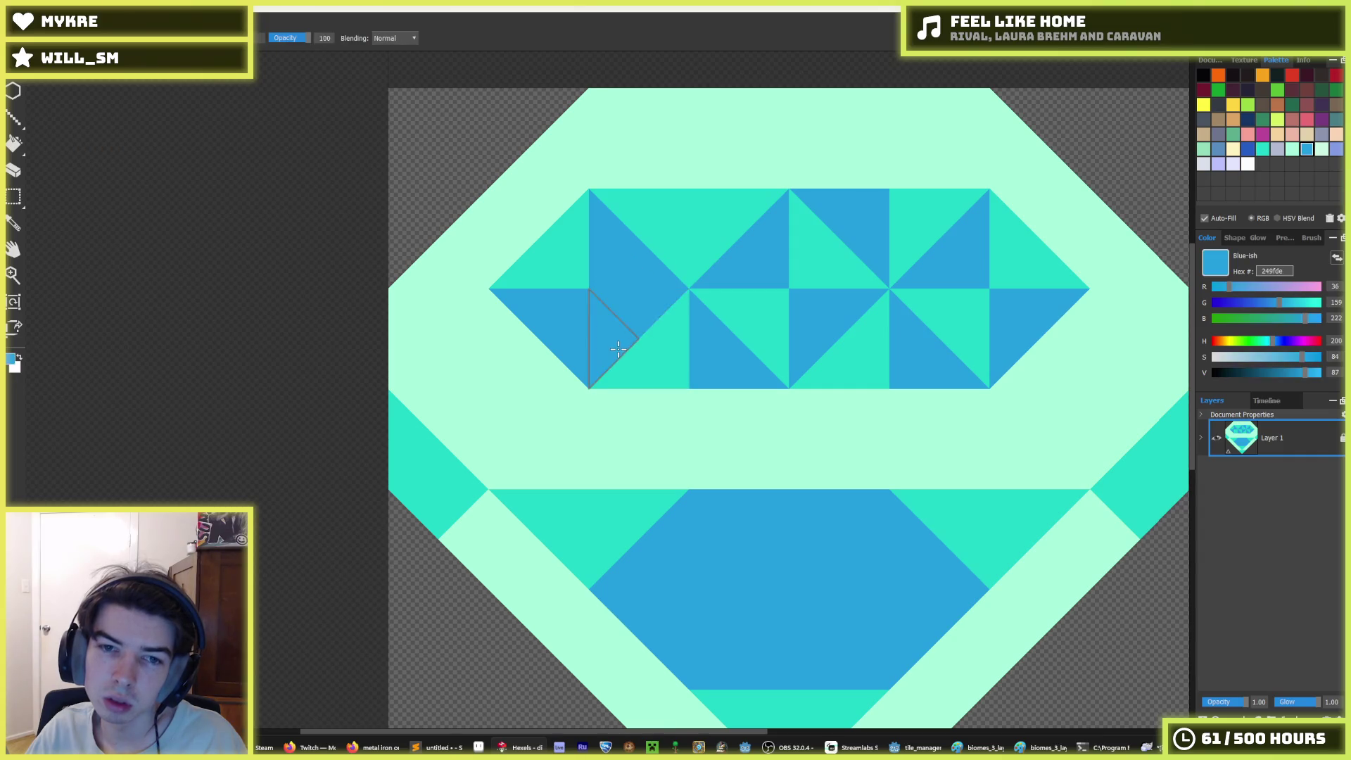
pyautogui.keyDown('alt'); pyautogui.click(639, 366); pyautogui.keyUp('alt')
pyautogui.click(639, 267)
pyautogui.click(605, 239)
pyautogui.keyDown('alt'); pyautogui.click(609, 304); pyautogui.keyUp('alt')
pyautogui.click(556, 271)
pyautogui.keyDown('alt'); pyautogui.click(633, 246); pyautogui.keyUp('alt')
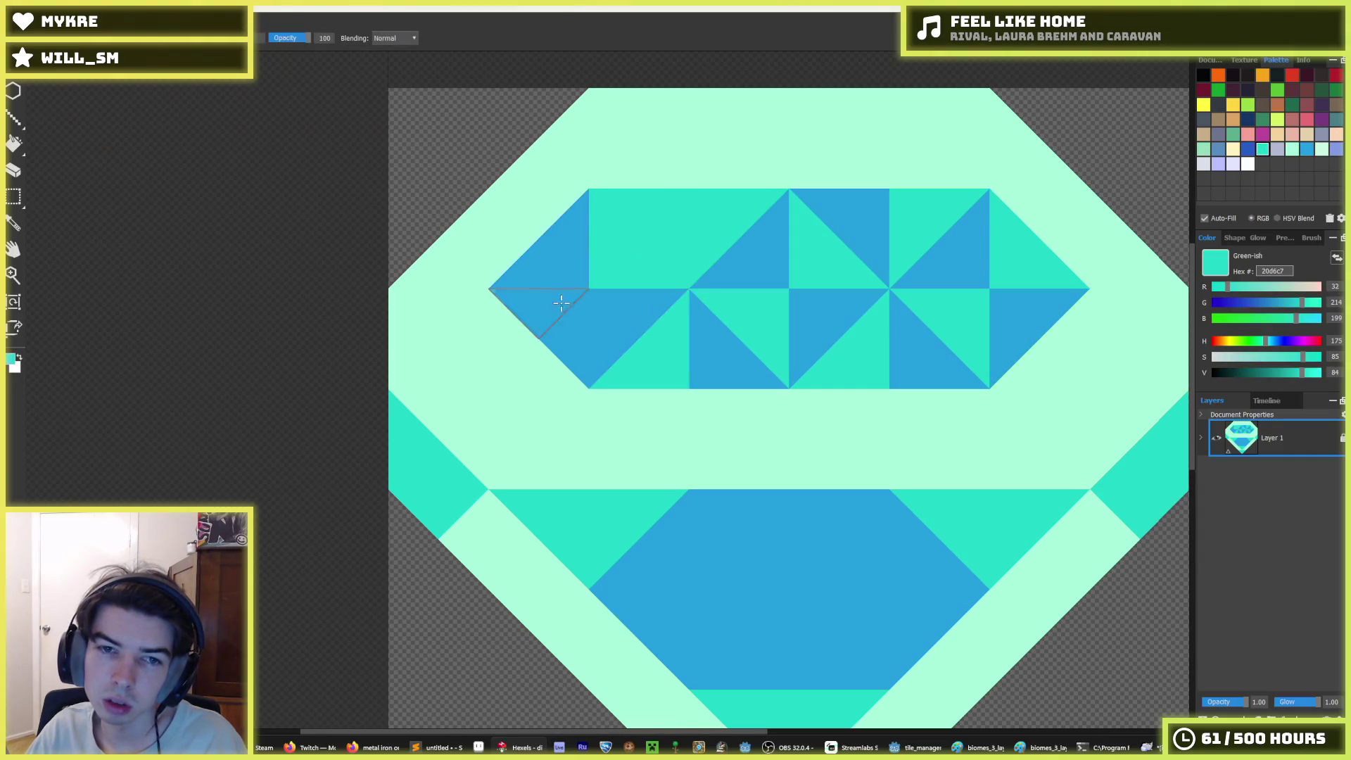
pyautogui.click(564, 302)
# - Paint both triangles of the top-row square blue
pyautogui.scroll(-3, 790, 292)
pyautogui.keyDown('alt'); pyautogui.click(751, 280); pyautogui.keyUp('alt')
pyautogui.click(721, 266)
pyautogui.click(692, 266)
pyautogui.scroll(-5, 882, 285)
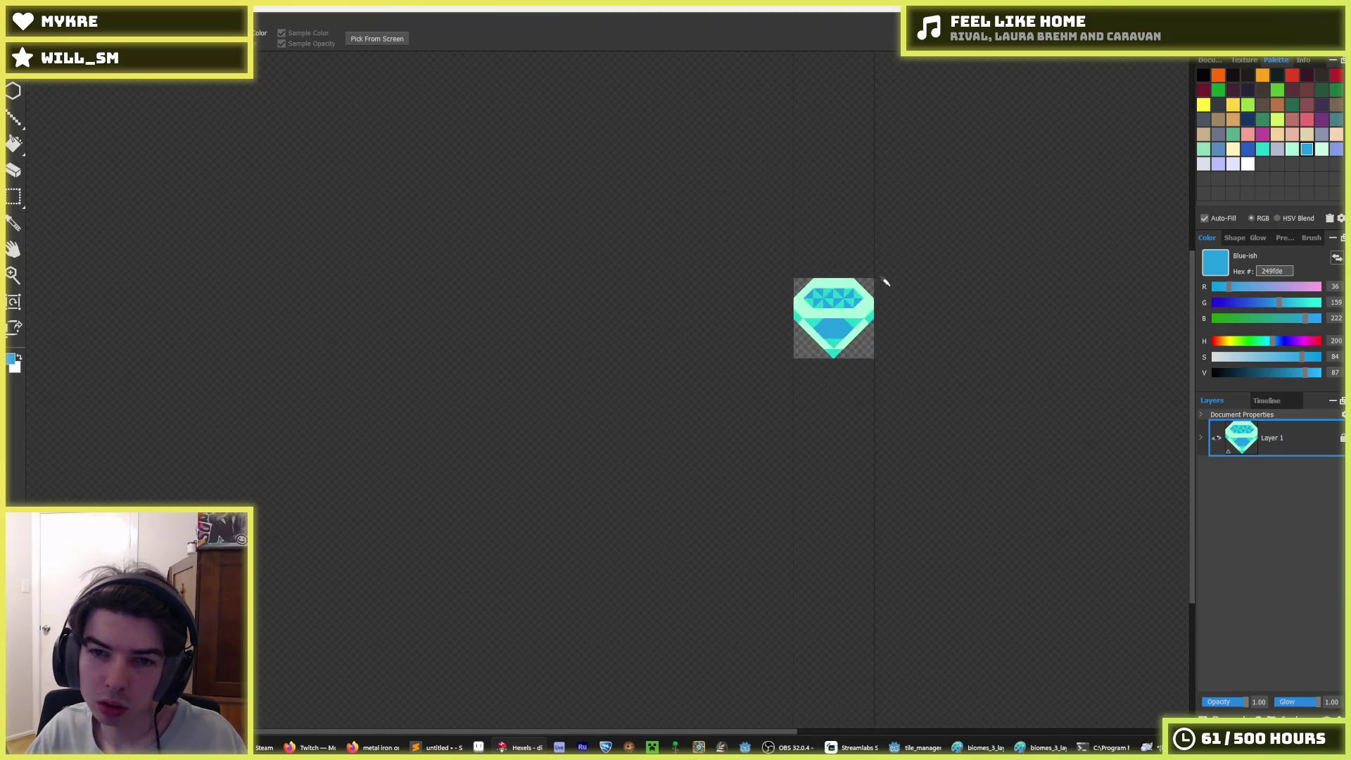
# - Repaint the lower-row triangles blue 249fde and the upper-row triangles teal 20d6c7
pyautogui.scroll(5, 879, 281)
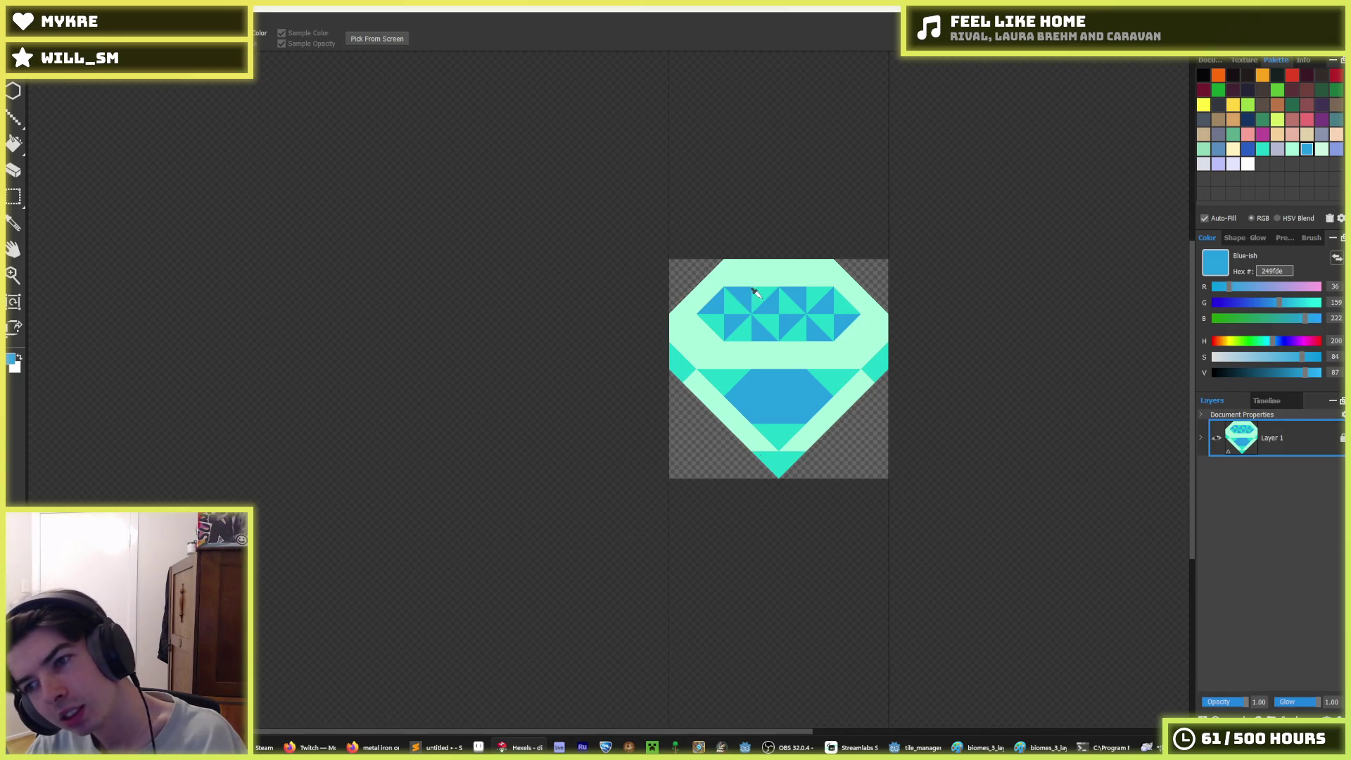
pyautogui.scroll(3, 752, 291)
pyautogui.moveTo(714, 393)
pyautogui.mouseDown()
pyautogui.moveTo(748, 356)
pyautogui.moveTo(893, 390)
pyautogui.moveTo(959, 349)
pyautogui.mouseUp()
pyautogui.keyDown('alt'); pyautogui.click(958, 350); pyautogui.keyUp('alt')
pyautogui.moveTo(950, 281)
pyautogui.mouseDown()
pyautogui.moveTo(750, 293)
pyautogui.moveTo(619, 246)
pyautogui.moveTo(527, 310)
pyautogui.mouseUp()
pyautogui.keyDown('alt'); pyautogui.click(667, 338); pyautogui.keyUp('alt')
pyautogui.moveTo(666, 337)
pyautogui.mouseDown()
pyautogui.moveTo(600, 370)
pyautogui.moveTo(633, 338)
pyautogui.moveTo(750, 309)
pyautogui.mouseUp()
pyautogui.keyDown('alt'); pyautogui.click(600, 371); pyautogui.keyUp('alt')
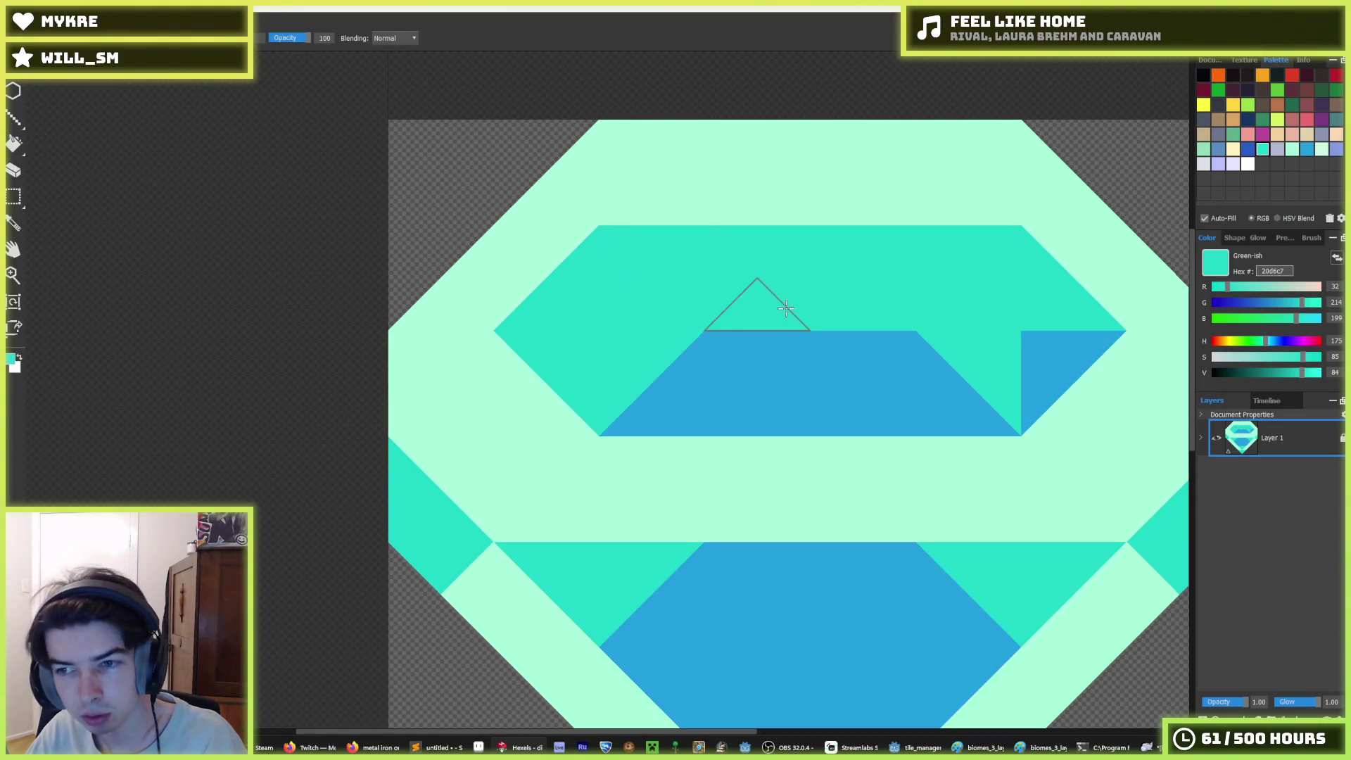
pyautogui.scroll(-5, 865, 316)
pyautogui.scroll(8, 907, 325)
pyautogui.scroll(-5, 908, 325)
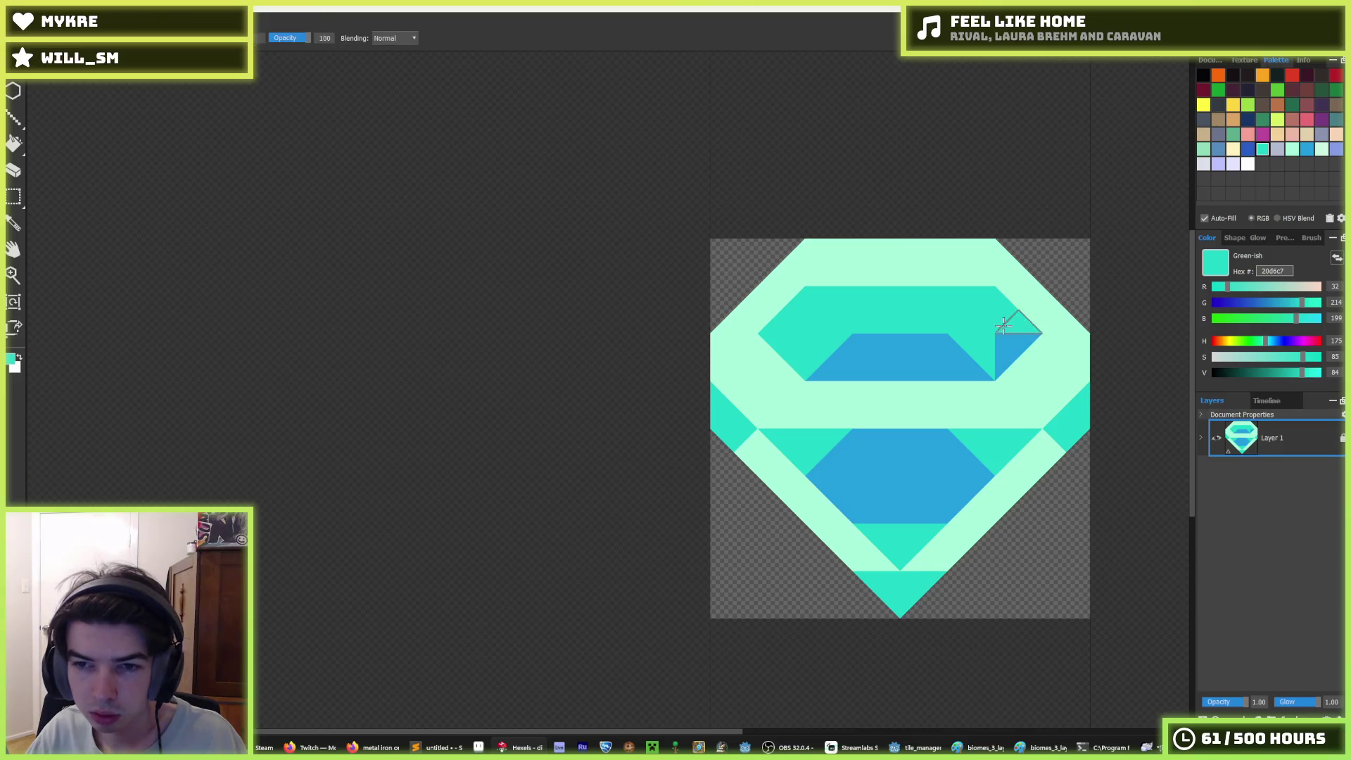
pyautogui.scroll(-3, 1020, 341)
pyautogui.scroll(3, 1012, 341)
# - Flood-fill the crown's inner band with light mint a6fcdb sampled from the crown
pyautogui.keyDown('alt'); pyautogui.click(1024, 355); pyautogui.keyUp('alt')
pyautogui.press('f')
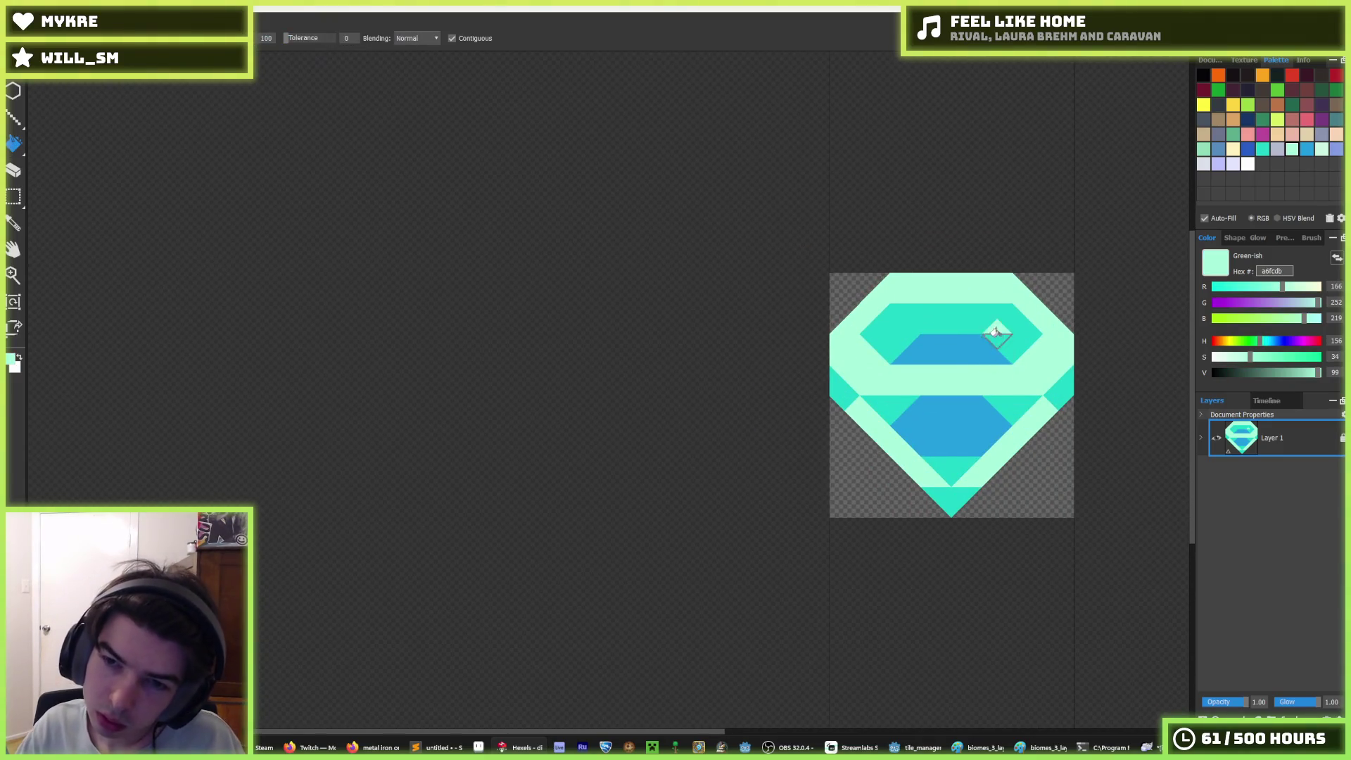
pyautogui.moveTo(994, 329); pyautogui.dragTo(953, 349)
pyautogui.scroll(-4, 994, 343)
pyautogui.scroll(-3, 994, 344)
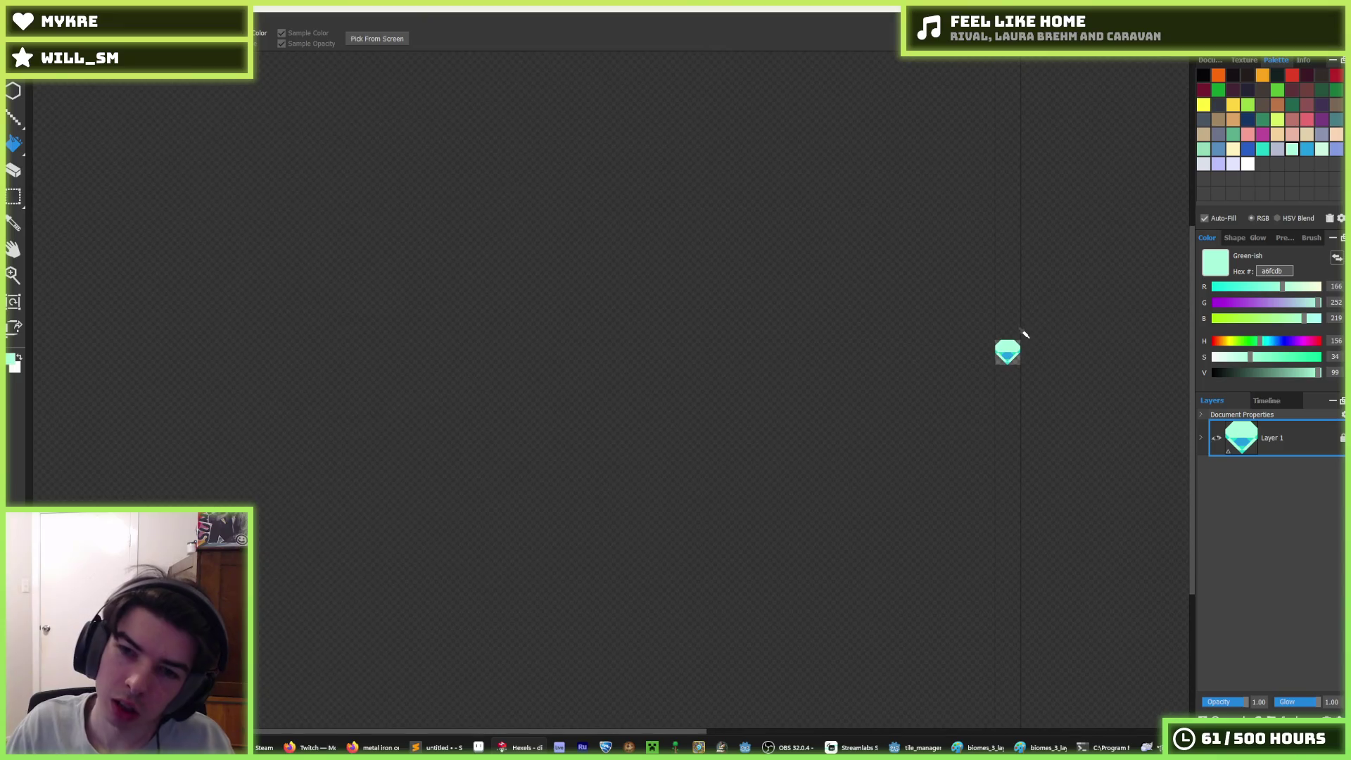
pyautogui.press('alt')
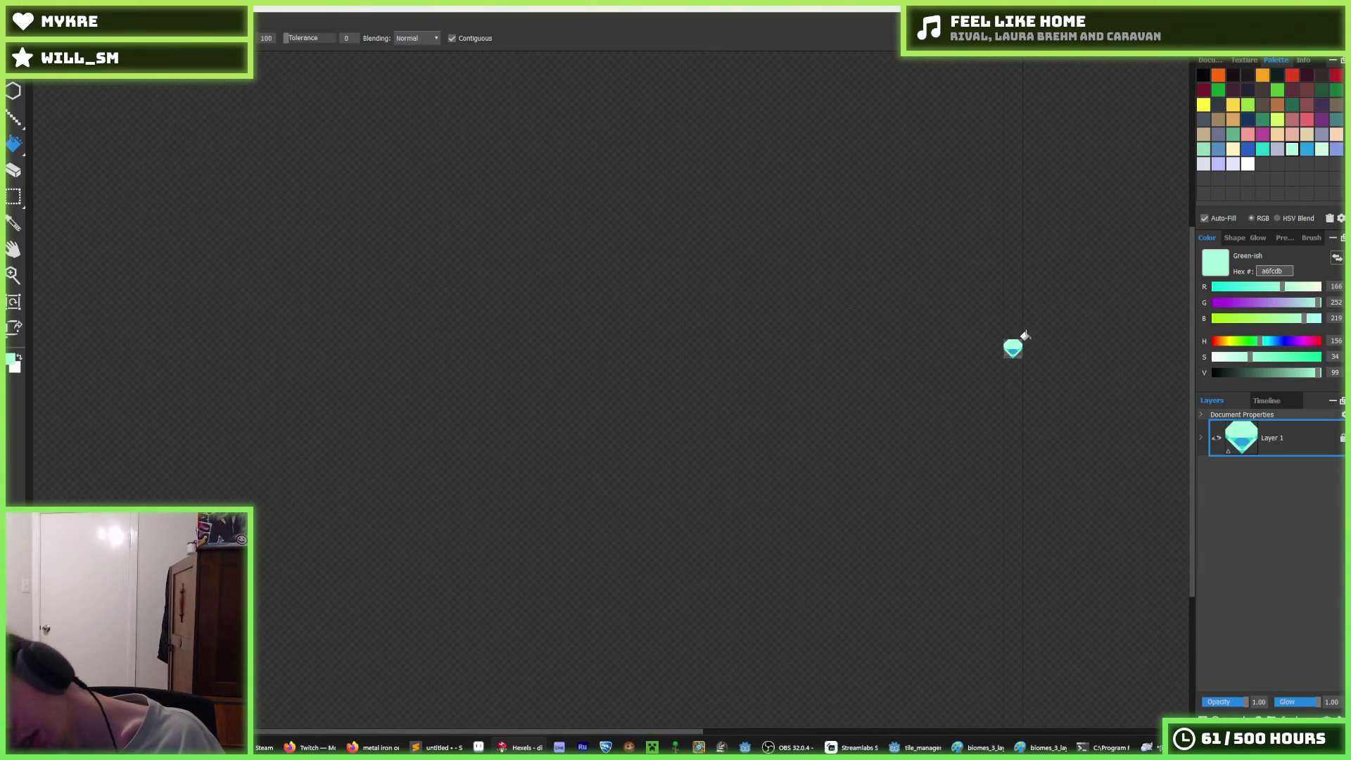
pyautogui.scroll(8, 1026, 337)
pyautogui.press('alt')
pyautogui.scroll(-3, 838, 314)
pyautogui.scroll(4, 853, 338)
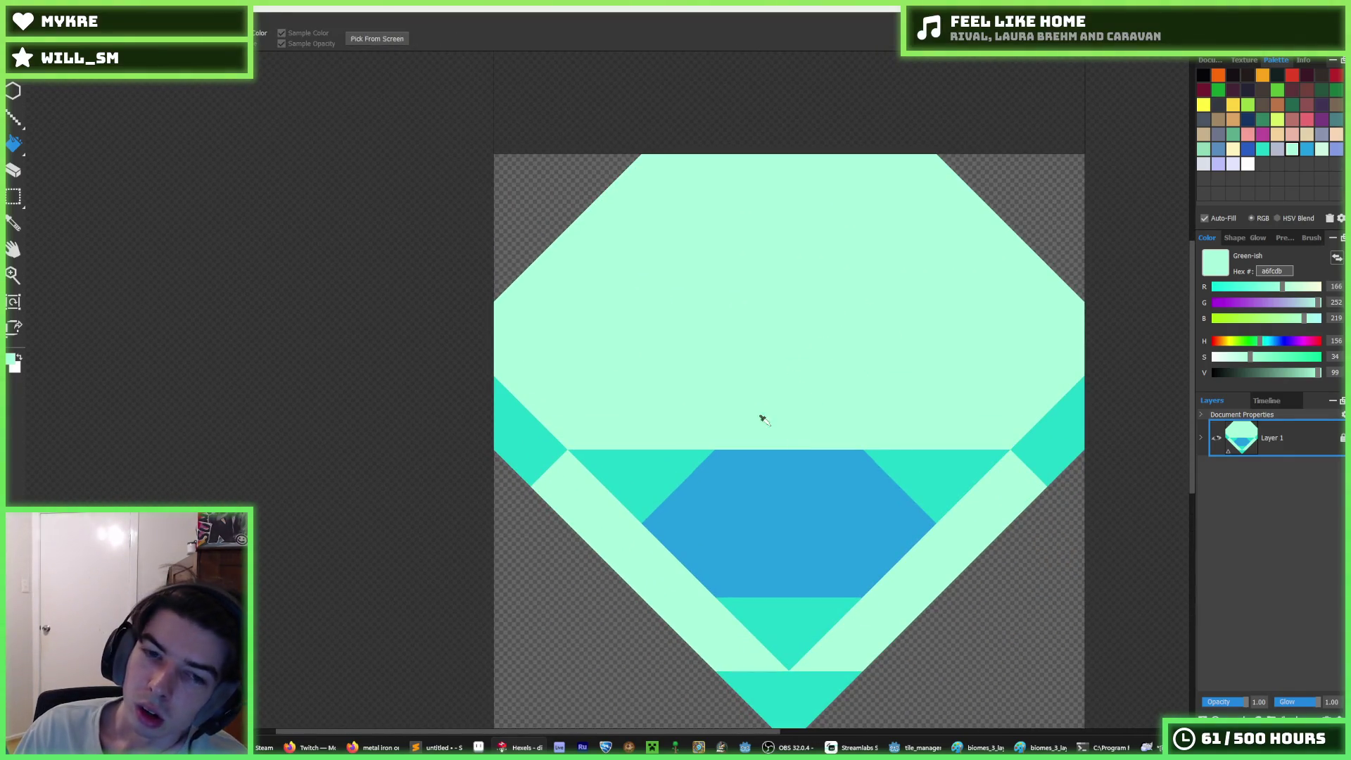
# - Paint white triangles across the top of the gem's crown
pyautogui.press('x')
pyautogui.moveTo(529, 329)
pyautogui.mouseDown()
pyautogui.moveTo(529, 354)
pyautogui.moveTo(699, 407)
pyautogui.moveTo(989, 398)
pyautogui.moveTo(1063, 370)
pyautogui.moveTo(1043, 289)
pyautogui.moveTo(938, 187)
pyautogui.moveTo(656, 182)
pyautogui.moveTo(527, 292)
pyautogui.moveTo(751, 205)
pyautogui.moveTo(919, 190)
pyautogui.moveTo(1023, 260)
pyautogui.mouseUp()
pyautogui.press('i')
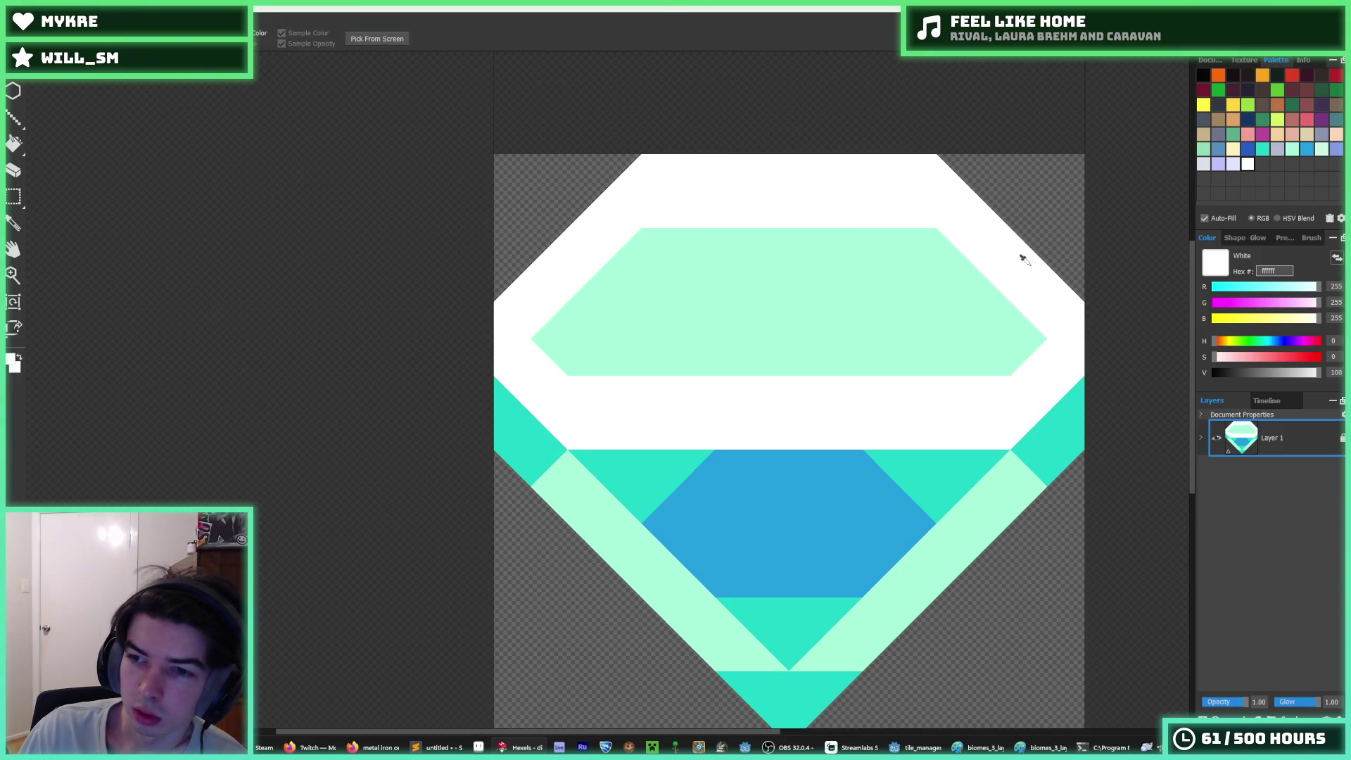
pyautogui.scroll(-3, 1023, 260)
pyautogui.scroll(2, 1037, 287)
pyautogui.press('b')
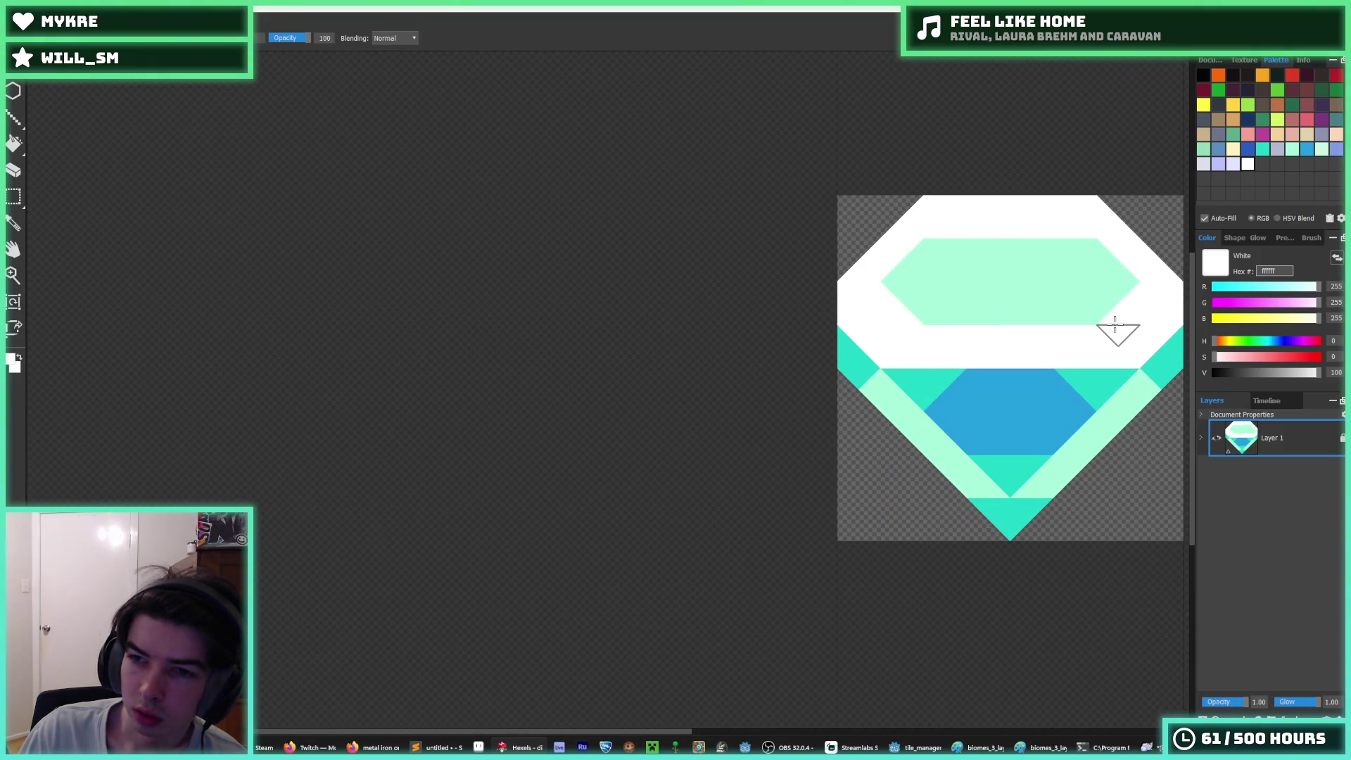
pyautogui.press('i')
pyautogui.scroll(-3, 1161, 298)
pyautogui.scroll(-3, 1118, 306)
pyautogui.moveTo(1080, 320); pyautogui.dragTo(882, 361)
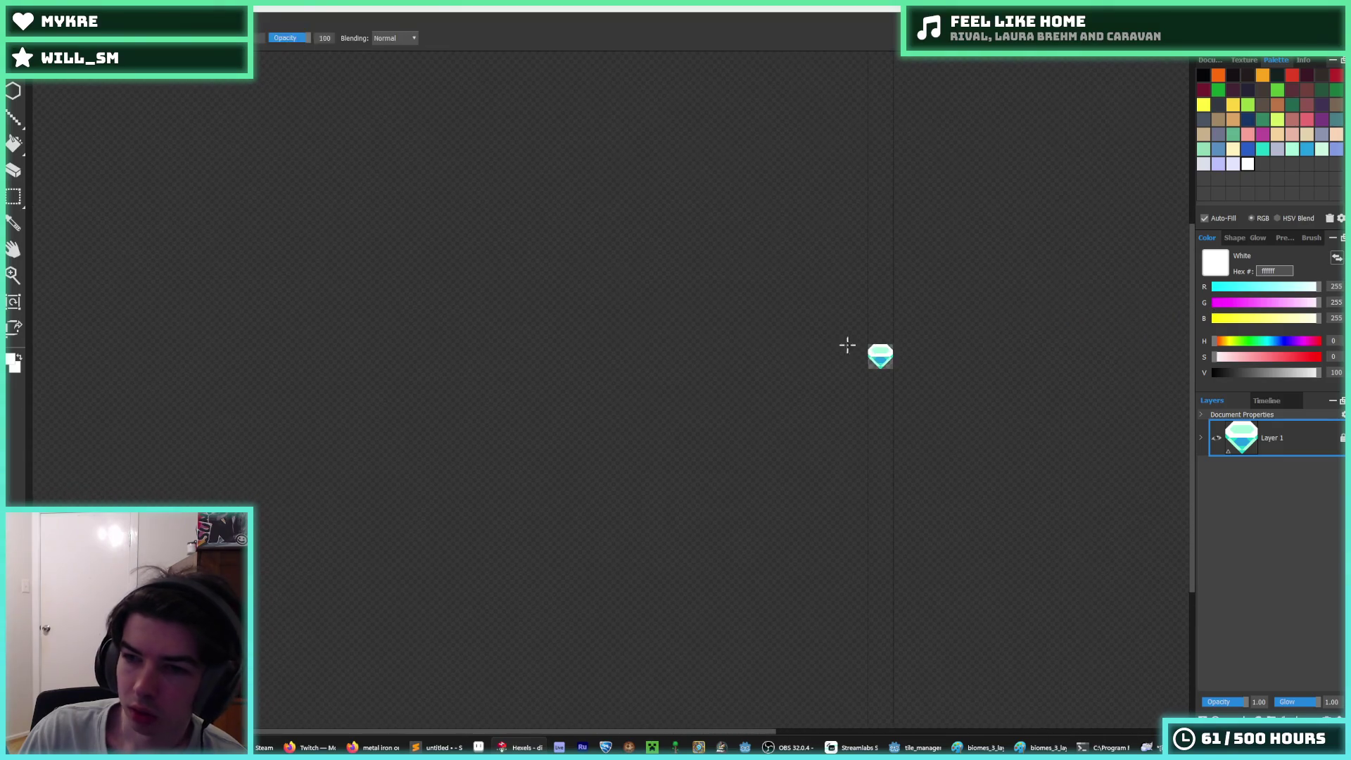
pyautogui.scroll(2, 899, 435)
pyautogui.scroll(3, 865, 425)
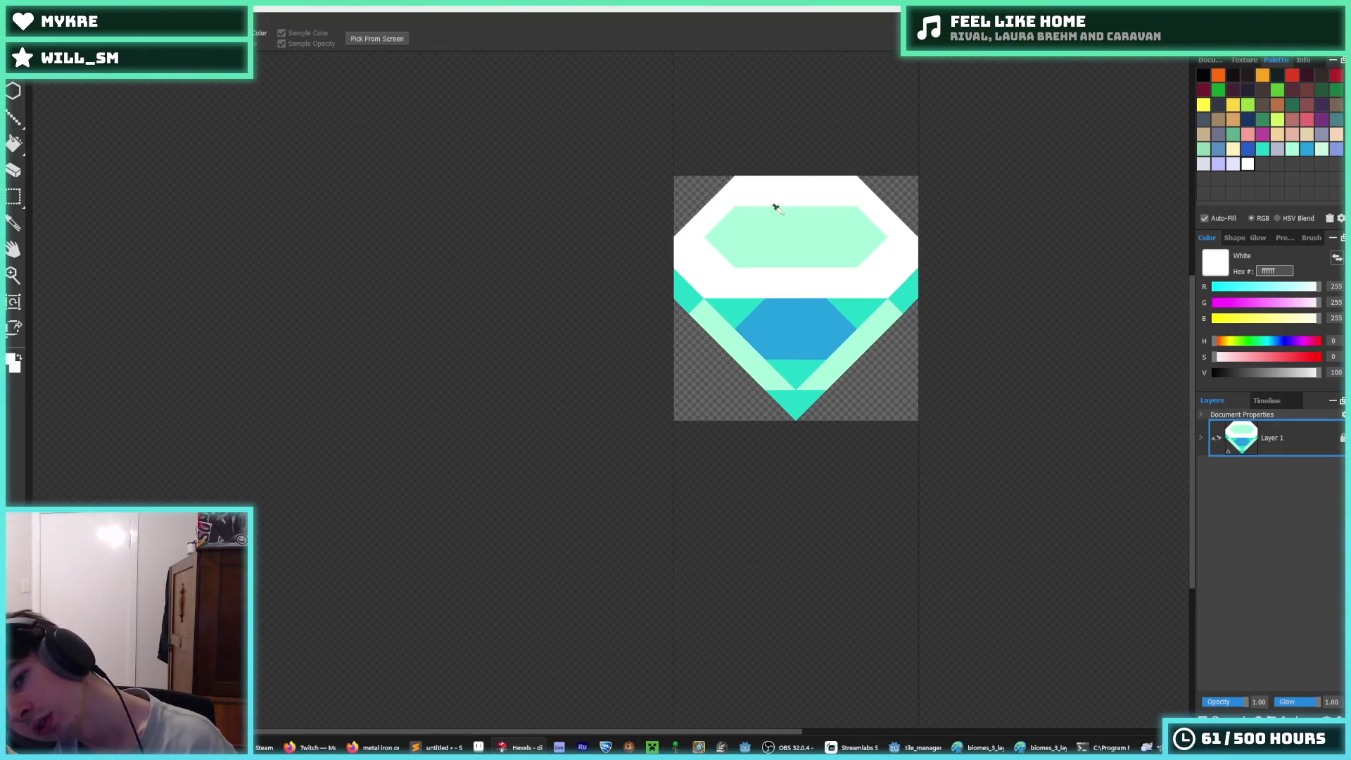
# - Form the light mint hexagon inside the white crown by filling and painting with mint
pyautogui.click(748, 233)
pyautogui.press('b')
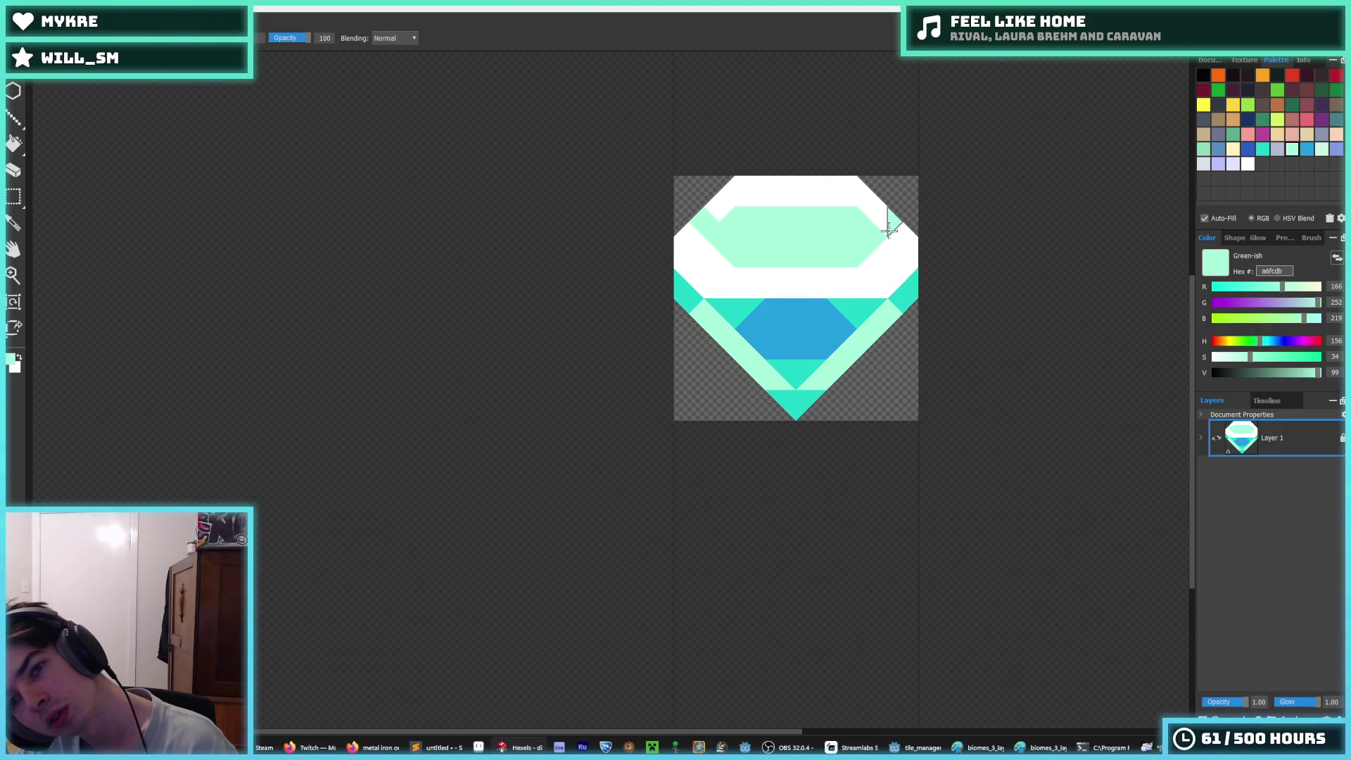
pyautogui.press('g')
pyautogui.click(870, 208)
pyautogui.scroll(-3, 854, 265)
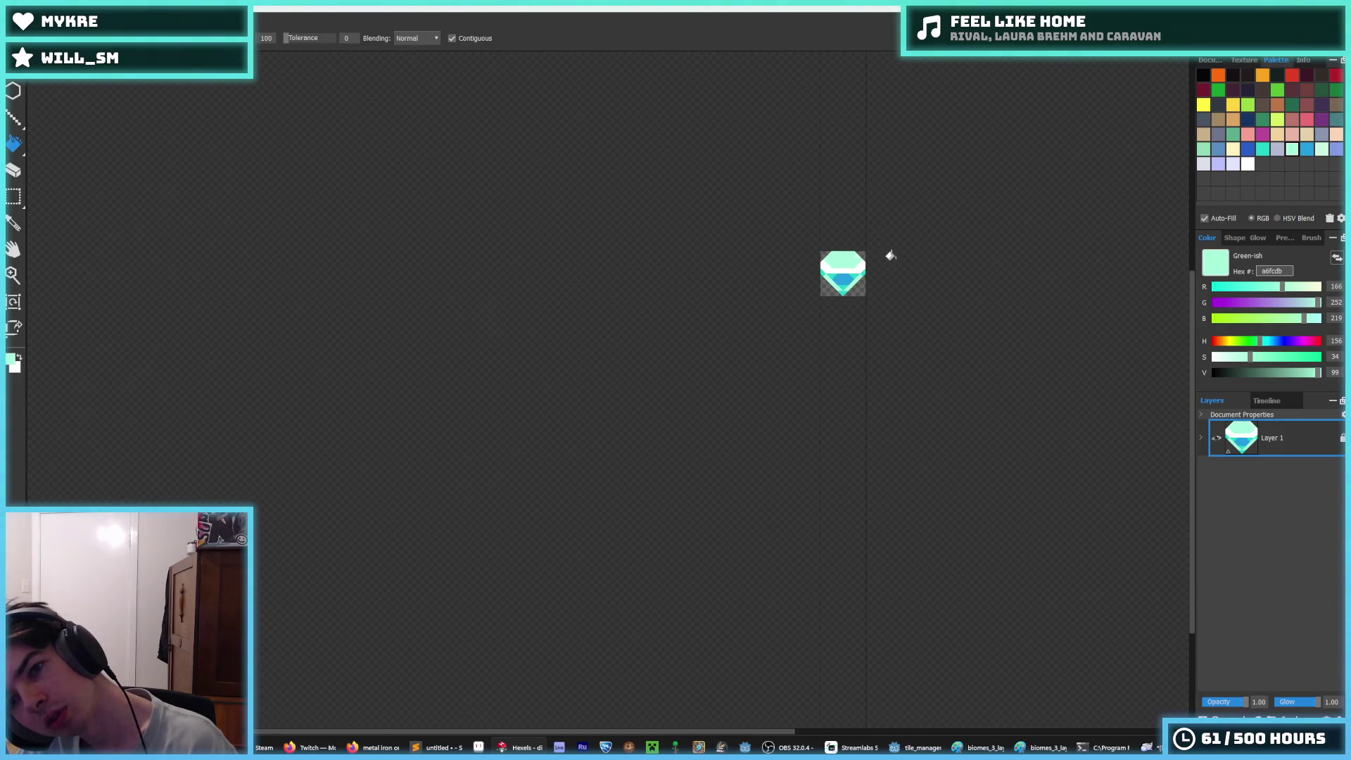
pyautogui.scroll(3, 858, 244)
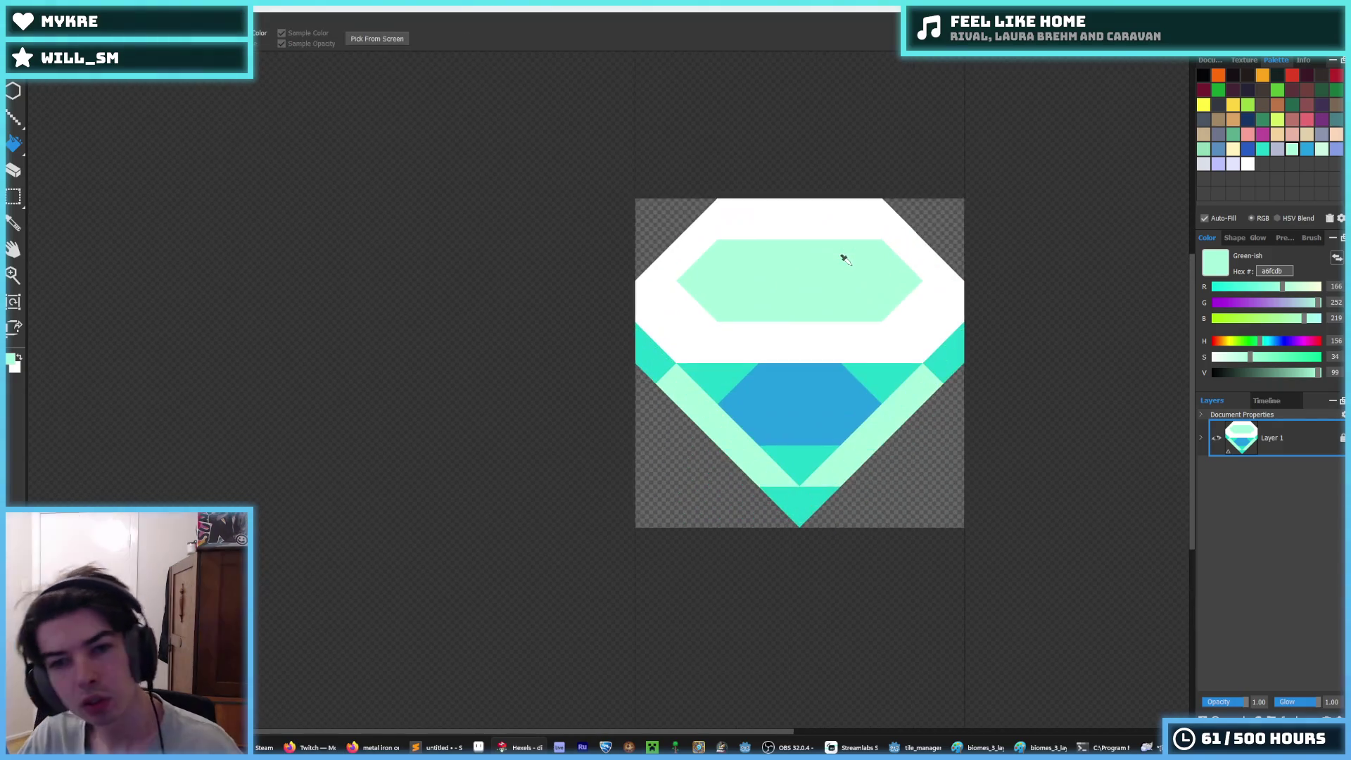
pyautogui.press('b')
pyautogui.scroll(1, 696, 312)
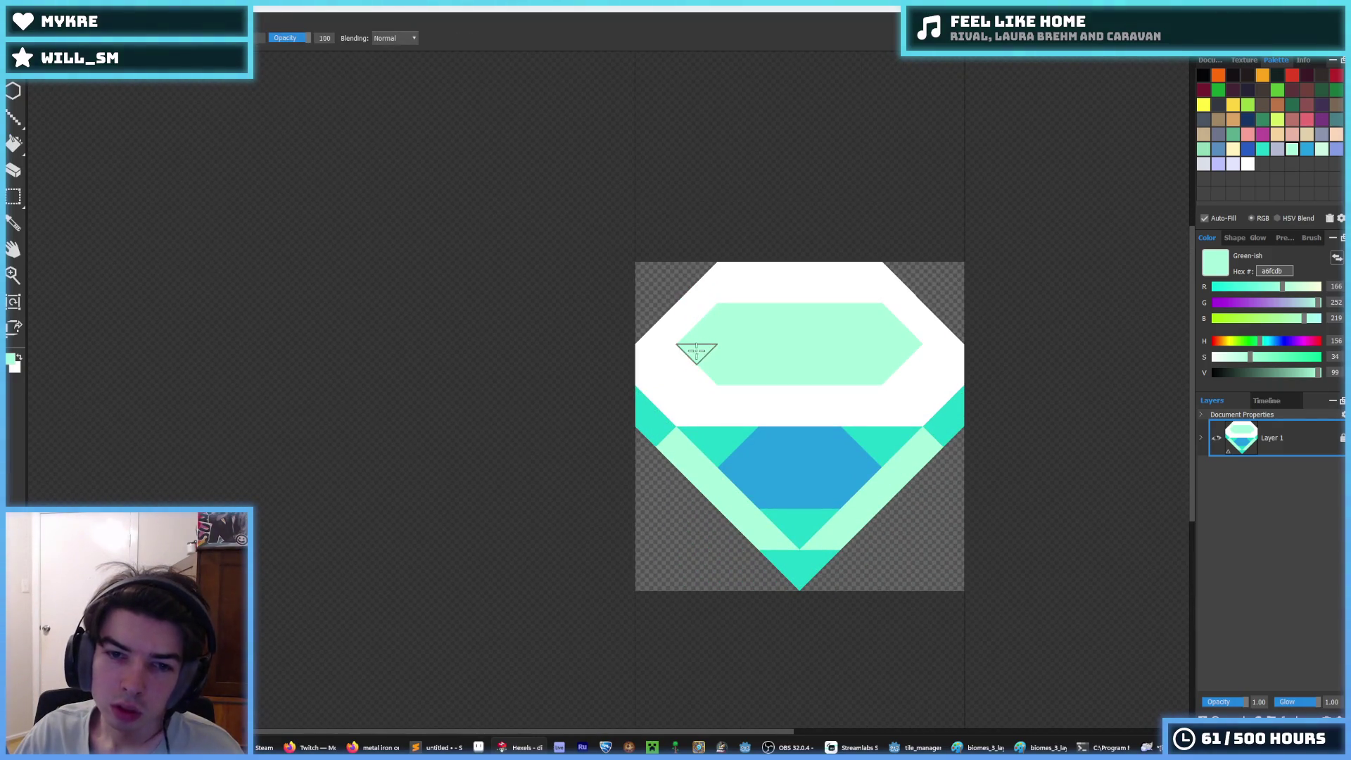
pyautogui.moveTo(661, 389)
pyautogui.mouseDown()
pyautogui.moveTo(790, 362)
pyautogui.moveTo(924, 380)
pyautogui.moveTo(929, 401)
pyautogui.mouseUp()
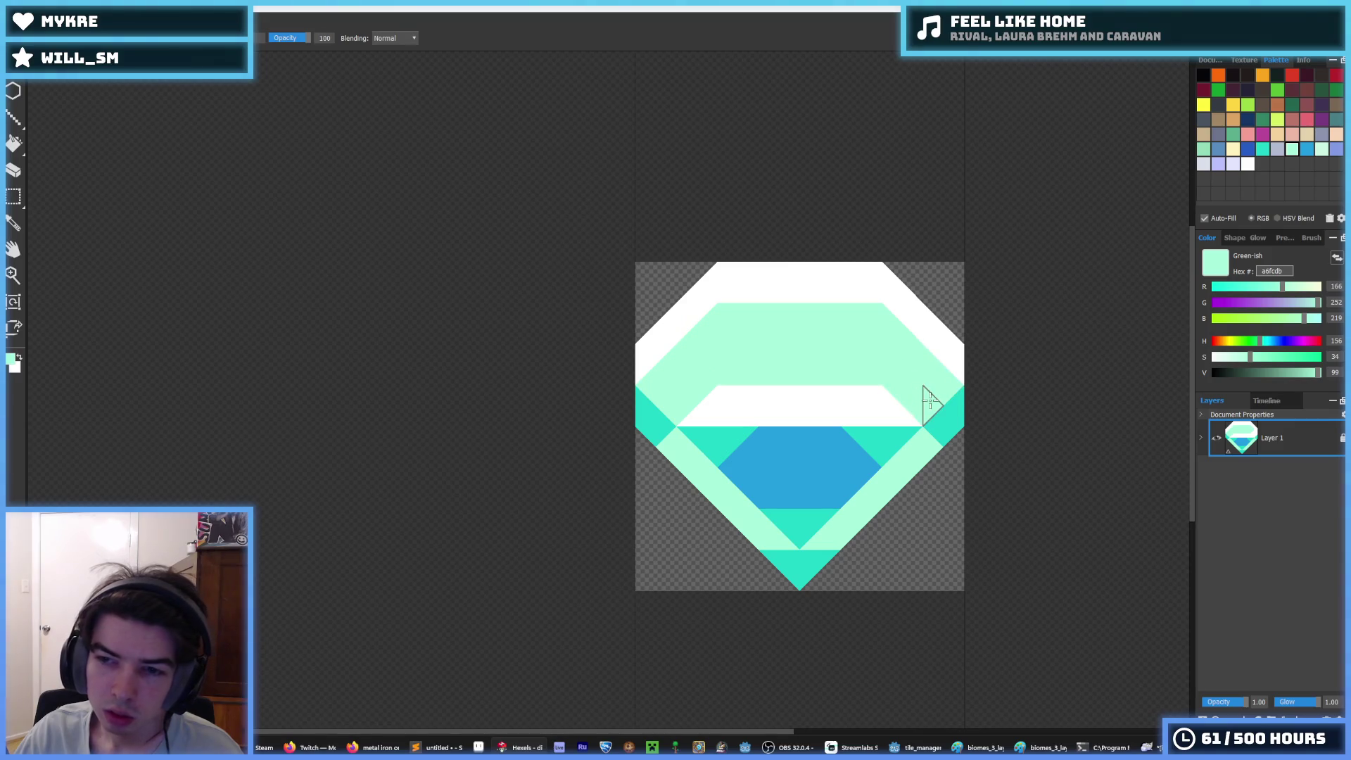
pyautogui.scroll(-3, 933, 389)
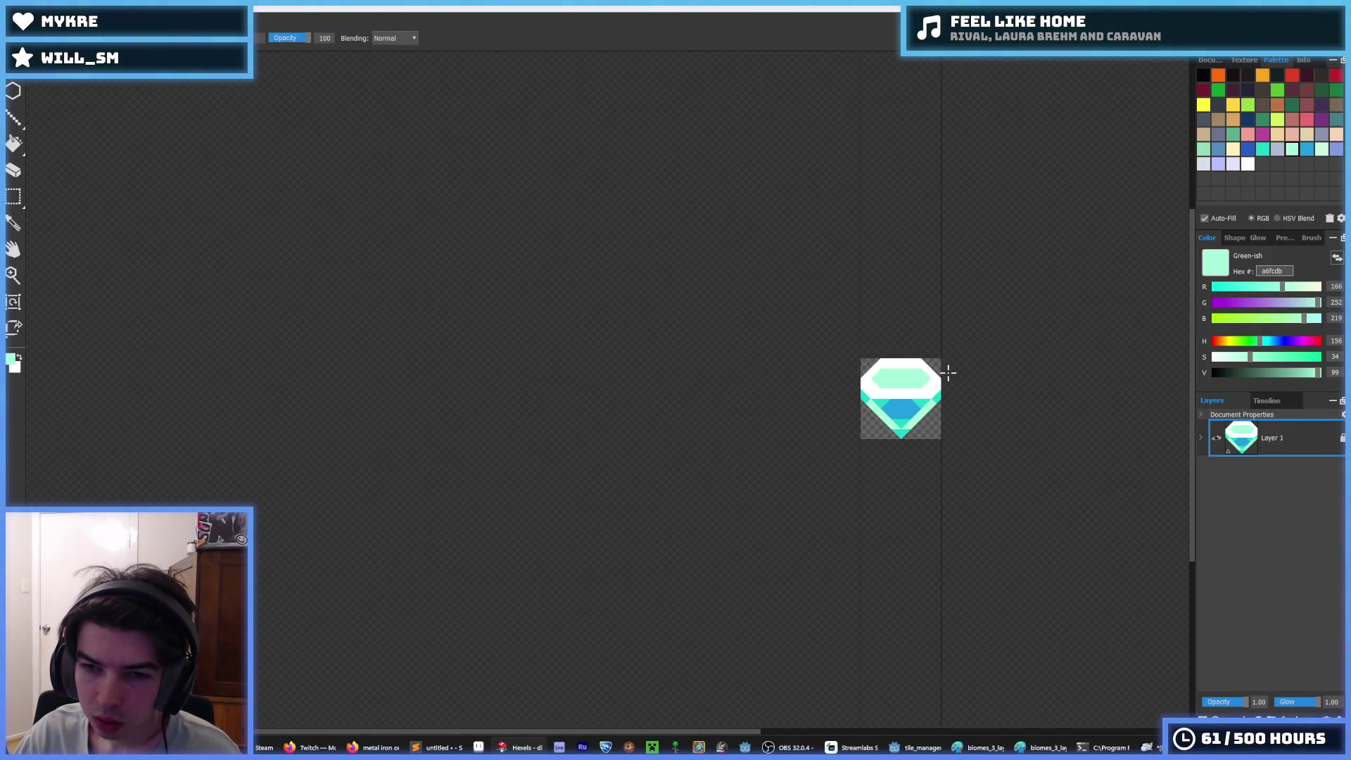
pyautogui.scroll(3, 948, 373)
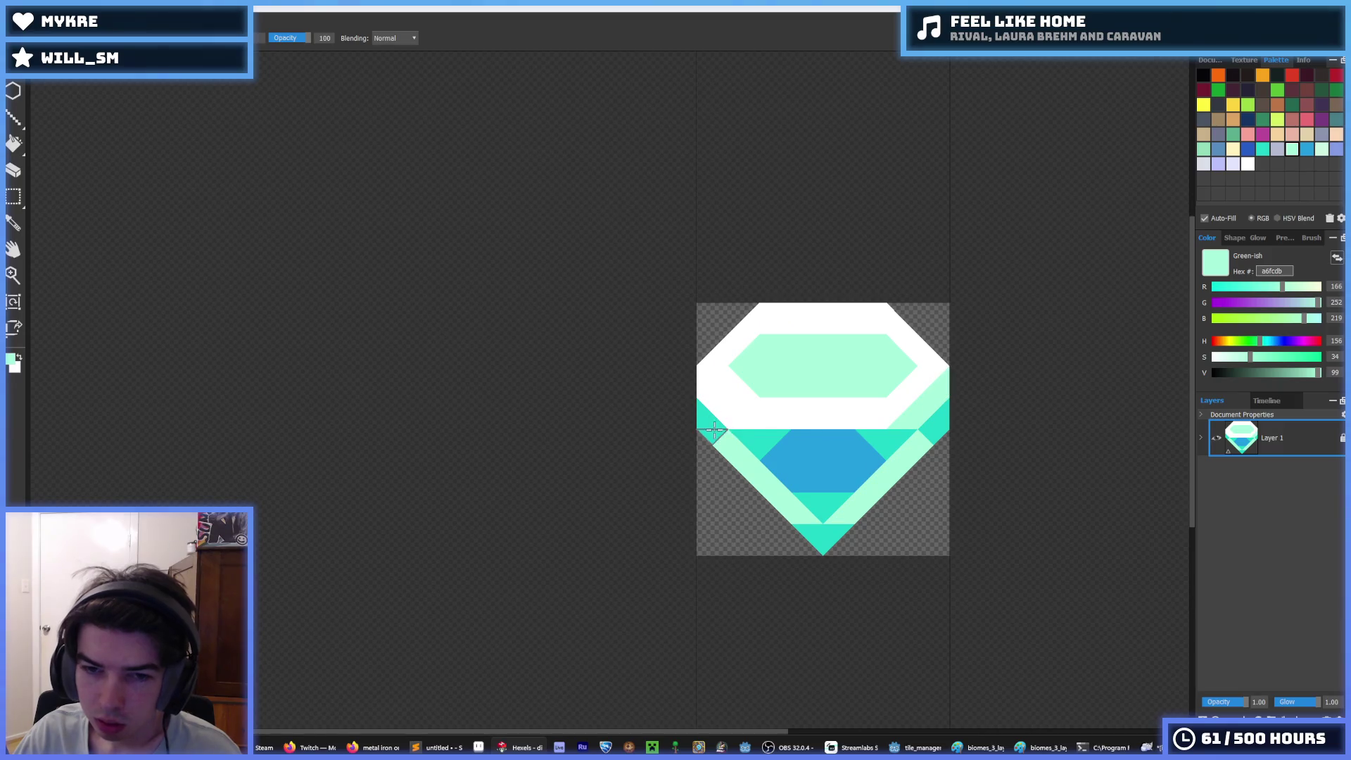
pyautogui.scroll(1, 873, 359)
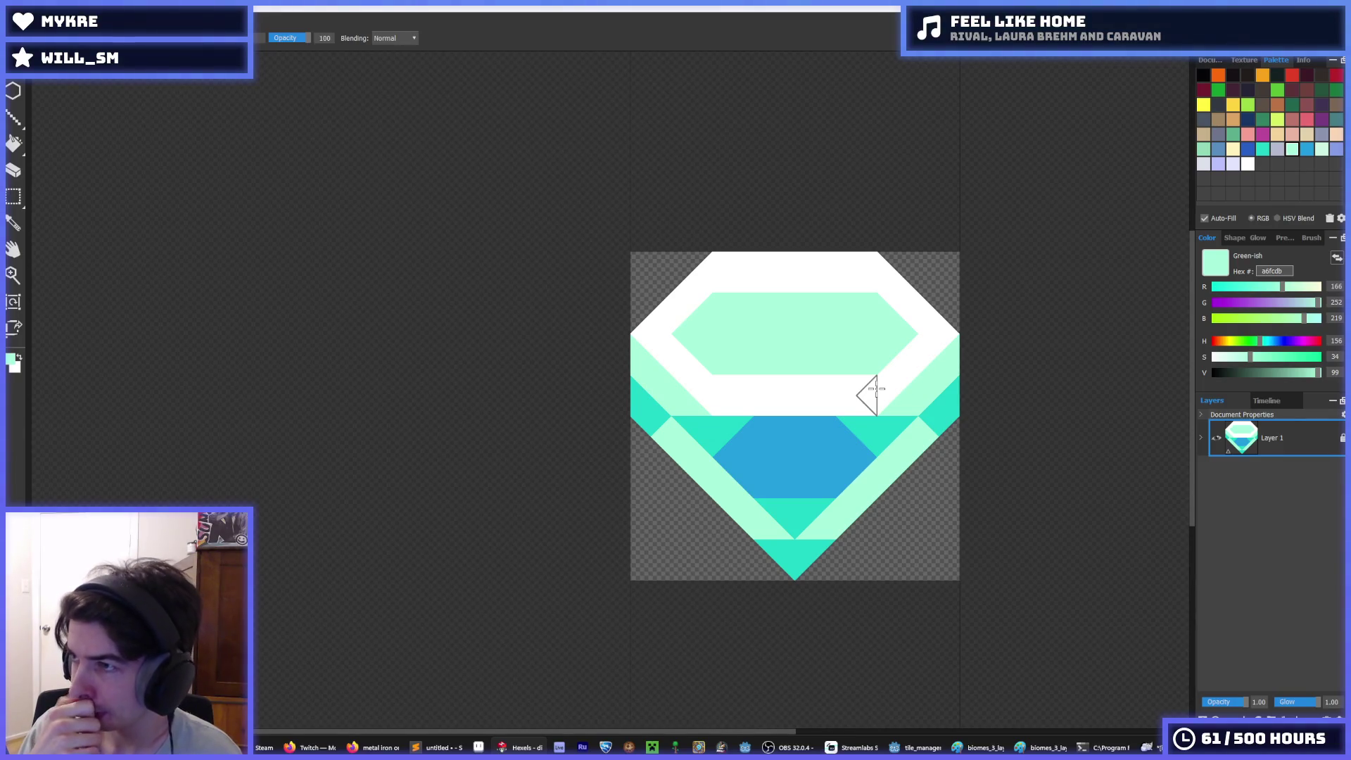
# - Try filling the inner mint hexagon with the gem's teal, then undo it
pyautogui.scroll(-3, 878, 374)
pyautogui.scroll(3, 848, 368)
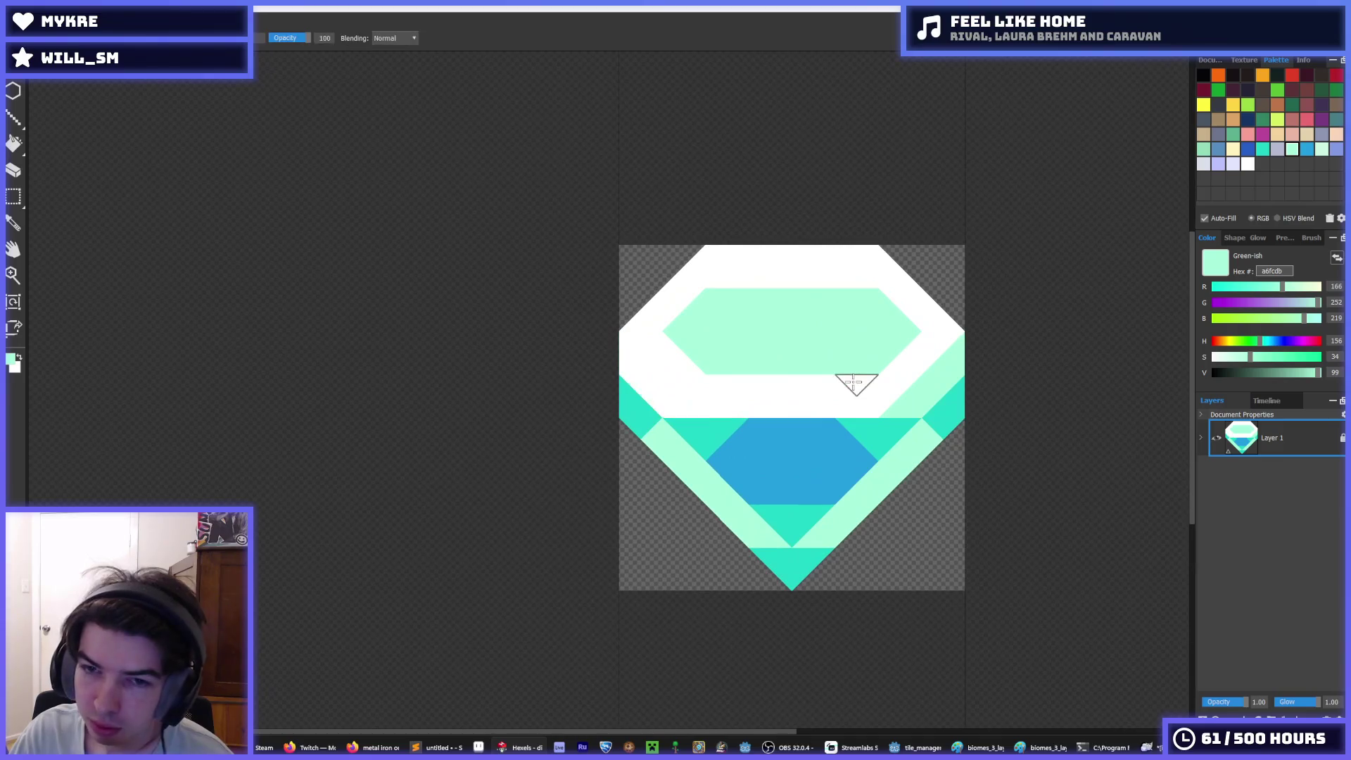
pyautogui.keyDown('alt'); pyautogui.click(888, 421); pyautogui.keyUp('alt')
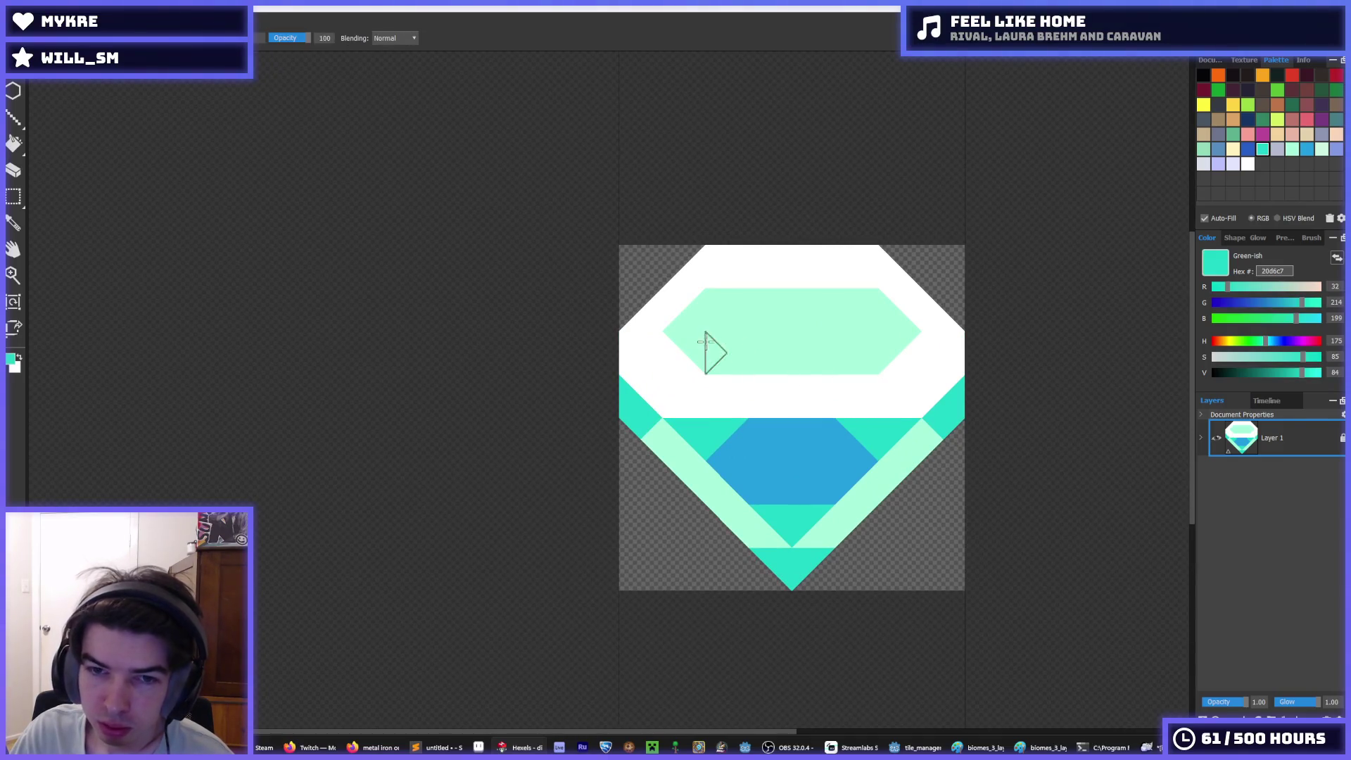
pyautogui.press('f')
pyautogui.click(717, 337)
pyautogui.scroll(-4, 863, 340)
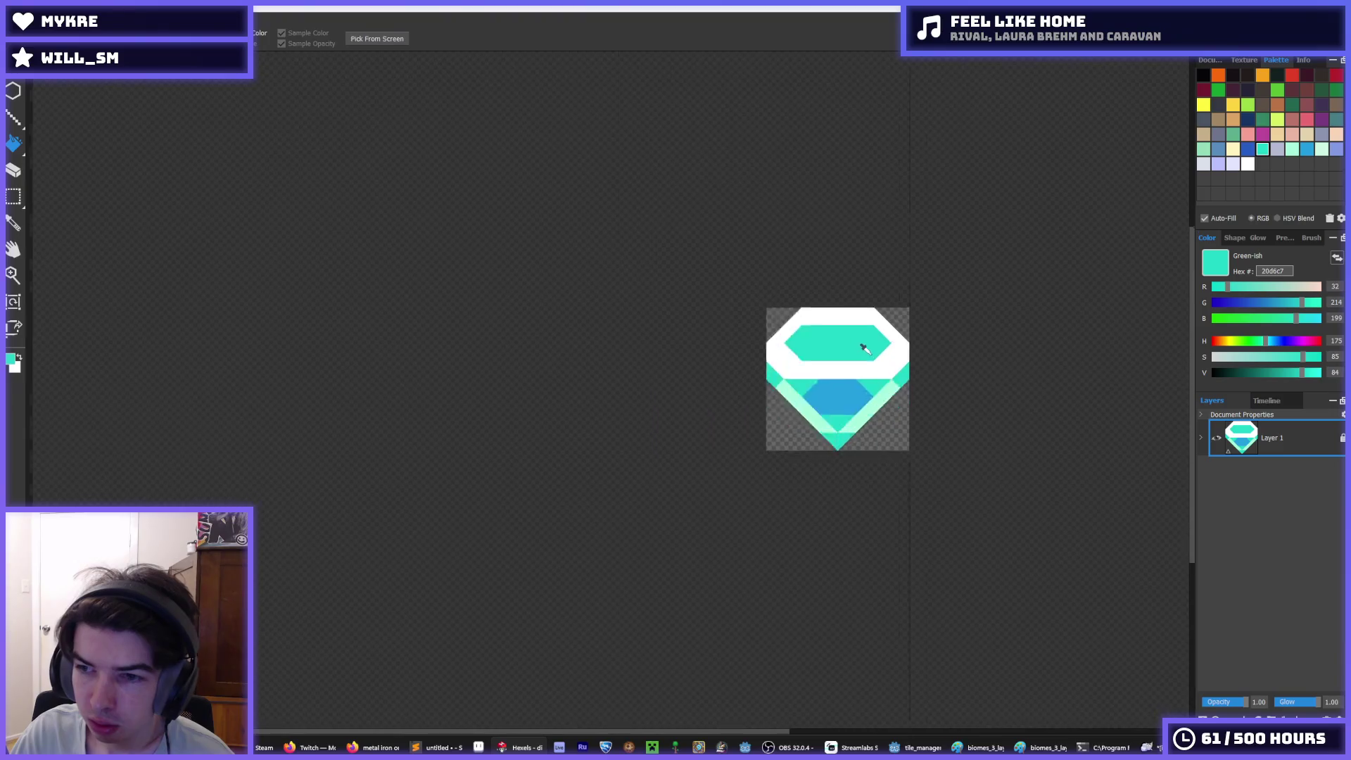
pyautogui.hotkey('ctrl', 'z')
# - Paint teal triangles along the hexagon's left corner, left edge and right edge
pyautogui.press('b')
pyautogui.scroll(4, 862, 360)
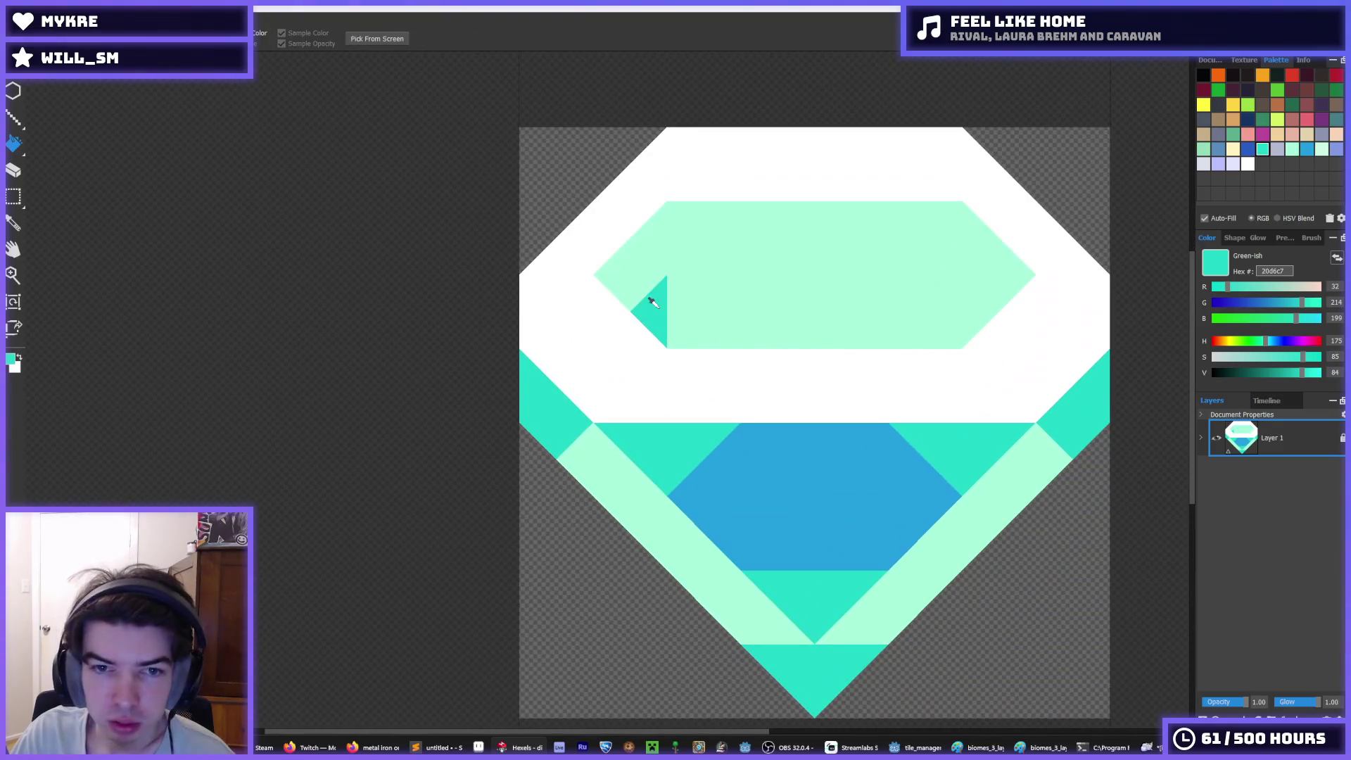
pyautogui.click(642, 293)
pyautogui.moveTo(657, 241); pyautogui.dragTo(729, 314)
pyautogui.moveTo(958, 225)
pyautogui.mouseDown()
pyautogui.moveTo(920, 318)
pyautogui.moveTo(941, 213)
pyautogui.mouseUp()
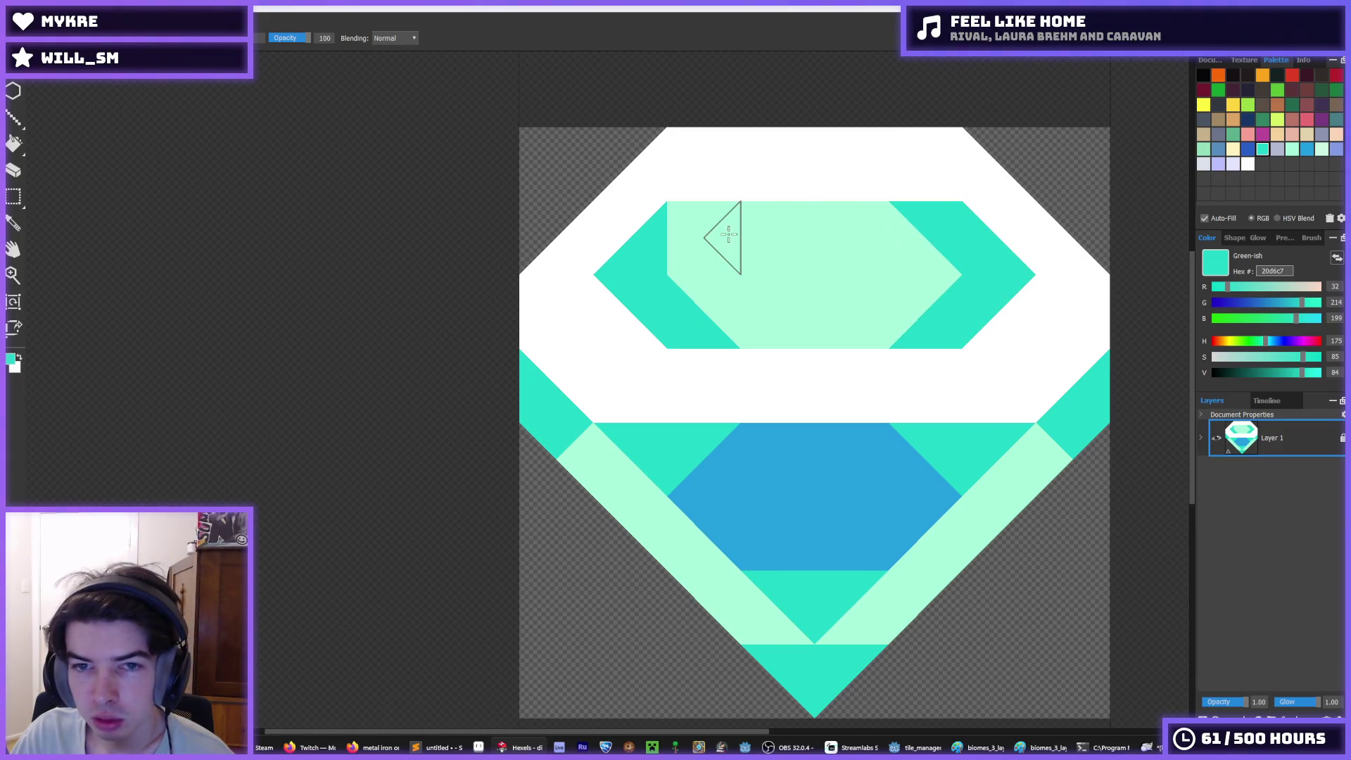
pyautogui.scroll(-6, 969, 267)
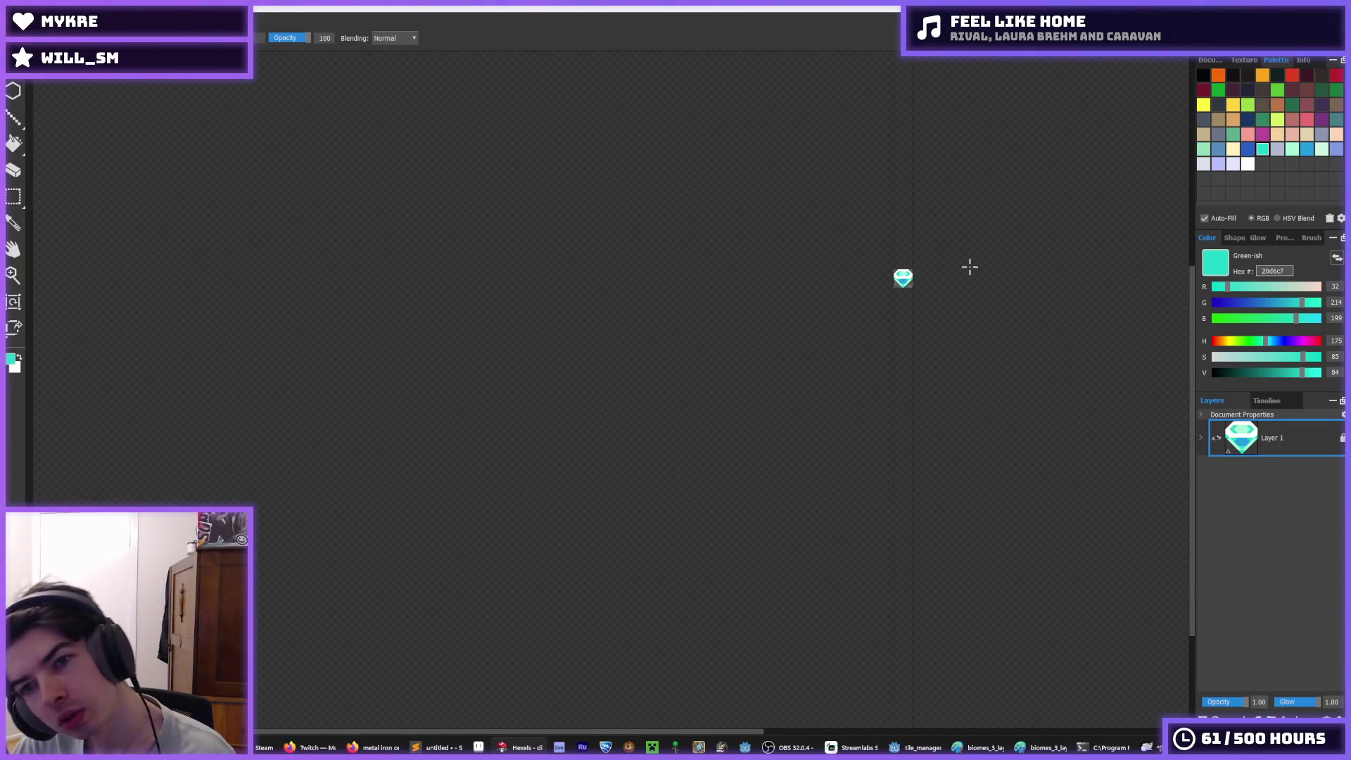
pyautogui.scroll(2, 957, 261)
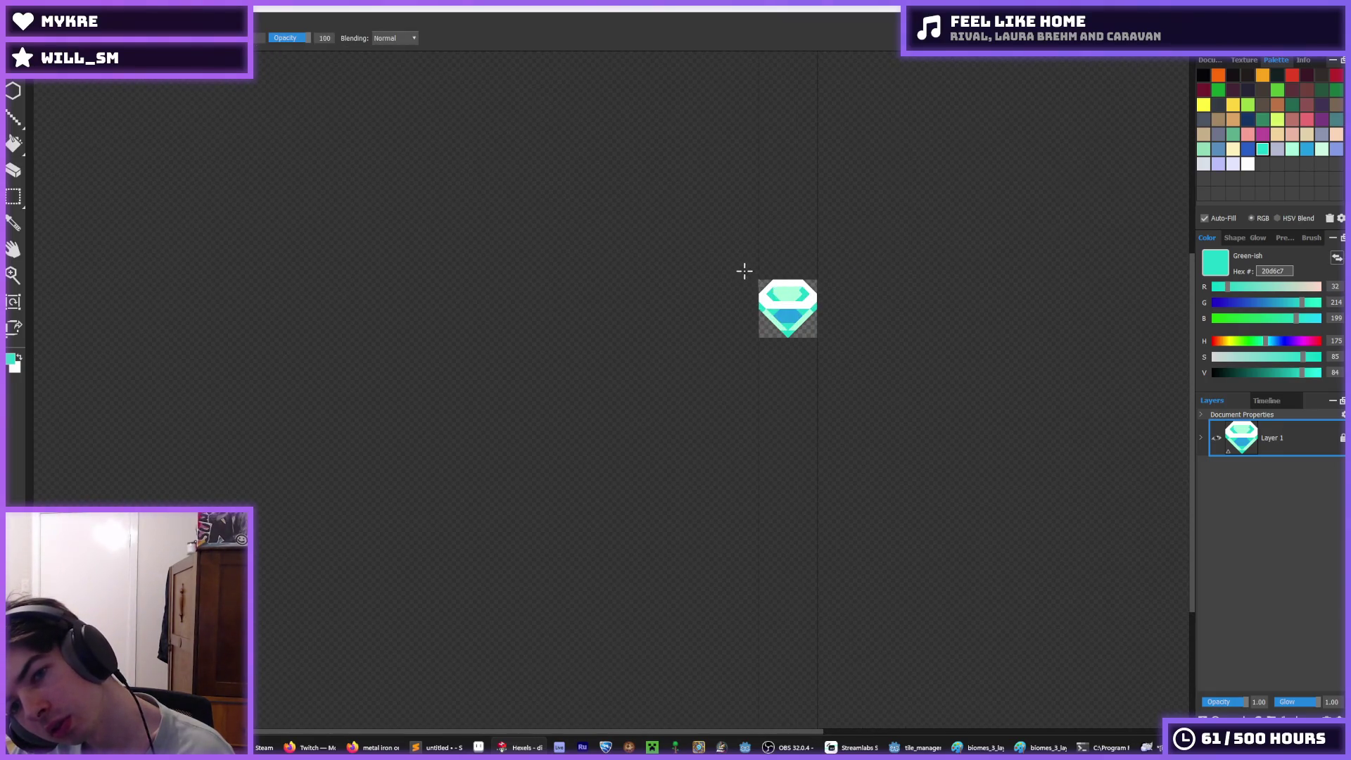
# - Sample the hexagon's mint and flood-fill the gem's white crown band mint
pyautogui.press('i')
pyautogui.scroll(-2, 753, 284)
pyautogui.scroll(4, 758, 280)
pyautogui.click(756, 243)
pyautogui.press('f')
pyautogui.click(773, 274)
# - Try painting the left and right teal edge triangles mint, then undo it
pyautogui.scroll(-5, 791, 269)
pyautogui.scroll(-2, 773, 256)
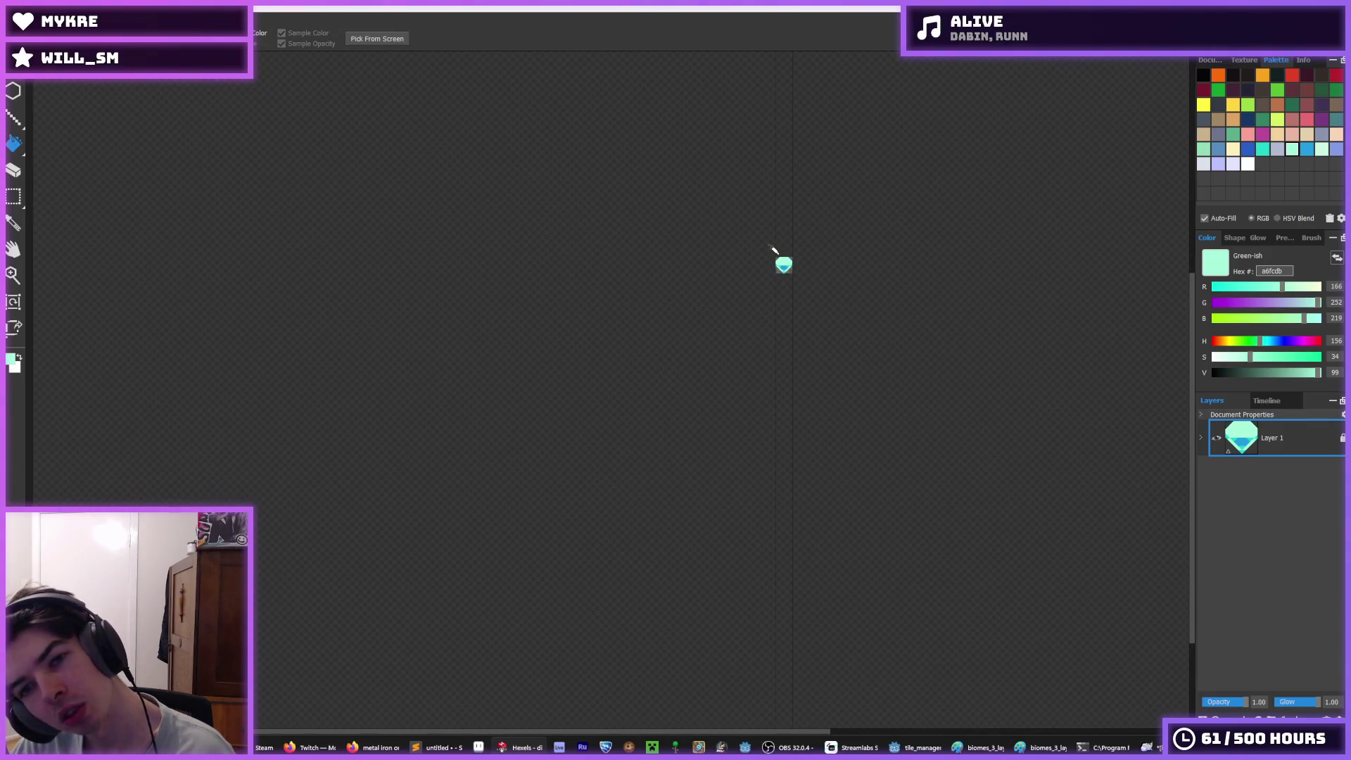
pyautogui.press('f')
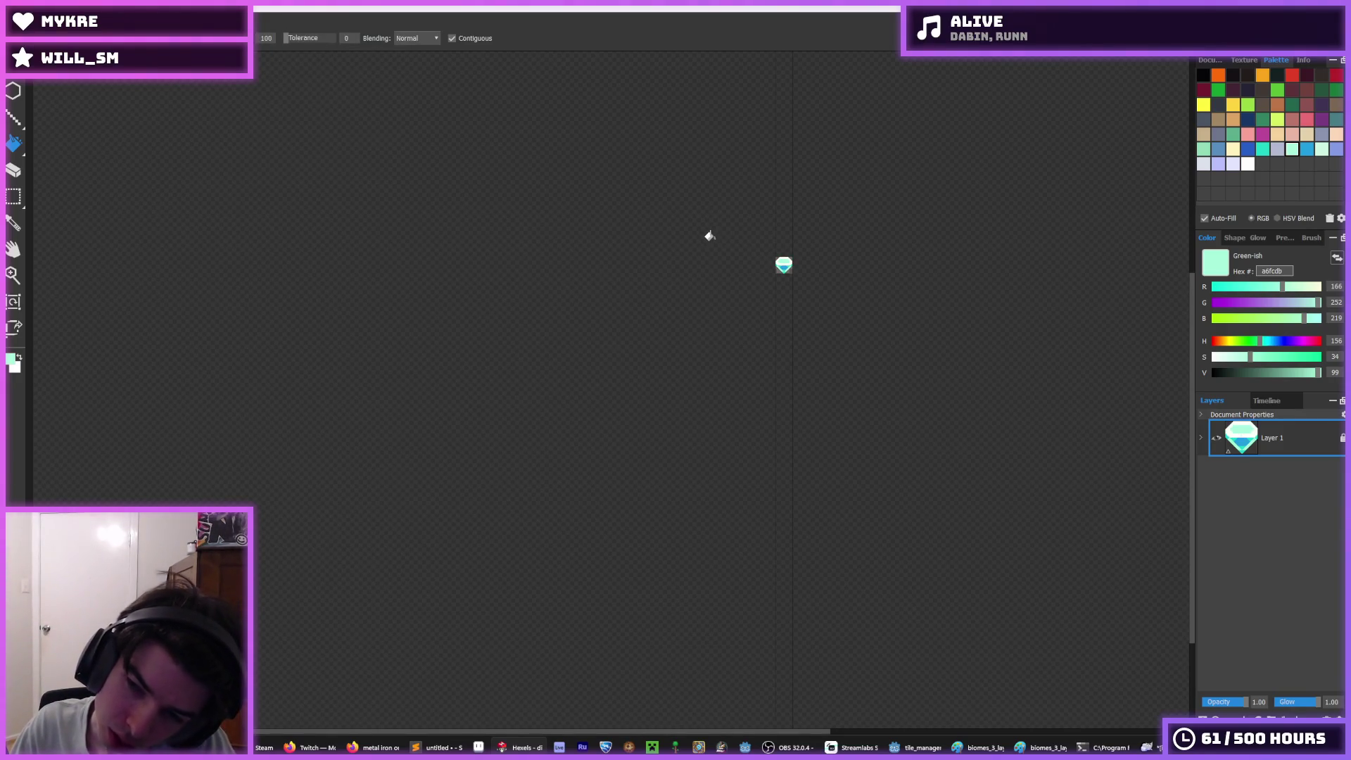
pyautogui.press('i')
pyautogui.scroll(5, 784, 272)
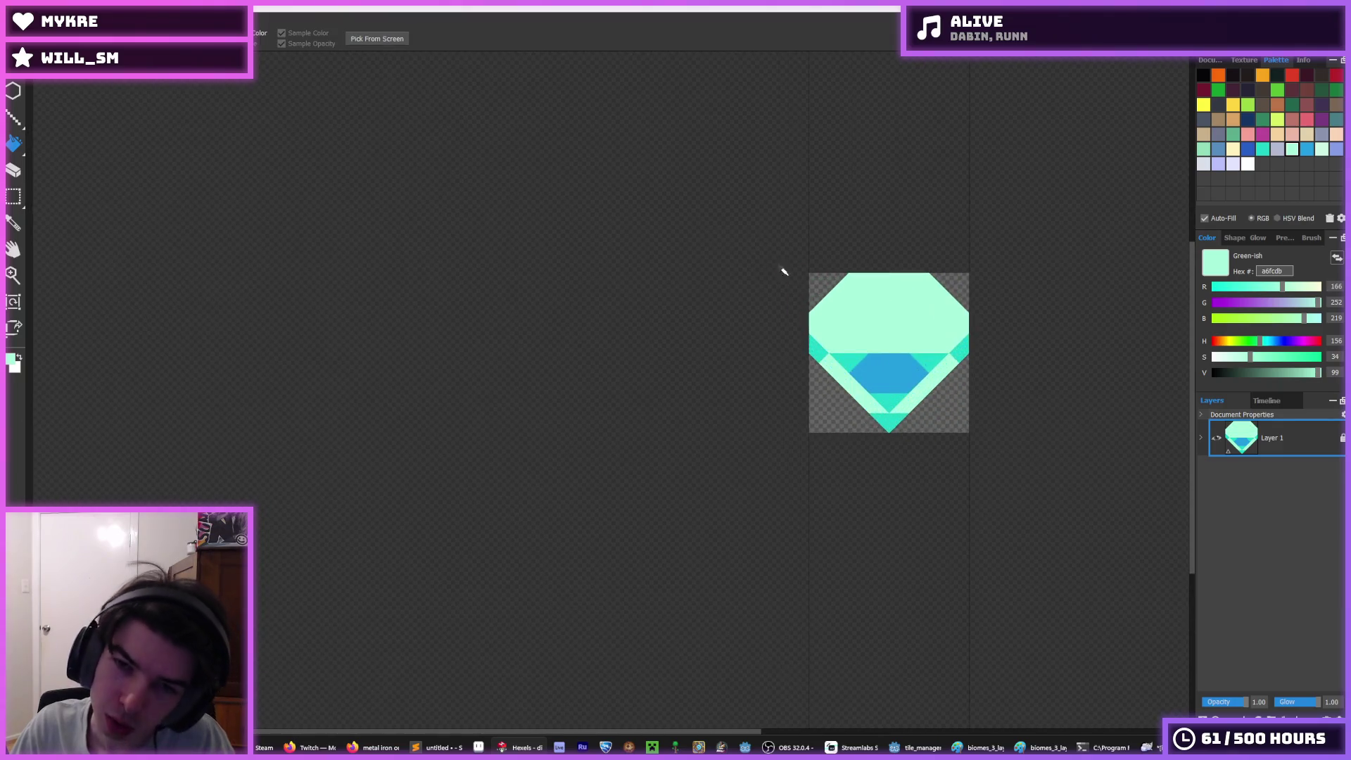
pyautogui.press('b')
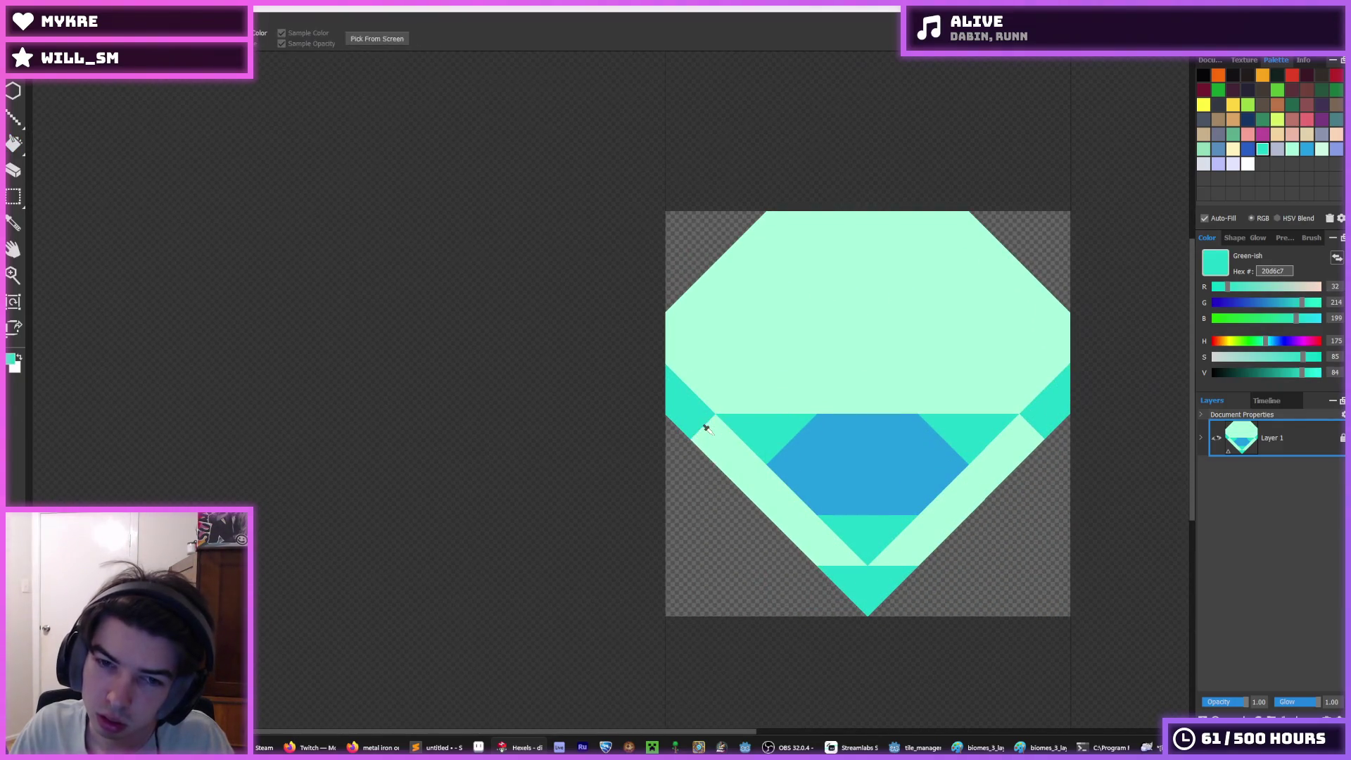
pyautogui.moveTo(703, 425); pyautogui.dragTo(672, 388)
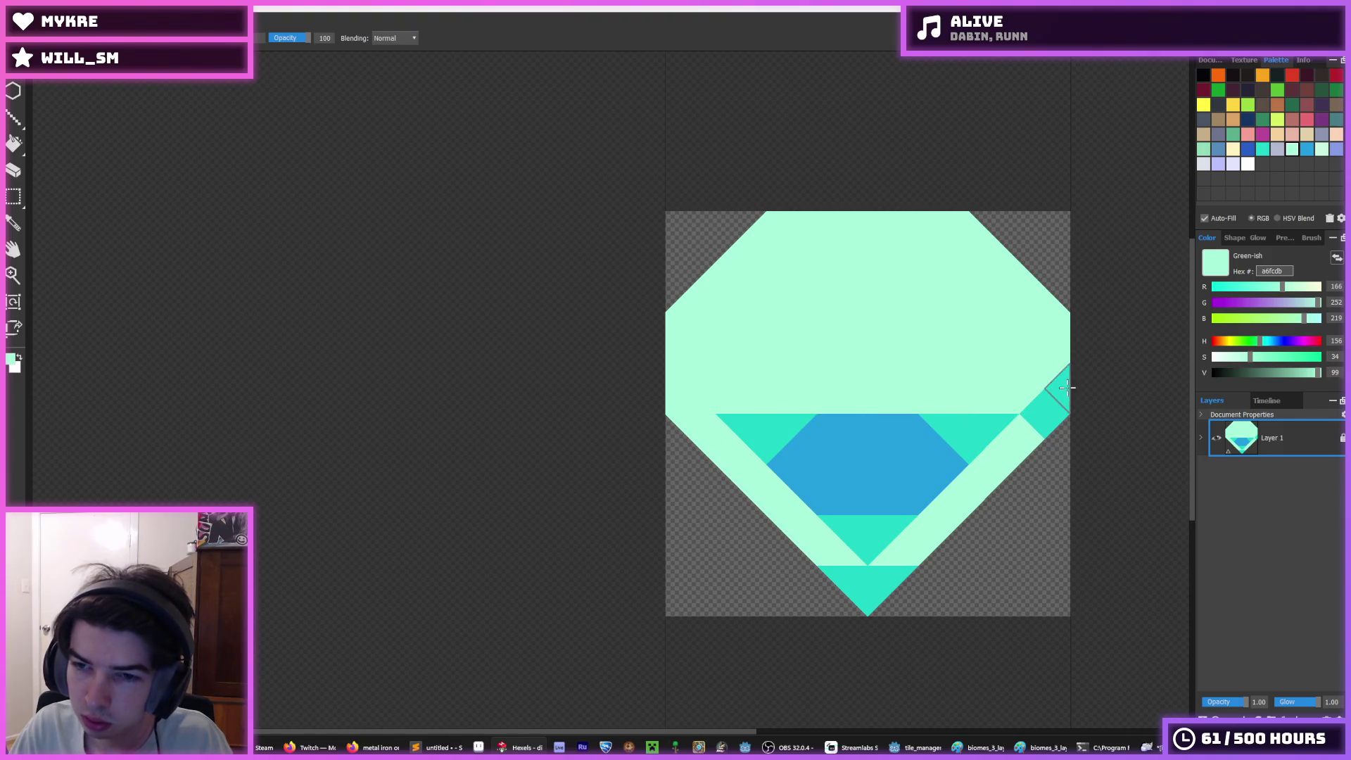
pyautogui.moveTo(1066, 387); pyautogui.dragTo(1053, 413)
pyautogui.hotkey('ctrl', 'z')
pyautogui.hotkey('ctrl', 'z')
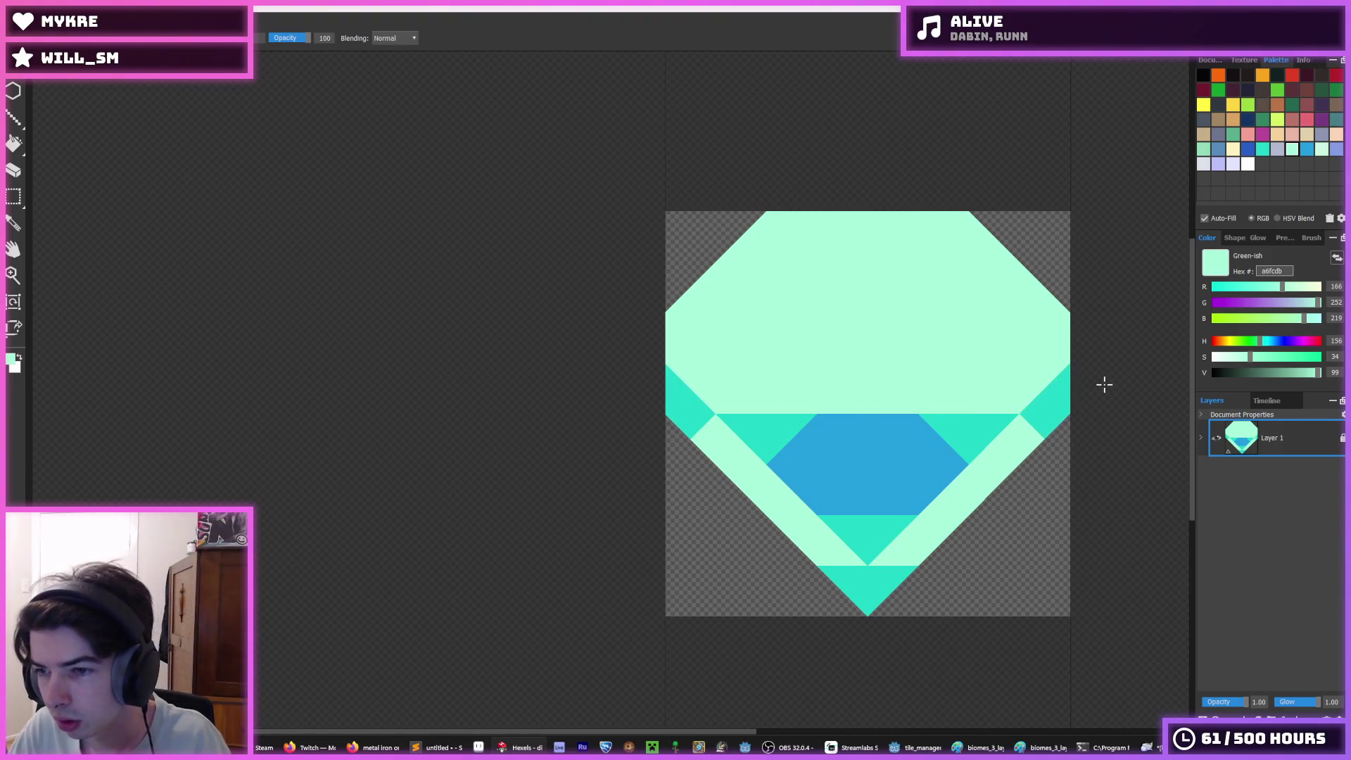
# - Touch up the crown edges with teal and mint triangles, undoing the last strokes
pyautogui.press('i')
pyautogui.press('b')
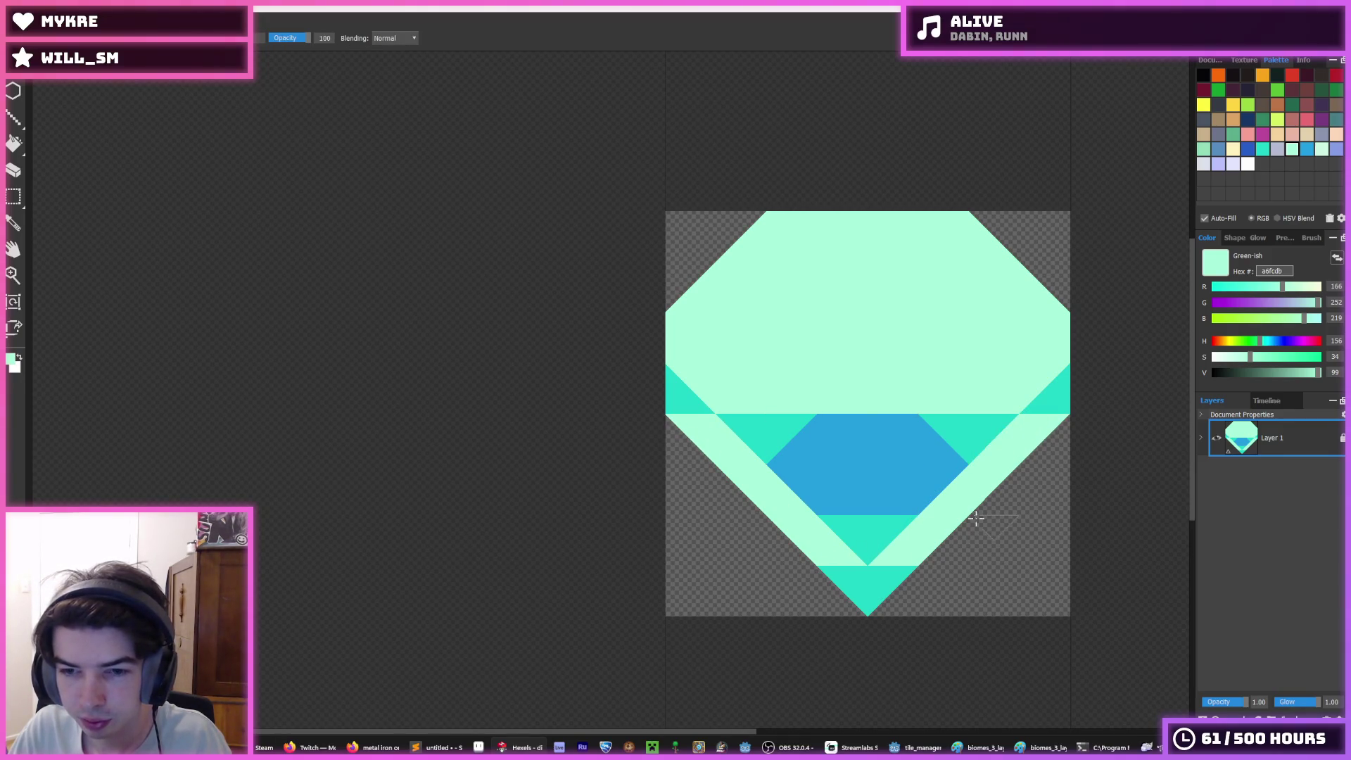
pyautogui.keyDown('alt'); pyautogui.click(677, 385); pyautogui.keyUp('alt')
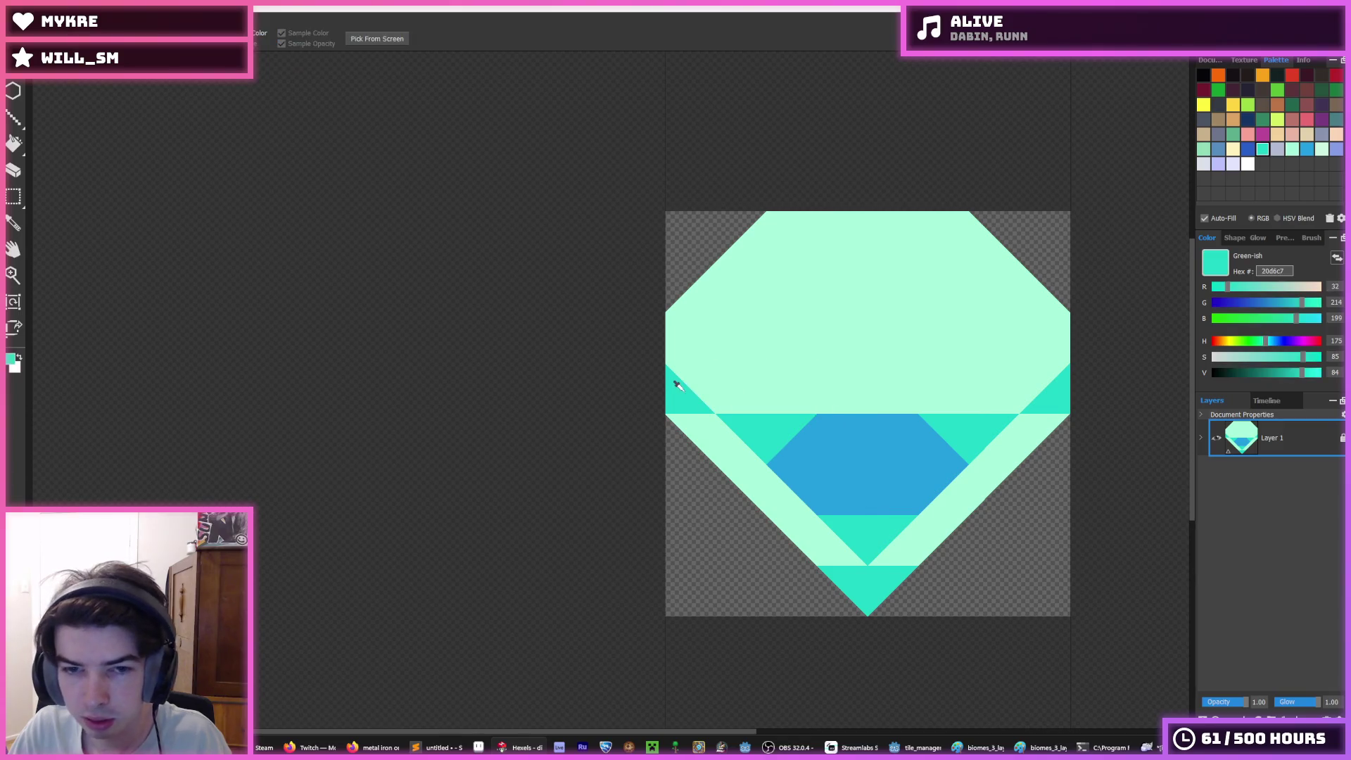
pyautogui.click(677, 341)
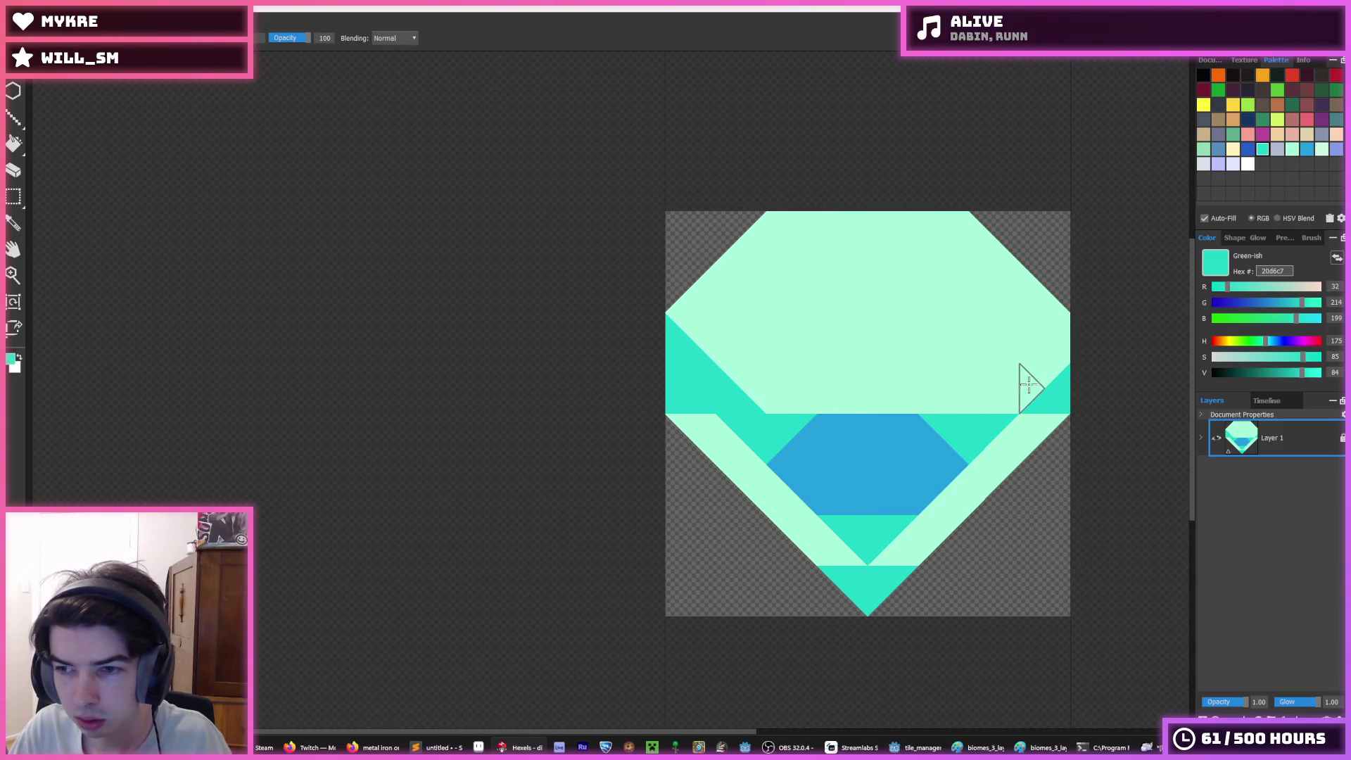
pyautogui.moveTo(1053, 367); pyautogui.dragTo(1012, 401)
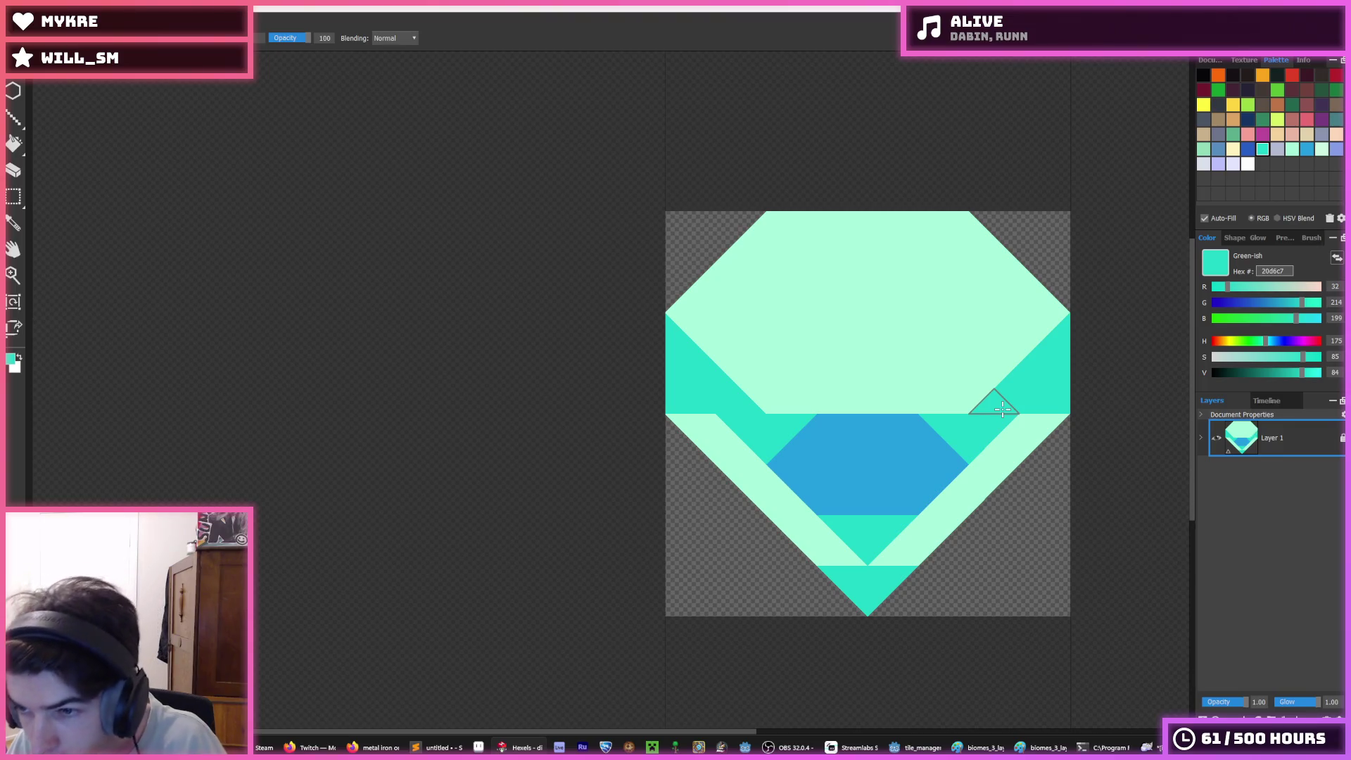
pyautogui.keyDown('alt'); pyautogui.click(969, 401); pyautogui.keyUp('alt')
pyautogui.click(1067, 411)
pyautogui.click(669, 387)
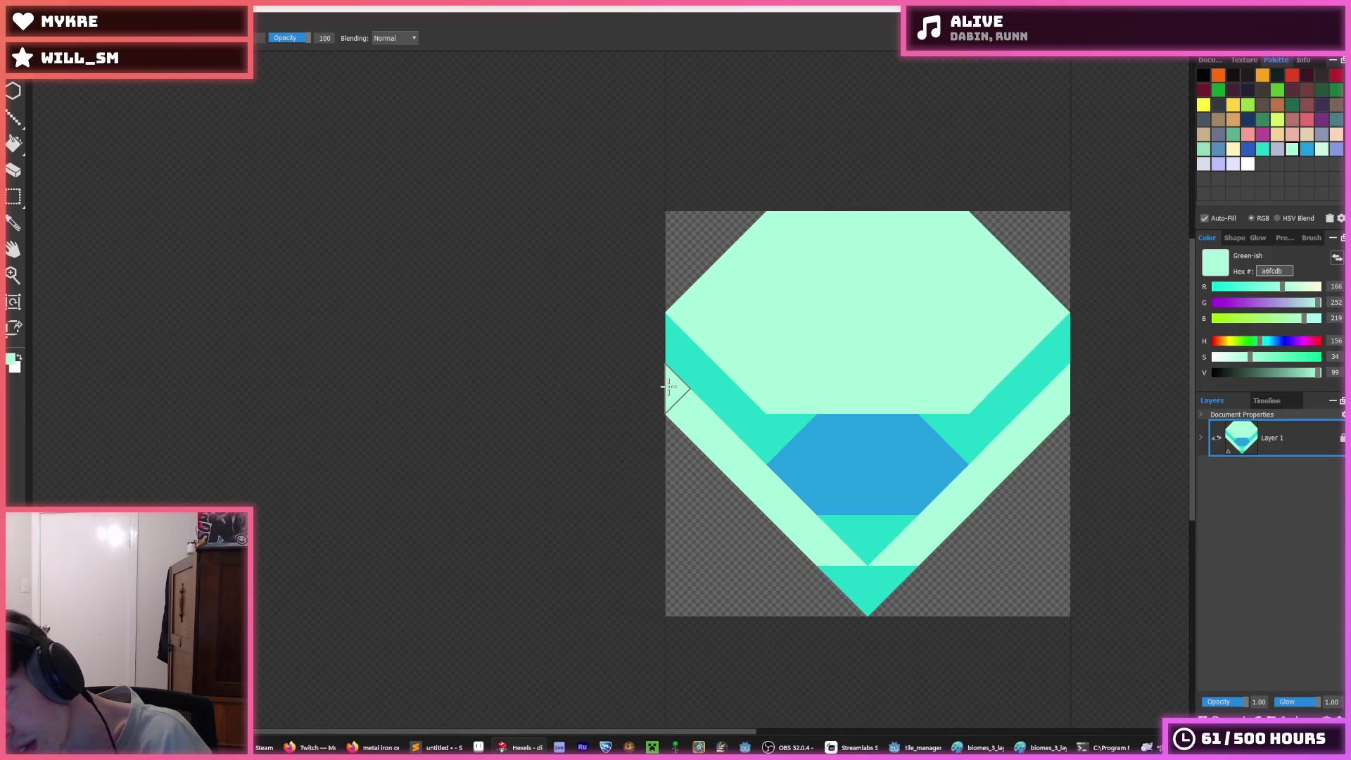
pyautogui.hotkey('ctrl', 'z')
pyautogui.hotkey('ctrl', 'z')
pyautogui.hotkey('ctrl', 'z')
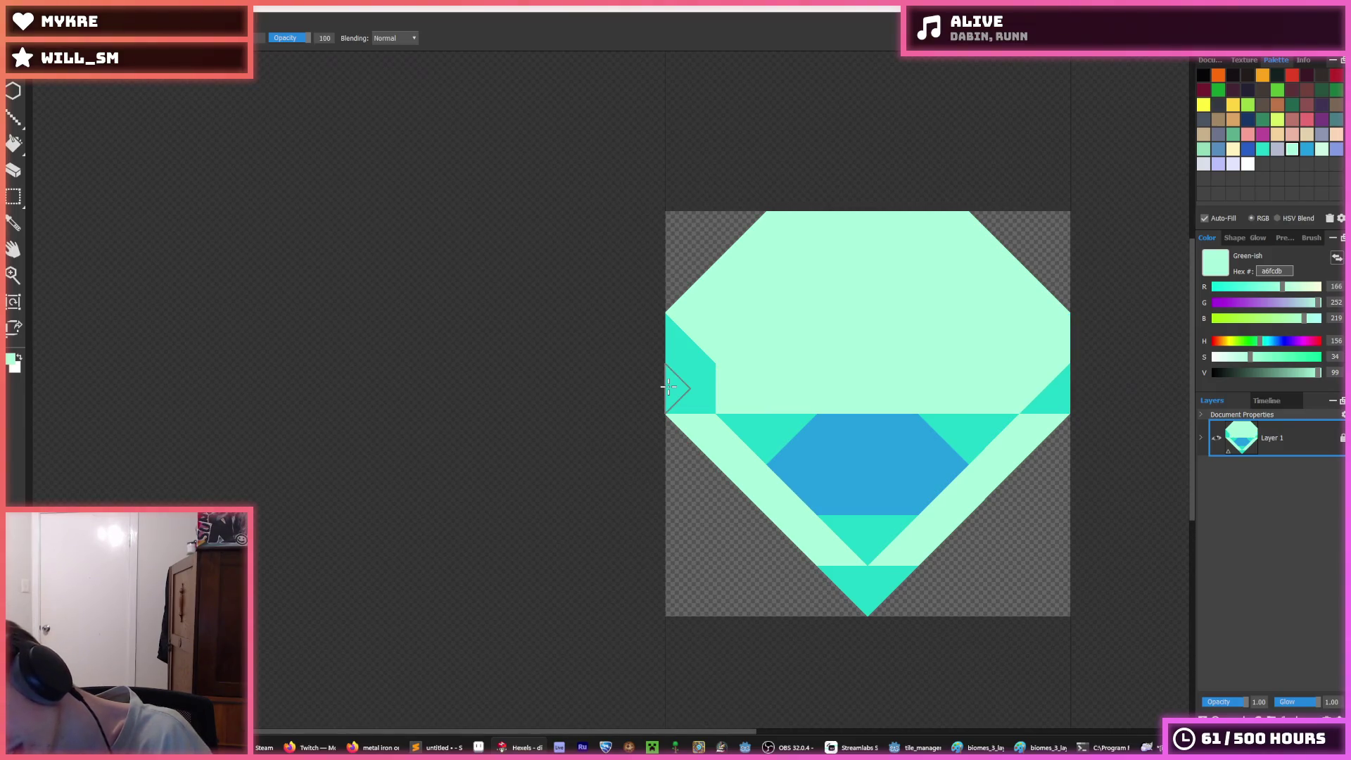
# - Paint a teal block across the crown, then repaint most of it mint
pyautogui.keyDown('alt'); pyautogui.click(762, 422); pyautogui.keyUp('alt')
pyautogui.moveTo(770, 387)
pyautogui.mouseDown()
pyautogui.moveTo(826, 377)
pyautogui.moveTo(802, 369)
pyautogui.moveTo(928, 394)
pyautogui.moveTo(948, 411)
pyautogui.mouseUp()
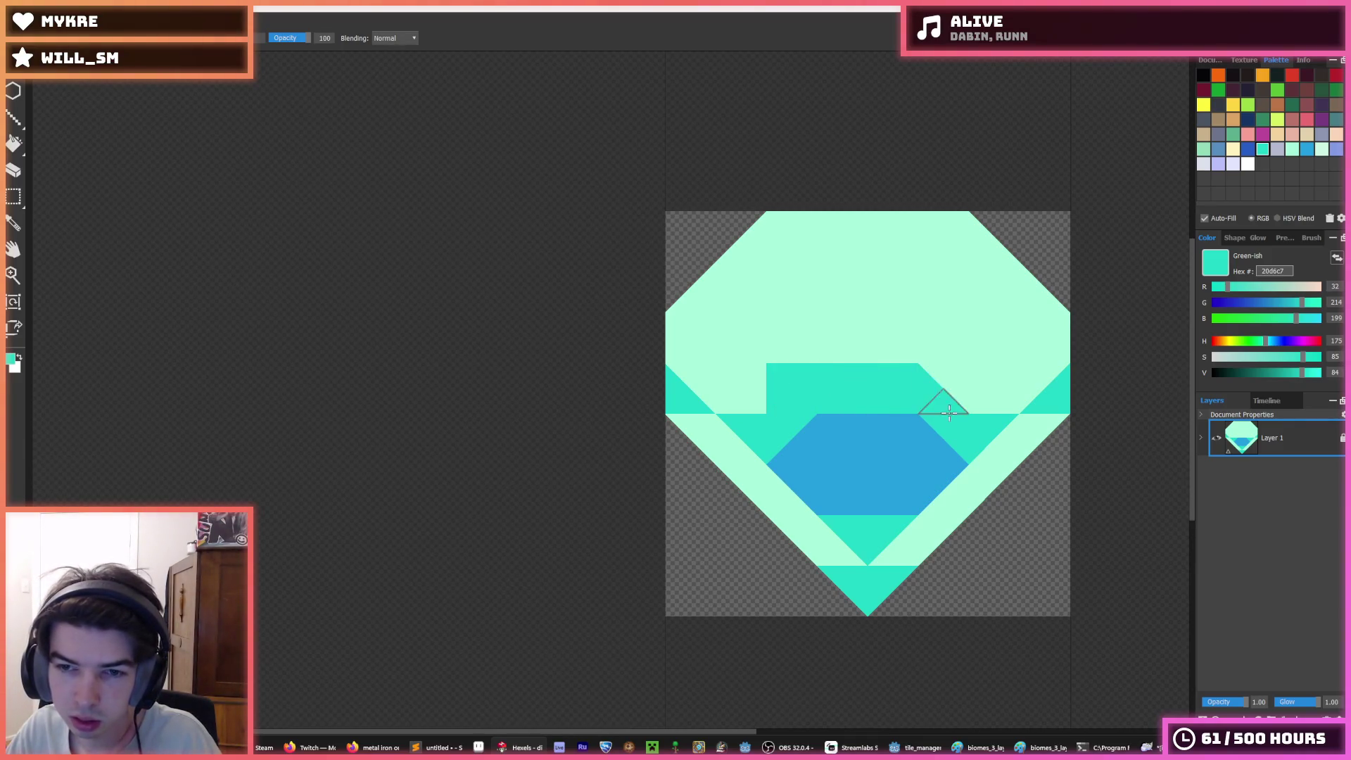
pyautogui.keyDown('alt'); pyautogui.click(856, 347); pyautogui.keyUp('alt')
pyautogui.moveTo(840, 380)
pyautogui.mouseDown()
pyautogui.moveTo(754, 386)
pyautogui.moveTo(853, 337)
pyautogui.moveTo(835, 399)
pyautogui.mouseUp()
# - Try painting the cell right of the pavilion's blue area blue, then undo it
pyautogui.keyDown('alt'); pyautogui.click(868, 431); pyautogui.keyUp('alt')
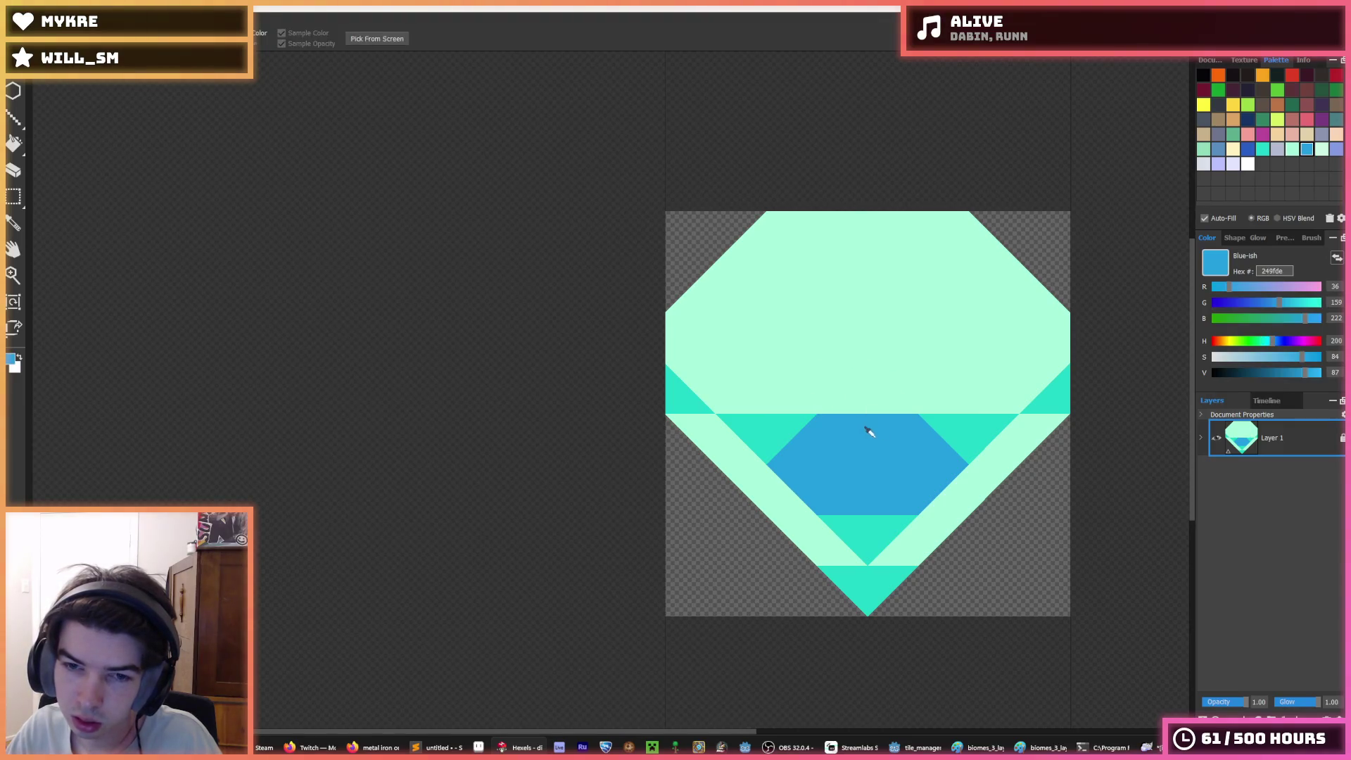
pyautogui.click(955, 431)
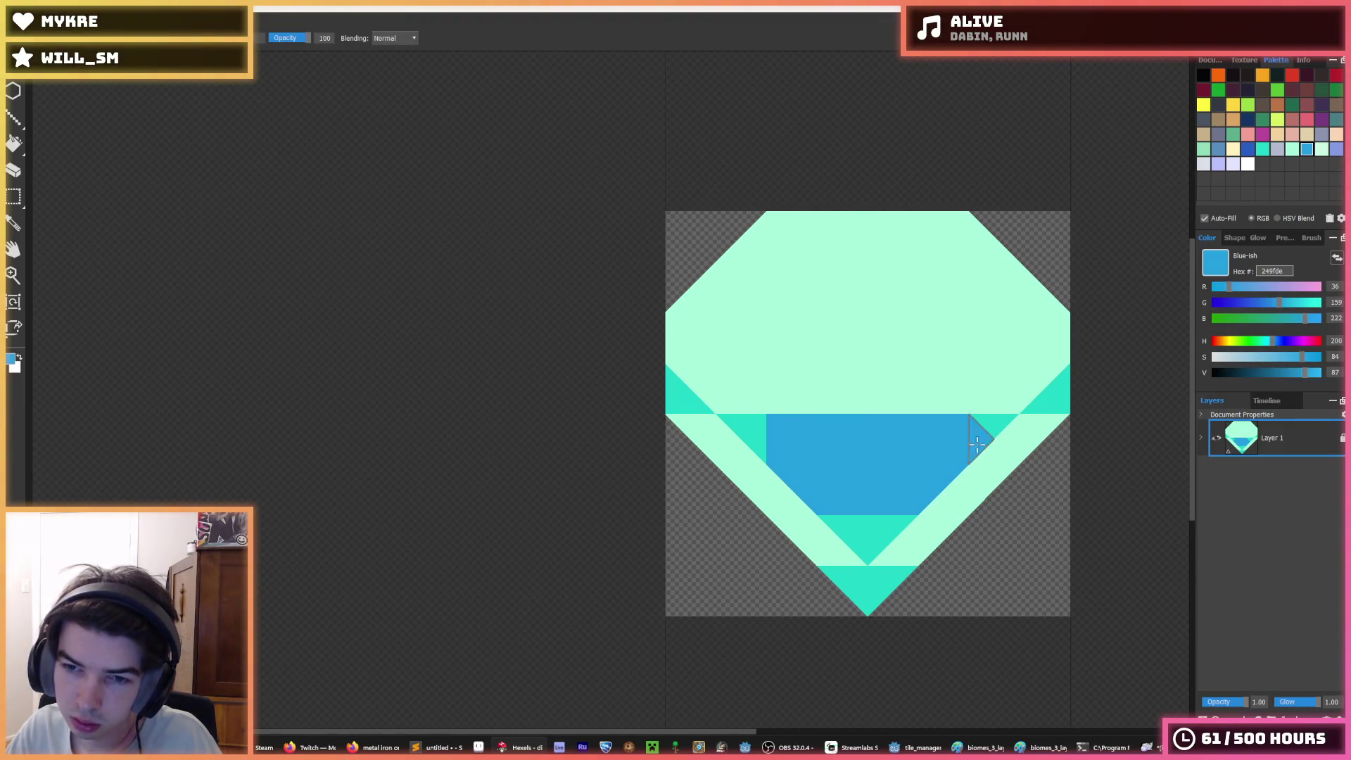
pyautogui.hotkey('ctrl', 'z')
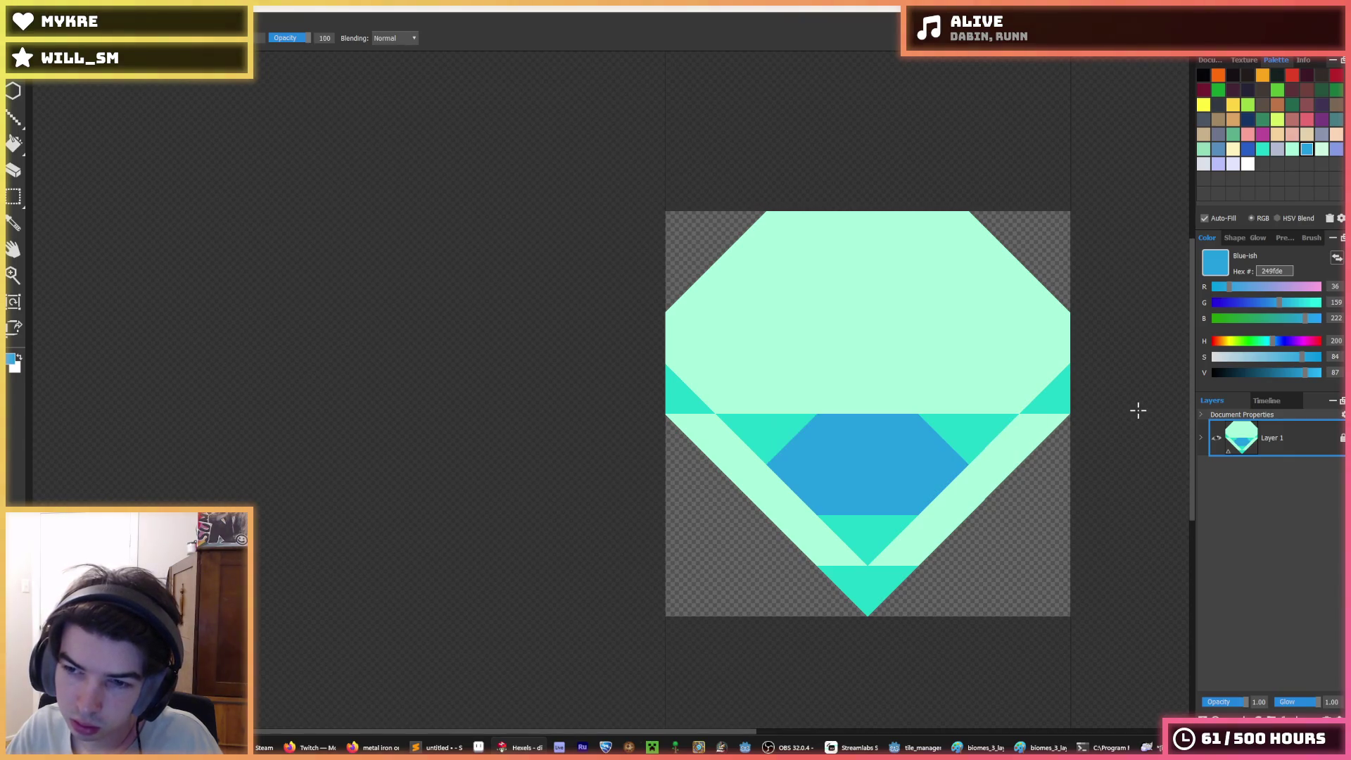
pyautogui.click(958, 434)
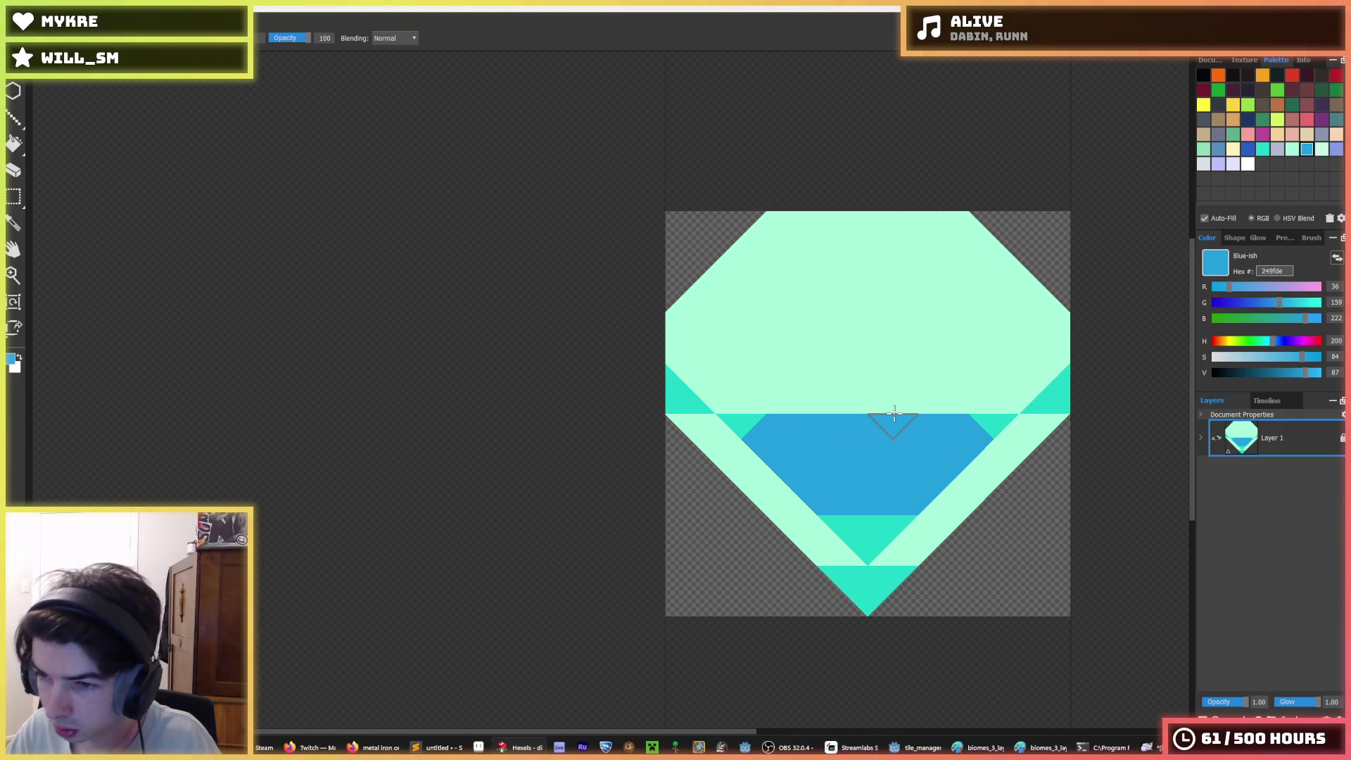
pyautogui.hotkey('ctrl', 'z')
pyautogui.hotkey('ctrl', 'z')
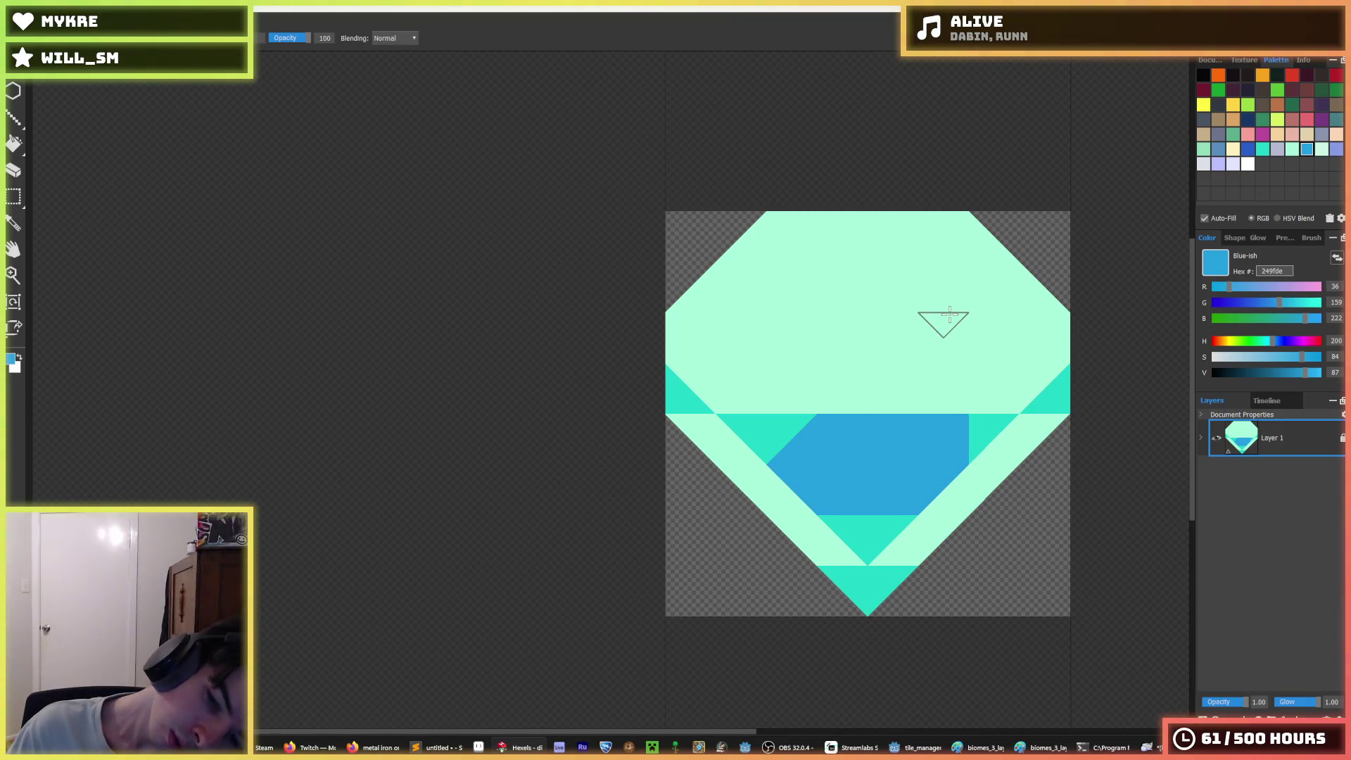
pyautogui.hotkey('ctrl', 'z')
pyautogui.hotkey('ctrl', 'shift', 'z')
# - Sample the mint colour from the crown
pyautogui.press('i')
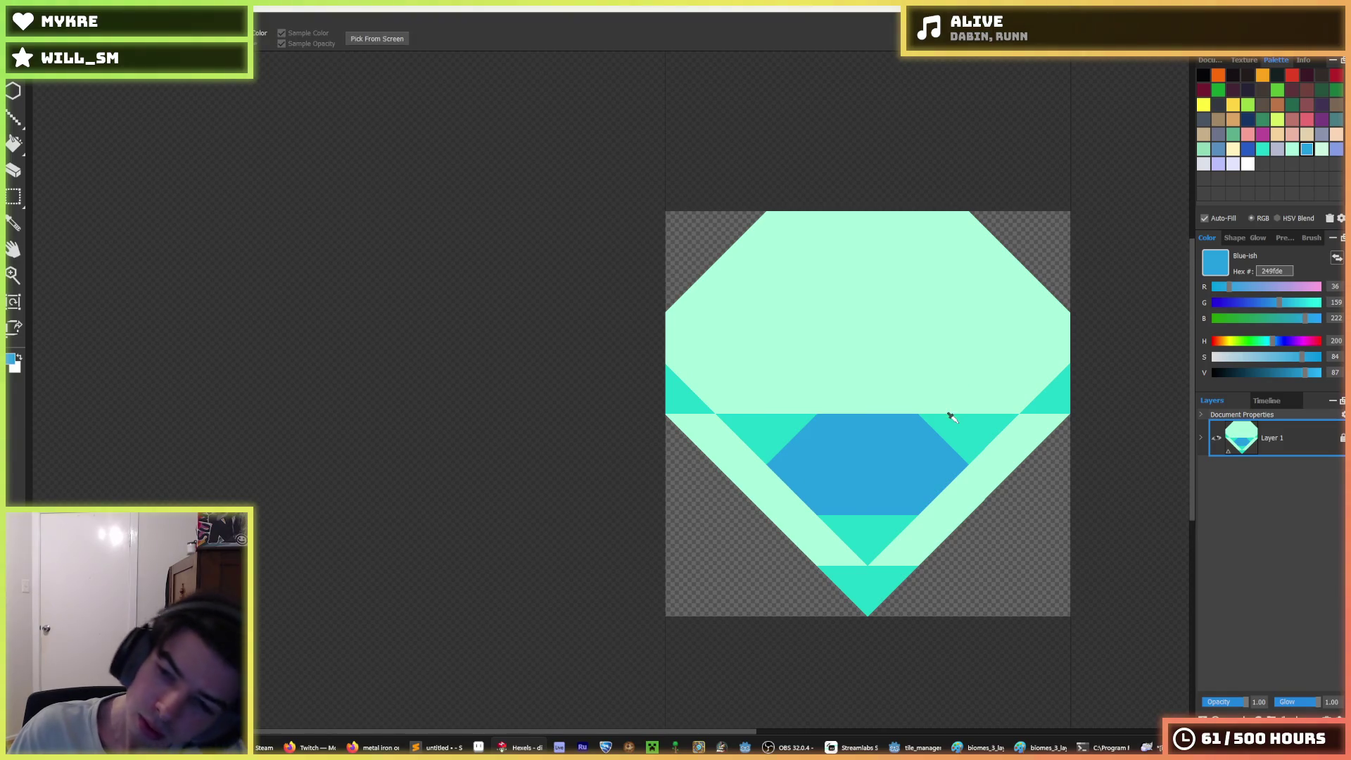
pyautogui.scroll(-3, 897, 403)
pyautogui.scroll(3, 897, 403)
pyautogui.click(682, 254)
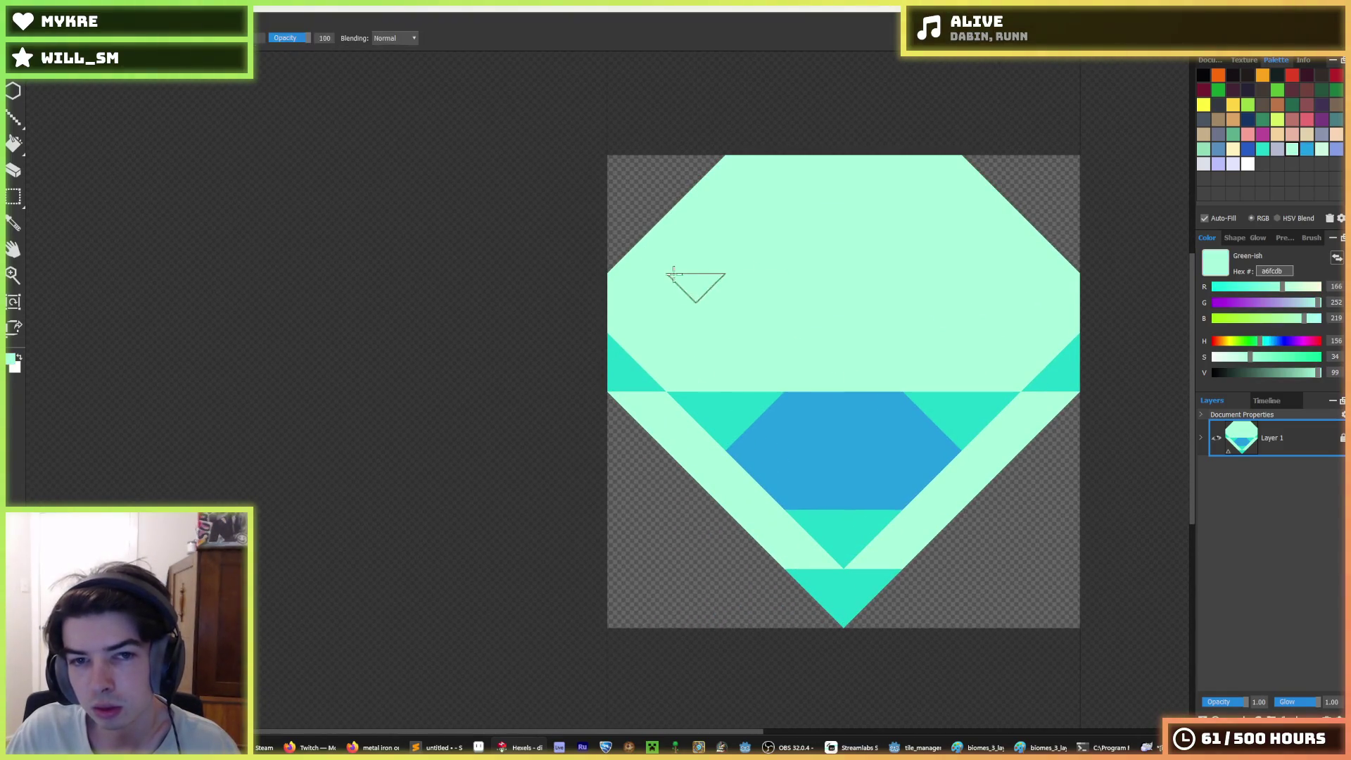
# - Paint white strips across the lower and upper-left crown
pyautogui.press('b')
pyautogui.click(1247, 163)
pyautogui.moveTo(1017, 361)
pyautogui.mouseDown()
pyautogui.moveTo(655, 357)
pyautogui.moveTo(1033, 363)
pyautogui.mouseUp()
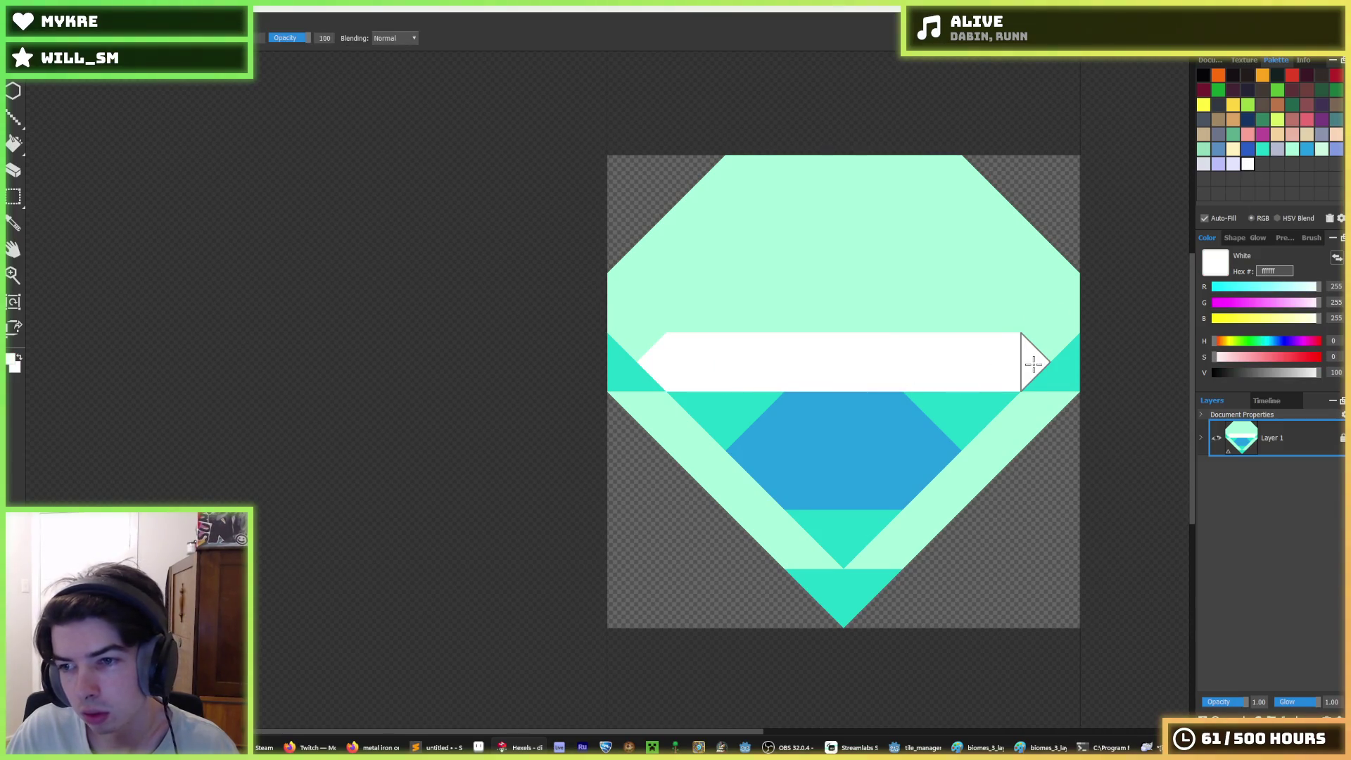
pyautogui.press('i')
pyautogui.scroll(-5, 1033, 364)
pyautogui.press('b')
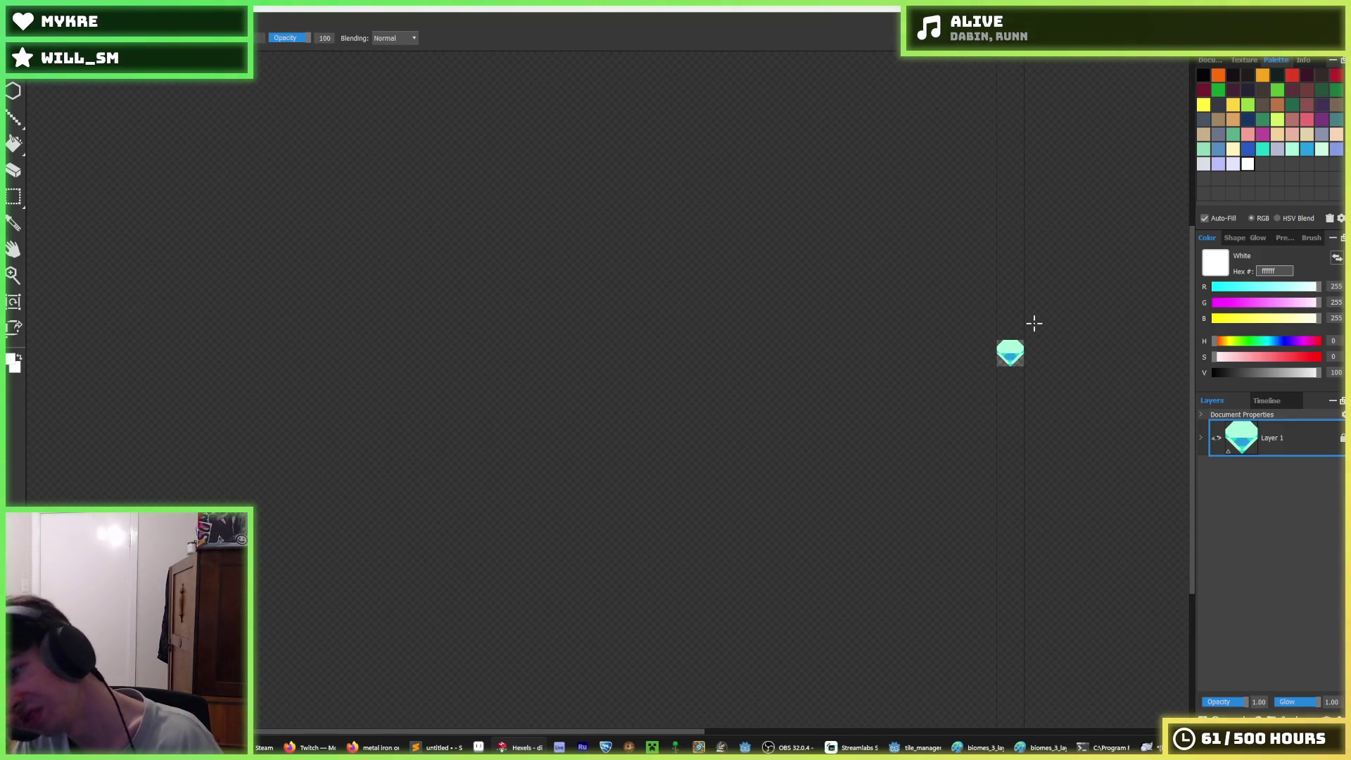
pyautogui.scroll(5, 1028, 316)
pyautogui.moveTo(631, 417)
pyautogui.mouseDown()
pyautogui.moveTo(558, 368)
pyautogui.moveTo(619, 337)
pyautogui.moveTo(682, 392)
pyautogui.moveTo(857, 285)
pyautogui.moveTo(868, 386)
pyautogui.moveTo(808, 434)
pyautogui.moveTo(606, 388)
pyautogui.moveTo(741, 430)
pyautogui.moveTo(871, 427)
pyautogui.moveTo(986, 368)
pyautogui.moveTo(954, 424)
pyautogui.mouseUp()
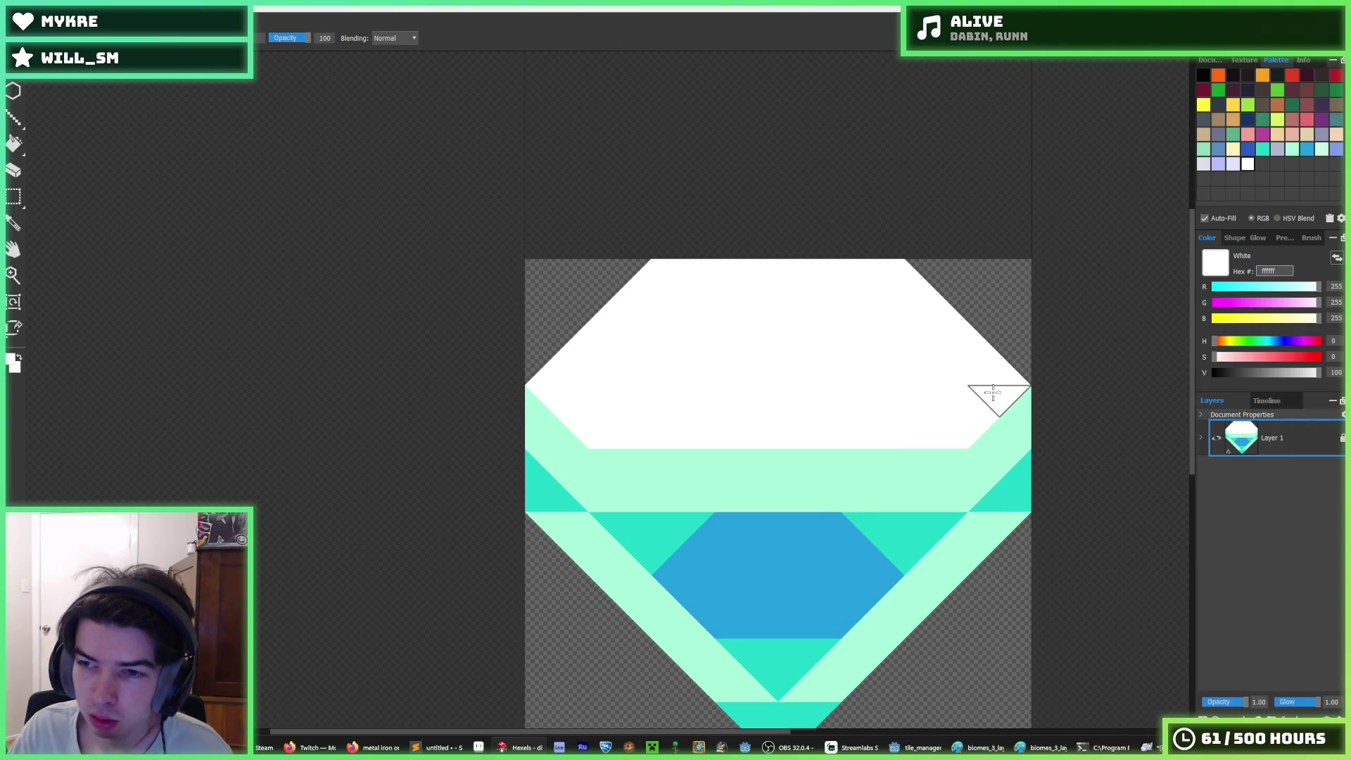
# - Sample the light mint from the gem and flood-fill the white crown mint
pyautogui.press('i')
pyautogui.scroll(-5, 984, 394)
pyautogui.scroll(3, 922, 388)
pyautogui.click(903, 410)
pyautogui.press('f')
pyautogui.click(889, 391)
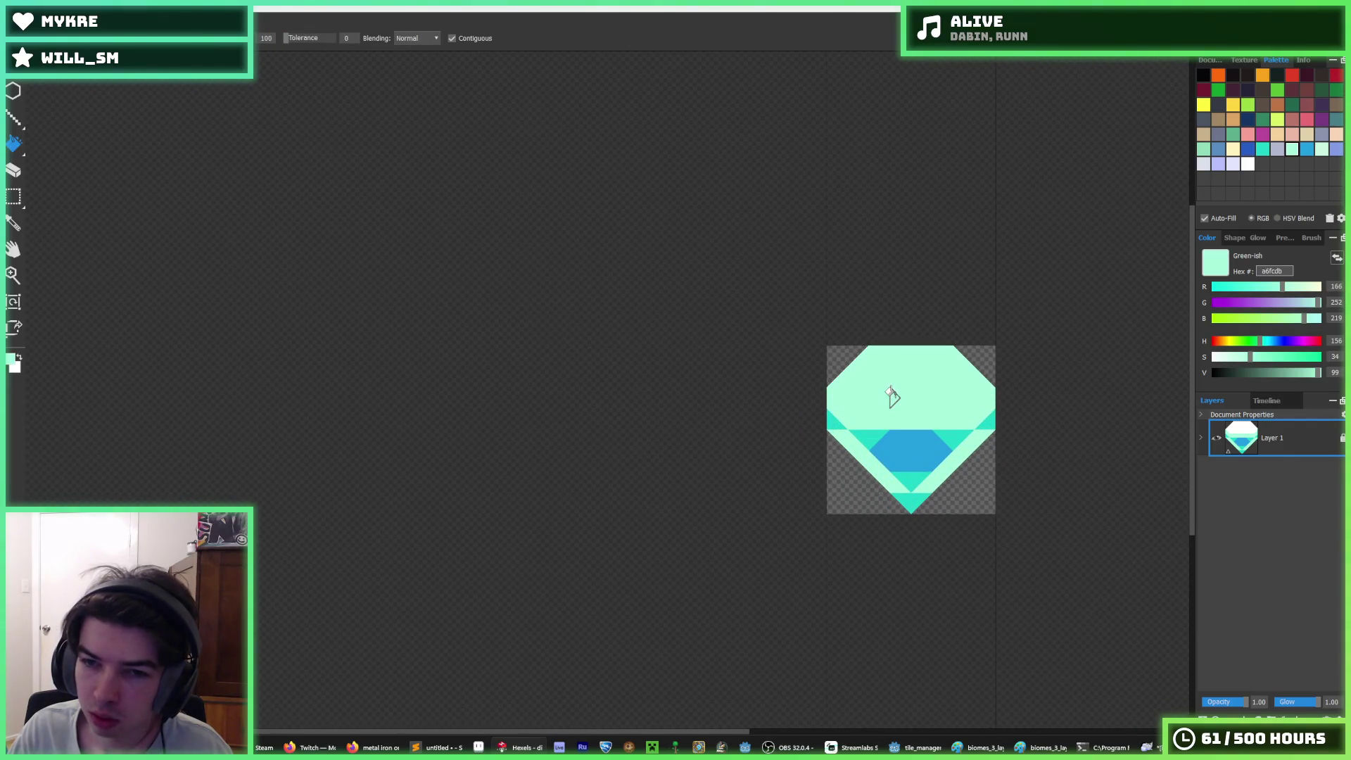
# - After an undone teal rim fill, fill the central hexagon darker blue
pyautogui.scroll(4, 947, 375)
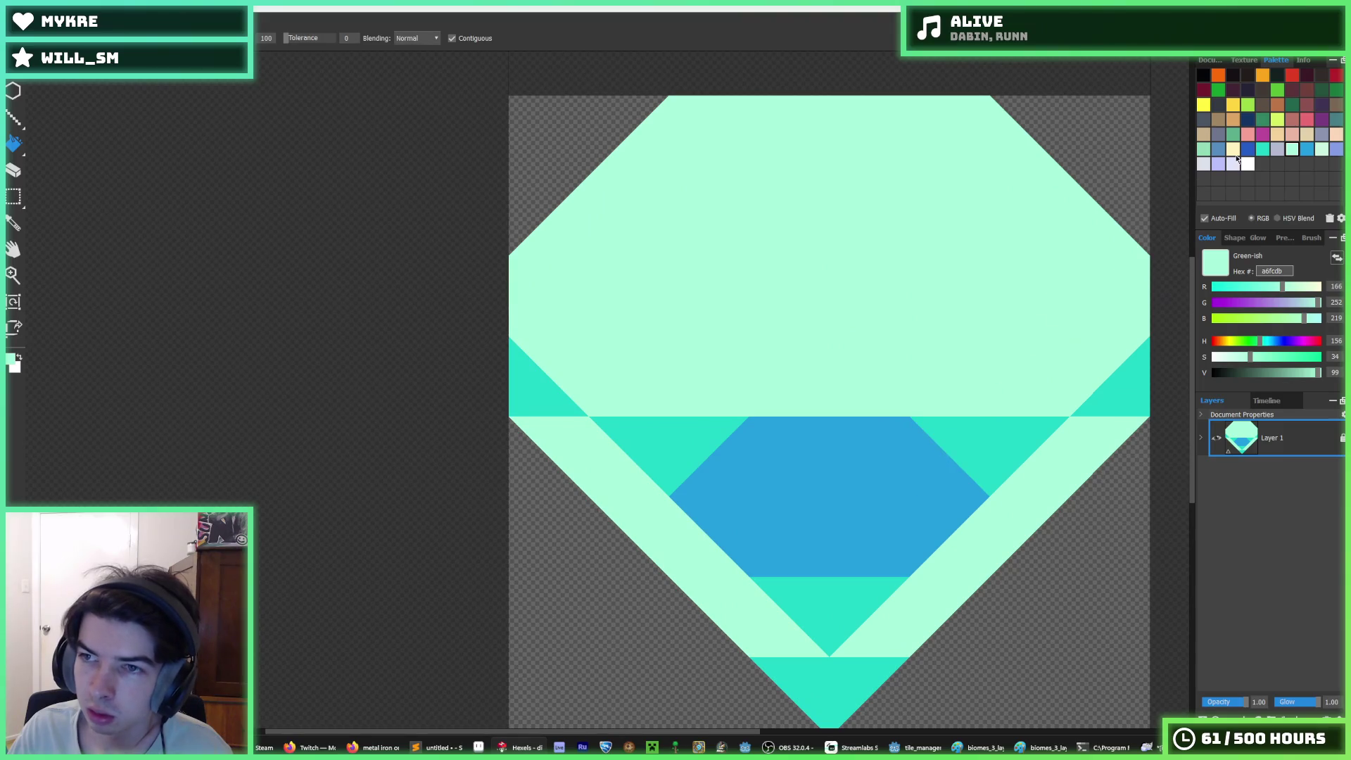
pyautogui.click(1262, 150)
pyautogui.click(605, 456)
pyautogui.hotkey('ctrl', 'z')
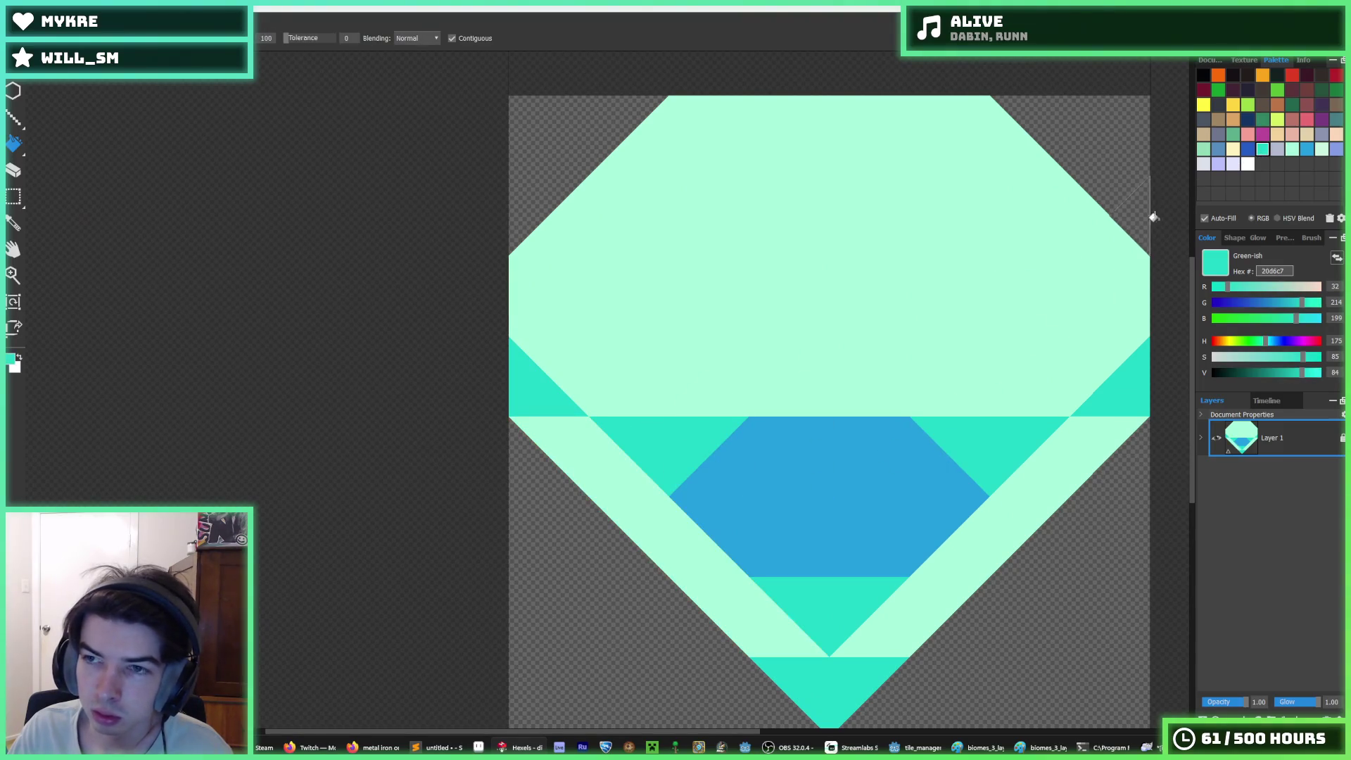
pyautogui.click(1248, 149)
pyautogui.click(895, 434)
# - Recolour all teal facets light blue with a non-contiguous fill
pyautogui.click(1306, 148)
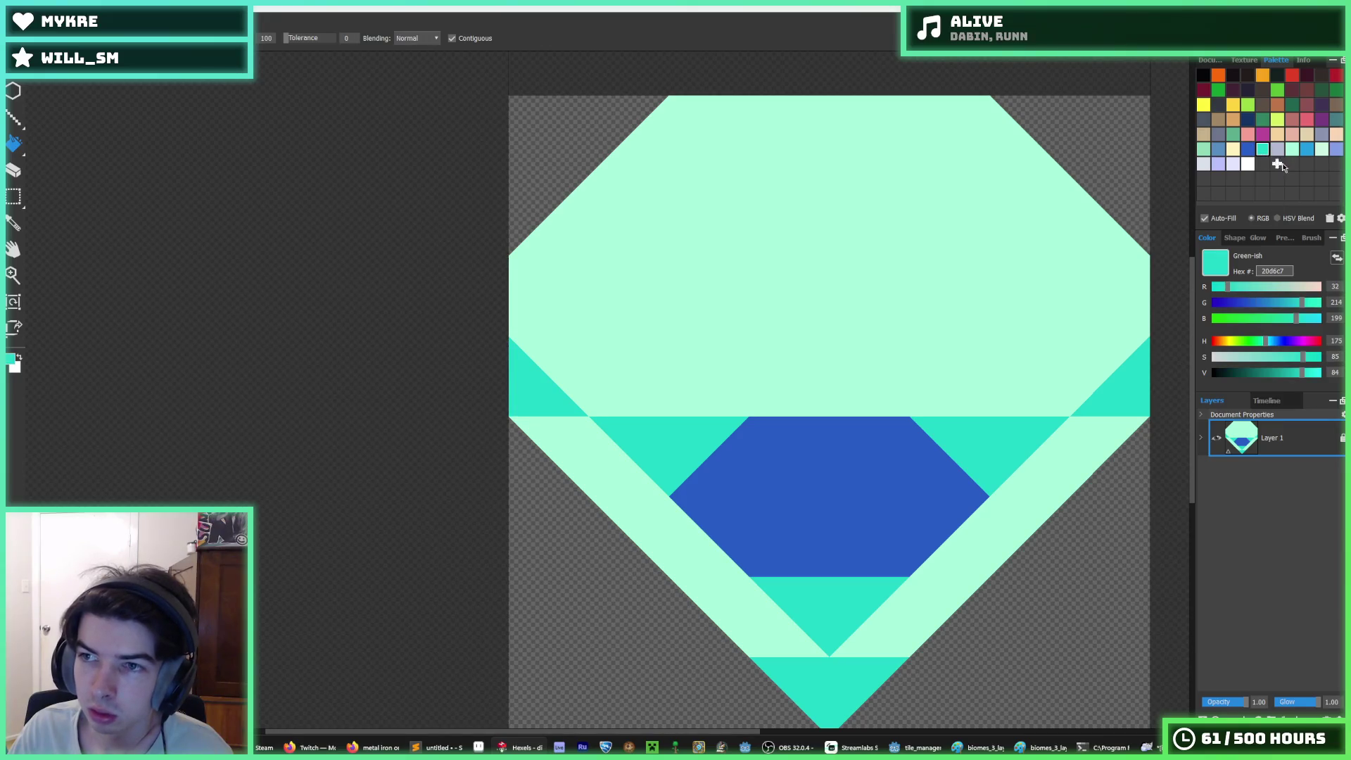
pyautogui.click(452, 39)
pyautogui.click(668, 439)
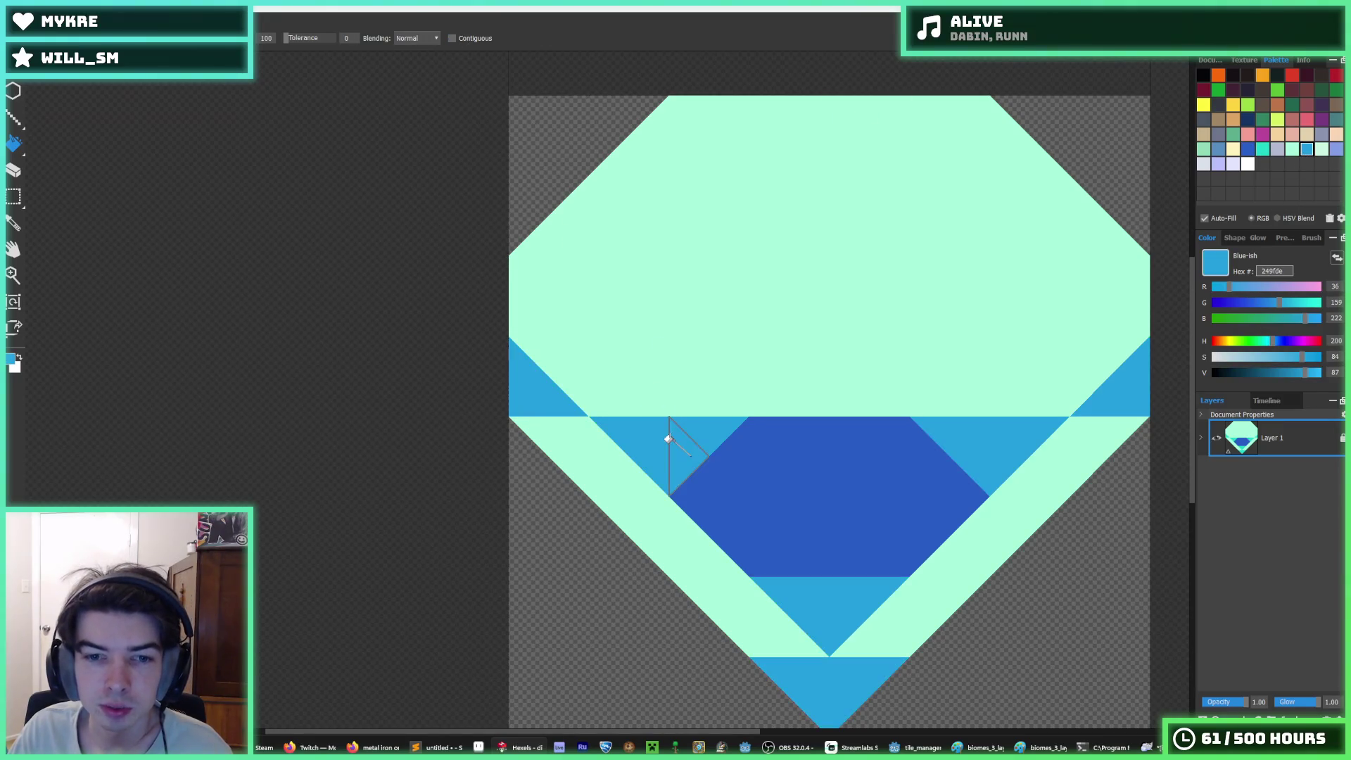
# - Paint the pavilion's left and right rims green, then flood them teal
pyautogui.click(1203, 149)
pyautogui.press('b')
pyautogui.moveTo(588, 444); pyautogui.dragTo(776, 631)
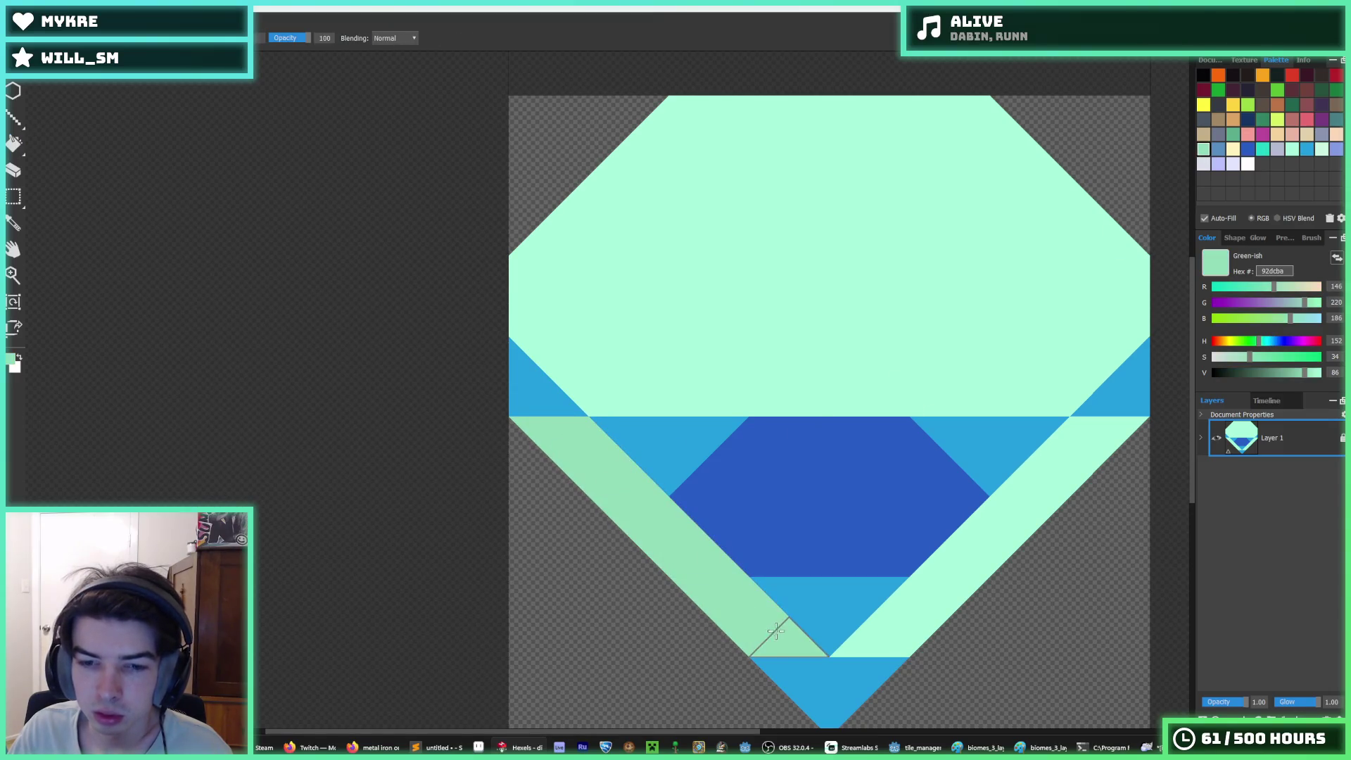
pyautogui.moveTo(935, 597)
pyautogui.mouseDown()
pyautogui.moveTo(992, 514)
pyautogui.moveTo(1076, 433)
pyautogui.moveTo(893, 373)
pyautogui.mouseUp()
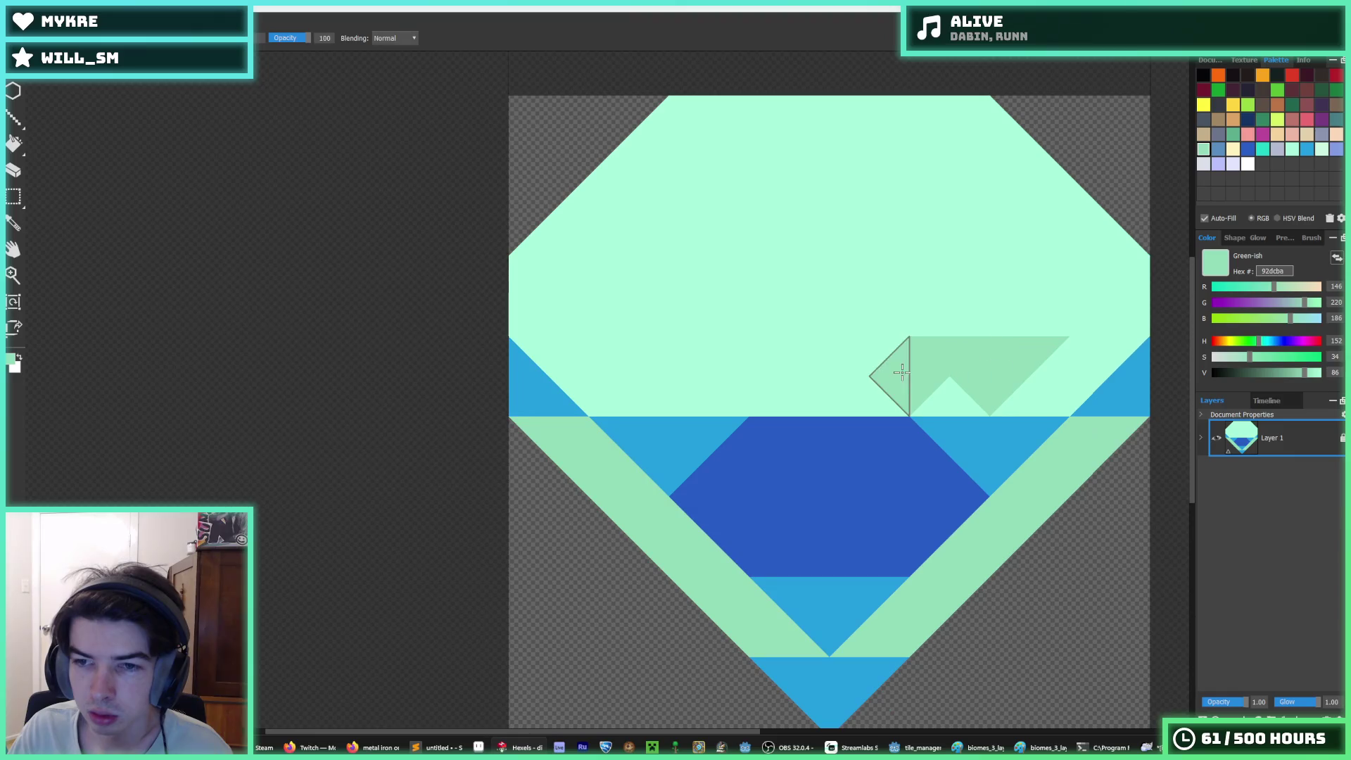
pyautogui.hotkey('ctrl', 'z')
pyautogui.click(1262, 149)
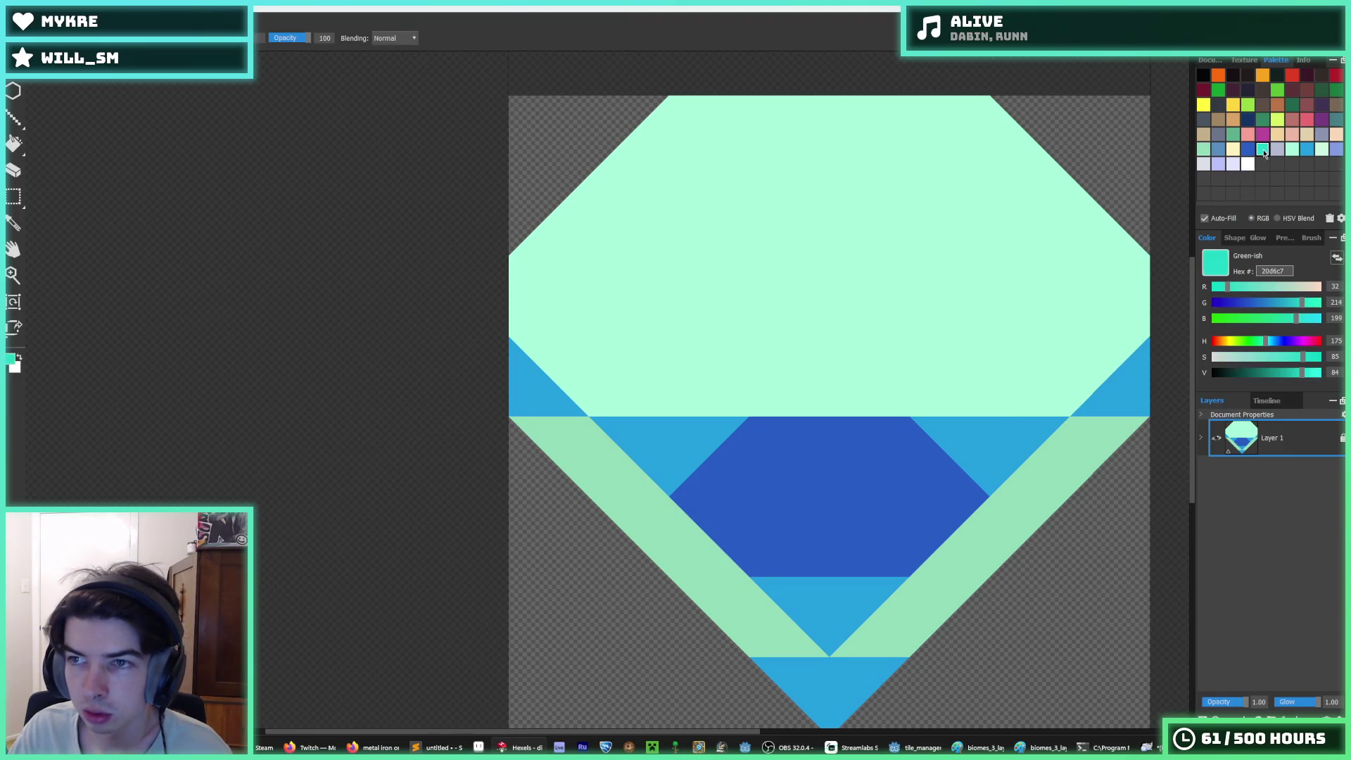
pyautogui.press('f')
pyautogui.click(1068, 469)
# - Paint a teal zigzag strip across the crown
pyautogui.press('b')
pyautogui.press('f')
pyautogui.press('b')
pyautogui.moveTo(1027, 352); pyautogui.dragTo(1078, 287)
pyautogui.moveTo(1022, 322); pyautogui.dragTo(865, 359)
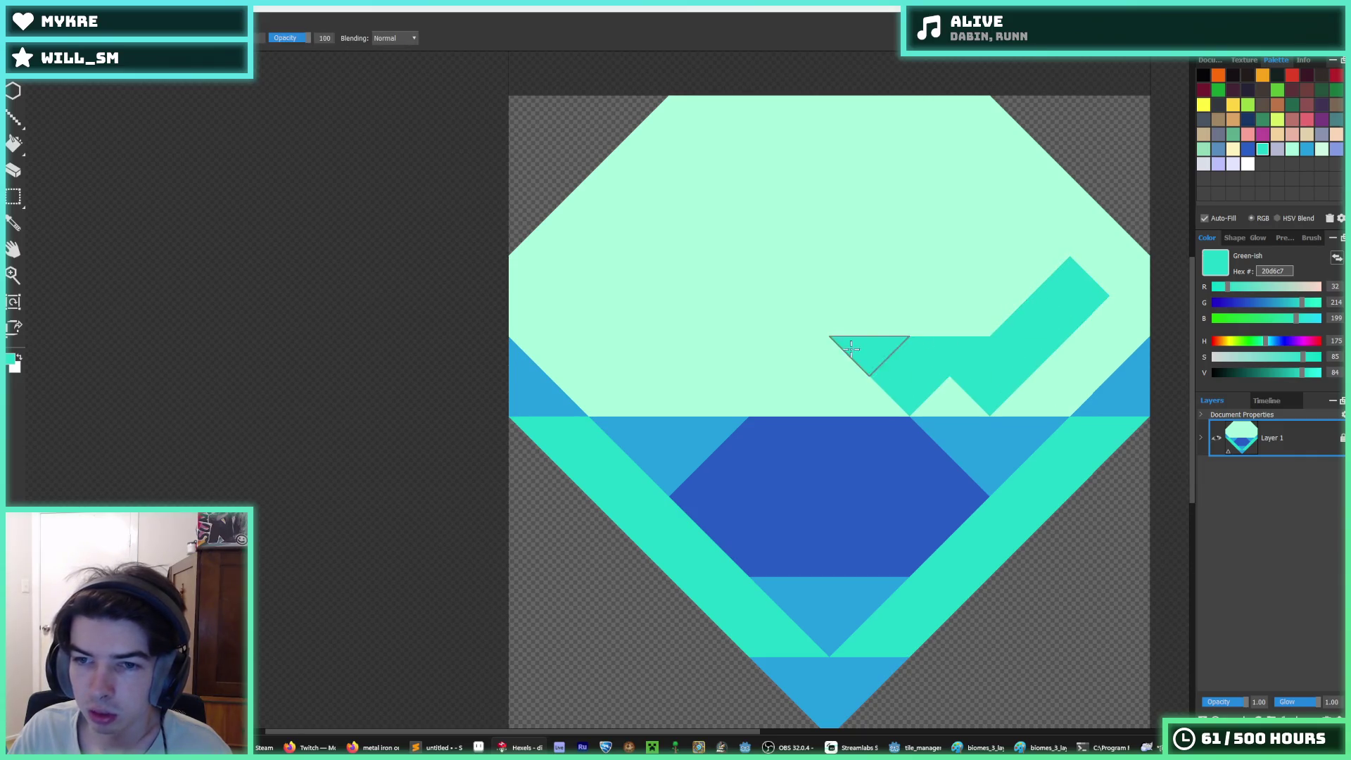
pyautogui.hotkey('ctrl', 'z')
pyautogui.moveTo(1025, 310)
pyautogui.mouseDown()
pyautogui.moveTo(778, 302)
pyautogui.moveTo(656, 276)
pyautogui.moveTo(584, 285)
pyautogui.moveTo(531, 254)
pyautogui.mouseUp()
# - Flood the upper crown teal, leaving the mint band above the pavilion
pyautogui.press('f')
pyautogui.click(676, 211)
pyautogui.hotkey('ctrl', 'z')
pyautogui.click(971, 211)
pyautogui.hotkey('ctrl', 'z')
pyautogui.click(605, 183)
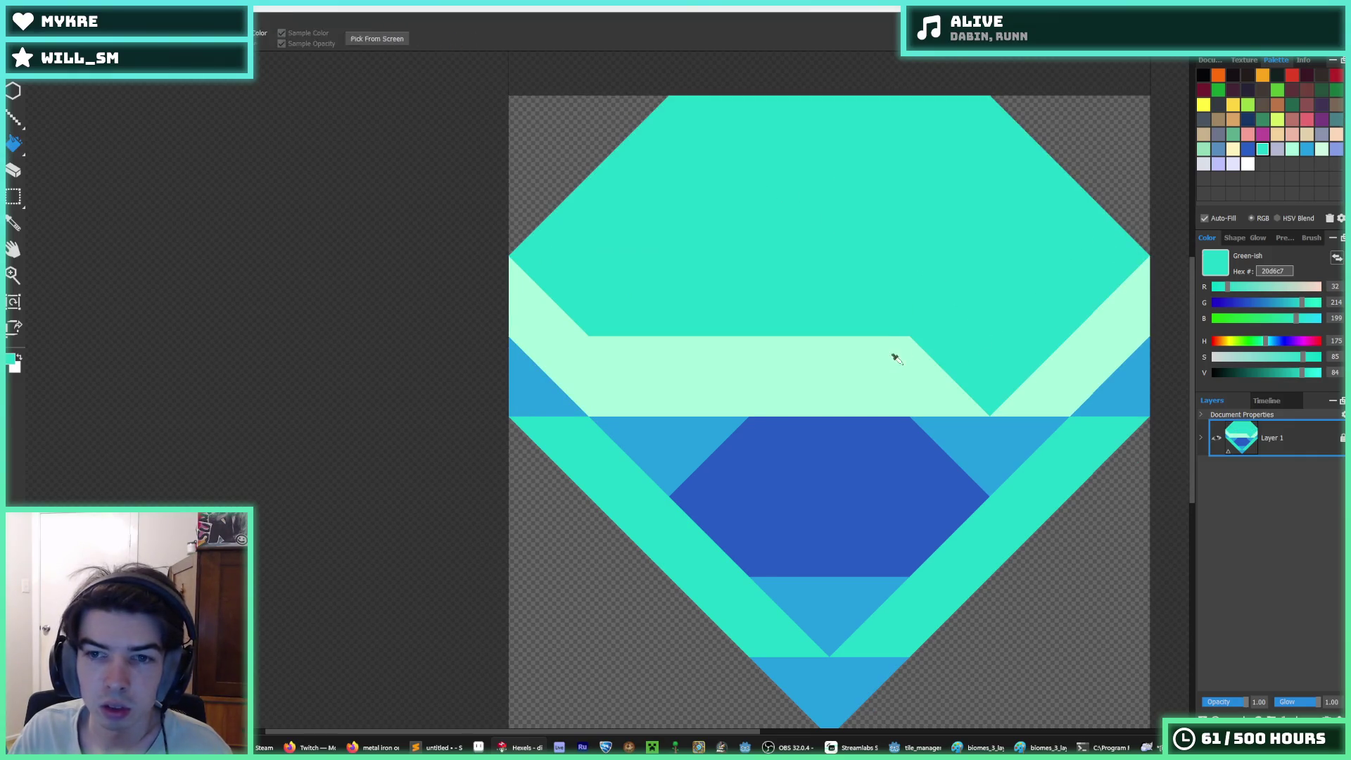
# - Repaint the crown's teal diagonal bands, top rows and band tips in mint
pyautogui.keyDown('alt'); pyautogui.click(892, 356); pyautogui.keyUp('alt')
pyautogui.click(1031, 353)
pyautogui.scroll(-5, 1086, 340)
pyautogui.scroll(-5, 1125, 318)
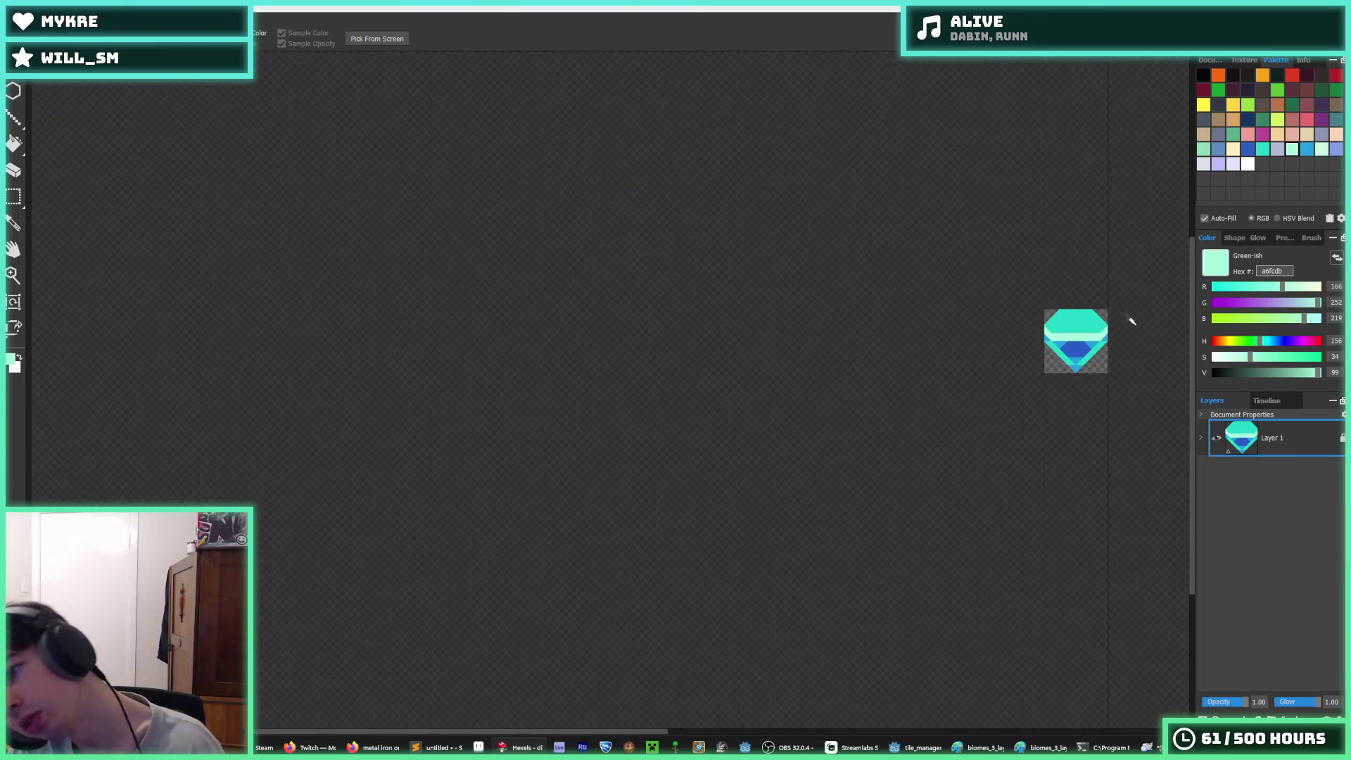
pyautogui.scroll(2, 1091, 323)
pyautogui.scroll(8, 1021, 331)
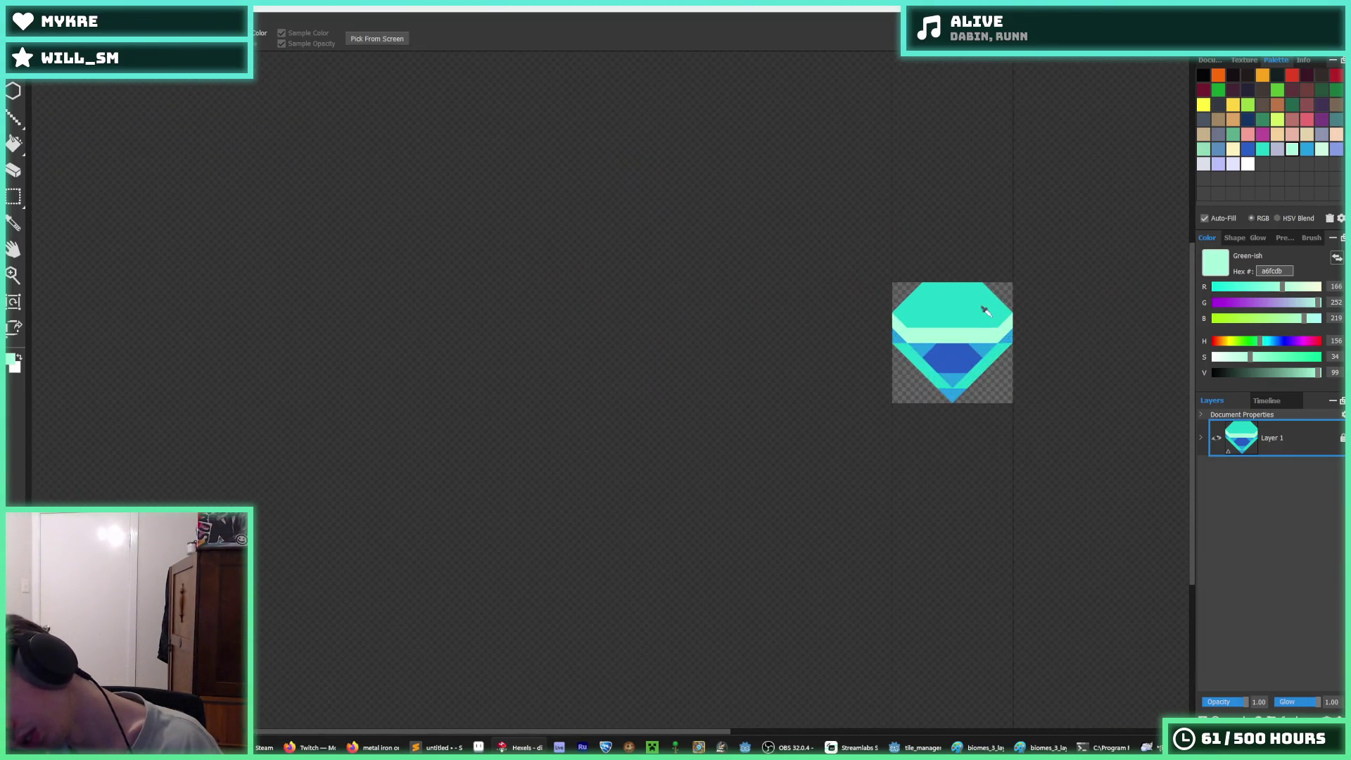
pyautogui.click(591, 341)
pyautogui.moveTo(882, 232); pyautogui.dragTo(990, 344)
pyautogui.moveTo(886, 232)
pyautogui.mouseDown()
pyautogui.moveTo(707, 214)
pyautogui.moveTo(890, 246)
pyautogui.moveTo(842, 251)
pyautogui.mouseUp()
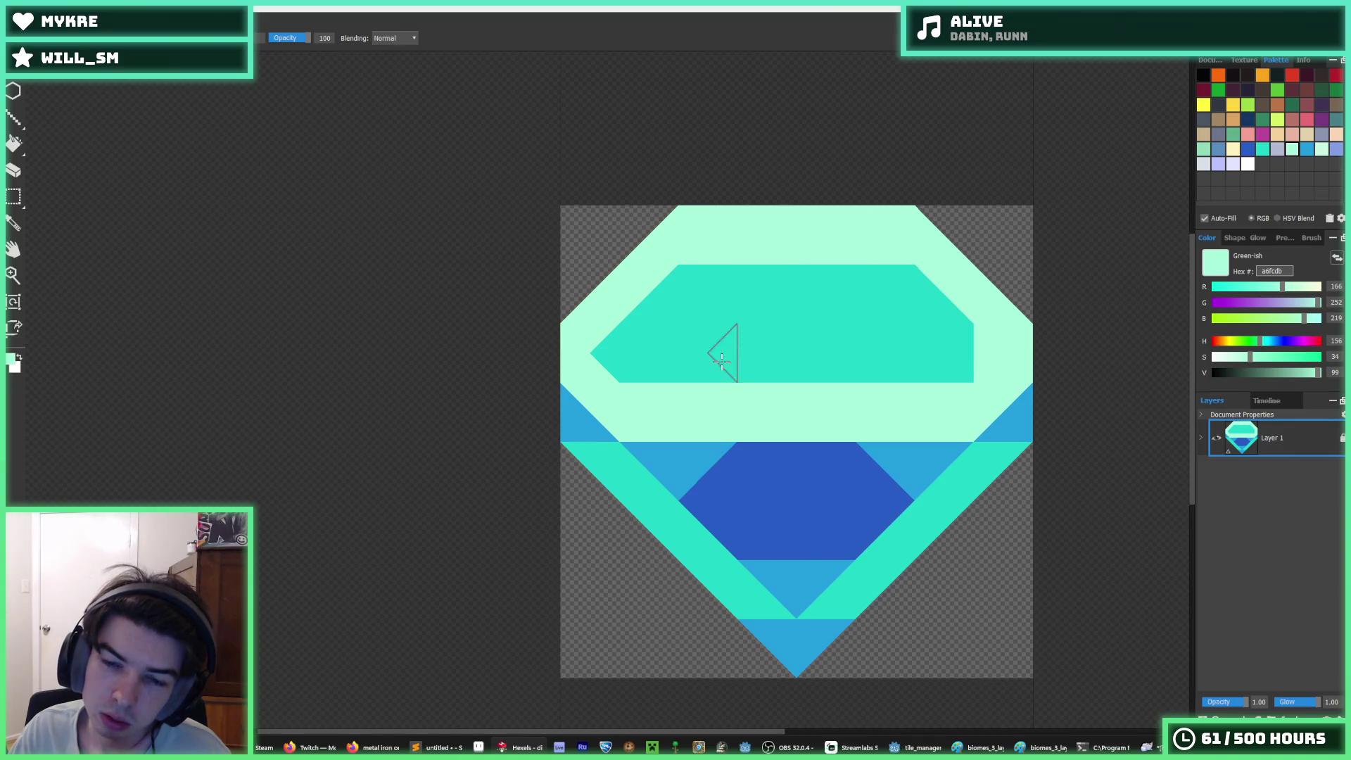
pyautogui.moveTo(619, 358); pyautogui.dragTo(656, 385)
pyautogui.moveTo(951, 357)
pyautogui.mouseDown()
pyautogui.moveTo(945, 387)
pyautogui.moveTo(745, 355)
pyautogui.moveTo(696, 372)
pyautogui.moveTo(770, 372)
pyautogui.mouseUp()
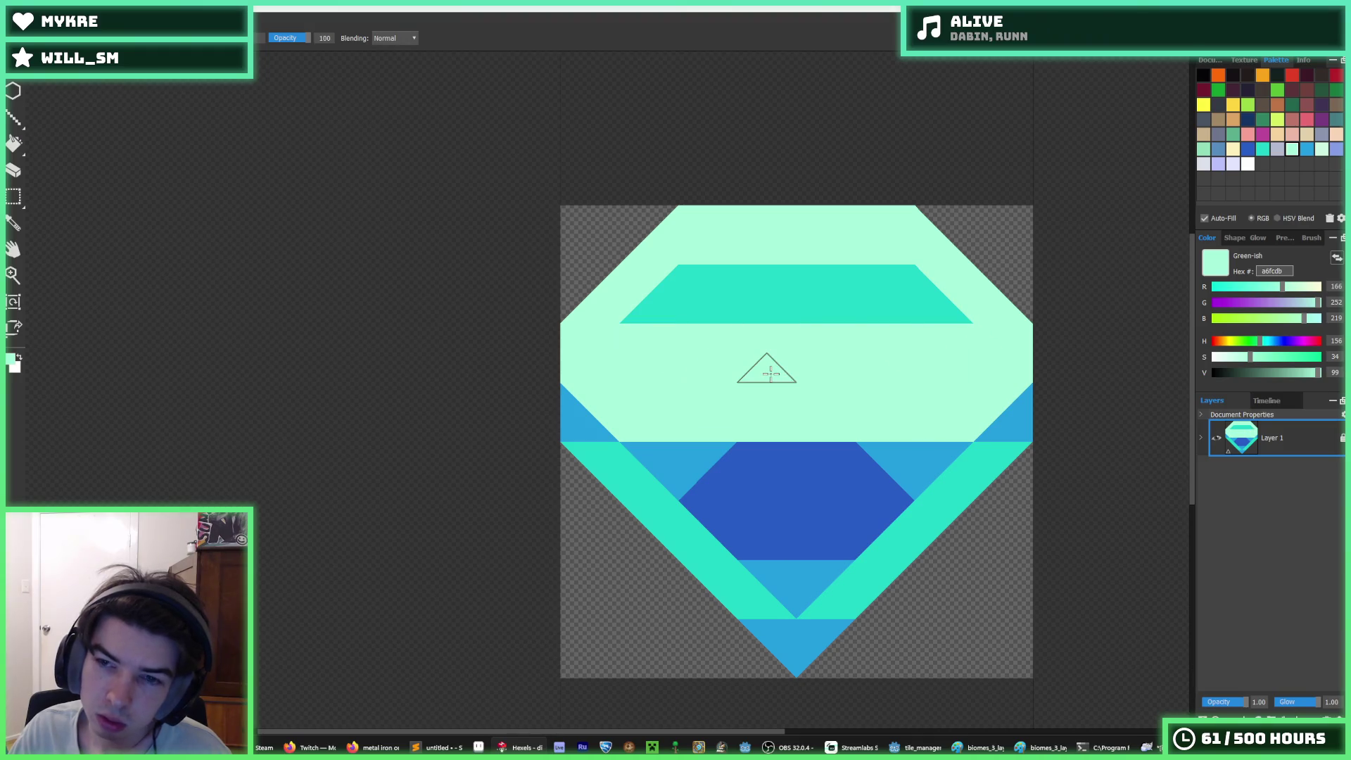
# - Trim the teal band's end triangles back to mint with the triangle brush
pyautogui.press('alt')
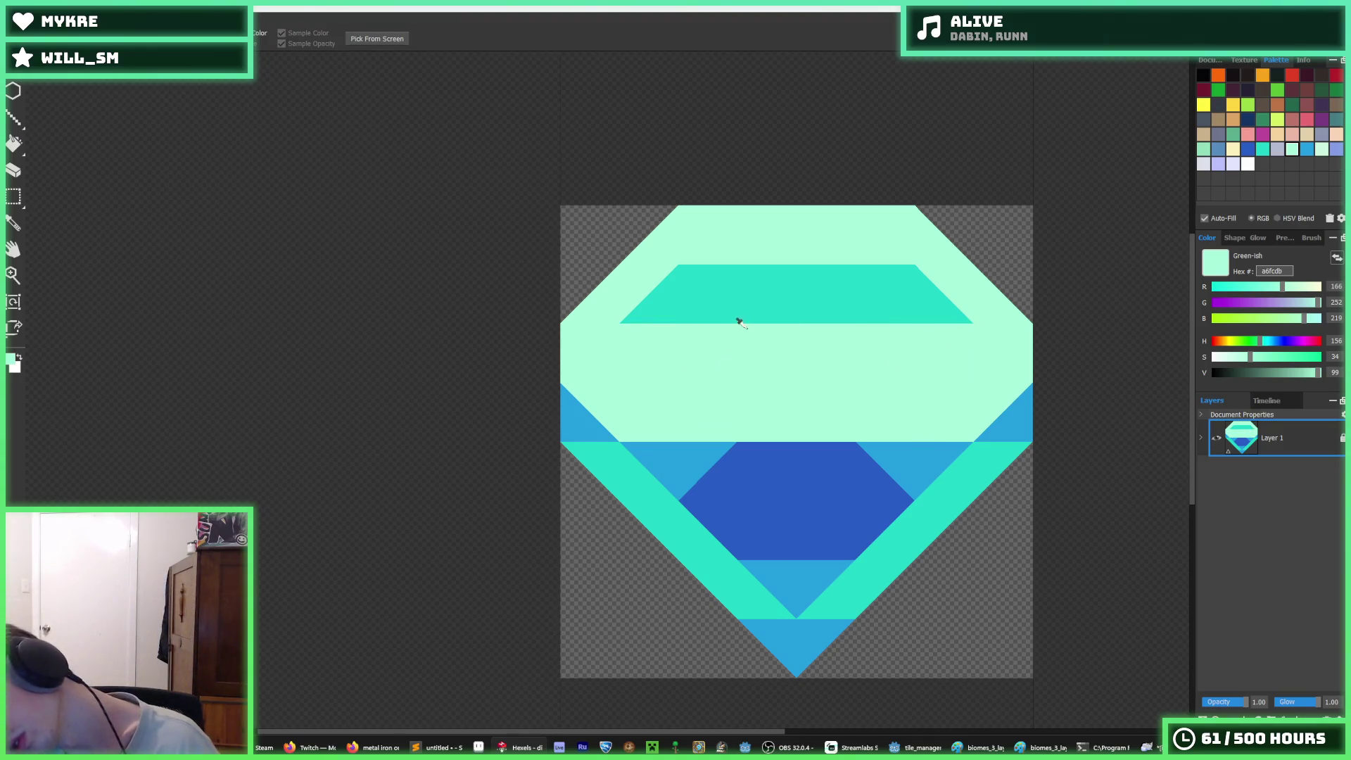
pyautogui.keyDown('alt'); pyautogui.click(738, 320); pyautogui.keyUp('alt')
pyautogui.keyDown('alt'); pyautogui.click(636, 291); pyautogui.keyUp('alt')
pyautogui.press('f')
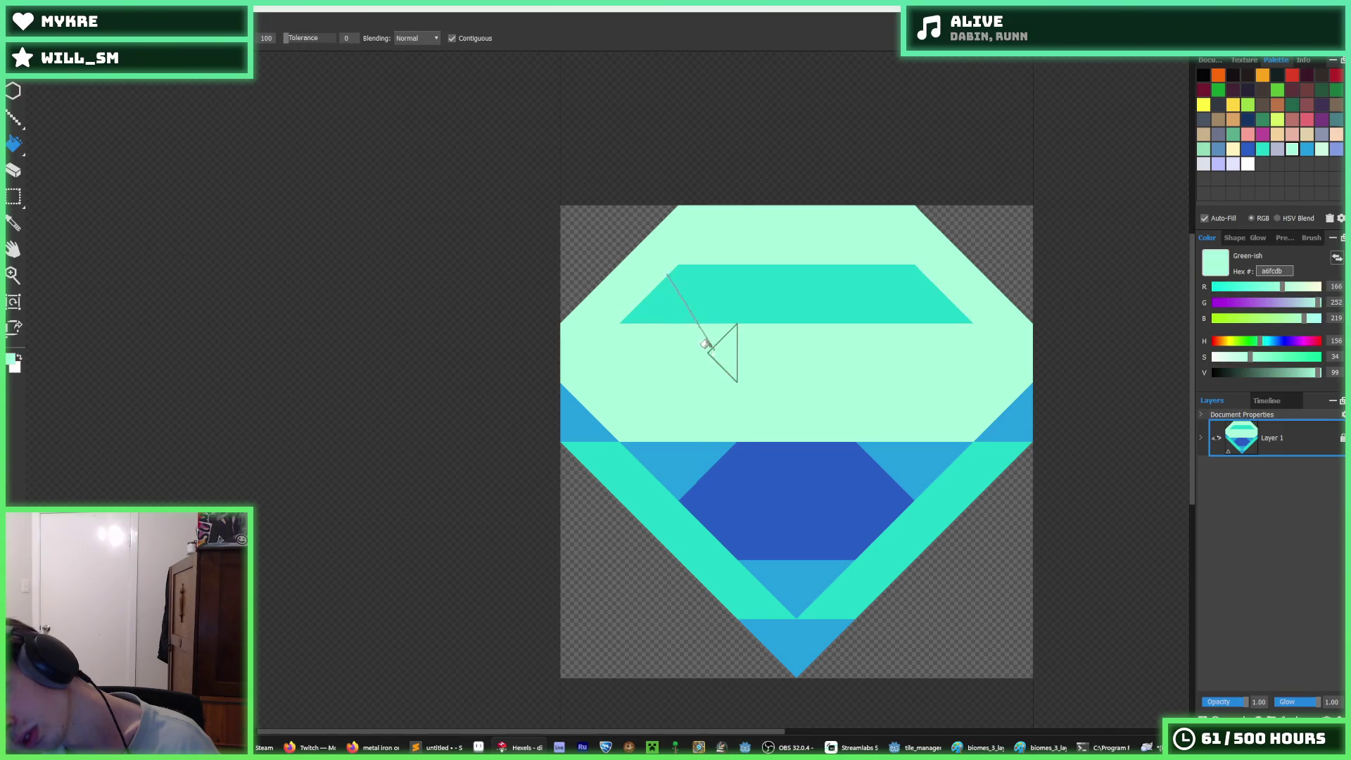
pyautogui.press('b')
pyautogui.moveTo(654, 301)
pyautogui.mouseDown()
pyautogui.moveTo(697, 330)
pyautogui.moveTo(799, 347)
pyautogui.moveTo(898, 286)
pyautogui.moveTo(895, 342)
pyautogui.mouseUp()
# - Paint teal facets on the left, right and middle of the crown
pyautogui.keyDown('alt'); pyautogui.click(825, 275); pyautogui.keyUp('alt')
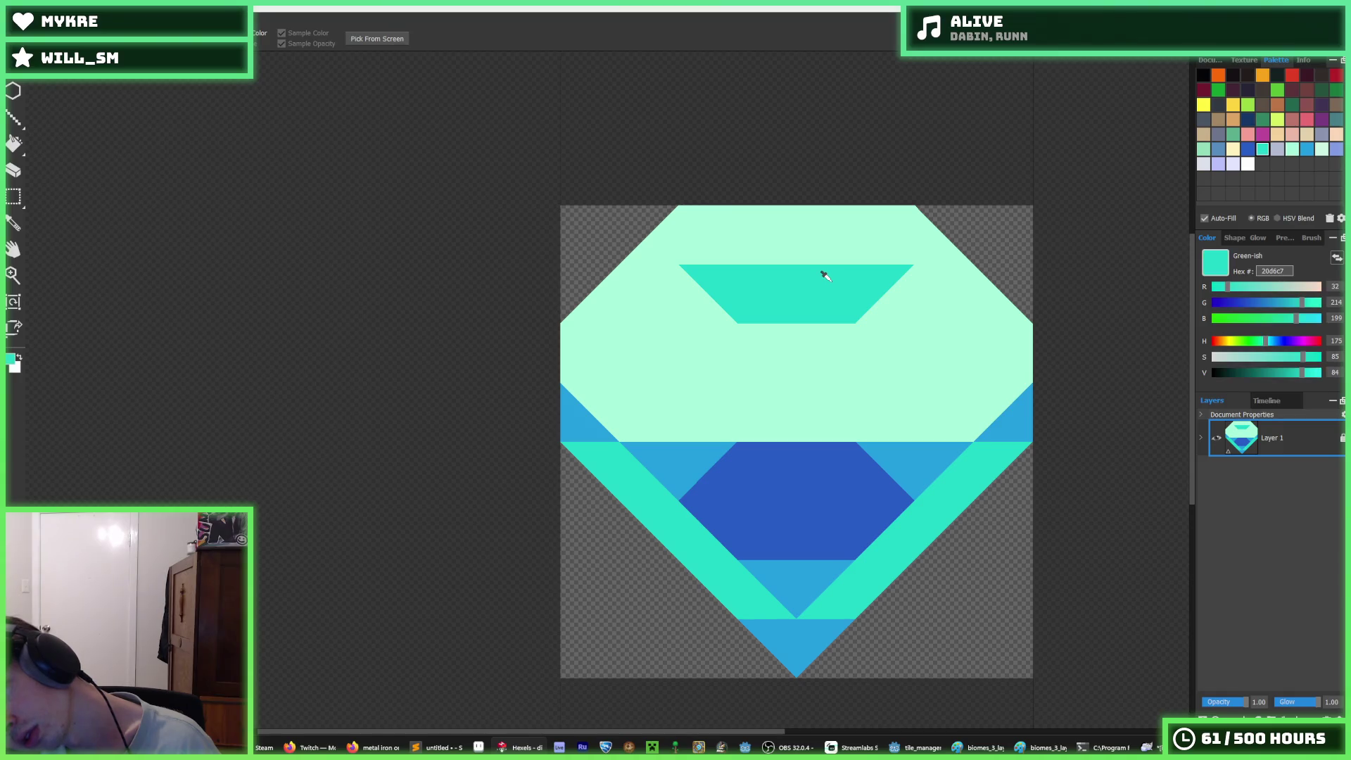
pyautogui.scroll(-5, 825, 274)
pyautogui.scroll(6, 865, 243)
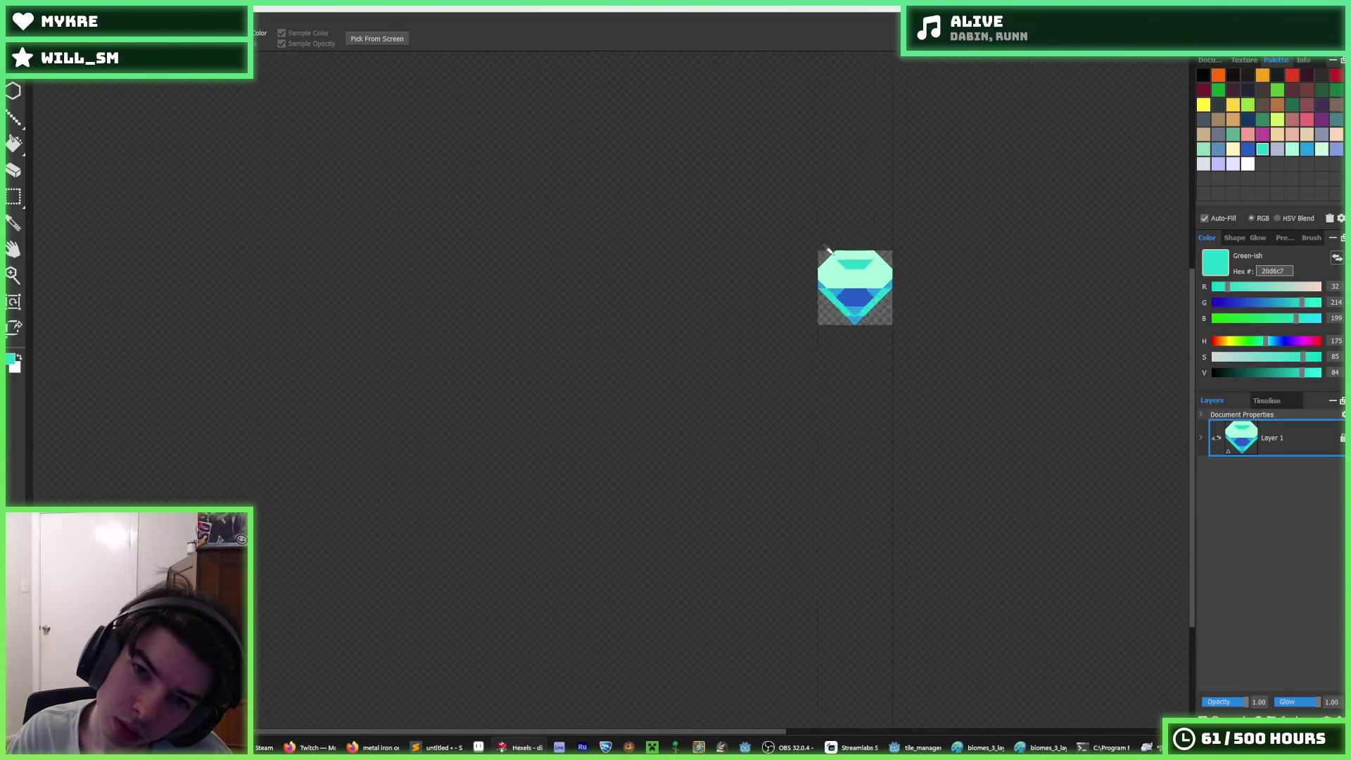
pyautogui.moveTo(746, 331)
pyautogui.mouseDown()
pyautogui.moveTo(760, 304)
pyautogui.moveTo(760, 340)
pyautogui.mouseUp()
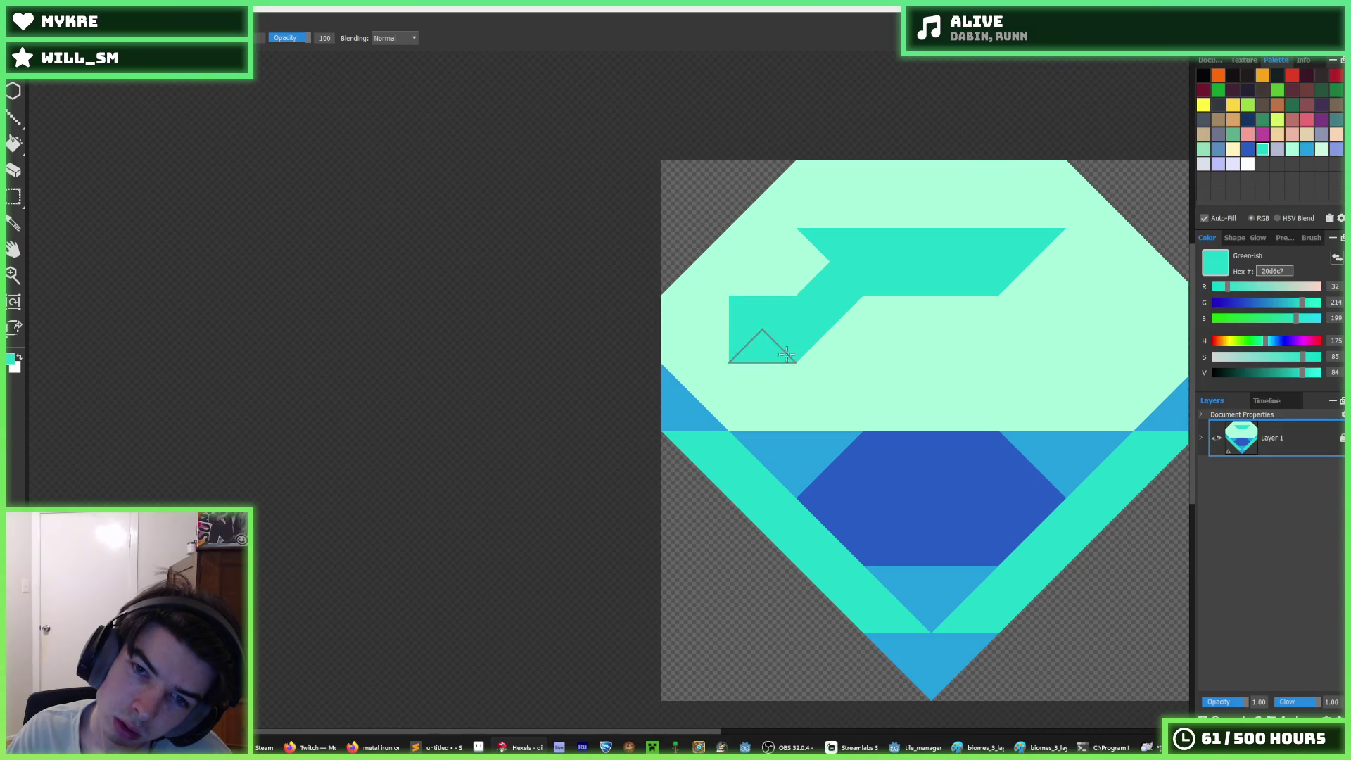
pyautogui.keyDown('alt'); pyautogui.click(841, 310); pyautogui.keyUp('alt')
pyautogui.keyDown('alt'); pyautogui.click(772, 309); pyautogui.keyUp('alt')
pyautogui.moveTo(830, 310)
pyautogui.mouseDown()
pyautogui.moveTo(768, 346)
pyautogui.moveTo(832, 382)
pyautogui.moveTo(915, 373)
pyautogui.mouseUp()
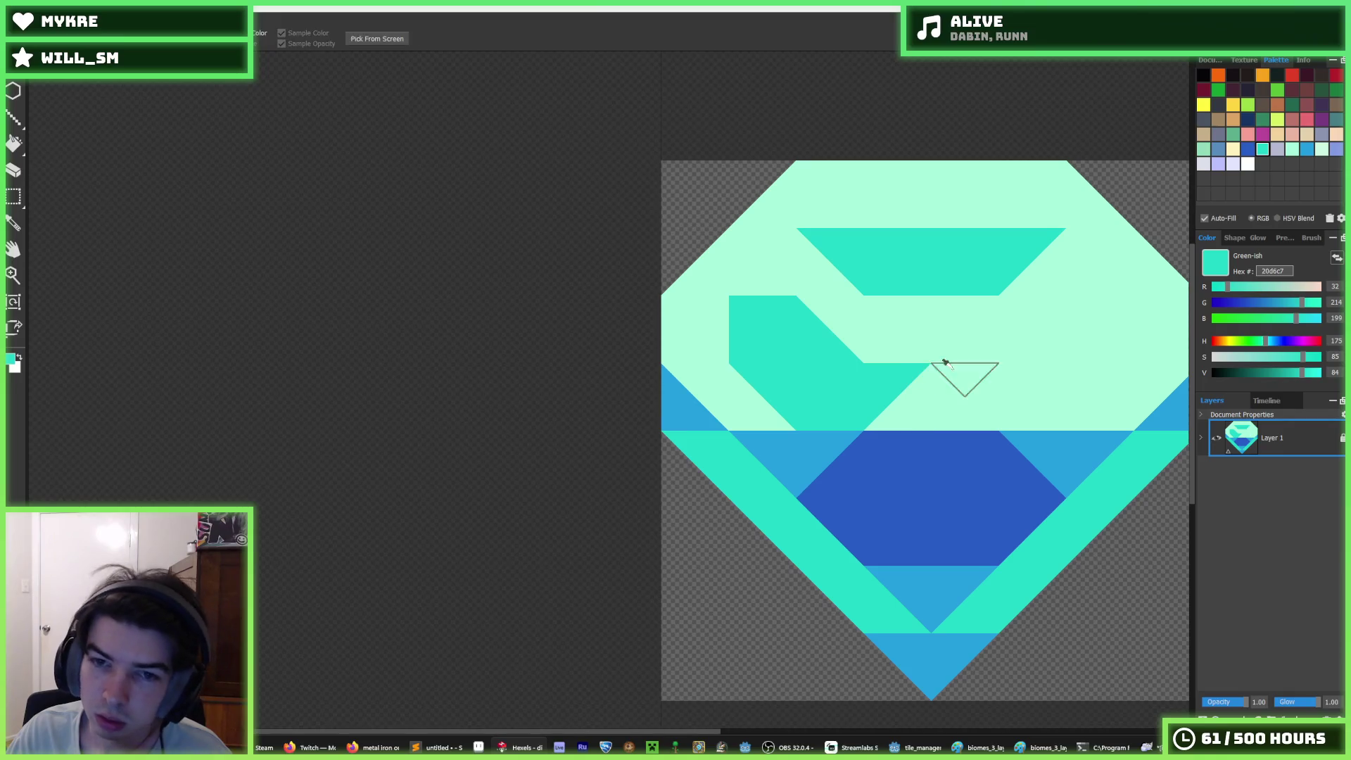
pyautogui.moveTo(1090, 329)
pyautogui.mouseDown()
pyautogui.moveTo(1033, 397)
pyautogui.moveTo(874, 370)
pyautogui.moveTo(959, 413)
pyautogui.moveTo(896, 359)
pyautogui.mouseUp()
pyautogui.keyDown('alt'); pyautogui.click(959, 374); pyautogui.keyUp('alt')
# - Carve mint V-notches into the teal blocks and paint over the side blocks in mint
pyautogui.scroll(-5, 914, 358)
pyautogui.scroll(4, 1001, 356)
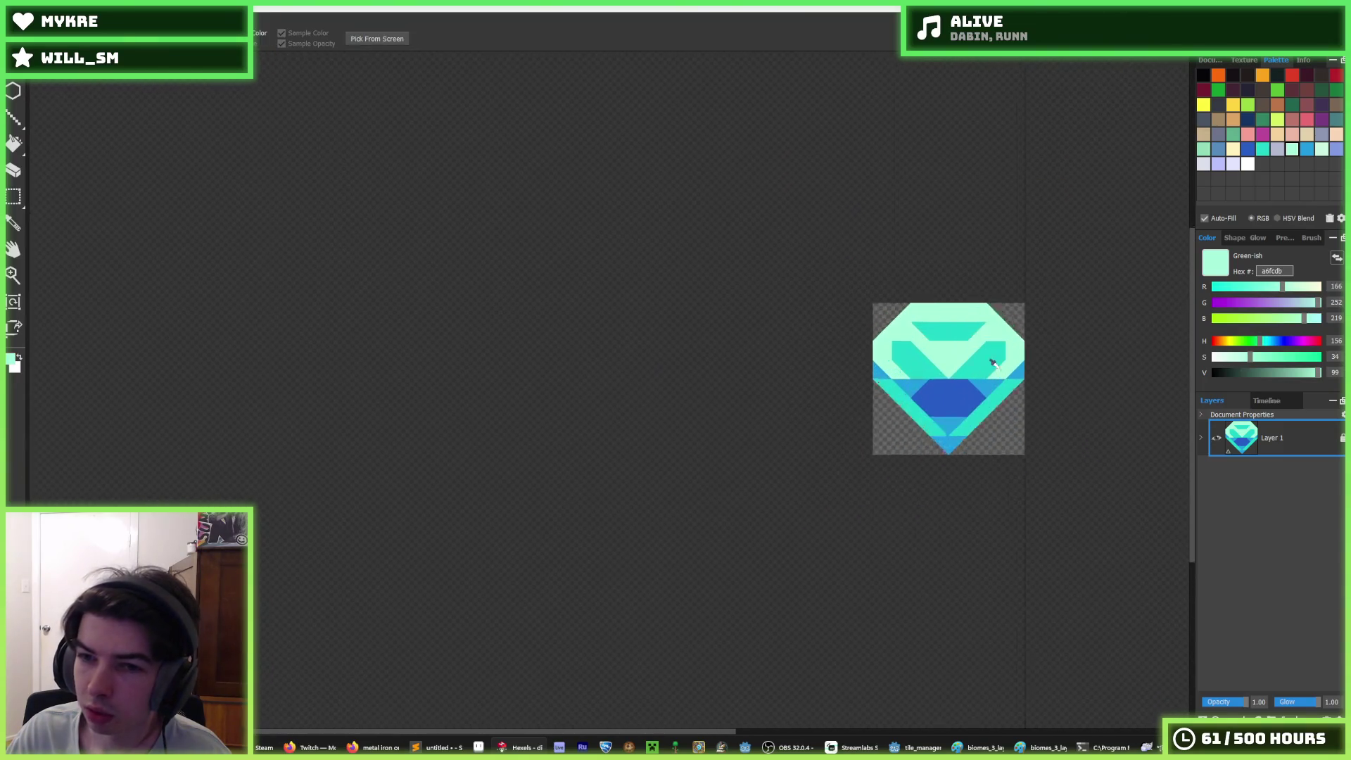
pyautogui.moveTo(1013, 357); pyautogui.dragTo(859, 370)
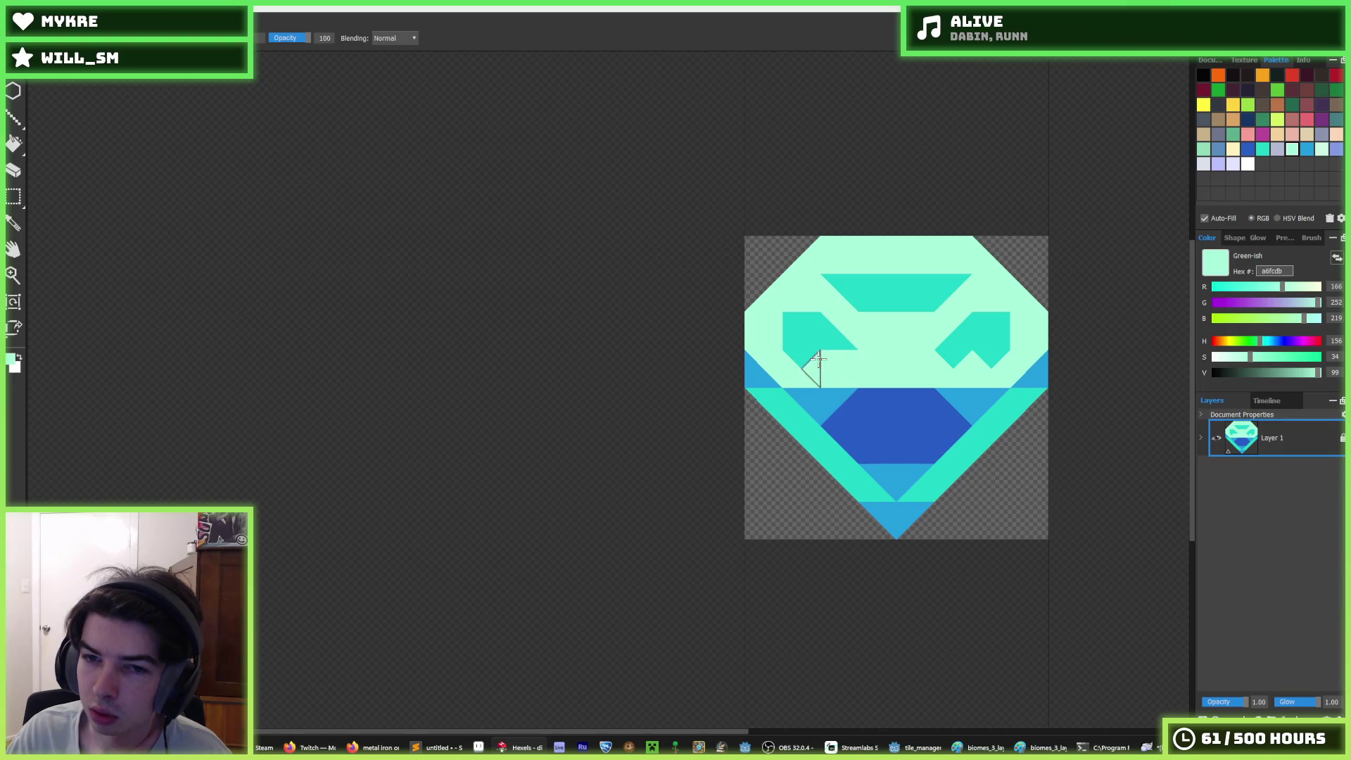
pyautogui.scroll(-3, 993, 359)
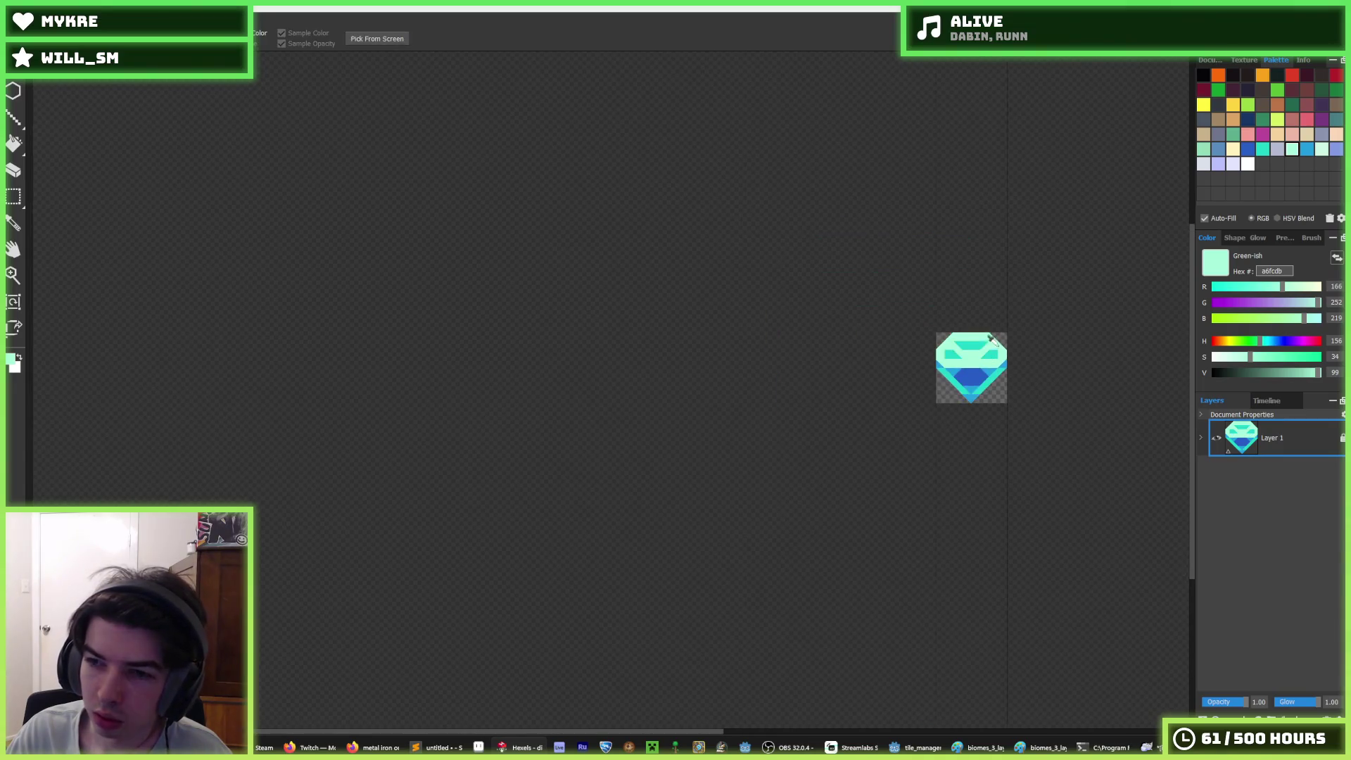
pyautogui.scroll(5, 992, 359)
pyautogui.moveTo(932, 373); pyautogui.dragTo(992, 364)
pyautogui.moveTo(717, 357)
pyautogui.mouseDown()
pyautogui.moveTo(739, 401)
pyautogui.moveTo(704, 366)
pyautogui.mouseUp()
# - Extend the top teal trapezoid leftward and down, adding a teal triangle and right point
pyautogui.keyDown('alt'); pyautogui.click(739, 287); pyautogui.keyUp('alt')
pyautogui.moveTo(731, 295)
pyautogui.mouseDown()
pyautogui.moveTo(799, 371)
pyautogui.moveTo(940, 286)
pyautogui.moveTo(868, 371)
pyautogui.mouseUp()
pyautogui.click(976, 293)
pyautogui.moveTo(950, 349); pyautogui.dragTo(978, 356)
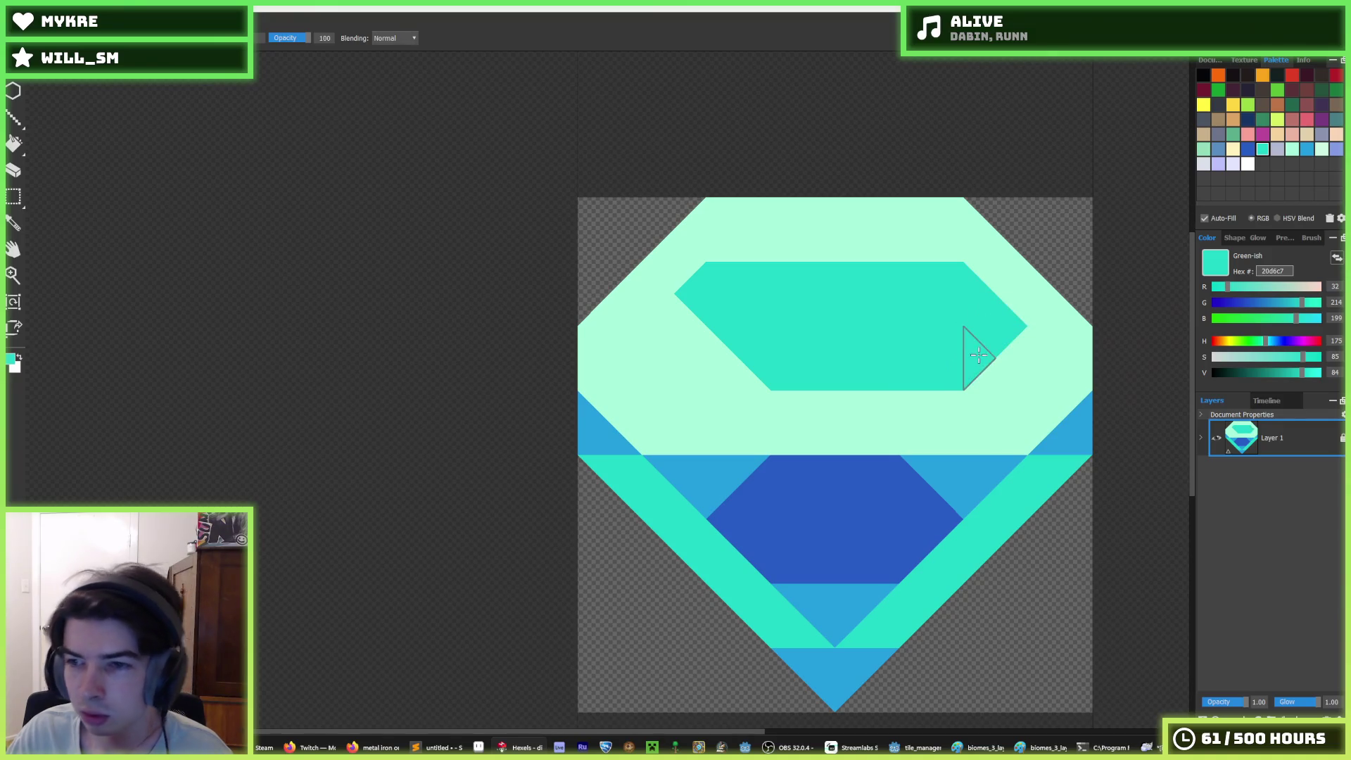
pyautogui.moveTo(749, 292); pyautogui.dragTo(738, 295)
pyautogui.hotkey('ctrl', 'z')
# - Paint the hexagon's right point mint and widen its lower half with teal
pyautogui.keyDown('alt'); pyautogui.click(932, 281); pyautogui.keyUp('alt')
pyautogui.moveTo(936, 281)
pyautogui.mouseDown()
pyautogui.moveTo(985, 295)
pyautogui.moveTo(958, 338)
pyautogui.moveTo(936, 262)
pyautogui.mouseUp()
pyautogui.keyDown('alt'); pyautogui.click(846, 313); pyautogui.keyUp('alt')
pyautogui.moveTo(739, 357)
pyautogui.mouseDown()
pyautogui.moveTo(714, 355)
pyautogui.moveTo(940, 355)
pyautogui.moveTo(991, 386)
pyautogui.mouseUp()
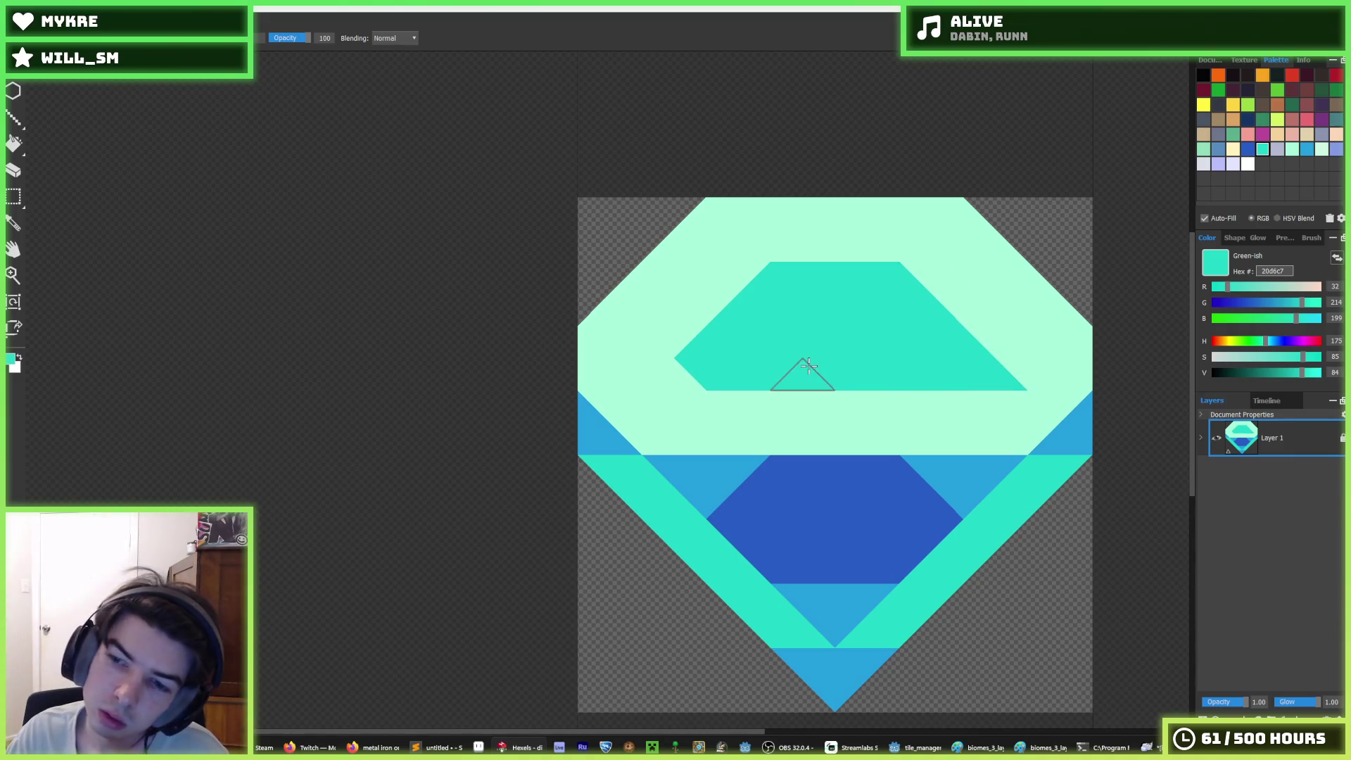
pyautogui.scroll(-10, 897, 334)
pyautogui.scroll(-4, 957, 299)
pyautogui.scroll(5, 936, 313)
# - Flood-fill the crown top, the areas beside the trapezoid and the triangle's top cell with mint
pyautogui.keyDown('alt'); pyautogui.click(914, 289); pyautogui.keyUp('alt')
pyautogui.press('f')
pyautogui.click(926, 304)
pyautogui.scroll(-5, 1002, 327)
pyautogui.scroll(5, 1002, 327)
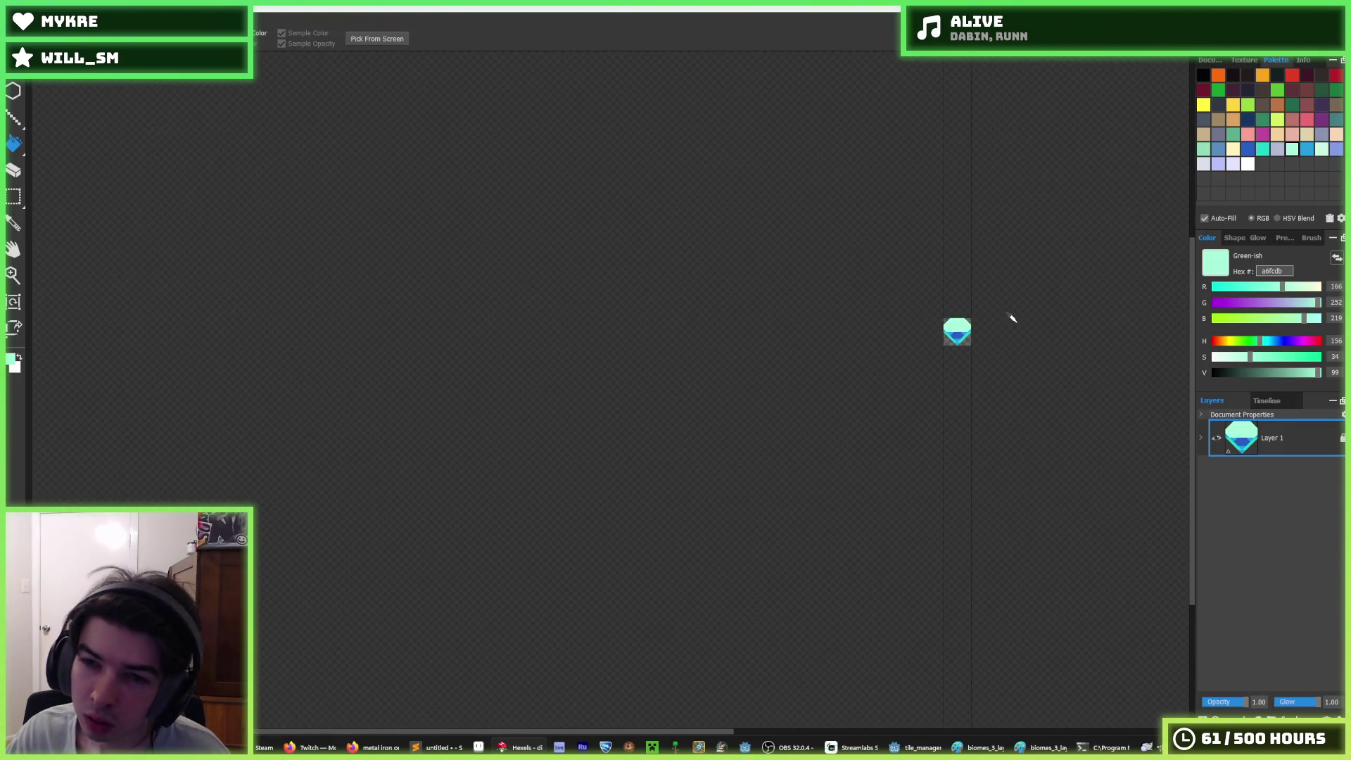
pyautogui.scroll(-5, 907, 320)
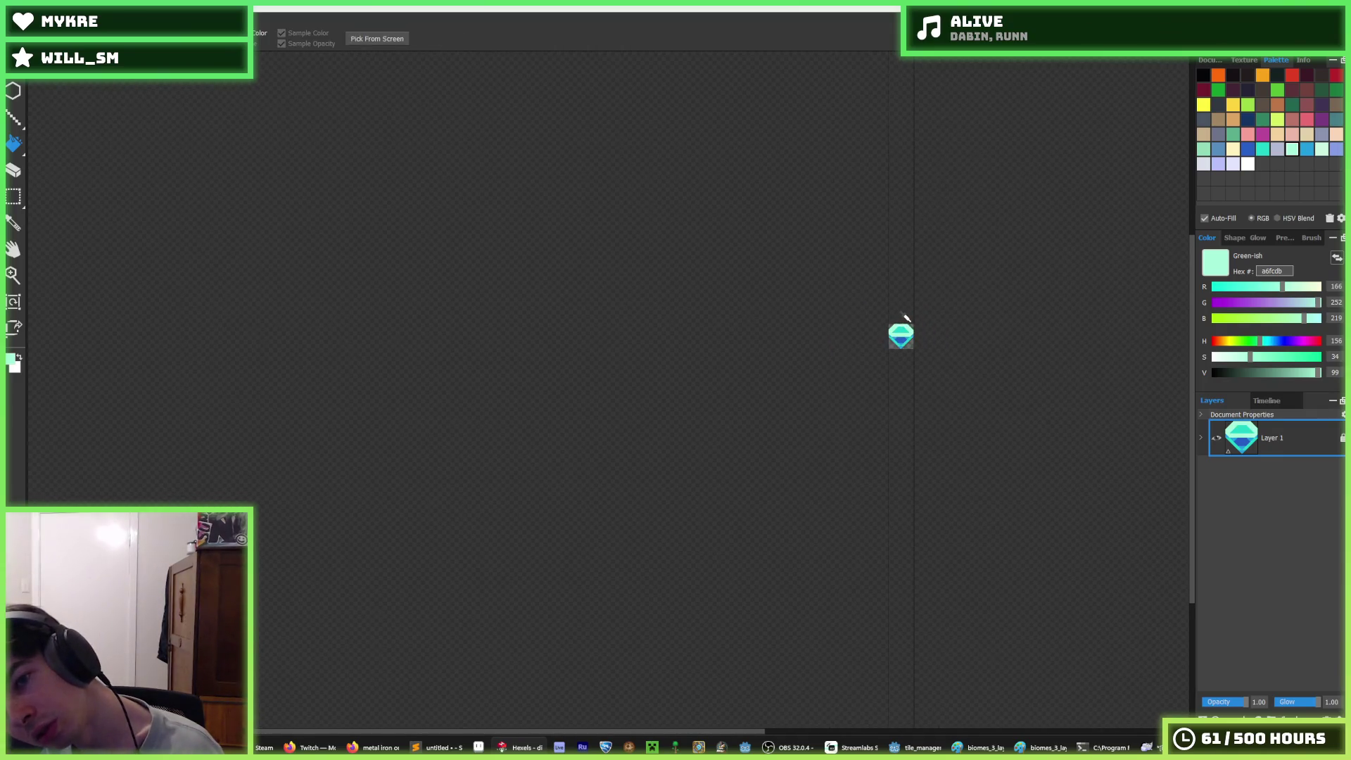
pyautogui.scroll(5, 896, 320)
pyautogui.click(807, 397)
pyautogui.click(995, 395)
pyautogui.scroll(-5, 992, 353)
pyautogui.scroll(4, 991, 350)
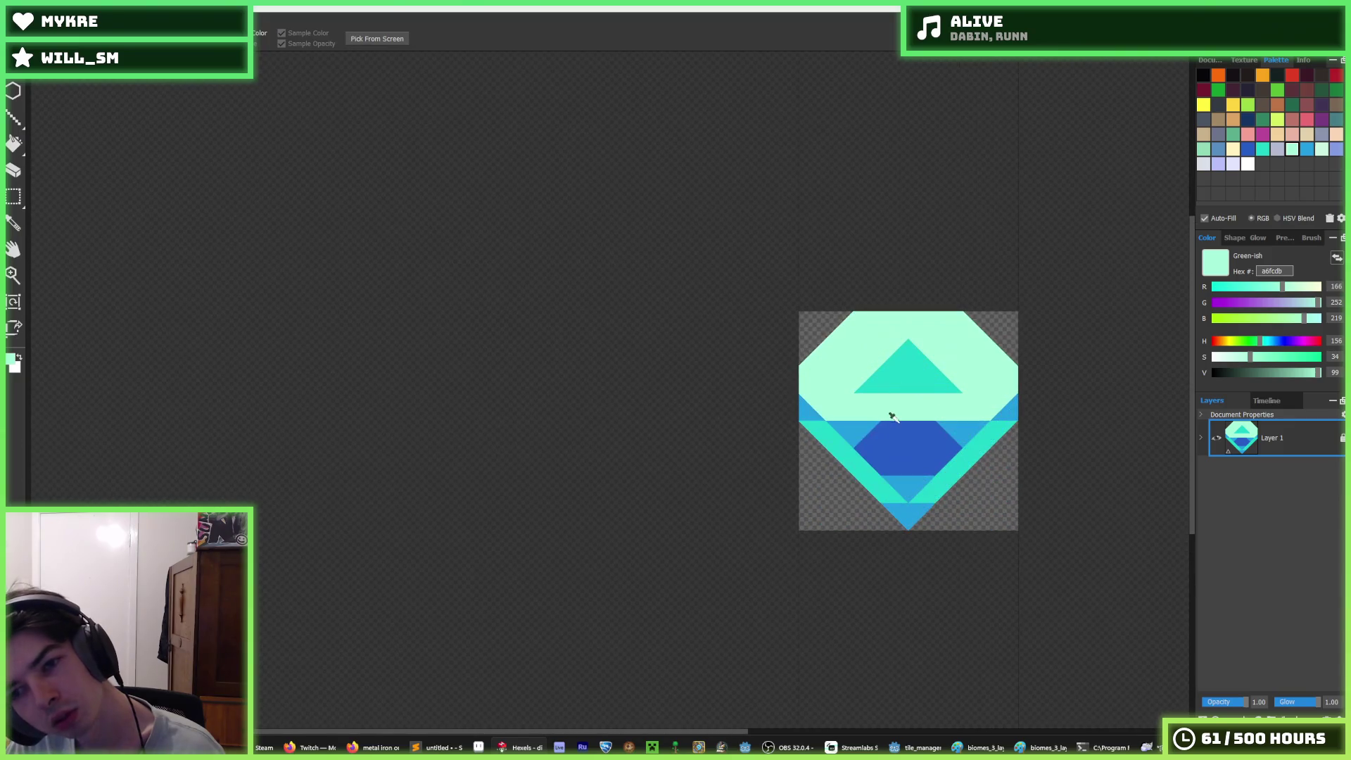
pyautogui.click(908, 356)
pyautogui.scroll(-3, 964, 349)
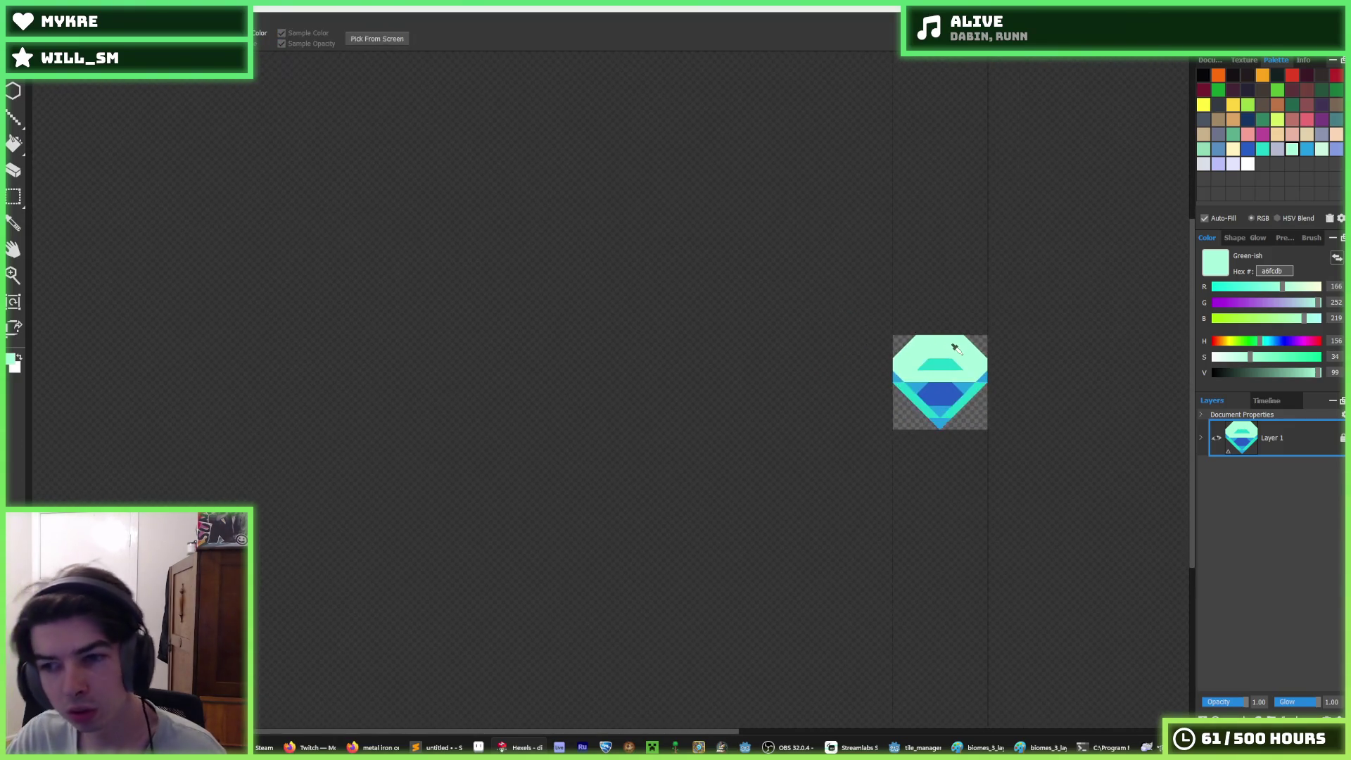
pyautogui.scroll(4, 954, 348)
pyautogui.scroll(-5, 957, 344)
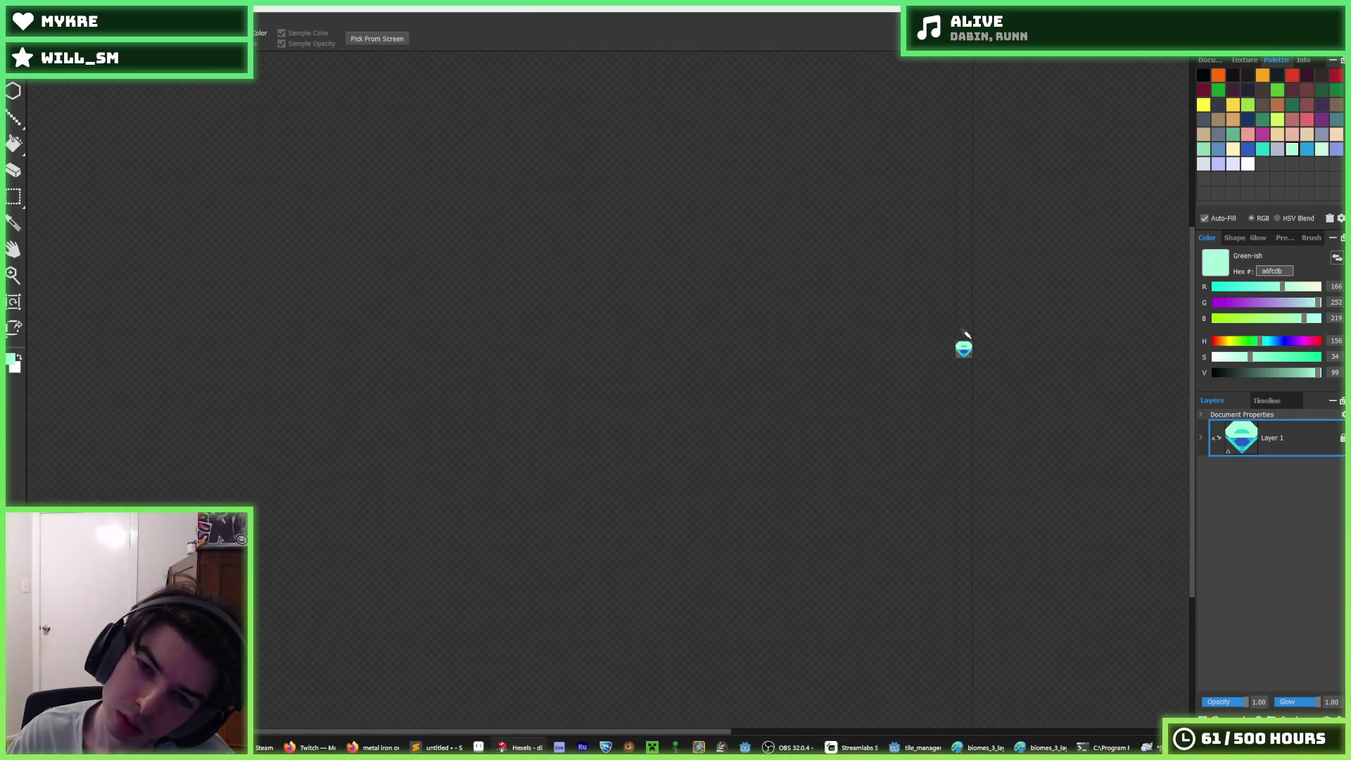
pyautogui.scroll(4, 964, 337)
pyautogui.scroll(3, 922, 334)
# - Paint a teal diagonal strip at the crown's upper left
pyautogui.keyDown('alt'); pyautogui.click(895, 314); pyautogui.keyUp('alt')
pyautogui.moveTo(832, 313)
pyautogui.mouseDown()
pyautogui.moveTo(876, 280)
pyautogui.moveTo(1020, 281)
pyautogui.moveTo(1052, 310)
pyautogui.moveTo(905, 292)
pyautogui.moveTo(977, 314)
pyautogui.moveTo(926, 310)
pyautogui.mouseUp()
pyautogui.keyDown('alt'); pyautogui.click(877, 305); pyautogui.keyUp('alt')
# - Extend the teal band's right corner down to the gem's right edge
pyautogui.press('alt')
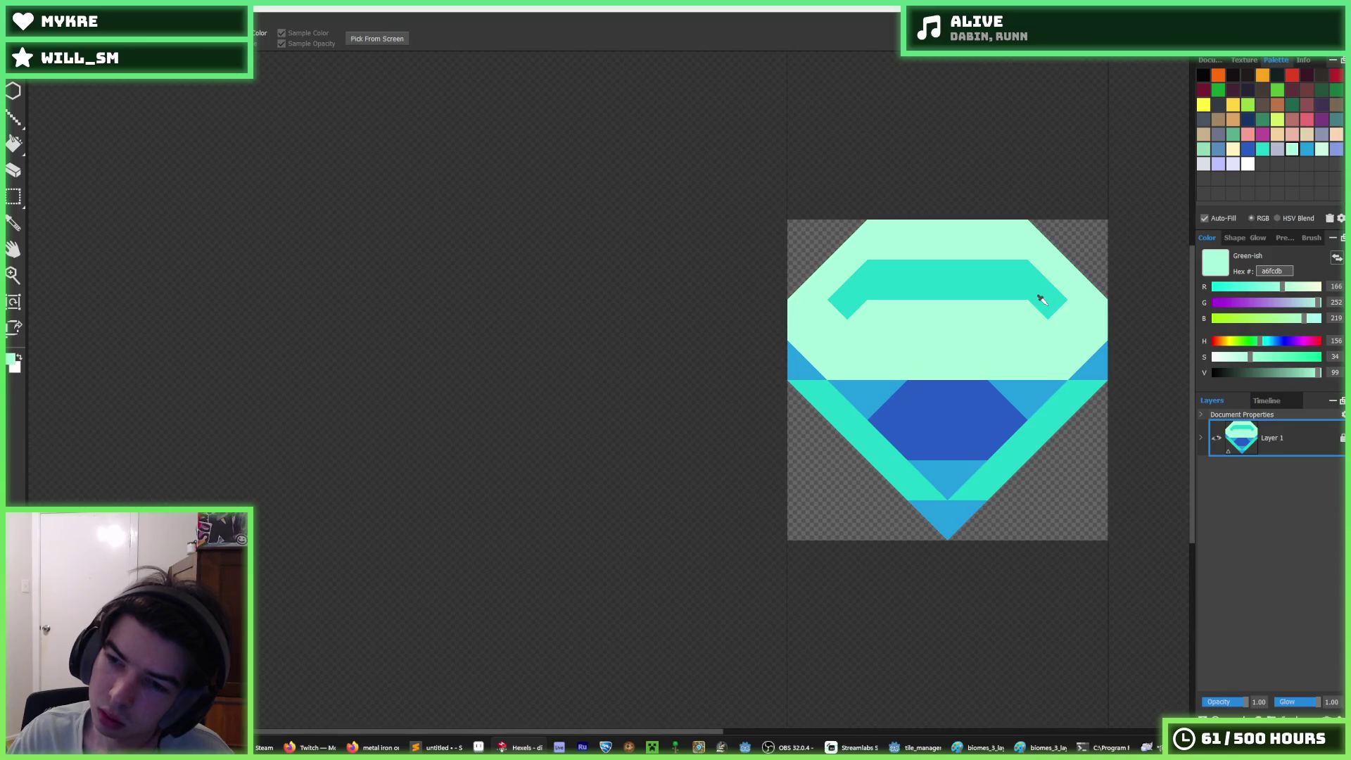
pyautogui.keyDown('alt'); pyautogui.click(1038, 301); pyautogui.keyUp('alt')
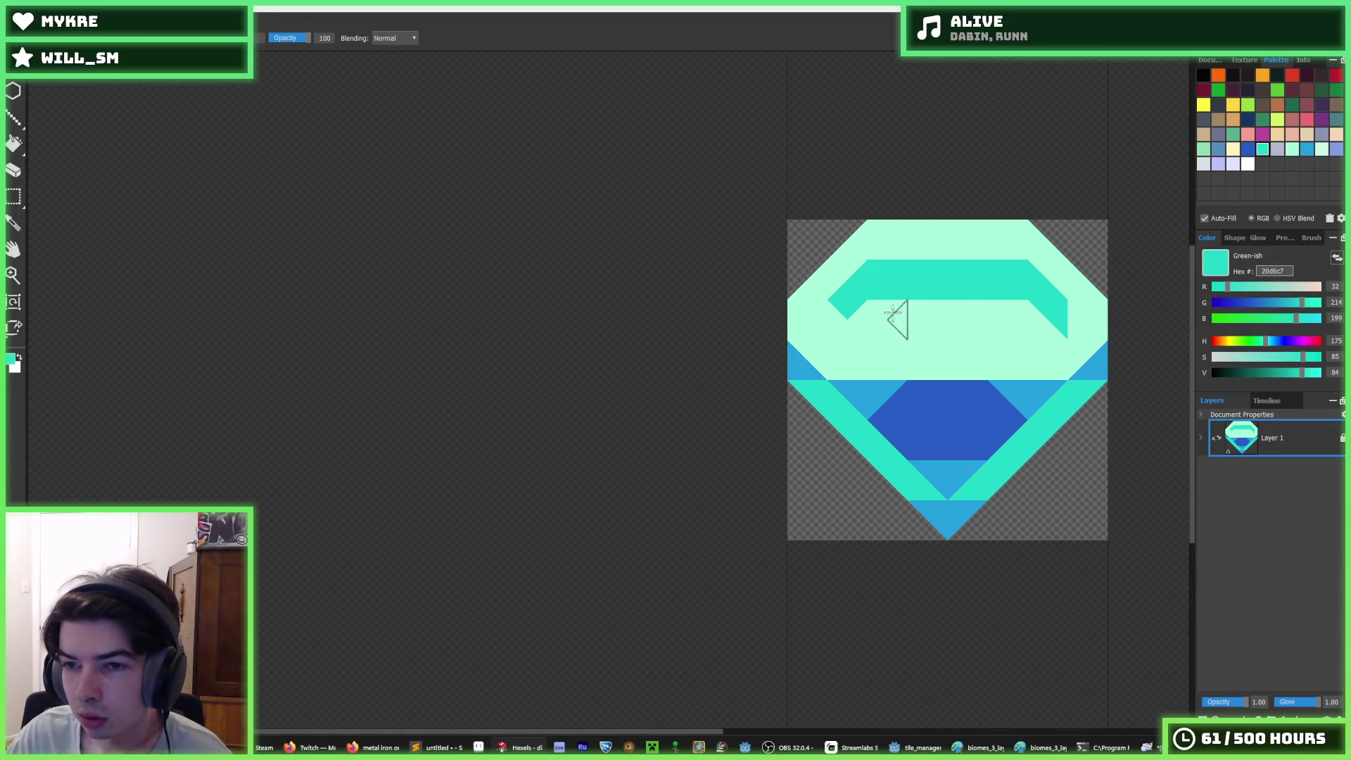
pyautogui.scroll(-10, 914, 309)
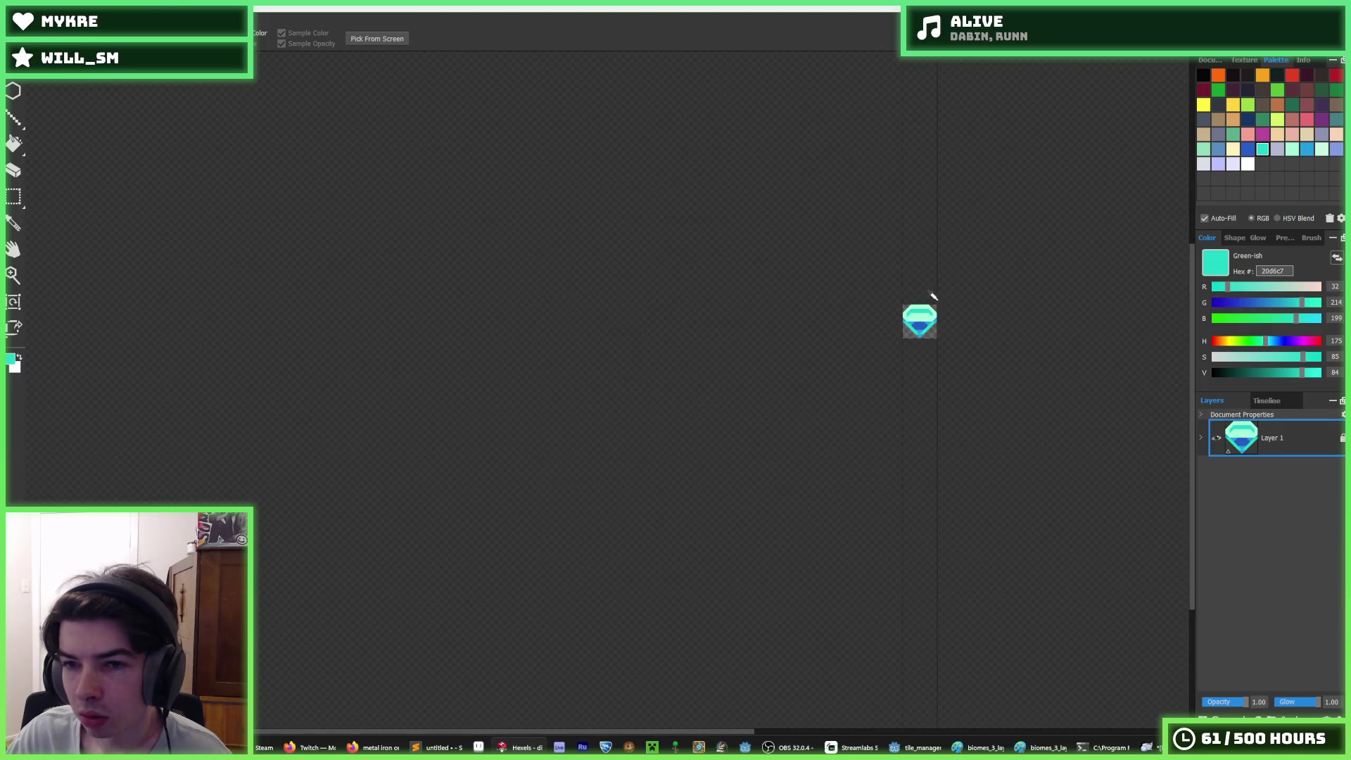
pyautogui.scroll(10, 932, 306)
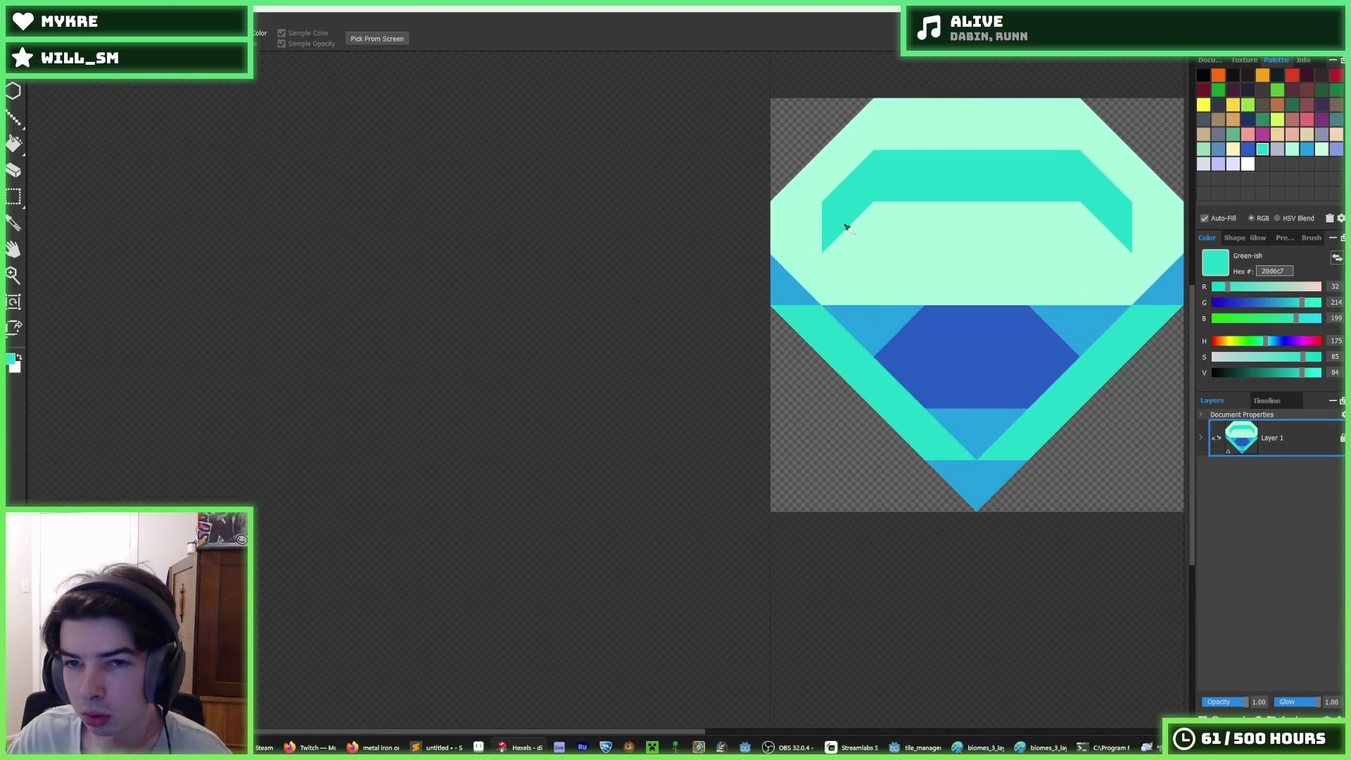
pyautogui.moveTo(1109, 217); pyautogui.dragTo(1137, 232)
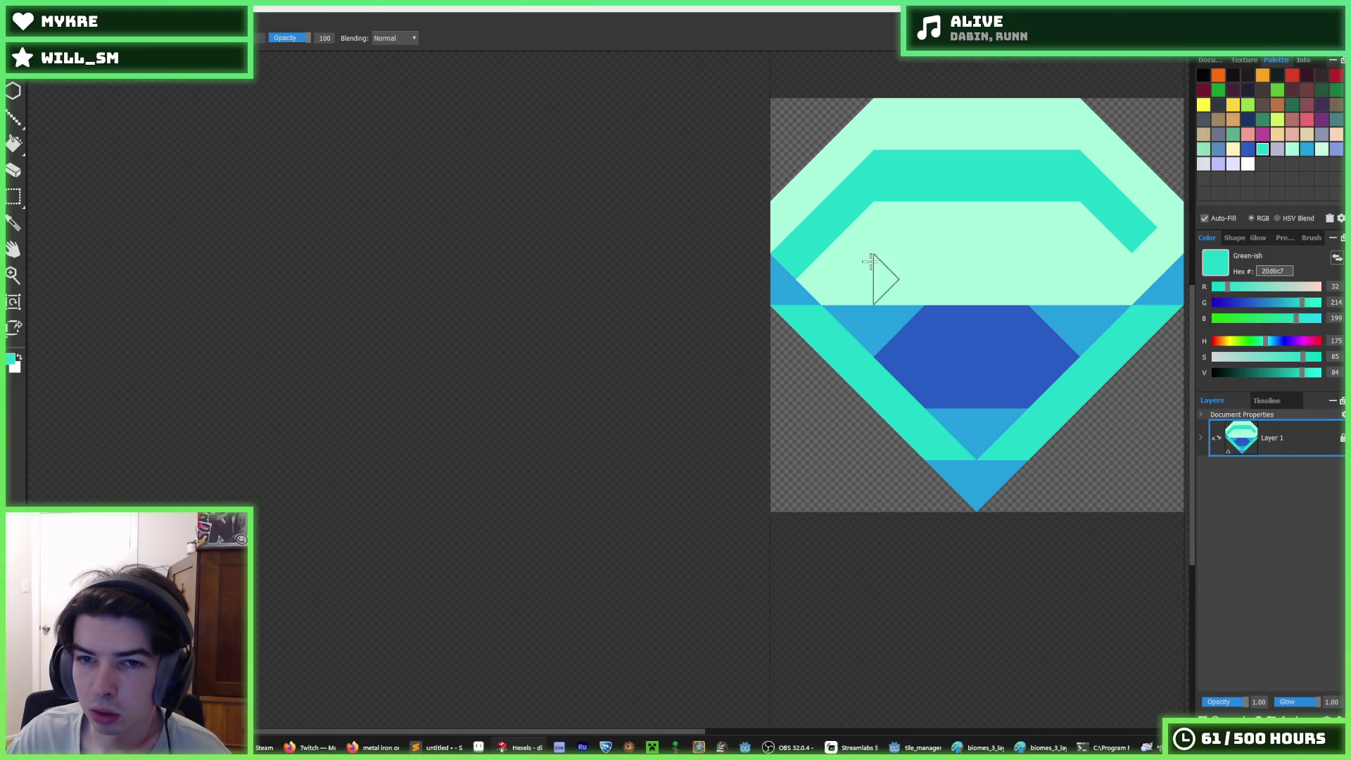
pyautogui.moveTo(1097, 236)
pyautogui.mouseDown()
pyautogui.moveTo(1160, 243)
pyautogui.moveTo(1143, 284)
pyautogui.mouseUp()
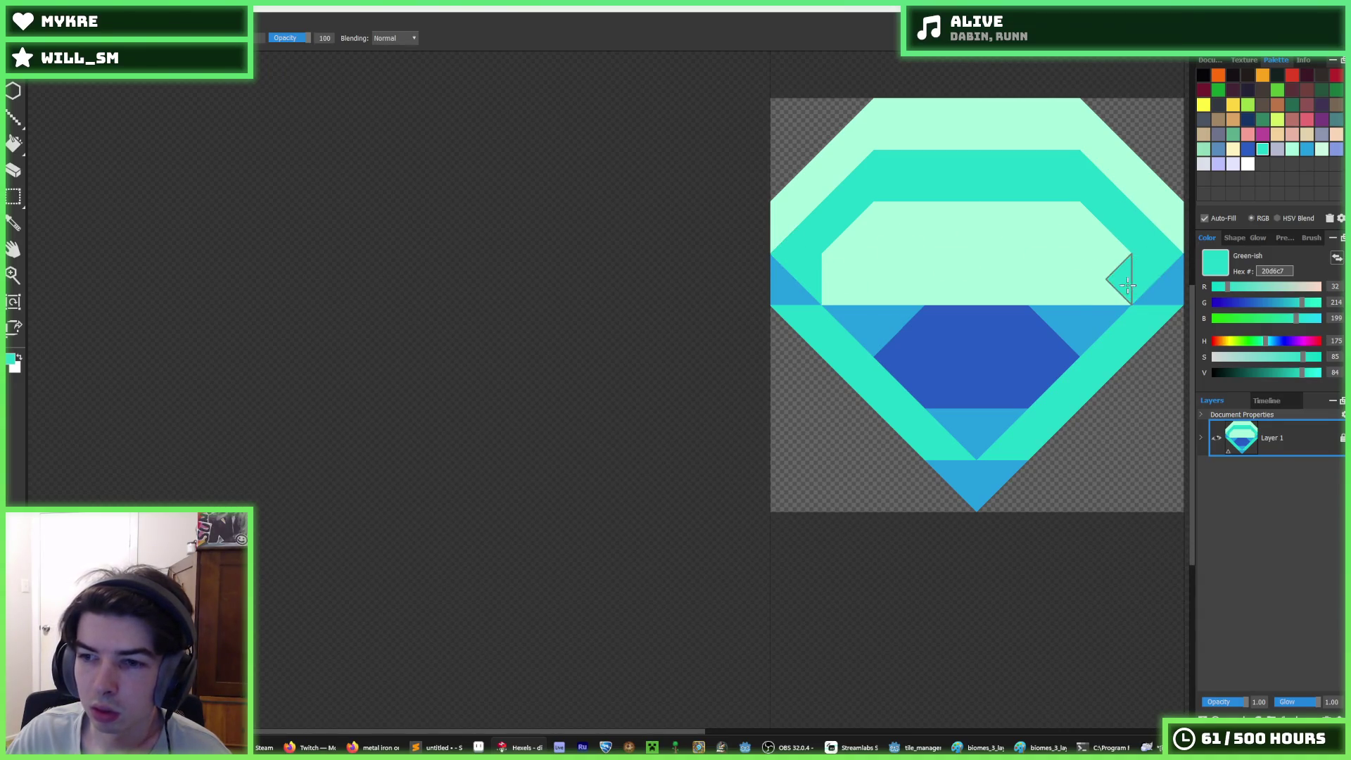
pyautogui.scroll(-10, 1041, 261)
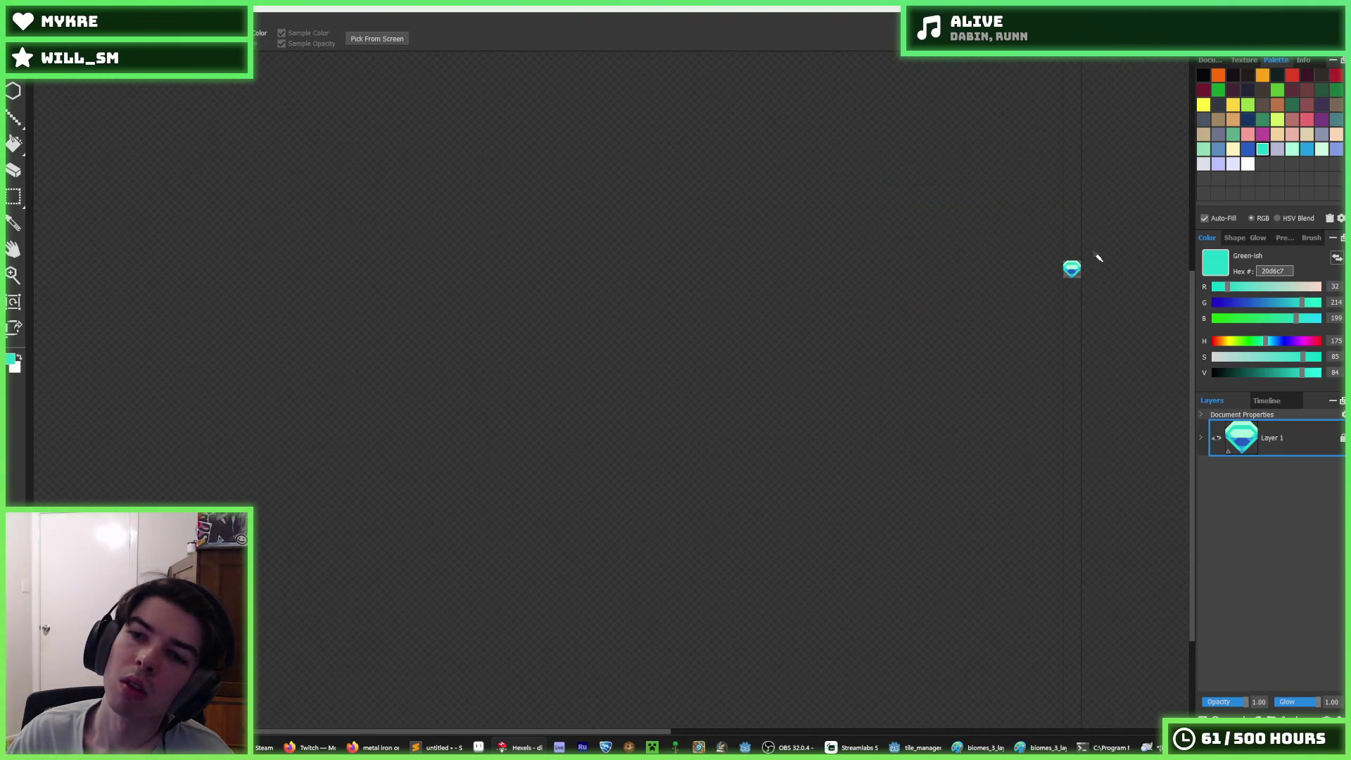
# - Paint teal over the crown's upper-left and upper-right light areas
pyautogui.press('b')
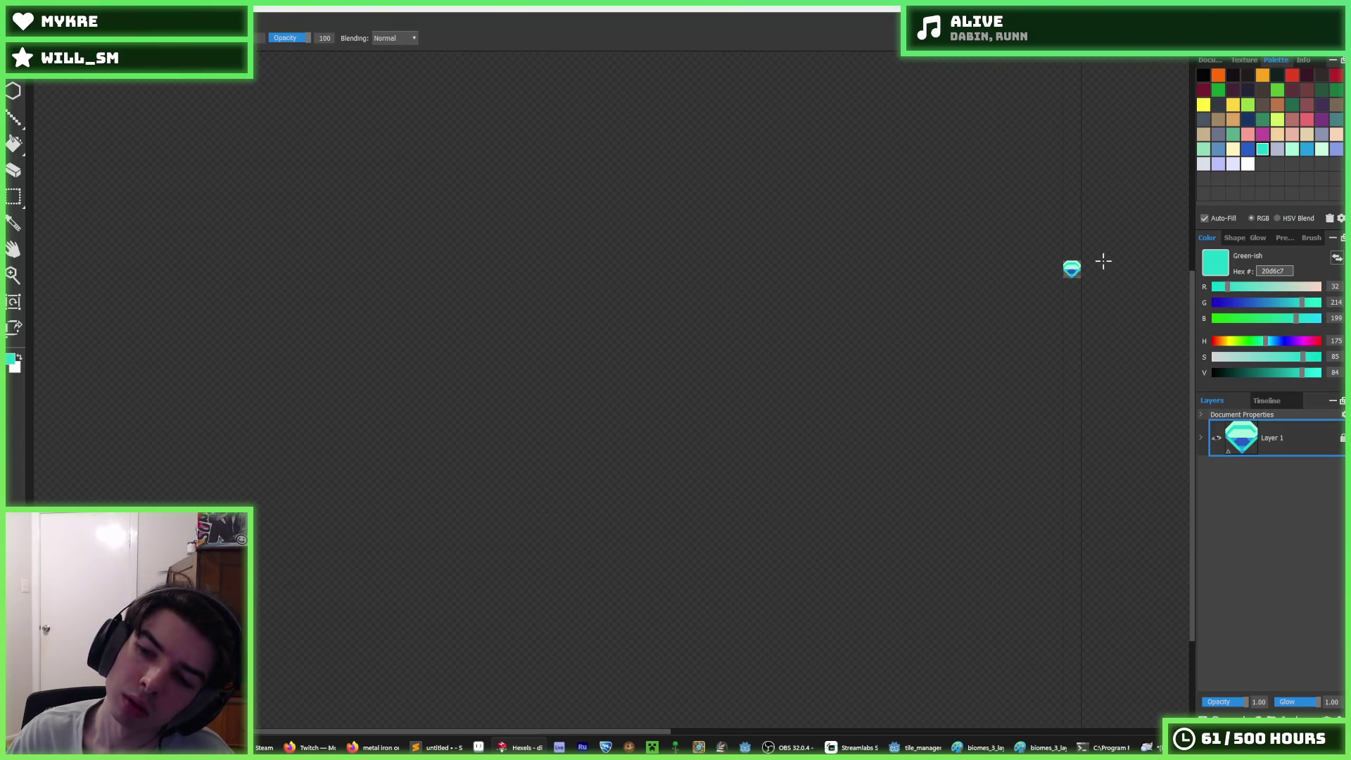
pyautogui.scroll(5, 635, 253)
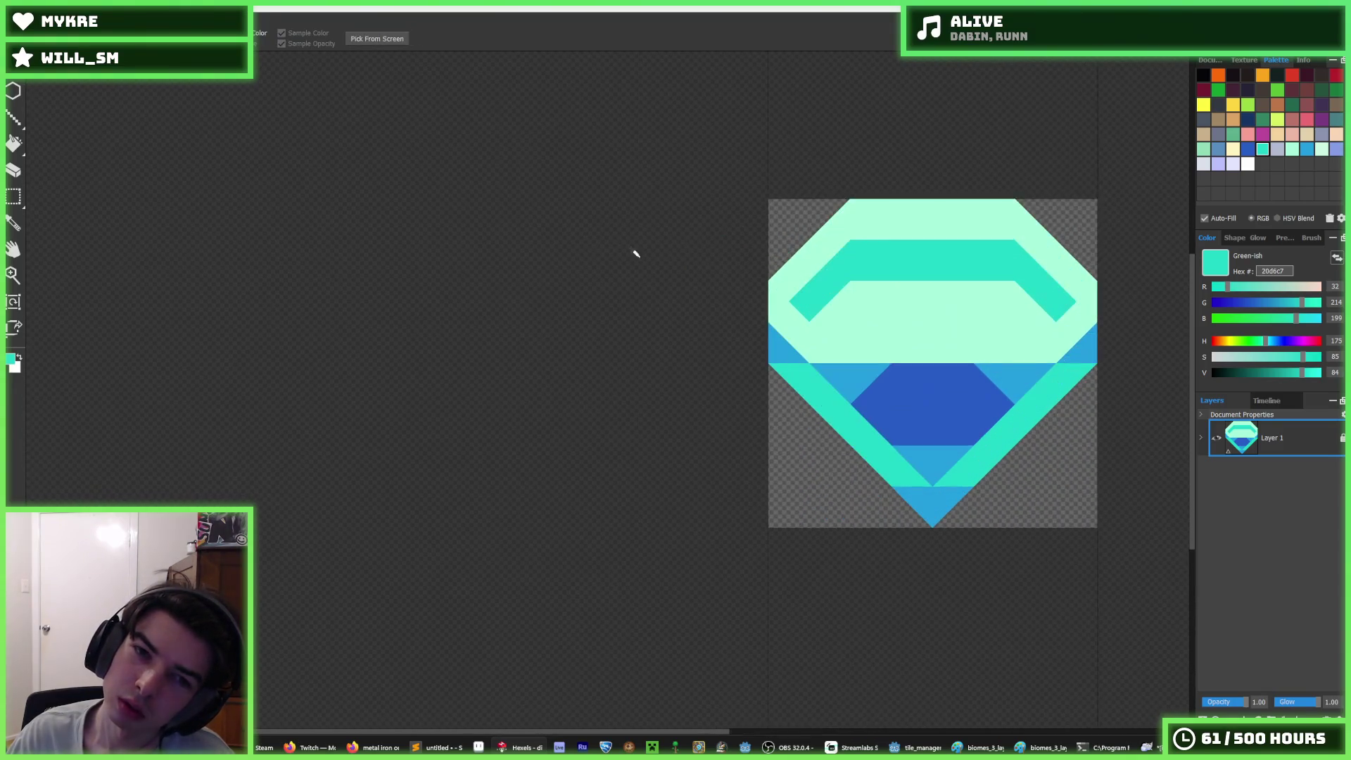
pyautogui.press('b')
pyautogui.moveTo(857, 250); pyautogui.dragTo(777, 290)
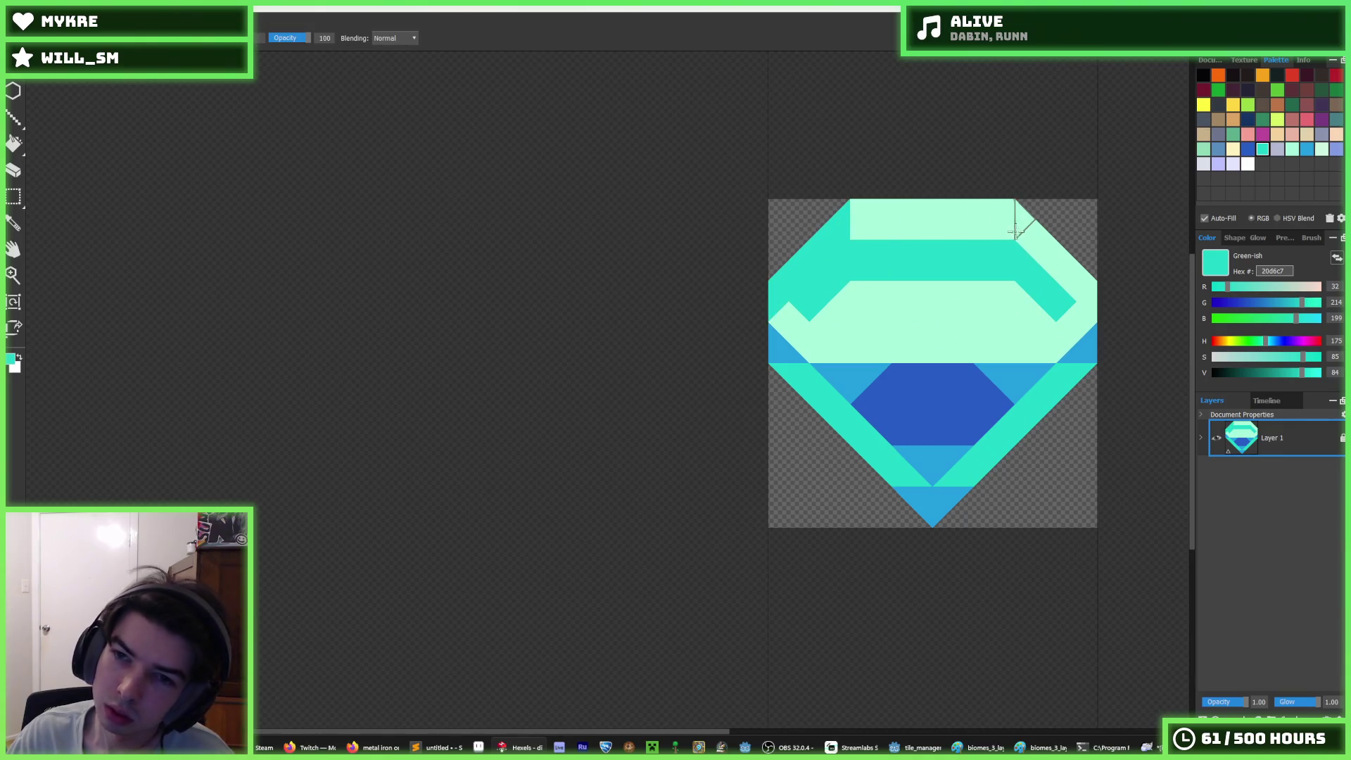
pyautogui.moveTo(1018, 223)
pyautogui.mouseDown()
pyautogui.moveTo(1079, 278)
pyautogui.moveTo(979, 251)
pyautogui.mouseUp()
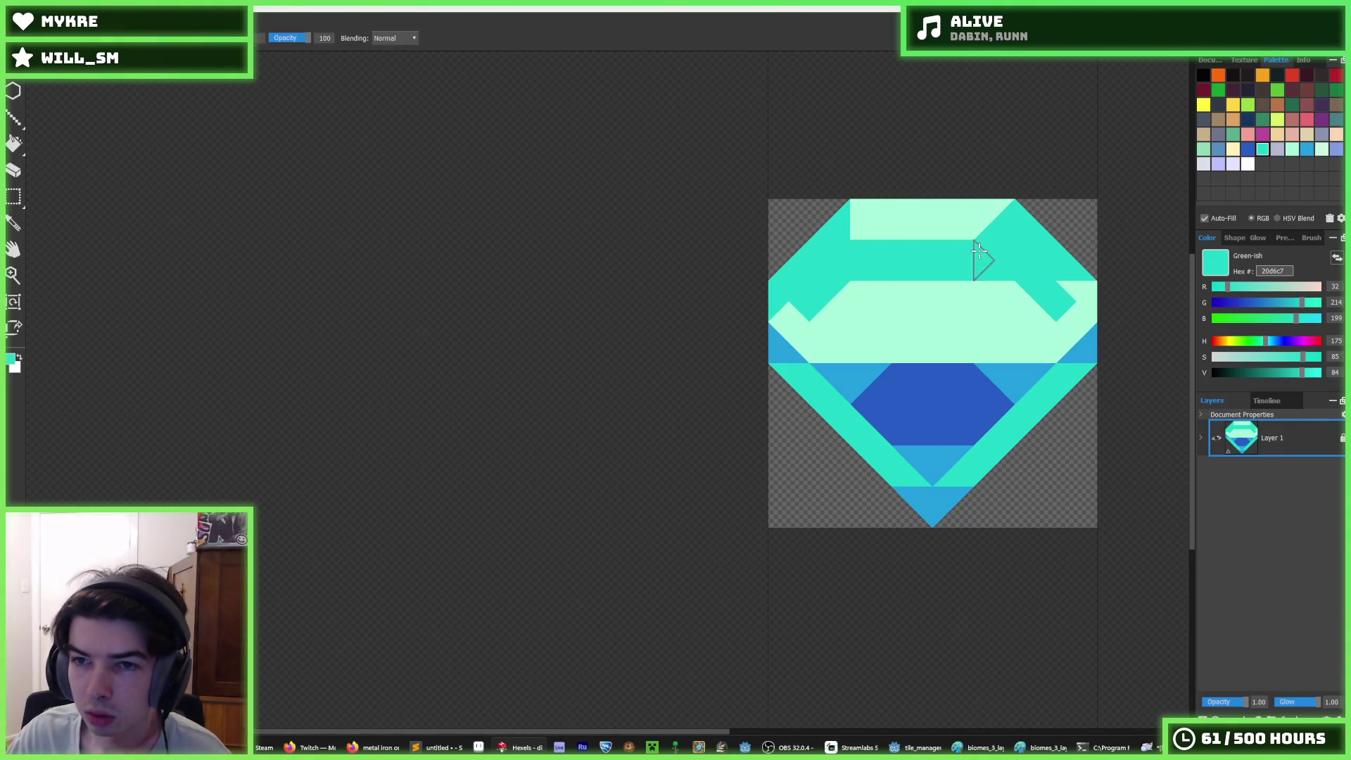
# - Repaint the teal at the crown's upper left and lower left in mint
pyautogui.press('i')
pyautogui.click(901, 217)
pyautogui.press('b')
pyautogui.moveTo(871, 241)
pyautogui.mouseDown()
pyautogui.moveTo(797, 291)
pyautogui.moveTo(804, 328)
pyautogui.moveTo(861, 355)
pyautogui.mouseUp()
pyautogui.press('i')
pyautogui.click(898, 259)
pyautogui.press('b')
pyautogui.press('i')
pyautogui.click(872, 306)
# - Repaint the teal at the crown's upper right in light mint
pyautogui.press('b')
pyautogui.press('i')
pyautogui.click(1045, 302)
pyautogui.press('b')
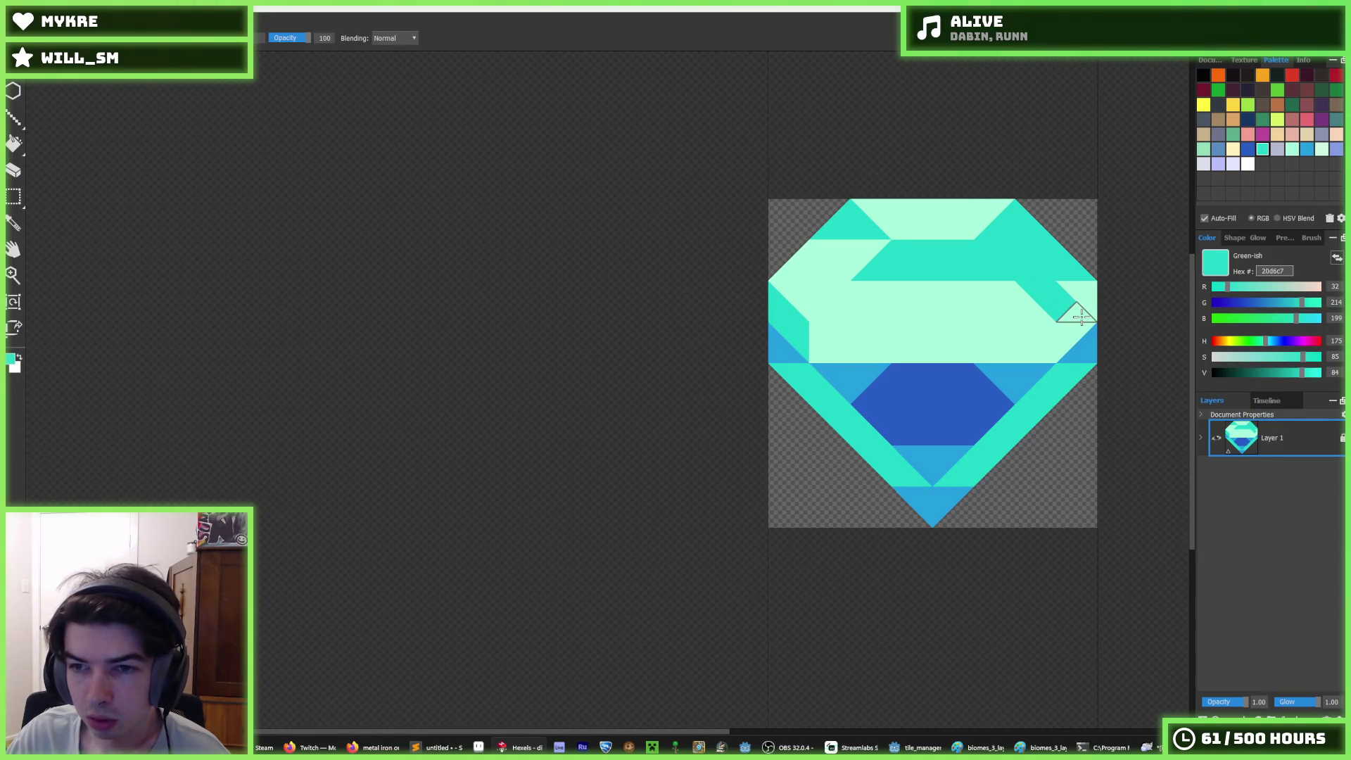
pyautogui.press('i')
pyautogui.click(1059, 302)
pyautogui.press('b')
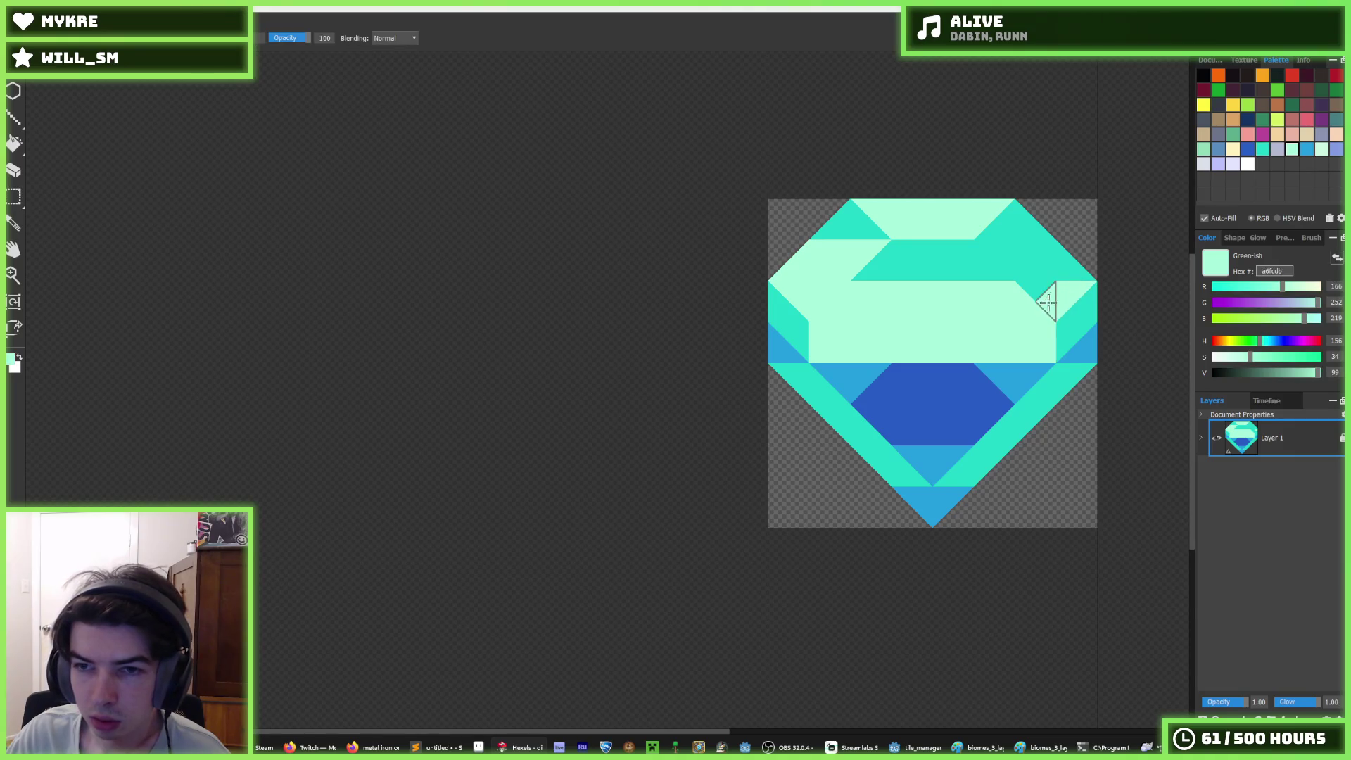
pyautogui.moveTo(1048, 273); pyautogui.dragTo(1000, 251)
# - Sample teal and then the blue of the gem's right triangle from the canvas
pyautogui.press('i')
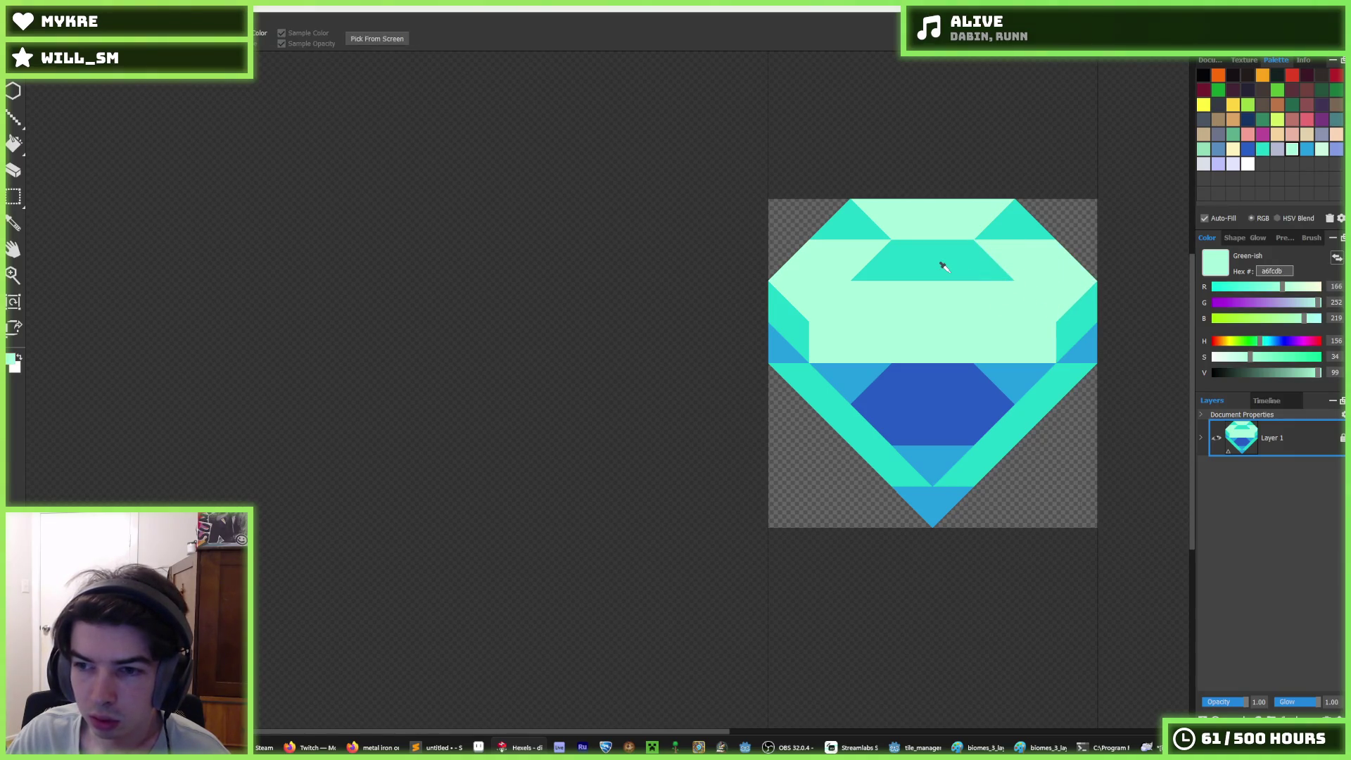
pyautogui.click(941, 265)
pyautogui.press('b')
pyautogui.press('i')
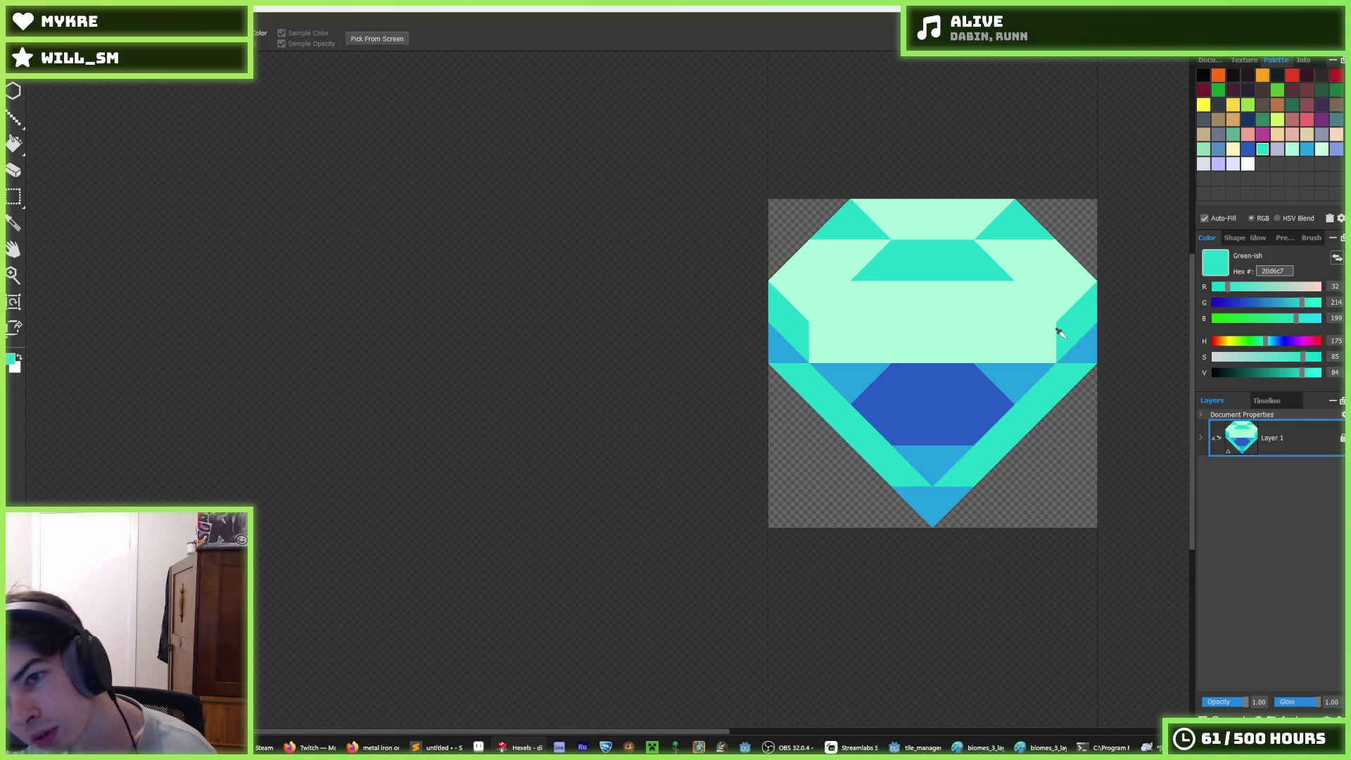
pyautogui.scroll(-3, 1027, 330)
pyautogui.scroll(4, 1023, 329)
pyautogui.click(1143, 350)
# - Paint a teal triangle on the gem's left edge, then turn it light mint
pyautogui.press('b')
pyautogui.keyDown('alt'); pyautogui.click(1136, 313); pyautogui.keyUp('alt')
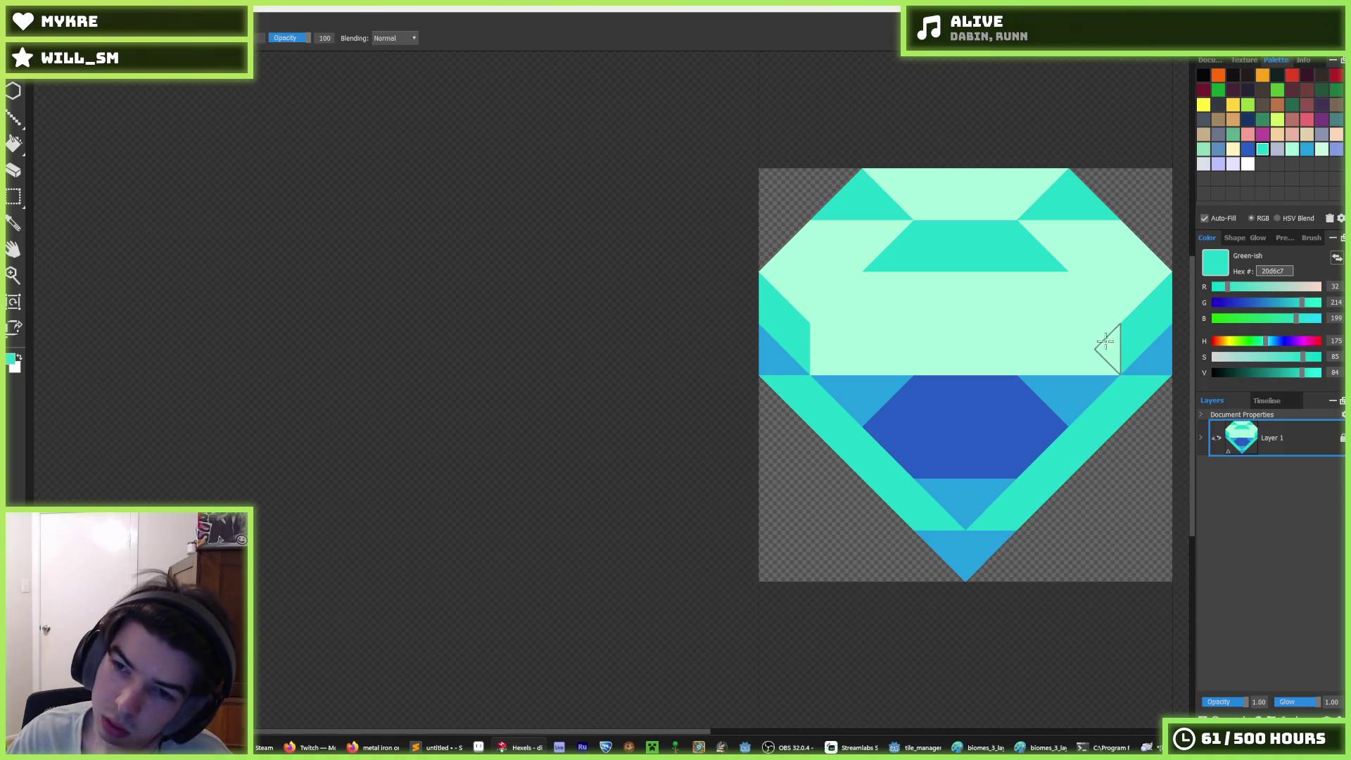
pyautogui.moveTo(823, 350); pyautogui.dragTo(847, 352)
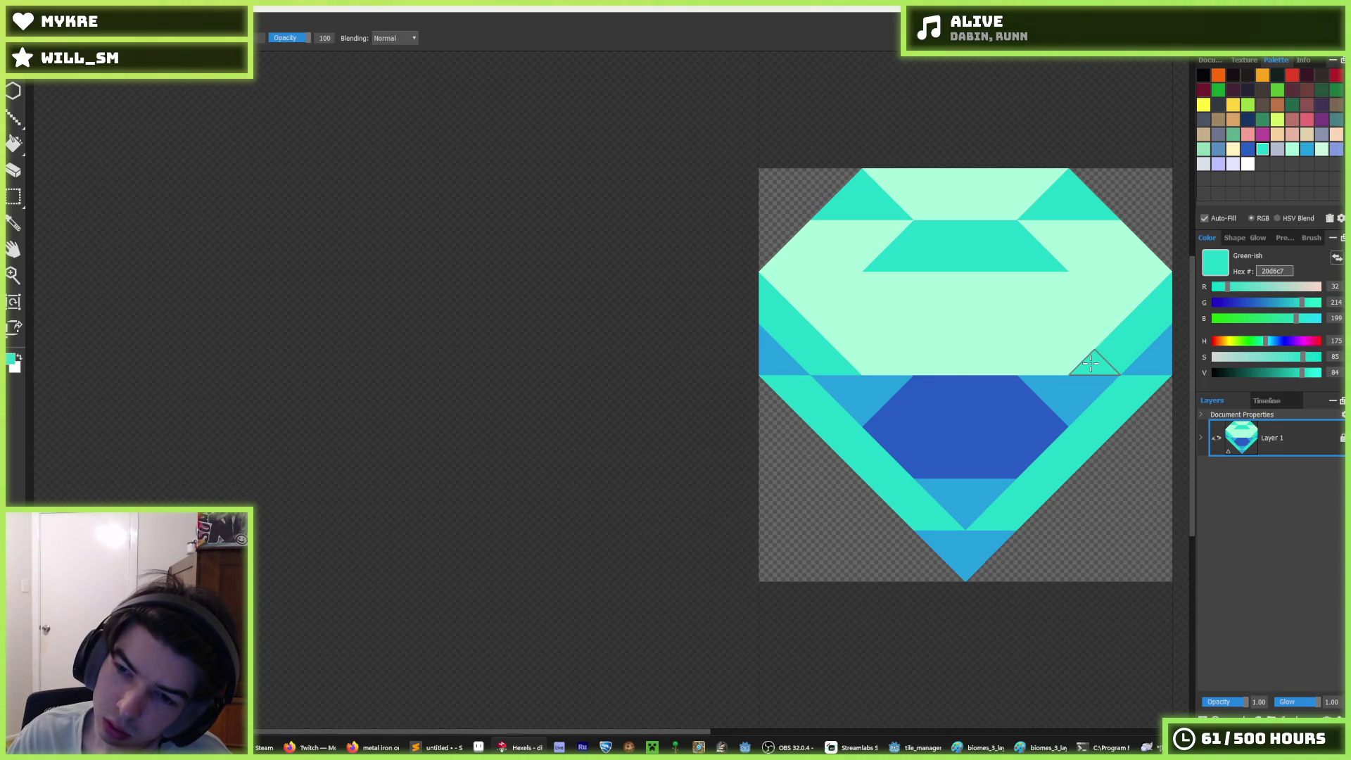
pyautogui.keyDown('alt'); pyautogui.click(959, 331); pyautogui.keyUp('alt')
pyautogui.click(837, 354)
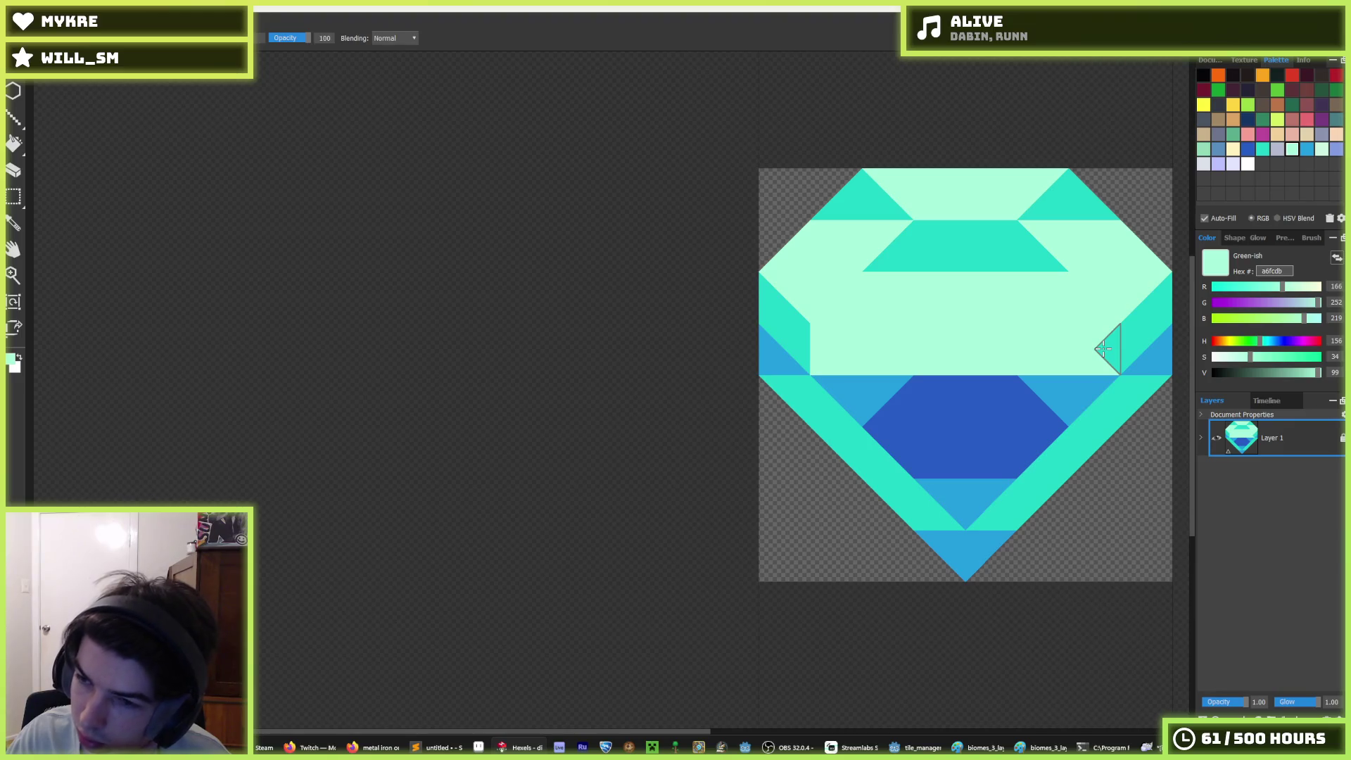
# - Repaint the teal trapezoid's left part mint, undoing the stray teal strokes
pyautogui.moveTo(904, 245)
pyautogui.mouseDown()
pyautogui.moveTo(1025, 235)
pyautogui.moveTo(1015, 261)
pyautogui.mouseUp()
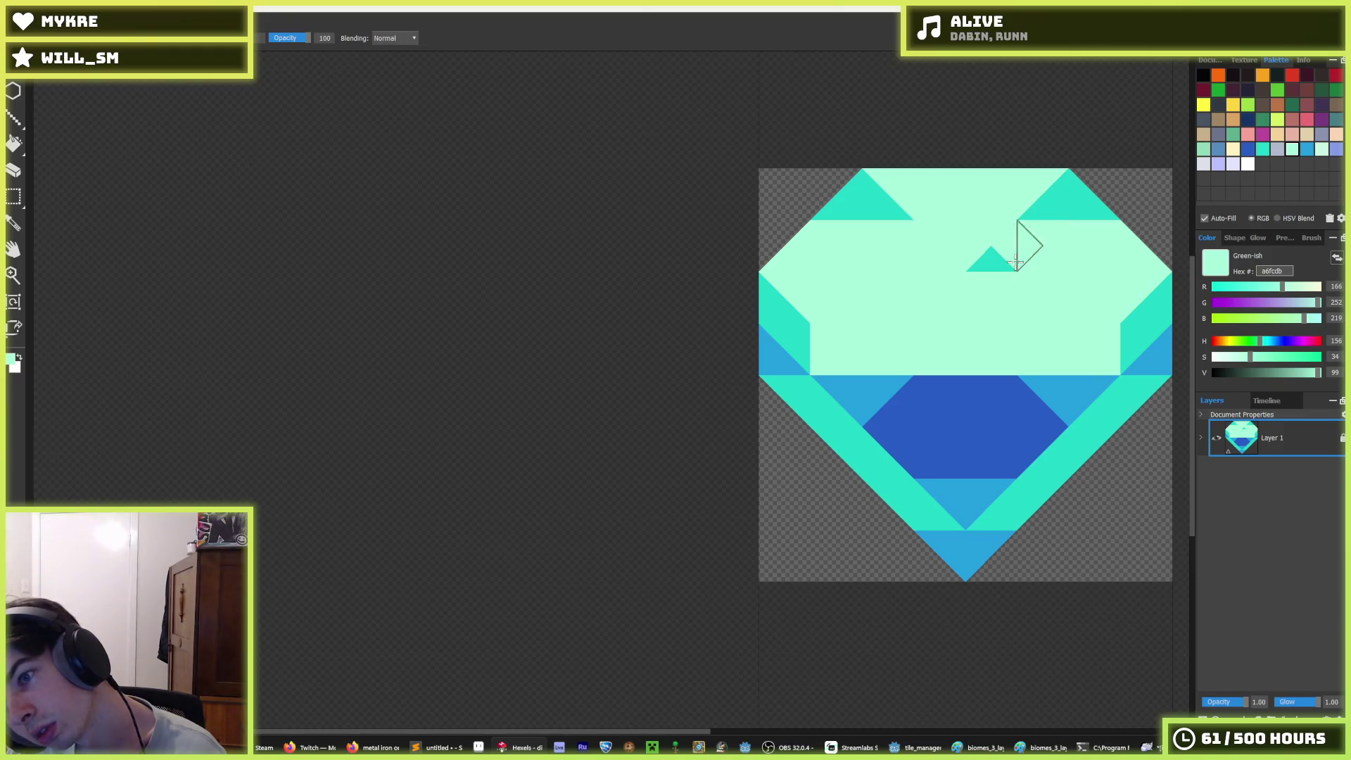
pyautogui.keyDown('alt'); pyautogui.click(875, 211); pyautogui.keyUp('alt')
pyautogui.moveTo(884, 217)
pyautogui.mouseDown()
pyautogui.moveTo(853, 277)
pyautogui.moveTo(896, 242)
pyautogui.moveTo(845, 301)
pyautogui.moveTo(834, 351)
pyautogui.mouseUp()
pyautogui.hotkey('ctrl', 'z')
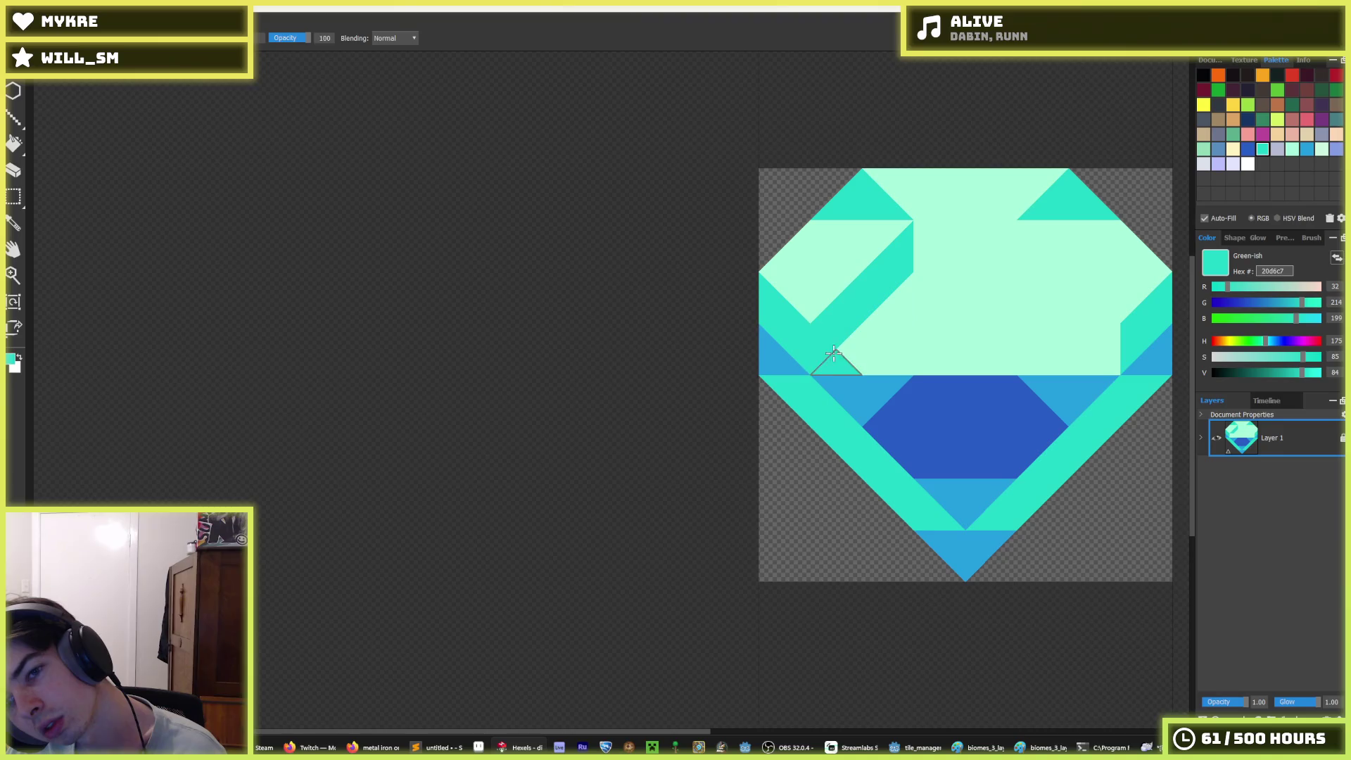
pyautogui.hotkey('ctrl', 'z')
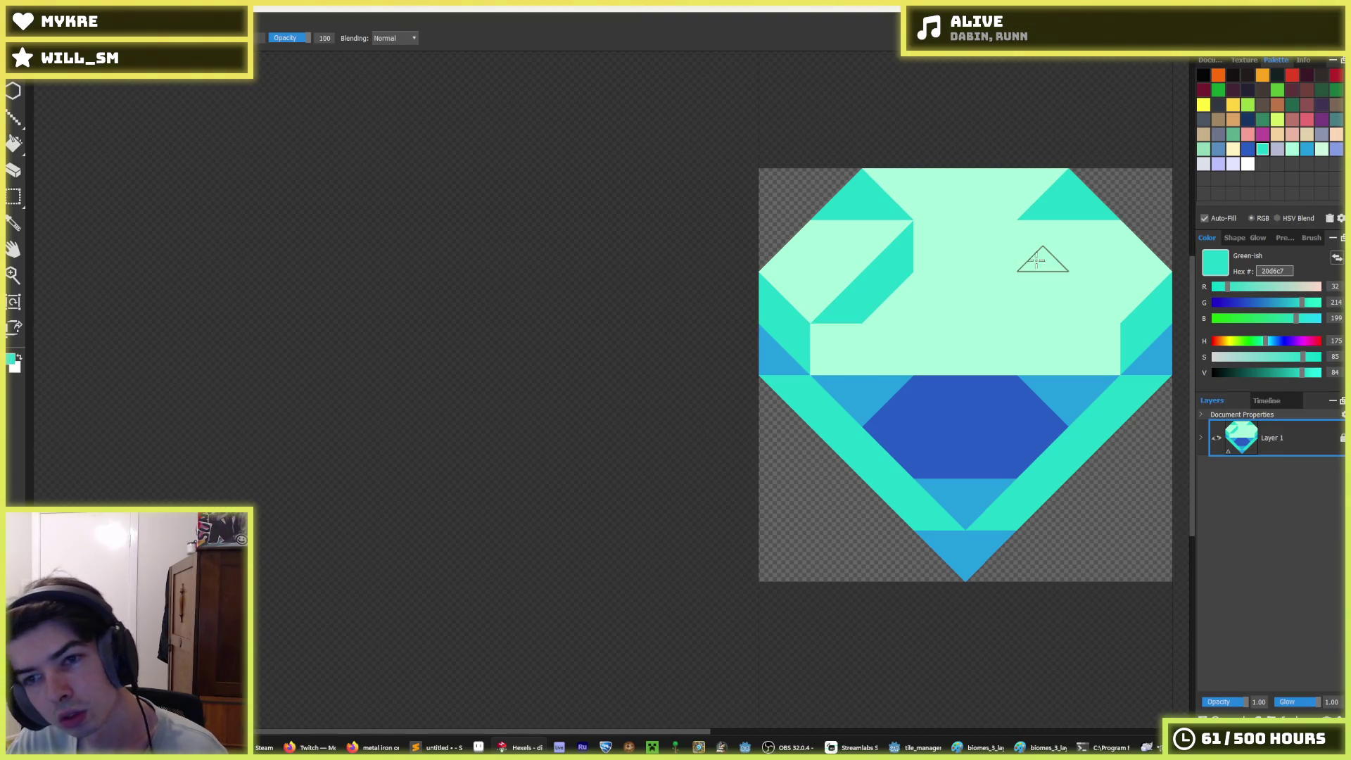
# - Paint a teal diagonal band at upper right and fill the crown's upper centre teal
pyautogui.moveTo(1004, 239); pyautogui.dragTo(1076, 310)
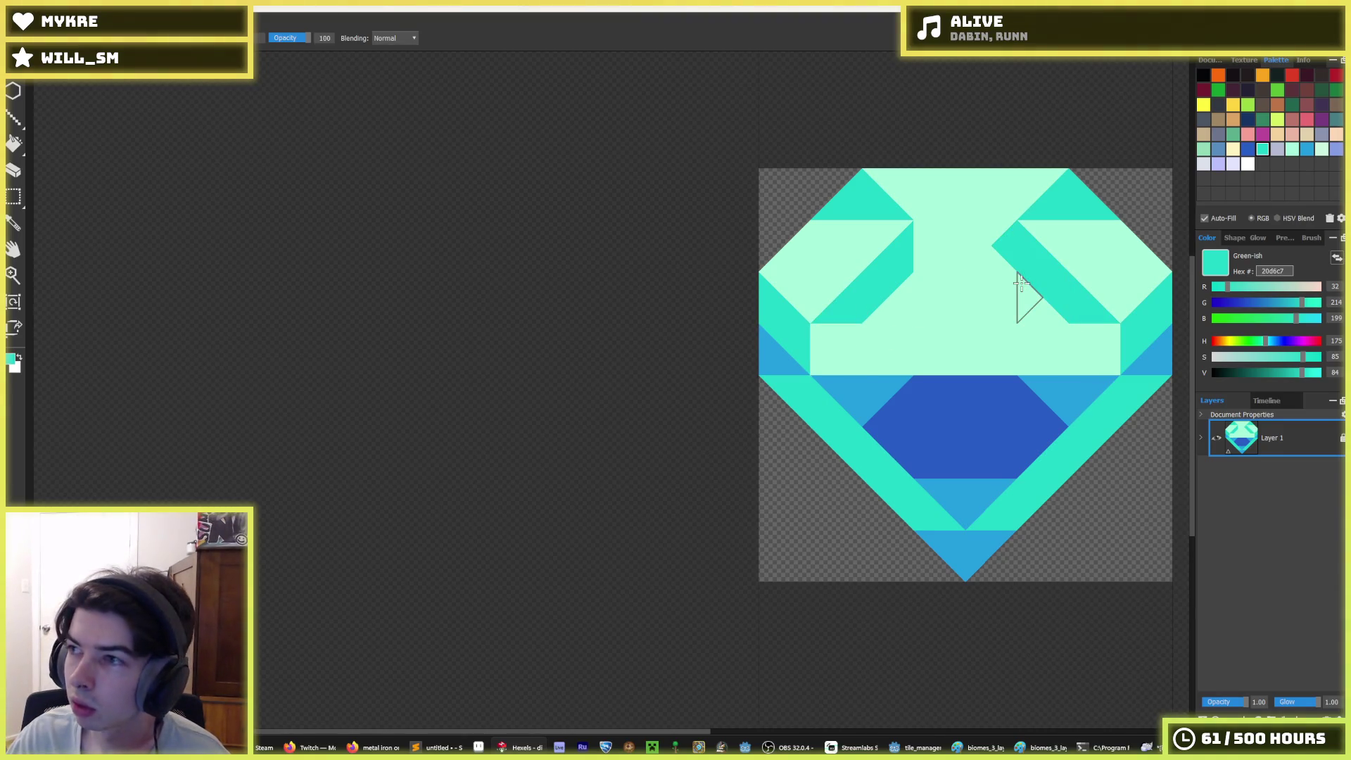
pyautogui.moveTo(1028, 283)
pyautogui.mouseDown()
pyautogui.moveTo(1041, 301)
pyautogui.moveTo(922, 268)
pyautogui.moveTo(996, 301)
pyautogui.moveTo(936, 246)
pyautogui.moveTo(991, 239)
pyautogui.mouseUp()
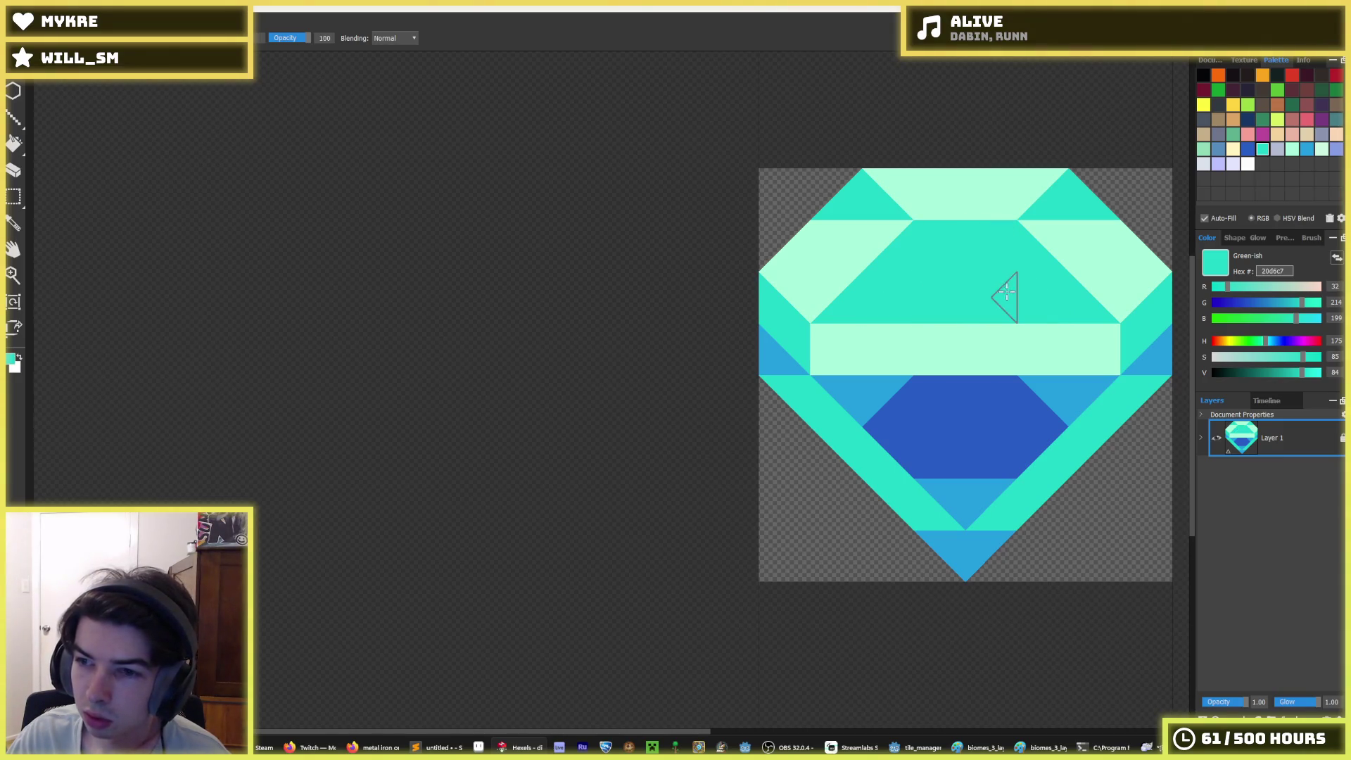
pyautogui.scroll(-6, 1006, 292)
pyautogui.scroll(6, 955, 277)
# - Turn the teal triangles along the left and right edges light mint
pyautogui.keyDown('alt'); pyautogui.click(886, 334); pyautogui.keyUp('alt')
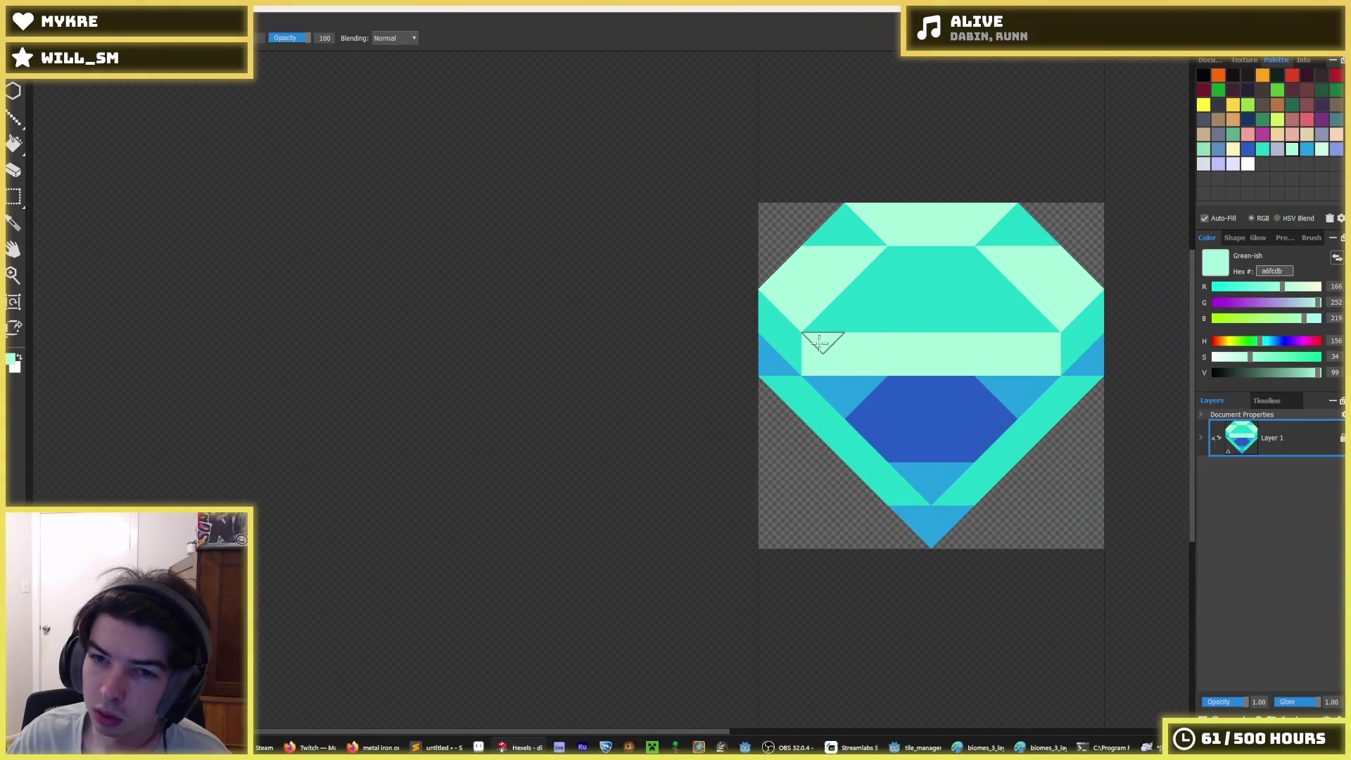
pyautogui.moveTo(822, 342); pyautogui.dragTo(764, 309)
pyautogui.moveTo(1039, 340)
pyautogui.mouseDown()
pyautogui.moveTo(1090, 308)
pyautogui.moveTo(785, 283)
pyautogui.mouseUp()
pyautogui.scroll(-5, 1088, 311)
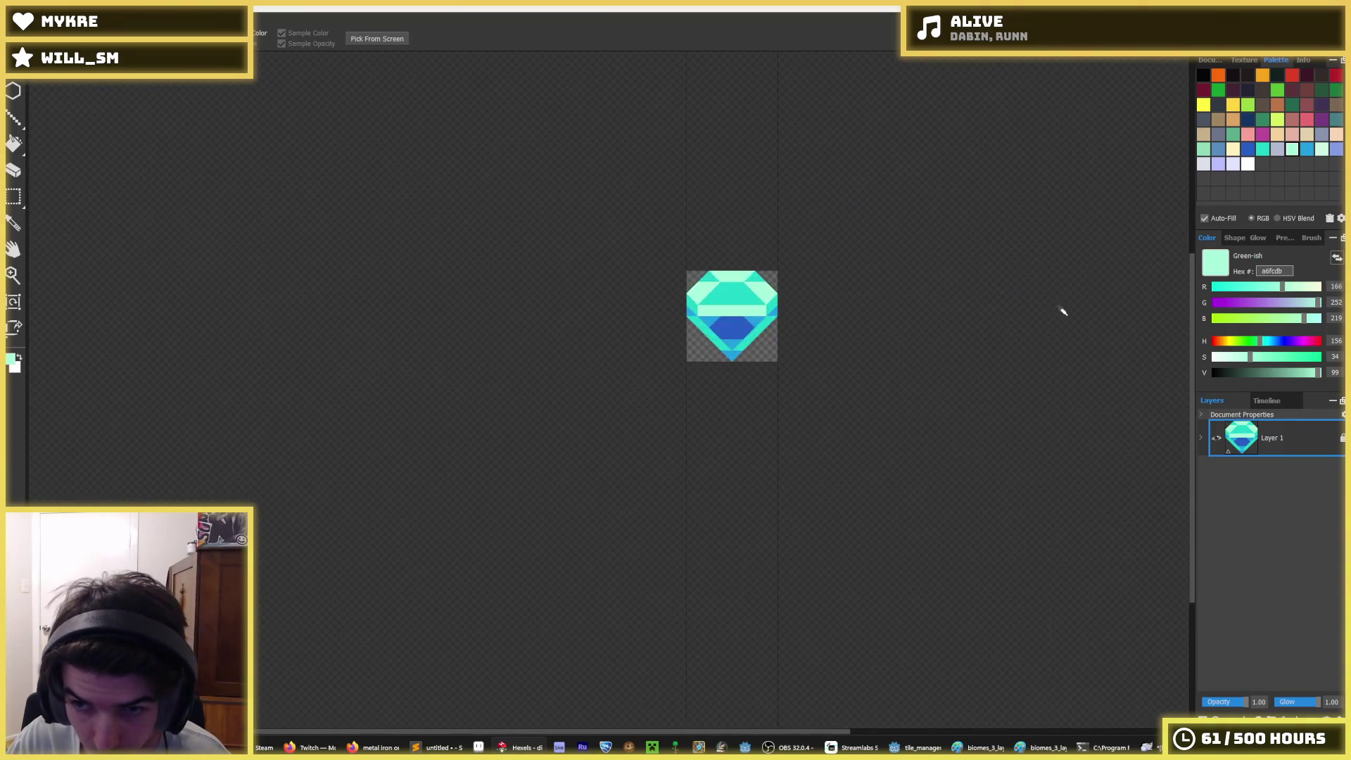
# - Recentre the gem and turn the middle band's end triangles light mint
pyautogui.scroll(3, 1061, 308)
pyautogui.moveTo(391, 296); pyautogui.dragTo(956, 353)
pyautogui.scroll(1, 809, 348)
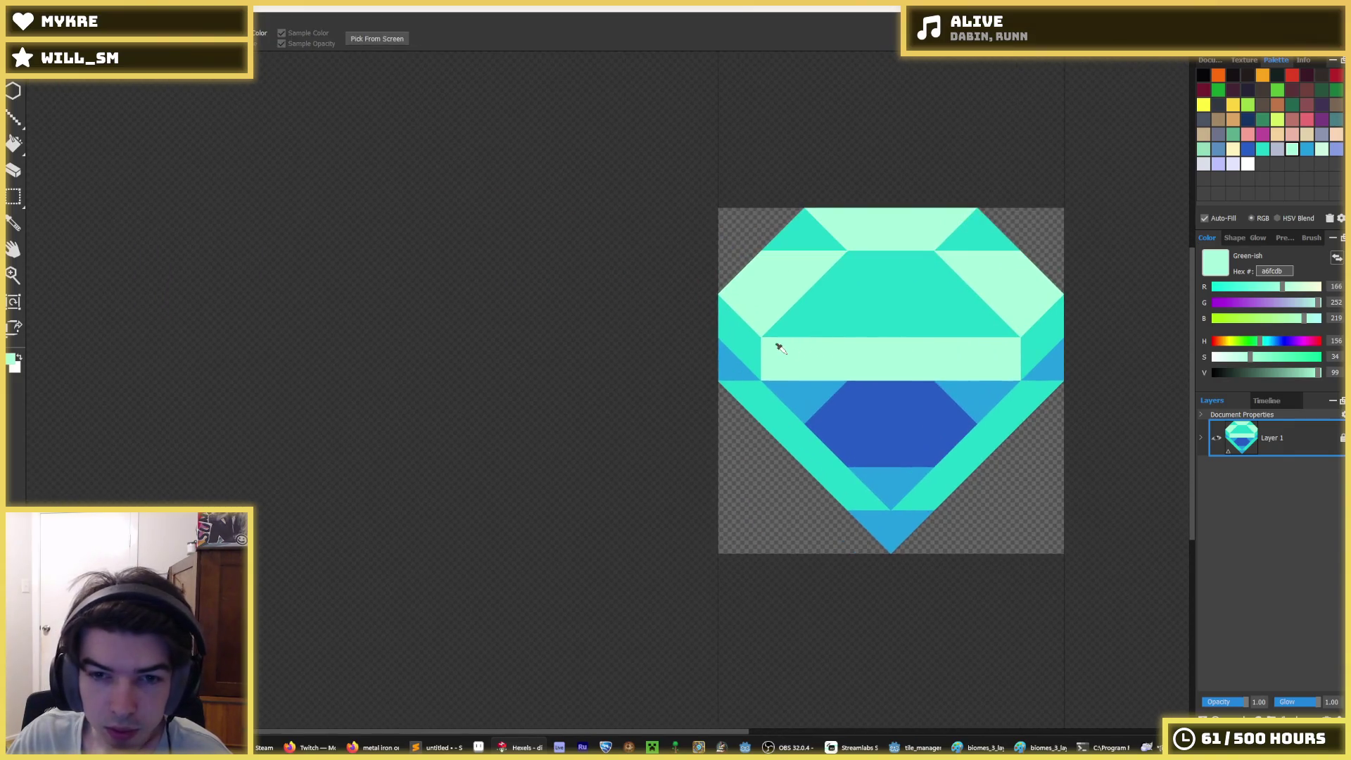
pyautogui.click(770, 327)
pyautogui.click(994, 323)
pyautogui.click(983, 356)
pyautogui.scroll(-2, 1000, 315)
pyautogui.scroll(1, 980, 311)
# - Narrow the upper light bands with teal and make the top and middle bands' upper corners teal
pyautogui.press('i')
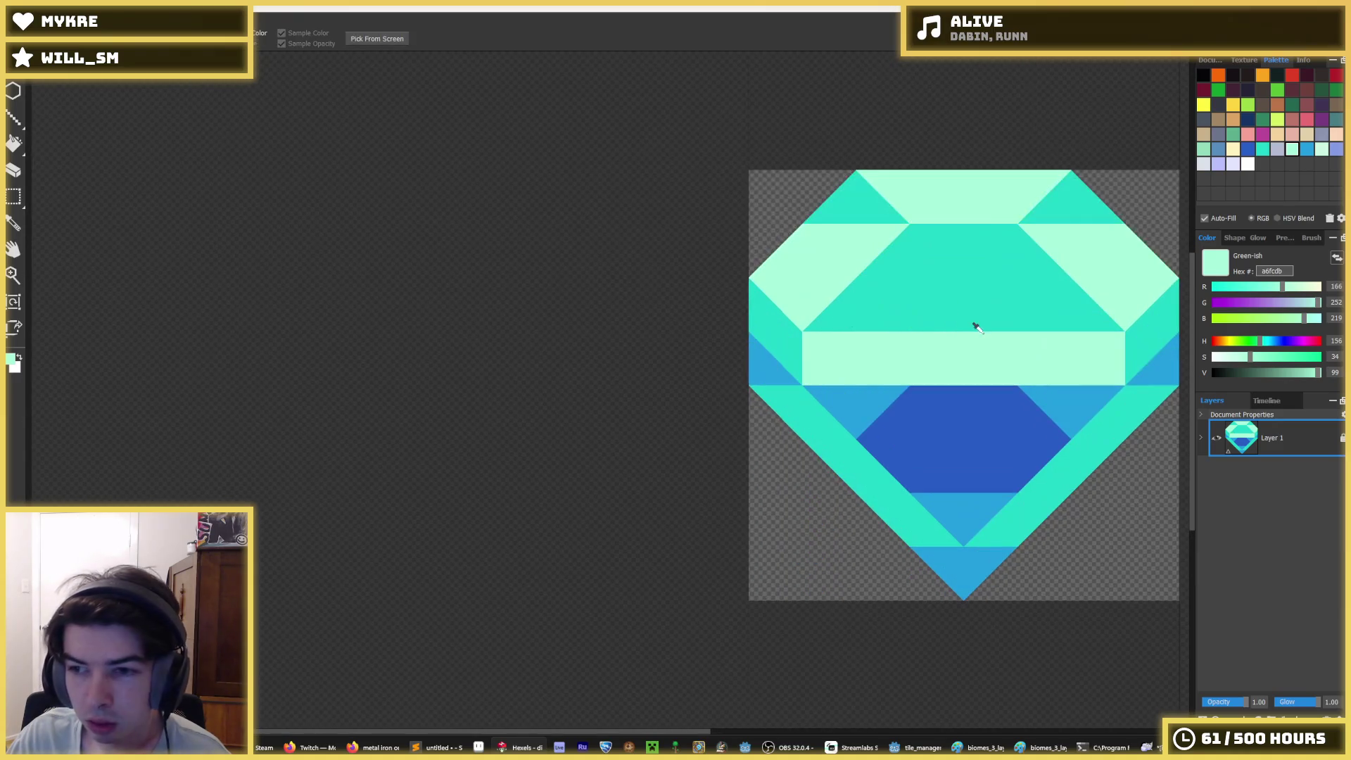
pyautogui.scroll(-1, 1028, 329)
pyautogui.scroll(1, 1027, 329)
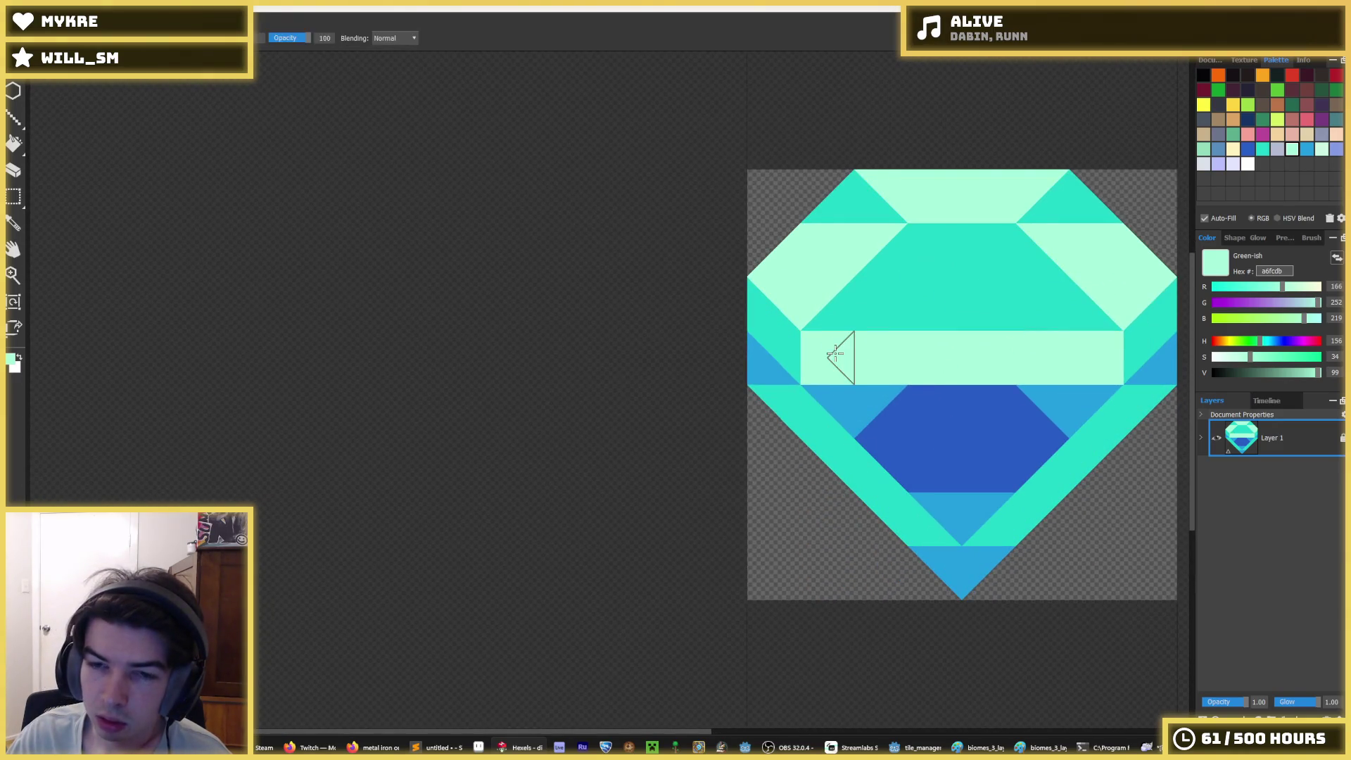
pyautogui.keyDown('alt'); pyautogui.click(769, 339); pyautogui.keyUp('alt')
pyautogui.press('alt')
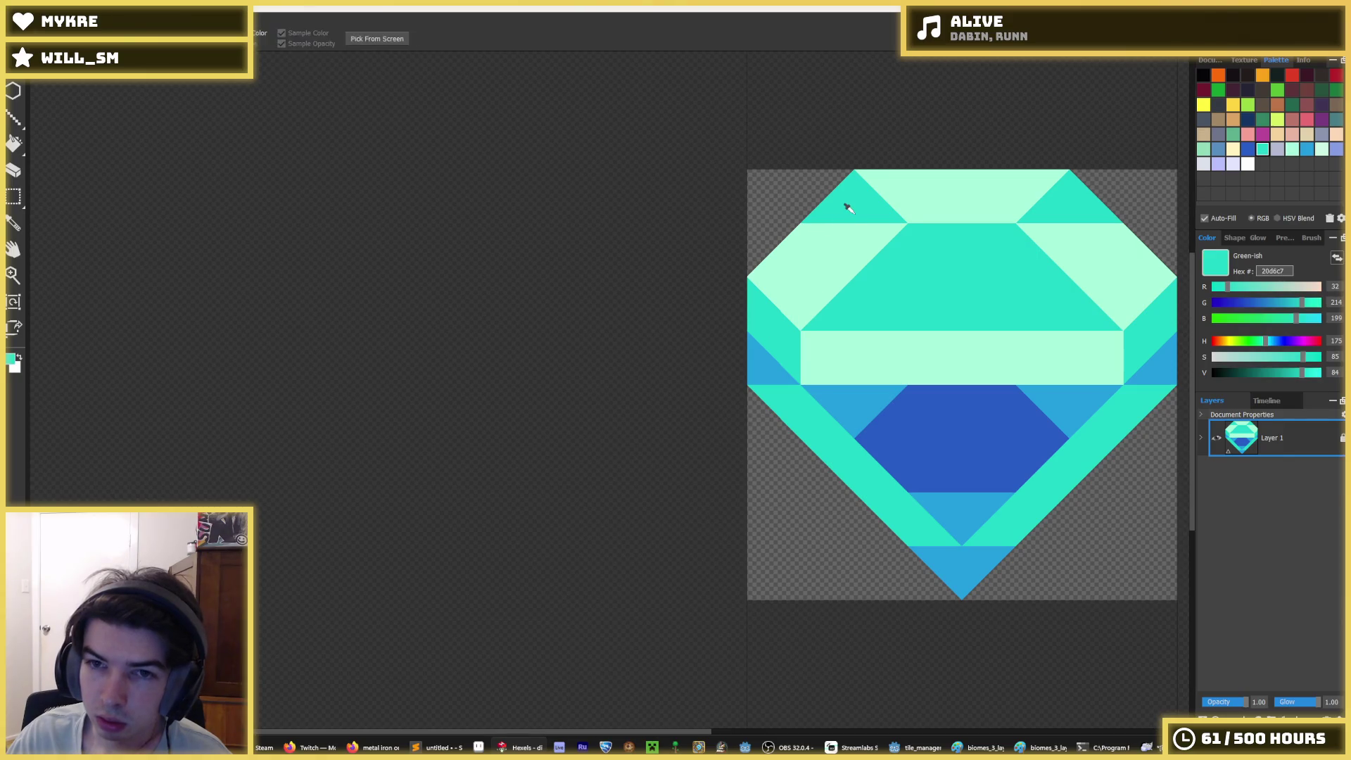
pyautogui.moveTo(776, 264)
pyautogui.mouseDown()
pyautogui.moveTo(808, 247)
pyautogui.moveTo(762, 294)
pyautogui.mouseUp()
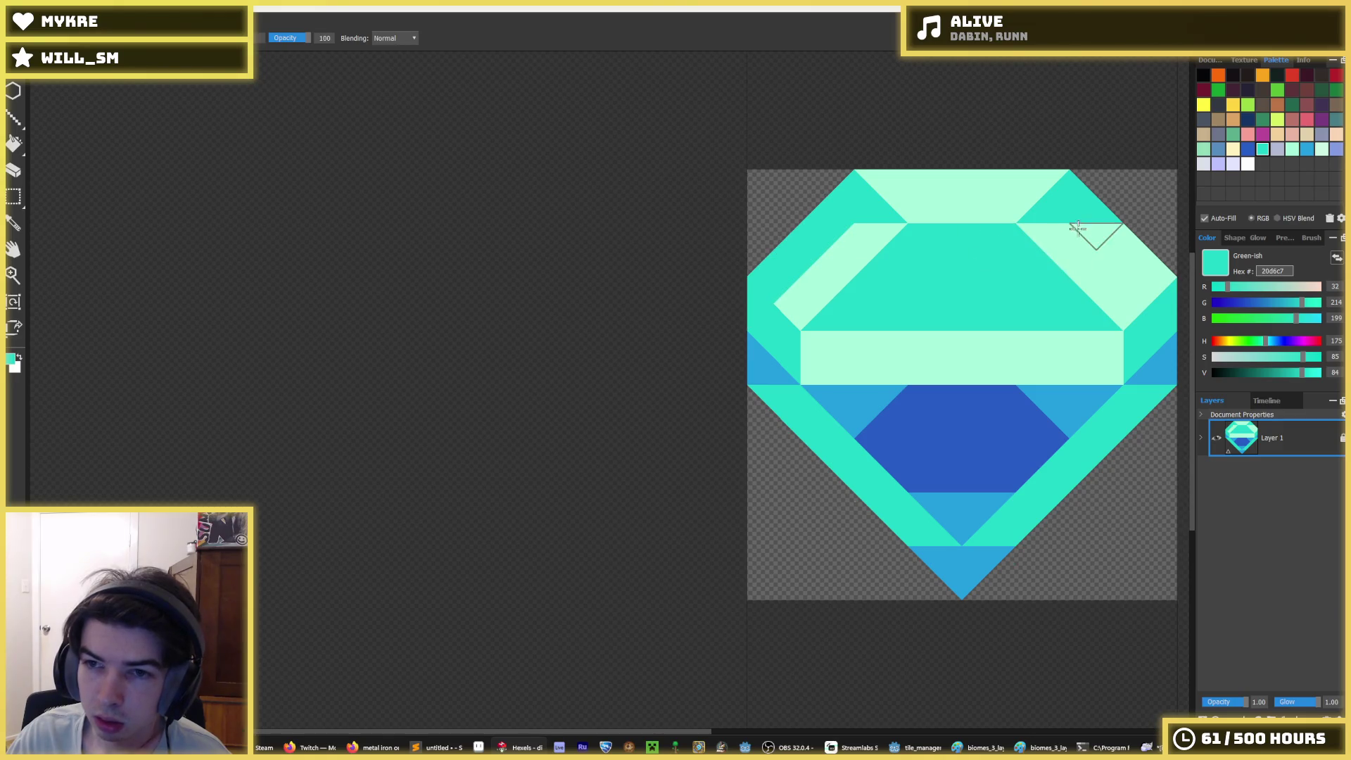
pyautogui.moveTo(1077, 228); pyautogui.dragTo(1150, 281)
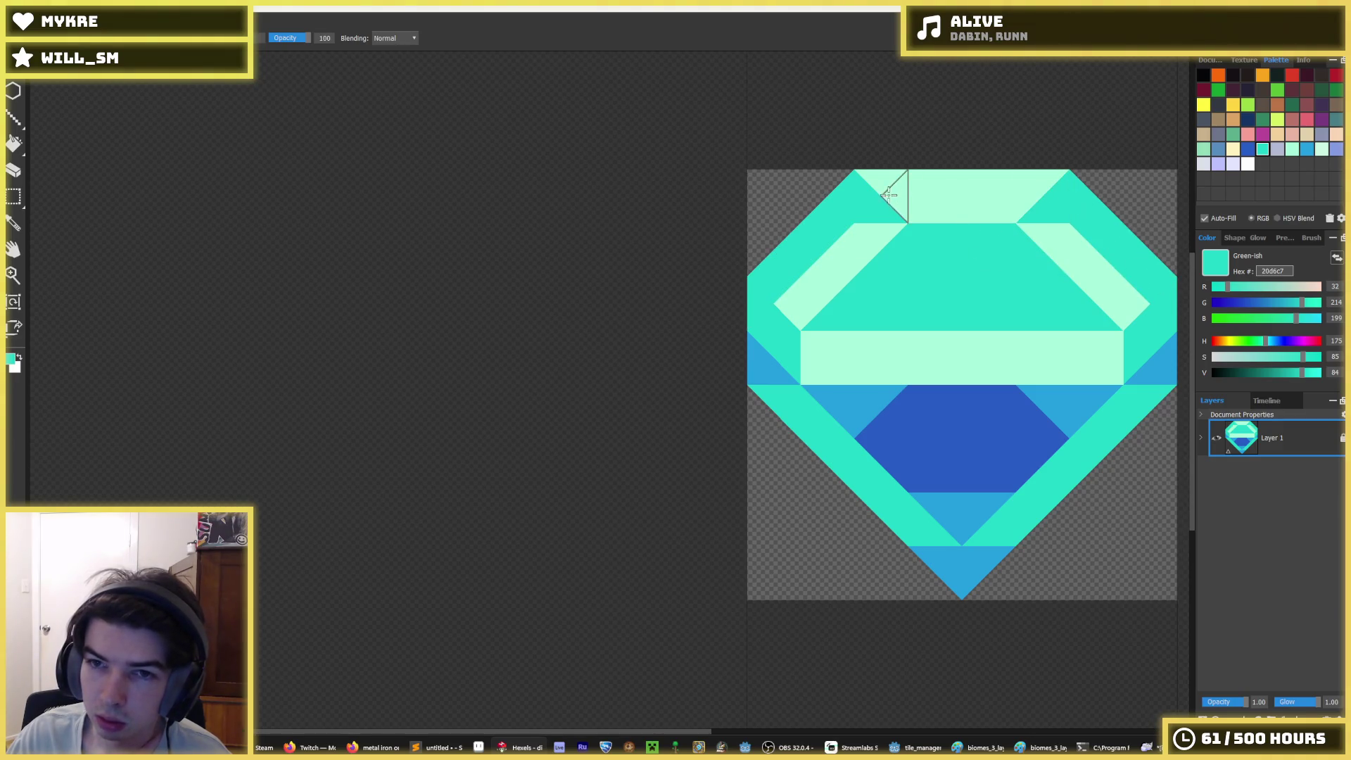
pyautogui.click(880, 181)
pyautogui.click(1038, 178)
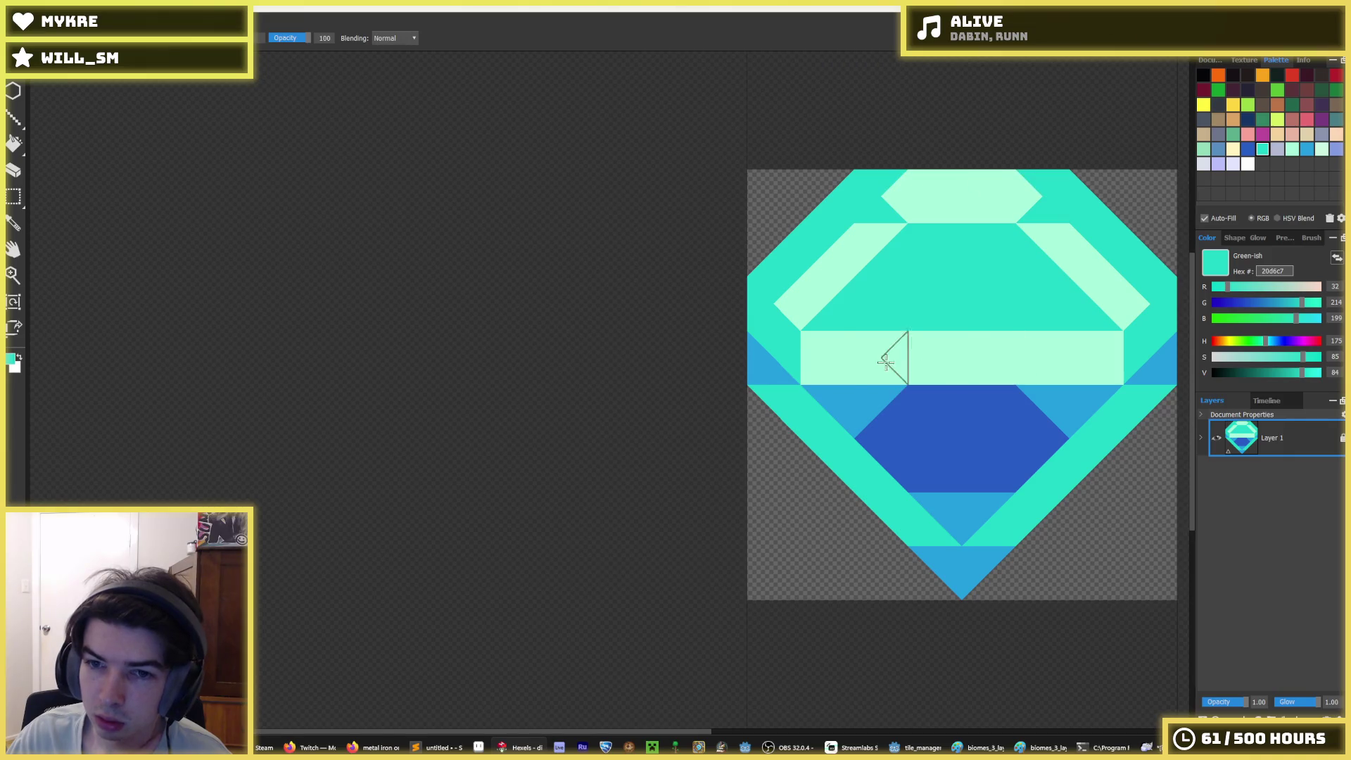
pyautogui.click(827, 343)
pyautogui.click(1110, 345)
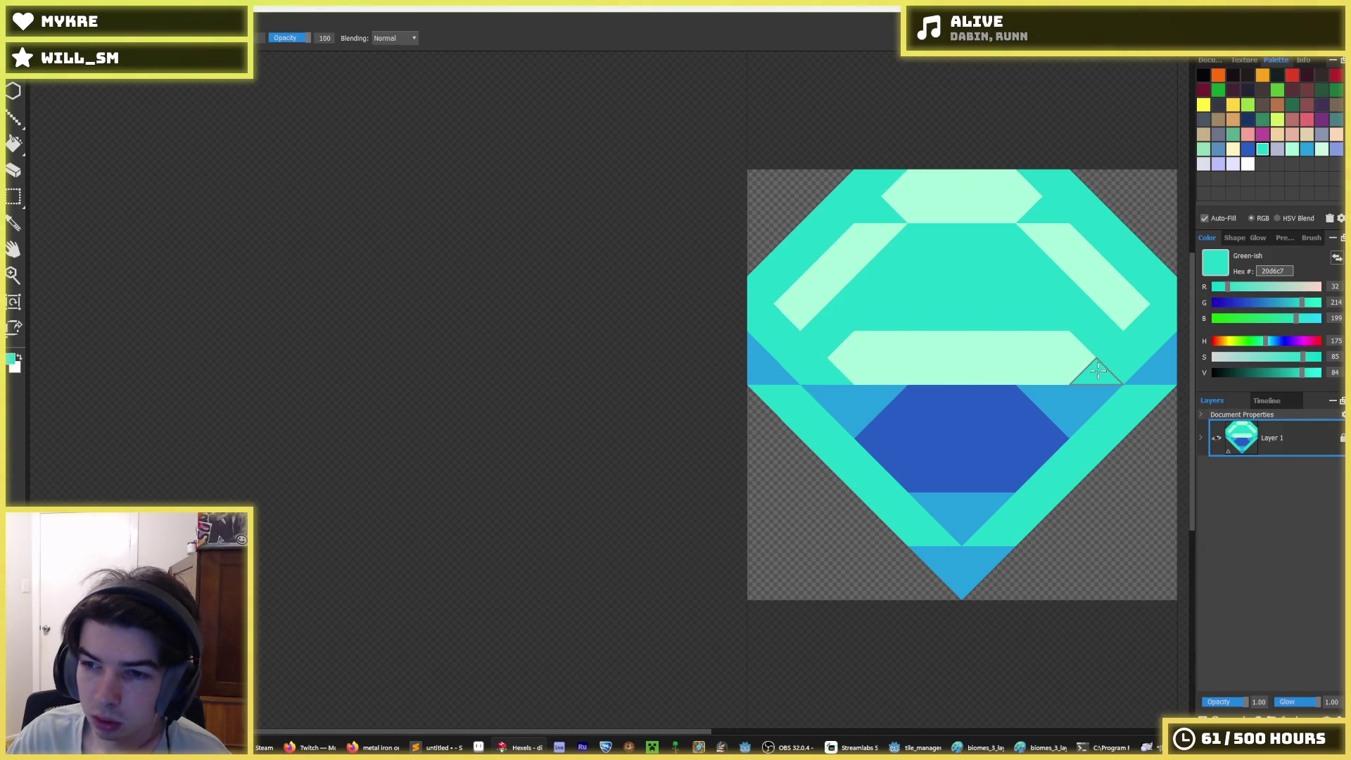
# - Fill the middle band's teal interior with light mint
pyautogui.scroll(-3, 1110, 345)
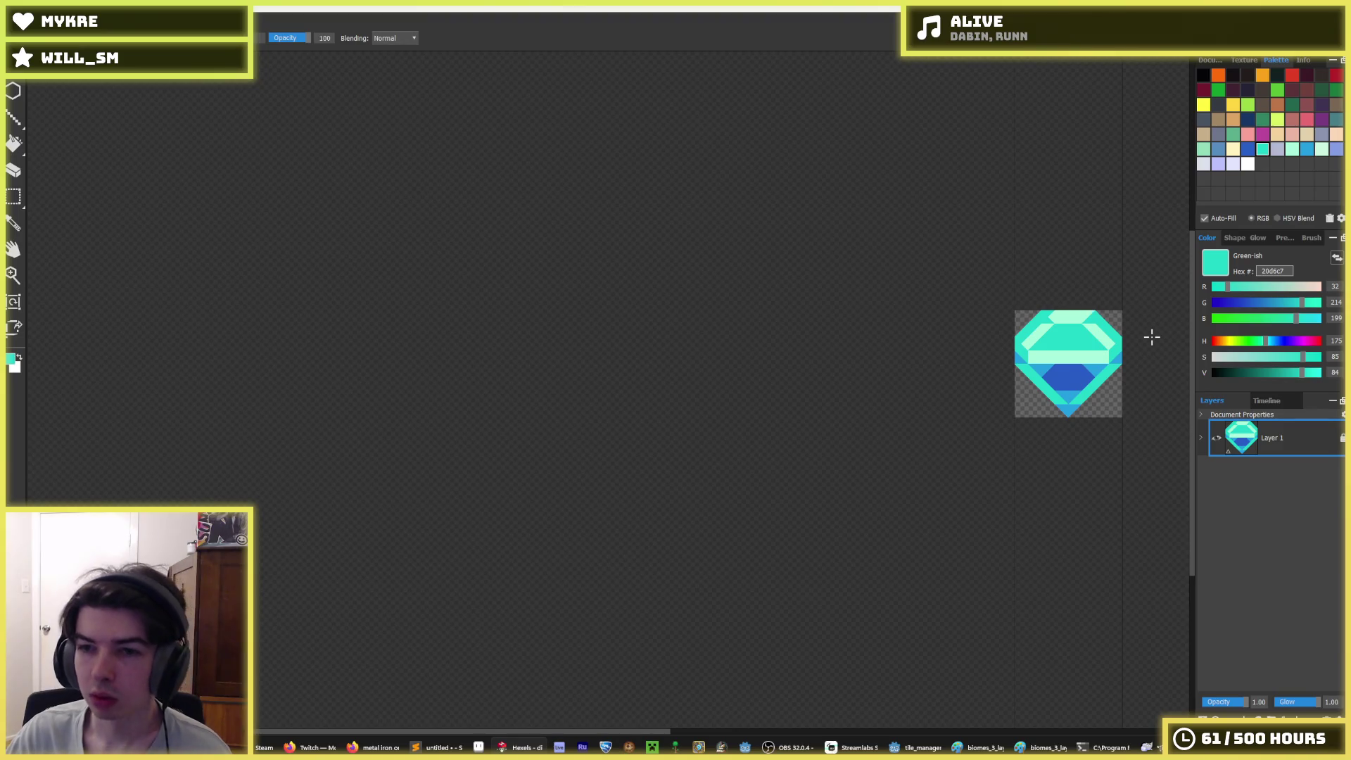
pyautogui.scroll(3, 1115, 343)
pyautogui.keyDown('alt'); pyautogui.click(922, 386); pyautogui.keyUp('alt')
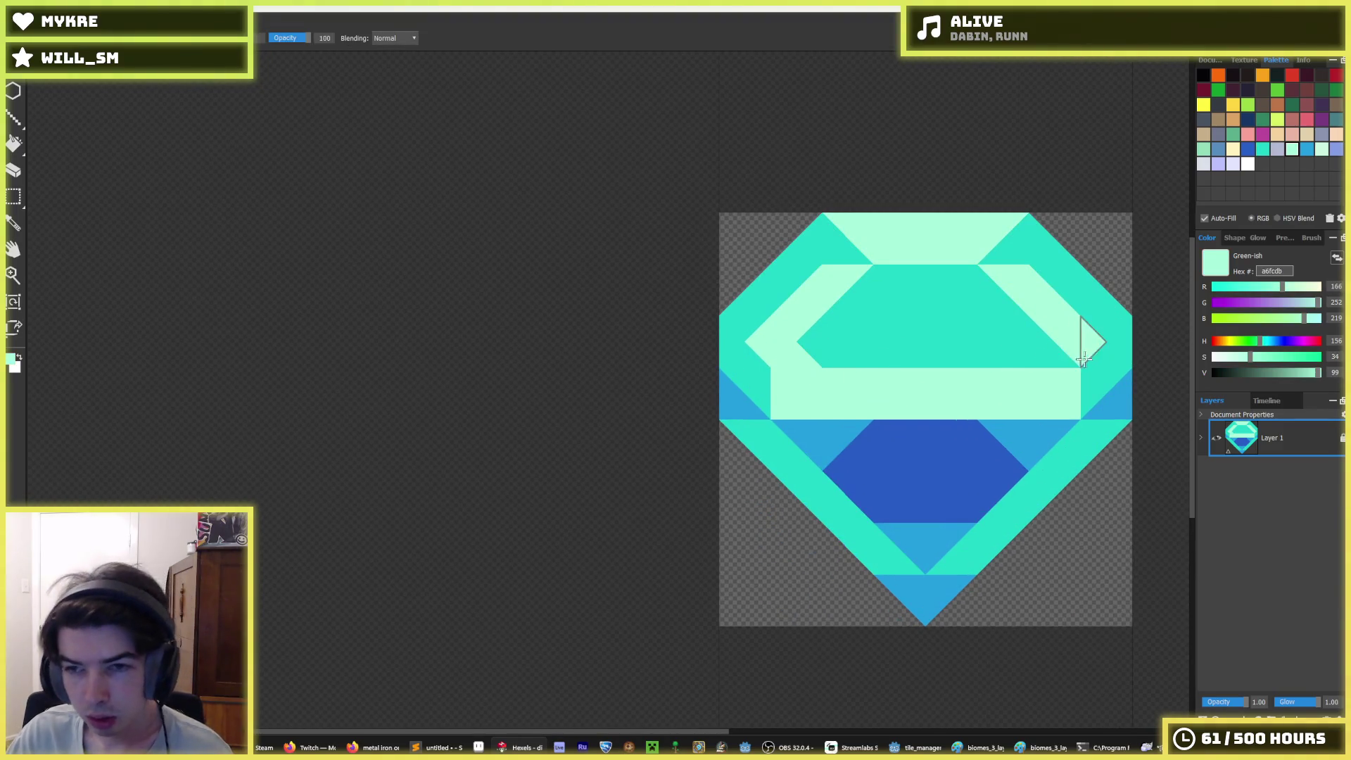
pyautogui.scroll(-3, 907, 344)
pyautogui.scroll(2, 914, 349)
pyautogui.press('f')
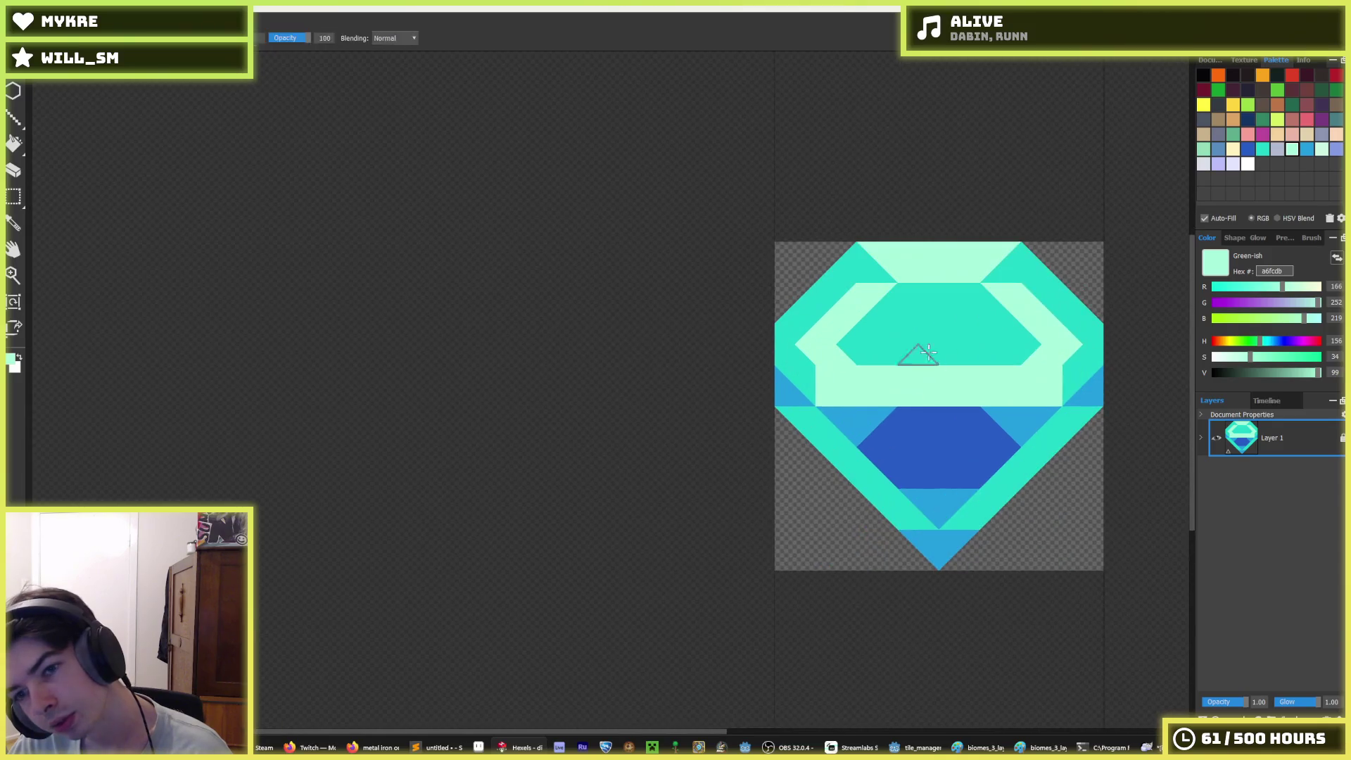
pyautogui.click(918, 337)
# - Paint a teal stroke along the gem's top edge
pyautogui.press('i')
pyautogui.scroll(-3, 977, 325)
pyautogui.scroll(-2, 977, 329)
pyautogui.scroll(4, 977, 331)
pyautogui.click(971, 277)
pyautogui.press('b')
pyautogui.moveTo(970, 277); pyautogui.dragTo(895, 271)
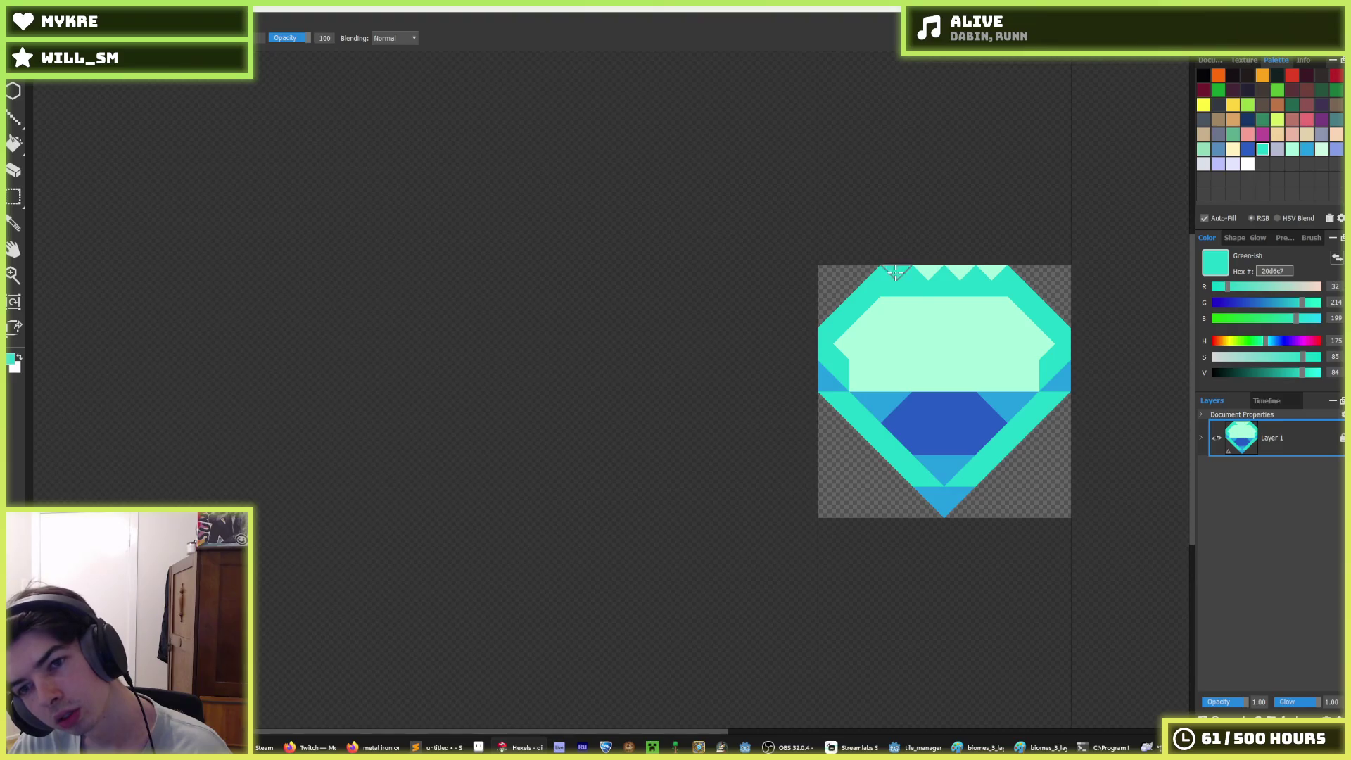
pyautogui.scroll(-3, 989, 273)
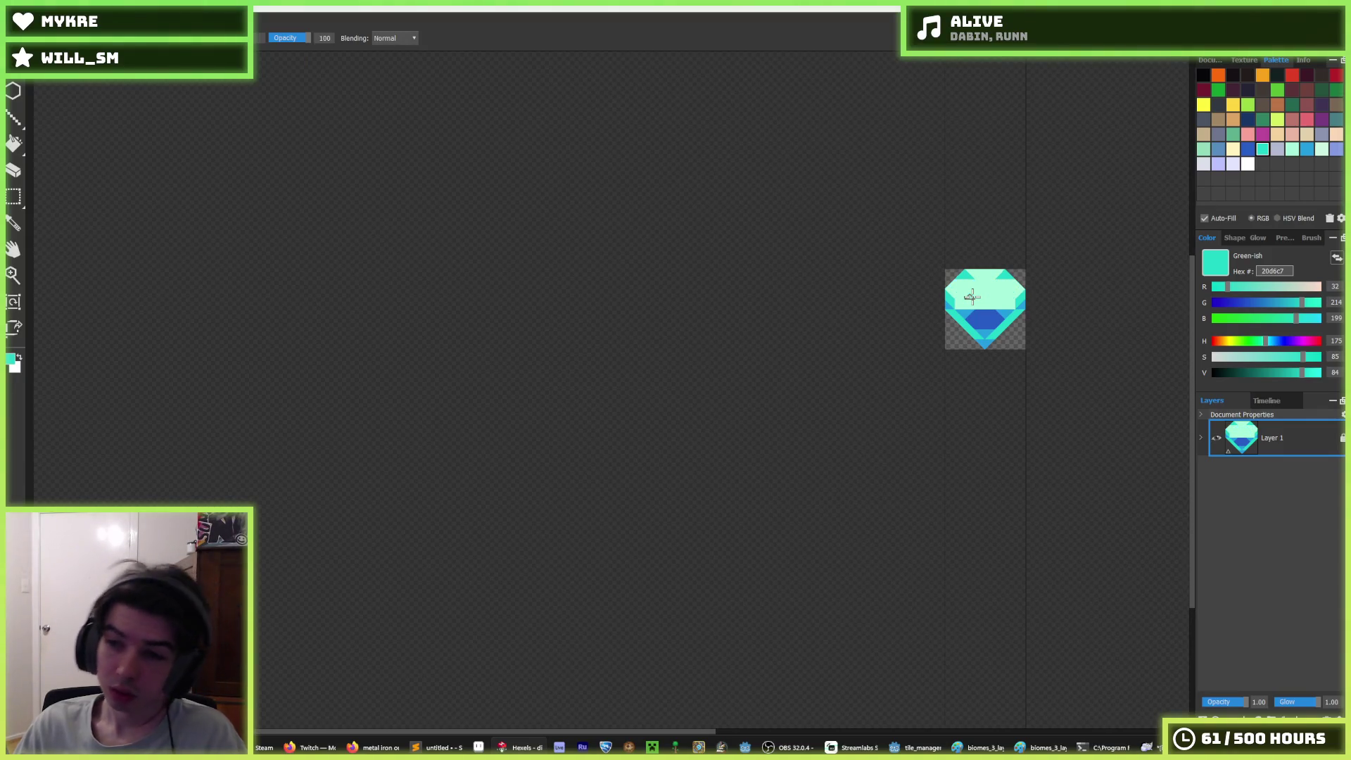
# - Paint a stroke across the middle of the crown
pyautogui.press('i')
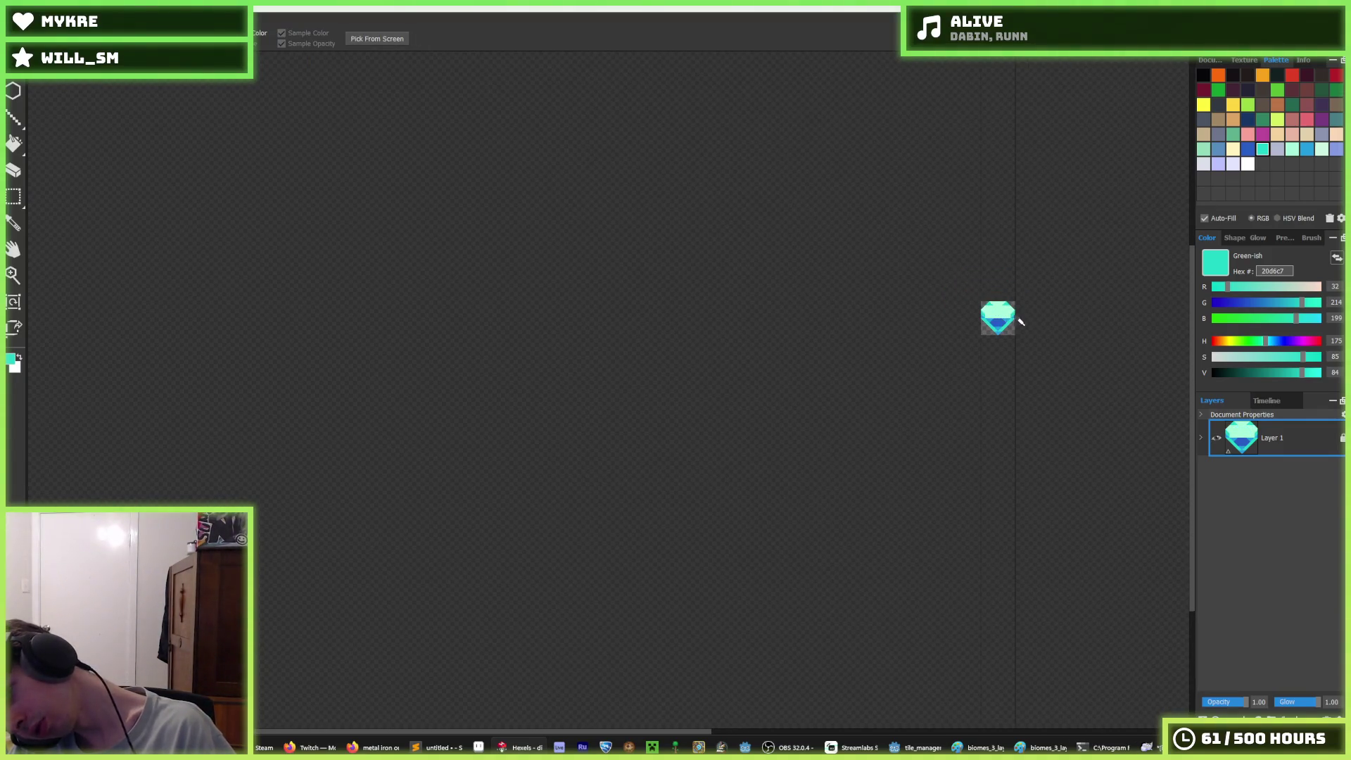
pyautogui.scroll(1, 925, 315)
pyautogui.scroll(2, 925, 314)
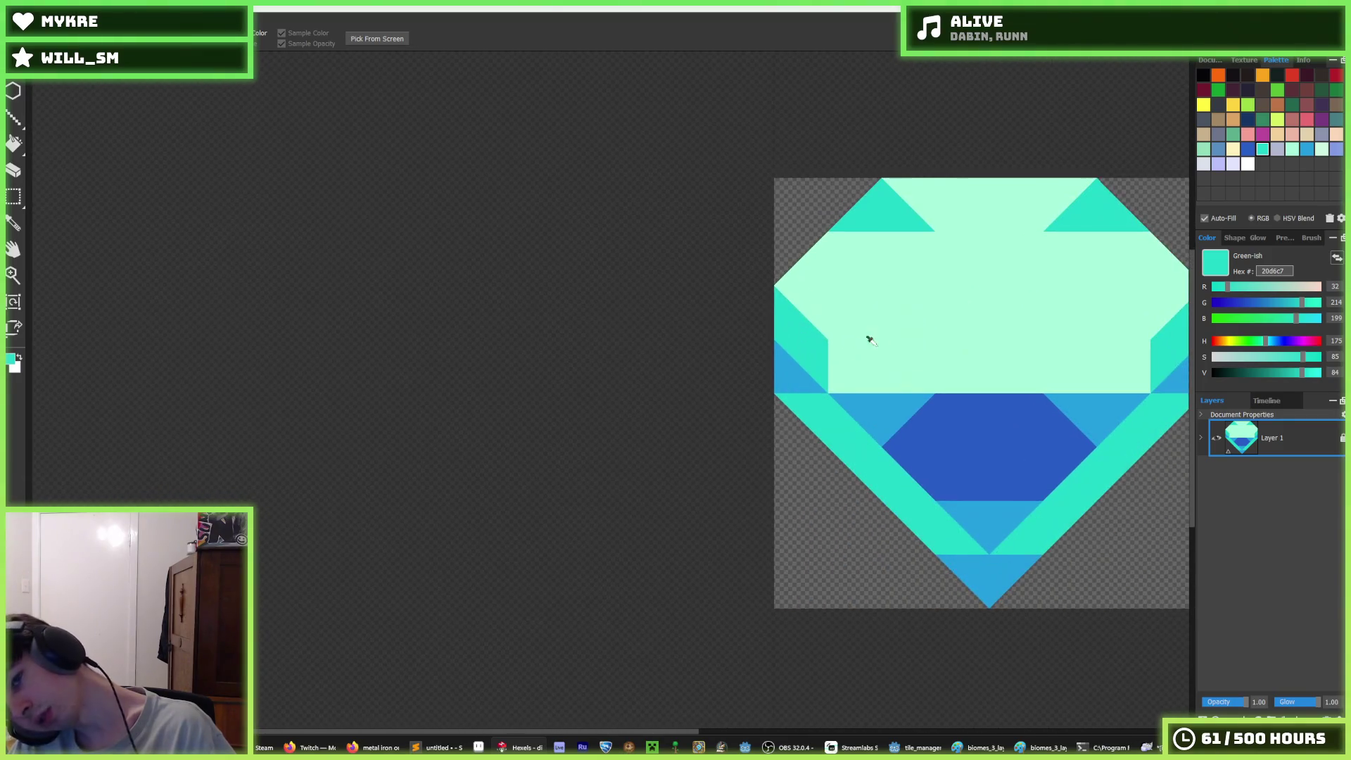
pyautogui.press('b')
pyautogui.moveTo(837, 361); pyautogui.dragTo(1139, 365)
pyautogui.press('i')
pyautogui.scroll(-1, 1006, 365)
pyautogui.scroll(-3, 1006, 365)
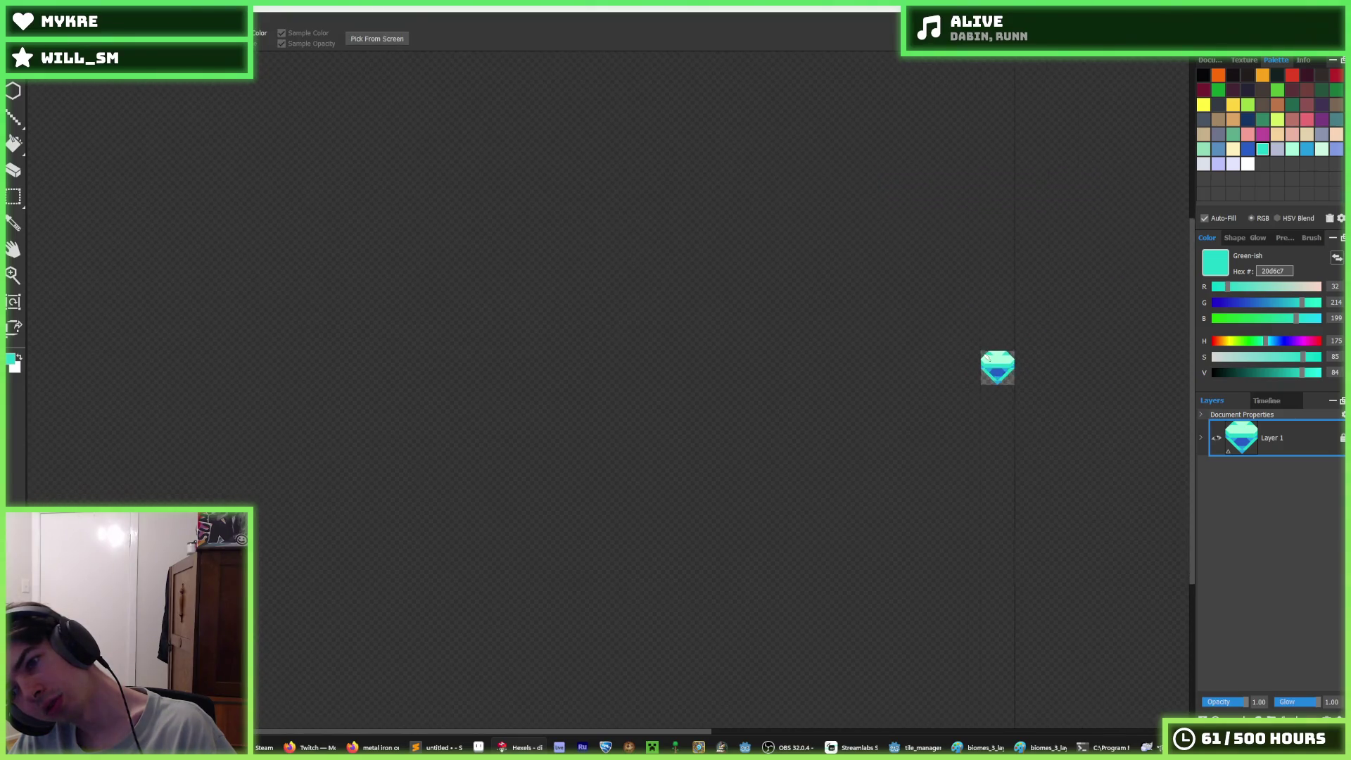
pyautogui.scroll(-1, 1011, 344)
pyautogui.press('b')
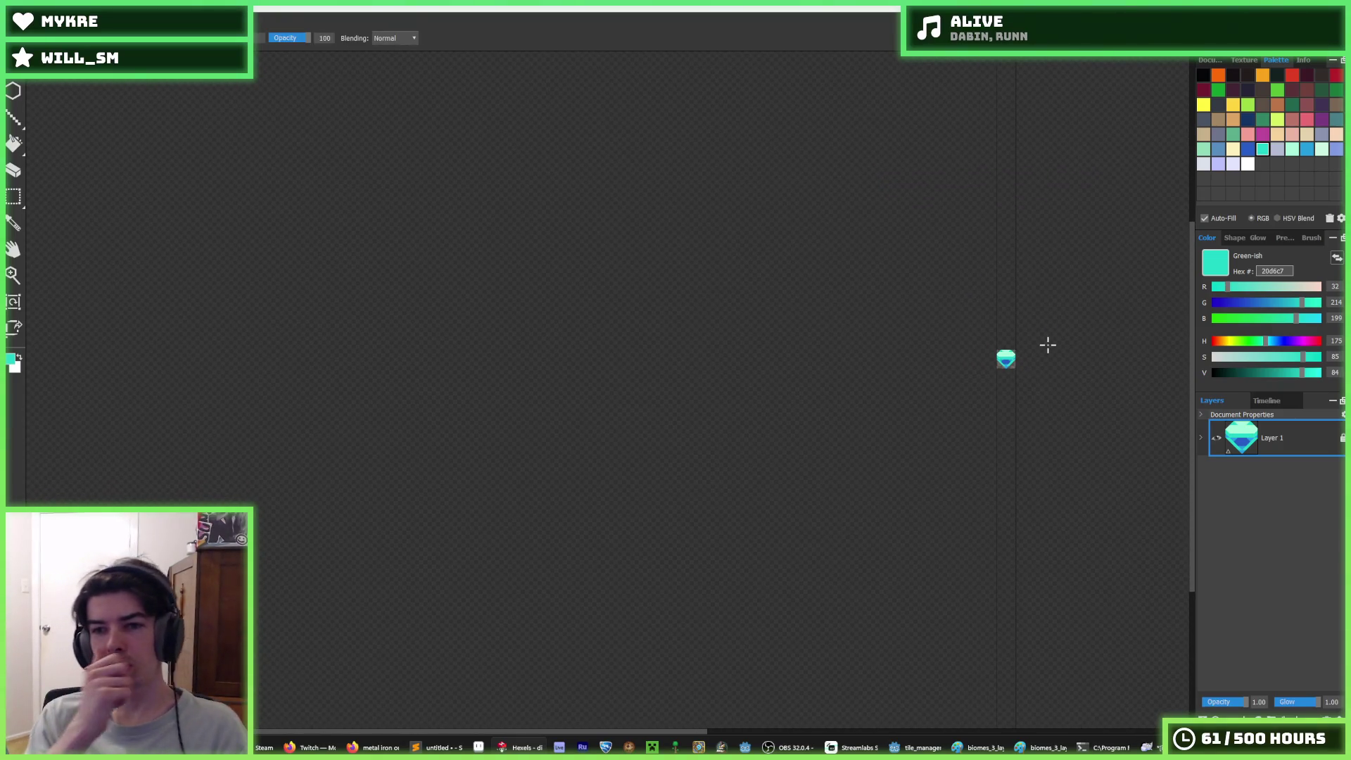
# - Add a teal triangle near the gem's left edge
pyautogui.press('i')
pyautogui.scroll(5, 1006, 356)
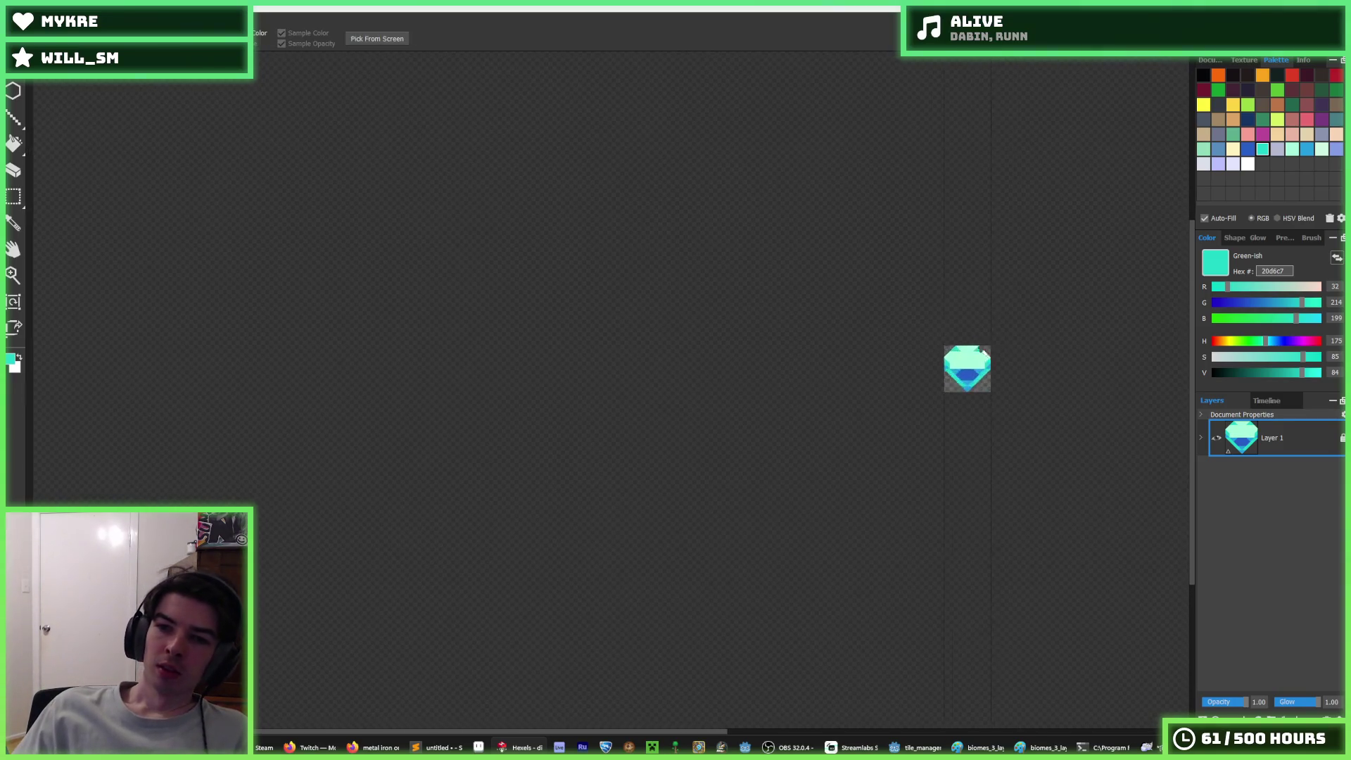
pyautogui.press('b')
pyautogui.click(1024, 329)
pyautogui.click(922, 397)
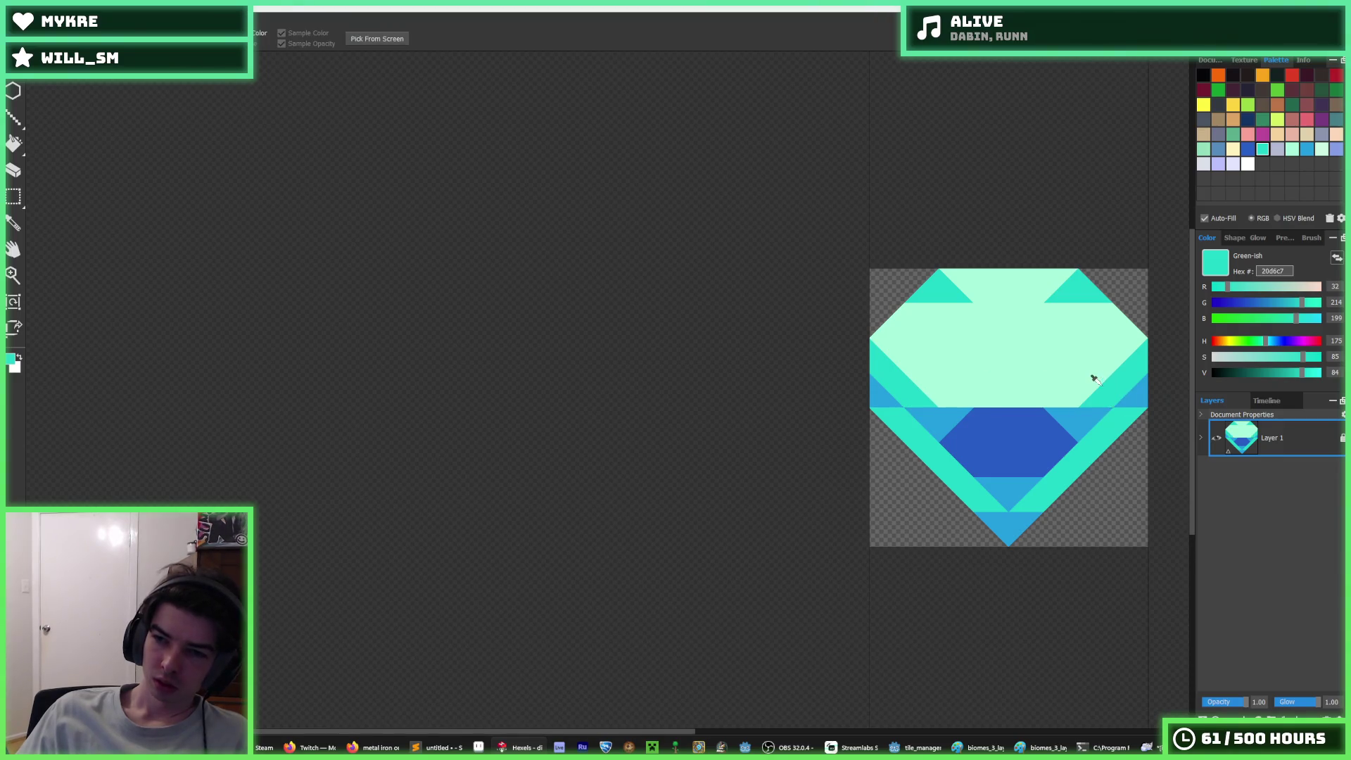
# - Fill the crown's lower-right and lower-left notches with mint
pyautogui.scroll(-4, 1091, 379)
pyautogui.scroll(3, 1055, 392)
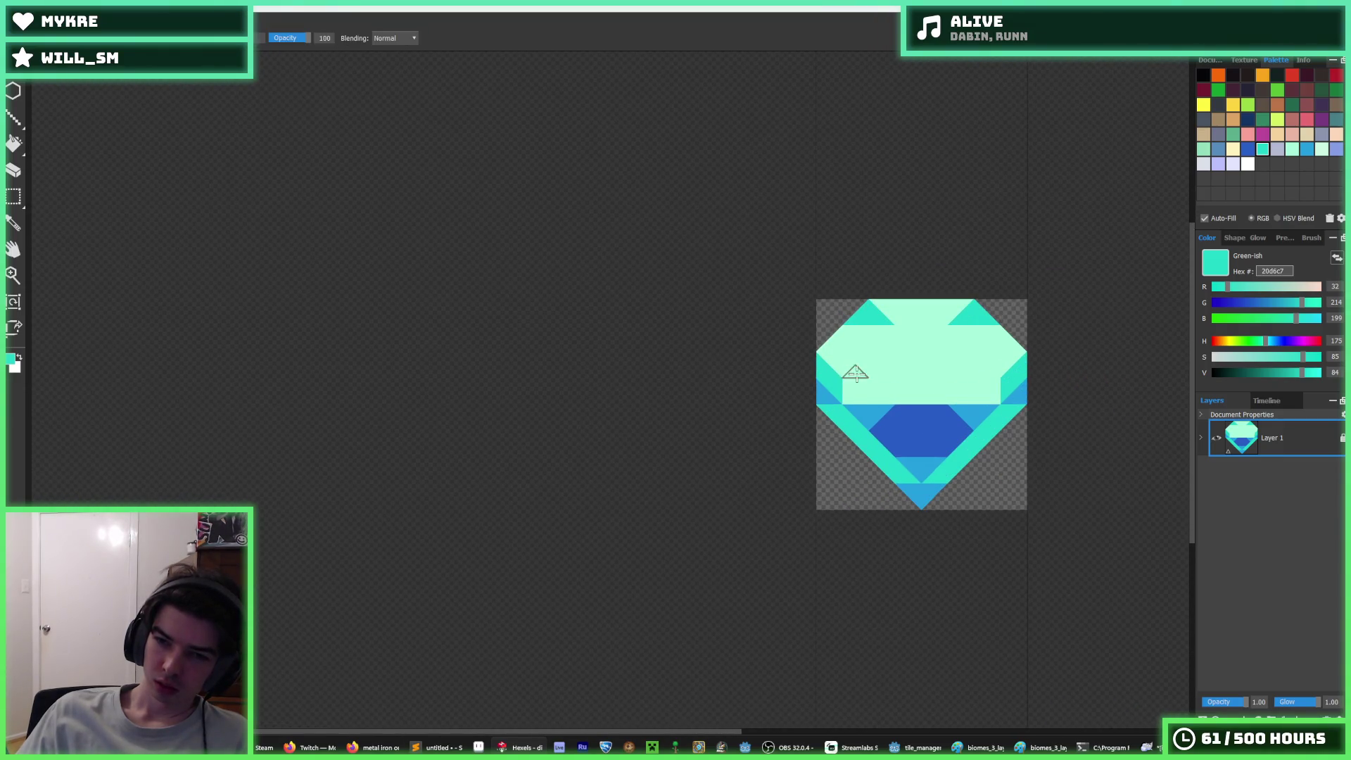
pyautogui.scroll(3, 855, 372)
pyautogui.press('i')
pyautogui.click(853, 373)
pyautogui.scroll(2, 793, 399)
pyautogui.click(967, 420)
pyautogui.click(981, 422)
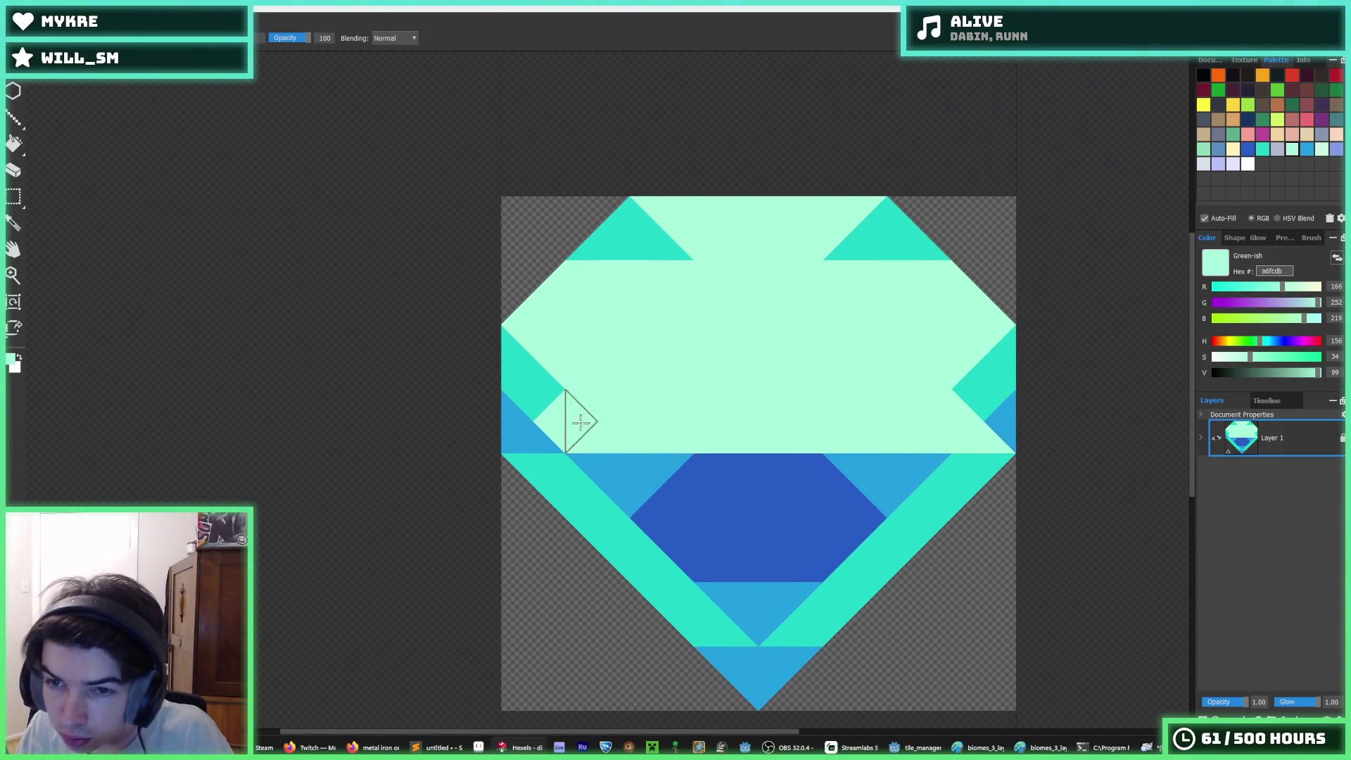
pyautogui.click(534, 426)
# - Recentre the gem and make the upper-left light triangle teal
pyautogui.scroll(-3, 760, 401)
pyautogui.press('i')
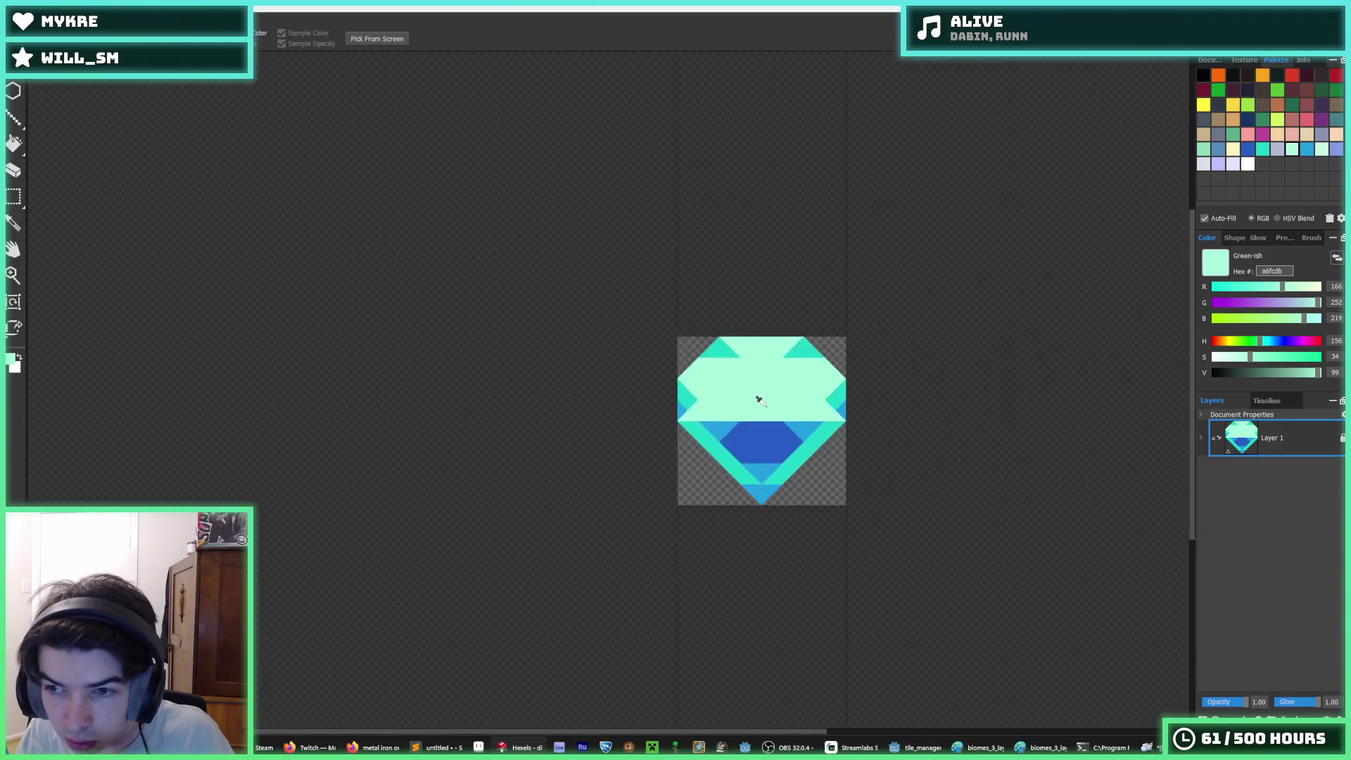
pyautogui.scroll(3, 679, 393)
pyautogui.click(665, 412)
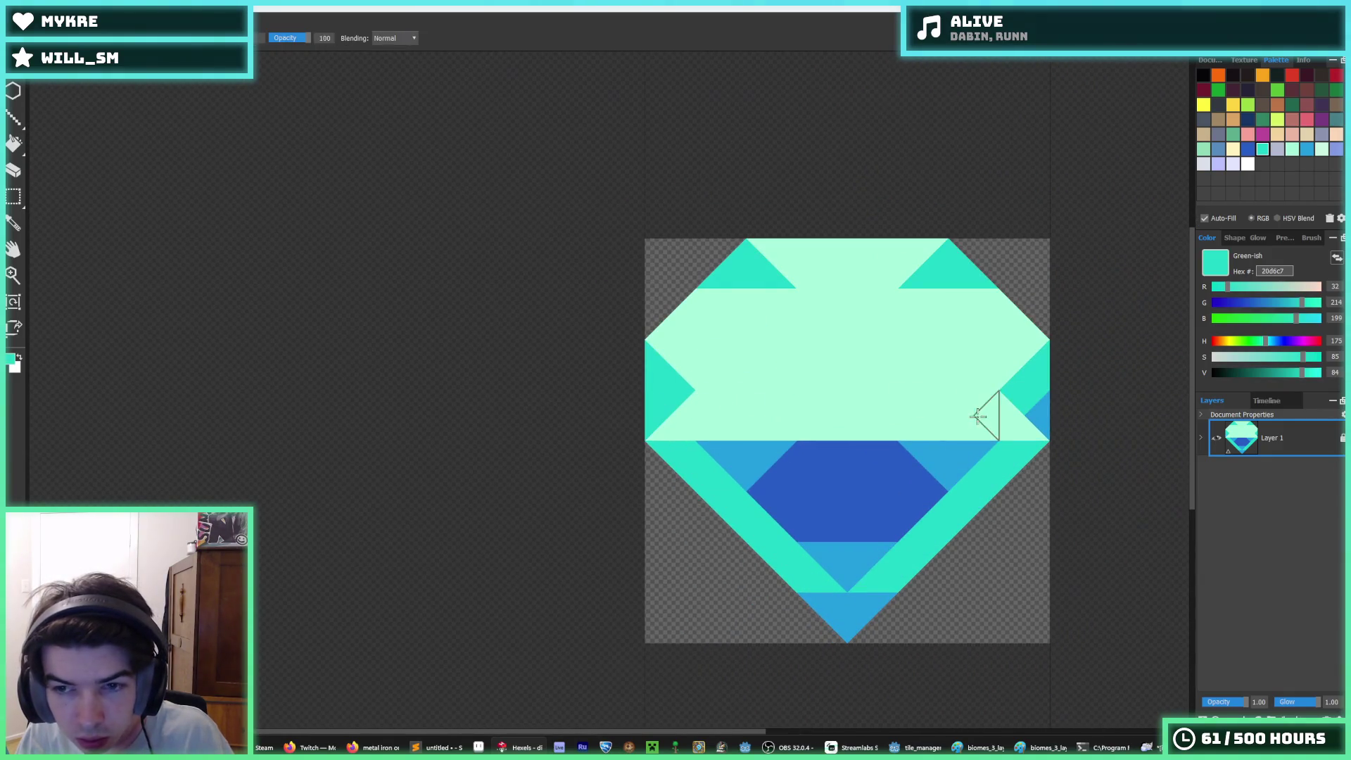
pyautogui.press('i')
pyautogui.scroll(-3, 1032, 378)
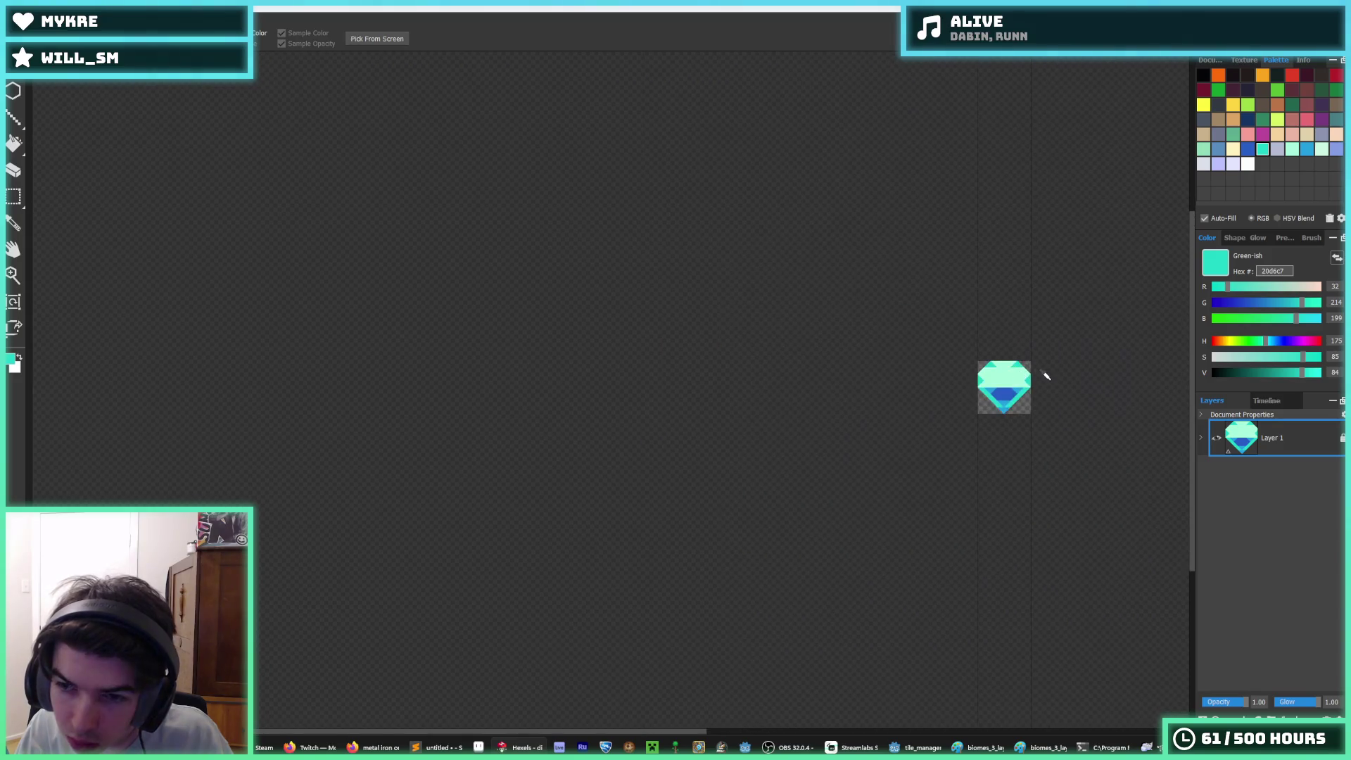
pyautogui.scroll(3, 1040, 373)
pyautogui.moveTo(964, 383); pyautogui.dragTo(596, 386)
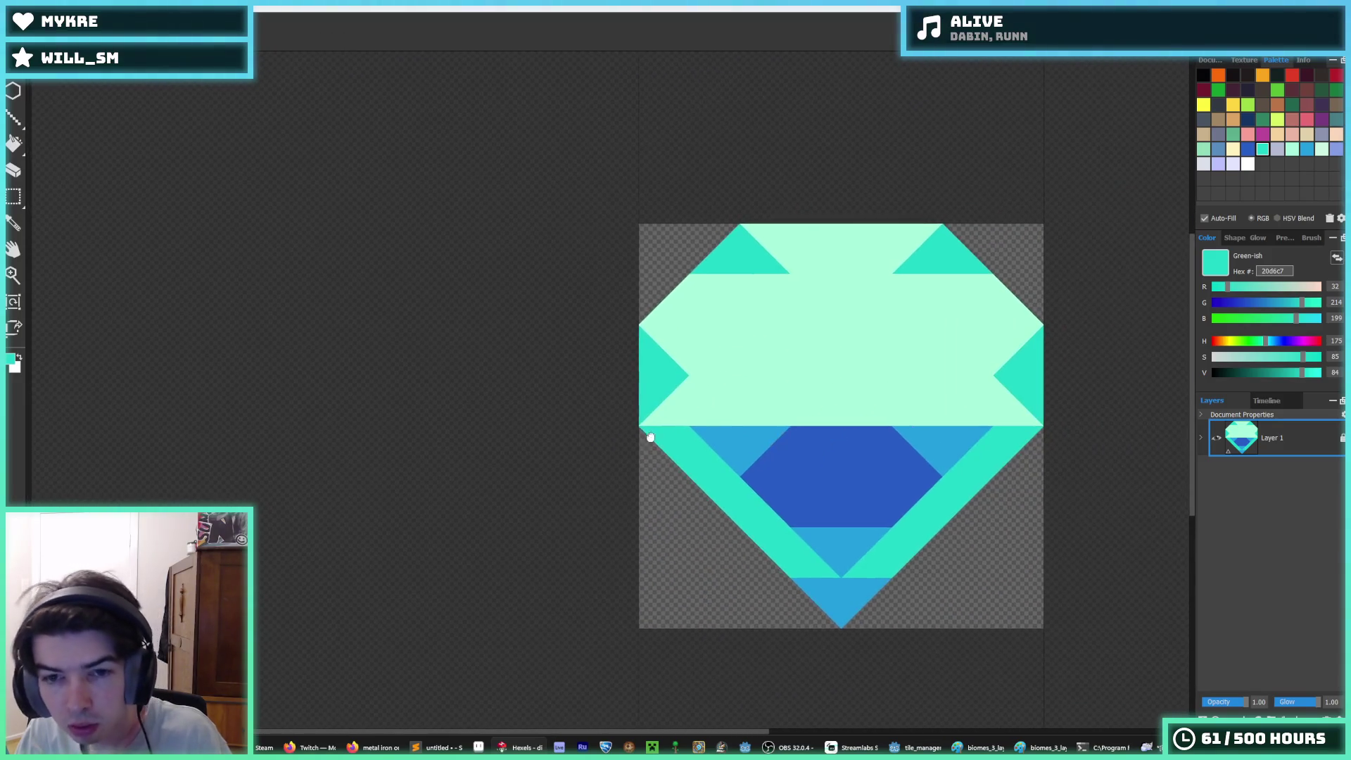
pyautogui.moveTo(664, 345); pyautogui.dragTo(724, 345)
pyautogui.hotkey('ctrl', 'z')
pyautogui.click(661, 338)
# - Paint teal along the crown's upper-right edge and the upper-left light strip
pyautogui.moveTo(1009, 344)
pyautogui.mouseDown()
pyautogui.moveTo(1020, 333)
pyautogui.moveTo(1004, 290)
pyautogui.moveTo(943, 275)
pyautogui.mouseUp()
pyautogui.moveTo(764, 284)
pyautogui.mouseDown()
pyautogui.moveTo(669, 293)
pyautogui.moveTo(714, 280)
pyautogui.mouseUp()
pyautogui.scroll(-5, 911, 304)
pyautogui.scroll(-1, 911, 304)
pyautogui.scroll(2, 907, 299)
pyautogui.scroll(3, 901, 290)
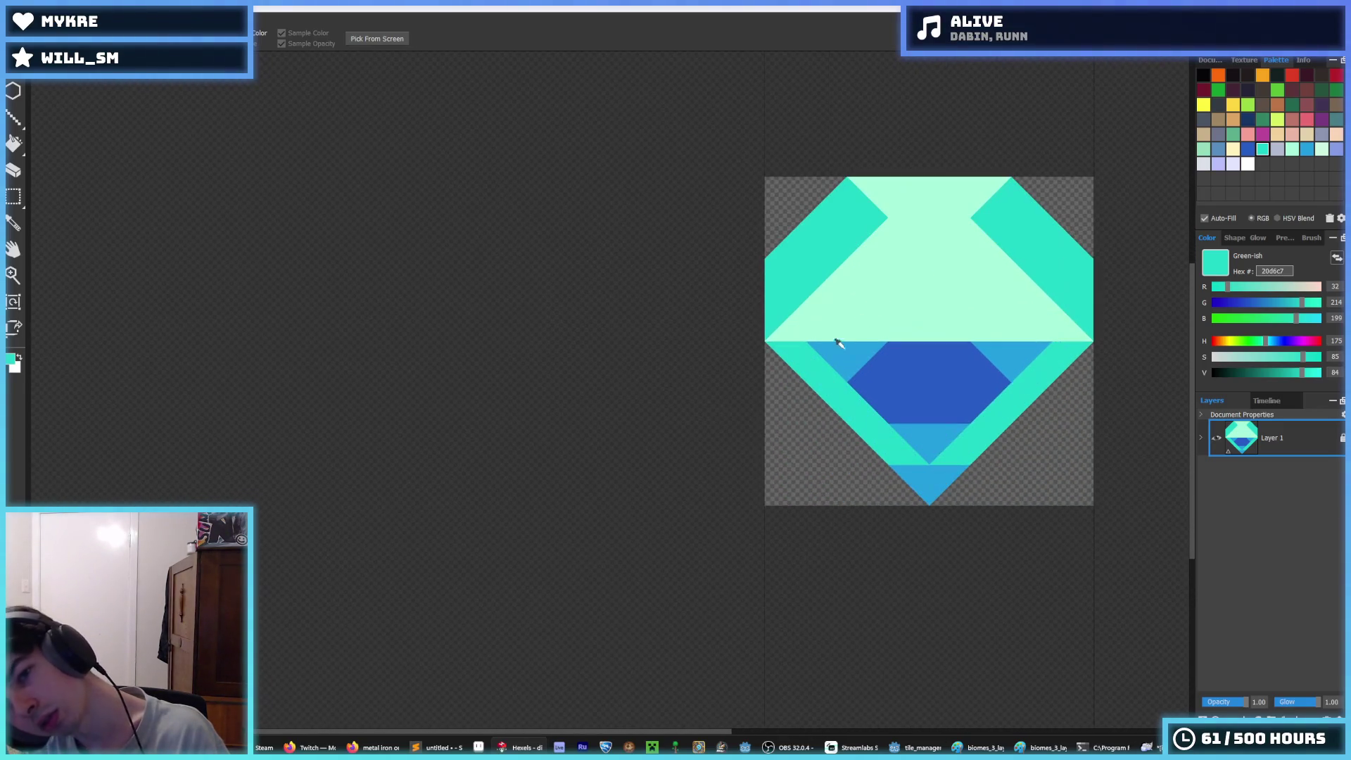
# - Paint blue triangles on the crown's left and right edges
pyautogui.click(837, 344)
pyautogui.moveTo(774, 330); pyautogui.dragTo(770, 282)
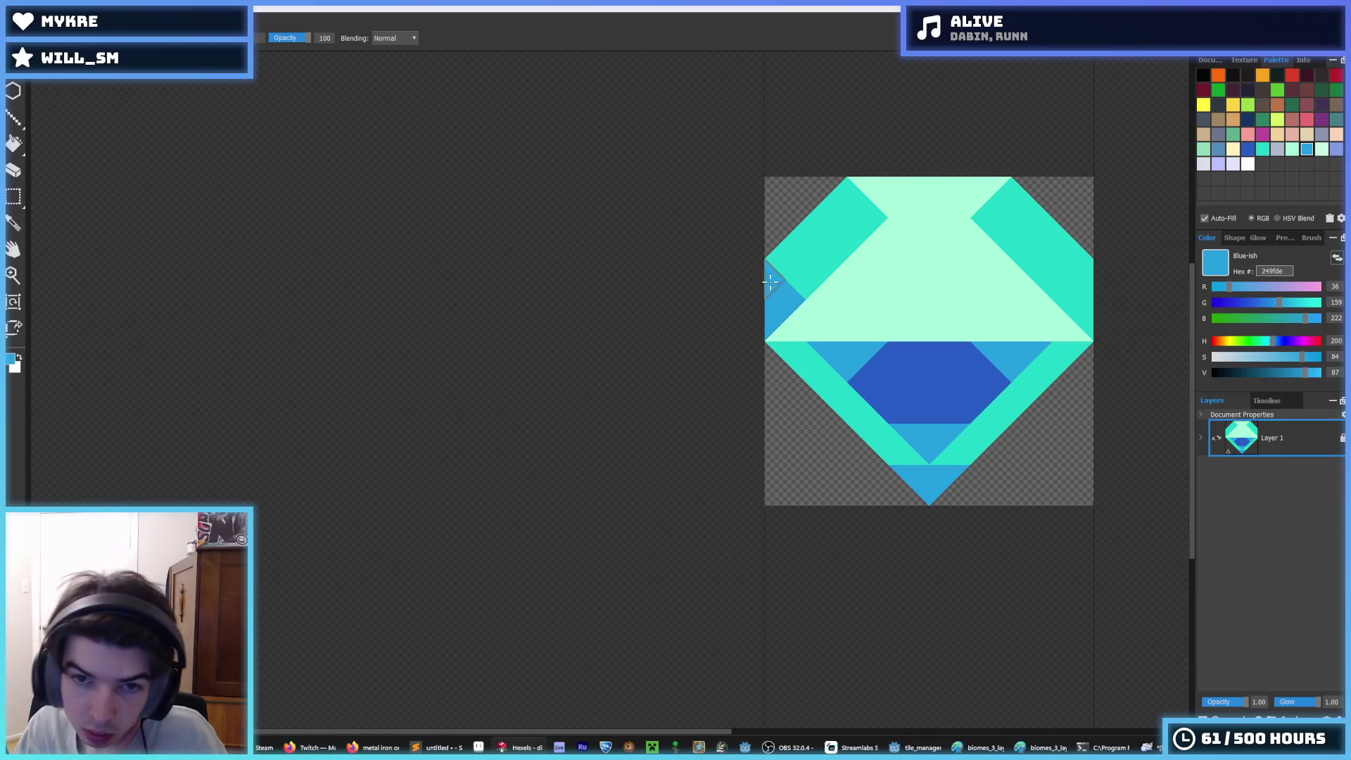
pyautogui.moveTo(1074, 297); pyautogui.dragTo(1087, 336)
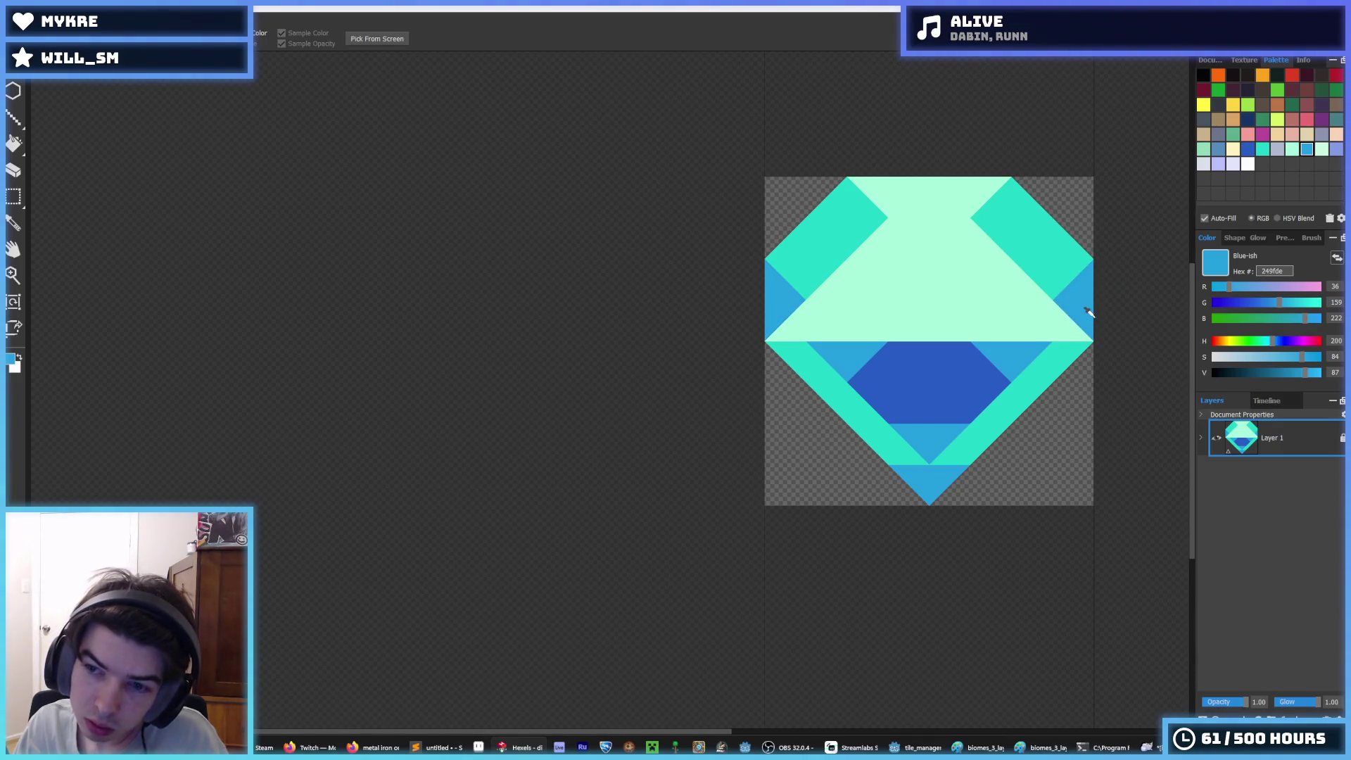
pyautogui.press('alt')
pyautogui.scroll(-4, 1073, 320)
pyautogui.scroll(3, 1048, 310)
# - Cover the crown's top corners with mint, keeping one blue triangle at the left edge
pyautogui.keyDown('alt'); pyautogui.click(914, 292); pyautogui.keyUp('alt')
pyautogui.moveTo(913, 292)
pyautogui.mouseDown()
pyautogui.moveTo(914, 211)
pyautogui.moveTo(1015, 256)
pyautogui.moveTo(1044, 239)
pyautogui.mouseUp()
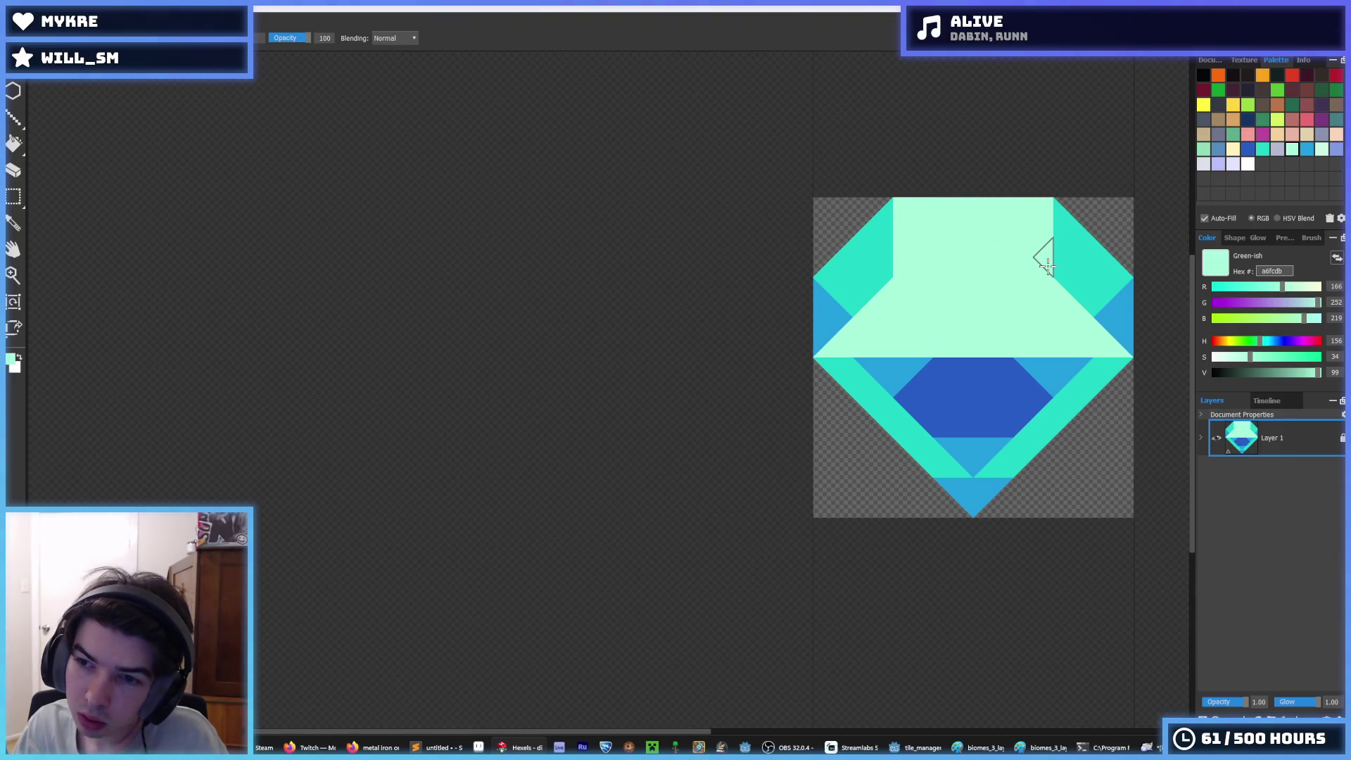
pyautogui.moveTo(896, 242)
pyautogui.mouseDown()
pyautogui.moveTo(859, 293)
pyautogui.moveTo(942, 296)
pyautogui.mouseUp()
pyautogui.keyDown('alt'); pyautogui.click(829, 301); pyautogui.keyUp('alt')
pyautogui.moveTo(829, 301); pyautogui.dragTo(822, 318)
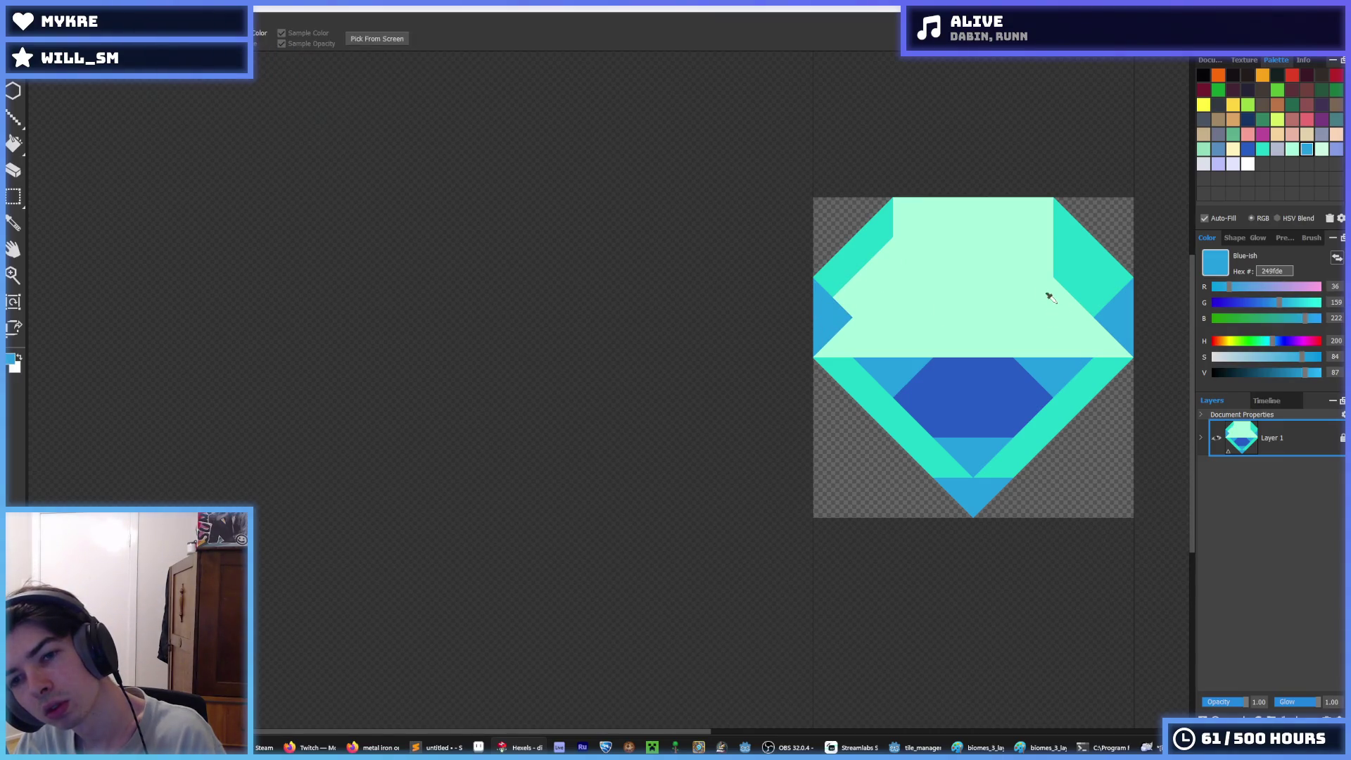
pyautogui.keyDown('alt'); pyautogui.click(1046, 293); pyautogui.keyUp('alt')
pyautogui.moveTo(1059, 269); pyautogui.dragTo(1096, 305)
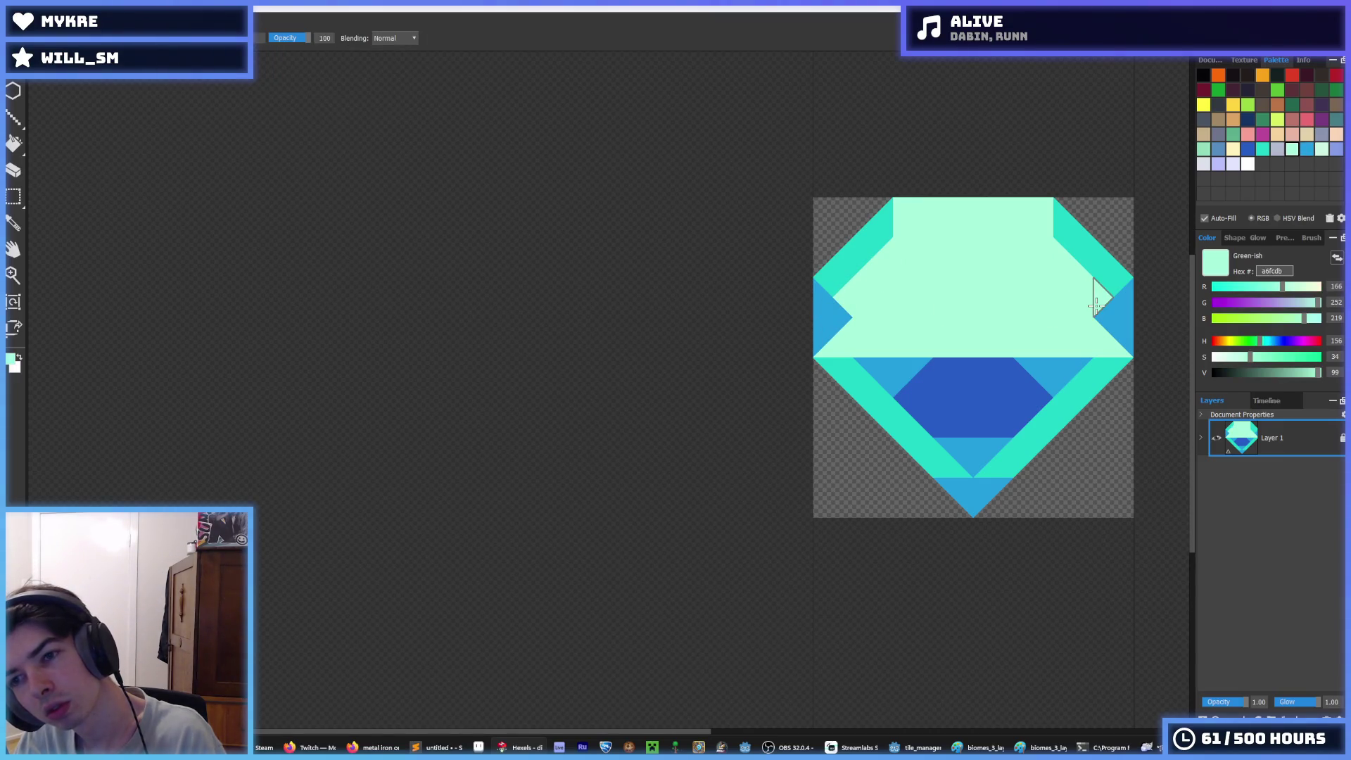
# - Paint teal over part of the left edge and the lower right-edge triangle
pyautogui.keyDown('alt'); pyautogui.click(839, 273); pyautogui.keyUp('alt')
pyautogui.moveTo(837, 302); pyautogui.dragTo(836, 316)
pyautogui.click(1120, 329)
# - Turn the remaining teal and blue triangles at both crown edges mint
pyautogui.press('alt')
pyautogui.keyDown('alt'); pyautogui.click(1071, 301); pyautogui.keyUp('alt')
pyautogui.click(1123, 338)
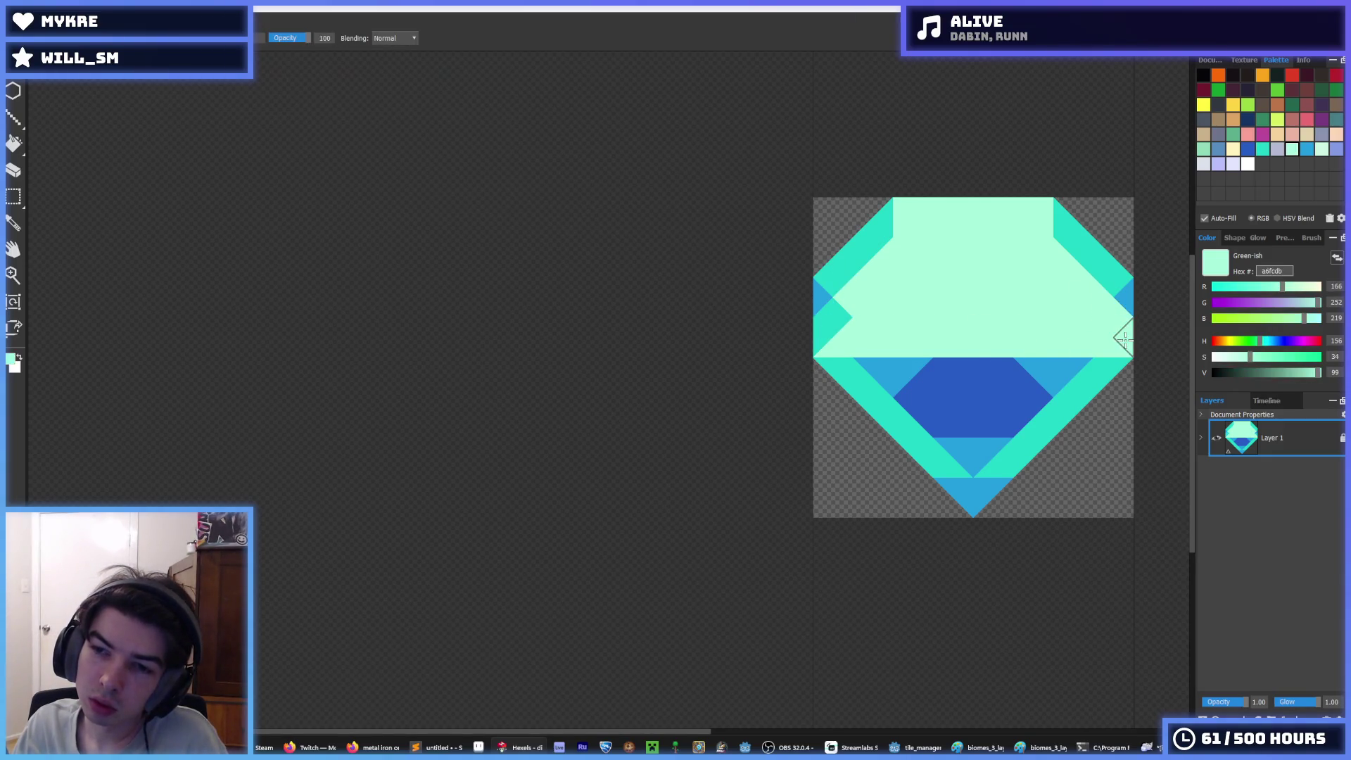
pyautogui.moveTo(834, 314); pyautogui.dragTo(816, 297)
pyautogui.click(1125, 297)
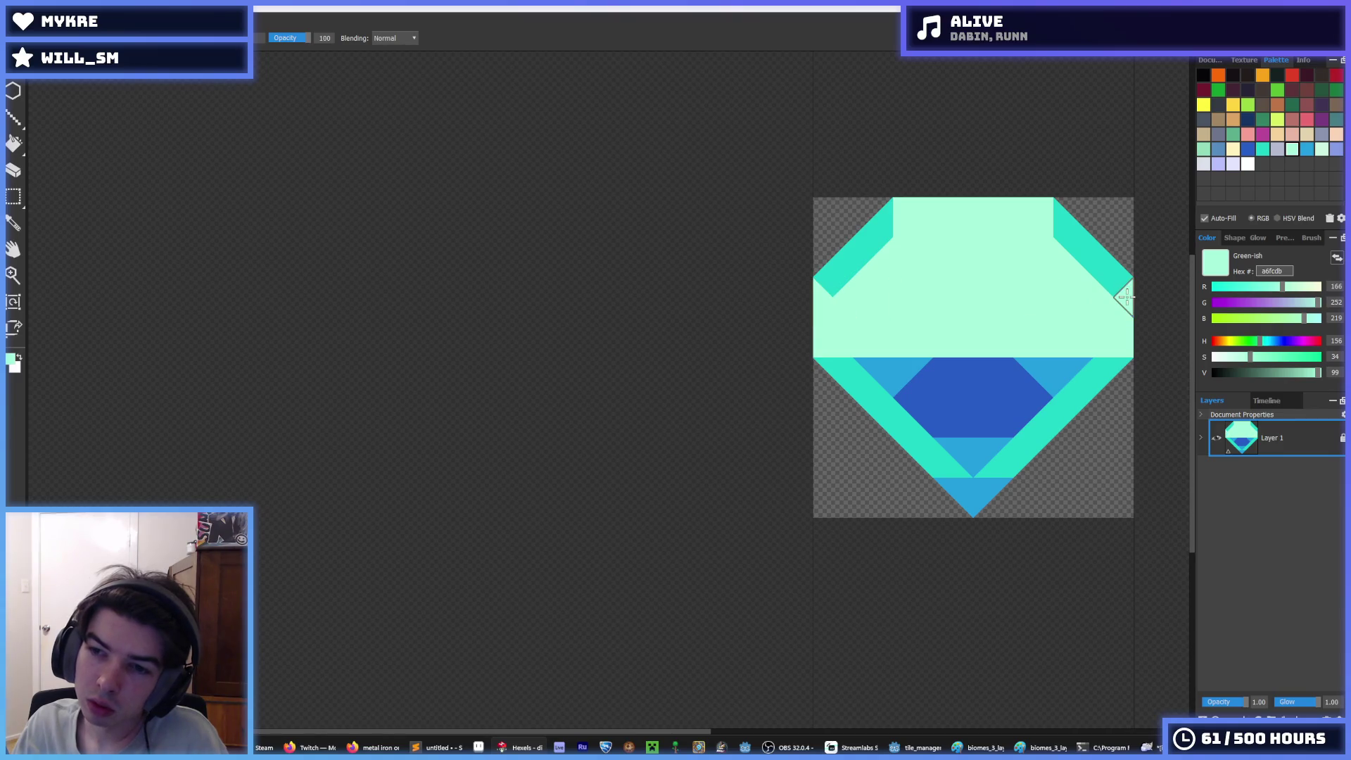
pyautogui.press('alt')
pyautogui.scroll(-5, 981, 272)
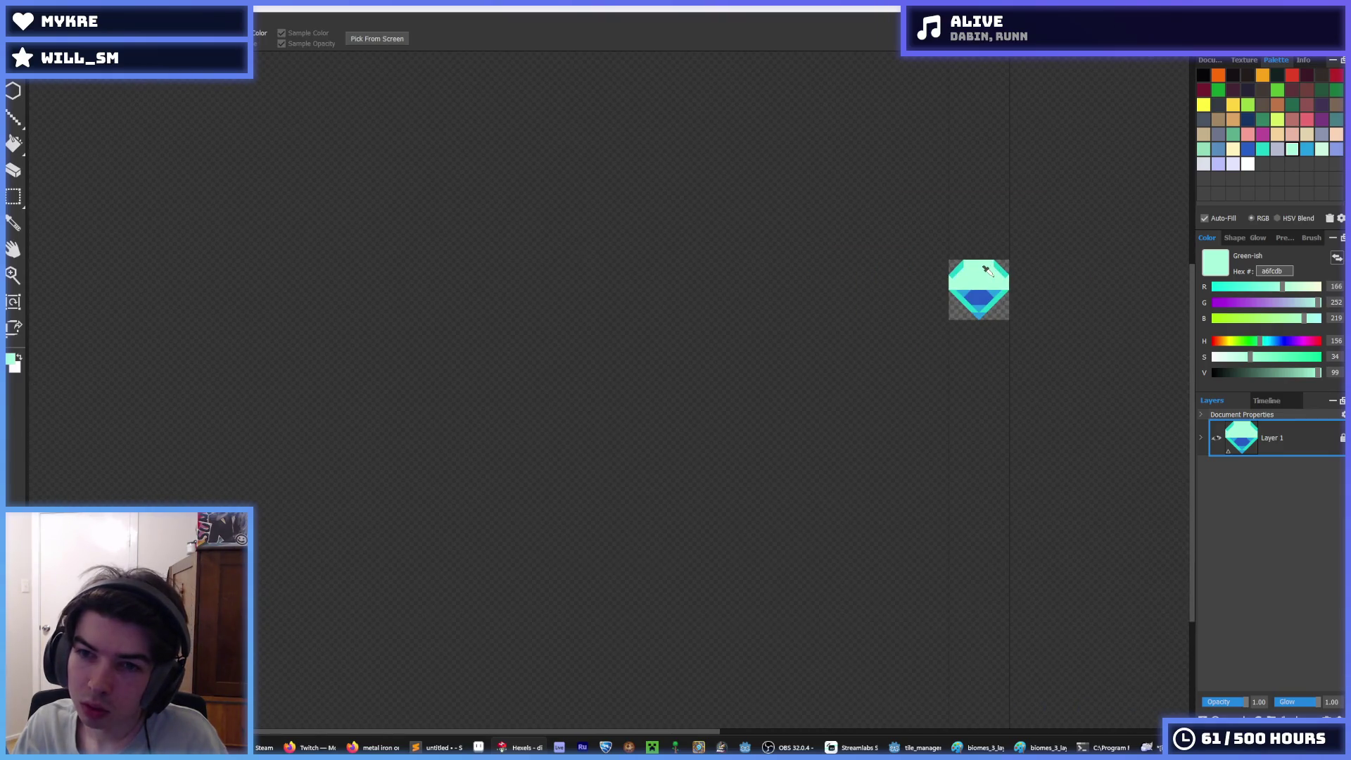
# - Extend the left teal facet and paint a teal band across the crown's upper part
pyautogui.scroll(5, 986, 269)
pyautogui.keyDown('alt'); pyautogui.click(837, 276); pyautogui.keyUp('alt')
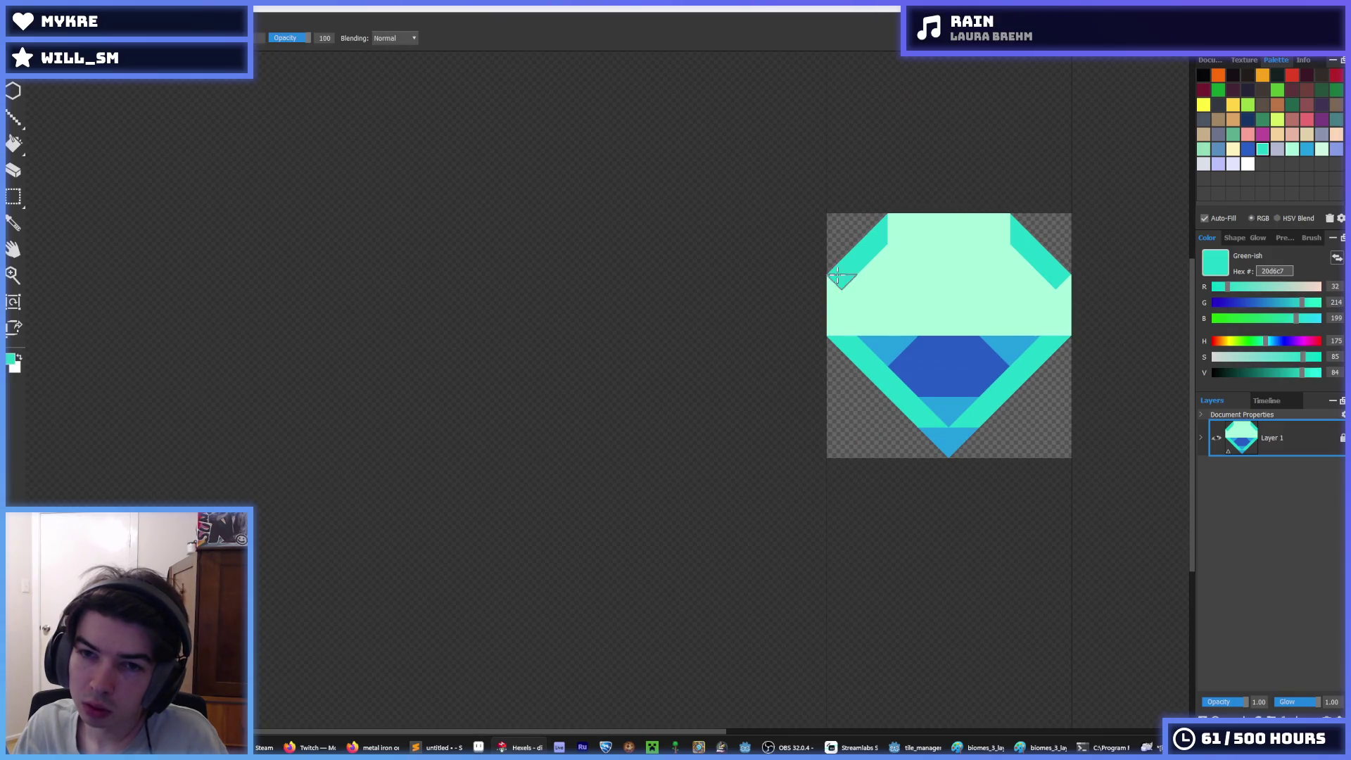
pyautogui.keyDown('alt'); pyautogui.click(829, 294); pyautogui.keyUp('alt')
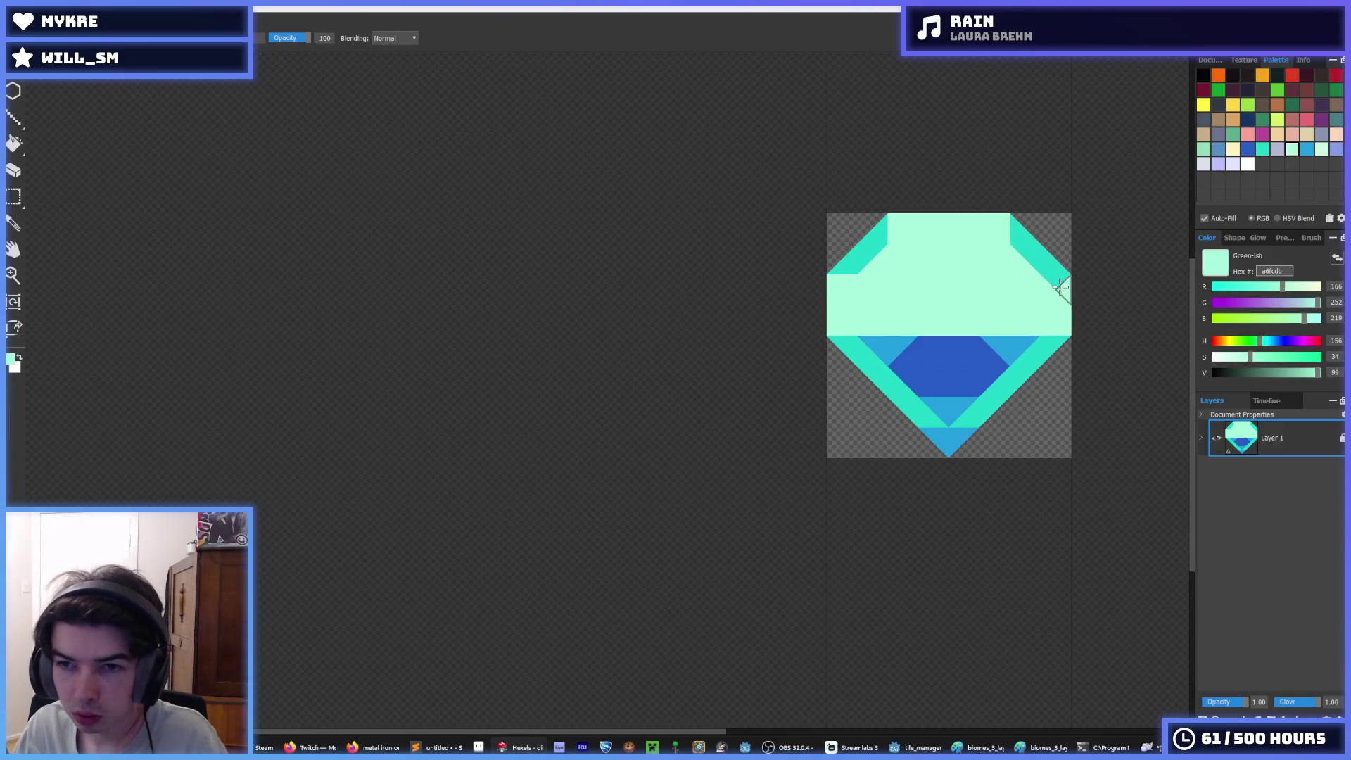
pyautogui.scroll(-2, 1021, 296)
pyautogui.scroll(4, 1024, 294)
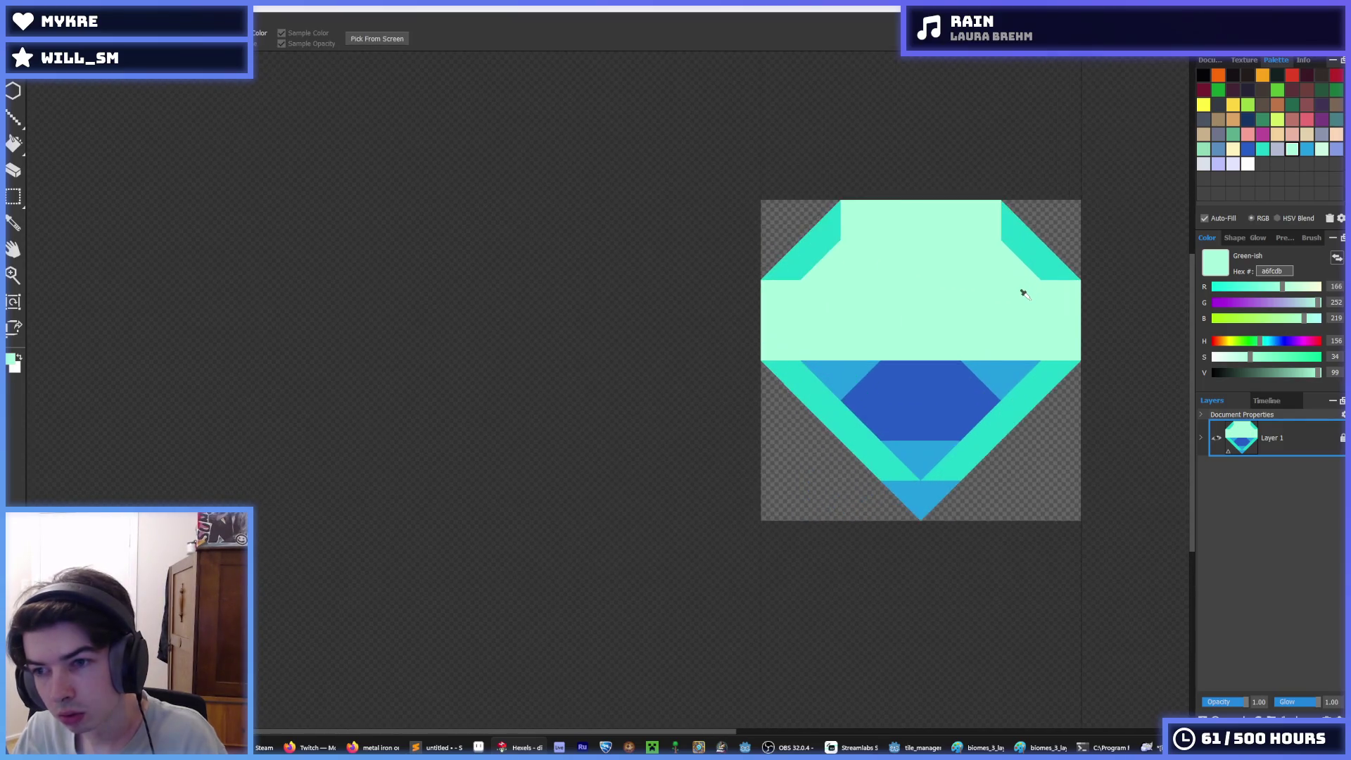
pyautogui.click(1050, 222)
pyautogui.press('b')
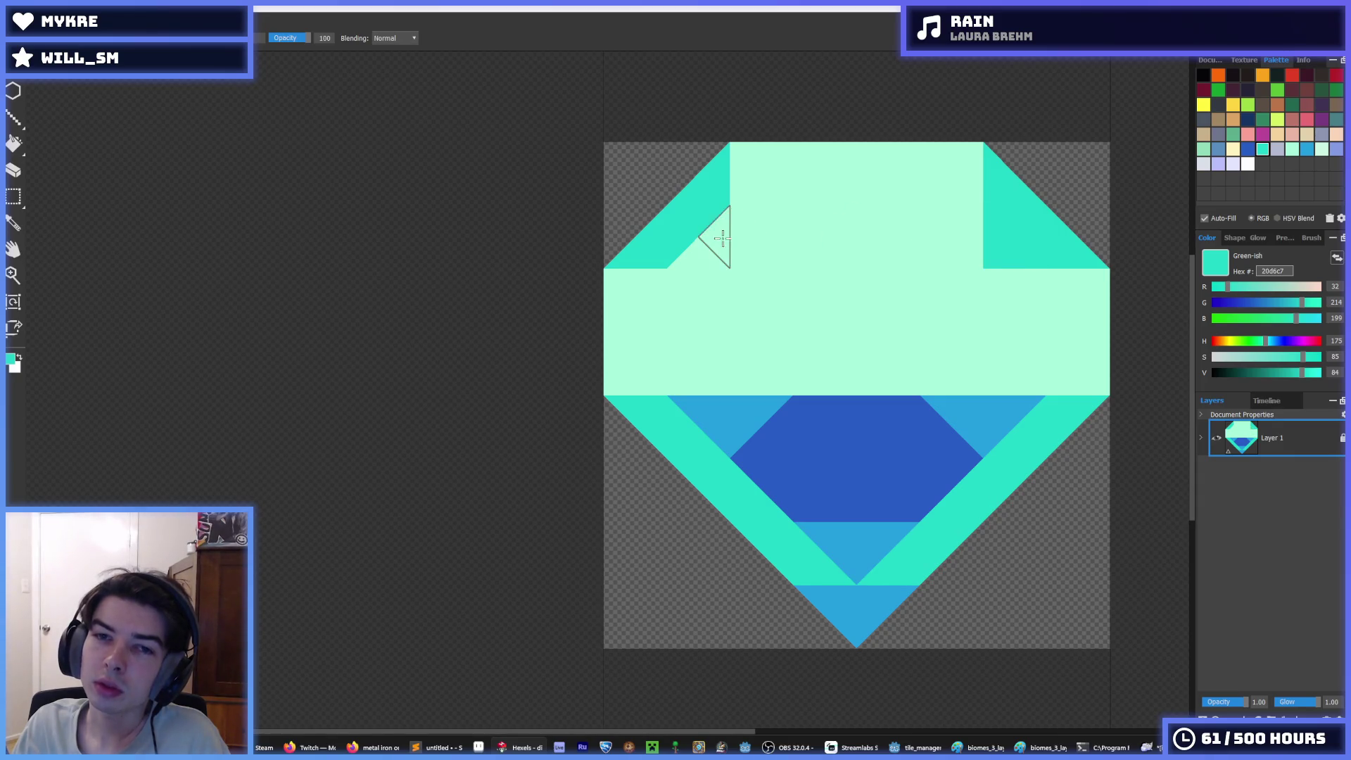
pyautogui.moveTo(761, 220)
pyautogui.mouseDown()
pyautogui.moveTo(724, 181)
pyautogui.moveTo(733, 233)
pyautogui.mouseUp()
pyautogui.moveTo(983, 177)
pyautogui.mouseDown()
pyautogui.moveTo(964, 232)
pyautogui.moveTo(757, 211)
pyautogui.moveTo(883, 216)
pyautogui.mouseUp()
# - Repaint the upper-left and upper-right teal facets mint
pyautogui.press('i')
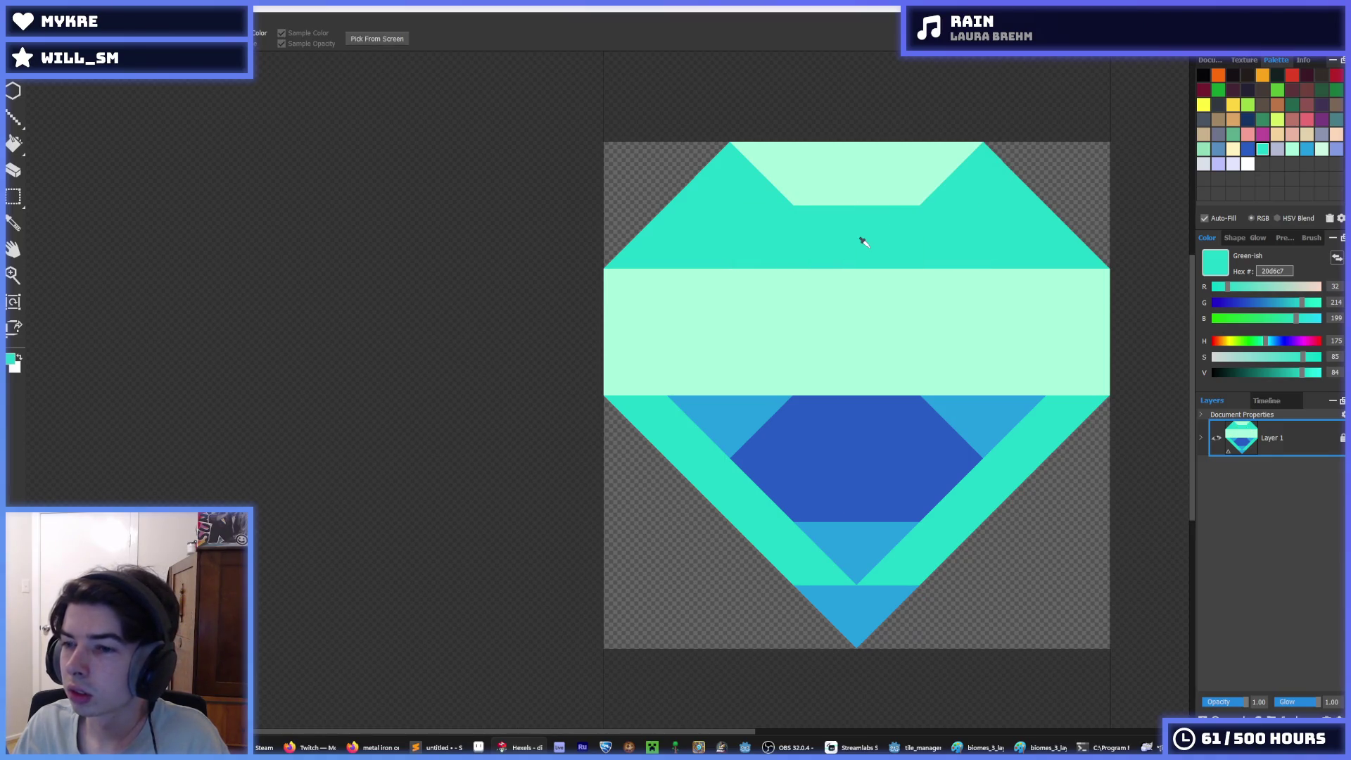
pyautogui.scroll(1, 846, 242)
pyautogui.click(864, 173)
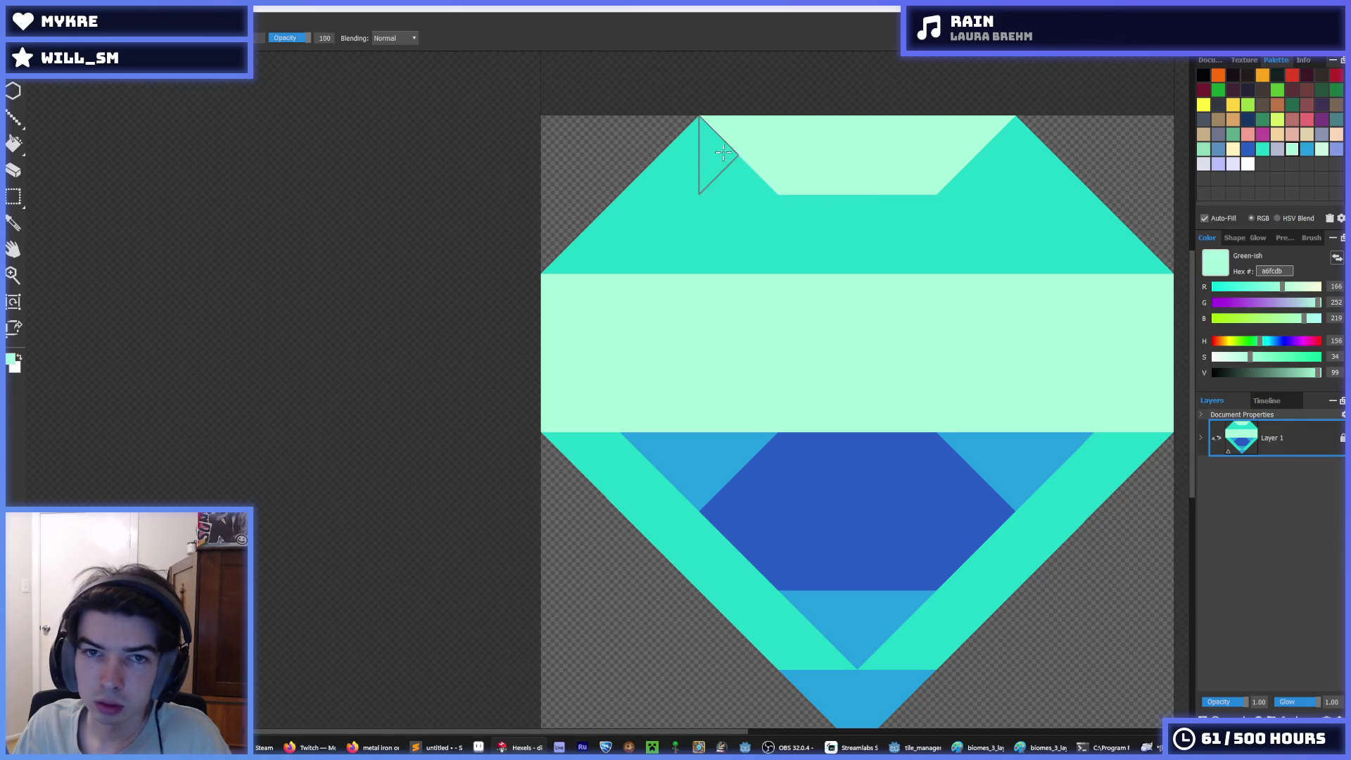
pyautogui.moveTo(680, 232)
pyautogui.mouseDown()
pyautogui.moveTo(597, 310)
pyautogui.moveTo(661, 283)
pyautogui.mouseUp()
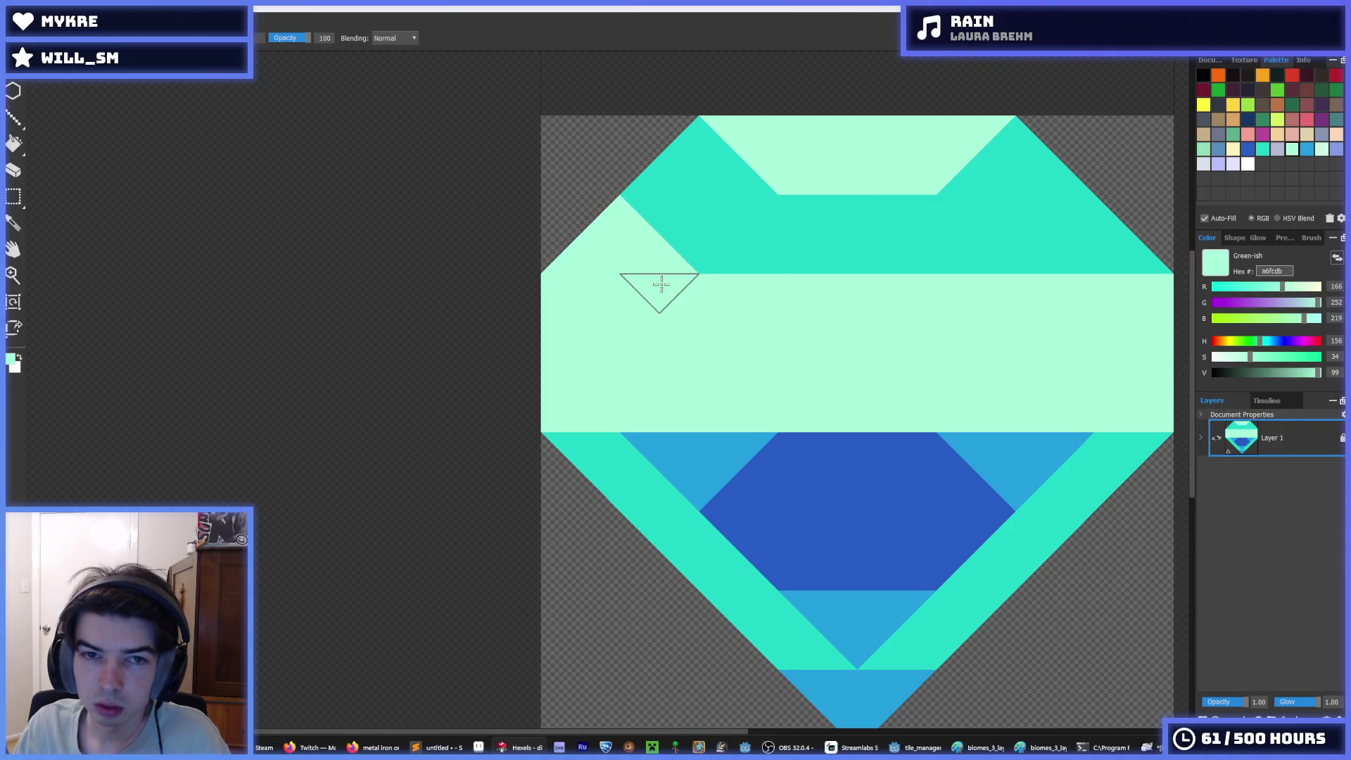
pyautogui.keyDown('alt'); pyautogui.click(1027, 255); pyautogui.keyUp('alt')
pyautogui.keyDown('alt'); pyautogui.click(1040, 289); pyautogui.keyUp('alt')
pyautogui.moveTo(1083, 251)
pyautogui.mouseDown()
pyautogui.moveTo(1053, 286)
pyautogui.moveTo(1132, 278)
pyautogui.mouseUp()
# - Make the lower left and right edge triangles teal and fill the crown solid mint
pyautogui.keyDown('alt'); pyautogui.click(996, 235); pyautogui.keyUp('alt')
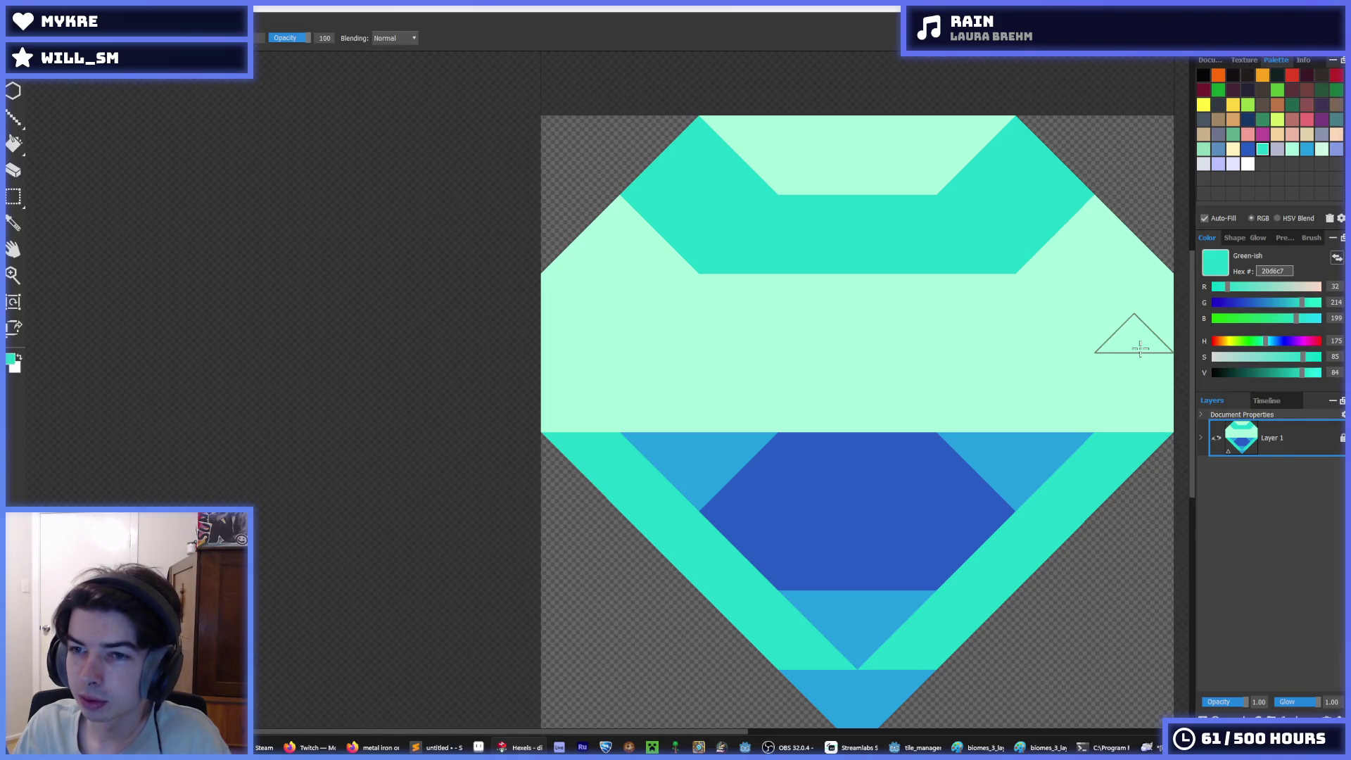
pyautogui.moveTo(1140, 348); pyautogui.dragTo(1143, 394)
pyautogui.moveTo(572, 415); pyautogui.dragTo(557, 399)
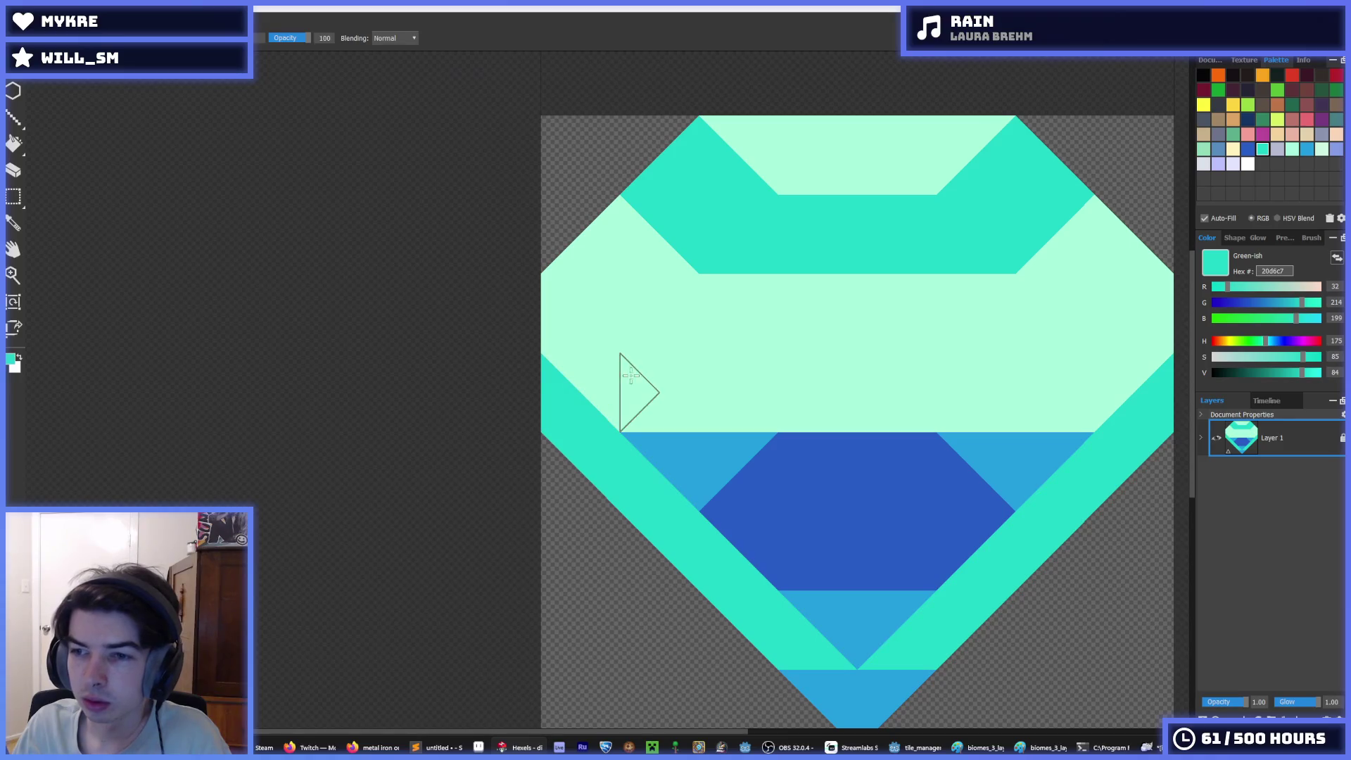
pyautogui.scroll(-5, 898, 356)
pyautogui.scroll(-3, 892, 278)
pyautogui.scroll(-2, 891, 278)
pyautogui.scroll(6, 875, 277)
pyautogui.press('f')
pyautogui.keyDown('alt'); pyautogui.click(811, 389); pyautogui.keyUp('alt')
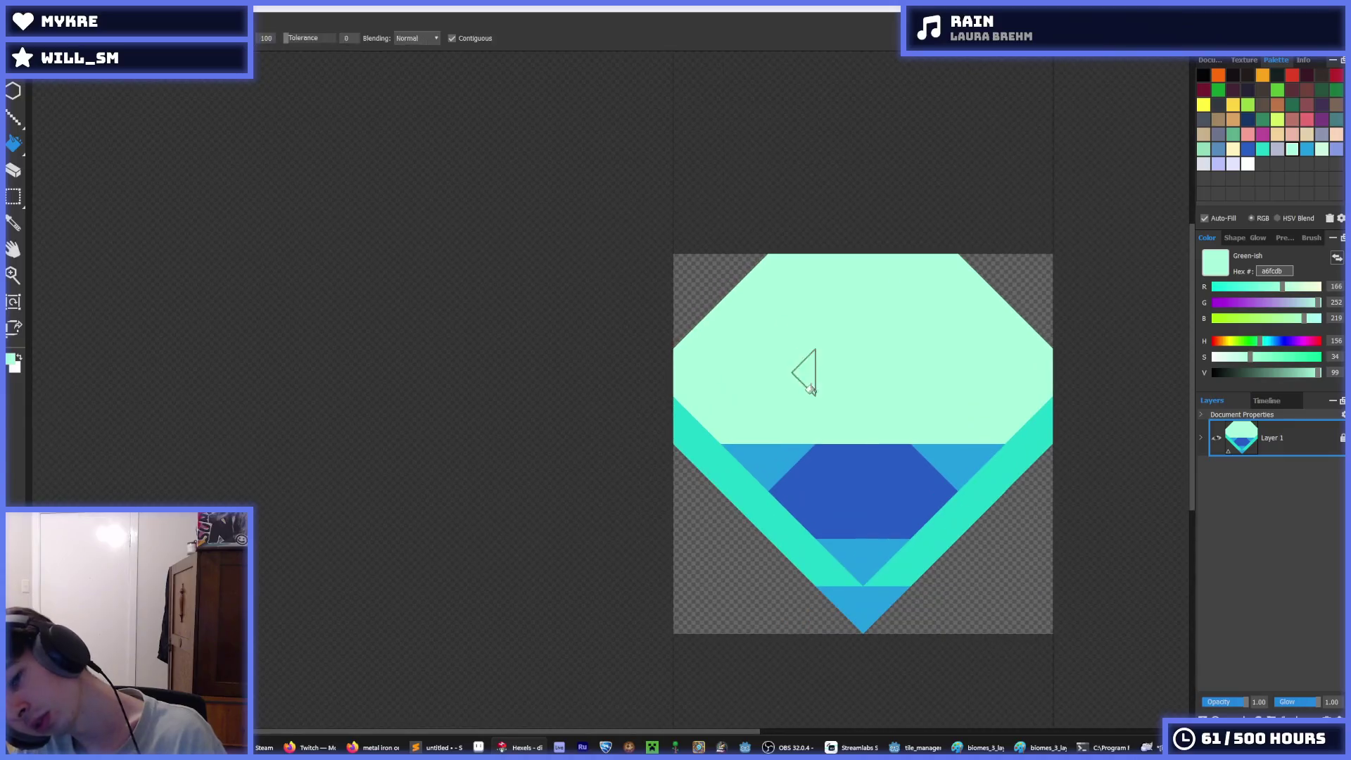
# - Paint a teal bar across the mint crown, trimming its lower diagonal back to mint
pyautogui.keyDown('alt'); pyautogui.click(735, 456); pyautogui.keyUp('alt')
pyautogui.press('b')
pyautogui.moveTo(769, 367)
pyautogui.mouseDown()
pyautogui.moveTo(754, 371)
pyautogui.moveTo(934, 359)
pyautogui.moveTo(969, 393)
pyautogui.moveTo(950, 411)
pyautogui.moveTo(978, 397)
pyautogui.mouseUp()
pyautogui.keyDown('alt'); pyautogui.click(989, 380); pyautogui.keyUp('alt')
pyautogui.keyDown('alt'); pyautogui.click(819, 368); pyautogui.keyUp('alt')
# - Add small teal triangles at the crown's top-left and top-right corners
pyautogui.moveTo(773, 271); pyautogui.dragTo(749, 287)
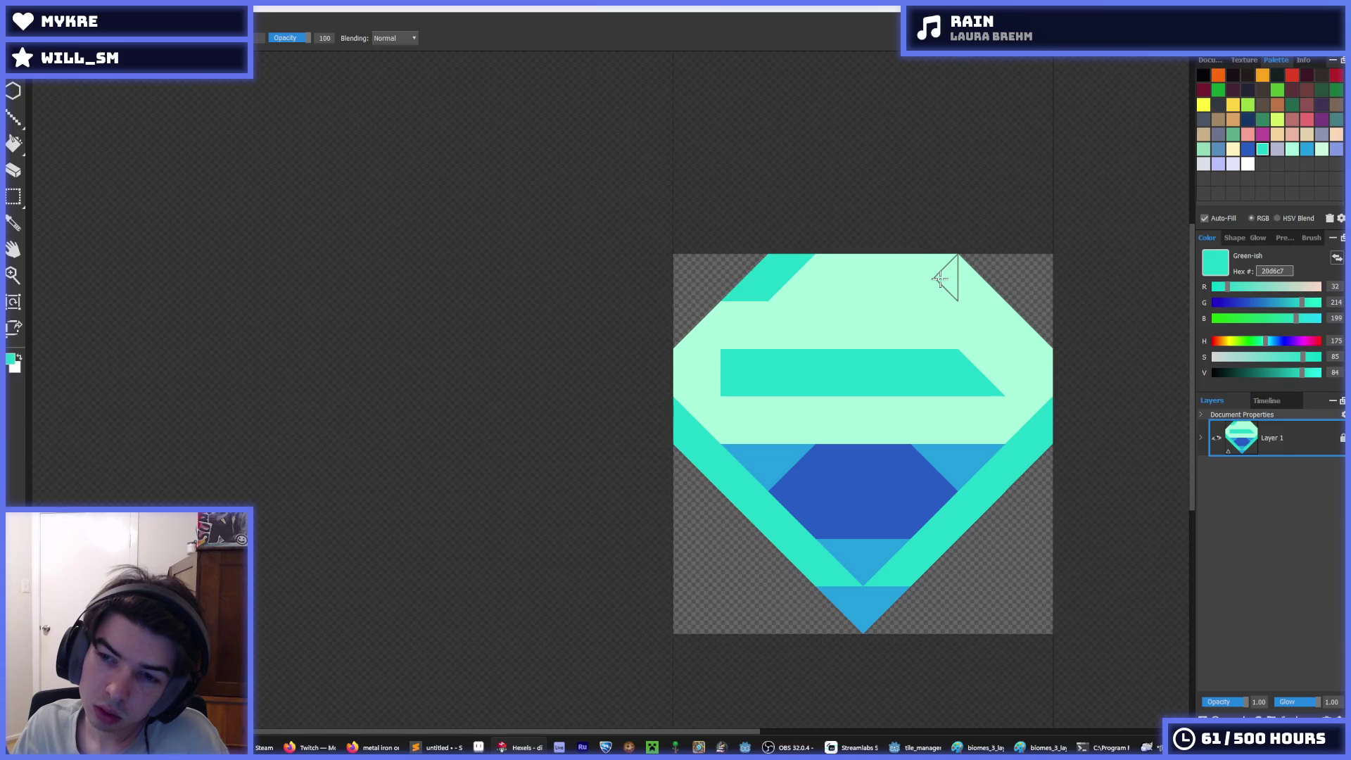
pyautogui.keyDown('alt'); pyautogui.click(795, 278); pyautogui.keyUp('alt')
pyautogui.moveTo(780, 278); pyautogui.dragTo(790, 289)
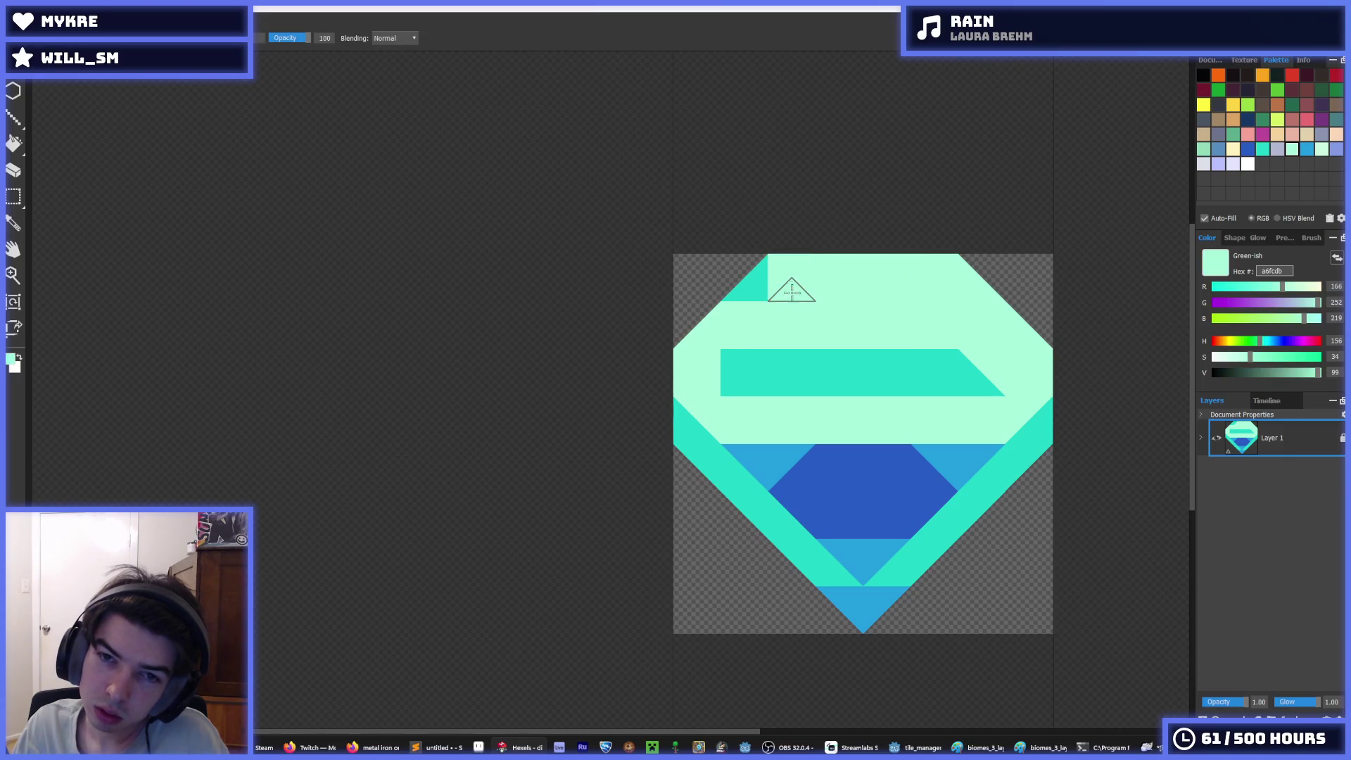
pyautogui.keyDown('alt'); pyautogui.click(753, 277); pyautogui.keyUp('alt')
pyautogui.moveTo(928, 305)
pyautogui.mouseDown()
pyautogui.moveTo(943, 286)
pyautogui.moveTo(964, 310)
pyautogui.mouseUp()
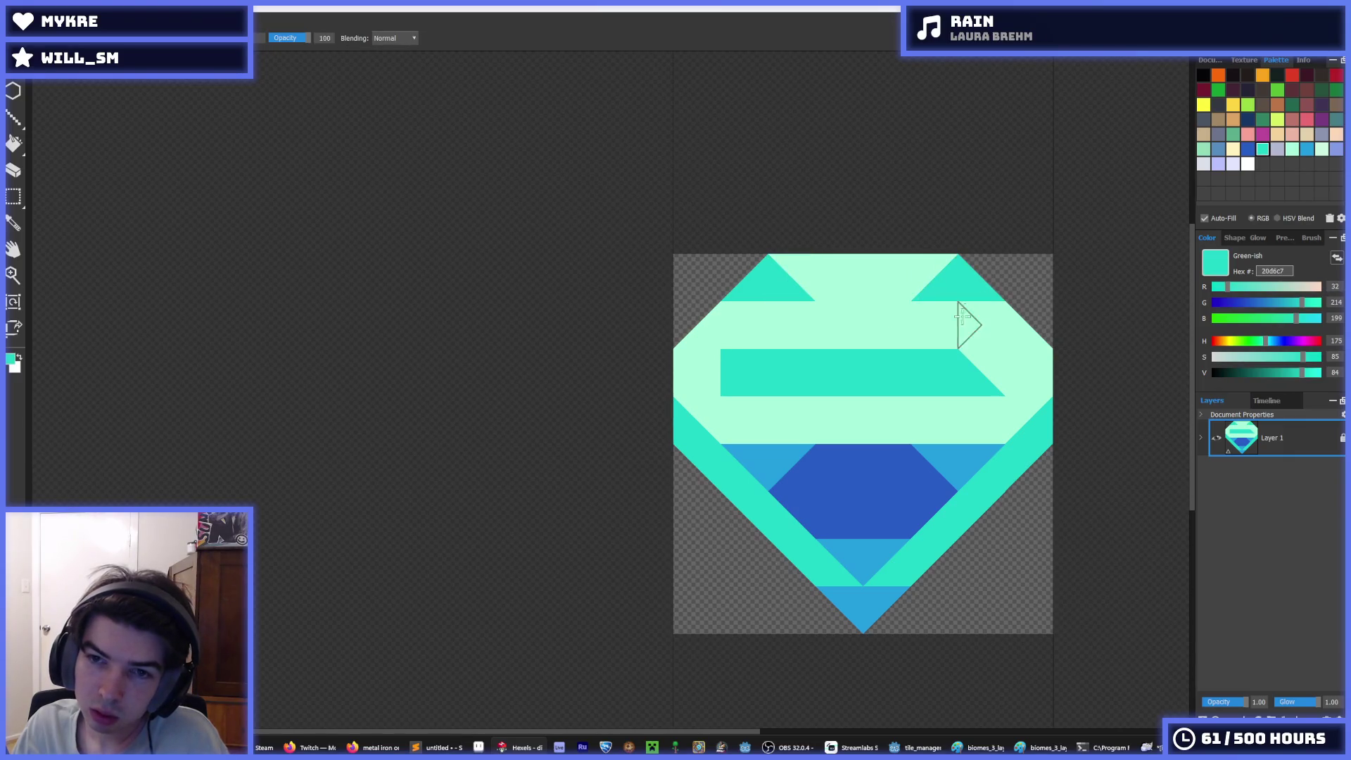
pyautogui.keyDown('alt'); pyautogui.click(869, 318); pyautogui.keyUp('alt')
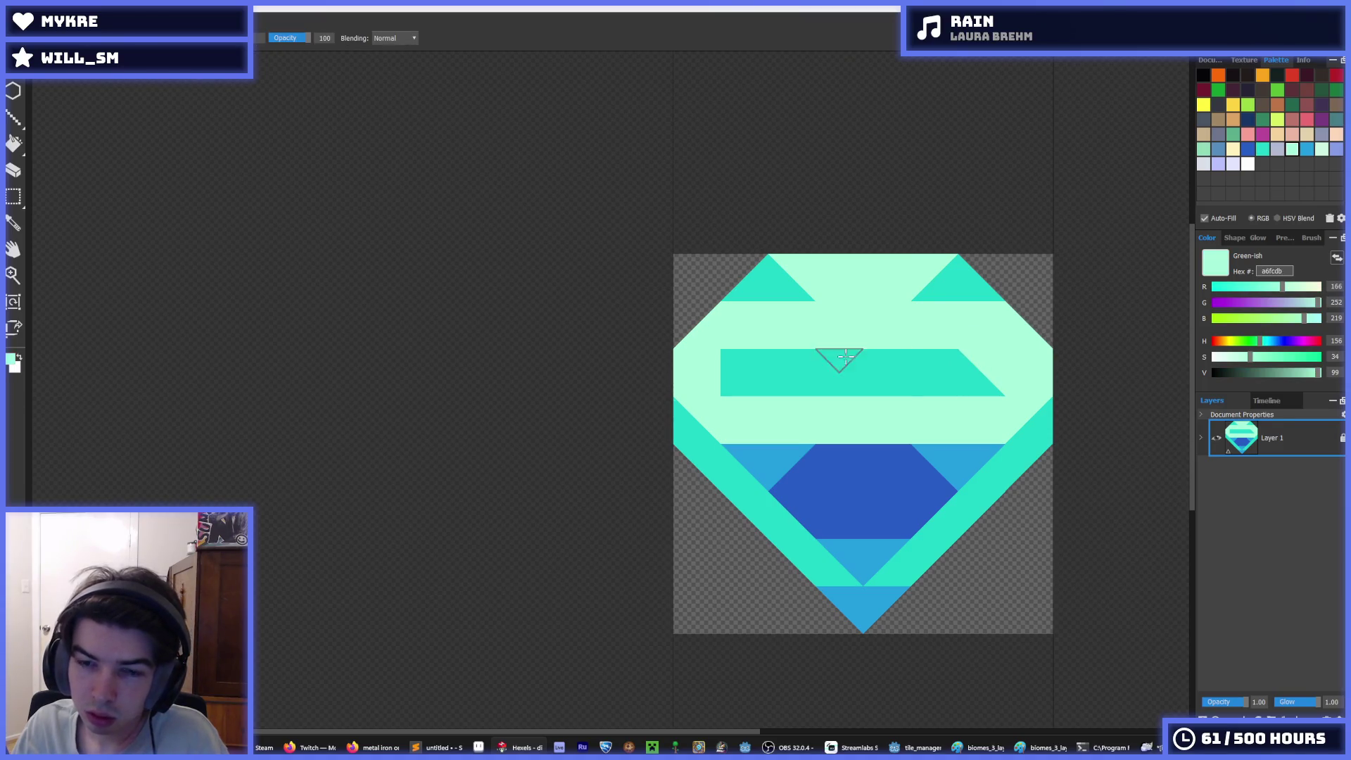
# - Fill the teal bar back to mint and turn the left edge triangle blue
pyautogui.press('g')
pyautogui.click(820, 368)
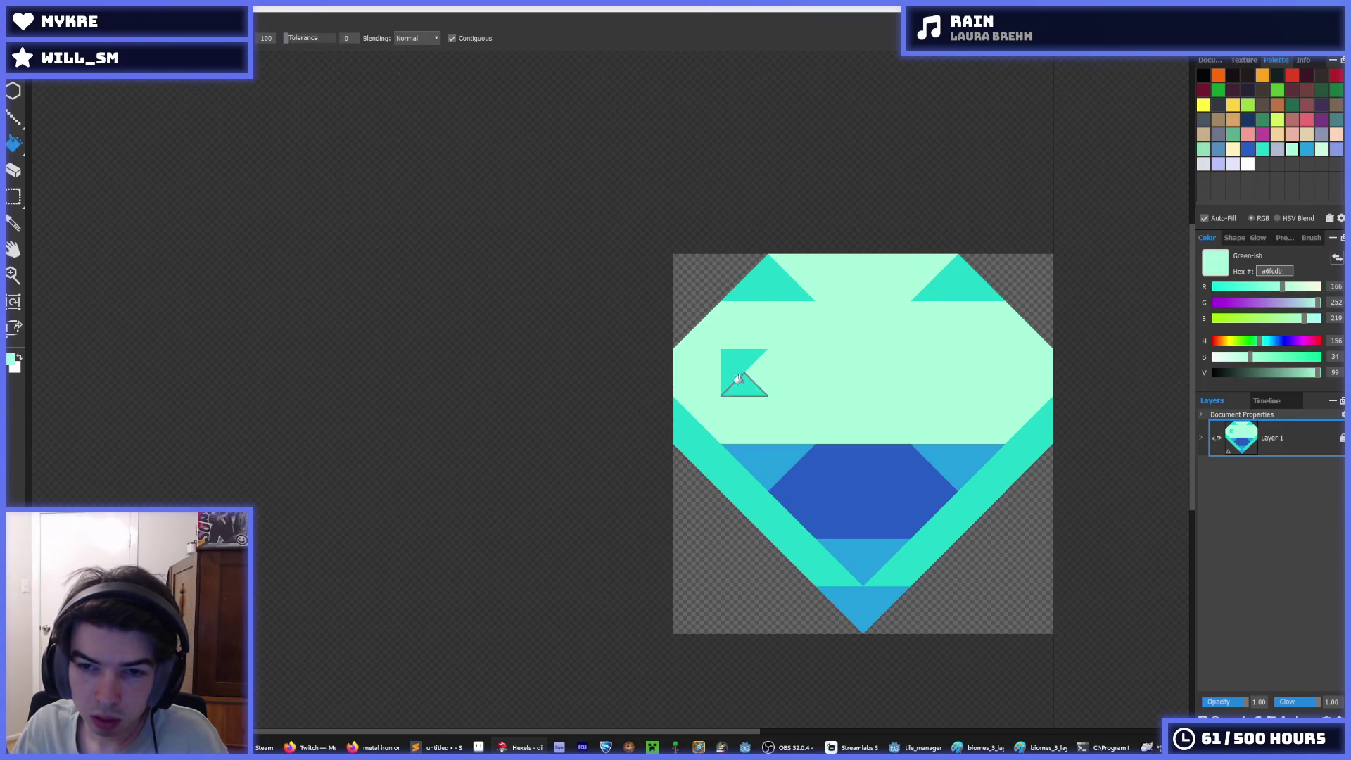
pyautogui.click(738, 368)
pyautogui.keyDown('alt'); pyautogui.click(719, 442); pyautogui.keyUp('alt')
pyautogui.click(719, 441)
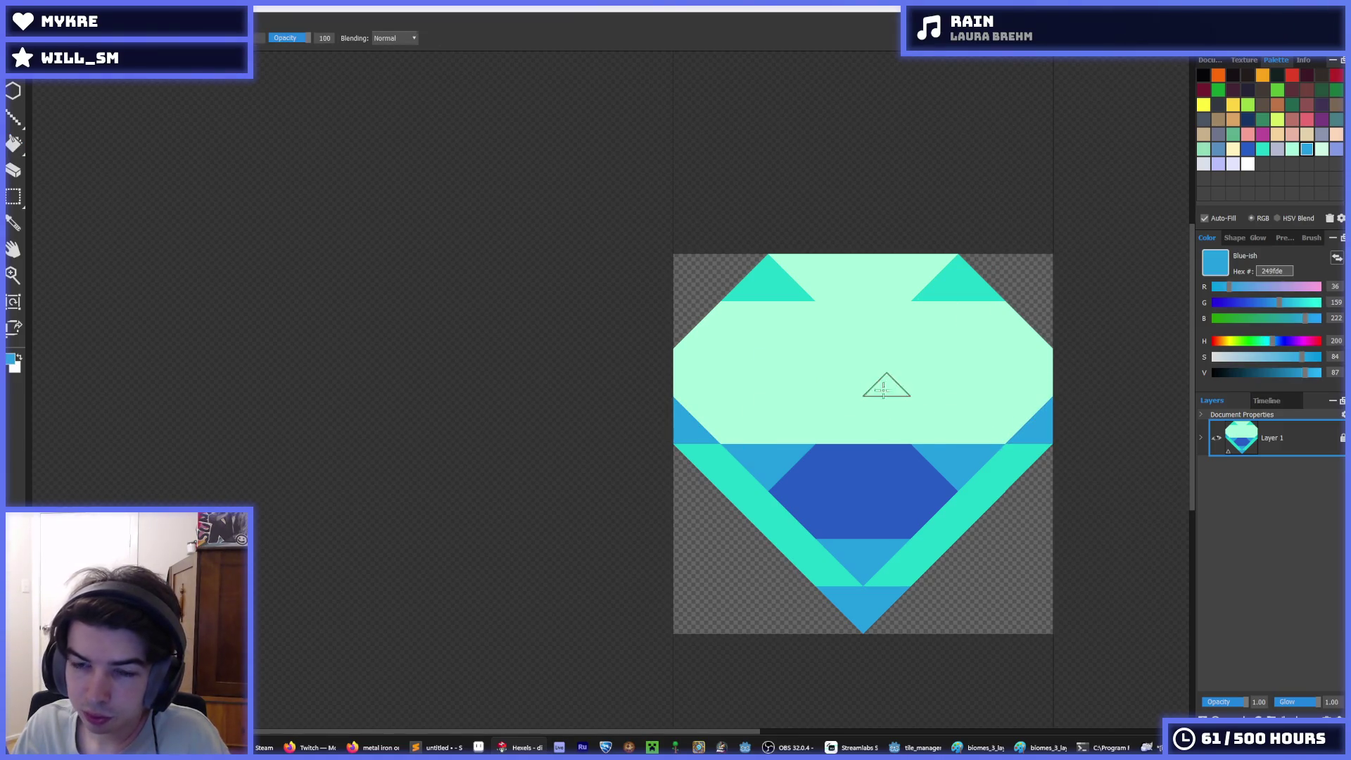
pyautogui.keyDown('alt'); pyautogui.click(715, 464); pyautogui.keyUp('alt')
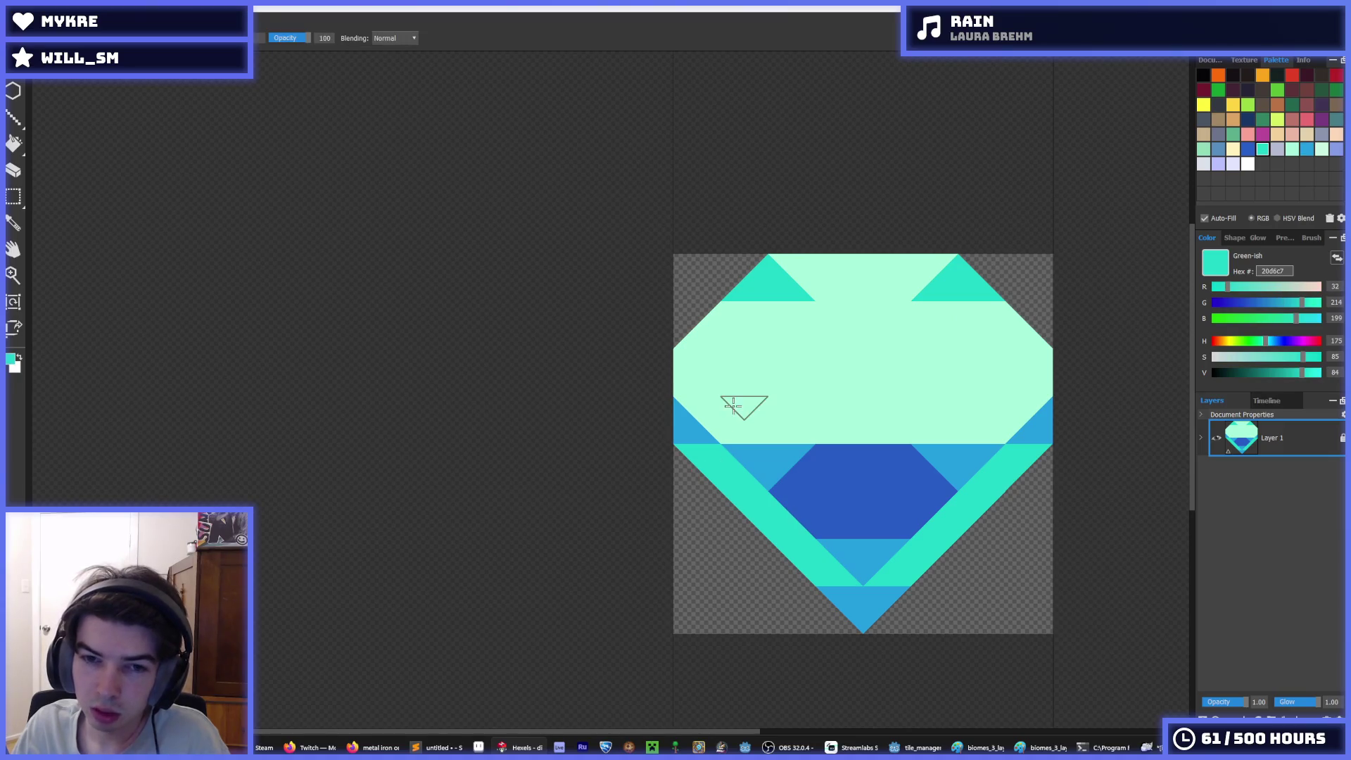
pyautogui.moveTo(722, 420)
pyautogui.mouseDown()
pyautogui.moveTo(772, 419)
pyautogui.moveTo(706, 339)
pyautogui.moveTo(738, 338)
pyautogui.moveTo(739, 303)
pyautogui.moveTo(736, 330)
pyautogui.moveTo(707, 325)
pyautogui.mouseUp()
pyautogui.hotkey('ctrl', 'z')
pyautogui.hotkey('ctrl', 'z')
pyautogui.keyDown('alt'); pyautogui.click(790, 352); pyautogui.keyUp('alt')
pyautogui.moveTo(746, 372); pyautogui.dragTo(698, 366)
pyautogui.keyDown('alt'); pyautogui.click(780, 331); pyautogui.keyUp('alt')
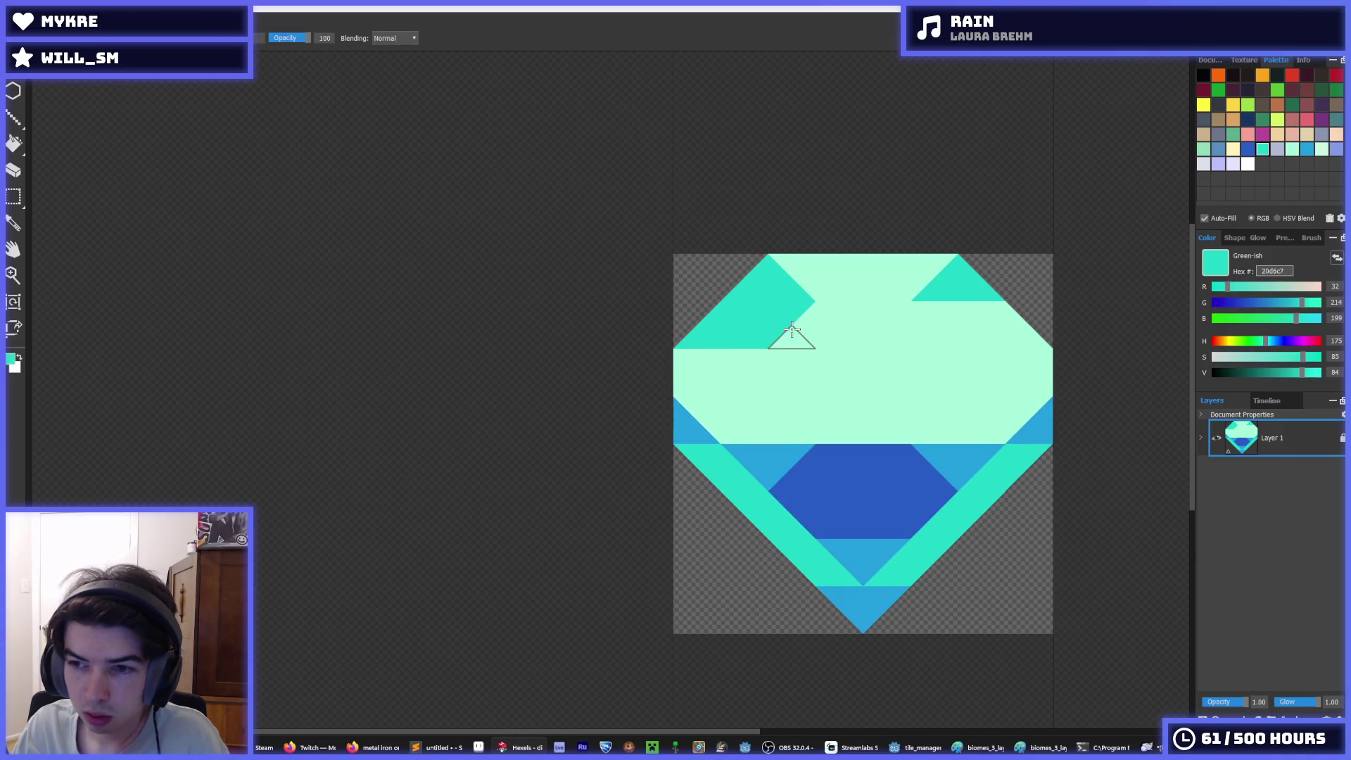
pyautogui.moveTo(791, 332); pyautogui.dragTo(819, 342)
pyautogui.moveTo(901, 346)
pyautogui.mouseDown()
pyautogui.moveTo(977, 327)
pyautogui.moveTo(985, 310)
pyautogui.moveTo(1021, 332)
pyautogui.mouseUp()
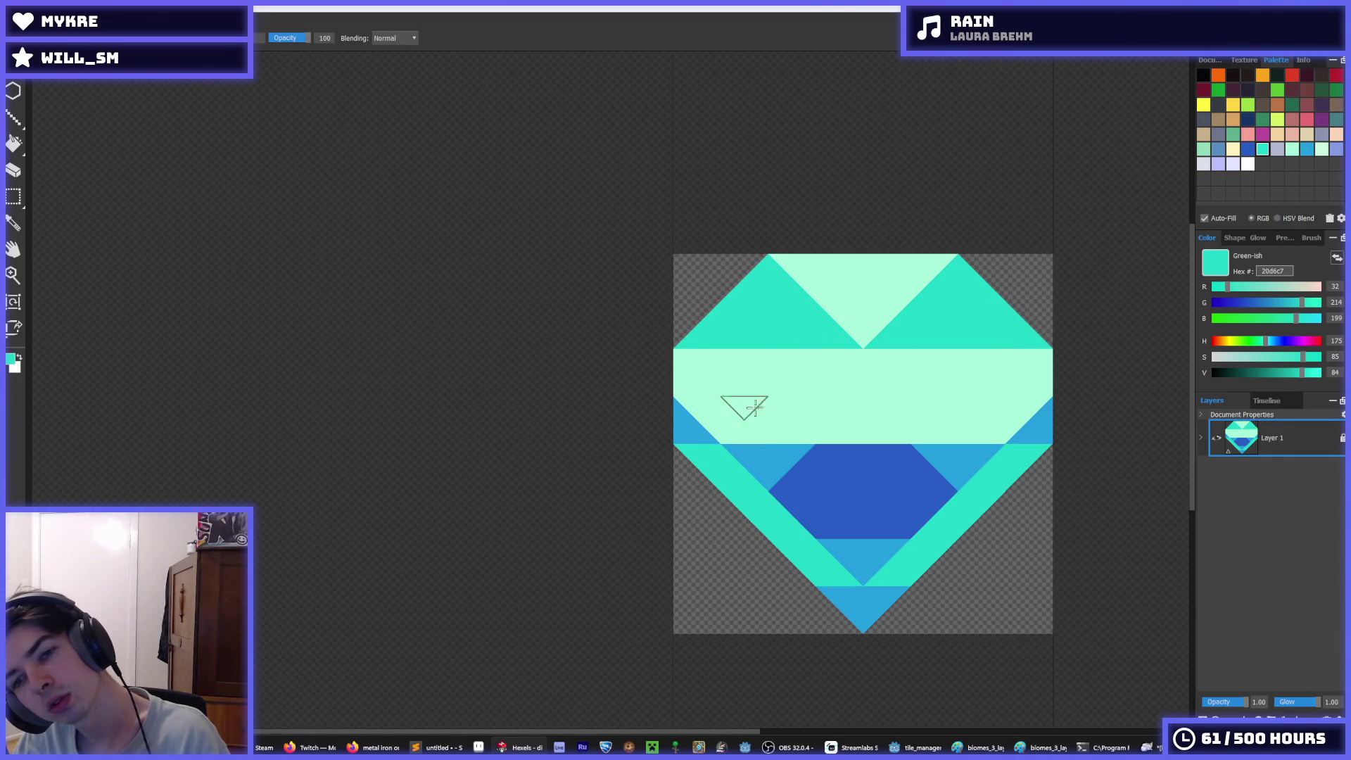
pyautogui.moveTo(704, 371)
pyautogui.mouseDown()
pyautogui.moveTo(743, 428)
pyautogui.moveTo(854, 363)
pyautogui.moveTo(924, 431)
pyautogui.moveTo(866, 430)
pyautogui.mouseUp()
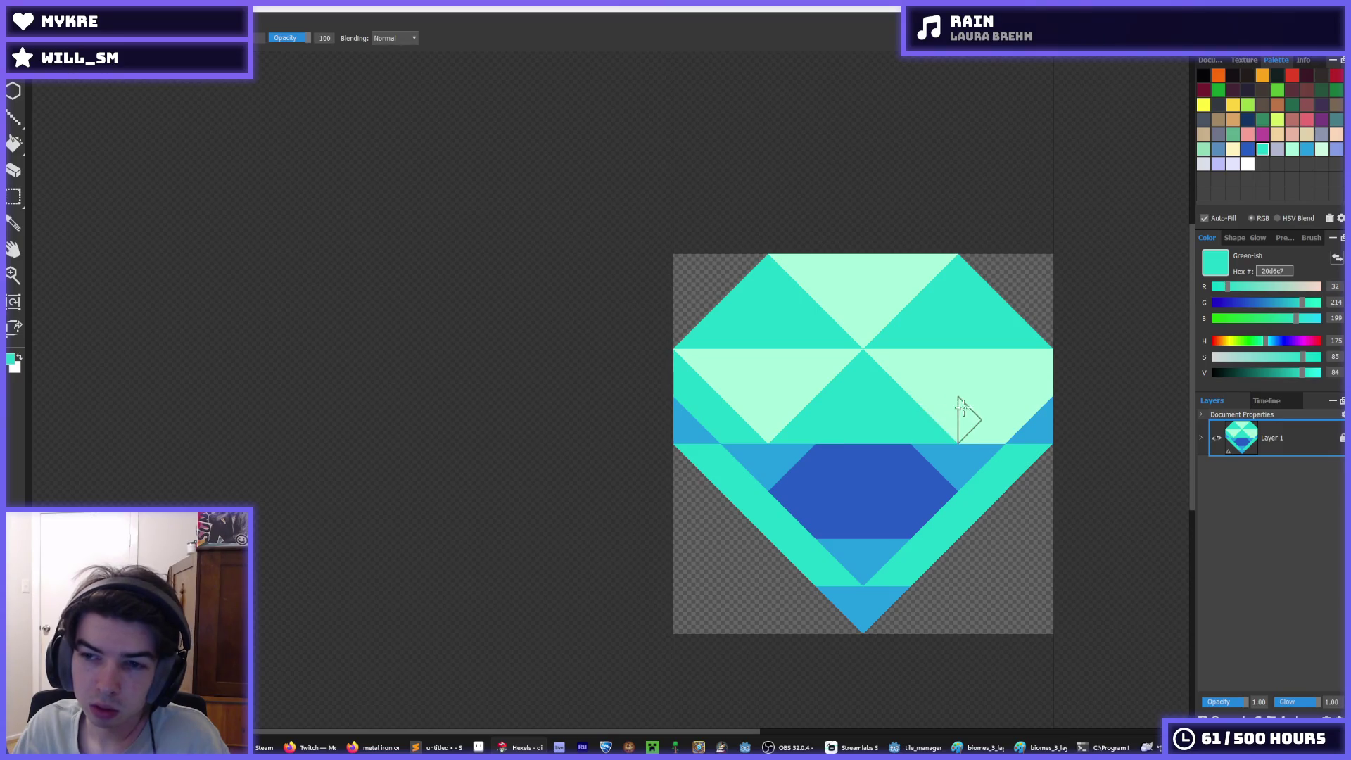
pyautogui.scroll(-5, 952, 383)
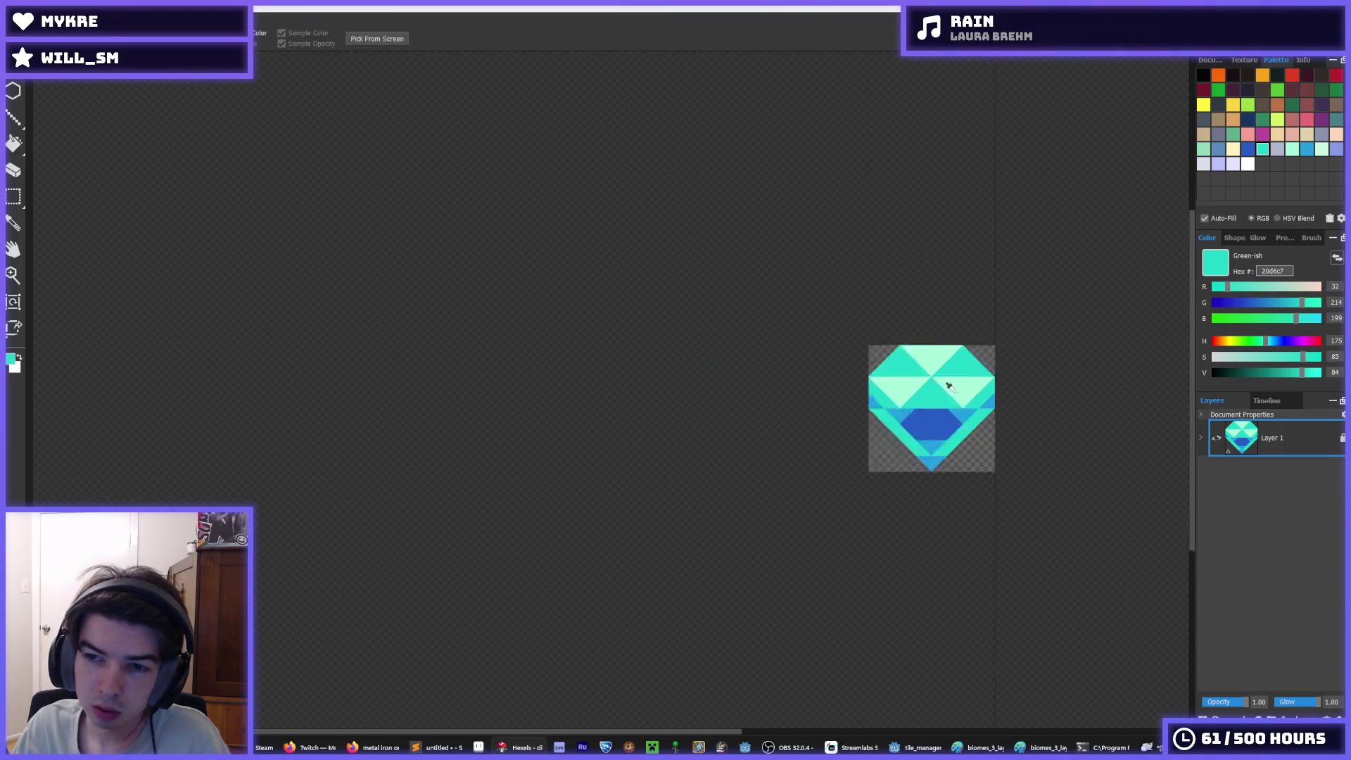
pyautogui.scroll(5, 931, 377)
pyautogui.keyDown('alt'); pyautogui.click(1041, 362); pyautogui.keyUp('alt')
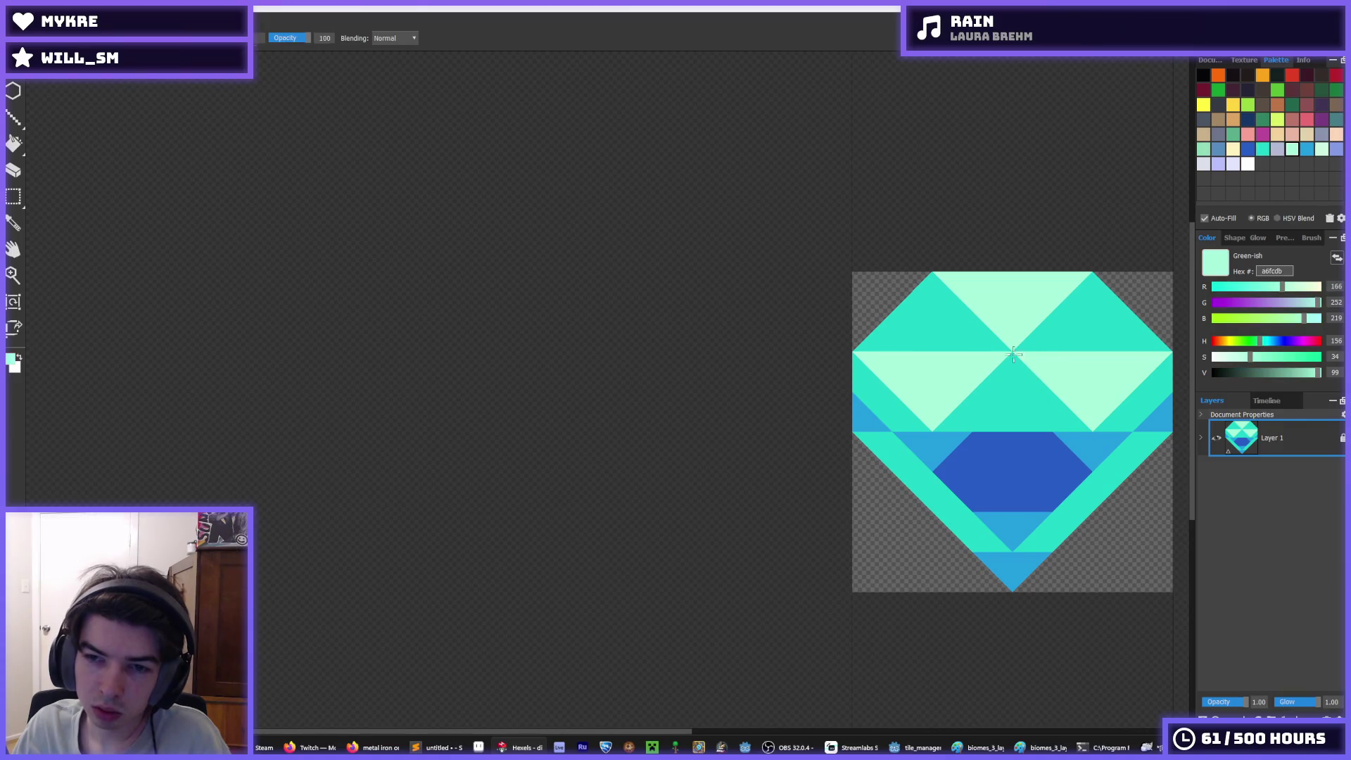
pyautogui.moveTo(949, 294); pyautogui.dragTo(945, 303)
pyautogui.hotkey('ctrl', 'z')
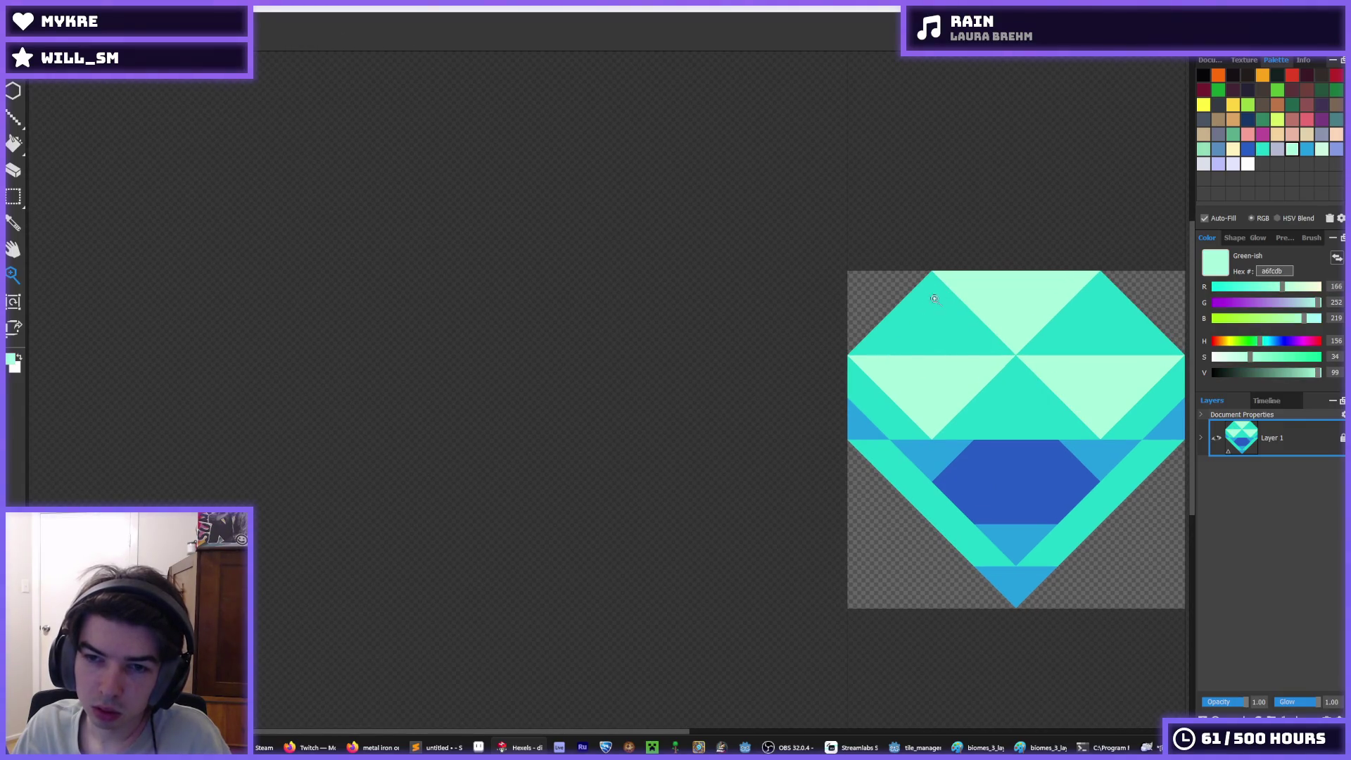
pyautogui.scroll(-1, 942, 369)
pyautogui.moveTo(949, 316); pyautogui.dragTo(892, 354)
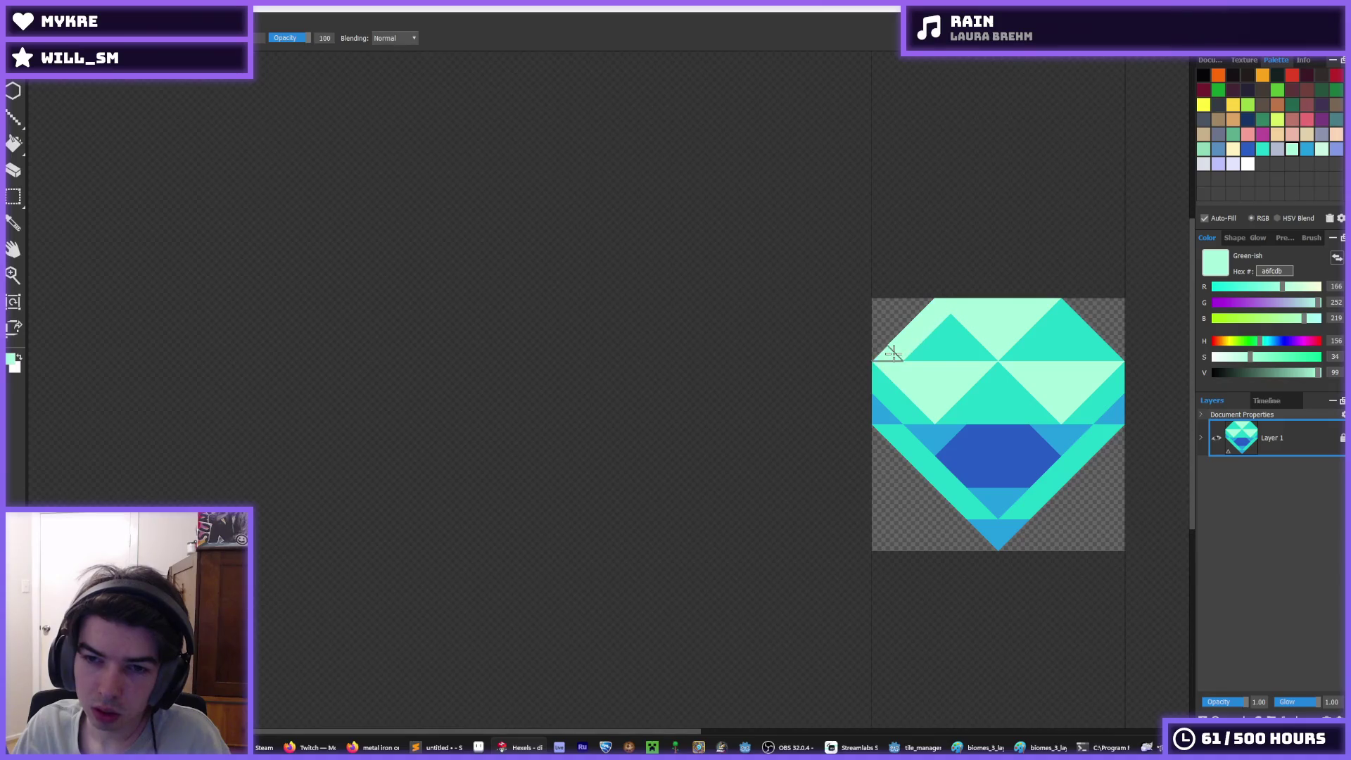
pyautogui.moveTo(948, 403)
pyautogui.mouseDown()
pyautogui.moveTo(1013, 417)
pyautogui.moveTo(1032, 406)
pyautogui.mouseUp()
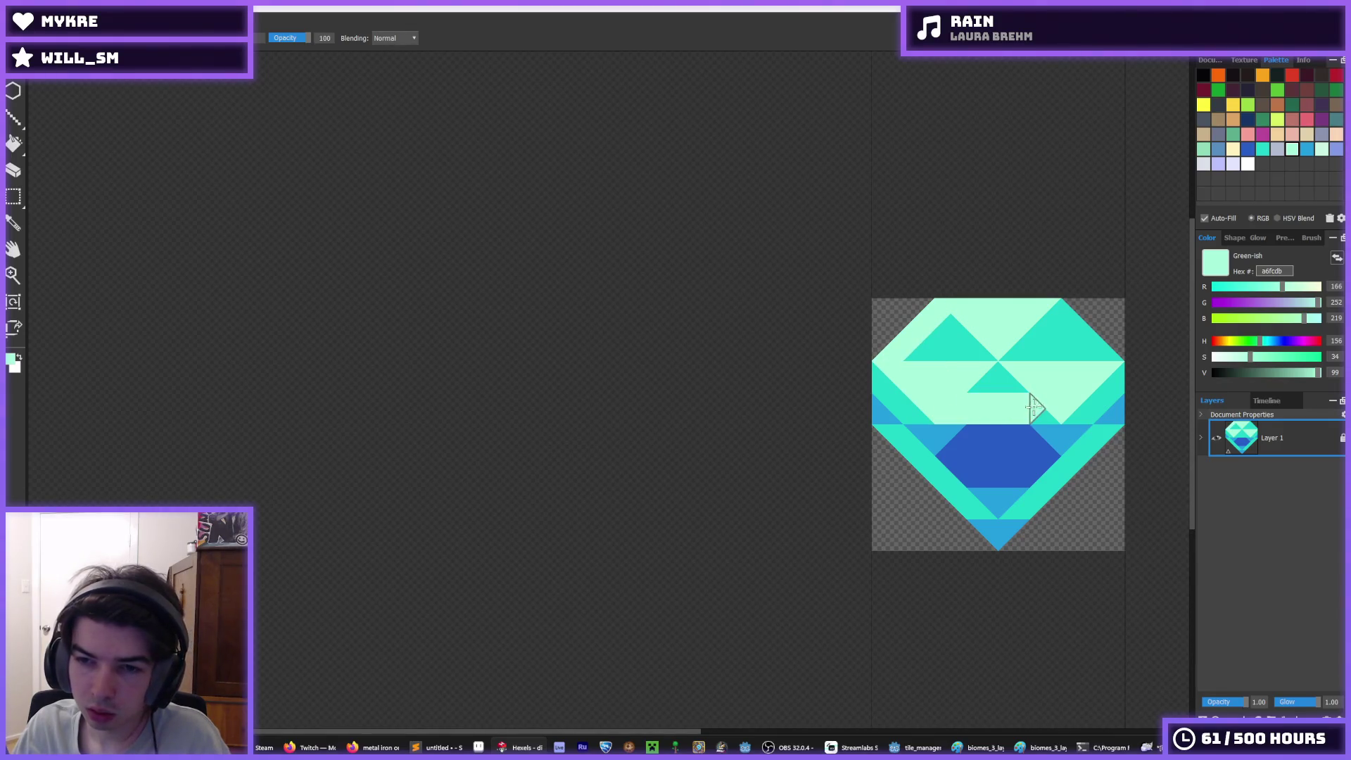
pyautogui.moveTo(1055, 313); pyautogui.dragTo(1020, 374)
pyautogui.hotkey('ctrl', 'z')
pyautogui.hotkey('ctrl', 'z')
pyautogui.hotkey('ctrl', 'z')
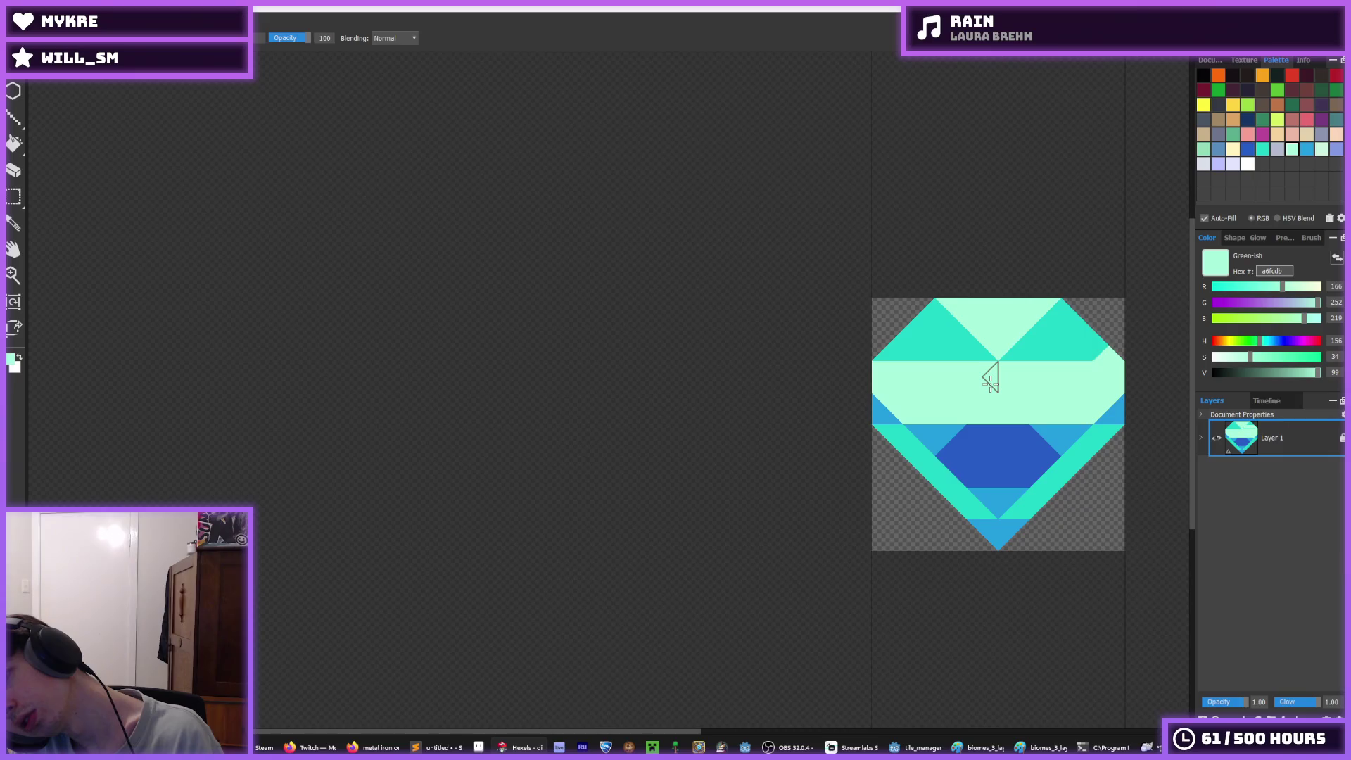
pyautogui.click(991, 377)
pyautogui.moveTo(951, 358); pyautogui.dragTo(983, 365)
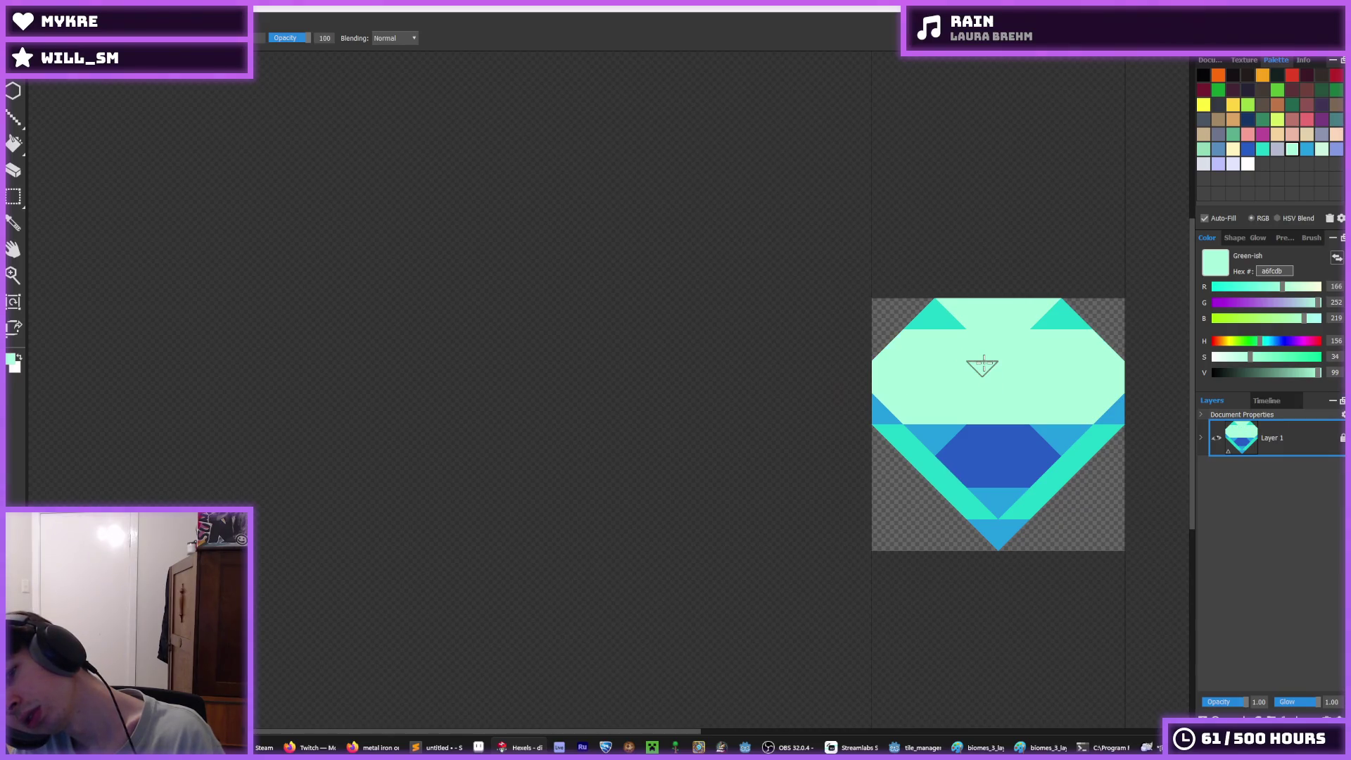
pyautogui.scroll(2, 977, 354)
pyautogui.keyDown('alt'); pyautogui.click(809, 242); pyautogui.keyUp('alt')
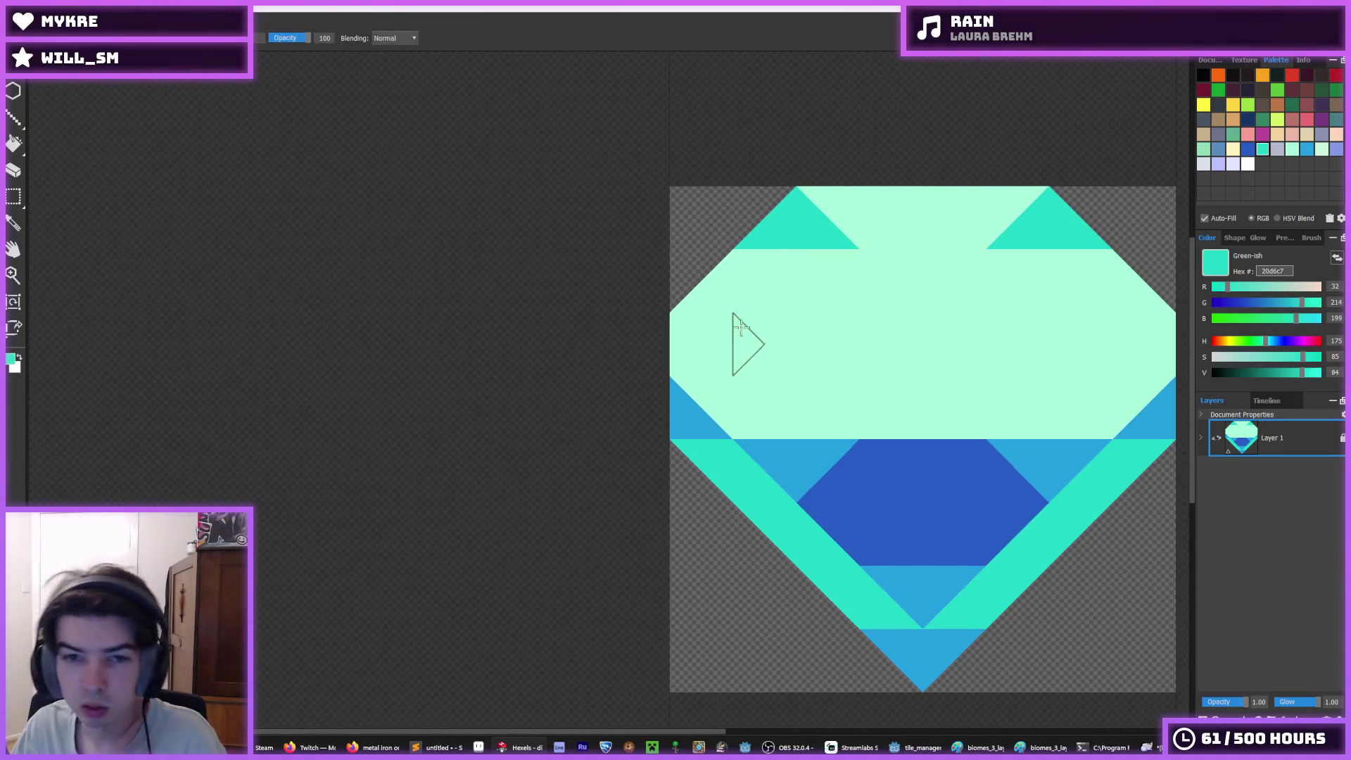
# - Paint teal blocks at the crown's left edge and teal triangles on its right side
pyautogui.moveTo(681, 330)
pyautogui.mouseDown()
pyautogui.moveTo(728, 341)
pyautogui.moveTo(703, 359)
pyautogui.moveTo(787, 361)
pyautogui.mouseUp()
pyautogui.moveTo(906, 343); pyautogui.dragTo(751, 367)
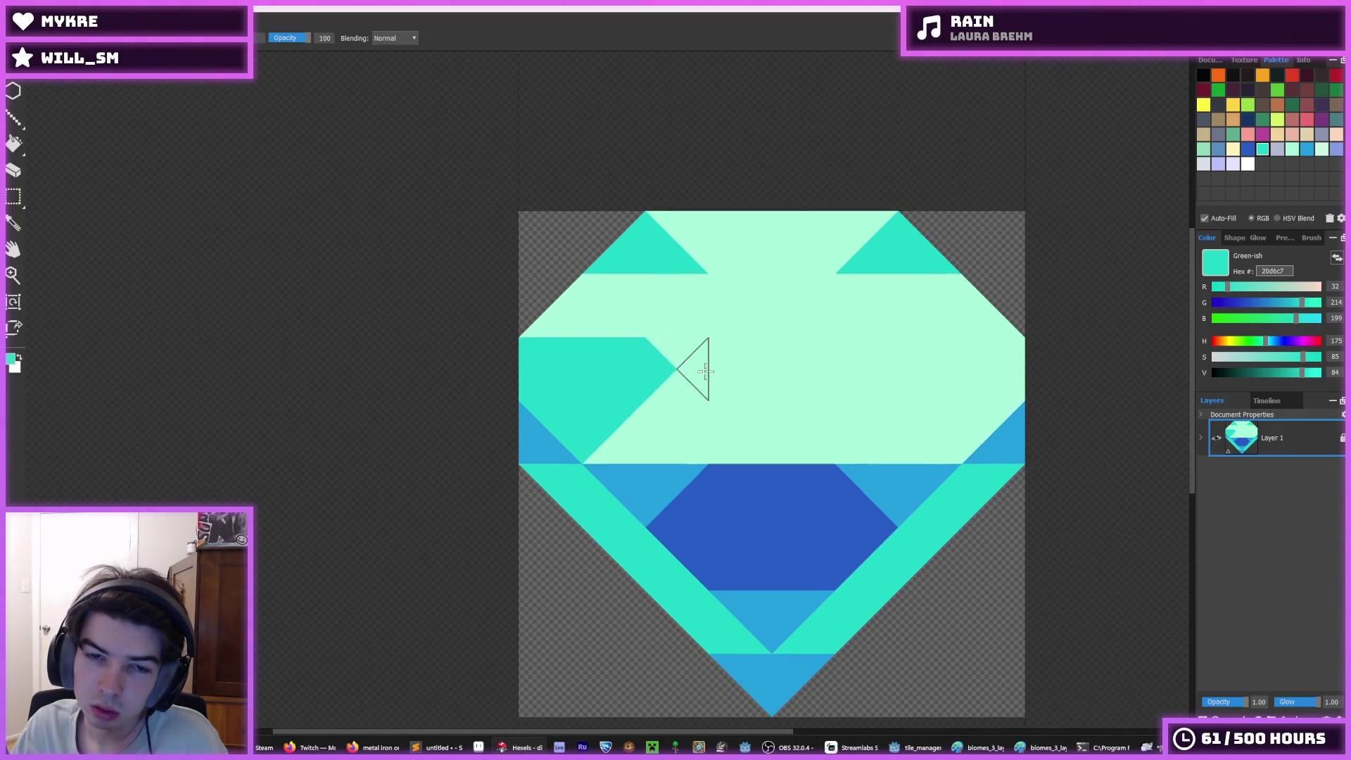
pyautogui.click(687, 367)
pyautogui.moveTo(1013, 379)
pyautogui.mouseDown()
pyautogui.moveTo(925, 383)
pyautogui.moveTo(985, 404)
pyautogui.moveTo(873, 350)
pyautogui.mouseUp()
# - Sample mint and trim the side teal triangles and a left facet back to mint
pyautogui.keyDown('alt'); pyautogui.click(841, 365); pyautogui.keyUp('alt')
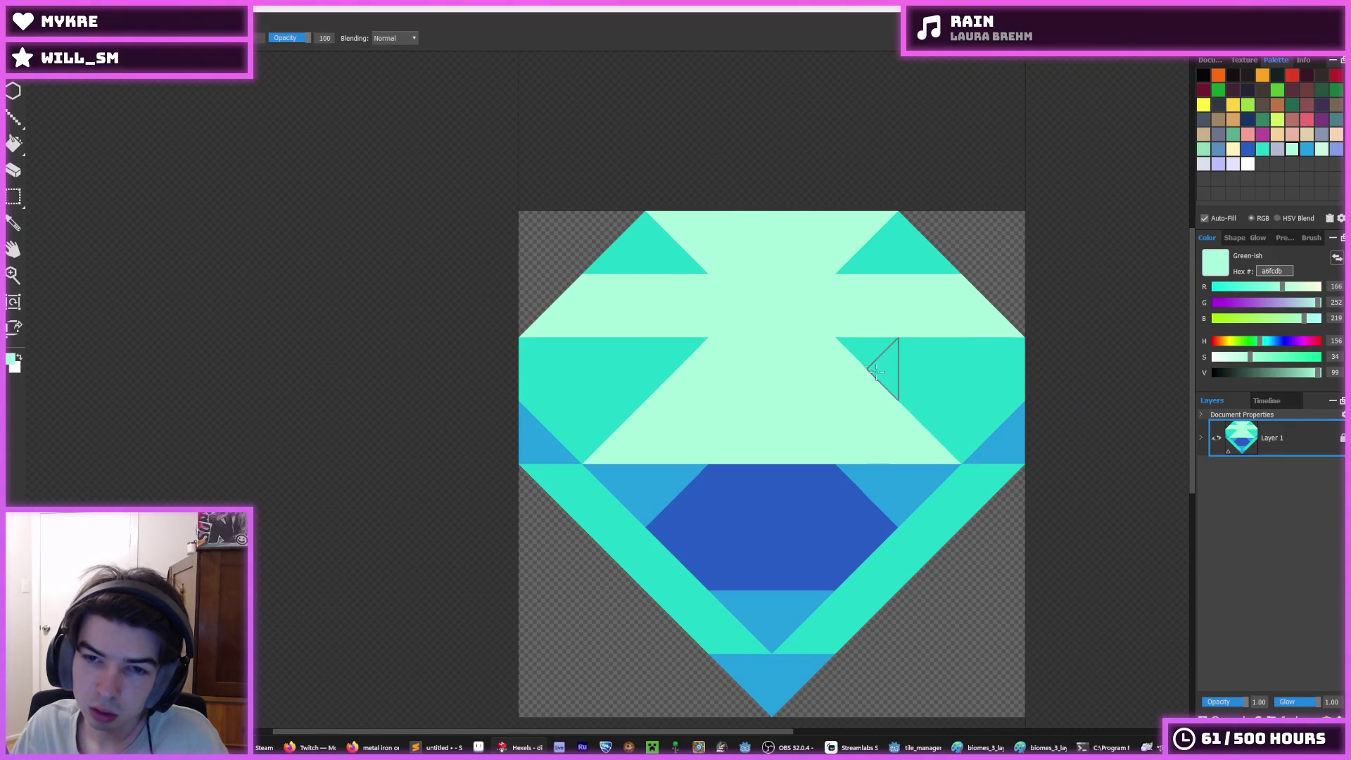
pyautogui.click(879, 355)
pyautogui.moveTo(964, 332)
pyautogui.mouseDown()
pyautogui.moveTo(961, 361)
pyautogui.moveTo(648, 361)
pyautogui.moveTo(648, 403)
pyautogui.mouseUp()
pyautogui.click(555, 369)
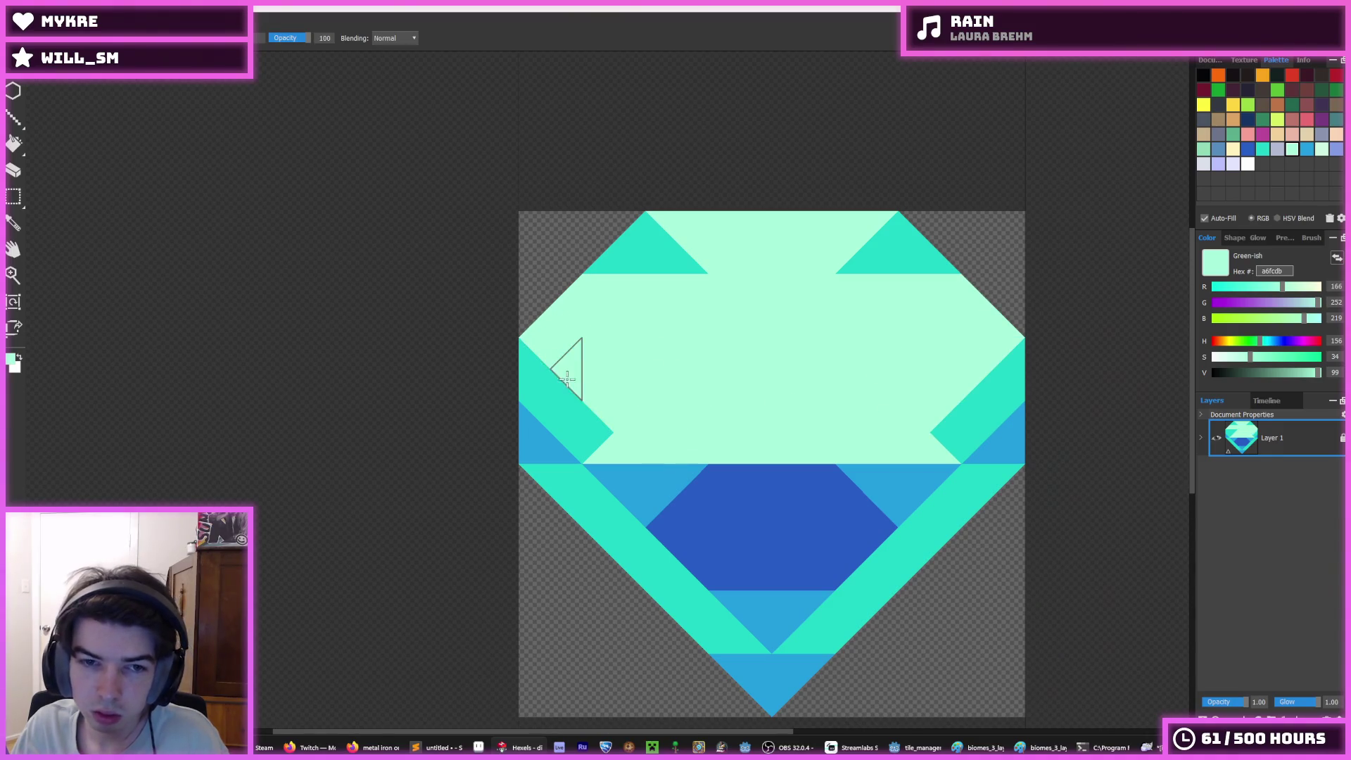
# - Turn the blue edge triangles on both sides of the gem teal
pyautogui.keyDown('alt'); pyautogui.click(556, 404); pyautogui.keyUp('alt')
pyautogui.click(563, 452)
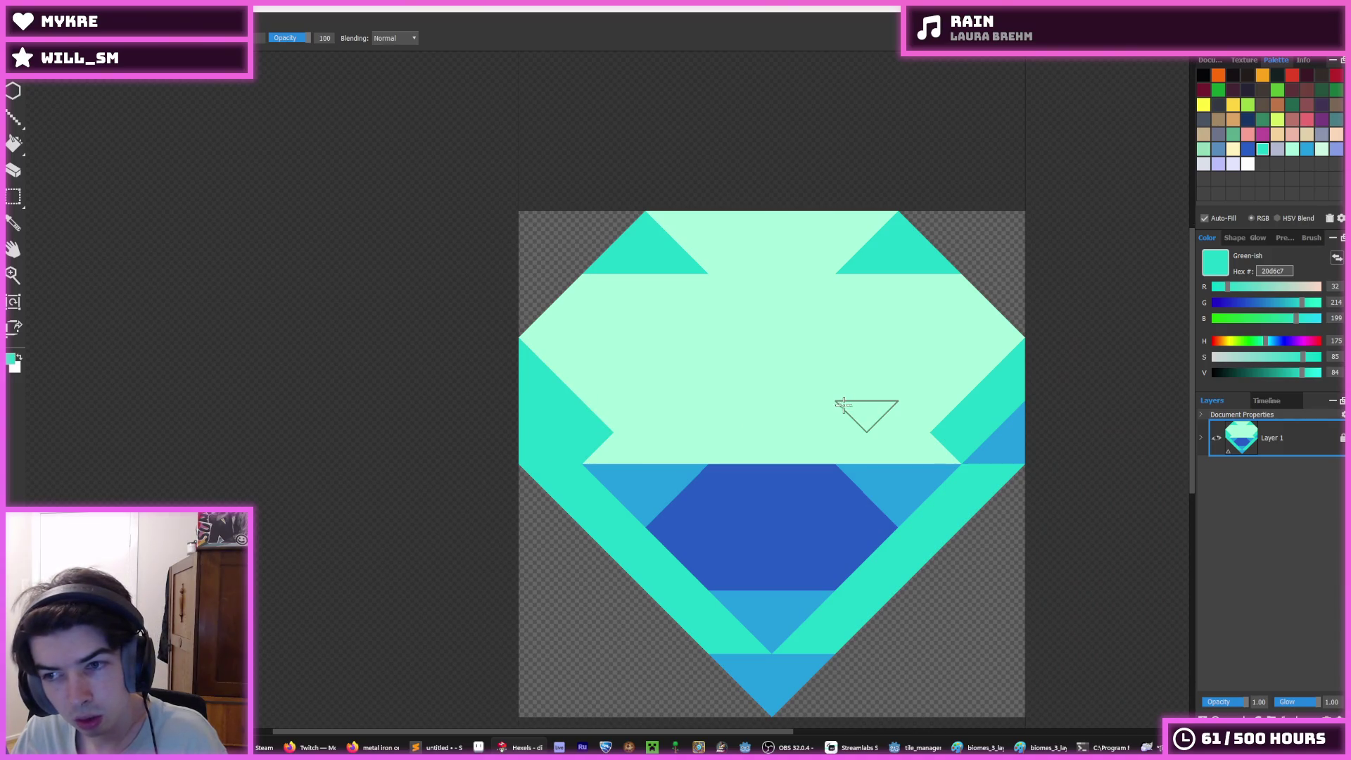
pyautogui.click(1015, 431)
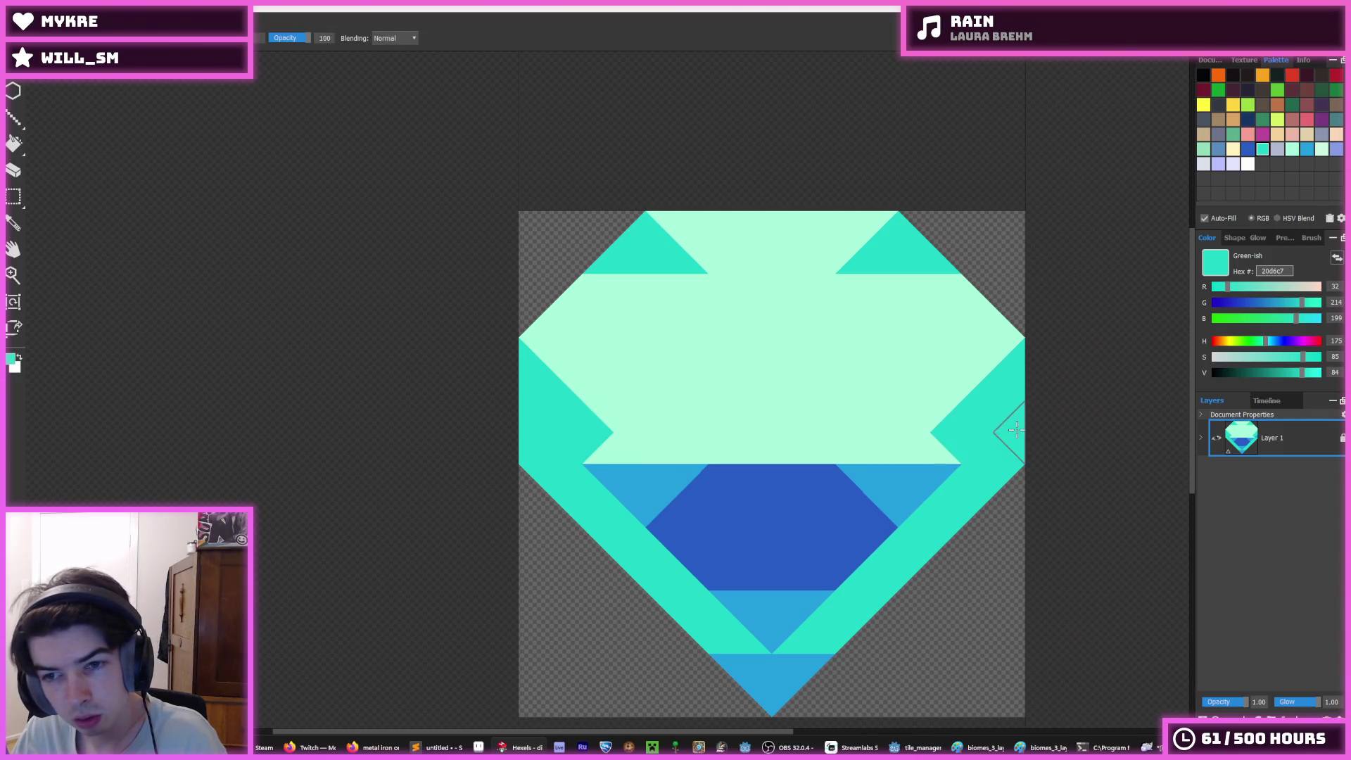
pyautogui.keyDown('alt'); pyautogui.click(876, 392); pyautogui.keyUp('alt')
pyautogui.keyDown('alt'); pyautogui.click(946, 422); pyautogui.keyUp('alt')
pyautogui.click(929, 410)
pyautogui.click(992, 344)
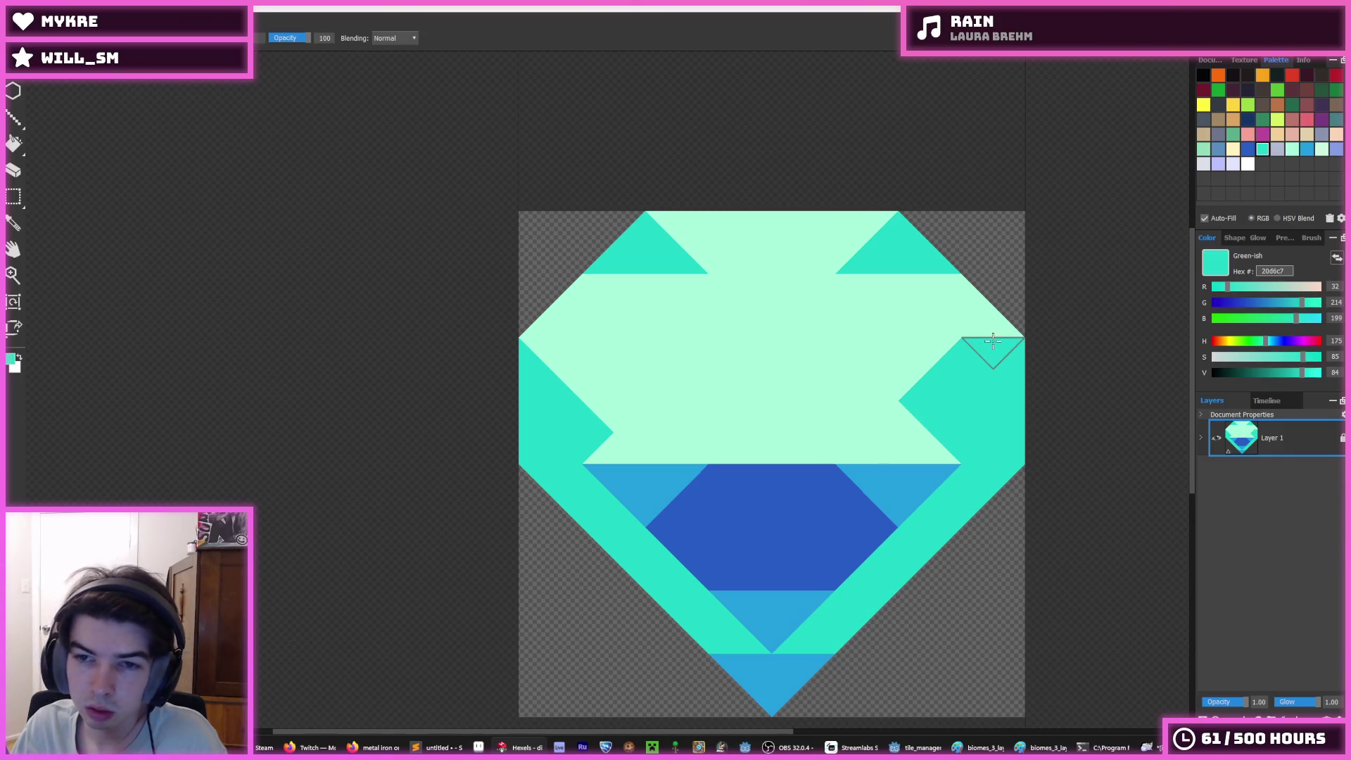
# - Repaint the left-edge turquoise triangles and both edge notches in mint
pyautogui.moveTo(608, 408); pyautogui.dragTo(548, 352)
pyautogui.keyDown('alt'); pyautogui.click(776, 380); pyautogui.keyUp('alt')
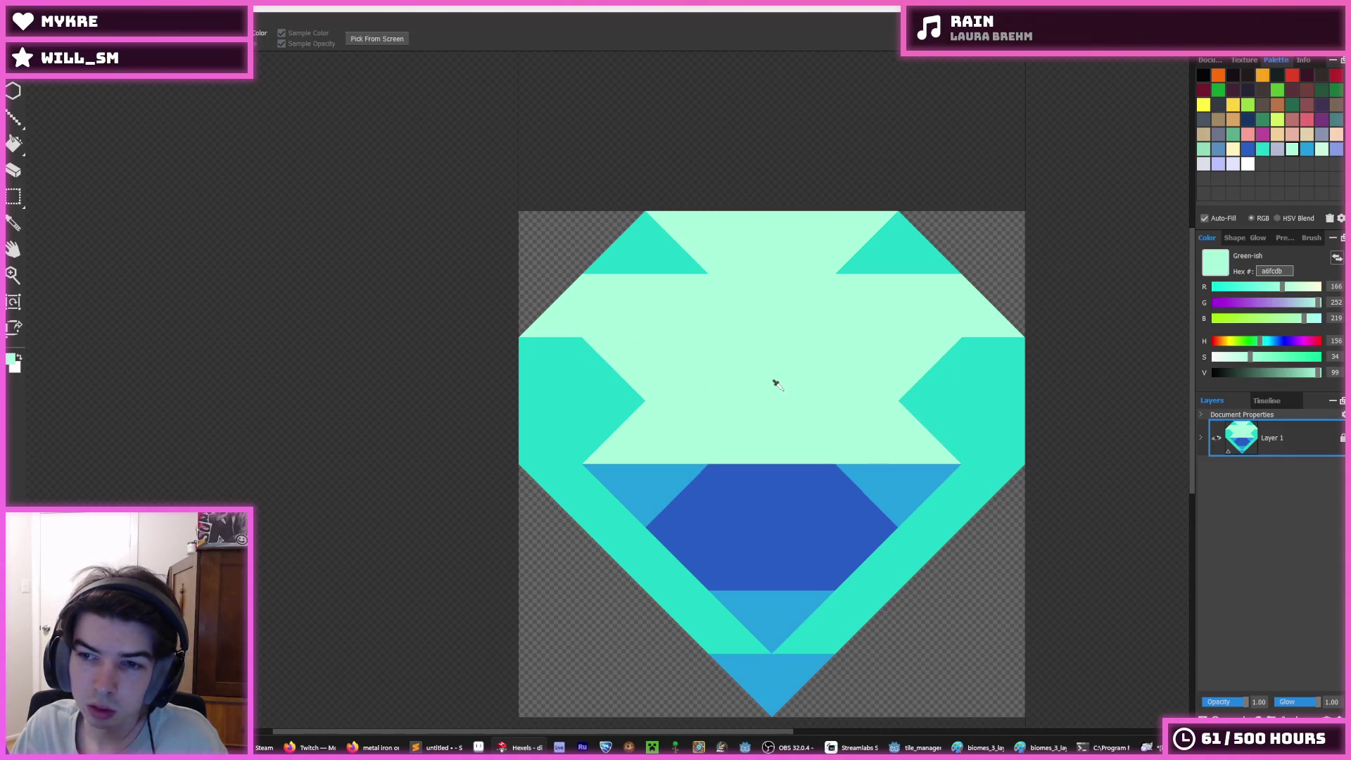
pyautogui.click(626, 407)
pyautogui.moveTo(627, 407); pyautogui.dragTo(607, 412)
pyautogui.moveTo(675, 381)
pyautogui.mouseDown()
pyautogui.moveTo(593, 368)
pyautogui.moveTo(559, 325)
pyautogui.mouseUp()
pyautogui.moveTo(928, 389)
pyautogui.mouseDown()
pyautogui.moveTo(929, 347)
pyautogui.moveTo(970, 368)
pyautogui.moveTo(986, 349)
pyautogui.mouseUp()
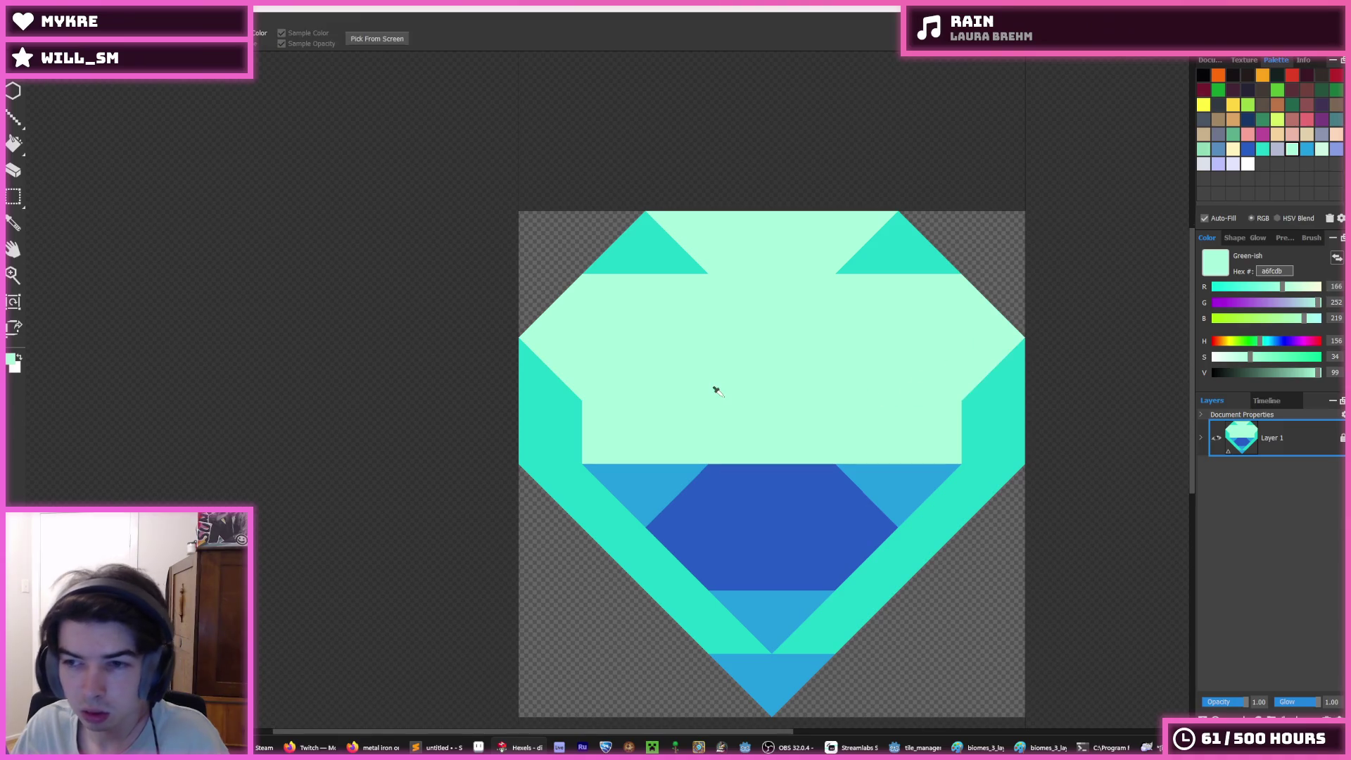
pyautogui.click(560, 412)
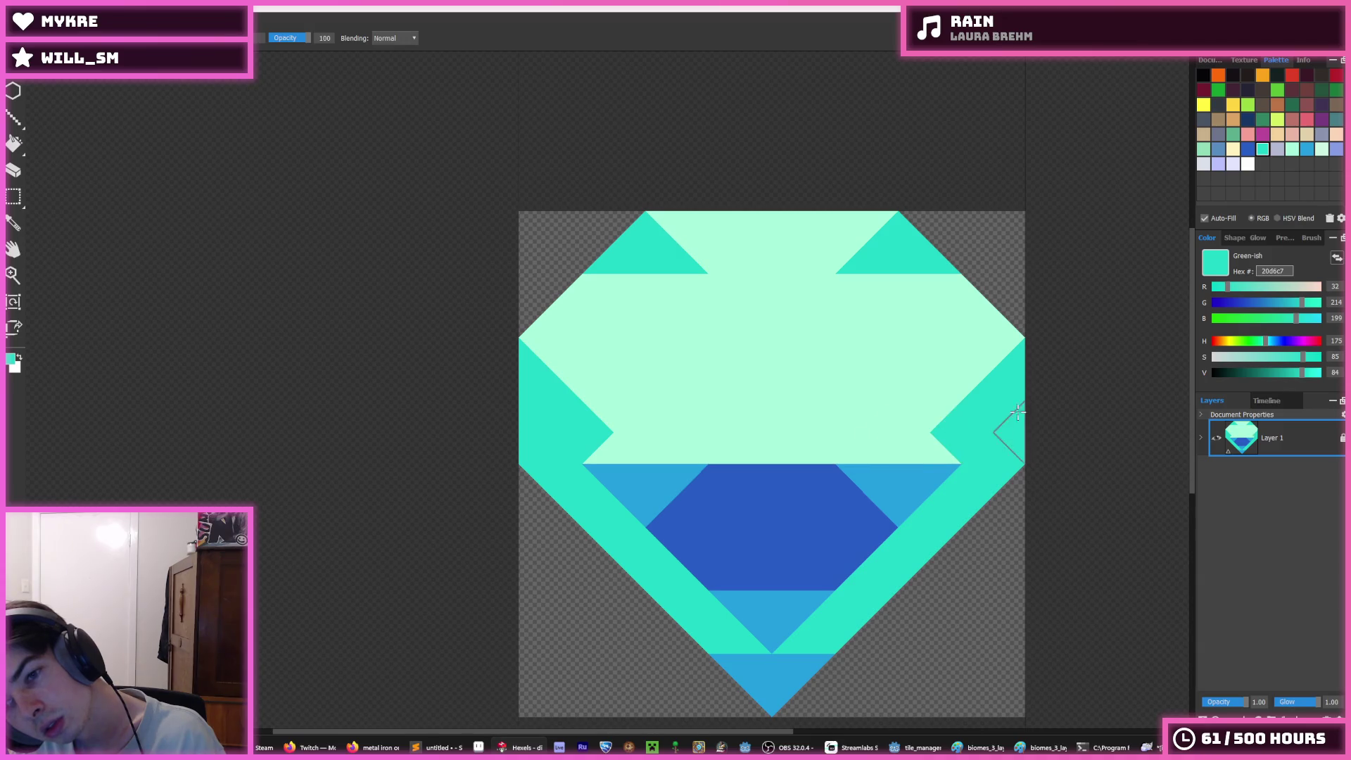
pyautogui.press('alt')
pyautogui.scroll(-5, 852, 385)
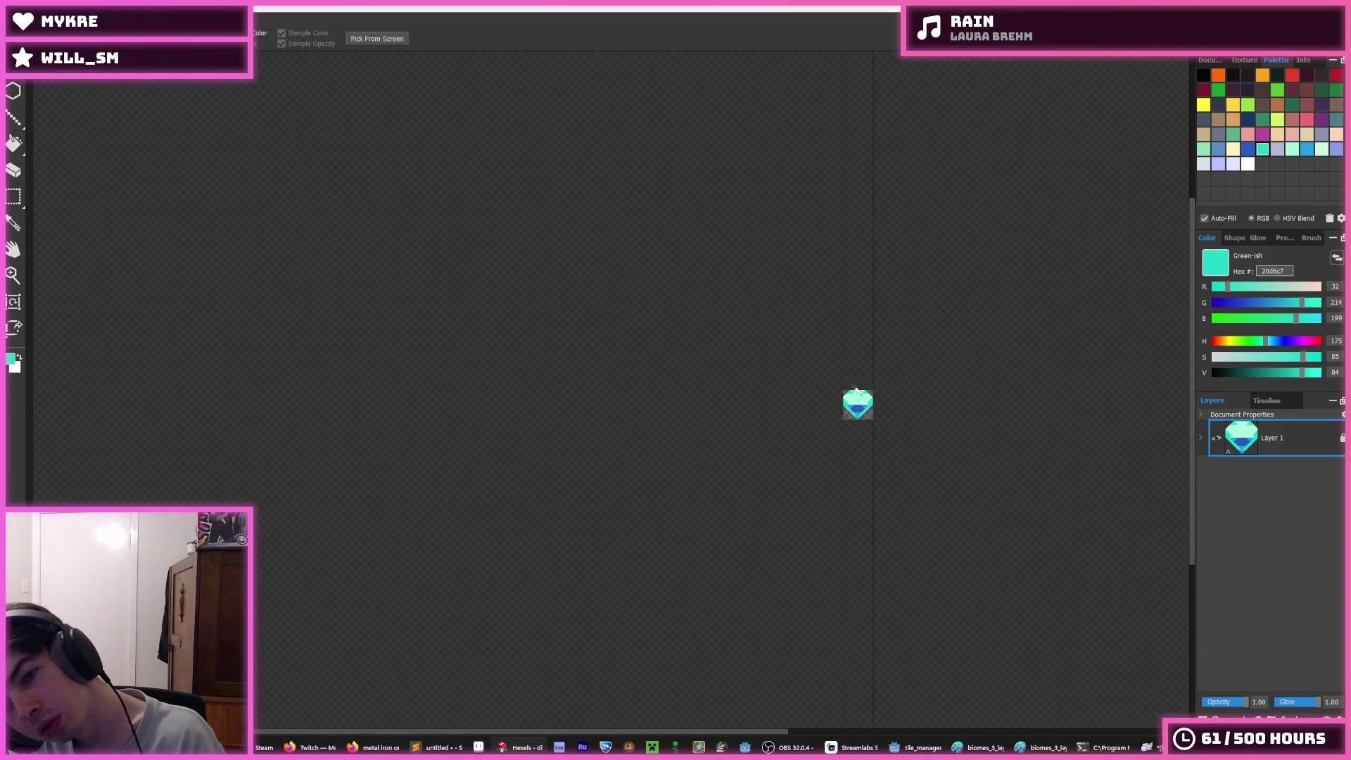
# - Paint a turquoise wedge over the crown's top centre and middle band
pyautogui.scroll(4, 855, 387)
pyautogui.click(863, 414)
pyautogui.click(787, 372)
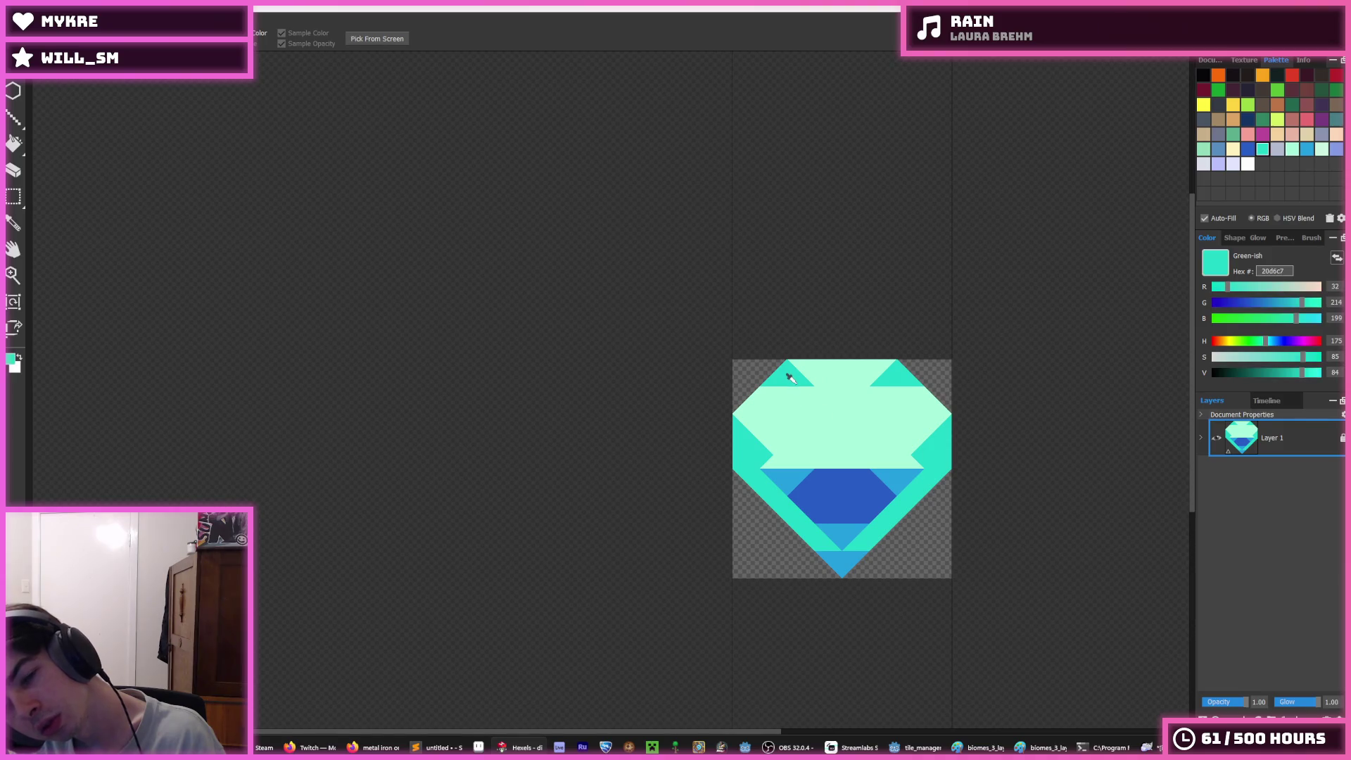
pyautogui.moveTo(837, 371); pyautogui.dragTo(839, 373)
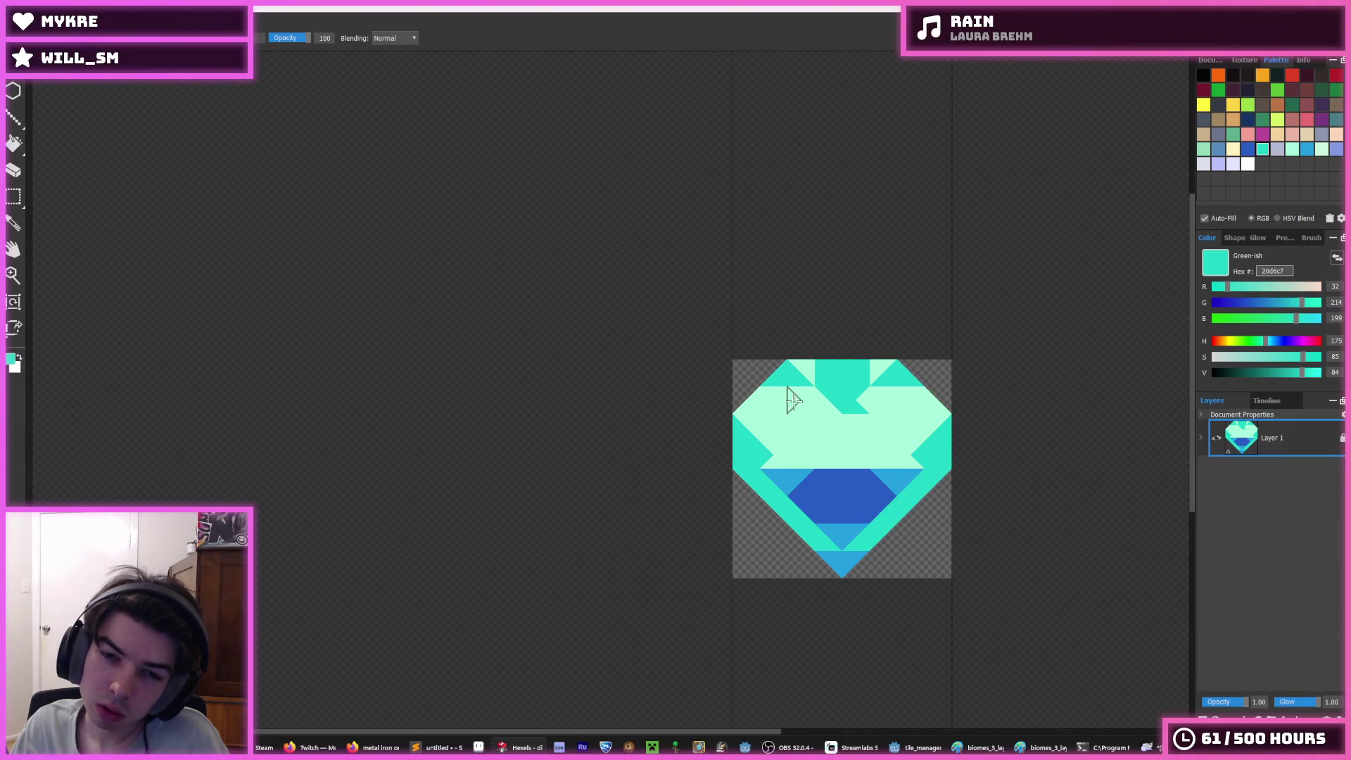
pyautogui.scroll(1, 808, 398)
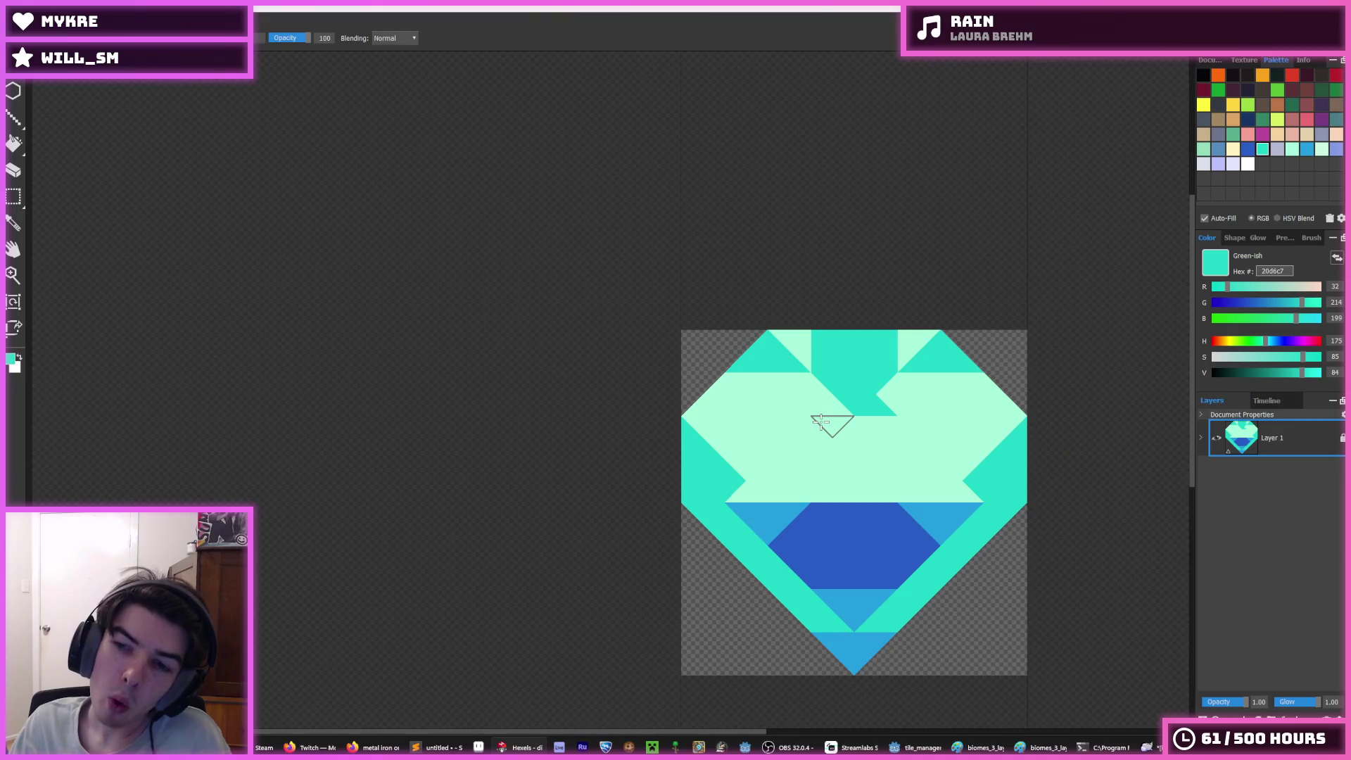
pyautogui.moveTo(820, 420)
pyautogui.mouseDown()
pyautogui.moveTo(832, 404)
pyautogui.moveTo(790, 446)
pyautogui.moveTo(898, 436)
pyautogui.moveTo(884, 425)
pyautogui.moveTo(884, 386)
pyautogui.moveTo(790, 423)
pyautogui.moveTo(753, 392)
pyautogui.moveTo(876, 379)
pyautogui.mouseUp()
# - Restore the lower crown band to mint and add turquoise at the upper right
pyautogui.press('alt')
pyautogui.keyDown('alt'); pyautogui.click(901, 476); pyautogui.keyUp('alt')
pyautogui.moveTo(901, 476)
pyautogui.mouseDown()
pyautogui.moveTo(829, 467)
pyautogui.moveTo(841, 464)
pyautogui.mouseUp()
pyautogui.keyDown('alt'); pyautogui.click(921, 446); pyautogui.keyUp('alt')
pyautogui.moveTo(934, 413); pyautogui.dragTo(947, 415)
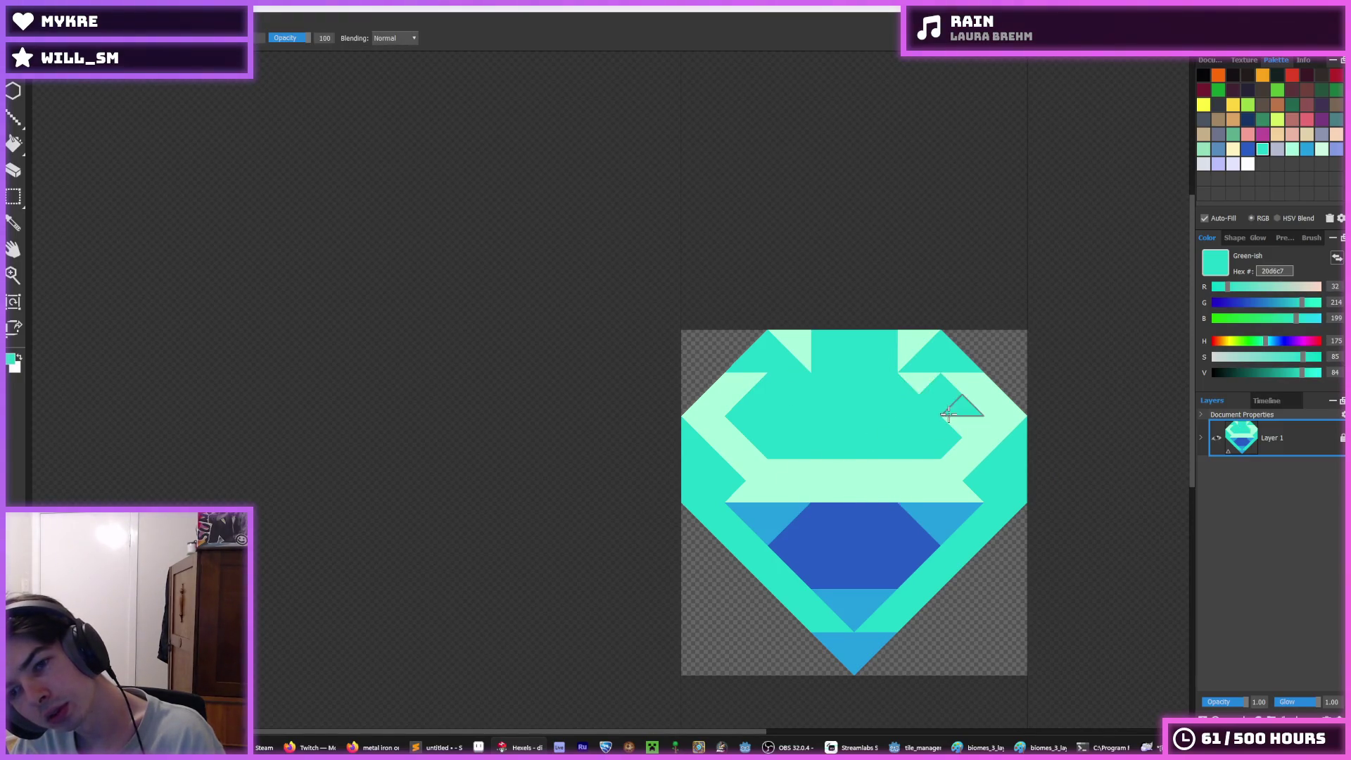
# - Paint mint triangles along the crown's top band and zoom out to check
pyautogui.scroll(-6, 919, 387)
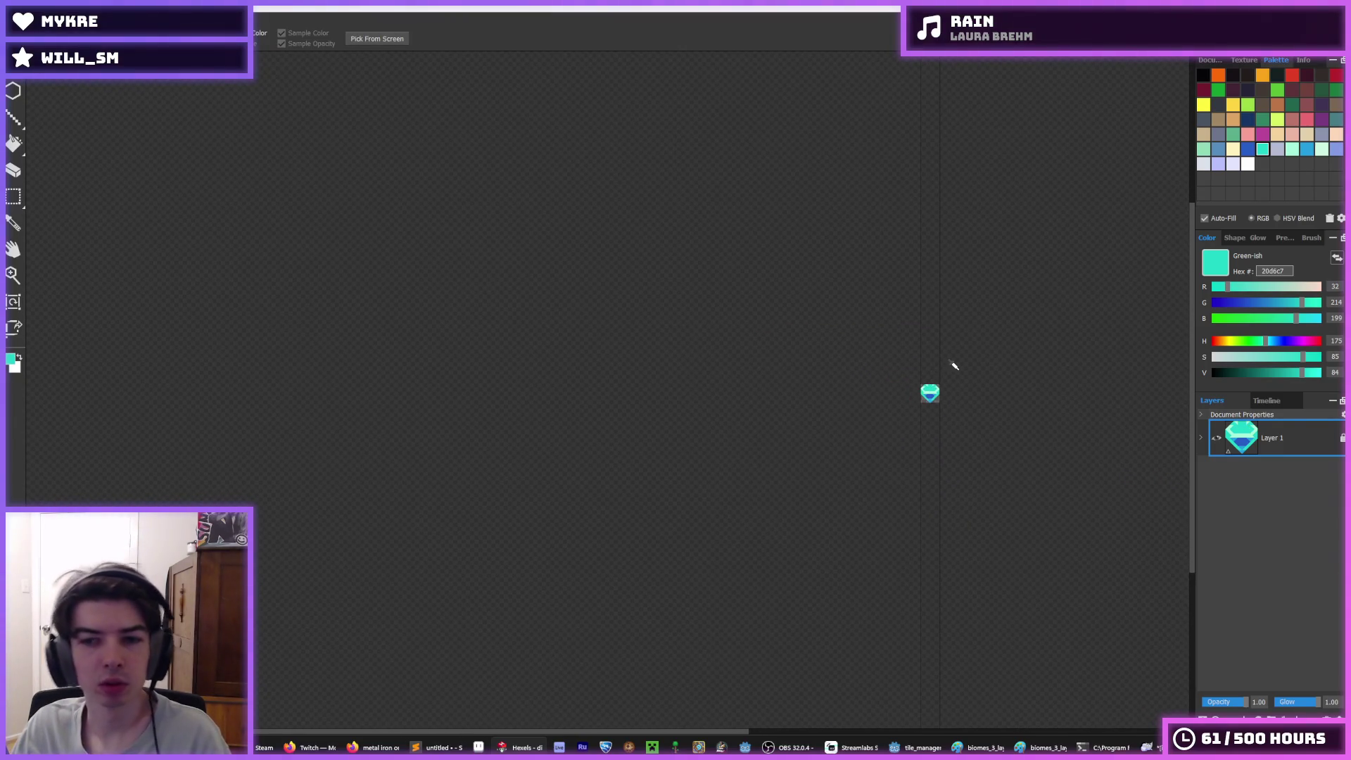
pyautogui.scroll(6, 954, 365)
pyautogui.click(922, 374)
pyautogui.moveTo(891, 386); pyautogui.dragTo(982, 382)
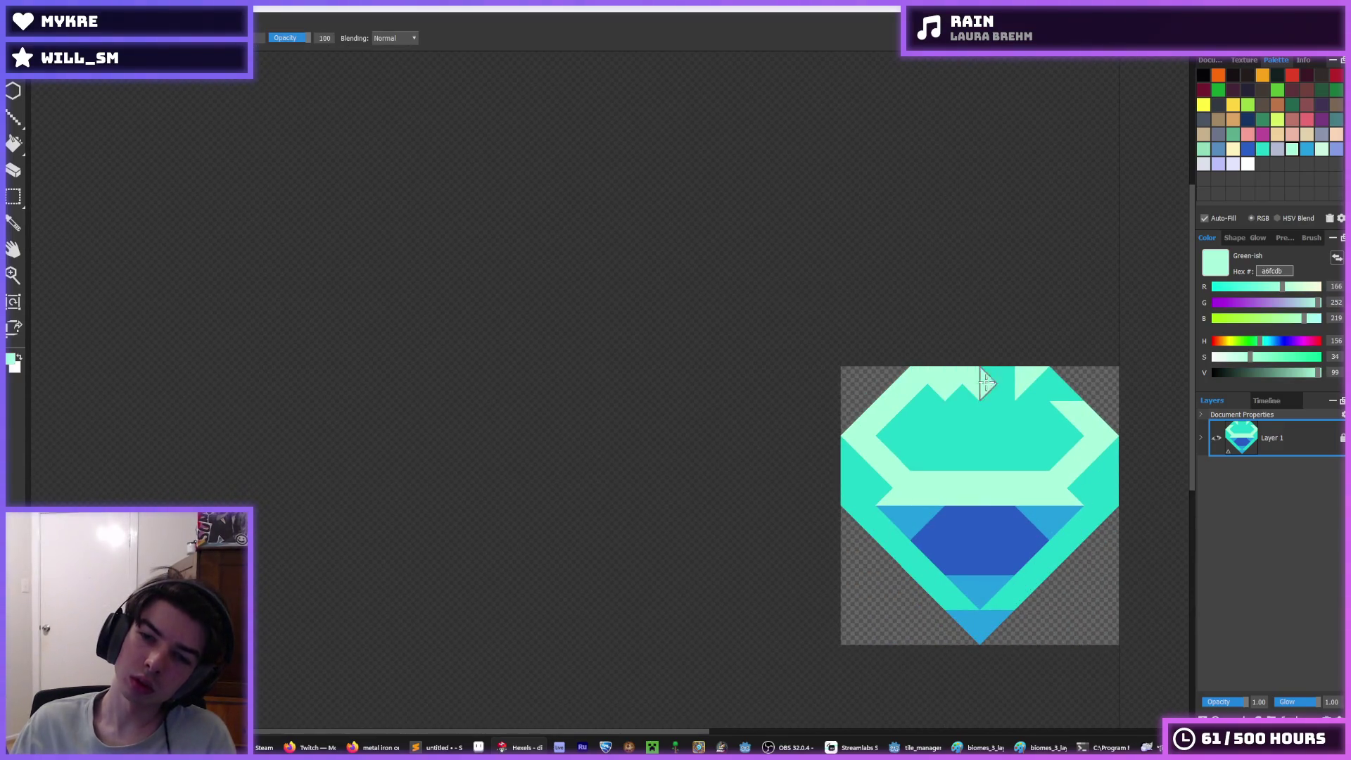
pyautogui.scroll(-4, 1001, 388)
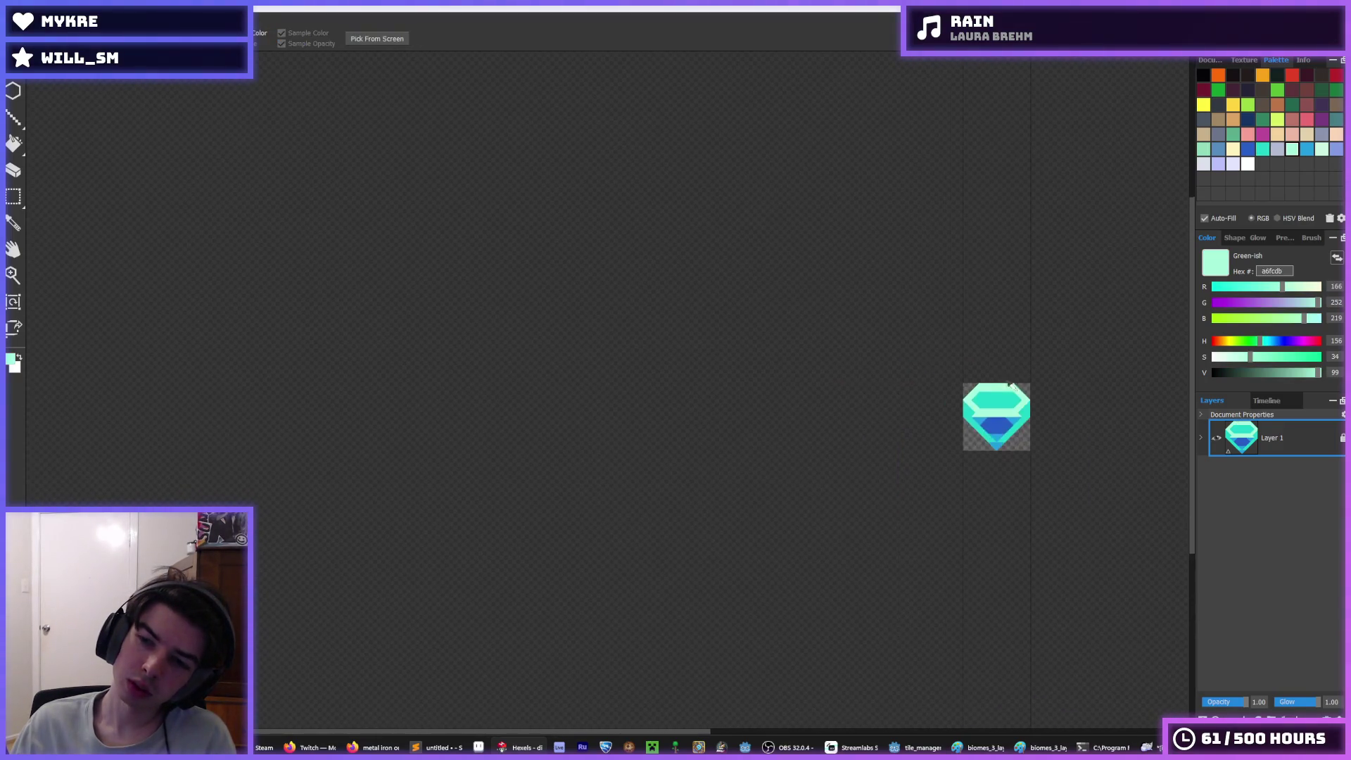
pyautogui.scroll(-2, 1034, 385)
pyautogui.scroll(5, 1041, 386)
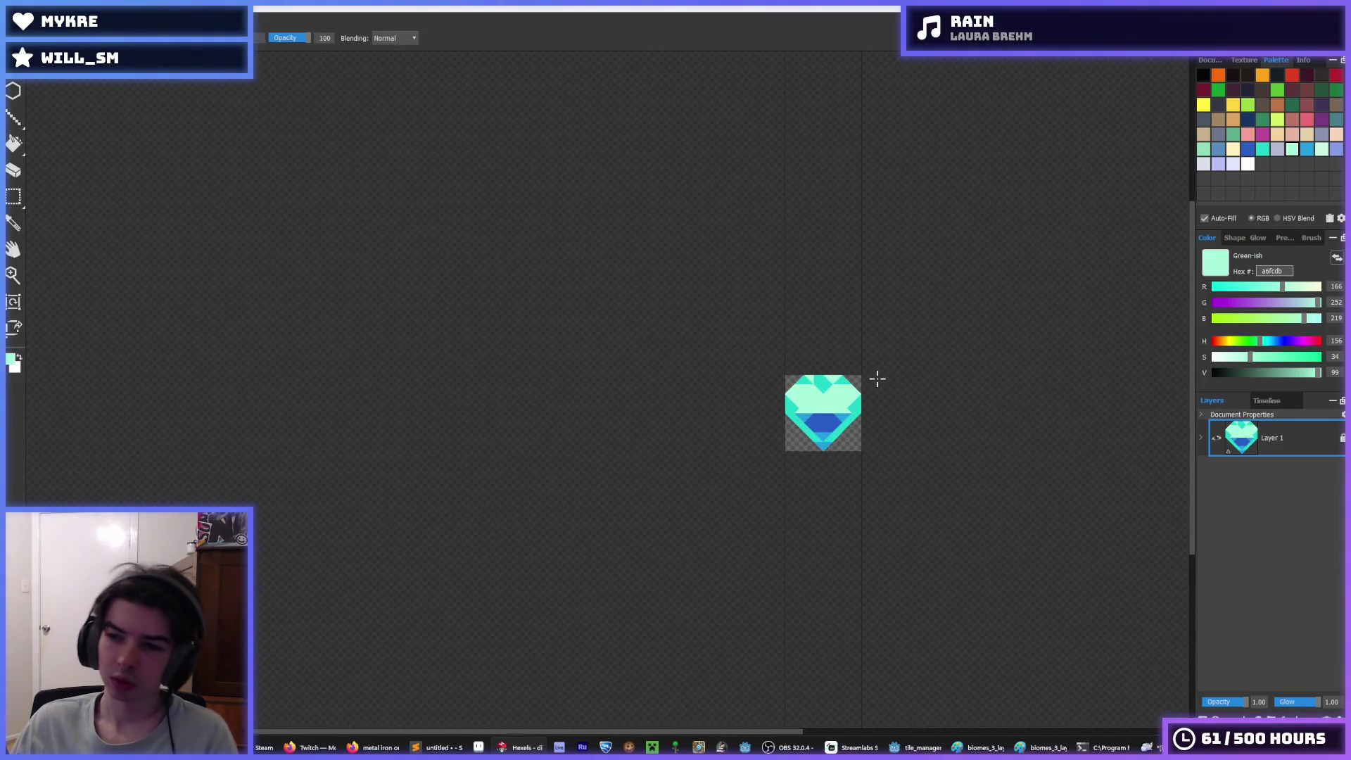
# - Repaint the side turquoise triangles mint, undoing the top-corner repaints
pyautogui.scroll(5, 884, 432)
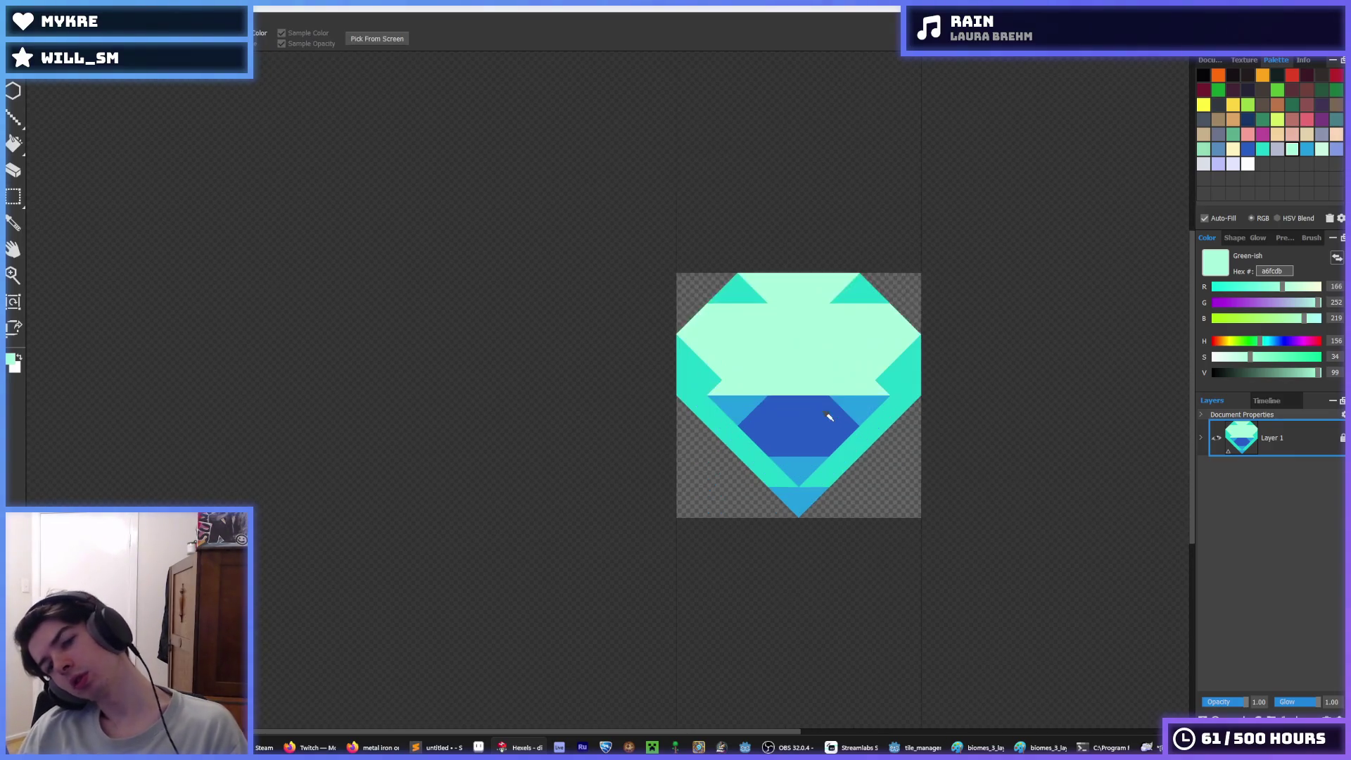
pyautogui.moveTo(690, 371); pyautogui.dragTo(606, 322)
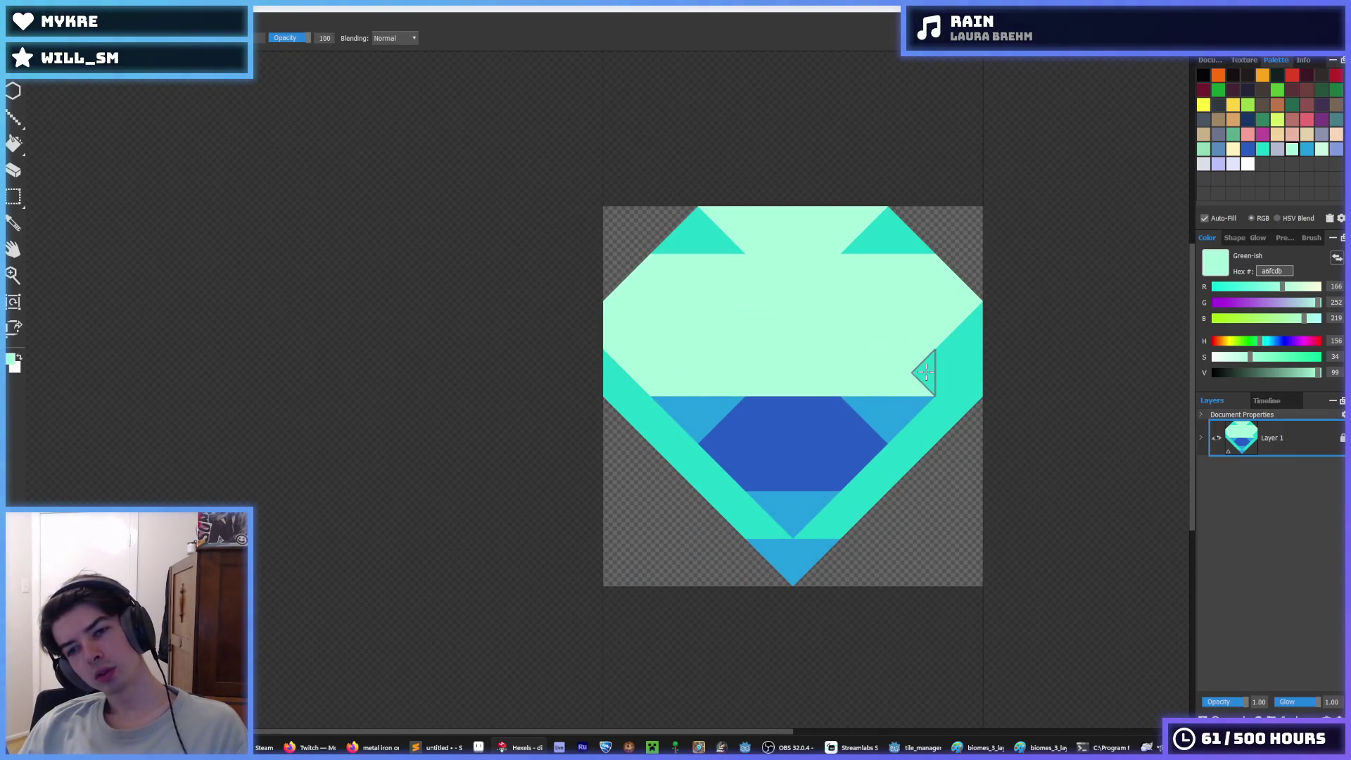
pyautogui.moveTo(925, 371); pyautogui.dragTo(968, 325)
pyautogui.press('alt')
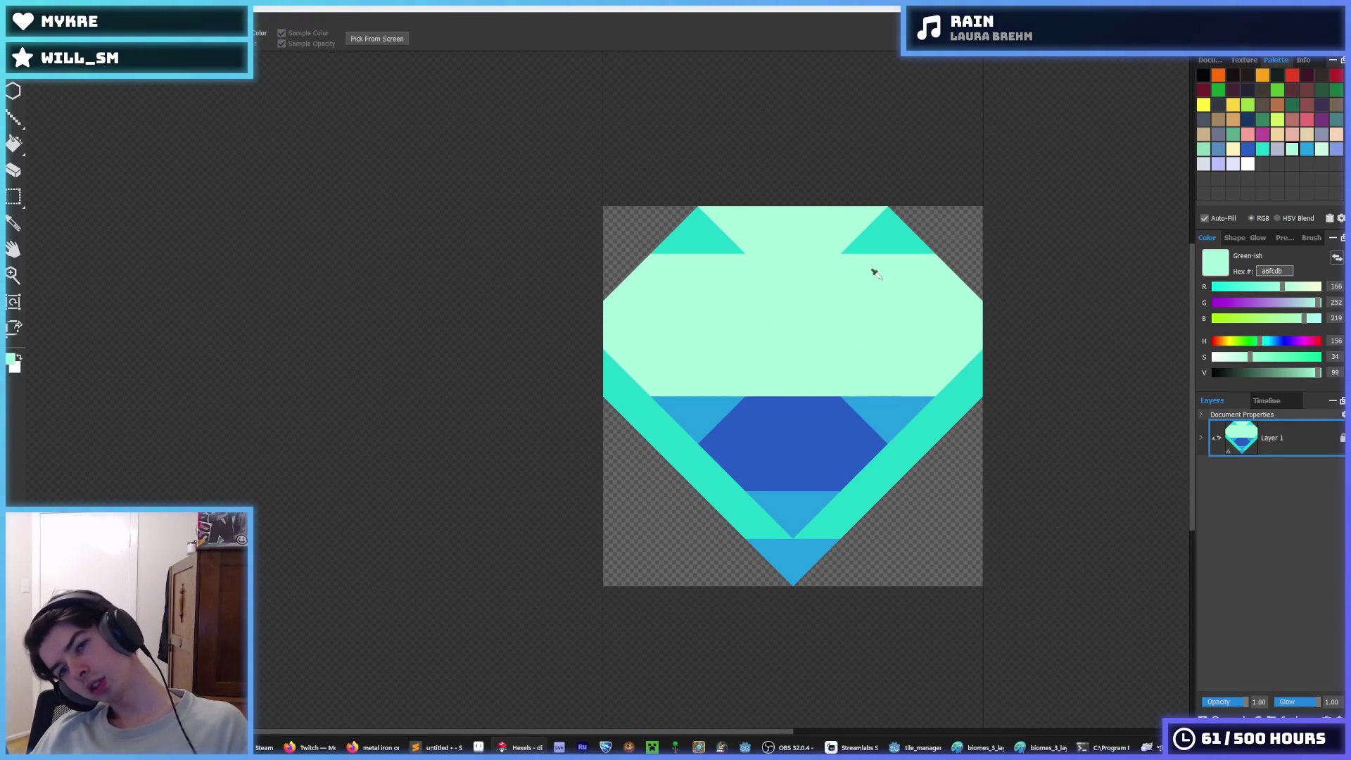
pyautogui.moveTo(872, 292)
pyautogui.mouseDown()
pyautogui.moveTo(862, 241)
pyautogui.moveTo(906, 261)
pyautogui.mouseUp()
pyautogui.moveTo(700, 249); pyautogui.dragTo(682, 247)
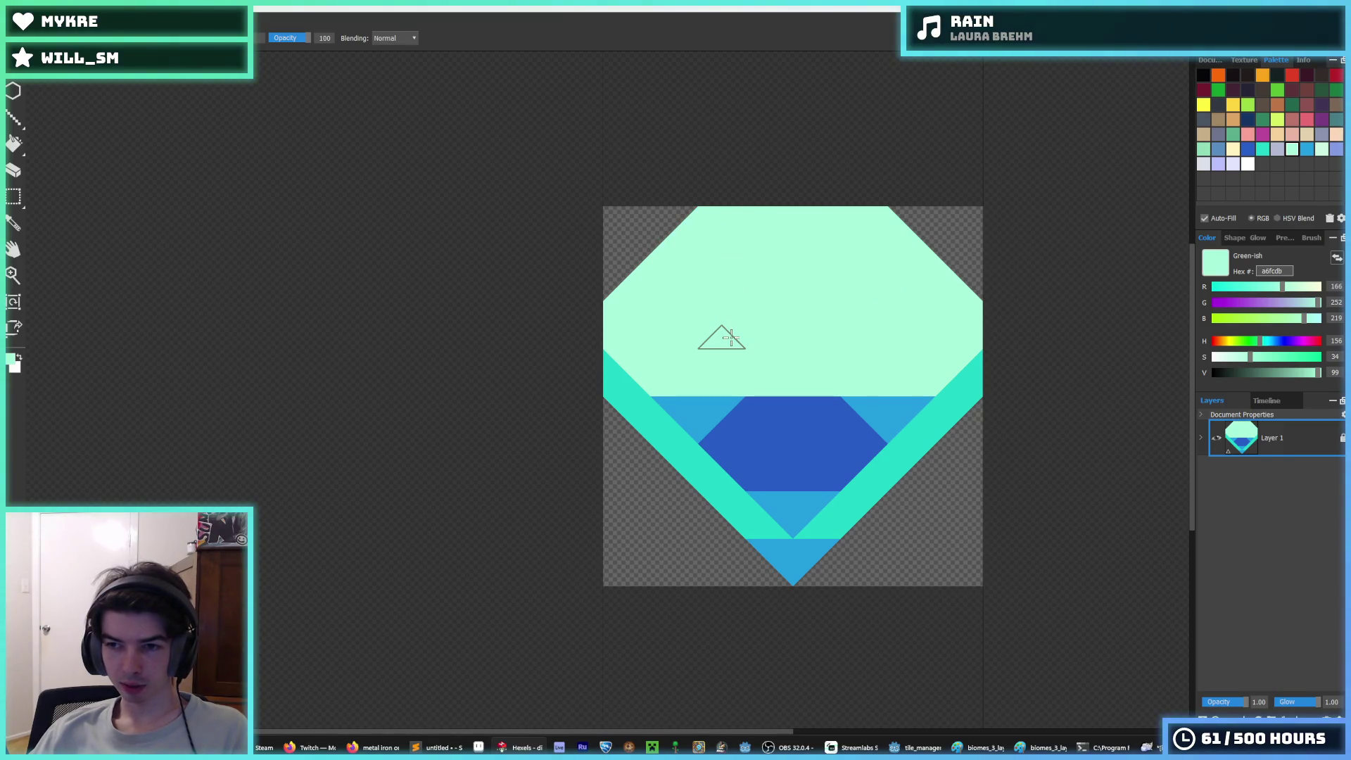
pyautogui.hotkey('ctrl', 'z')
pyautogui.hotkey('ctrl', 'z')
pyautogui.hotkey('ctrl', 'z')
pyautogui.press('i')
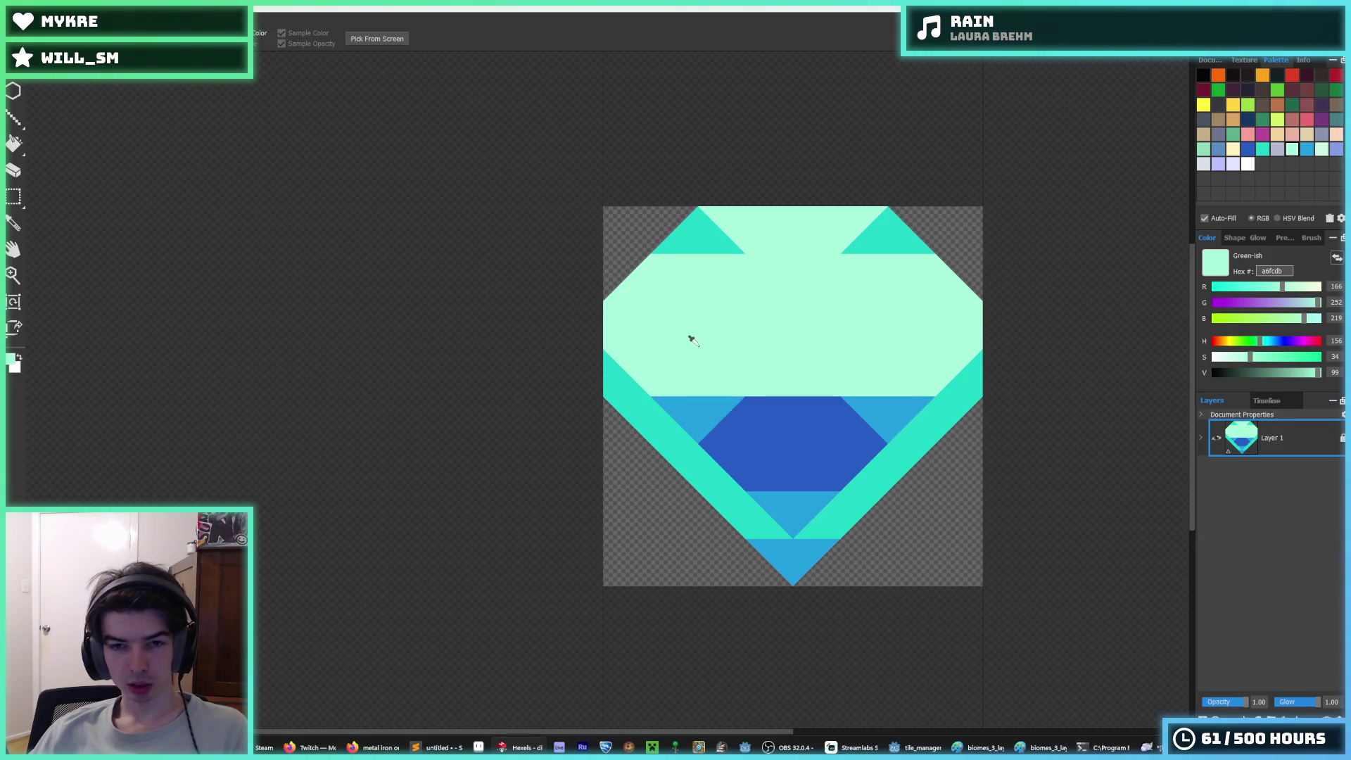
pyautogui.scroll(2, 687, 338)
# - Paint the upper-left and right gem edges turquoise
pyautogui.click(574, 412)
pyautogui.press('b')
pyautogui.moveTo(612, 317); pyautogui.dragTo(609, 366)
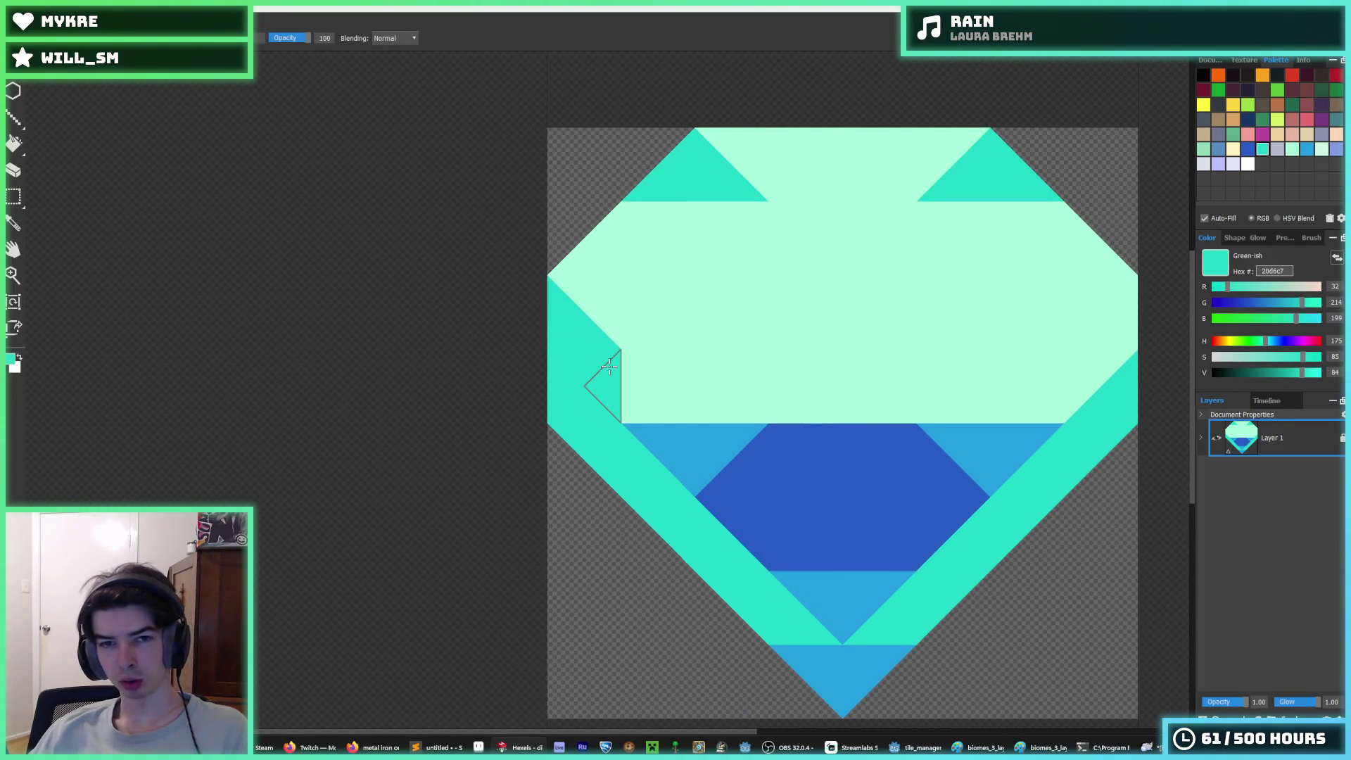
pyautogui.moveTo(1105, 332)
pyautogui.mouseDown()
pyautogui.moveTo(1070, 386)
pyautogui.moveTo(808, 377)
pyautogui.mouseUp()
# - Paint the lower triangles of both crown edges light blue from the pavilion
pyautogui.press('i')
pyautogui.click(571, 421)
pyautogui.press('b')
pyautogui.moveTo(451, 408); pyautogui.dragTo(420, 388)
pyautogui.moveTo(872, 396); pyautogui.dragTo(957, 394)
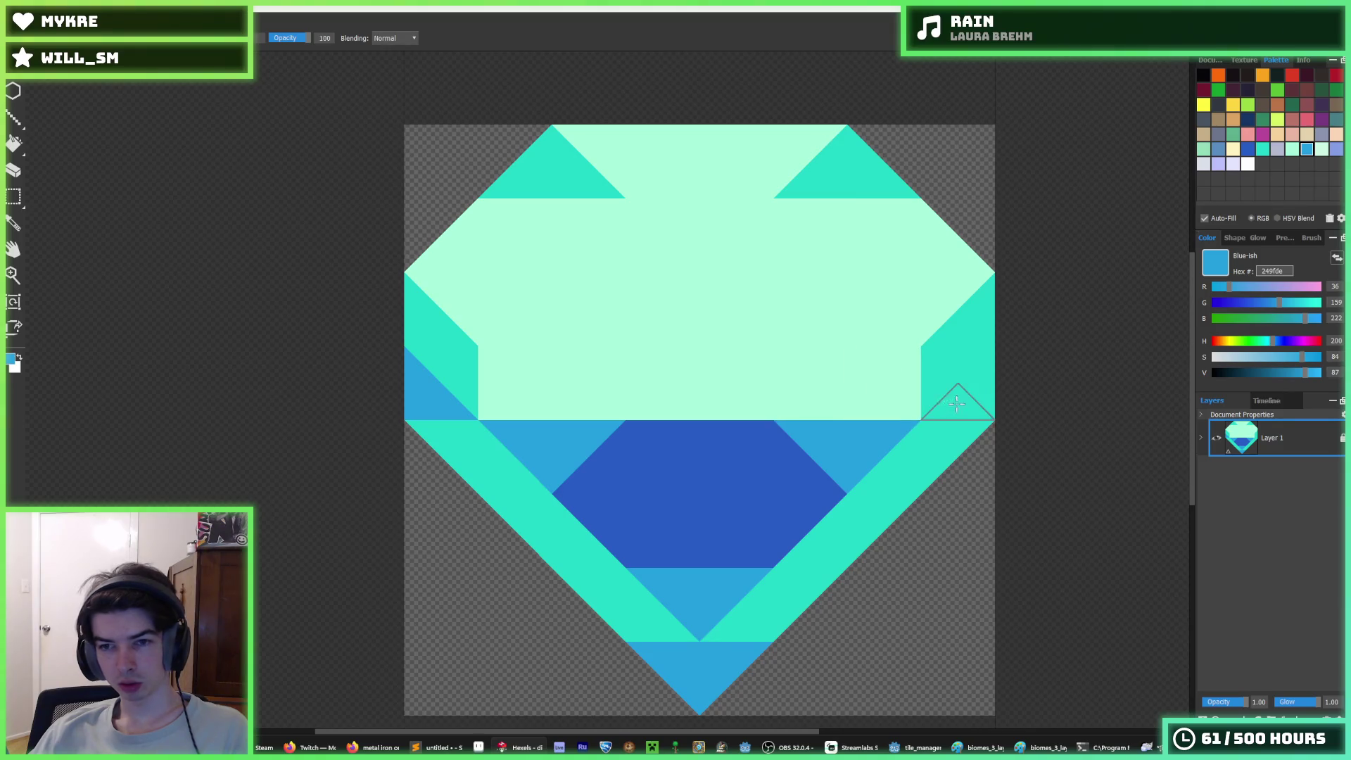
# - Paint the upper-right and upper-left edge triangles turquoise
pyautogui.press('i')
pyautogui.click(946, 352)
pyautogui.press('b')
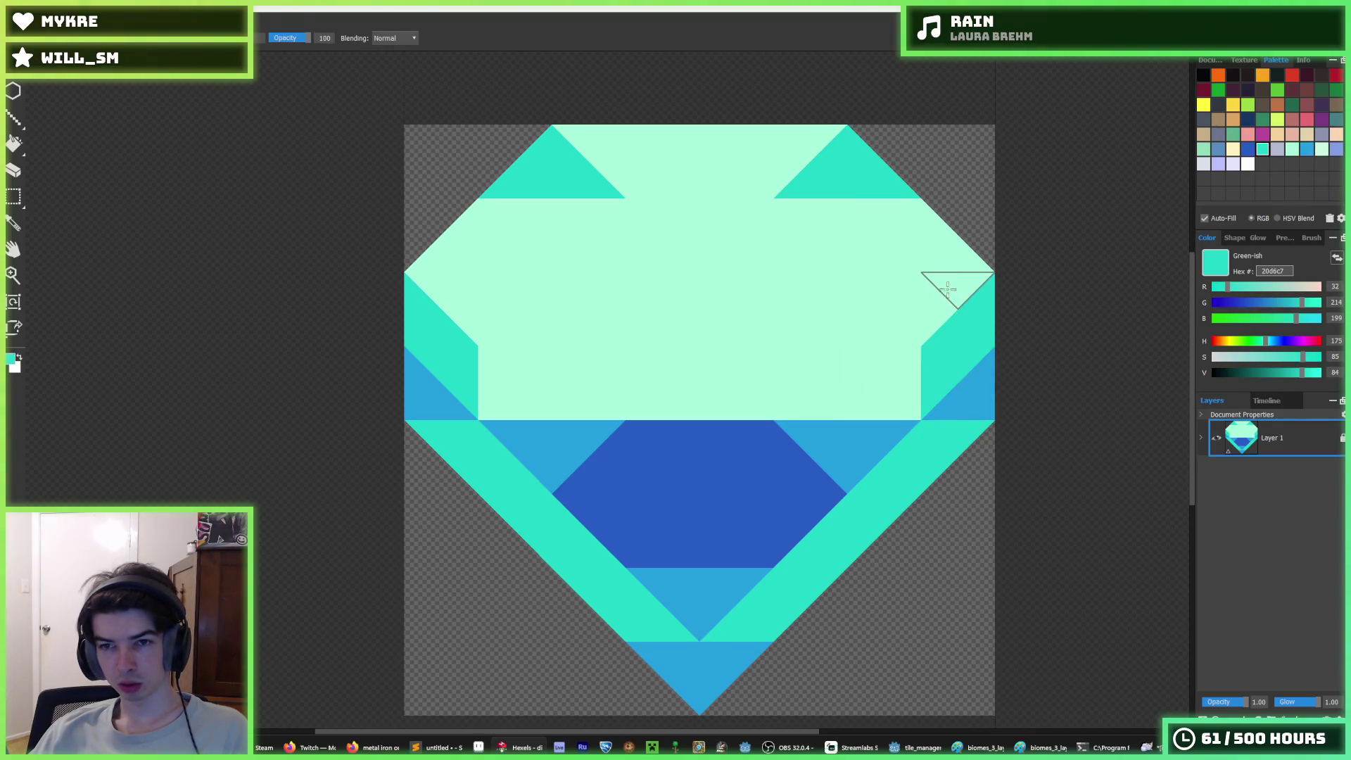
pyautogui.moveTo(957, 268); pyautogui.dragTo(935, 306)
pyautogui.press('i')
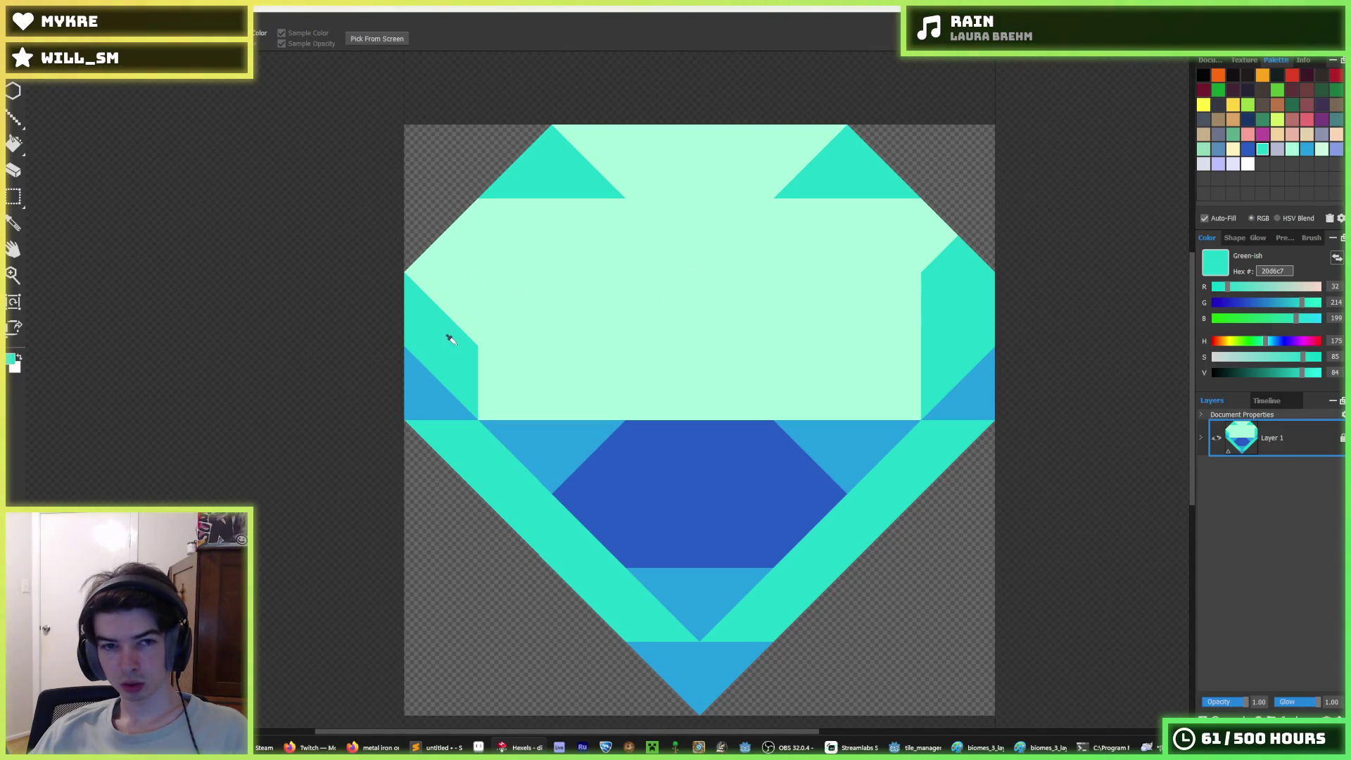
pyautogui.press('b')
pyautogui.click(450, 275)
# - Alternate turquoise and mint triangles along the left edge facet
pyautogui.press('i')
pyautogui.click(528, 296)
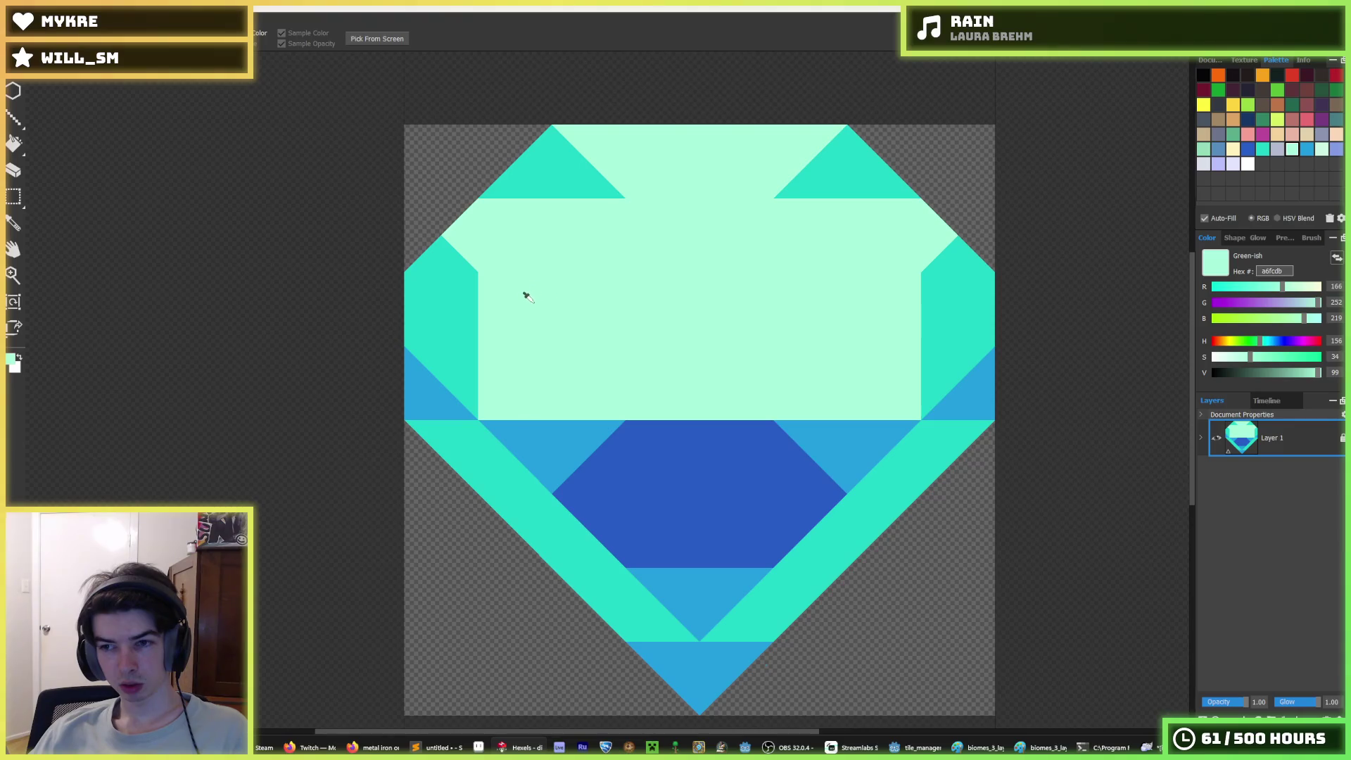
pyautogui.click(415, 329)
pyautogui.press('b')
pyautogui.click(513, 337)
pyautogui.click(513, 296)
pyautogui.press('i')
pyautogui.click(543, 286)
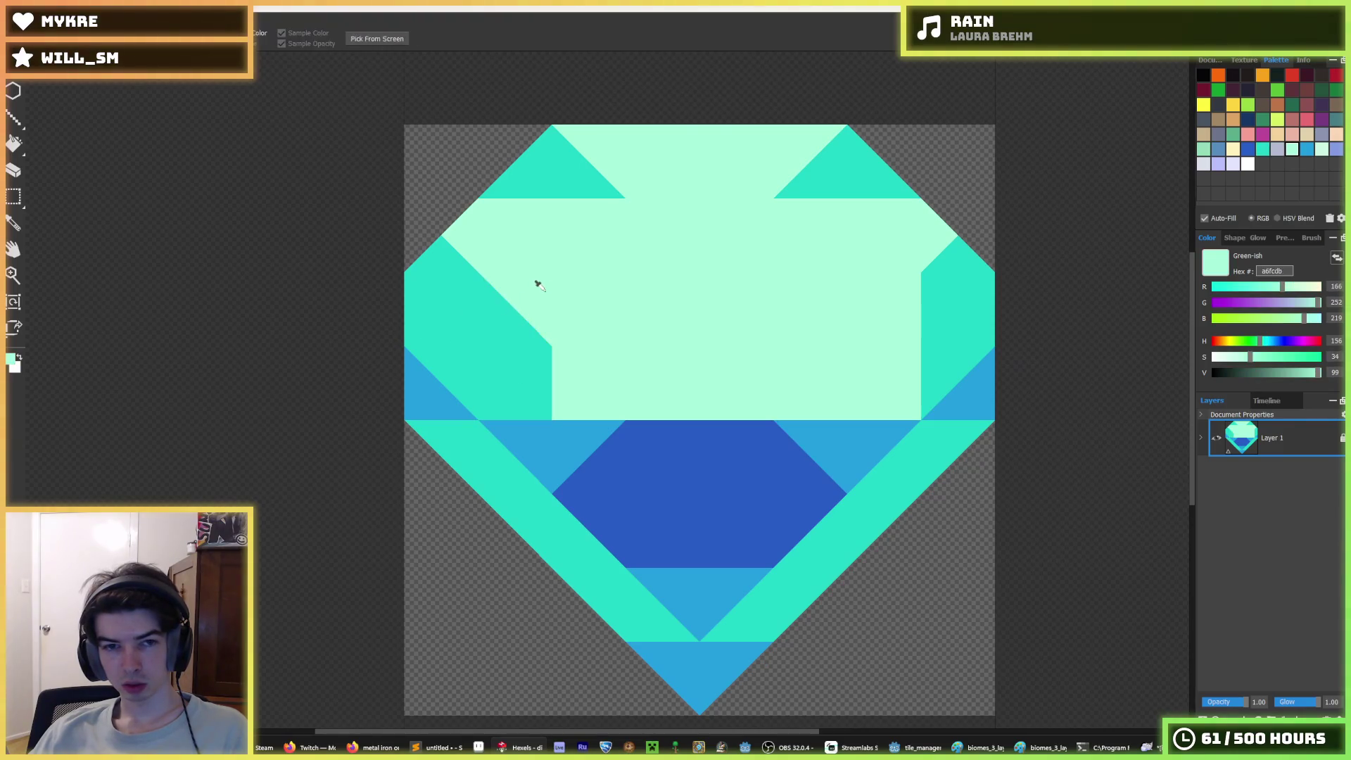
pyautogui.press('b')
pyautogui.click(449, 340)
pyautogui.click(449, 340)
pyautogui.press('i')
# - Paint the upper-left triangle turquoise, then part of it mint
pyautogui.click(496, 310)
pyautogui.press('b')
pyautogui.click(485, 246)
pyautogui.press('i')
pyautogui.click(462, 309)
pyautogui.press('b')
pyautogui.click(436, 264)
pyautogui.press('i')
# - Add a turquoise triangle below the top edge and paint the top-left area mint
pyautogui.click(492, 239)
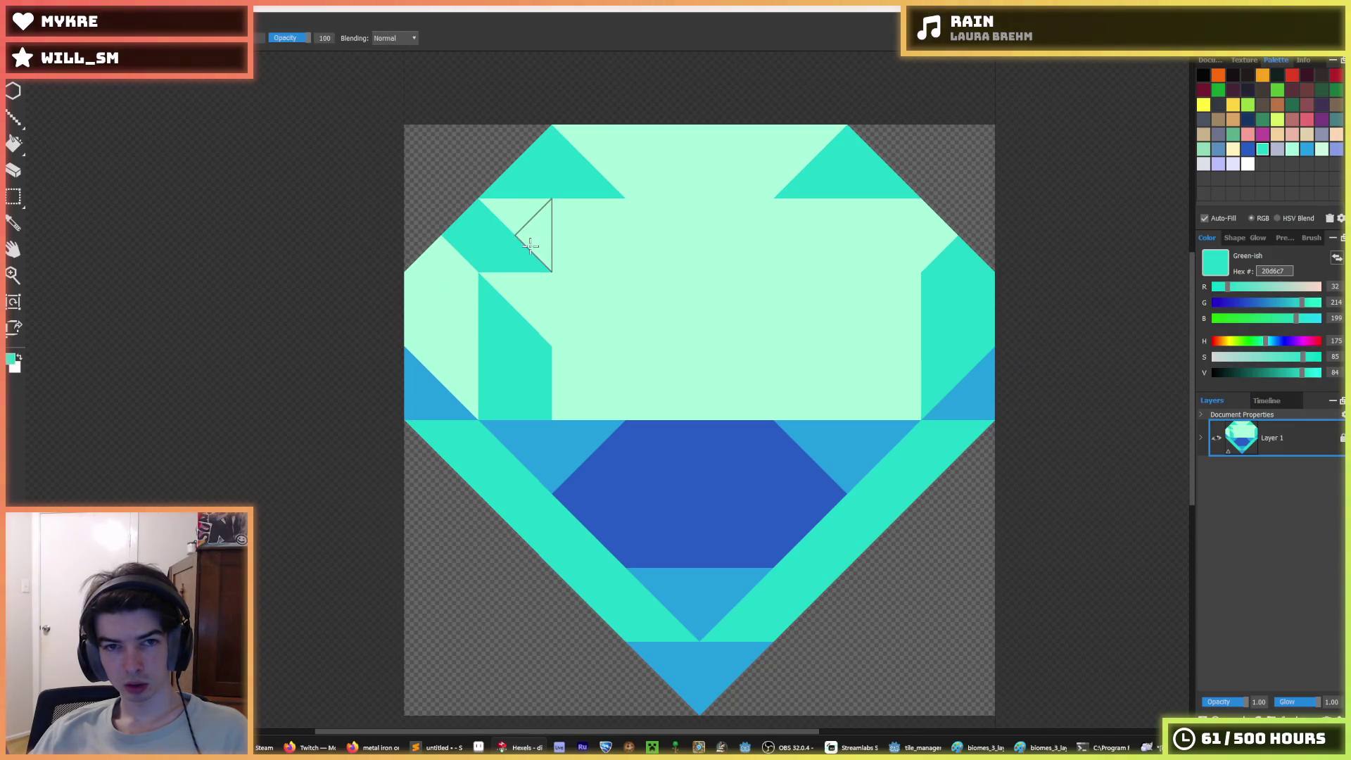
pyautogui.press('b')
pyautogui.click(502, 242)
pyautogui.press('i')
pyautogui.click(564, 232)
pyautogui.press('b')
pyautogui.click(577, 162)
pyautogui.click(528, 176)
# - Try a turquoise band beside the top-left facet, repaint it mint, then add a turquoise square
pyautogui.press('i')
pyautogui.click(506, 225)
pyautogui.press('b')
pyautogui.click(590, 205)
pyautogui.click(591, 162)
pyautogui.press('i')
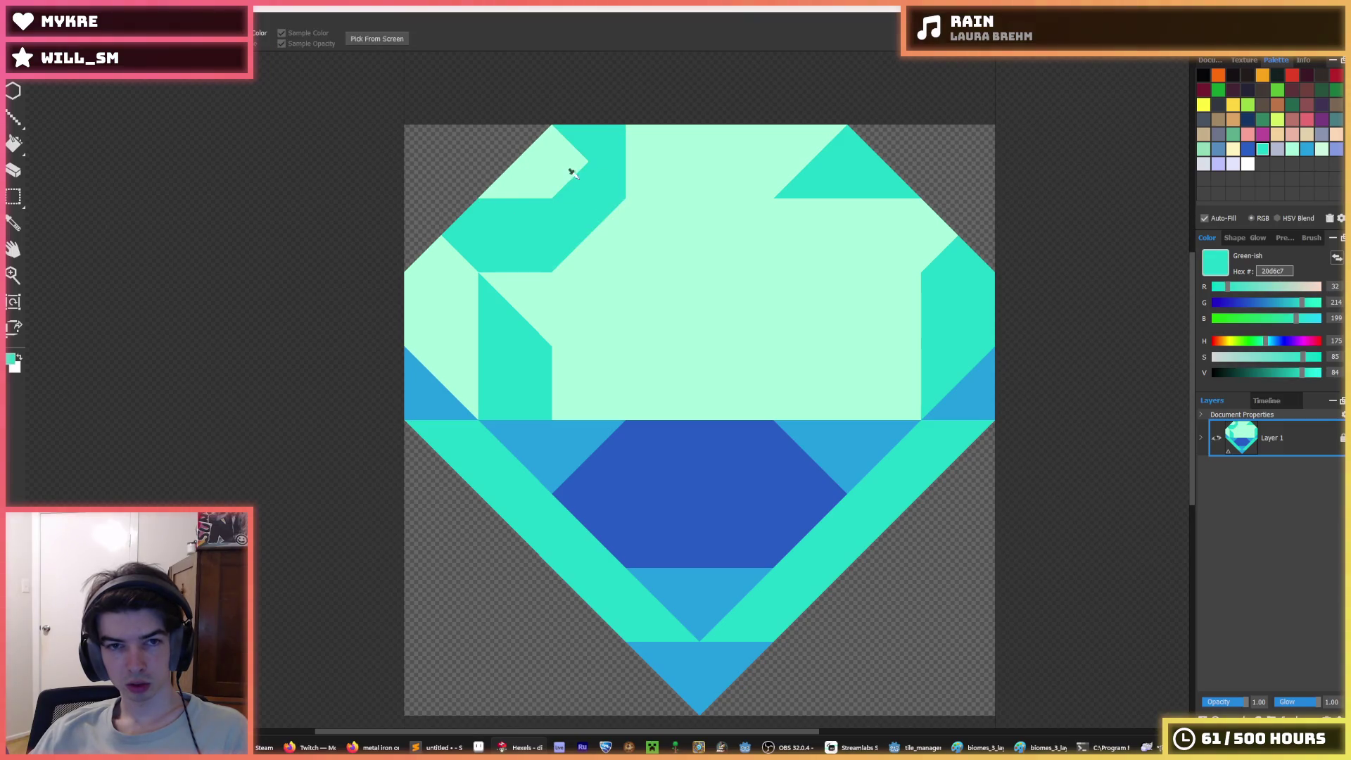
pyautogui.click(573, 172)
pyautogui.click(530, 198)
pyautogui.press('i')
pyautogui.click(581, 172)
pyautogui.press('b')
pyautogui.click(570, 161)
# - Paint the top square mint and run a turquoise band up from the left facet
pyautogui.press('i')
pyautogui.click(513, 187)
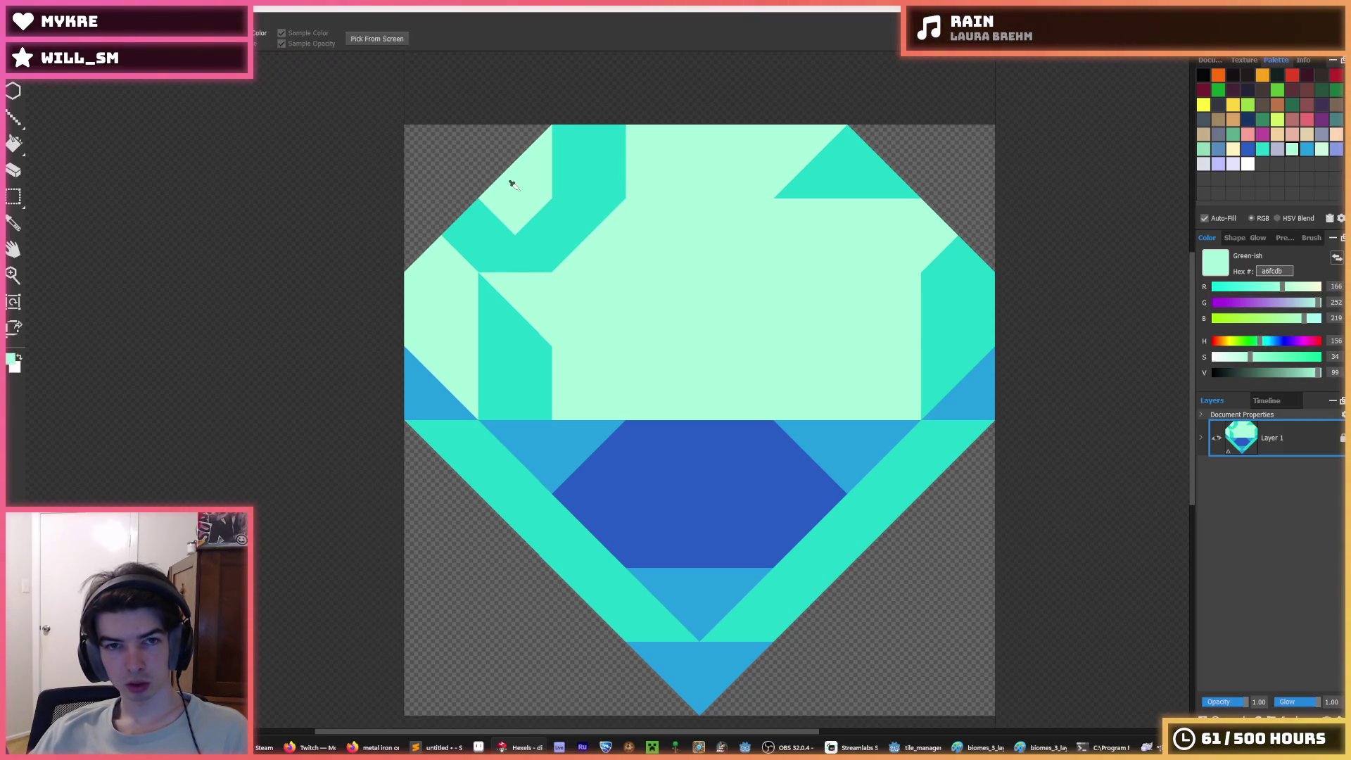
pyautogui.press('b')
pyautogui.moveTo(532, 235); pyautogui.dragTo(583, 180)
pyautogui.click(583, 179)
pyautogui.press('i')
pyautogui.click(497, 220)
pyautogui.press('b')
pyautogui.moveTo(506, 236)
pyautogui.mouseDown()
pyautogui.moveTo(626, 232)
pyautogui.moveTo(708, 127)
pyautogui.moveTo(658, 158)
pyautogui.mouseUp()
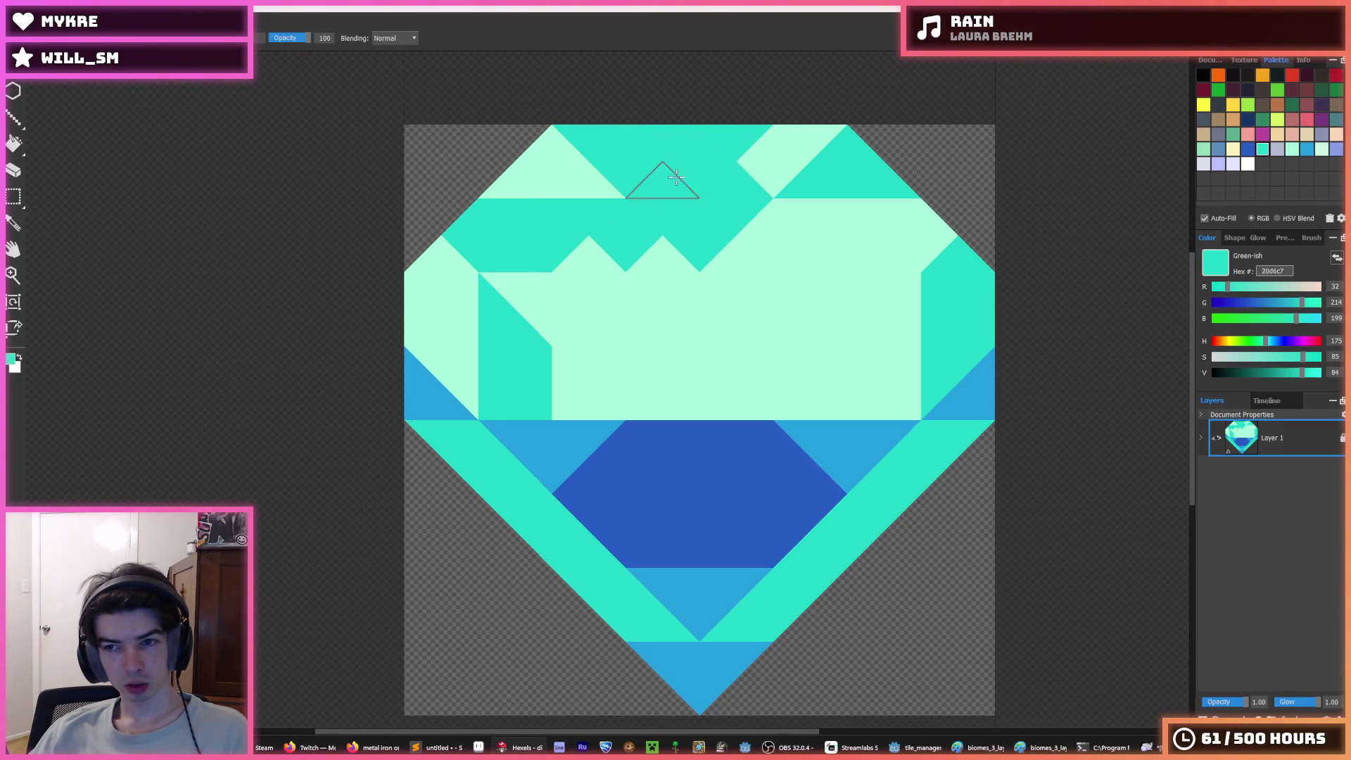
pyautogui.moveTo(543, 251)
pyautogui.mouseDown()
pyautogui.moveTo(588, 256)
pyautogui.moveTo(572, 301)
pyautogui.moveTo(631, 265)
pyautogui.moveTo(582, 229)
pyautogui.moveTo(542, 235)
pyautogui.moveTo(519, 254)
pyautogui.moveTo(619, 230)
pyautogui.moveTo(736, 280)
pyautogui.moveTo(637, 155)
pyautogui.mouseUp()
# - Paint the top triangle and left band back to mint
pyautogui.press('i')
pyautogui.click(639, 277)
pyautogui.press('b')
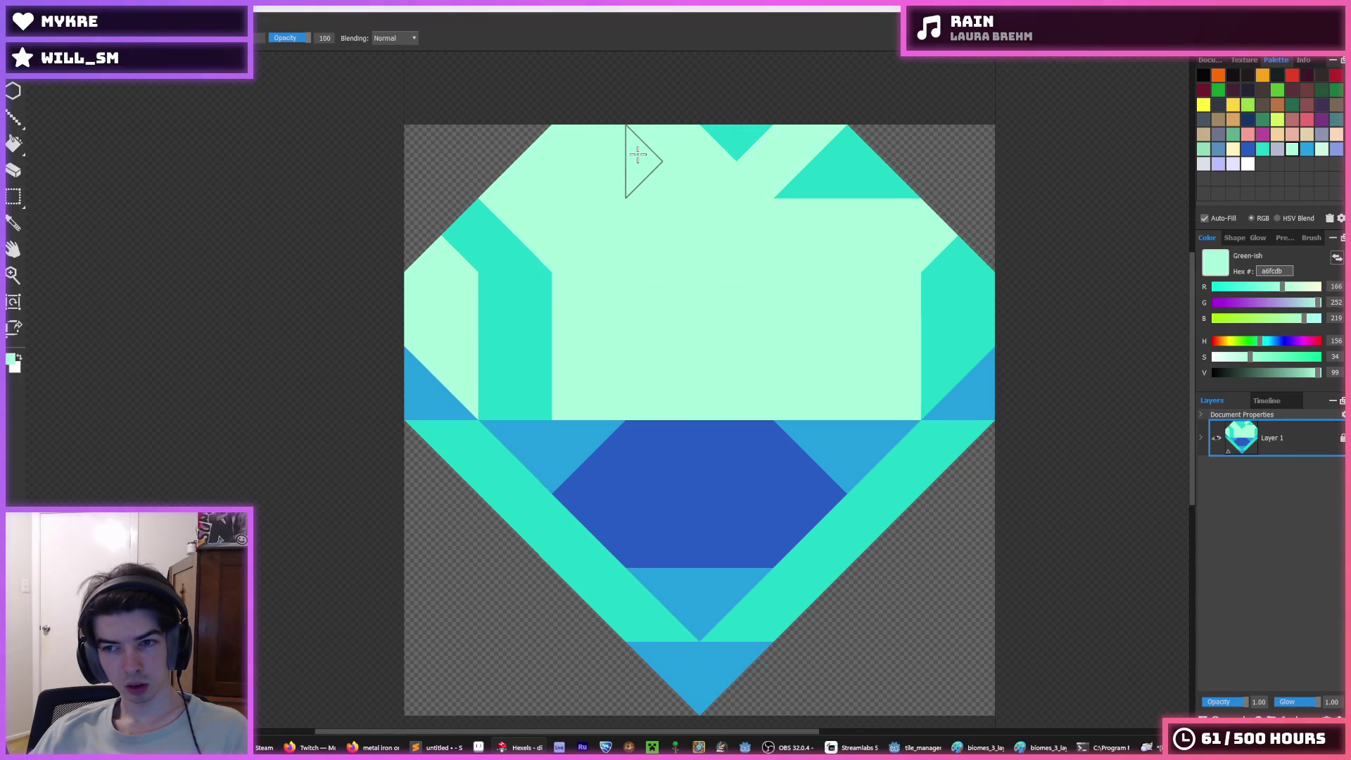
pyautogui.moveTo(755, 172)
pyautogui.mouseDown()
pyautogui.moveTo(535, 309)
pyautogui.moveTo(486, 362)
pyautogui.mouseUp()
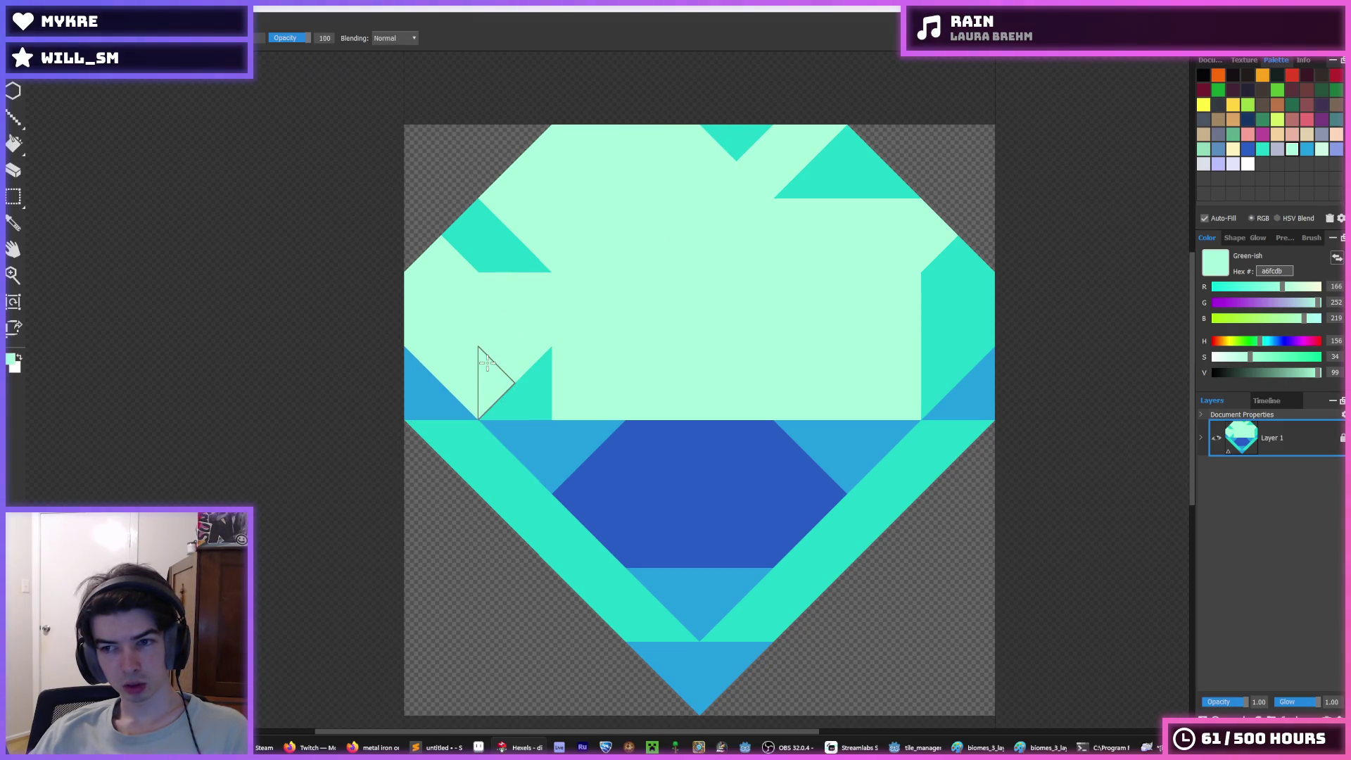
# - Add turquoise triangles above the blue band, keeping the upper-left and lower-right mint
pyautogui.keyDown('alt'); pyautogui.click(545, 355); pyautogui.keyUp('alt')
pyautogui.click(573, 394)
pyautogui.moveTo(809, 429)
pyautogui.mouseDown()
pyautogui.moveTo(834, 394)
pyautogui.moveTo(880, 401)
pyautogui.moveTo(859, 377)
pyautogui.moveTo(956, 310)
pyautogui.moveTo(960, 342)
pyautogui.moveTo(953, 286)
pyautogui.moveTo(905, 235)
pyautogui.moveTo(736, 181)
pyautogui.moveTo(719, 160)
pyautogui.mouseUp()
pyautogui.keyDown('alt'); pyautogui.click(879, 331); pyautogui.keyUp('alt')
pyautogui.moveTo(529, 305)
pyautogui.mouseDown()
pyautogui.moveTo(476, 235)
pyautogui.moveTo(436, 264)
pyautogui.mouseUp()
pyautogui.keyDown('alt'); pyautogui.click(563, 369); pyautogui.keyUp('alt')
pyautogui.moveTo(563, 369)
pyautogui.mouseDown()
pyautogui.moveTo(643, 348)
pyautogui.moveTo(787, 361)
pyautogui.moveTo(732, 321)
pyautogui.moveTo(603, 301)
pyautogui.moveTo(723, 289)
pyautogui.mouseUp()
pyautogui.scroll(-10, 745, 286)
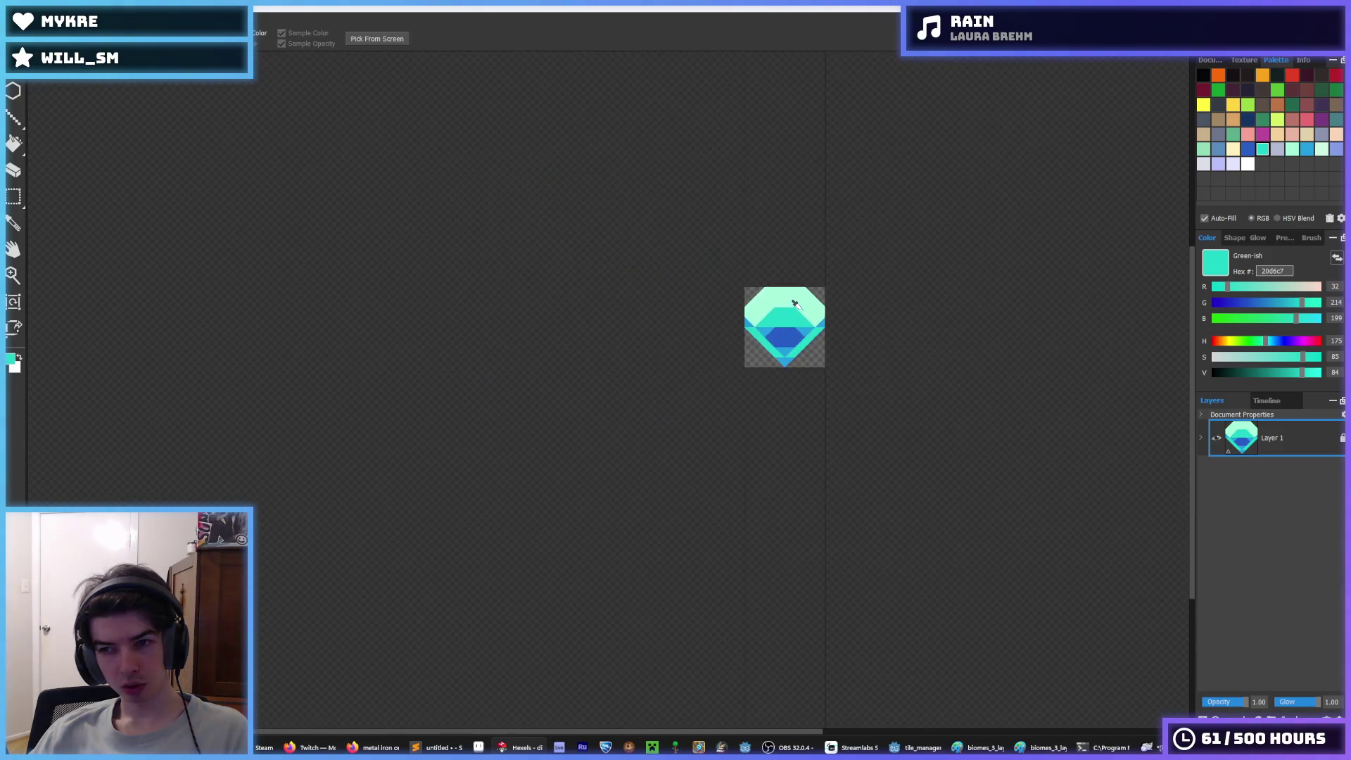
# - Paint teal across the gem's upper bands, then sample the crown's mint colour
pyautogui.scroll(2, 811, 283)
pyautogui.scroll(2, 810, 283)
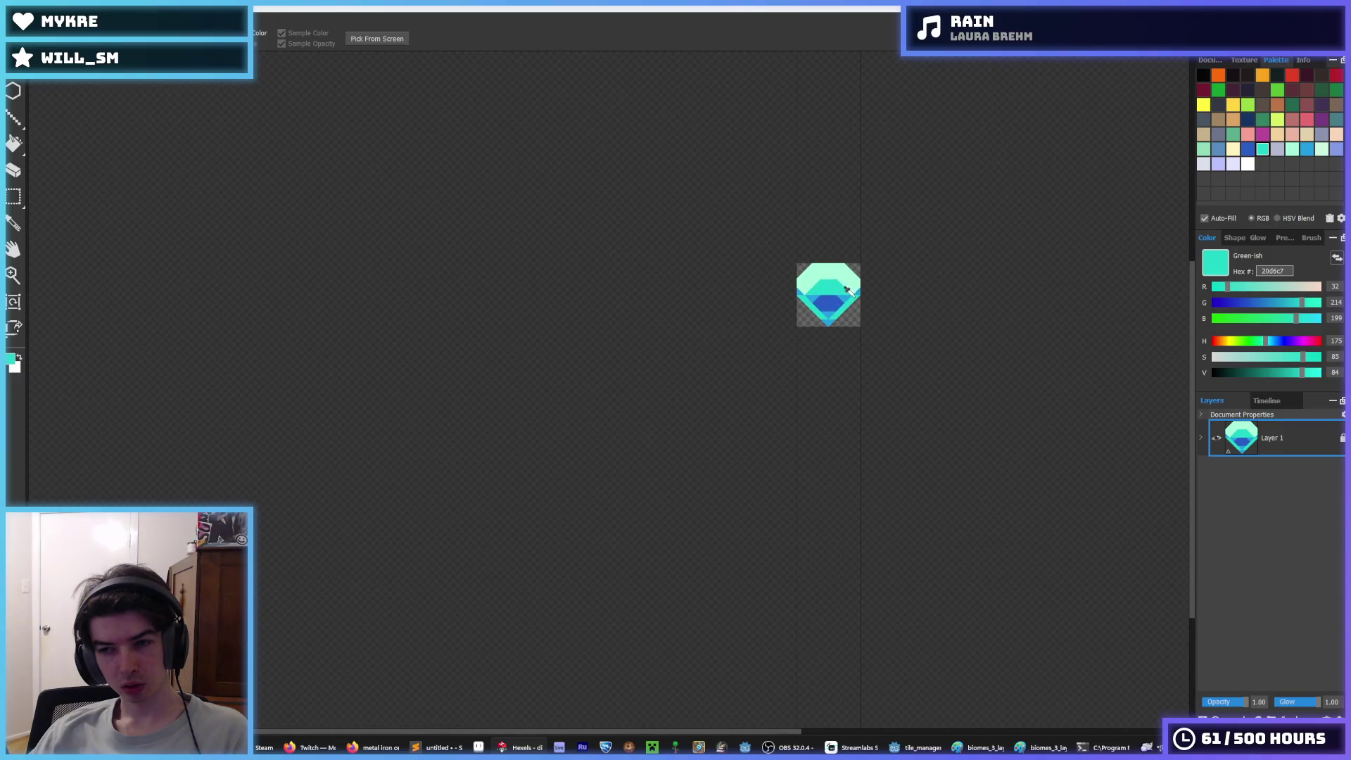
pyautogui.scroll(-2, 804, 259)
pyautogui.scroll(5, 808, 261)
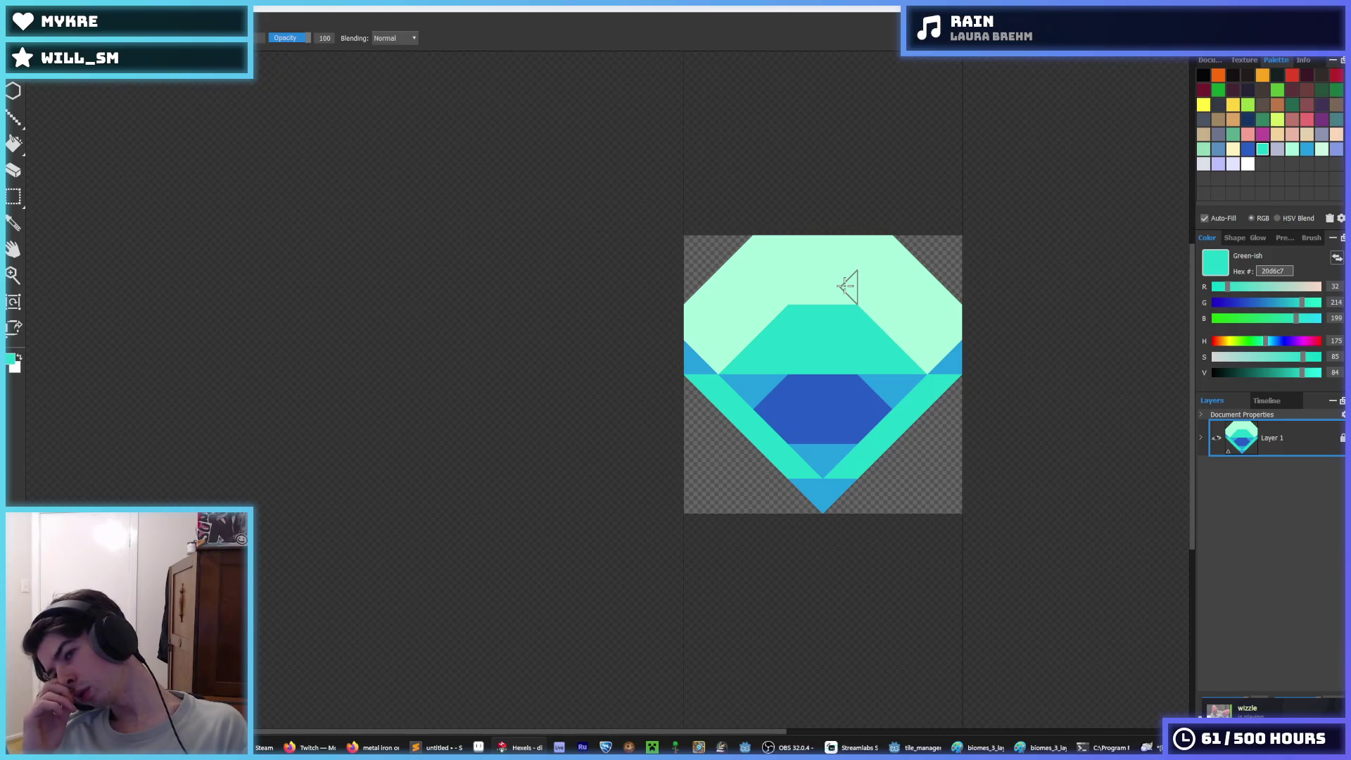
pyautogui.scroll(3, 820, 352)
pyautogui.scroll(-3, 799, 371)
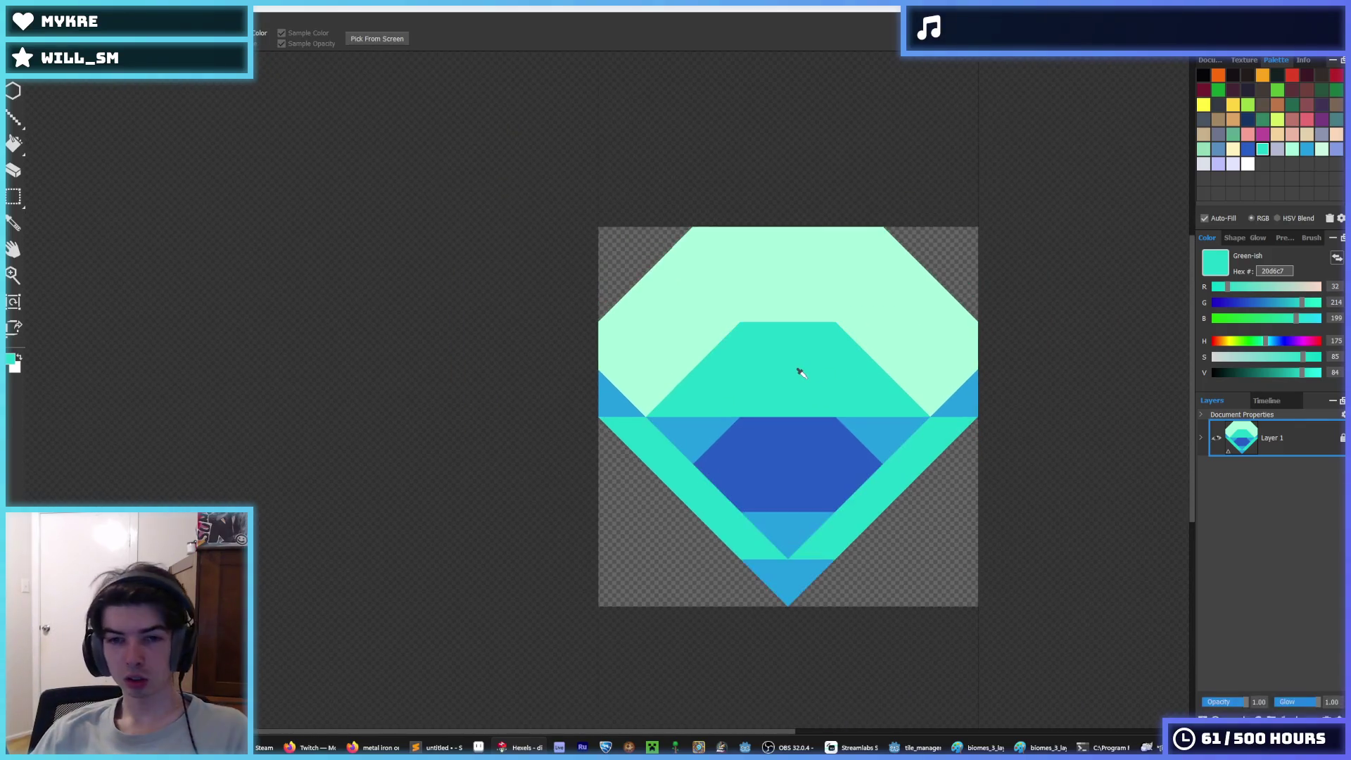
pyautogui.scroll(3, 735, 374)
pyautogui.moveTo(467, 337)
pyautogui.mouseDown()
pyautogui.moveTo(603, 205)
pyautogui.moveTo(789, 166)
pyautogui.moveTo(1034, 239)
pyautogui.moveTo(1083, 331)
pyautogui.moveTo(1139, 352)
pyautogui.moveTo(1124, 417)
pyautogui.mouseUp()
pyautogui.press('alt')
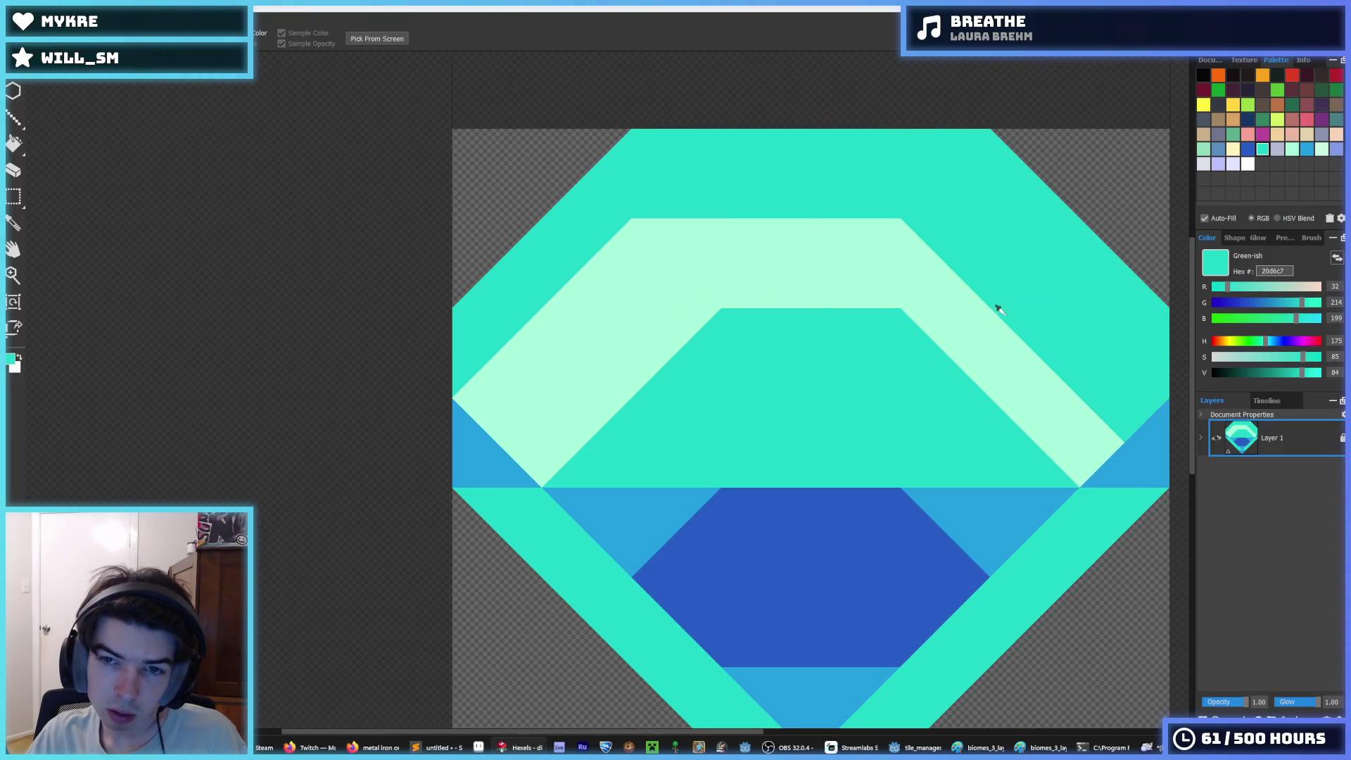
pyautogui.press('alt')
pyautogui.moveTo(697, 229)
pyautogui.mouseDown()
pyautogui.moveTo(460, 401)
pyautogui.moveTo(606, 274)
pyautogui.moveTo(915, 246)
pyautogui.moveTo(1097, 338)
pyautogui.moveTo(1143, 405)
pyautogui.mouseUp()
pyautogui.keyDown('alt'); pyautogui.click(540, 408); pyautogui.keyUp('alt')
# - Paint mint over the upper teal band of the crown
pyautogui.scroll(-8, 1143, 405)
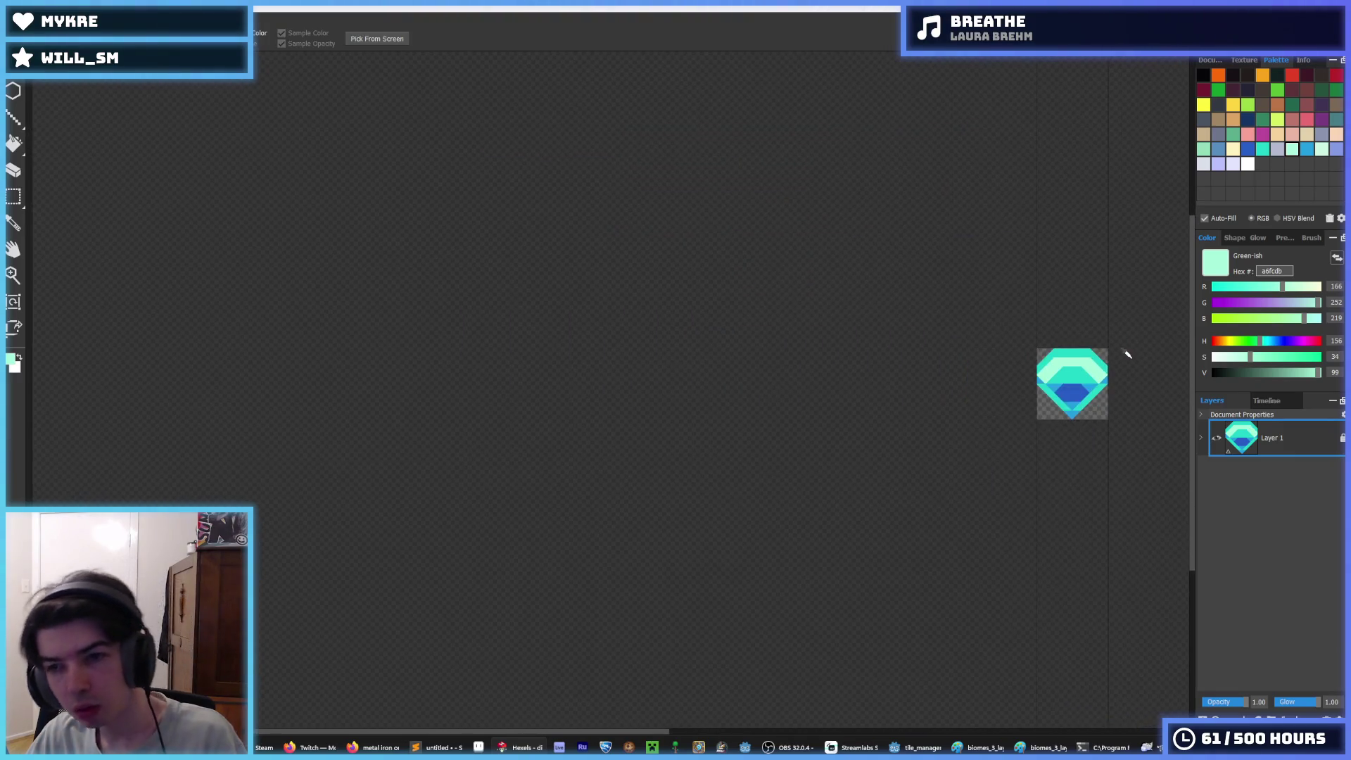
pyautogui.scroll(3, 954, 385)
pyautogui.moveTo(698, 391)
pyautogui.mouseDown()
pyautogui.moveTo(753, 392)
pyautogui.moveTo(789, 412)
pyautogui.mouseUp()
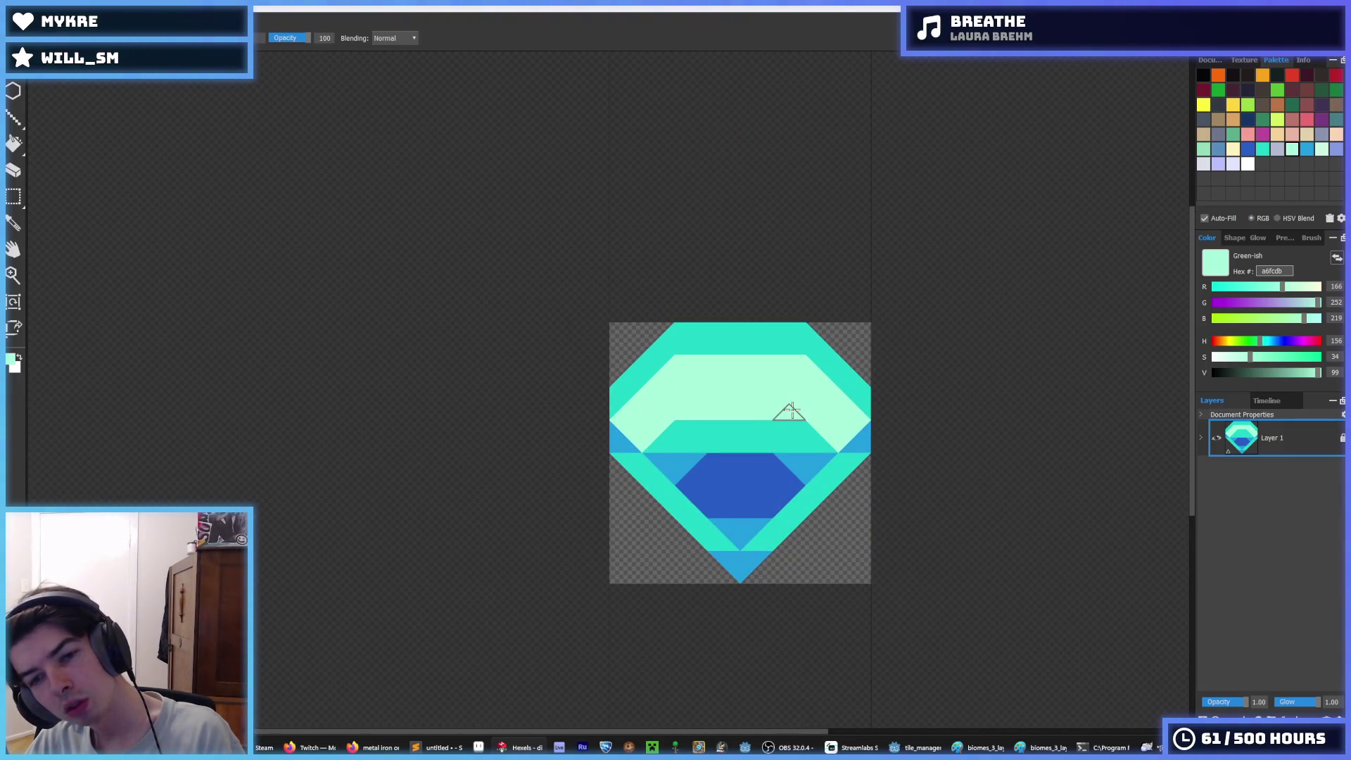
pyautogui.scroll(-8, 829, 394)
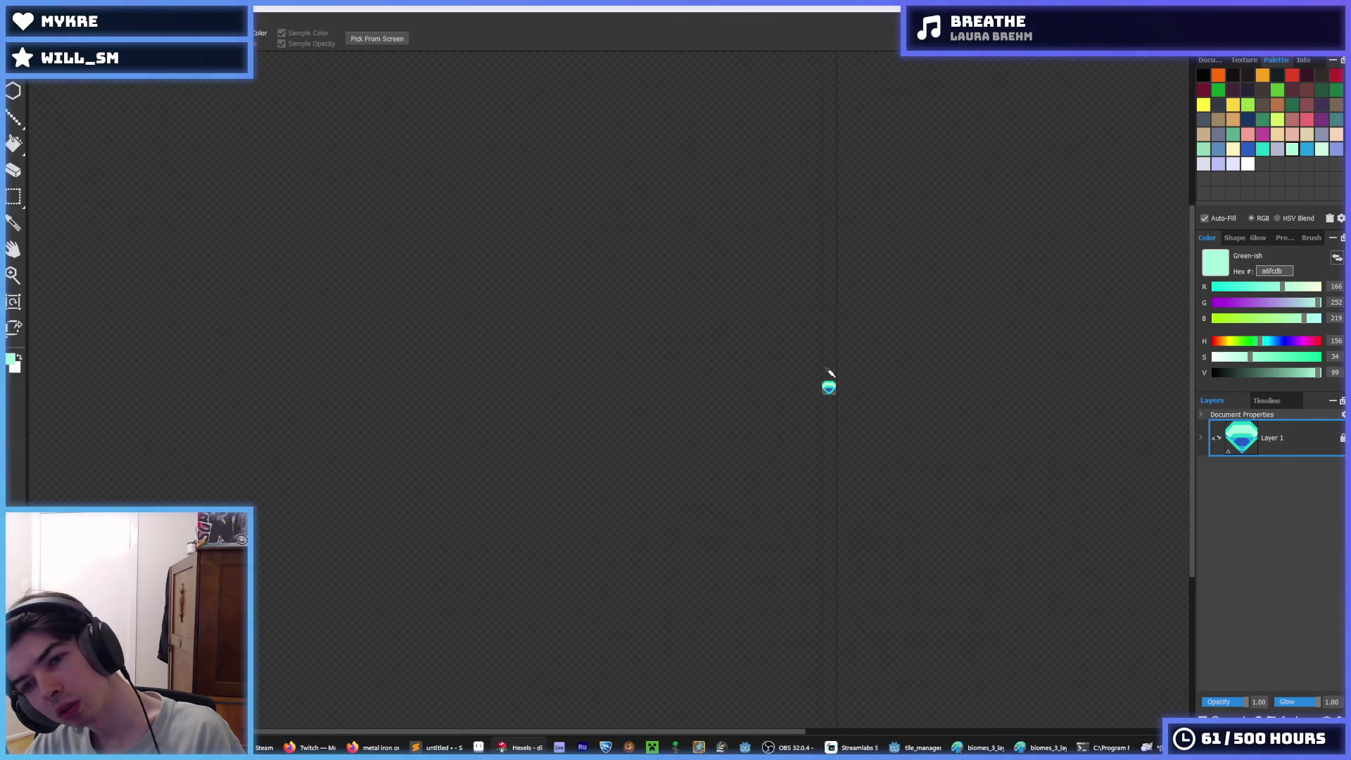
pyautogui.scroll(6, 809, 390)
# - Flood-fill the teal crown band with mint, undoing and redoing the fill
pyautogui.press('f')
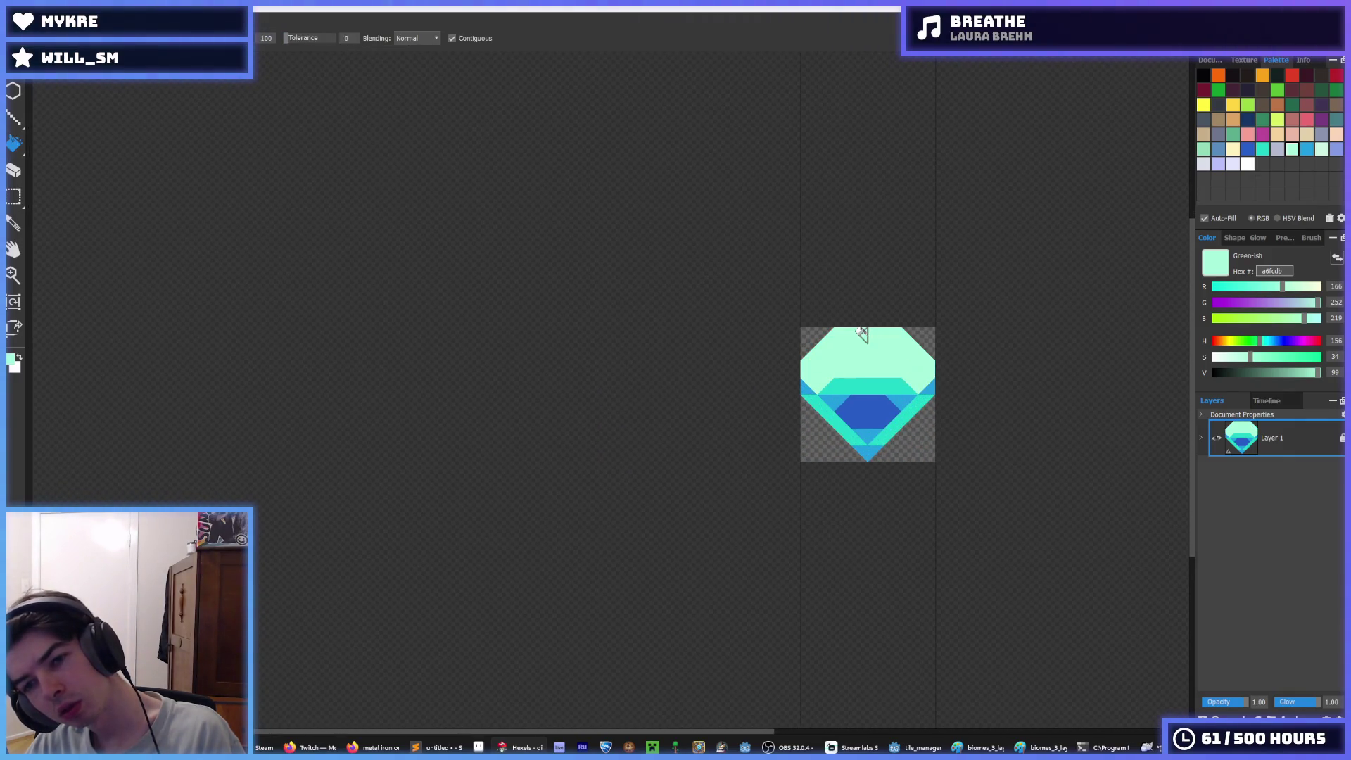
pyautogui.scroll(-6, 867, 351)
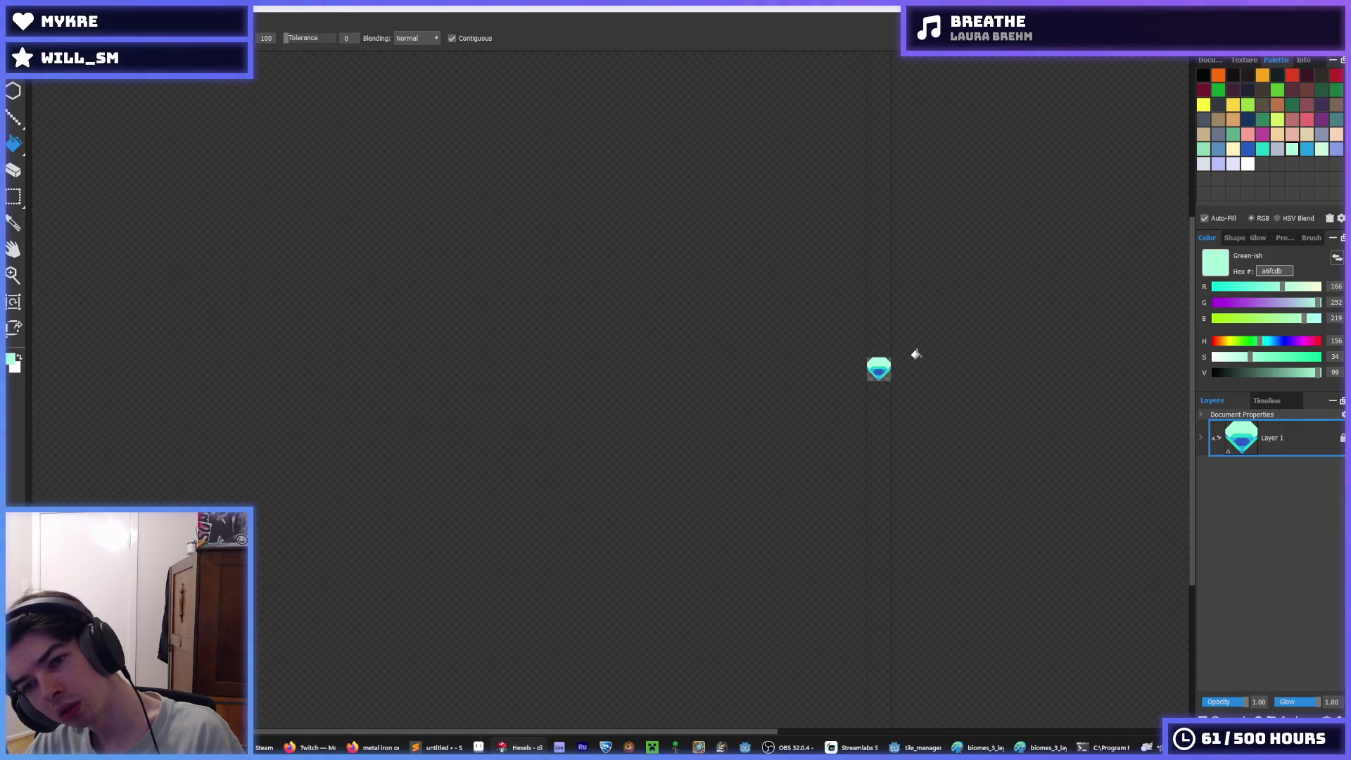
pyautogui.scroll(2, 901, 394)
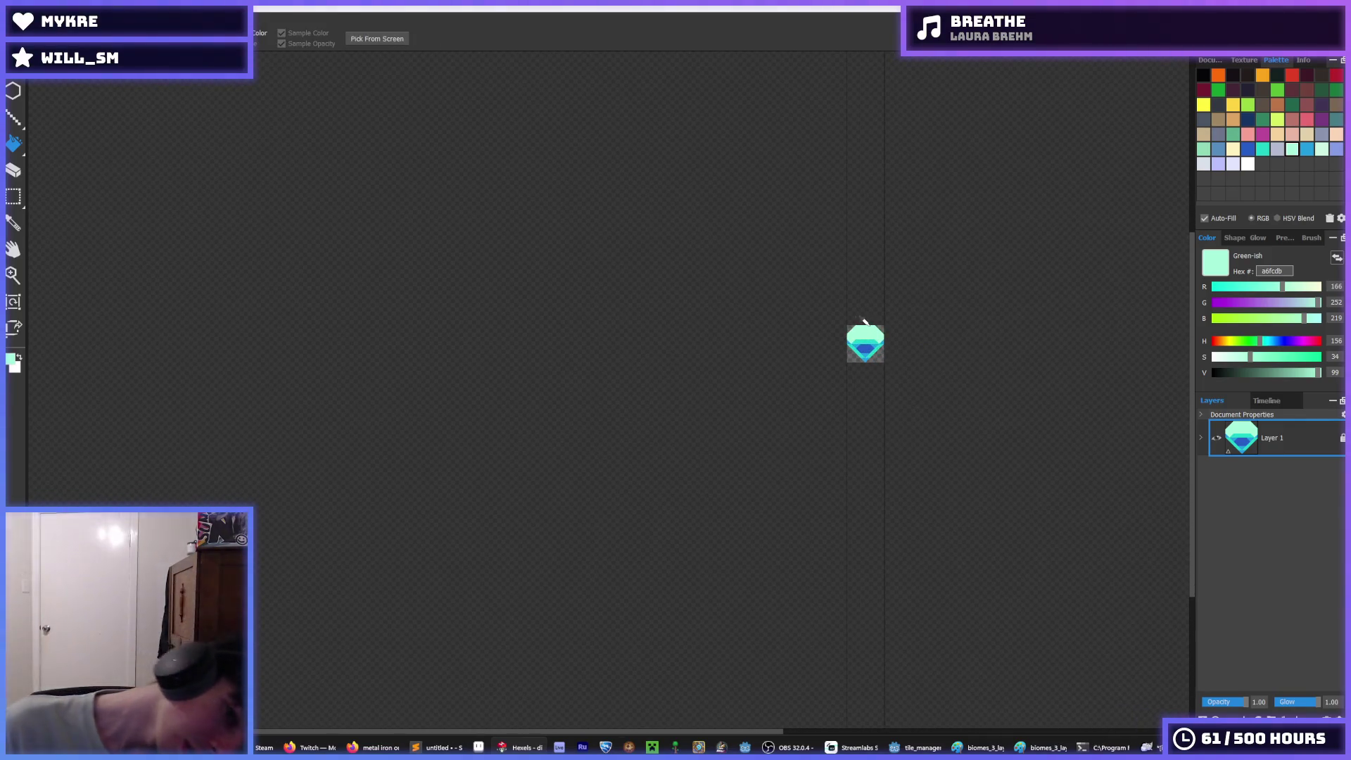
pyautogui.scroll(6, 865, 327)
pyautogui.click(864, 357)
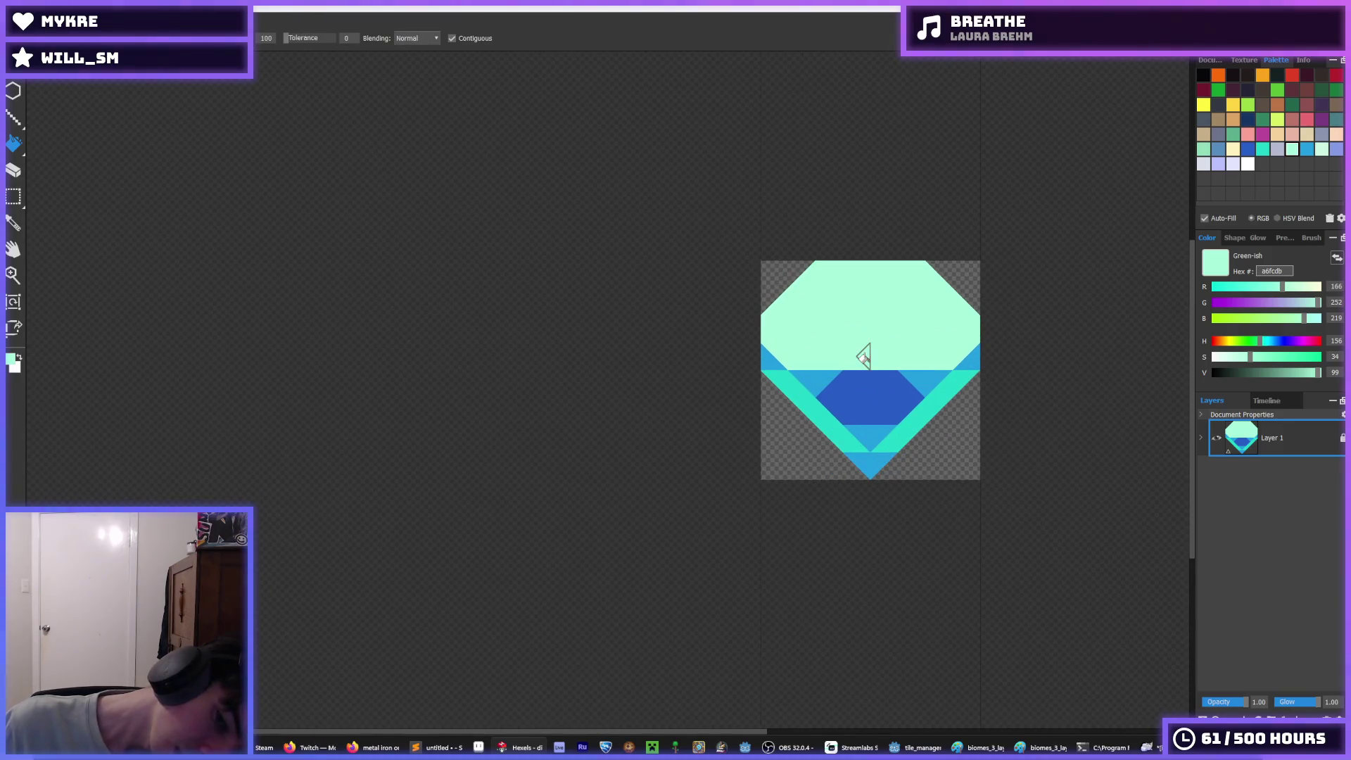
pyautogui.hotkey('ctrl', 'z')
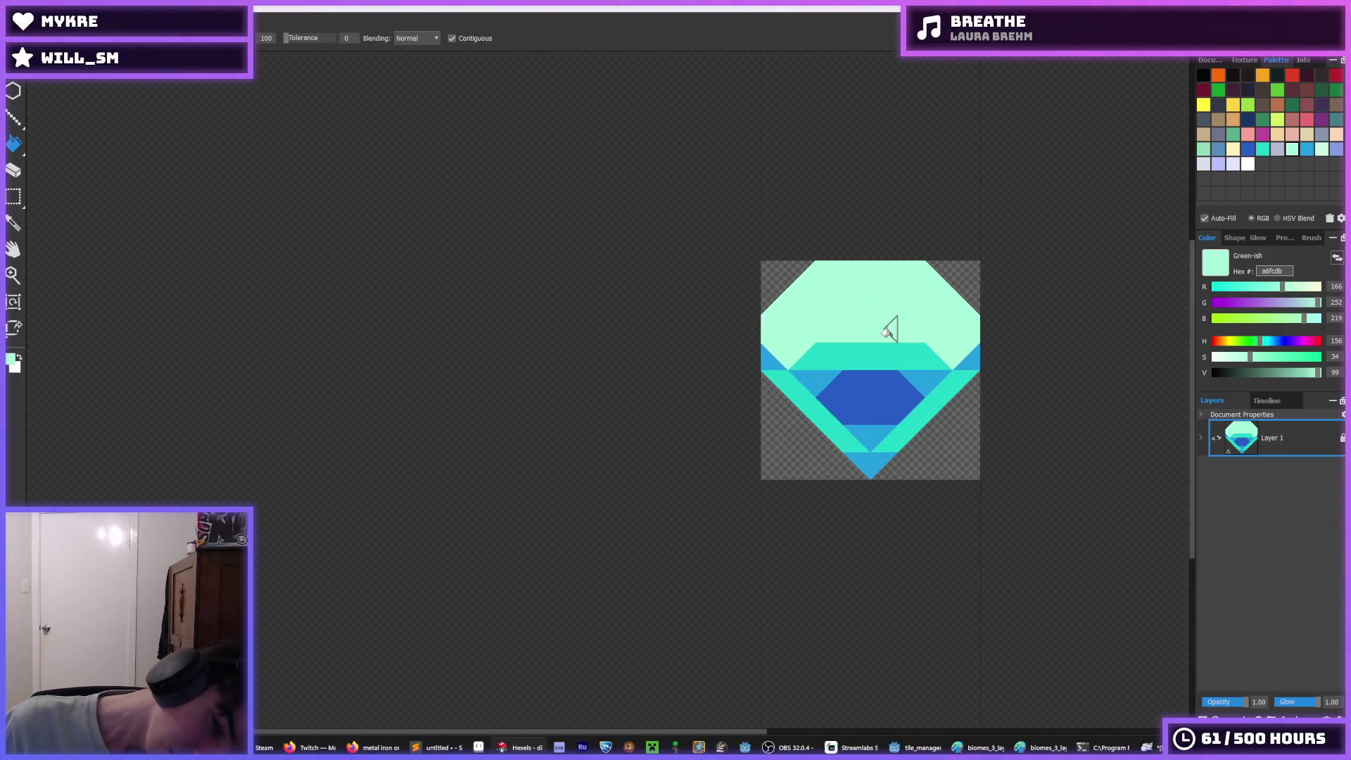
pyautogui.hotkey('ctrl', 'z')
pyautogui.click(889, 355)
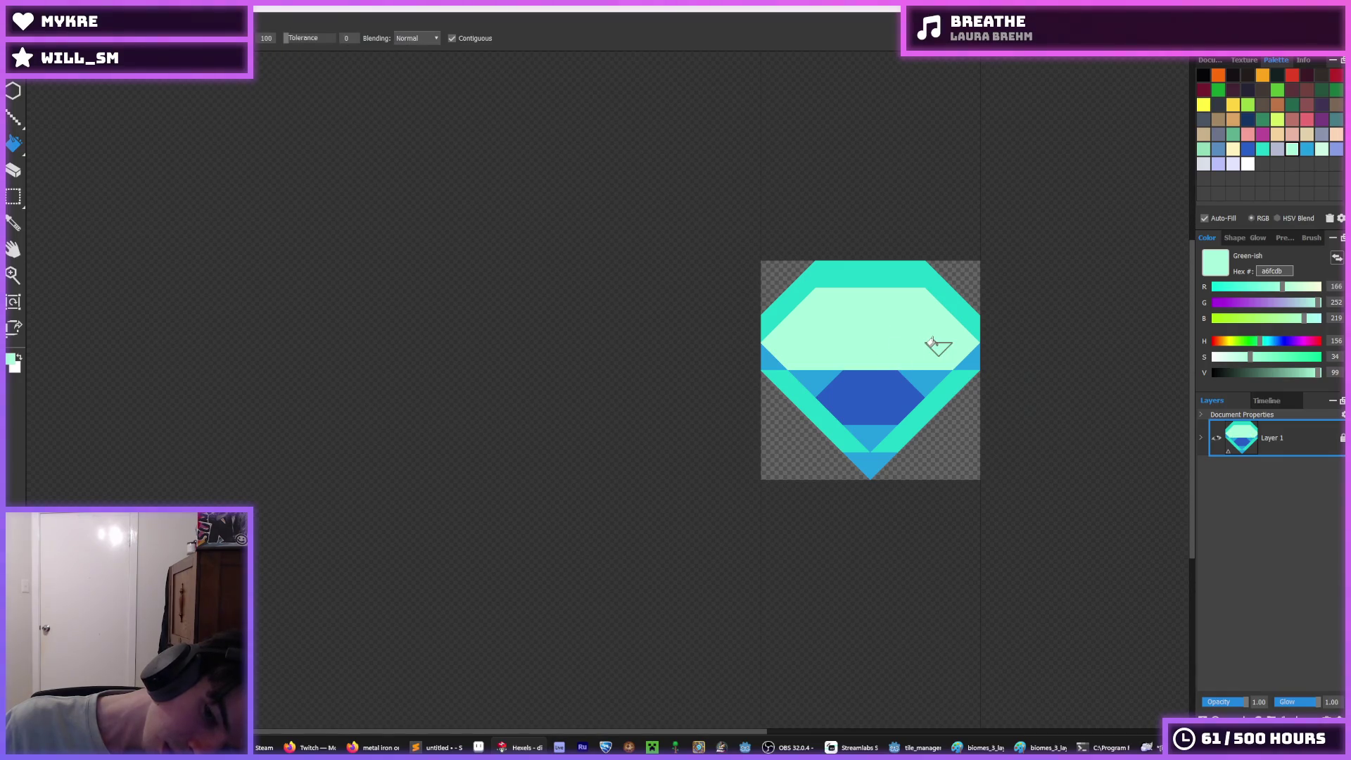
# - Flood-fill the remaining and top teal crown bands with mint
pyautogui.scroll(-2, 932, 342)
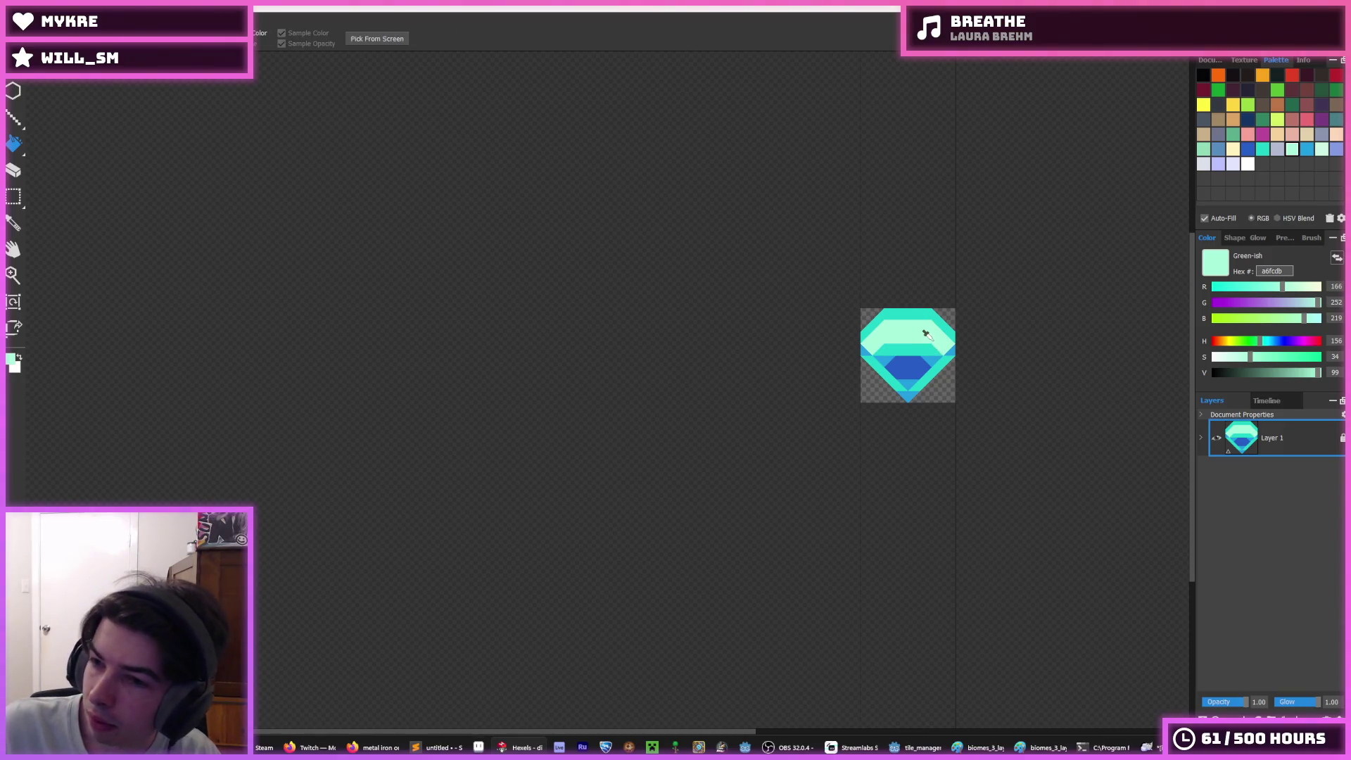
pyautogui.scroll(-2, 929, 338)
pyautogui.scroll(4, 928, 323)
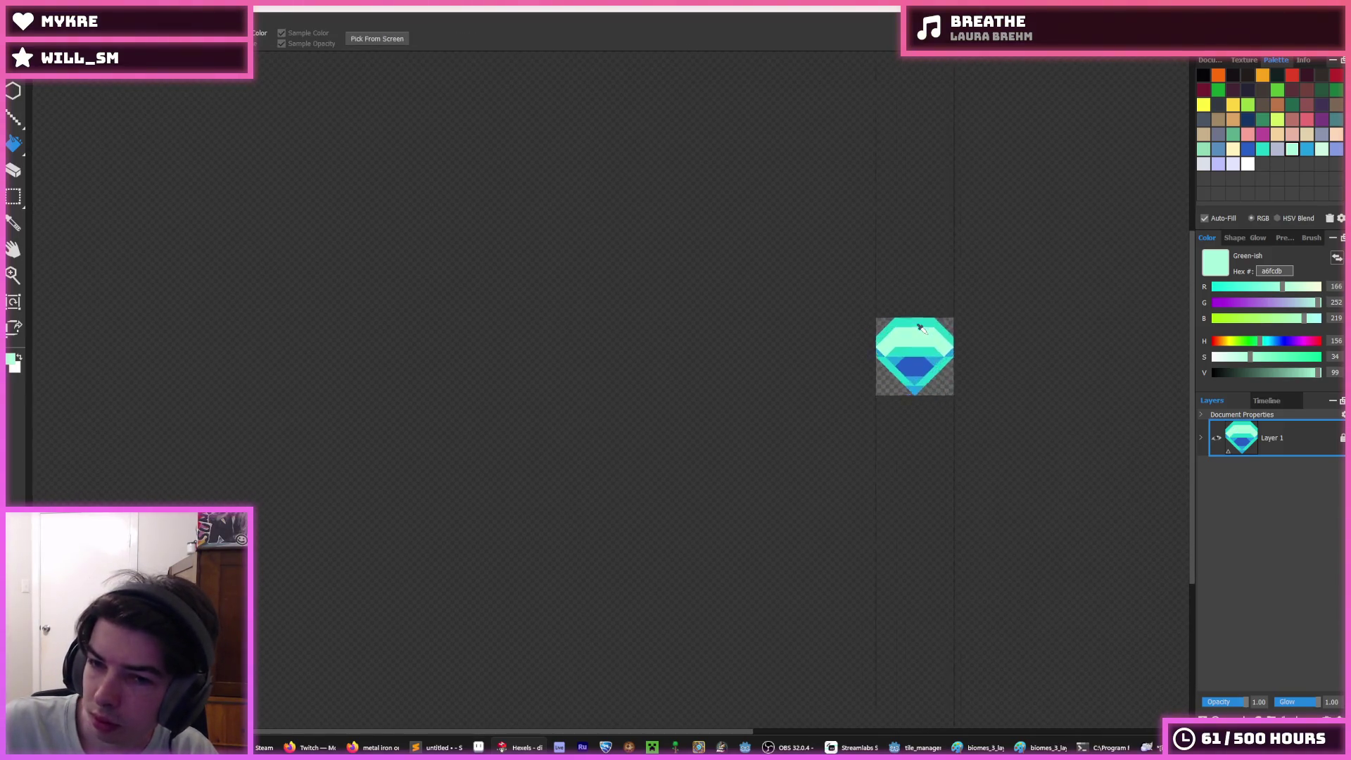
pyautogui.click(899, 368)
pyautogui.click(899, 297)
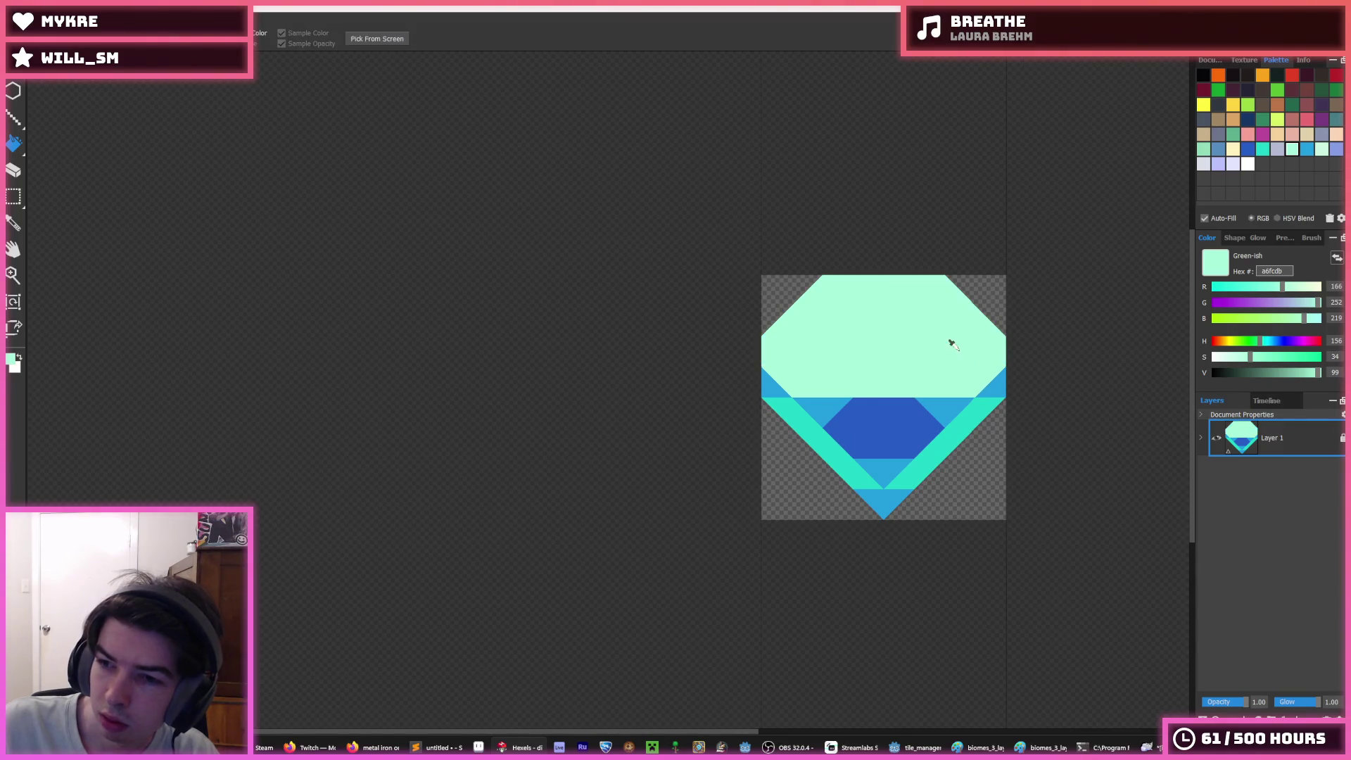
pyautogui.scroll(-4, 946, 348)
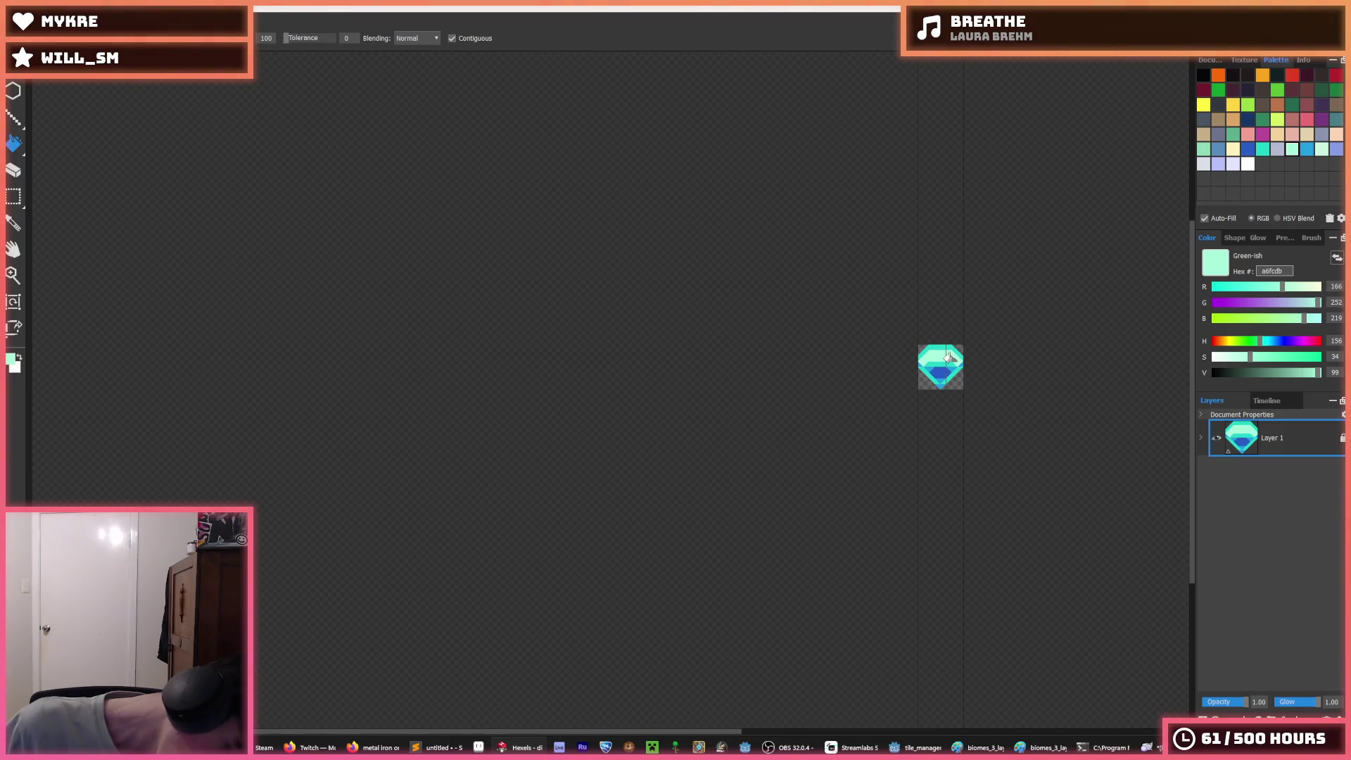
# - Erase the top strip off the mint crown
pyautogui.press('e')
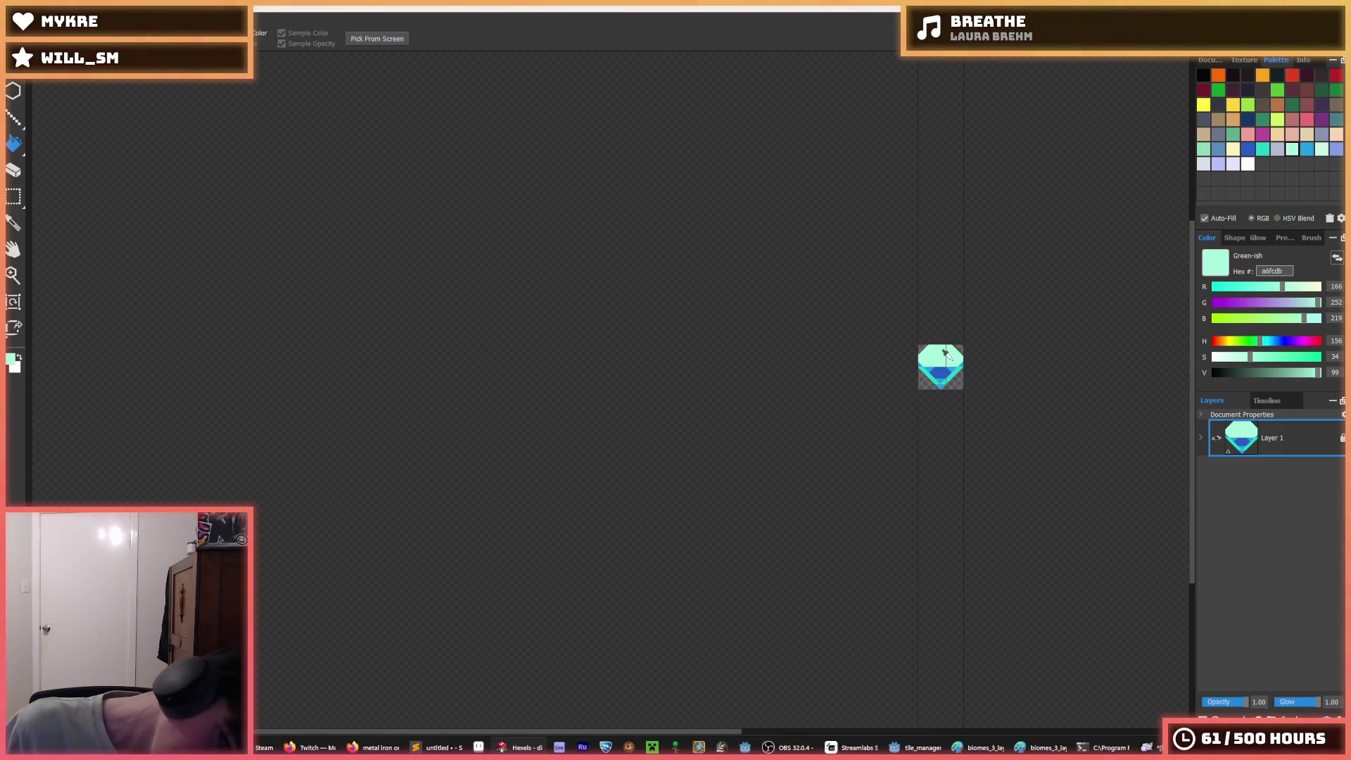
pyautogui.scroll(4, 945, 362)
pyautogui.moveTo(903, 274)
pyautogui.mouseDown()
pyautogui.moveTo(914, 292)
pyautogui.moveTo(1037, 309)
pyautogui.mouseUp()
pyautogui.press('i')
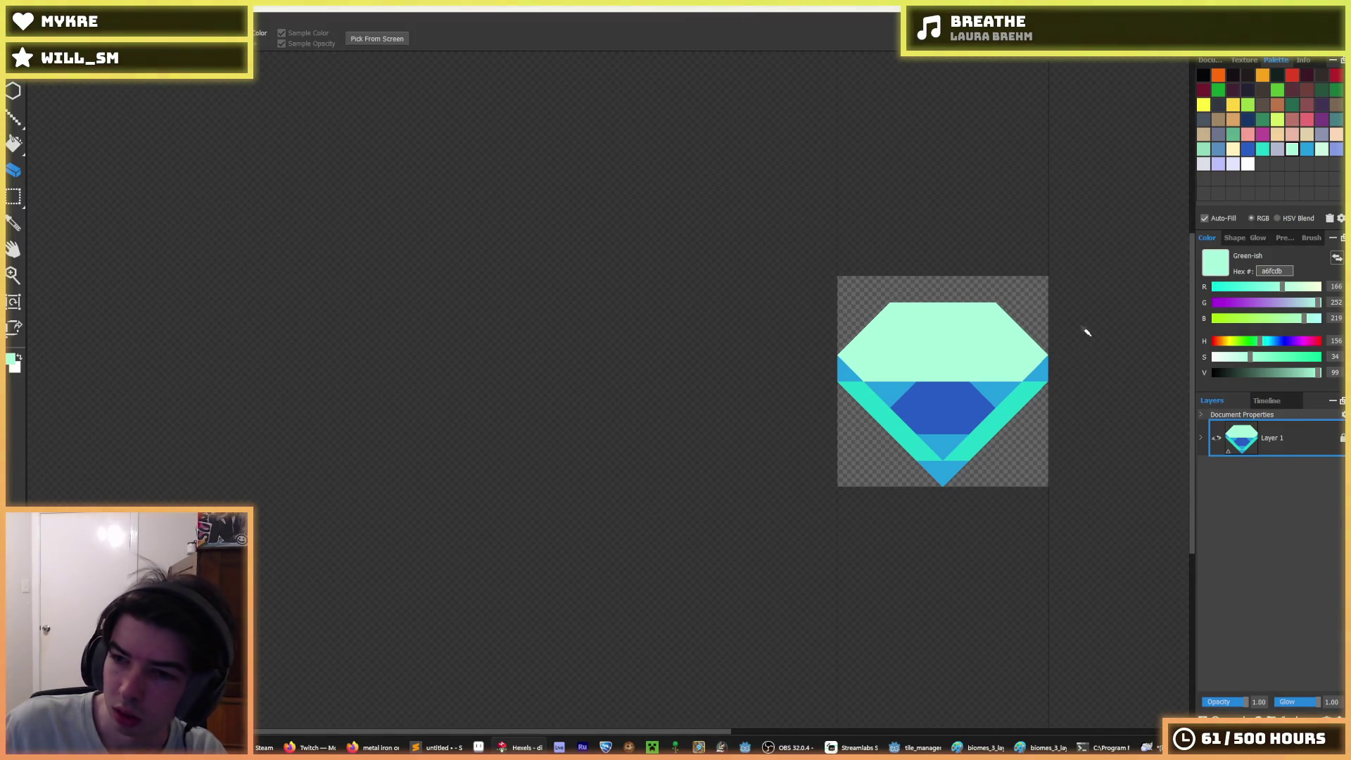
pyautogui.scroll(-5, 1083, 336)
pyautogui.press('e')
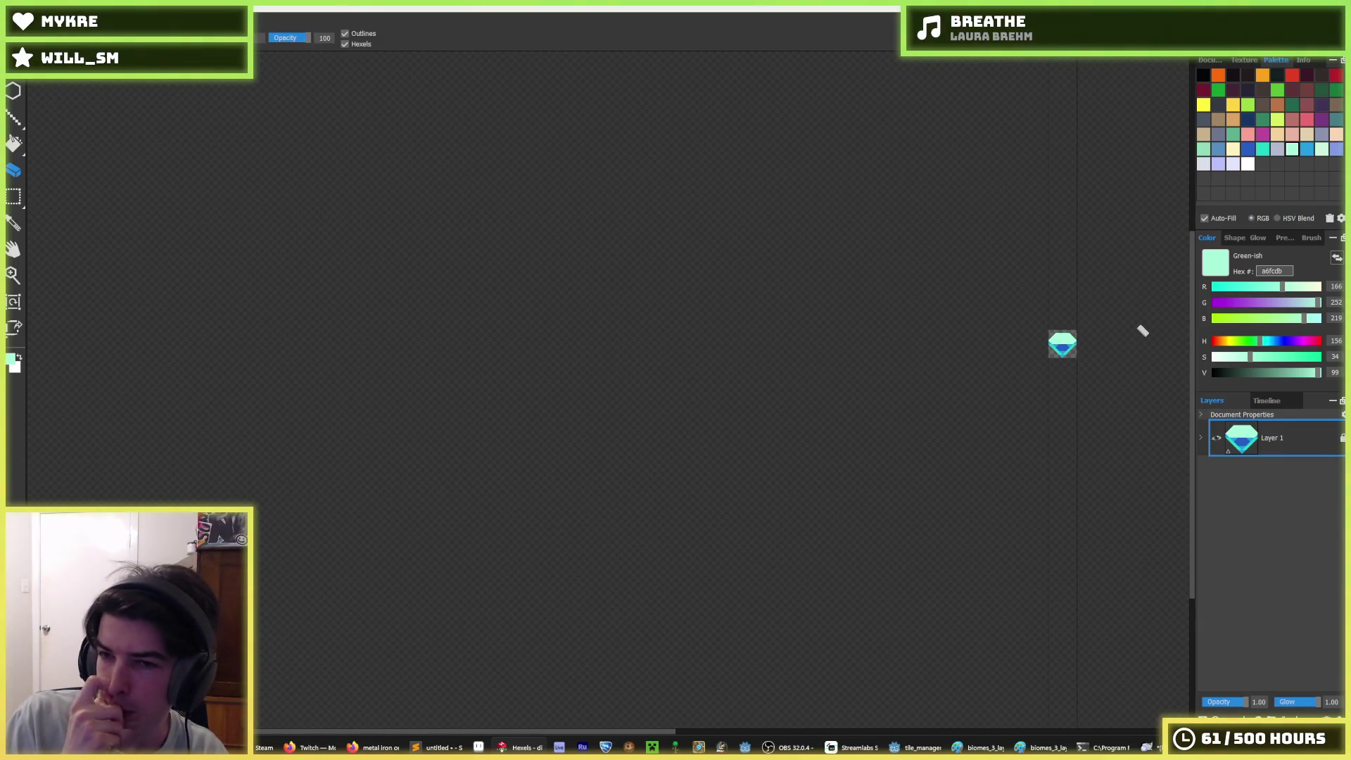
pyautogui.press('i')
pyautogui.scroll(5, 1085, 322)
pyautogui.scroll(2, 725, 467)
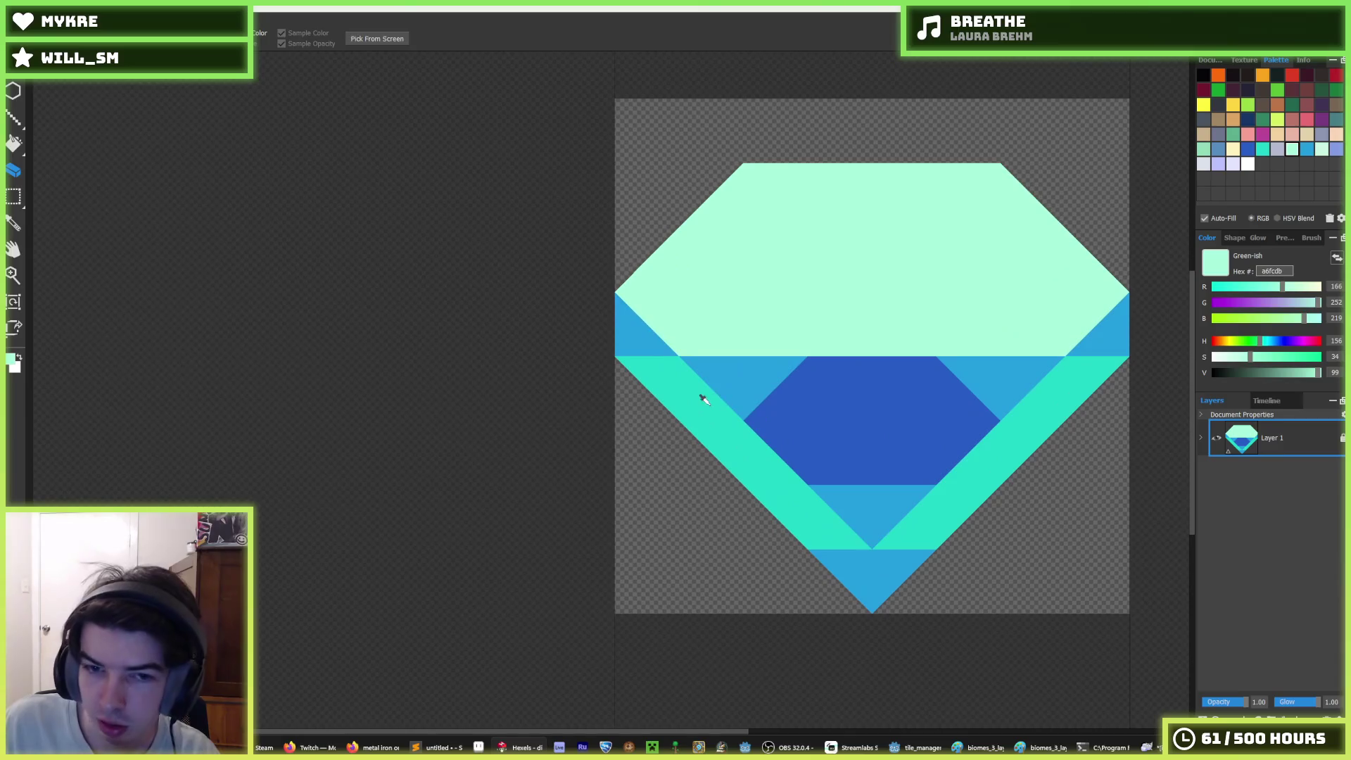
# - Sample teal 20d6c7, paint teal triangles on the gem's left side, then undo them
pyautogui.click(699, 394)
pyautogui.moveTo(687, 314)
pyautogui.mouseDown()
pyautogui.moveTo(706, 337)
pyautogui.moveTo(777, 343)
pyautogui.moveTo(1048, 331)
pyautogui.mouseUp()
pyautogui.hotkey('ctrl', 'z')
pyautogui.hotkey('ctrl', 'z')
pyautogui.hotkey('ctrl', 'z')
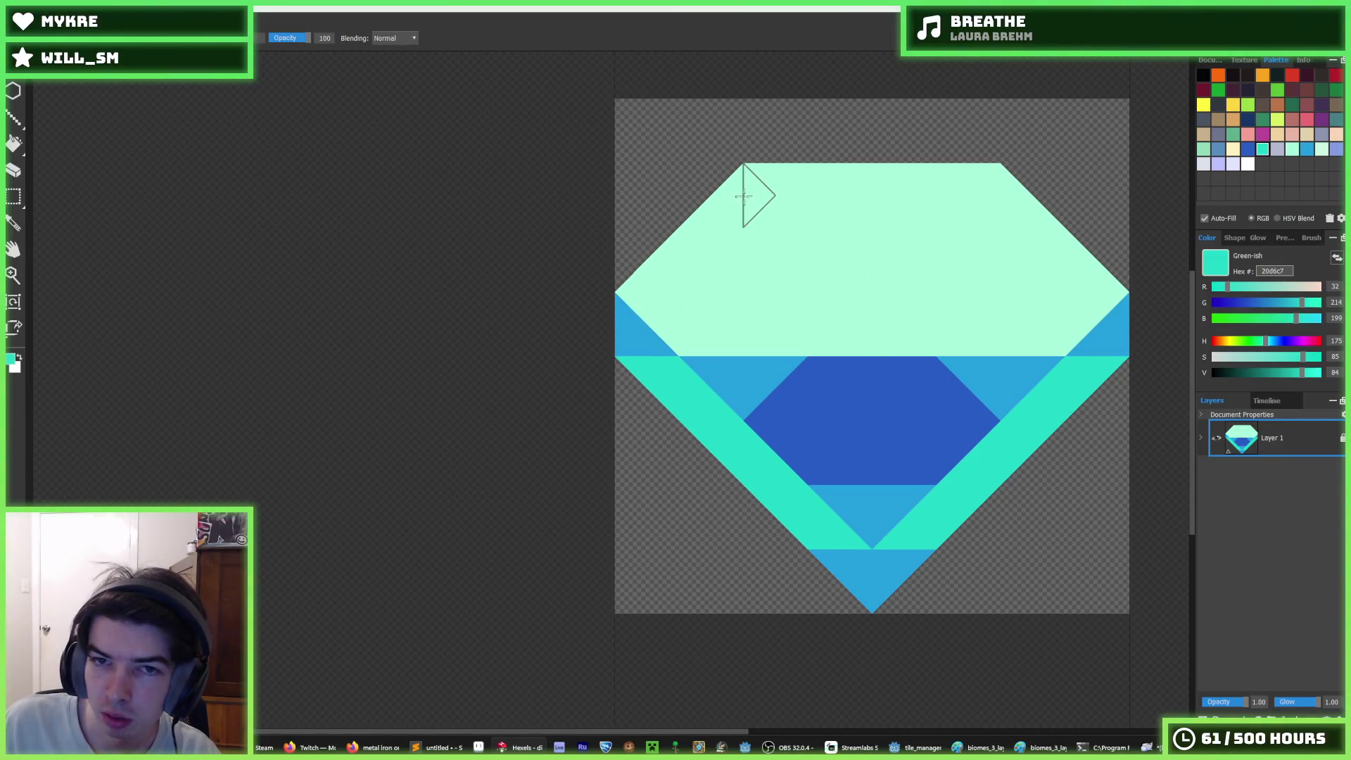
# - Paint teal along the crown's top edges and a V shape into the crown
pyautogui.moveTo(748, 197); pyautogui.dragTo(728, 197)
pyautogui.click(1004, 185)
pyautogui.moveTo(1003, 185)
pyautogui.mouseDown()
pyautogui.moveTo(936, 247)
pyautogui.moveTo(880, 260)
pyautogui.mouseUp()
pyautogui.moveTo(756, 259); pyautogui.dragTo(897, 261)
# - Rework the V's arms with mint a6fcdb and teal, then undo the whole teal V
pyautogui.keyDown('alt'); pyautogui.click(876, 259); pyautogui.keyUp('alt')
pyautogui.keyDown('alt'); pyautogui.click(911, 241); pyautogui.keyUp('alt')
pyautogui.click(902, 278)
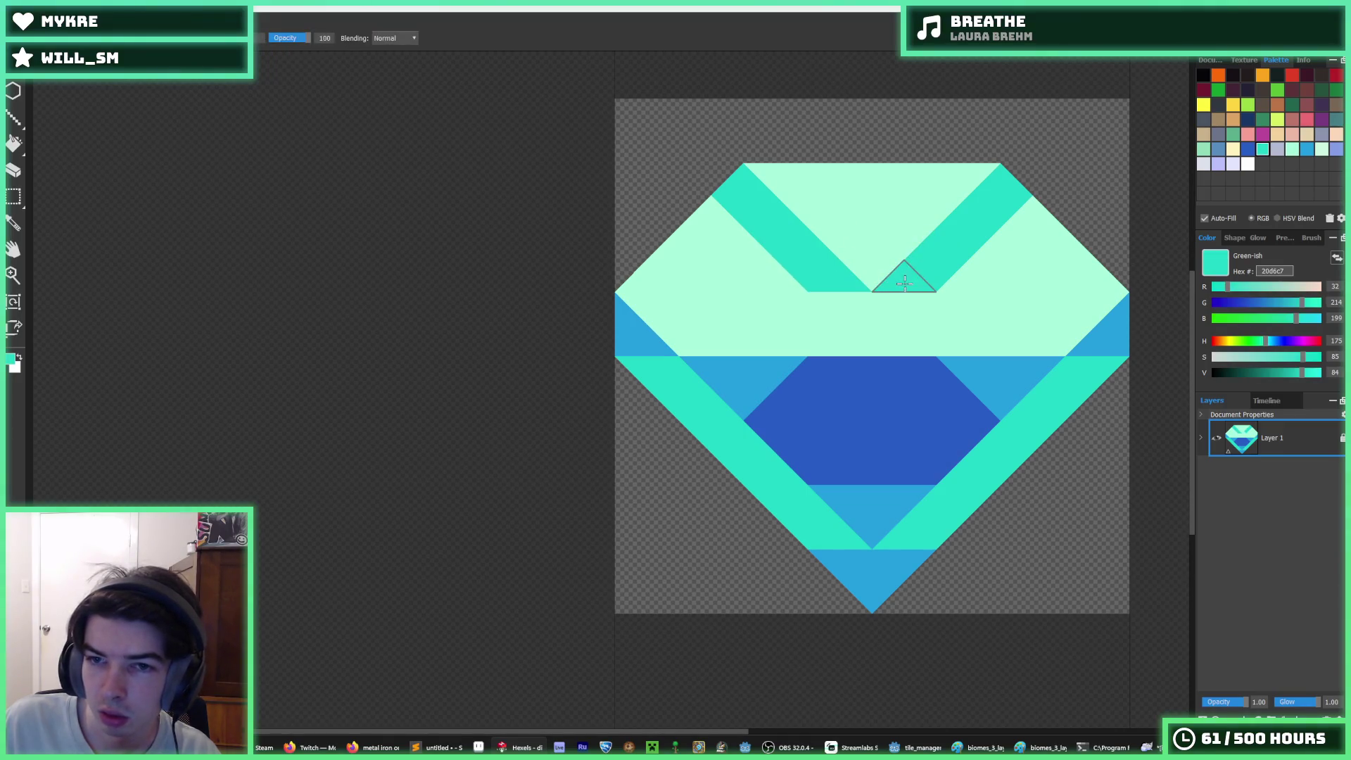
pyautogui.moveTo(860, 307)
pyautogui.mouseDown()
pyautogui.moveTo(898, 302)
pyautogui.moveTo(885, 315)
pyautogui.mouseUp()
pyautogui.hotkey('ctrl', 'z')
pyautogui.hotkey('ctrl', 'z')
pyautogui.hotkey('ctrl', 'z')
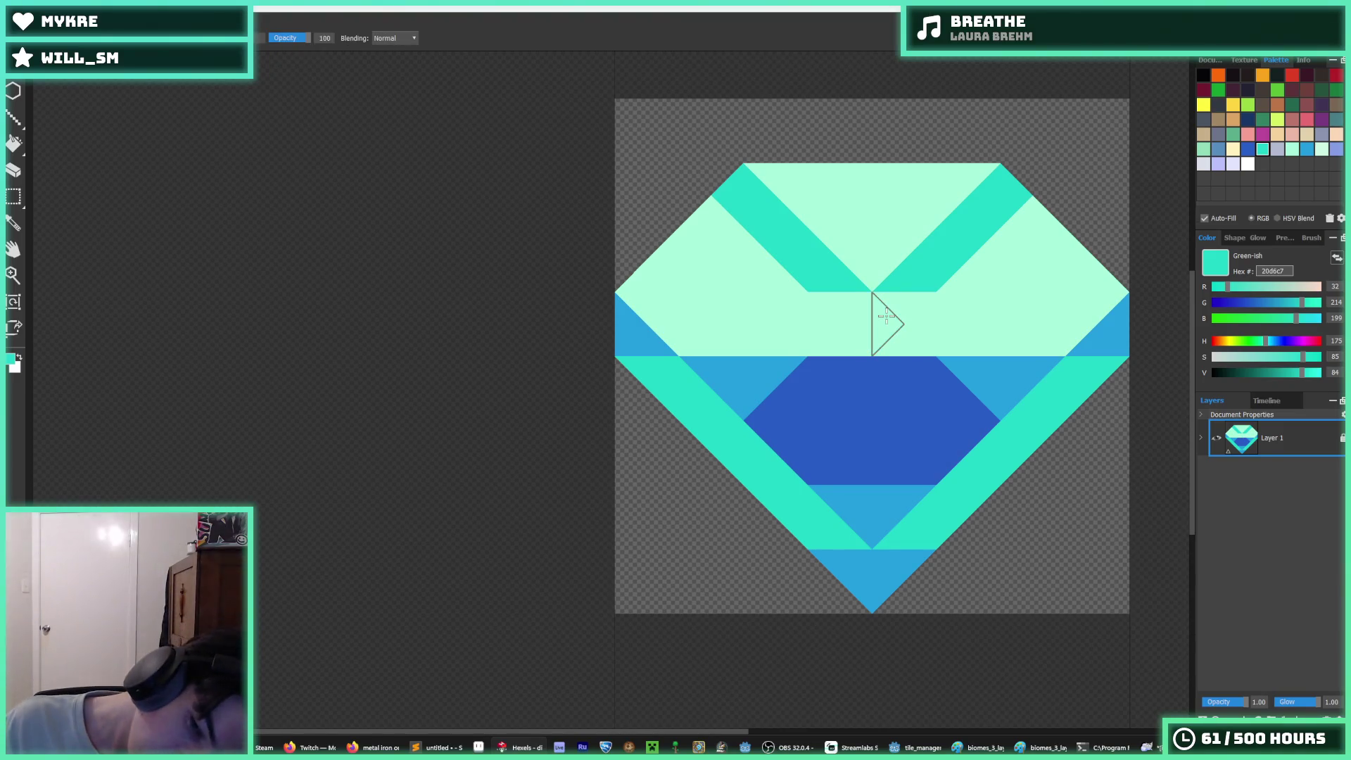
pyautogui.hotkey('ctrl', 'z')
pyautogui.hotkey('ctrl', 'z')
pyautogui.hotkey('ctrl', 'z')
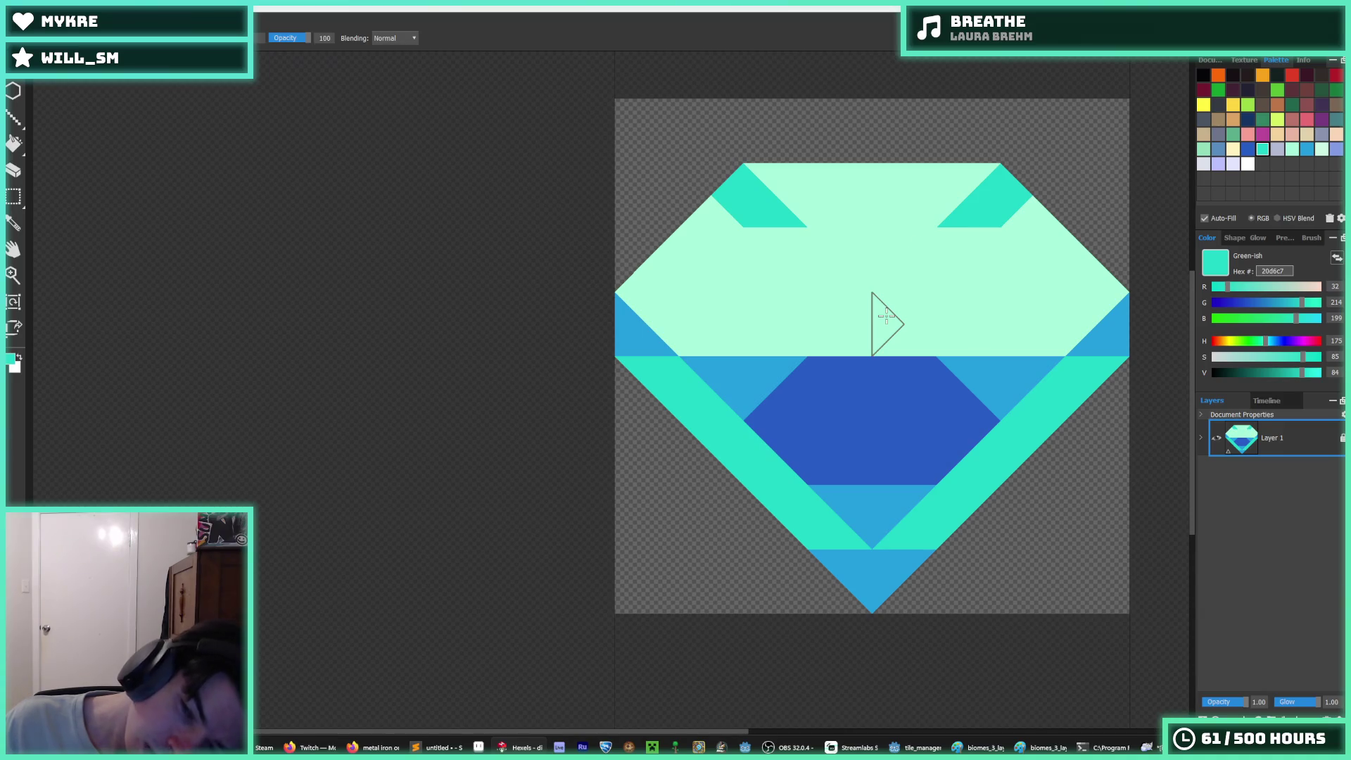
# - Select the gem's upper part and nudge it down, then undo and deselect
pyautogui.press('m')
pyautogui.moveTo(605, 140)
pyautogui.mouseDown()
pyautogui.moveTo(871, 286)
pyautogui.moveTo(1146, 310)
pyautogui.moveTo(1145, 289)
pyautogui.mouseUp()
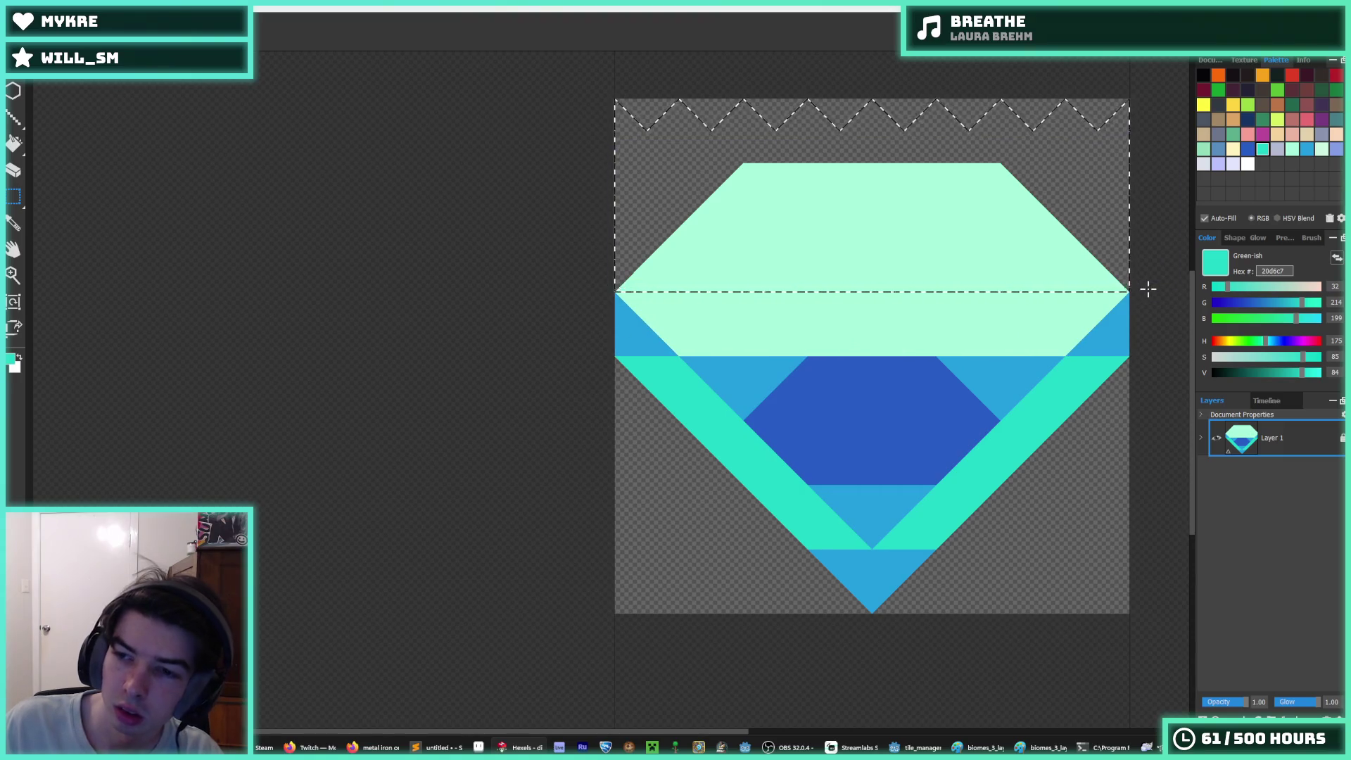
pyautogui.press('Down')
pyautogui.hotkey('ctrl', 'z')
pyautogui.hotkey('ctrl', 'd')
pyautogui.press('b')
# - Erase the gem's light-blue bottom tip, then undo to restore it
pyautogui.press('e')
pyautogui.moveTo(900, 584)
pyautogui.mouseDown()
pyautogui.moveTo(809, 587)
pyautogui.moveTo(839, 556)
pyautogui.mouseUp()
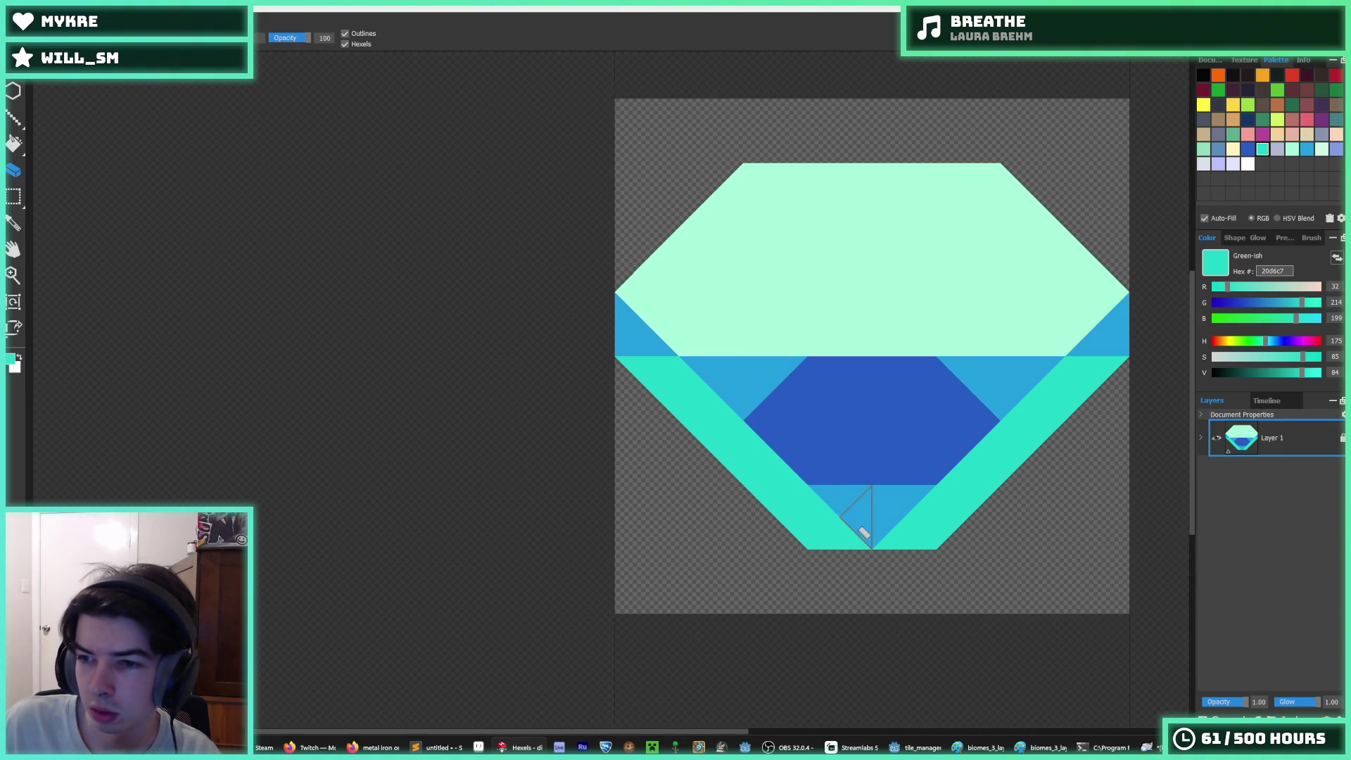
pyautogui.hotkey('ctrl', 'z')
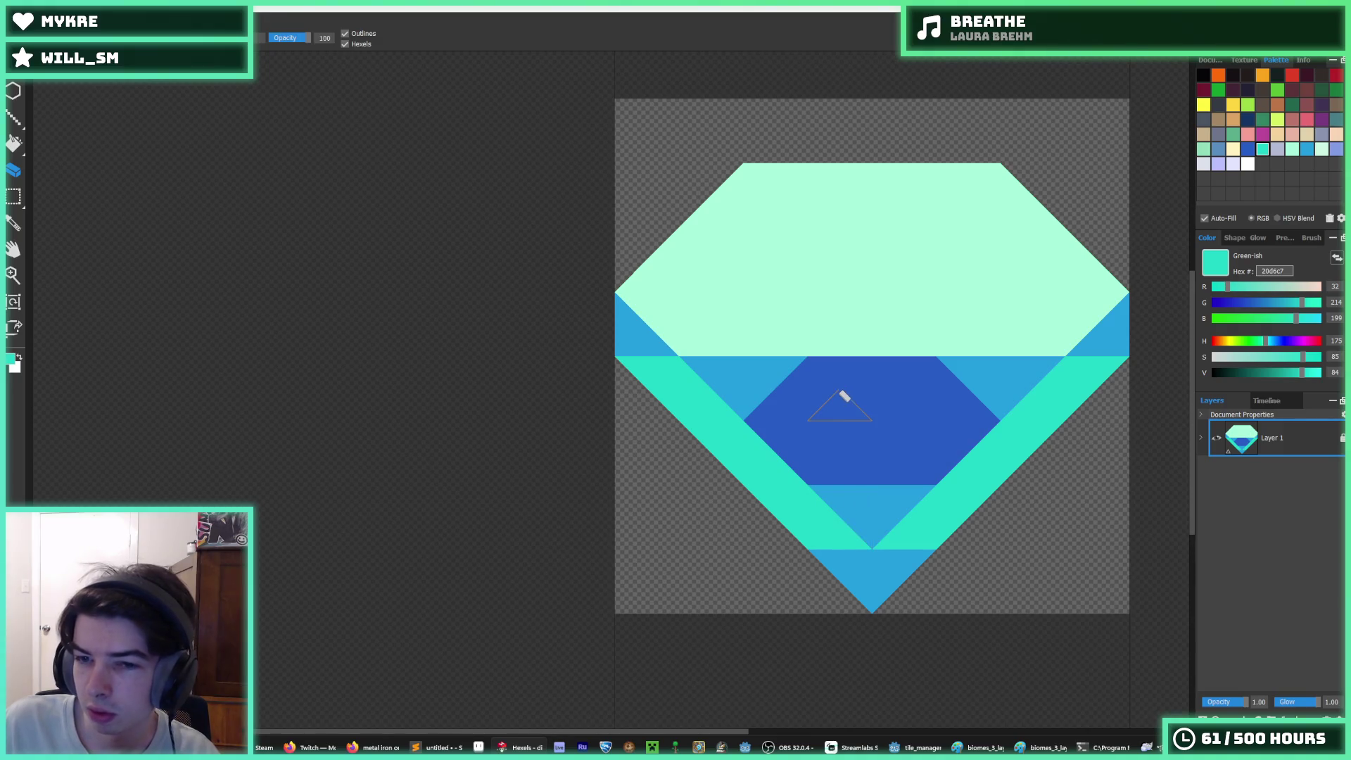
# - Export as PNG, opening the save dialog in ui/mineral assets with iron.png
pyautogui.press('i')
pyautogui.scroll(-3, 856, 461)
pyautogui.scroll(2, 861, 441)
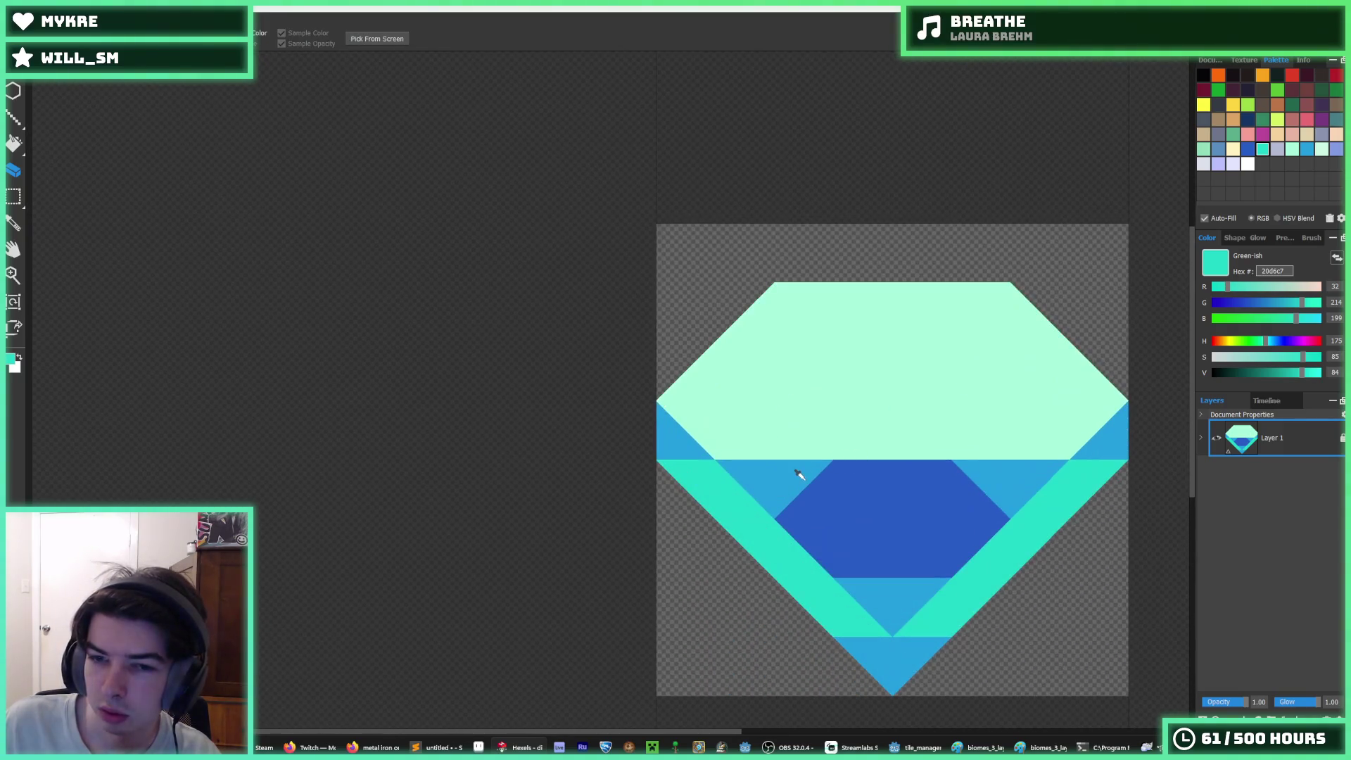
pyautogui.scroll(-5, 797, 469)
pyautogui.scroll(5, 802, 470)
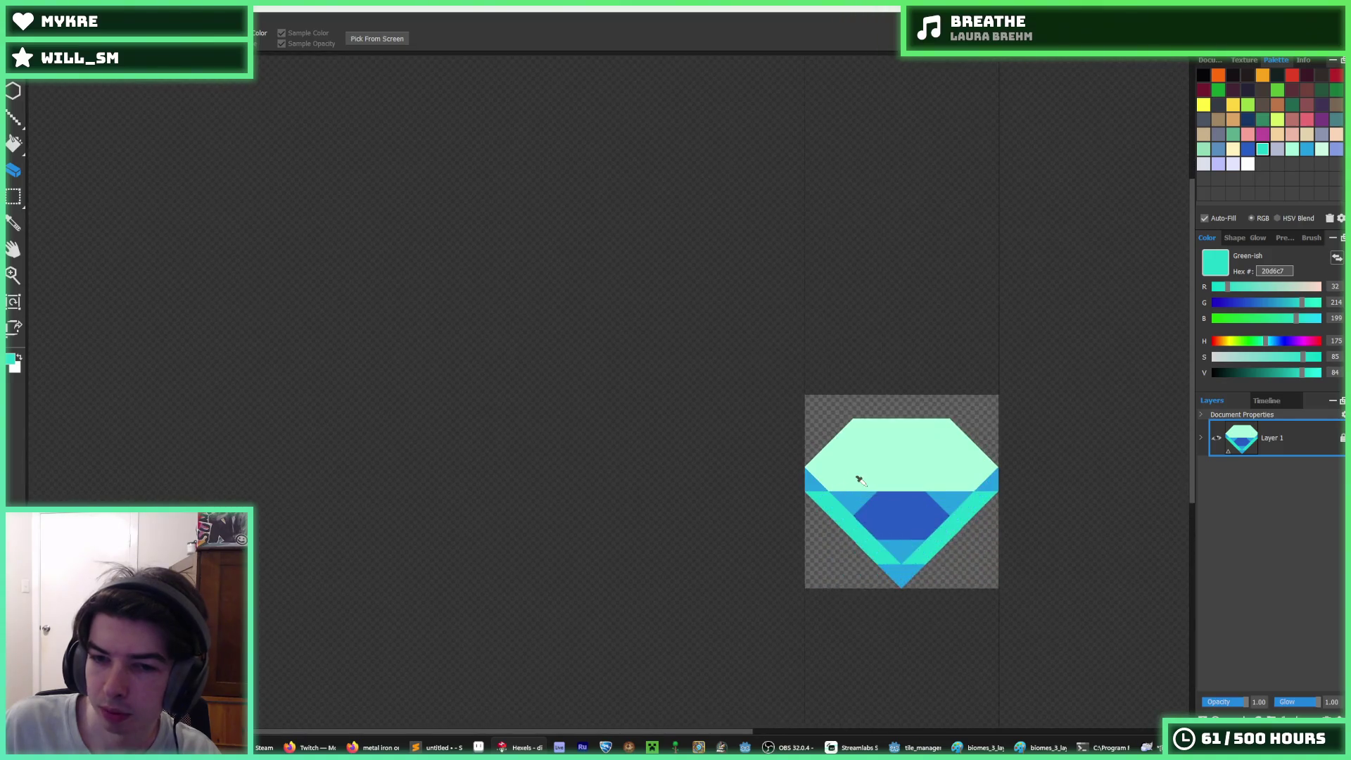
pyautogui.press('e')
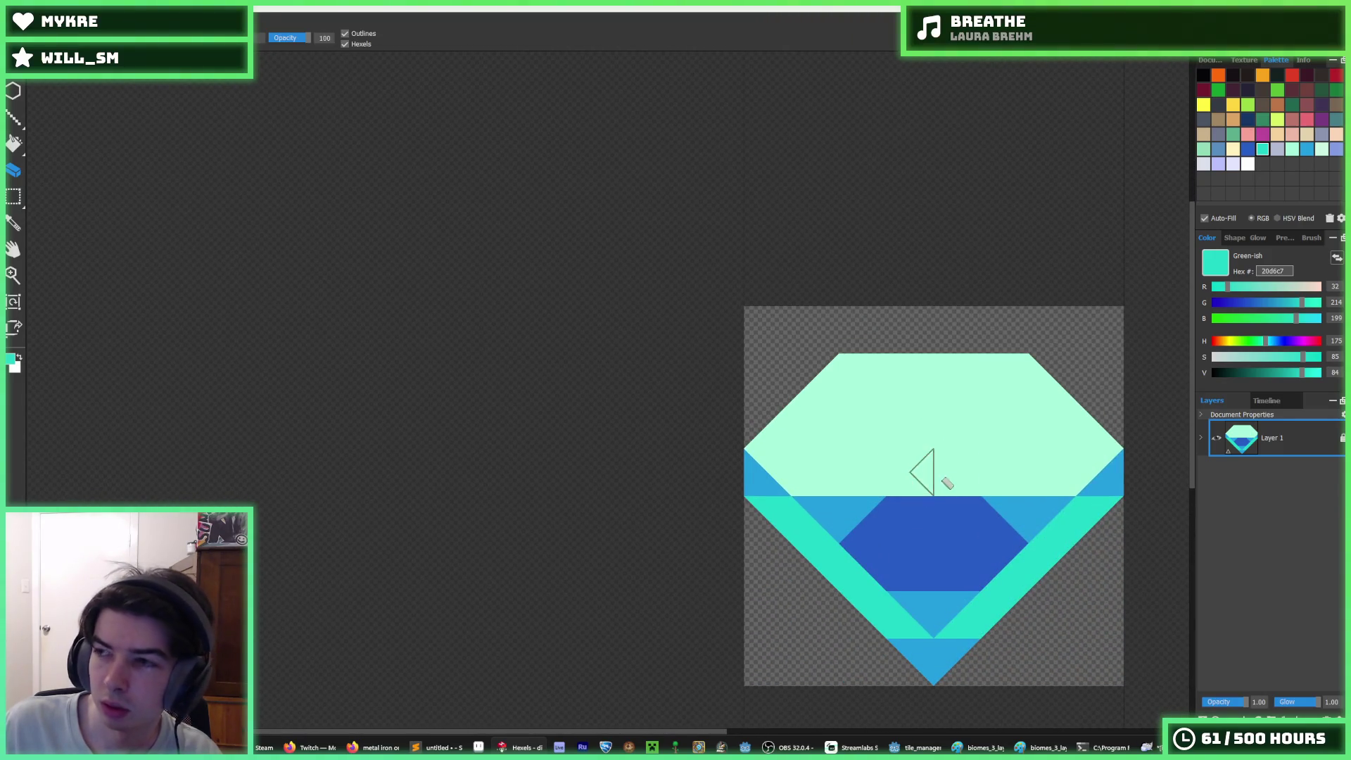
pyautogui.hotkey('ctrl', 'shift', 'e')
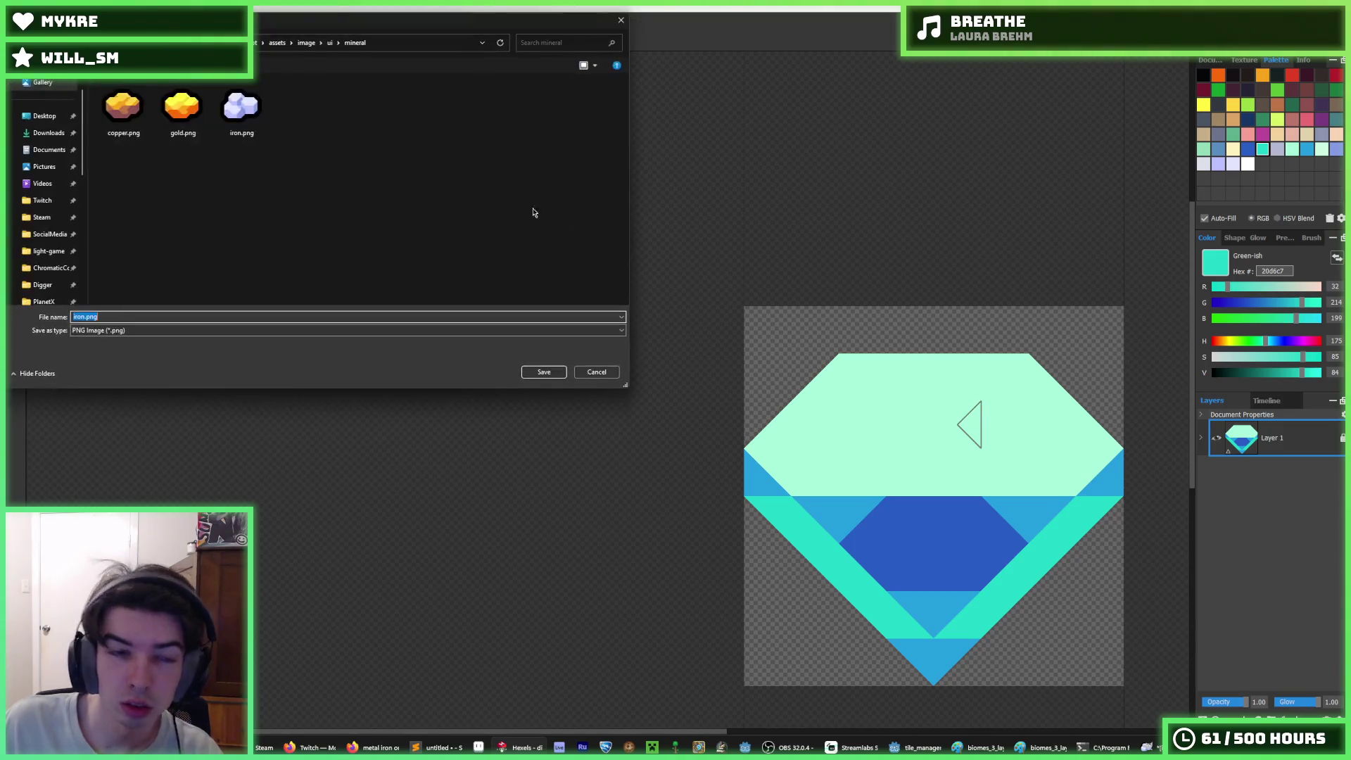
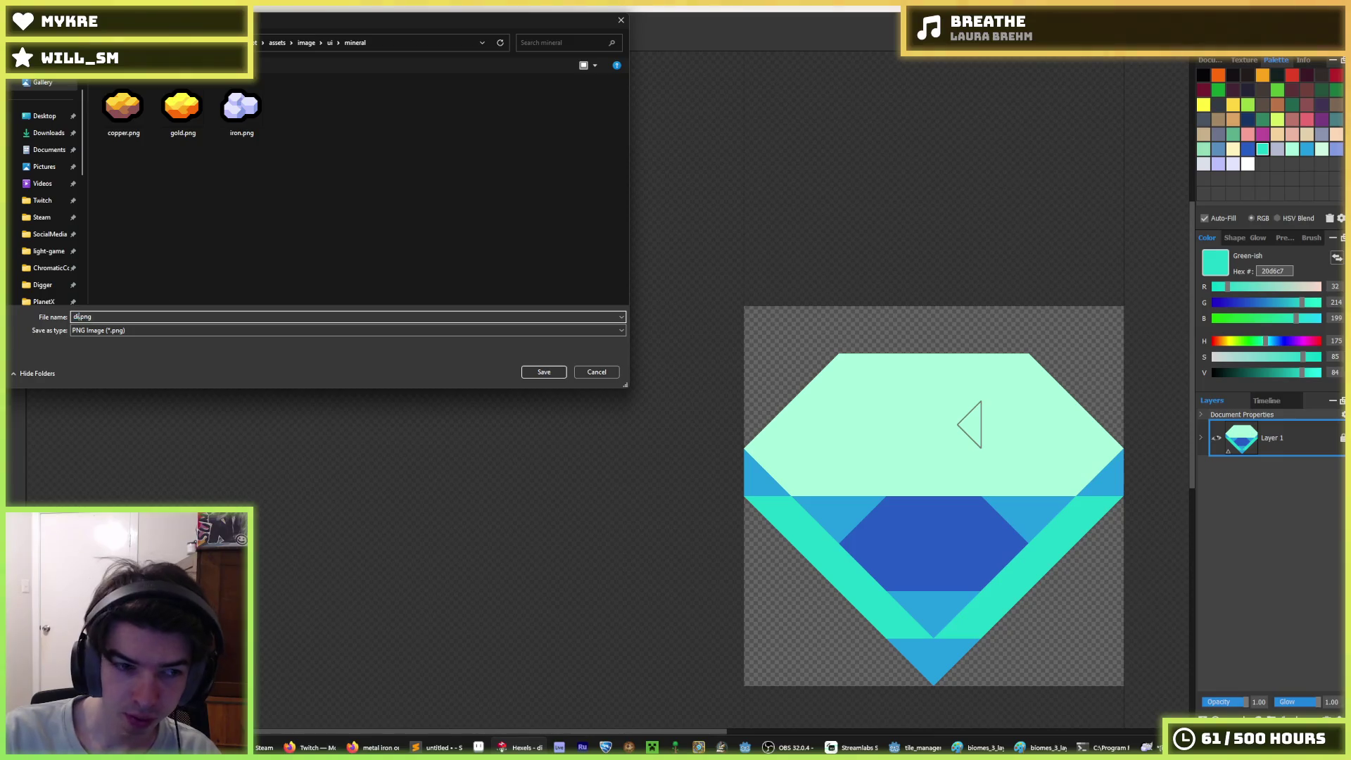
# - Save the diamond gem as diamond.png, export it at 64×64 pixels, and switch to GIMP
pyautogui.press('Return')
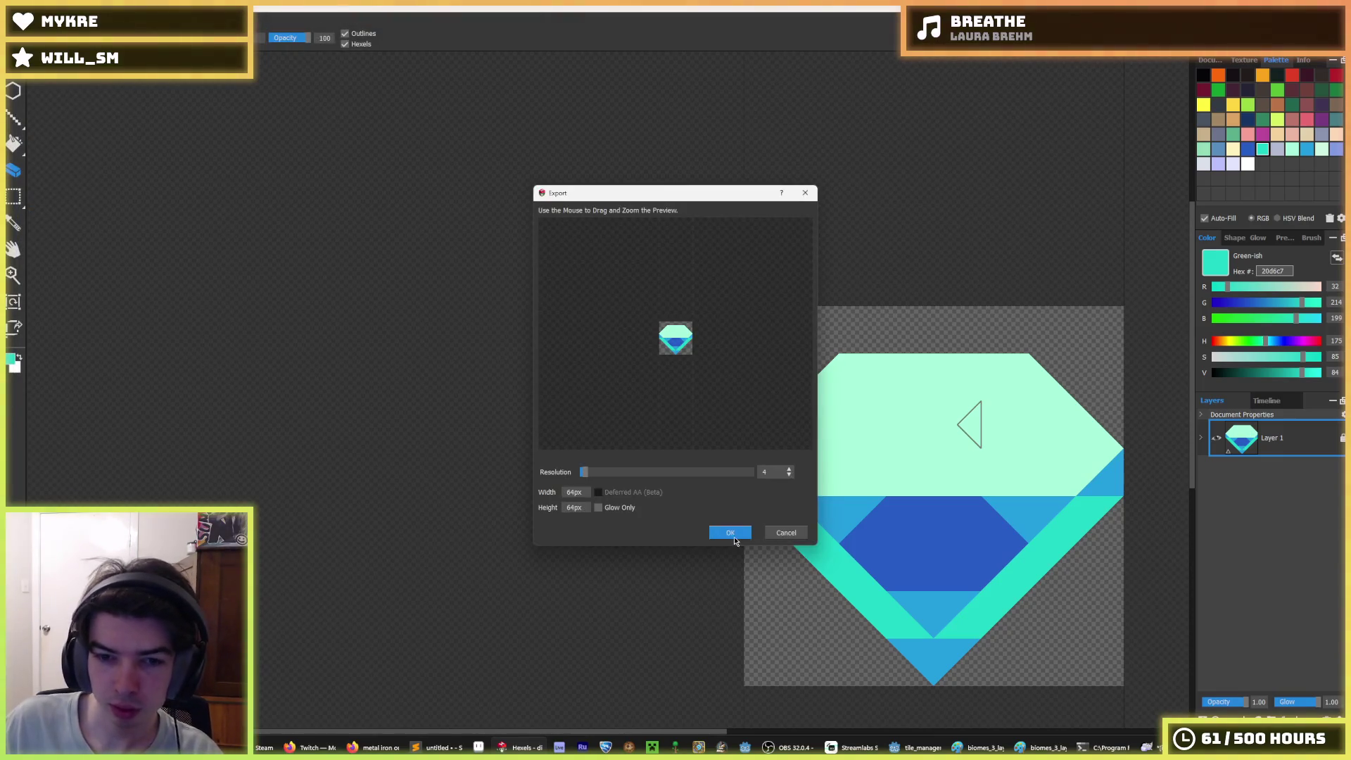
pyautogui.click(732, 533)
pyautogui.moveTo(788, 747)
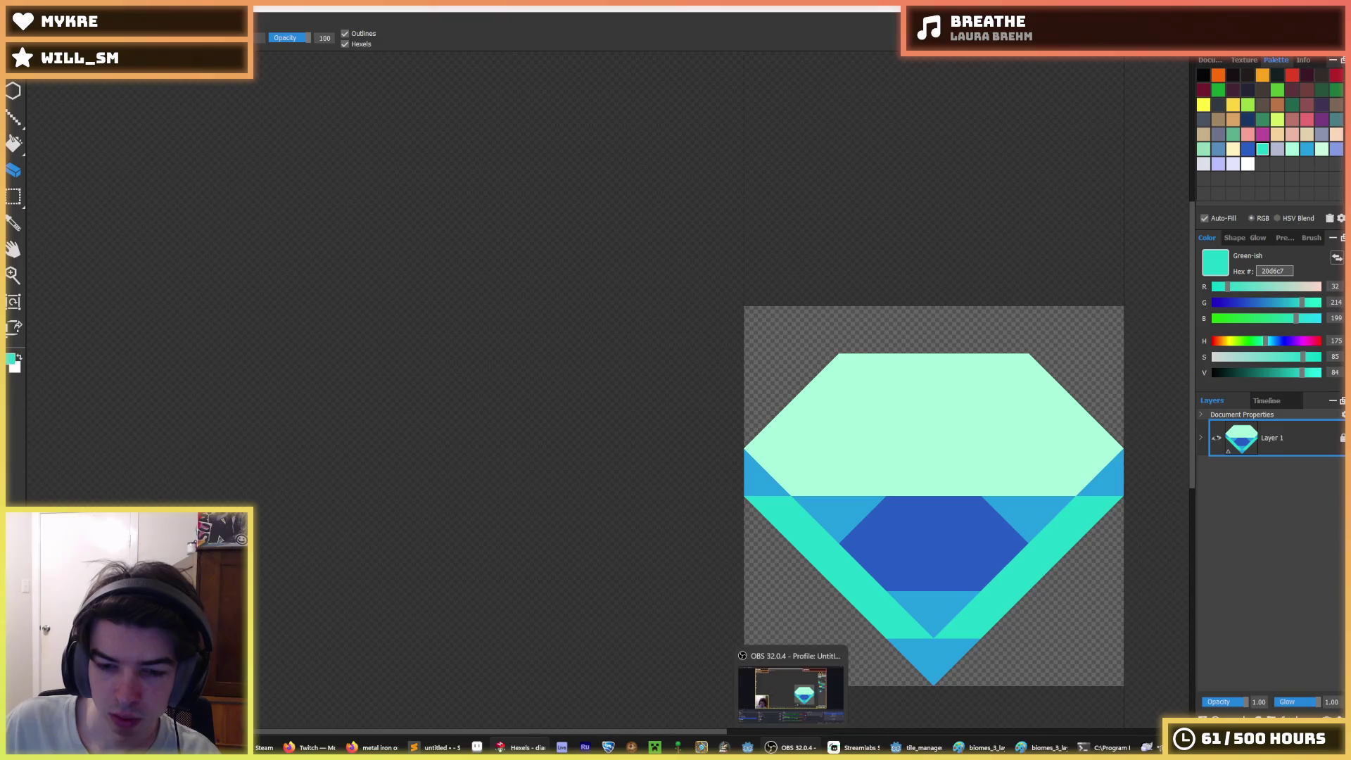
pyautogui.click(1145, 747)
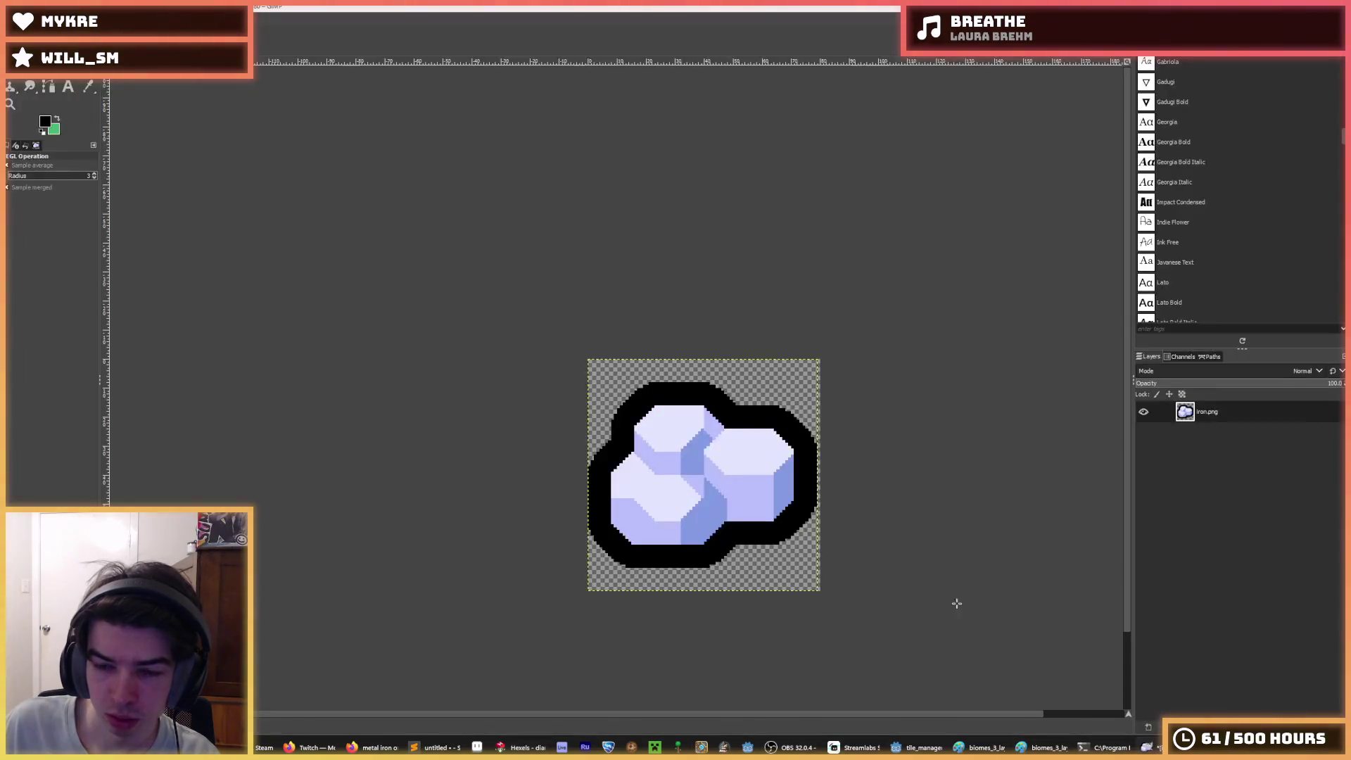
# - Open diamond.png from the mineral folder in GIMP
pyautogui.click(13, 20)
pyautogui.click(31, 105)
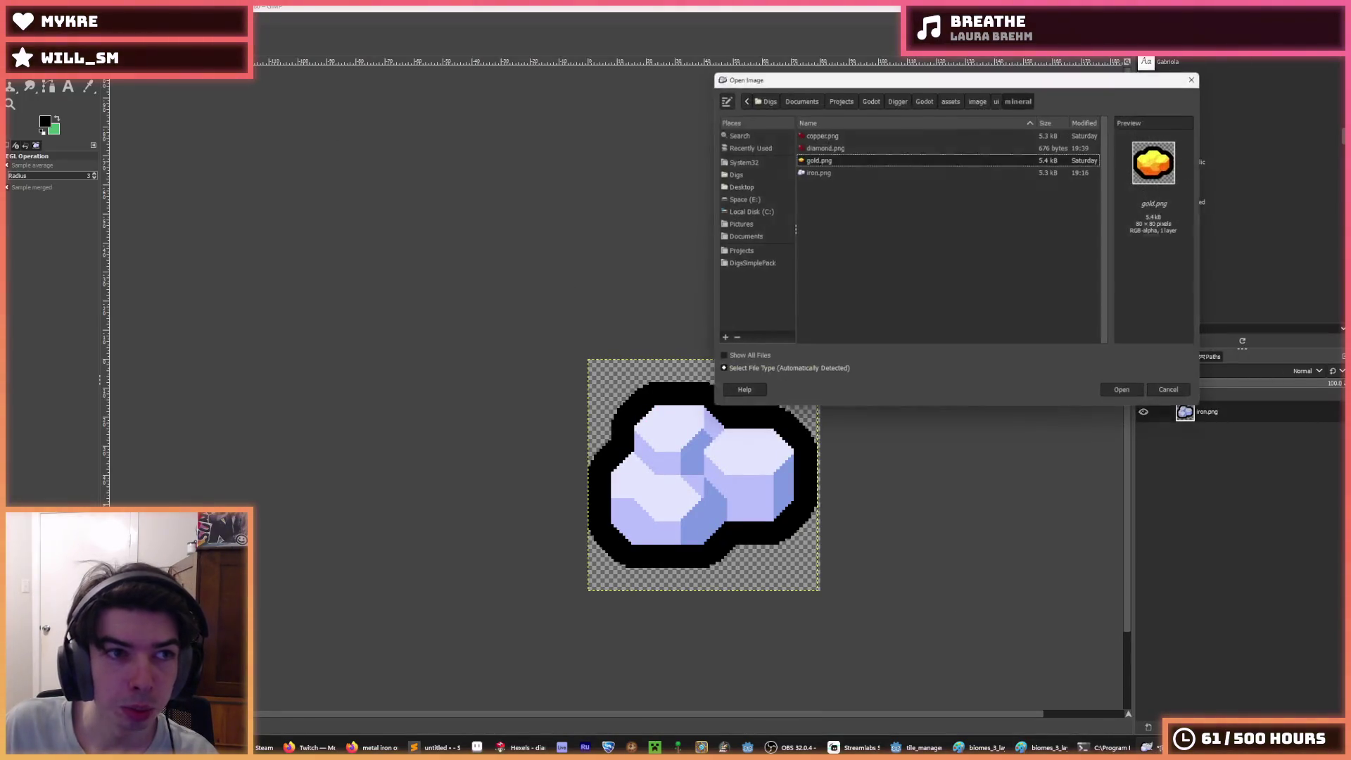
pyautogui.click(837, 171)
pyautogui.doubleClick(827, 148)
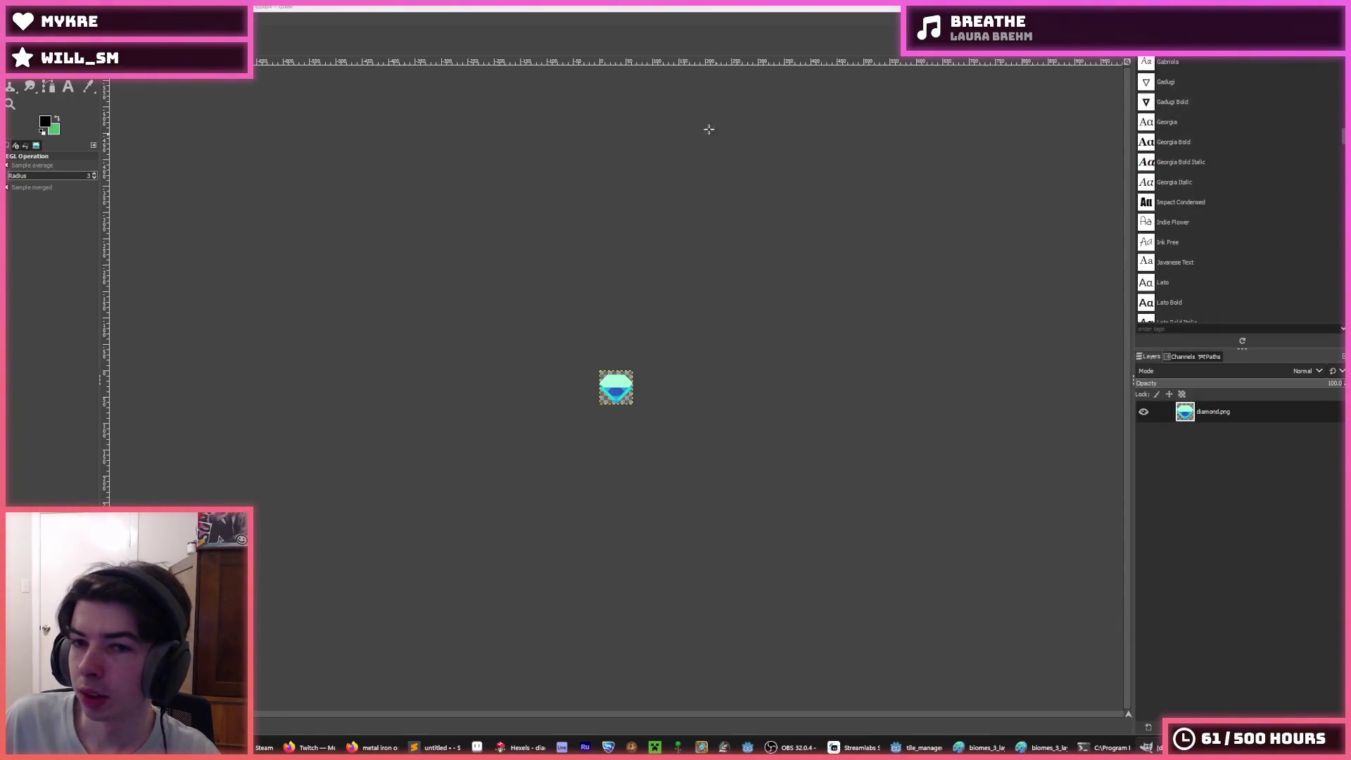
# - Rescale the diamond image with Image > Scale Image
pyautogui.scroll(2, 598, 393)
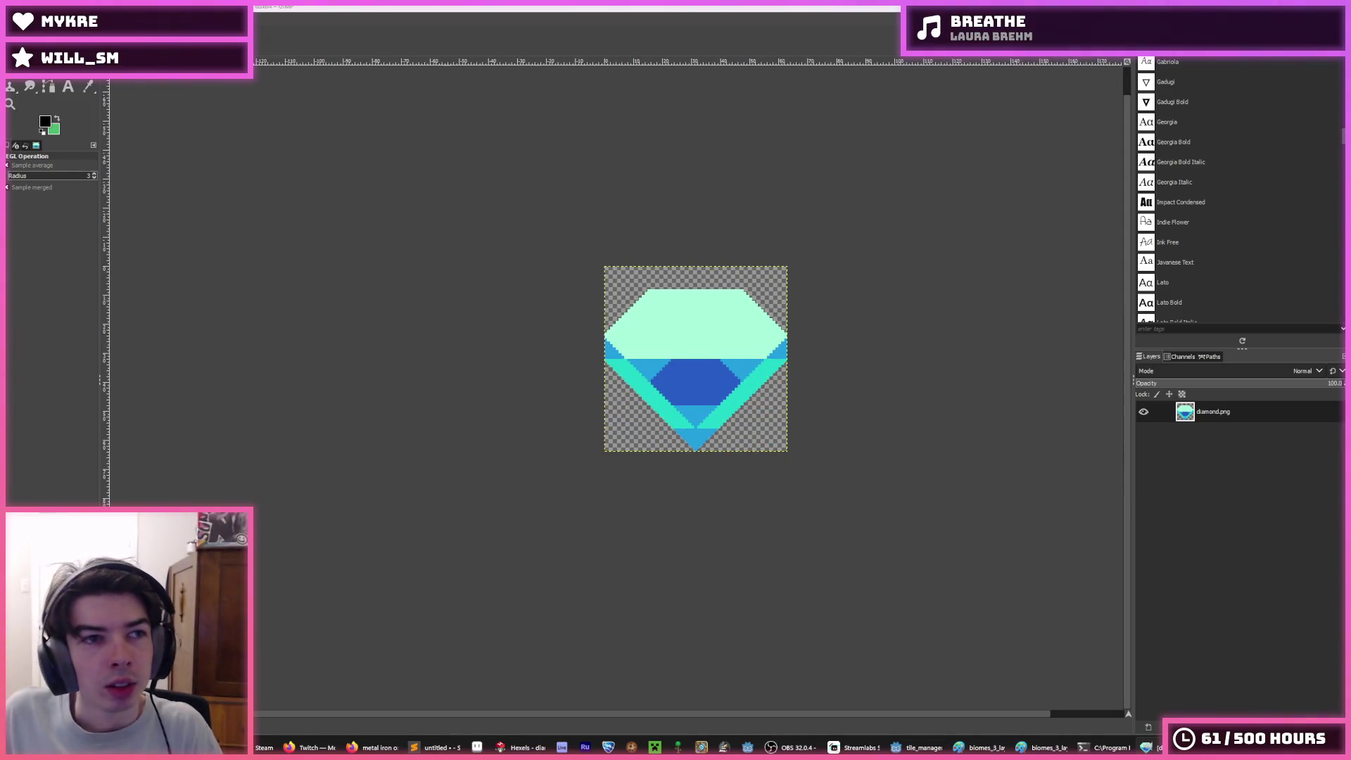
pyautogui.click(113, 70)
pyautogui.click(127, 160)
pyautogui.write('80')
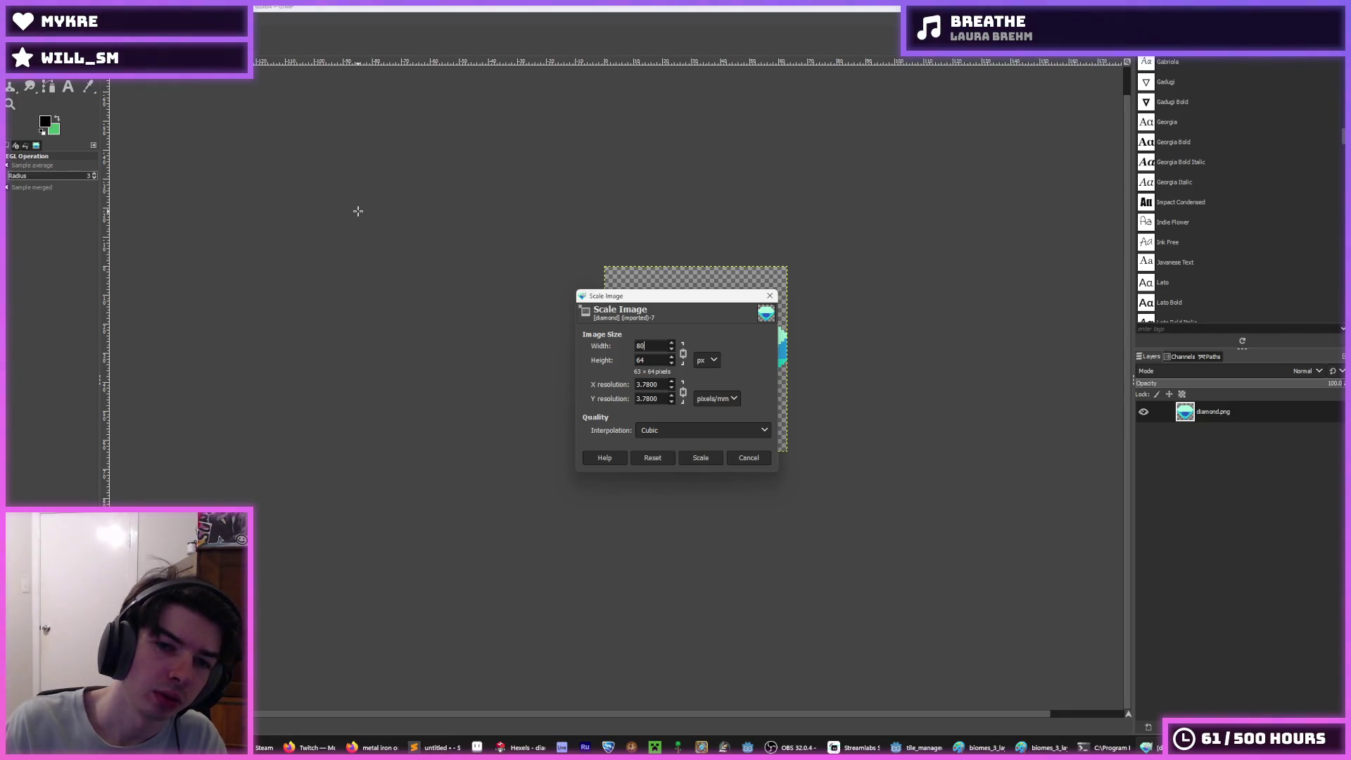
pyautogui.press('Return')
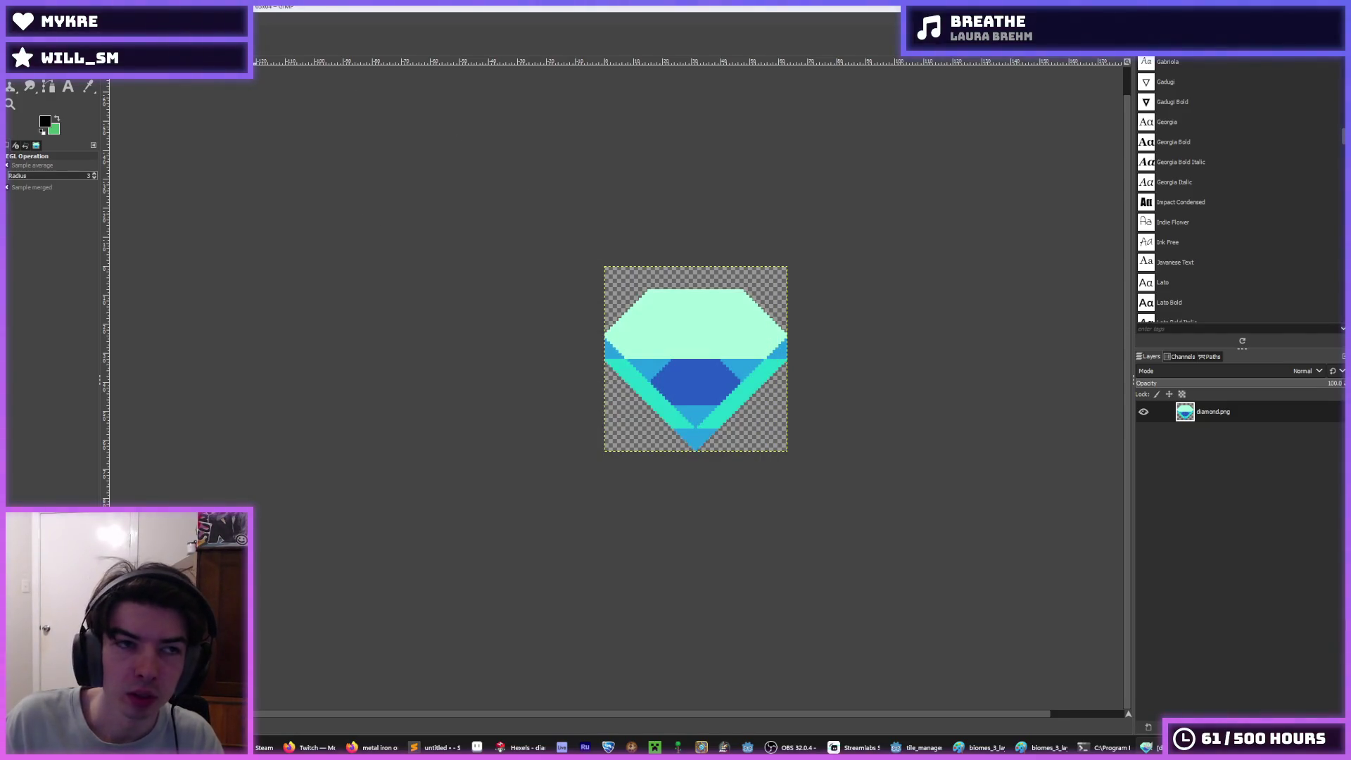
# - Enlarge the canvas to 80×80 with the diamond centred
pyautogui.click(112, 70)
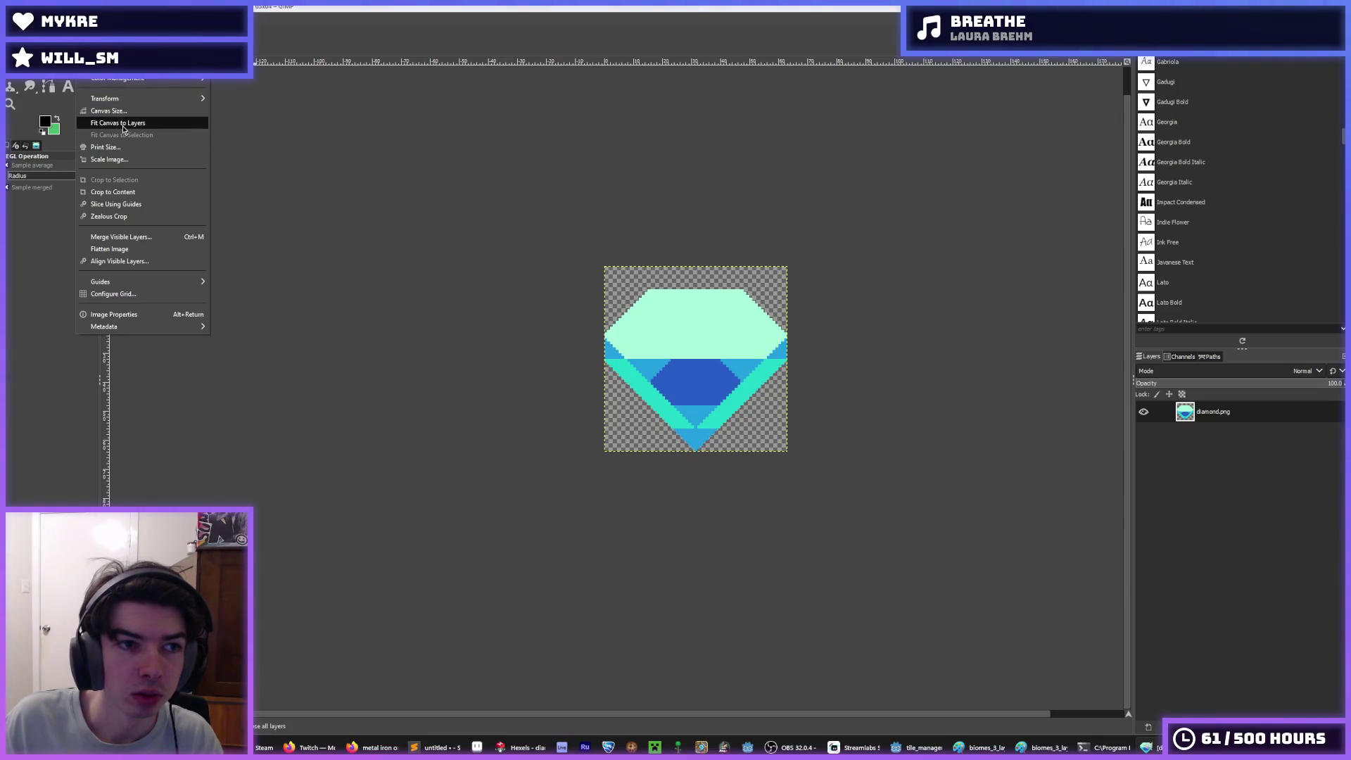
pyautogui.click(116, 111)
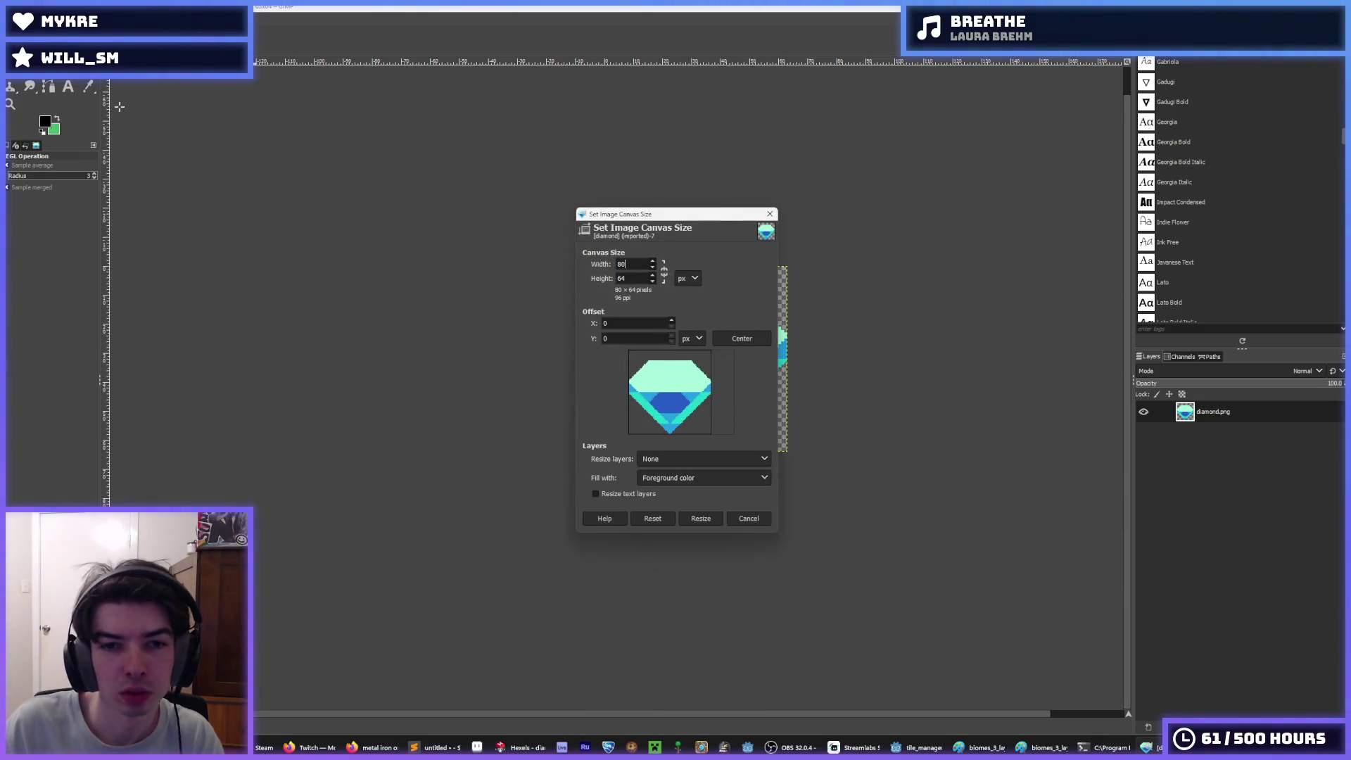
pyautogui.write('80')
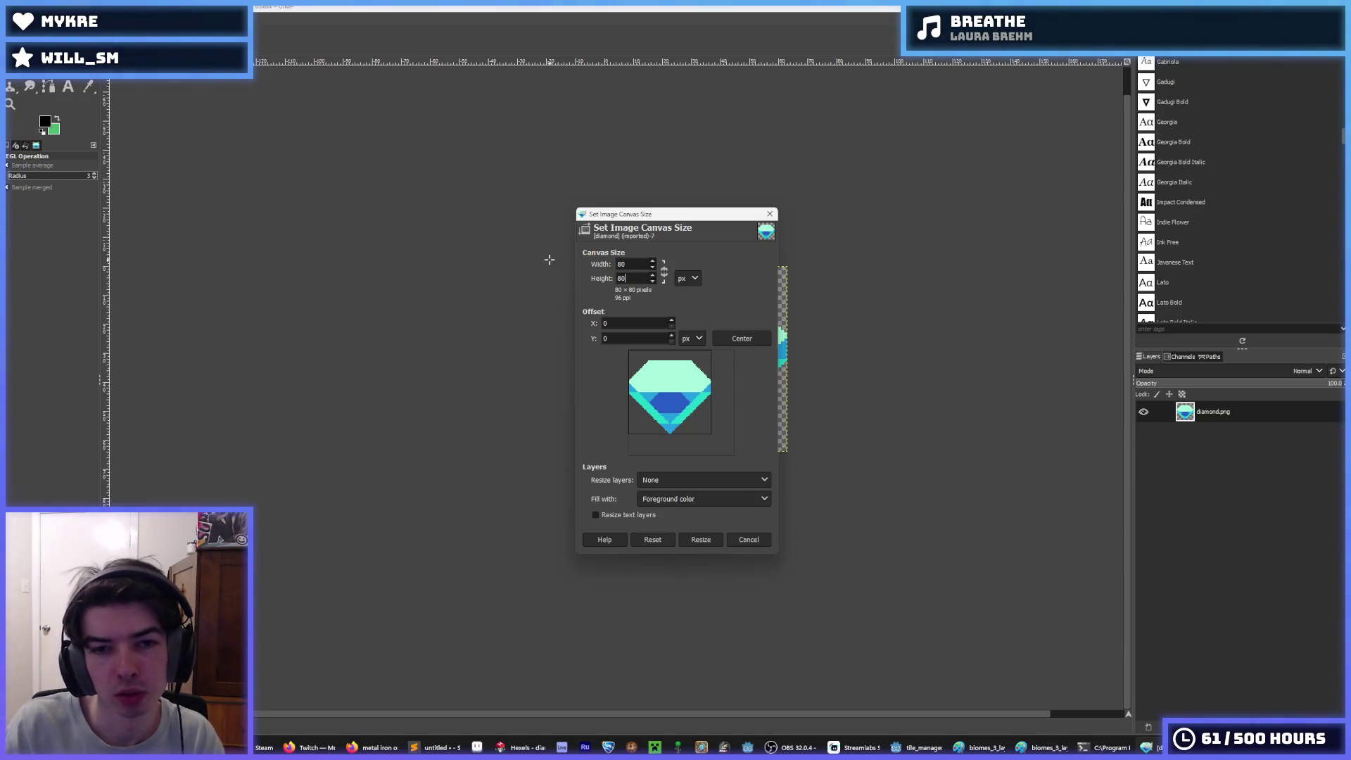
pyautogui.click(741, 339)
pyautogui.click(700, 540)
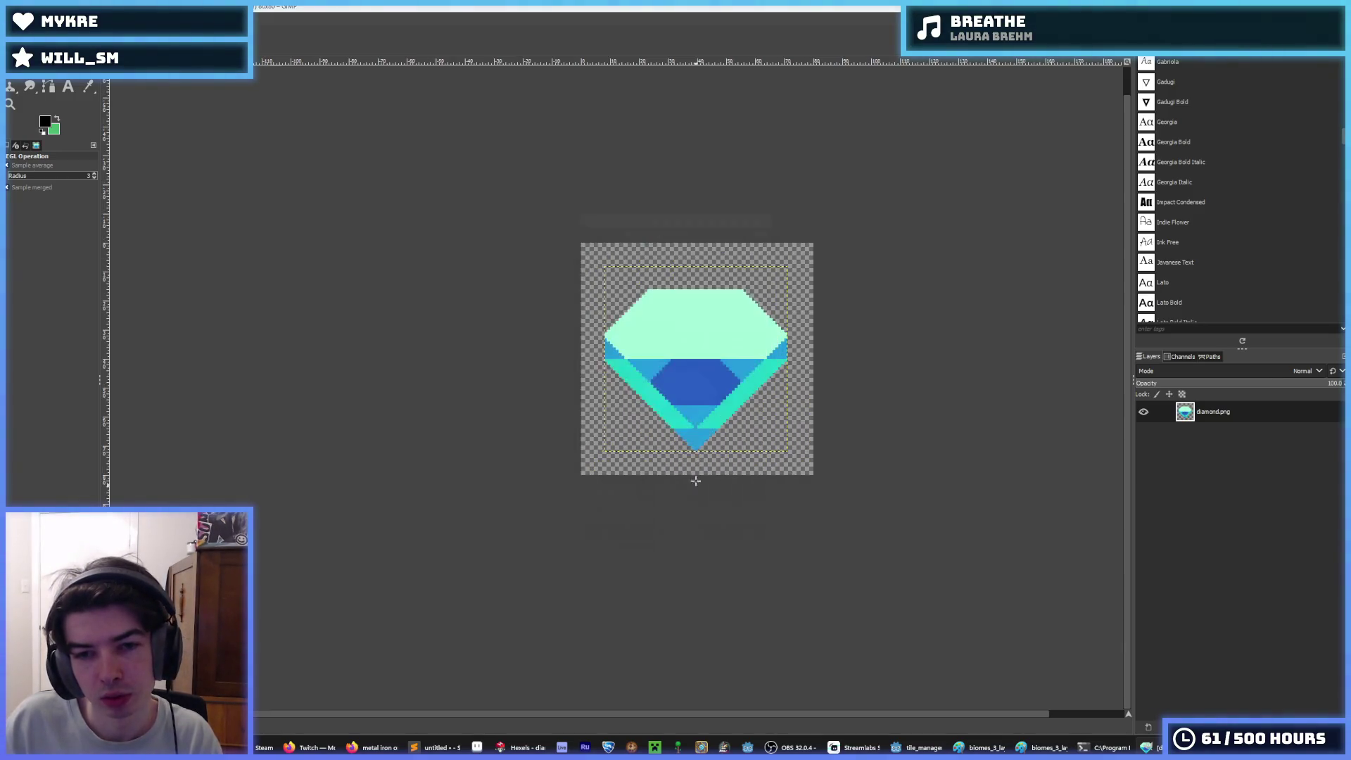
# - Apply a black outline Drop Shadow using the last-used preset
pyautogui.click(179, 20)
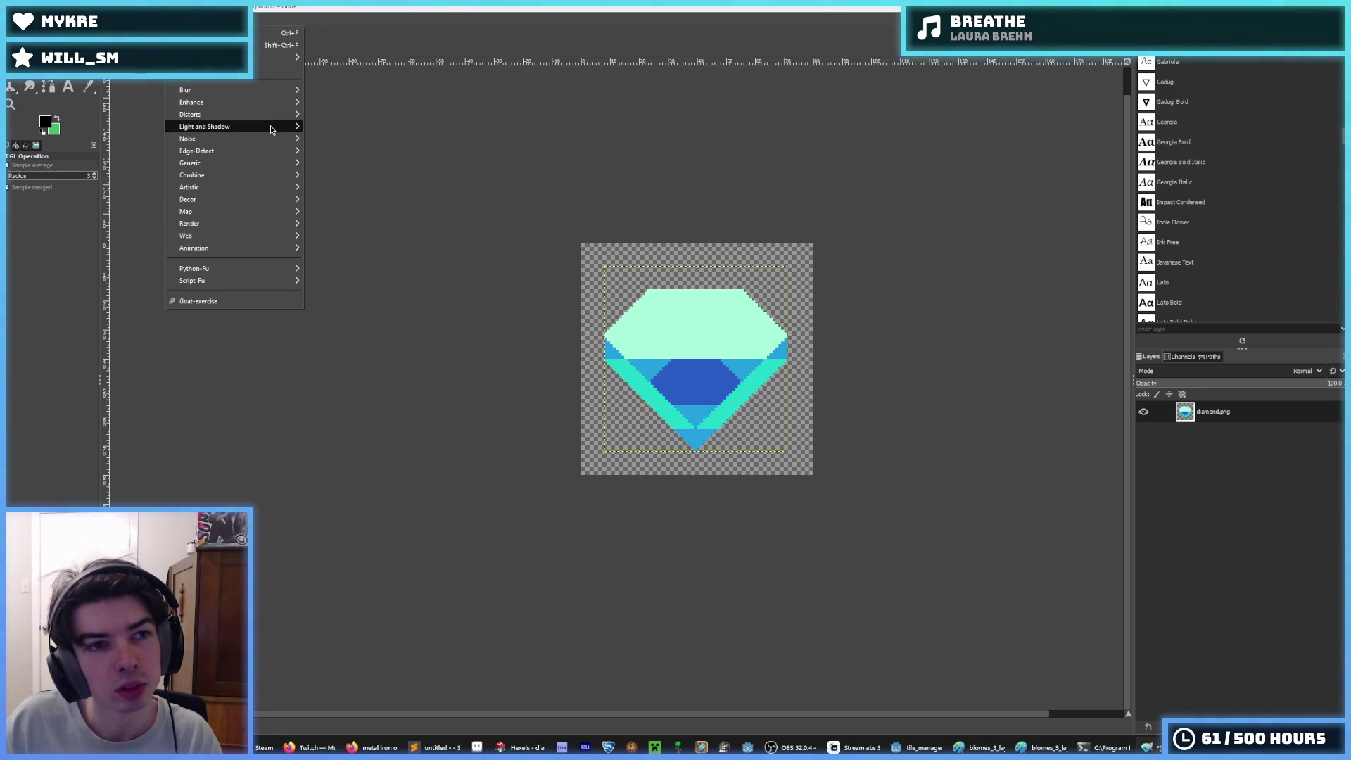
pyautogui.moveTo(304, 132)
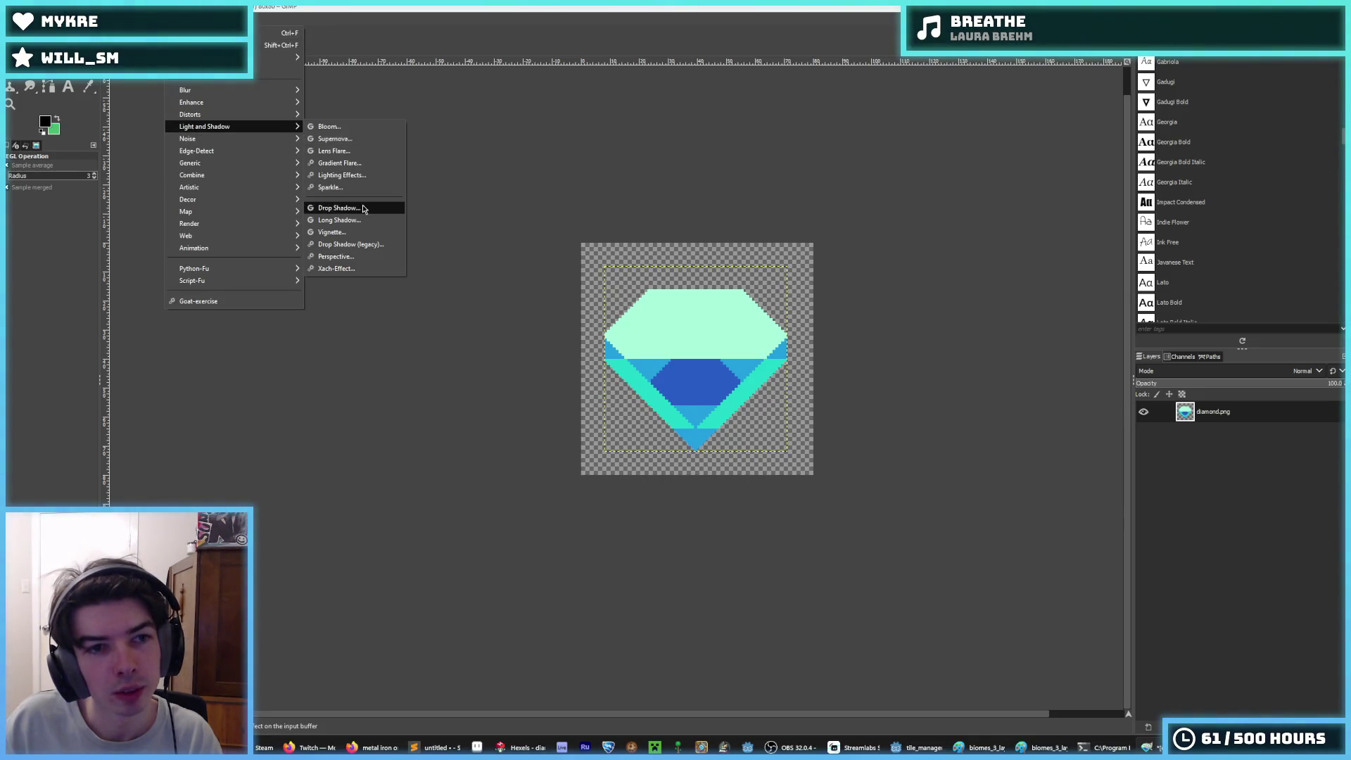
pyautogui.click(338, 205)
pyautogui.click(985, 430)
pyautogui.click(988, 446)
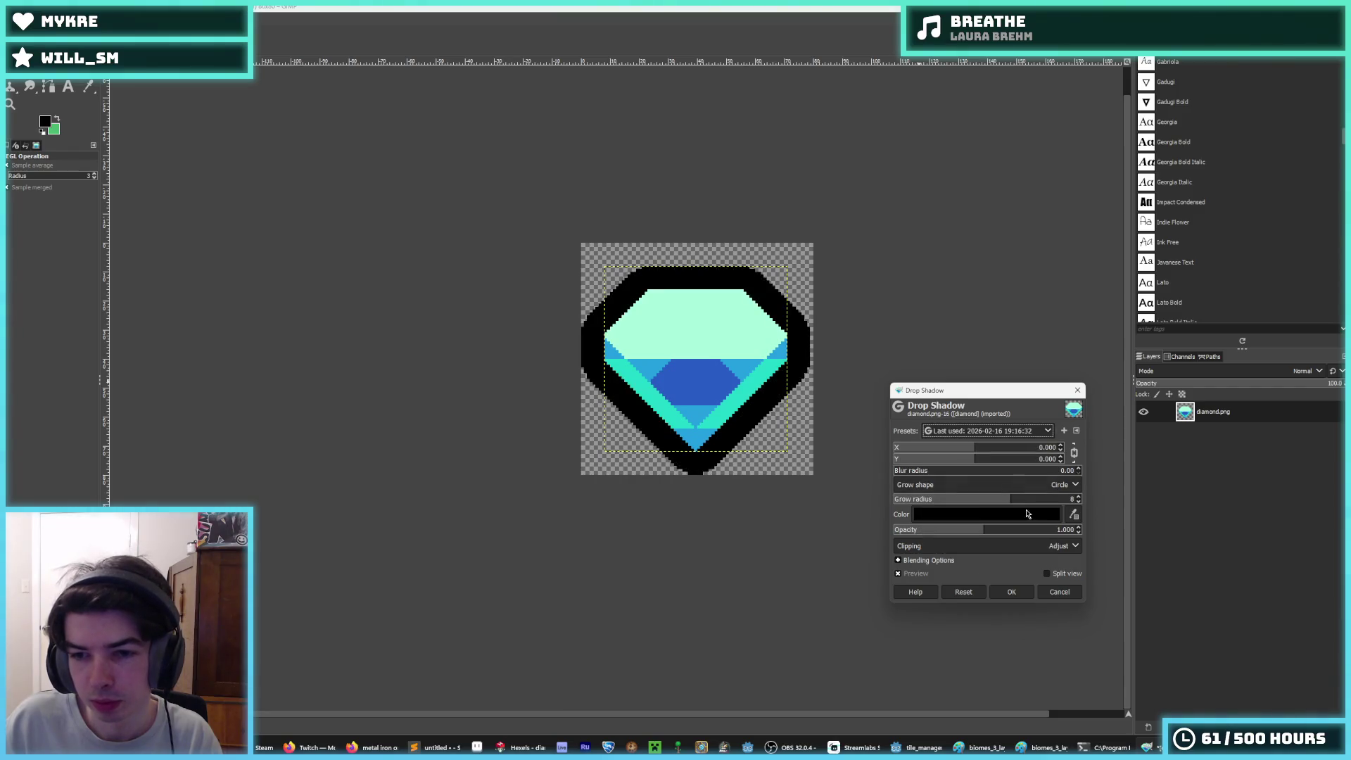
pyautogui.click(1011, 593)
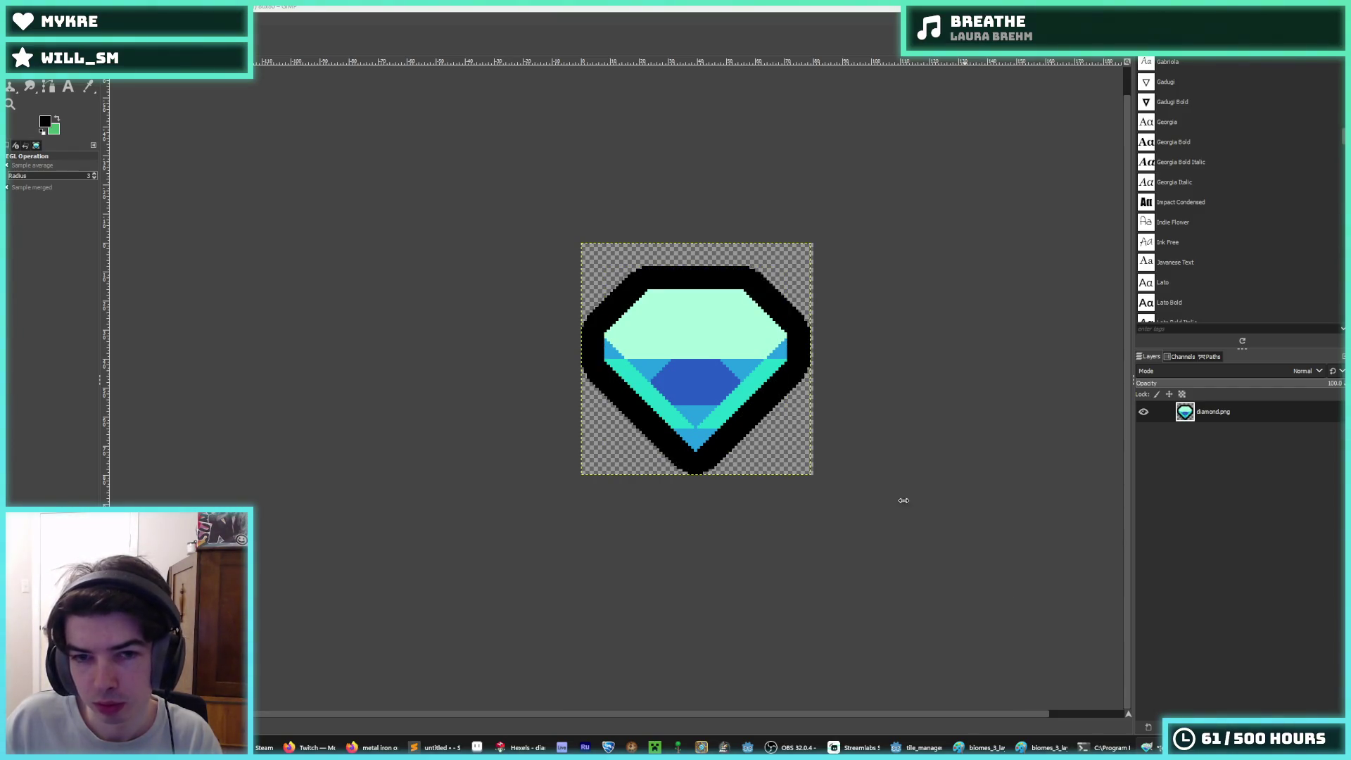
# - Re-export over diamond.png, replacing the file, then quit GIMP discarding changes
pyautogui.hotkey('ctrl', 'shift', 'e')
pyautogui.click(827, 555)
pyautogui.click(681, 449)
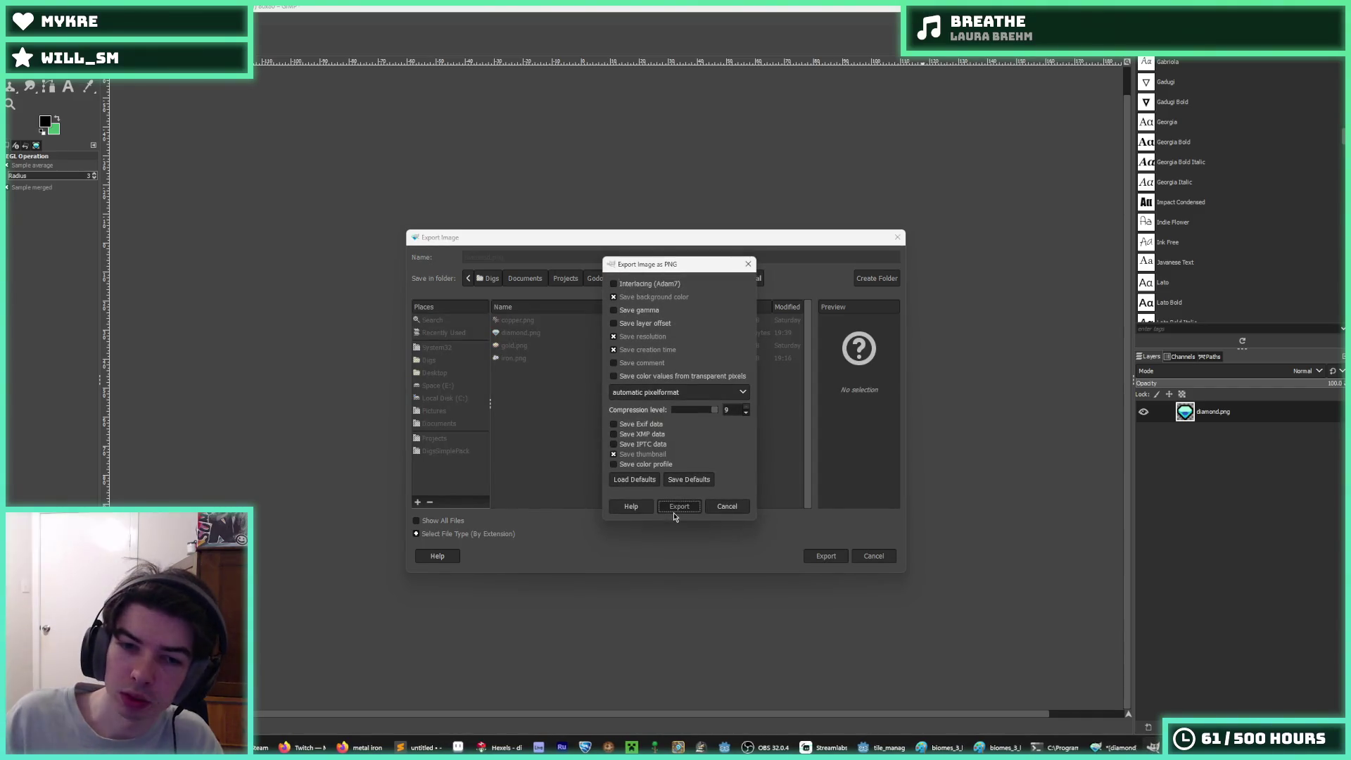
pyautogui.click(637, 484)
pyautogui.click(679, 506)
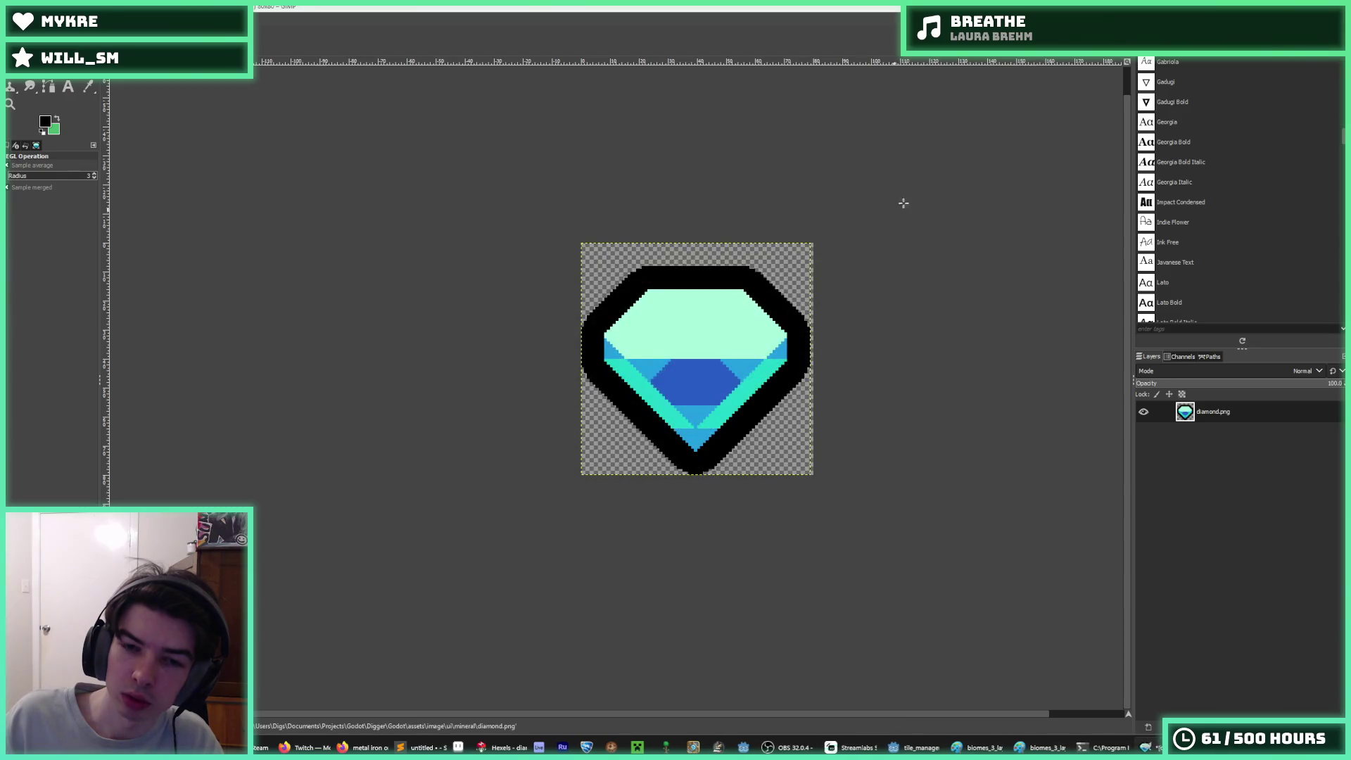
pyautogui.hotkey('ctrl', 'q')
pyautogui.click(163, 184)
# - Duplicate gold.tres as diamond.tres in the mineral resources folder
pyautogui.hotkey('ctrl', 'q')
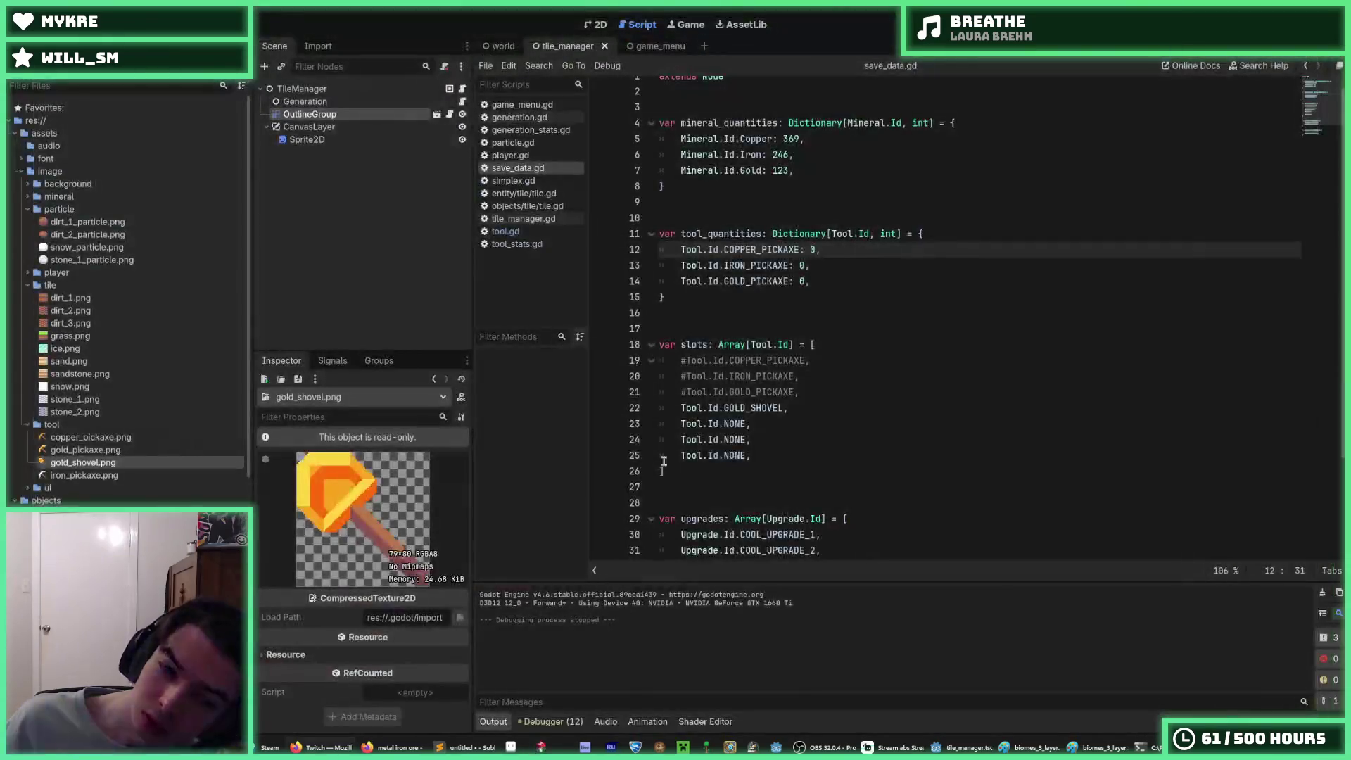
pyautogui.scroll(-10, 108, 432)
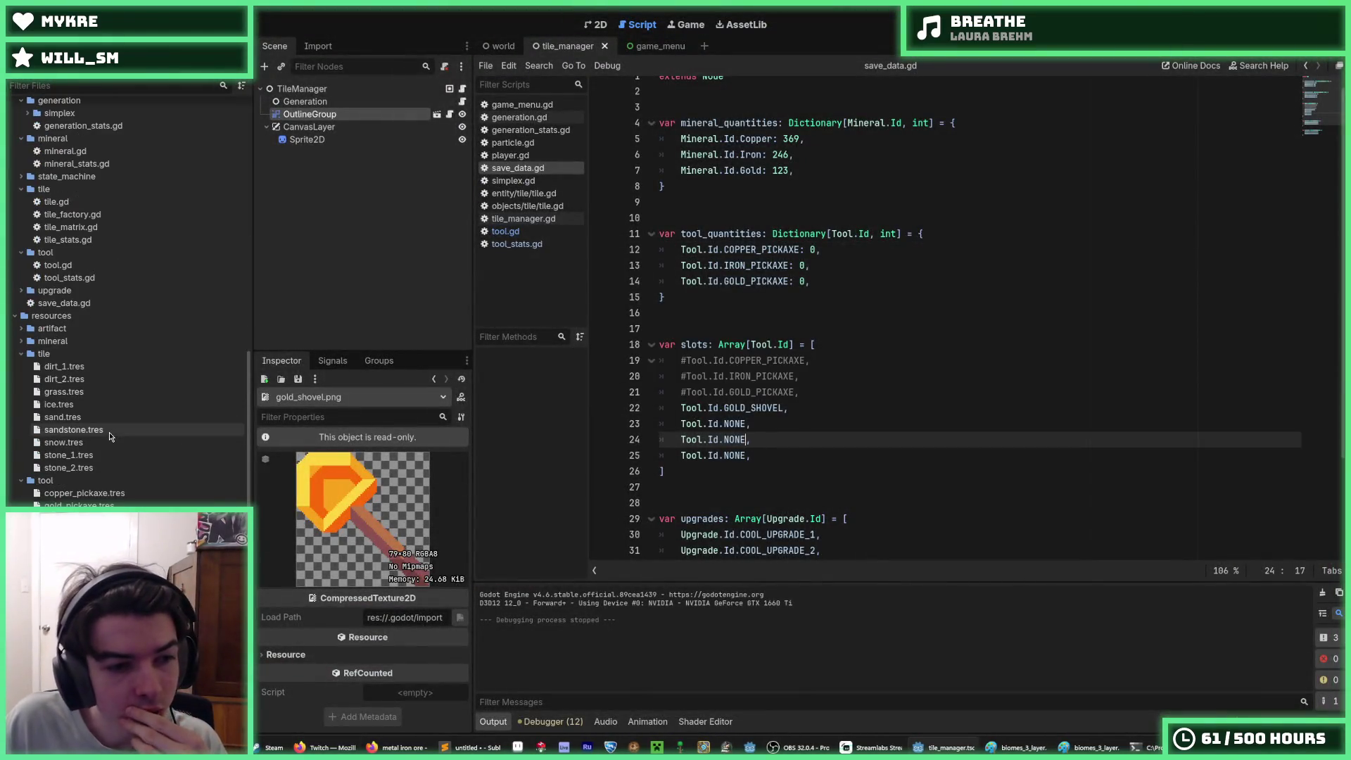
pyautogui.click(21, 341)
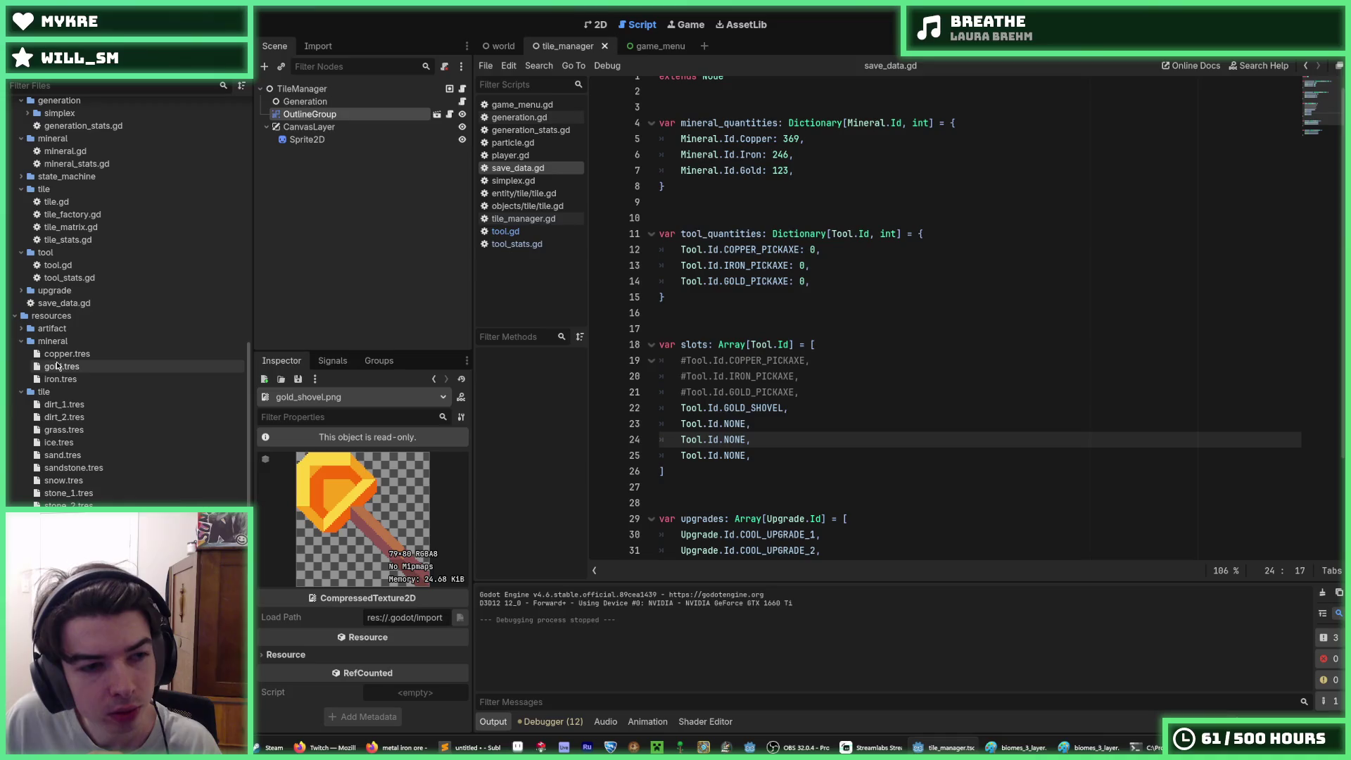
pyautogui.hotkey('ctrl', 'd')
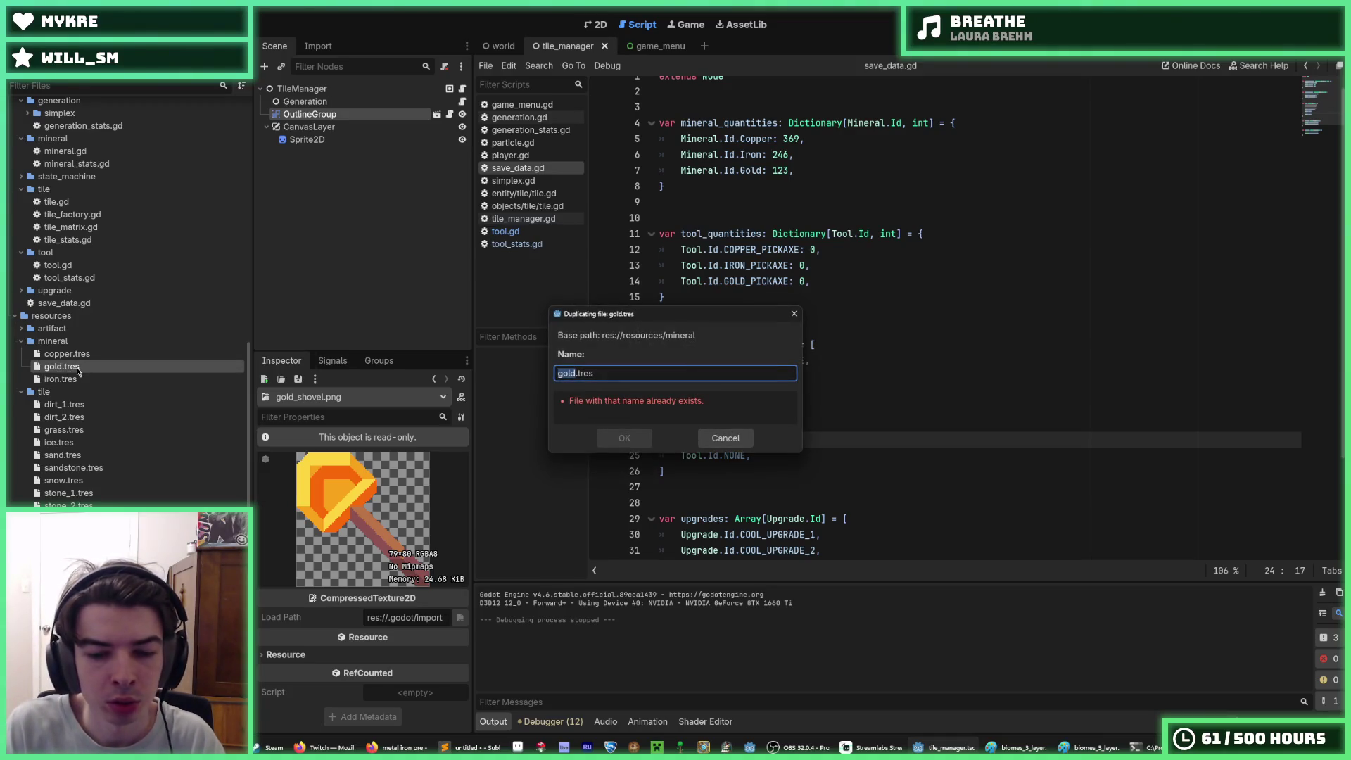
pyautogui.write('diamon')
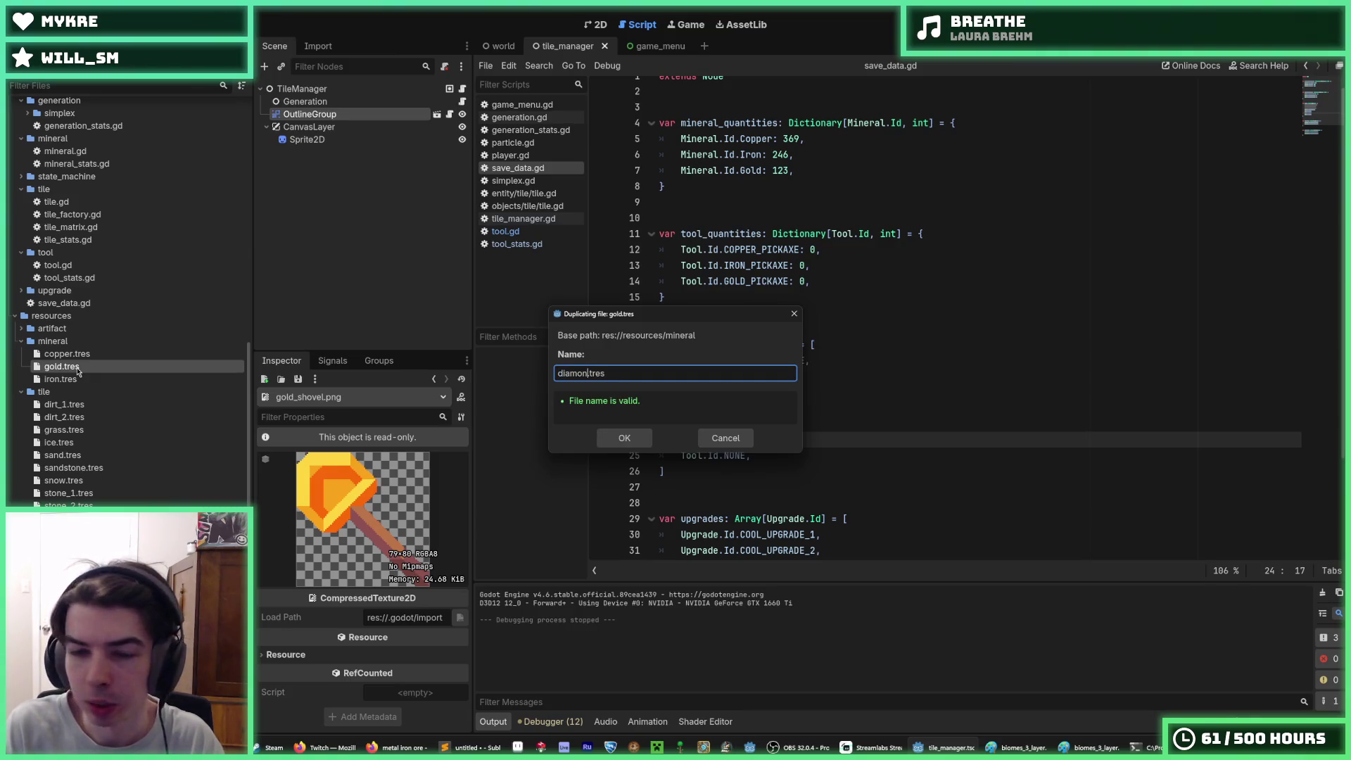
pyautogui.press('Return')
pyautogui.click(71, 367)
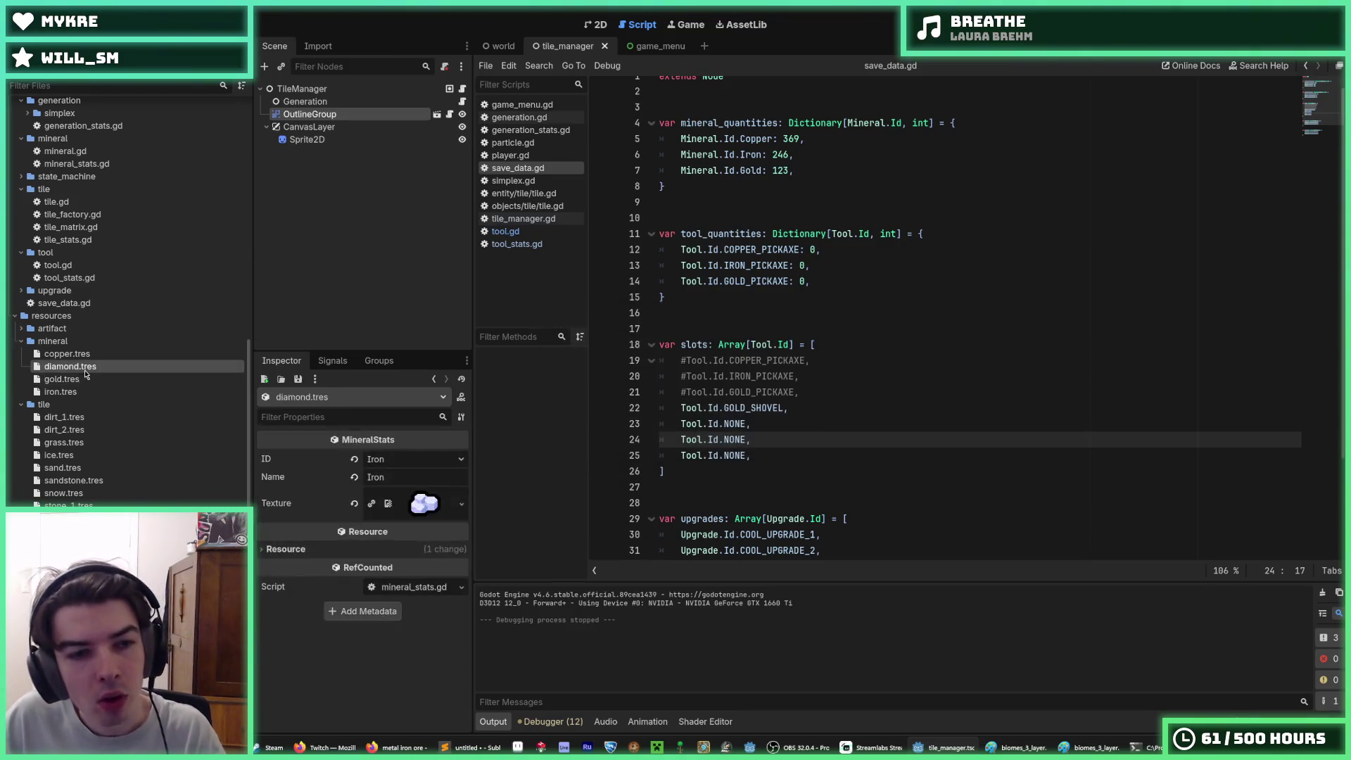
pyautogui.hotkey('ctrl', 's')
# - Change the new resource's Name to Diamond, leaving its ID unchanged
pyautogui.click(389, 465)
pyautogui.click(404, 465)
pyautogui.doubleClick(405, 475)
pyautogui.write('Diamond')
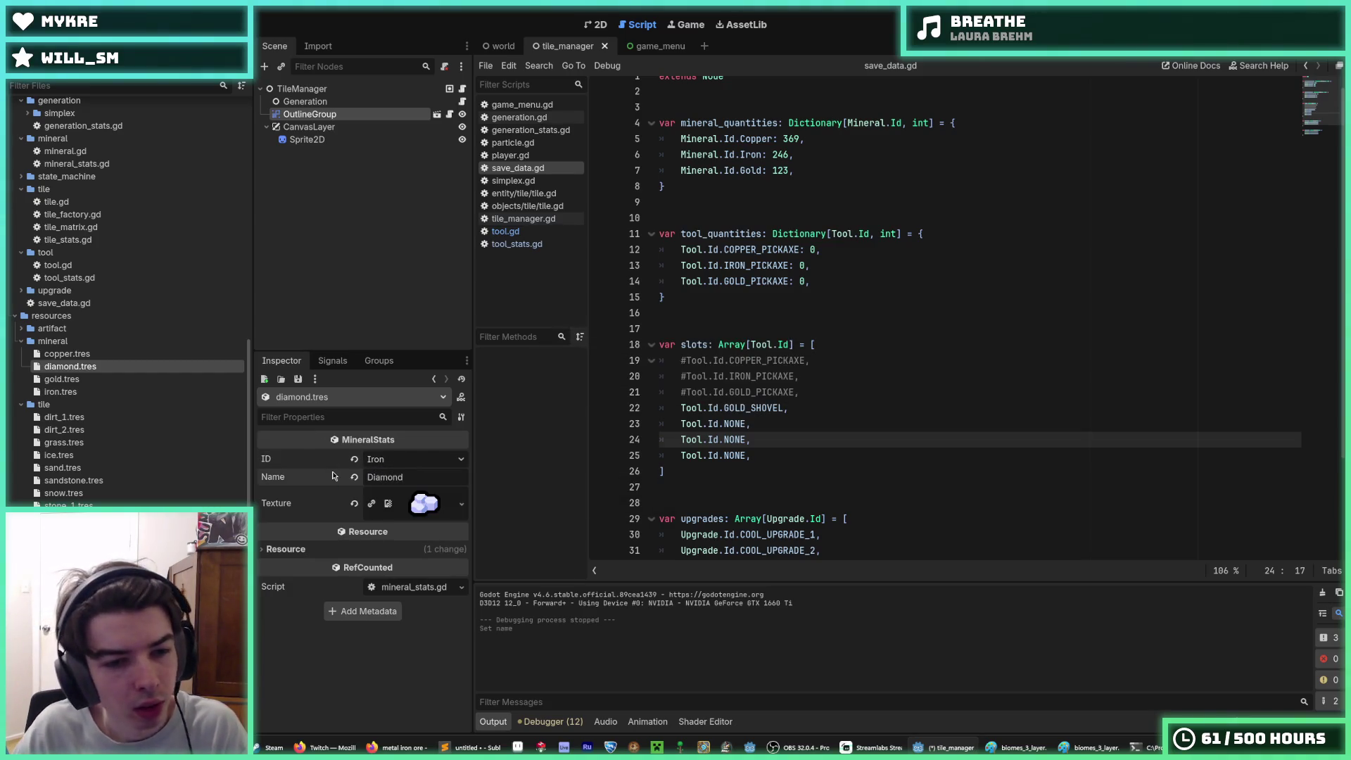
# - Assign diamond.png from the ui folder as the Texture and save diamond.tres
pyautogui.scroll(10, 42, 232)
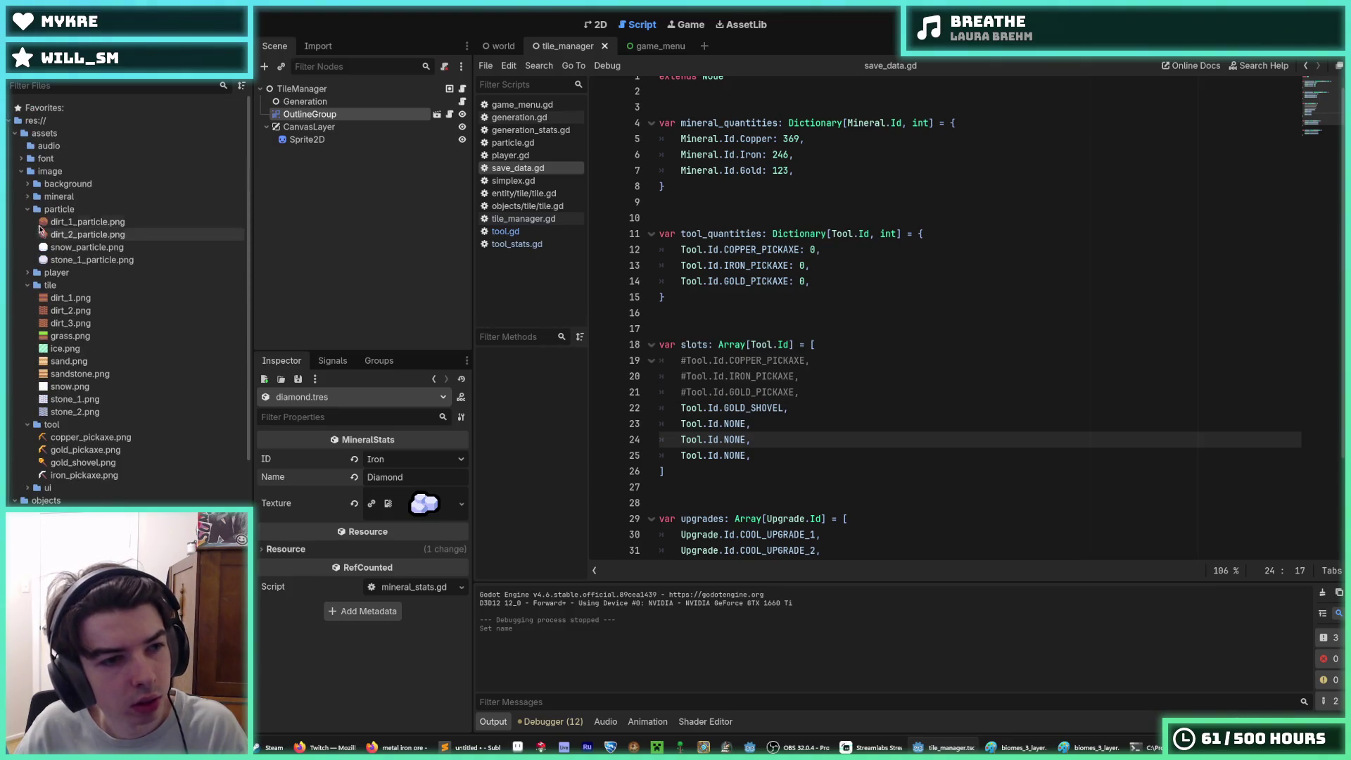
pyautogui.click(26, 198)
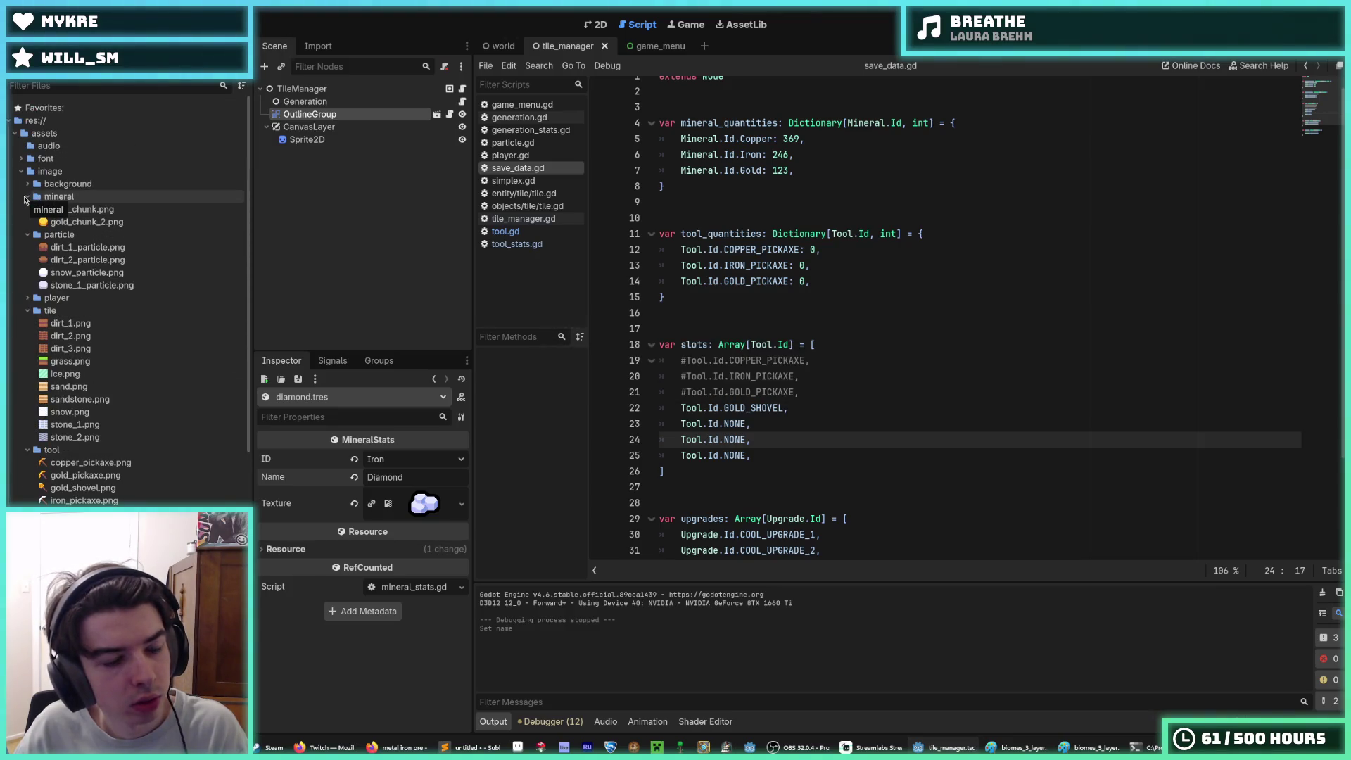
pyautogui.click(26, 198)
pyautogui.click(28, 488)
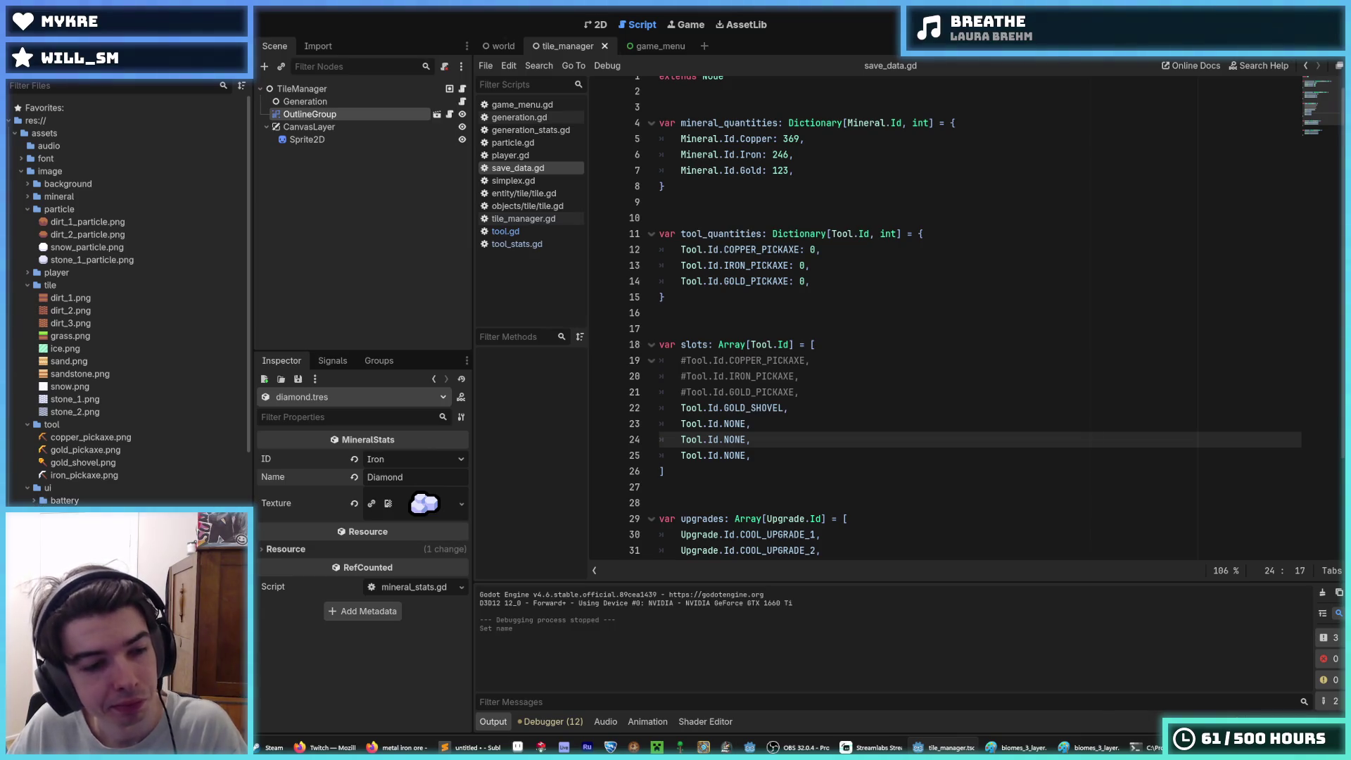
pyautogui.moveTo(281, 503); pyautogui.dragTo(437, 507)
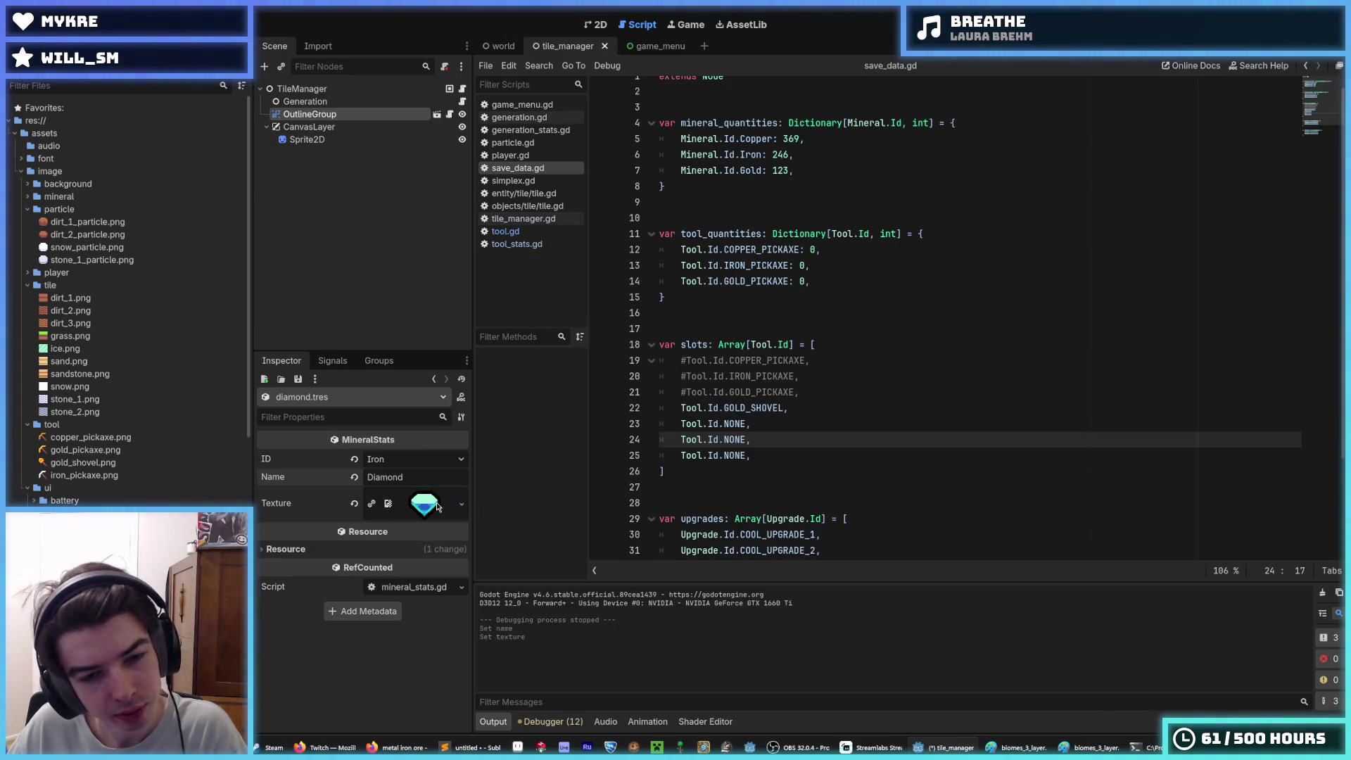
pyautogui.hotkey('ctrl', 's')
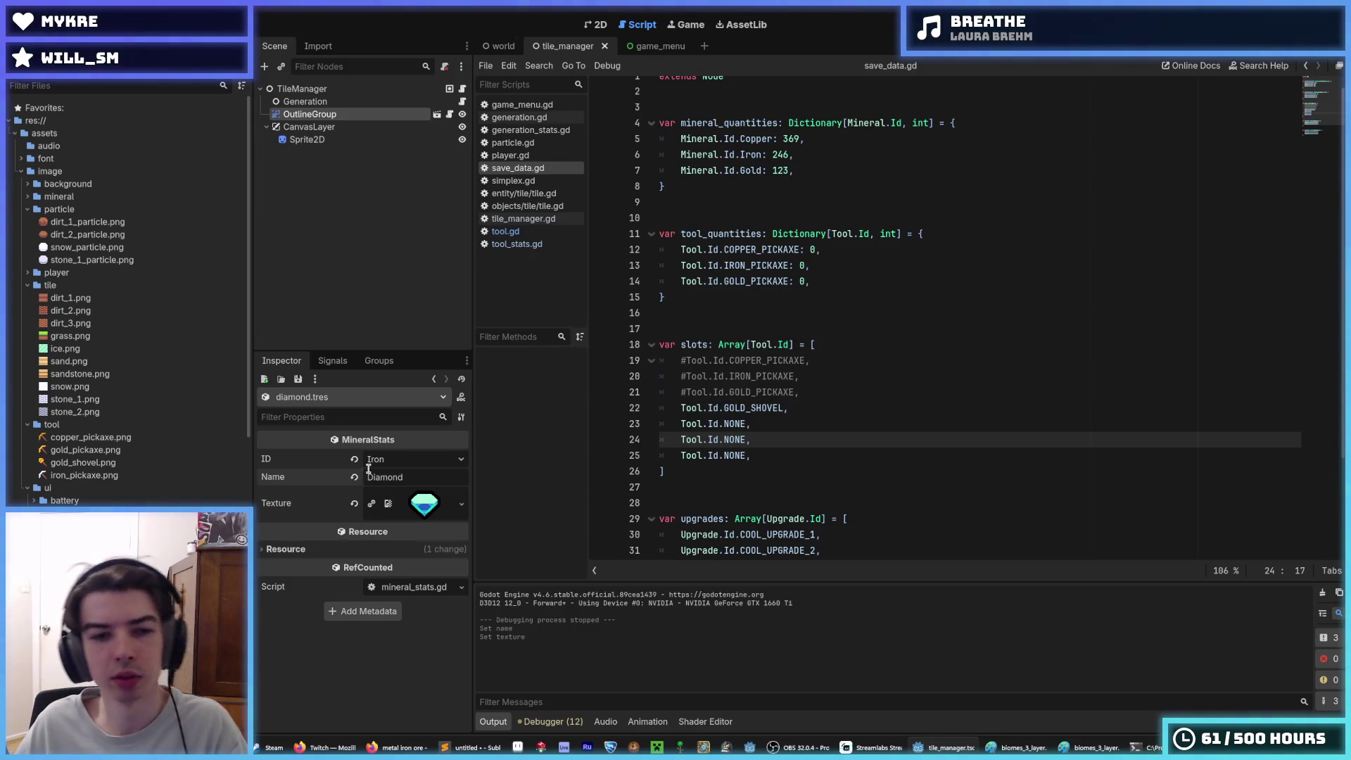
pyautogui.scroll(-5, 85, 493)
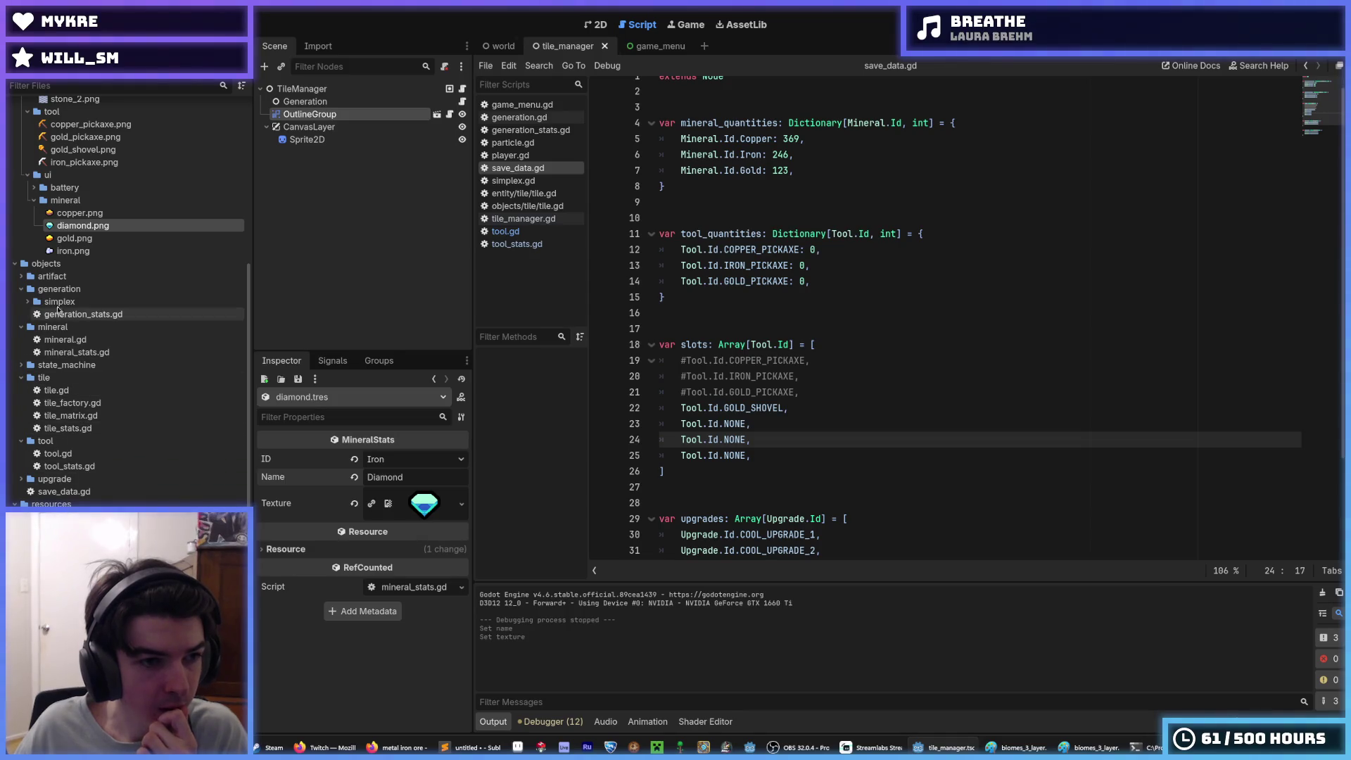
# - In mineral.gd, duplicate the Gold enum entry into a Diamond entry and save
pyautogui.doubleClick(64, 339)
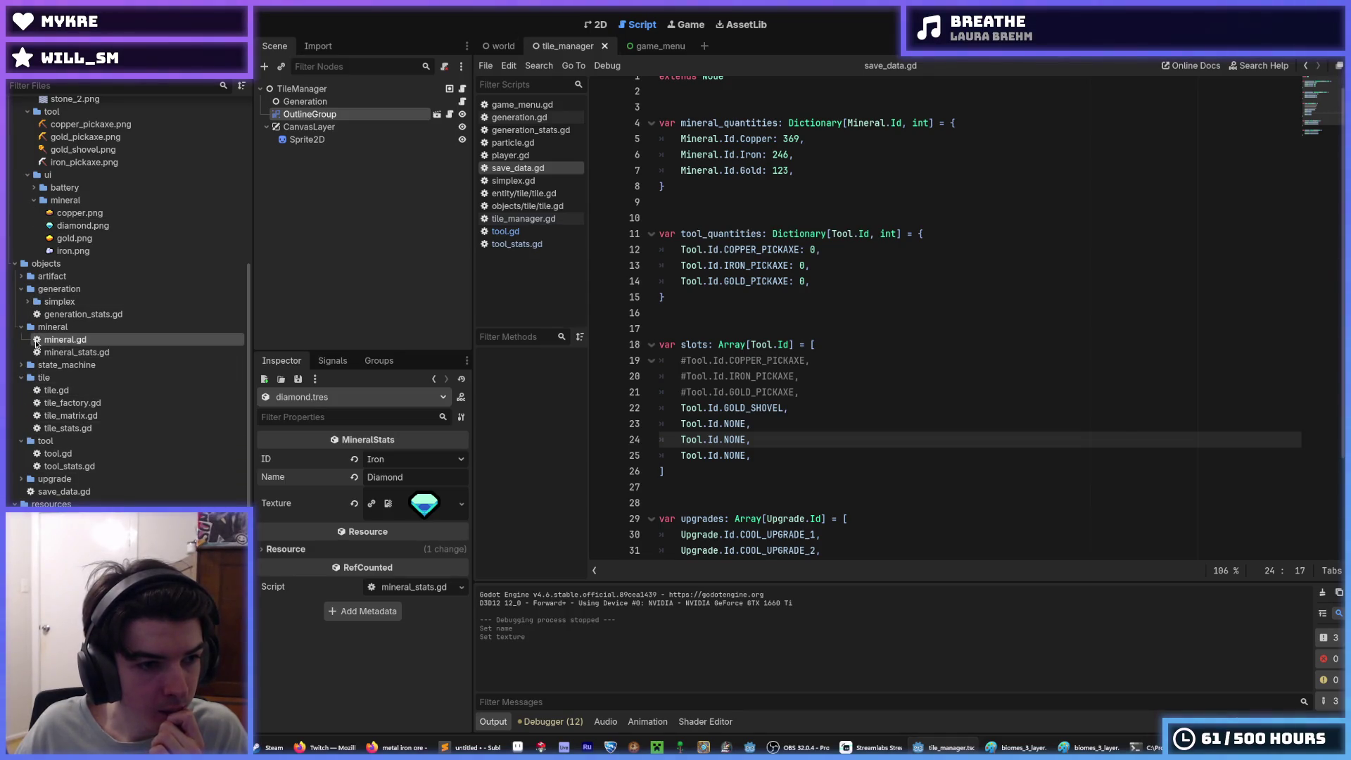
pyautogui.click(791, 281)
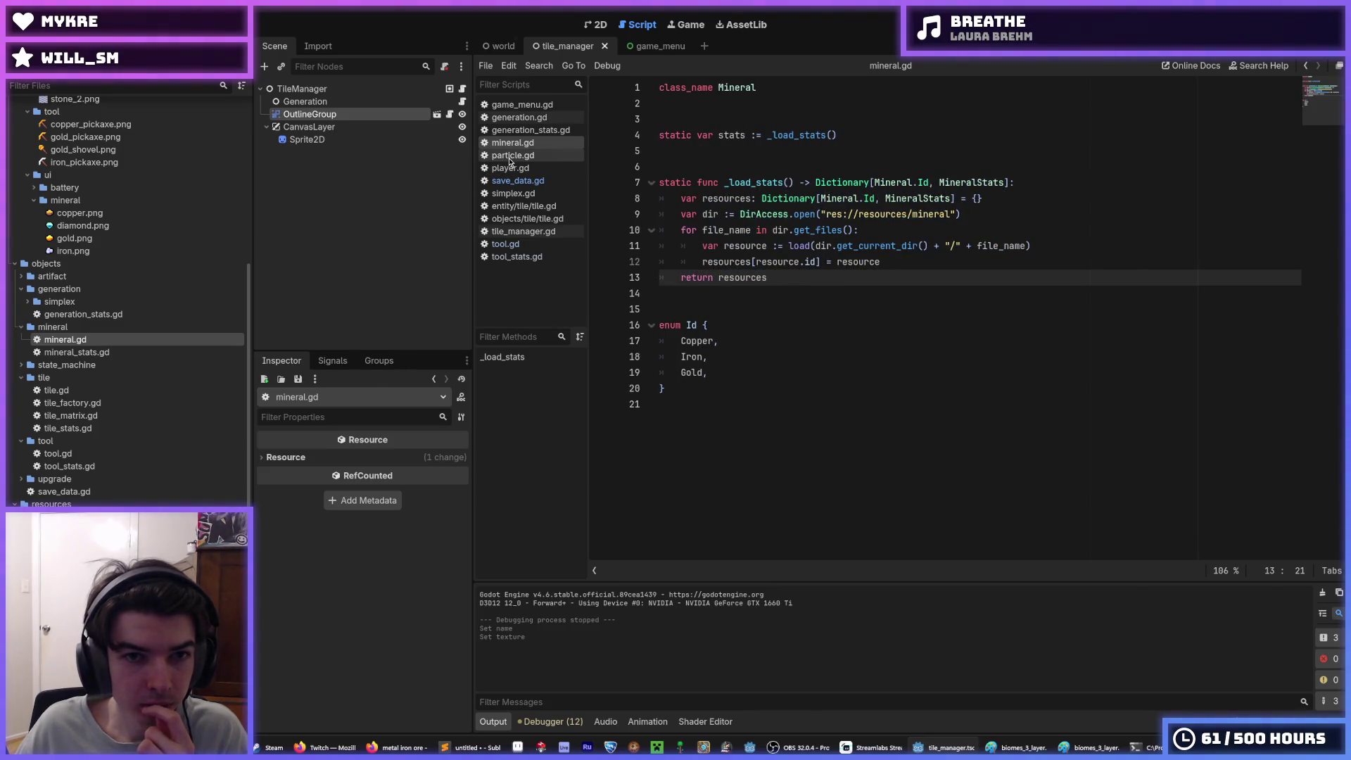
pyautogui.click(716, 373)
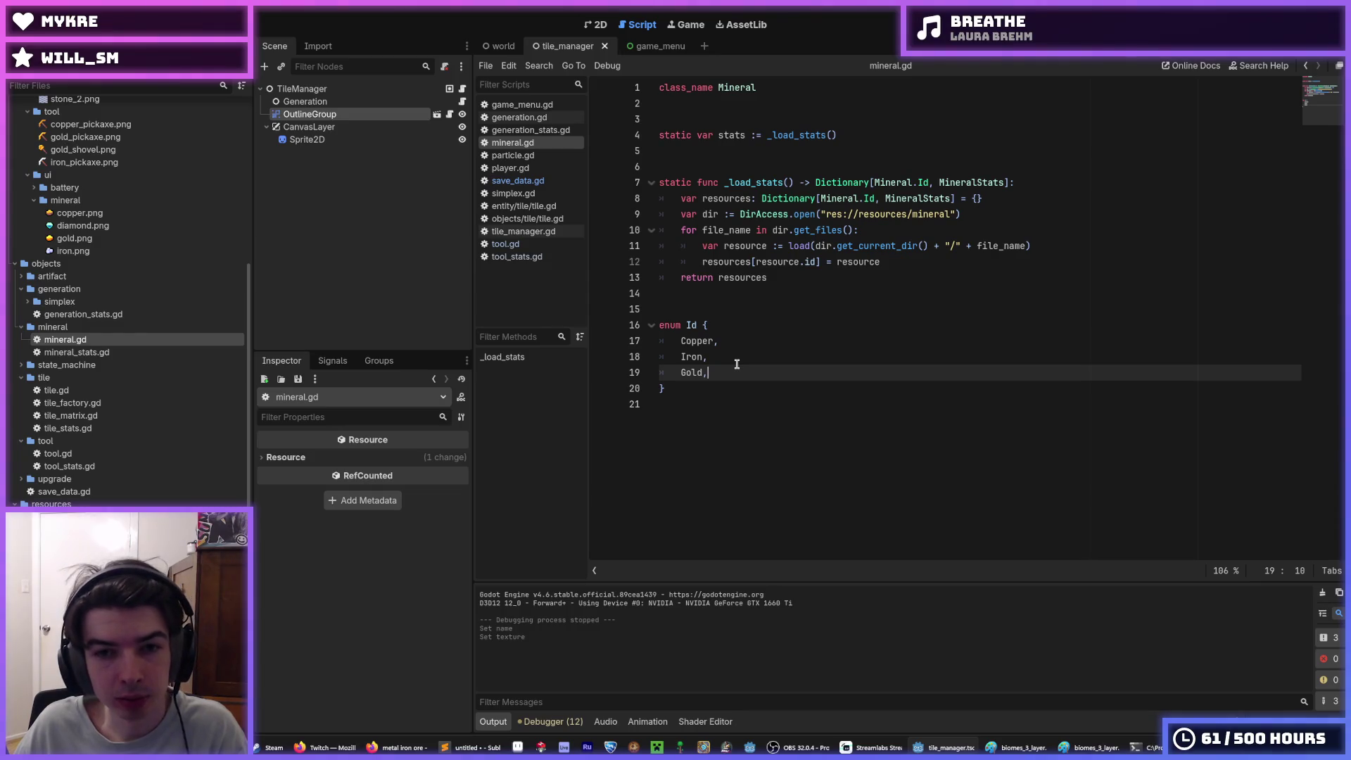
pyautogui.hotkey('ctrl', 'shift', 'd')
pyautogui.hotkey('ctrl', 'd')
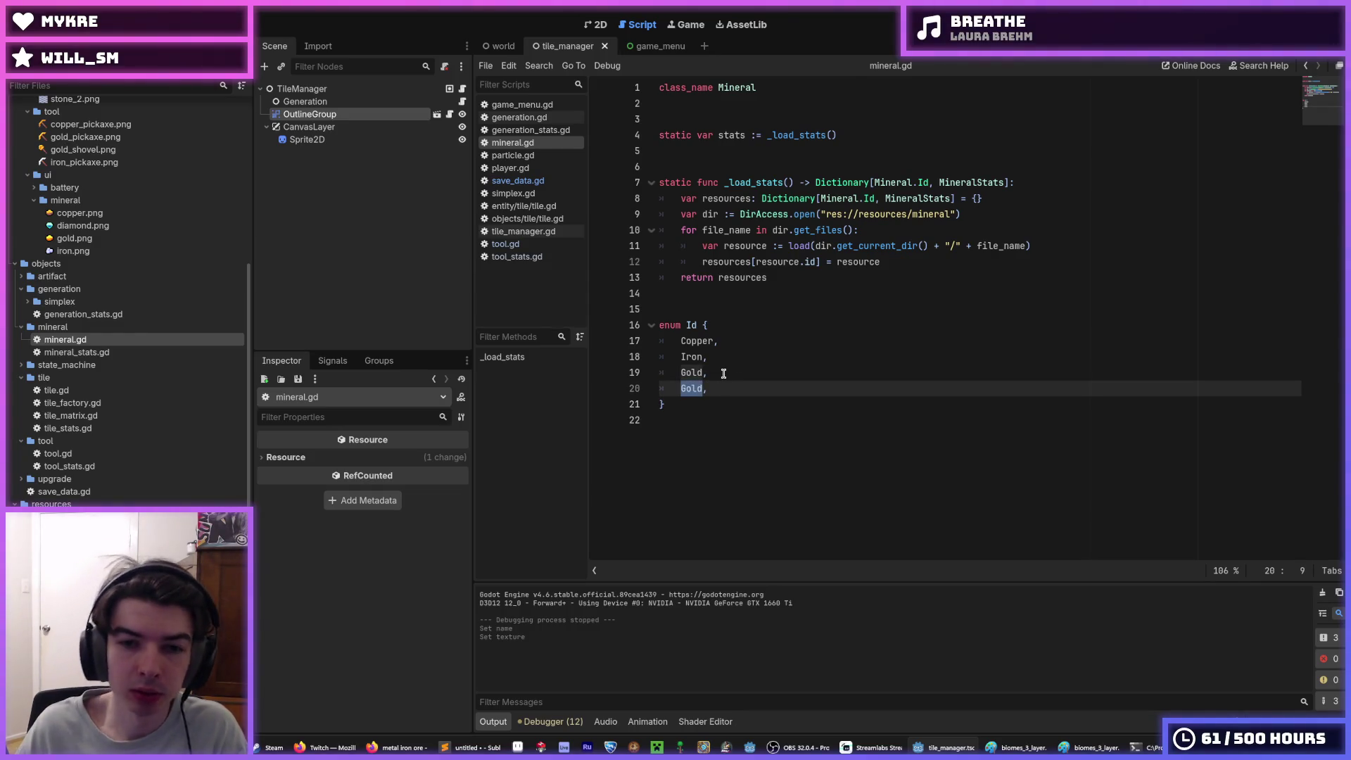
pyautogui.write('DIA')
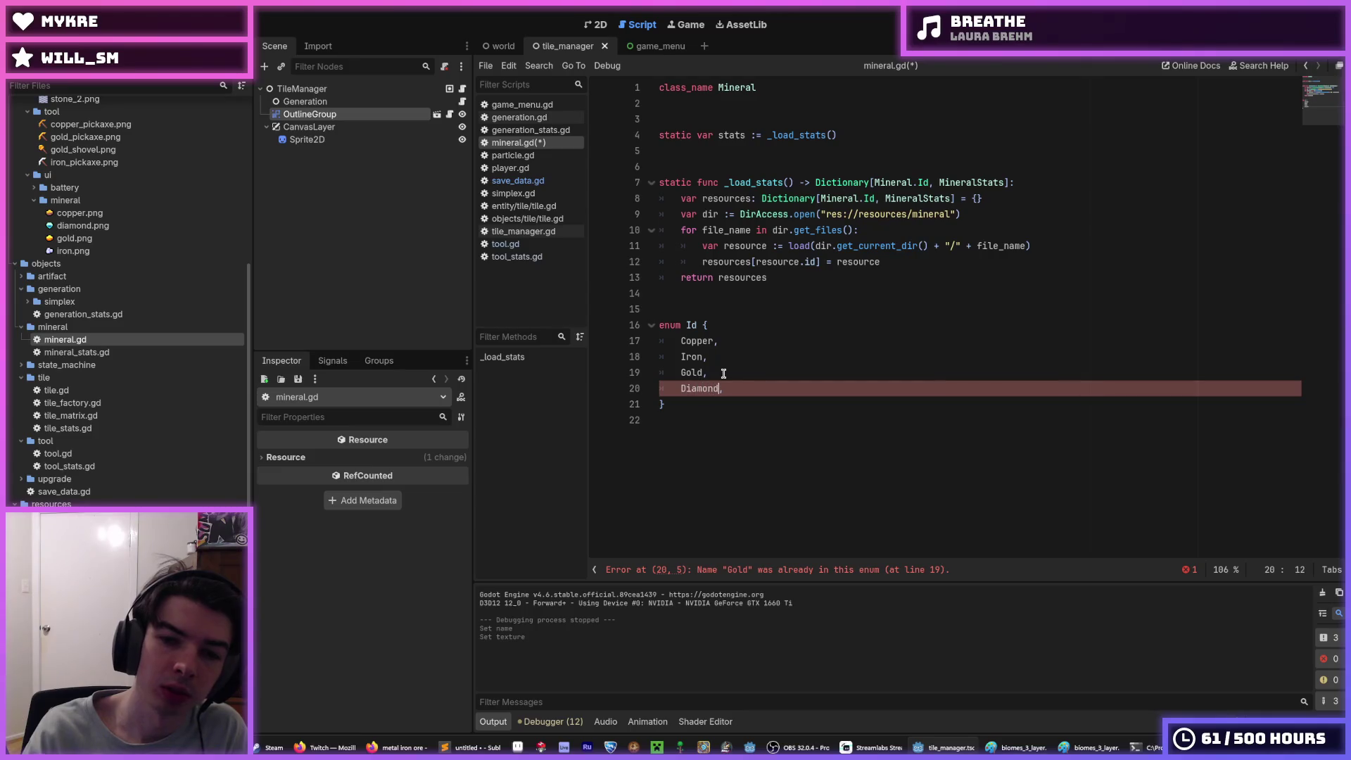
pyautogui.hotkey('ctrl', 's')
# - Compare the enum with mineral_stats.gd and tile.gd, then return to mineral.gd
pyautogui.click(723, 372)
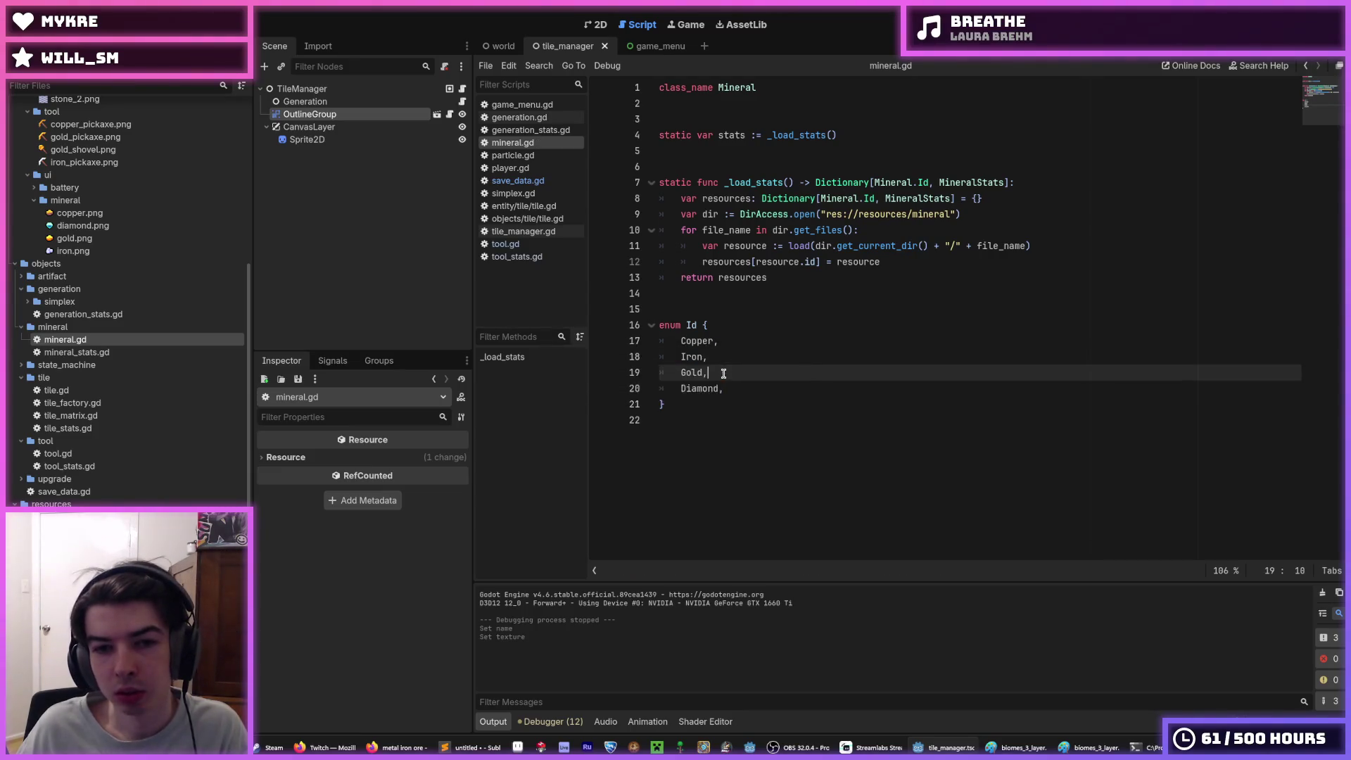
pyautogui.click(744, 388)
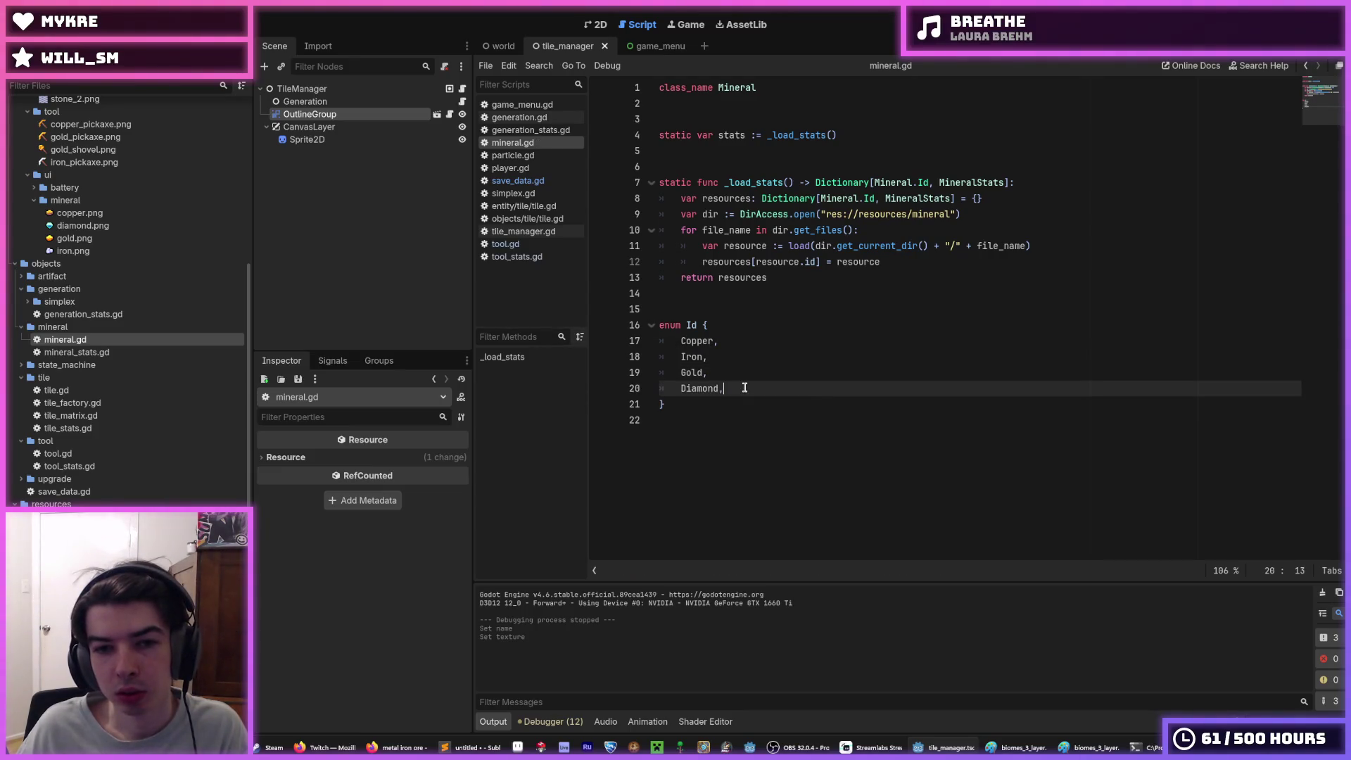
pyautogui.click(83, 353)
pyautogui.doubleClick(83, 353)
pyautogui.doubleClick(88, 390)
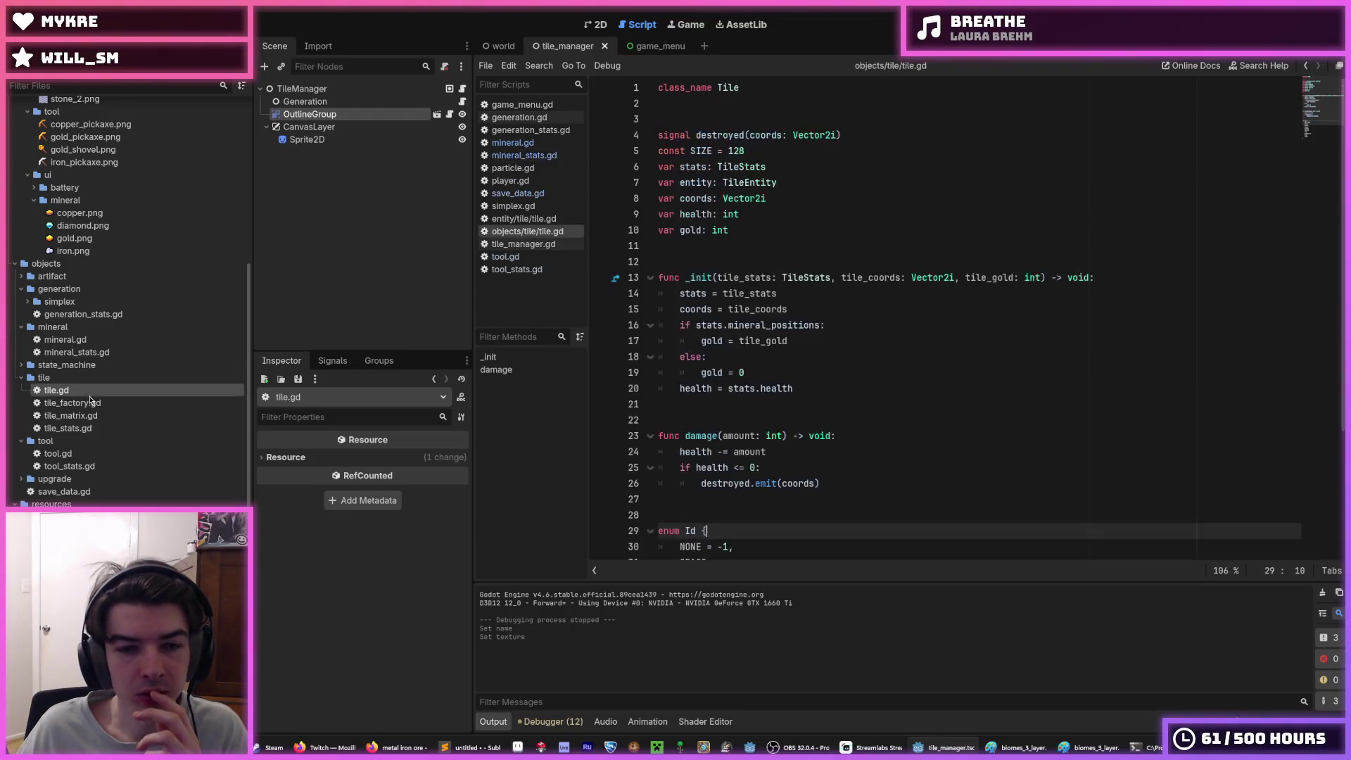
pyautogui.doubleClick(82, 341)
# - Uppercase the enum entries to COPPER, IRON, GOLD and DIAMOND, and save
pyautogui.doubleClick(704, 340)
pyautogui.write('C')
pyautogui.press('Down')
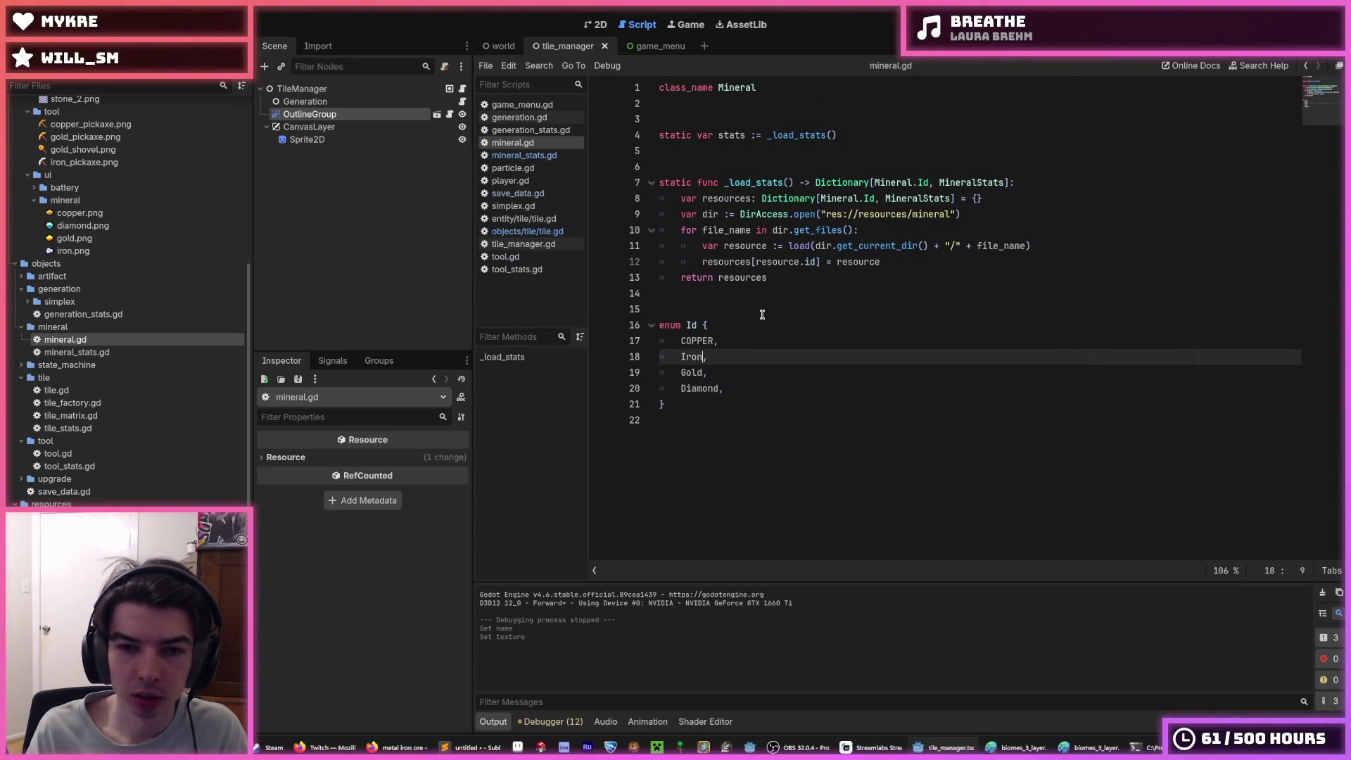
pyautogui.press('Down')
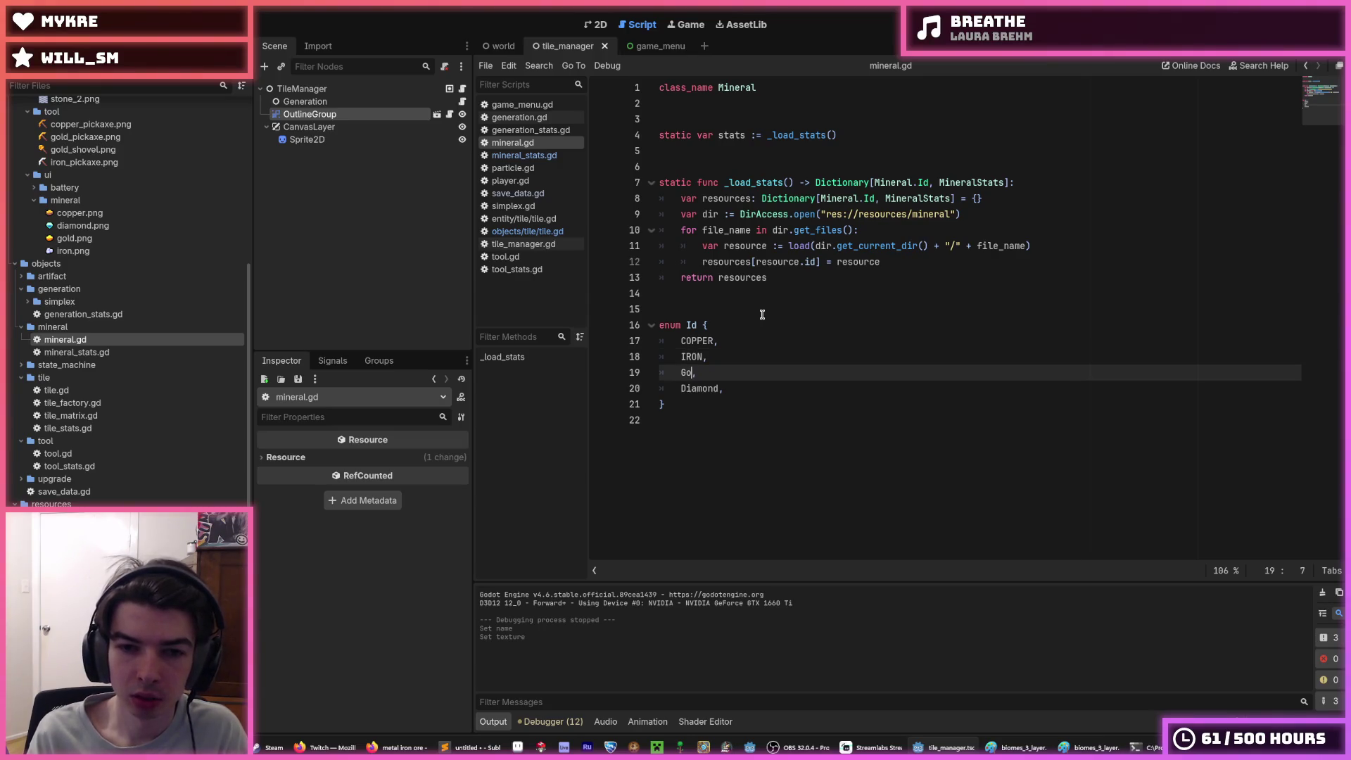
pyautogui.press('Down')
pyautogui.hotkey('shift', 'Left')
pyautogui.hotkey('shift', 'Left')
pyautogui.hotkey('shift', 'Left')
pyautogui.write('IAMO')
pyautogui.hotkey('ctrl', 's')
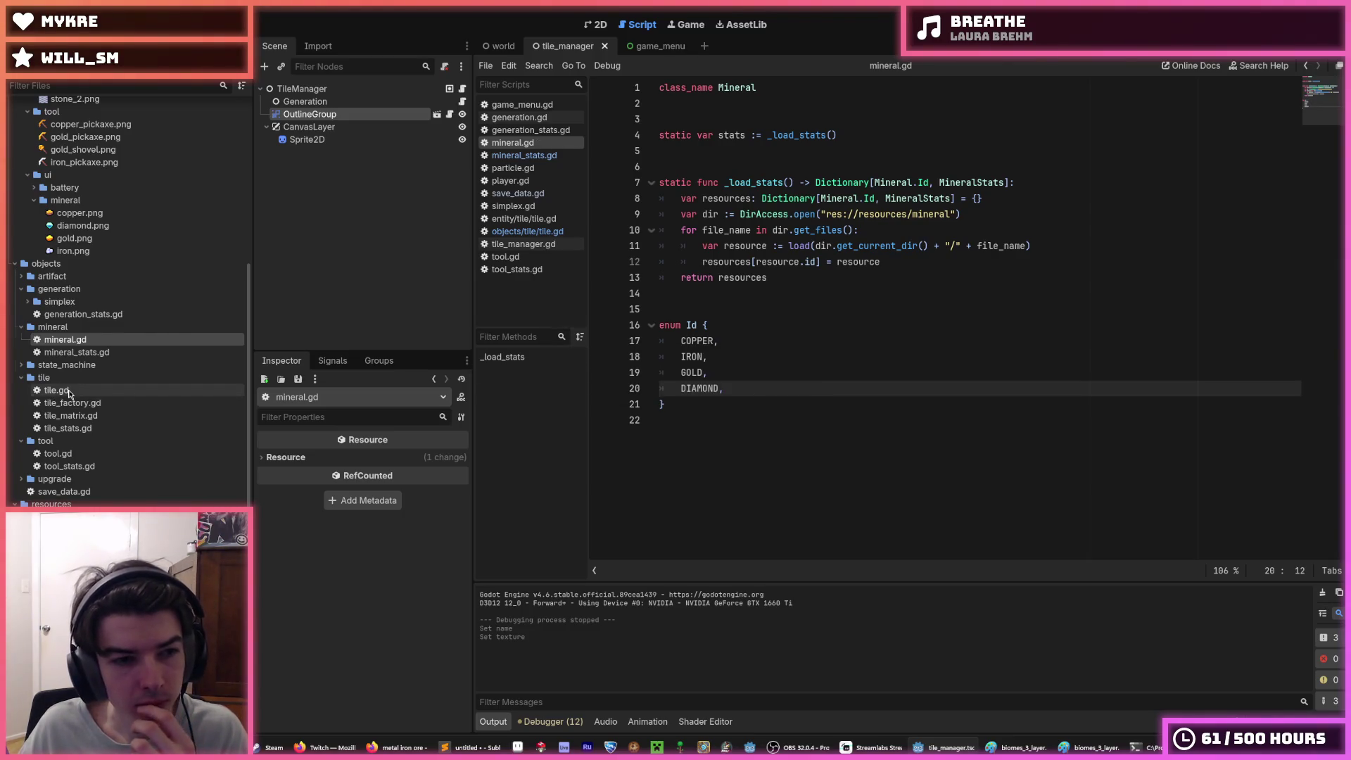
# - Review tile.gd, mineral_stats.gd and mineral.gd against the renamed IDs
pyautogui.doubleClick(69, 390)
pyautogui.doubleClick(78, 352)
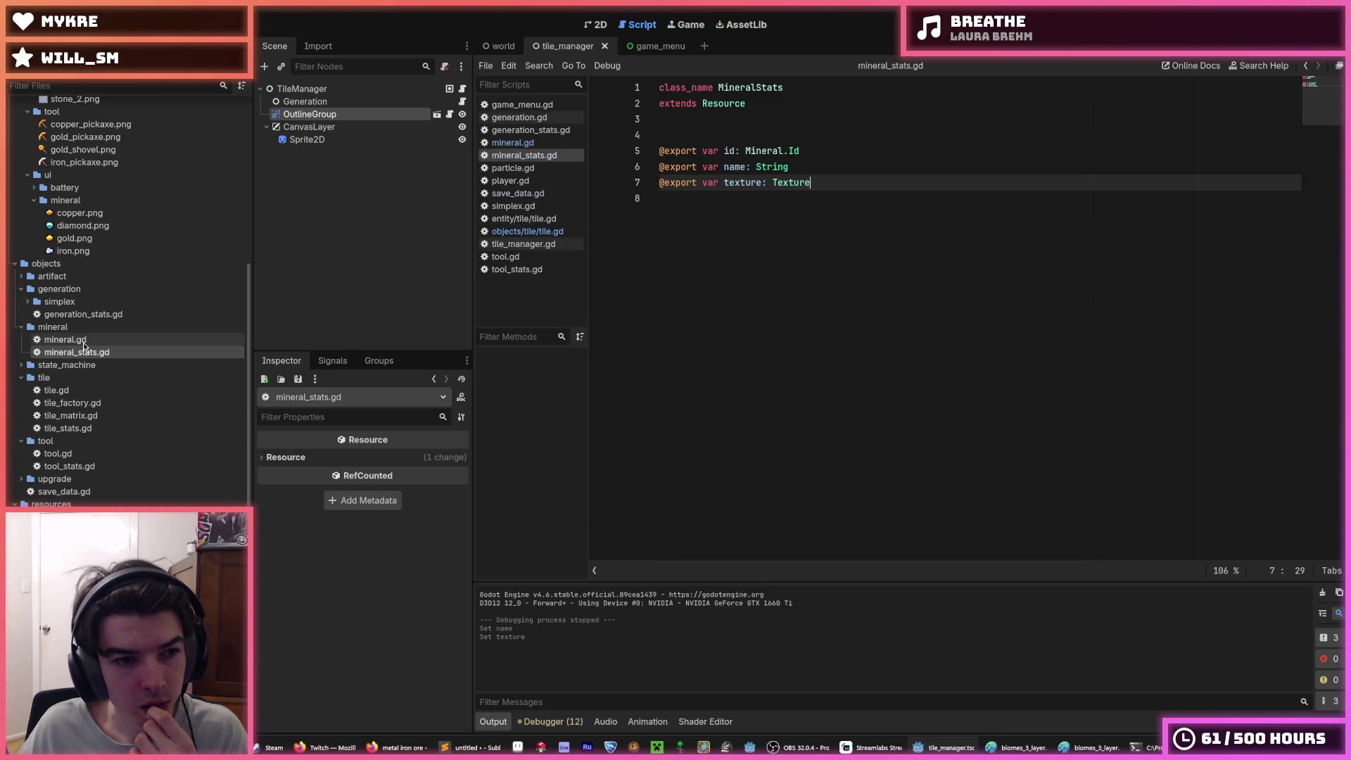
pyautogui.doubleClick(83, 340)
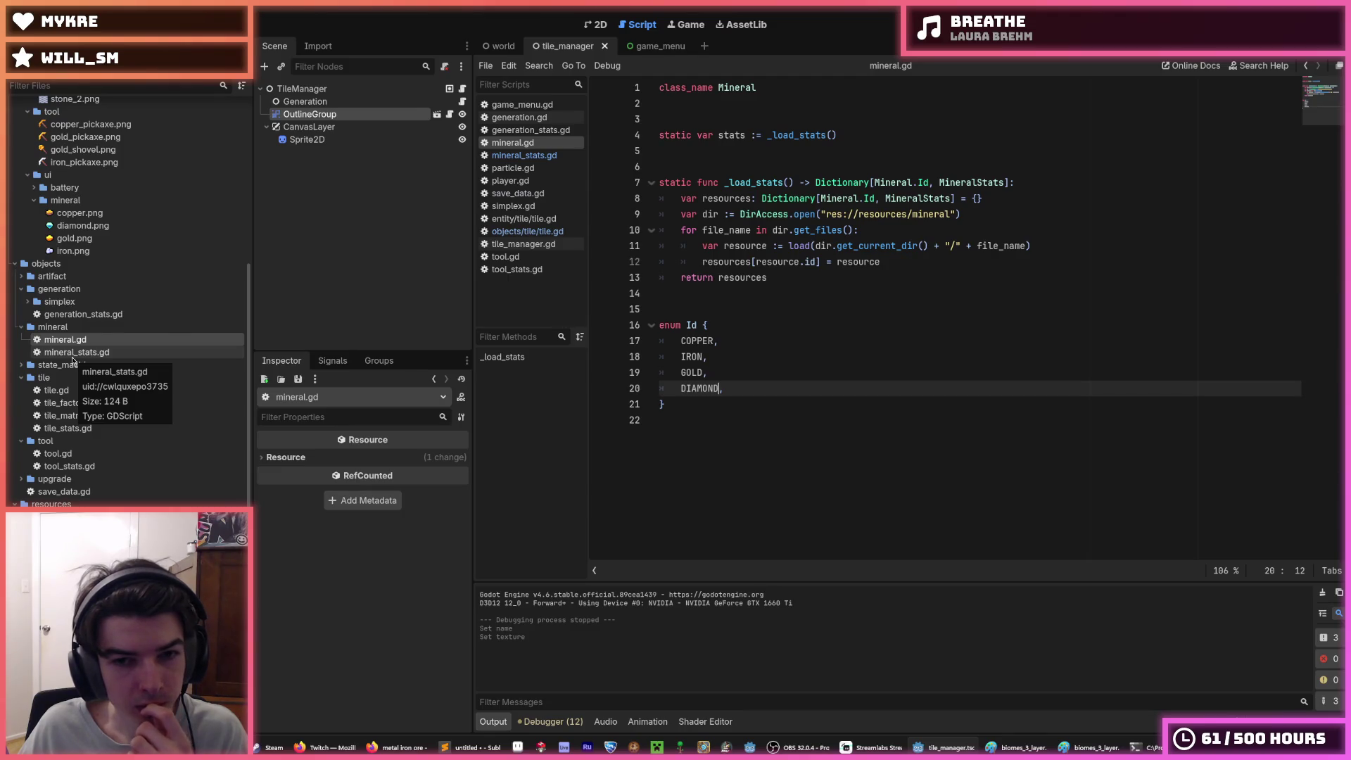
pyautogui.click(524, 156)
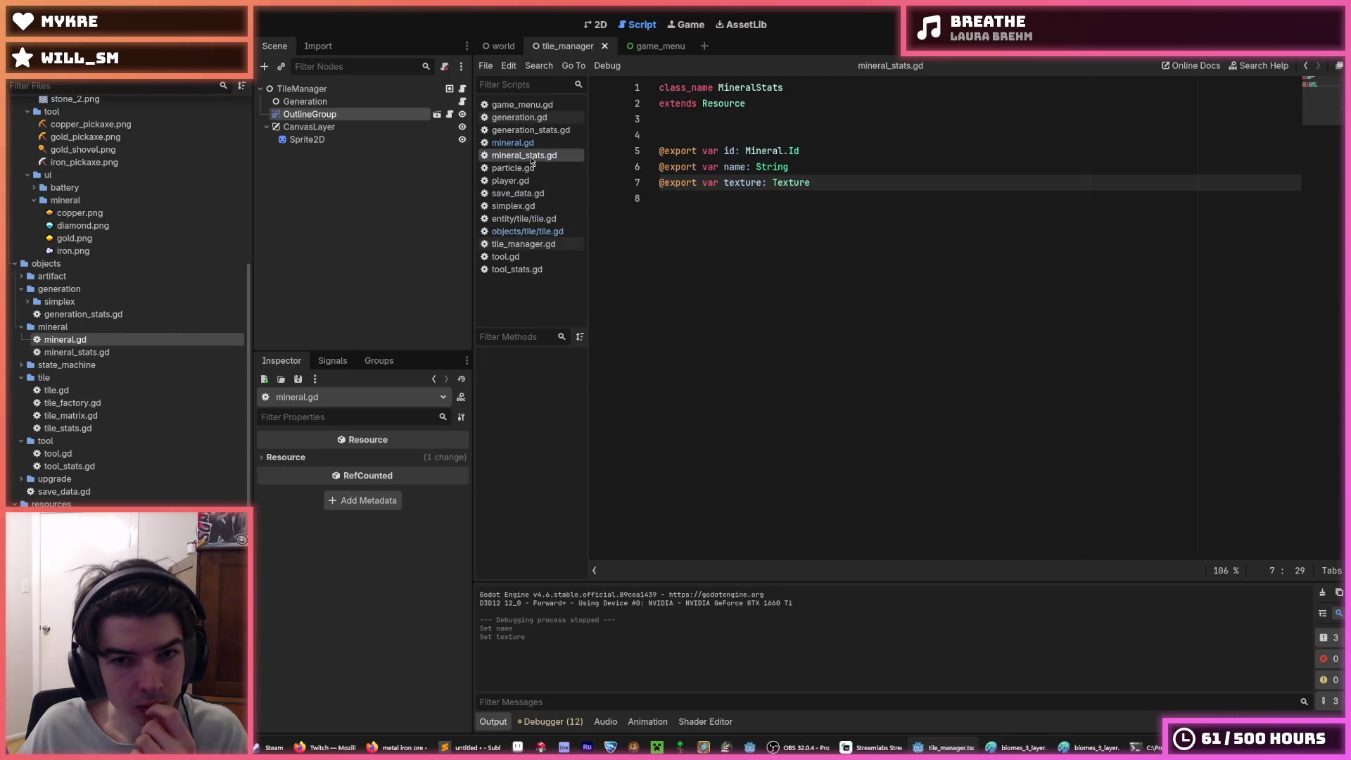
pyautogui.click(517, 228)
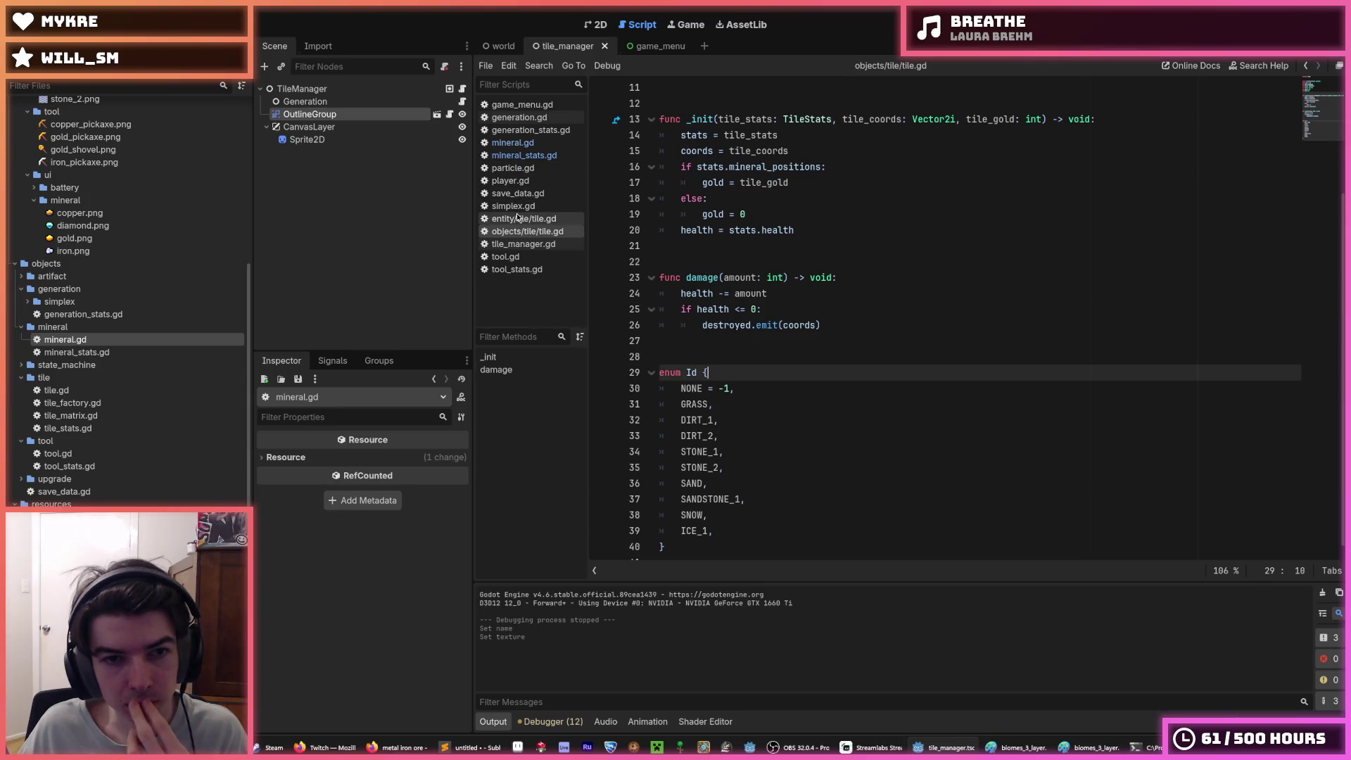
# - In save_data.gd, retype the Mineral.Id quantity keys in uppercase and save
pyautogui.click(518, 192)
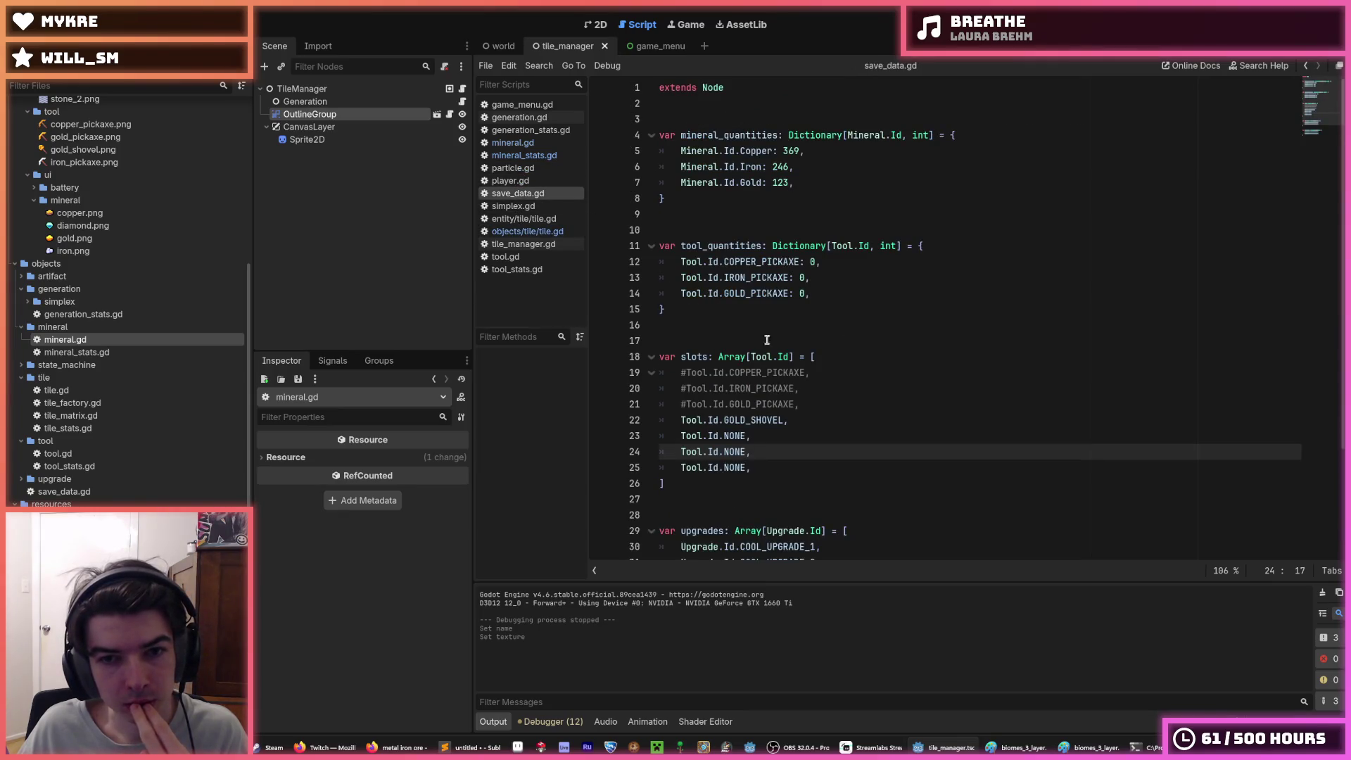
pyautogui.doubleClick(755, 152)
pyautogui.write('COPPER')
pyautogui.press('Down')
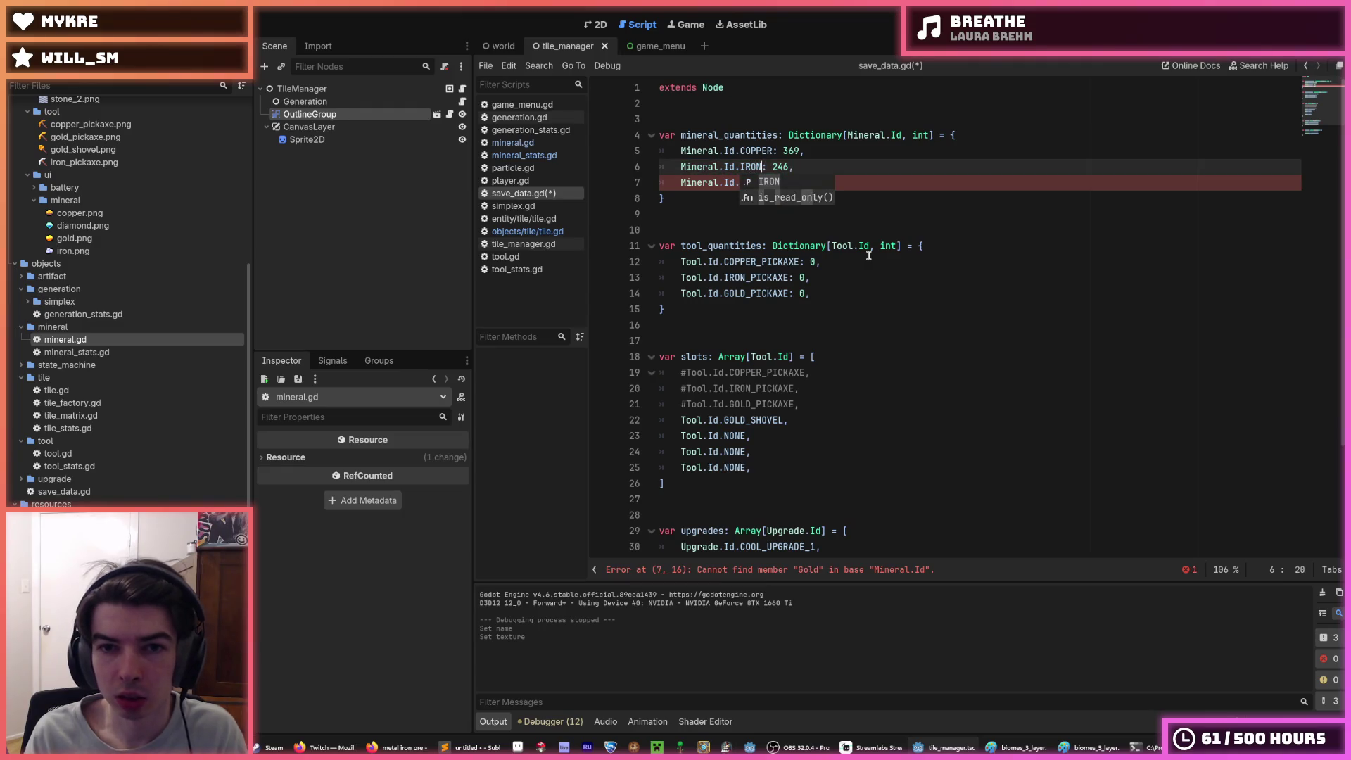
pyautogui.press('Down')
pyautogui.hotkey('ctrl', 's')
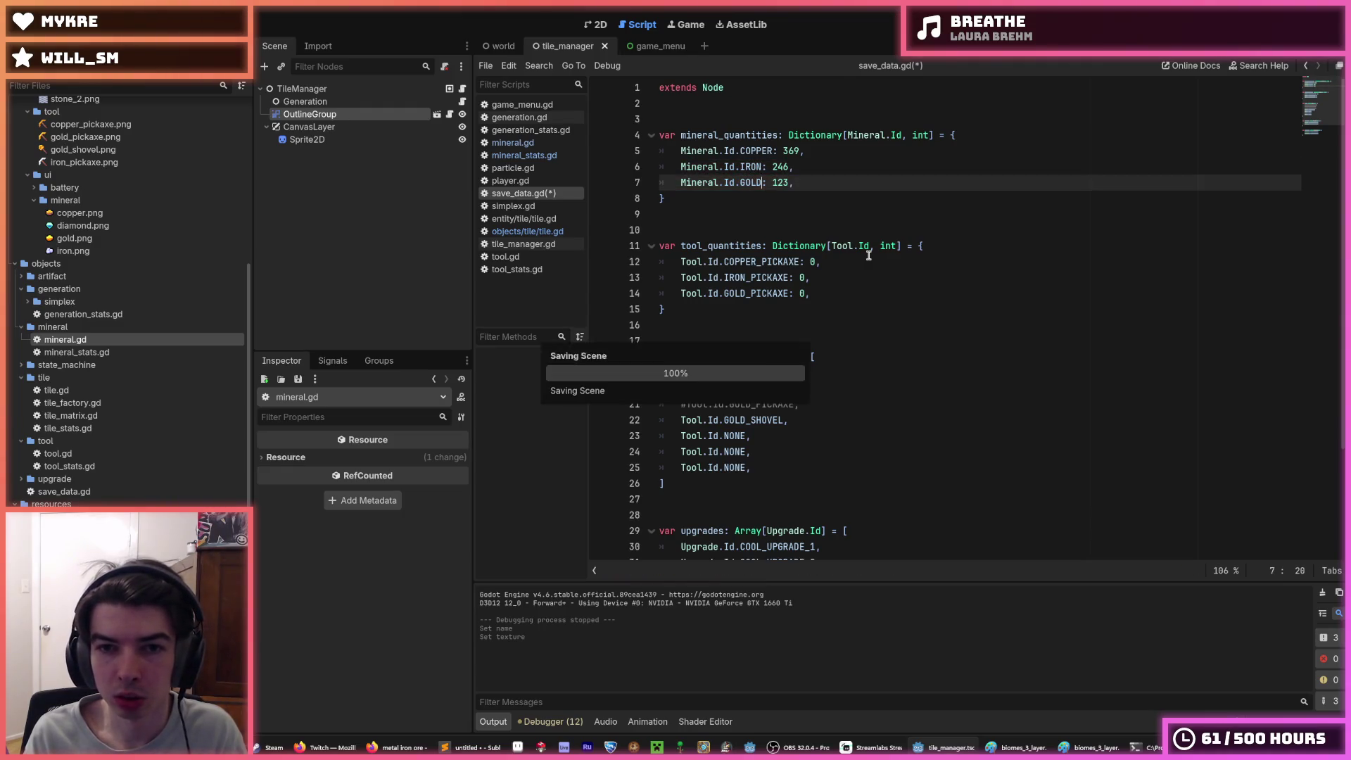
# - Duplicate the GOLD: 123 quantity line into a DIAMOND: 69 entry
pyautogui.hotkey('ctrl', 'shift', 'd')
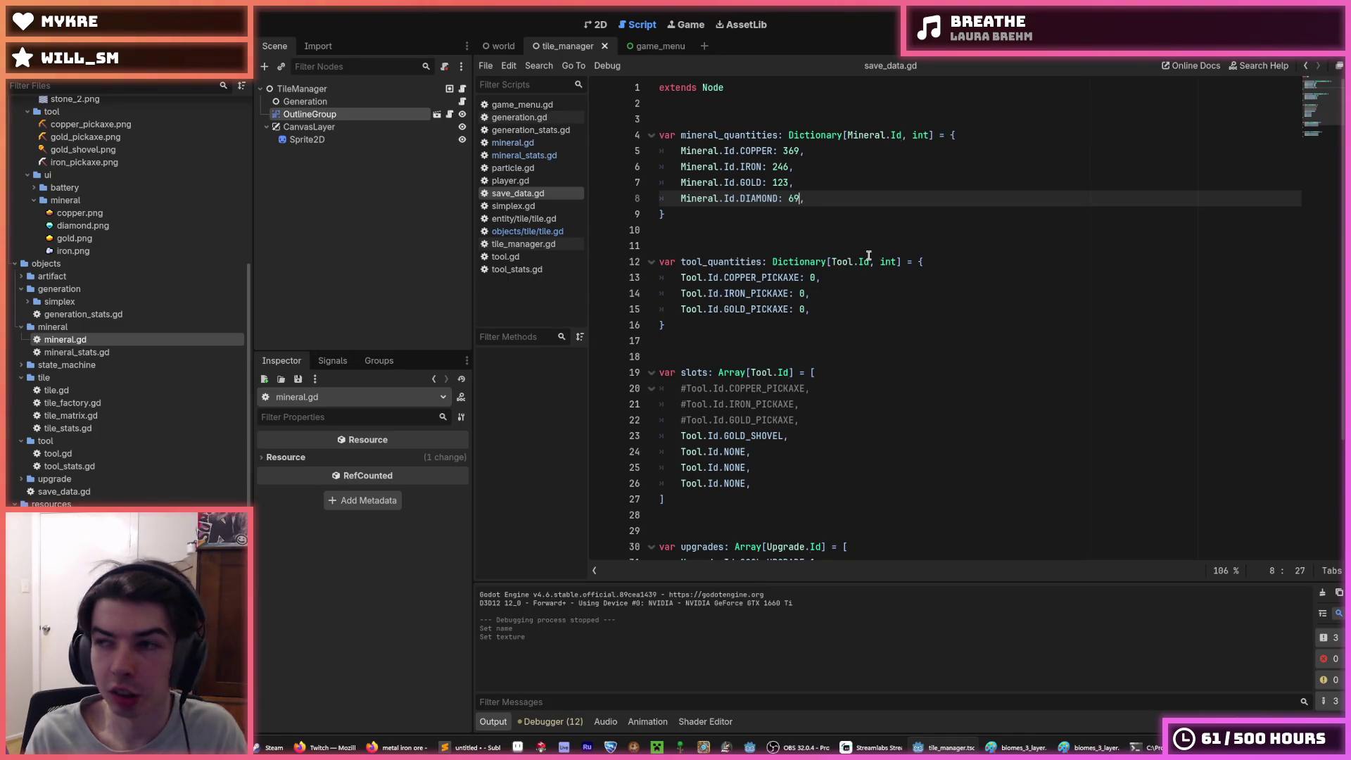
pyautogui.scroll(-3, 868, 255)
pyautogui.click(853, 287)
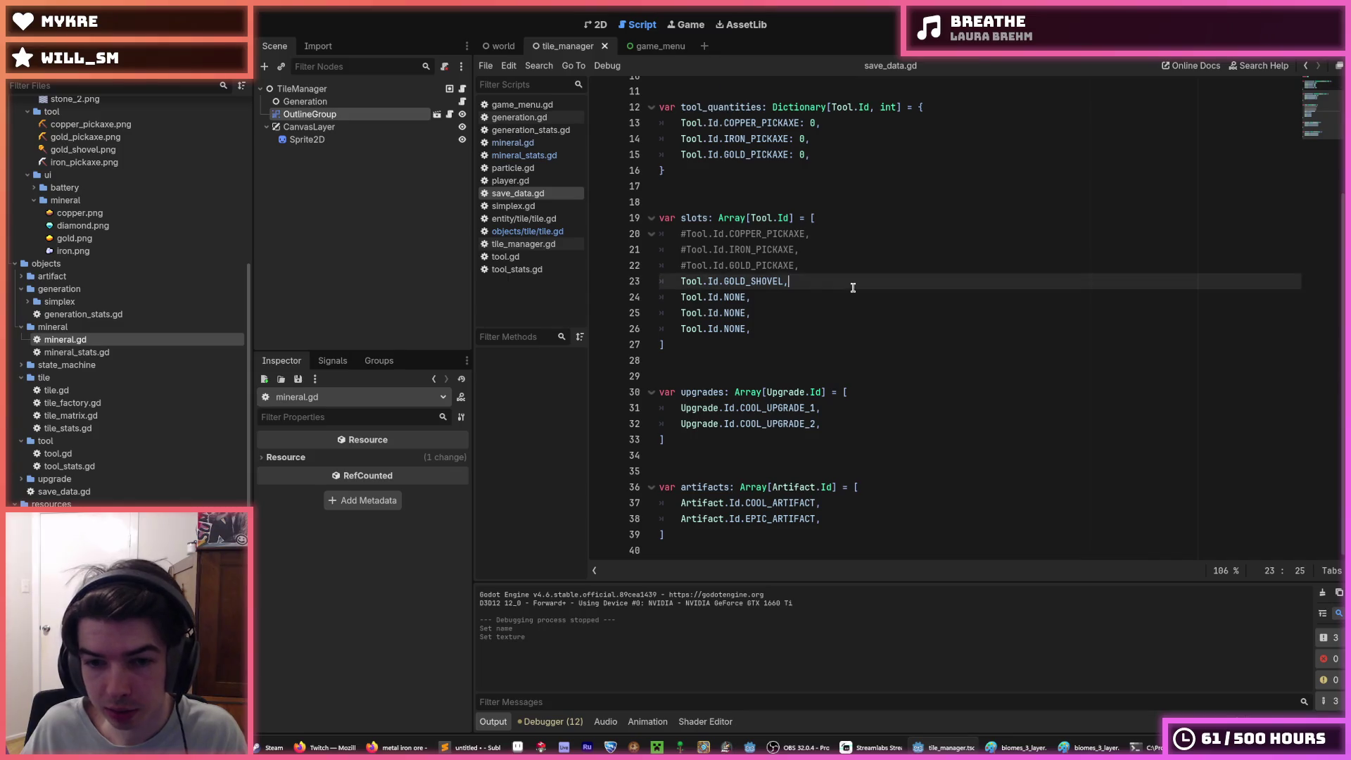
pyautogui.scroll(3, 852, 309)
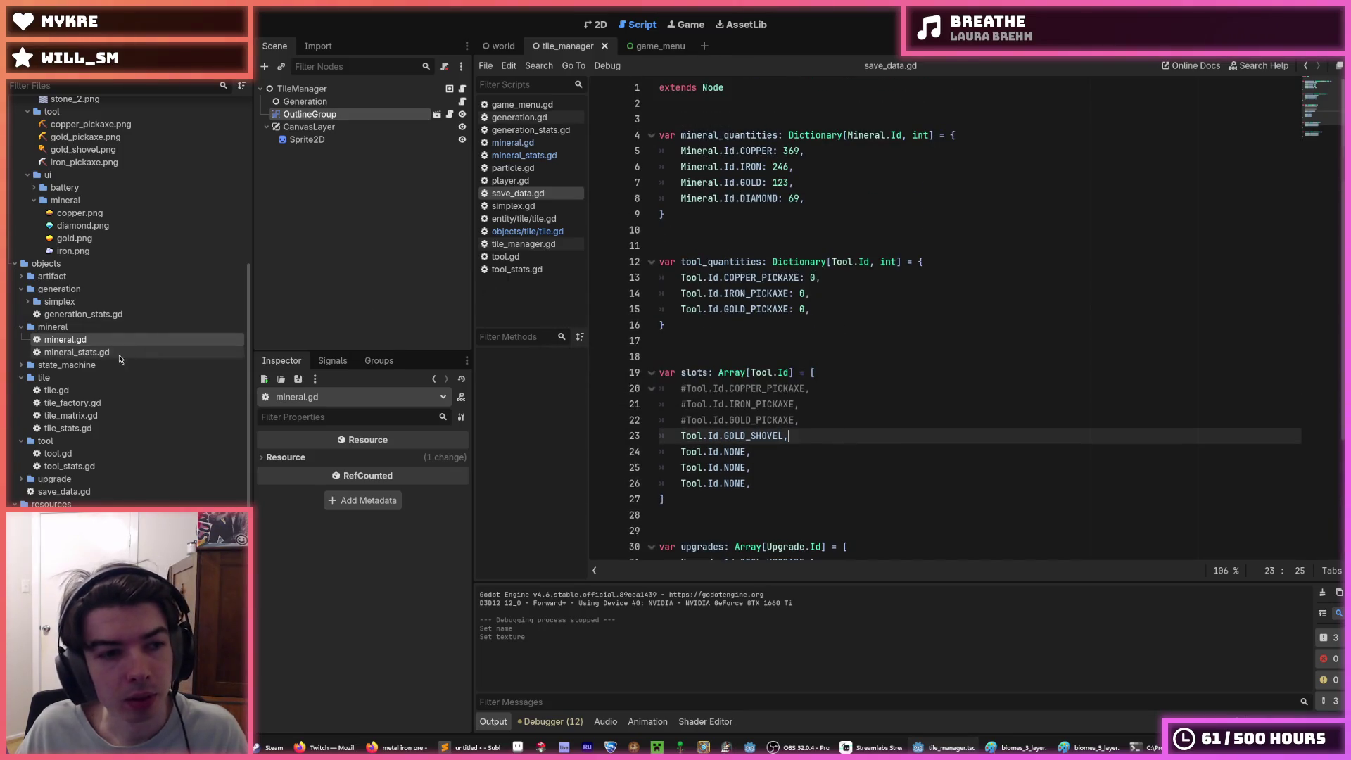
pyautogui.scroll(5, 126, 351)
pyautogui.click(57, 11)
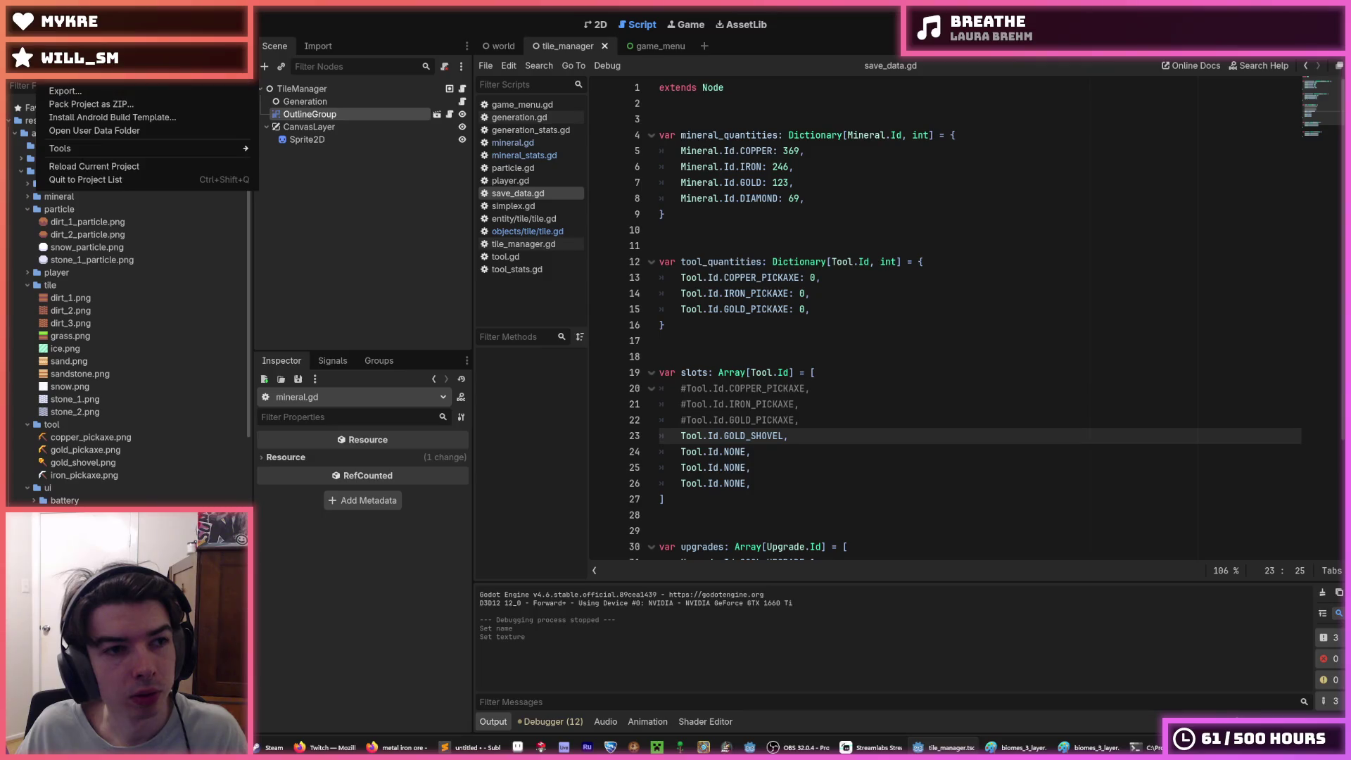
pyautogui.press('Escape')
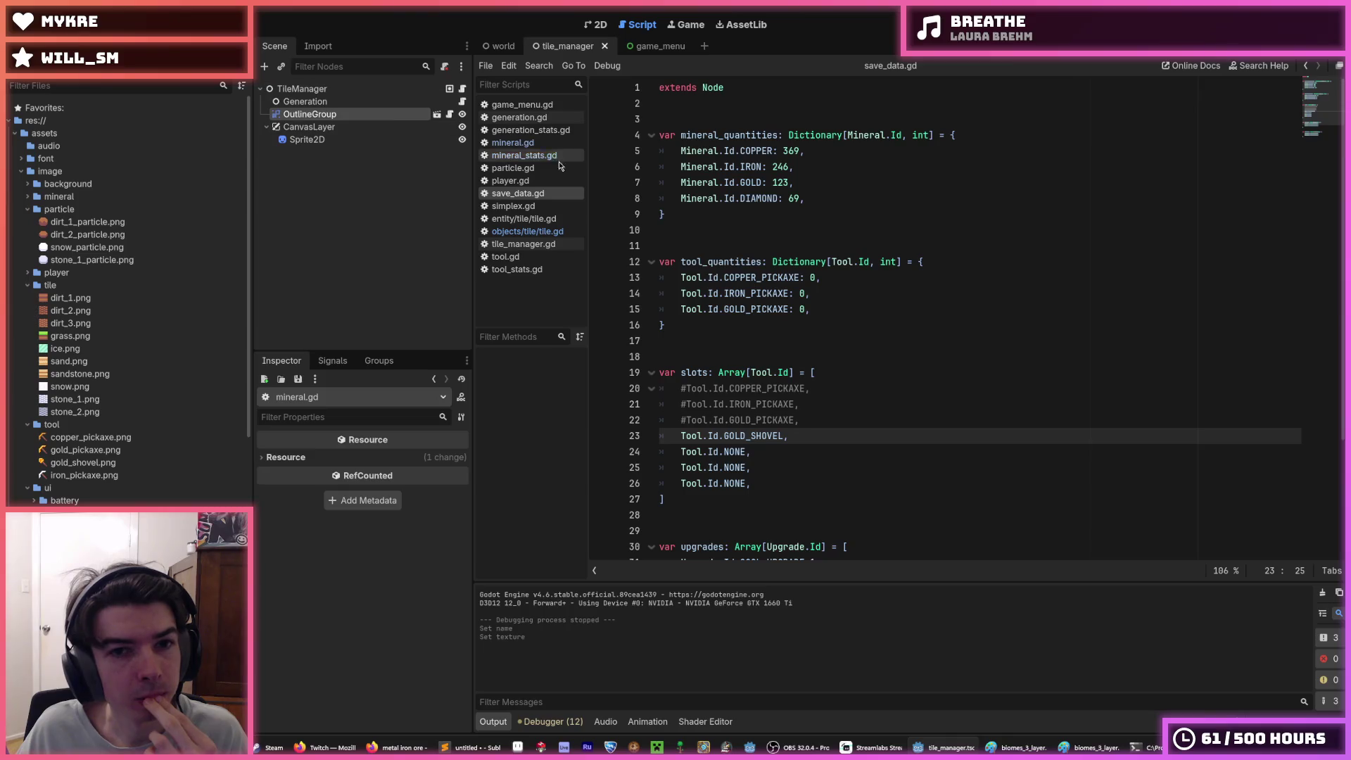
# - Reload the current project after cycling through the mineral scripts
pyautogui.click(513, 143)
pyautogui.click(532, 156)
pyautogui.click(523, 145)
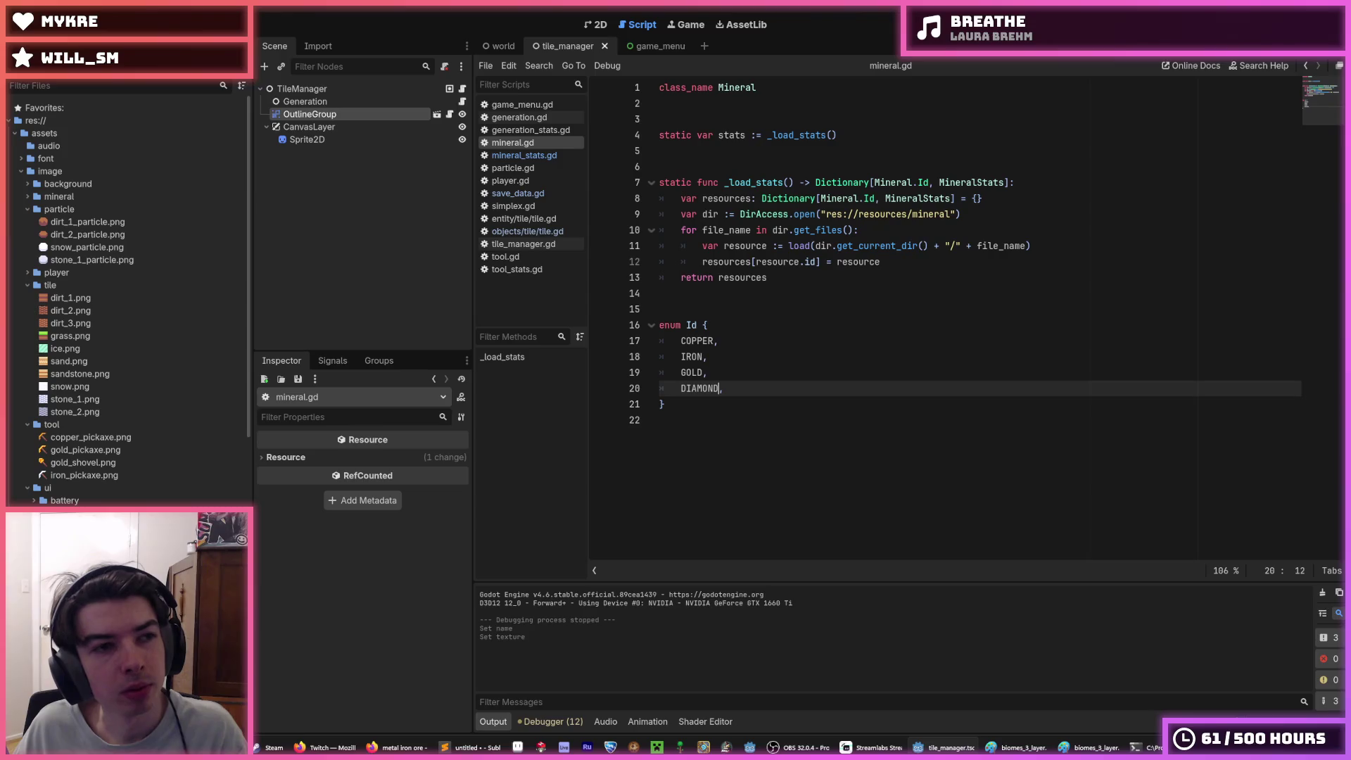
pyautogui.click(57, 28)
pyautogui.click(96, 172)
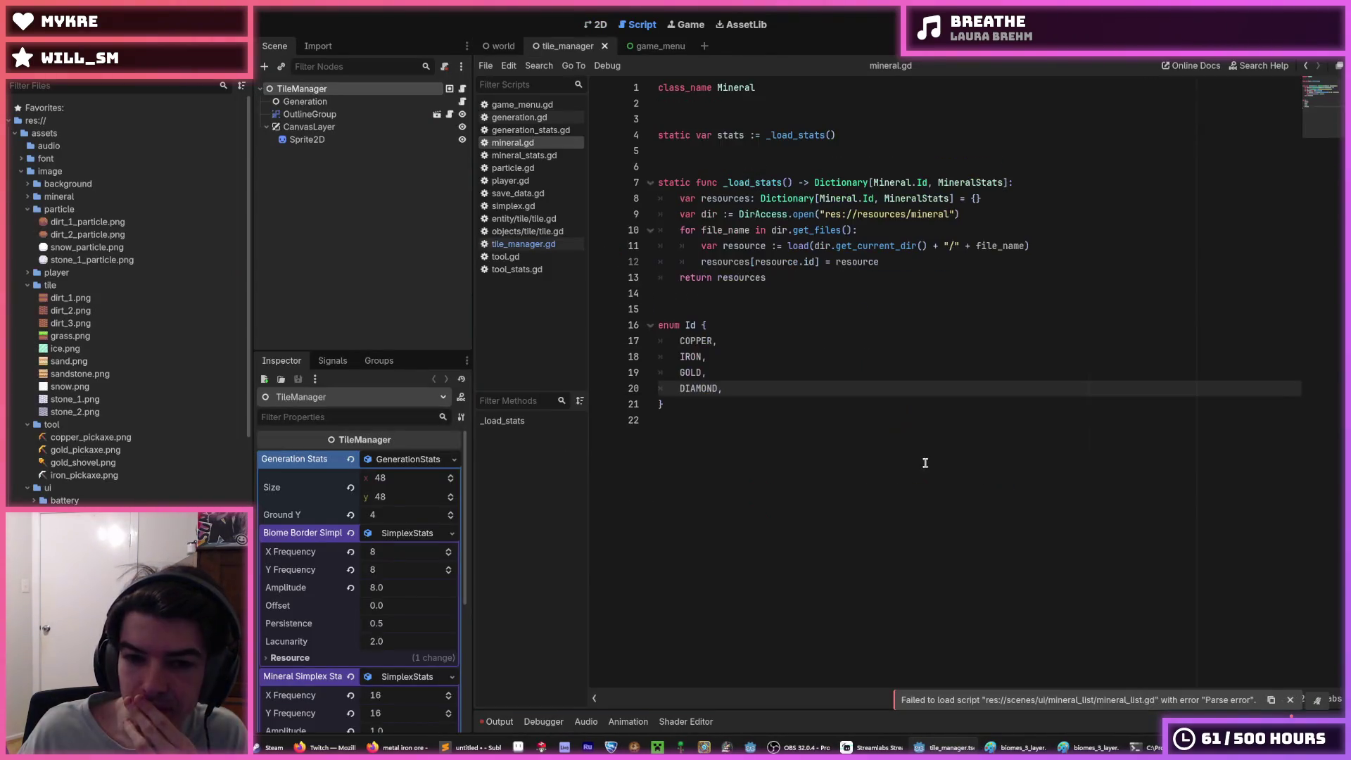
# - Inspect the tile manager script and its resource details
pyautogui.click(533, 245)
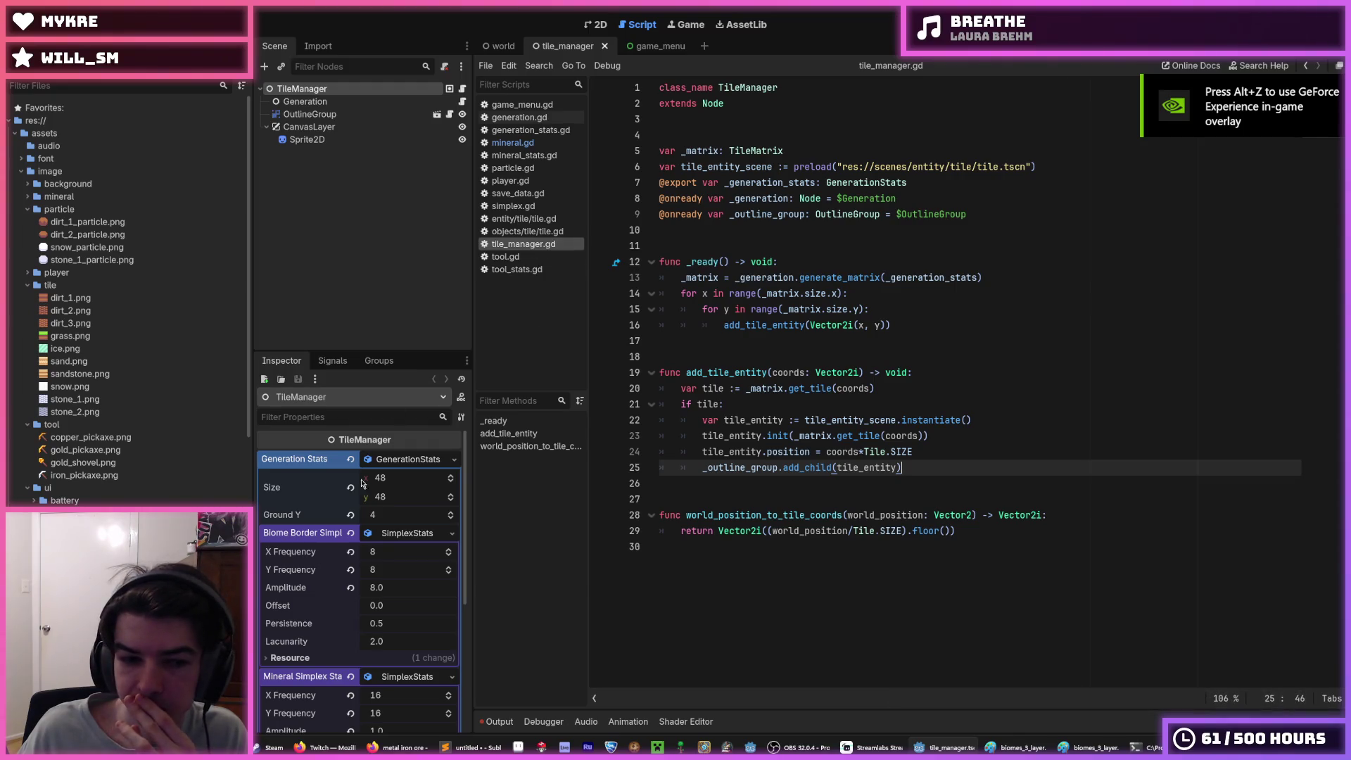
pyautogui.scroll(-5, 343, 536)
pyautogui.scroll(5, 343, 536)
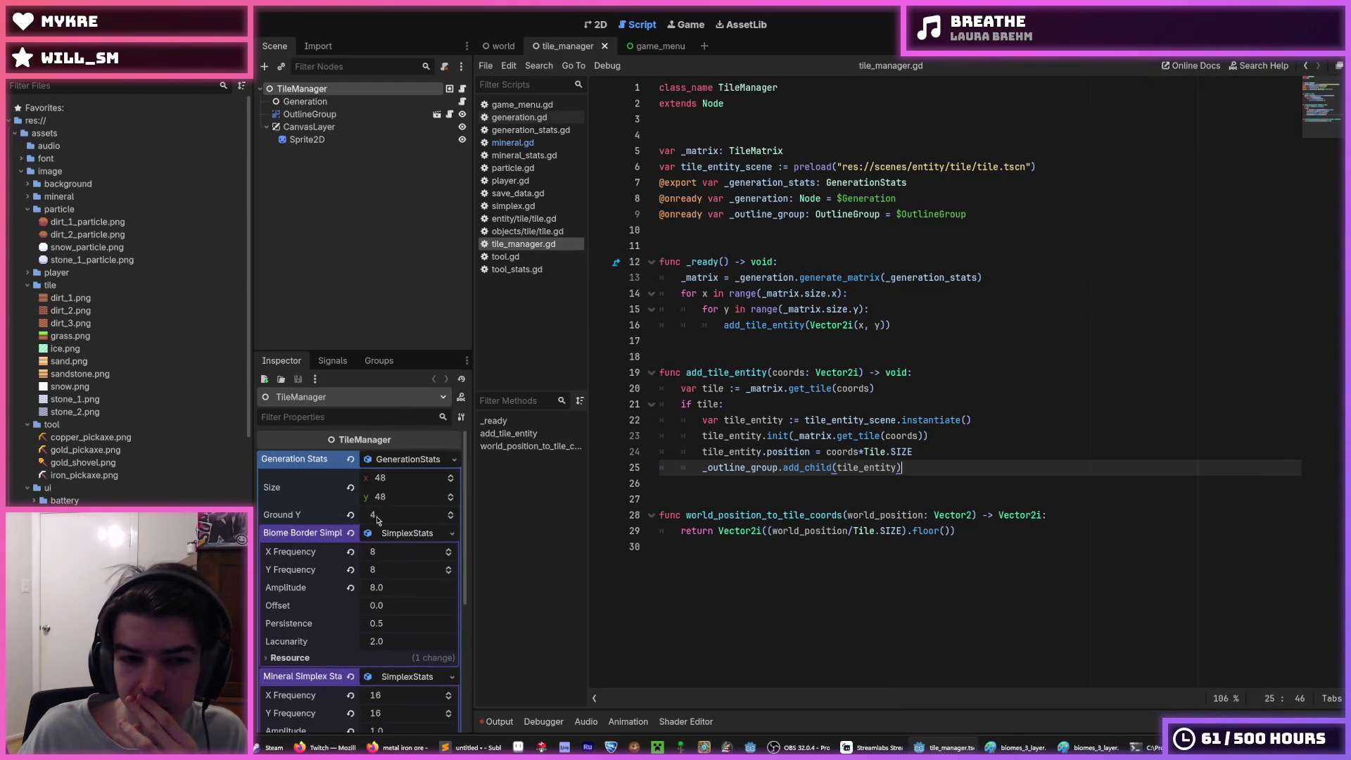
pyautogui.scroll(-3, 301, 565)
pyautogui.click(294, 578)
pyautogui.click(295, 579)
pyautogui.scroll(4, 297, 588)
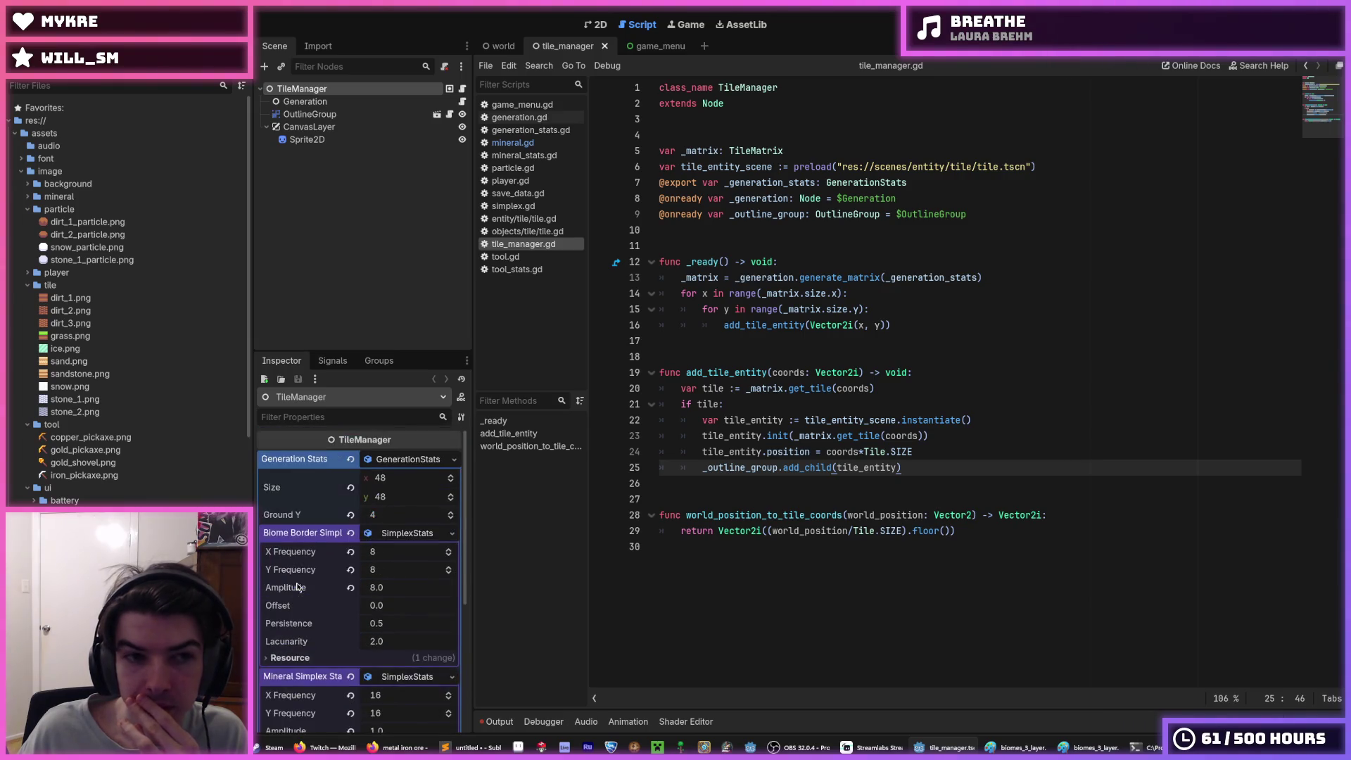
pyautogui.scroll(-4, 126, 303)
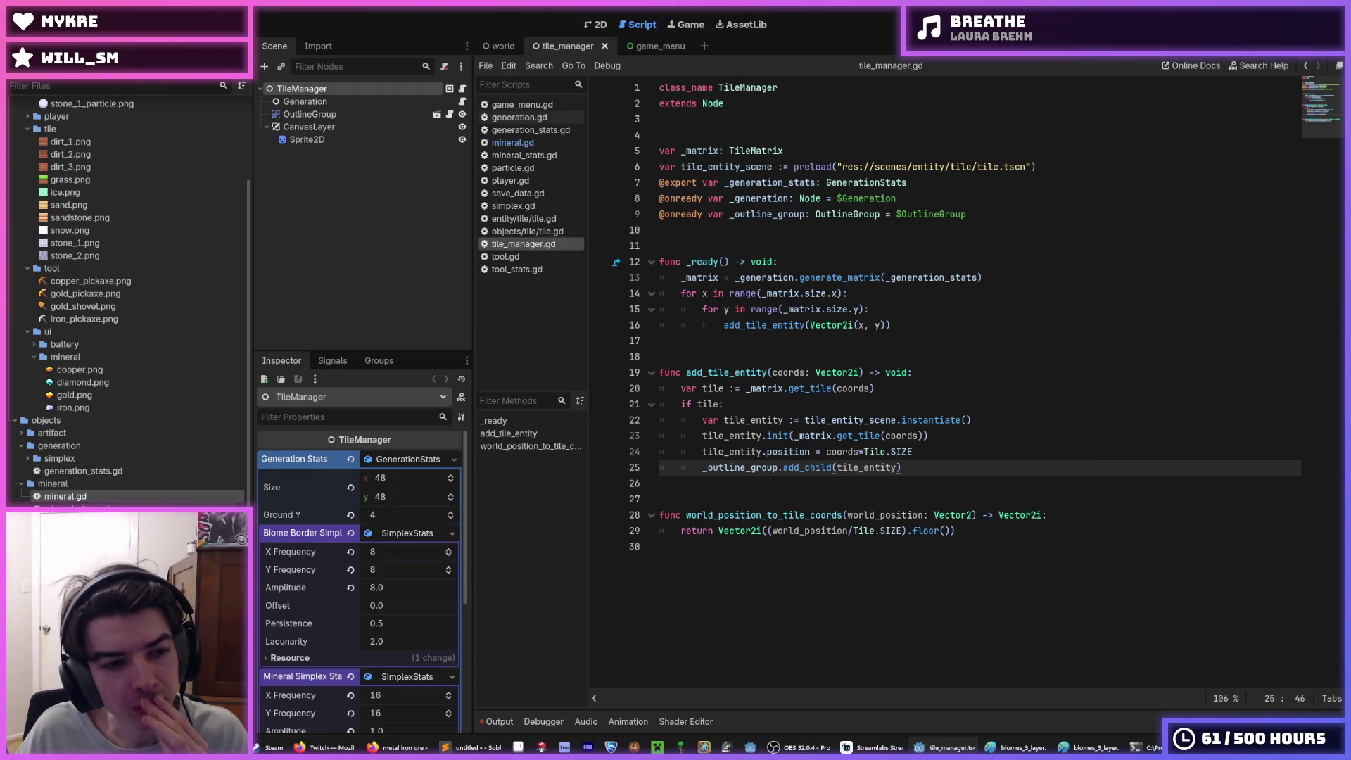
pyautogui.scroll(-5, 106, 450)
# - Set diamond.tres's ID to Diamond in the Inspector and save
pyautogui.click(70, 399)
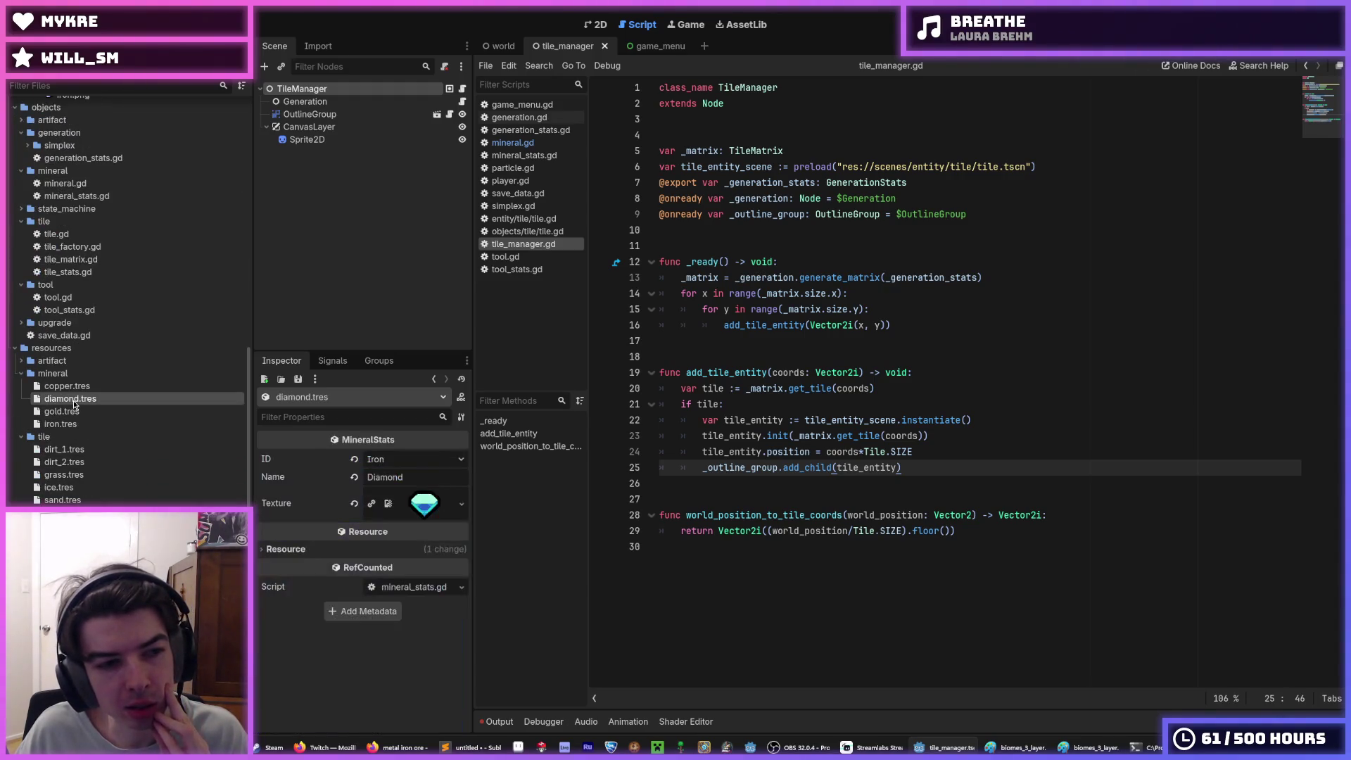
pyautogui.click(409, 461)
pyautogui.click(383, 516)
pyautogui.click(809, 405)
pyautogui.hotkey('ctrl', 's')
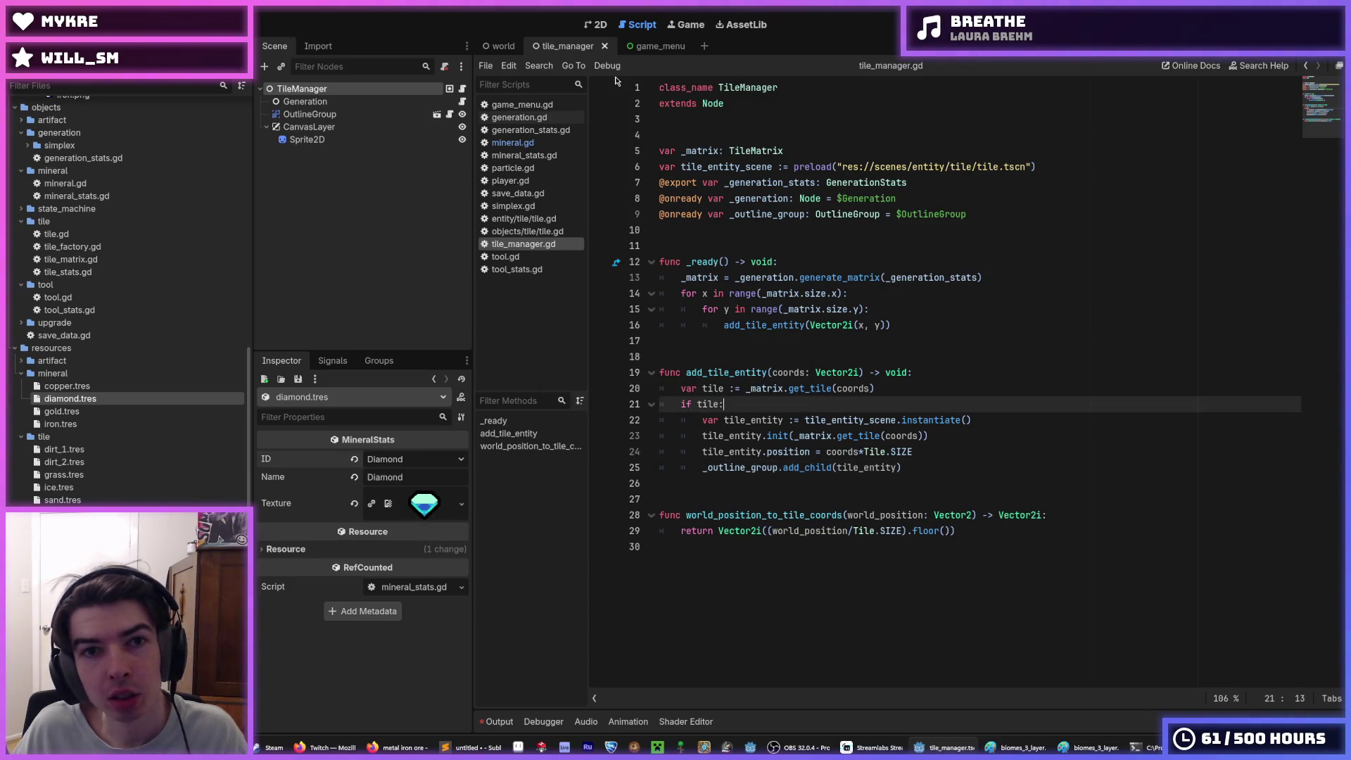
# - Open the MineralList scene from the World scene
pyautogui.click(482, 50)
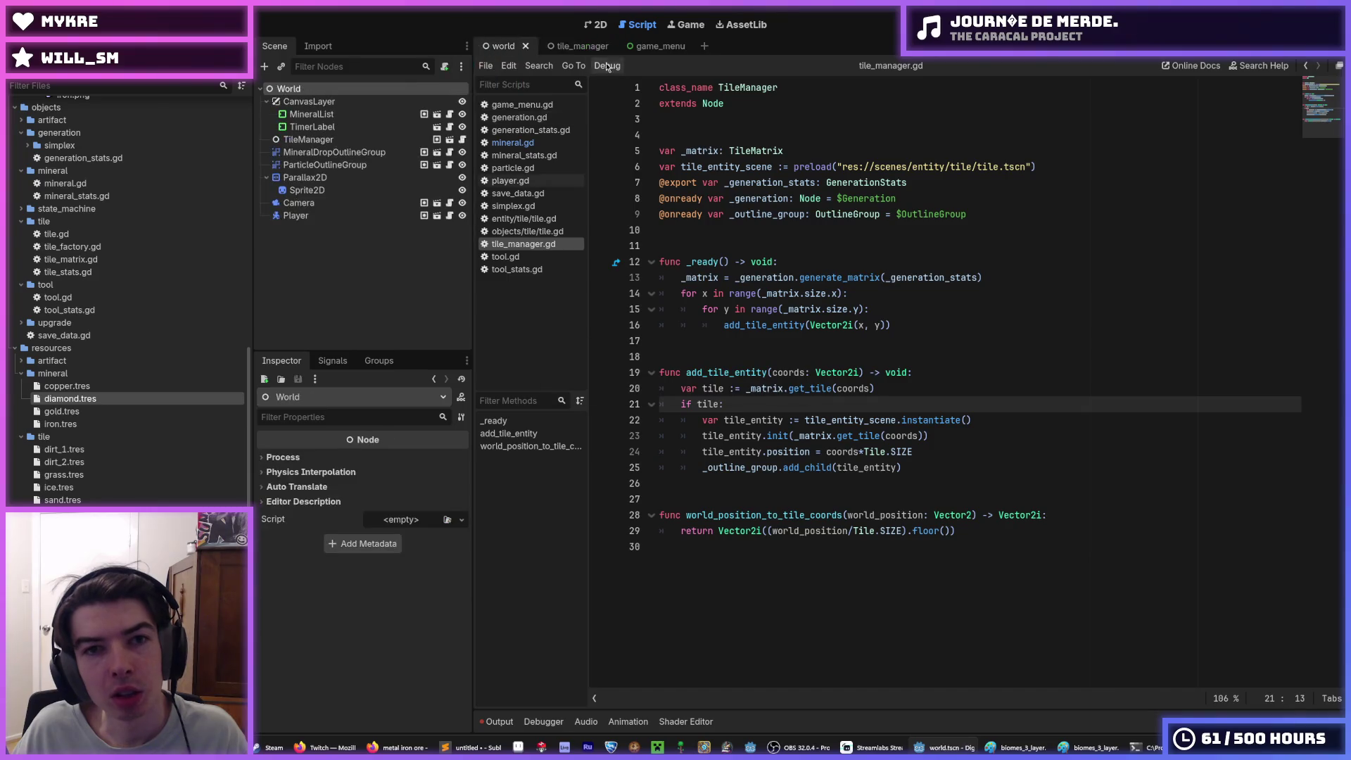
pyautogui.click(533, 143)
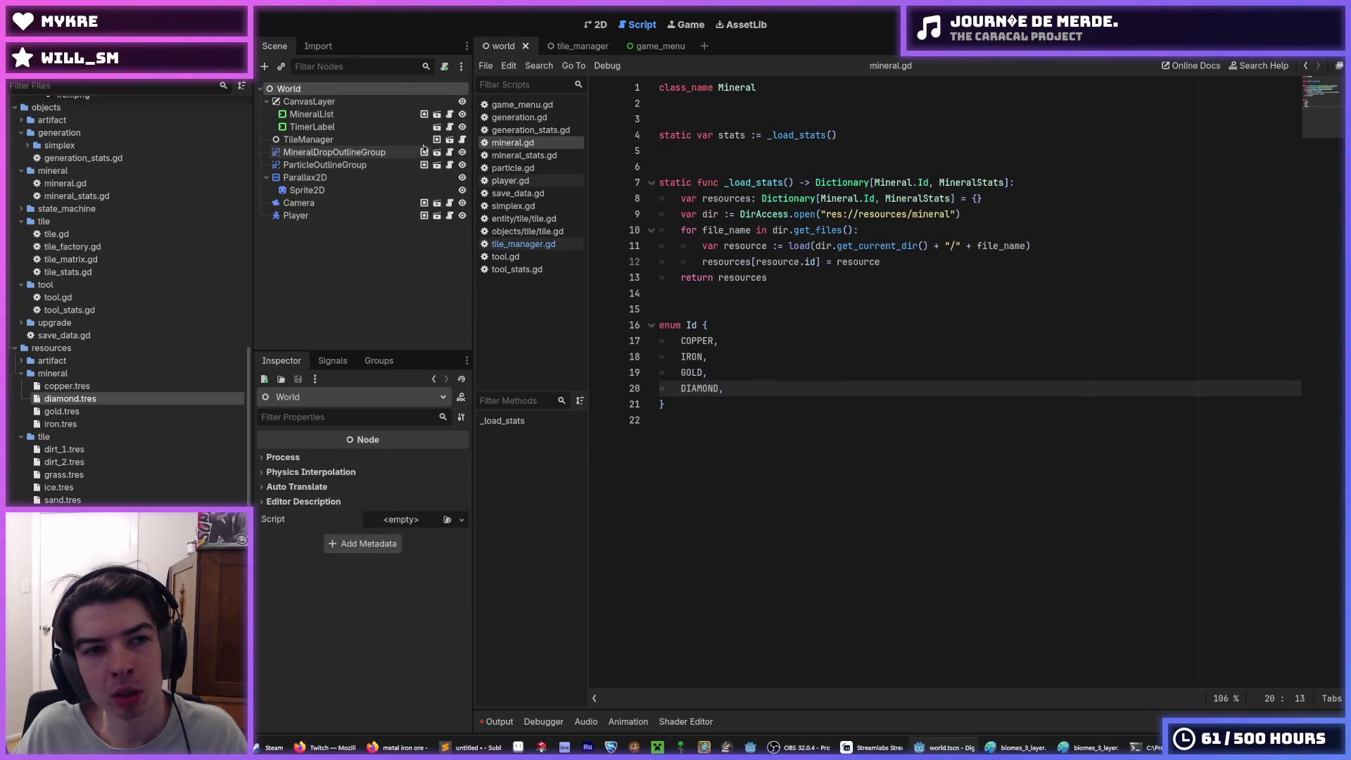
pyautogui.click(437, 114)
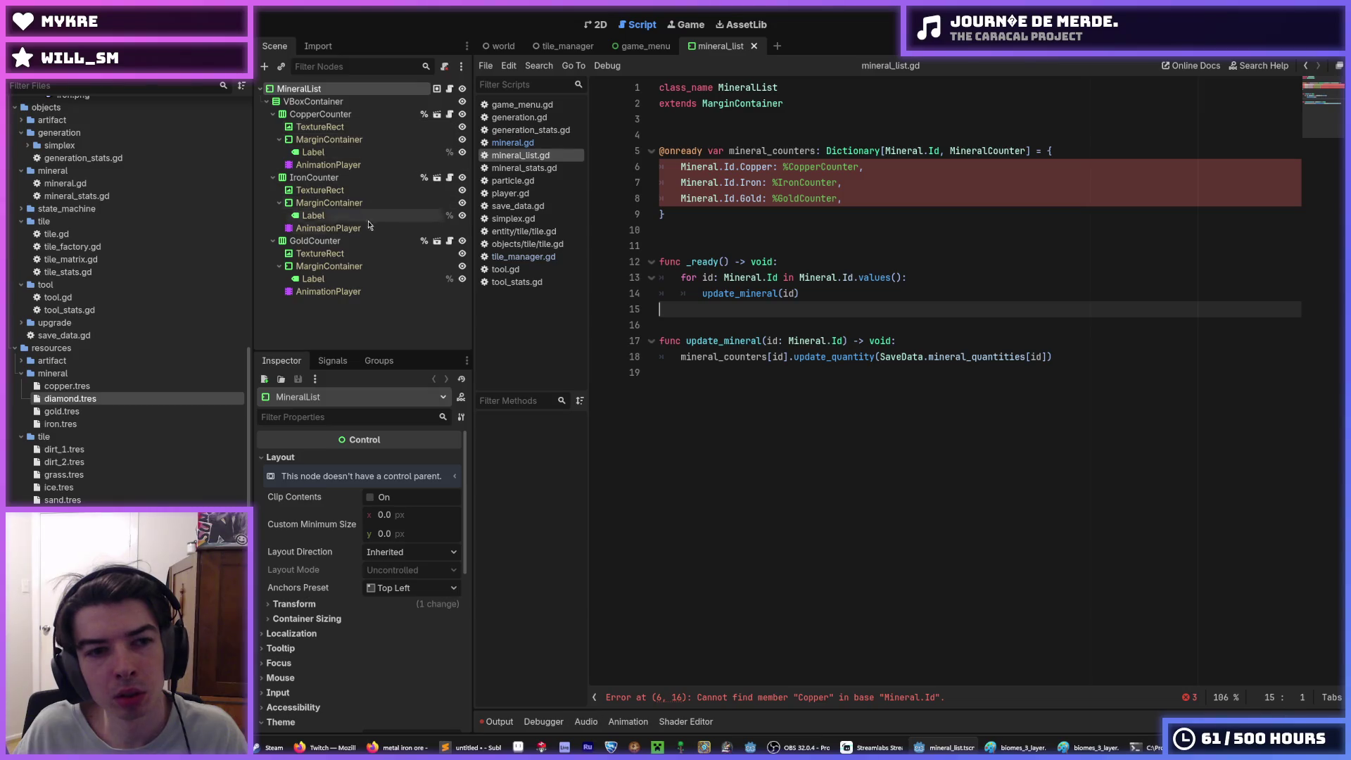
# - Inspect MineralList and GoldCounter, then open the MineralCounter scene and mineral_counter.gd
pyautogui.click(355, 242)
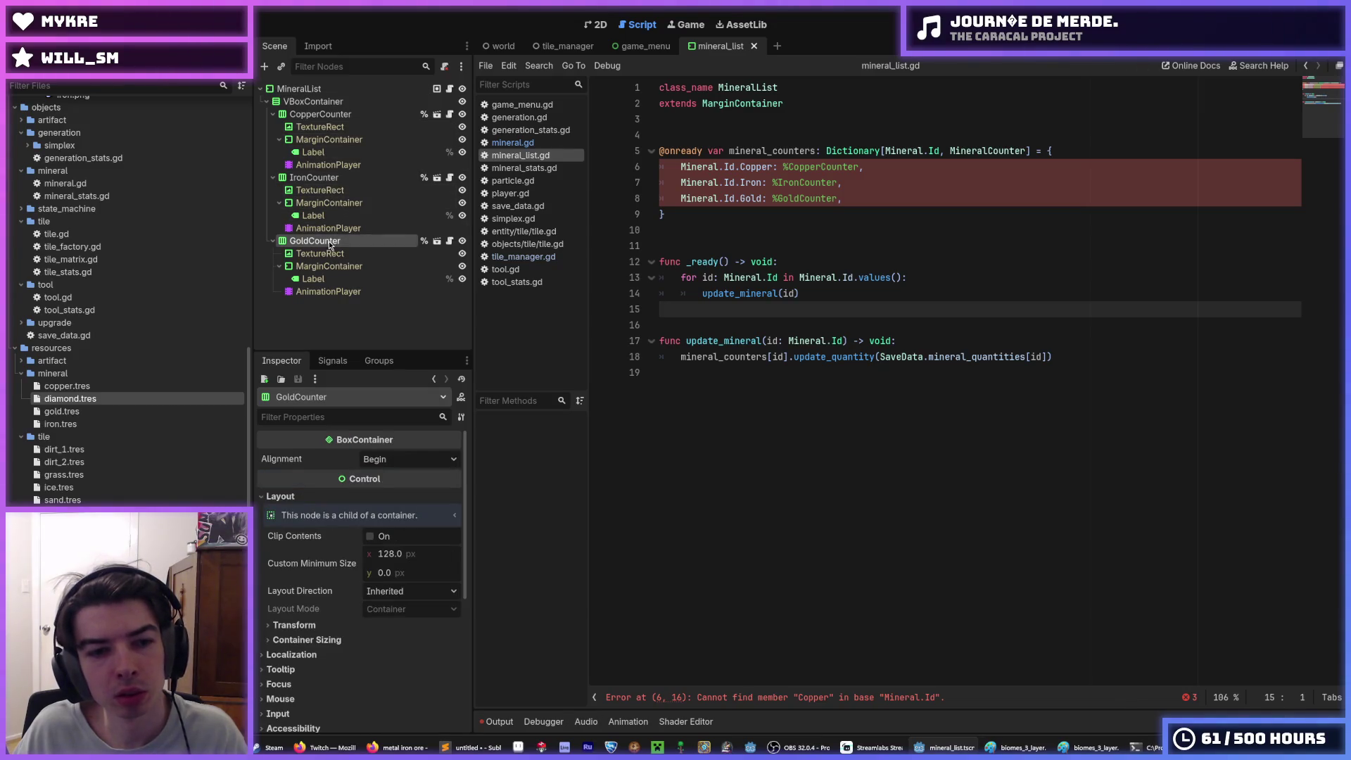
pyautogui.click(422, 89)
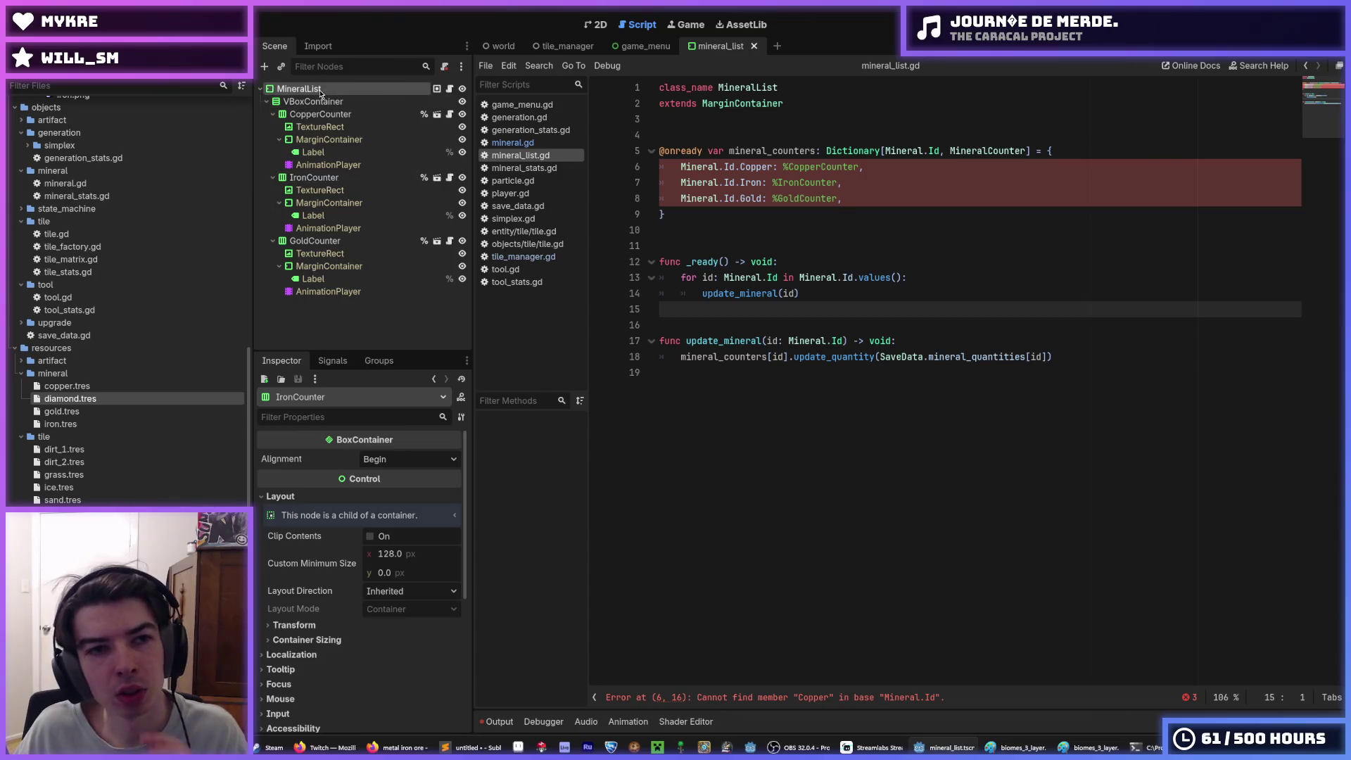
pyautogui.click(593, 30)
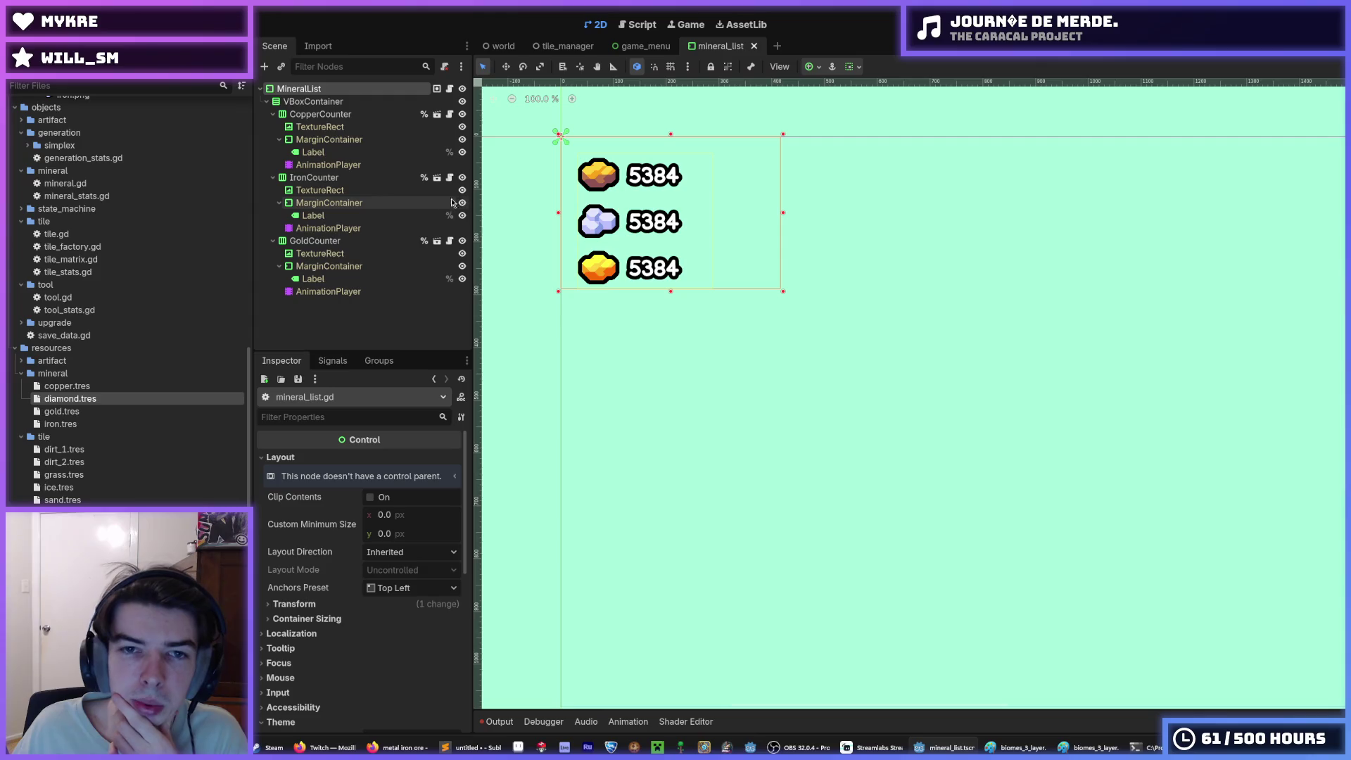
pyautogui.click(348, 241)
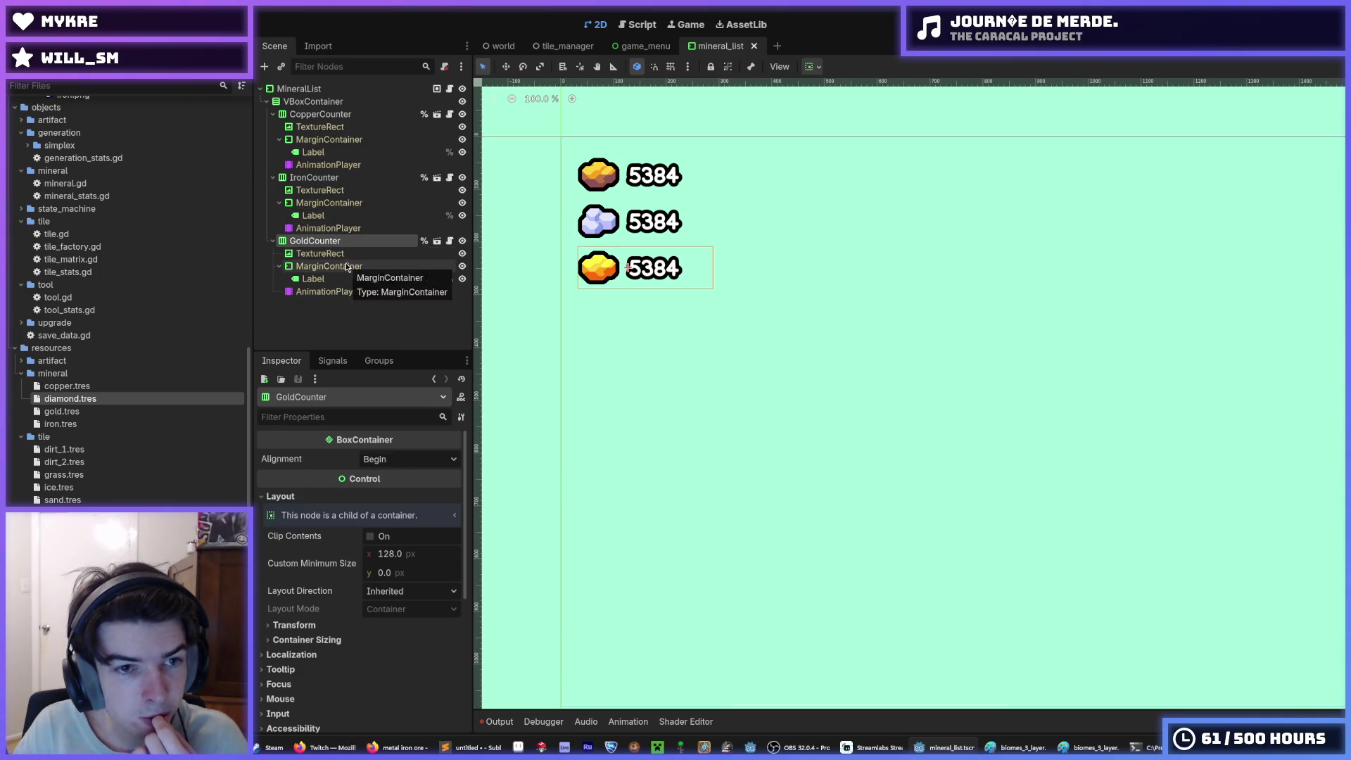
pyautogui.click(436, 118)
pyautogui.click(450, 89)
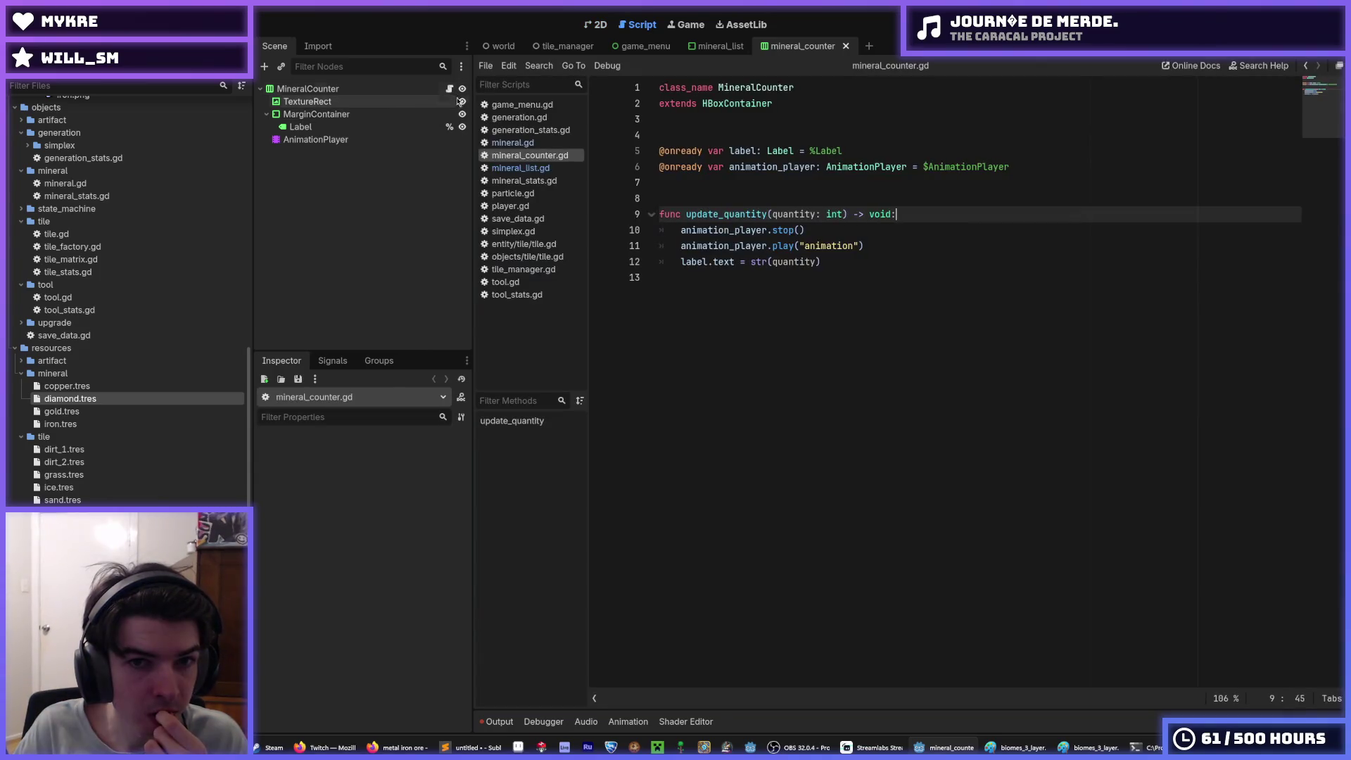
pyautogui.click(1014, 157)
pyautogui.click(1010, 155)
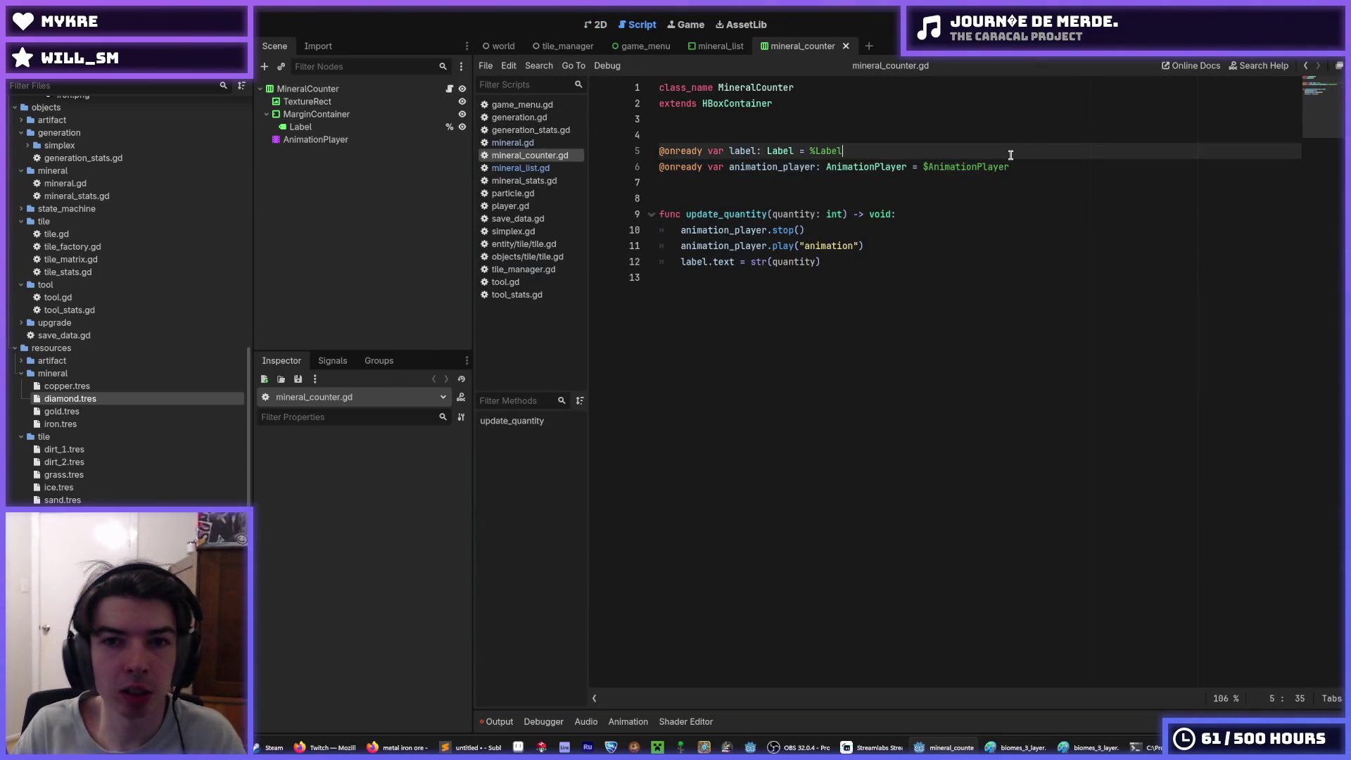
pyautogui.press('Return')
pyautogui.write('@export ')
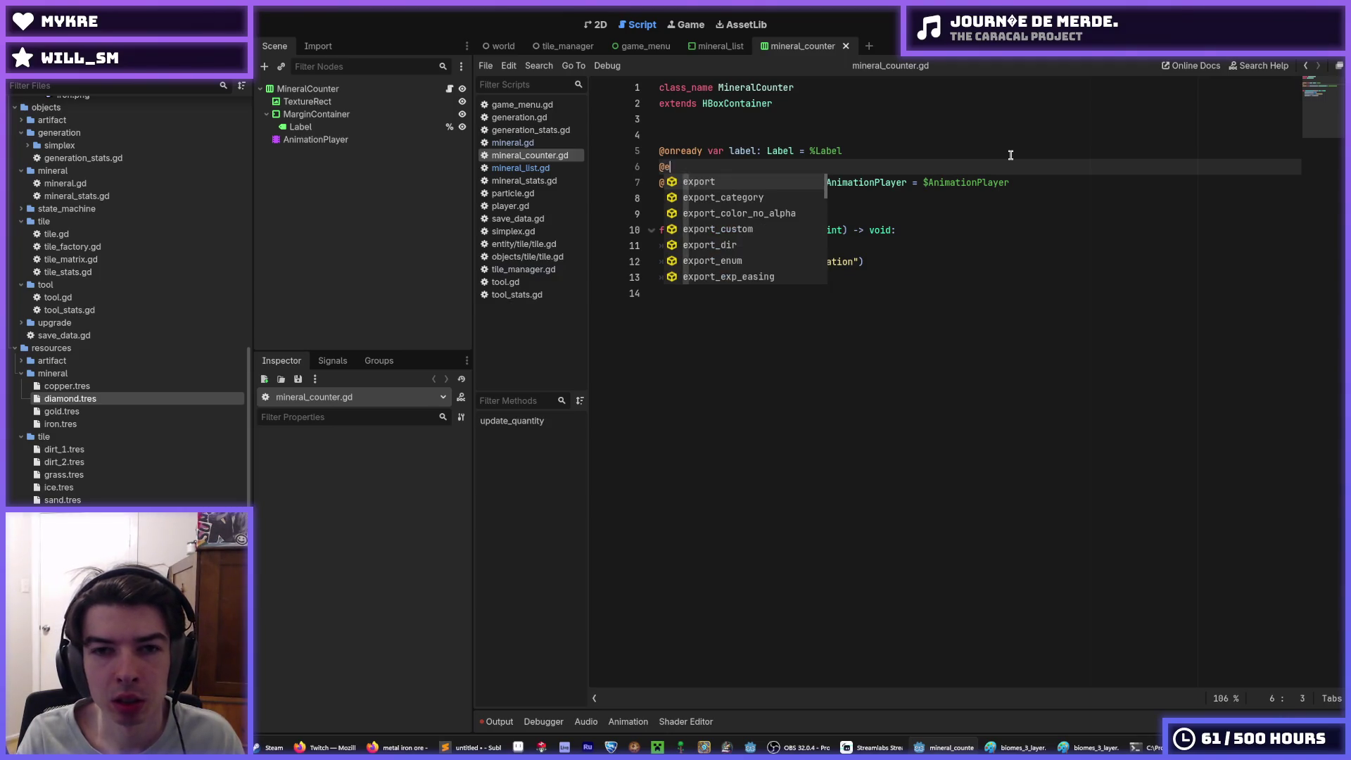
pyautogui.write('var mineral_id:')
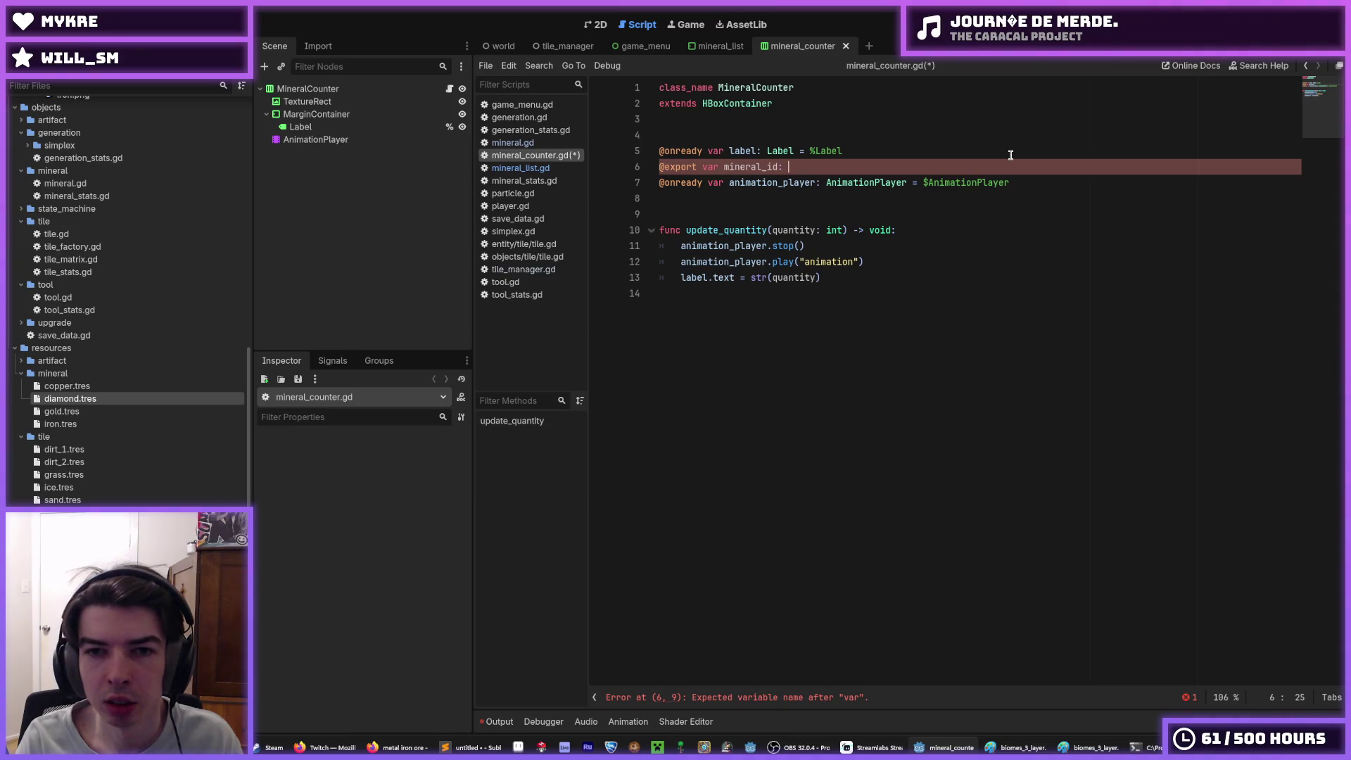
pyautogui.write('l.Id')
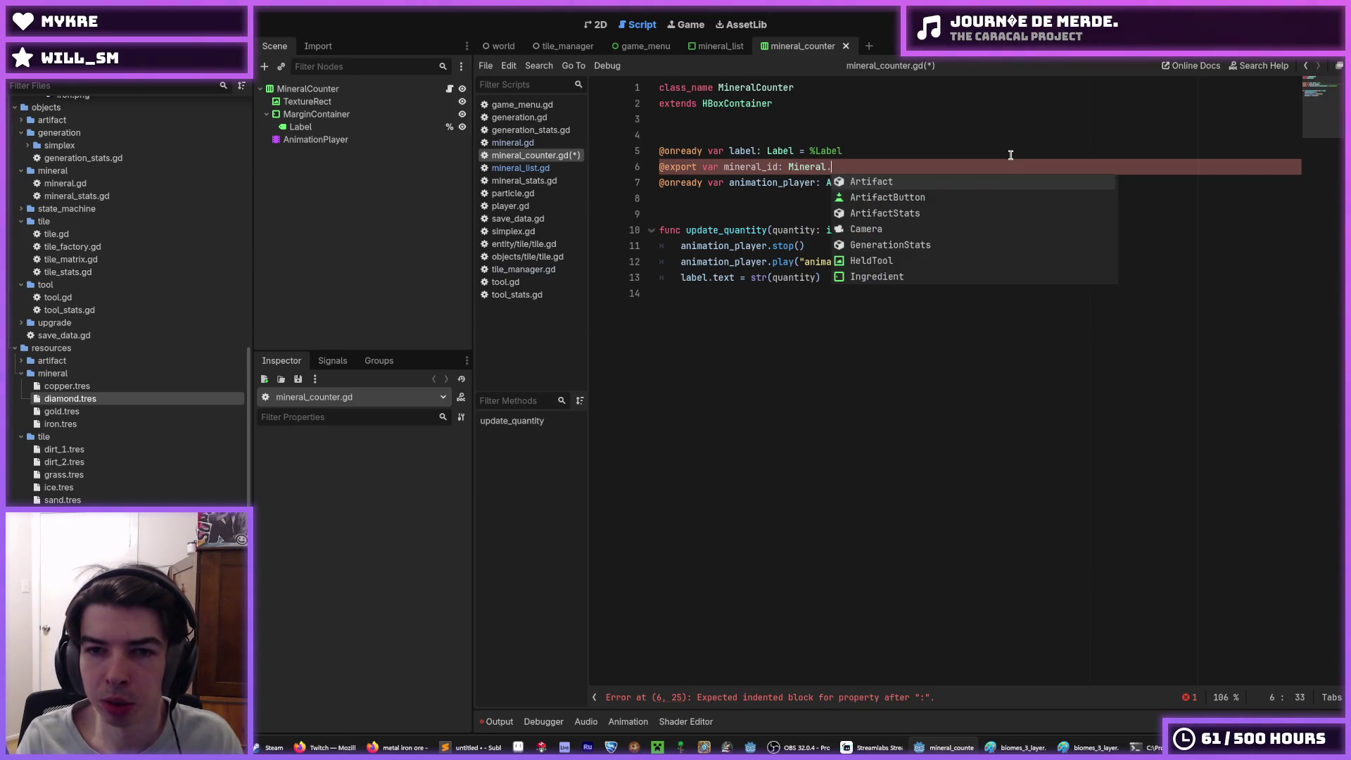
pyautogui.hotkey('ctrl', 's')
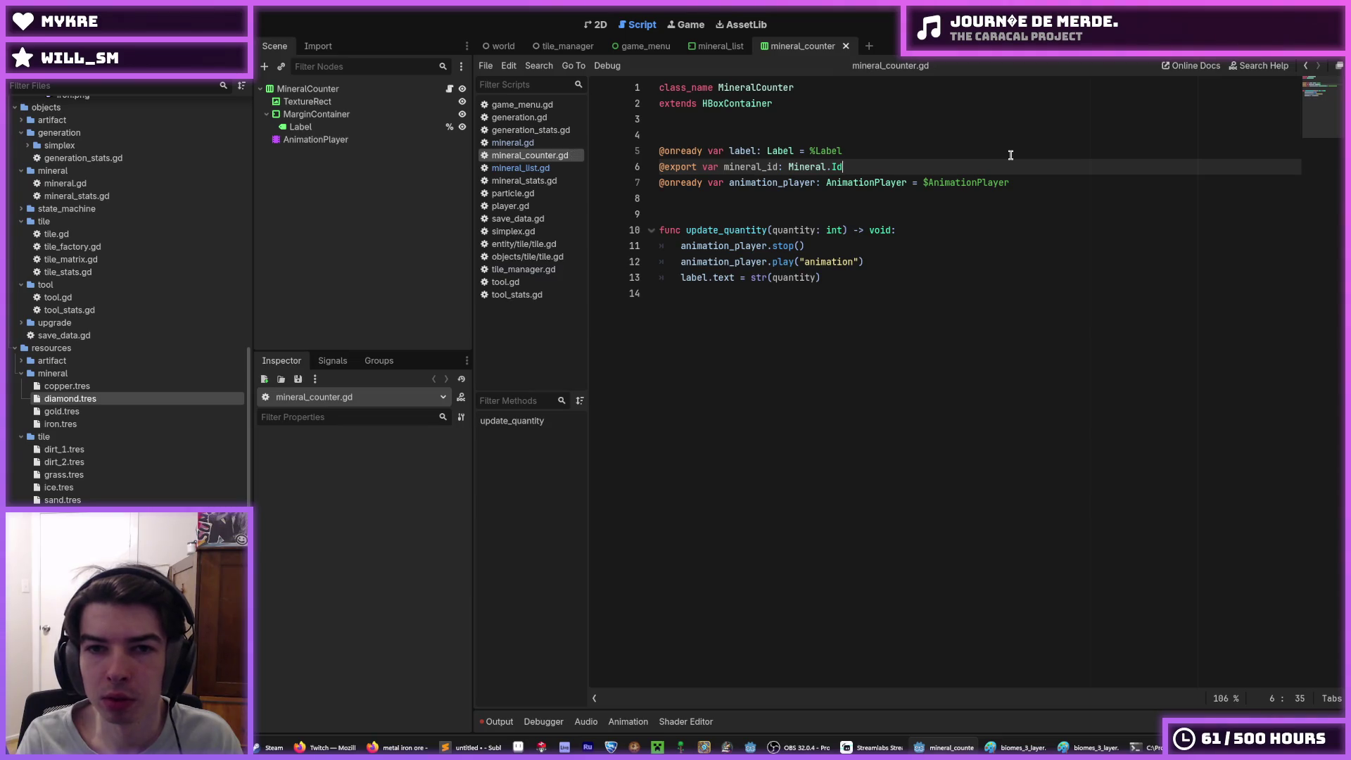
pyautogui.hotkey('alt', 'Up')
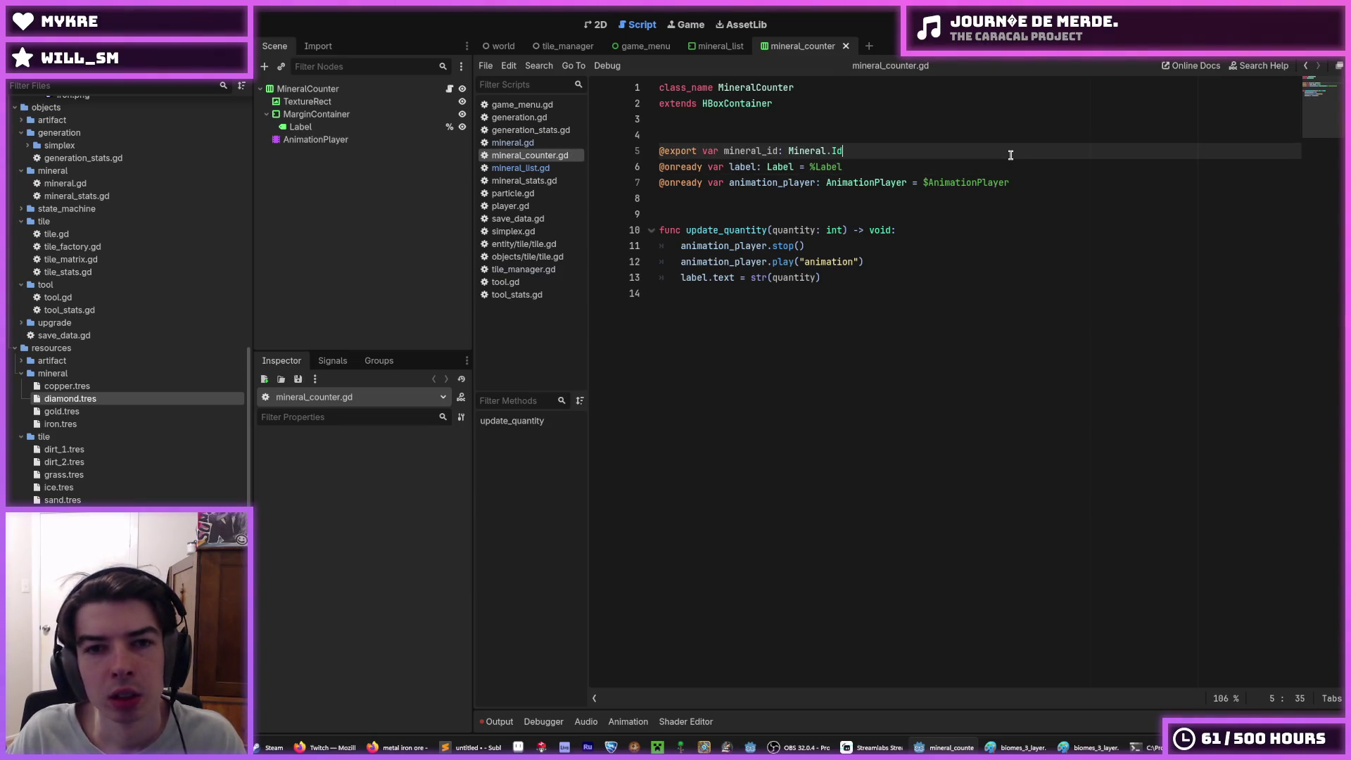
pyautogui.hotkey('ctrl', 'shift', 'Tab')
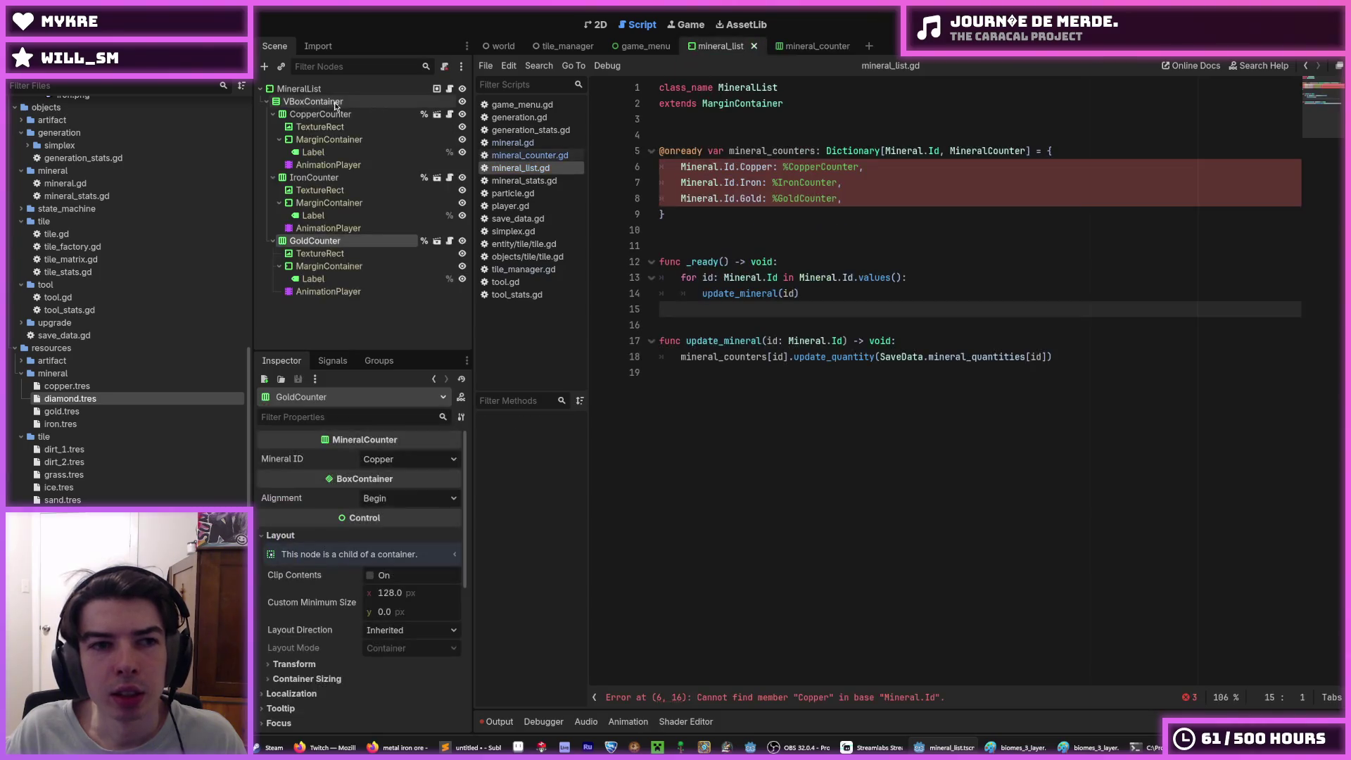
# - Set the Mineral ID of CopperCounter, IronCounter and GoldCounter to Copper, Iron and Gold
pyautogui.click(337, 103)
pyautogui.click(320, 114)
pyautogui.click(383, 461)
pyautogui.click(384, 470)
pyautogui.doubleClick(325, 177)
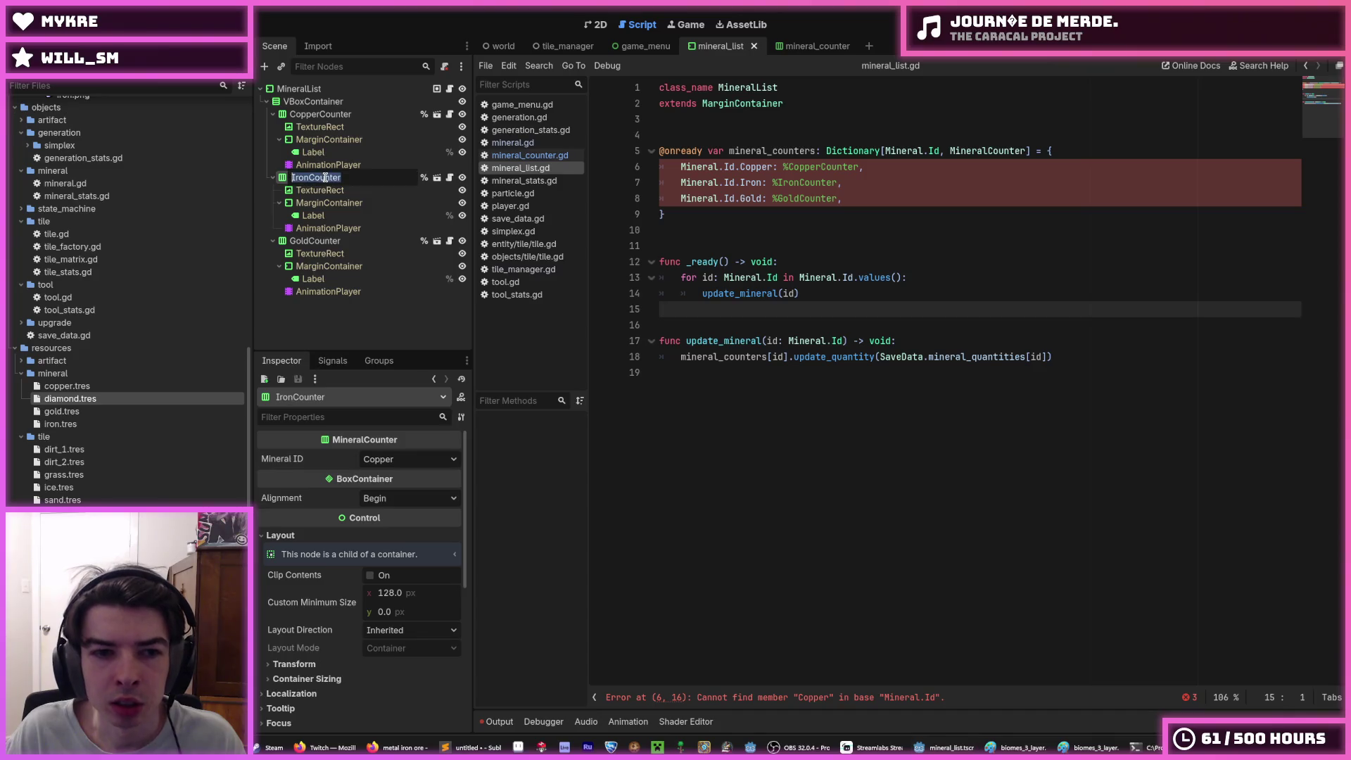
pyautogui.click(393, 462)
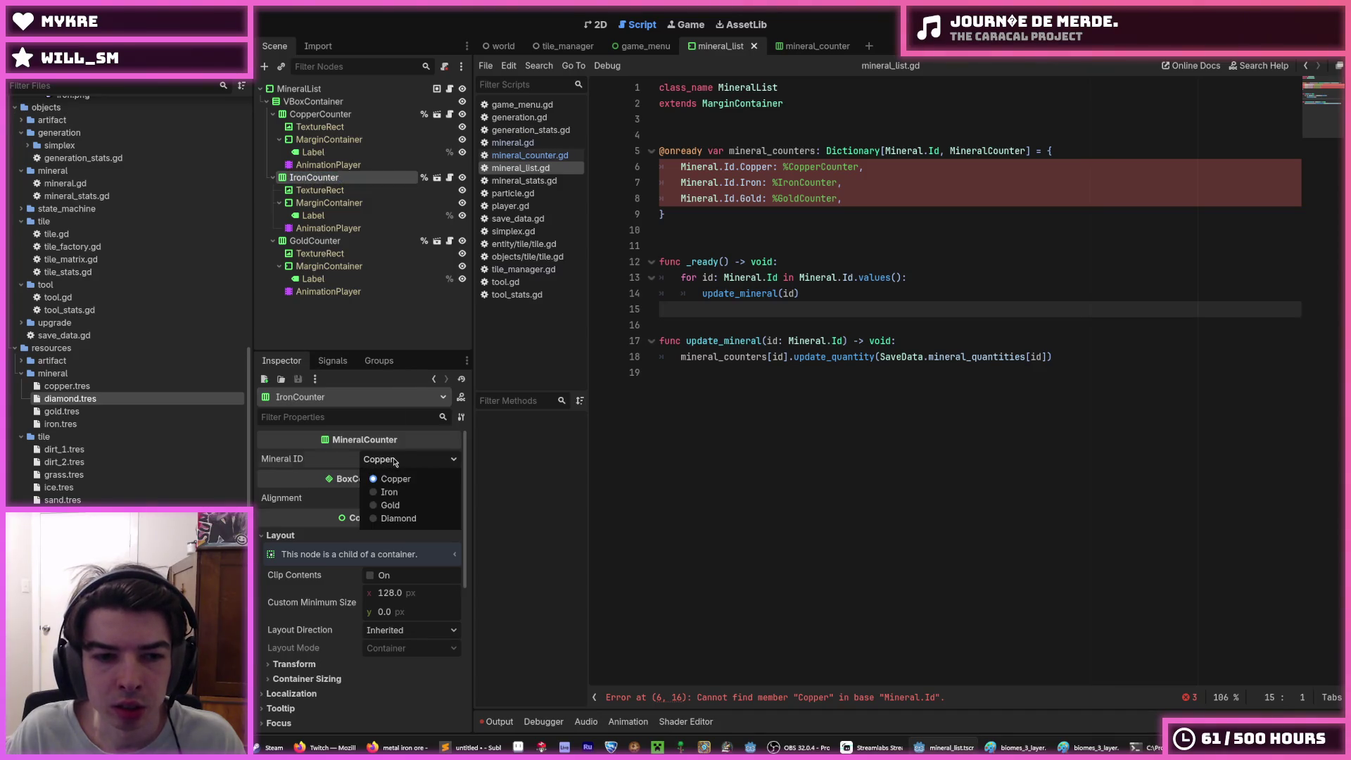
pyautogui.click(391, 493)
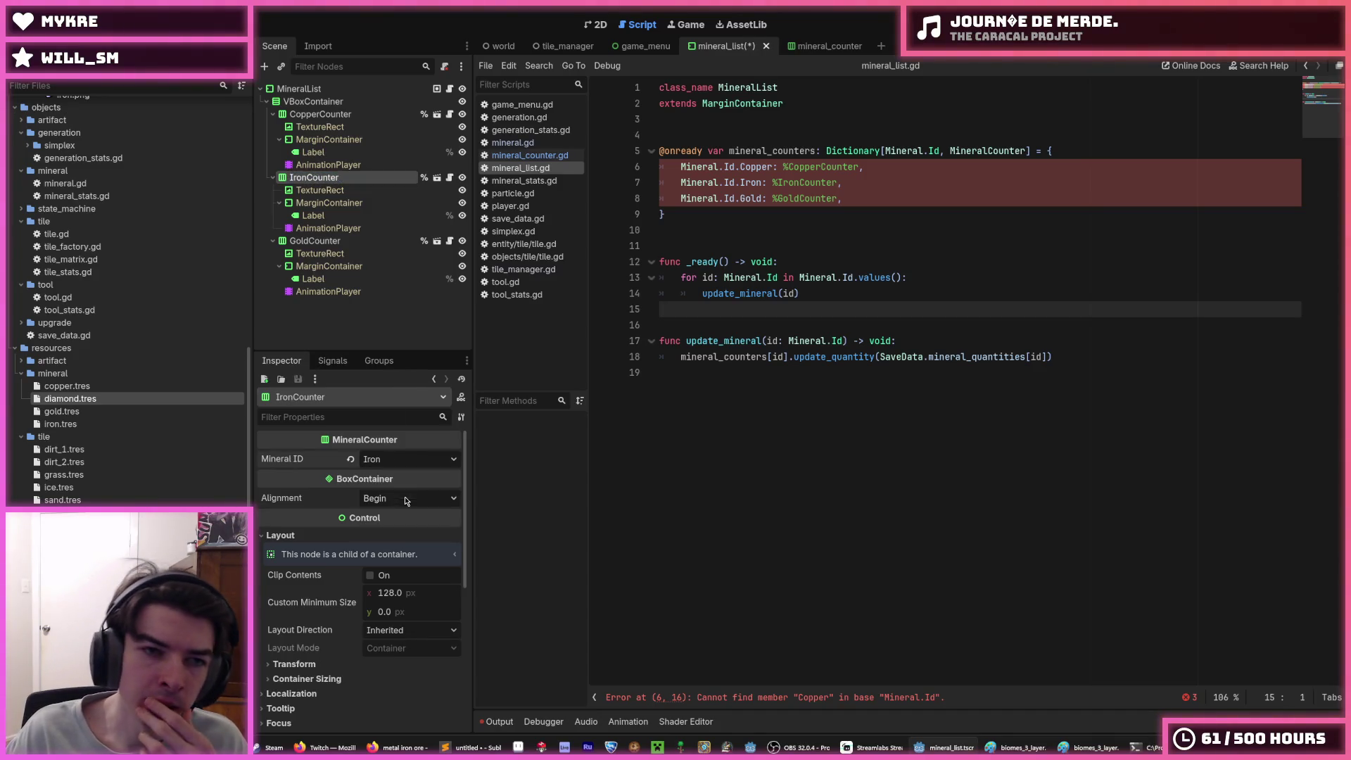
pyautogui.click(339, 242)
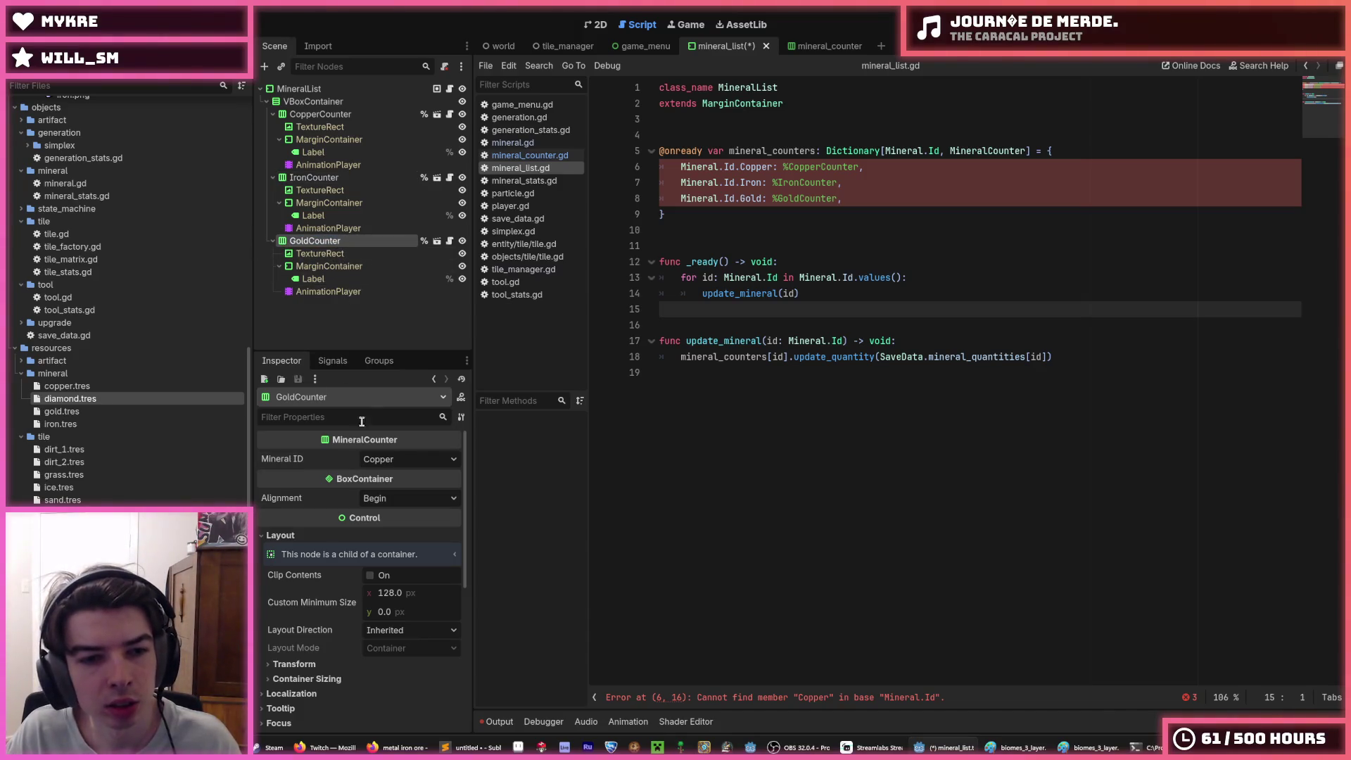
pyautogui.click(383, 461)
pyautogui.click(399, 507)
# - Save the mineral_list scene, then try turning off GoldCounter's editable children and cancel
pyautogui.hotkey('ctrl', 's')
pyautogui.rightClick(327, 258)
pyautogui.press('Escape')
pyautogui.rightClick(331, 242)
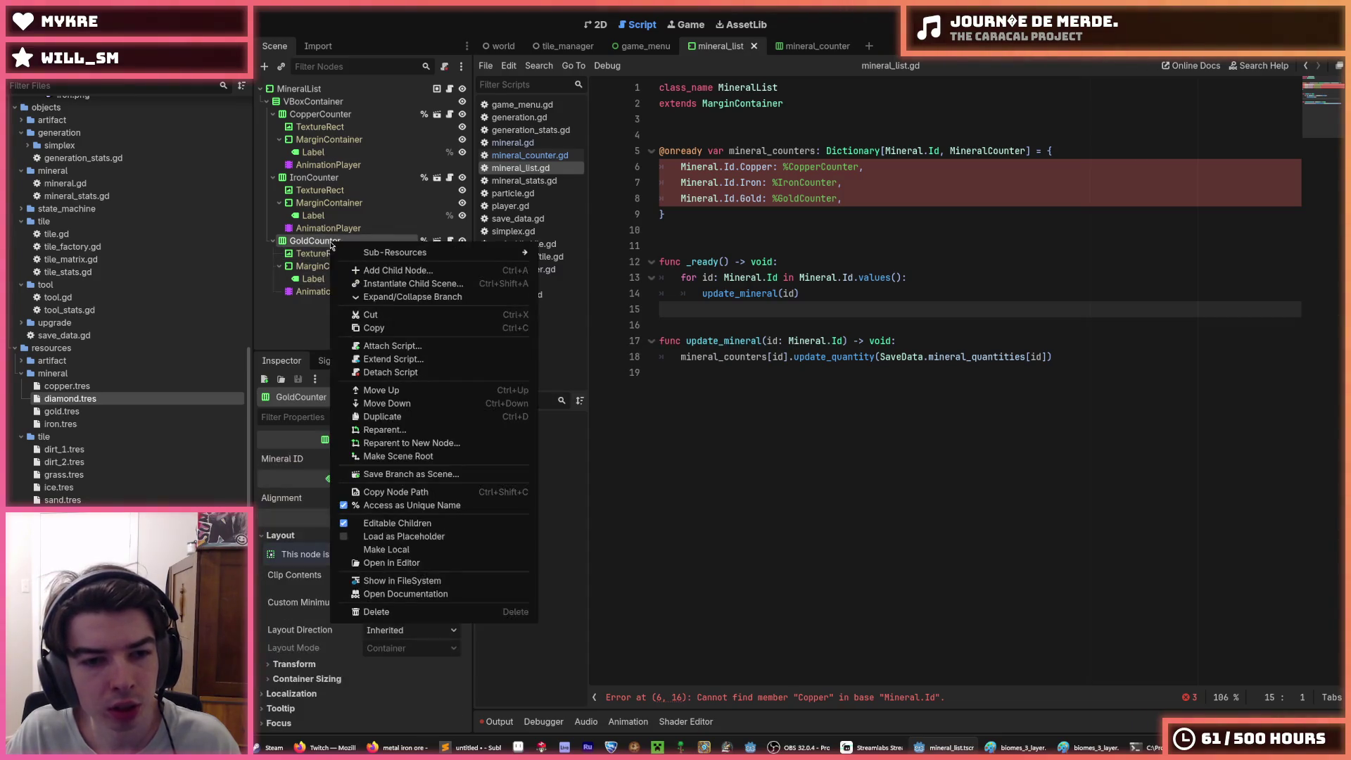
pyautogui.click(394, 522)
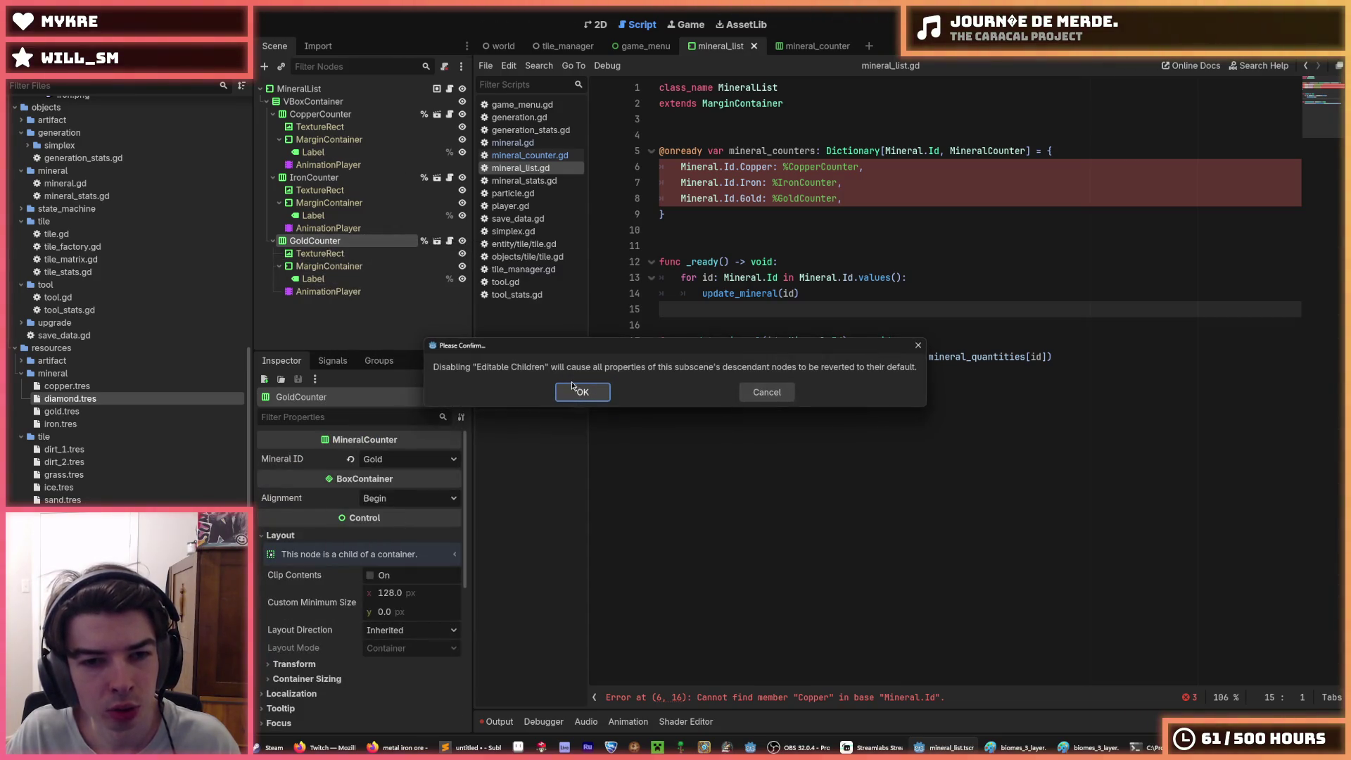
pyautogui.click(918, 350)
# - Open the mineral_counter scene from CopperCounter, then return to the mineral_list scene
pyautogui.click(340, 117)
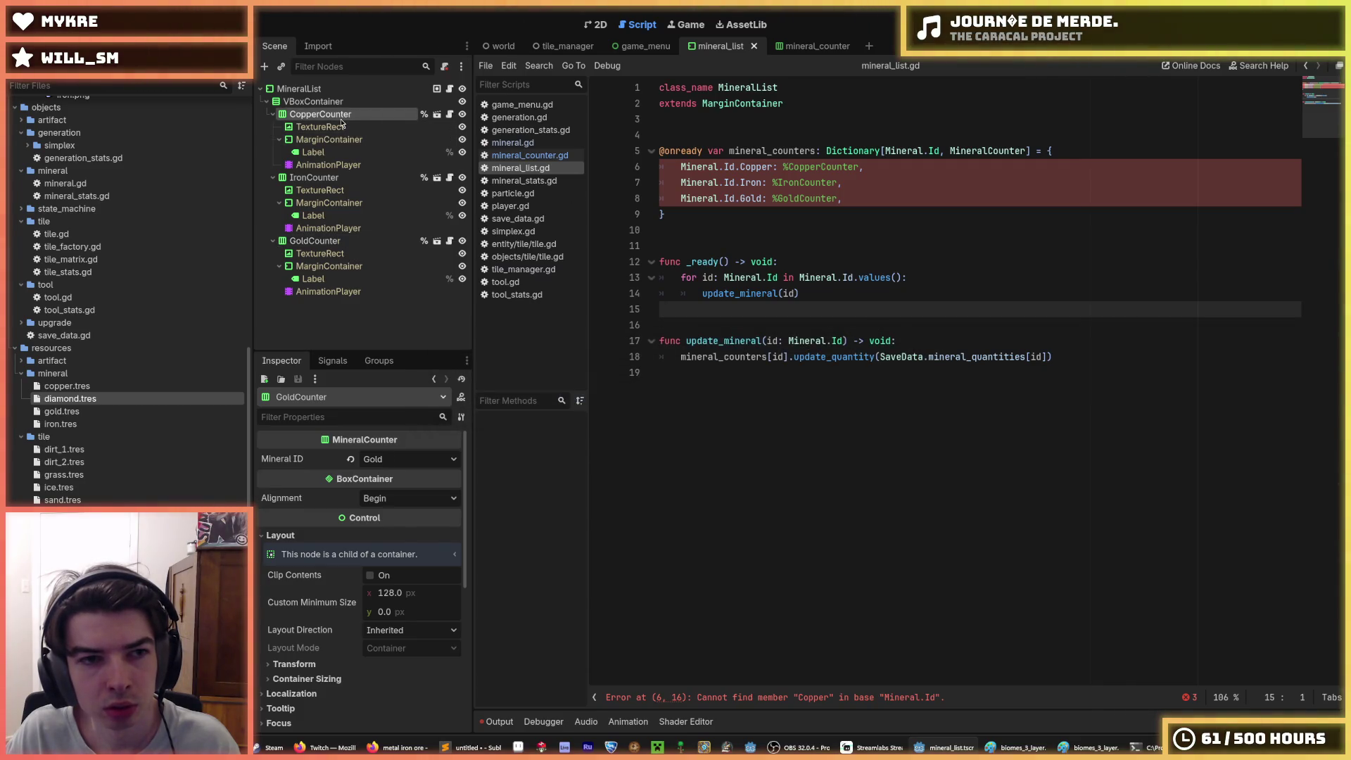
pyautogui.click(436, 115)
pyautogui.rightClick(332, 90)
pyautogui.click(717, 59)
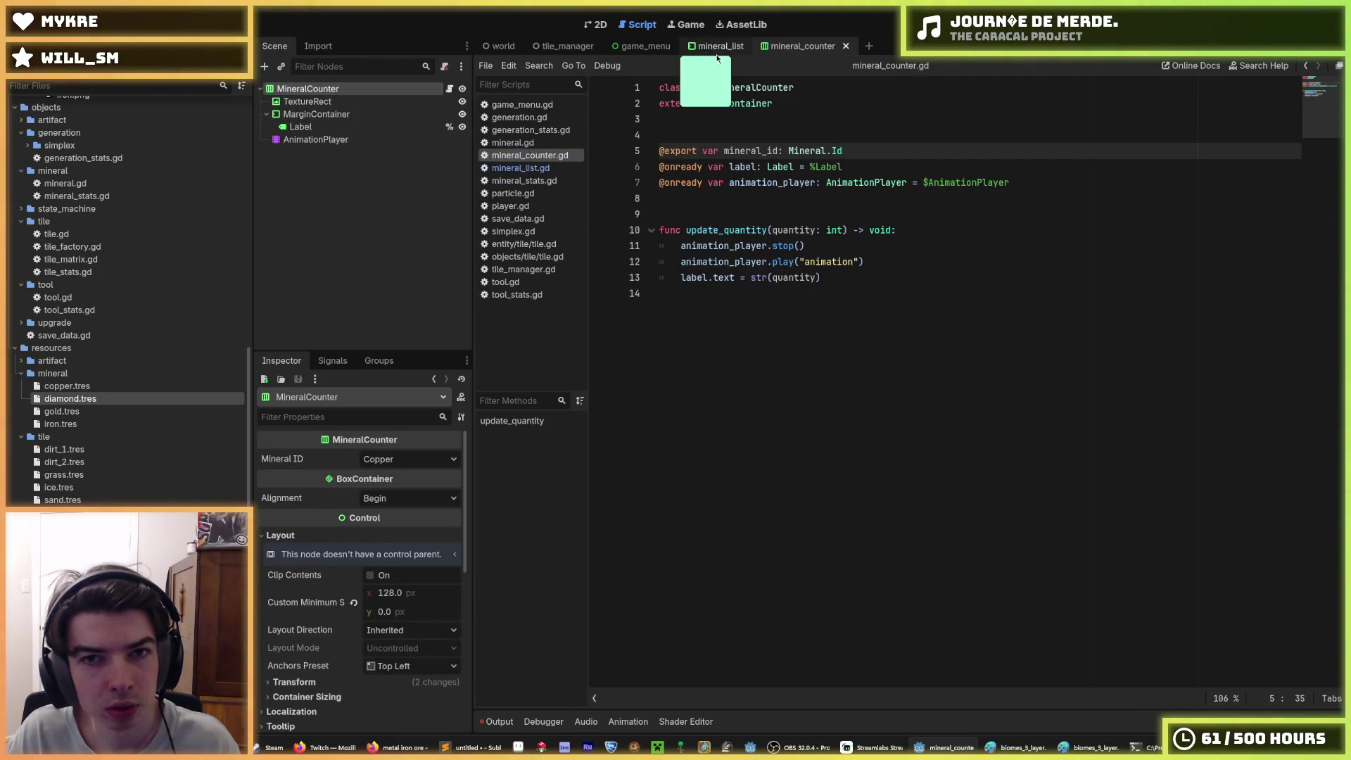
pyautogui.click(716, 46)
# - Turn off Editable Children on CopperCounter and confirm reverting its children to default
pyautogui.click(272, 140)
pyautogui.click(272, 140)
pyautogui.keyDown('shift'); pyautogui.click(307, 140); pyautogui.keyUp('shift')
pyautogui.rightClick(306, 141)
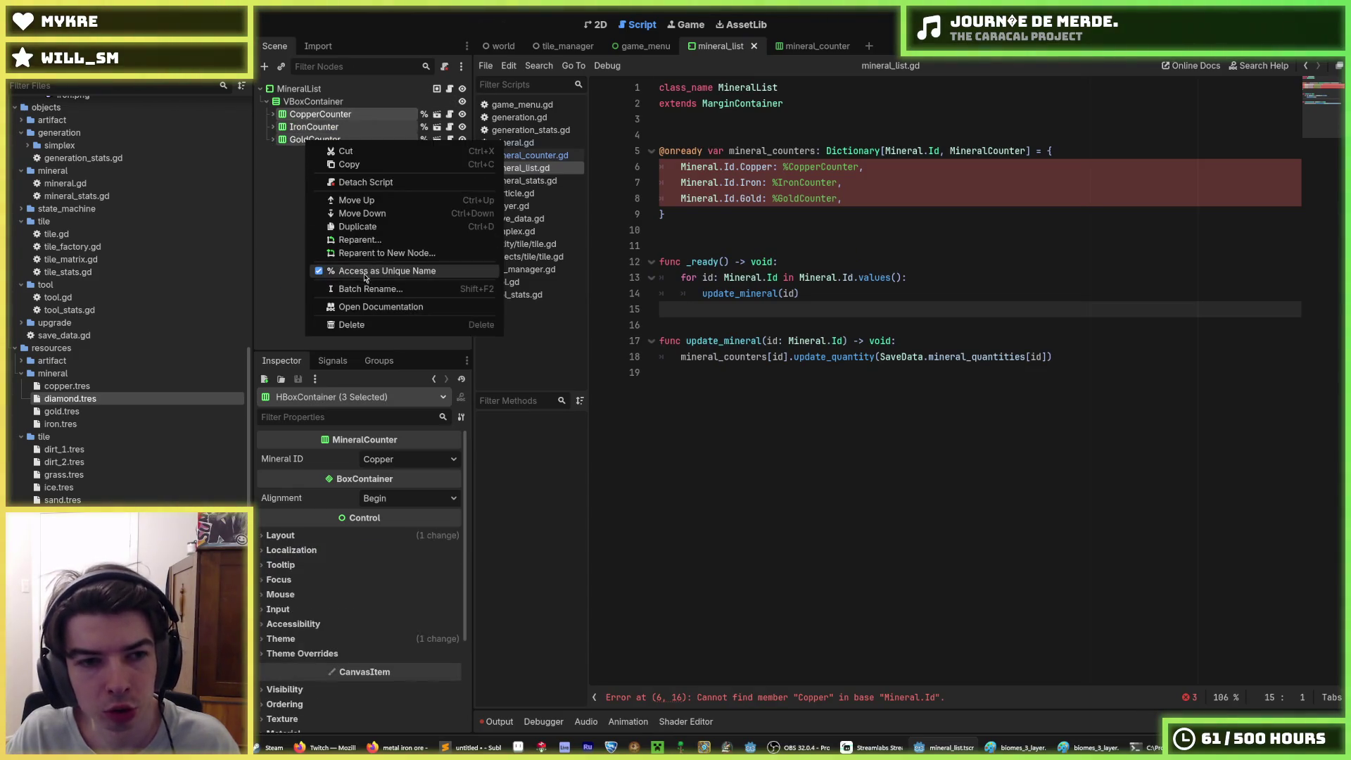
pyautogui.rightClick(311, 115)
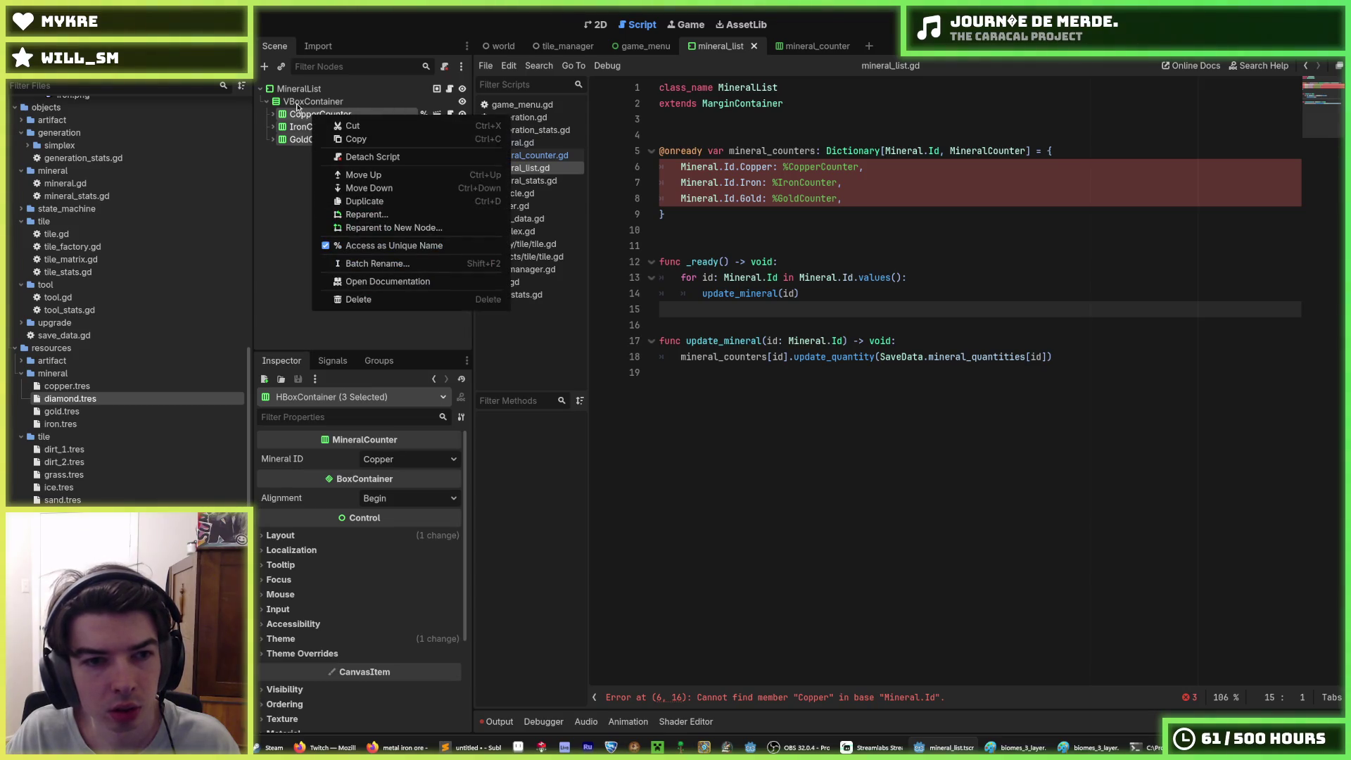
pyautogui.click(298, 109)
pyautogui.click(300, 117)
pyautogui.rightClick(299, 117)
pyautogui.click(301, 120)
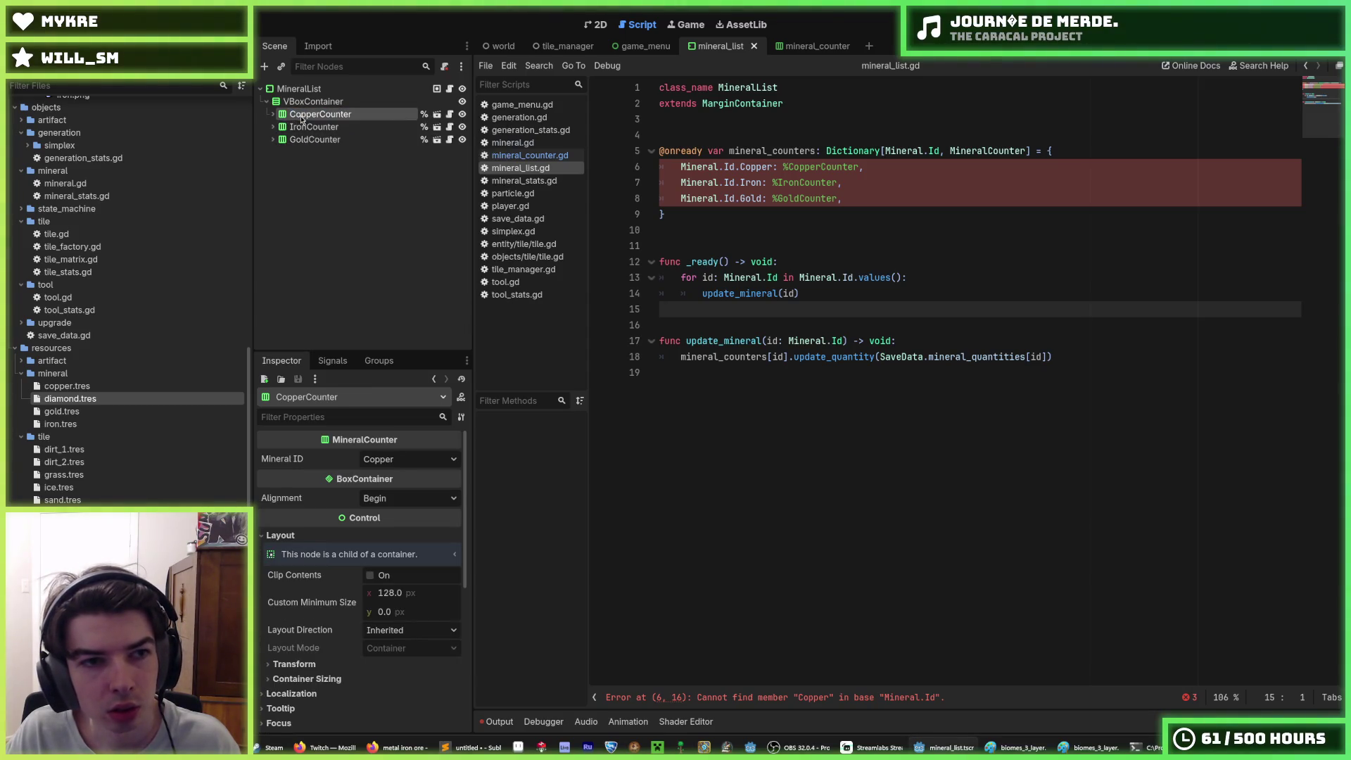
pyautogui.rightClick(301, 118)
pyautogui.click(376, 417)
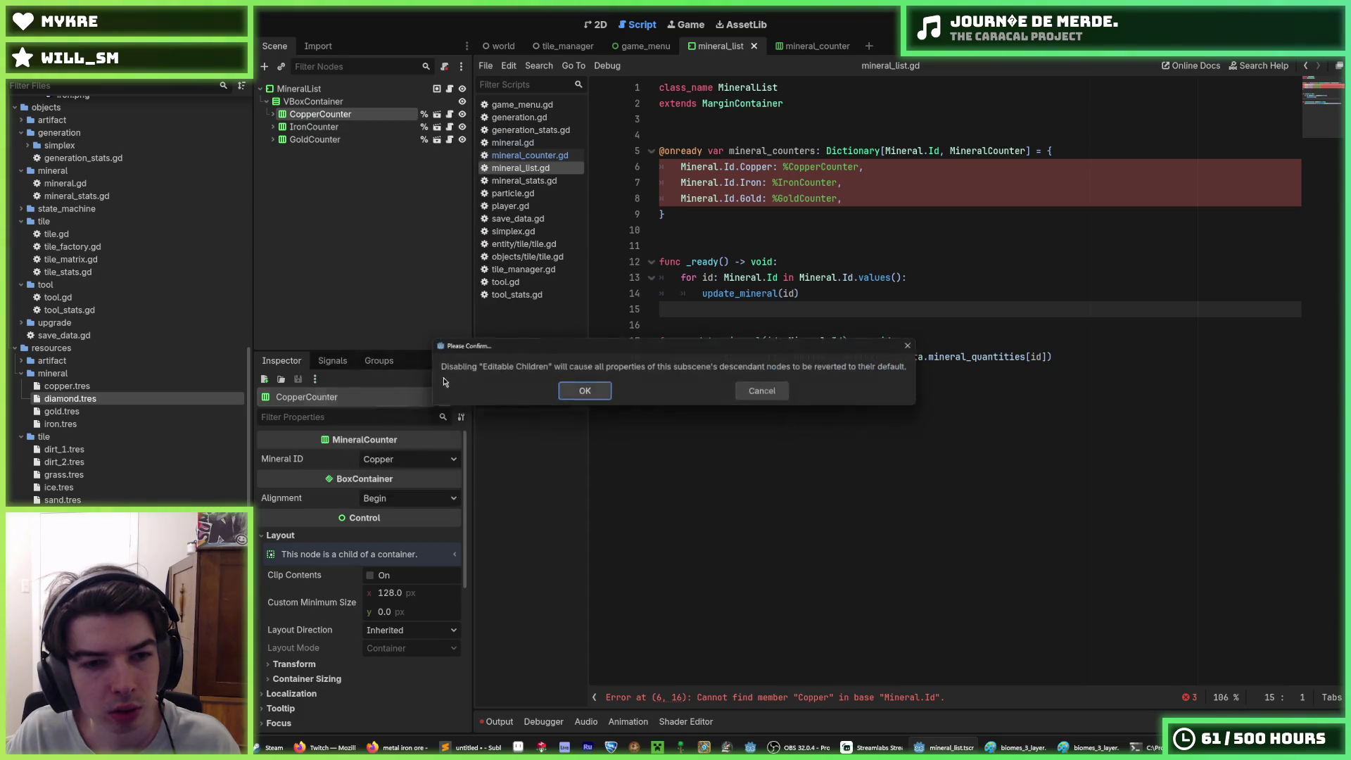
pyautogui.click(596, 399)
# - Turn off Editable Children on IronCounter and GoldCounter, confirming each revert
pyautogui.rightClick(322, 132)
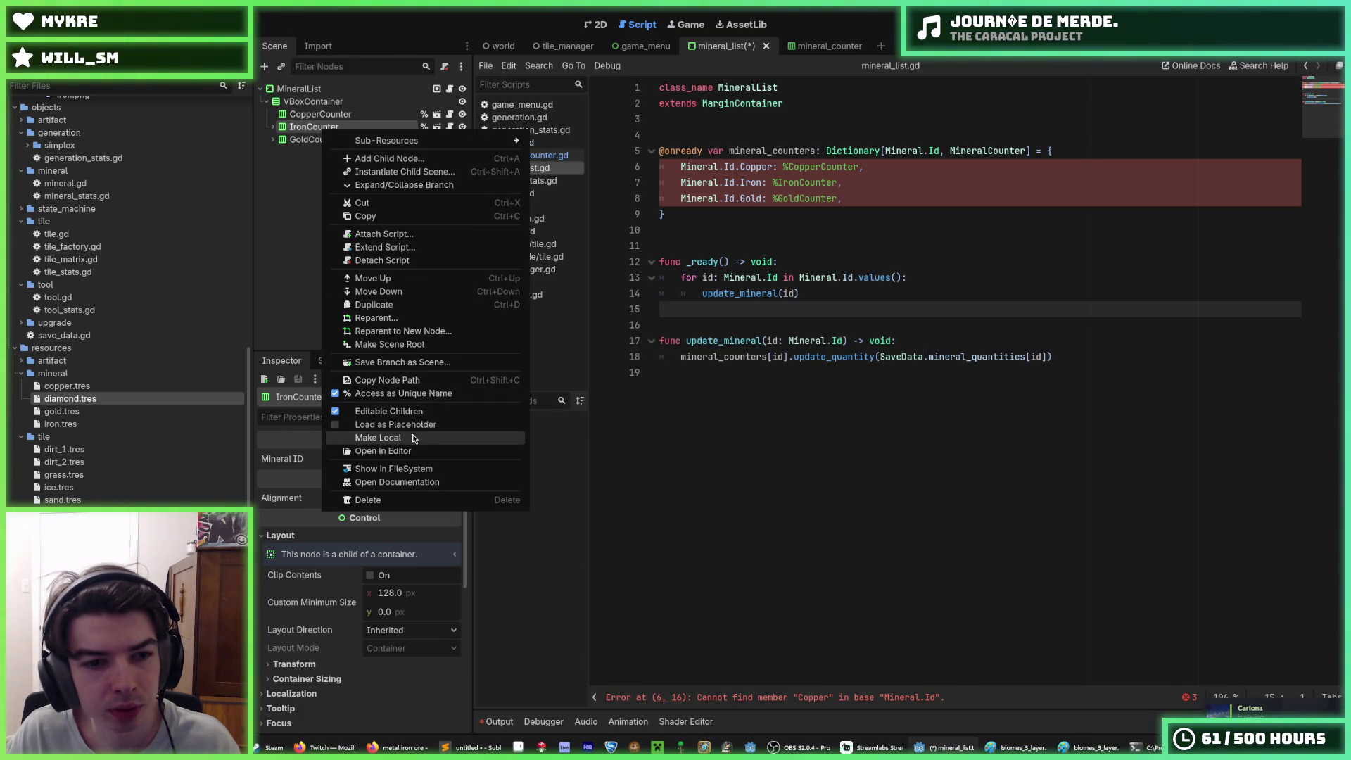
pyautogui.click(394, 411)
pyautogui.click(582, 391)
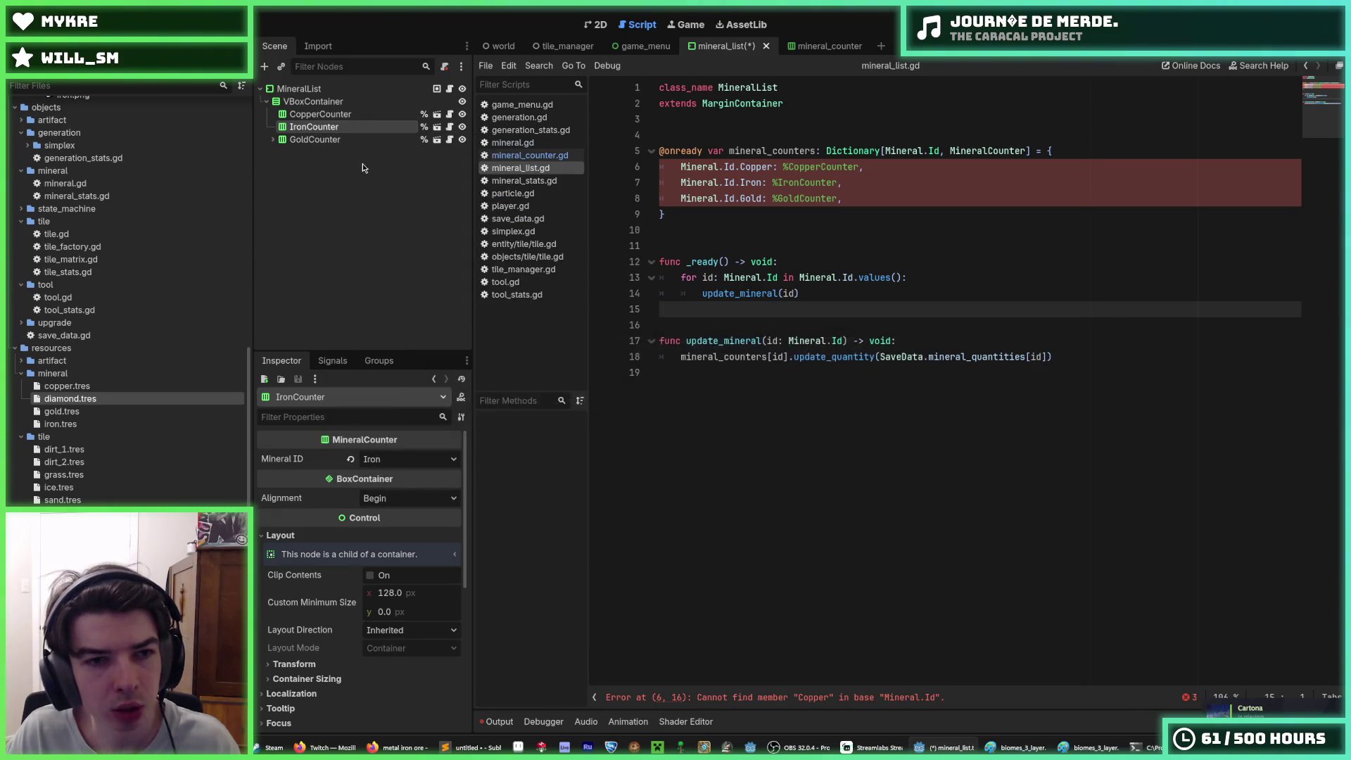
pyautogui.rightClick(327, 140)
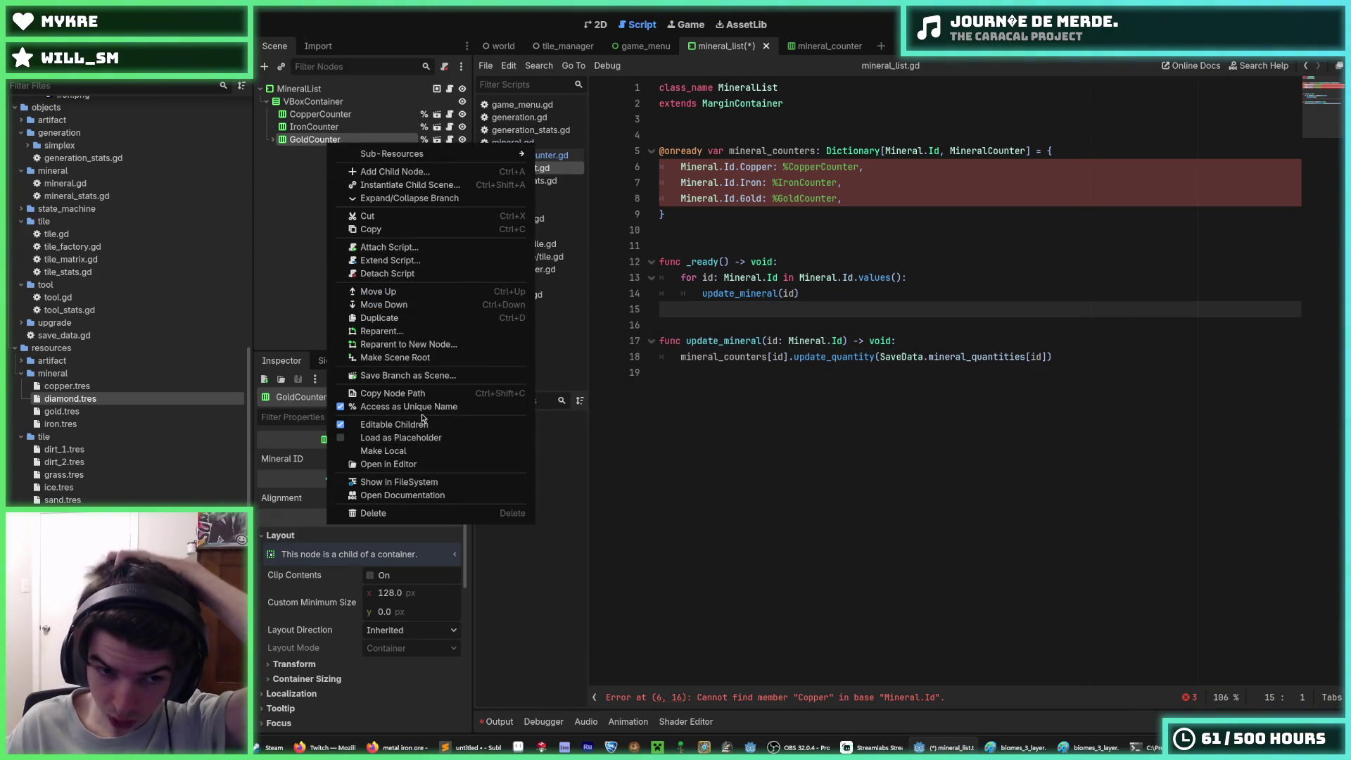
pyautogui.click(396, 424)
pyautogui.click(584, 392)
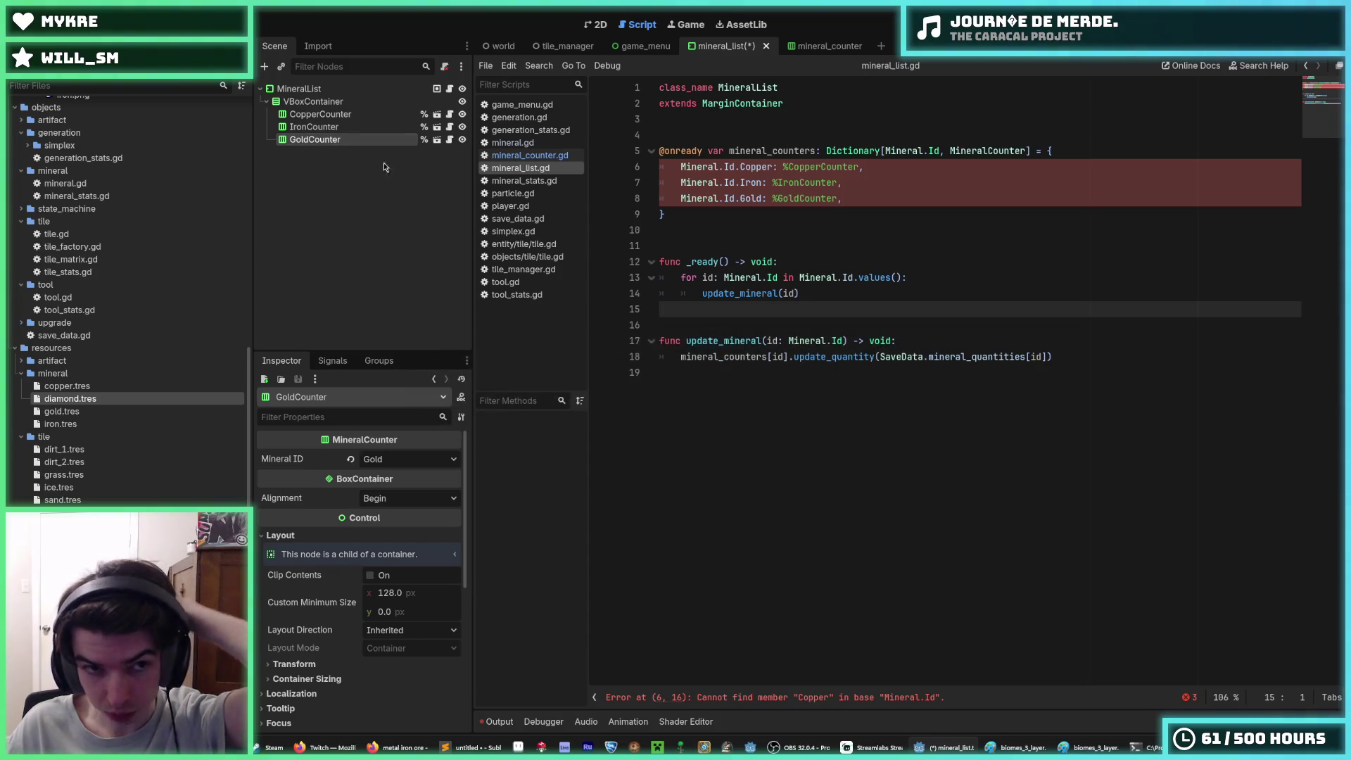
# - Switch to the 2D view, reframe the counters and save the mineral_list scene
pyautogui.click(313, 126)
pyautogui.click(609, 28)
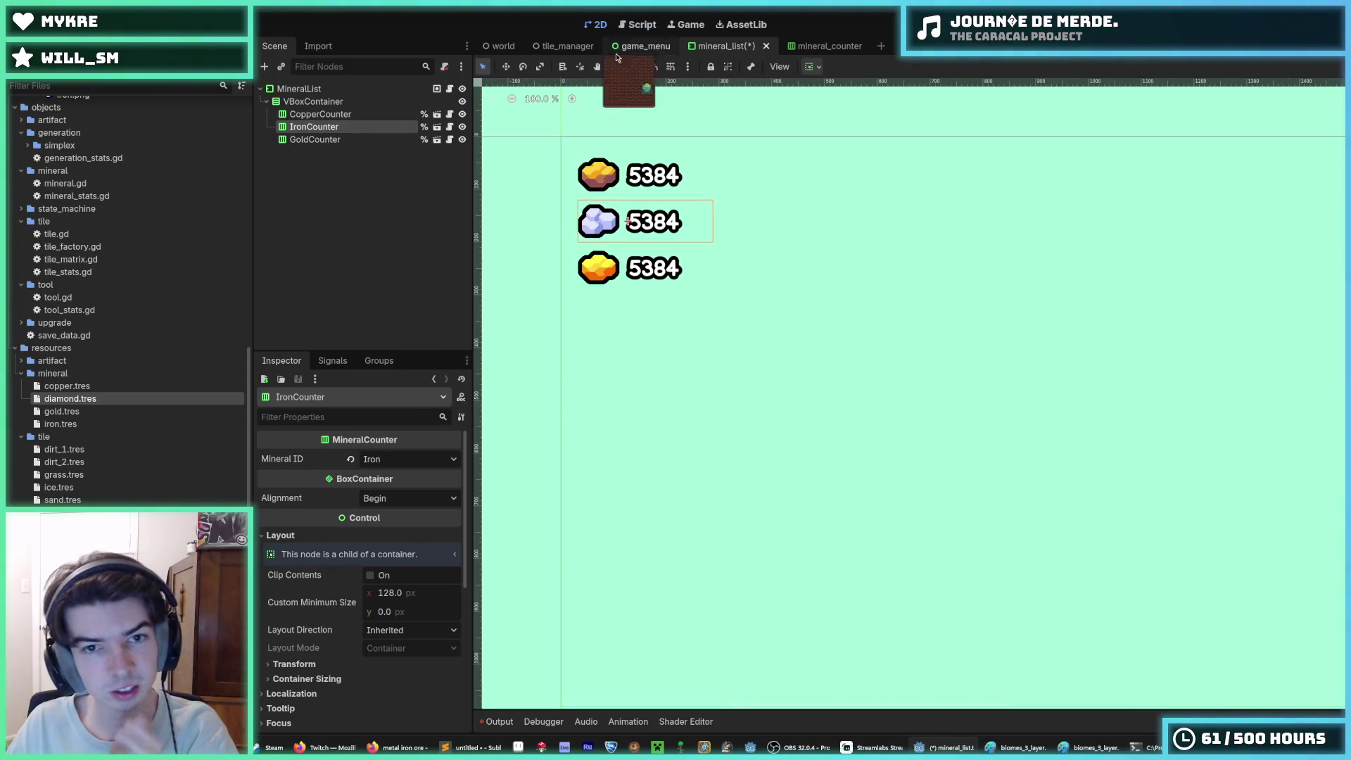
pyautogui.scroll(3, 656, 243)
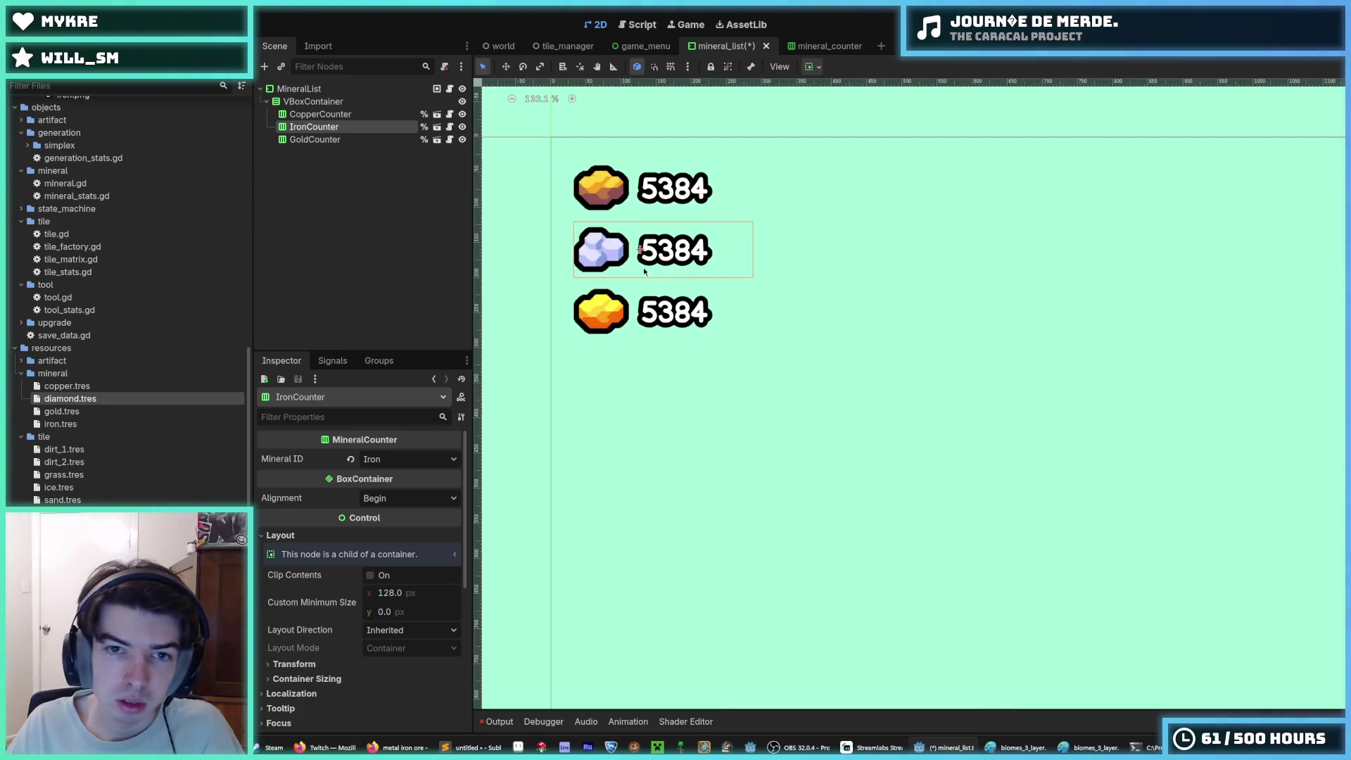
pyautogui.moveTo(687, 360); pyautogui.dragTo(712, 399)
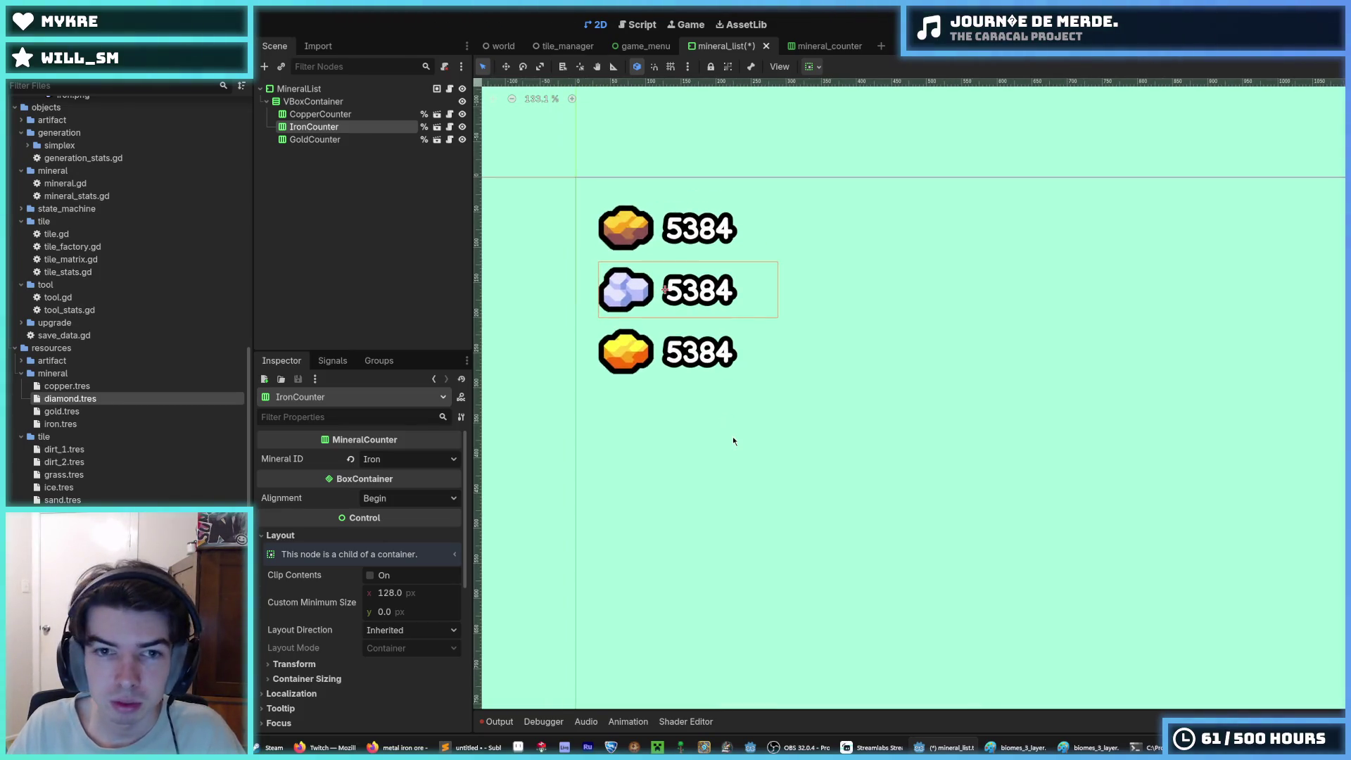
pyautogui.click(732, 441)
pyautogui.hotkey('ctrl', 's')
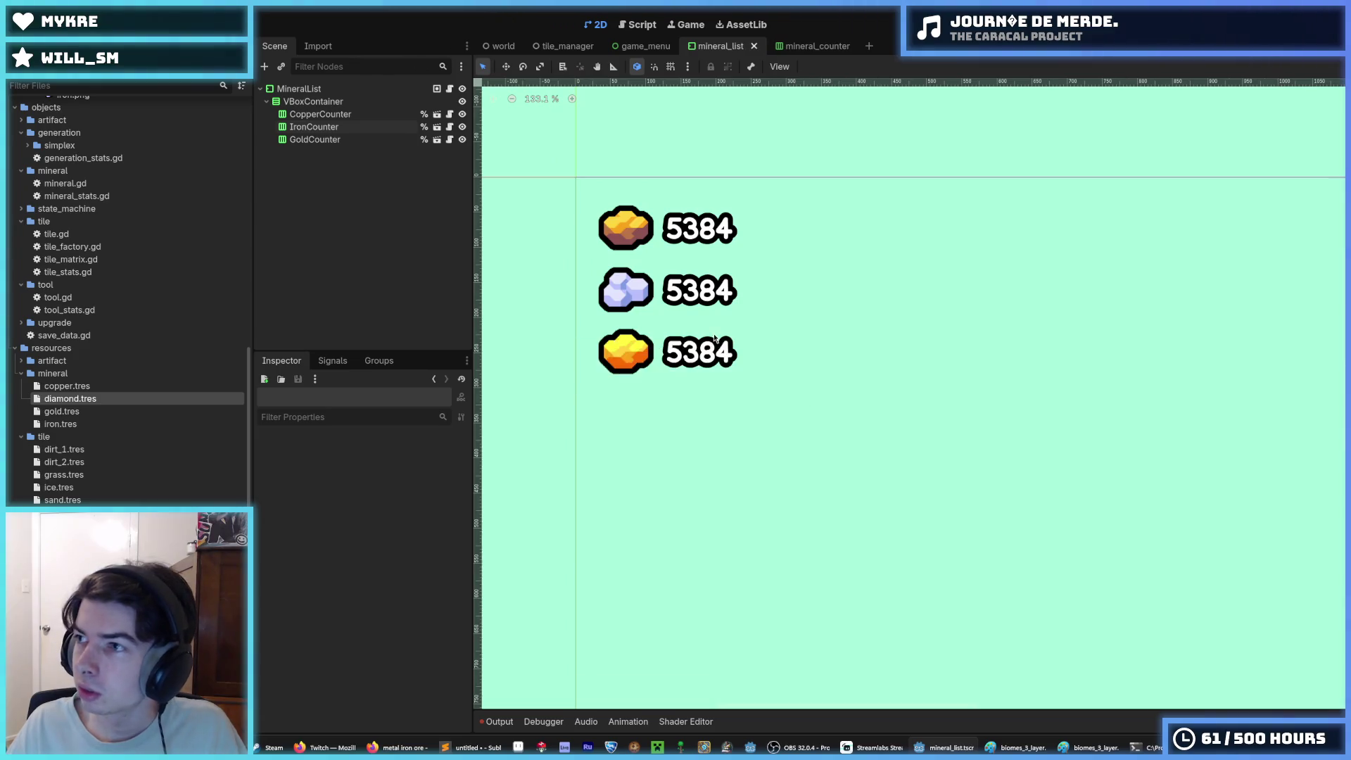
# - Check each counter's Mineral ID in the Inspector, cancelling an accidental GoldCounter rename
pyautogui.click(322, 115)
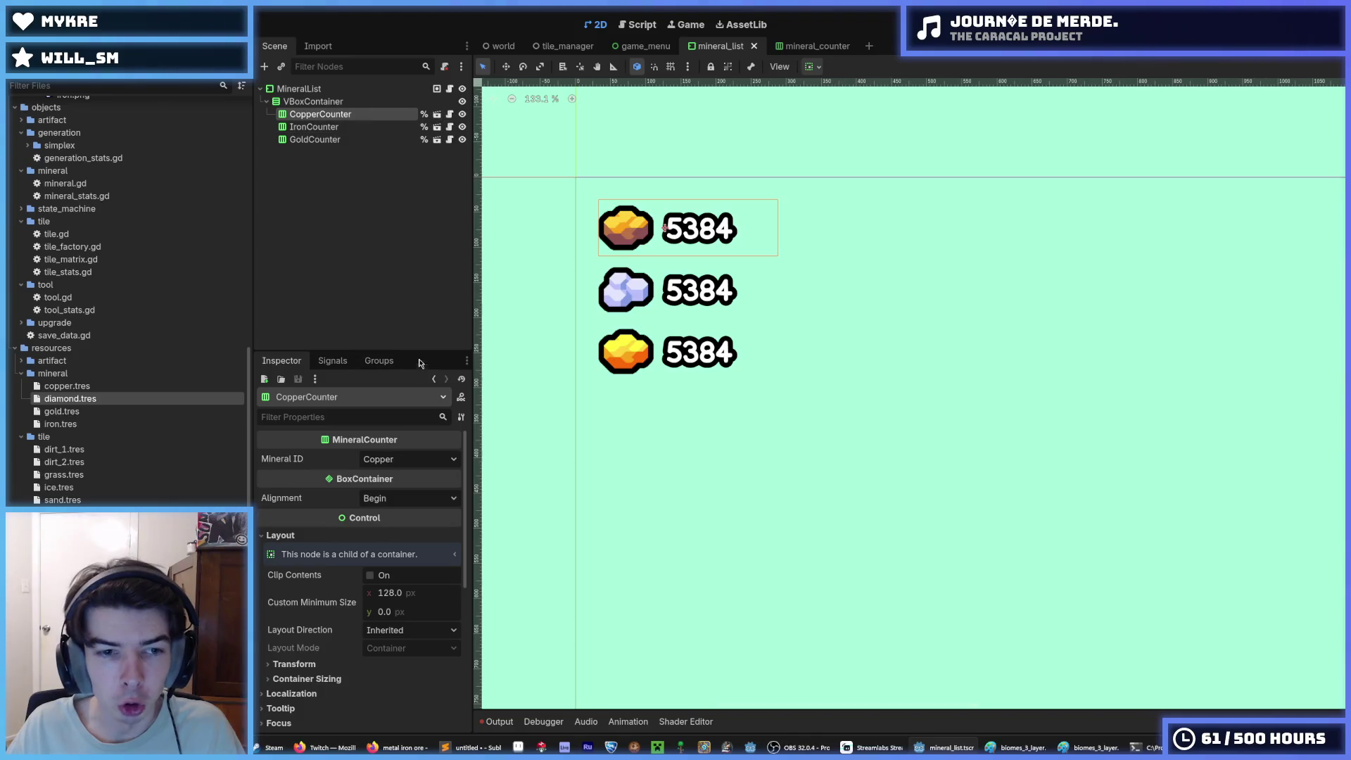
pyautogui.click(314, 127)
pyautogui.click(400, 459)
pyautogui.click(401, 459)
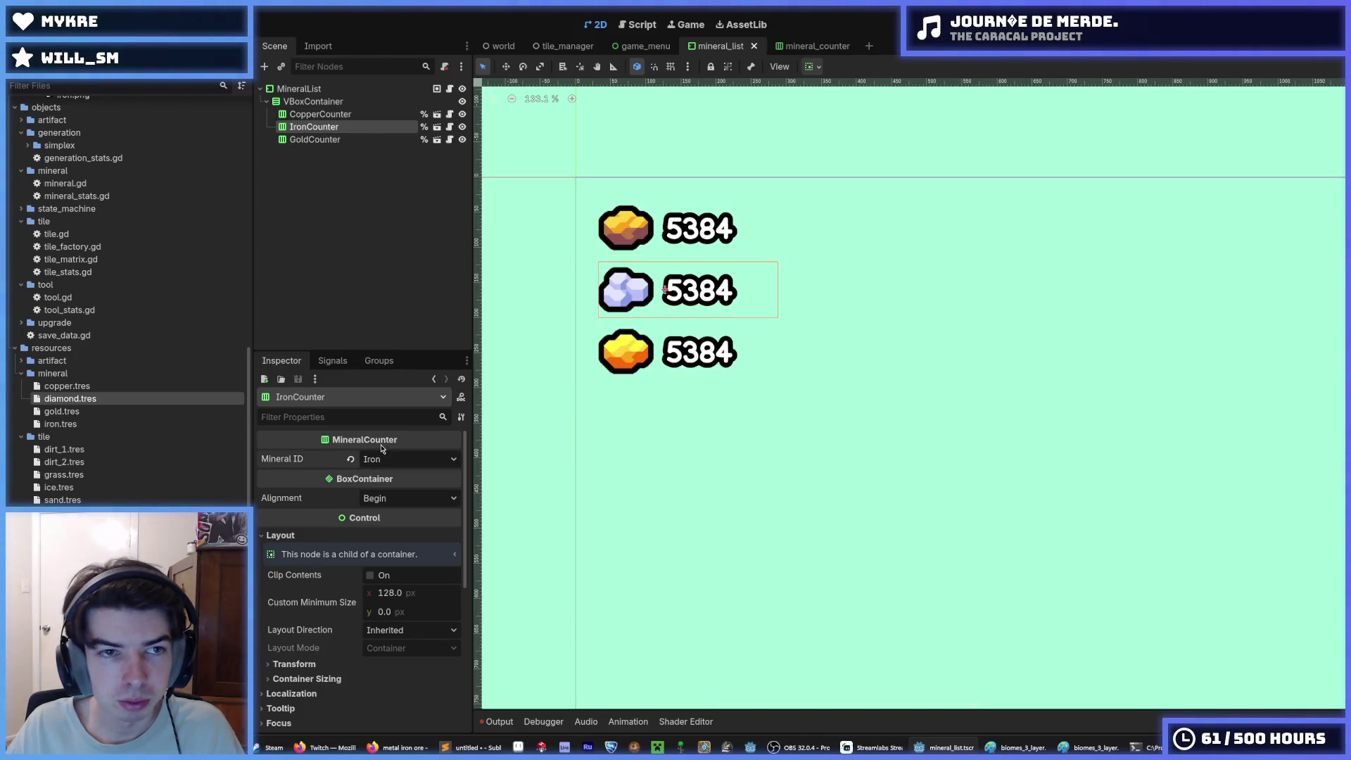
pyautogui.click(315, 139)
pyautogui.click(316, 140)
pyautogui.press('Return')
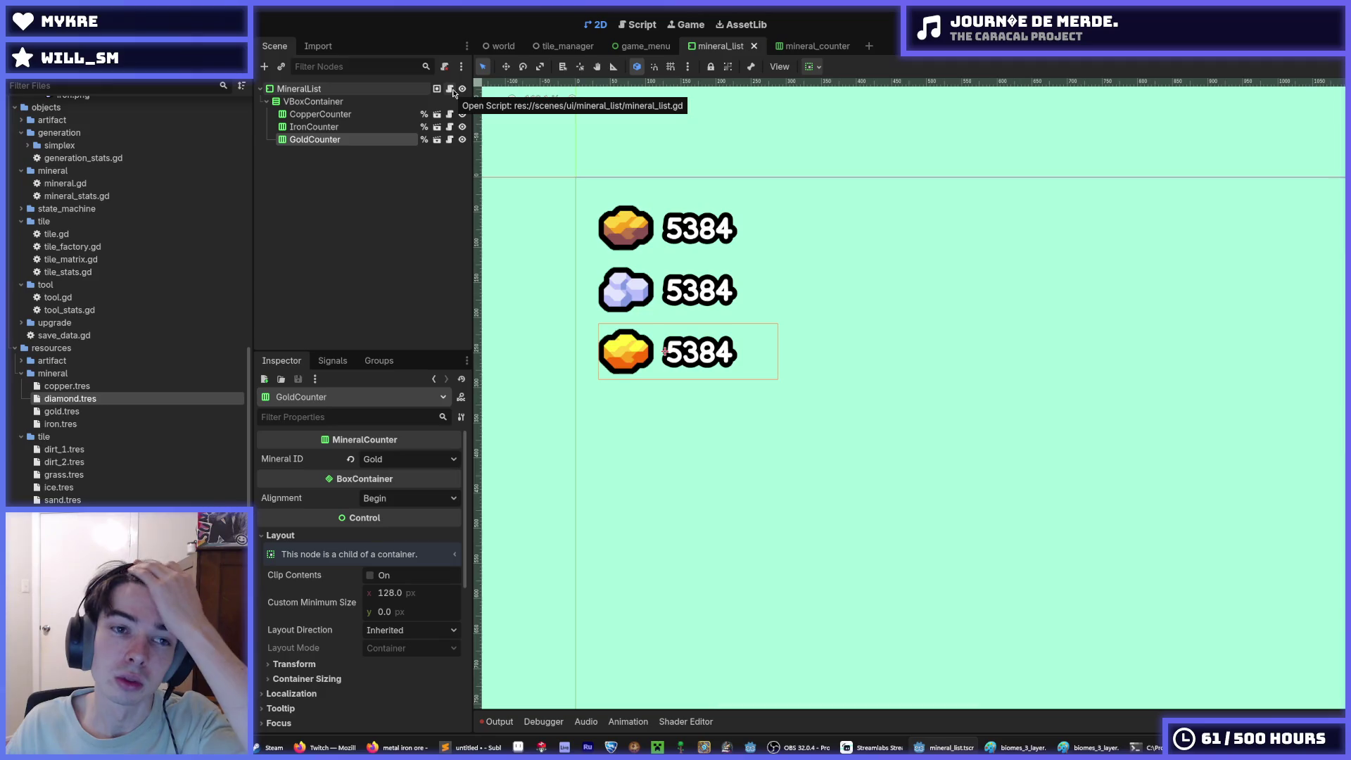
# - Open the mineral_counter scene and script from CopperCounter's icons
pyautogui.click(640, 47)
pyautogui.click(713, 48)
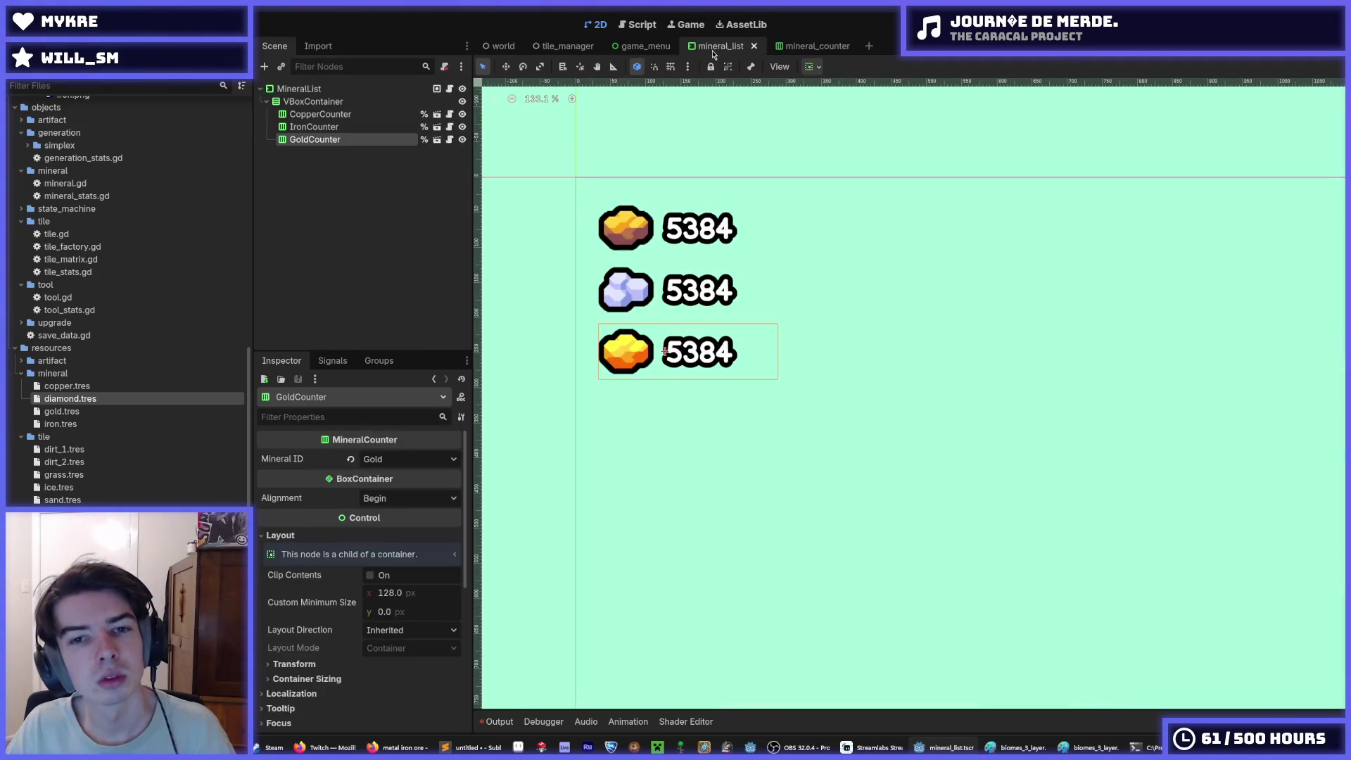
pyautogui.click(449, 114)
pyautogui.click(437, 114)
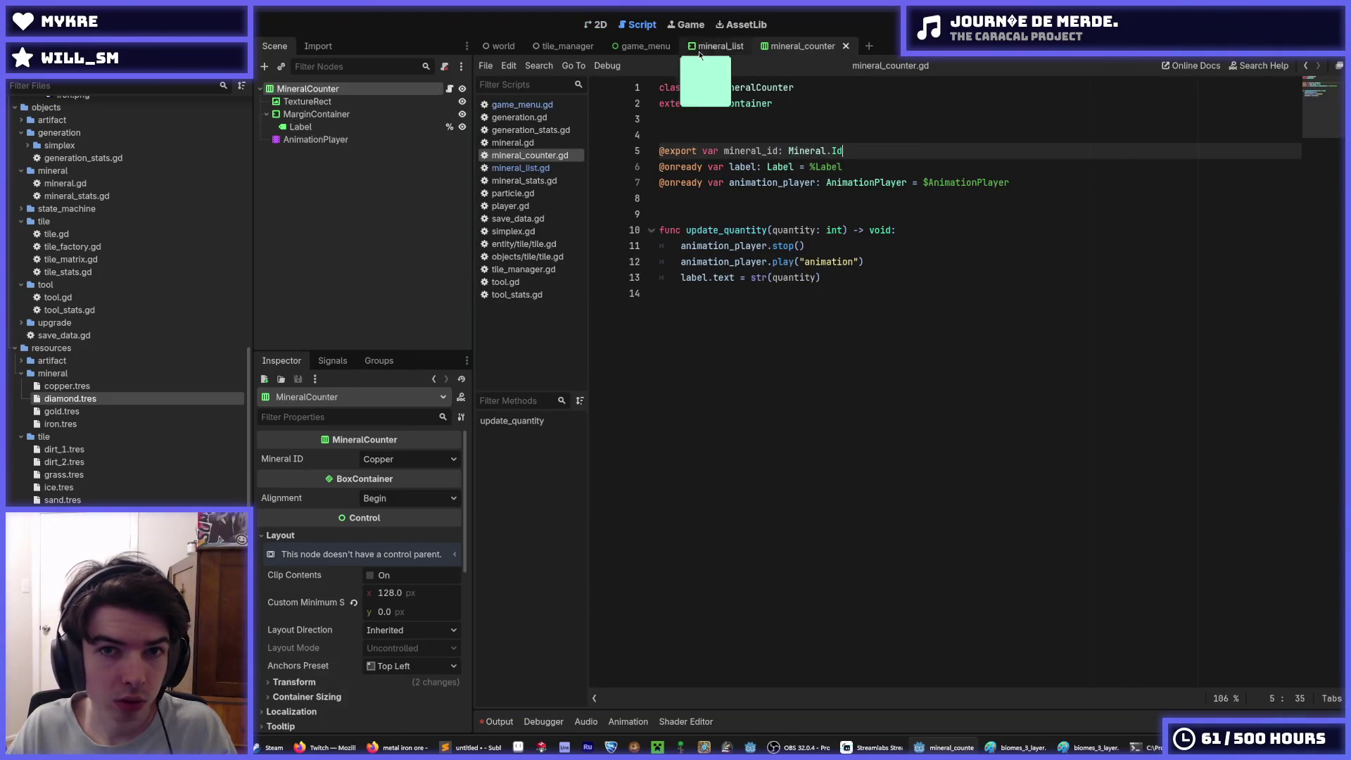
# - Inspect the mineral_counter scene's TextureRect and MarginContainer in 2D and save it
pyautogui.click(597, 25)
pyautogui.click(307, 101)
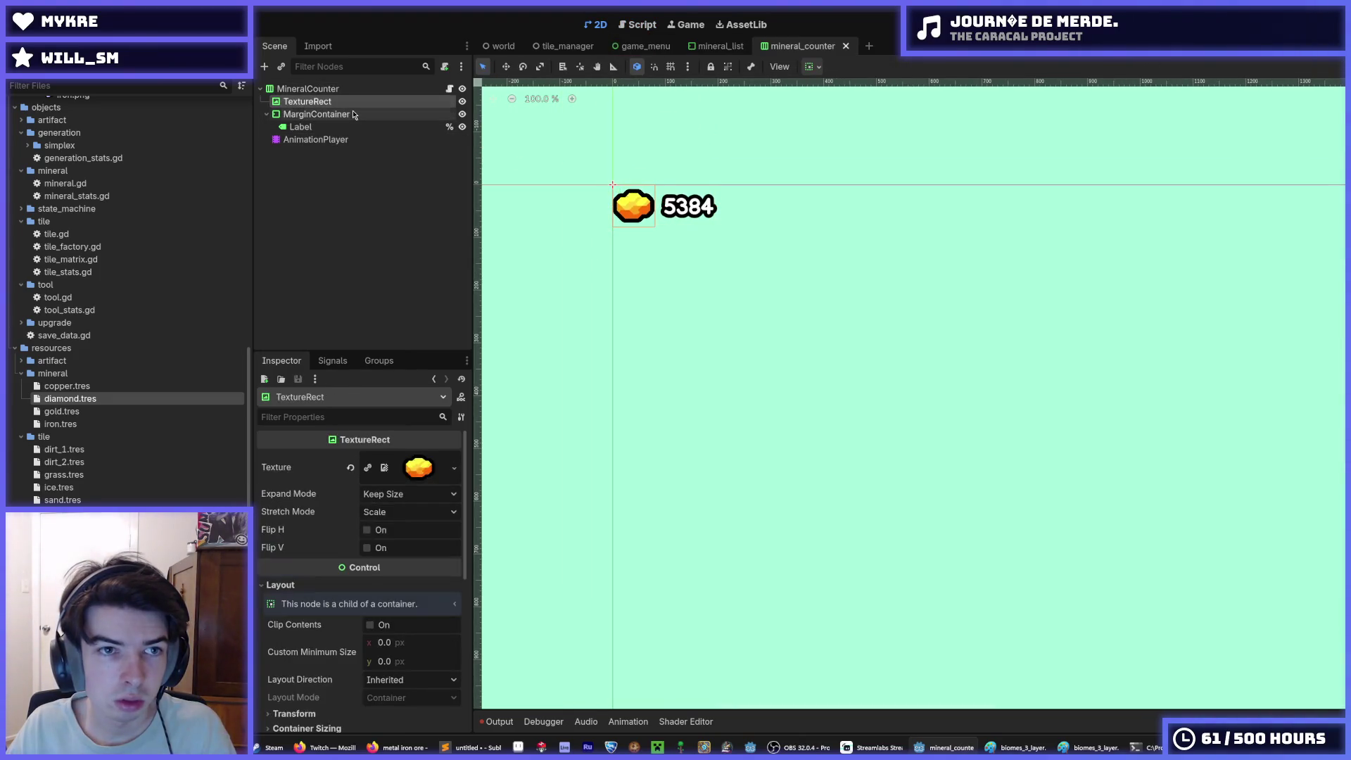
pyautogui.click(354, 115)
pyautogui.click(365, 101)
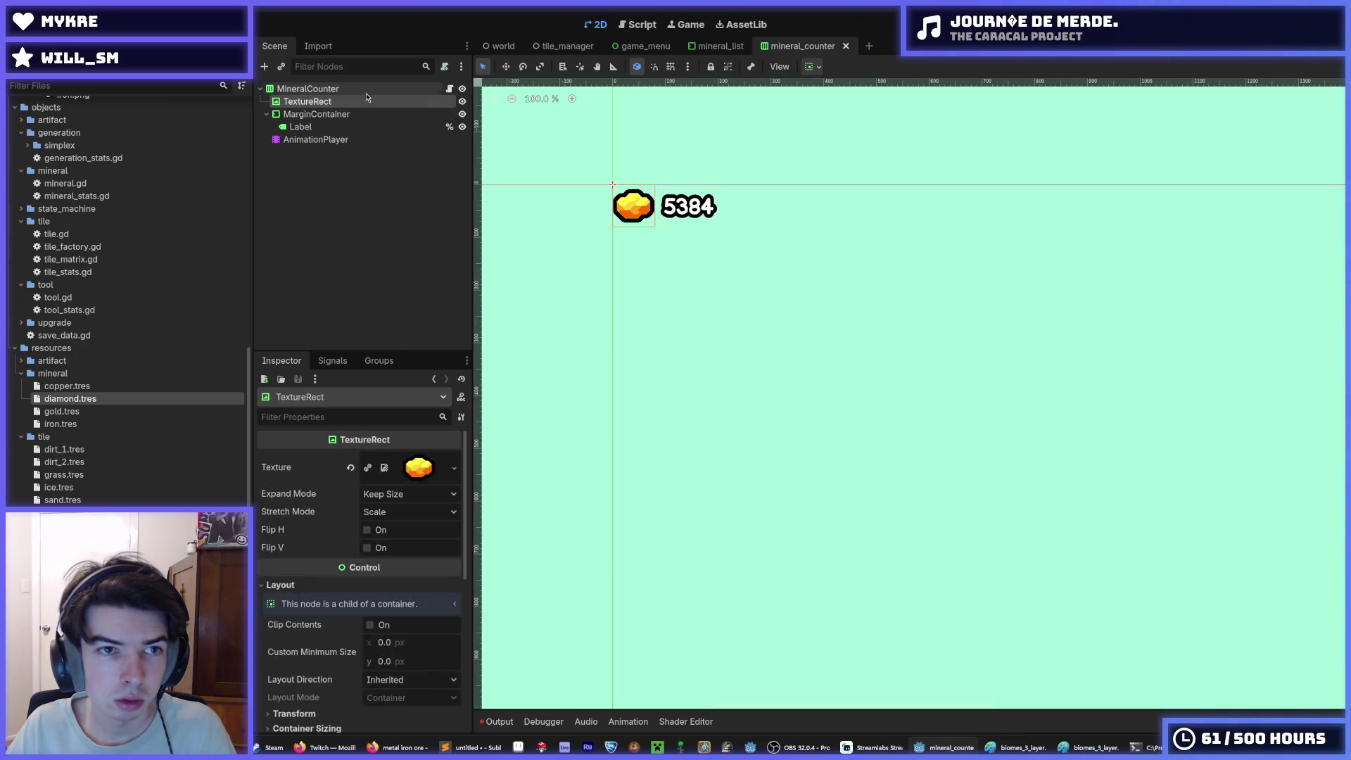
pyautogui.hotkey('ctrl', 's')
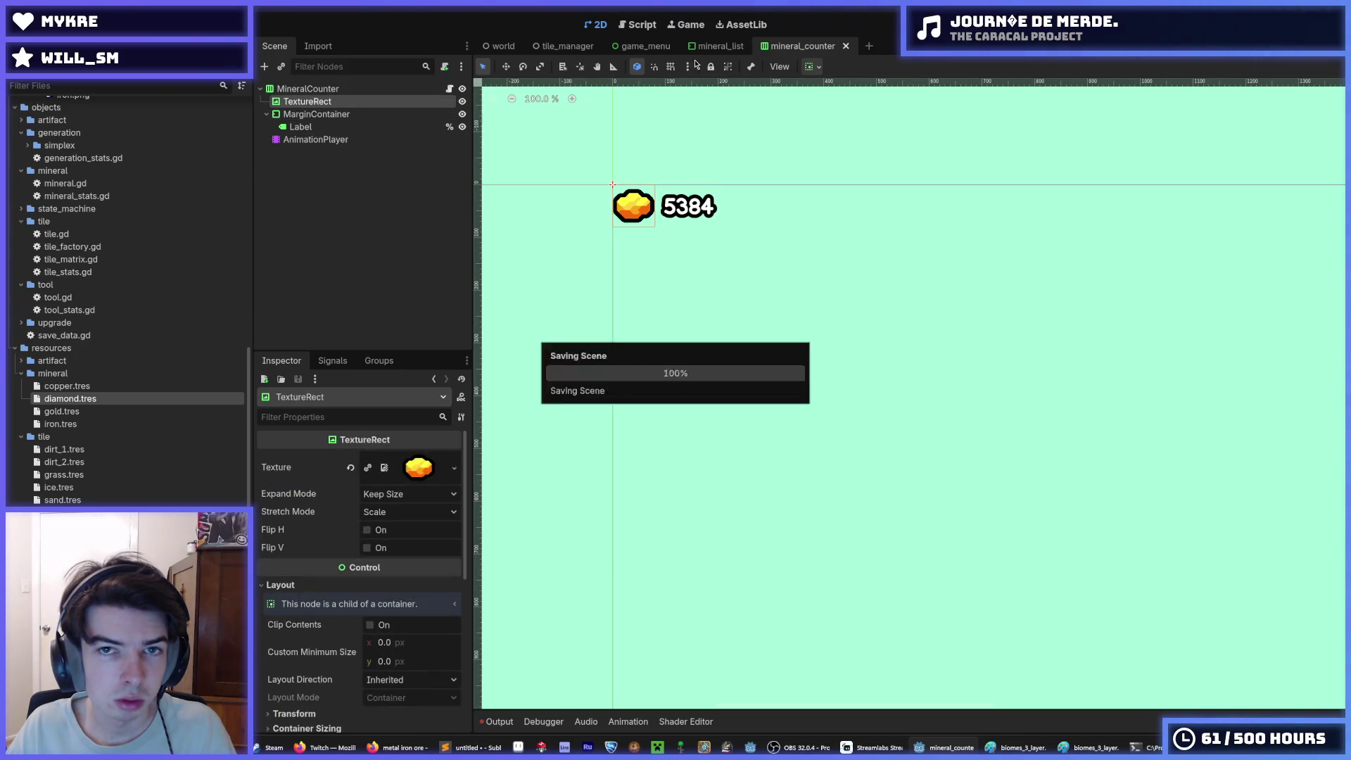
# - Save the mineral_list scene showing three gold-icon counters and open mineral_list.gd
pyautogui.click(701, 47)
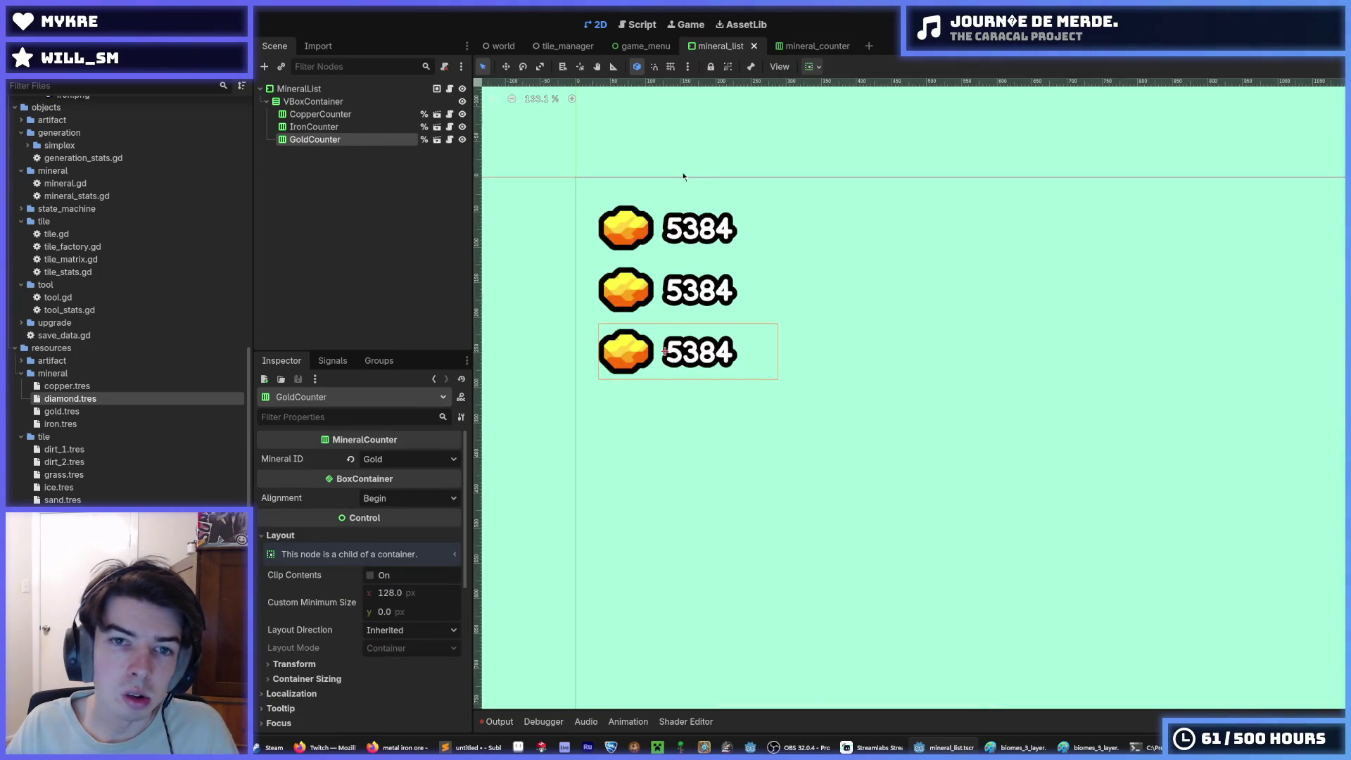
pyautogui.moveTo(687, 172); pyautogui.dragTo(865, 208)
pyautogui.click(606, 181)
pyautogui.click(320, 140)
pyautogui.hotkey('ctrl', 's')
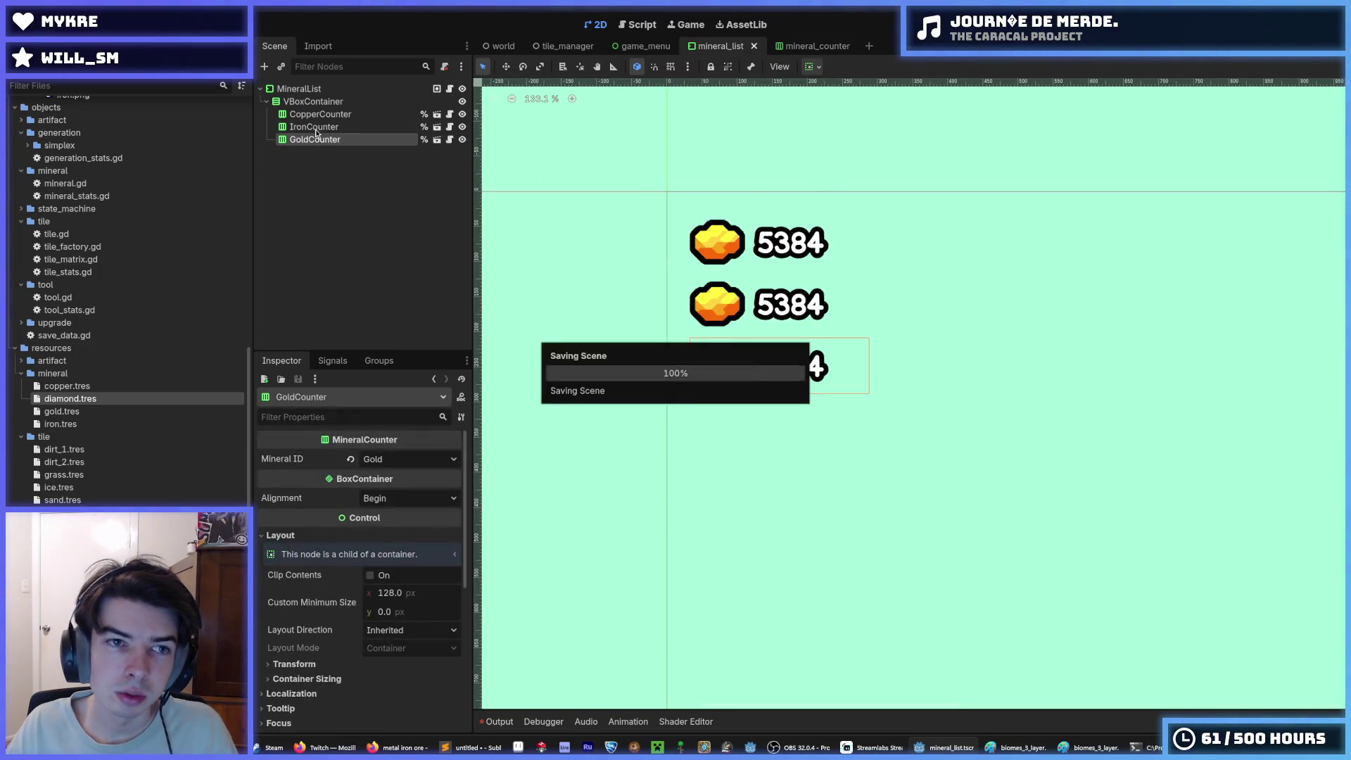
pyautogui.press('Up')
pyautogui.press('Up')
pyautogui.press('Up')
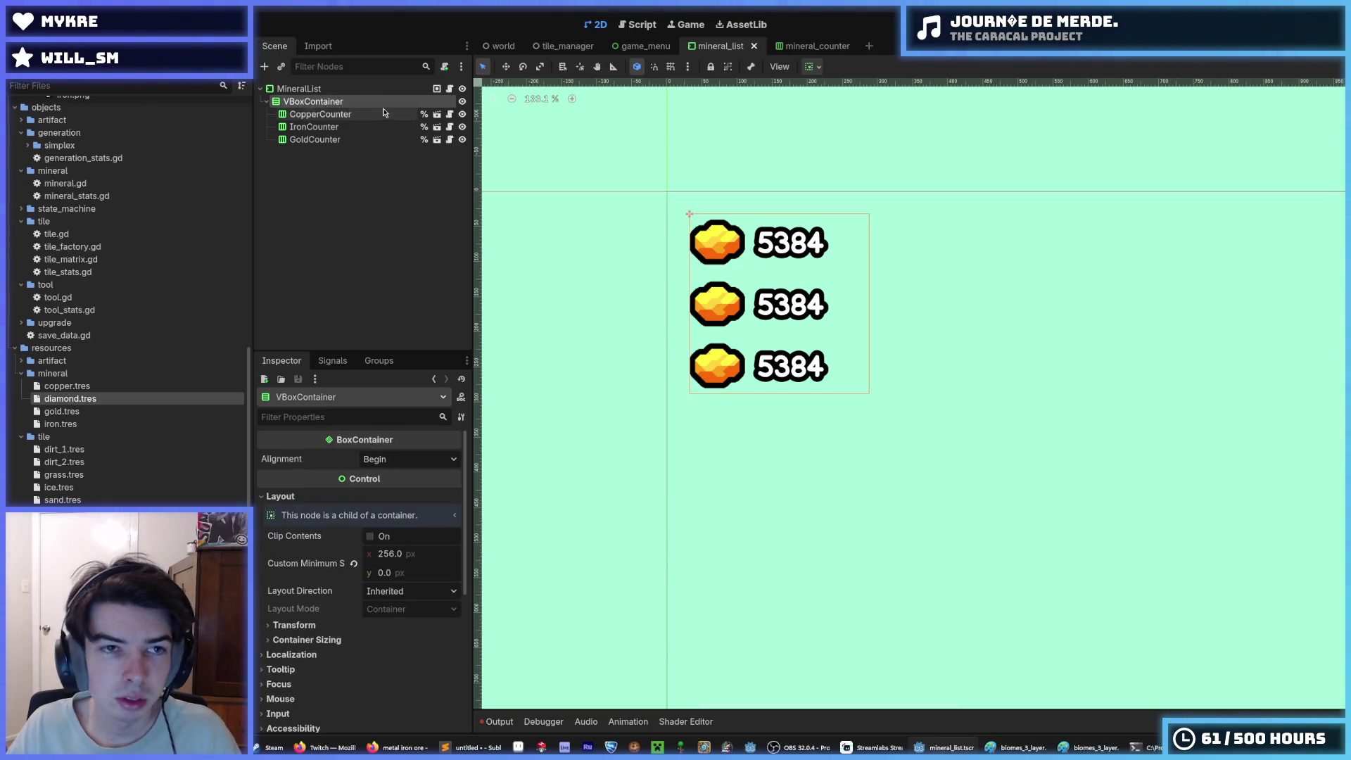
pyautogui.click(450, 90)
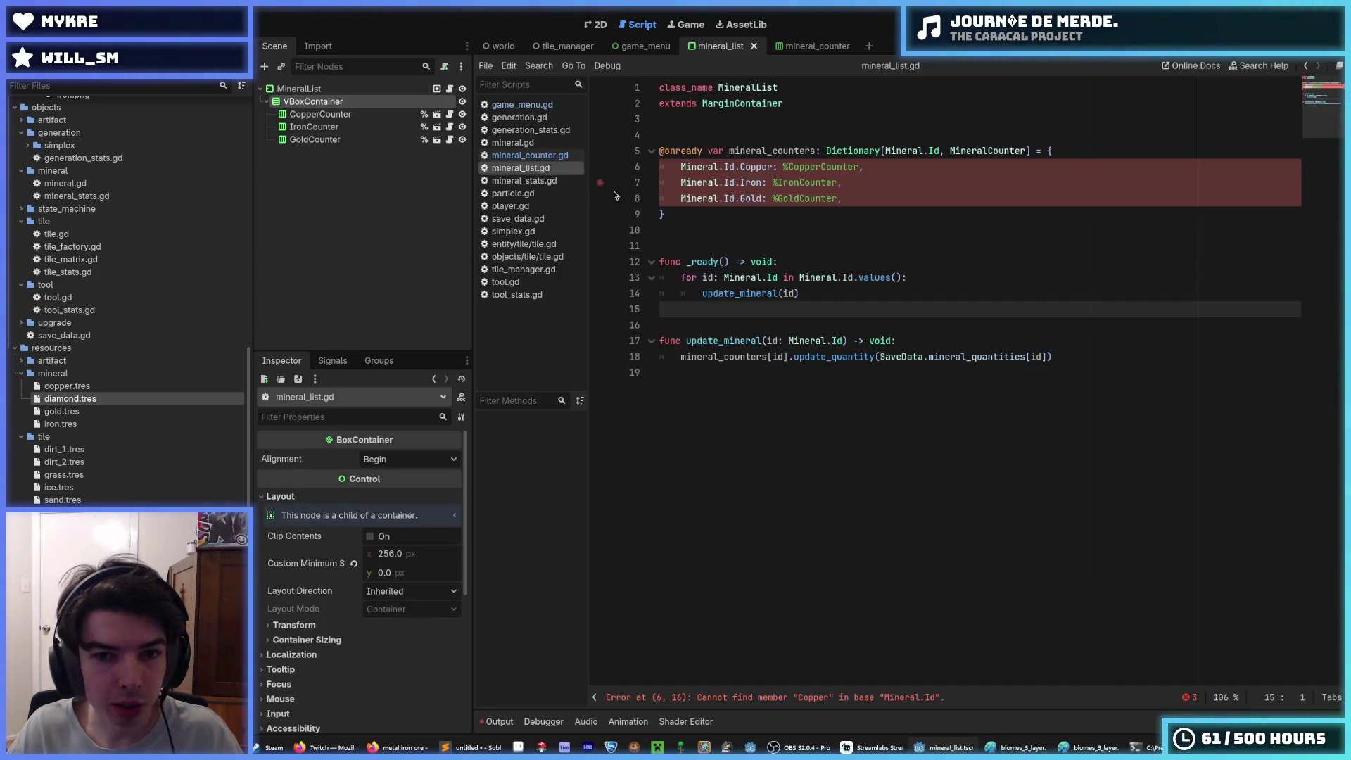
# - Review the loop on lines 13–14 and dictionary line 7 of mineral_list.gd, then bring up mineral_counter.gd
pyautogui.click(929, 284)
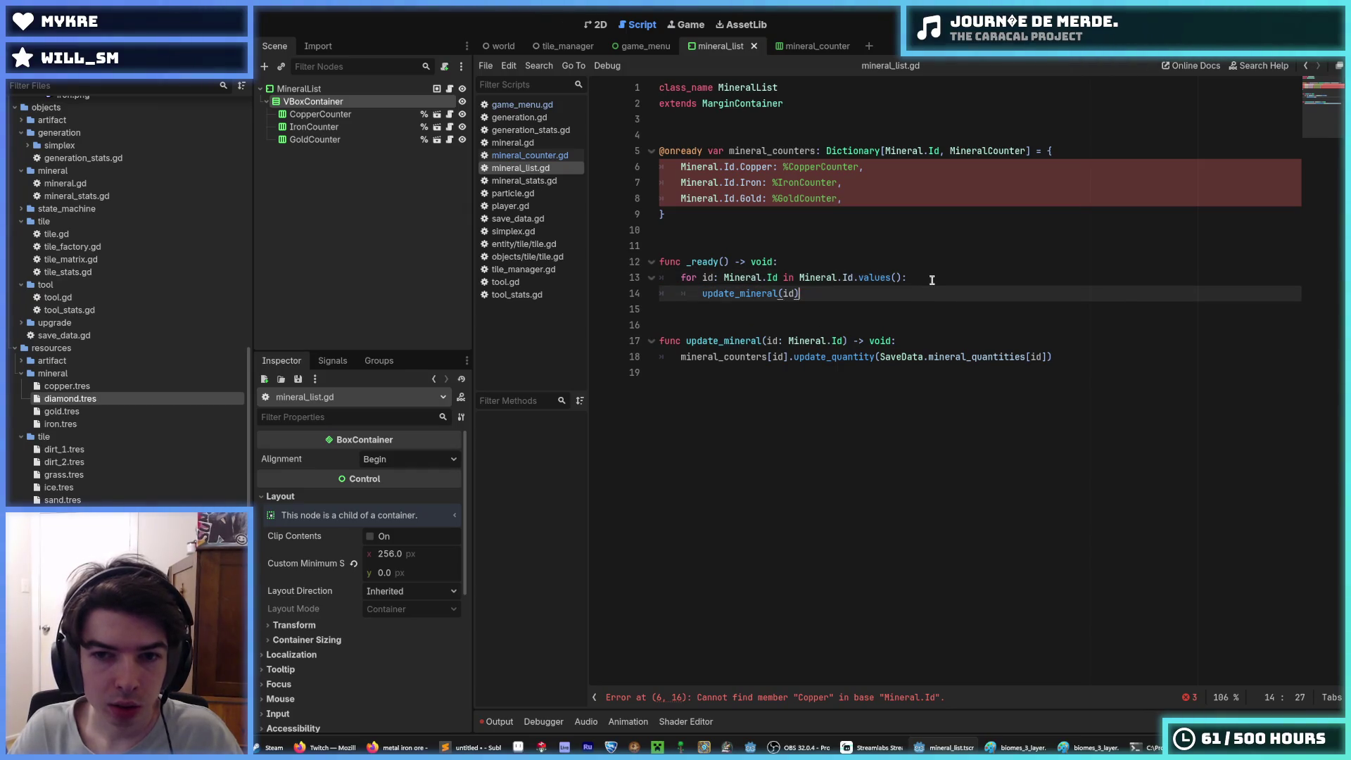
pyautogui.click(926, 288)
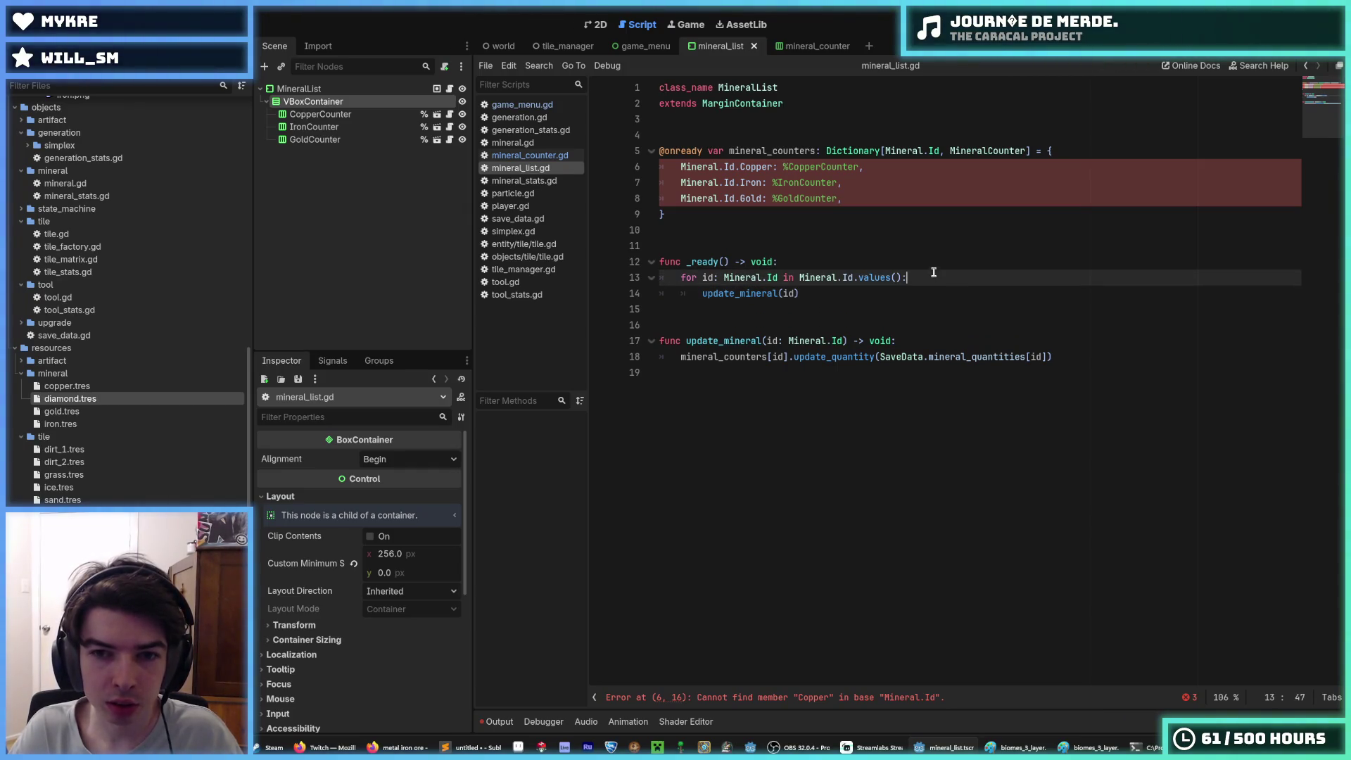
pyautogui.click(924, 279)
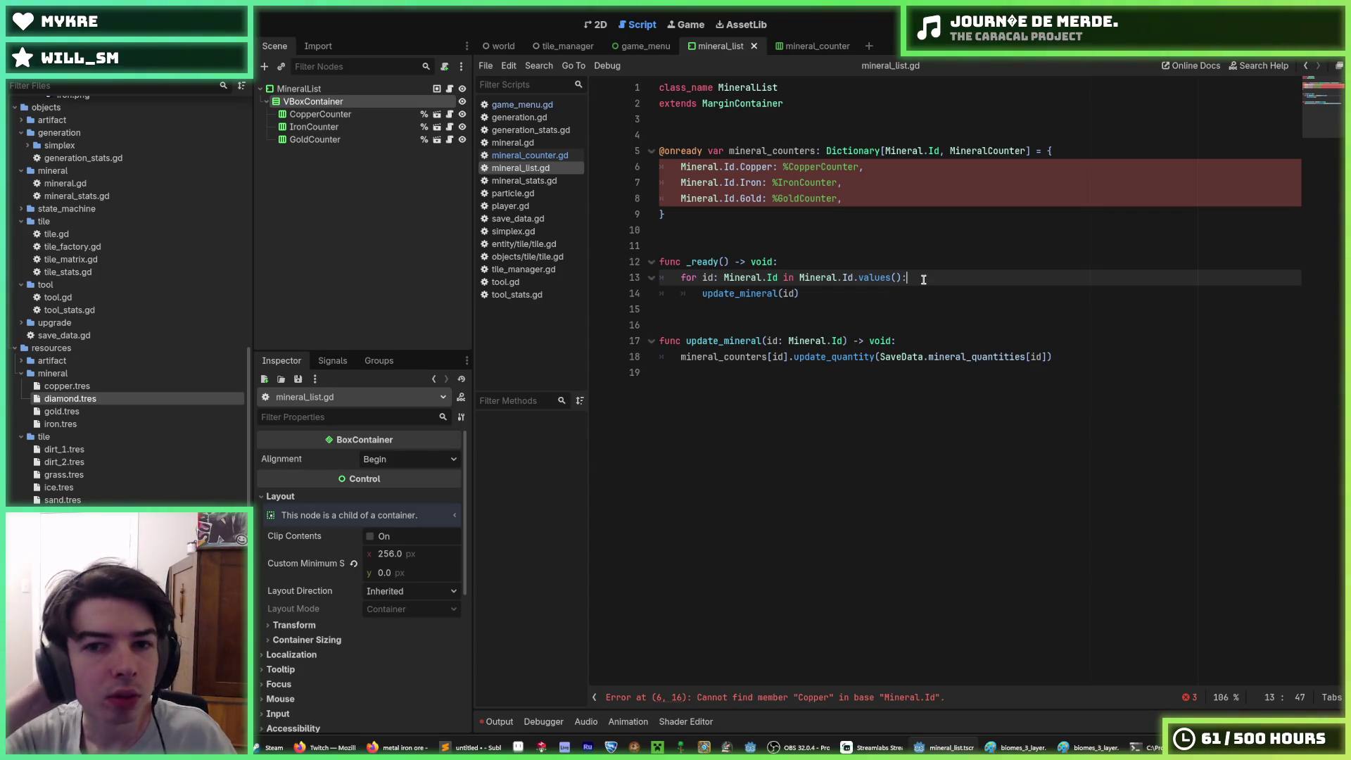
pyautogui.click(812, 205)
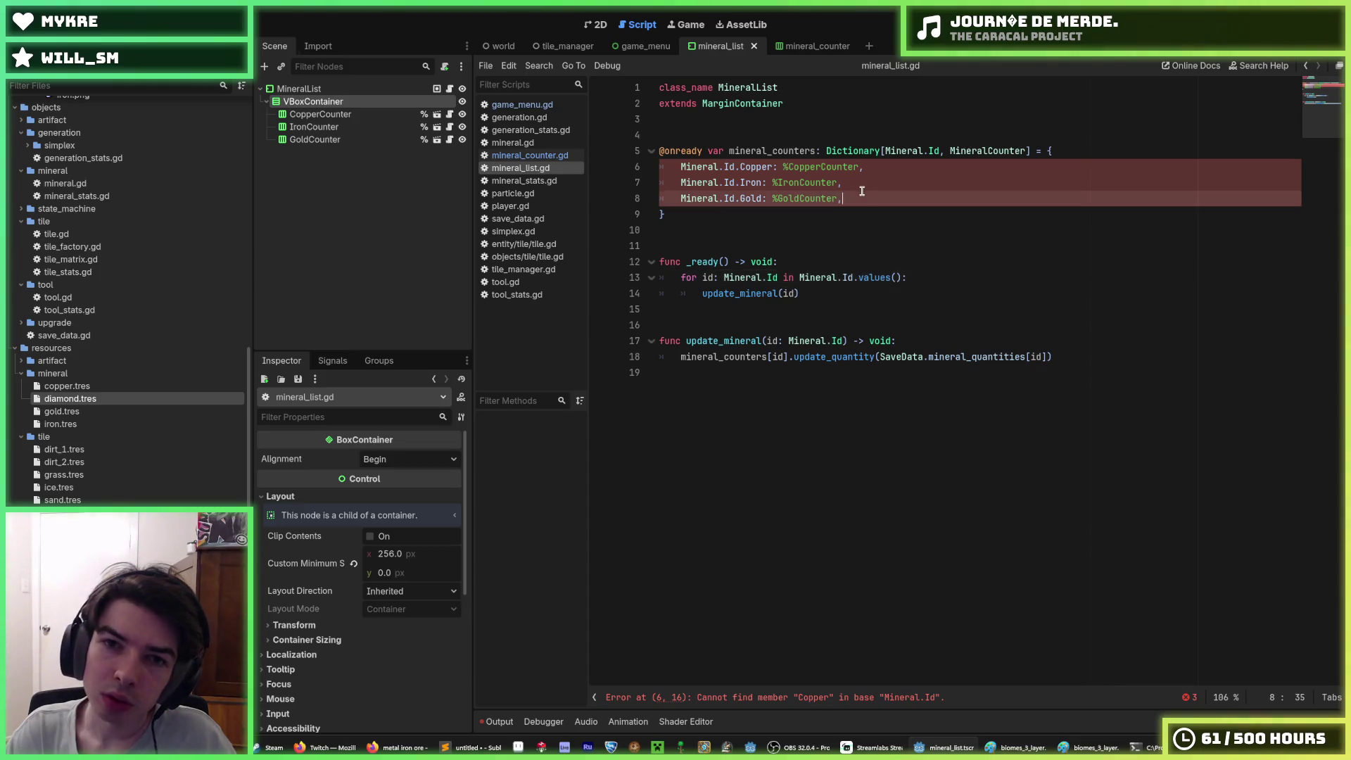
pyautogui.click(865, 185)
pyautogui.click(449, 115)
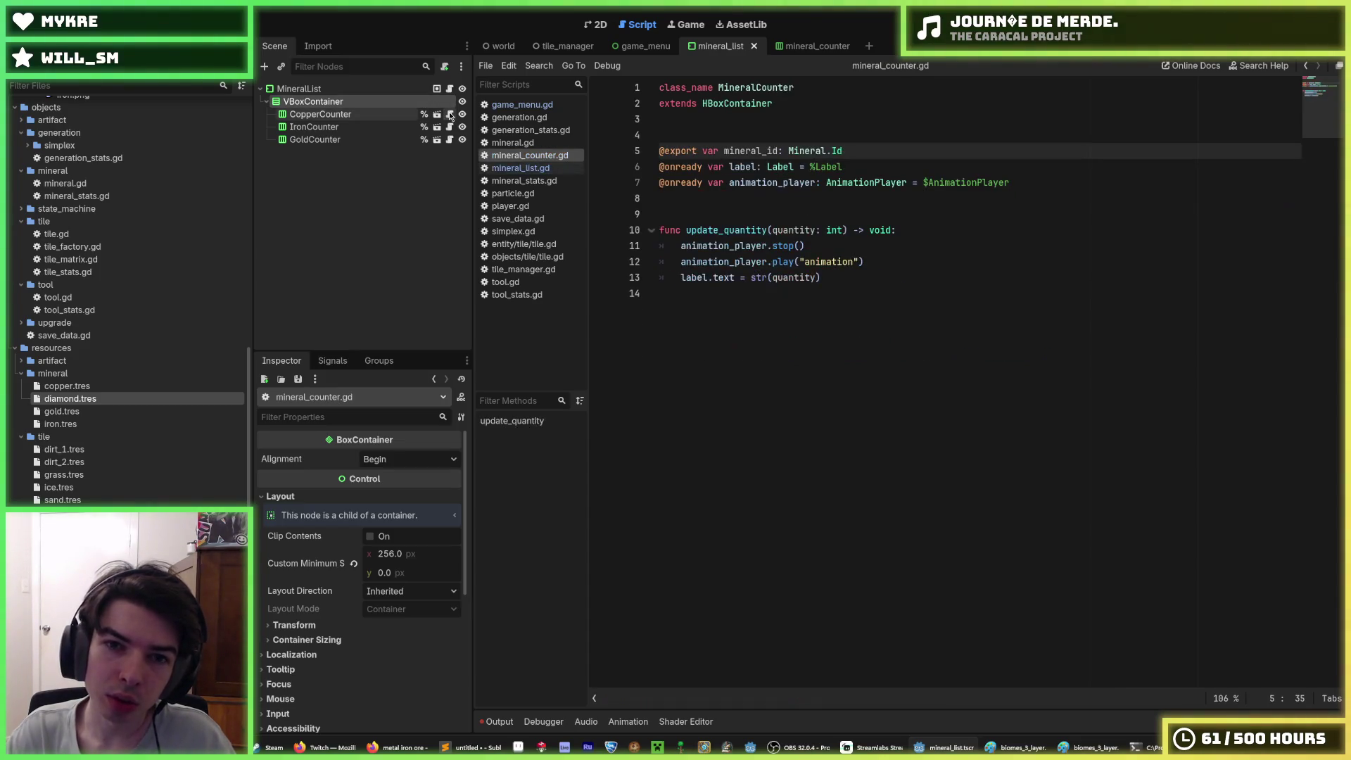
# - Delete the mineral_id export line and save mineral_counter.gd
pyautogui.moveTo(861, 156); pyautogui.dragTo(636, 155)
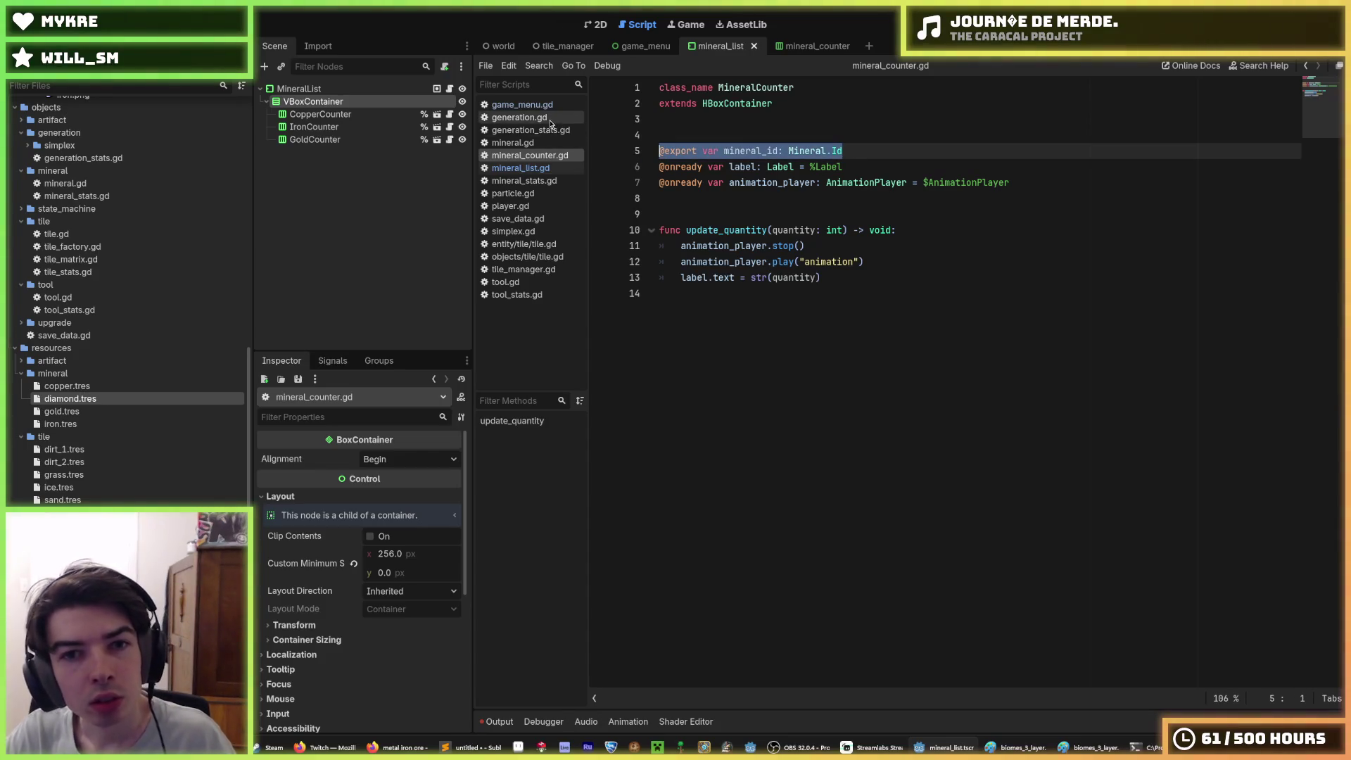
pyautogui.press('BackSpace')
pyautogui.press('BackSpace')
pyautogui.hotkey('ctrl', 's')
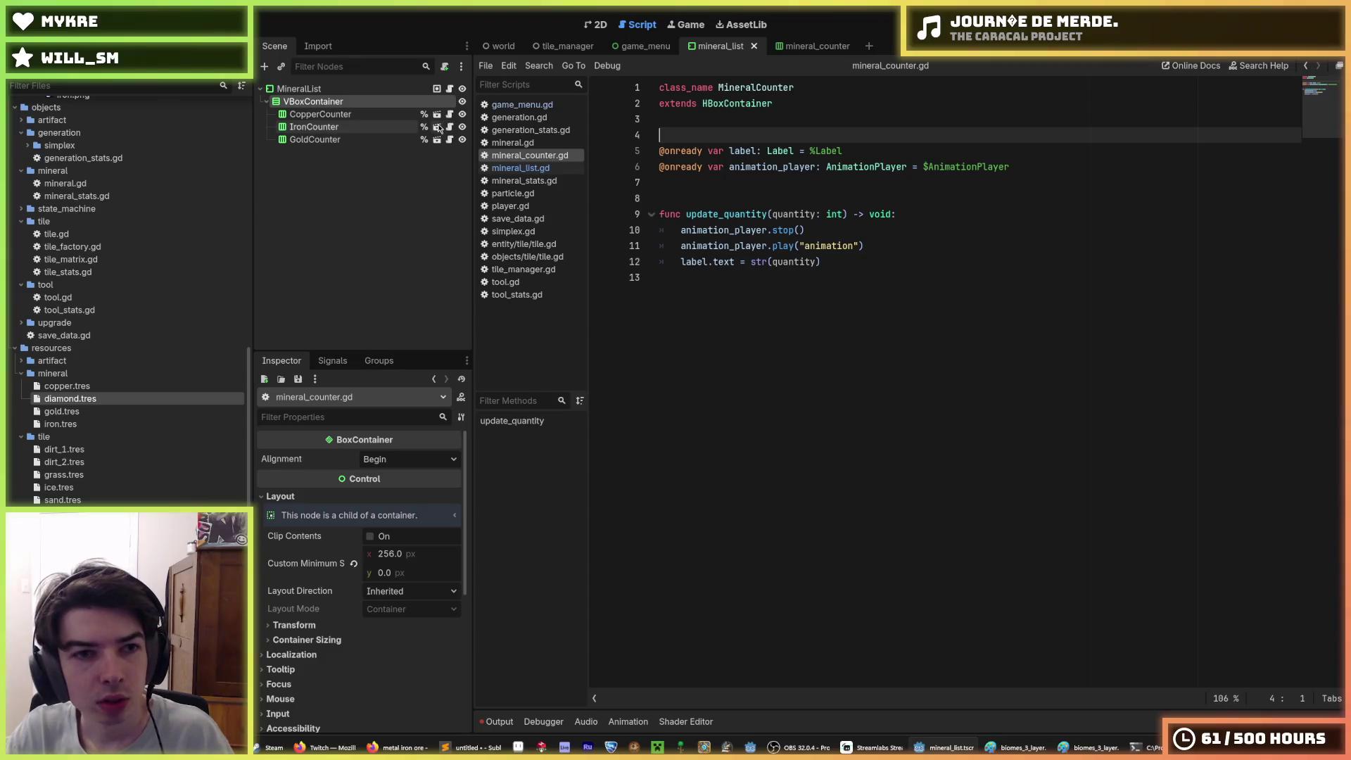
# - In mineral_list.gd, delete the Copper, Iron and Gold entries from the mineral_counters dictionary
pyautogui.click(437, 89)
pyautogui.click(826, 262)
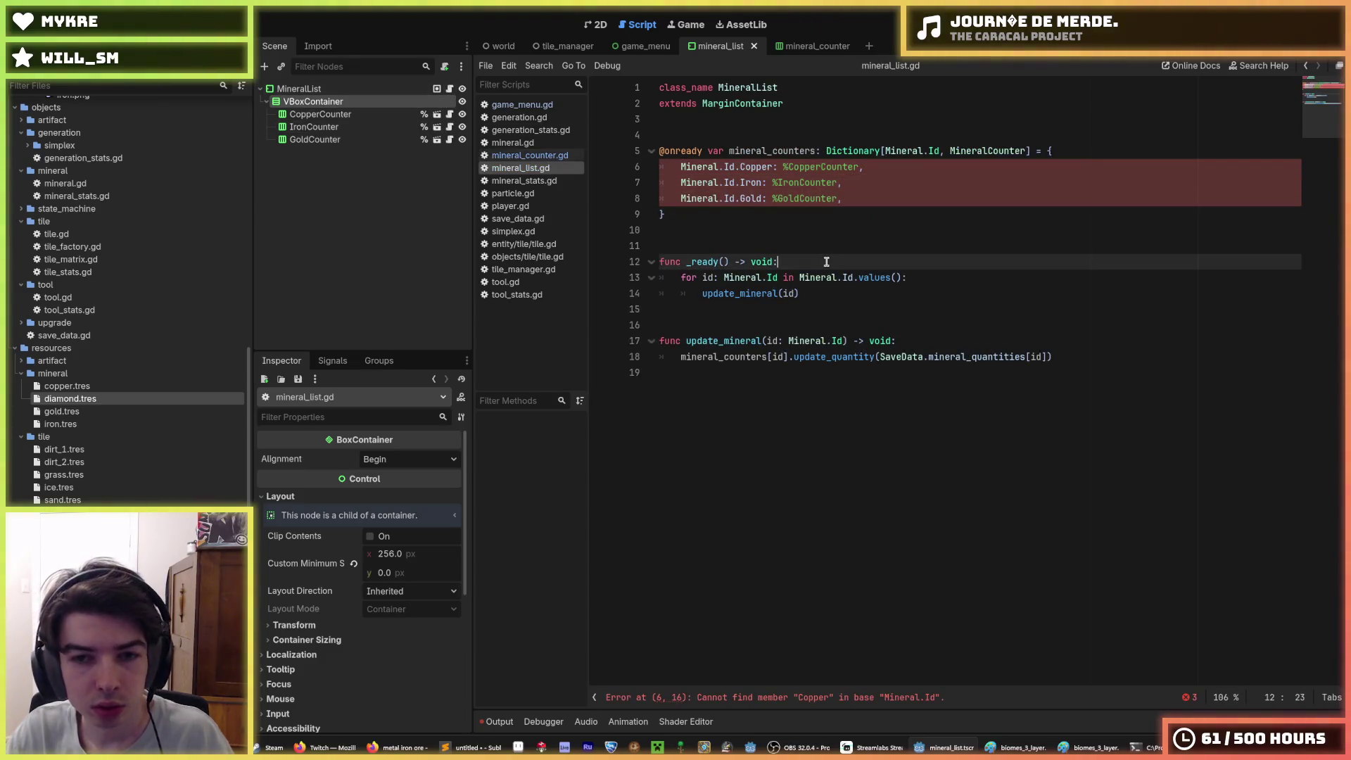
pyautogui.click(788, 213)
pyautogui.click(876, 201)
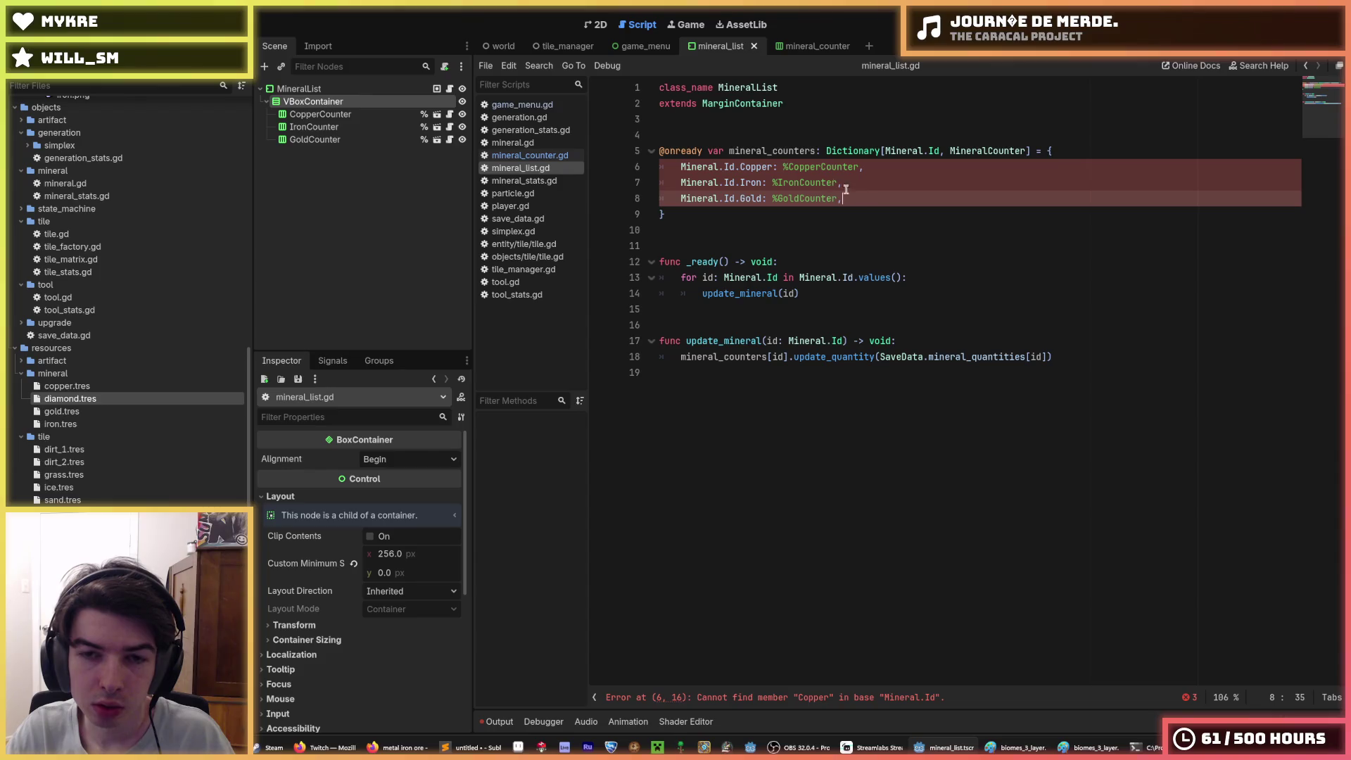
pyautogui.press('Up')
pyautogui.press('Up')
pyautogui.press('Up')
pyautogui.moveTo(823, 214); pyautogui.dragTo(624, 152)
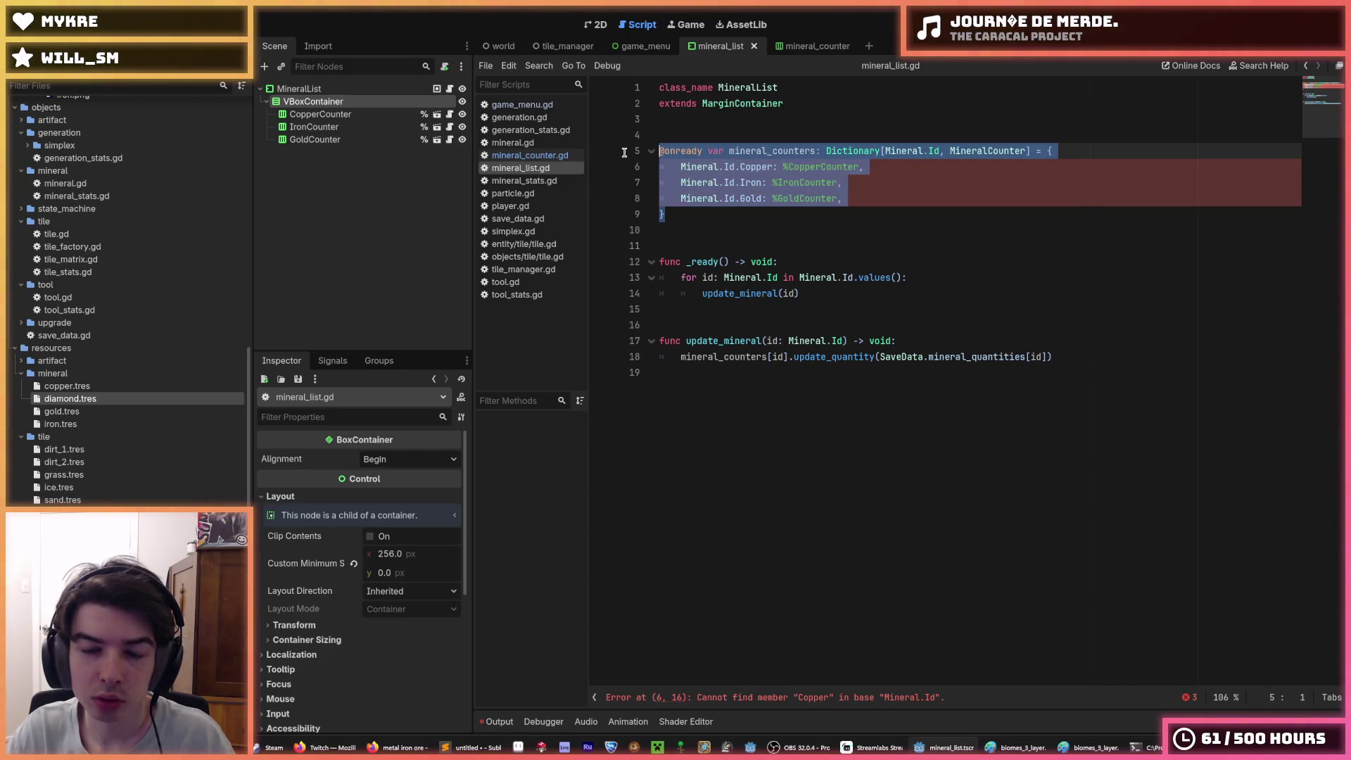
pyautogui.moveTo(848, 198); pyautogui.dragTo(631, 169)
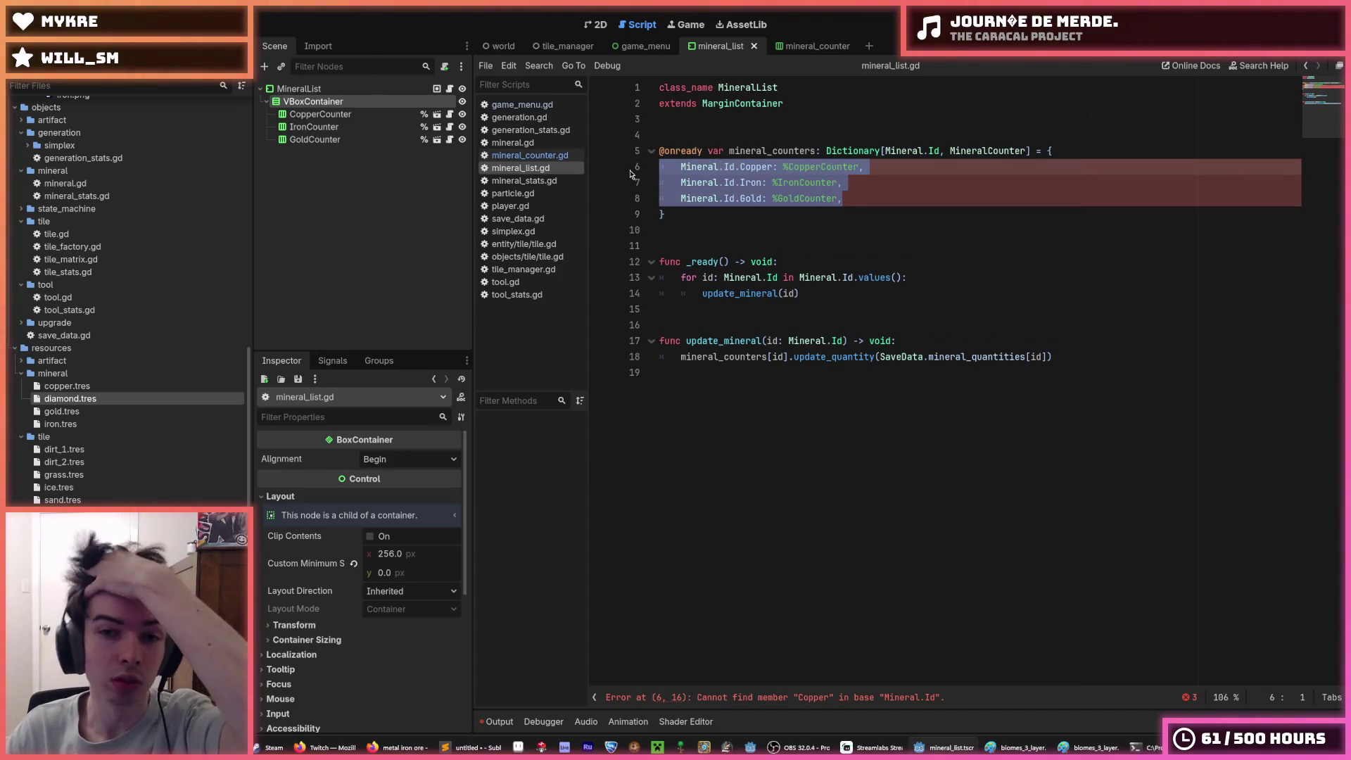
pyautogui.press('BackSpace')
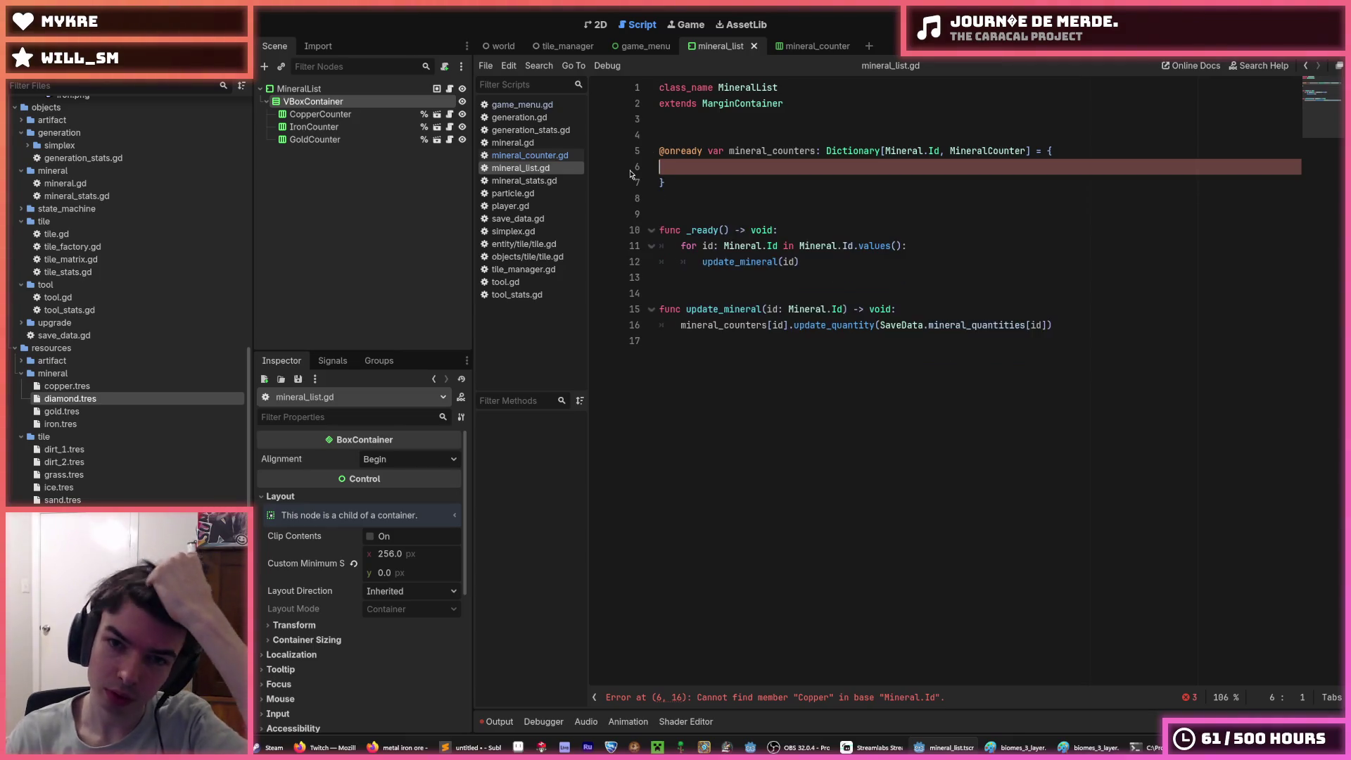
# - Remove the leftover empty line and start a new line inside the _ready for loop
pyautogui.press('BackSpace')
pyautogui.press('Down')
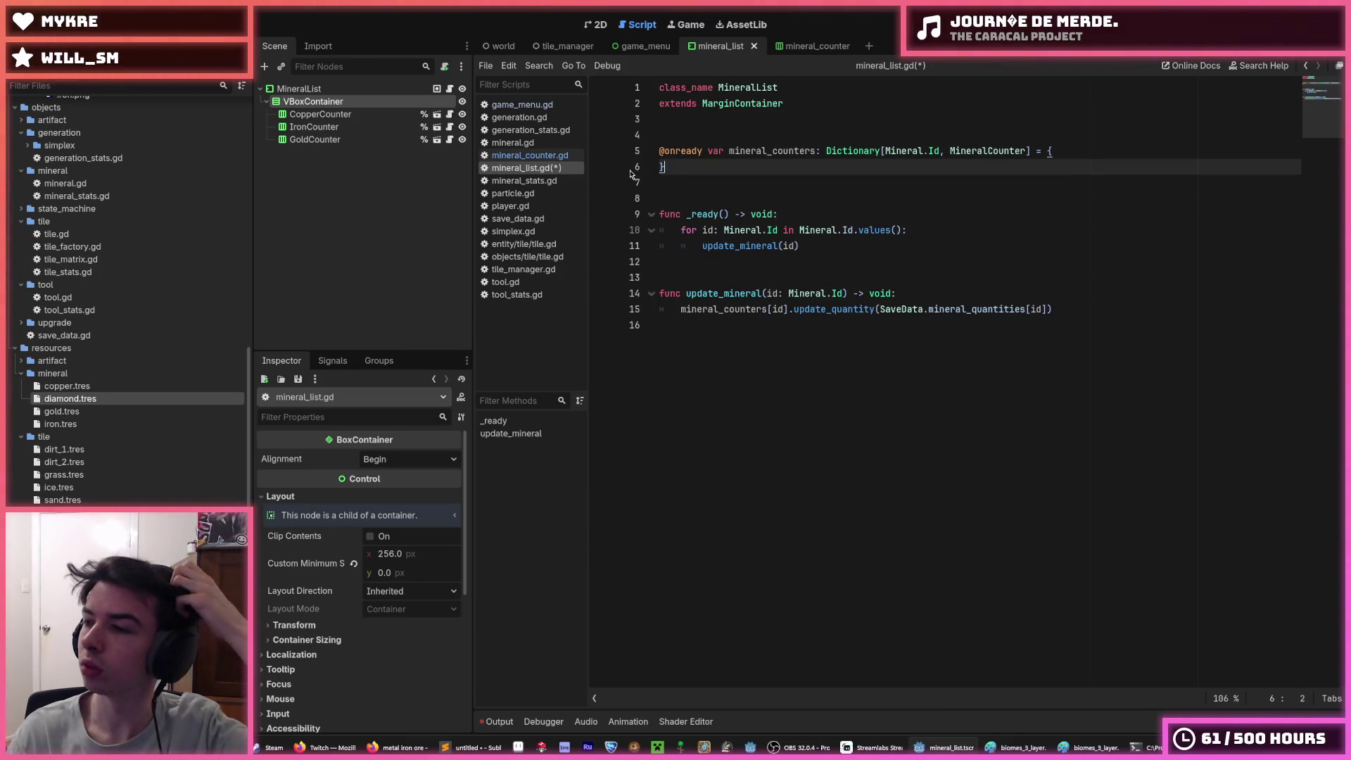
pyautogui.press('Down')
pyautogui.press('Down')
pyautogui.press('Down')
pyautogui.press('Up')
pyautogui.press('Down')
pyautogui.press('Down')
pyautogui.press('Down')
pyautogui.press('Up')
pyautogui.press('Up')
pyautogui.press('Up')
pyautogui.press('Up')
pyautogui.press('End')
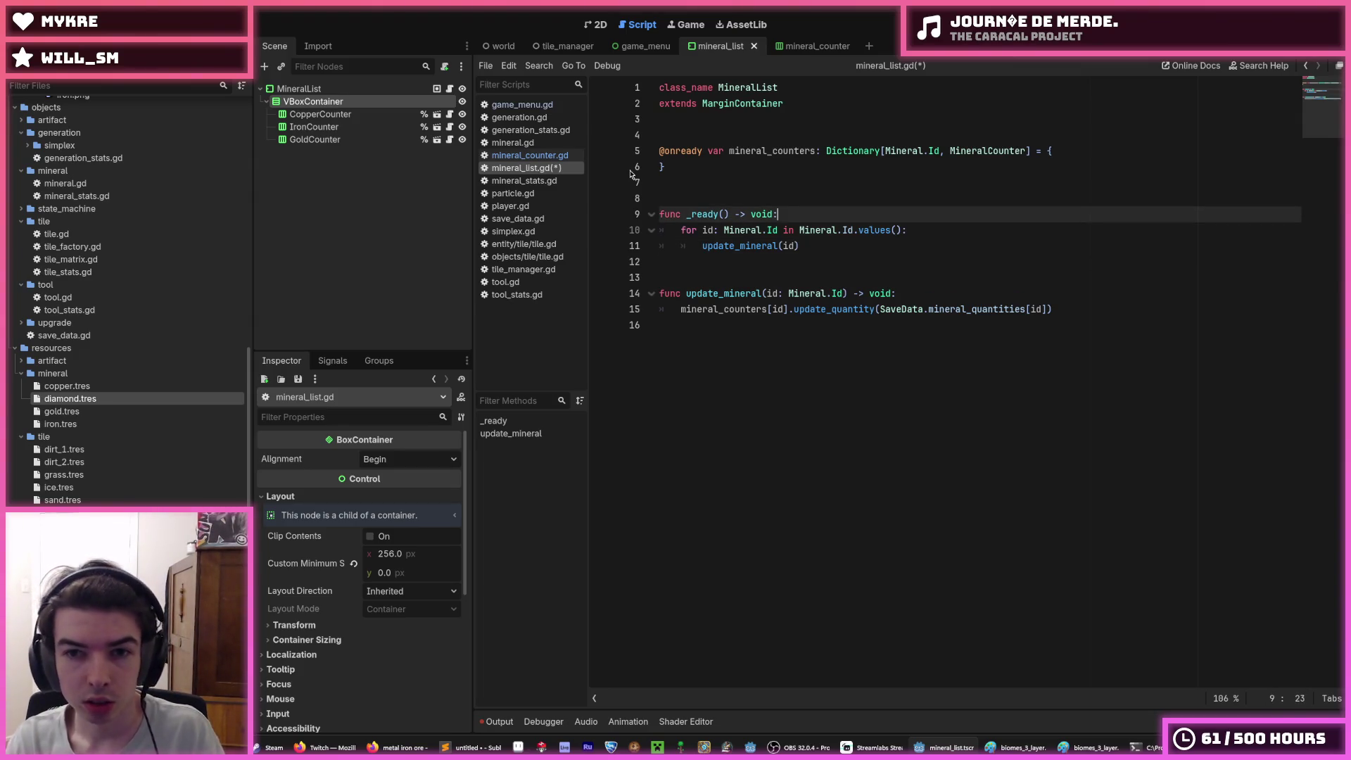
pyautogui.press('Down')
pyautogui.press('End')
pyautogui.press('Return')
# - Add 'var mineral_counter := mineral_counter_scene.instantiate()' inside the loop
pyautogui.write('sc')
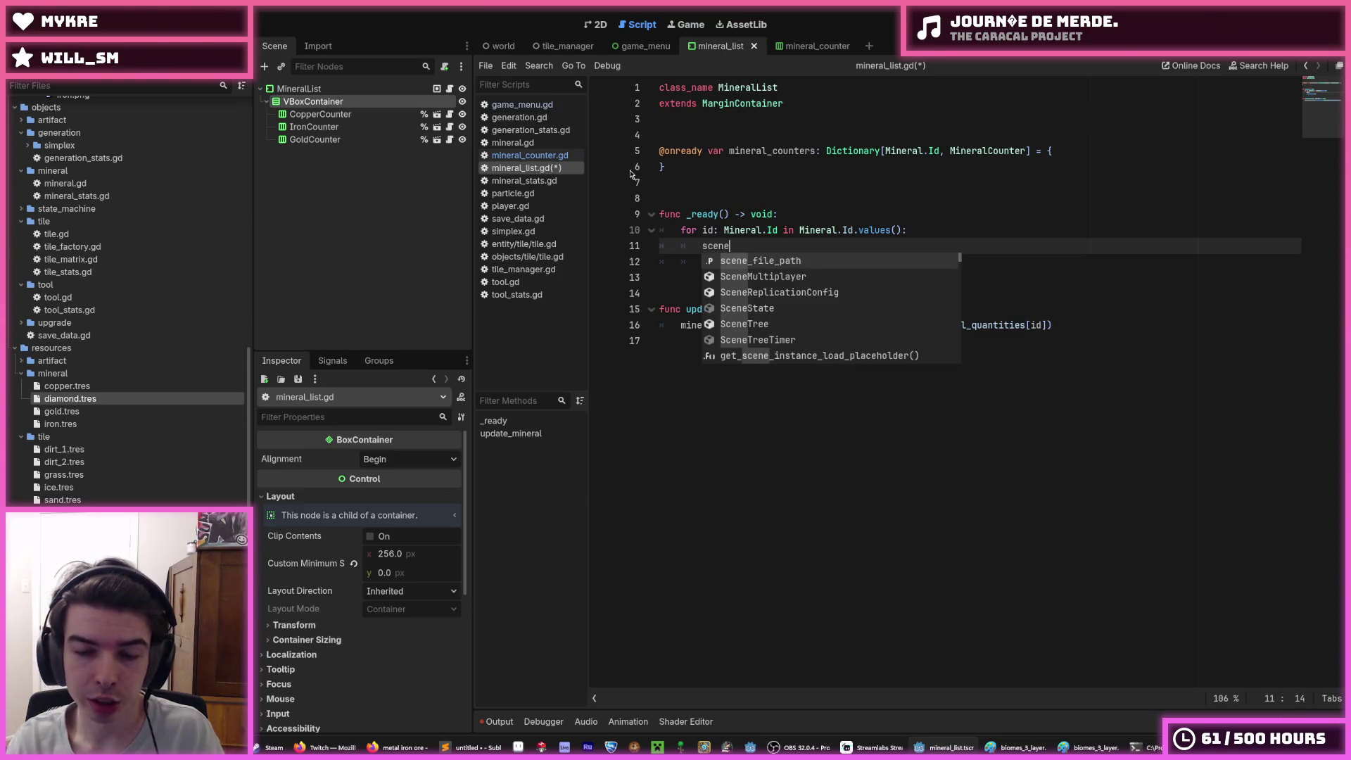
pyautogui.press('Escape')
pyautogui.press('BackSpace')
pyautogui.write('mineral_counter')
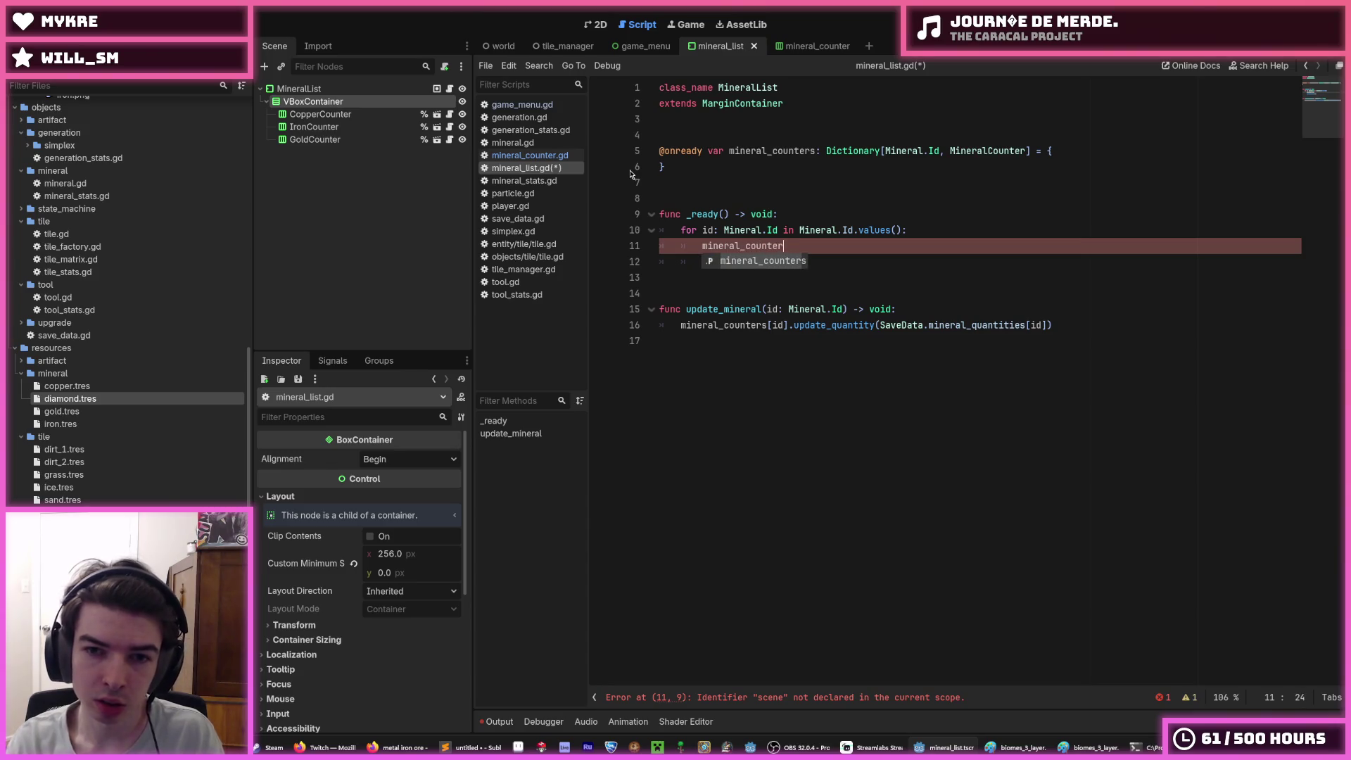
pyautogui.write('_scene.instantiate(')
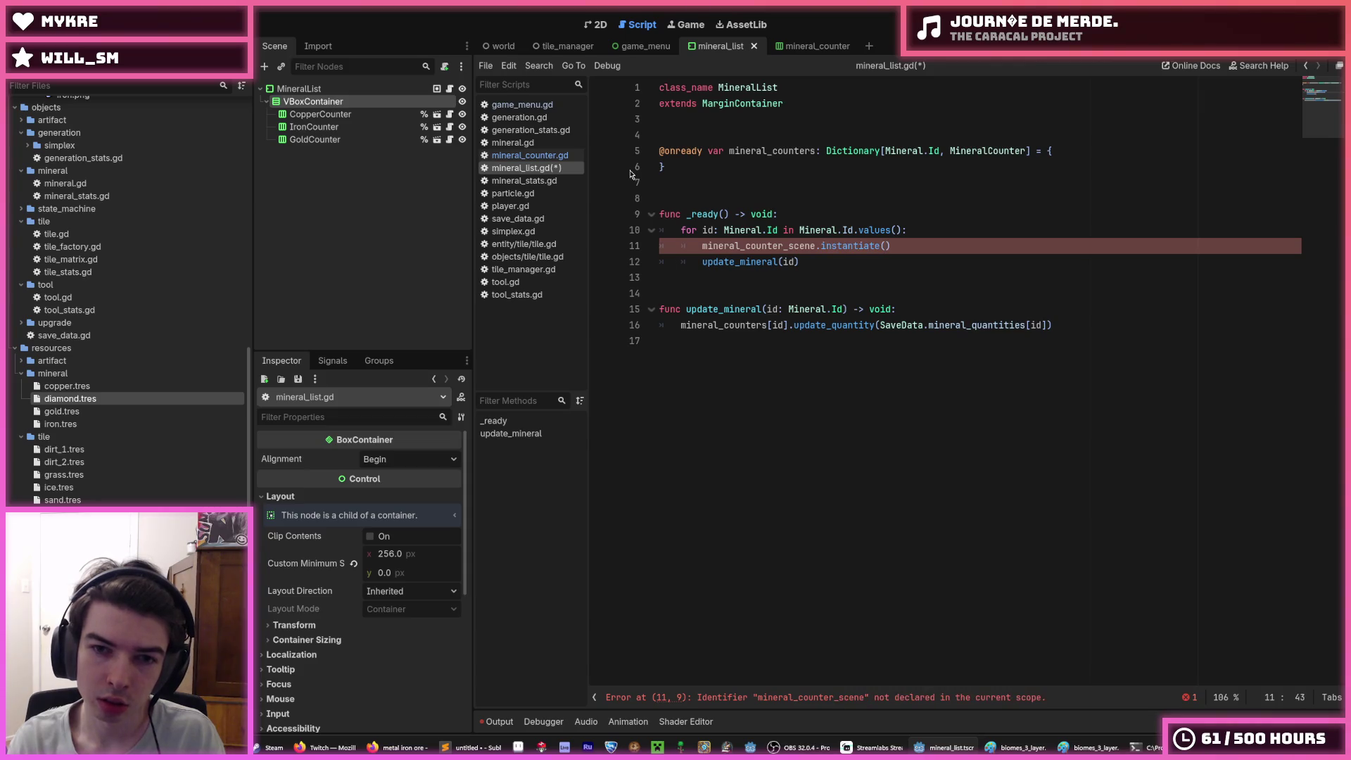
pyautogui.write('var mineral)')
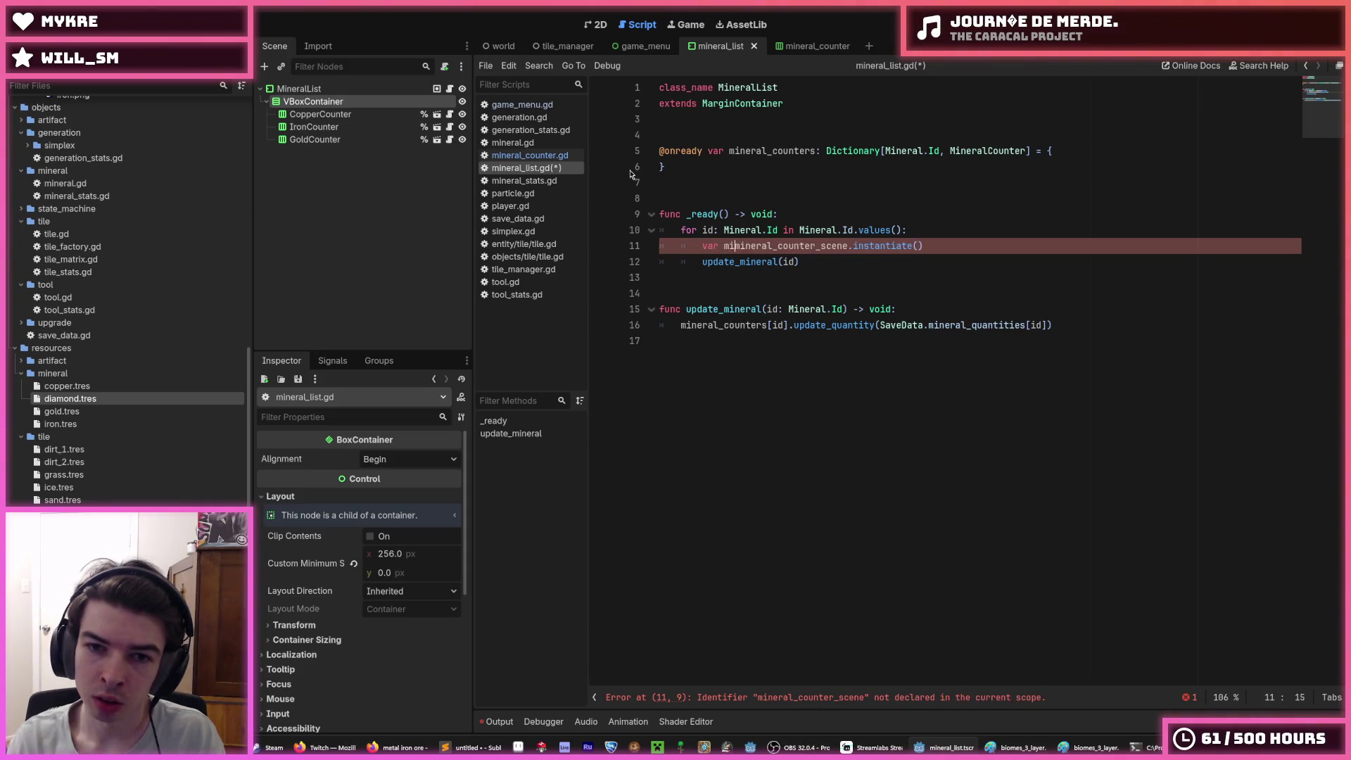
pyautogui.press('BackSpace')
pyautogui.write('_counter =')
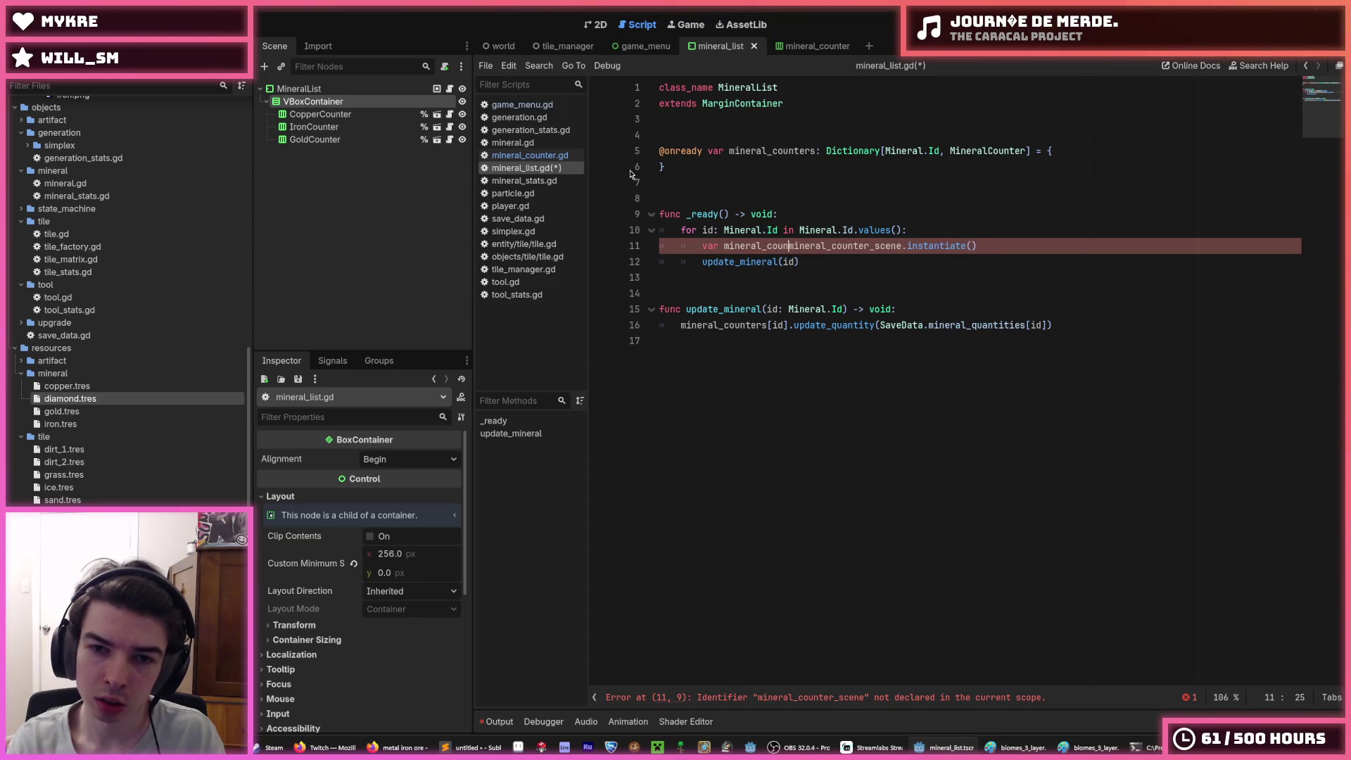
pyautogui.press('BackSpace')
pyautogui.press('BackSpace')
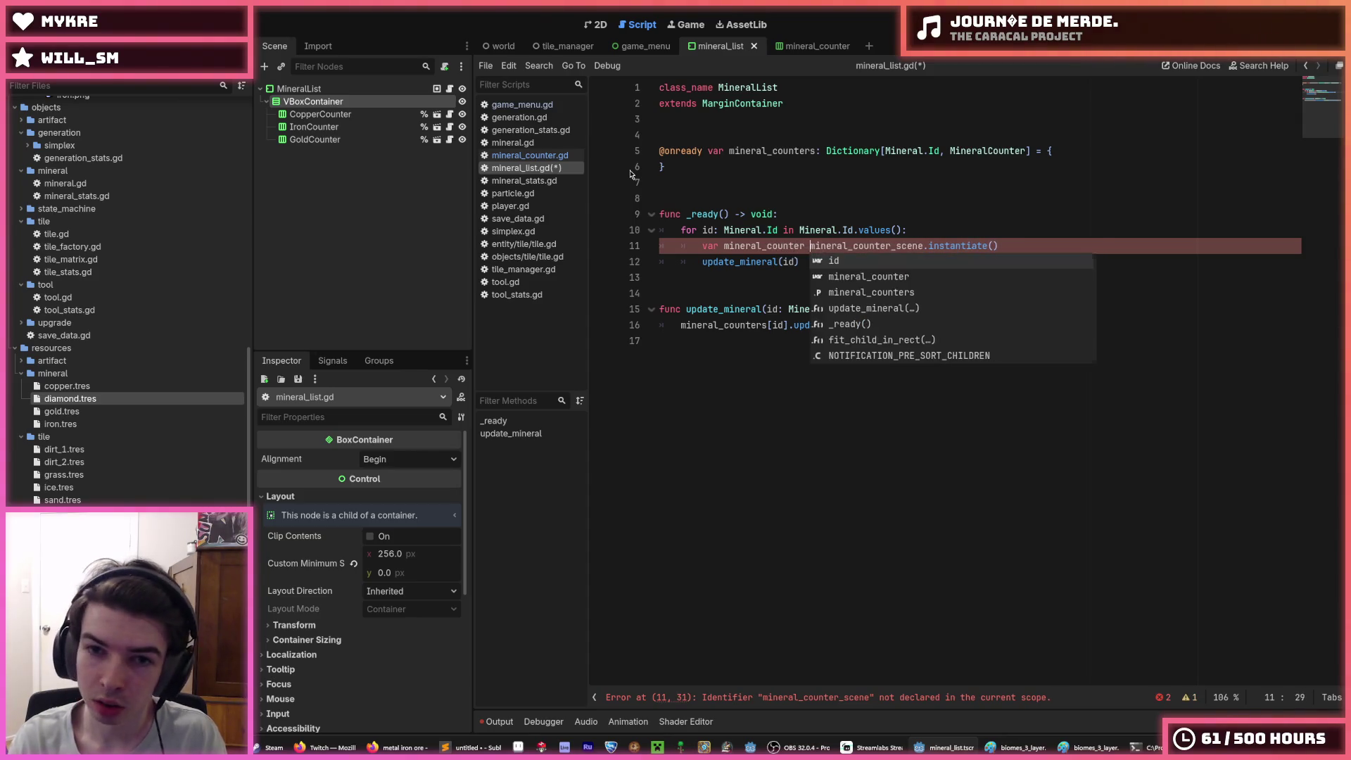
pyautogui.write(':=')
pyautogui.press('End')
pyautogui.press('Return')
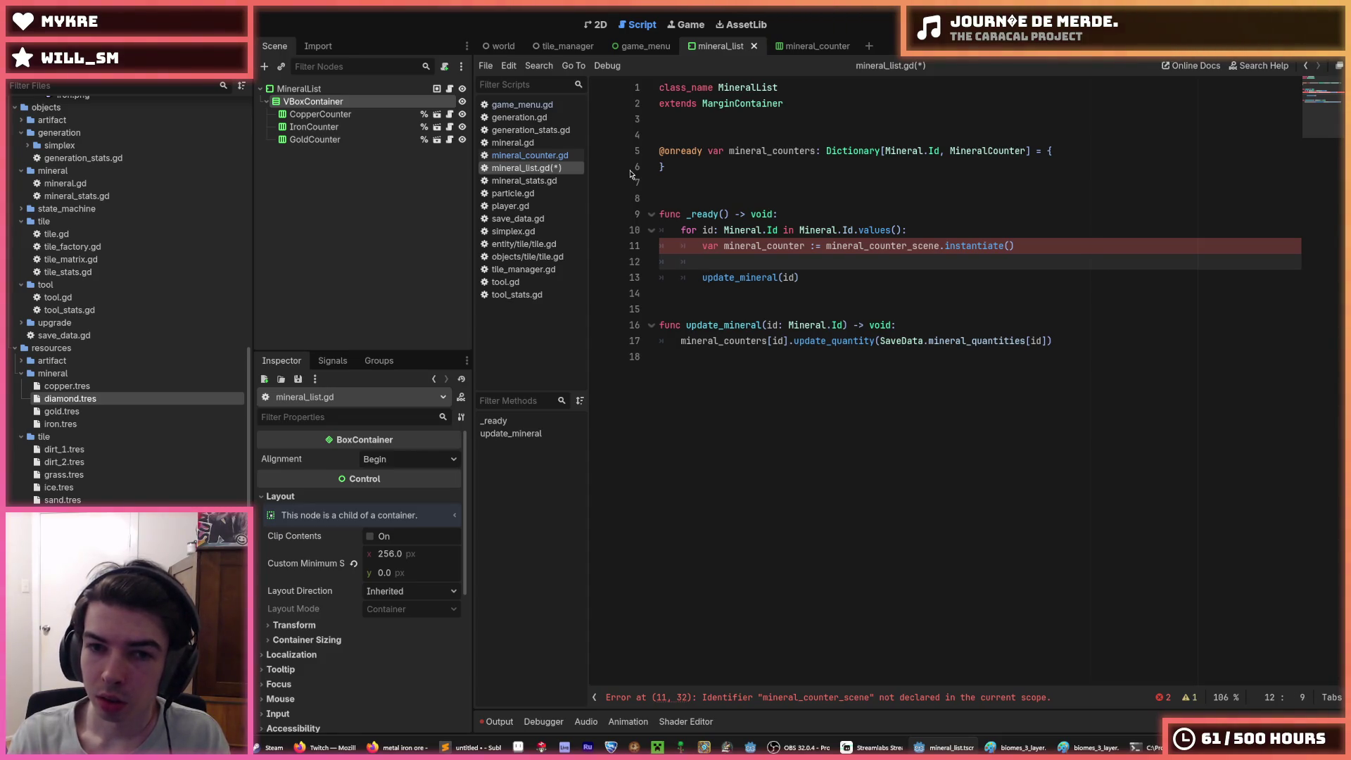
# - Begin a mineral_counter line and strip the empty dictionary literal from the mineral_counters declaration
pyautogui.write('mineral_cou')
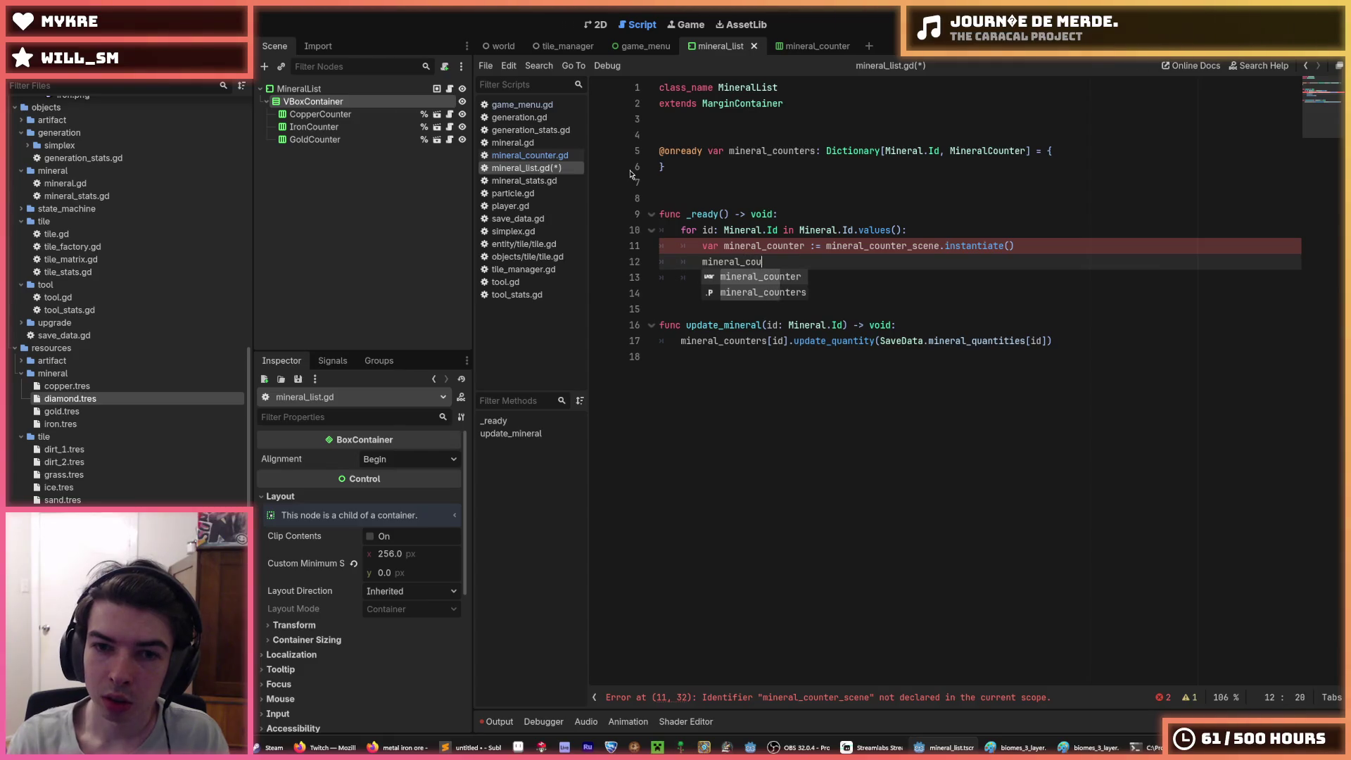
pyautogui.press('Return')
pyautogui.write('.')
pyautogui.press('Escape')
pyautogui.press('Home')
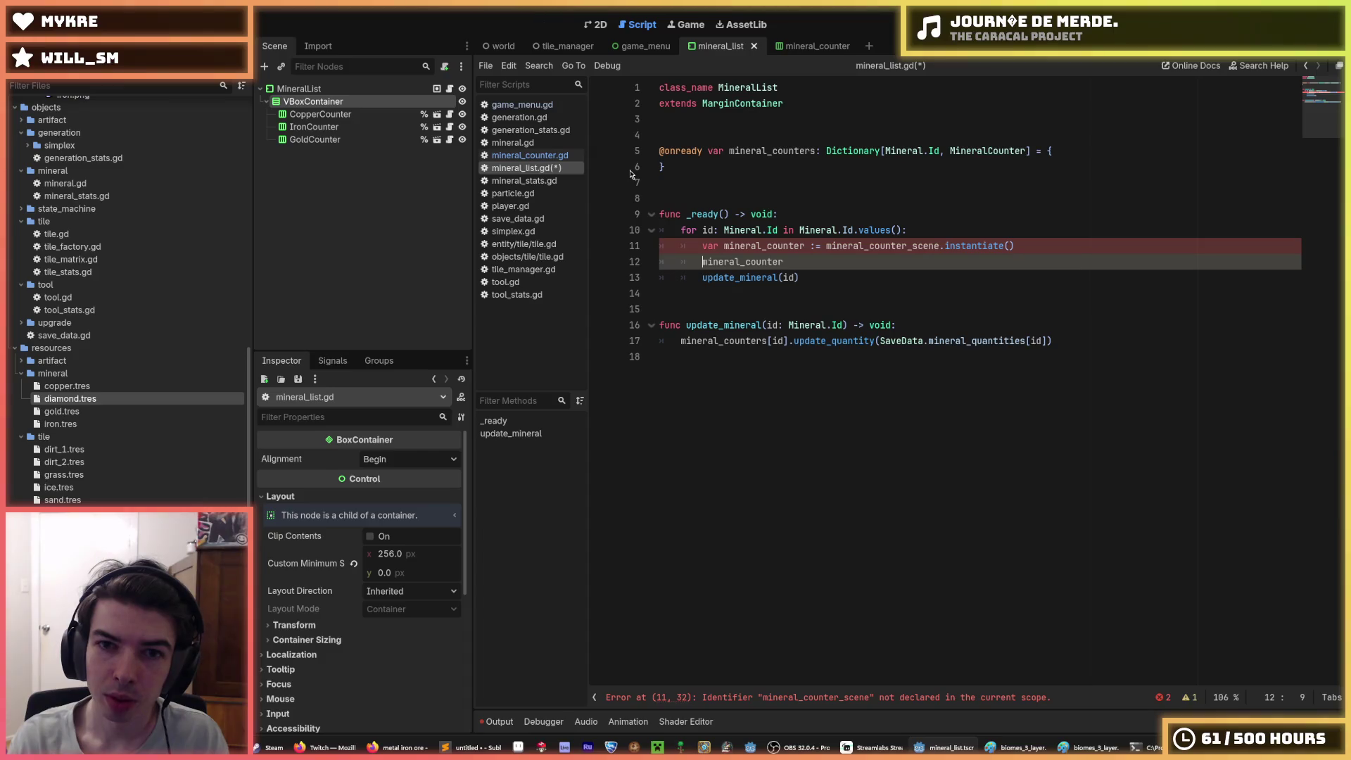
pyautogui.press('Up')
pyautogui.press('Up')
pyautogui.press('Up')
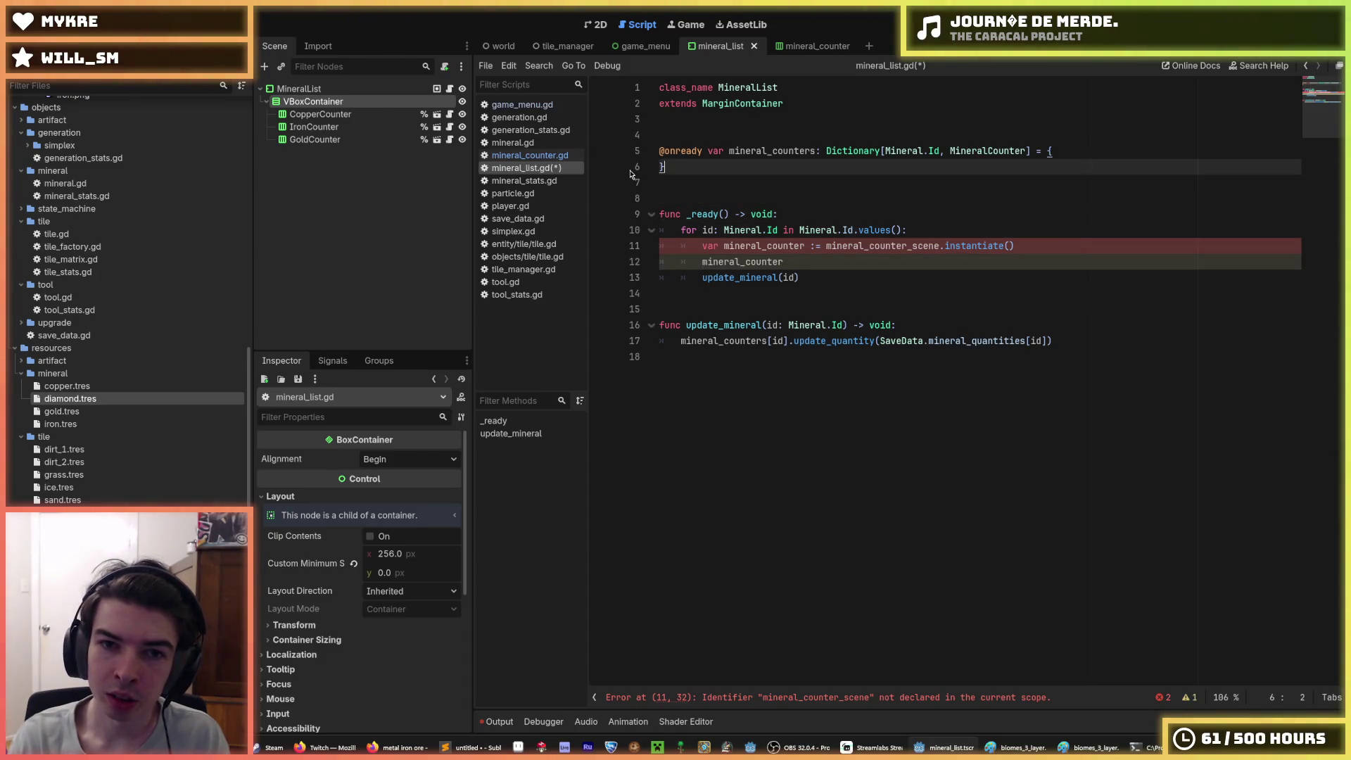
pyautogui.press('BackSpace')
pyautogui.press('BackSpace')
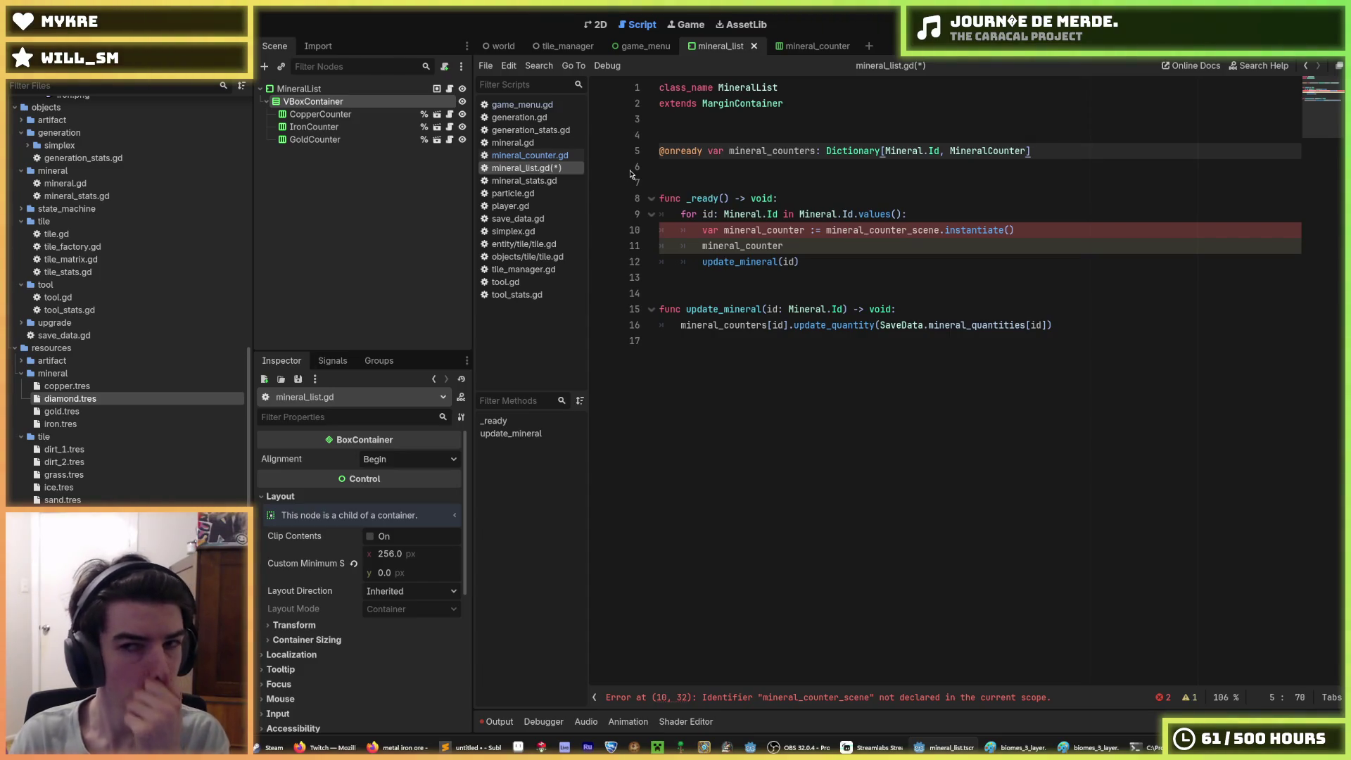
pyautogui.press('Down')
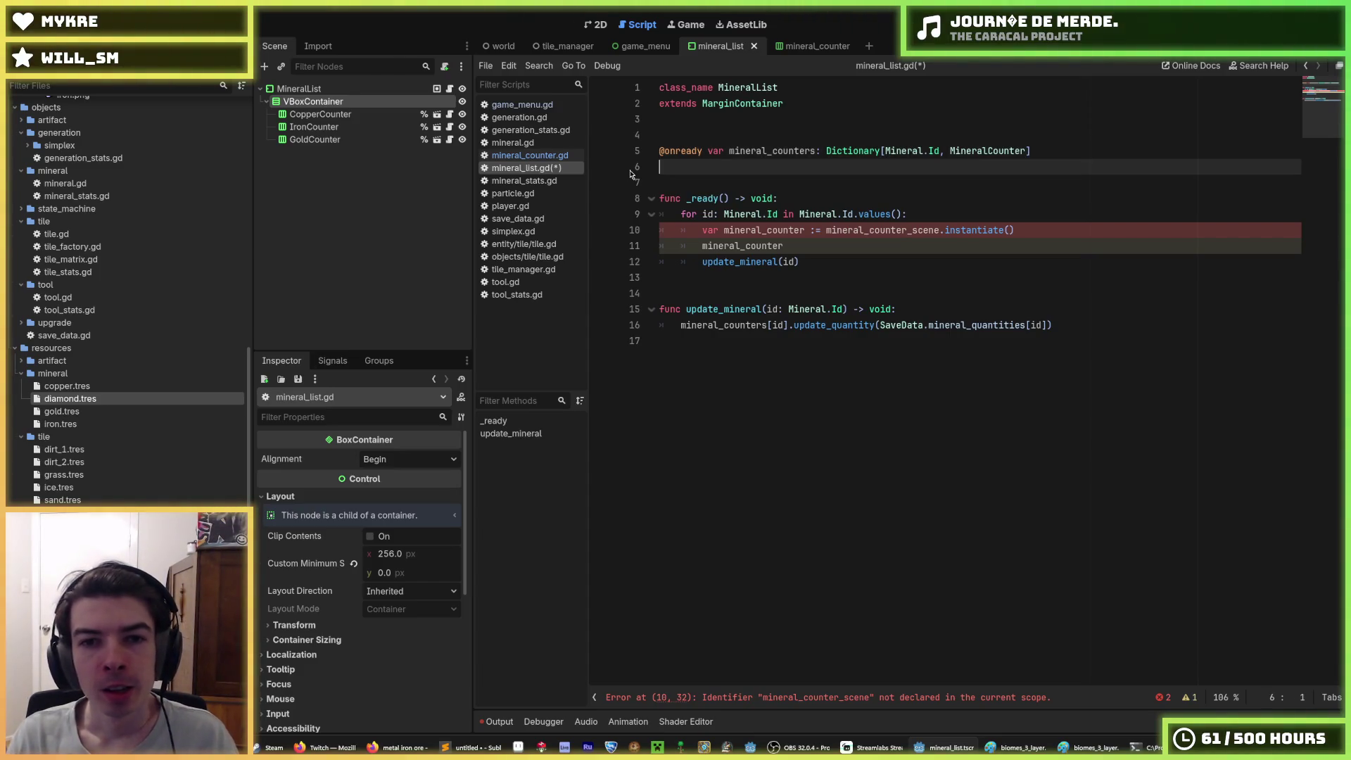
pyautogui.press('Return')
pyautogui.press('Up')
pyautogui.write('onready var')
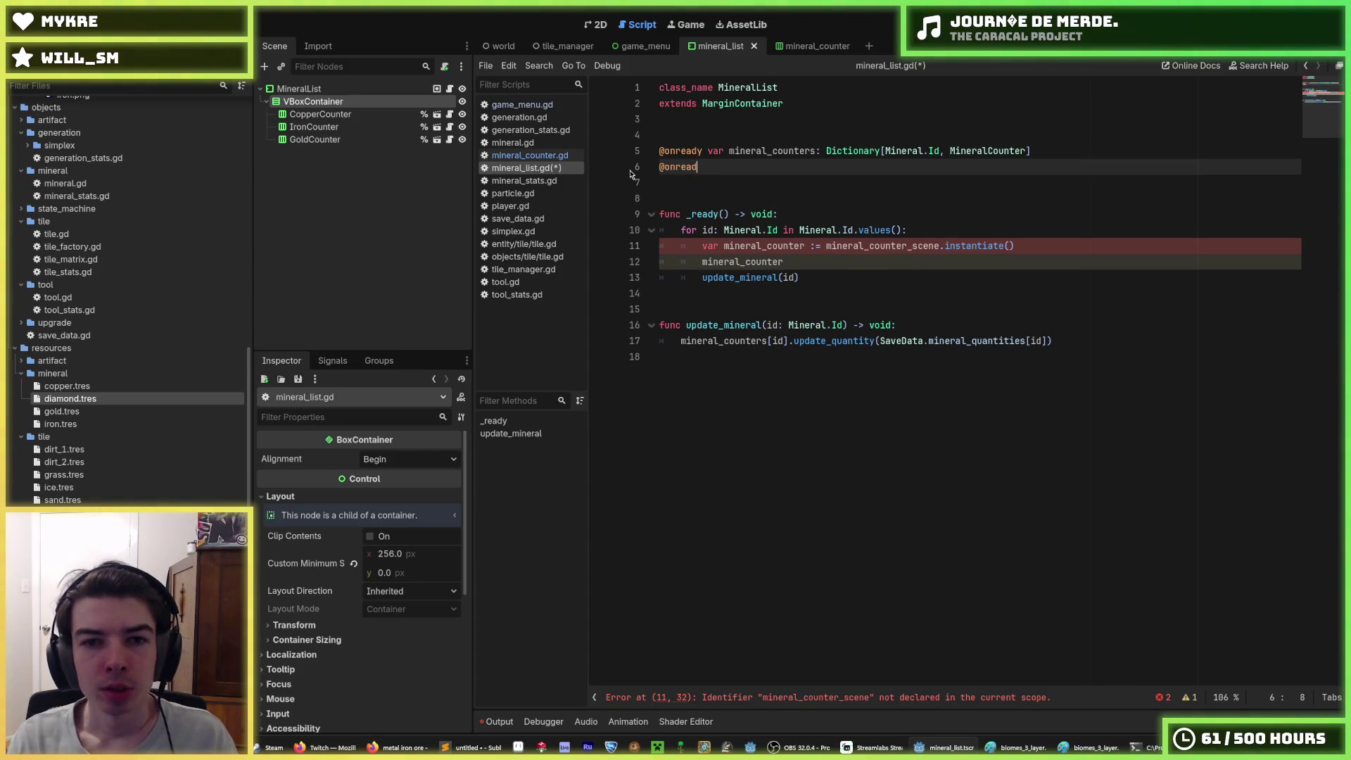
pyautogui.press('Up')
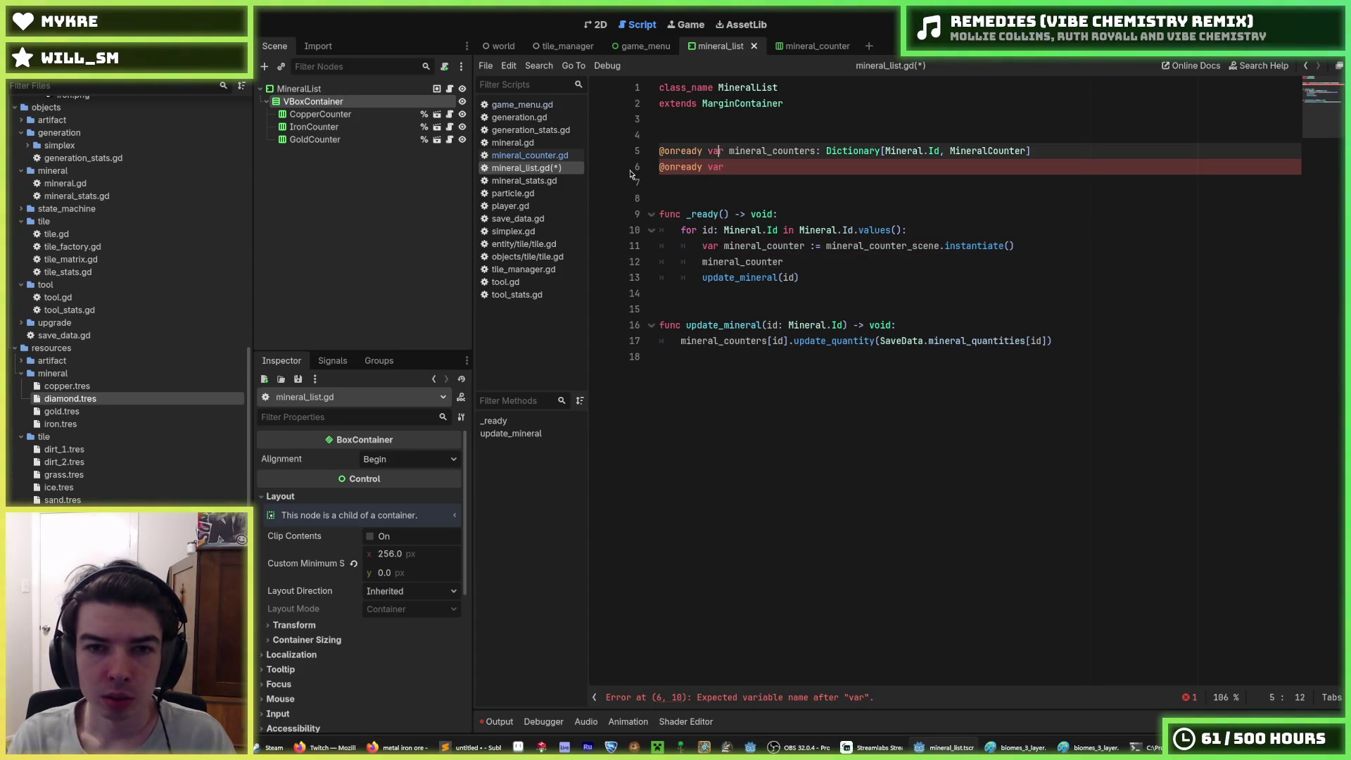
pyautogui.press('BackSpace')
pyautogui.press('BackSpace')
pyautogui.press('BackSpace')
pyautogui.press('Down')
pyautogui.press('End')
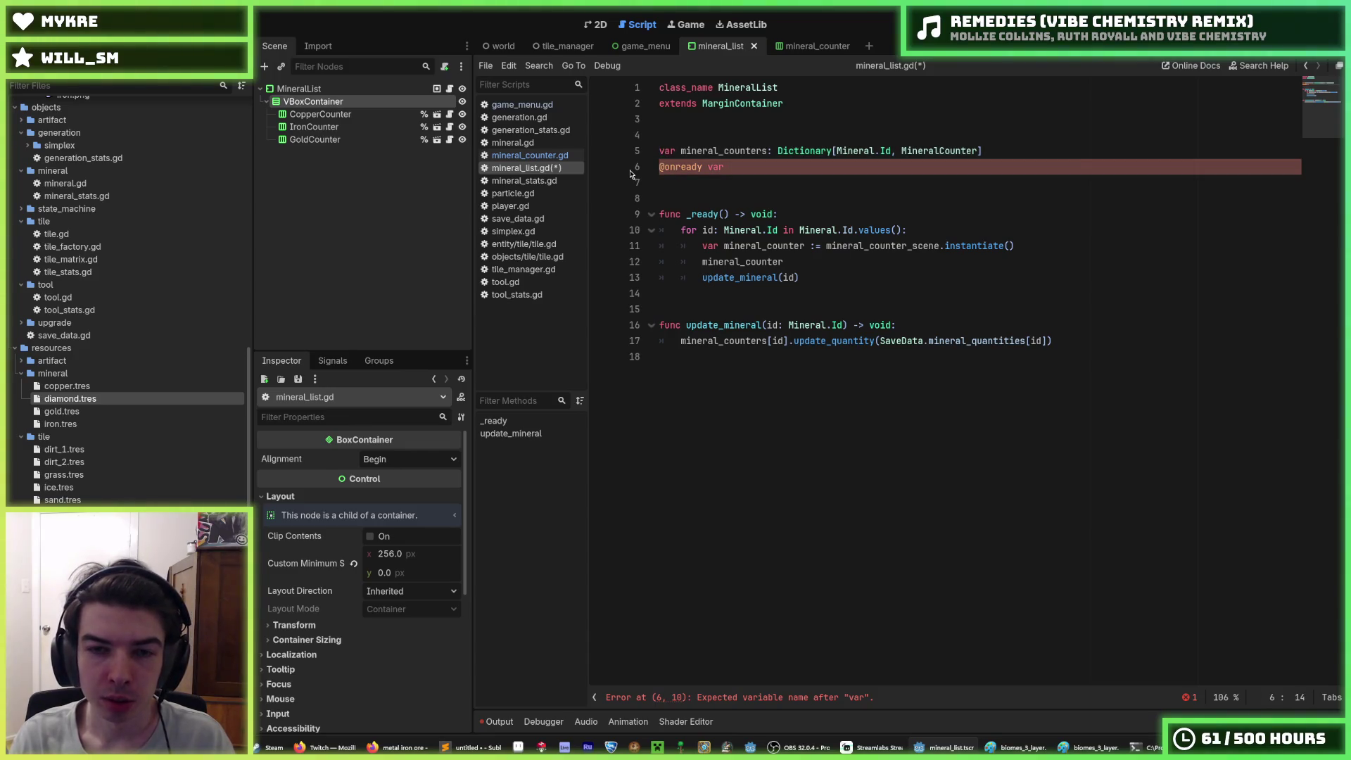
pyautogui.press('Up')
pyautogui.write('@onready')
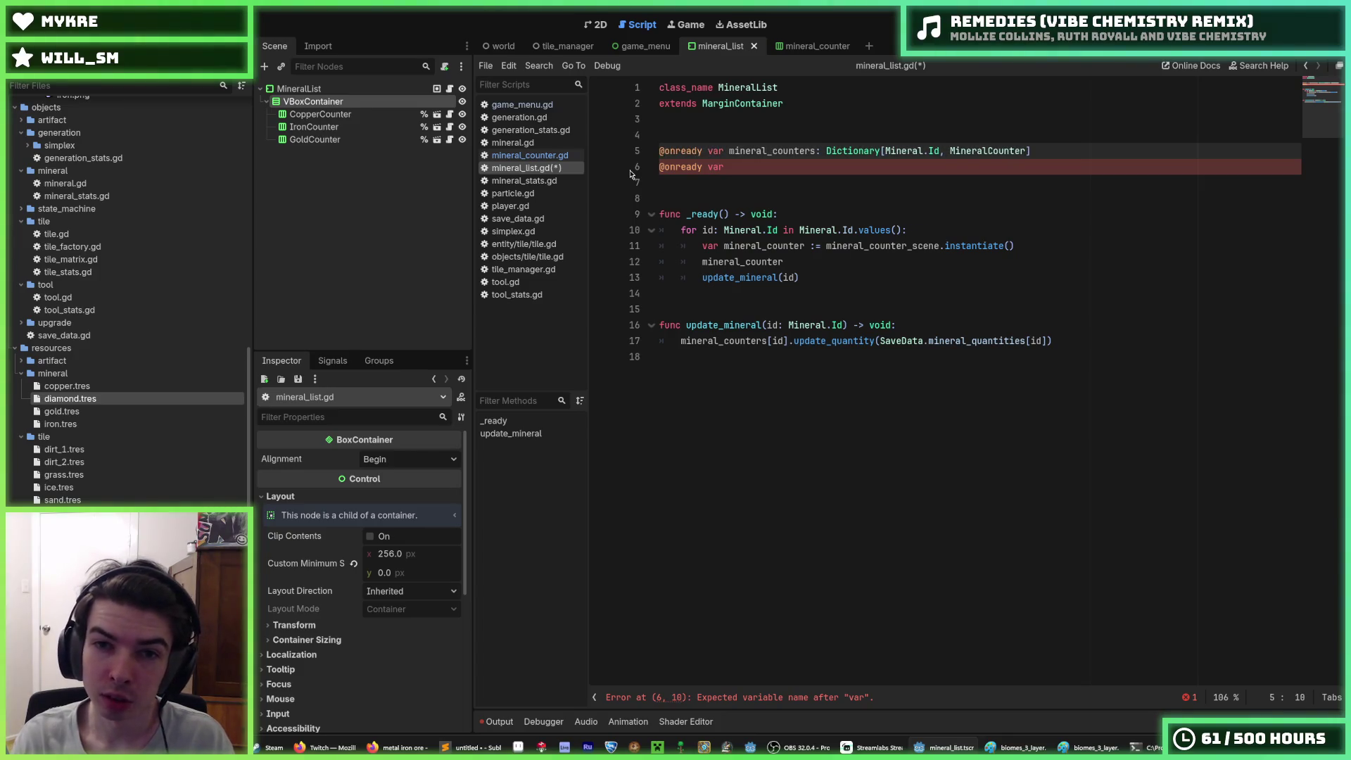
pyautogui.press('BackSpace')
pyautogui.press('BackSpace')
pyautogui.press('BackSpace')
pyautogui.press('Down')
pyautogui.press('End')
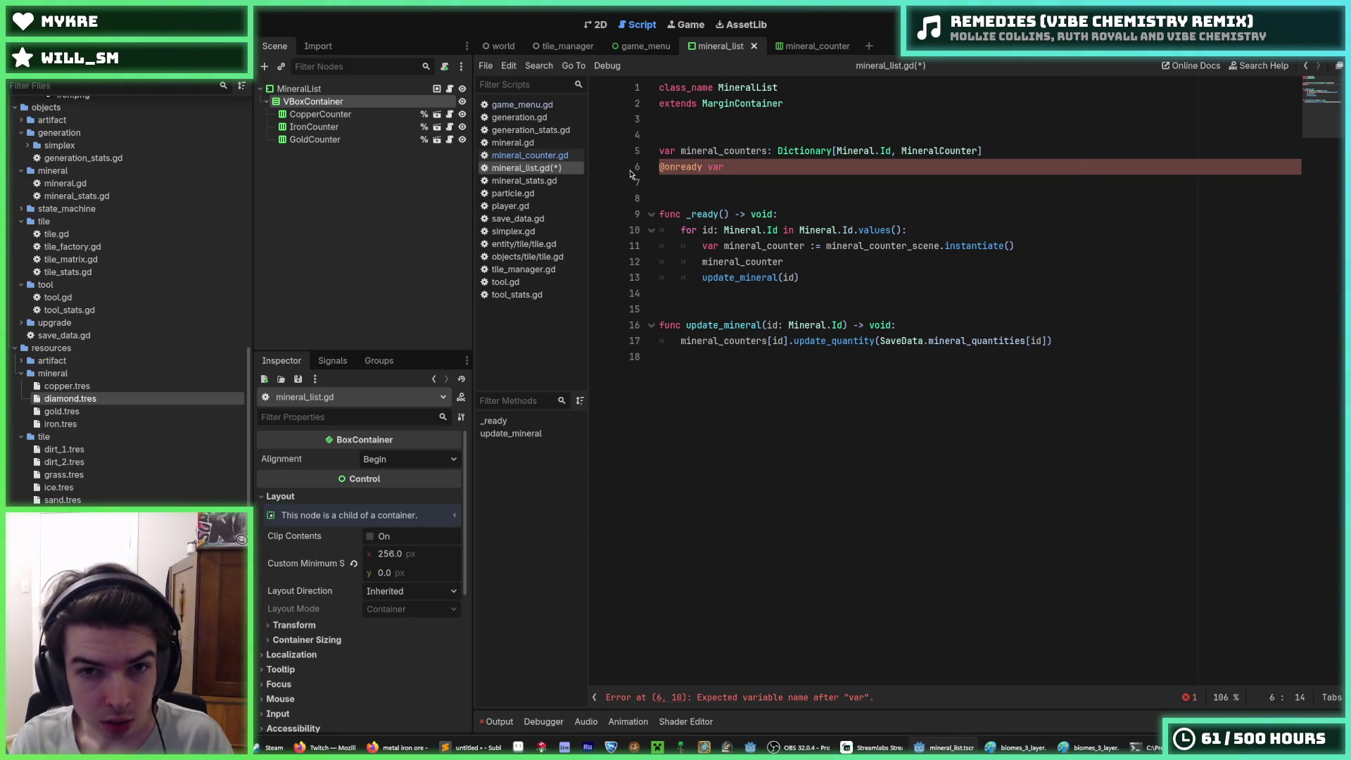
pyautogui.write('ontainer :=')
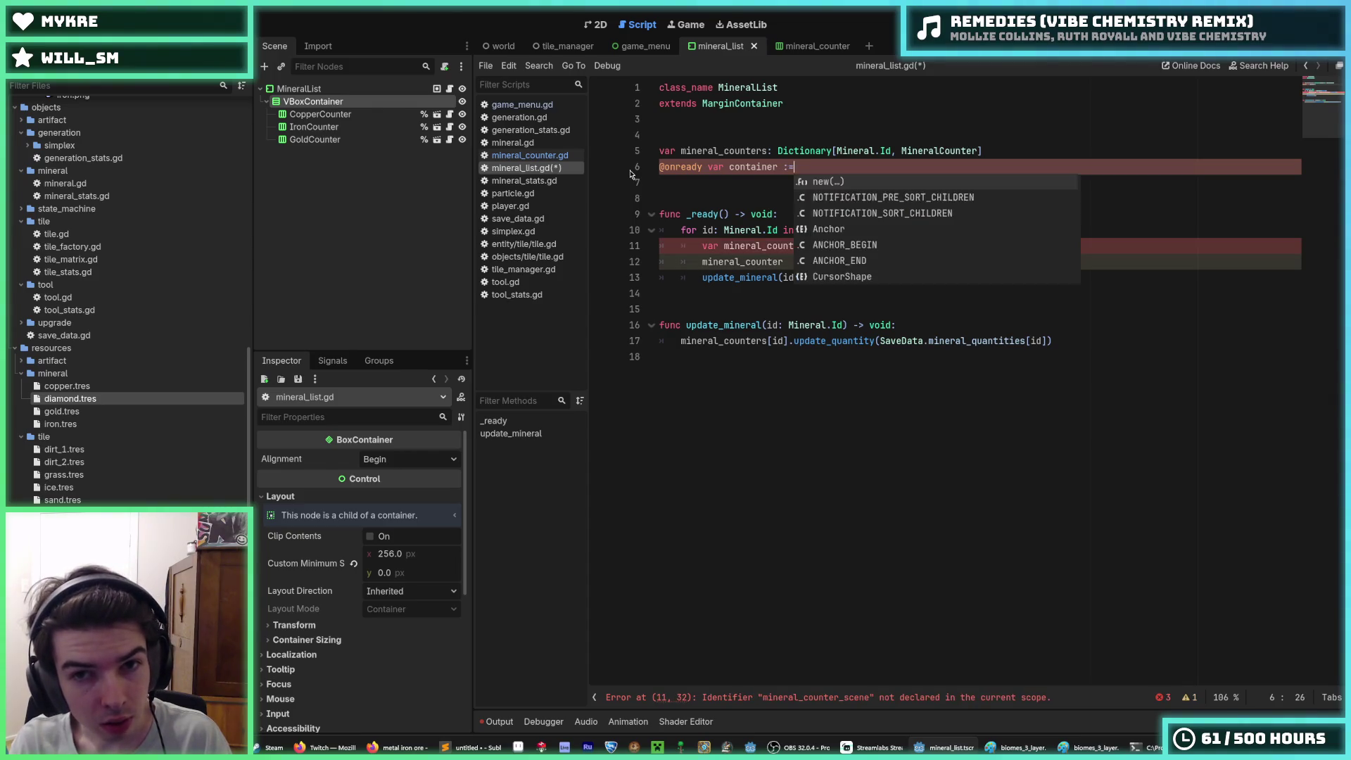
pyautogui.write(' $VBox')
pyautogui.press('Return')
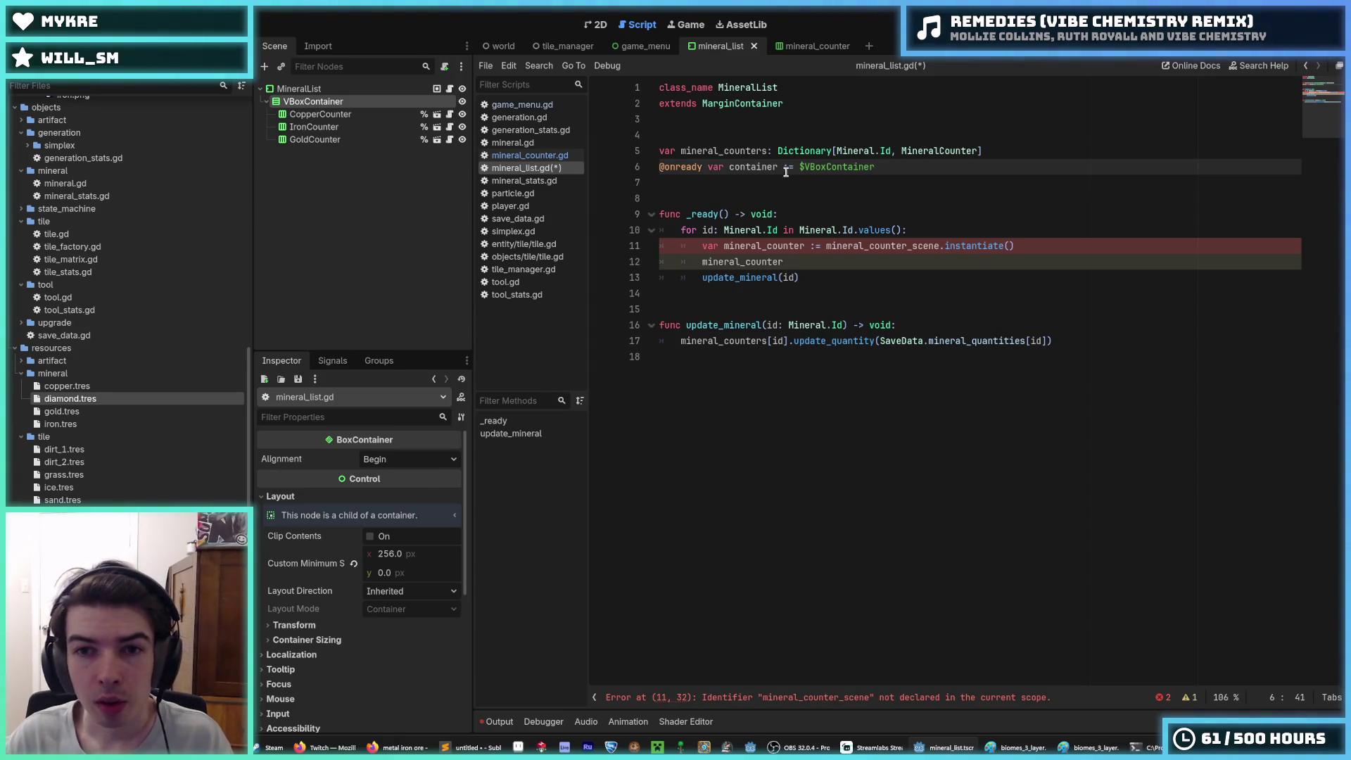
# - Add 'container.add_child(mineral_counter)' in the loop and begin typing Mineral.stats[id].texture
pyautogui.doubleClick(752, 166)
pyautogui.press('Down')
pyautogui.press('Down')
pyautogui.press('Down')
pyautogui.press('Home')
pyautogui.write('container.add_c')
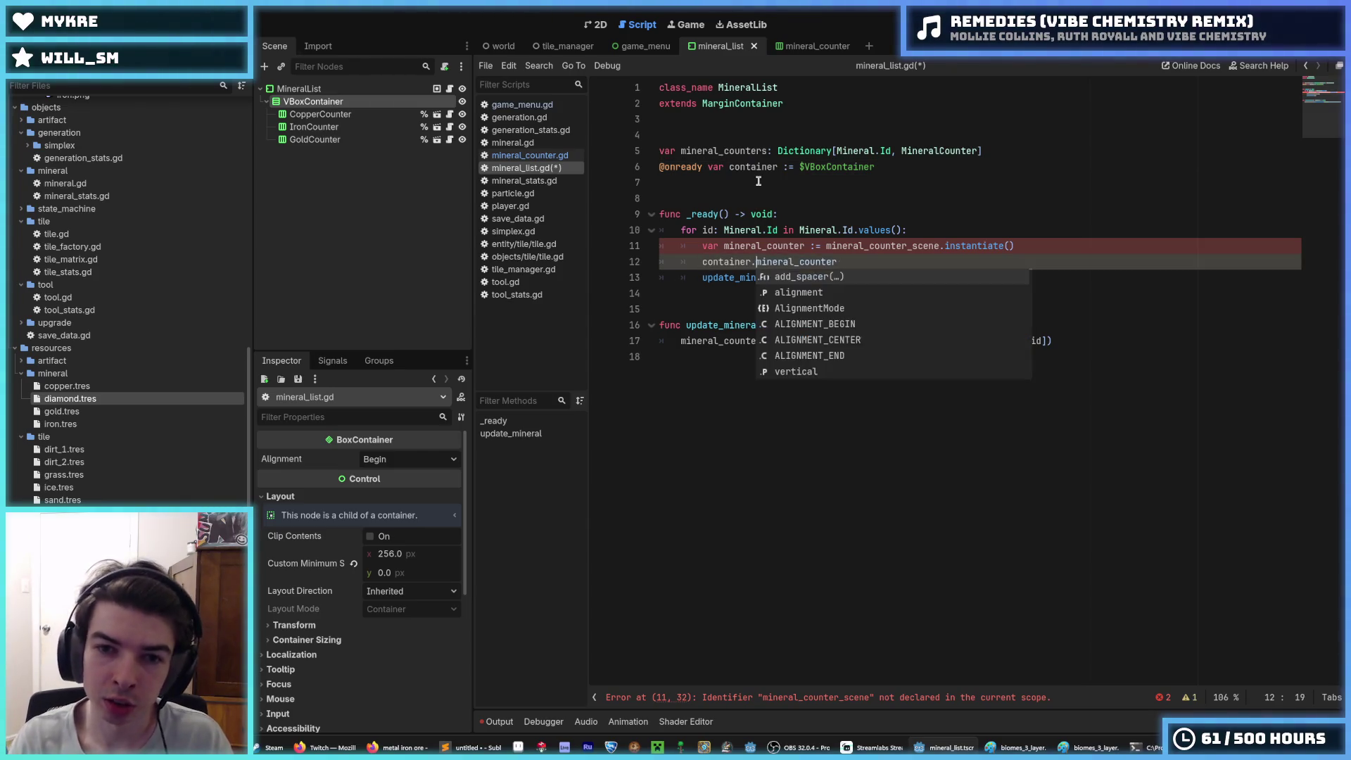
pyautogui.write('hild')
pyautogui.press('Return')
pyautogui.press('End')
pyautogui.write(')')
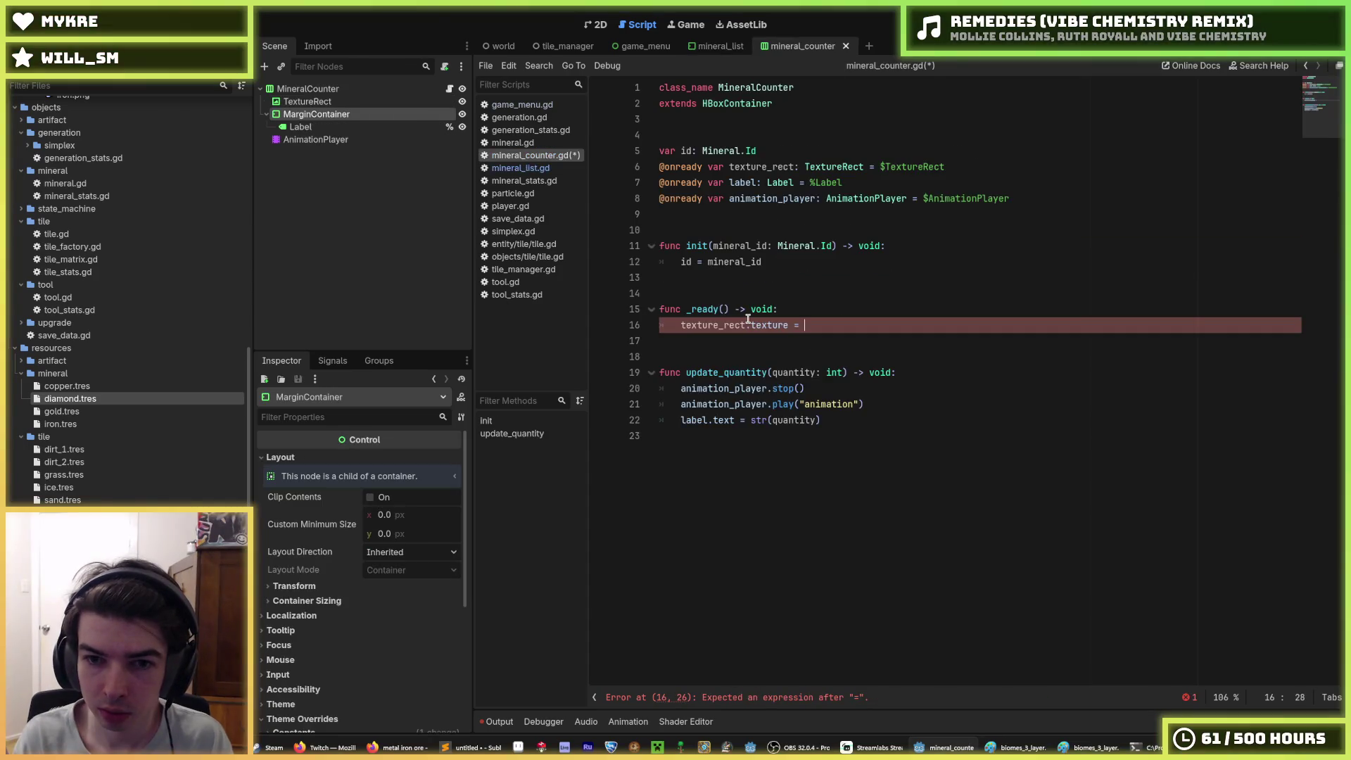
pyautogui.write('Mineral.stats')
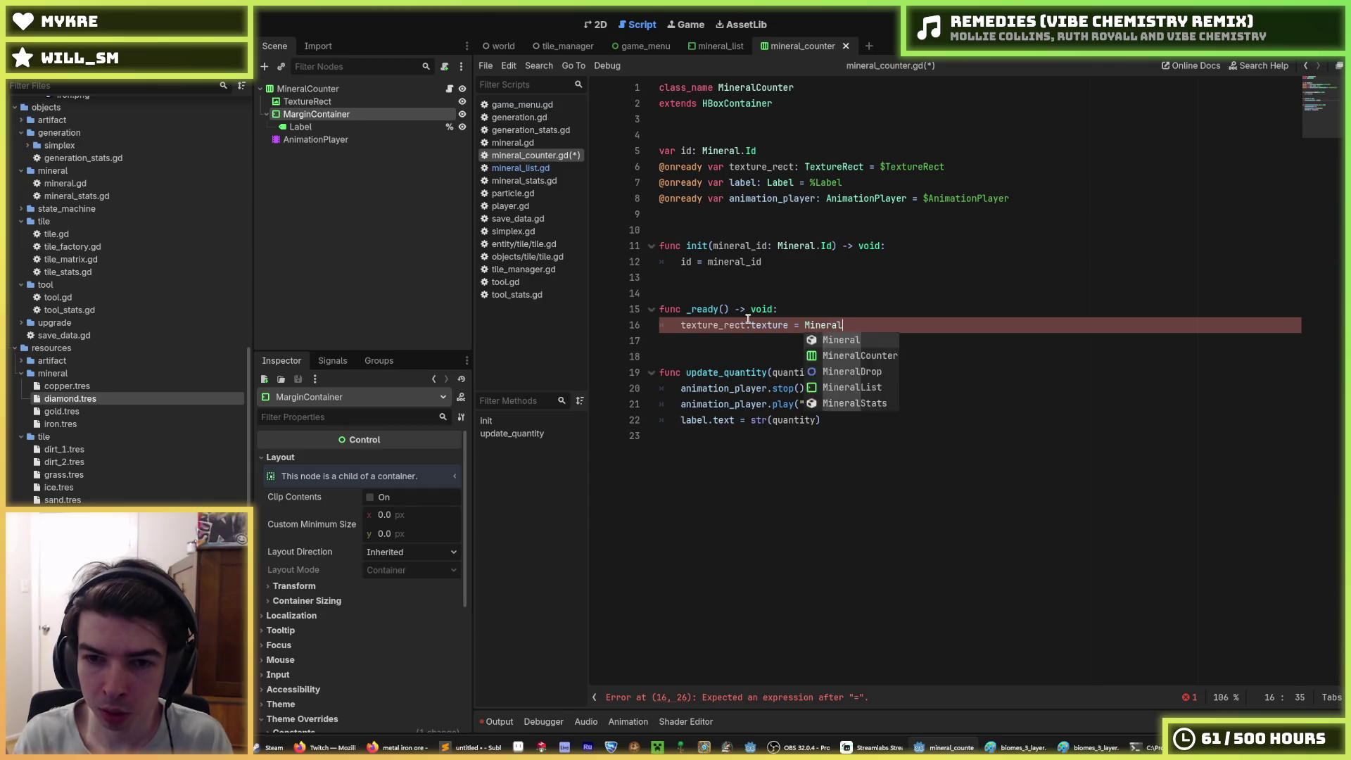
pyautogui.write('[id].texture')
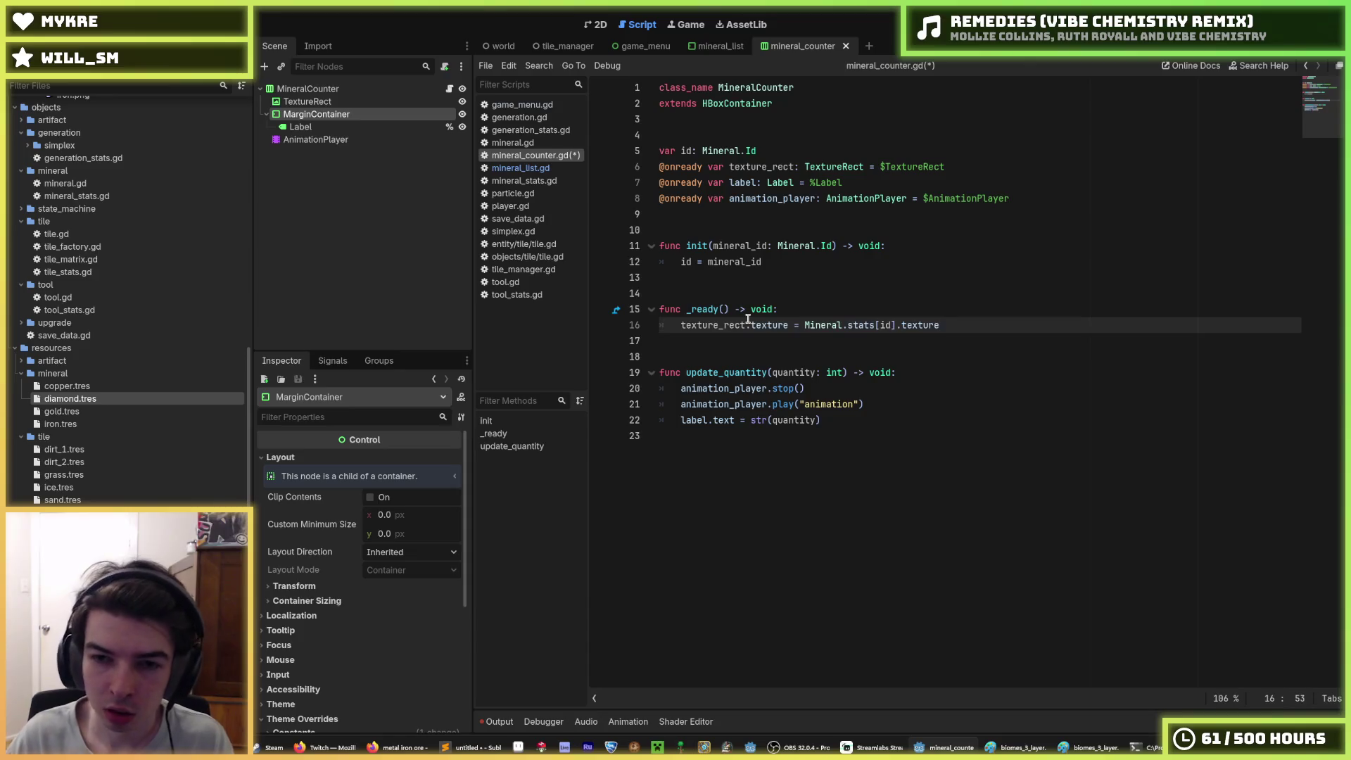
# - Save mineral_counter.gd with the Mineral.stats[id].texture assignment and switch to mineral_list.gd
pyautogui.hotkey('ctrl', 's')
pyautogui.click(498, 168)
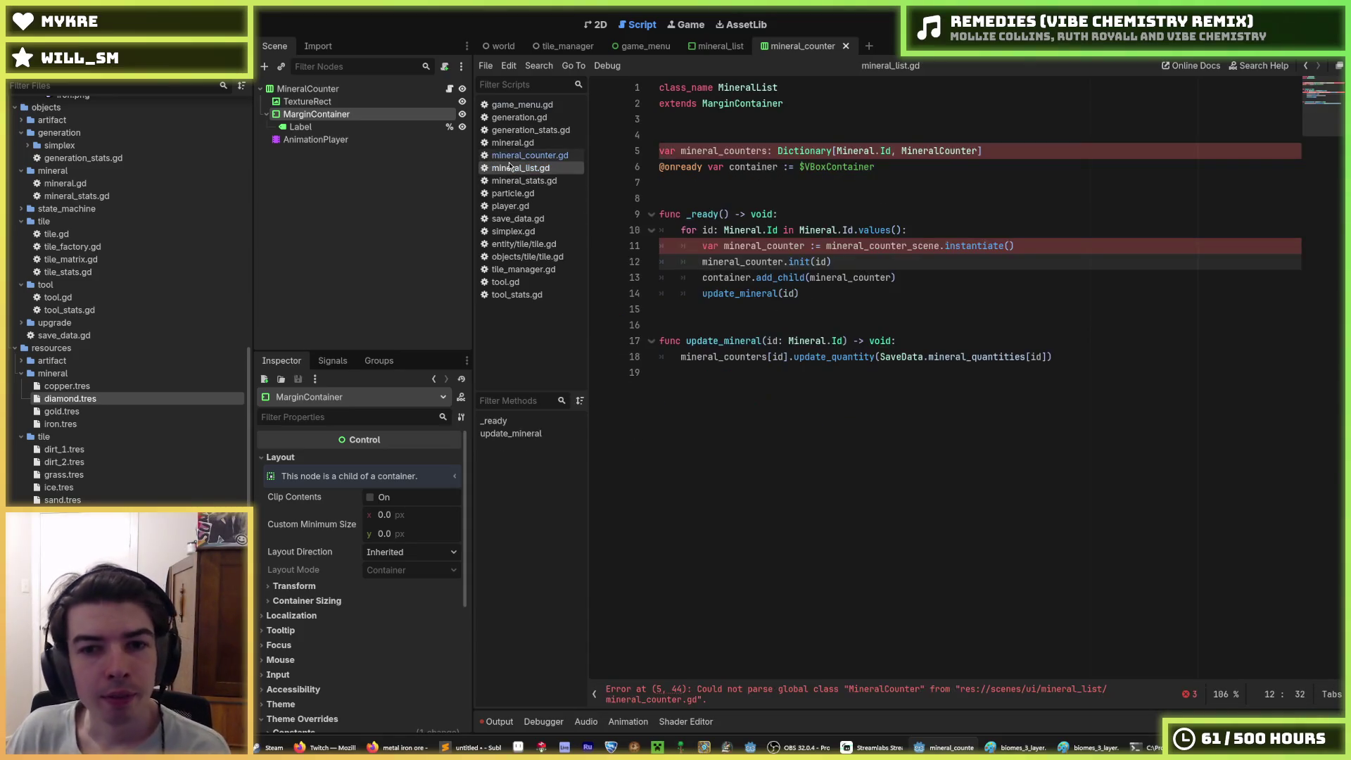
# - Below the dictionary, add var mineral_counter_scene preloading res://scenes/ui/mineral_list/mineral_counter.gd
pyautogui.click(1051, 245)
pyautogui.doubleClick(919, 245)
pyautogui.hotkey('ctrl', 'c')
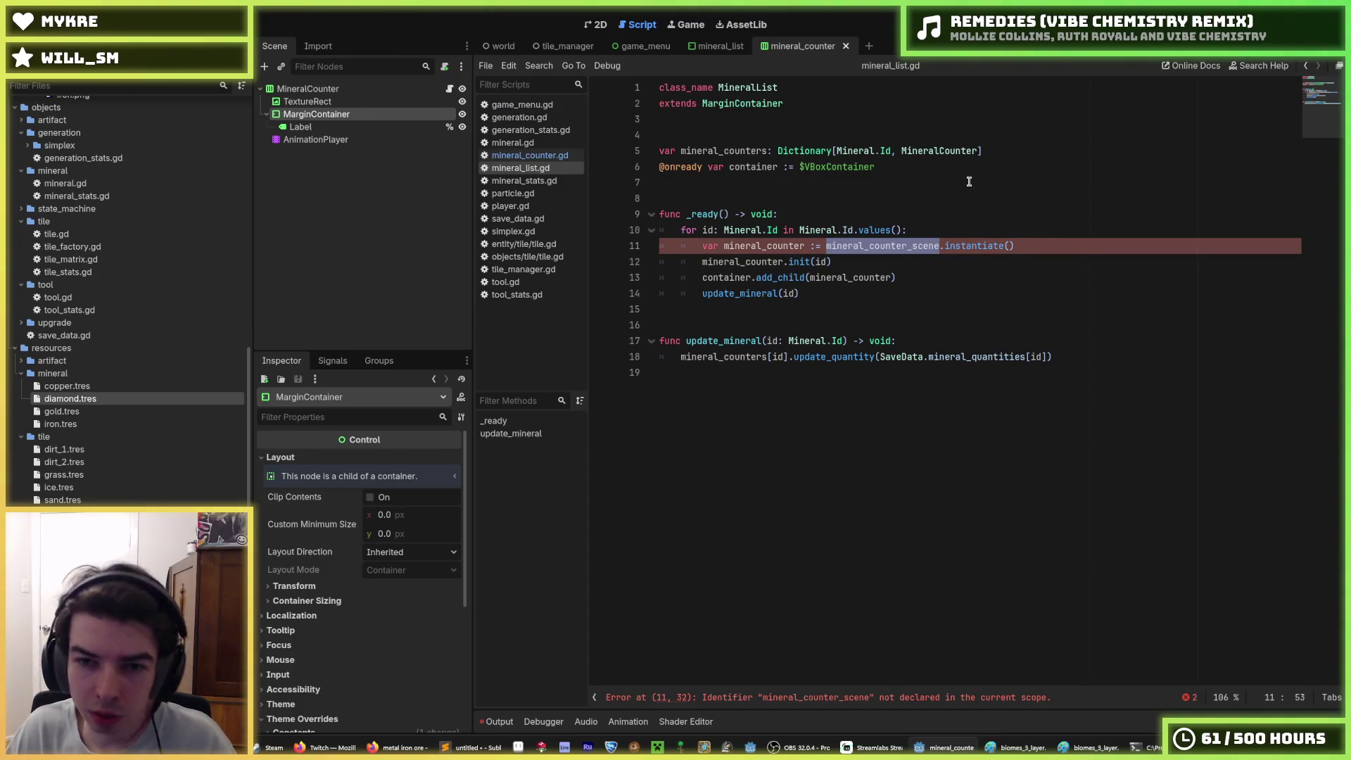
pyautogui.click(1006, 152)
pyautogui.press('Return')
pyautogui.write('var')
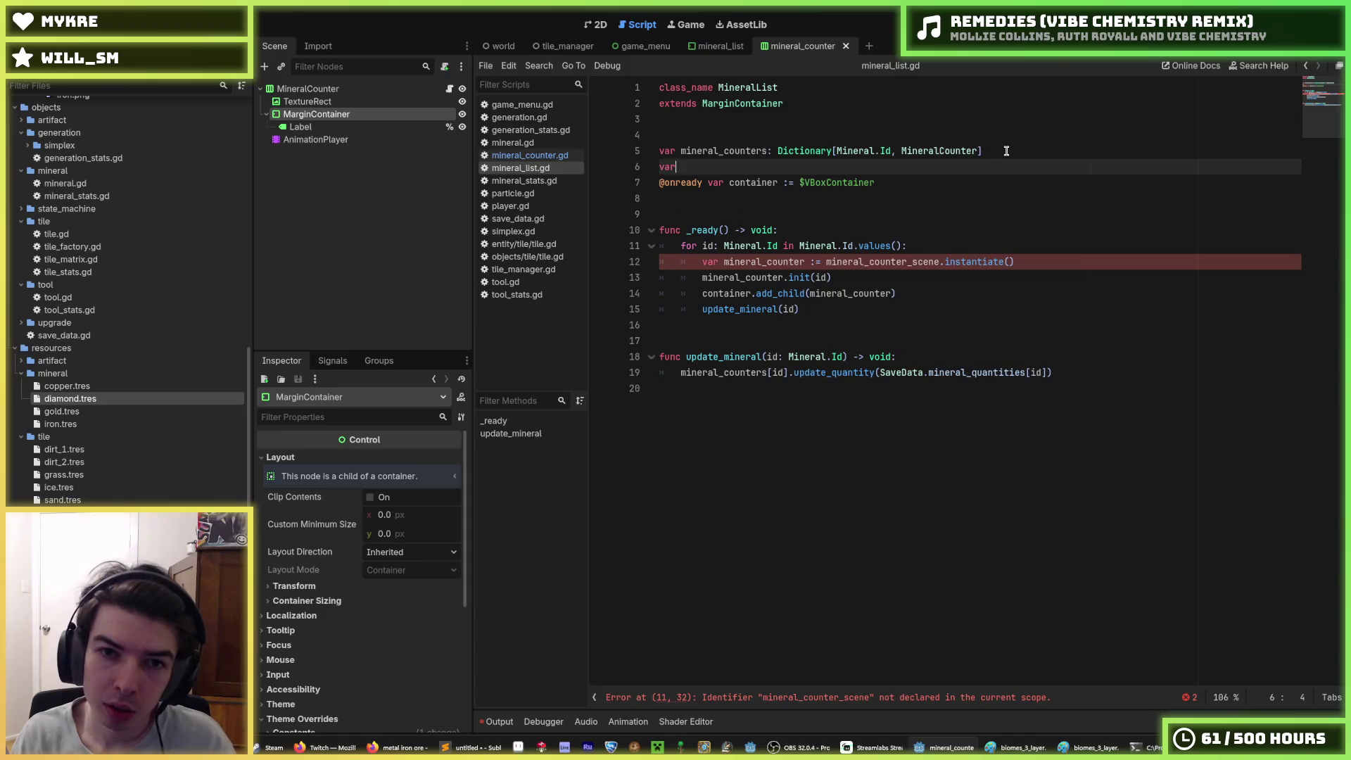
pyautogui.hotkey('ctrl', 'v')
pyautogui.write('preload(')
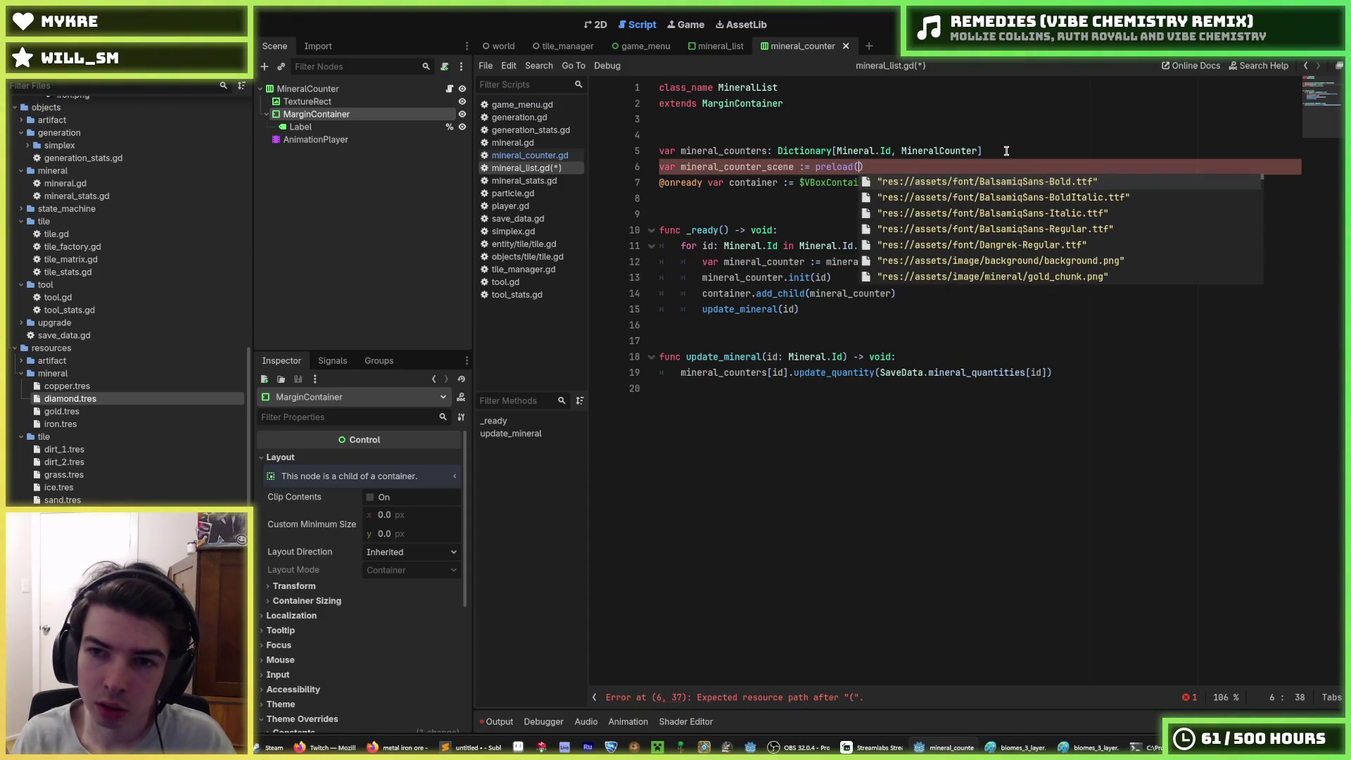
pyautogui.write('mienral')
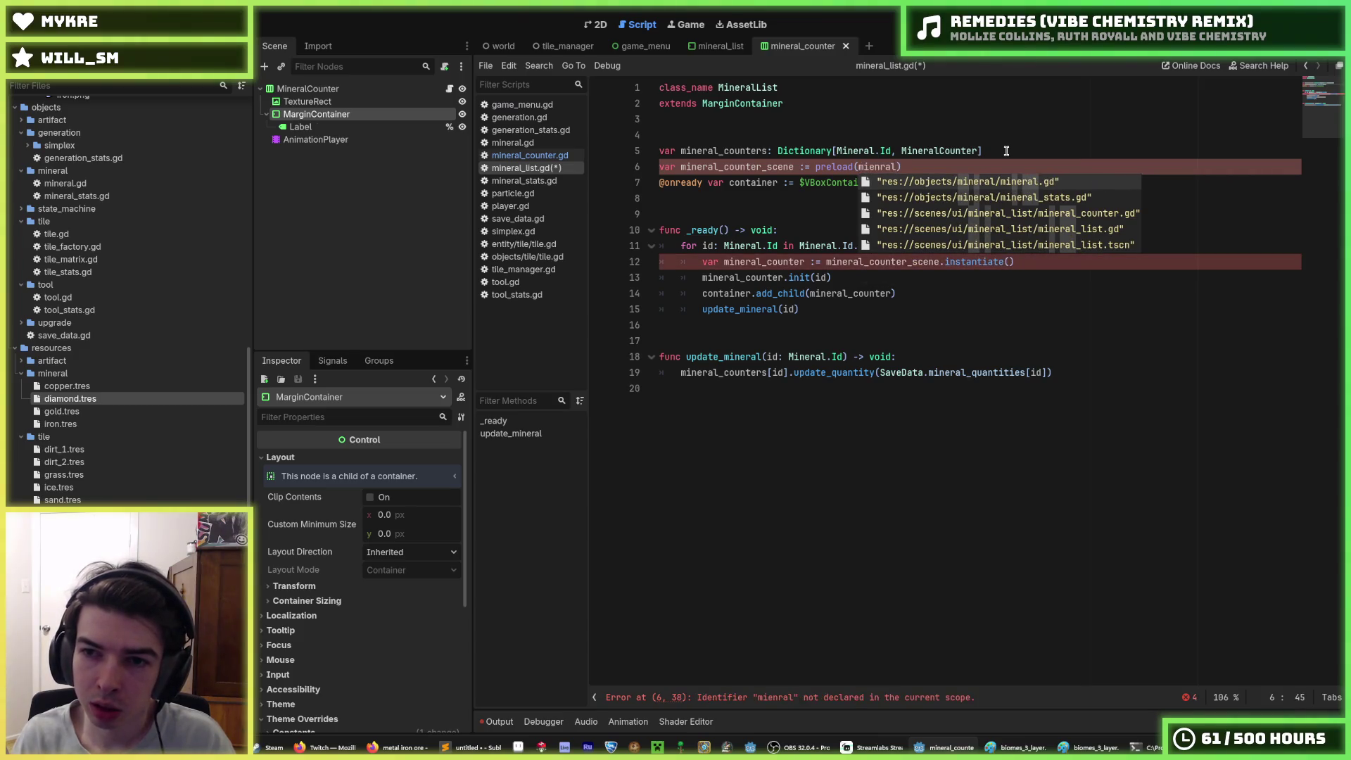
pyautogui.press('Return')
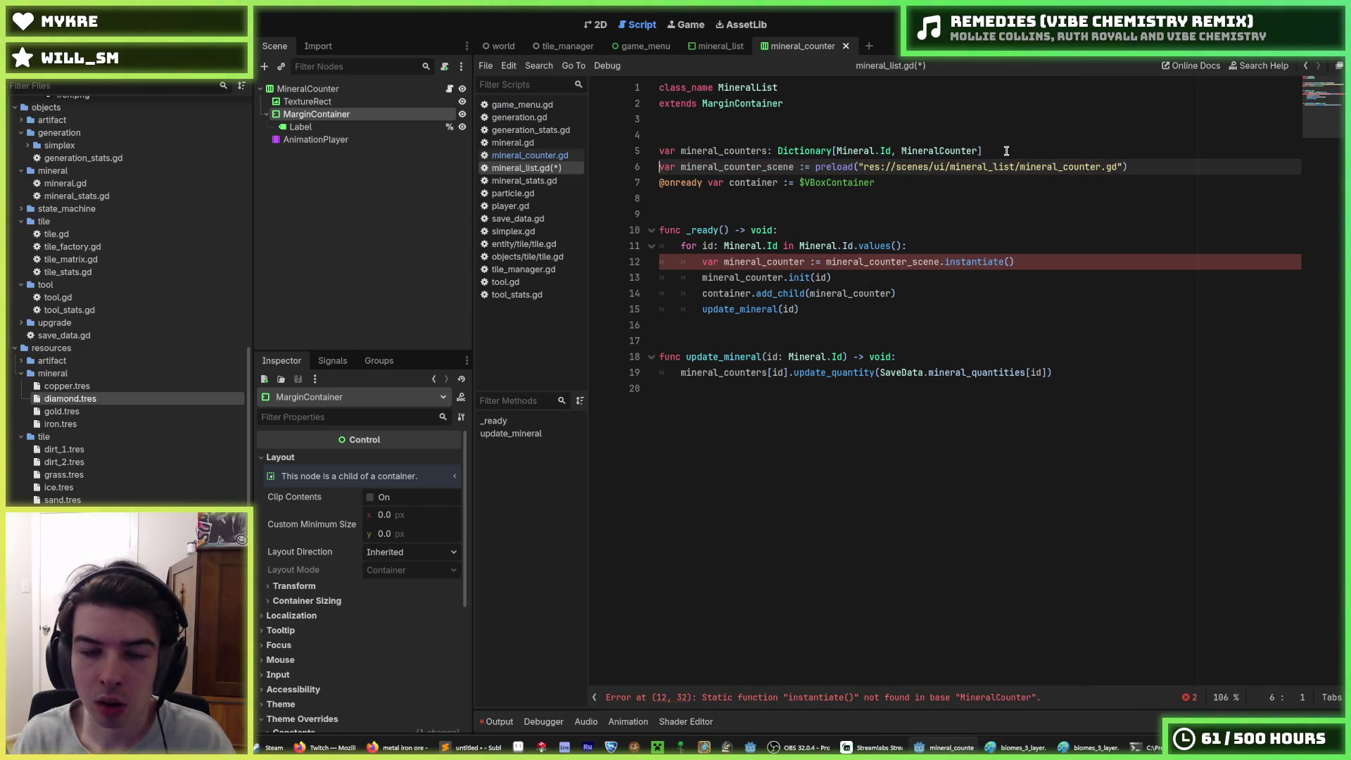
pyautogui.write('@onready')
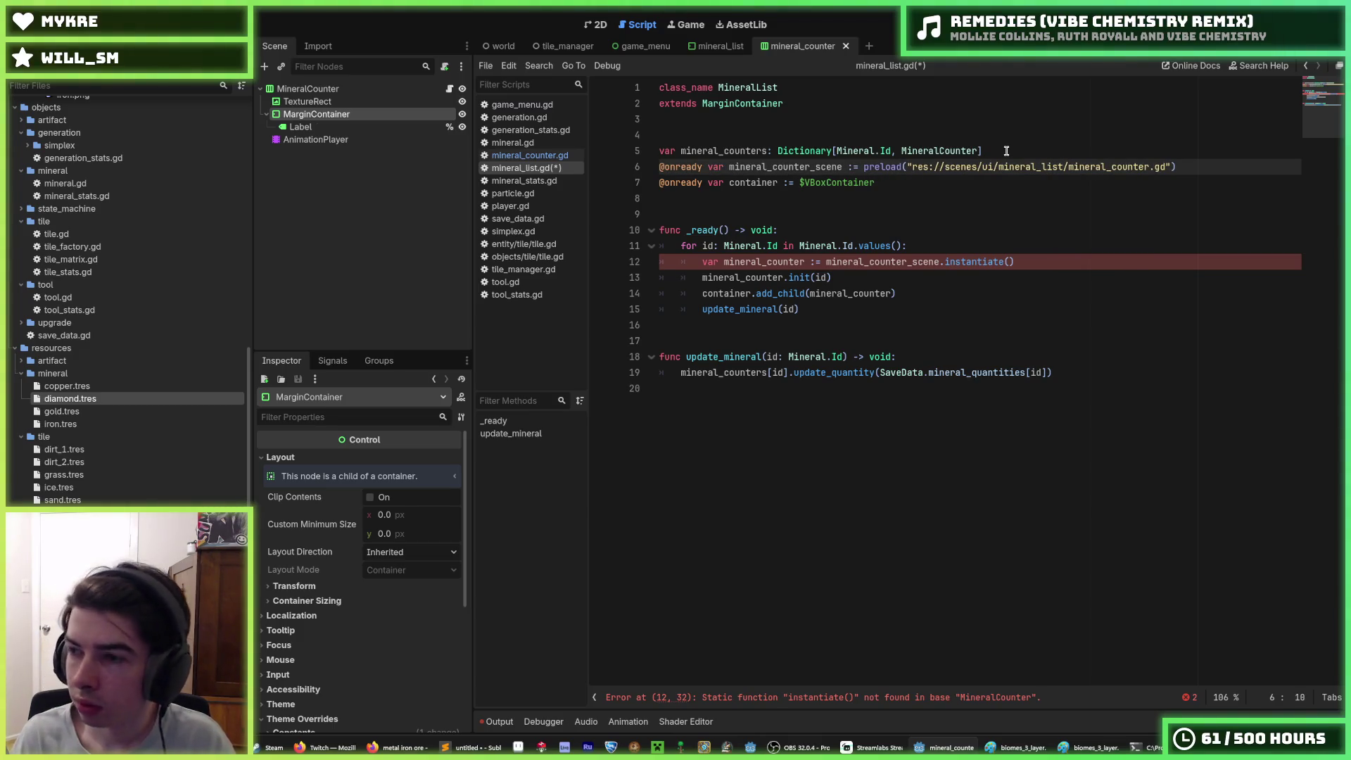
pyautogui.press('Down')
pyautogui.press('Down')
pyautogui.press('Down')
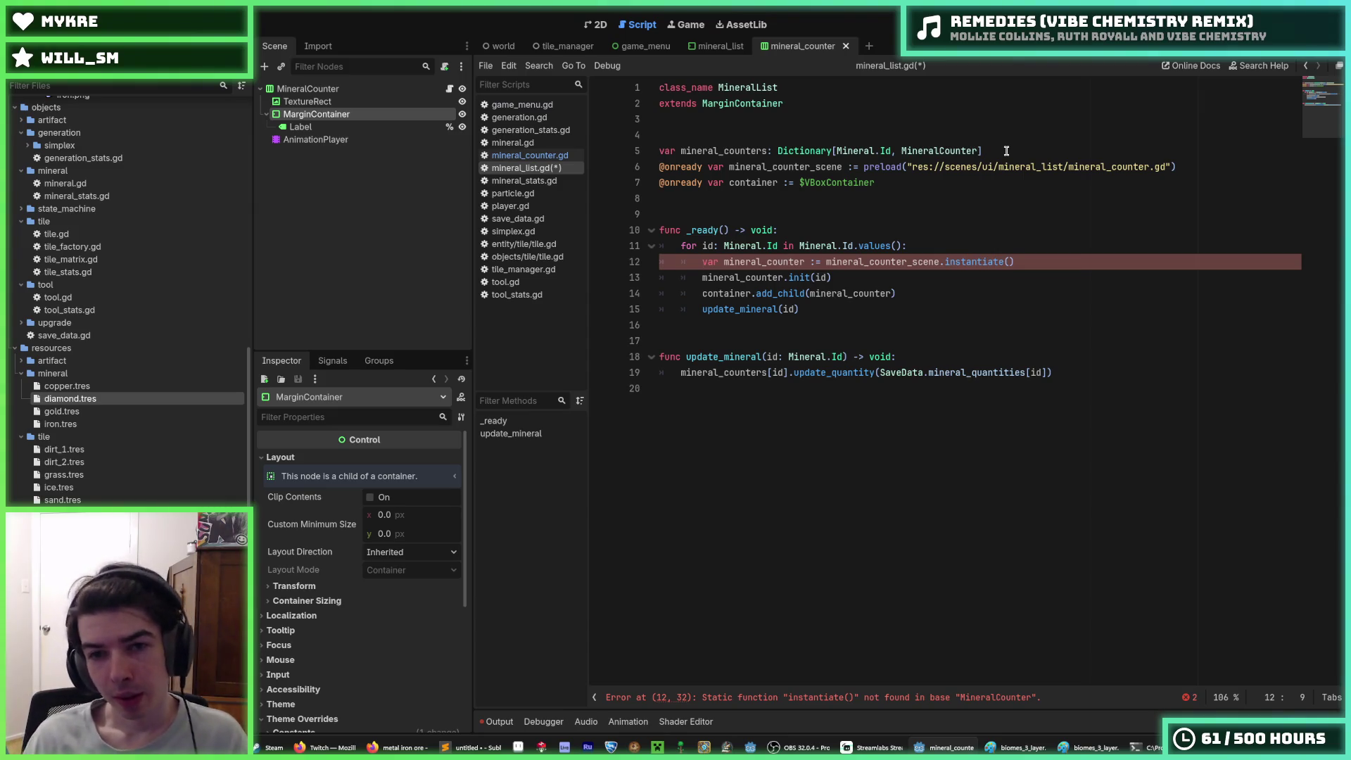
pyautogui.press('Up')
pyautogui.press('Up')
pyautogui.press('Up')
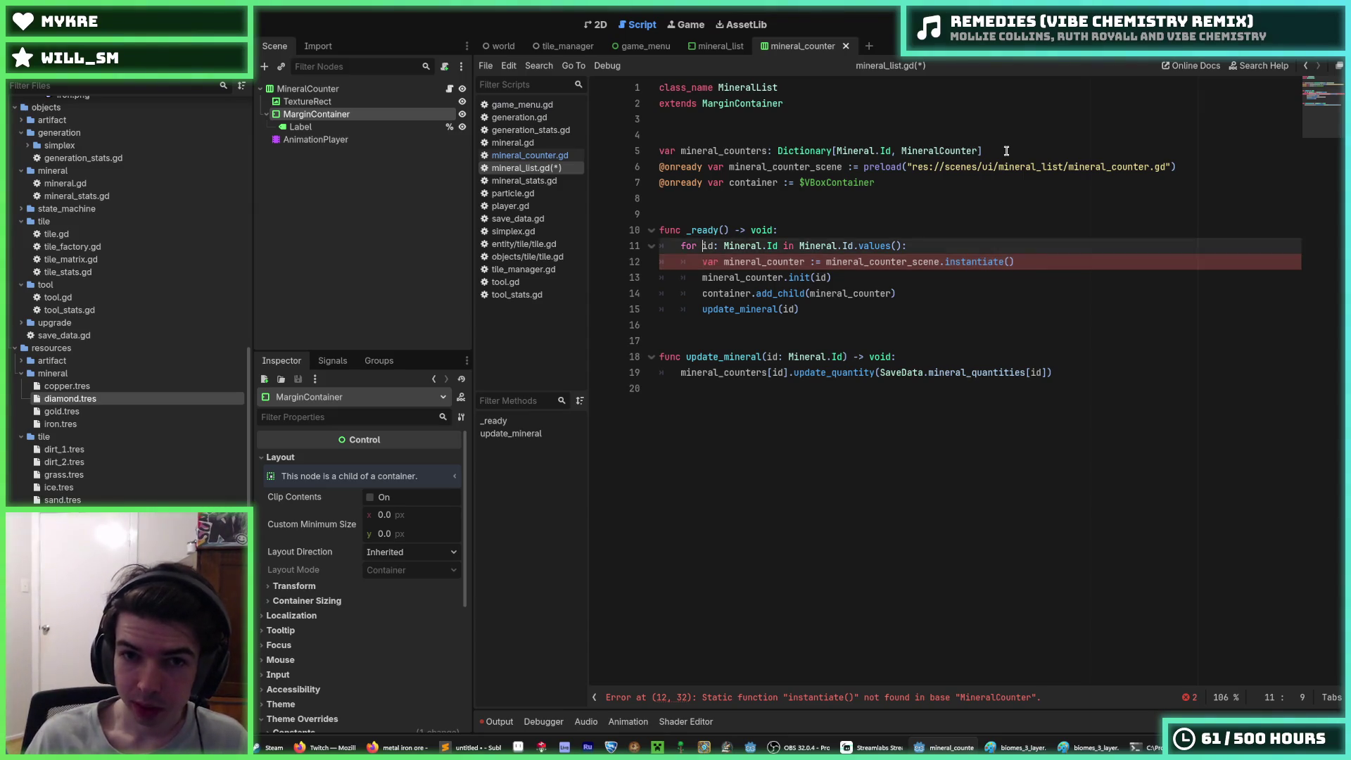
pyautogui.hotkey('shift', 'Home')
pyautogui.press('BackSpace')
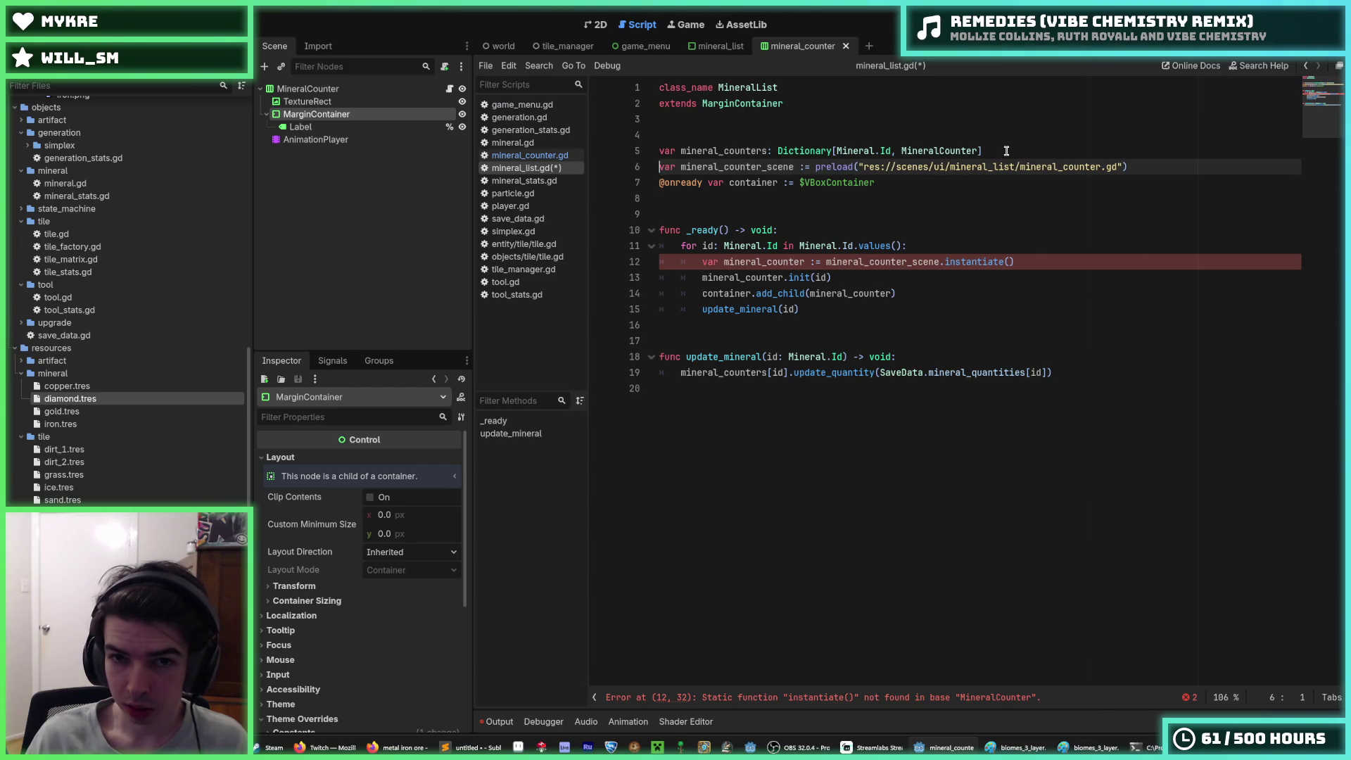
pyautogui.press('Down')
pyautogui.press('Down')
pyautogui.press('Down')
pyautogui.press('Down')
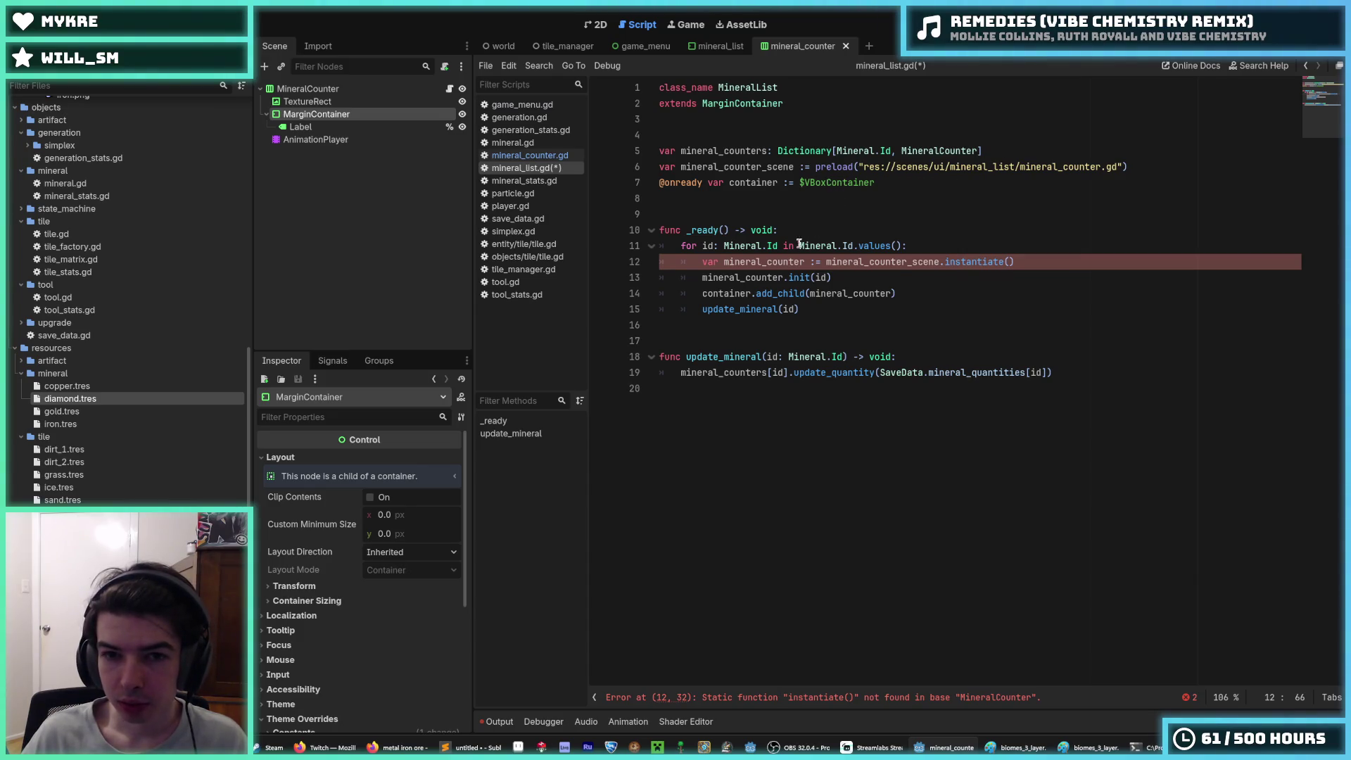
pyautogui.doubleClick(776, 262)
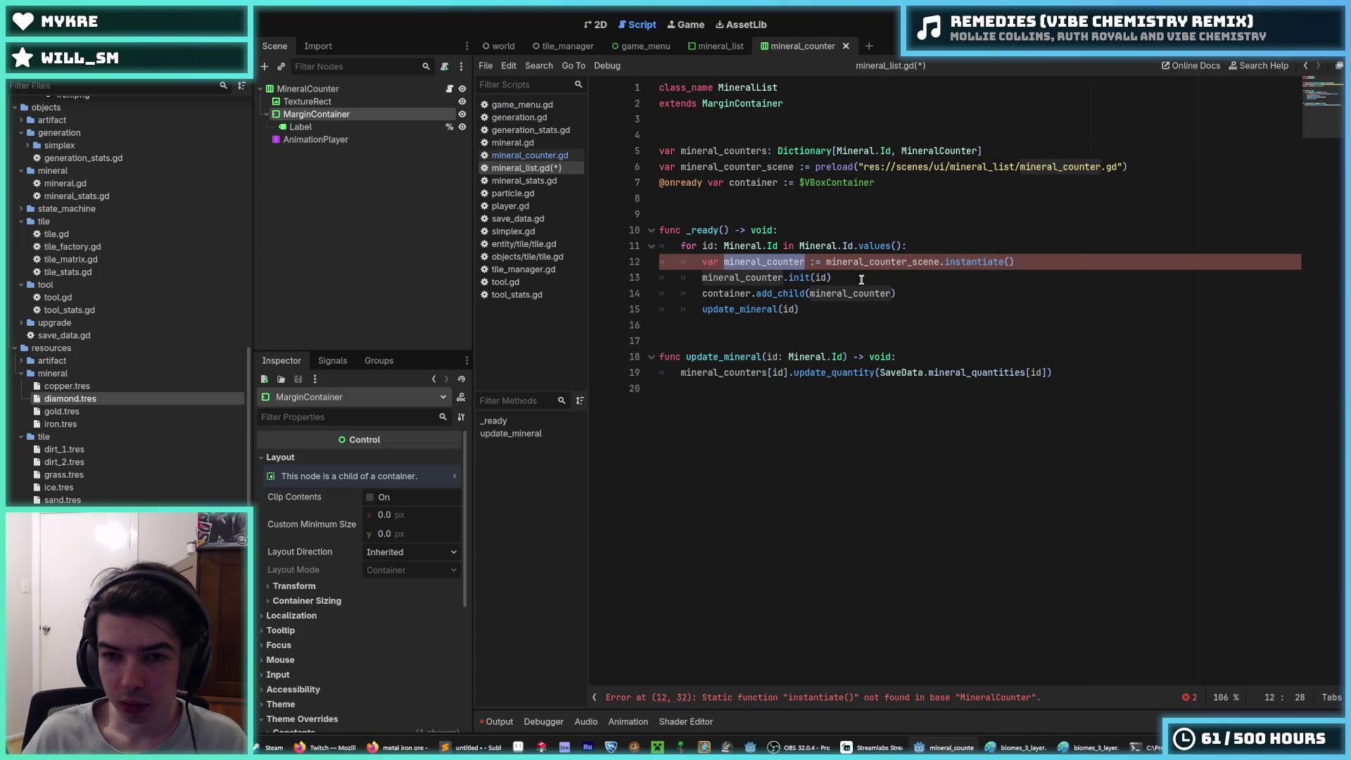
pyautogui.doubleClick(960, 263)
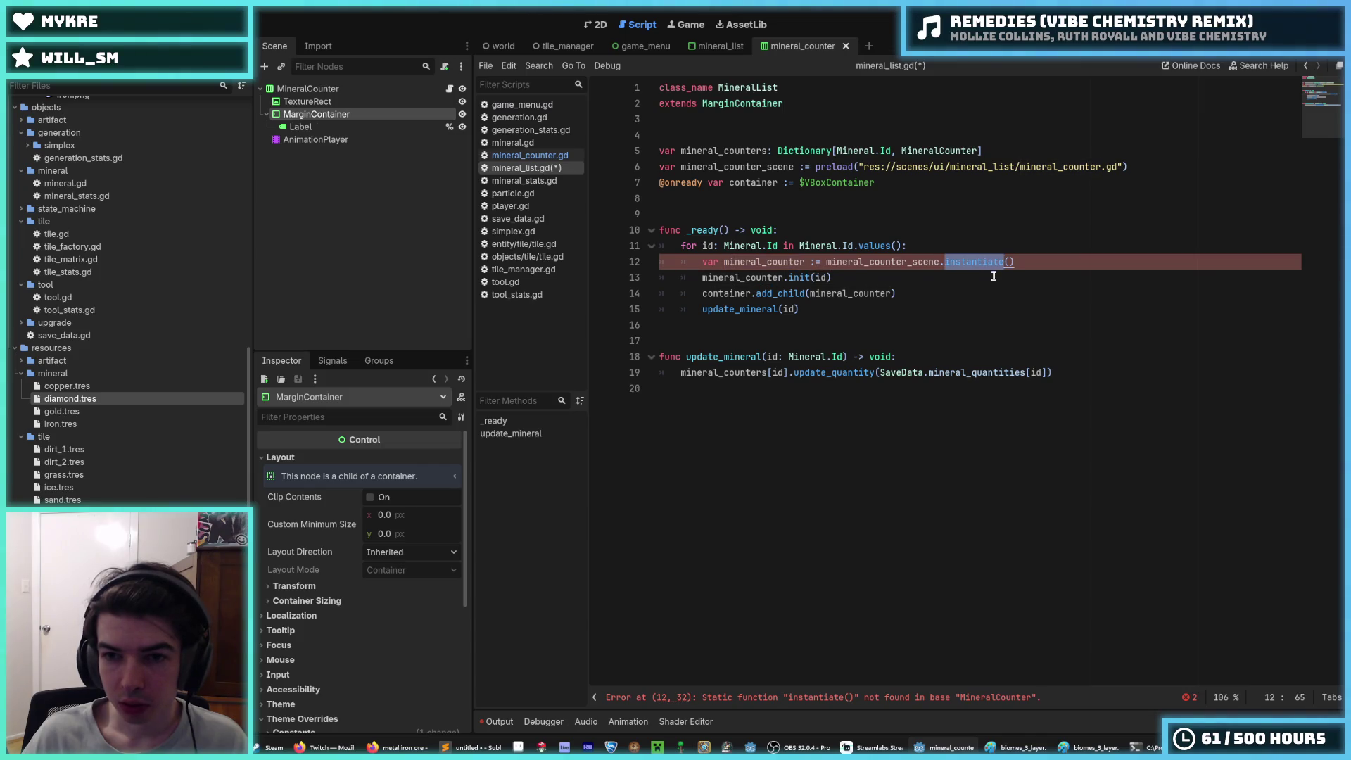
pyautogui.doubleClick(908, 262)
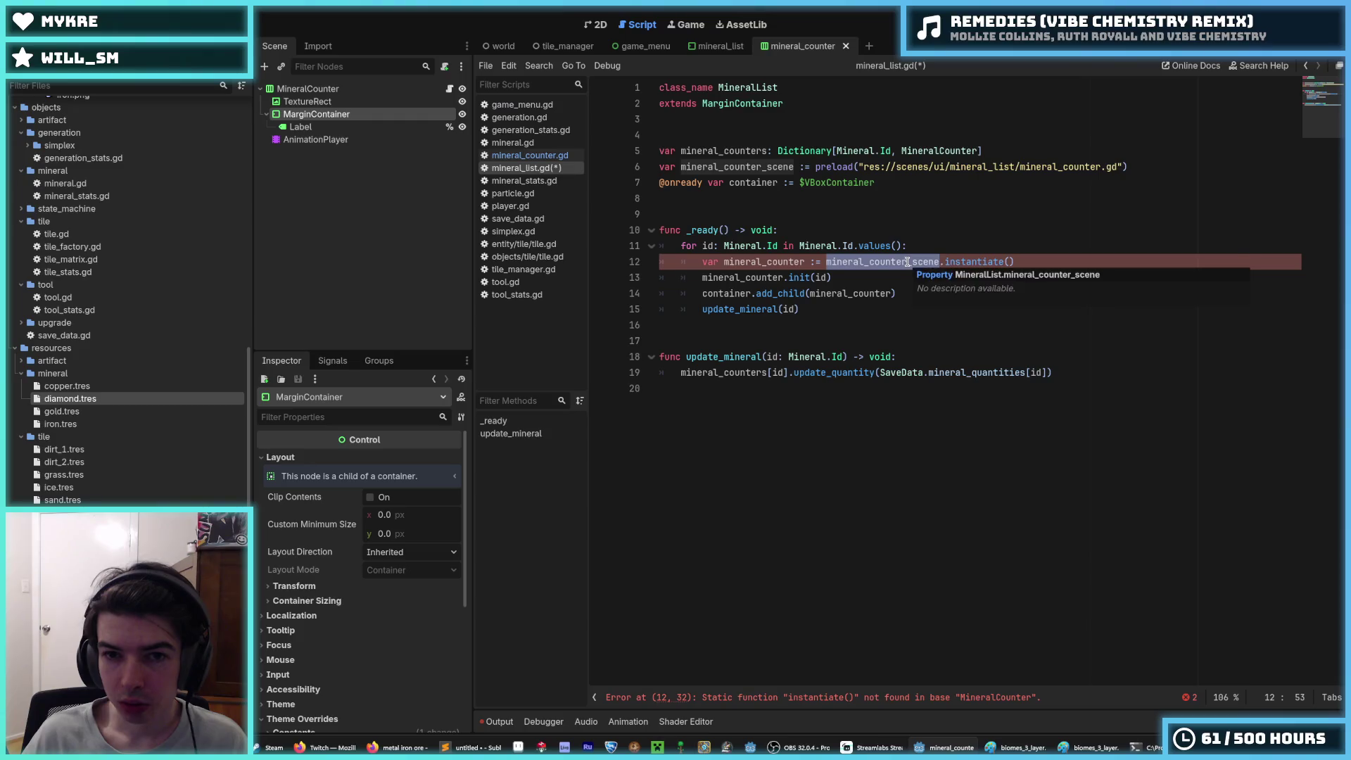
pyautogui.hotkey('ctrl', 's')
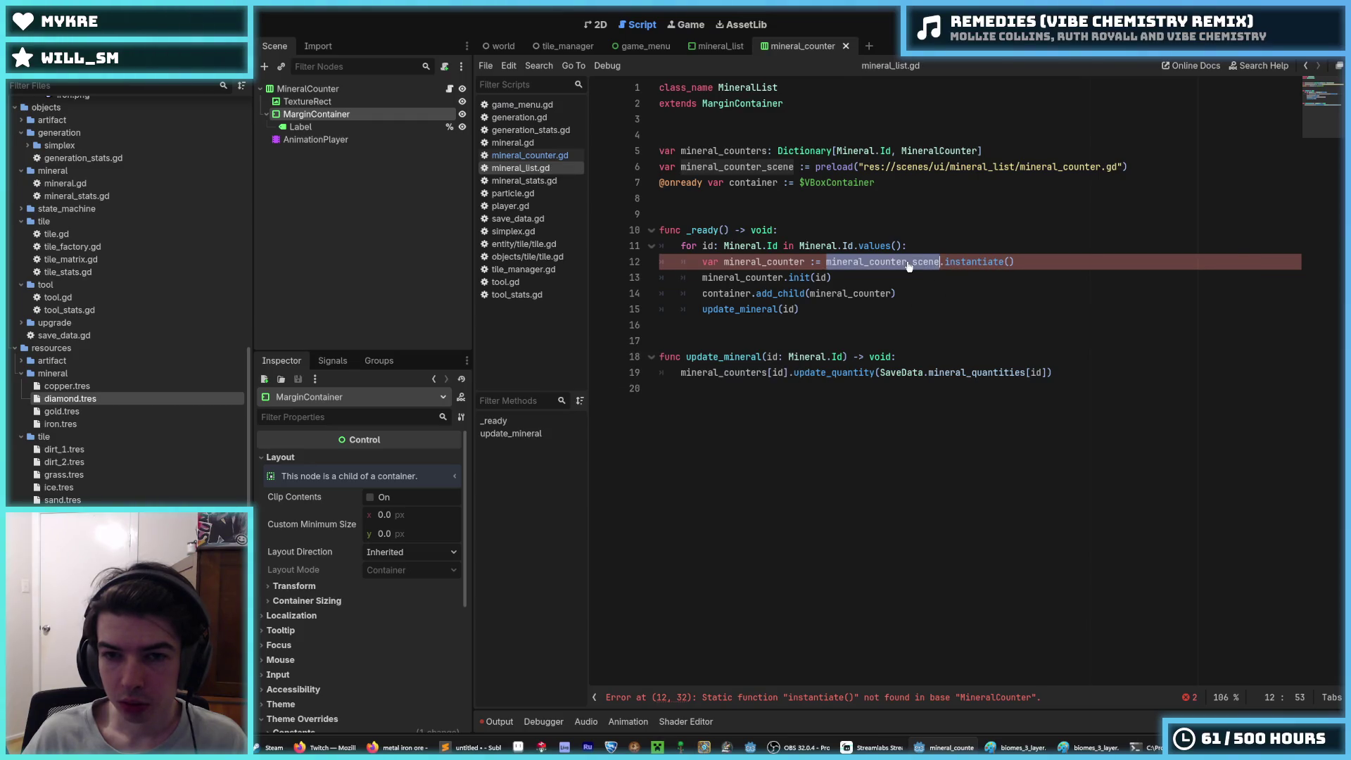
# - Check line 12's mineral_counter_scene.instantiate() call against the mineral_counter script
pyautogui.press('Down')
pyautogui.click(1007, 261)
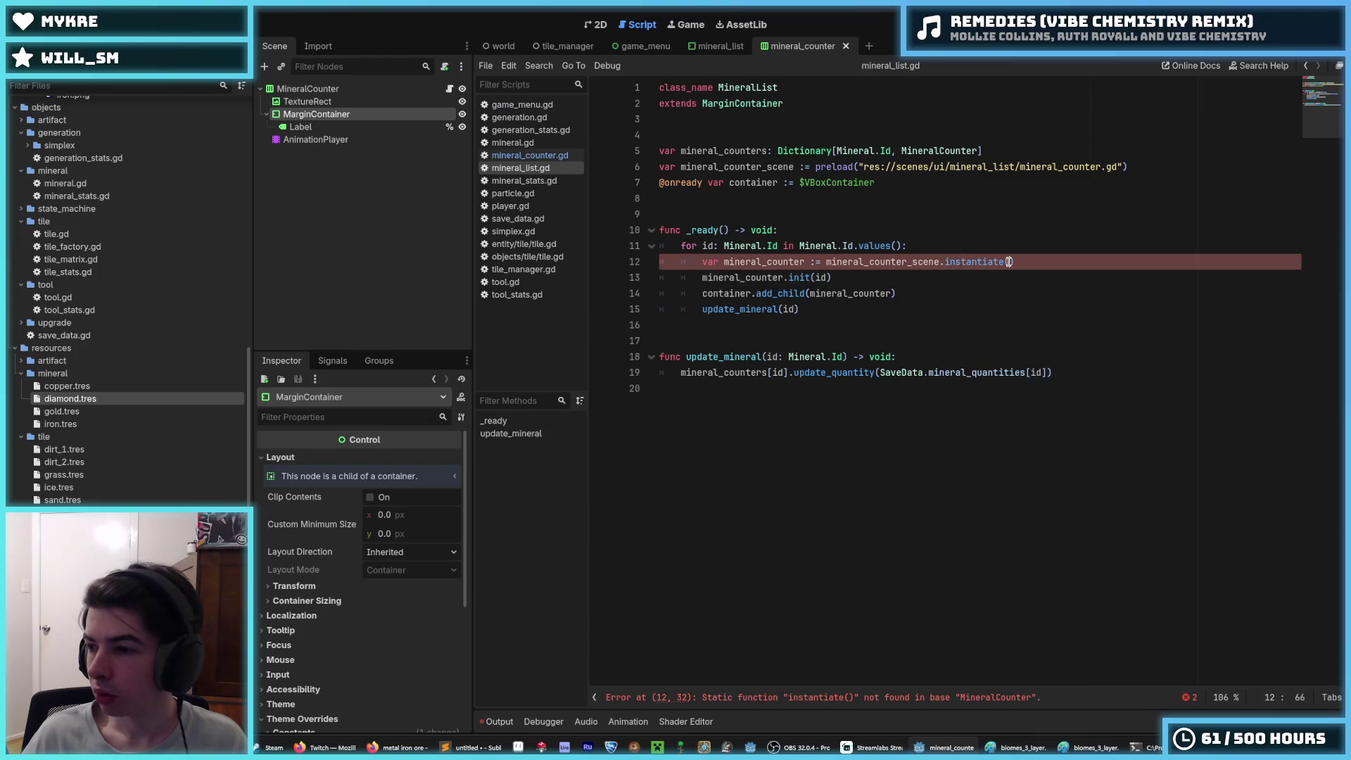
pyautogui.click(911, 261)
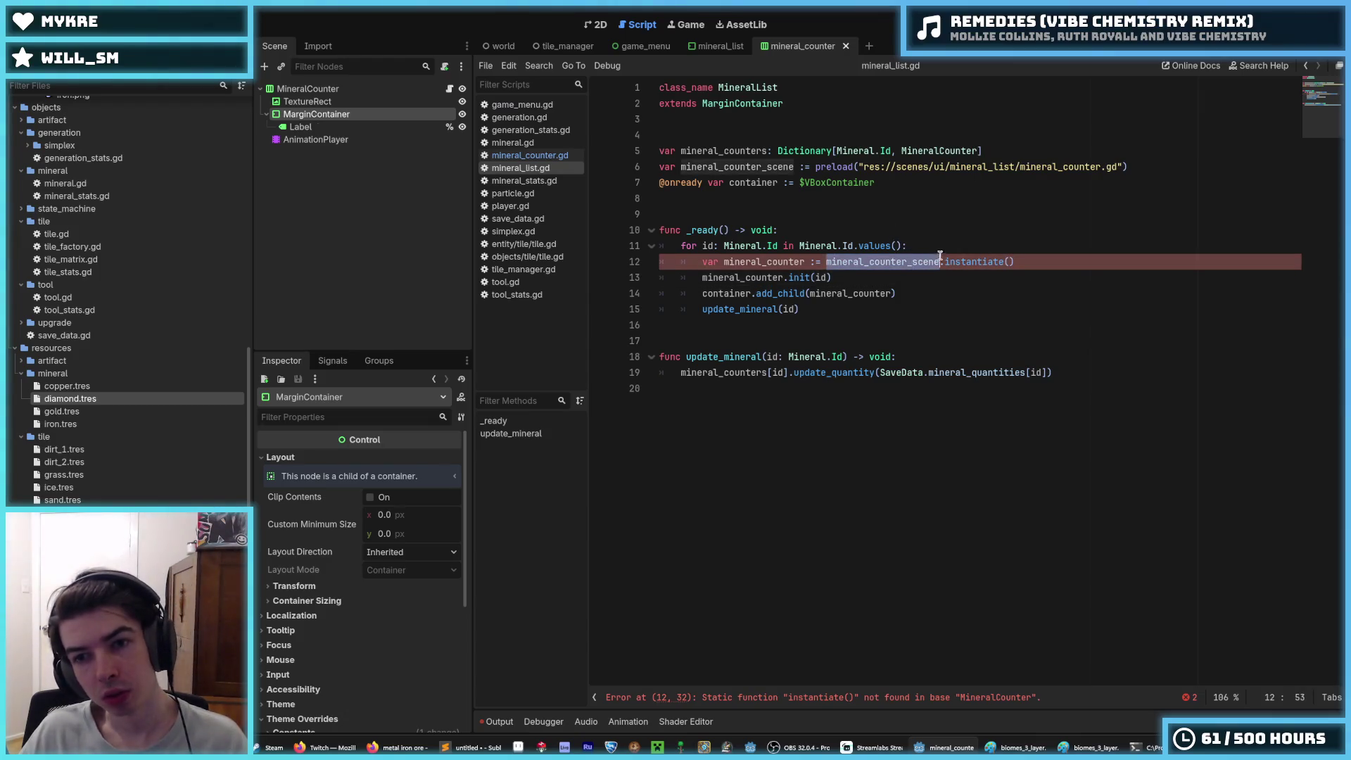
pyautogui.click(532, 158)
pyautogui.click(530, 169)
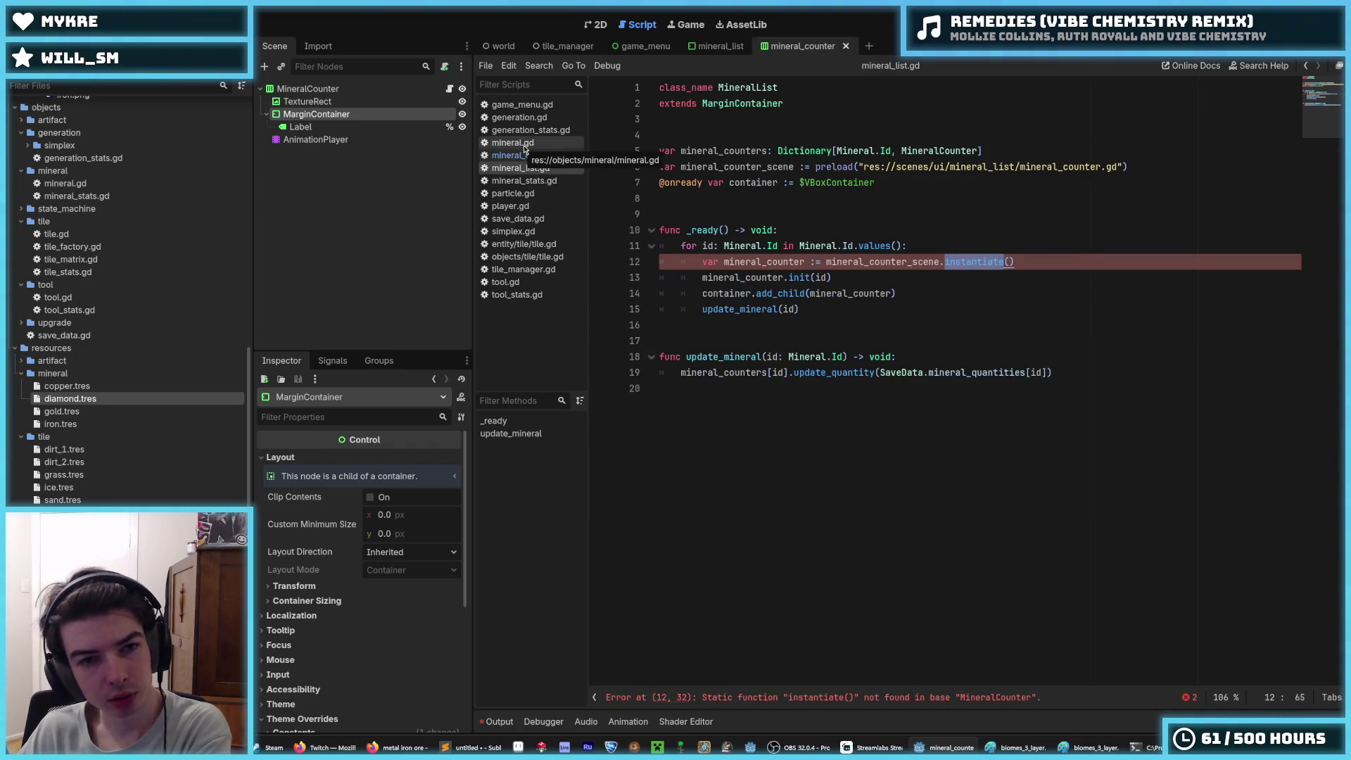
# - Browse the player script and the world, player and tool manager scenes for instantiate examples
pyautogui.click(510, 205)
pyautogui.scroll(-7, 795, 302)
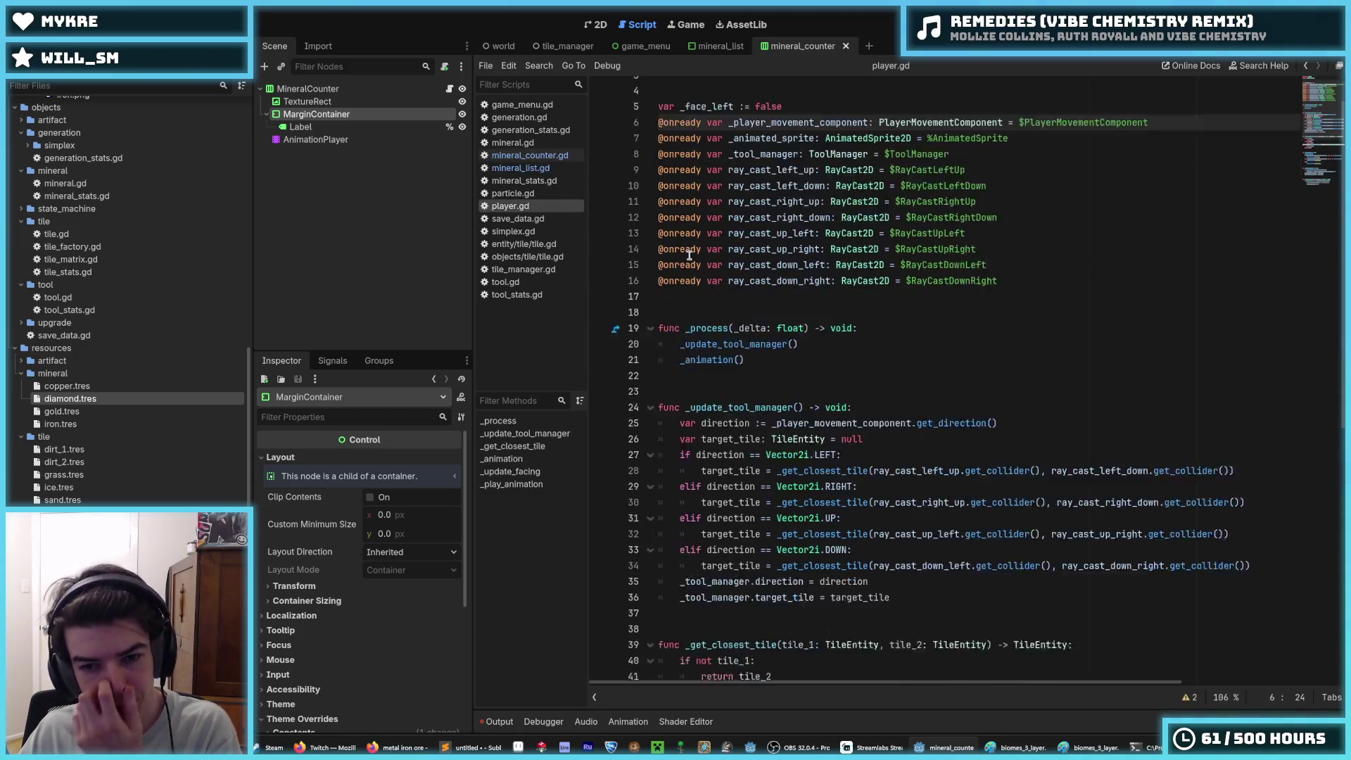
pyautogui.scroll(-3, 795, 302)
pyautogui.scroll(-1, 703, 303)
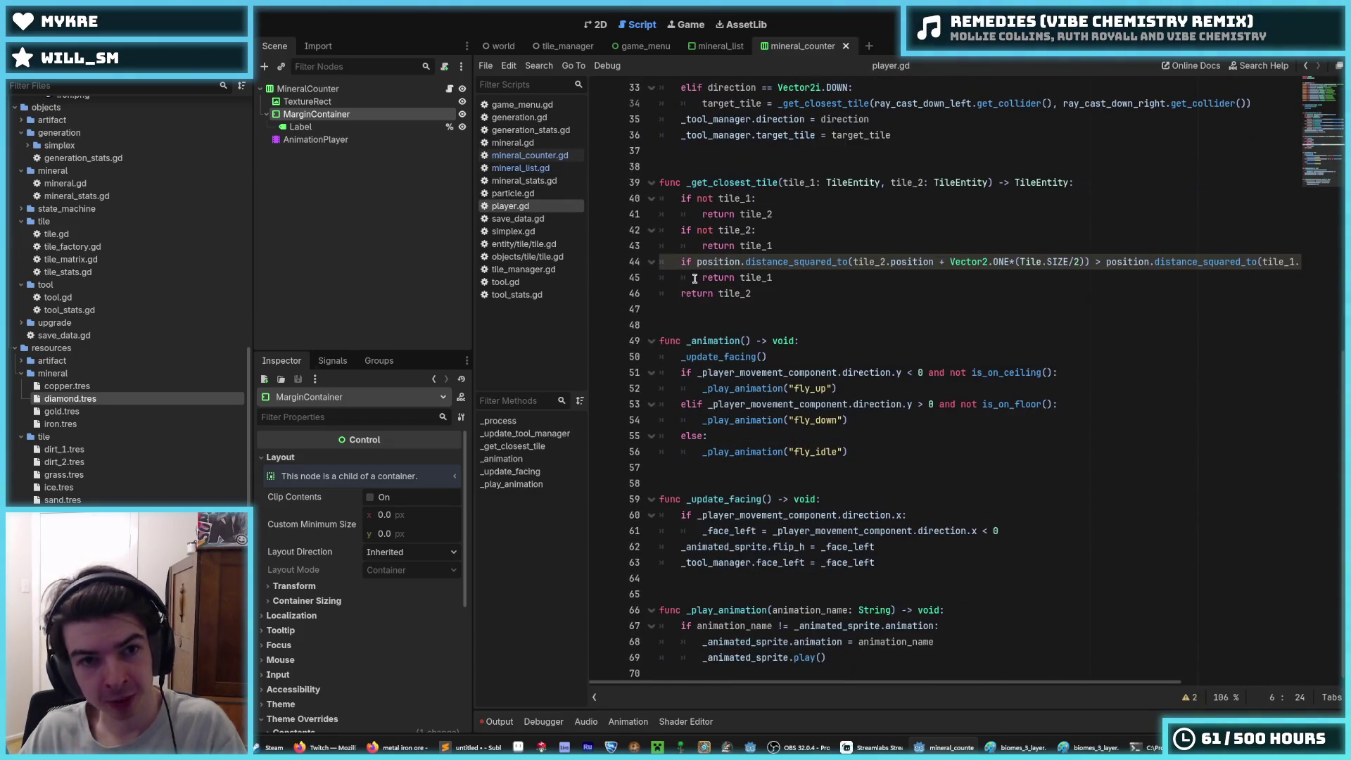
pyautogui.click(503, 47)
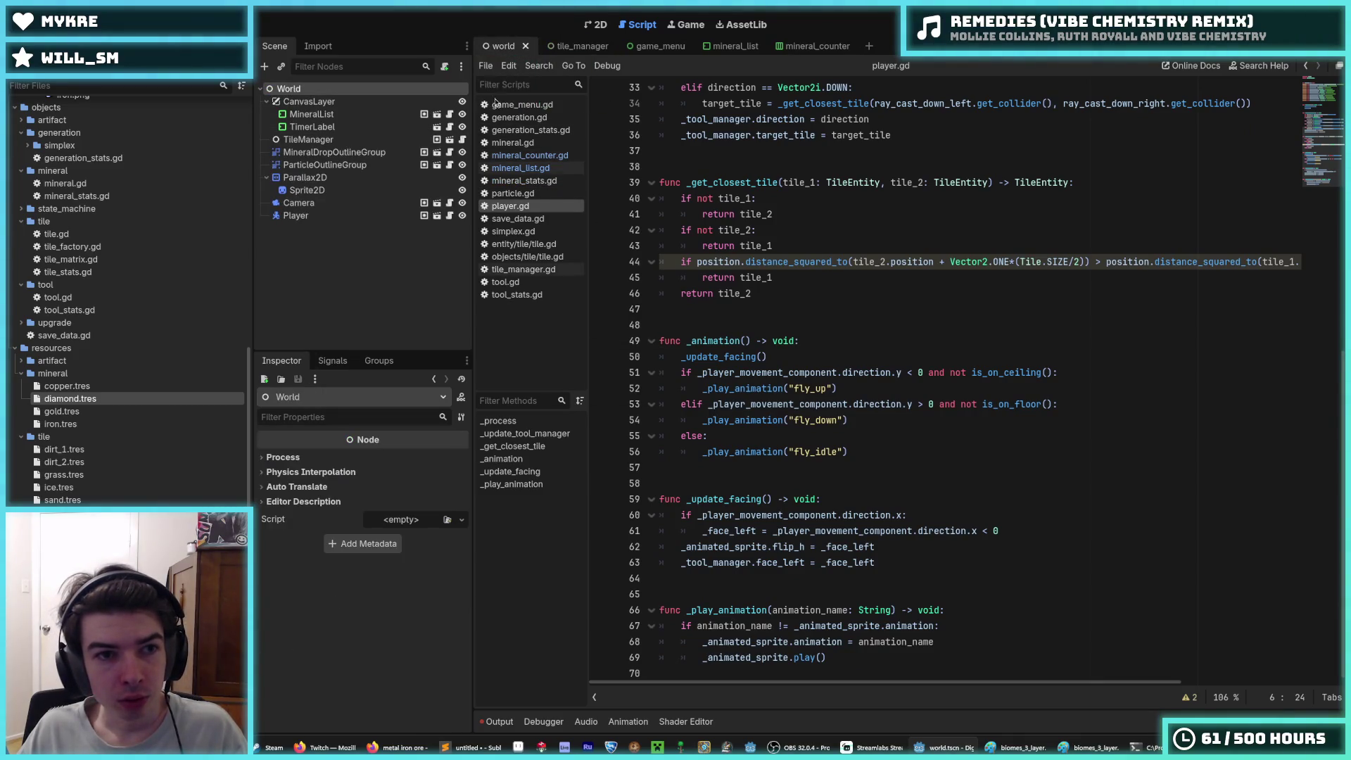
pyautogui.click(436, 215)
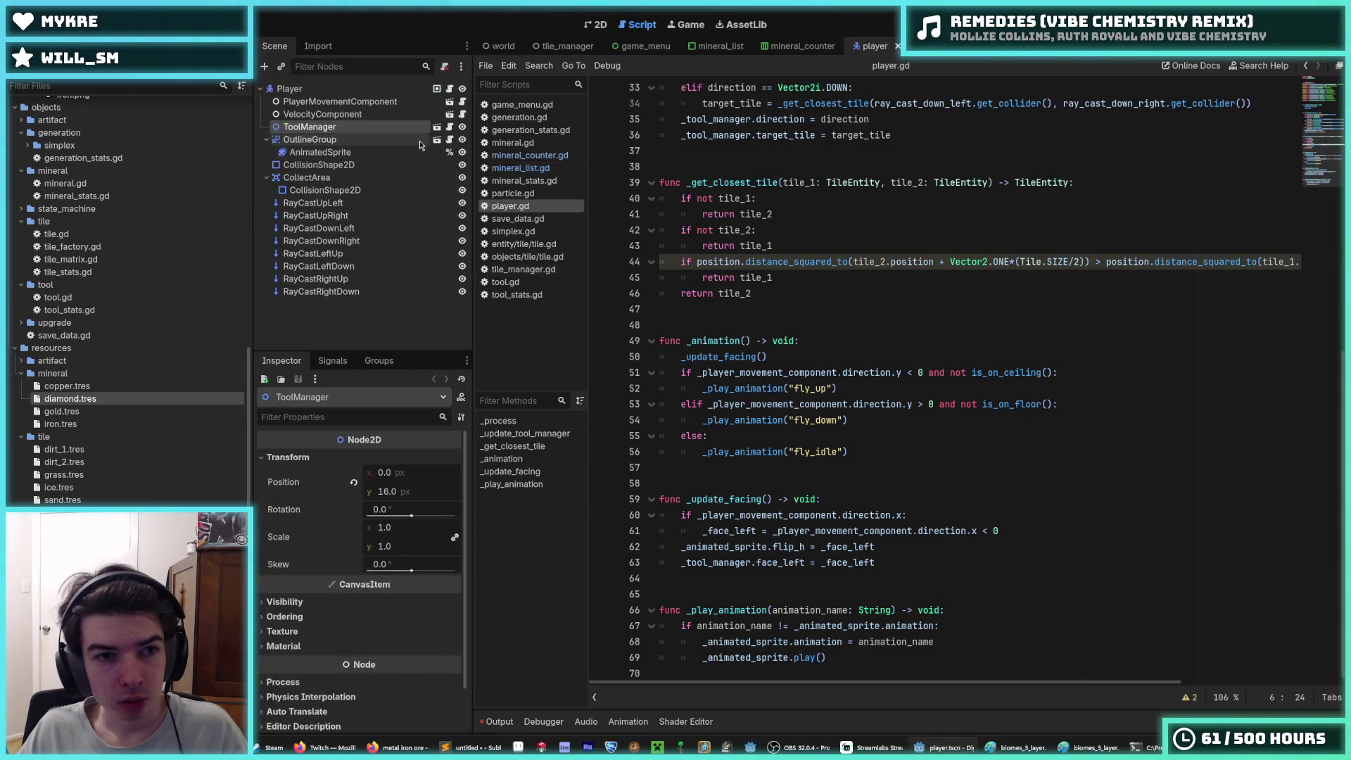
pyautogui.click(436, 129)
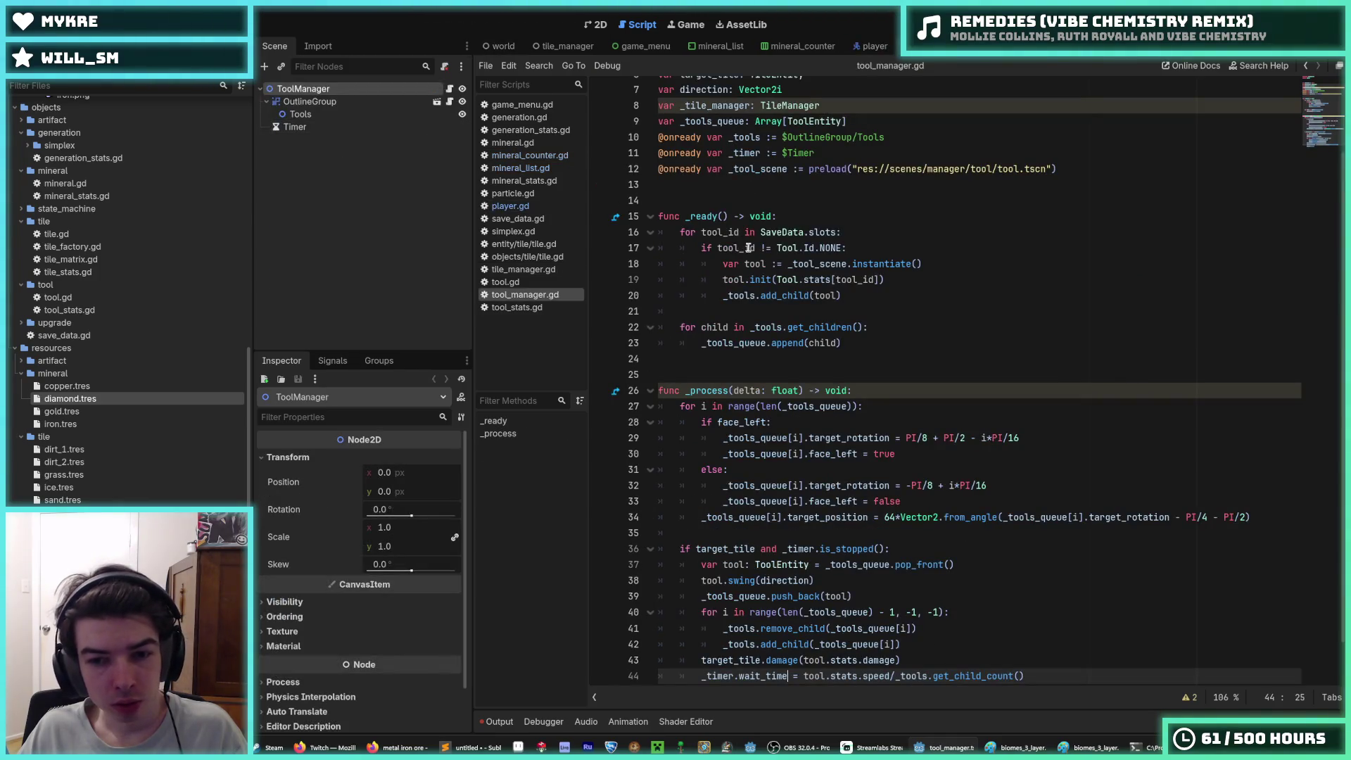
pyautogui.scroll(-1, 747, 248)
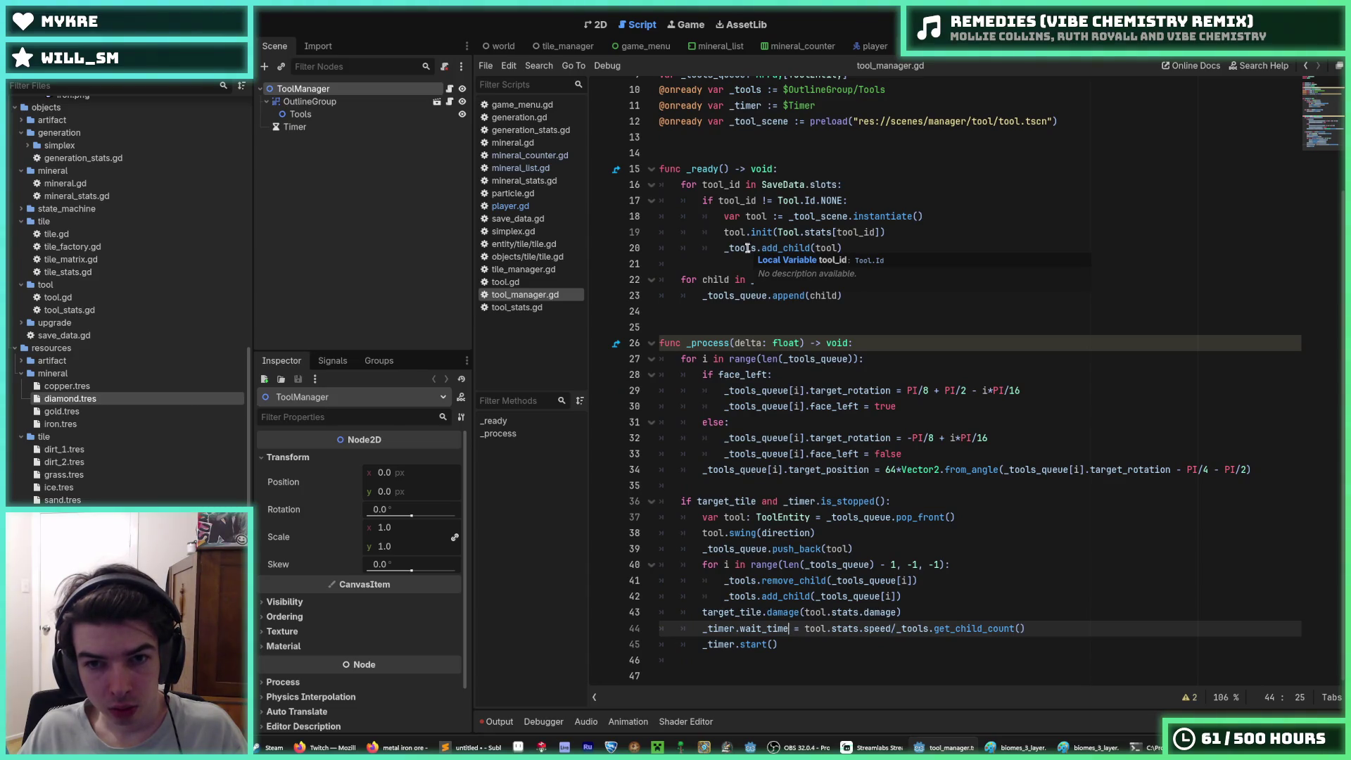
# - Examine the tool manager's instantiate call, then step through the scripts back to mineral_list.gd
pyautogui.doubleClick(898, 218)
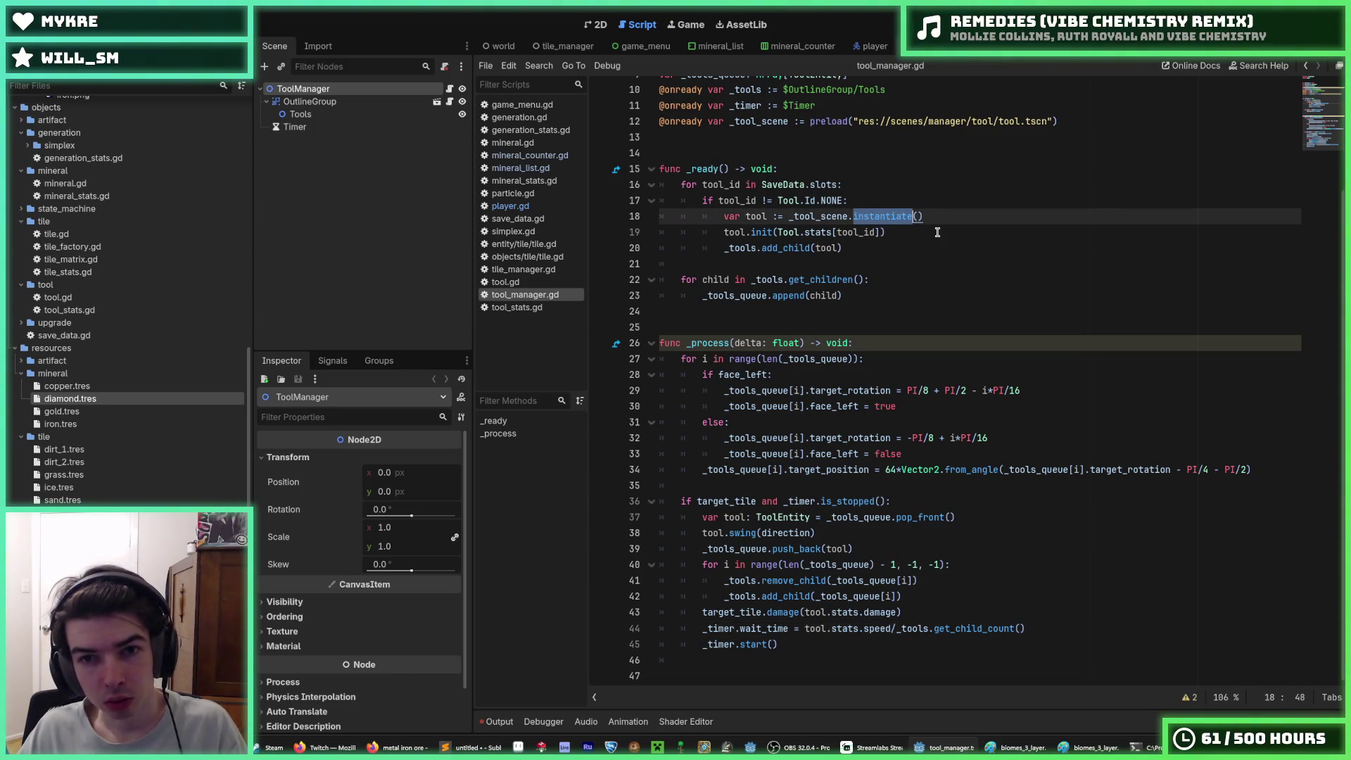
pyautogui.scroll(3, 937, 232)
pyautogui.click(539, 205)
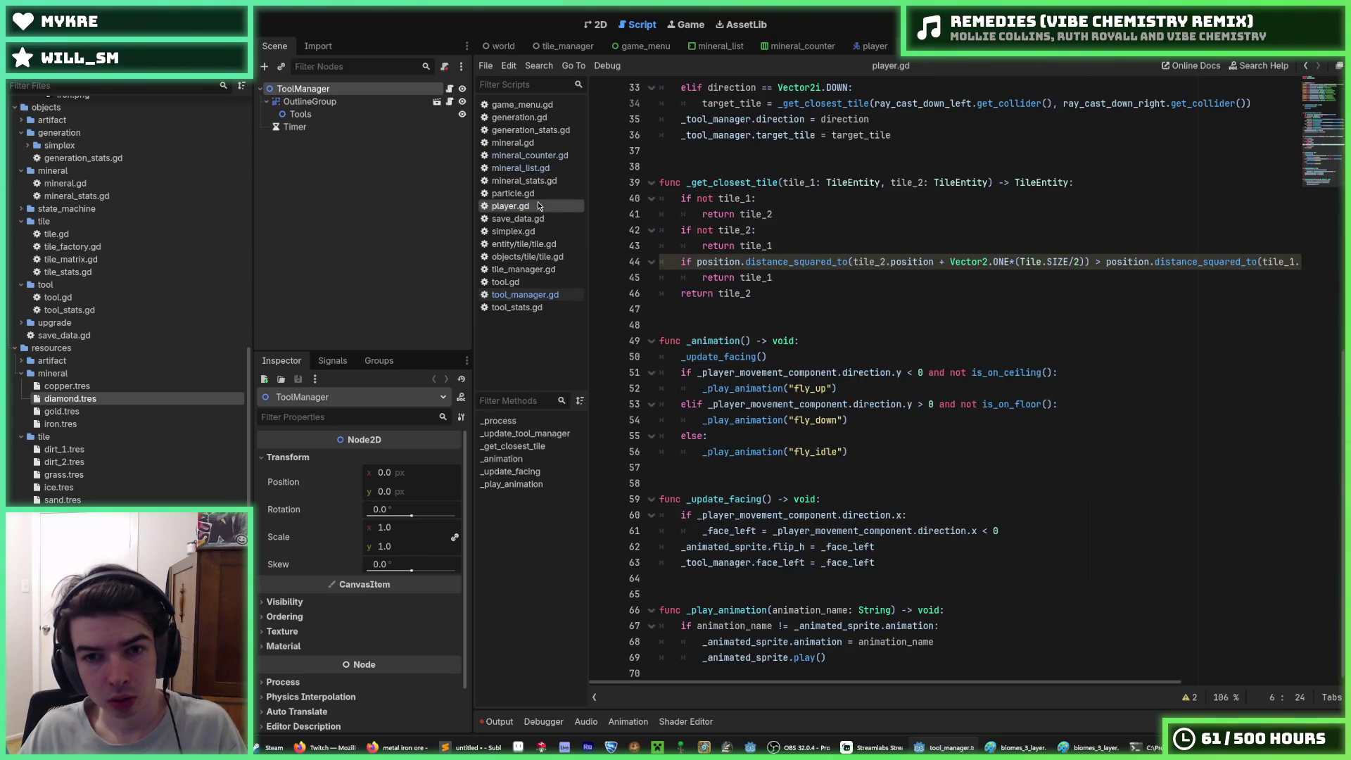
pyautogui.click(539, 156)
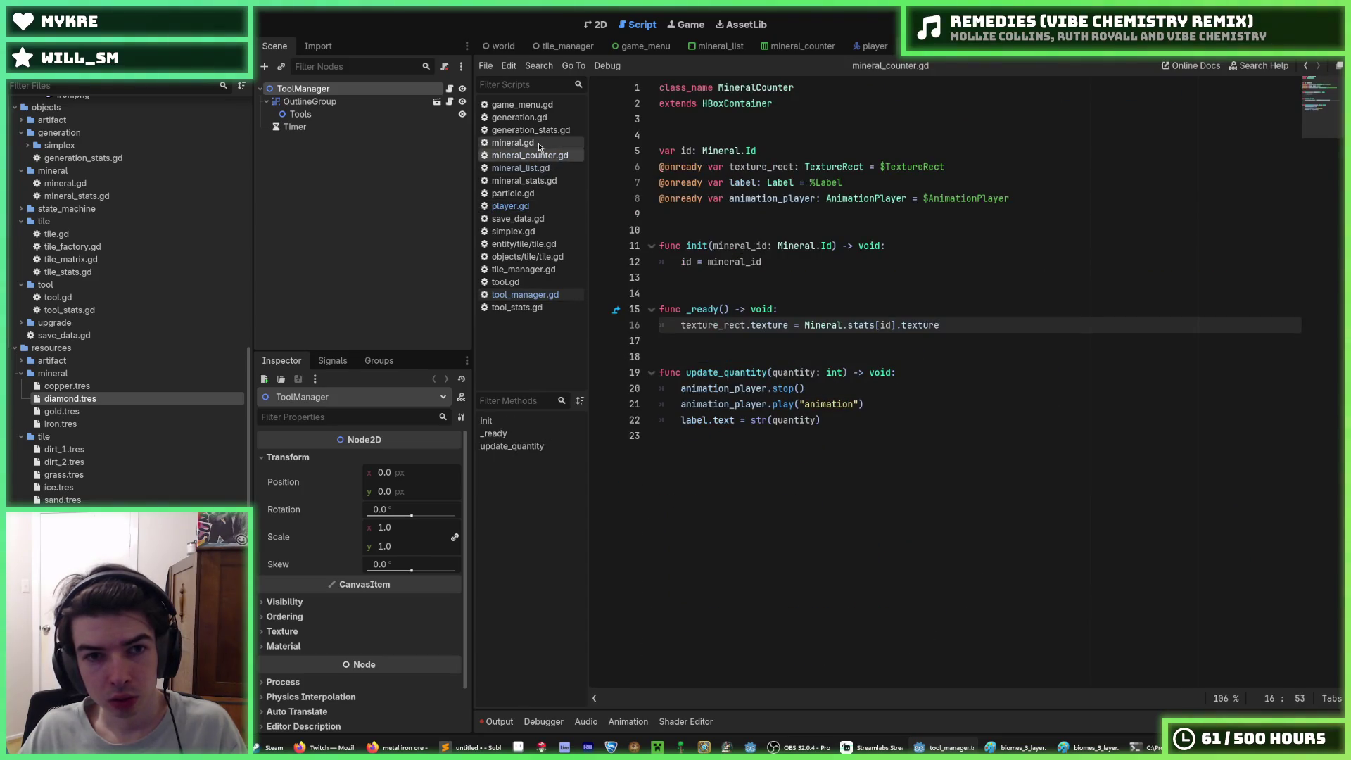
pyautogui.click(539, 144)
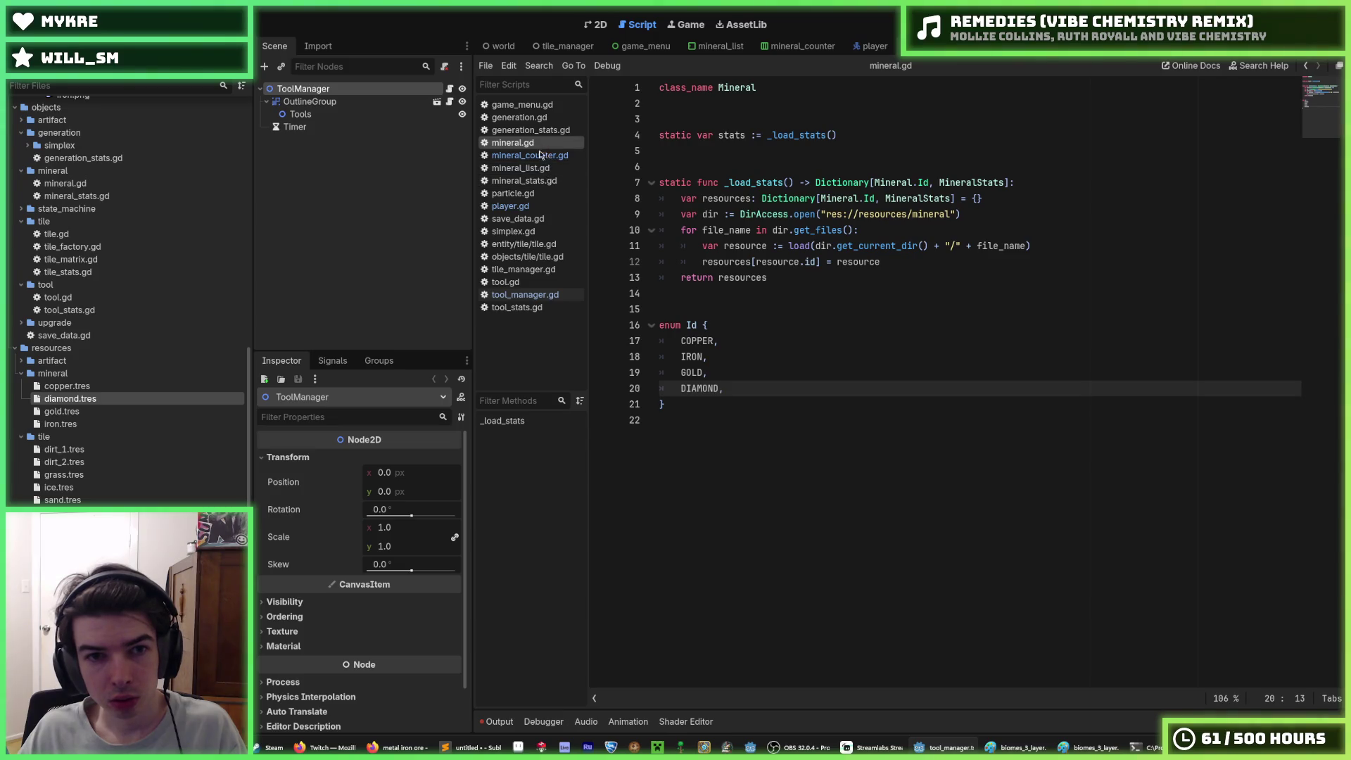
pyautogui.click(539, 168)
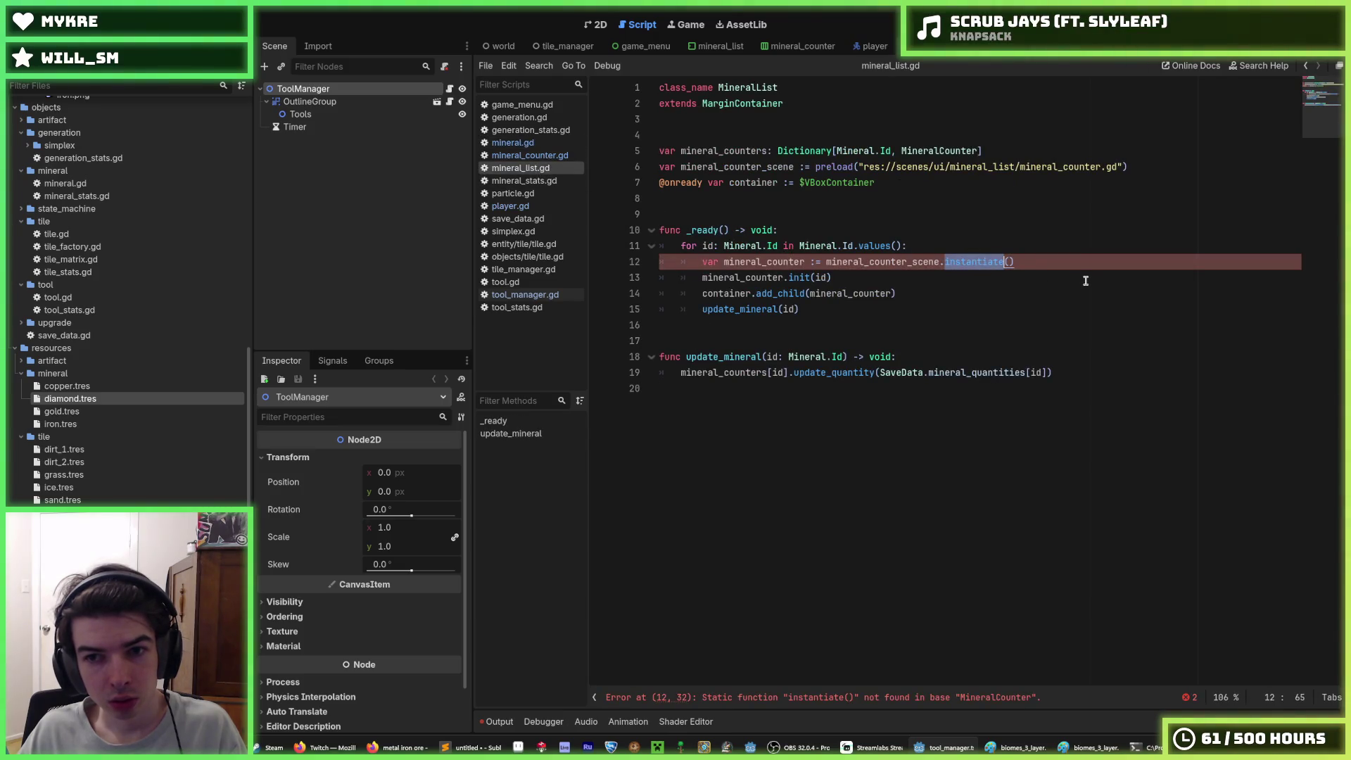
# - Save, then review the counter declaration, init and mineral_counter lines 12–14 against mineral_counter.gd
pyautogui.press('End')
pyautogui.hotkey('ctrl', 's')
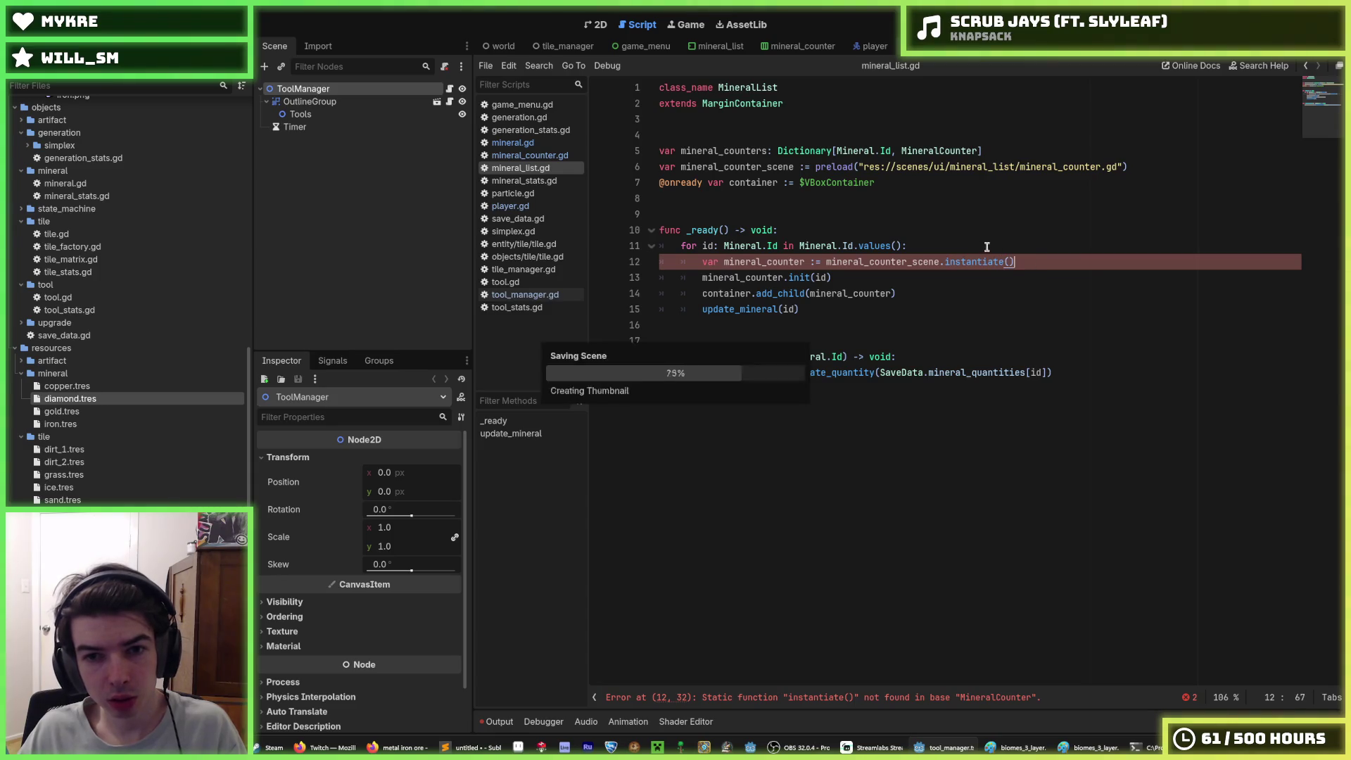
pyautogui.click(815, 261)
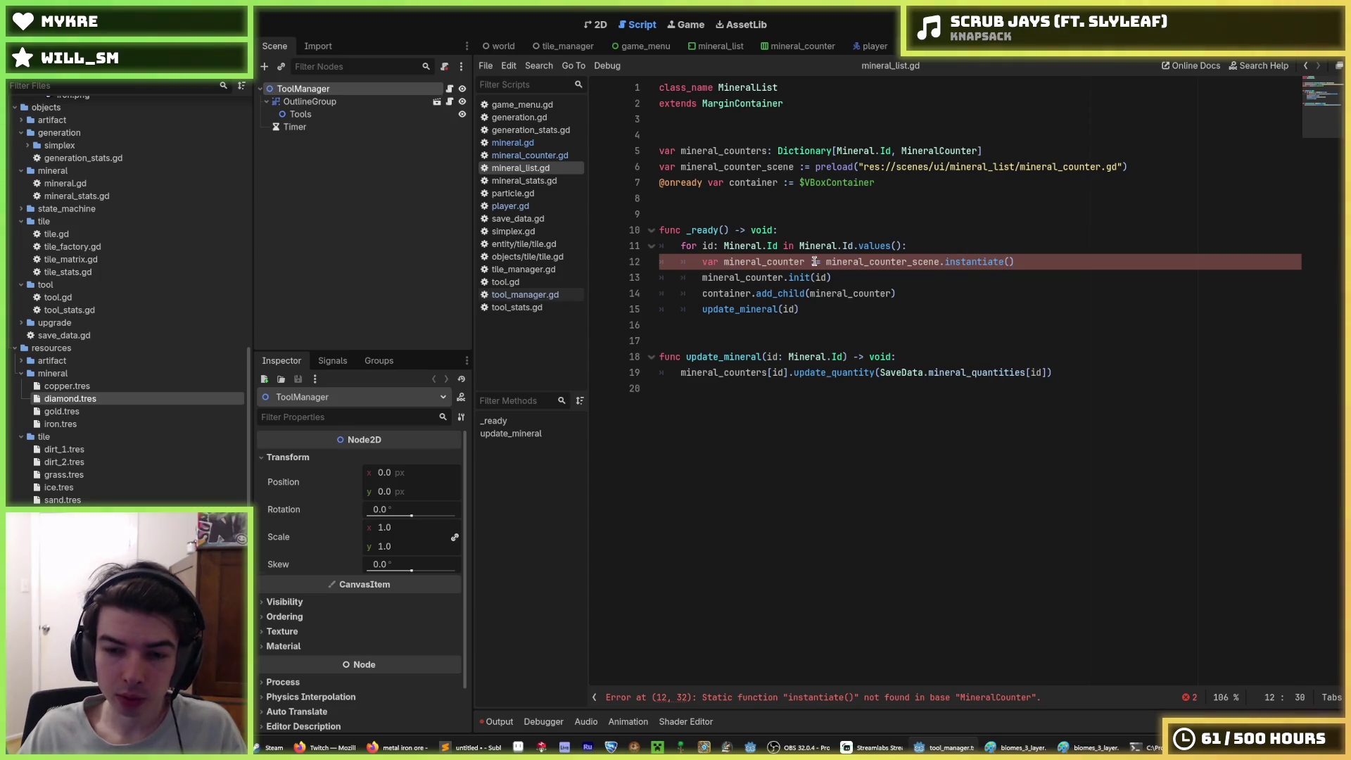
pyautogui.click(866, 276)
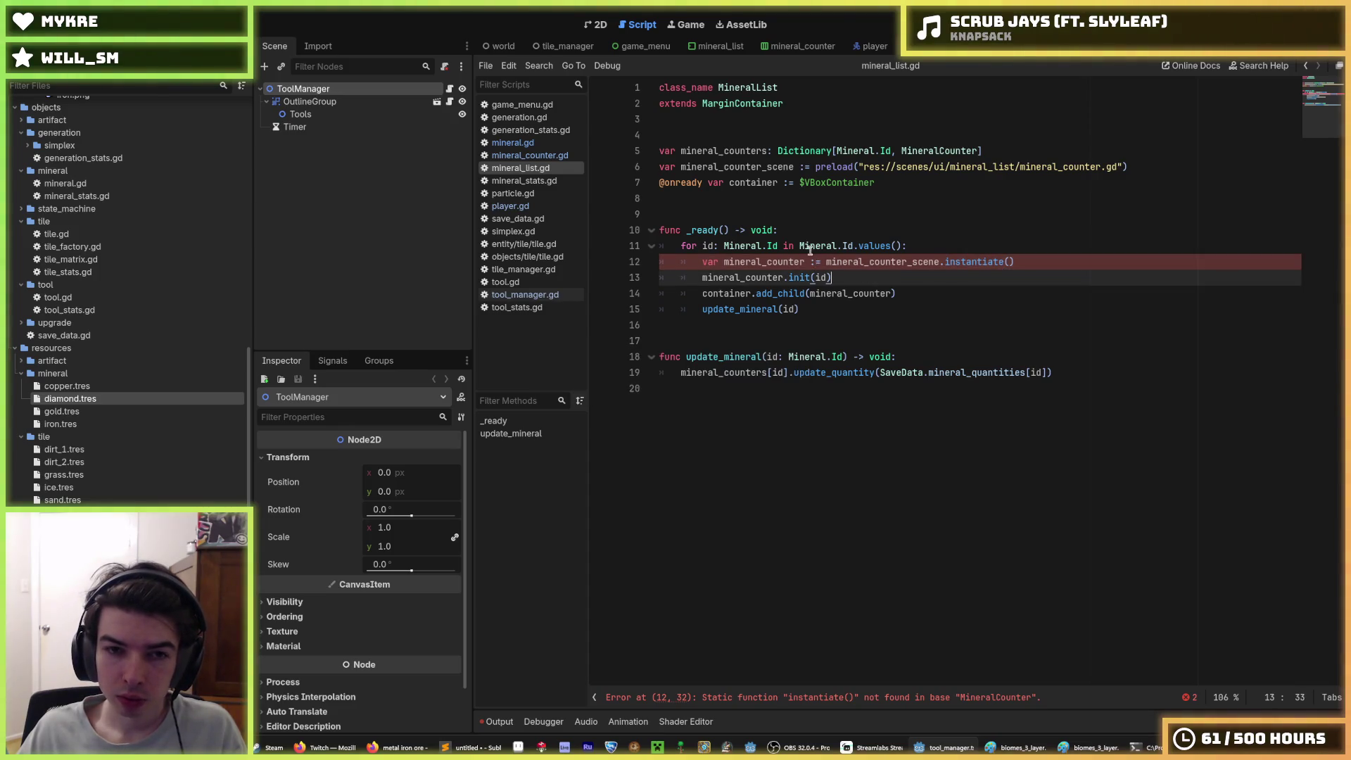
pyautogui.click(556, 156)
pyautogui.click(551, 169)
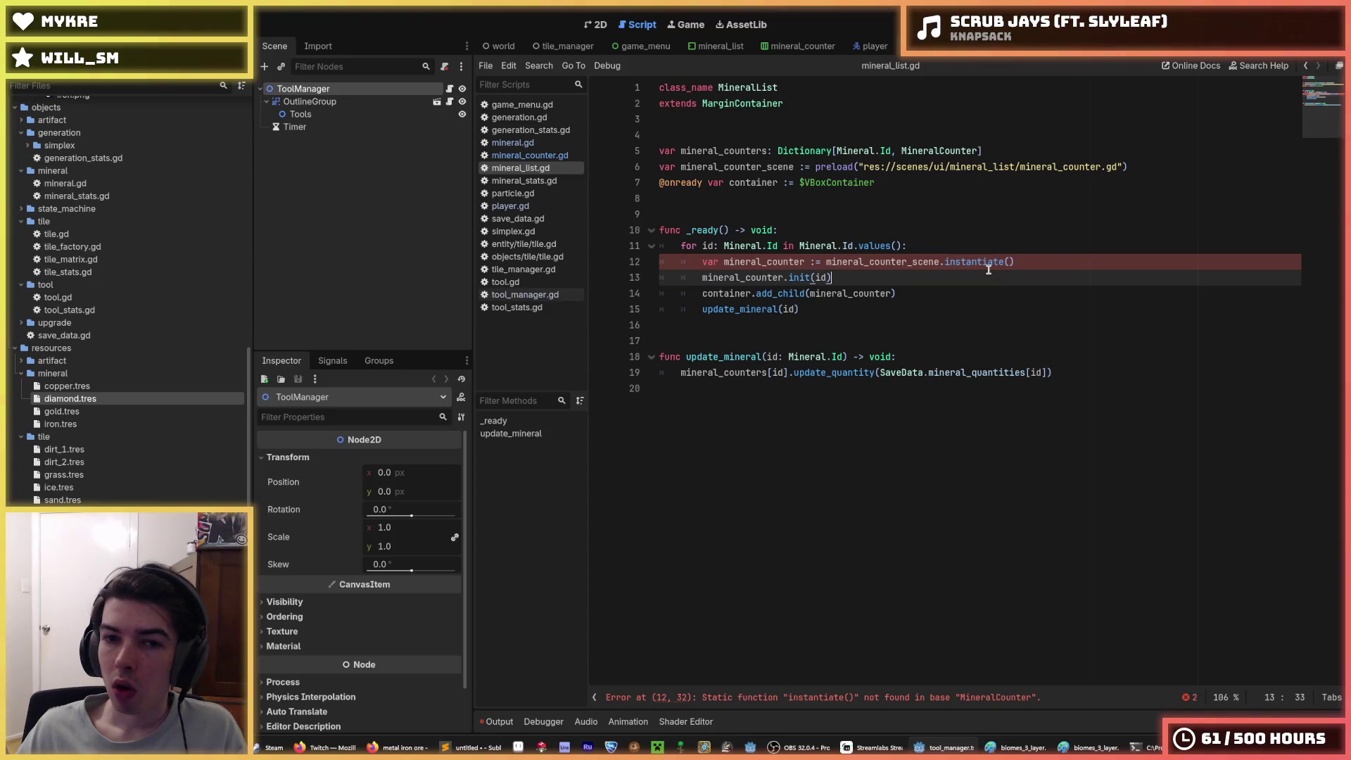
pyautogui.doubleClick(849, 292)
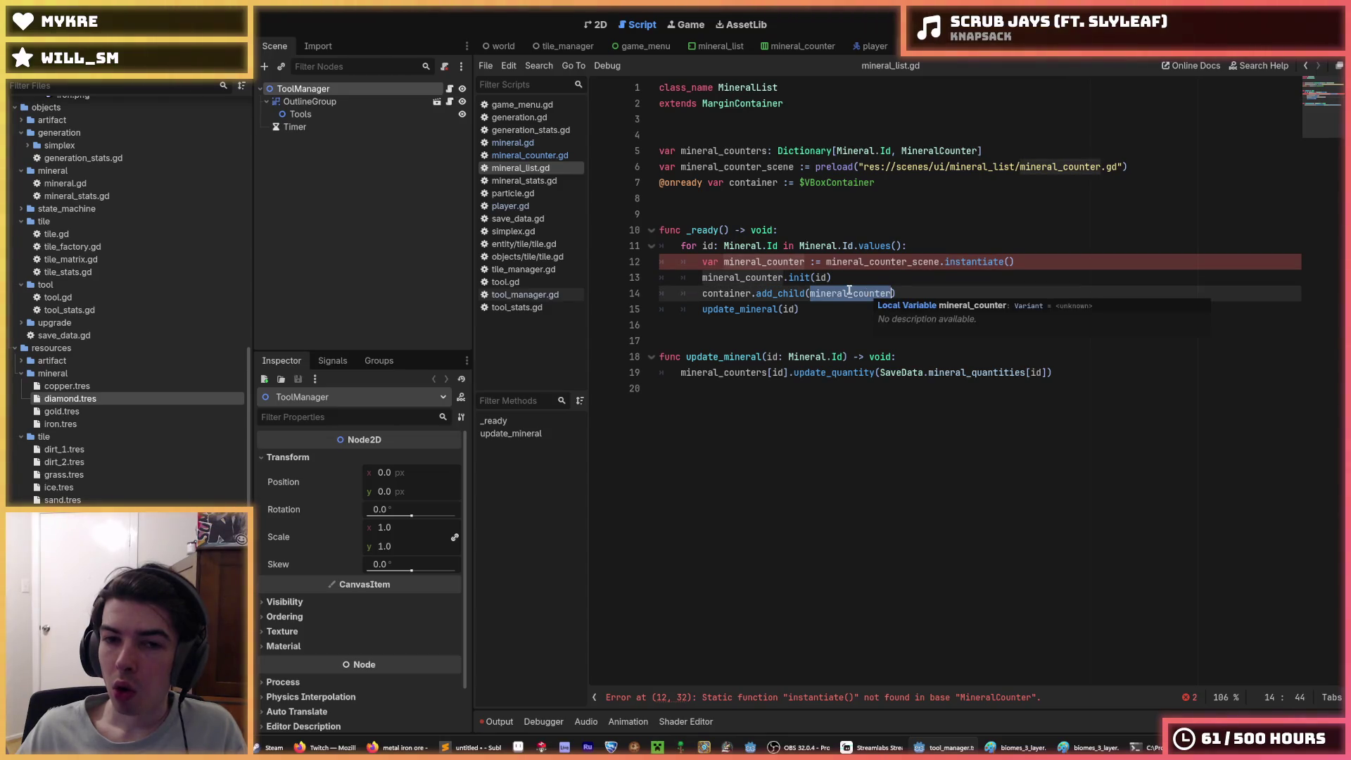
pyautogui.click(849, 292)
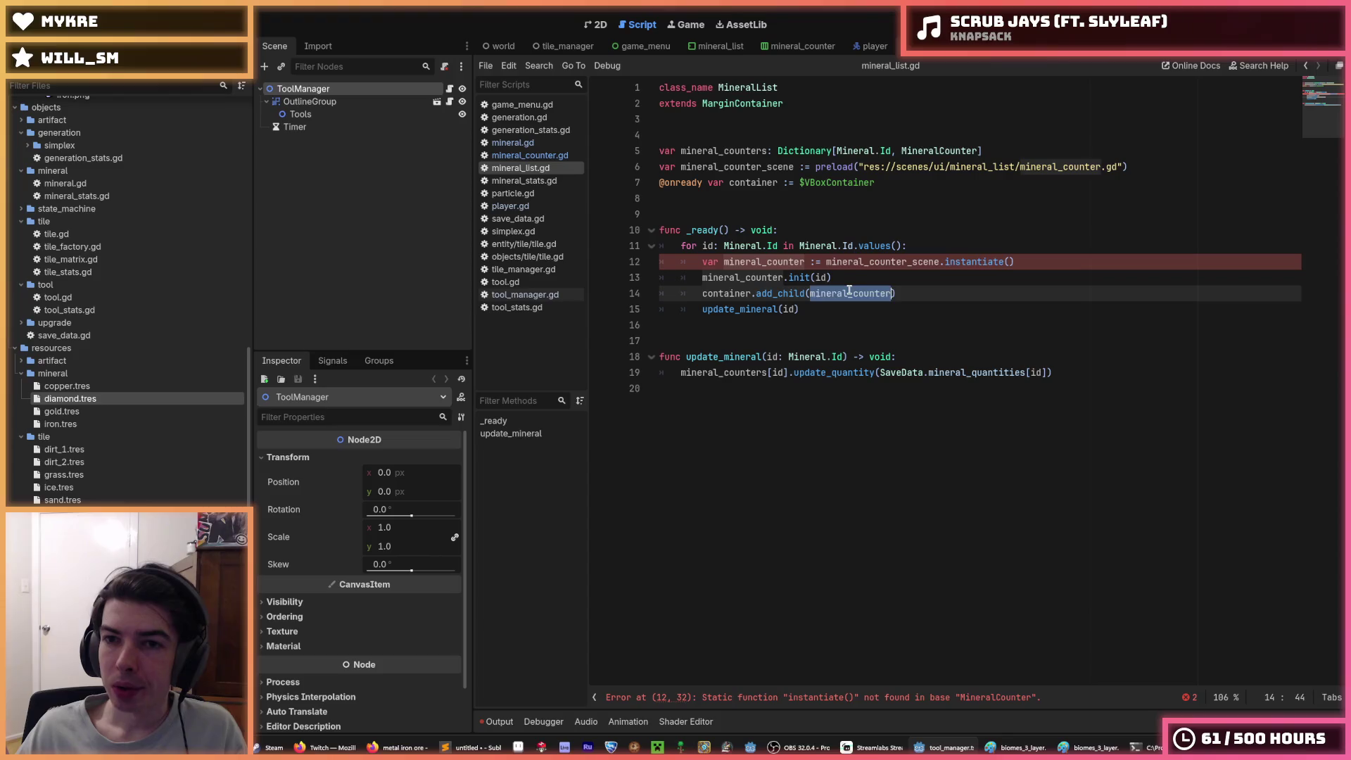
# - Change the preload path from mineral_counter.gd to mineral_counter.tscn and save the script
pyautogui.doubleClick(1111, 168)
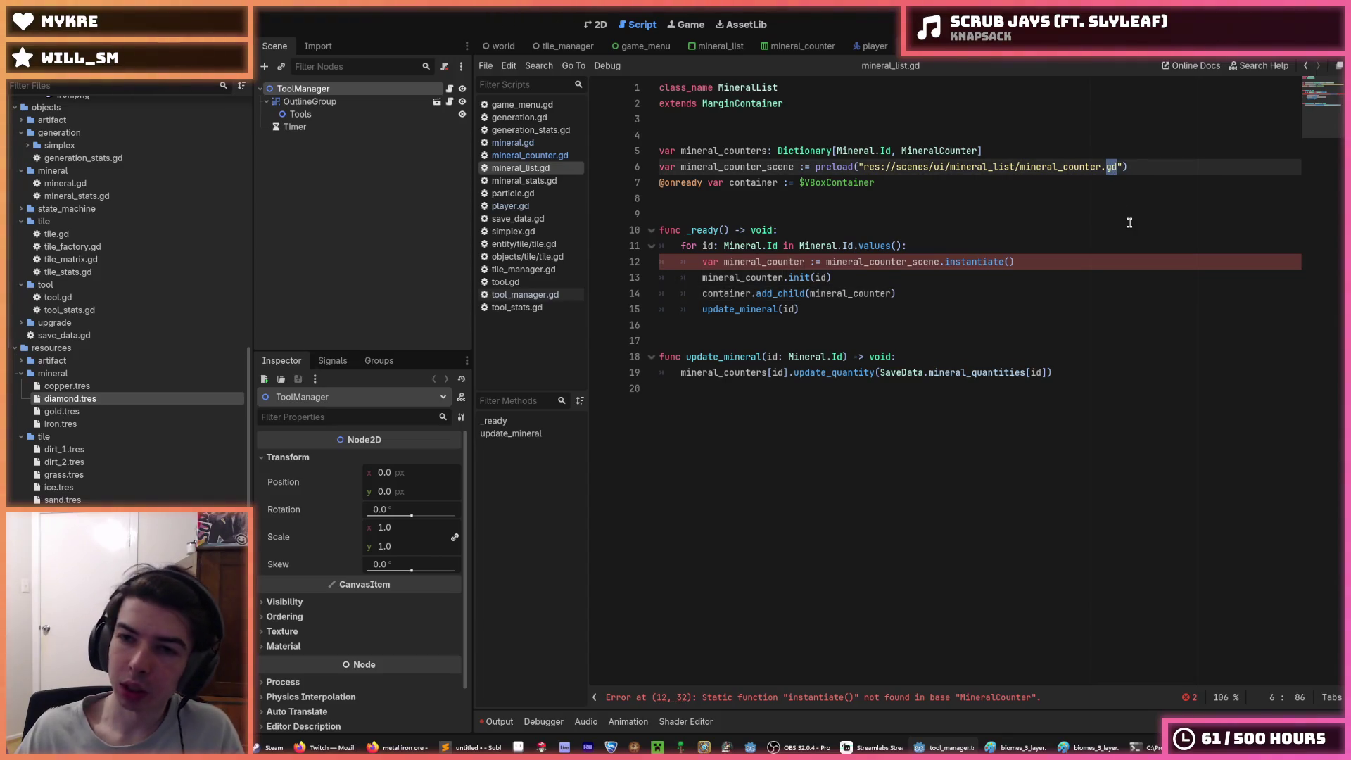
pyautogui.write('tscn')
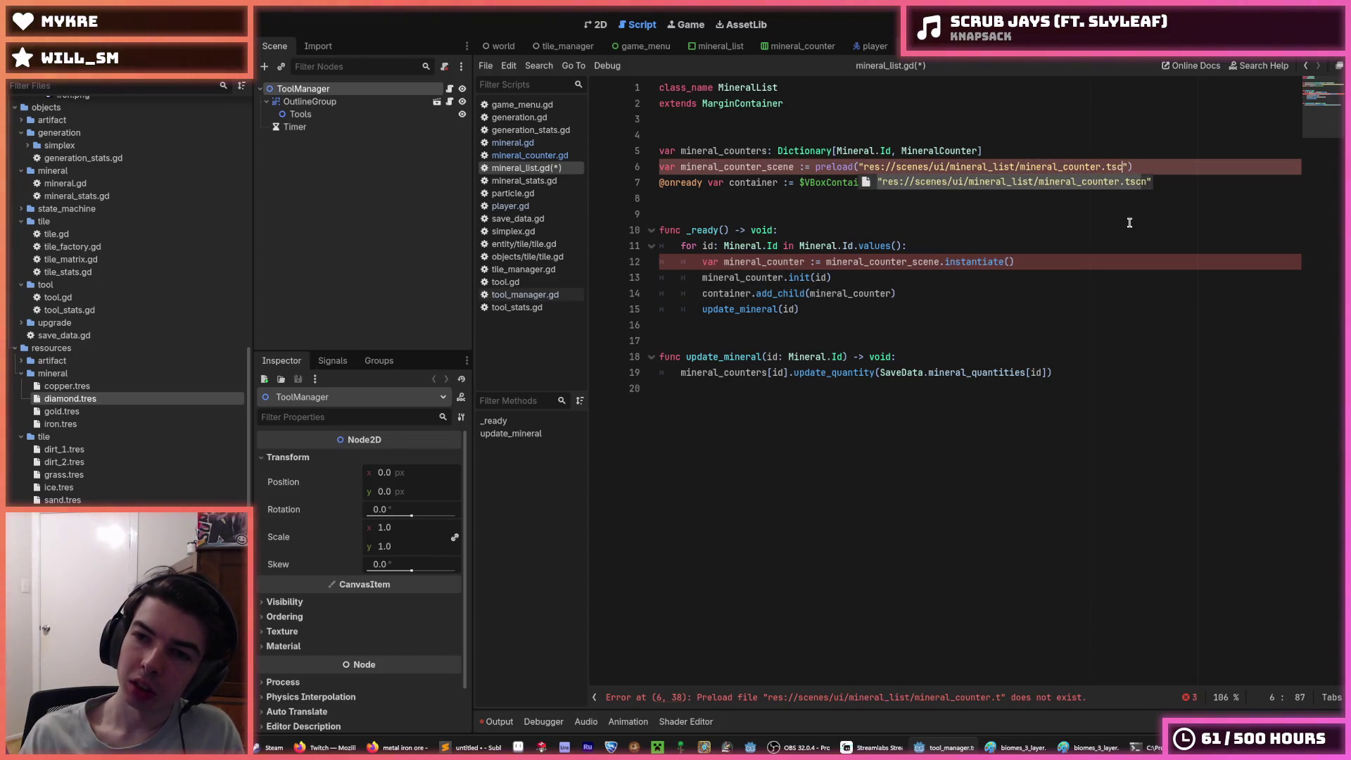
pyautogui.hotkey('ctrl', 's')
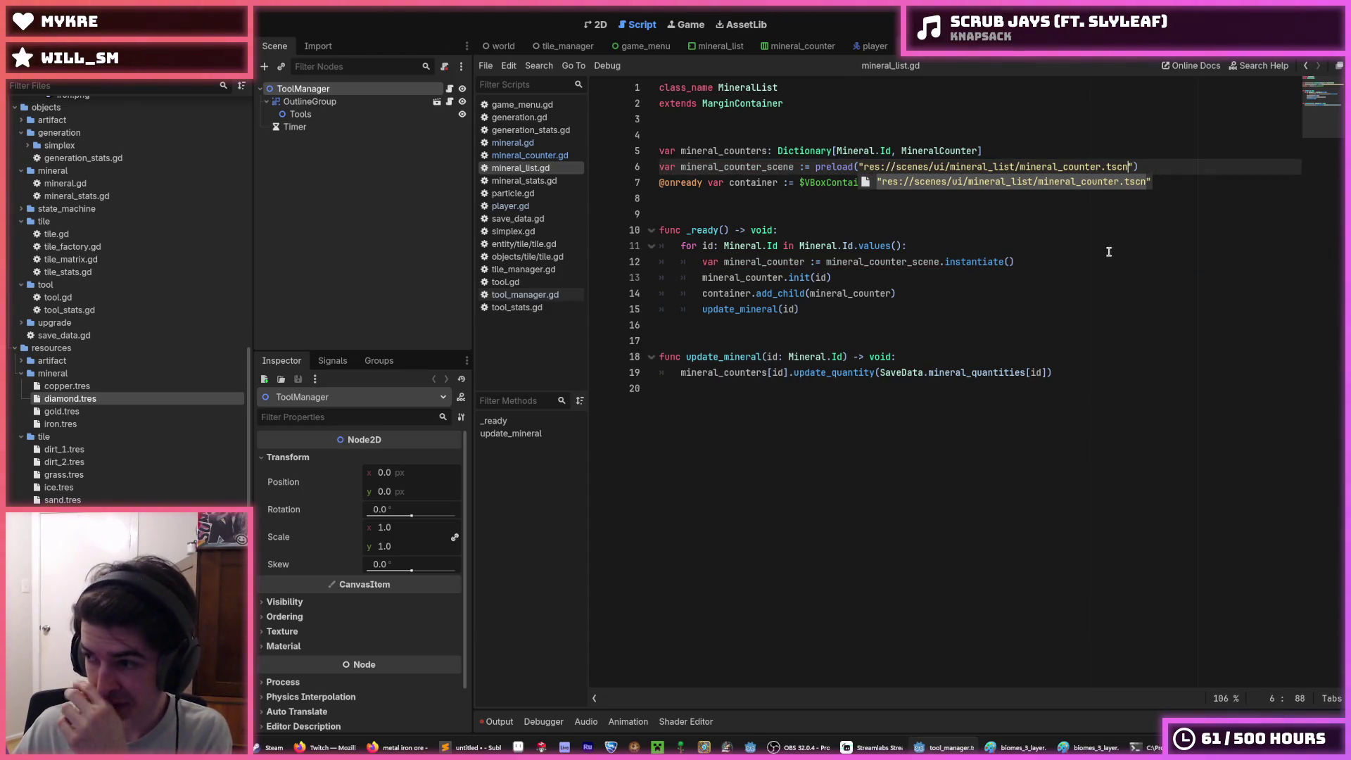
pyautogui.click(855, 309)
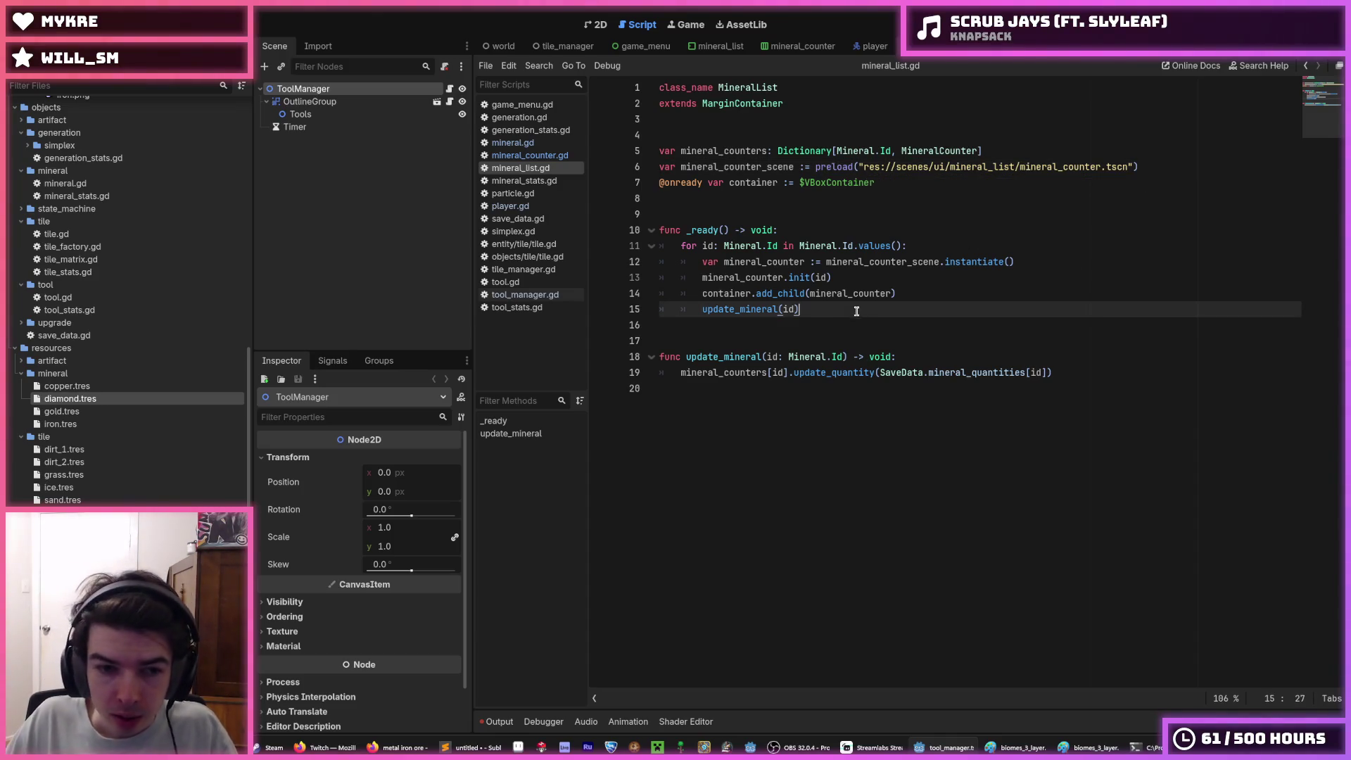
pyautogui.hotkey('ctrl', 's')
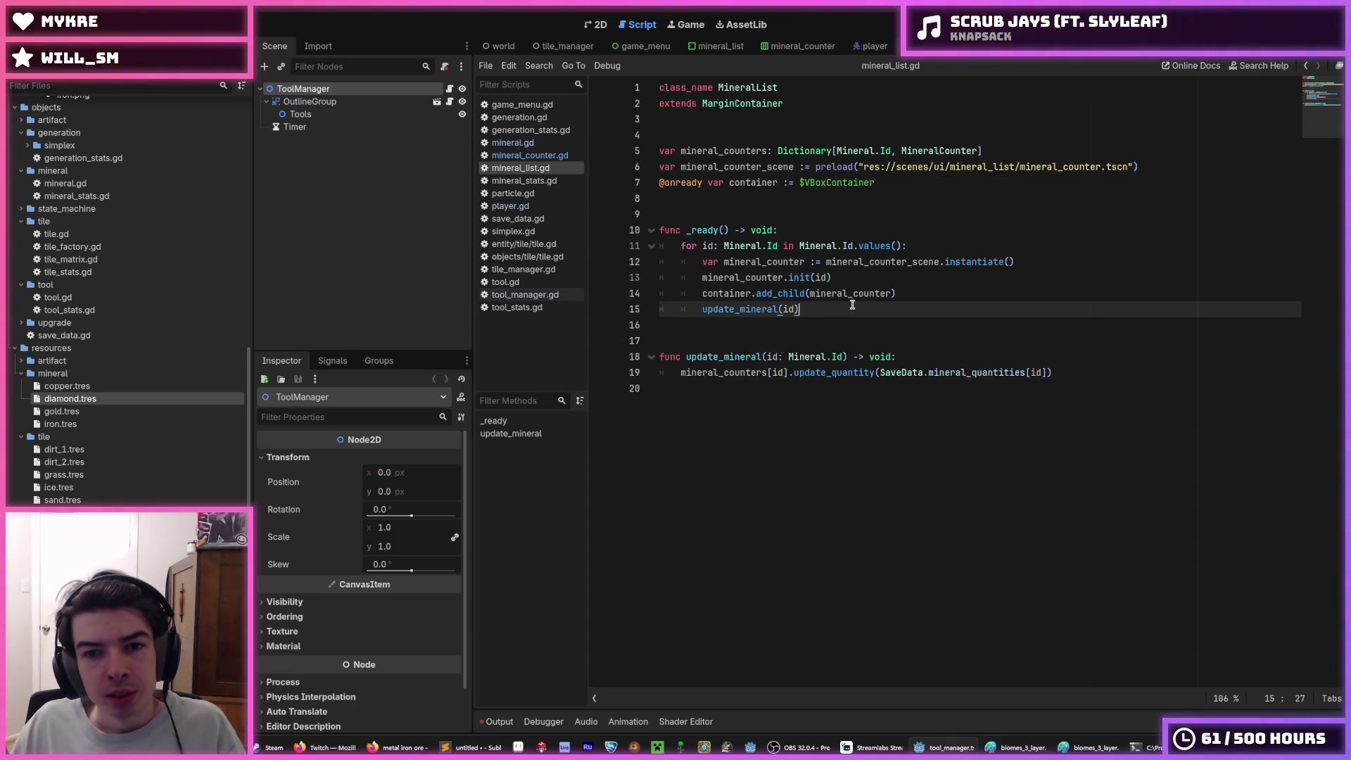
pyautogui.click(898, 294)
pyautogui.hotkey('ctrl', 's')
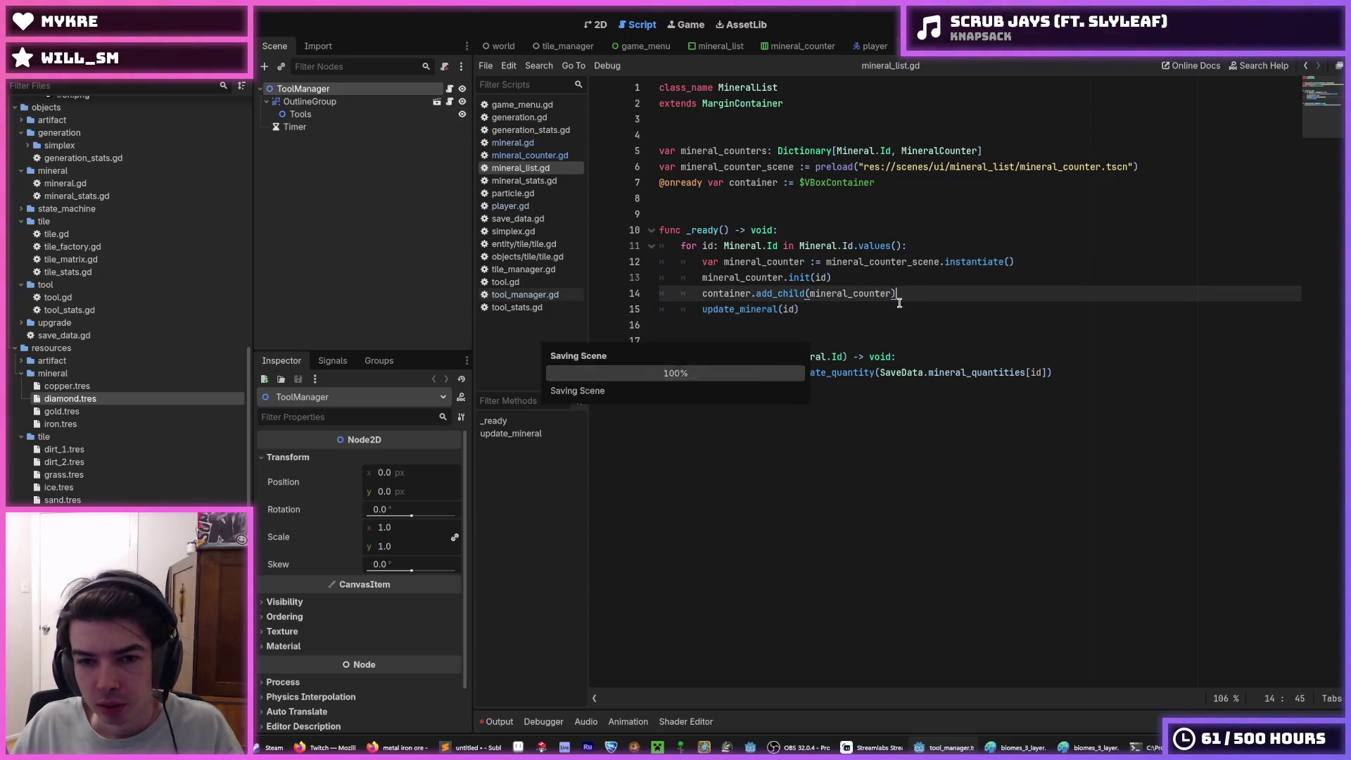
pyautogui.click(899, 303)
pyautogui.hotkey('ctrl', 's')
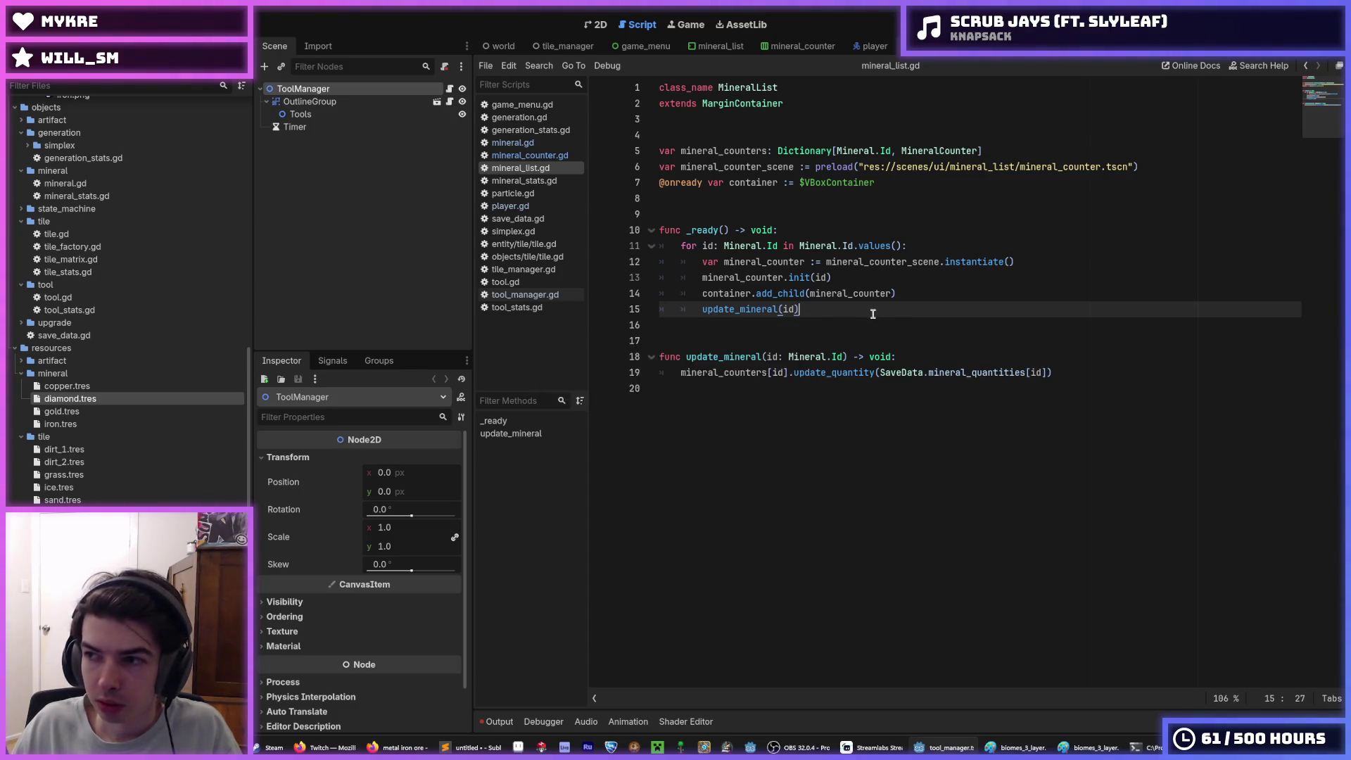
pyautogui.hotkey('ctrl', 's')
pyautogui.hotkey('ctrl', 's')
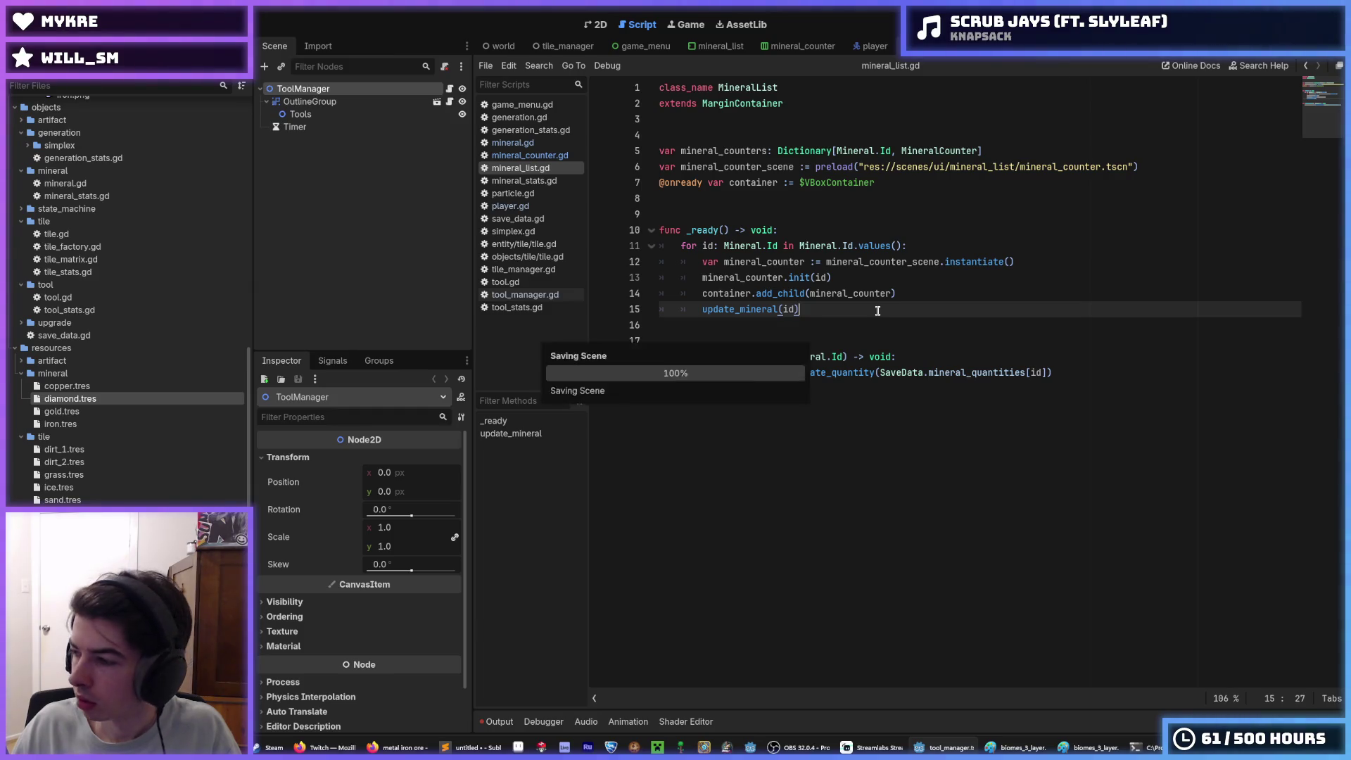
pyautogui.hotkey('ctrl', 's')
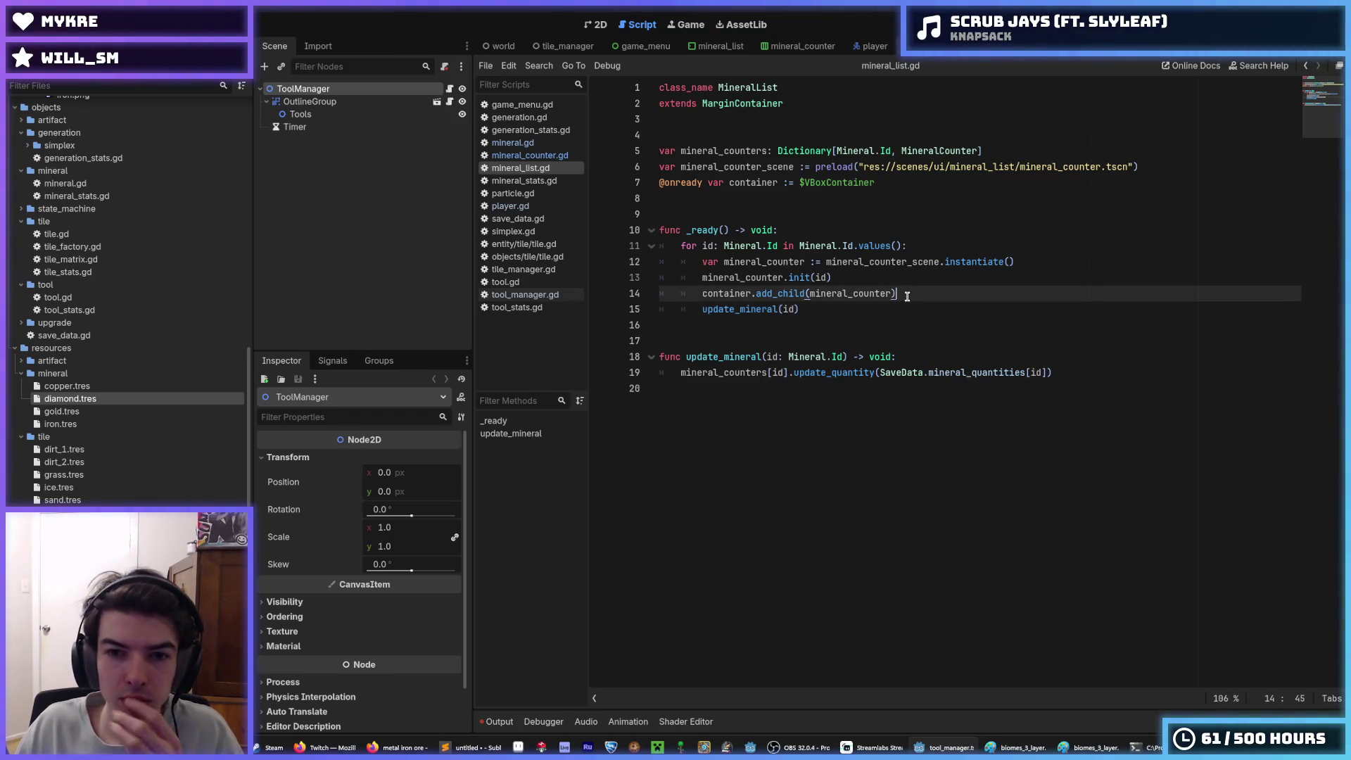
pyautogui.click(776, 49)
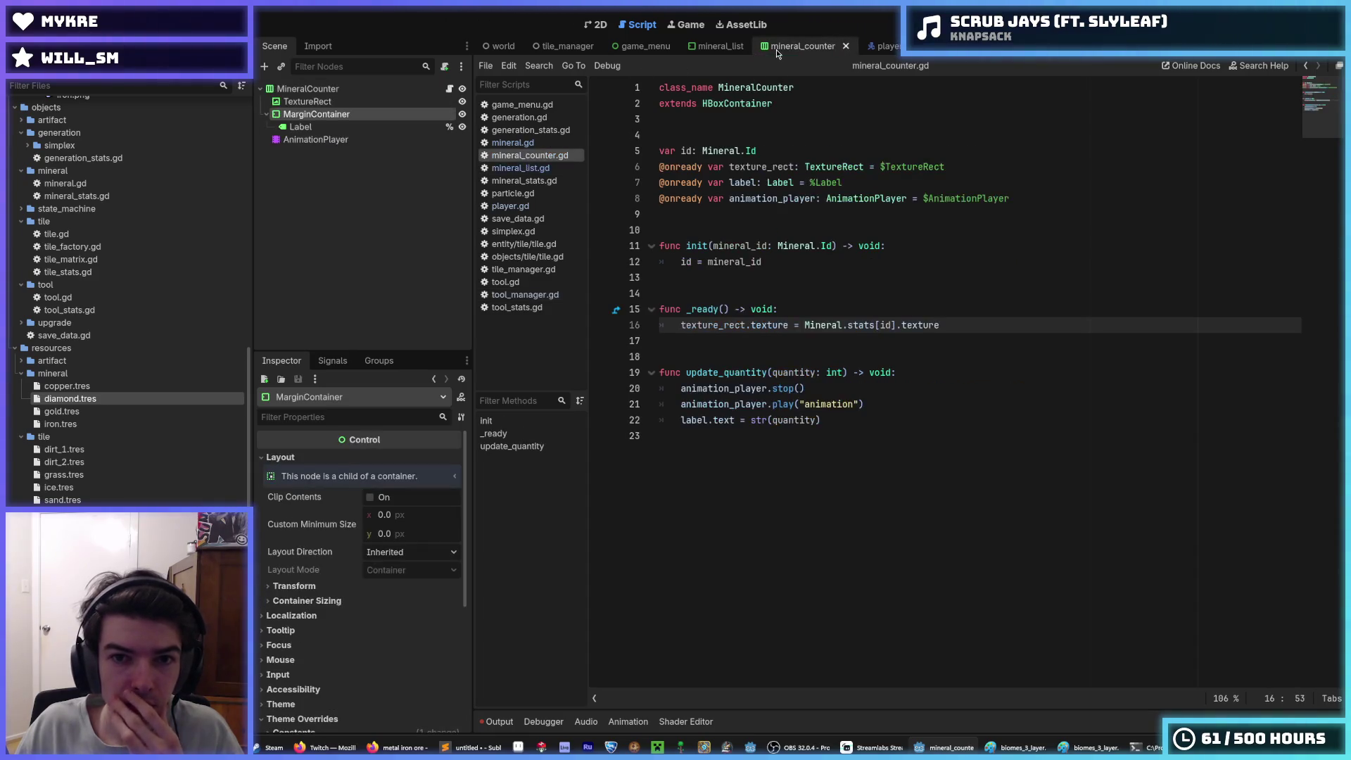
pyautogui.click(931, 310)
pyautogui.click(941, 325)
pyautogui.click(933, 311)
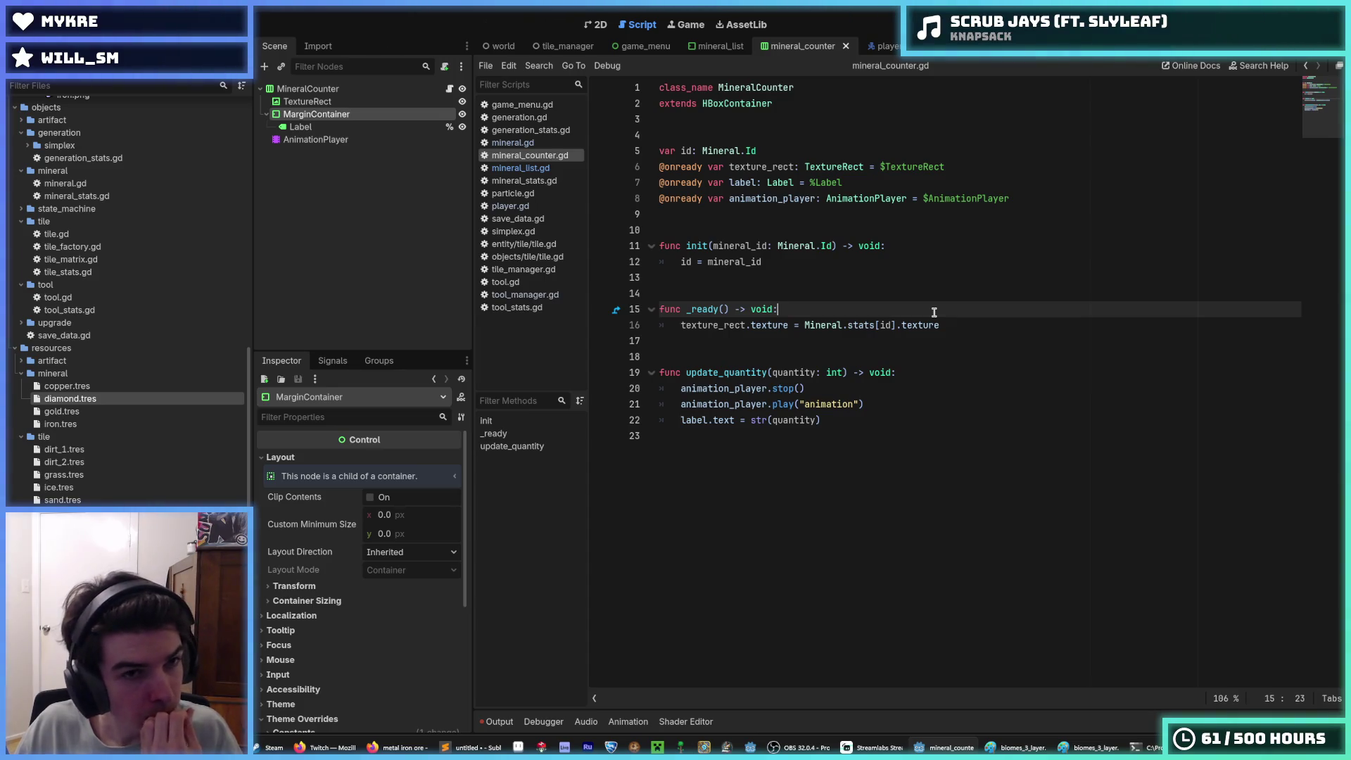
pyautogui.click(872, 43)
pyautogui.click(876, 46)
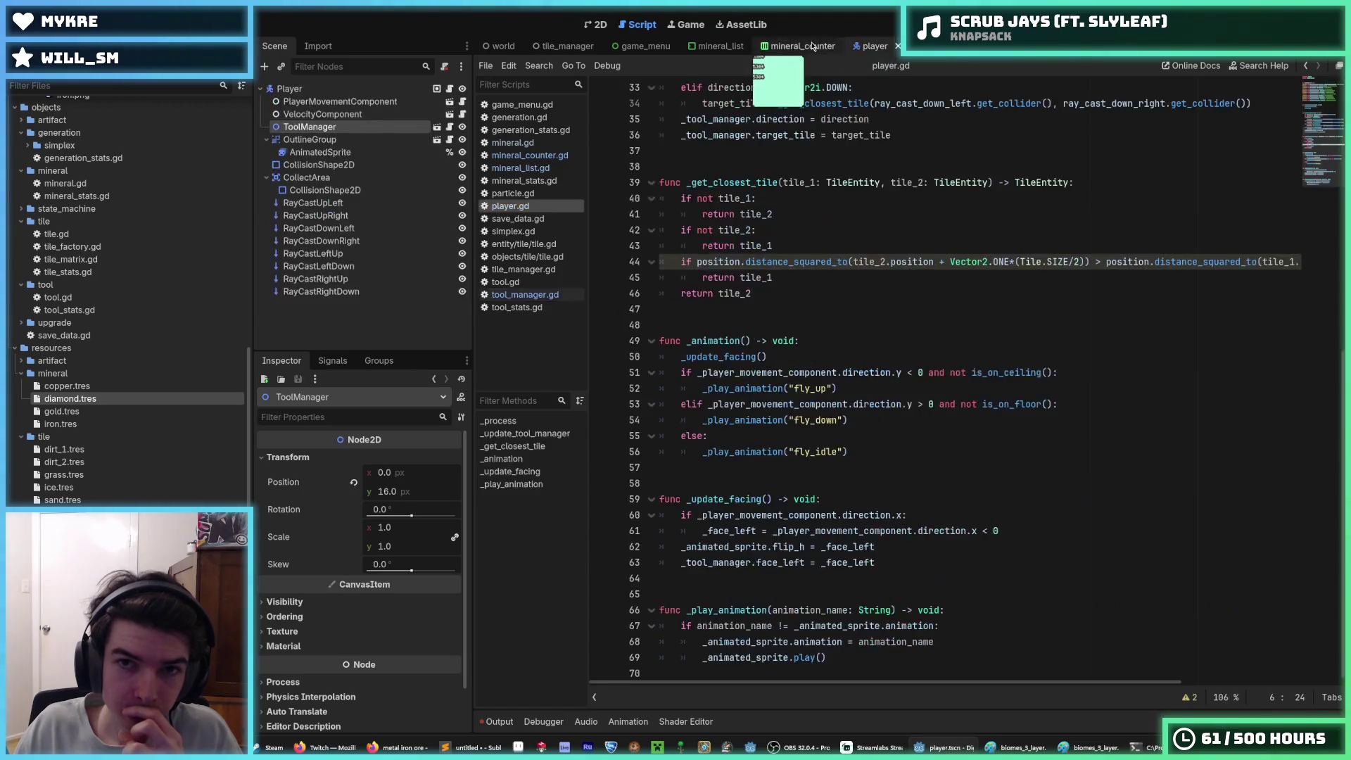
pyautogui.click(809, 46)
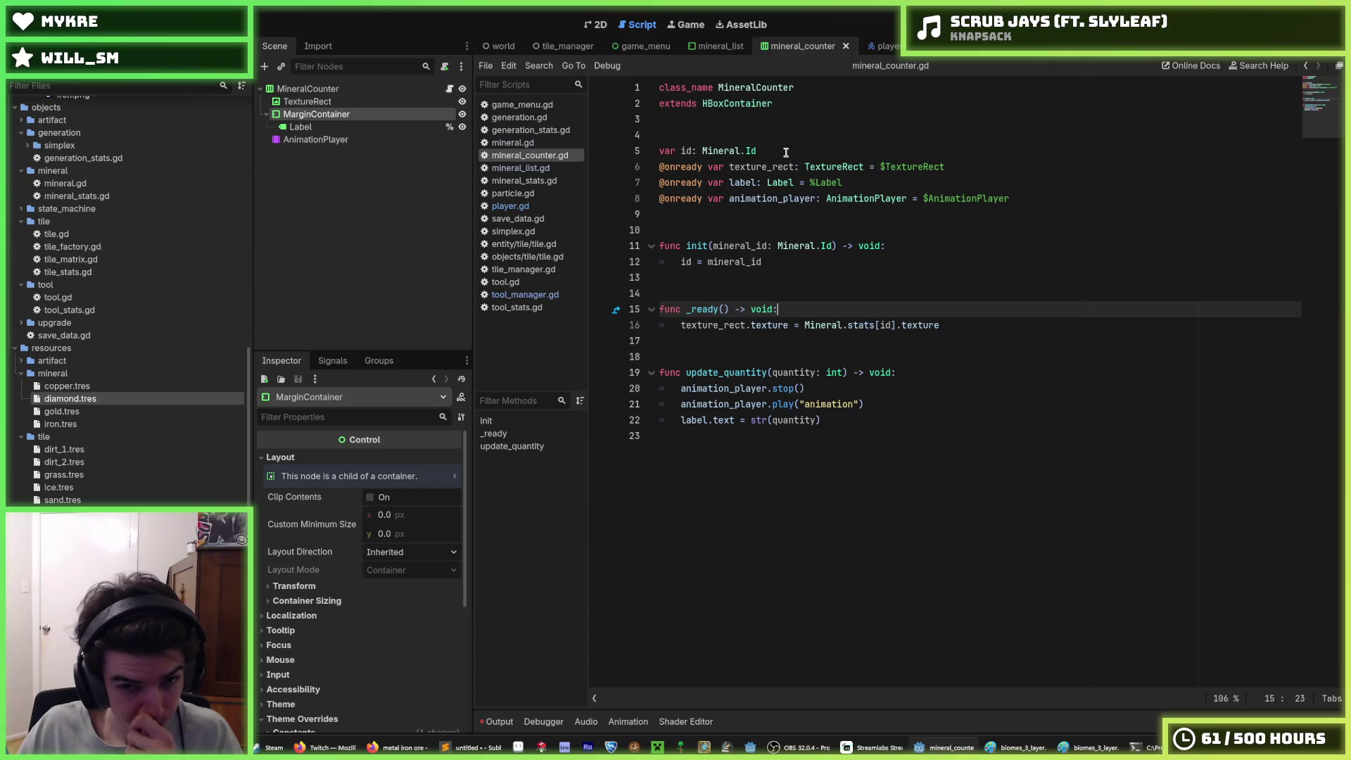
pyautogui.click(797, 372)
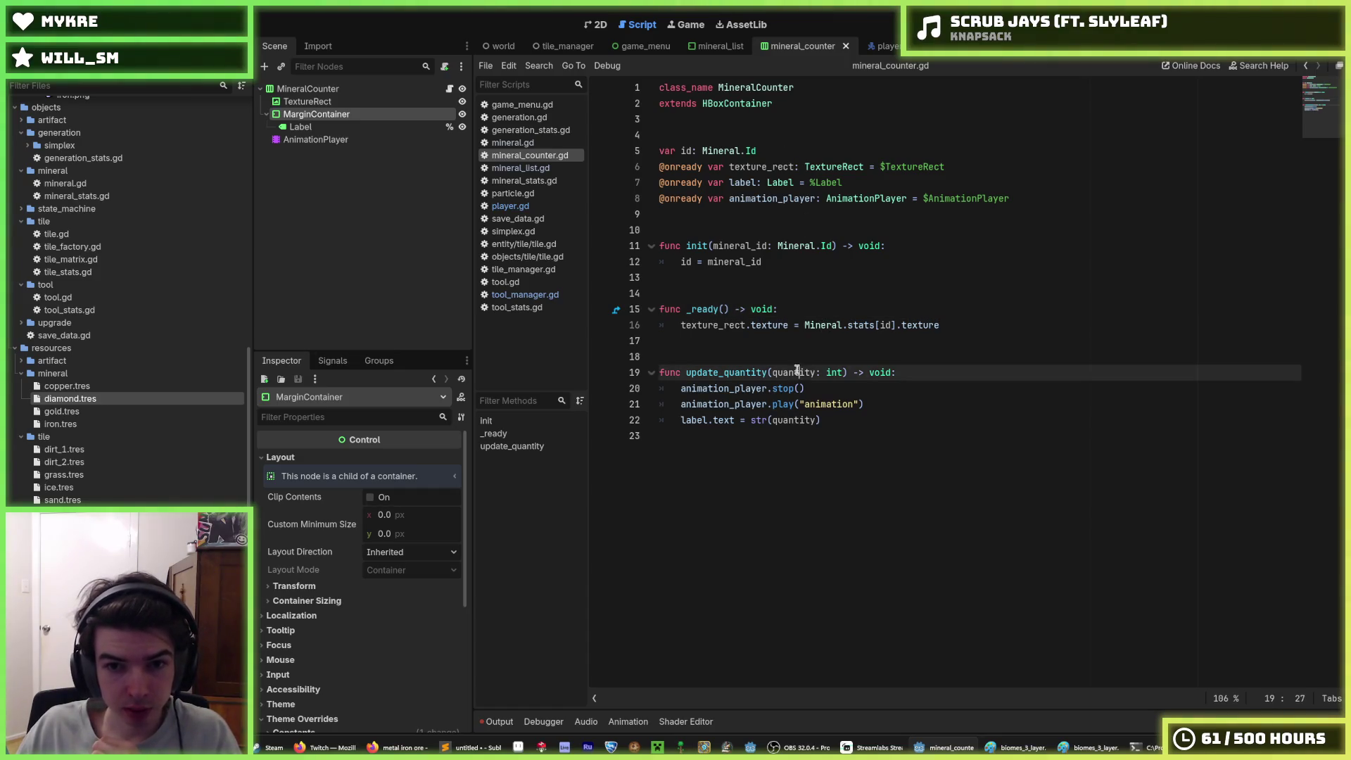
pyautogui.click(833, 372)
pyautogui.click(450, 90)
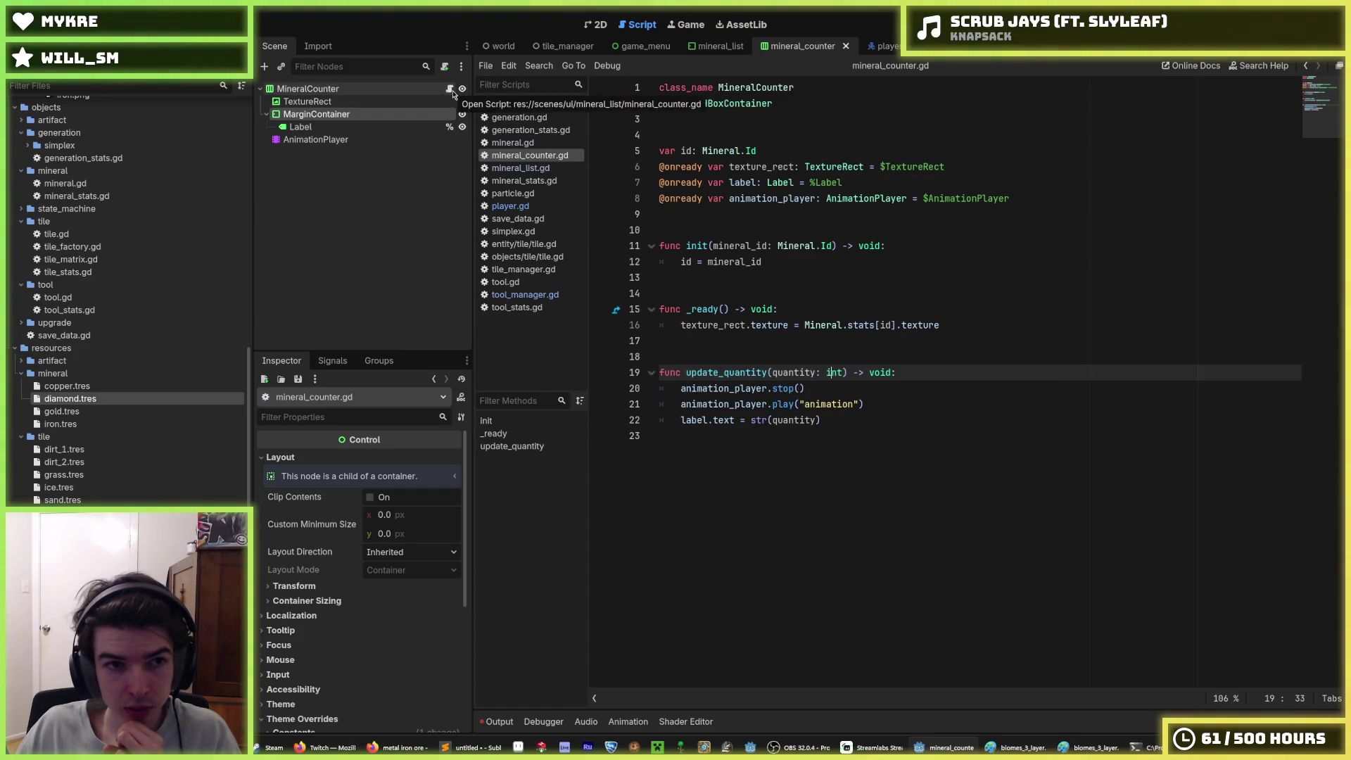
pyautogui.click(700, 46)
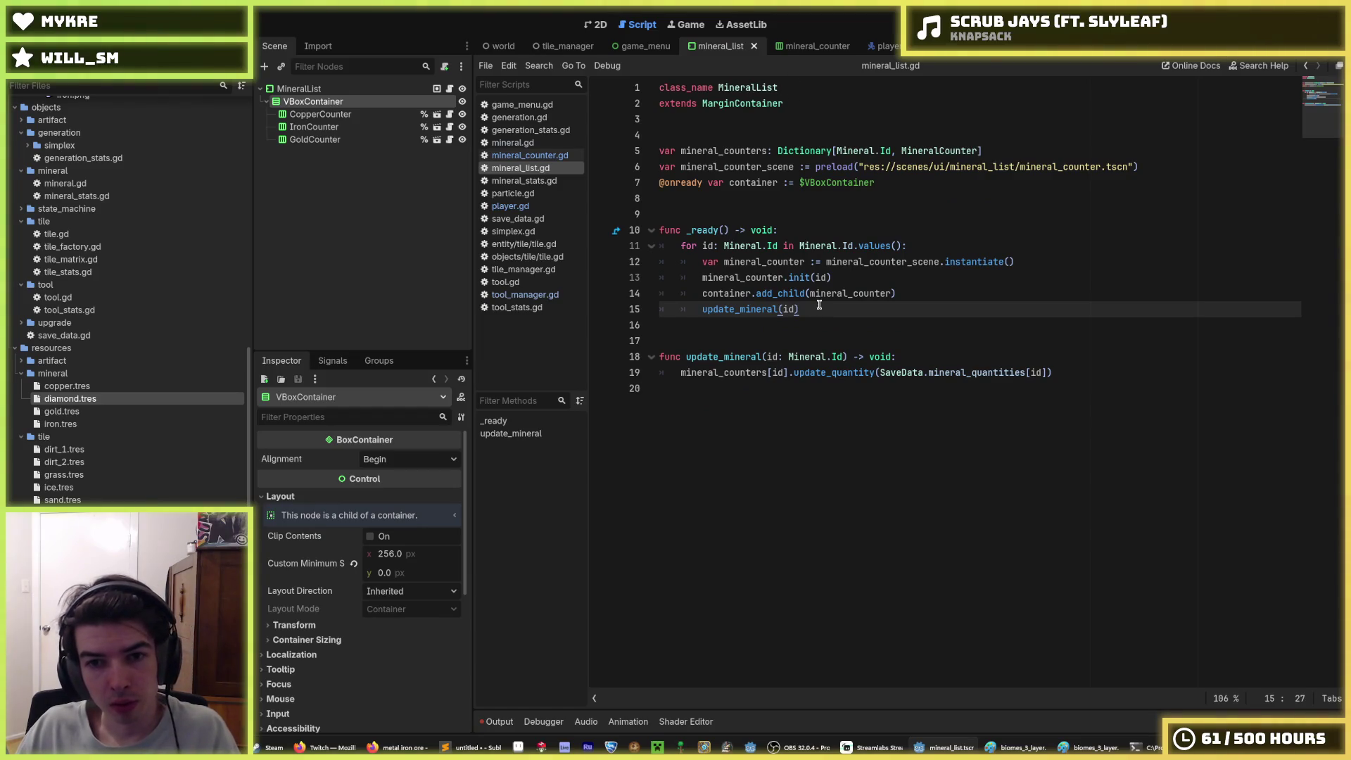
pyautogui.moveTo(880, 372); pyautogui.dragTo(1049, 372)
pyautogui.hotkey('ctrl', 'c')
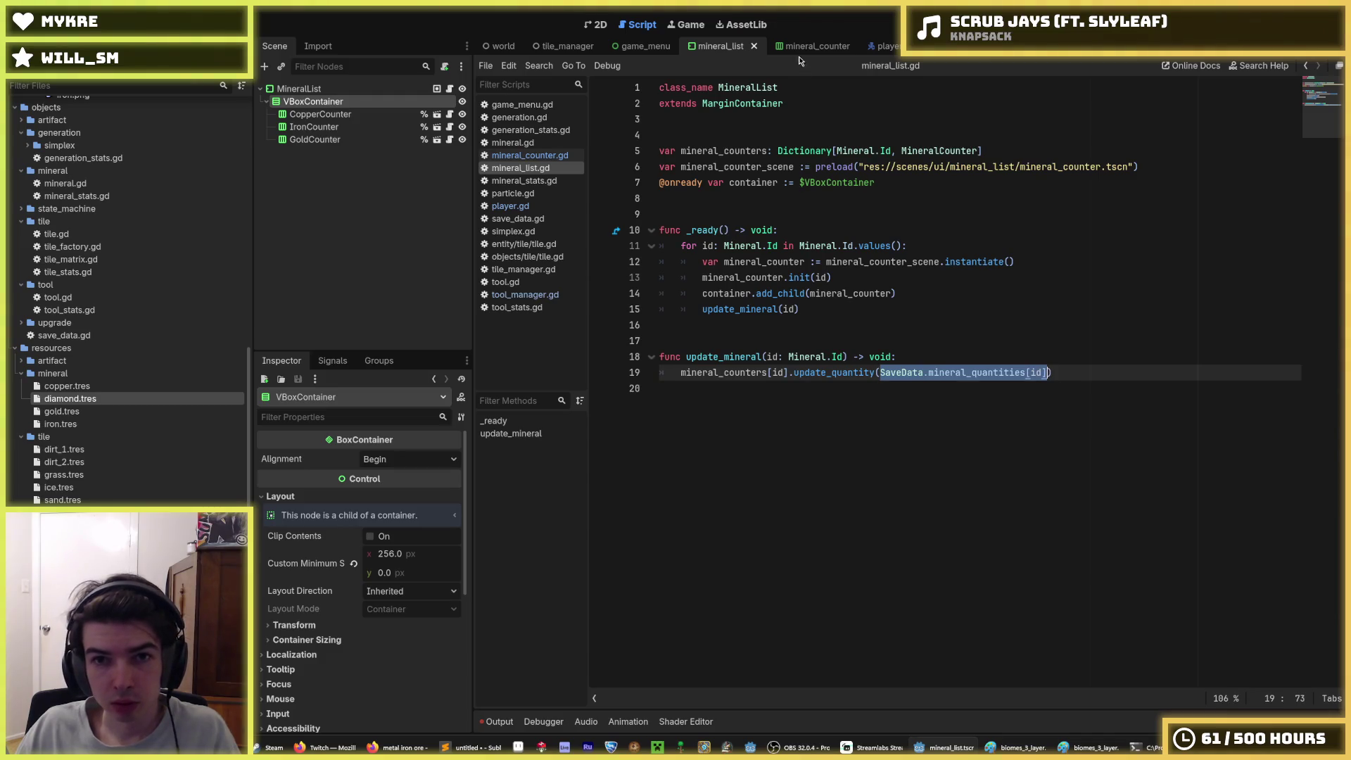
pyautogui.click(799, 49)
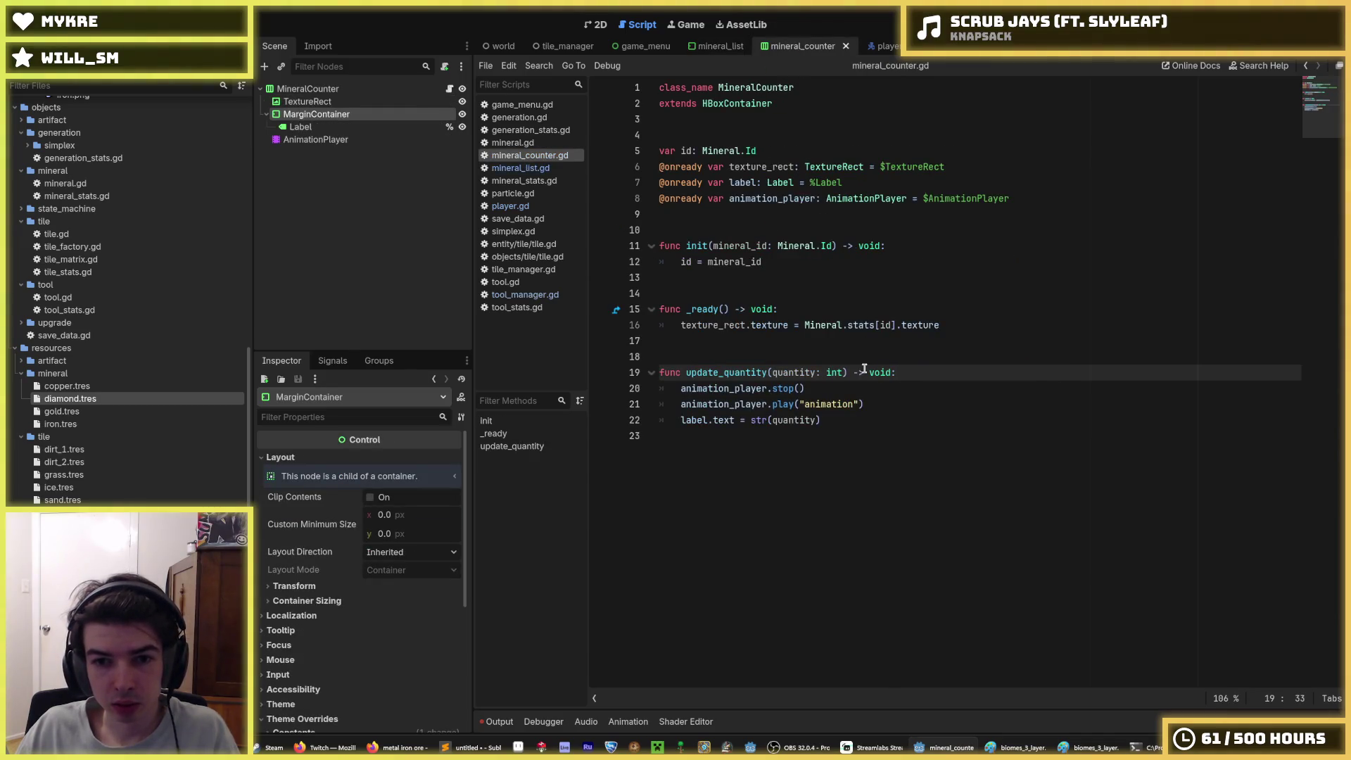
# - In mineral_counter.gd, drop update_quantity's quantity parameter, use SaveData.mineral_quantities[id] for the label, and save
pyautogui.moveTo(843, 373); pyautogui.dragTo(771, 373)
pyautogui.press('BackSpace')
pyautogui.doubleClick(794, 420)
pyautogui.hotkey('ctrl', 'v')
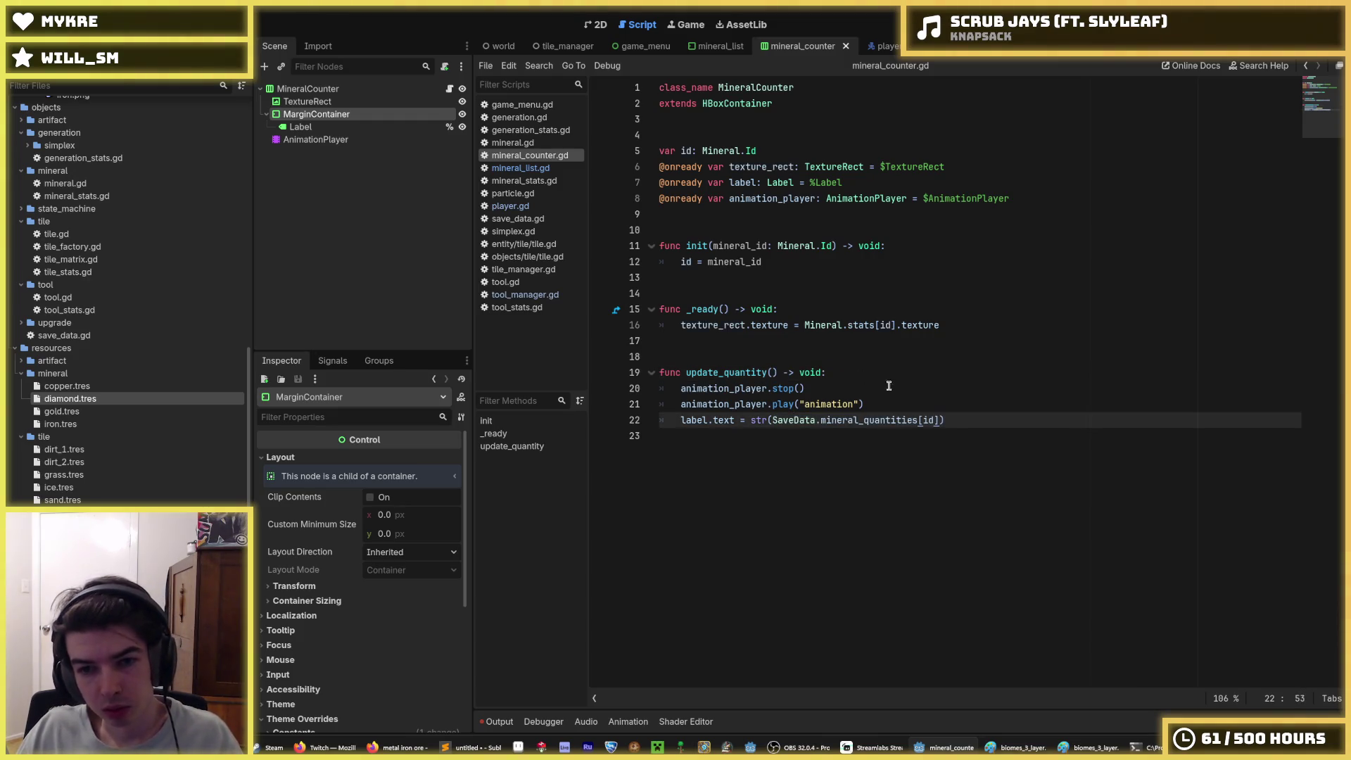
pyautogui.click(889, 386)
pyautogui.hotkey('ctrl', 's')
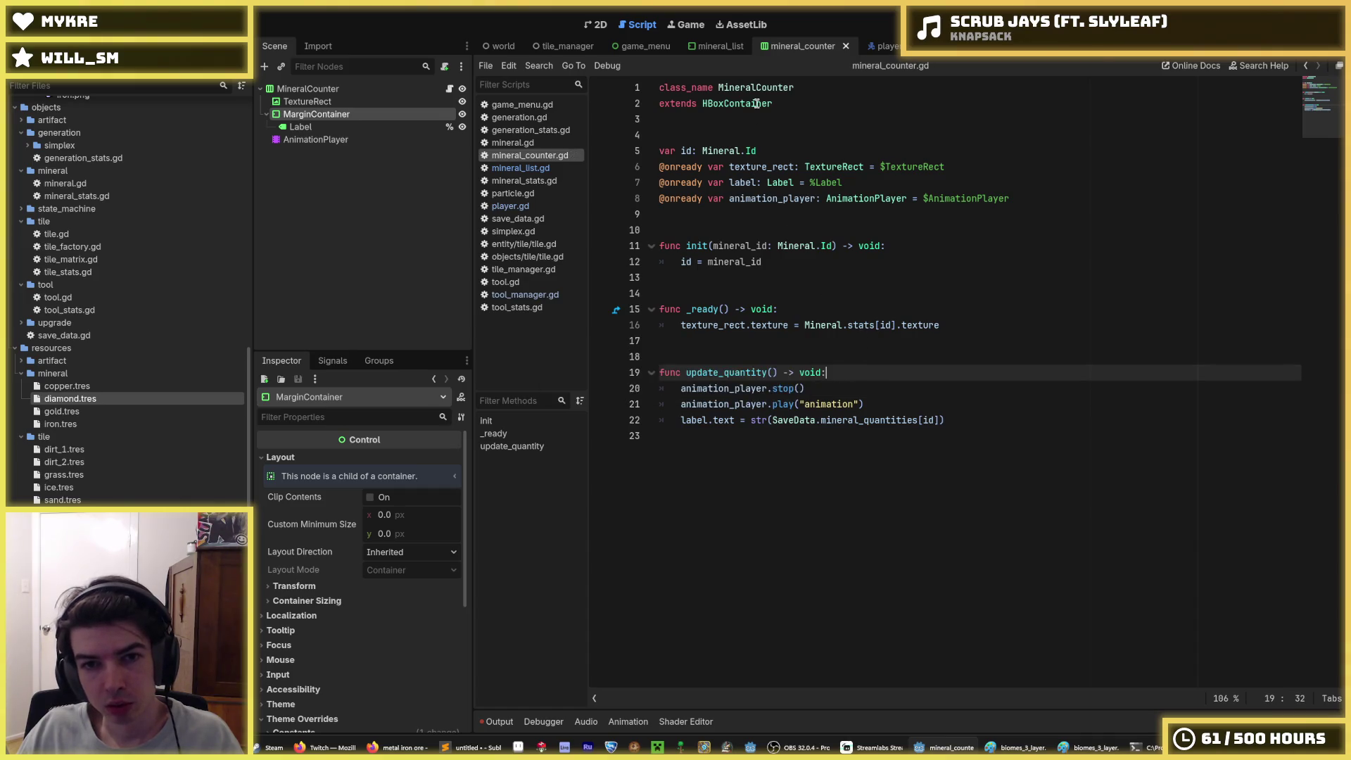
# - In mineral_list.gd, remove the SaveData.mineral_quantities[id] argument from line 19's update_quantity call and save
pyautogui.click(712, 47)
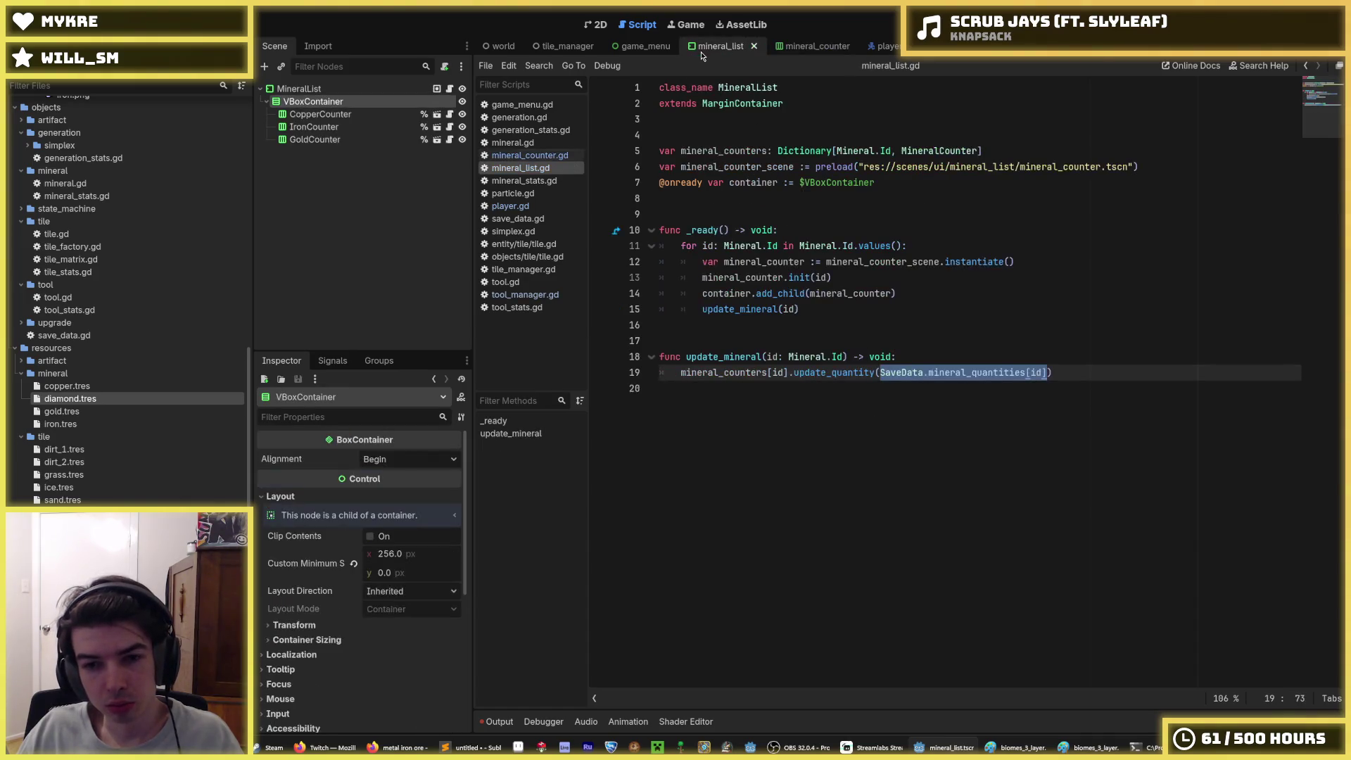
pyautogui.click(880, 372)
pyautogui.keyDown('shift'); pyautogui.click(985, 372); pyautogui.keyUp('shift')
pyautogui.moveTo(984, 372); pyautogui.dragTo(1049, 372)
pyautogui.press('BackSpace')
pyautogui.click(913, 357)
pyautogui.click(925, 372)
pyautogui.hotkey('ctrl', 's')
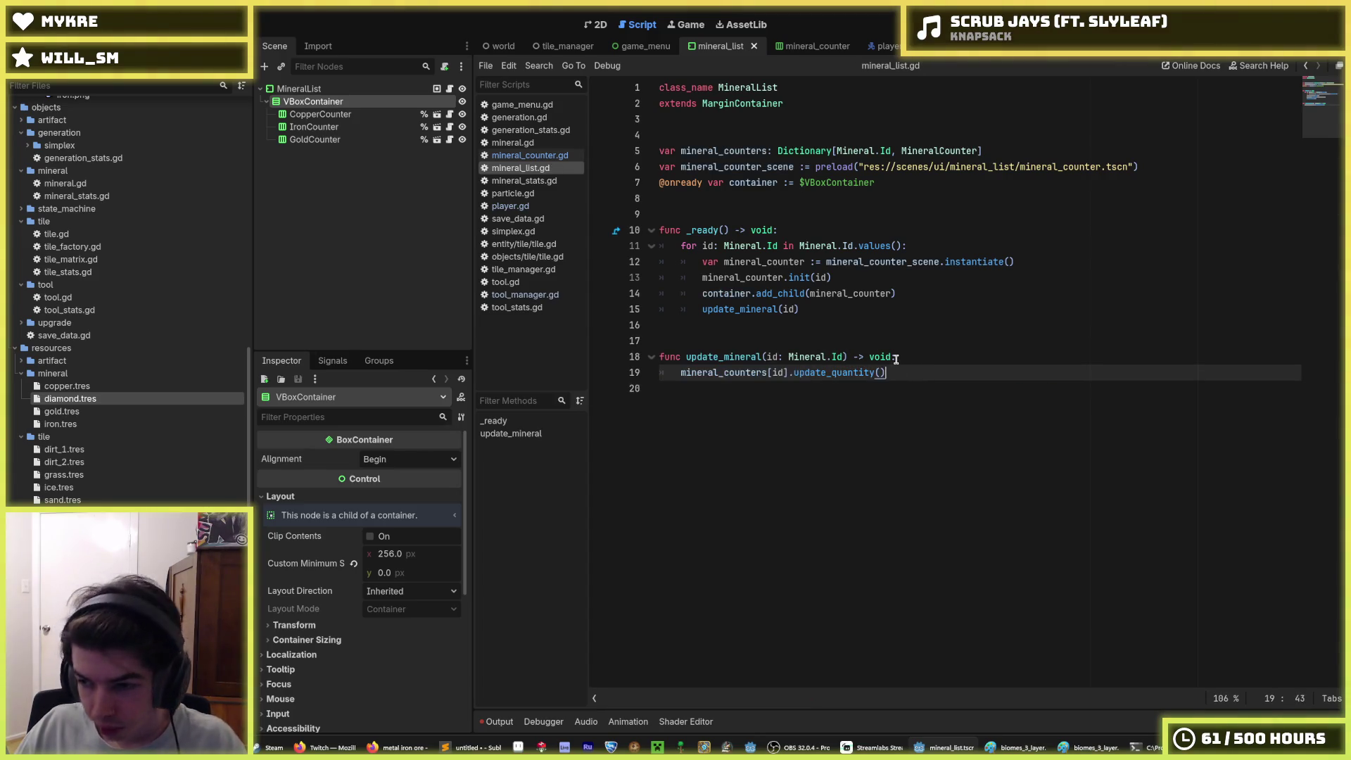
# - Open a new empty line after update_mineral(id) inside the _ready loop
pyautogui.click(930, 276)
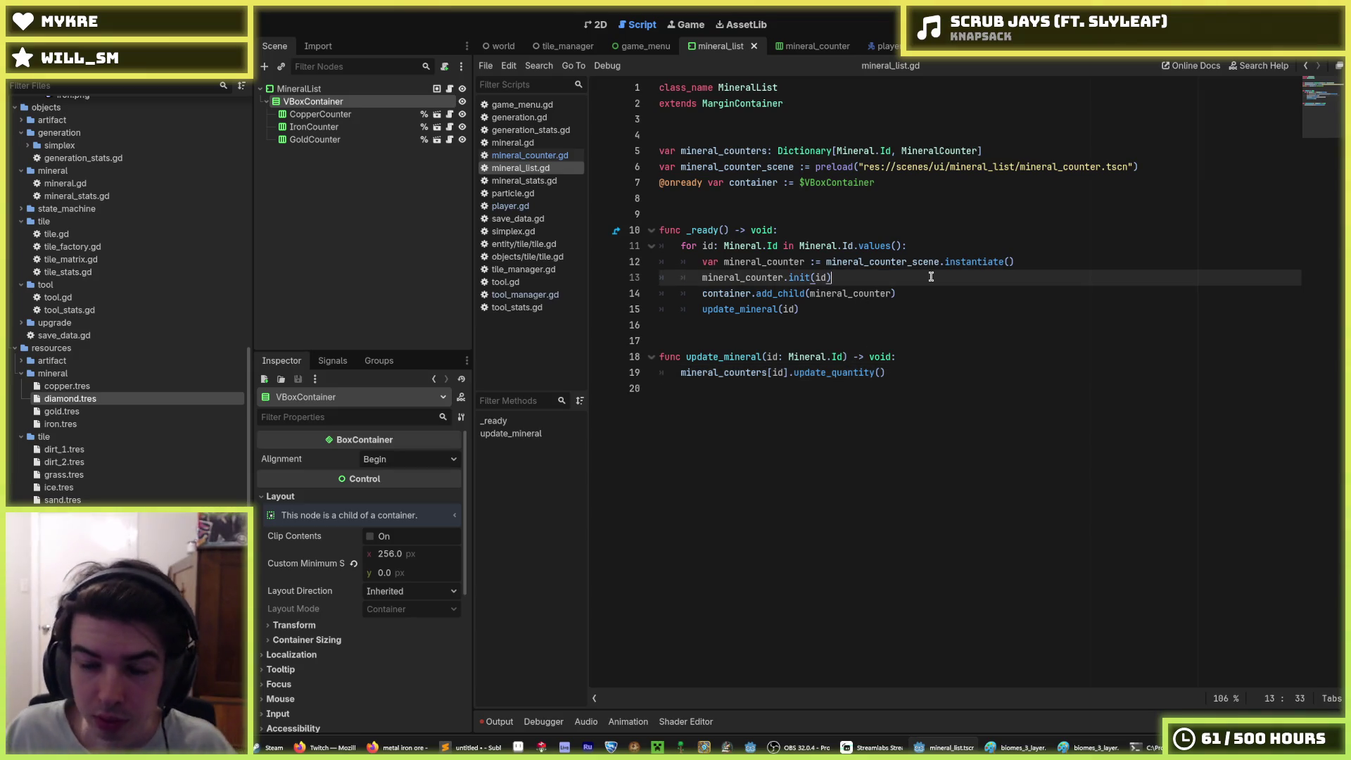
pyautogui.press('Up')
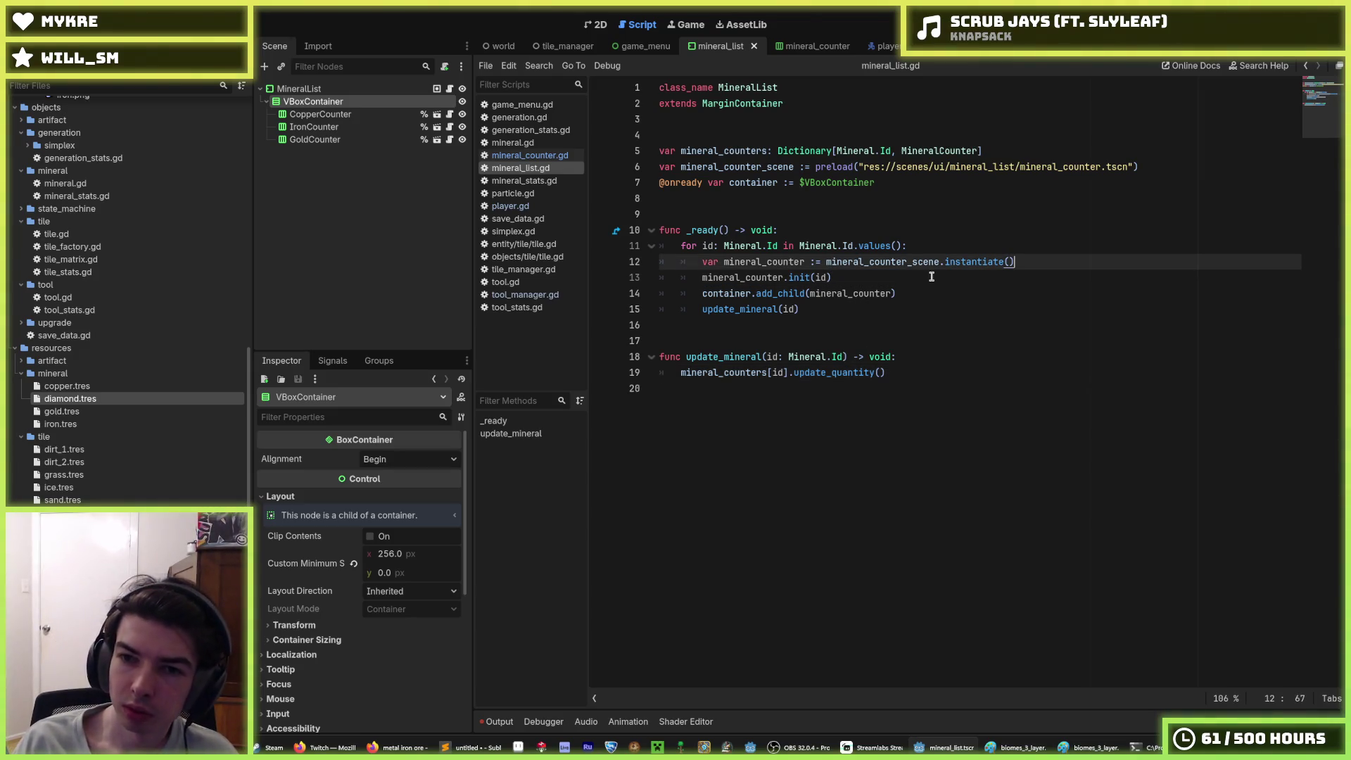
pyautogui.press('Down')
pyautogui.press('Down')
pyautogui.press('Down')
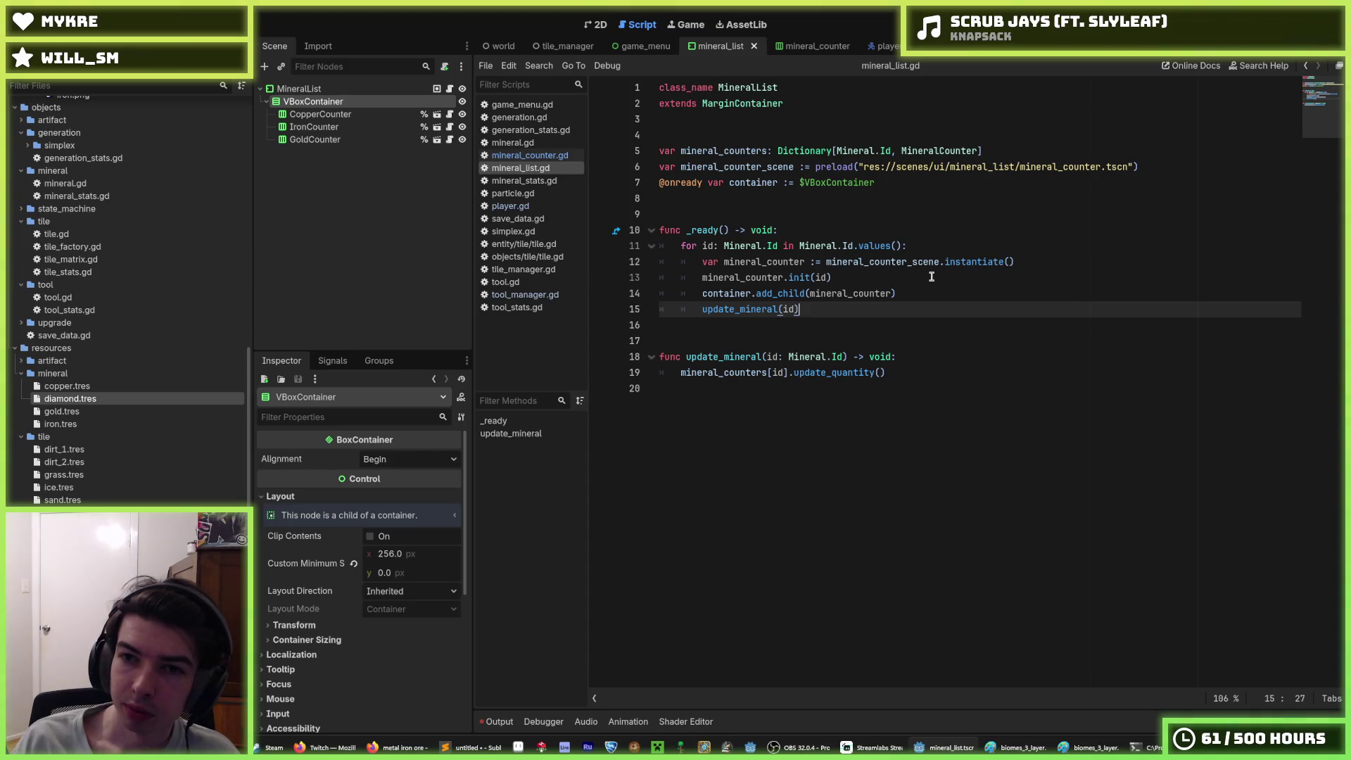
pyautogui.press('Return')
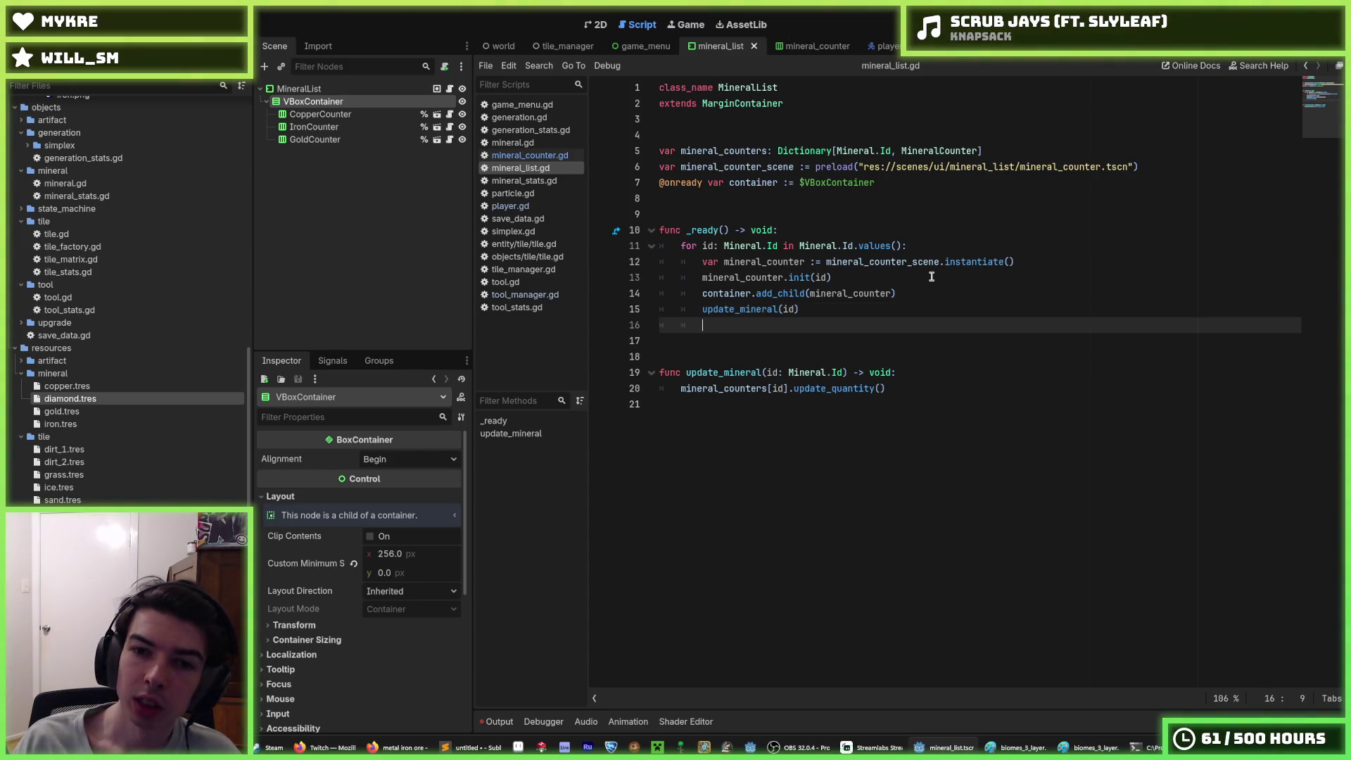
# - Add mineral_counters[id] = mineral_counter and move update_mineral(id) below it
pyautogui.write('mineral_c')
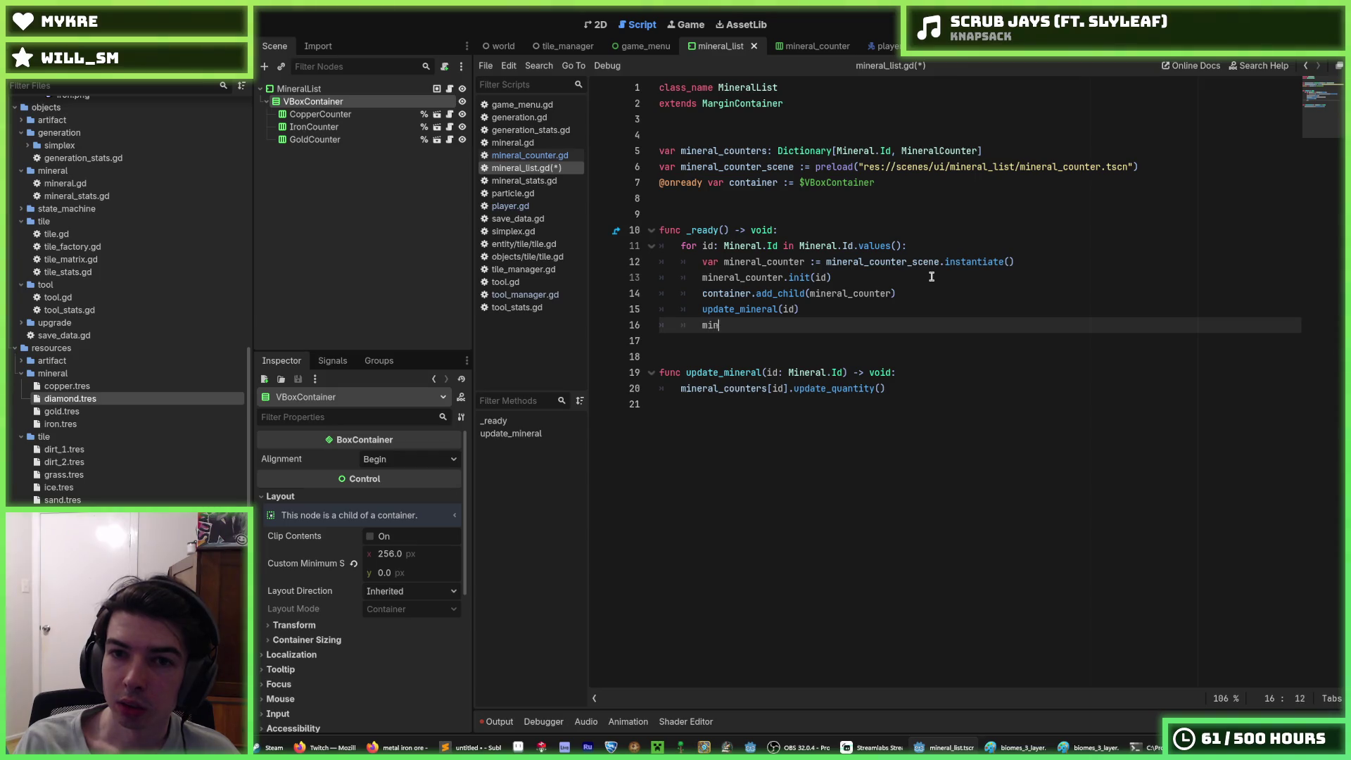
pyautogui.write('ounters[id] = ')
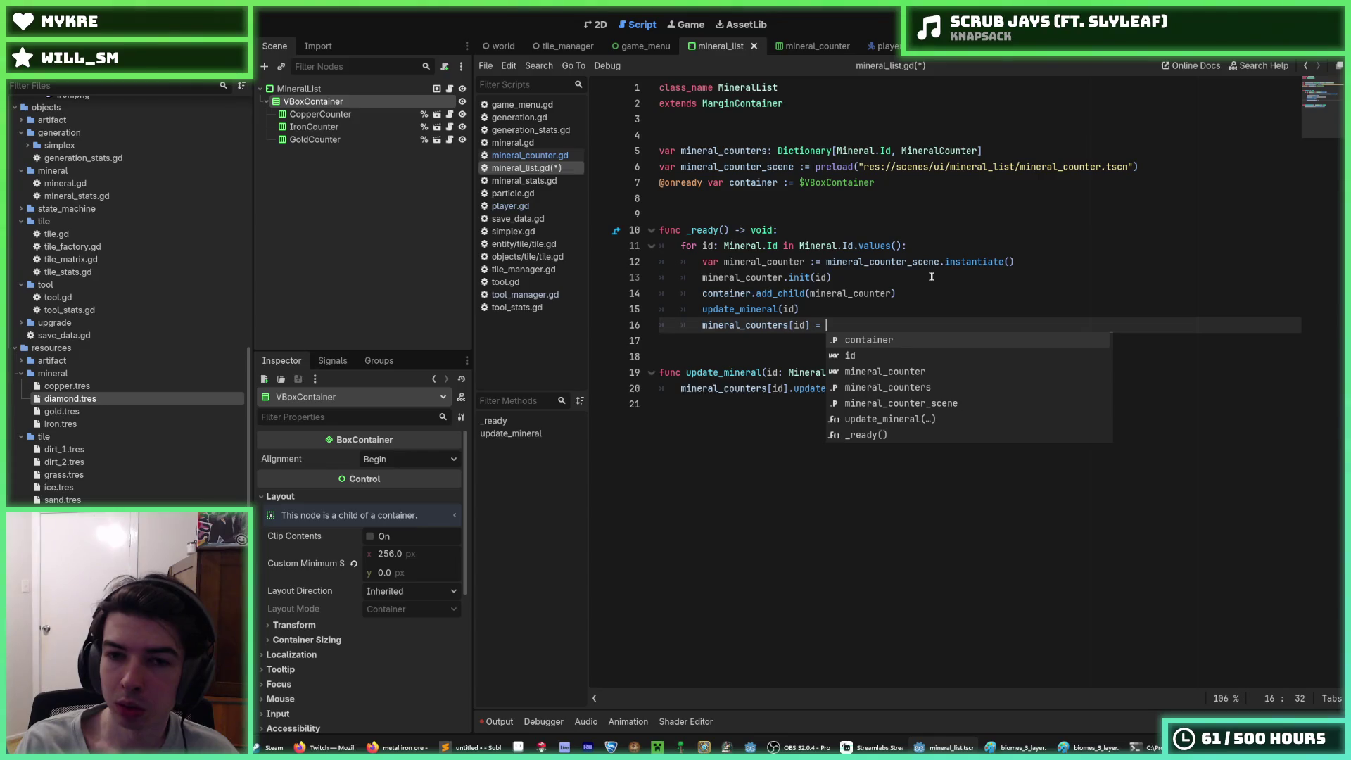
pyautogui.write('M')
pyautogui.press('BackSpace')
pyautogui.write('mineral_cou')
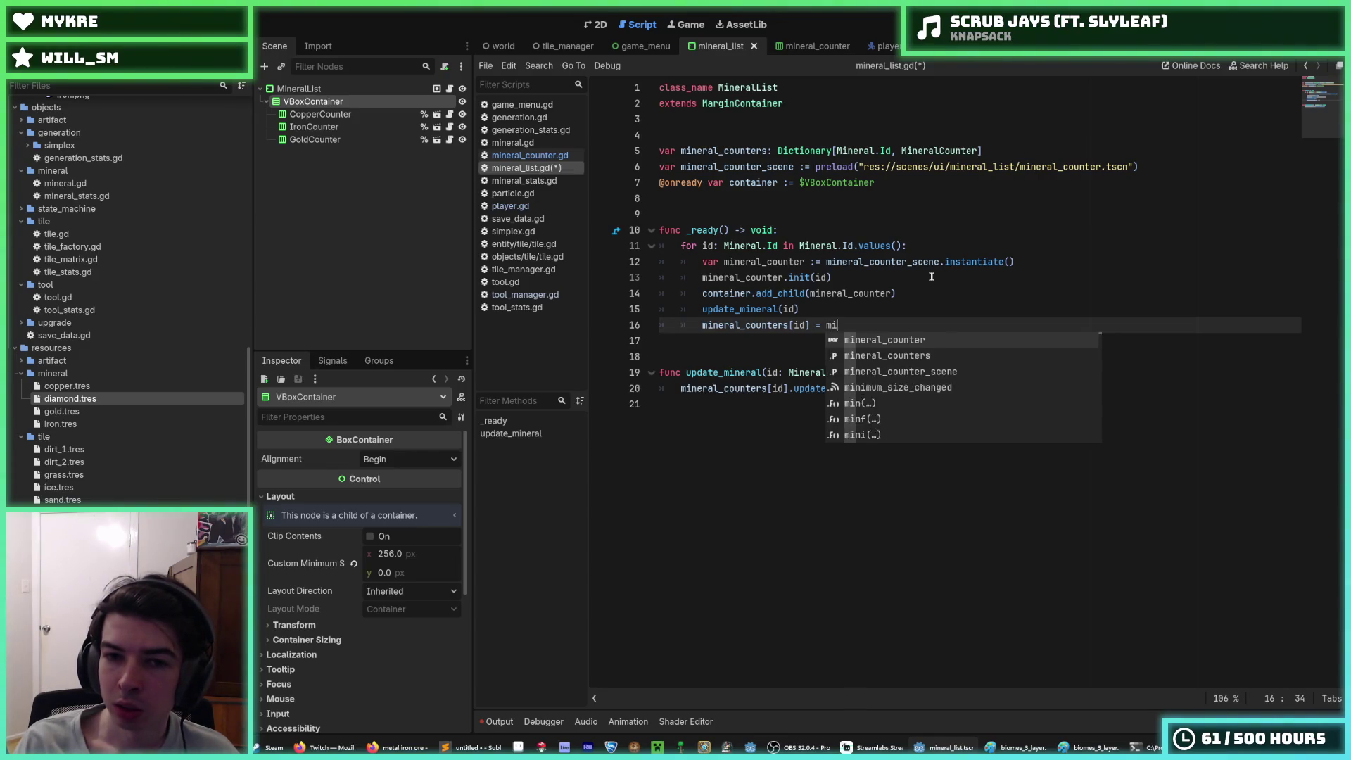
pyautogui.write('nter')
pyautogui.press('Escape')
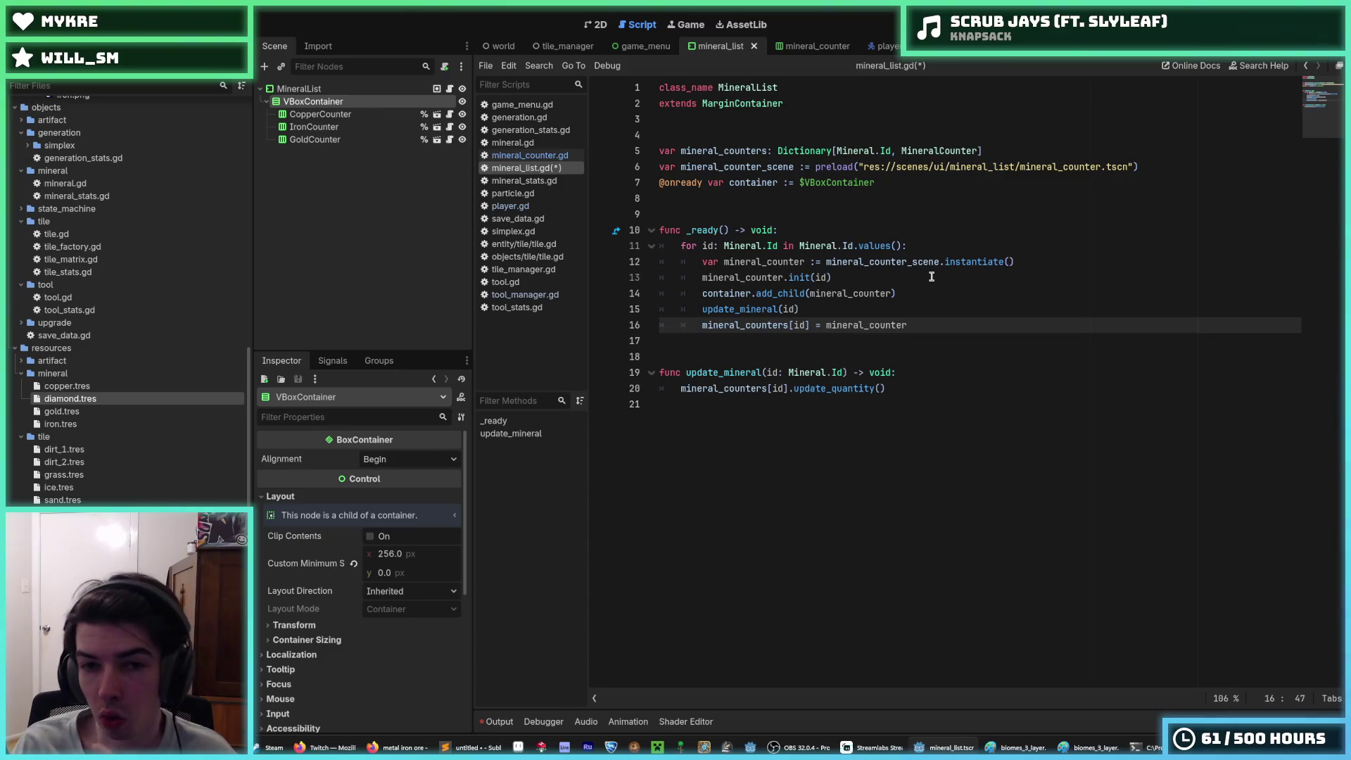
pyautogui.press('Up')
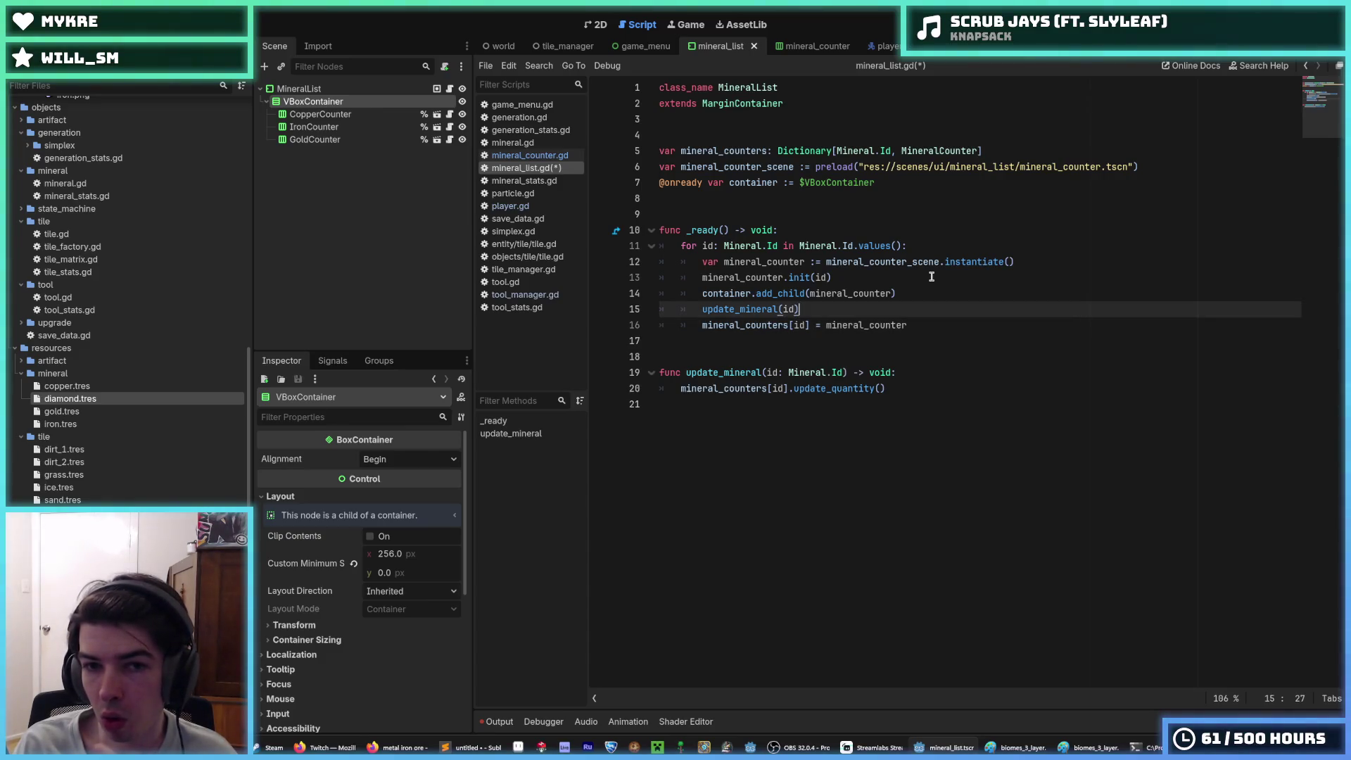
pyautogui.hotkey('alt', 'Down')
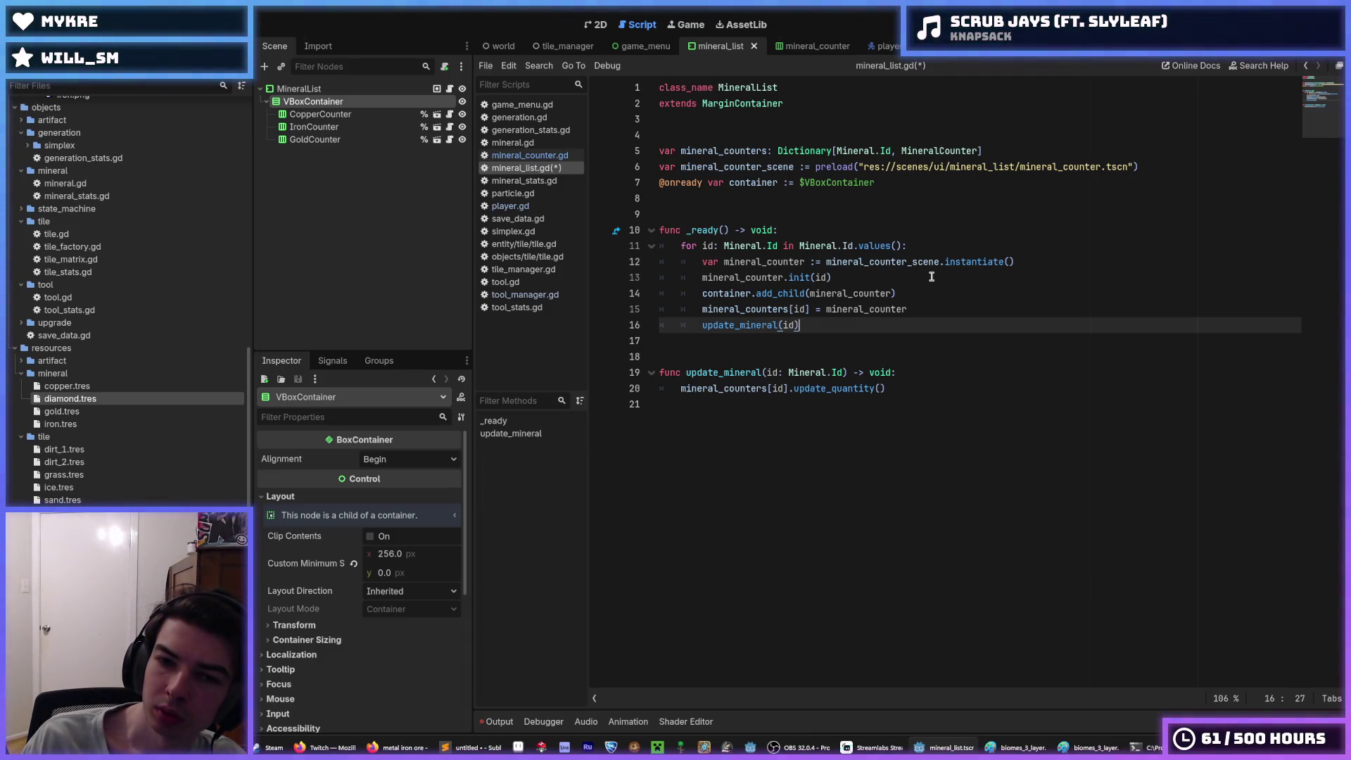
# - Replace update_mineral(id) with mineral_counter.update_quantity(), move it above add_child, and save
pyautogui.hotkey('shift', 'Home')
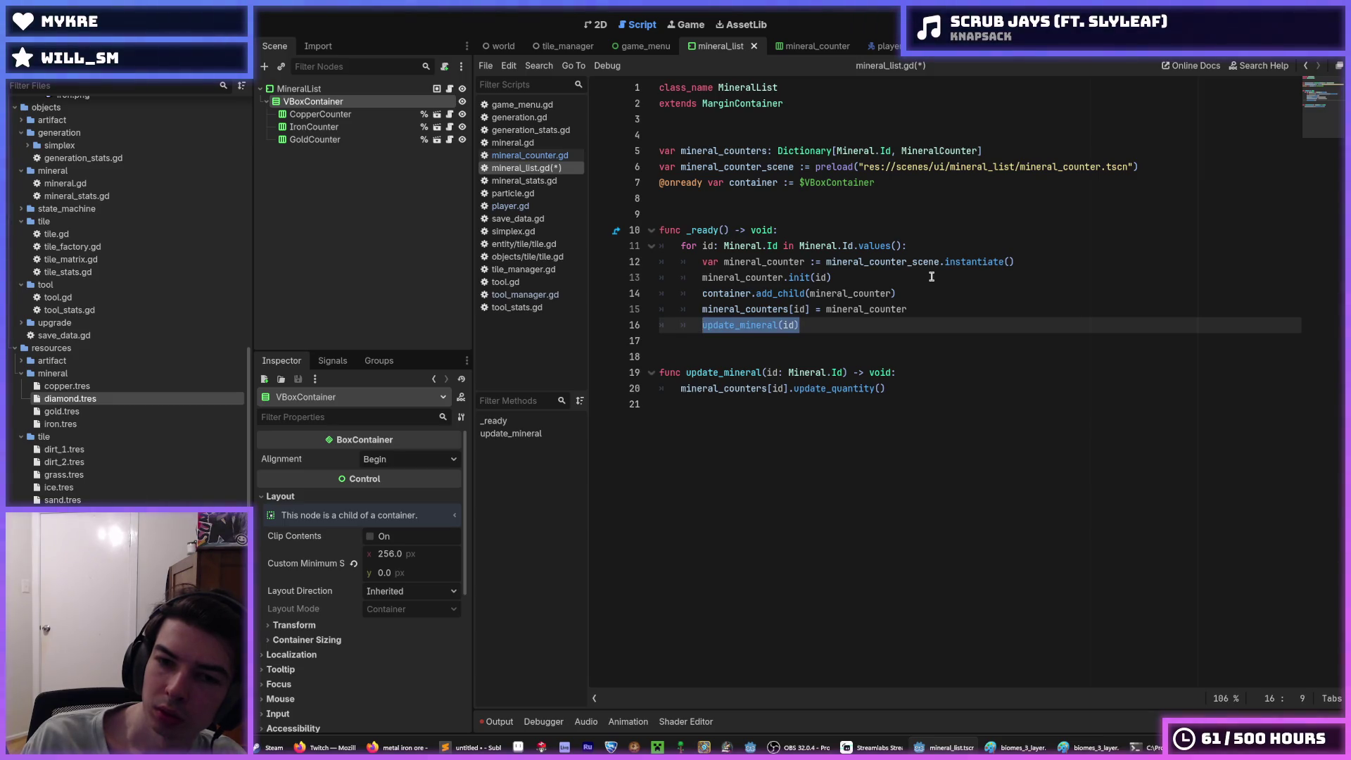
pyautogui.write('mineral_')
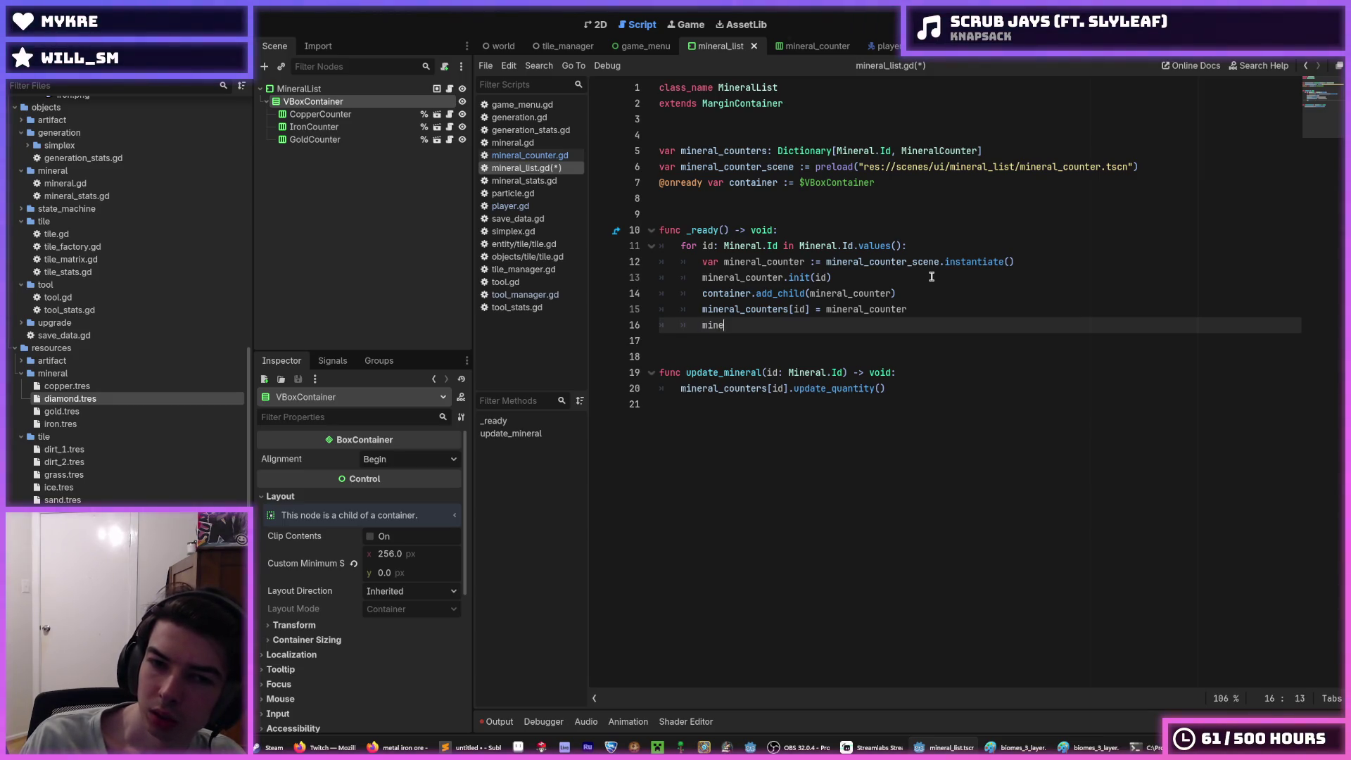
pyautogui.write('counter.u')
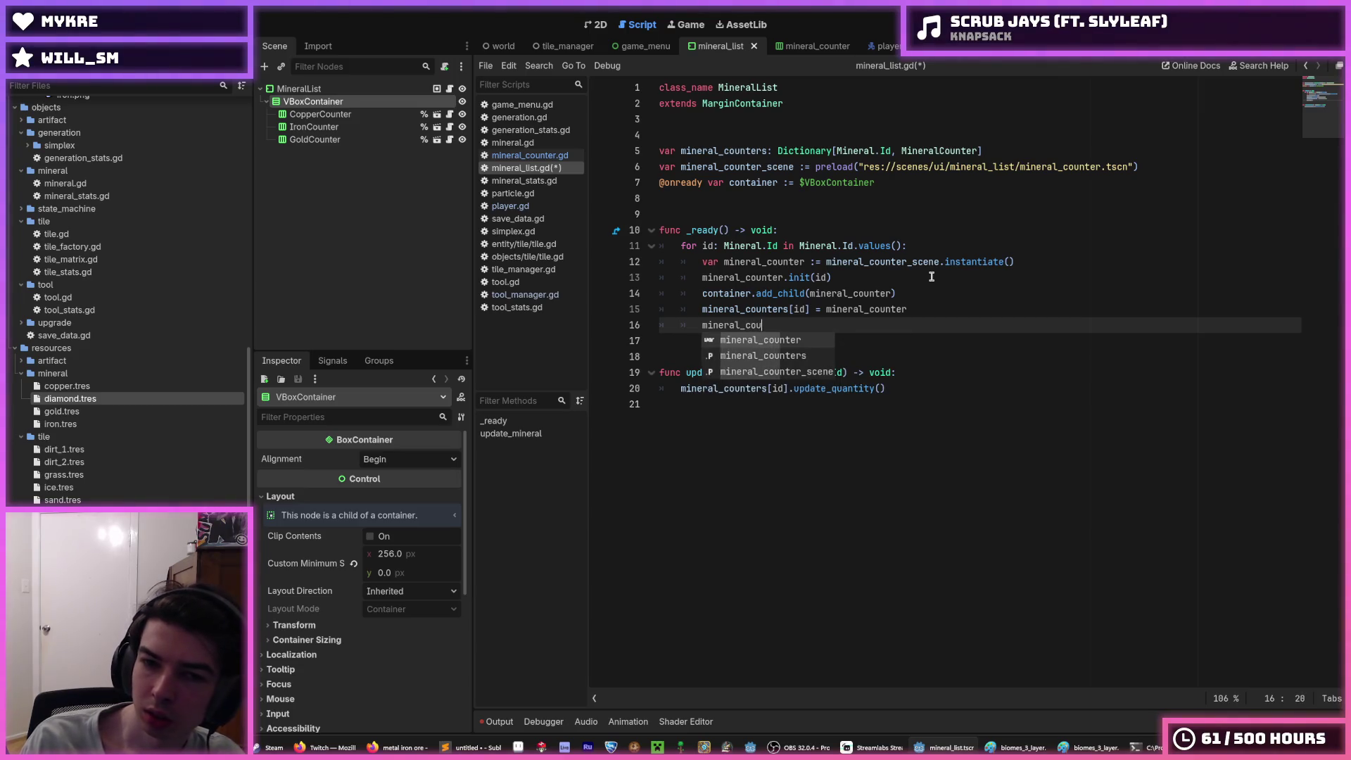
pyautogui.write('pdate_quan')
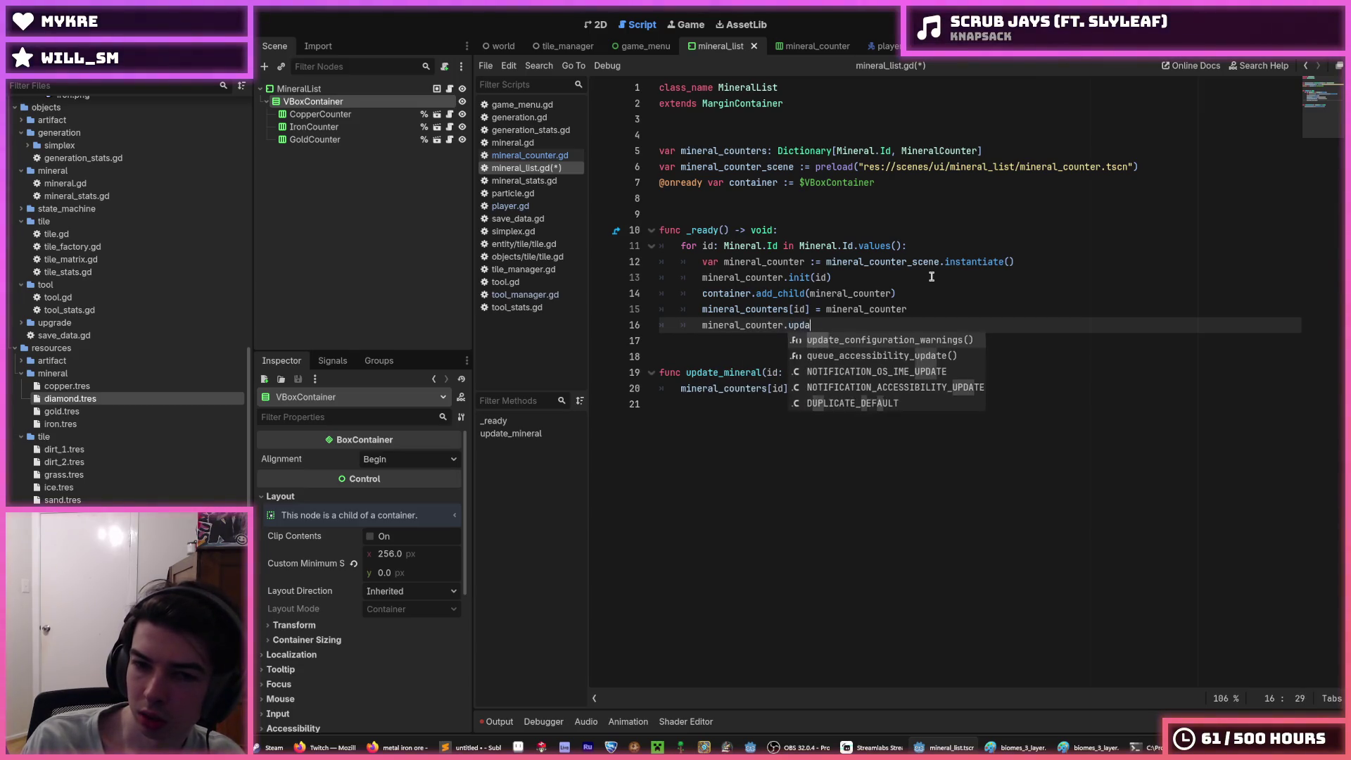
pyautogui.write('tity()')
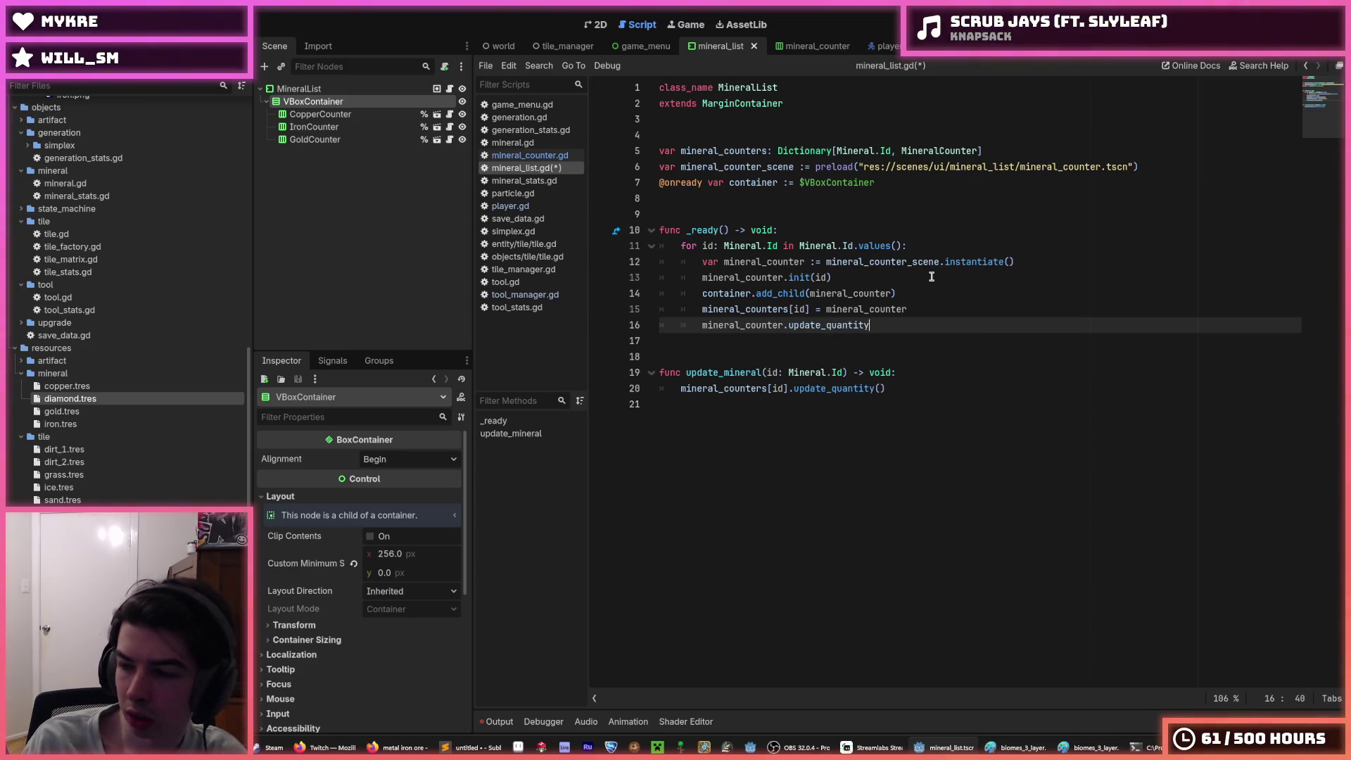
pyautogui.hotkey('ctrl', 's')
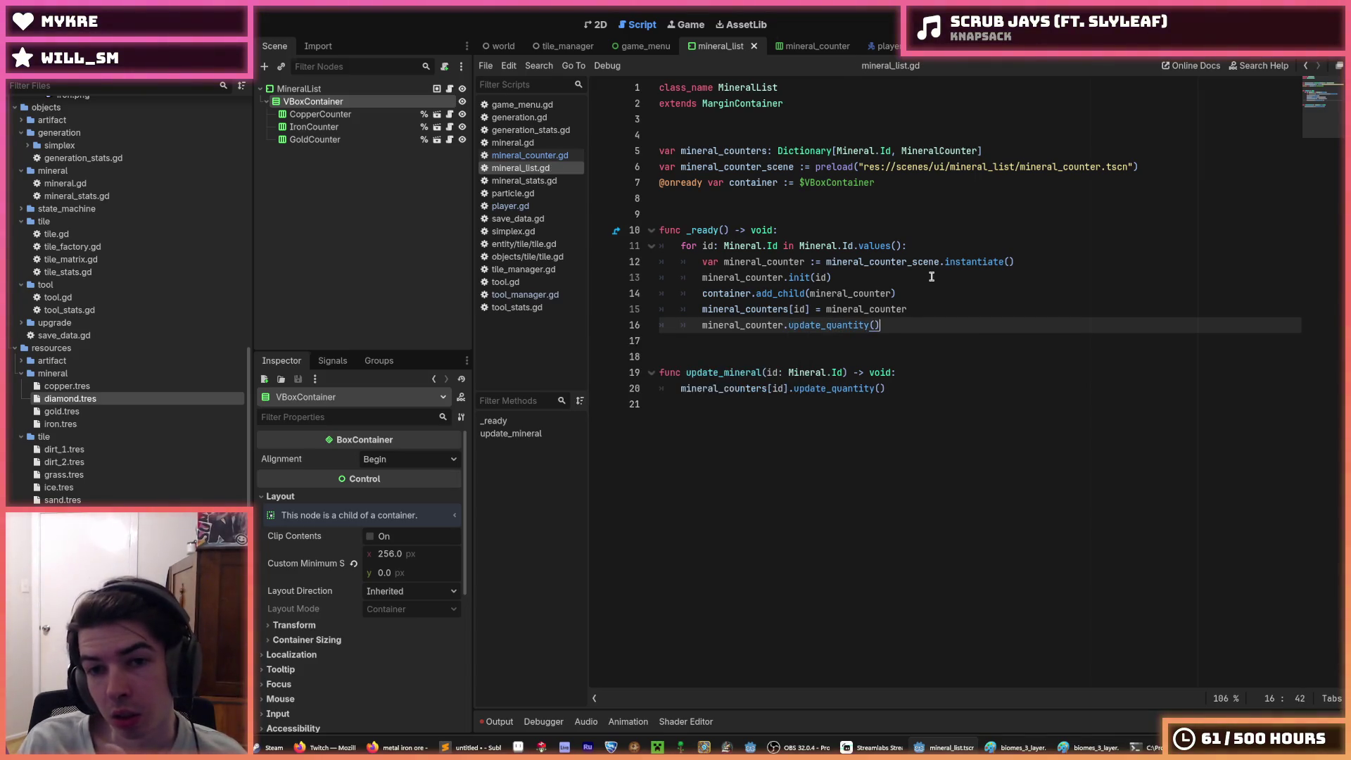
pyautogui.hotkey('alt', 'Up')
pyautogui.hotkey('alt', 'Up')
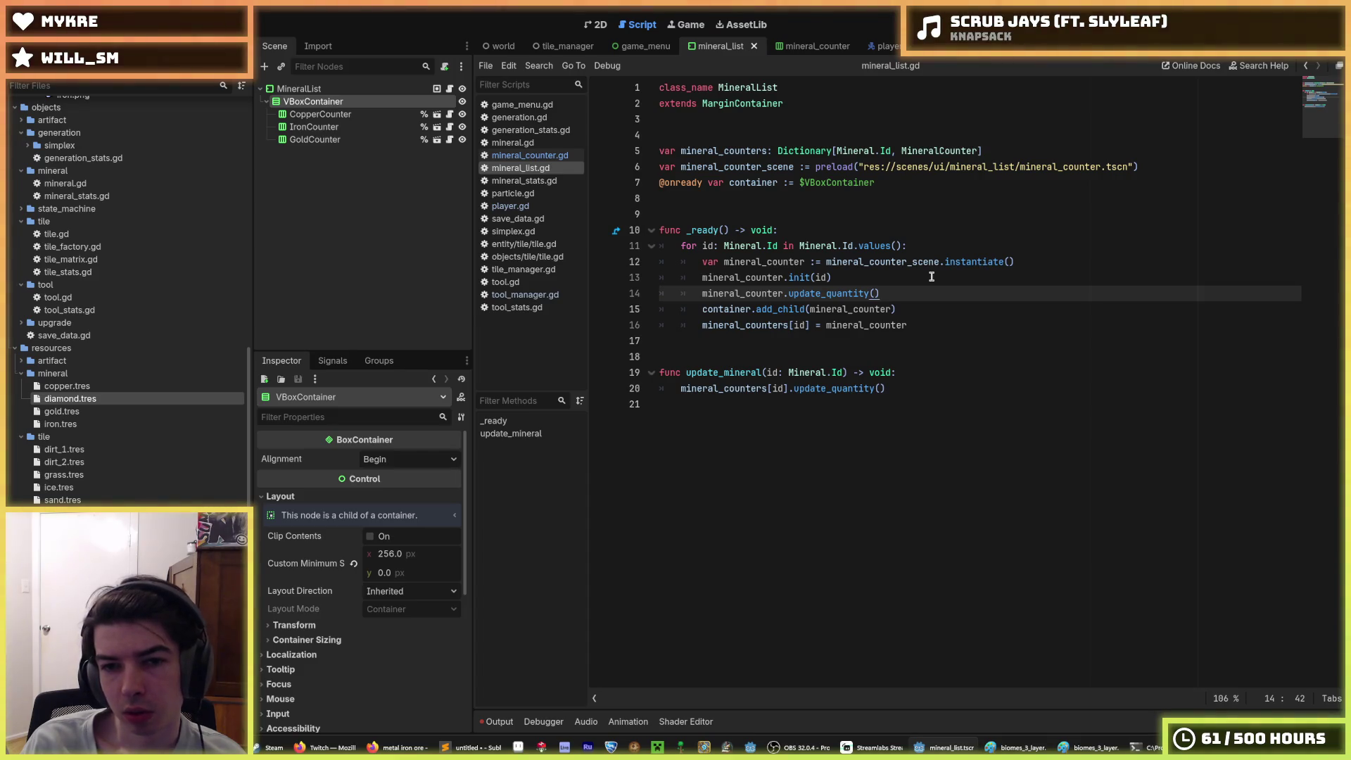
pyautogui.press('Down')
pyautogui.press('Down')
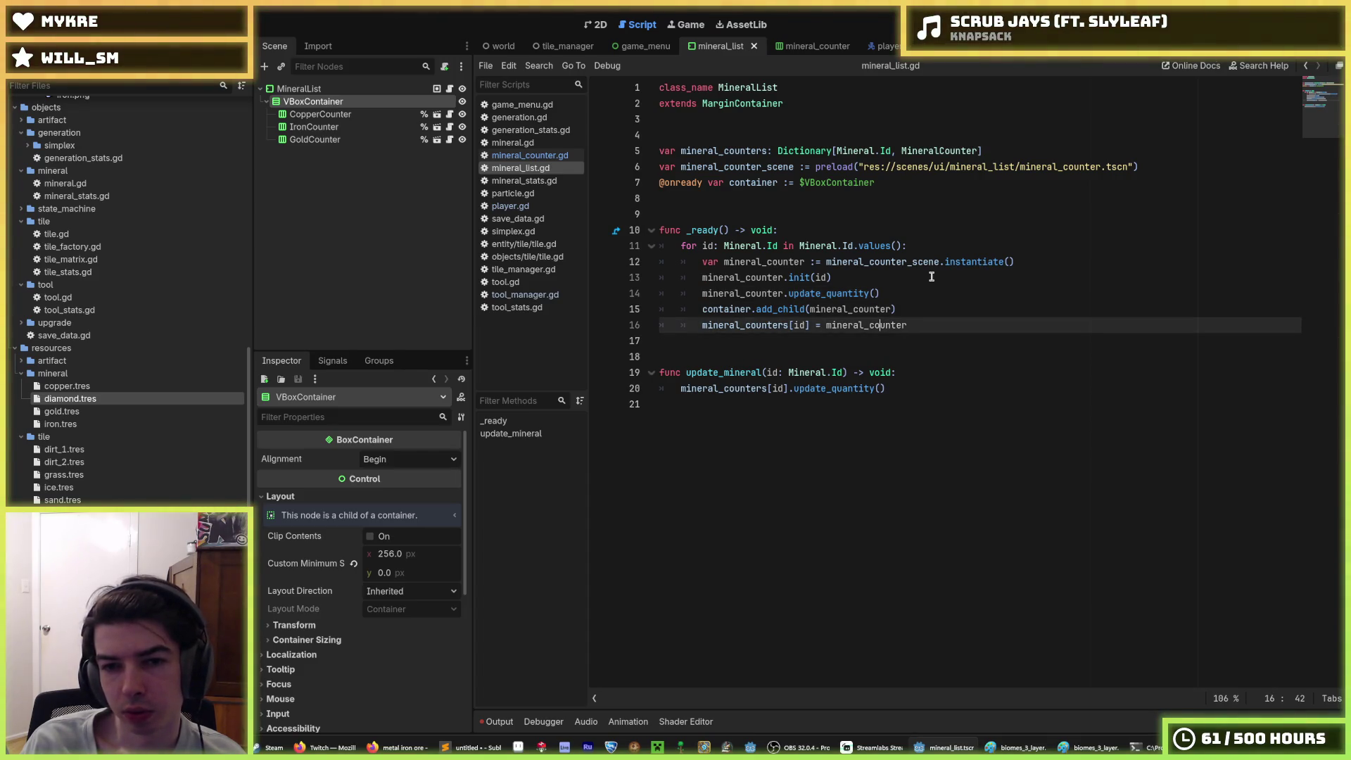
pyautogui.press('Up')
pyautogui.press('Up')
pyautogui.press('Up')
pyautogui.hotkey('ctrl', 's')
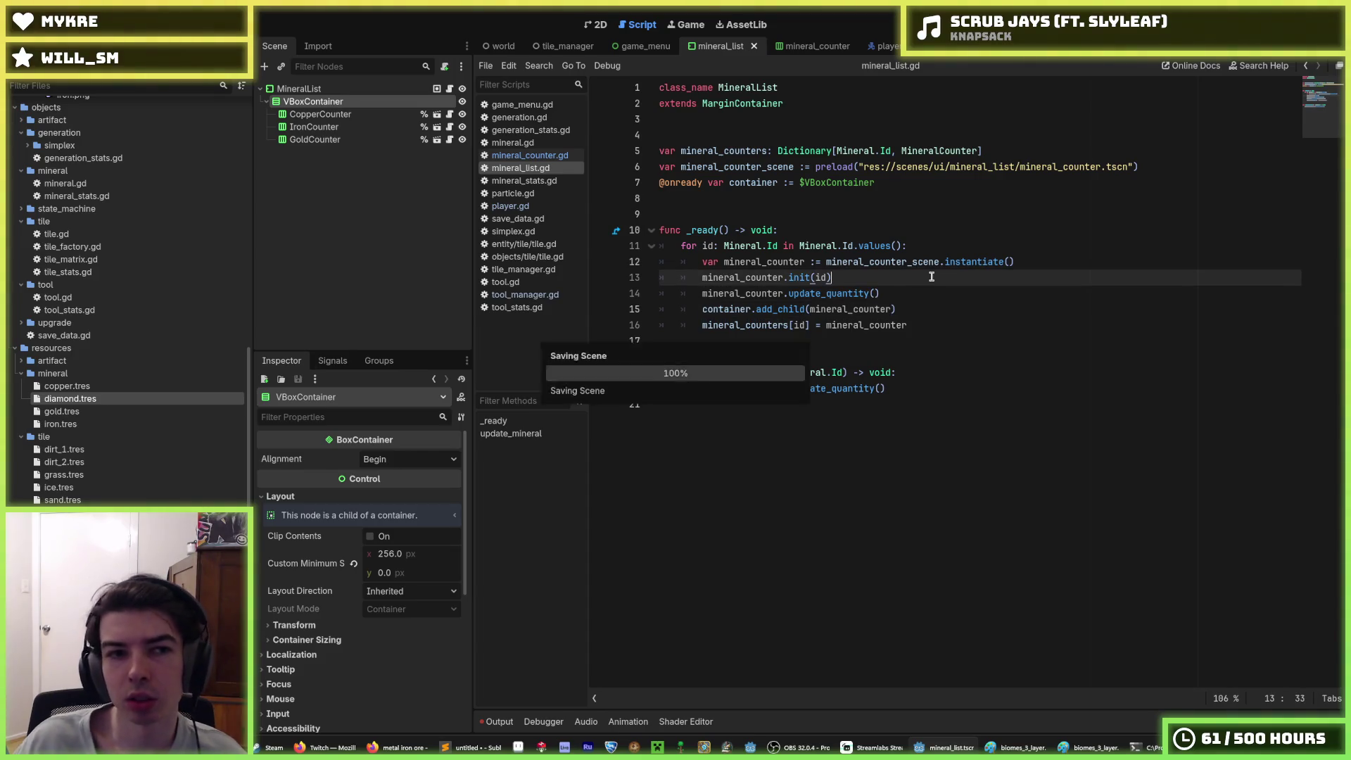
pyautogui.click(352, 139)
# - Delete the CopperCounter, IronCounter and GoldCounter nodes and save the mineral_list scene
pyautogui.keyDown('shift'); pyautogui.click(351, 117); pyautogui.keyUp('shift')
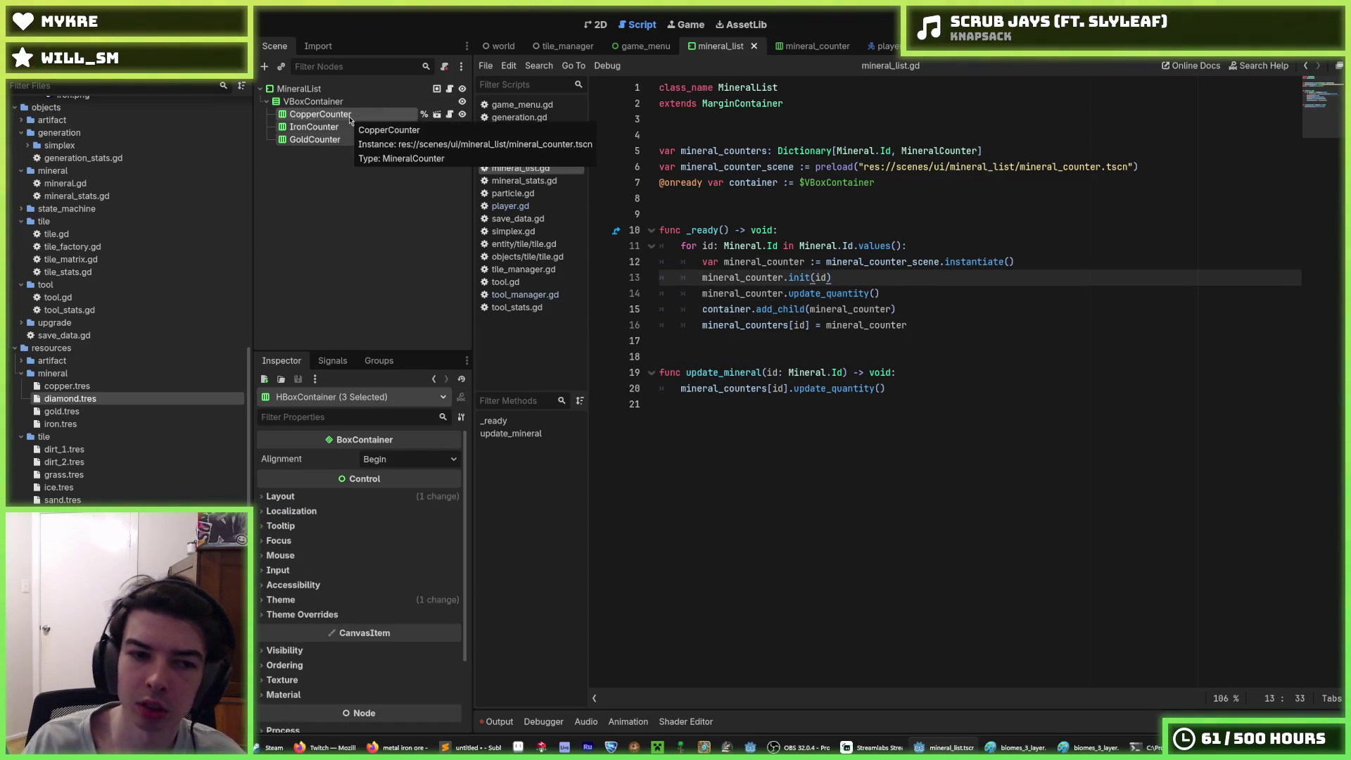
pyautogui.press('Delete')
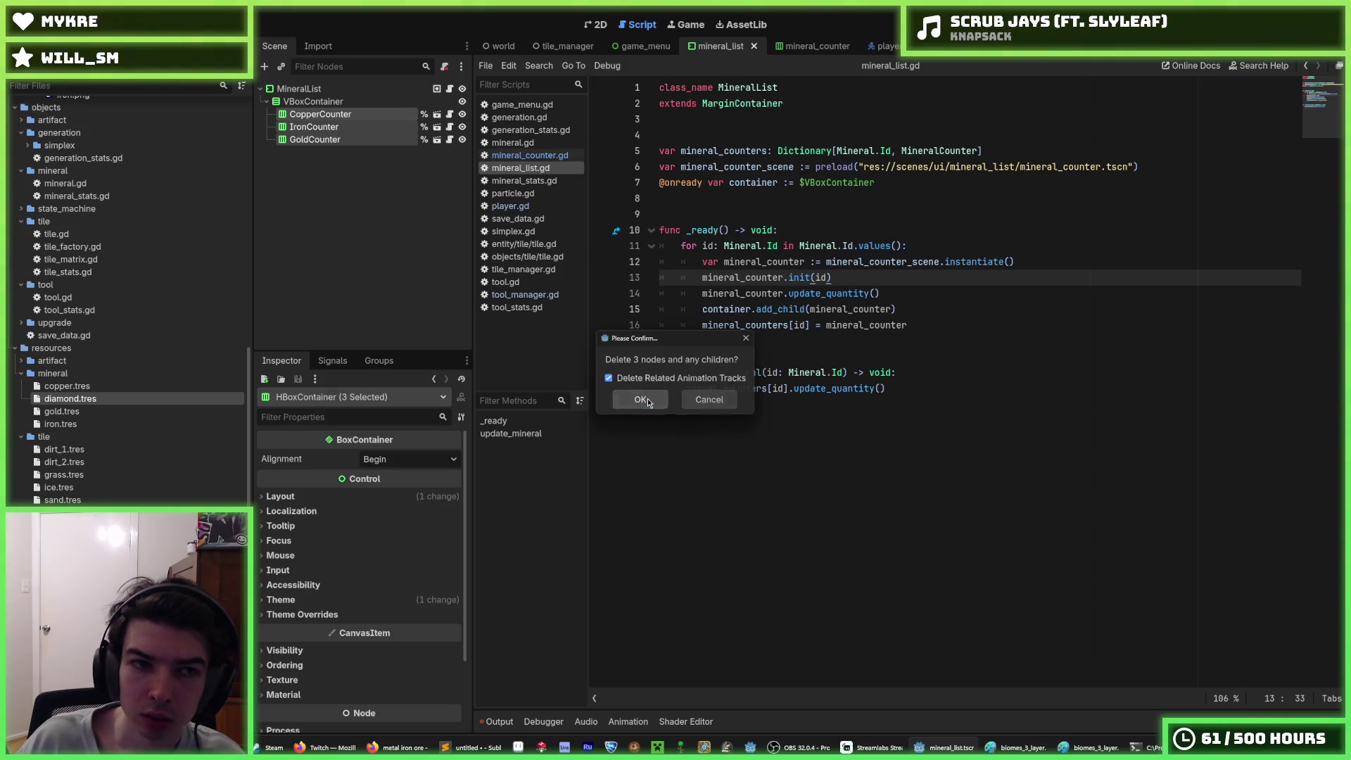
pyautogui.press('Return')
pyautogui.click(299, 89)
pyautogui.click(313, 102)
pyautogui.click(298, 88)
pyautogui.hotkey('ctrl', 's')
# - Switch to the 2D view and open the game_menu scene
pyautogui.click(450, 90)
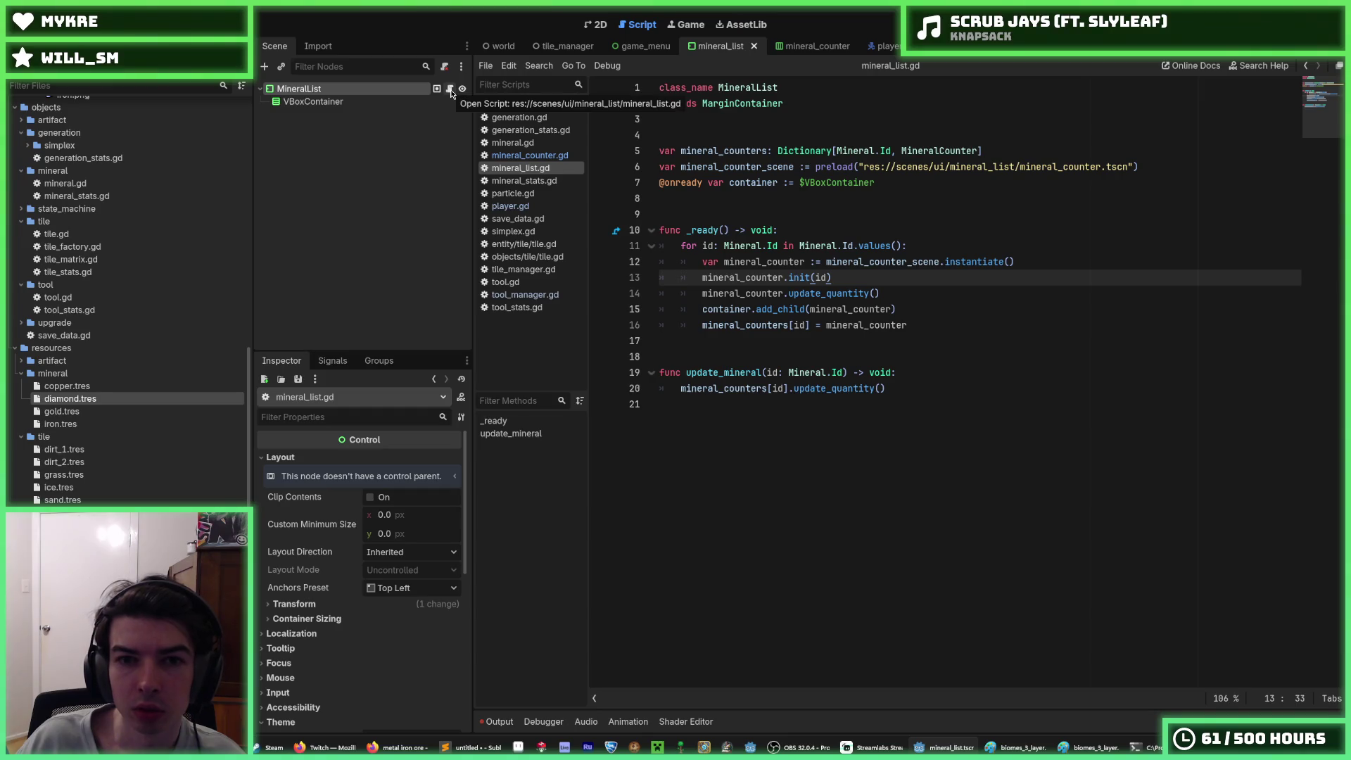
pyautogui.click(597, 25)
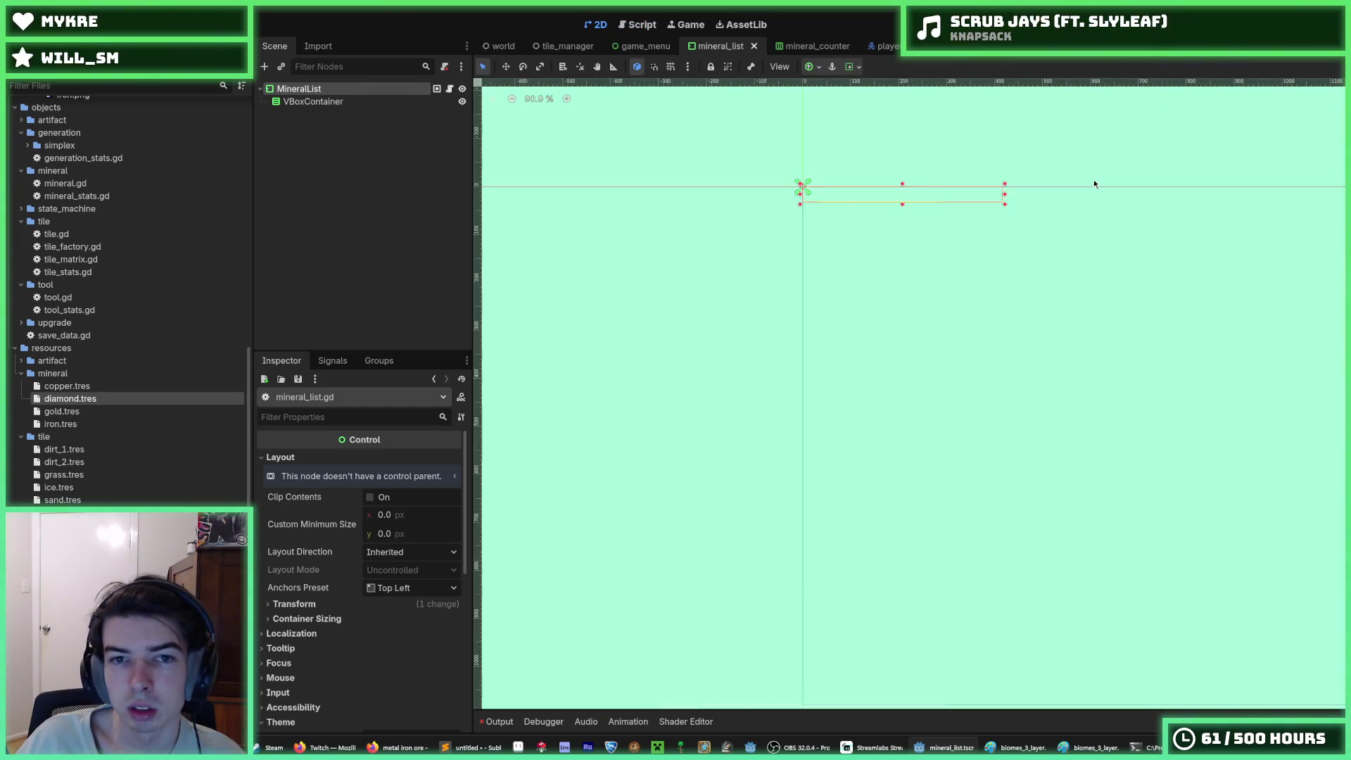
pyautogui.click(648, 48)
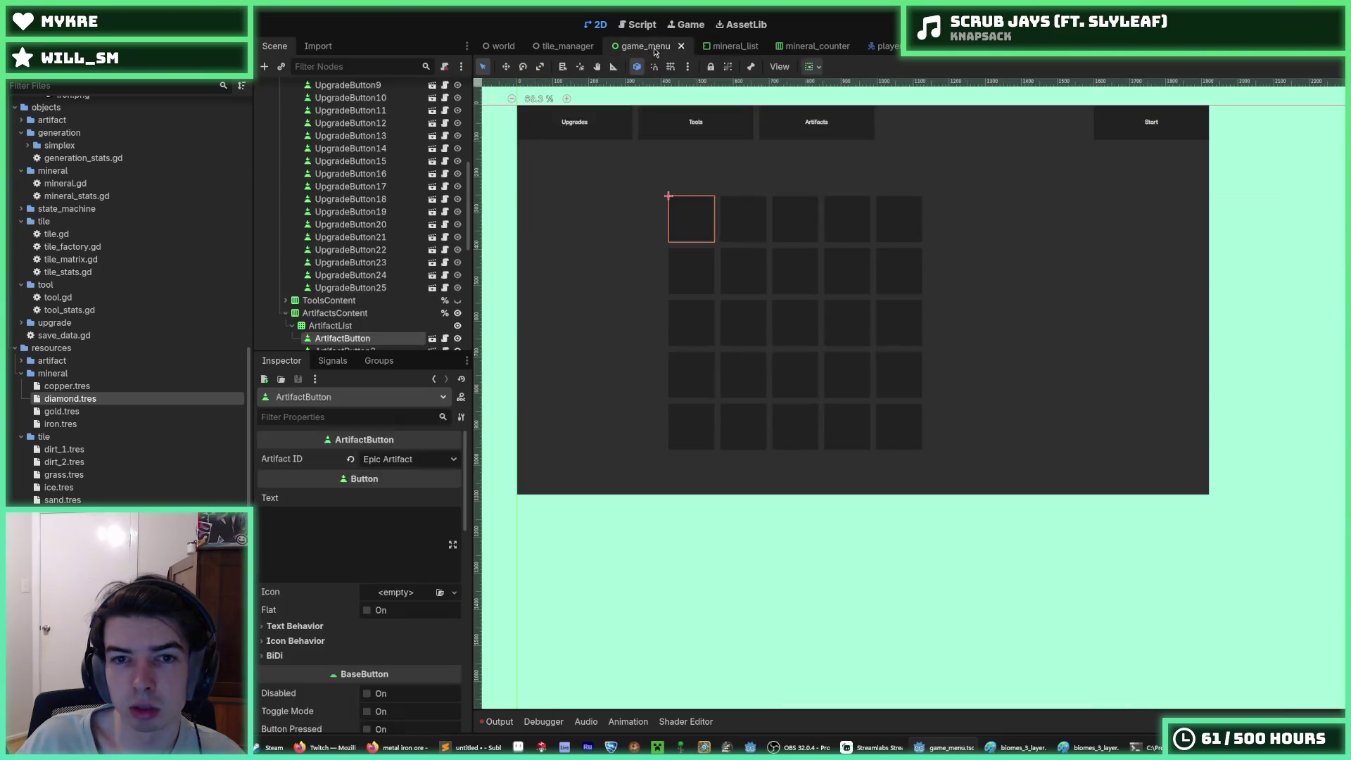